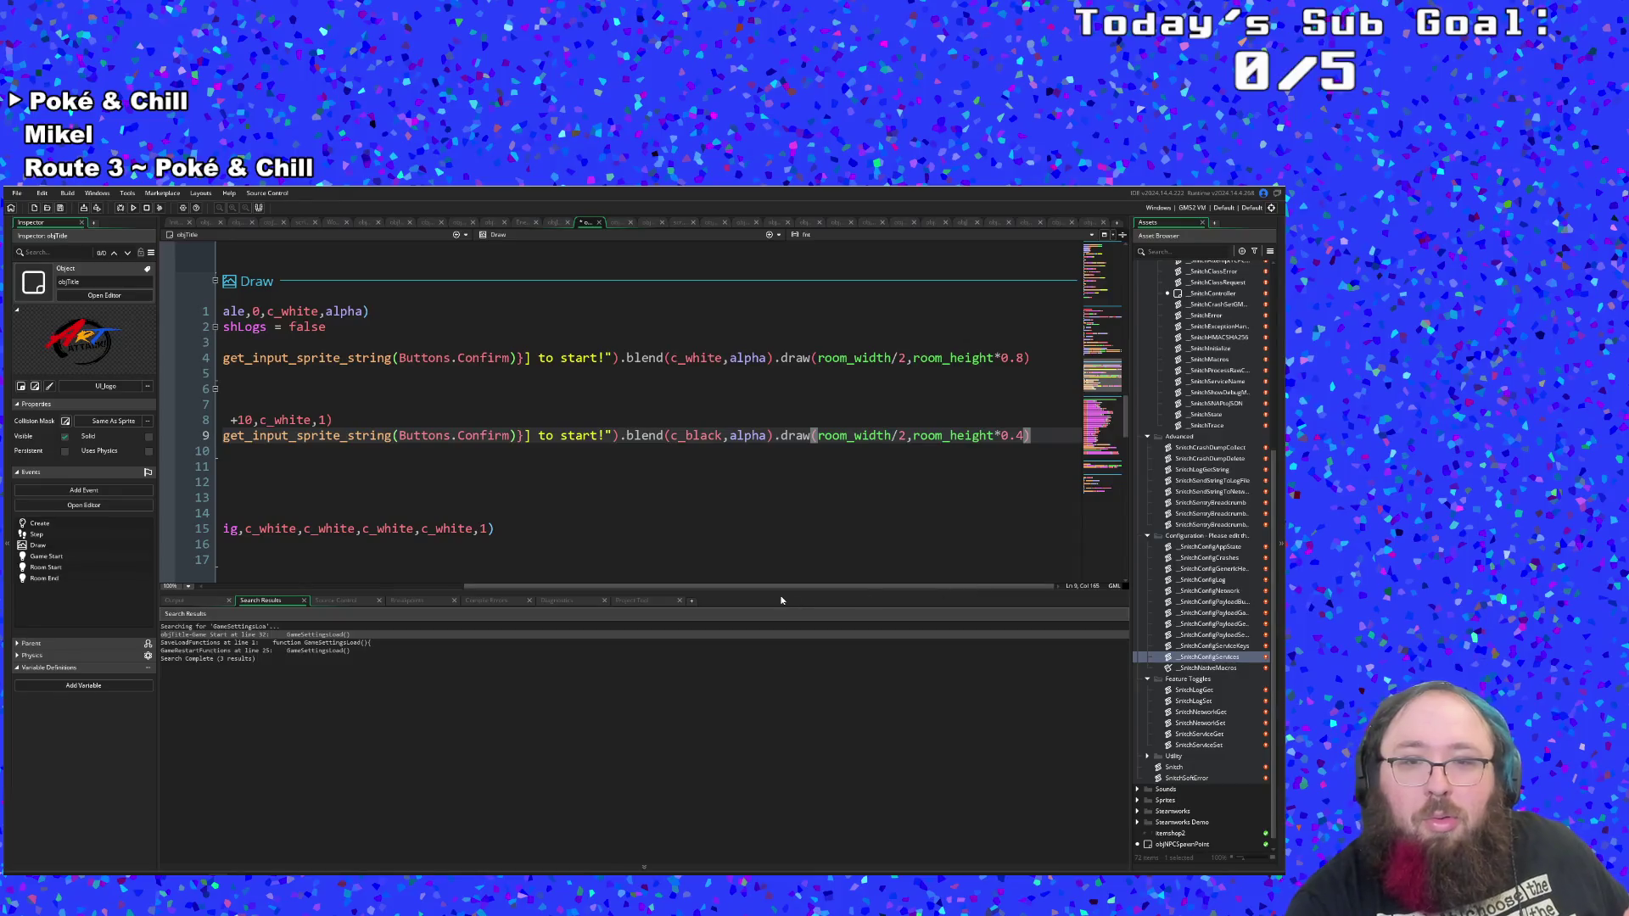
Begin line 9 of the Draw event with 'Do we have your permission to automatically send'.
{"action": "left_click_drag", "start_coordinate": [786, 585], "coordinate": [623, 586]}
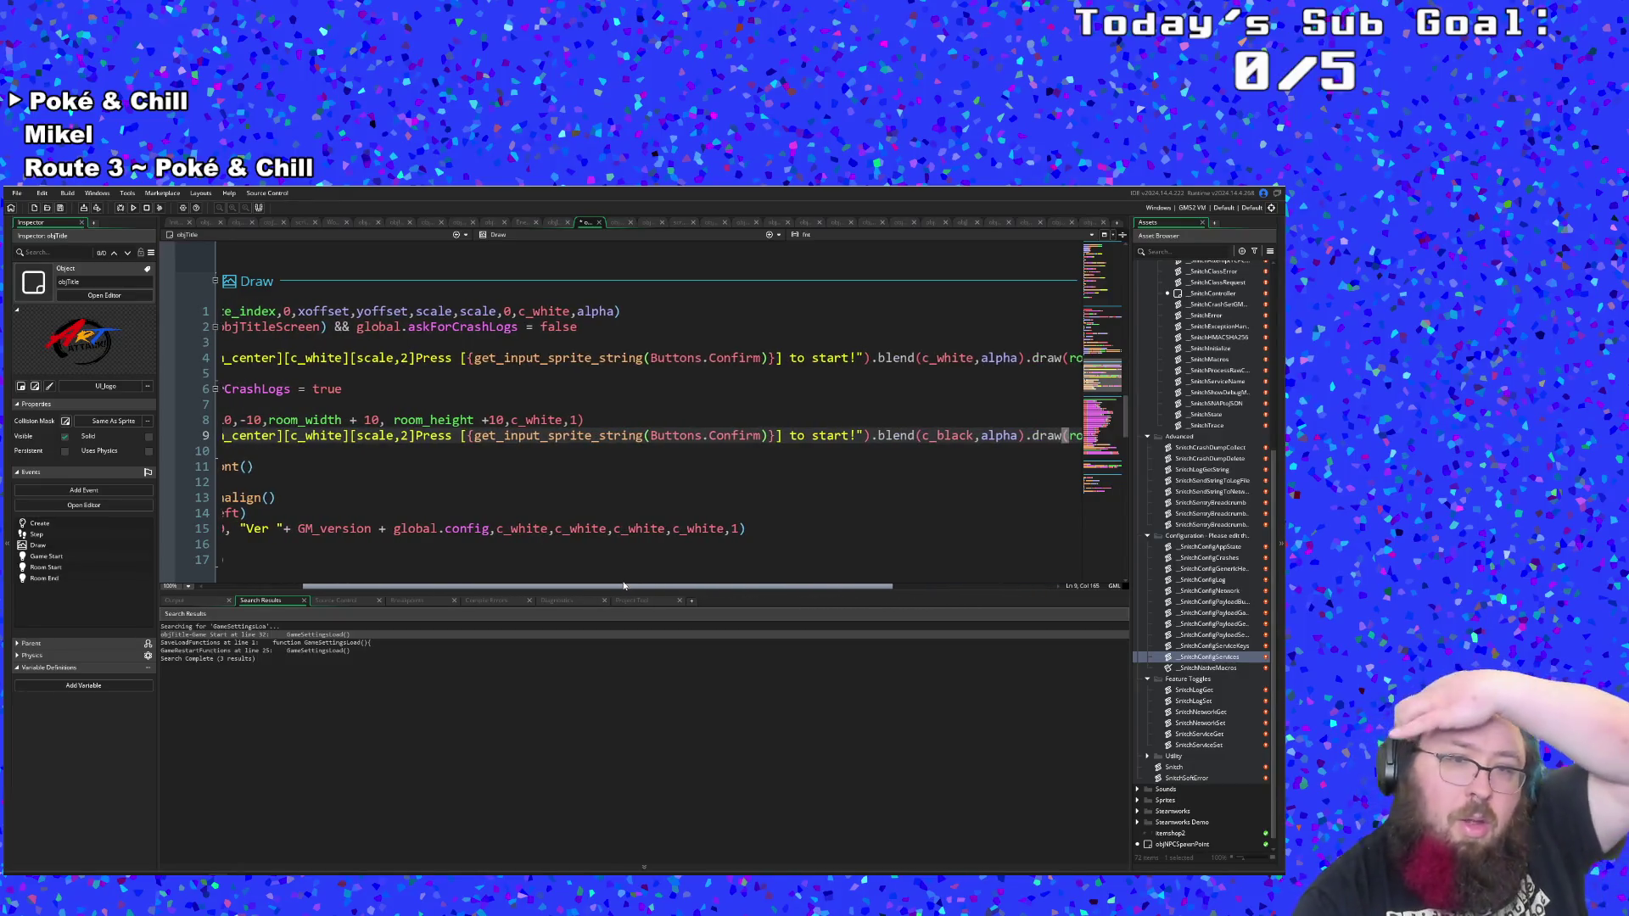
{"action": "left_click_drag", "start_coordinate": [857, 436], "coordinate": [422, 436]}
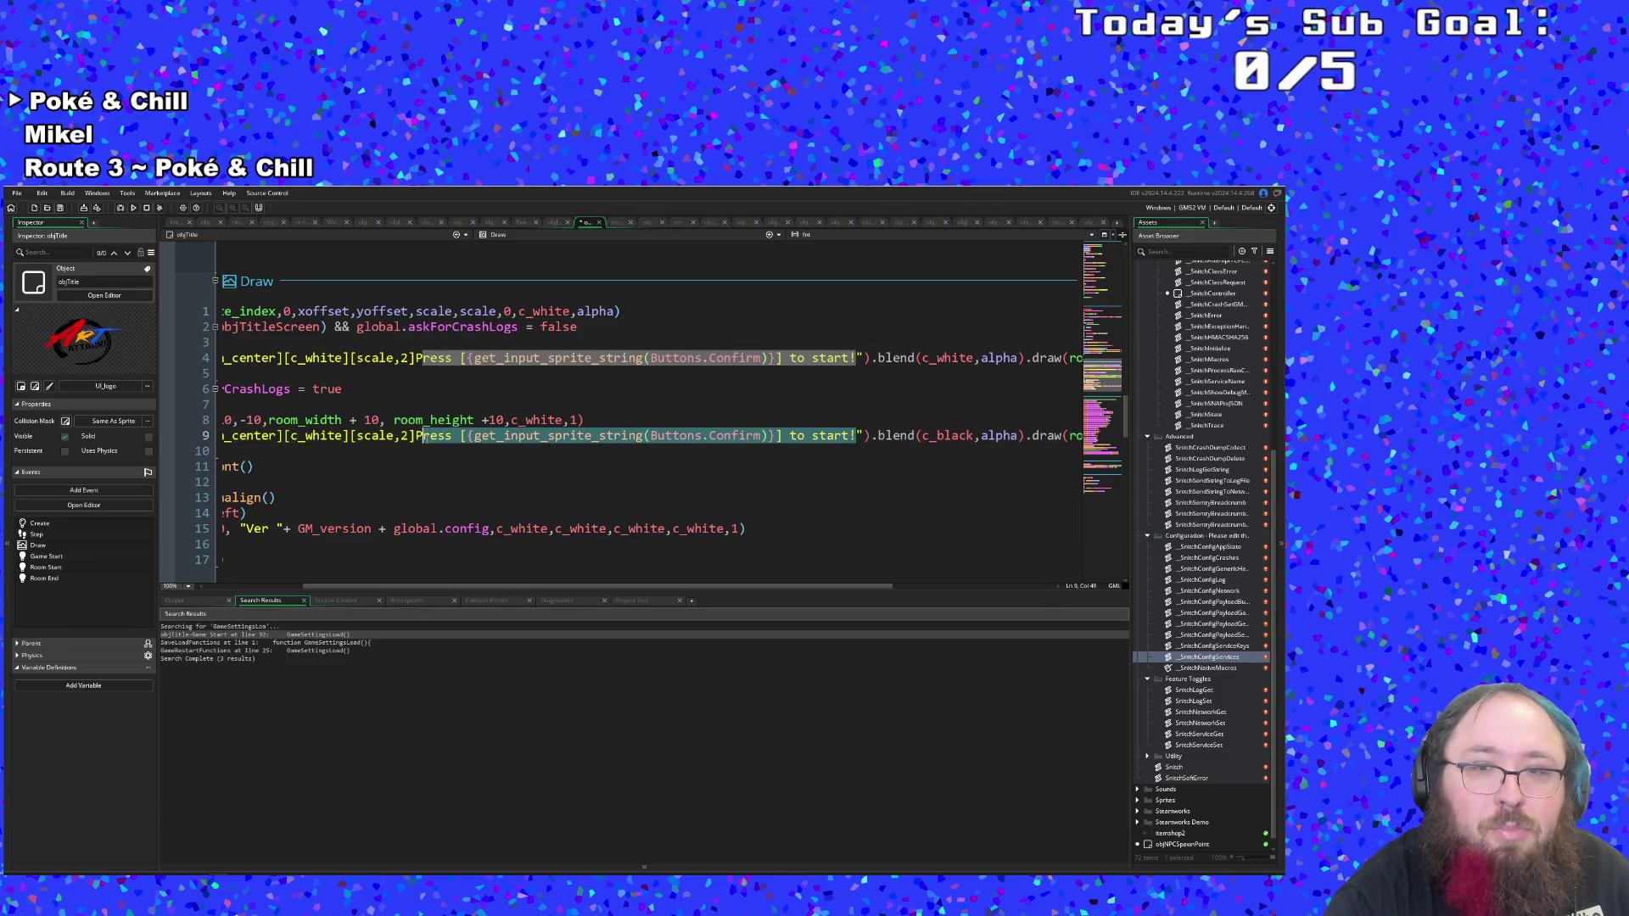
{"action": "left_click", "coordinate": [413, 436]}
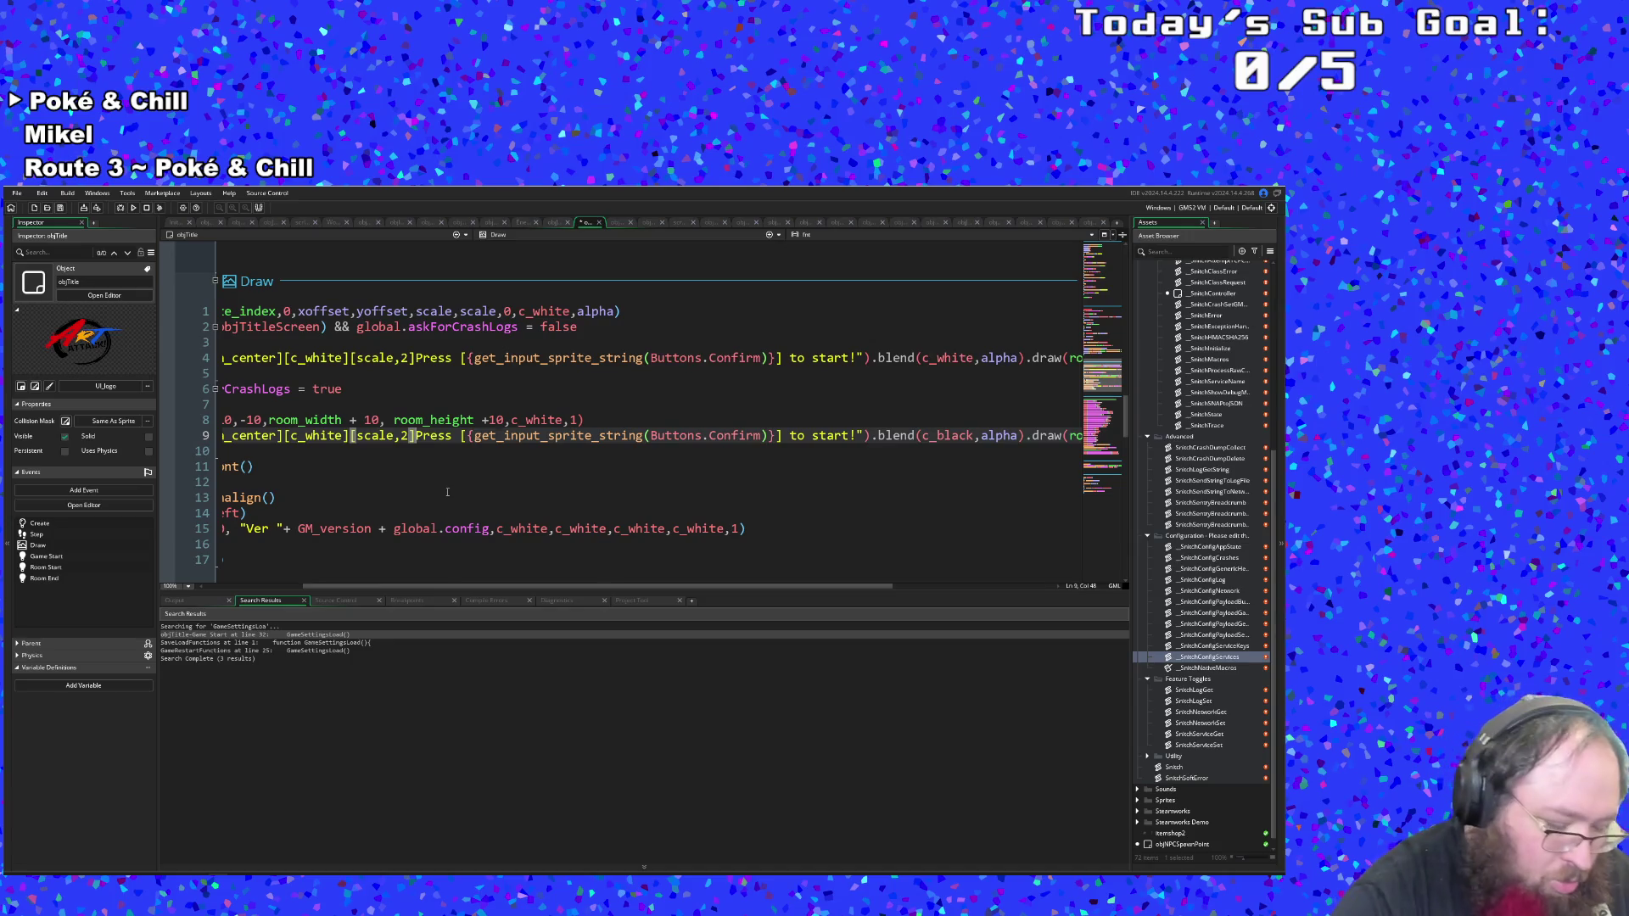
{"action": "type", "text": "Do we have y"}
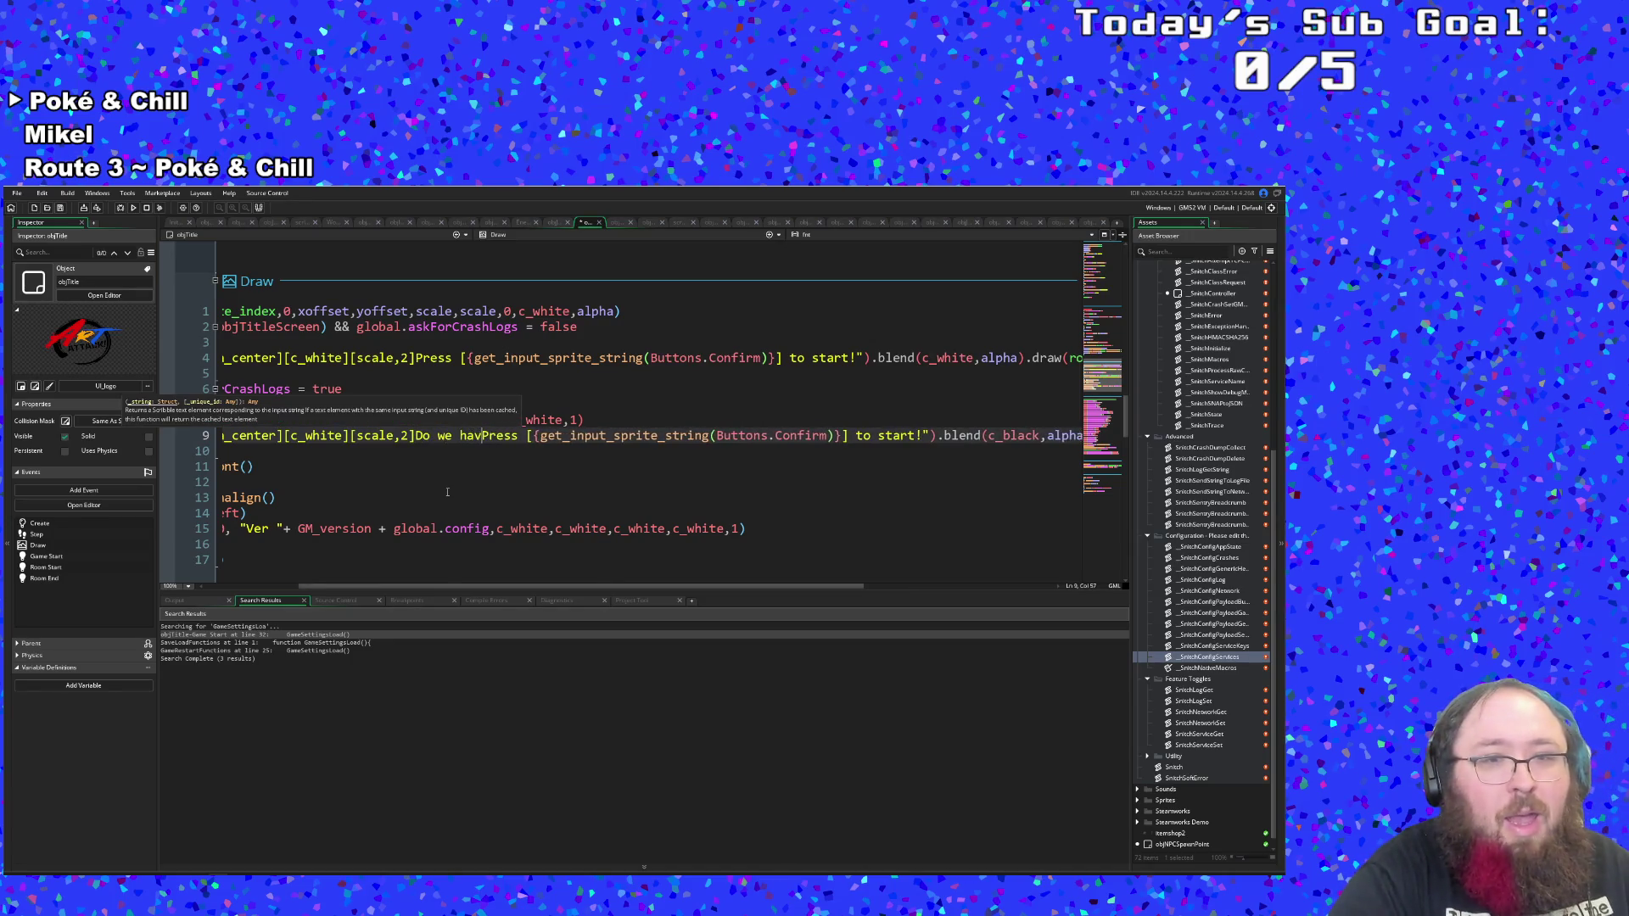
{"action": "type", "text": "our permissio"}
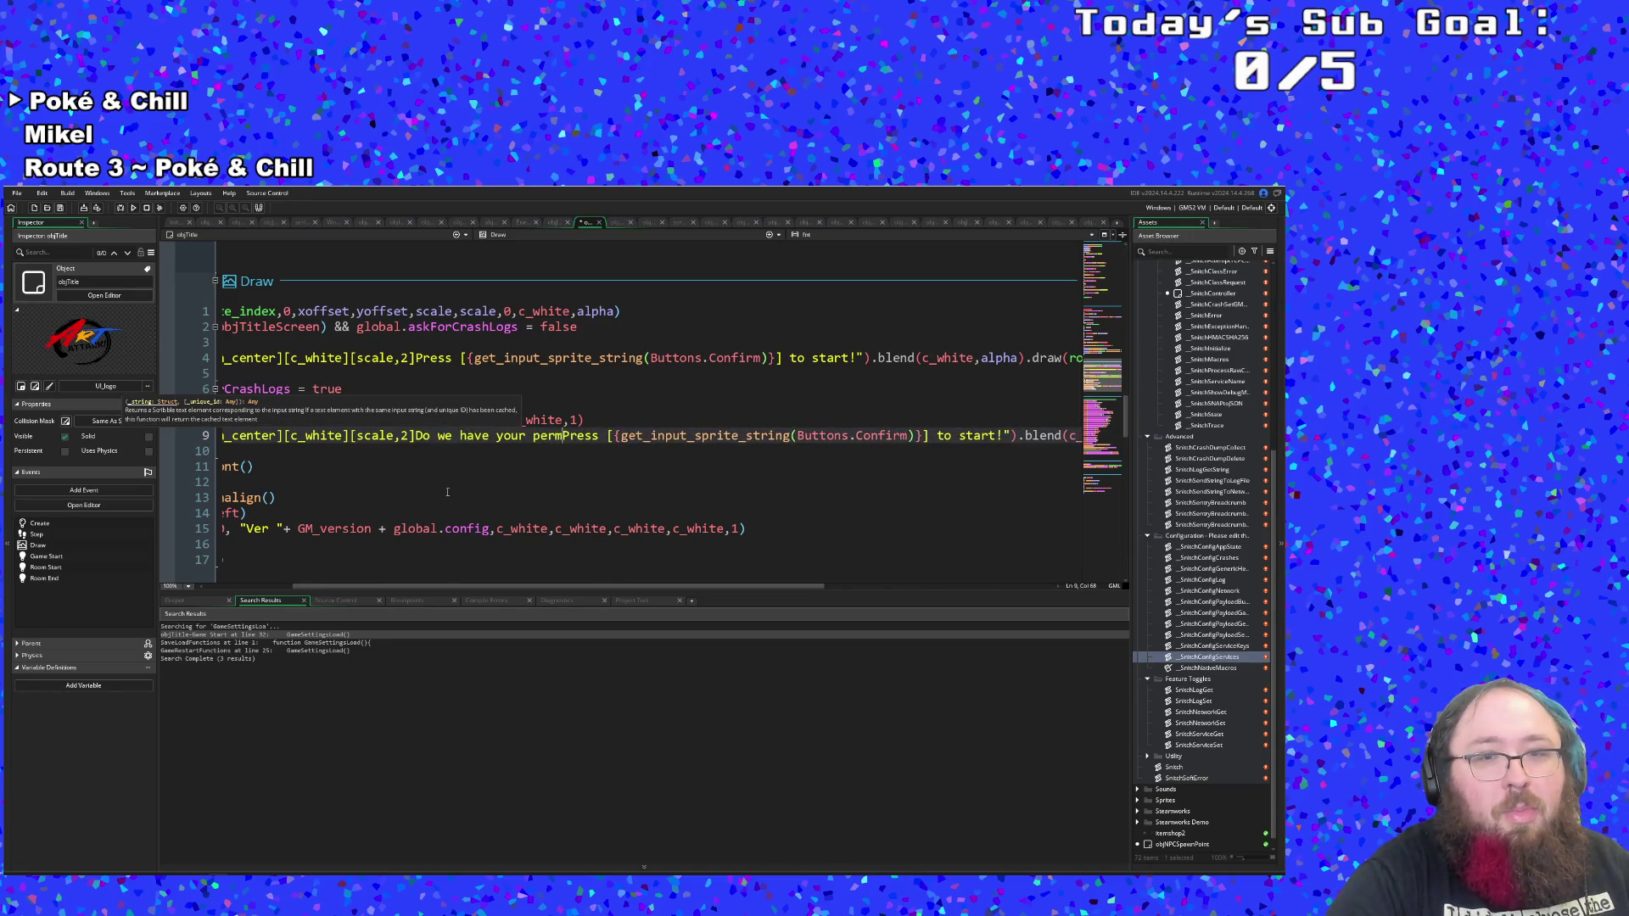
{"action": "type", "text": "n to send"}
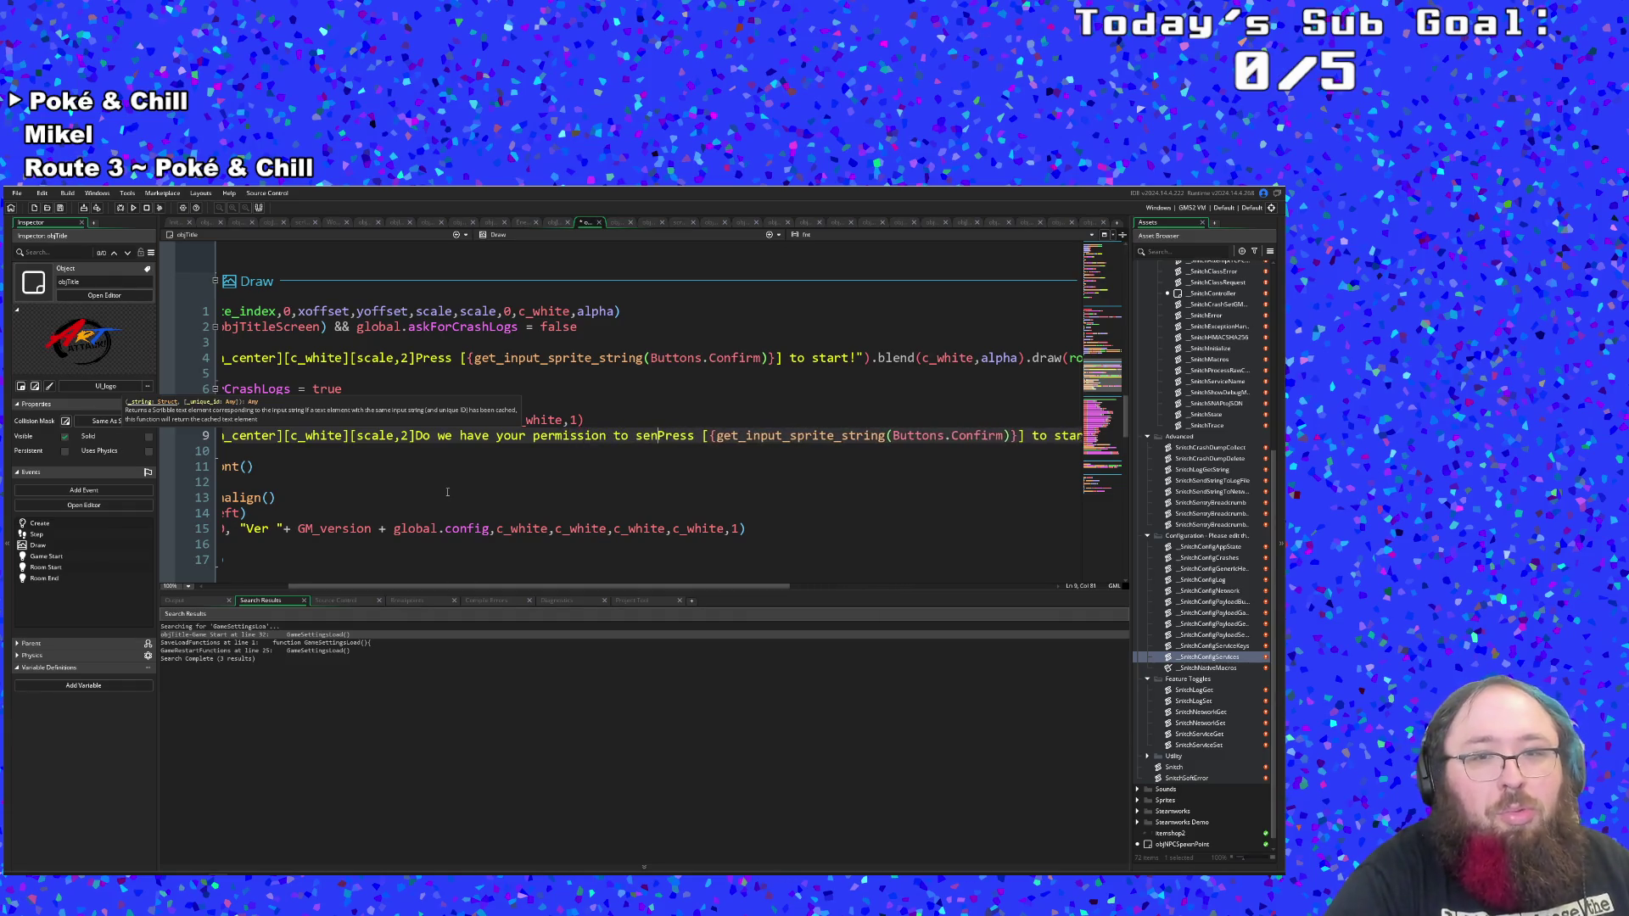
{"action": "key", "text": "BackSpace"}
{"action": "key", "text": "BackSpace"}
{"action": "key", "text": "BackSpace"}
{"action": "type", "text": "automatically send"}
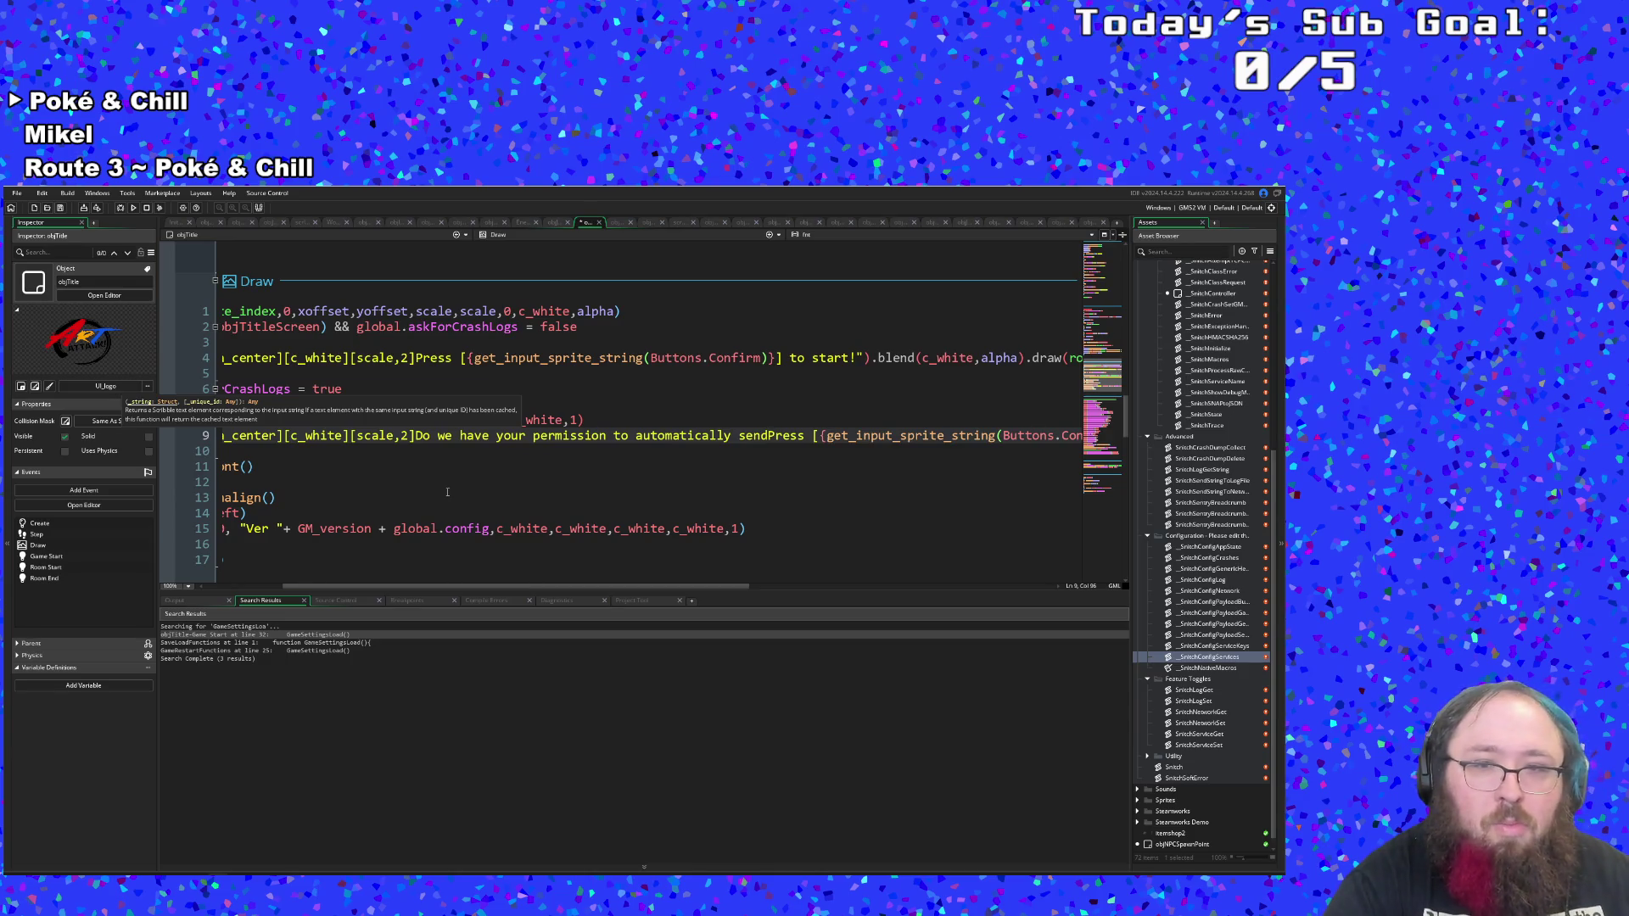
Finish with 'crash data to the developer if the game encounters an error?' and move Press to its own line.
{"action": "type", "text": "cr"}
{"action": "key", "text": "BackSpace"}
{"action": "key", "text": "BackSpace"}
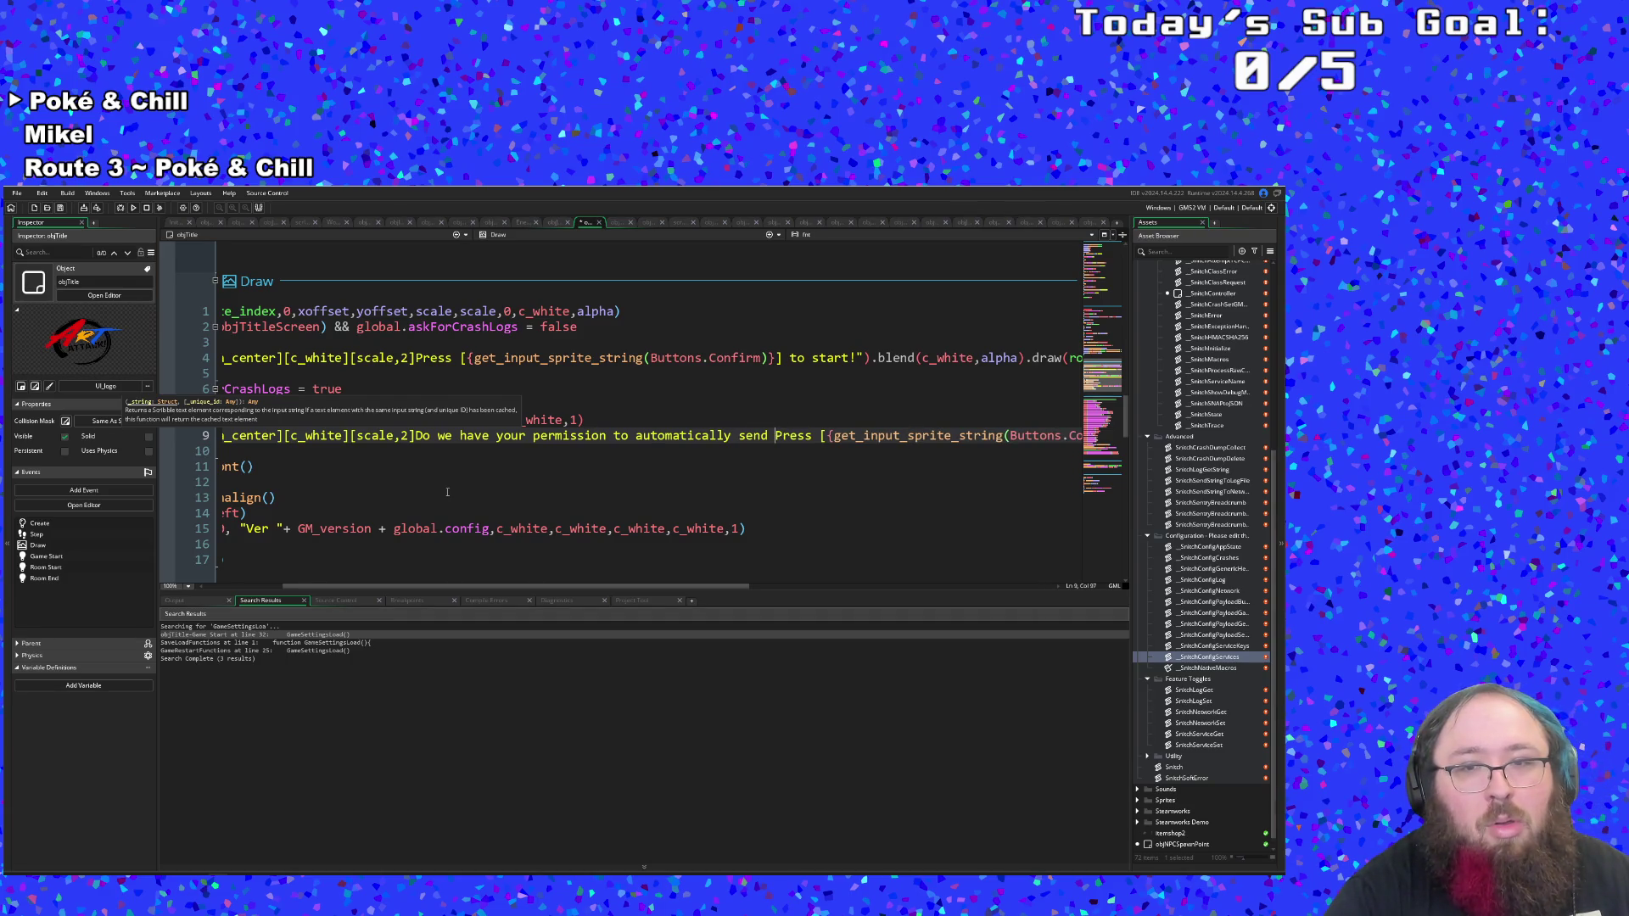
{"action": "type", "text": "crash data"}
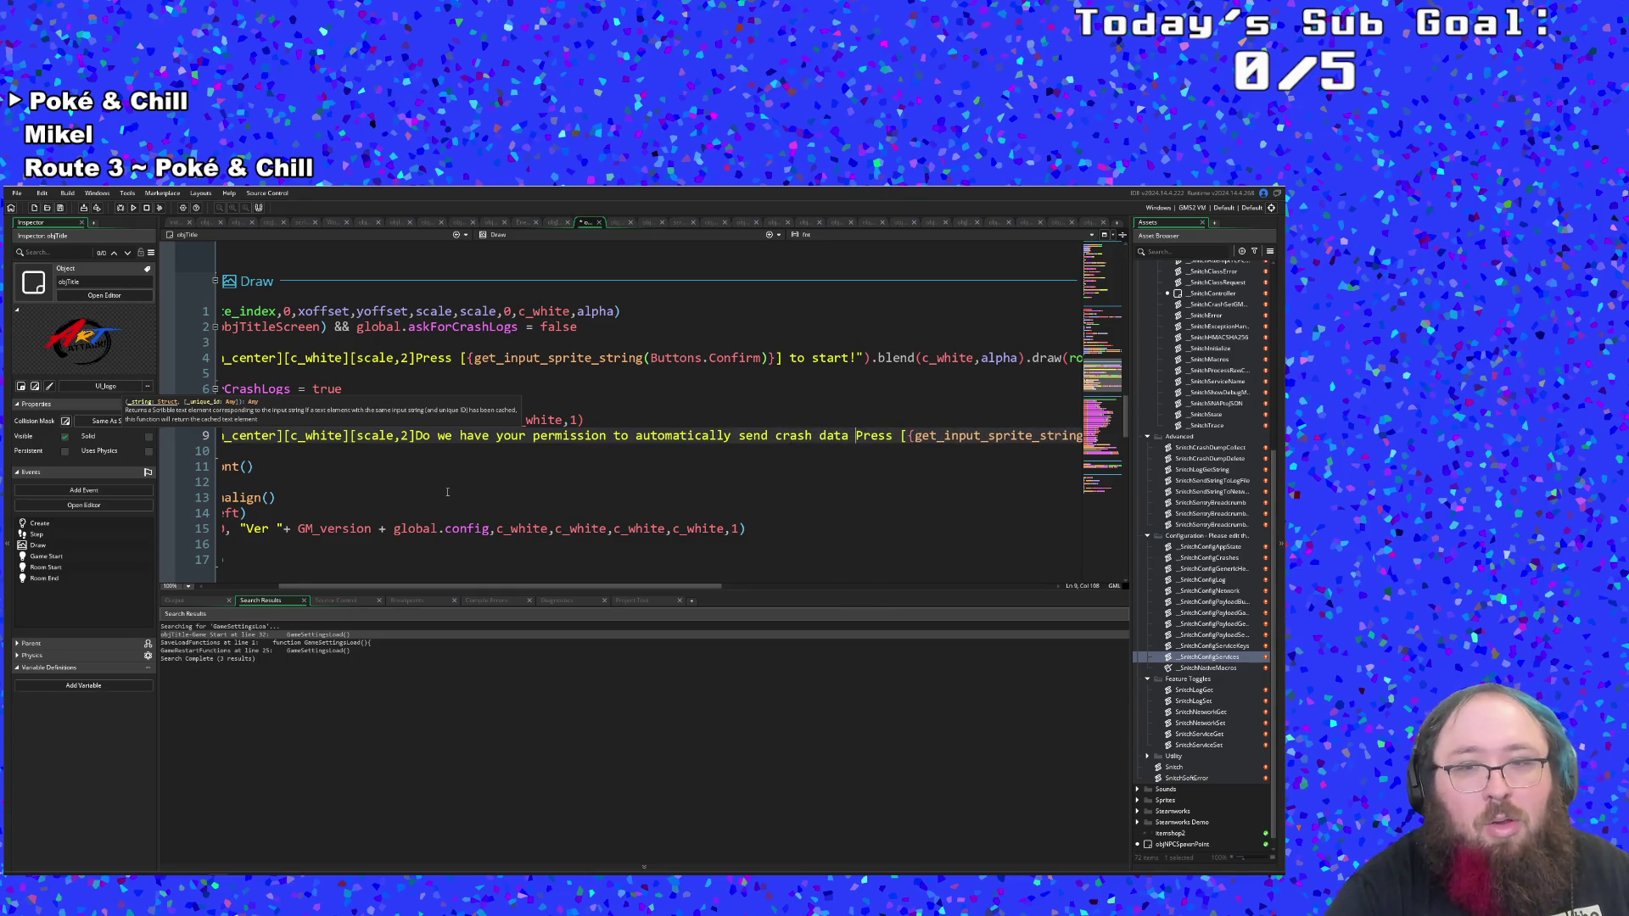
{"action": "type", "text": " to the developer"}
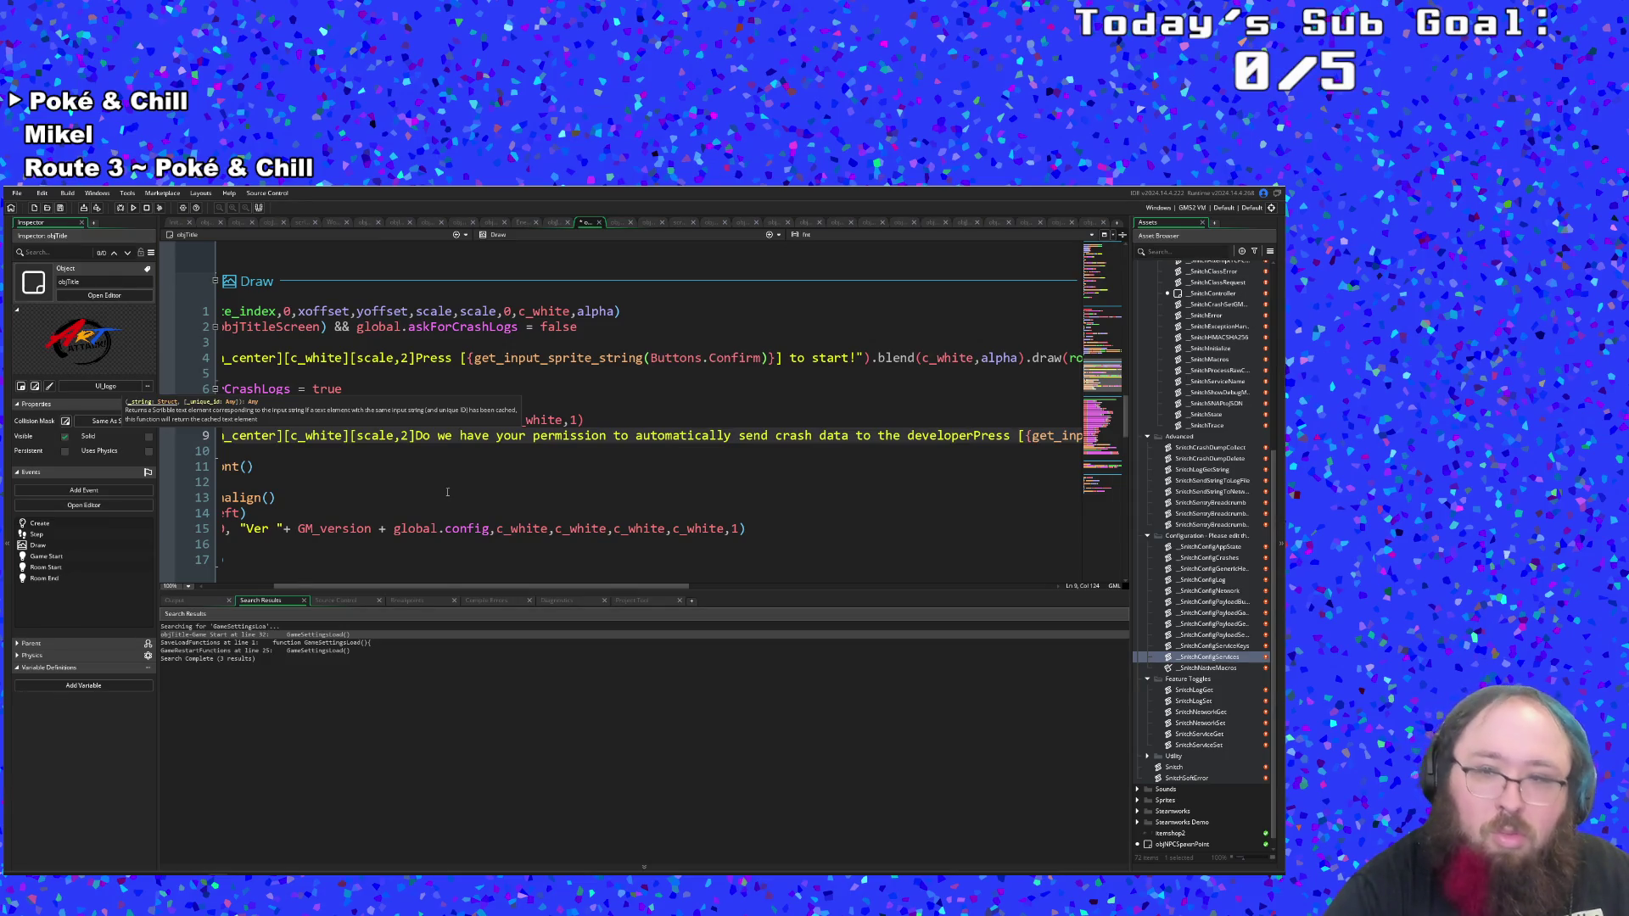
{"action": "type", "text": " if"}
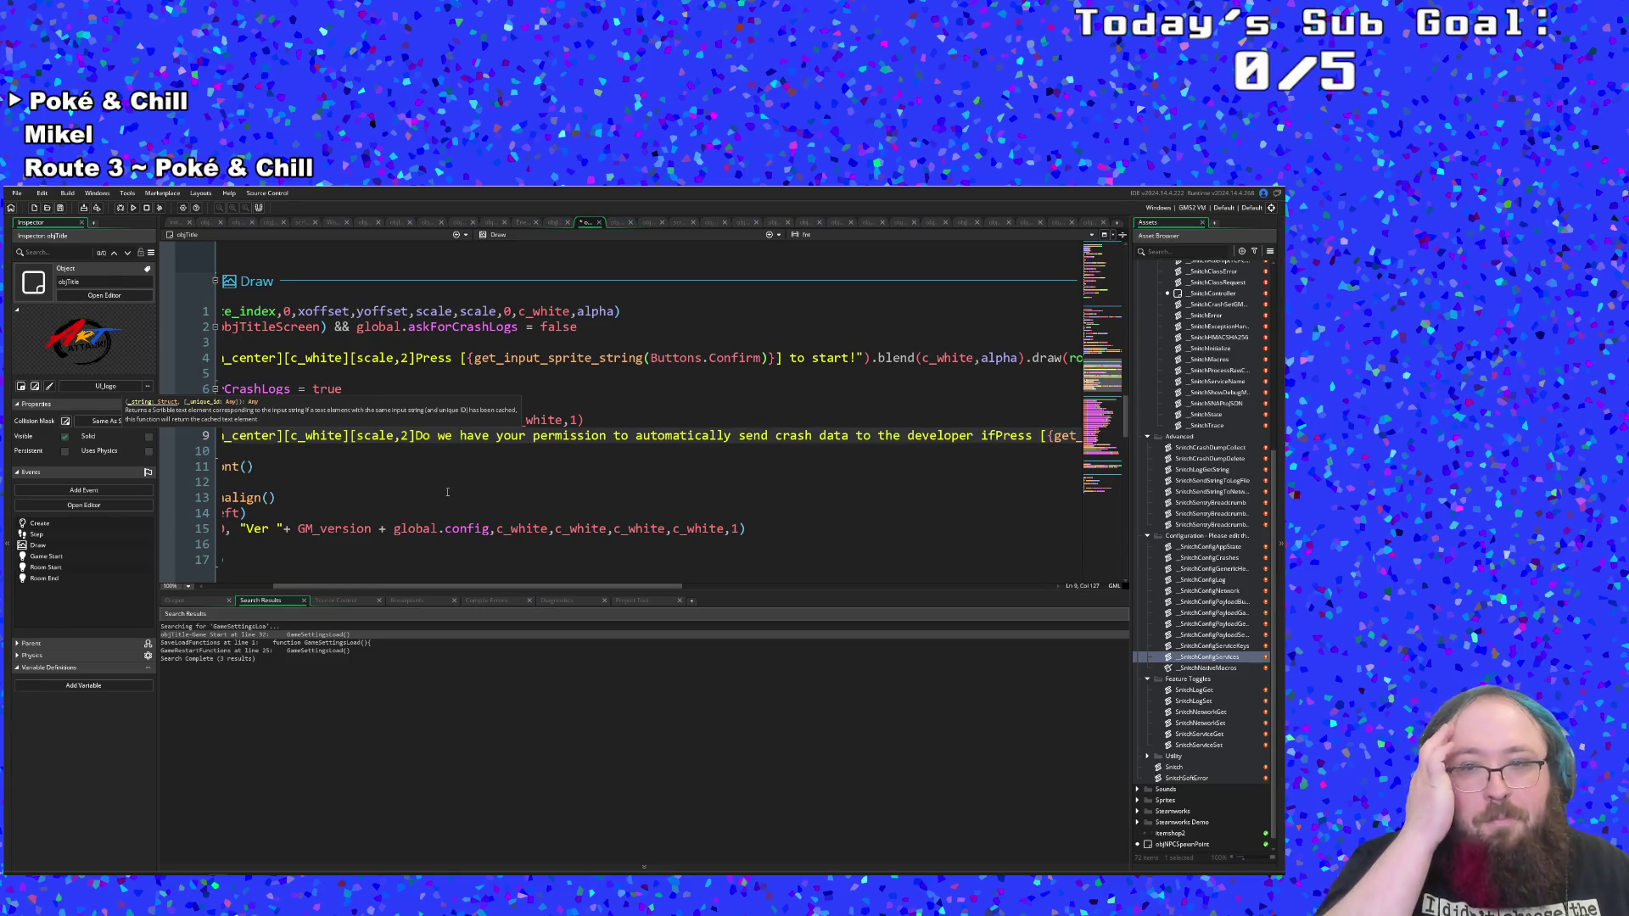
{"action": "type", "text": " the game"}
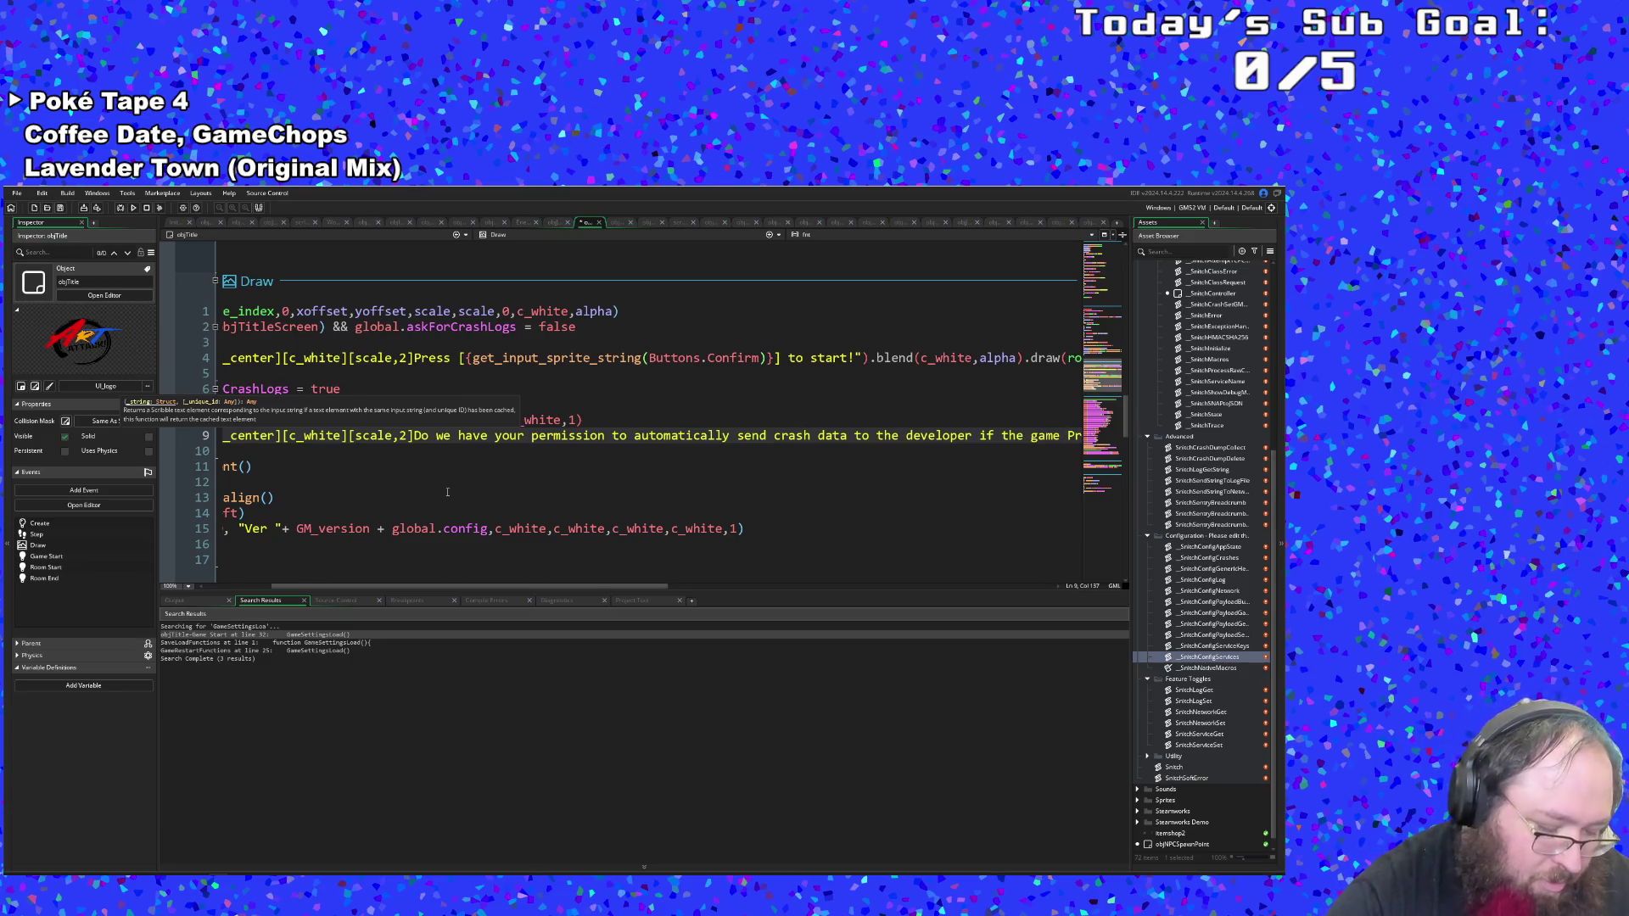
{"action": "type", "text": "encournter a"}
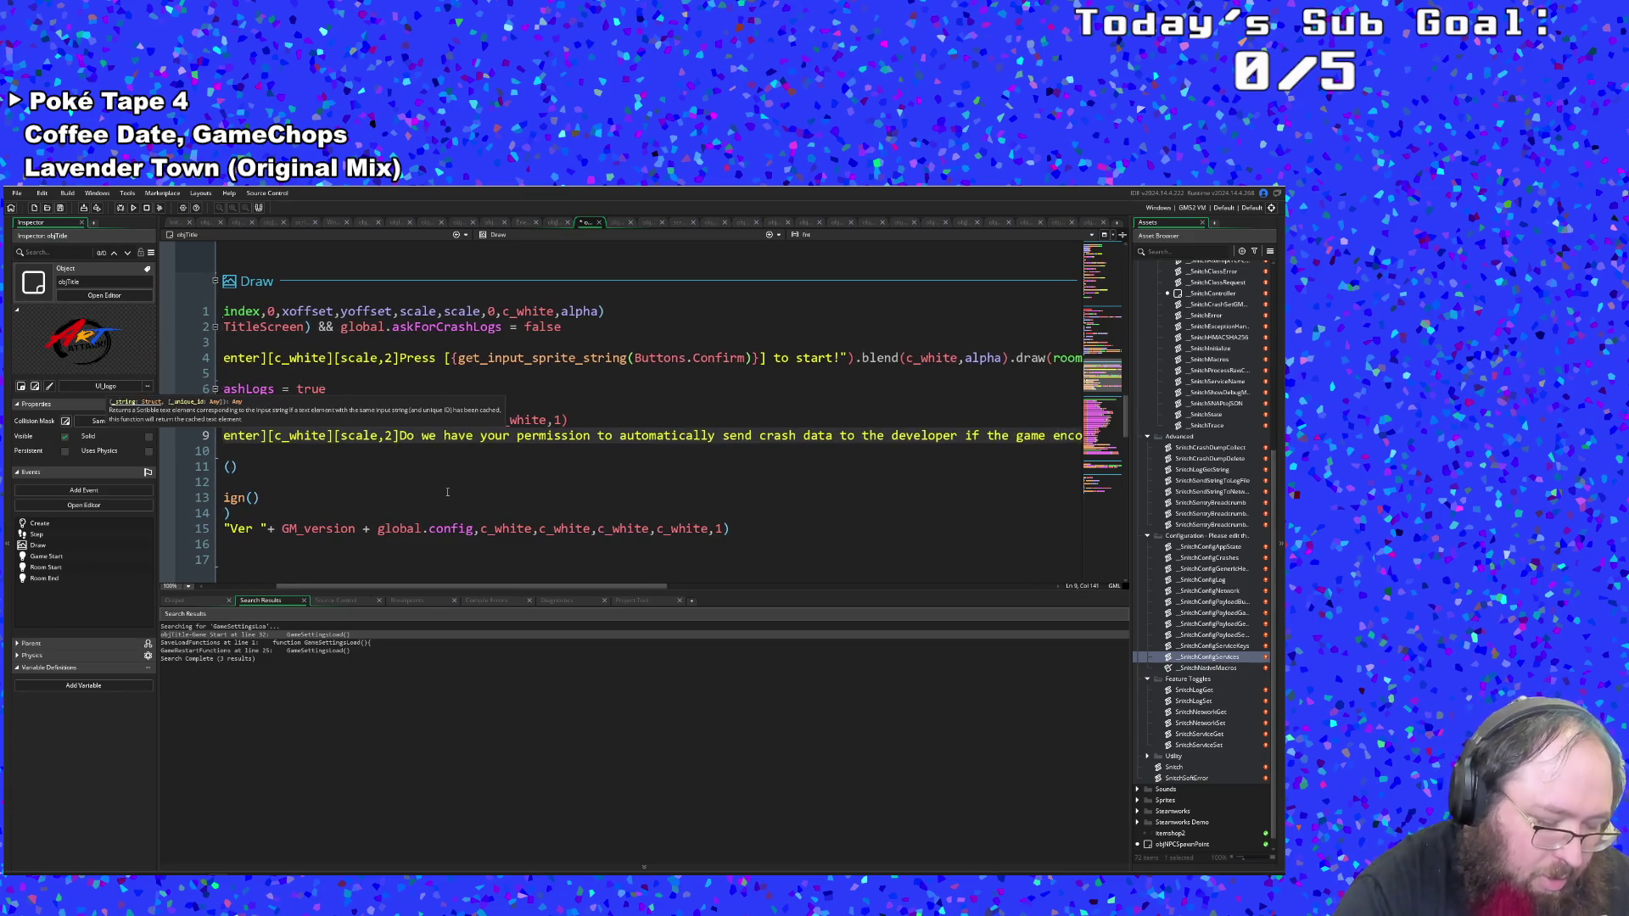
{"action": "key", "text": "BackSpace"}
{"action": "key", "text": "BackSpace"}
{"action": "key", "text": "BackSpace"}
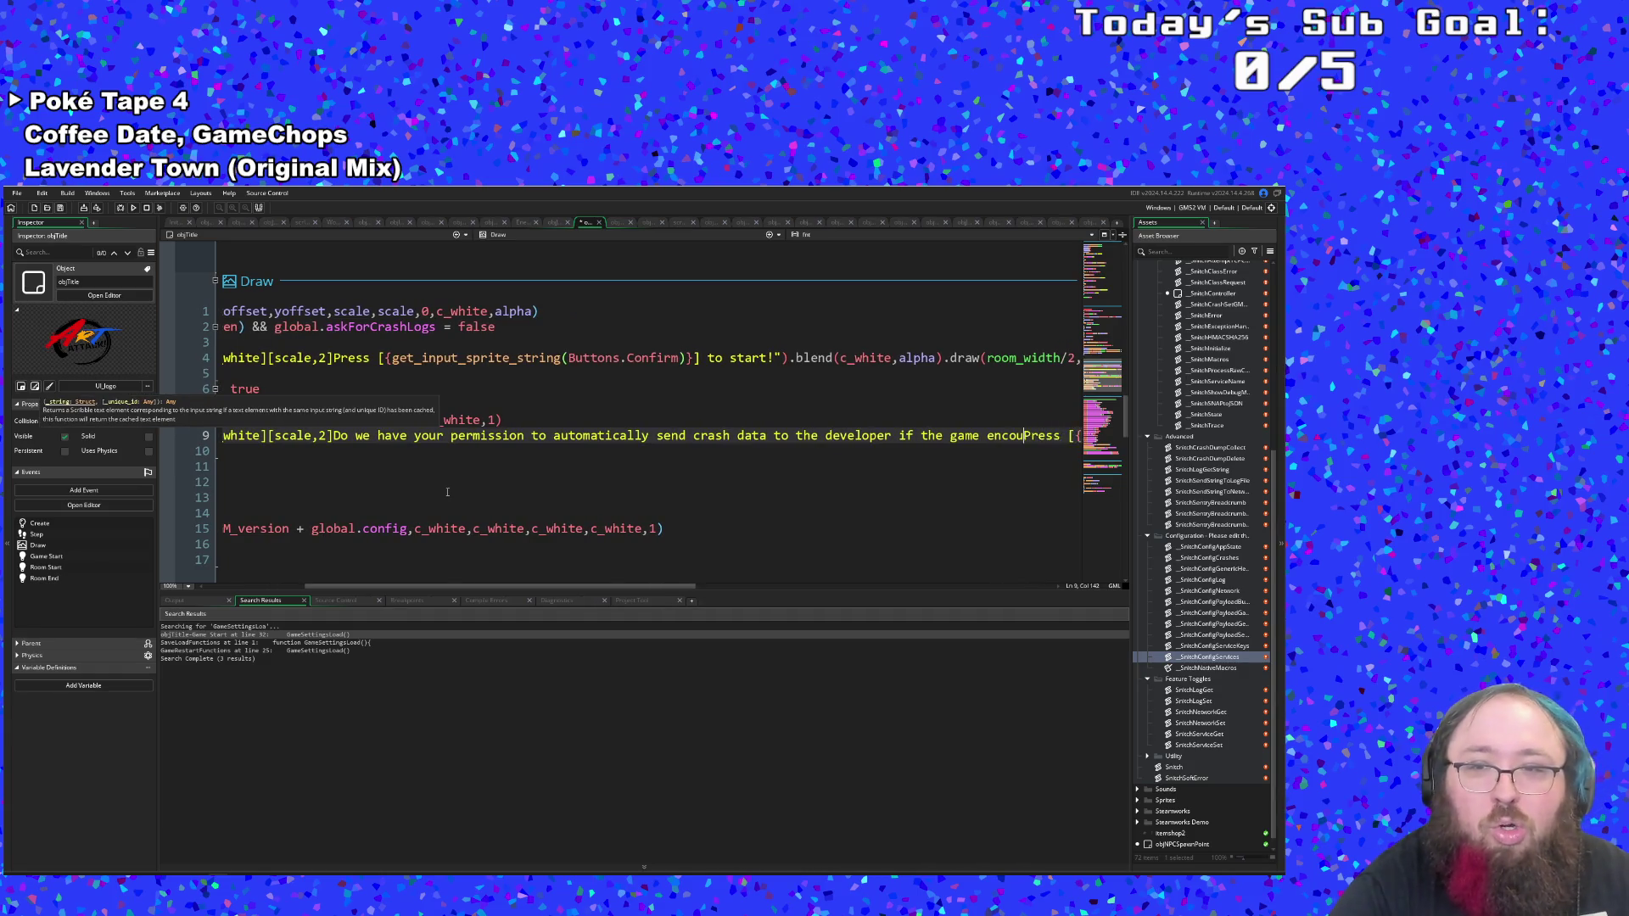
{"action": "type", "text": "encounters an "}
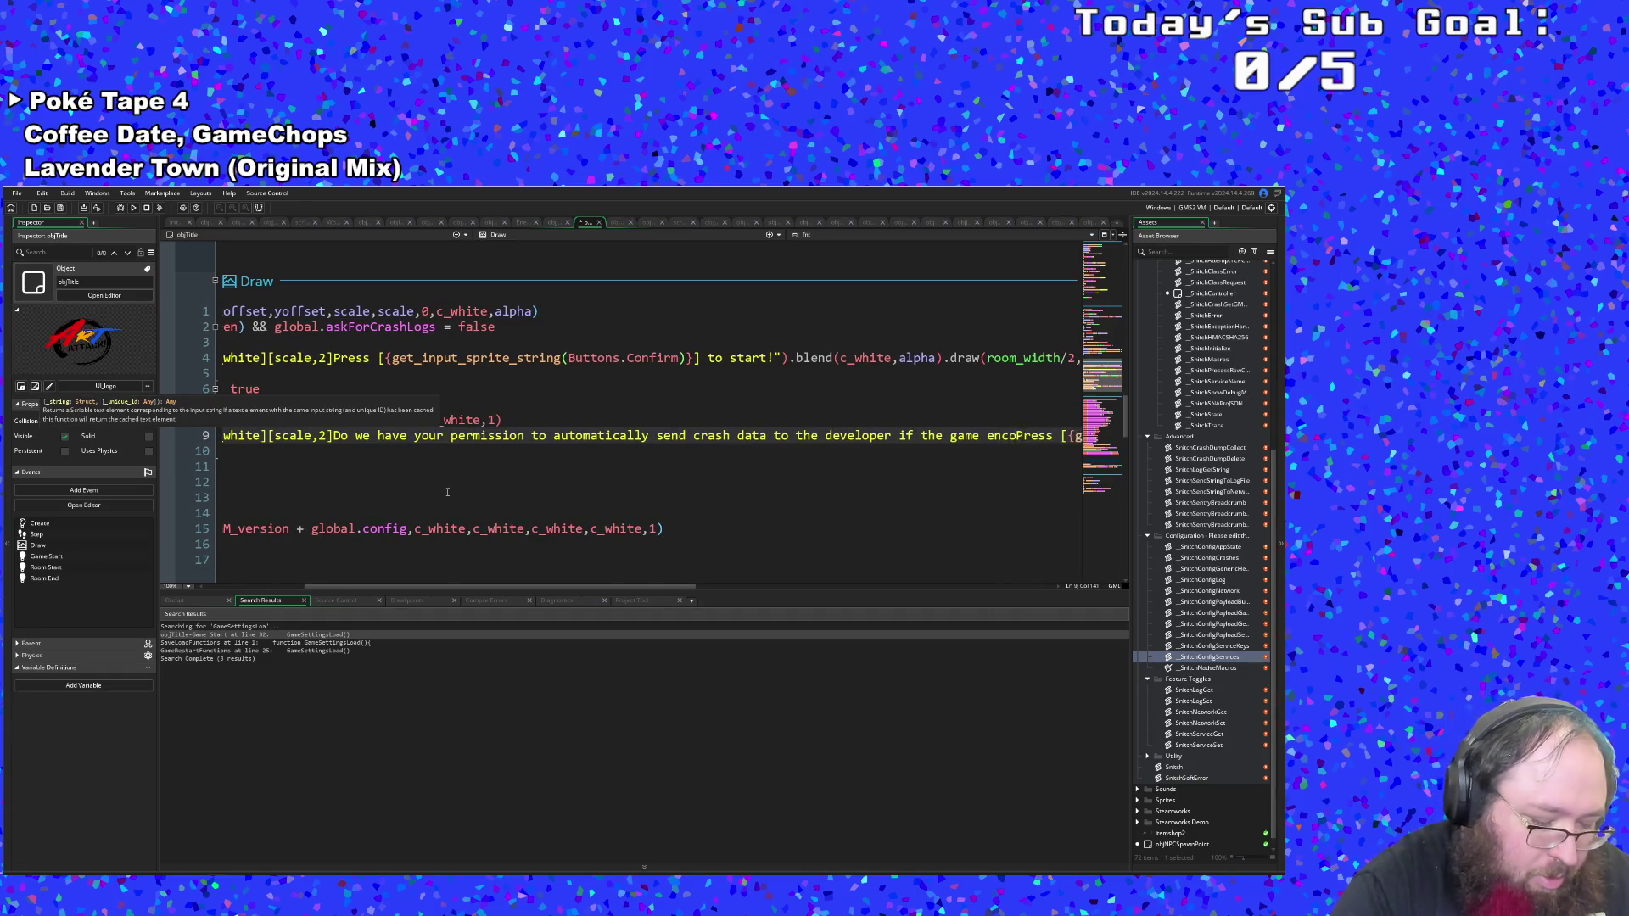
{"action": "type", "text": "error?"}
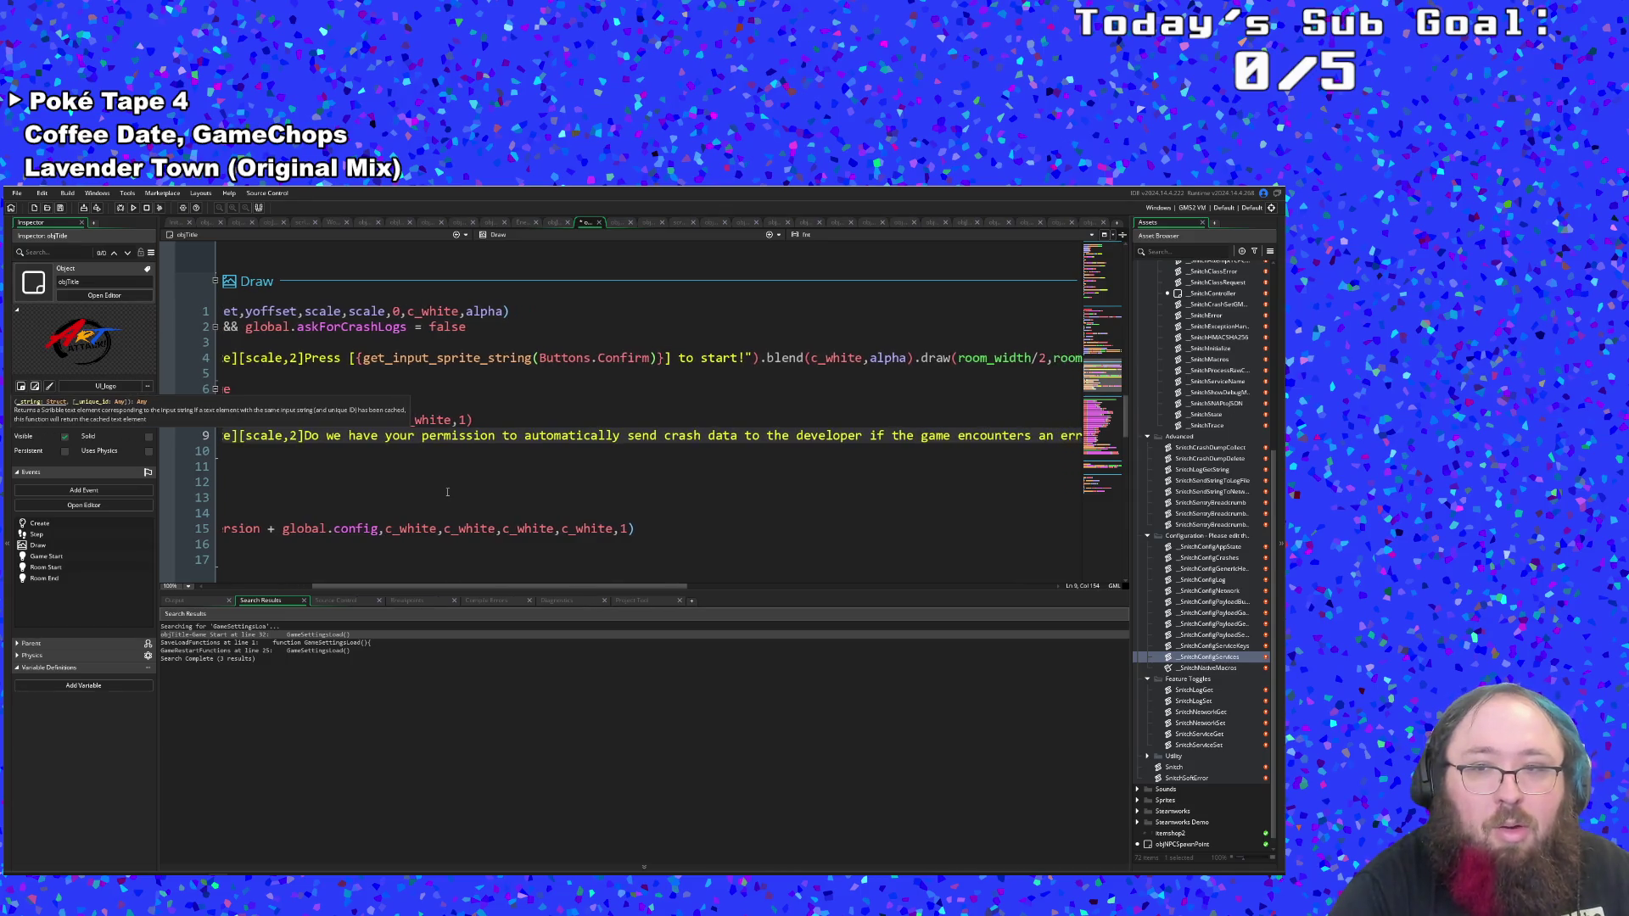
{"action": "key", "text": "Right"}
{"action": "key", "text": "Right"}
{"action": "key", "text": "Right"}
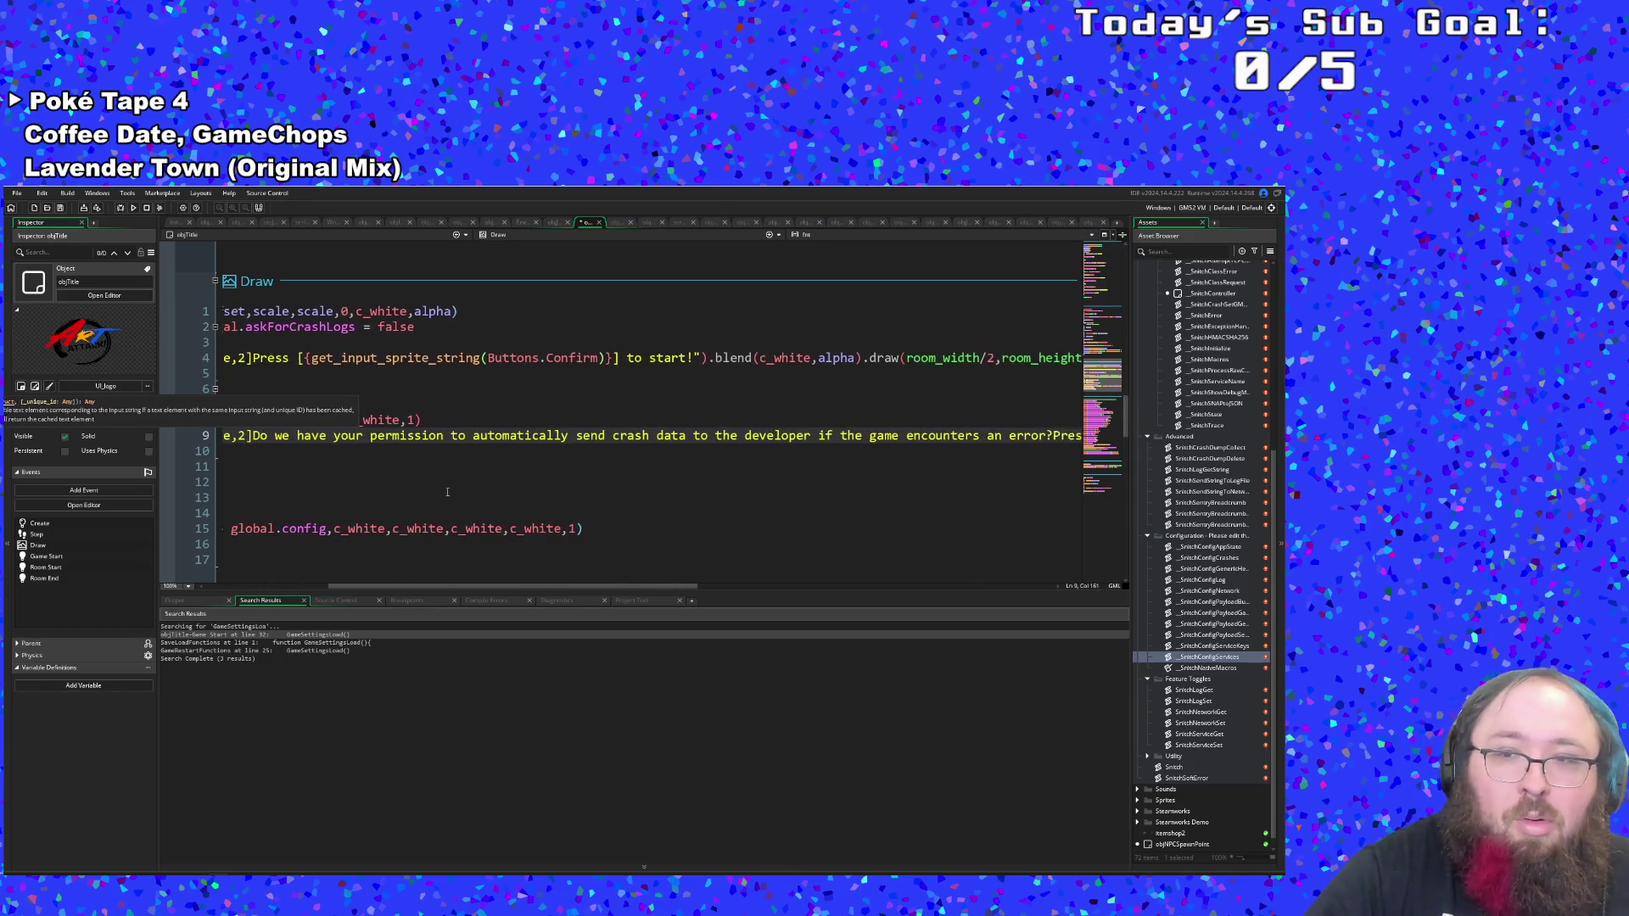
{"action": "key", "text": "Left"}
{"action": "key", "text": "Left"}
{"action": "key", "text": "Left"}
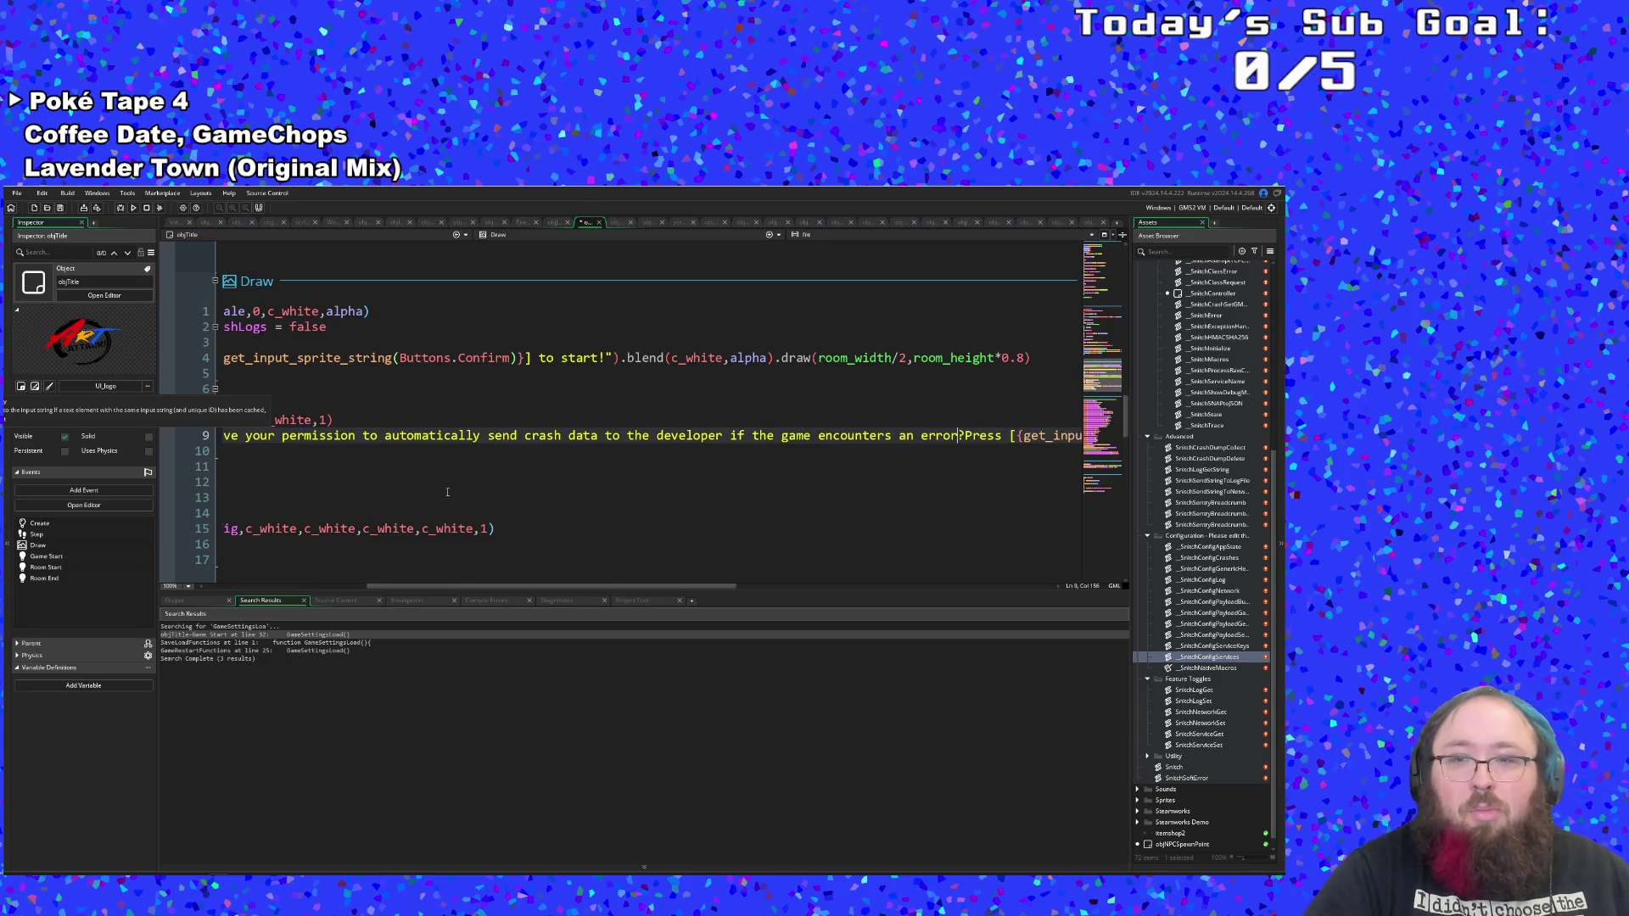
{"action": "key", "text": "Return"}
{"action": "key", "text": "Return"}
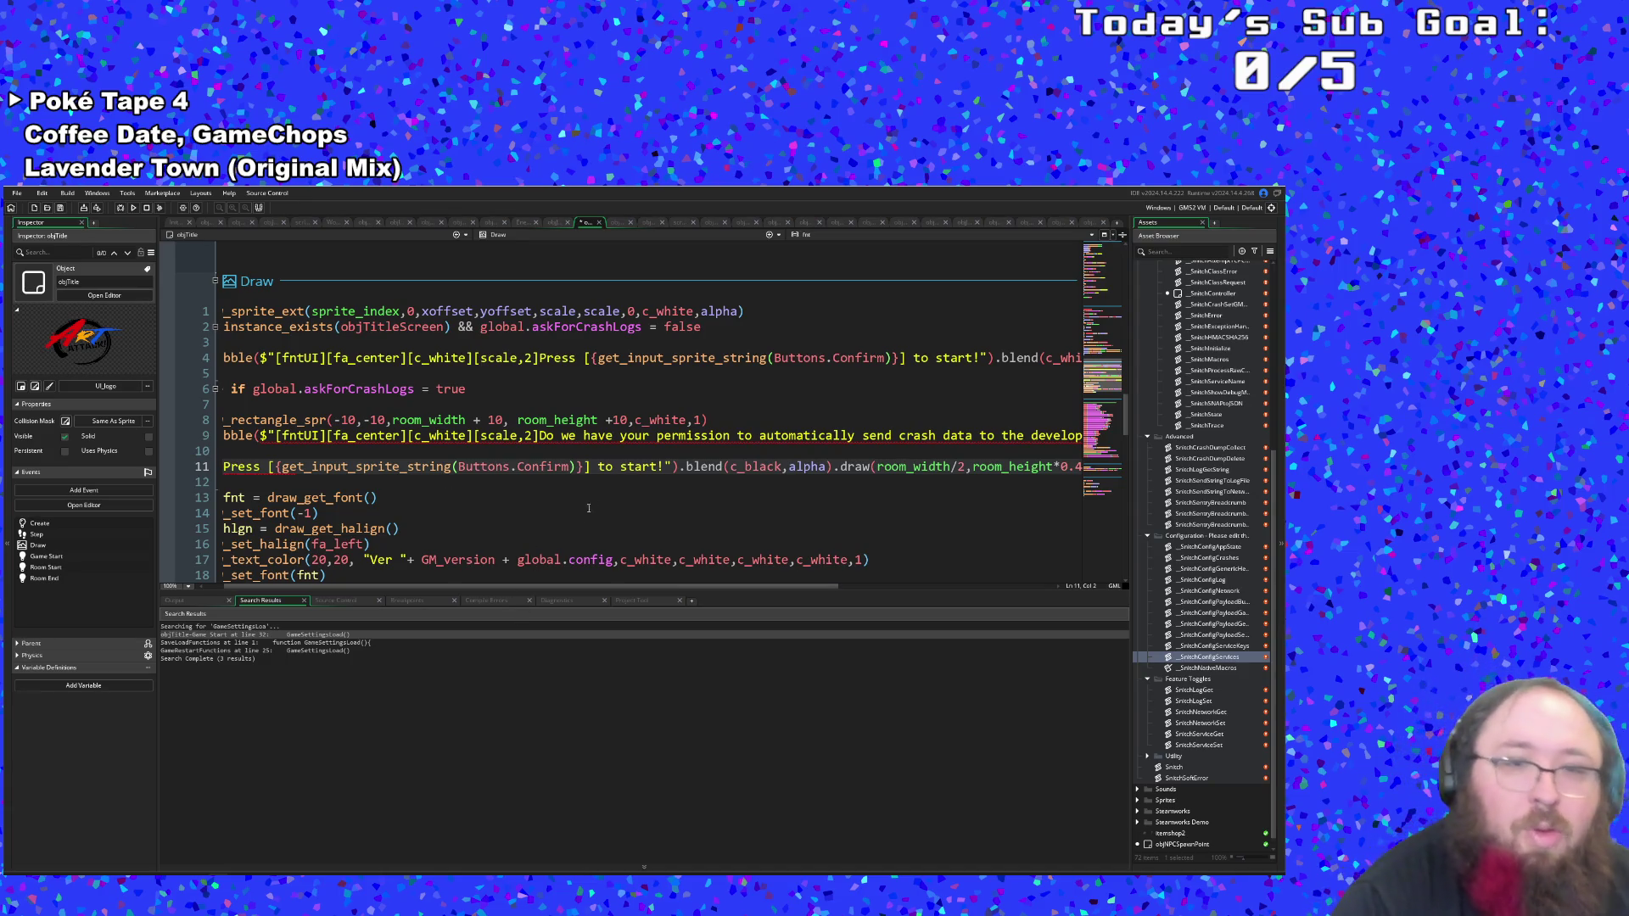
{"action": "left_click", "coordinate": [659, 467]}
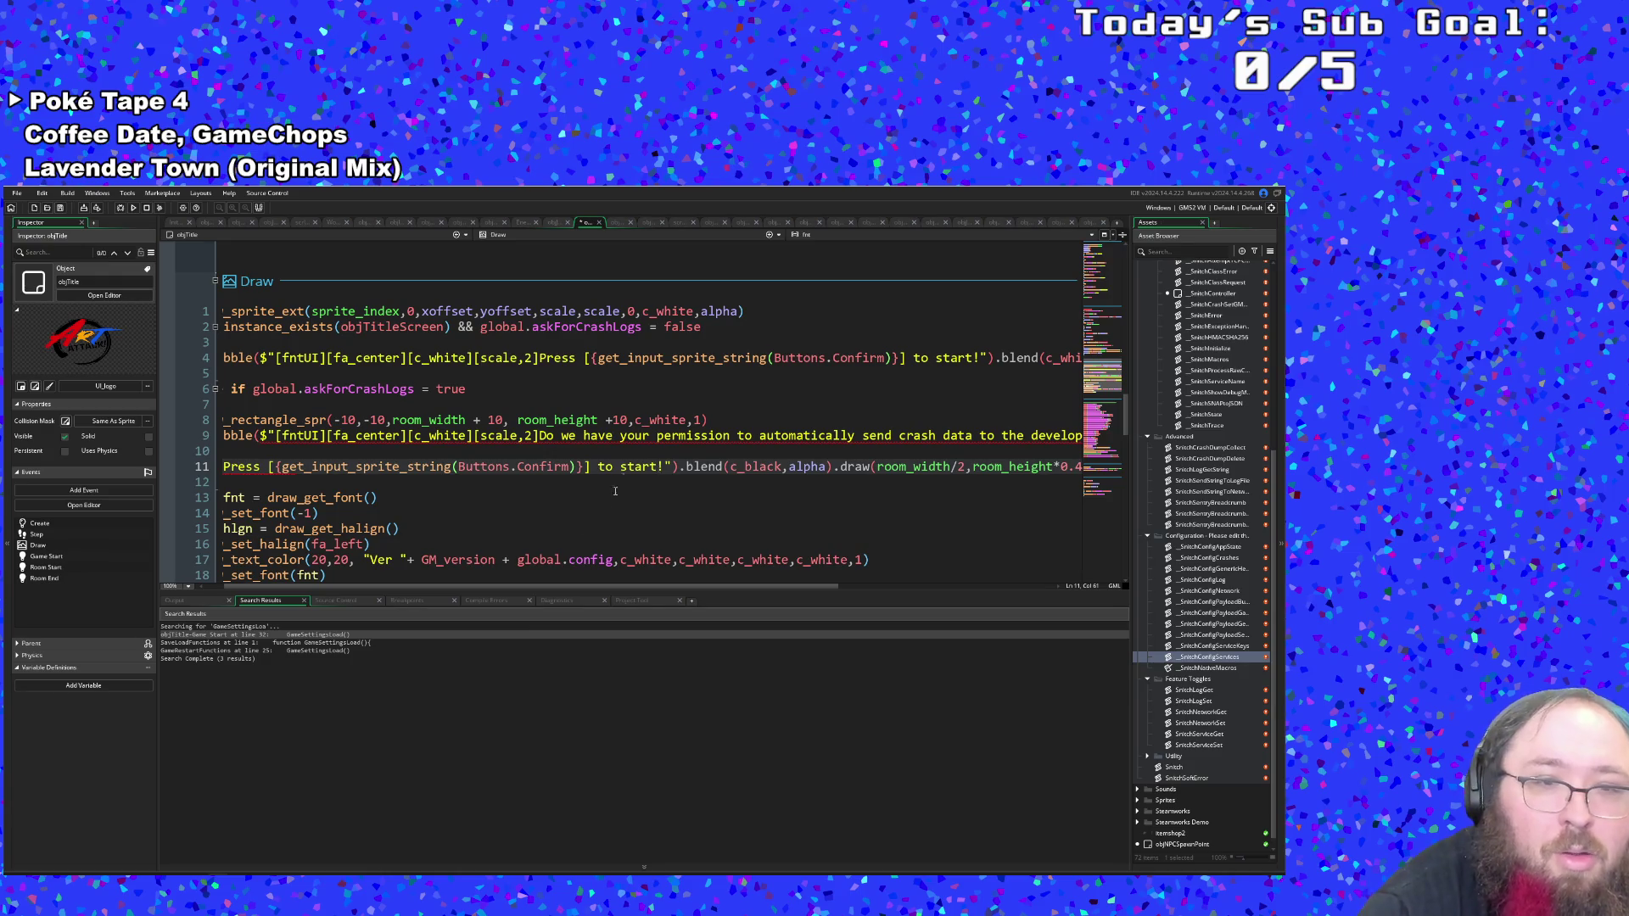
{"action": "left_click_drag", "start_coordinate": [546, 582], "coordinate": [526, 582]}
{"action": "left_click", "coordinate": [416, 467]}
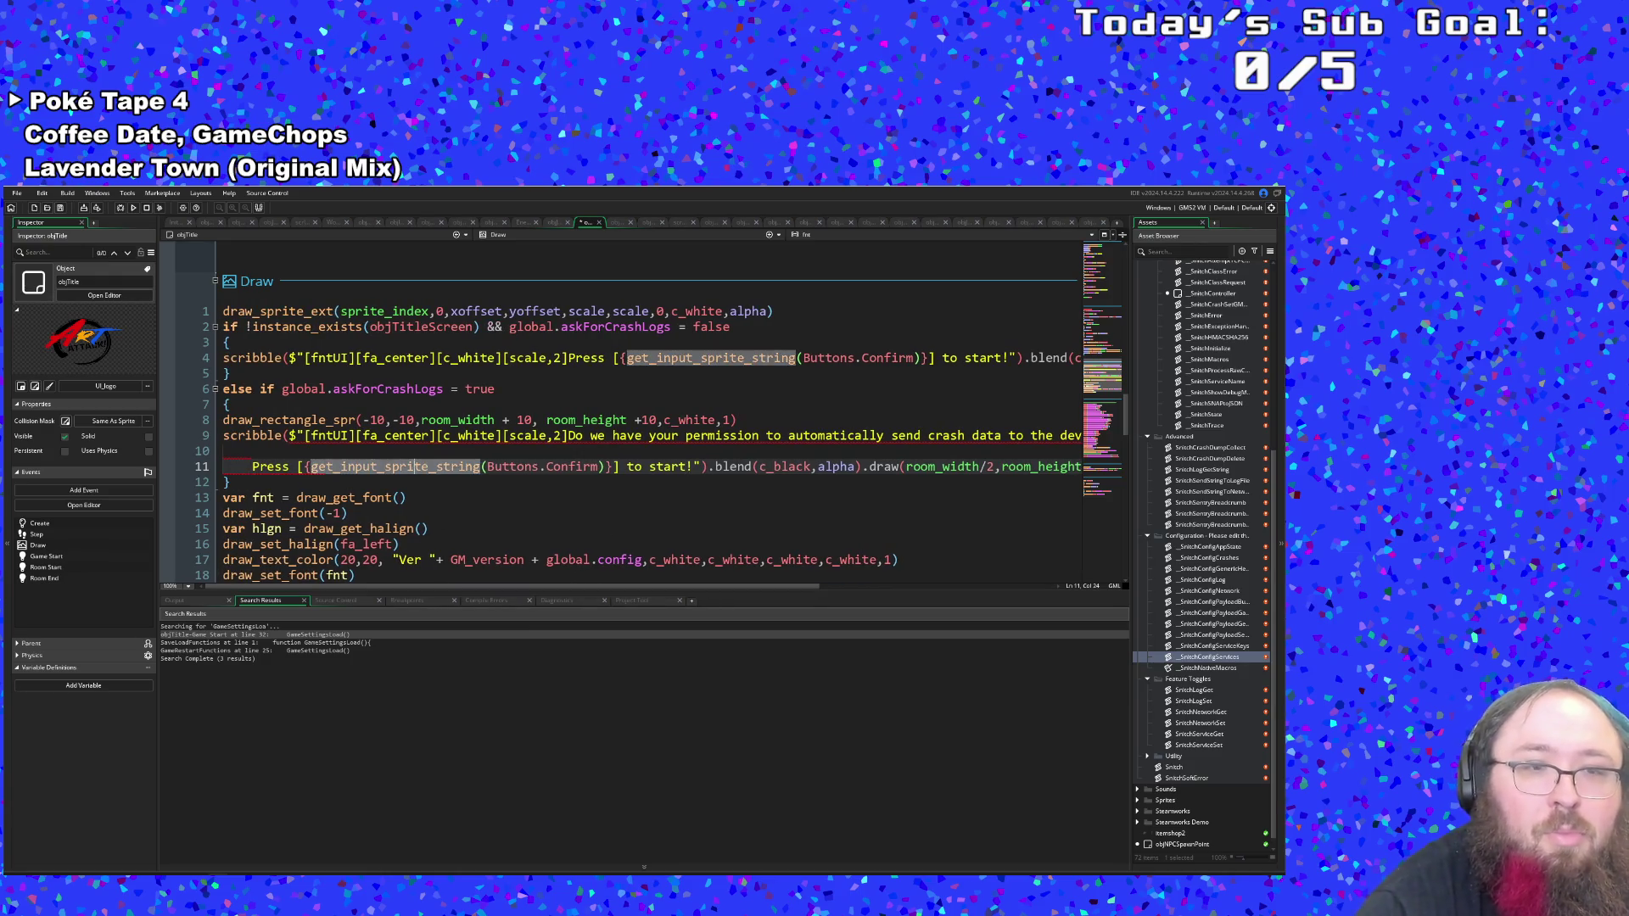
{"action": "left_click", "coordinate": [303, 467]}
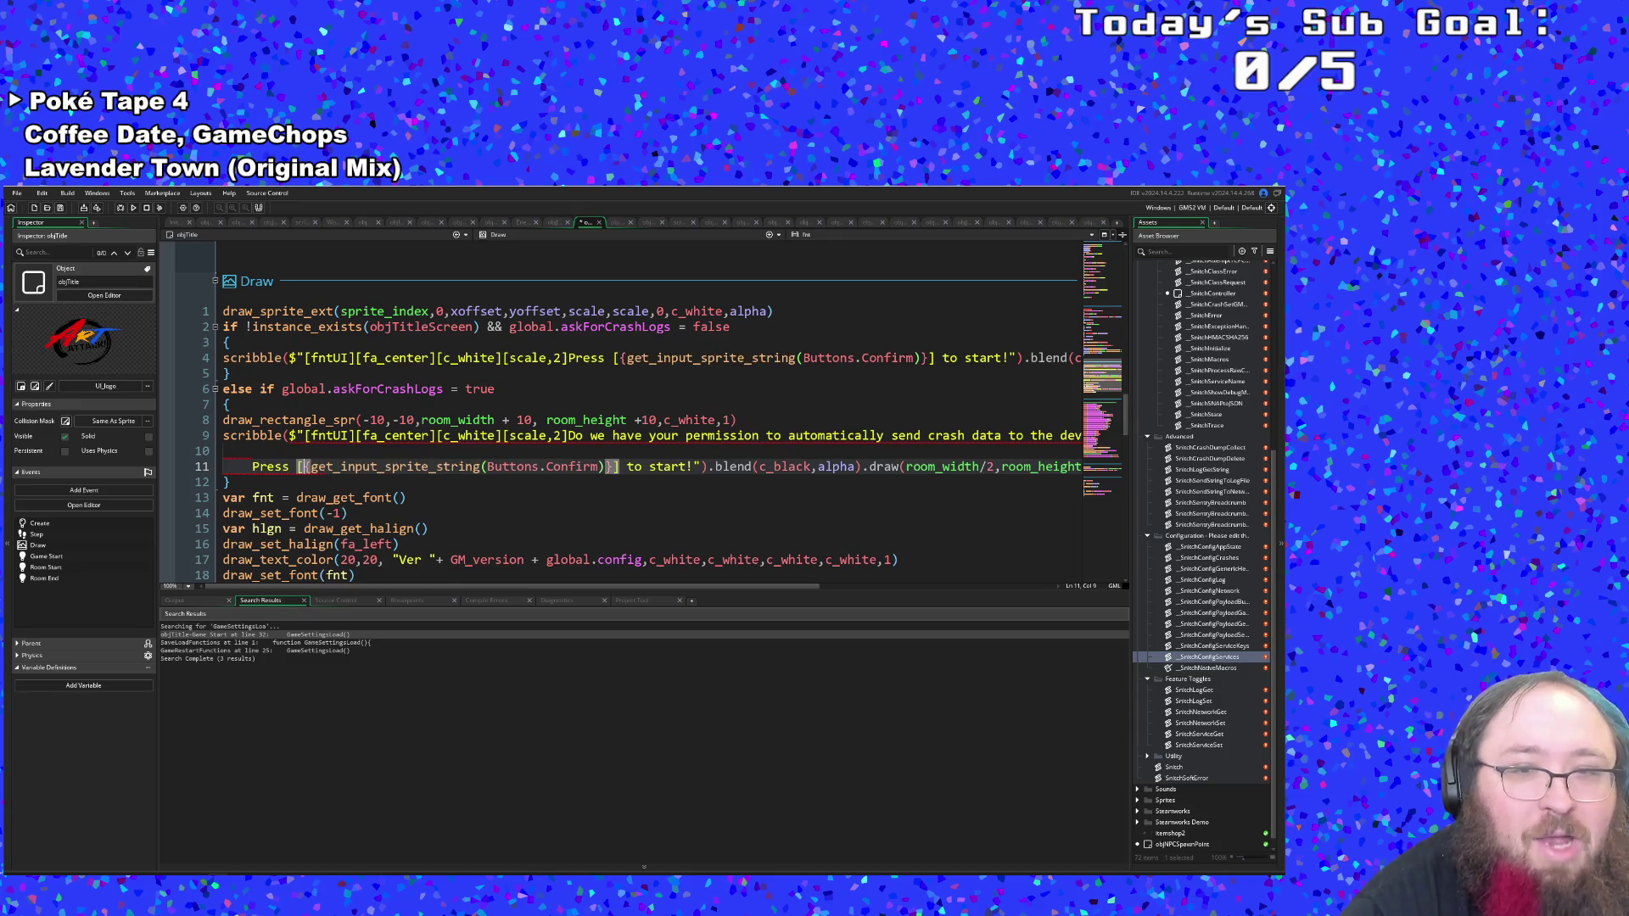
{"action": "mouse_move", "coordinate": [293, 553]}
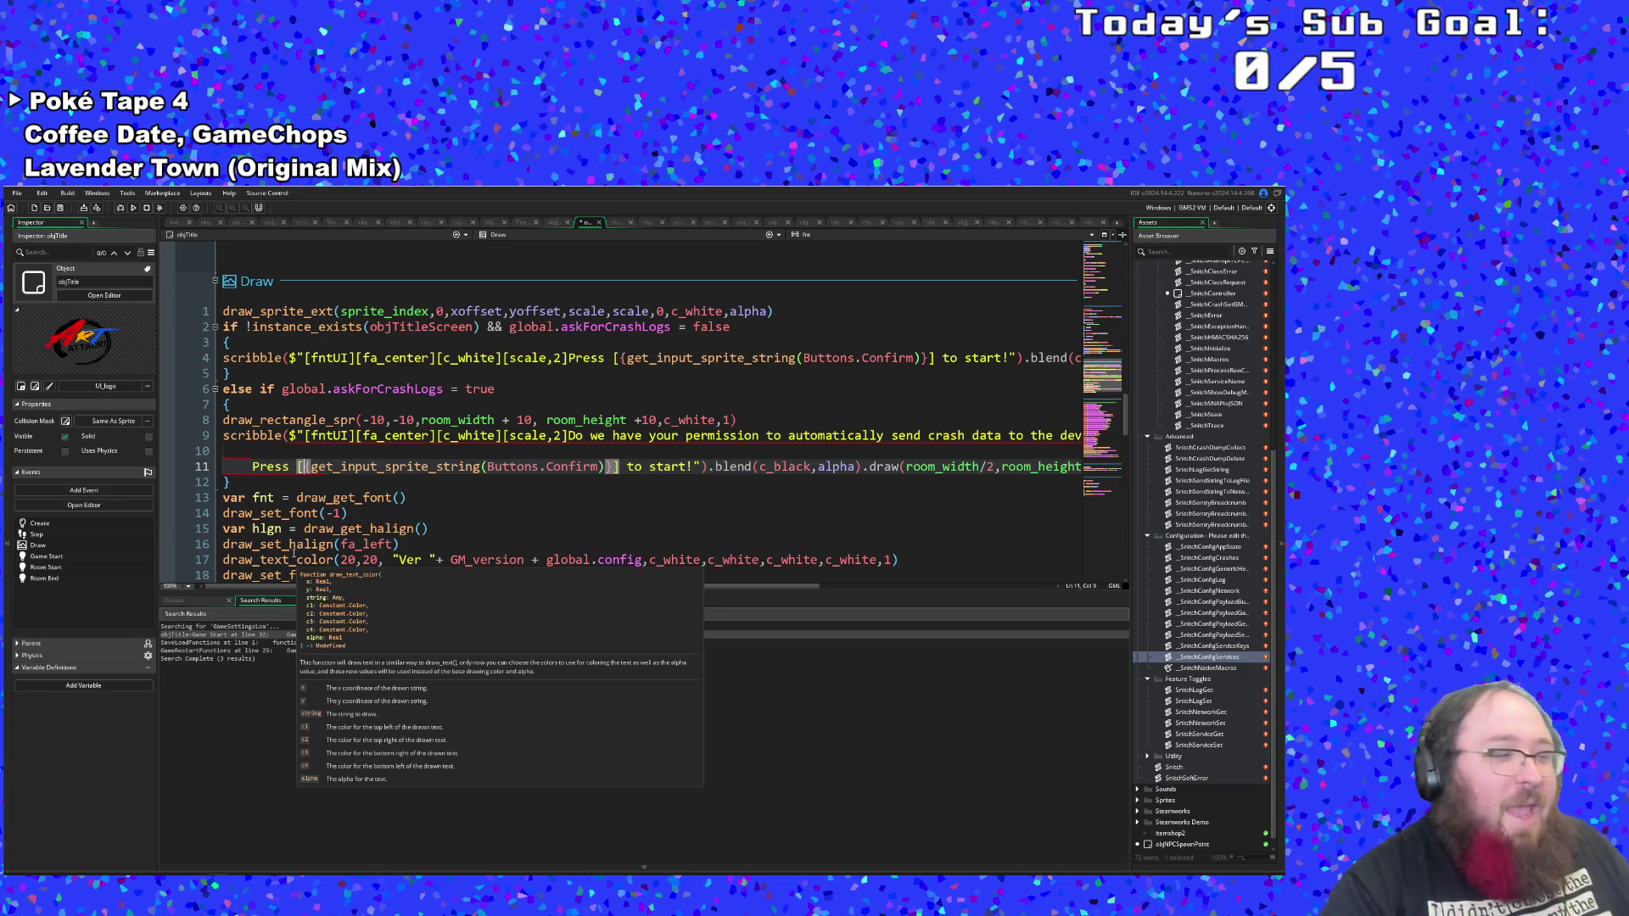
{"action": "left_click", "coordinate": [573, 467]}
{"action": "left_click", "coordinate": [694, 468]}
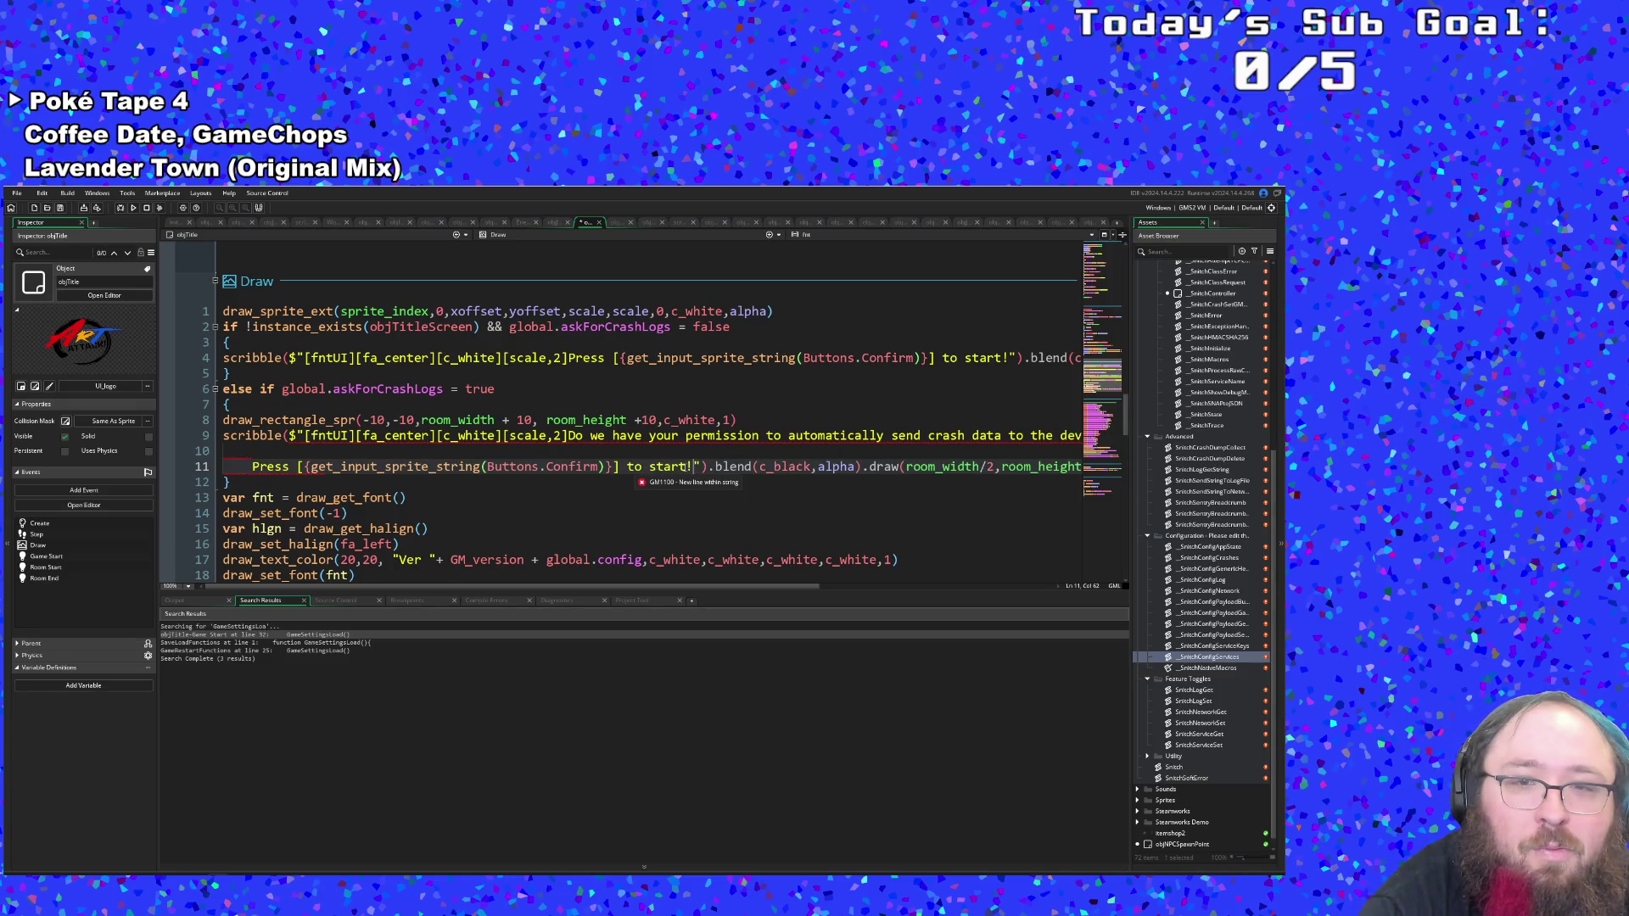
{"action": "left_click_drag", "start_coordinate": [687, 466], "coordinate": [628, 469]}
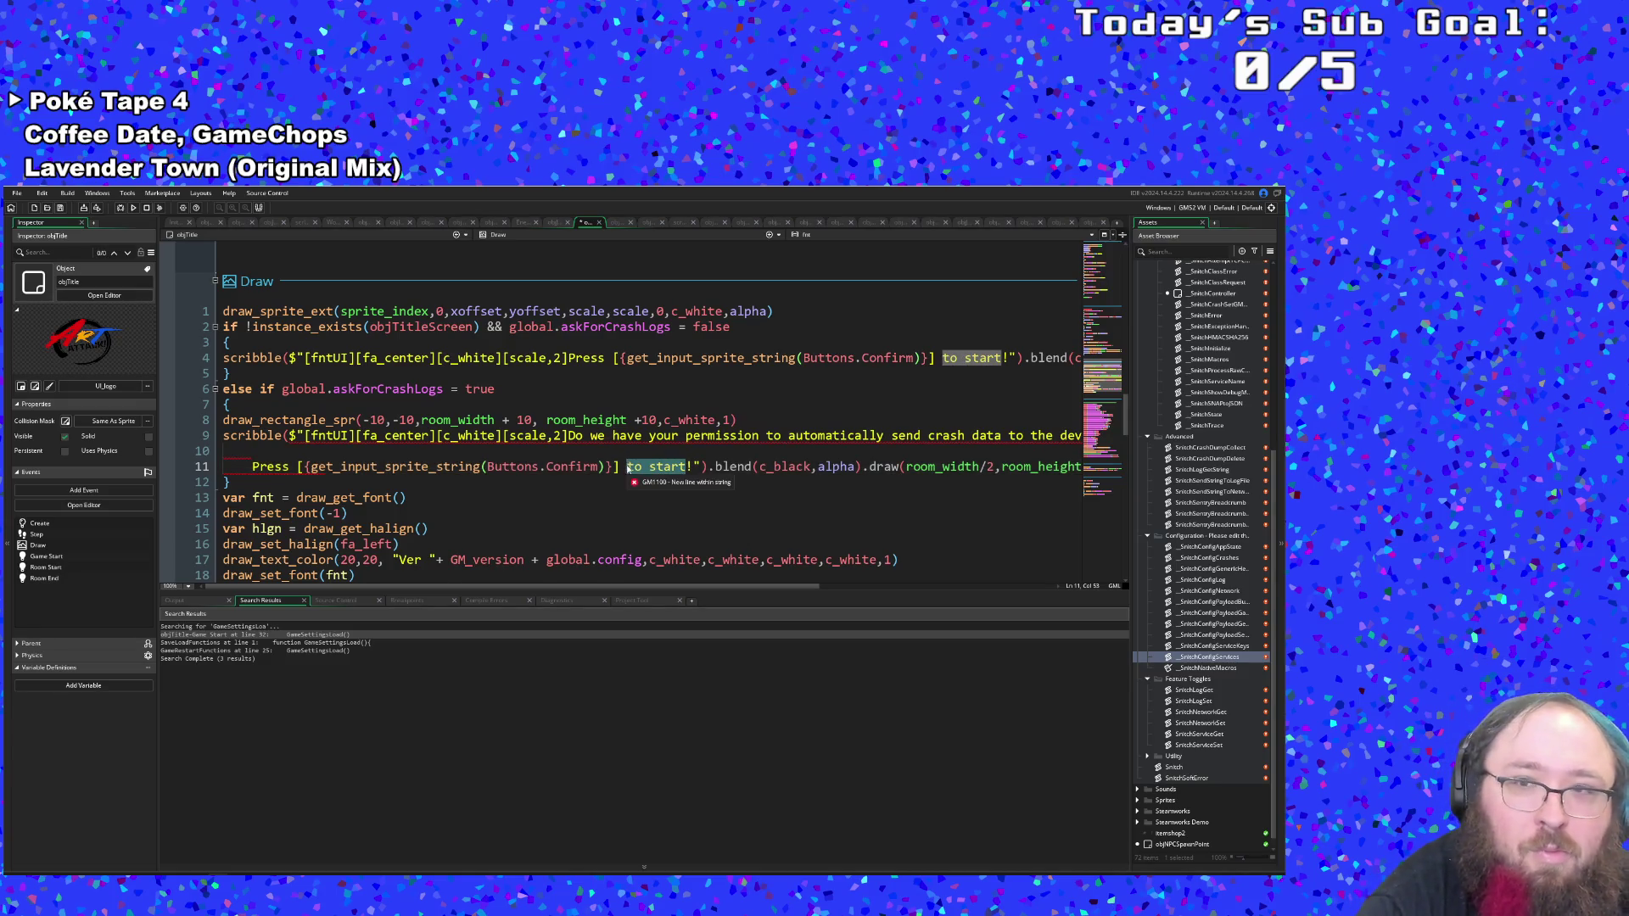
{"action": "type", "text": "for yet"}
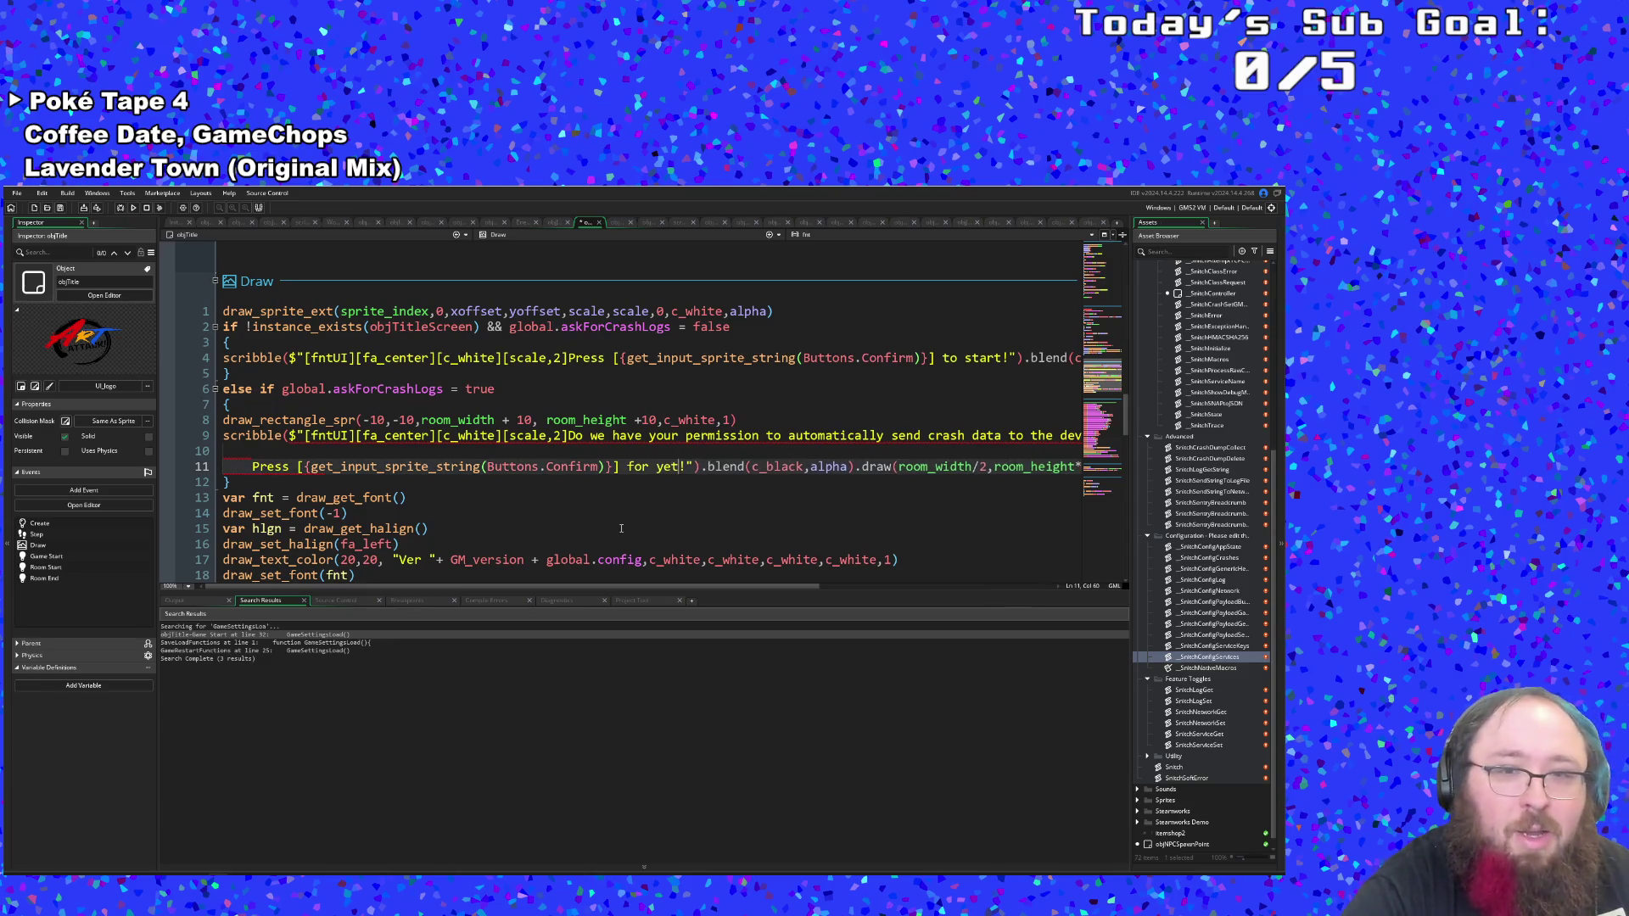
{"action": "key", "text": "BackSpace"}
{"action": "key", "text": "BackSpace"}
{"action": "key", "text": "BackSpace"}
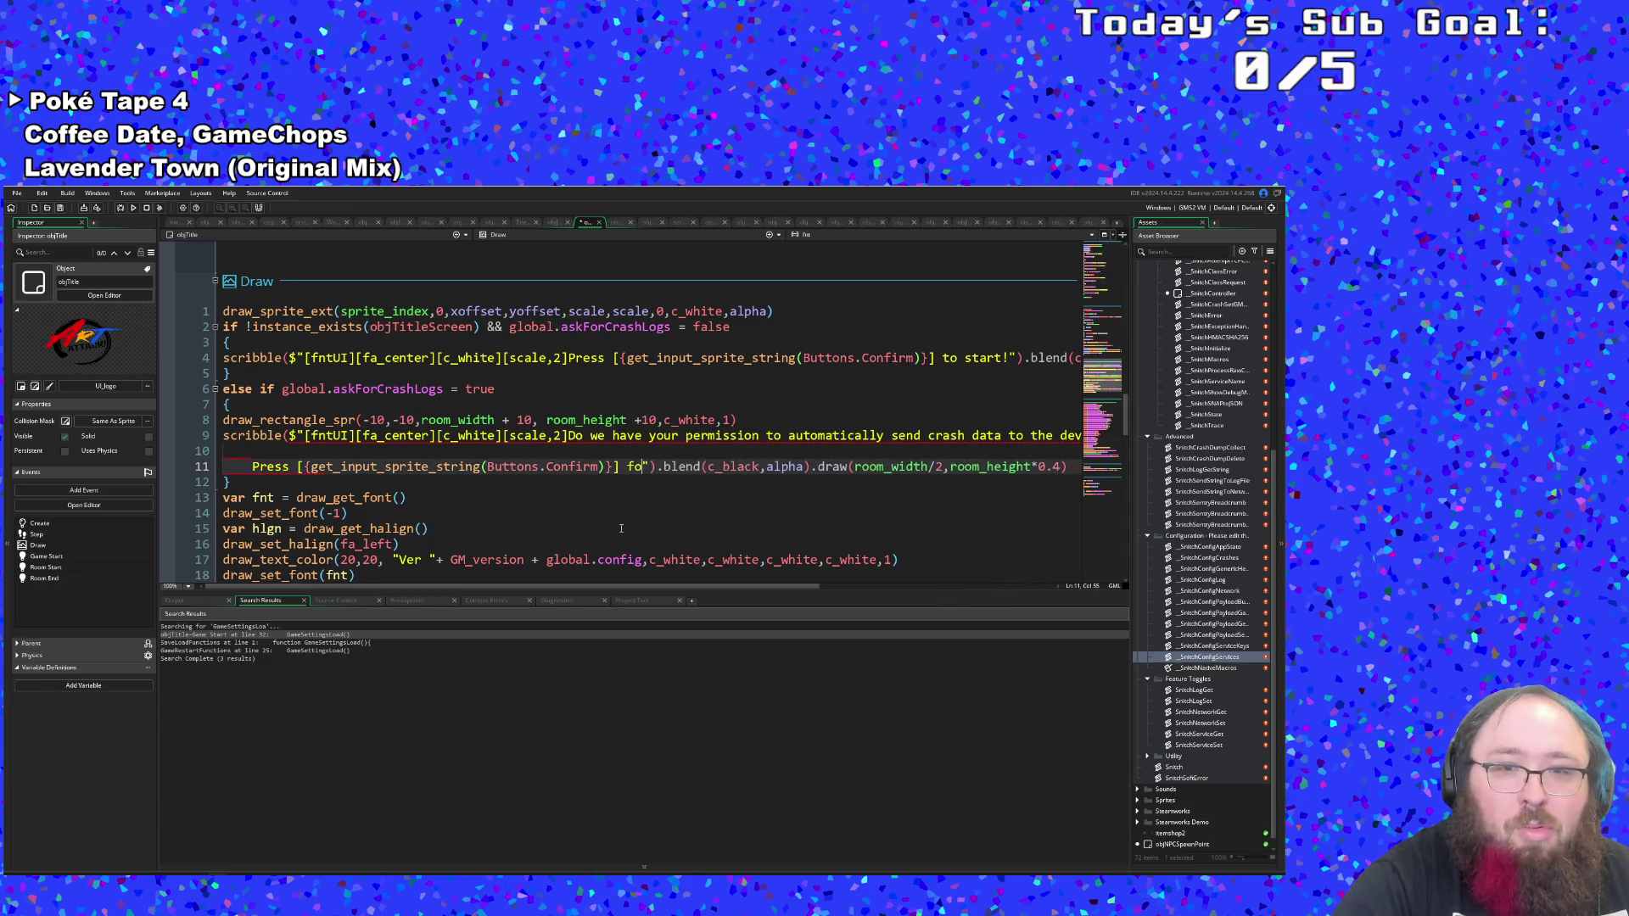
{"action": "type", "text": ": YES"}
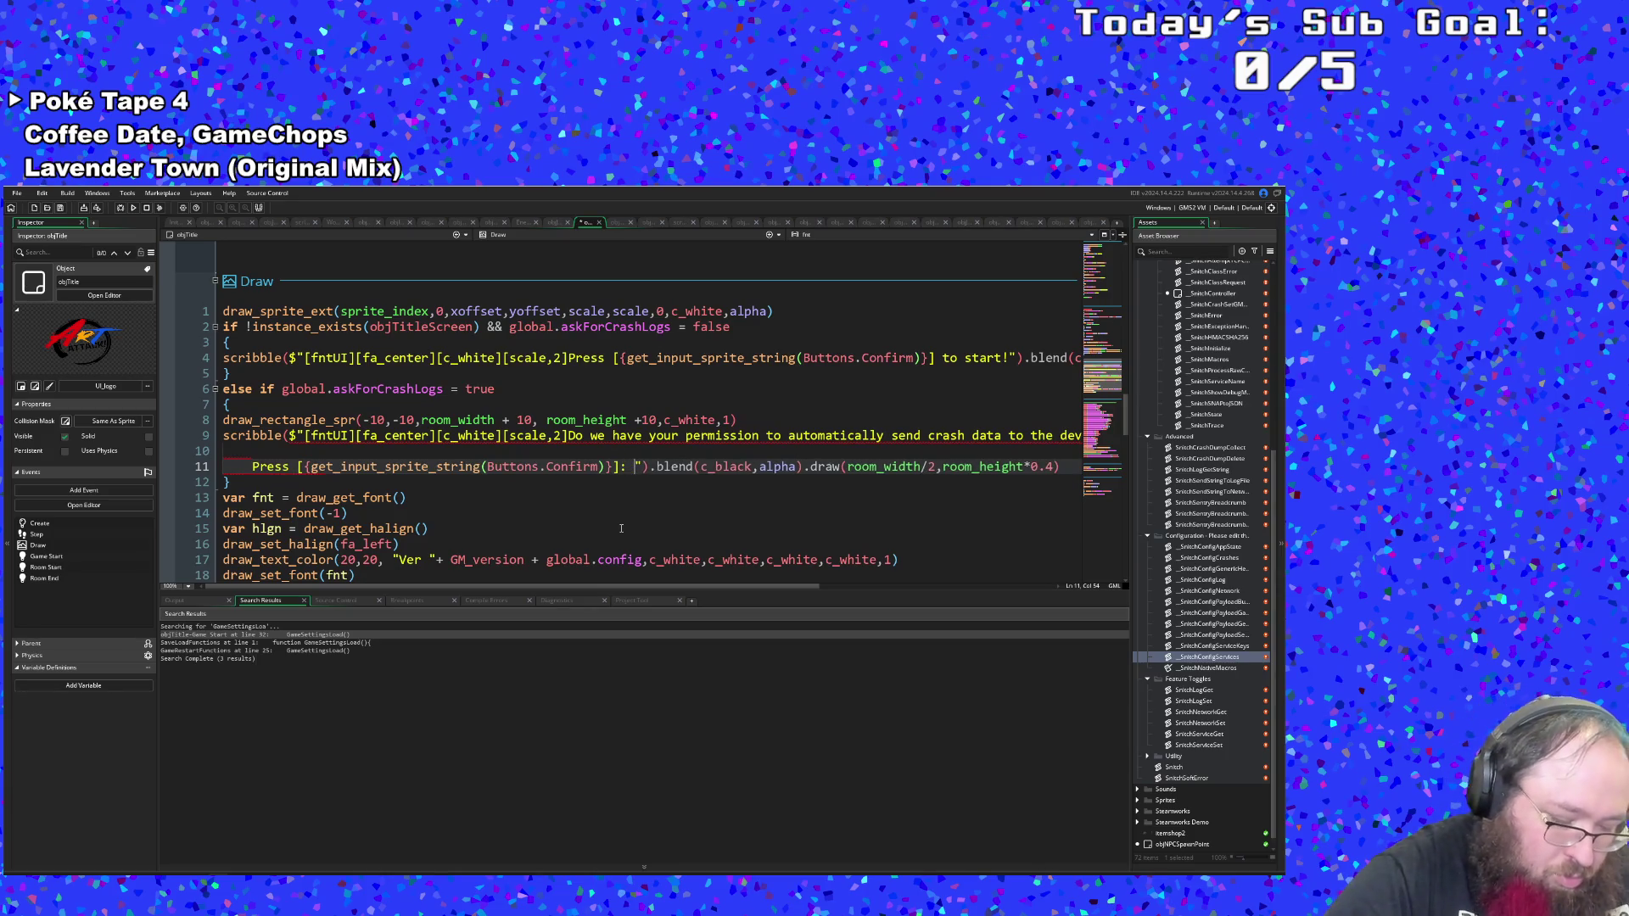
{"action": "key", "text": "BackSpace"}
{"action": "key", "text": "BackSpace"}
{"action": "type", "text": "es"}
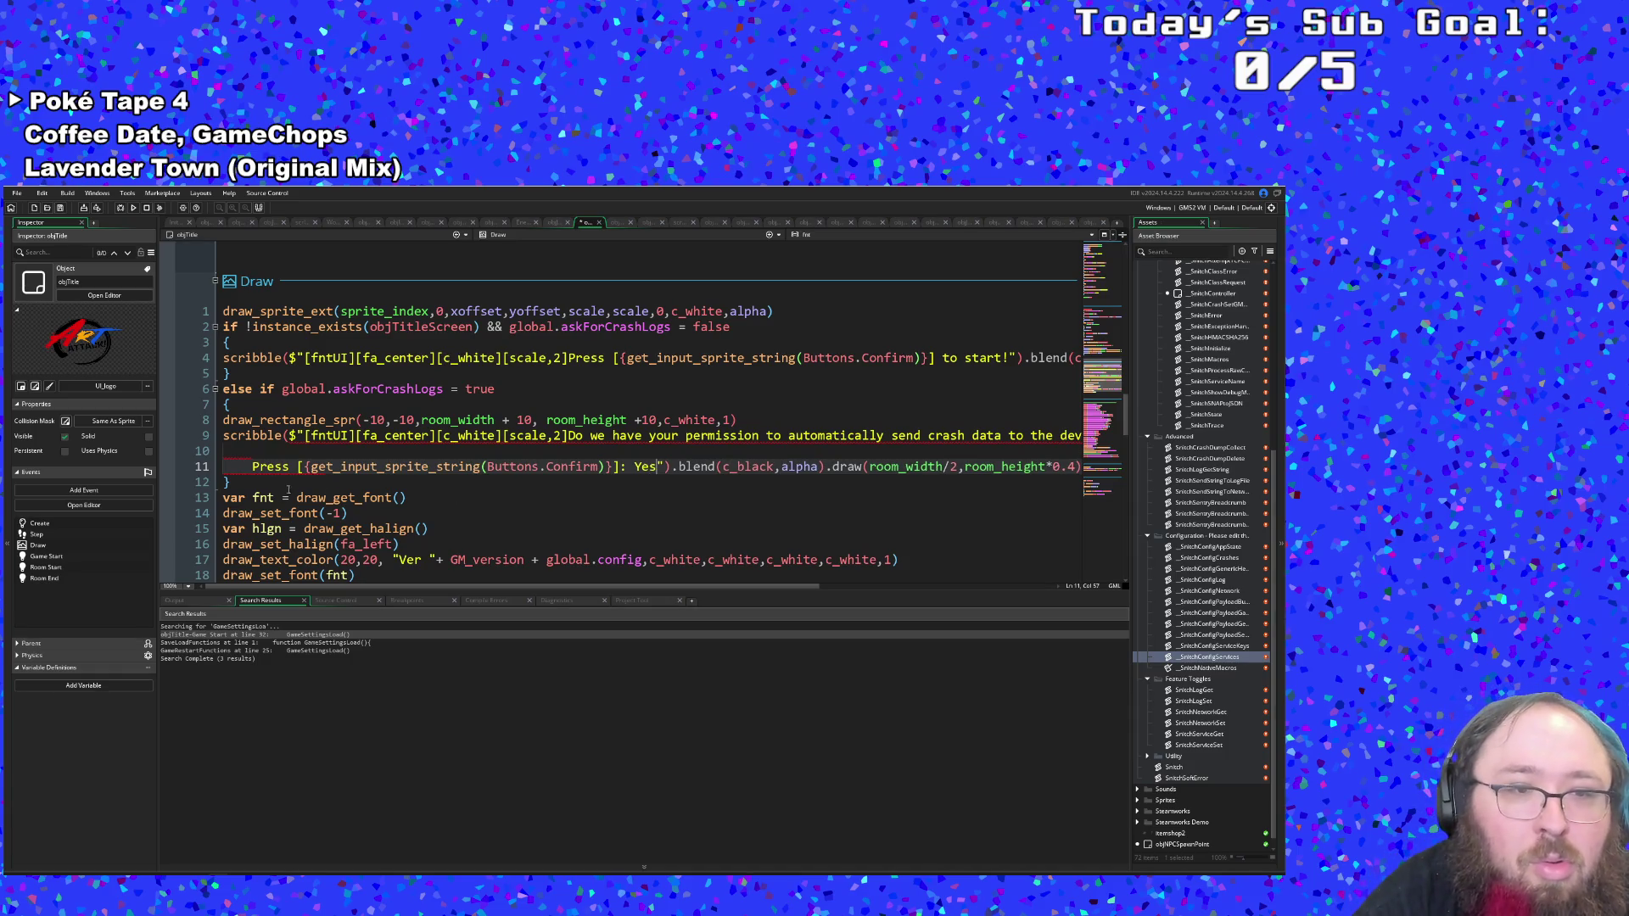
{"action": "triple_click", "coordinate": [252, 467]}
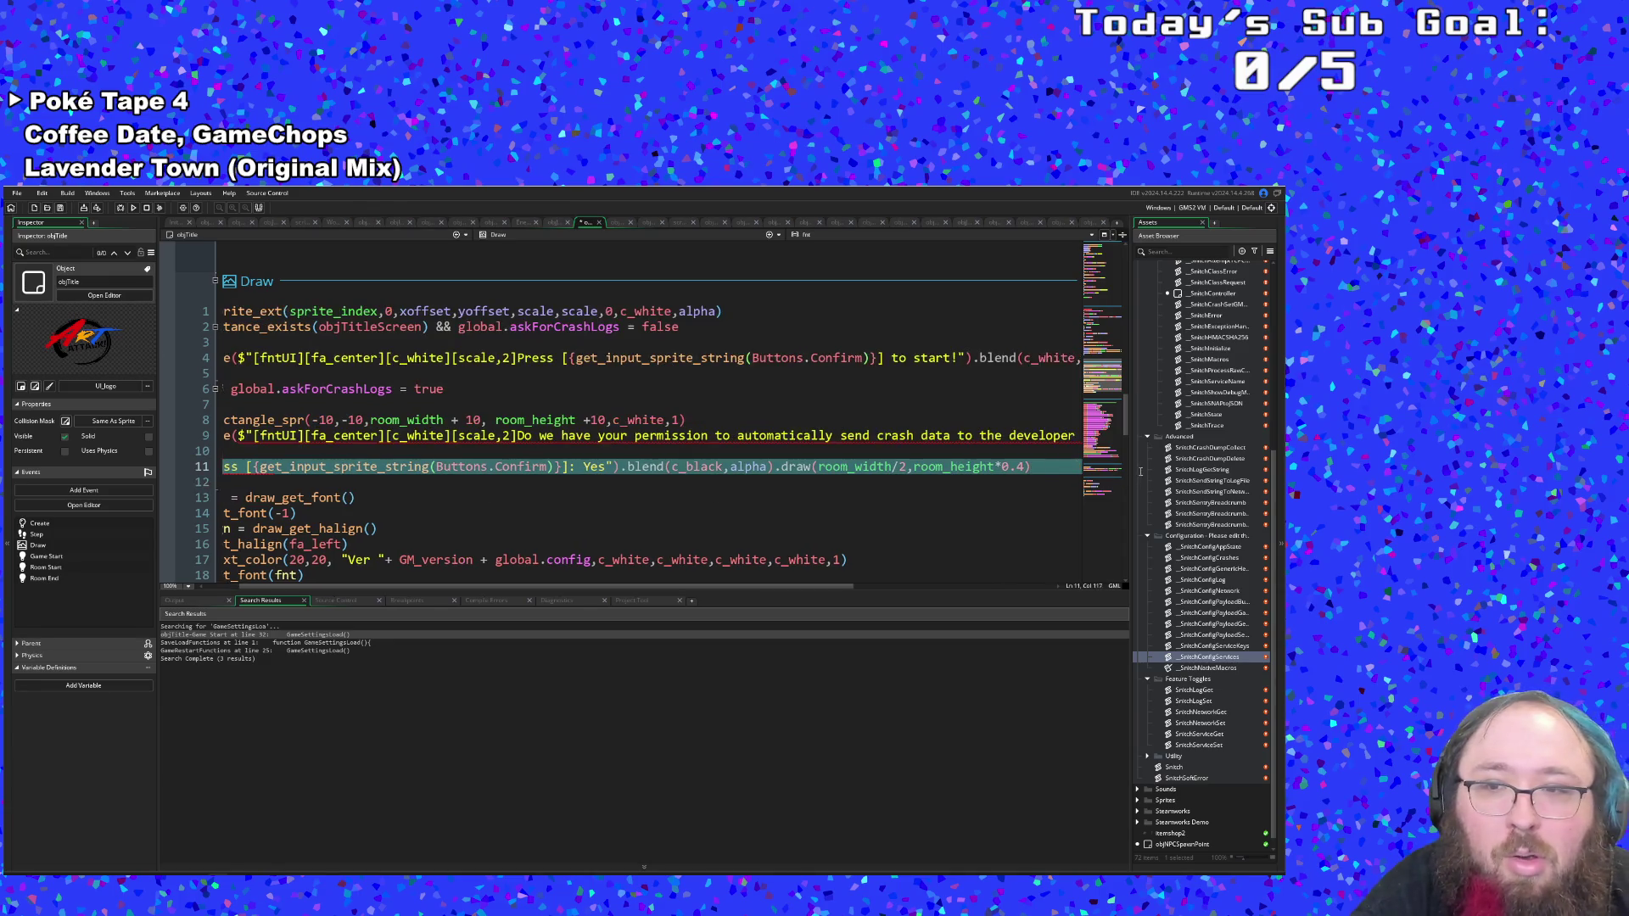
{"action": "key", "text": "Home"}
{"action": "key", "text": "shift+End"}
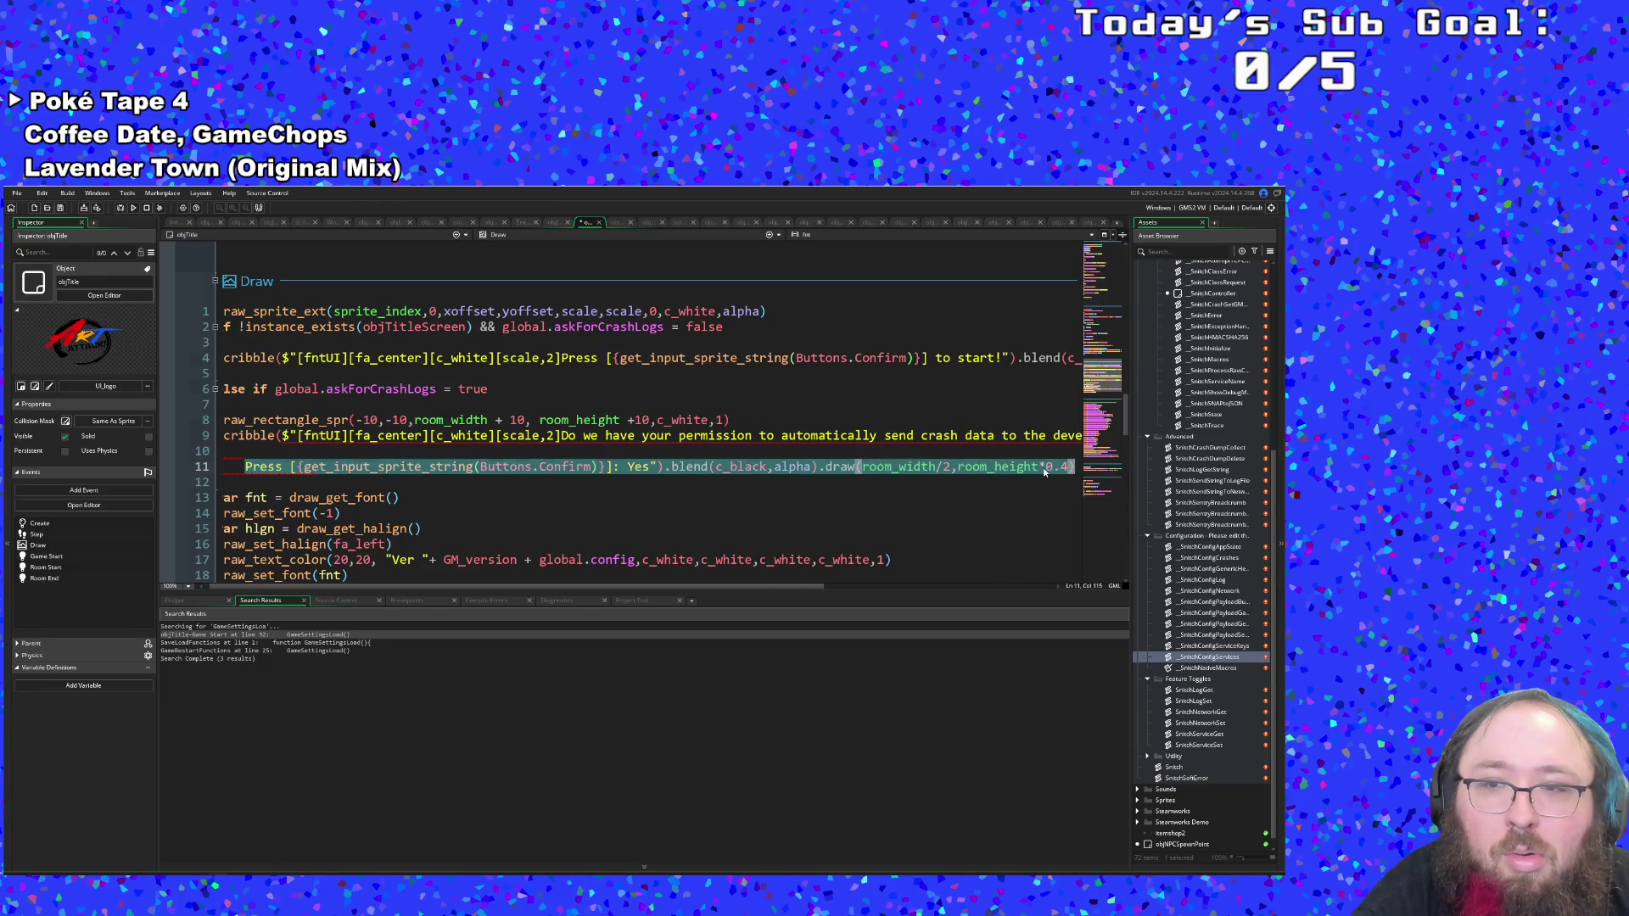
{"action": "left_click", "coordinate": [1071, 467]}
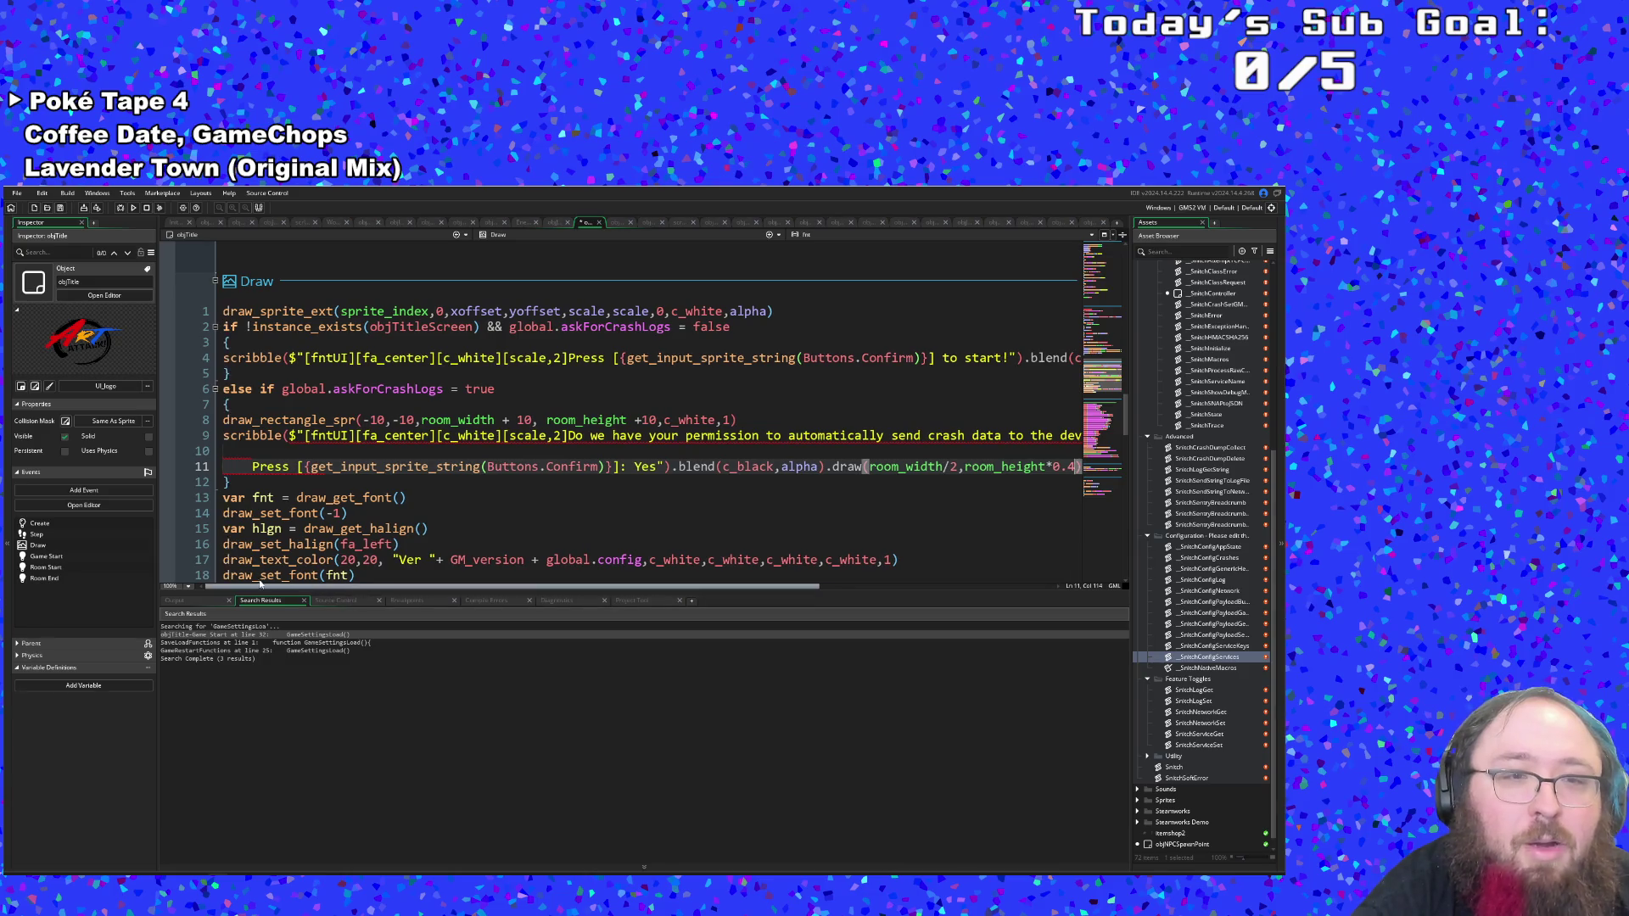
{"action": "left_click", "coordinate": [246, 454]}
{"action": "left_click", "coordinate": [253, 469]}
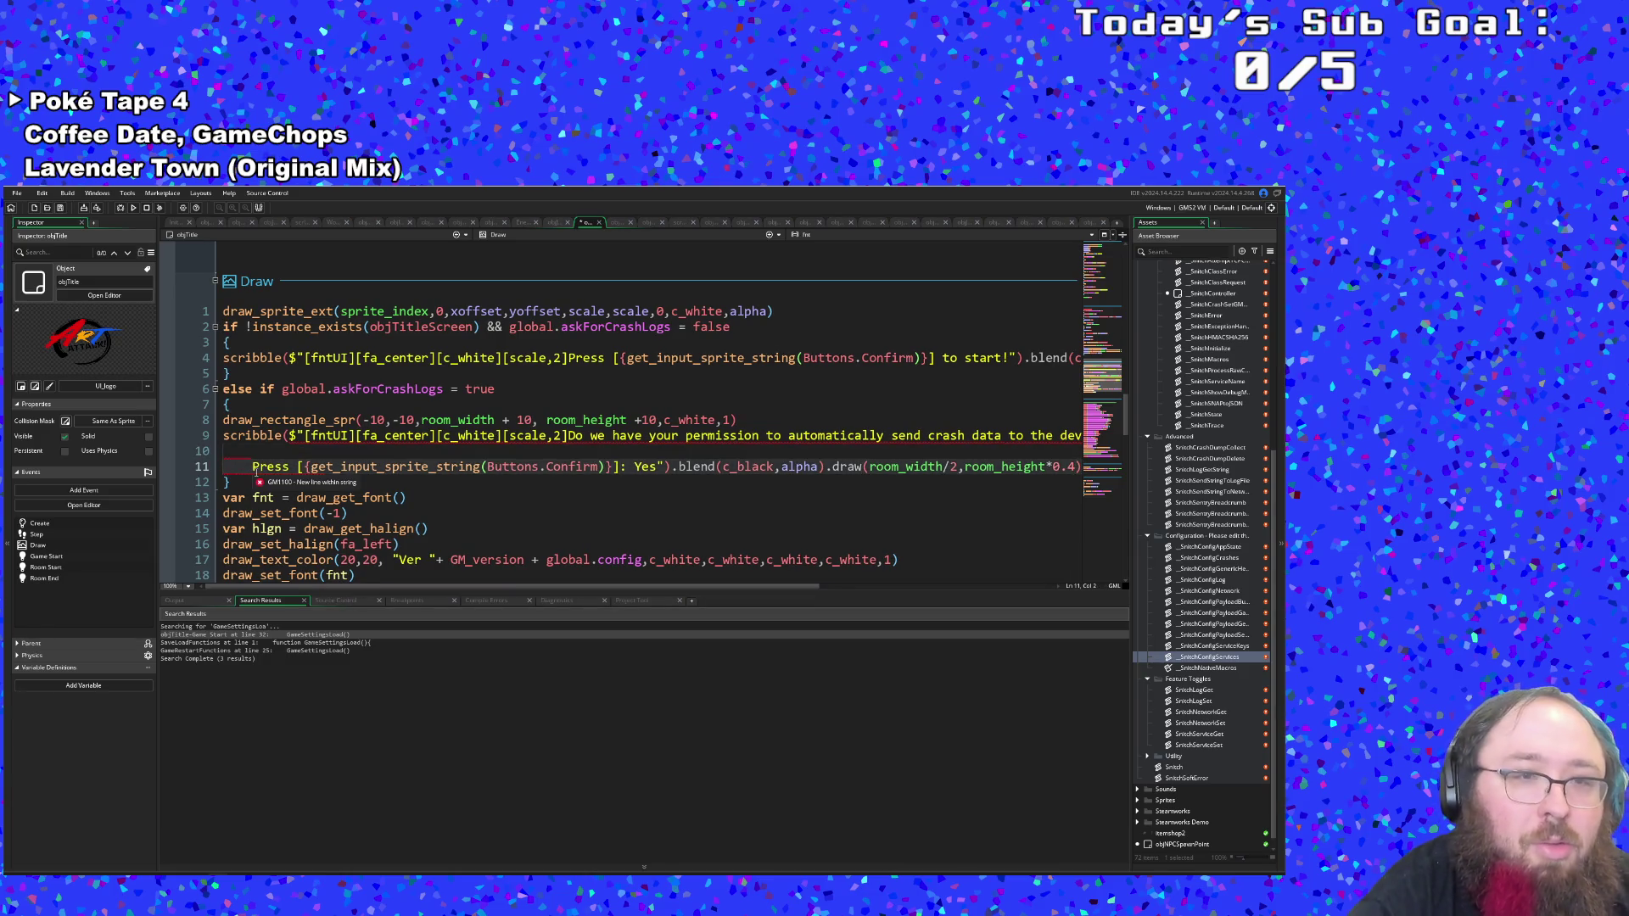
Start a scribble($ call in front of the Press prompt.
{"action": "type", "text": "Scribble"}
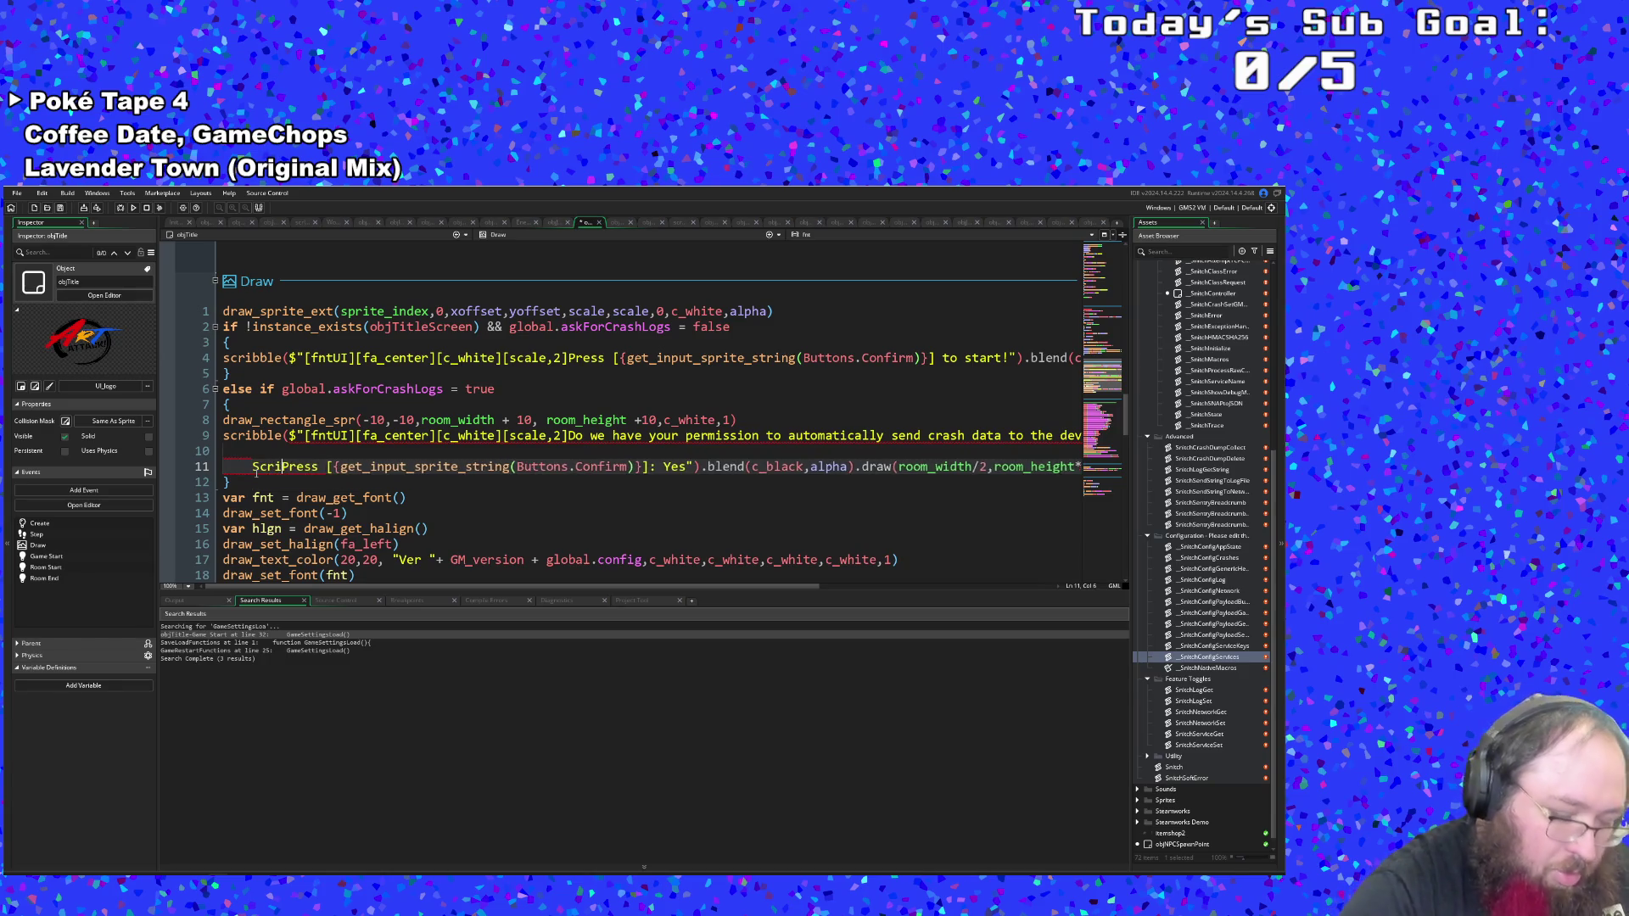
{"action": "type", "text": " ("}
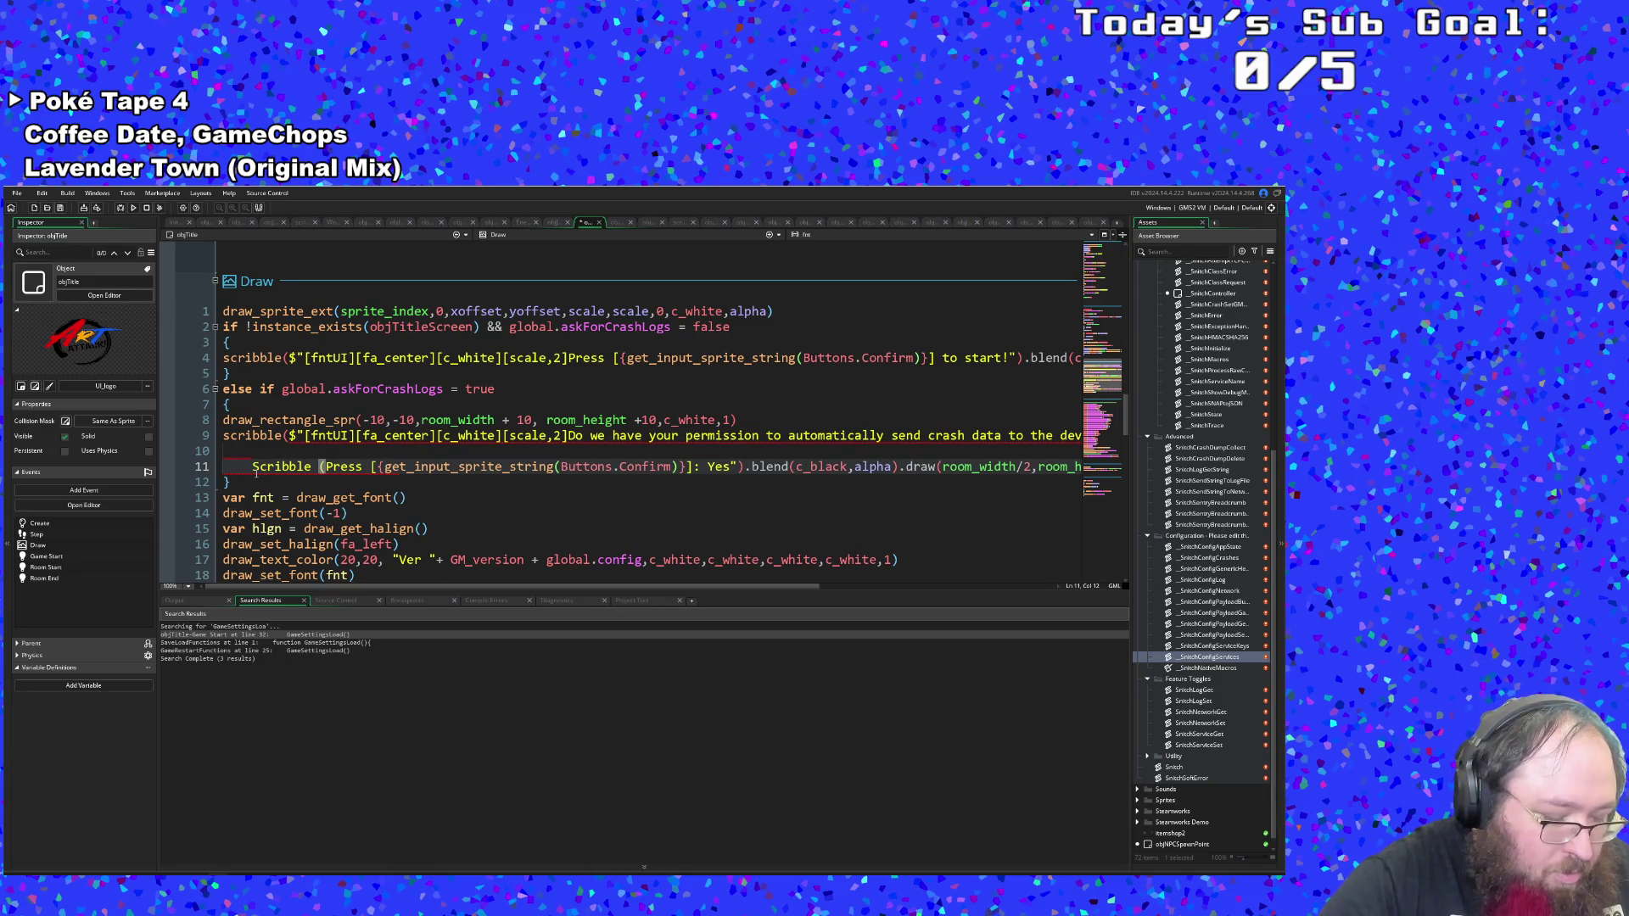
{"action": "type", "text": "$"}
{"action": "key", "text": "Left"}
{"action": "key", "text": "Left"}
{"action": "key", "text": "Left"}
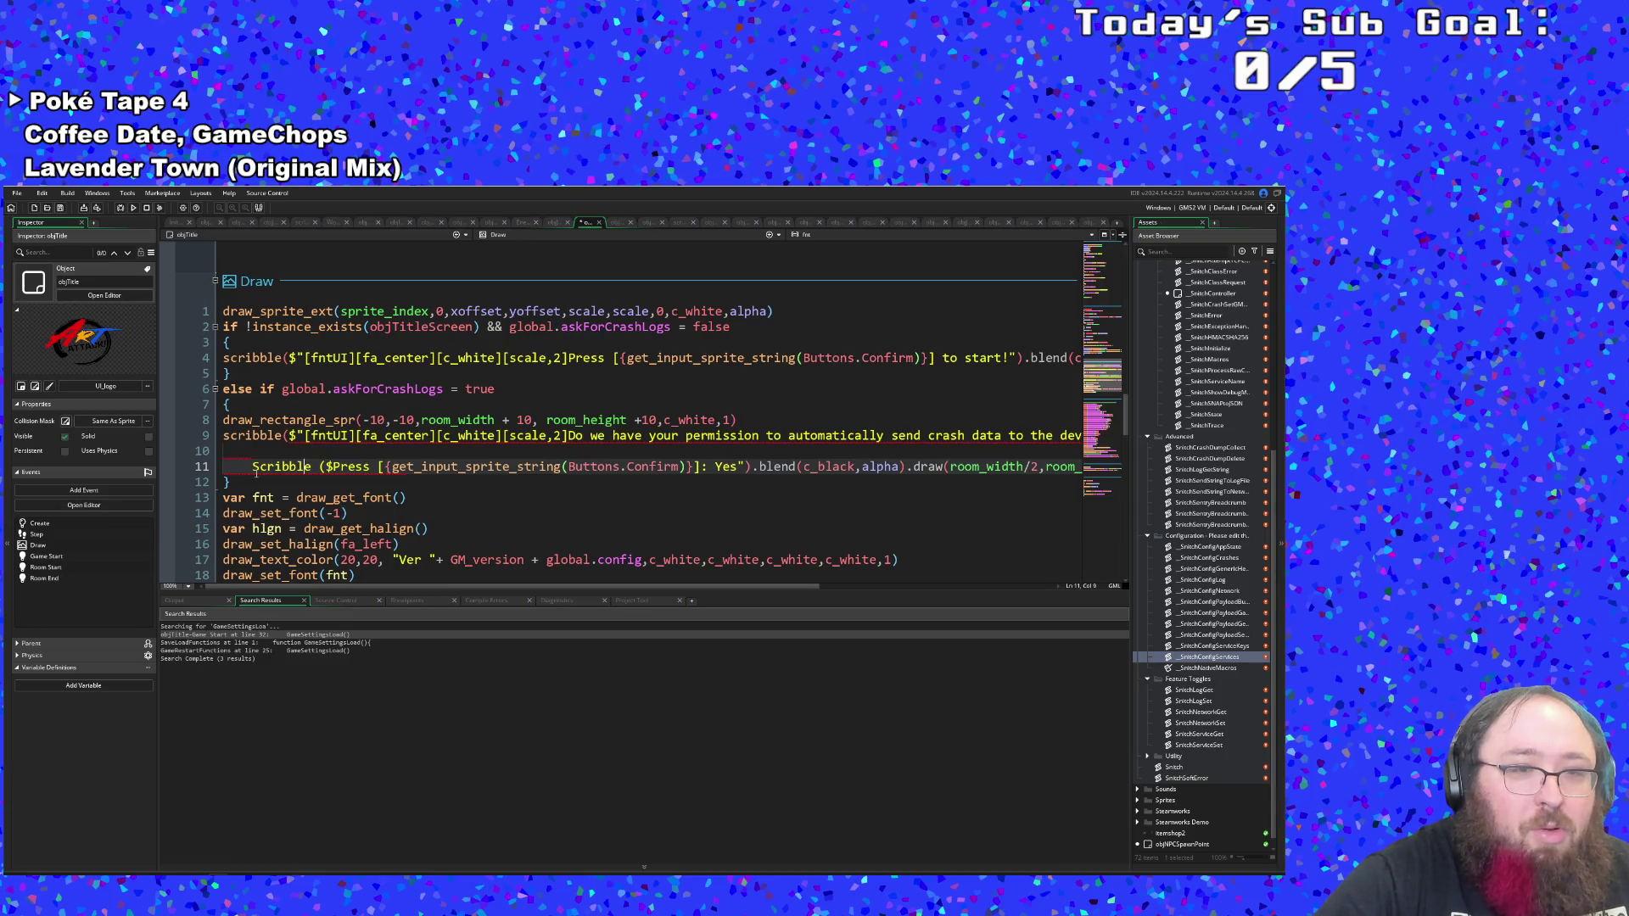
{"action": "key", "text": "Delete"}
{"action": "key", "text": "shift+End"}
{"action": "key", "text": "BackSpace"}
{"action": "key", "text": "BackSpace"}
{"action": "key", "text": "BackSpace"}
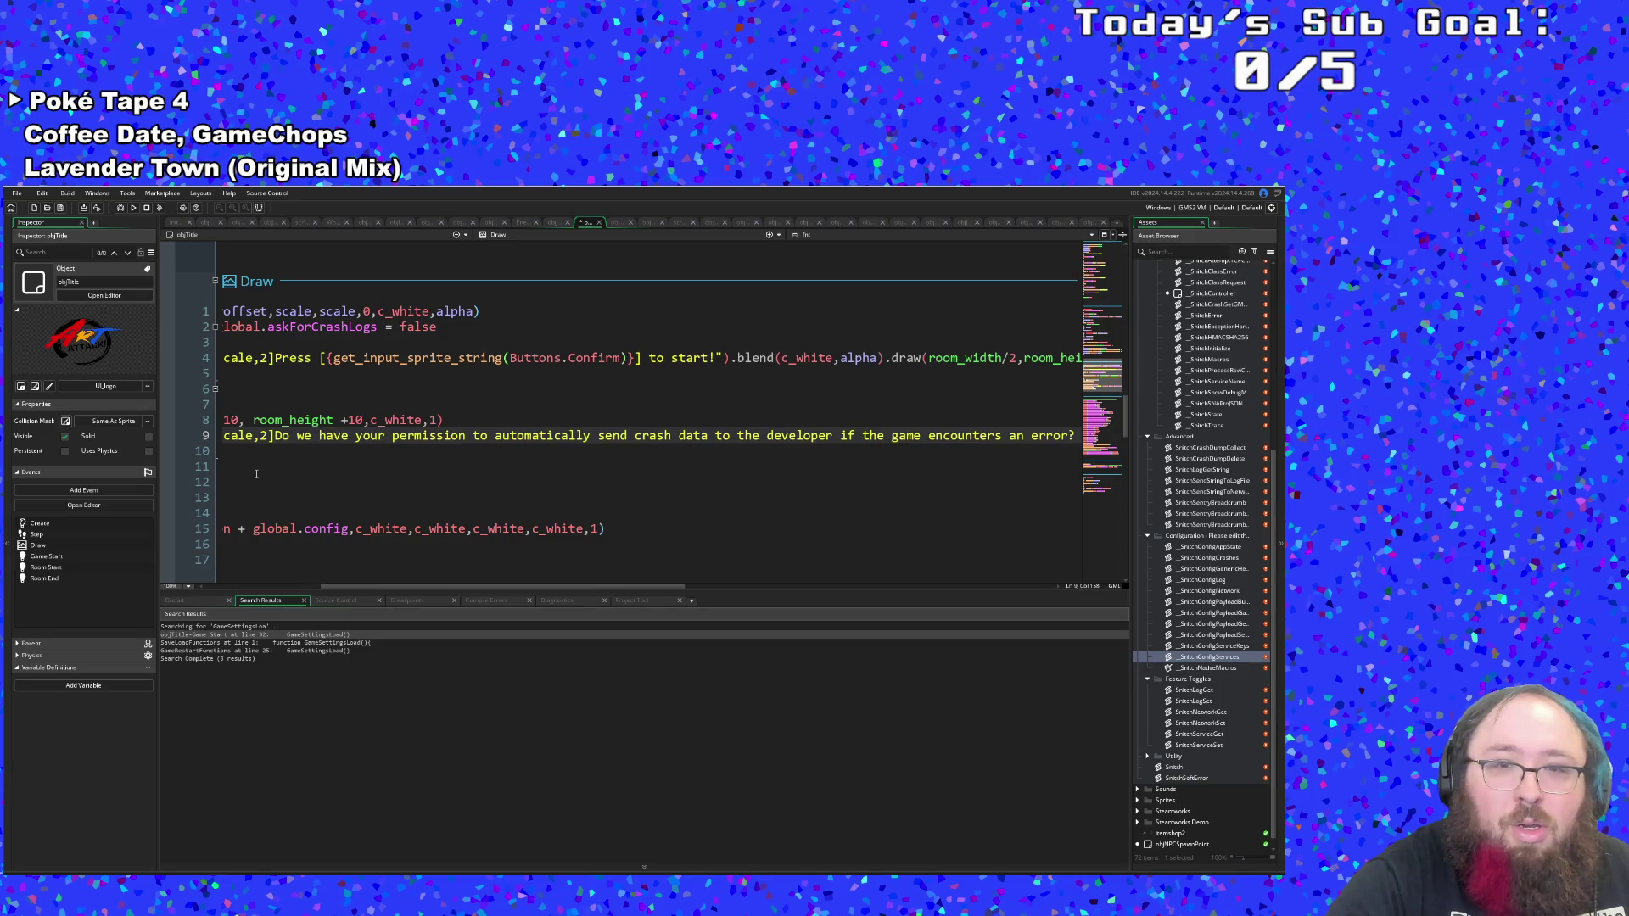
{"action": "key", "text": "ctrl+z"}
{"action": "key", "text": "Up"}
{"action": "key", "text": "Home"}
{"action": "key", "text": "End"}
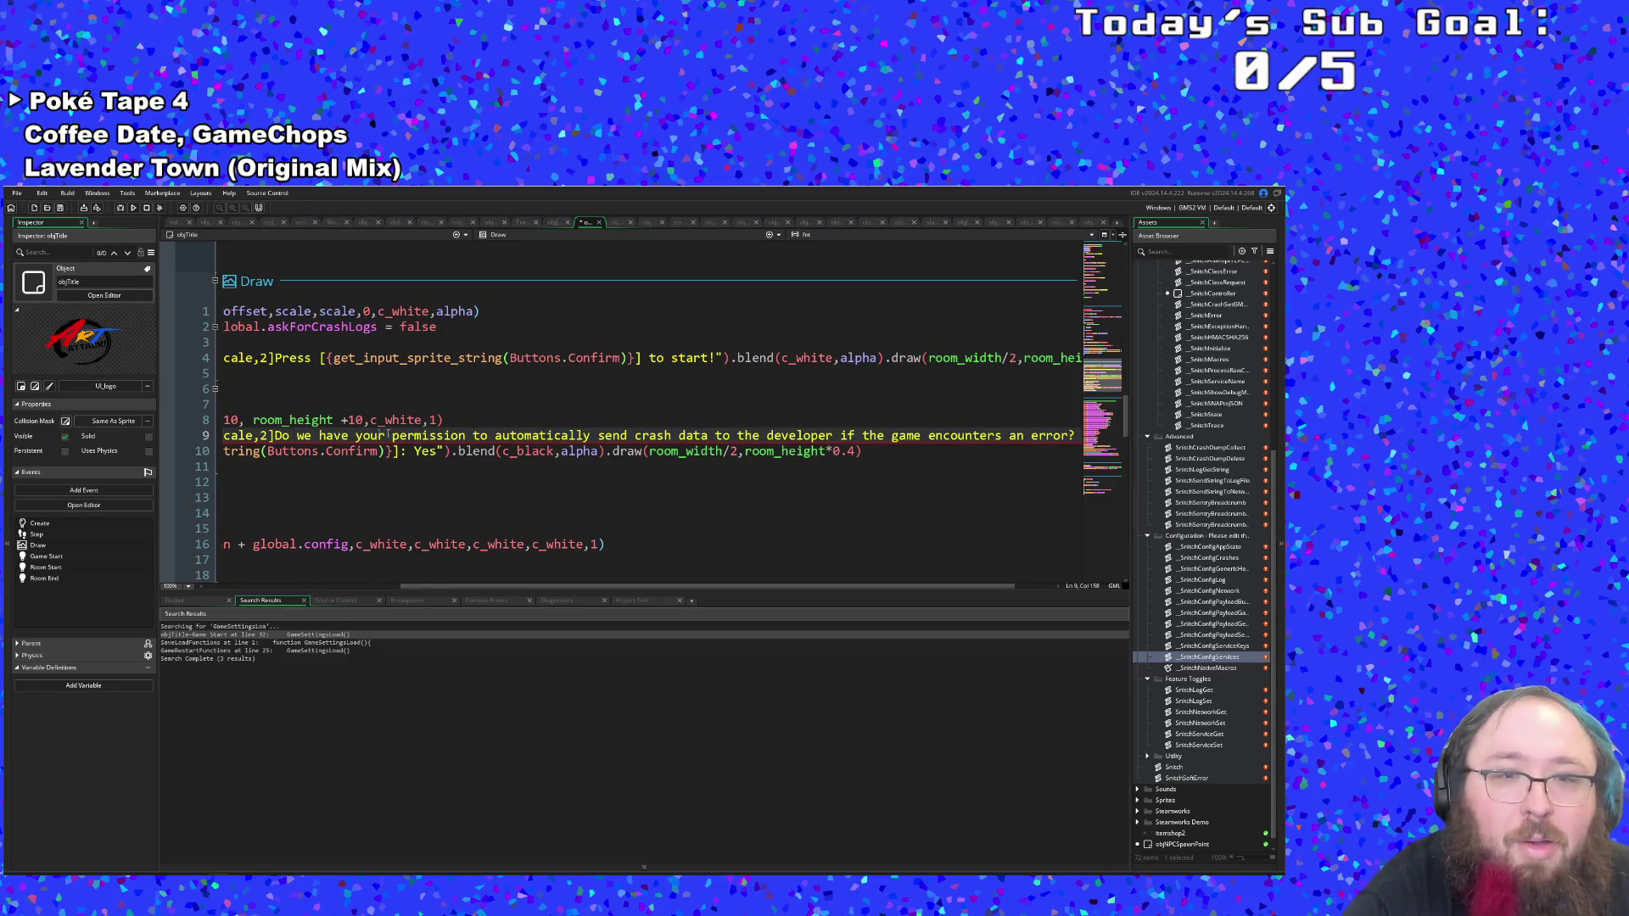
Cut the .blend(c_black,alpha).draw(...) tail off the Yes line.
{"action": "mouse_move", "coordinate": [459, 455]}
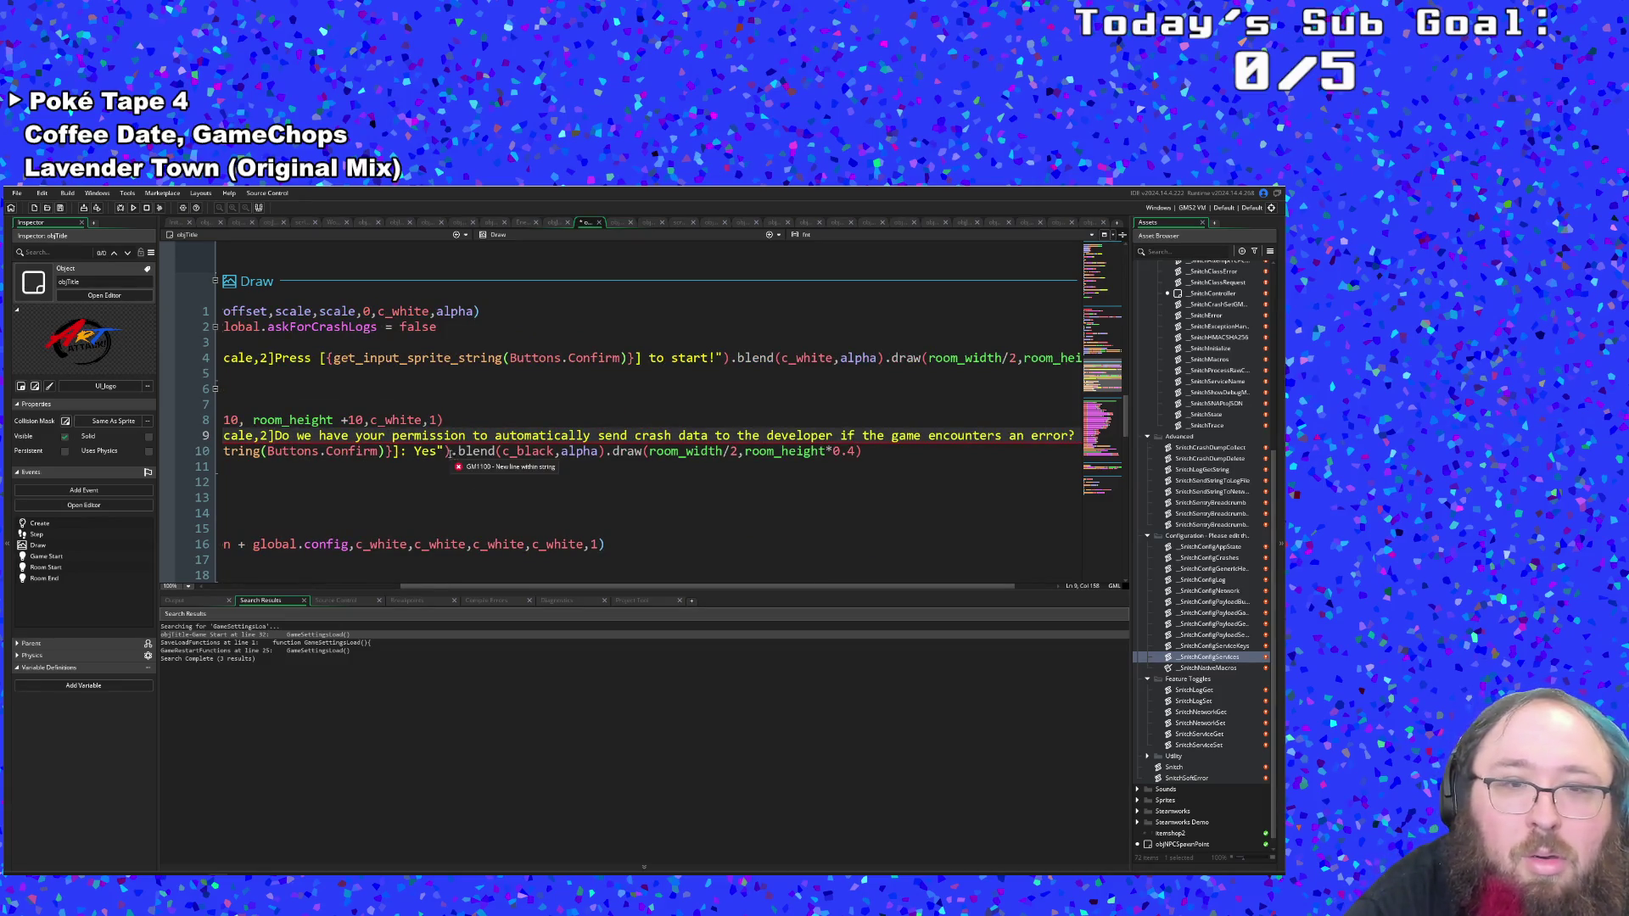
{"action": "left_click", "coordinate": [612, 464]}
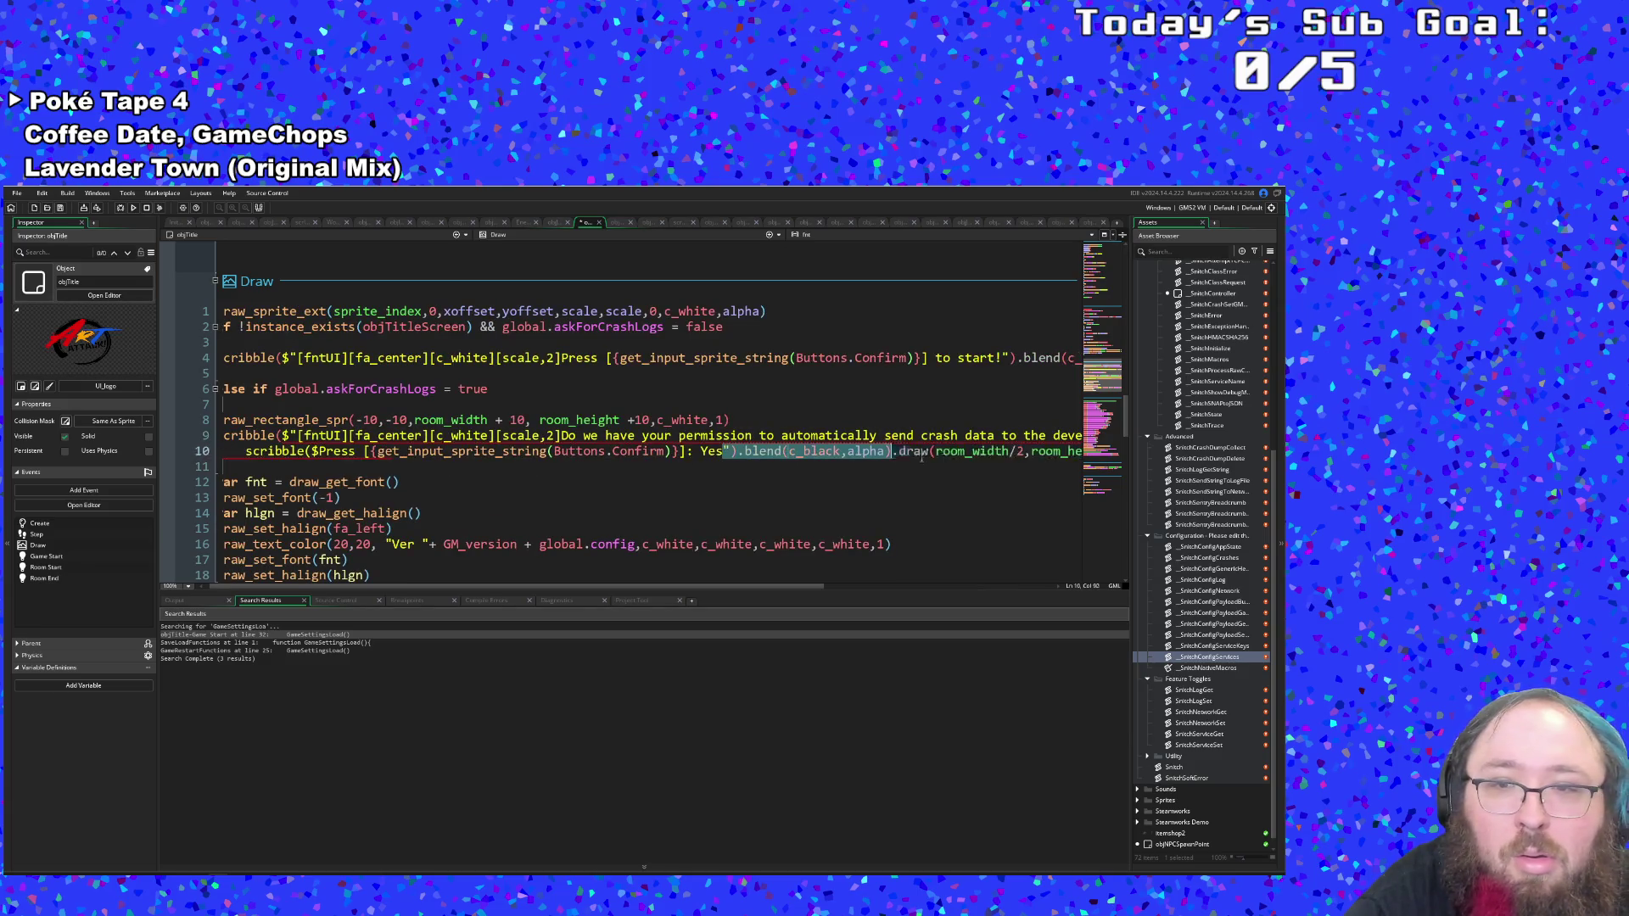
{"action": "key", "text": "Up"}
{"action": "key", "text": "End"}
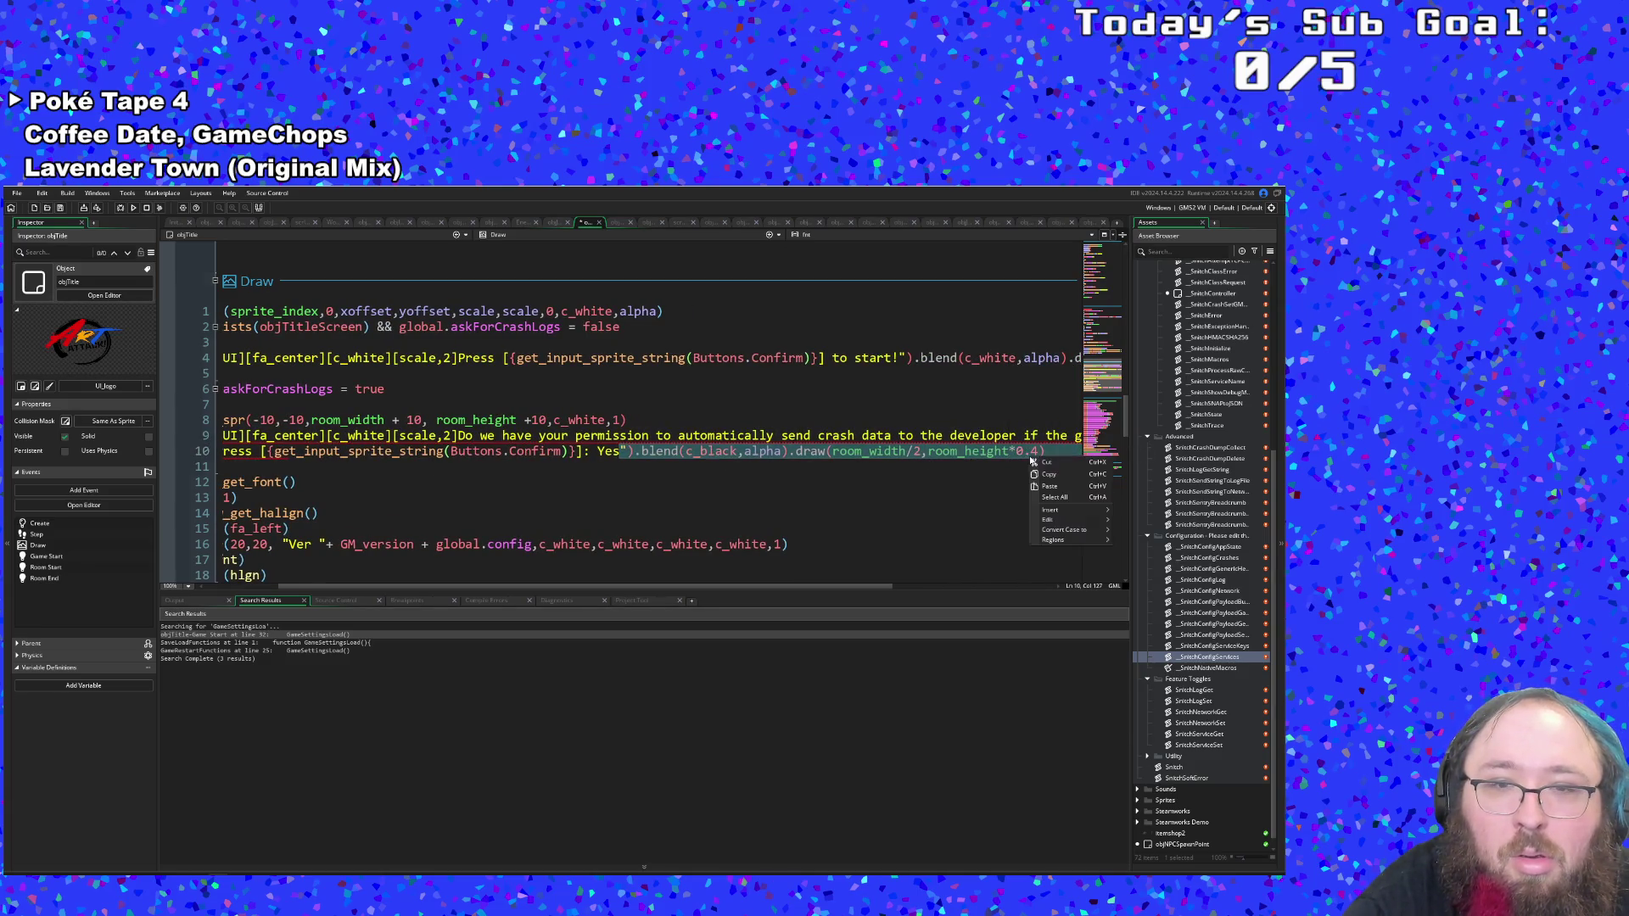
{"action": "key", "text": "BackSpace"}
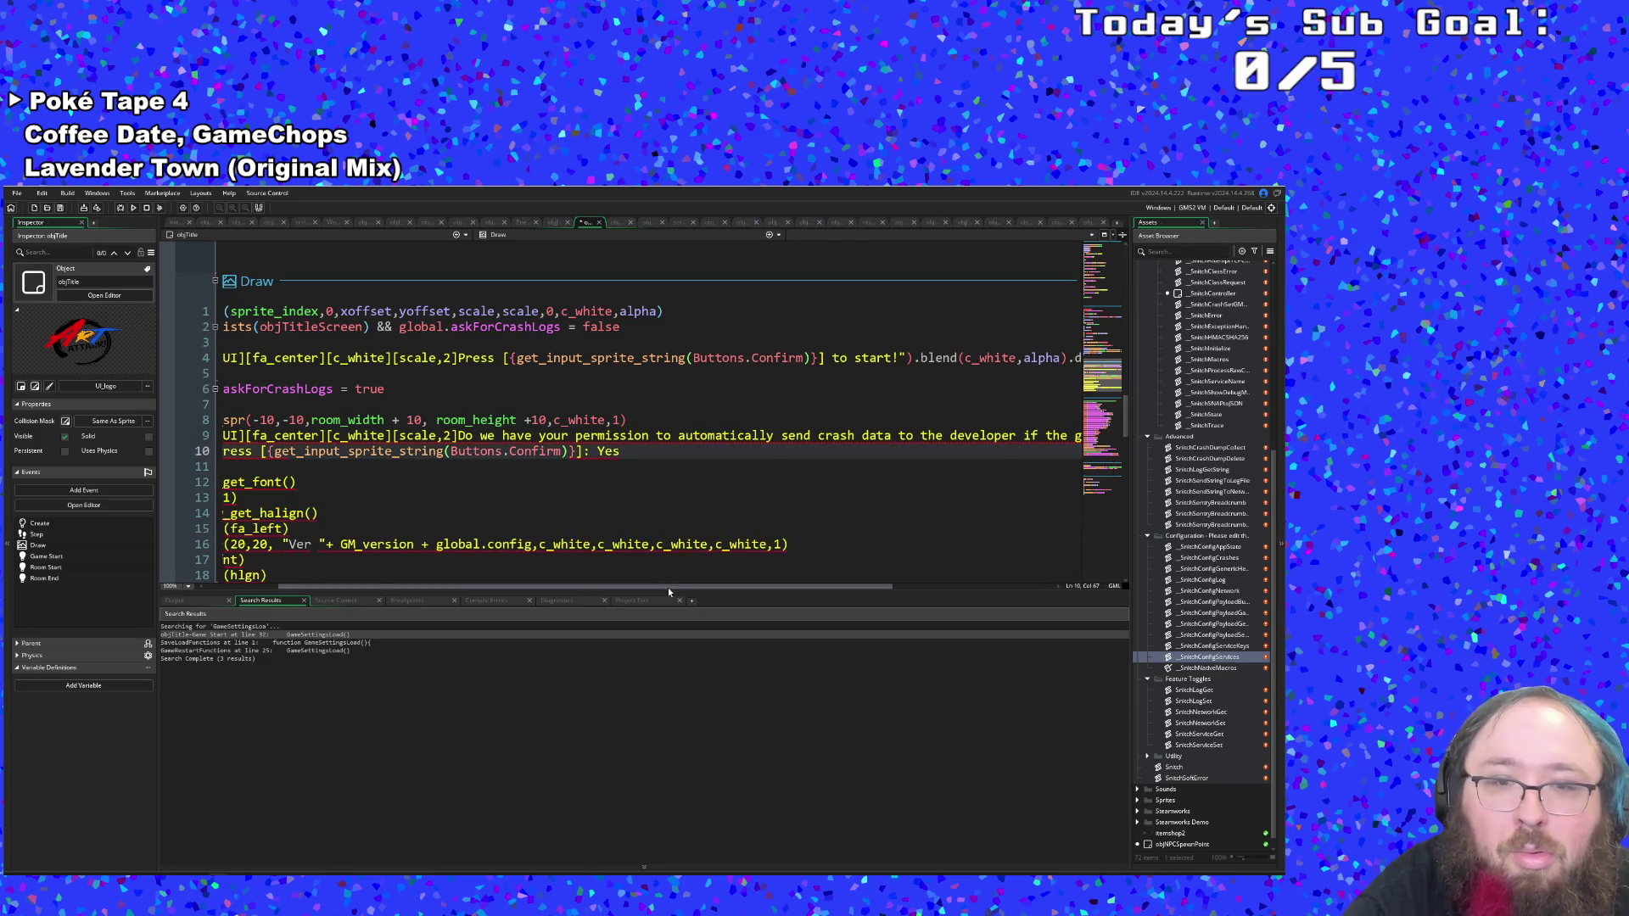
{"action": "scroll", "coordinate": [669, 587], "scroll_direction": "right", "scroll_amount": 3}
{"action": "left_click", "coordinate": [1021, 436]}
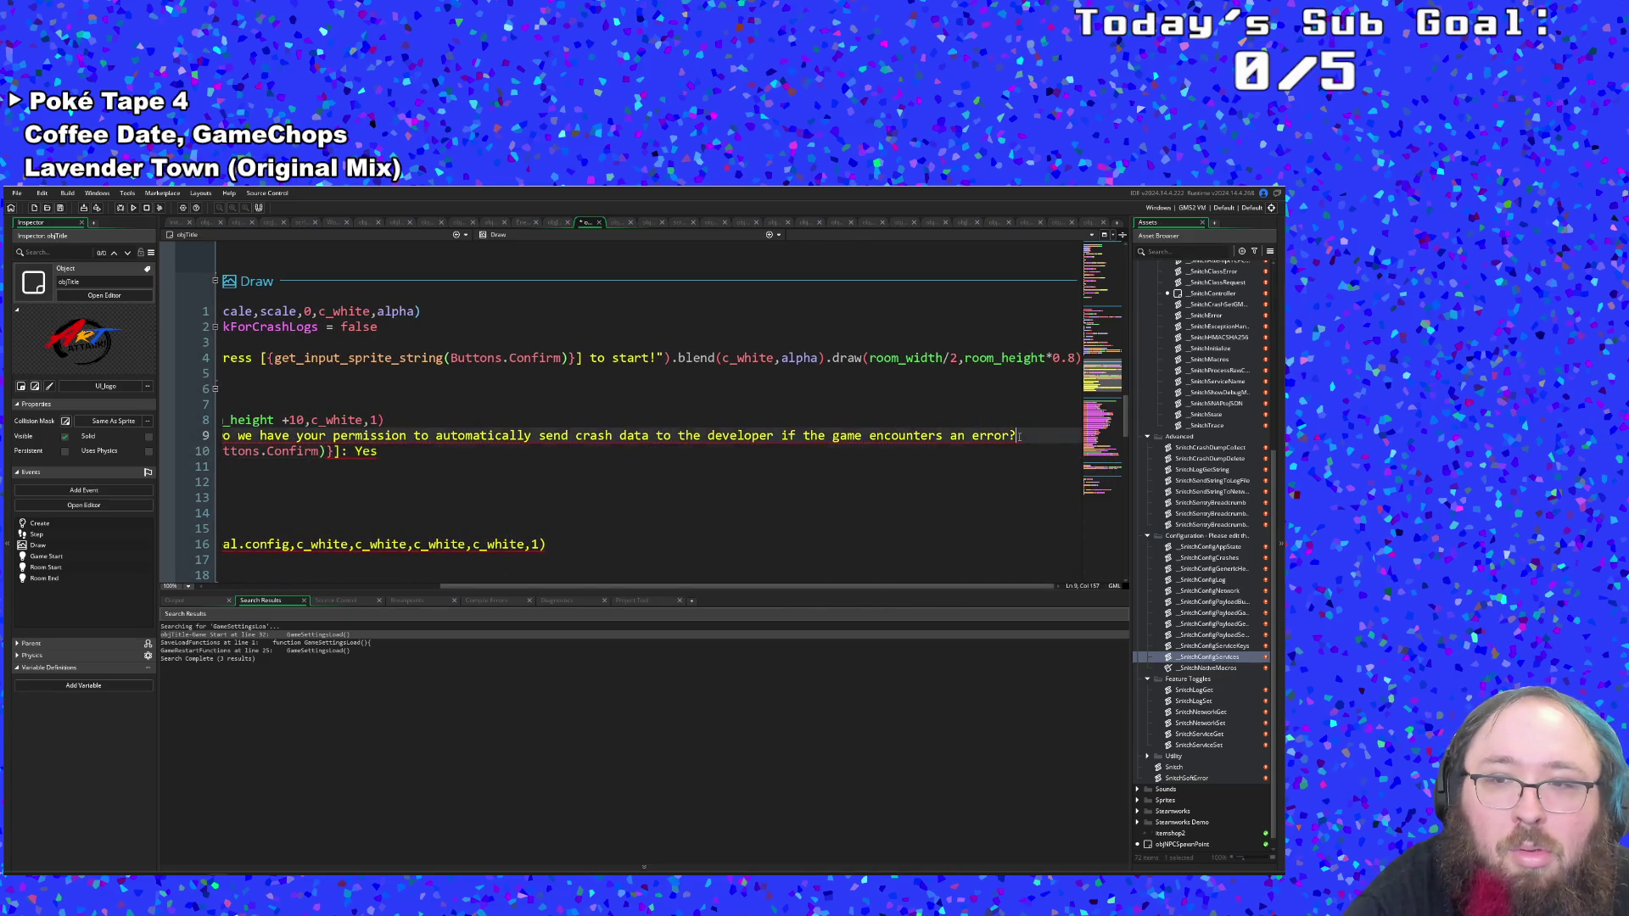
{"action": "key", "text": "End"}
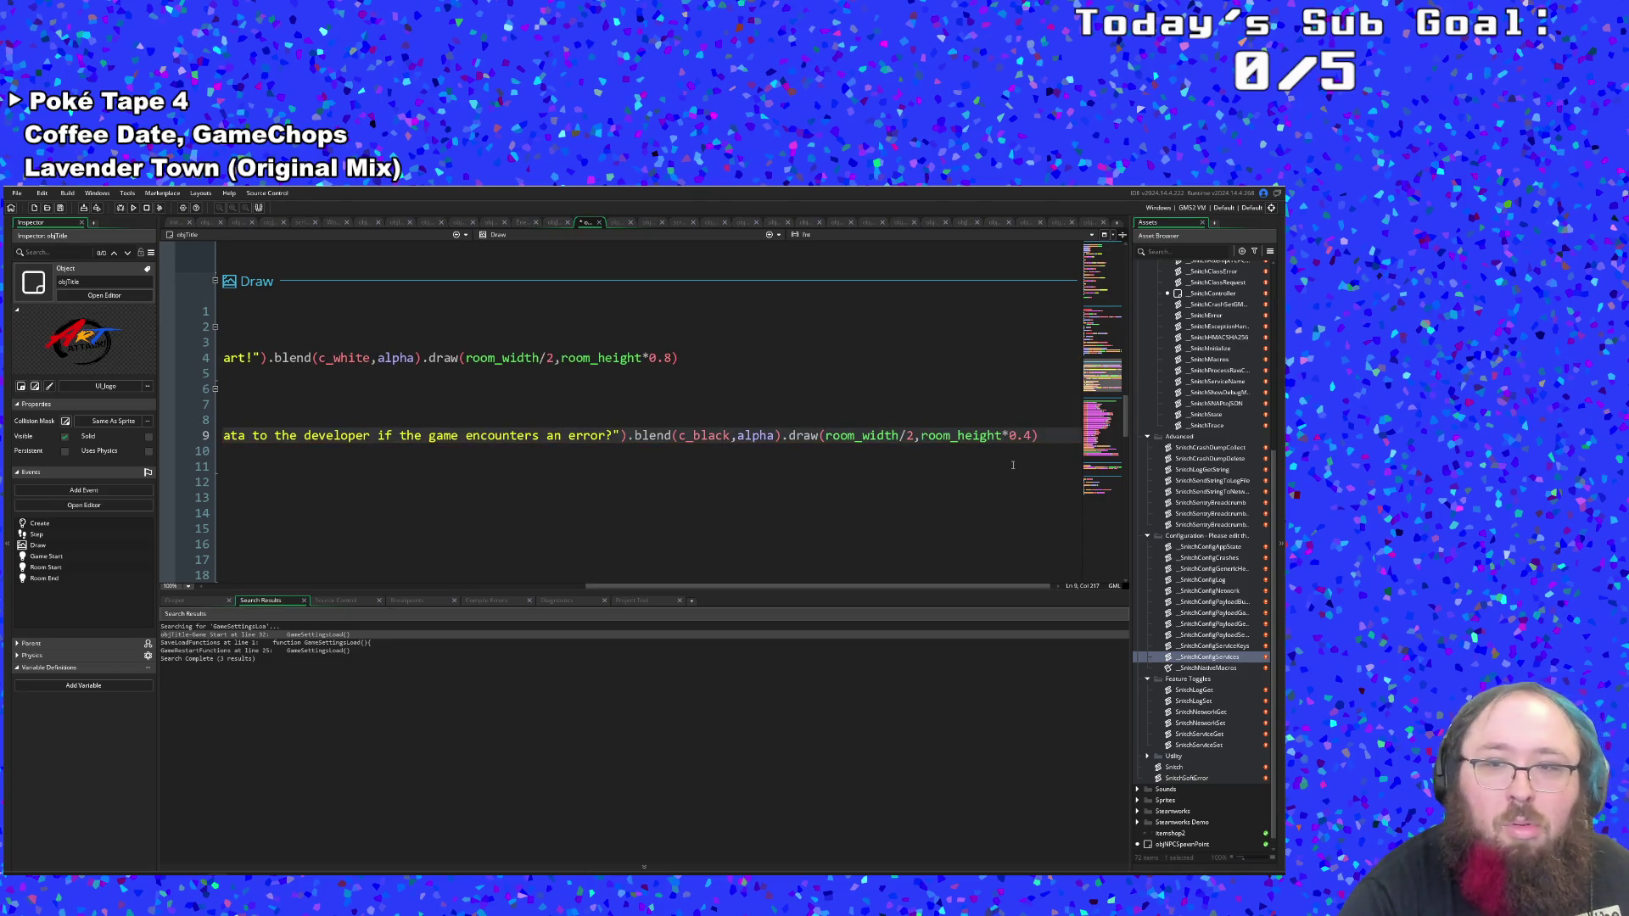
{"action": "scroll", "coordinate": [970, 586], "scroll_direction": "left", "scroll_amount": 2}
{"action": "scroll", "coordinate": [849, 586], "scroll_direction": "left", "scroll_amount": 10}
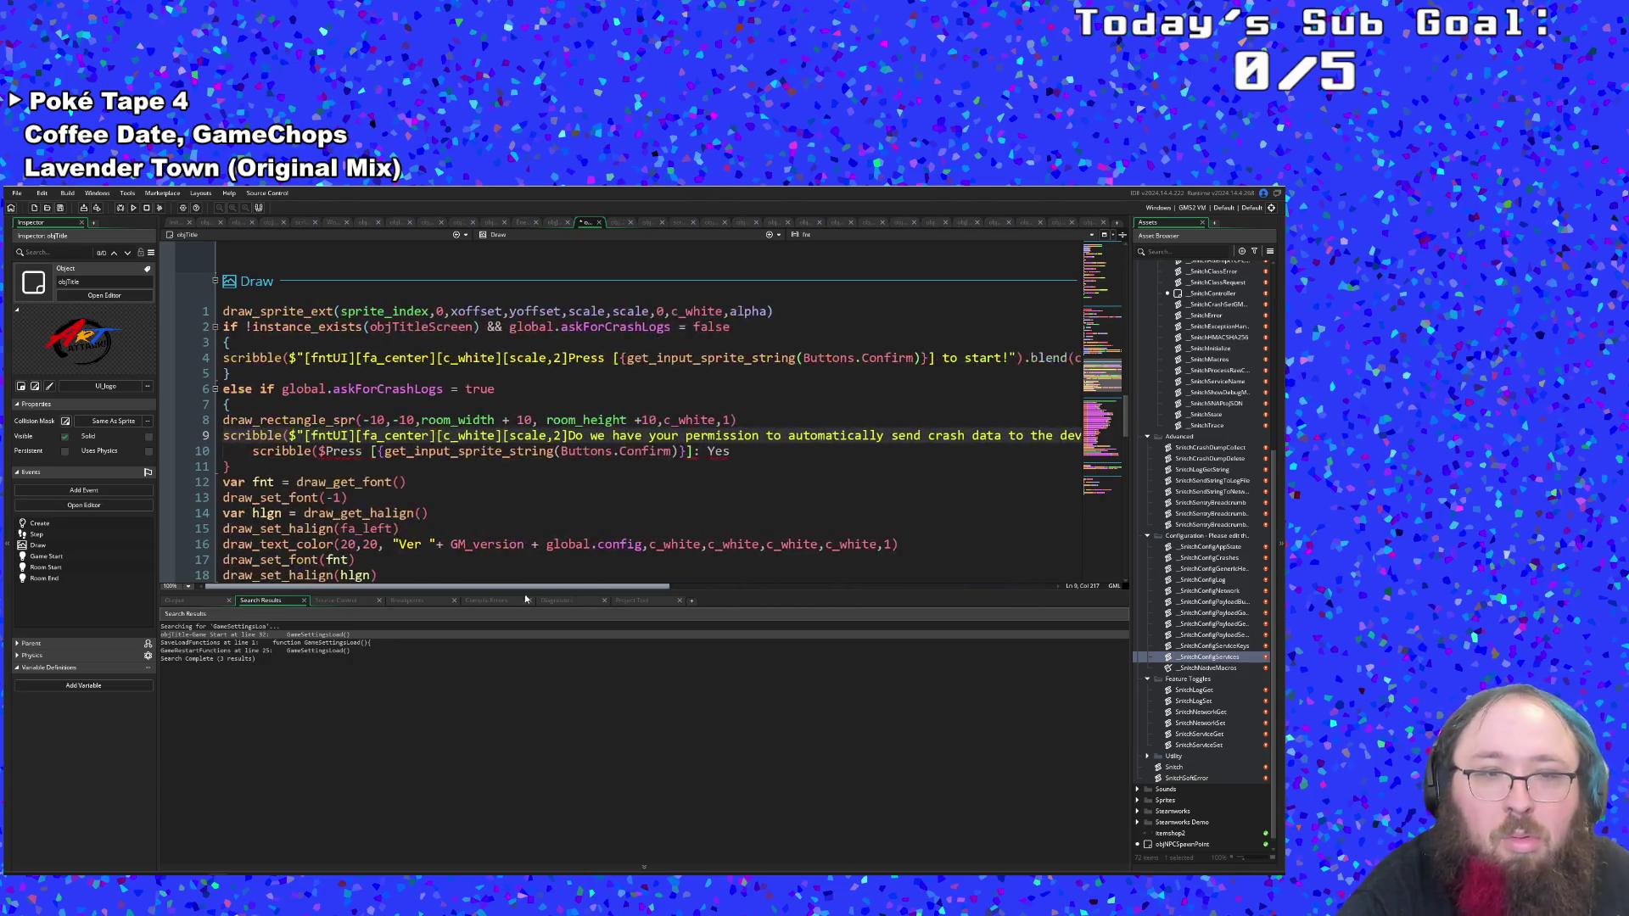
Remove the Yes line's indentation and add an opening quote after the $.
{"action": "left_click", "coordinate": [253, 450]}
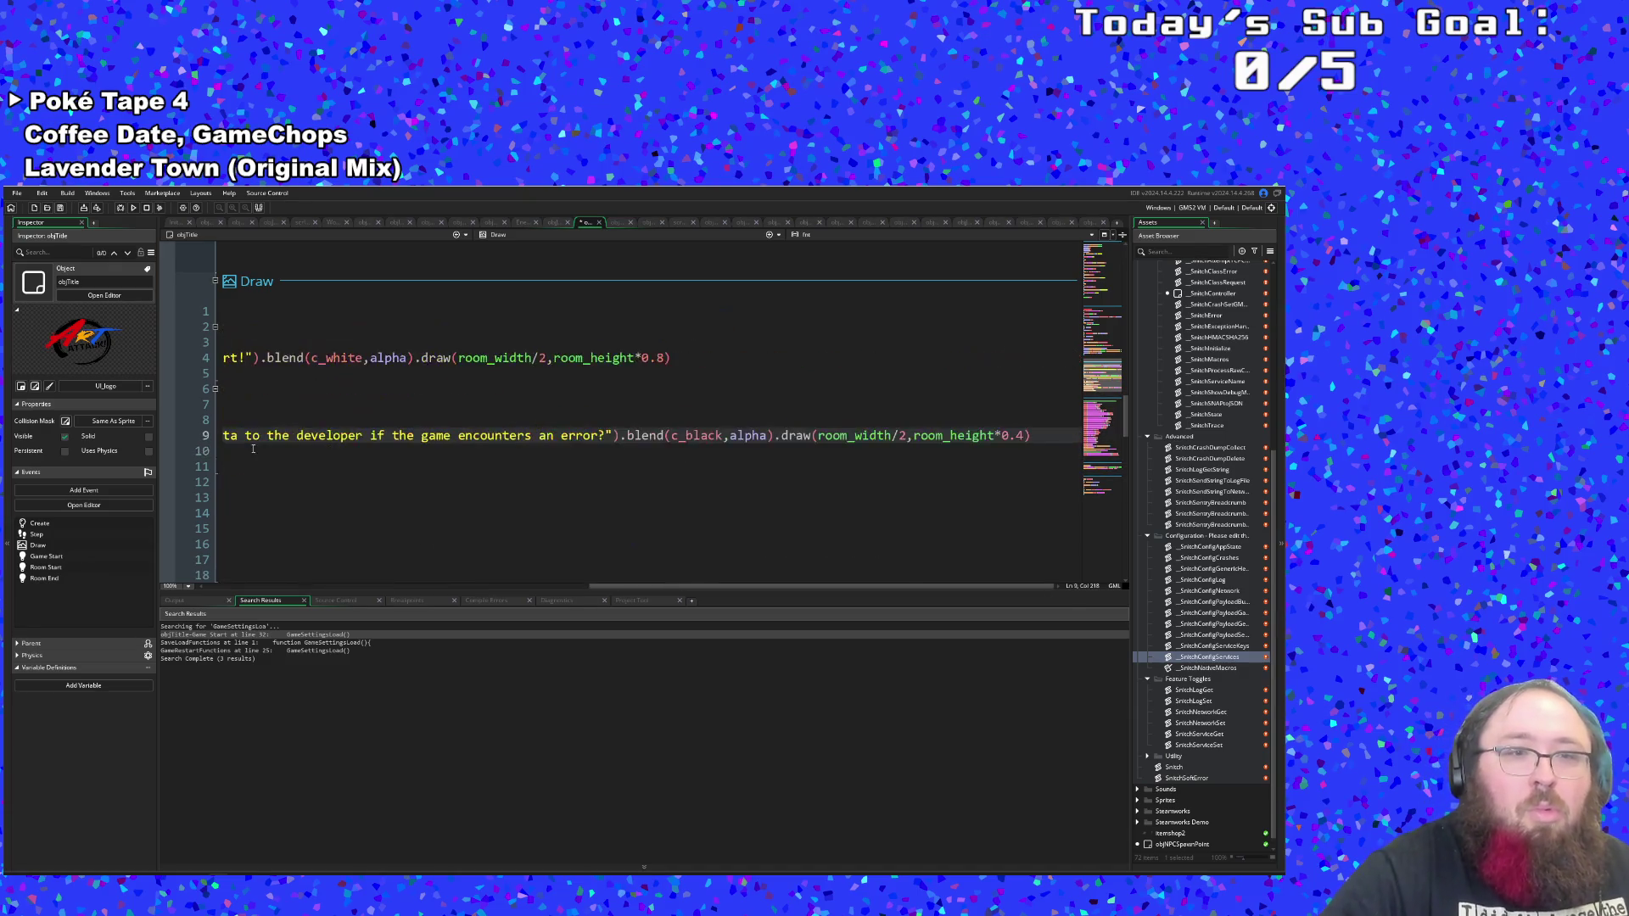
{"action": "left_click", "coordinate": [259, 450]}
{"action": "key", "text": "BackSpace"}
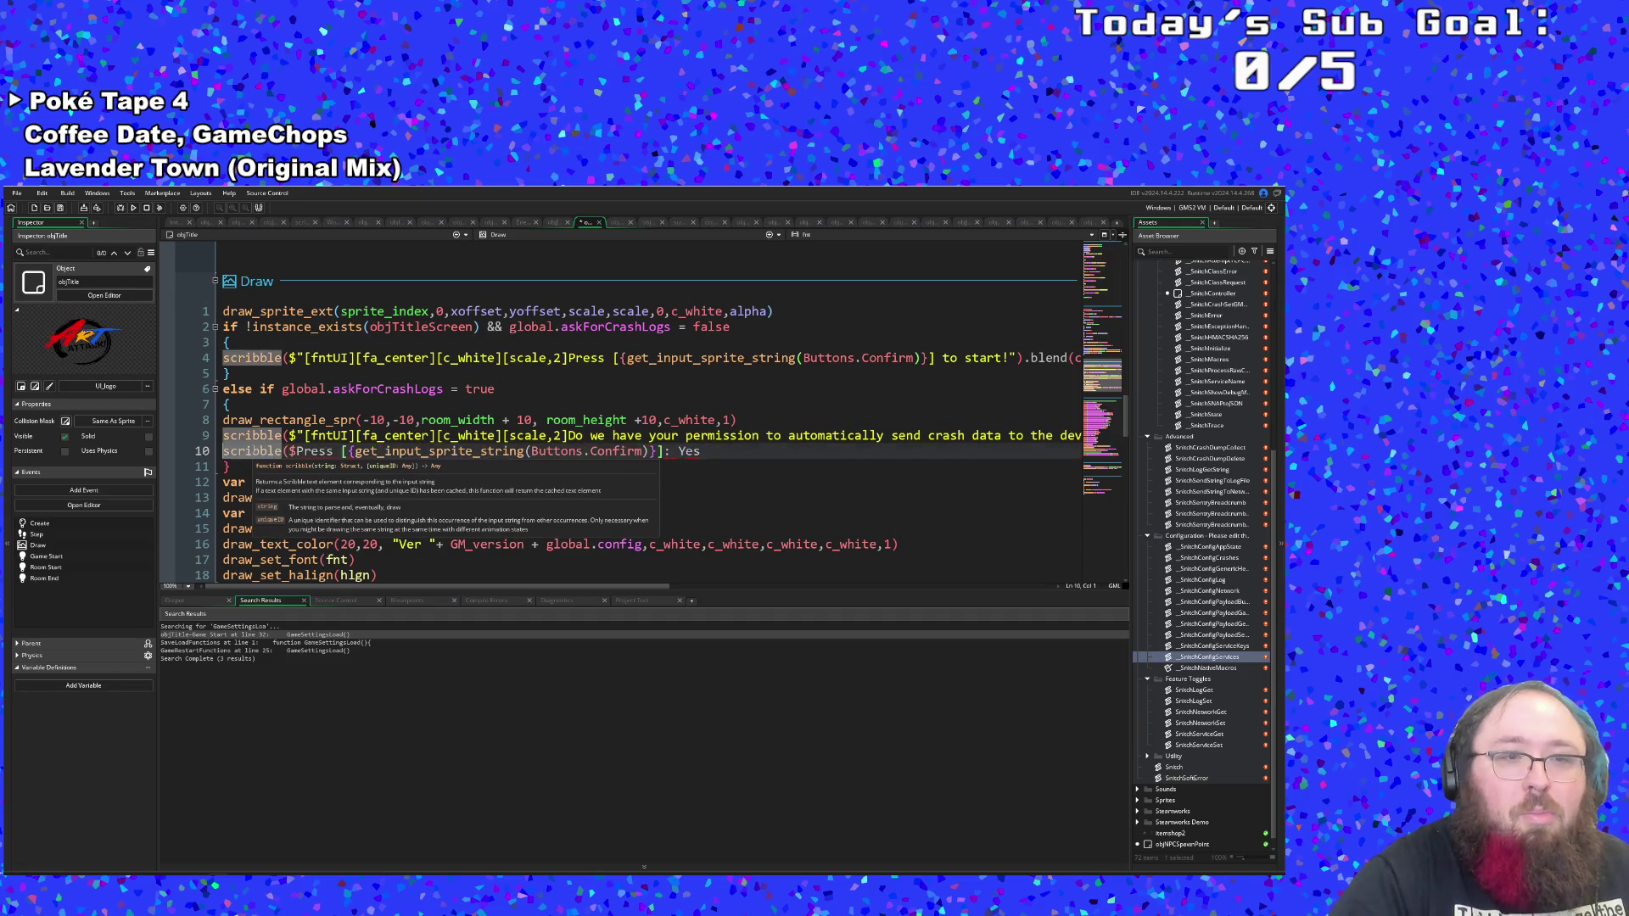
{"action": "key", "text": "Right"}
{"action": "key", "text": "Right"}
{"action": "key", "text": "Right"}
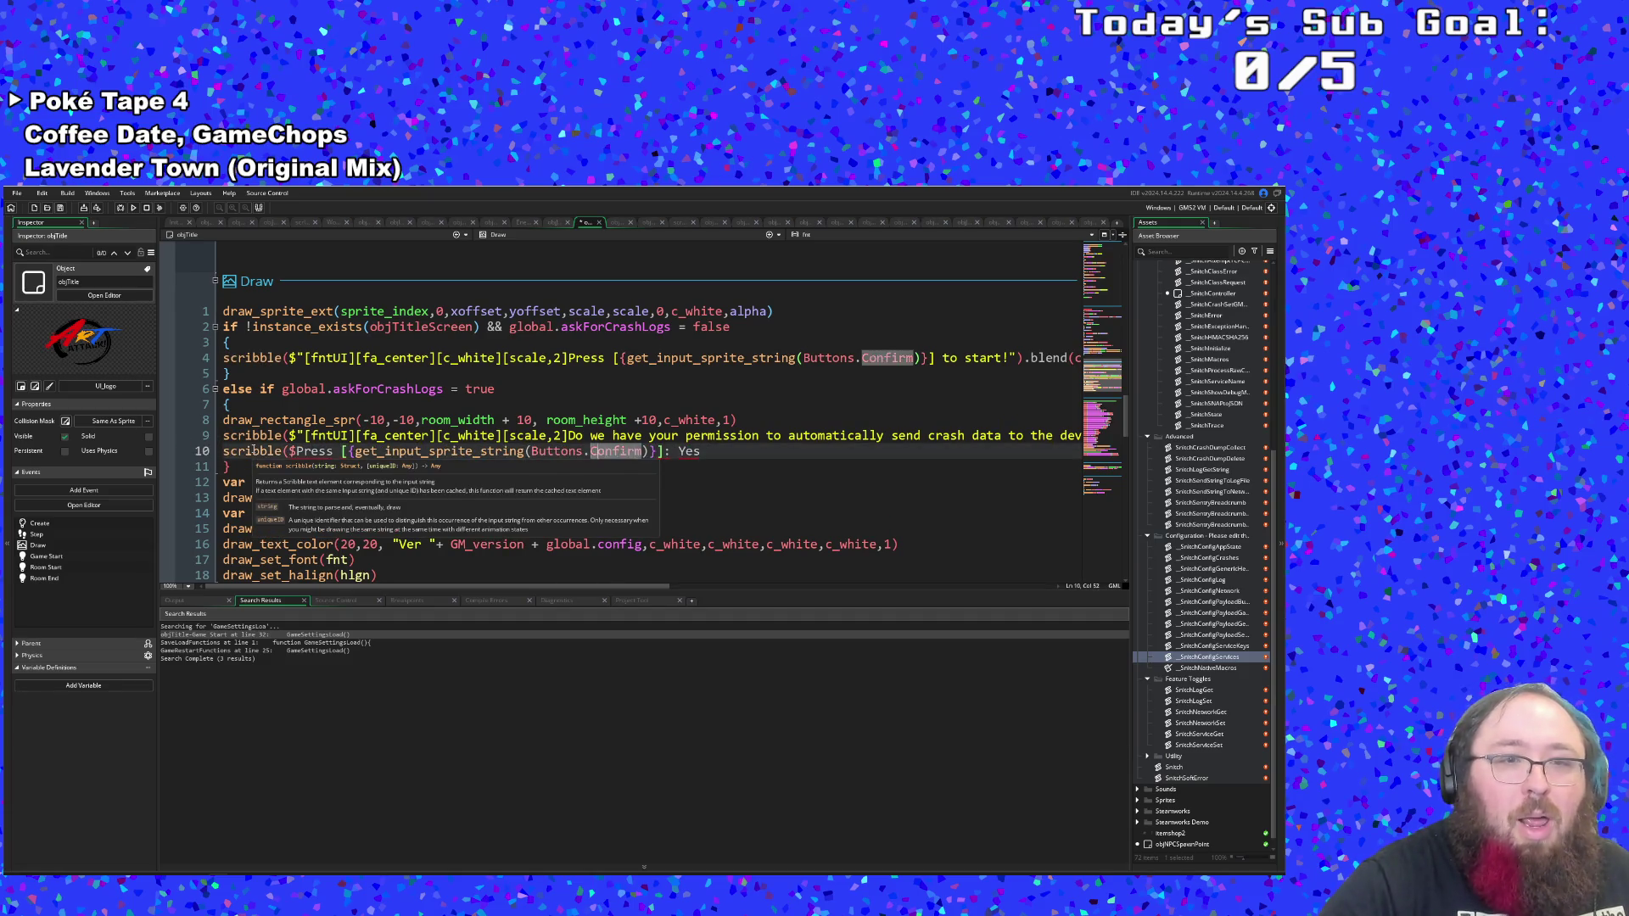
{"action": "key", "text": "Left"}
{"action": "key", "text": "Left"}
{"action": "key", "text": "Left"}
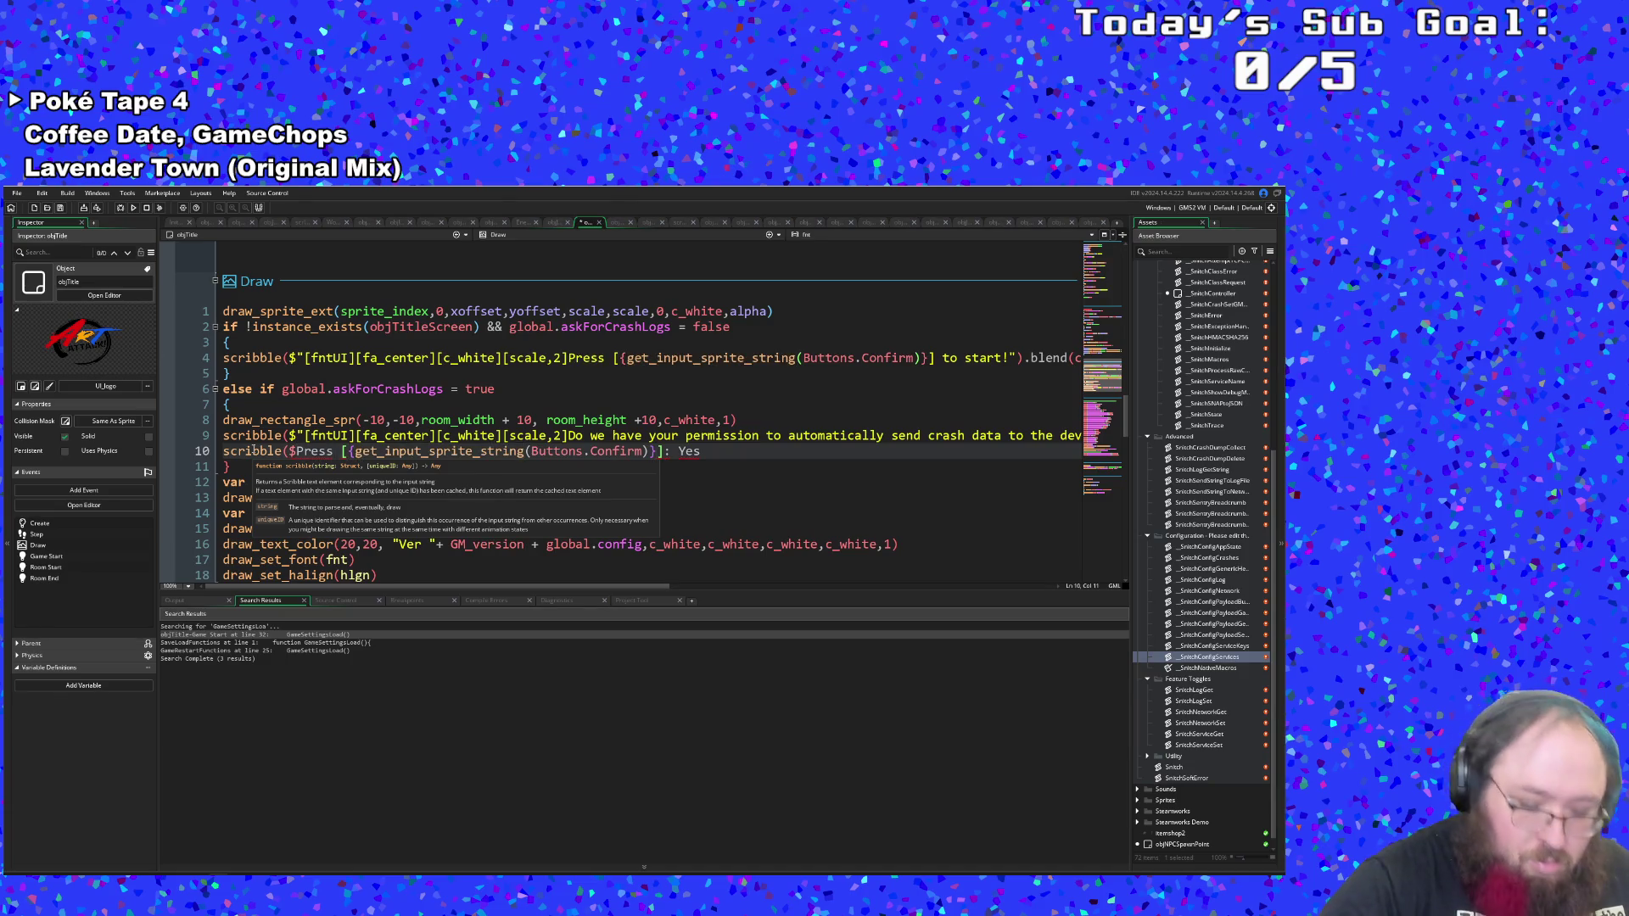
{"action": "type", "text": "\""}
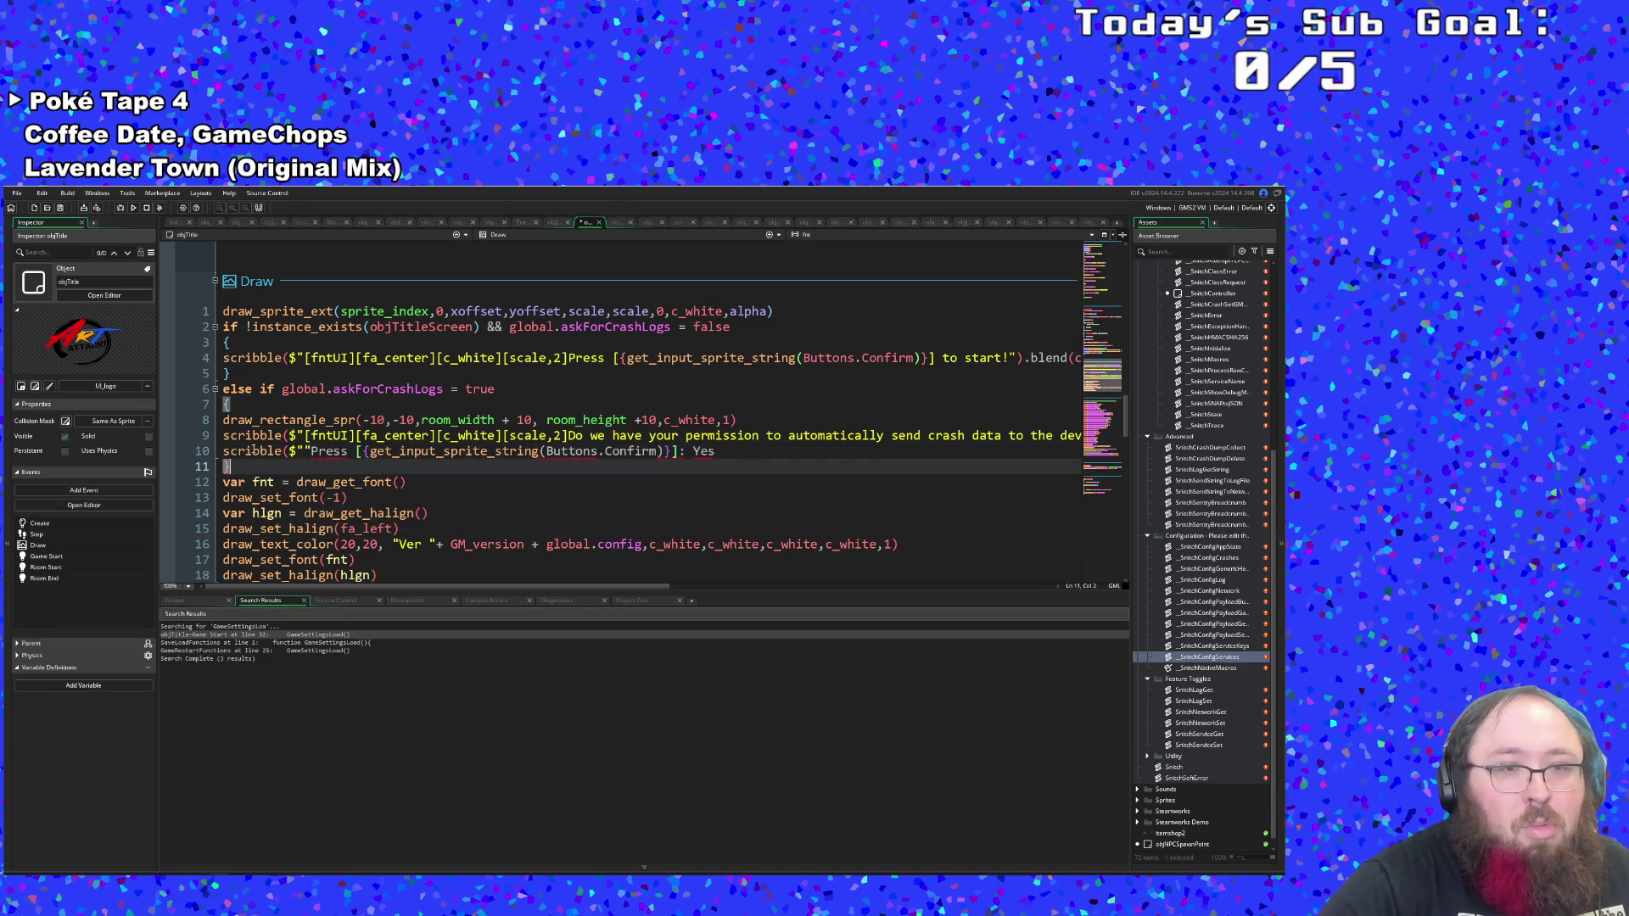
{"action": "key", "text": "End"}
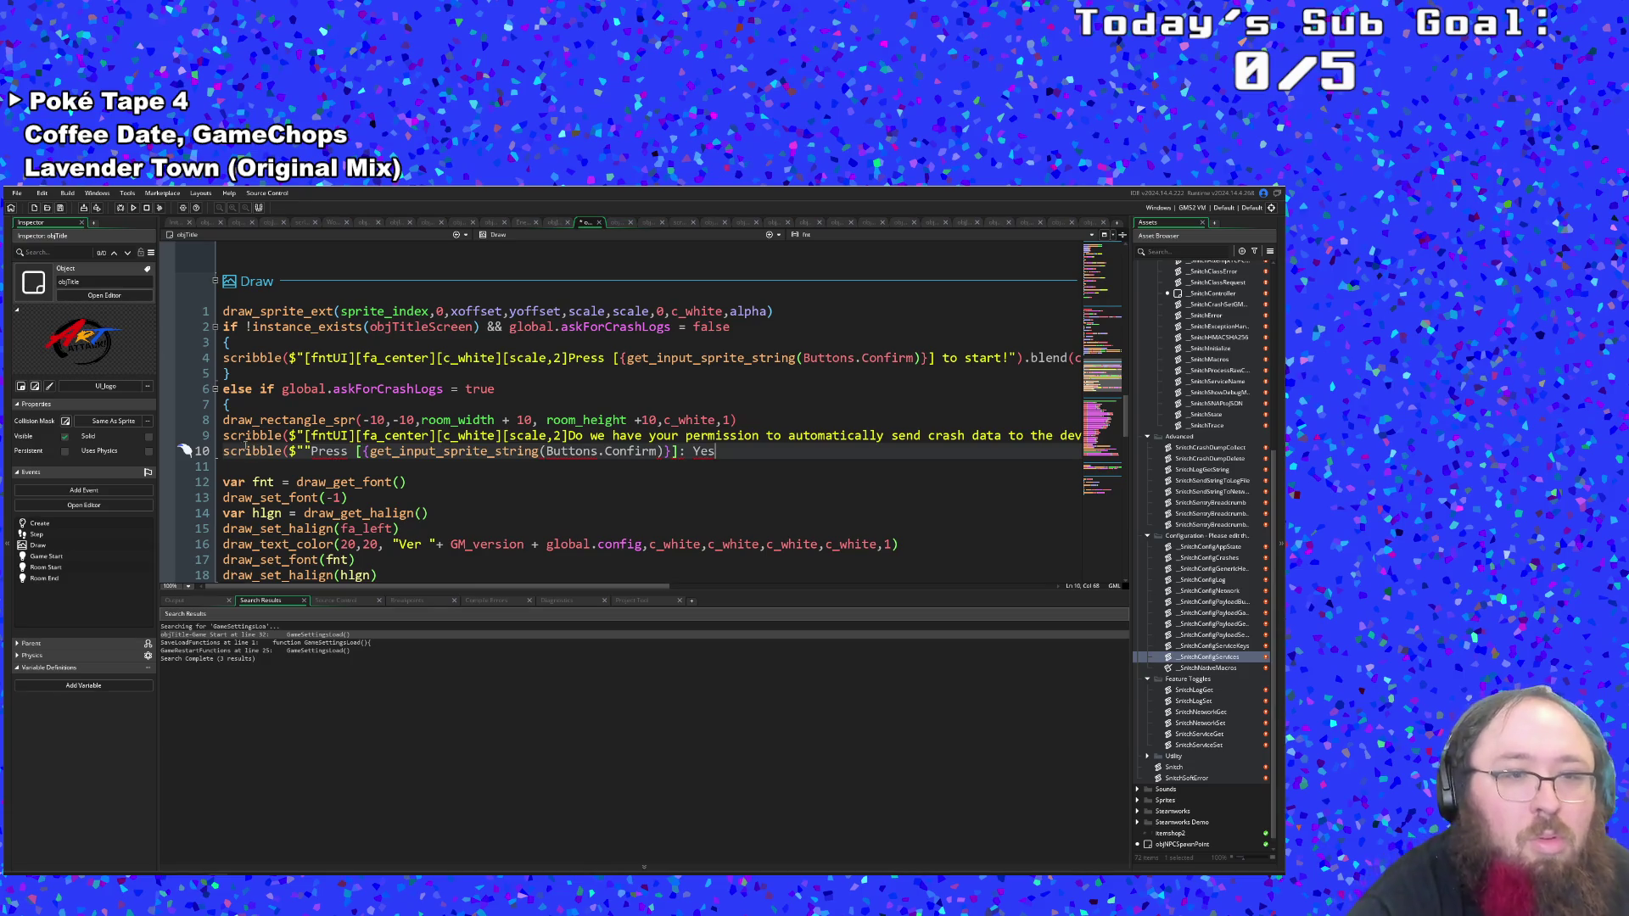
Remove the duplicate quote, close the Yes string and the scribble call with ')'.
{"action": "left_click", "coordinate": [311, 451]}
{"action": "key", "text": "BackSpace"}
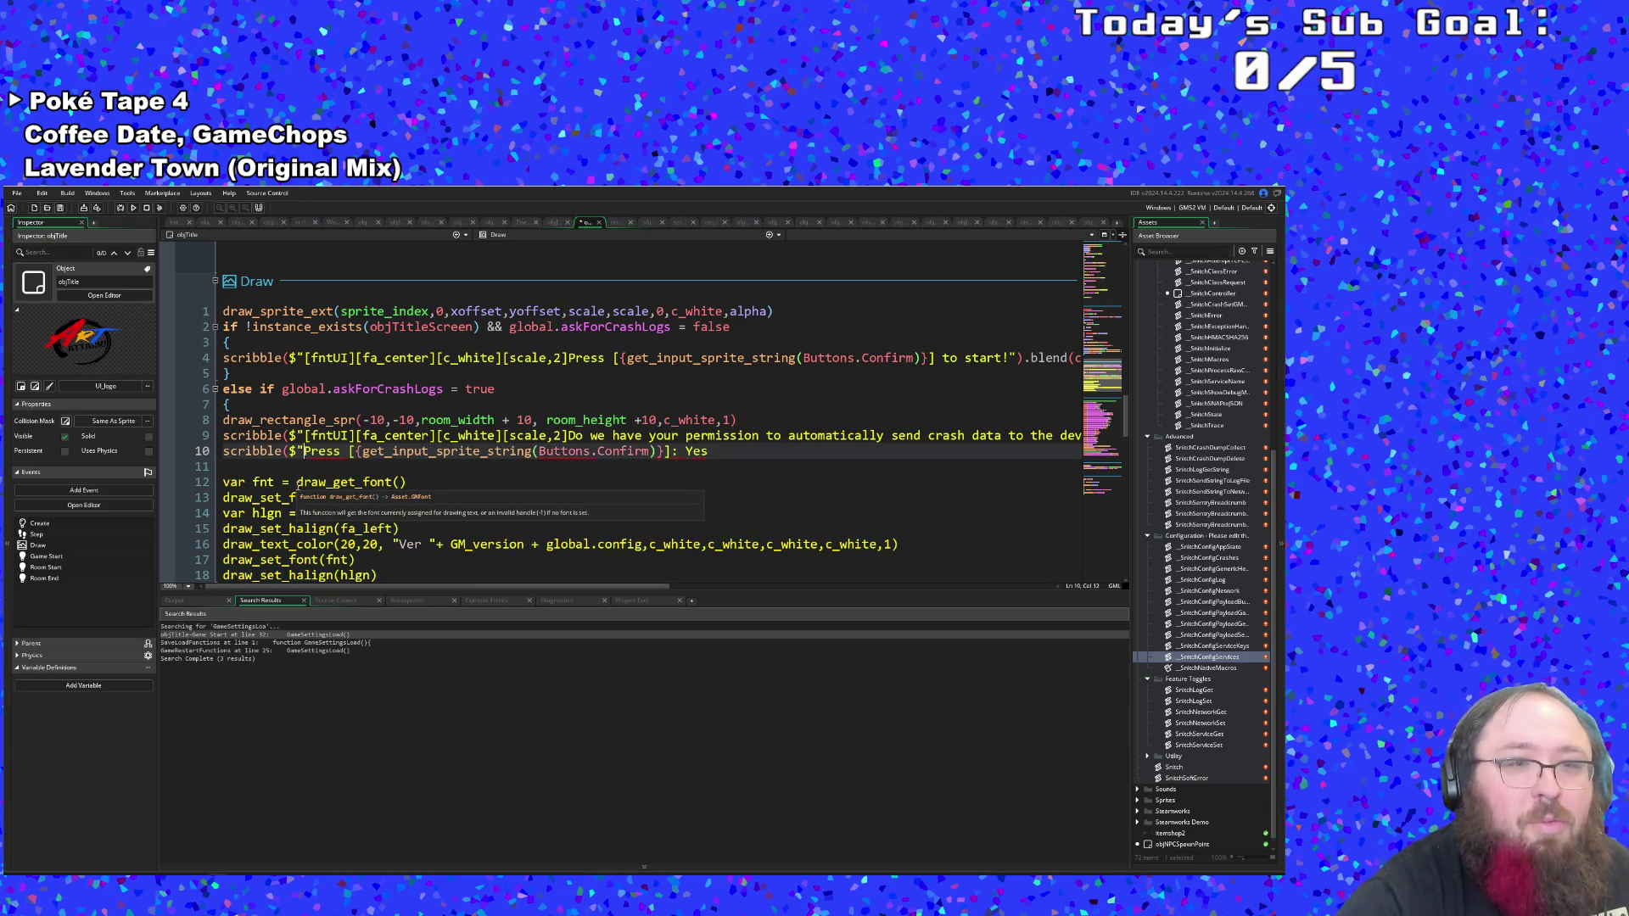
{"action": "key", "text": "End"}
{"action": "key", "text": "Left"}
{"action": "type", "text": "\""}
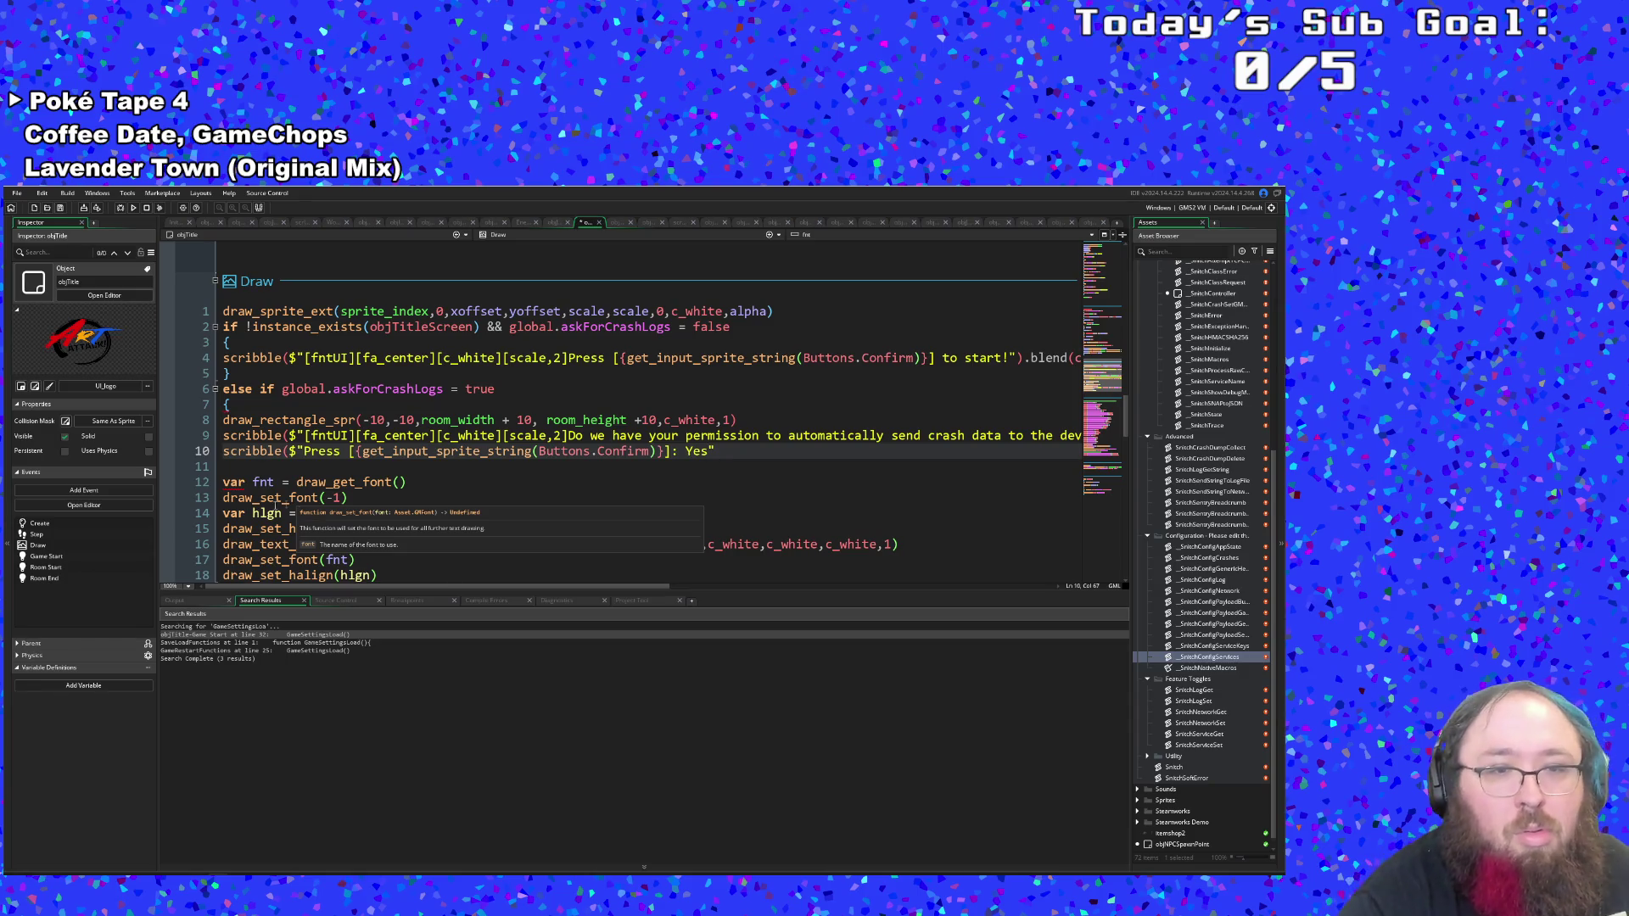
{"action": "left_click", "coordinate": [397, 469]}
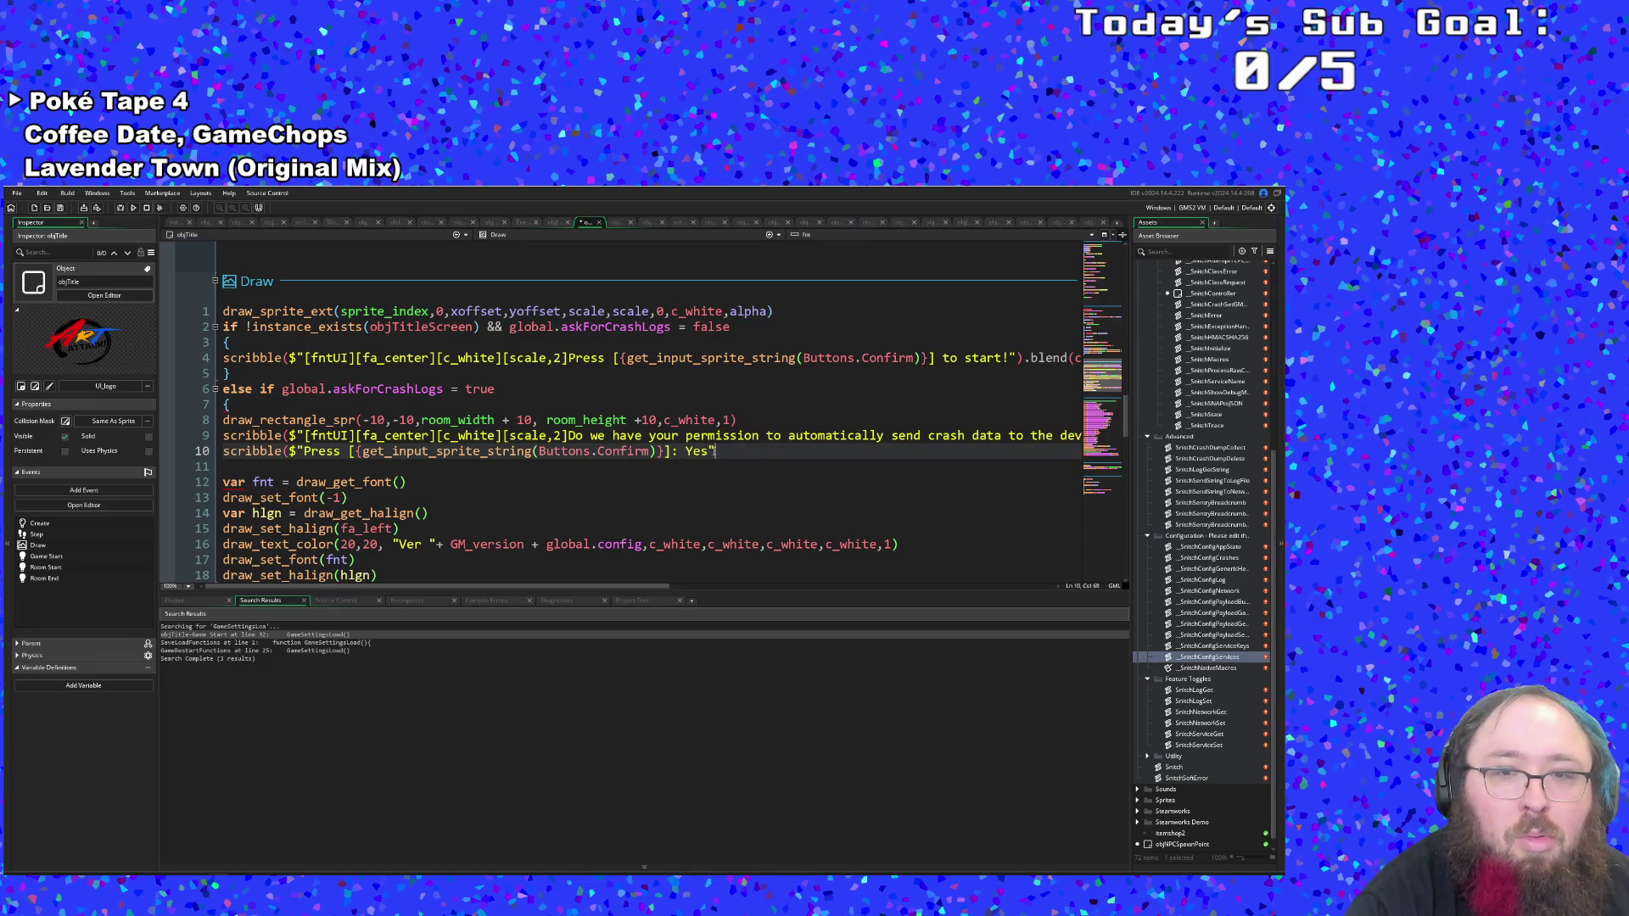
{"action": "type", "text": ")"}
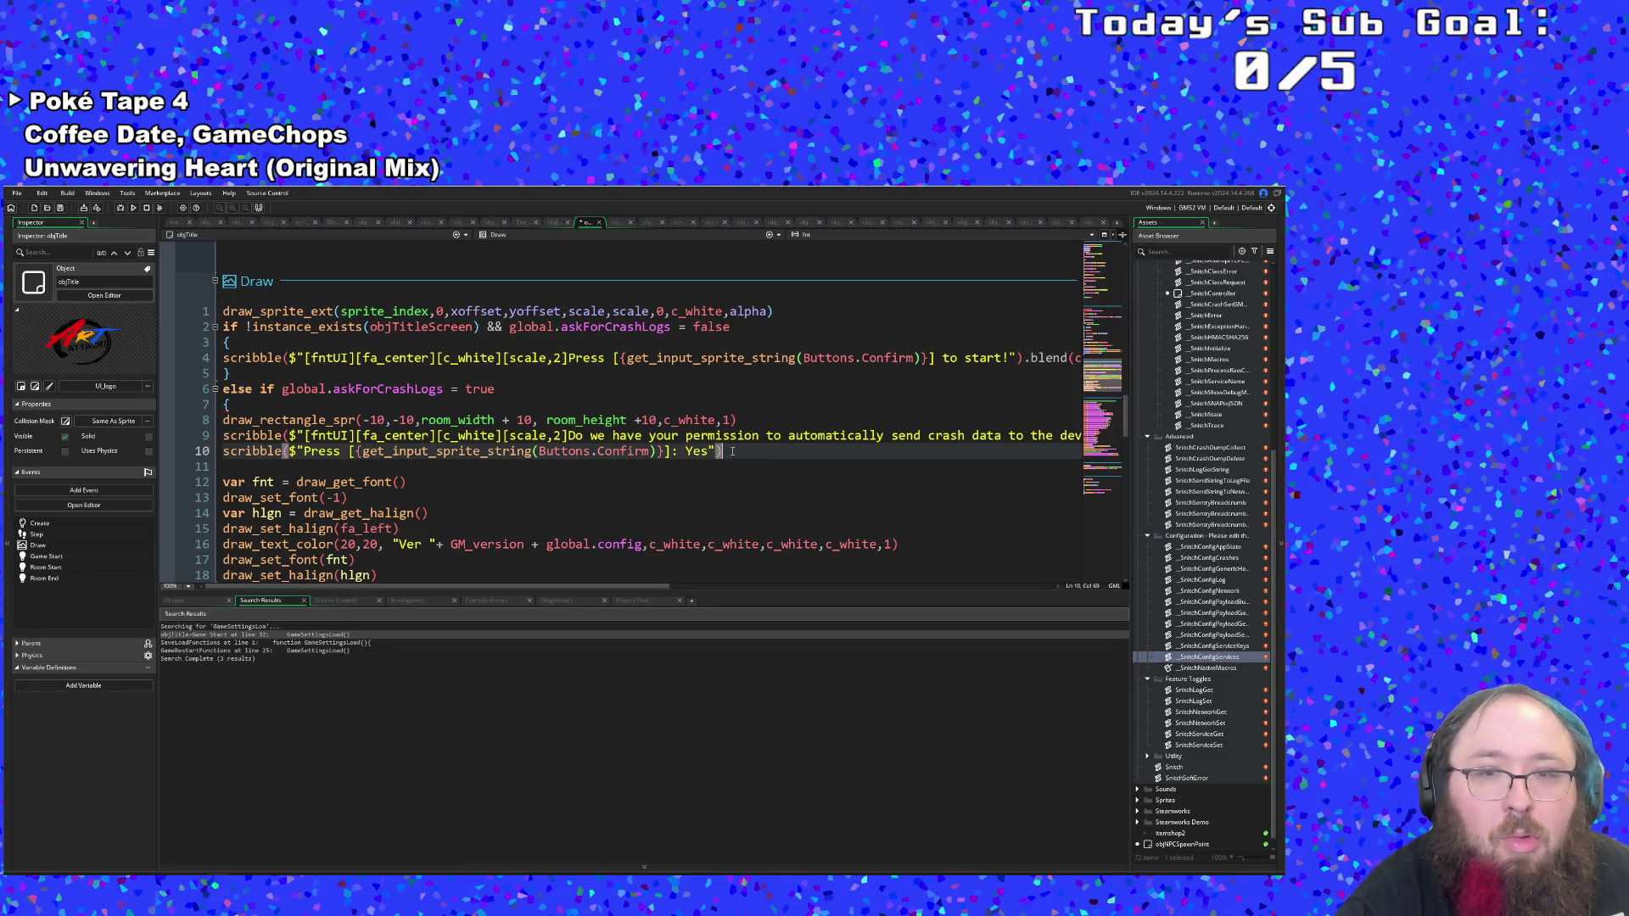
{"action": "mouse_move", "coordinate": [728, 451]}
{"action": "left_mouse_down"}
{"action": "mouse_move", "coordinate": [229, 435]}
{"action": "mouse_move", "coordinate": [223, 451]}
{"action": "left_mouse_up"}
{"action": "key", "text": "ctrl+c"}
Duplicate the scribble Yes call onto the empty line below.
{"action": "right_click", "coordinate": [235, 450]}
{"action": "key", "text": "Escape"}
{"action": "right_click", "coordinate": [234, 452]}
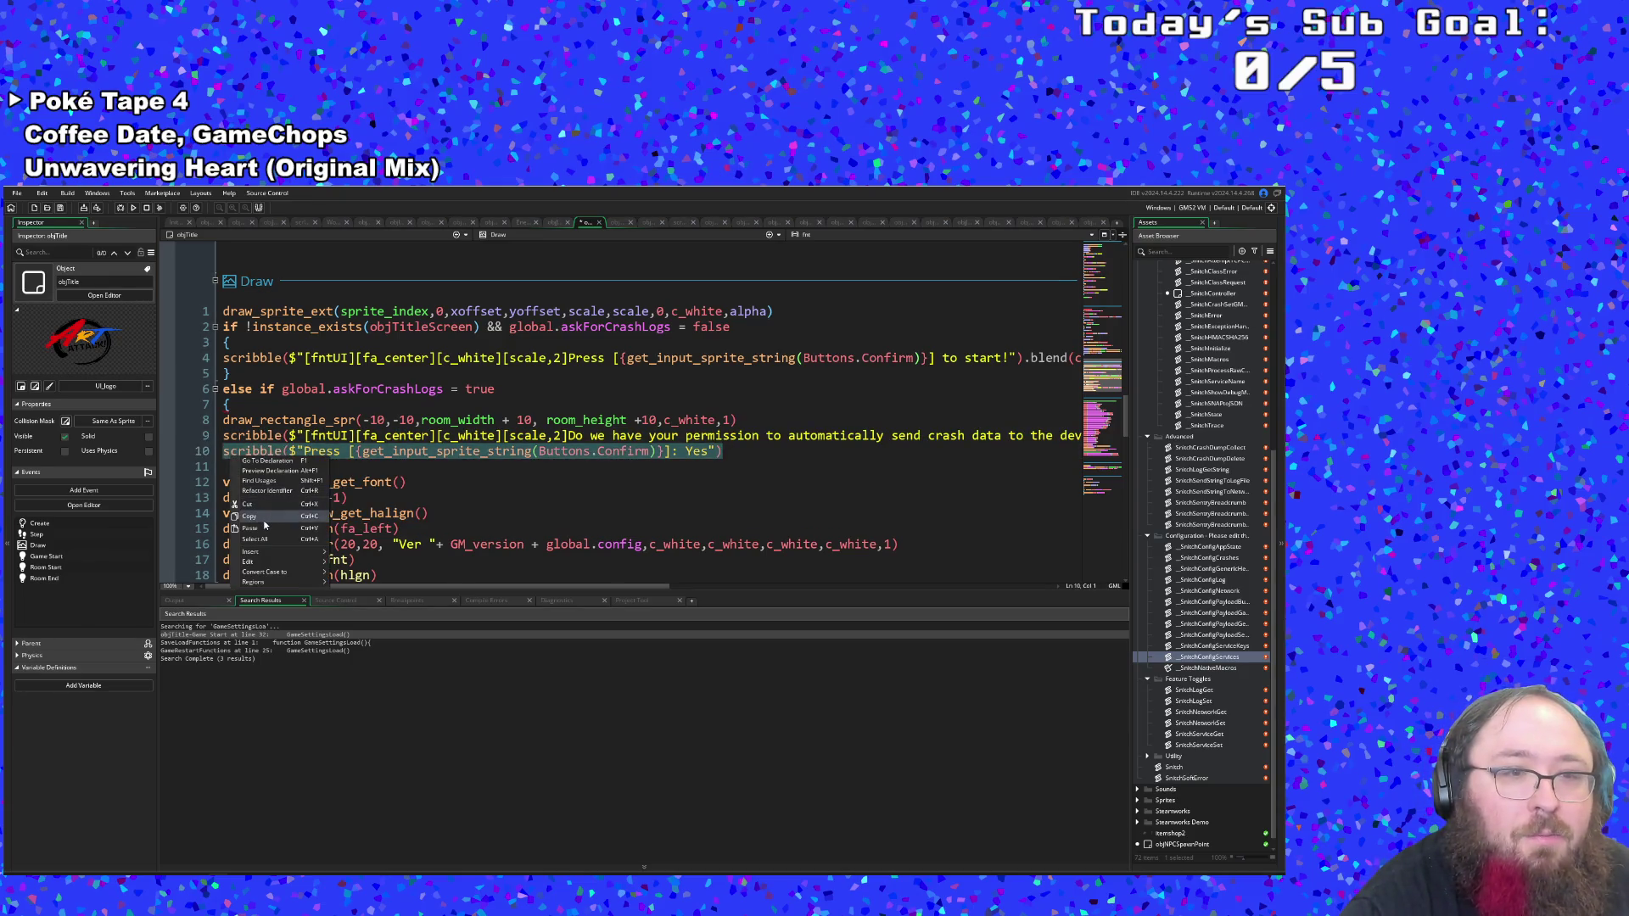
{"action": "left_click", "coordinate": [280, 499]}
{"action": "left_click", "coordinate": [231, 464]}
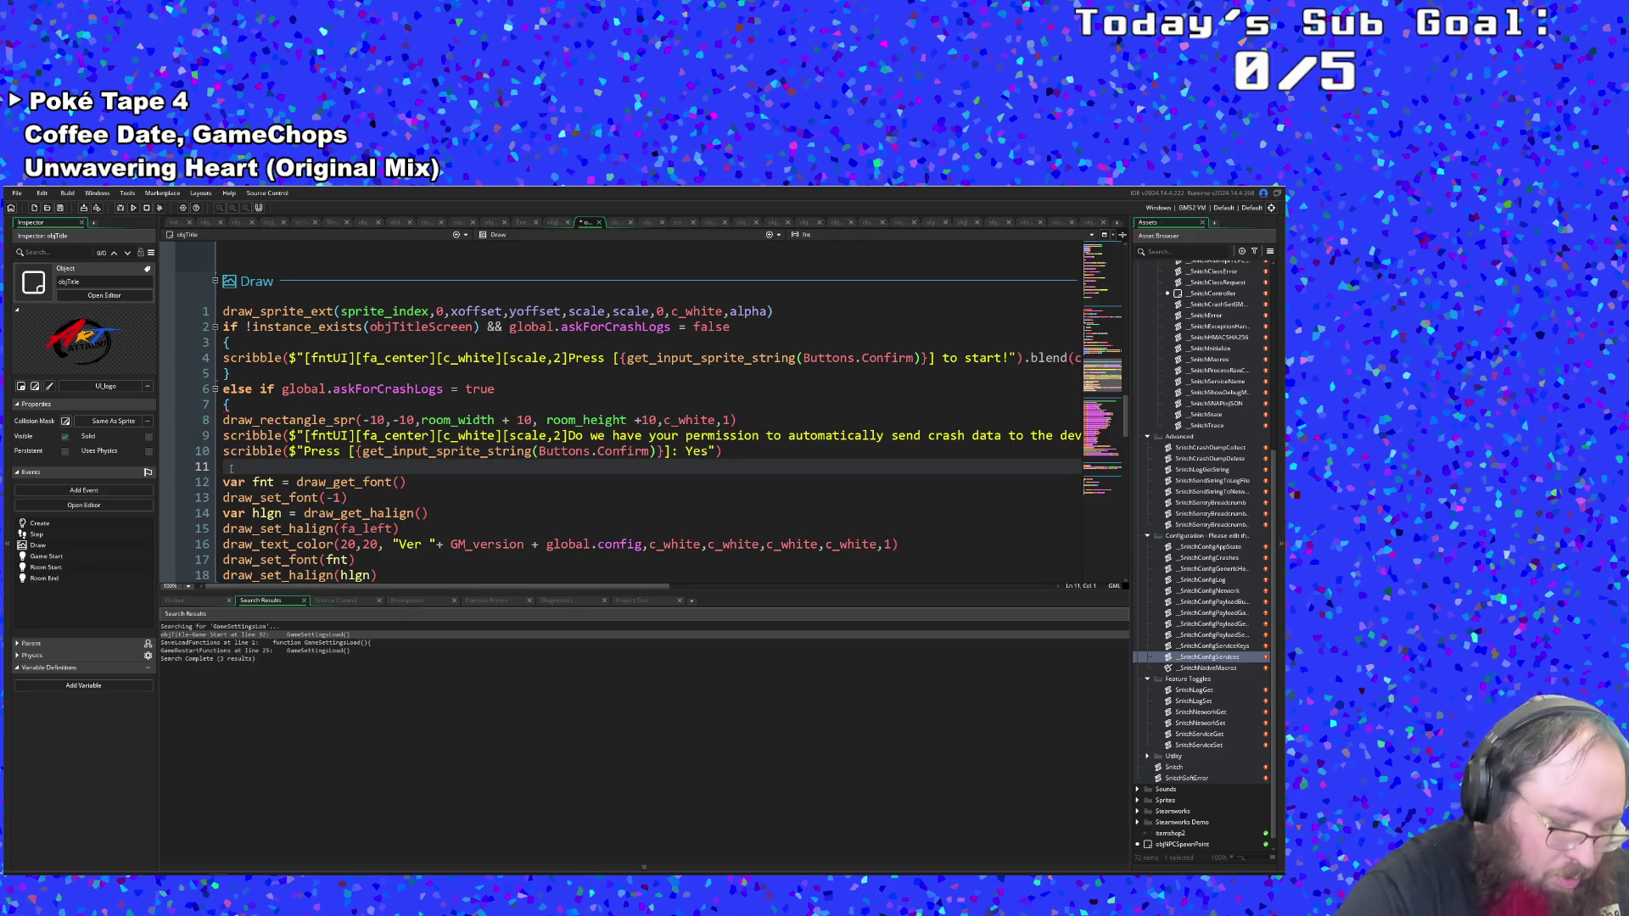
{"action": "key", "text": "ctrl+v"}
Change the copy to Buttons.Cancel with 'No', then select line 9's blend-and-draw call.
{"action": "key", "text": "ctrl+Left"}
{"action": "key", "text": "ctrl+Left"}
{"action": "key", "text": "ctrl+Left"}
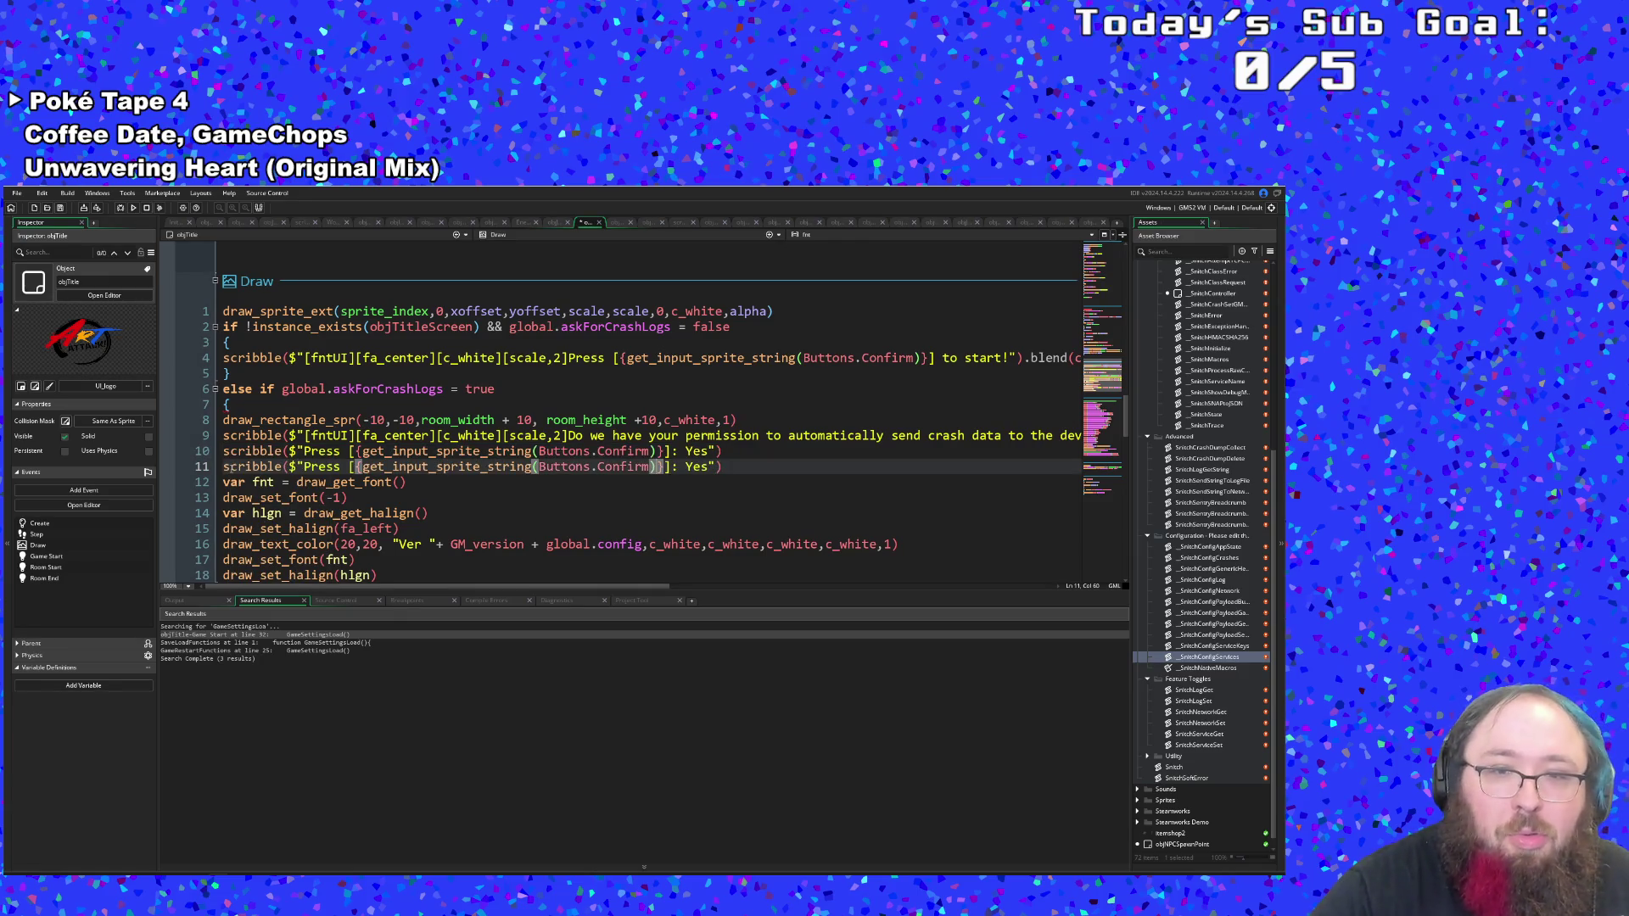
{"action": "key", "text": "ctrl+shift+Left"}
{"action": "type", "text": "Cancel"}
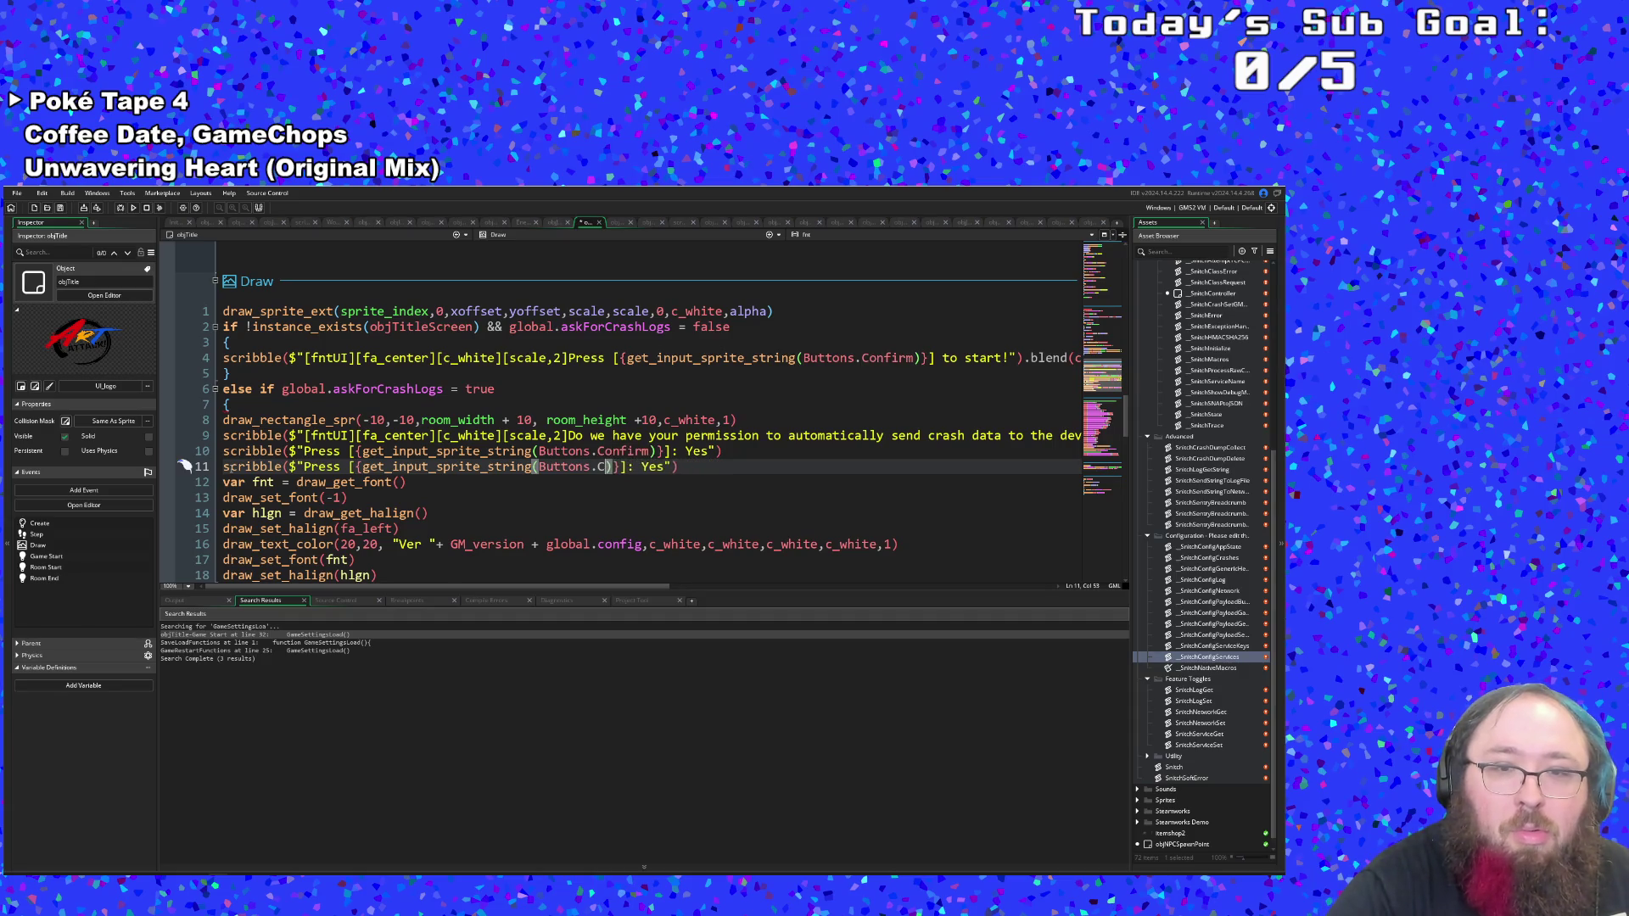
{"action": "key", "text": "Right"}
{"action": "key", "text": "Right"}
{"action": "key", "text": "Right"}
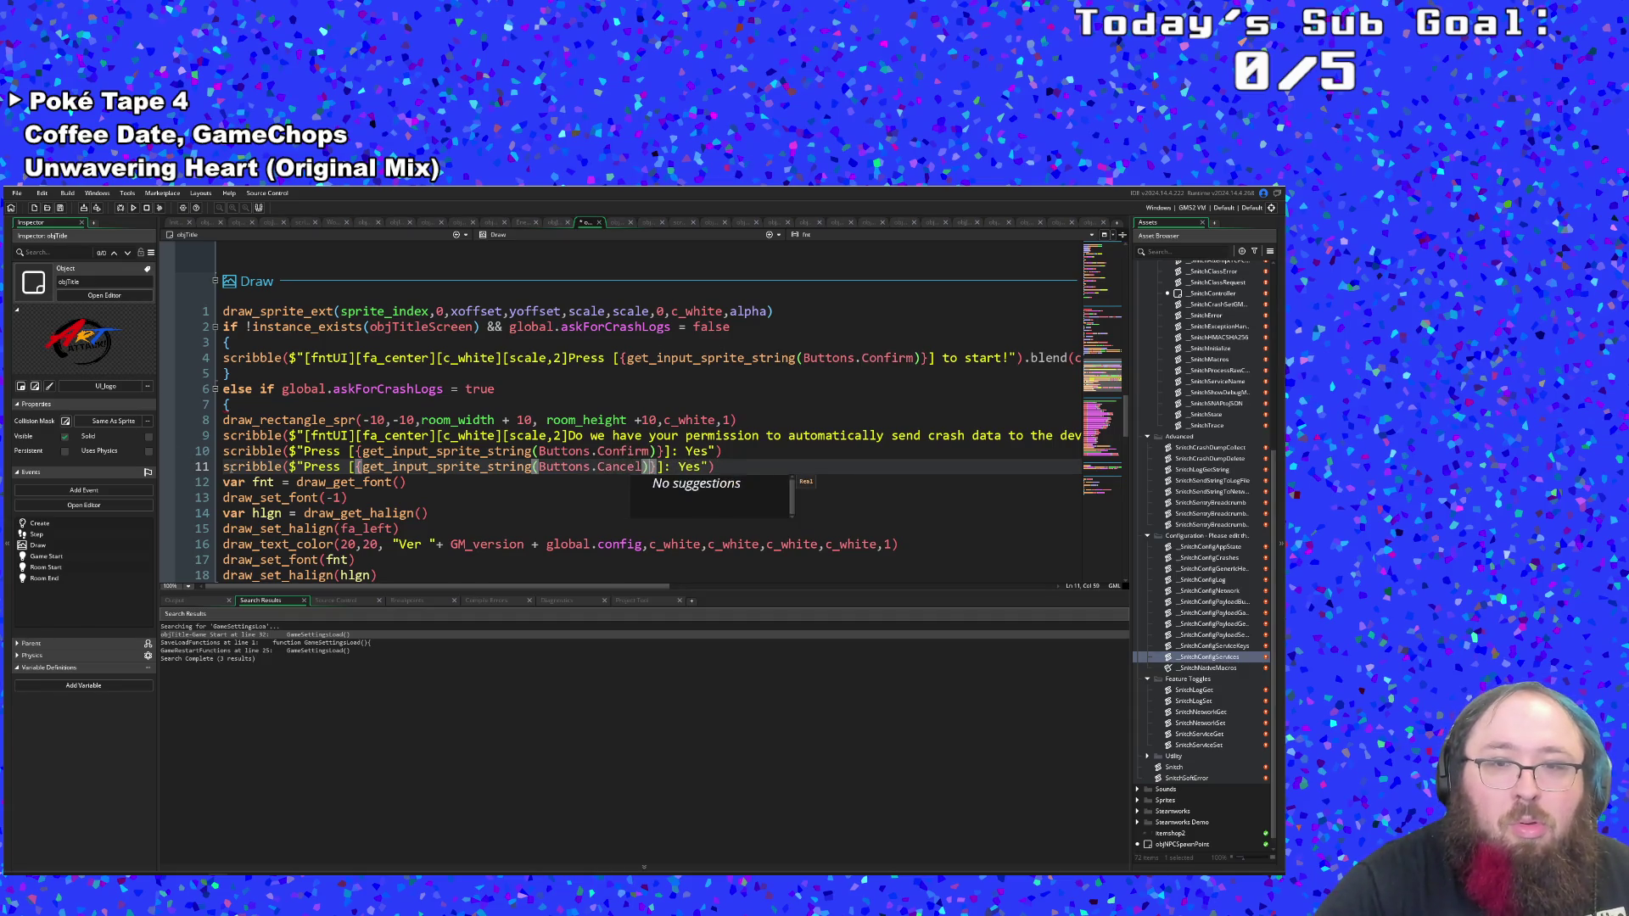
{"action": "key", "text": "BackSpace"}
{"action": "key", "text": "BackSpace"}
{"action": "key", "text": "BackSpace"}
{"action": "type", "text": "No"}
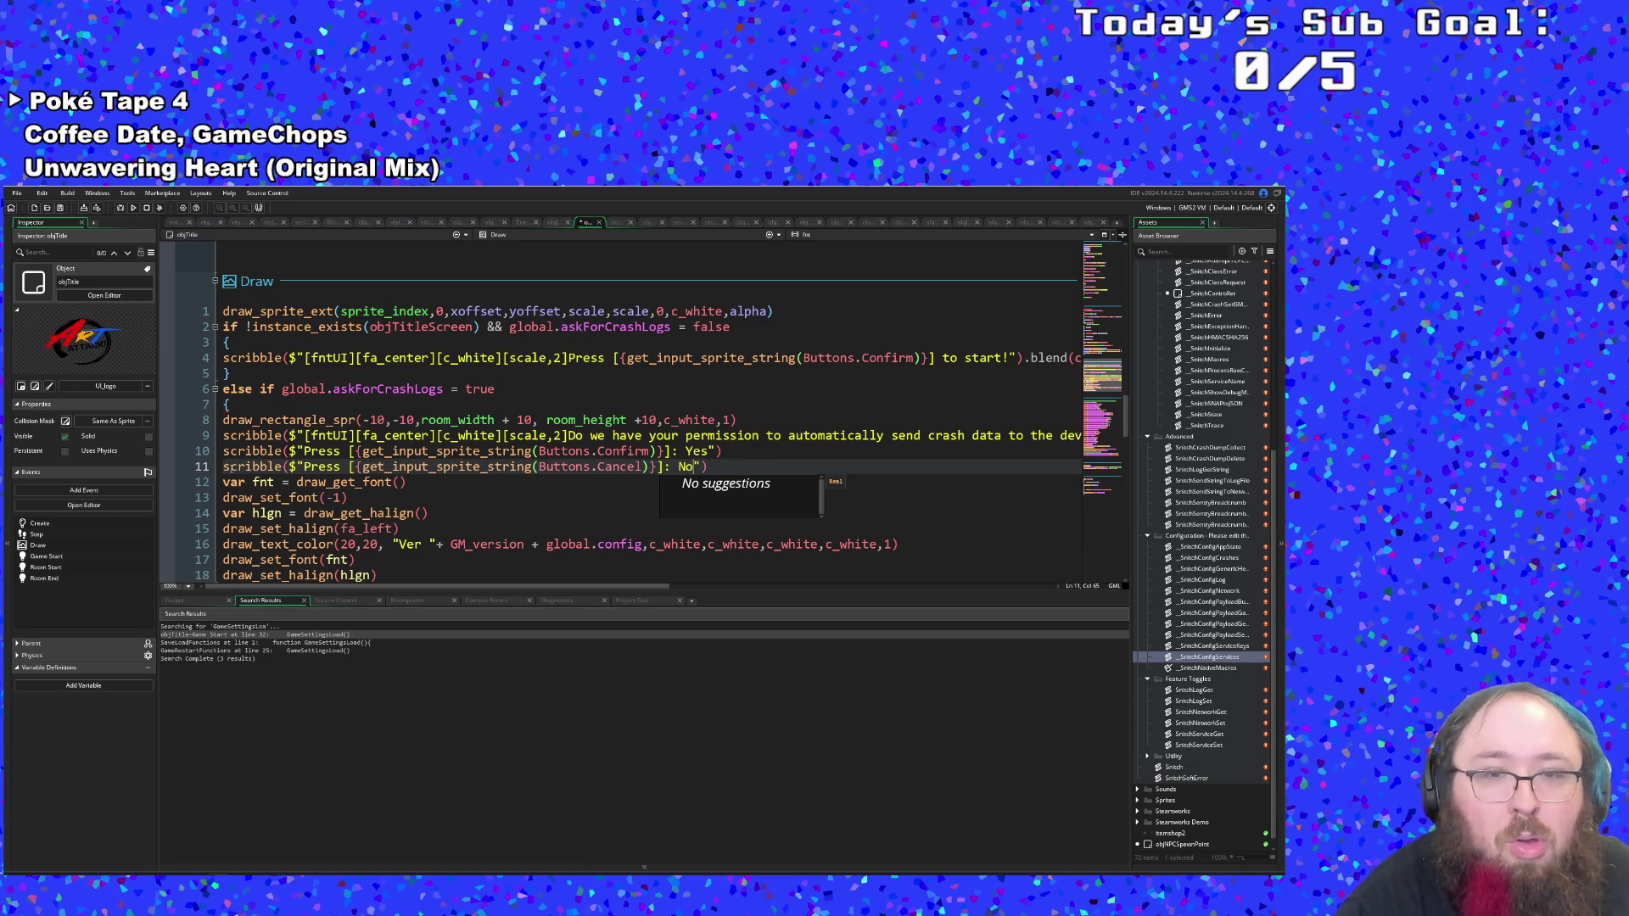
{"action": "left_click", "coordinate": [739, 450]}
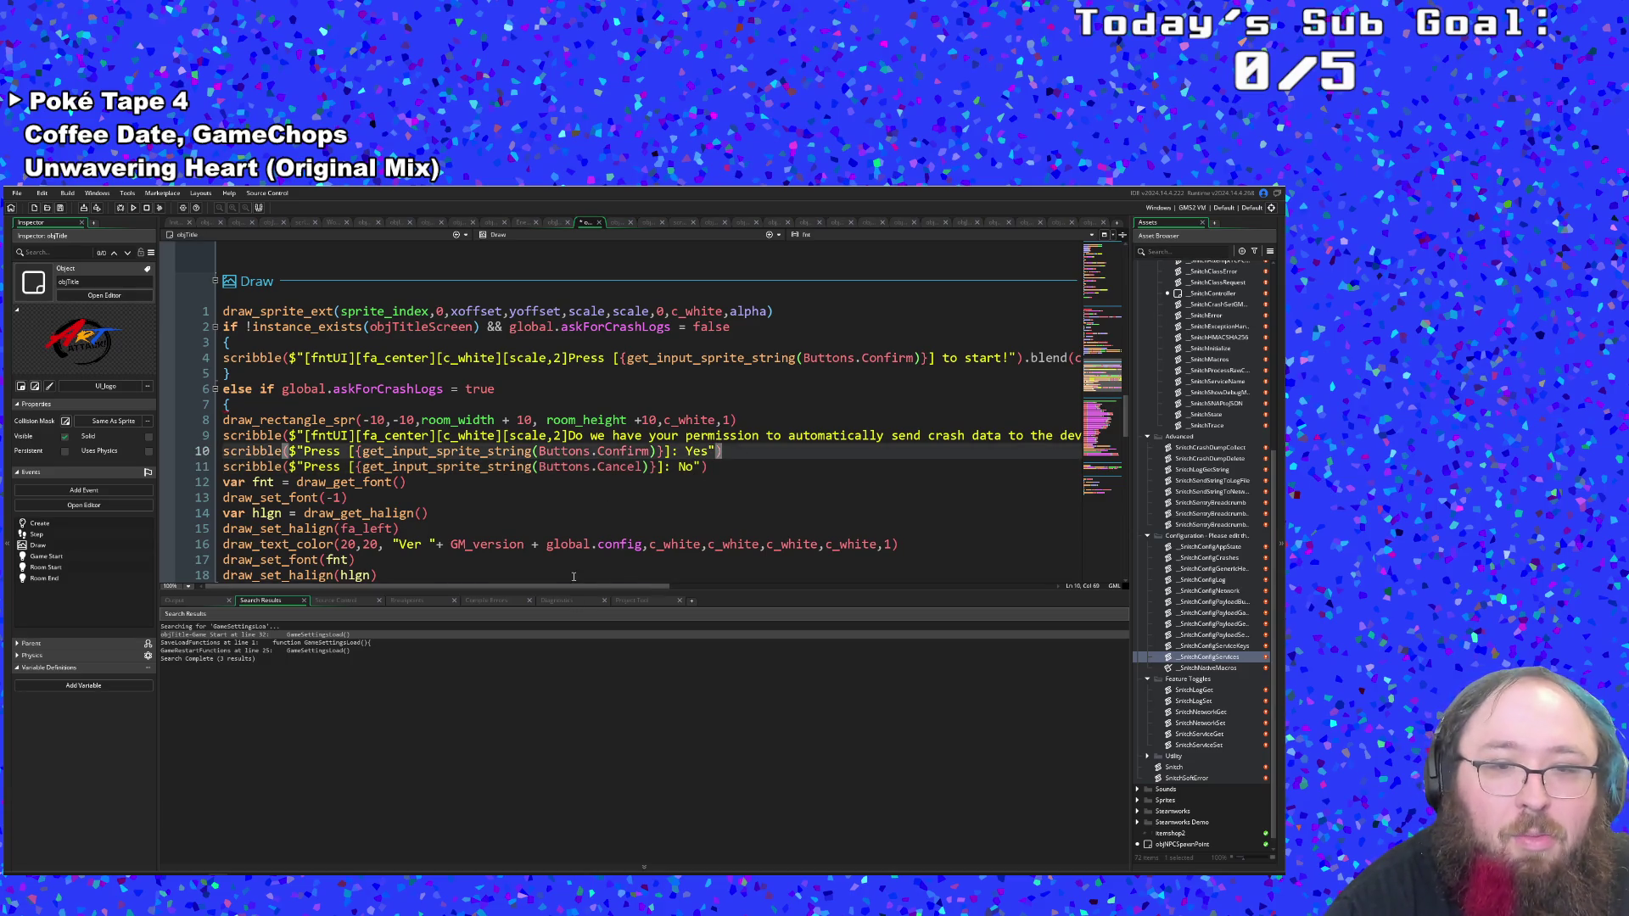
{"action": "scroll", "coordinate": [574, 576], "scroll_direction": "right", "scroll_amount": 5}
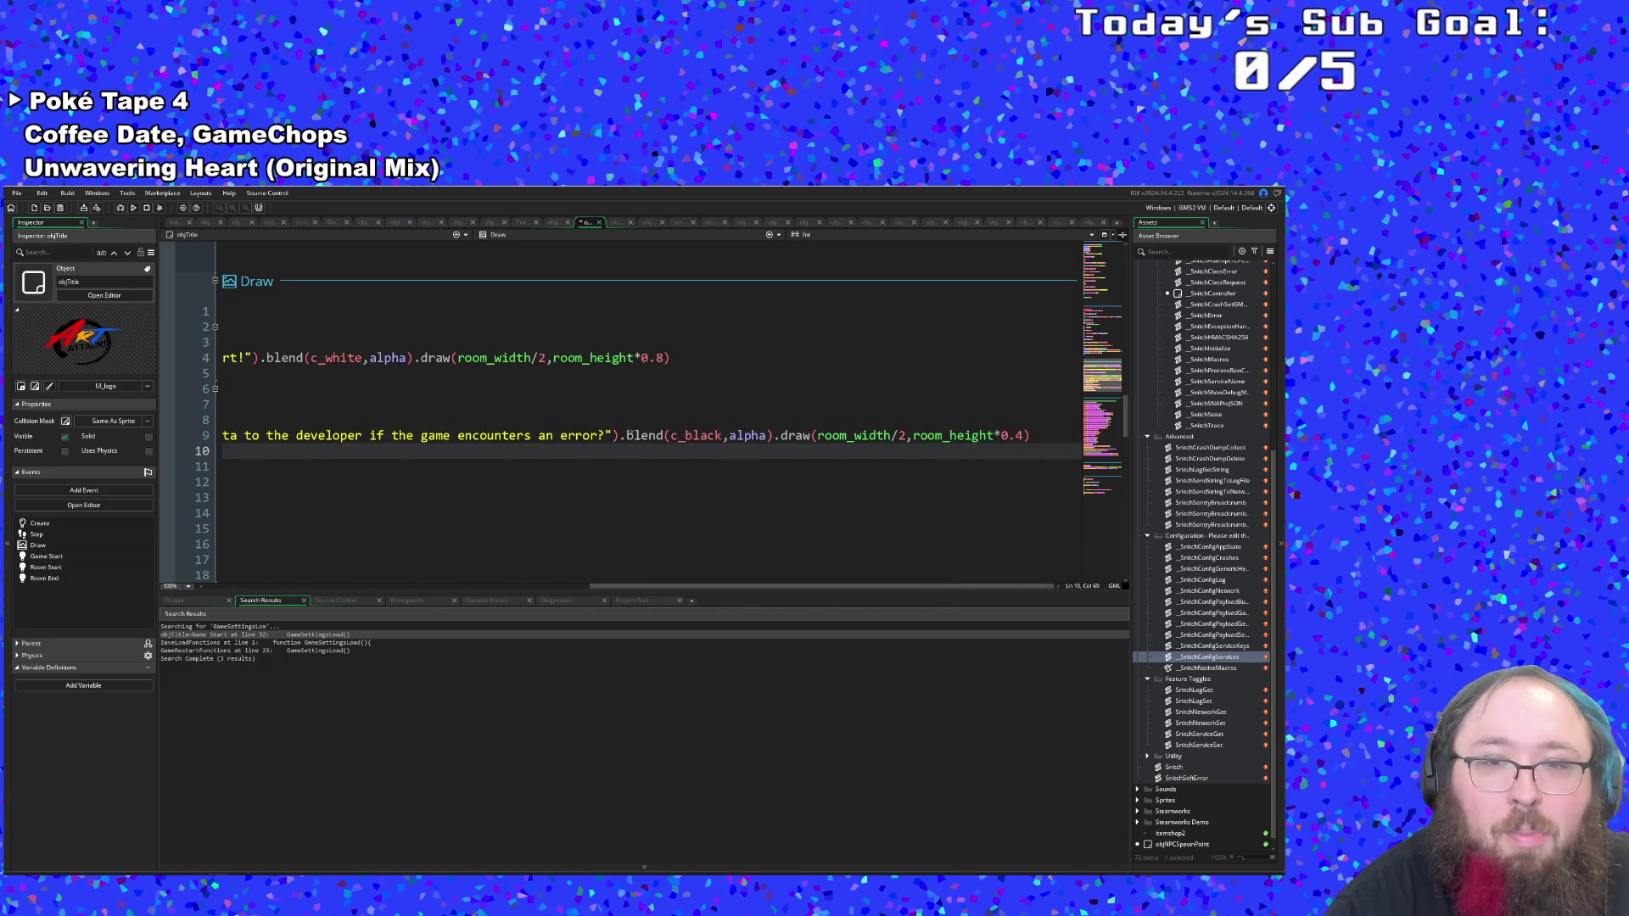
{"action": "left_click_drag", "start_coordinate": [621, 435], "coordinate": [1194, 438]}
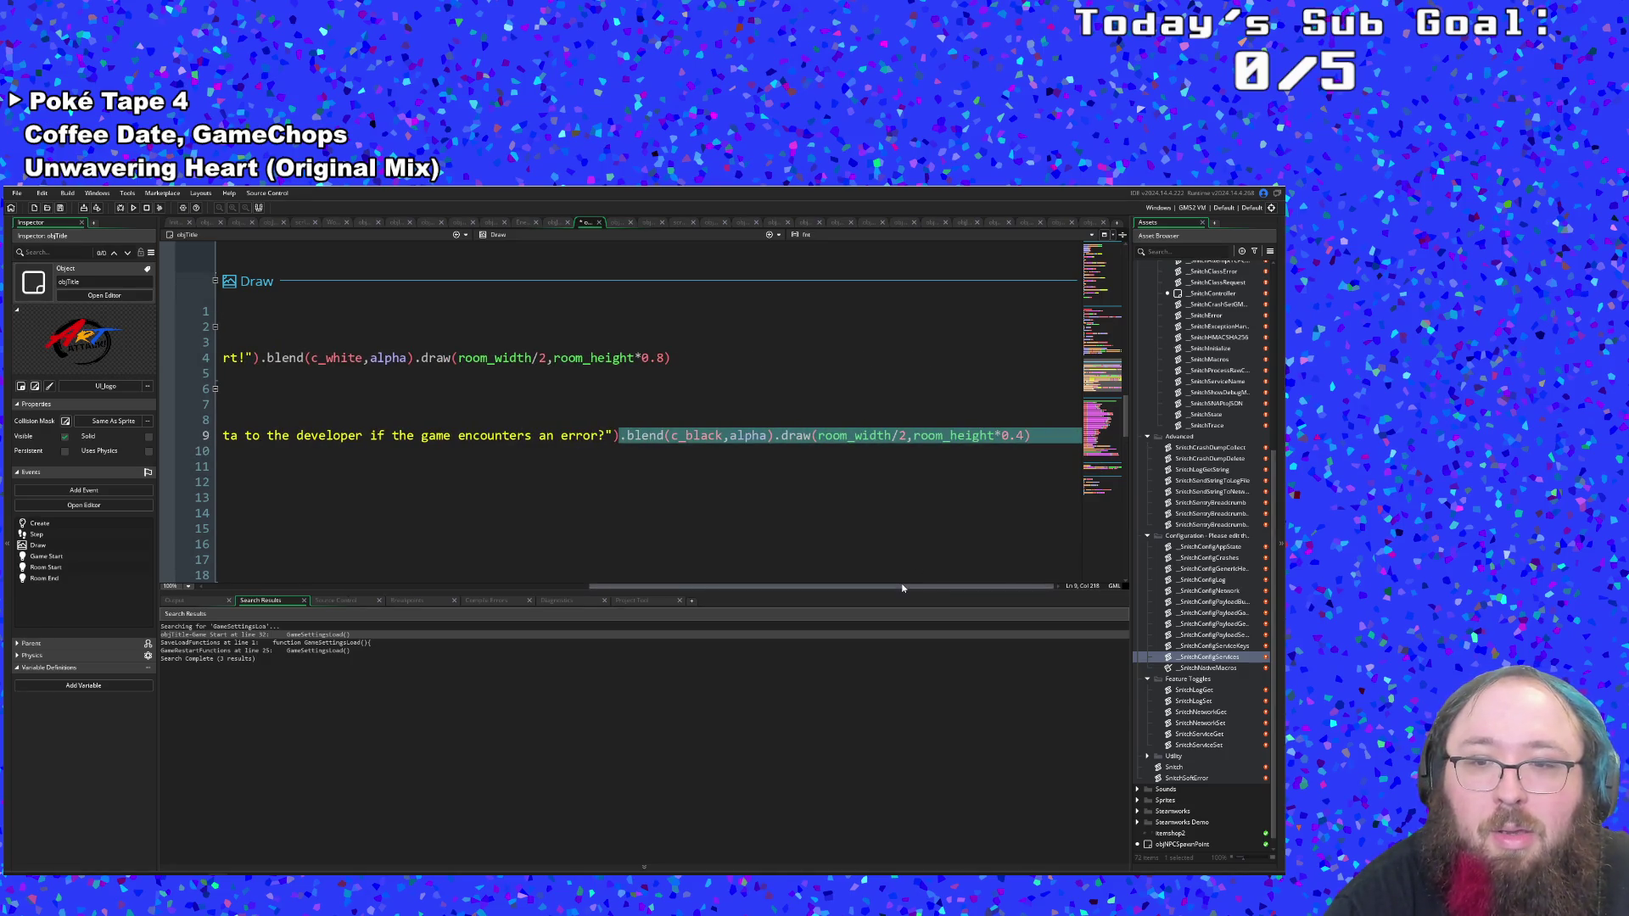
Paste the .blend(c_black,alpha).draw(...) call onto the ends of lines 10 and 11.
{"action": "left_click_drag", "start_coordinate": [902, 588], "coordinate": [462, 618]}
{"action": "left_click", "coordinate": [727, 453]}
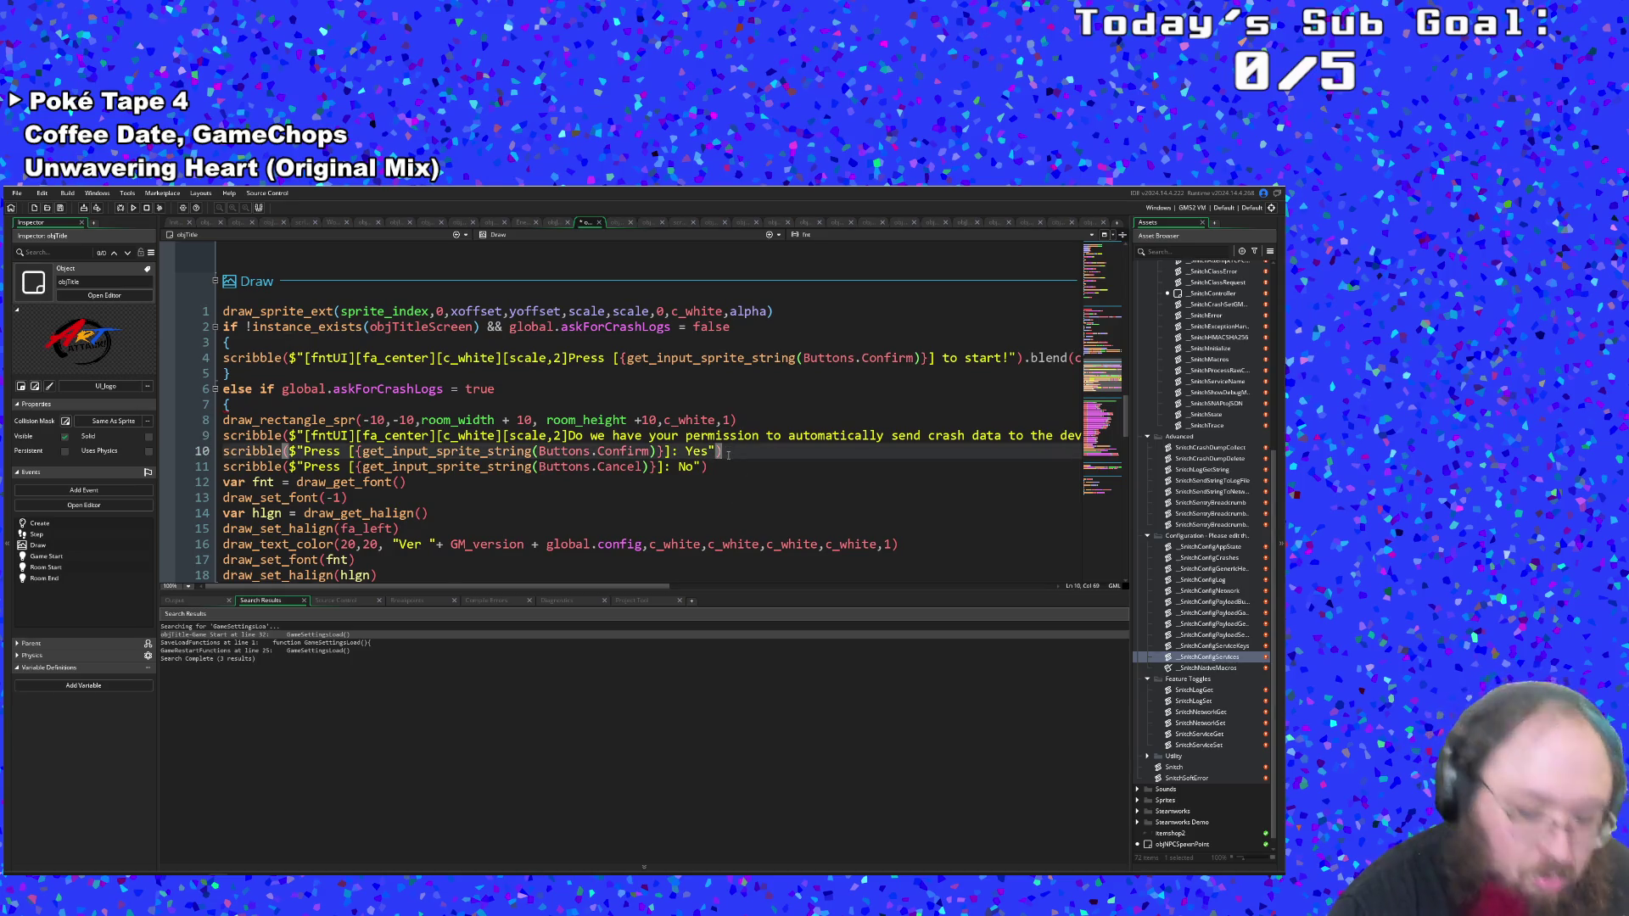
{"action": "type", "text": ".blend(c_black,alpha).draw(room_width/2,room_height*0.4)"}
{"action": "key", "text": "Down"}
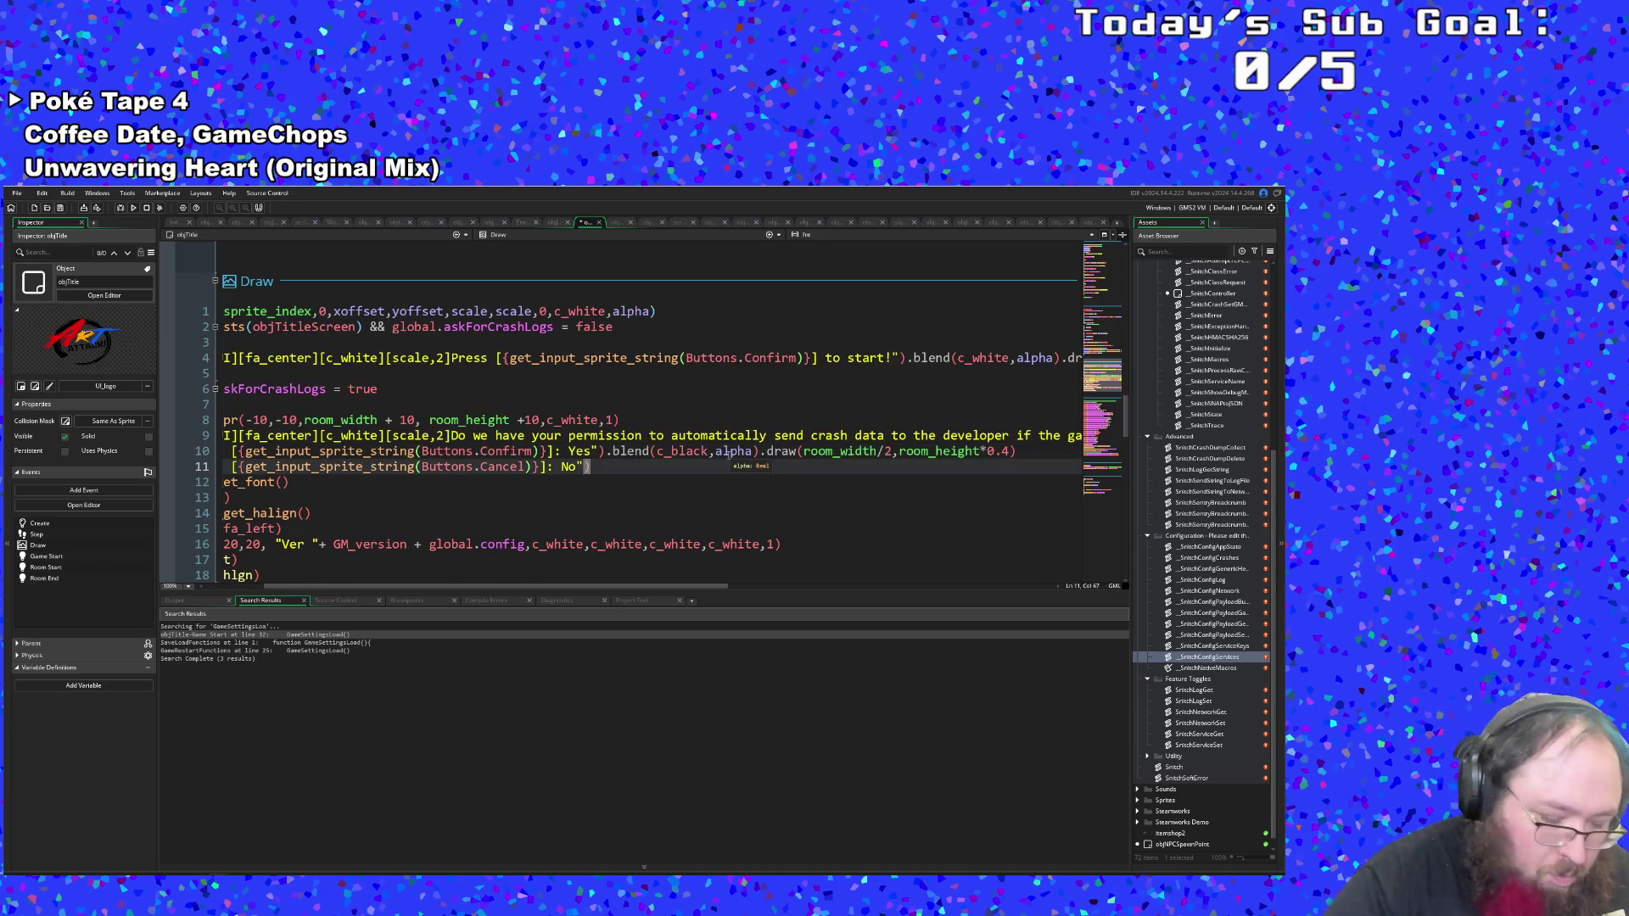
{"action": "type", "text": ").blend(c_black,alpha).draw(room_width/2,room_height*0.4)"}
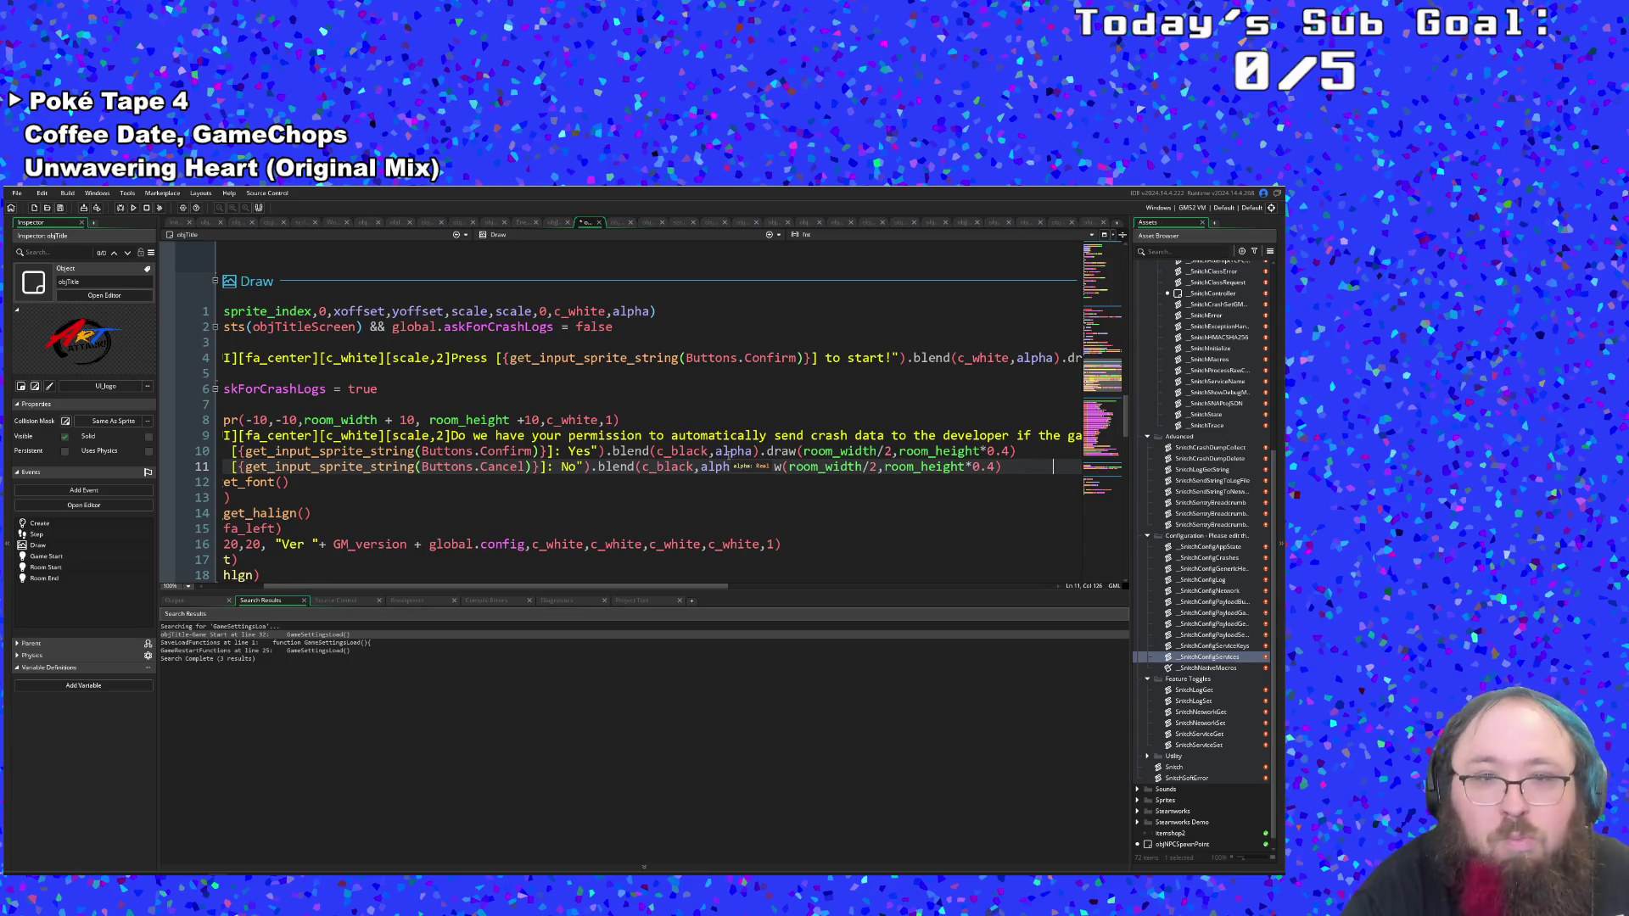
{"action": "left_click", "coordinate": [855, 477]}
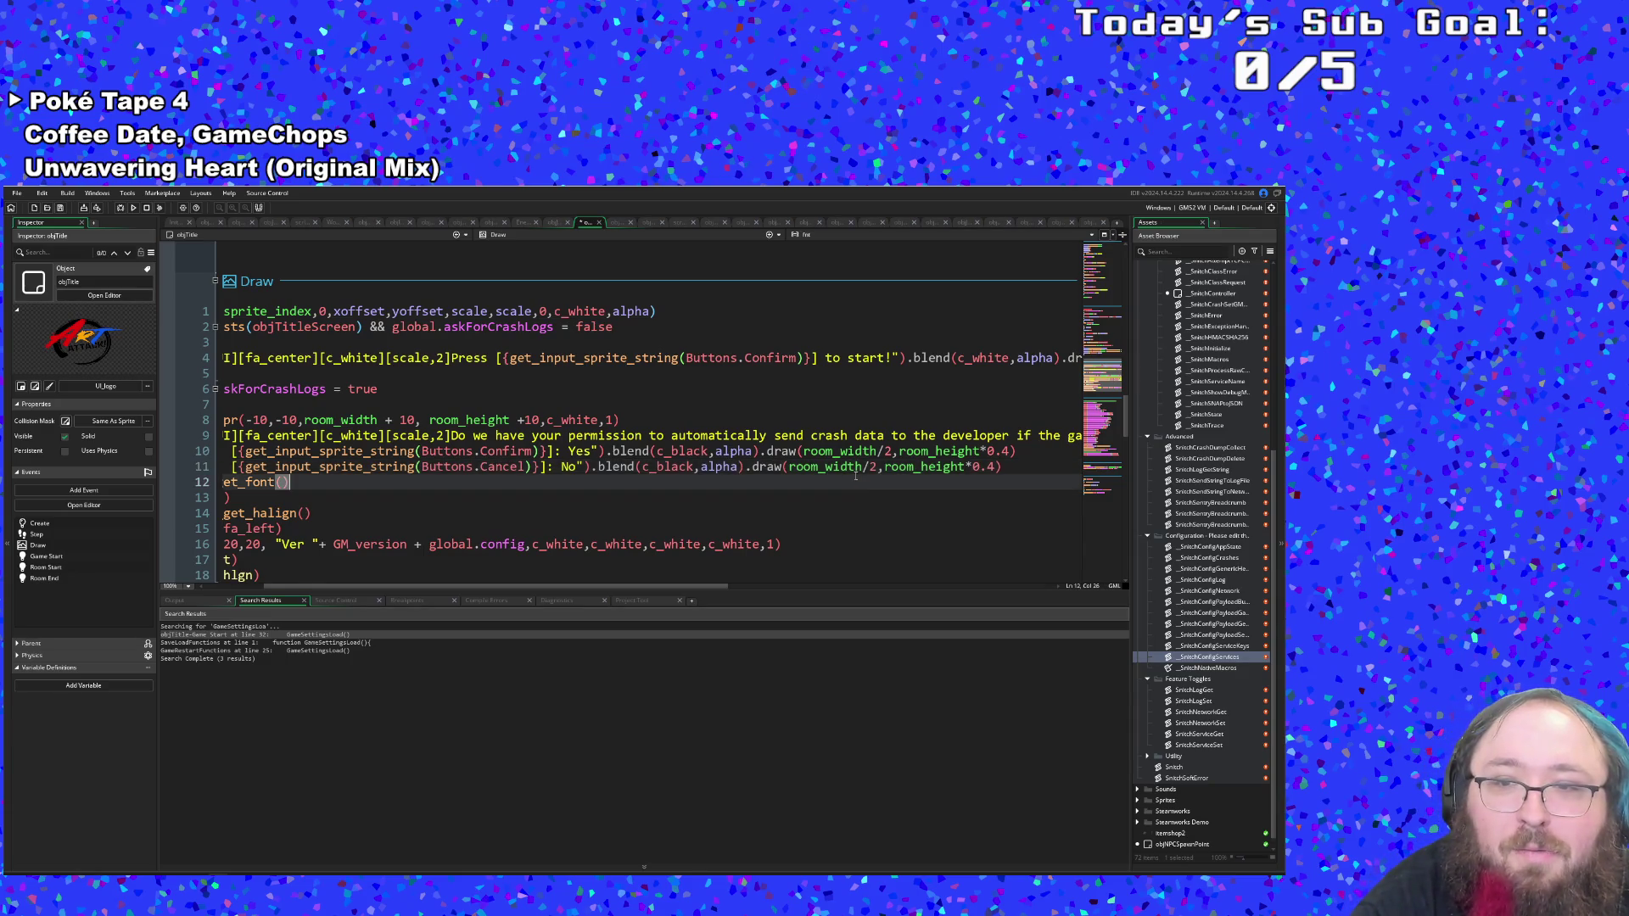
Change the room_height factor from 0.4 to 0.6 on line 10 and 0.7 on line 11.
{"action": "left_click", "coordinate": [1012, 453]}
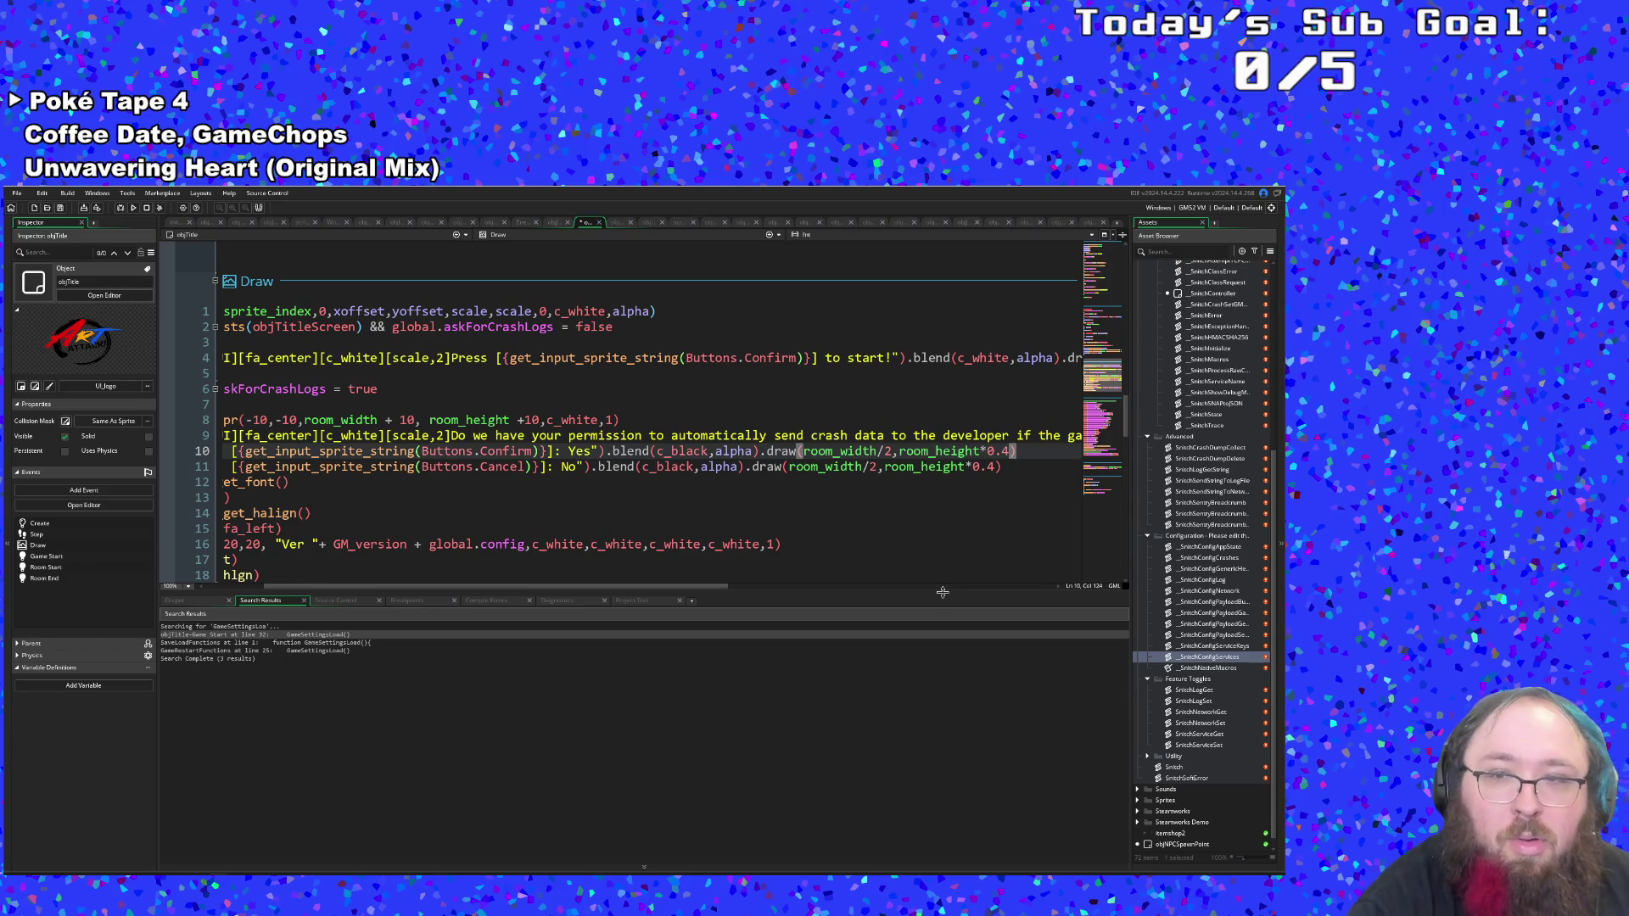
{"action": "key", "text": "BackSpace"}
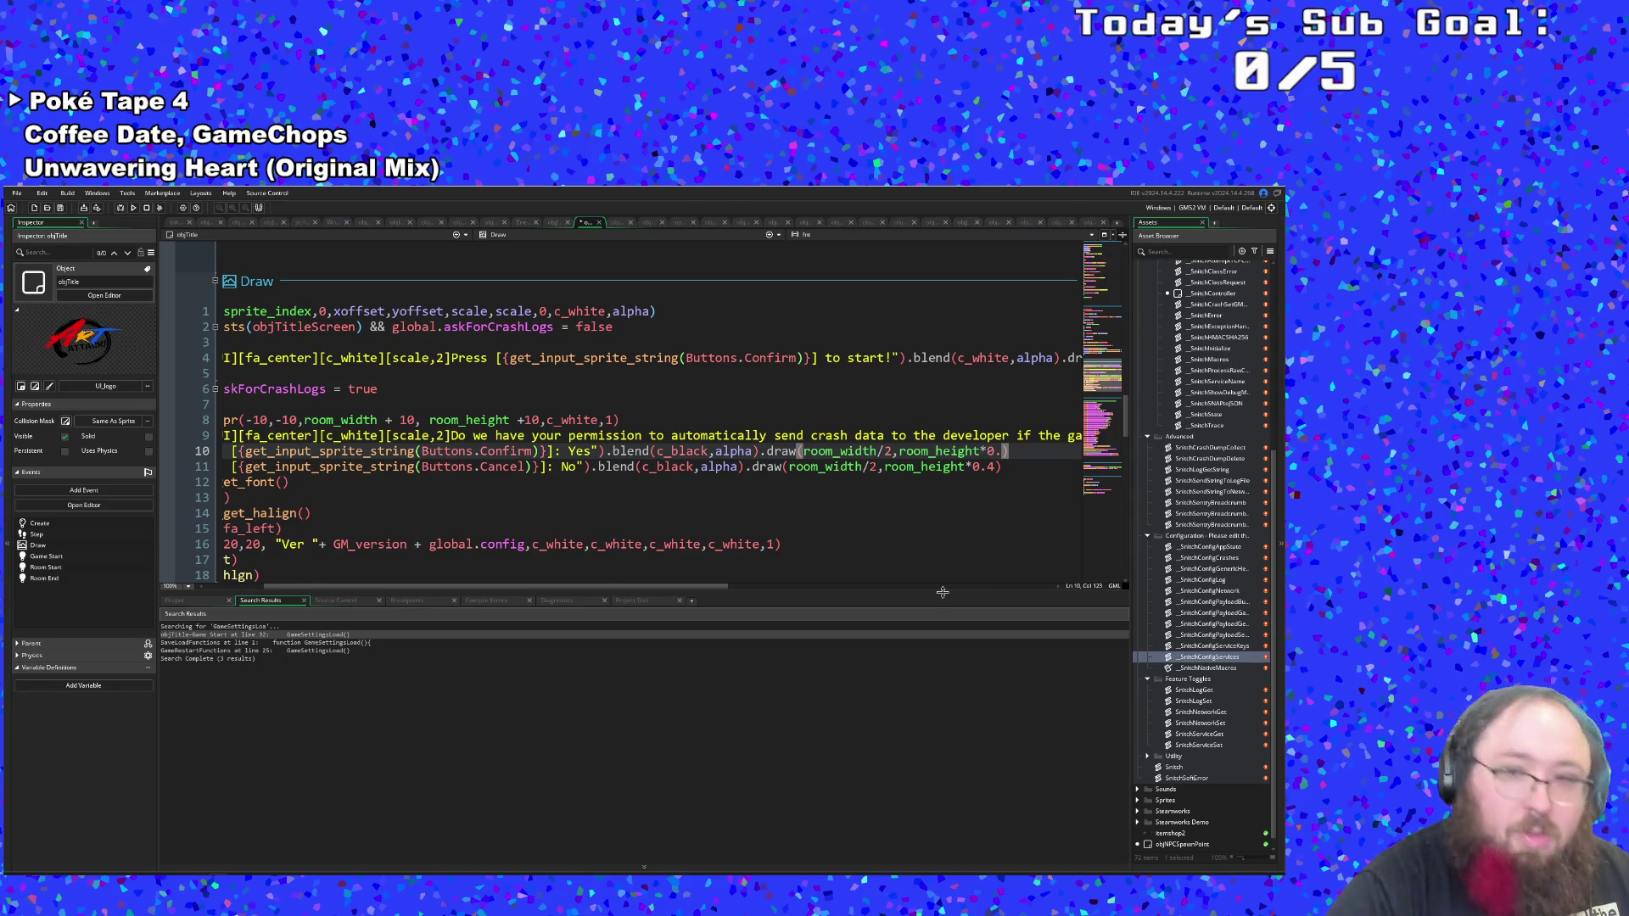
{"action": "type", "text": "6"}
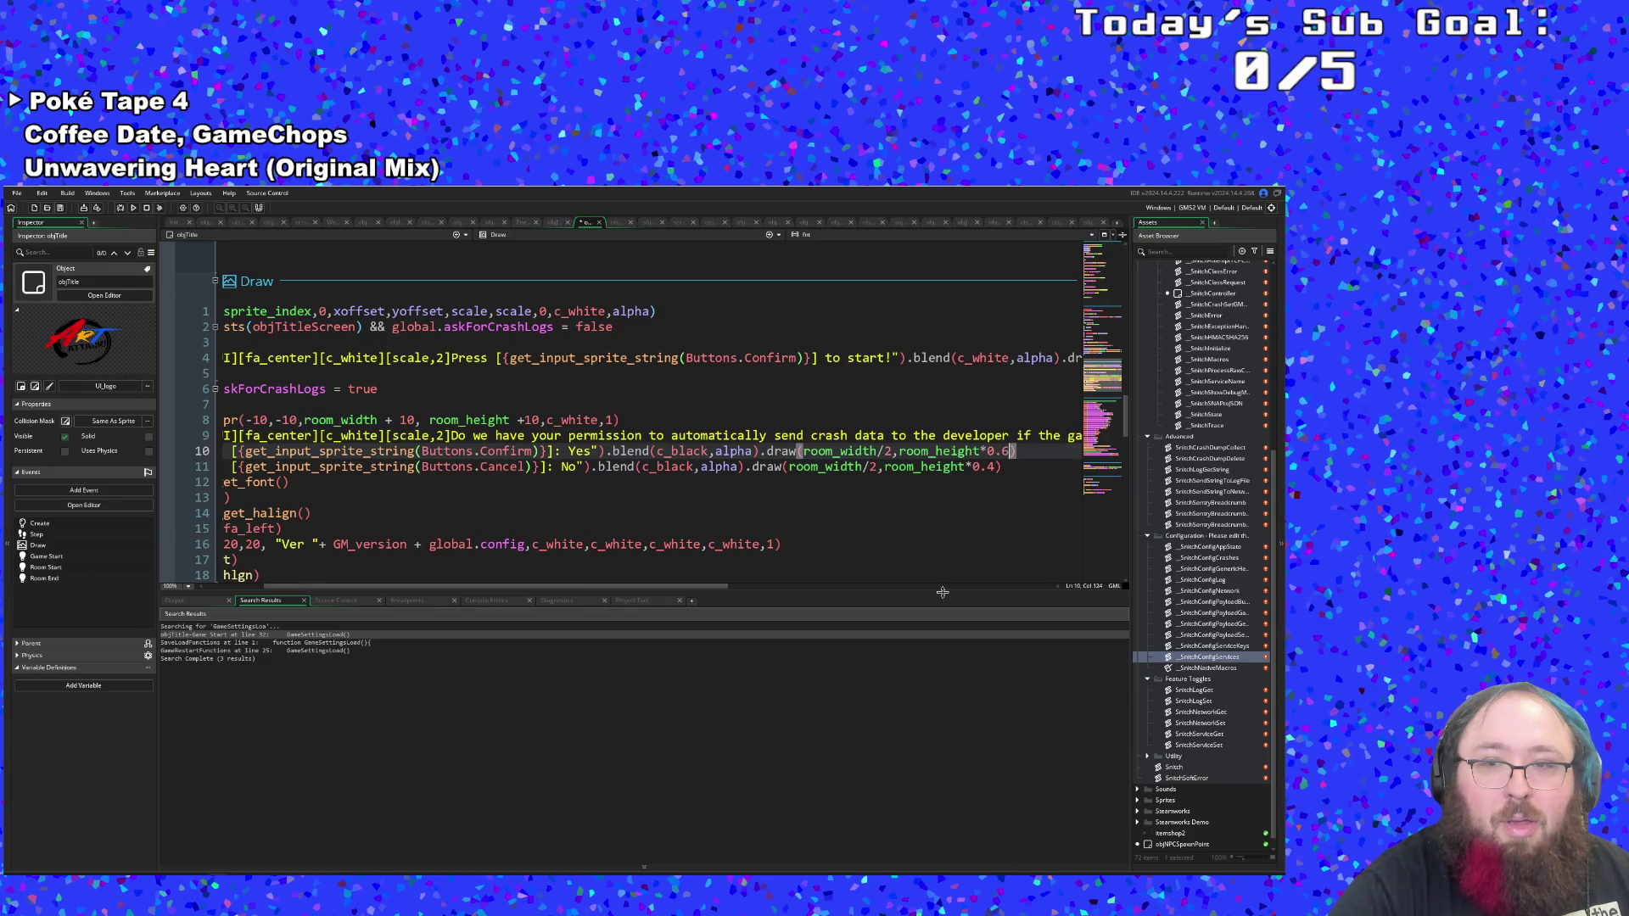
{"action": "key", "text": "Down"}
{"action": "key", "text": "Left"}
{"action": "key", "text": "BackSpace"}
{"action": "type", "text": "7"}
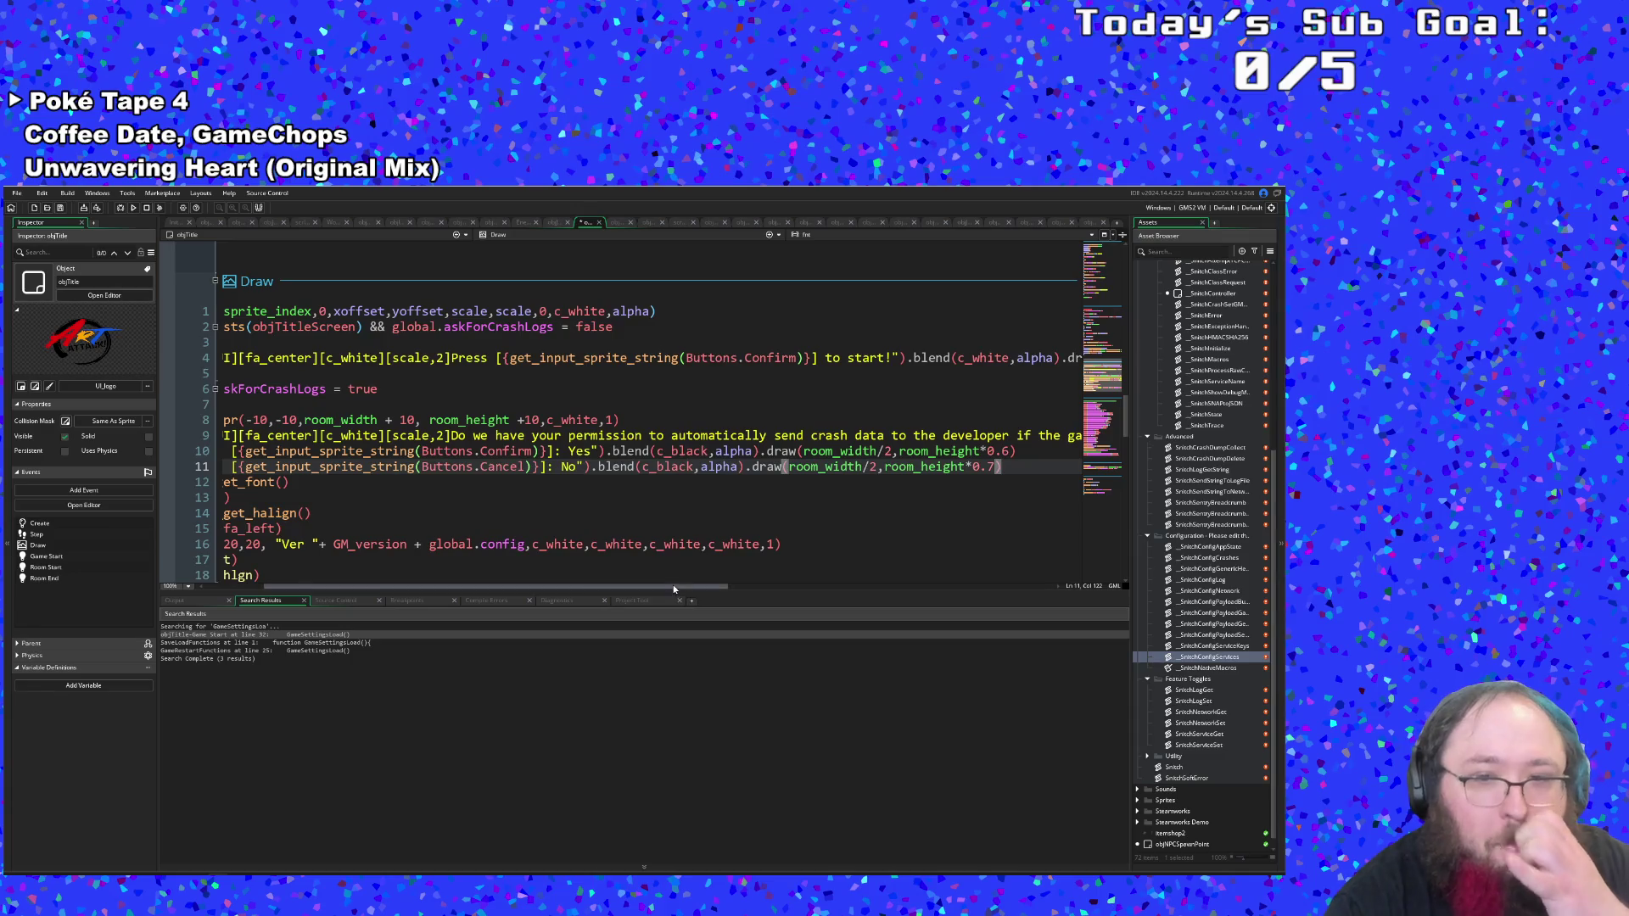
{"action": "left_click_drag", "start_coordinate": [673, 586], "coordinate": [478, 596]}
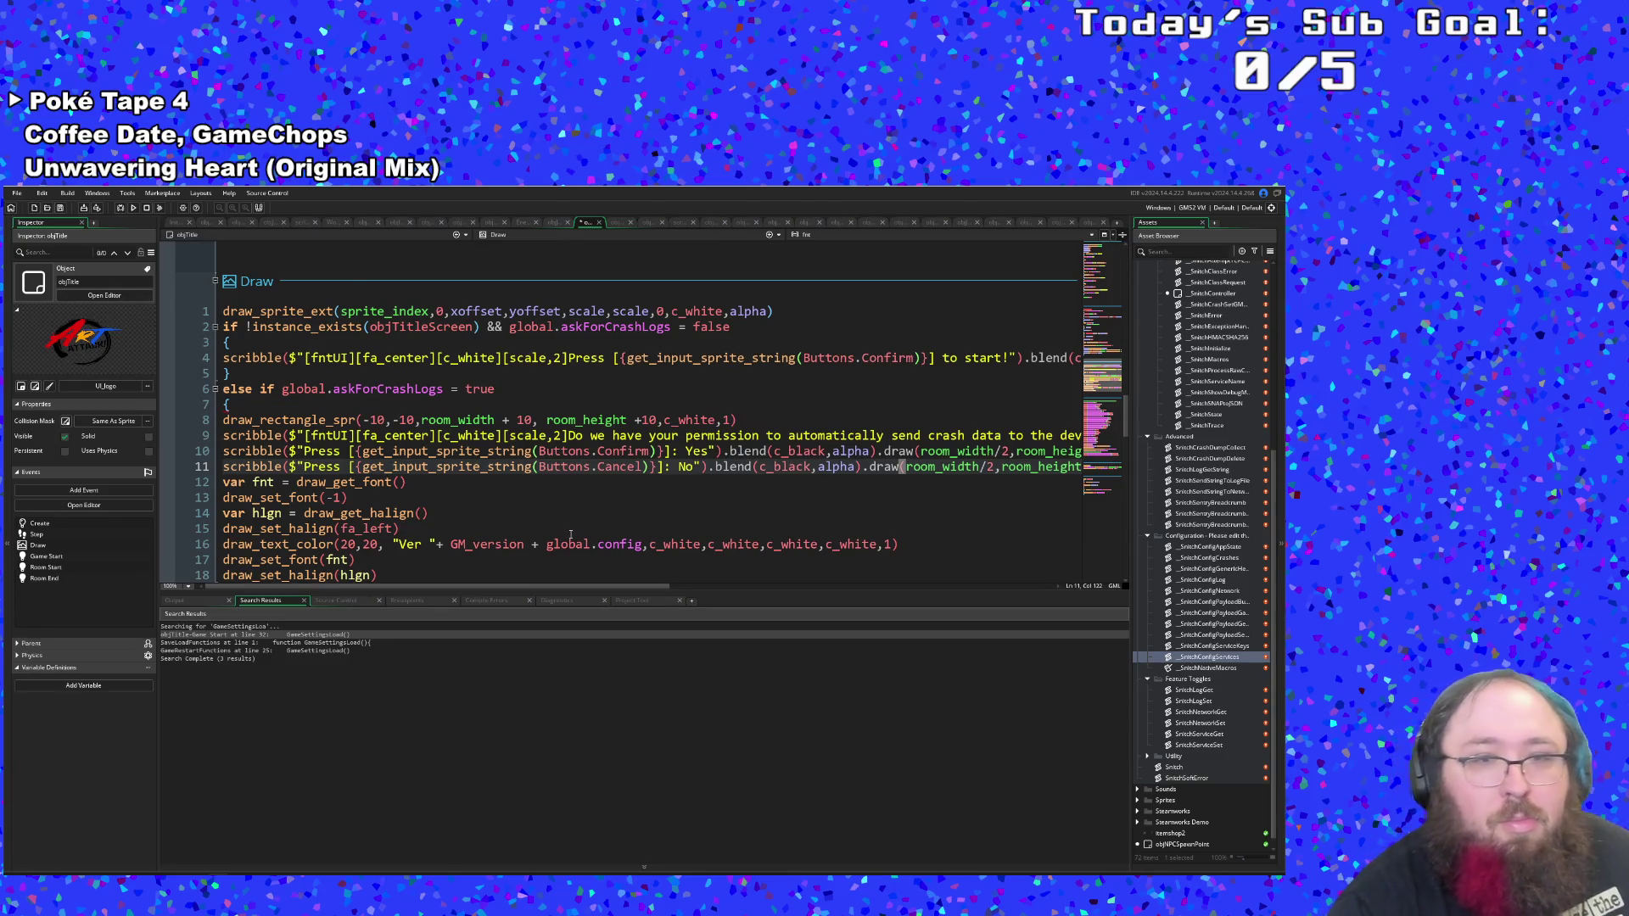
{"action": "scroll", "coordinate": [571, 534], "scroll_direction": "up", "scroll_amount": 15}
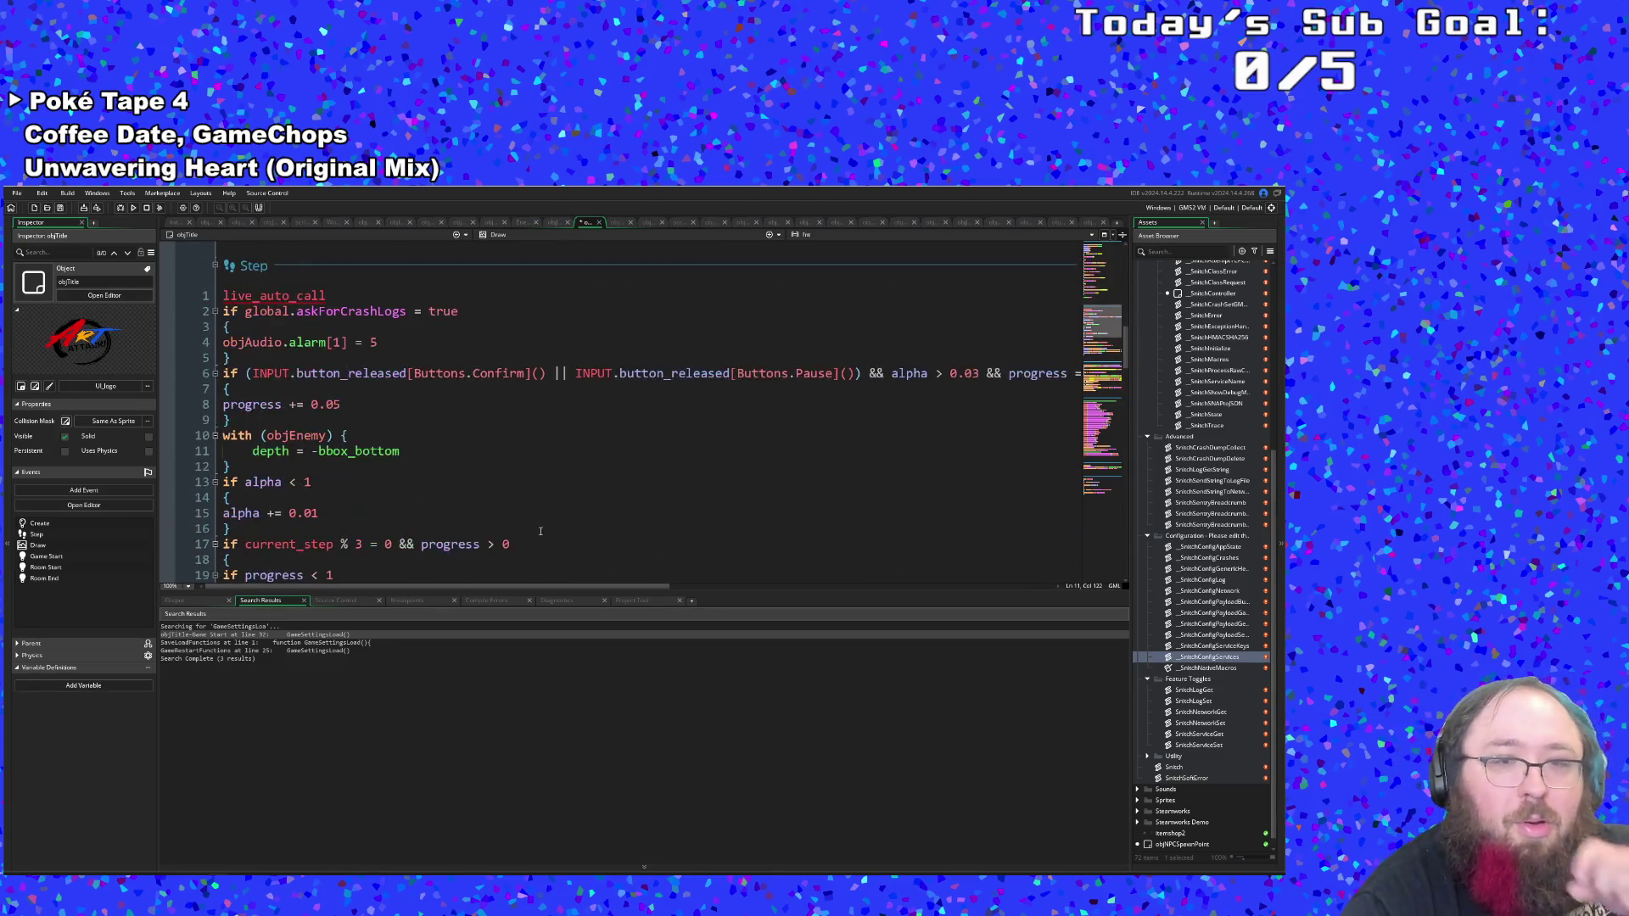
Insert a new empty line after the alarm[1] line in the Step code.
{"action": "left_click", "coordinate": [390, 366]}
{"action": "left_click", "coordinate": [382, 343]}
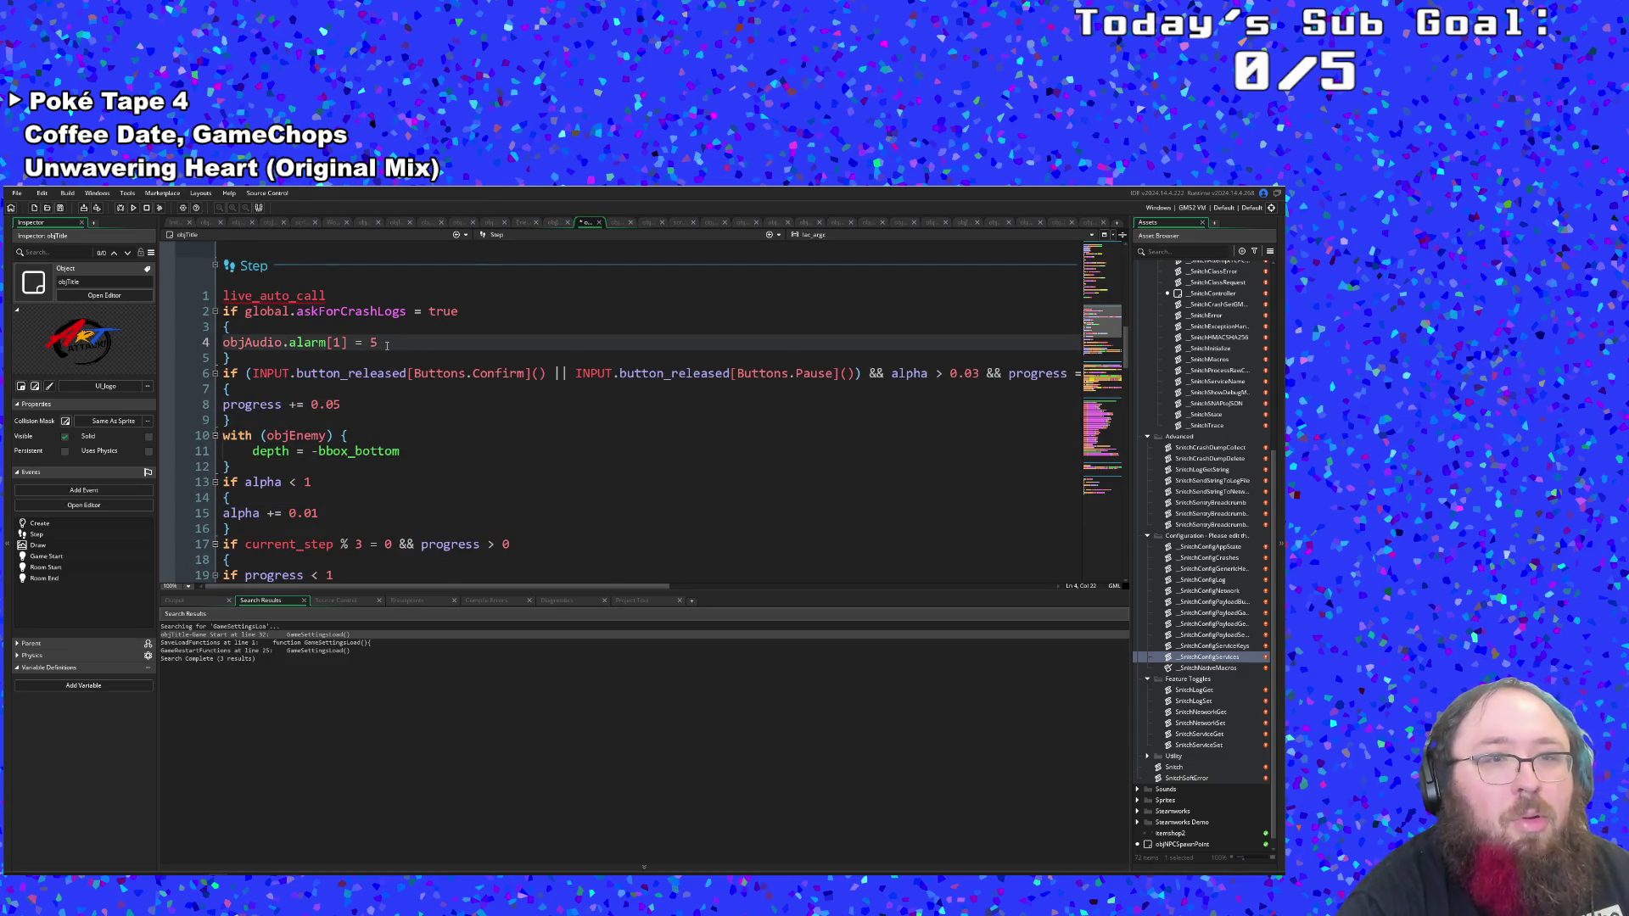
{"action": "scroll", "coordinate": [397, 353], "scroll_direction": "up", "scroll_amount": 4}
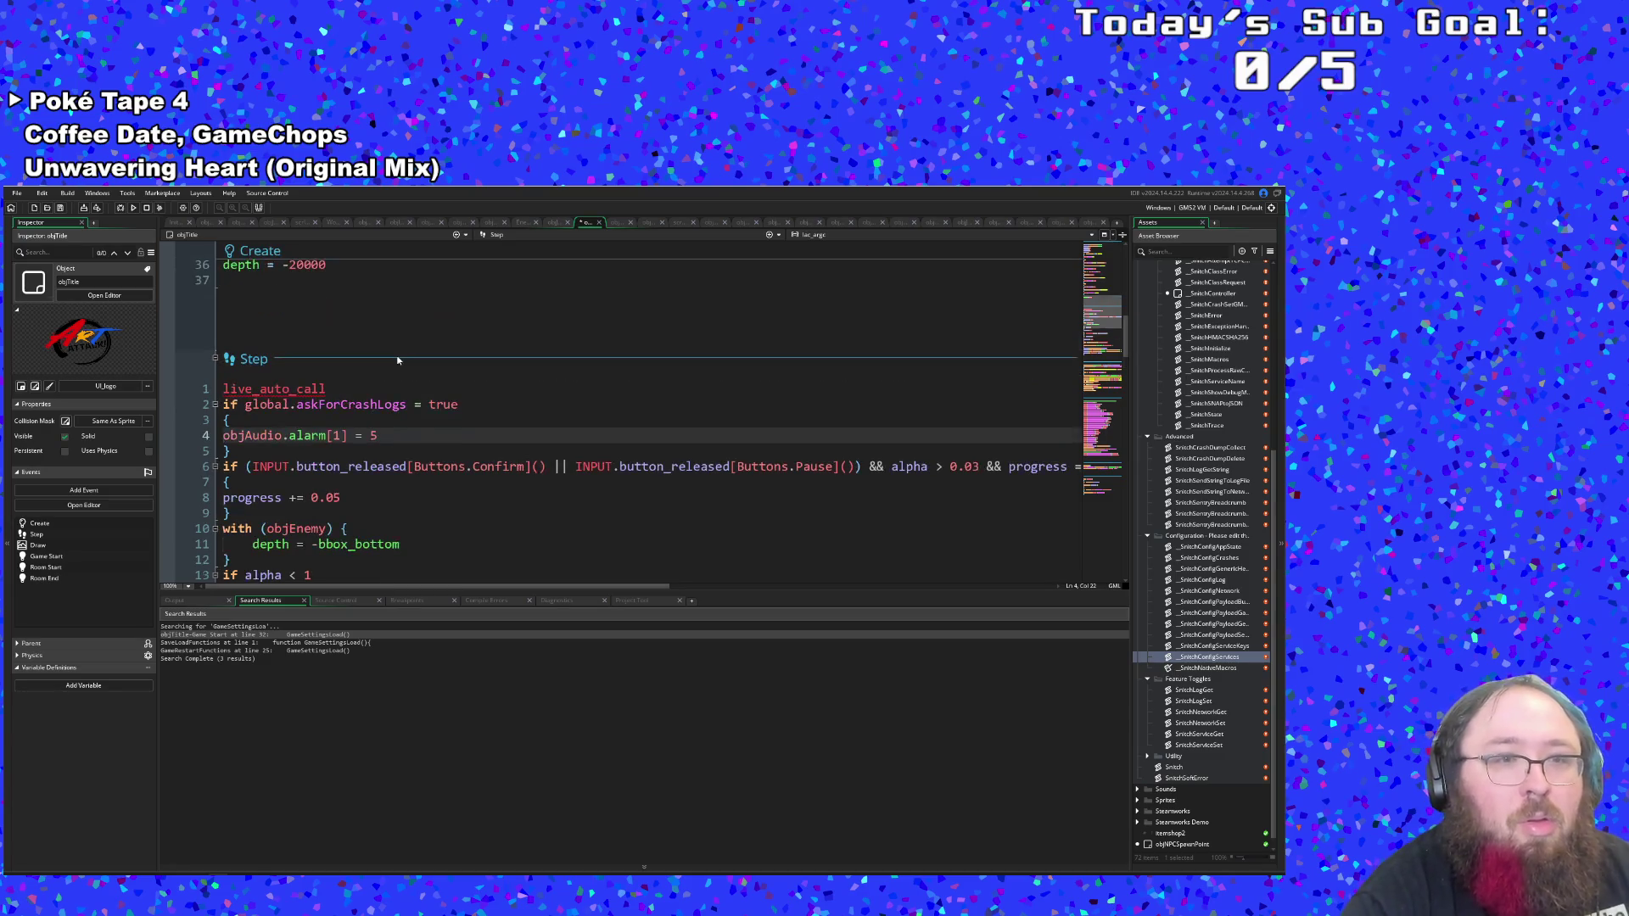
{"action": "scroll", "coordinate": [399, 363], "scroll_direction": "down", "scroll_amount": 2}
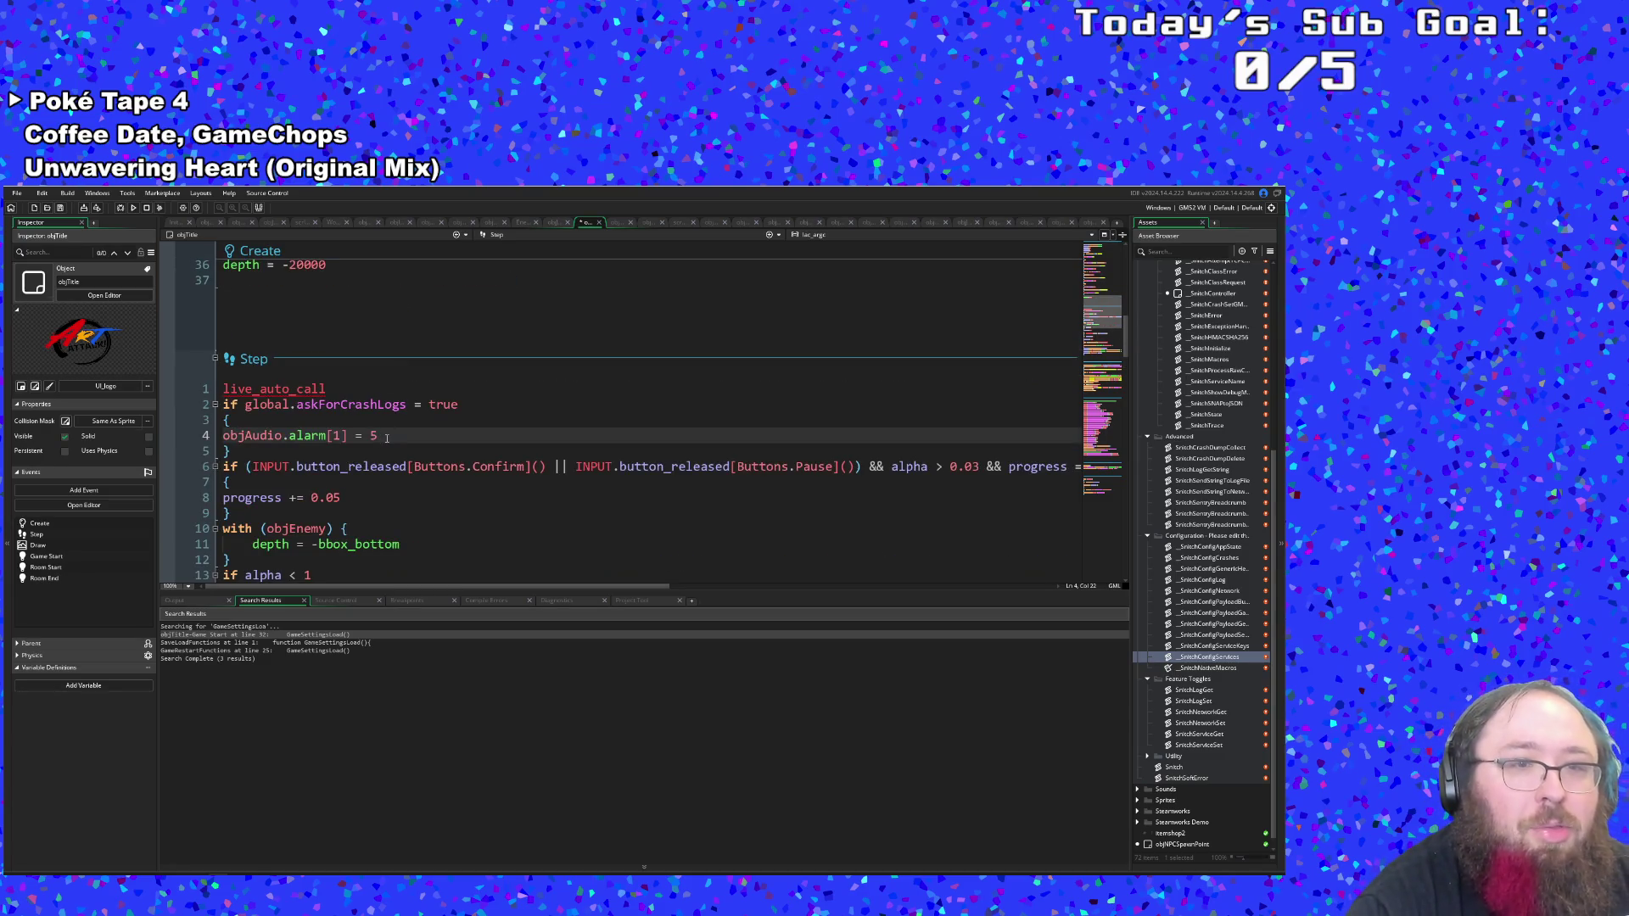
{"action": "key", "text": "Return"}
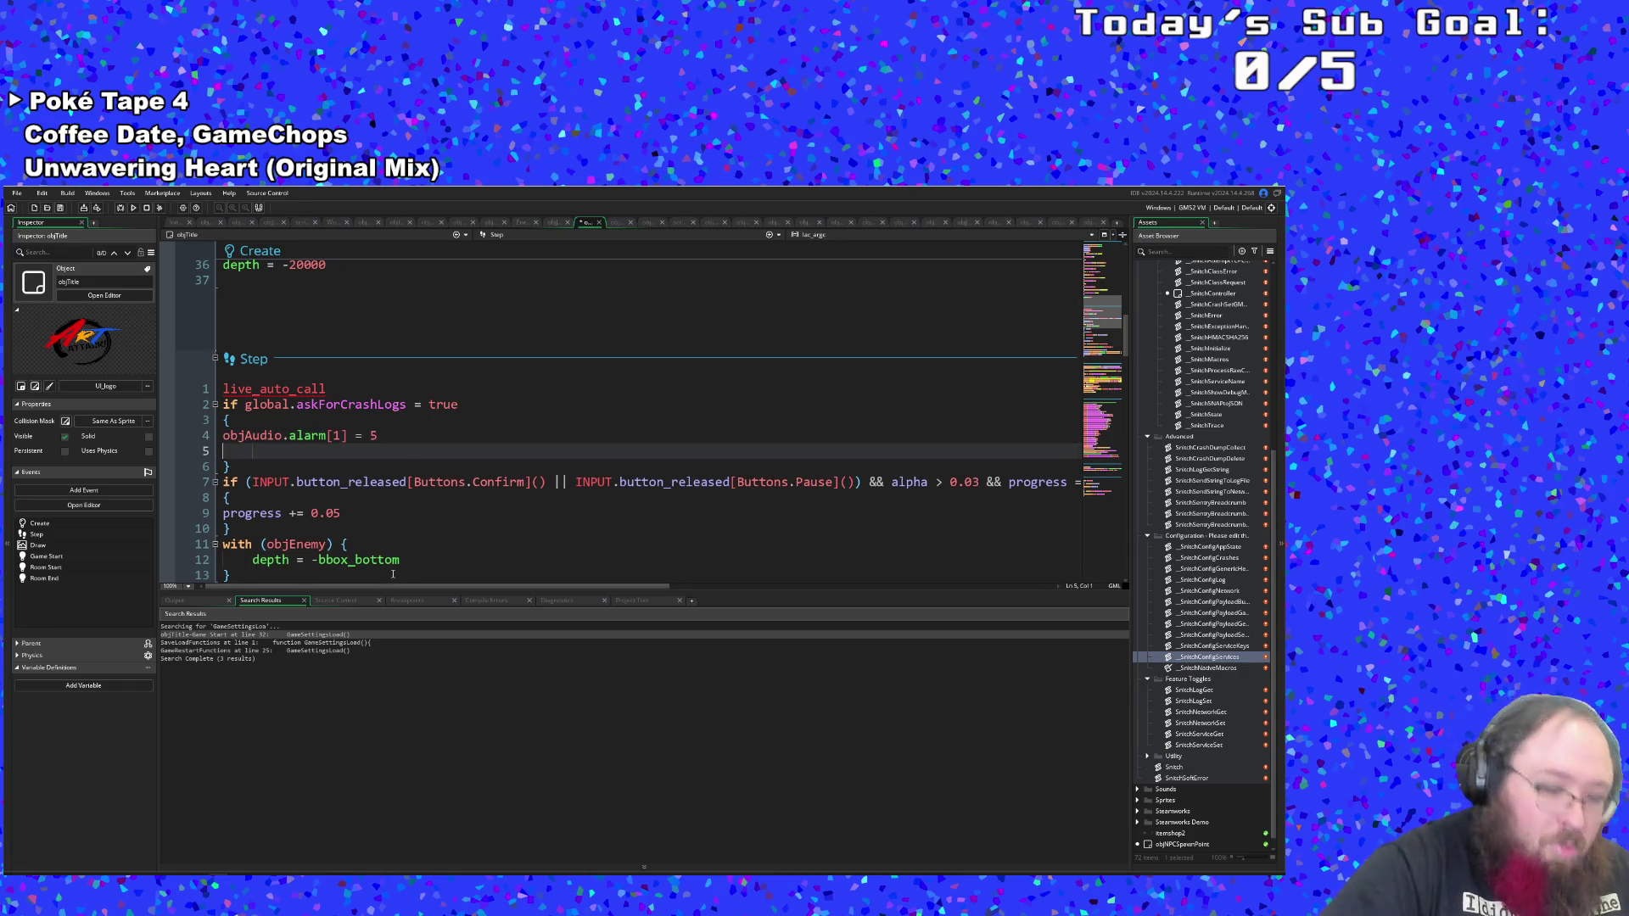
{"action": "type", "text": "aa"}
{"action": "key", "text": "BackSpace"}
{"action": "key", "text": "BackSpace"}
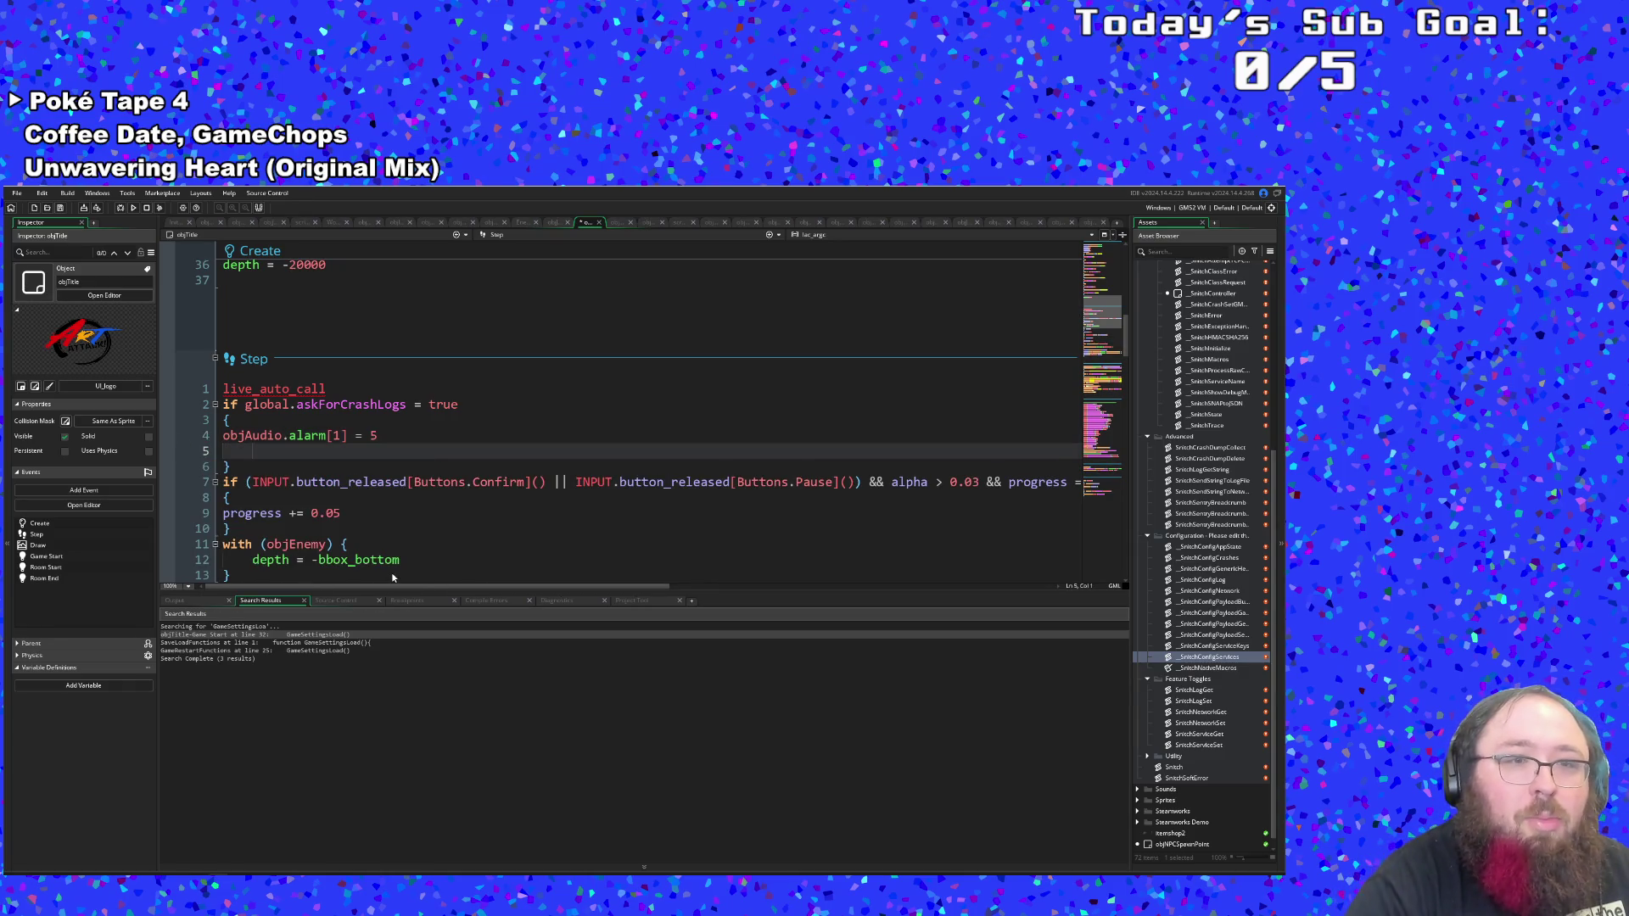
{"action": "left_click", "coordinate": [492, 234]}
{"action": "left_click", "coordinate": [492, 235]}
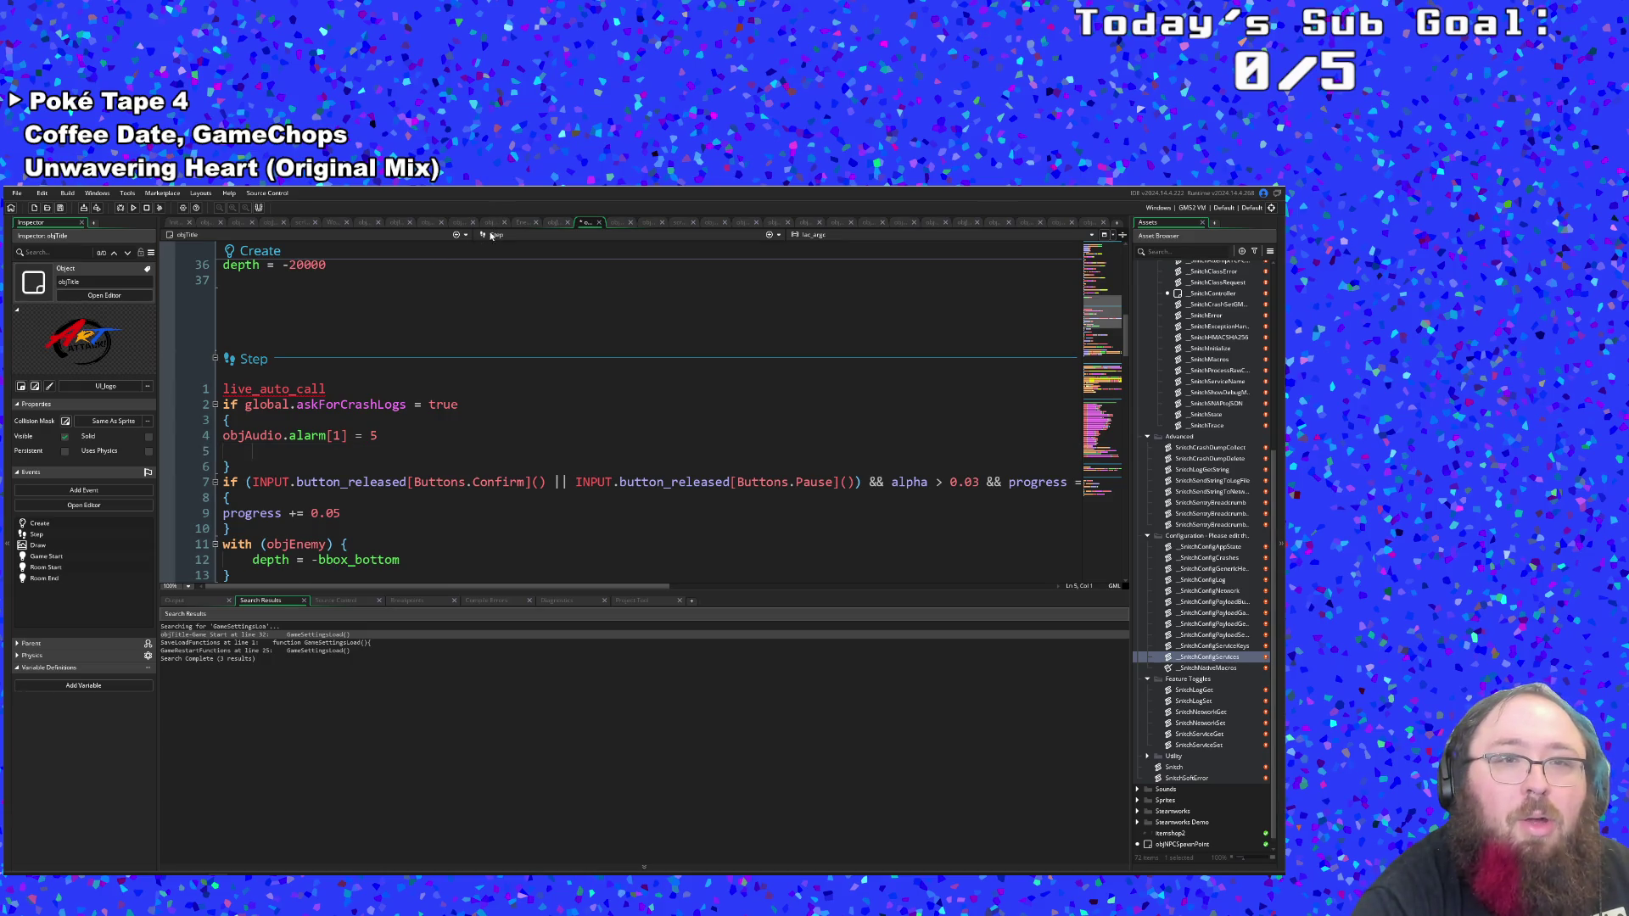
{"action": "left_click", "coordinate": [248, 450]}
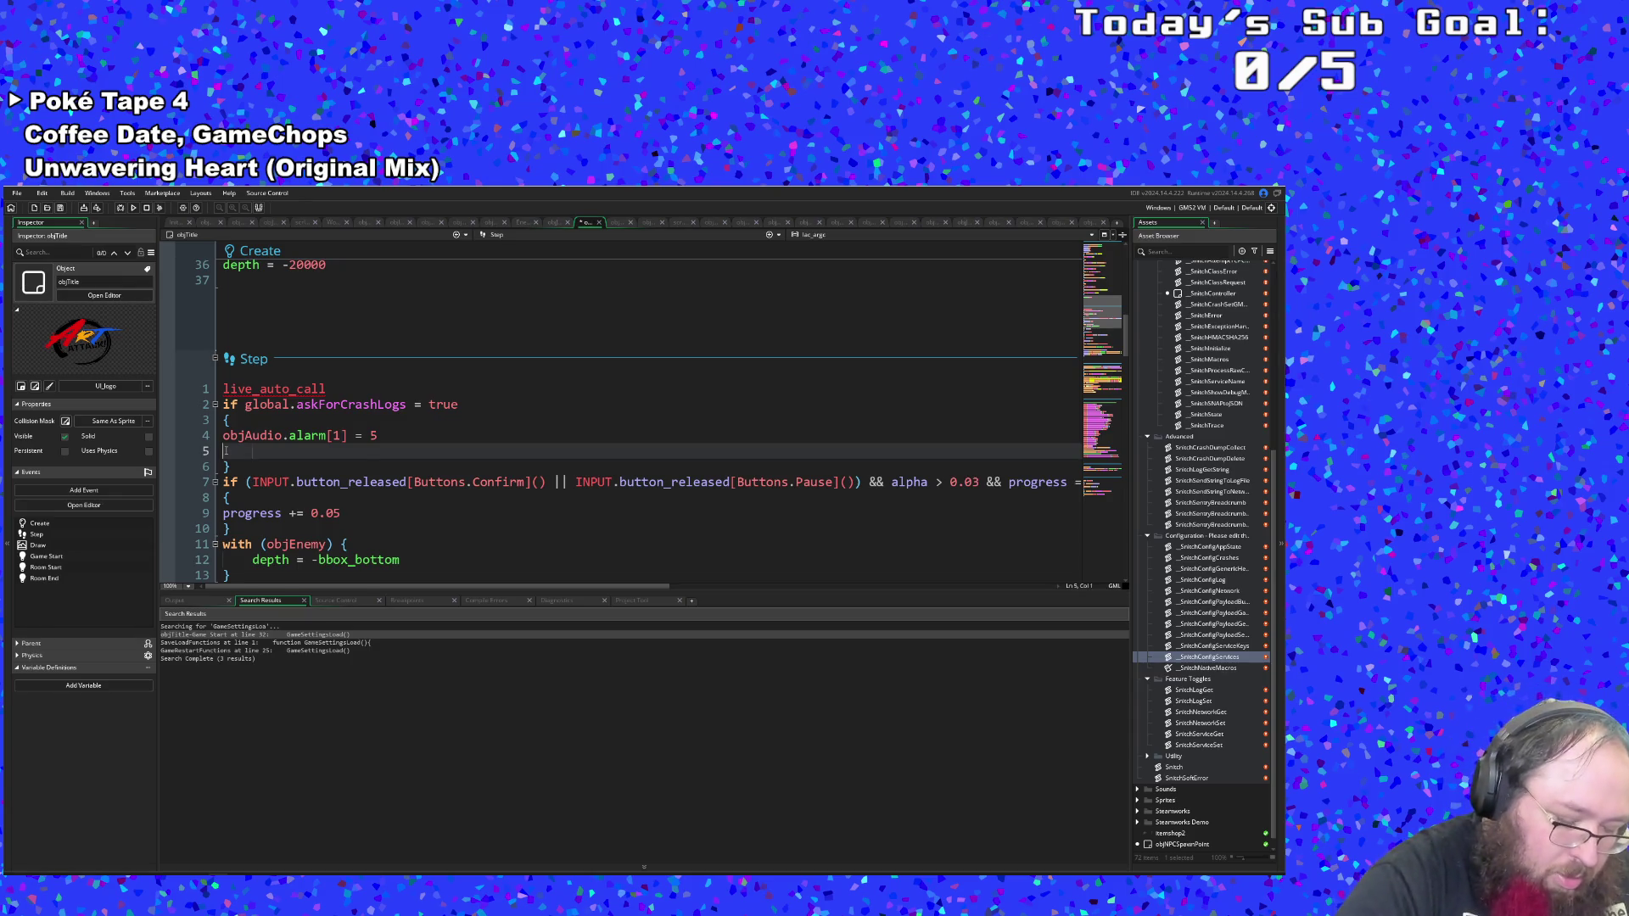
Add an 'if alarm[0] = -1' condition with an indented brace block.
{"action": "type", "text": "if alarm"}
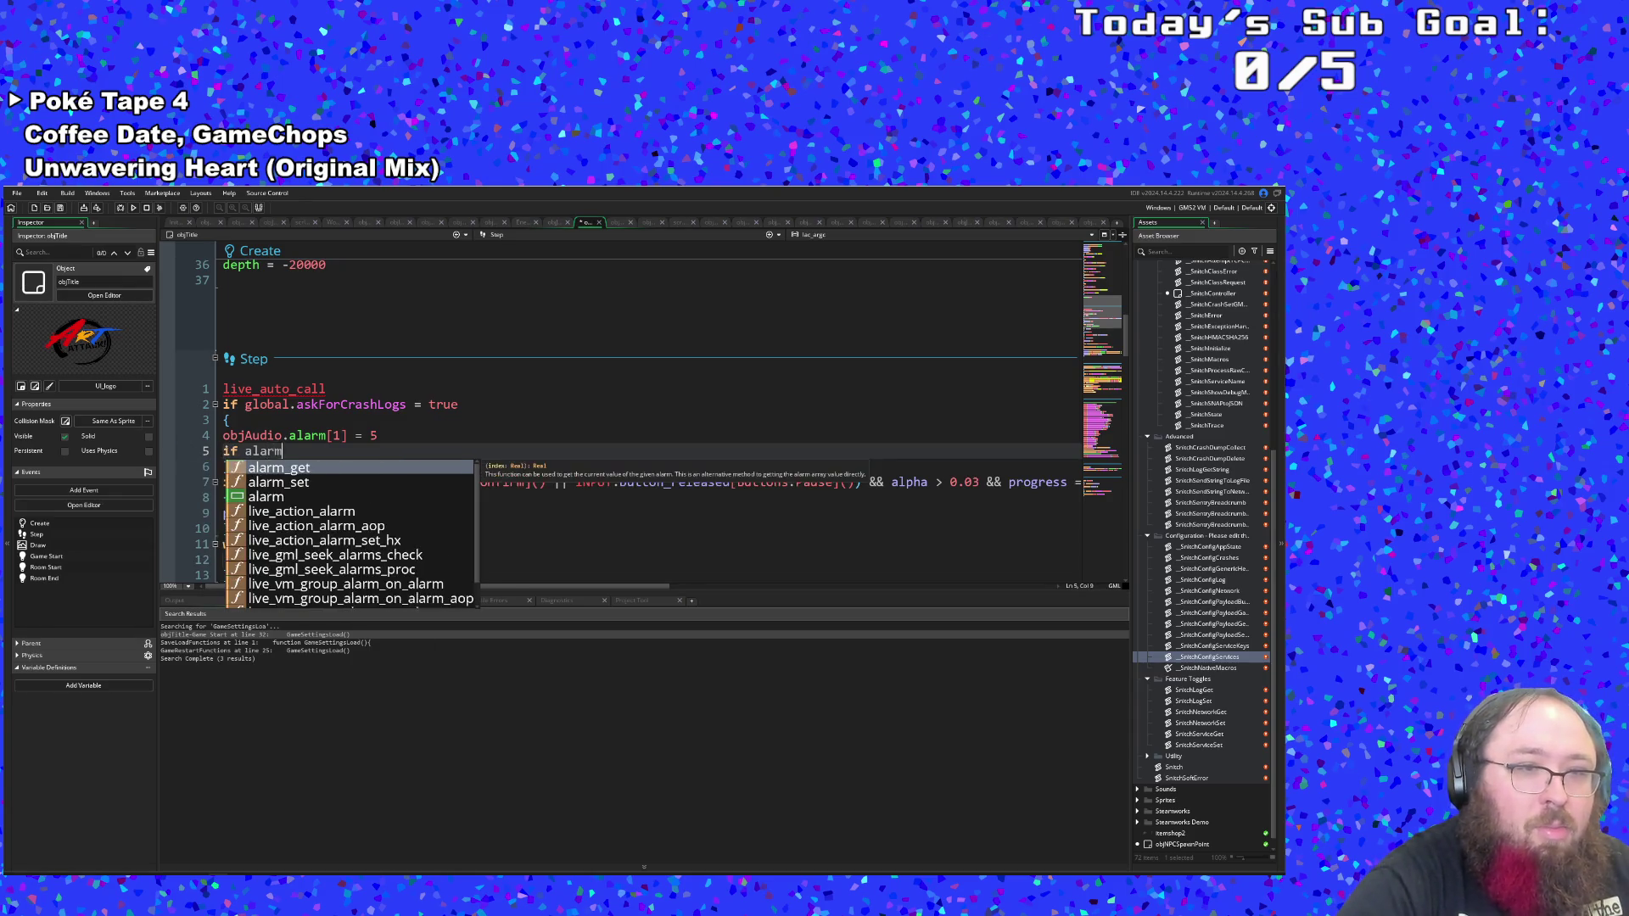
{"action": "type", "text": "[0] = -1"}
{"action": "key", "text": "Return"}
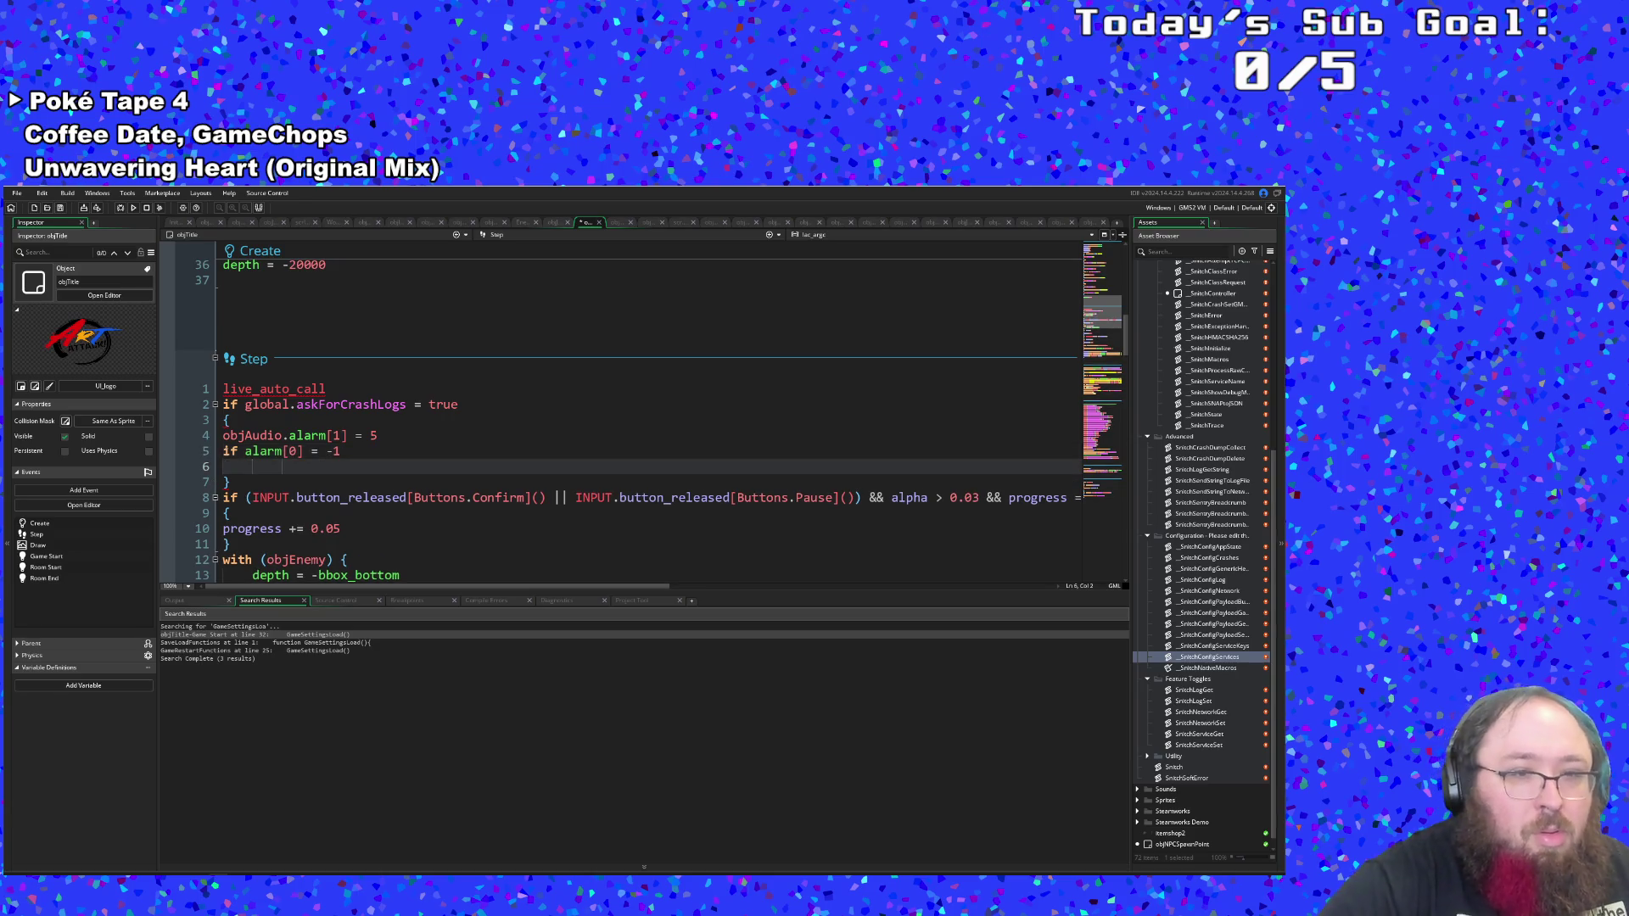
{"action": "type", "text": "{"}
{"action": "key", "text": "Return"}
{"action": "left_click", "coordinate": [223, 467]}
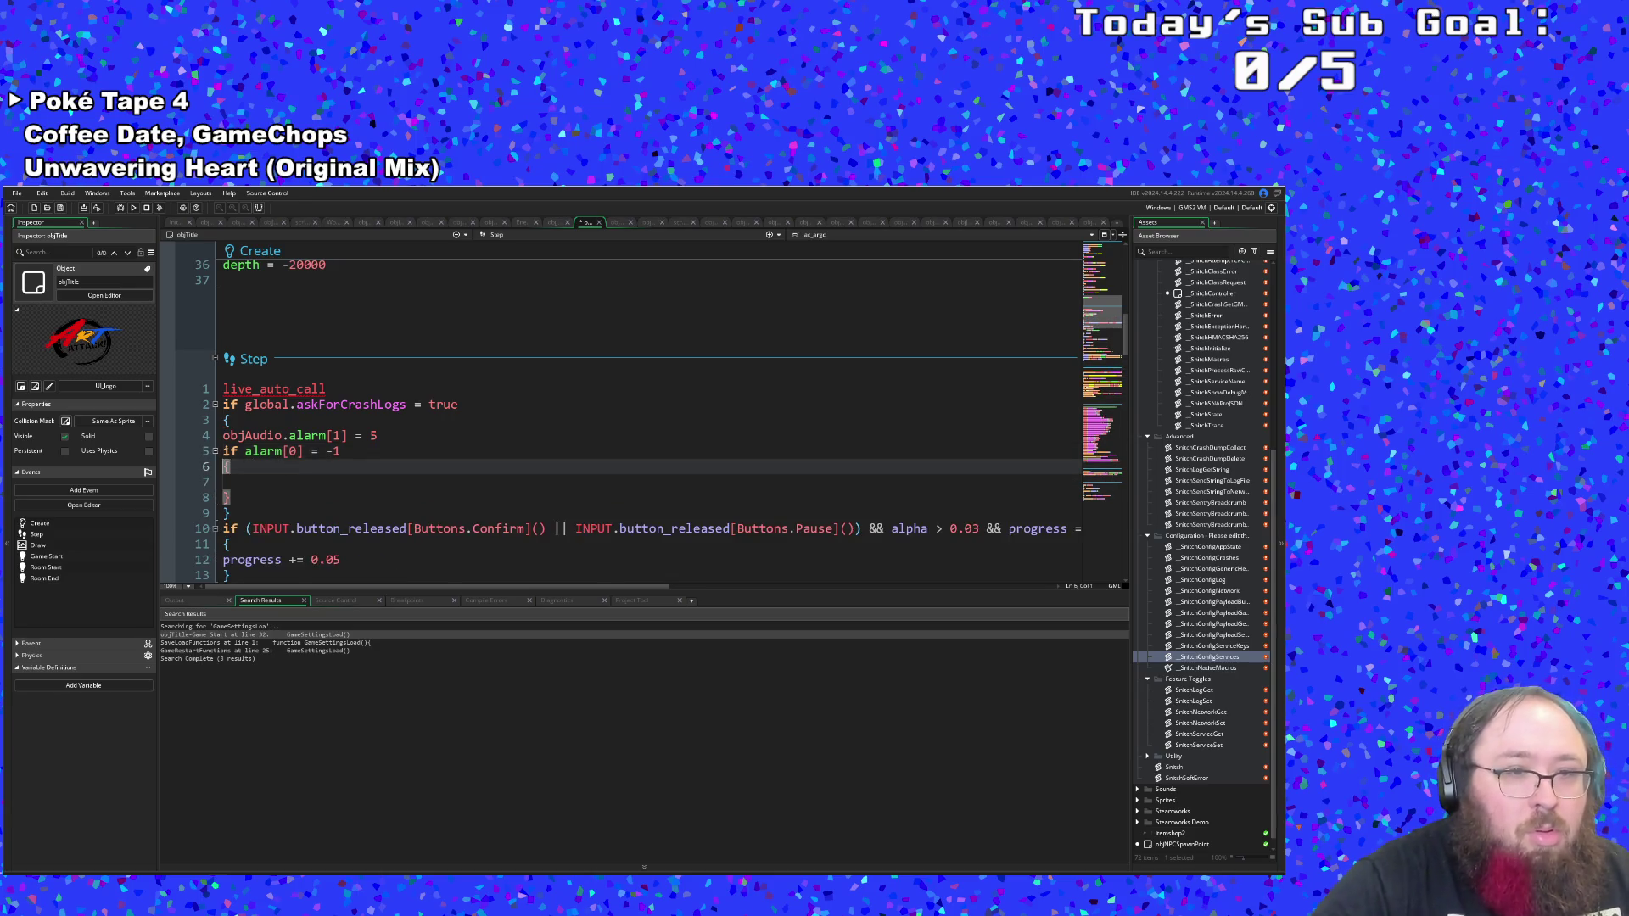
{"action": "key", "text": "Tab"}
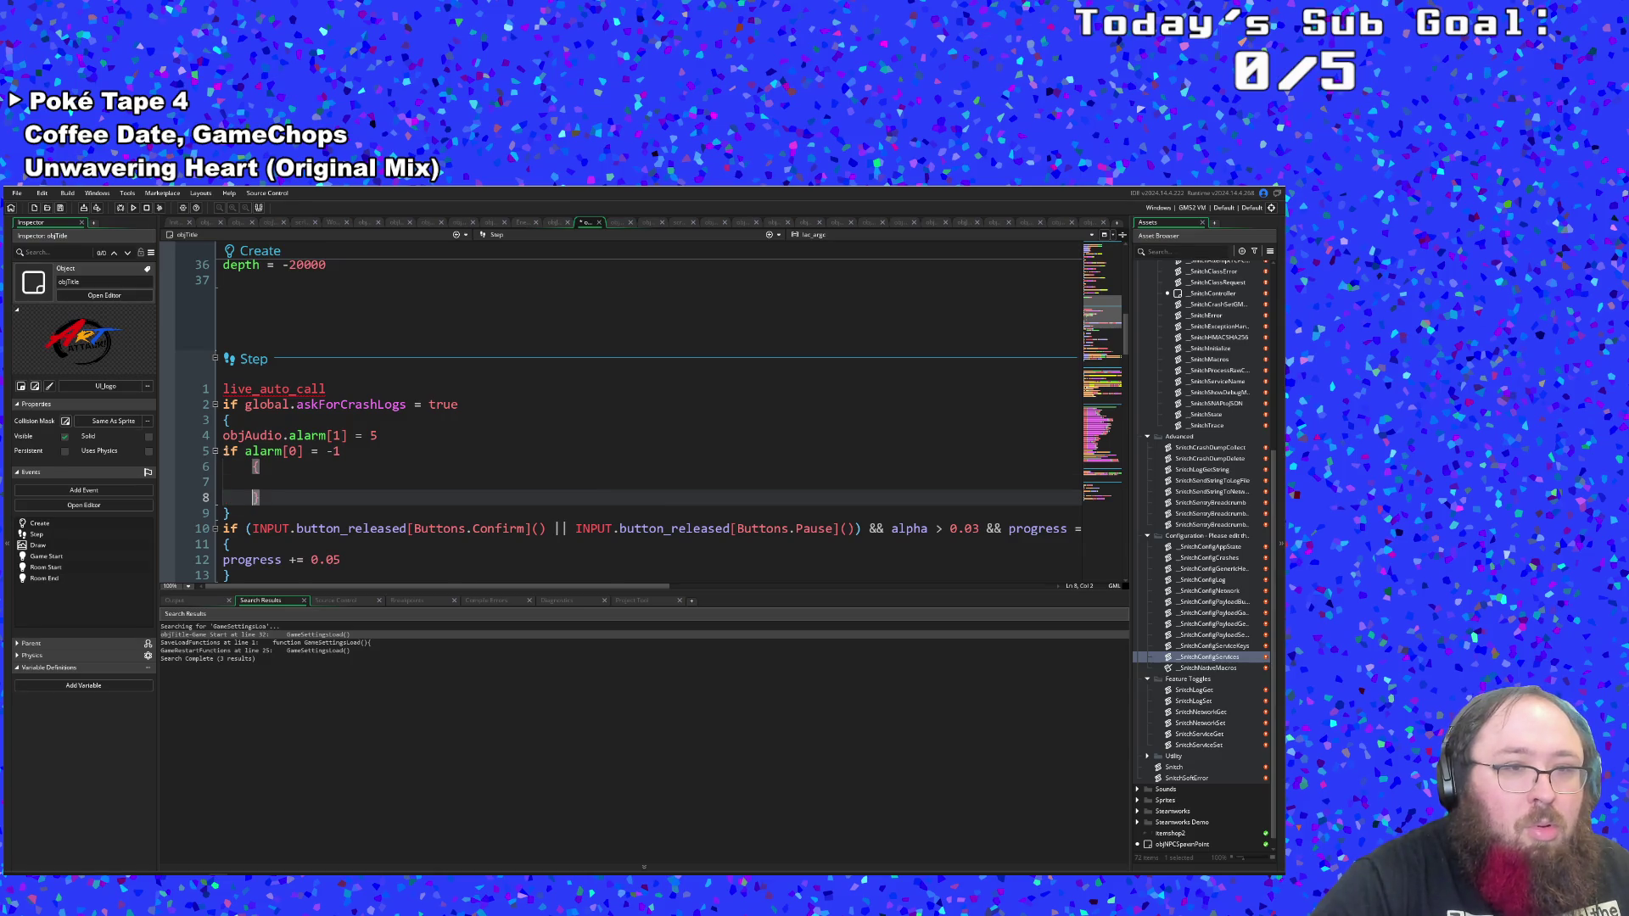
{"action": "key", "text": "Down"}
Write 'alarm[0] = 60' inside the new block.
{"action": "type", "text": "alarm"}
{"action": "key", "text": "Escape"}
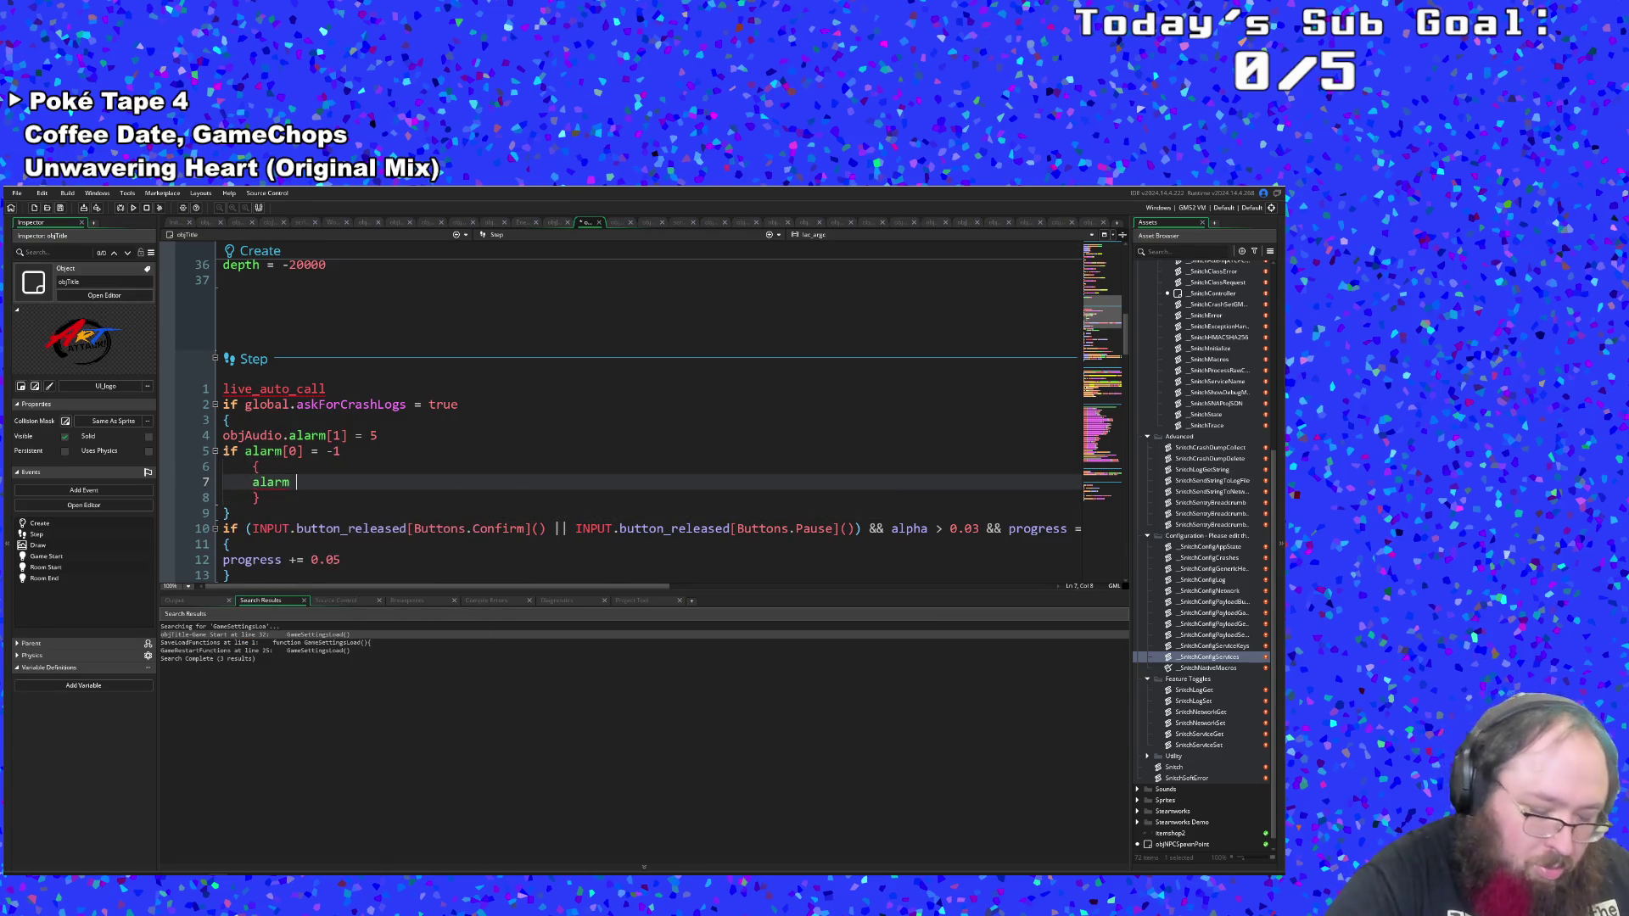
{"action": "type", "text": "[0] ="}
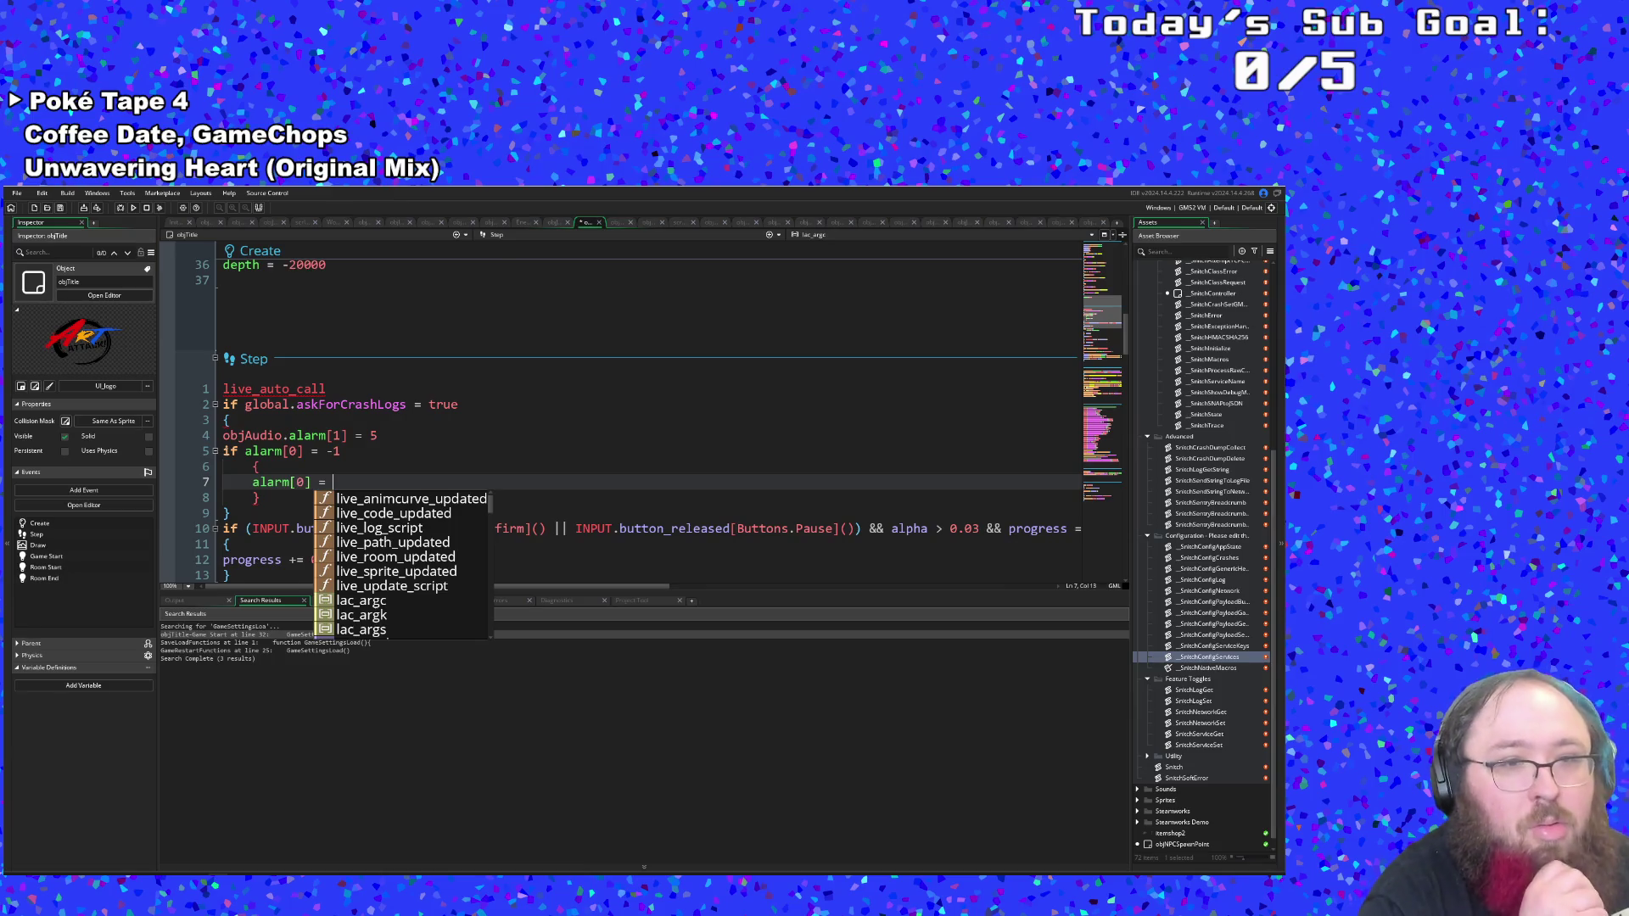
{"action": "left_click", "coordinate": [213, 432]}
{"action": "key", "text": "ctrl+z"}
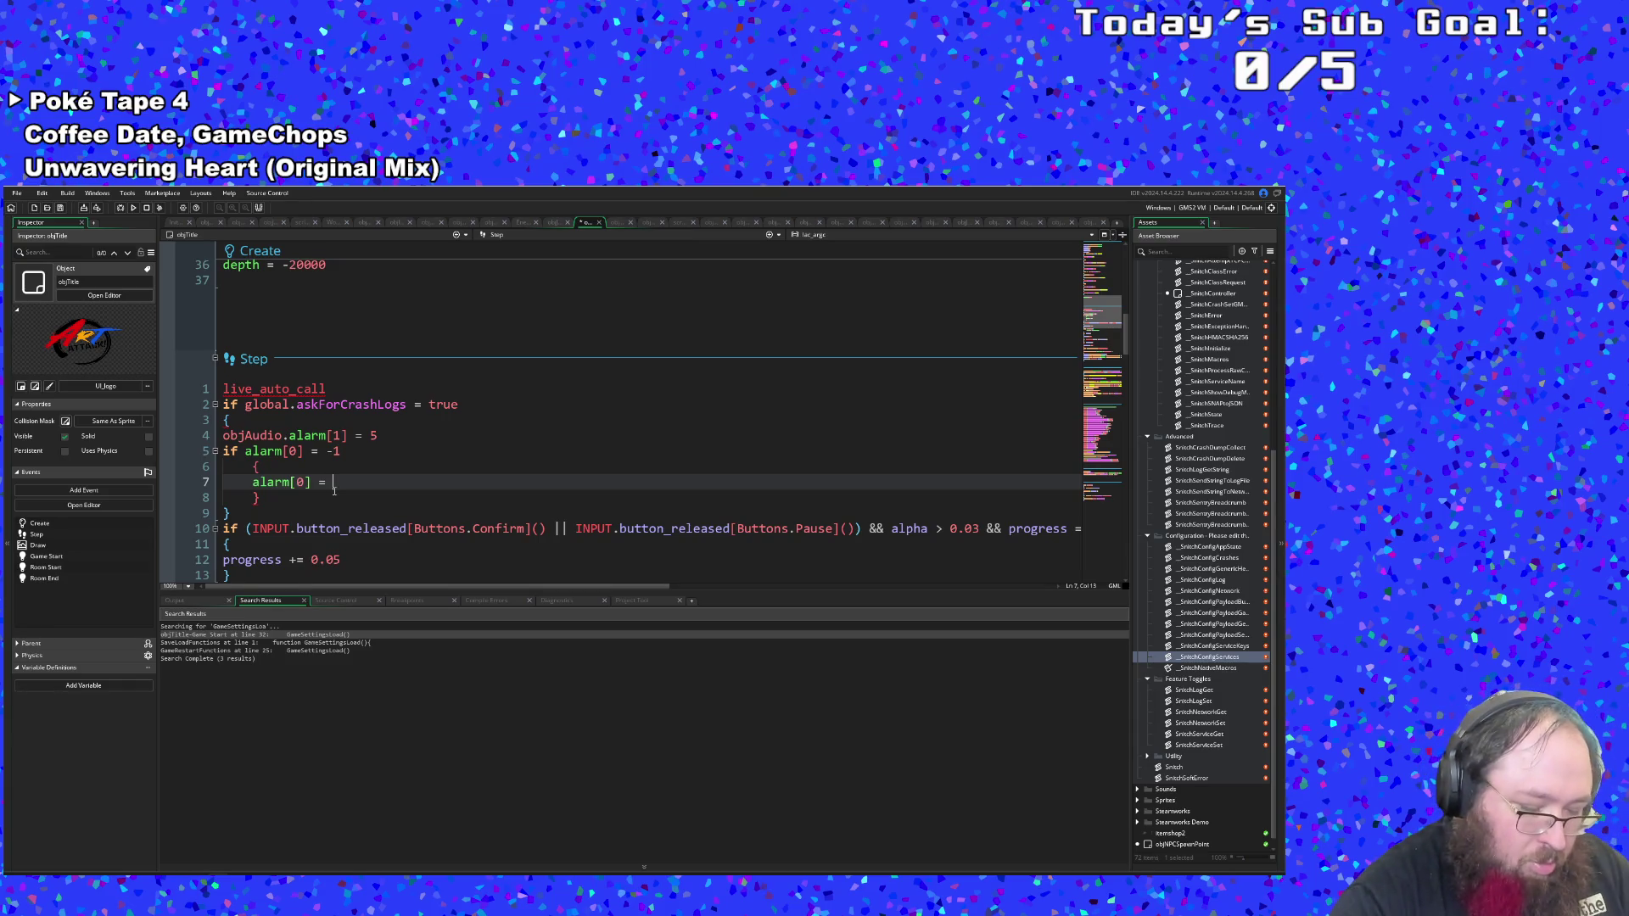
{"action": "type", "text": "60"}
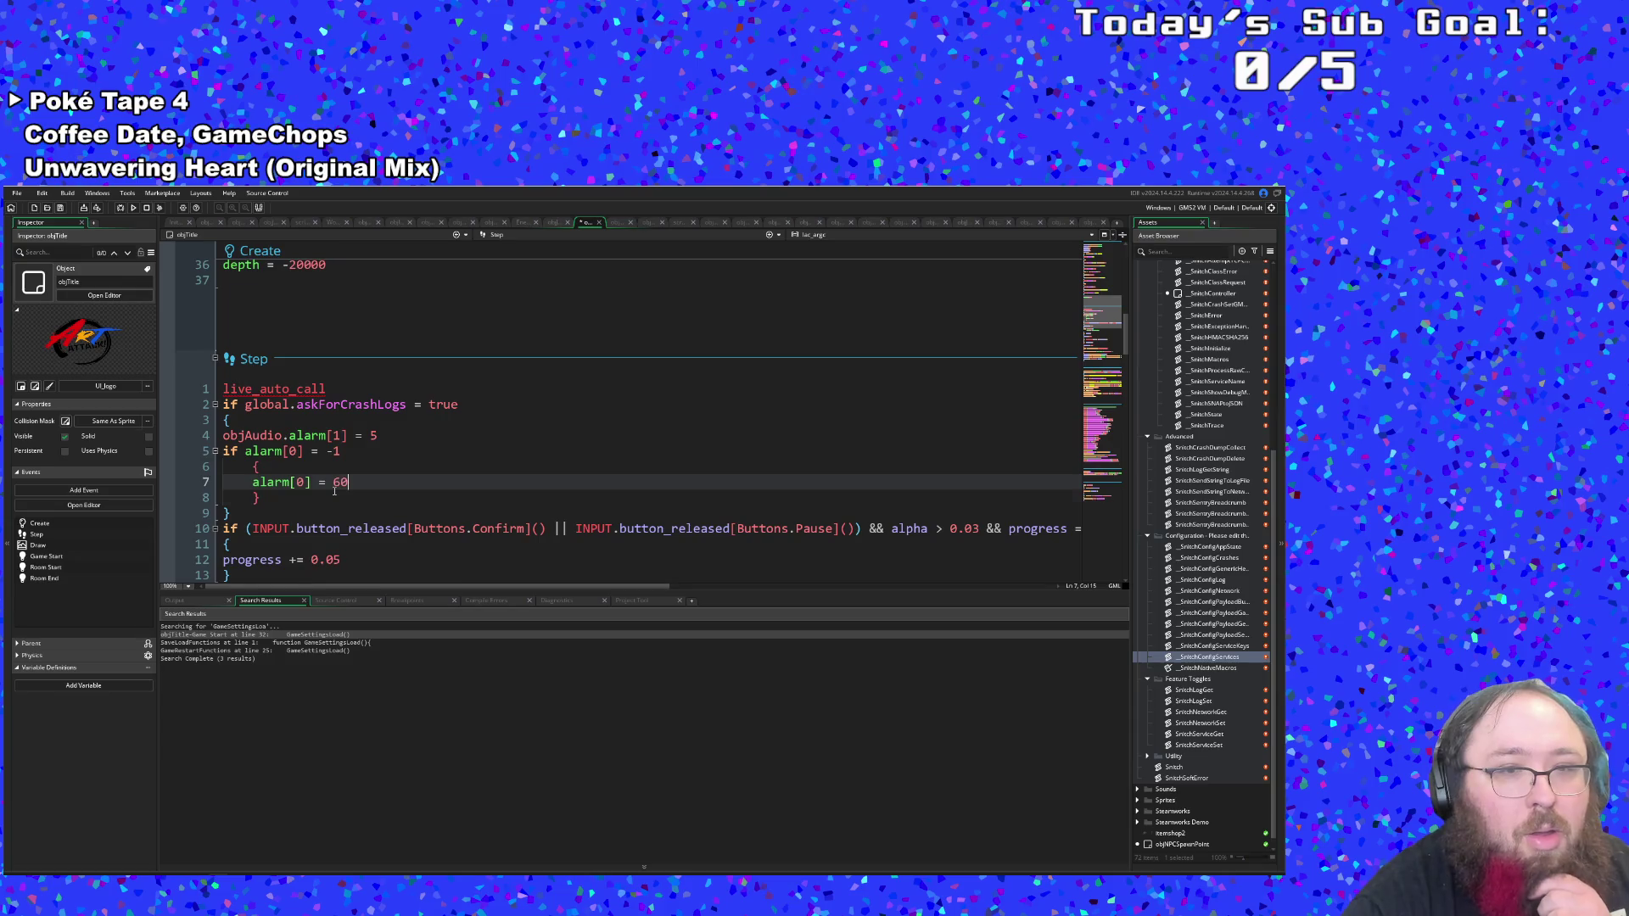
Check that the block's closing braces pair up with the outer block correctly.
{"action": "key", "text": "Down"}
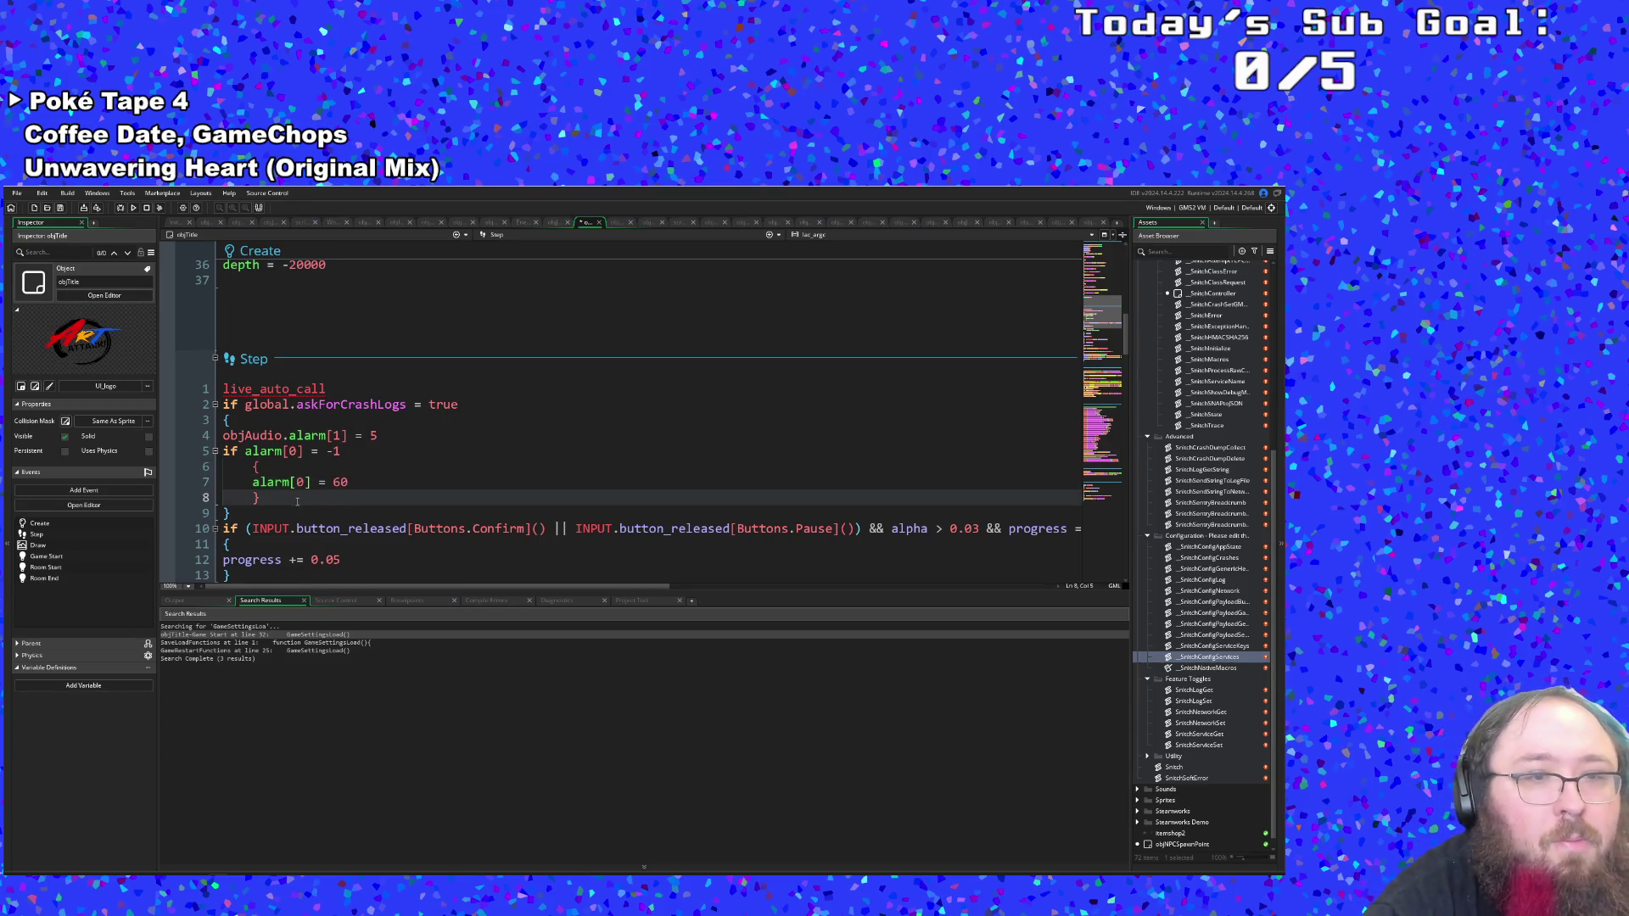
{"action": "key", "text": "Left"}
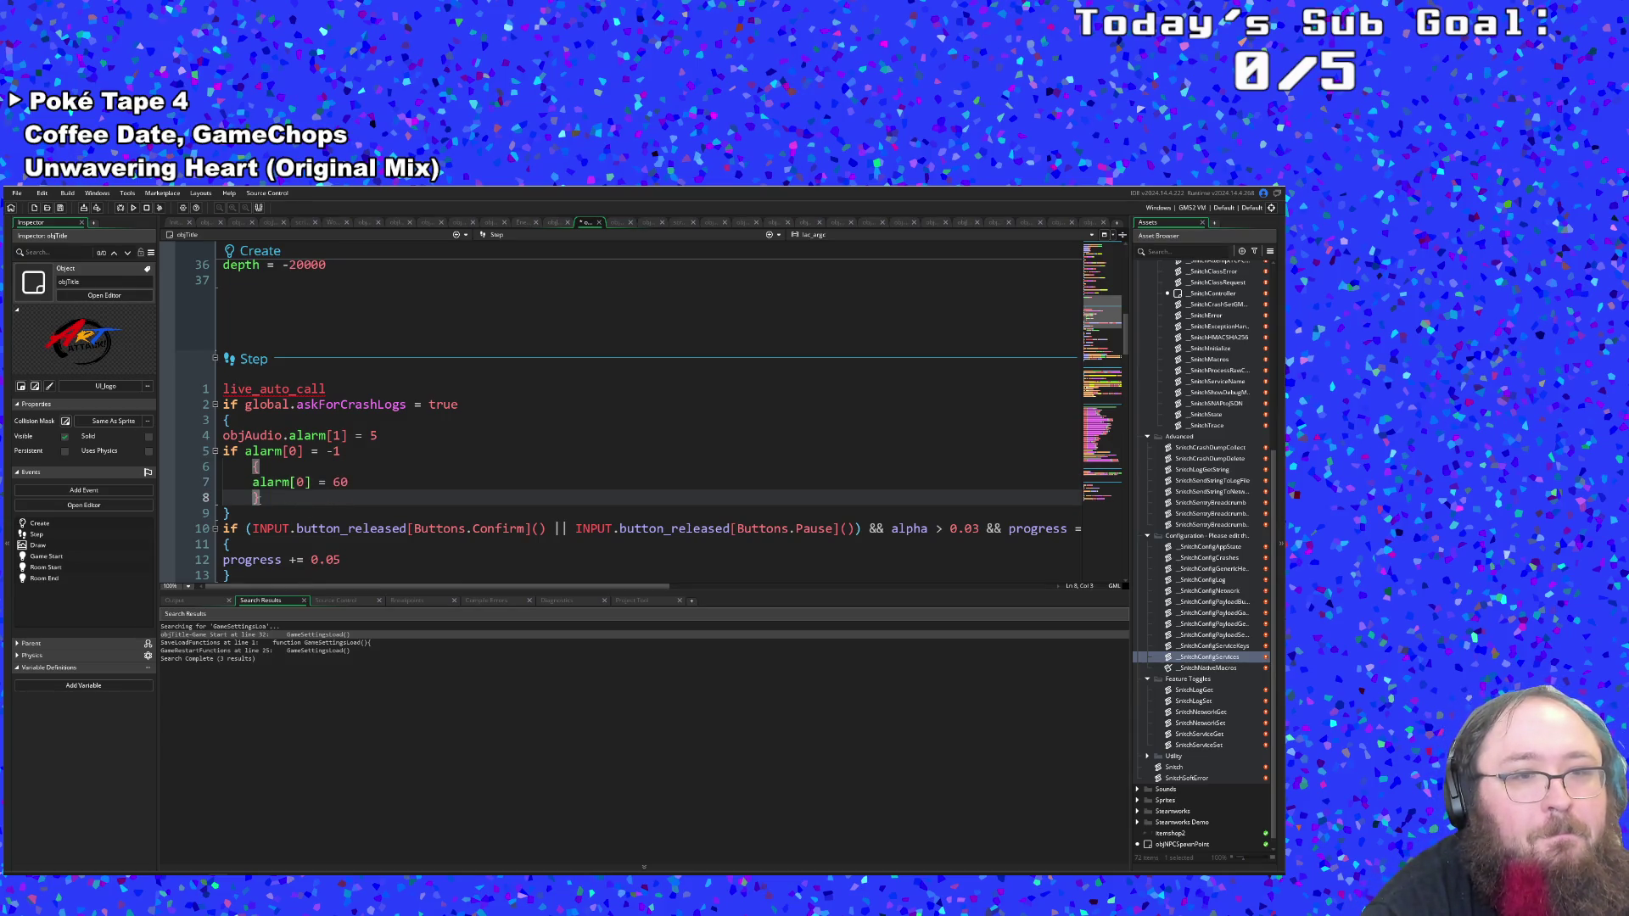
{"action": "key", "text": "Down"}
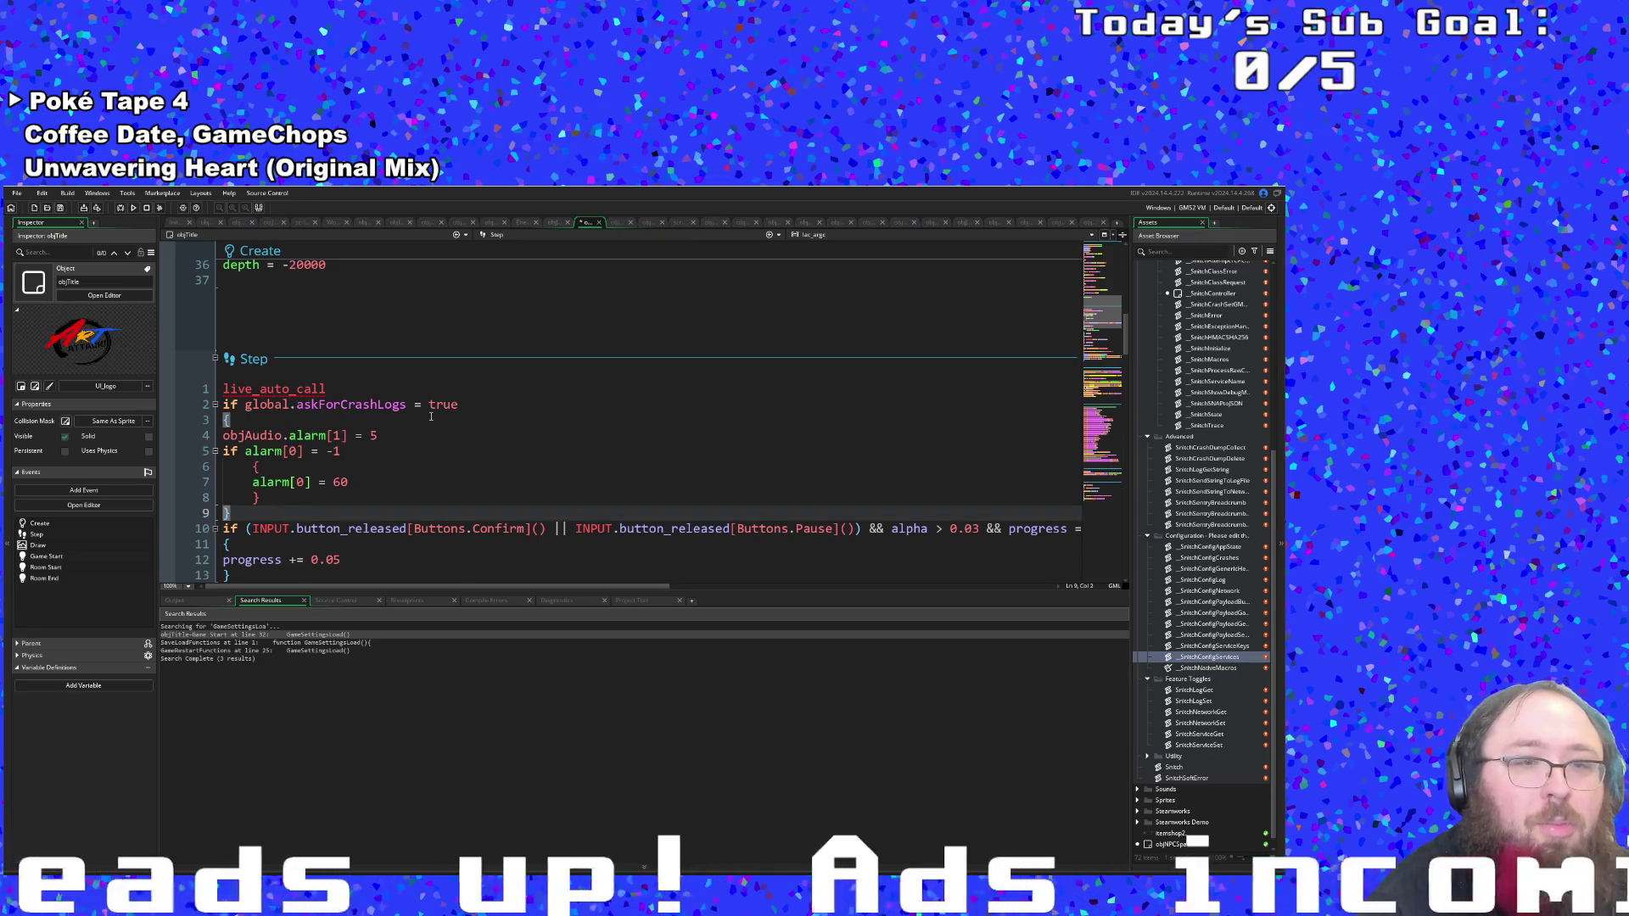
{"action": "left_click", "coordinate": [493, 236]}
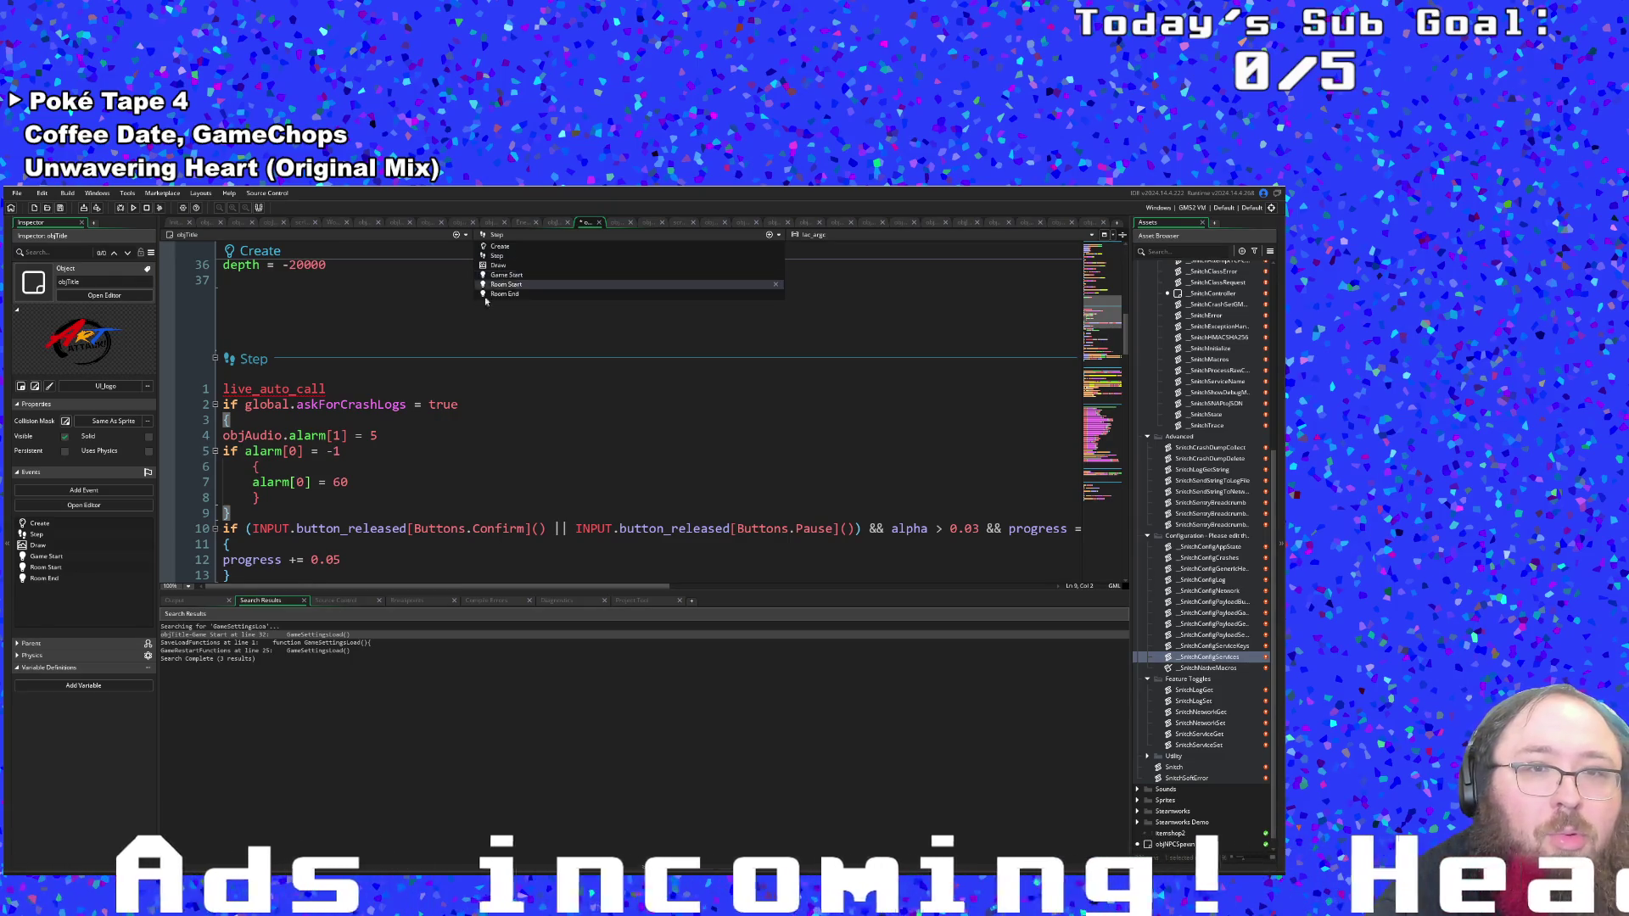
{"action": "left_click", "coordinate": [300, 467]}
{"action": "left_click", "coordinate": [300, 499]}
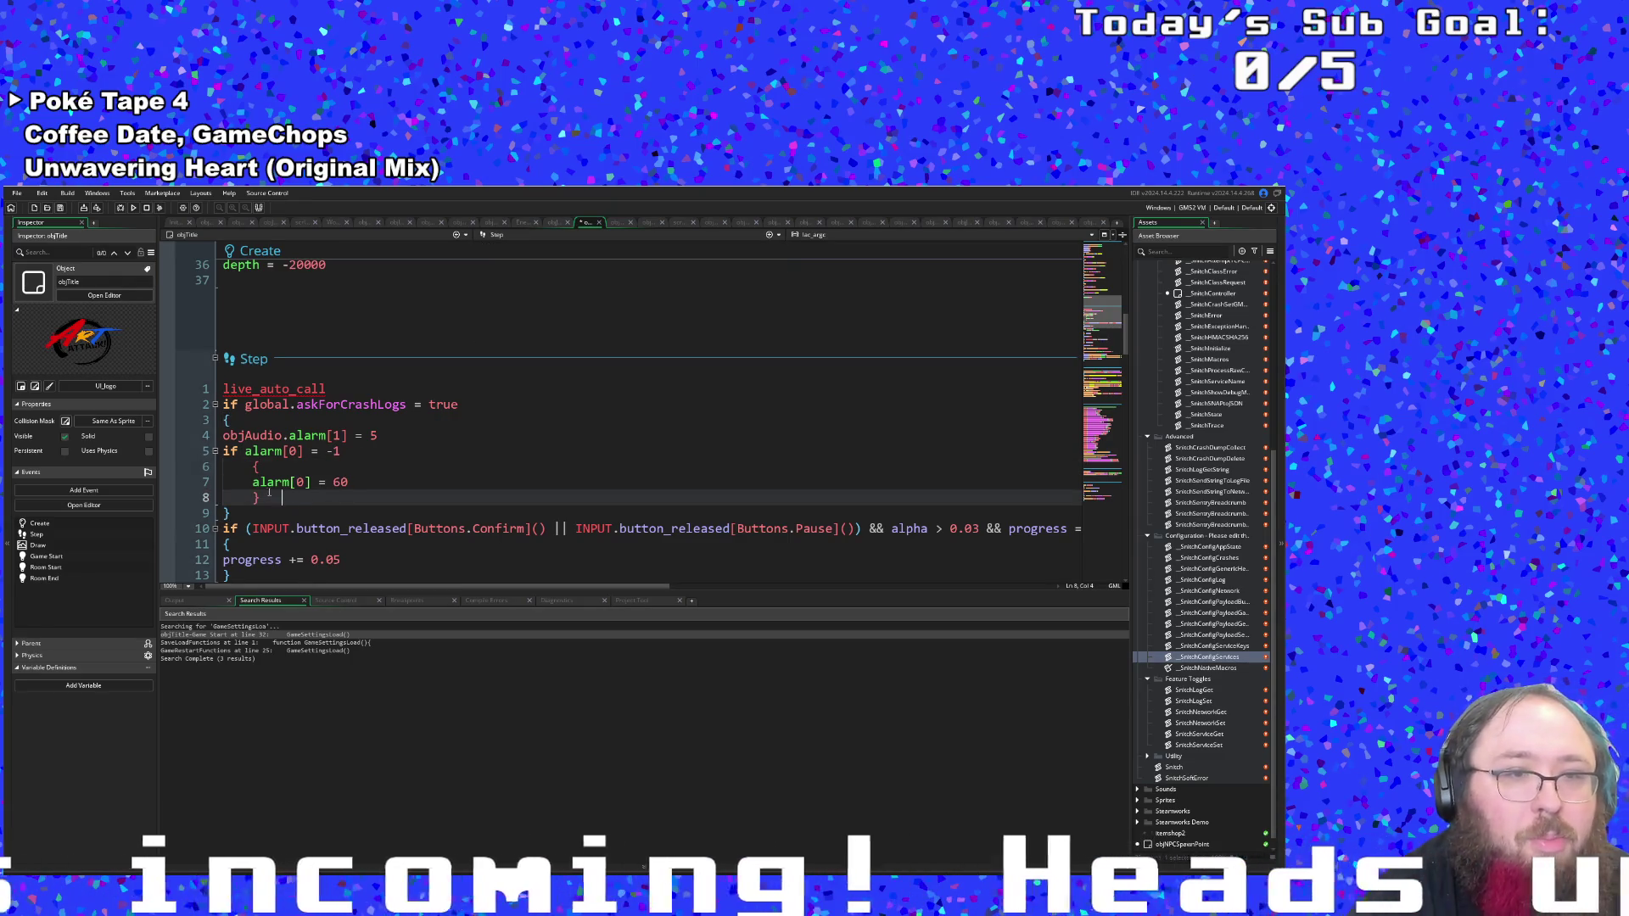
{"action": "left_click", "coordinate": [262, 500]}
{"action": "left_click", "coordinate": [266, 502]}
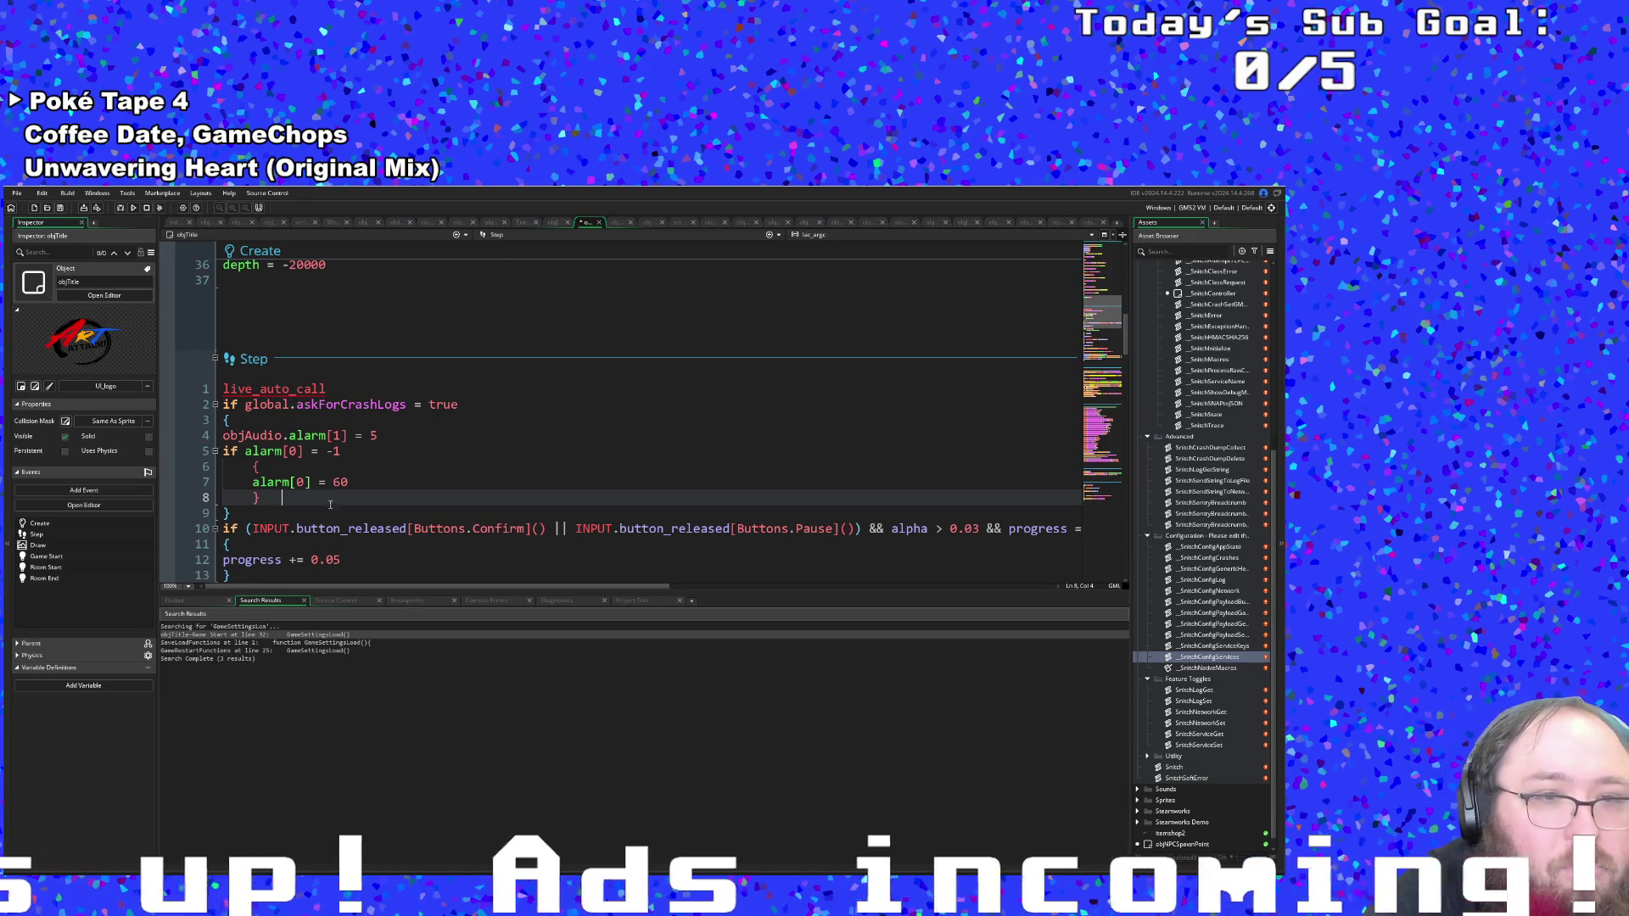
{"action": "key", "text": "Left"}
{"action": "key", "text": "Left"}
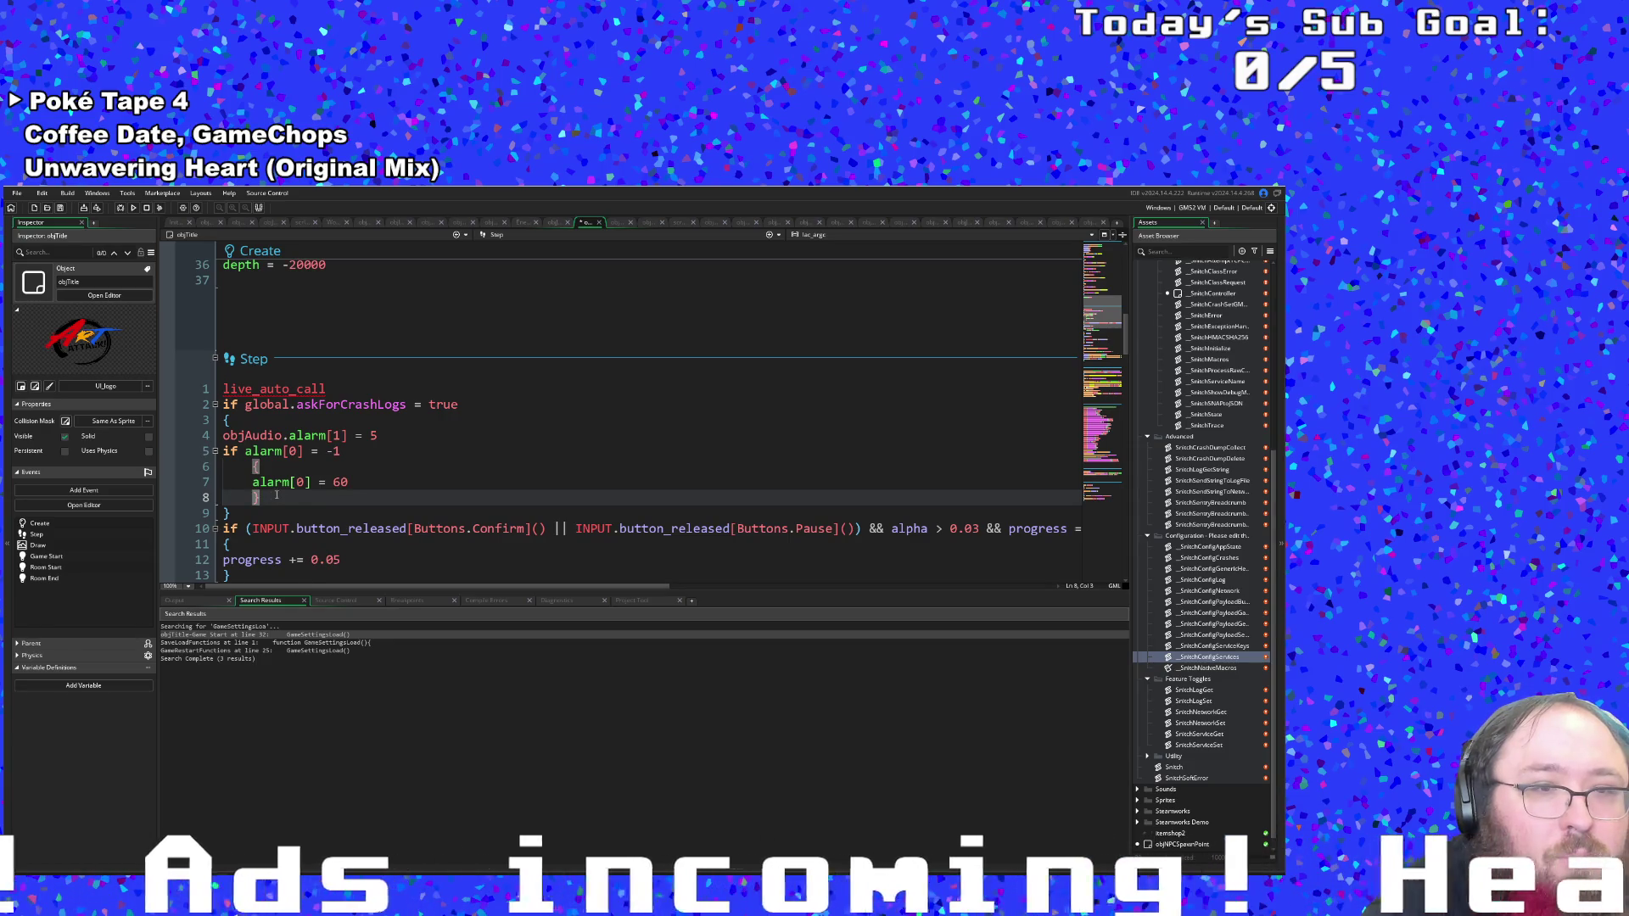
{"action": "left_click", "coordinate": [280, 497]}
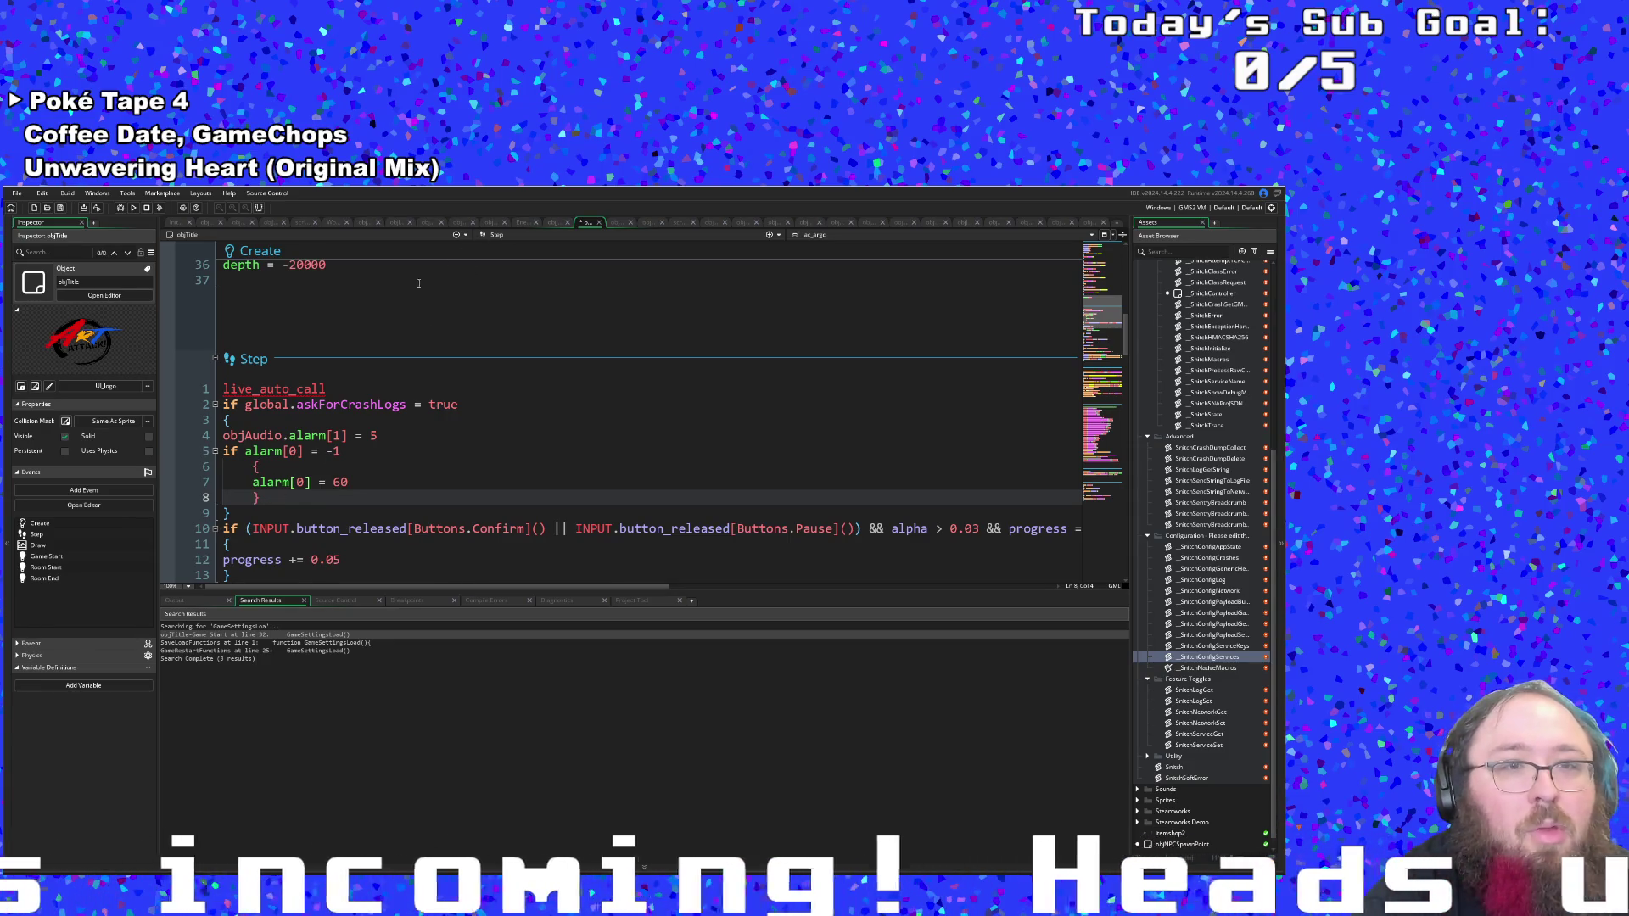
{"action": "left_click", "coordinate": [490, 235]}
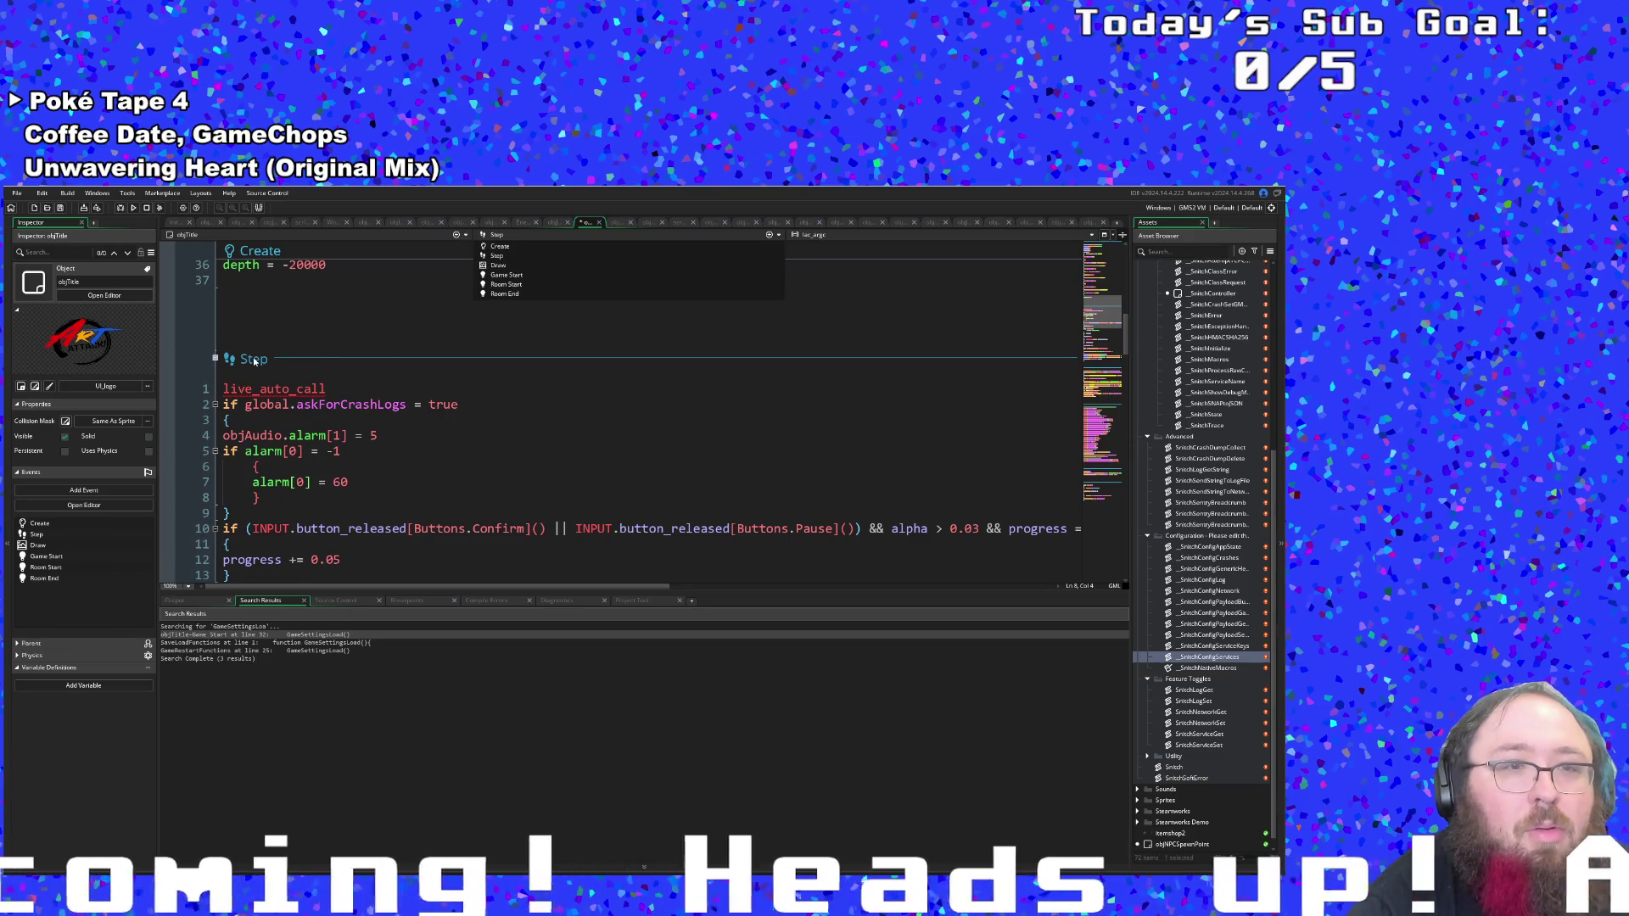
Add an Alarm 0 event and begin its code with 'if global.askForCrashLogs'.
{"action": "right_click", "coordinate": [254, 361]}
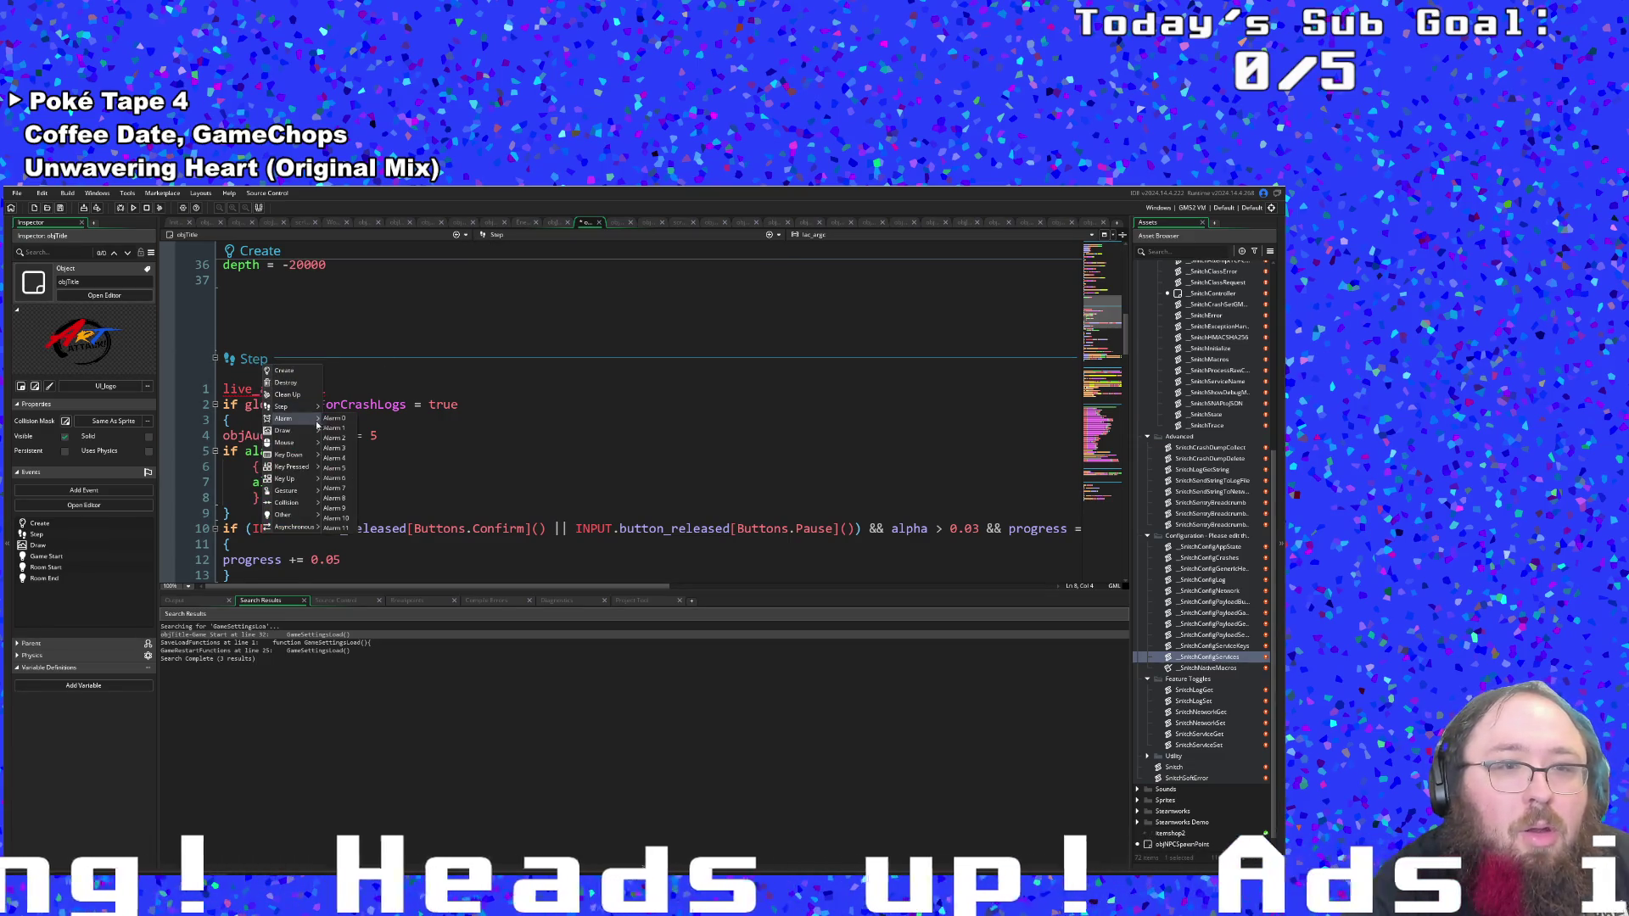
{"action": "left_click", "coordinate": [333, 418]}
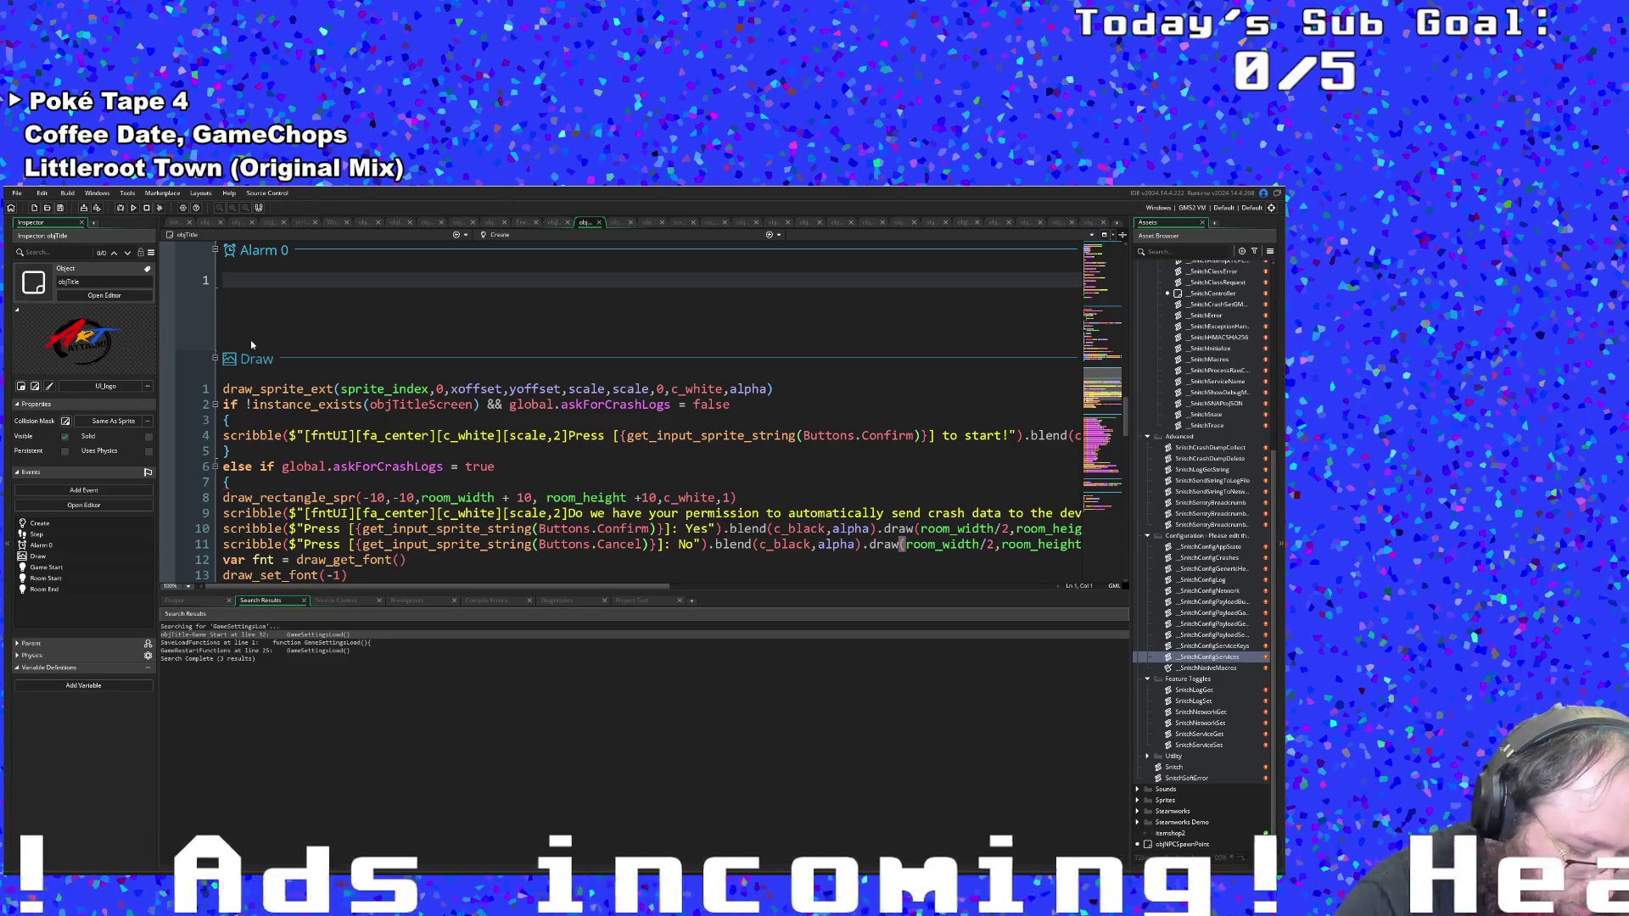
{"action": "type", "text": "if gl"}
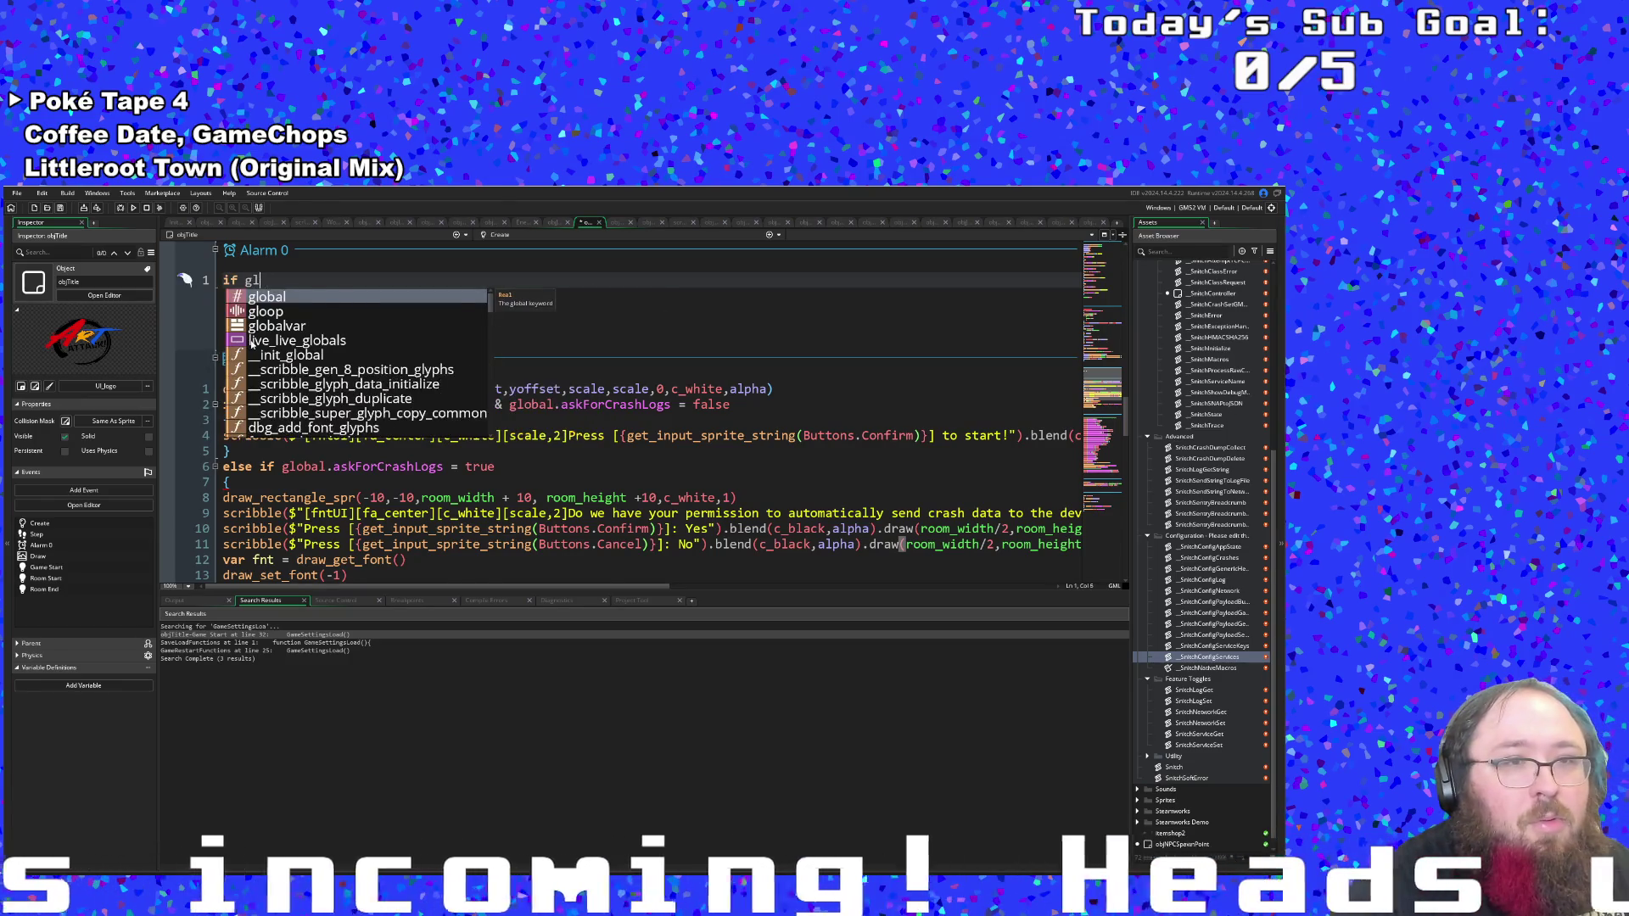
{"action": "key", "text": "BackSpace"}
{"action": "key", "text": "BackSpace"}
{"action": "type", "text": "global"}
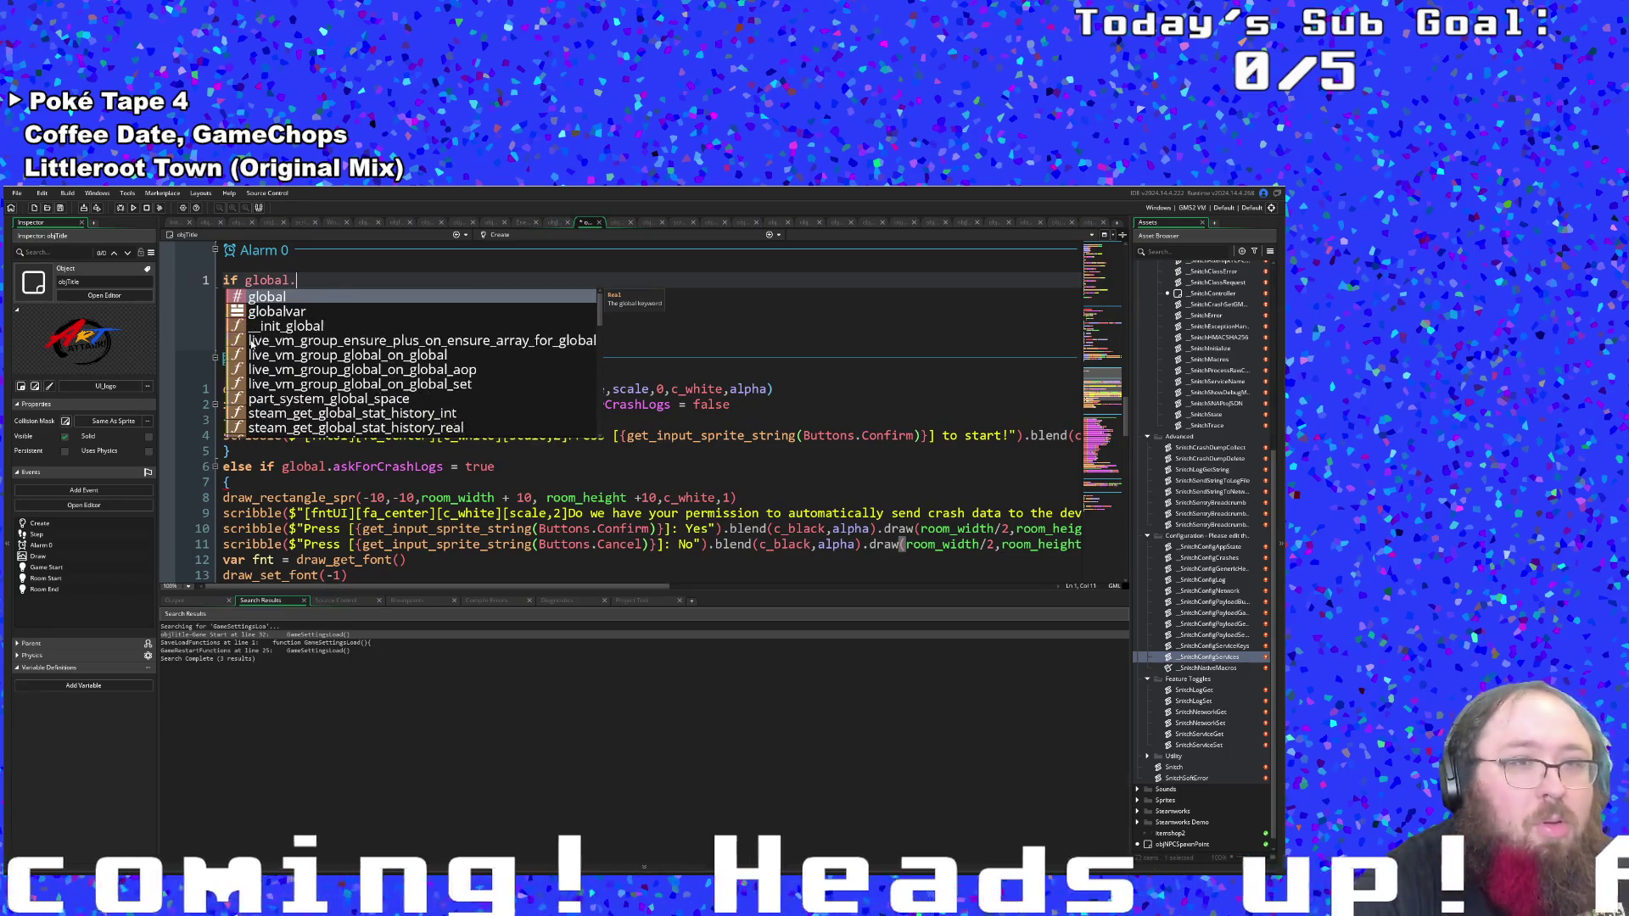
{"action": "type", "text": ".as"}
{"action": "key", "text": "Return"}
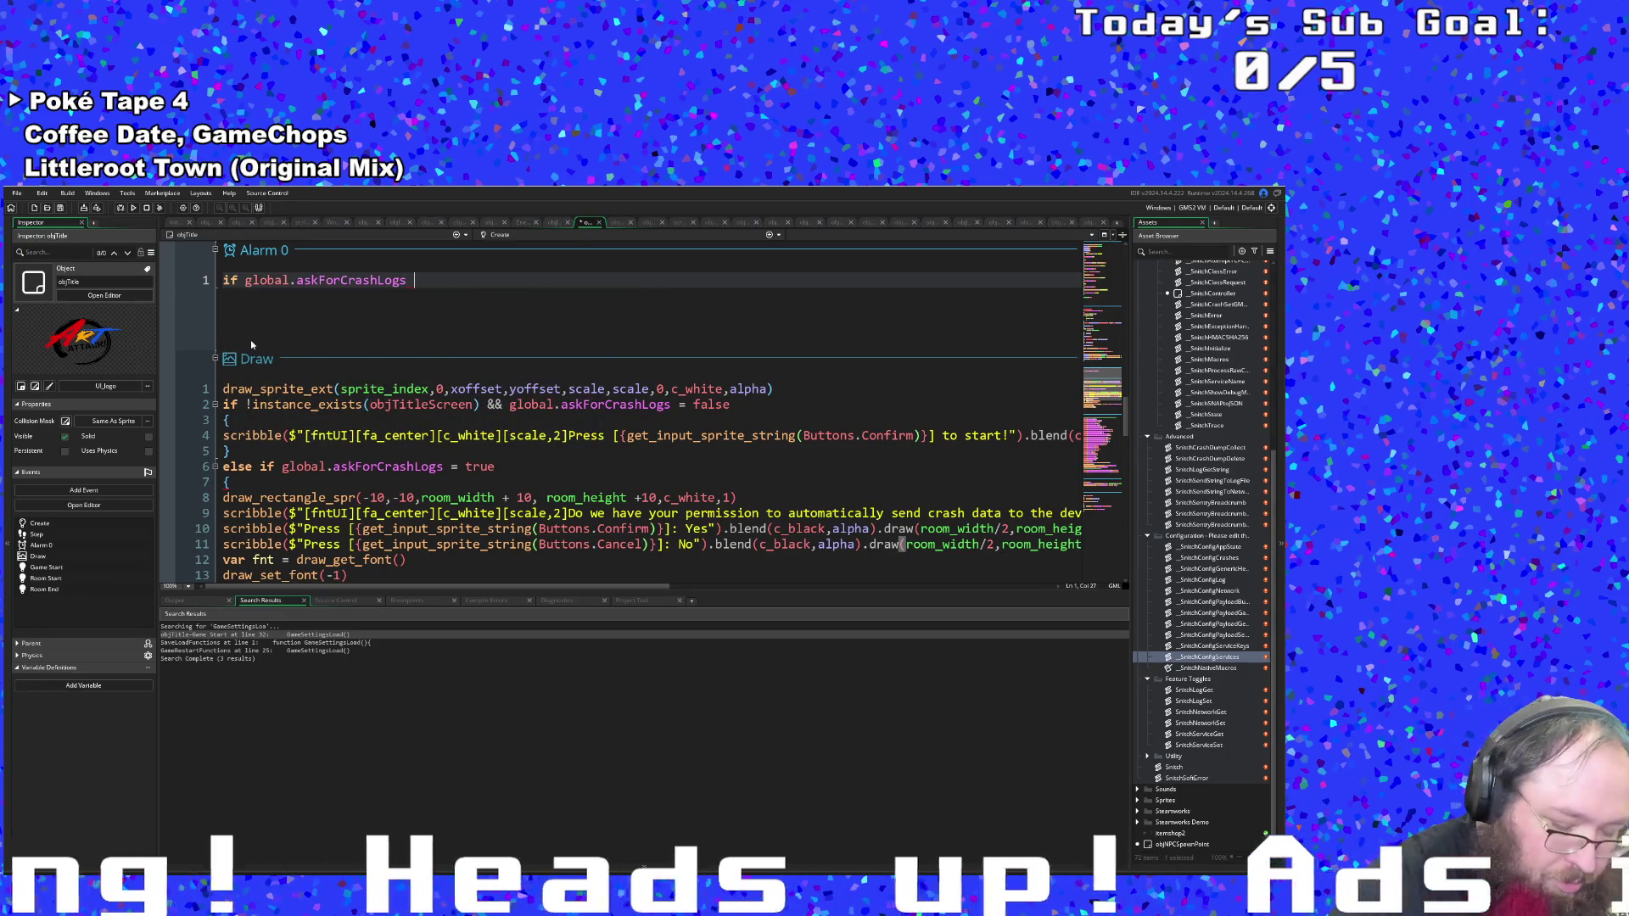
Wrap the condition in parentheses and give it an empty brace block.
{"action": "key", "text": "Return"}
{"action": "type", "text": "{"}
{"action": "key", "text": "Return"}
{"action": "key", "text": "Return"}
{"action": "key", "text": "Up"}
{"action": "key", "text": "Up"}
{"action": "key", "text": "Up"}
{"action": "key", "text": "End"}
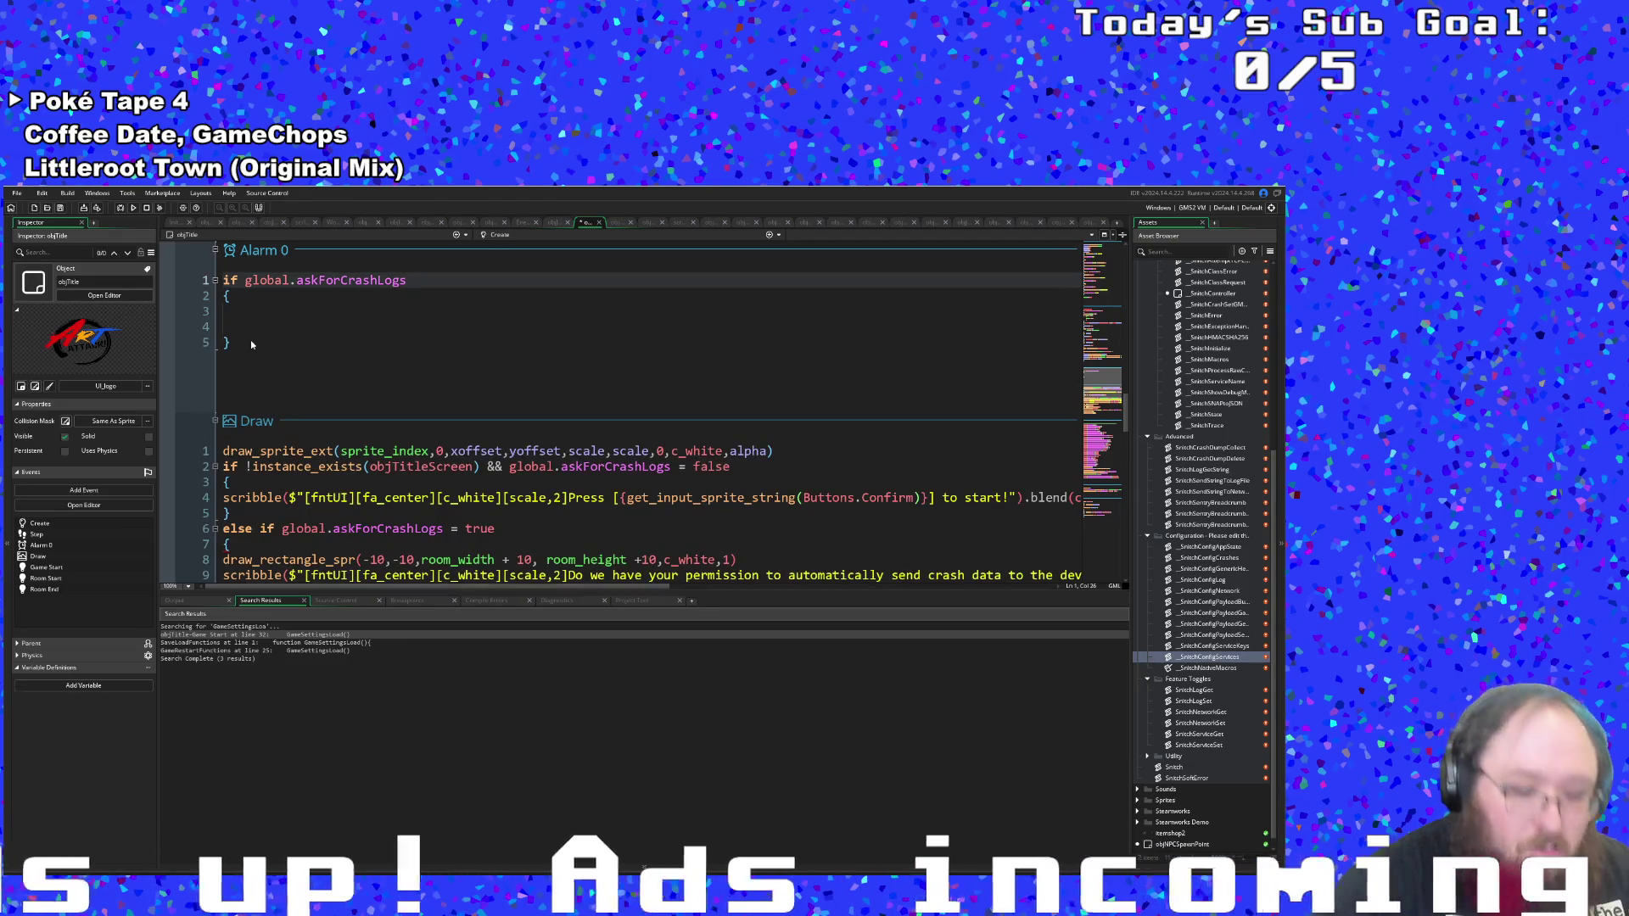
{"action": "type", "text": ")"}
{"action": "key", "text": "Left"}
{"action": "key", "text": "Left"}
{"action": "key", "text": "Left"}
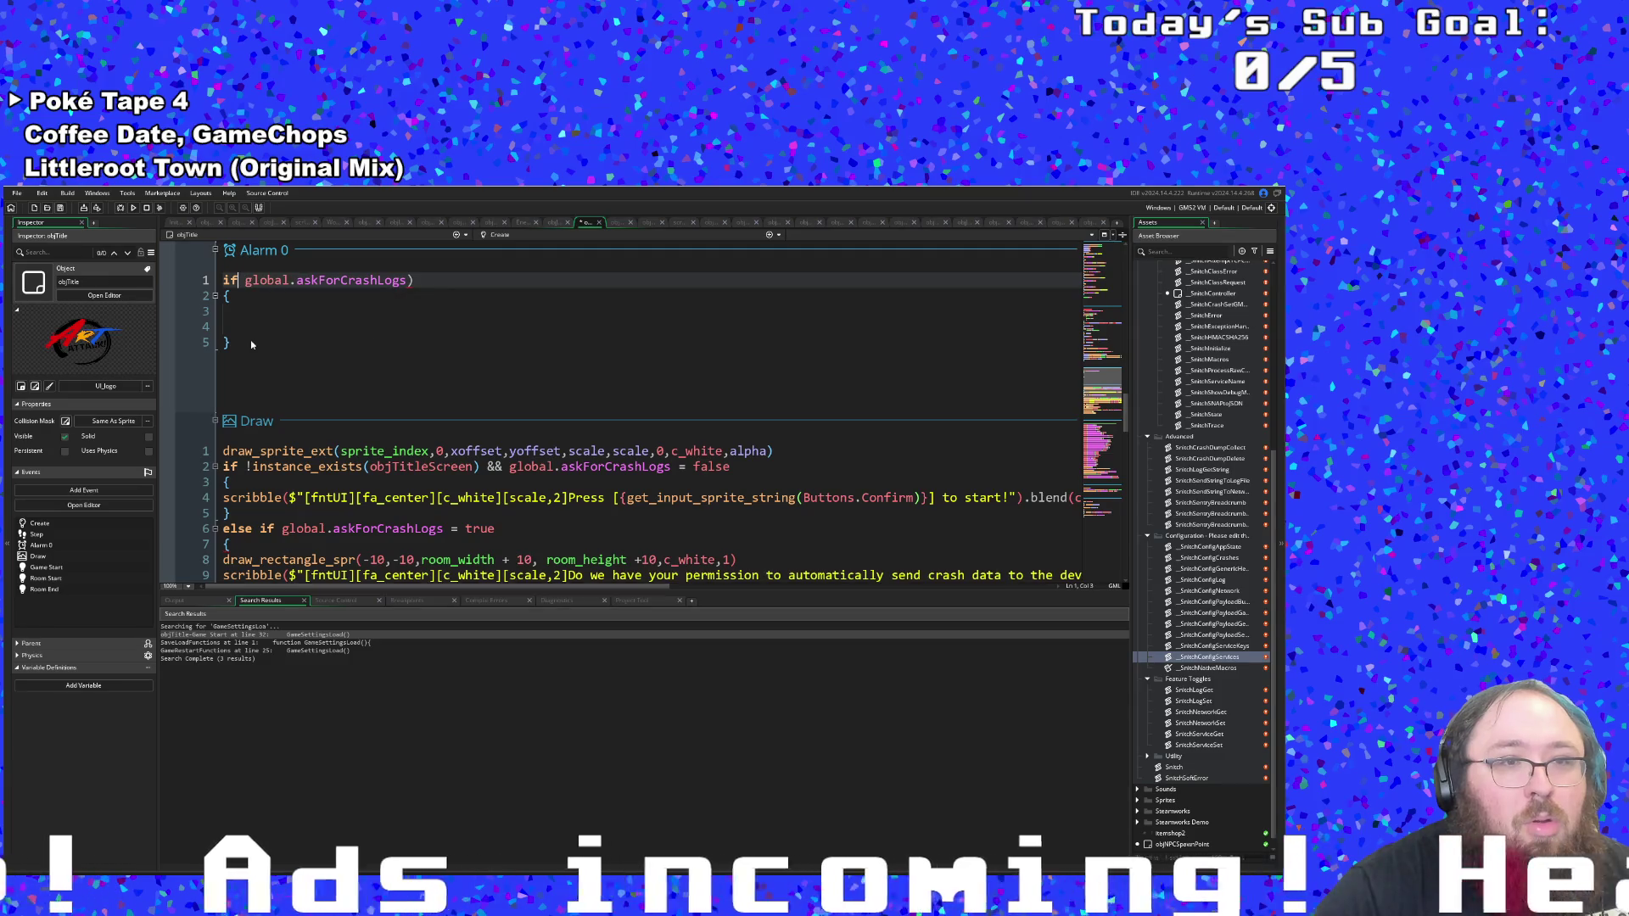
{"action": "key", "text": "Right"}
{"action": "type", "text": "("}
{"action": "key", "text": "Down"}
{"action": "key", "text": "Down"}
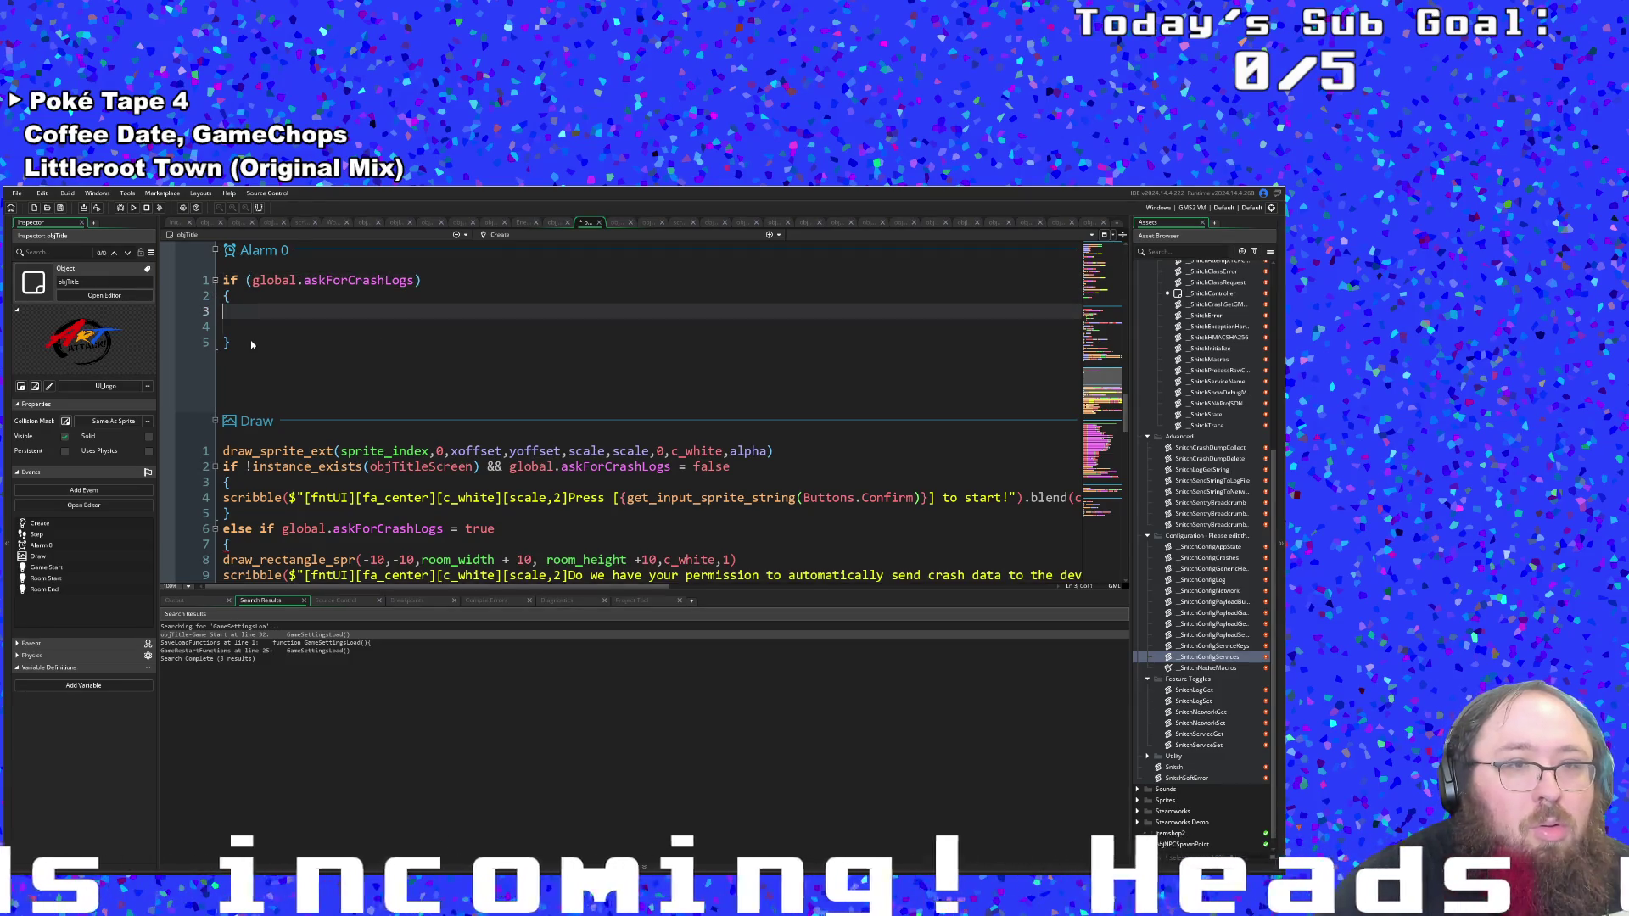
{"action": "key", "text": "Down"}
{"action": "key", "text": "BackSpace"}
{"action": "key", "text": "Tab"}
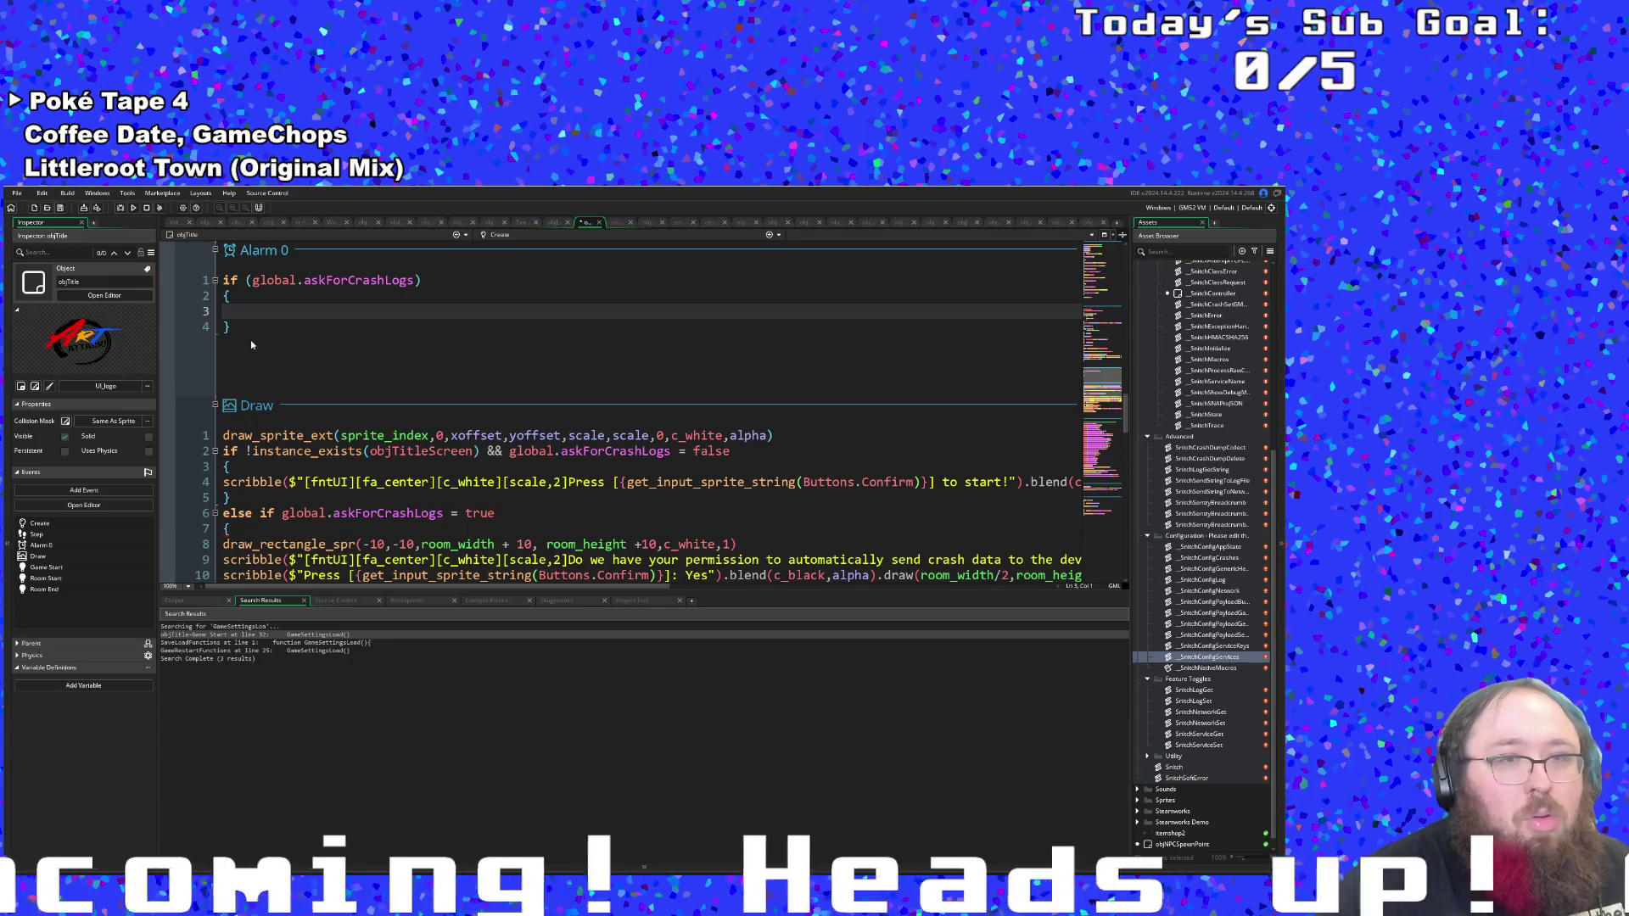
Replace alpha with 1 in the blend(c_black, …) call on Draw event line 9.
{"action": "scroll", "coordinate": [374, 295], "scroll_direction": "up", "scroll_amount": 15}
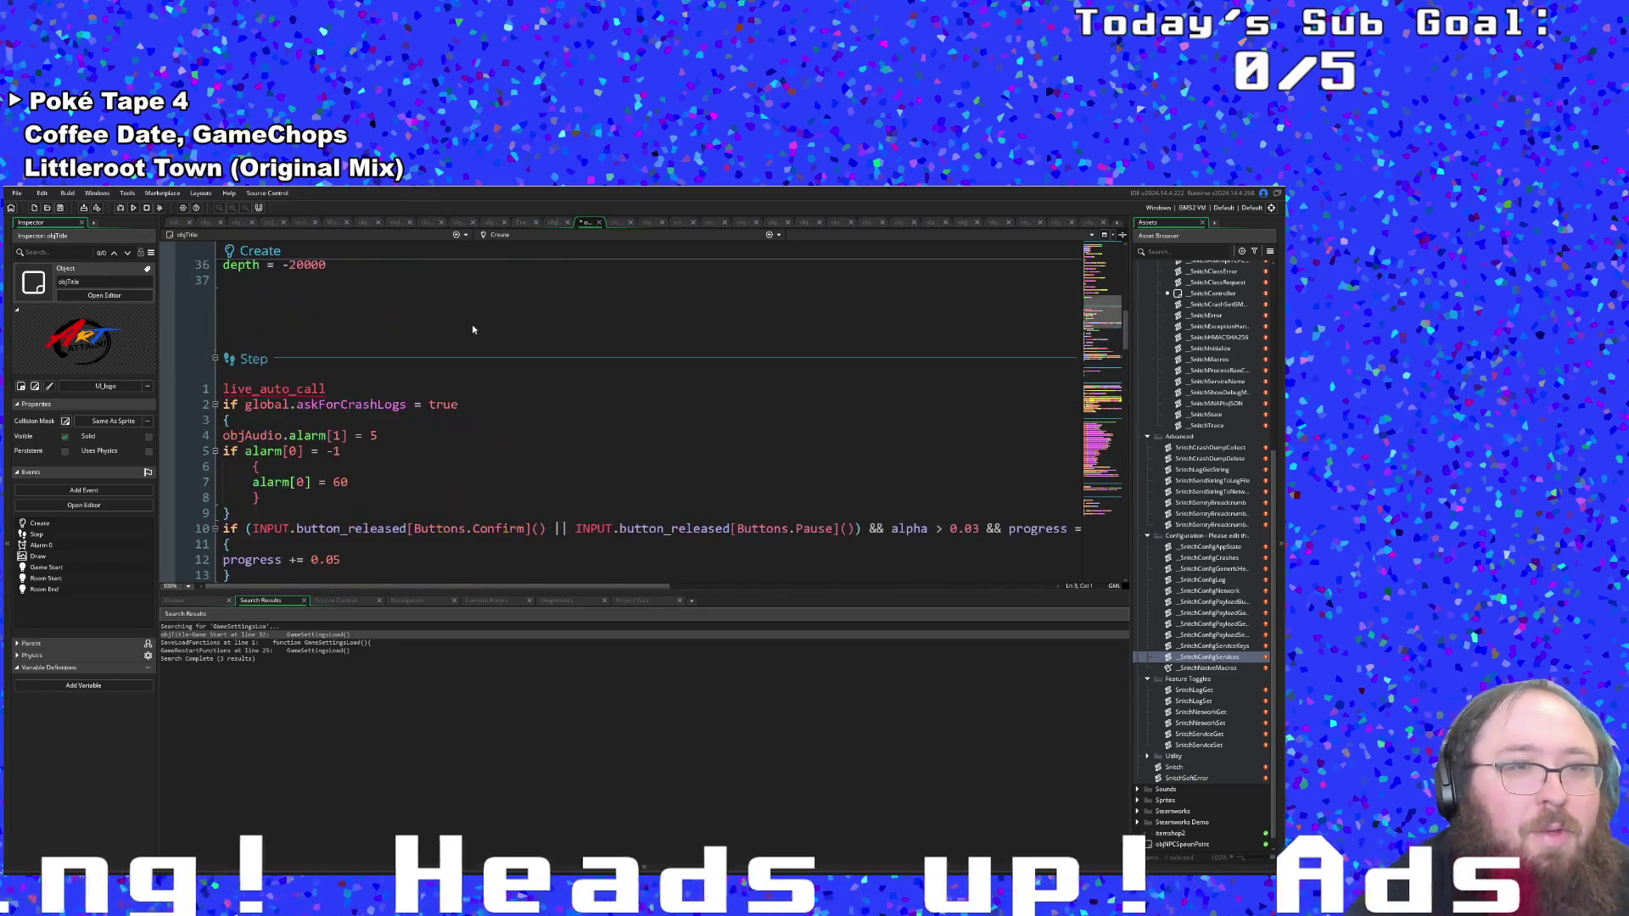
{"action": "scroll", "coordinate": [476, 328], "scroll_direction": "down", "scroll_amount": 12}
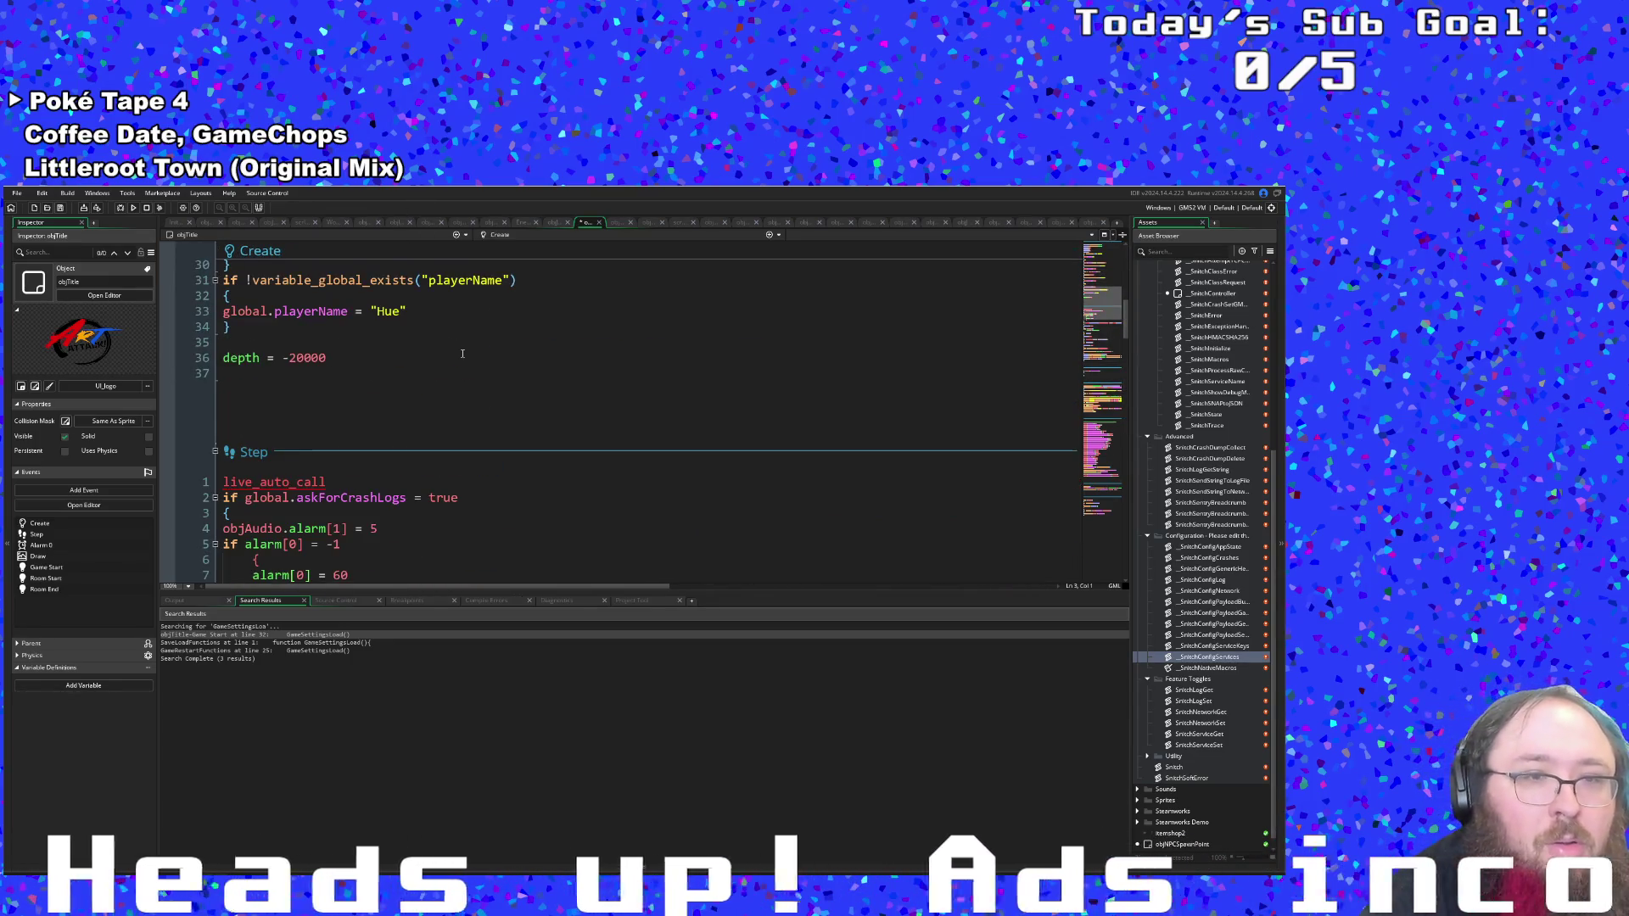
{"action": "scroll", "coordinate": [445, 370], "scroll_direction": "up", "scroll_amount": 8}
{"action": "scroll", "coordinate": [446, 370], "scroll_direction": "up", "scroll_amount": 4}
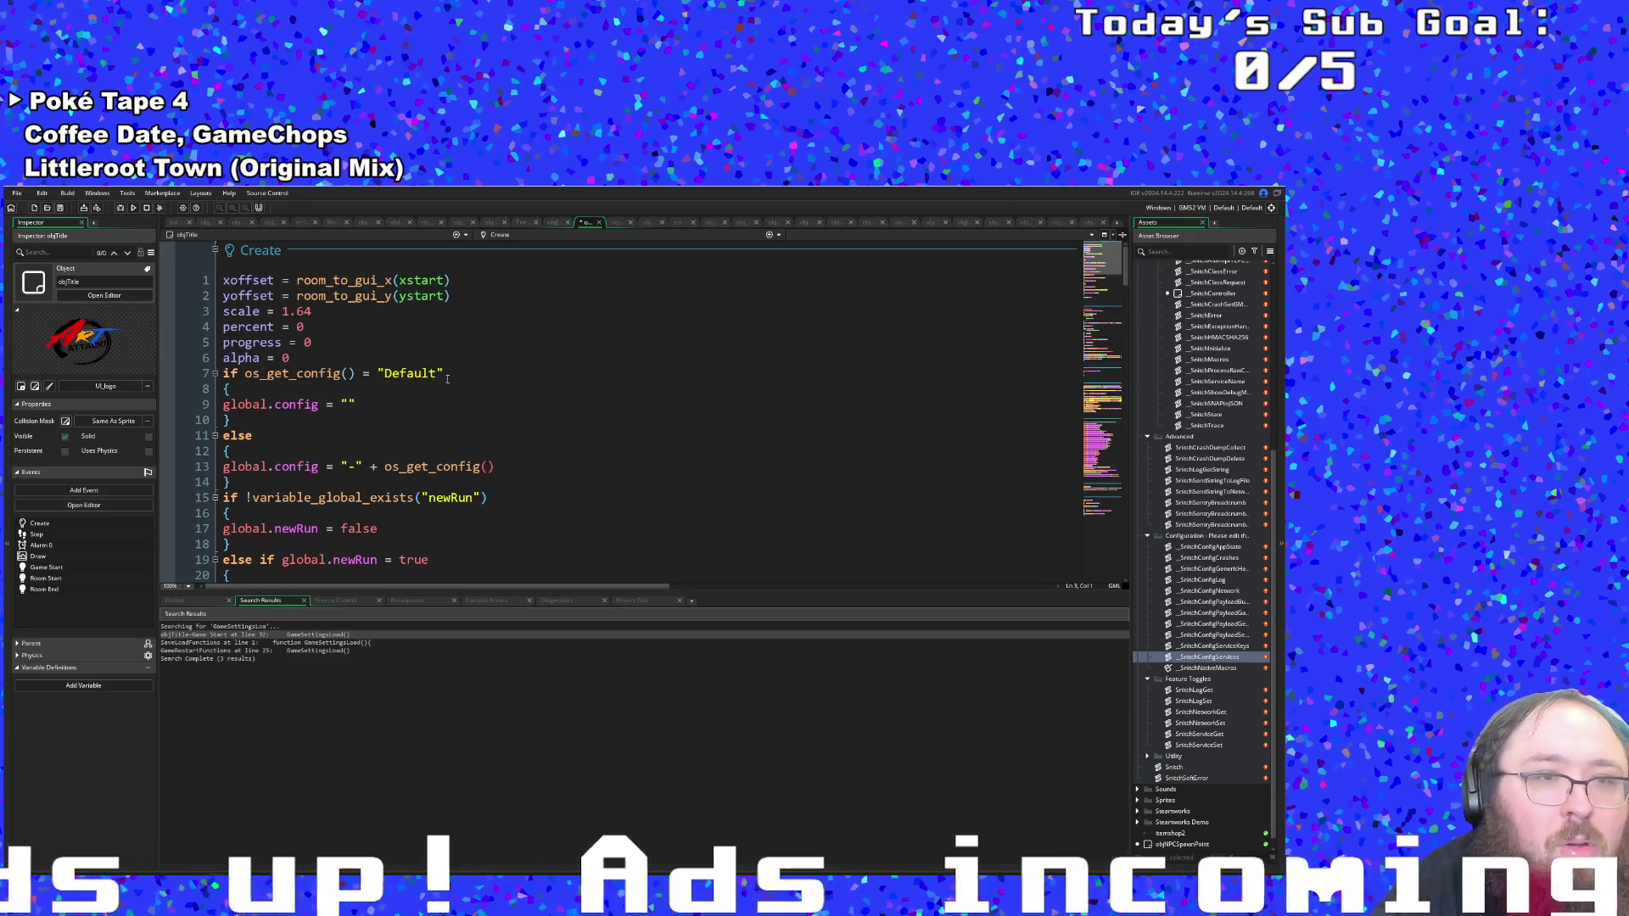
{"action": "left_click", "coordinate": [304, 355]}
{"action": "scroll", "coordinate": [316, 354], "scroll_direction": "down", "scroll_amount": 10}
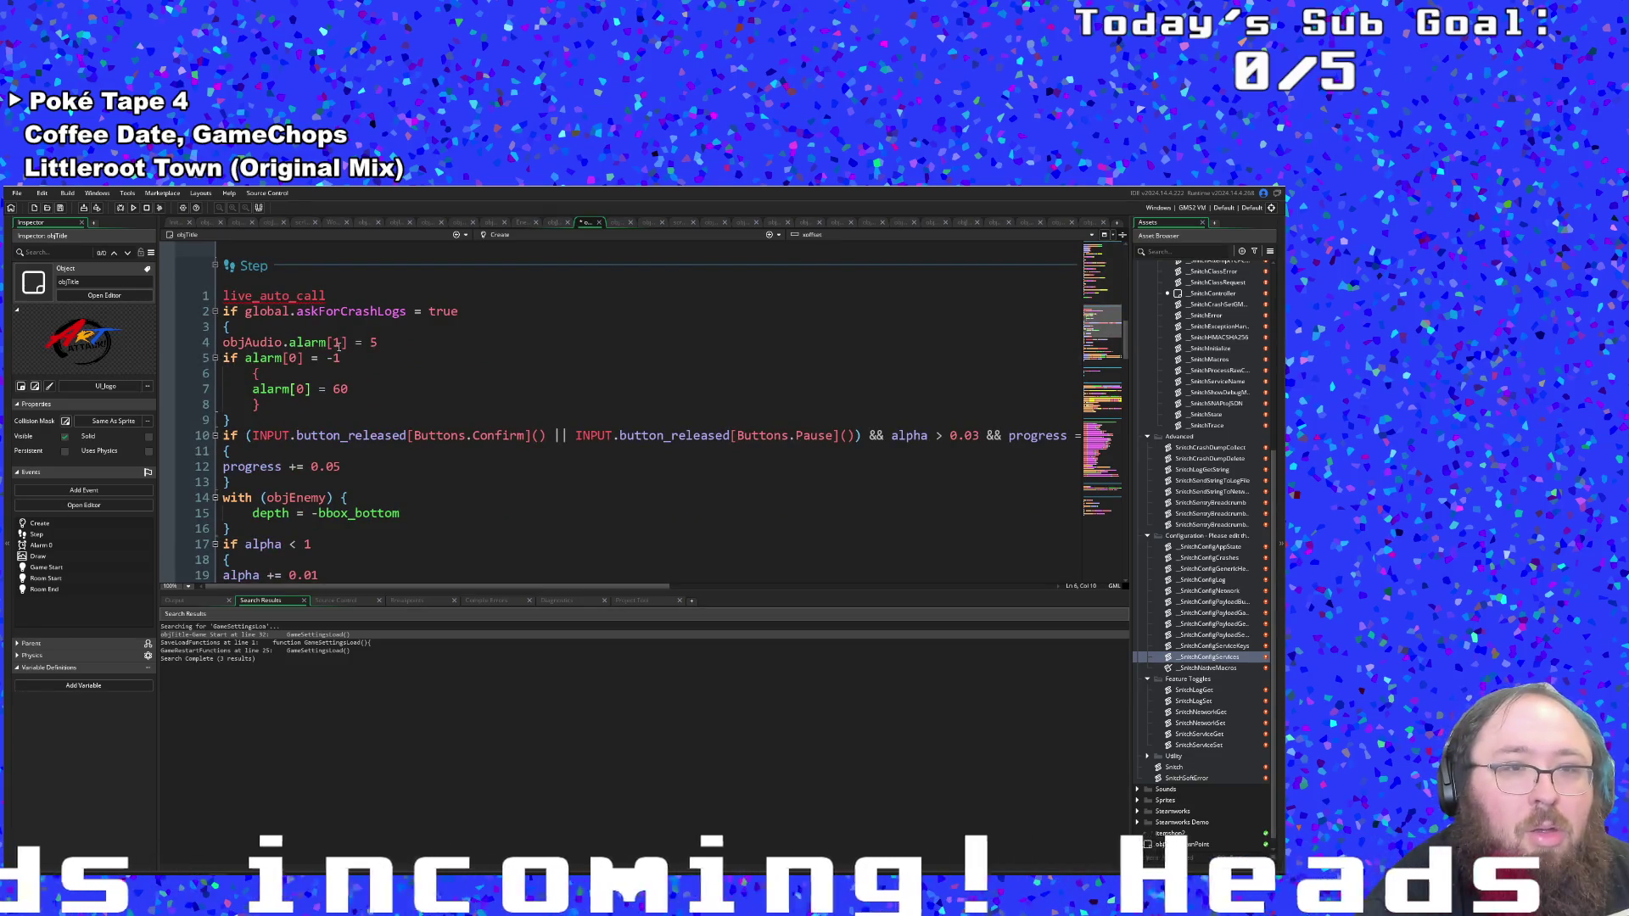
{"action": "scroll", "coordinate": [338, 345], "scroll_direction": "down", "scroll_amount": 20}
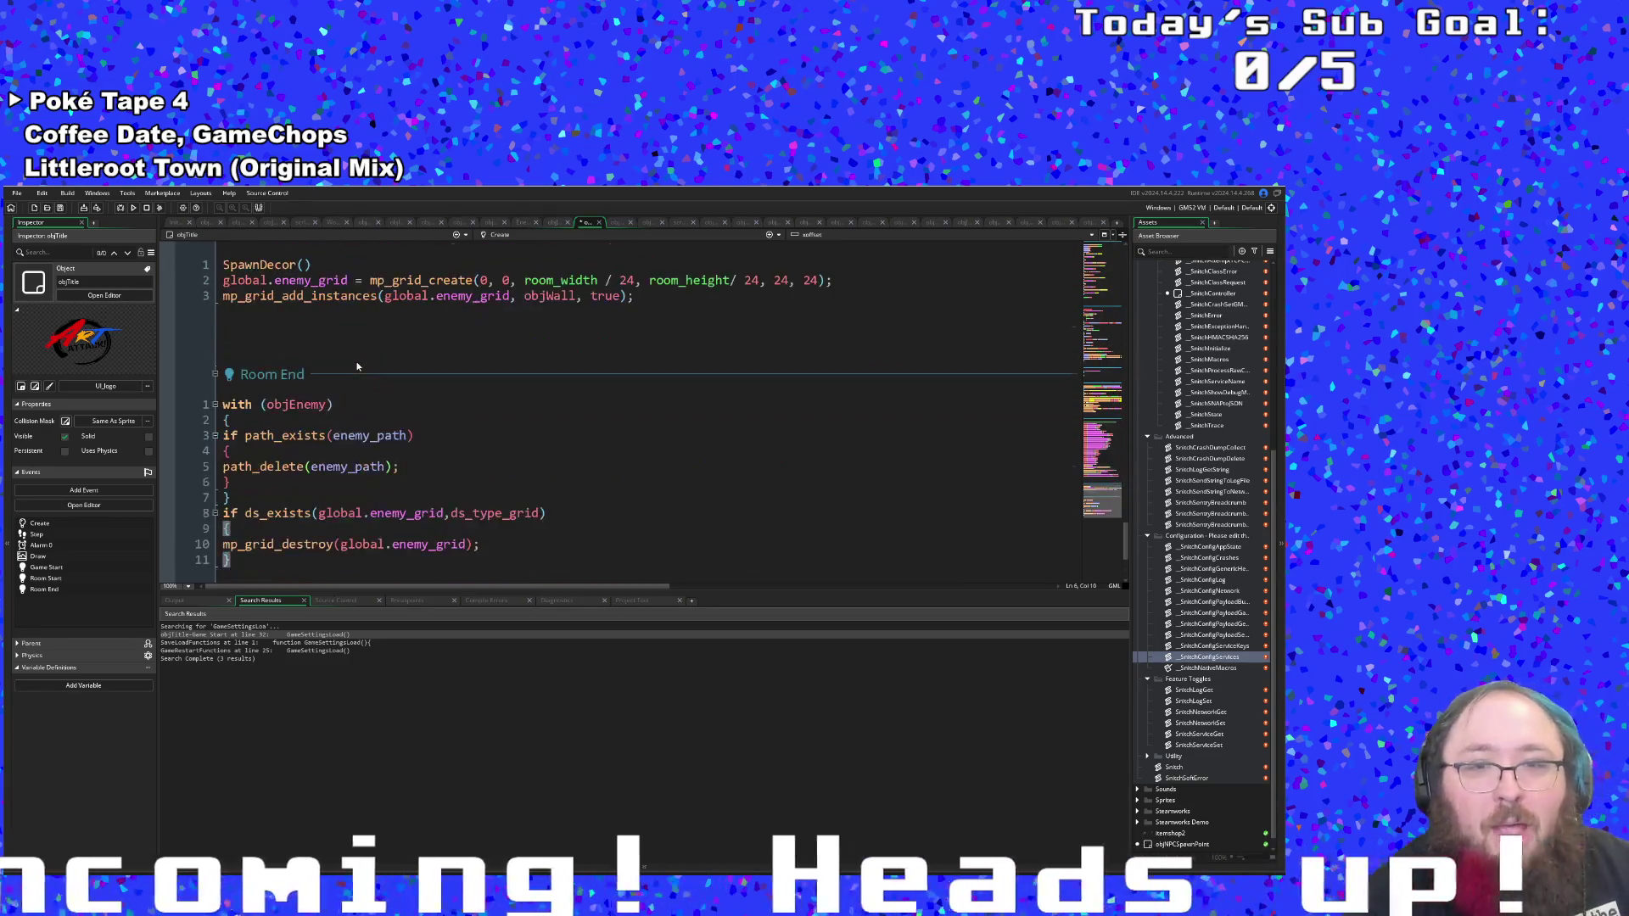
{"action": "scroll", "coordinate": [357, 367], "scroll_direction": "up", "scroll_amount": 15}
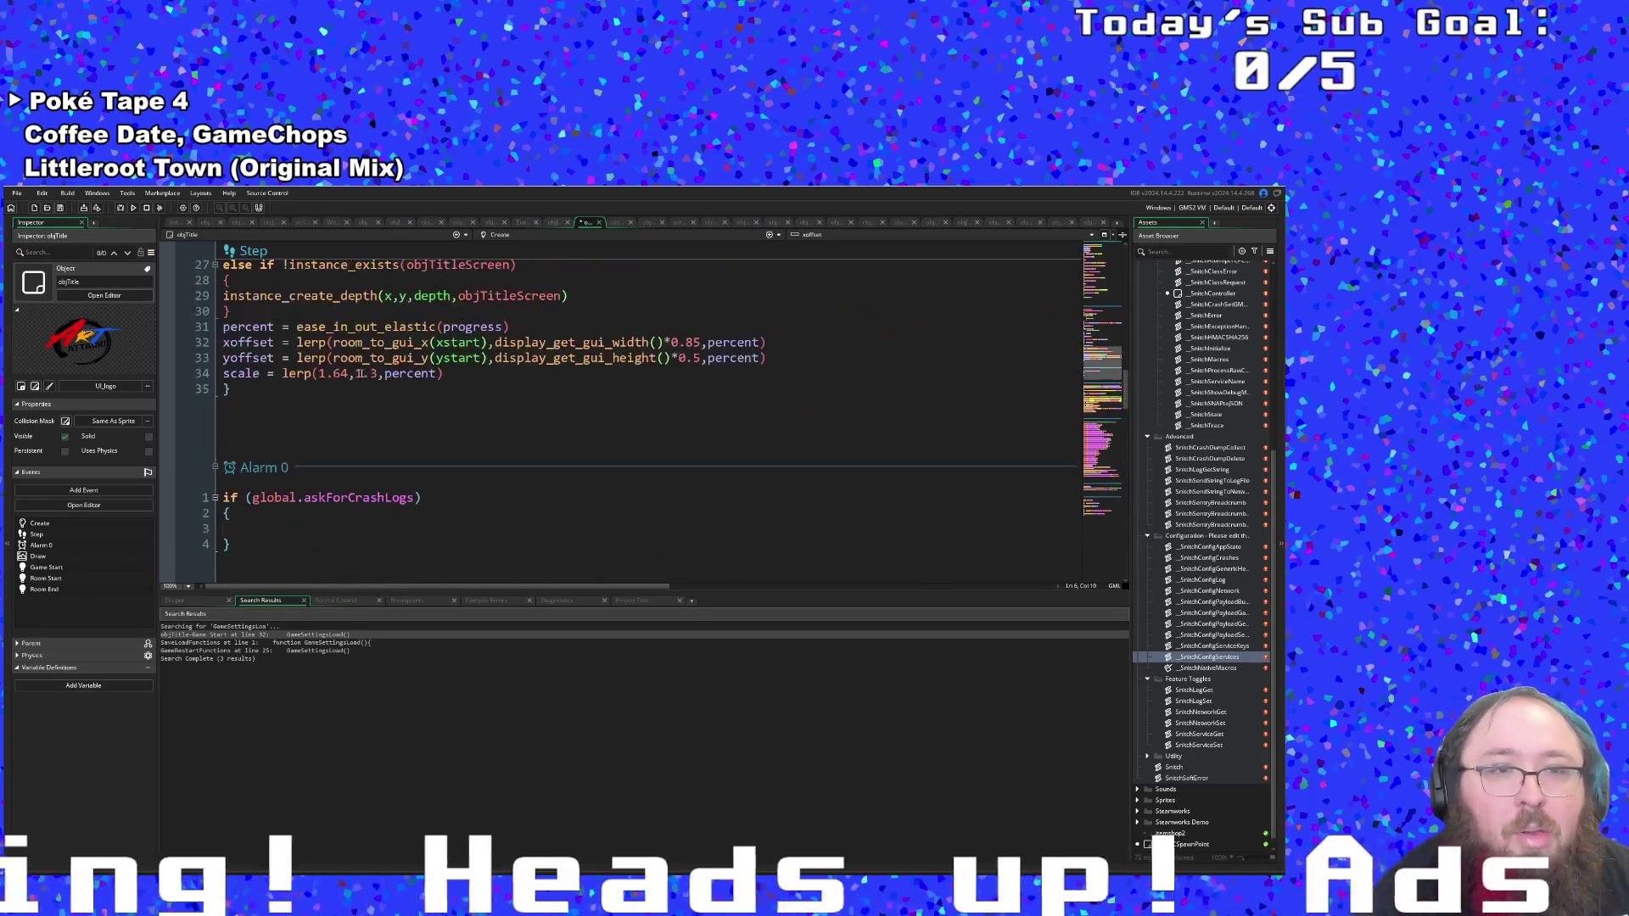
{"action": "scroll", "coordinate": [363, 388], "scroll_direction": "down", "scroll_amount": 2}
{"action": "left_click_drag", "start_coordinate": [441, 585], "coordinate": [849, 566]}
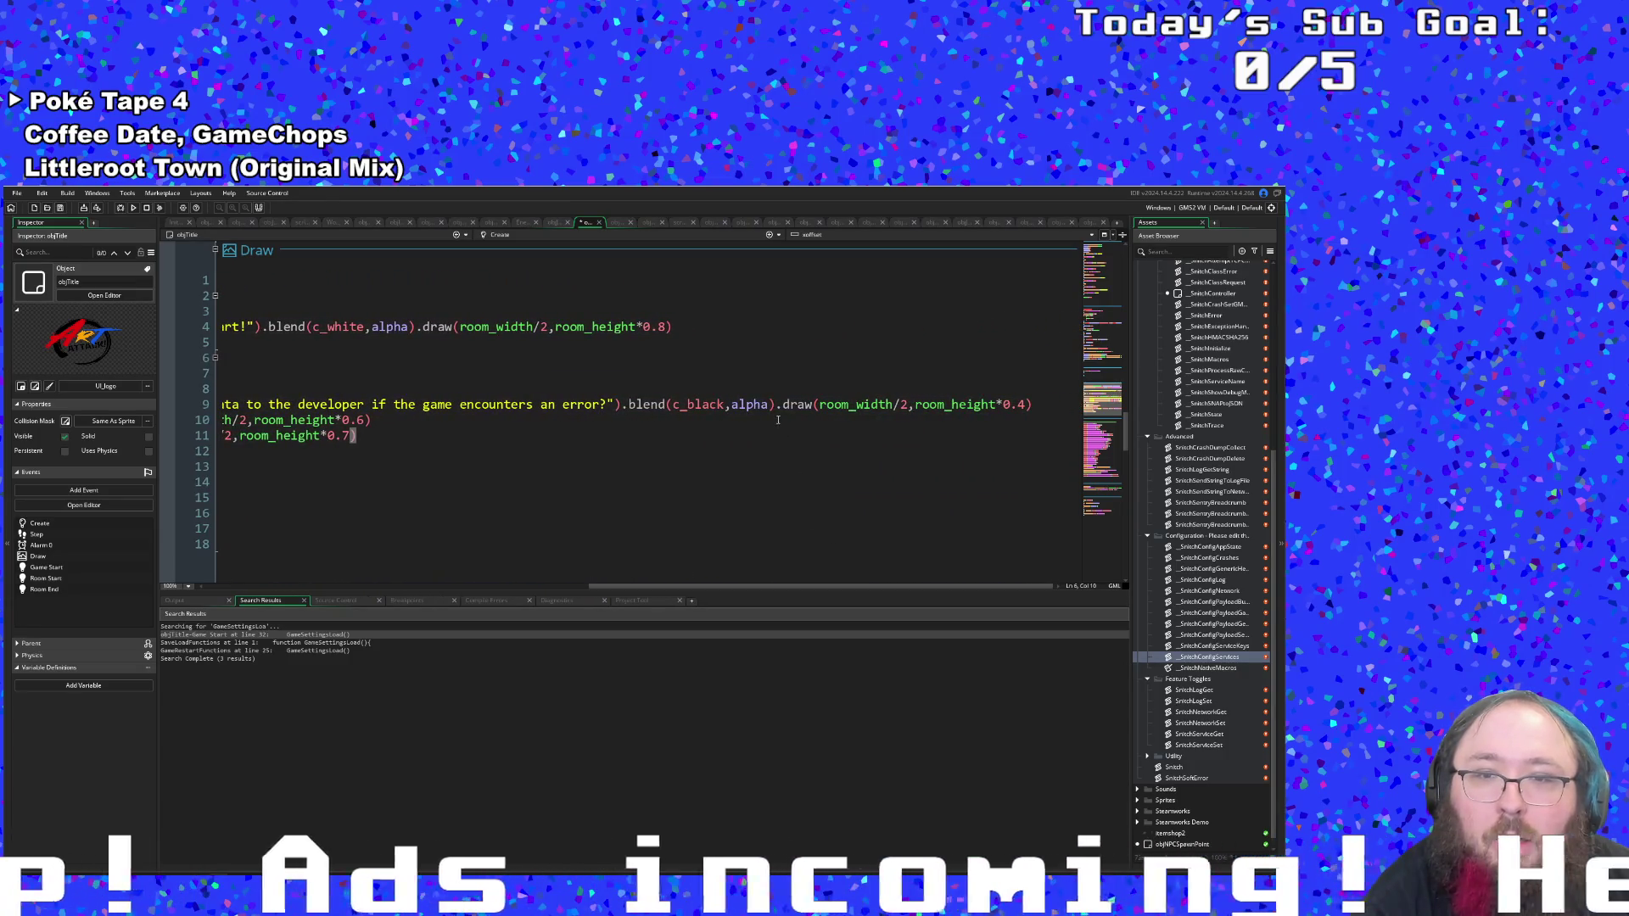
{"action": "mouse_move", "coordinate": [771, 405]}
{"action": "left_mouse_down"}
{"action": "mouse_move", "coordinate": [339, 420]}
{"action": "mouse_move", "coordinate": [730, 405]}
{"action": "left_mouse_up"}
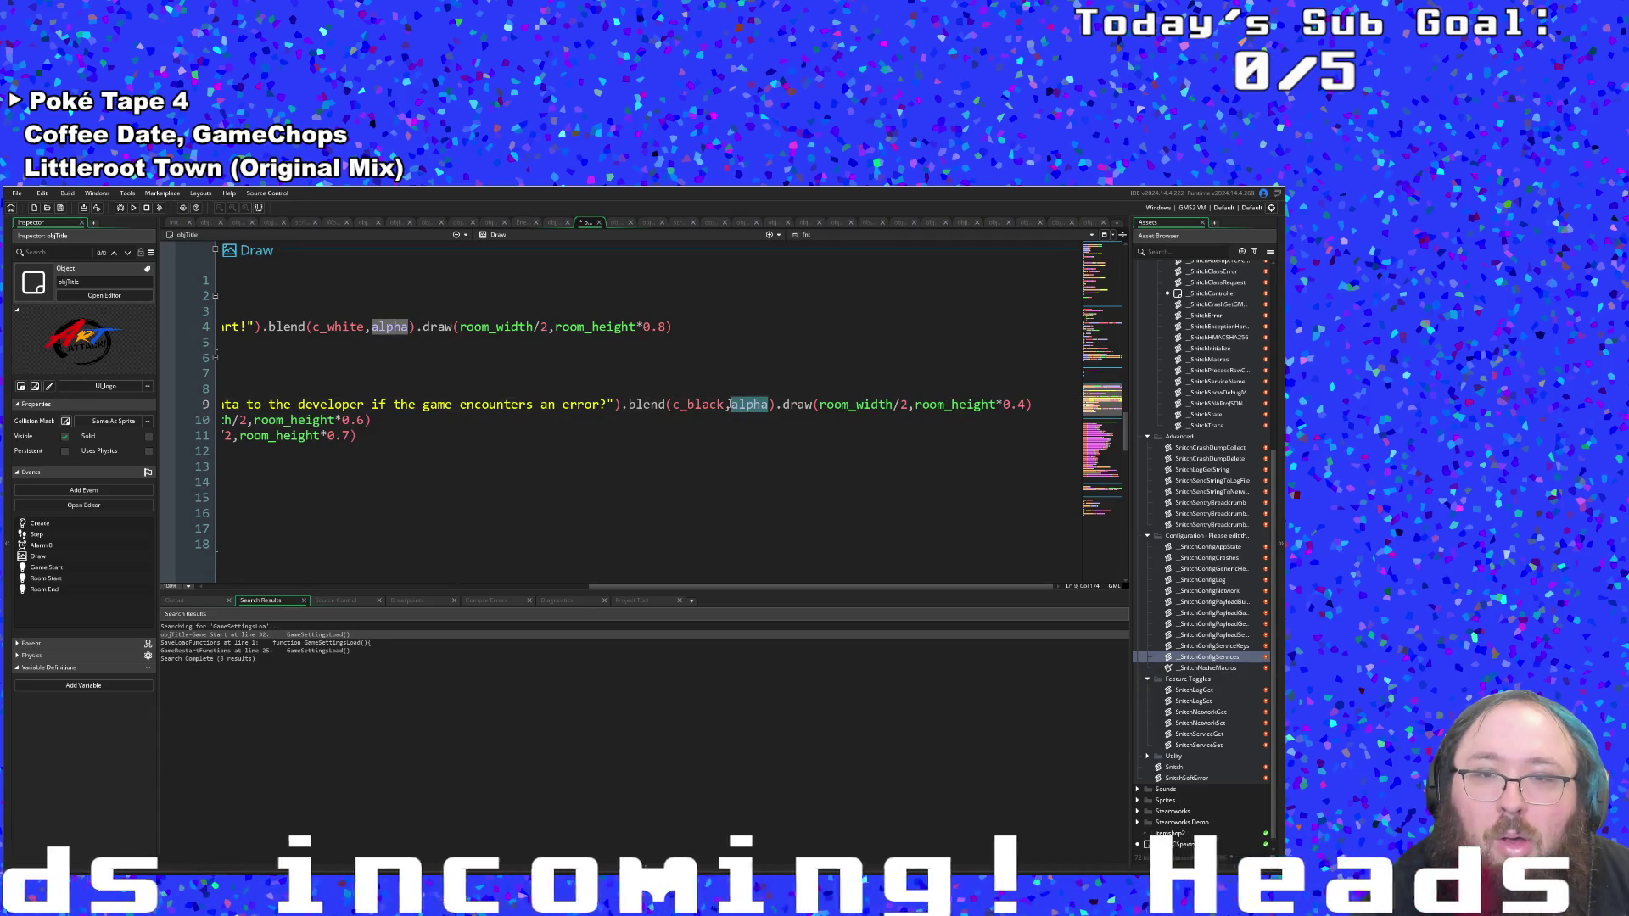
{"action": "type", "text": "1"}
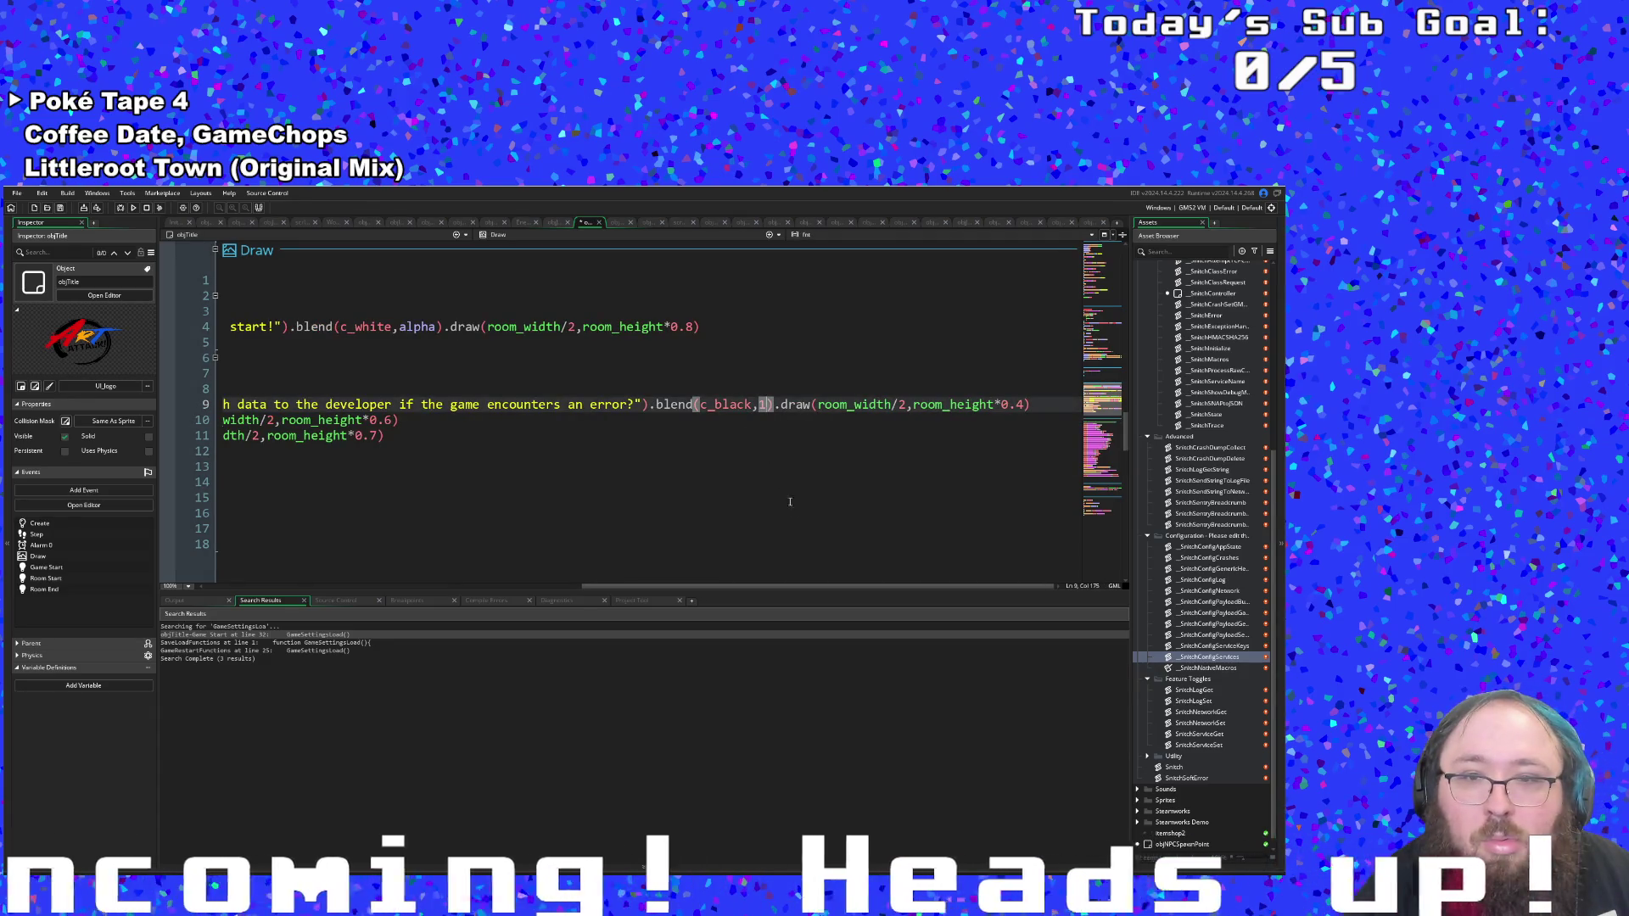
{"action": "left_click", "coordinate": [804, 404]}
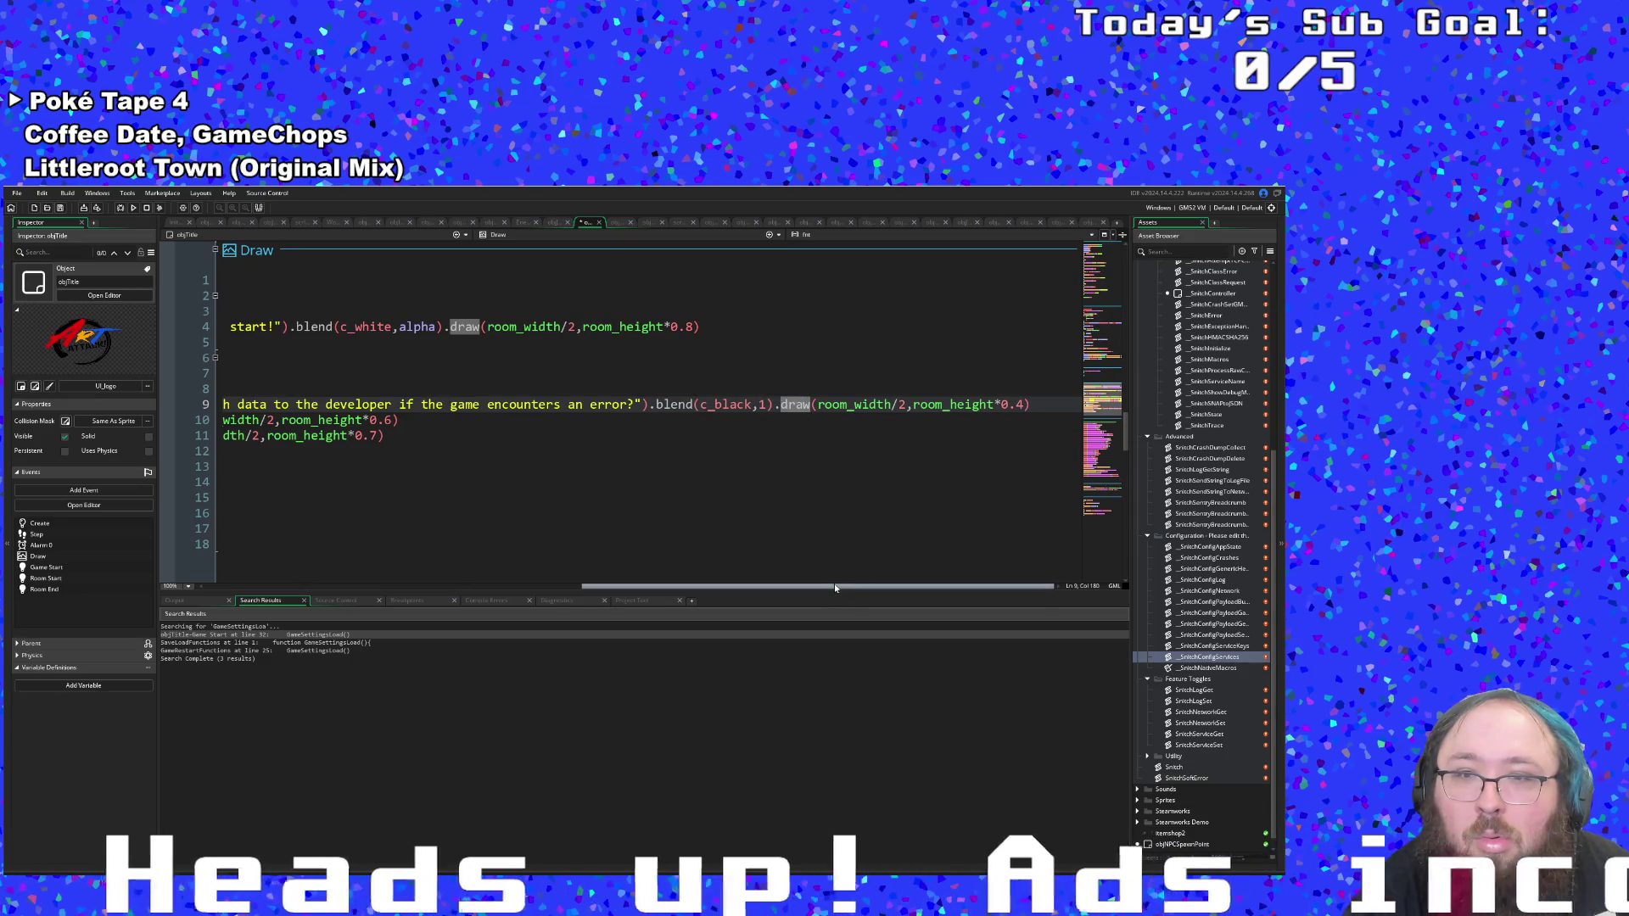
Review the edited Draw code, then bring up objTitle's event list.
{"action": "left_click_drag", "start_coordinate": [835, 588], "coordinate": [414, 587]}
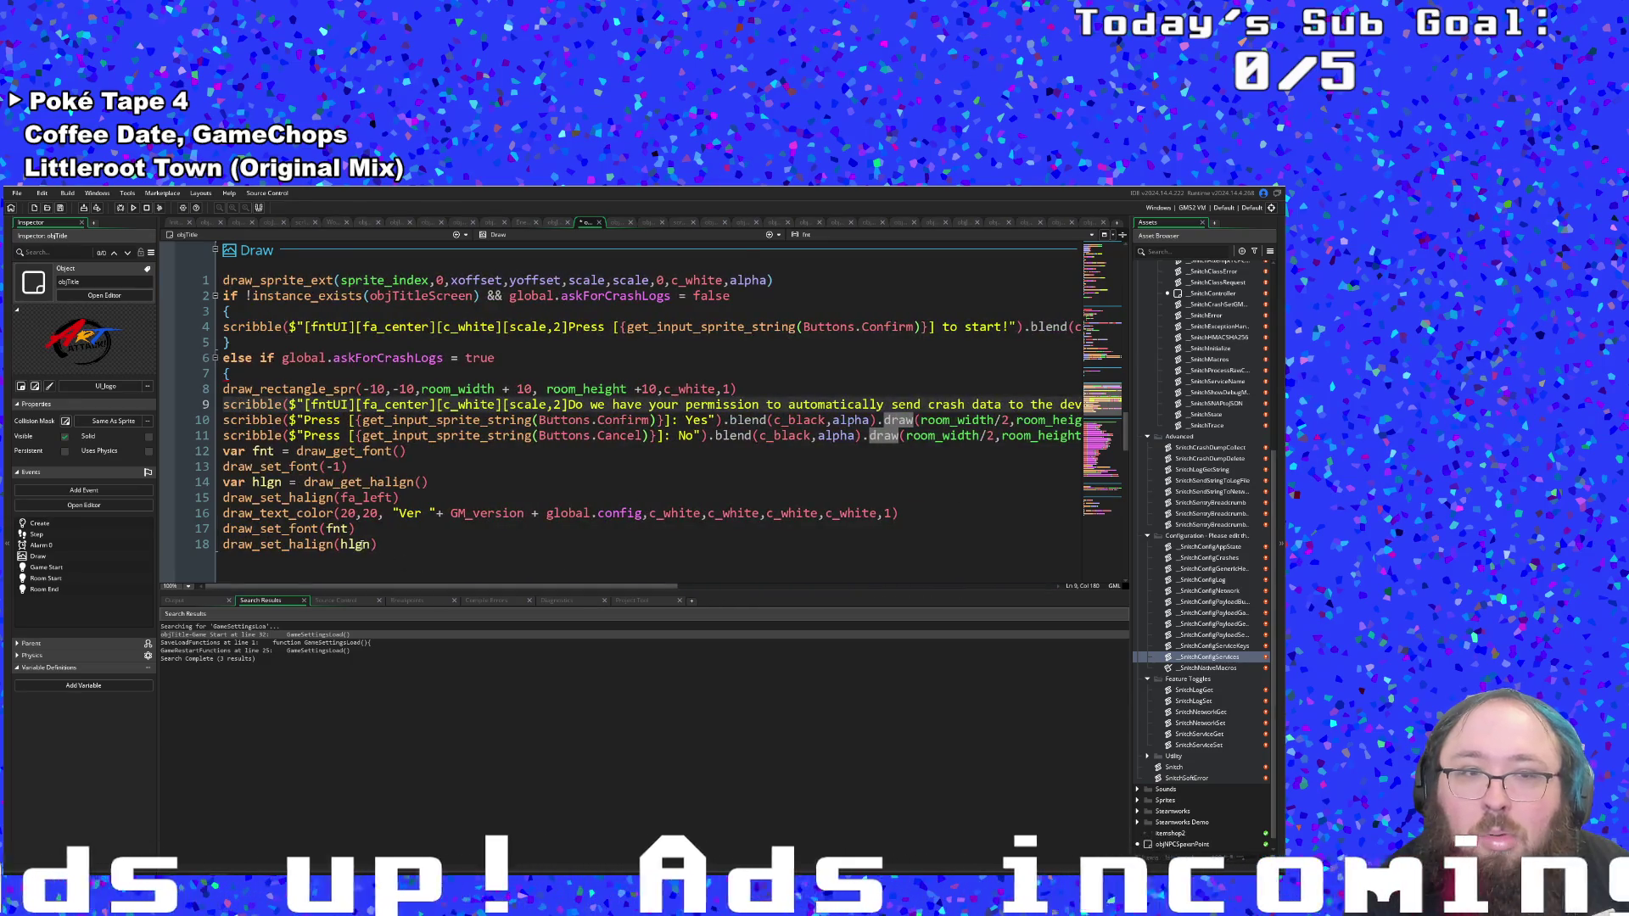
{"action": "scroll", "coordinate": [374, 543], "scroll_direction": "up", "scroll_amount": 5}
{"action": "scroll", "coordinate": [374, 543], "scroll_direction": "up", "scroll_amount": 15}
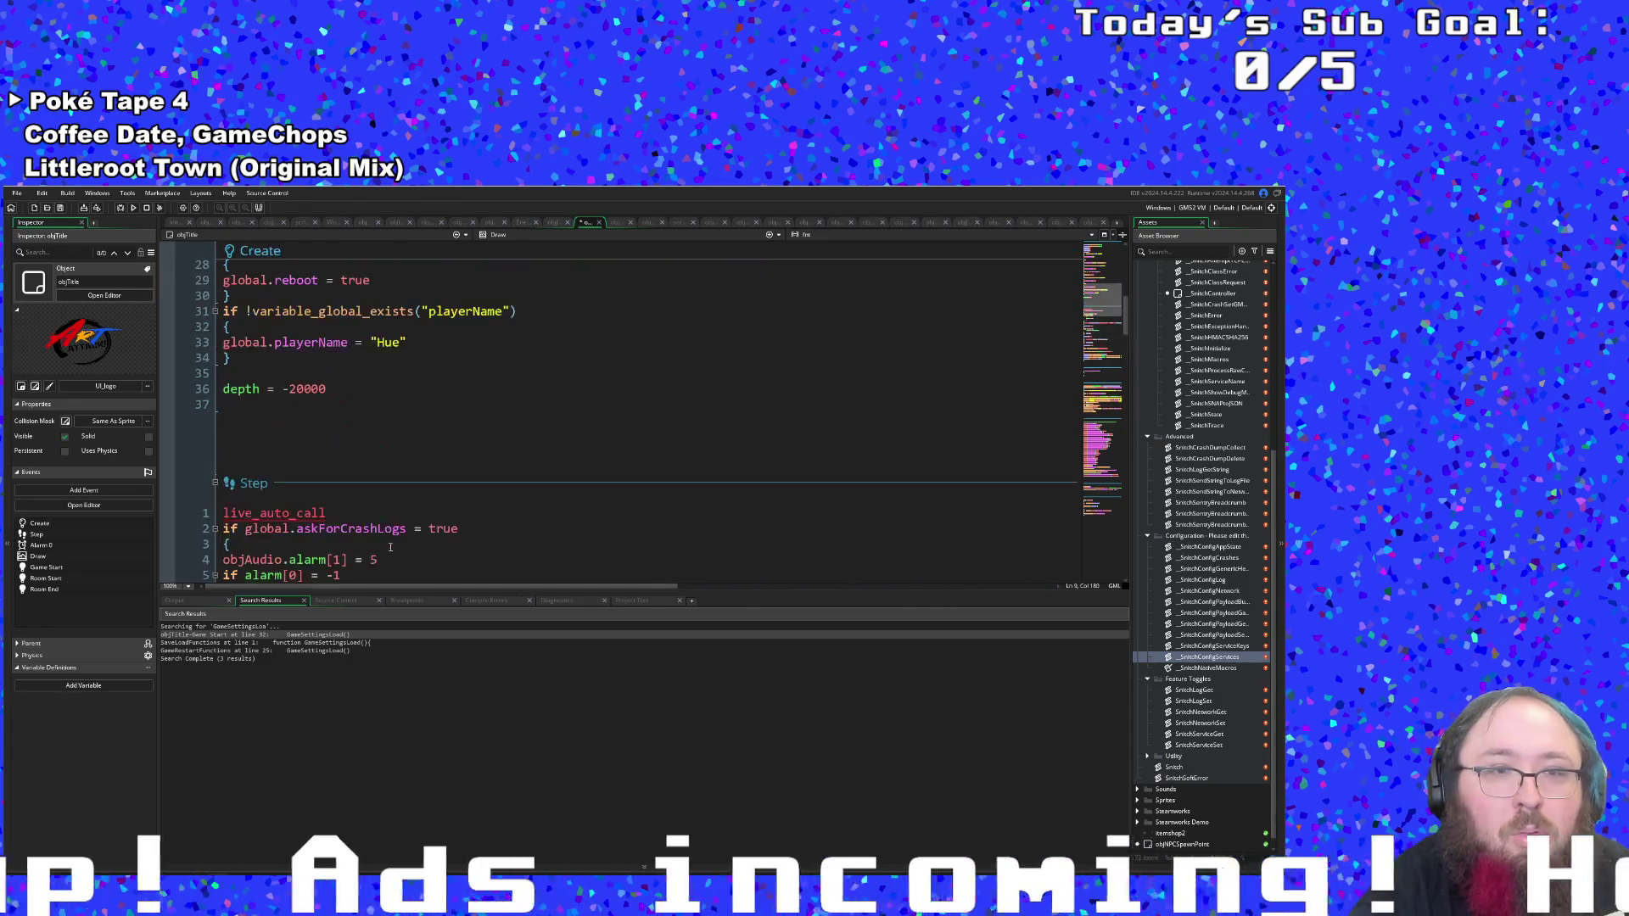
{"action": "scroll", "coordinate": [391, 553], "scroll_direction": "down", "scroll_amount": 5}
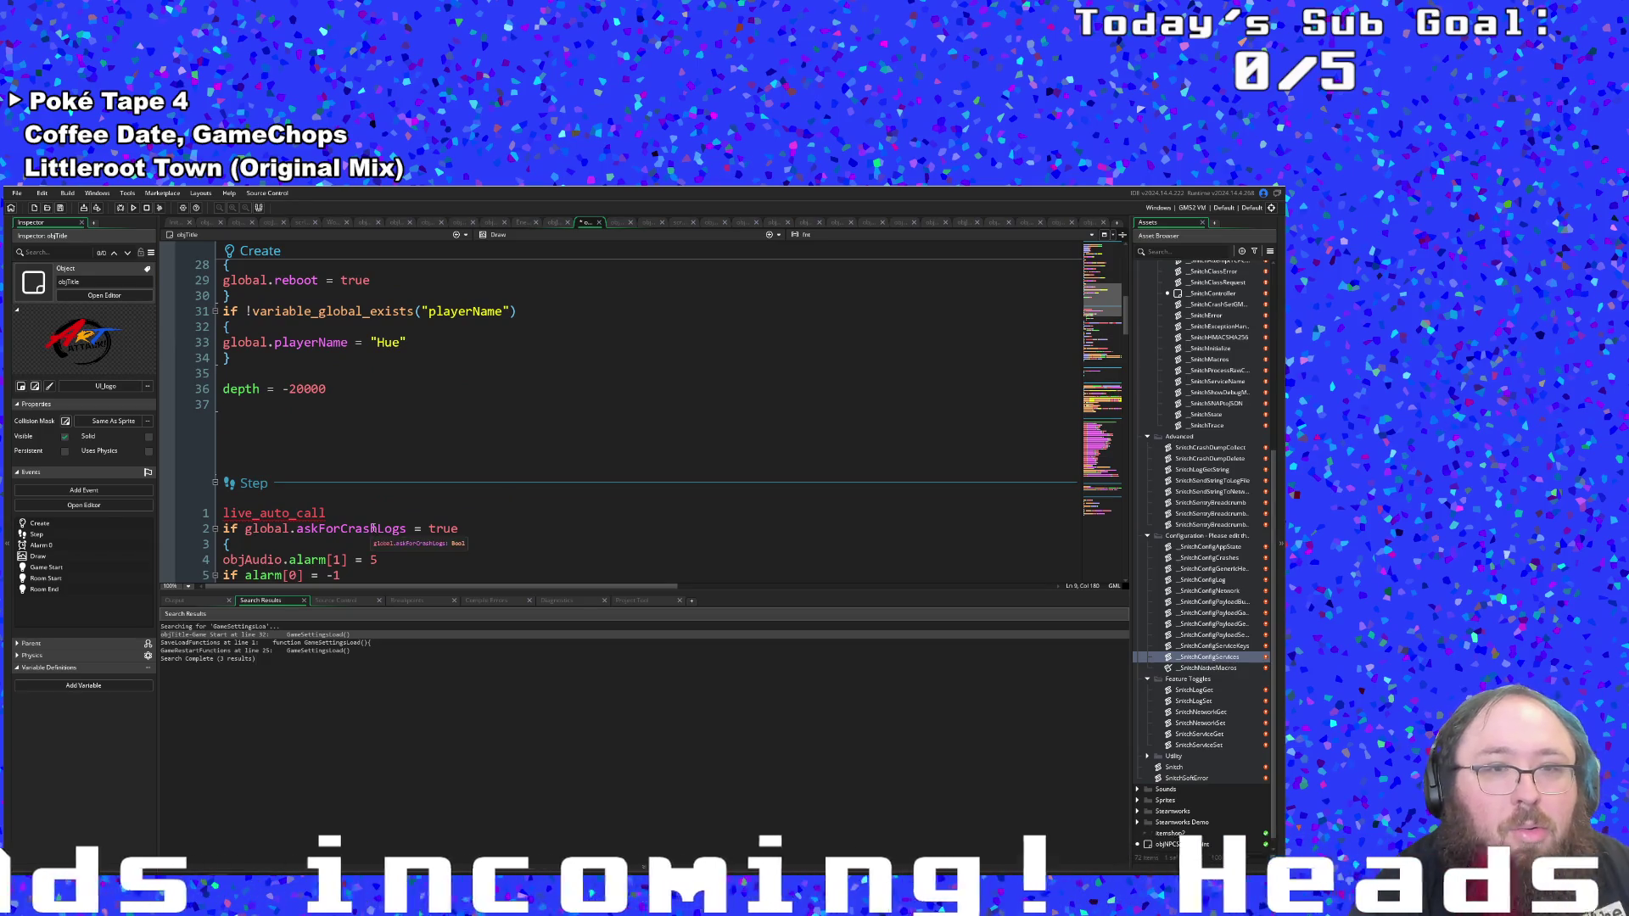
{"action": "scroll", "coordinate": [373, 528], "scroll_direction": "down", "scroll_amount": 4}
{"action": "scroll", "coordinate": [377, 476], "scroll_direction": "up", "scroll_amount": 6}
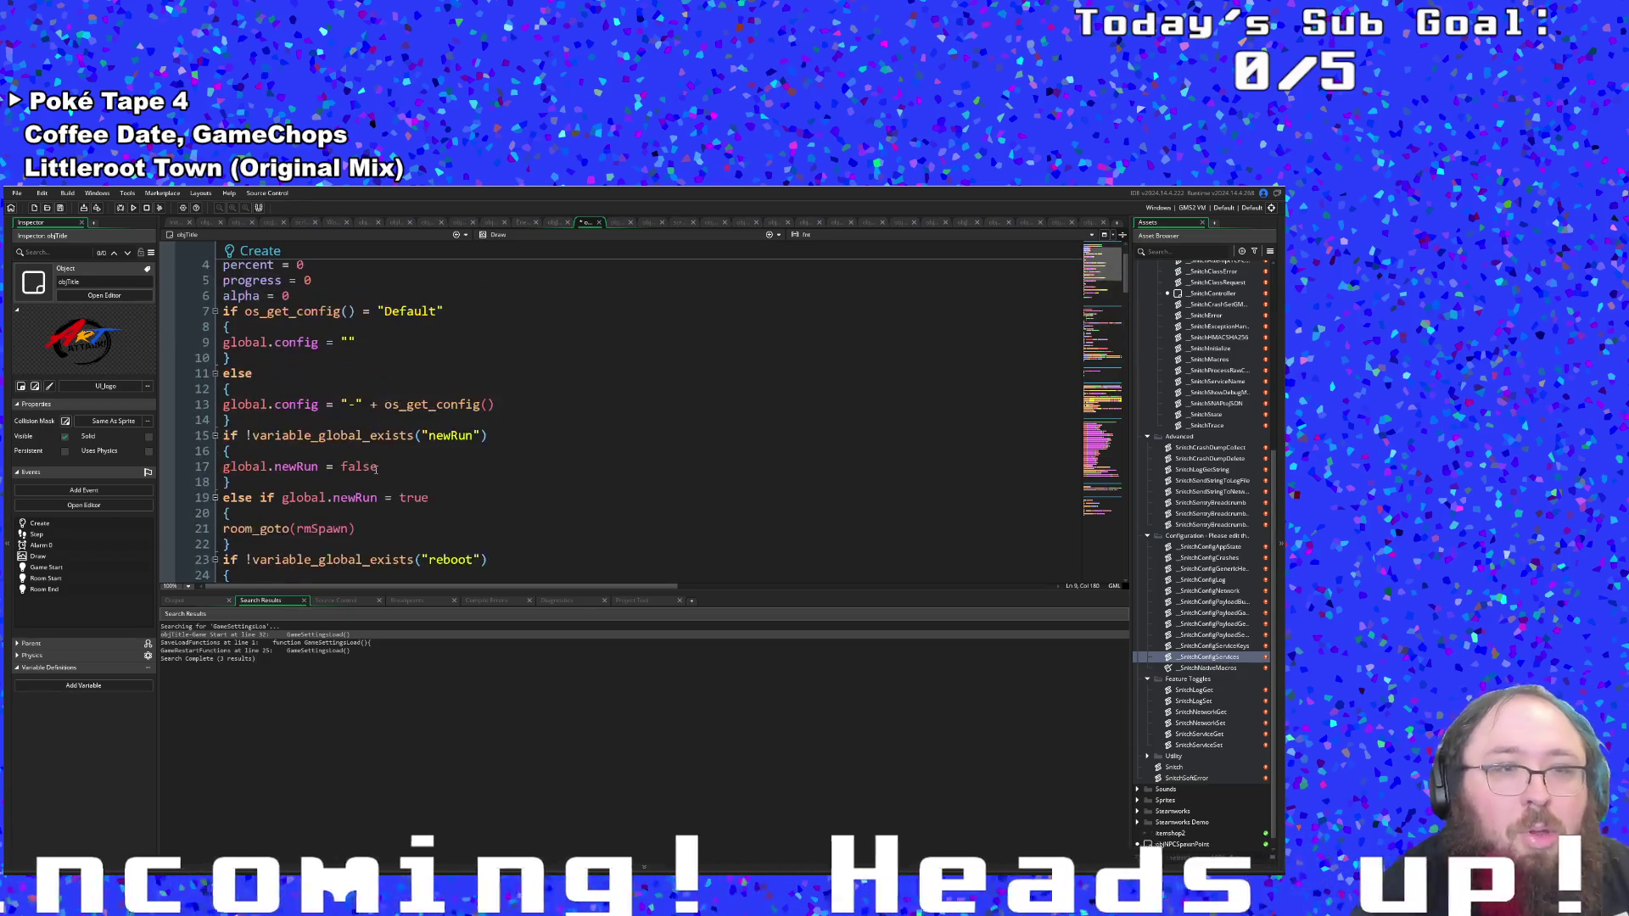
{"action": "left_click", "coordinate": [518, 240]}
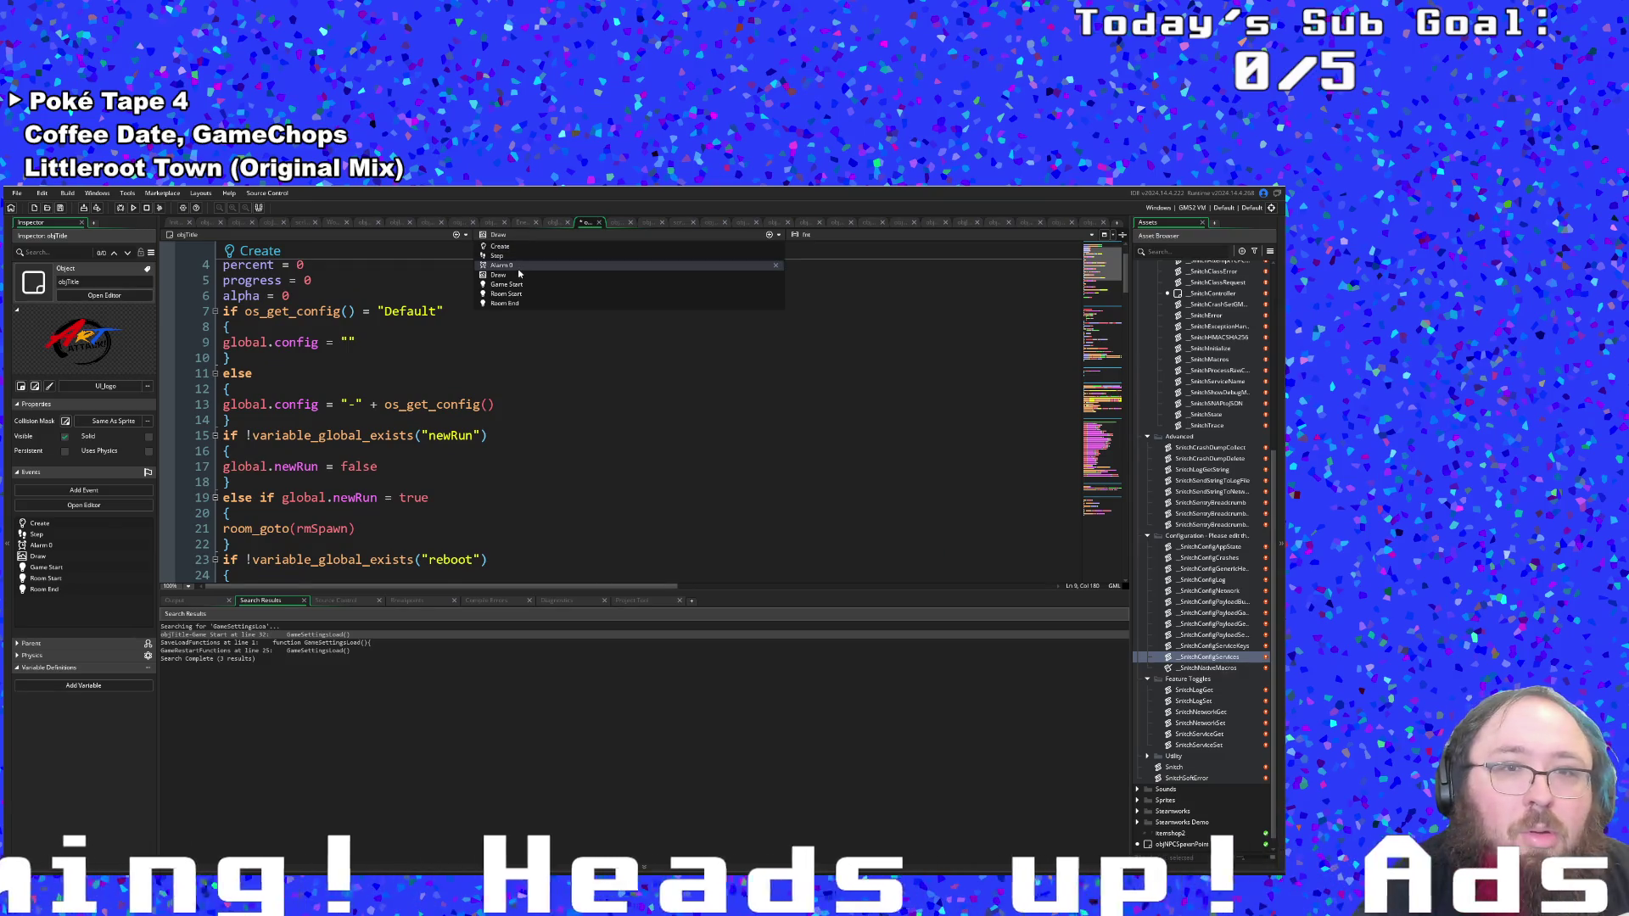
Switch to Alarm 0 and type alpha = 1 on line 3 inside the if (global.askForCrashLogs) block.
{"action": "left_click", "coordinate": [519, 269]}
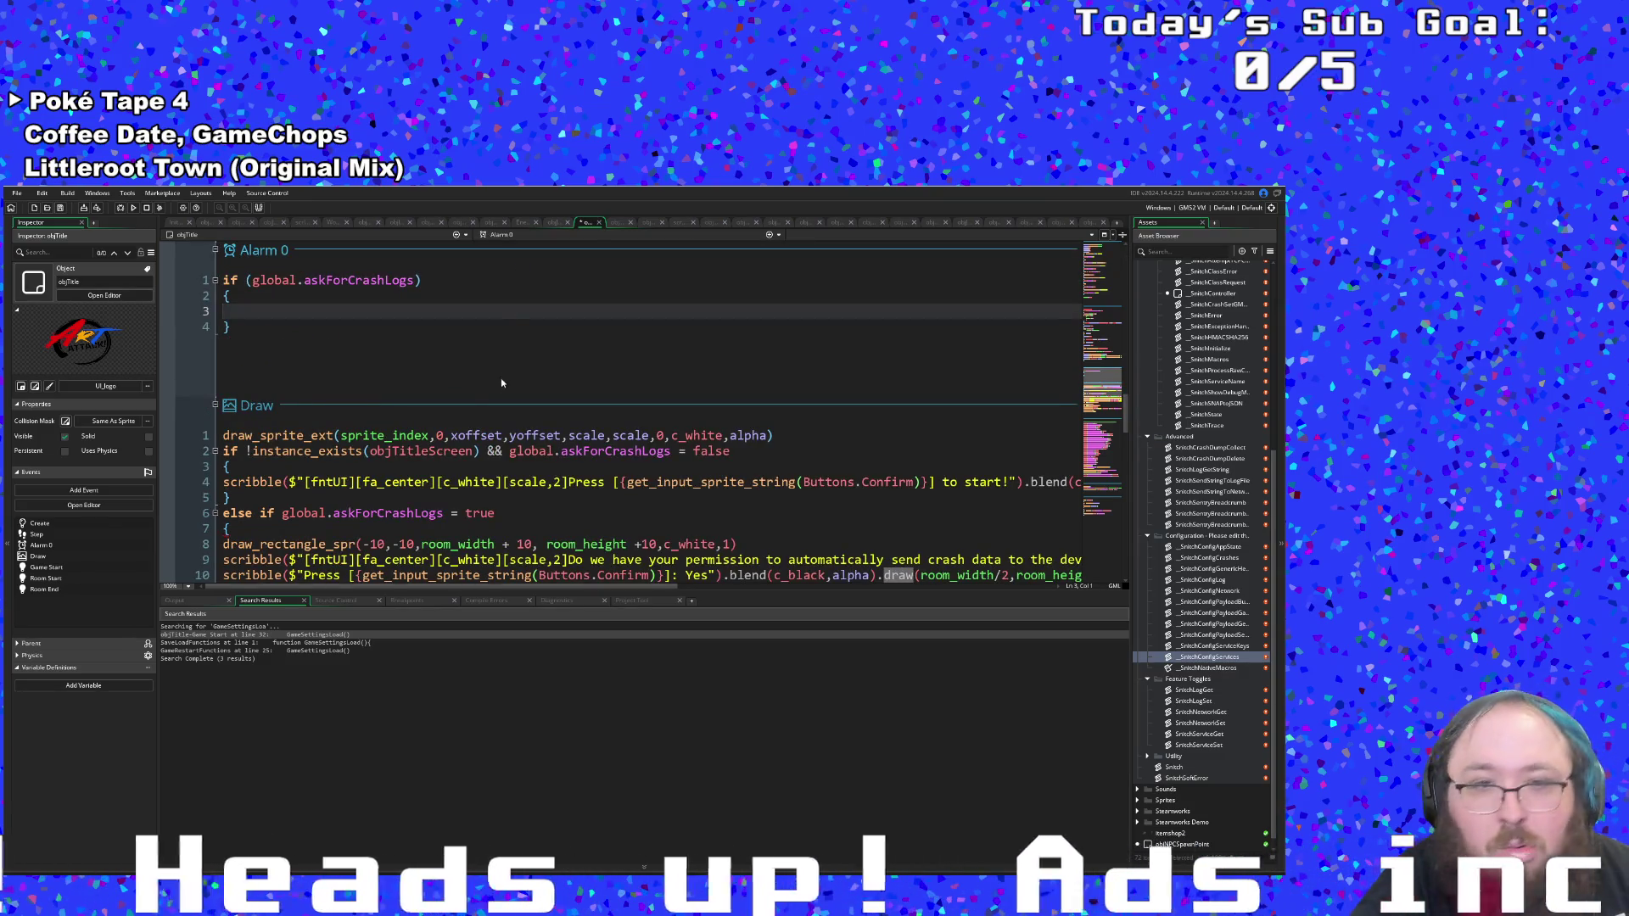
{"action": "left_click", "coordinate": [226, 312]}
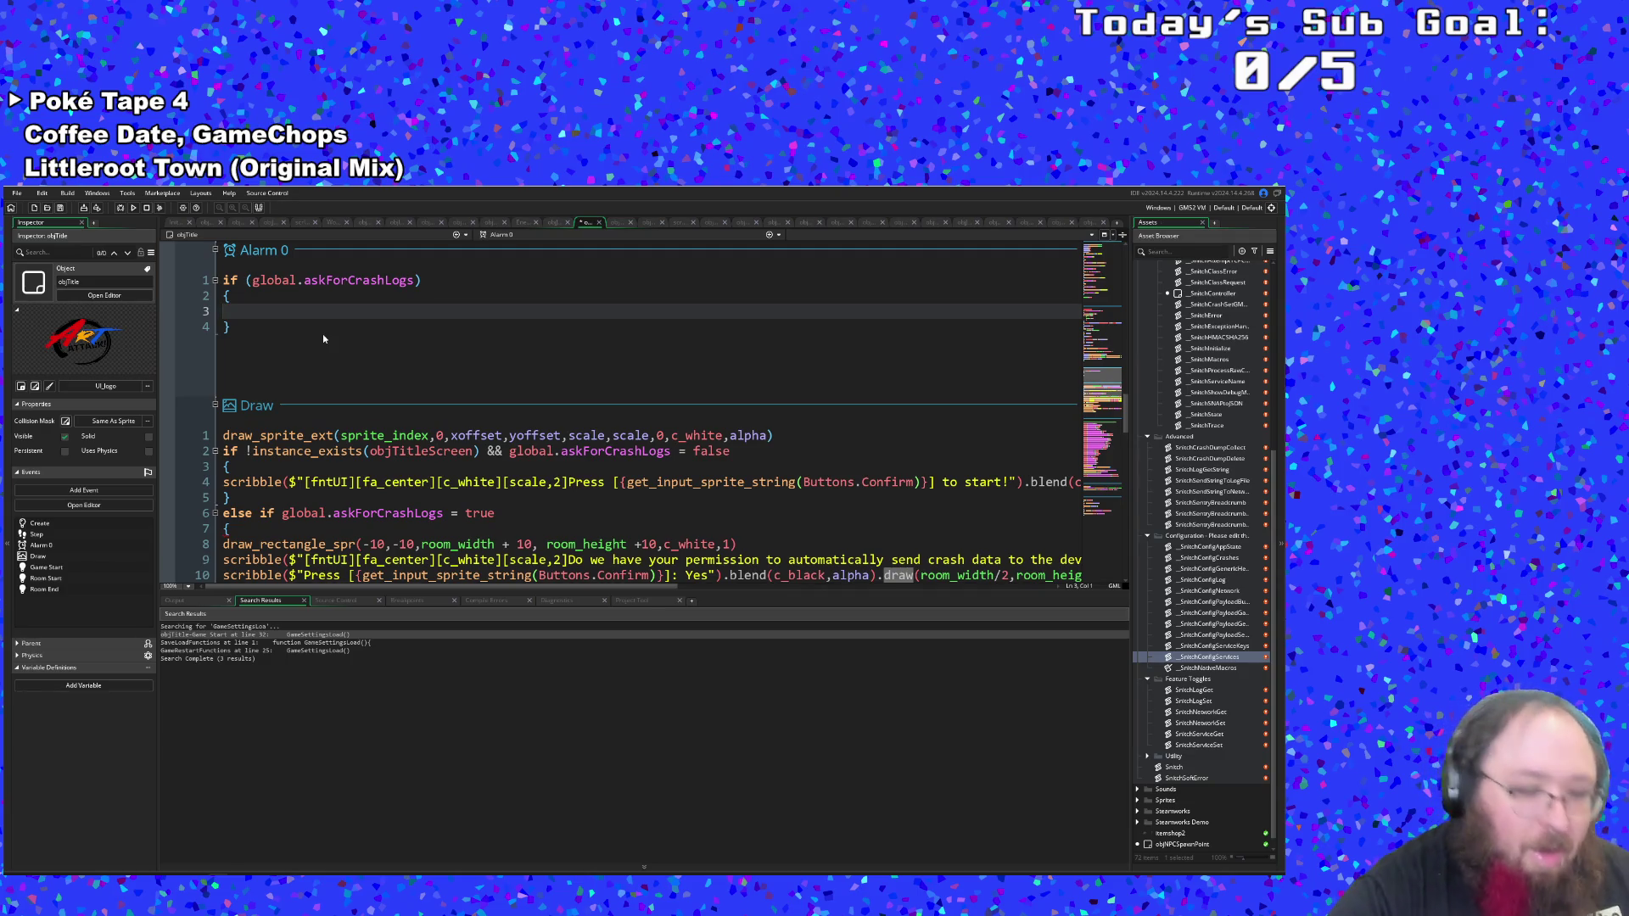
{"action": "type", "text": "alpha"}
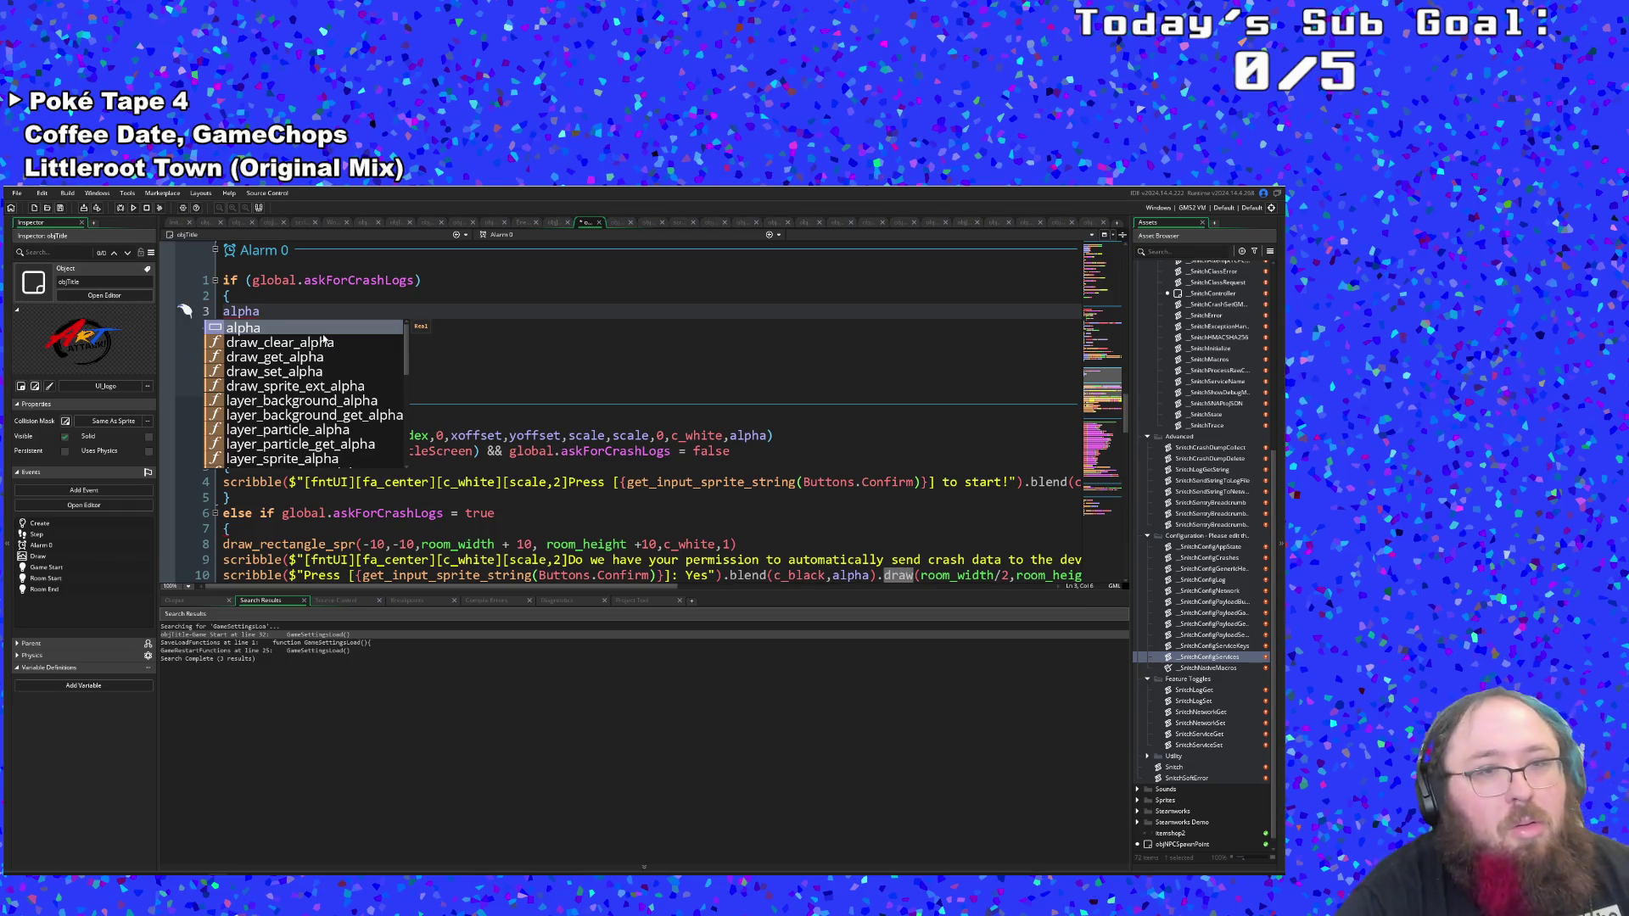
{"action": "key", "text": "Escape"}
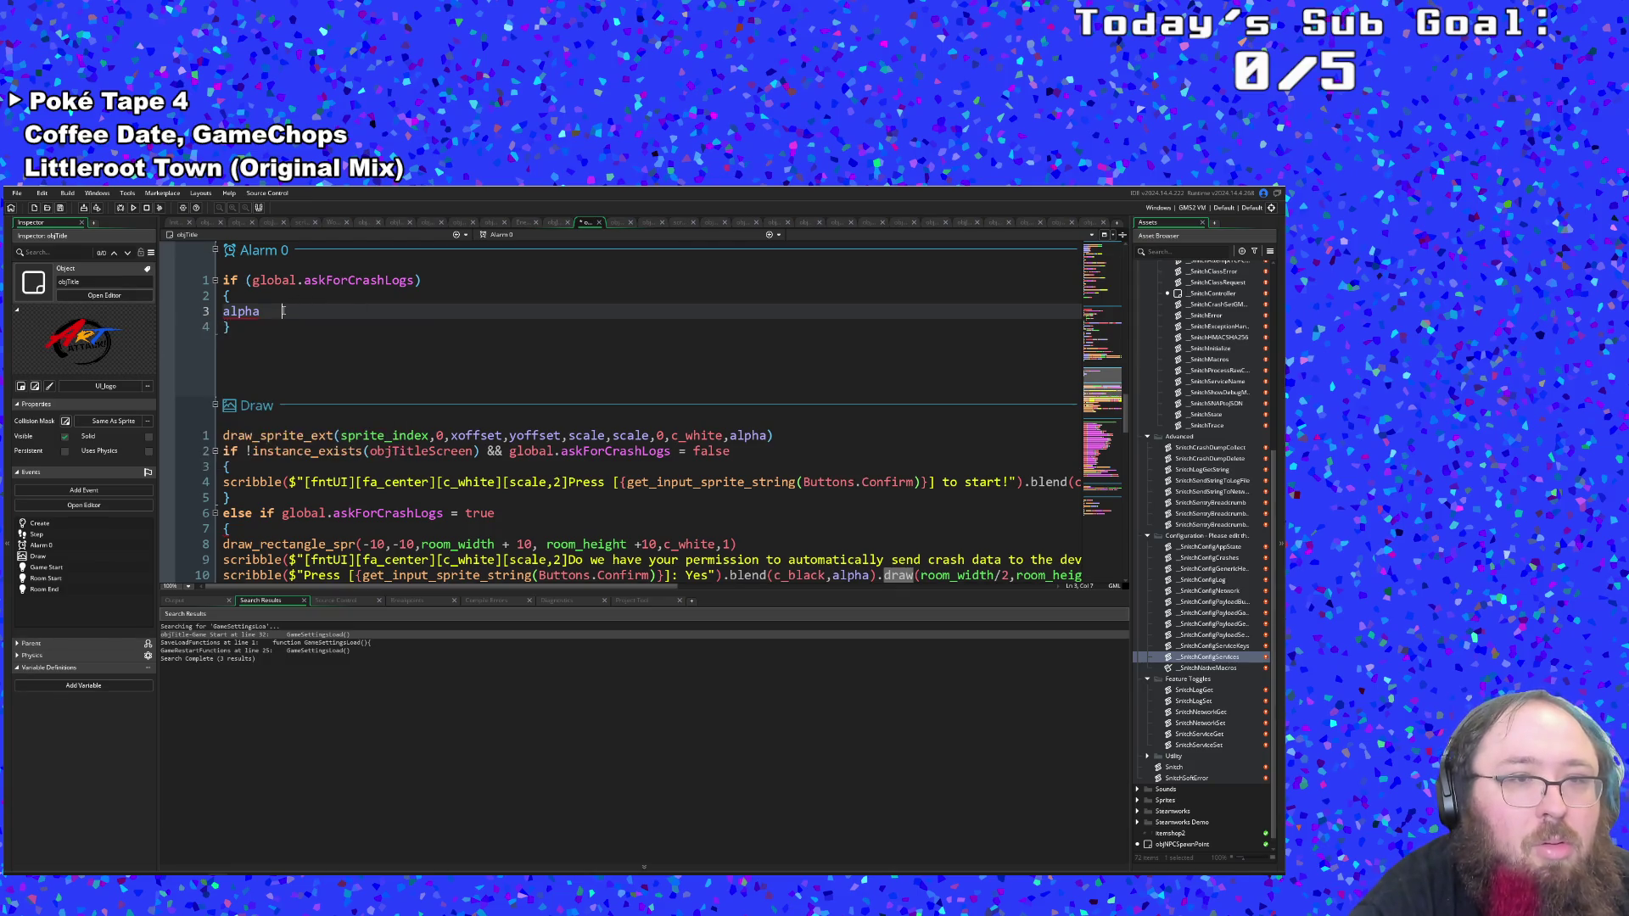
{"action": "left_click_drag", "start_coordinate": [263, 312], "coordinate": [210, 314]}
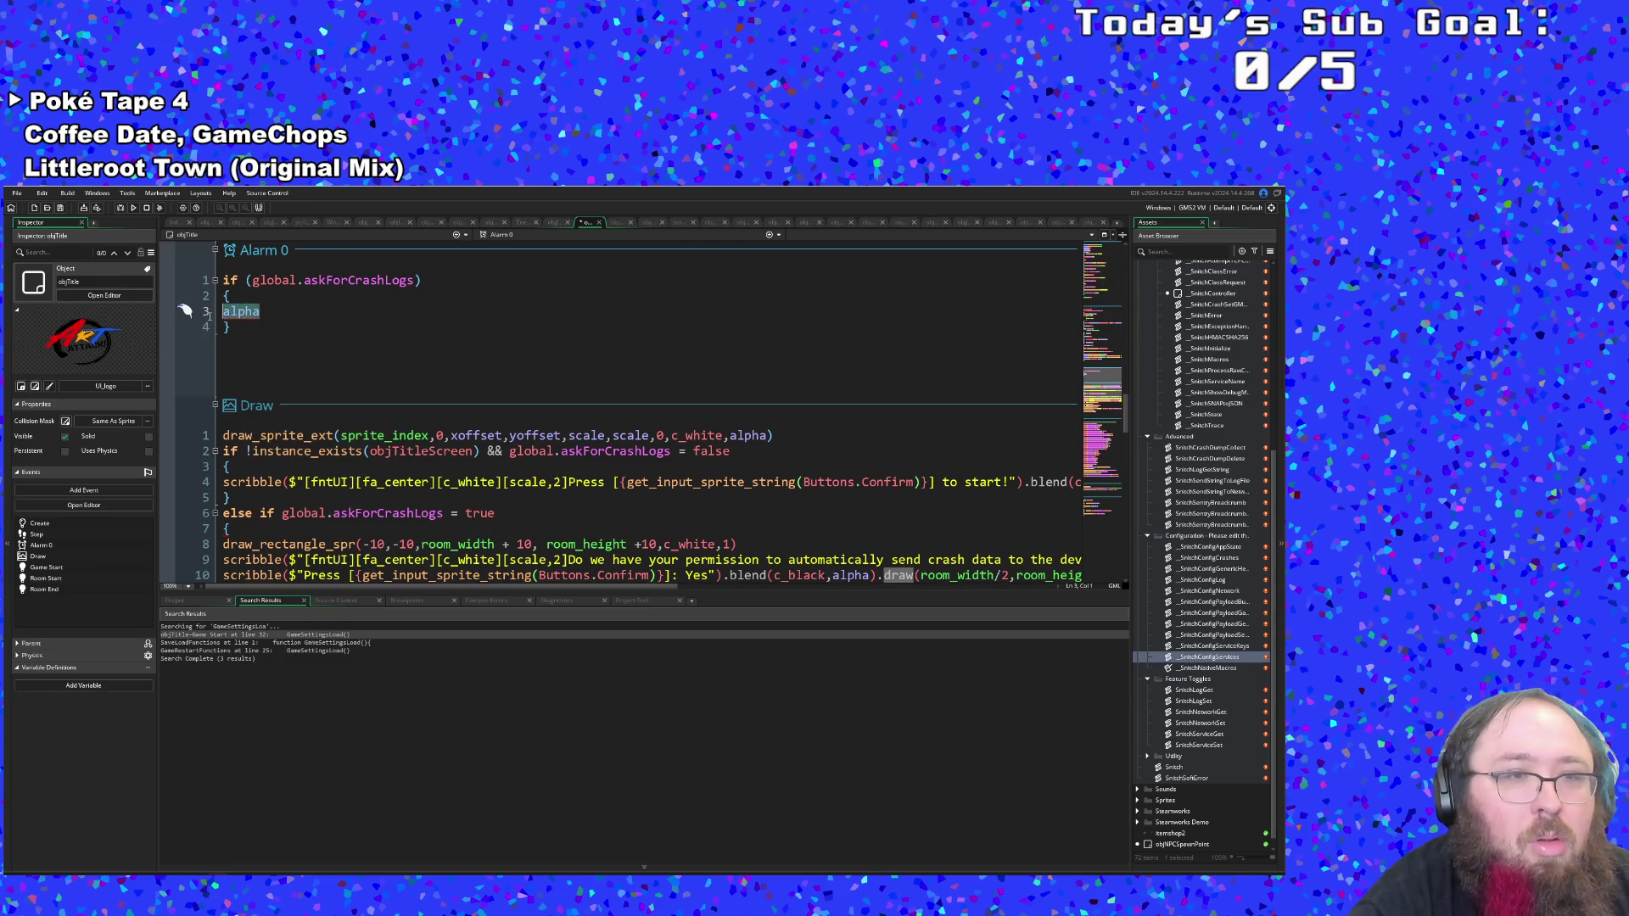
{"action": "left_click", "coordinate": [280, 316]}
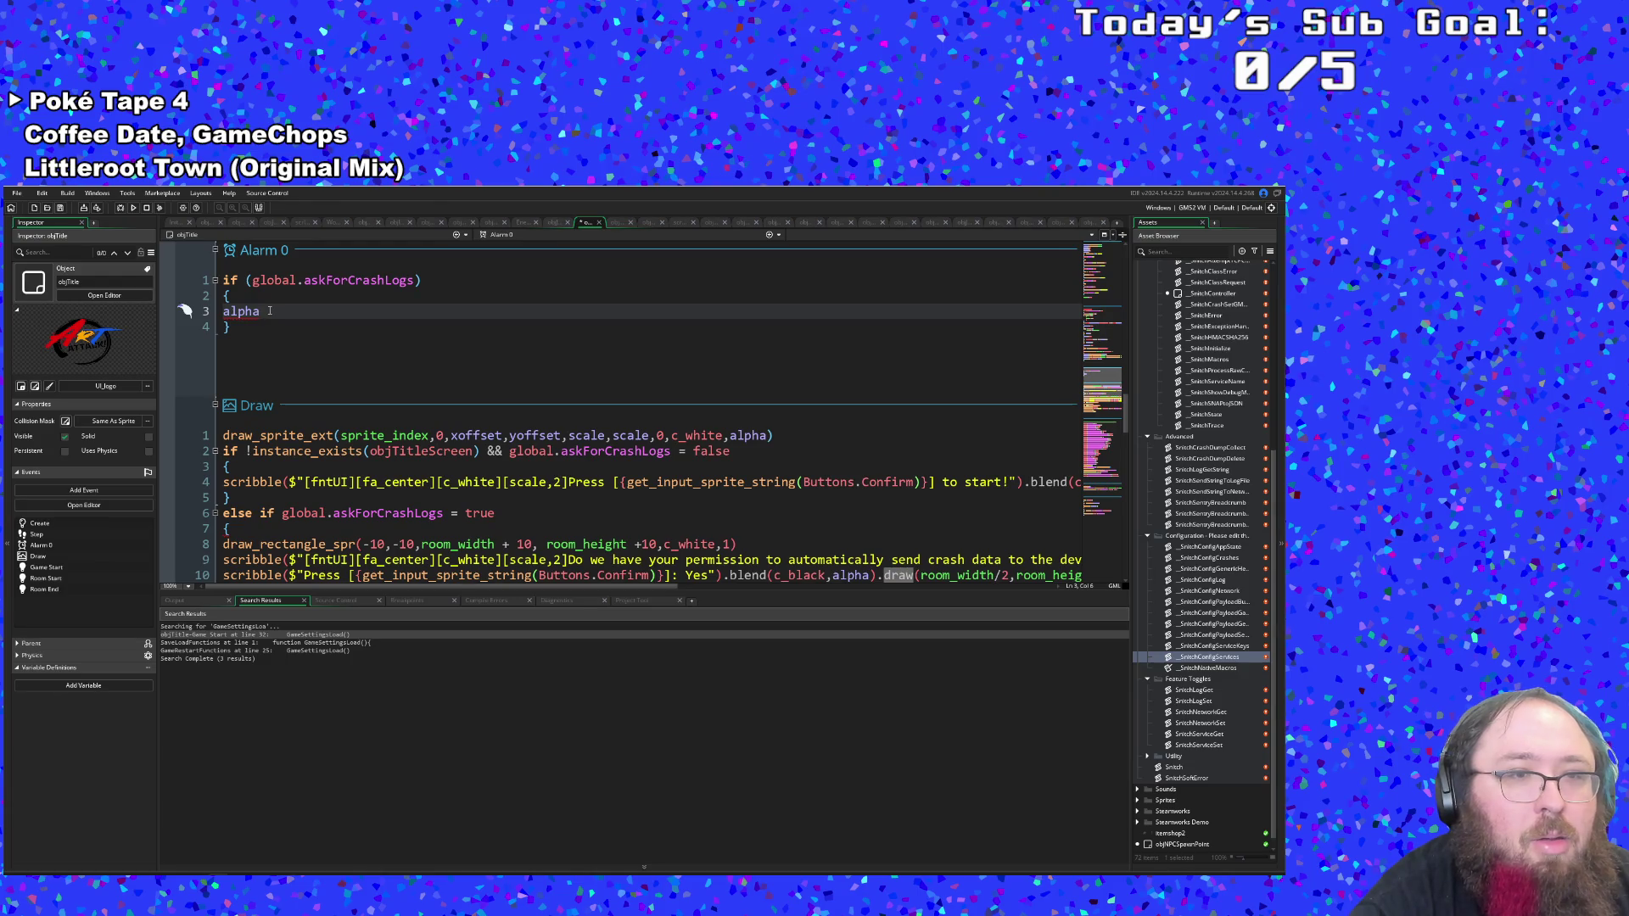
{"action": "type", "text": "= 1"}
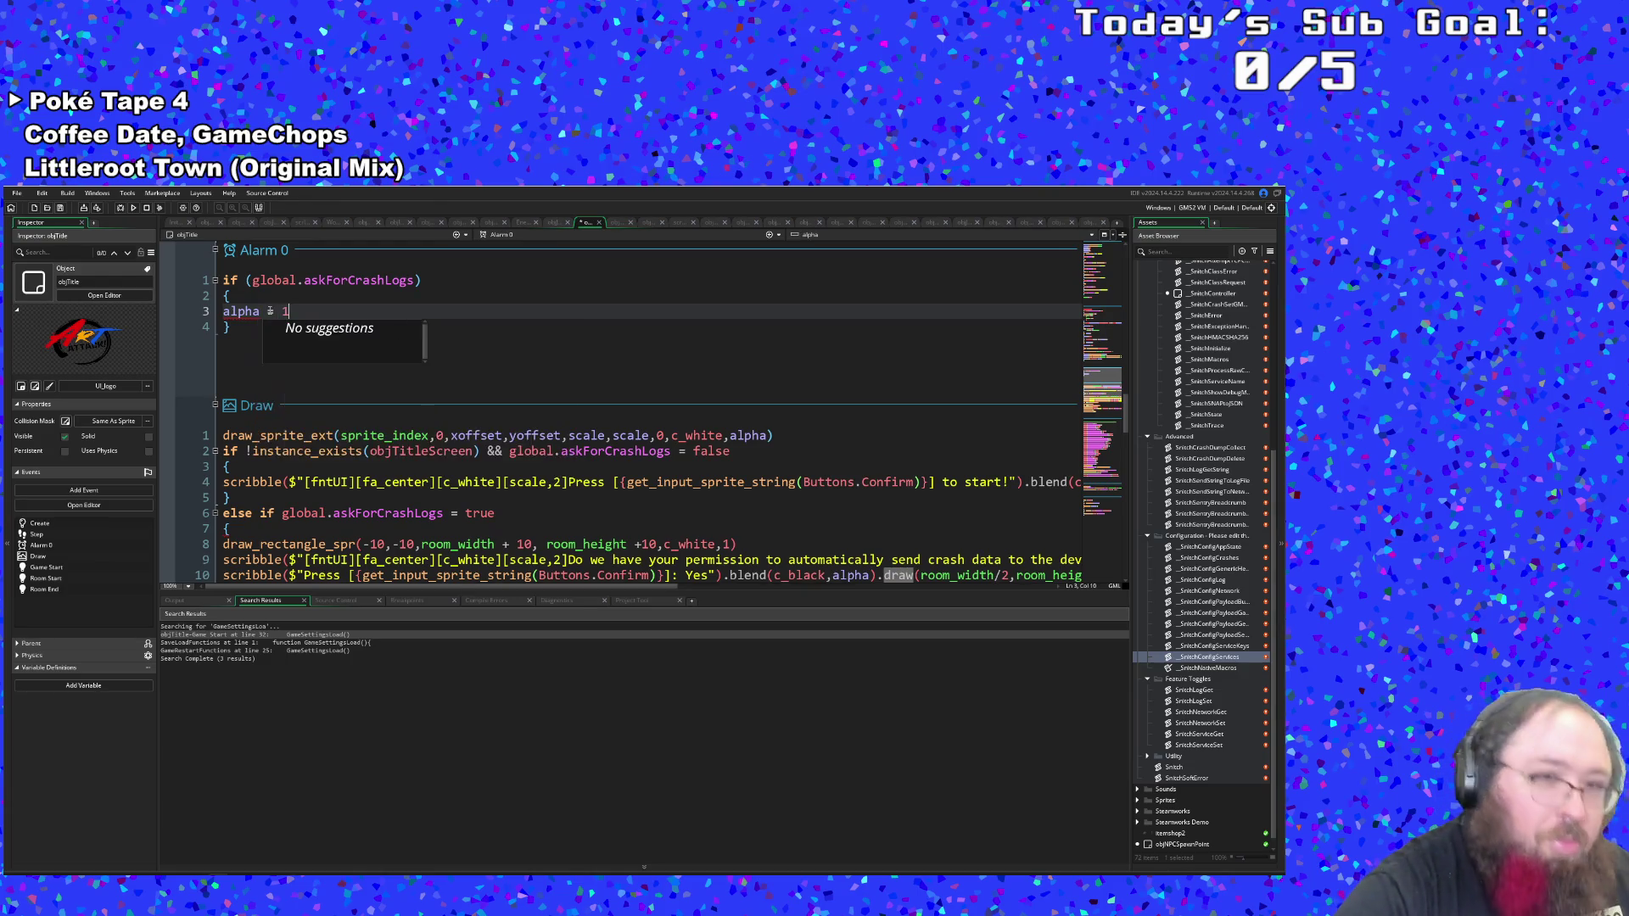
Check the Alarm 0 if block's braces and select the alpha = 1 line for replacement.
{"action": "scroll", "coordinate": [422, 518], "scroll_direction": "up", "scroll_amount": 10}
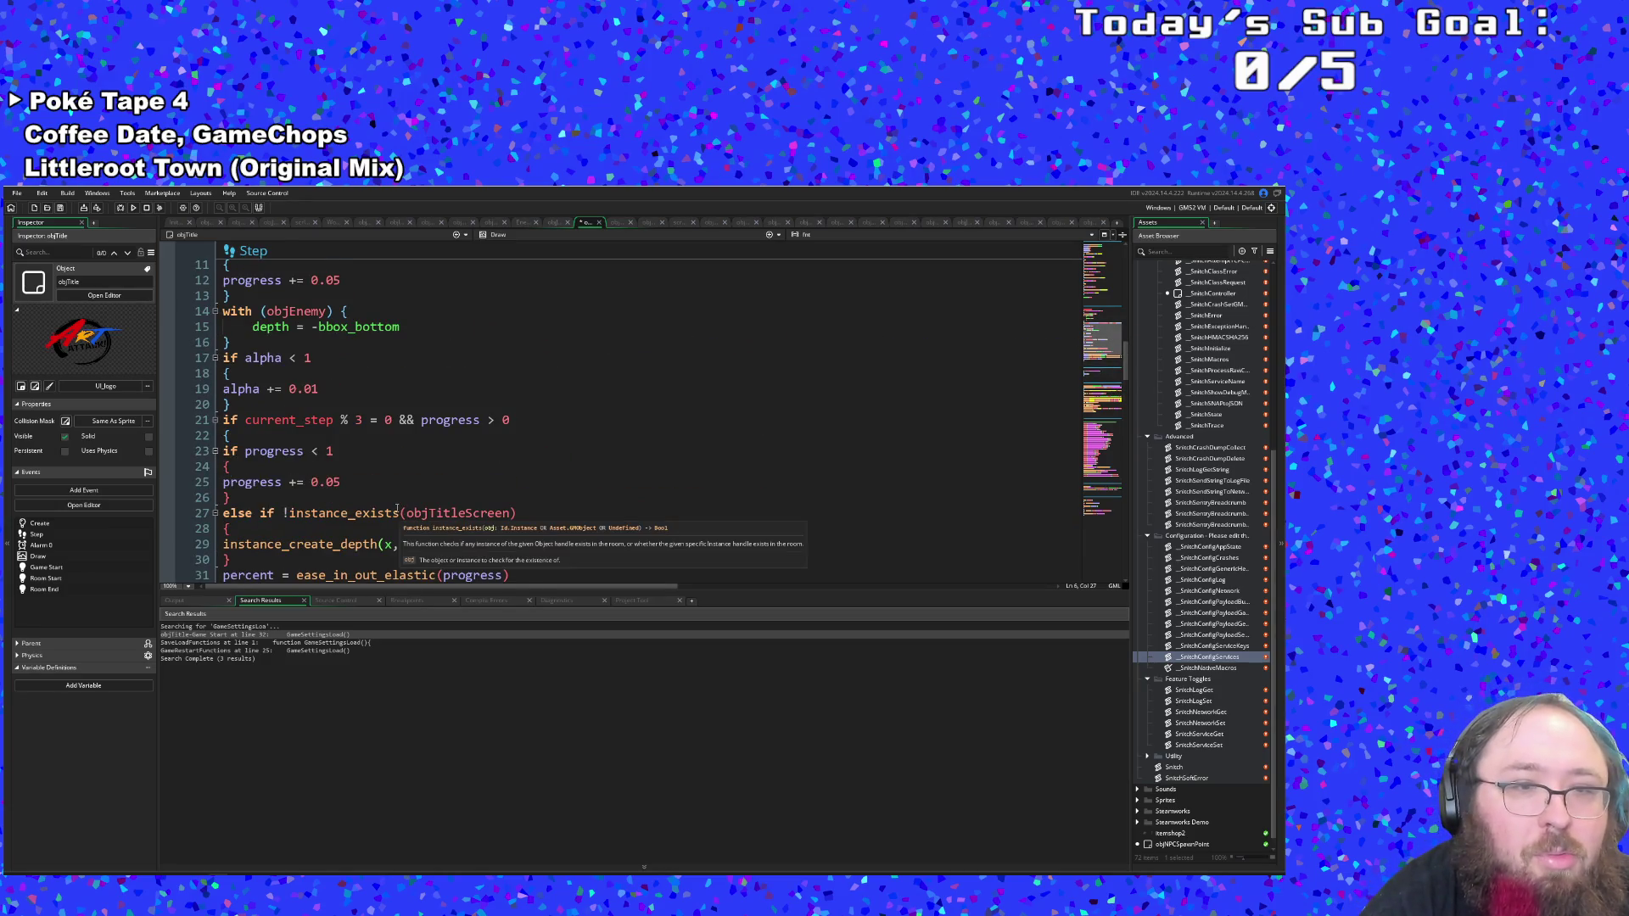
{"action": "scroll", "coordinate": [396, 509], "scroll_direction": "up", "scroll_amount": 4}
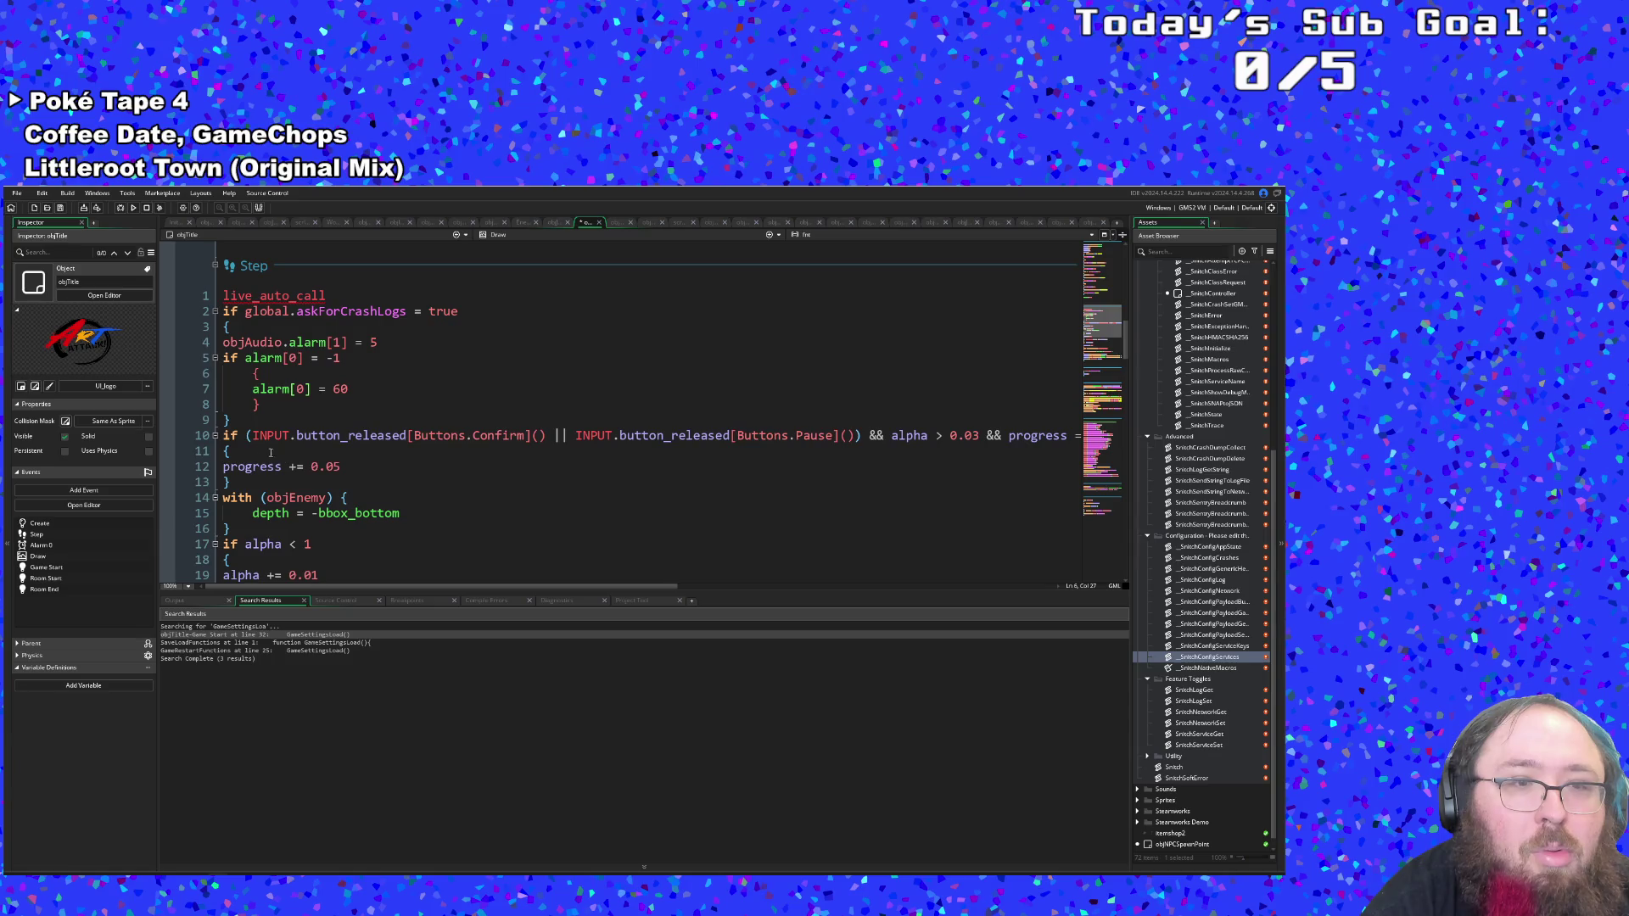
{"action": "scroll", "coordinate": [264, 436], "scroll_direction": "down", "scroll_amount": 2}
{"action": "scroll", "coordinate": [263, 436], "scroll_direction": "up", "scroll_amount": 2}
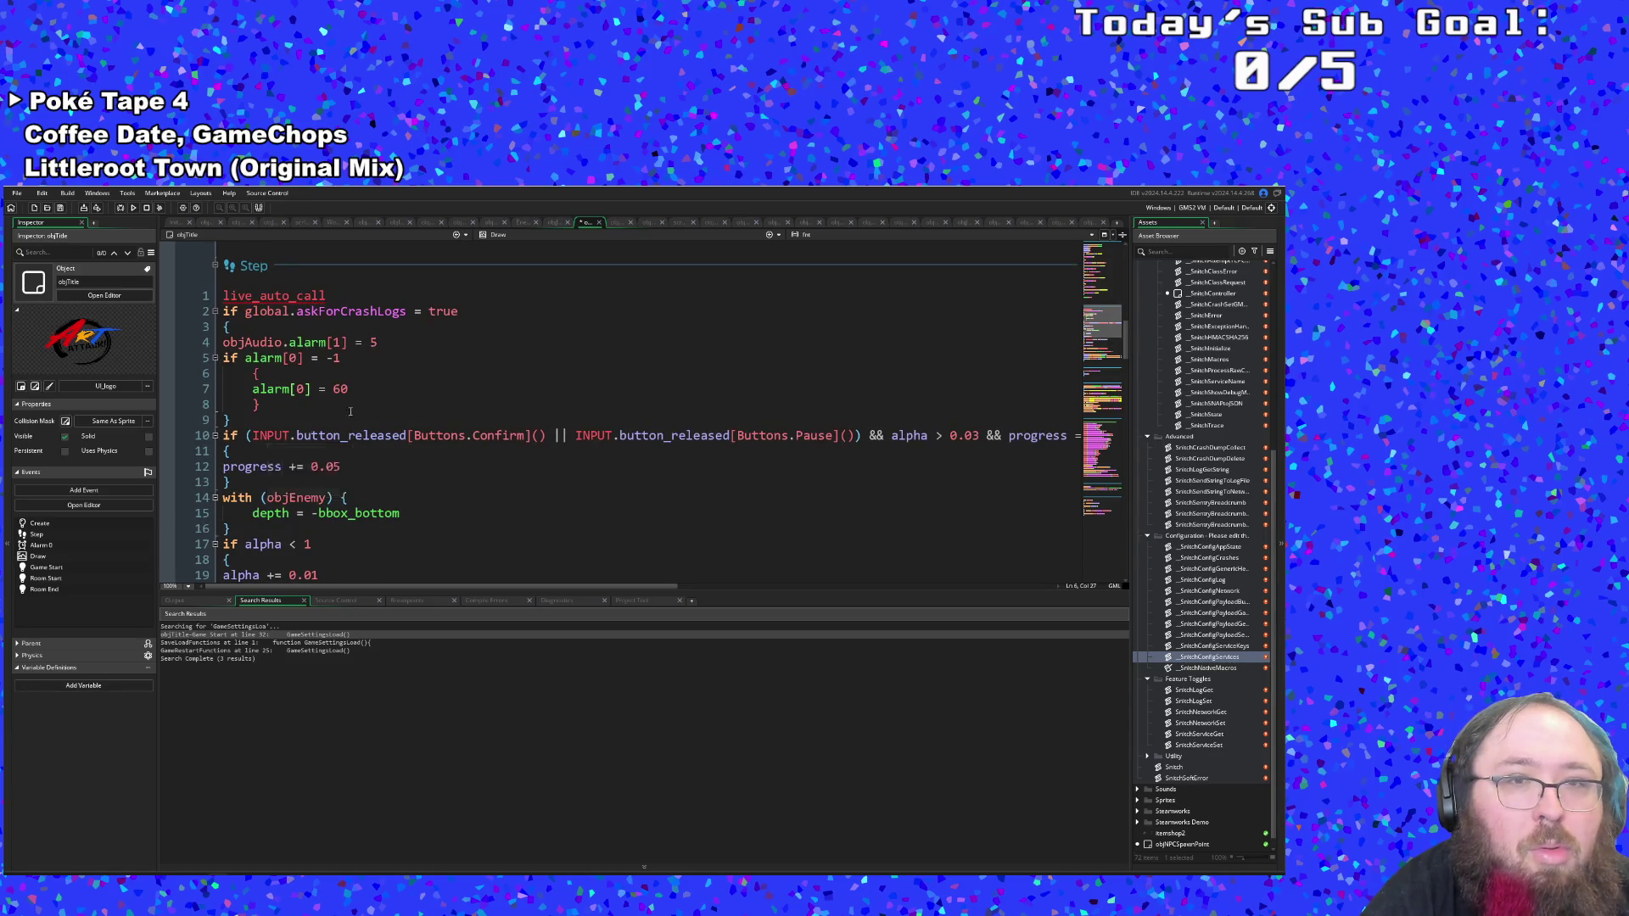
{"action": "left_click", "coordinate": [499, 235]}
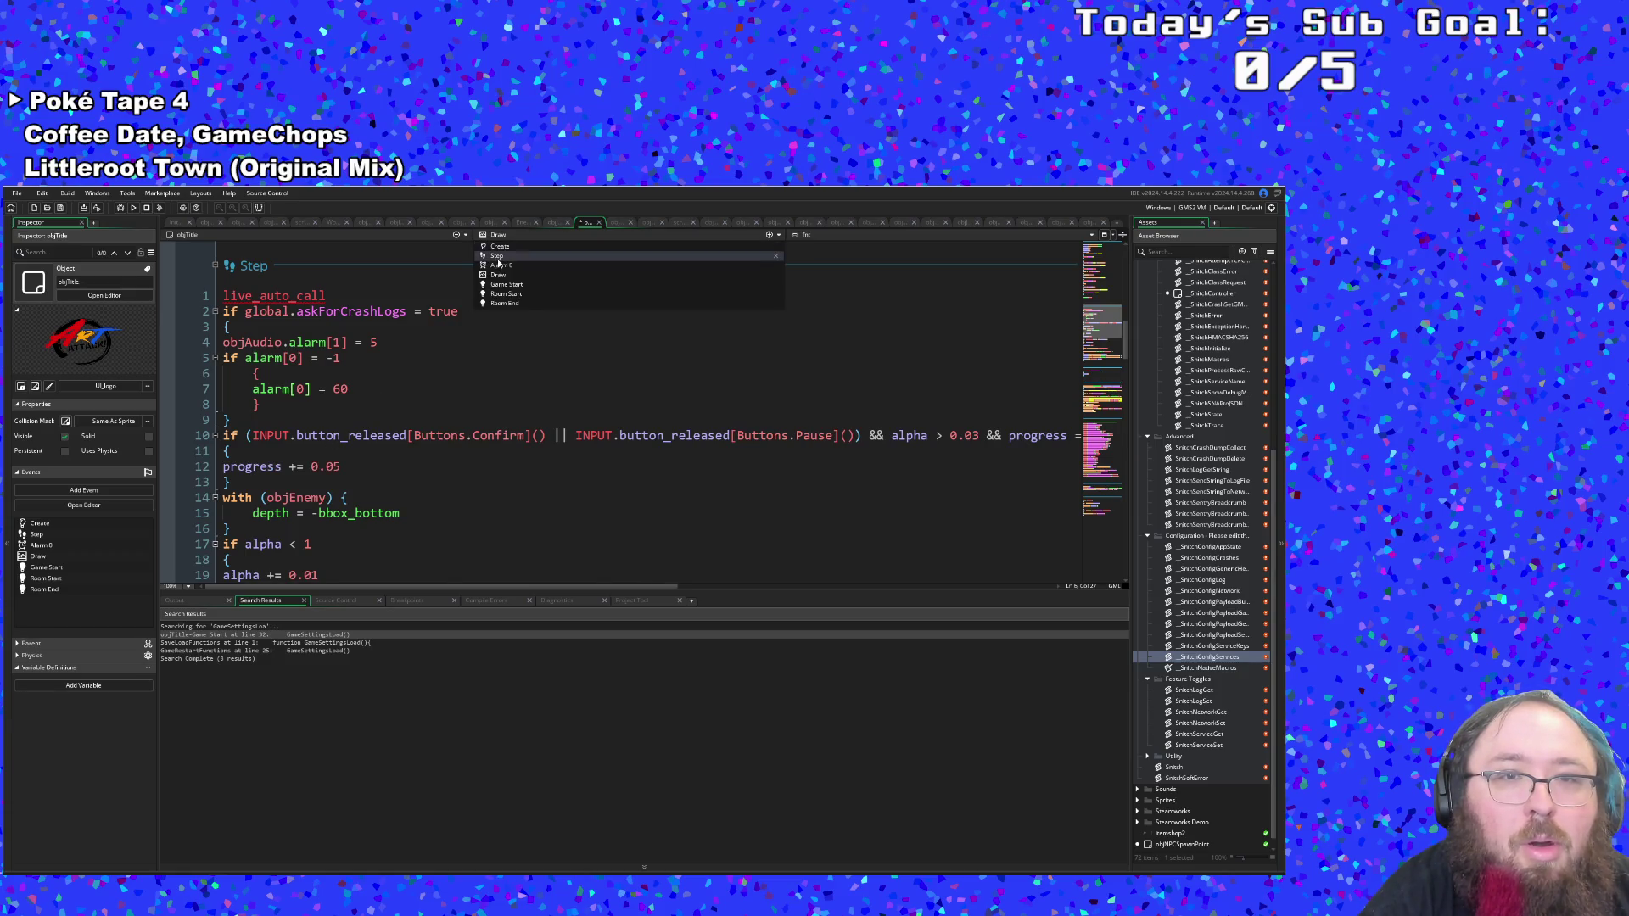
{"action": "left_click", "coordinate": [494, 267]}
{"action": "left_click", "coordinate": [349, 343]}
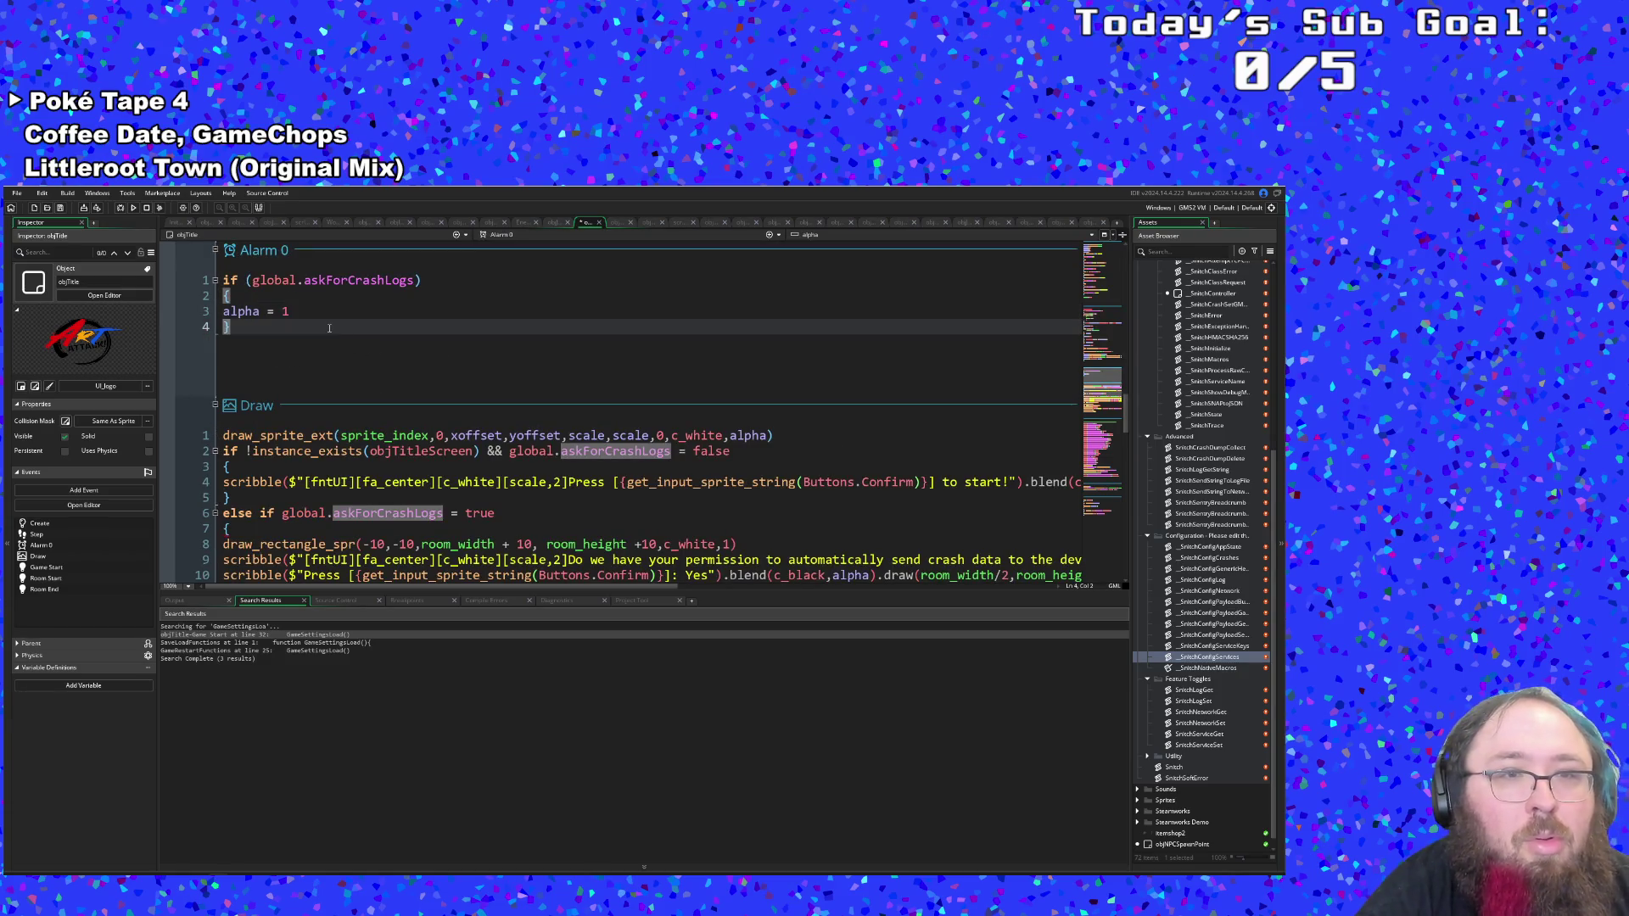
{"action": "left_click", "coordinate": [293, 312]}
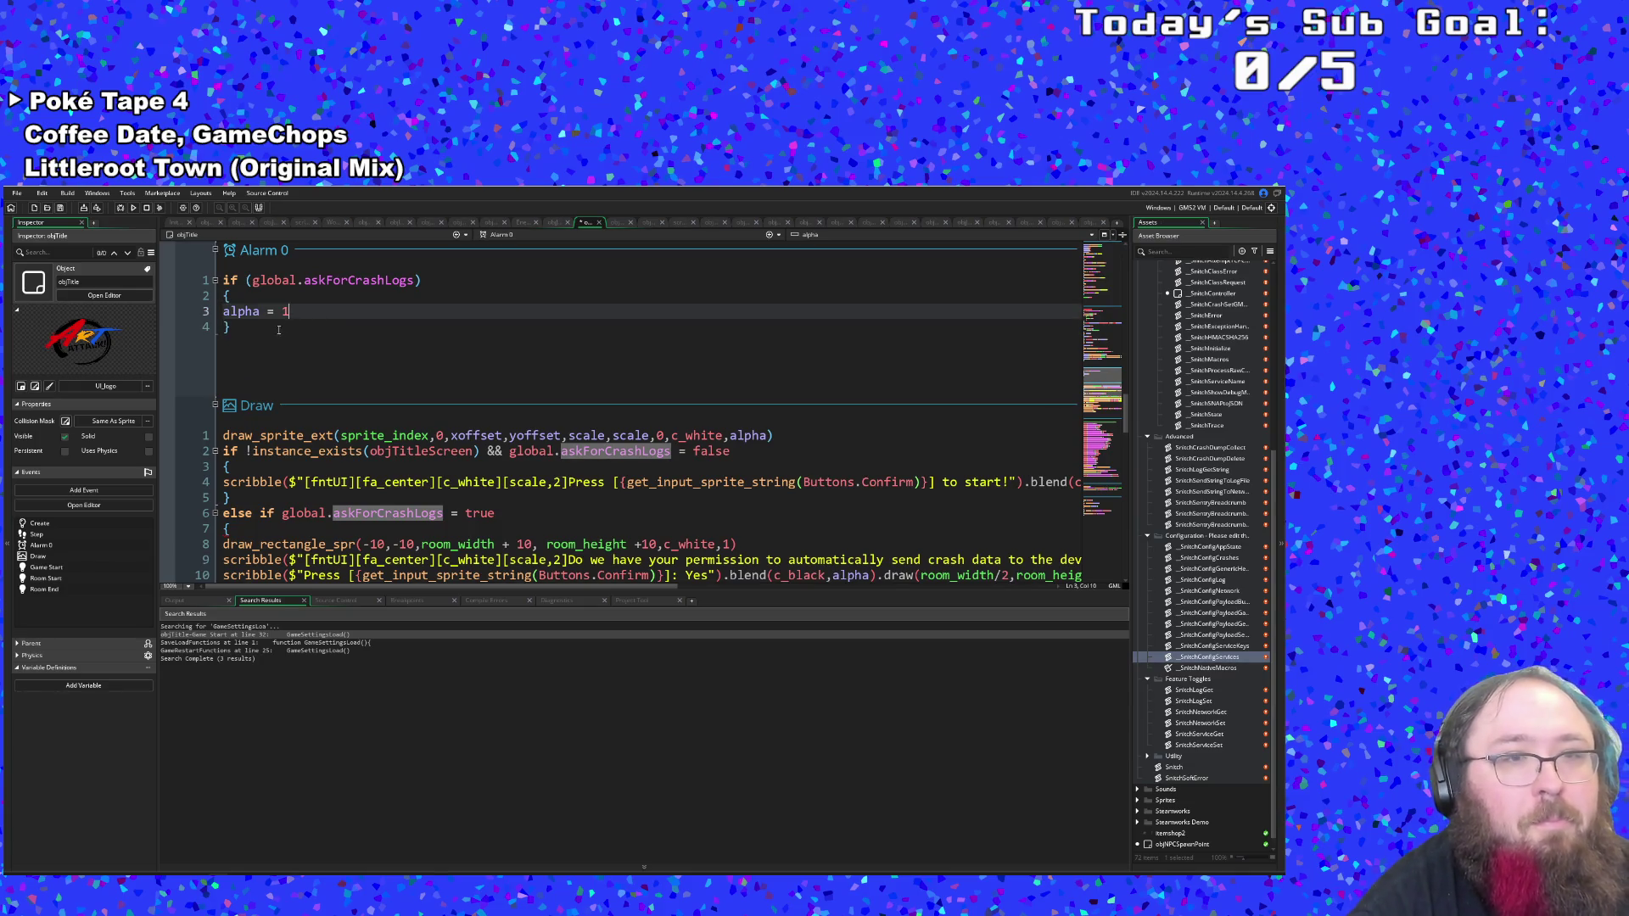
{"action": "left_click", "coordinate": [239, 297]}
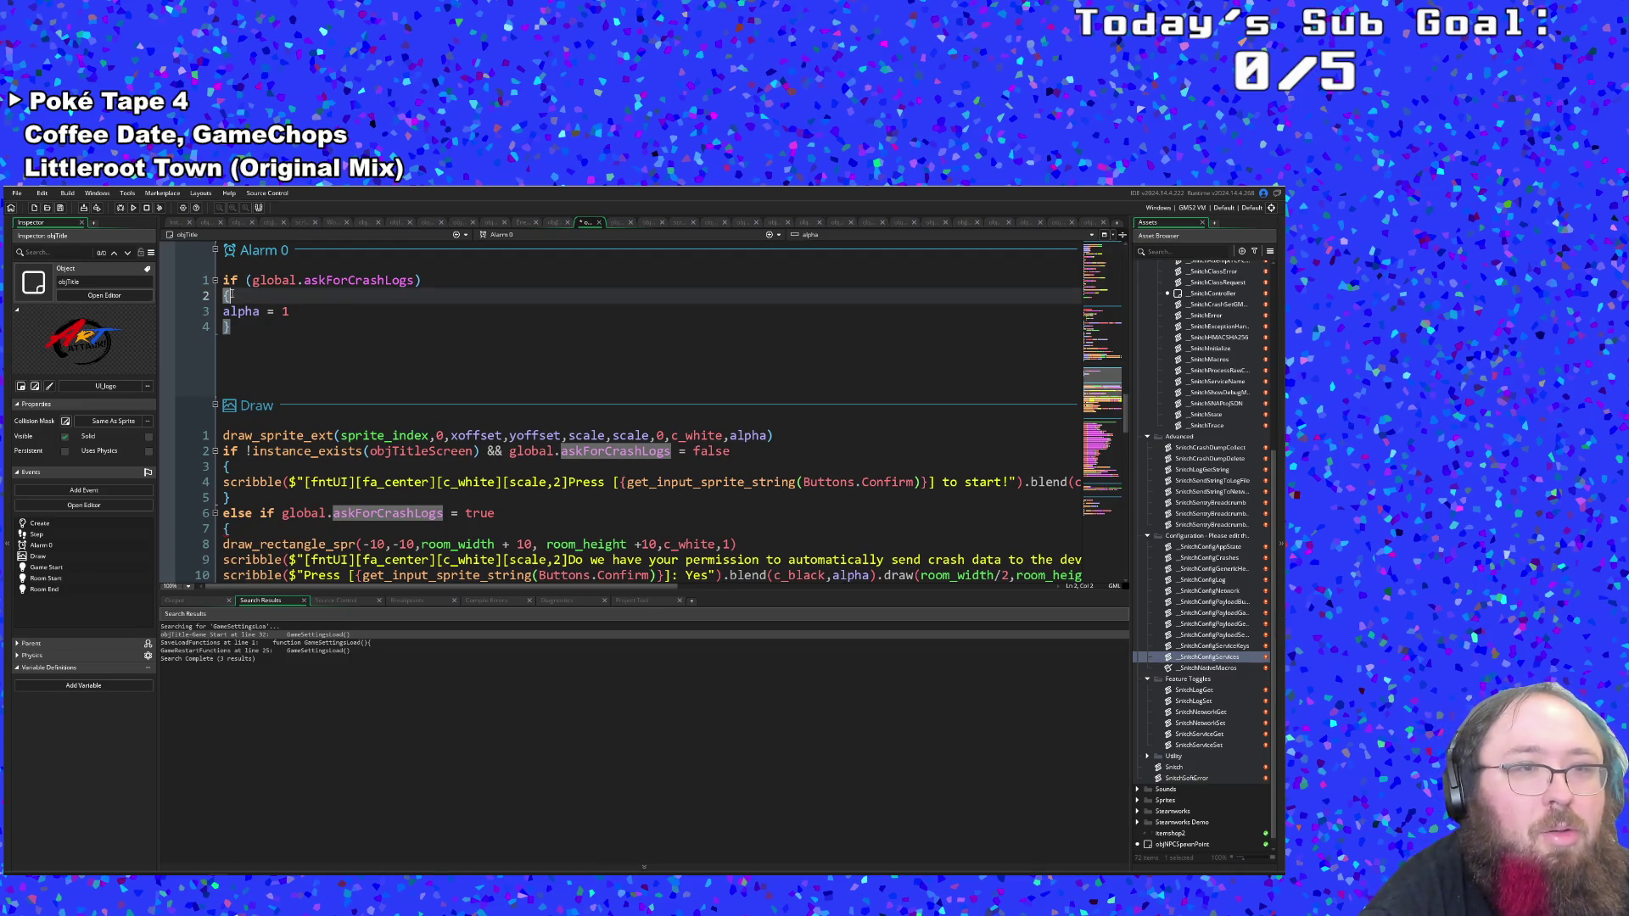
{"action": "left_click", "coordinate": [258, 311]}
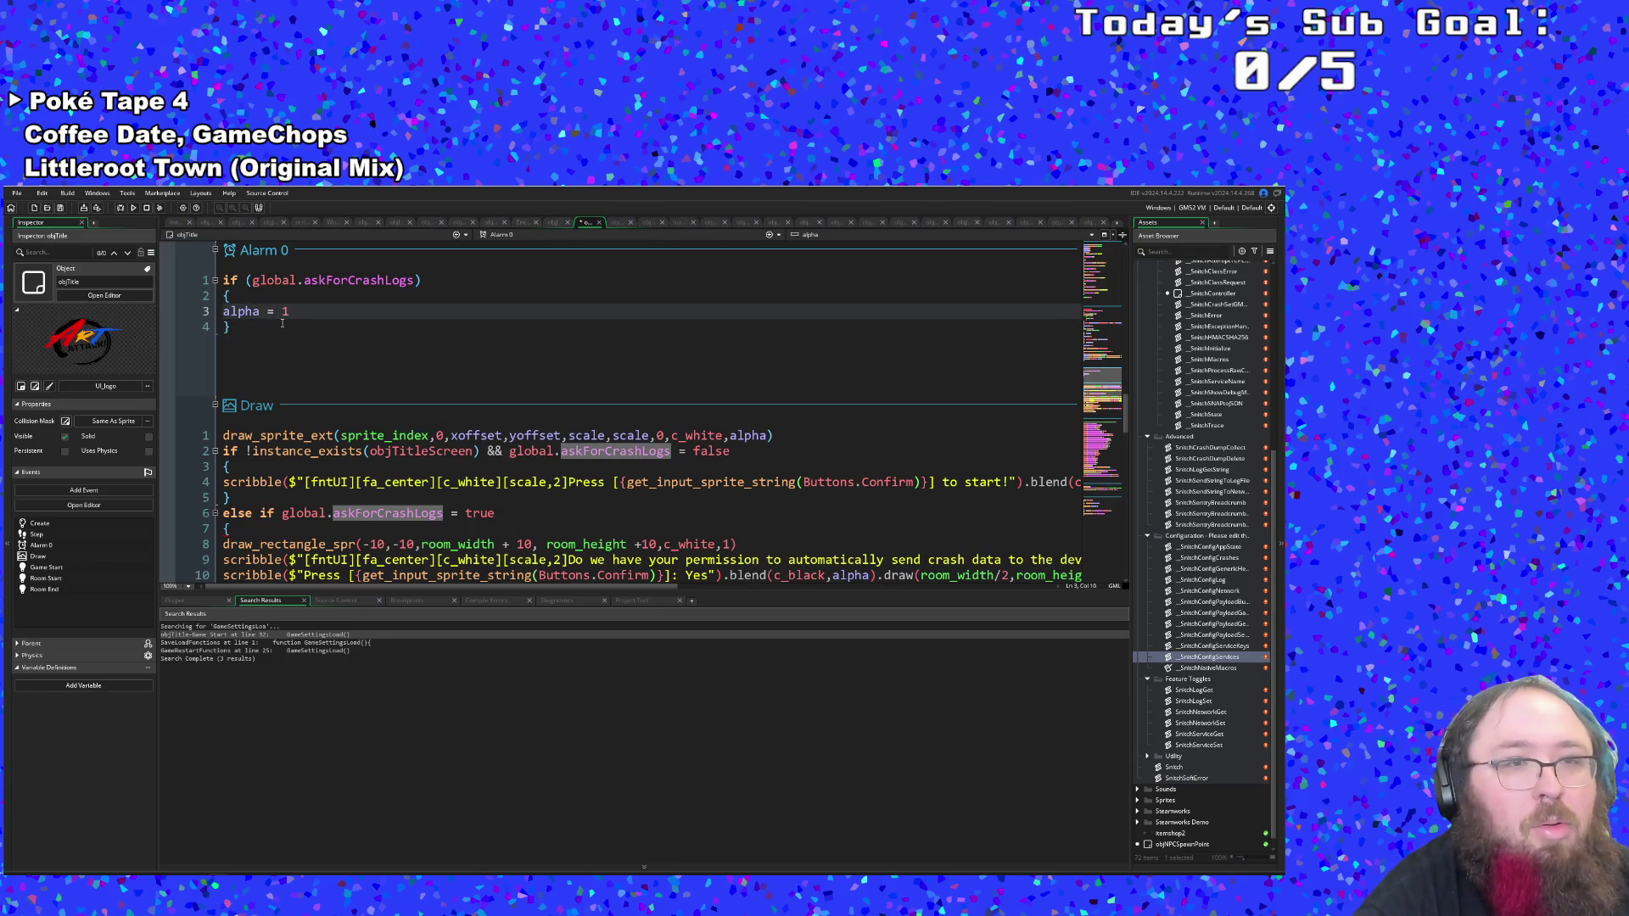
{"action": "left_click", "coordinate": [262, 333]}
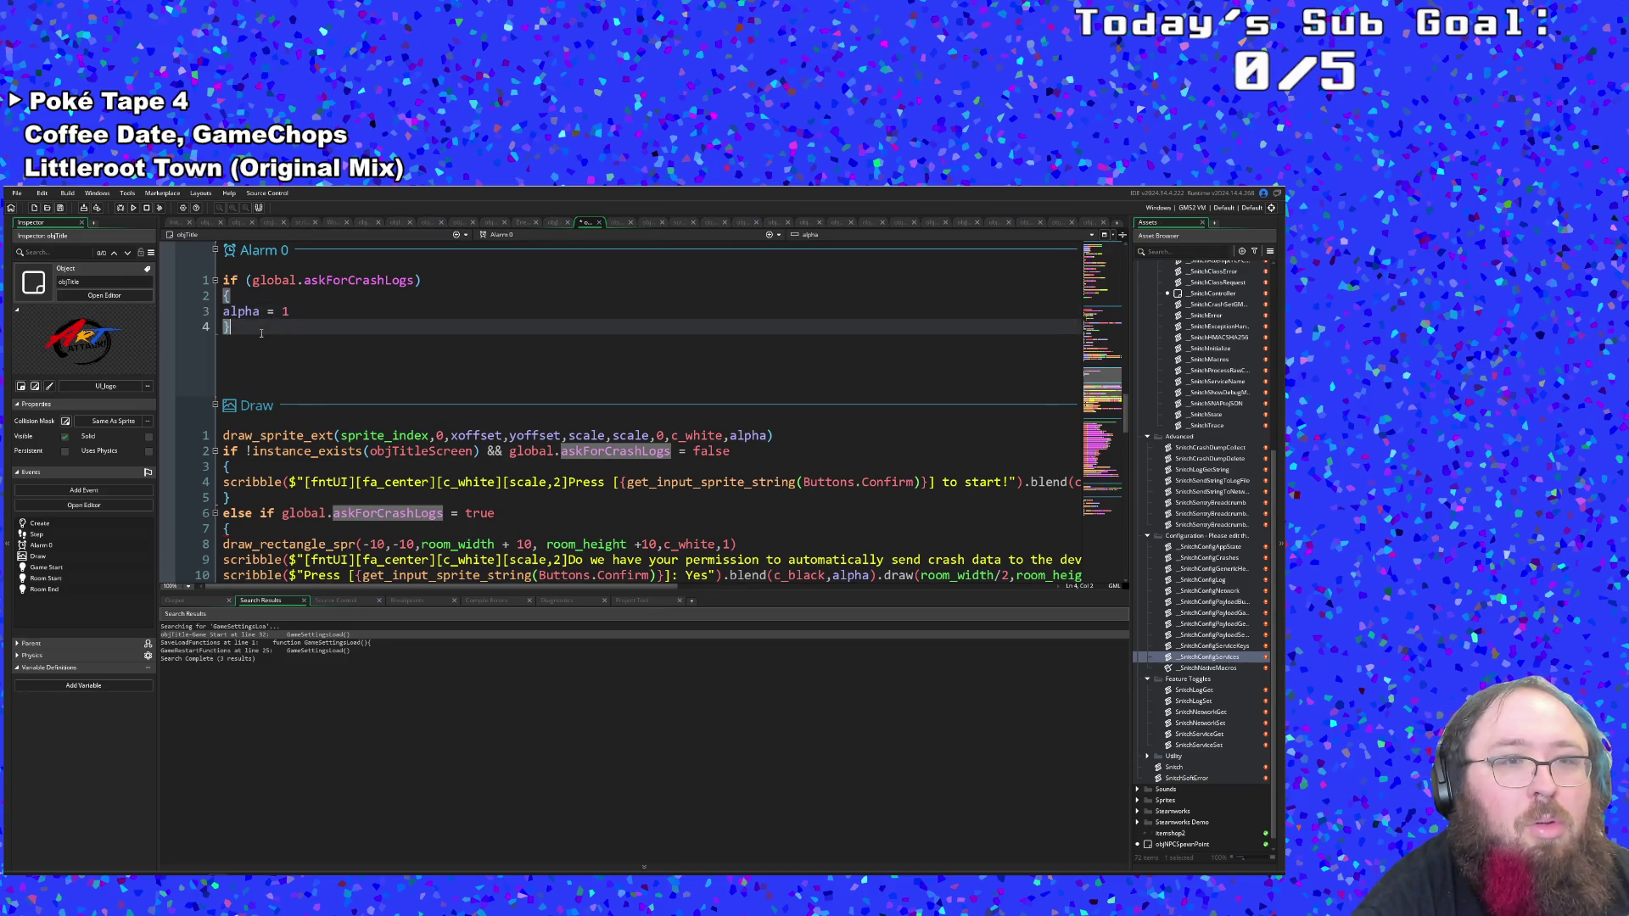
{"action": "left_click_drag", "start_coordinate": [239, 327], "coordinate": [315, 271]}
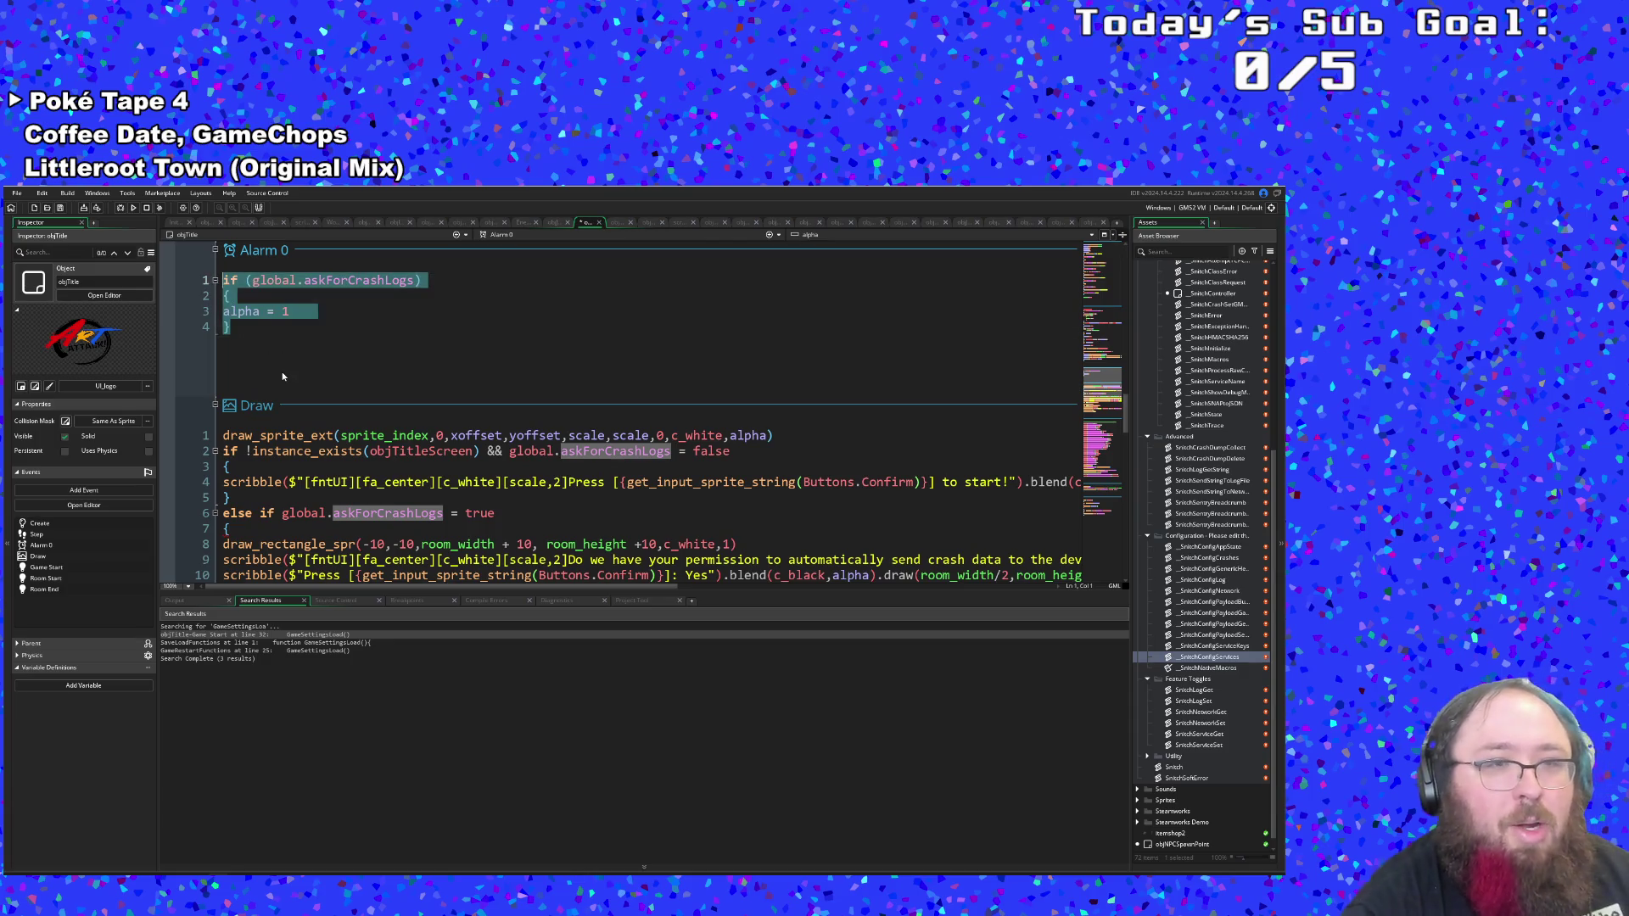
{"action": "right_click", "coordinate": [246, 250]}
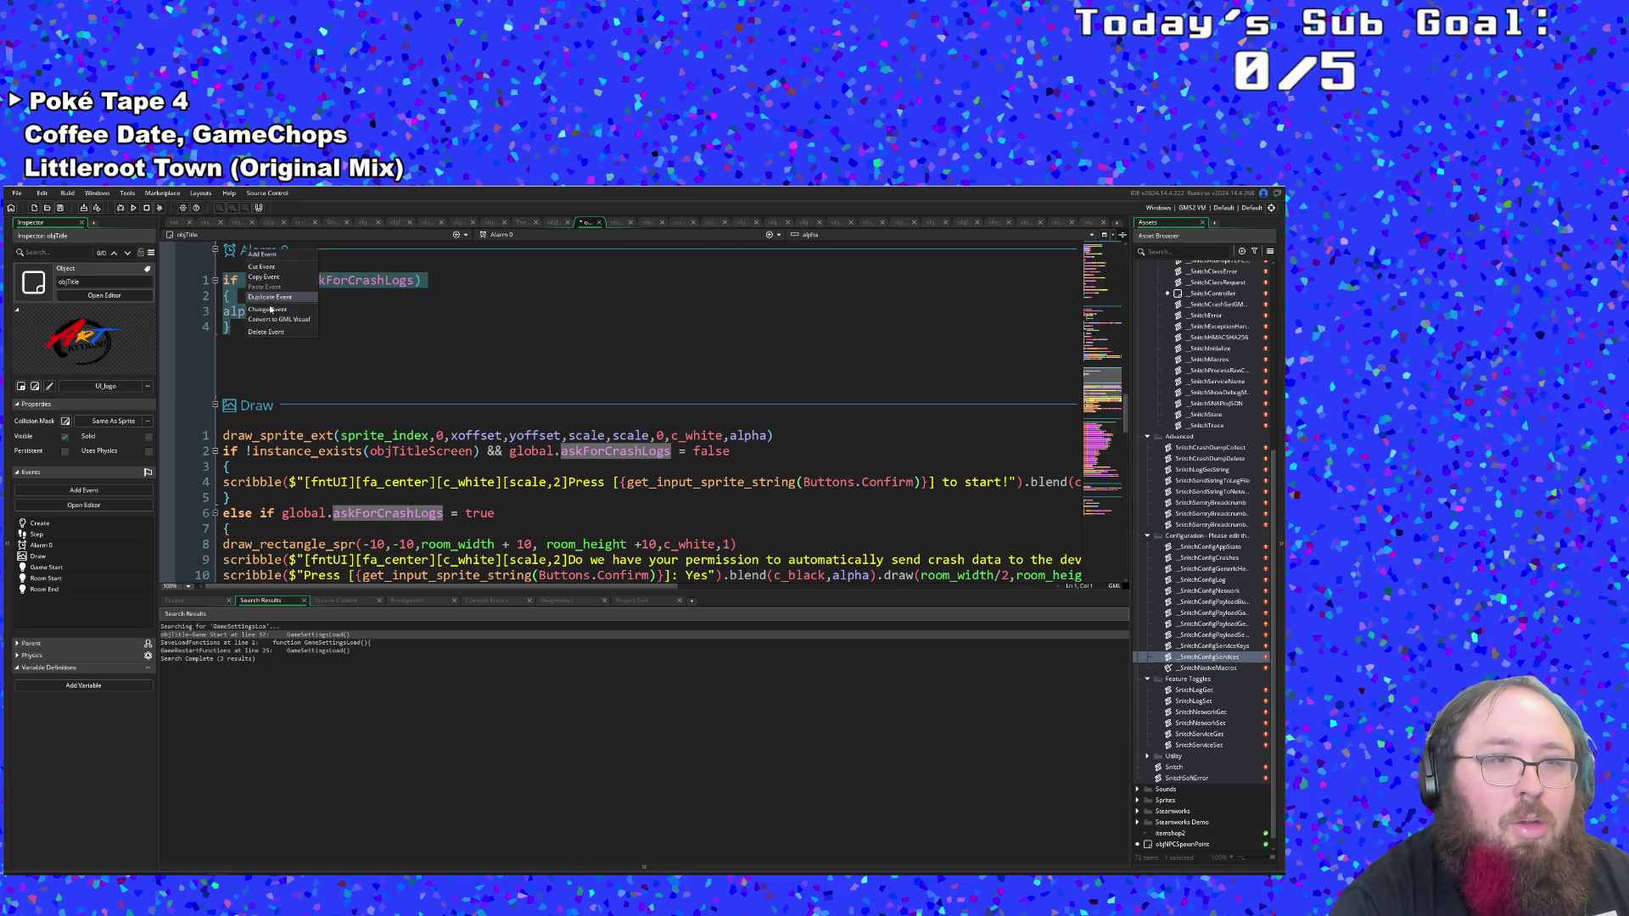
{"action": "left_click", "coordinate": [317, 314]}
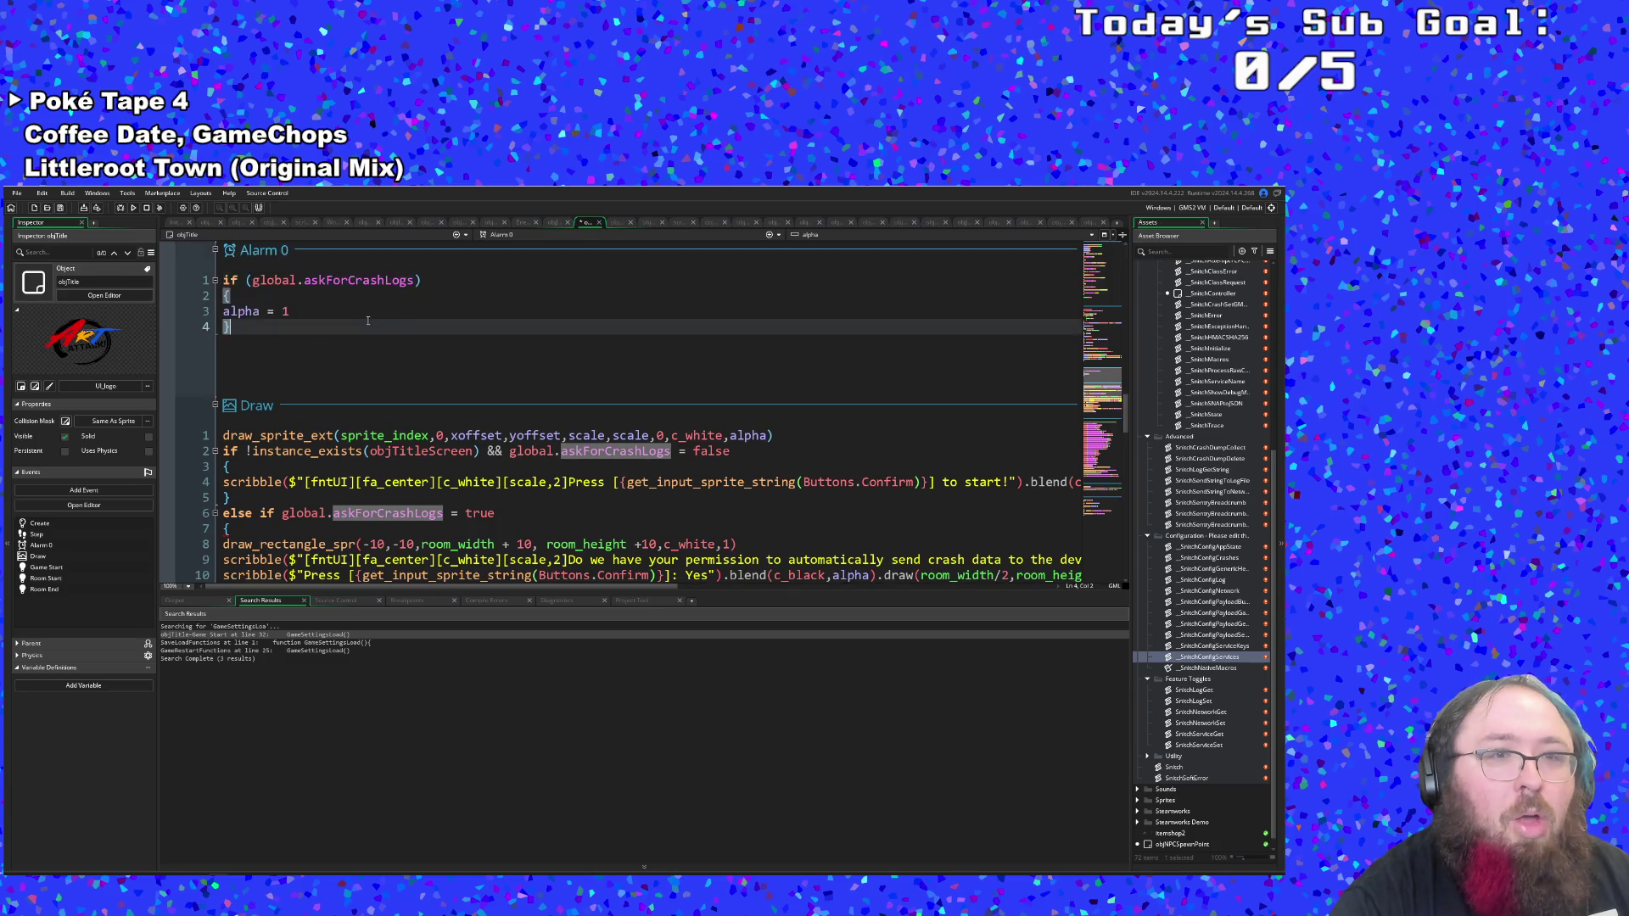
{"action": "left_click_drag", "start_coordinate": [295, 312], "coordinate": [214, 313]}
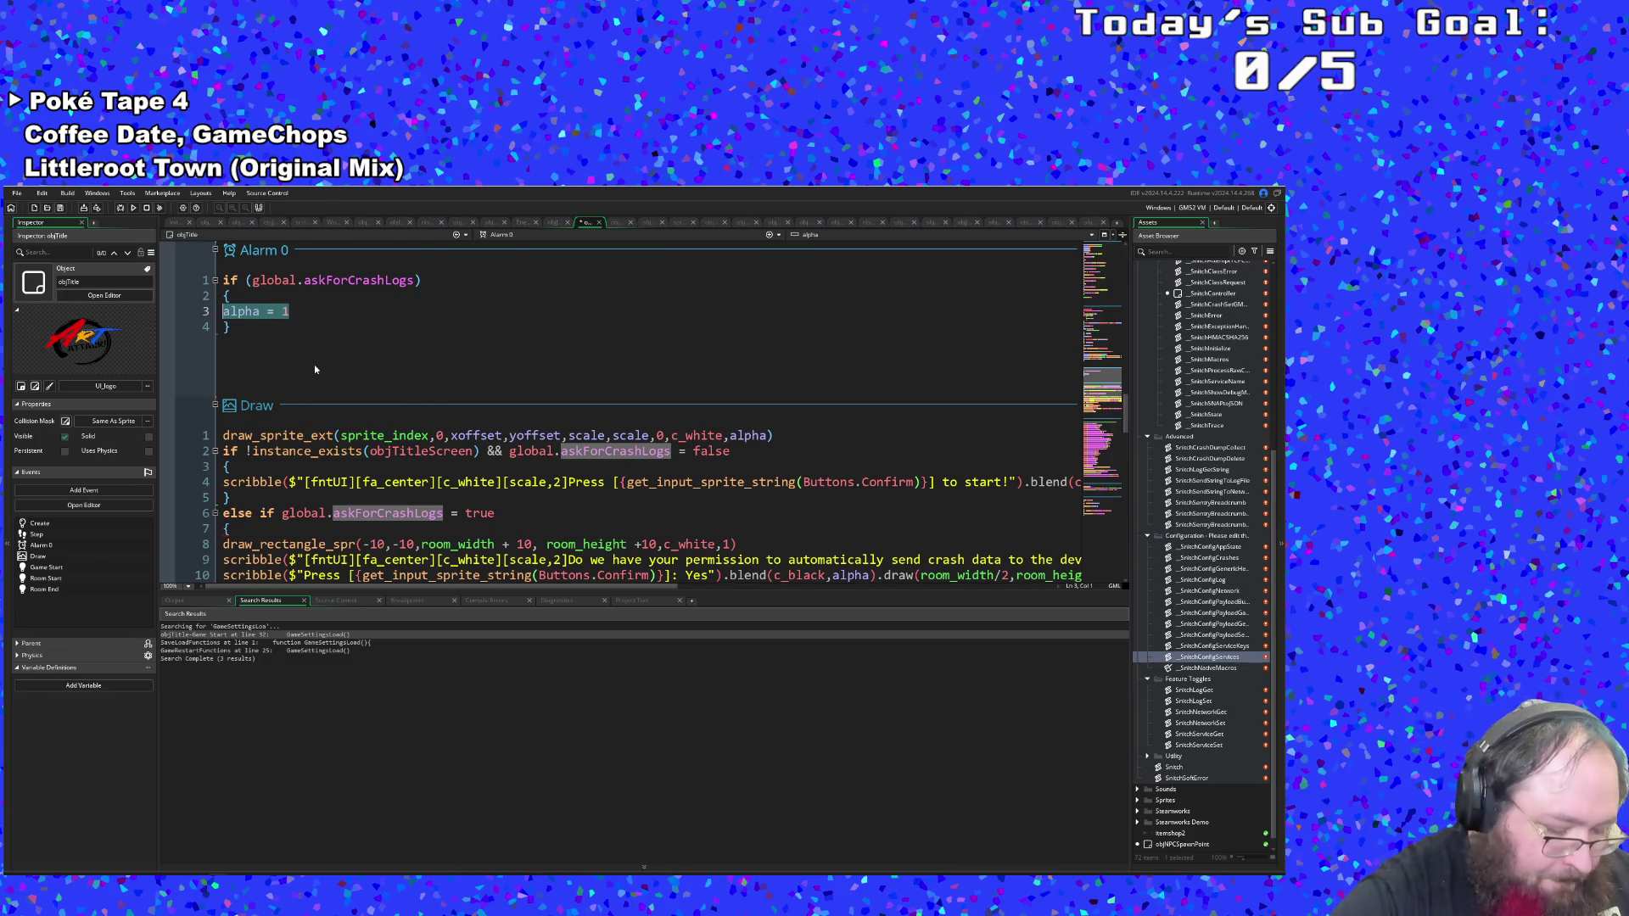
Overwrite alpha = 1 with acceptInput = true on line 3 of the Alarm 0 if block.
{"action": "type", "text": "accept"}
{"action": "key", "text": "Escape"}
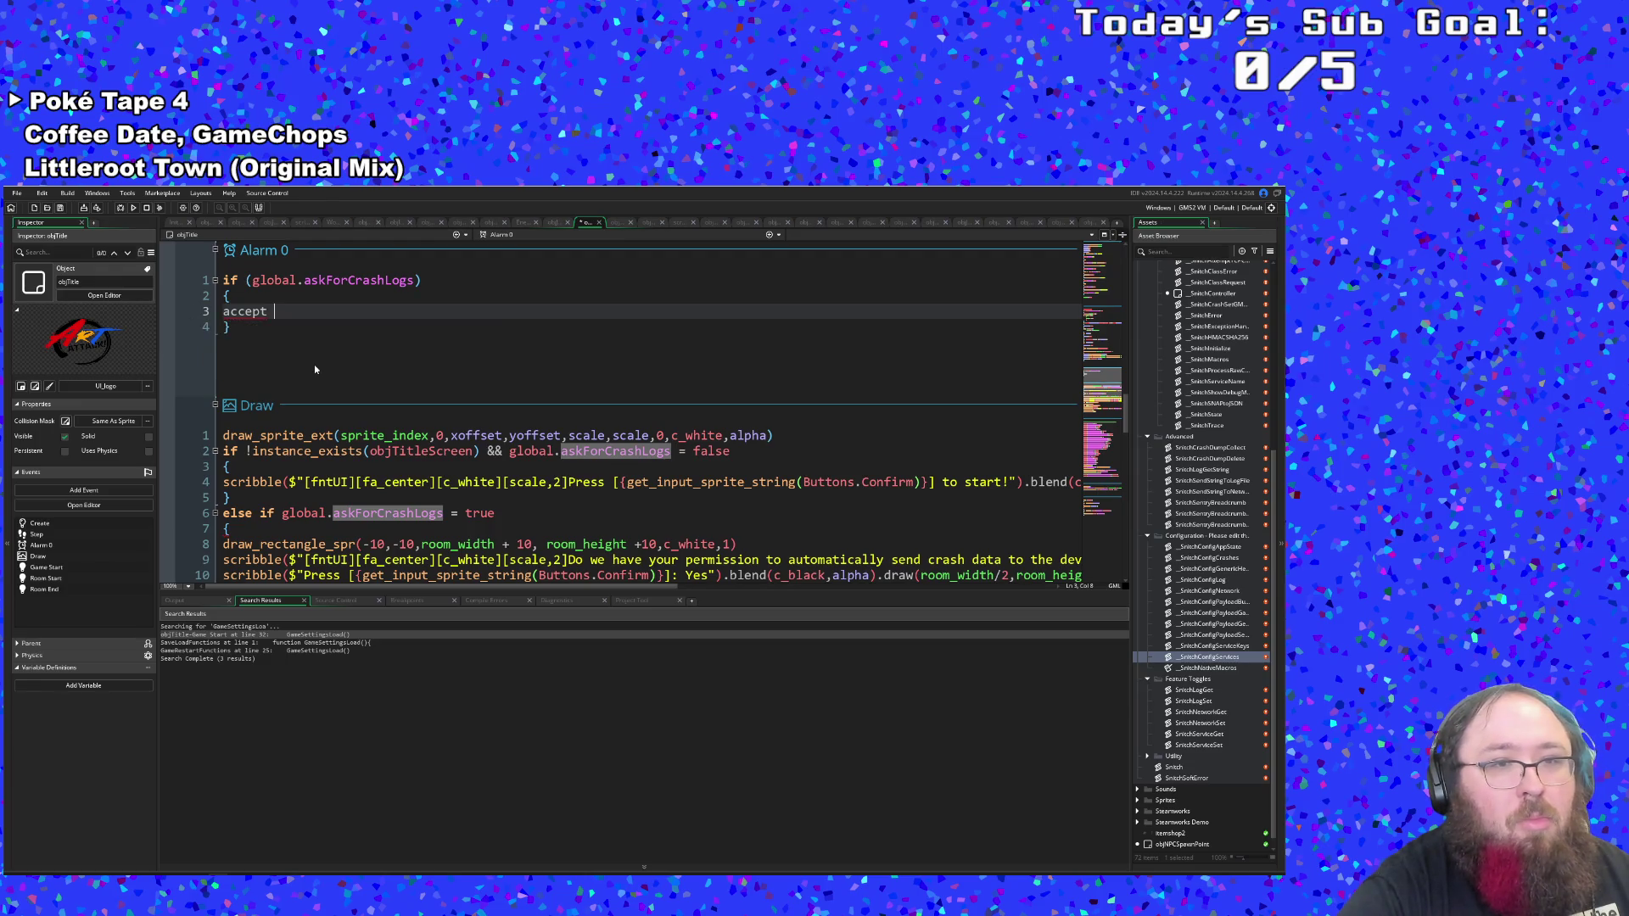
{"action": "key", "text": "BackSpace"}
{"action": "key", "text": "BackSpace"}
{"action": "key", "text": "BackSpace"}
{"action": "key", "text": "BackSpace"}
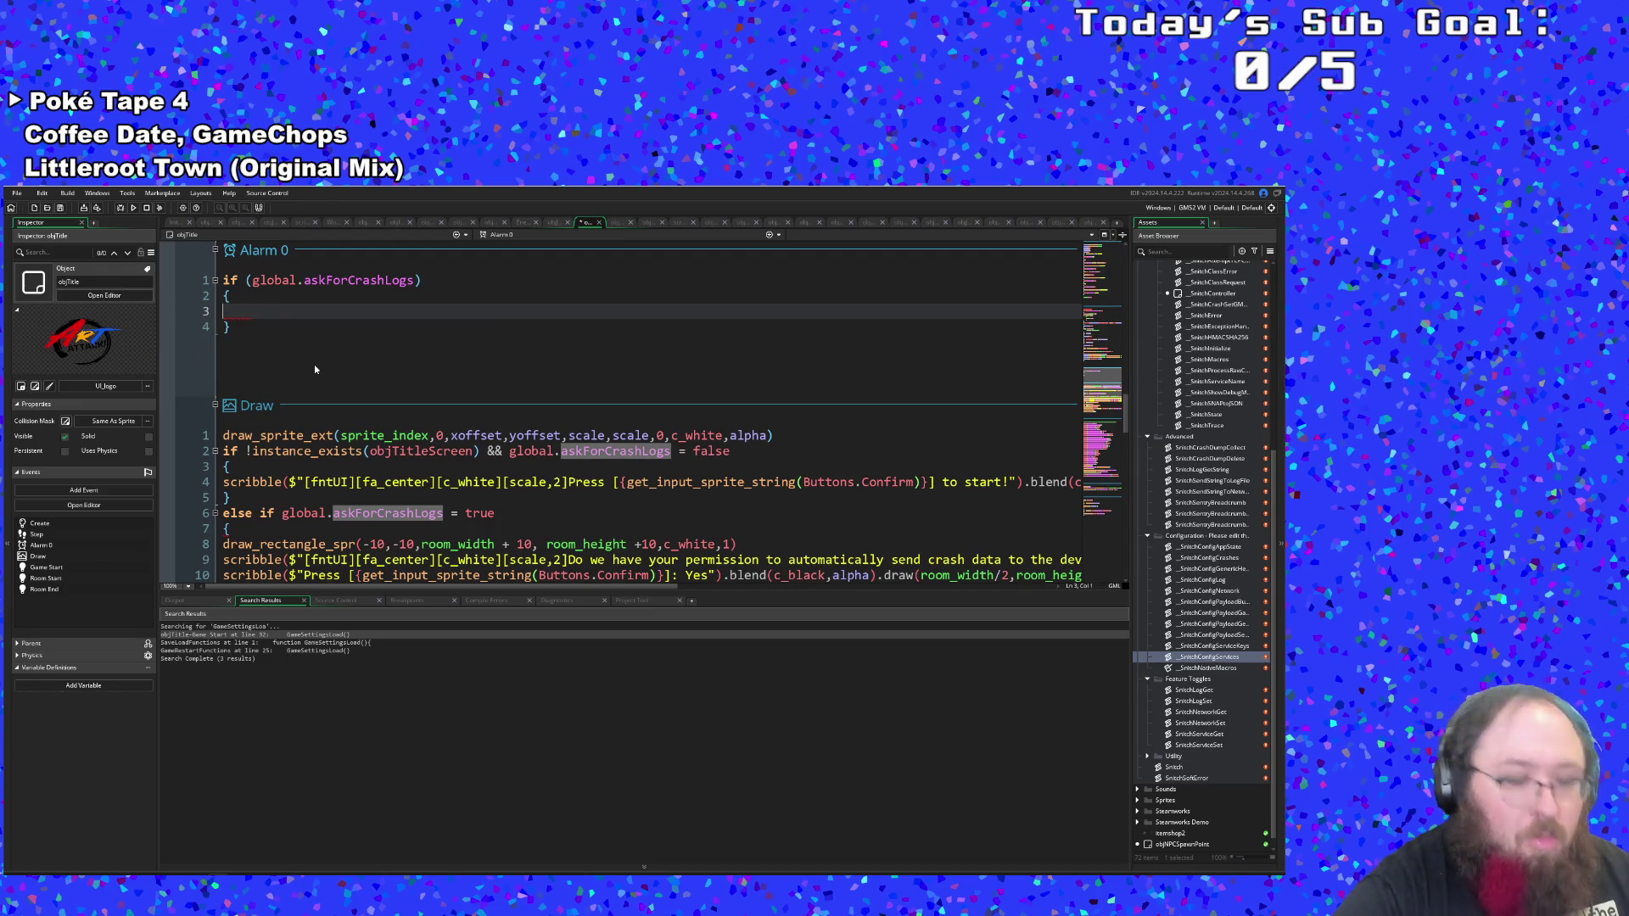
{"action": "type", "text": "accept"}
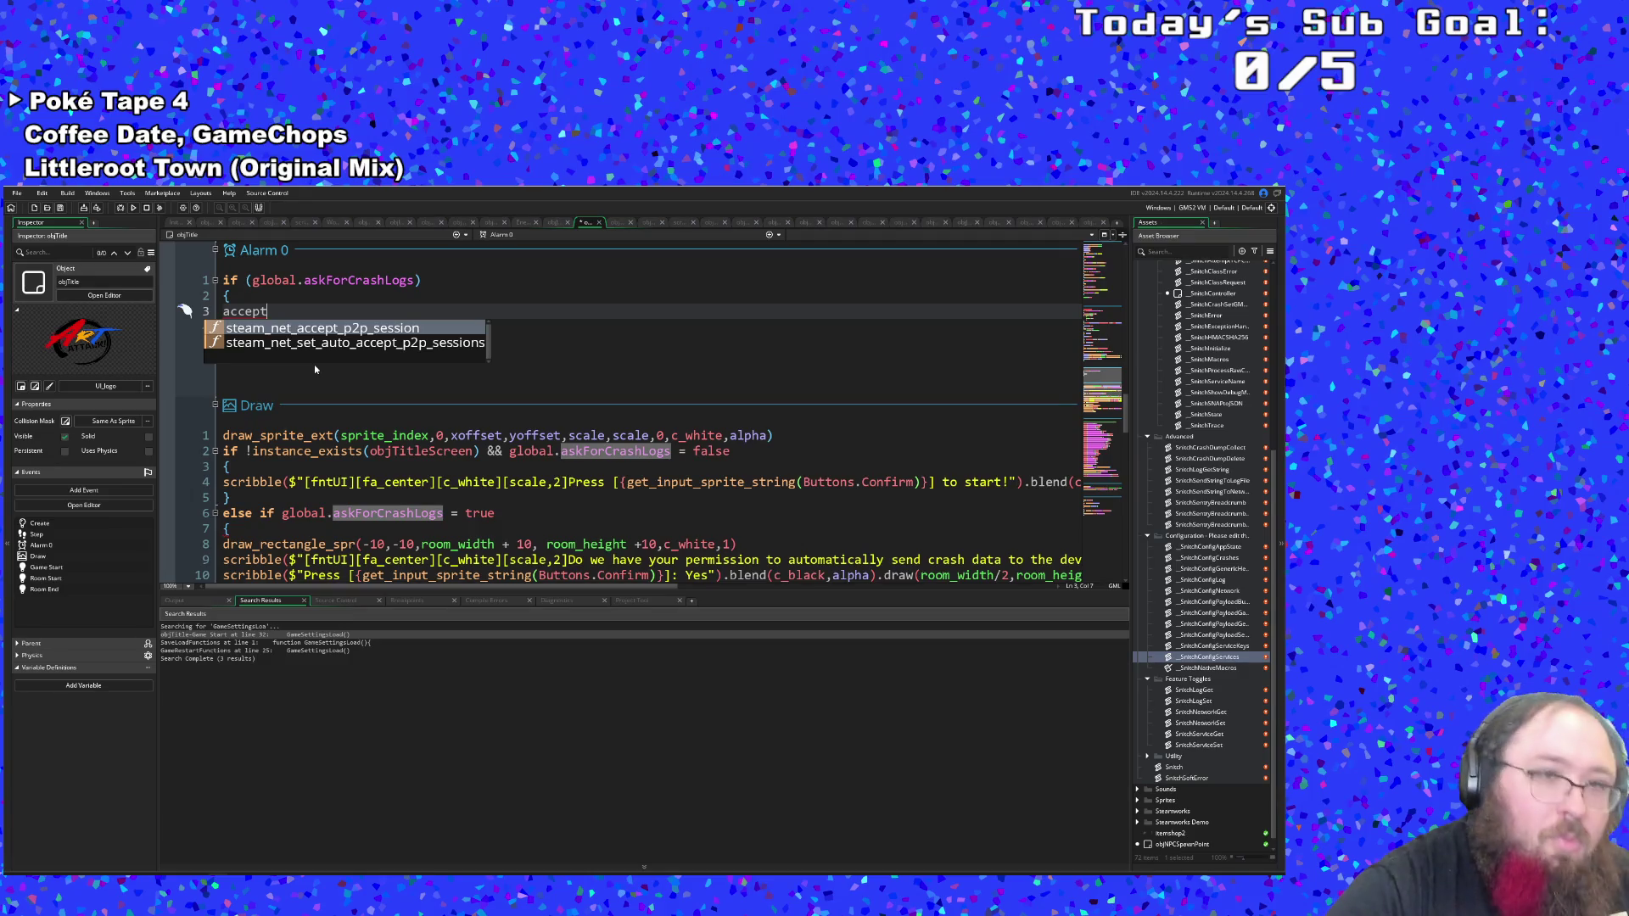
{"action": "type", "text": "Inu"}
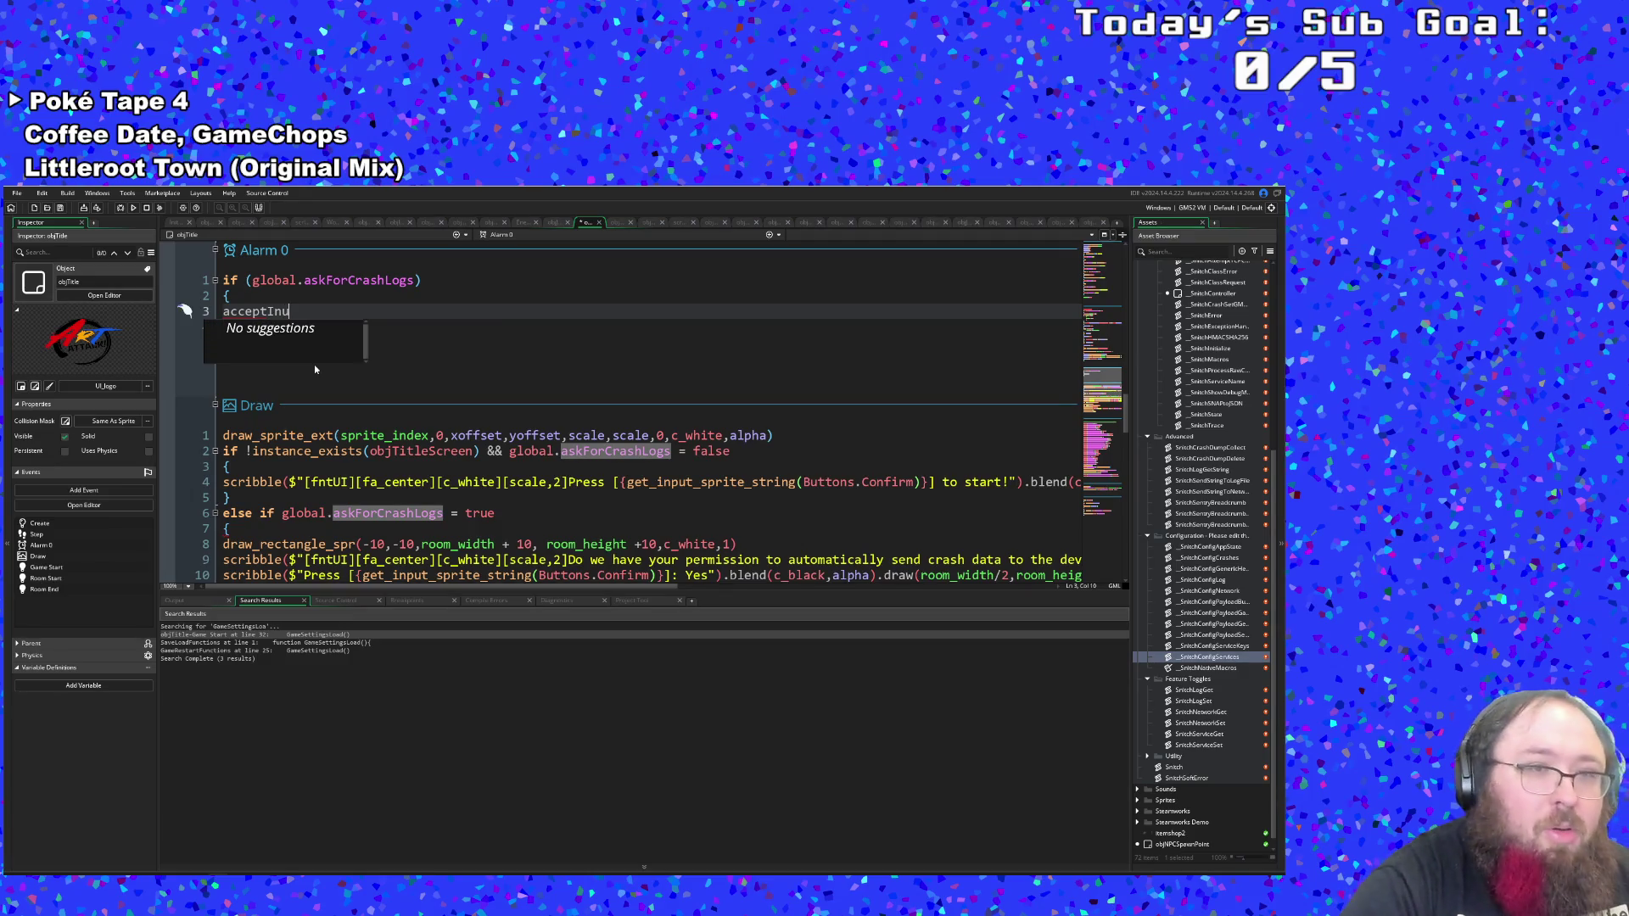
{"action": "key", "text": "BackSpace"}
{"action": "type", "text": "put = "}
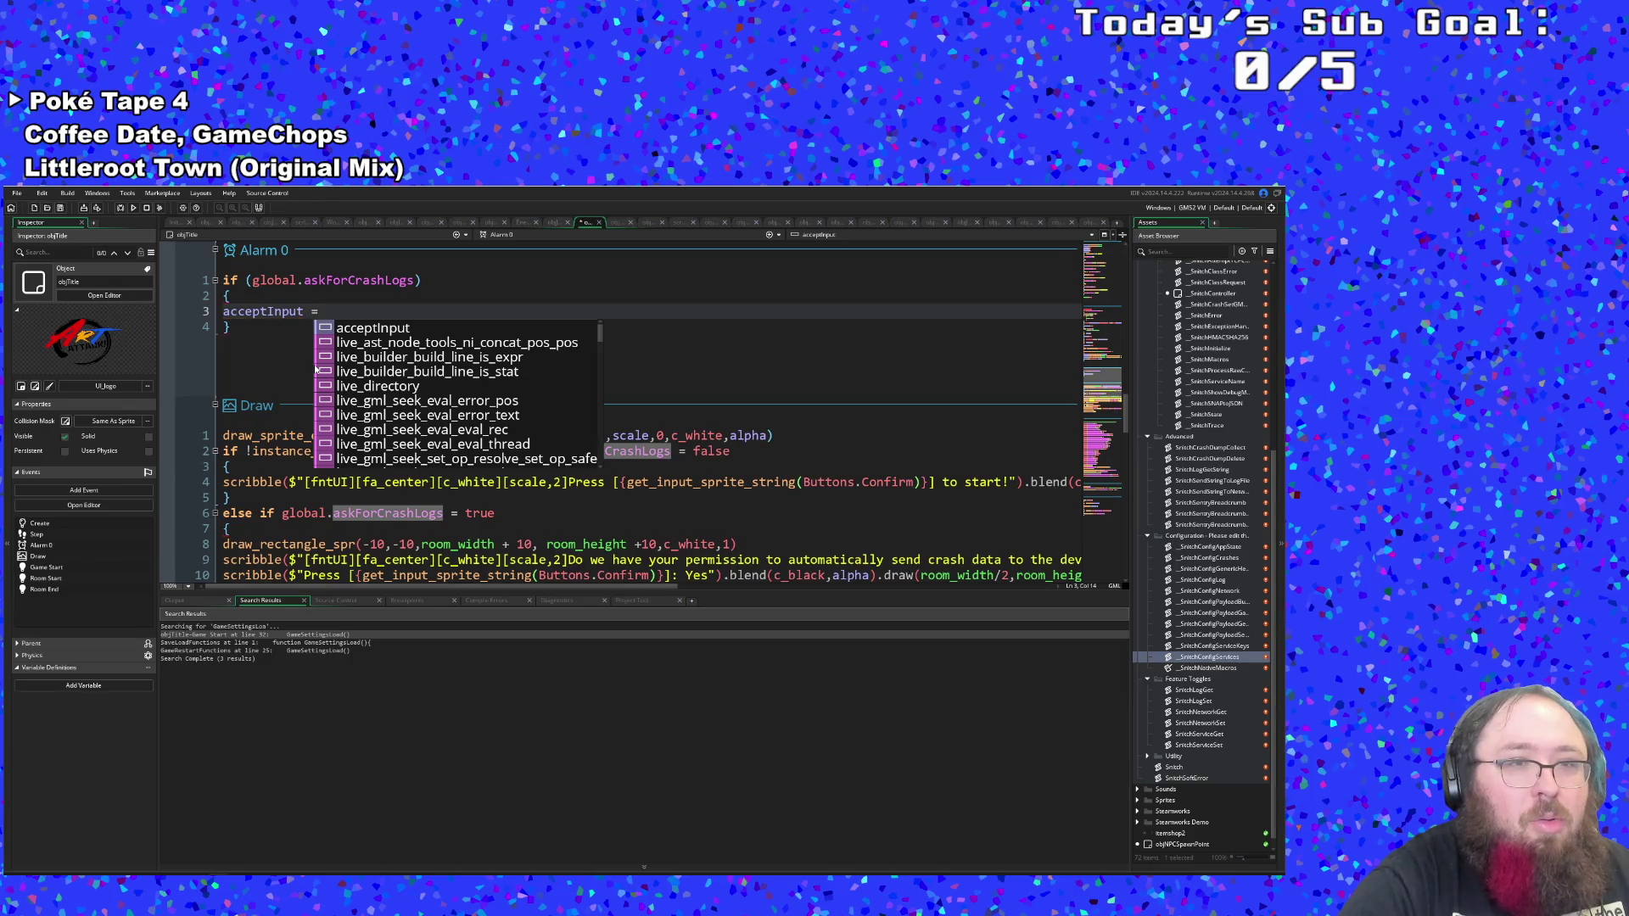
{"action": "type", "text": "true"}
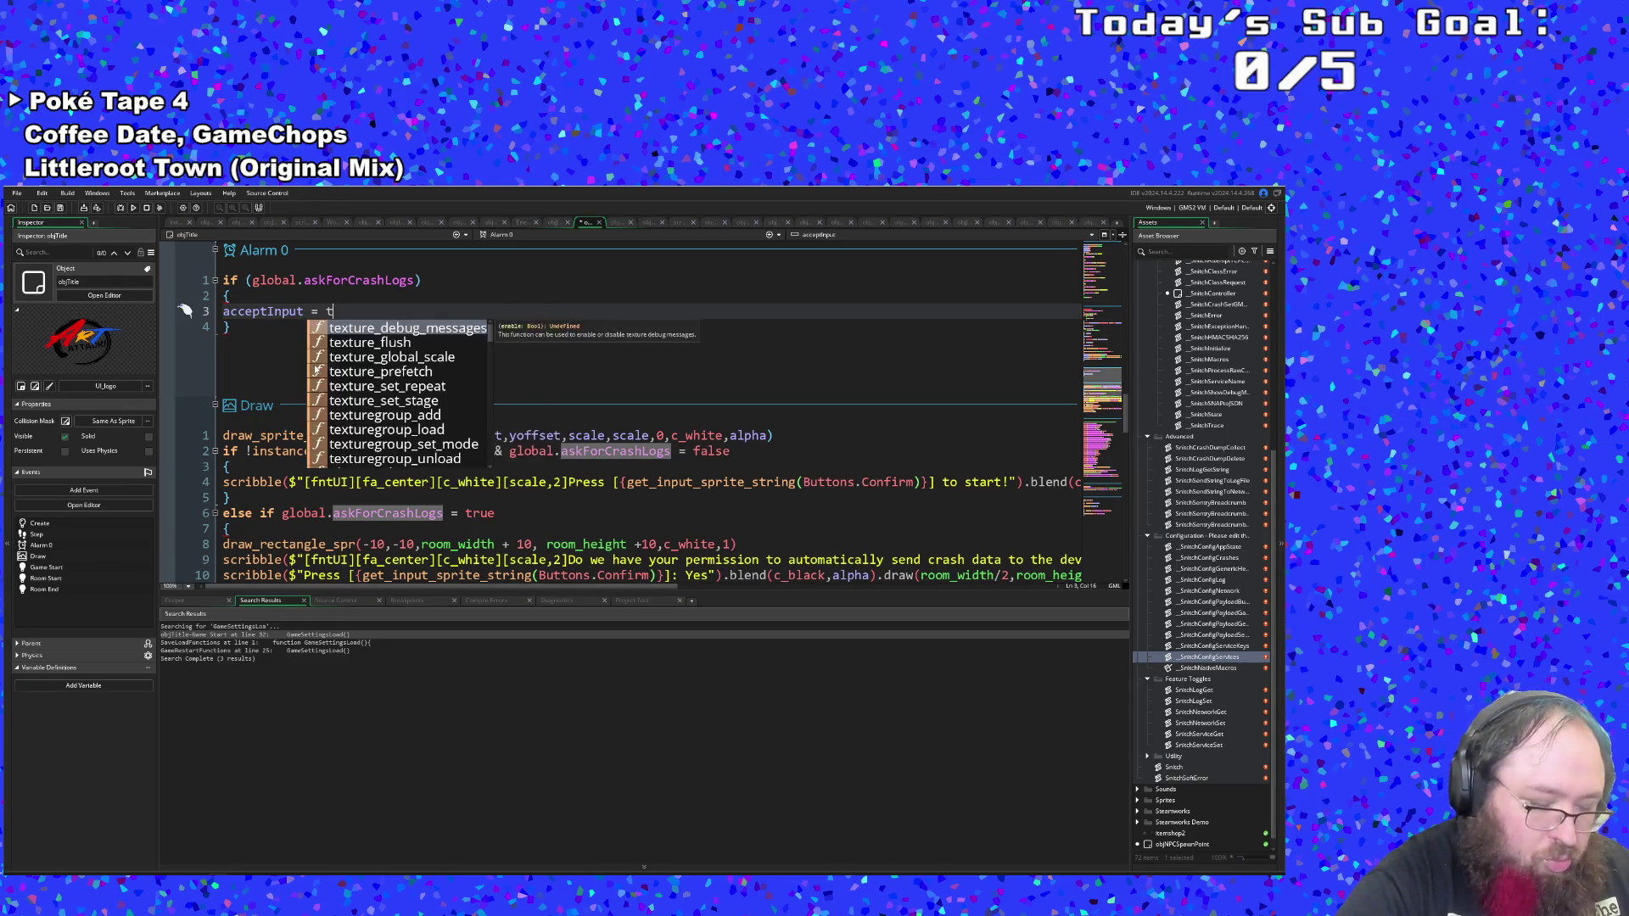
{"action": "scroll", "coordinate": [279, 340], "scroll_direction": "up", "scroll_amount": 15}
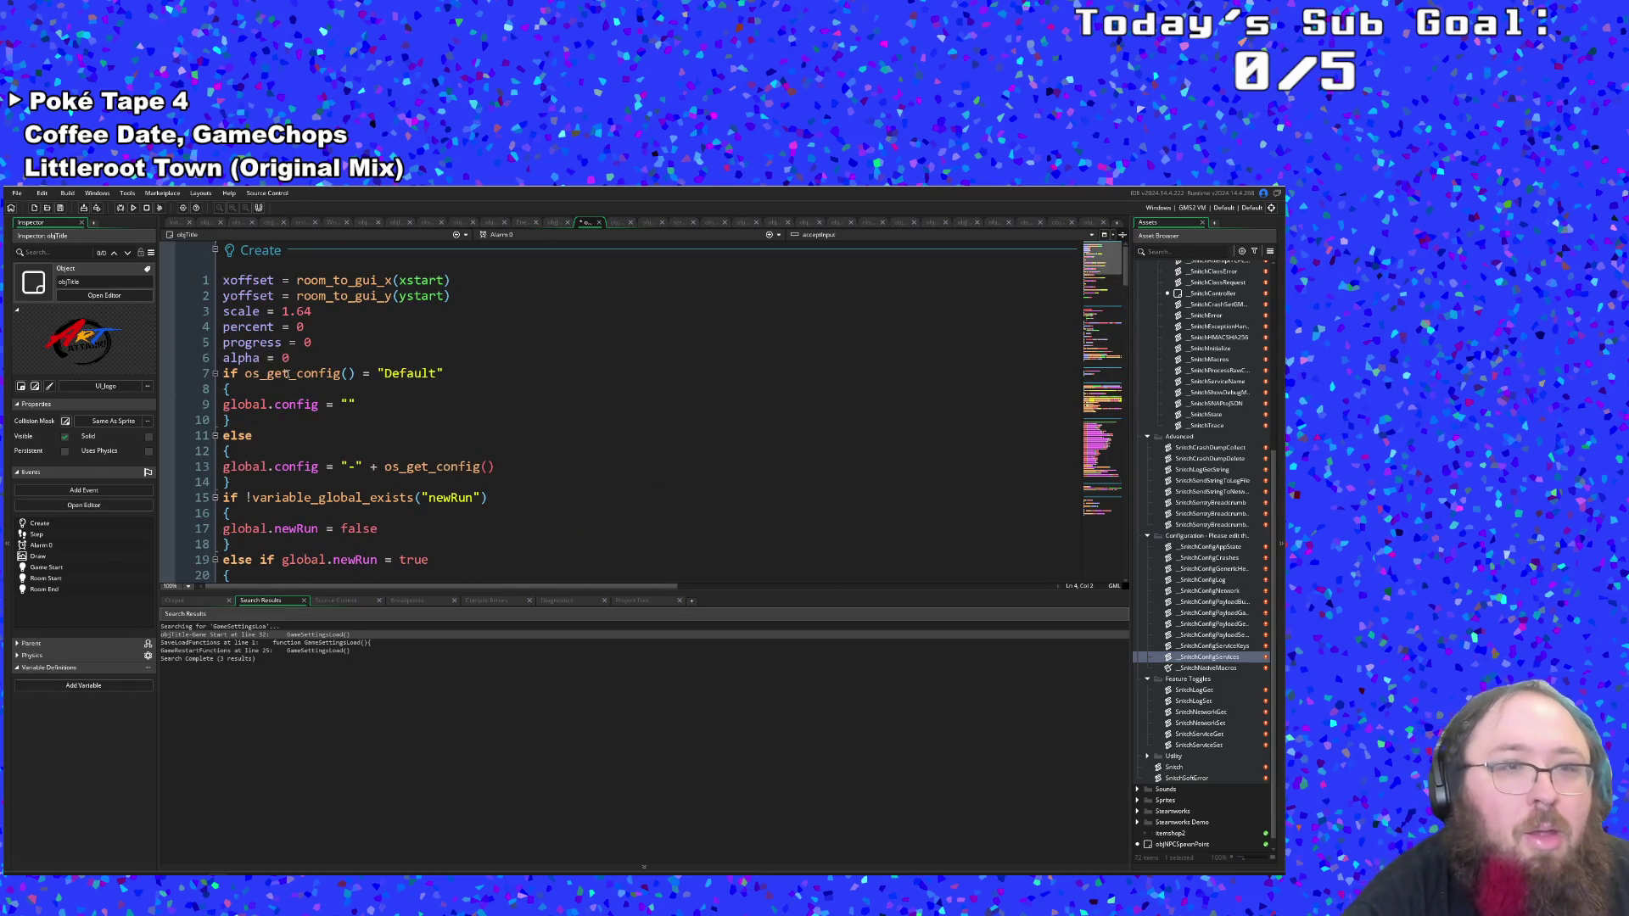
Insert acceptInput = true on a new line 7, directly below alpha = 0 in the Create event.
{"action": "left_click", "coordinate": [294, 358]}
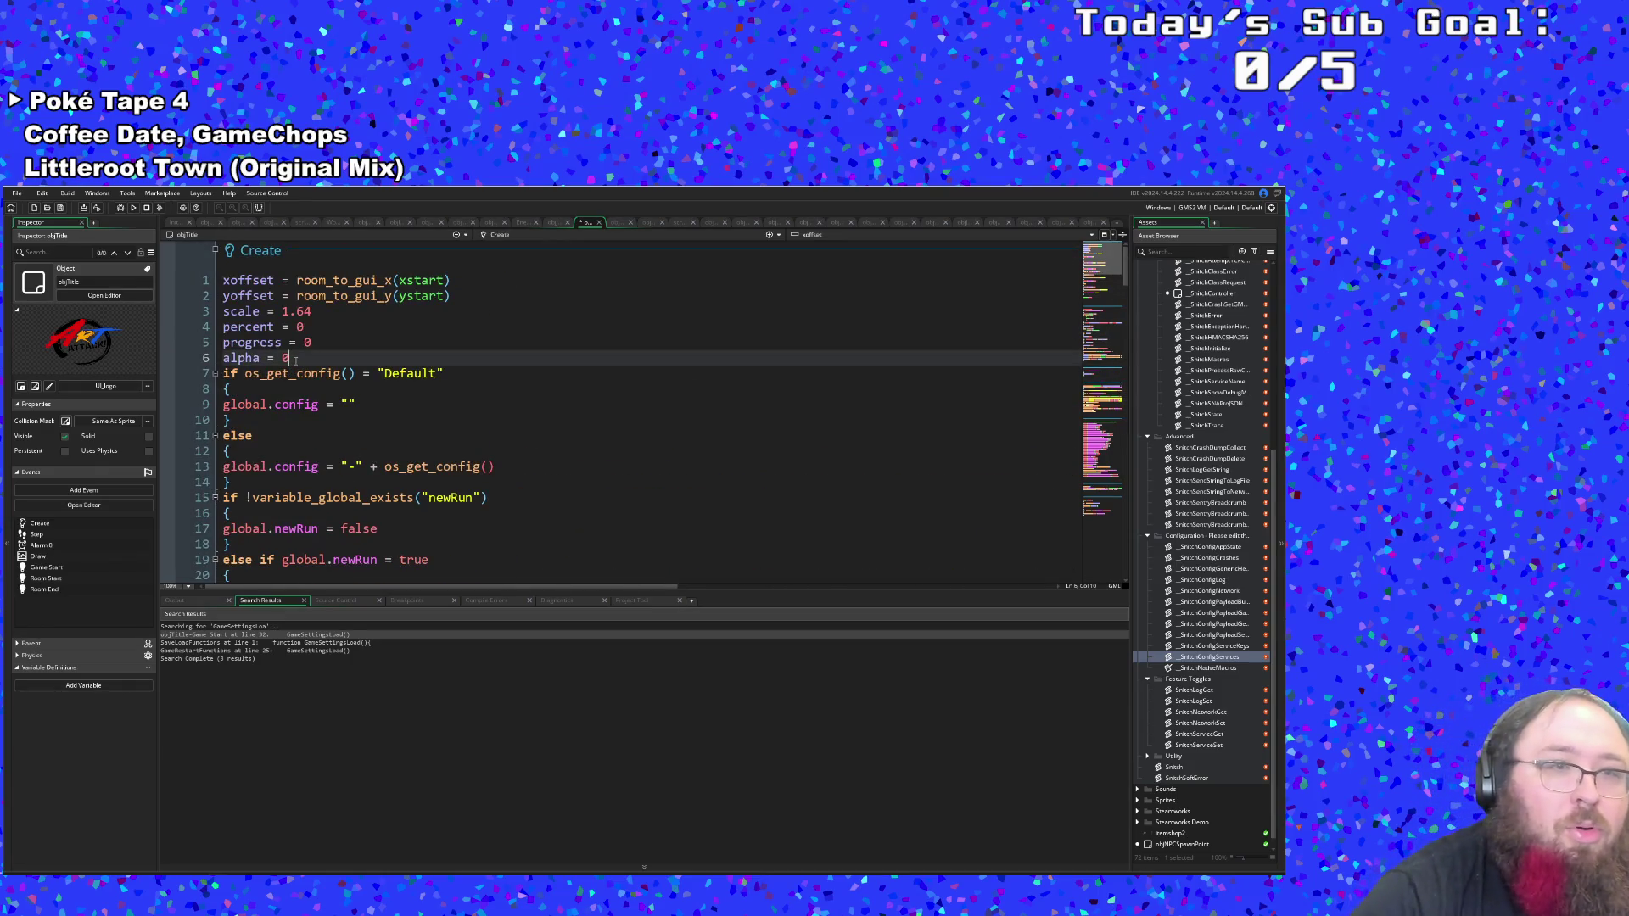
{"action": "key", "text": "Return"}
{"action": "type", "text": "accept"}
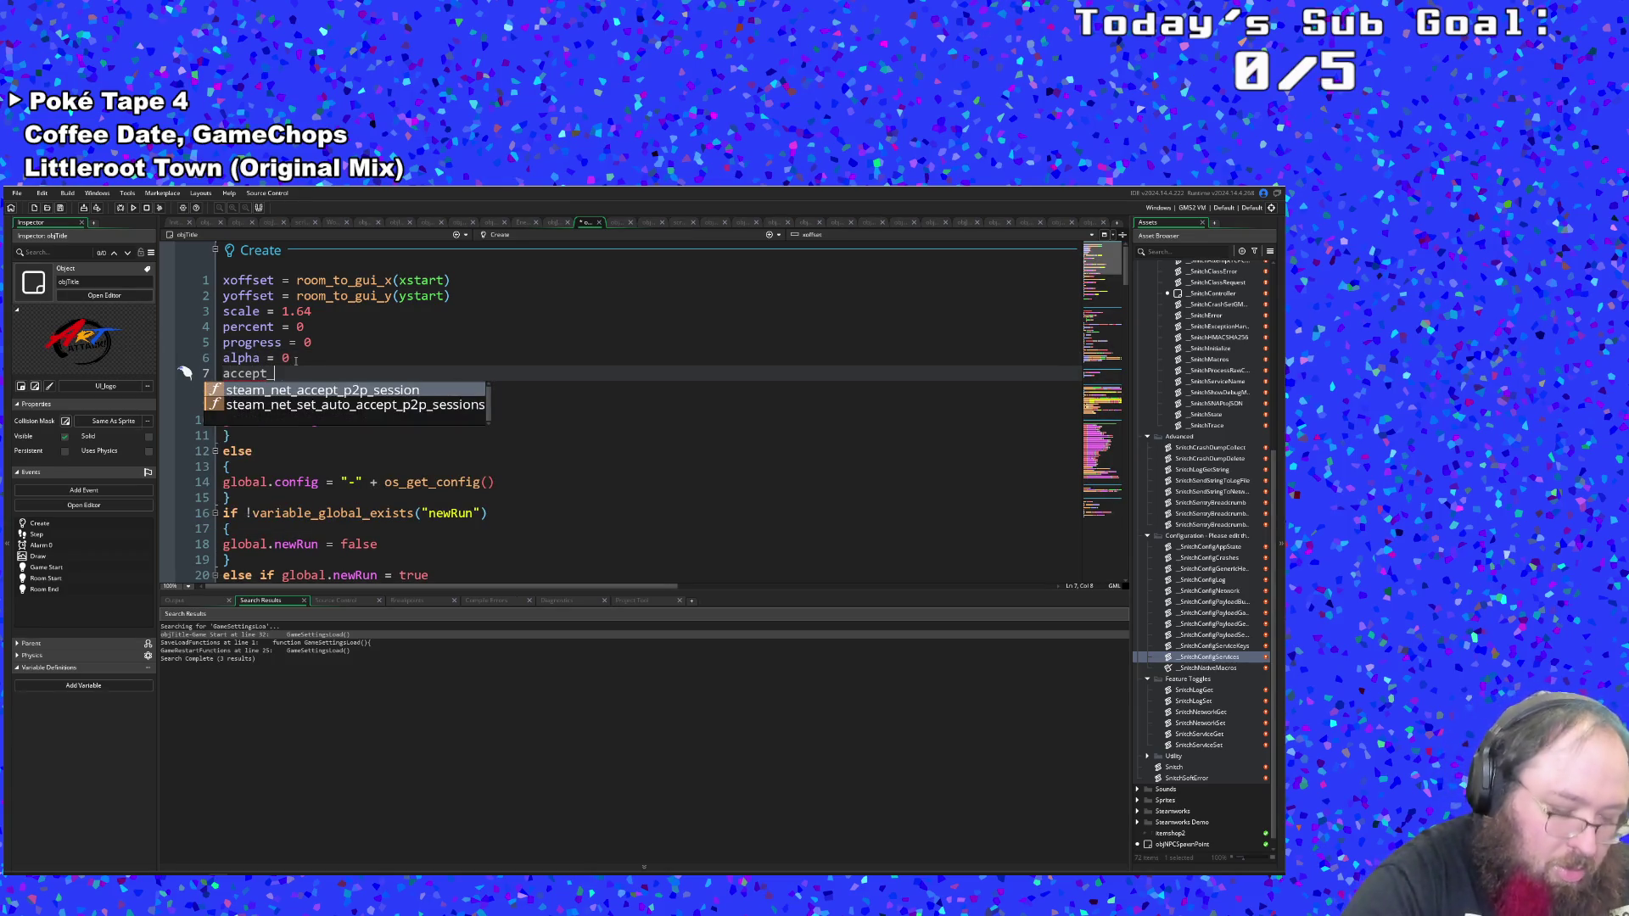
{"action": "type", "text": "_in"}
{"action": "key", "text": "BackSpace"}
{"action": "key", "text": "BackSpace"}
{"action": "key", "text": "BackSpace"}
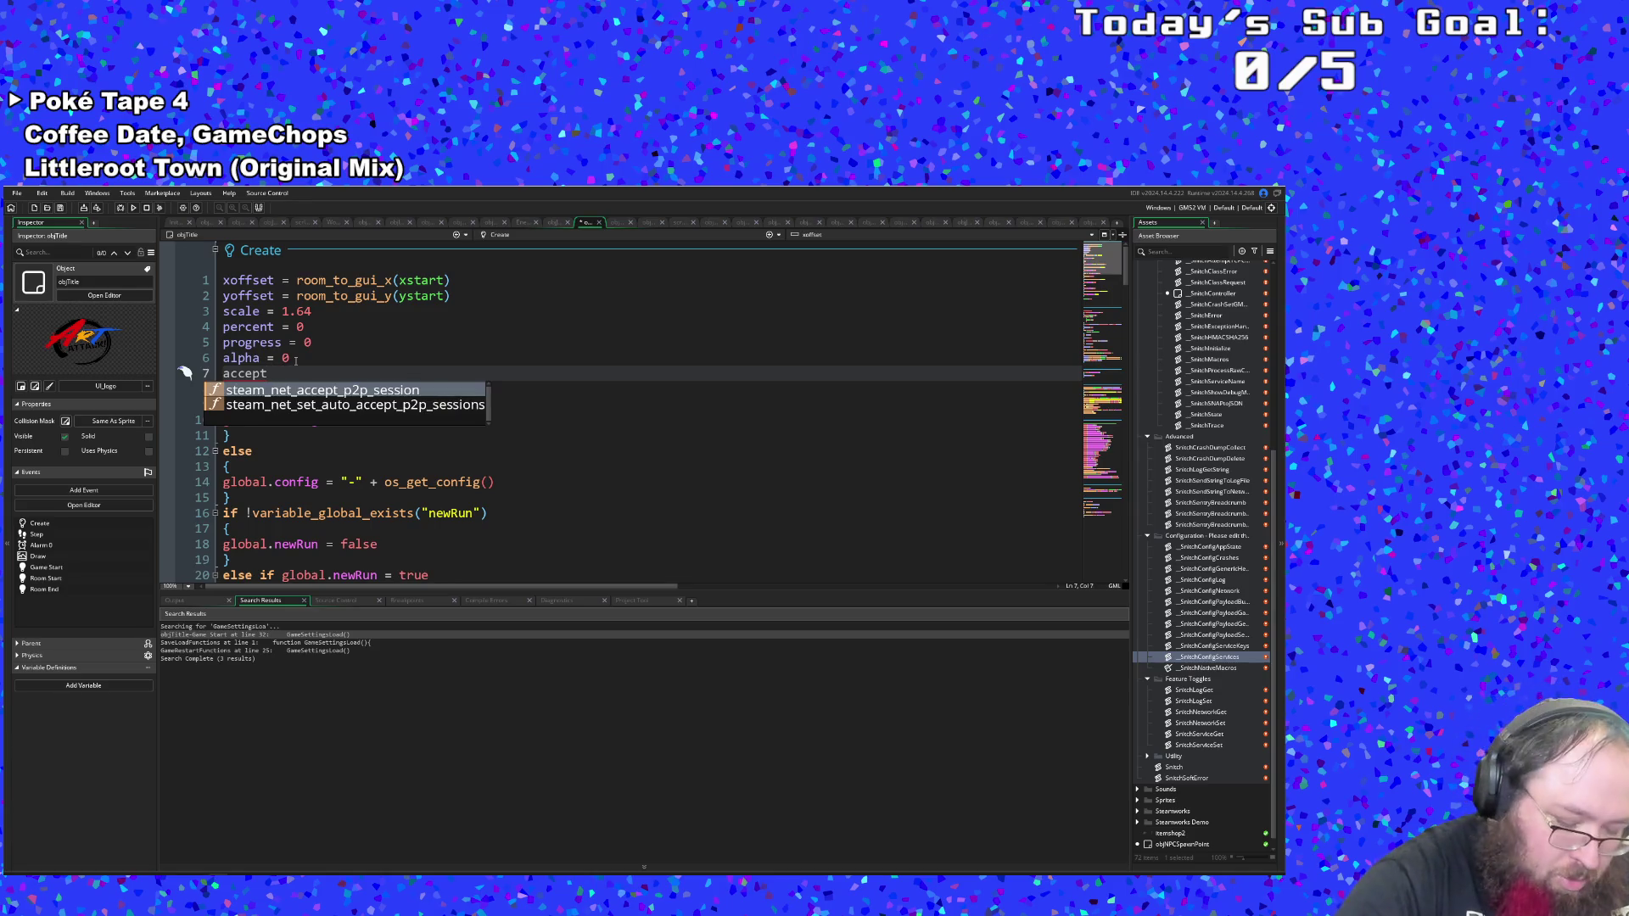
{"action": "type", "text": "_"}
{"action": "key", "text": "BackSpace"}
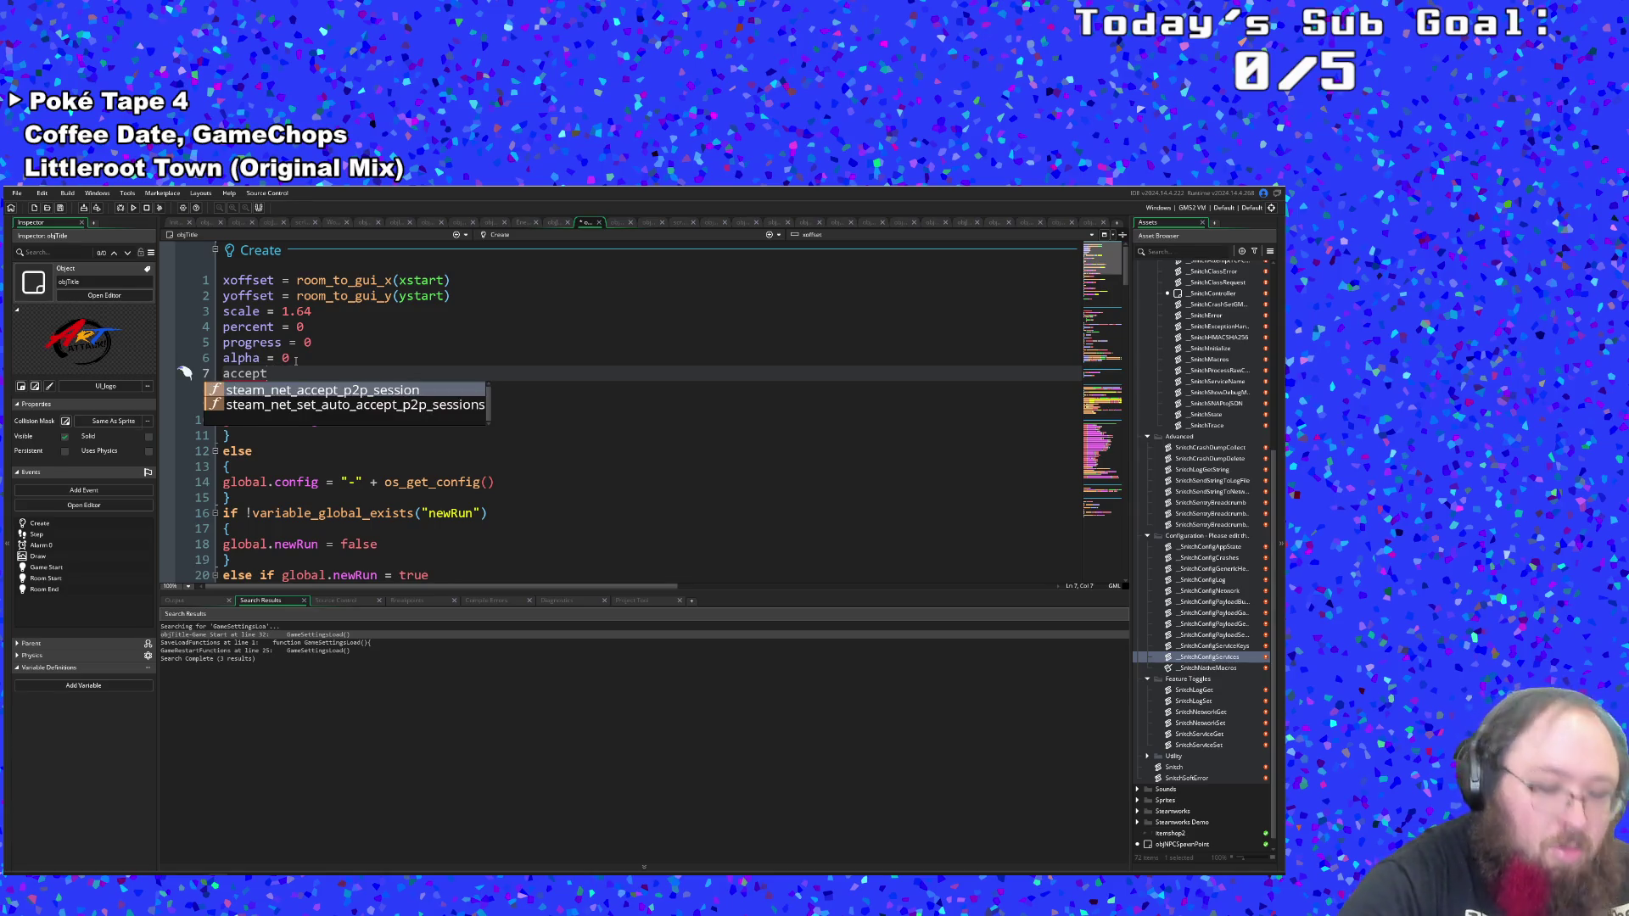
{"action": "type", "text": "In"}
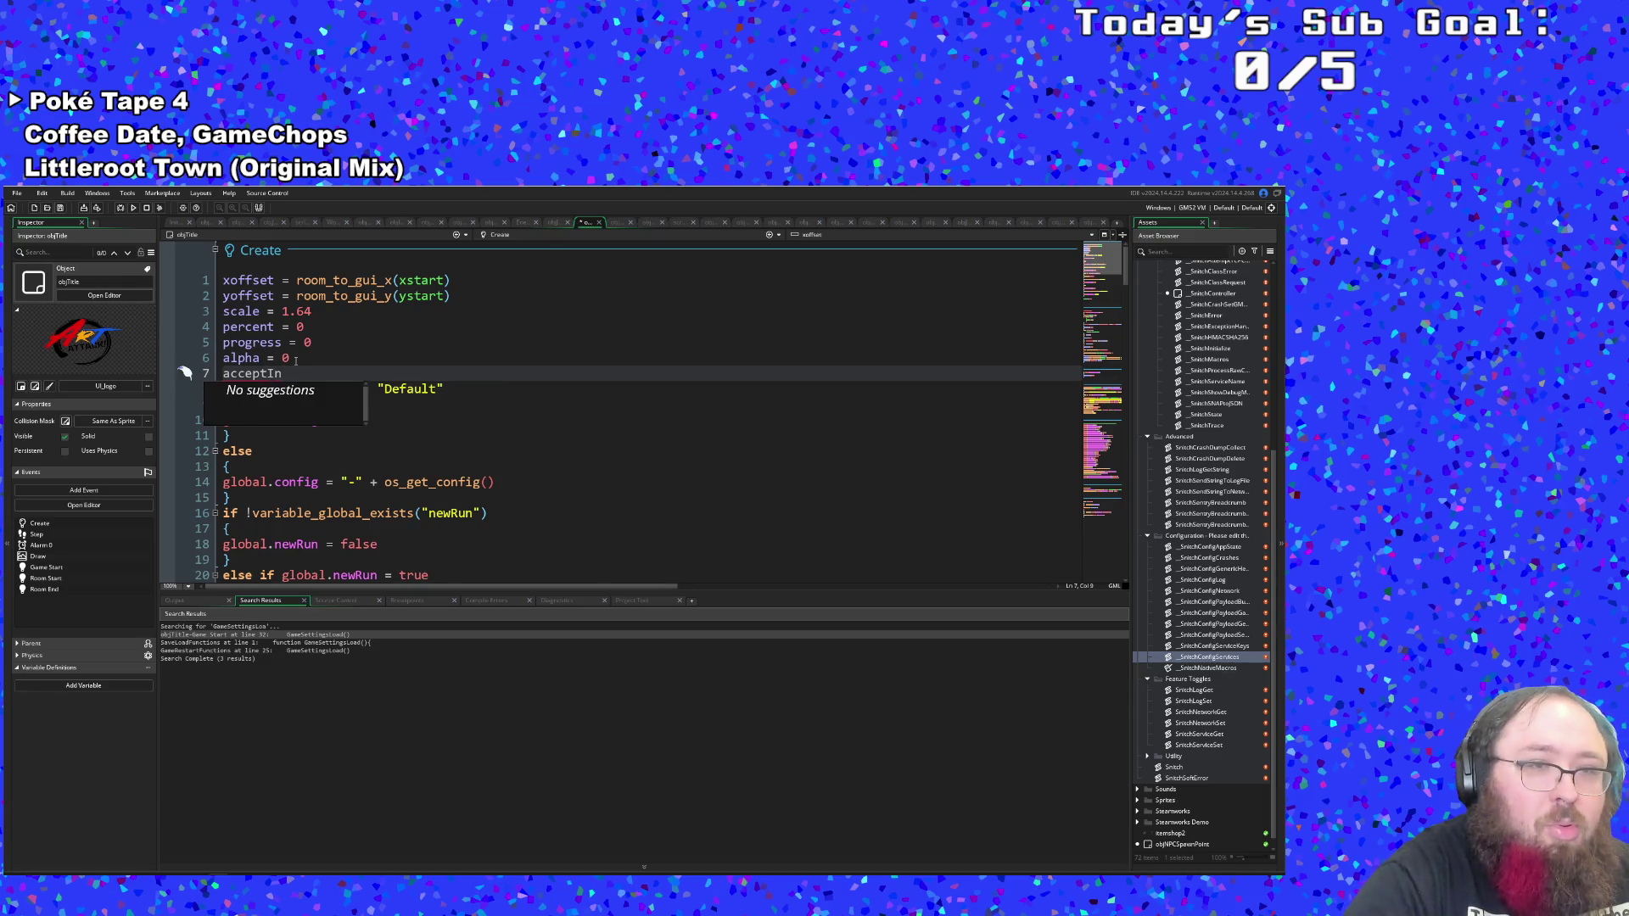
{"action": "type", "text": "put = true"}
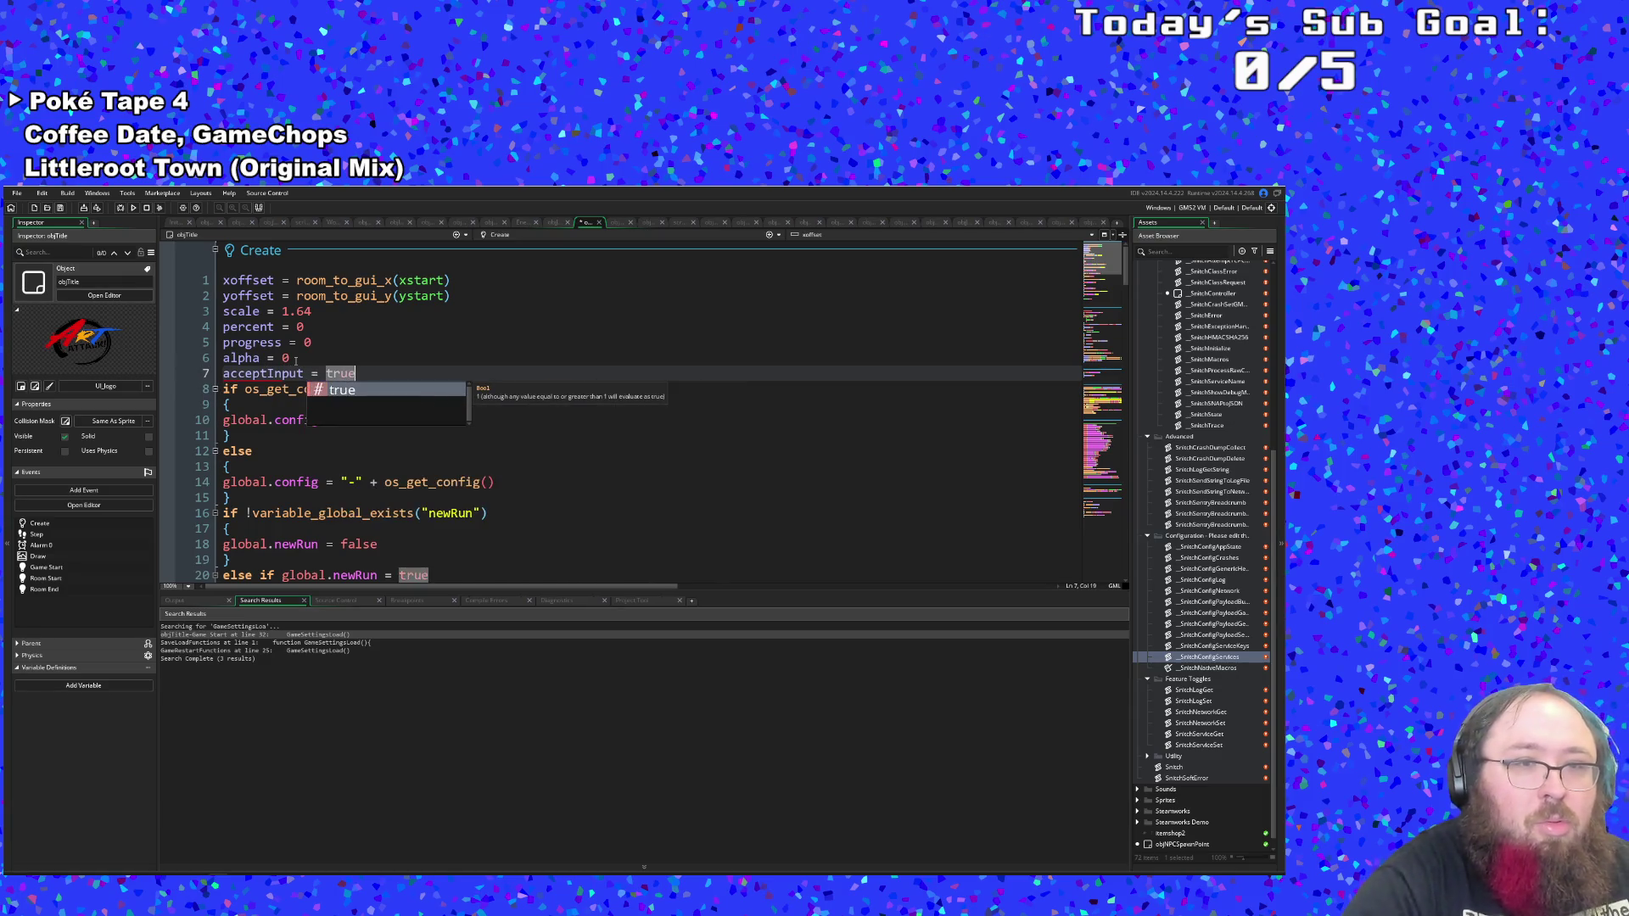
{"action": "left_click", "coordinate": [332, 470]}
{"action": "scroll", "coordinate": [333, 469], "scroll_direction": "down", "scroll_amount": 10}
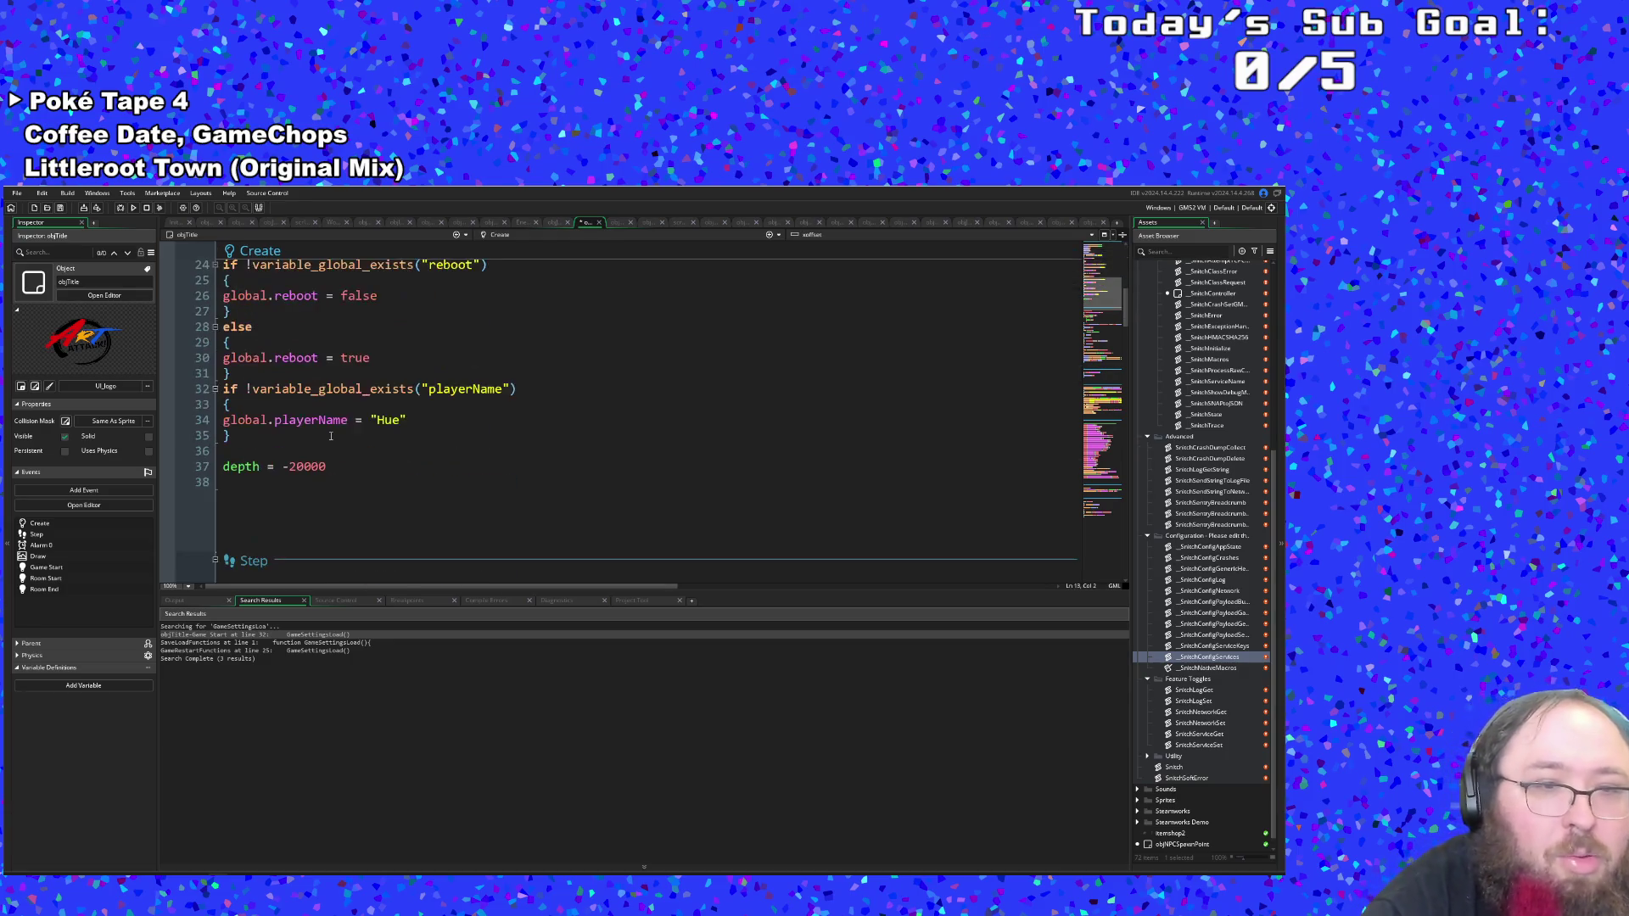
{"action": "scroll", "coordinate": [331, 437], "scroll_direction": "down", "scroll_amount": 2}
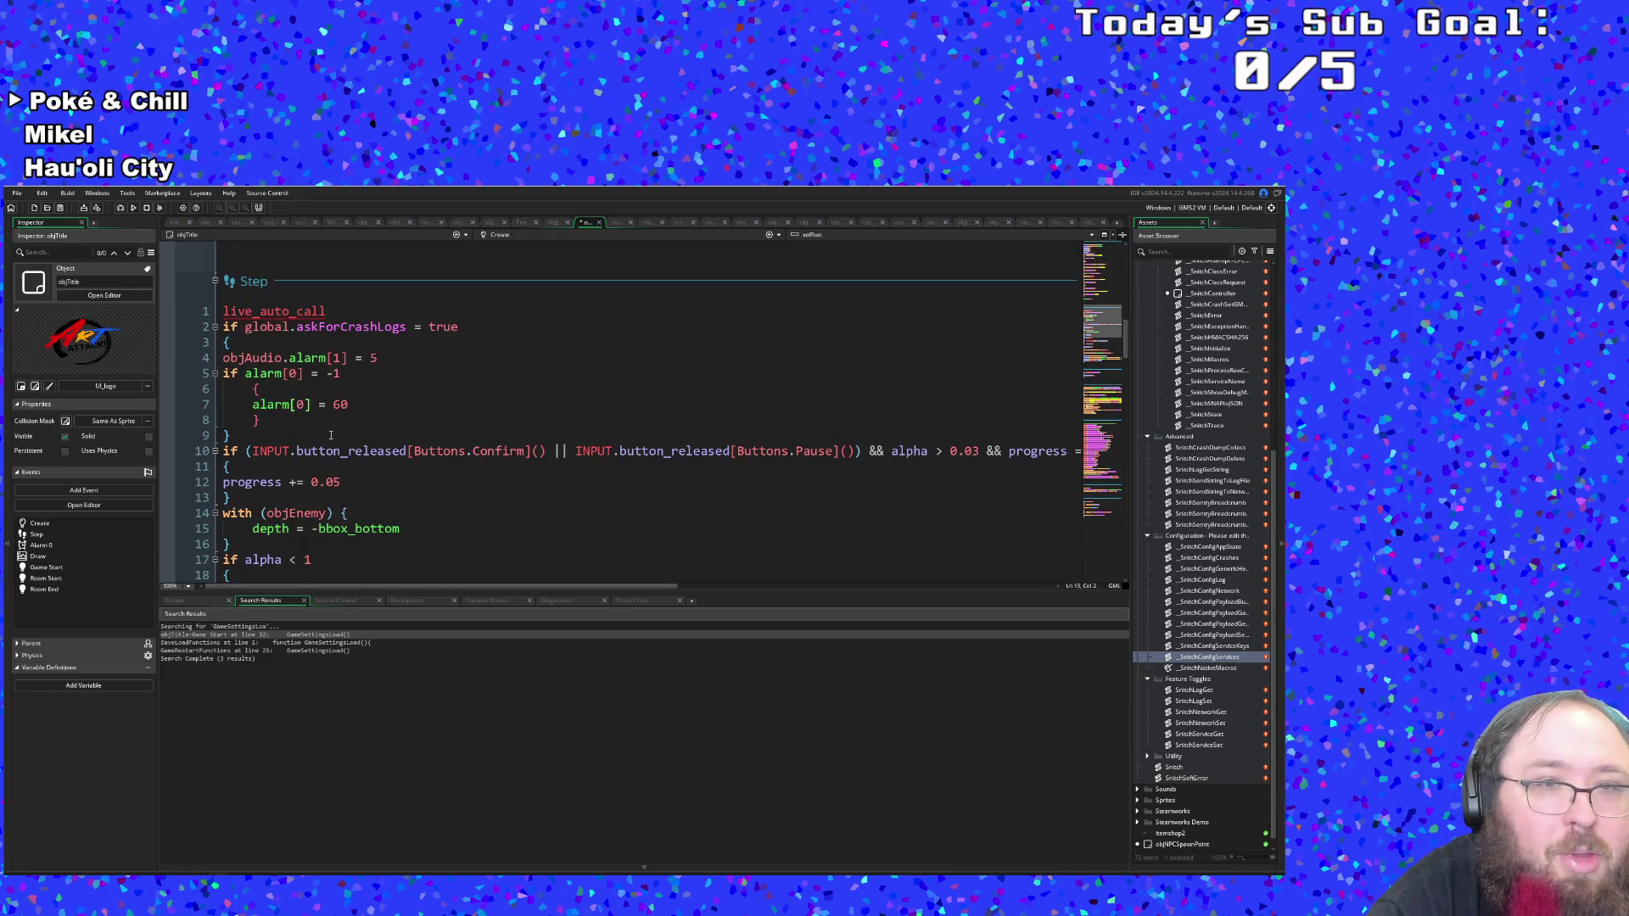
{"action": "scroll", "coordinate": [331, 436], "scroll_direction": "up", "scroll_amount": 12}
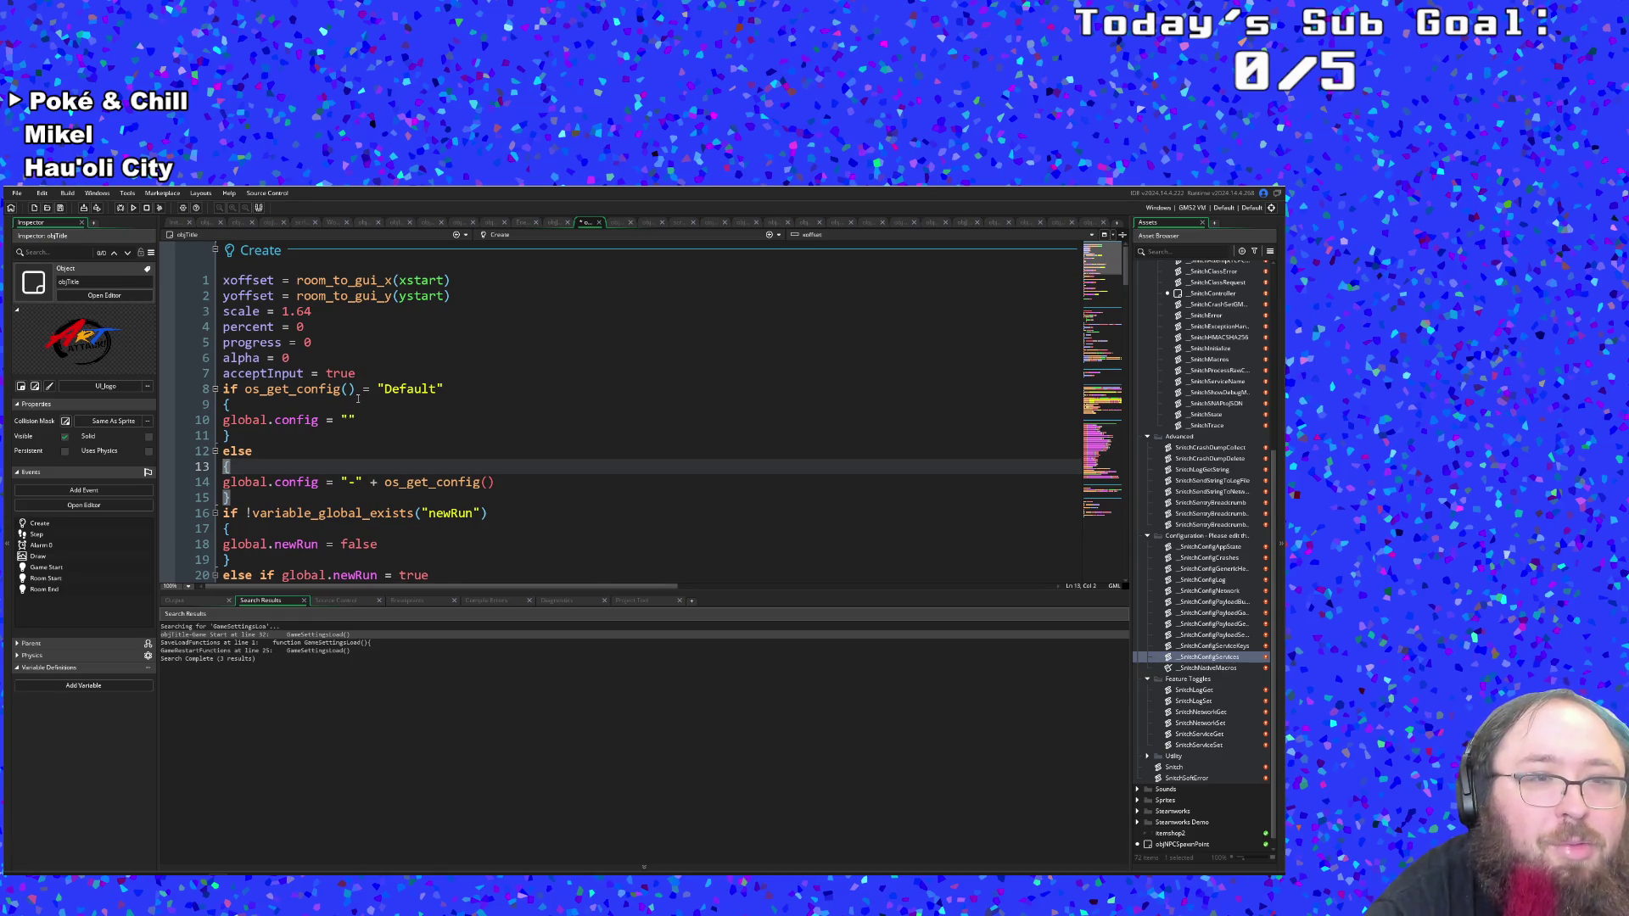
{"action": "scroll", "coordinate": [357, 399], "scroll_direction": "down", "scroll_amount": 2}
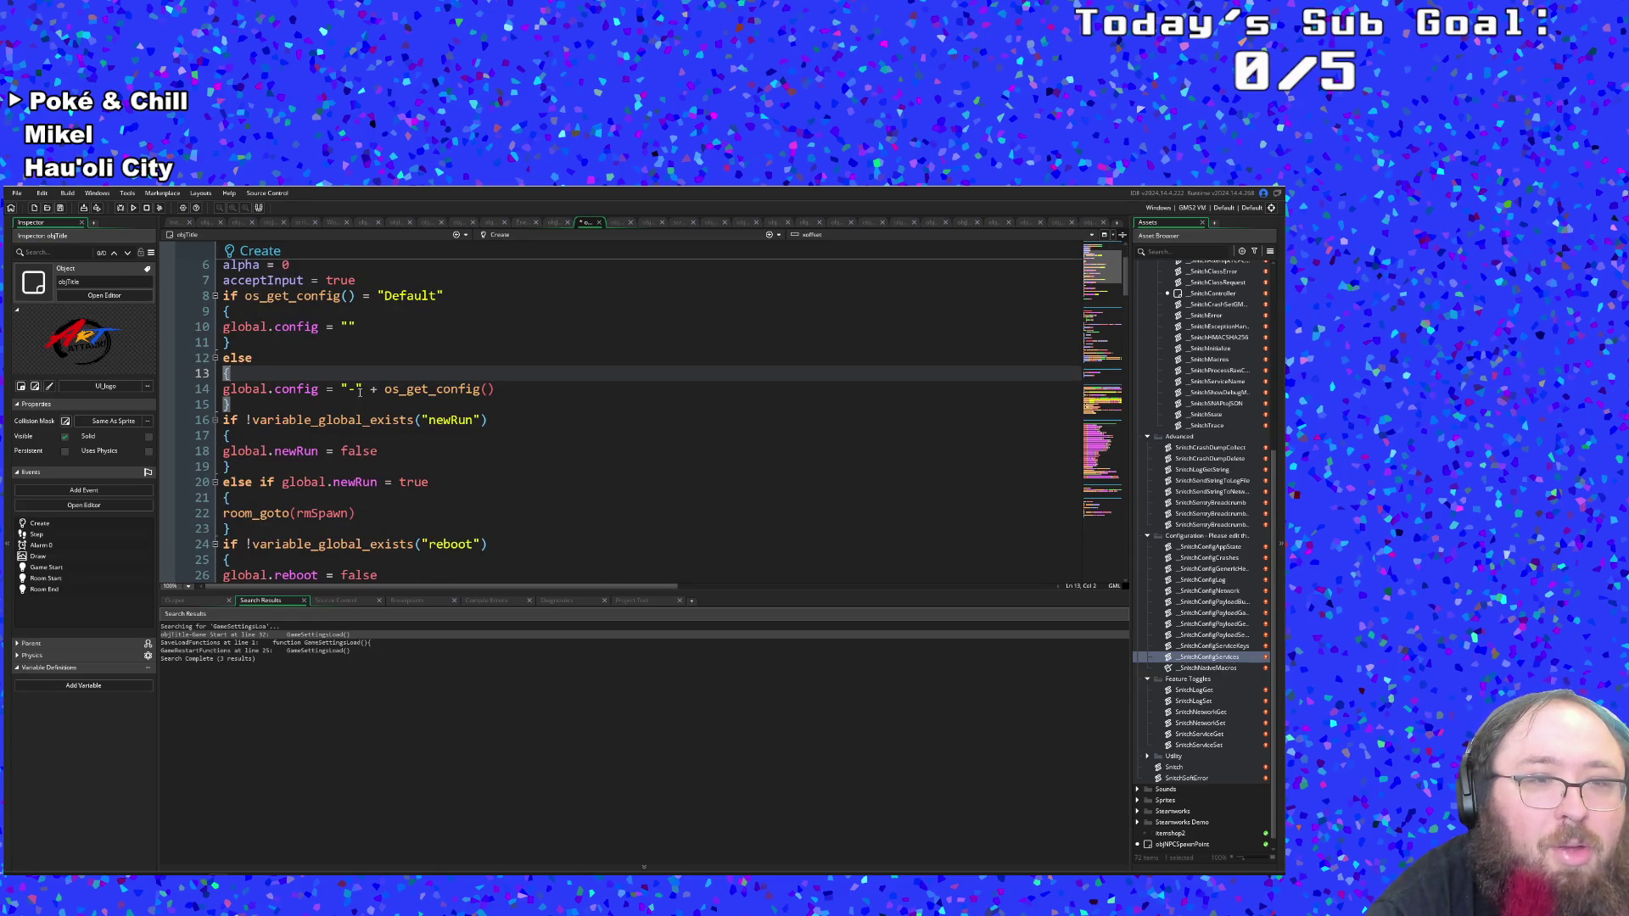
{"action": "scroll", "coordinate": [360, 389], "scroll_direction": "down", "scroll_amount": 6}
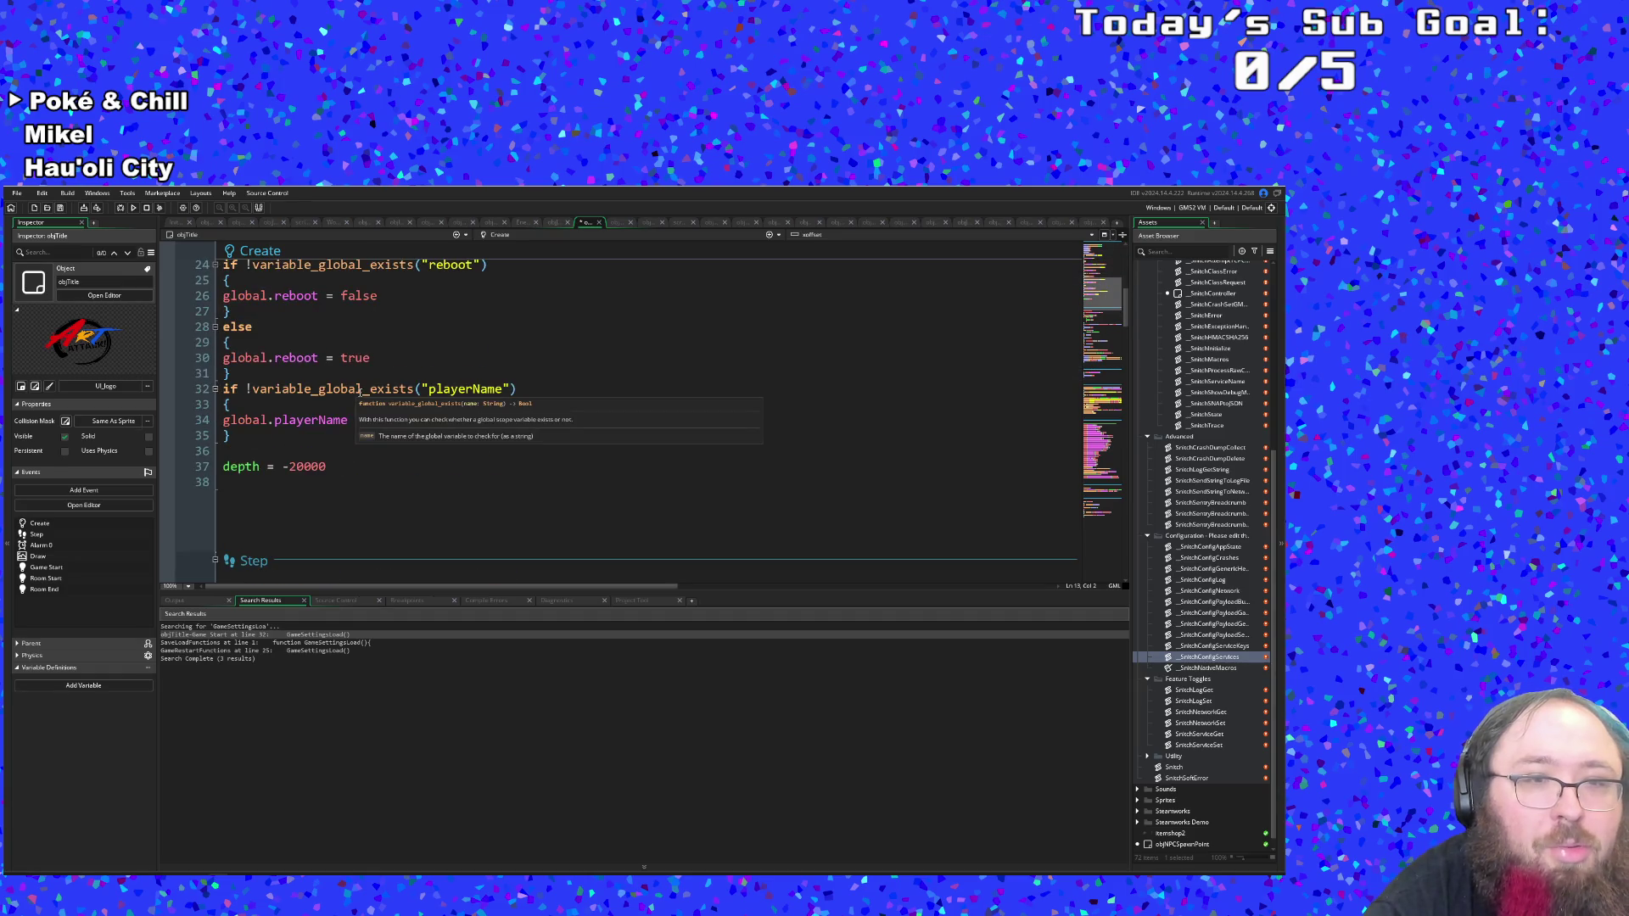
{"action": "scroll", "coordinate": [360, 386], "scroll_direction": "down", "scroll_amount": 4}
{"action": "scroll", "coordinate": [360, 386], "scroll_direction": "down", "scroll_amount": 8}
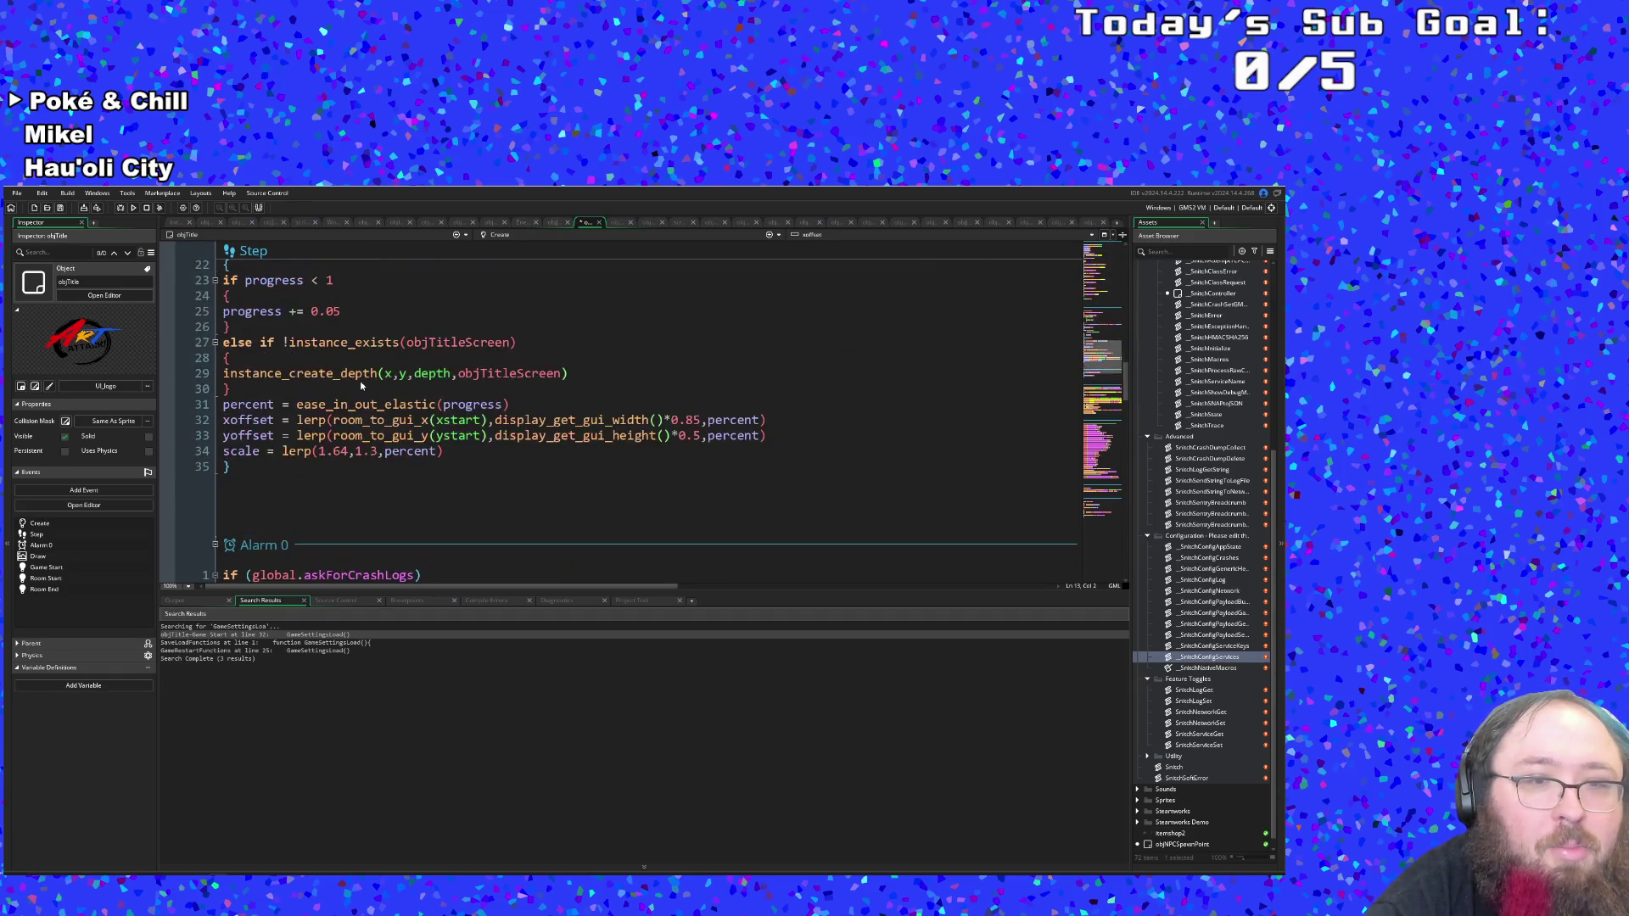
{"action": "scroll", "coordinate": [360, 386], "scroll_direction": "down", "scroll_amount": 4}
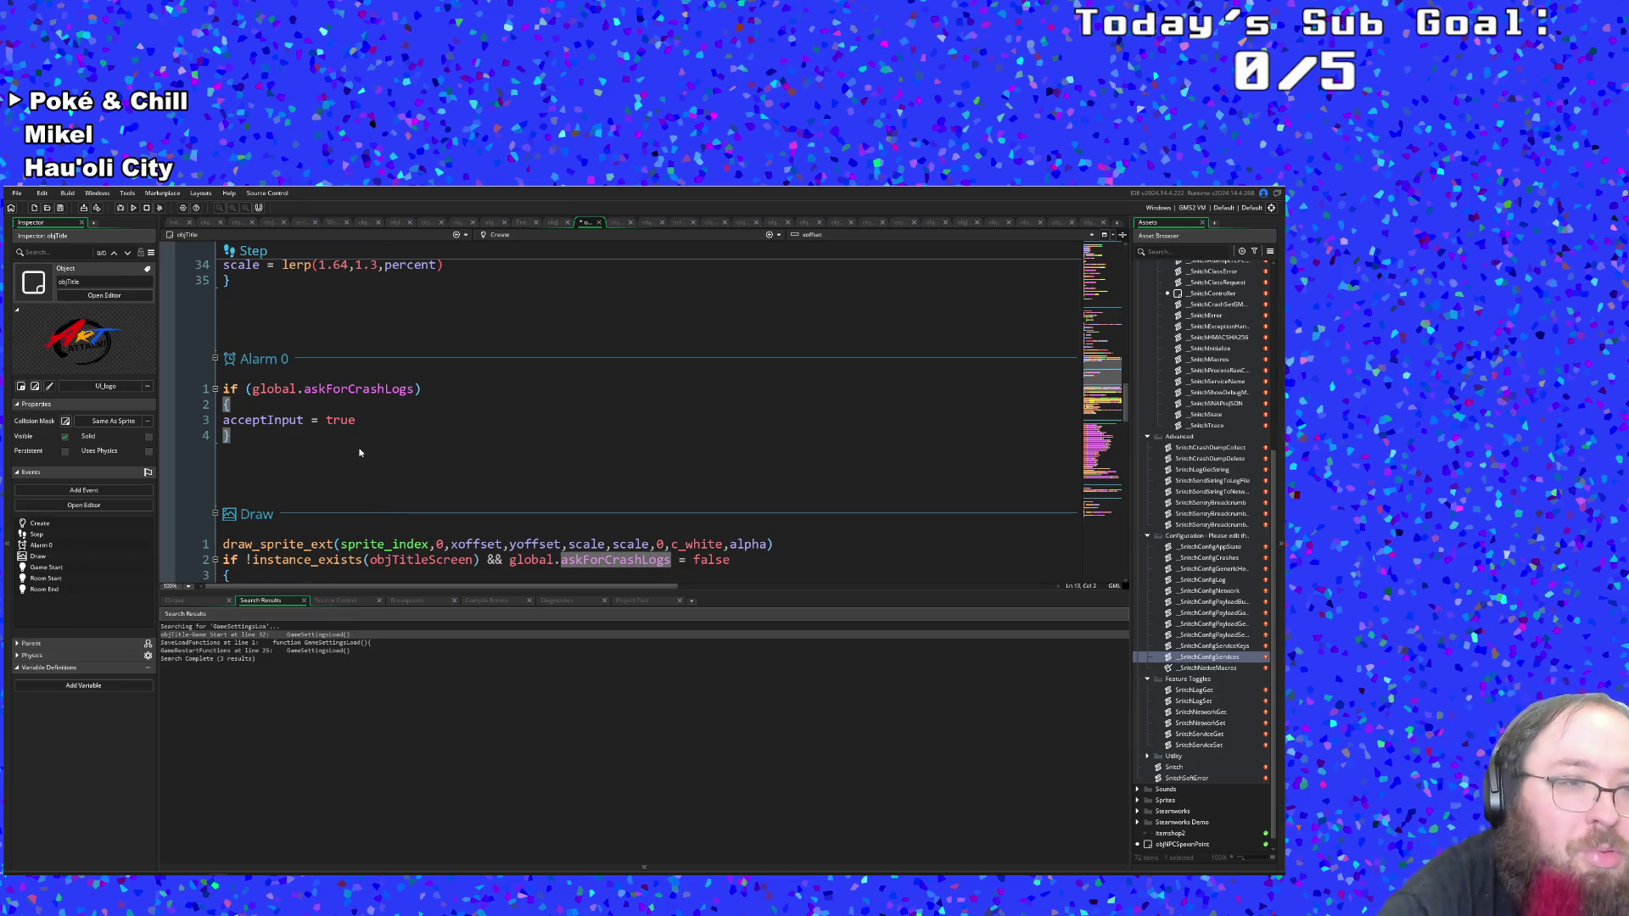
{"action": "scroll", "coordinate": [359, 452], "scroll_direction": "up", "scroll_amount": 15}
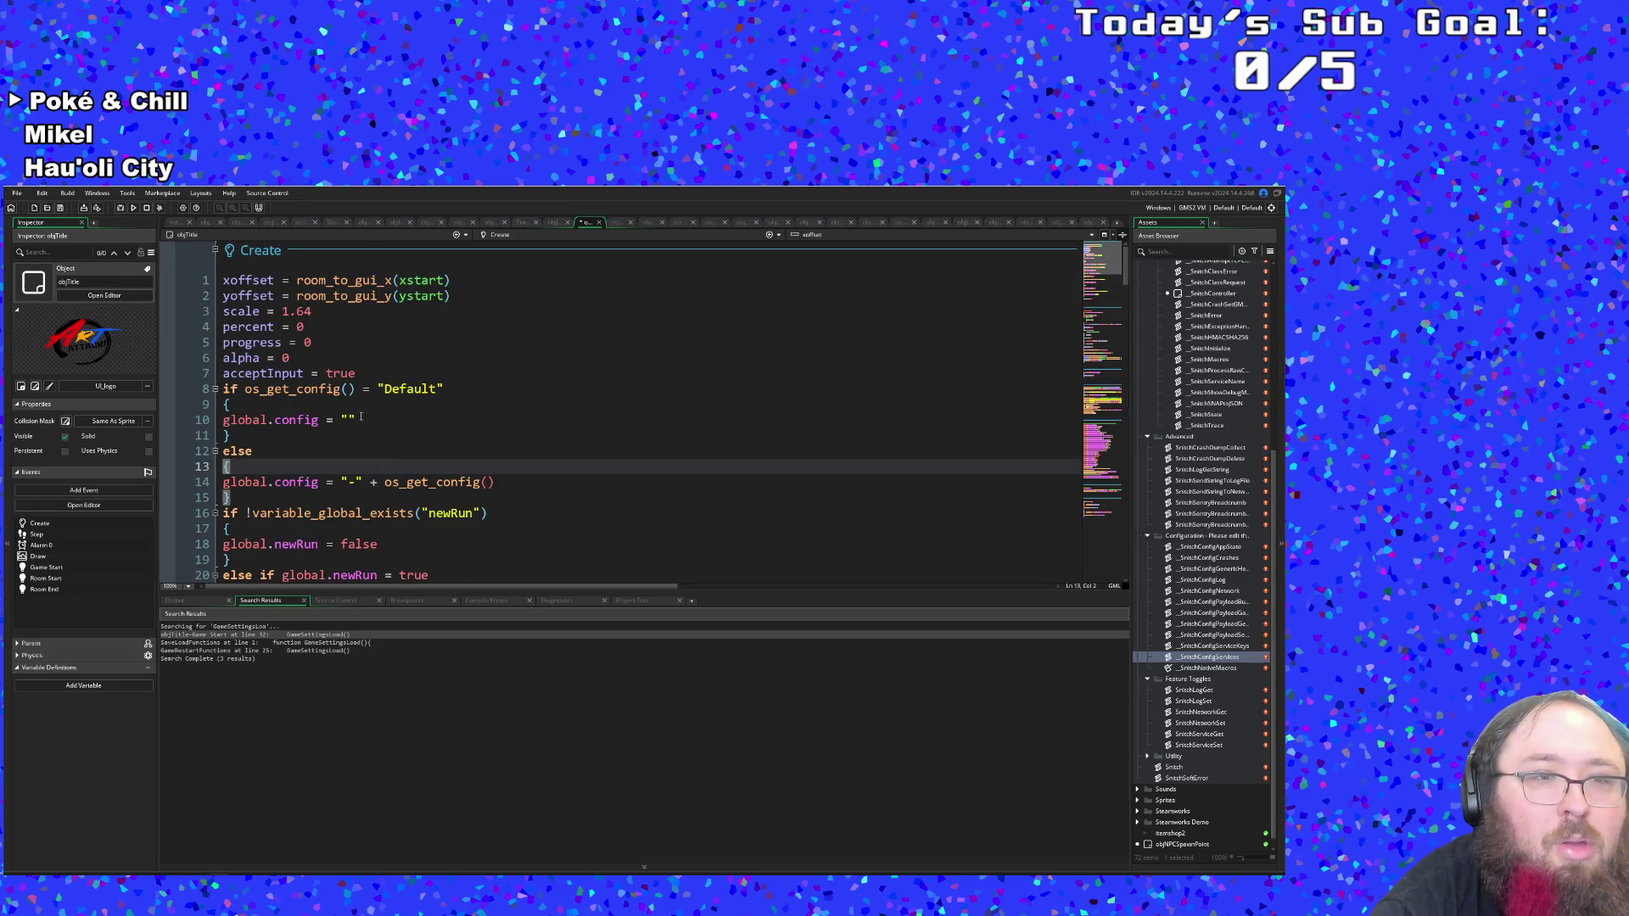
Change acceptInput's starting value on line 7 from true to false.
{"action": "left_click_drag", "start_coordinate": [361, 374], "coordinate": [324, 374]}
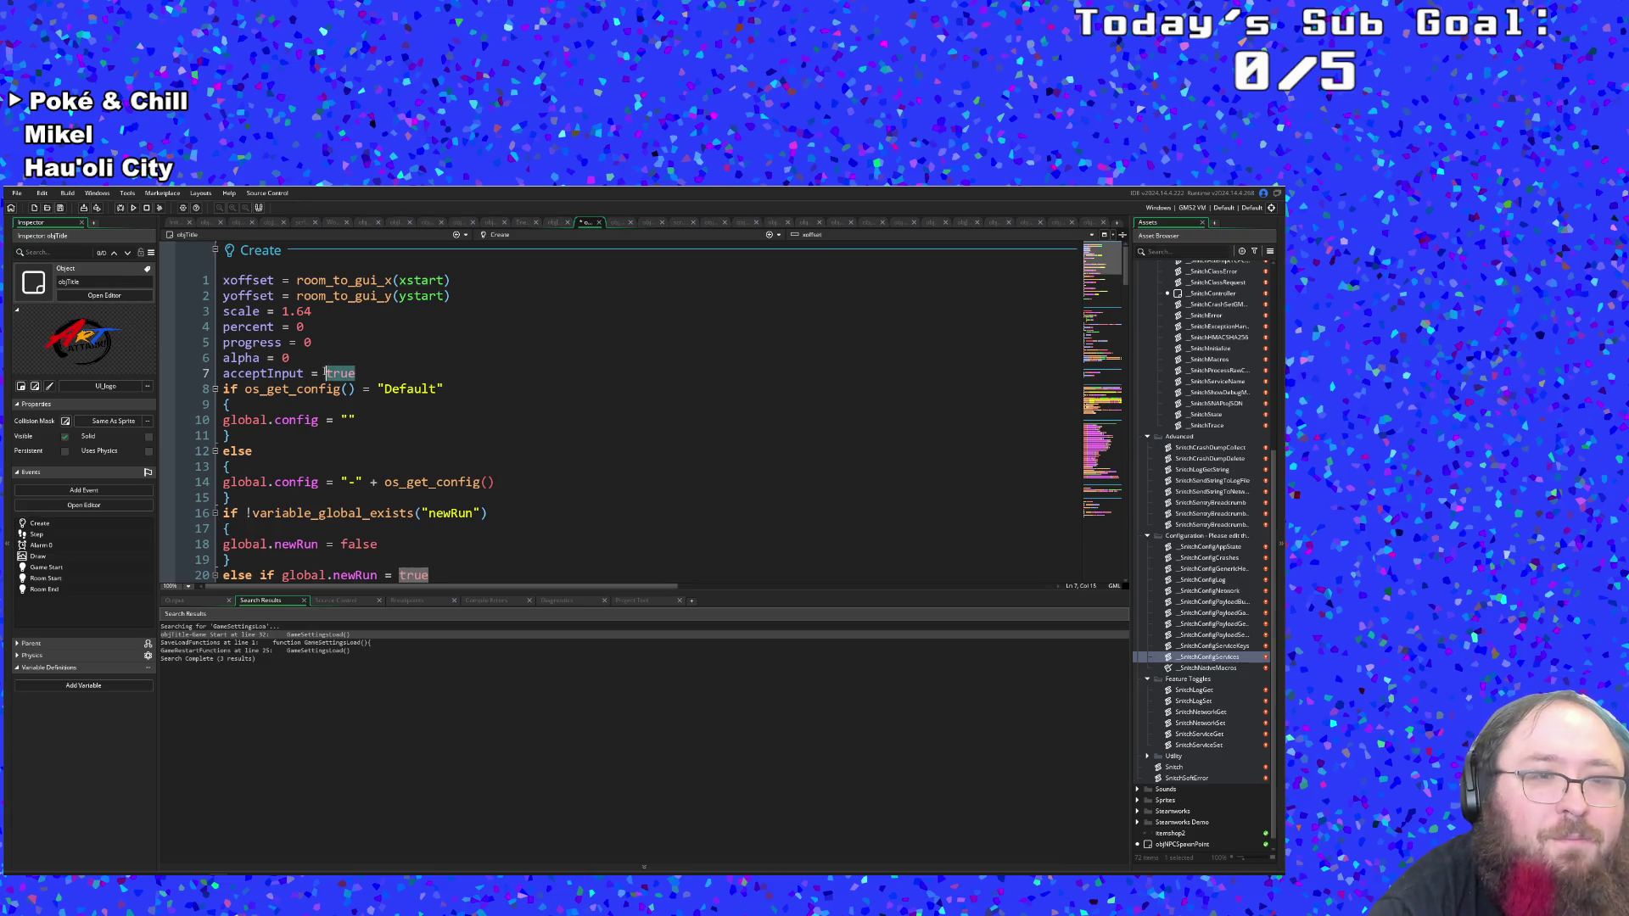
{"action": "type", "text": "false"}
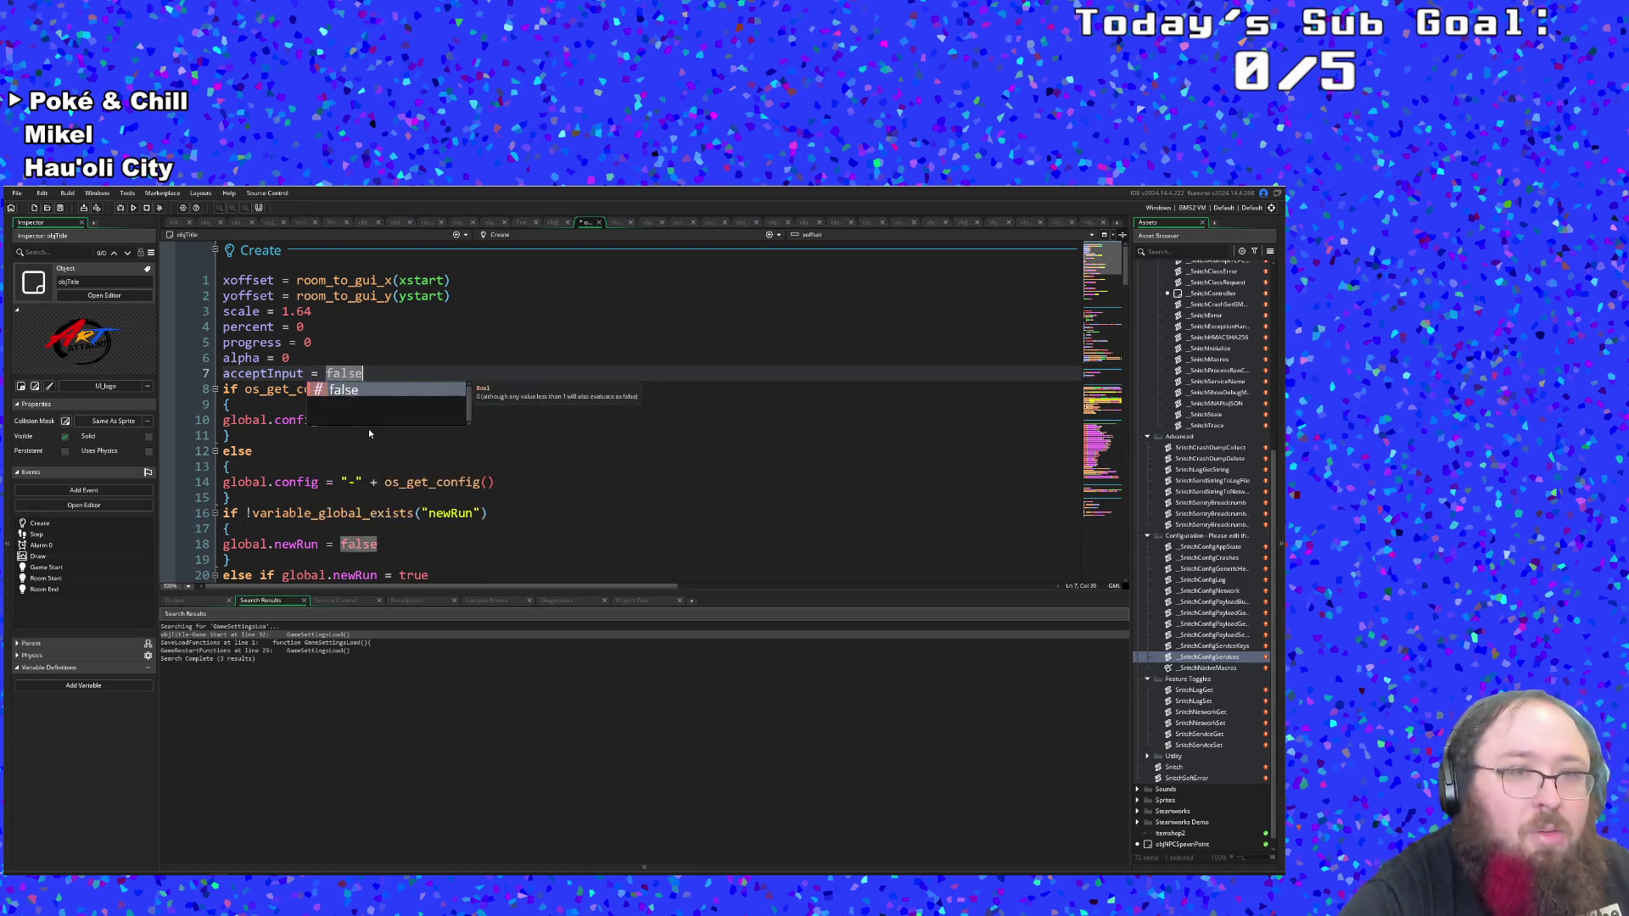
{"action": "left_click", "coordinate": [377, 513]}
Type if global.askForCrashLogs on empty line 36, above depth = -20000.
{"action": "scroll", "coordinate": [380, 501], "scroll_direction": "down", "scroll_amount": 6}
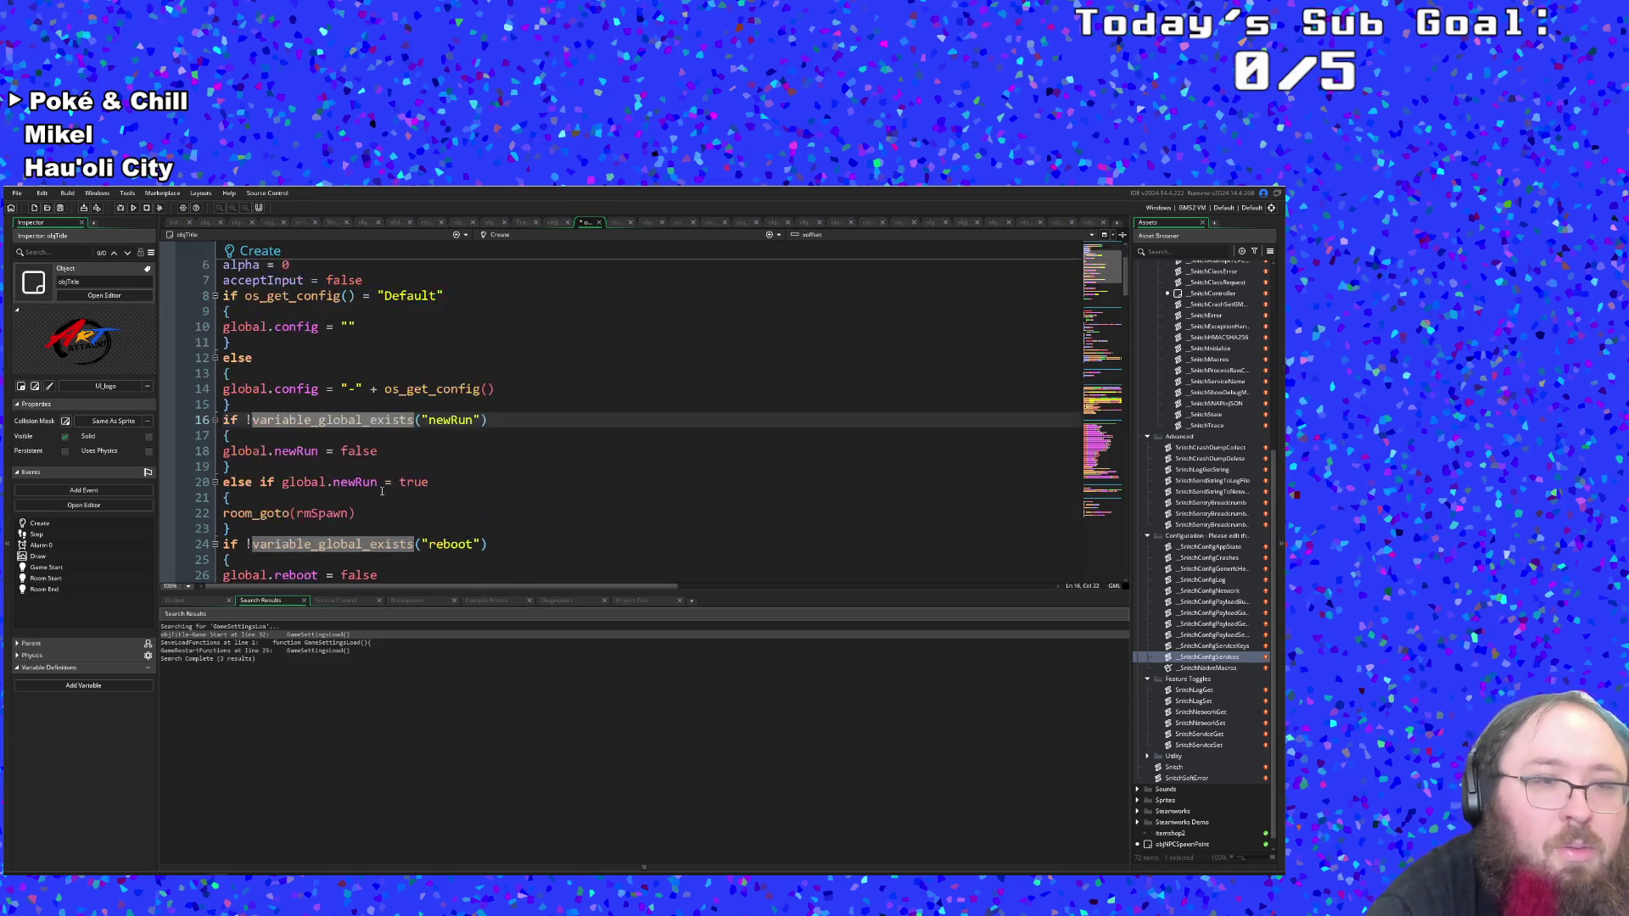
{"action": "scroll", "coordinate": [382, 486], "scroll_direction": "down", "scroll_amount": 2}
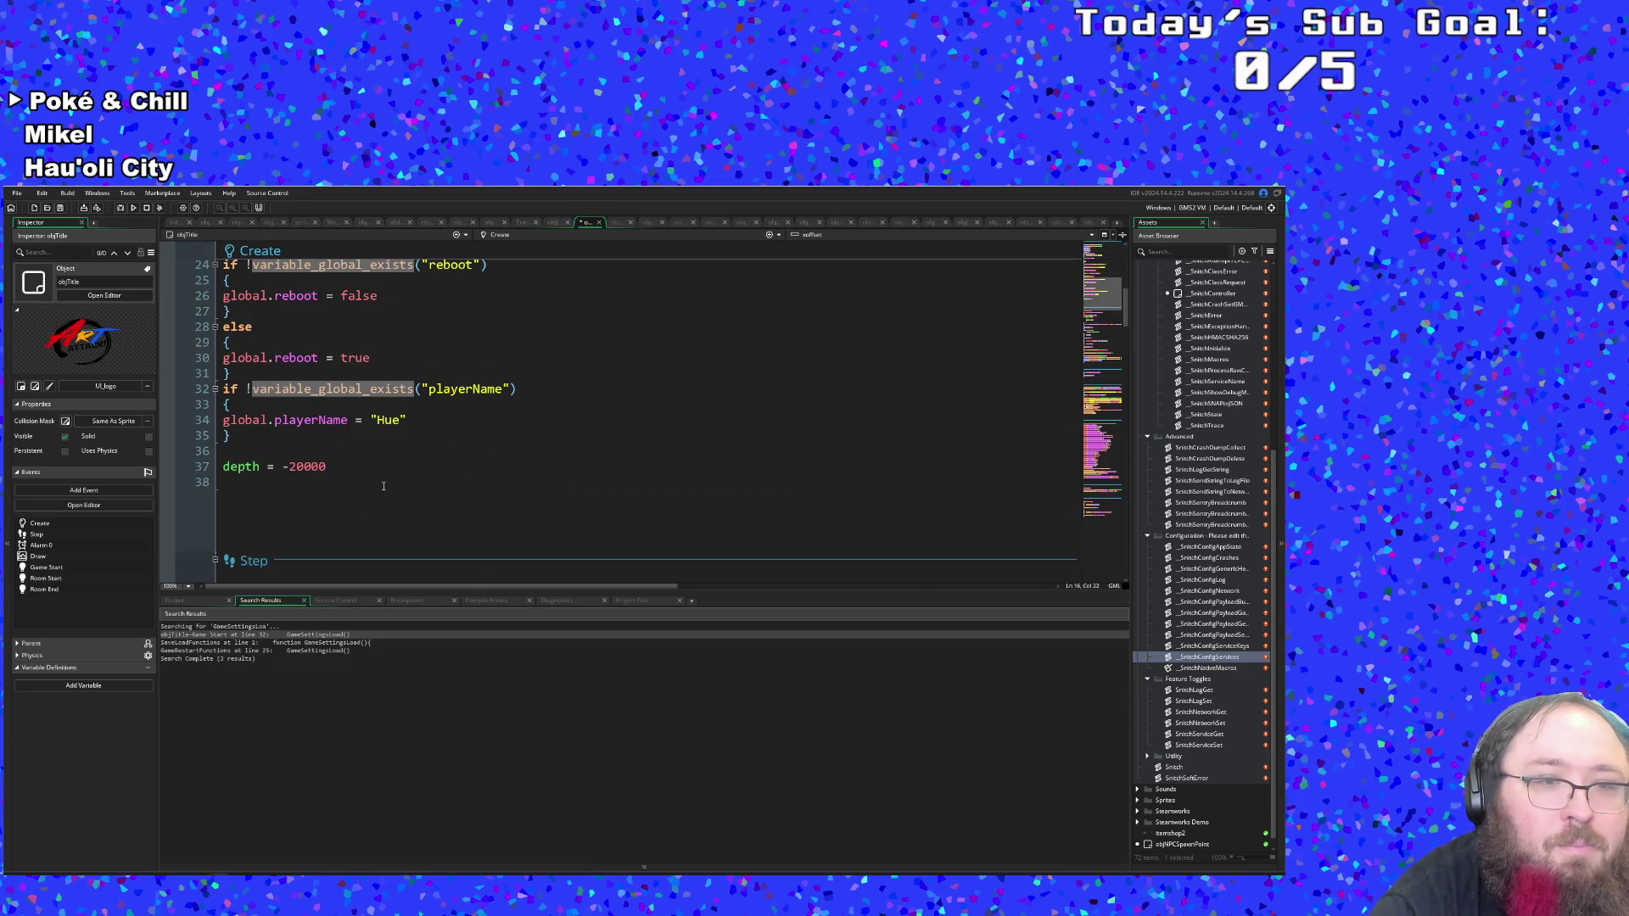
{"action": "left_click", "coordinate": [234, 452]}
{"action": "type", "text": "if global."}
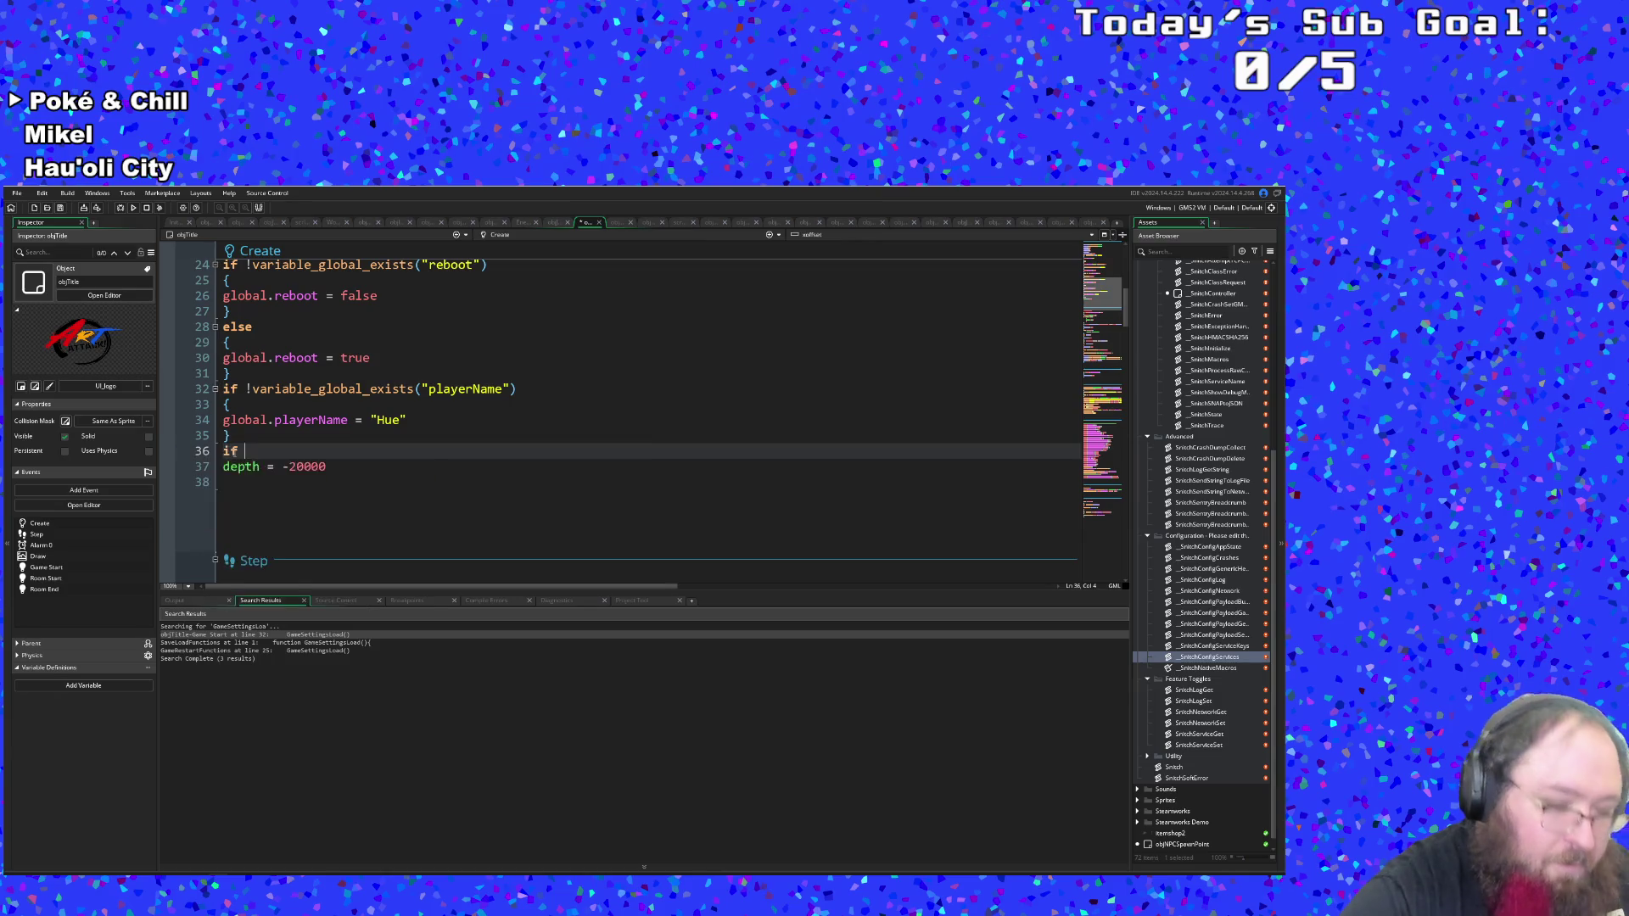
{"action": "type", "text": "ask"}
{"action": "key", "text": "Return"}
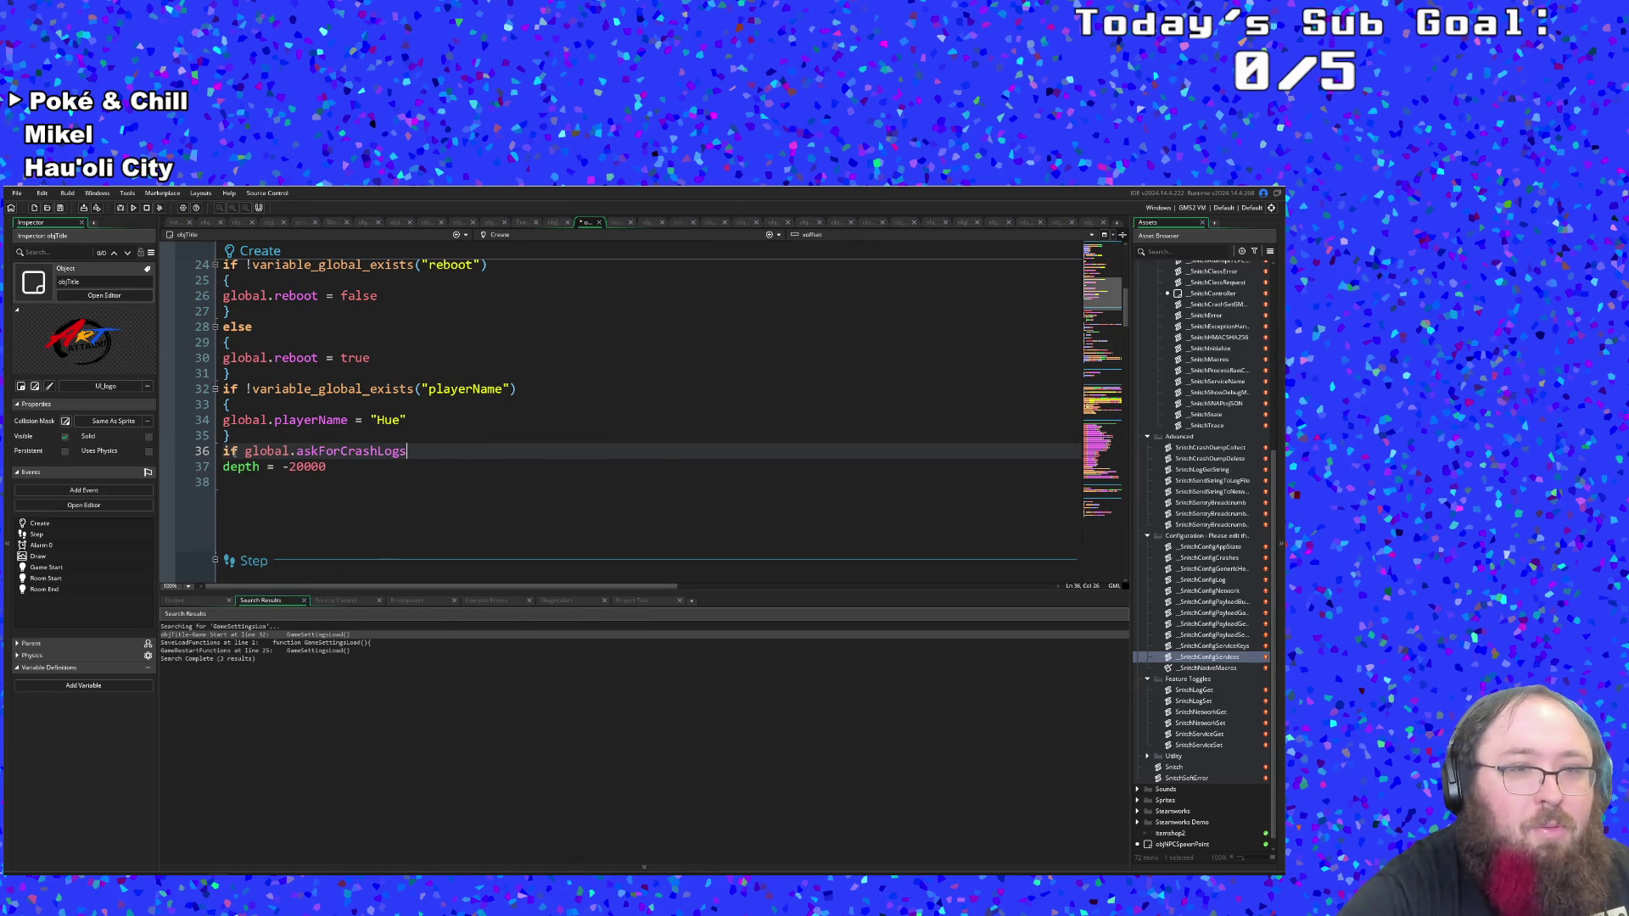
{"action": "scroll", "coordinate": [339, 406], "scroll_direction": "up", "scroll_amount": 8}
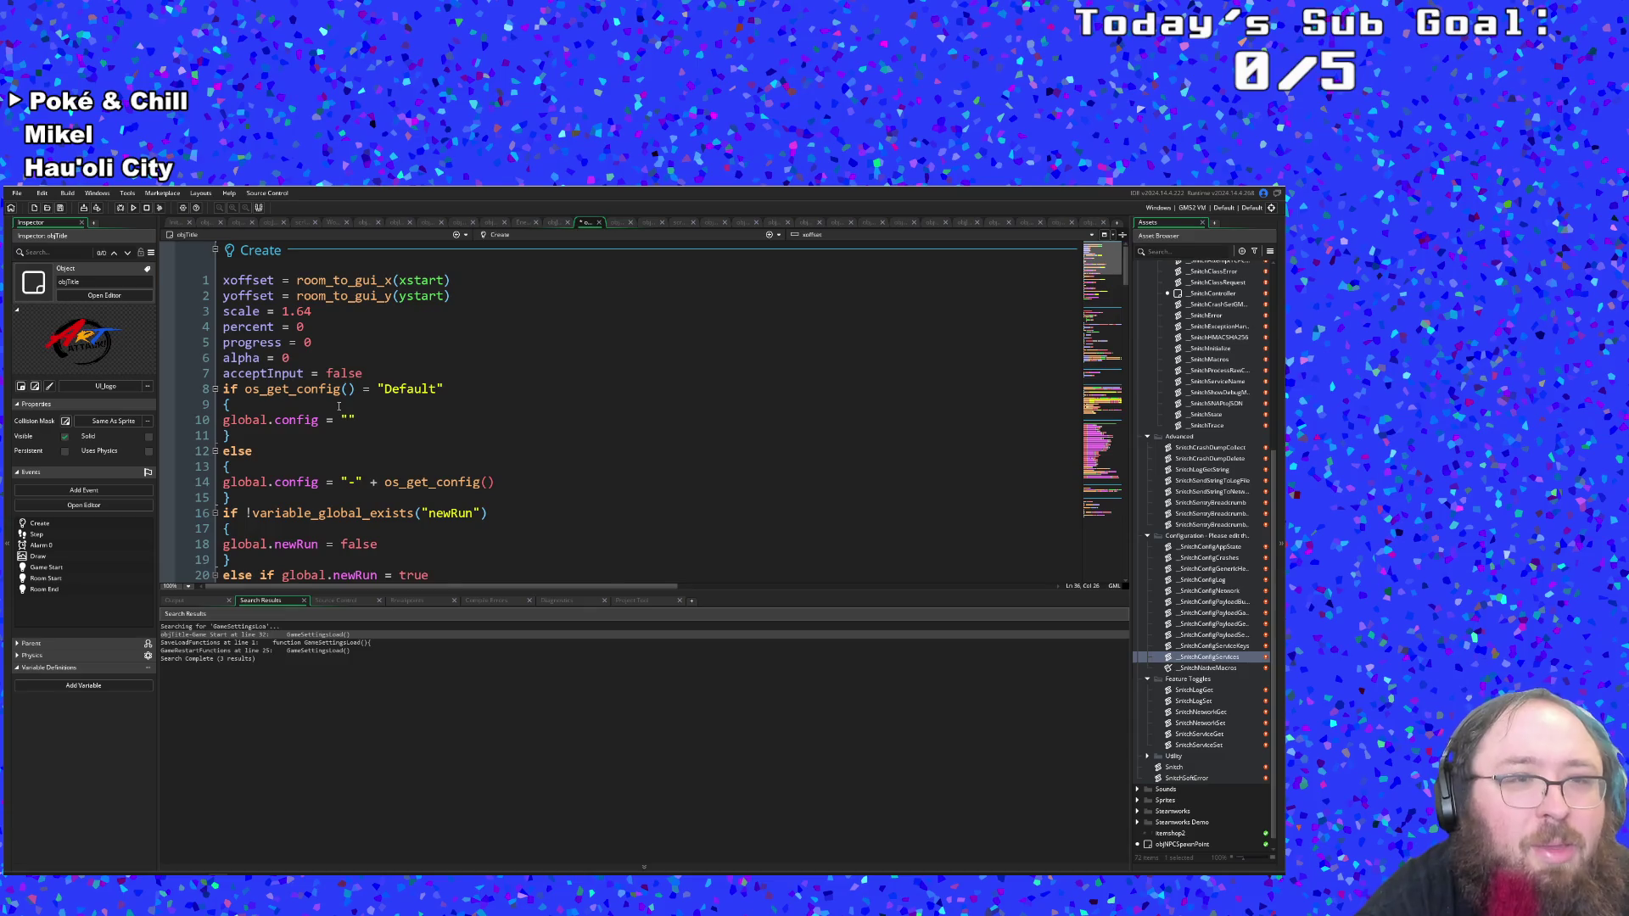
{"action": "scroll", "coordinate": [334, 414], "scroll_direction": "down", "scroll_amount": 9}
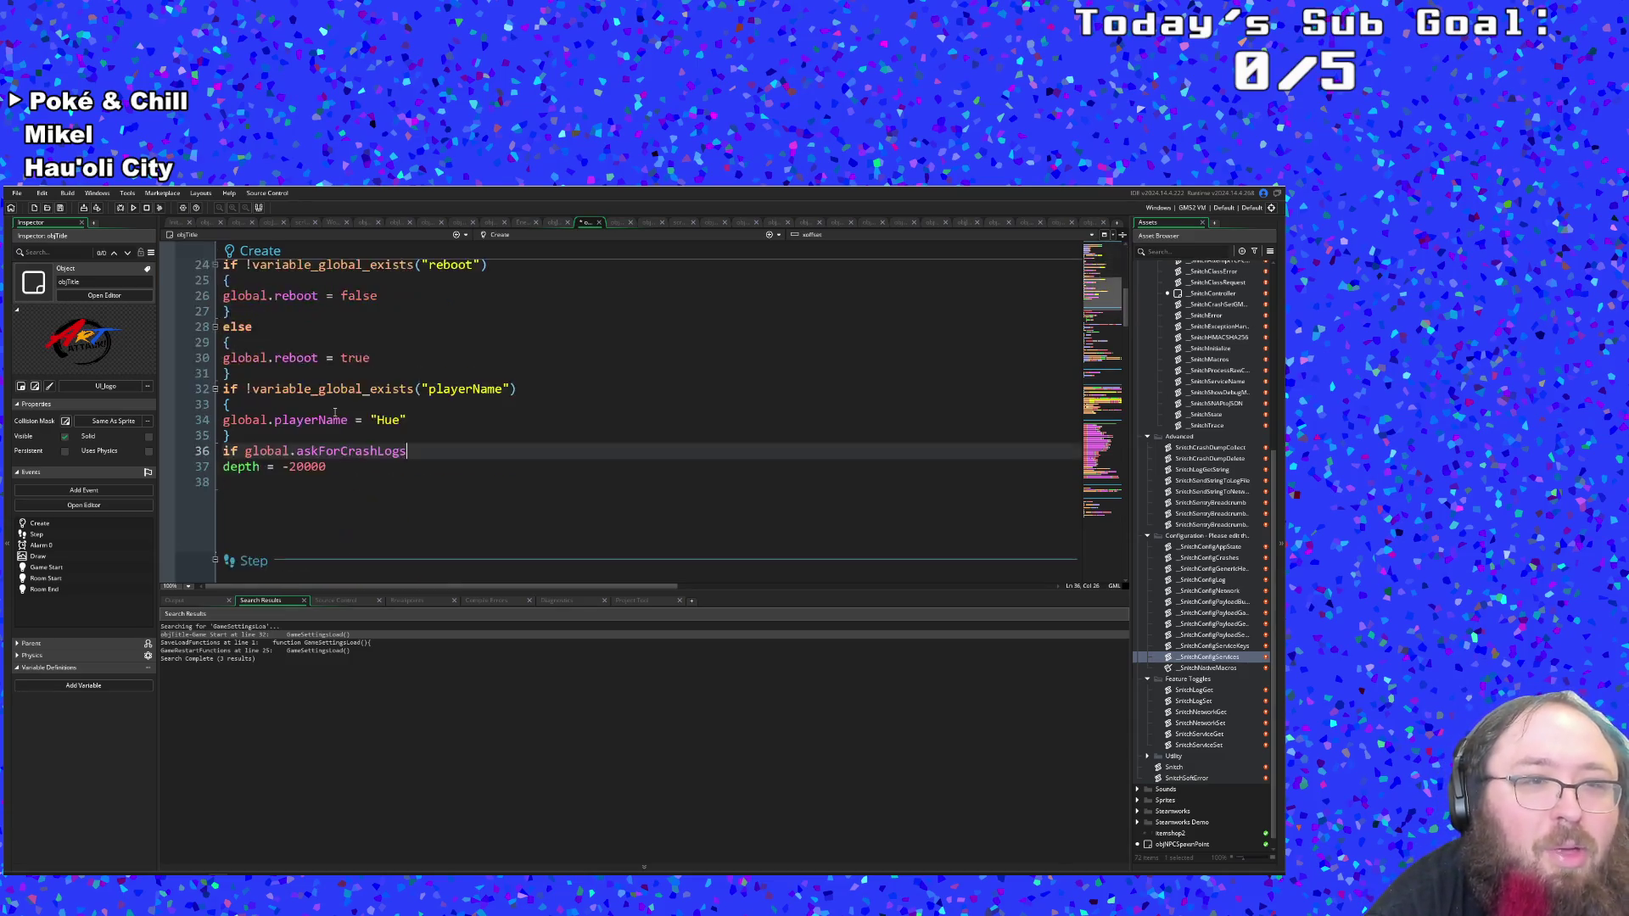
{"action": "scroll", "coordinate": [334, 413], "scroll_direction": "up", "scroll_amount": 9}
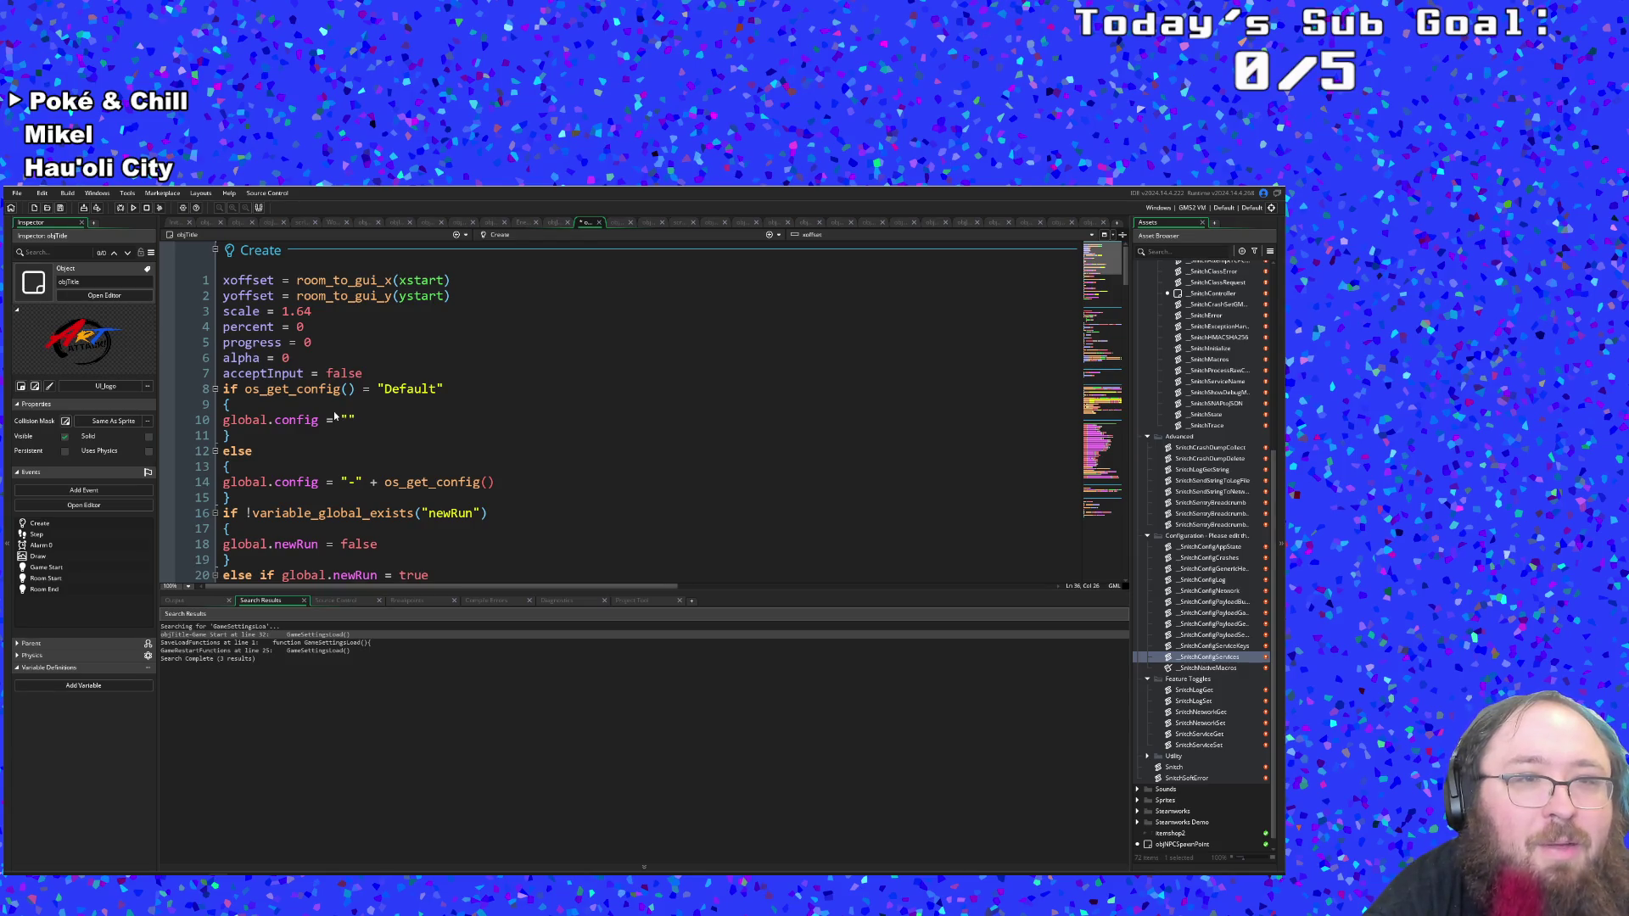
{"action": "scroll", "coordinate": [335, 416], "scroll_direction": "down", "scroll_amount": 4}
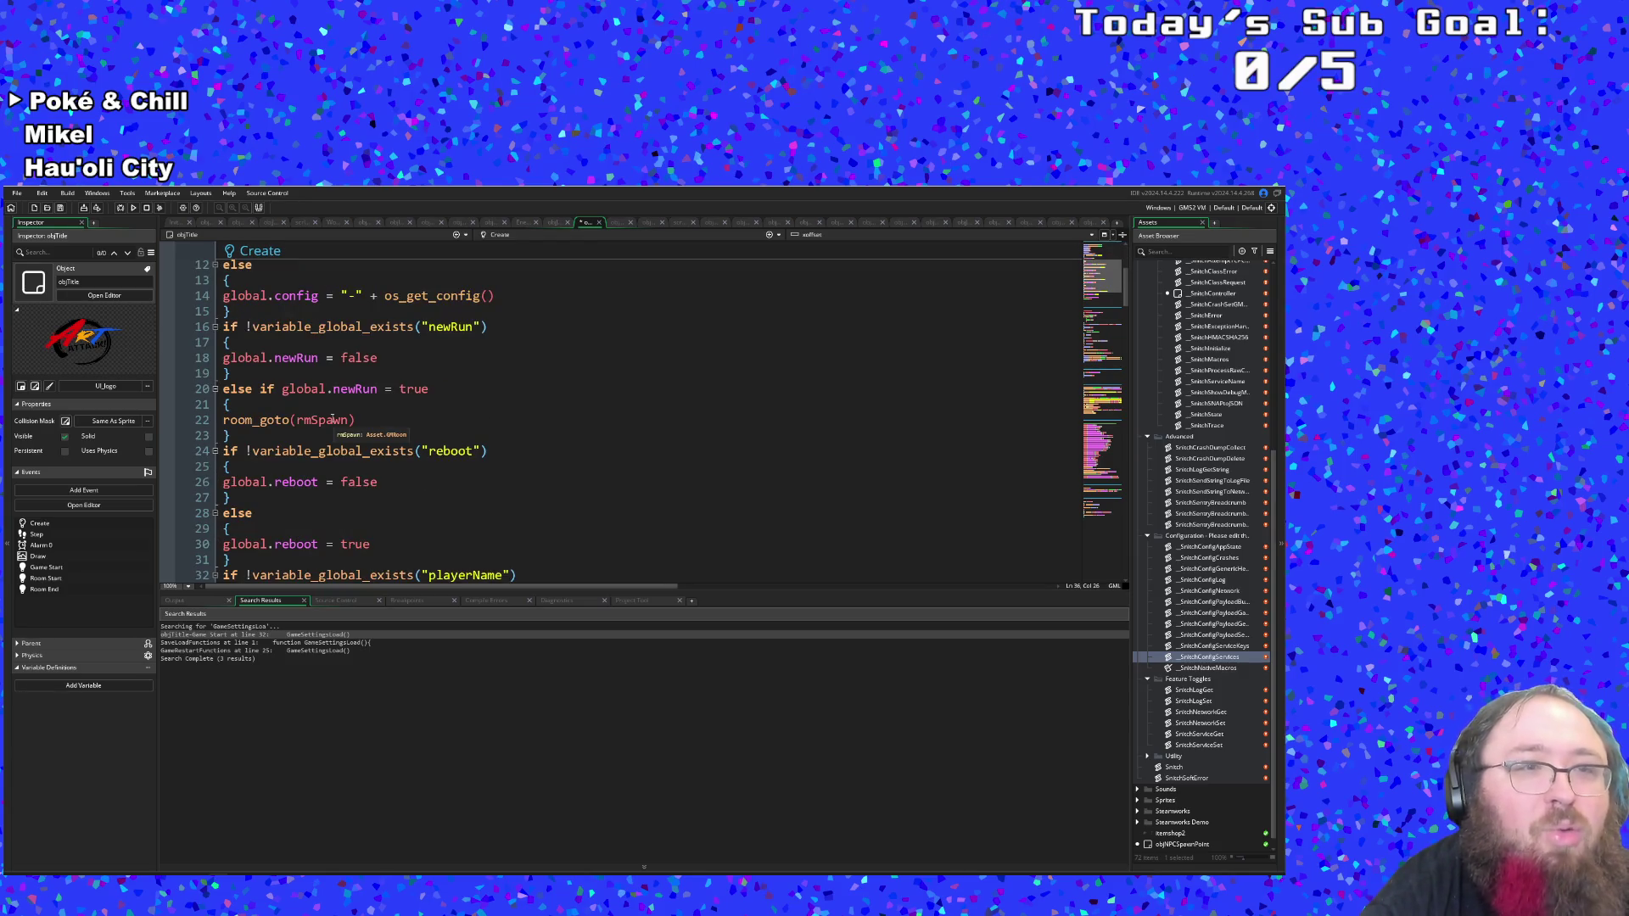
{"action": "scroll", "coordinate": [334, 416], "scroll_direction": "down", "scroll_amount": 4}
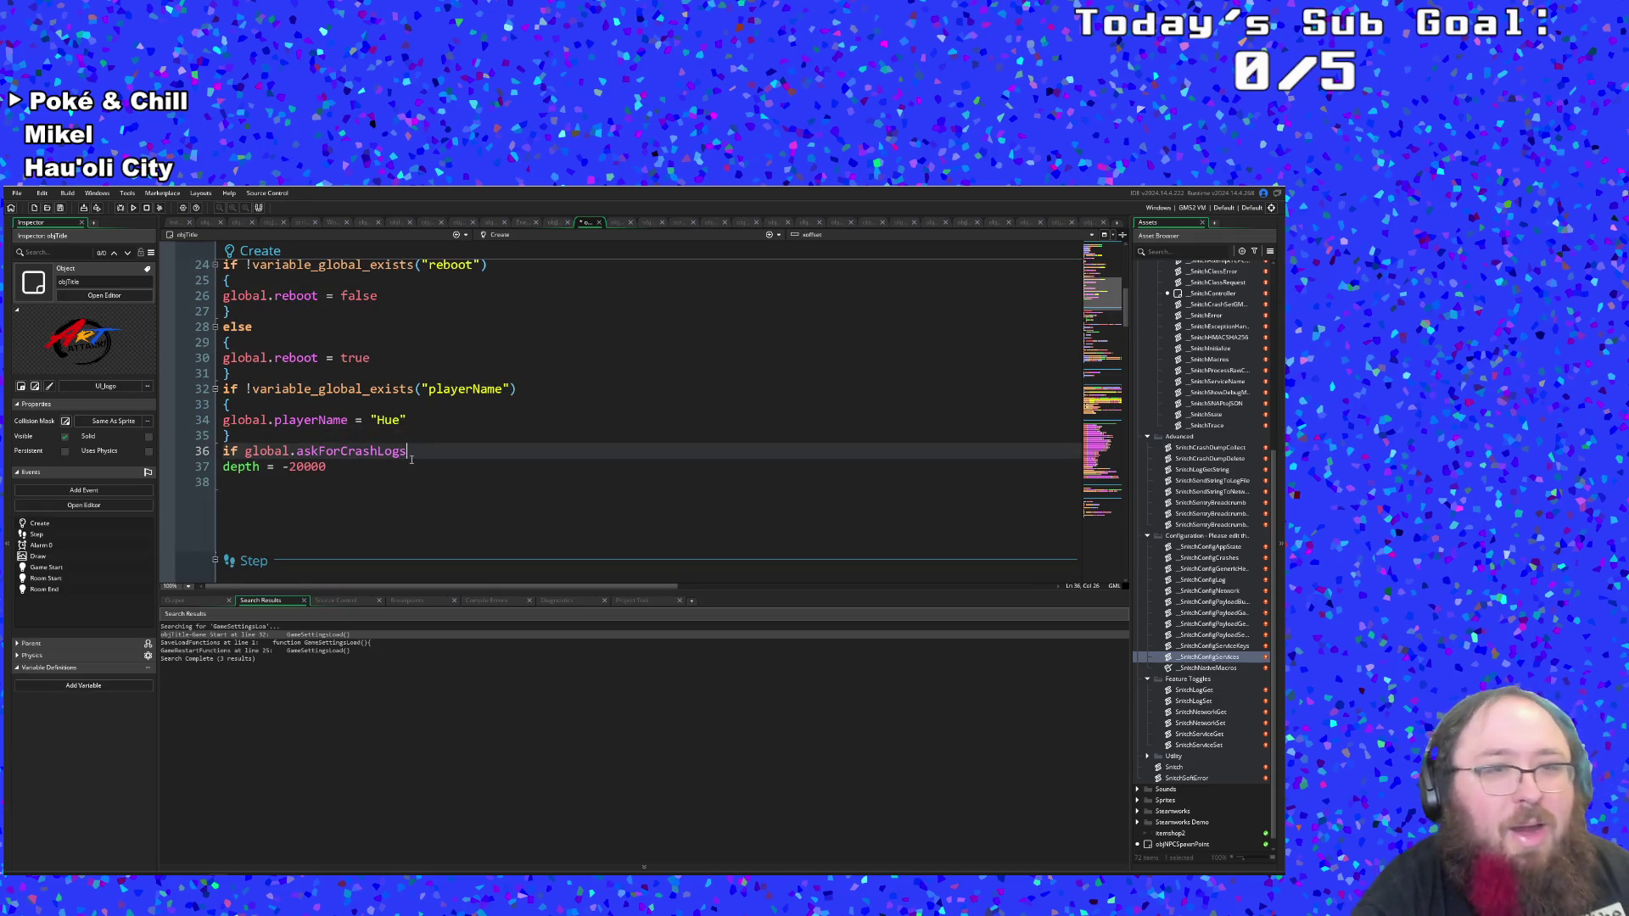
{"action": "scroll", "coordinate": [408, 462], "scroll_direction": "up", "scroll_amount": 8}
{"action": "left_click", "coordinate": [499, 235]}
{"action": "left_click", "coordinate": [512, 291]}
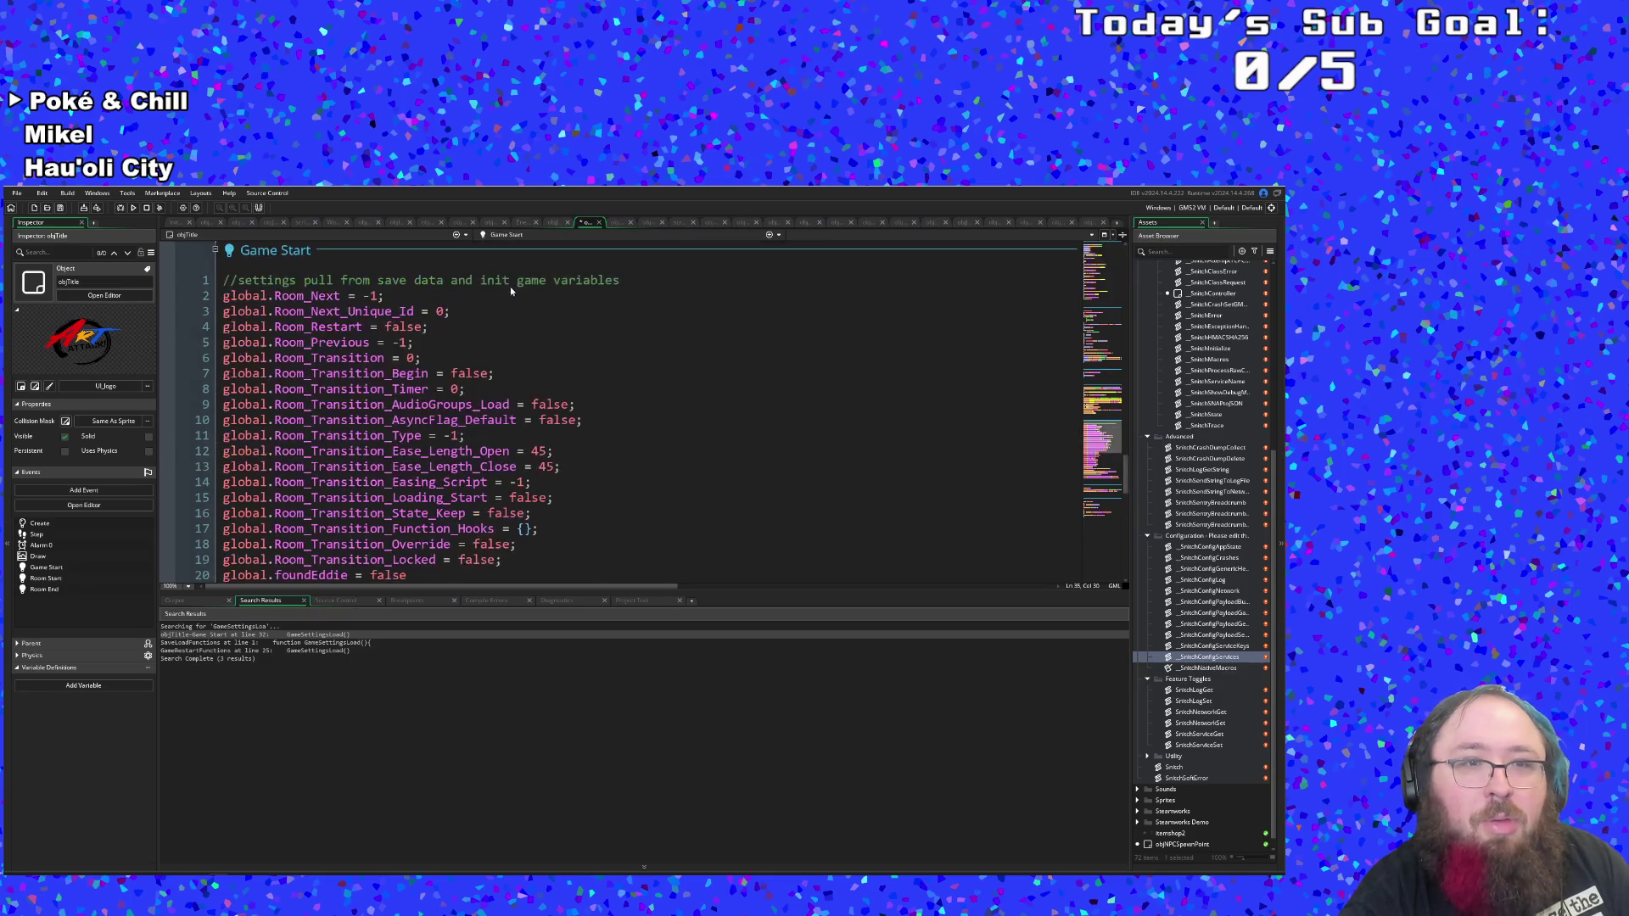
{"action": "scroll", "coordinate": [507, 297], "scroll_direction": "down", "scroll_amount": 6}
{"action": "scroll", "coordinate": [492, 322], "scroll_direction": "up", "scroll_amount": 8}
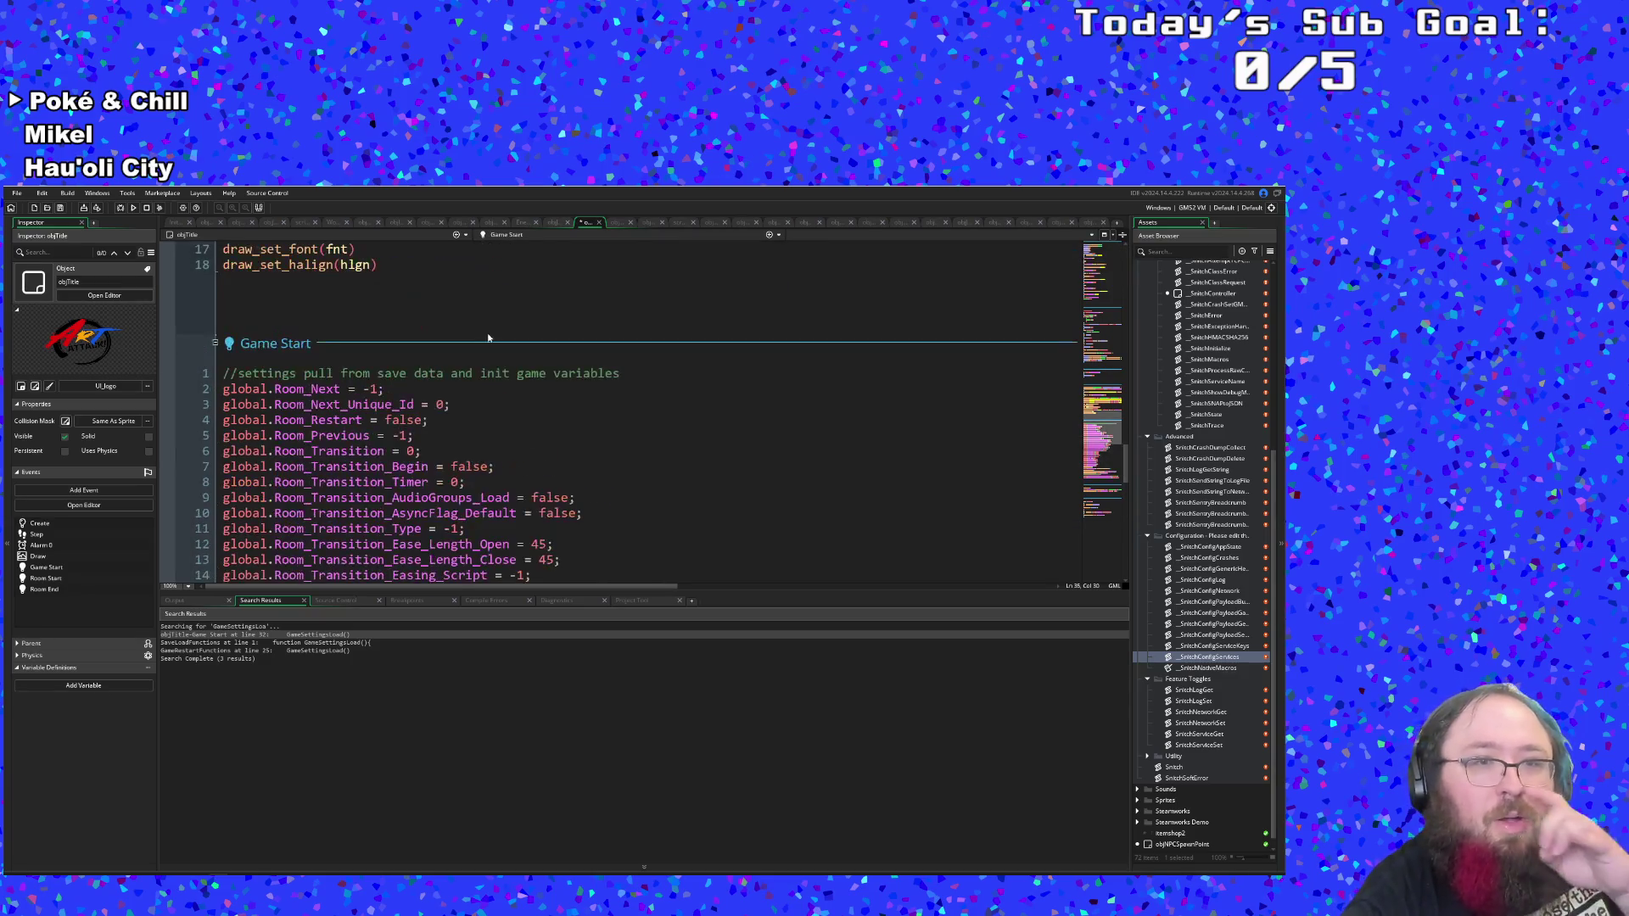
{"action": "scroll", "coordinate": [496, 331], "scroll_direction": "down", "scroll_amount": 10}
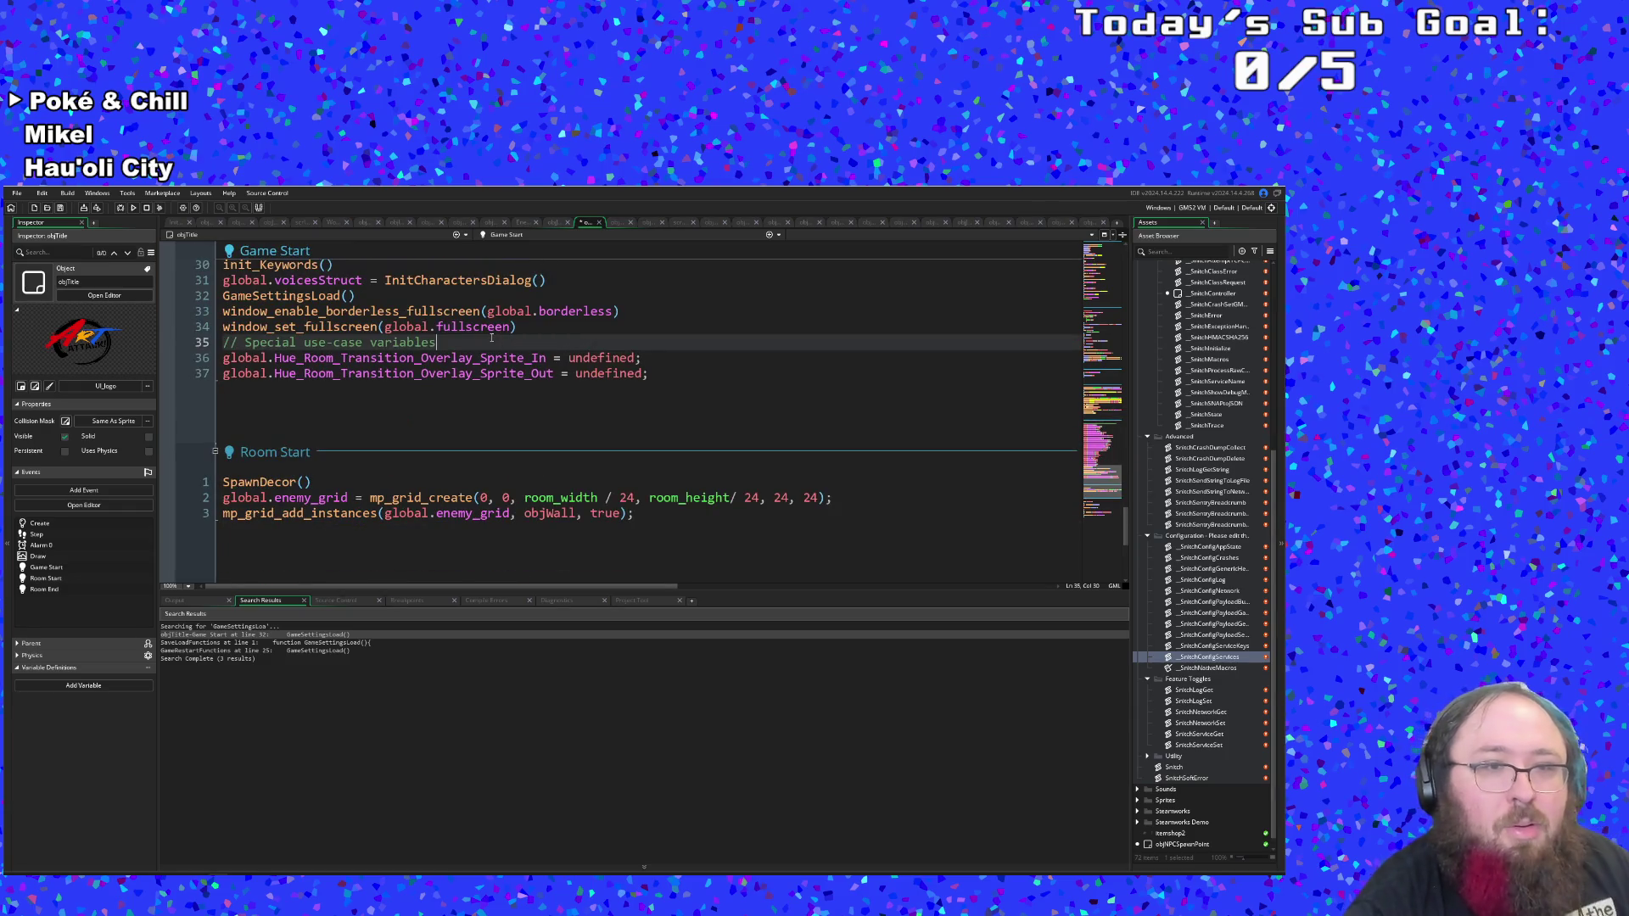
{"action": "scroll", "coordinate": [491, 382], "scroll_direction": "up", "scroll_amount": 20}
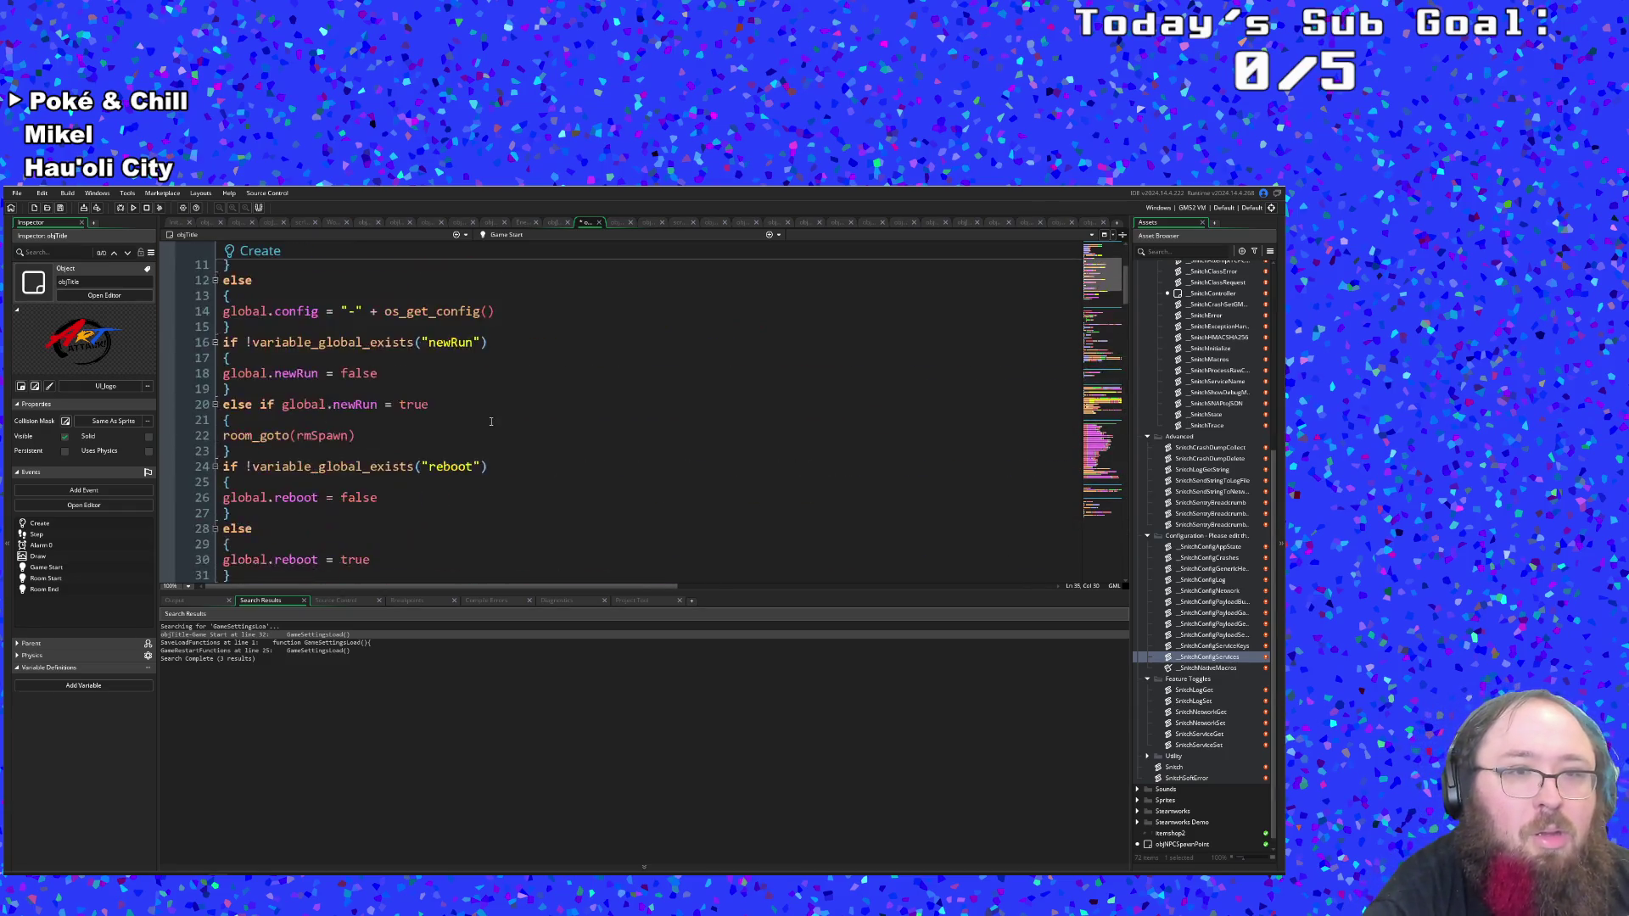
{"action": "scroll", "coordinate": [490, 424], "scroll_direction": "up", "scroll_amount": 4}
{"action": "scroll", "coordinate": [488, 441], "scroll_direction": "down", "scroll_amount": 10}
{"action": "scroll", "coordinate": [420, 465], "scroll_direction": "up", "scroll_amount": 4}
{"action": "scroll", "coordinate": [419, 468], "scroll_direction": "down", "scroll_amount": 2}
{"action": "left_click", "coordinate": [419, 465]}
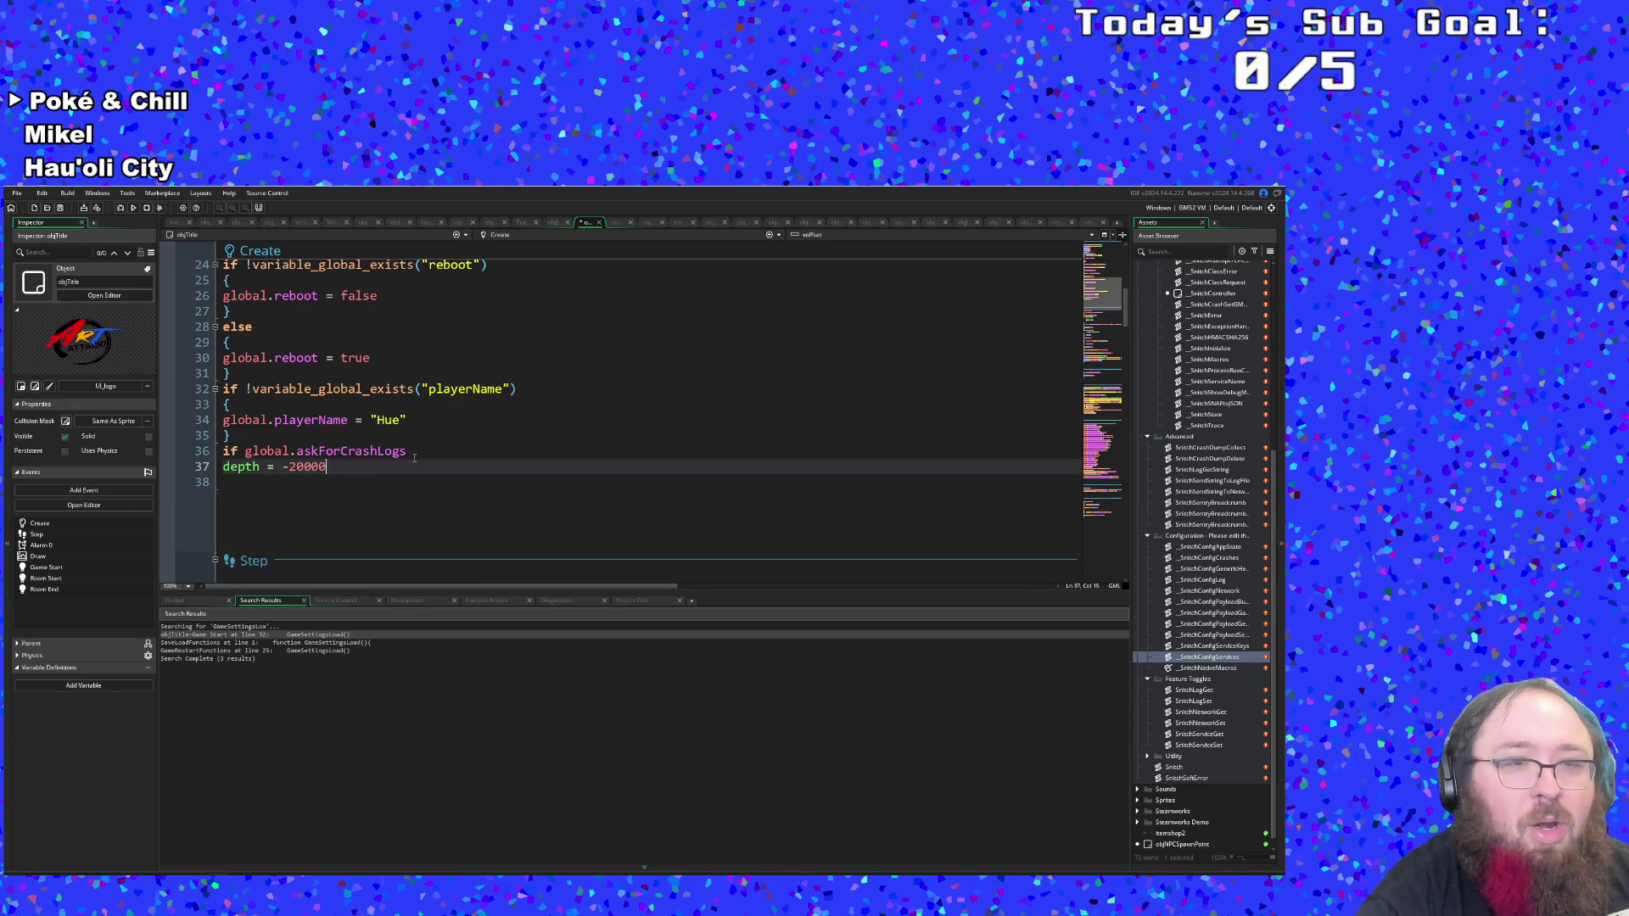
Delete the if global.askForCrashLogs line and its leftover empty line.
{"action": "left_click", "coordinate": [417, 456]}
{"action": "left_click_drag", "start_coordinate": [416, 457], "coordinate": [222, 454]}
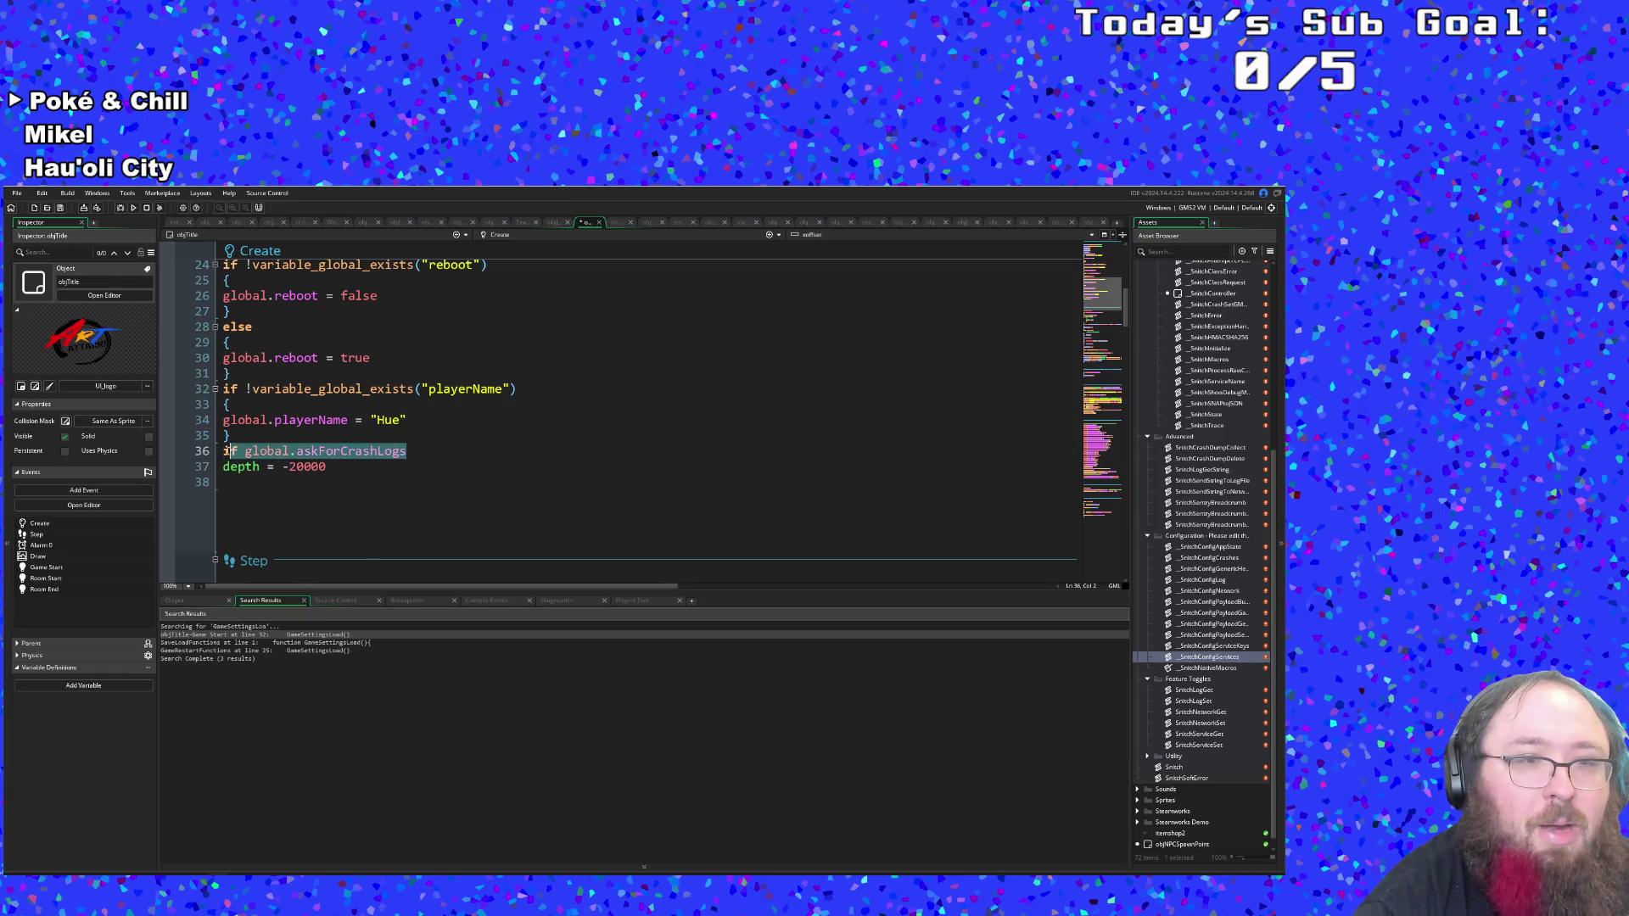
{"action": "right_click", "coordinate": [242, 456]}
{"action": "left_click", "coordinate": [287, 501]}
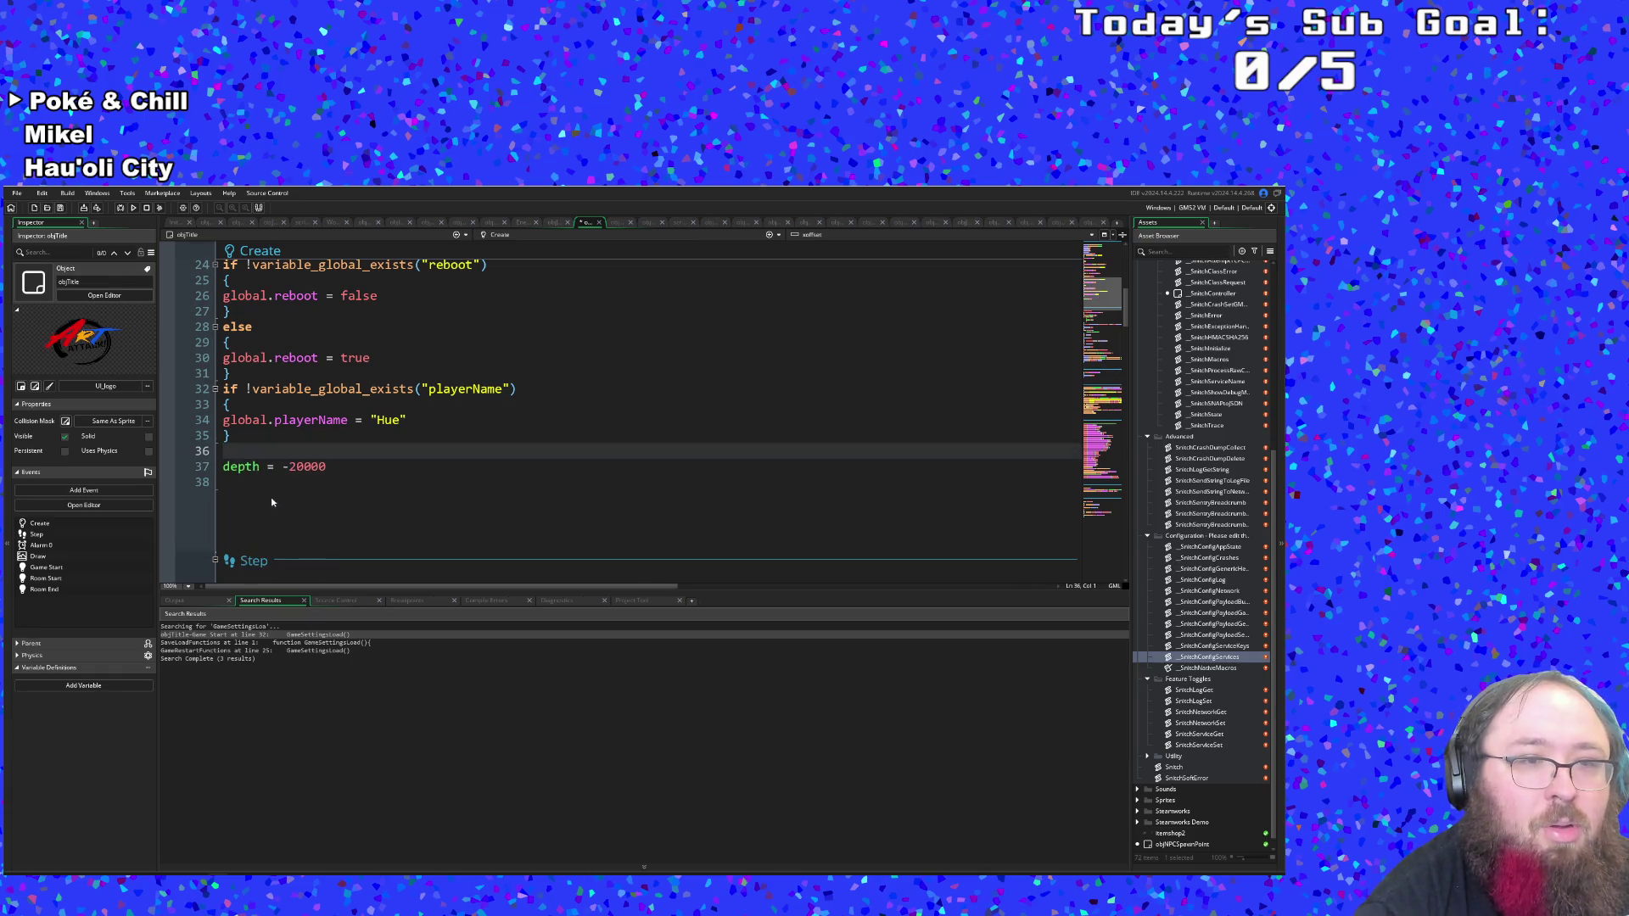
{"action": "key", "text": "BackSpace"}
Add alarm[0] = 30 on line 37, right after depth = -20000.
{"action": "scroll", "coordinate": [407, 421], "scroll_direction": "up", "scroll_amount": 8}
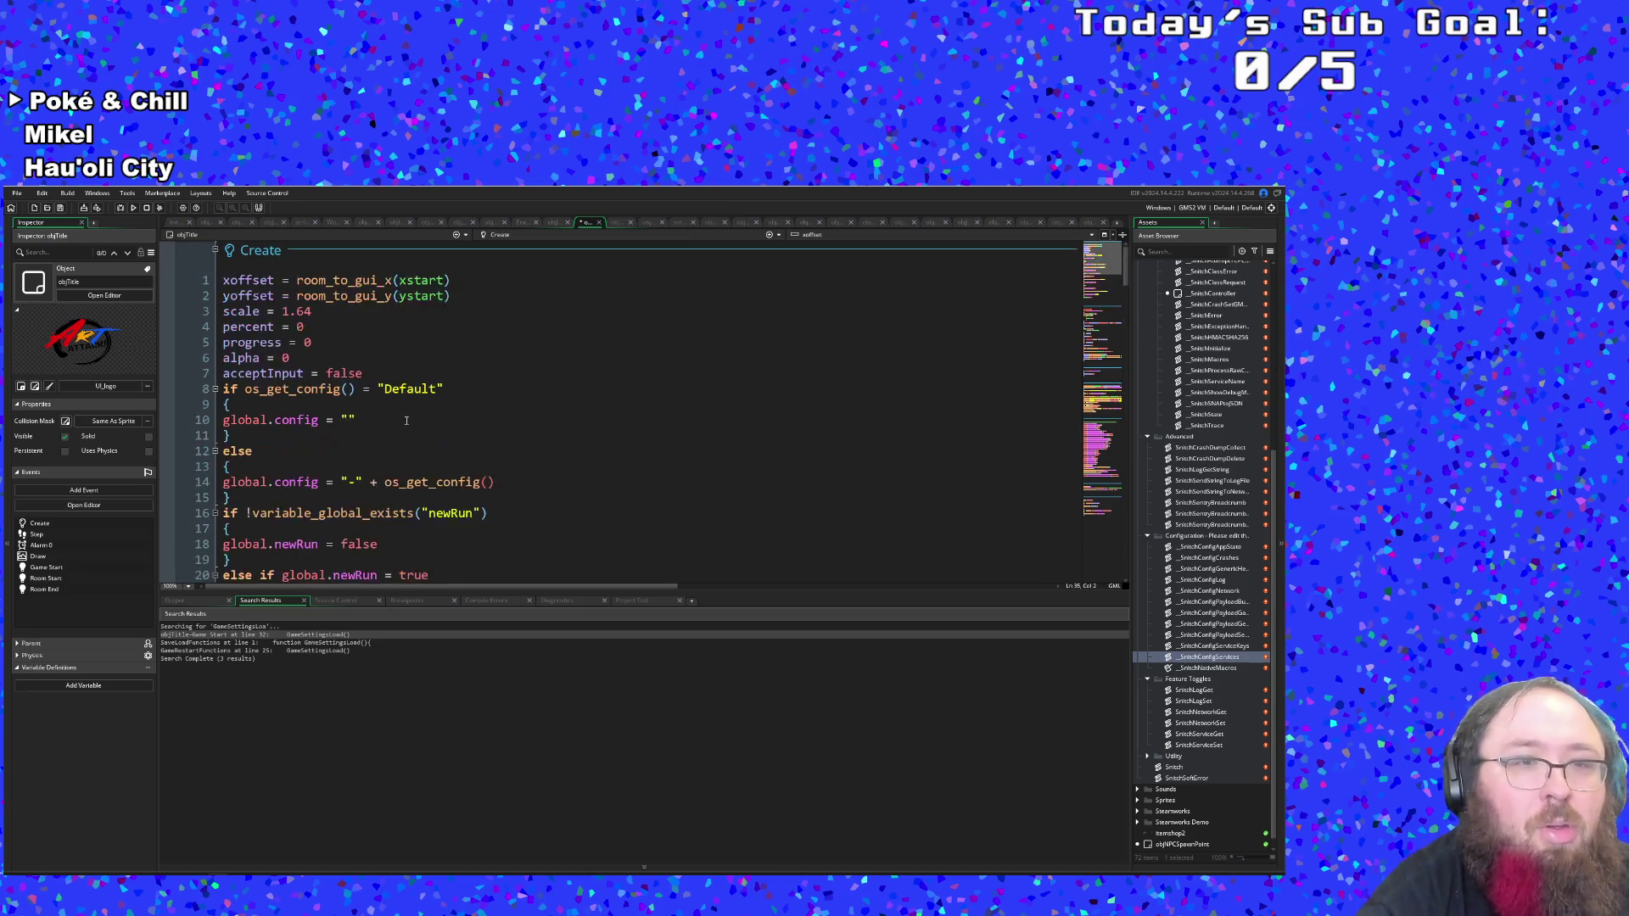
{"action": "left_click", "coordinate": [320, 373]}
{"action": "left_click", "coordinate": [372, 373]}
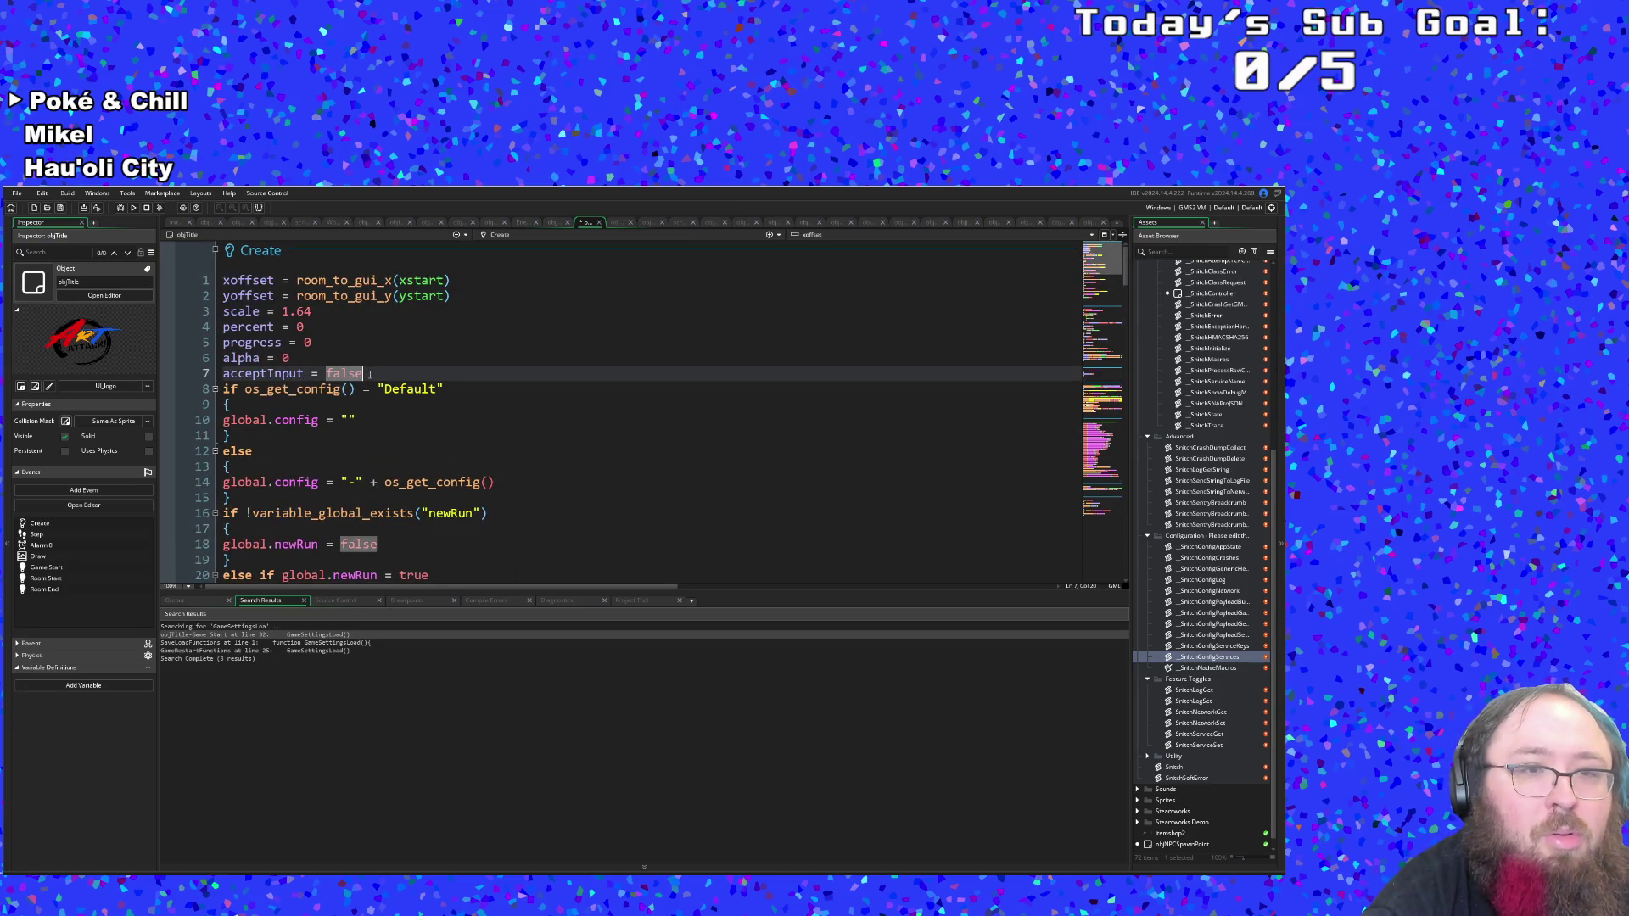
{"action": "scroll", "coordinate": [444, 425], "scroll_direction": "down", "scroll_amount": 6}
{"action": "scroll", "coordinate": [442, 429], "scroll_direction": "down", "scroll_amount": 2}
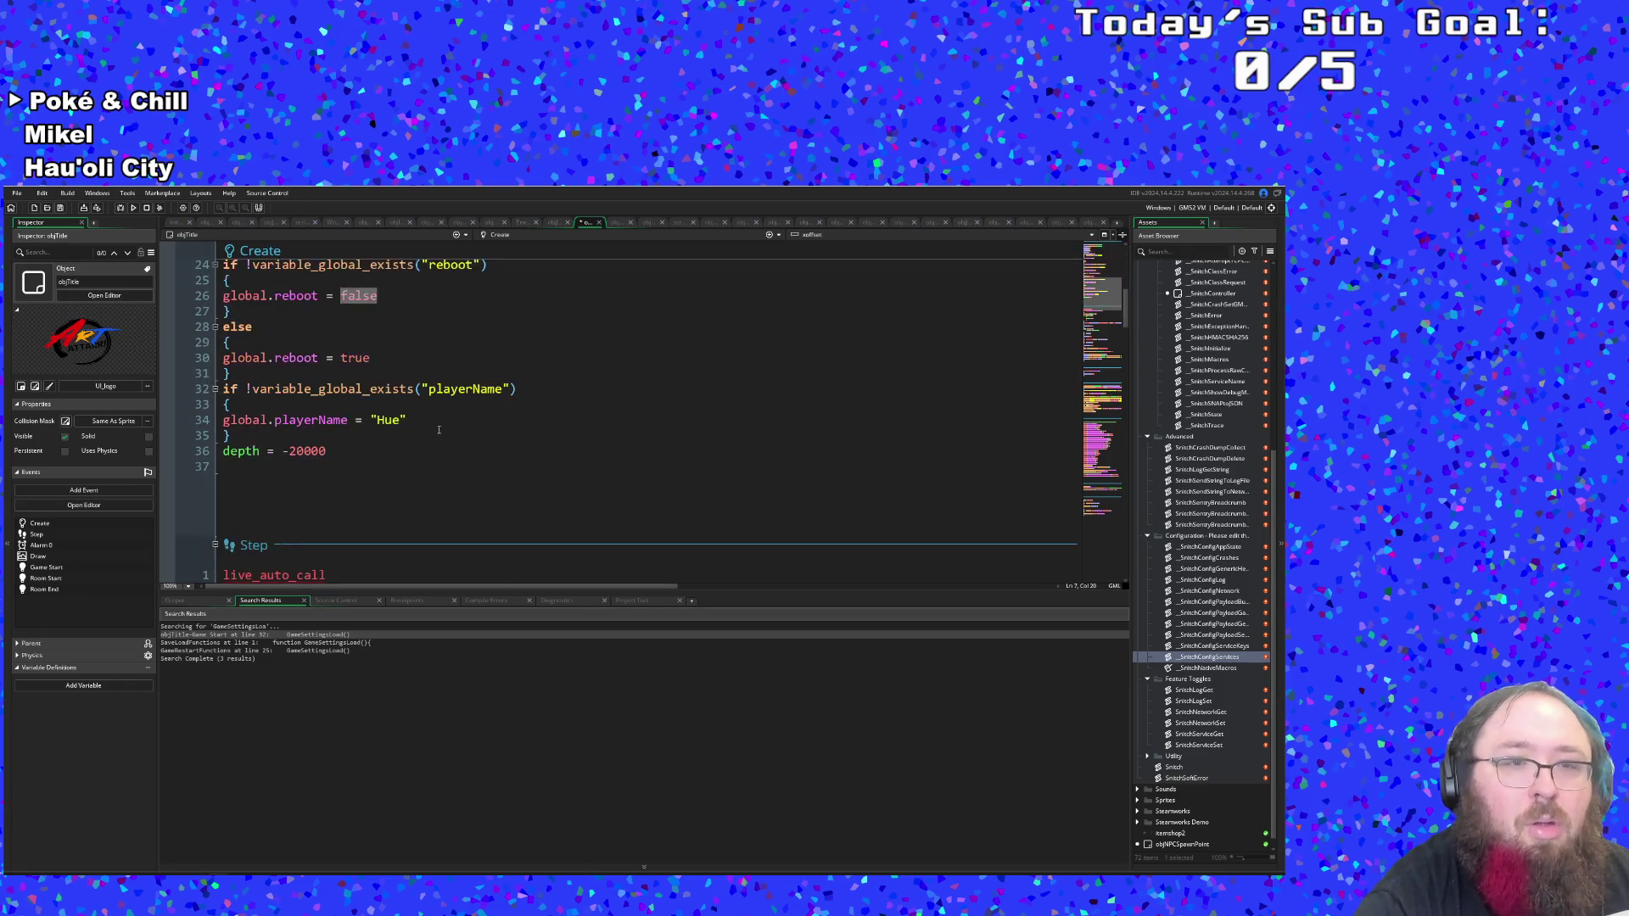
{"action": "left_click", "coordinate": [319, 475]}
{"action": "type", "text": "aalr"}
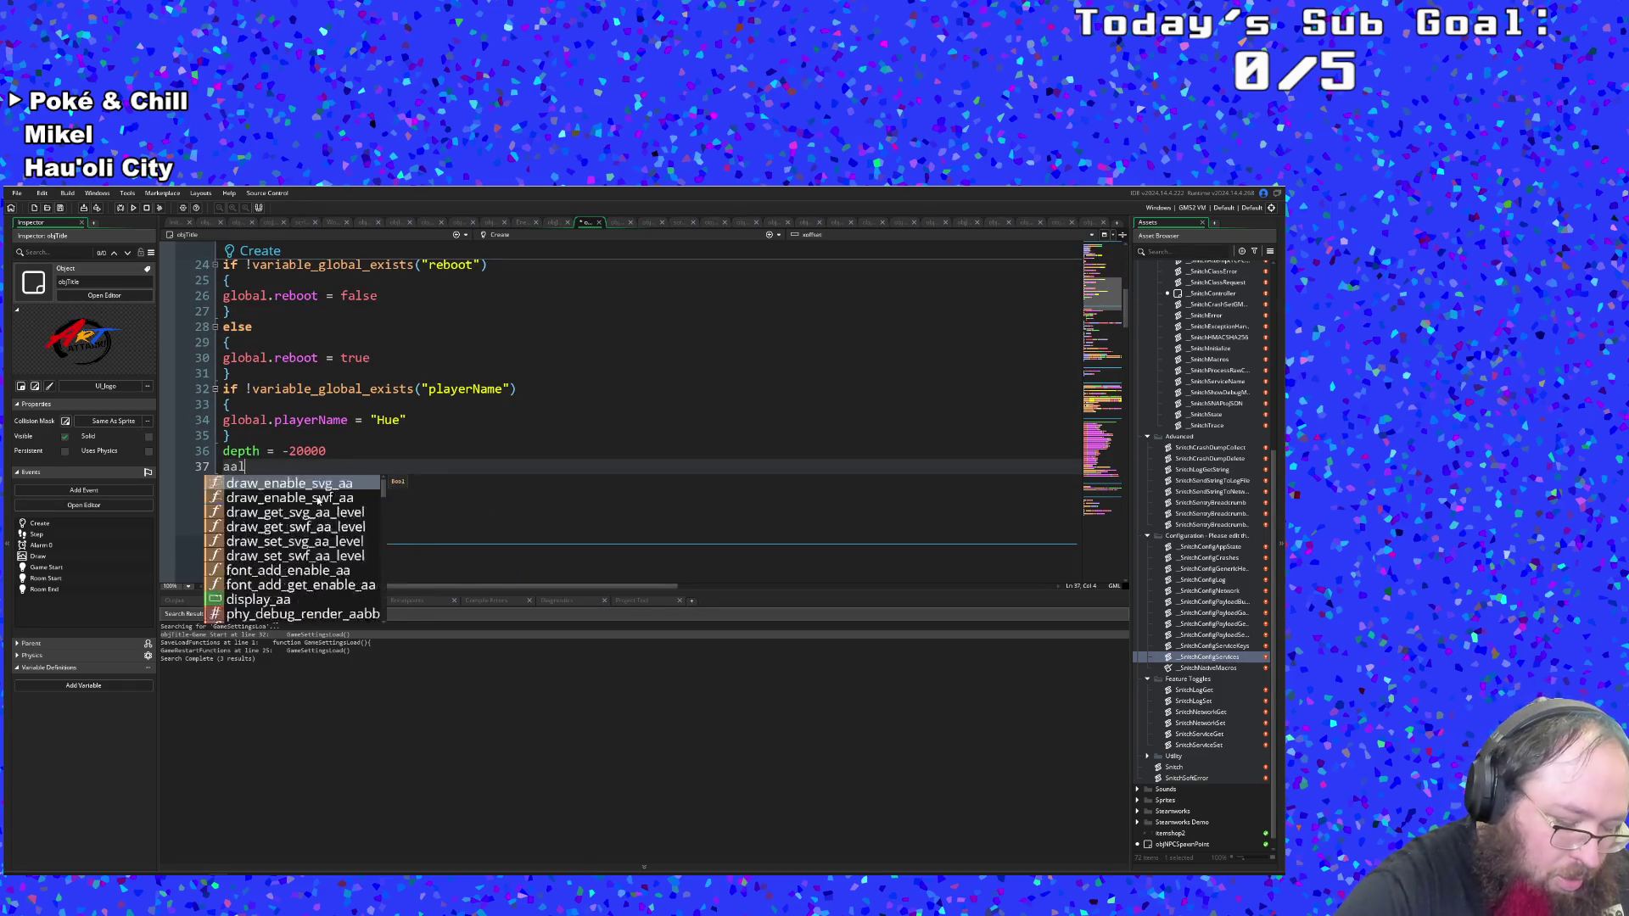
{"action": "key", "text": "BackSpace"}
{"action": "key", "text": "BackSpace"}
{"action": "key", "text": "BackSpace"}
{"action": "type", "text": "la"}
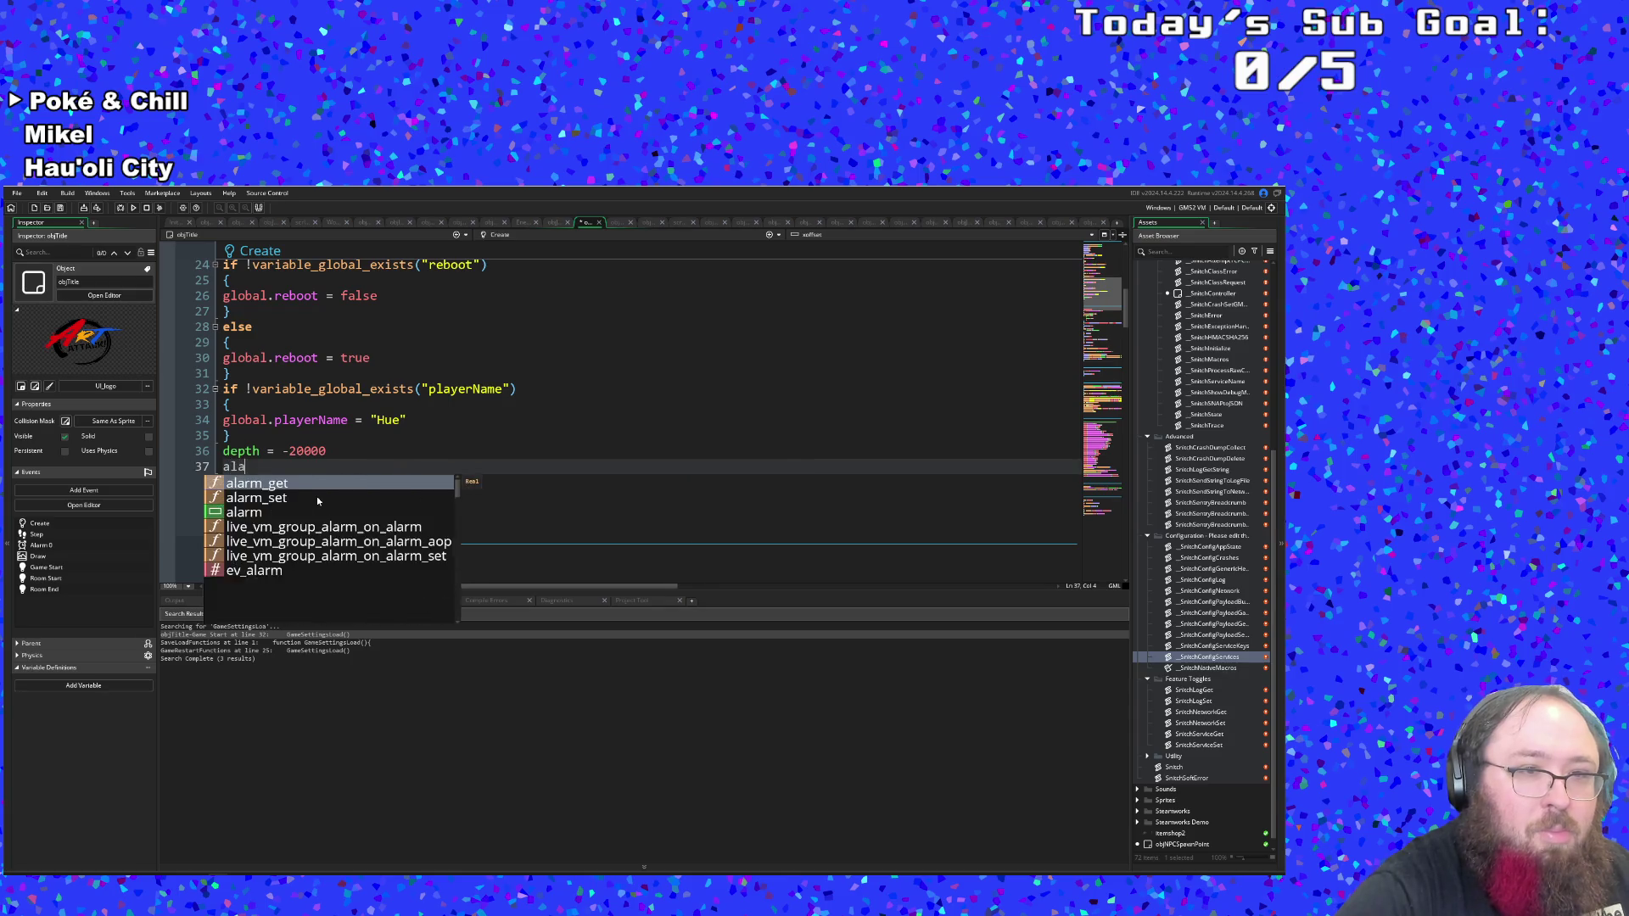
{"action": "type", "text": "rm"}
{"action": "key", "text": "Return"}
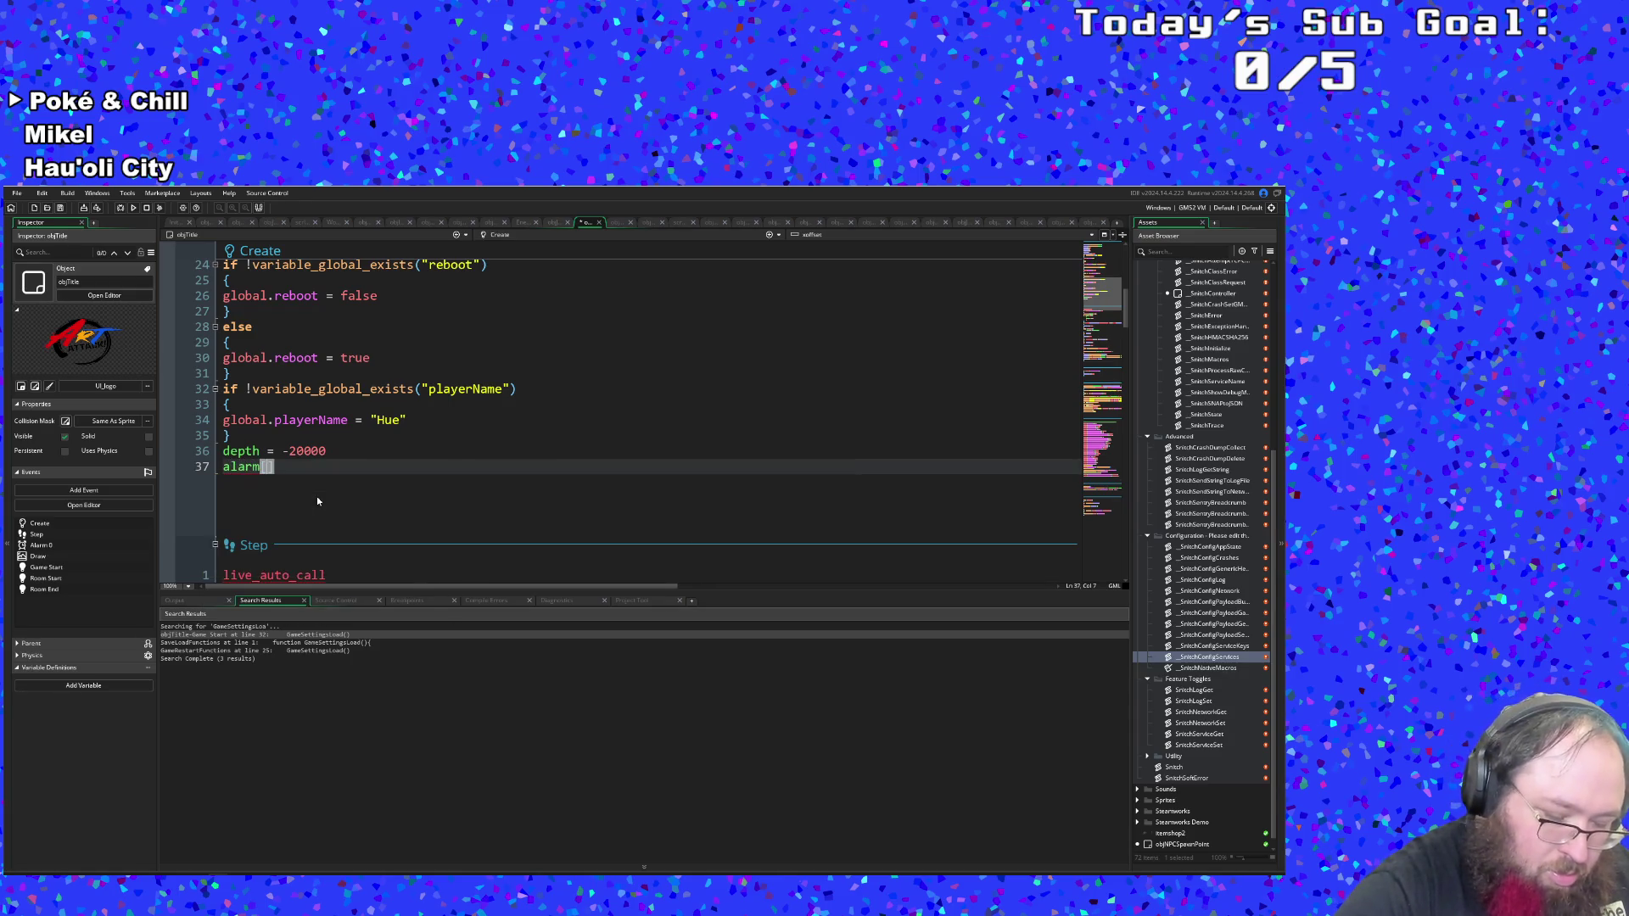
{"action": "type", "text": "] ="}
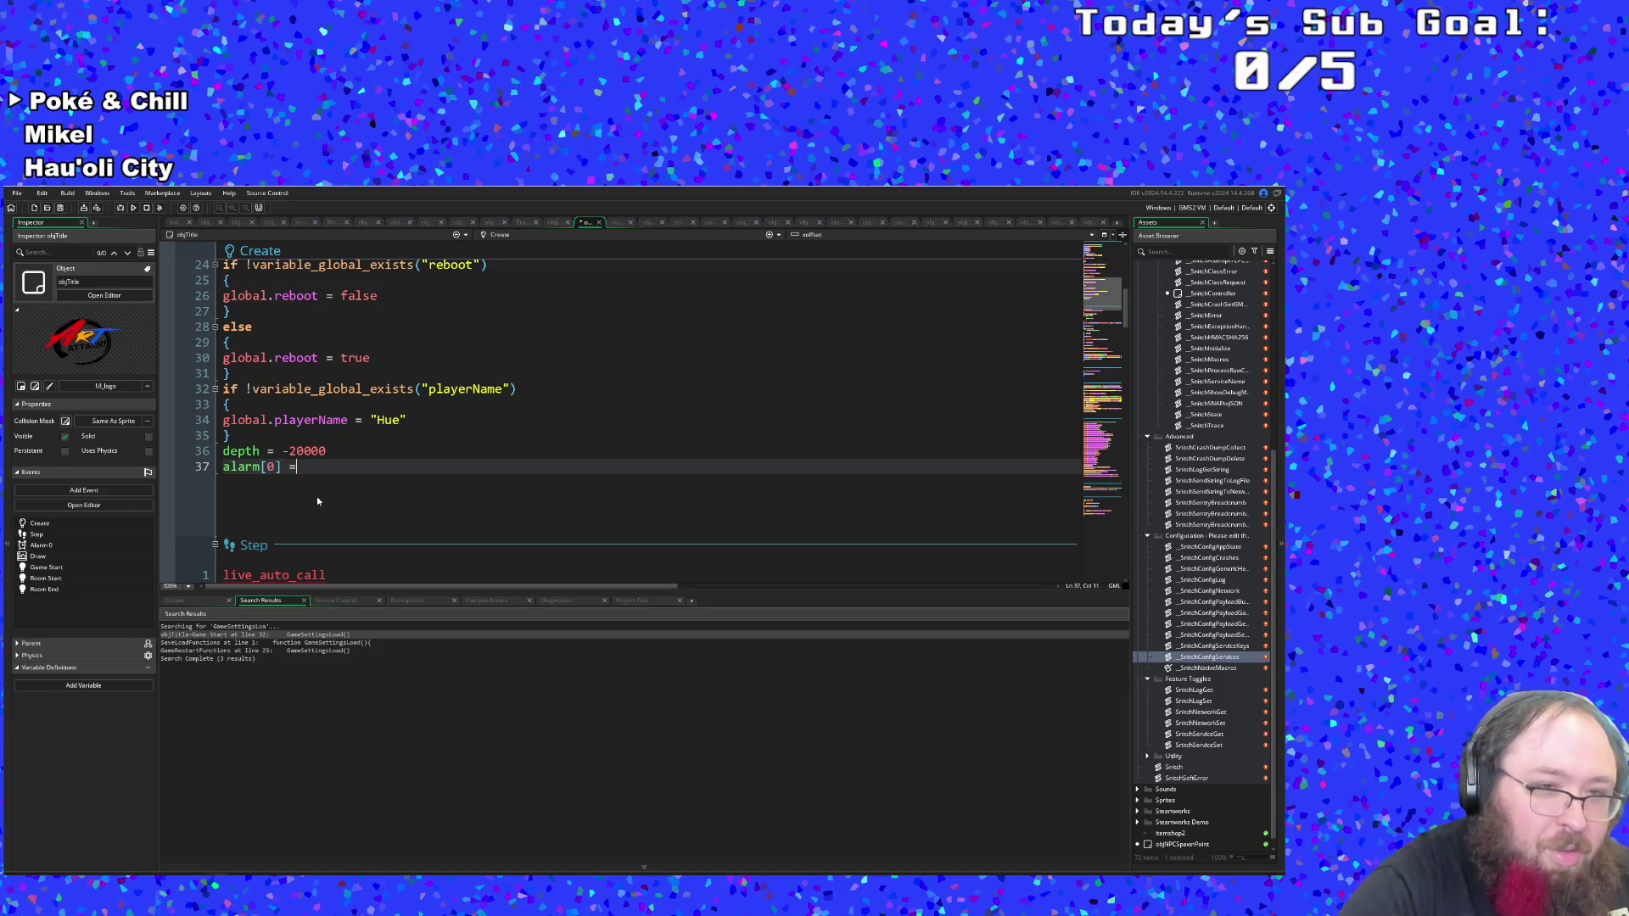
{"action": "type", "text": " 30"}
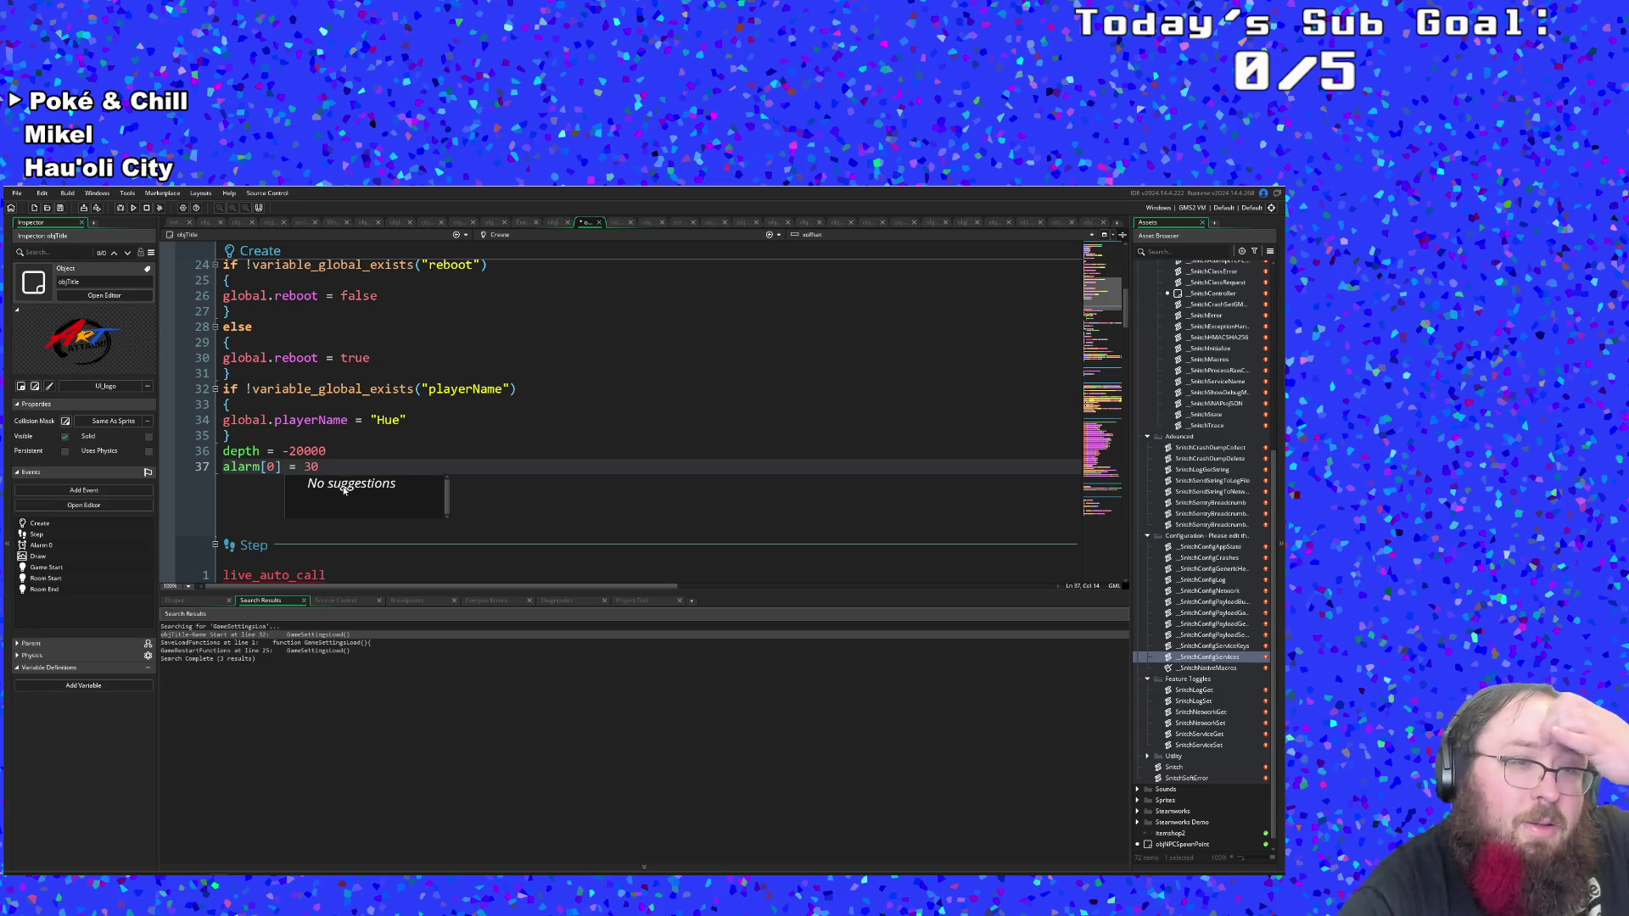
{"action": "key", "text": "Escape"}
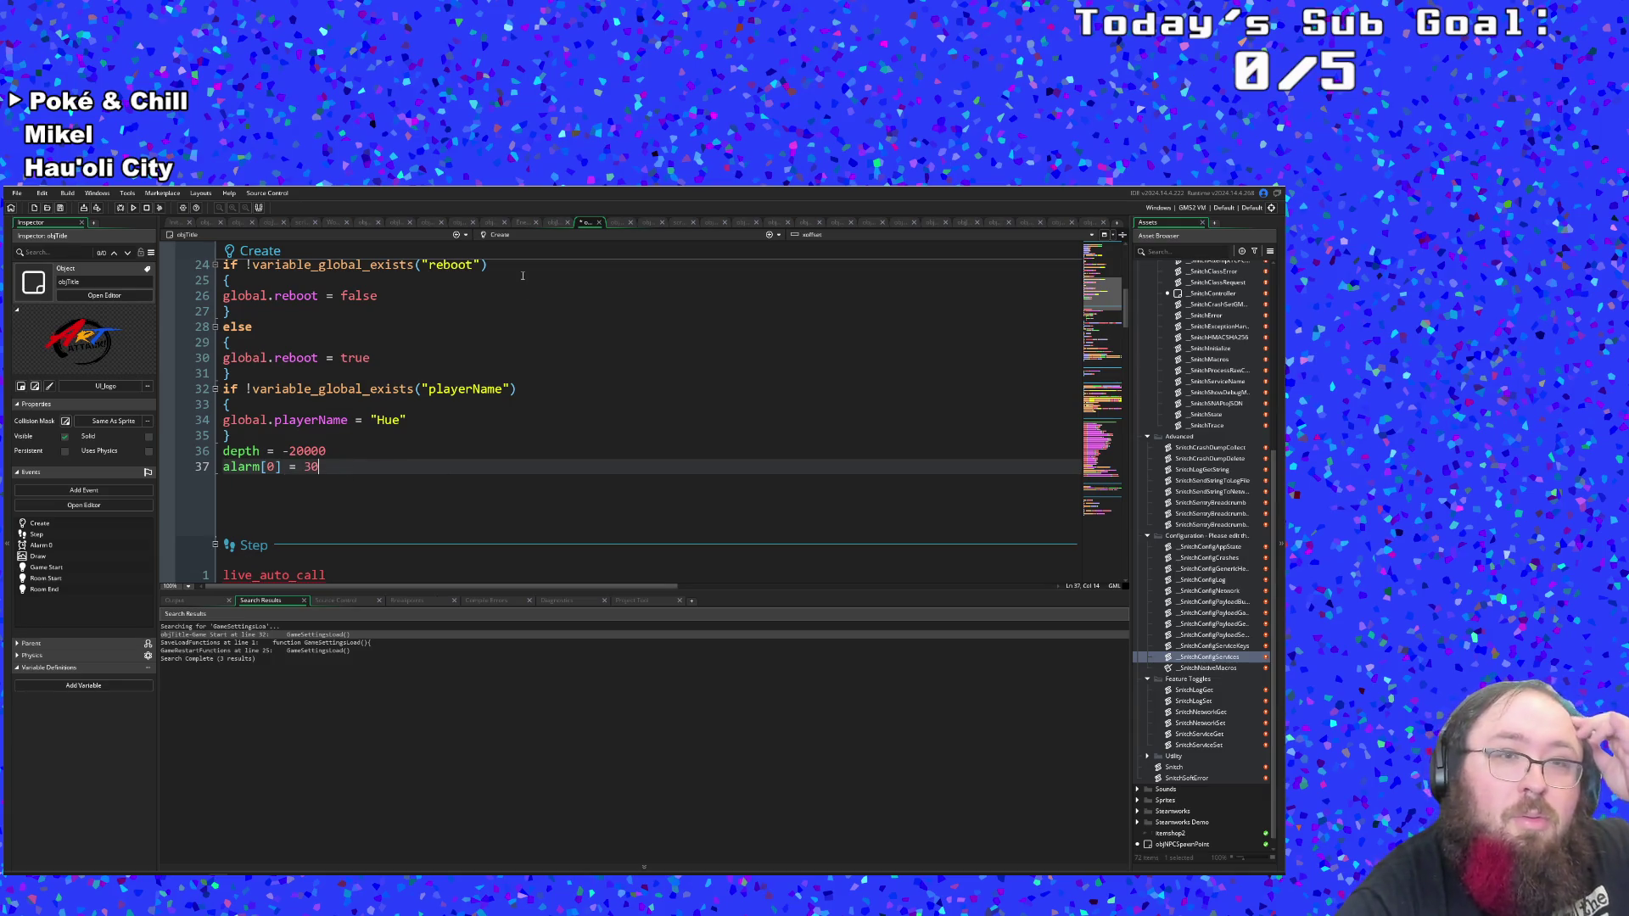
{"action": "left_click", "coordinate": [500, 235]}
Switch the code editor to objTitle's Alarm 0 event.
{"action": "scroll", "coordinate": [252, 485], "scroll_direction": "down", "scroll_amount": 2}
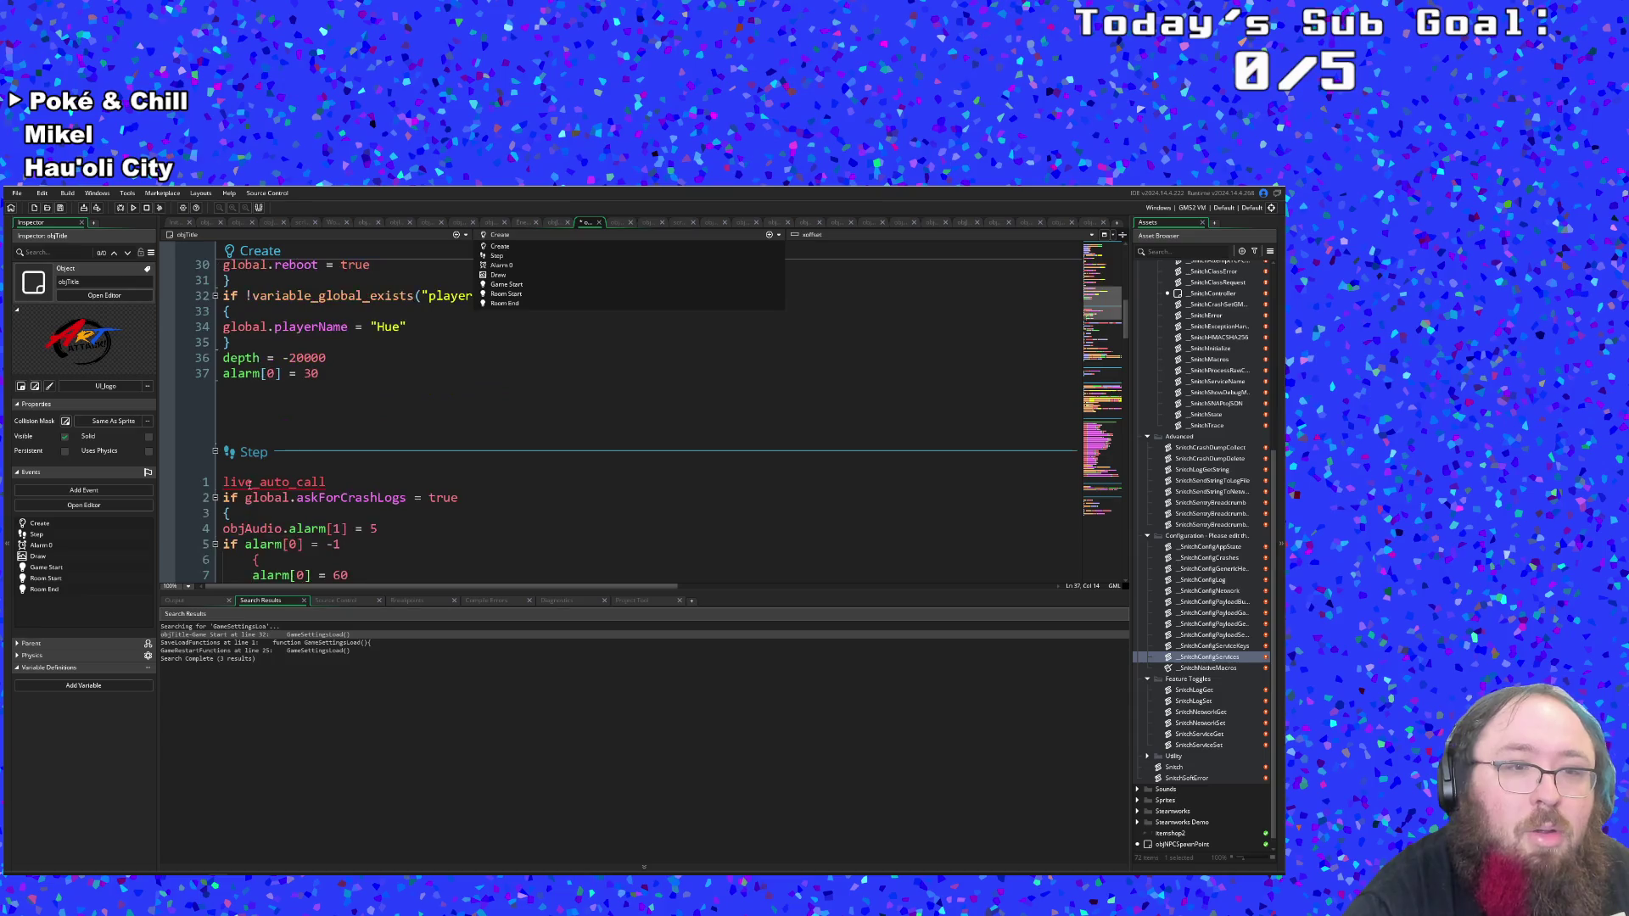
{"action": "left_click", "coordinate": [252, 480]}
{"action": "right_click", "coordinate": [280, 461]}
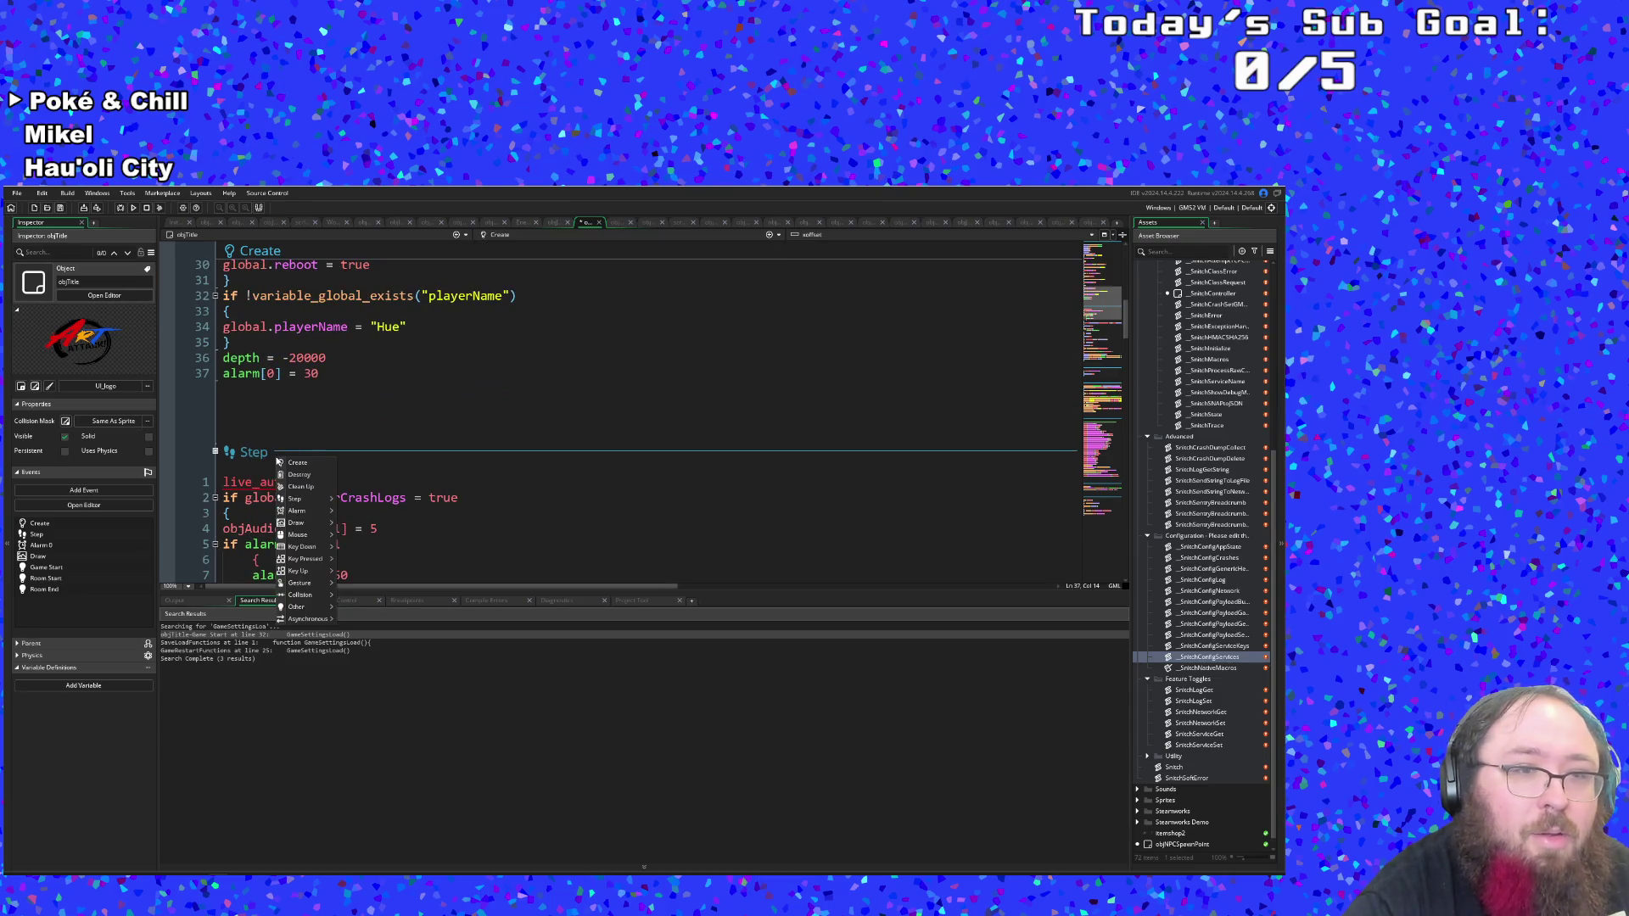
{"action": "mouse_move", "coordinate": [302, 511]}
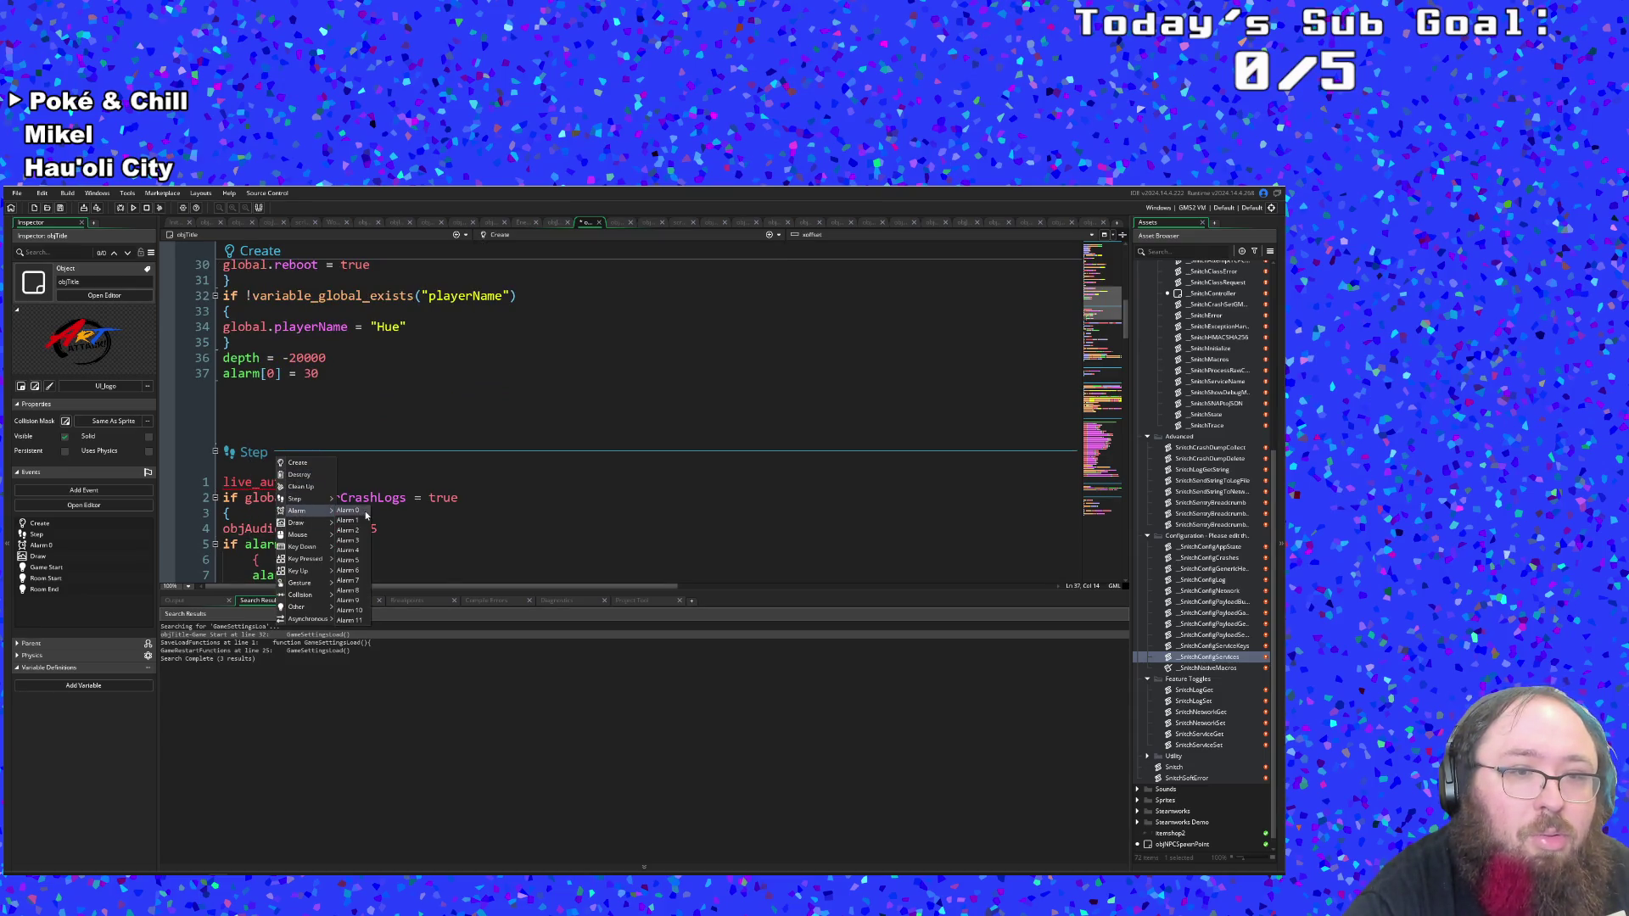
{"action": "left_click", "coordinate": [364, 512]}
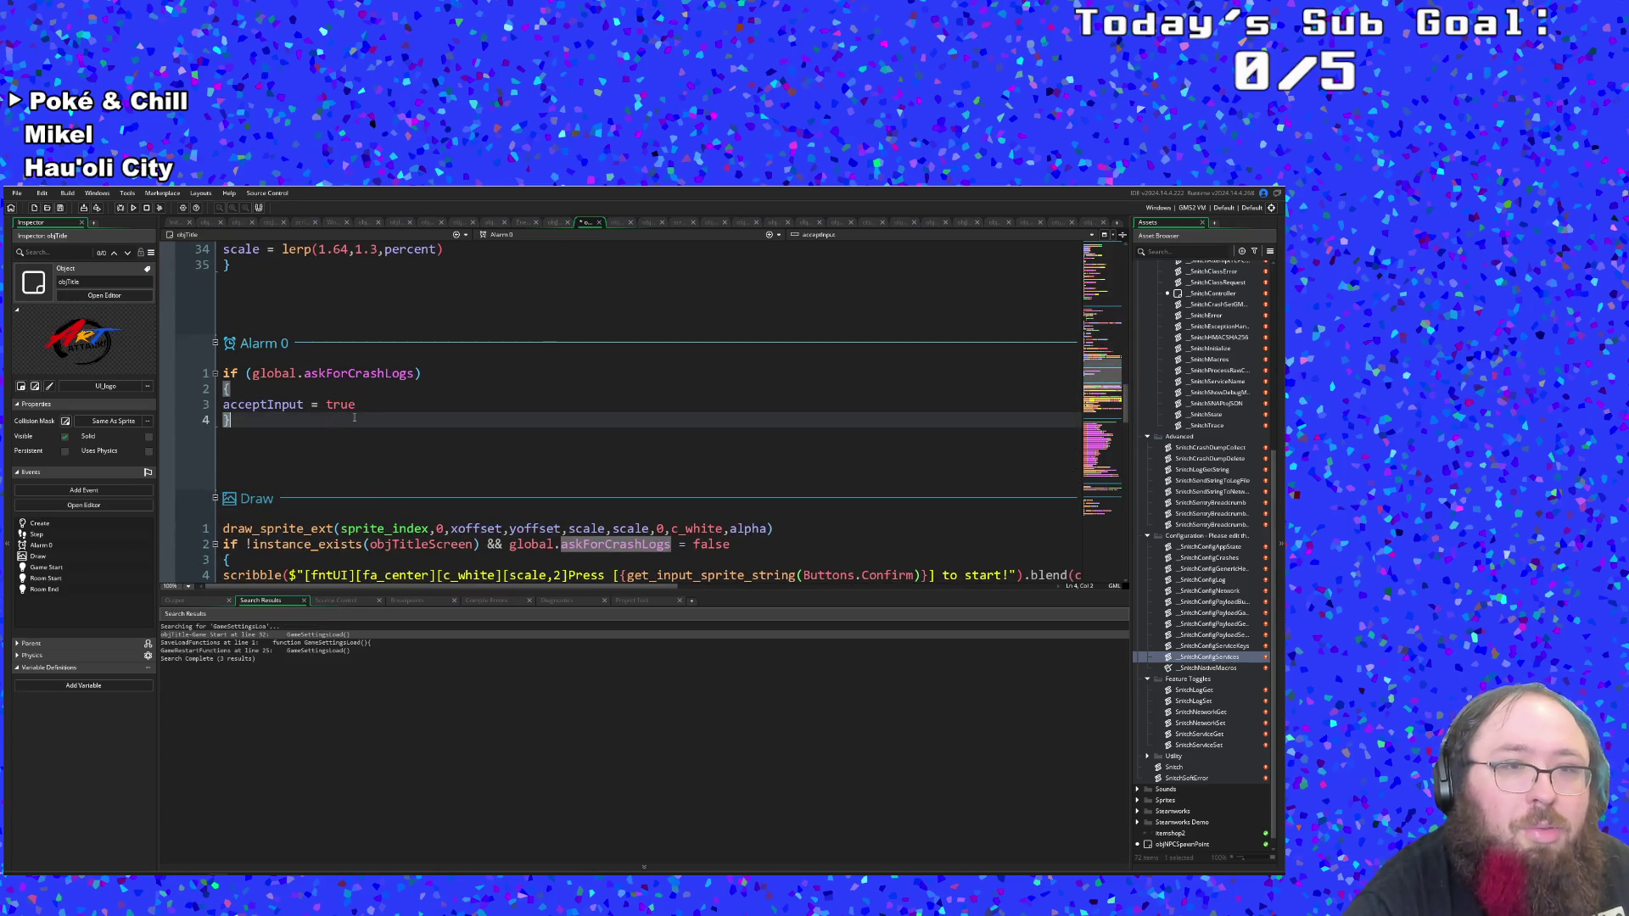
Add a blank line after the if block and negate the condition to !global.askForCrashLogs.
{"action": "left_click", "coordinate": [370, 407]}
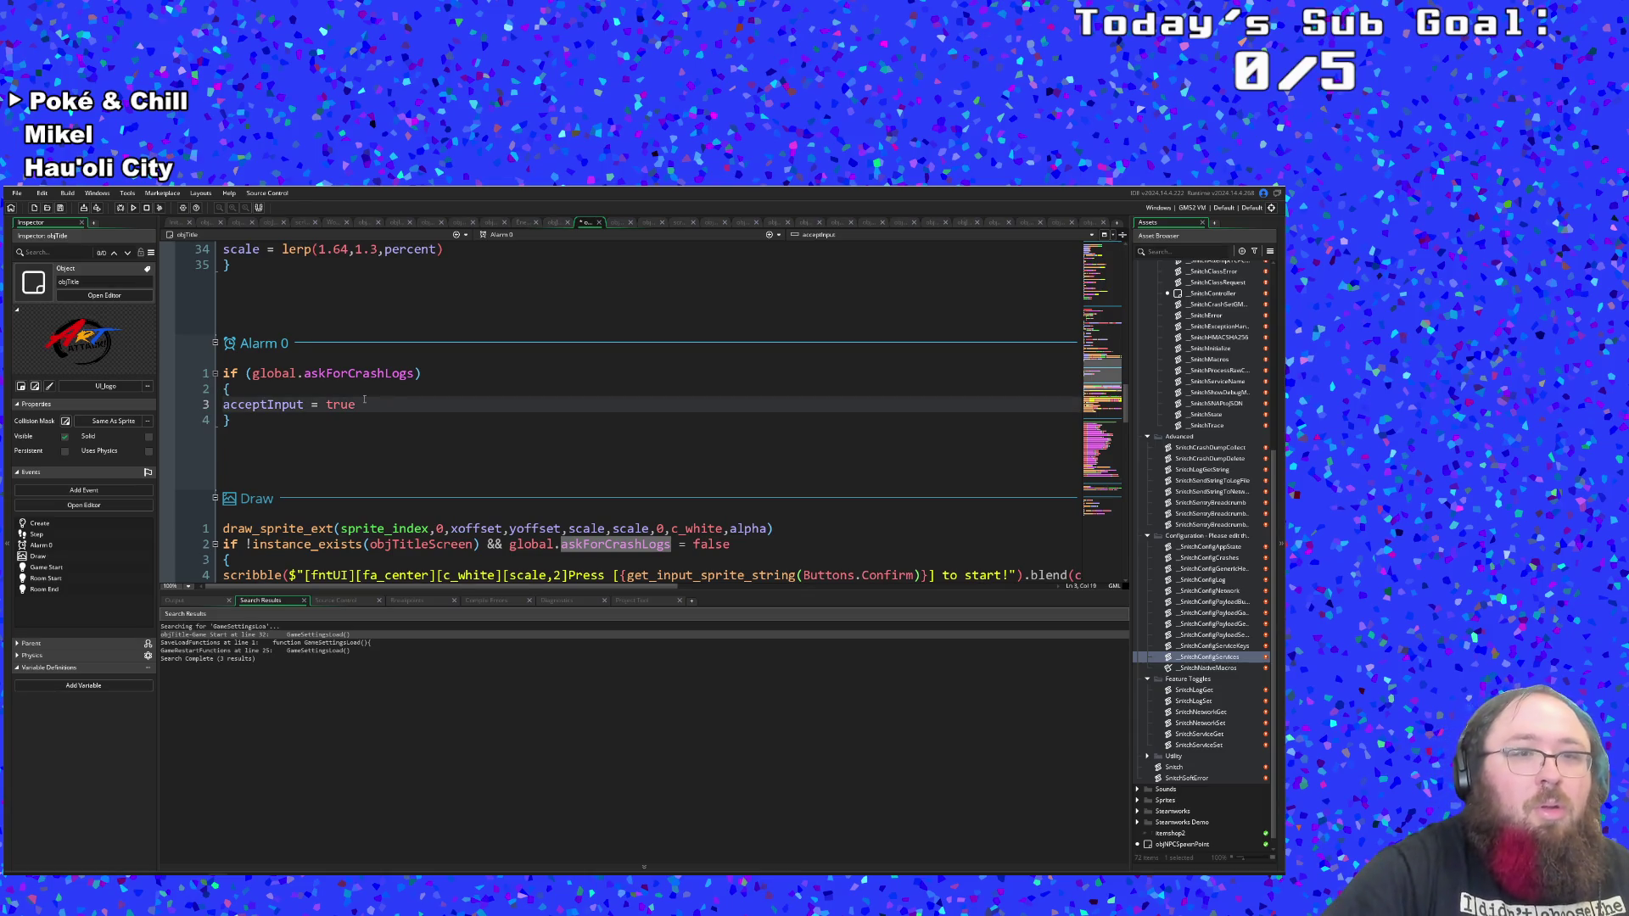
{"action": "key", "text": "Down"}
{"action": "key", "text": "Return"}
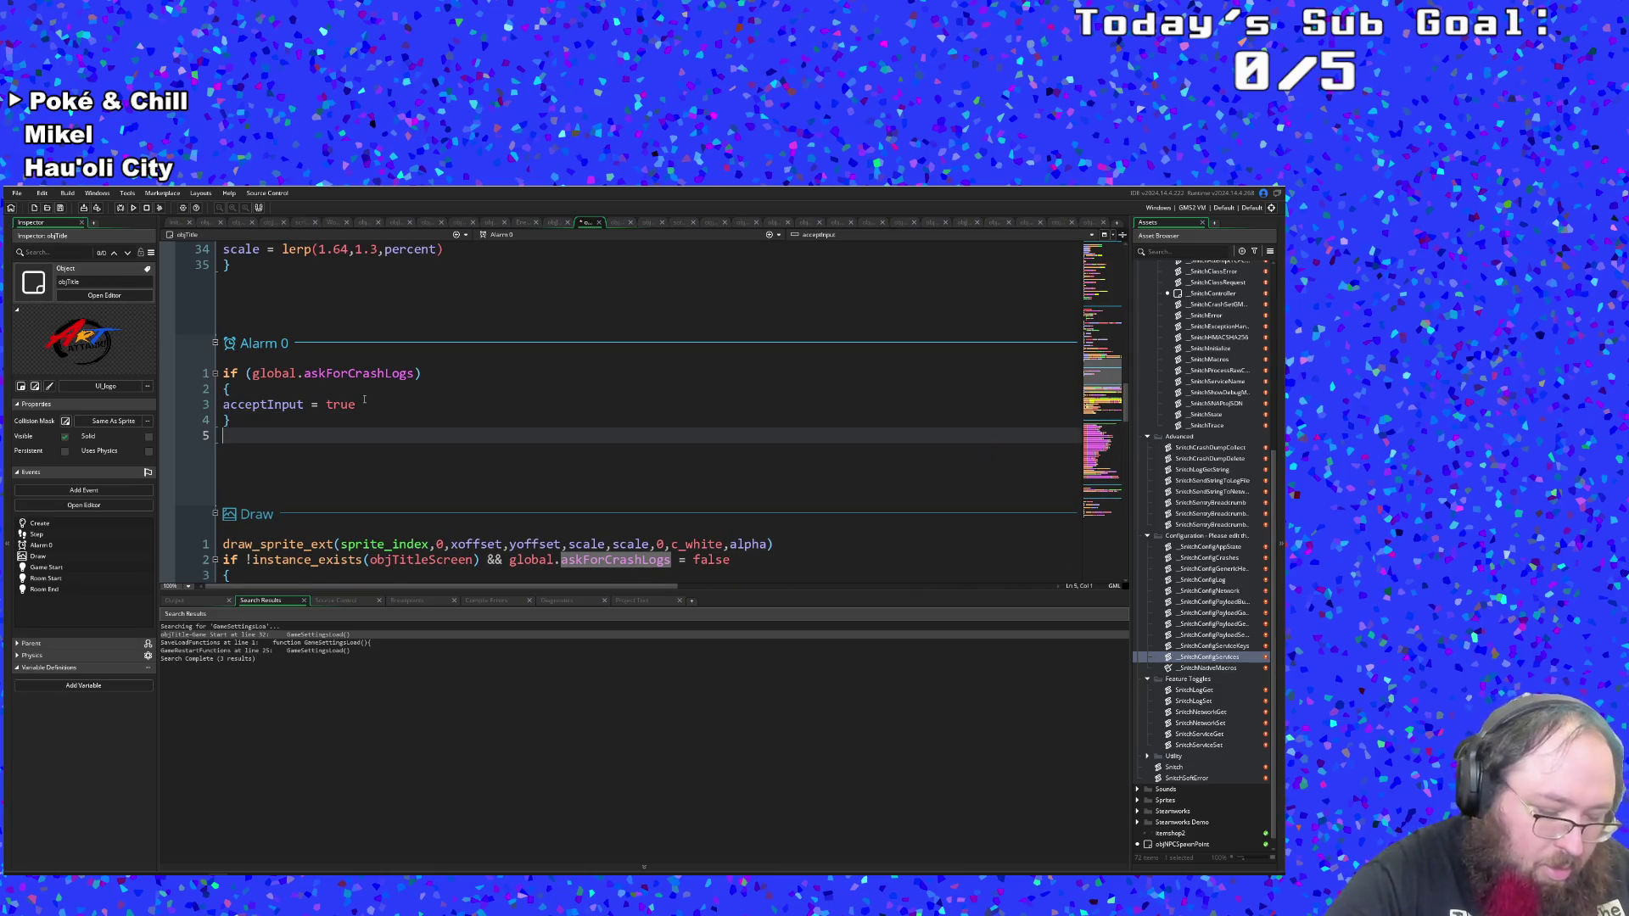
{"action": "left_click", "coordinate": [263, 421]}
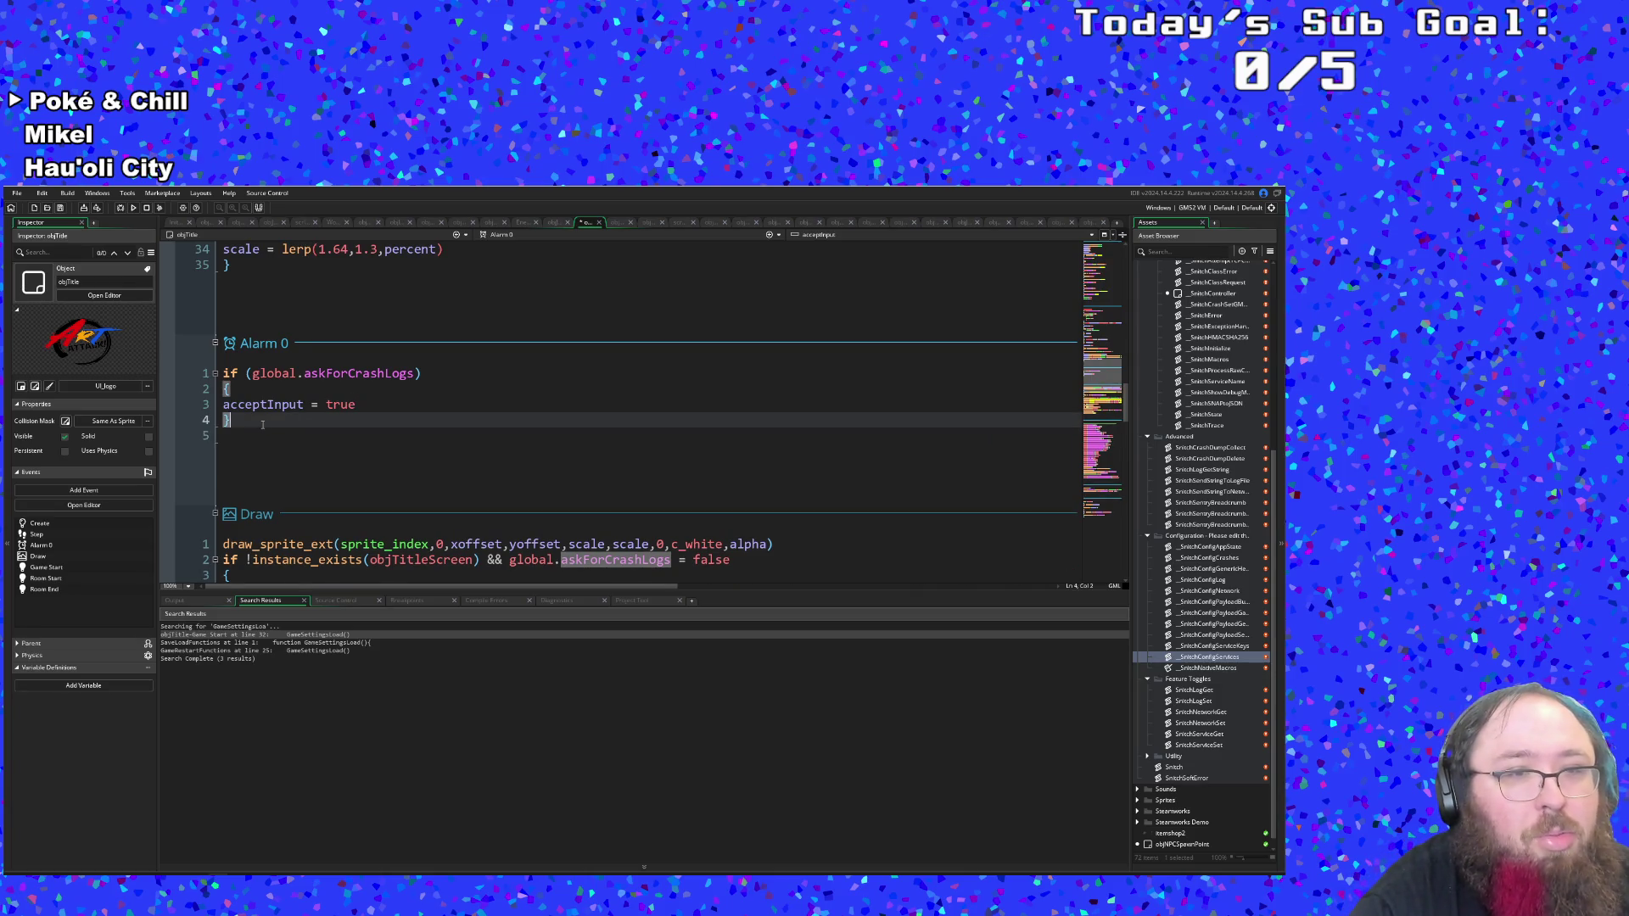
{"action": "left_click", "coordinate": [252, 373]}
{"action": "type", "text": "!"}
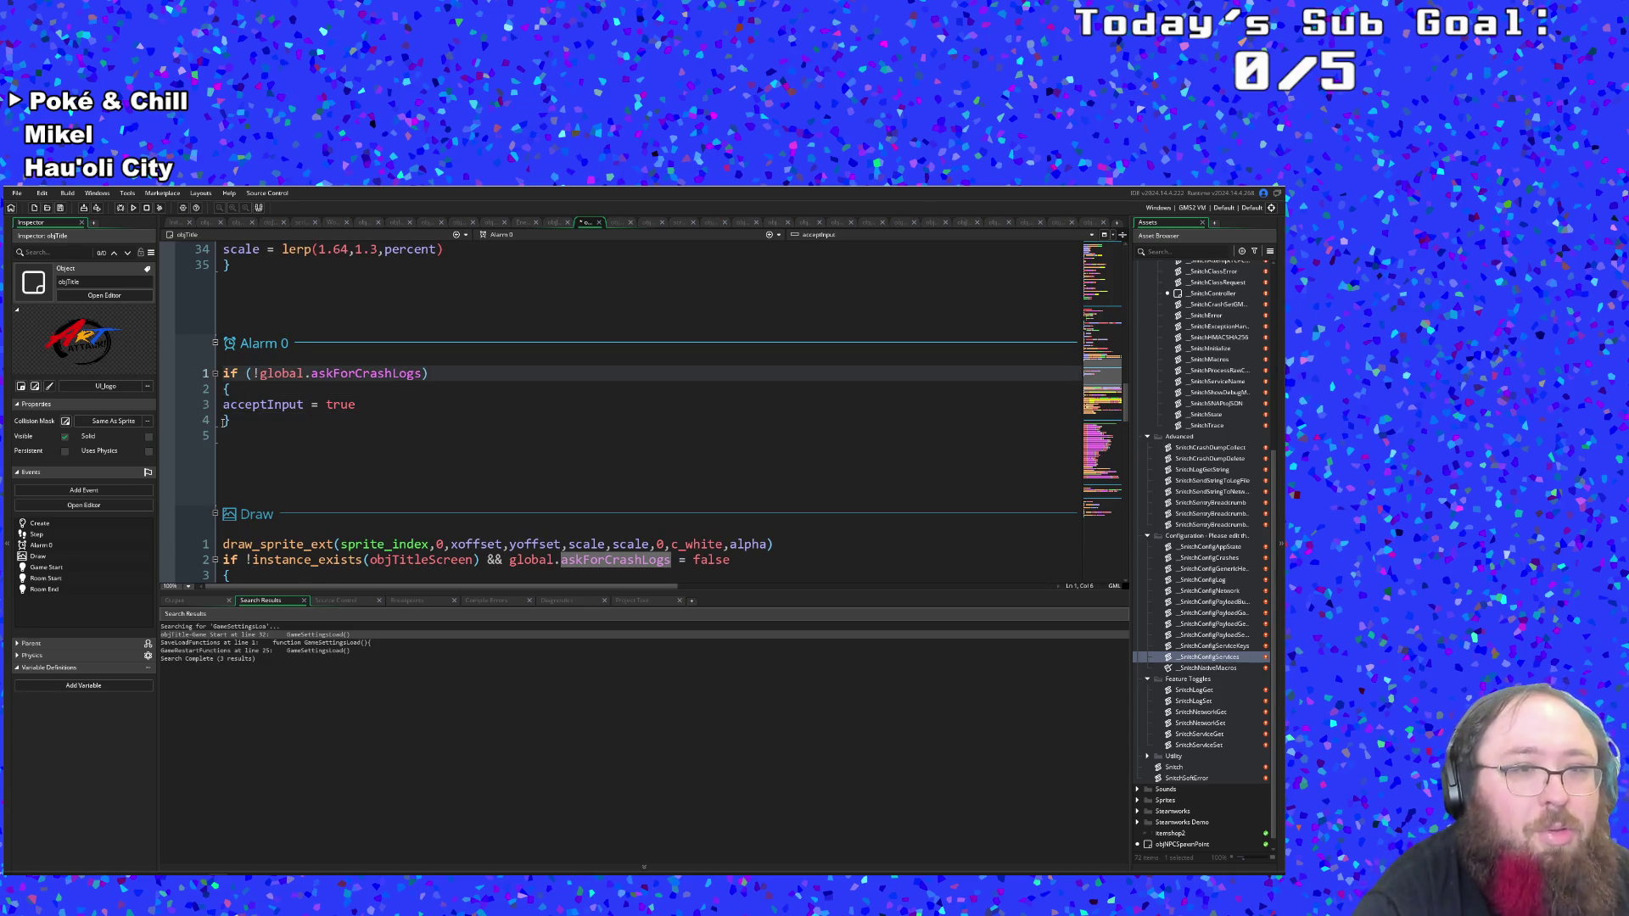
Add an else line right after the if block's closing brace.
{"action": "left_click", "coordinate": [285, 427]}
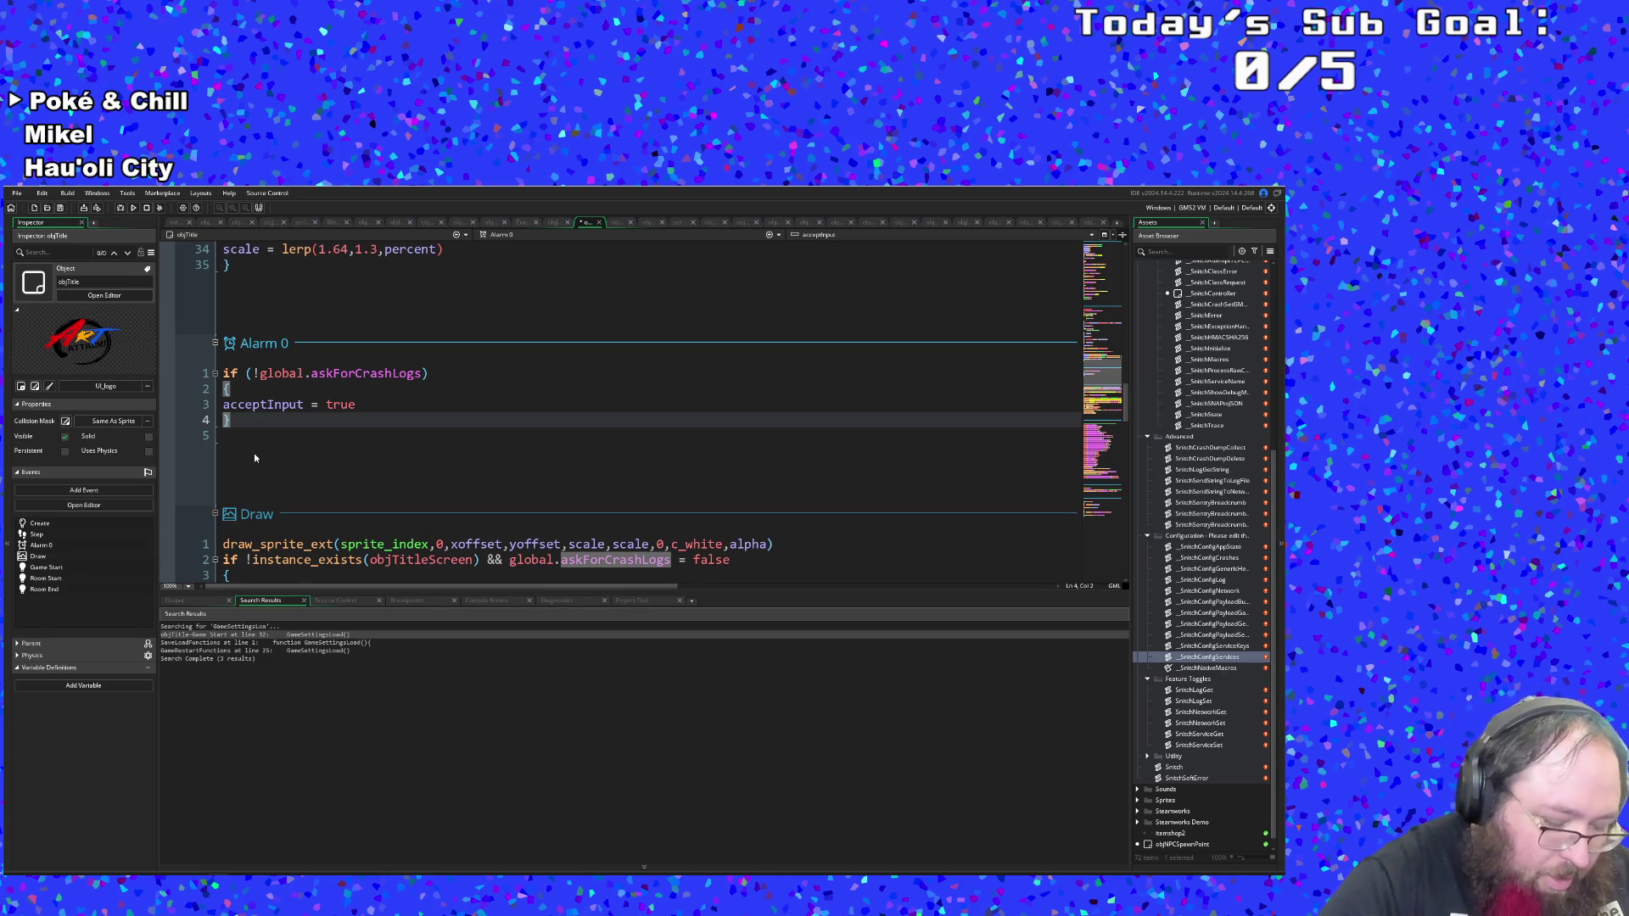
{"action": "key", "text": "Return"}
{"action": "type", "text": "es"}
{"action": "key", "text": "BackSpace"}
{"action": "type", "text": "lse"}
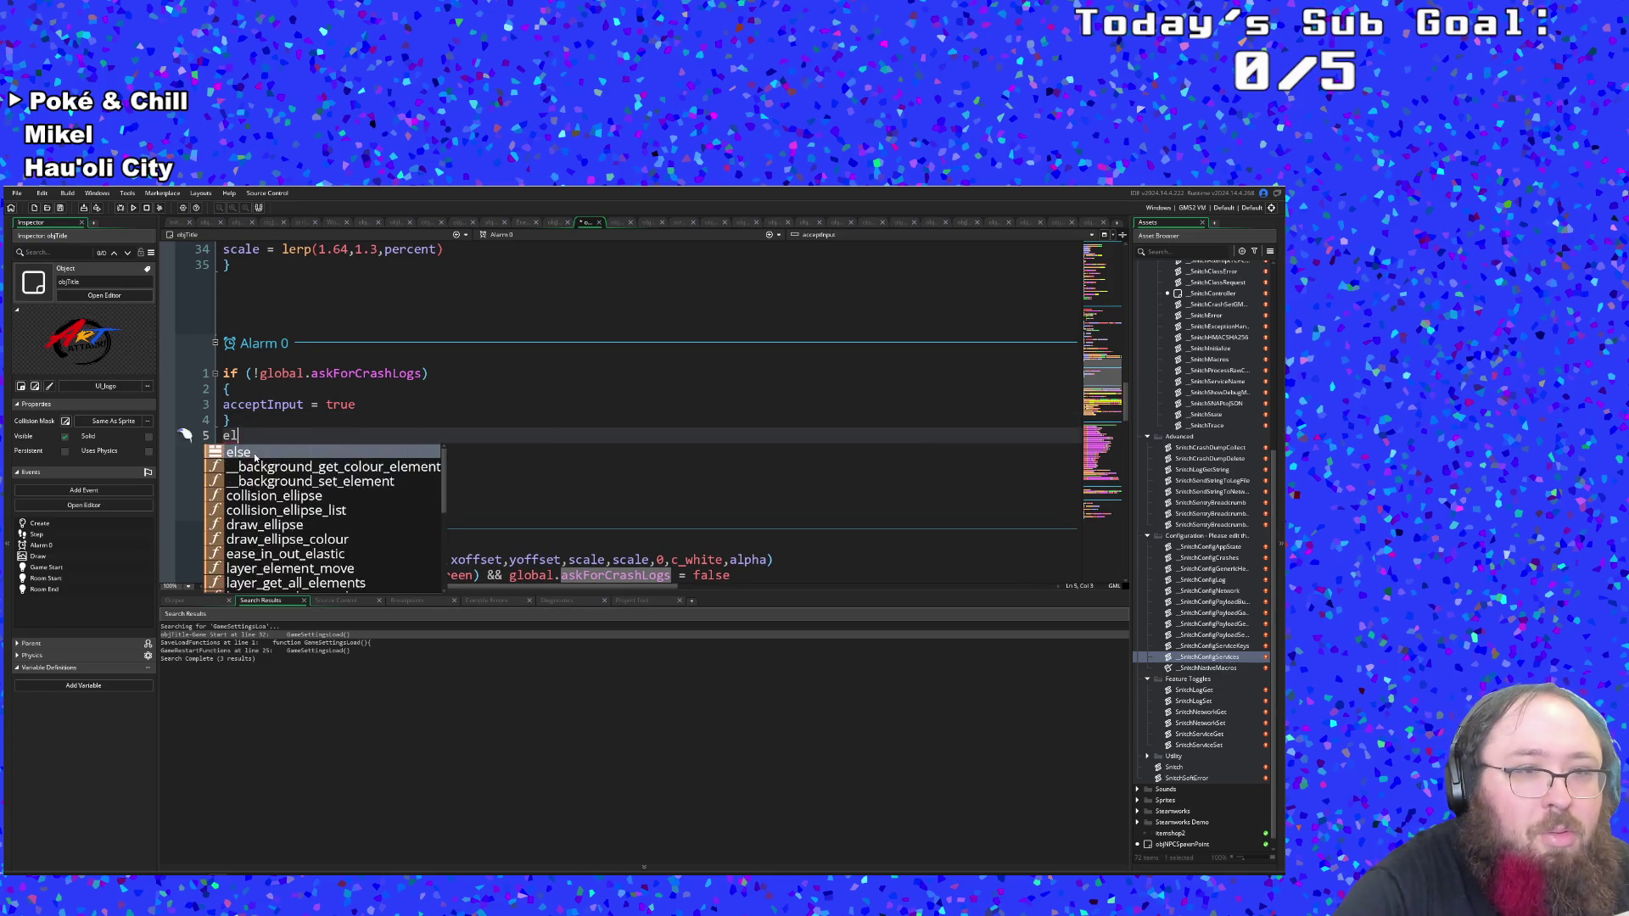
{"action": "key", "text": "Return"}
{"action": "left_click", "coordinate": [280, 435]}
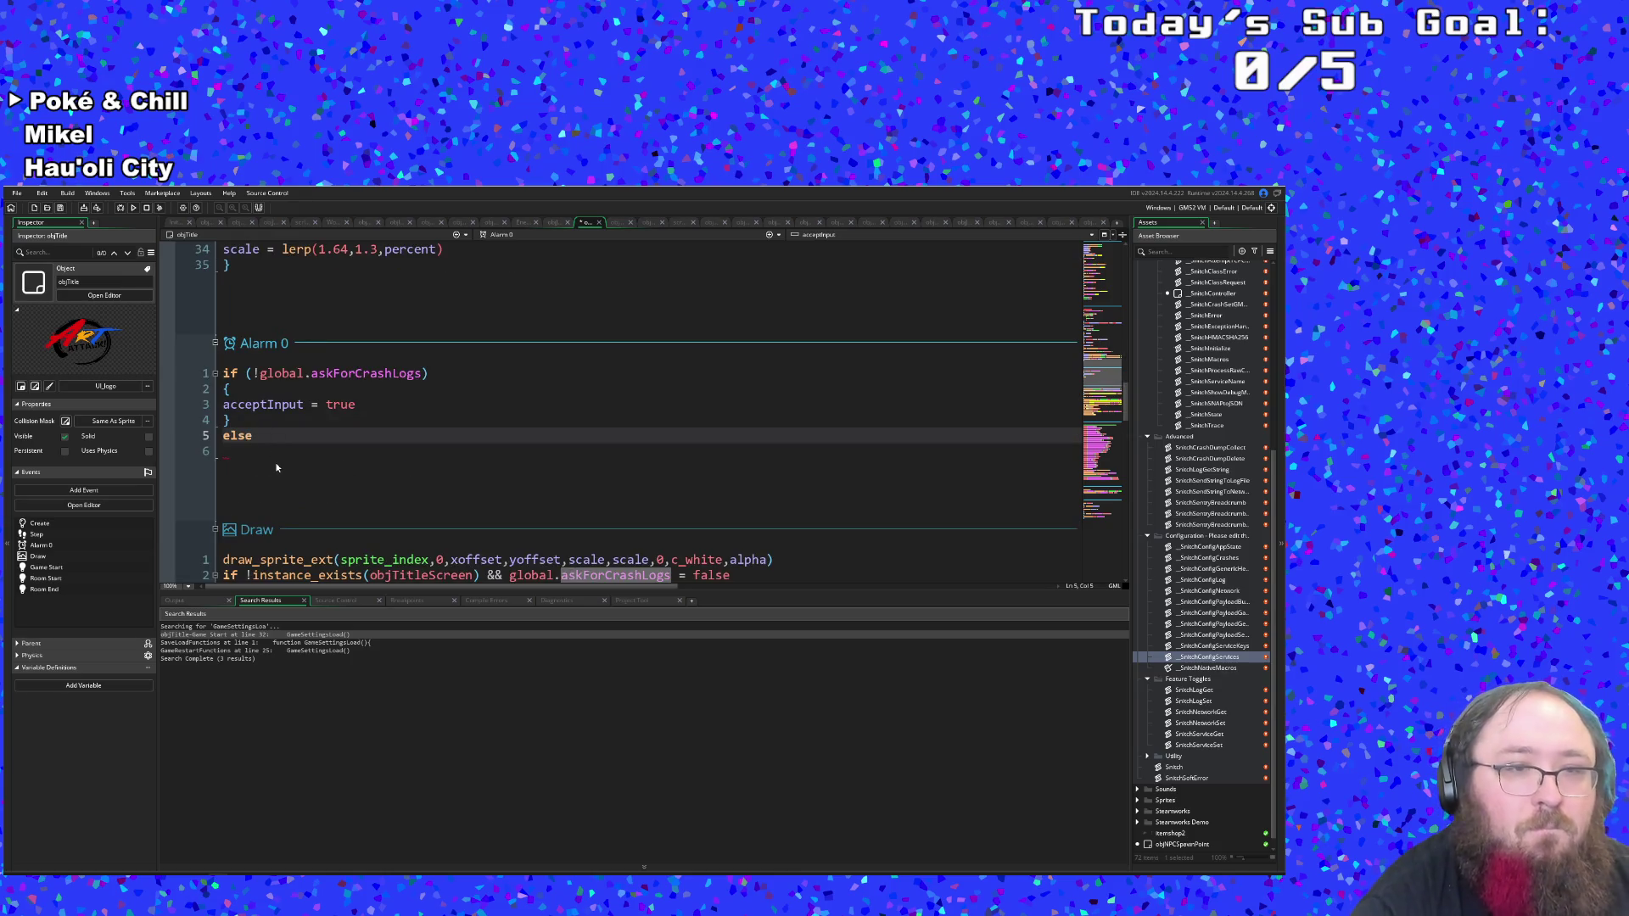
{"action": "scroll", "coordinate": [277, 468], "scroll_direction": "up", "scroll_amount": 10}
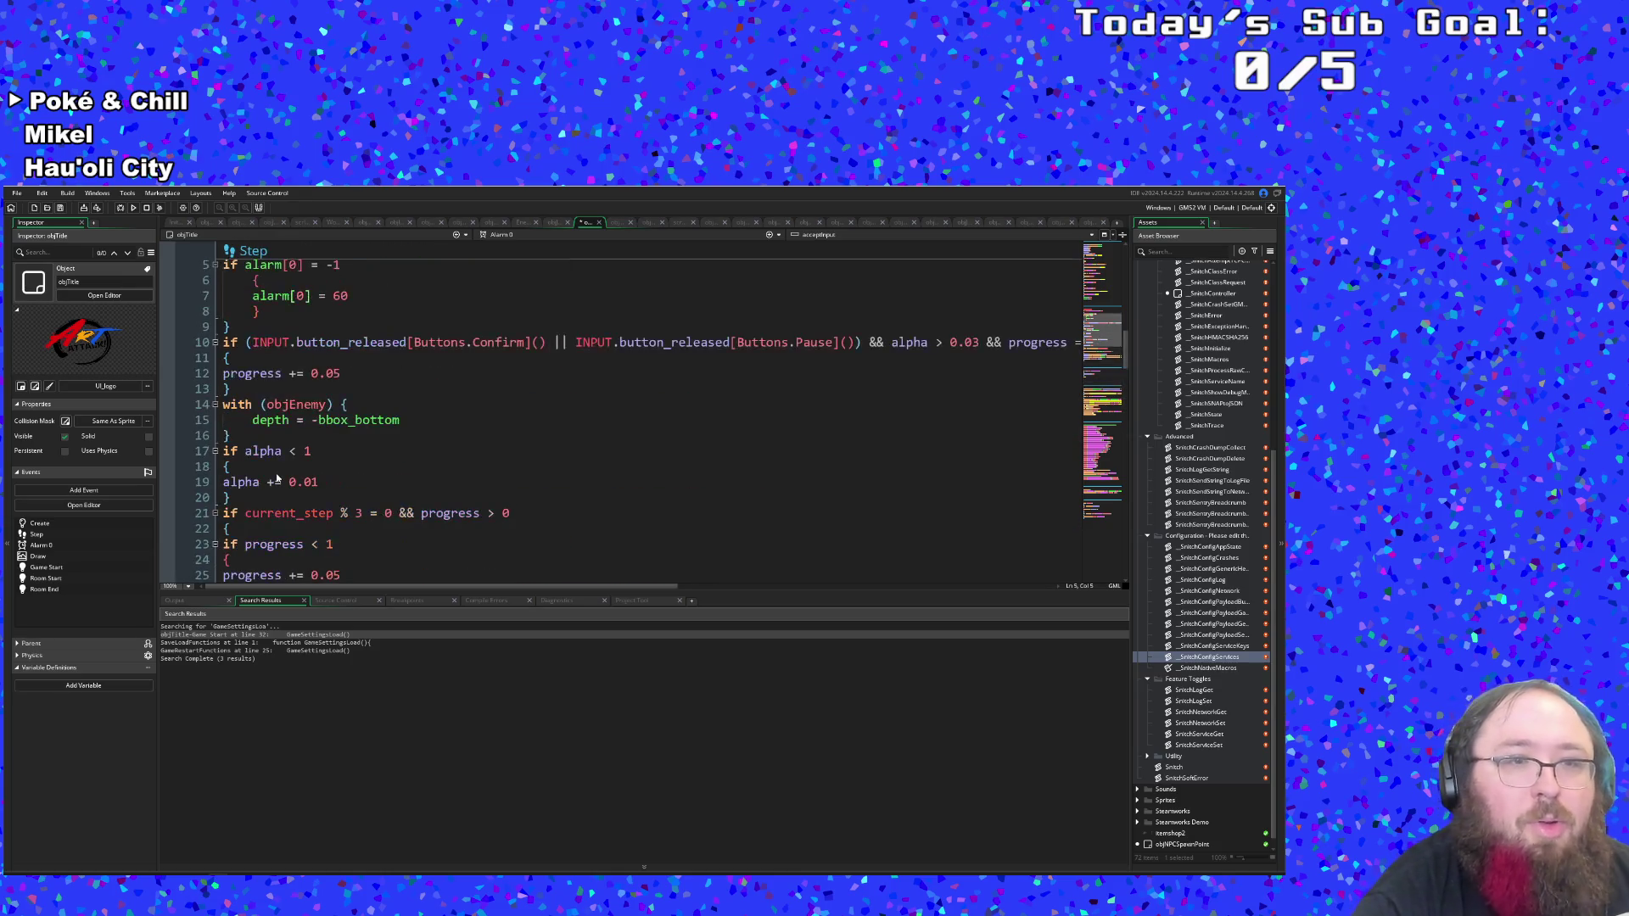
{"action": "scroll", "coordinate": [277, 475], "scroll_direction": "up", "scroll_amount": 2}
{"action": "left_click", "coordinate": [384, 394]}
{"action": "left_click", "coordinate": [361, 380]}
{"action": "scroll", "coordinate": [362, 382], "scroll_direction": "down", "scroll_amount": 2}
{"action": "scroll", "coordinate": [365, 380], "scroll_direction": "up", "scroll_amount": 2}
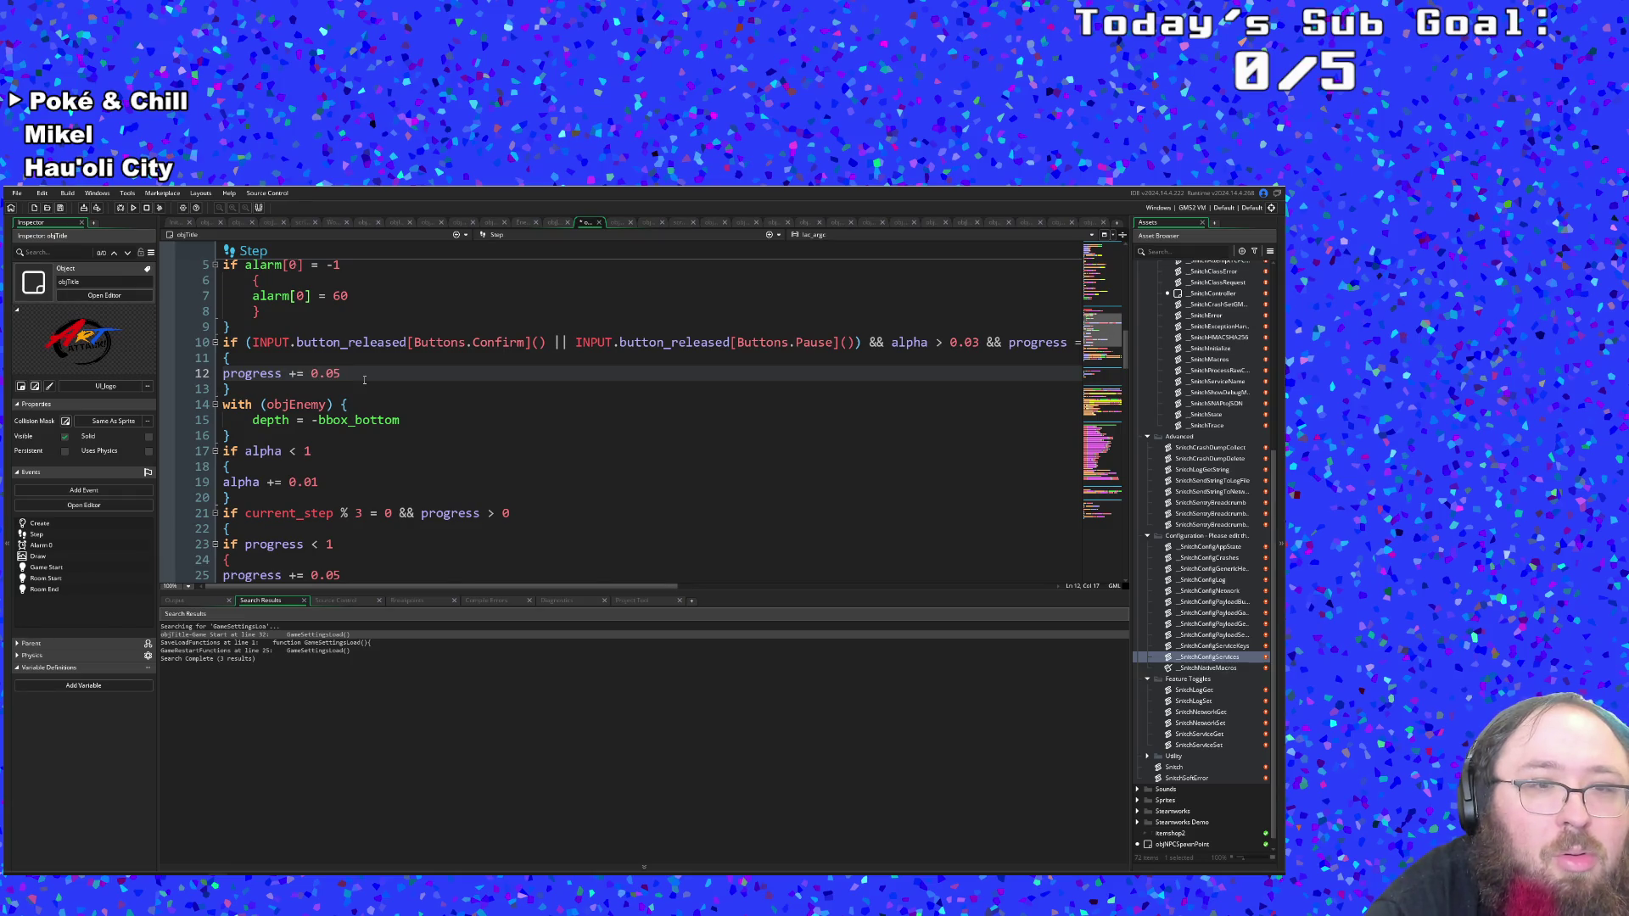
{"action": "scroll", "coordinate": [364, 380], "scroll_direction": "up", "scroll_amount": 2}
{"action": "scroll", "coordinate": [364, 379], "scroll_direction": "down", "scroll_amount": 3}
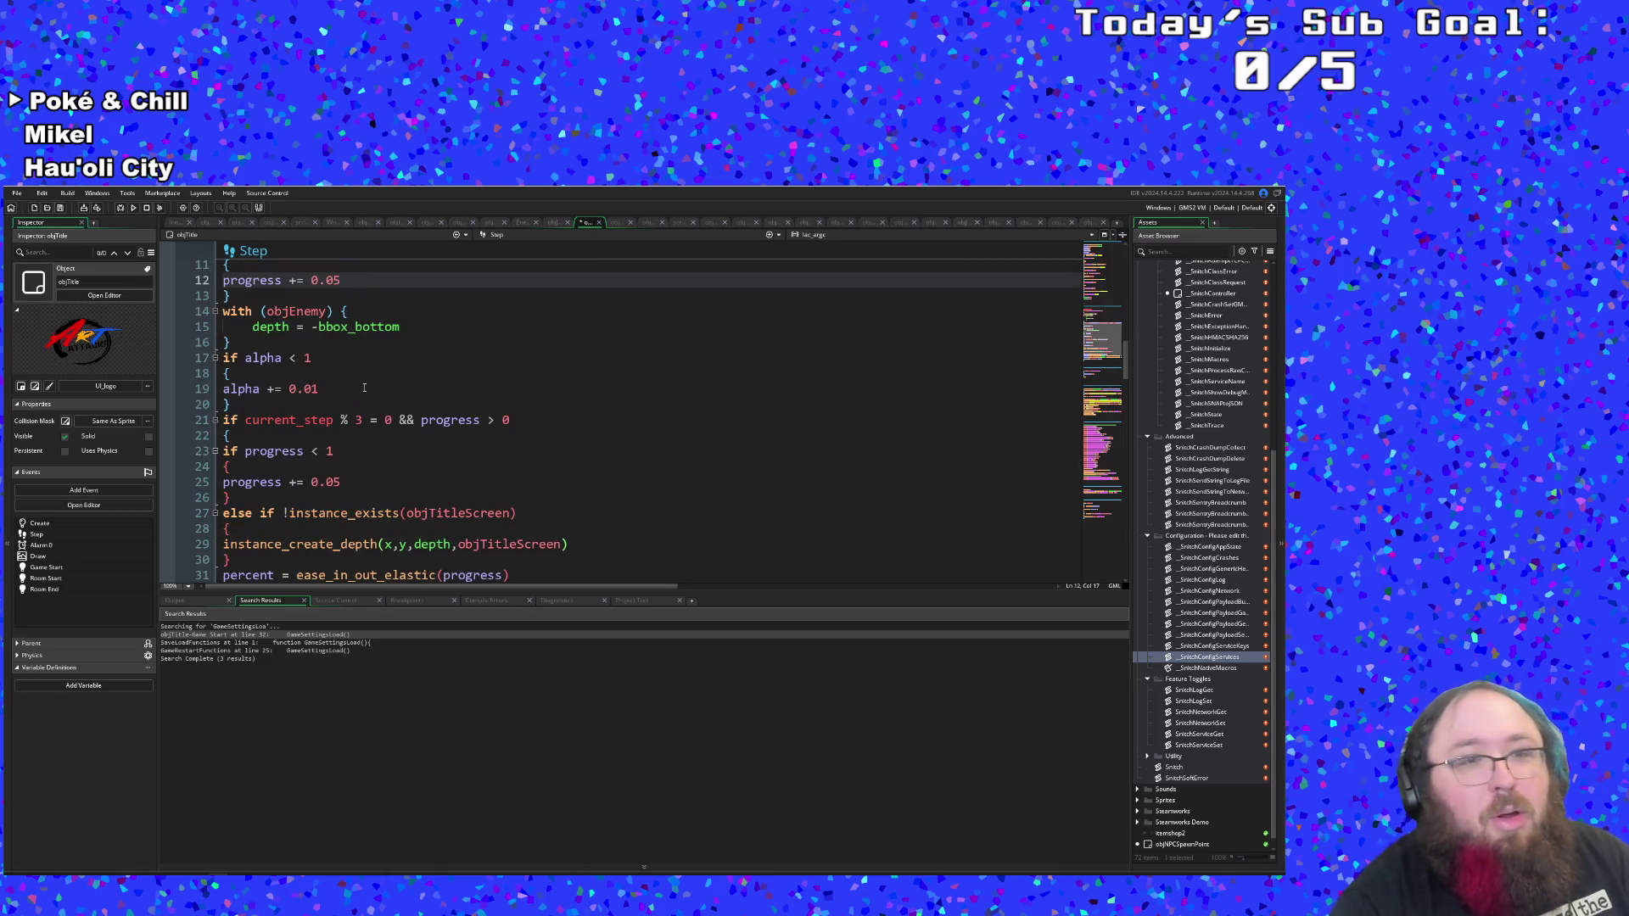
{"action": "scroll", "coordinate": [365, 389], "scroll_direction": "up", "scroll_amount": 3}
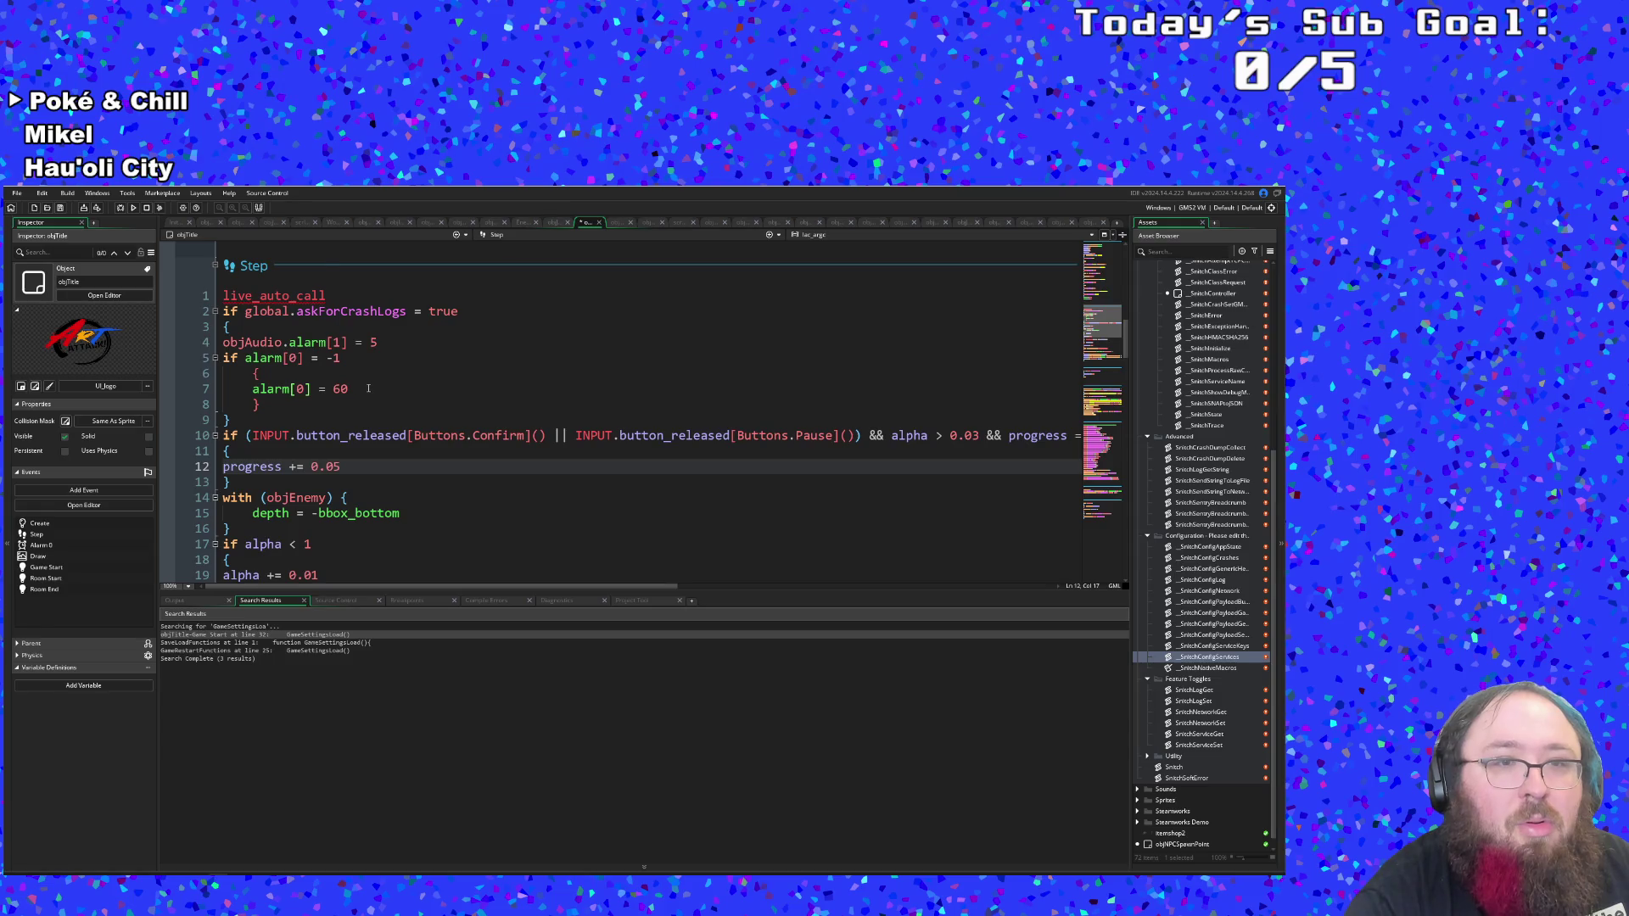
{"action": "scroll", "coordinate": [368, 389], "scroll_direction": "down", "scroll_amount": 10}
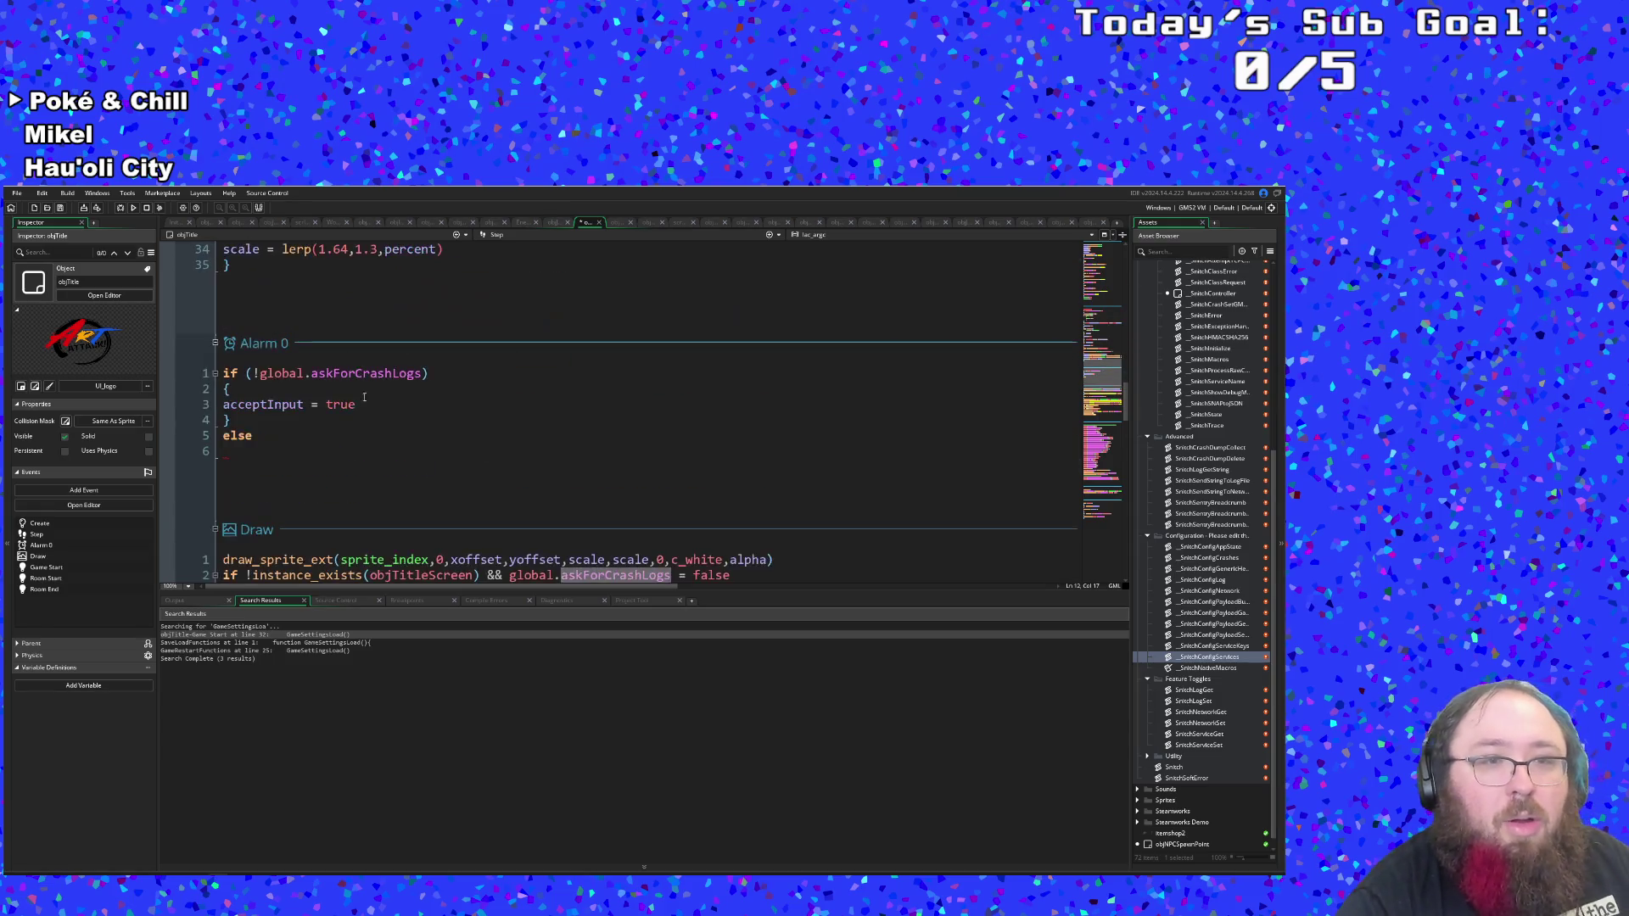
Open a new braced block beneath the else line in the Alarm 0 code.
{"action": "left_click", "coordinate": [366, 420]}
{"action": "key", "text": "Down"}
{"action": "key", "text": "Down"}
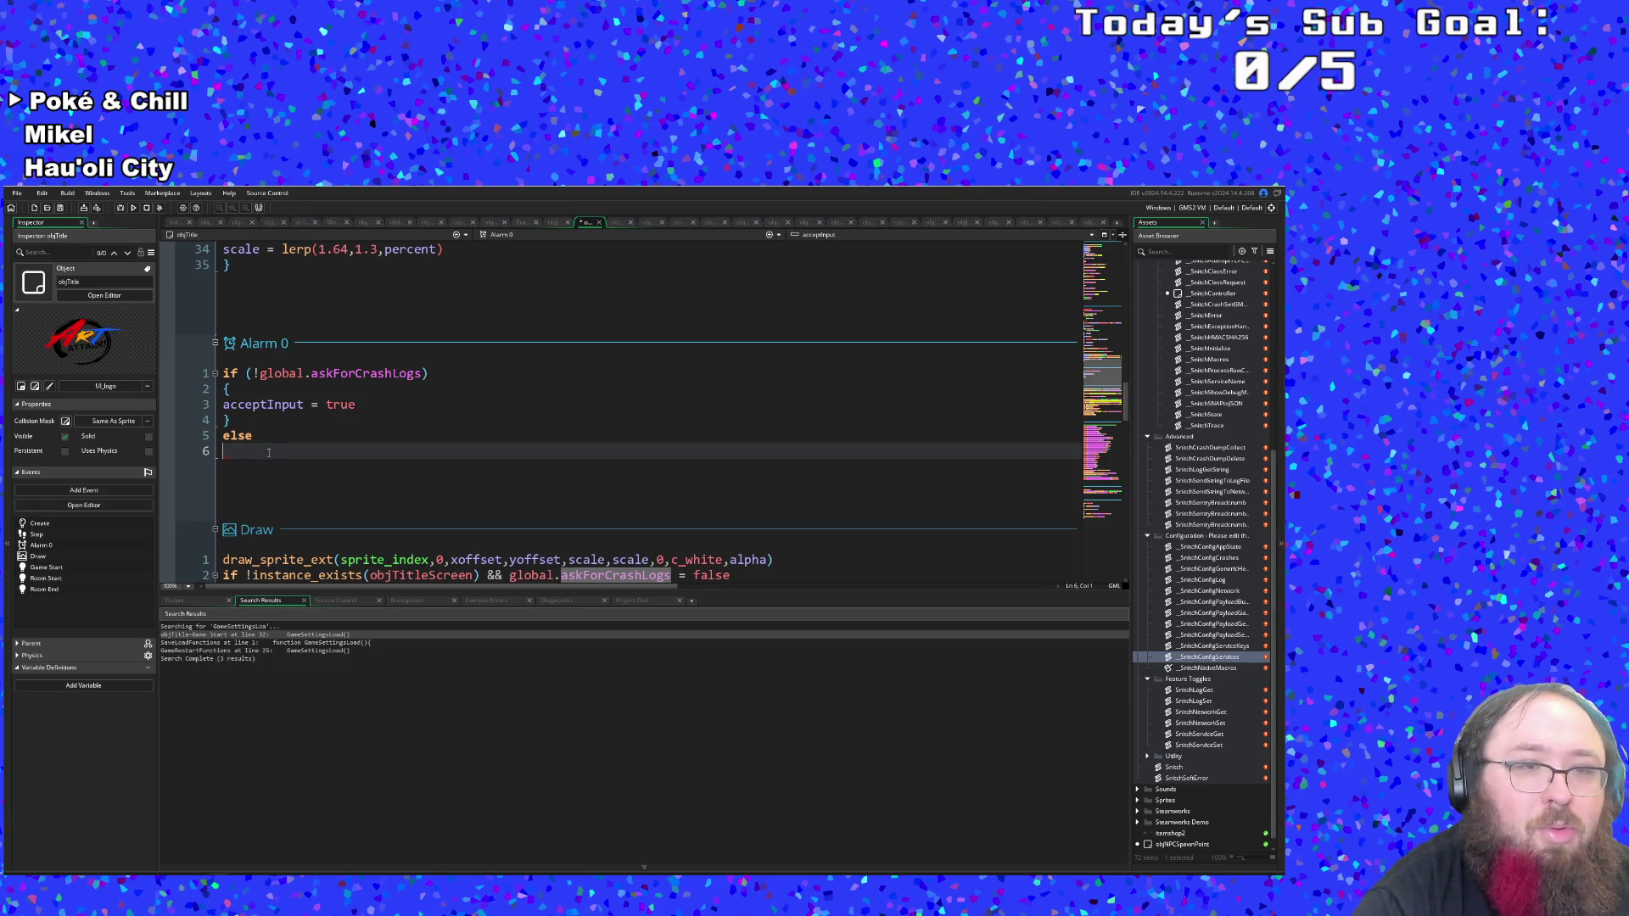
{"action": "key", "text": "shift+Up"}
{"action": "left_click", "coordinate": [253, 451]}
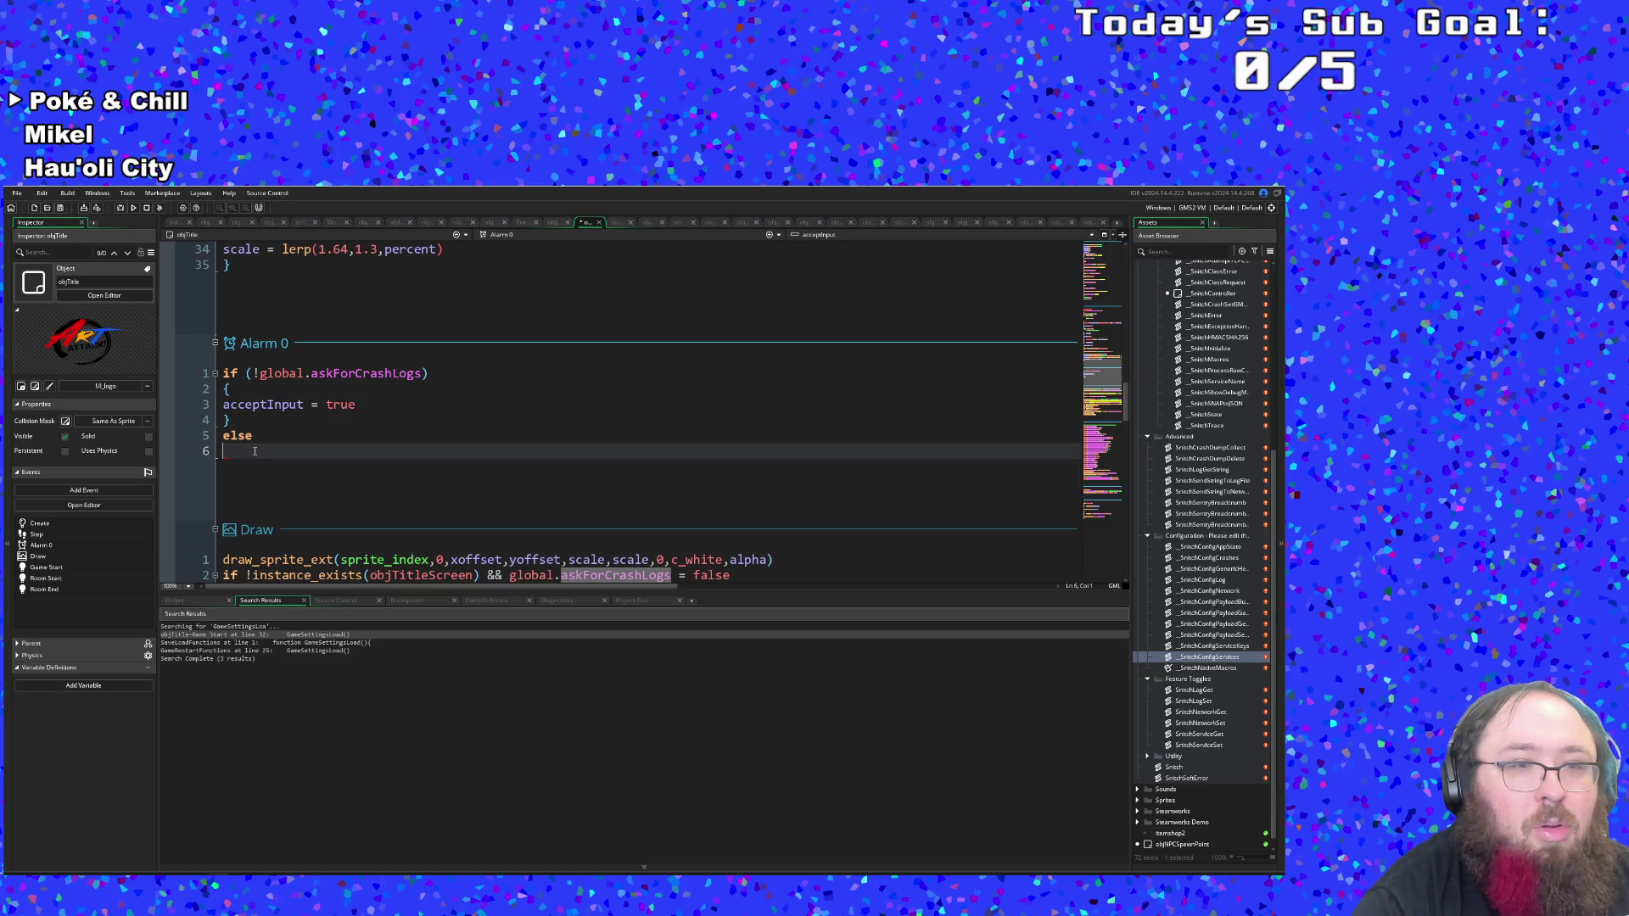
{"action": "left_click", "coordinate": [255, 440]}
{"action": "key", "text": "shift+Up"}
{"action": "key", "text": "shift+Home"}
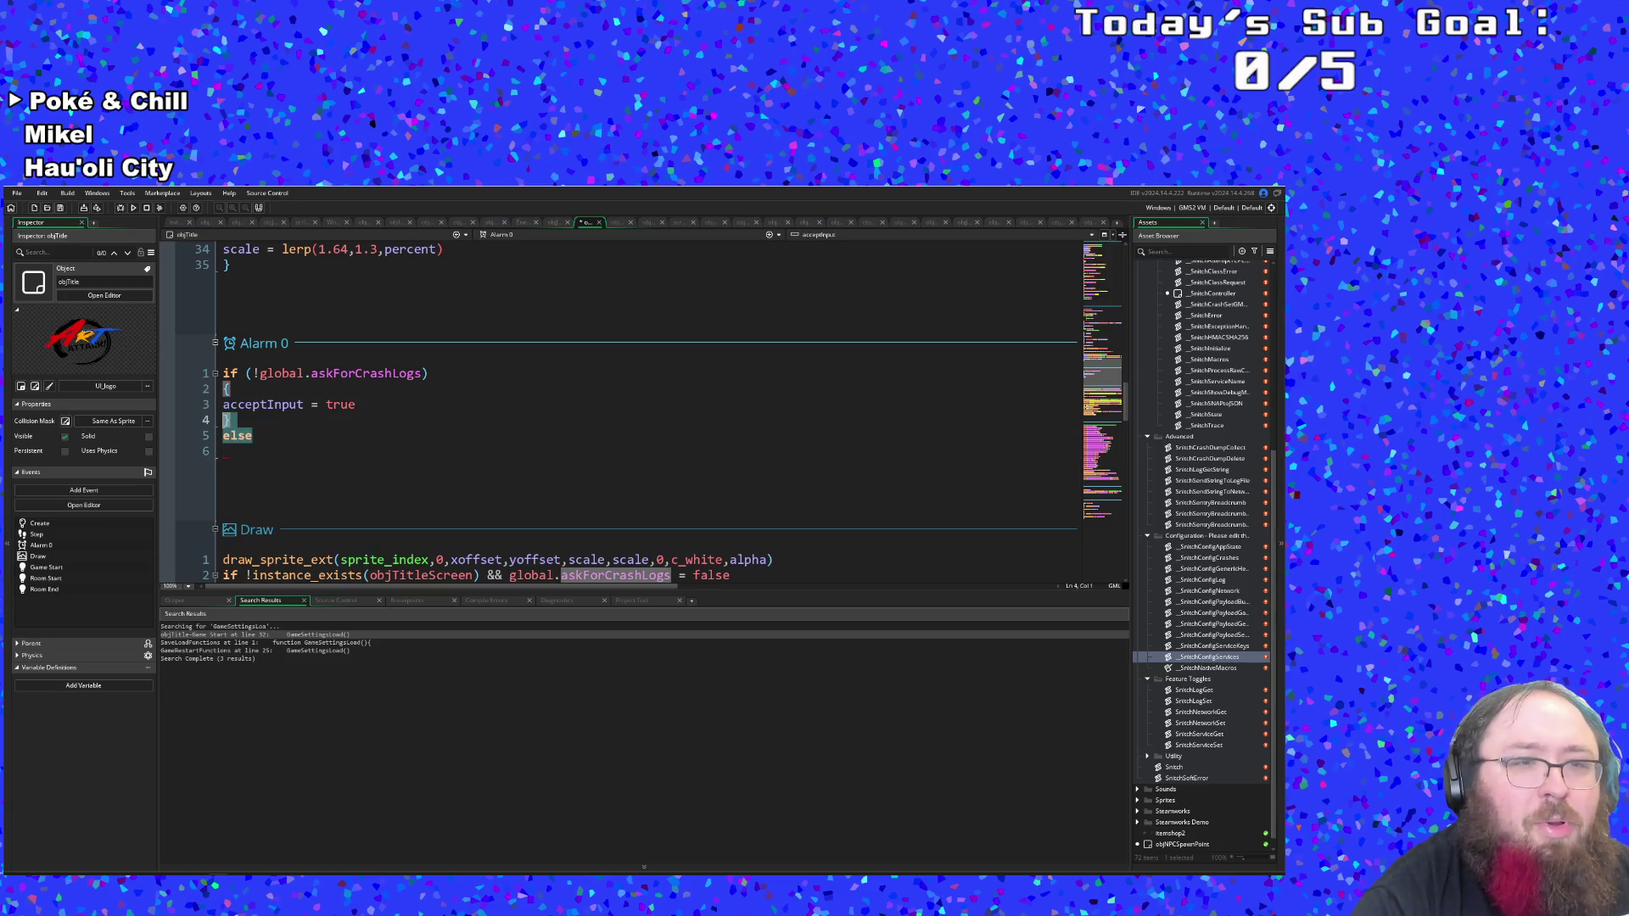
{"action": "left_click", "coordinate": [244, 390]}
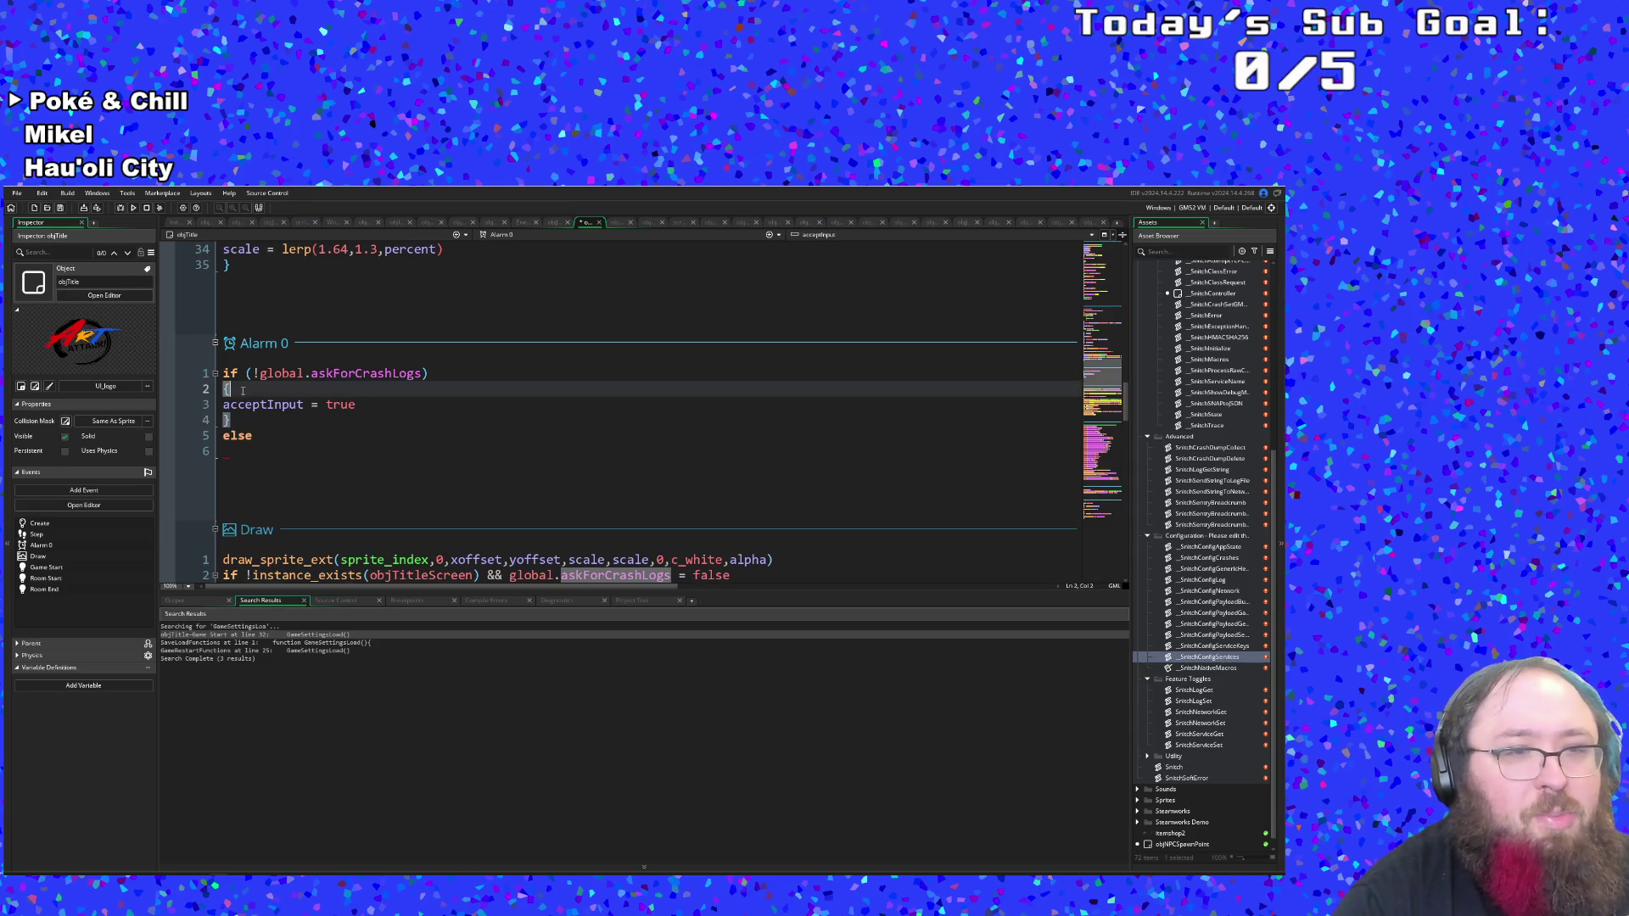
{"action": "left_click", "coordinate": [255, 436]}
{"action": "left_click", "coordinate": [249, 459]}
{"action": "left_click", "coordinate": [260, 440]}
{"action": "key", "text": "Return"}
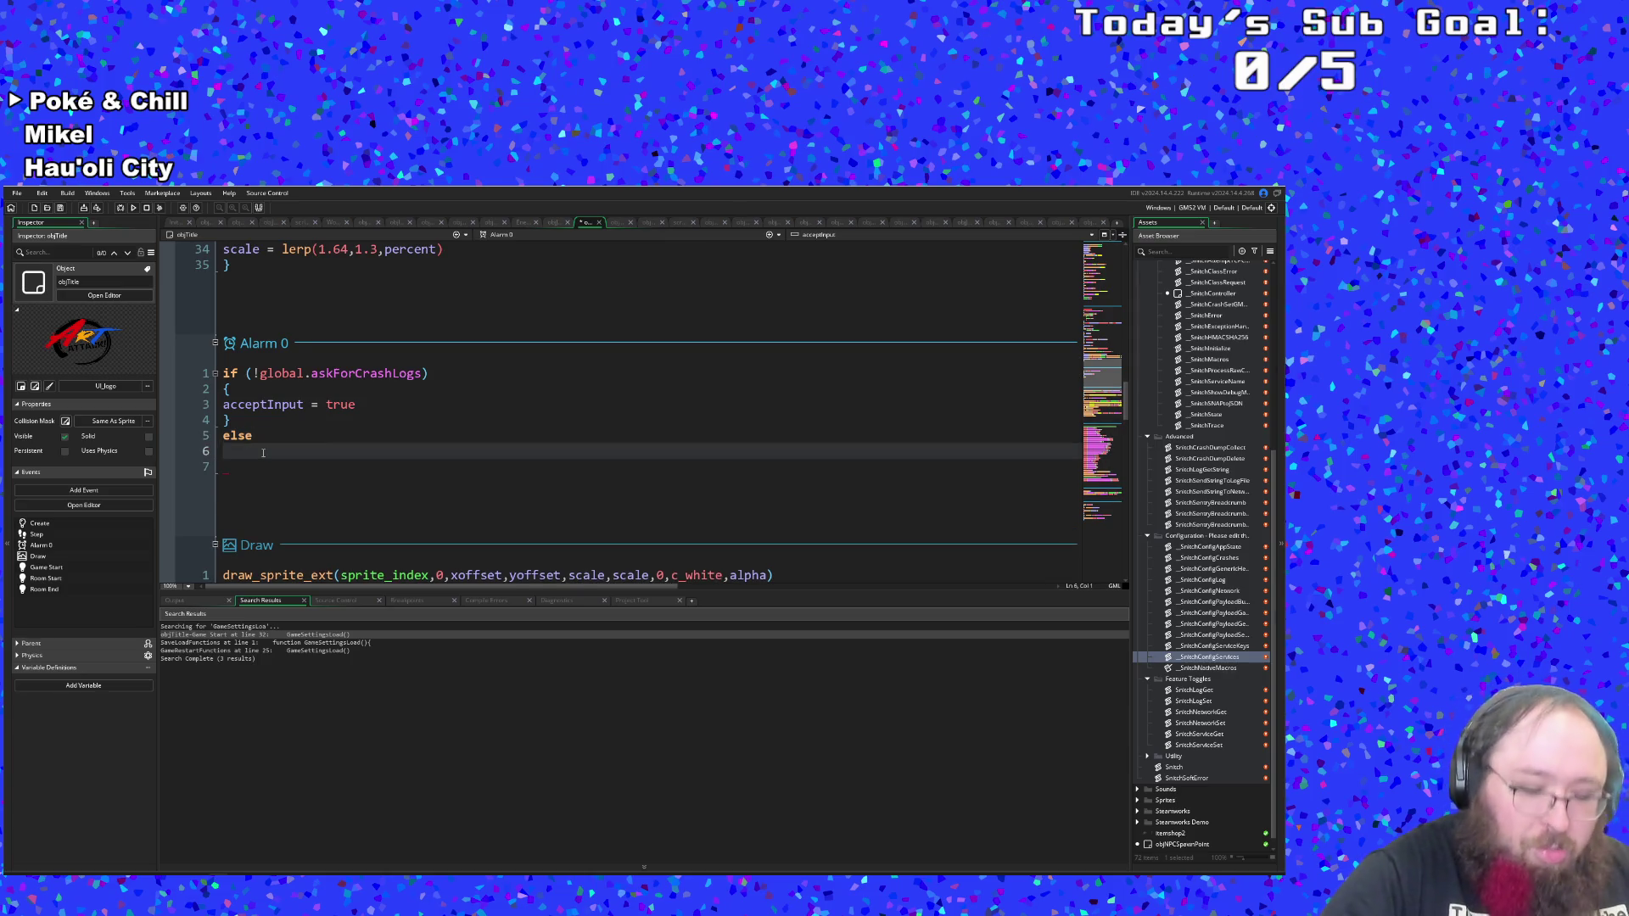
{"action": "type", "text": "{"}
{"action": "key", "text": "Return"}
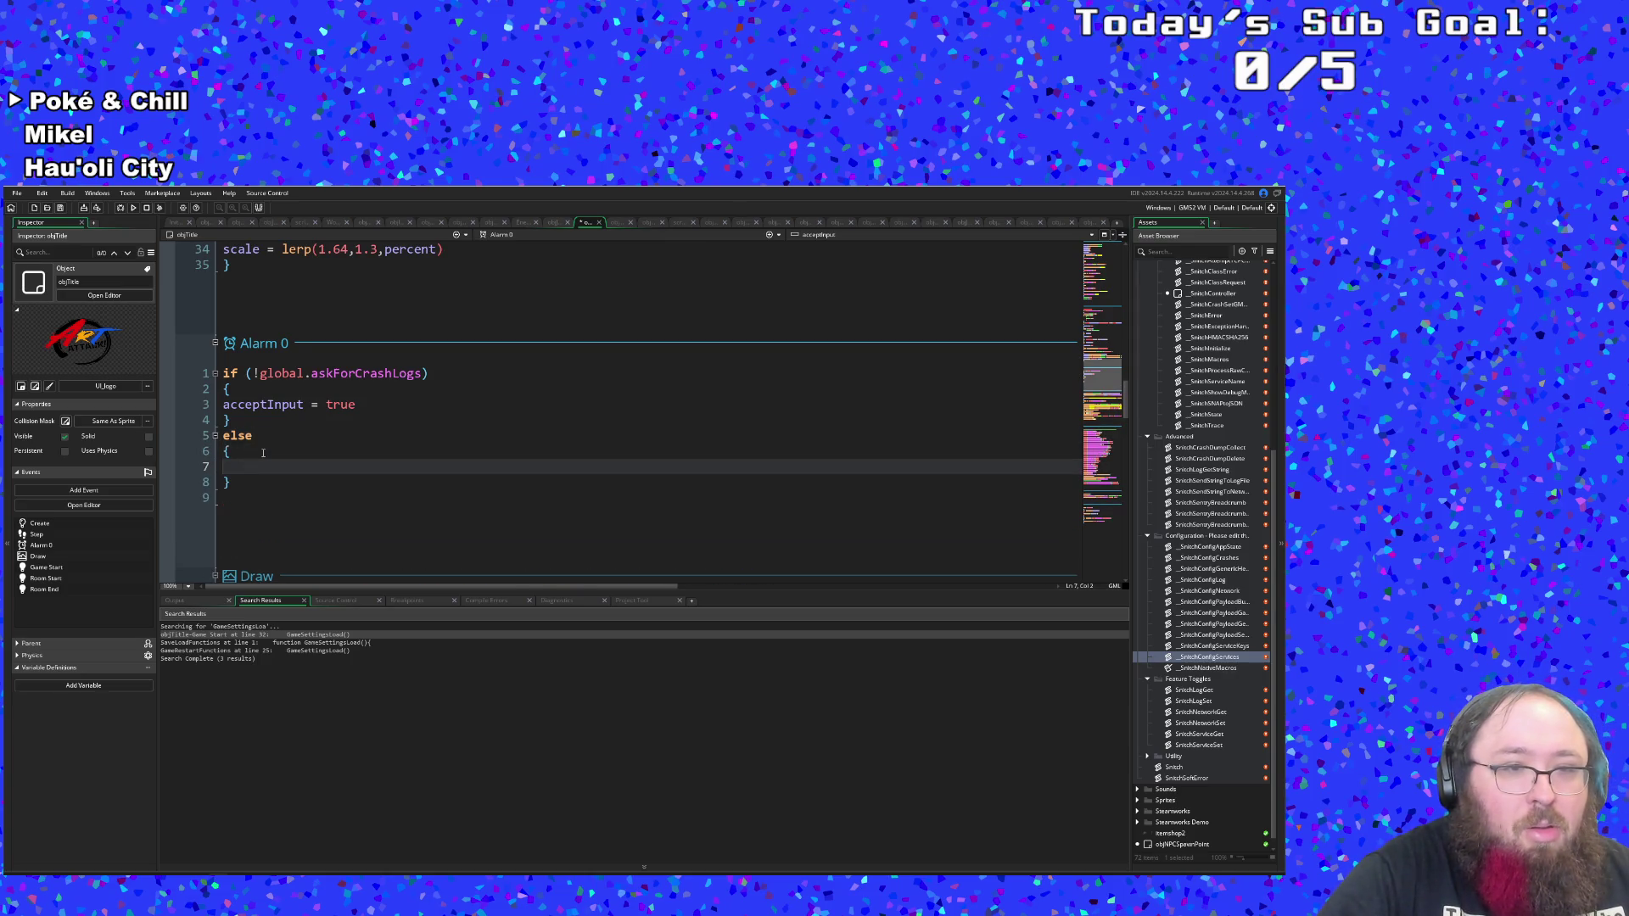
Type acceptInput = true inside the new else block.
{"action": "type", "text": "acc"}
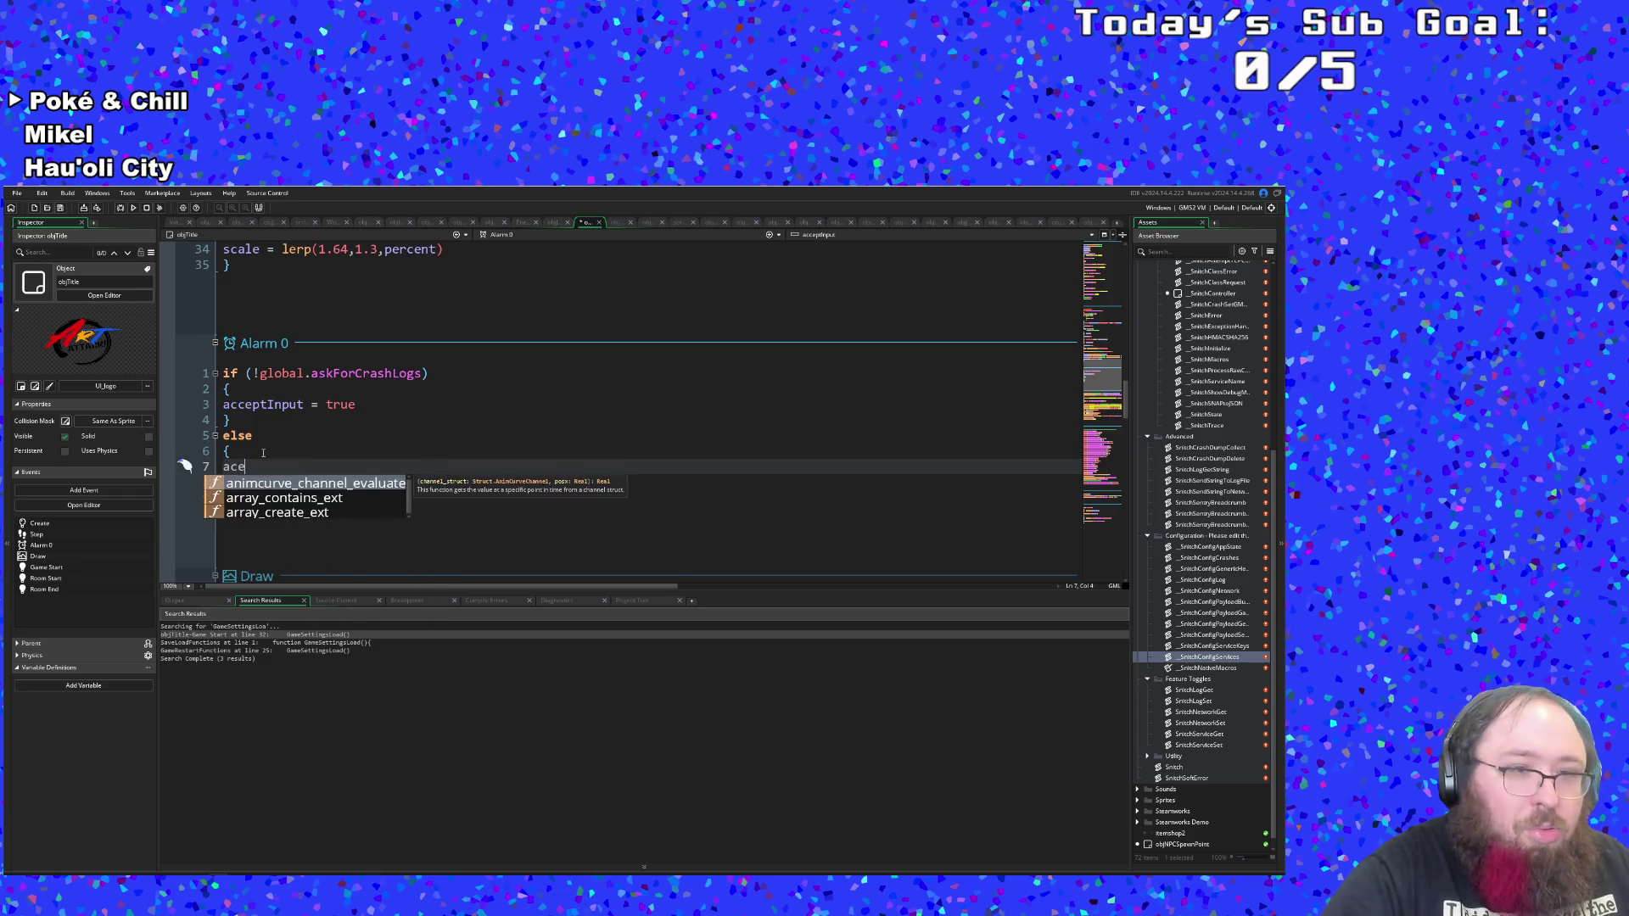
{"action": "key", "text": "Return"}
{"action": "type", "text": "="}
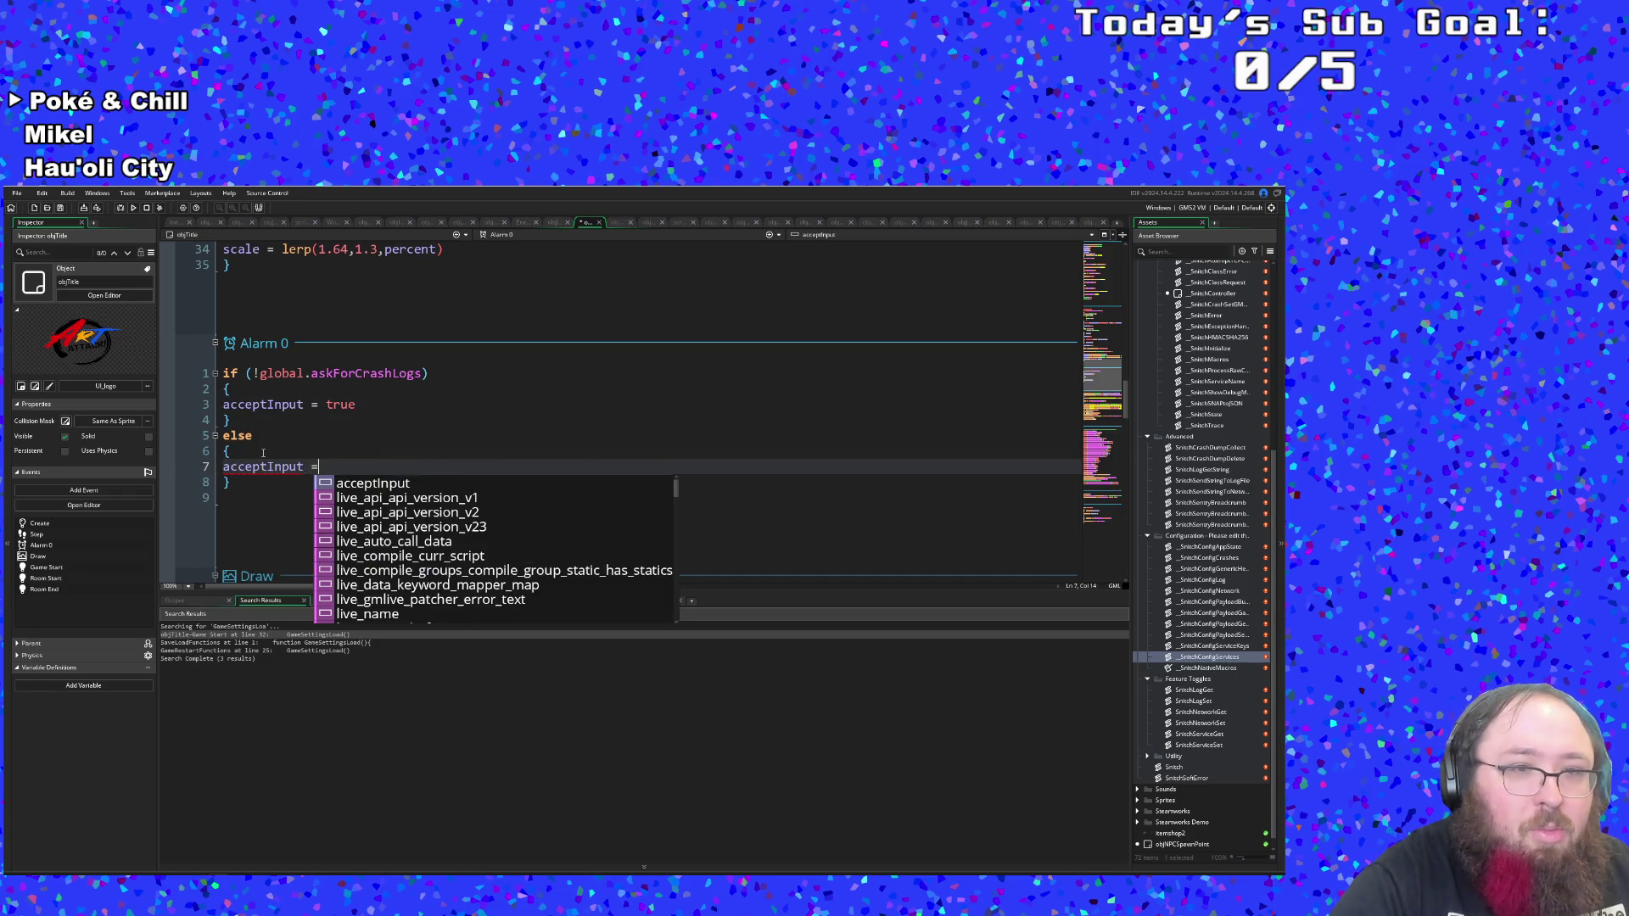
{"action": "type", "text": " true"}
{"action": "key", "text": "Escape"}
{"action": "key", "text": "Left"}
{"action": "key", "text": "Left"}
{"action": "key", "text": "Left"}
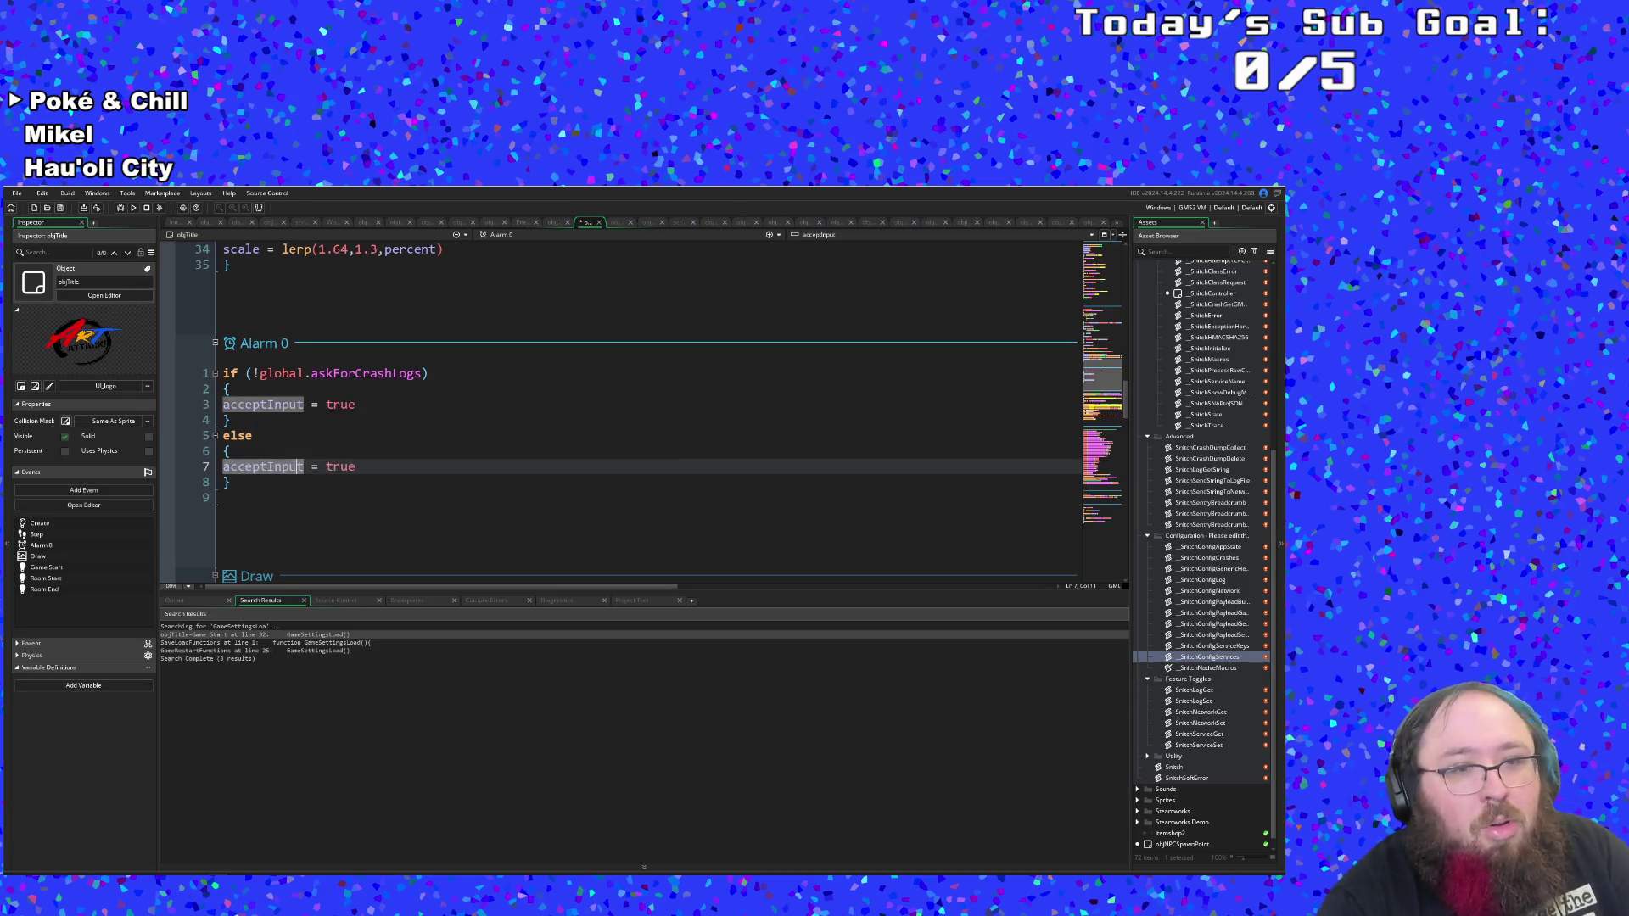
{"action": "key", "text": "Up"}
{"action": "key", "text": "Down"}
{"action": "left_click", "coordinate": [355, 458]}
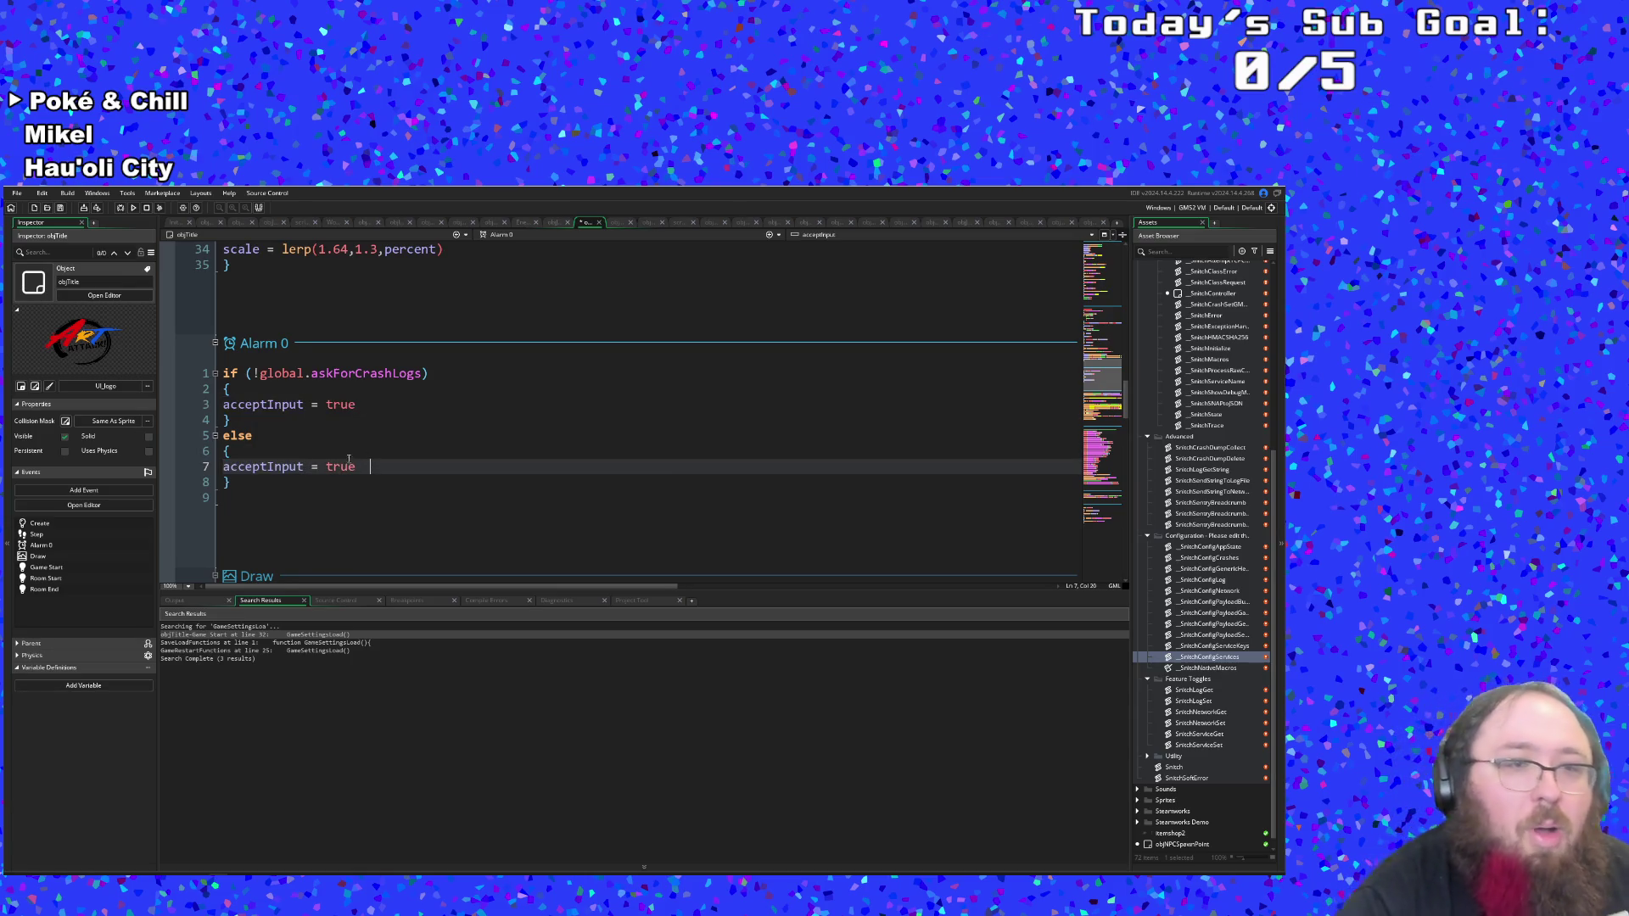
{"action": "left_click", "coordinate": [269, 437]}
Replace that line with alarm[1] = 120 and check the else block's braces.
{"action": "left_click_drag", "start_coordinate": [364, 468], "coordinate": [217, 467]}
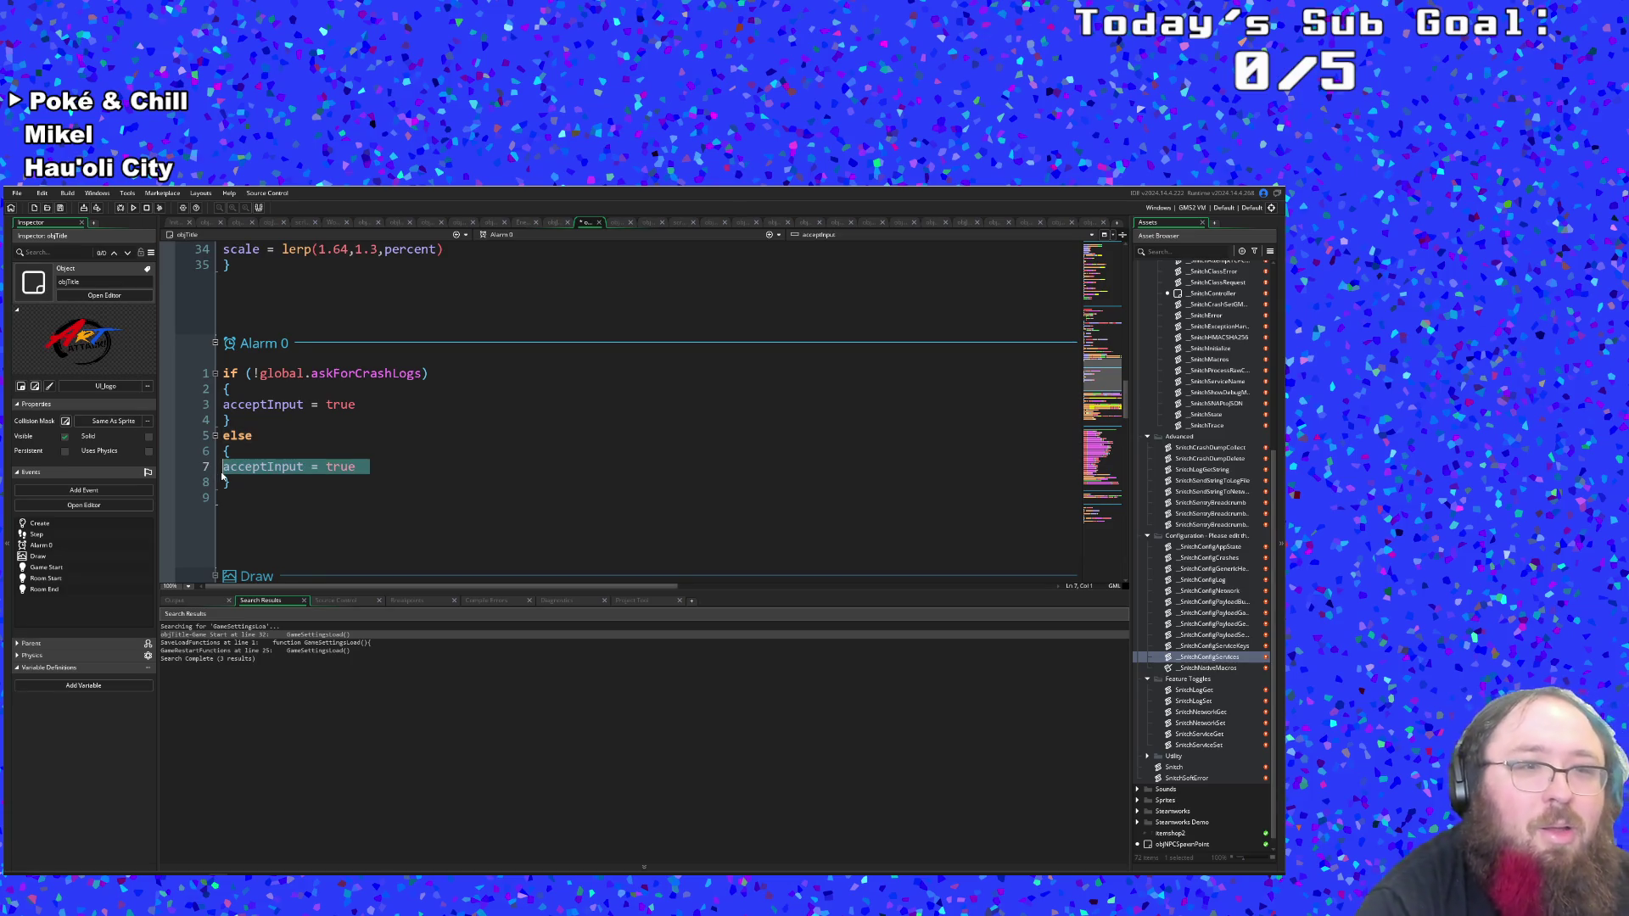
{"action": "type", "text": "aa"}
{"action": "key", "text": "BackSpace"}
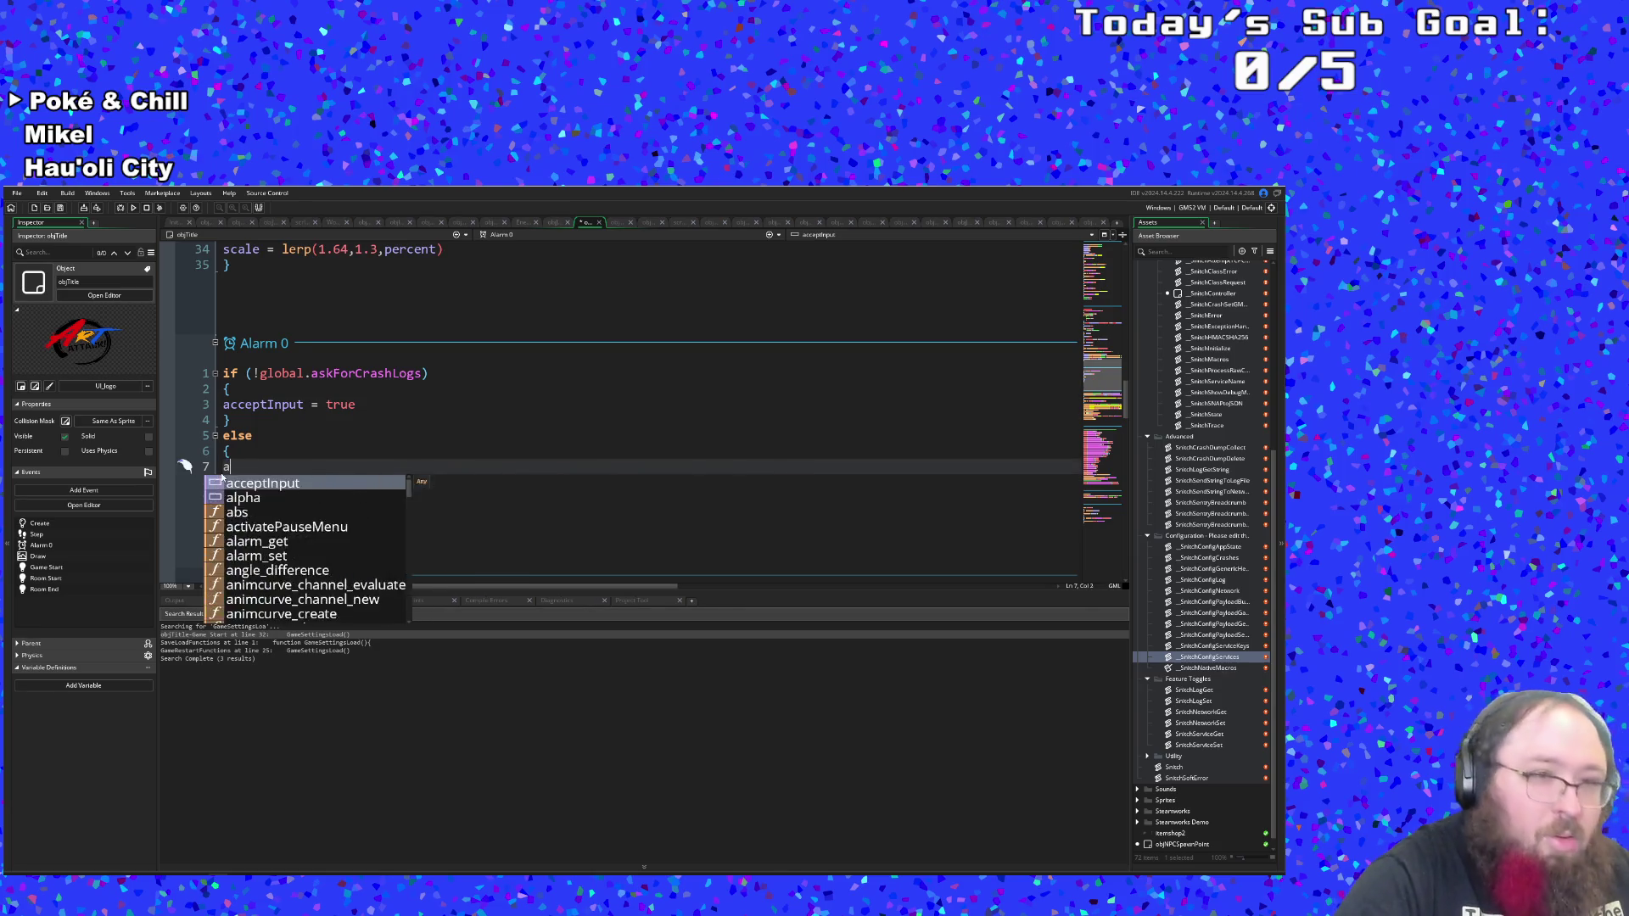
{"action": "type", "text": "larm"}
{"action": "key", "text": "Escape"}
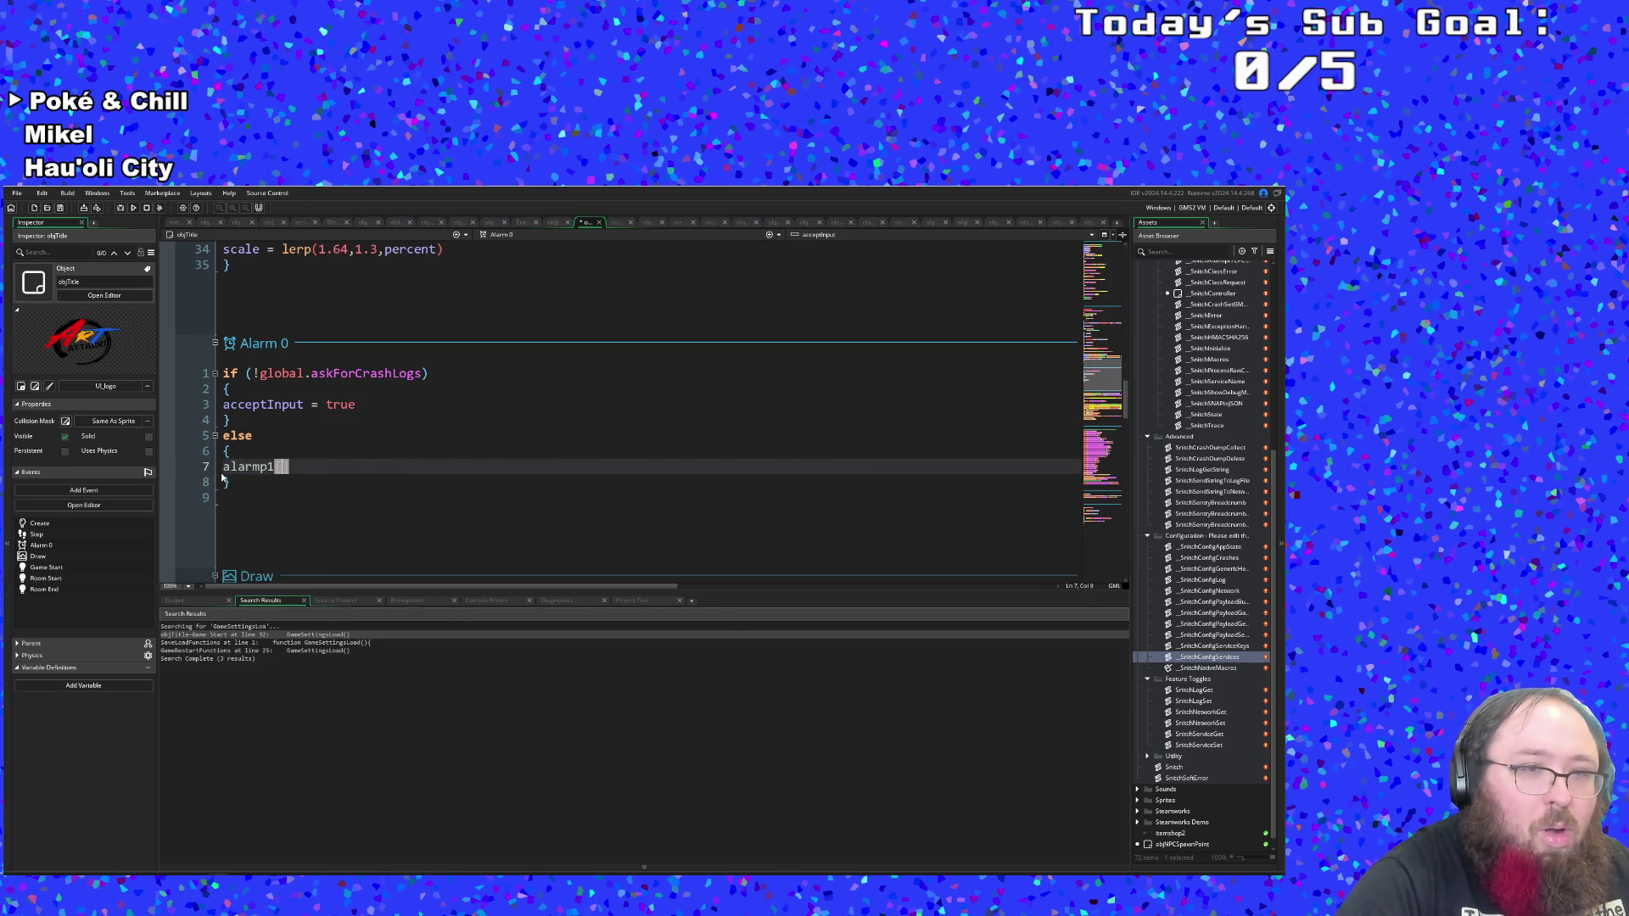
{"action": "type", "text": "[]"}
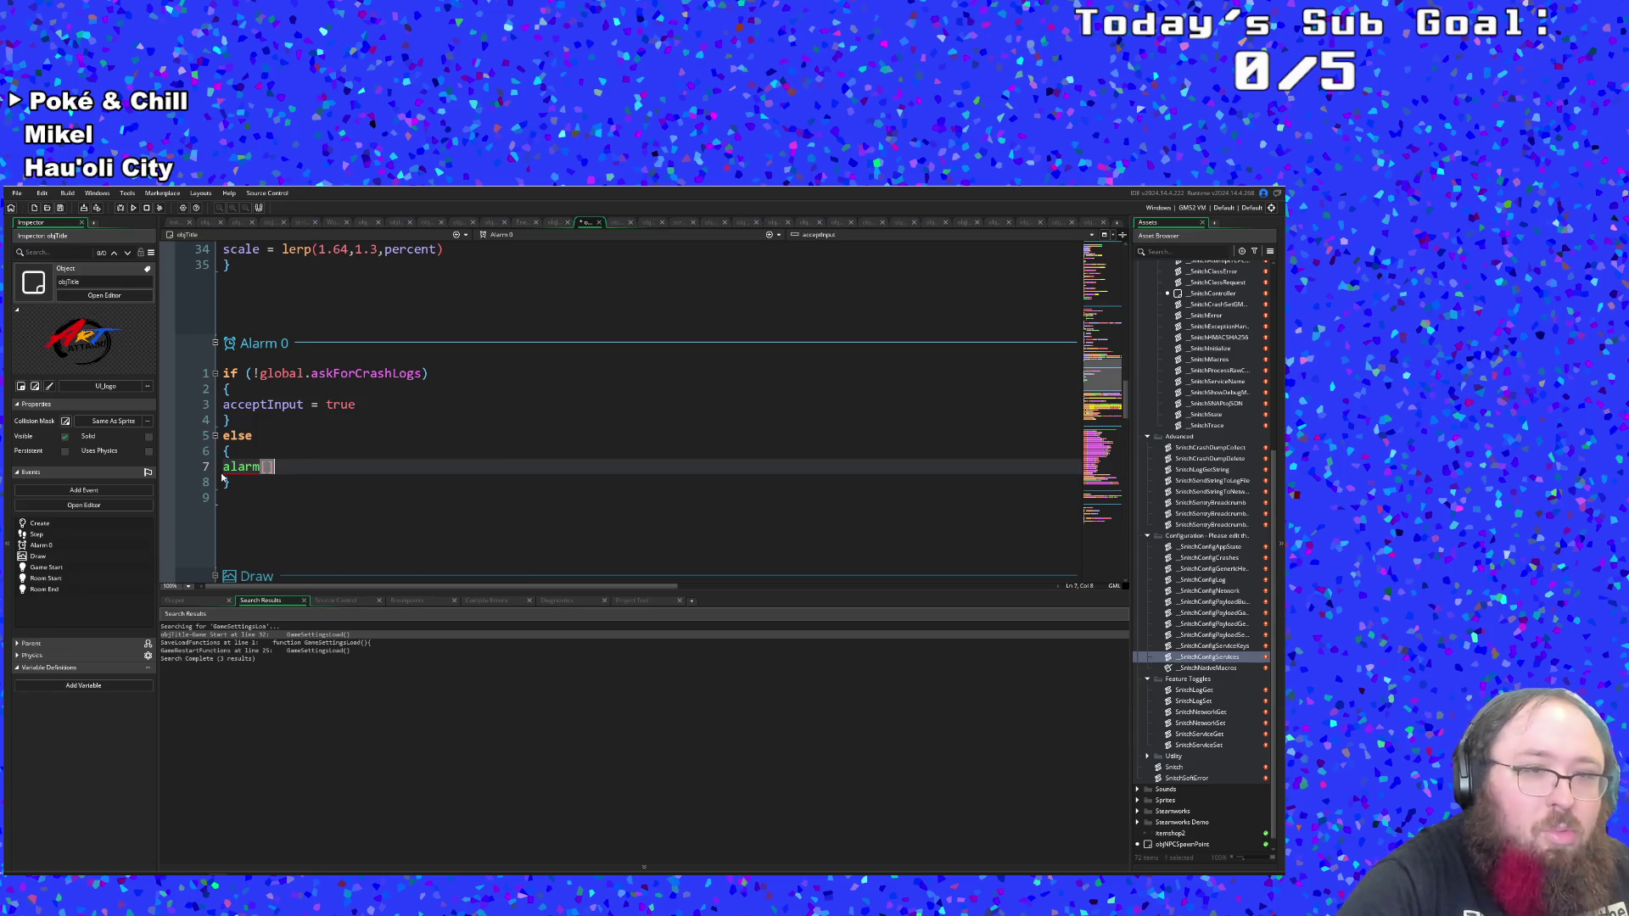
{"action": "key", "text": "Left"}
{"action": "type", "text": "1"}
{"action": "key", "text": "Right"}
{"action": "type", "text": "= "}
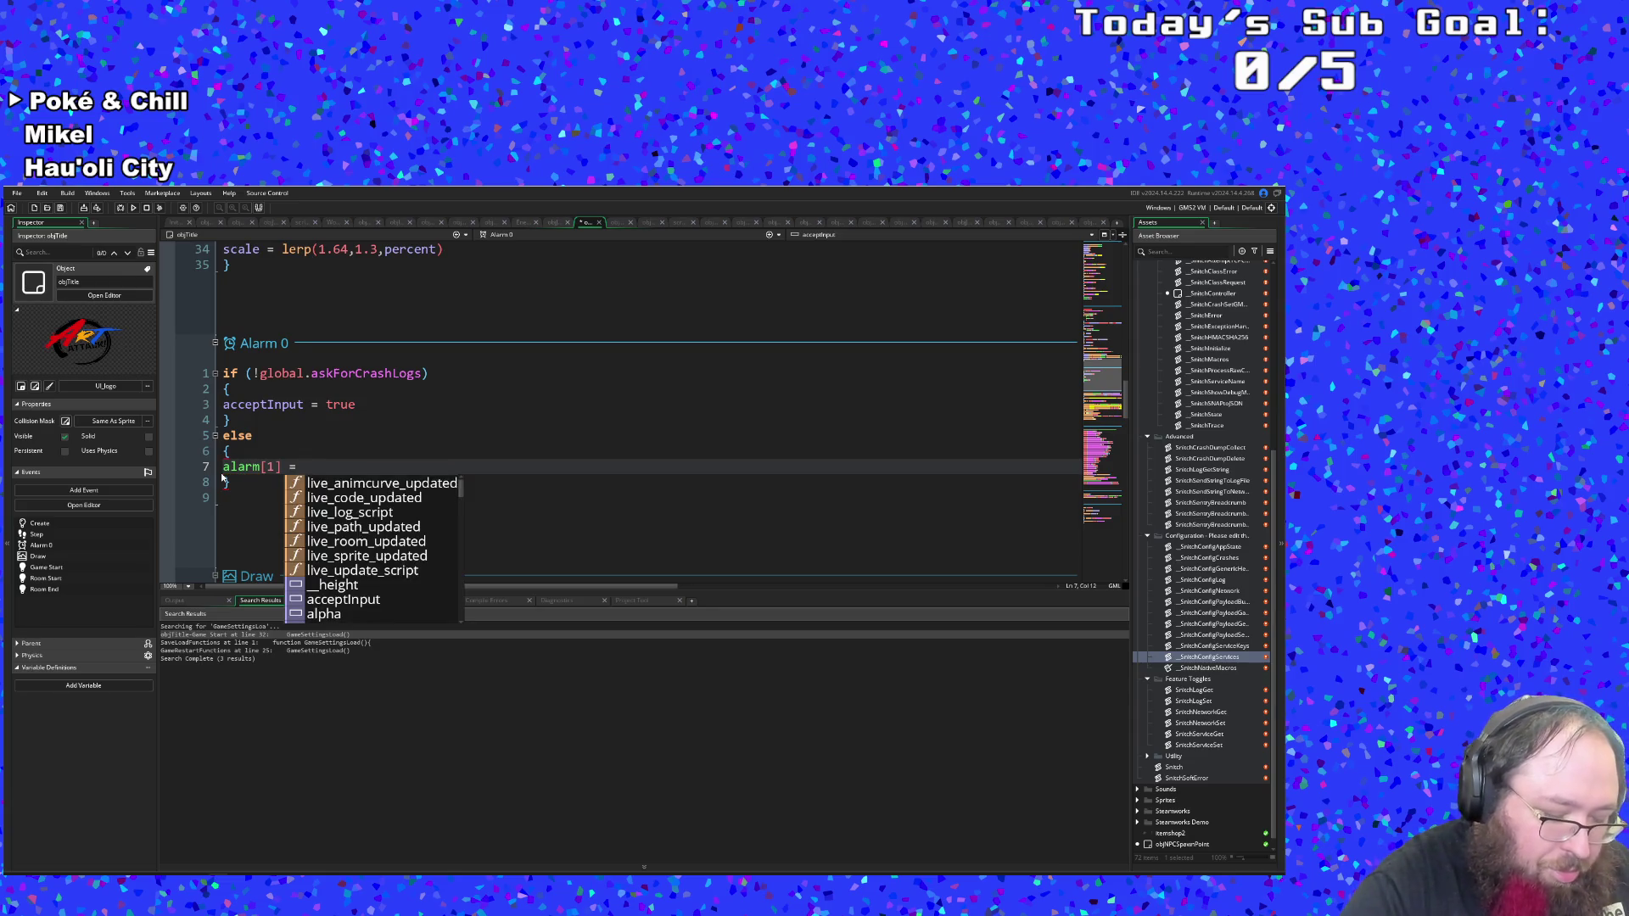
{"action": "type", "text": "120"}
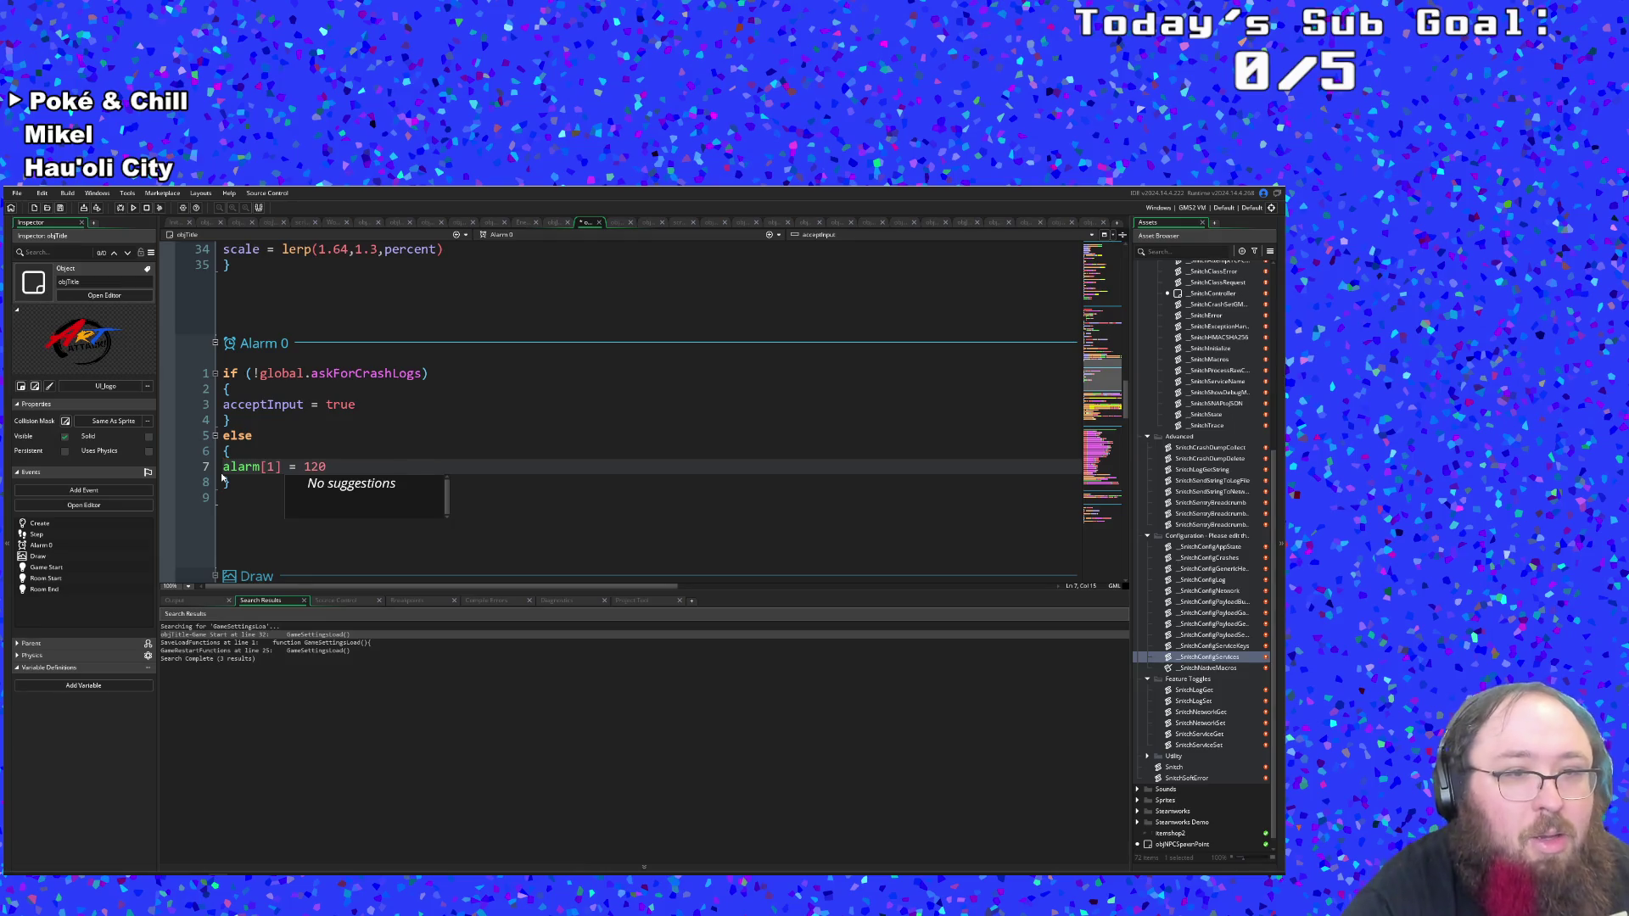
{"action": "left_click", "coordinate": [262, 488]}
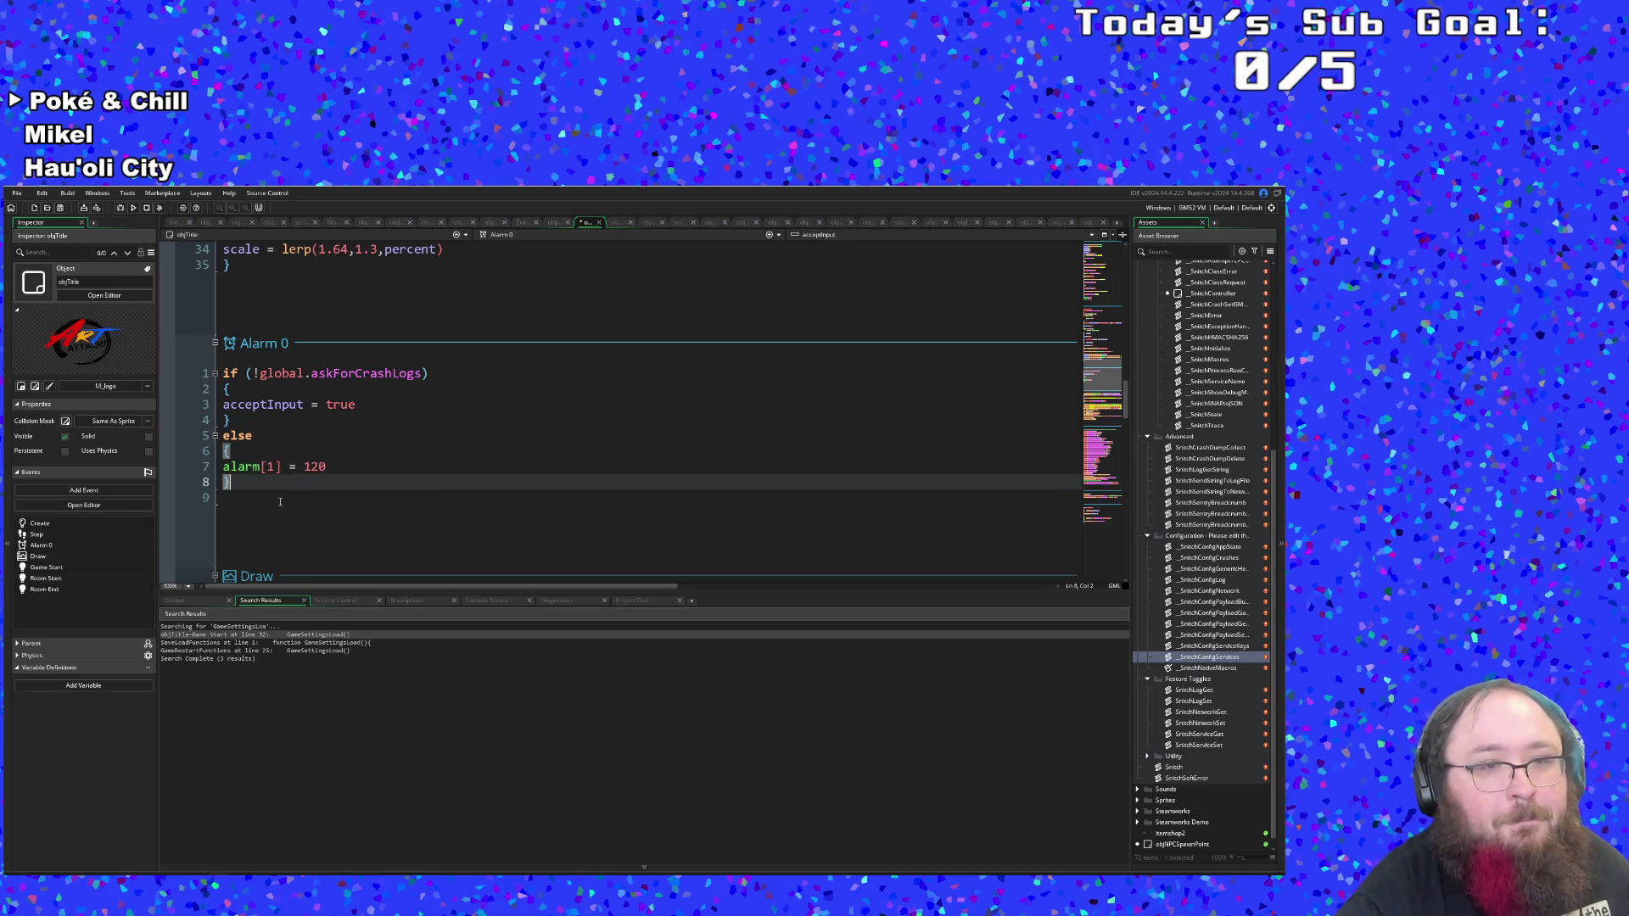
{"action": "left_click", "coordinate": [254, 467]}
{"action": "left_click", "coordinate": [273, 457]}
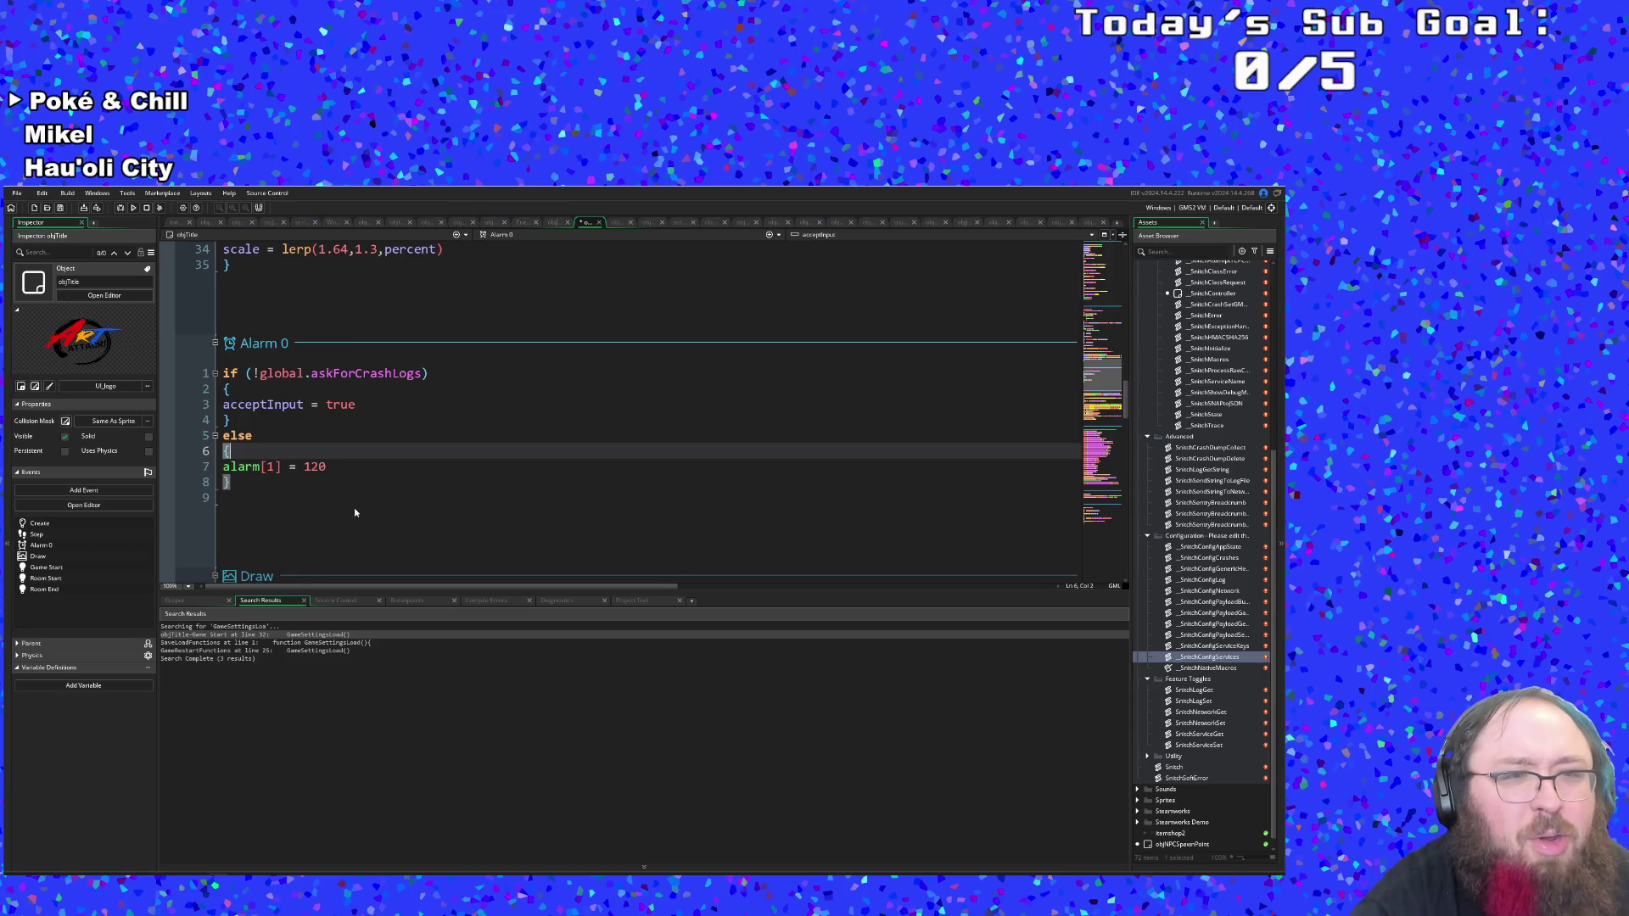
Review the Alarm 0 if/else braces around the alarm[1] = 120 line.
{"action": "scroll", "coordinate": [354, 509], "scroll_direction": "up", "scroll_amount": 10}
{"action": "scroll", "coordinate": [369, 562], "scroll_direction": "up", "scroll_amount": 2}
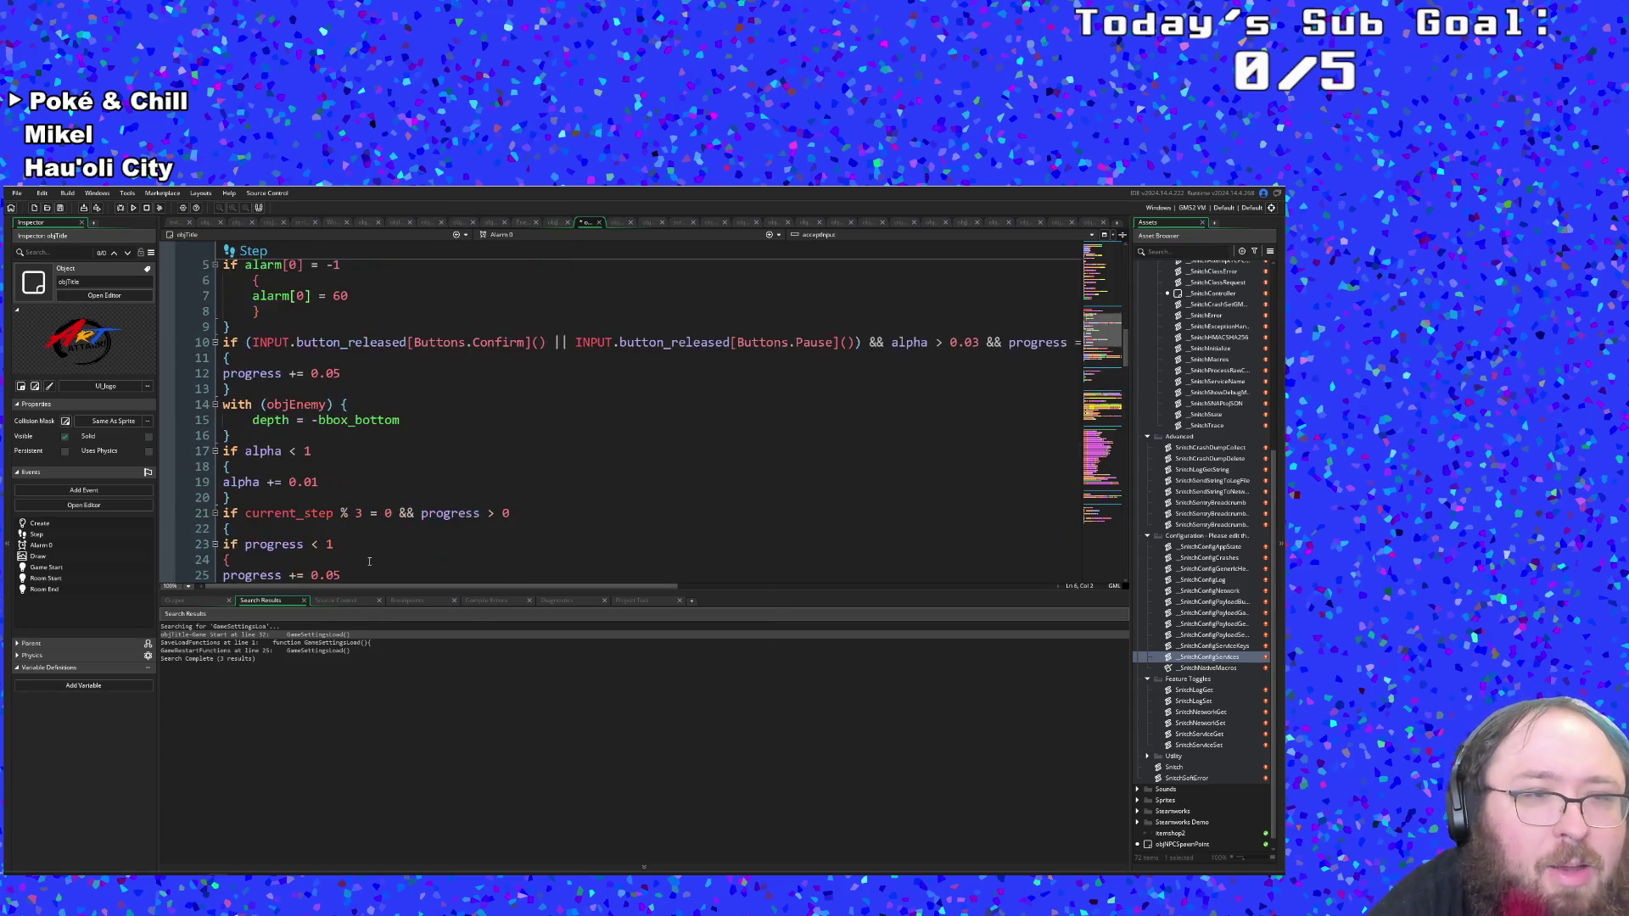
{"action": "left_click", "coordinate": [224, 436]}
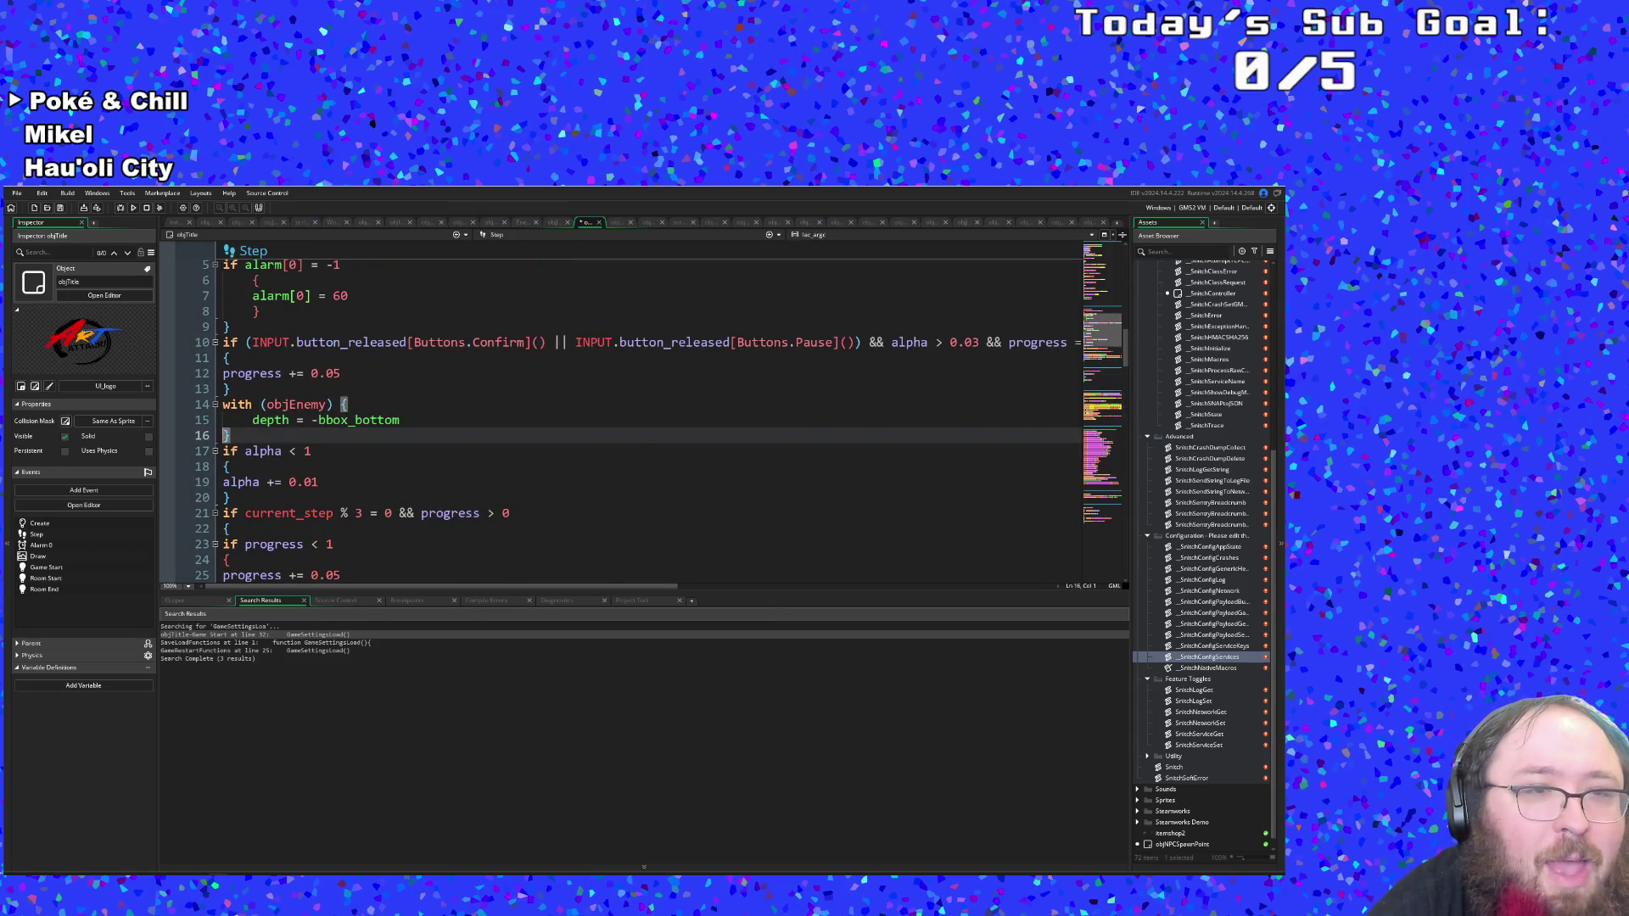
{"action": "scroll", "coordinate": [238, 441], "scroll_direction": "up", "scroll_amount": 2}
{"action": "scroll", "coordinate": [241, 445], "scroll_direction": "down", "scroll_amount": 15}
{"action": "scroll", "coordinate": [246, 447], "scroll_direction": "down", "scroll_amount": 2}
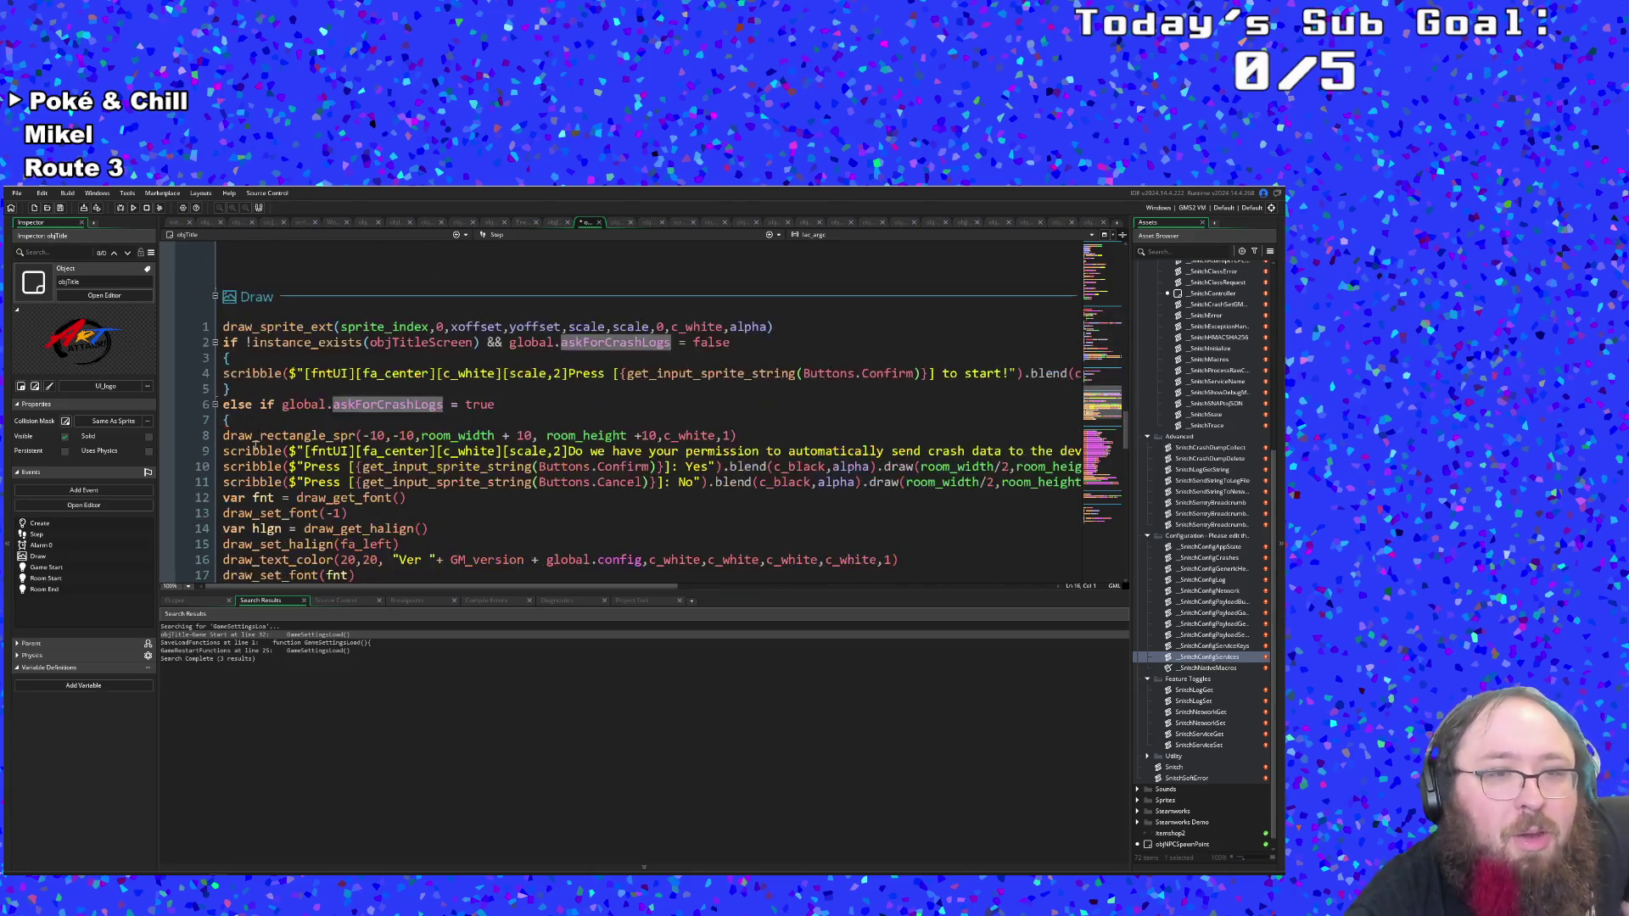
{"action": "scroll", "coordinate": [259, 446], "scroll_direction": "up", "scroll_amount": 4}
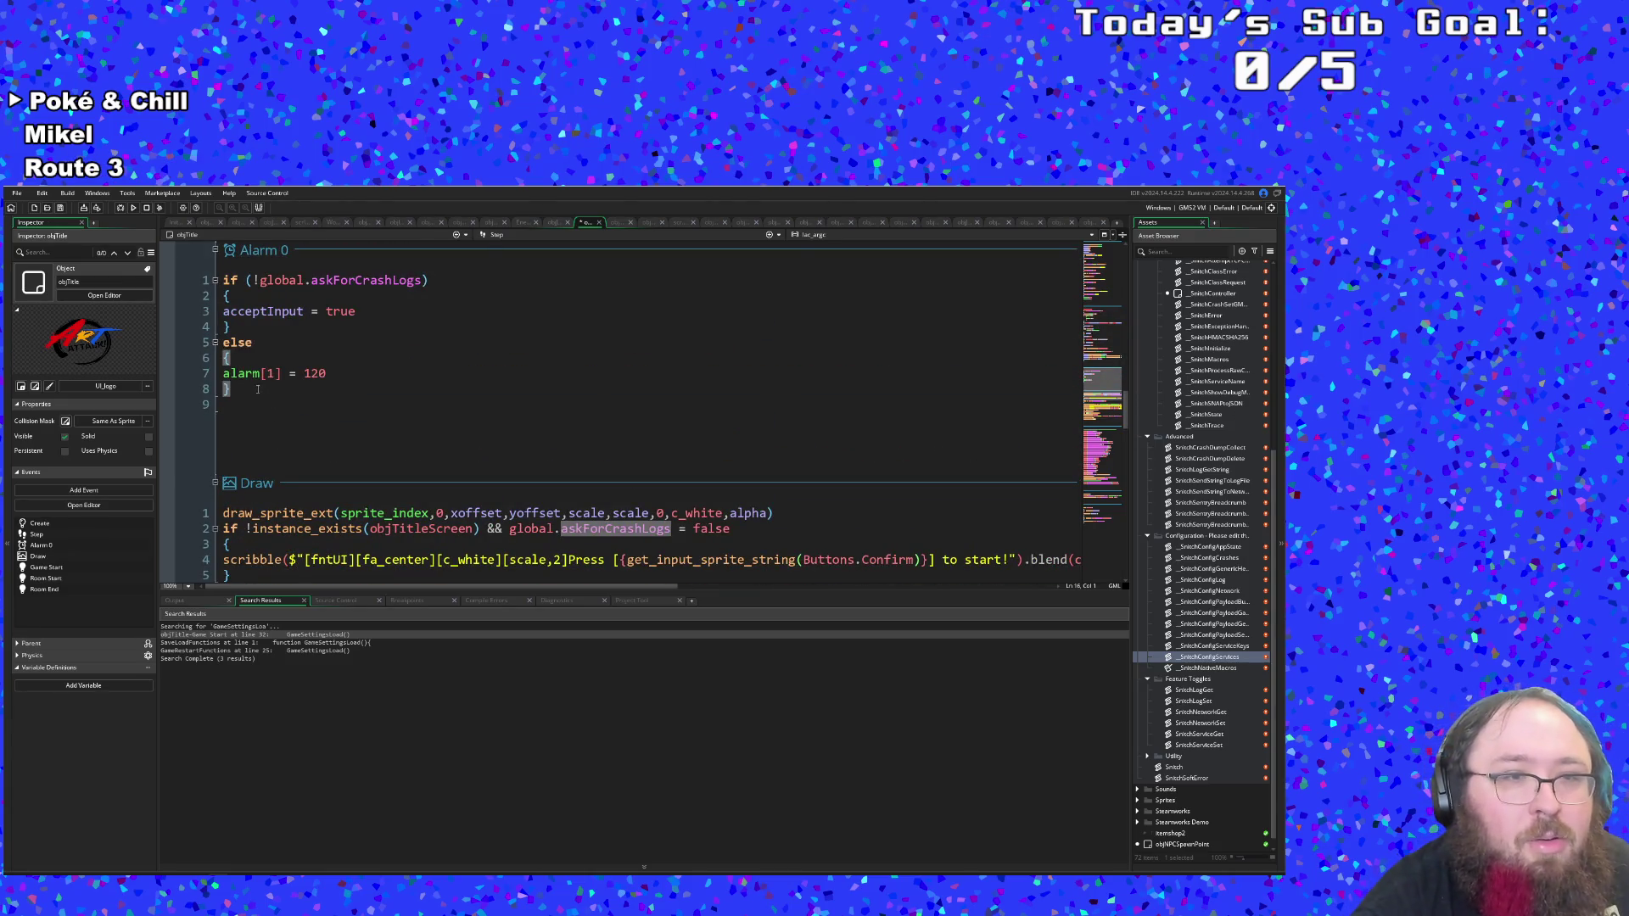
{"action": "left_click", "coordinate": [250, 390]}
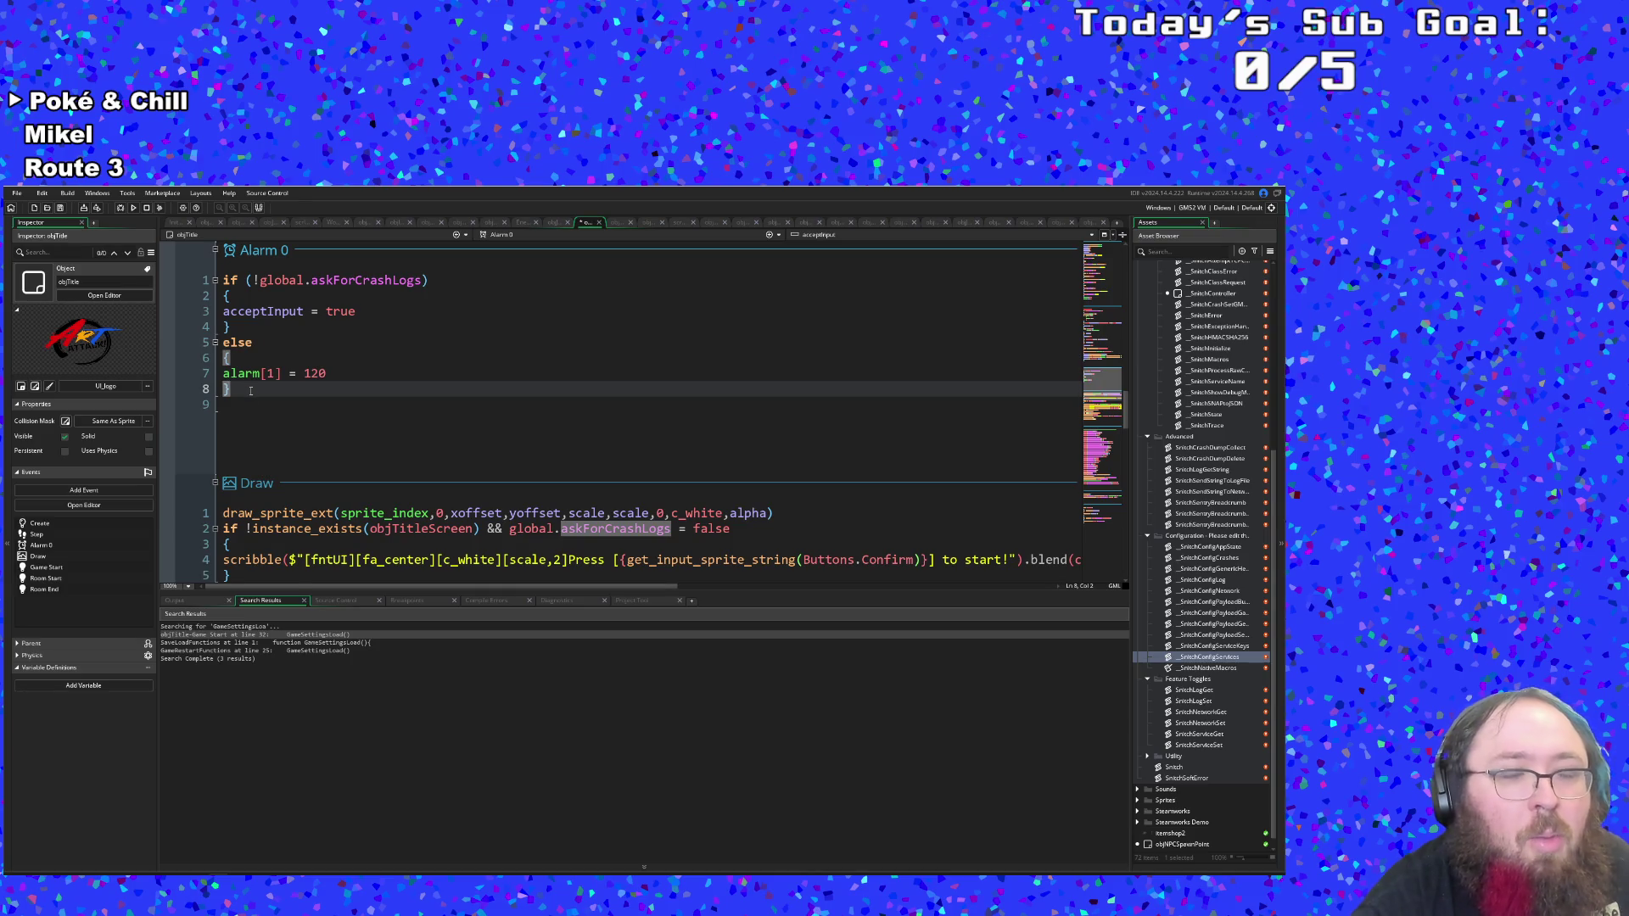
{"action": "scroll", "coordinate": [276, 407], "scroll_direction": "up", "scroll_amount": 2}
{"action": "scroll", "coordinate": [275, 407], "scroll_direction": "down", "scroll_amount": 2}
{"action": "scroll", "coordinate": [279, 408], "scroll_direction": "up", "scroll_amount": 2}
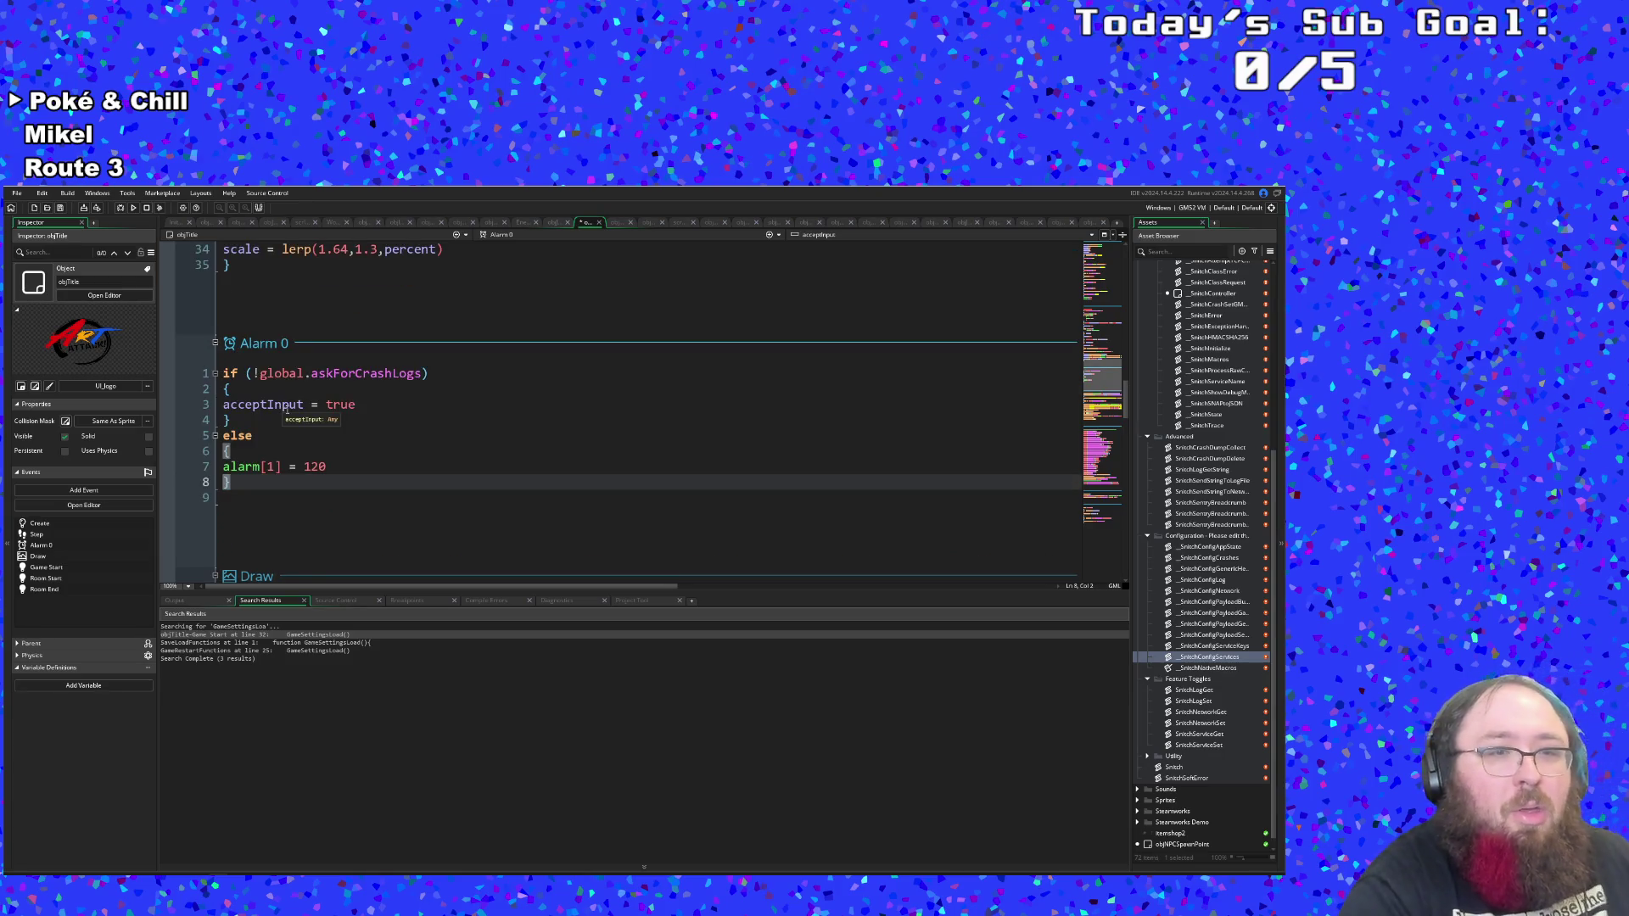
{"action": "left_click", "coordinate": [337, 455]}
{"action": "left_click", "coordinate": [336, 469]}
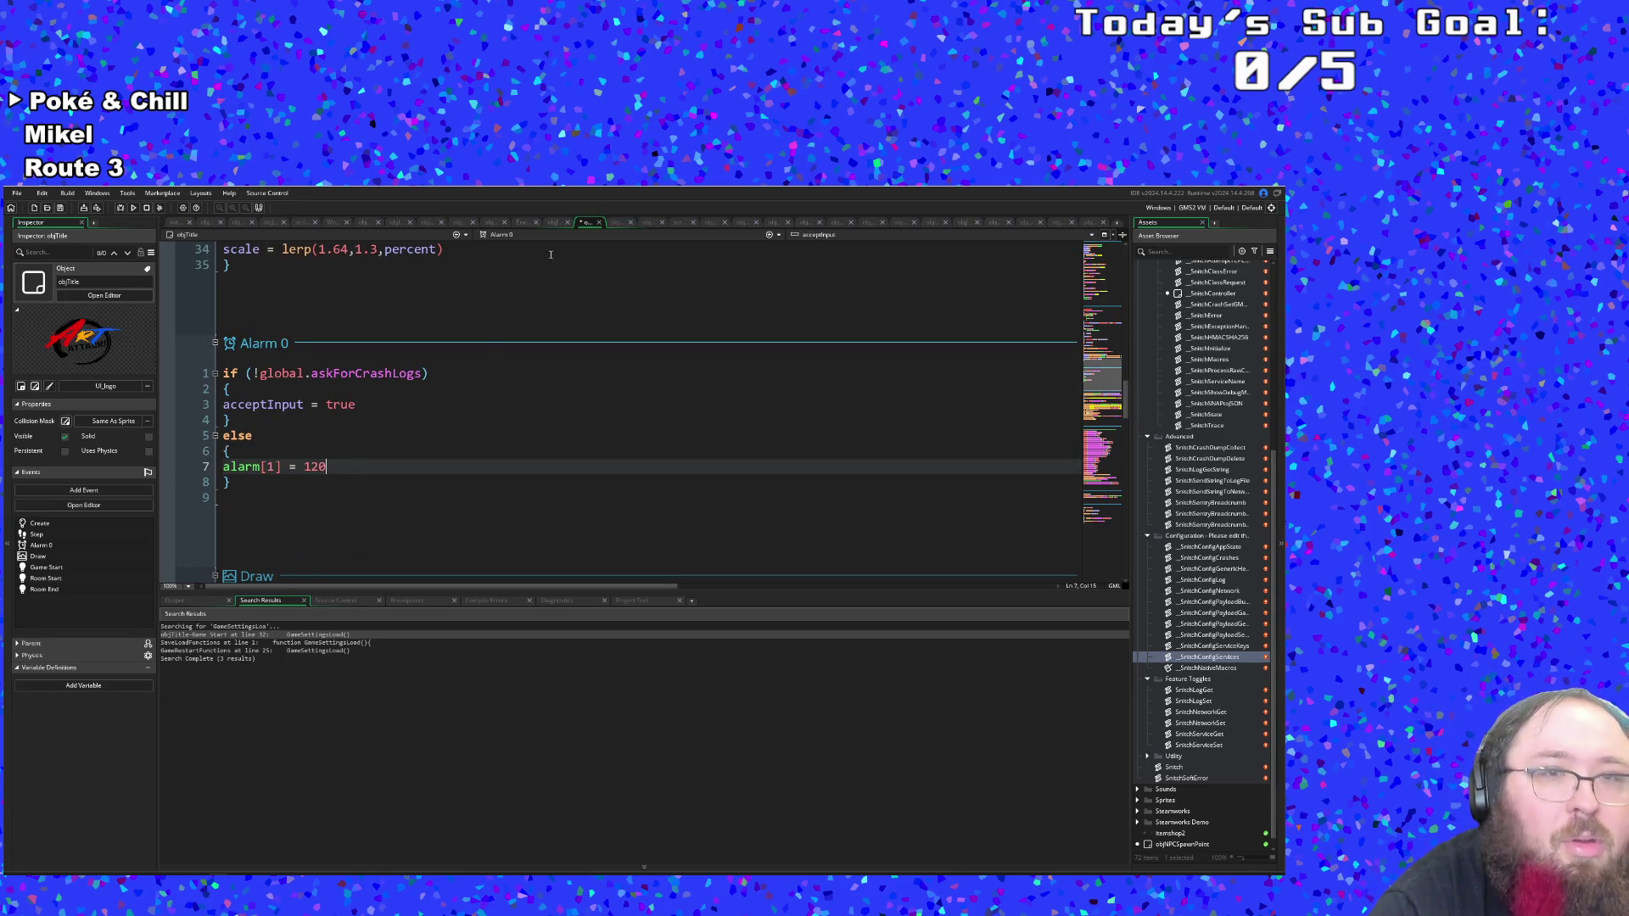
Glance at objTitle's event list, then return to the end of the else block.
{"action": "left_click", "coordinate": [500, 234]}
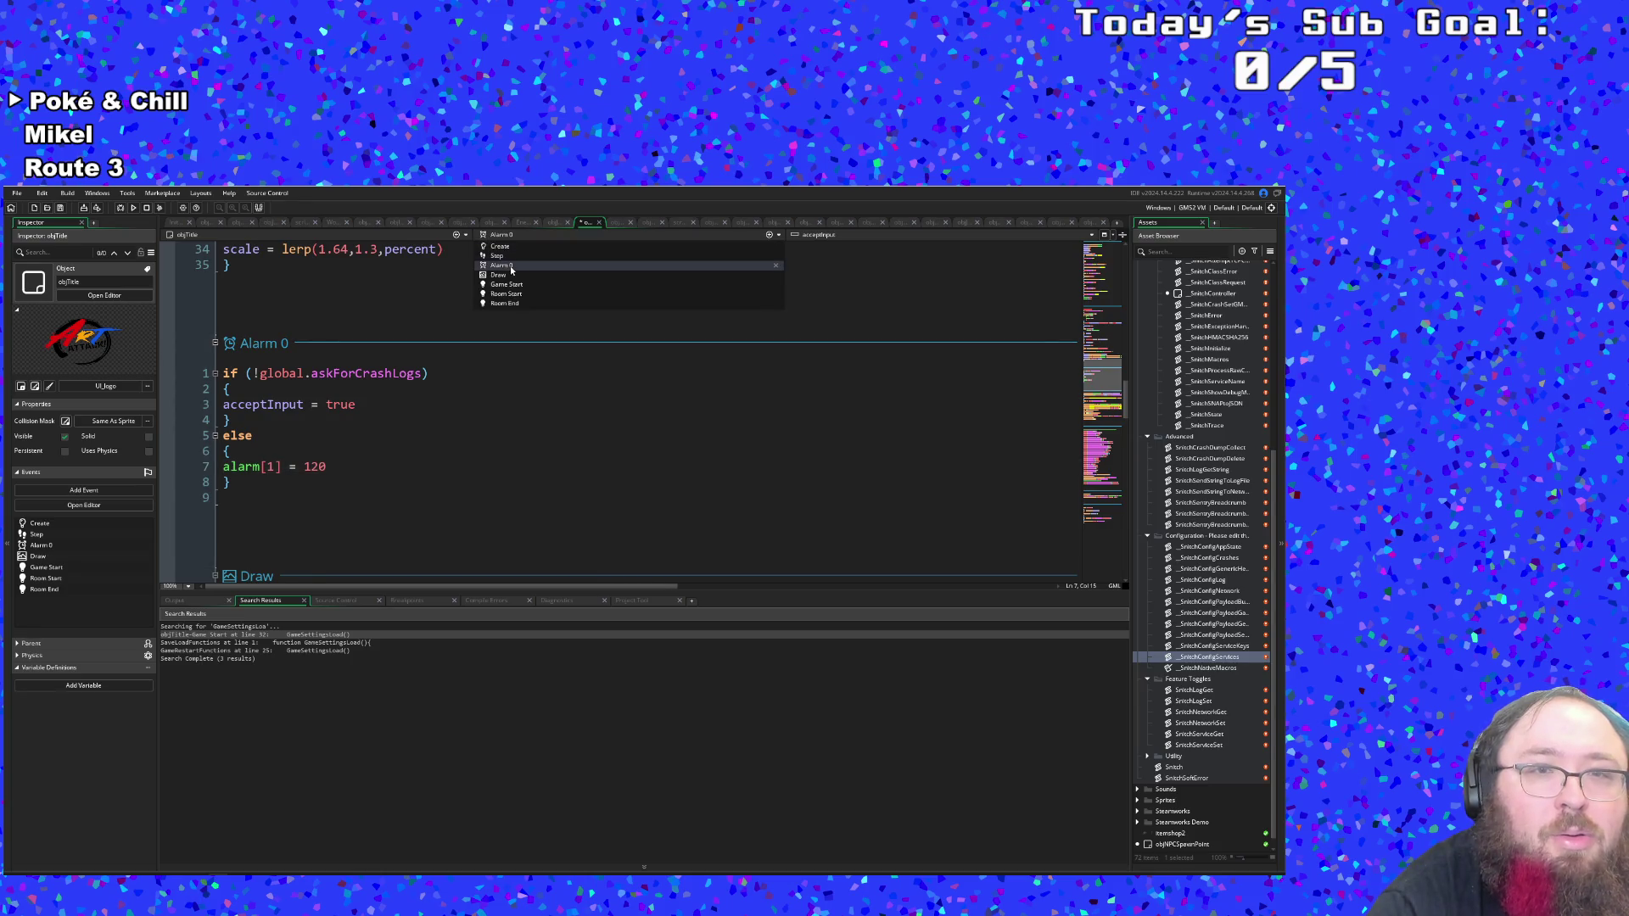
{"action": "left_click", "coordinate": [309, 482]}
{"action": "key", "text": "Down"}
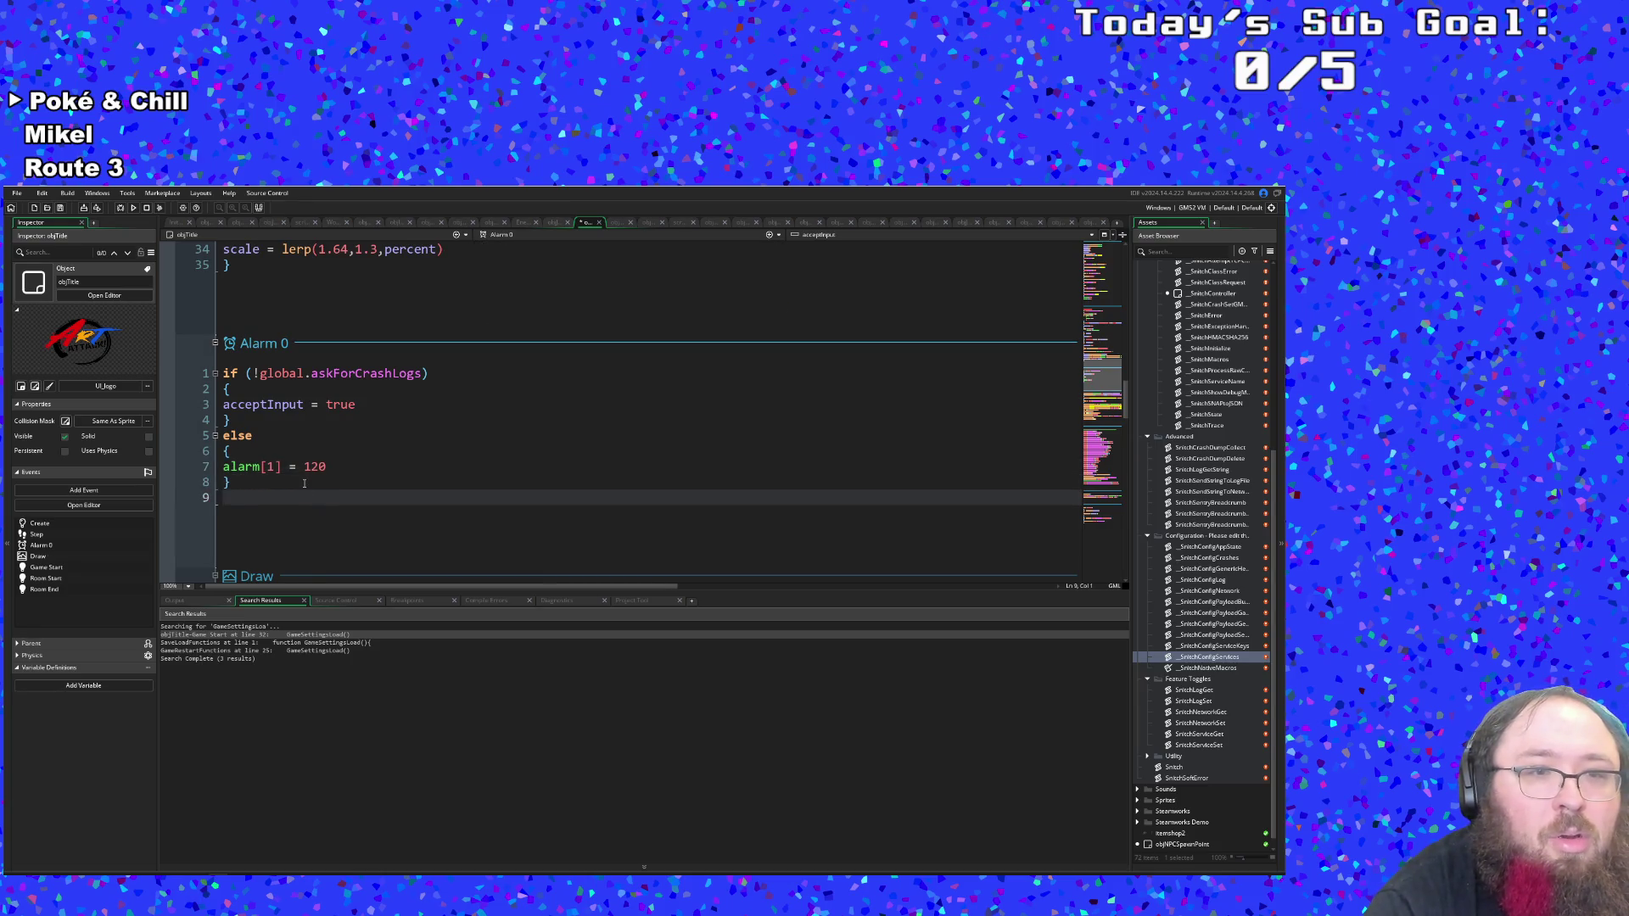
{"action": "left_click", "coordinate": [304, 483]}
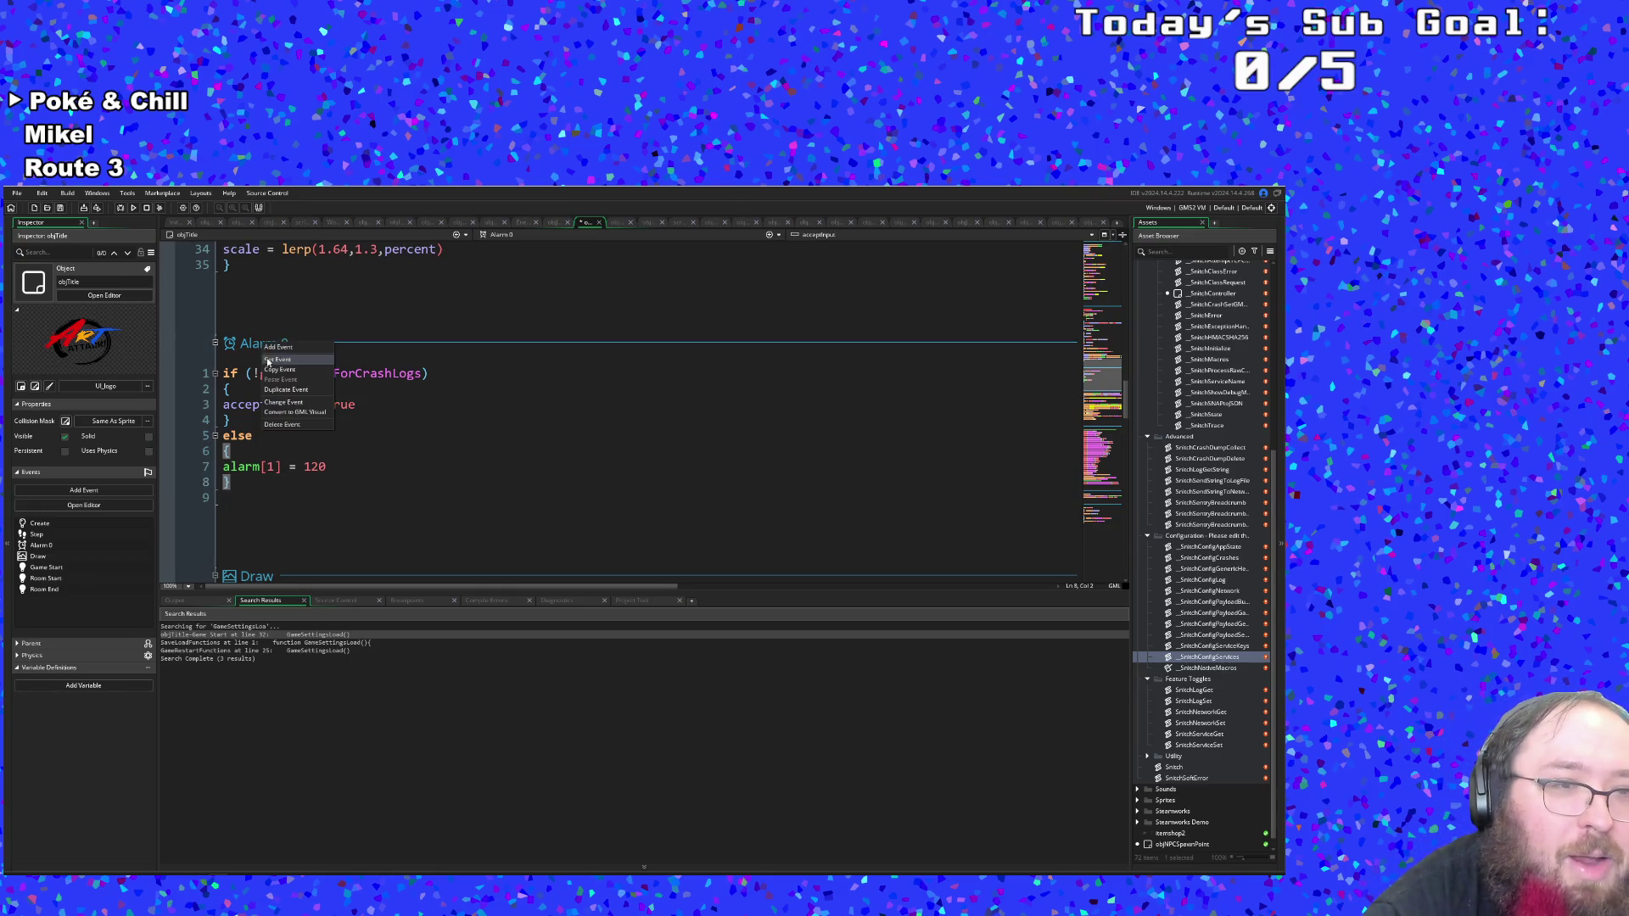
Add an Alarm 1 event to objTitle starting with if global.askForCrashLogs.
{"action": "left_click", "coordinate": [264, 346]}
{"action": "mouse_move", "coordinate": [293, 405]}
{"action": "left_click", "coordinate": [343, 418]}
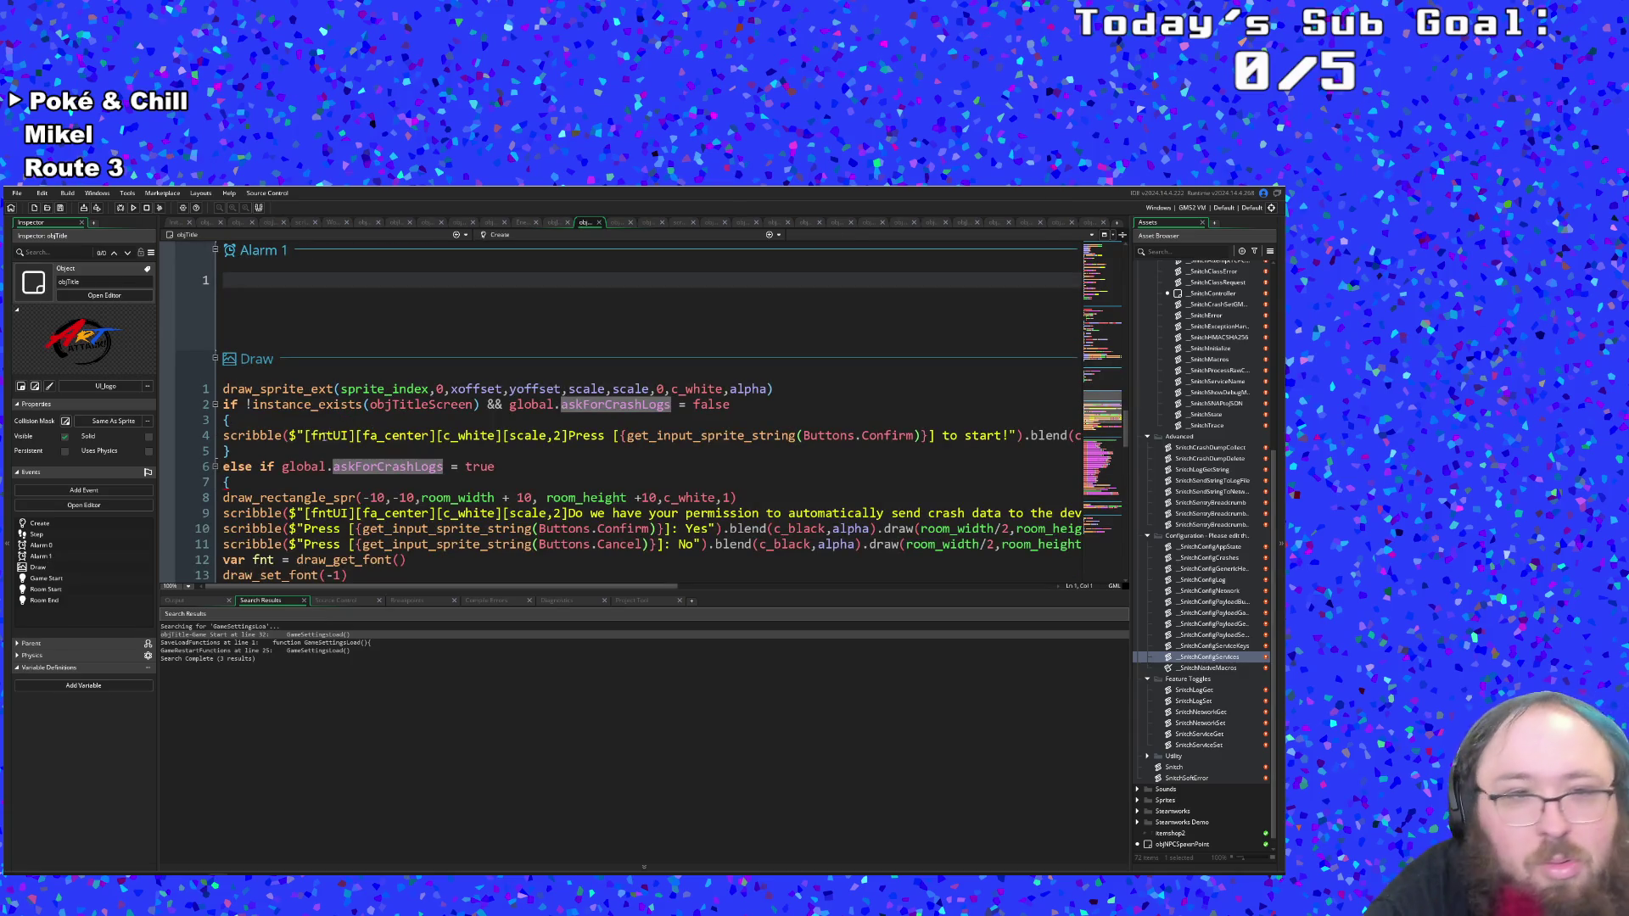
{"action": "type", "text": "if global.askForCrashLogs"}
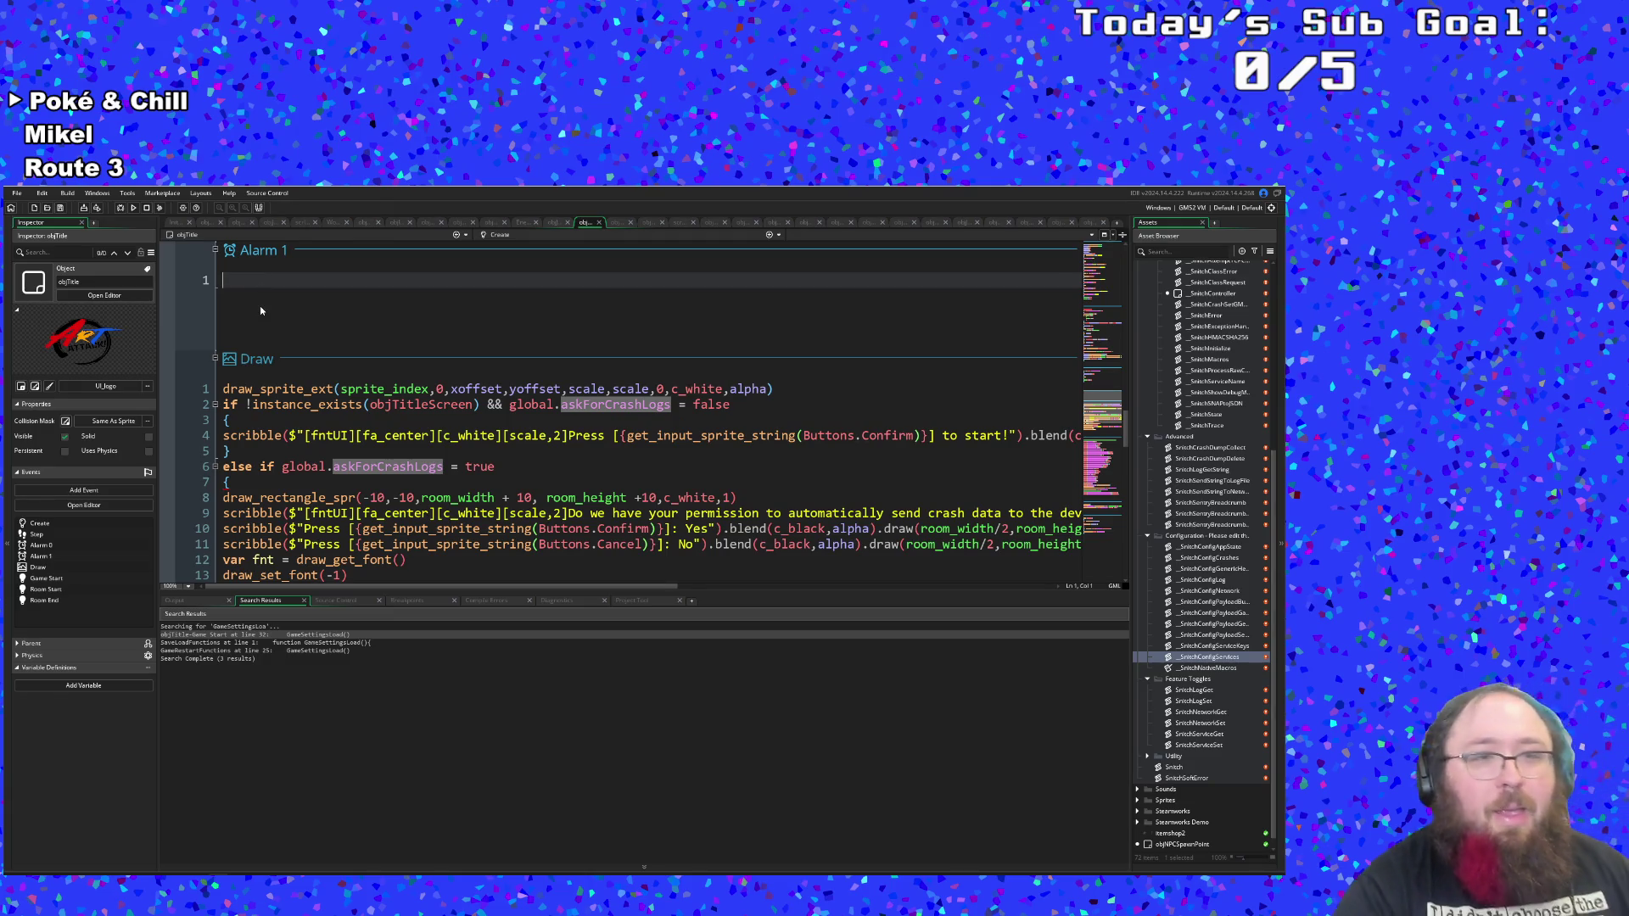
{"action": "key", "text": "ctrl+z"}
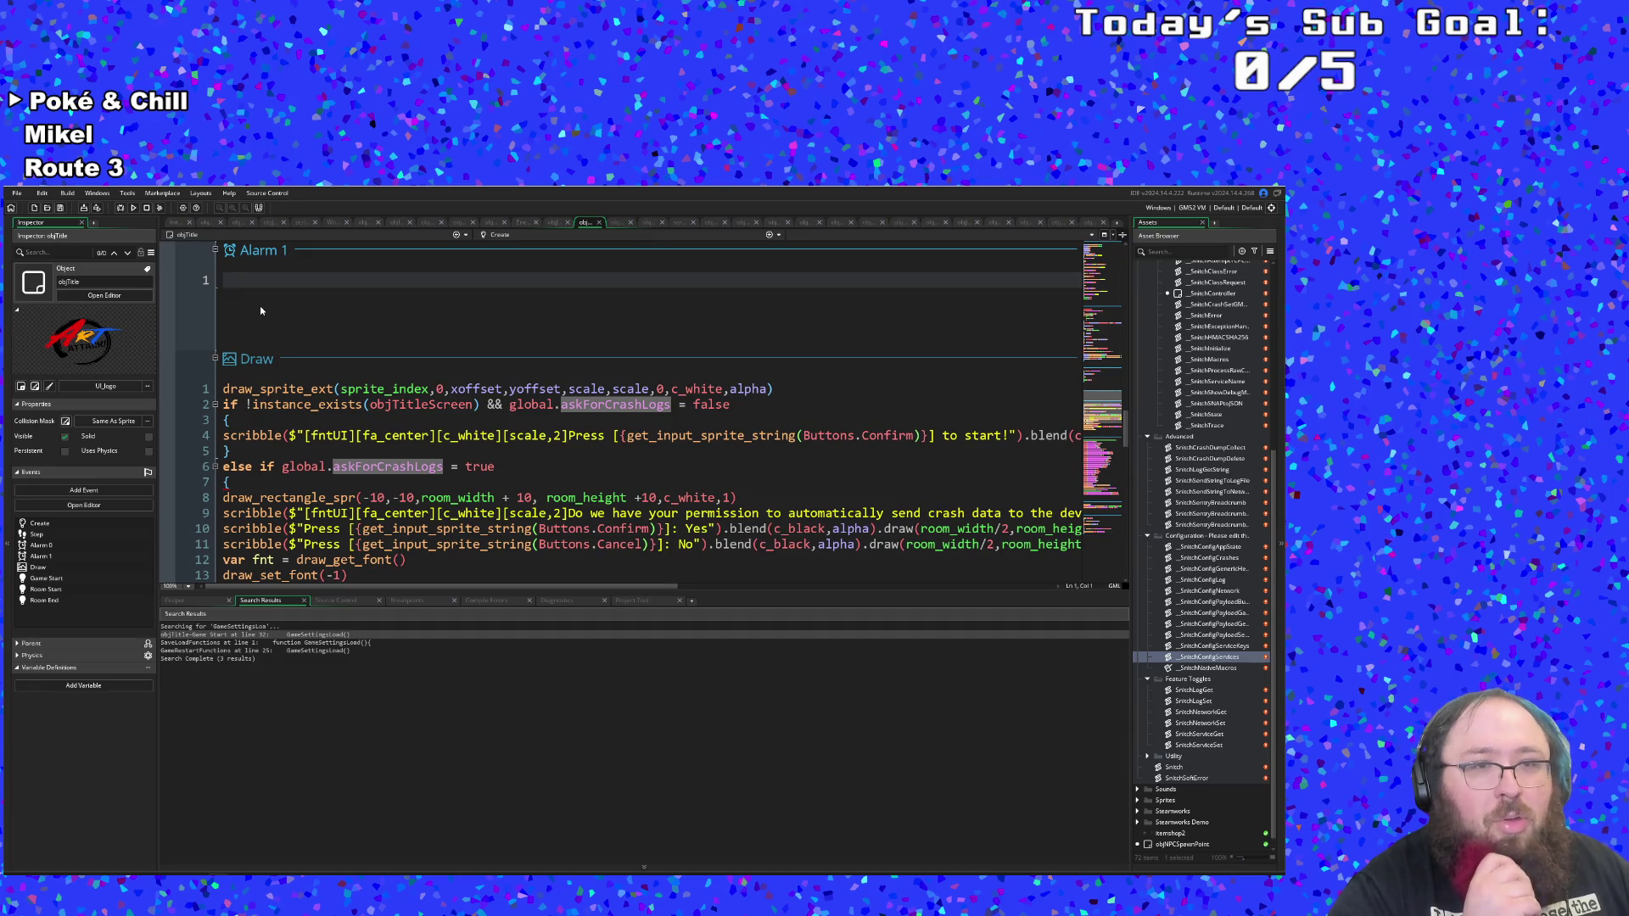
{"action": "key", "text": "ctrl+y"}
{"action": "type", "text": "if global.askForCrashLogs"}
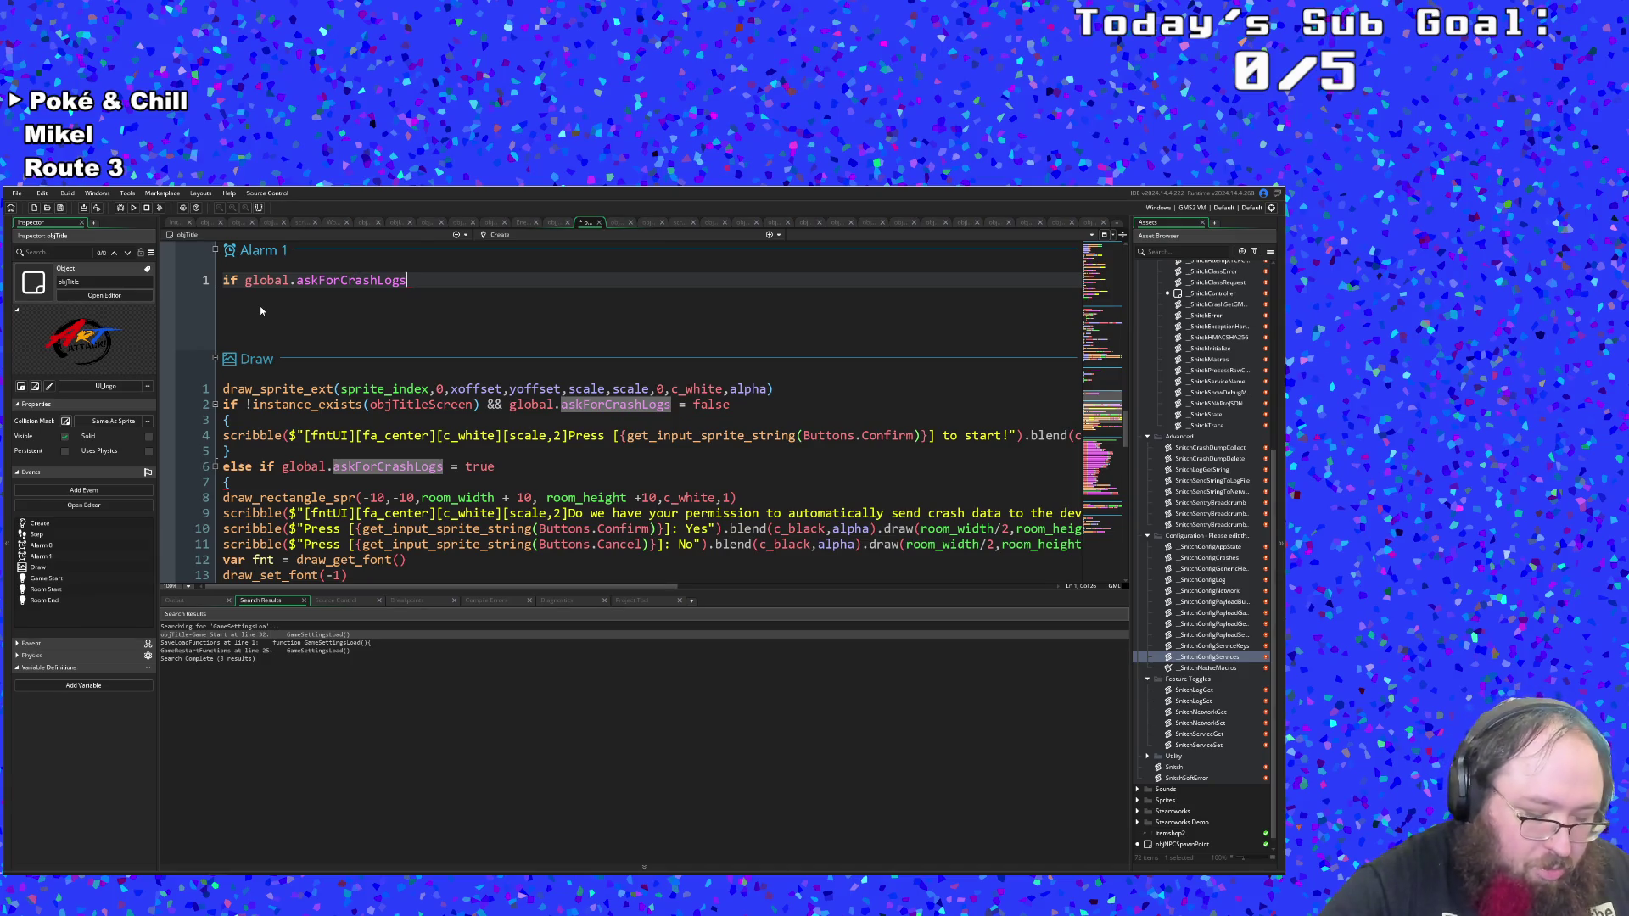
Open a braced block under the condition that sets alpha = 1.
{"action": "key", "text": "Return"}
{"action": "type", "text": "{"}
{"action": "key", "text": "Return"}
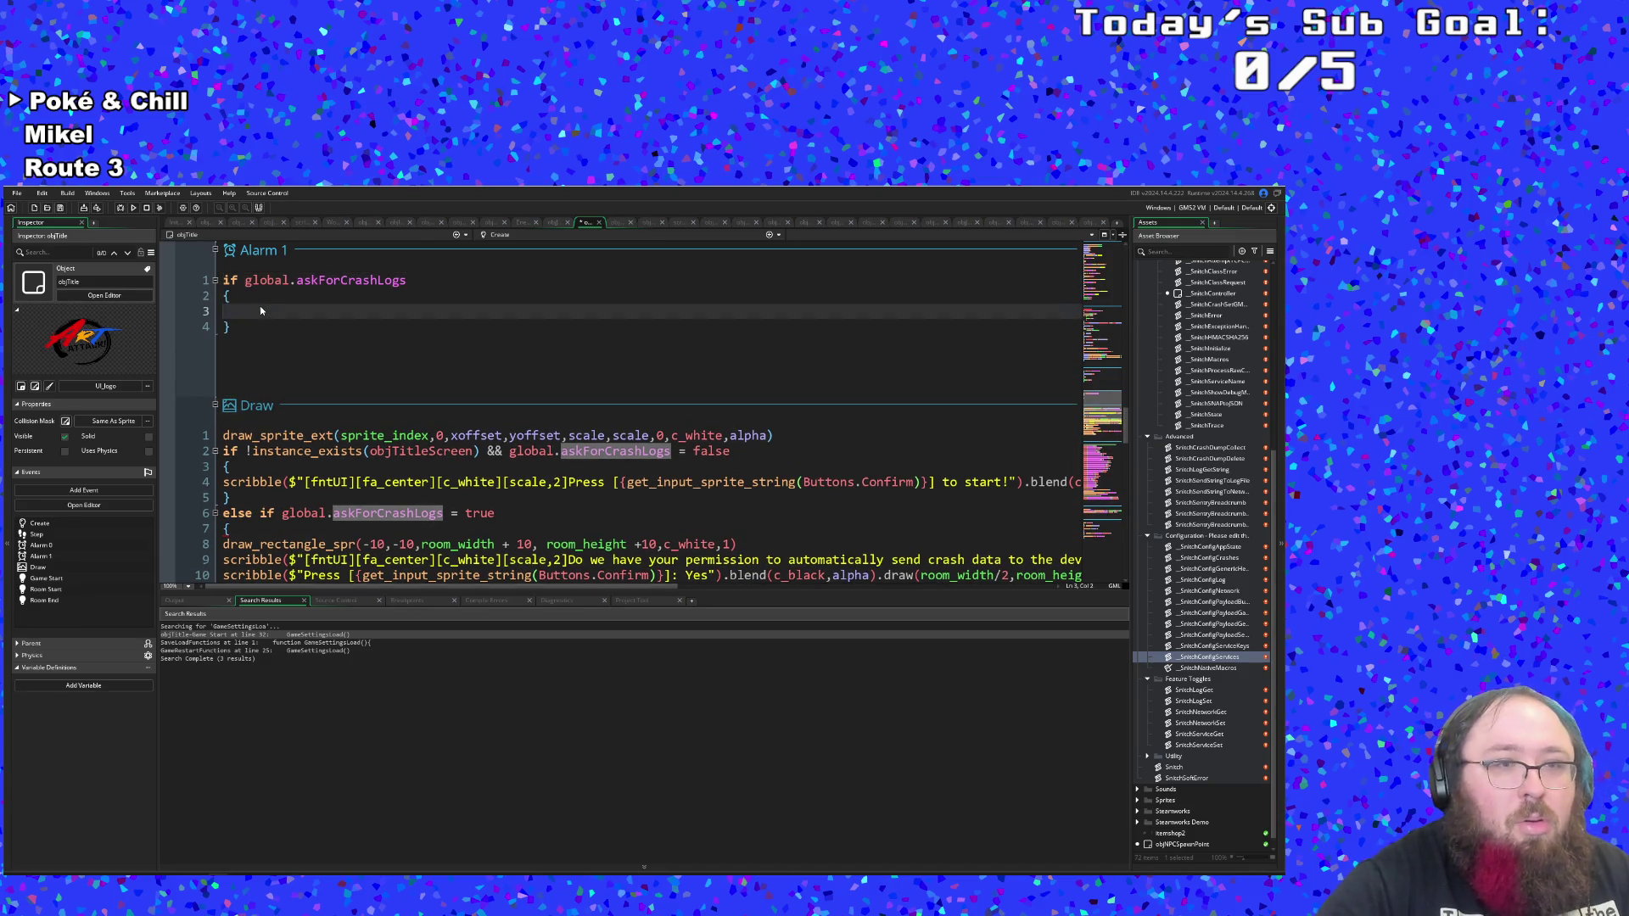
{"action": "type", "text": "alpha = 1"}
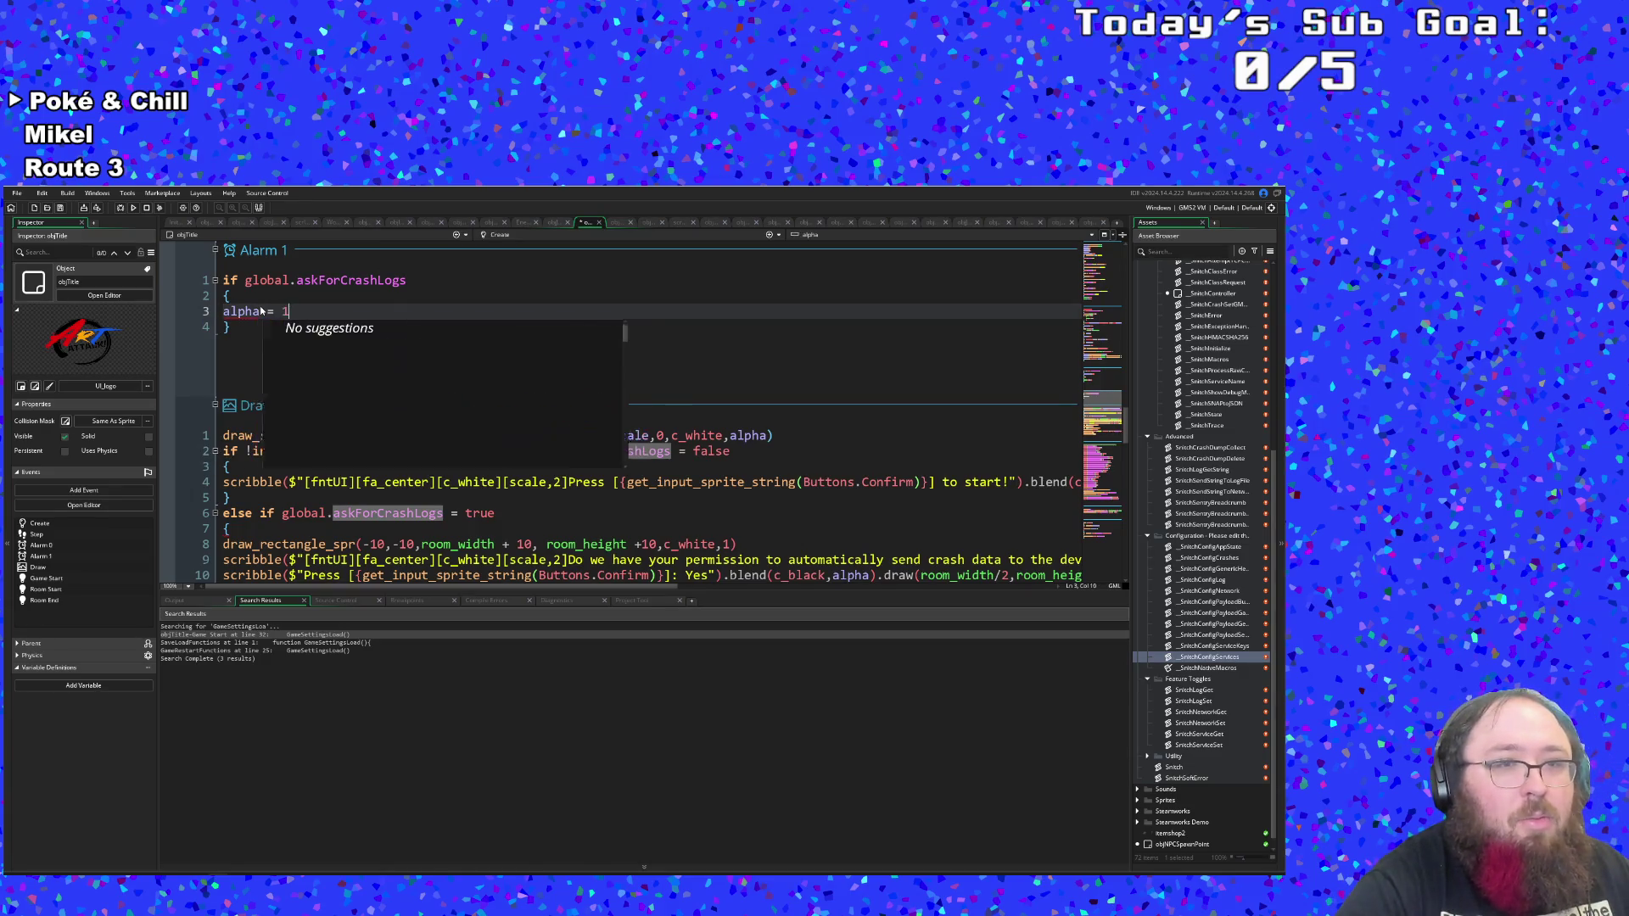
Add acceptInput = true above alpha = 1 inside the Alarm 1 block.
{"action": "left_click", "coordinate": [255, 298]}
{"action": "key", "text": "Return"}
{"action": "key", "text": "Up"}
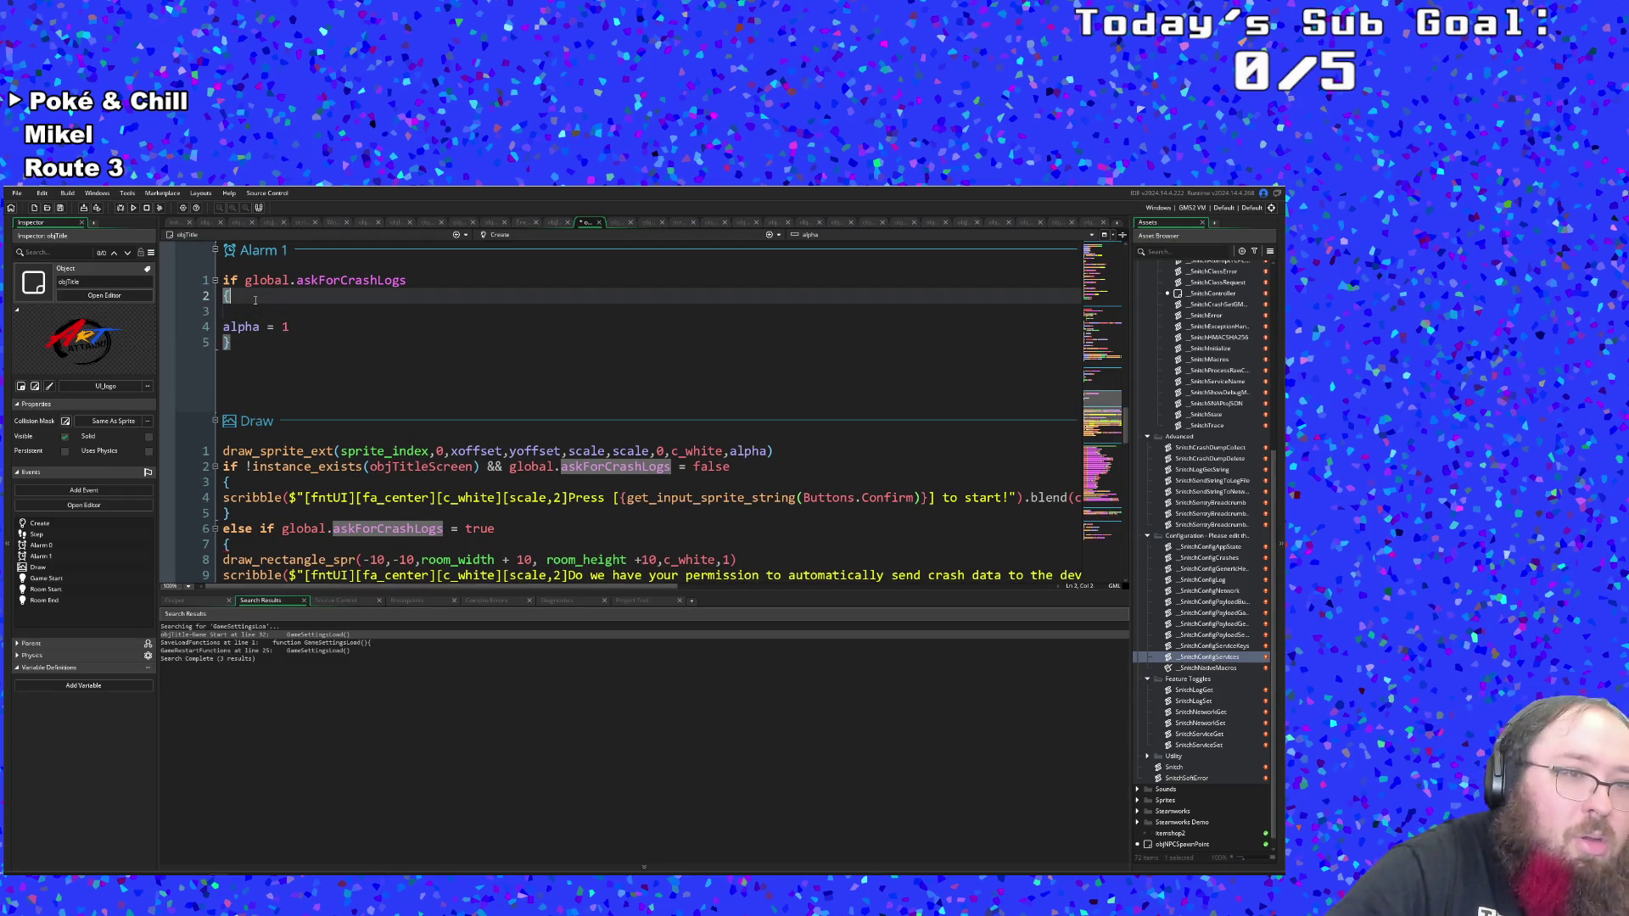
{"action": "key", "text": "Down"}
{"action": "type", "text": "igno"}
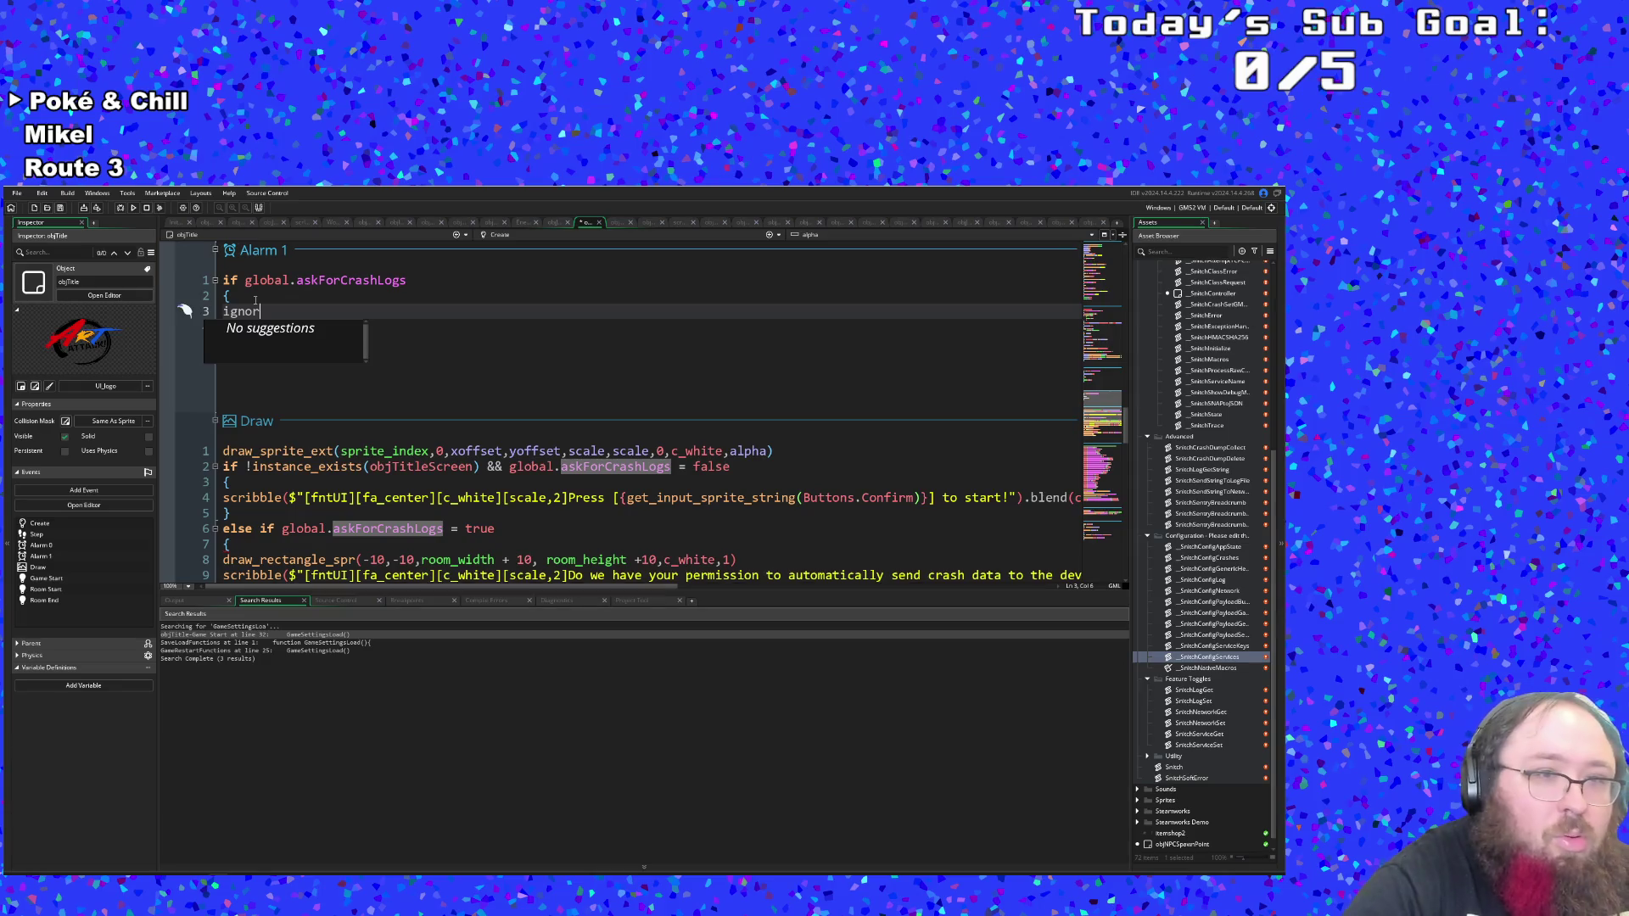
{"action": "key", "text": "BackSpace"}
{"action": "key", "text": "BackSpace"}
{"action": "key", "text": "BackSpace"}
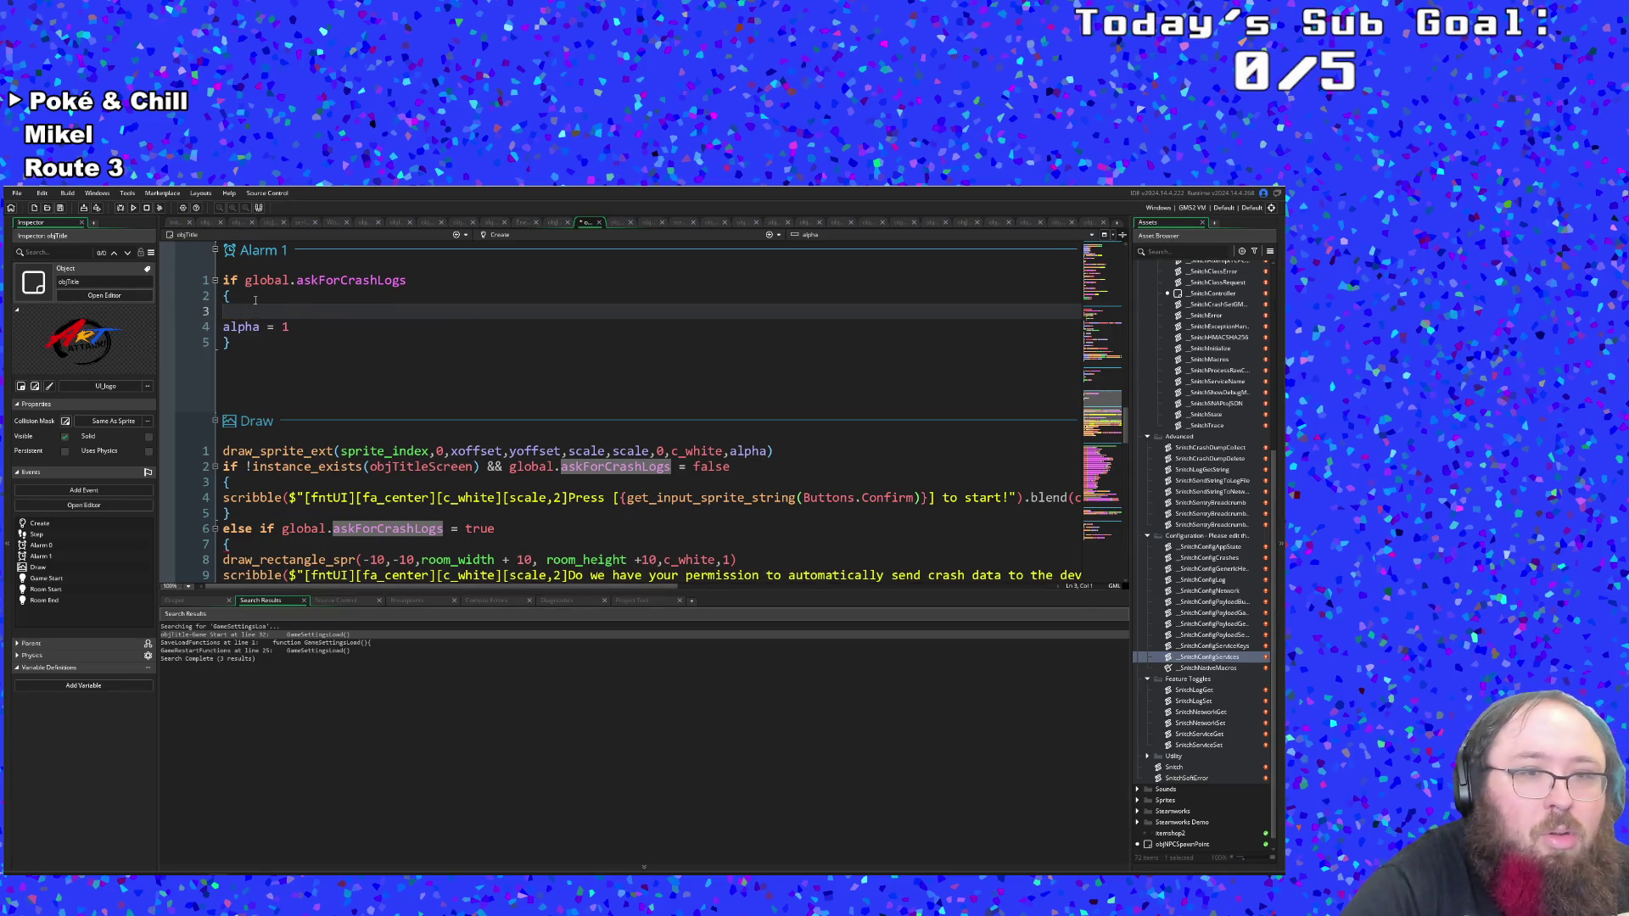
{"action": "scroll", "coordinate": [255, 300], "scroll_direction": "up", "scroll_amount": 15}
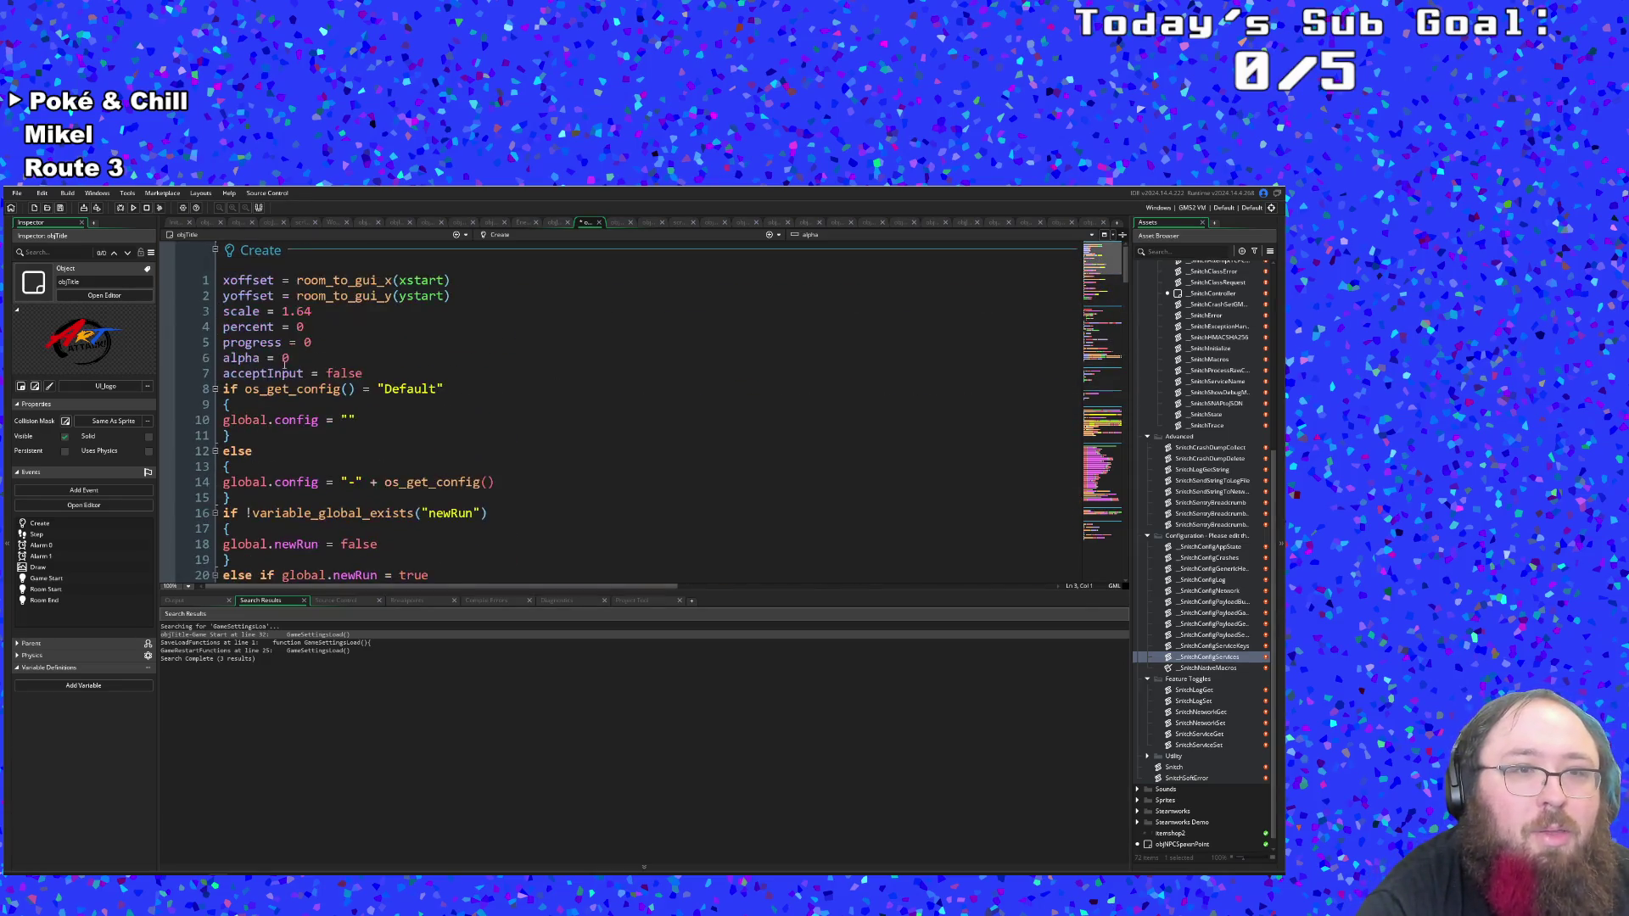
{"action": "scroll", "coordinate": [285, 361], "scroll_direction": "down", "scroll_amount": 12}
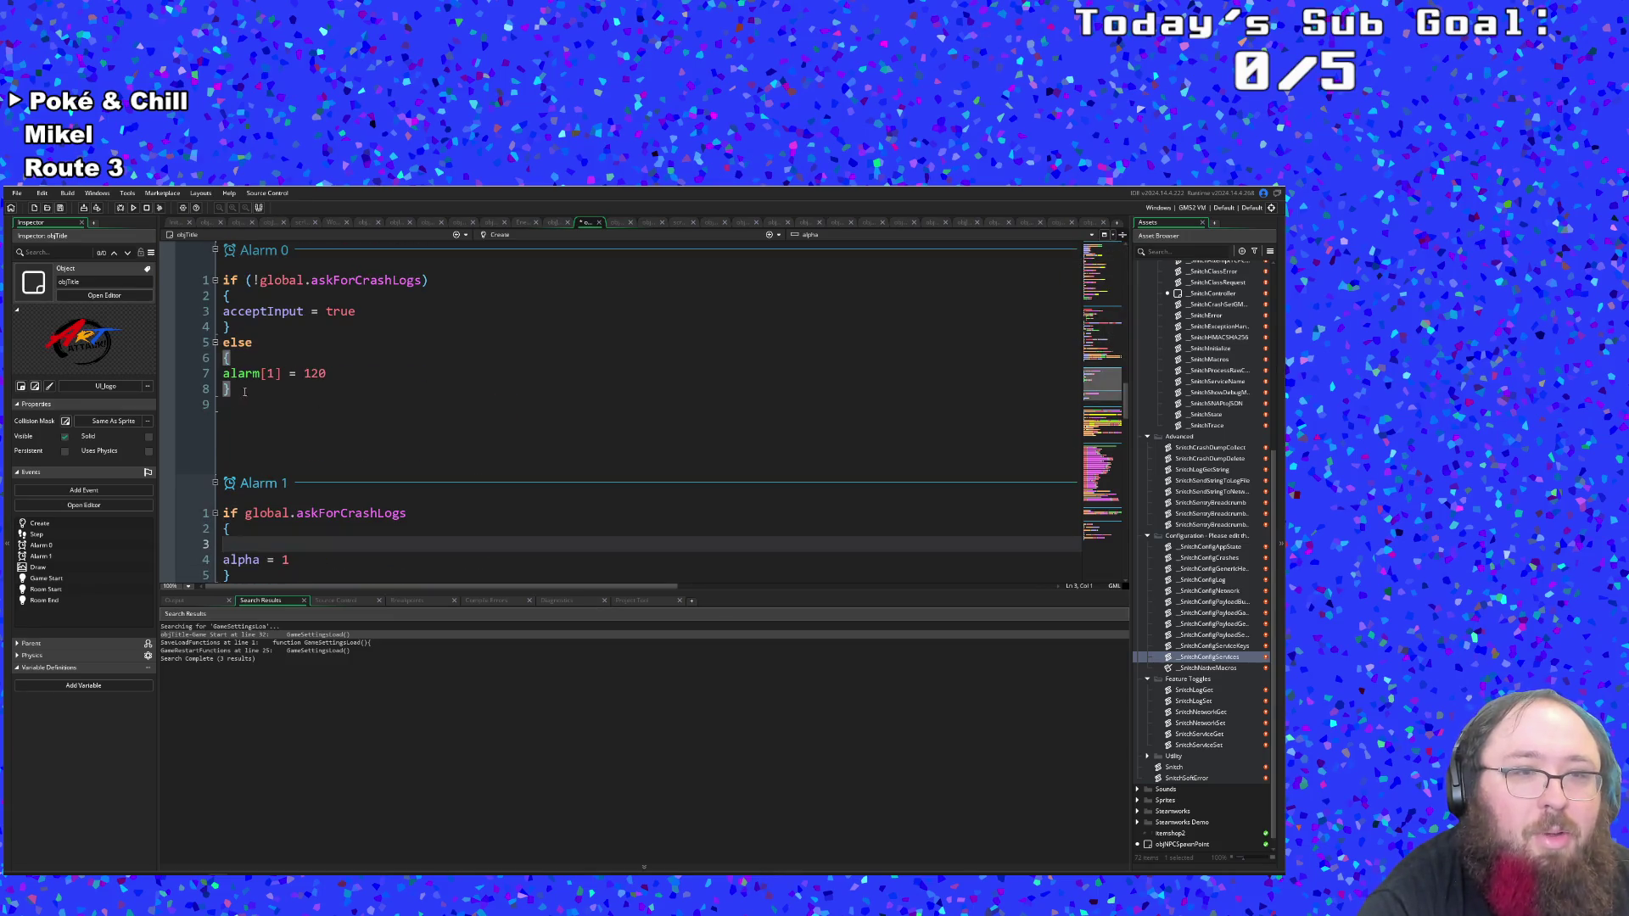
{"action": "type", "text": "accept"}
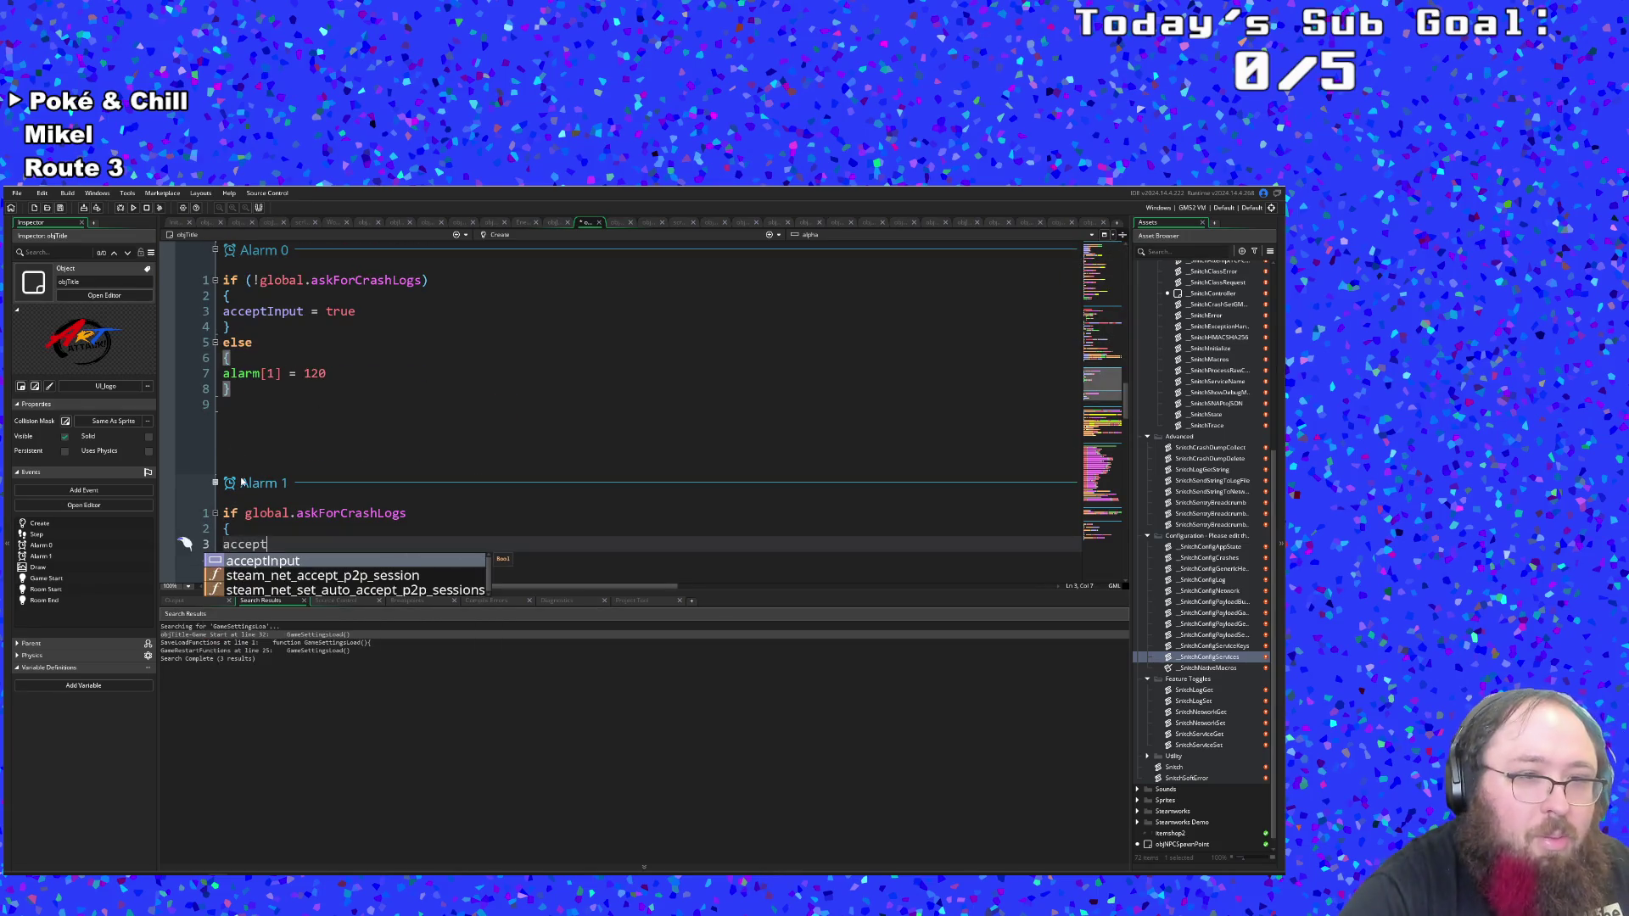
{"action": "type", "text": "Input = true"}
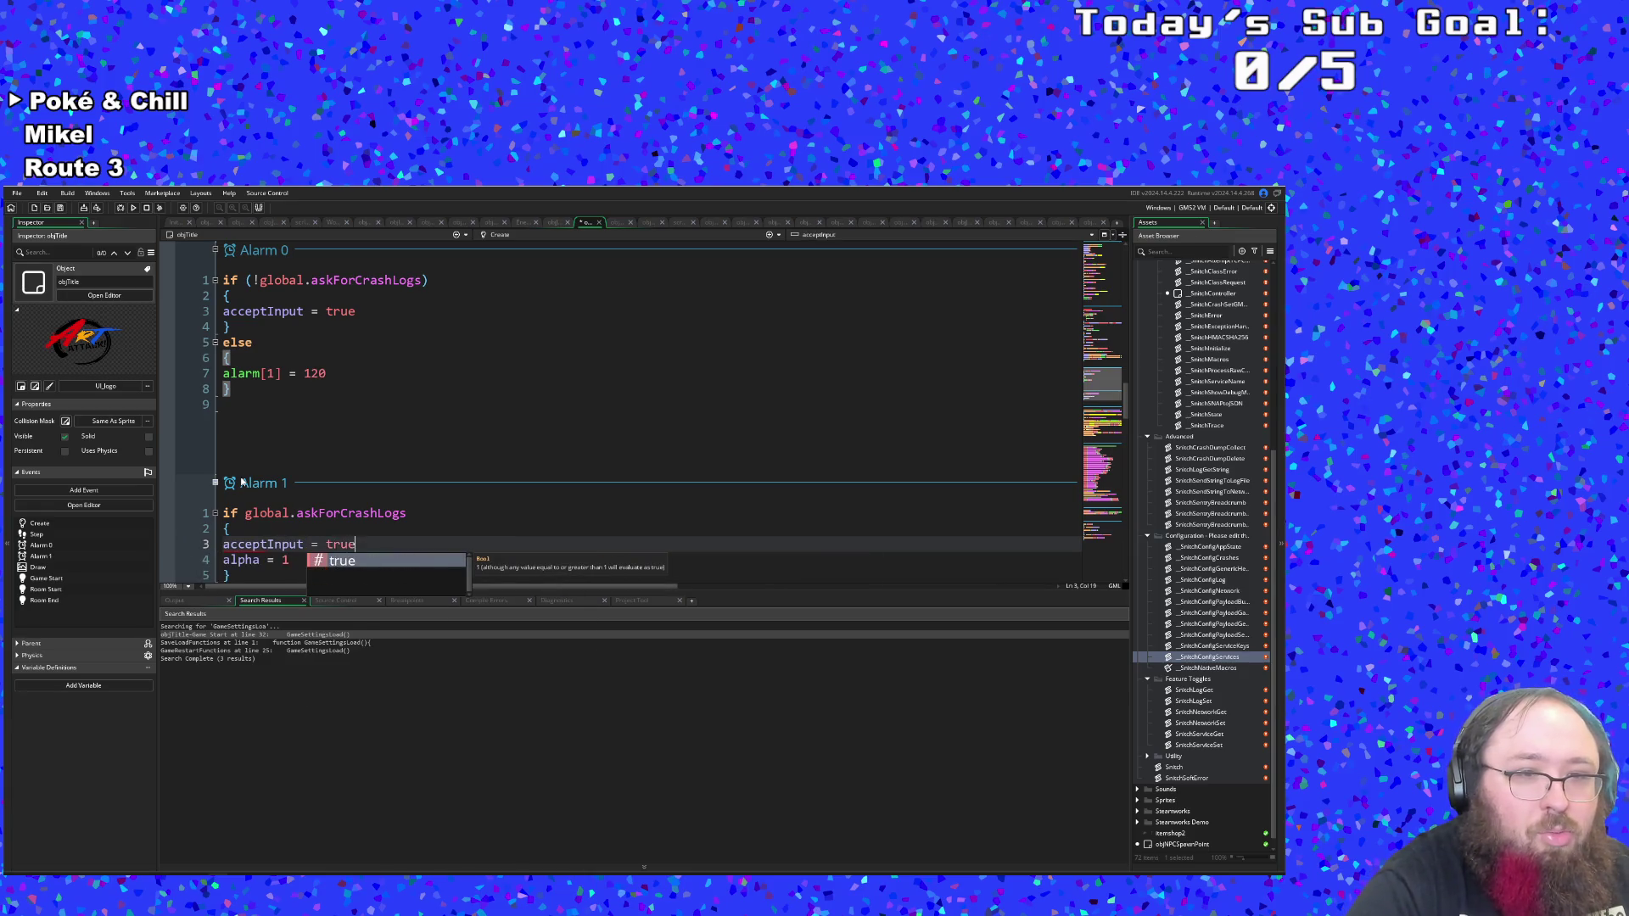
{"action": "double_click", "coordinate": [350, 513]}
{"action": "scroll", "coordinate": [274, 510], "scroll_direction": "down", "scroll_amount": 5}
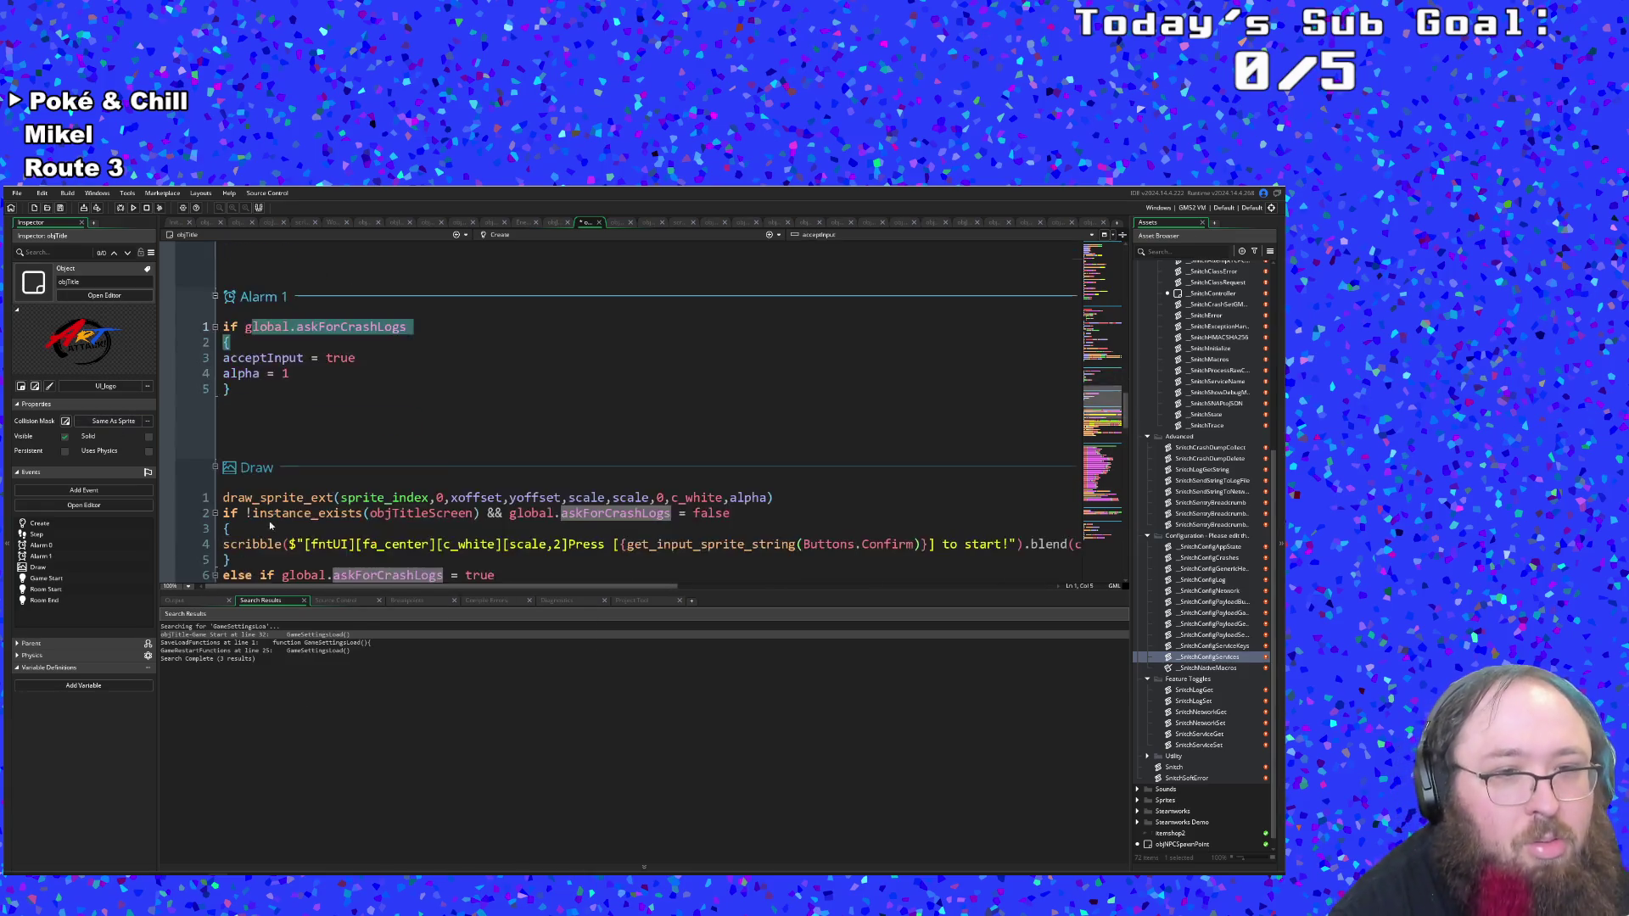
Select the Step event's if alarm[0] = -1 { alarm[0] = 60 } block on lines 5–8.
{"action": "scroll", "coordinate": [280, 509], "scroll_direction": "down", "scroll_amount": 3}
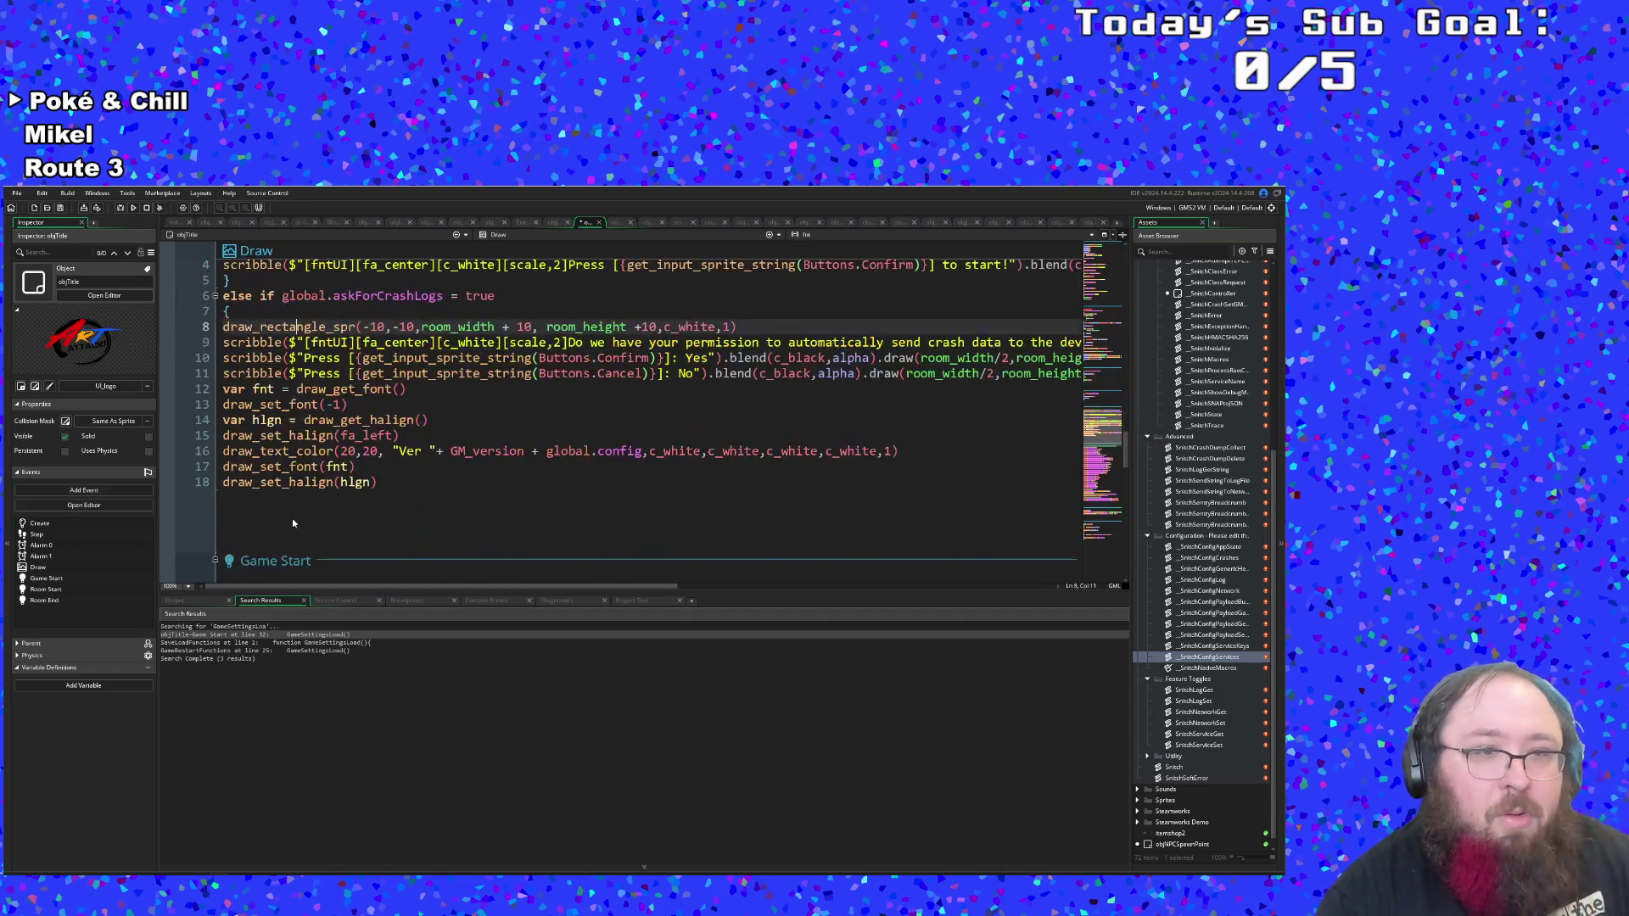
{"action": "scroll", "coordinate": [296, 504], "scroll_direction": "up", "scroll_amount": 10}
{"action": "scroll", "coordinate": [295, 505], "scroll_direction": "up", "scroll_amount": 4}
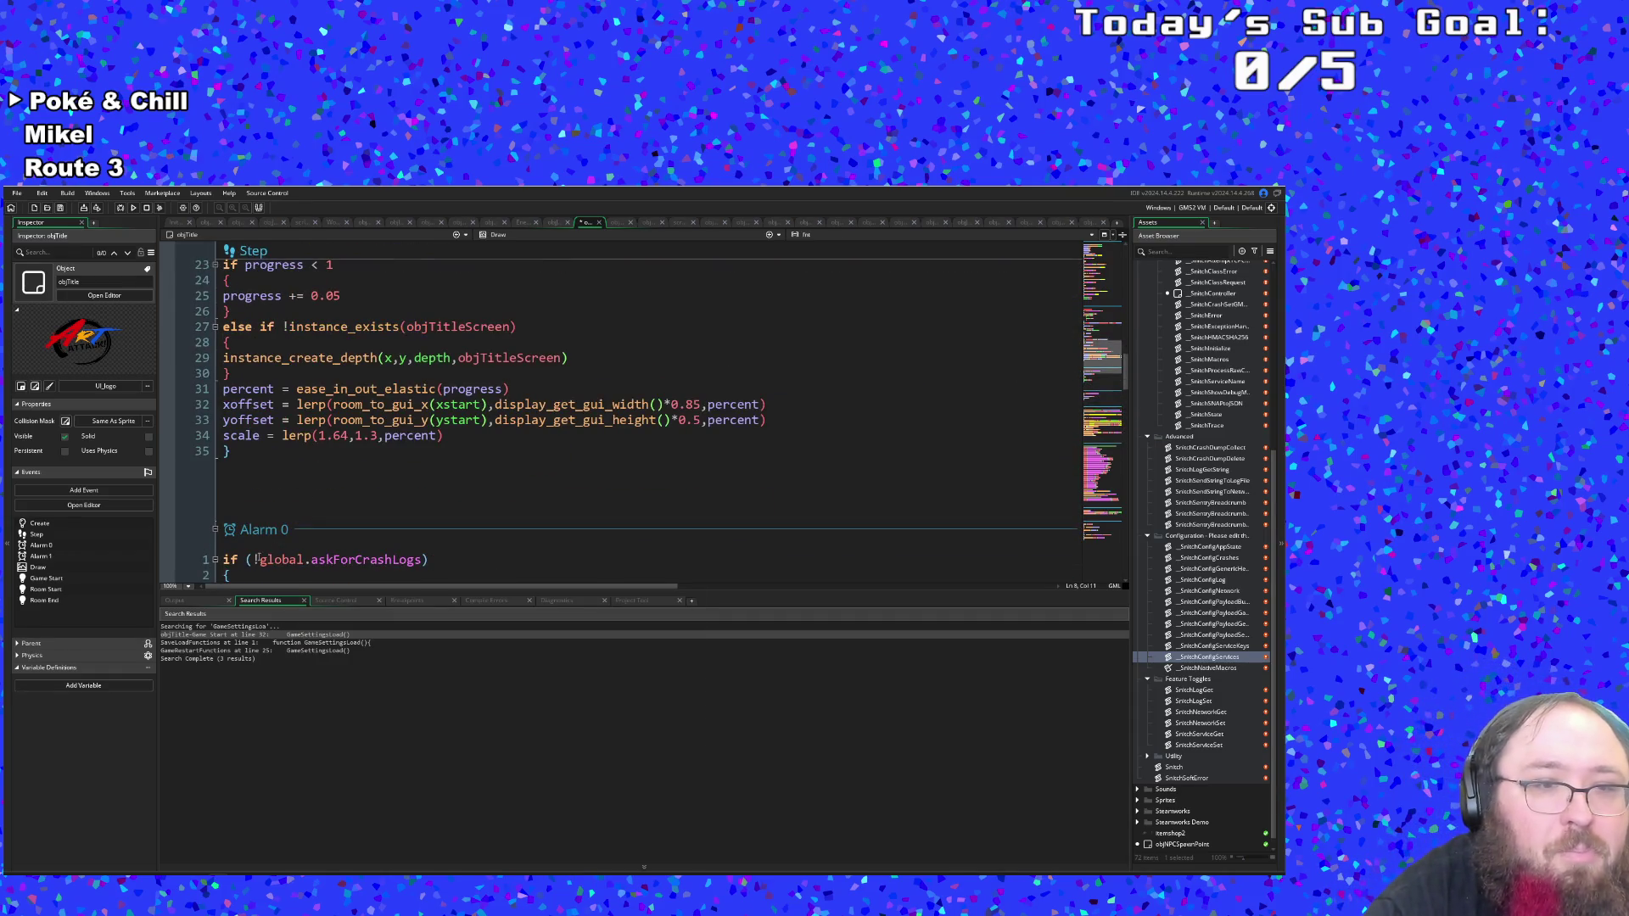
{"action": "scroll", "coordinate": [259, 559], "scroll_direction": "up", "scroll_amount": 10}
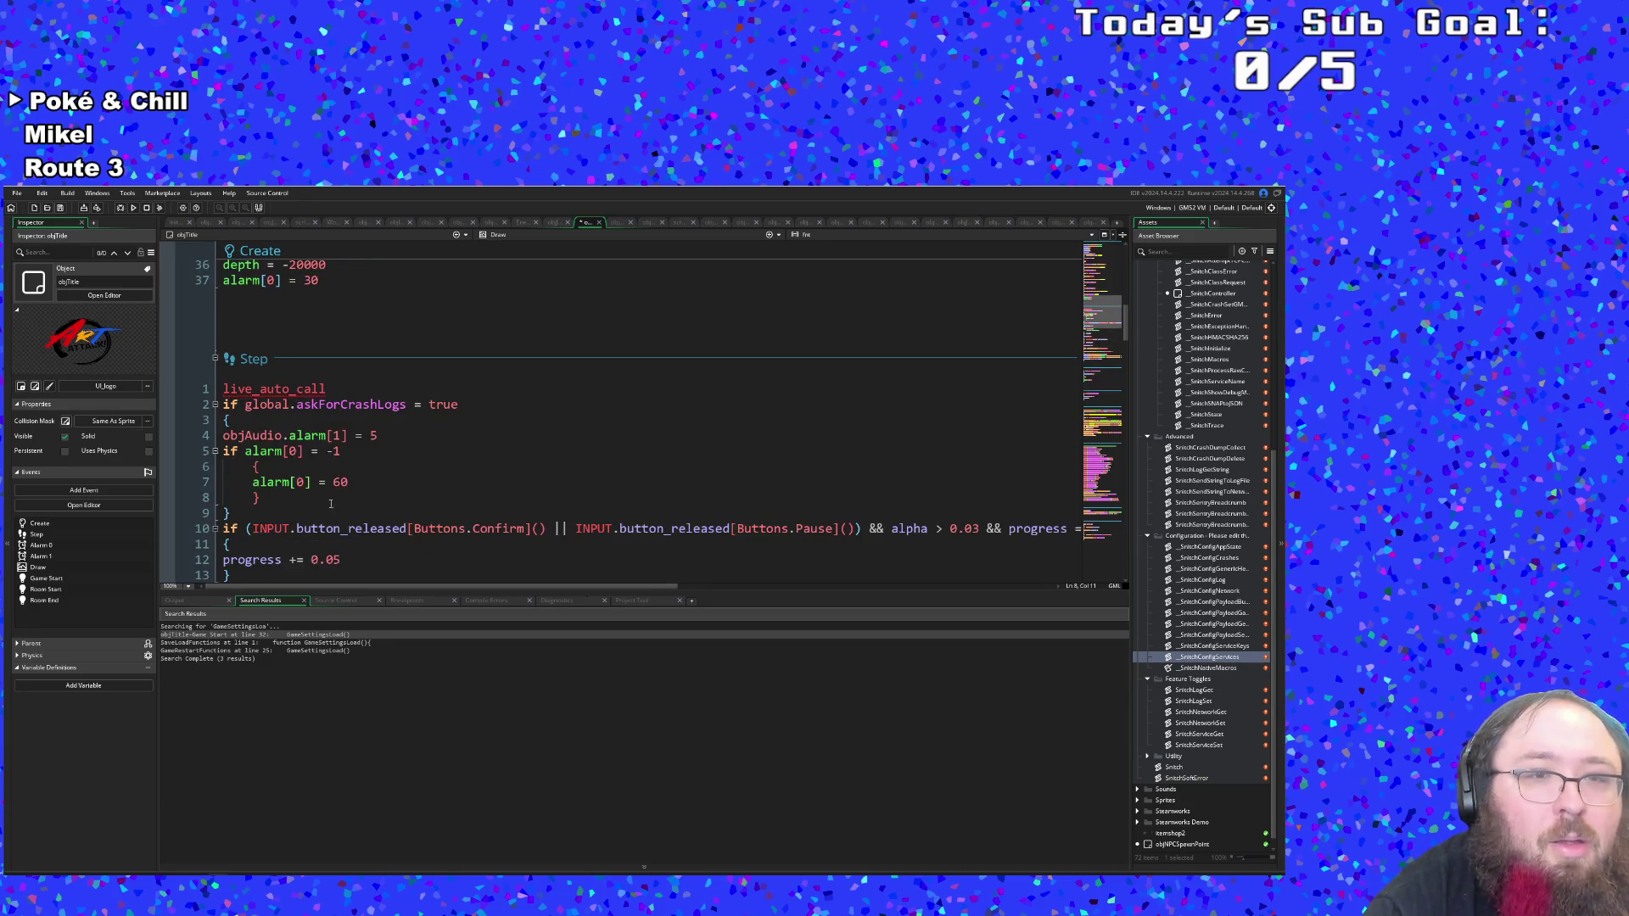
{"action": "left_click", "coordinate": [364, 465]}
{"action": "left_click", "coordinate": [309, 500]}
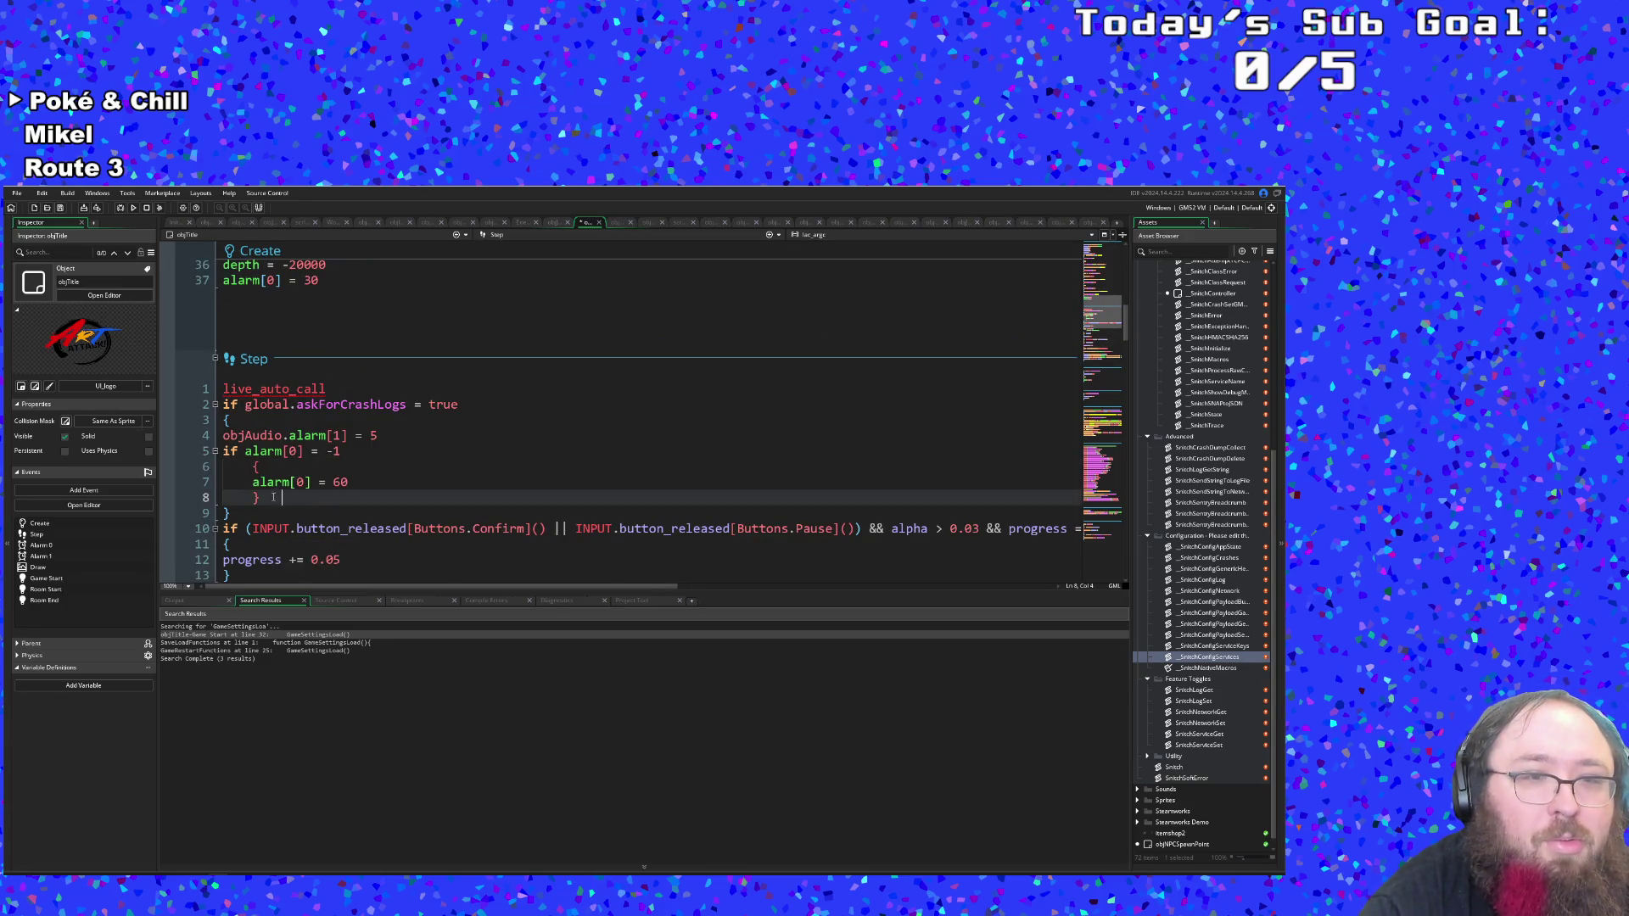
{"action": "left_click_drag", "start_coordinate": [265, 498], "coordinate": [219, 452]}
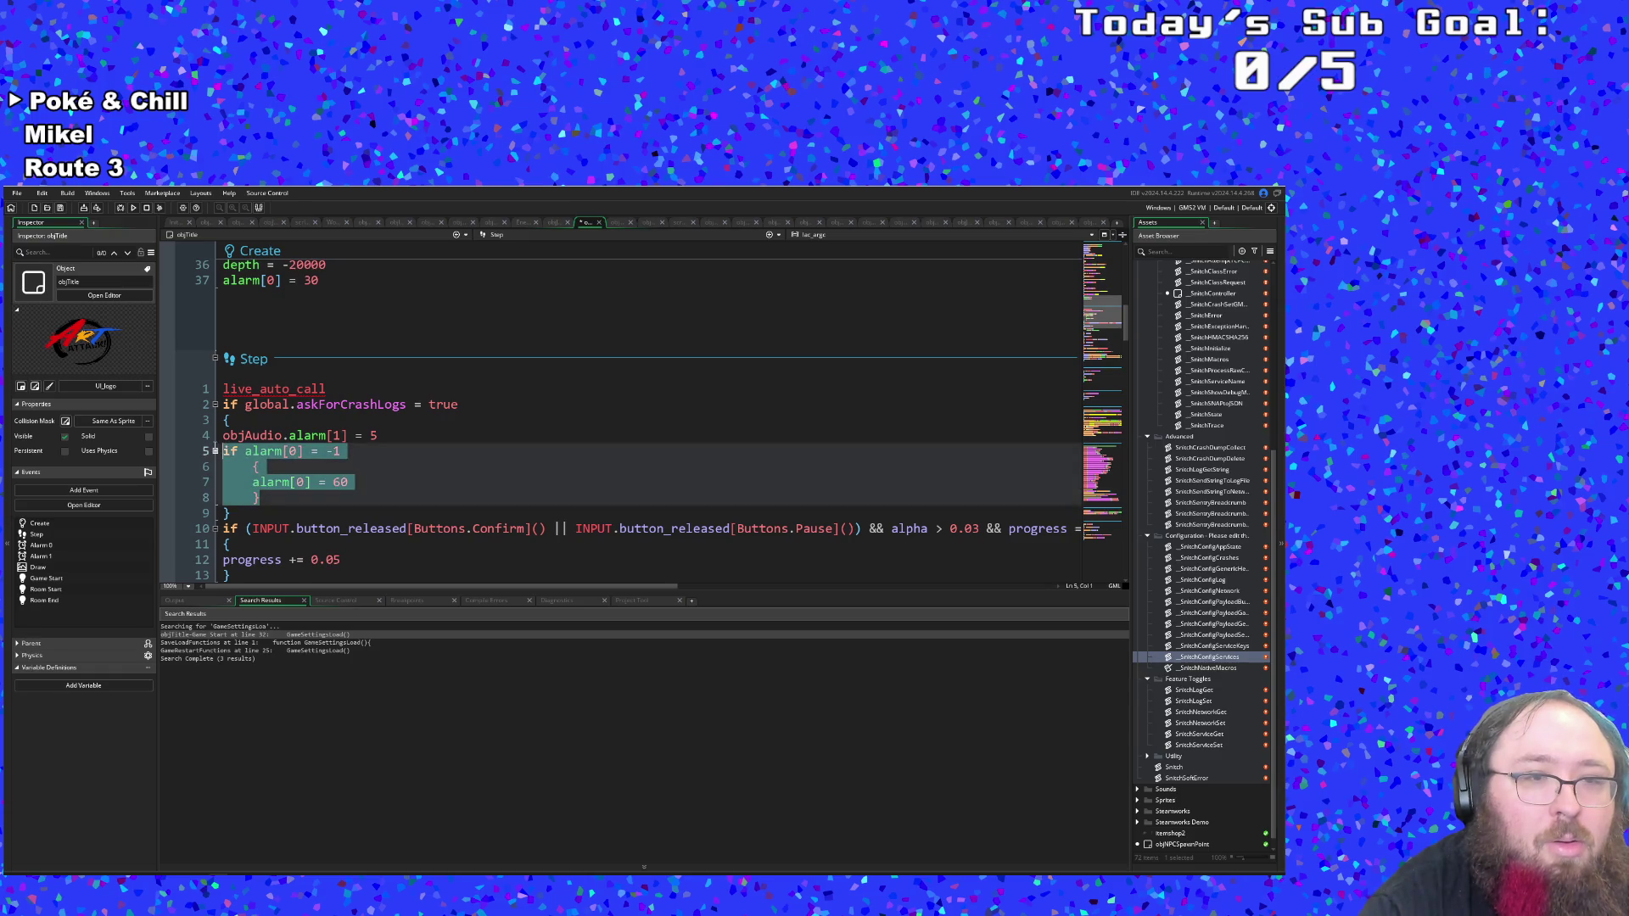
Swap the selected block for if (acceptInput = true) with an empty braced body.
{"action": "key", "text": "Delete"}
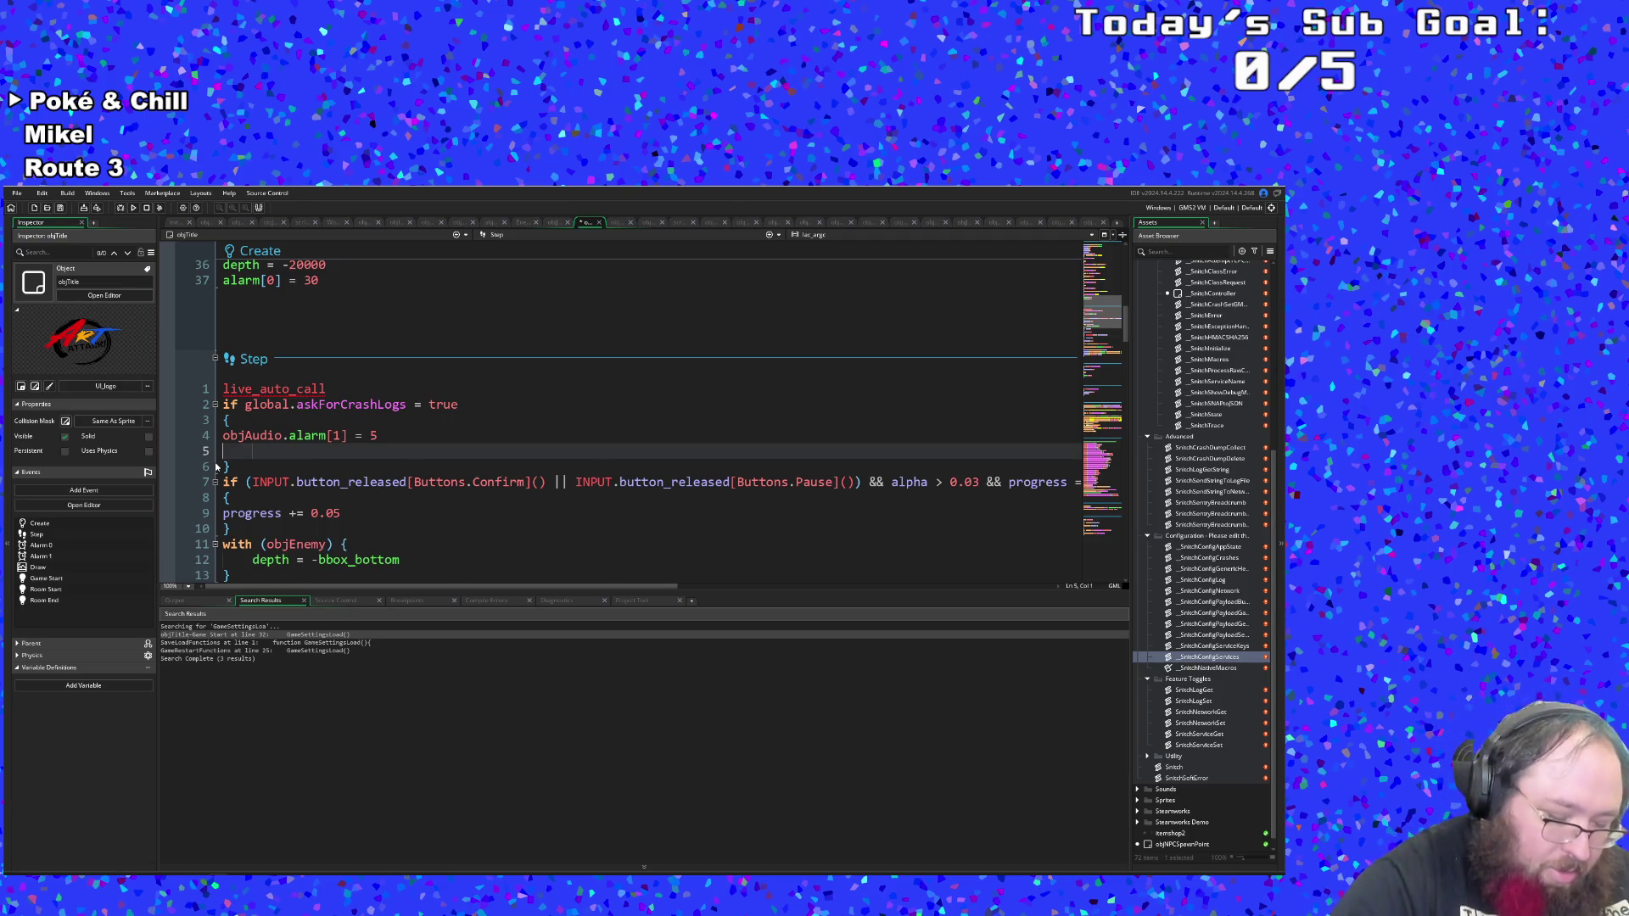
{"action": "type", "text": "if "}
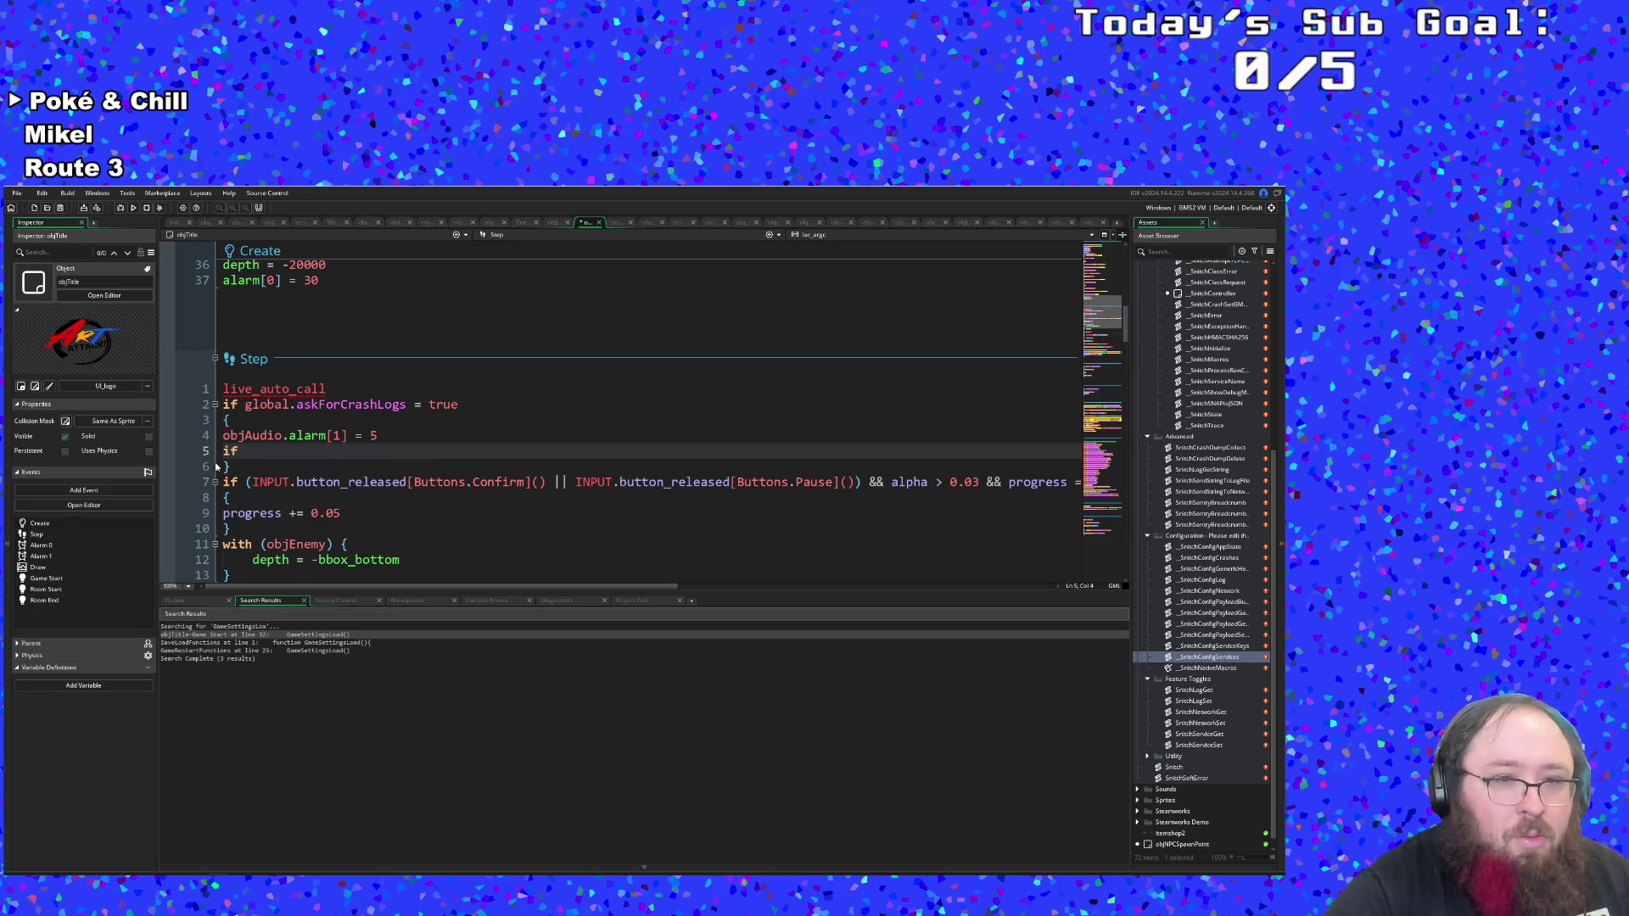
{"action": "type", "text": "(acceptInput"}
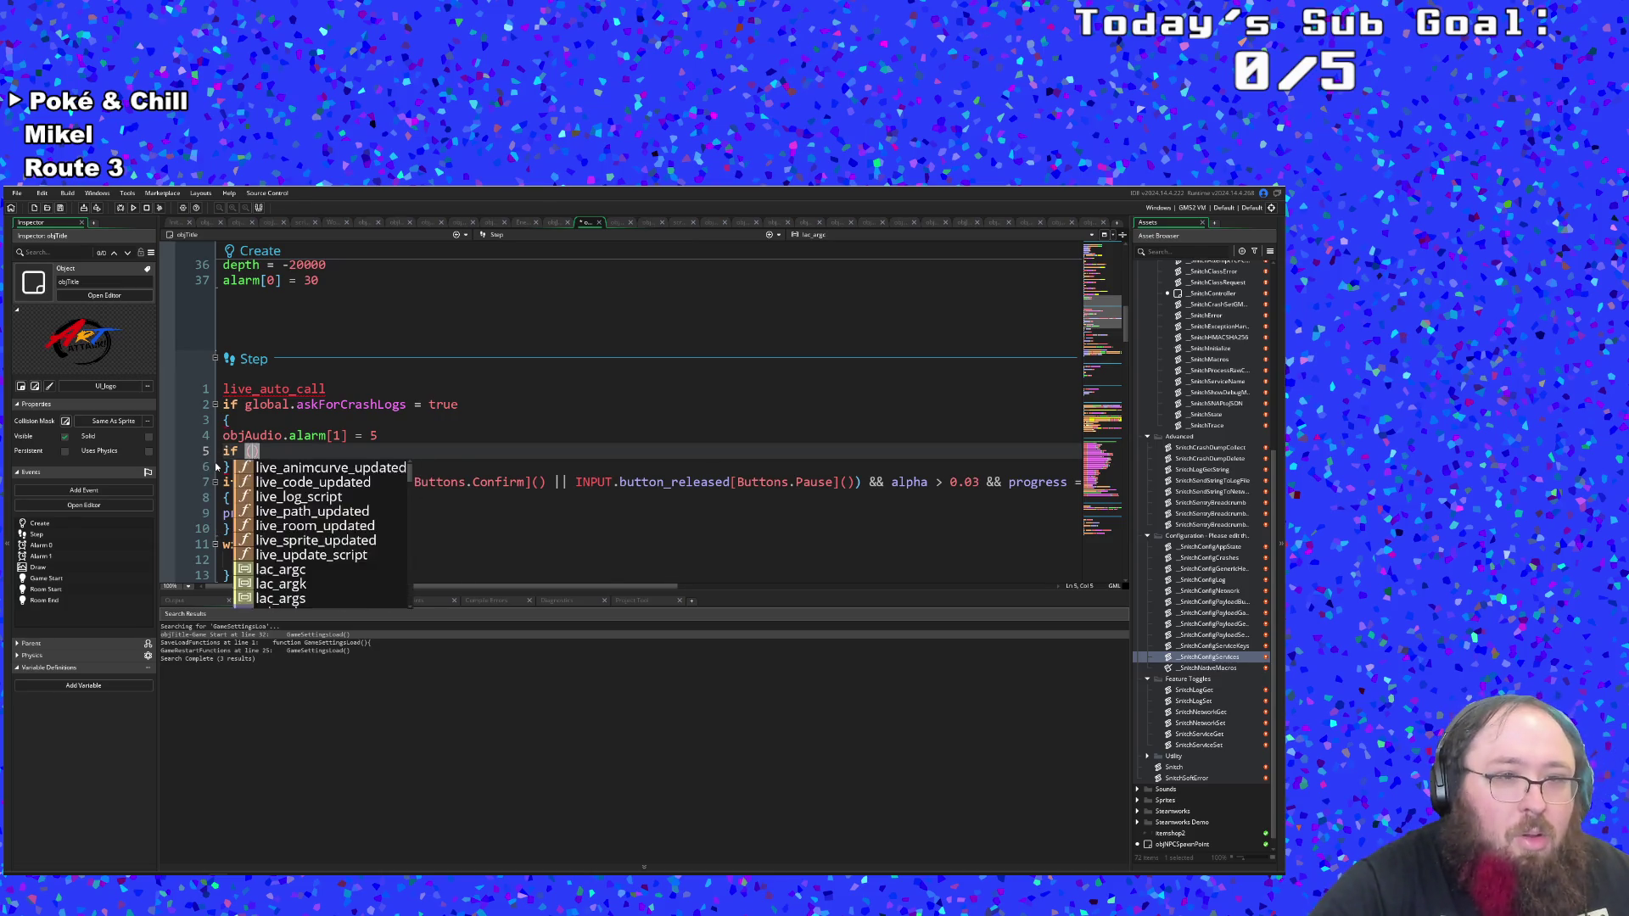
{"action": "type", "text": " = true"}
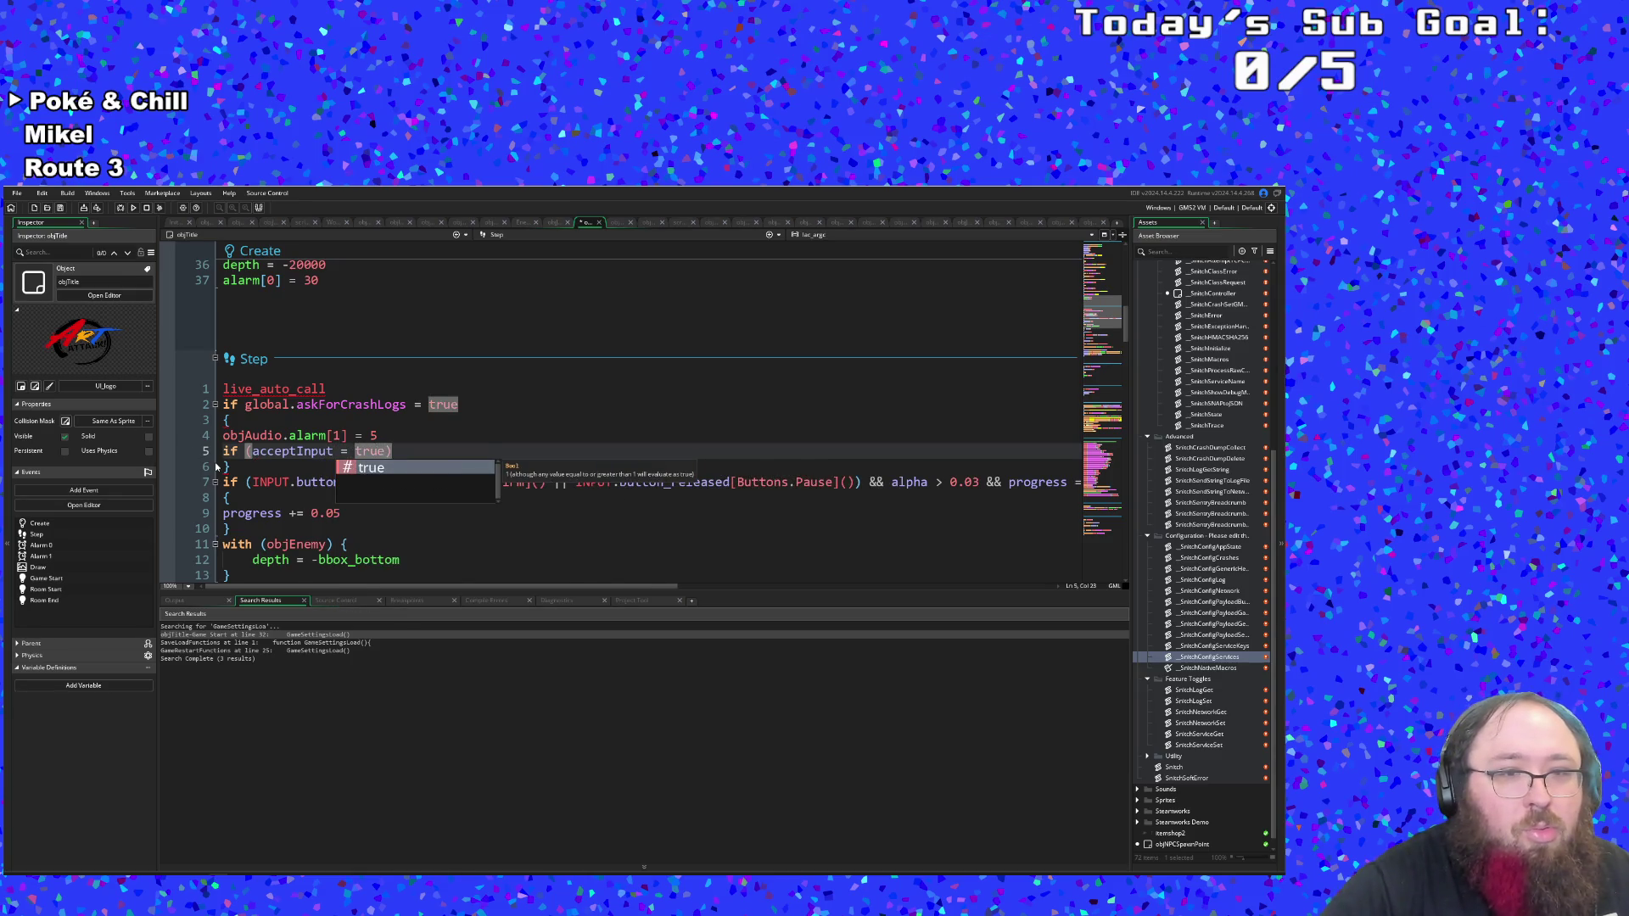
{"action": "type", "text": ")"}
{"action": "key", "text": "Return"}
{"action": "type", "text": "{"}
{"action": "key", "text": "Return"}
{"action": "left_click", "coordinate": [216, 467]}
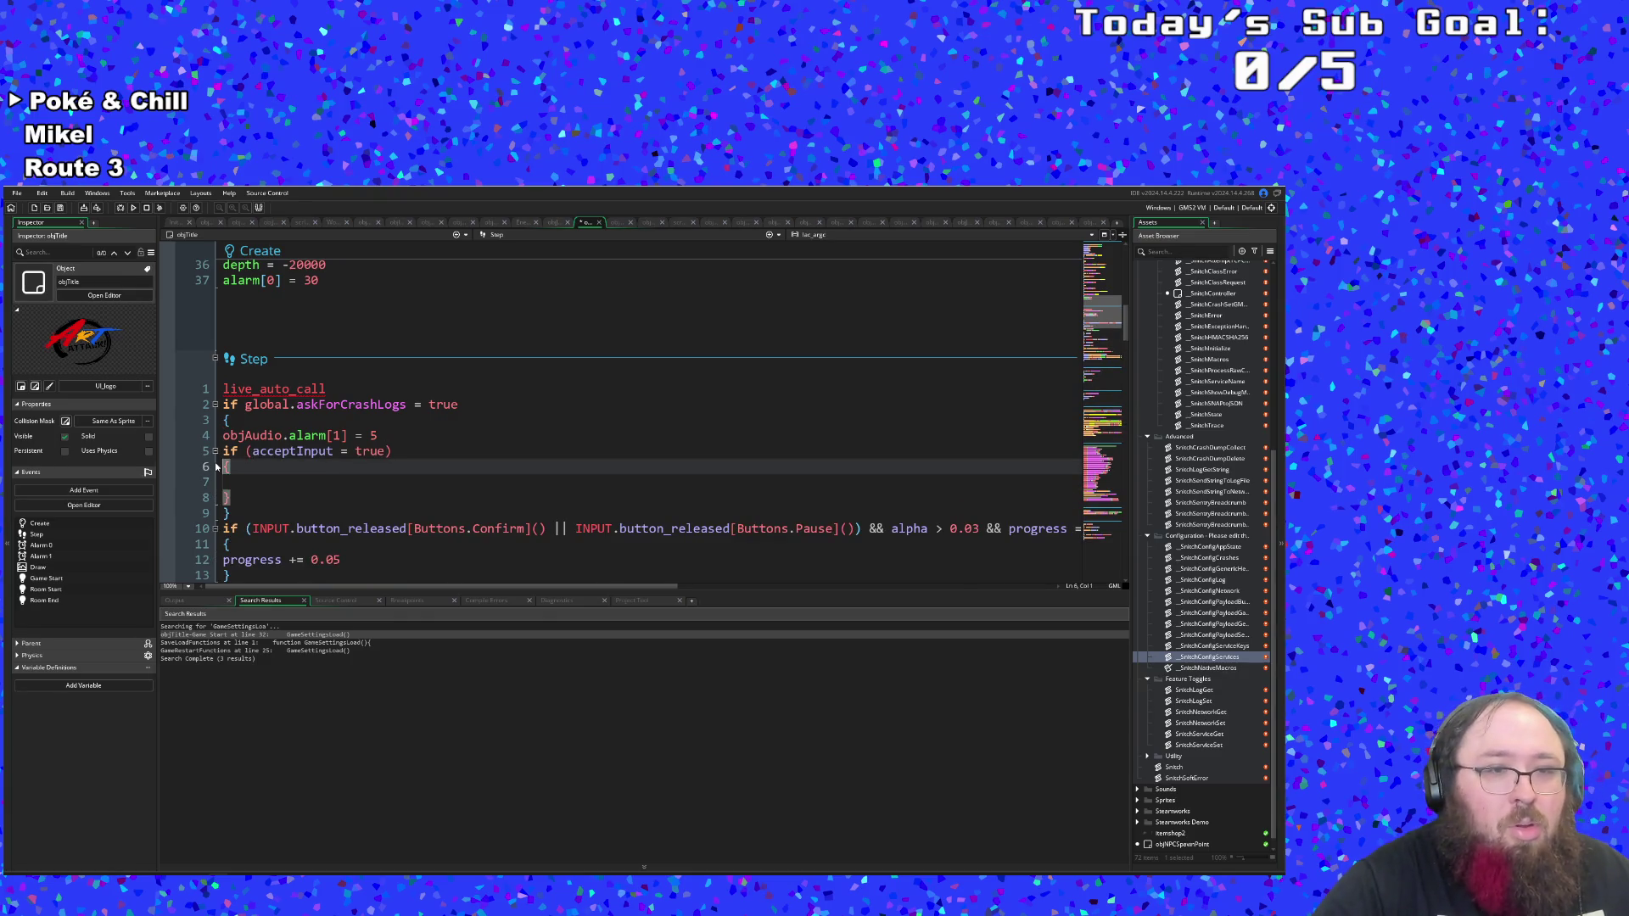
{"action": "key", "text": "Down"}
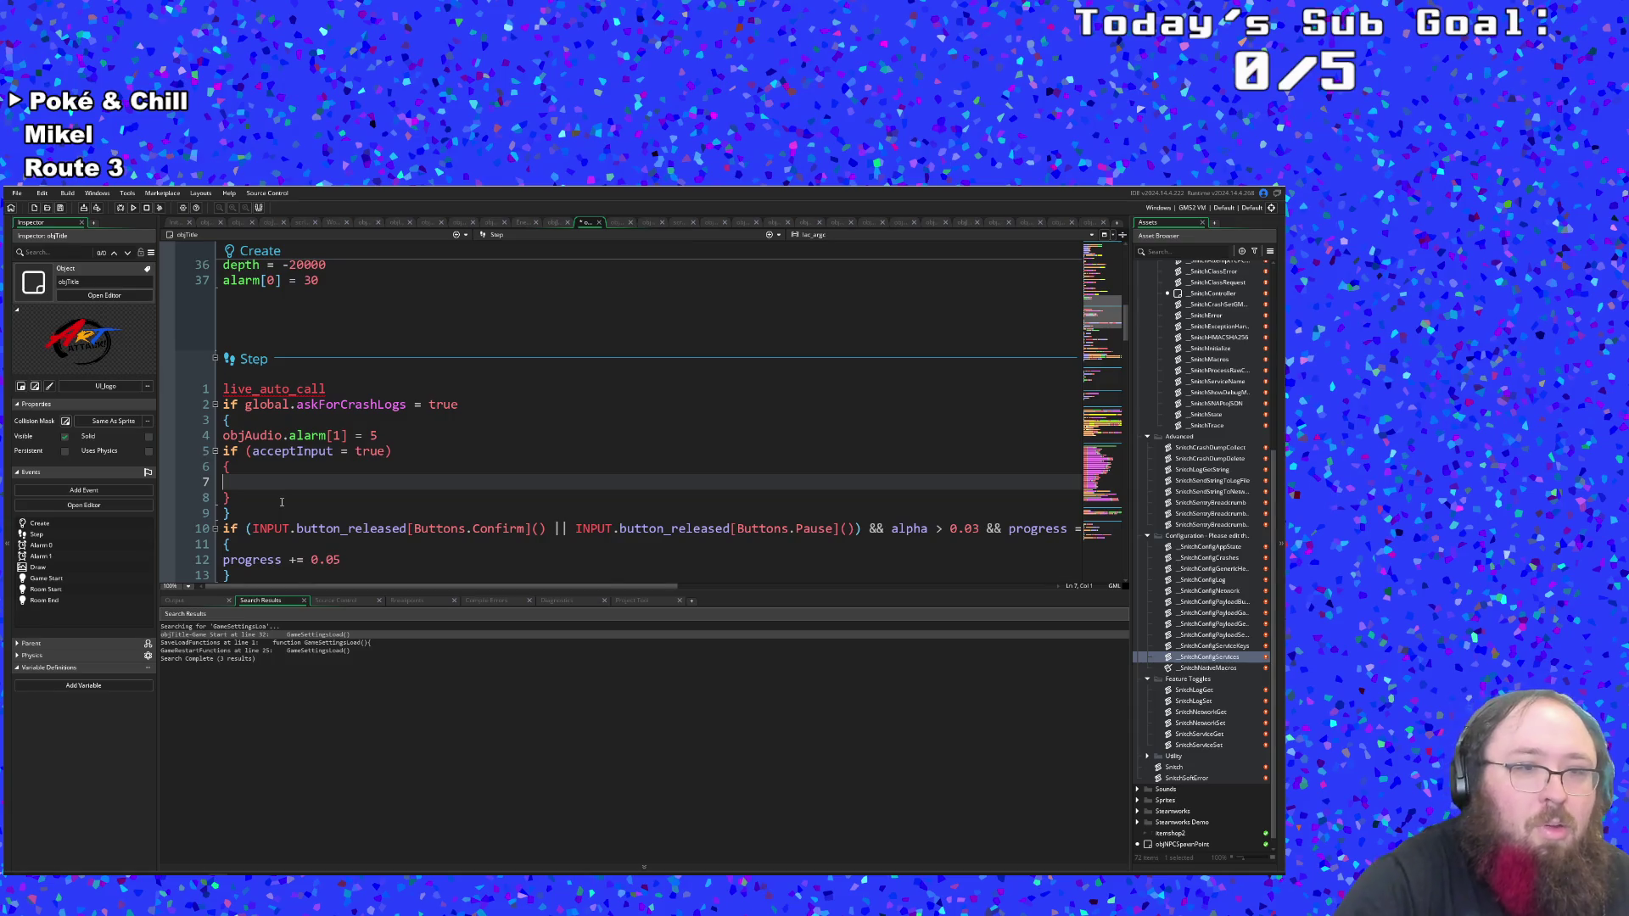
{"action": "key", "text": "Return"}
{"action": "key", "text": "Up"}
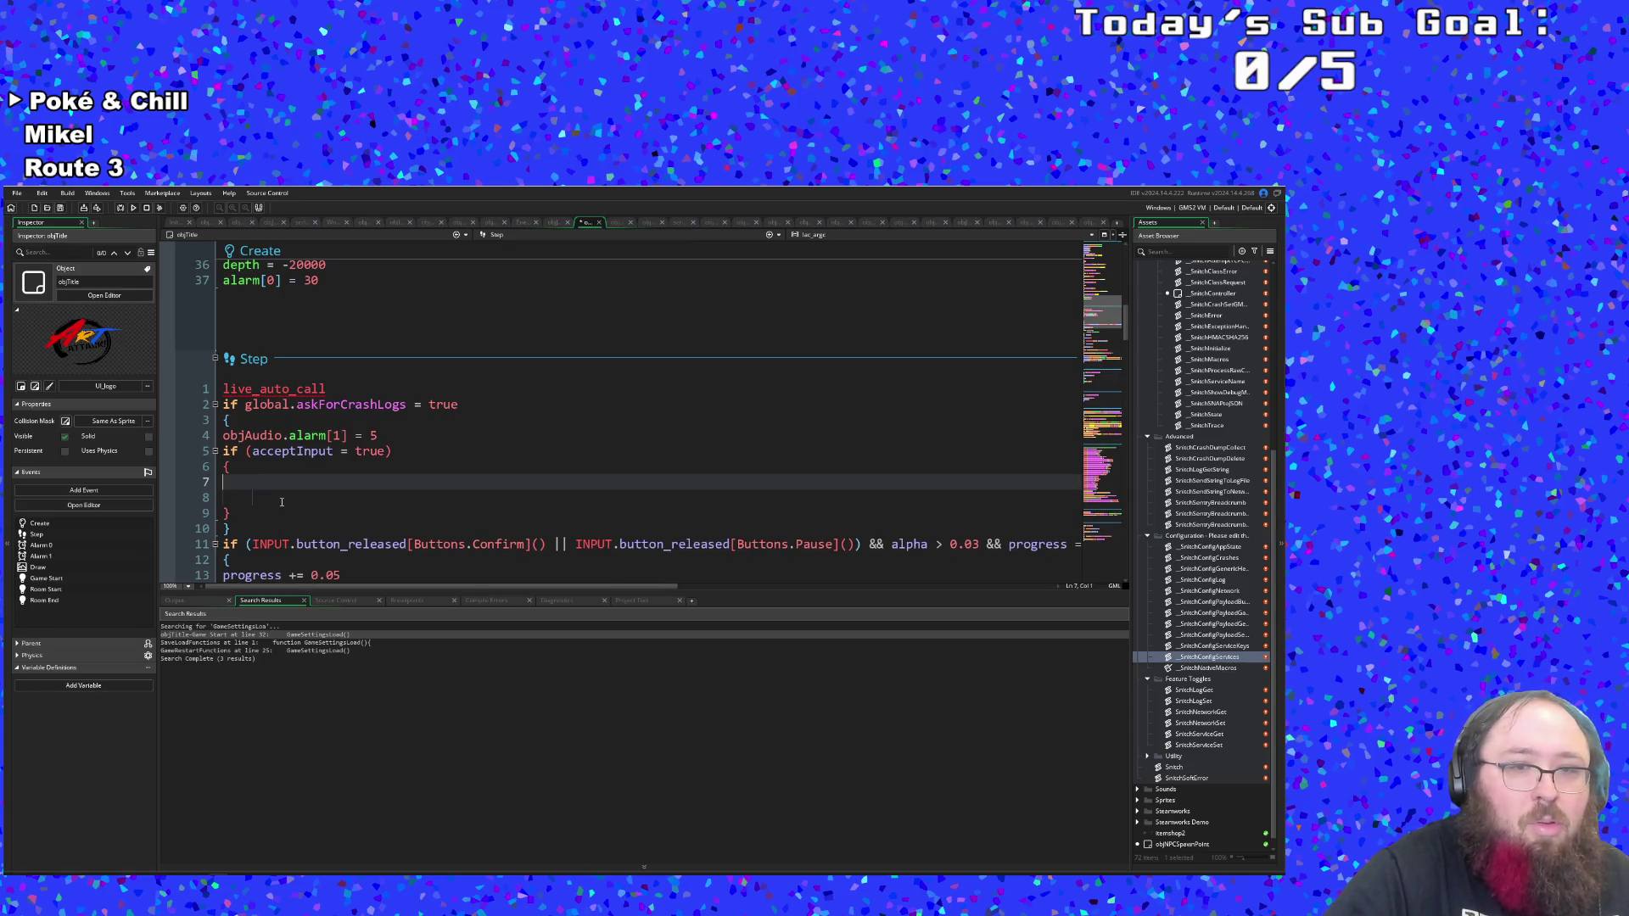
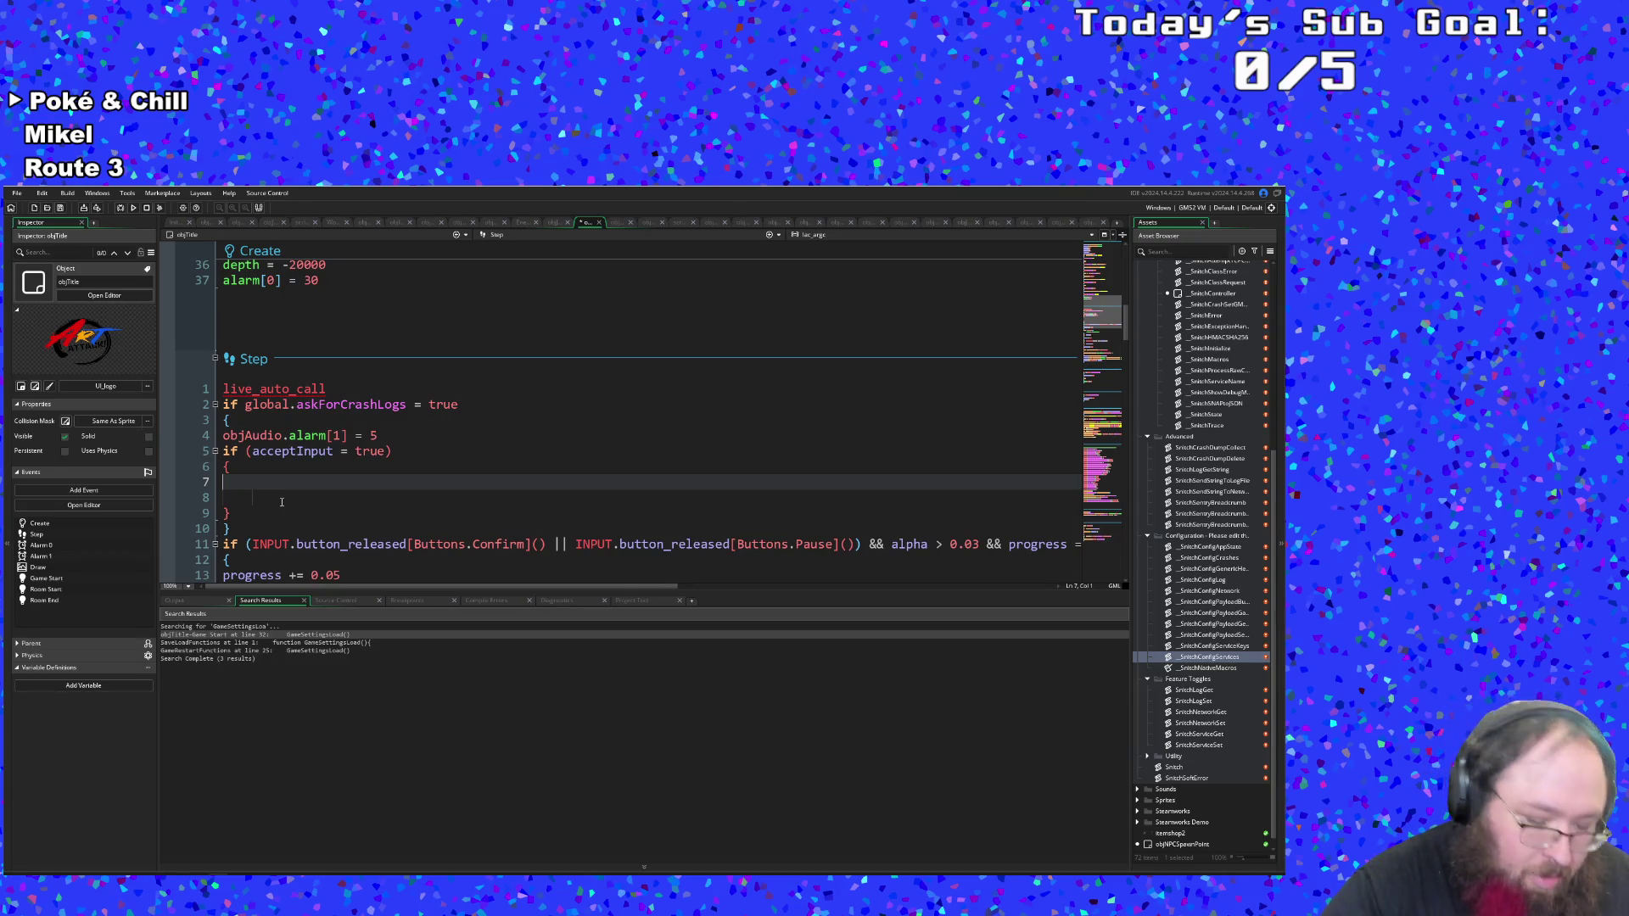
Write 'if INPUT.button_released[Buttons.Confirm]()' on line 7, copying the condition from line 11.
{"action": "type", "text": "if"}
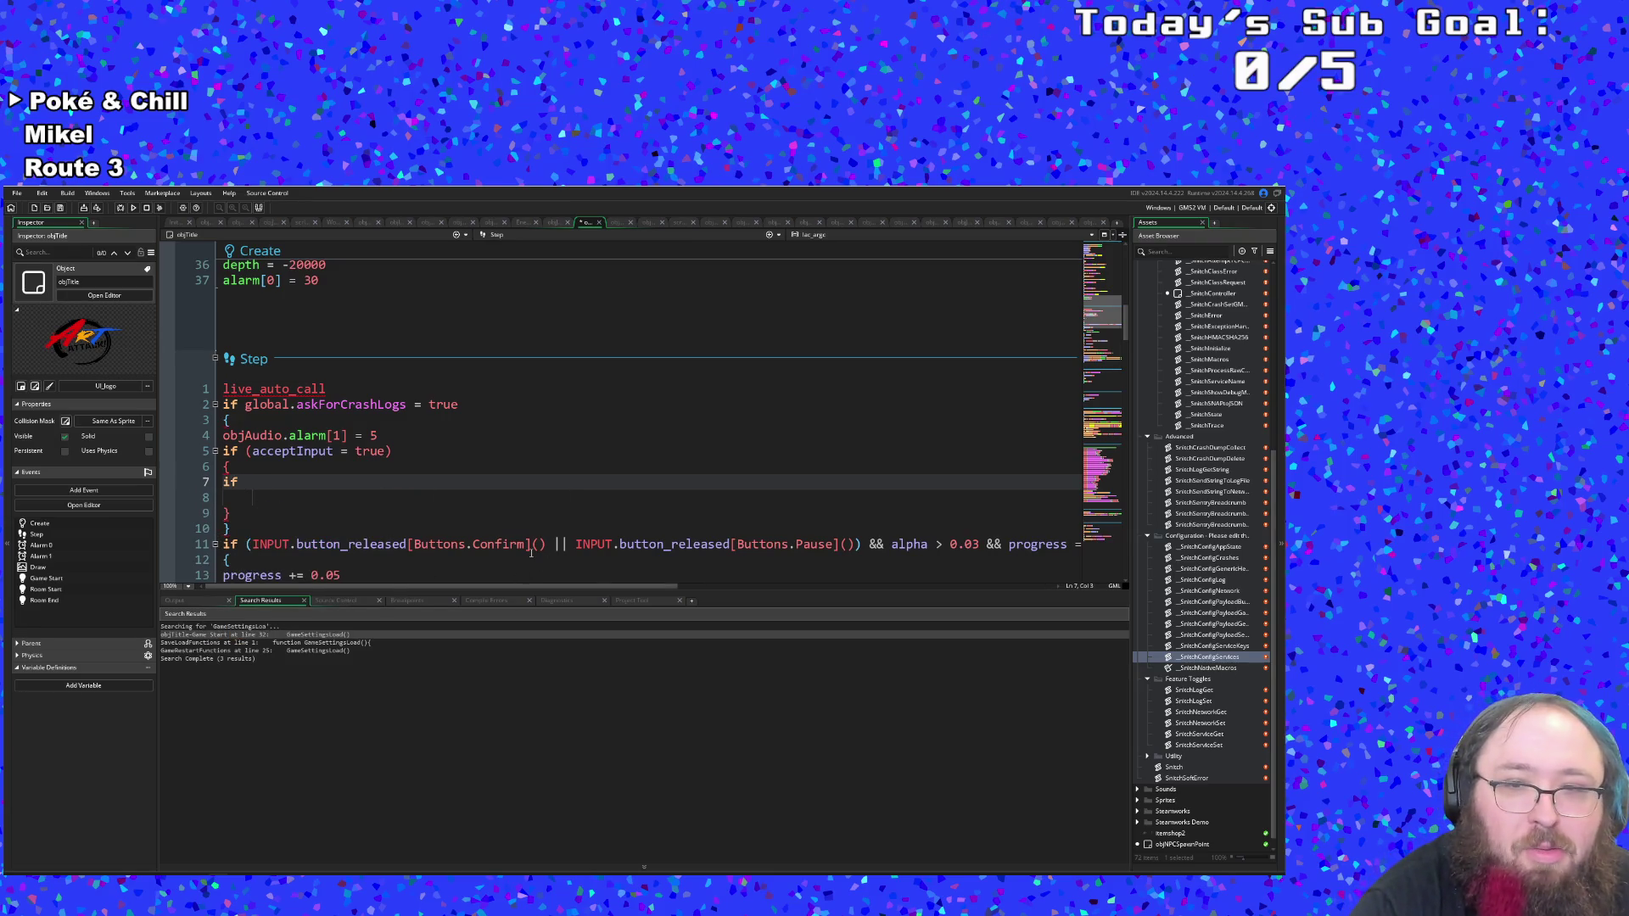
{"action": "scroll", "coordinate": [557, 488], "scroll_direction": "down", "scroll_amount": 2}
{"action": "left_click_drag", "start_coordinate": [557, 451], "coordinate": [246, 451]}
{"action": "right_click", "coordinate": [265, 452]}
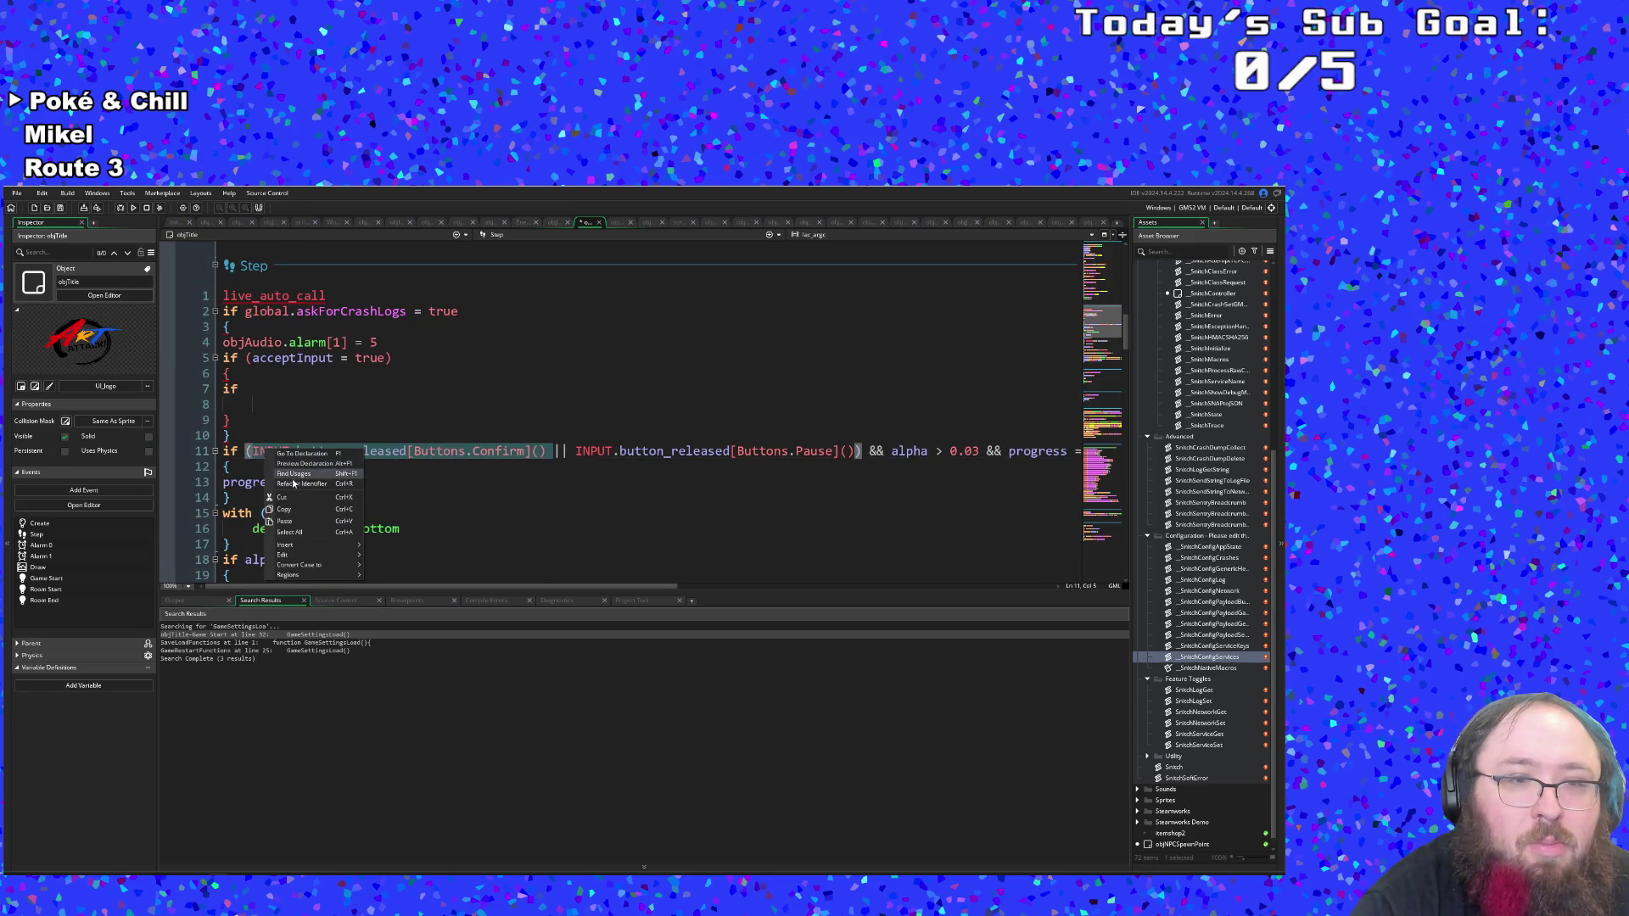
{"action": "key", "text": "Escape"}
{"action": "left_click", "coordinate": [251, 388]}
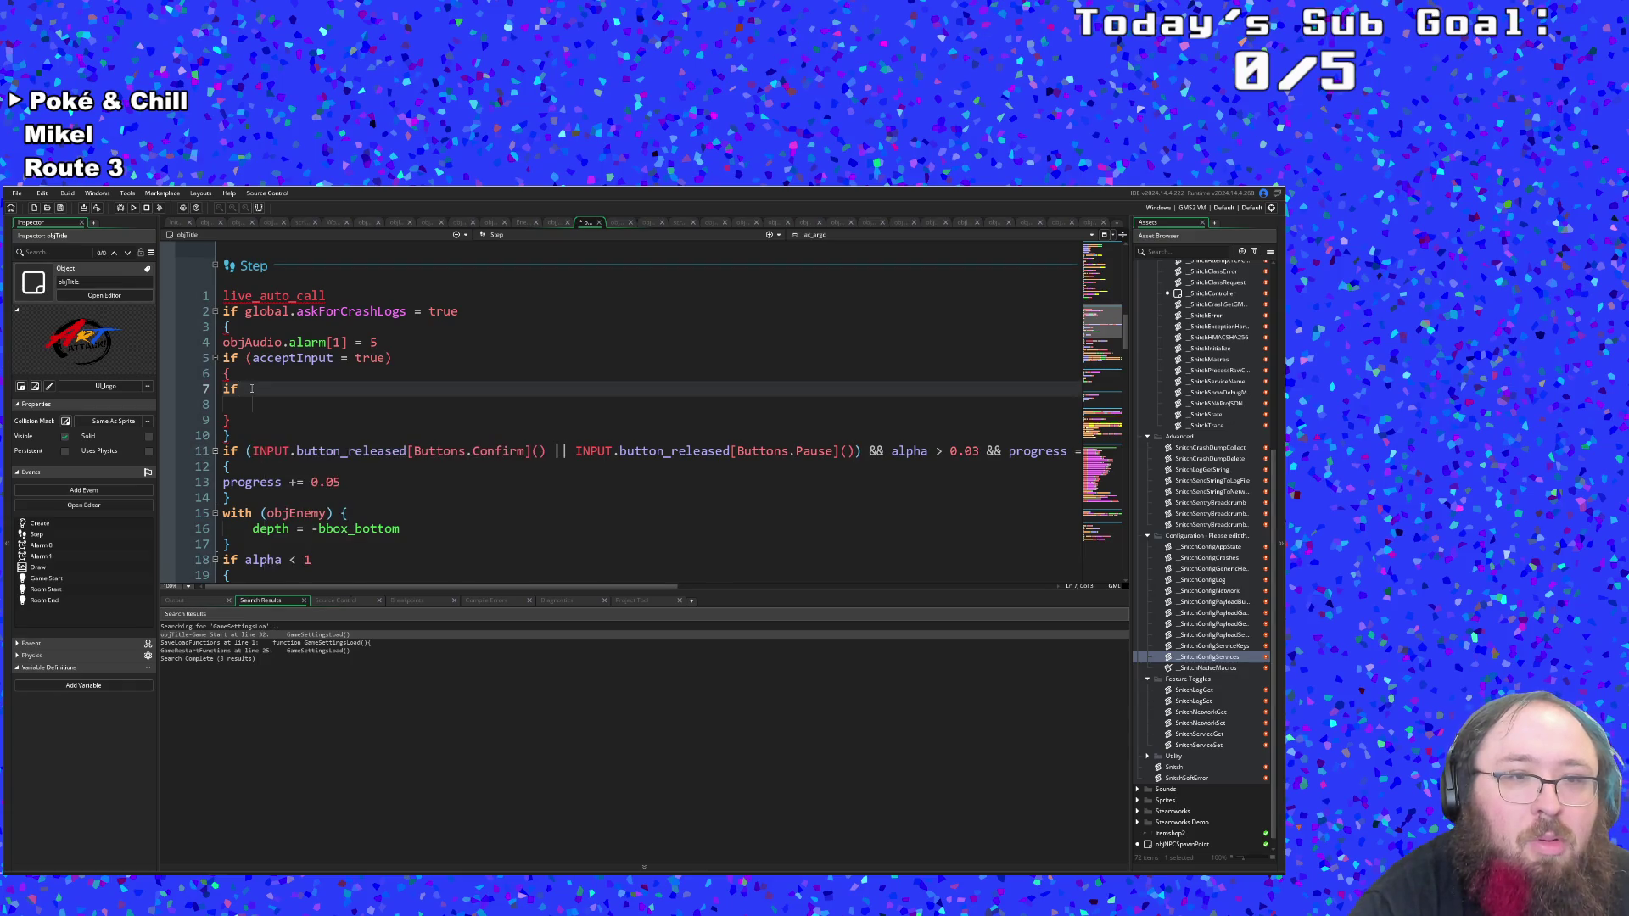
{"action": "type", "text": "INPUT.button_released[Buttons.Confirm]()"}
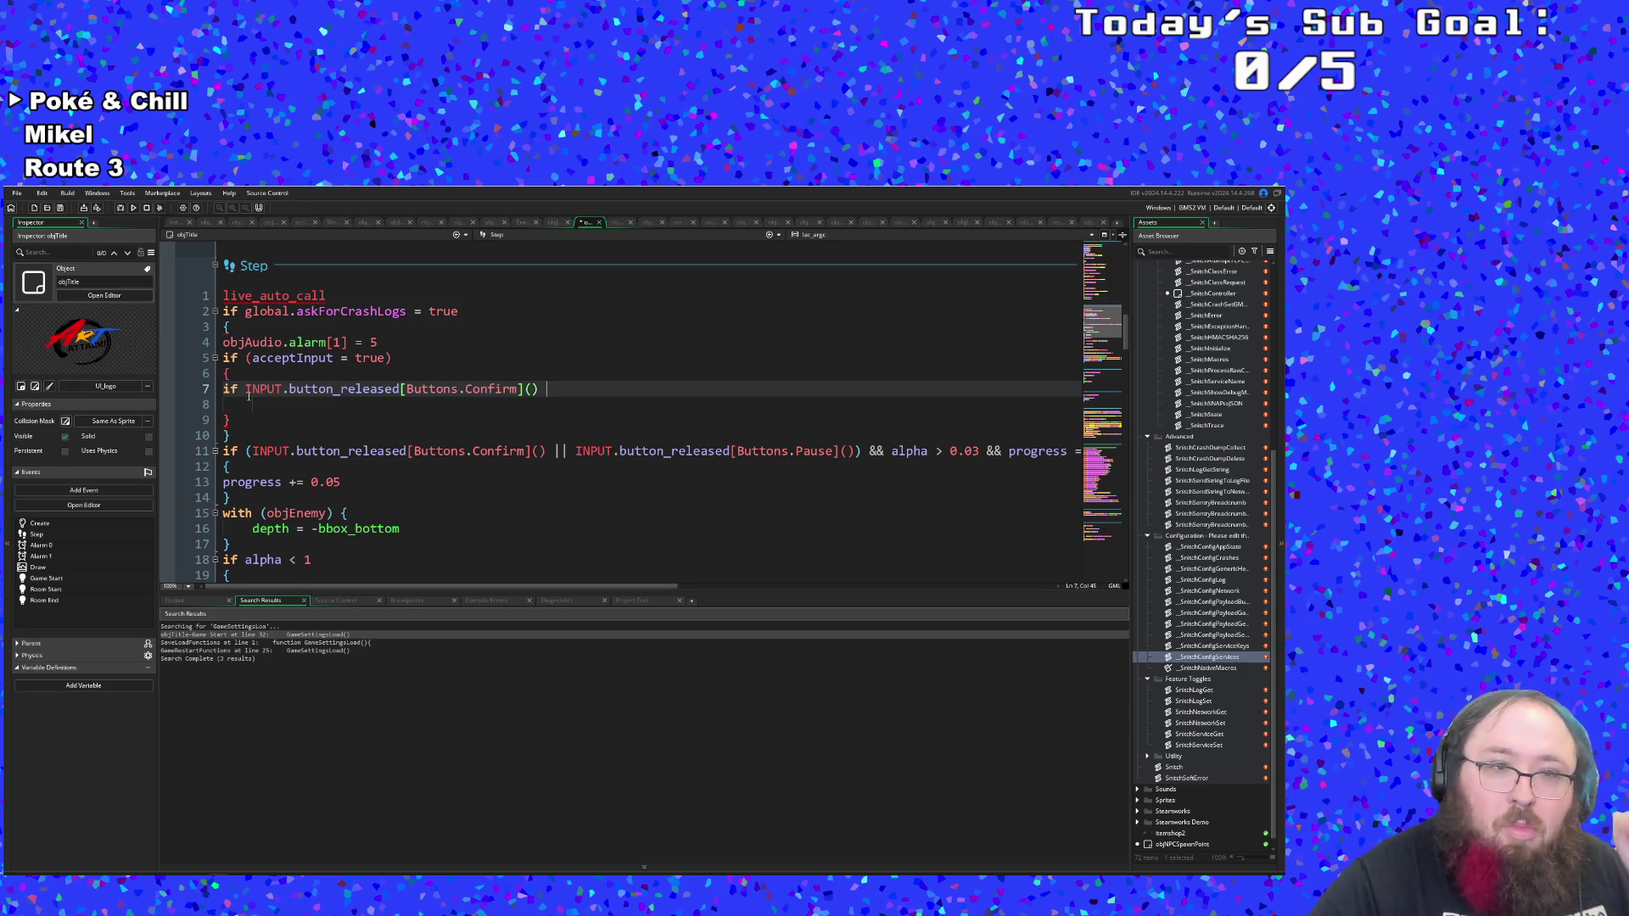
Add an indented empty { } block under the new if, with a blank line after it.
{"action": "key", "text": "Return"}
{"action": "type", "text": "{"}
{"action": "key", "text": "Return"}
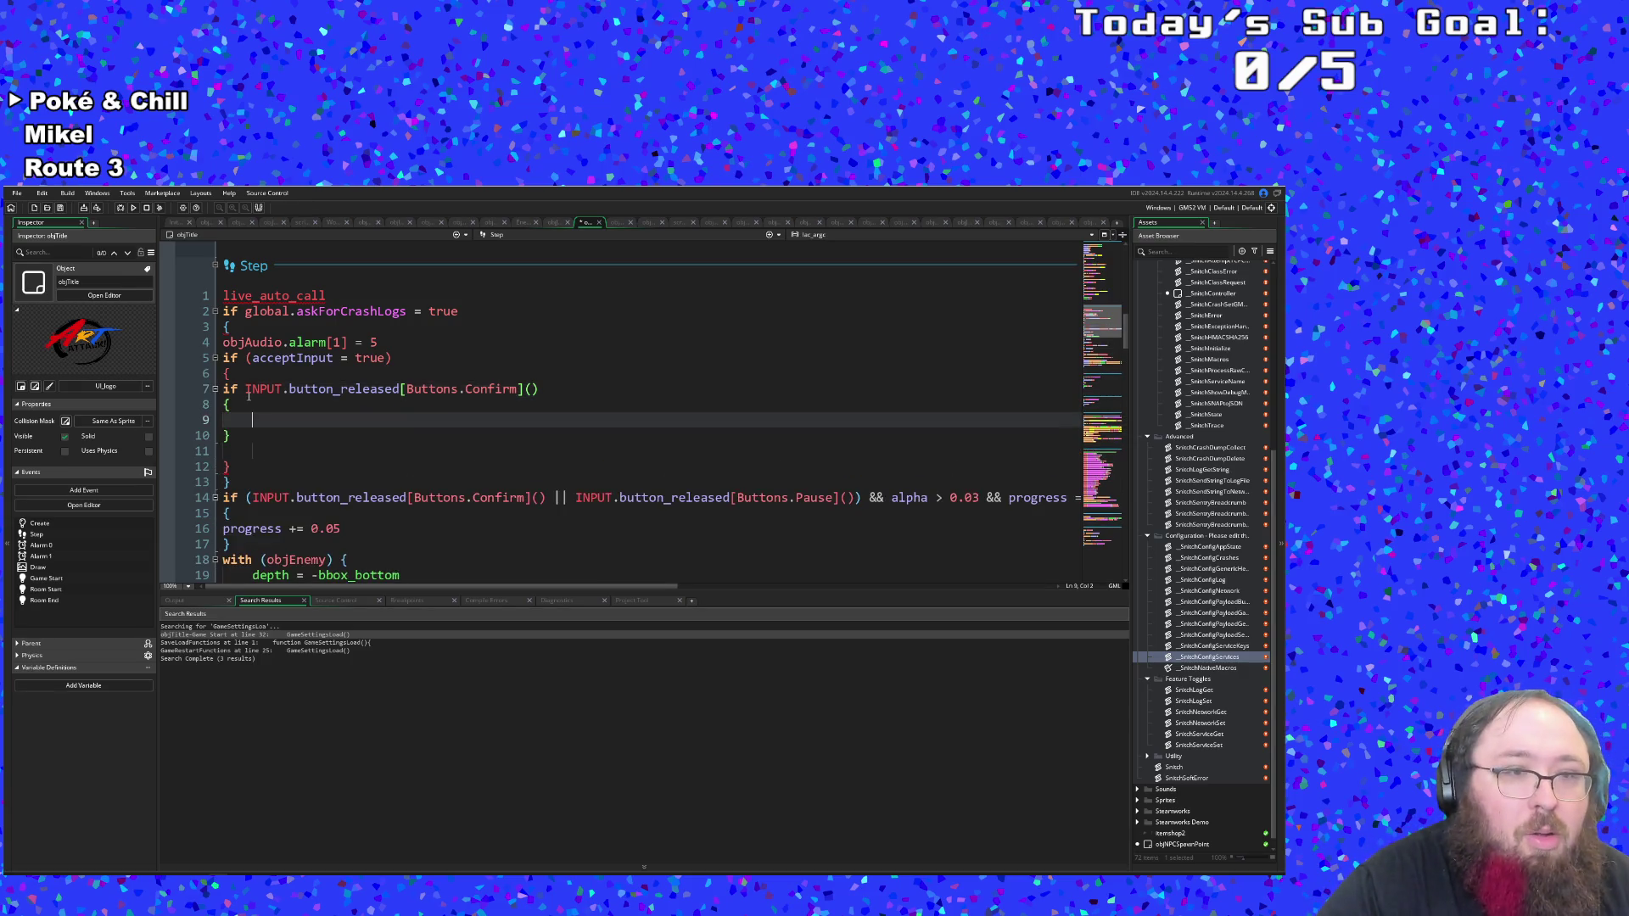
{"action": "key", "text": "Up"}
{"action": "type", "text": "au"}
{"action": "key", "text": "BackSpace"}
{"action": "key", "text": "BackSpace"}
{"action": "type", "text": "a"}
{"action": "key", "text": "BackSpace"}
{"action": "key", "text": "Tab"}
{"action": "key", "text": "Down"}
{"action": "key", "text": "Down"}
{"action": "key", "text": "Tab"}
{"action": "key", "text": "Up"}
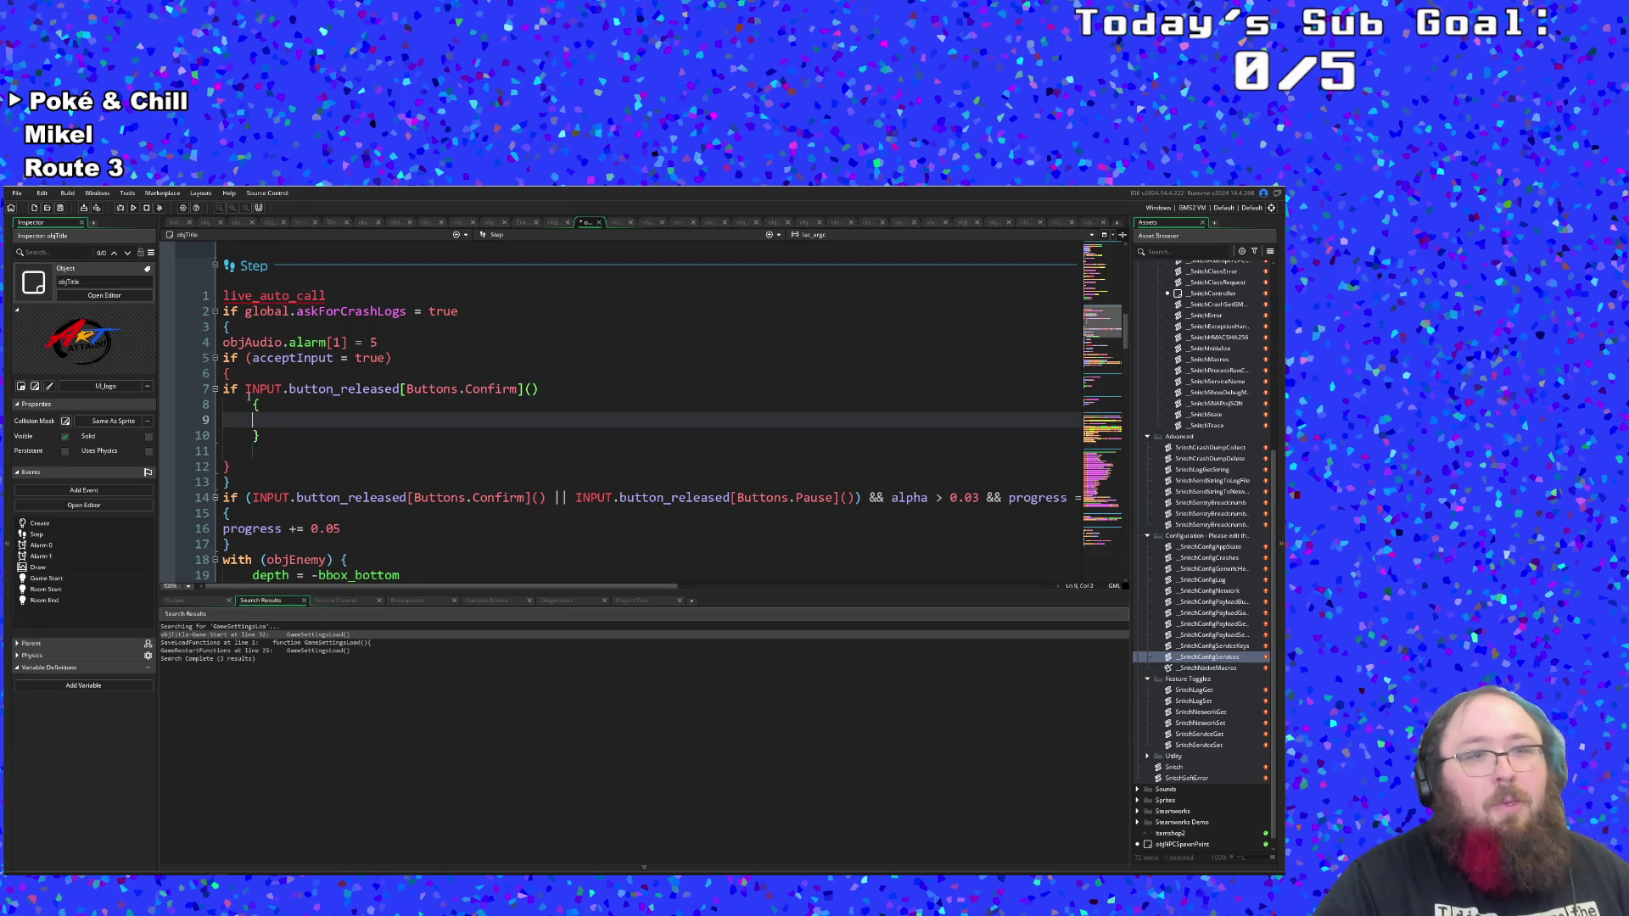
{"action": "key", "text": "Down"}
{"action": "key", "text": "Down"}
{"action": "key", "text": "Up"}
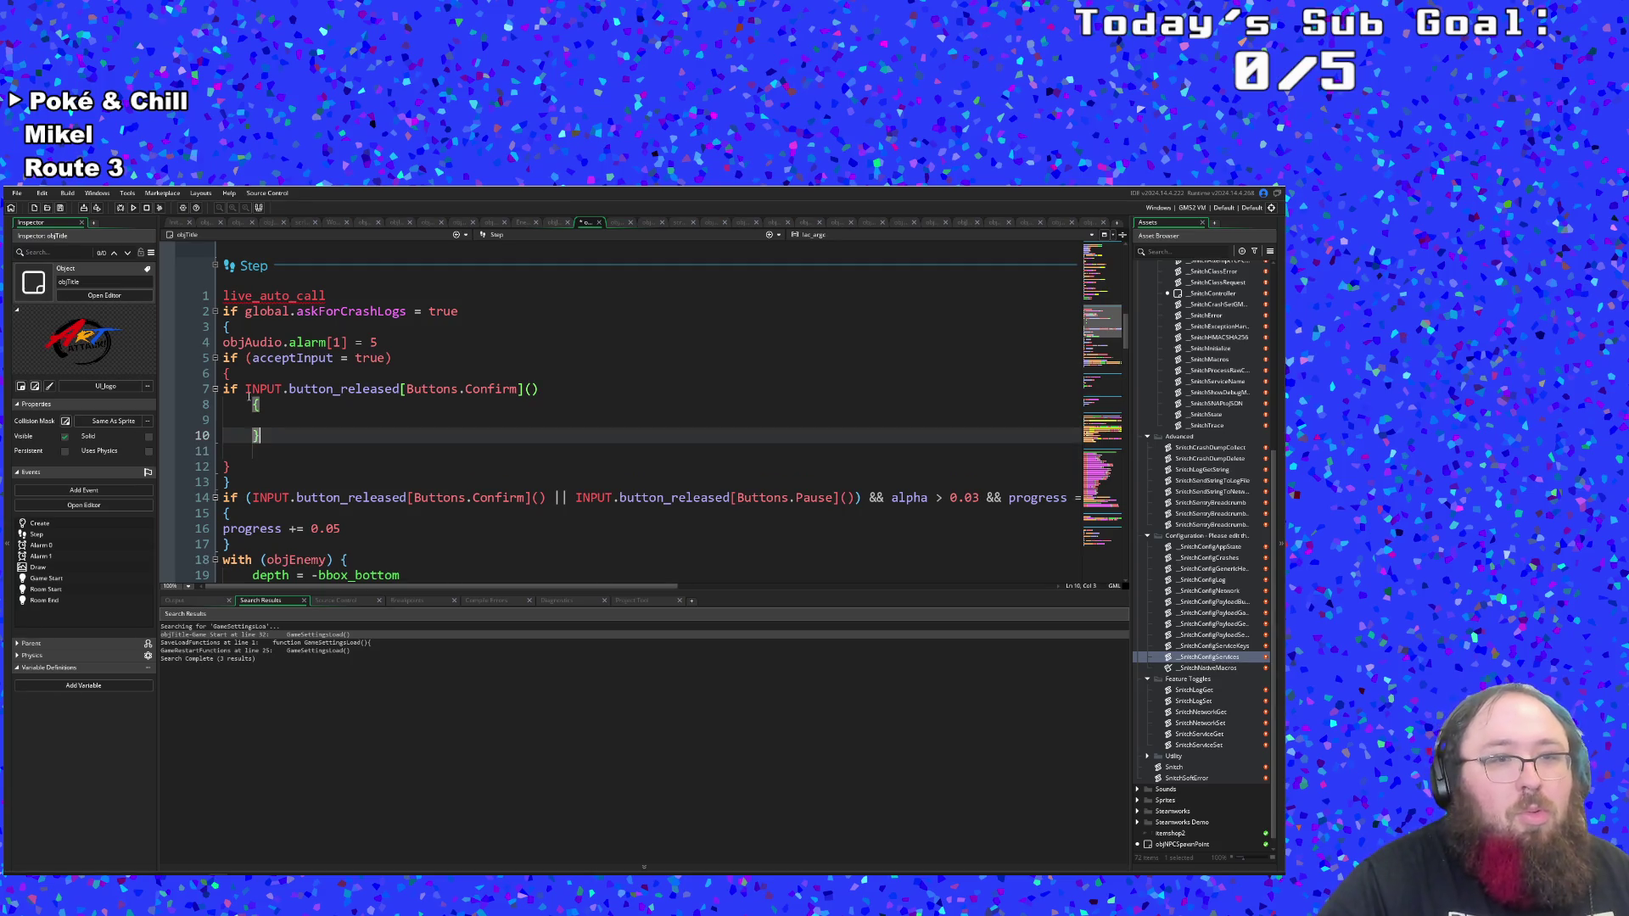
{"action": "key", "text": "Return"}
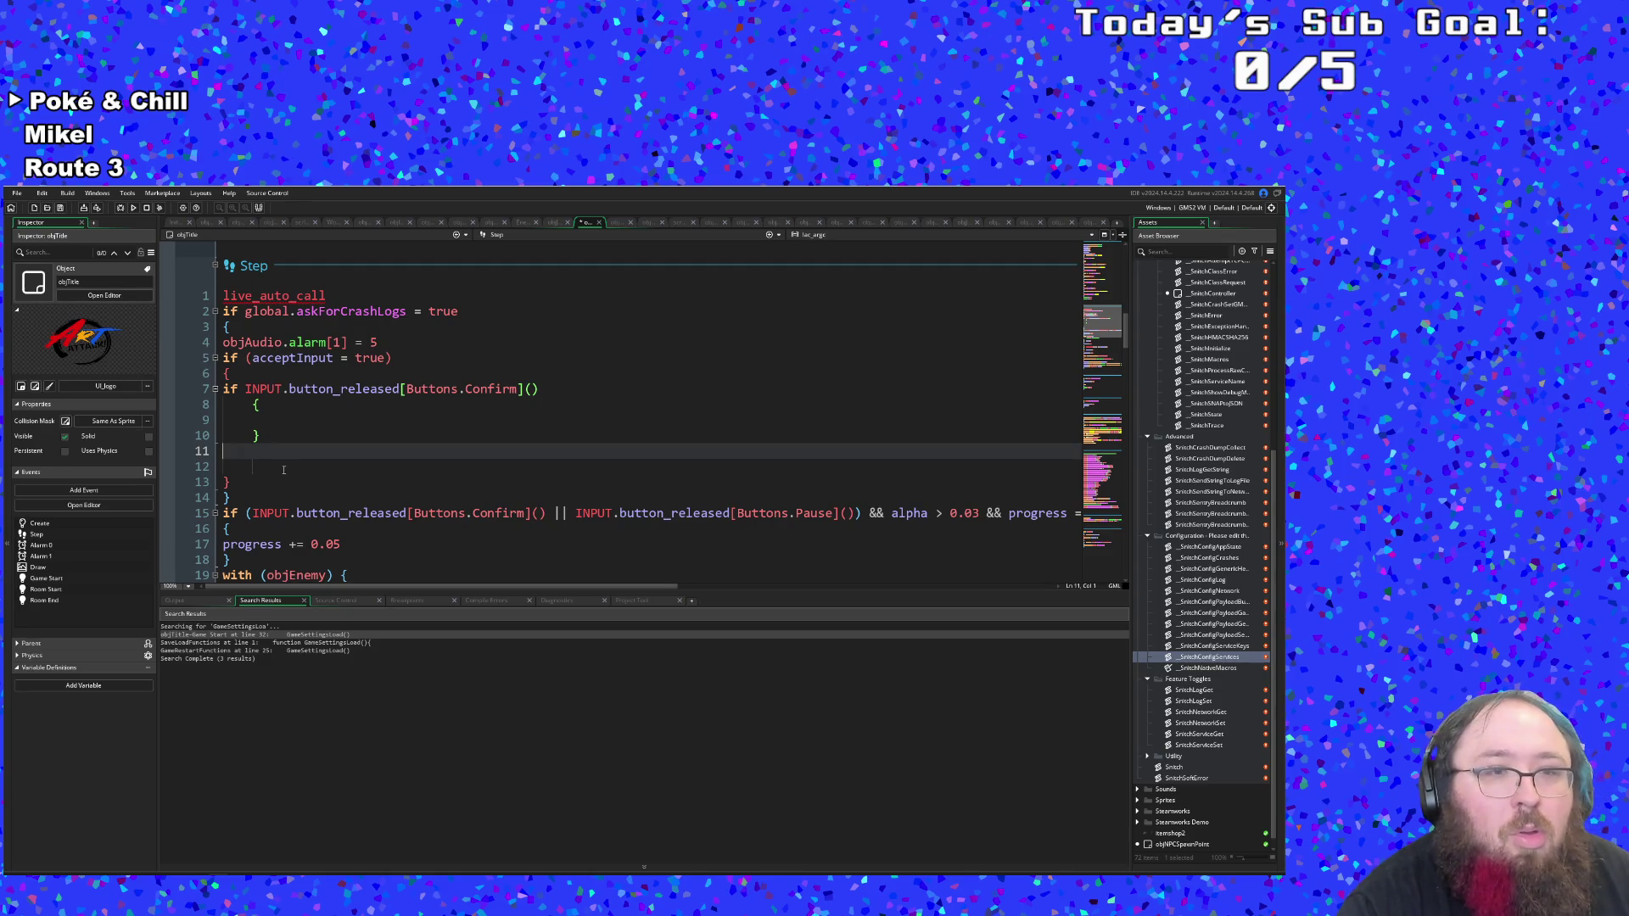
{"action": "left_click", "coordinate": [272, 419]}
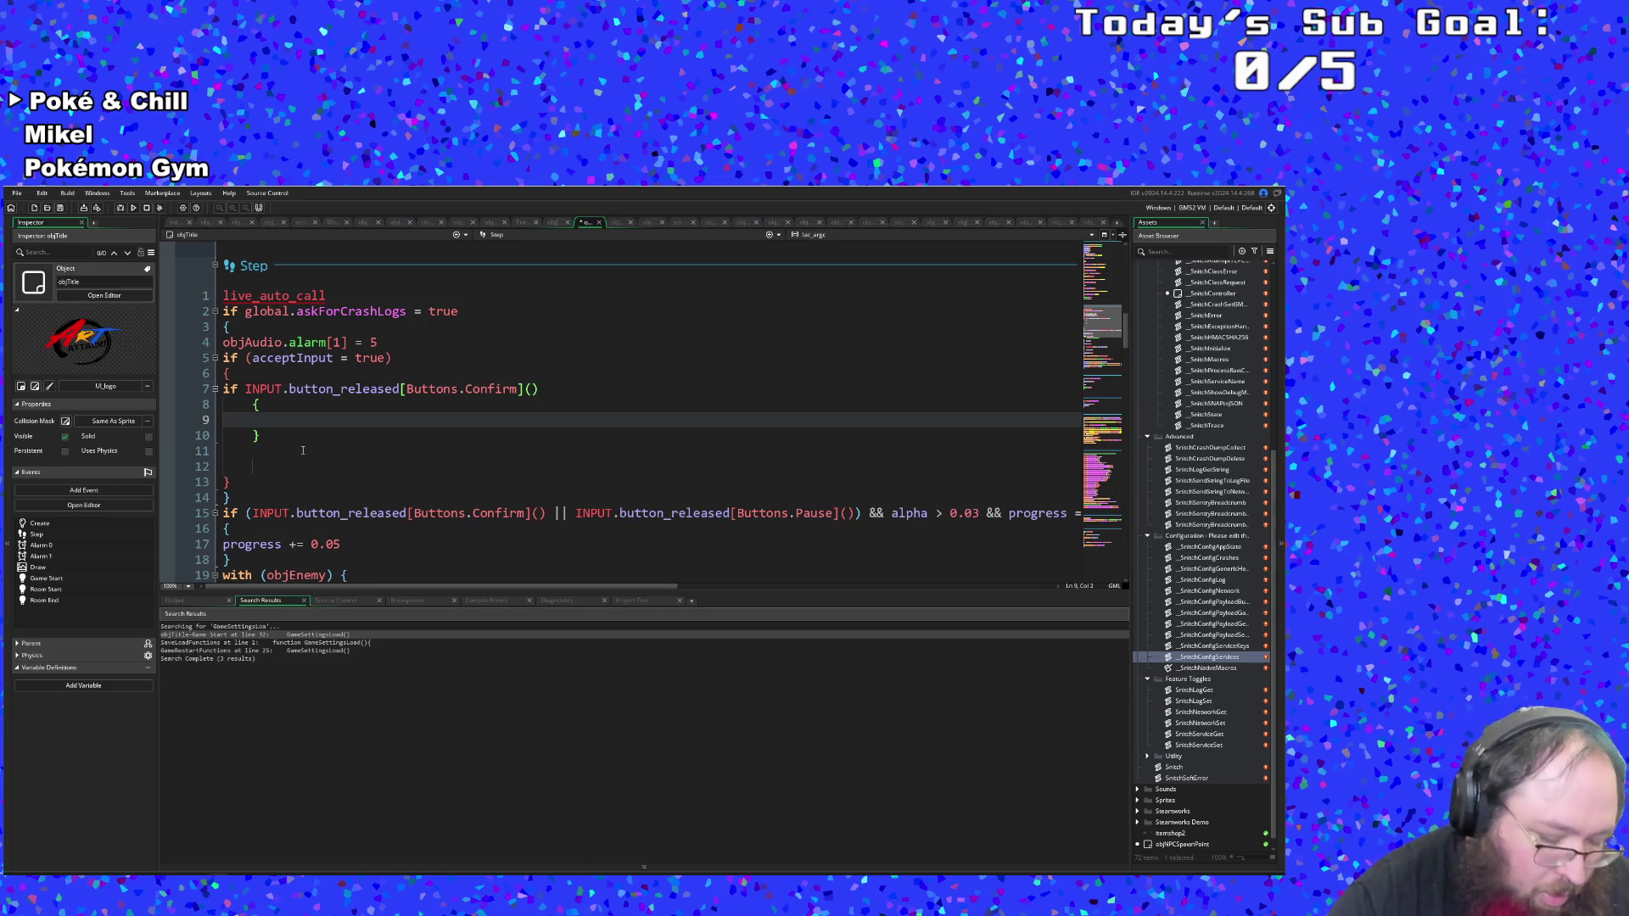
Add 'global.askForCrashLogs = false' and a GameSettingsSave() call inside the Confirm block.
{"action": "type", "text": "glo"}
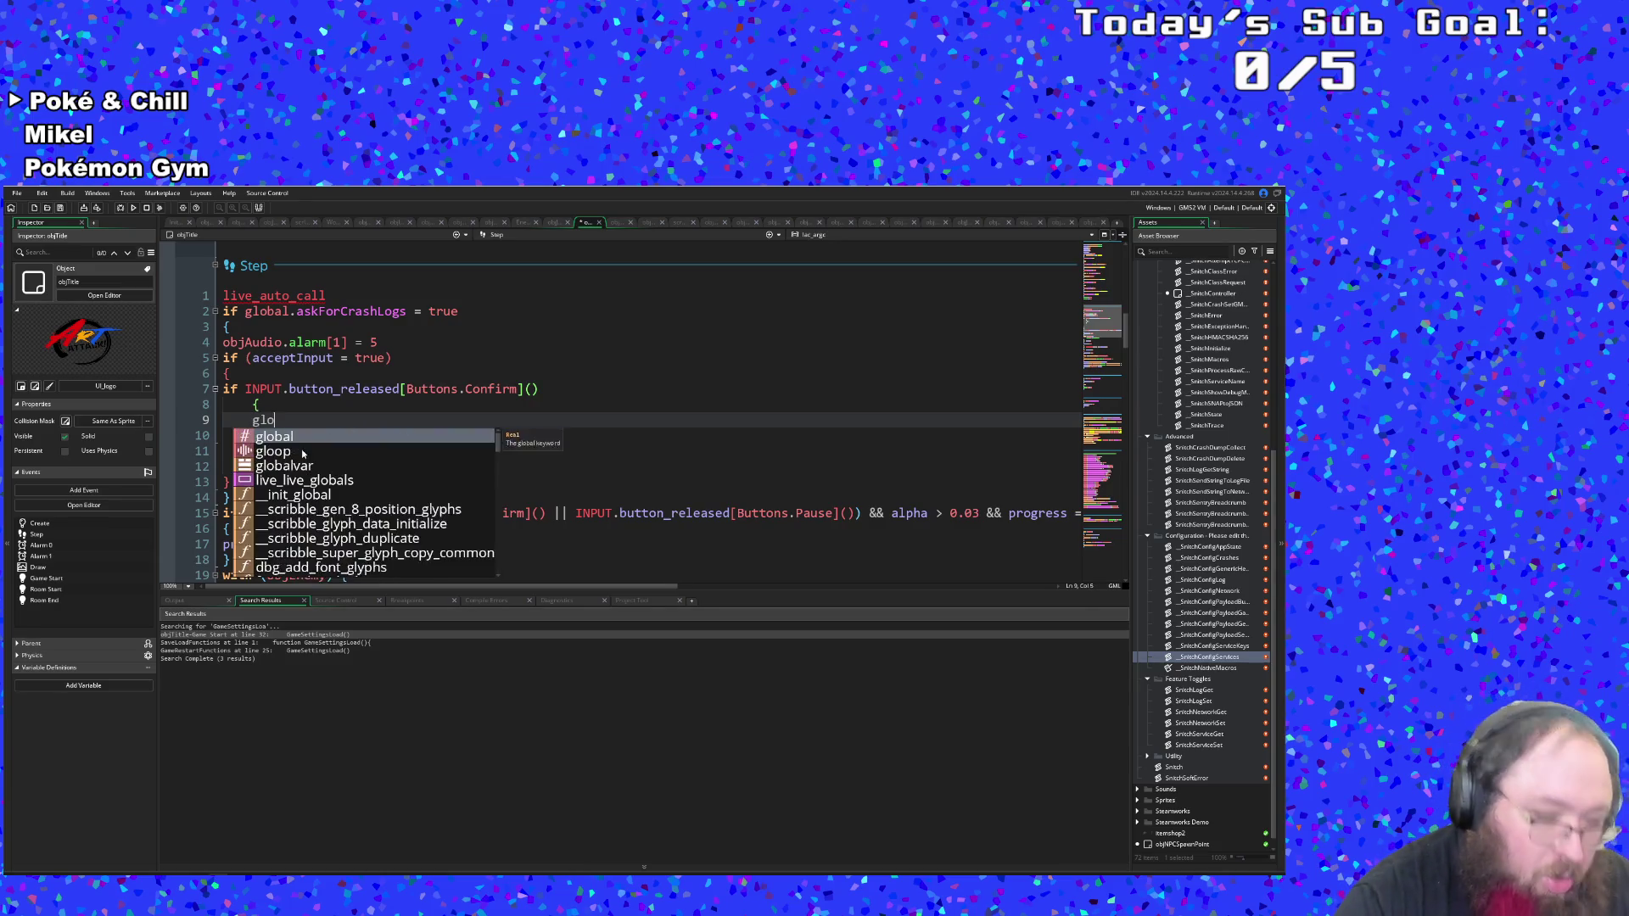
{"action": "type", "text": "bal.ask"}
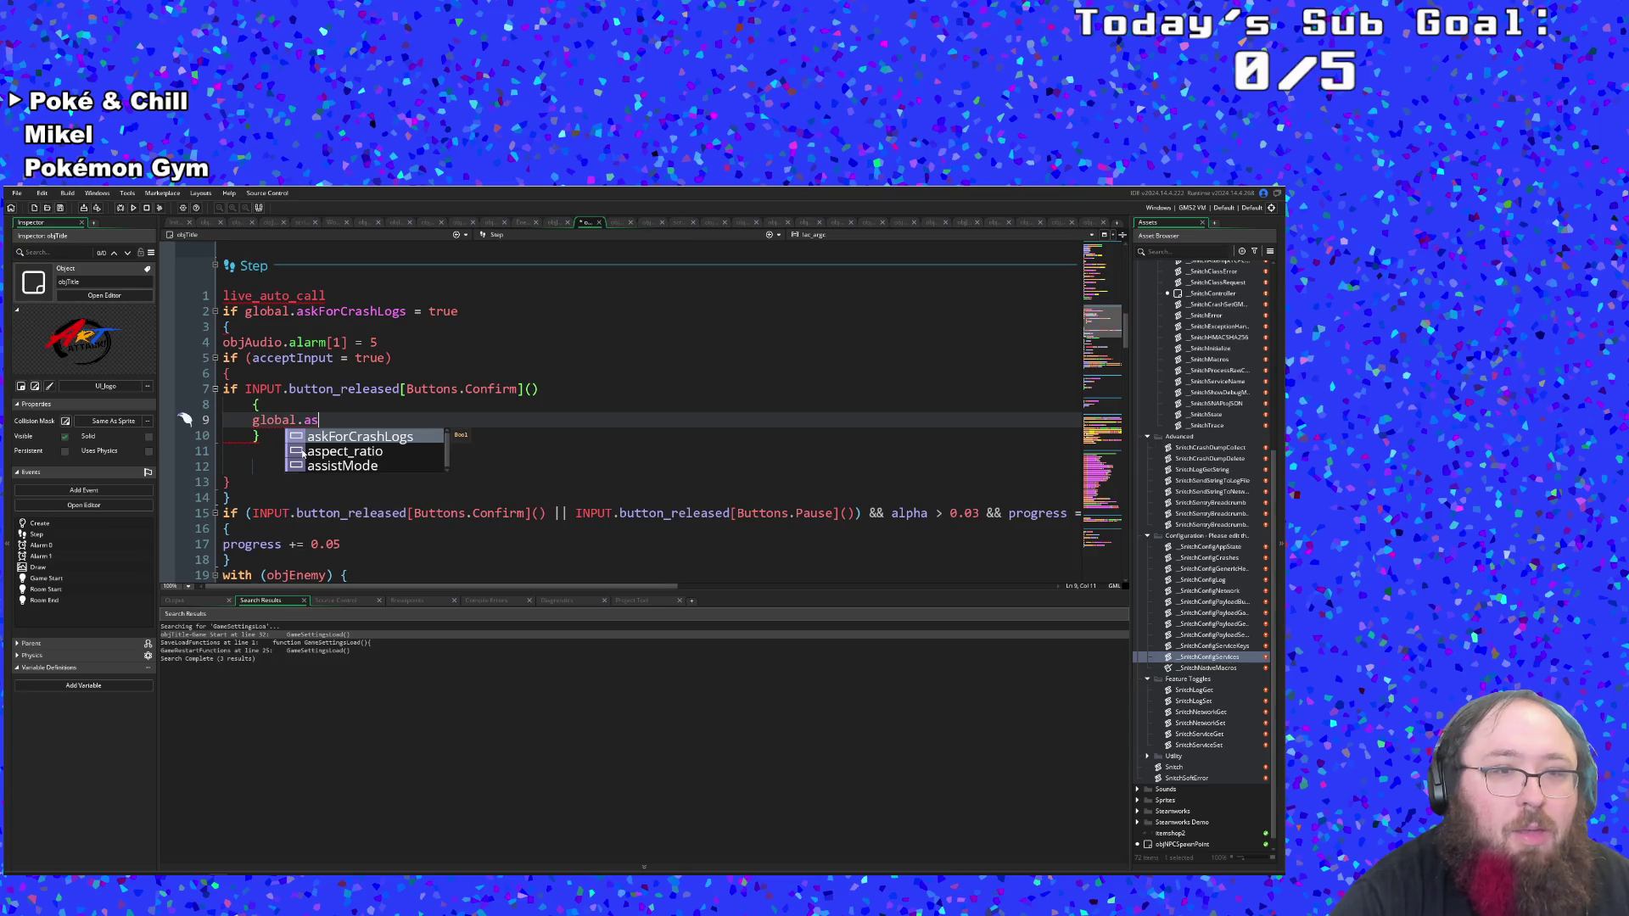
{"action": "key", "text": "Return"}
{"action": "type", "text": "= false"}
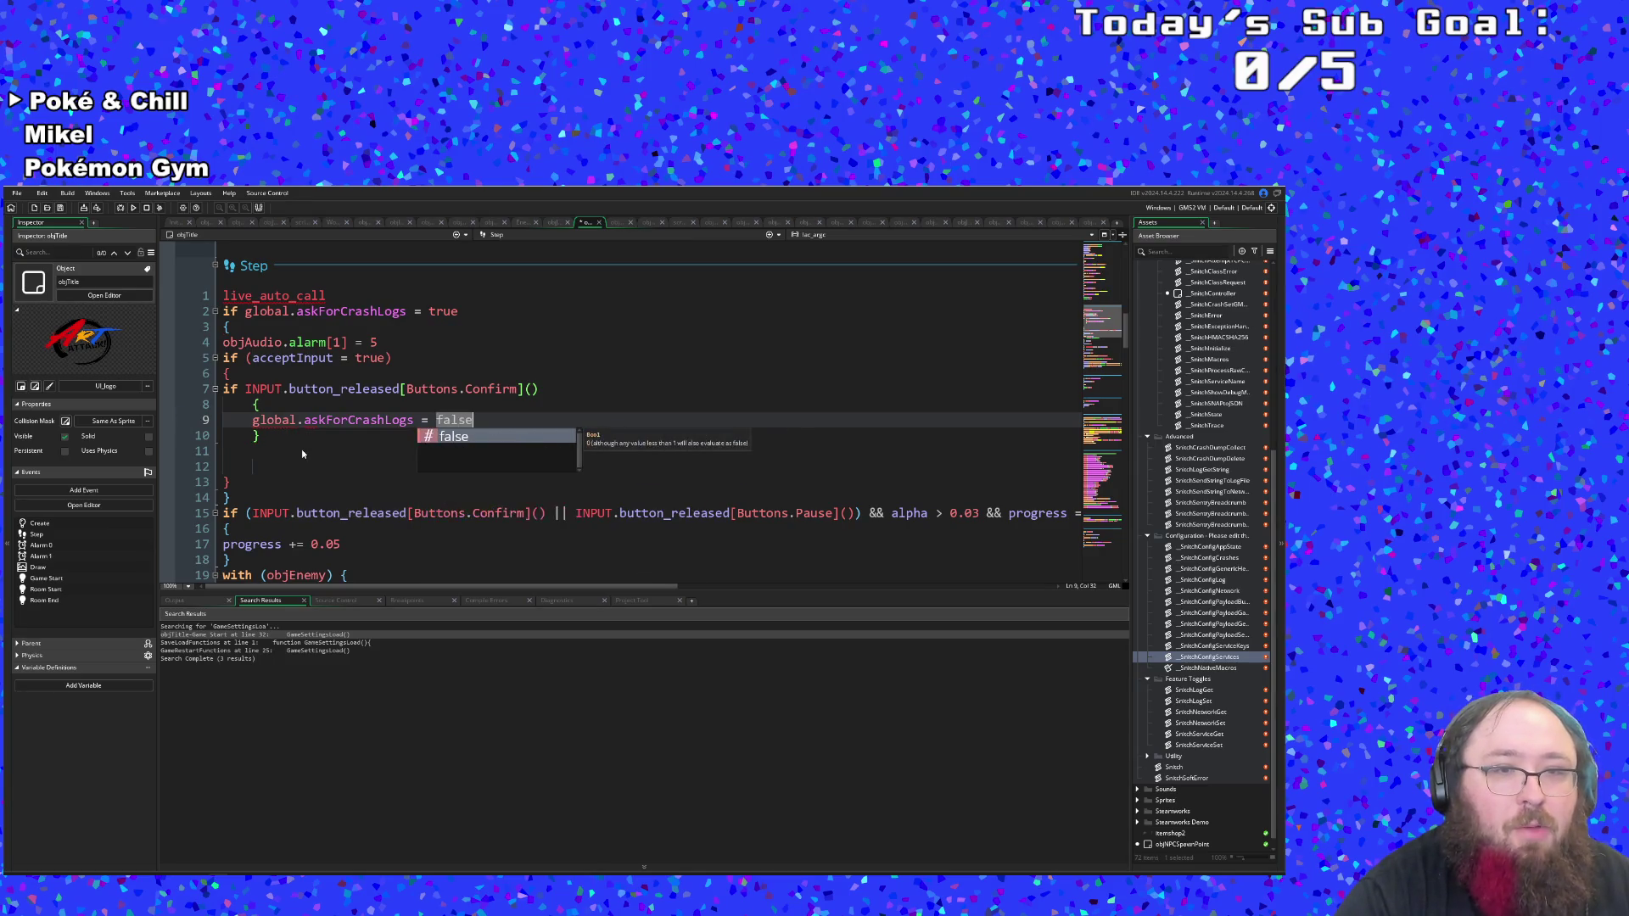
{"action": "left_click", "coordinate": [303, 419]}
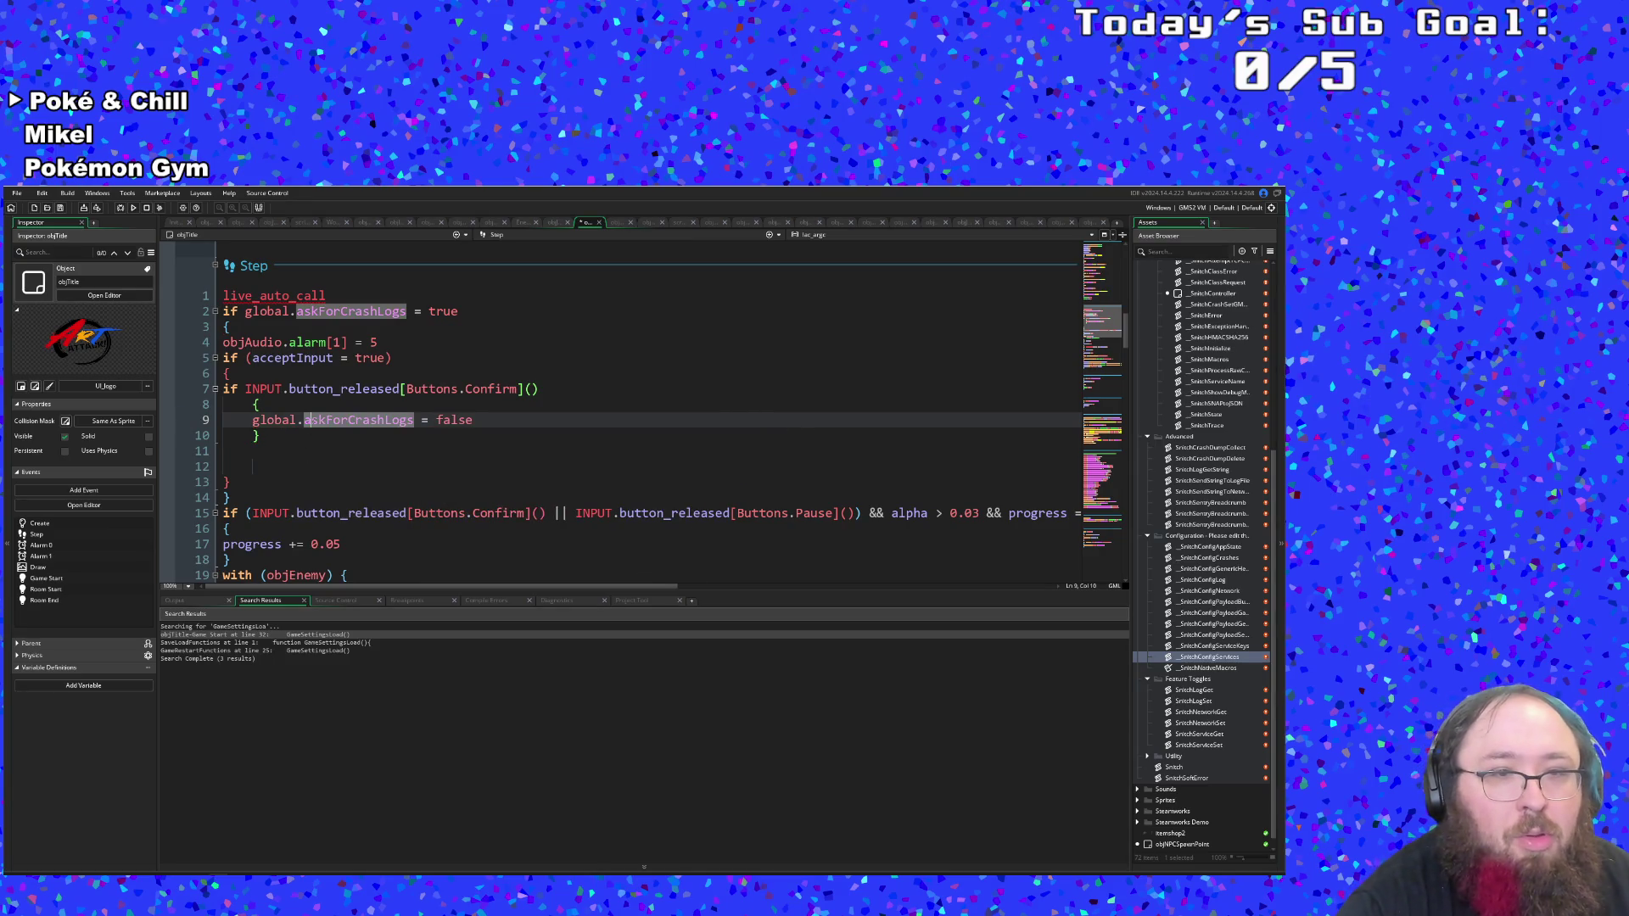
{"action": "left_click", "coordinate": [478, 419]}
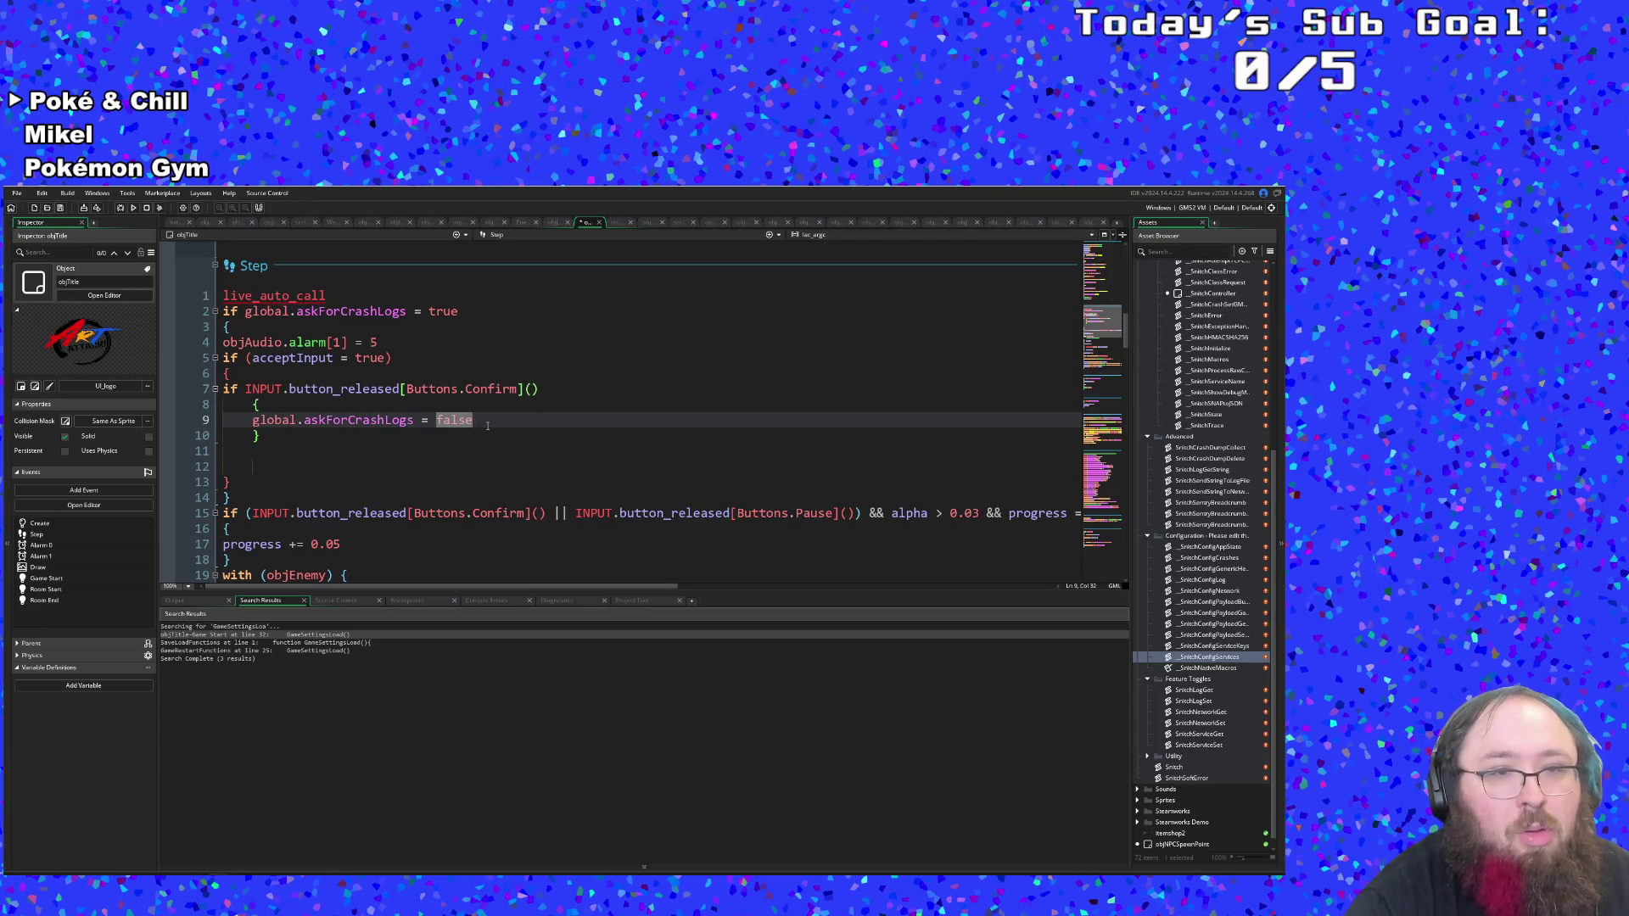
{"action": "key", "text": "Return"}
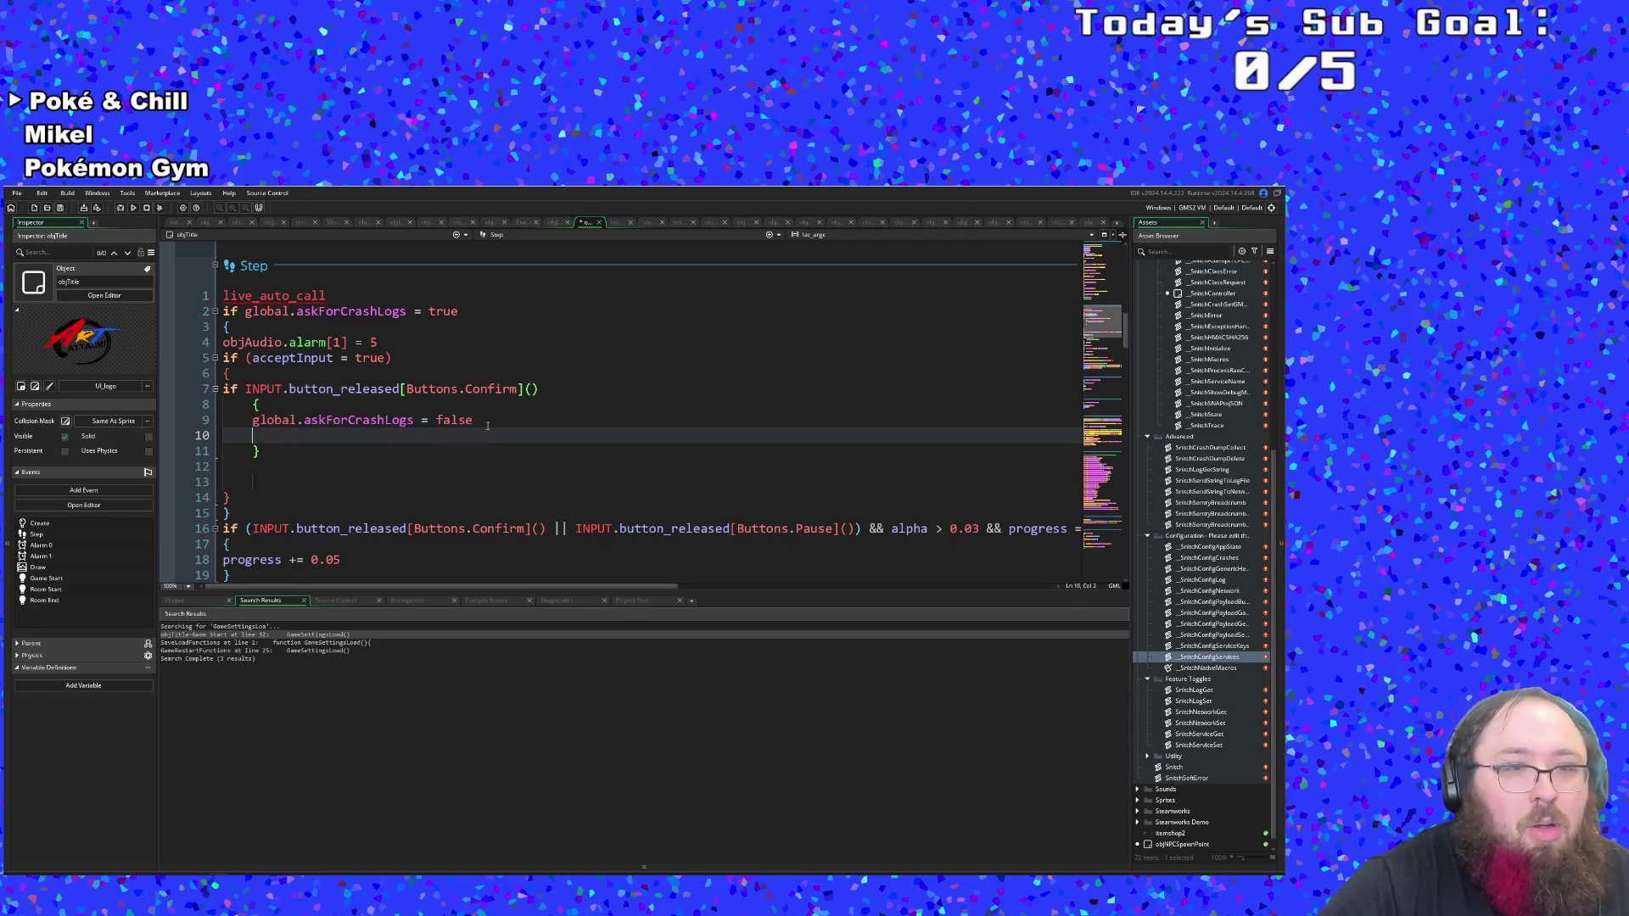
{"action": "type", "text": "Game"}
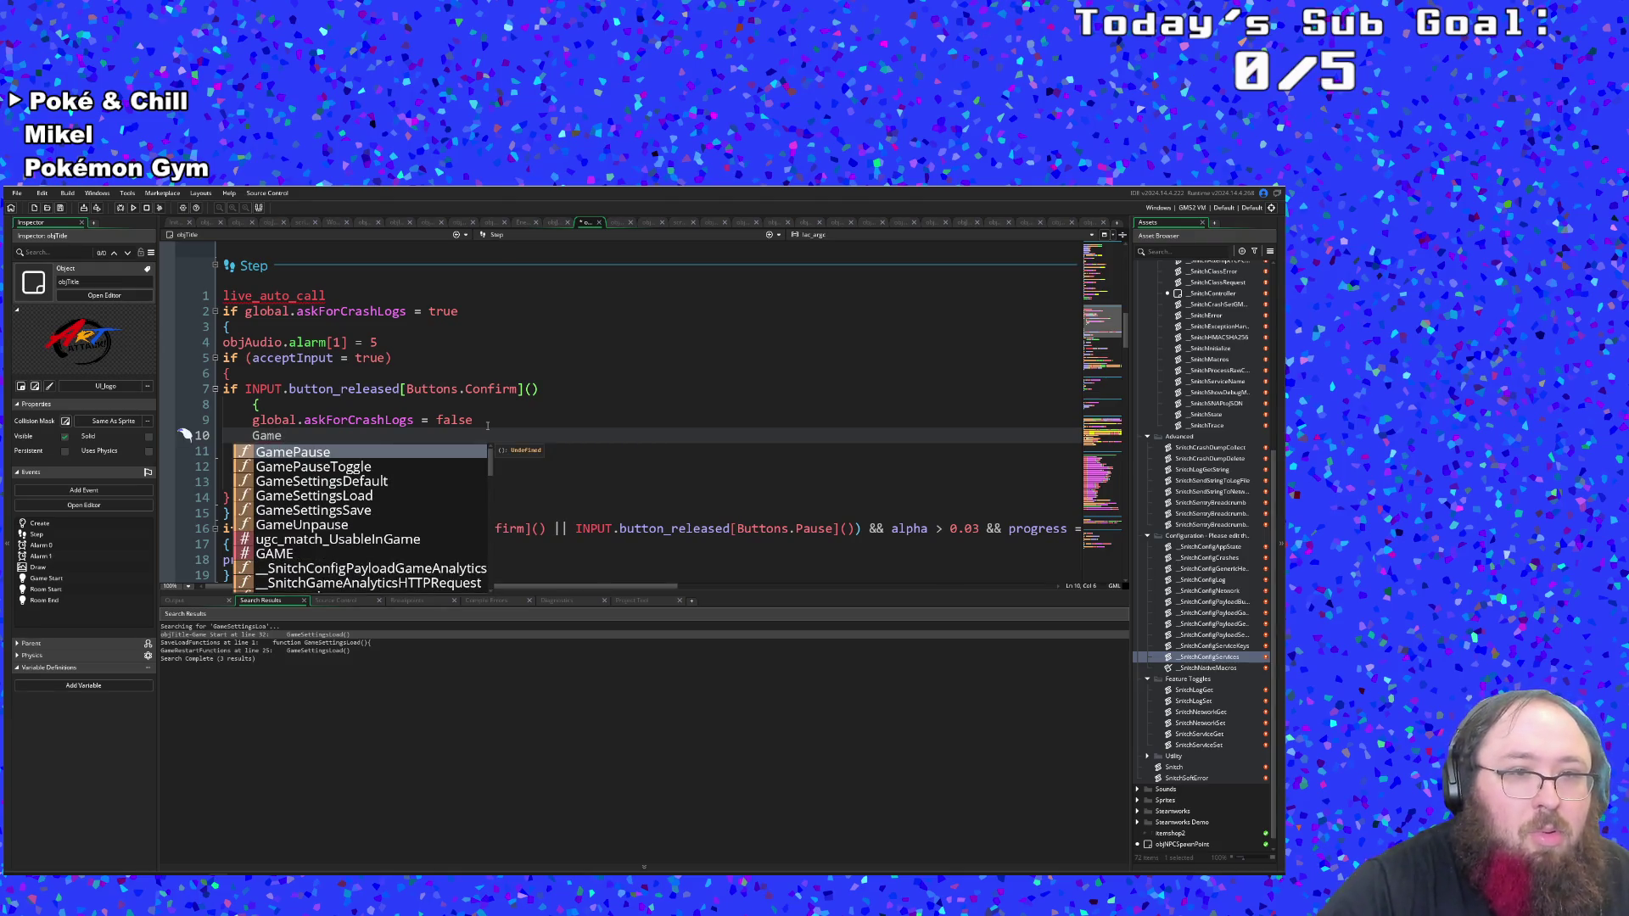
{"action": "key", "text": "Down"}
{"action": "key", "text": "Down"}
{"action": "key", "text": "Down"}
{"action": "key", "text": "Down"}
{"action": "key", "text": "Return"}
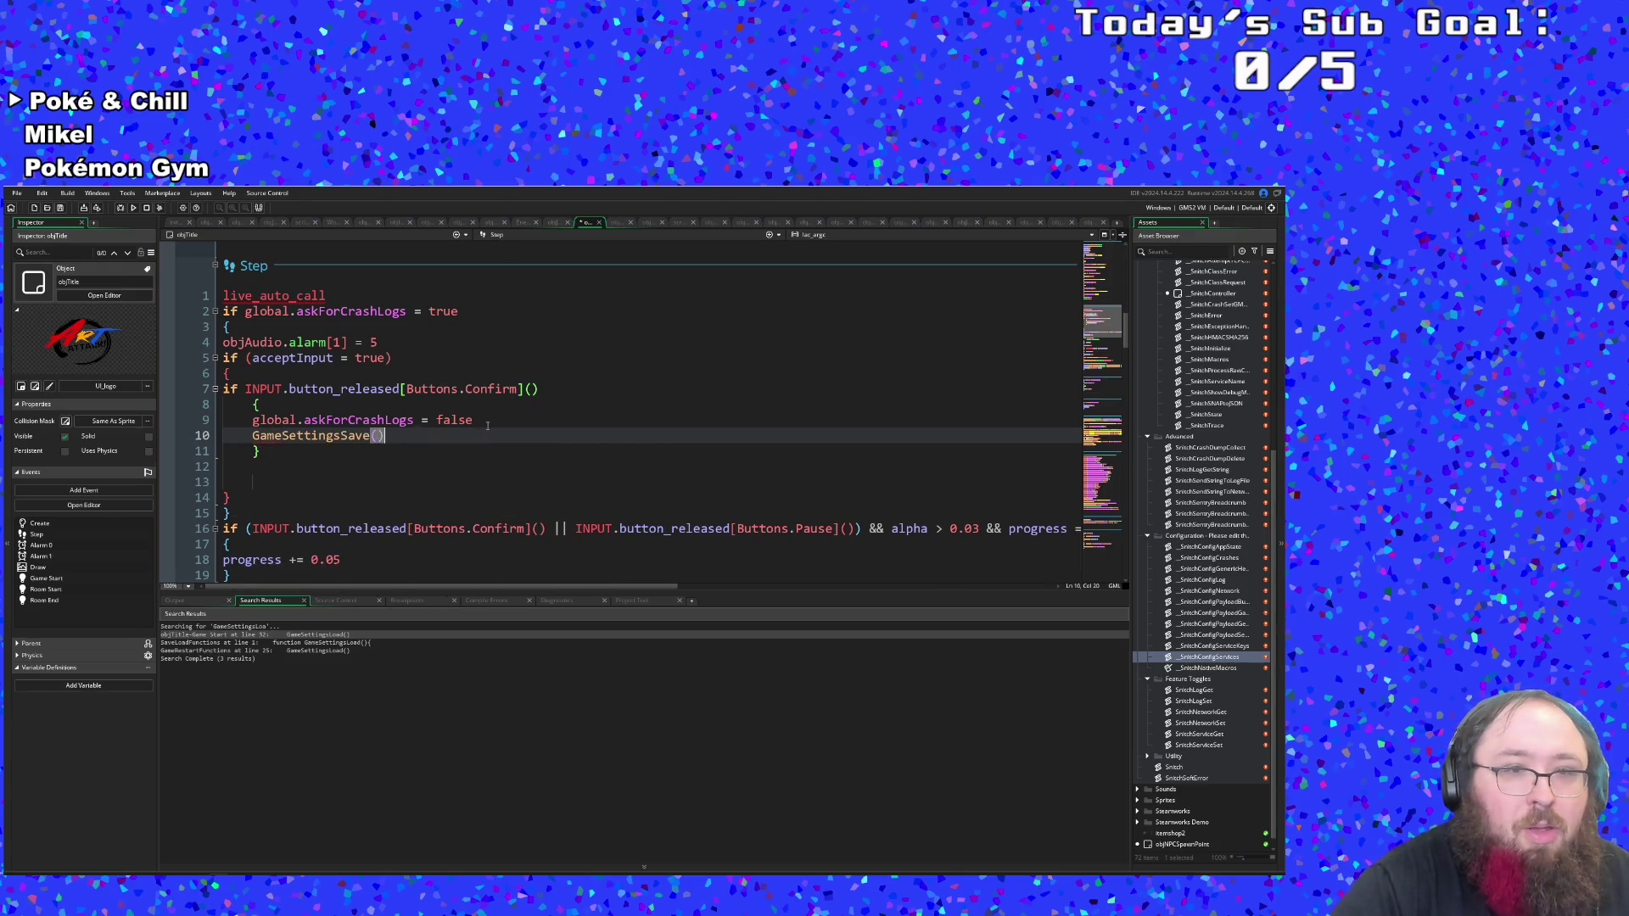
Inspect the GameSettingsSave definition in SaveLoadFunctions, then return to objTitle.
{"action": "left_click", "coordinate": [342, 435]}
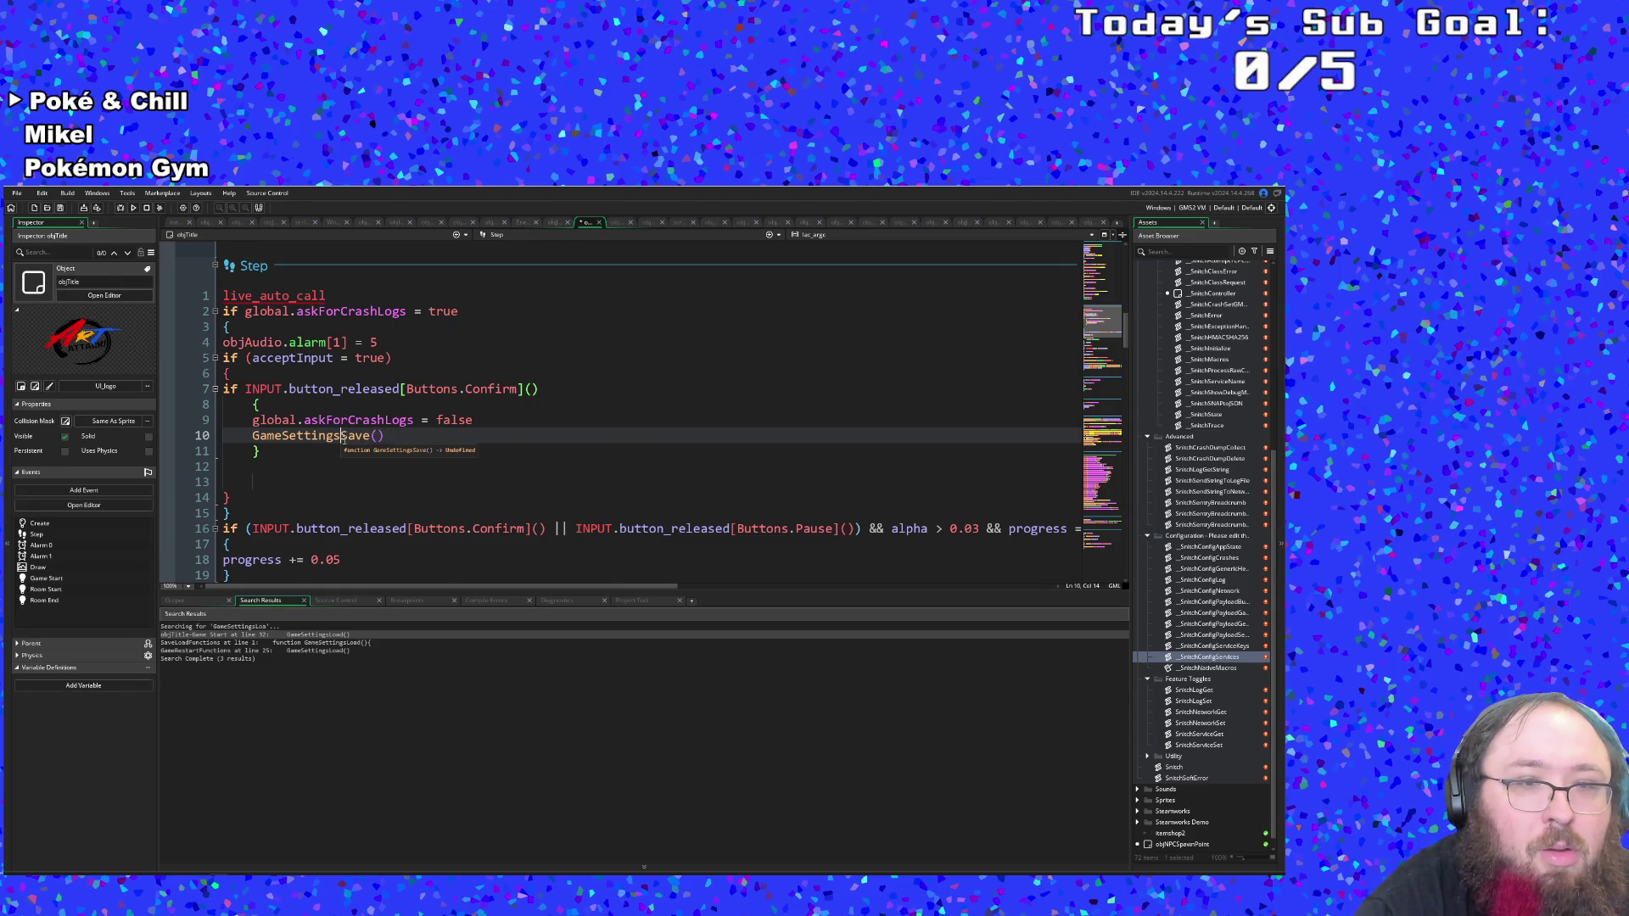
{"action": "key", "text": "F12"}
{"action": "scroll", "coordinate": [408, 420], "scroll_direction": "down", "scroll_amount": 2}
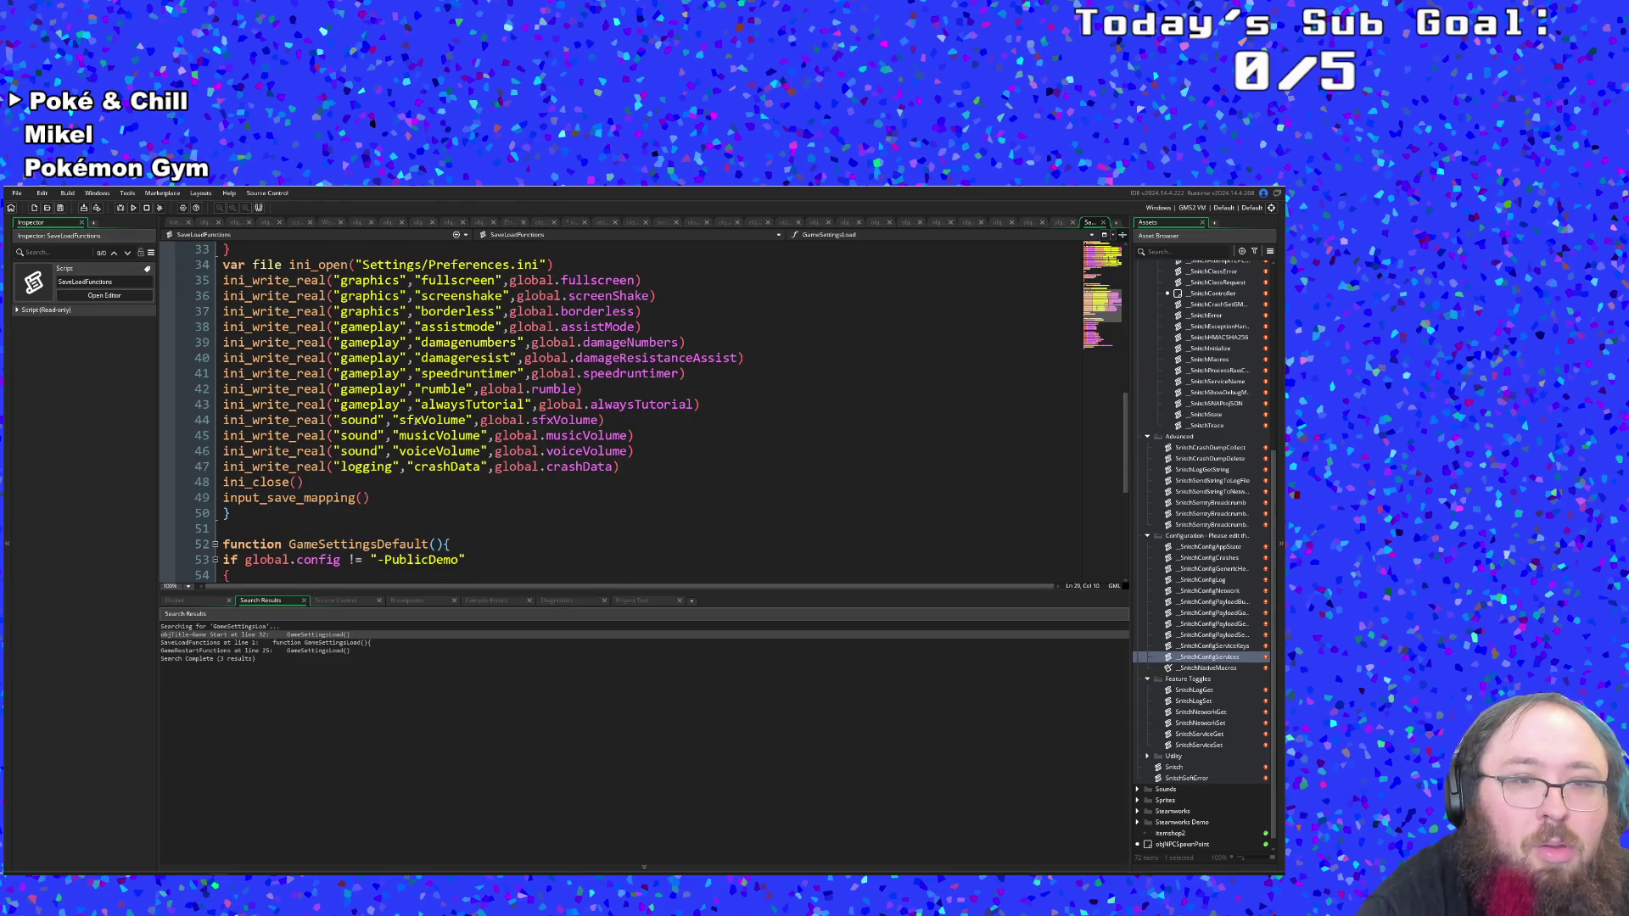
{"action": "left_click", "coordinate": [1103, 222]}
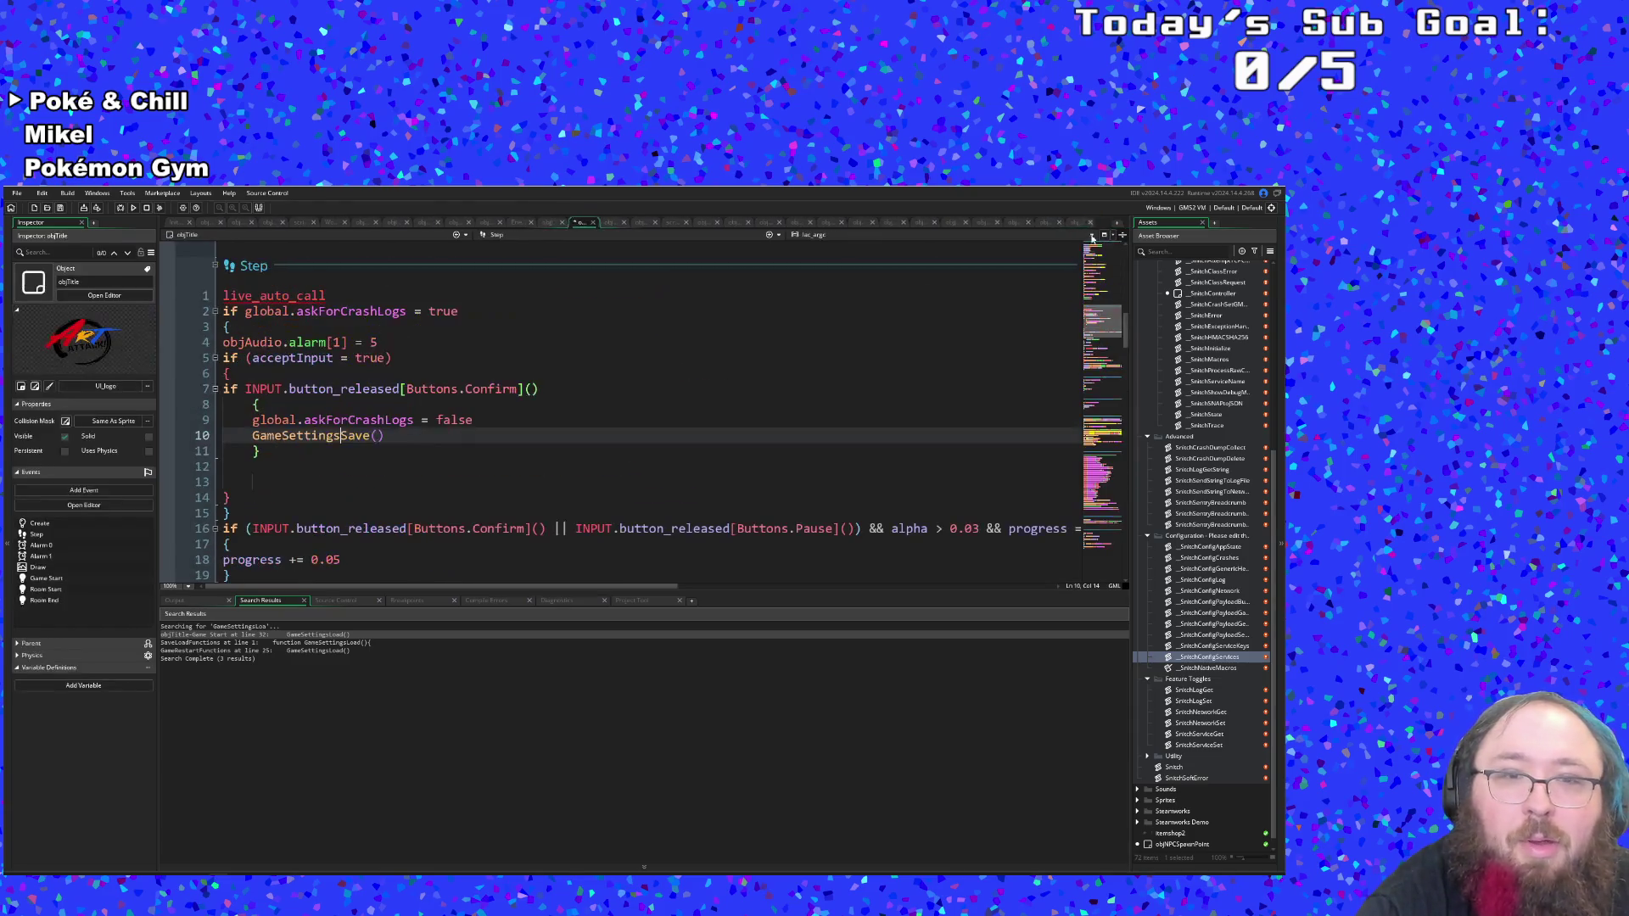
Change line 9 to 'global.CrashData = true'.
{"action": "left_click", "coordinate": [306, 421]}
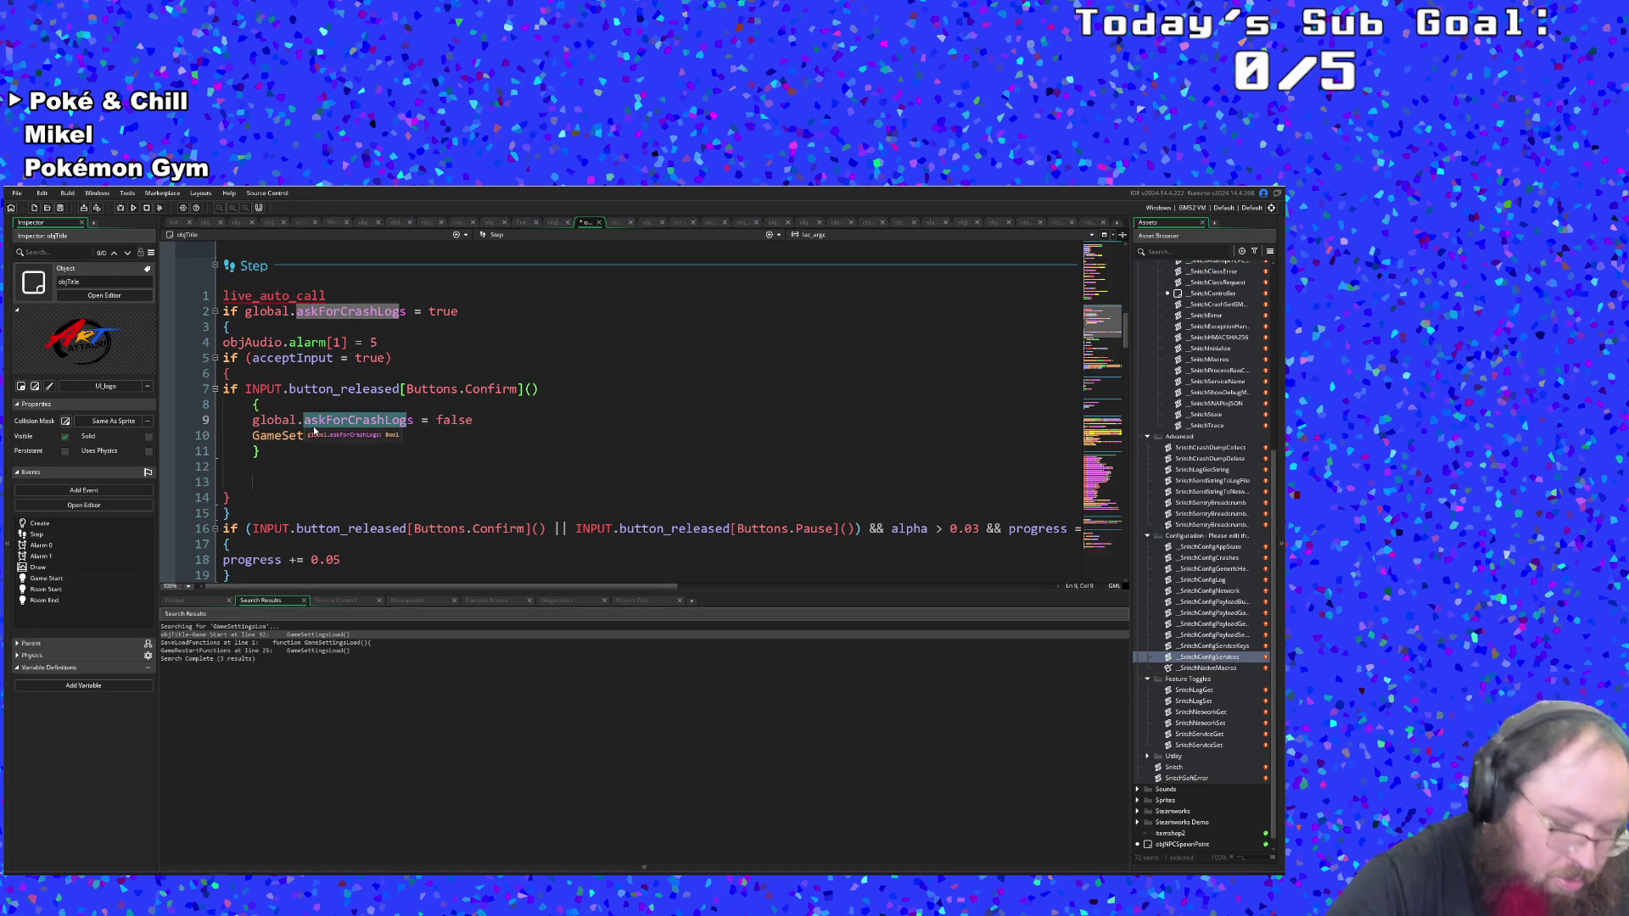
{"action": "double_click", "coordinate": [314, 428]}
{"action": "type", "text": "CRs"}
{"action": "key", "text": "BackSpace"}
{"action": "key", "text": "BackSpace"}
{"action": "type", "text": "rashs"}
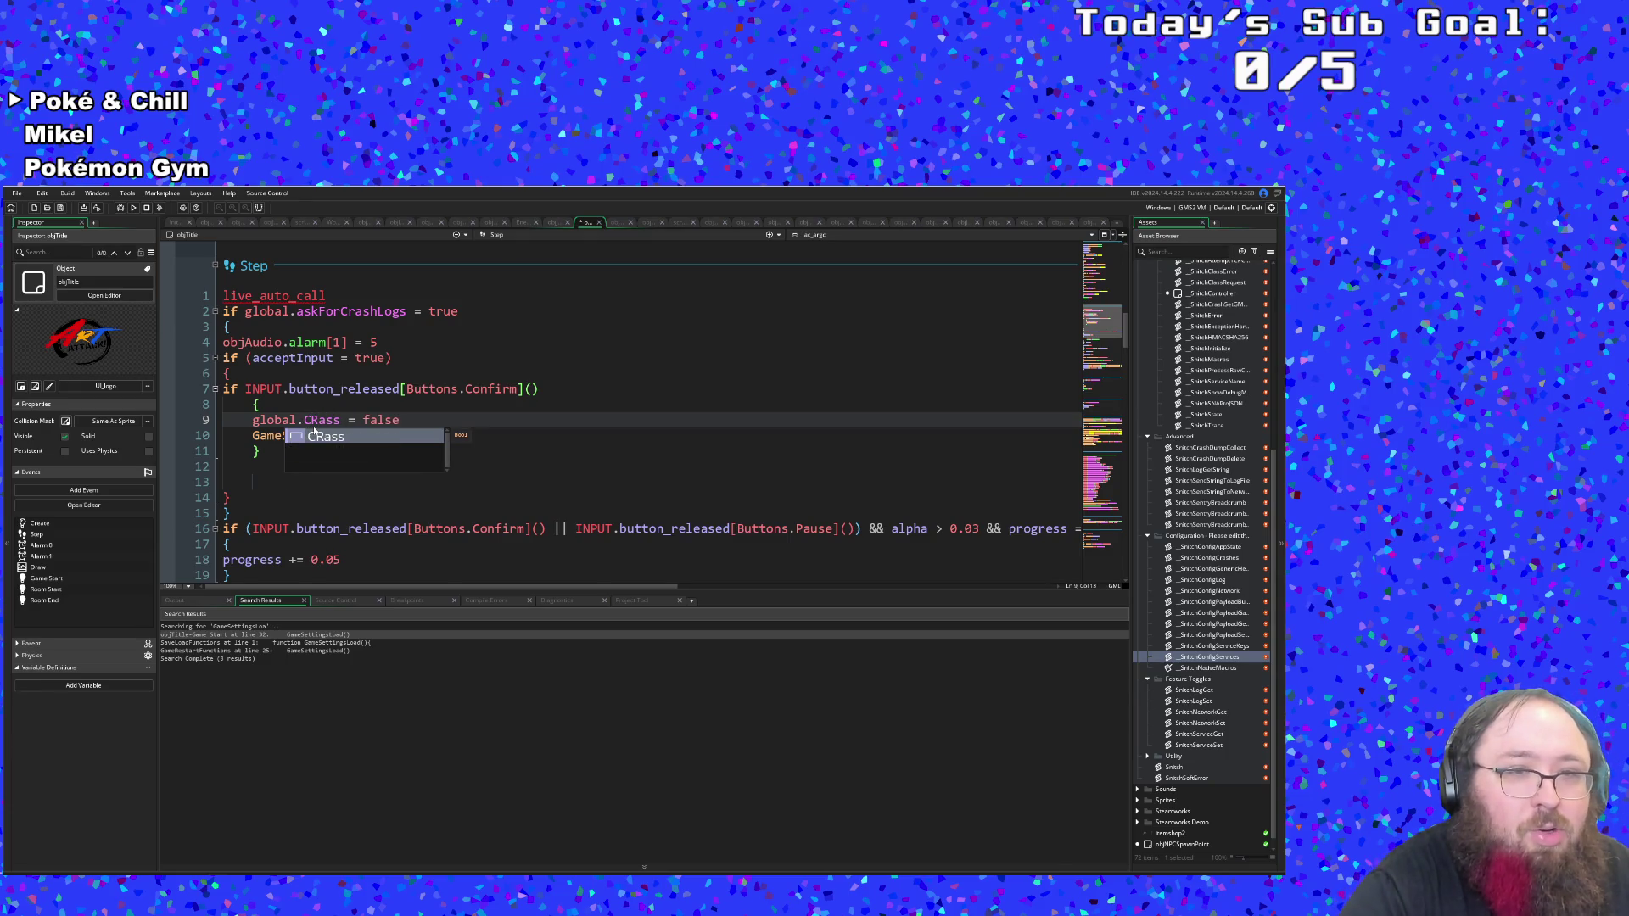
{"action": "key", "text": "BackSpace"}
{"action": "type", "text": "Data"}
{"action": "key", "text": "Right"}
{"action": "key", "text": "Right"}
{"action": "key", "text": "Right"}
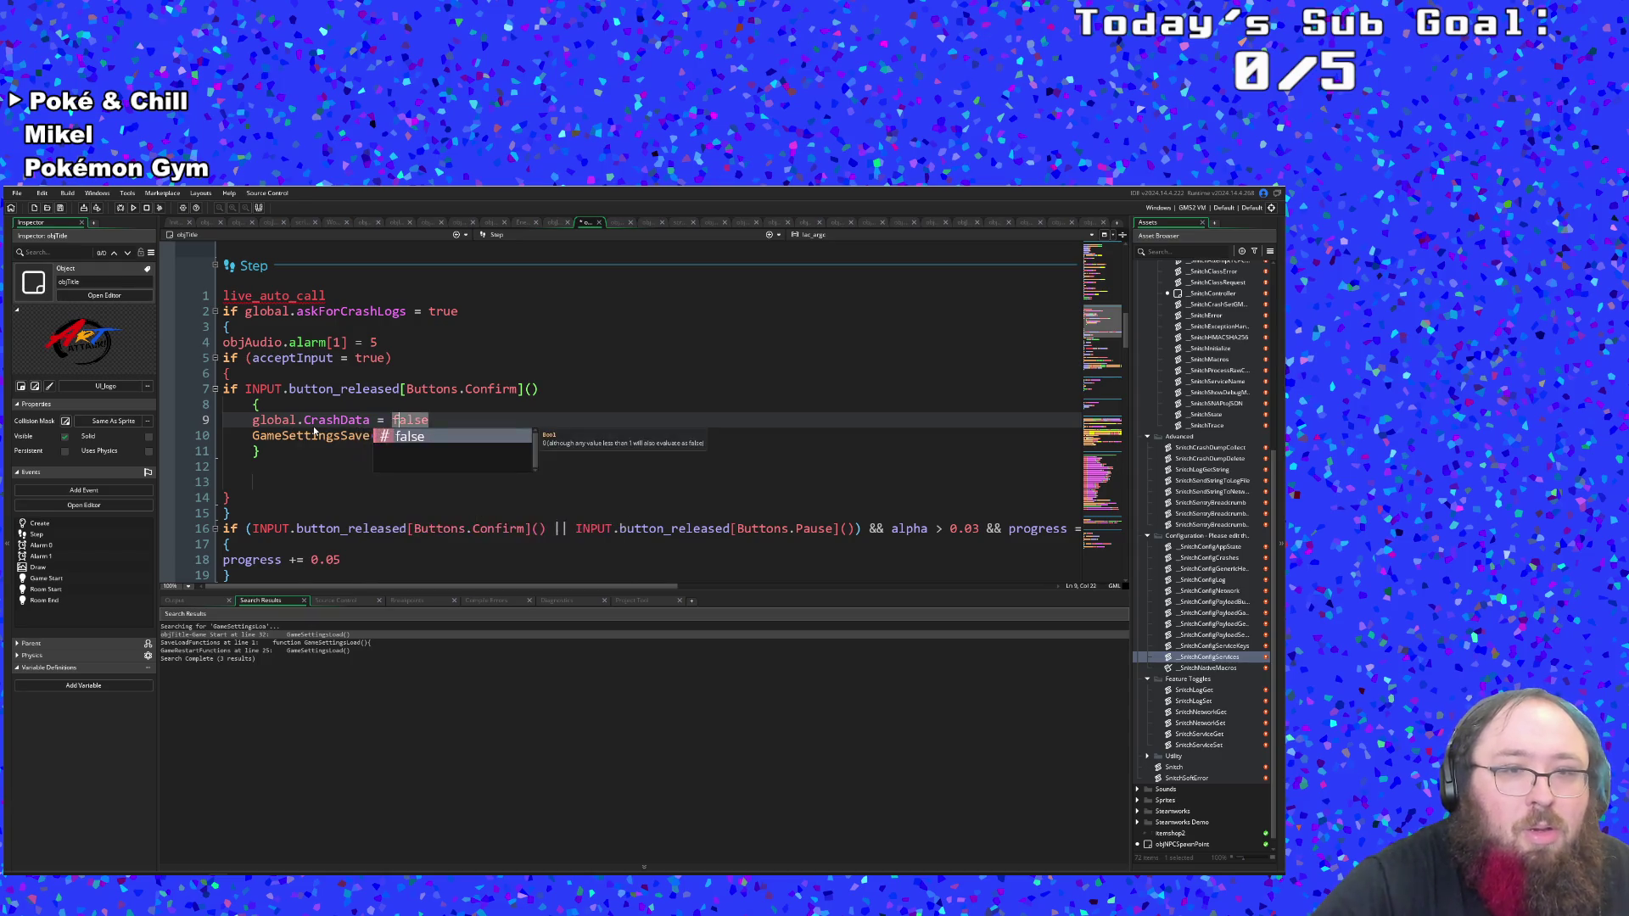
{"action": "key", "text": "BackSpace"}
{"action": "key", "text": "BackSpace"}
{"action": "key", "text": "BackSpace"}
{"action": "type", "text": "true"}
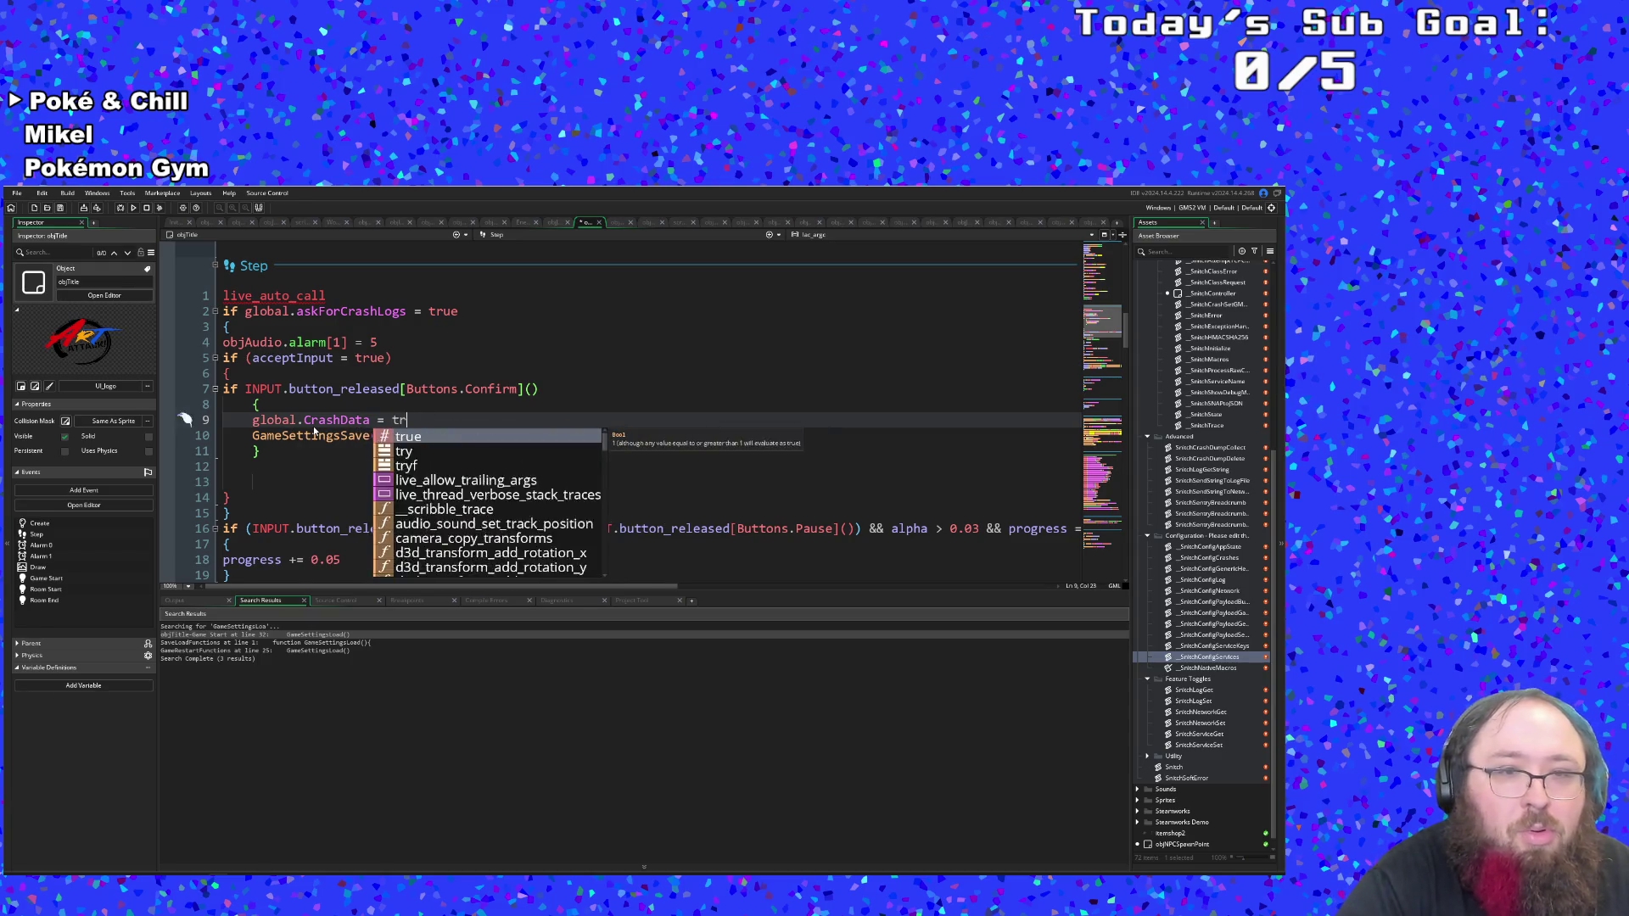
{"action": "left_click", "coordinate": [313, 420]}
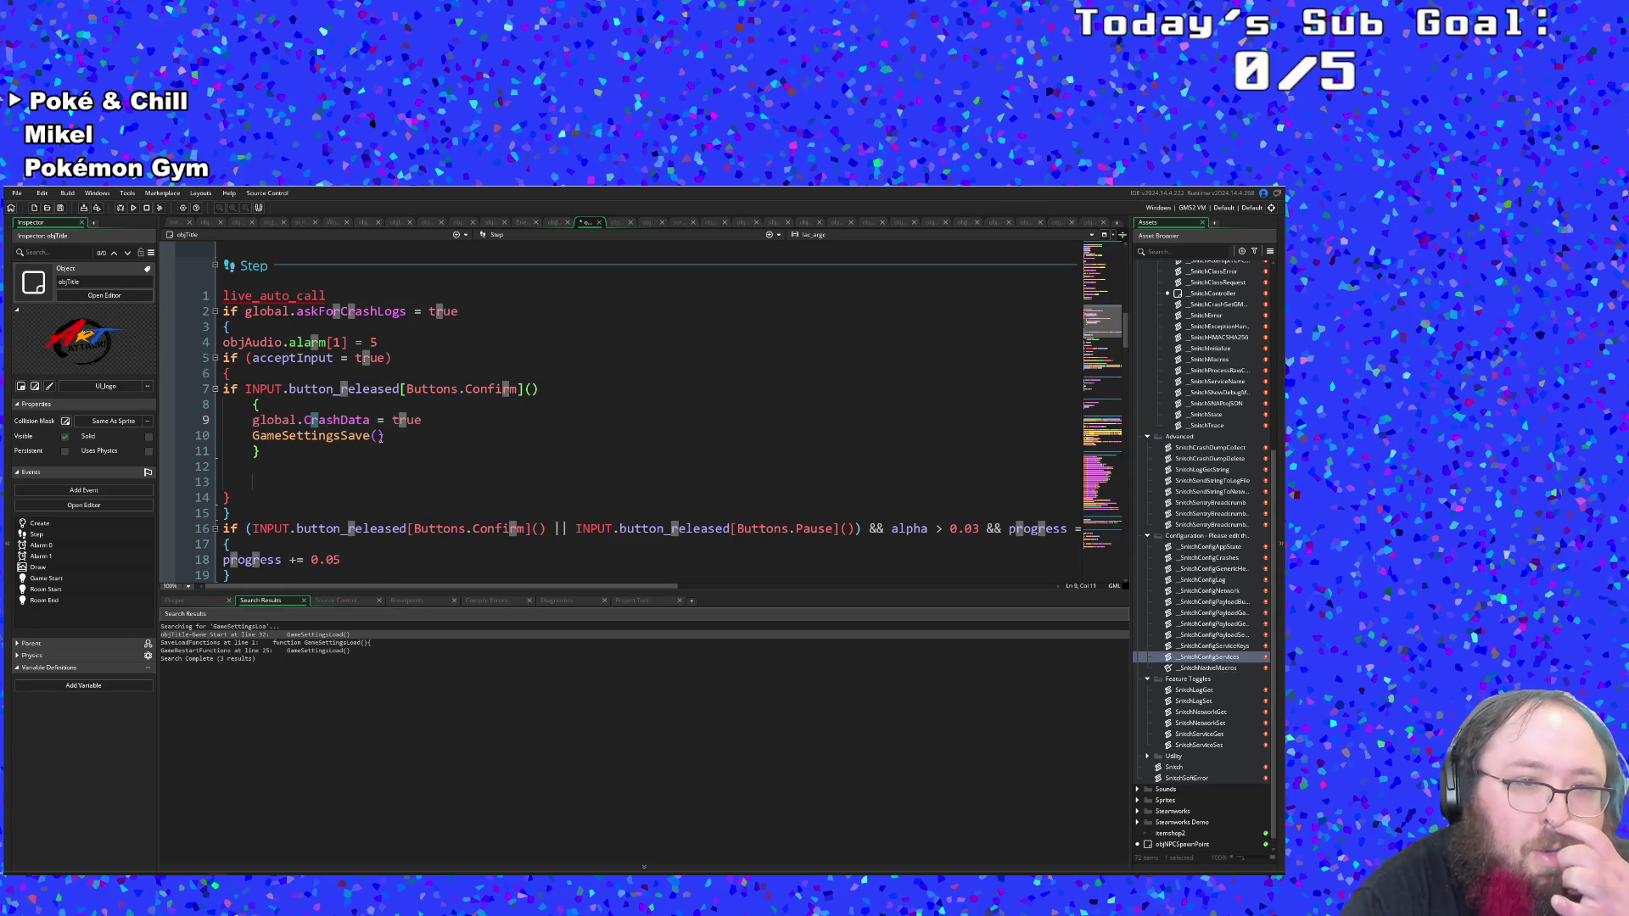
Add 'alpha = 0' on a new line after the GameSettingsSave() call.
{"action": "left_click", "coordinate": [379, 435]}
{"action": "left_click", "coordinate": [428, 438]}
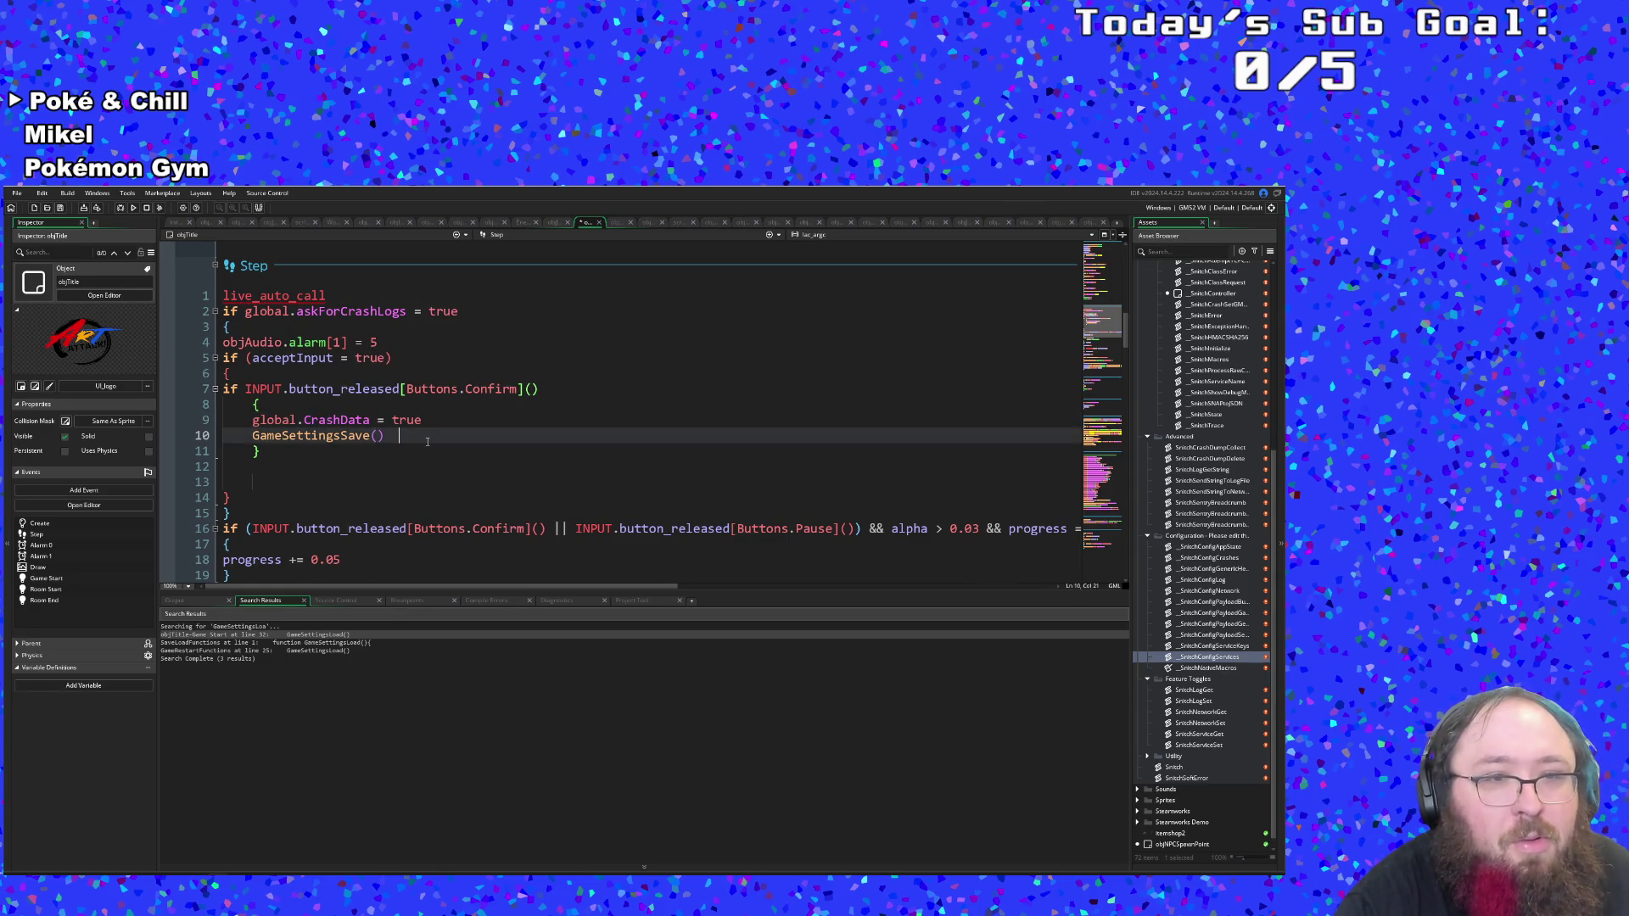
{"action": "key", "text": "BackSpace"}
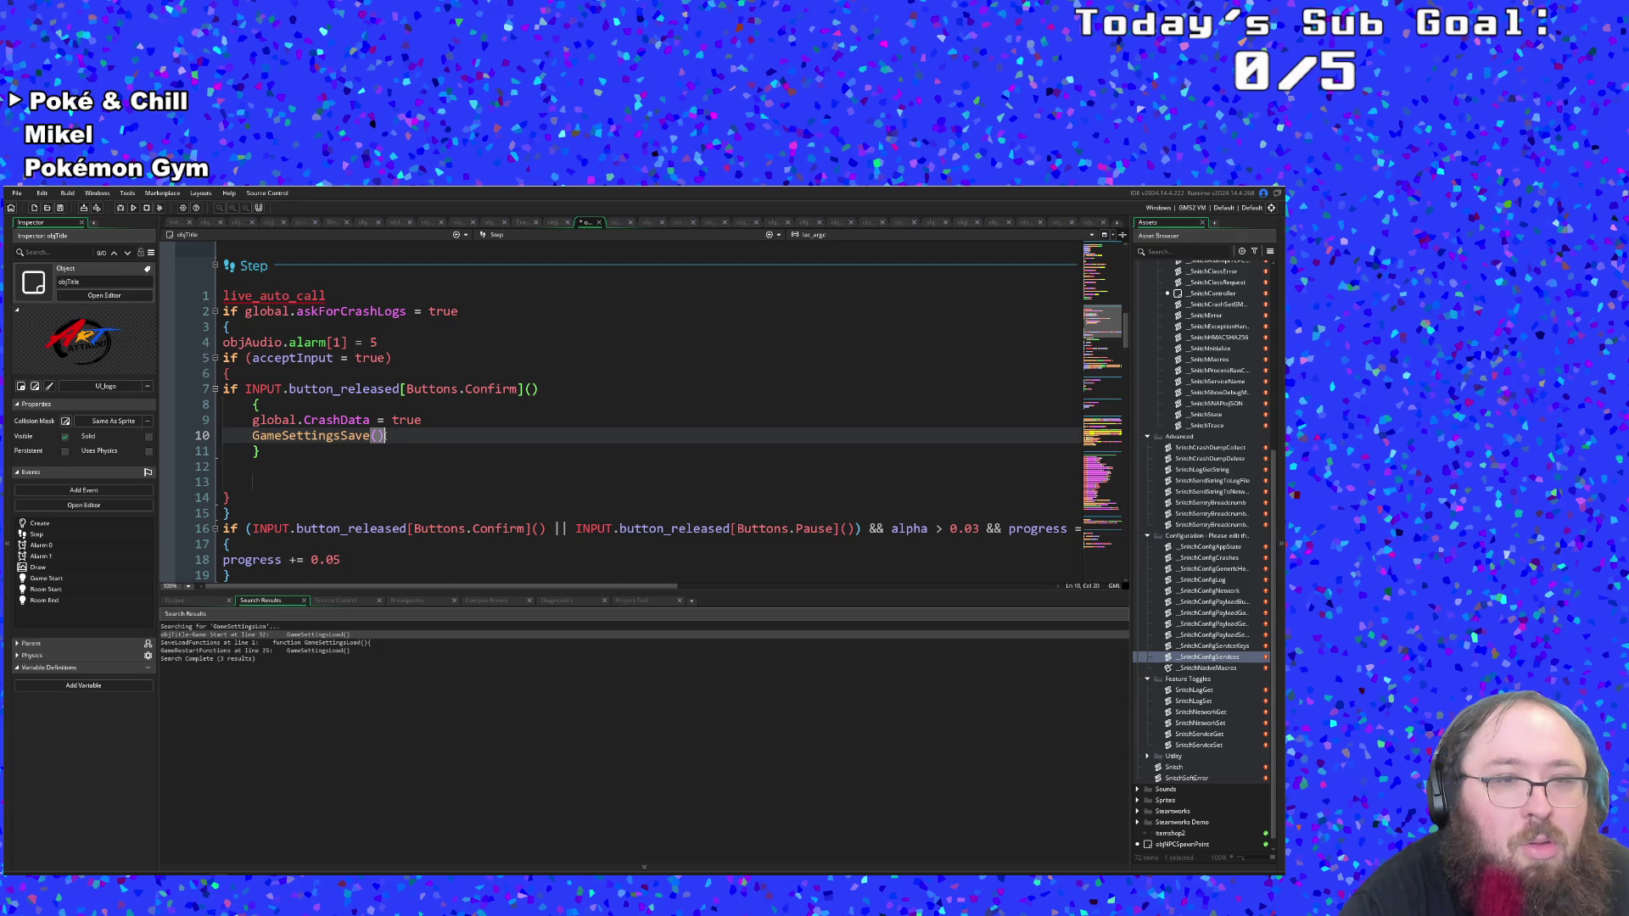
{"action": "key", "text": "Return"}
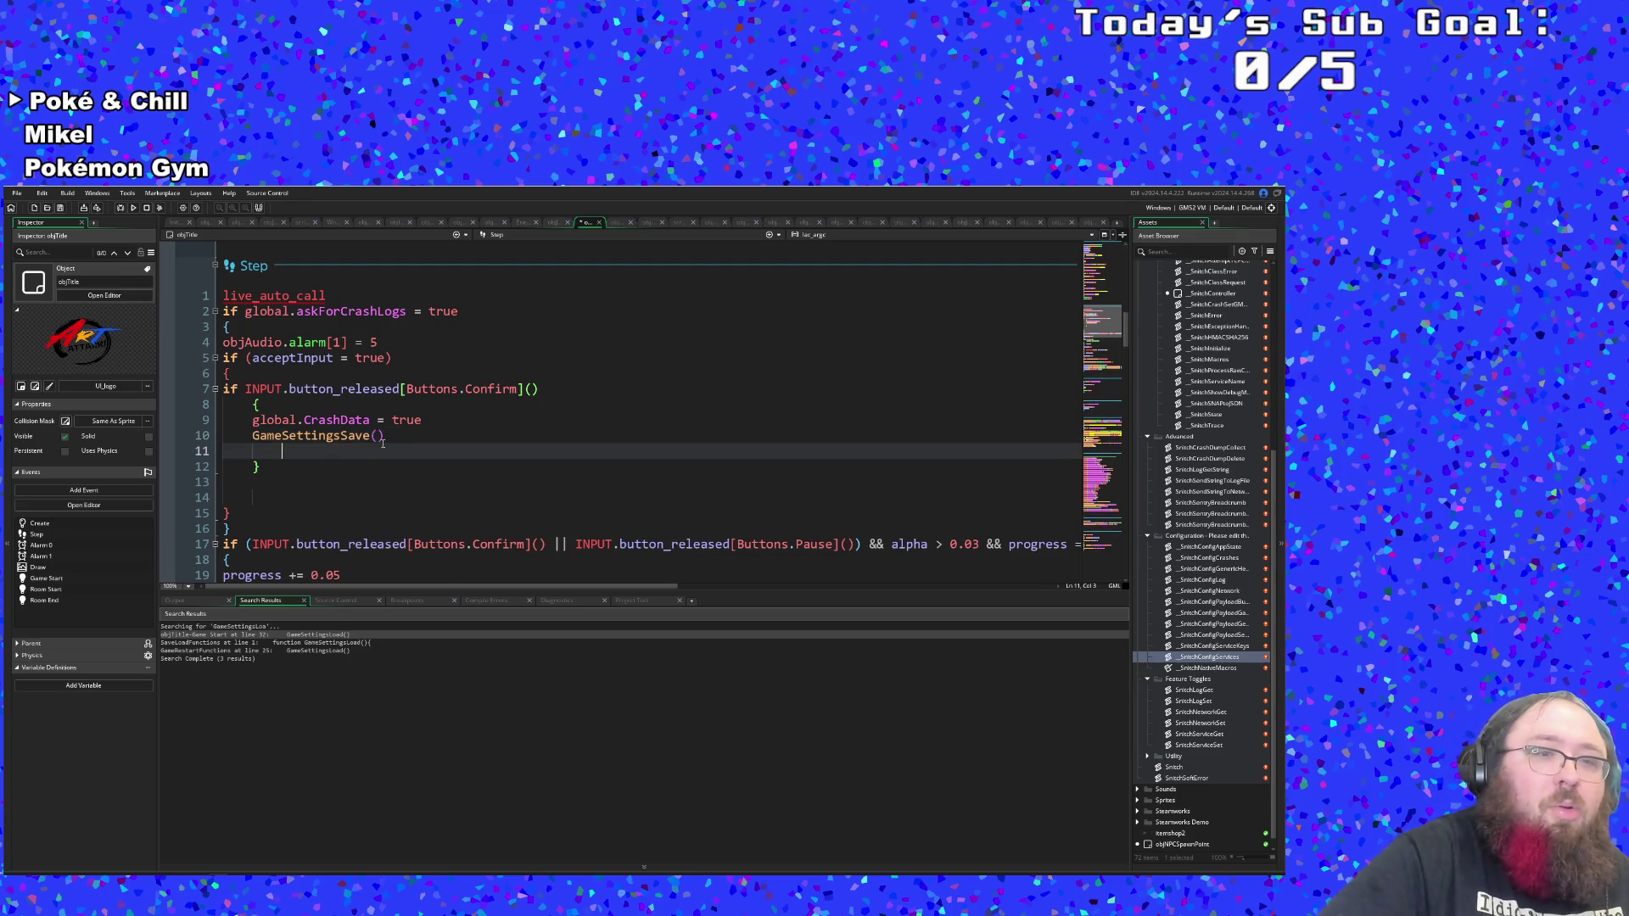
{"action": "type", "text": "al"}
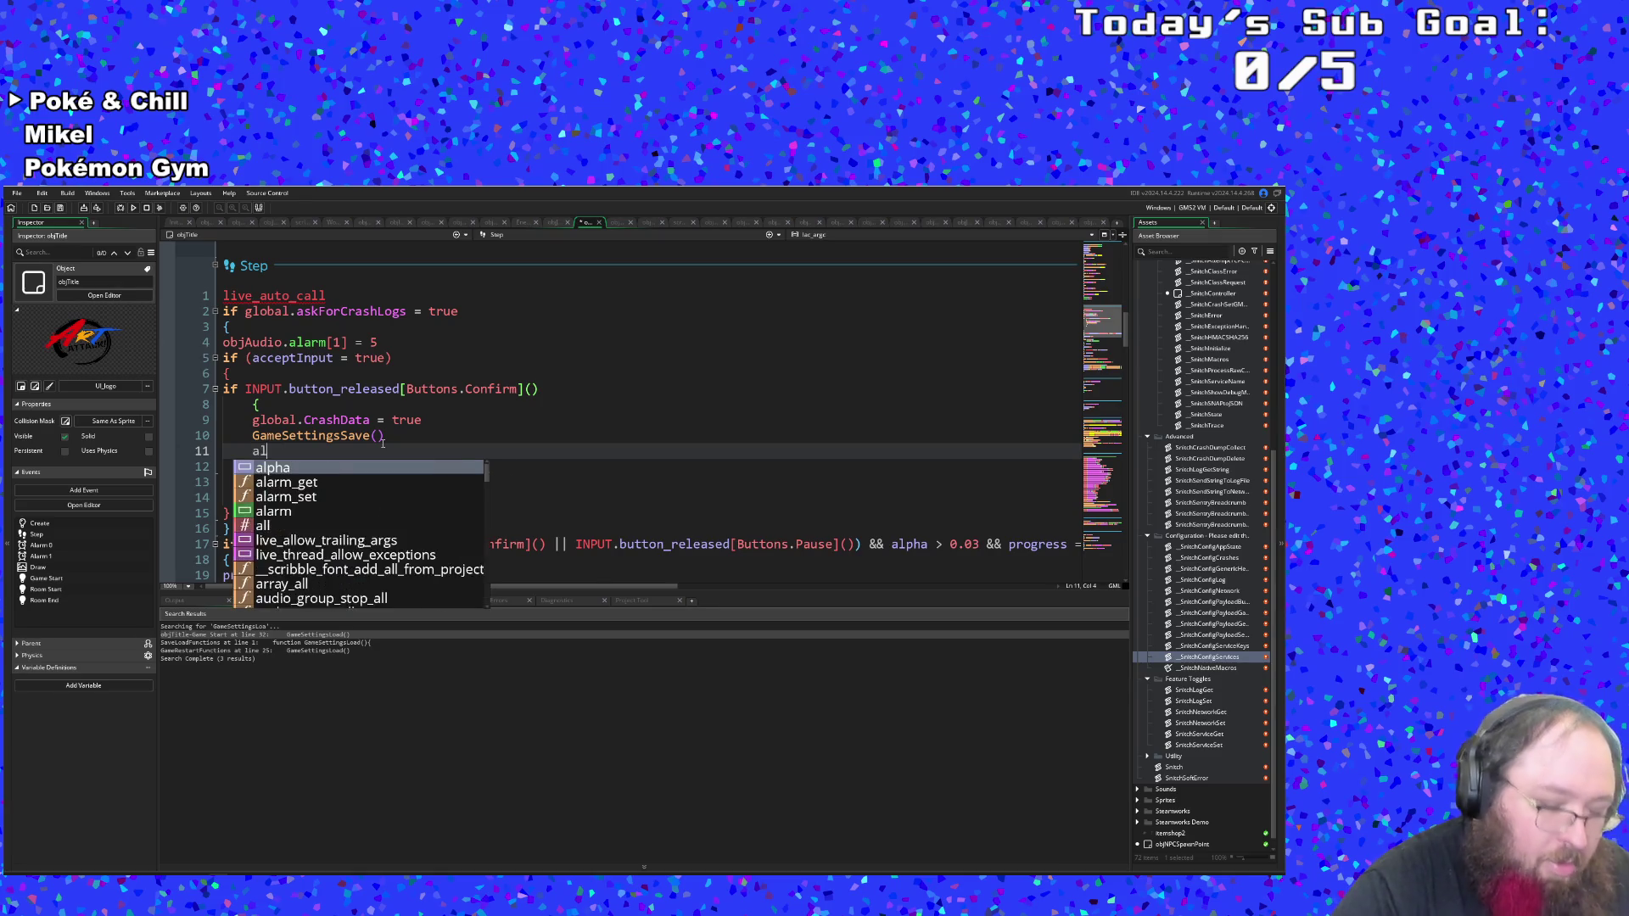
{"action": "type", "text": "pha = 0"}
{"action": "key", "text": "Return"}
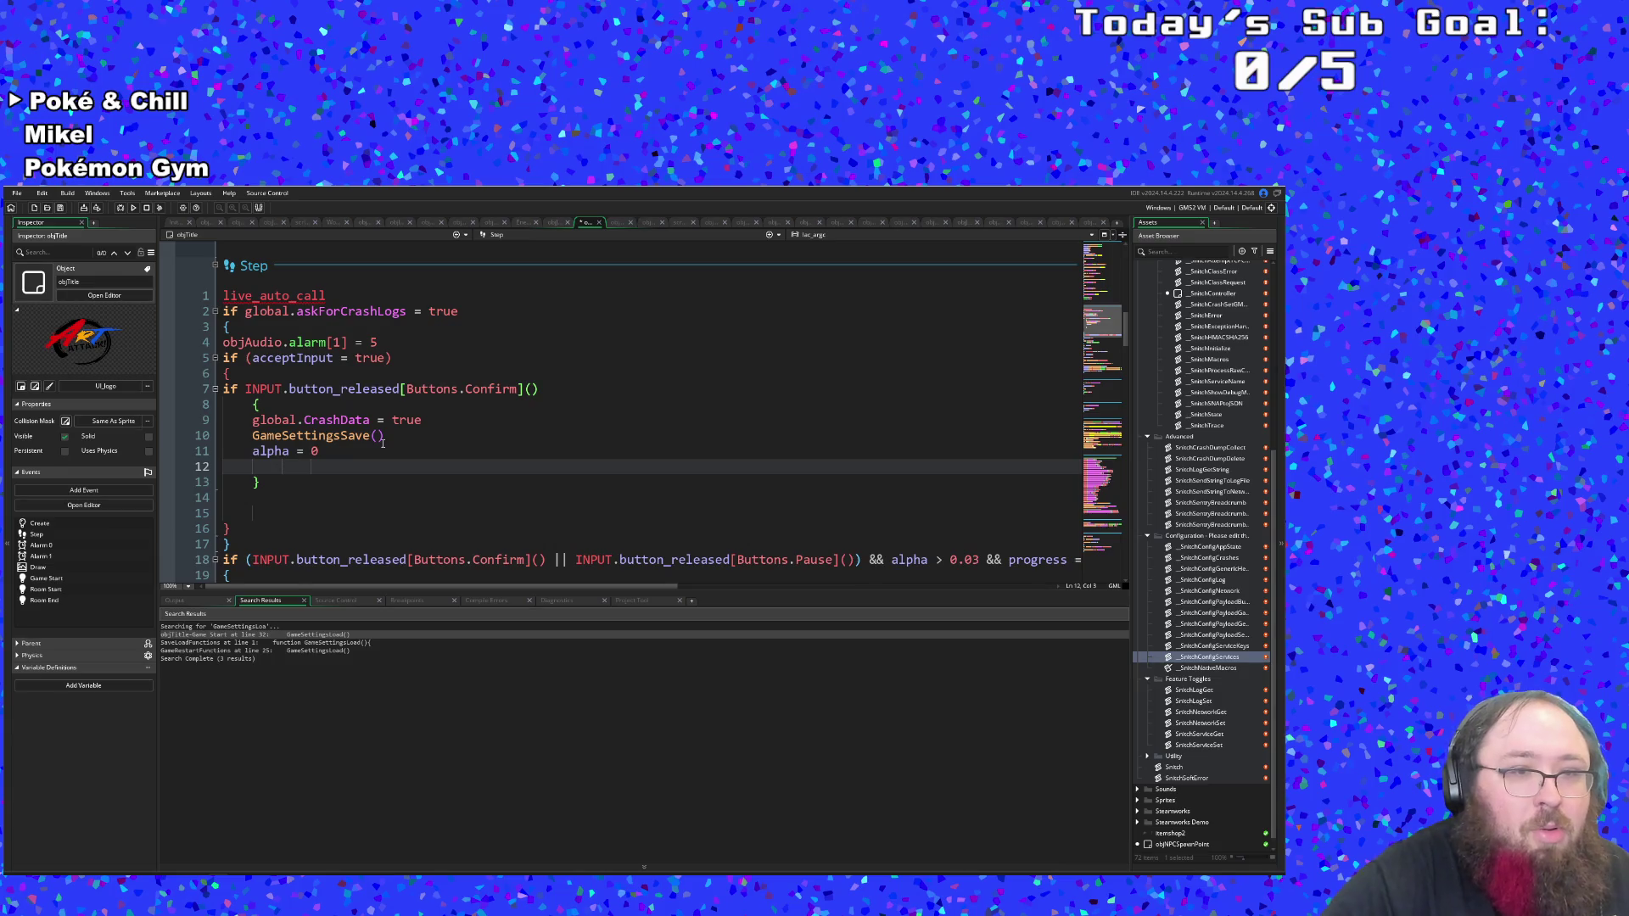
{"action": "type", "text": "INPUT.button_released[Buttons.Confirm]()"}
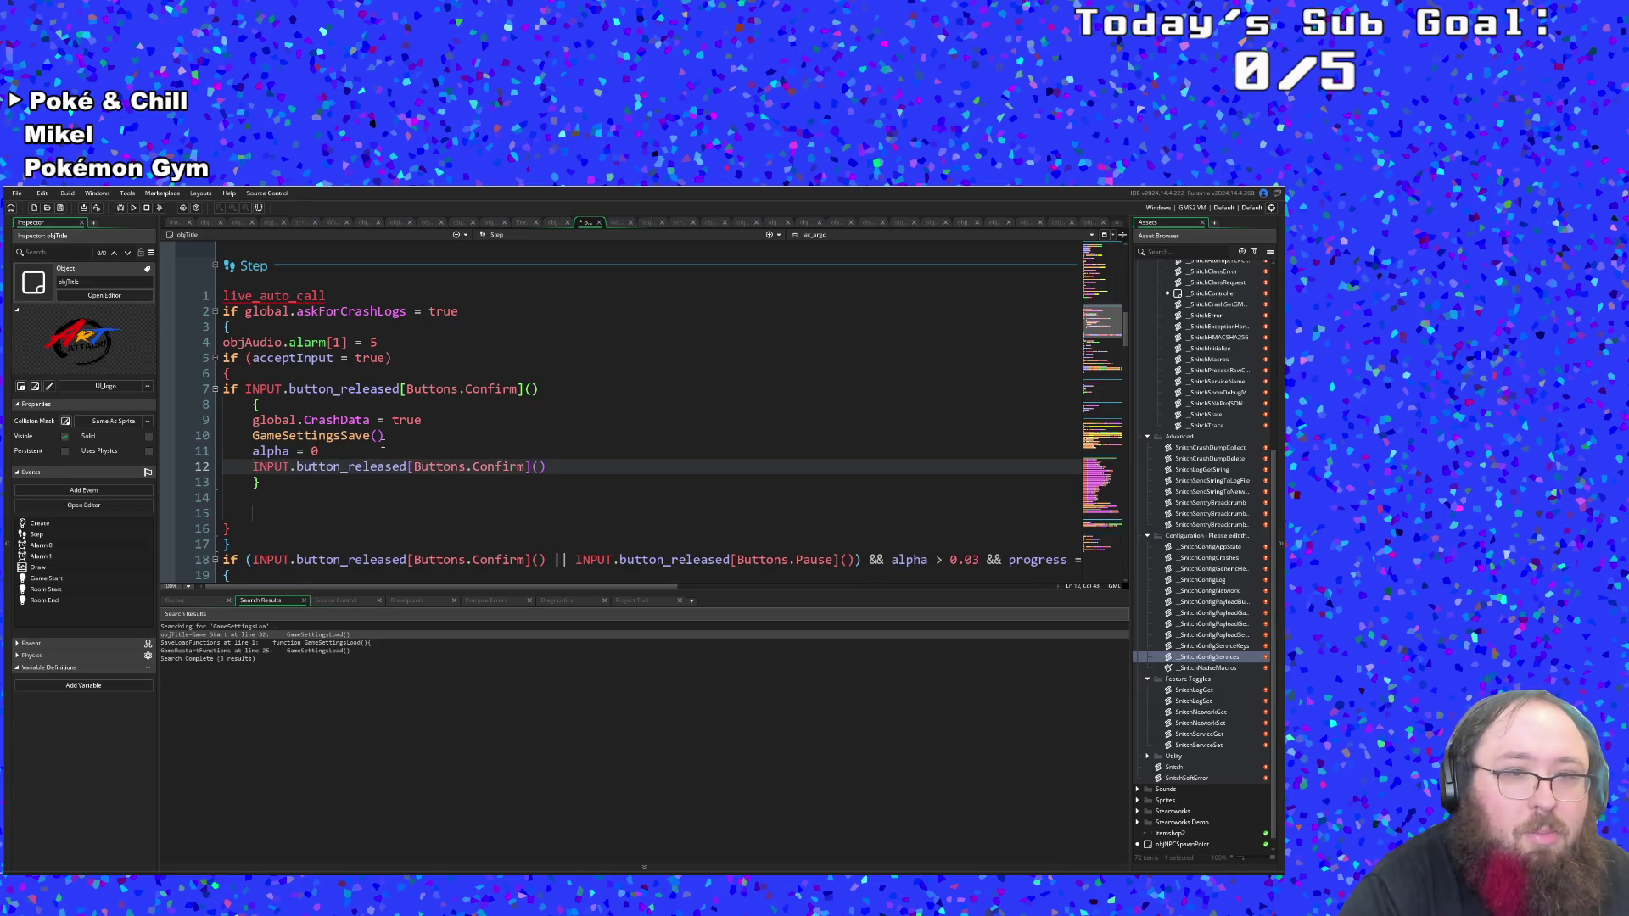
{"action": "key", "text": "ctrl+z"}
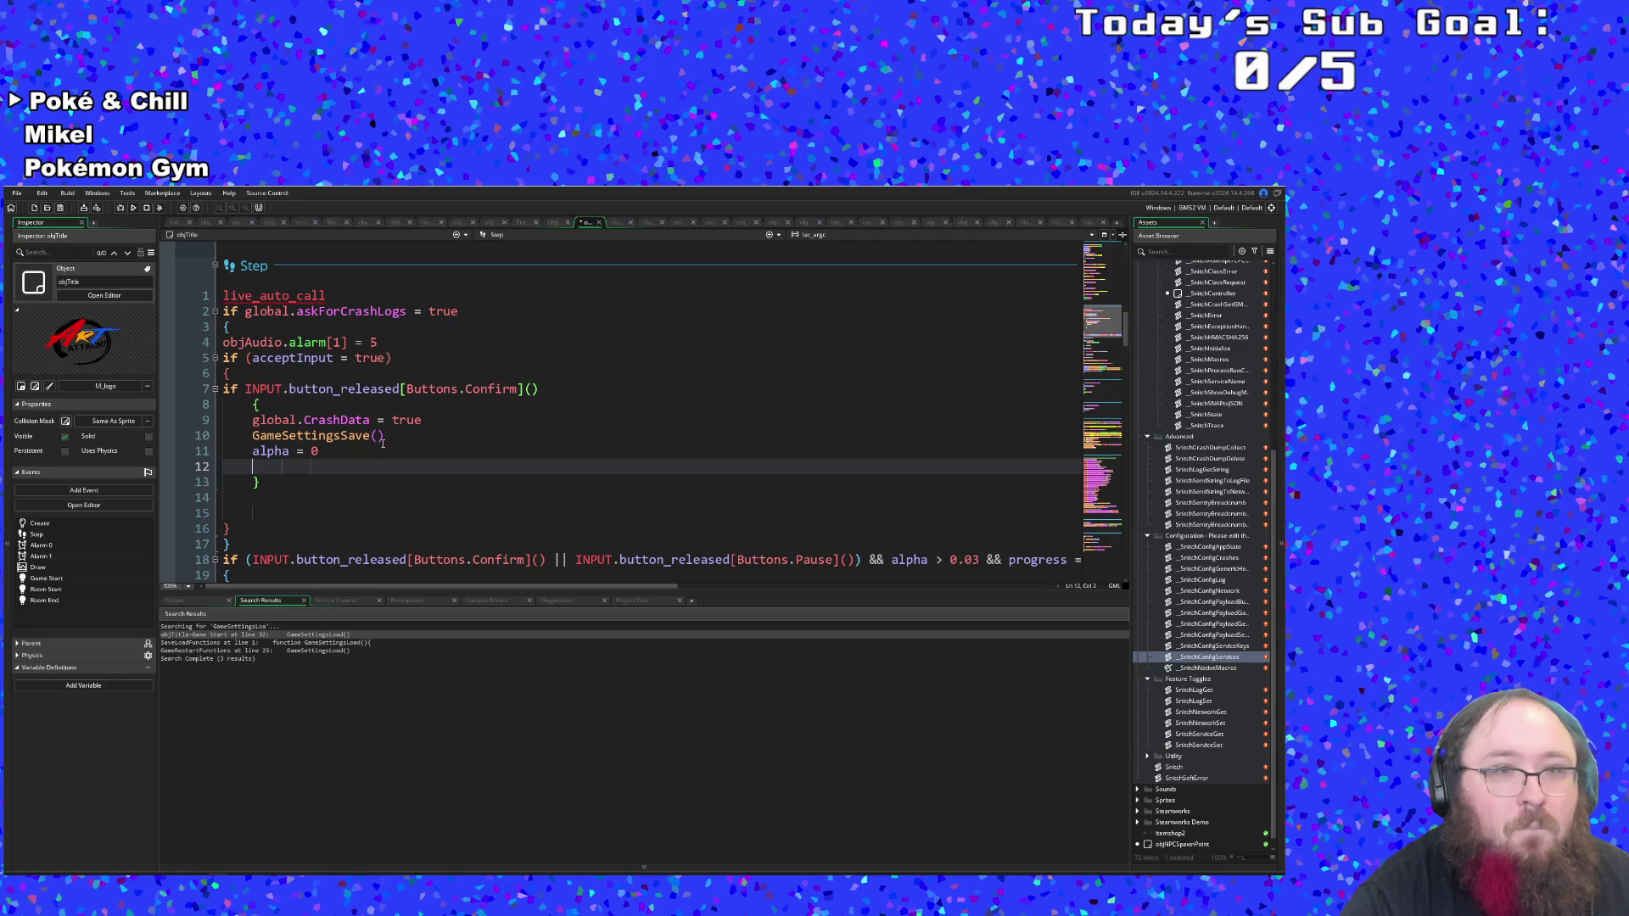
Add 'global.askForCrashLogs = false' as the last line and select the whole Confirm block.
{"action": "type", "text": "global.a"}
{"action": "key", "text": "Down"}
{"action": "key", "text": "Return"}
{"action": "type", "text": "= false"}
{"action": "left_click", "coordinate": [412, 341]}
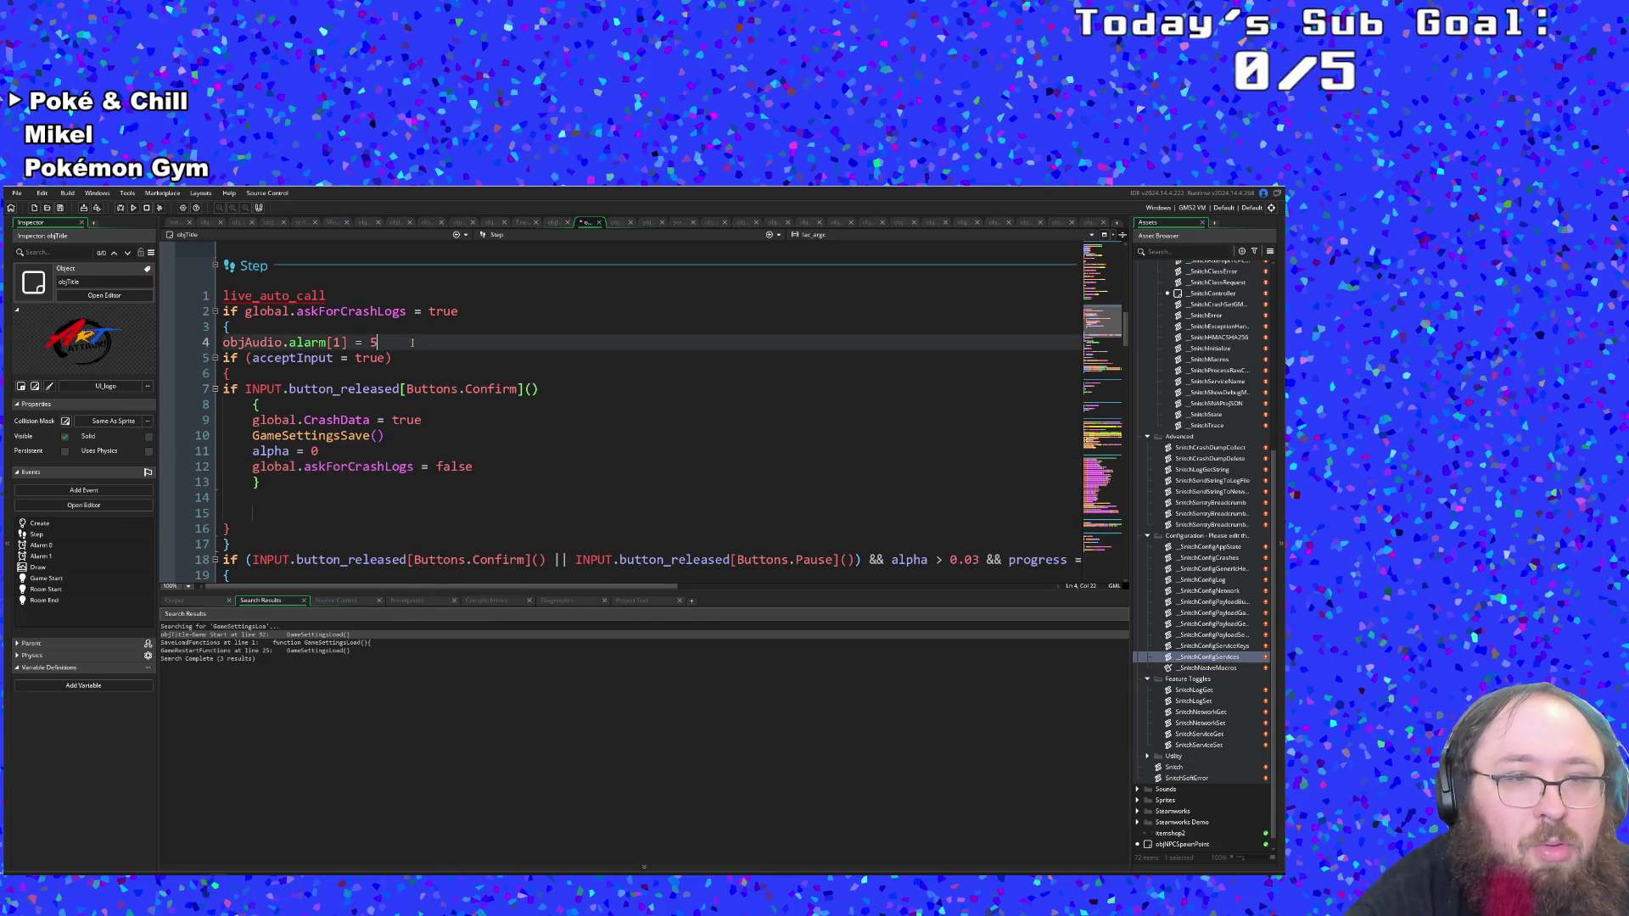
{"action": "left_click", "coordinate": [425, 387]}
{"action": "left_click", "coordinate": [348, 467]}
{"action": "left_click_drag", "start_coordinate": [267, 482], "coordinate": [224, 389]}
{"action": "key", "text": "ctrl+c"}
Duplicate the Confirm block below as a Cancel branch that sets global.CrashData to false.
{"action": "right_click", "coordinate": [244, 416]}
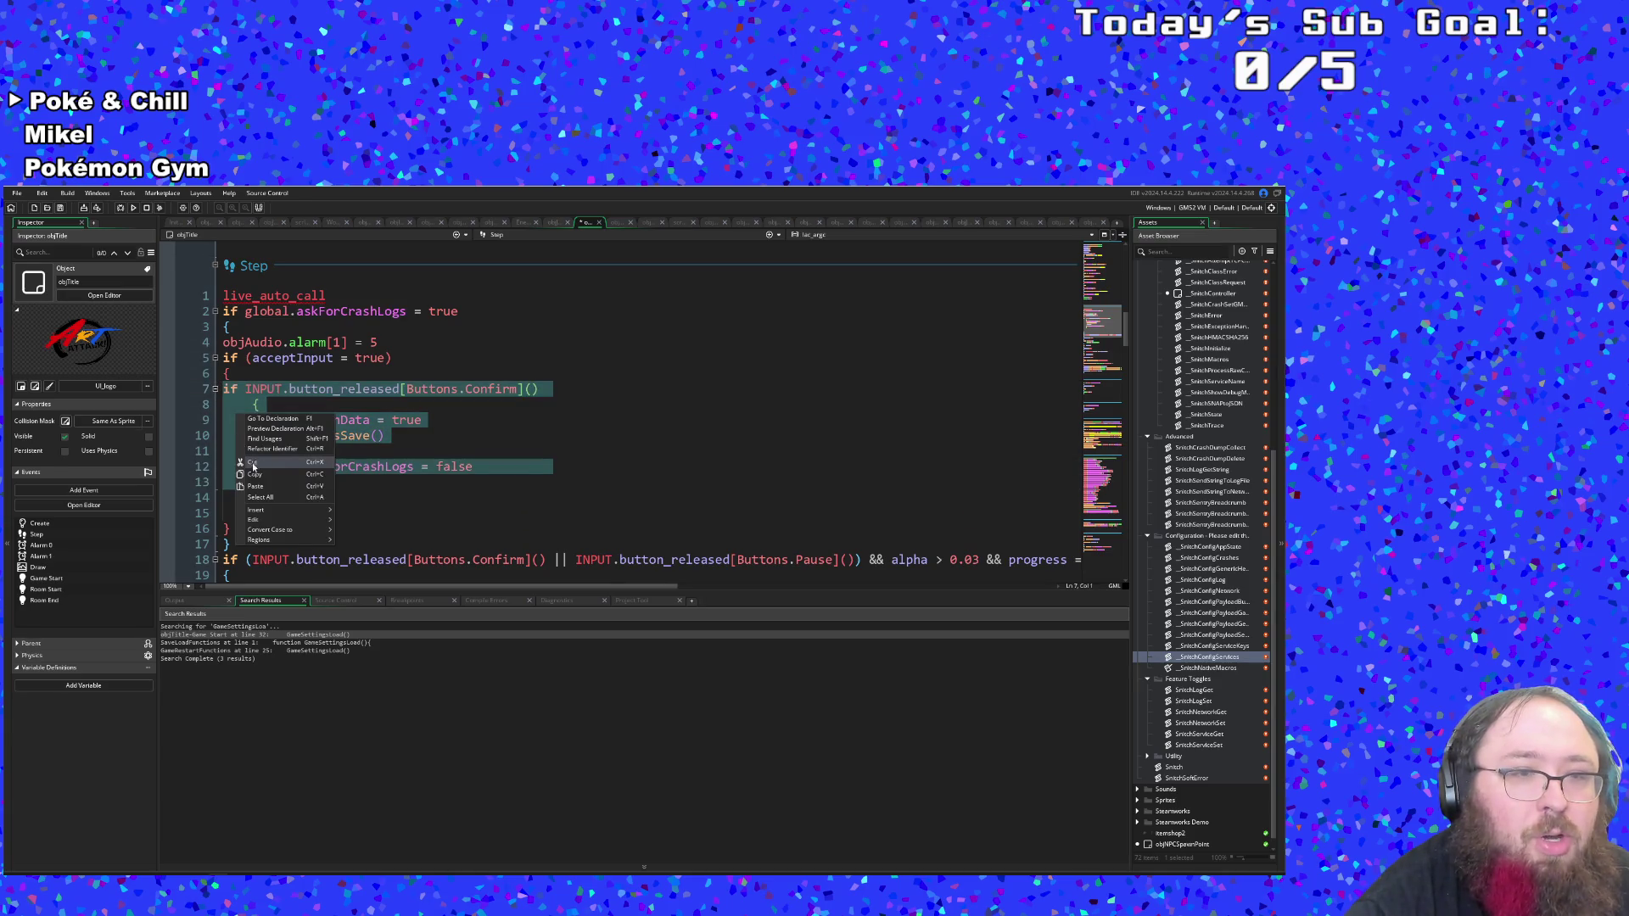
{"action": "key", "text": "Escape"}
{"action": "left_click", "coordinate": [271, 491]}
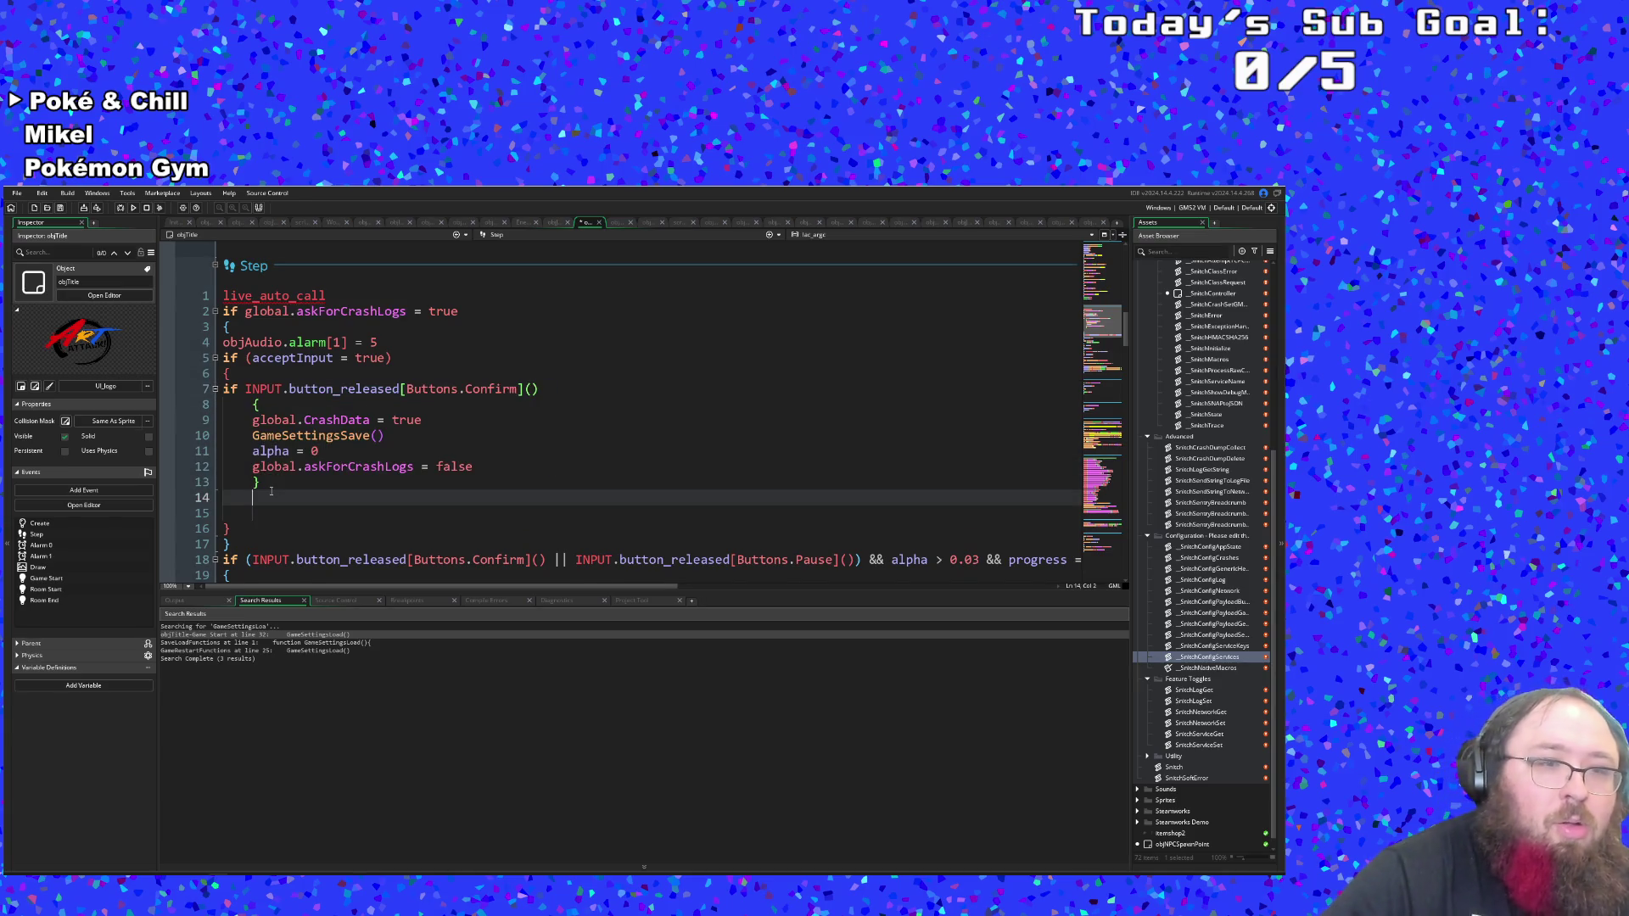
{"action": "key", "text": "ctrl+v"}
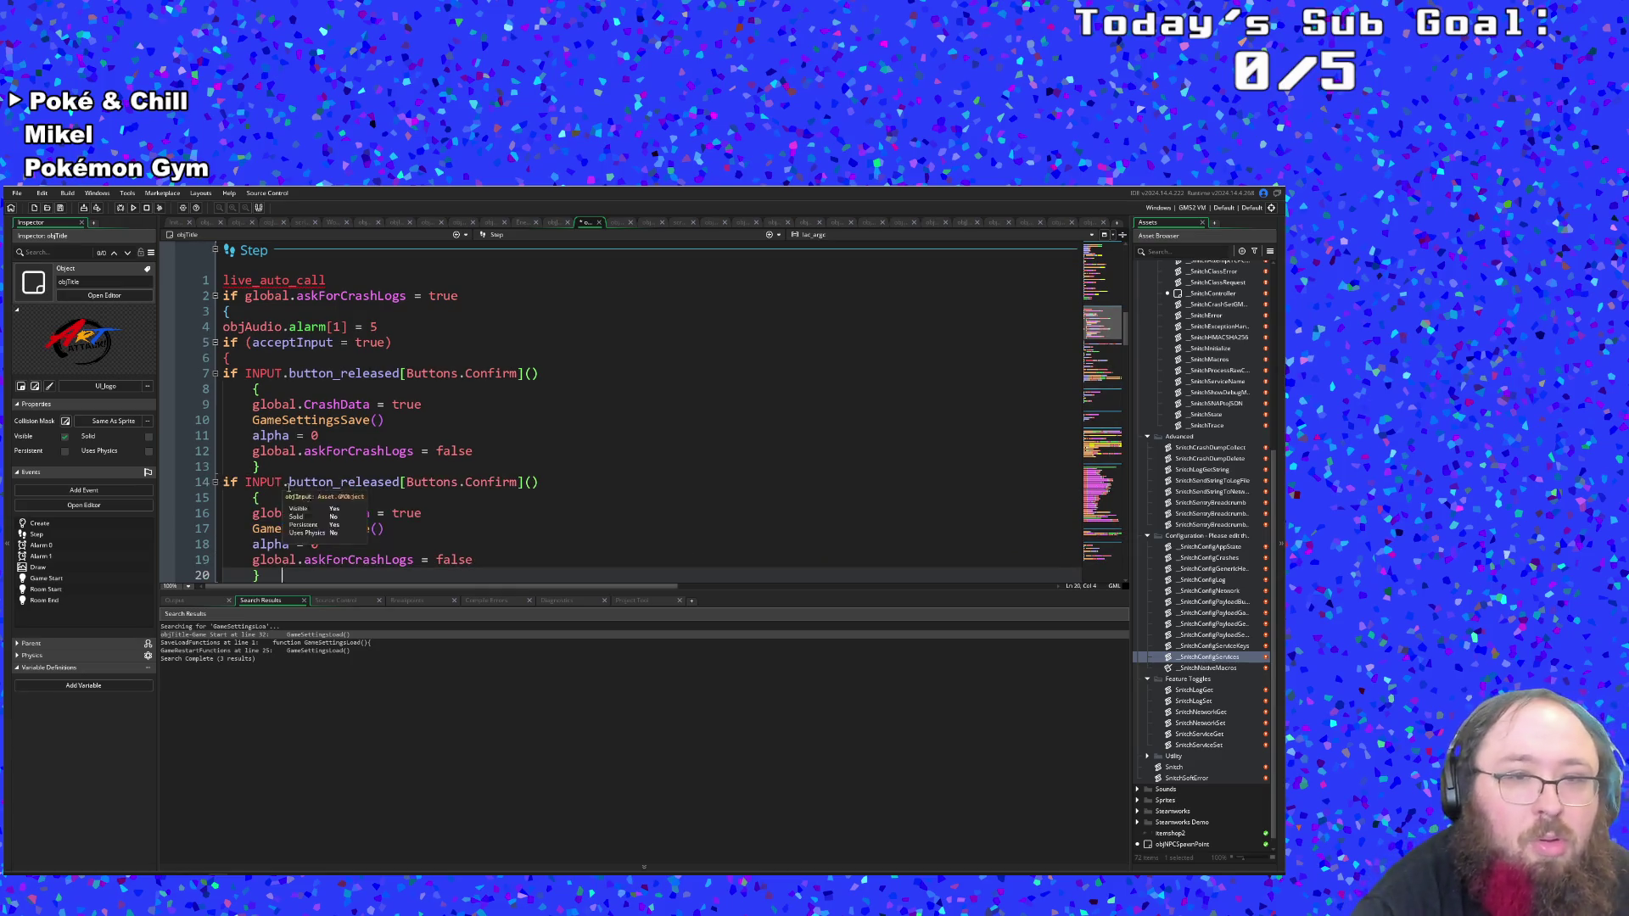
{"action": "left_click", "coordinate": [467, 487]}
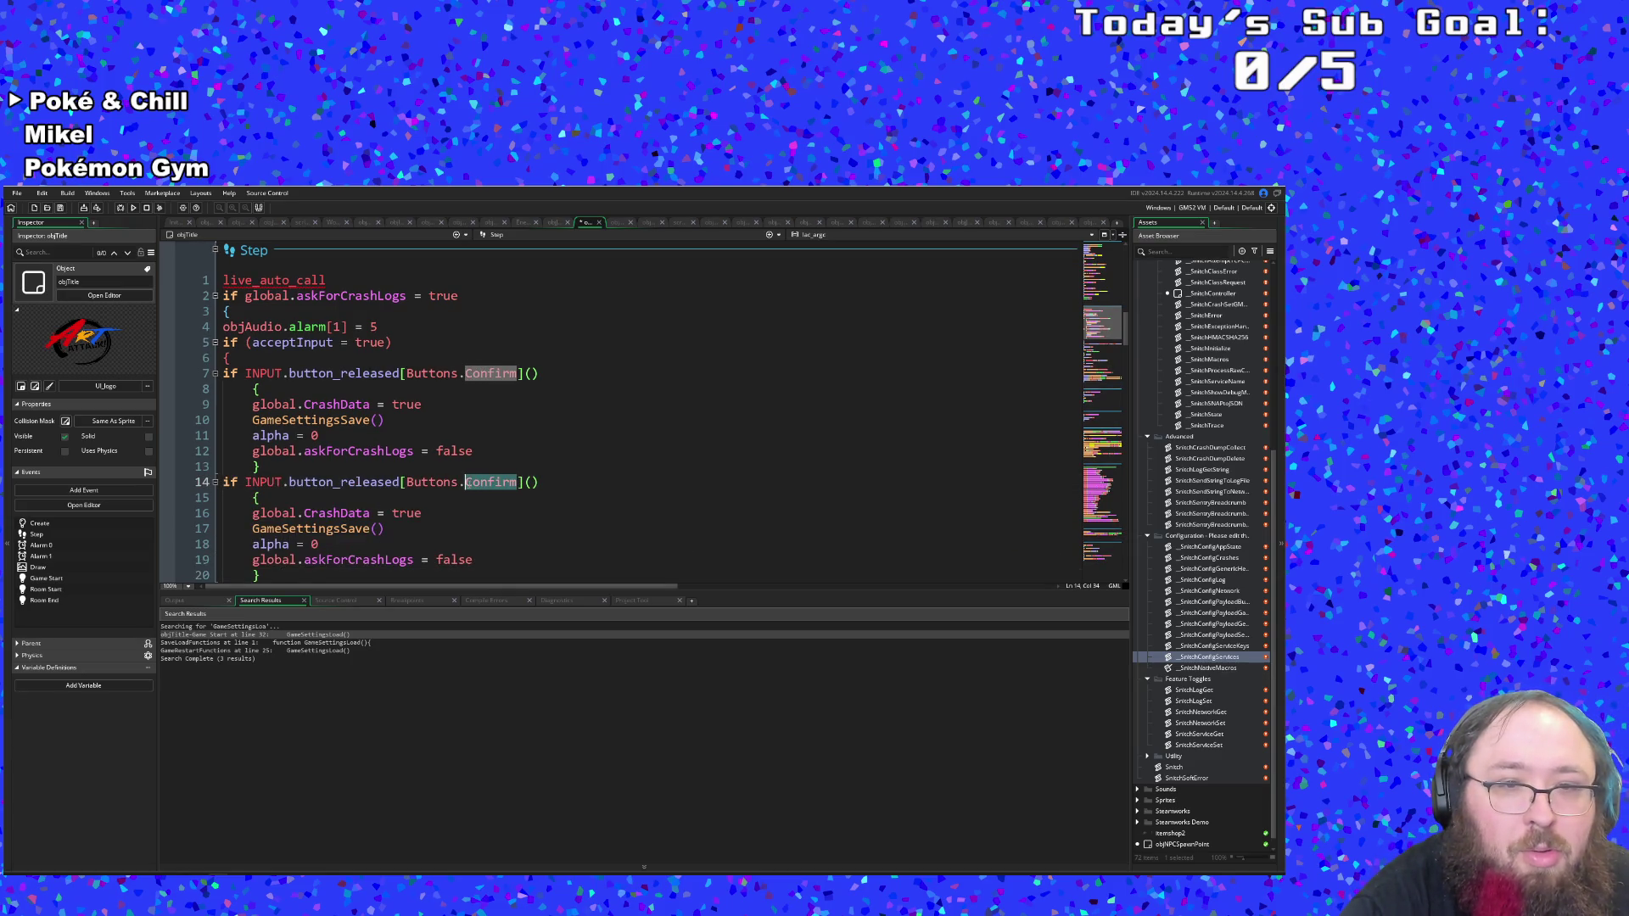
{"action": "double_click", "coordinate": [467, 487]}
{"action": "type", "text": "Cancel"}
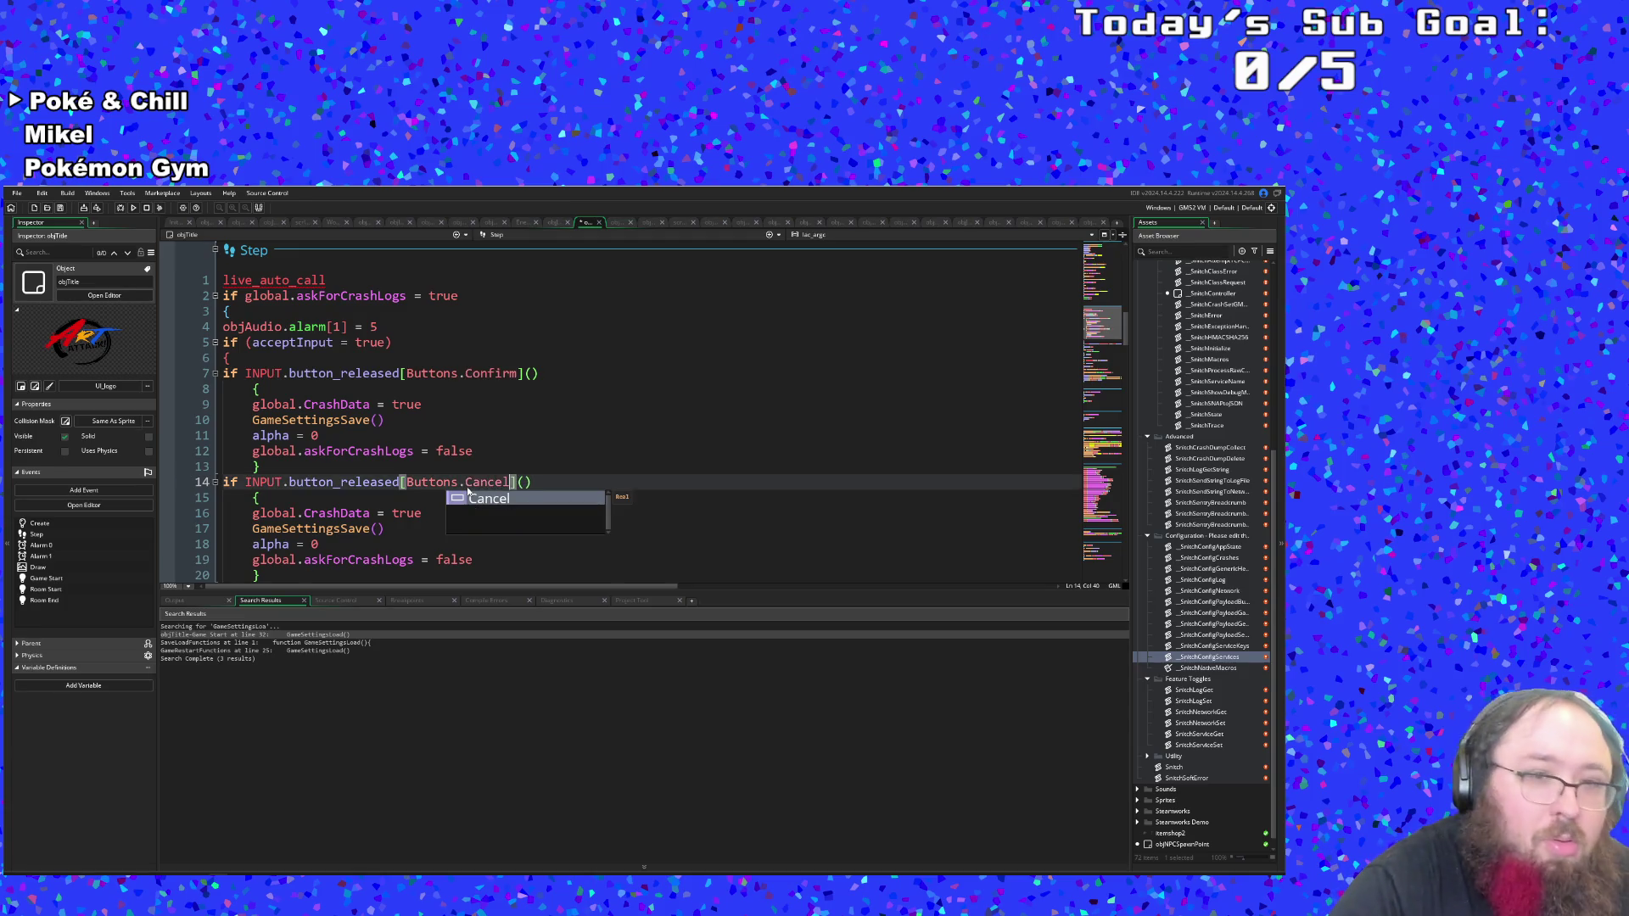
{"action": "left_click", "coordinate": [405, 543]}
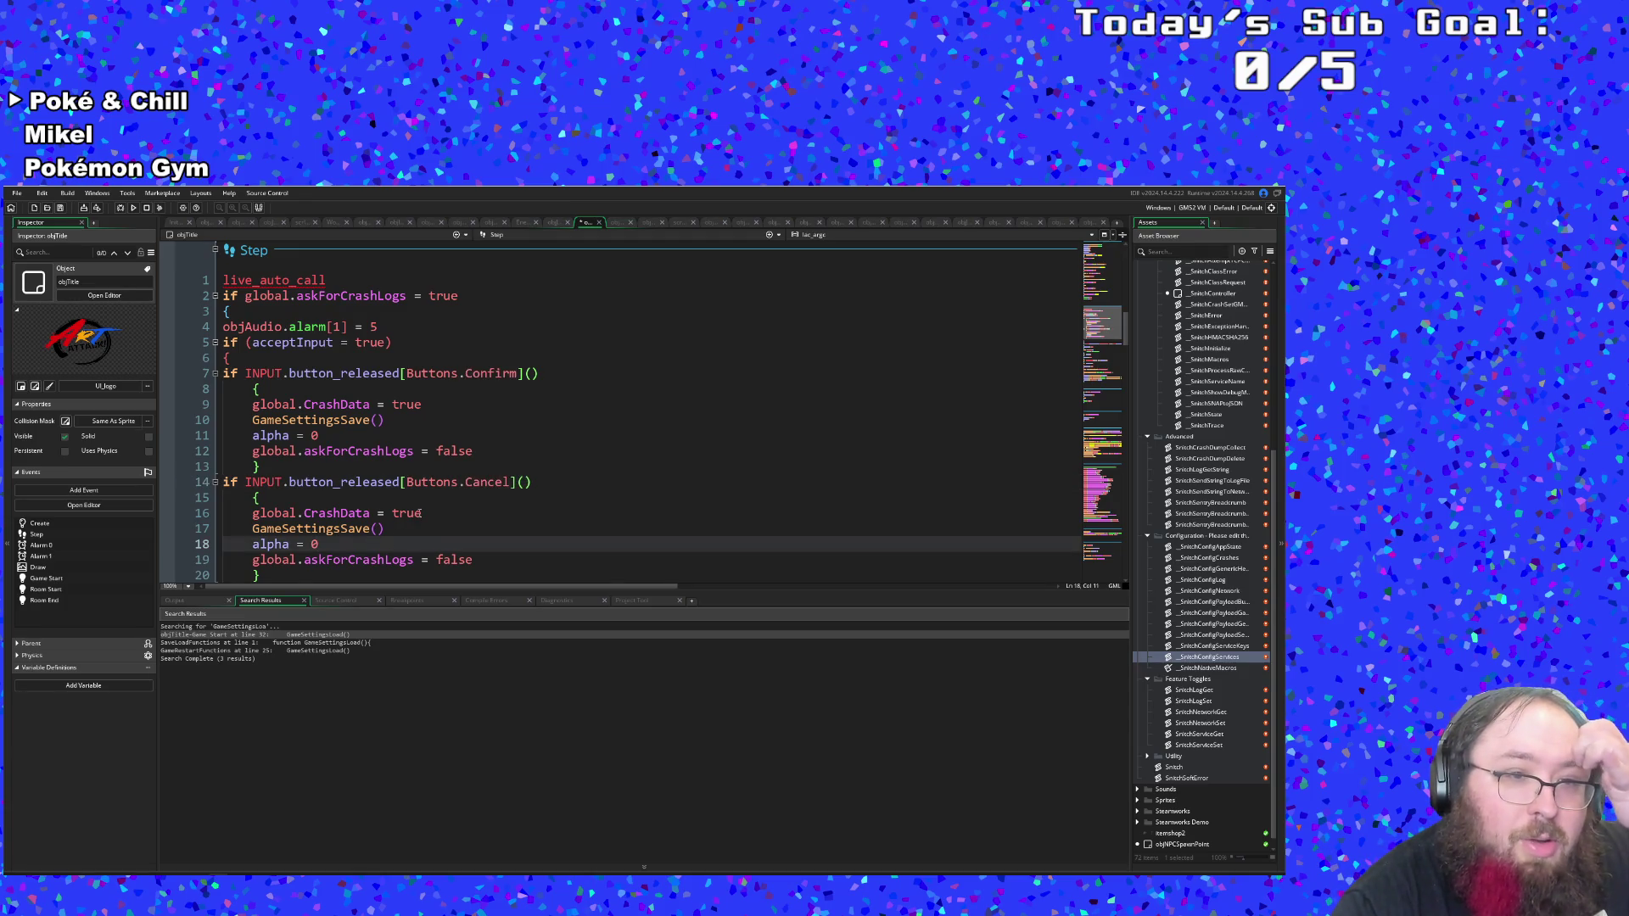
{"action": "double_click", "coordinate": [400, 512]}
{"action": "type", "text": "false"}
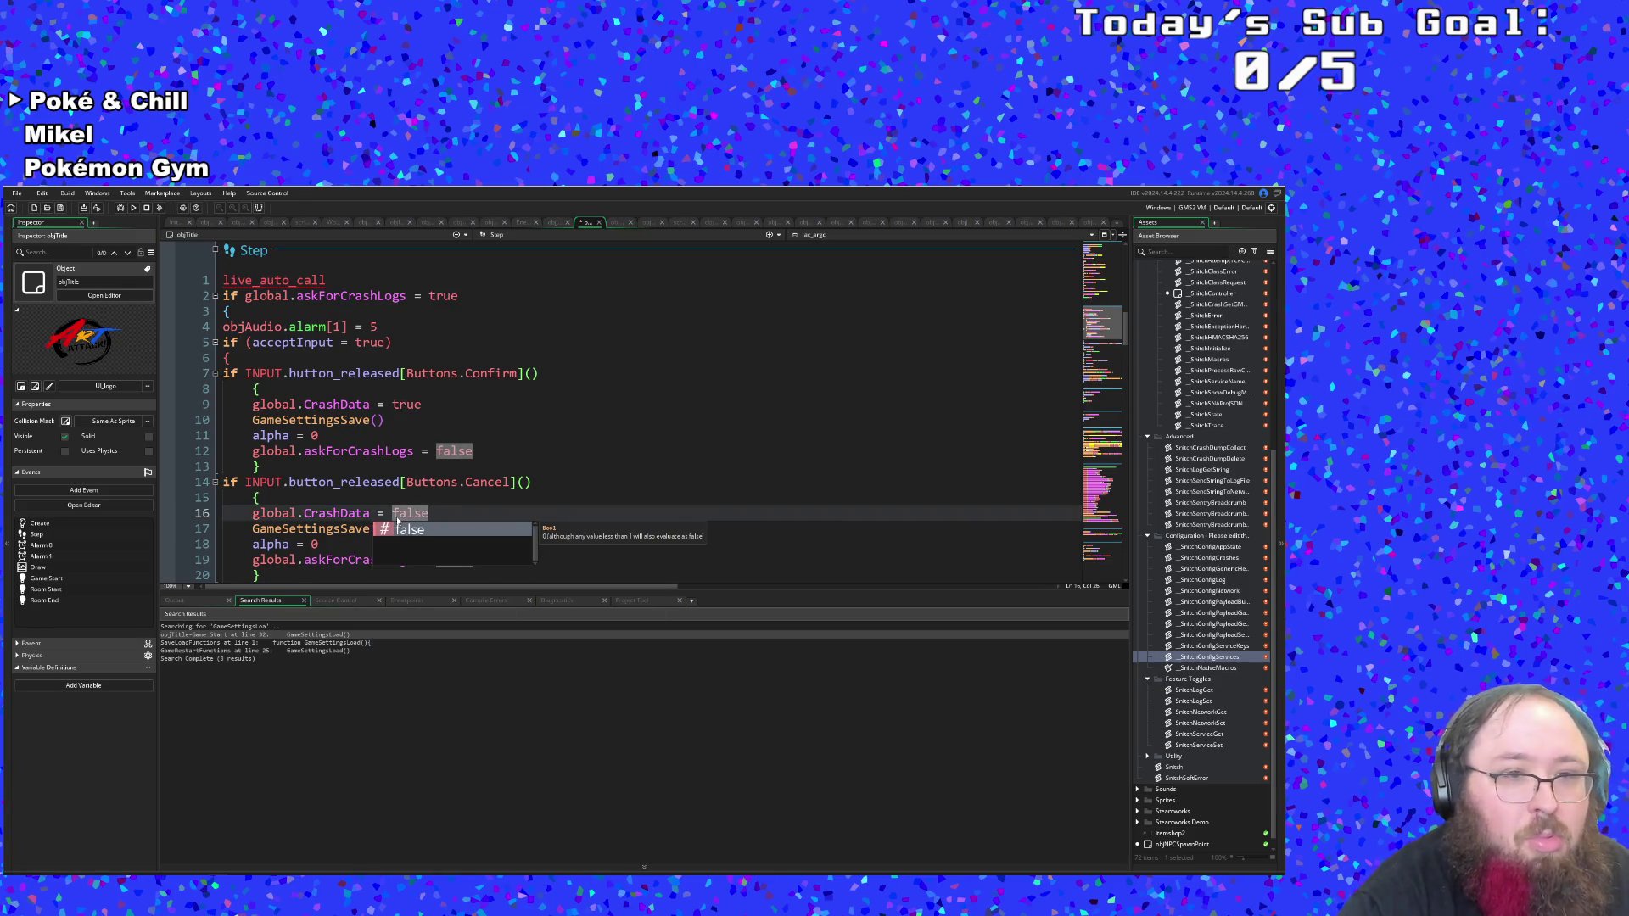
{"action": "left_click", "coordinate": [275, 514]}
Cut the objAudio.alarm[1] = 5 line and paste it back in place.
{"action": "scroll", "coordinate": [340, 492], "scroll_direction": "up", "scroll_amount": 2}
{"action": "left_click", "coordinate": [365, 482]}
{"action": "scroll", "coordinate": [365, 471], "scroll_direction": "down", "scroll_amount": 2}
{"action": "scroll", "coordinate": [365, 470], "scroll_direction": "up", "scroll_amount": 2}
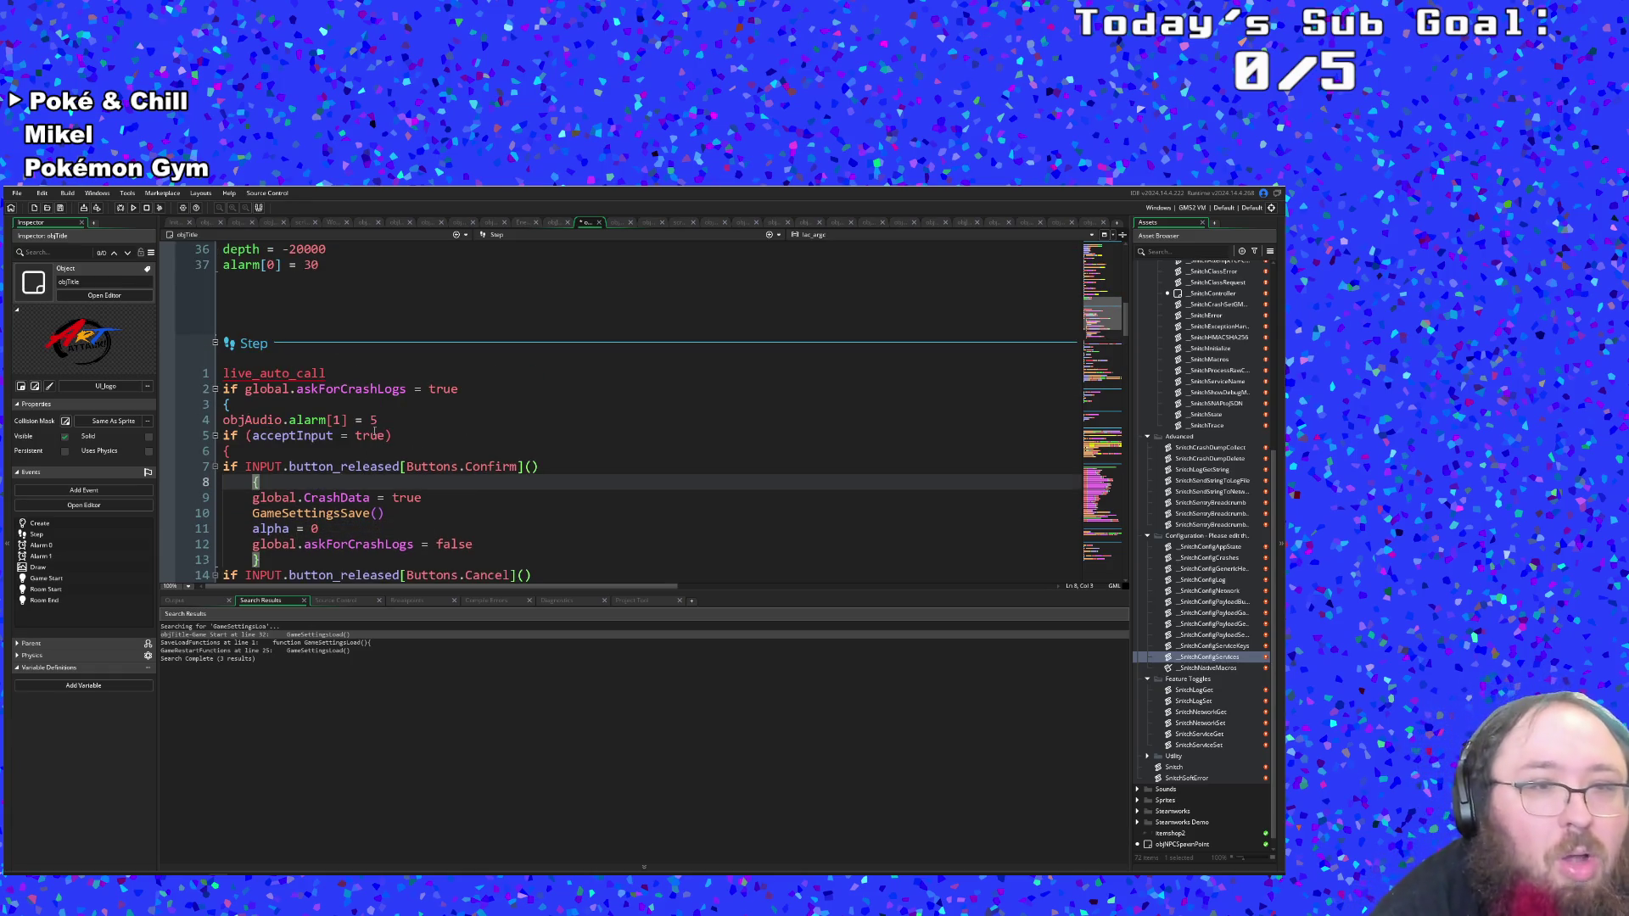
{"action": "left_click_drag", "start_coordinate": [383, 420], "coordinate": [219, 424]}
{"action": "key", "text": "ctrl+c"}
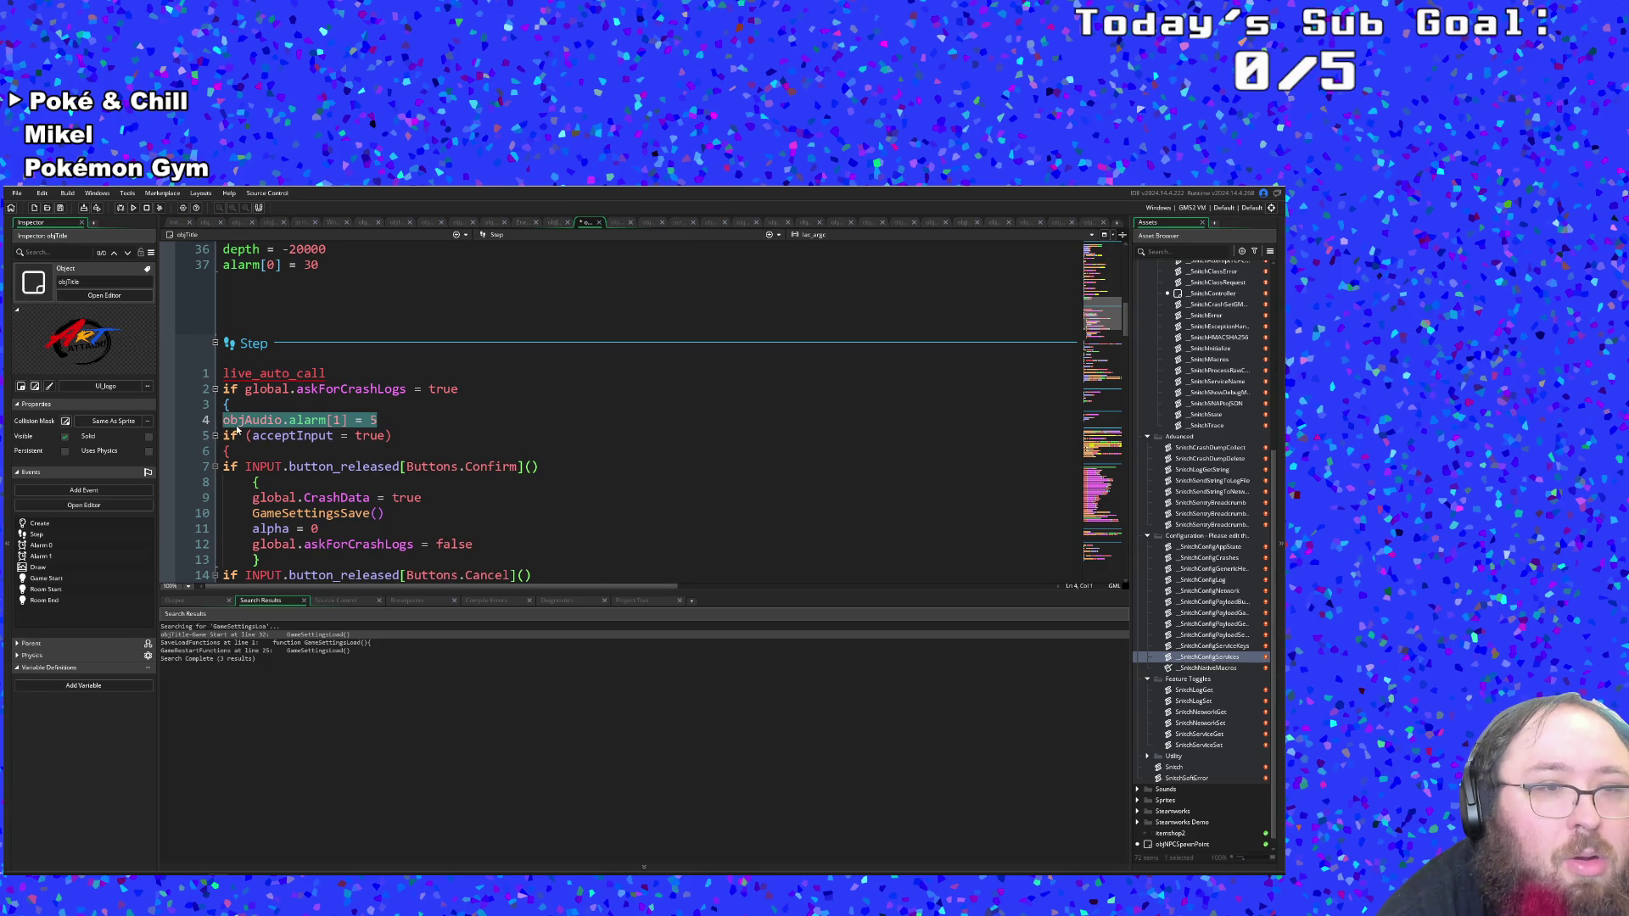
{"action": "right_click", "coordinate": [242, 425]}
{"action": "left_click", "coordinate": [282, 468]}
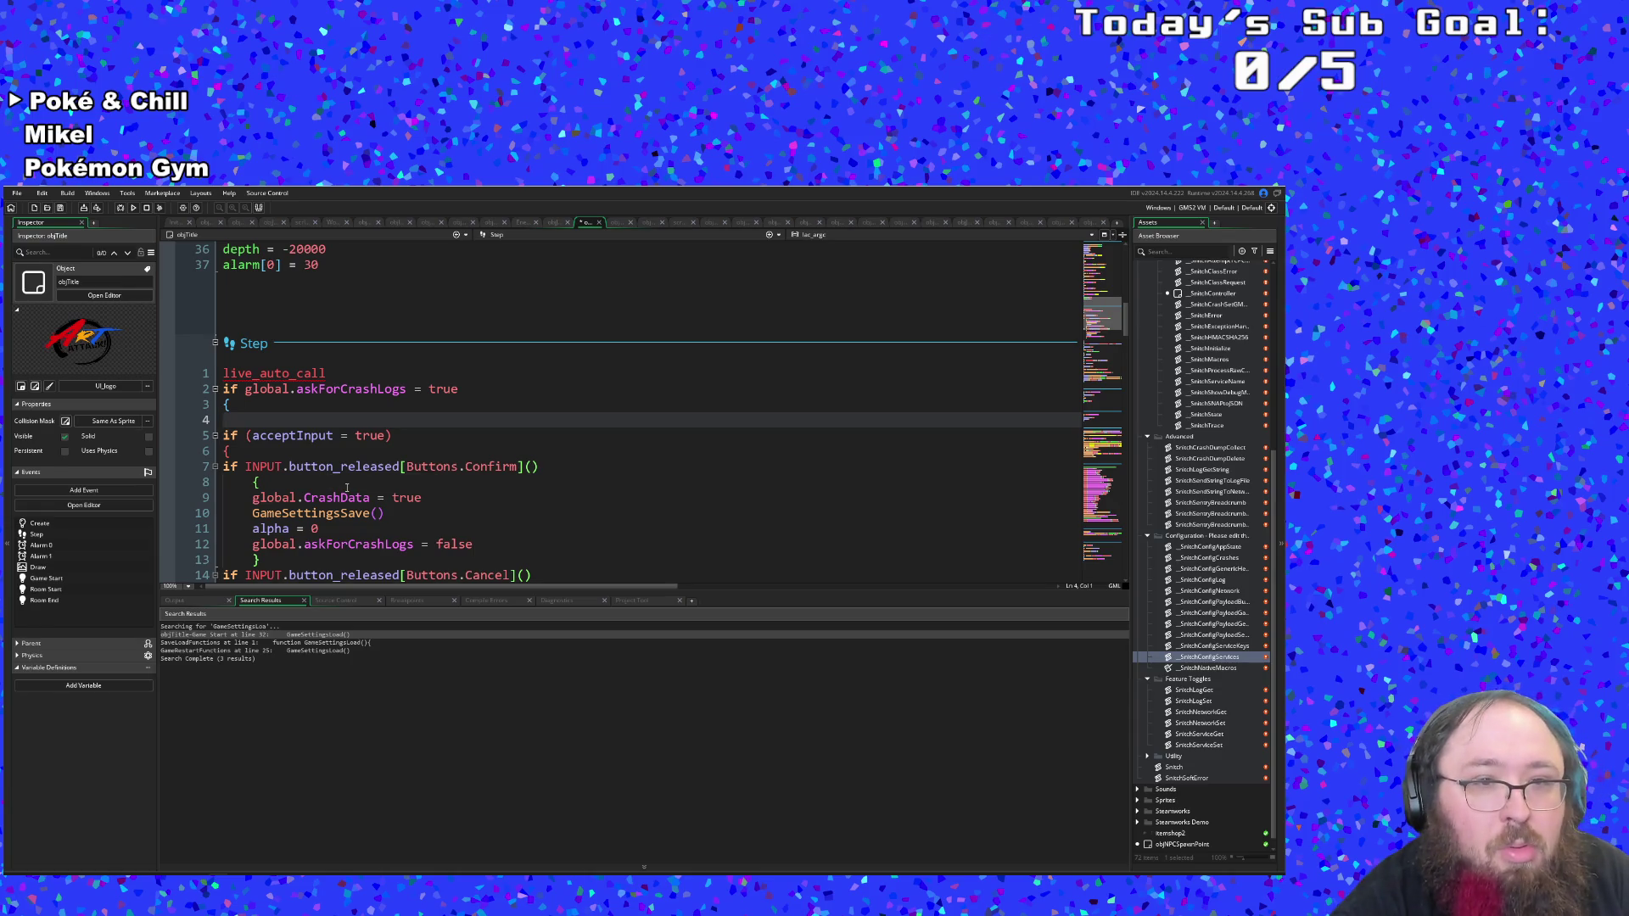
{"action": "key", "text": "ctrl+v"}
Check which blocks the braces on lines 3 and 22 open and close.
{"action": "scroll", "coordinate": [335, 509], "scroll_direction": "down", "scroll_amount": 2}
{"action": "left_click", "coordinate": [333, 477]}
{"action": "scroll", "coordinate": [333, 477], "scroll_direction": "down", "scroll_amount": 4}
{"action": "scroll", "coordinate": [324, 487], "scroll_direction": "up", "scroll_amount": 6}
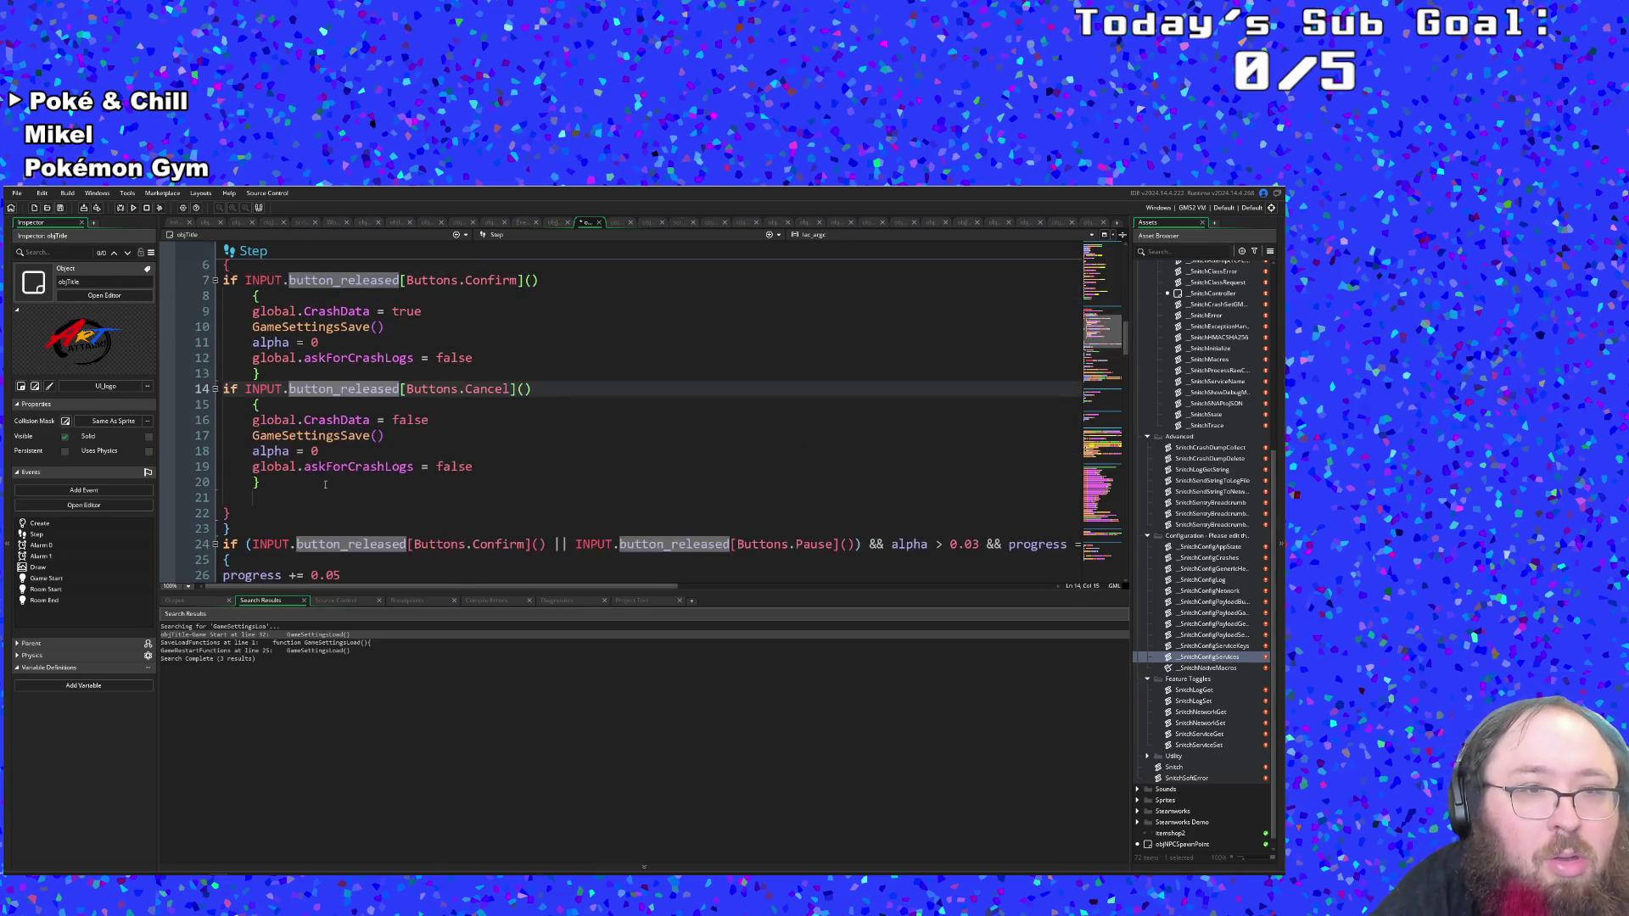
{"action": "left_click", "coordinate": [228, 404]}
{"action": "scroll", "coordinate": [234, 402], "scroll_direction": "down", "scroll_amount": 8}
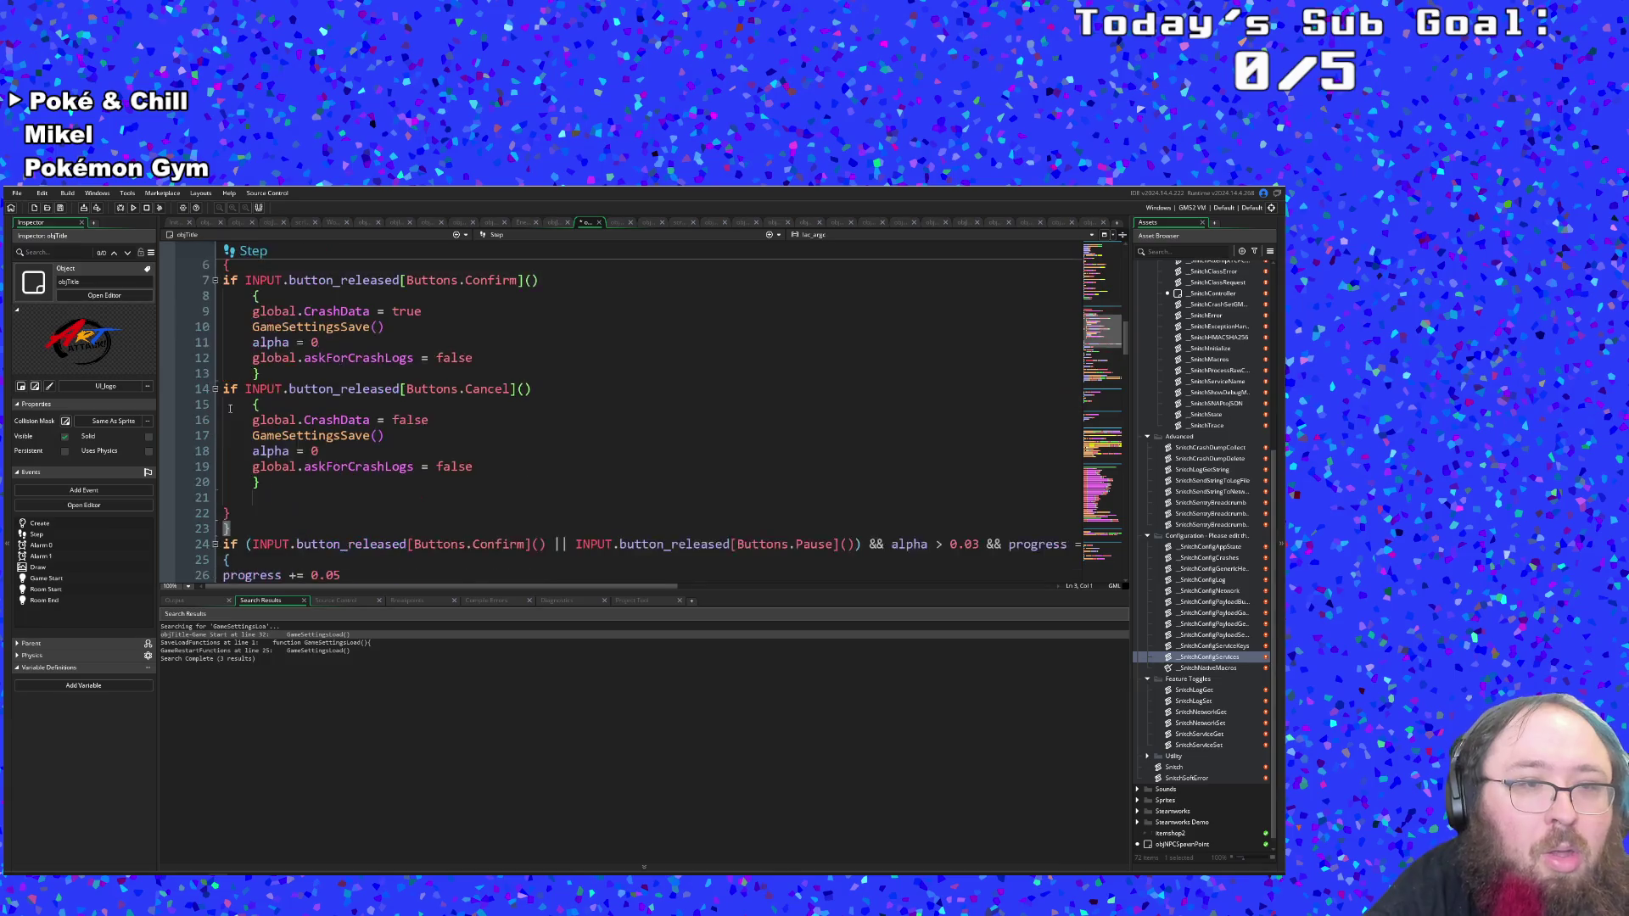
{"action": "scroll", "coordinate": [237, 401], "scroll_direction": "up", "scroll_amount": 6}
{"action": "scroll", "coordinate": [238, 400], "scroll_direction": "down", "scroll_amount": 3}
{"action": "scroll", "coordinate": [237, 401], "scroll_direction": "up", "scroll_amount": 3}
{"action": "scroll", "coordinate": [237, 401], "scroll_direction": "down", "scroll_amount": 3}
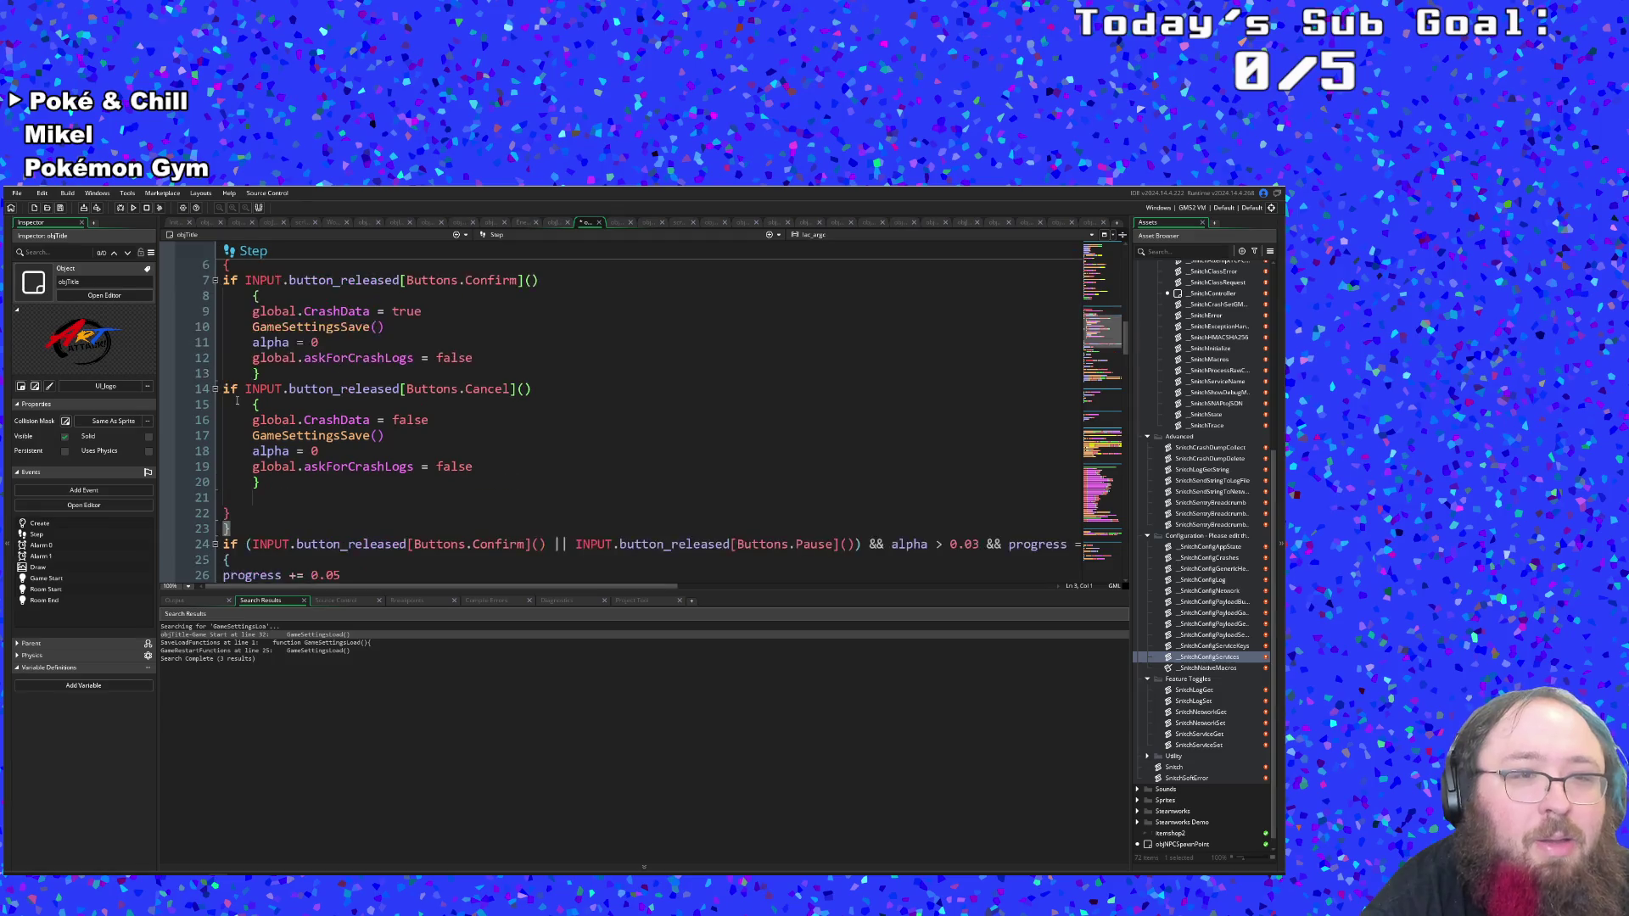
{"action": "left_click", "coordinate": [218, 514]}
{"action": "scroll", "coordinate": [218, 514], "scroll_direction": "down", "scroll_amount": 4}
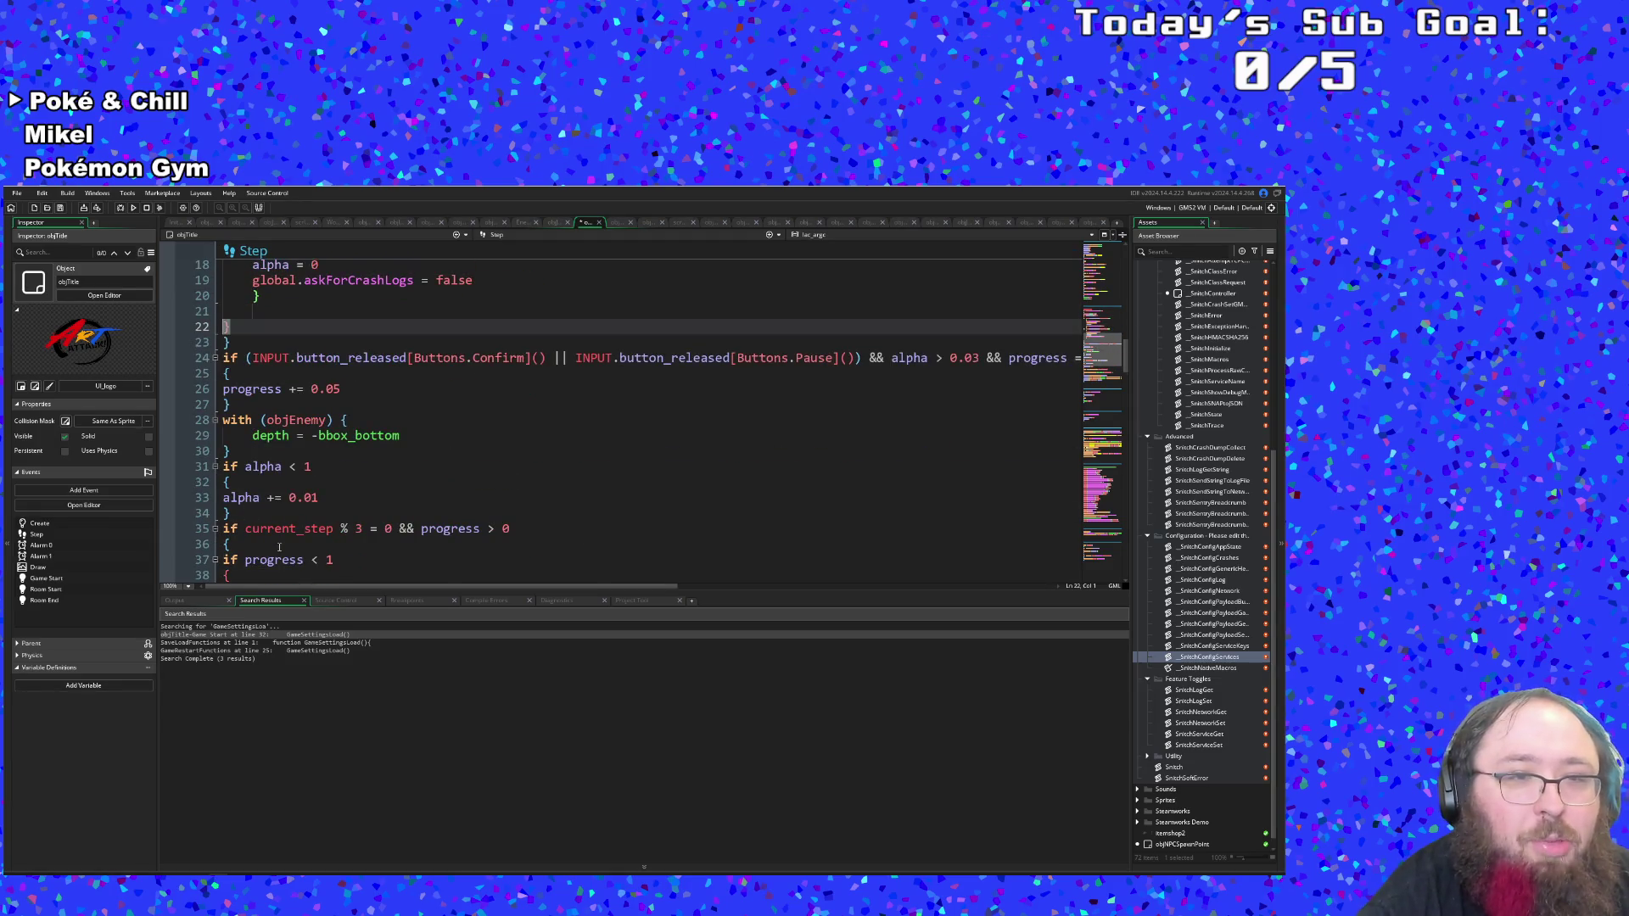
{"action": "scroll", "coordinate": [293, 546], "scroll_direction": "up", "scroll_amount": 6}
{"action": "scroll", "coordinate": [293, 545], "scroll_direction": "up", "scroll_amount": 2}
Save the project and run it in debug mode.
{"action": "left_click", "coordinate": [17, 192]}
{"action": "left_click", "coordinate": [25, 247]}
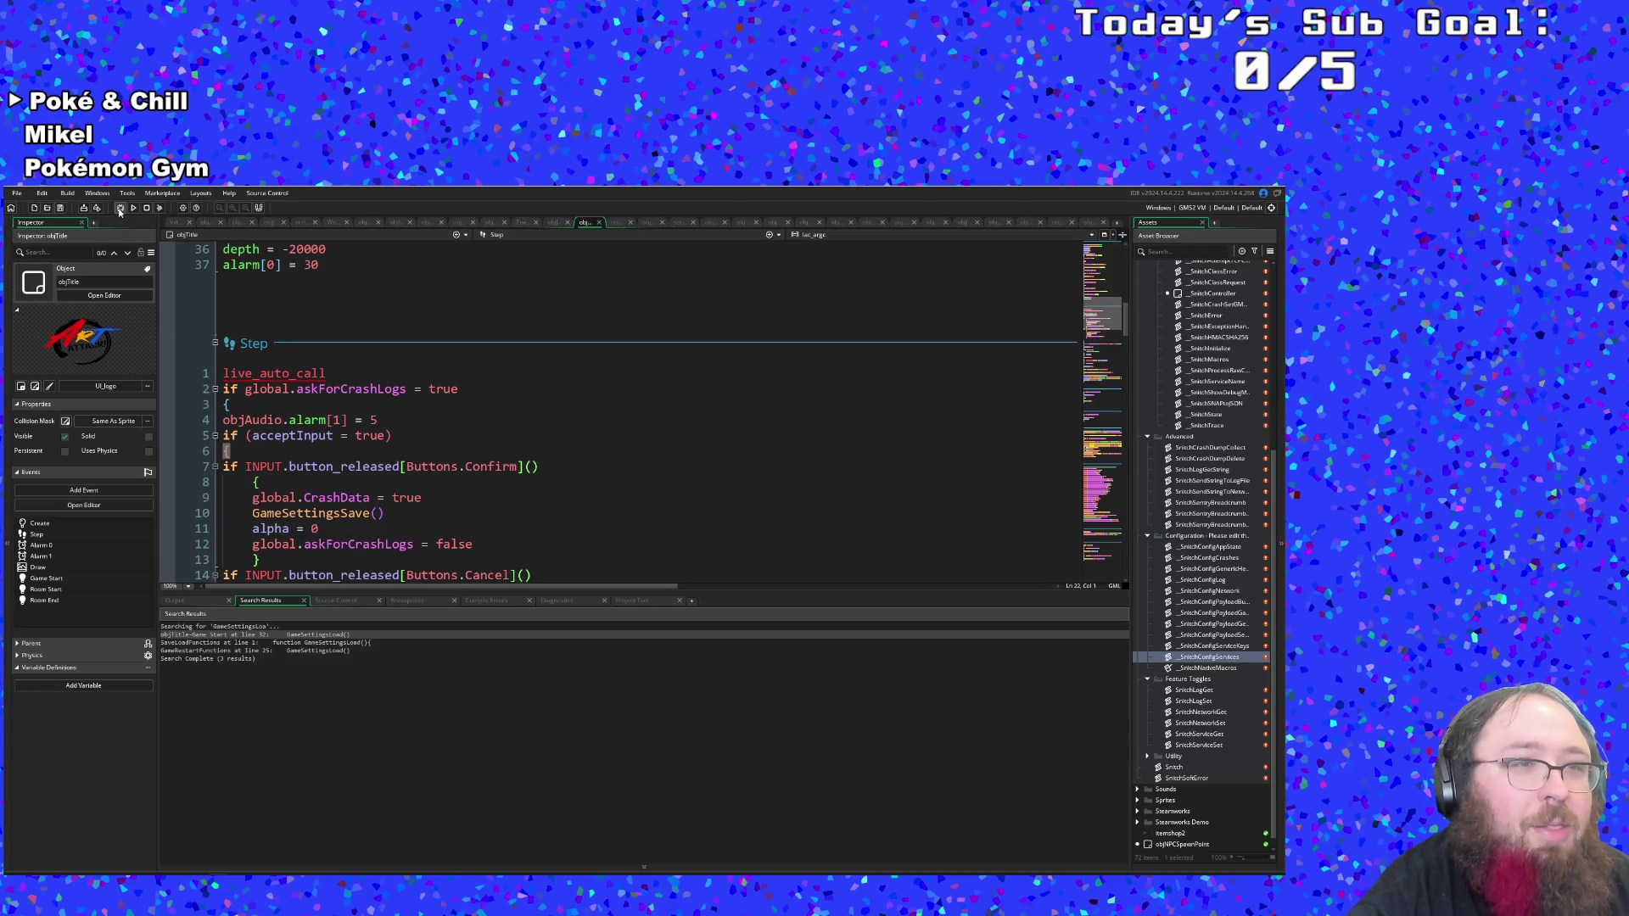
{"action": "left_click", "coordinate": [120, 208]}
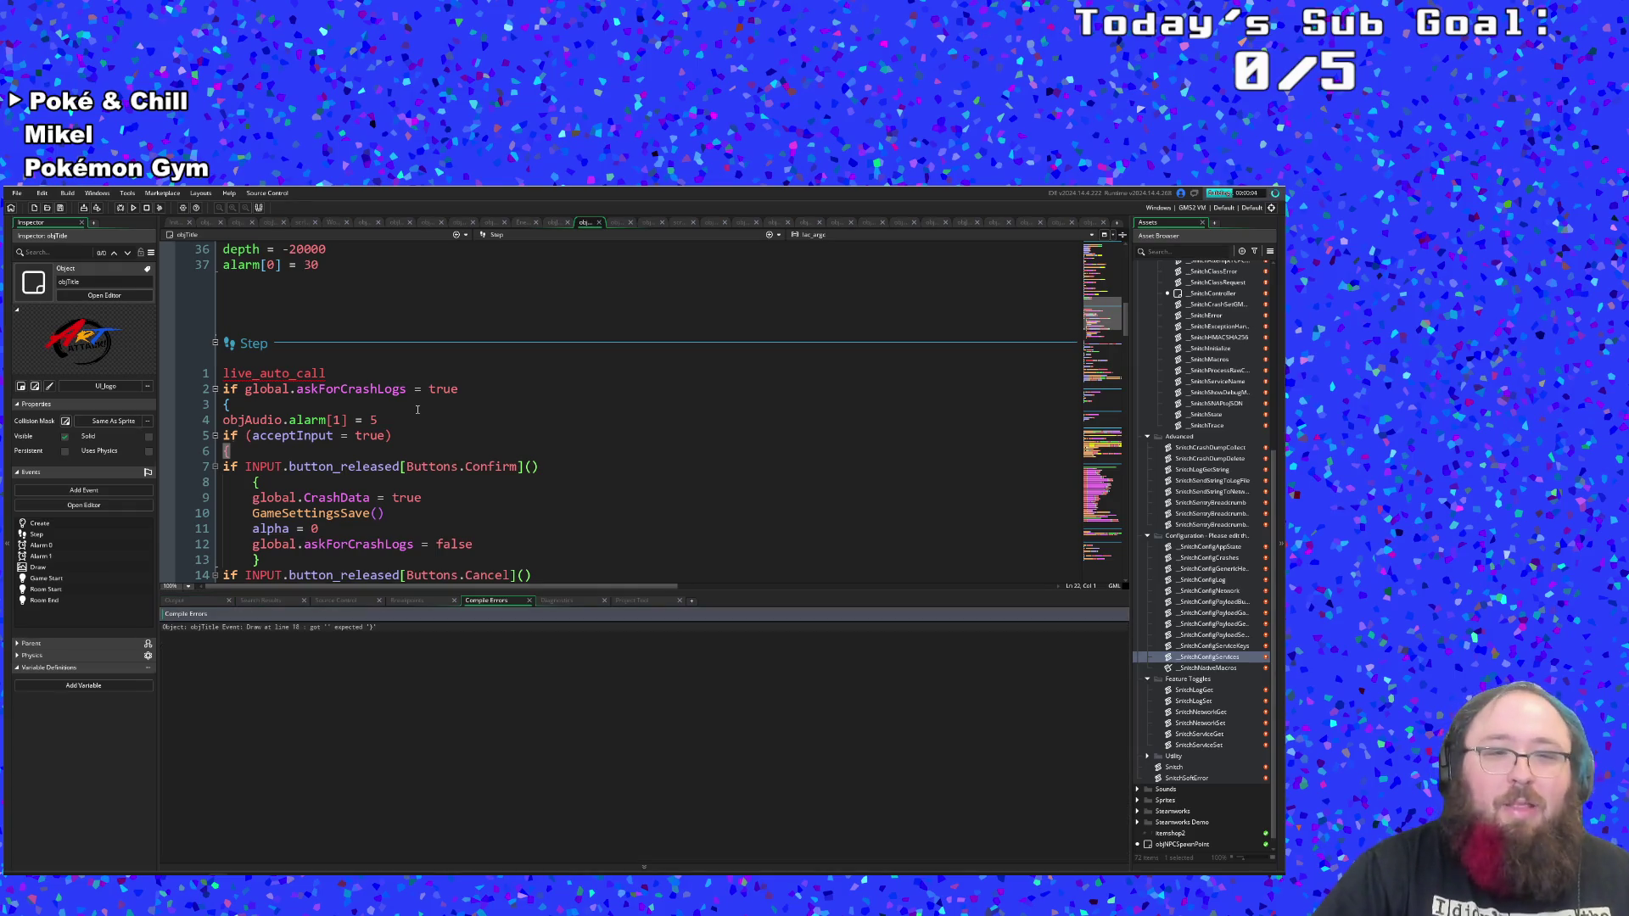
Jump to the Draw event error and copy the blend-and-draw call from line 9.
{"action": "double_click", "coordinate": [349, 628]}
{"action": "scroll", "coordinate": [509, 441], "scroll_direction": "up", "scroll_amount": 4}
{"action": "left_click", "coordinate": [394, 560]}
{"action": "mouse_move", "coordinate": [370, 588]}
{"action": "left_mouse_down"}
{"action": "mouse_move", "coordinate": [616, 588]}
{"action": "mouse_move", "coordinate": [327, 588]}
{"action": "mouse_move", "coordinate": [619, 584]}
{"action": "mouse_move", "coordinate": [738, 569]}
{"action": "mouse_move", "coordinate": [742, 541]}
{"action": "left_mouse_up"}
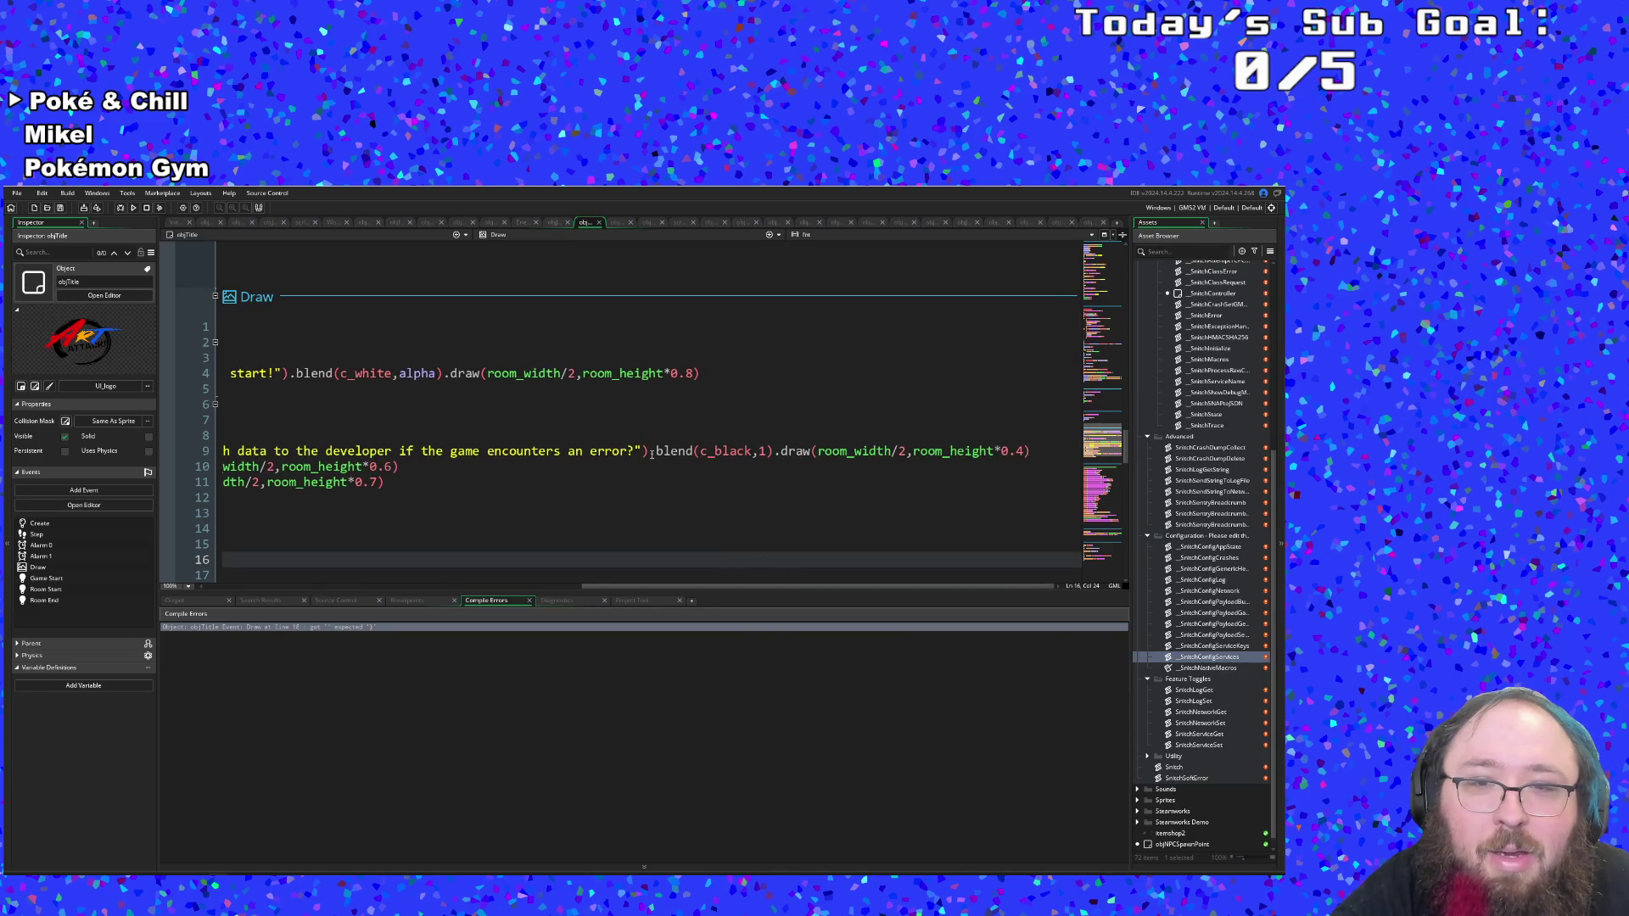
{"action": "mouse_move", "coordinate": [650, 454]}
{"action": "left_mouse_down"}
{"action": "mouse_move", "coordinate": [464, 468]}
{"action": "mouse_move", "coordinate": [1029, 453]}
{"action": "left_mouse_up"}
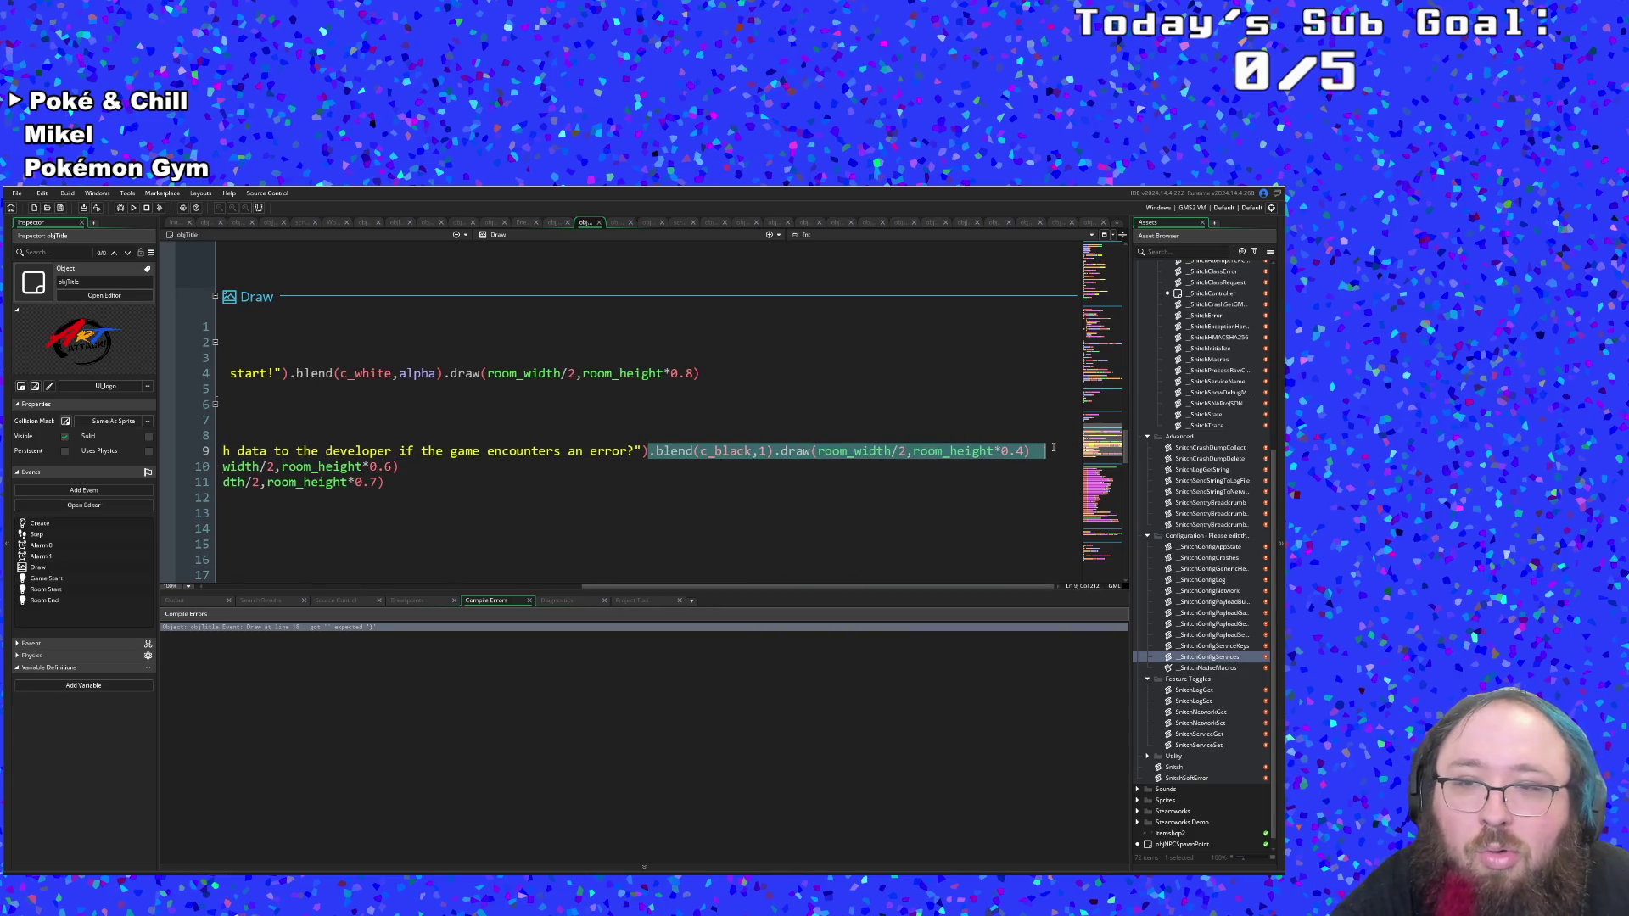
{"action": "right_click", "coordinate": [1021, 459]}
{"action": "left_click", "coordinate": [1036, 475]}
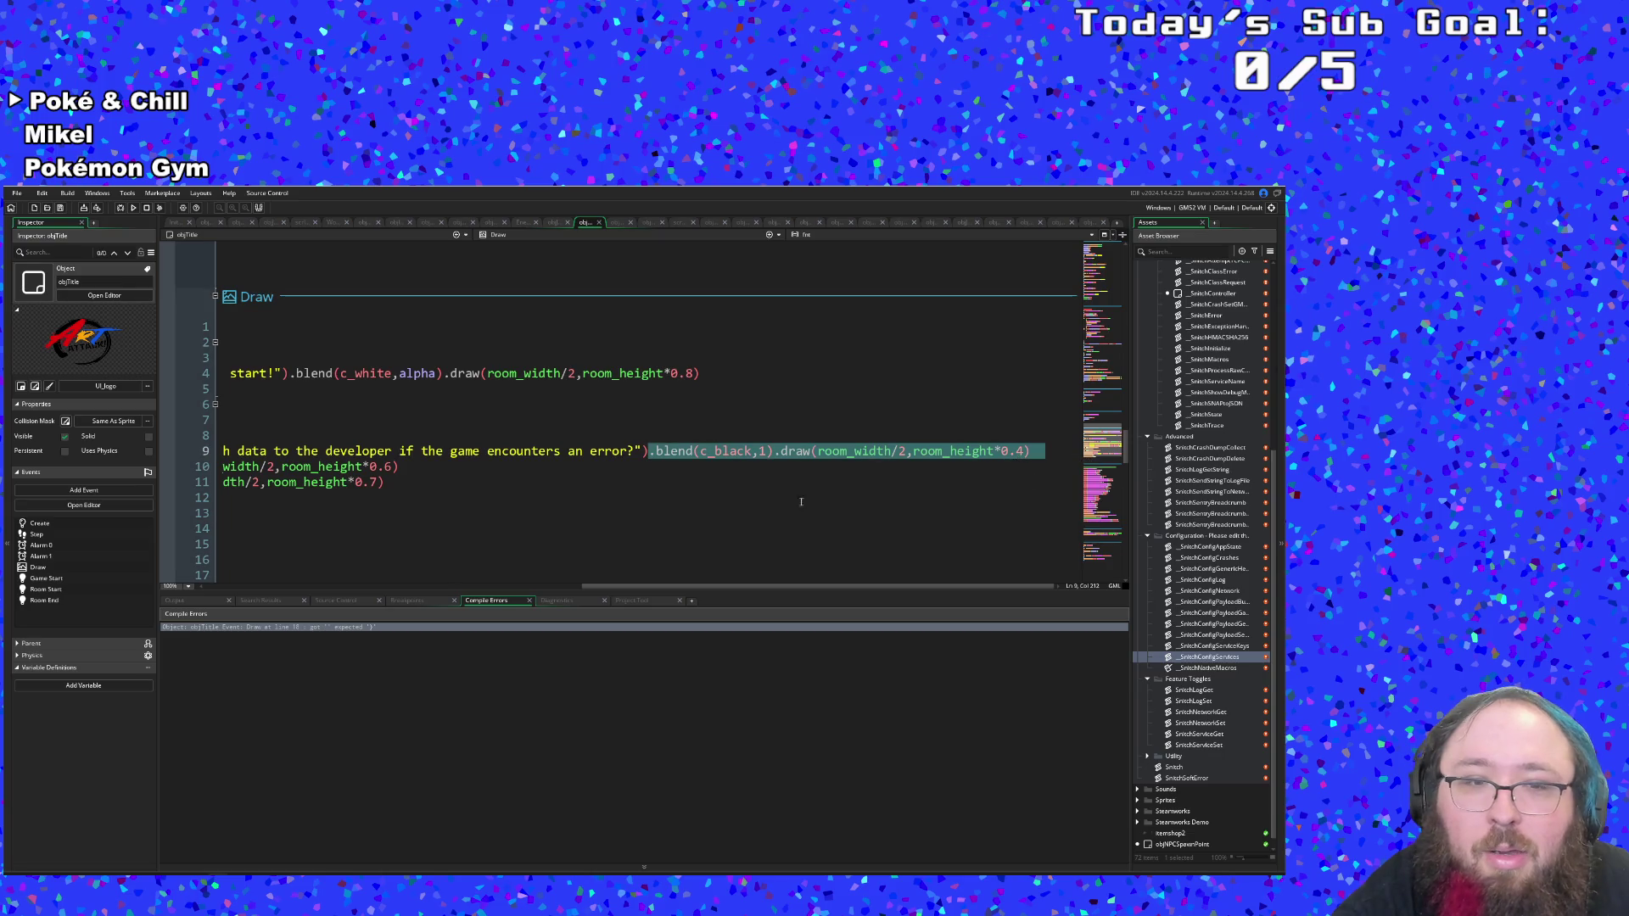
Paste the blend-and-draw call onto the ends of lines 10 and 11.
{"action": "left_click", "coordinate": [409, 468]}
{"action": "key", "text": "ctrl+v"}
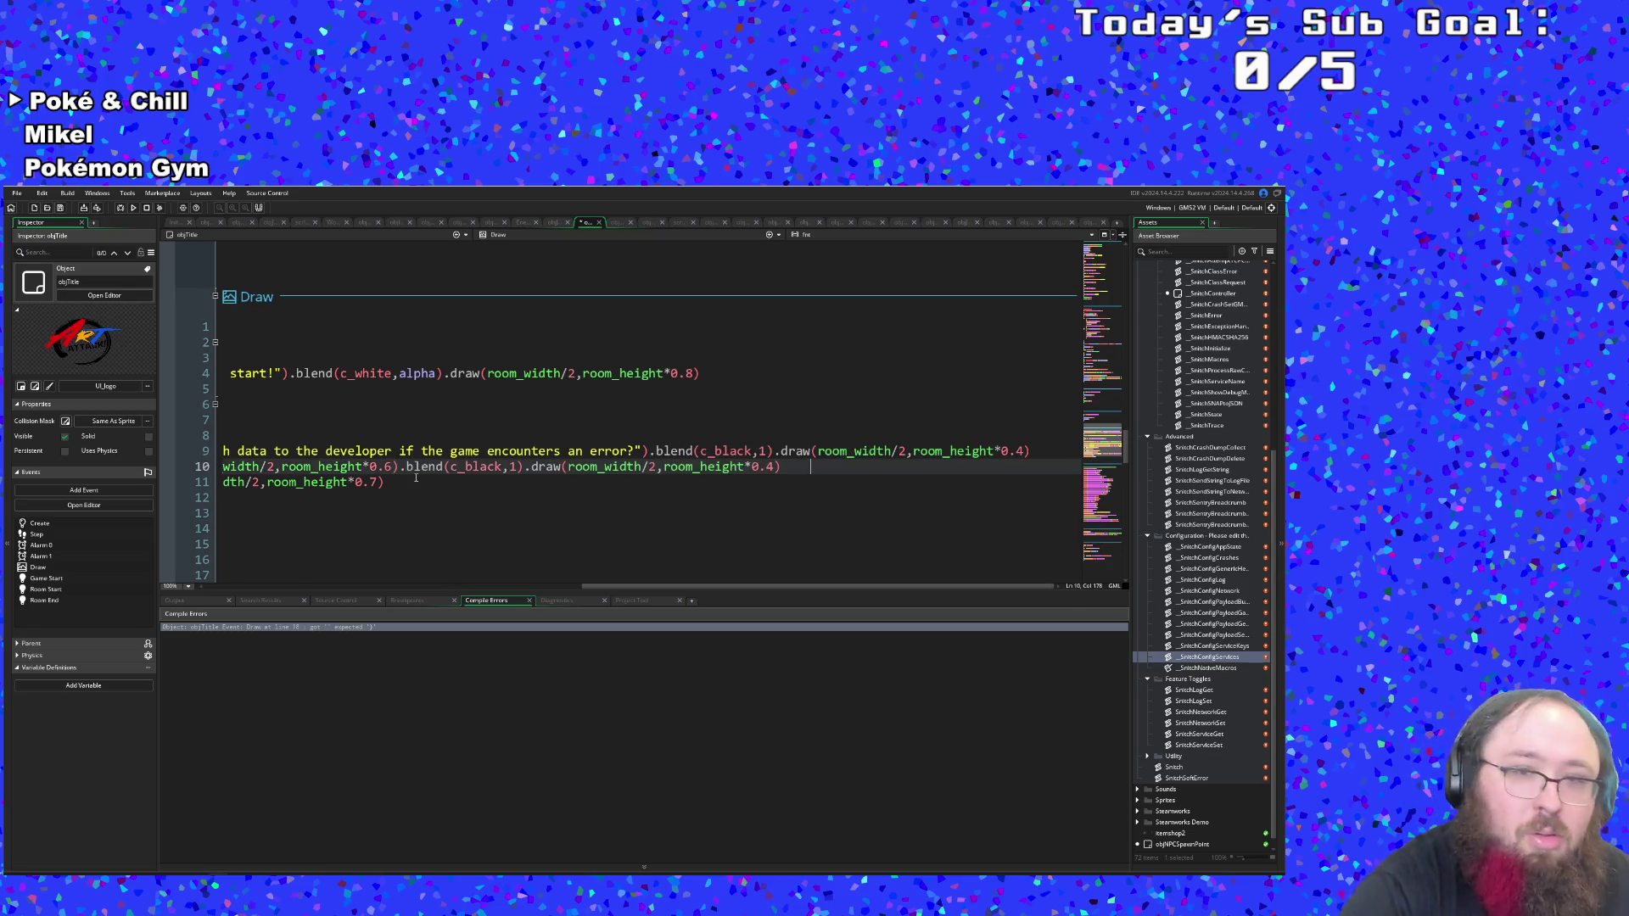
{"action": "left_click", "coordinate": [416, 479]}
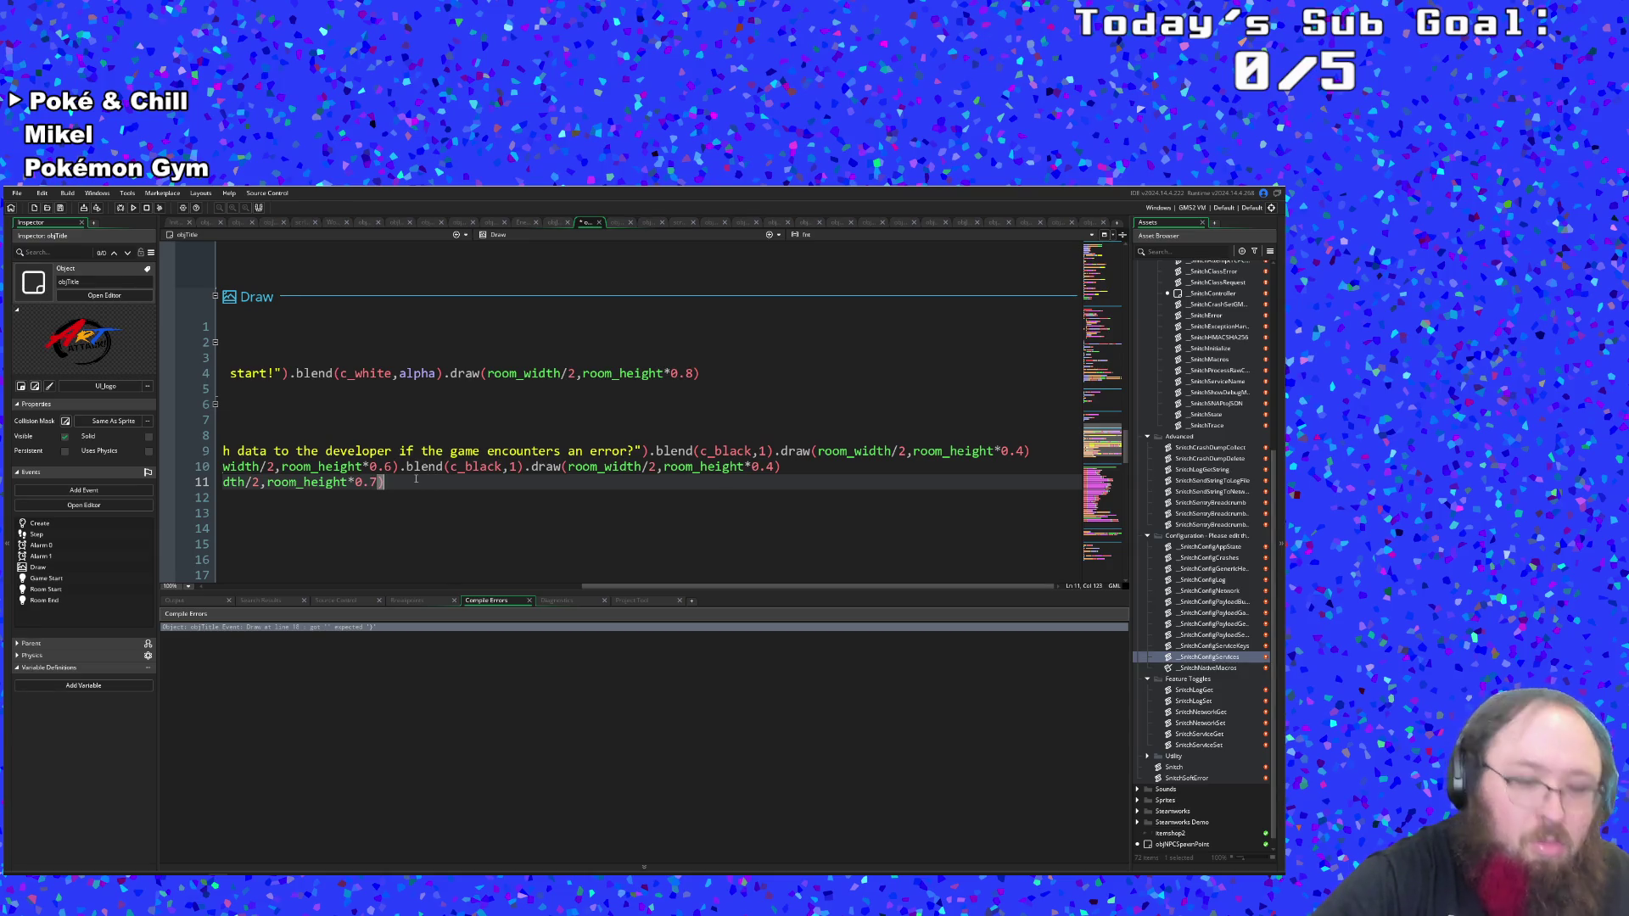
{"action": "key", "text": "ctrl+v"}
Replace opacity 1 with alpha in both pasted calls, rebuild, and jump to the new error.
{"action": "key", "text": "ctrl+Left"}
{"action": "key", "text": "ctrl+Left"}
{"action": "key", "text": "ctrl+Left"}
{"action": "key", "text": "ctrl+Right"}
{"action": "key", "text": "ctrl+Right"}
{"action": "key", "text": "ctrl+Right"}
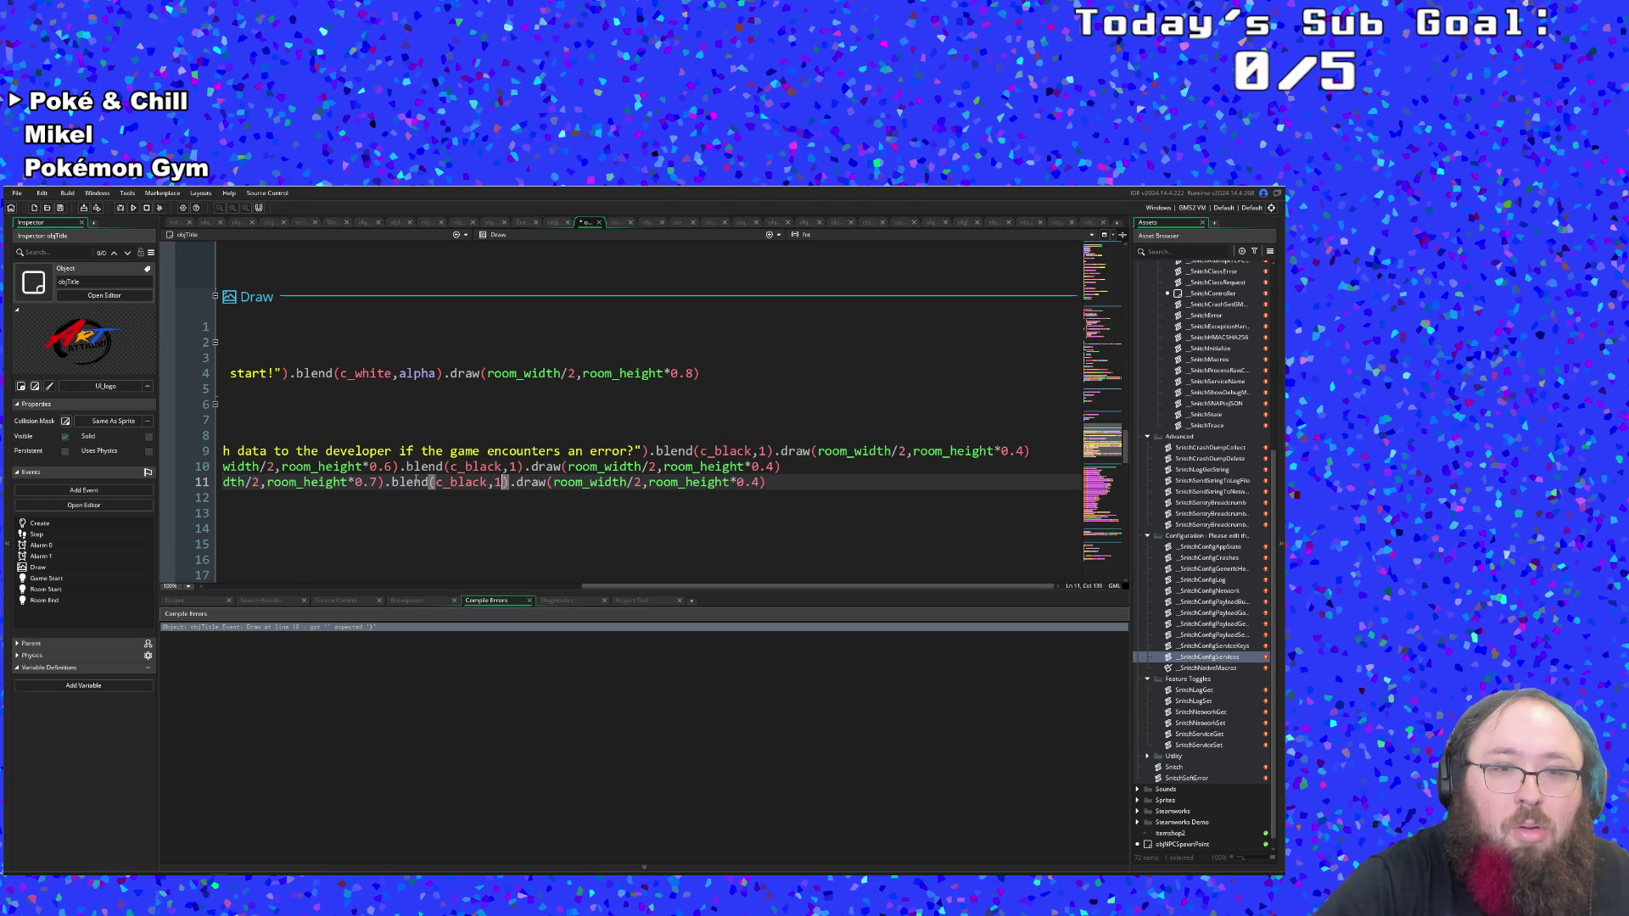
{"action": "key", "text": "BackSpace"}
{"action": "type", "text": "alpha"}
{"action": "key", "text": "Left"}
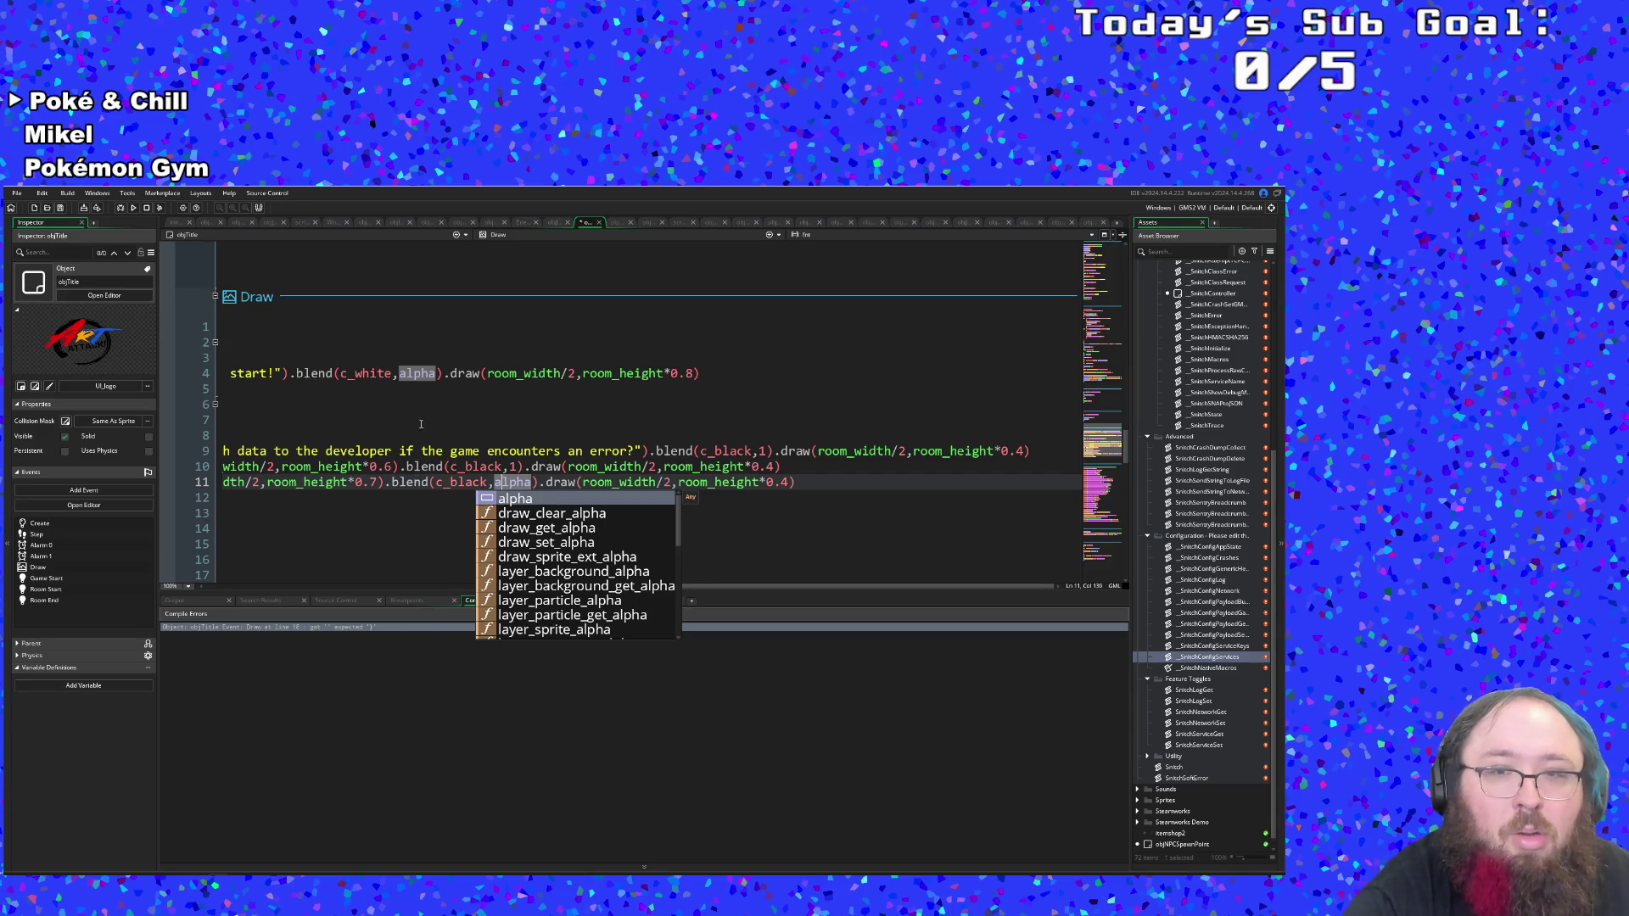
{"action": "left_click", "coordinate": [521, 466]}
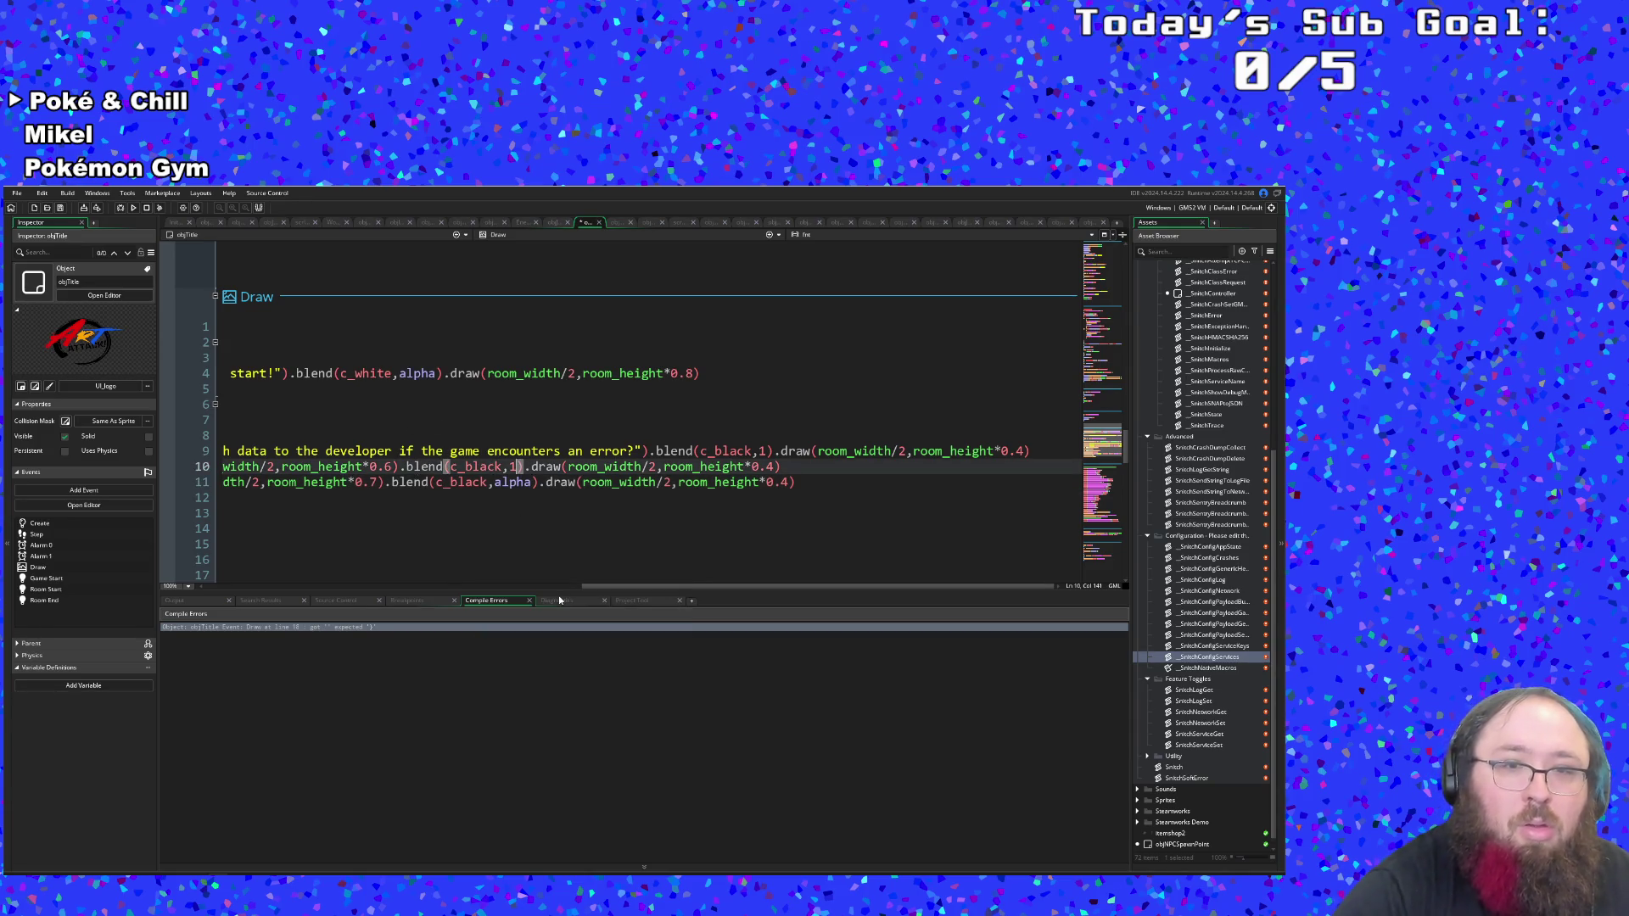
{"action": "key", "text": "BackSpace"}
{"action": "type", "text": "alpha"}
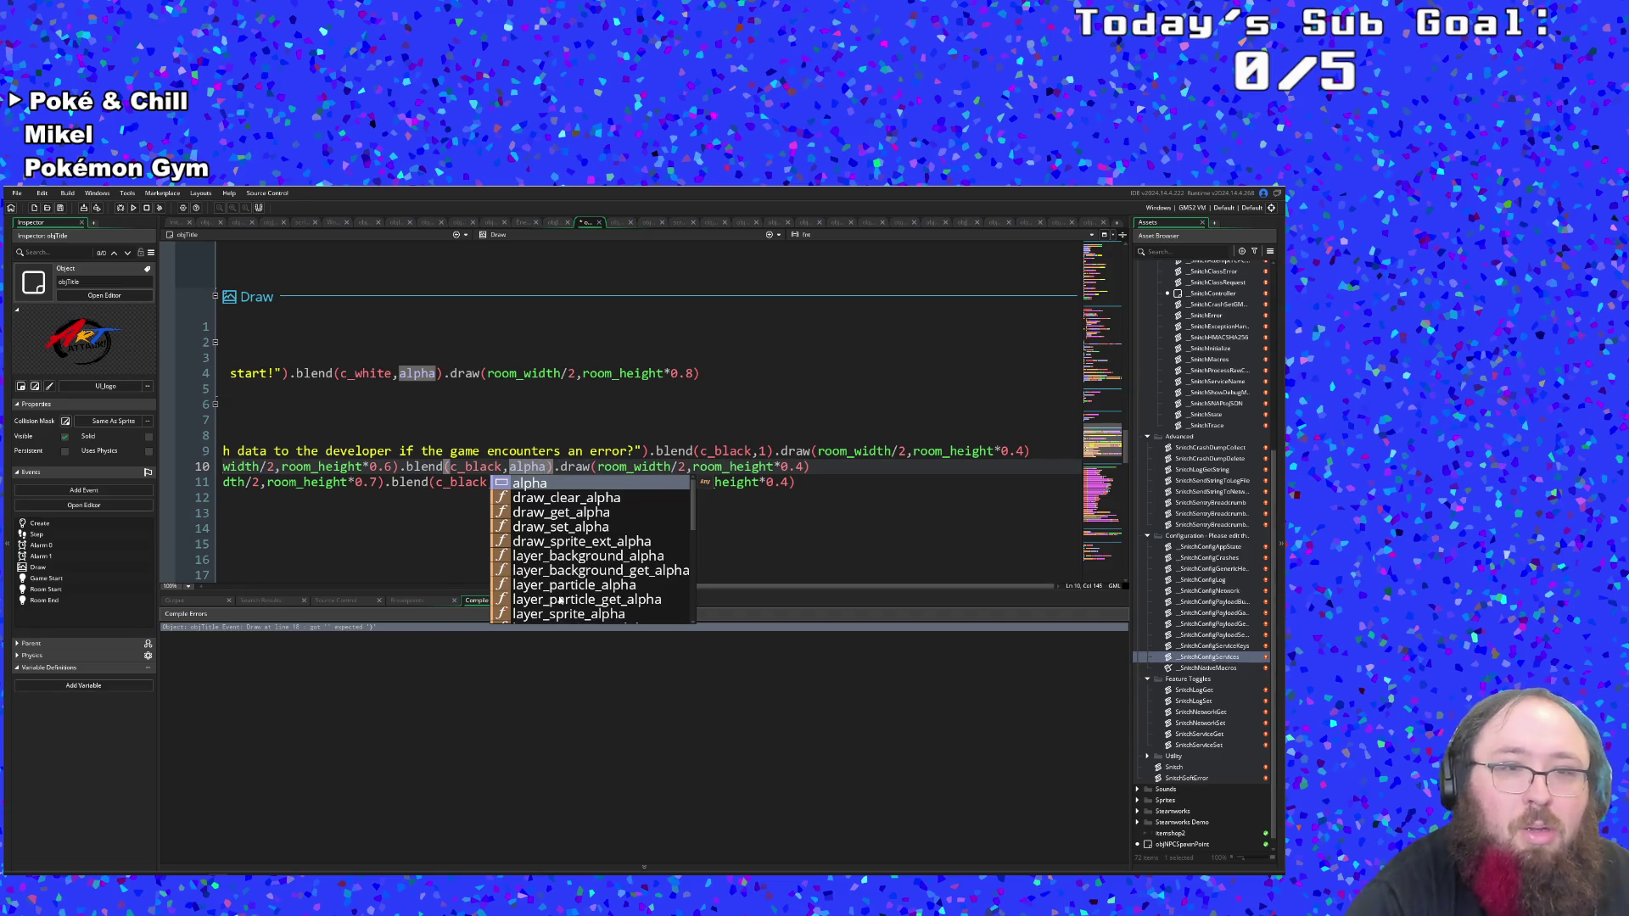
{"action": "left_click", "coordinate": [419, 514]}
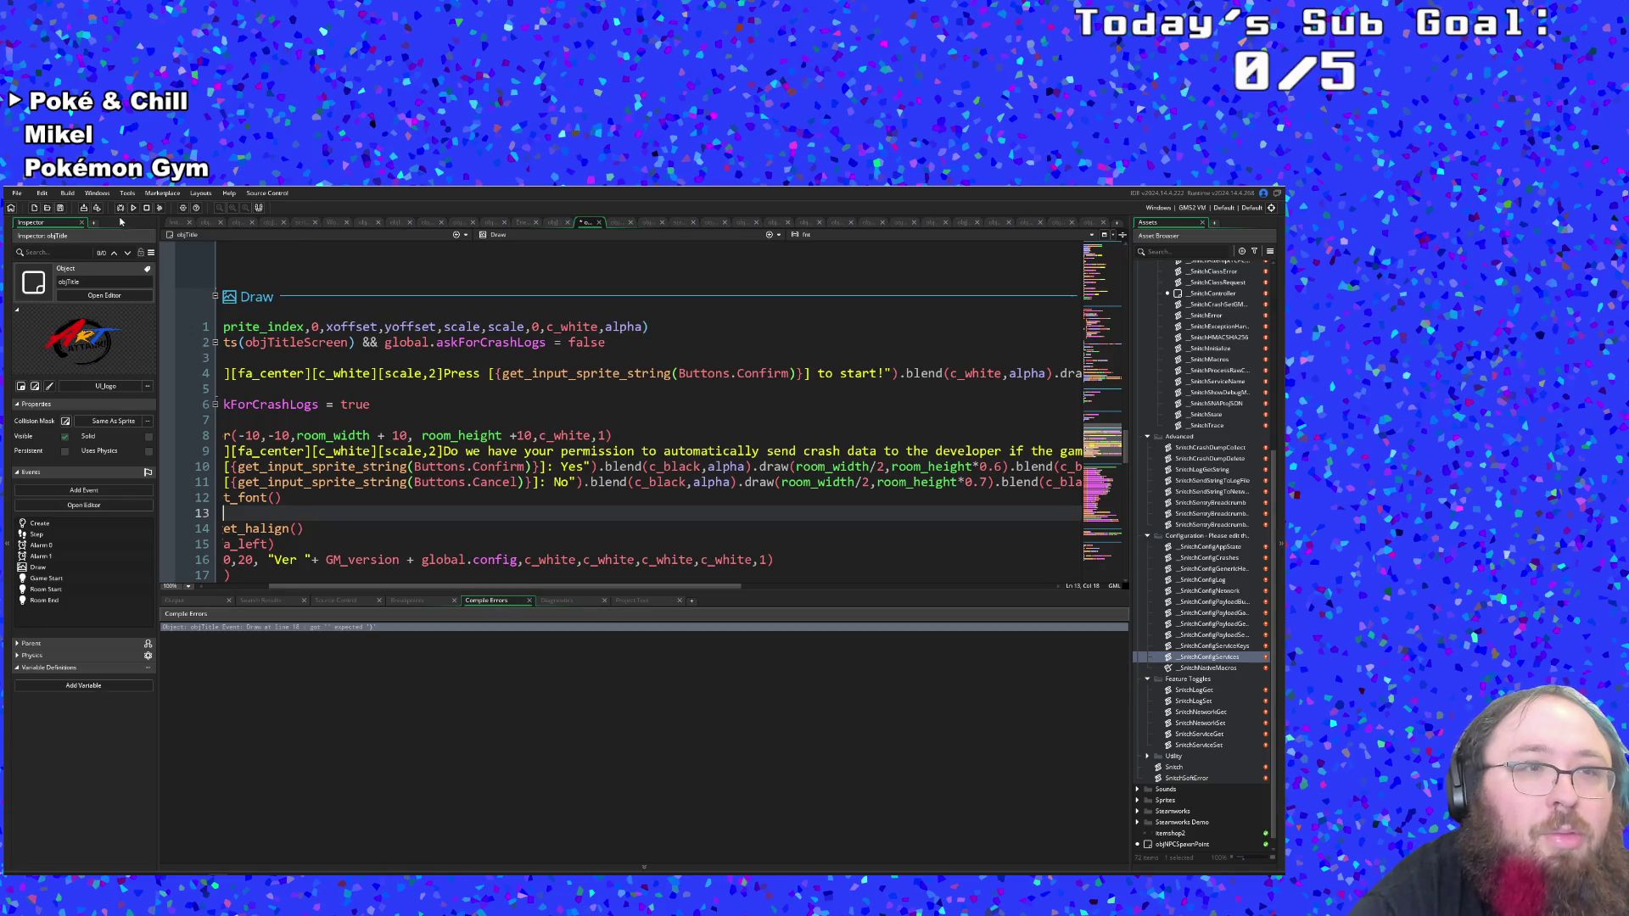
{"action": "left_click", "coordinate": [134, 208]}
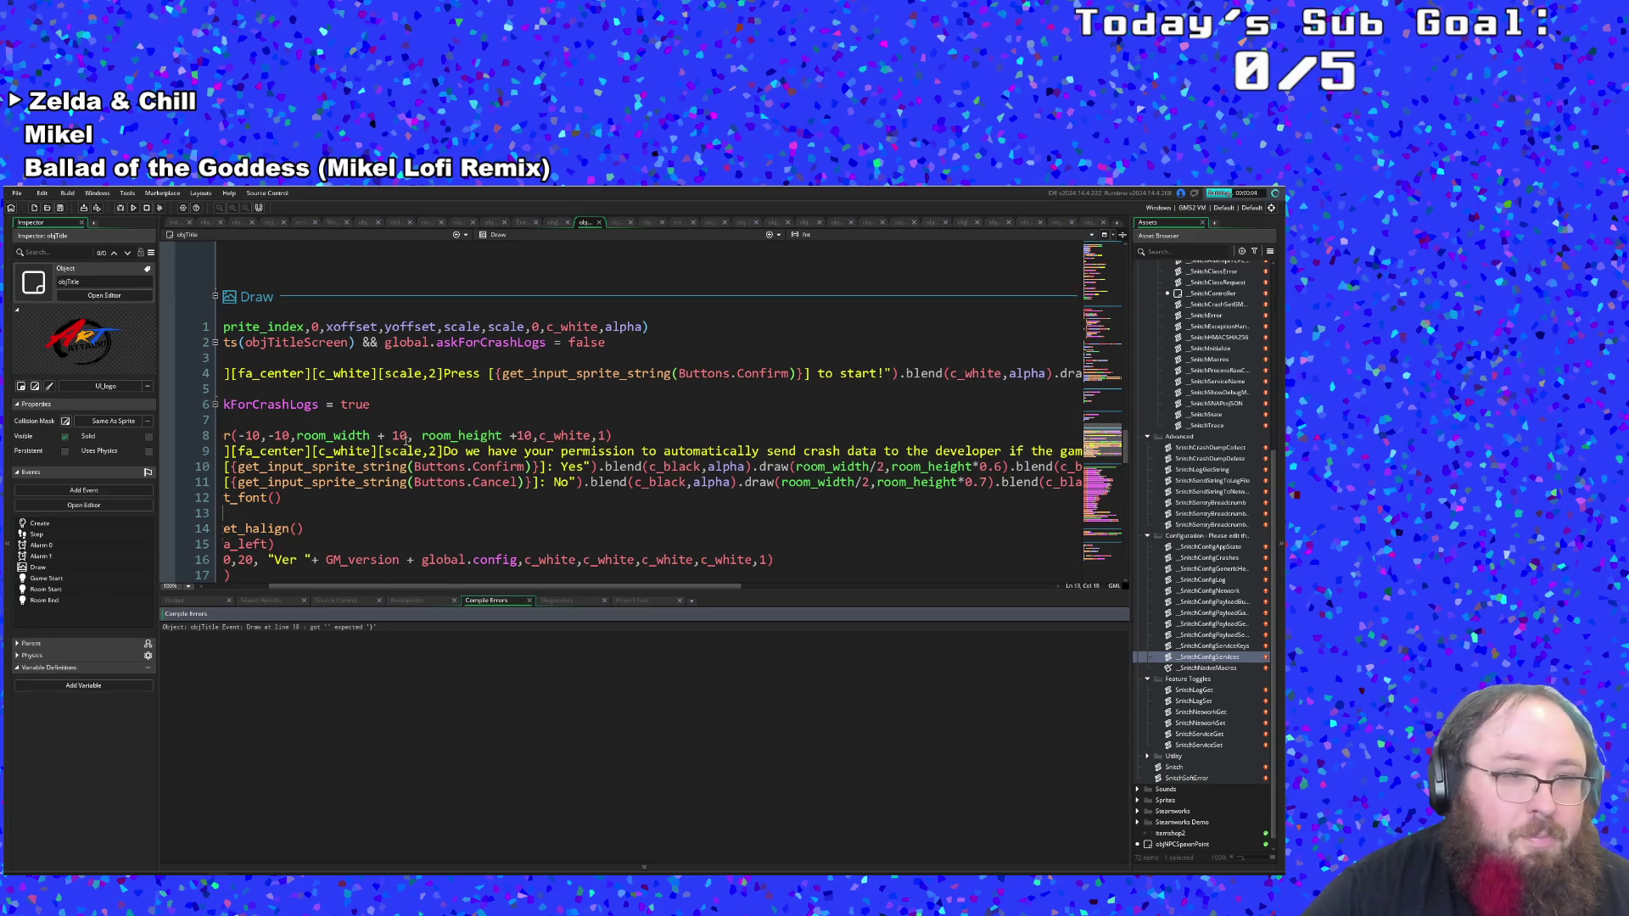
{"action": "double_click", "coordinate": [354, 626]}
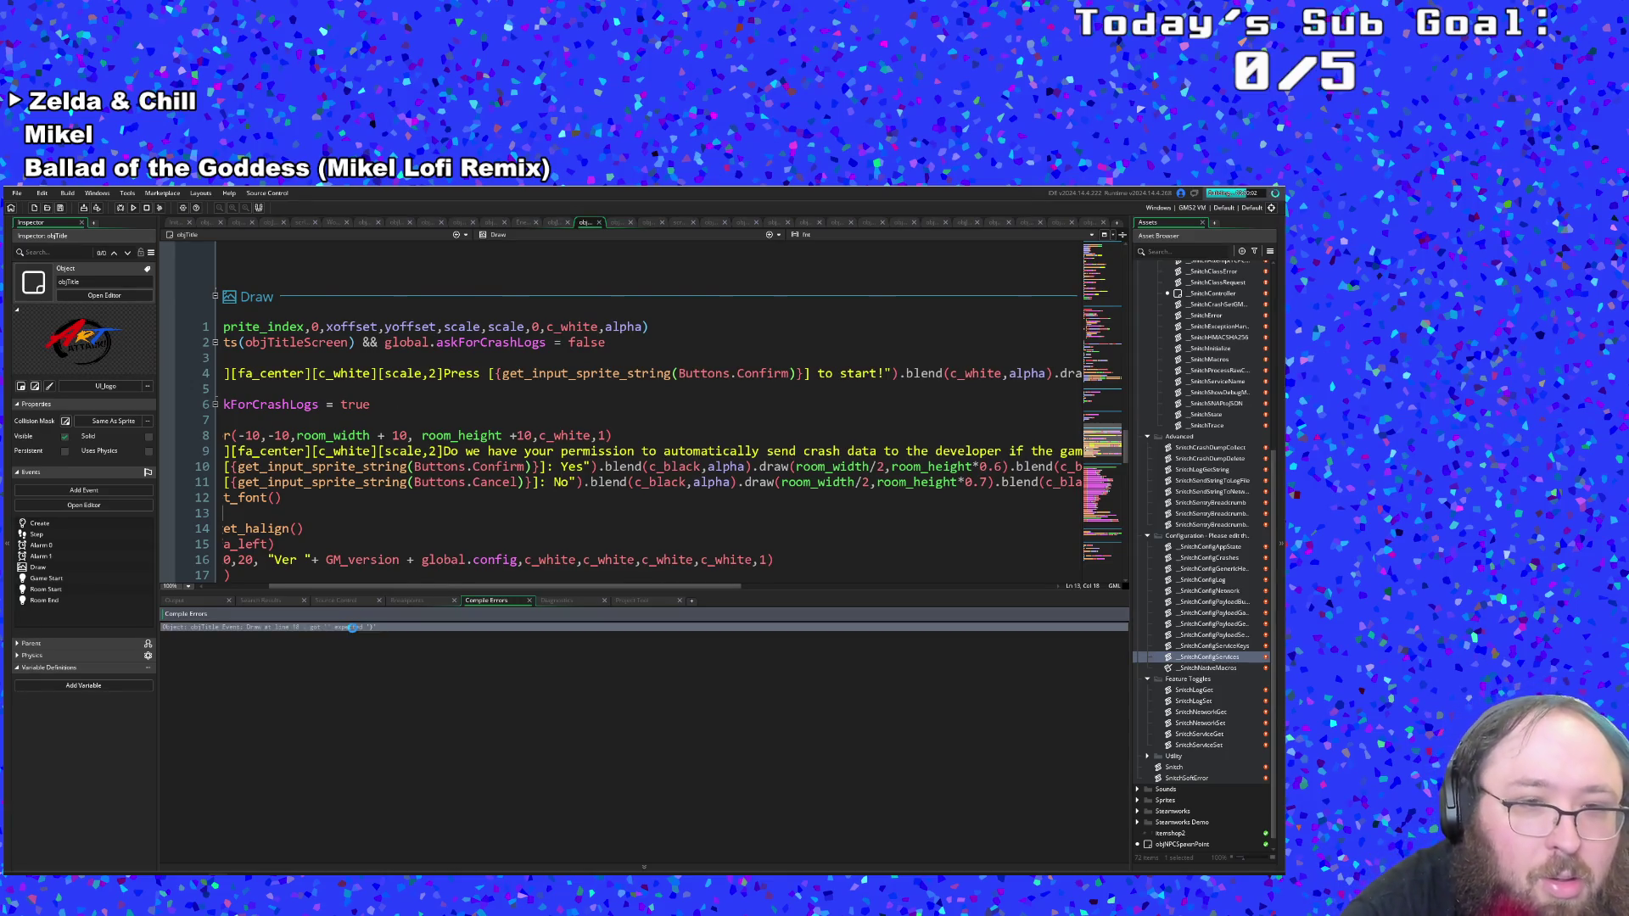
Delete the duplicate .blend(c_black,alpha).draw(...) chains from the ends of lines 11 and 10.
{"action": "scroll", "coordinate": [469, 437], "scroll_direction": "up", "scroll_amount": 2}
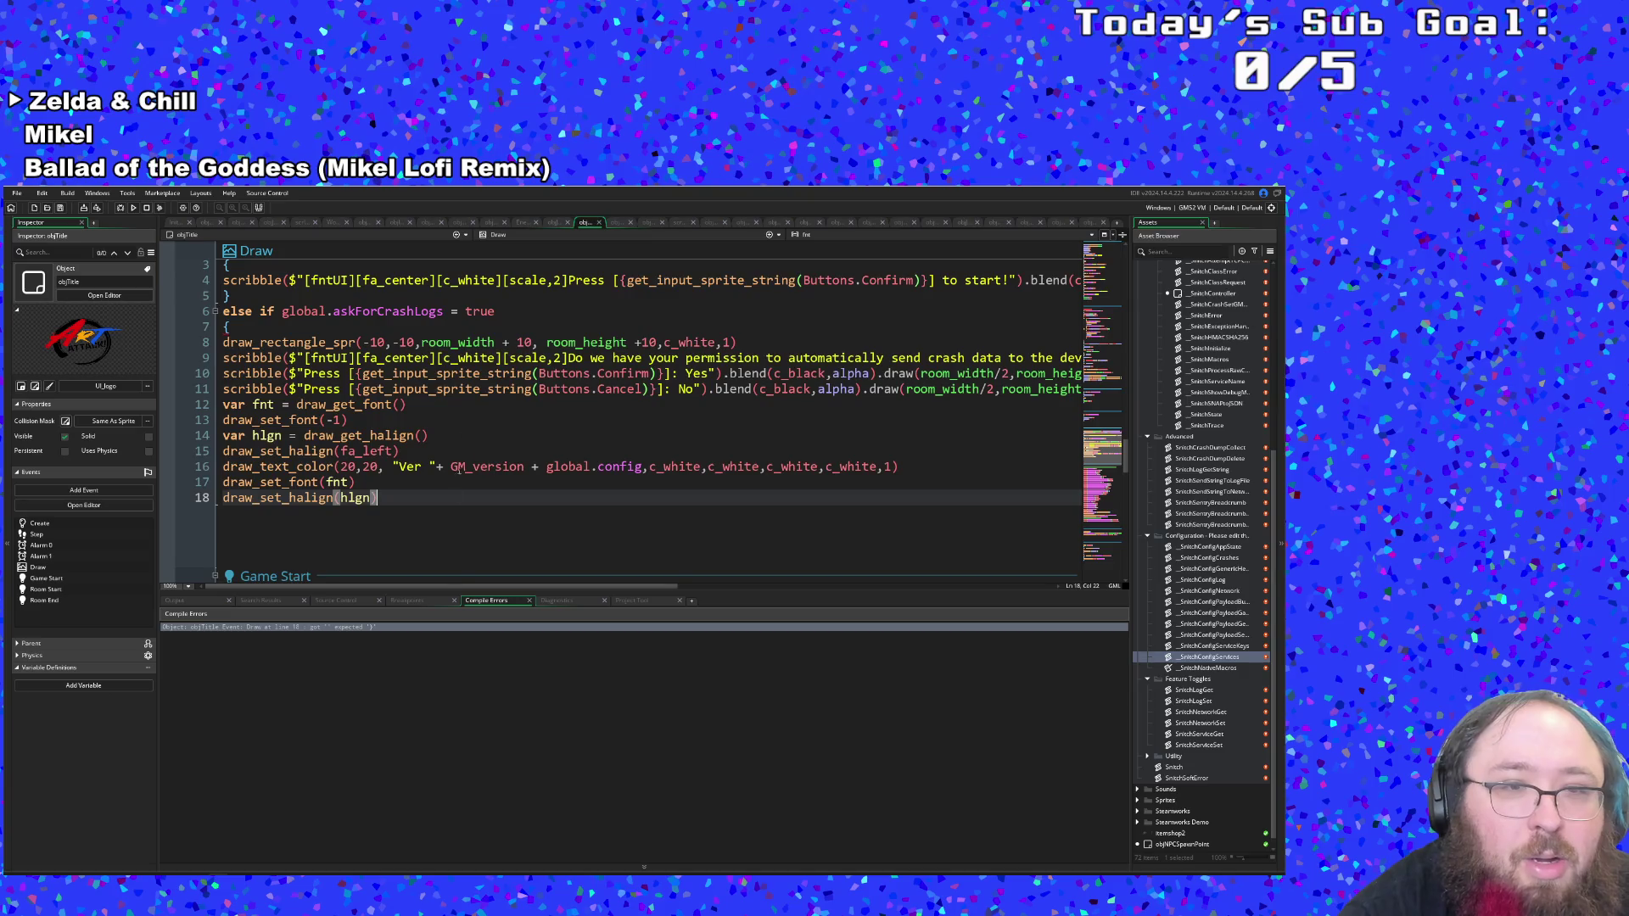
{"action": "mouse_move", "coordinate": [438, 587]}
{"action": "left_mouse_down"}
{"action": "mouse_move", "coordinate": [812, 578]}
{"action": "mouse_move", "coordinate": [644, 564]}
{"action": "mouse_move", "coordinate": [750, 553]}
{"action": "mouse_move", "coordinate": [631, 558]}
{"action": "mouse_move", "coordinate": [652, 561]}
{"action": "left_mouse_up"}
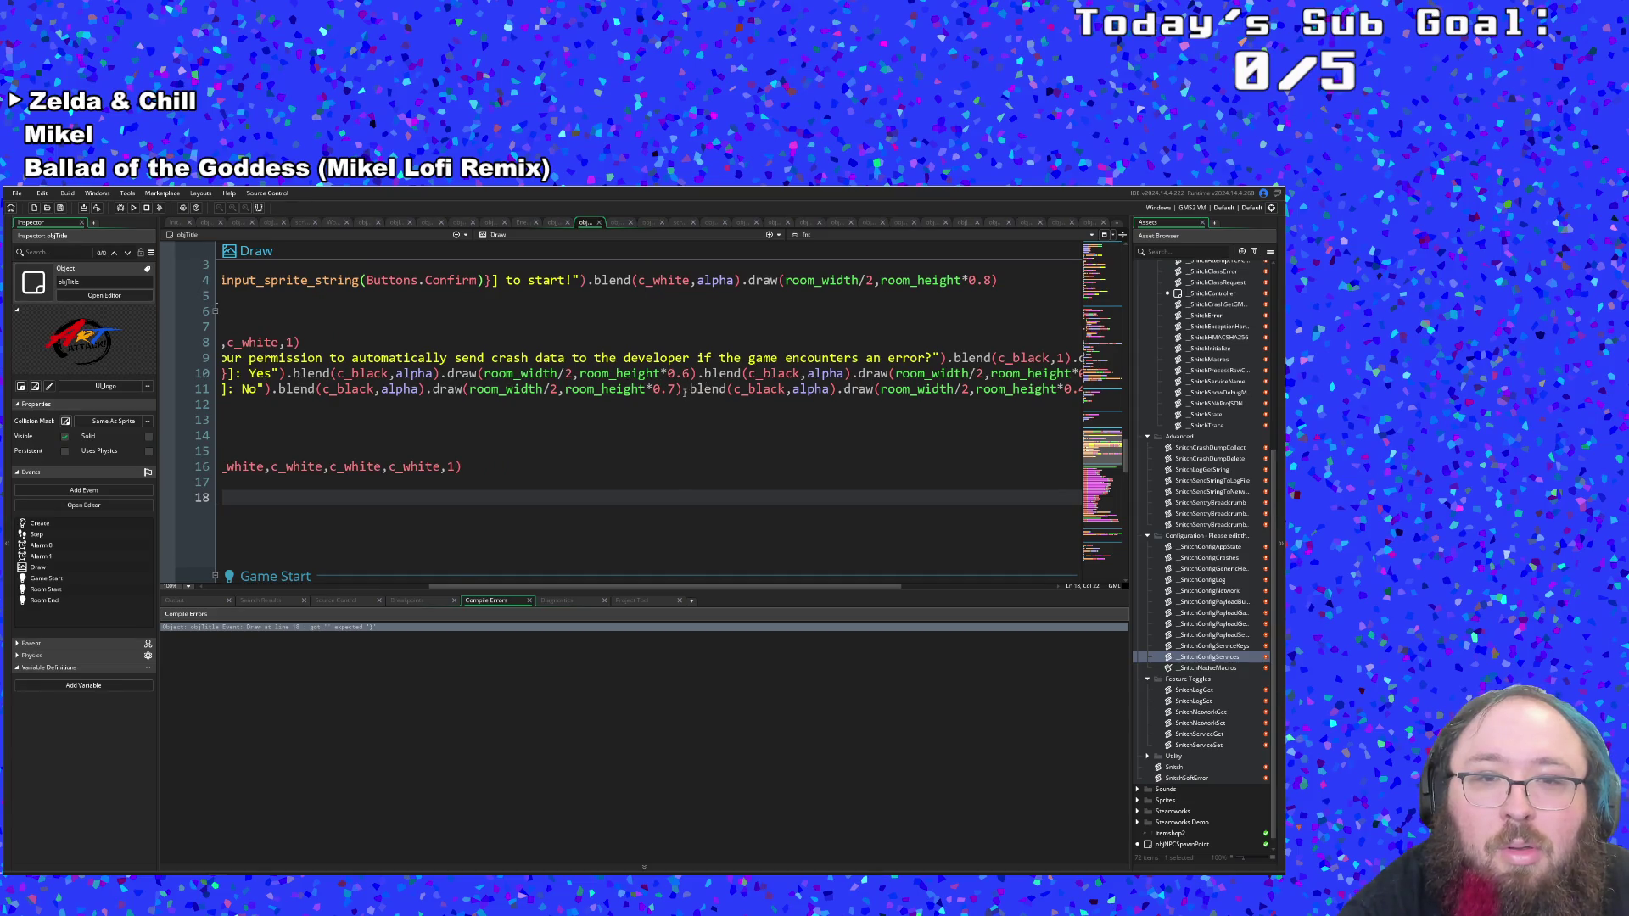
{"action": "left_click_drag", "start_coordinate": [684, 388], "coordinate": [635, 389]}
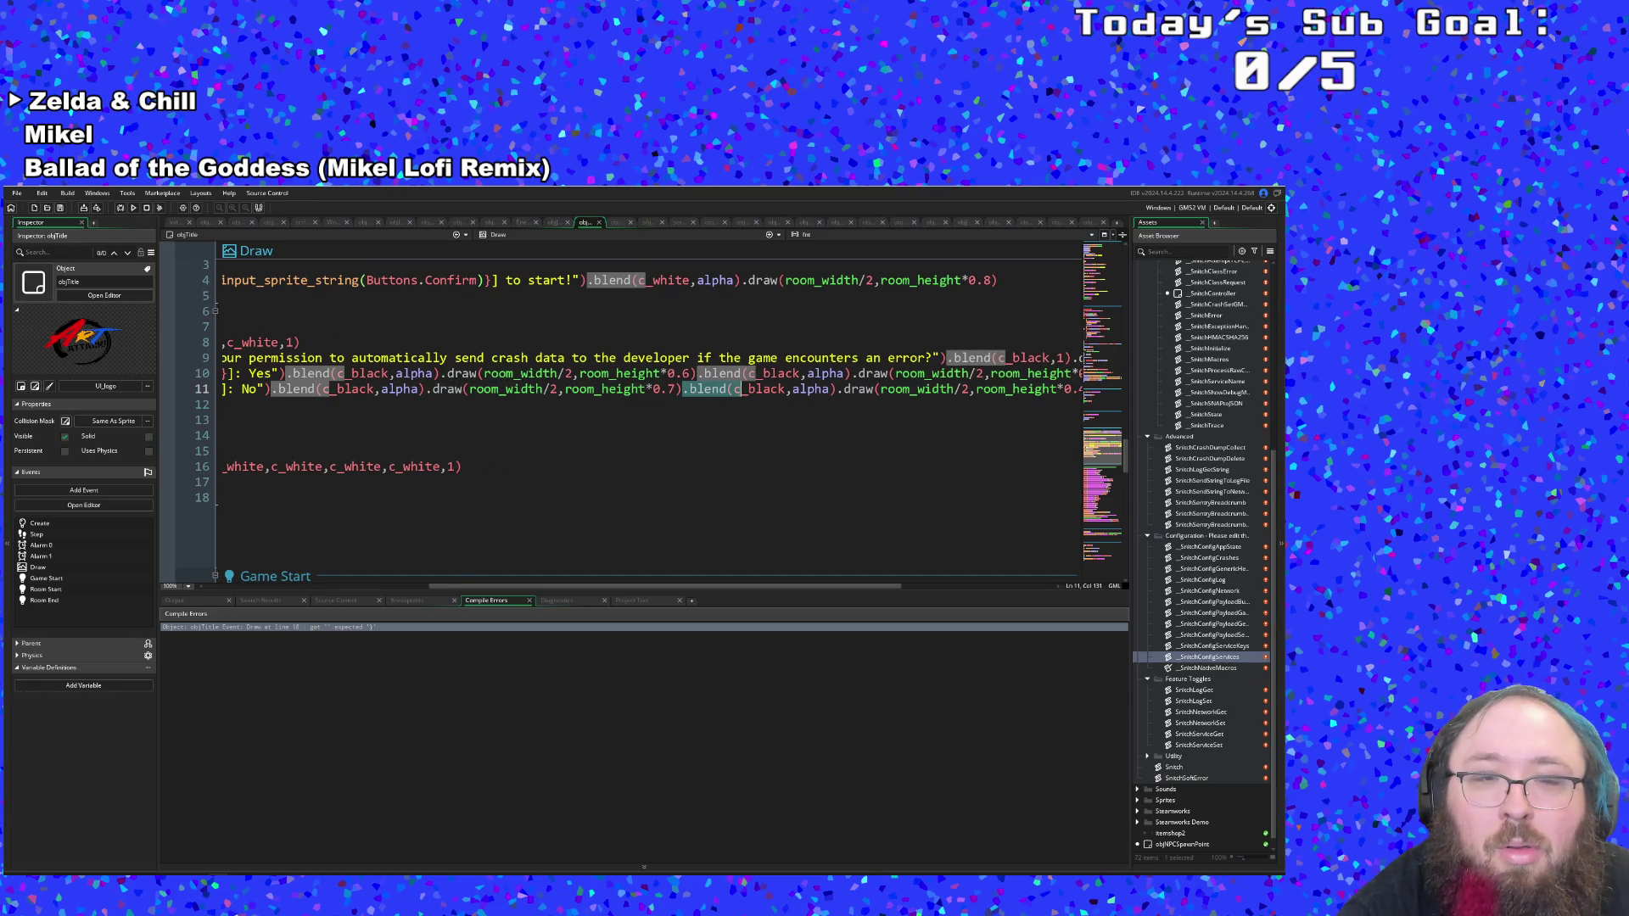
{"action": "left_click_drag", "start_coordinate": [936, 389], "coordinate": [1145, 399]}
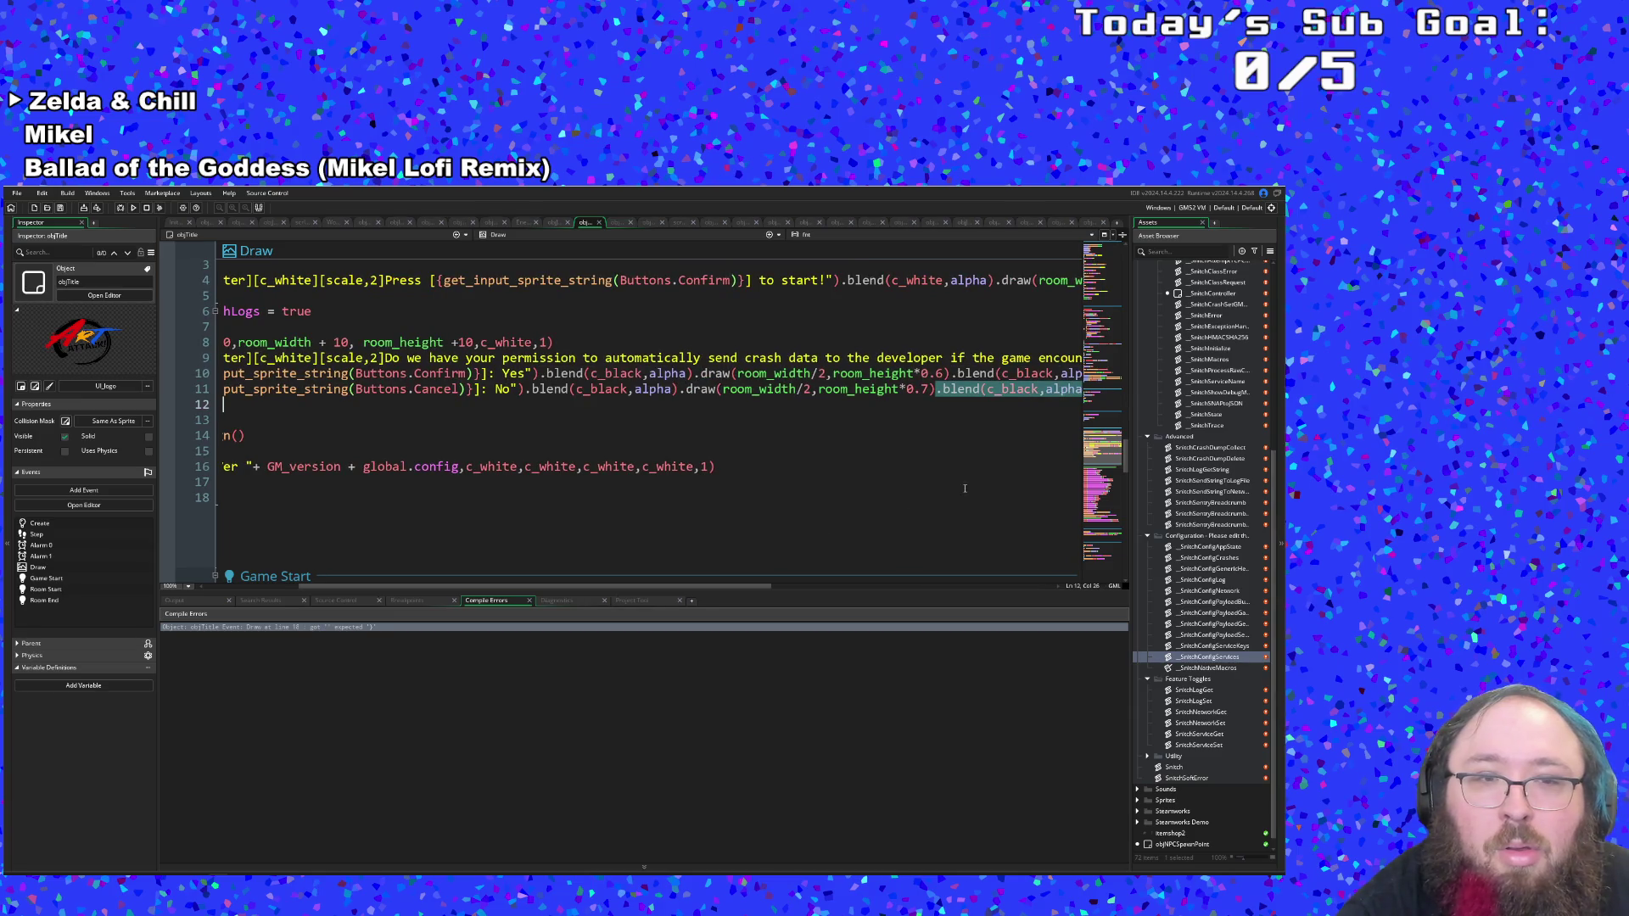
{"action": "mouse_move", "coordinate": [654, 587]}
{"action": "left_mouse_down"}
{"action": "mouse_move", "coordinate": [911, 581]}
{"action": "mouse_move", "coordinate": [406, 569]}
{"action": "left_mouse_up"}
{"action": "scroll", "coordinate": [409, 568], "scroll_direction": "right", "scroll_amount": 5}
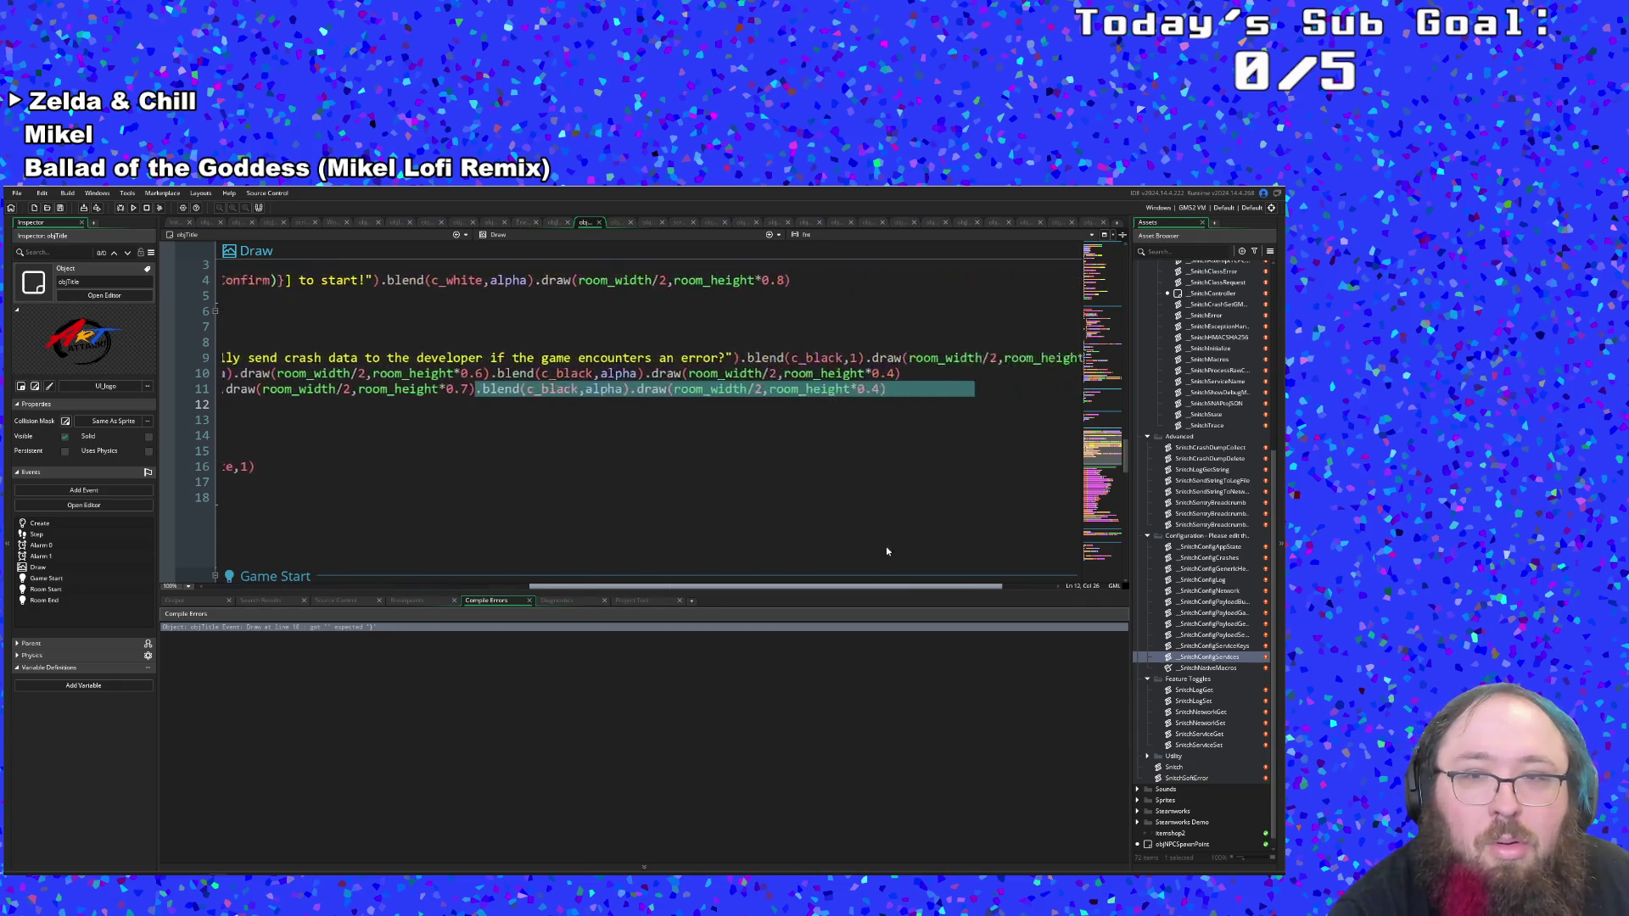
{"action": "scroll", "coordinate": [528, 399], "scroll_direction": "left", "scroll_amount": 5}
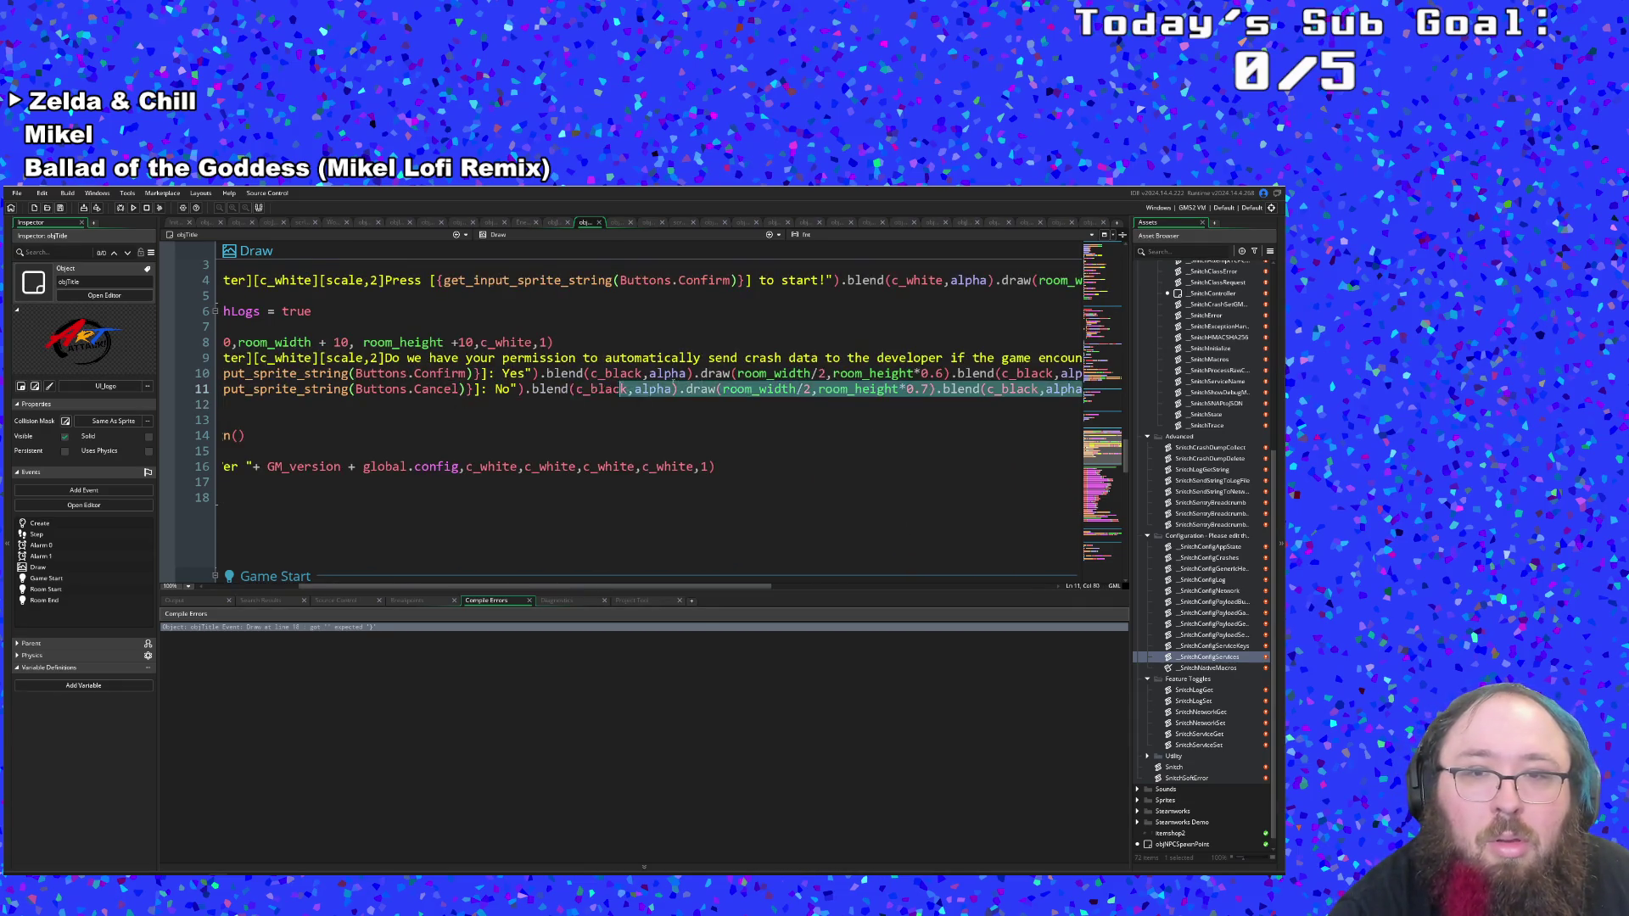
{"action": "left_click", "coordinate": [952, 390]}
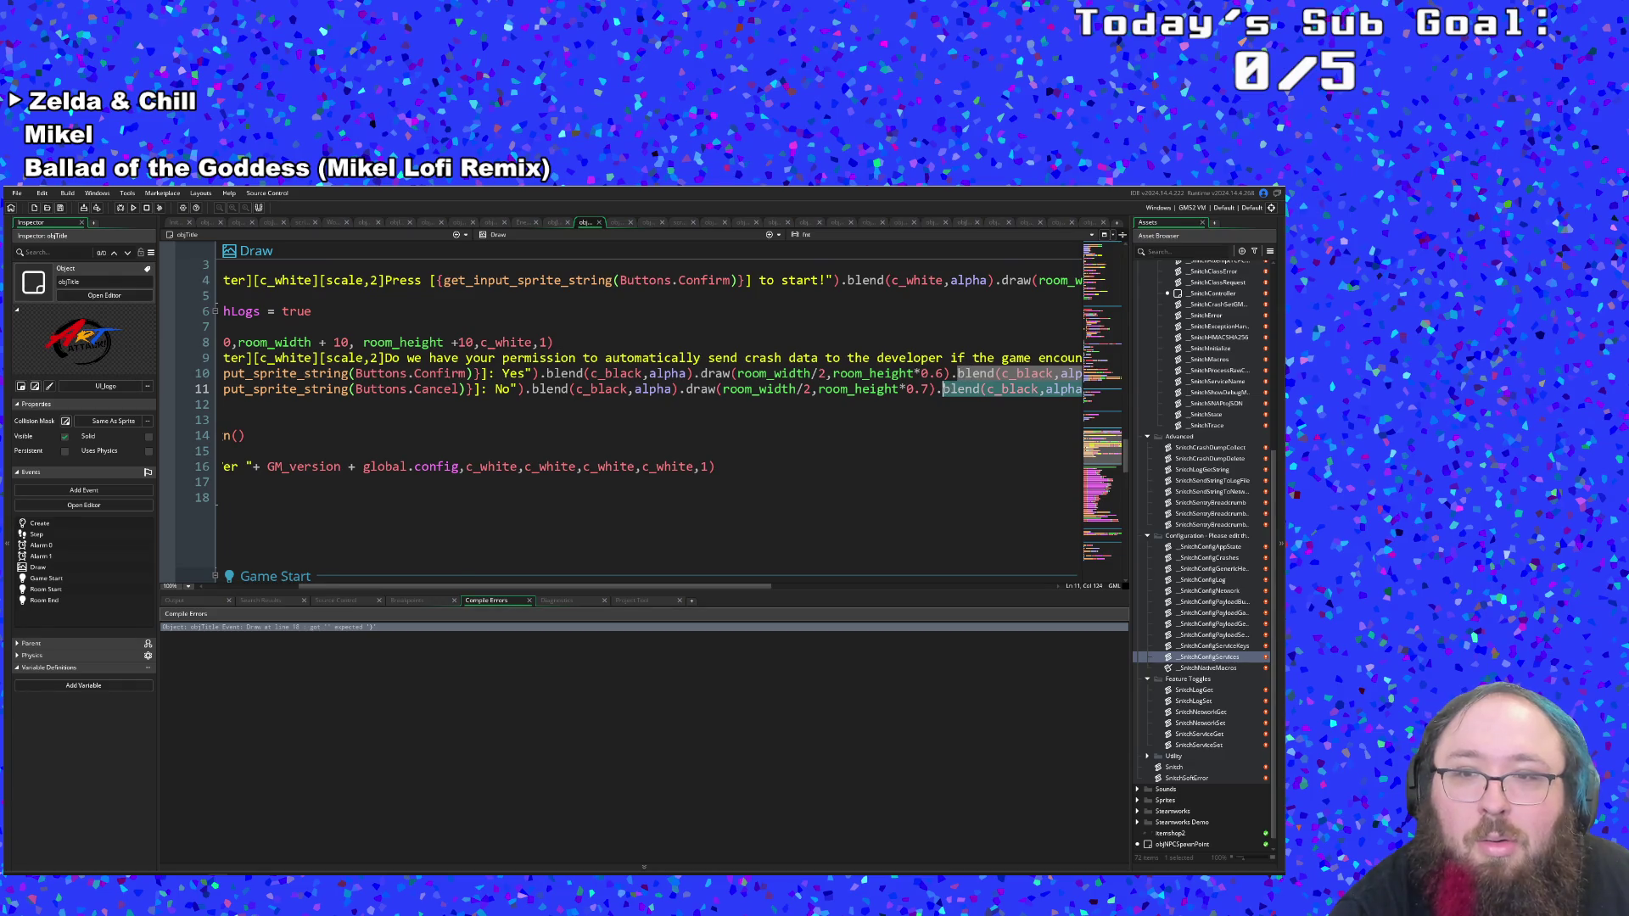
{"action": "key", "text": "BackSpace"}
{"action": "key", "text": "BackSpace"}
{"action": "mouse_move", "coordinate": [953, 374]}
{"action": "left_mouse_down"}
{"action": "mouse_move", "coordinate": [1082, 389]}
{"action": "mouse_move", "coordinate": [416, 392]}
{"action": "mouse_move", "coordinate": [838, 377]}
{"action": "left_mouse_up"}
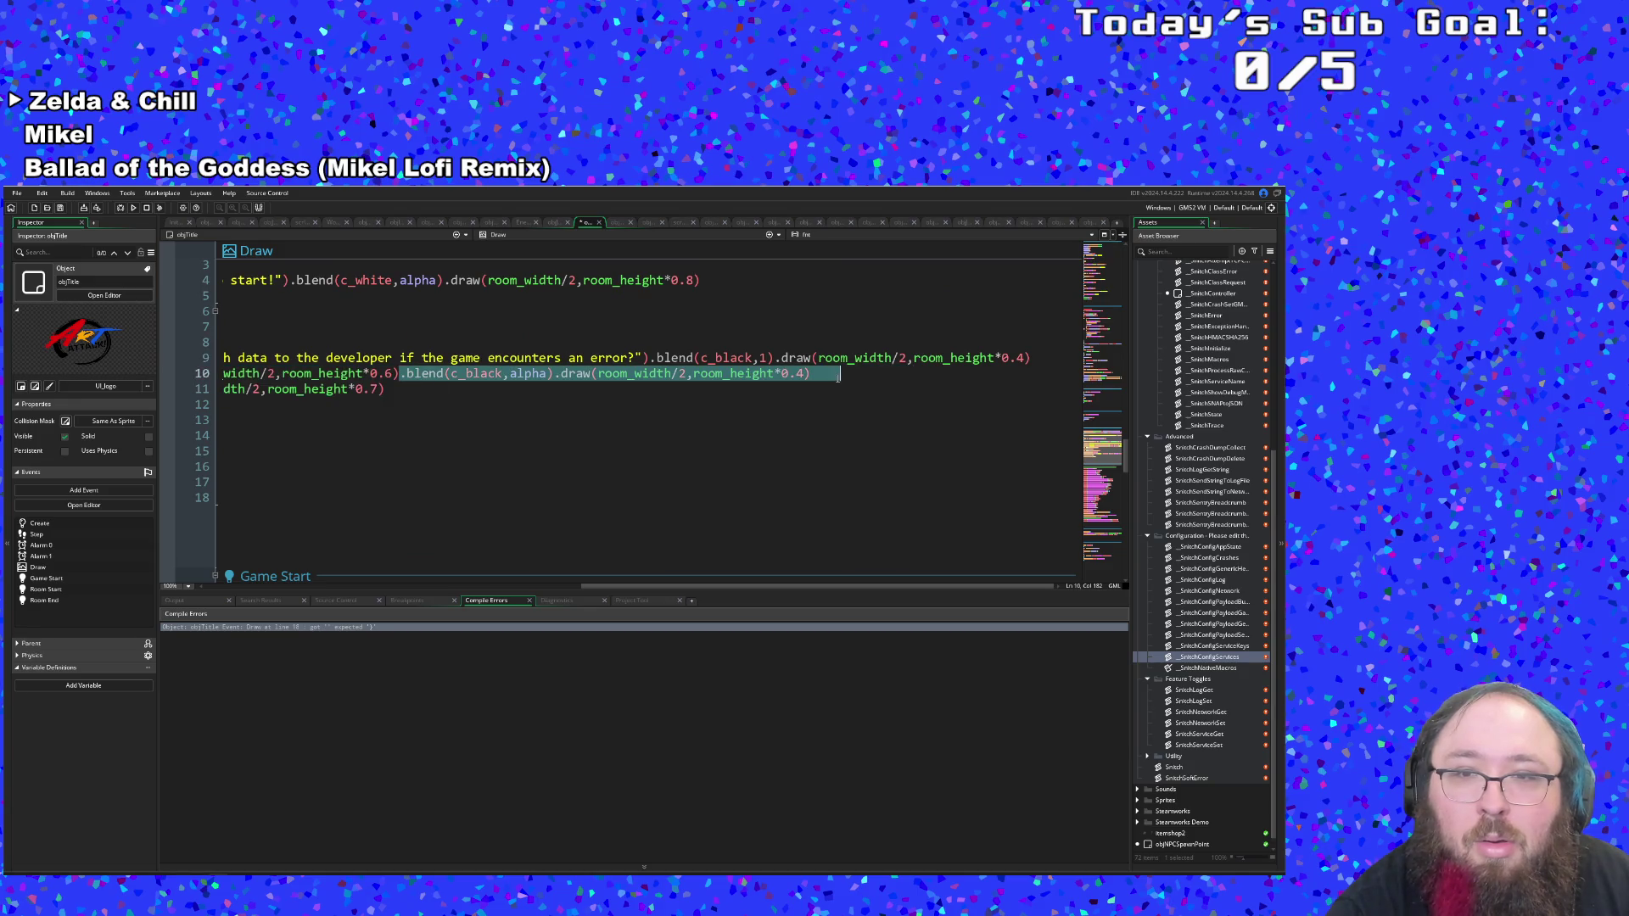
{"action": "key", "text": "BackSpace"}
{"action": "left_click_drag", "start_coordinate": [732, 585], "coordinate": [336, 588]}
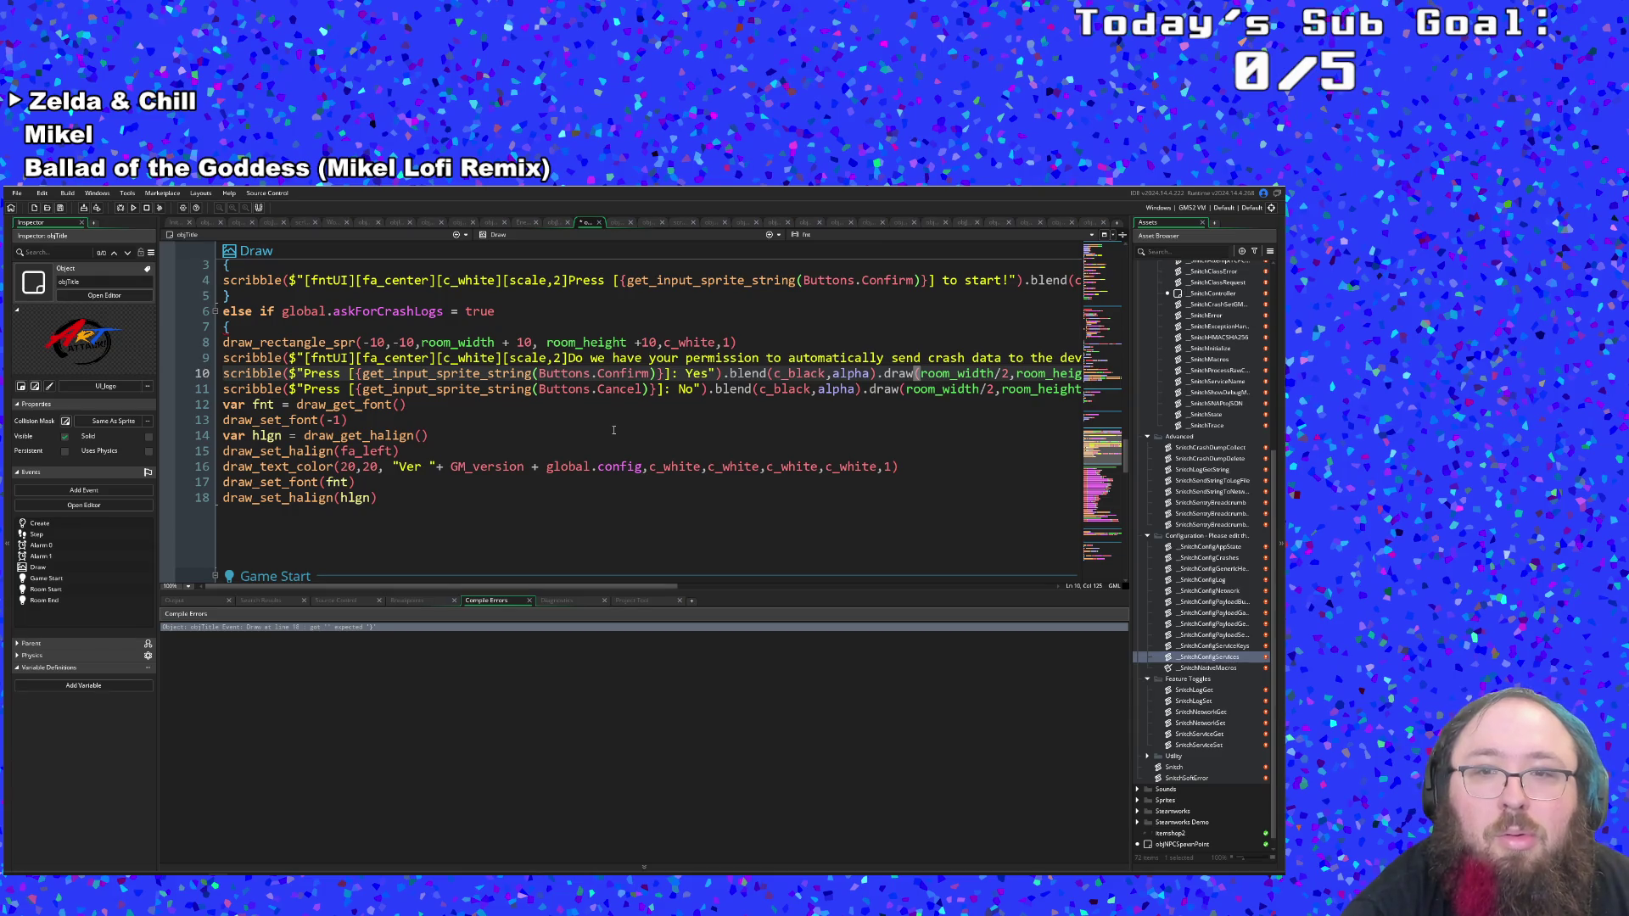
Delete the word Press from the No and Yes prompts on lines 11 and 10.
{"action": "left_click", "coordinate": [348, 389]}
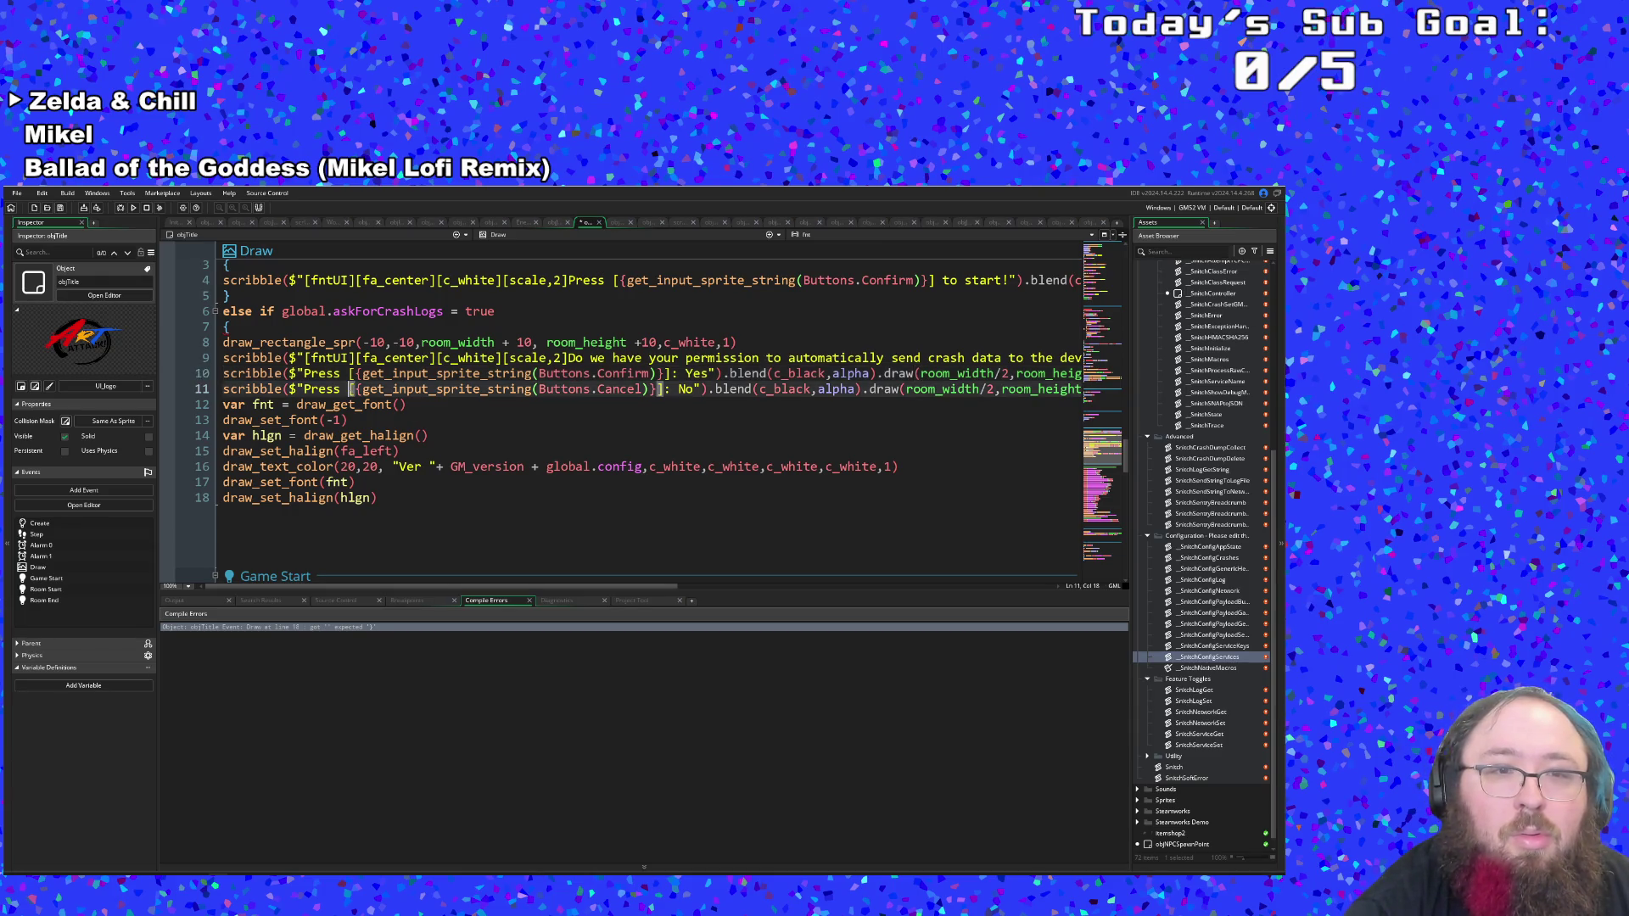
{"action": "key", "text": "BackSpace"}
{"action": "key", "text": "BackSpace"}
{"action": "key", "text": "BackSpace"}
{"action": "key", "text": "Up"}
{"action": "key", "text": "BackSpace"}
{"action": "key", "text": "BackSpace"}
{"action": "key", "text": "BackSpace"}
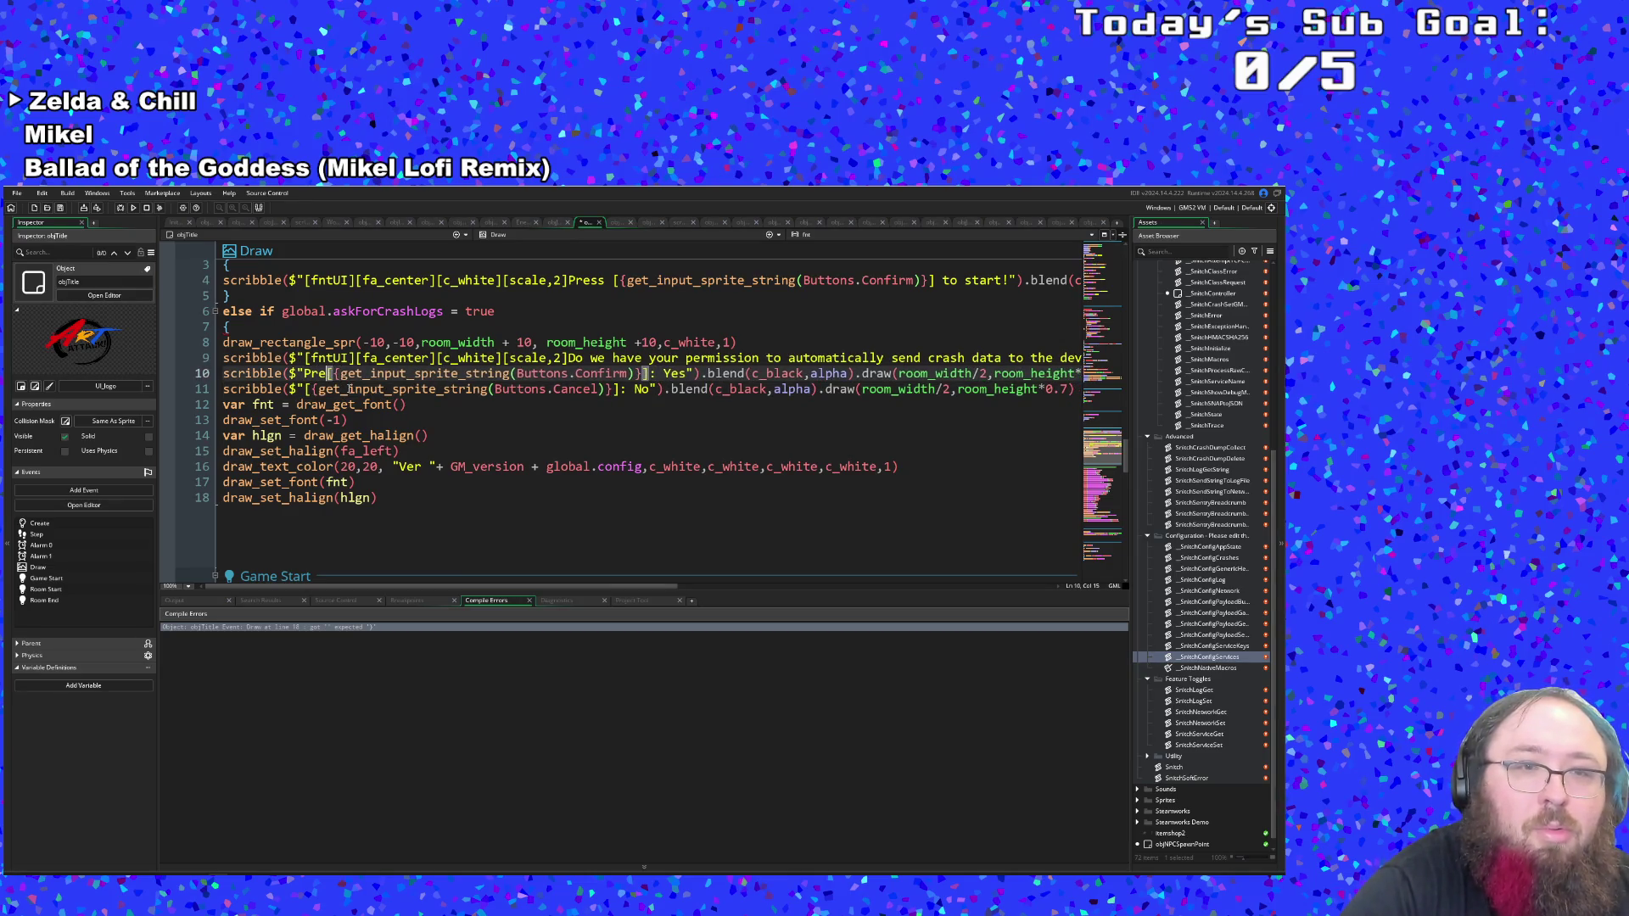
{"action": "key", "text": "Delete"}
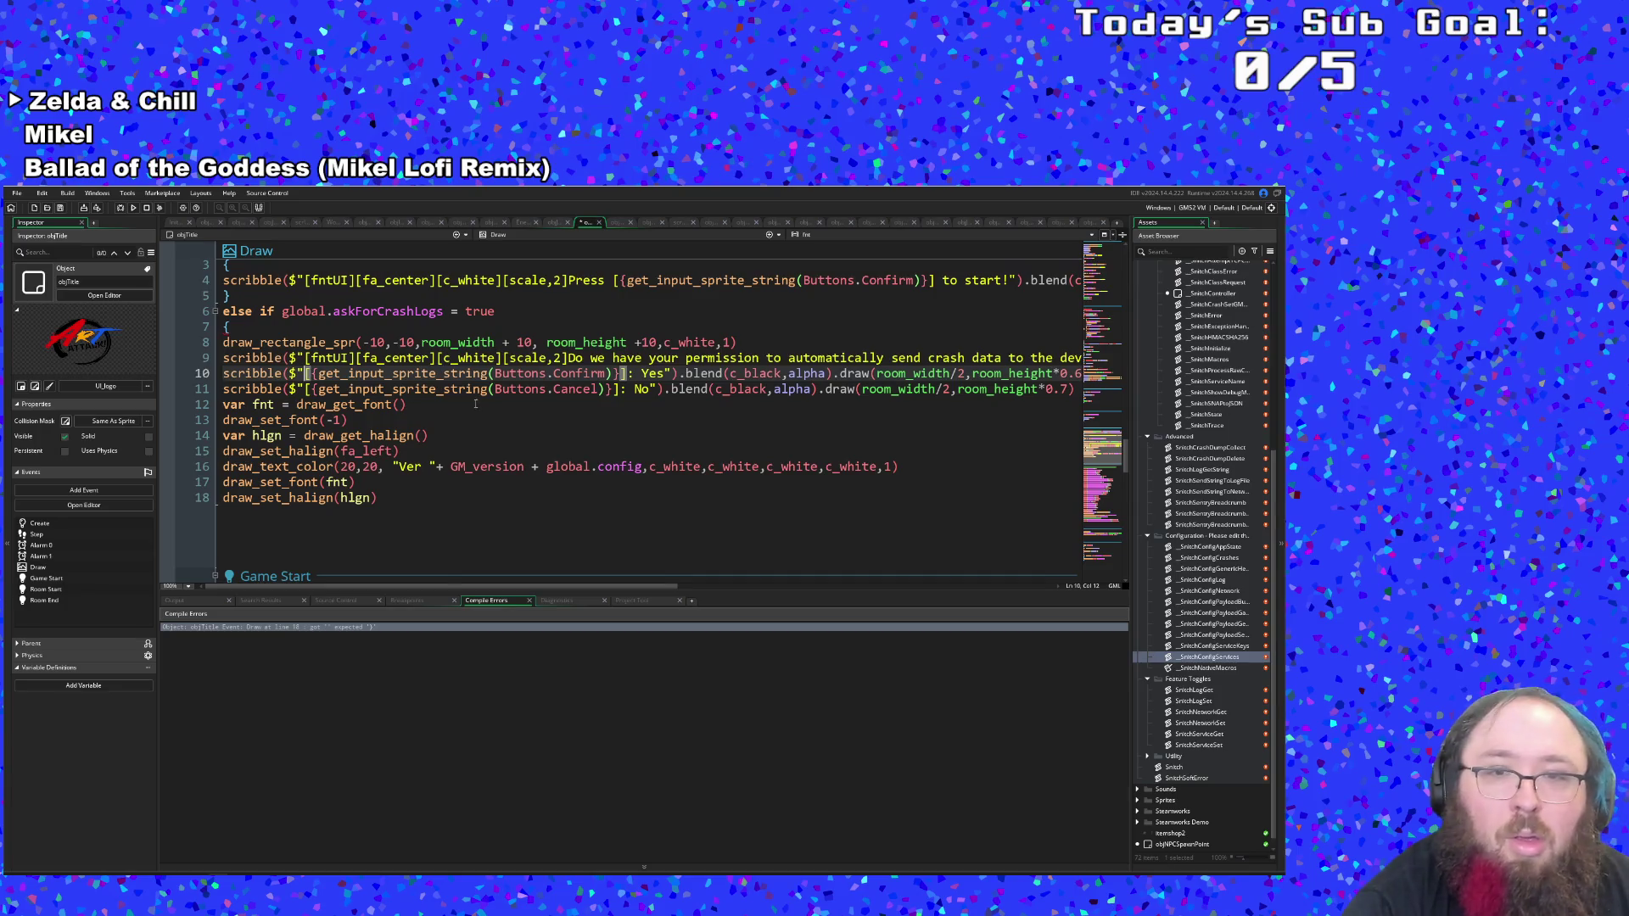
Close the else/Draw block by adding a closing brace on a new line after line 18.
{"action": "left_click", "coordinate": [743, 390]}
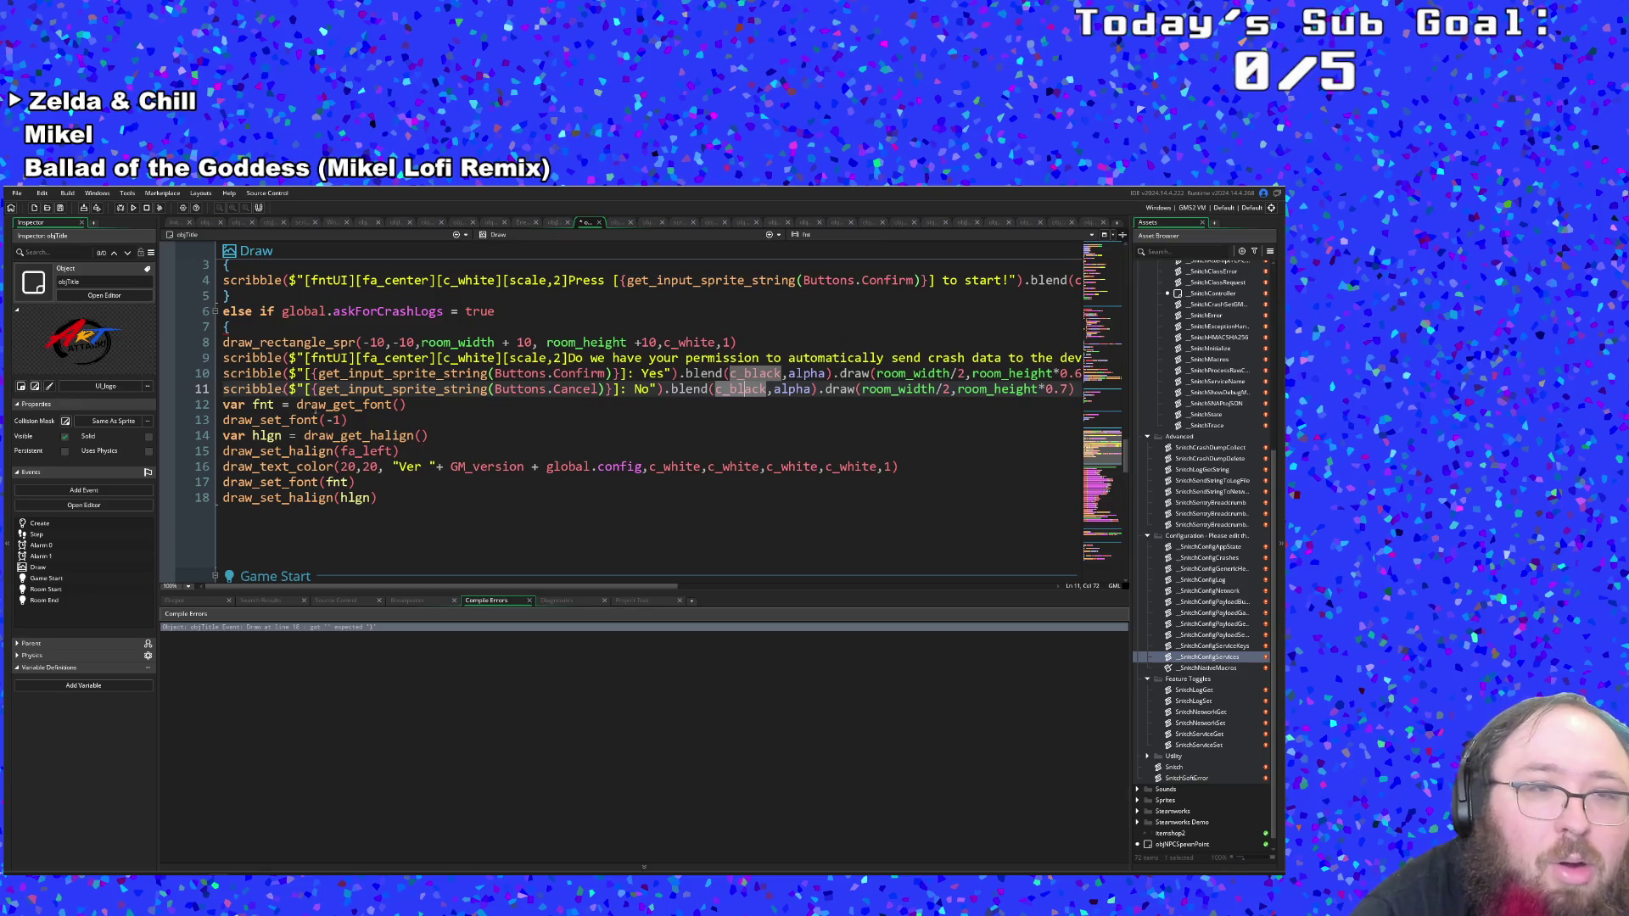
{"action": "left_click", "coordinate": [225, 327]}
{"action": "scroll", "coordinate": [321, 407], "scroll_direction": "up", "scroll_amount": 3}
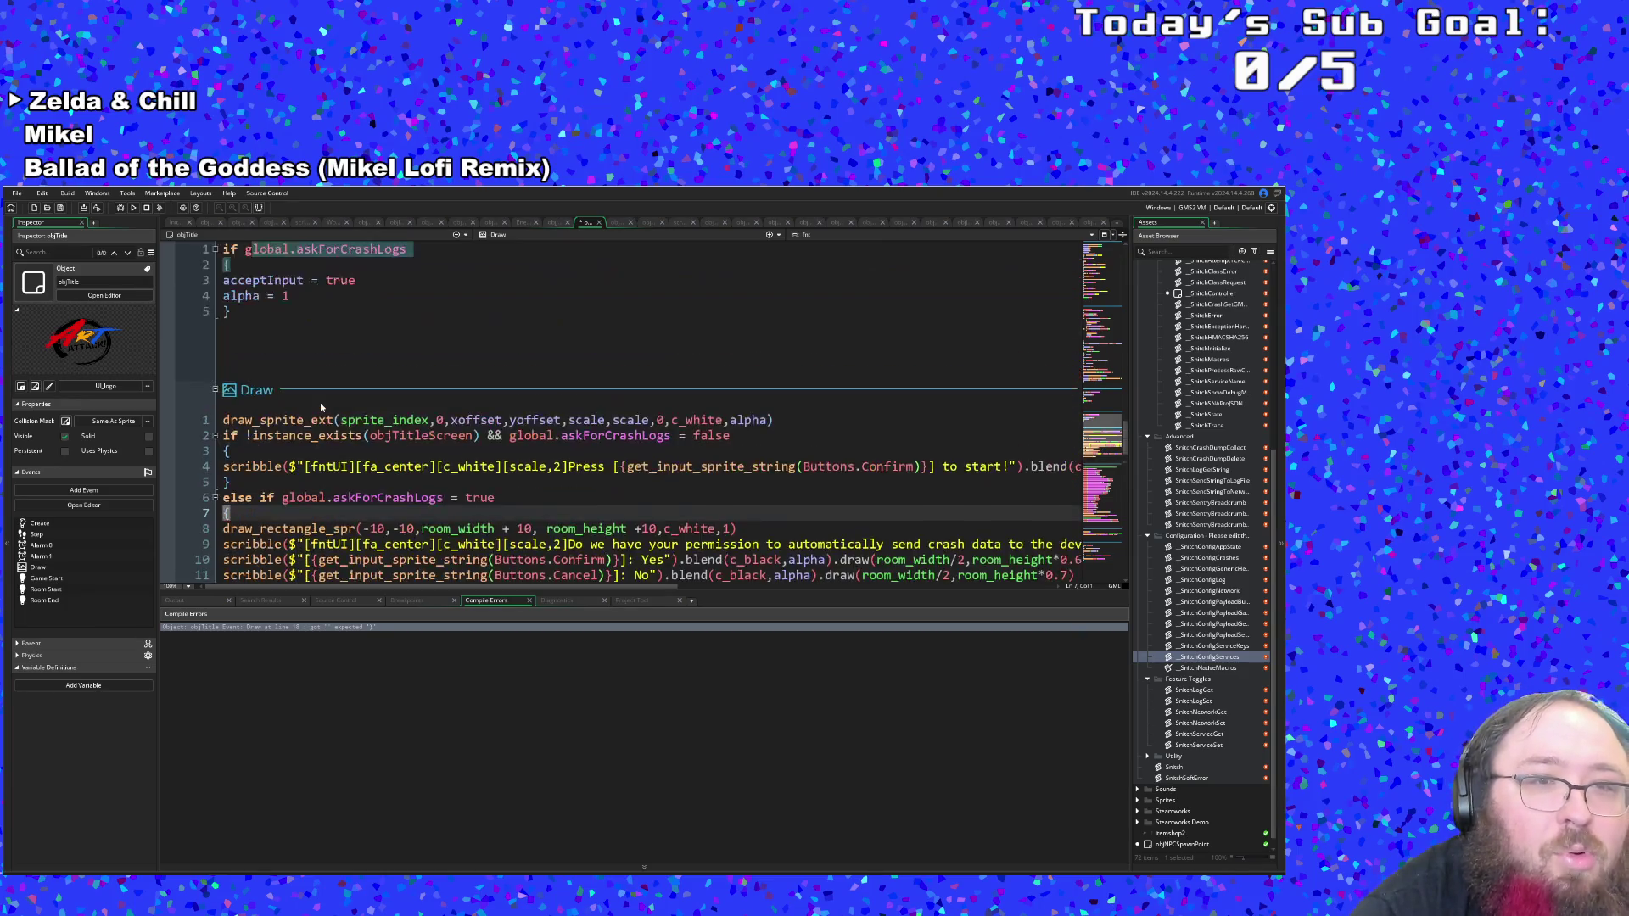
{"action": "scroll", "coordinate": [321, 407], "scroll_direction": "down", "scroll_amount": 4}
{"action": "left_click", "coordinate": [380, 501]}
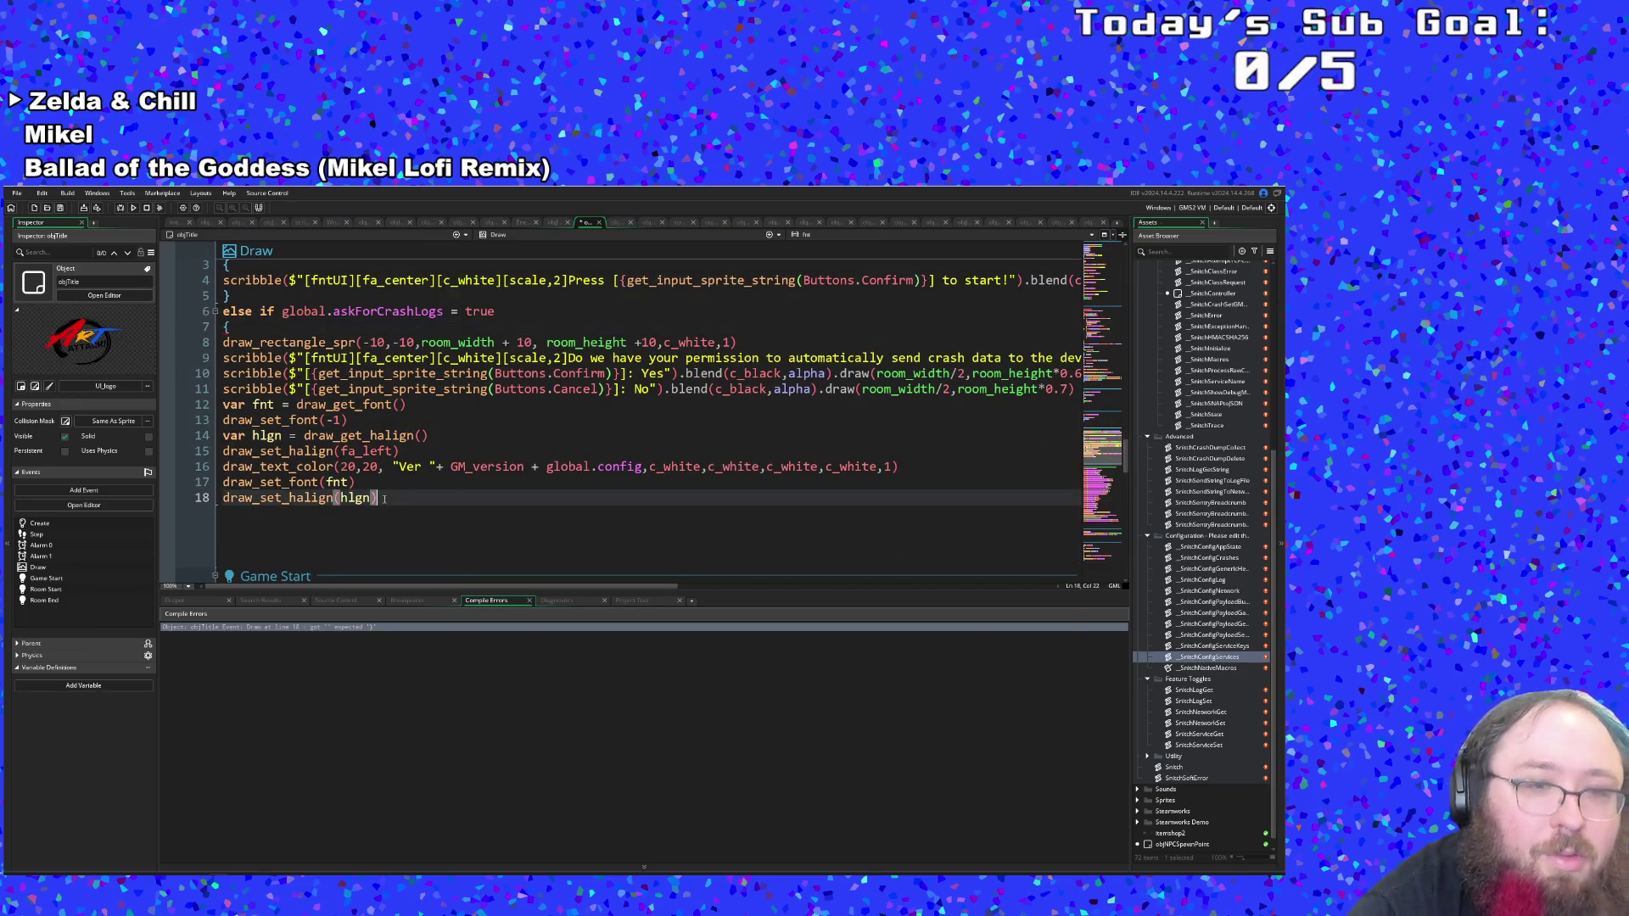
{"action": "key", "text": "Return"}
{"action": "type", "text": "}"}
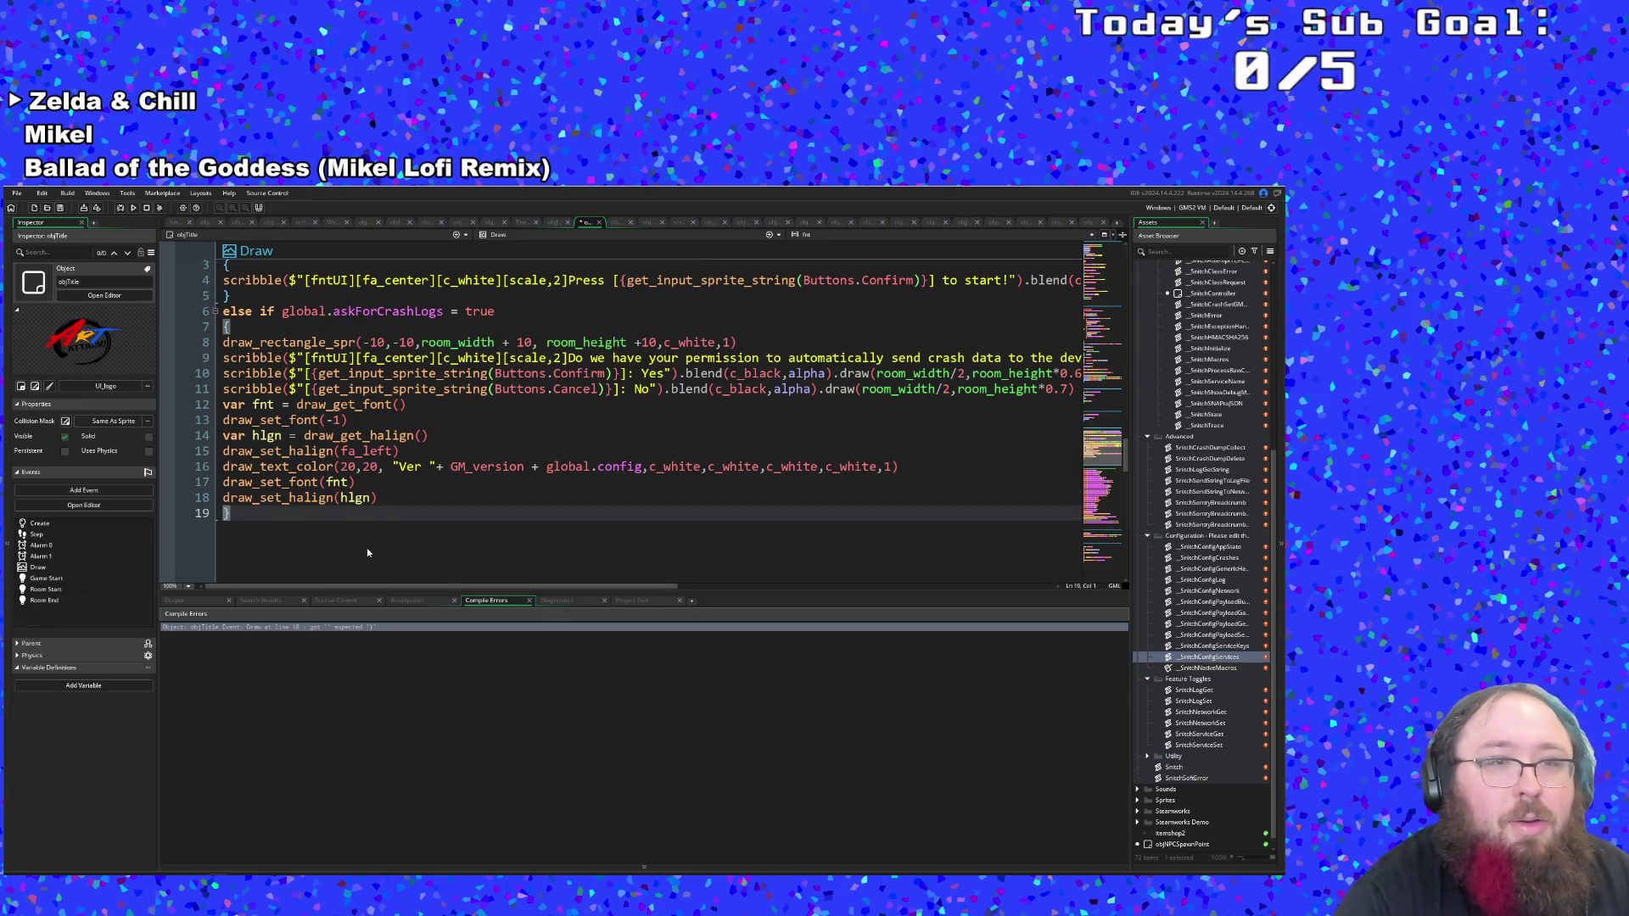
Check where askForCrashLogs is set to false, then save the project and run the game.
{"action": "scroll", "coordinate": [367, 552], "scroll_direction": "up", "scroll_amount": 3}
{"action": "scroll", "coordinate": [407, 535], "scroll_direction": "down", "scroll_amount": 2}
{"action": "left_click", "coordinate": [462, 516]}
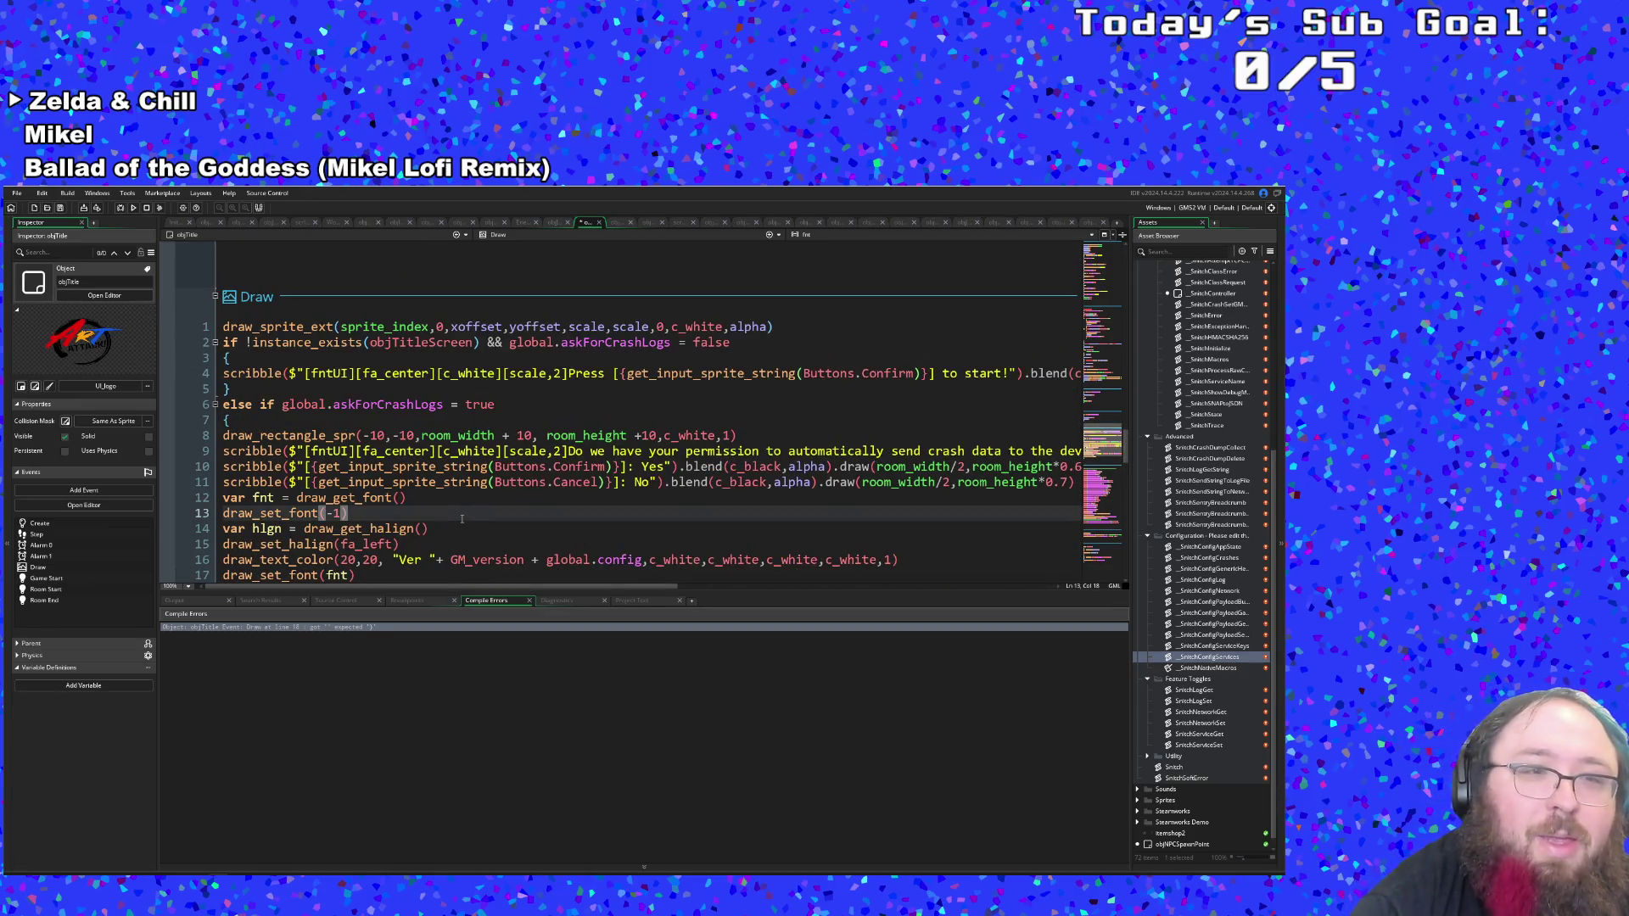
{"action": "left_click", "coordinate": [535, 402]}
{"action": "scroll", "coordinate": [509, 407], "scroll_direction": "up", "scroll_amount": 10}
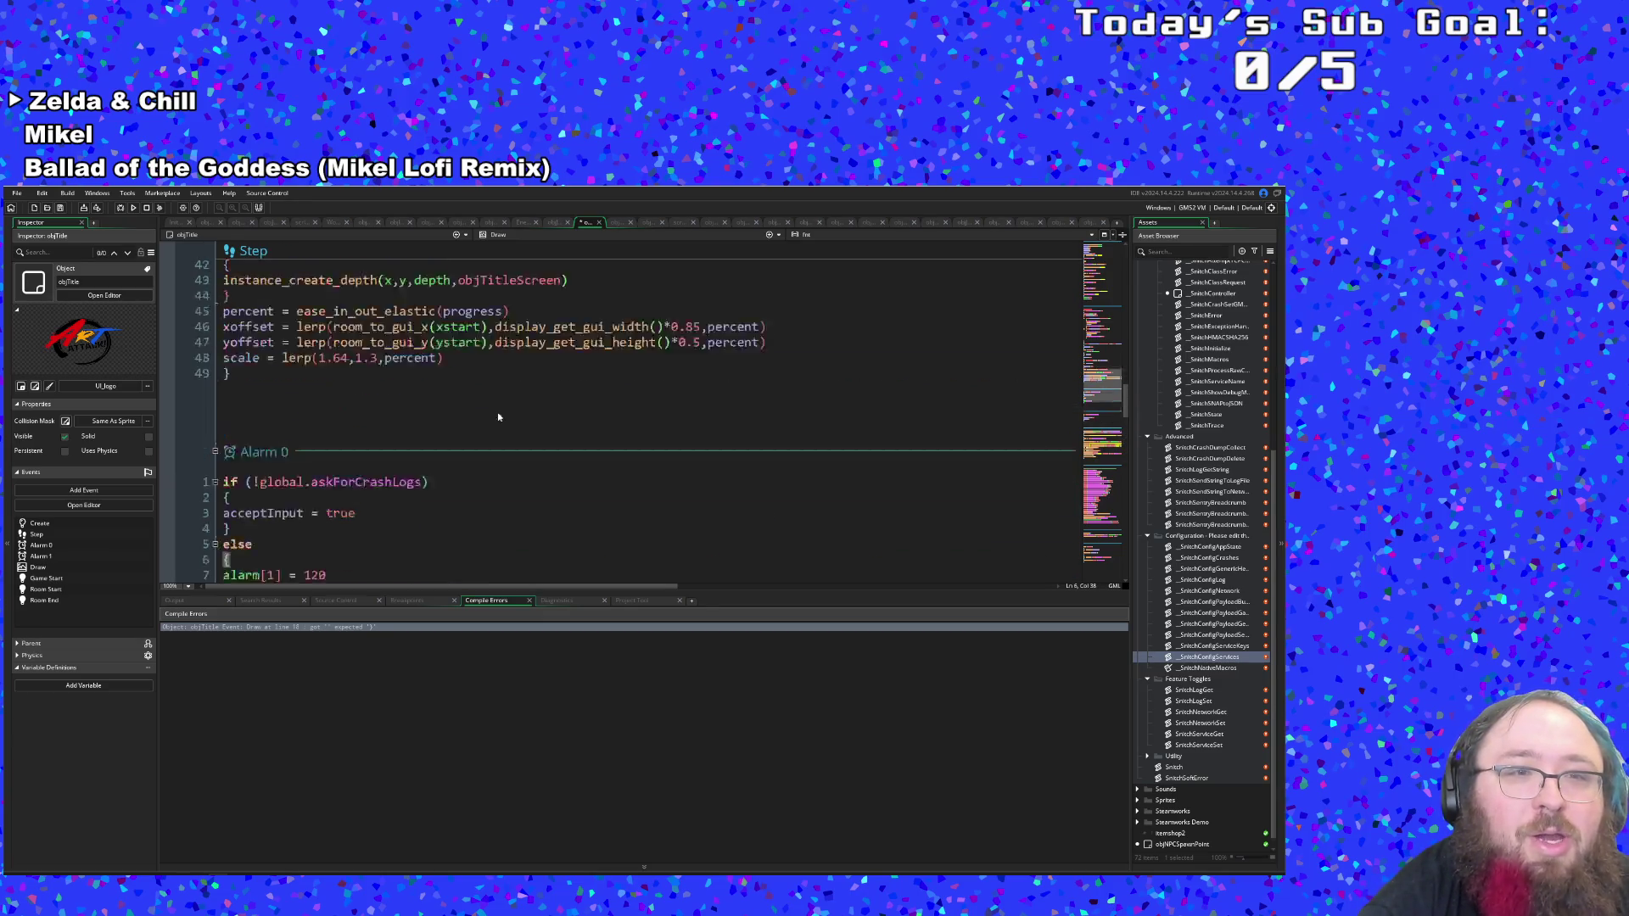
{"action": "scroll", "coordinate": [503, 413], "scroll_direction": "down", "scroll_amount": 2}
{"action": "left_click", "coordinate": [472, 451]}
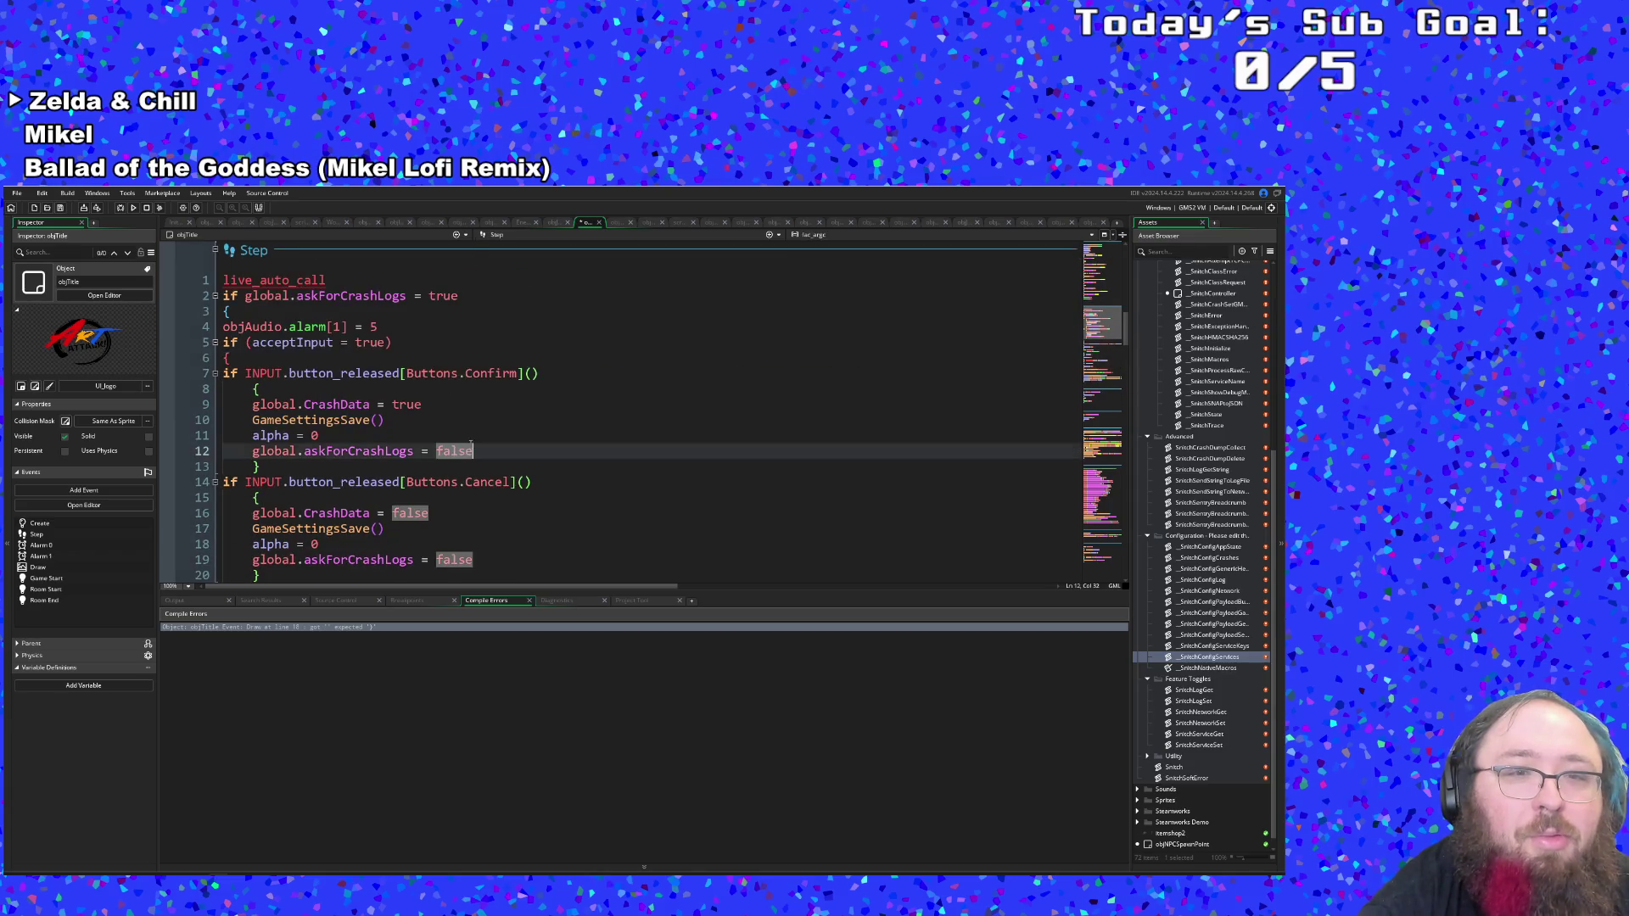
{"action": "left_click", "coordinate": [59, 208]}
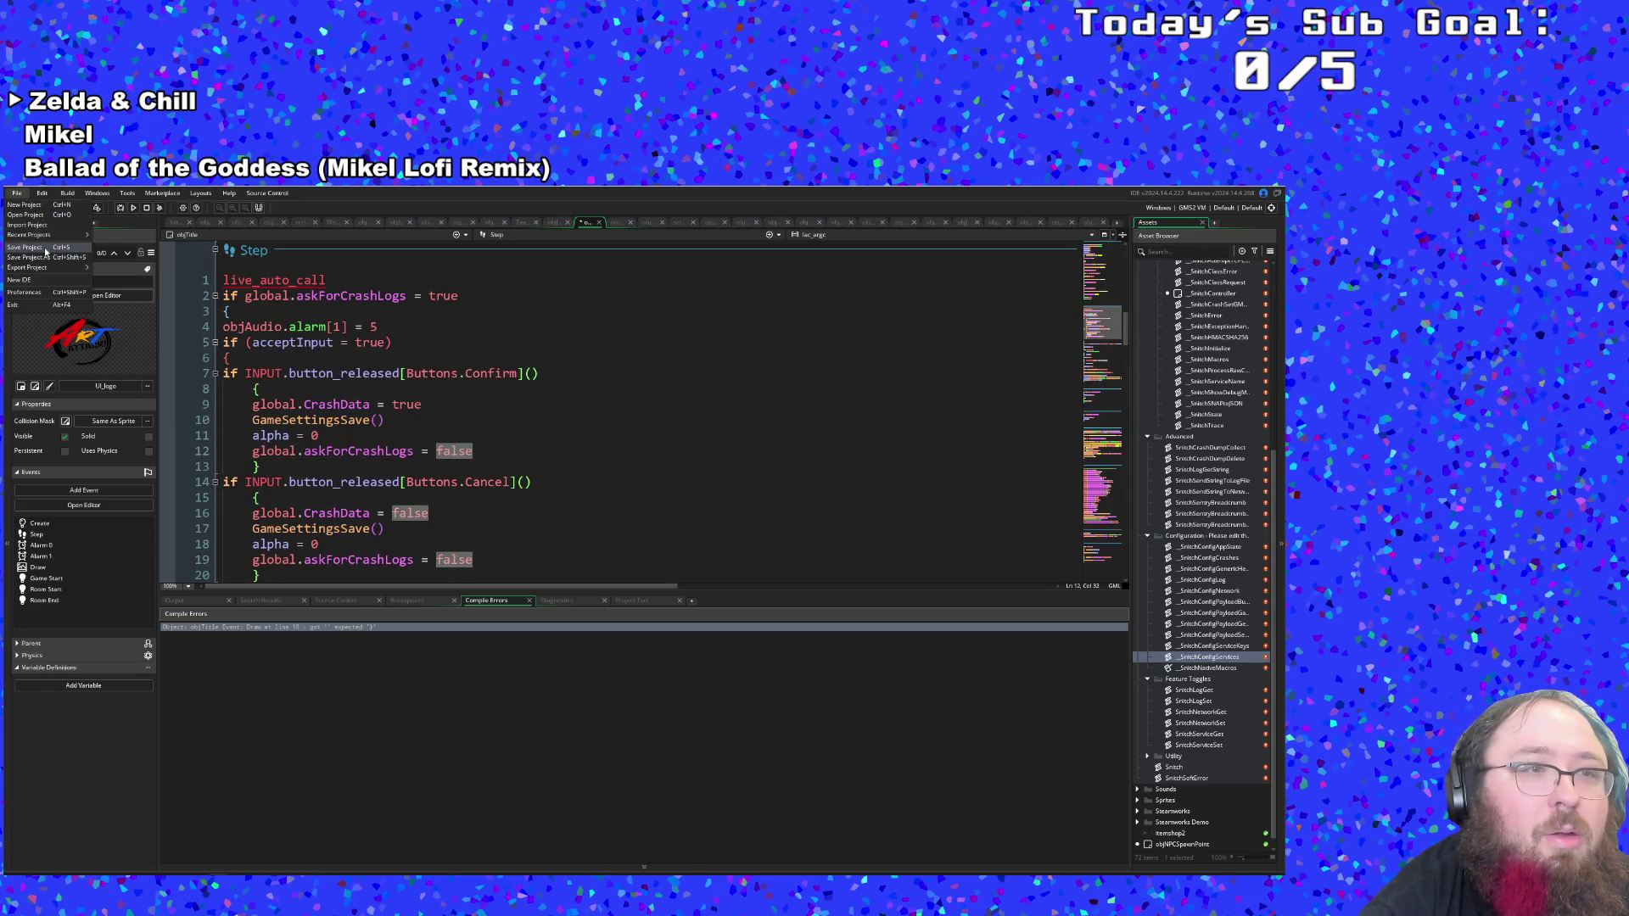
{"action": "left_click", "coordinate": [120, 208]}
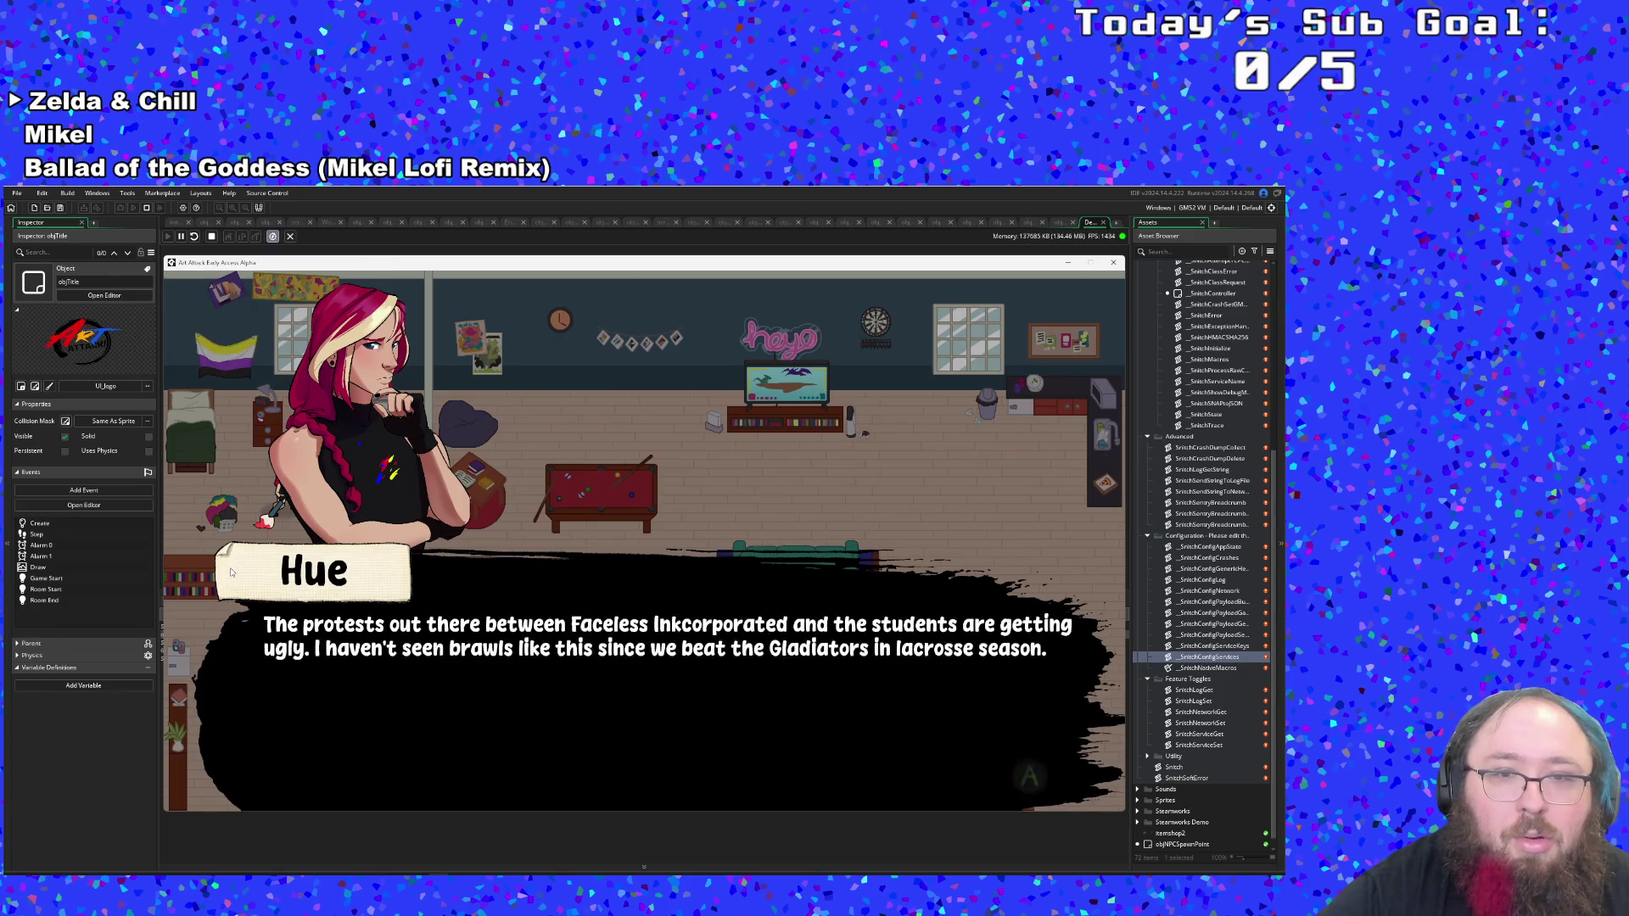
Advance the opening dialogue, then pause and quit back to the title screen.
{"action": "key", "text": "space"}
{"action": "key", "text": "space"}
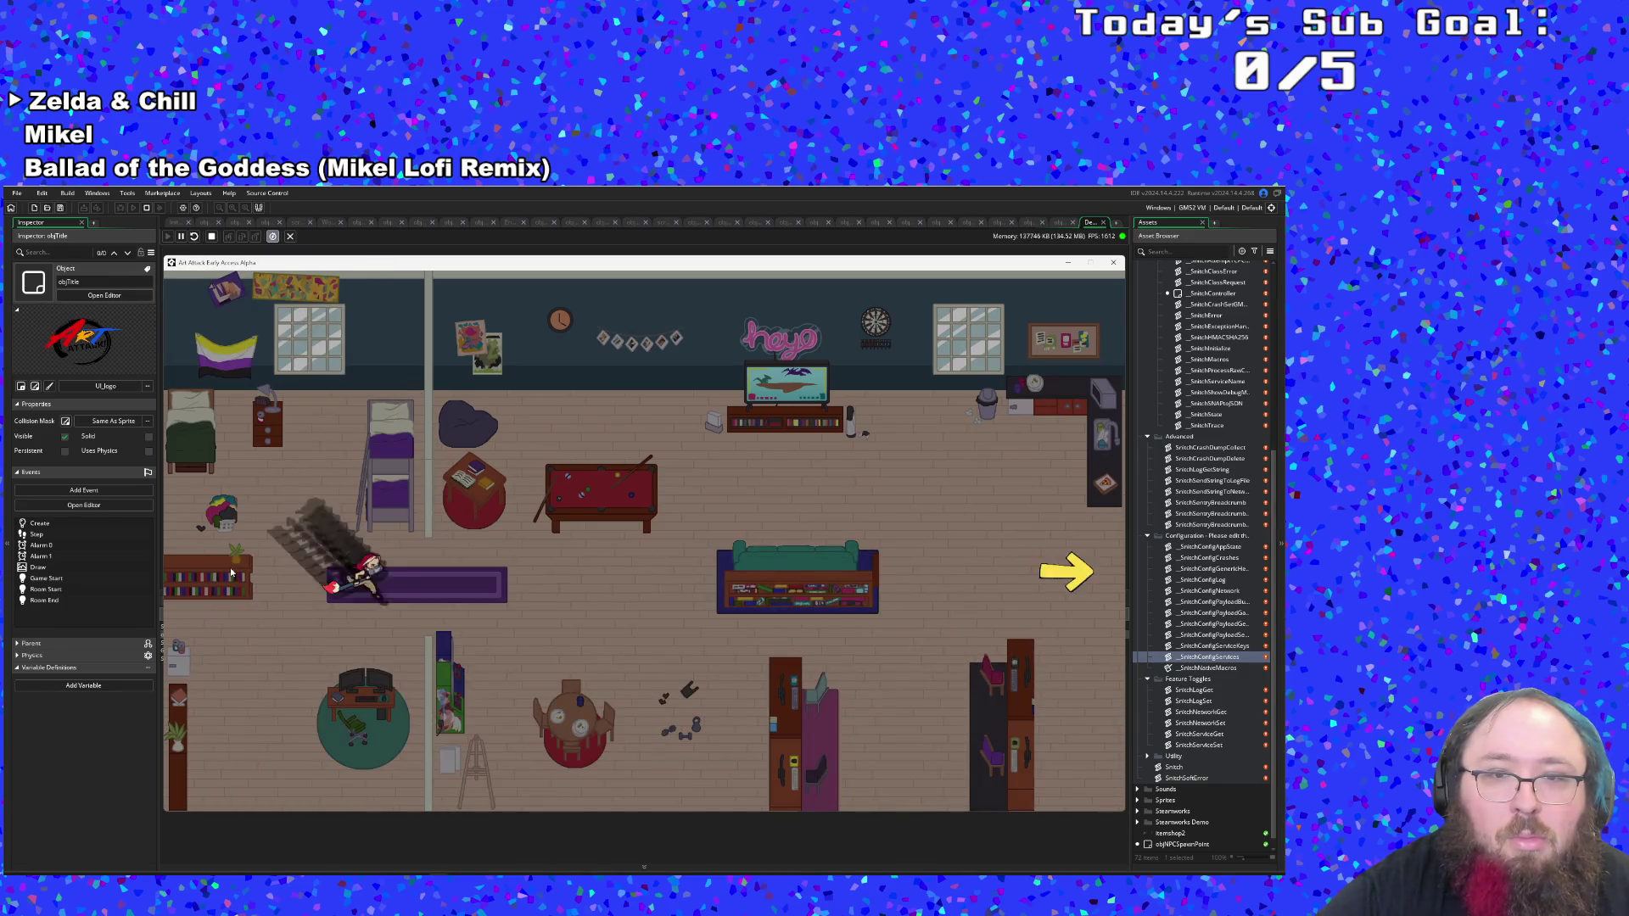
{"action": "key", "text": "Escape"}
{"action": "key", "text": "Up"}
{"action": "key", "text": "Return"}
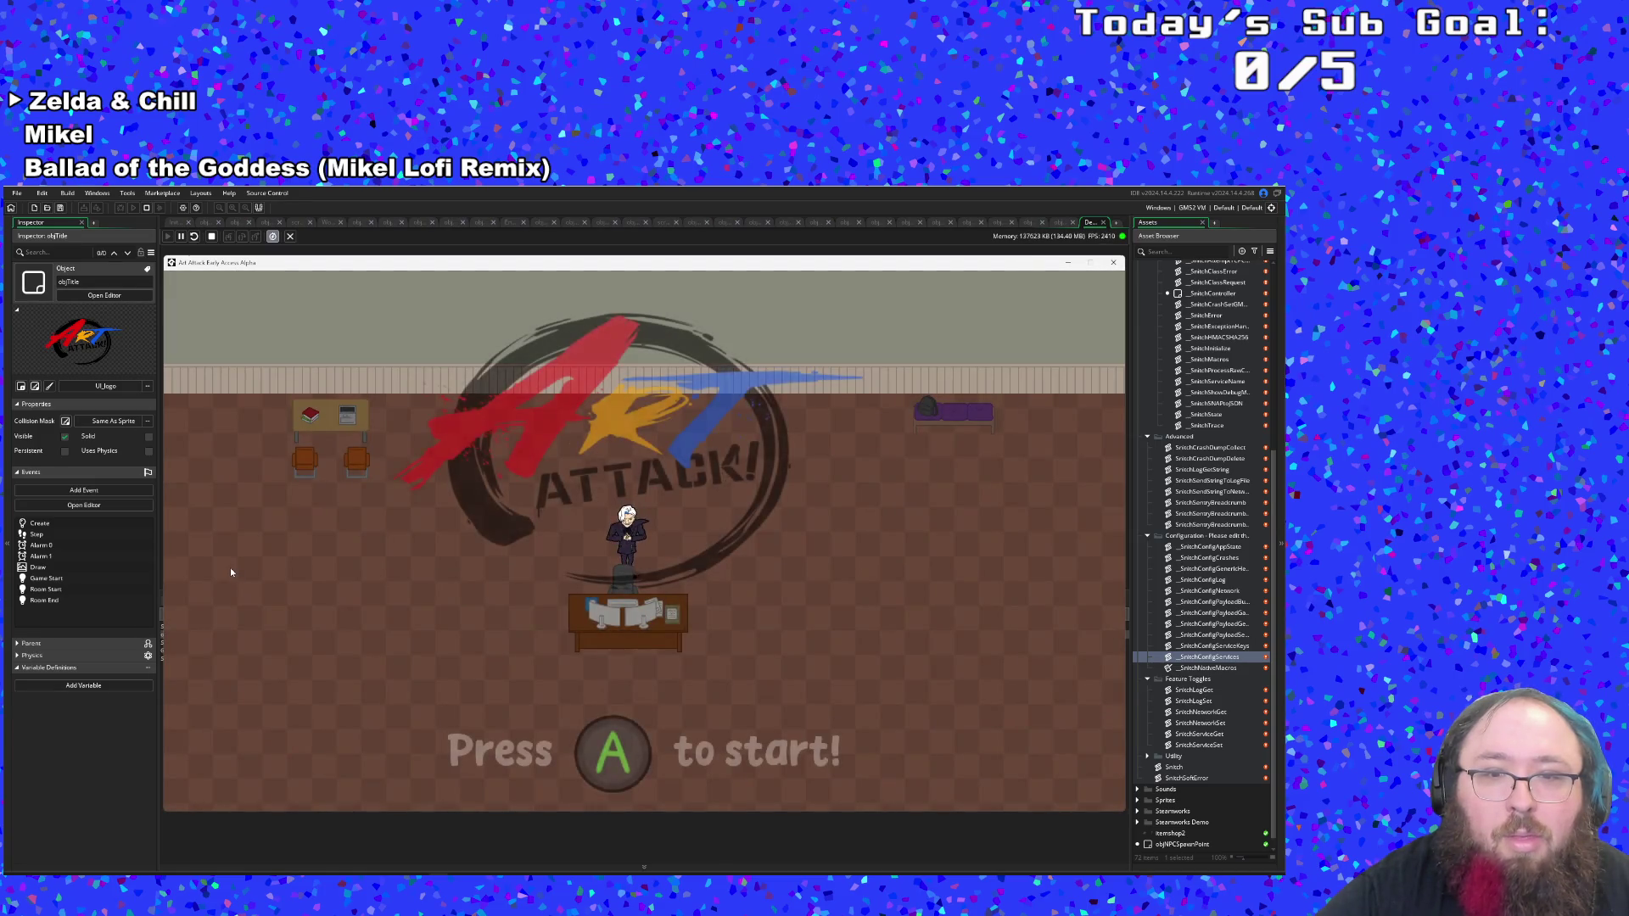
Open the game's Settings menu and turn on Send Data On Crashes.
{"action": "key", "text": "space"}
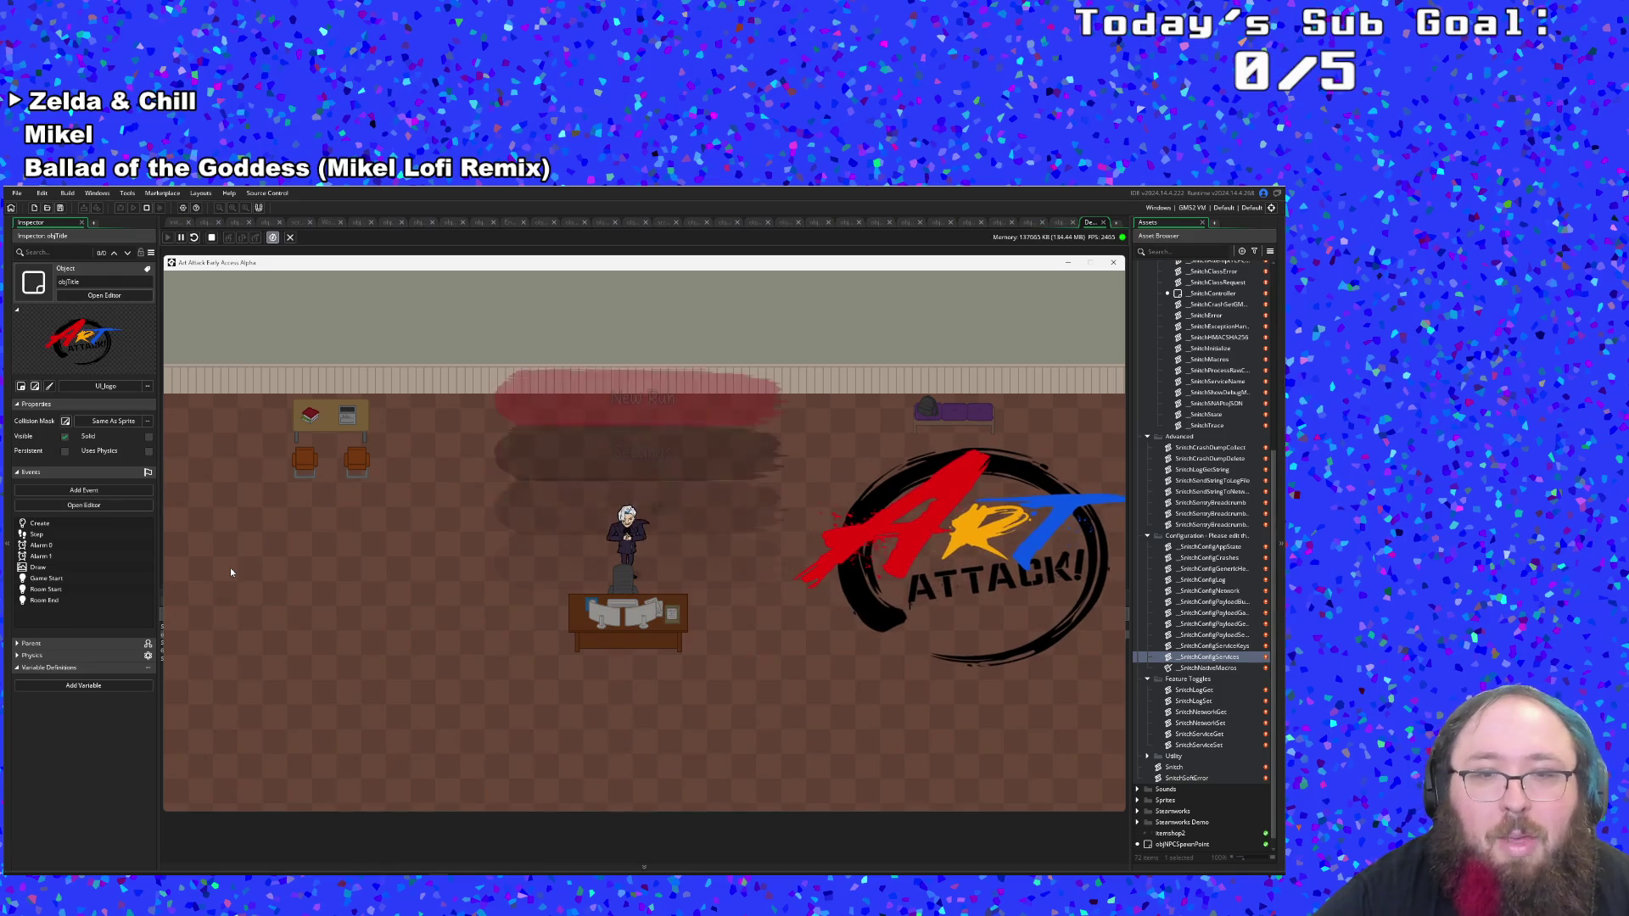
{"action": "key", "text": "Return"}
{"action": "key", "text": "Escape"}
{"action": "key", "text": "Return"}
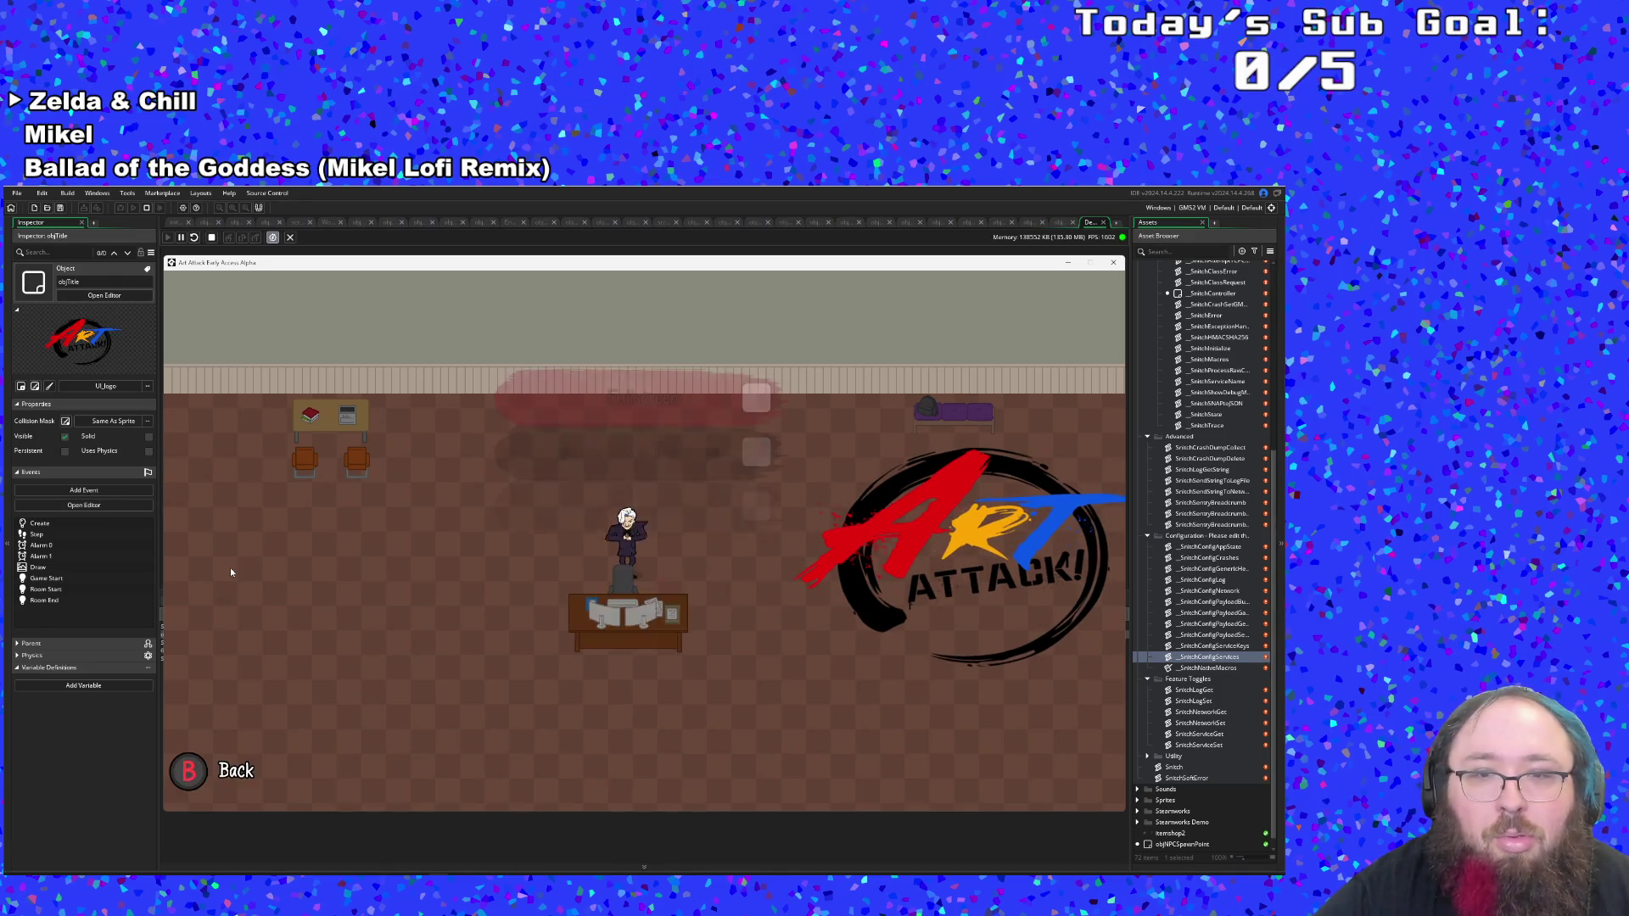
{"action": "key", "text": "Up"}
{"action": "key", "text": "Return"}
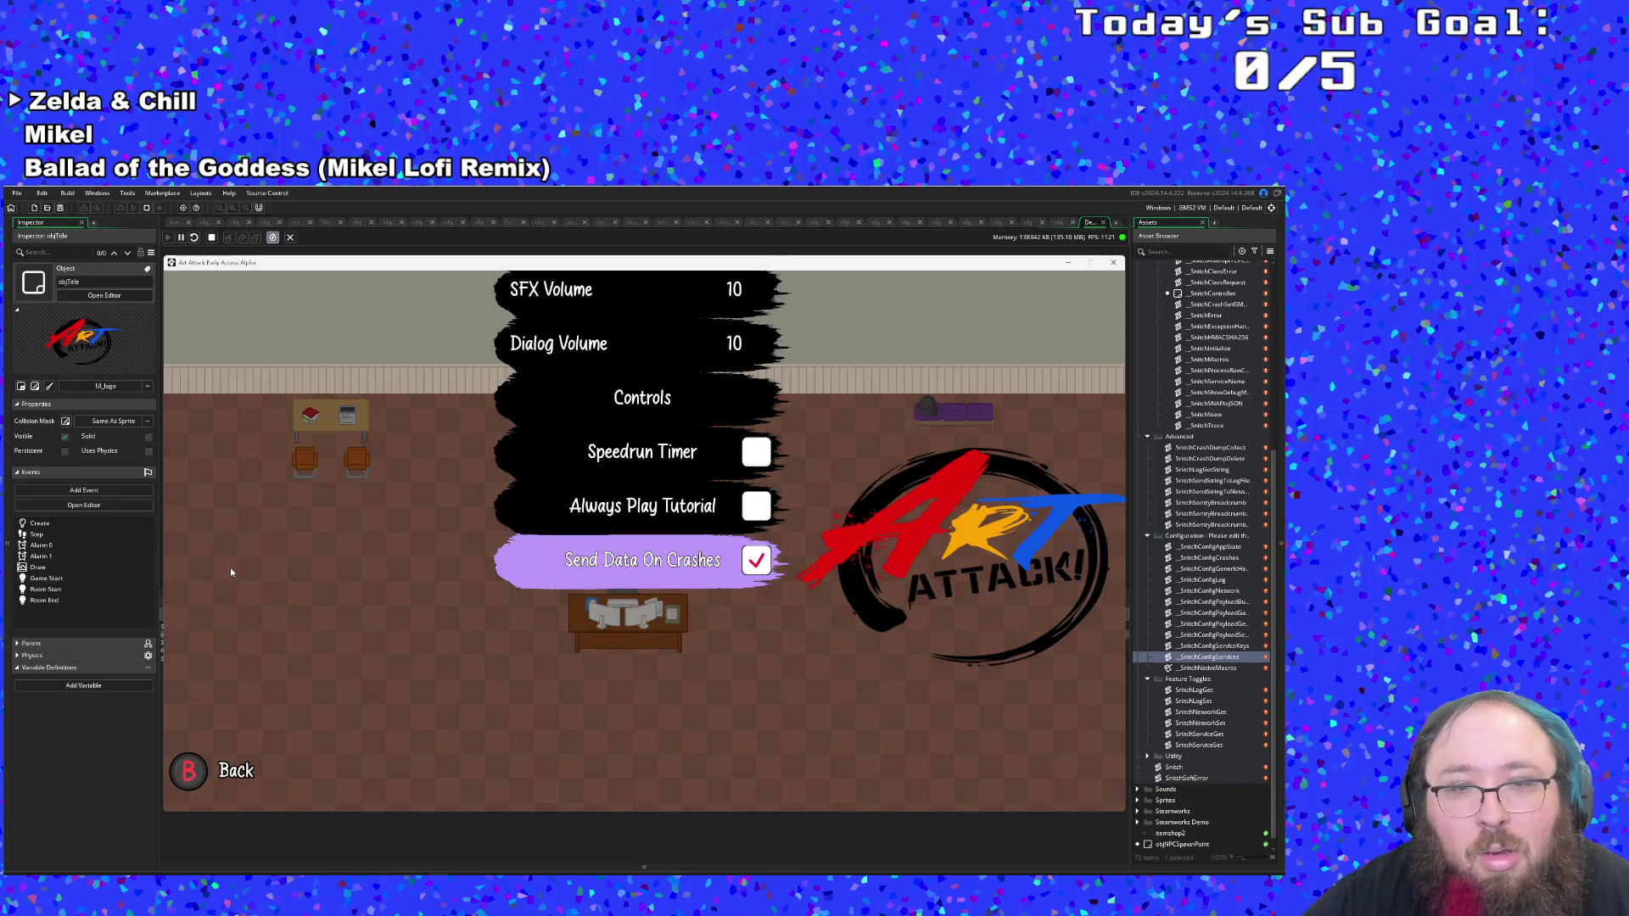
Leave Settings for the main menu and choose Quit to close the game.
{"action": "key", "text": "Up"}
{"action": "key", "text": "Escape"}
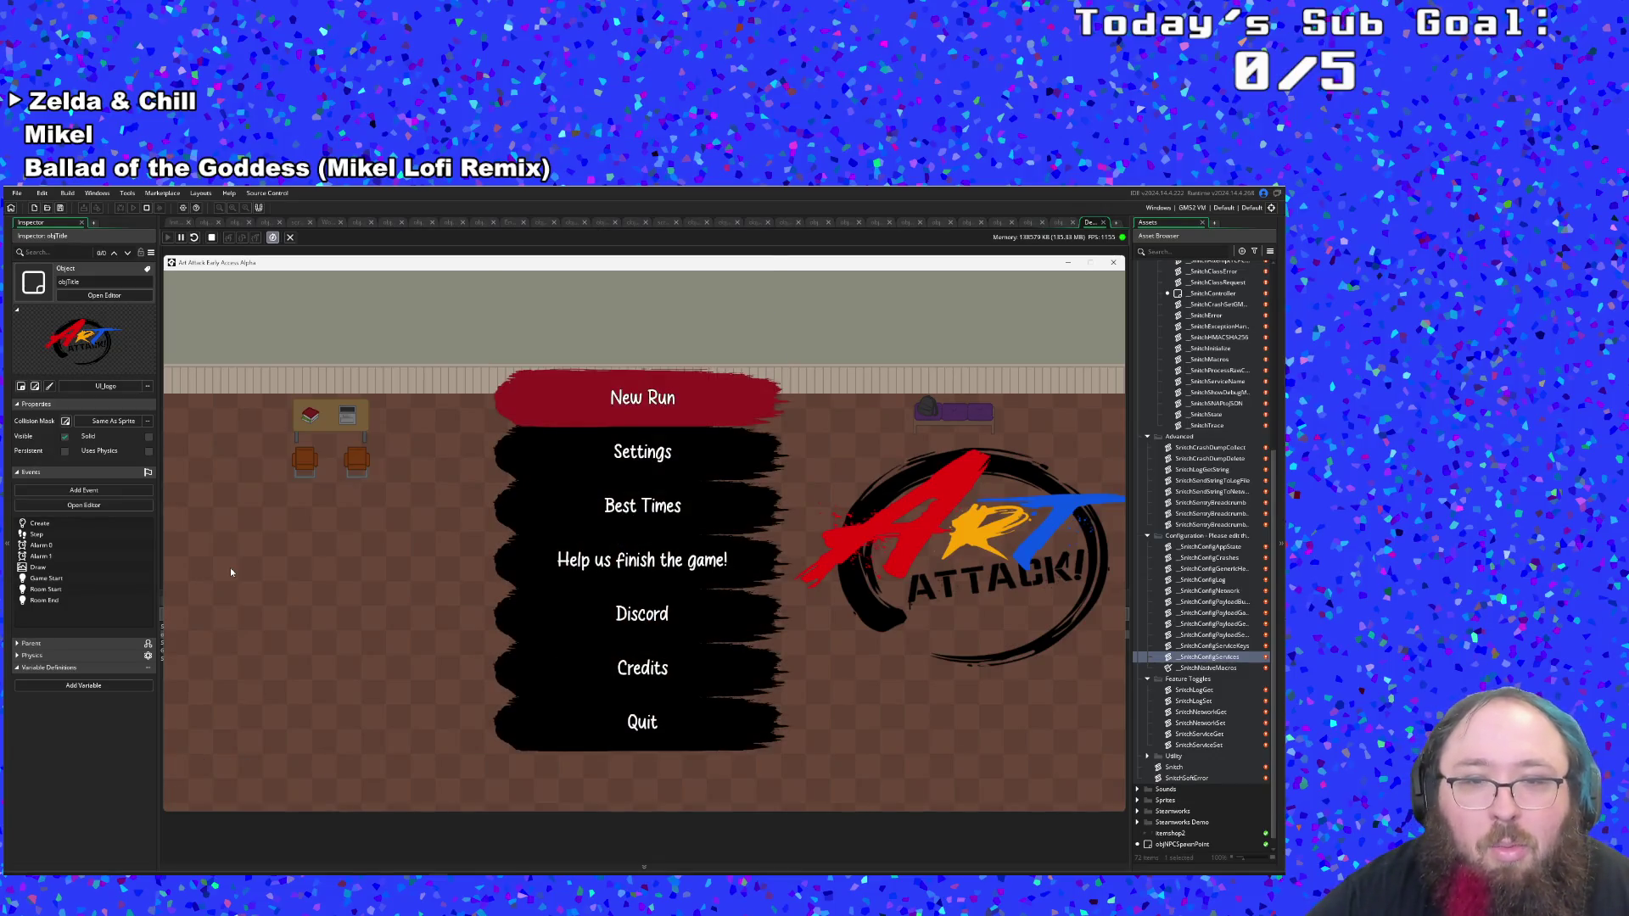
{"action": "key", "text": "Up"}
{"action": "key", "text": "Return"}
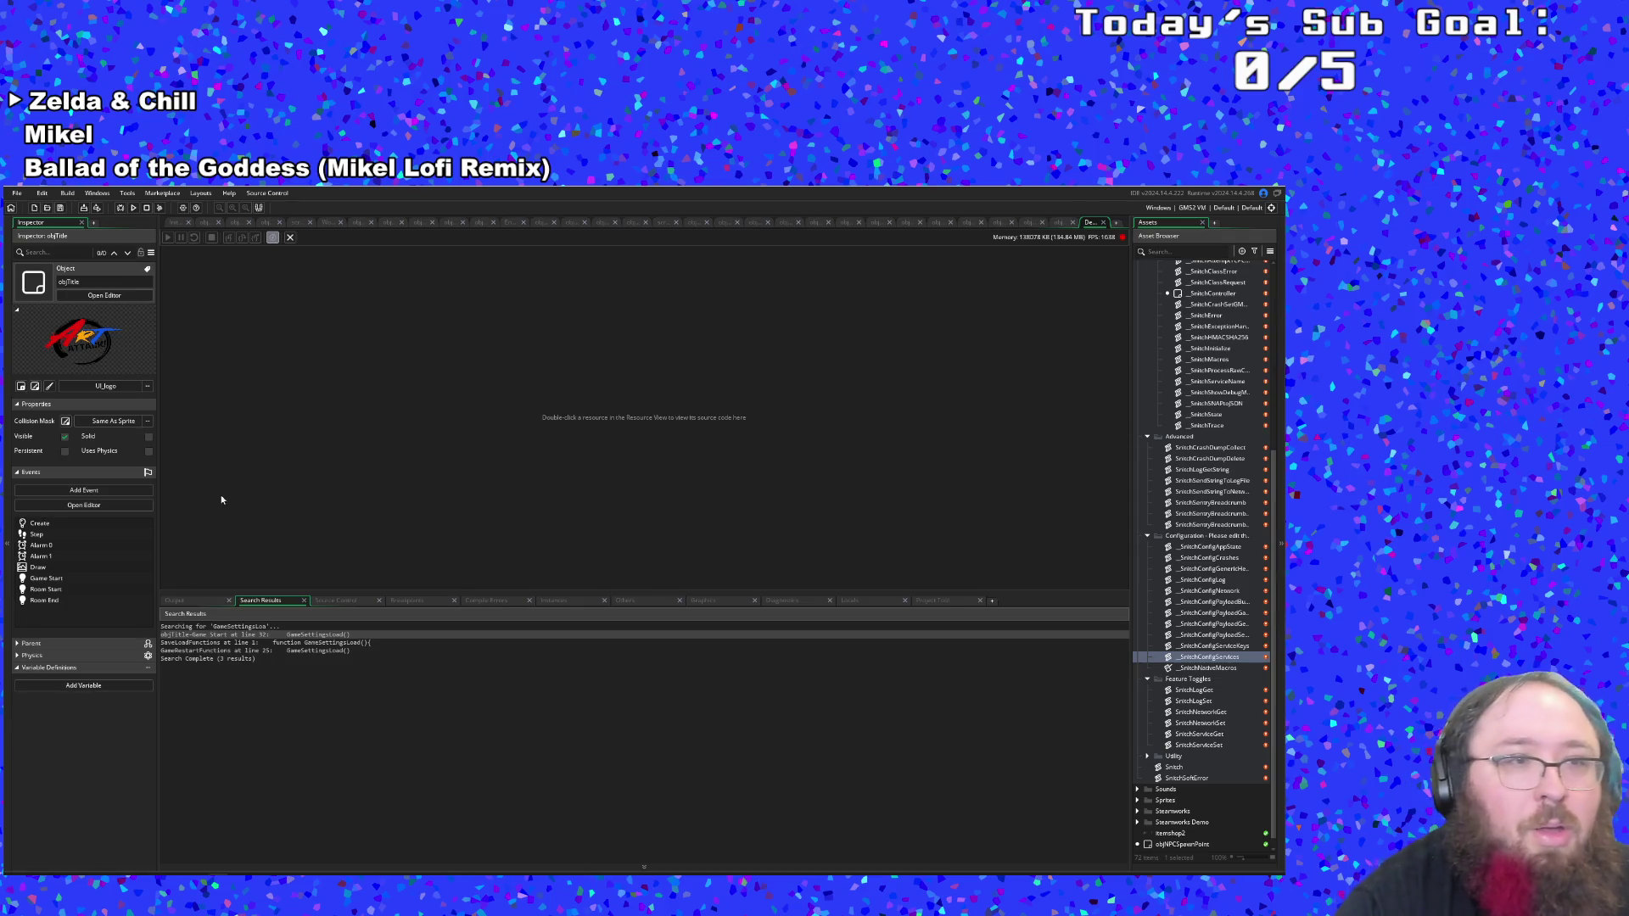
Rebuild and relaunch the game with the Run button (F5).
{"action": "left_click", "coordinate": [121, 209]}
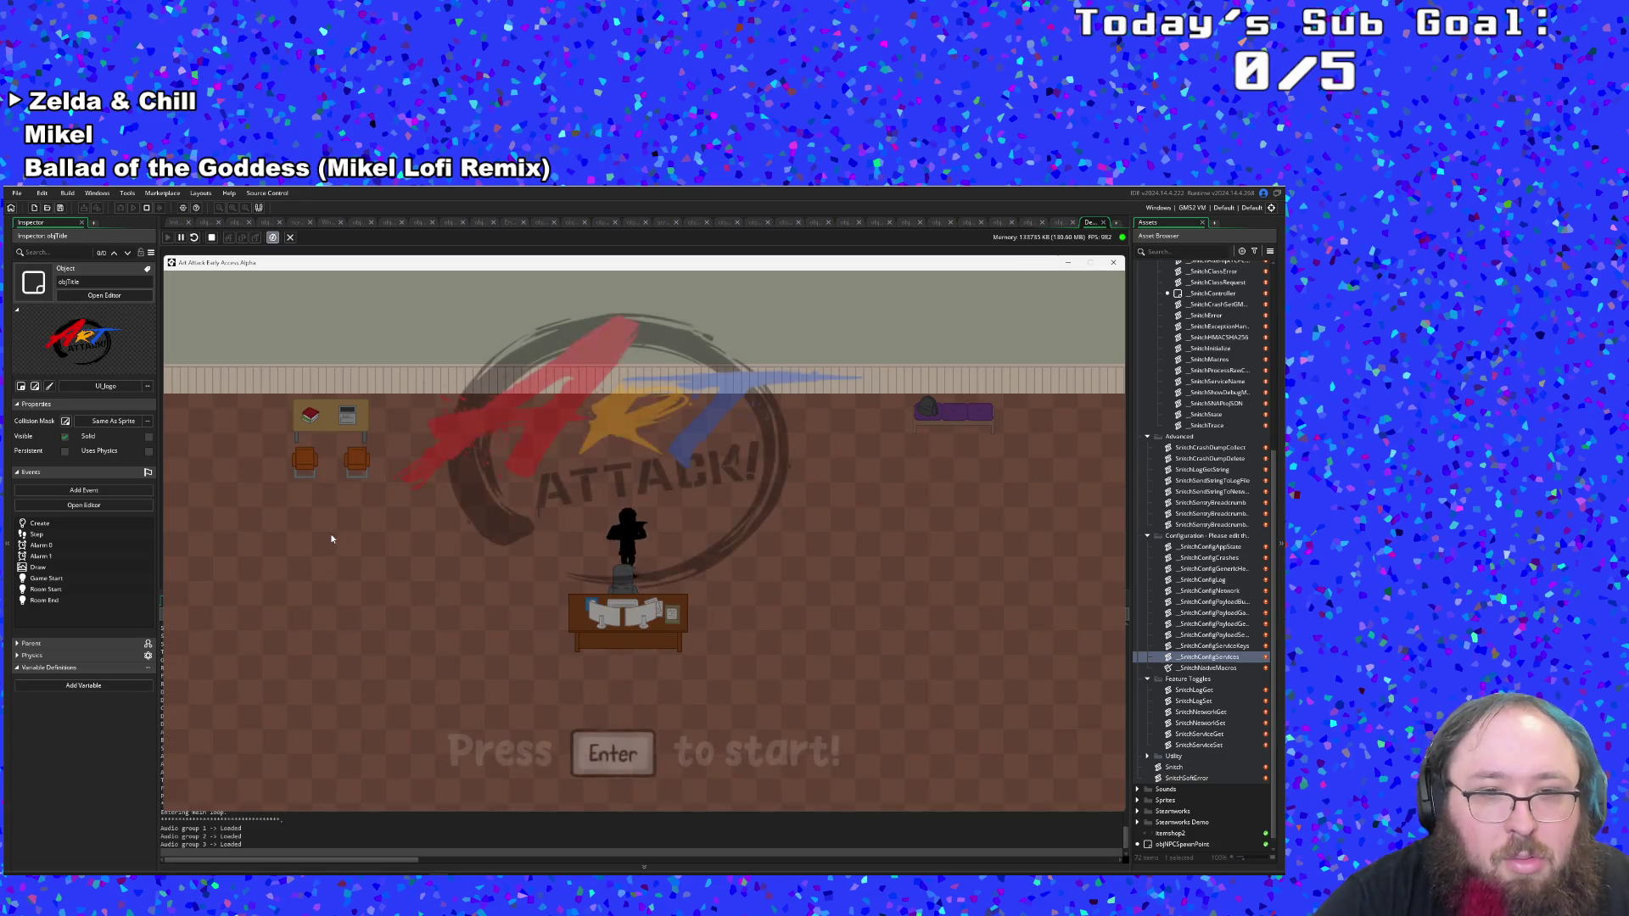
From the title screen open Settings, move past Always Play Tutorial, and turn on Send Data On Crashes.
{"action": "key", "text": "Return"}
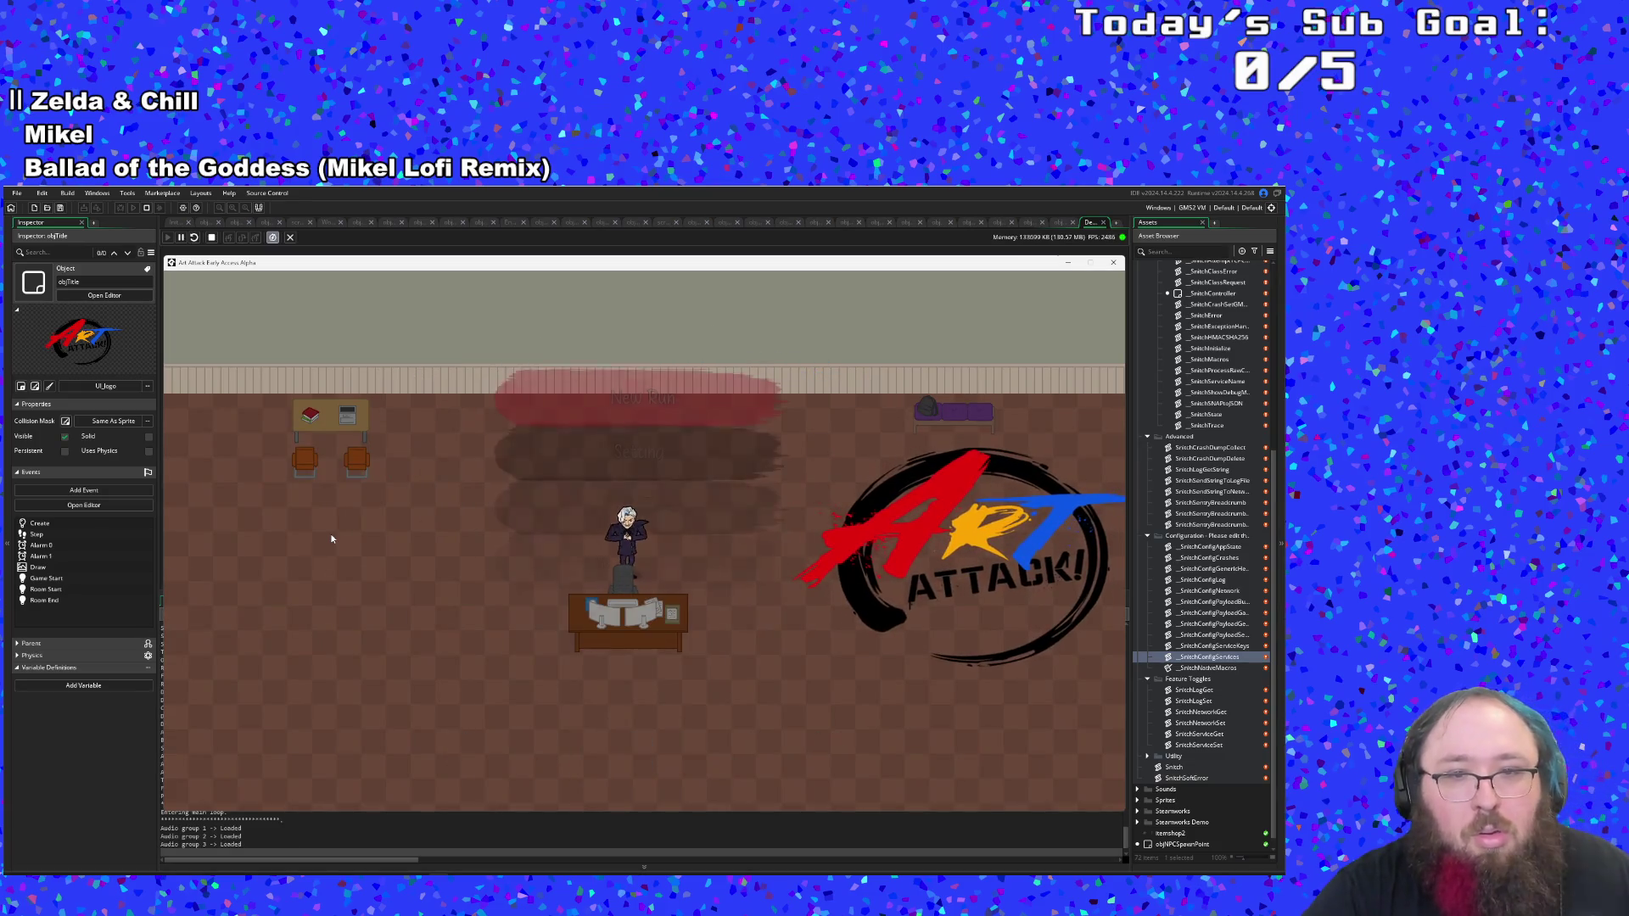
{"action": "key", "text": "Down"}
{"action": "key", "text": "Return"}
{"action": "key", "text": "Up"}
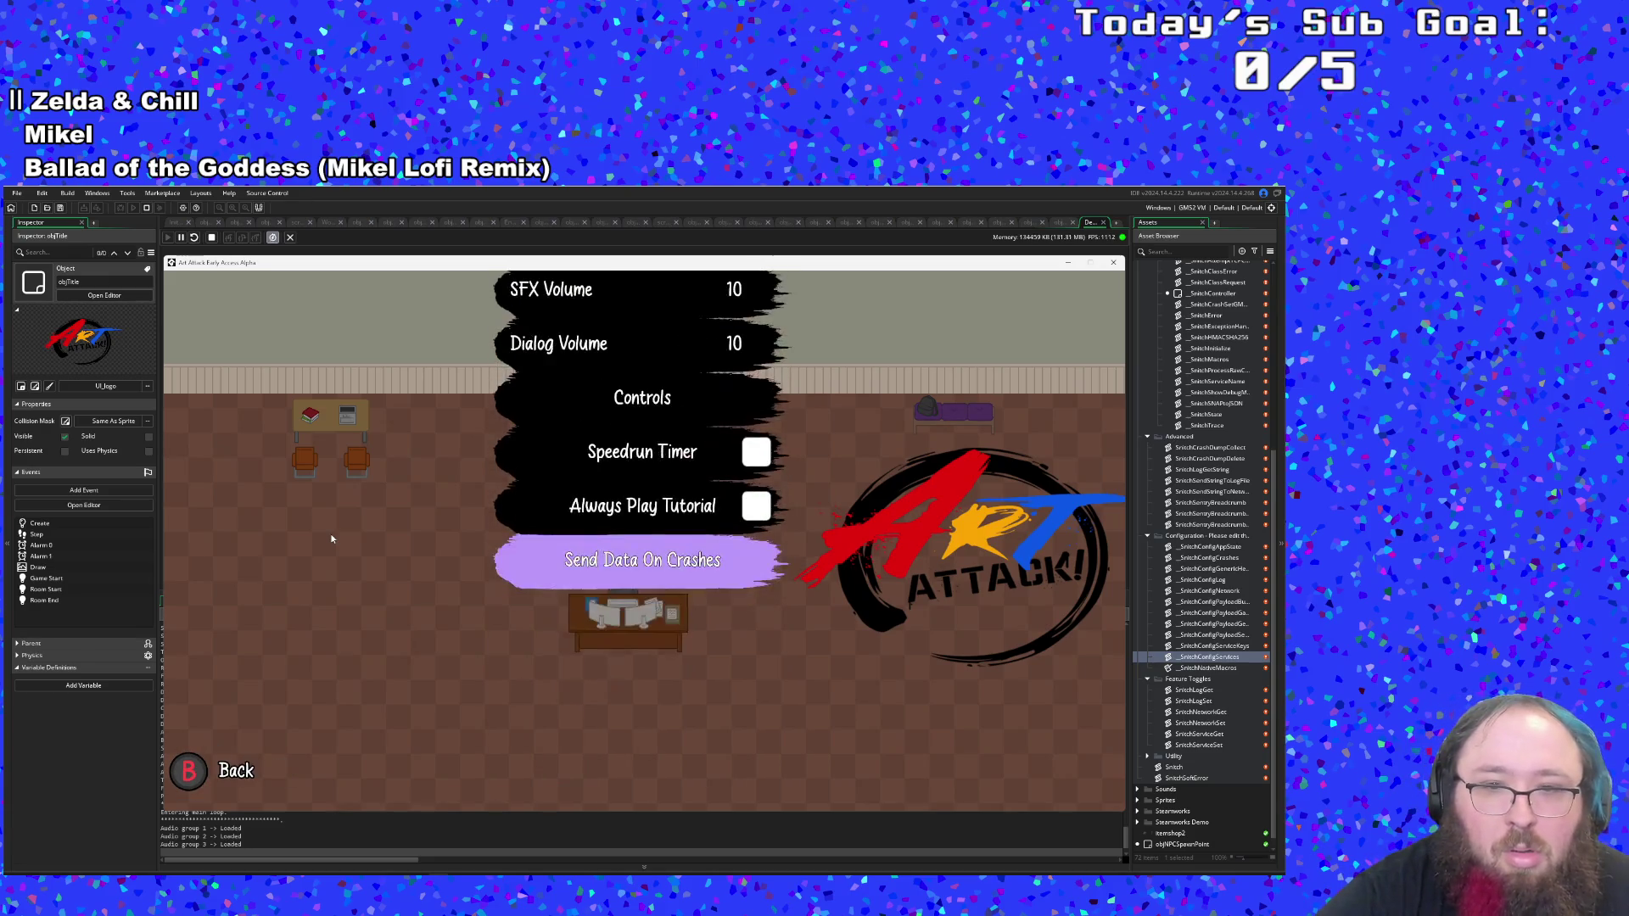
{"action": "key", "text": "Up"}
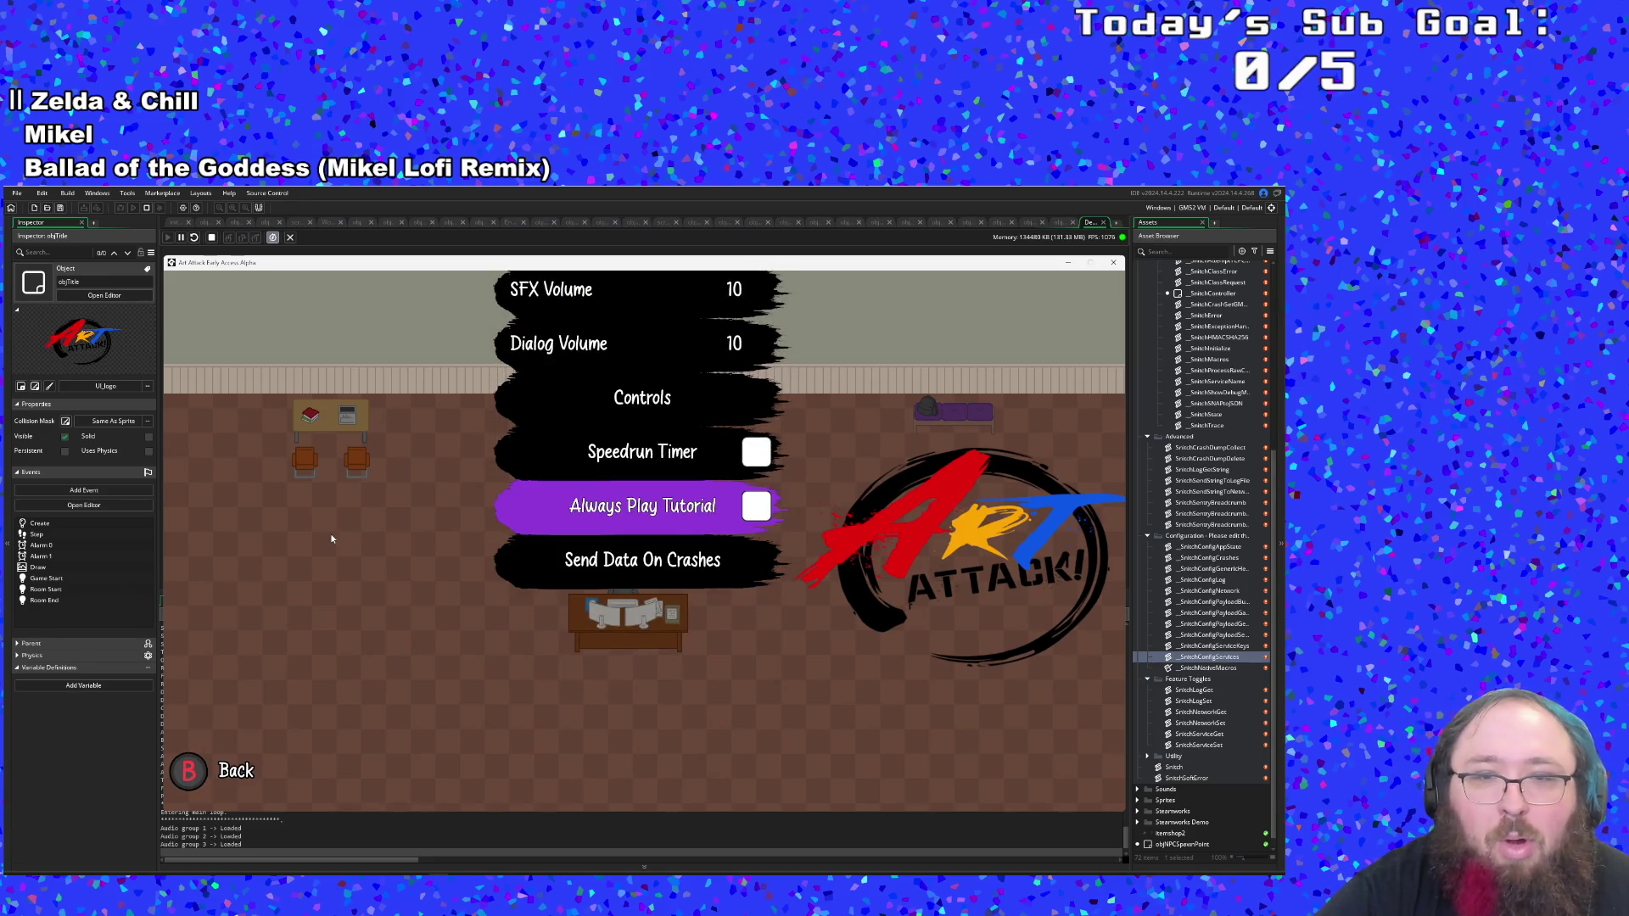
{"action": "key", "text": "Down"}
{"action": "key", "text": "Up"}
{"action": "key", "text": "Down"}
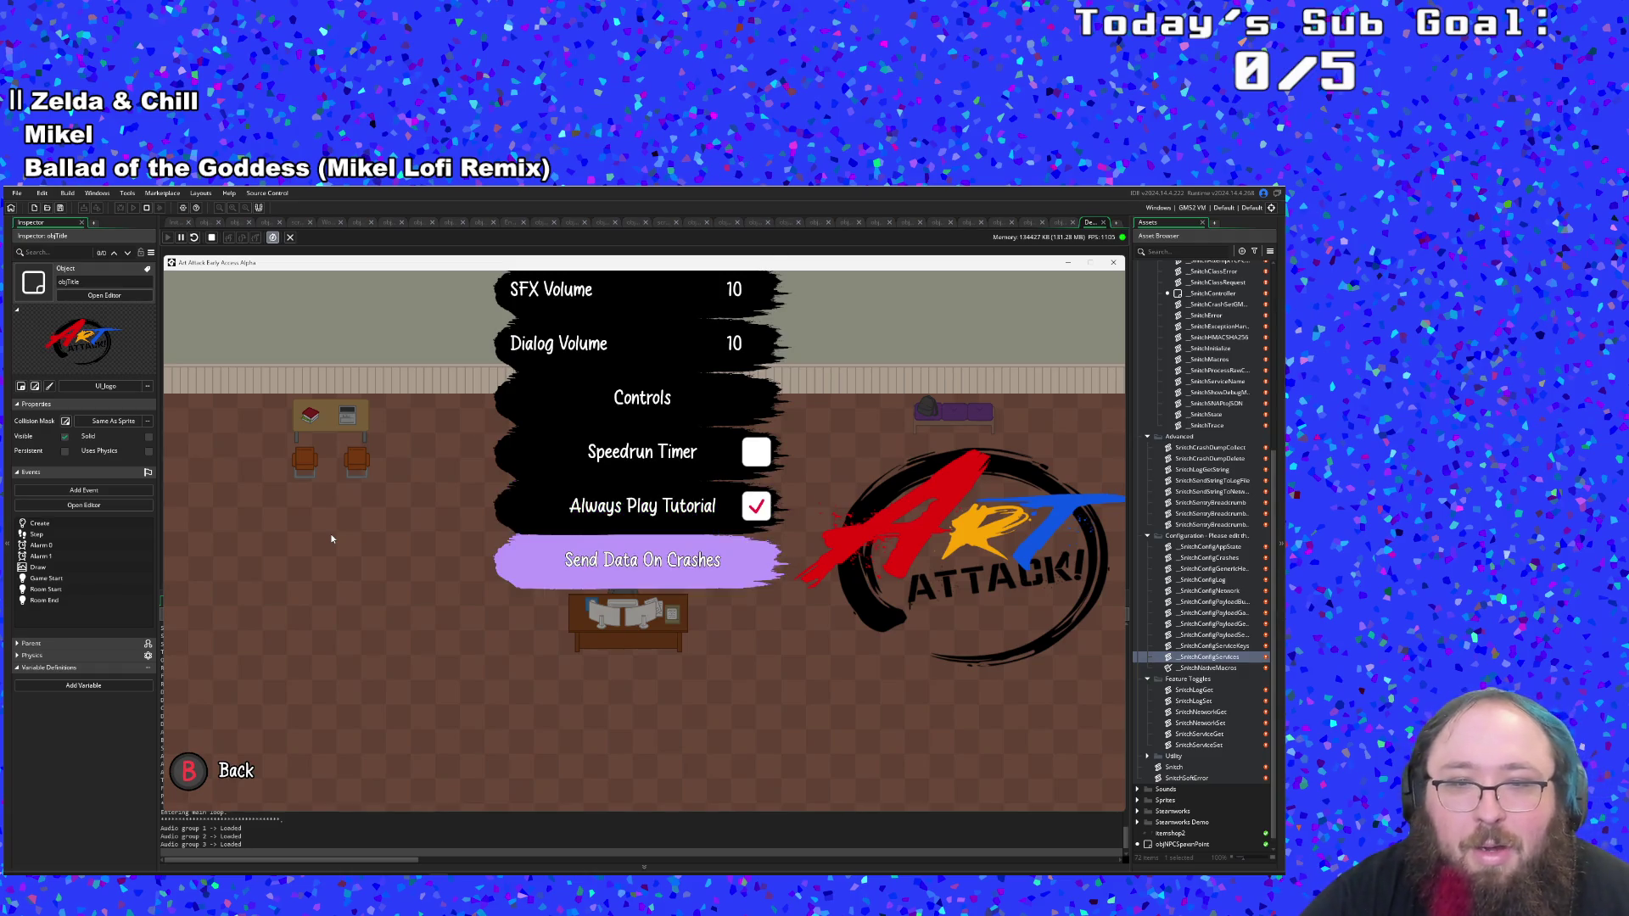
{"action": "key", "text": "Return"}
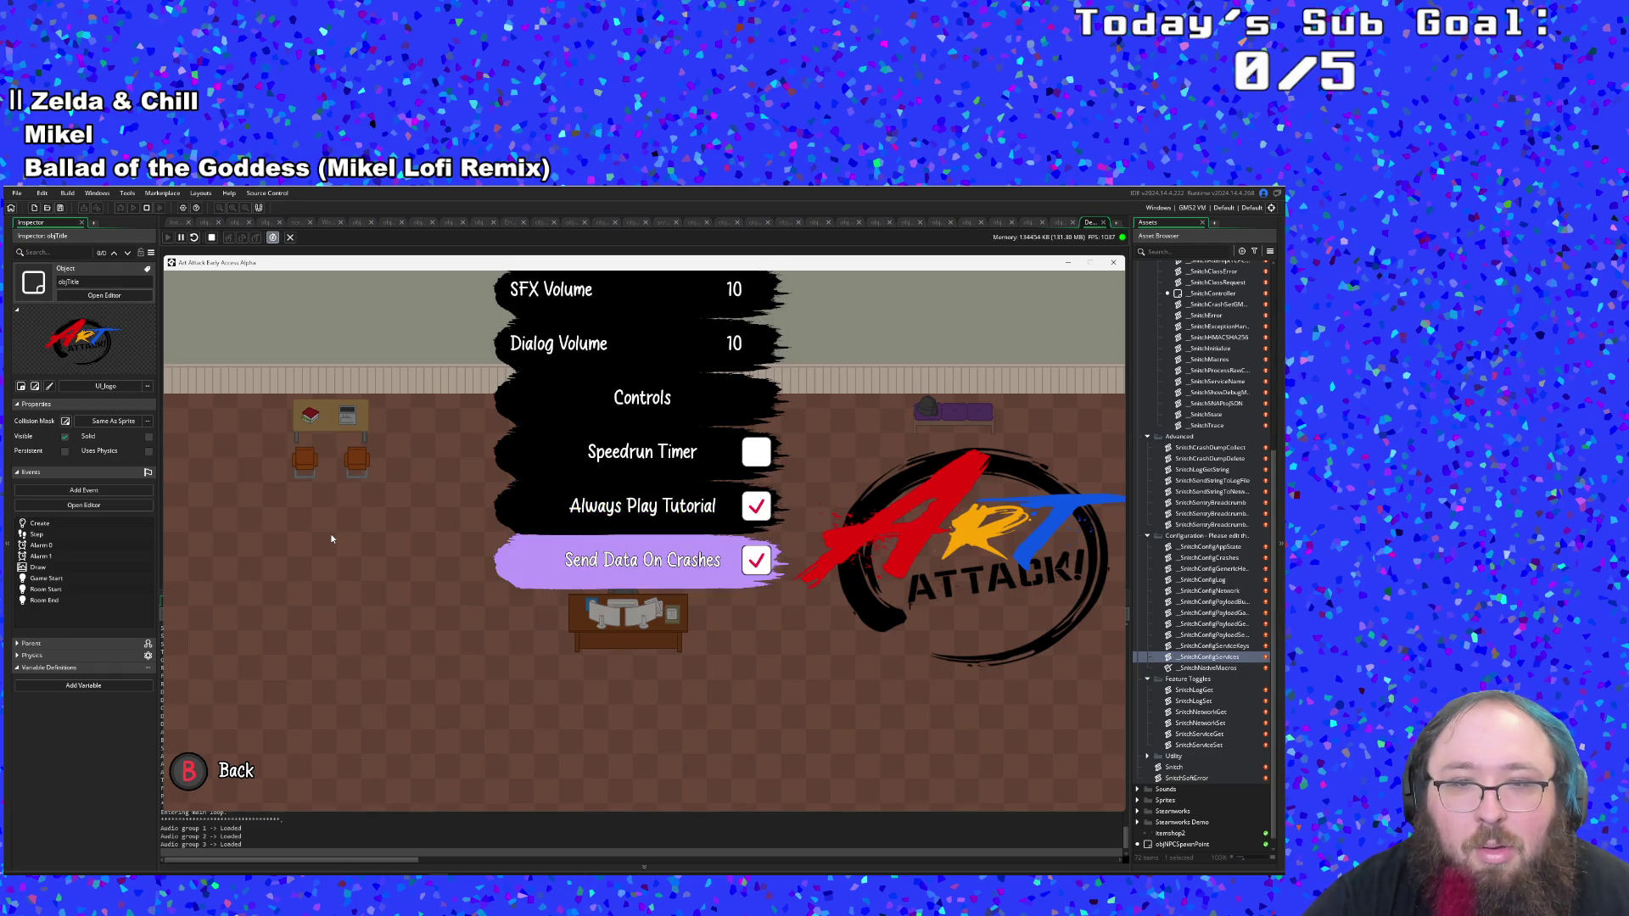
Back out of settings, quit the game, and build and run it again.
{"action": "key", "text": "Escape"}
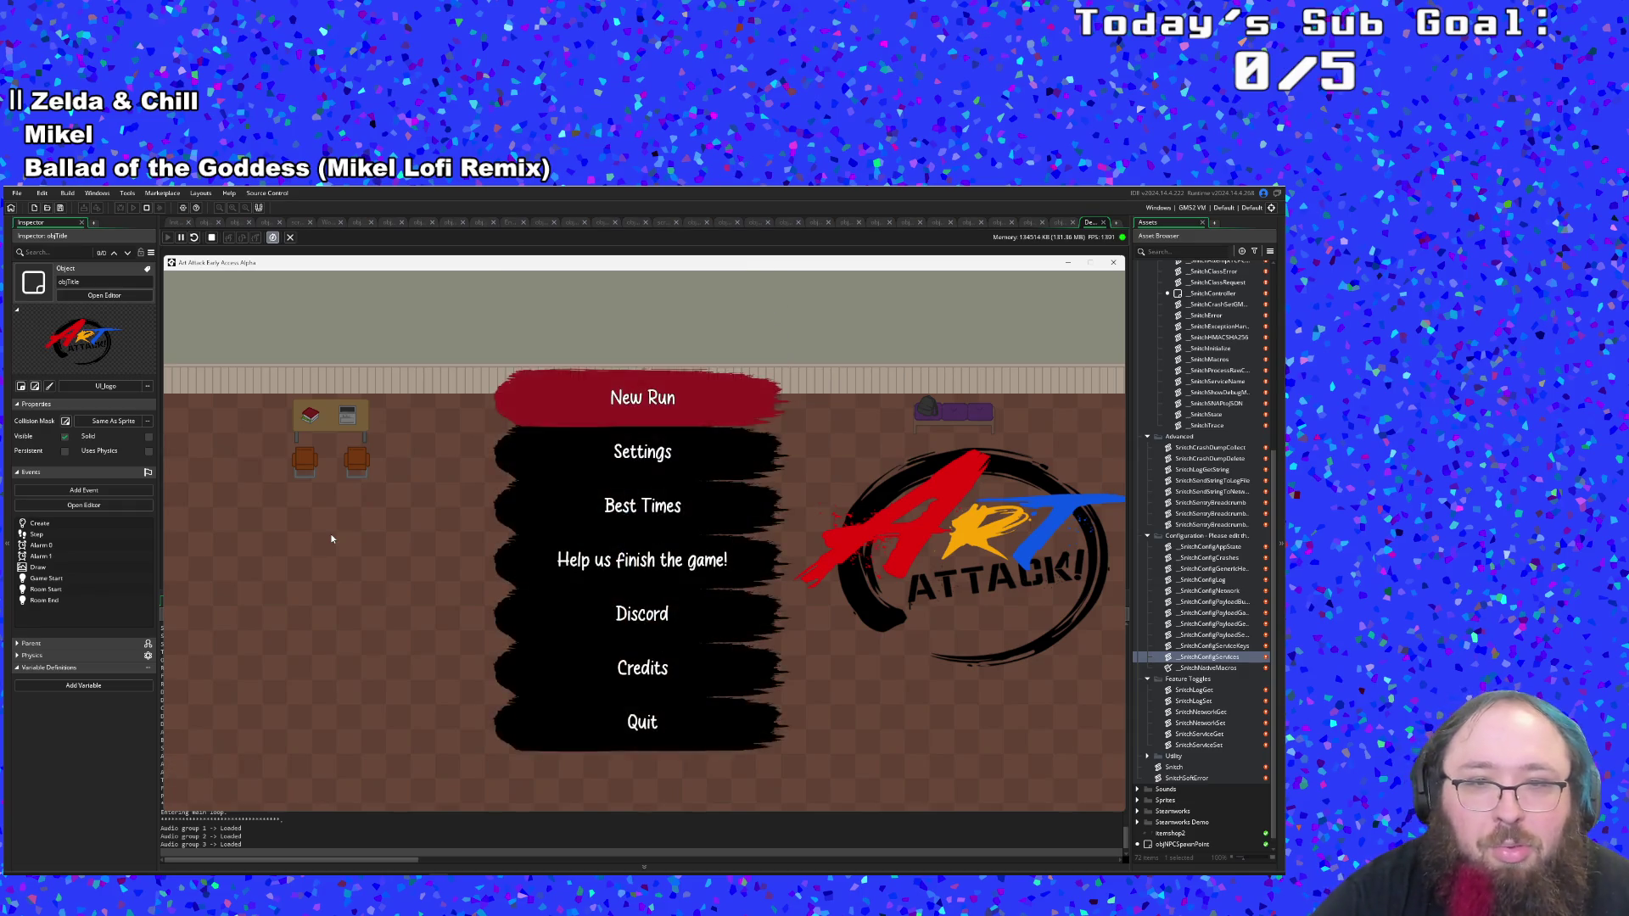
{"action": "key", "text": "Escape"}
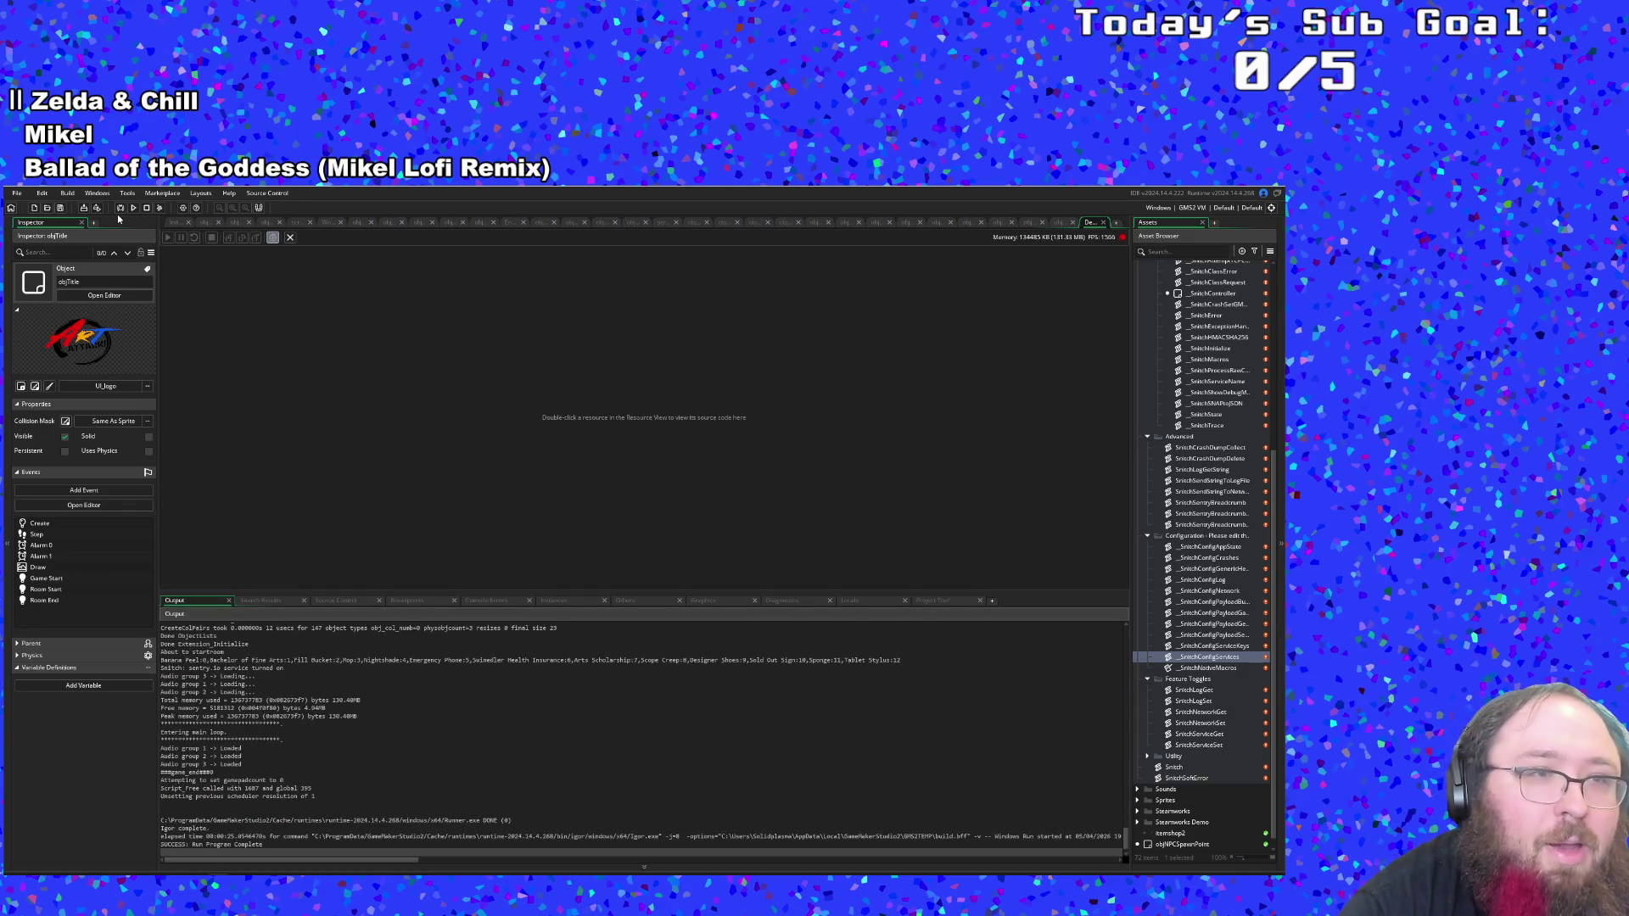
{"action": "left_click", "coordinate": [120, 212]}
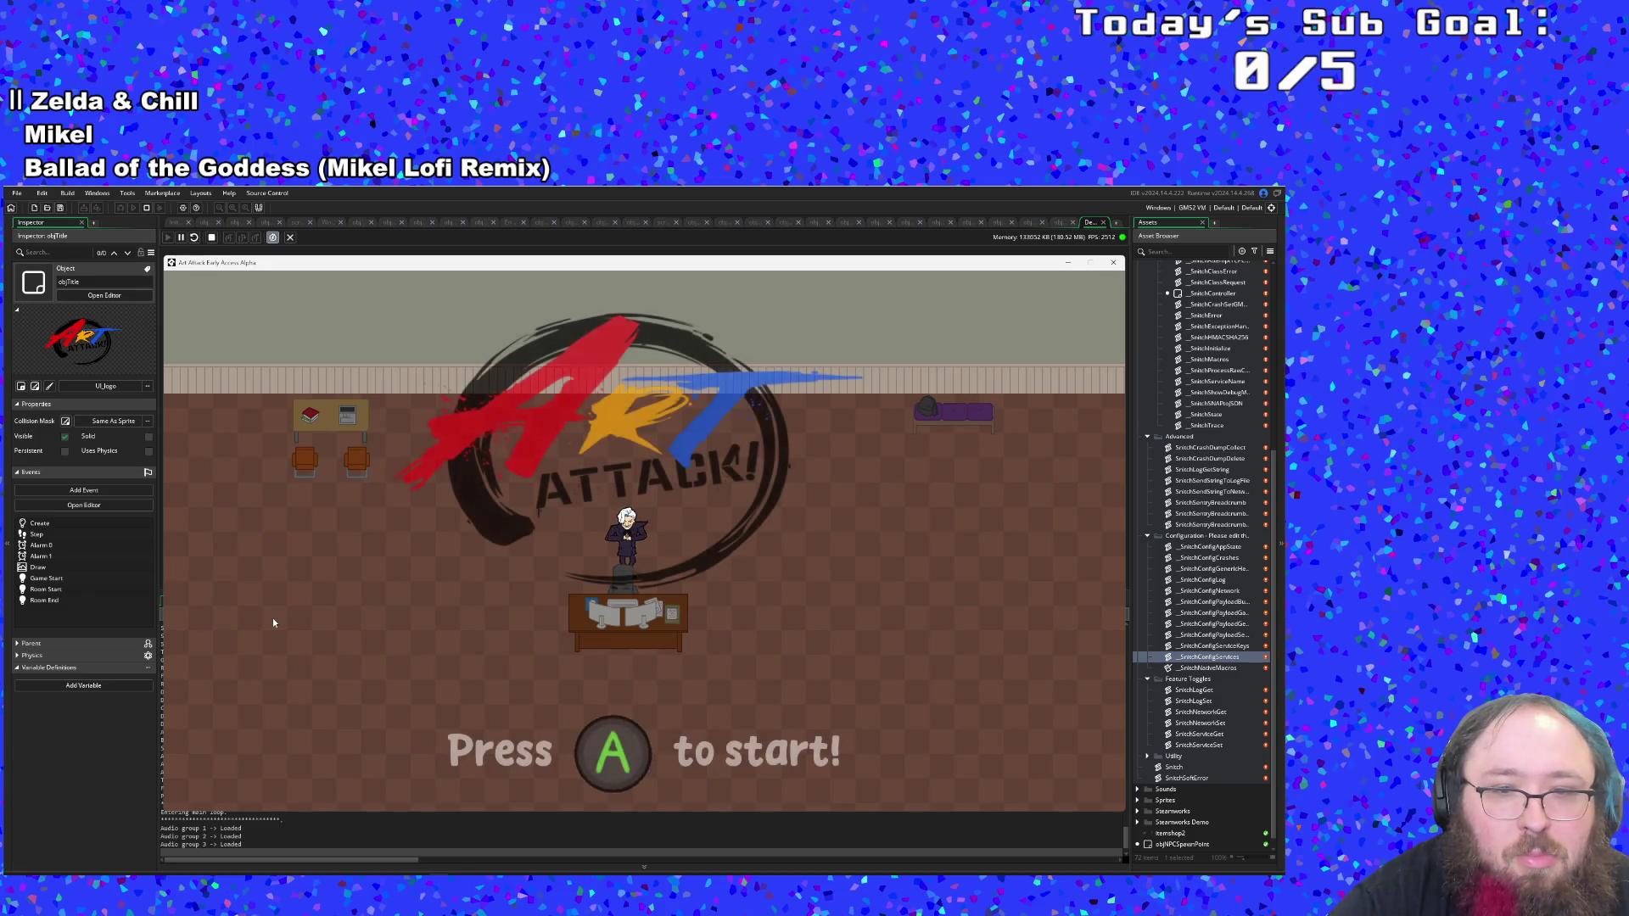
{"action": "key", "text": "Return"}
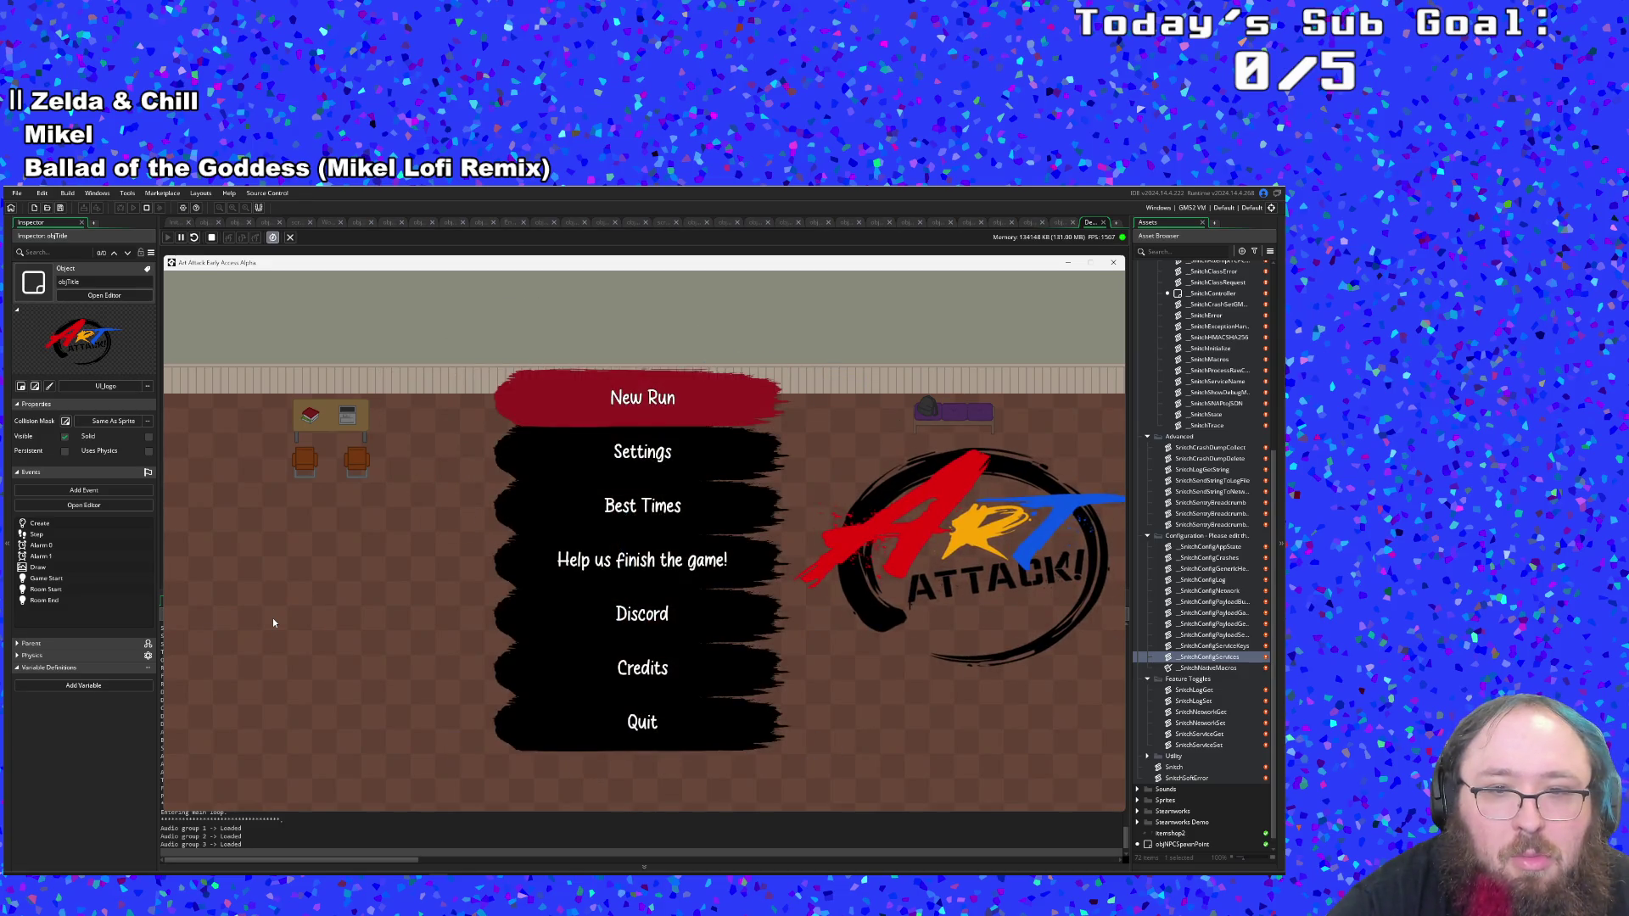
{"action": "key", "text": "Down"}
{"action": "key", "text": "Down"}
{"action": "key", "text": "Down"}
{"action": "key", "text": "Return"}
{"action": "key", "text": "Escape"}
{"action": "key", "text": "Return"}
{"action": "key", "text": "Up"}
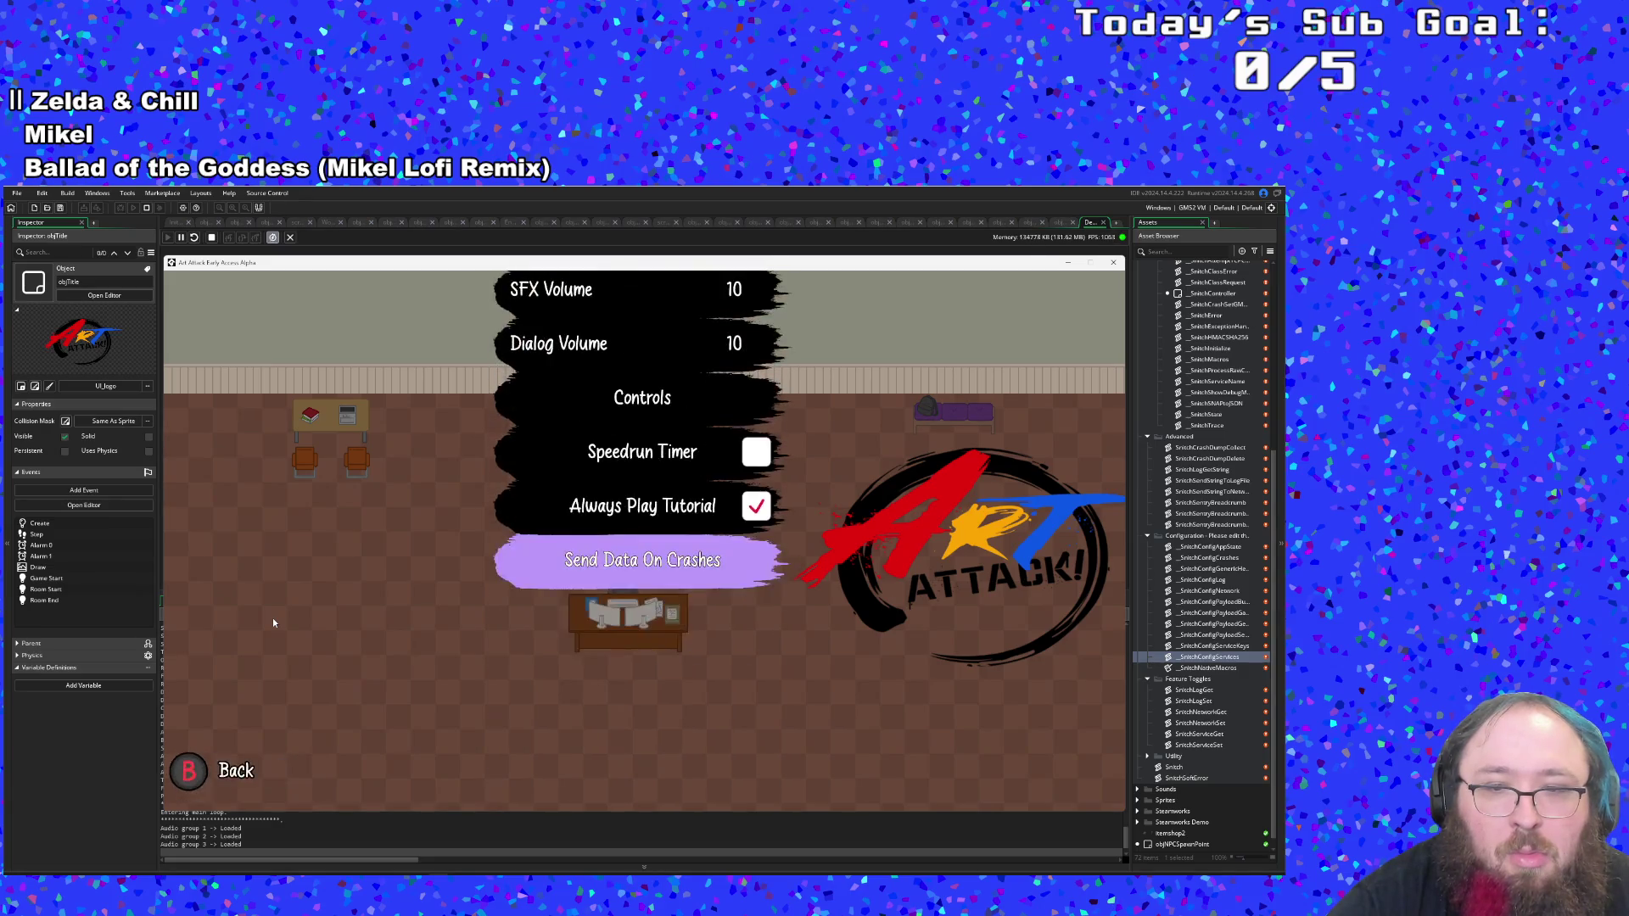
{"action": "key", "text": "Up"}
{"action": "key", "text": "Down"}
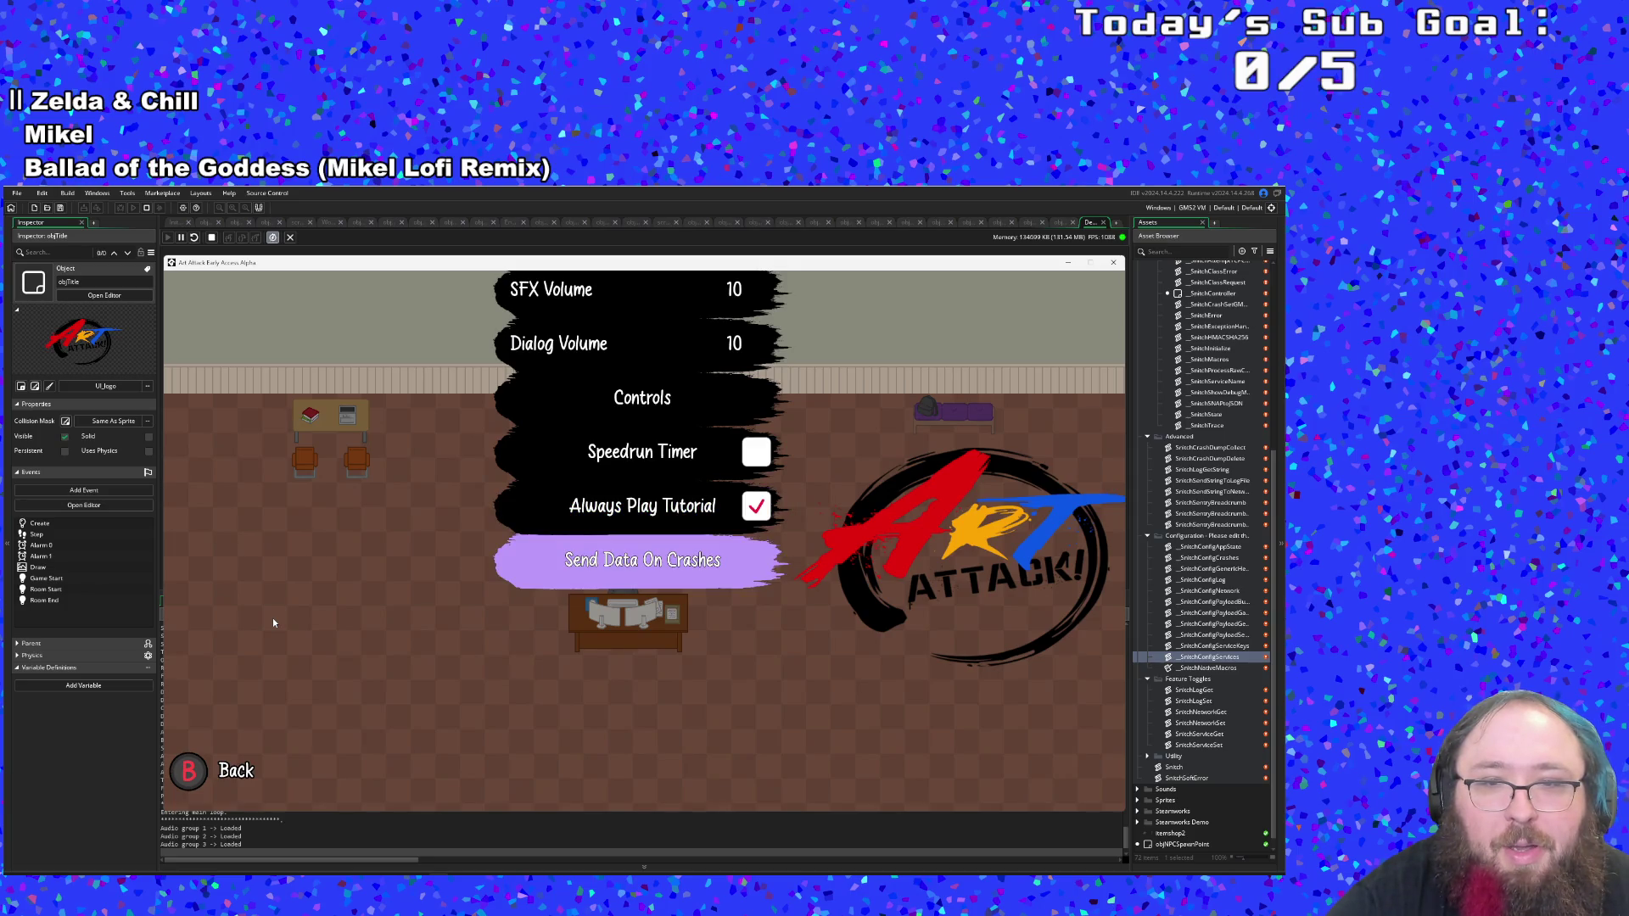
{"action": "key", "text": "Up"}
{"action": "key", "text": "Up"}
{"action": "key", "text": "Down"}
{"action": "key", "text": "Down"}
{"action": "key", "text": "Escape"}
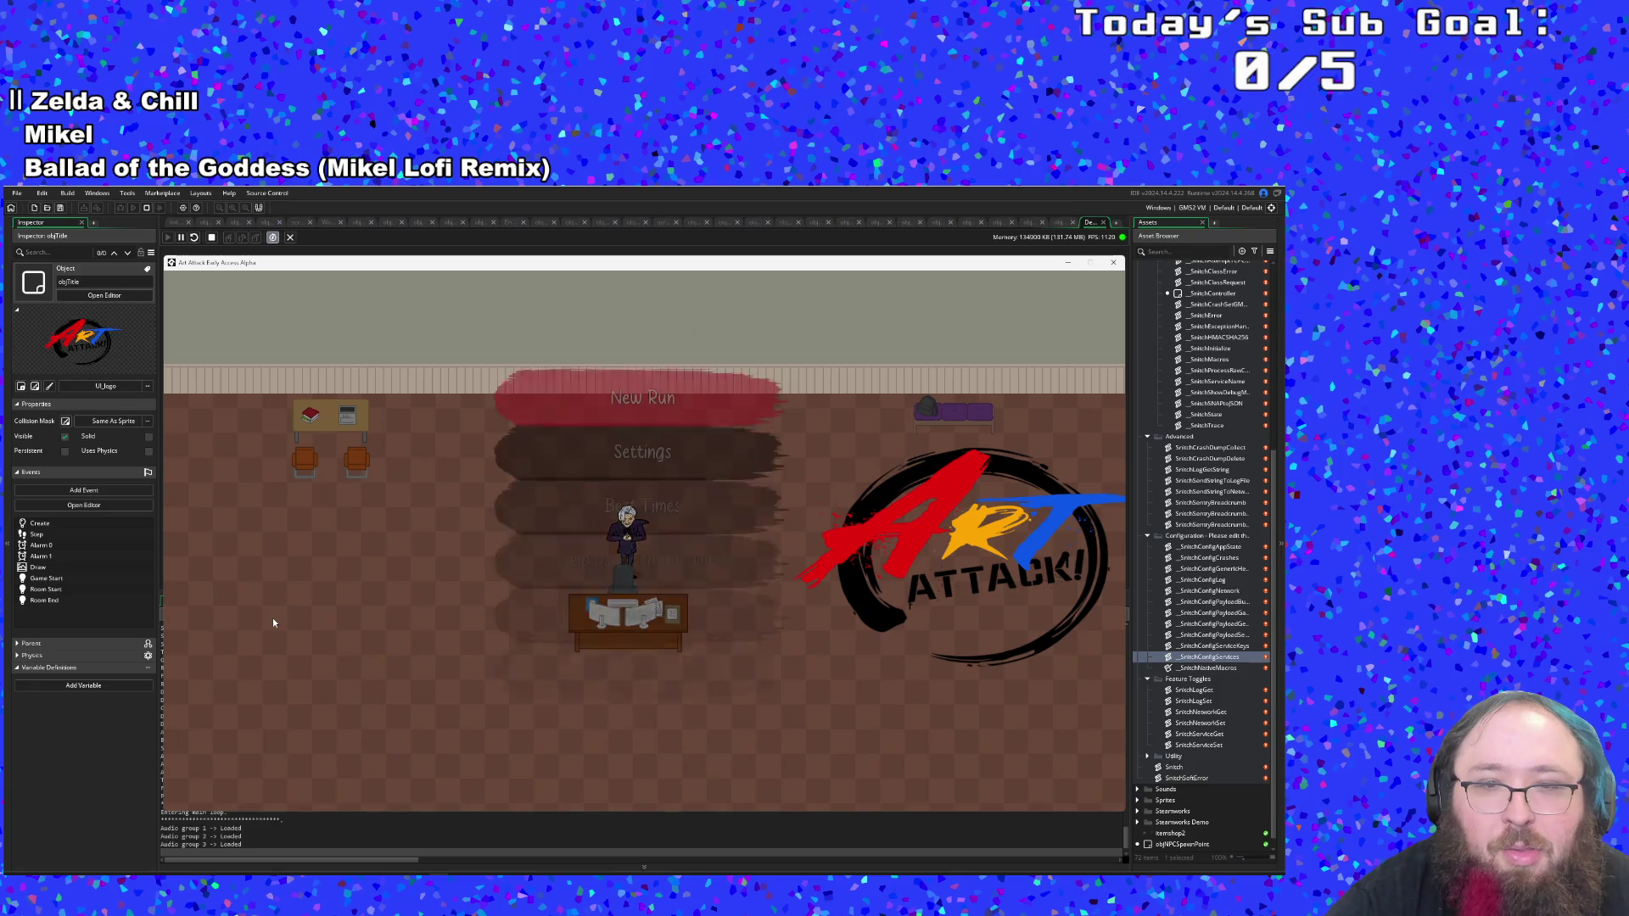
{"action": "key", "text": "Escape"}
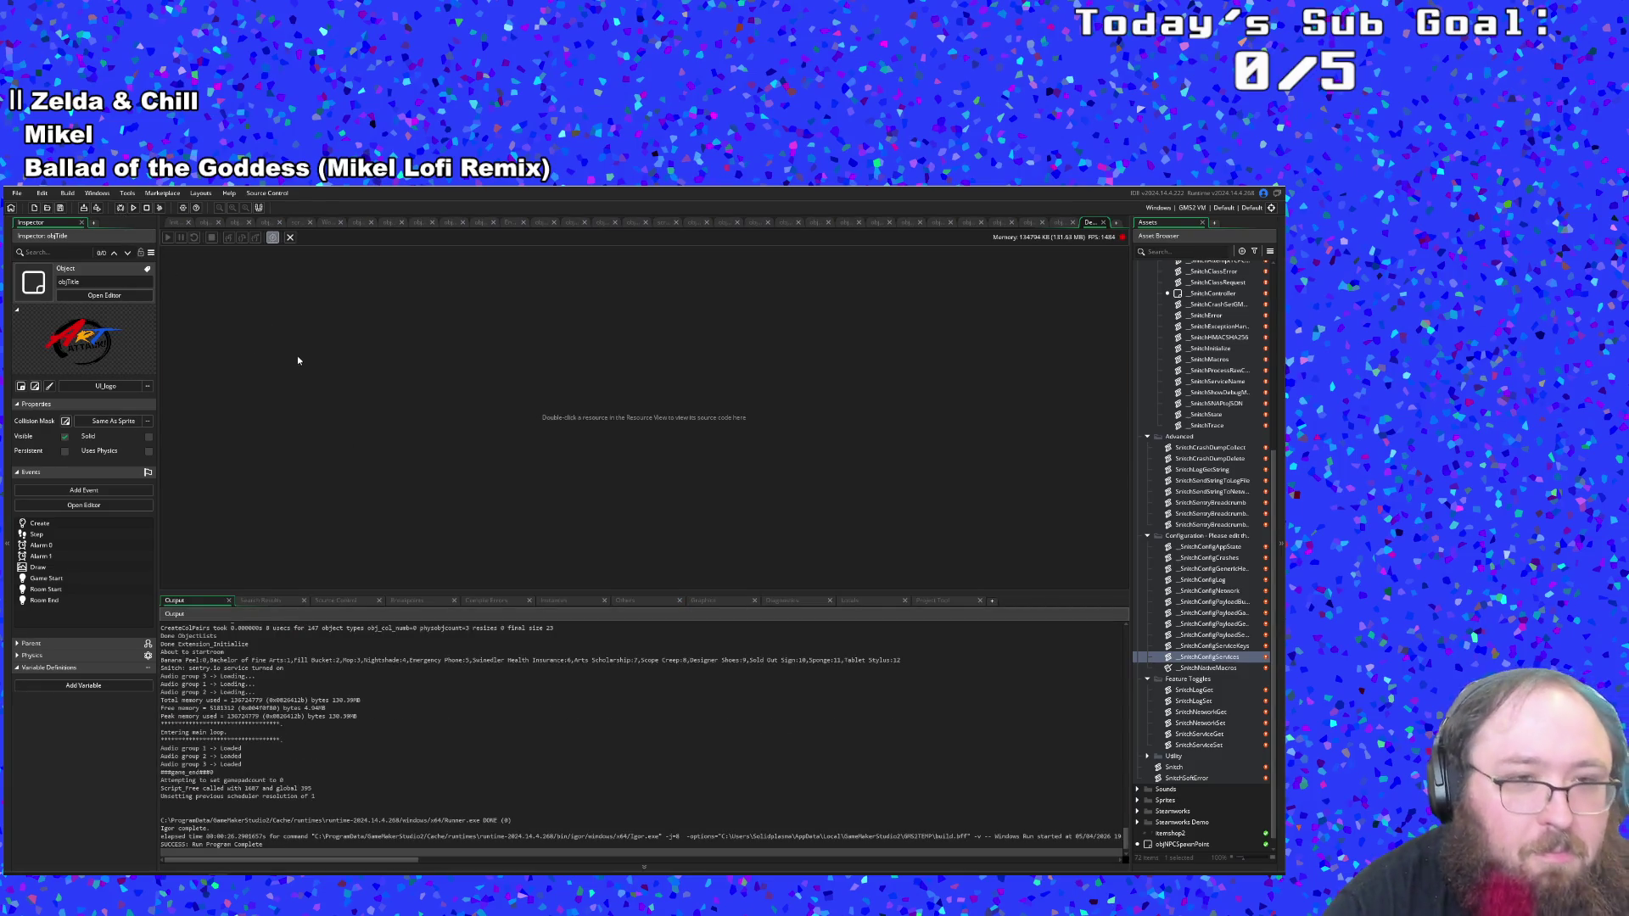
Open objMenuItem via asset search and review the Alarm 0 checkbox case for Send Data On Crashes.
{"action": "key", "text": "ctrl+t"}
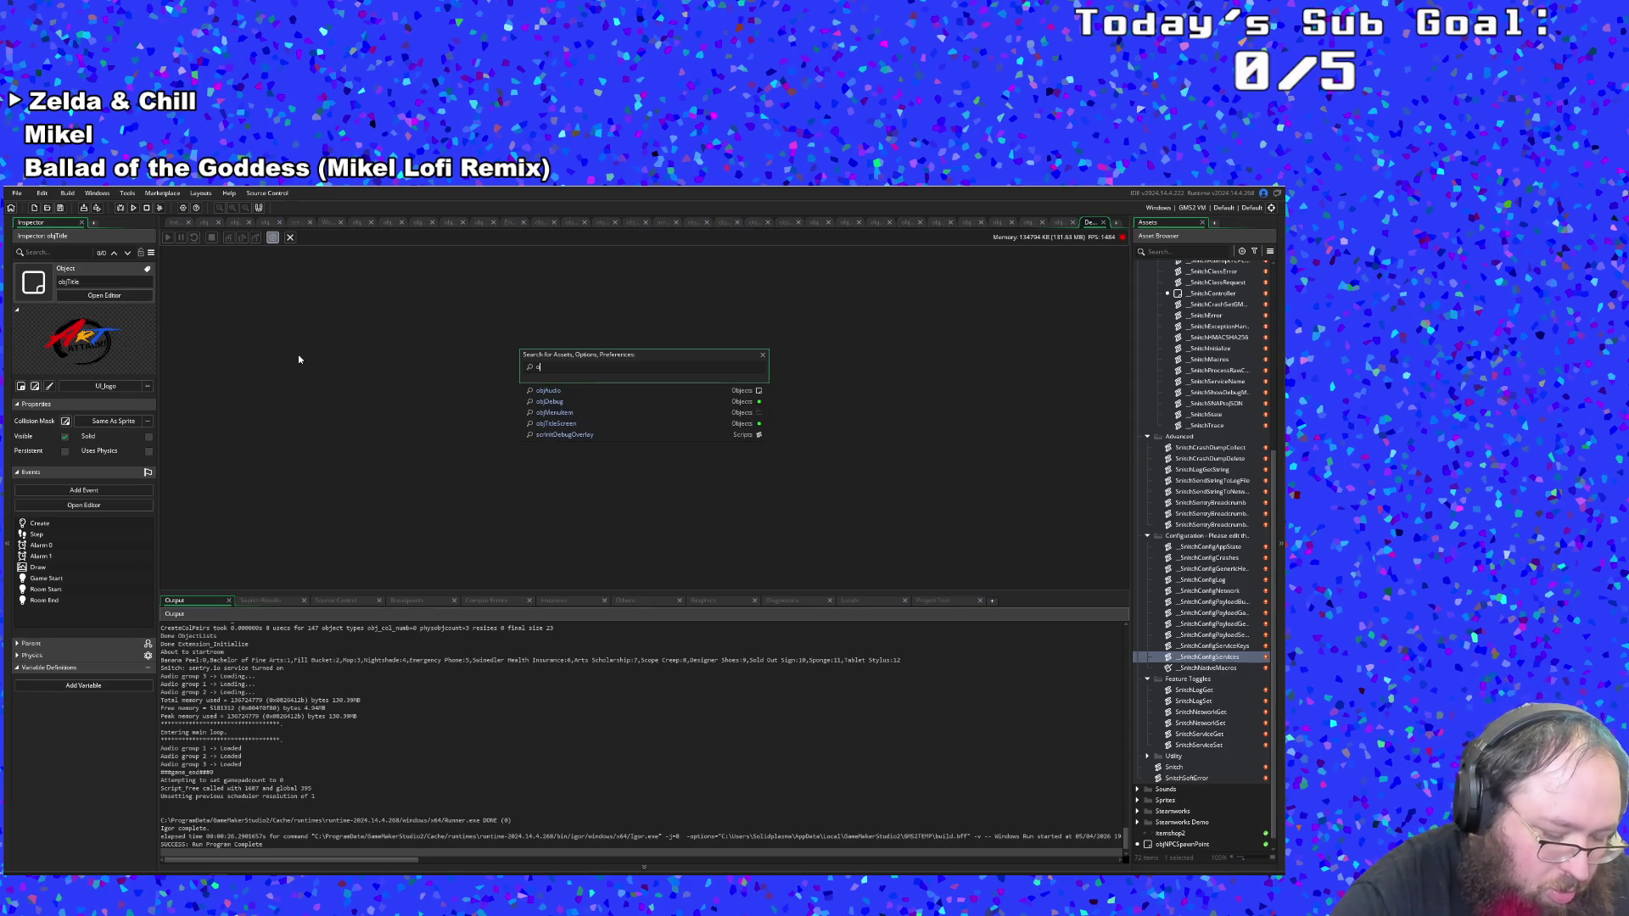
{"action": "type", "text": "bj"}
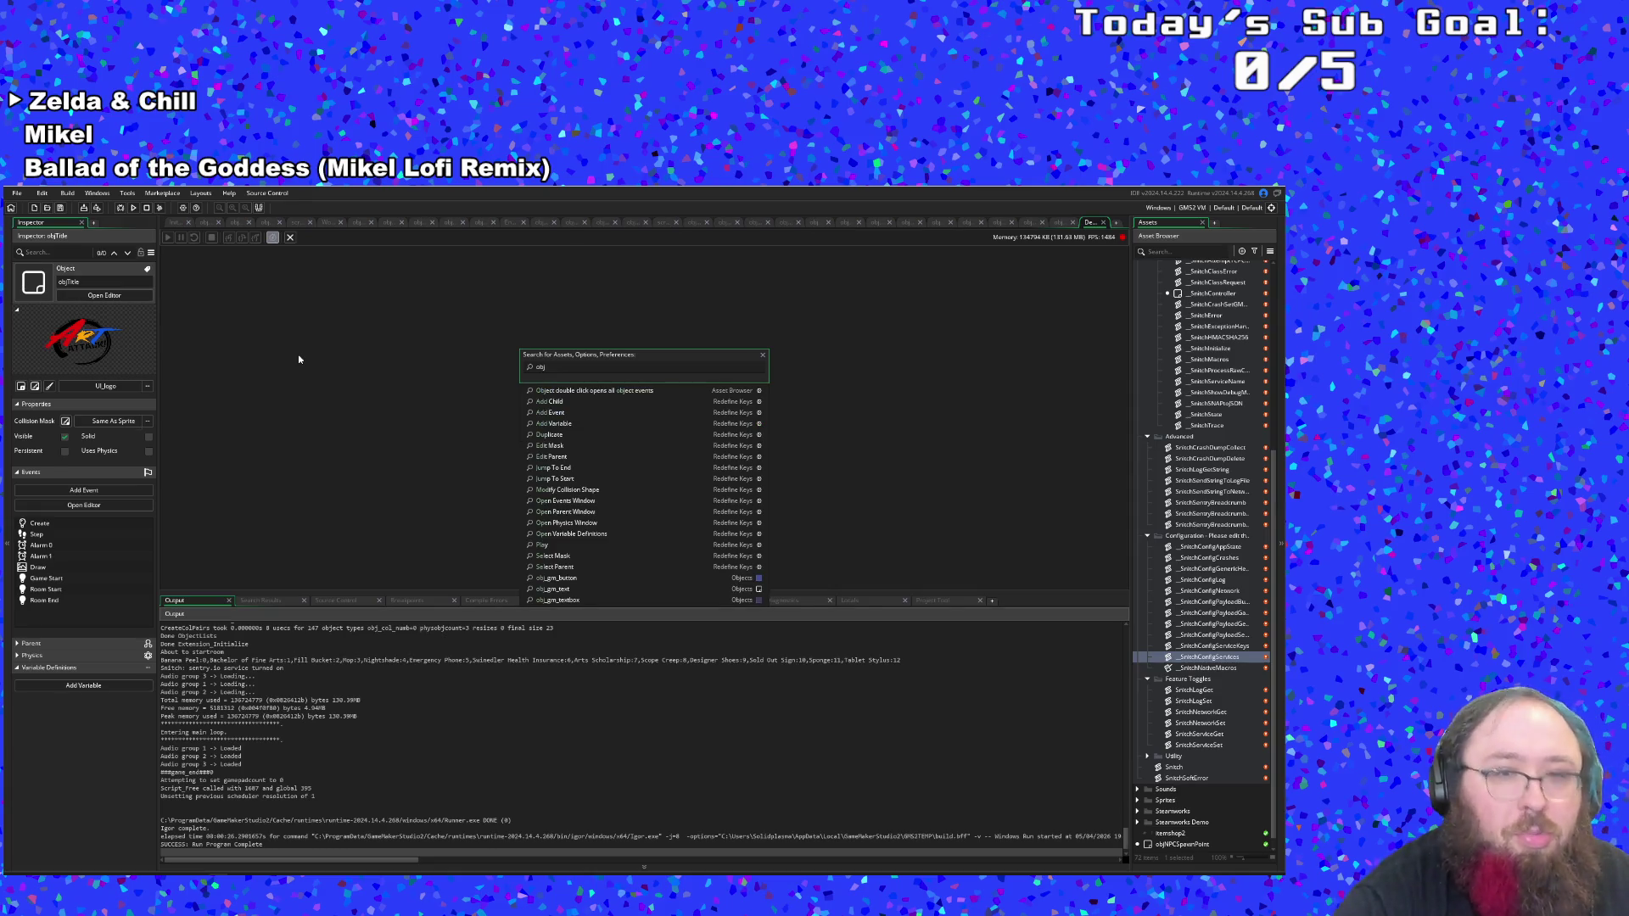
{"action": "type", "text": "menu"}
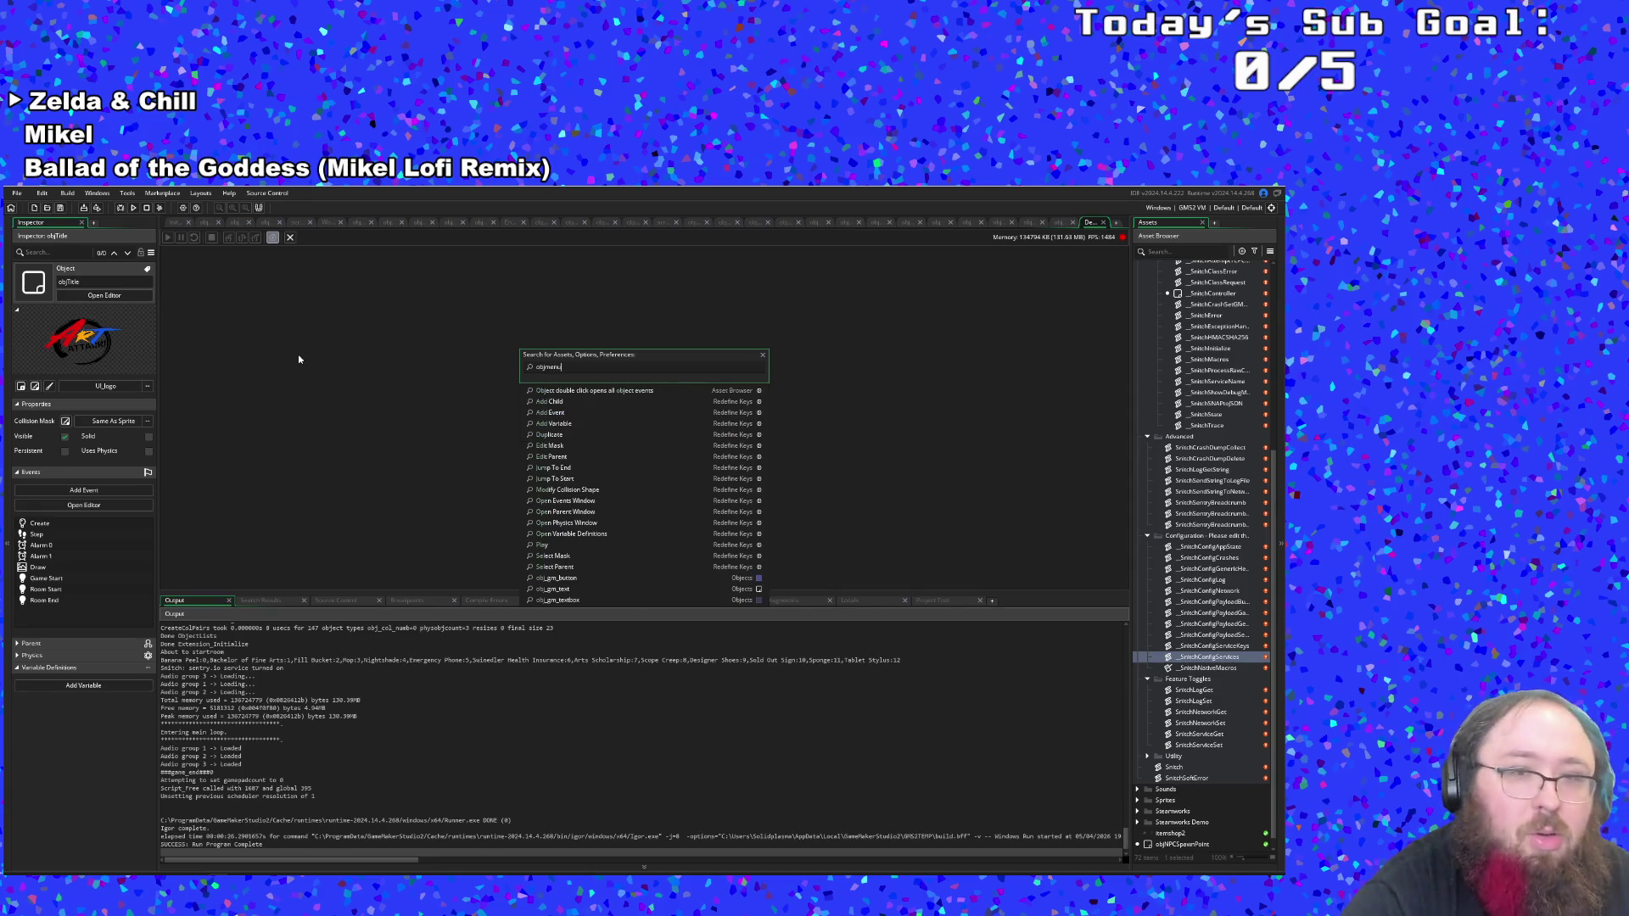
{"action": "key", "text": "Return"}
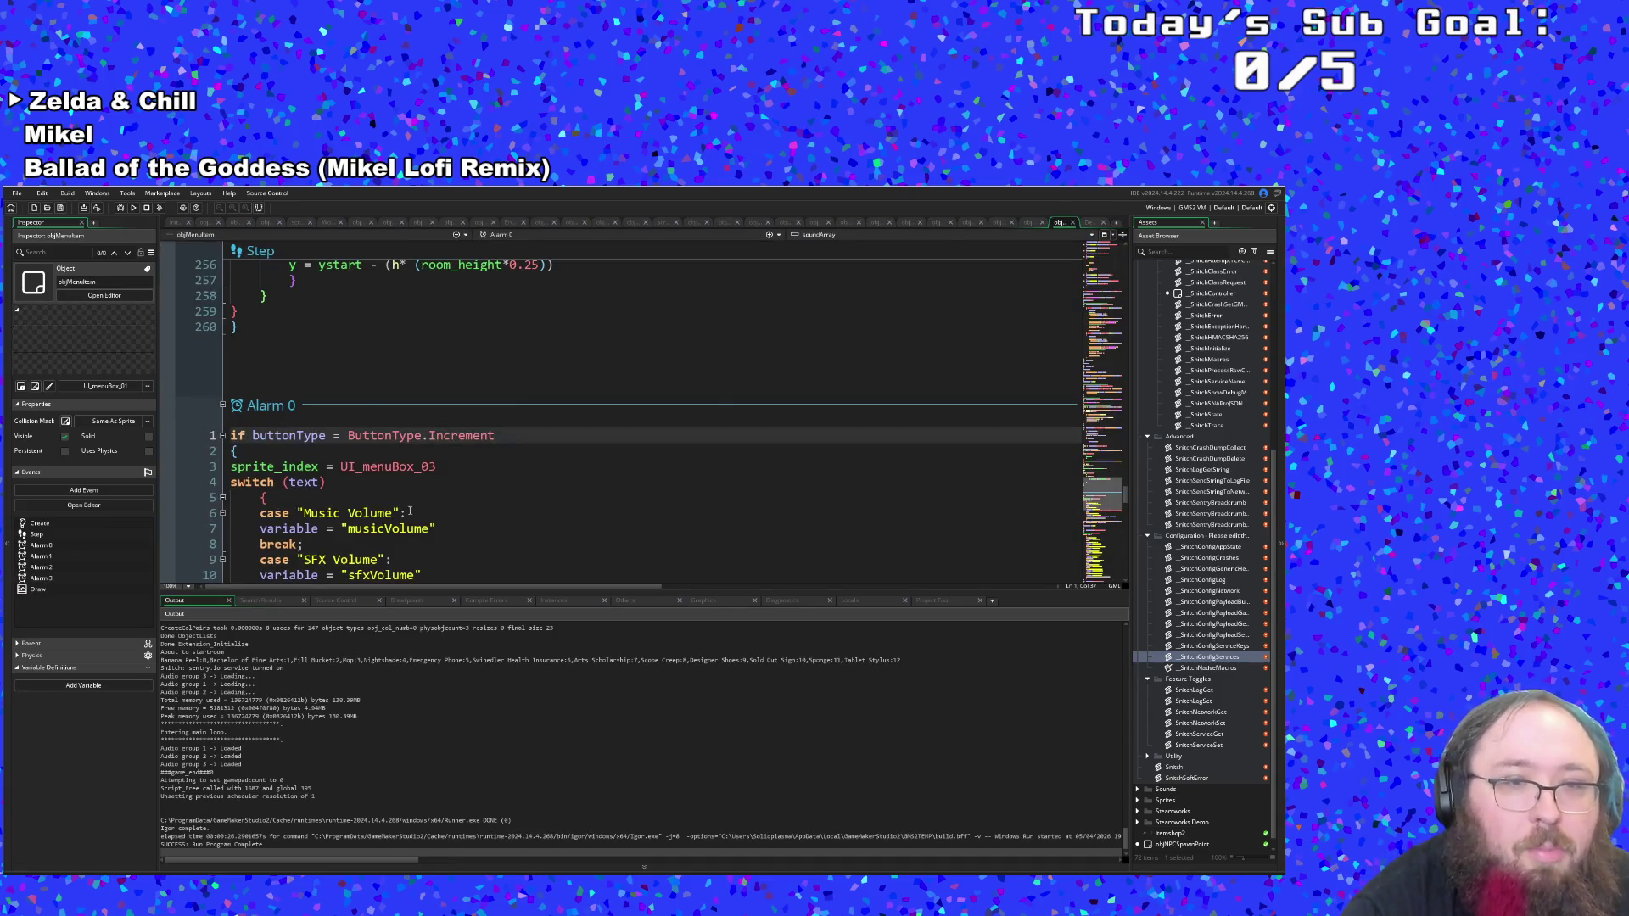
{"action": "scroll", "coordinate": [410, 515], "scroll_direction": "down", "scroll_amount": 8}
{"action": "scroll", "coordinate": [411, 501], "scroll_direction": "up", "scroll_amount": 2}
{"action": "left_click", "coordinate": [398, 485]}
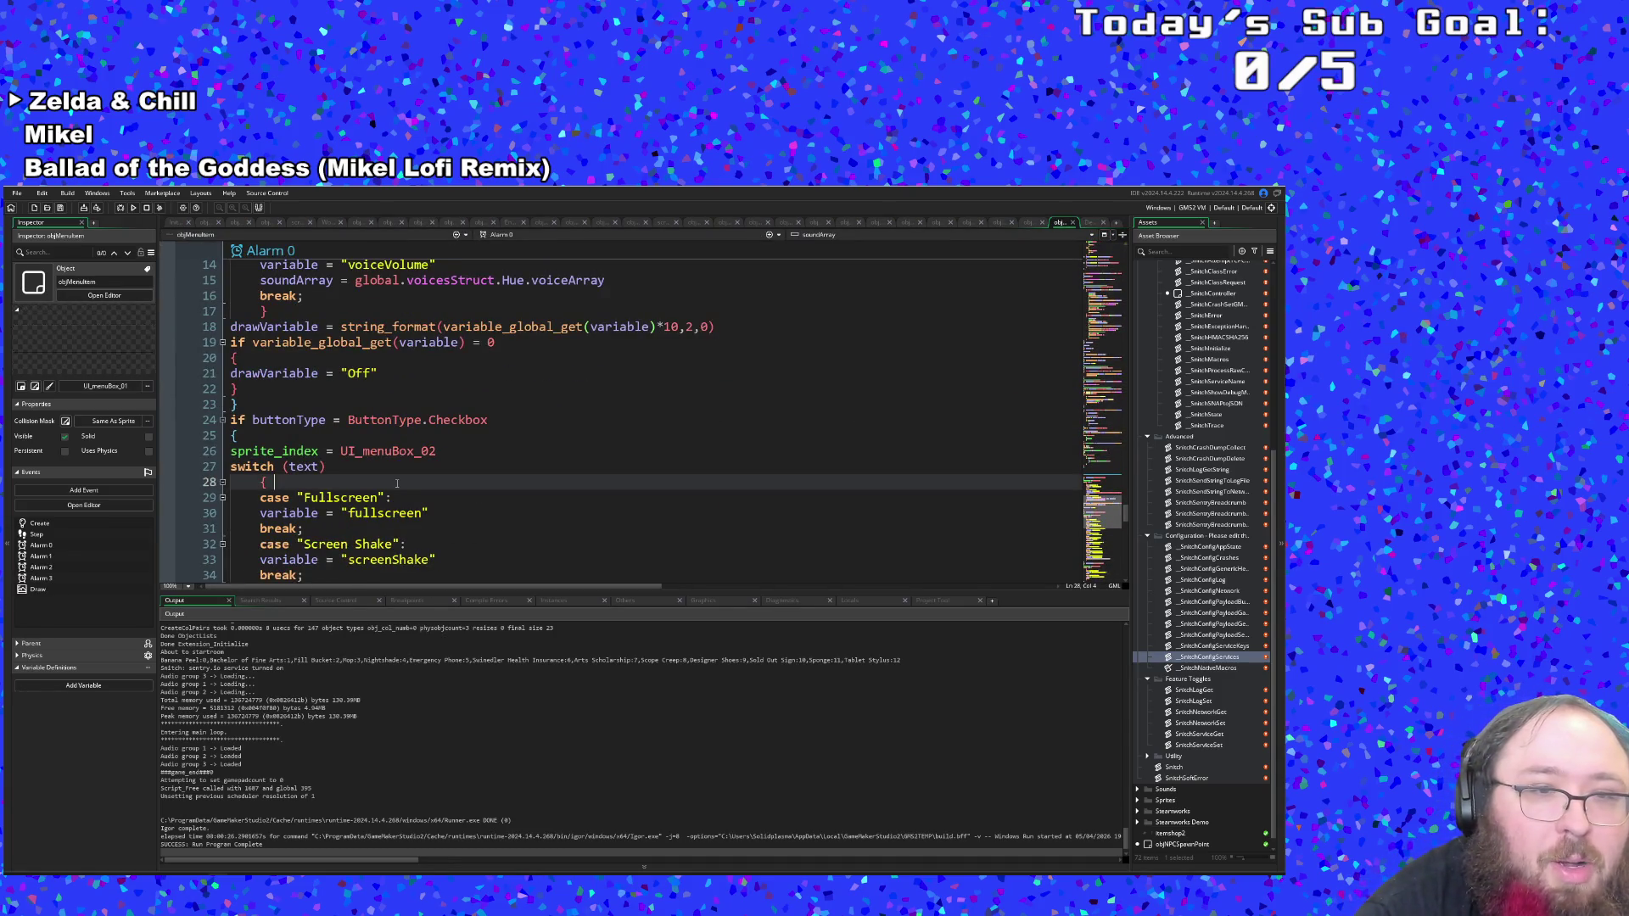
{"action": "scroll", "coordinate": [399, 483], "scroll_direction": "down", "scroll_amount": 10}
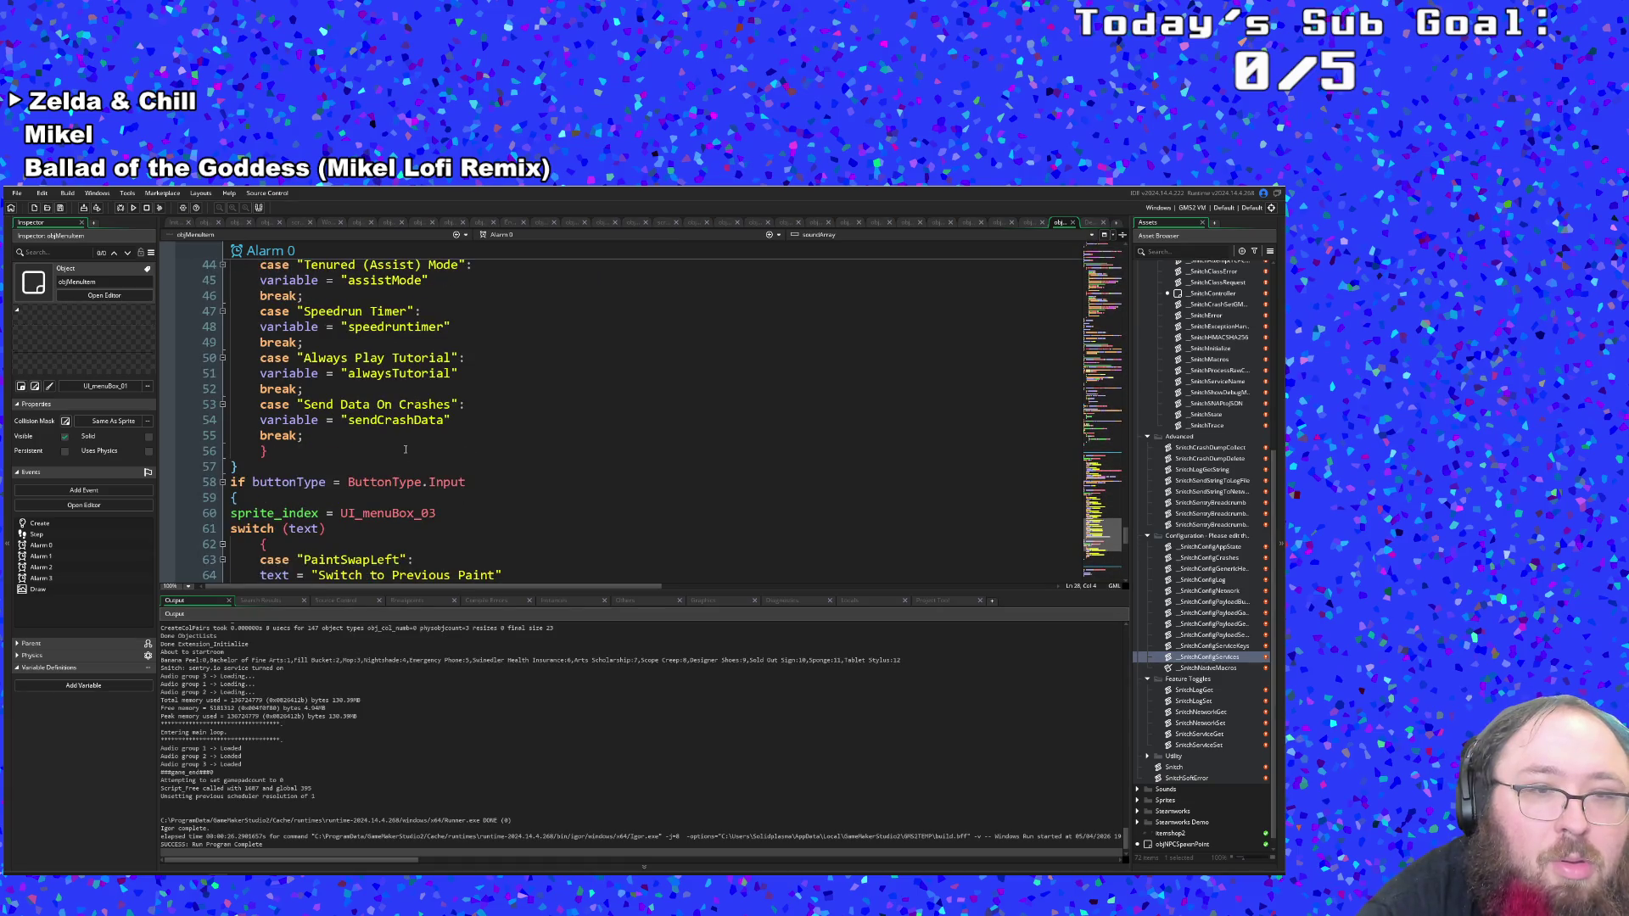
{"action": "left_click", "coordinate": [399, 438]}
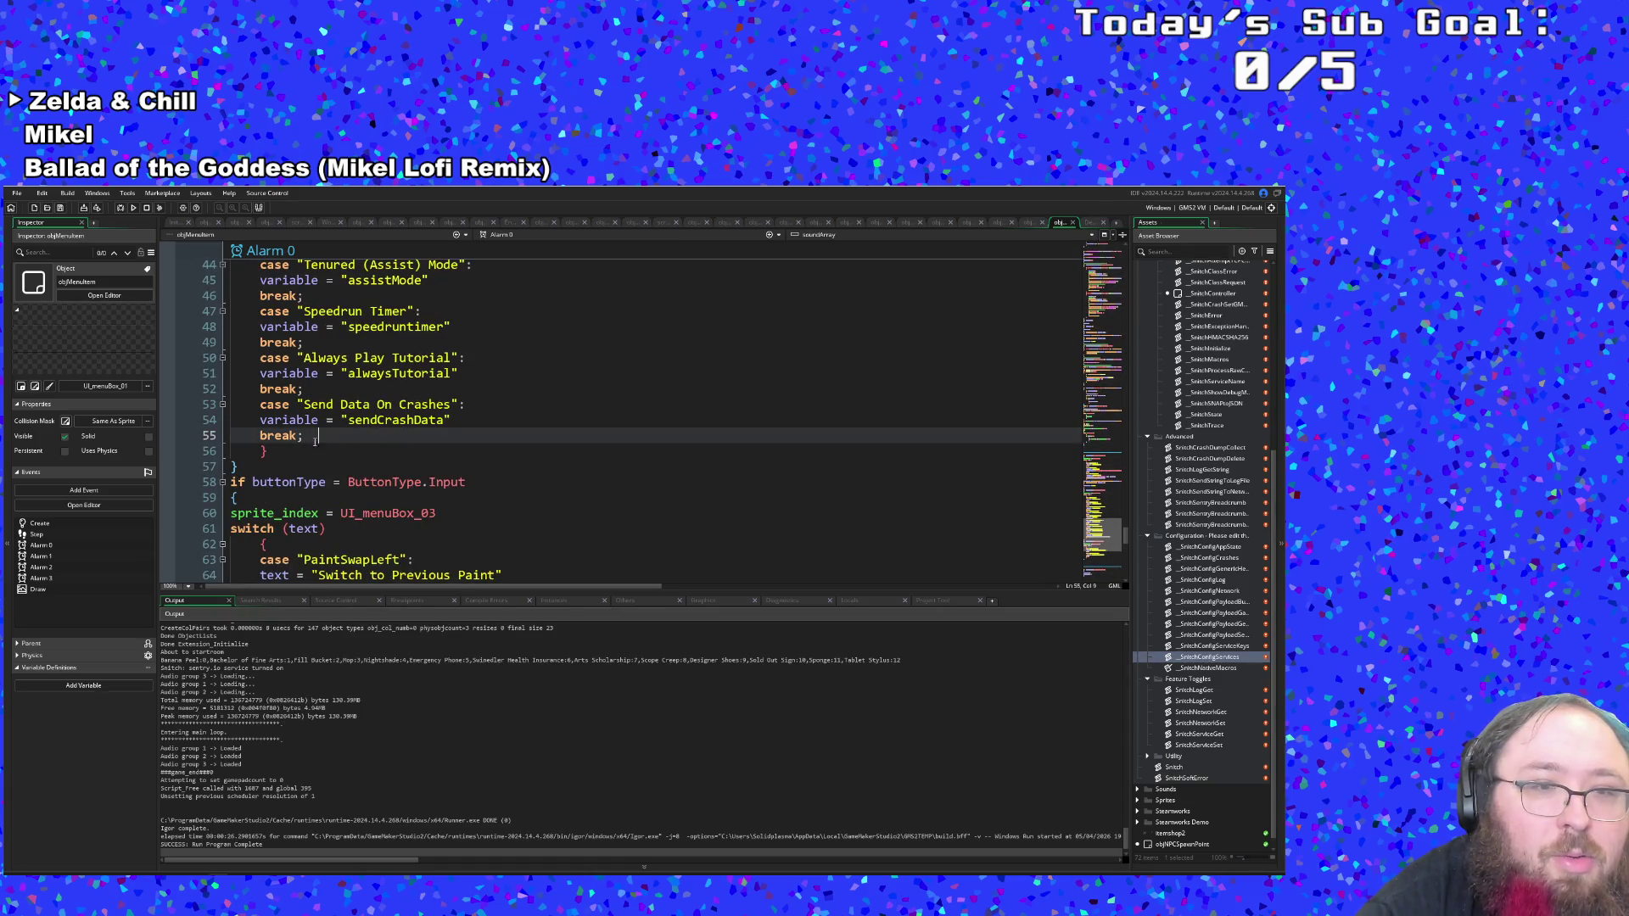
Browse the object's events from the event list, jumping to the Draw event and scrolling its code.
{"action": "left_click", "coordinate": [517, 242]}
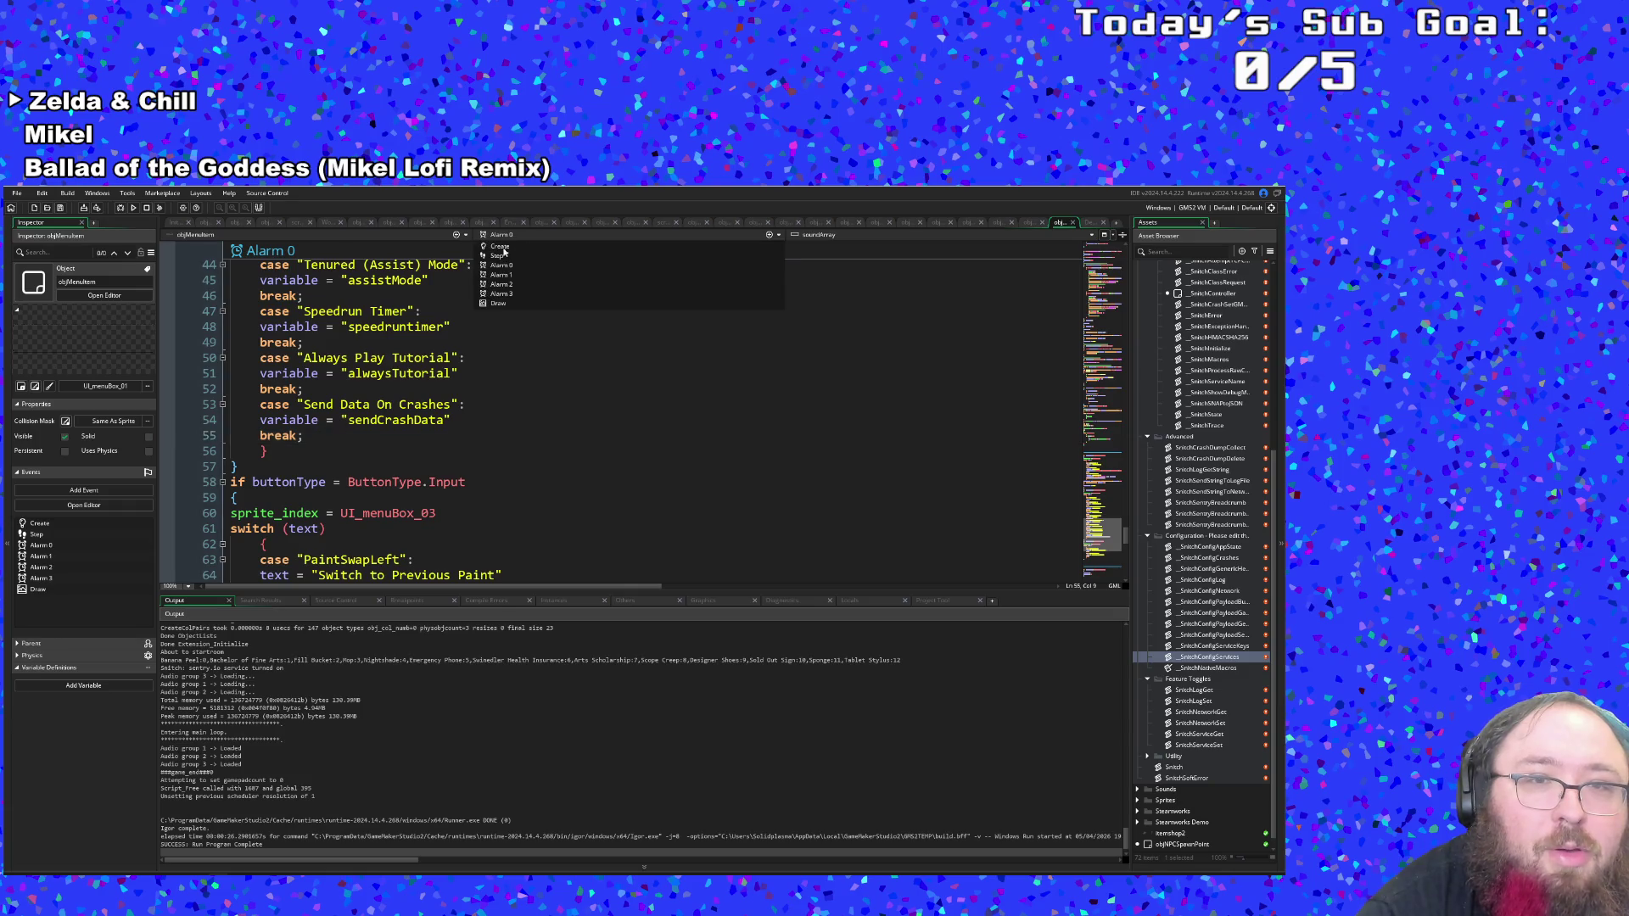
{"action": "left_click", "coordinate": [495, 301]}
{"action": "scroll", "coordinate": [482, 385], "scroll_direction": "up", "scroll_amount": 1}
{"action": "scroll", "coordinate": [482, 386], "scroll_direction": "down", "scroll_amount": 1}
{"action": "scroll", "coordinate": [488, 399], "scroll_direction": "up", "scroll_amount": 3}
{"action": "scroll", "coordinate": [496, 412], "scroll_direction": "down", "scroll_amount": 3}
{"action": "scroll", "coordinate": [495, 415], "scroll_direction": "up", "scroll_amount": 10}
{"action": "scroll", "coordinate": [495, 435], "scroll_direction": "down", "scroll_amount": 2}
{"action": "scroll", "coordinate": [495, 435], "scroll_direction": "up", "scroll_amount": 3}
{"action": "scroll", "coordinate": [495, 435], "scroll_direction": "down", "scroll_amount": 4}
{"action": "left_click", "coordinate": [497, 441]}
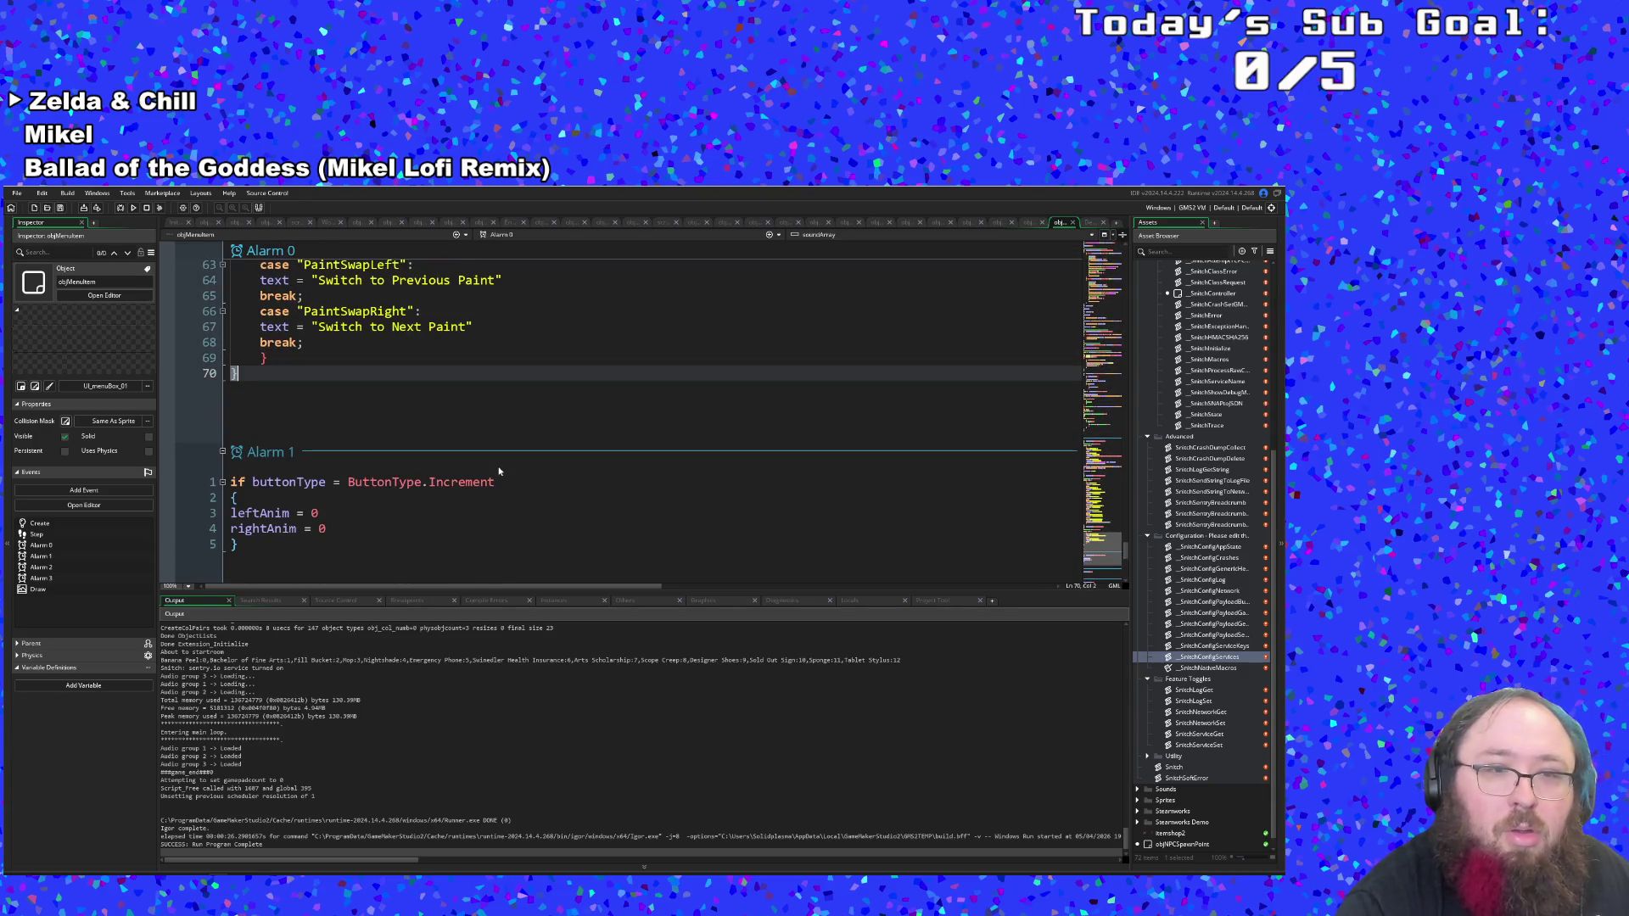
Search 'objMen' again and reopen objMenuItem's code.
{"action": "key", "text": "ctrl+t"}
{"action": "type", "text": "obj"}
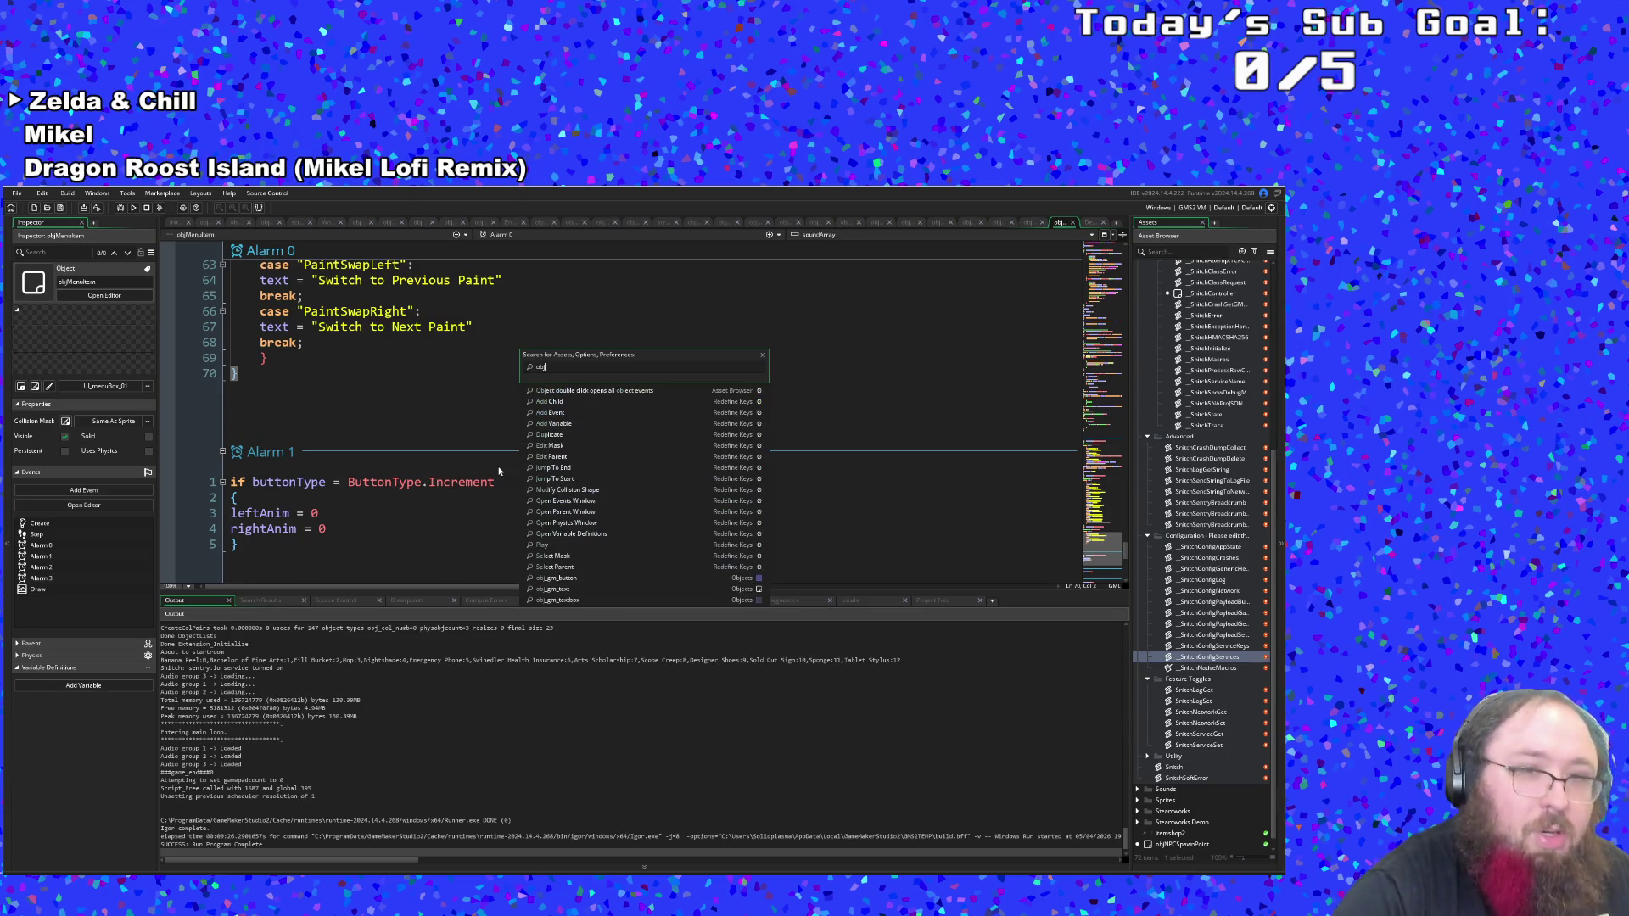
{"action": "type", "text": "Men"}
{"action": "key", "text": "Down"}
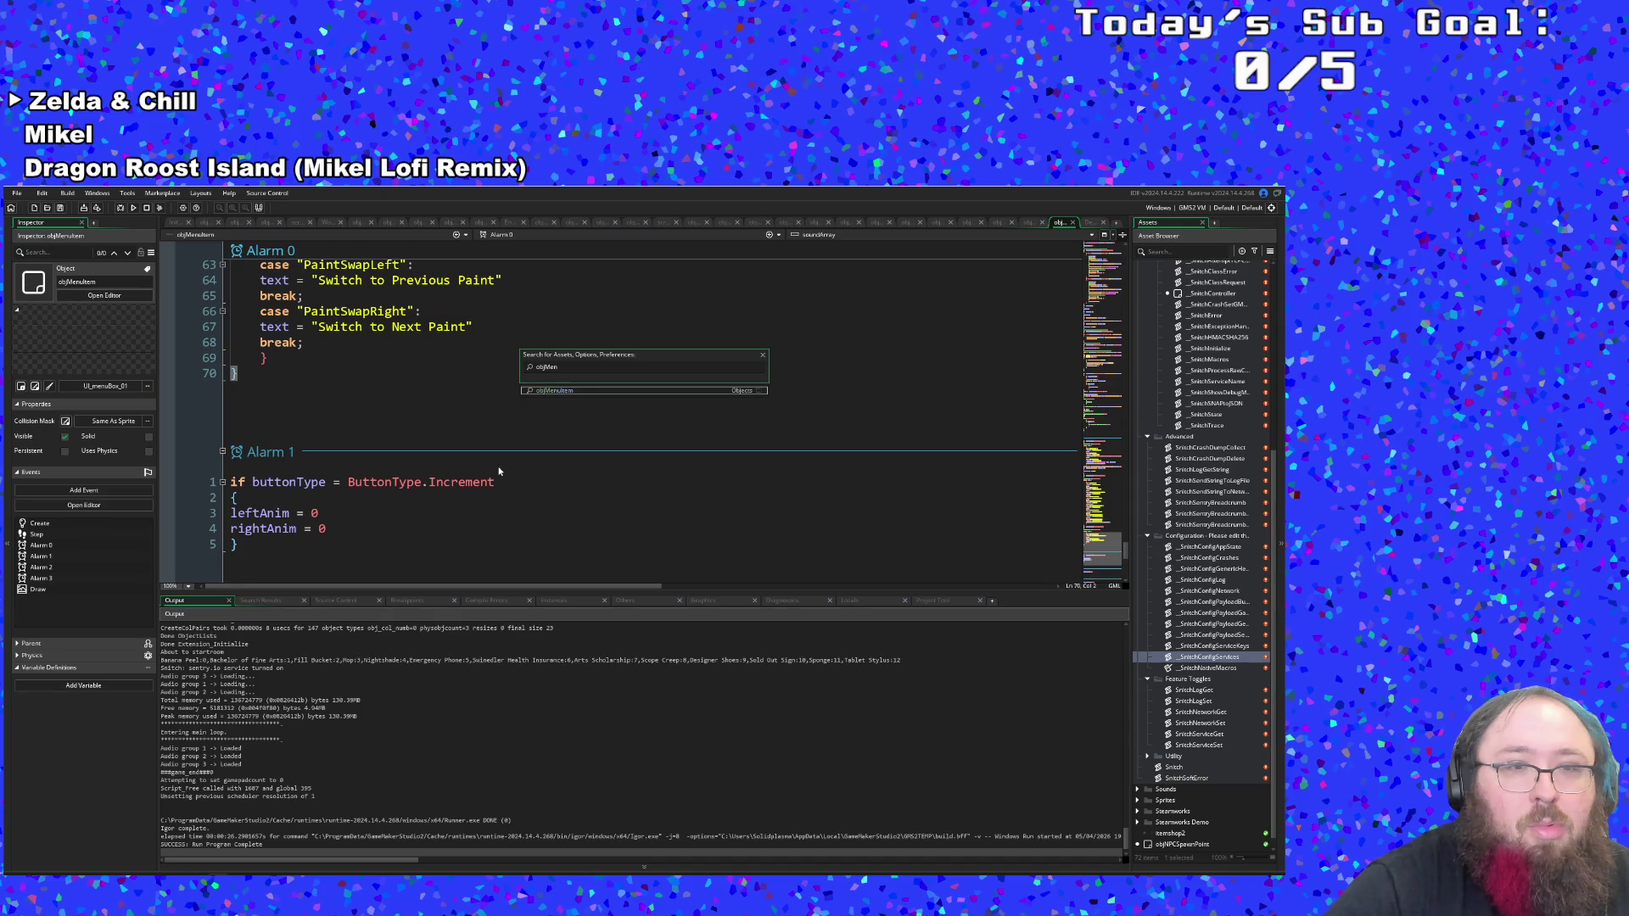
{"action": "key", "text": "Return"}
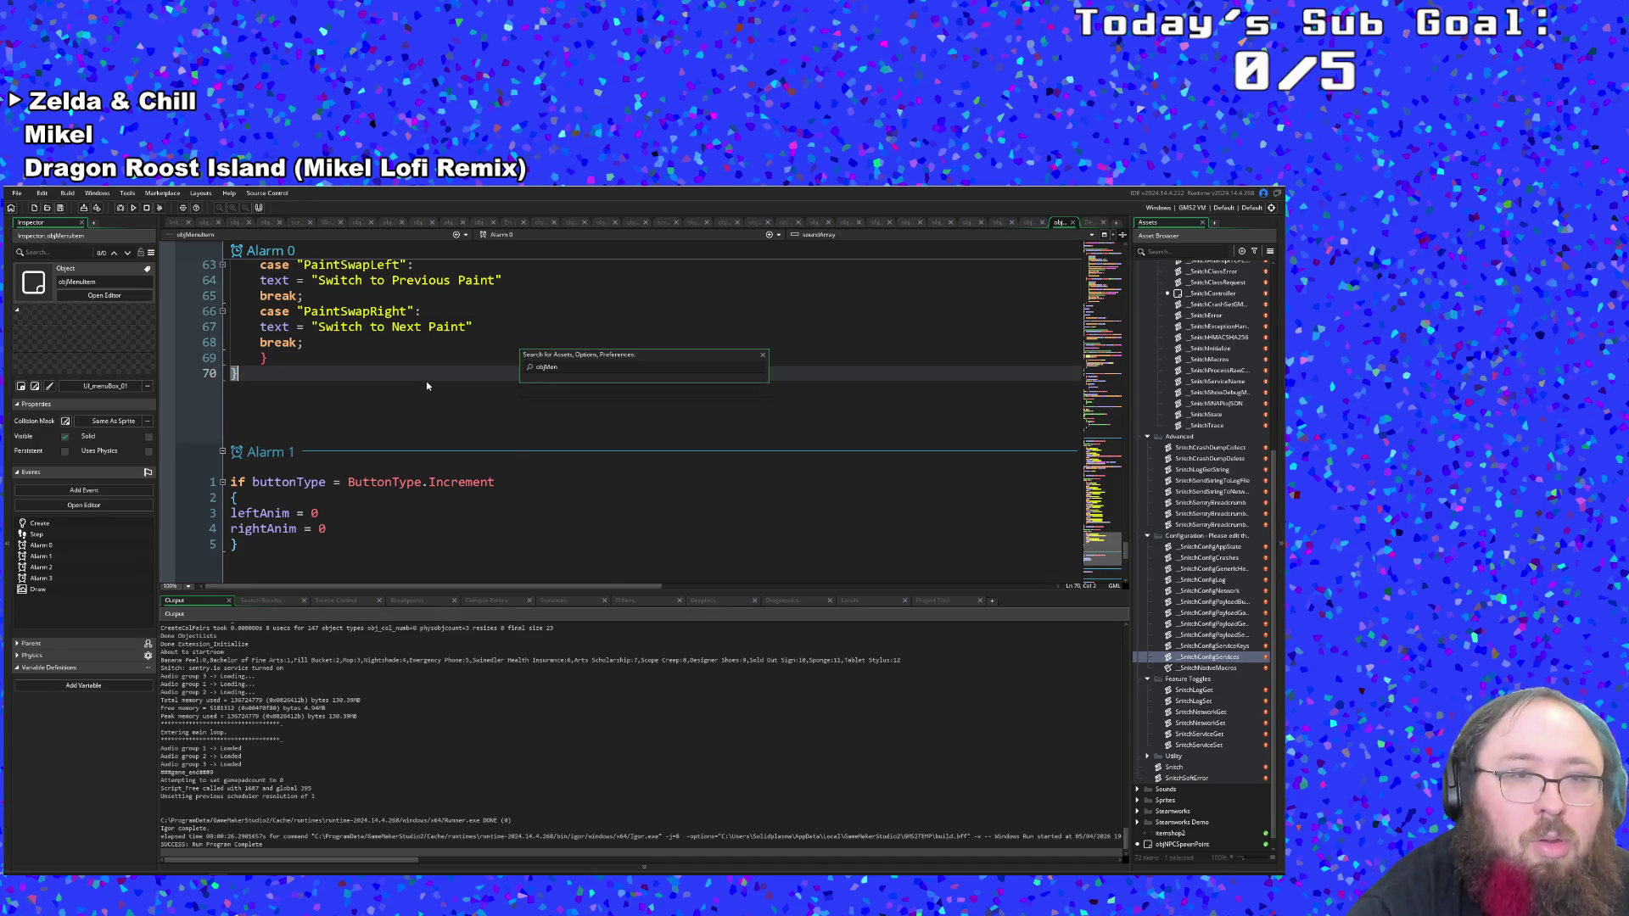
Inspect the sendCrashData line and the variable_global_get check on line 189.
{"action": "scroll", "coordinate": [446, 395], "scroll_direction": "down", "scroll_amount": 12}
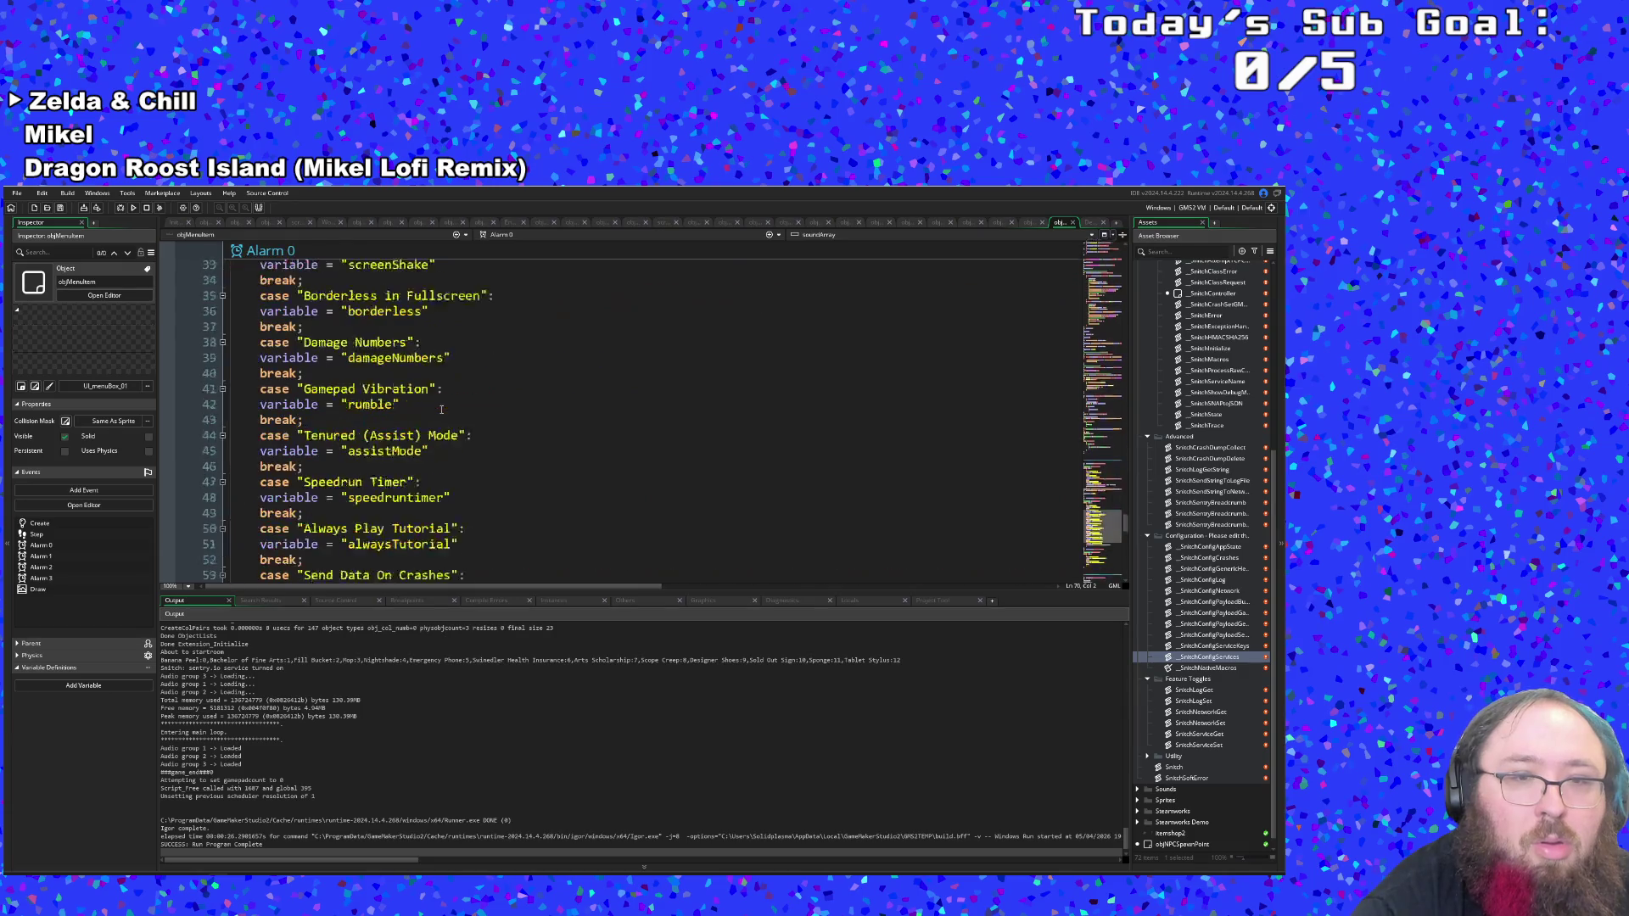
{"action": "left_click", "coordinate": [363, 497]}
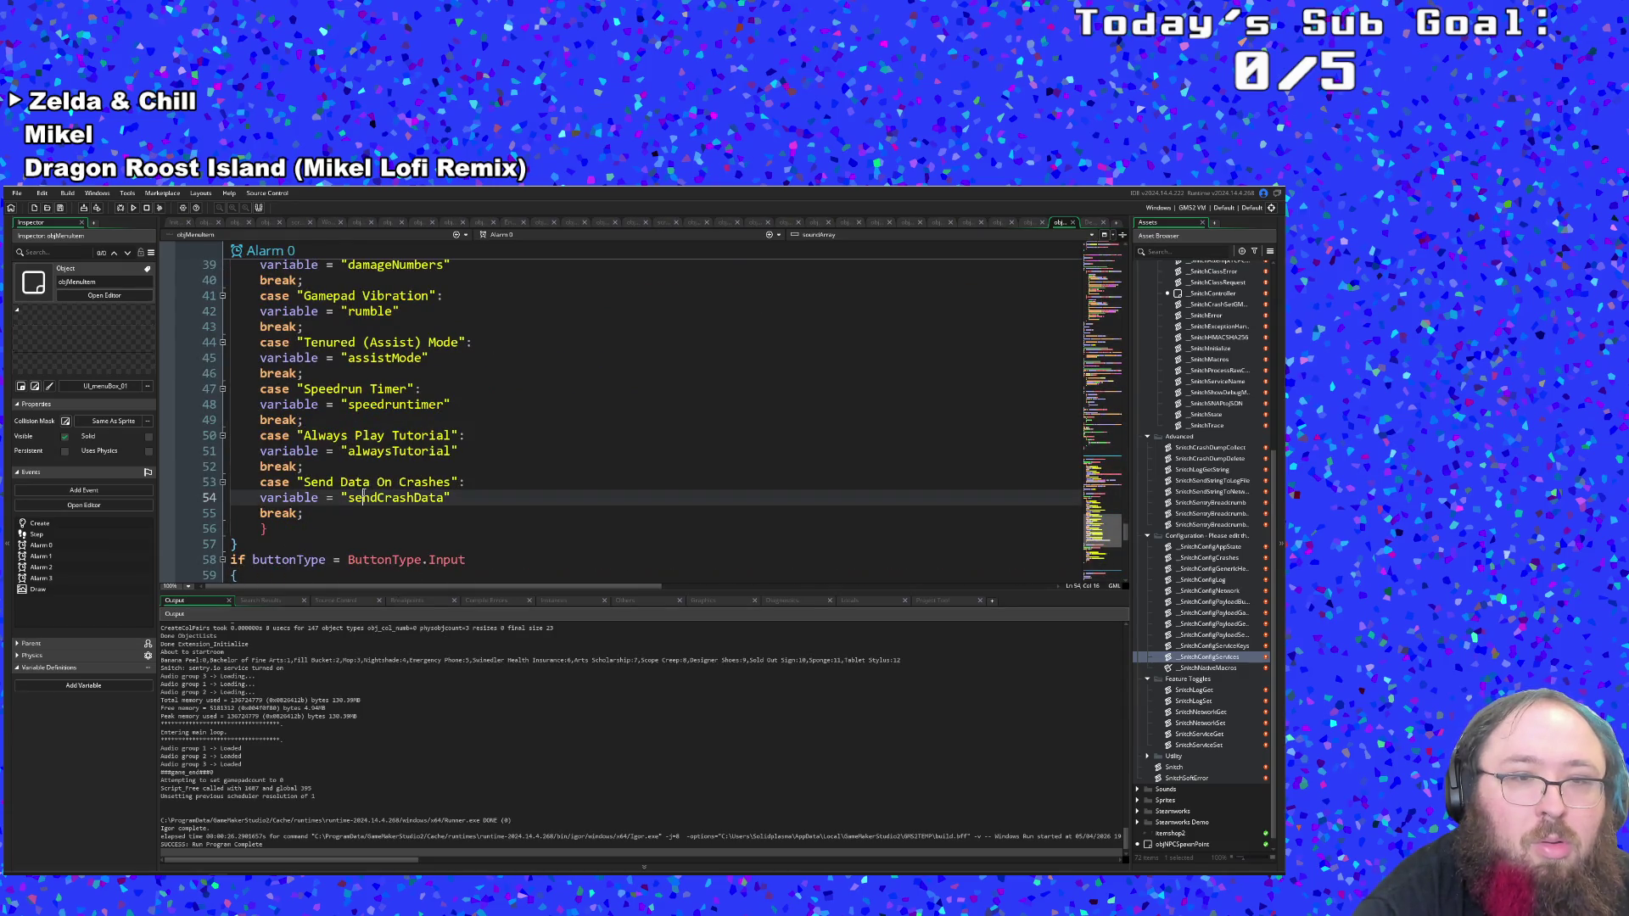
{"action": "scroll", "coordinate": [363, 497], "scroll_direction": "up", "scroll_amount": 13}
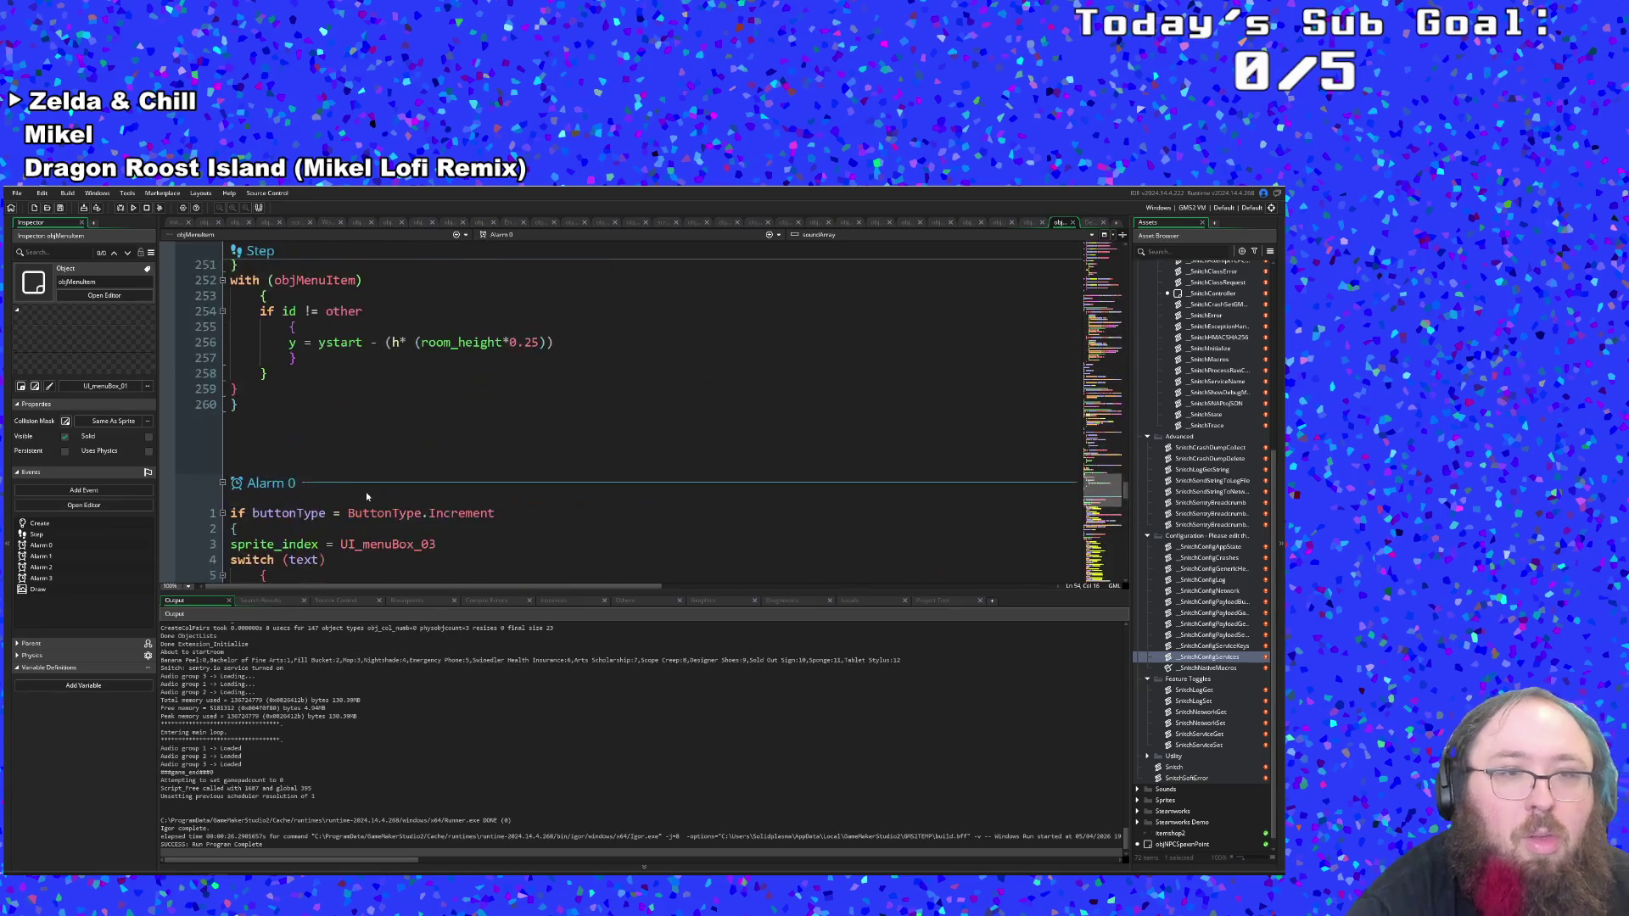
{"action": "scroll", "coordinate": [368, 490], "scroll_direction": "up", "scroll_amount": 15}
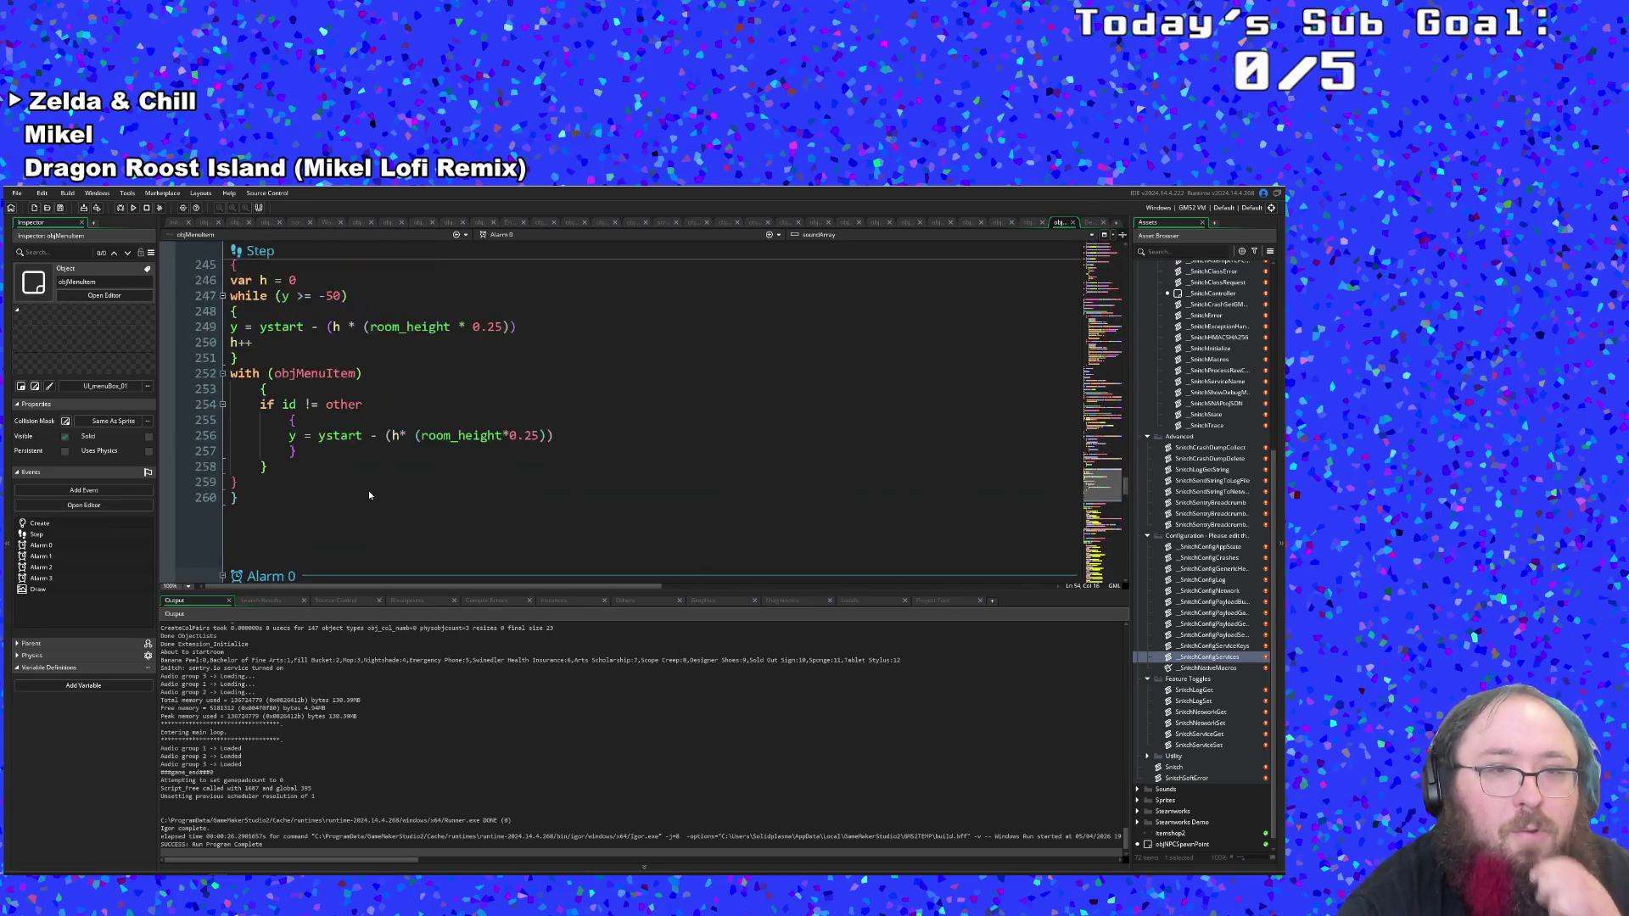
{"action": "scroll", "coordinate": [369, 495], "scroll_direction": "up", "scroll_amount": 8}
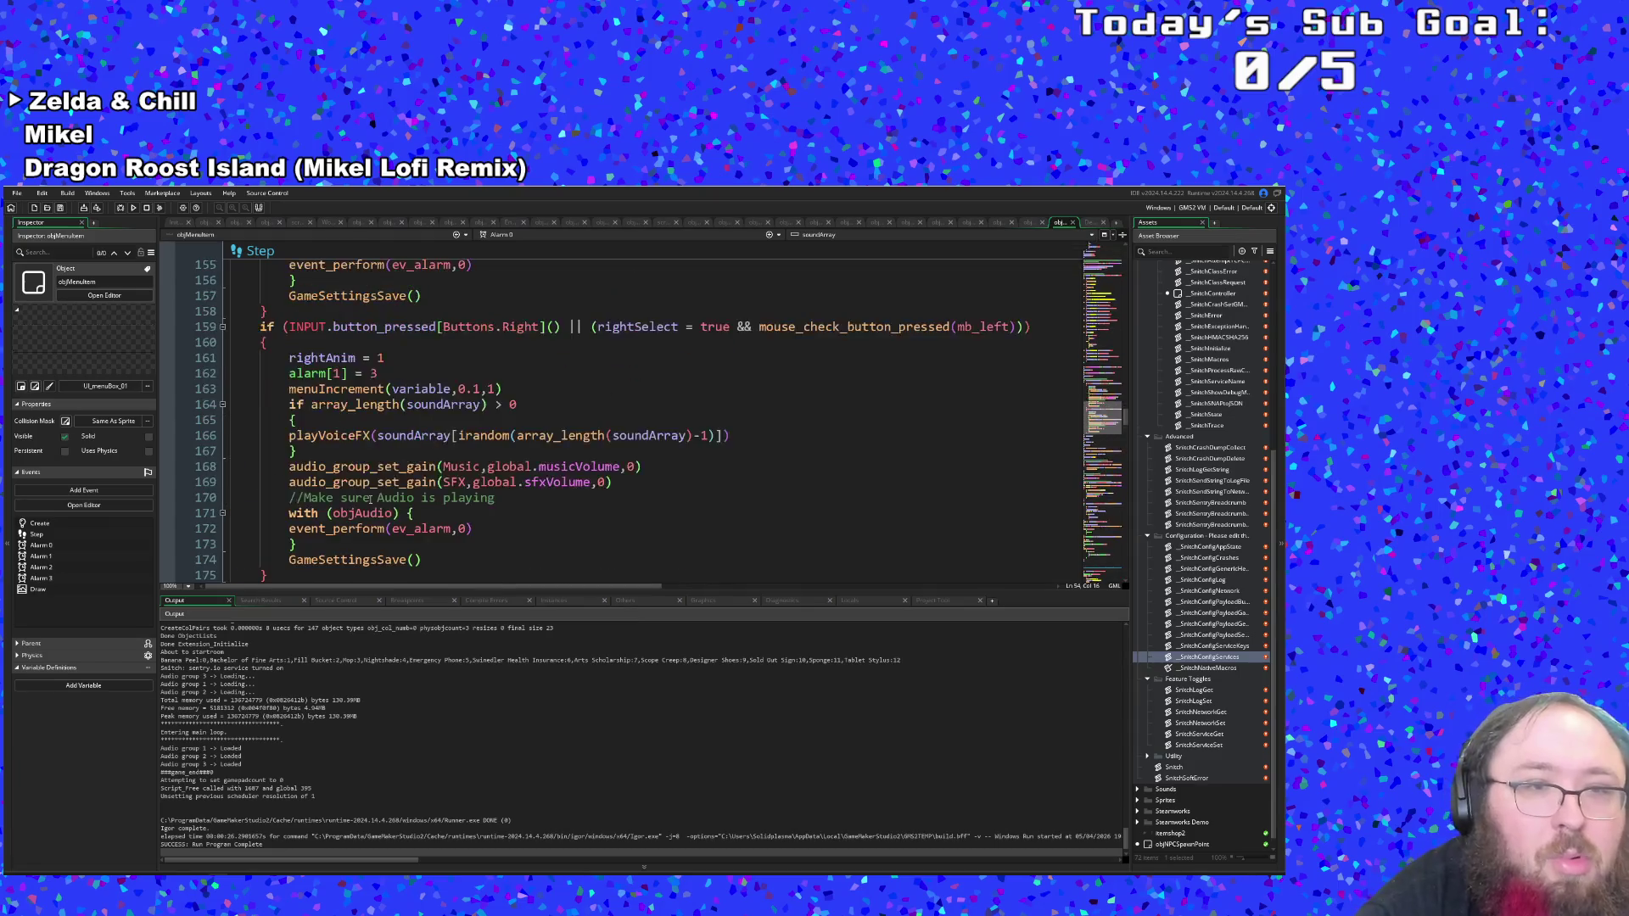
{"action": "scroll", "coordinate": [365, 510], "scroll_direction": "up", "scroll_amount": 10}
{"action": "scroll", "coordinate": [365, 510], "scroll_direction": "down", "scroll_amount": 20}
{"action": "left_click", "coordinate": [365, 512]}
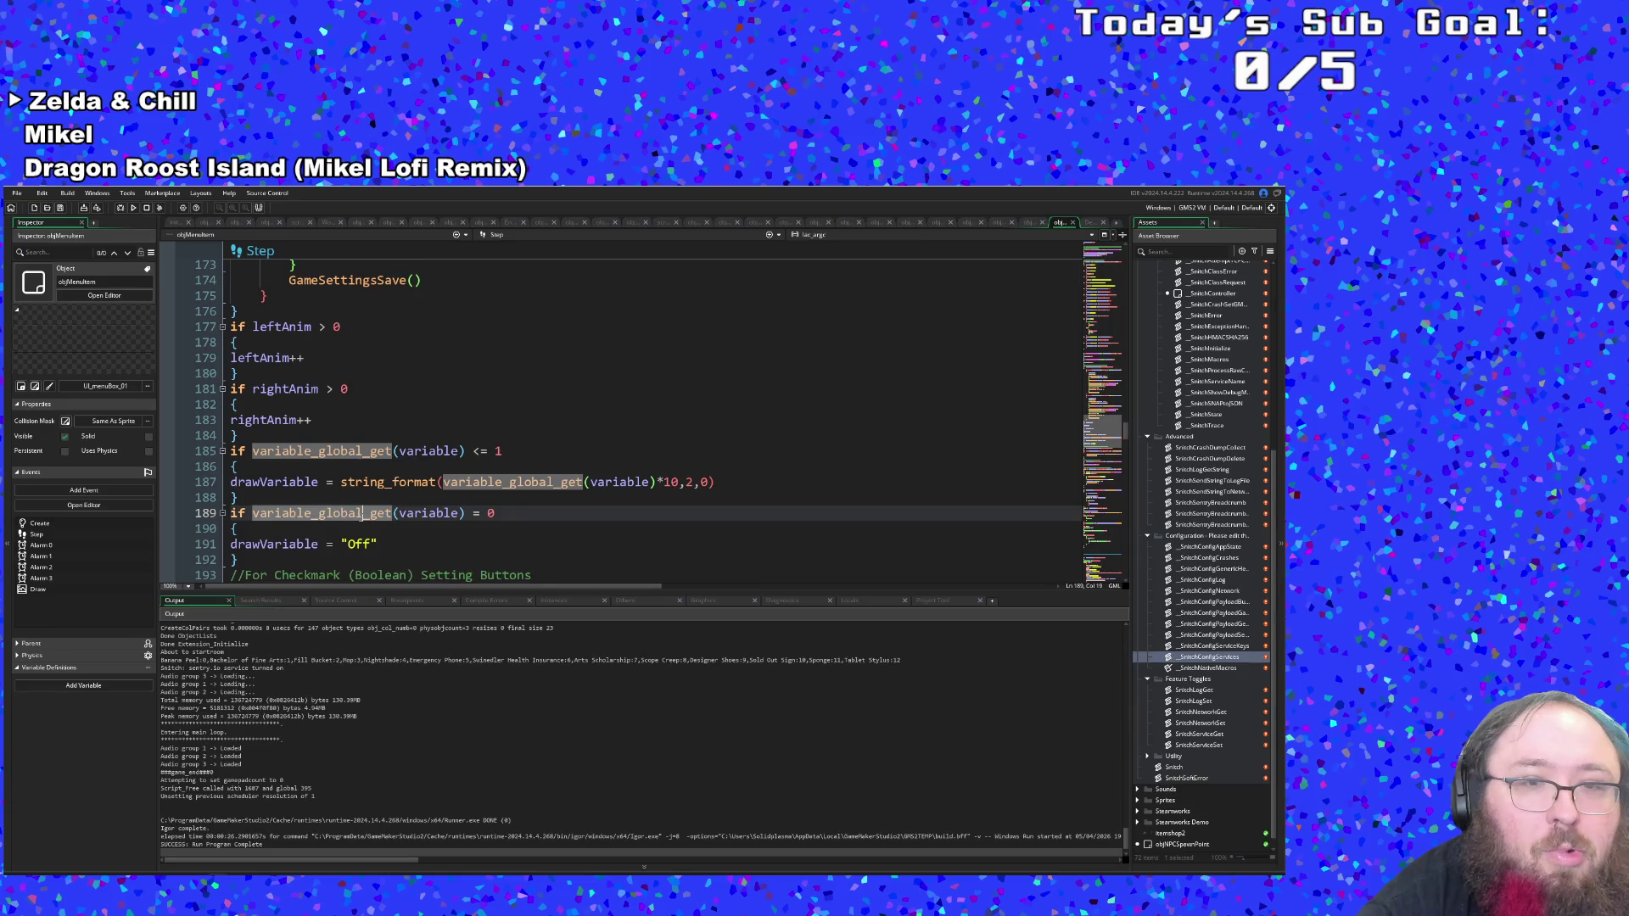
{"action": "key", "text": "Up"}
{"action": "mouse_move", "coordinate": [356, 488]}
{"action": "scroll", "coordinate": [356, 488], "scroll_direction": "up", "scroll_amount": 12}
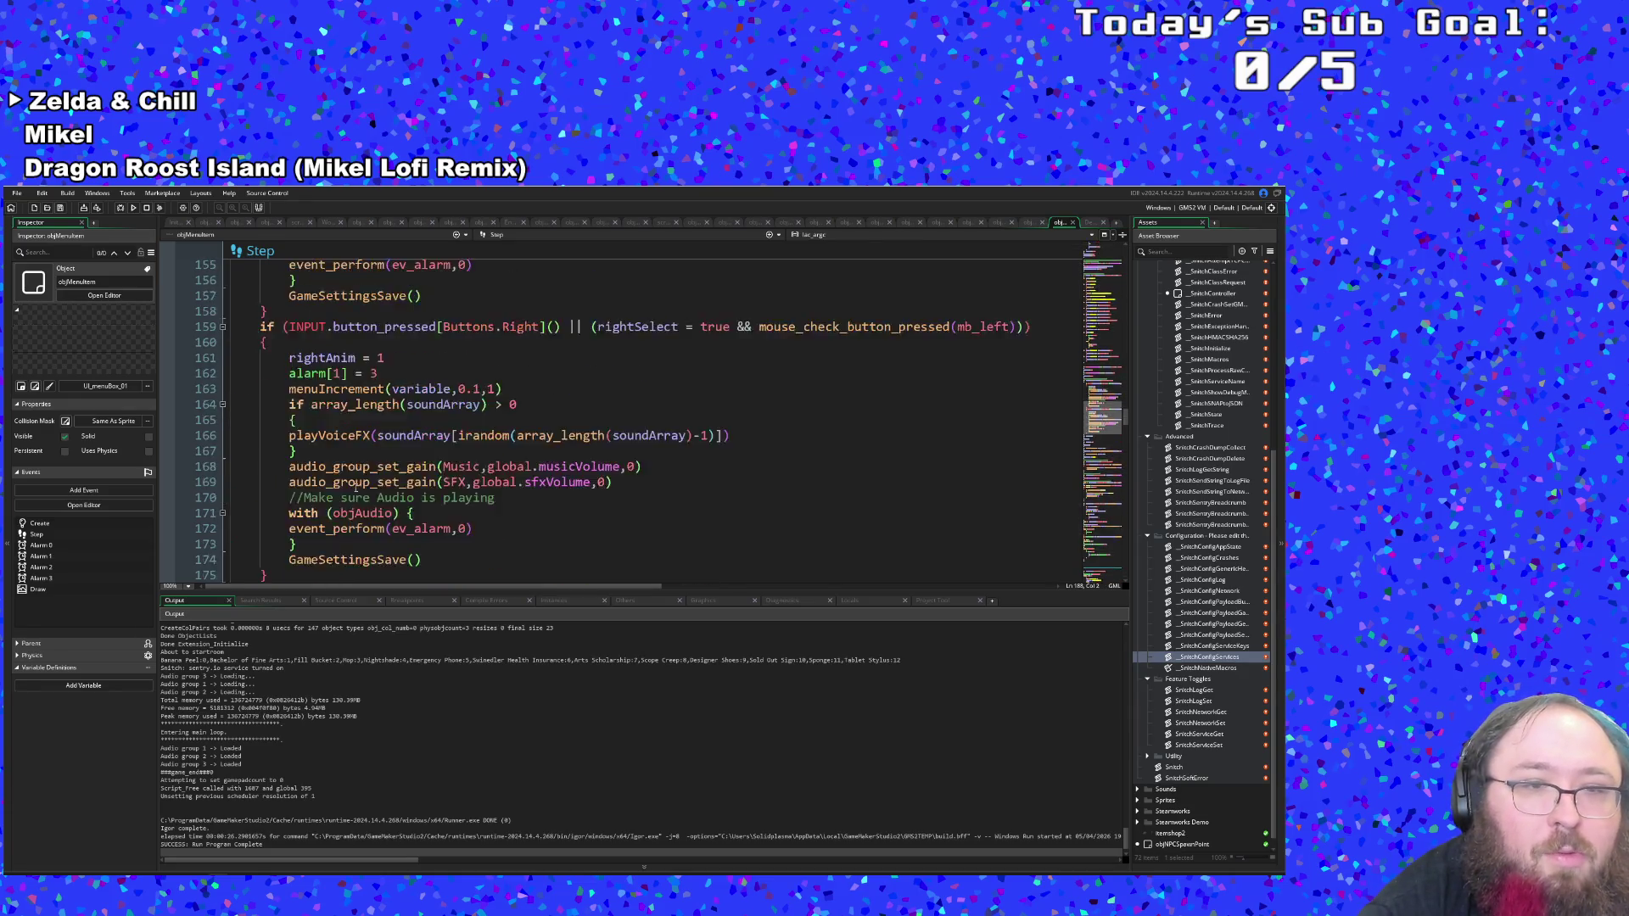
{"action": "scroll", "coordinate": [356, 486], "scroll_direction": "up", "scroll_amount": 2}
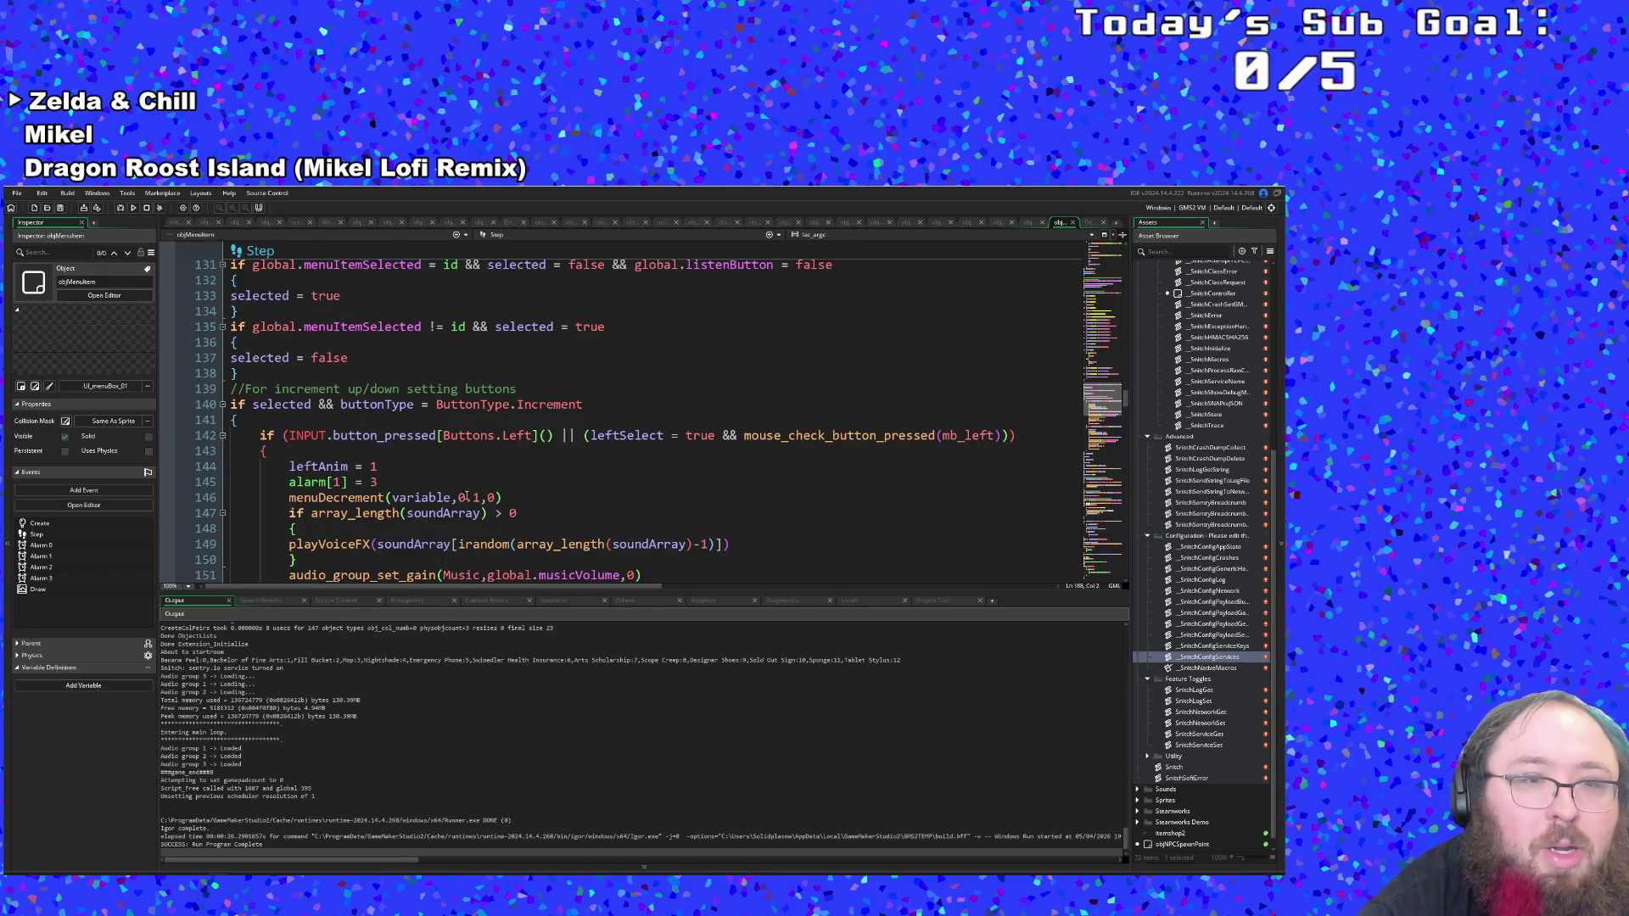
{"action": "scroll", "coordinate": [466, 498], "scroll_direction": "down", "scroll_amount": 4}
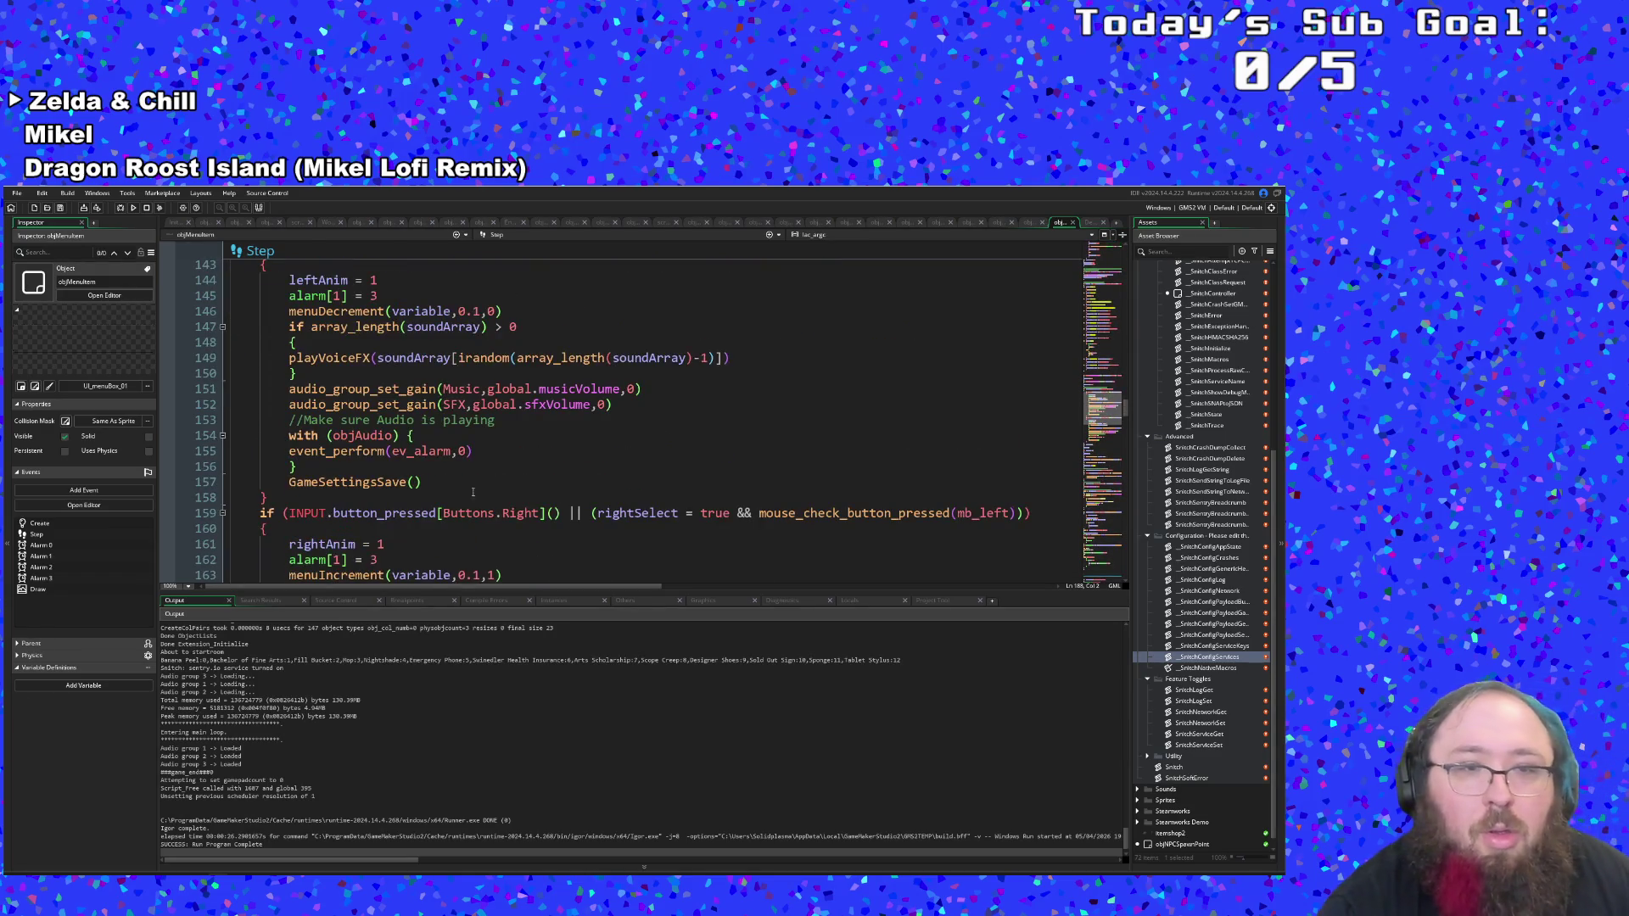
Review the code around the GameSettingsSave() call on line 157.
{"action": "left_click", "coordinate": [463, 489]}
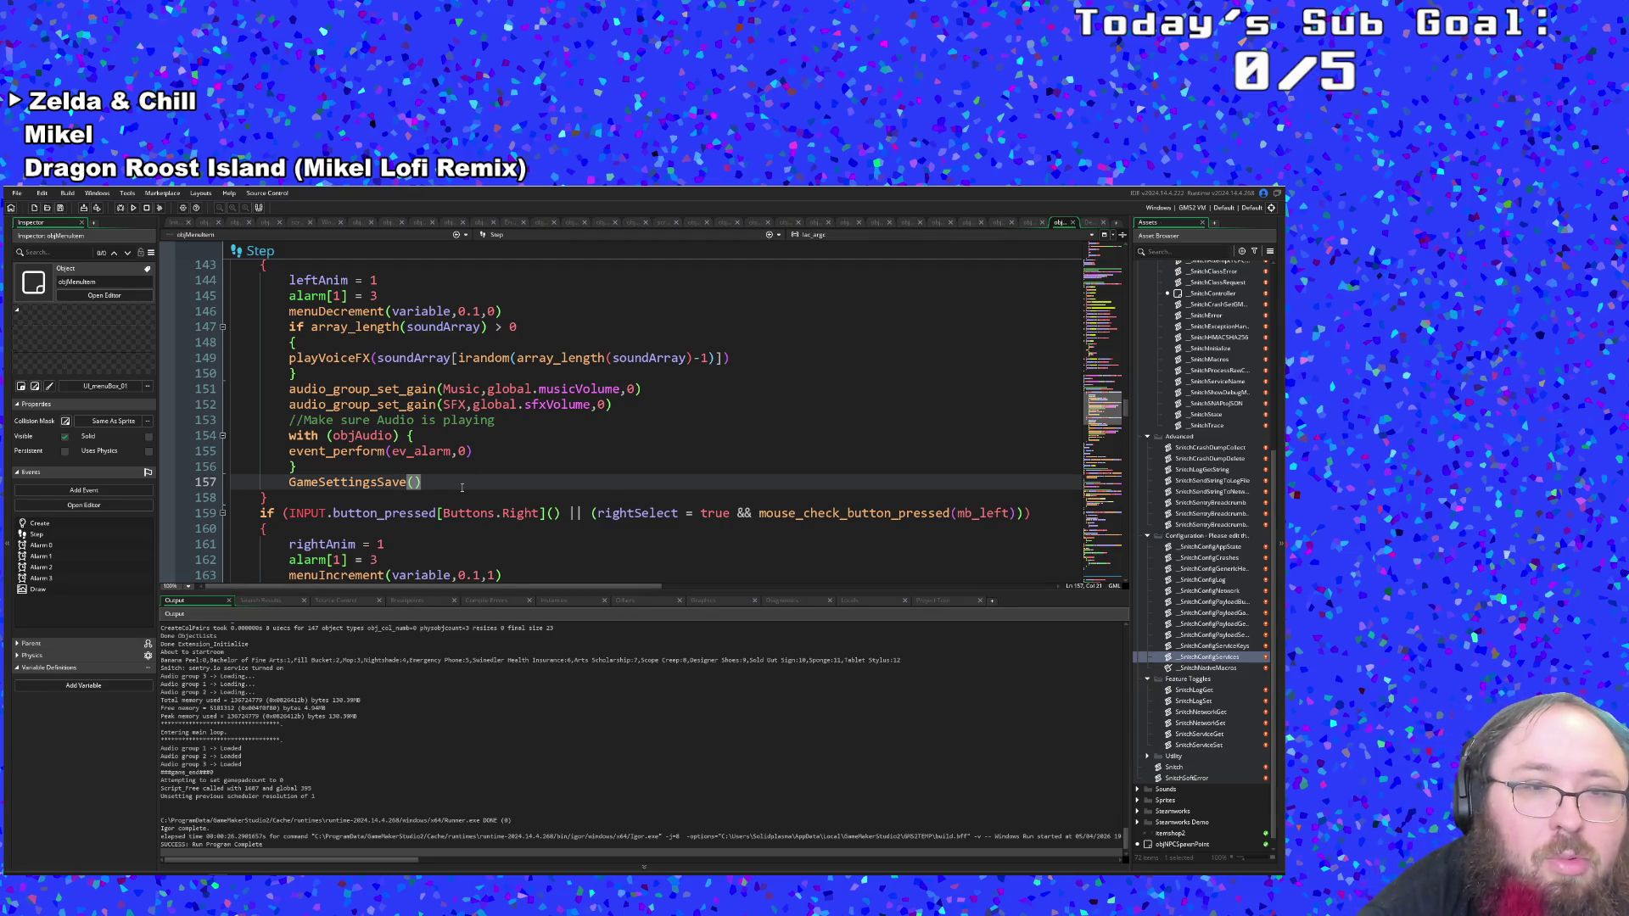
{"action": "scroll", "coordinate": [462, 488], "scroll_direction": "up", "scroll_amount": 2}
{"action": "scroll", "coordinate": [463, 489], "scroll_direction": "up", "scroll_amount": 8}
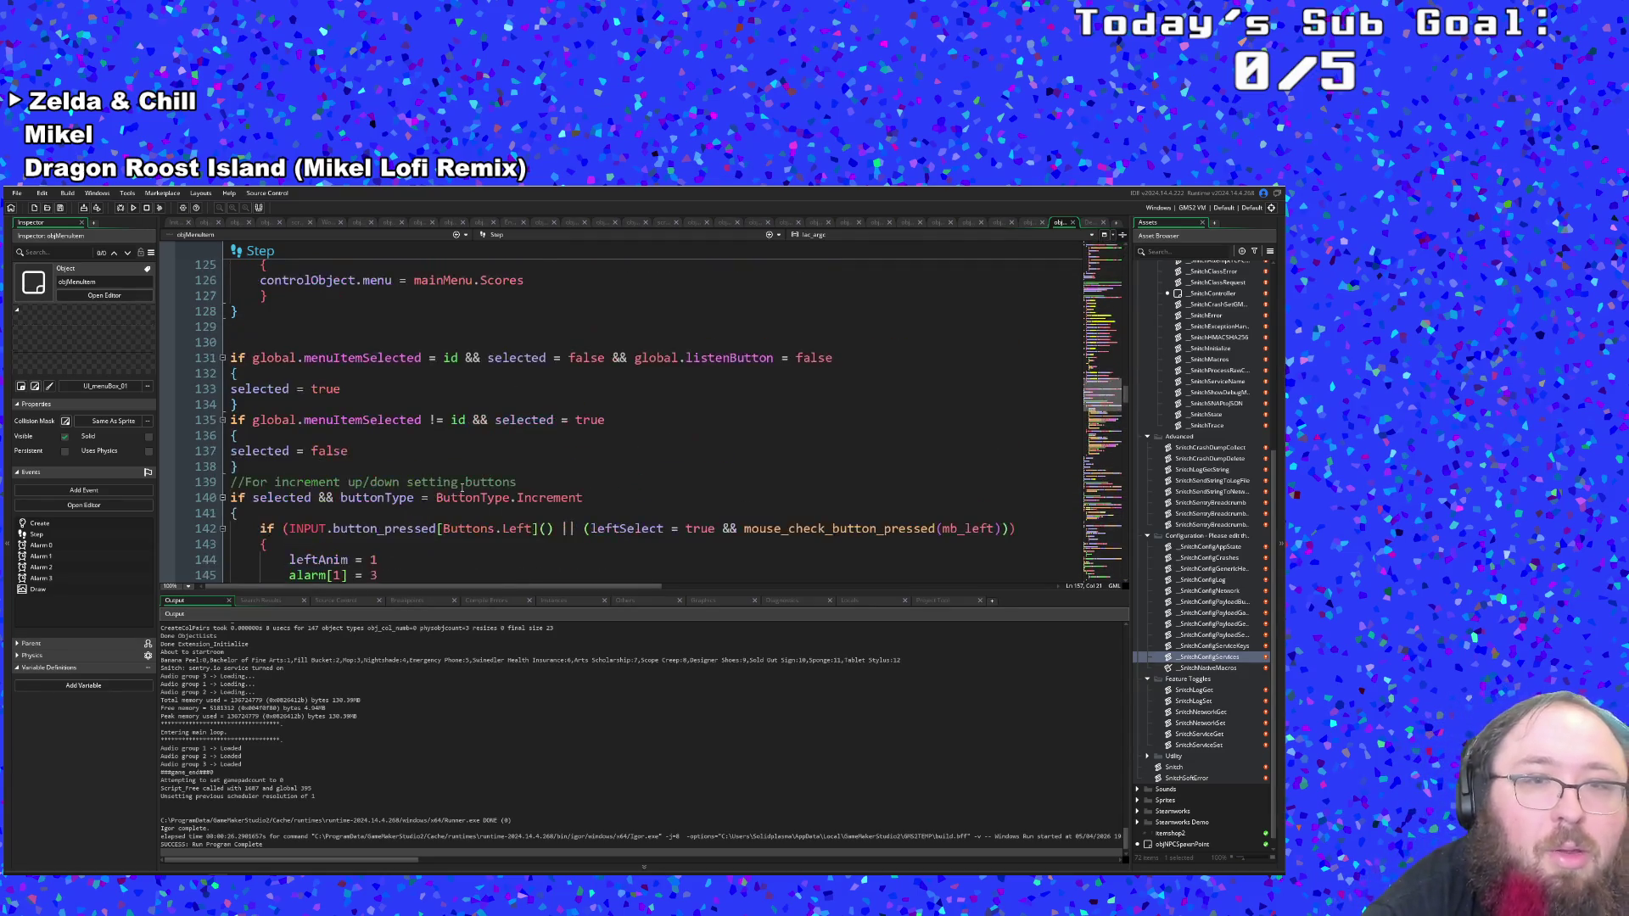
{"action": "scroll", "coordinate": [462, 488], "scroll_direction": "up", "scroll_amount": 8}
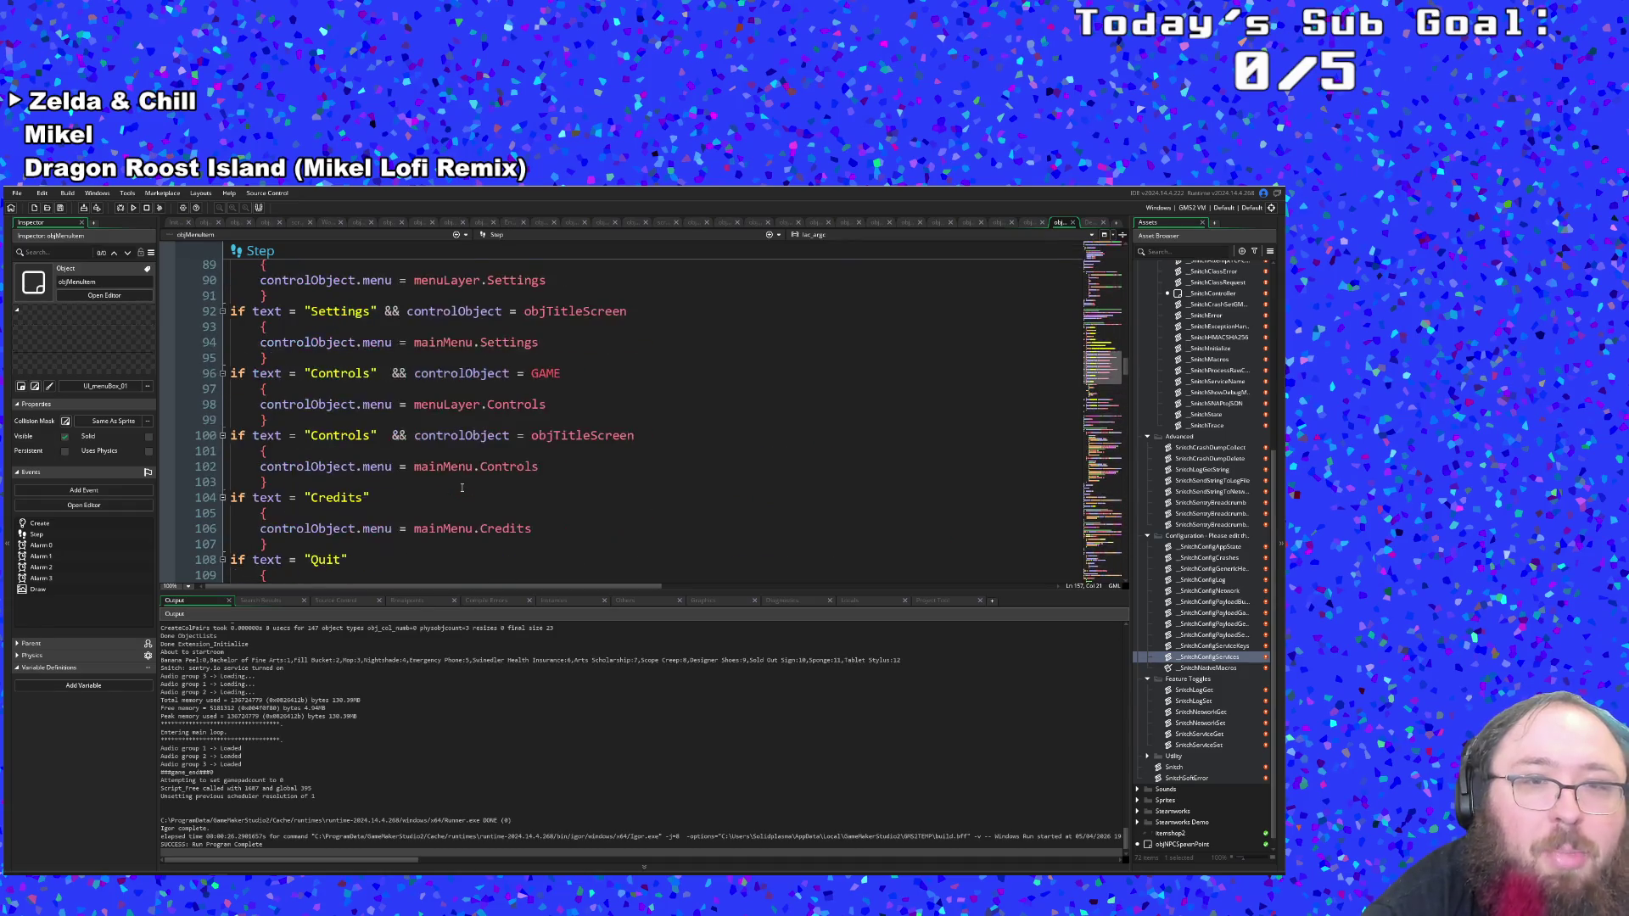
{"action": "scroll", "coordinate": [463, 488], "scroll_direction": "up", "scroll_amount": 4}
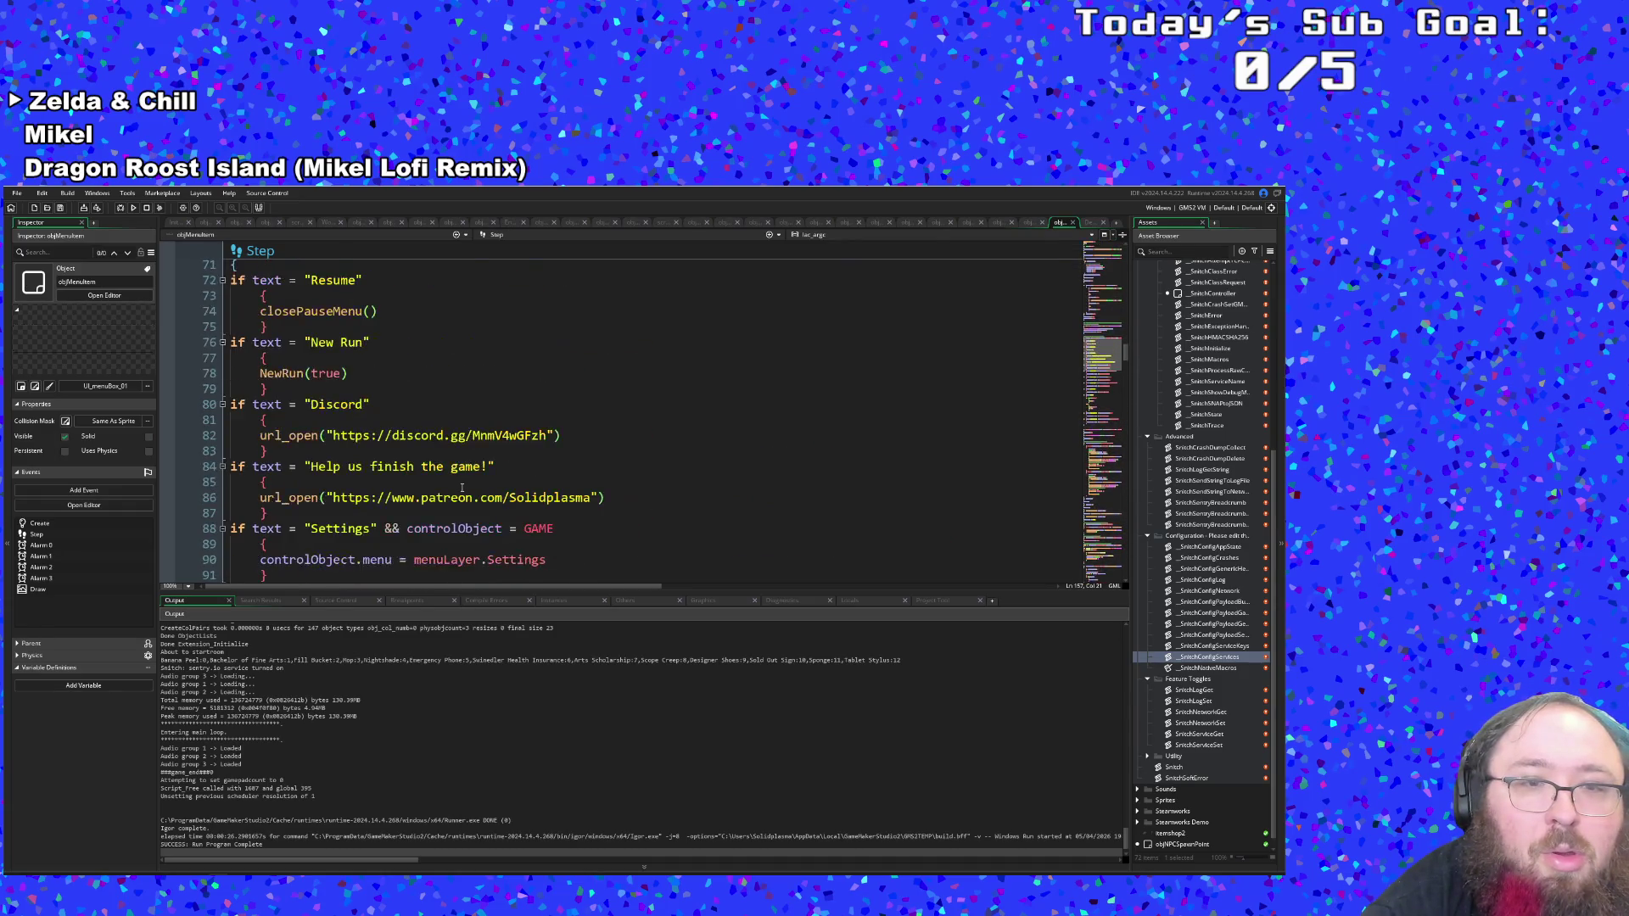
{"action": "scroll", "coordinate": [463, 489], "scroll_direction": "up", "scroll_amount": 12}
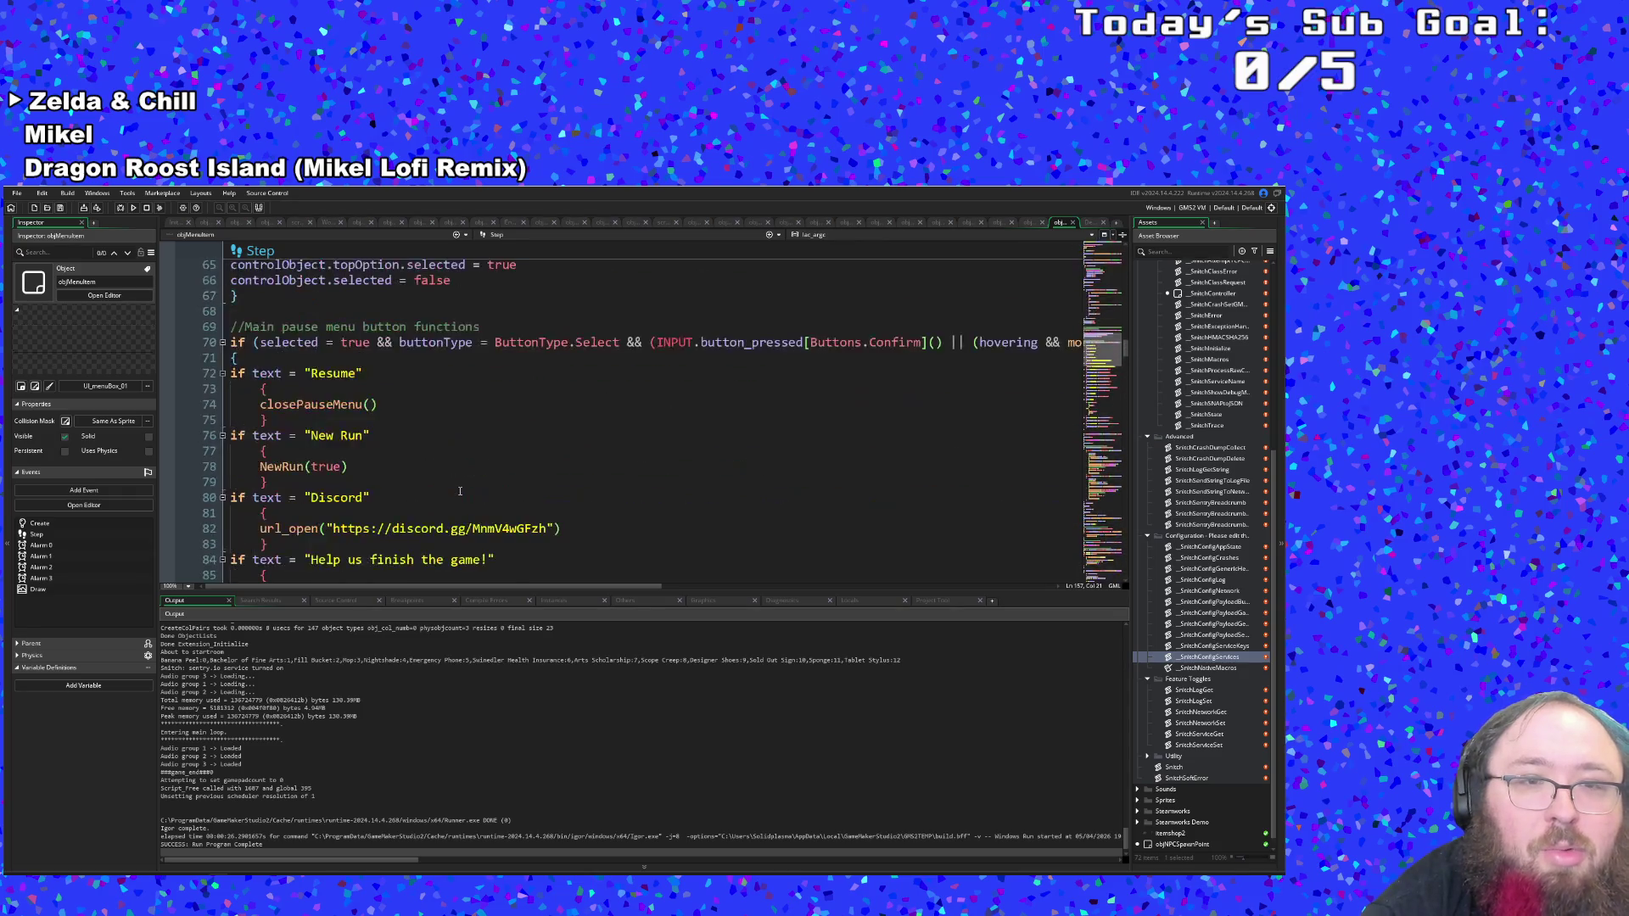
{"action": "scroll", "coordinate": [460, 492], "scroll_direction": "down", "scroll_amount": 4}
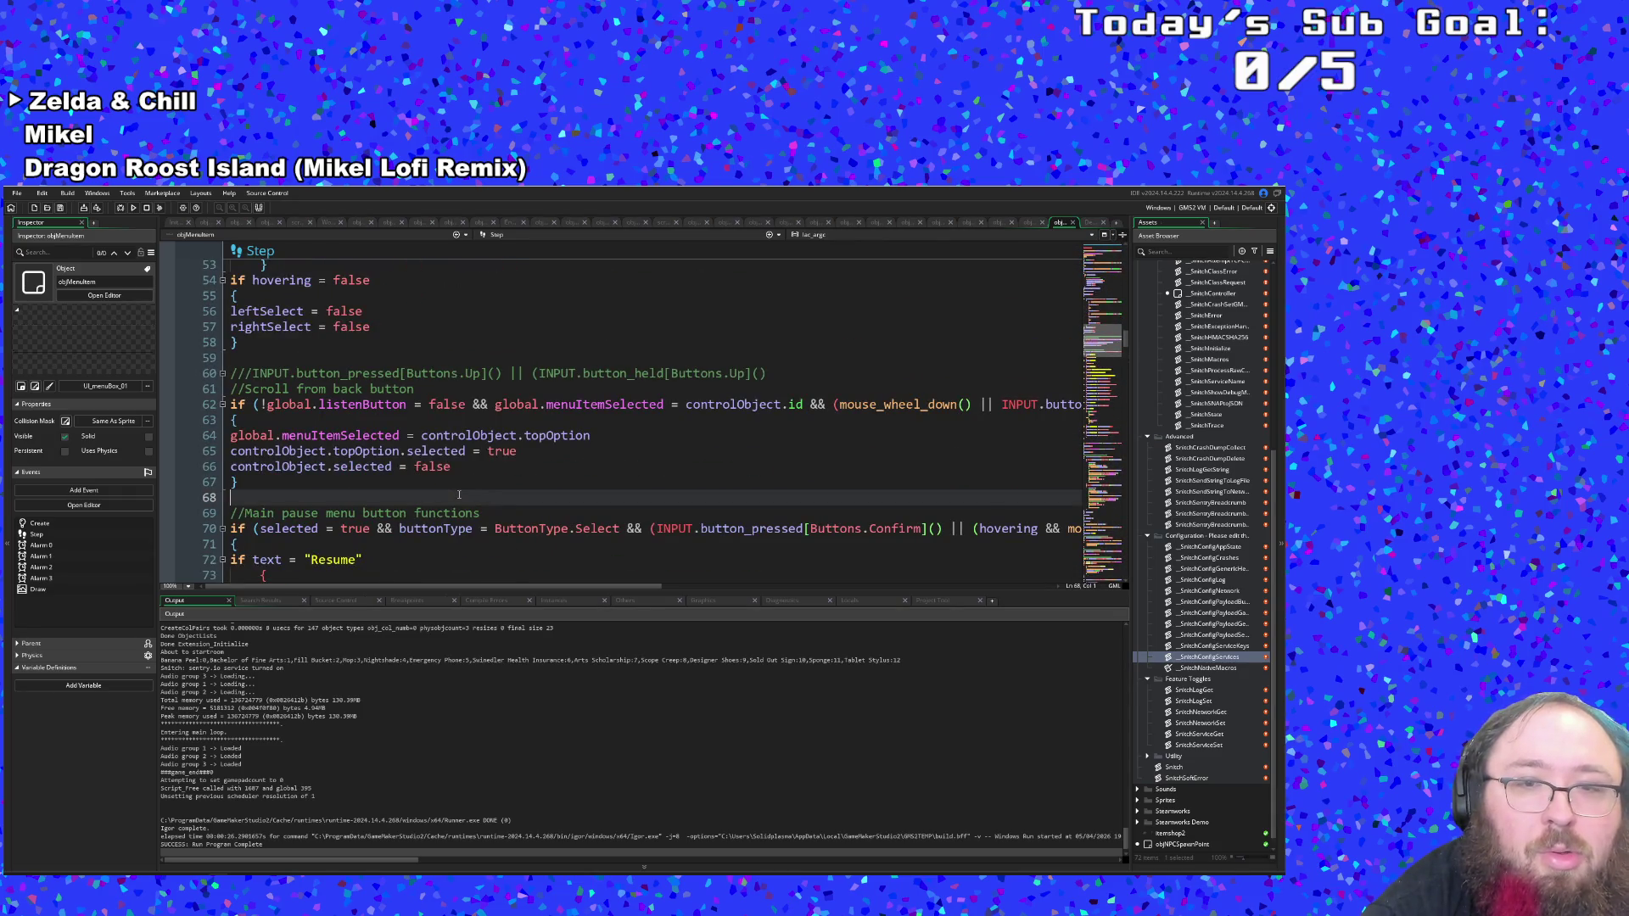
{"action": "scroll", "coordinate": [459, 495], "scroll_direction": "up", "scroll_amount": 2}
{"action": "scroll", "coordinate": [459, 495], "scroll_direction": "up", "scroll_amount": 4}
{"action": "scroll", "coordinate": [460, 495], "scroll_direction": "down", "scroll_amount": 2}
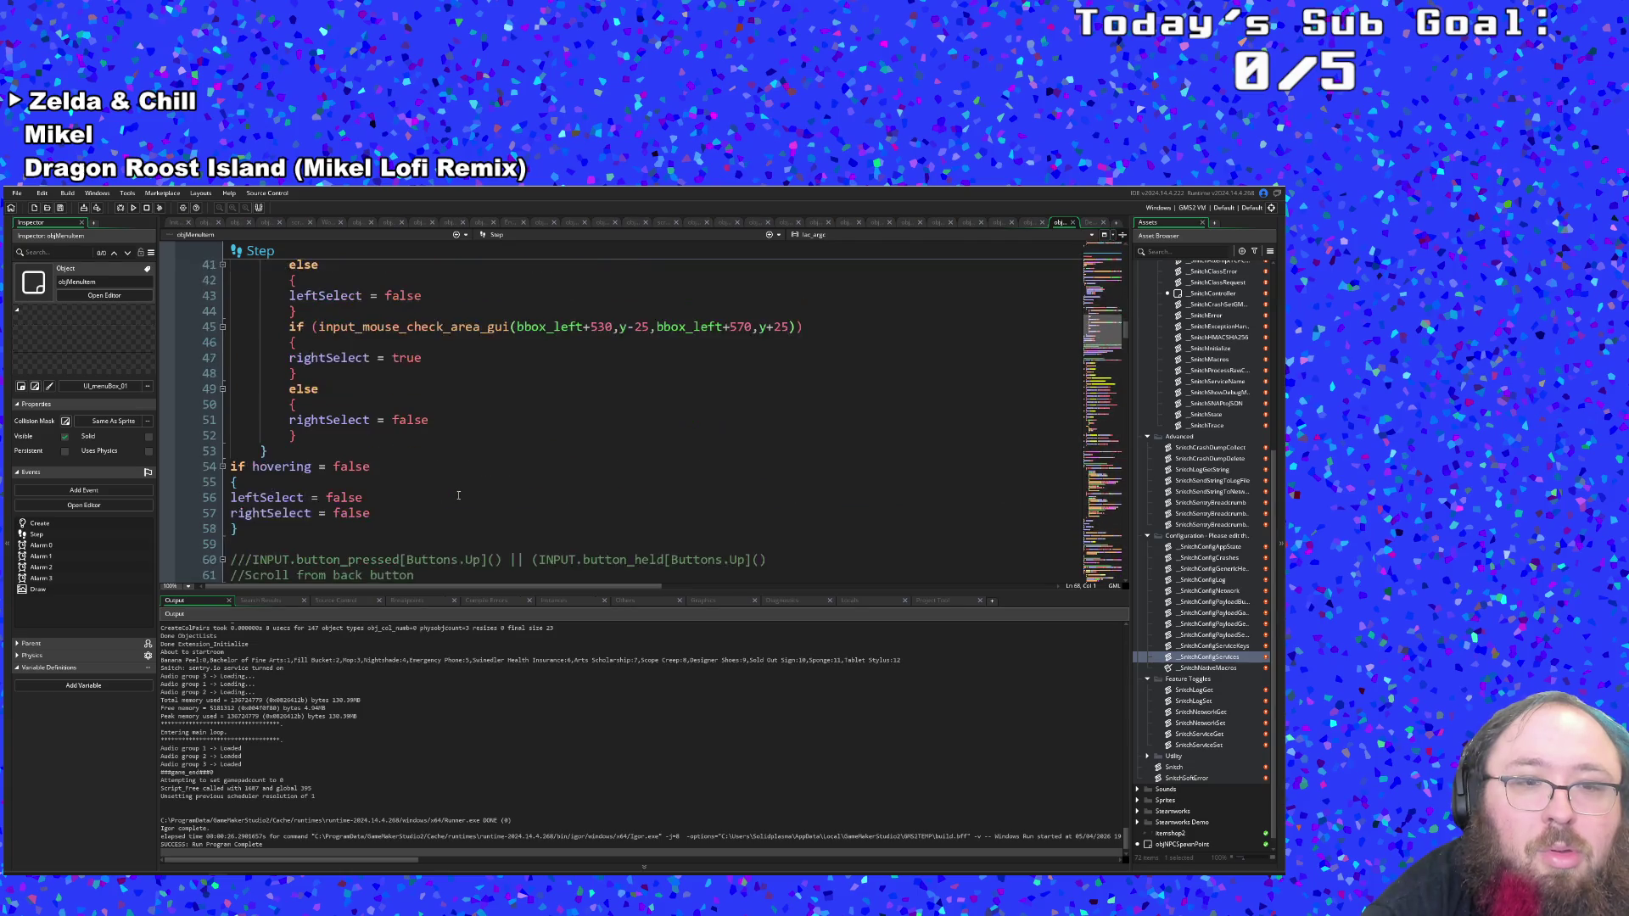
{"action": "scroll", "coordinate": [459, 496], "scroll_direction": "up", "scroll_amount": 8}
{"action": "scroll", "coordinate": [458, 495], "scroll_direction": "down", "scroll_amount": 2}
{"action": "scroll", "coordinate": [458, 496], "scroll_direction": "up", "scroll_amount": 8}
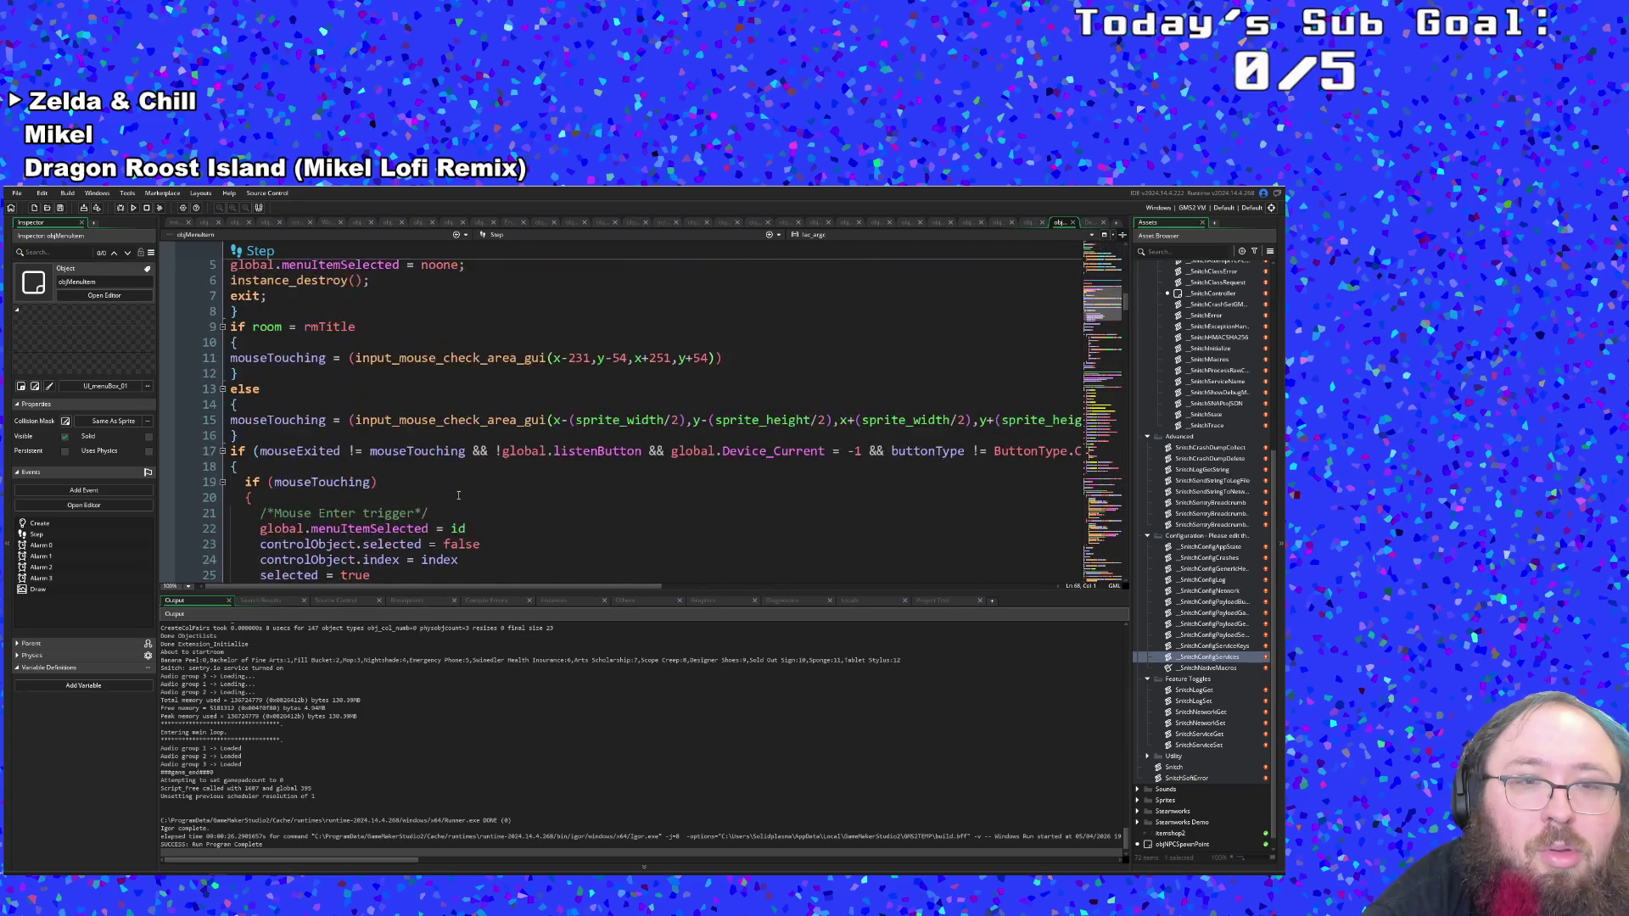
{"action": "scroll", "coordinate": [458, 496], "scroll_direction": "down", "scroll_amount": 1}
Find 'checkbox', breakpoint the toggle line before GameSettingsSave() on line 199, and start debugging.
{"action": "left_click", "coordinate": [458, 496]}
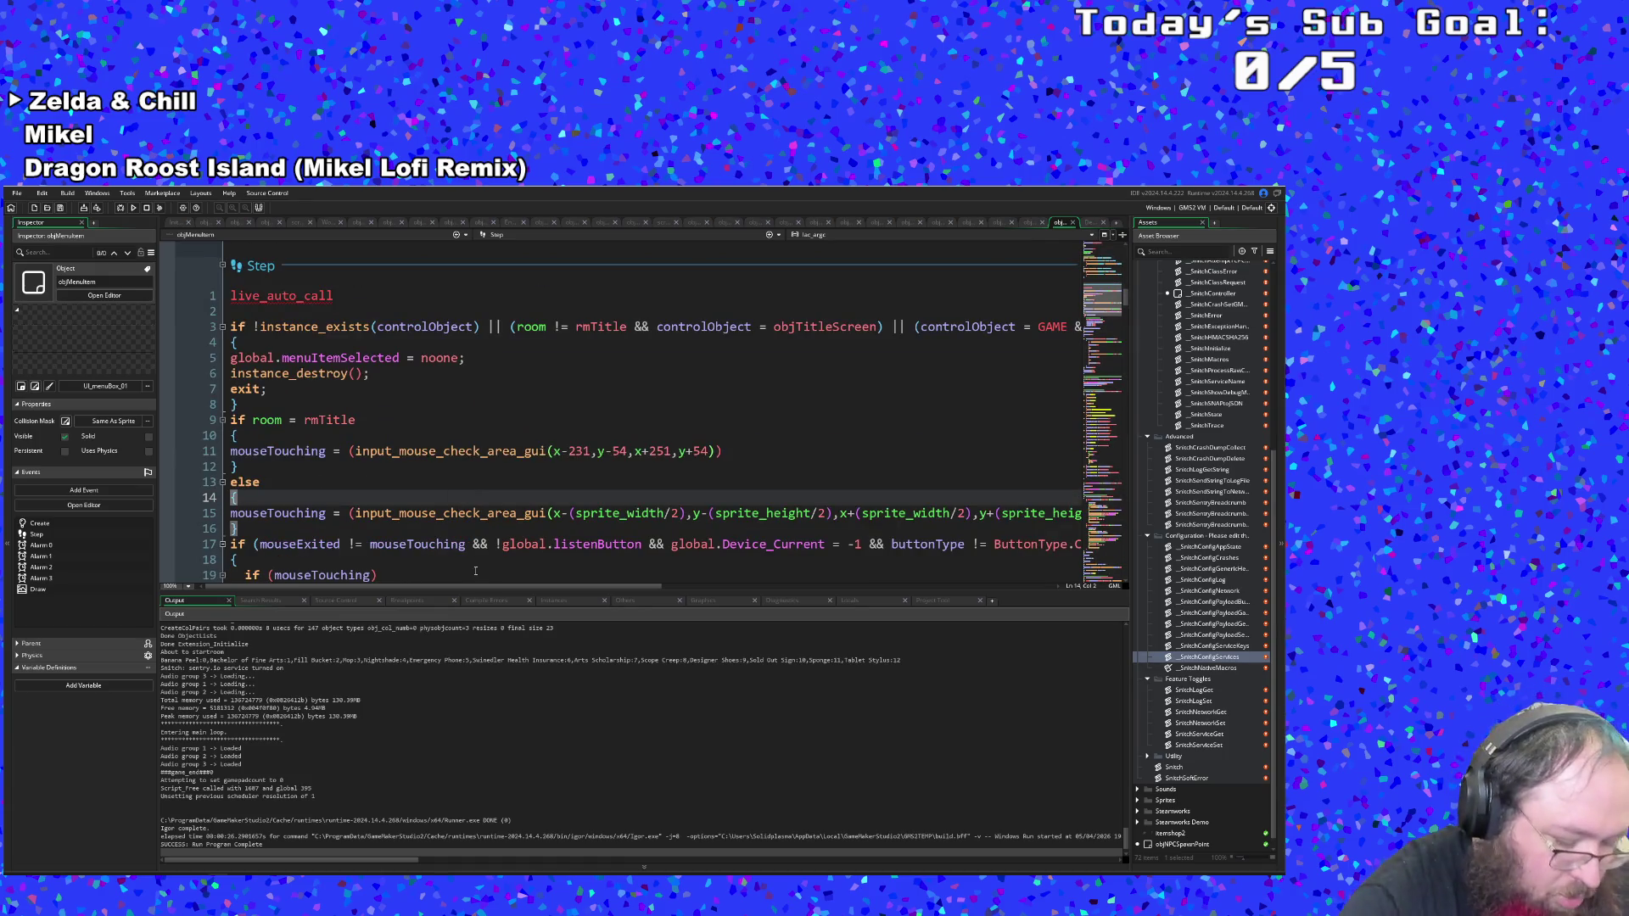
{"action": "key", "text": "ctrl+f"}
{"action": "type", "text": "che"}
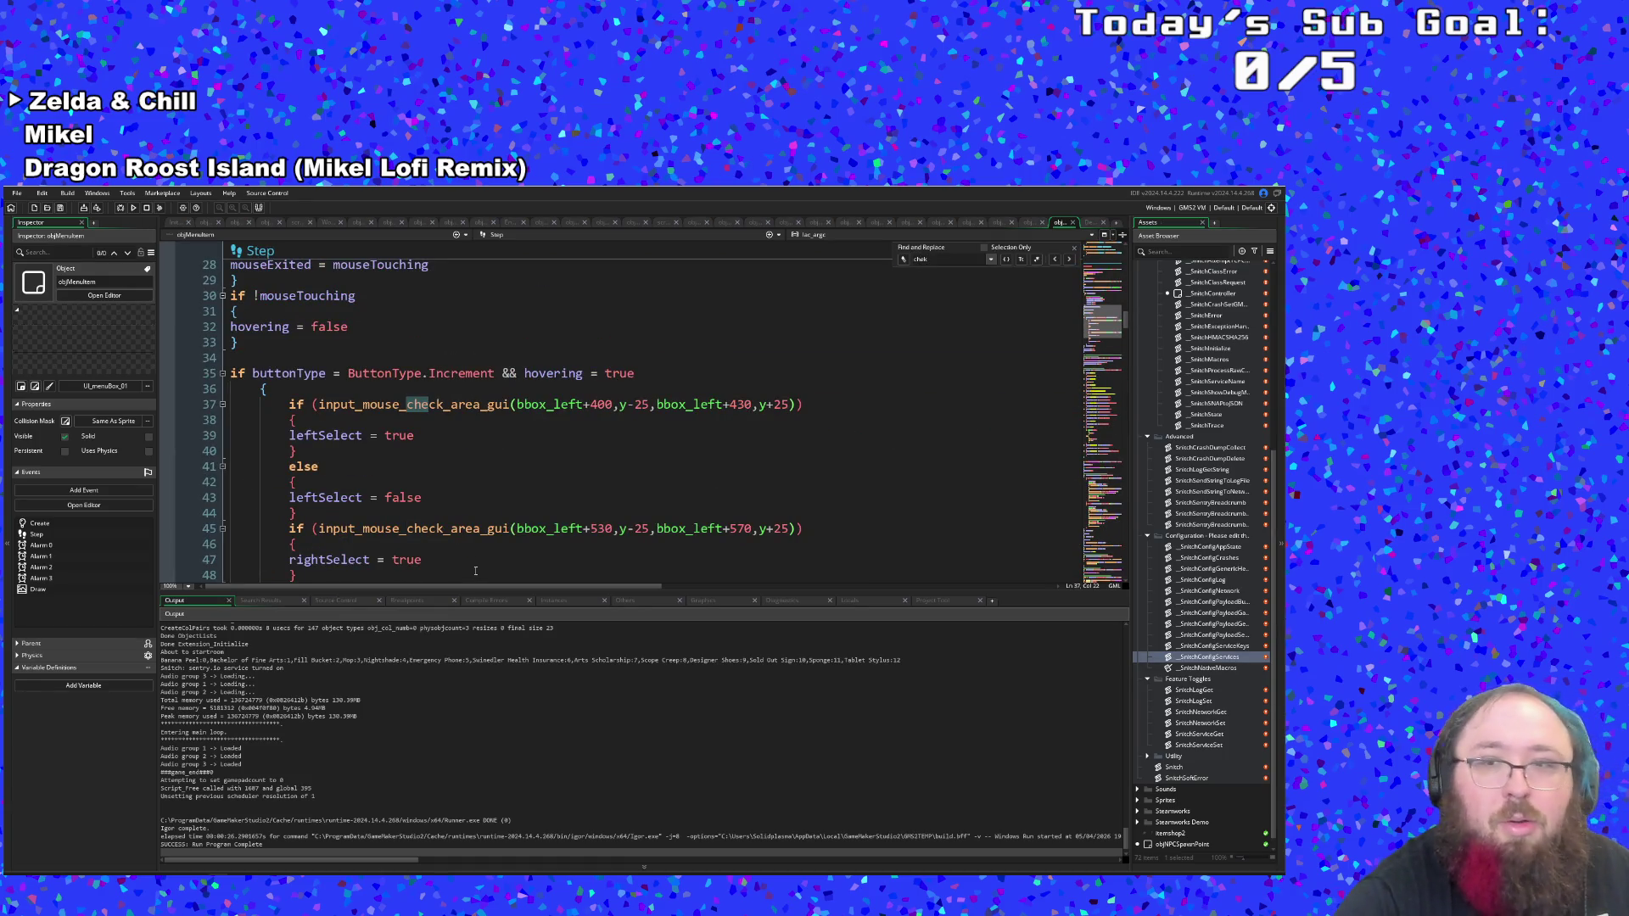
{"action": "type", "text": "ckbox"}
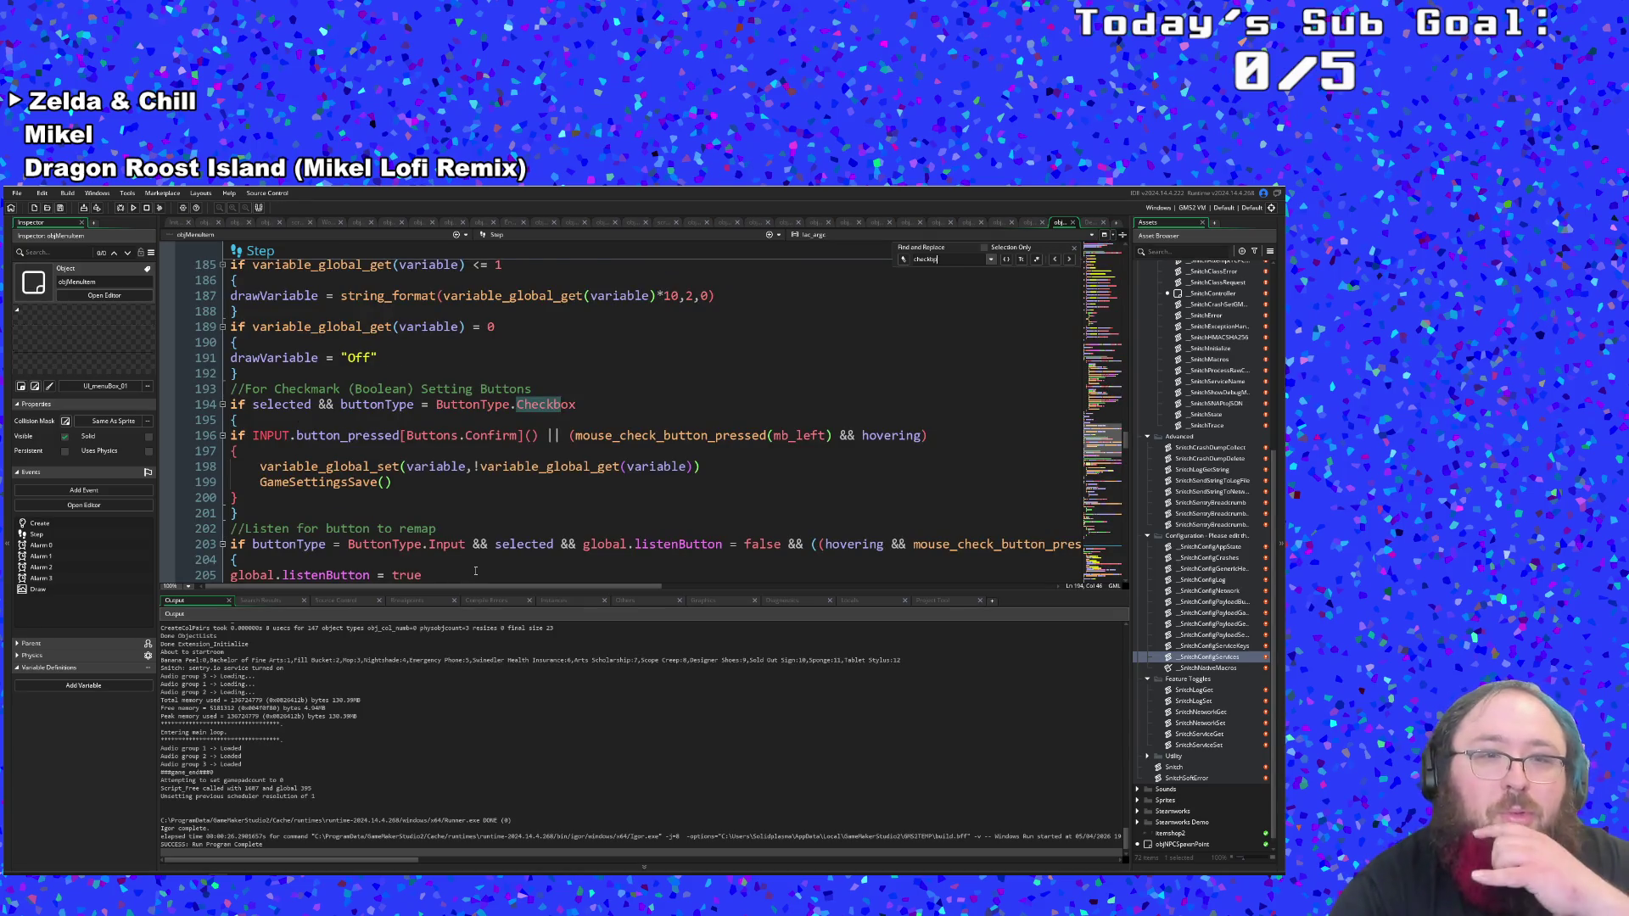
{"action": "left_click", "coordinate": [418, 497]}
{"action": "left_click", "coordinate": [419, 486]}
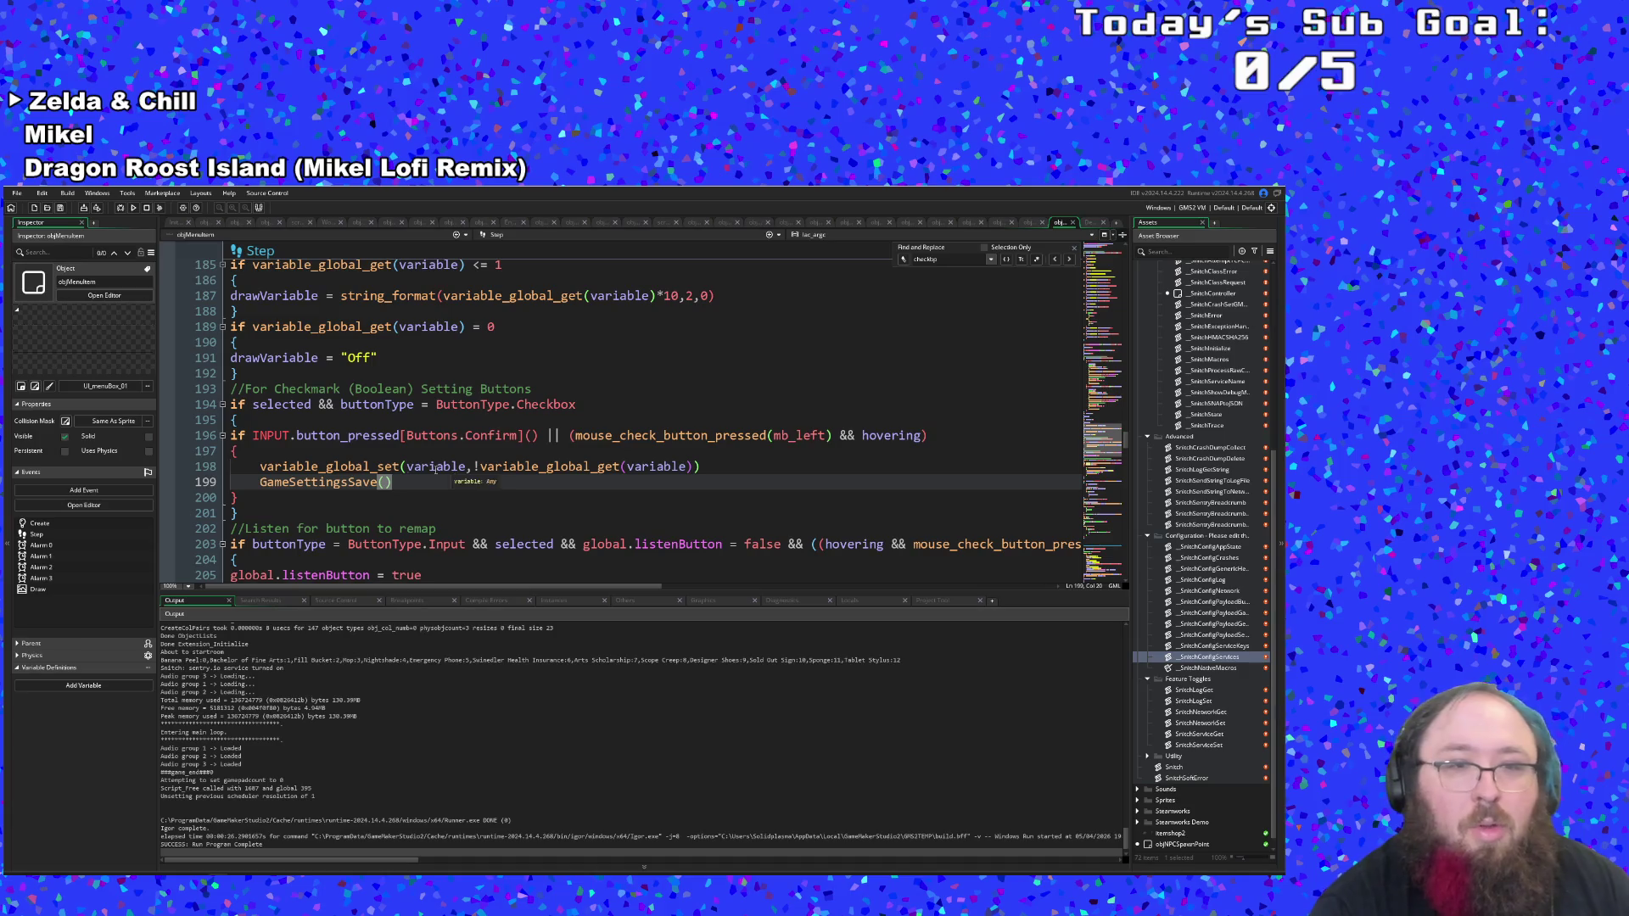
{"action": "left_click", "coordinate": [170, 467]}
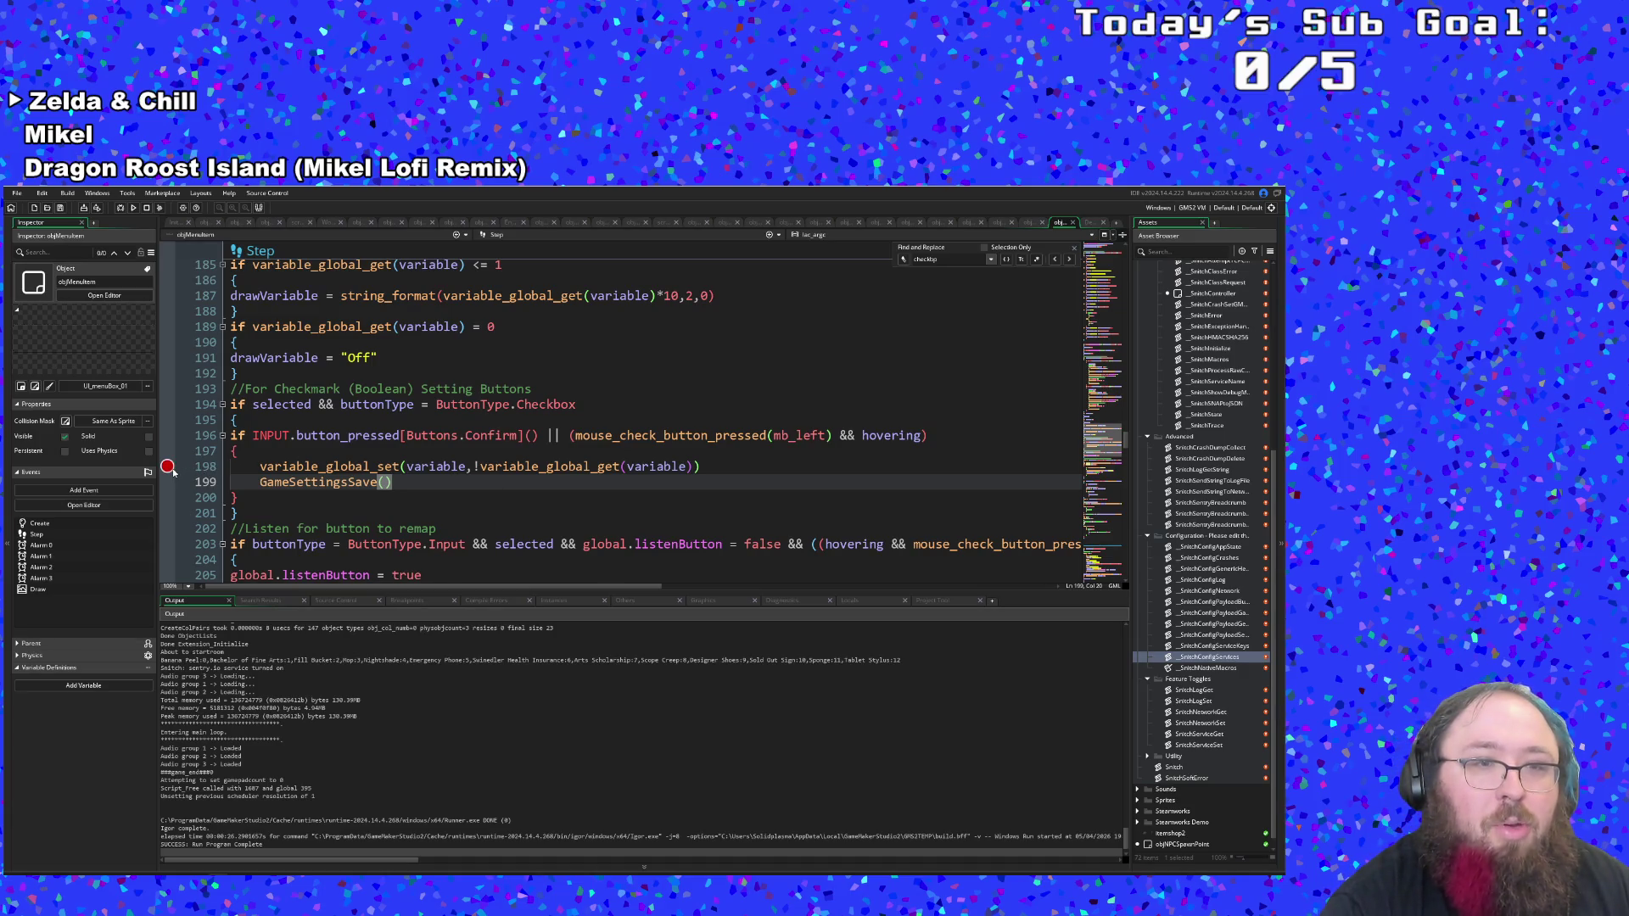
{"action": "left_click", "coordinate": [121, 209]}
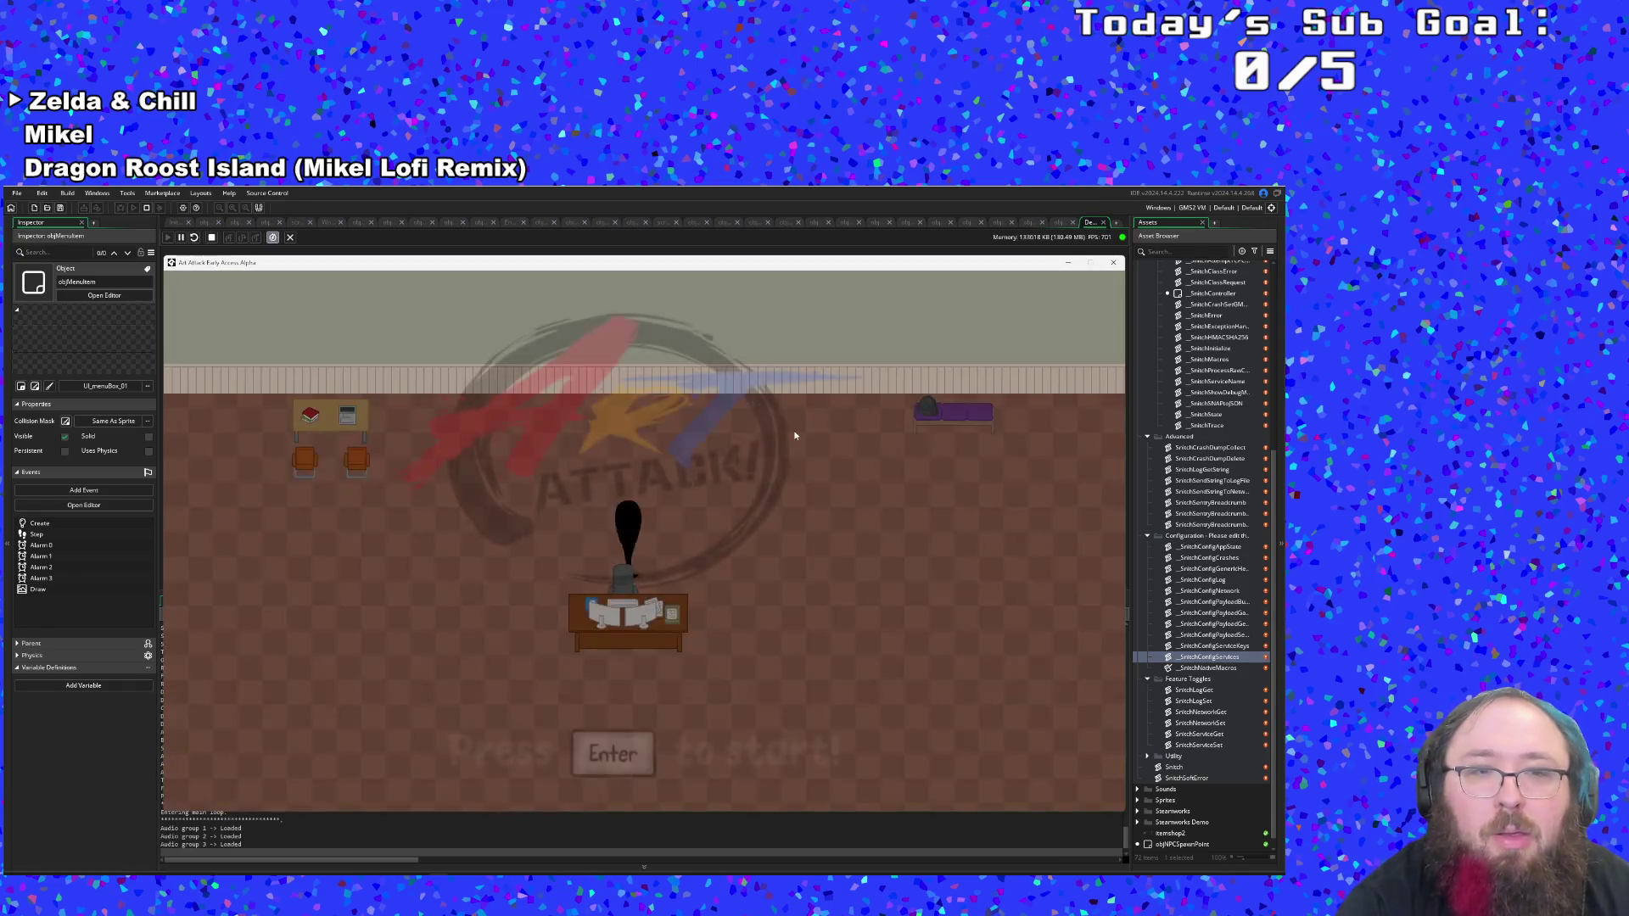
Close the running game and search assets for the title screen object to open its User Event 2.
{"action": "key", "text": "Escape"}
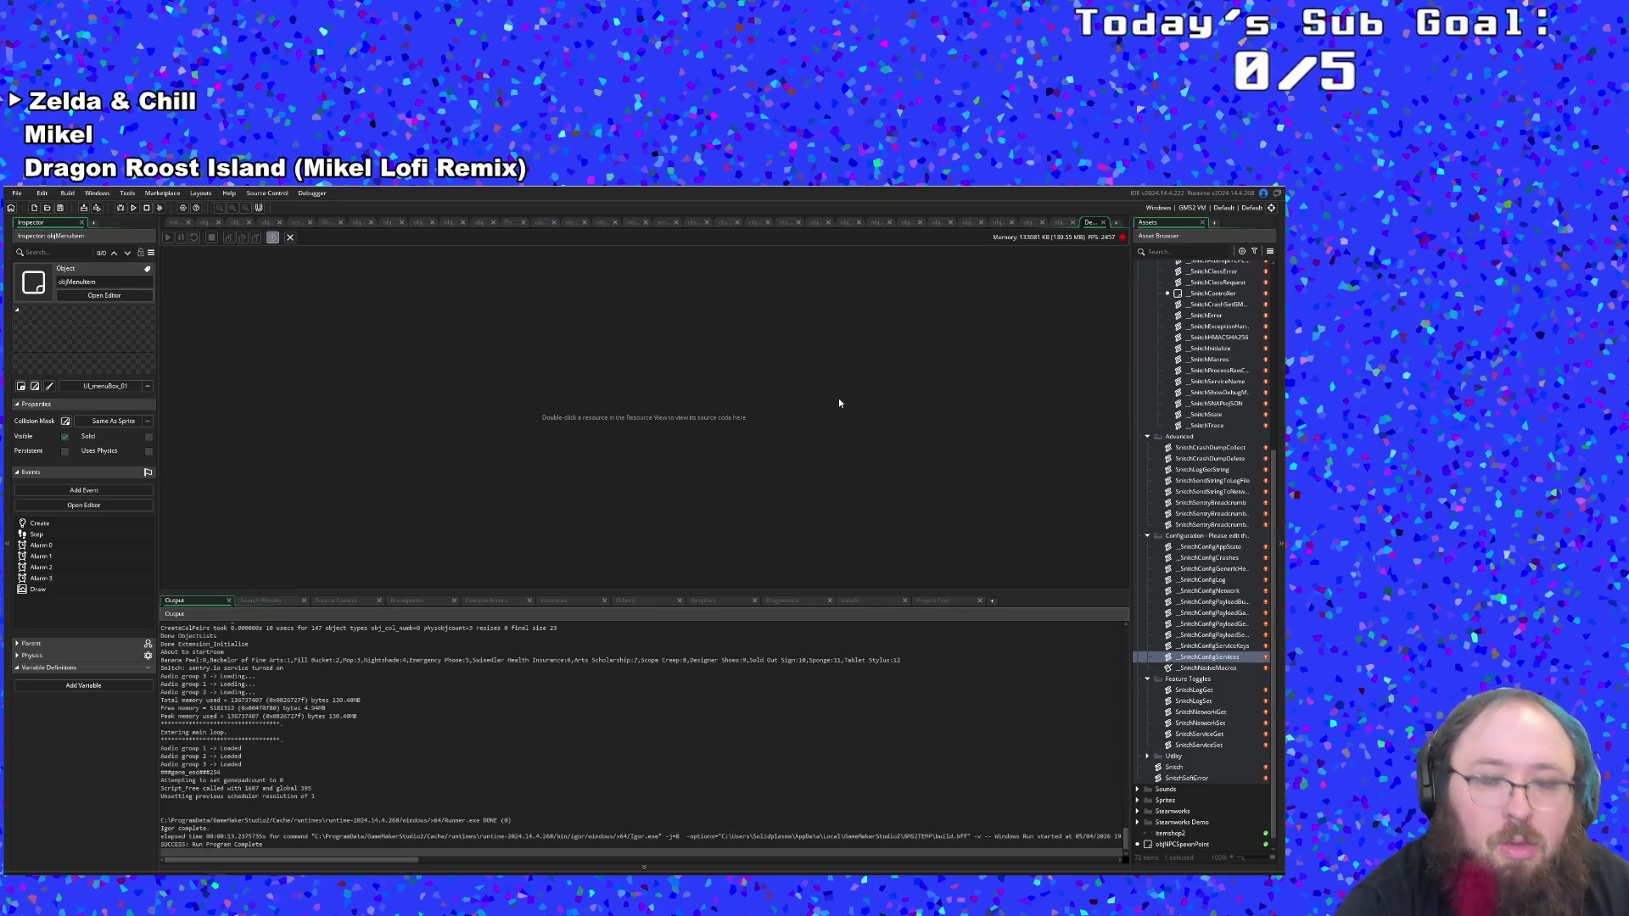
{"action": "key", "text": "ctrl+t"}
{"action": "type", "text": "objMai"}
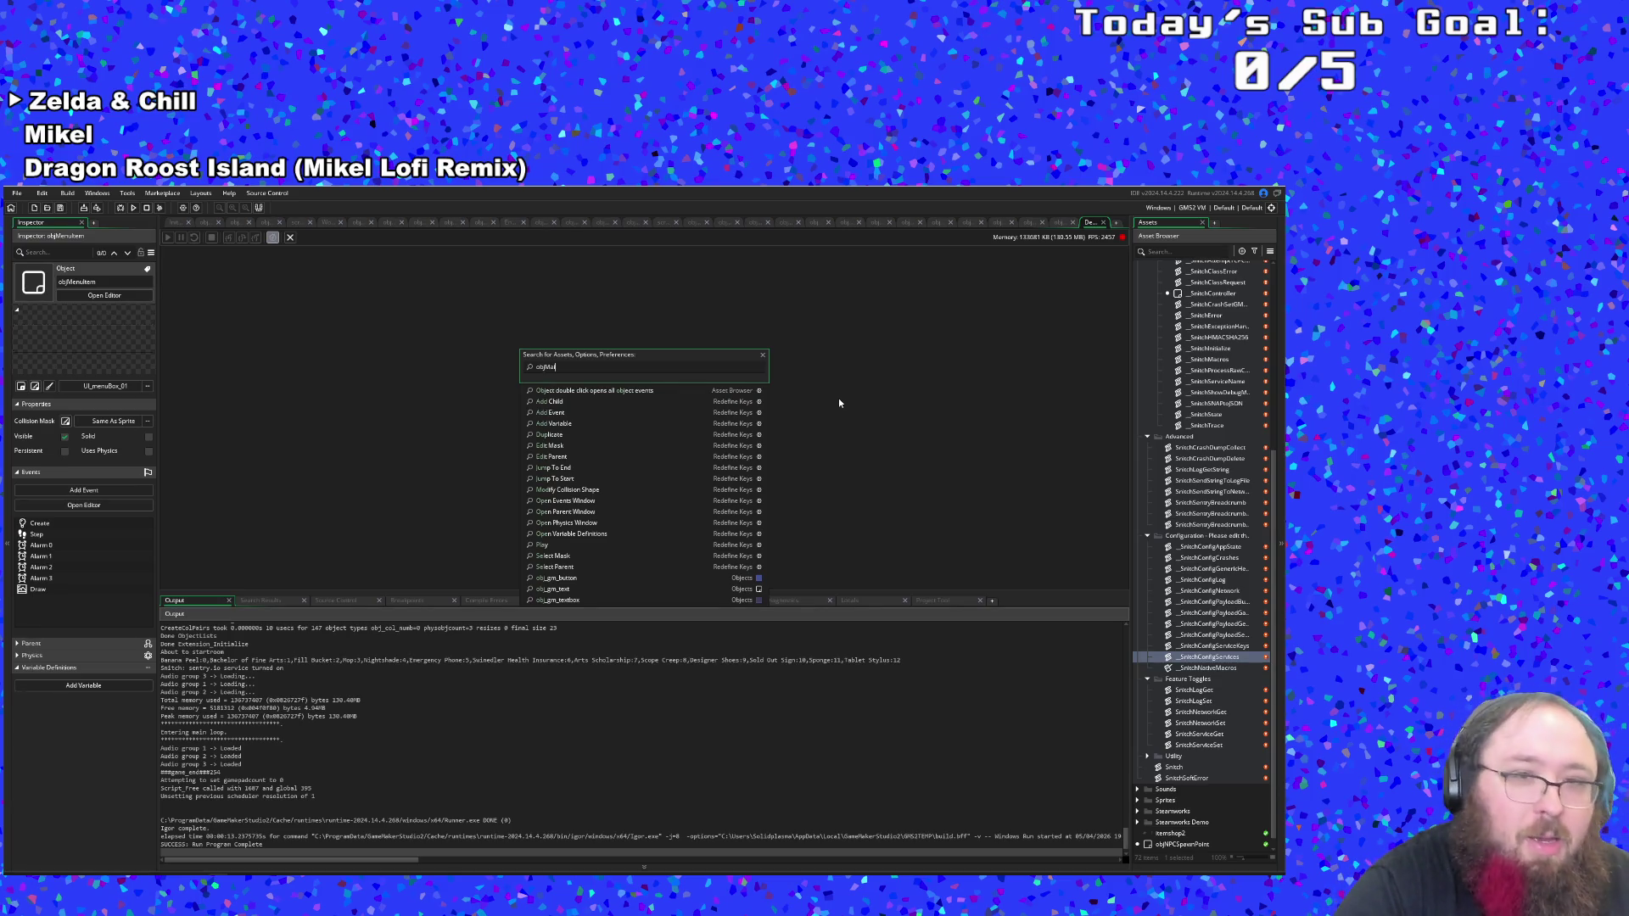
{"action": "type", "text": "n"}
{"action": "key", "text": "BackSpace"}
{"action": "key", "text": "BackSpace"}
{"action": "key", "text": "BackSpace"}
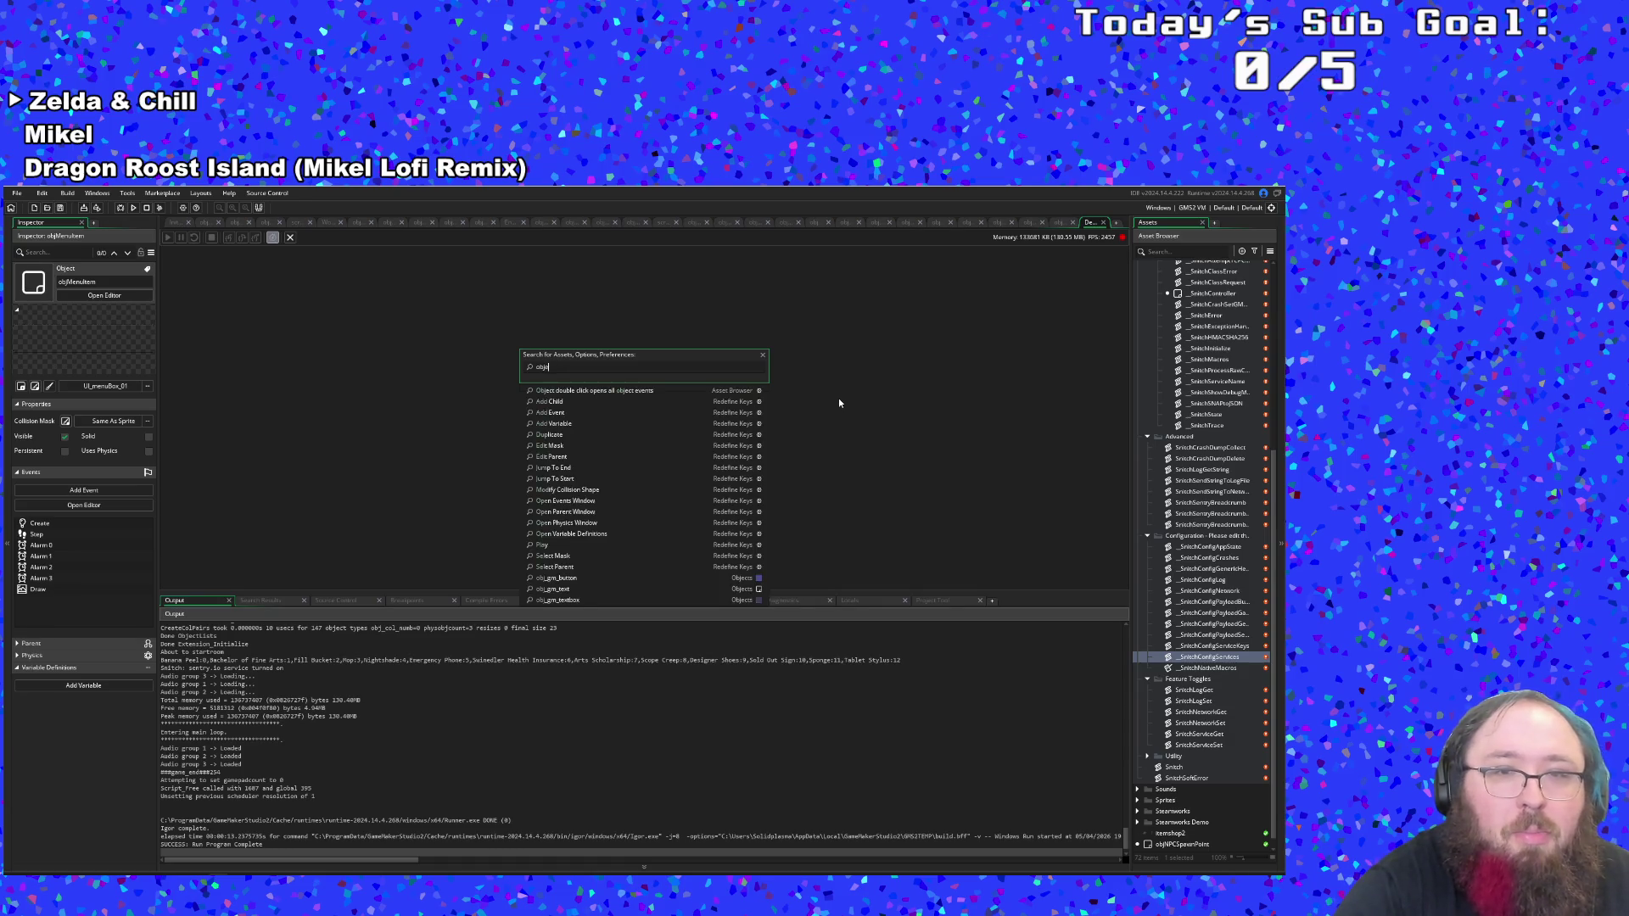
{"action": "type", "text": "title"}
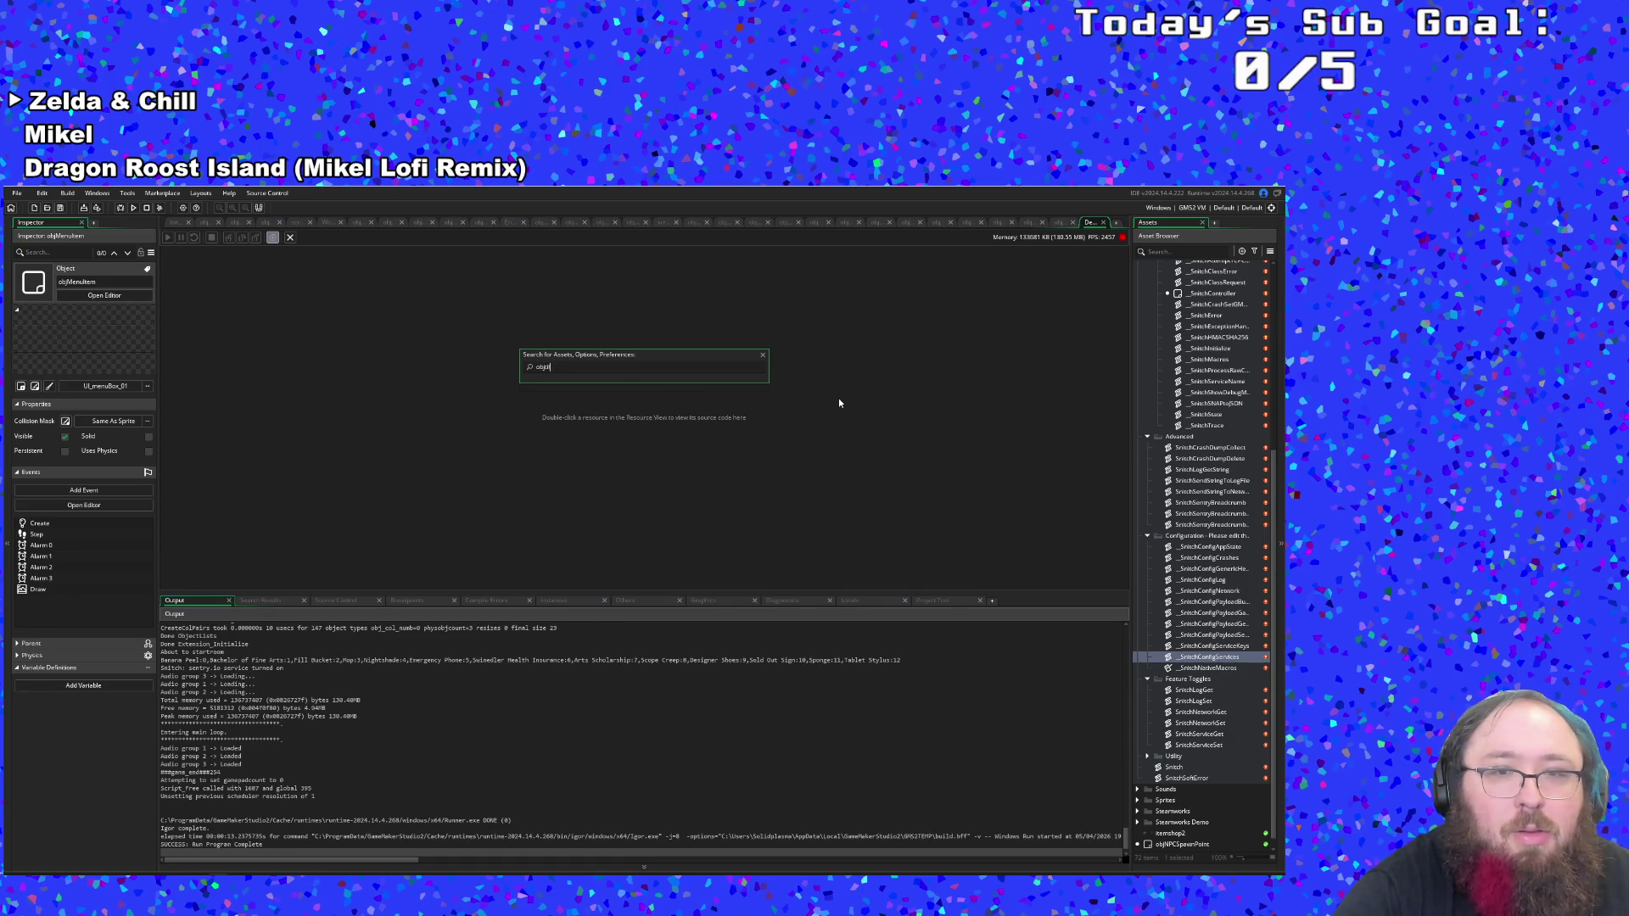
{"action": "key", "text": "Return"}
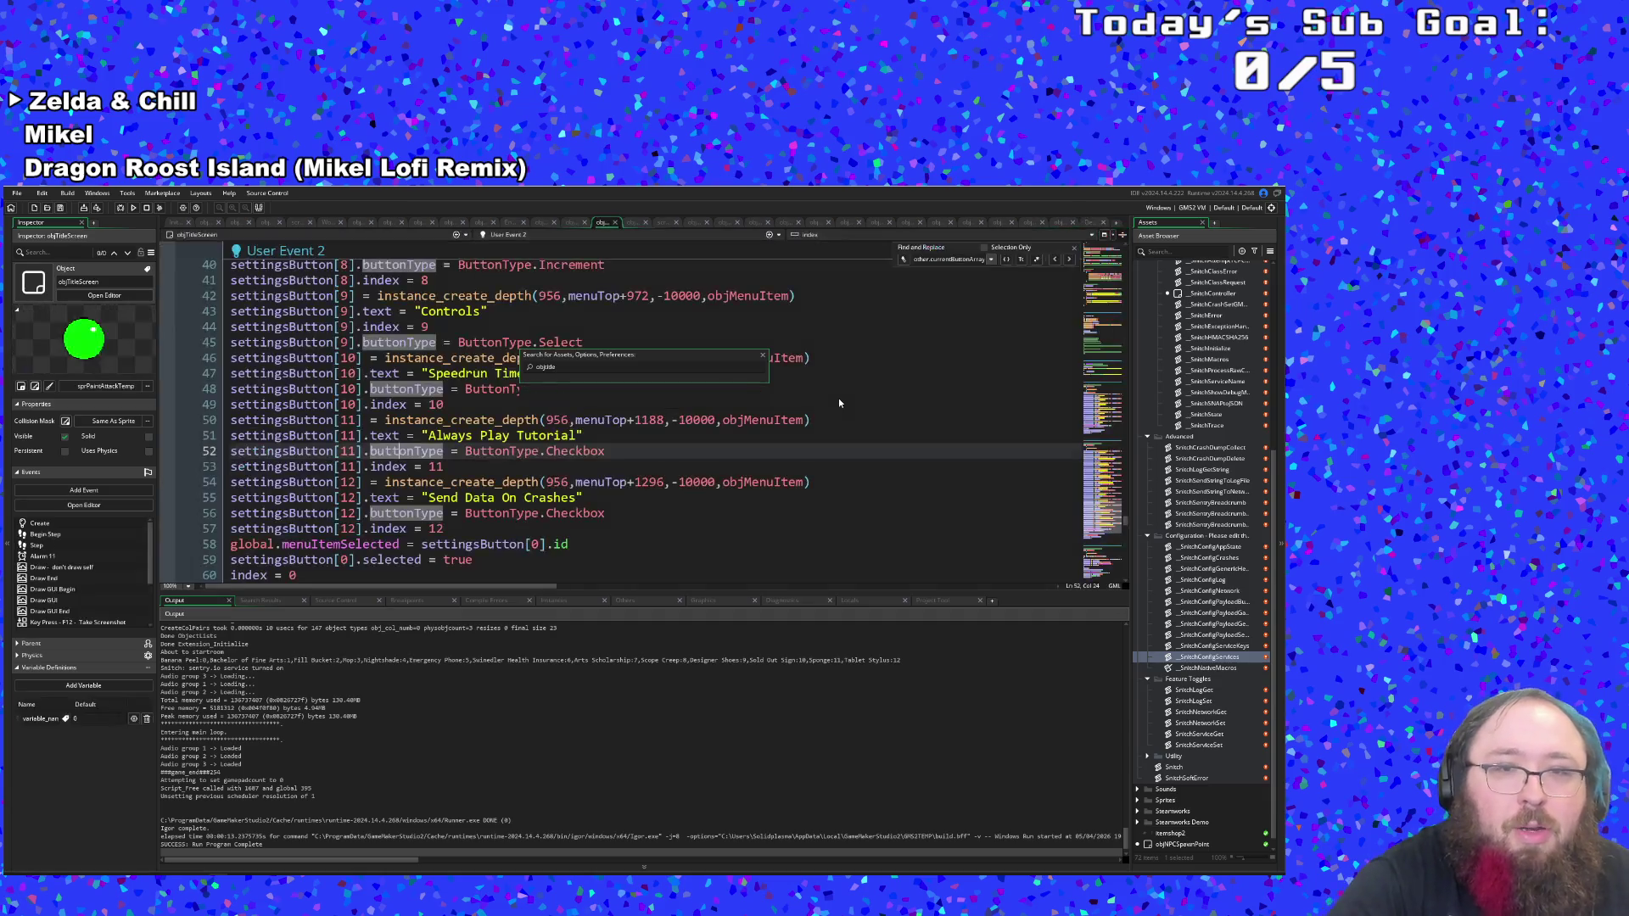
Examine the Send Data On Crashes button lines in User Event 2, down to line 57's index = 12.
{"action": "scroll", "coordinate": [838, 399], "scroll_direction": "down", "scroll_amount": 2}
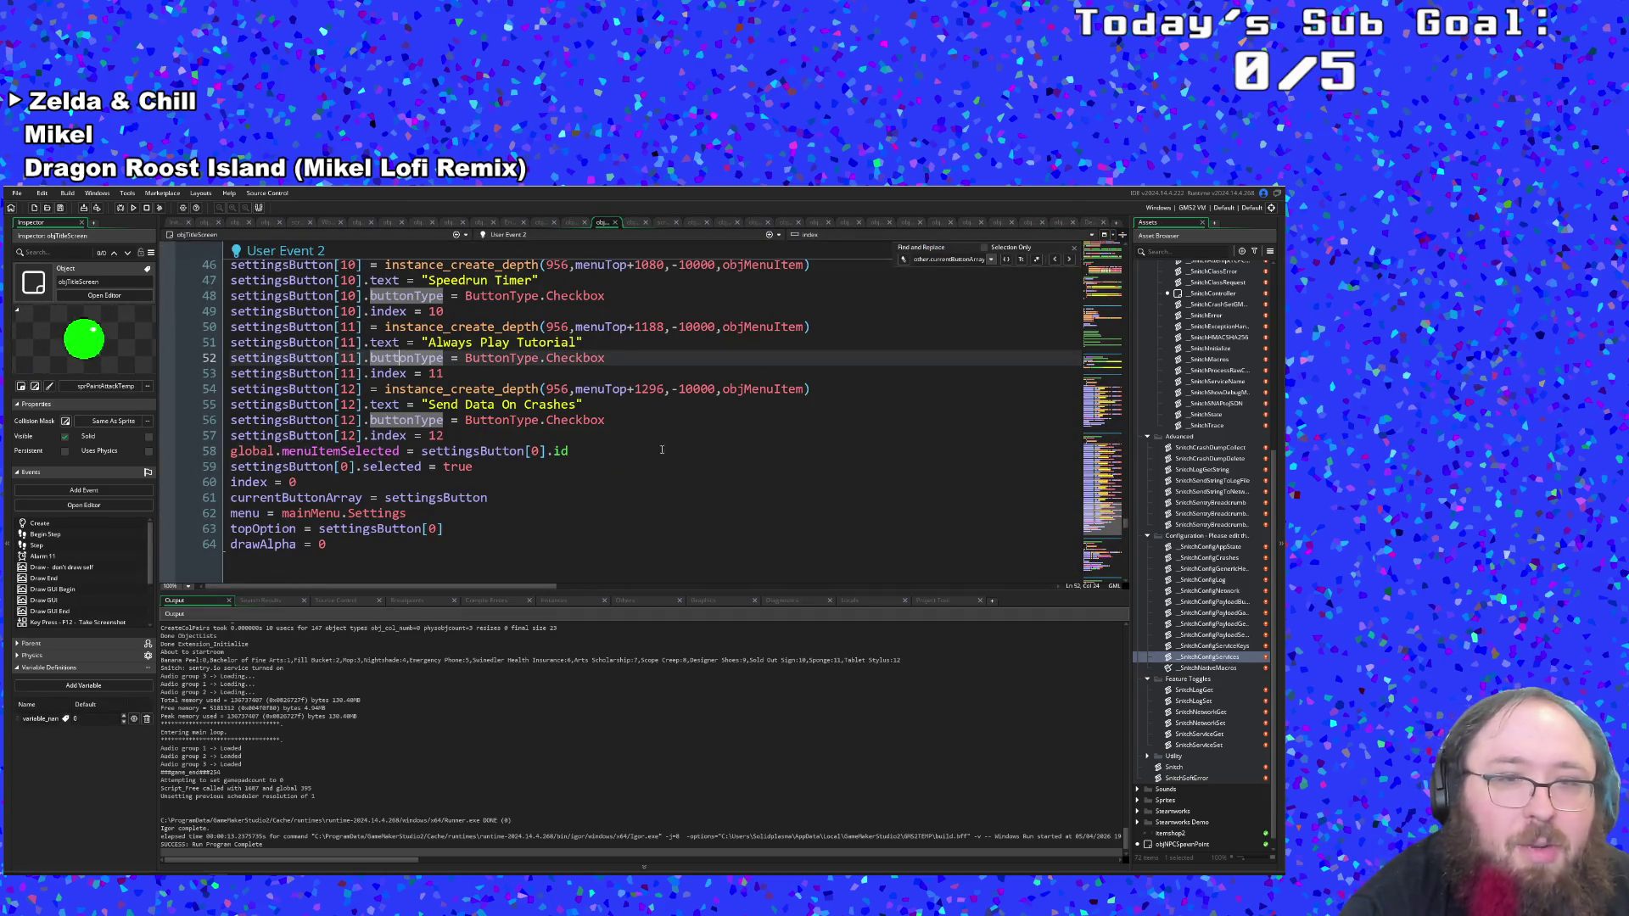
{"action": "left_click", "coordinate": [617, 452]}
{"action": "scroll", "coordinate": [600, 444], "scroll_direction": "up", "scroll_amount": 2}
{"action": "left_click", "coordinate": [577, 482]}
{"action": "left_click", "coordinate": [547, 497]}
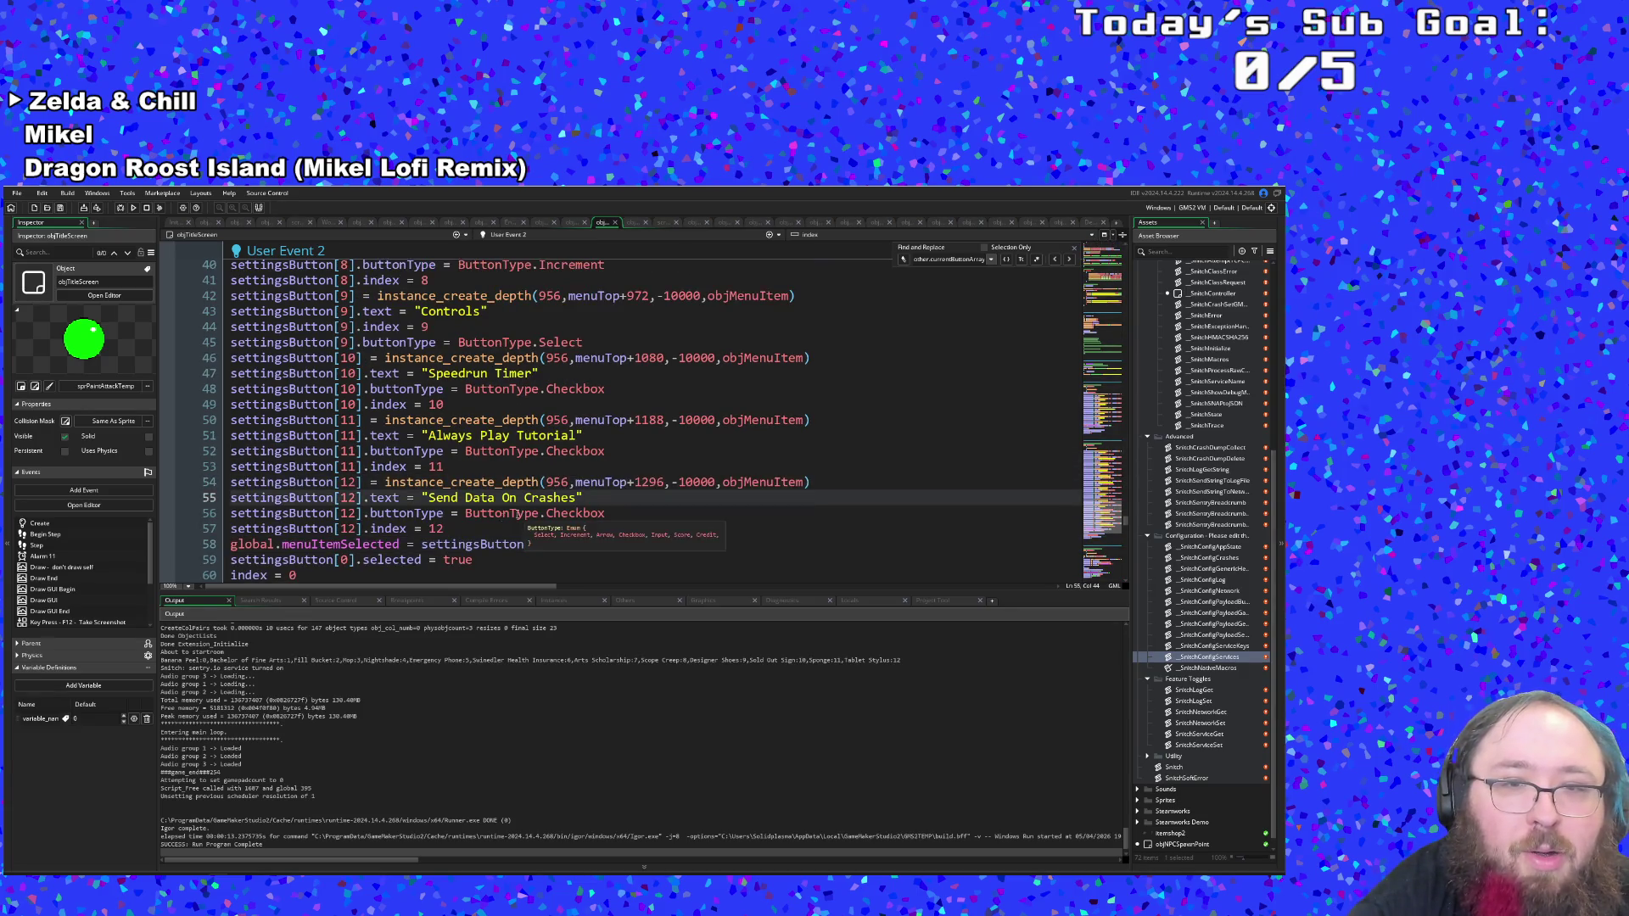
{"action": "left_click", "coordinate": [461, 531]}
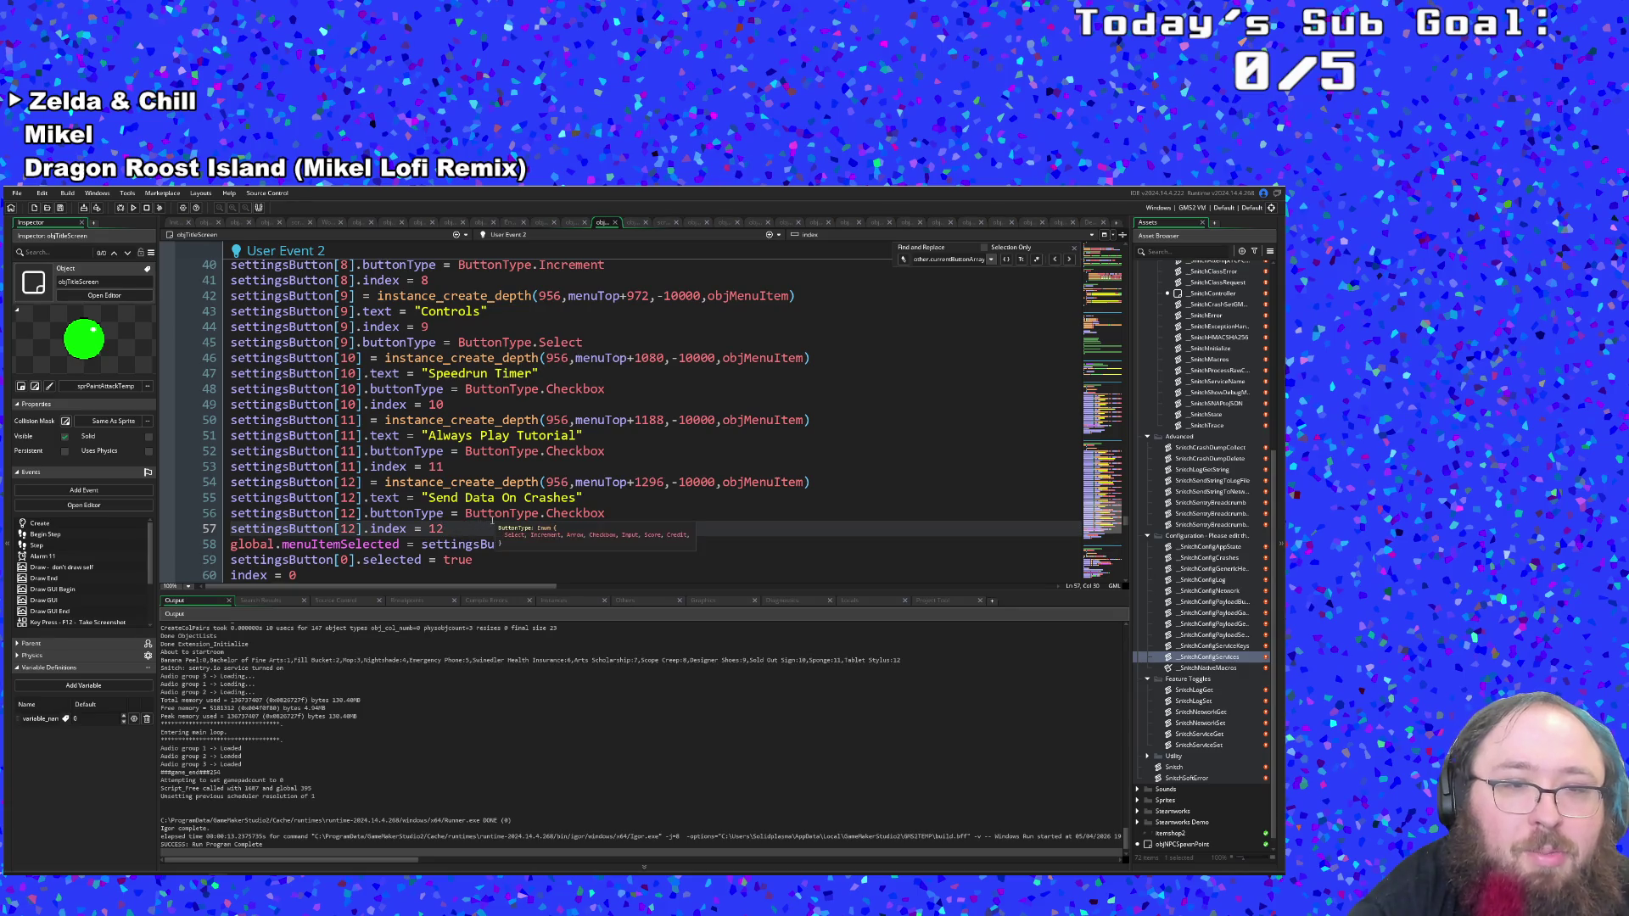
{"action": "scroll", "coordinate": [491, 520], "scroll_direction": "down", "scroll_amount": 2}
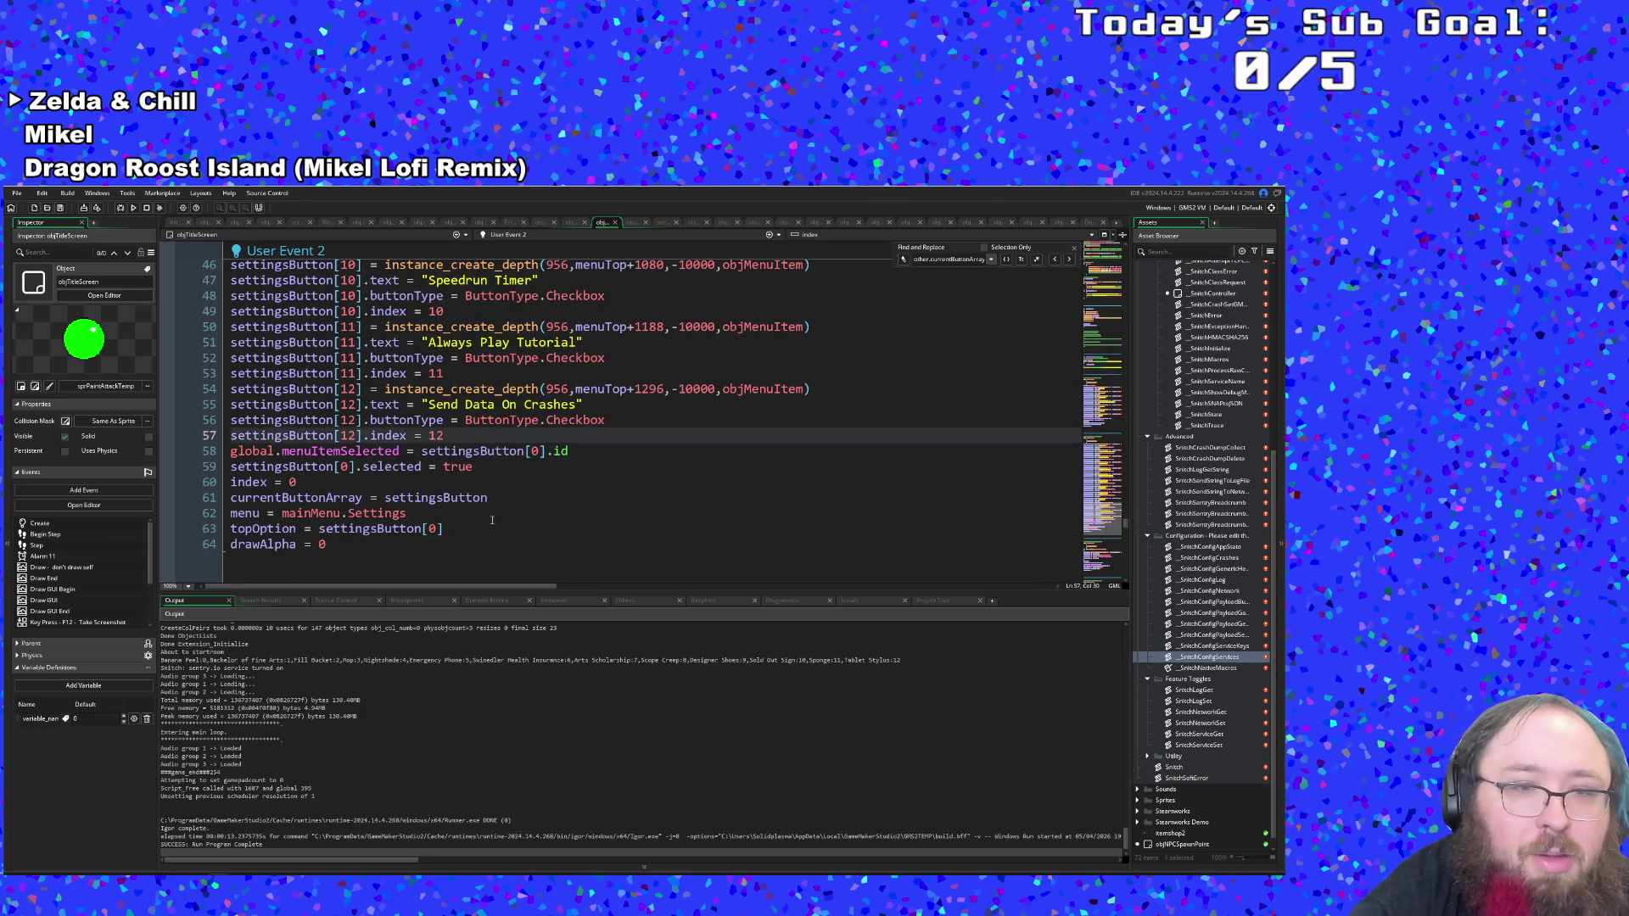
{"action": "scroll", "coordinate": [487, 523], "scroll_direction": "down", "scroll_amount": 1}
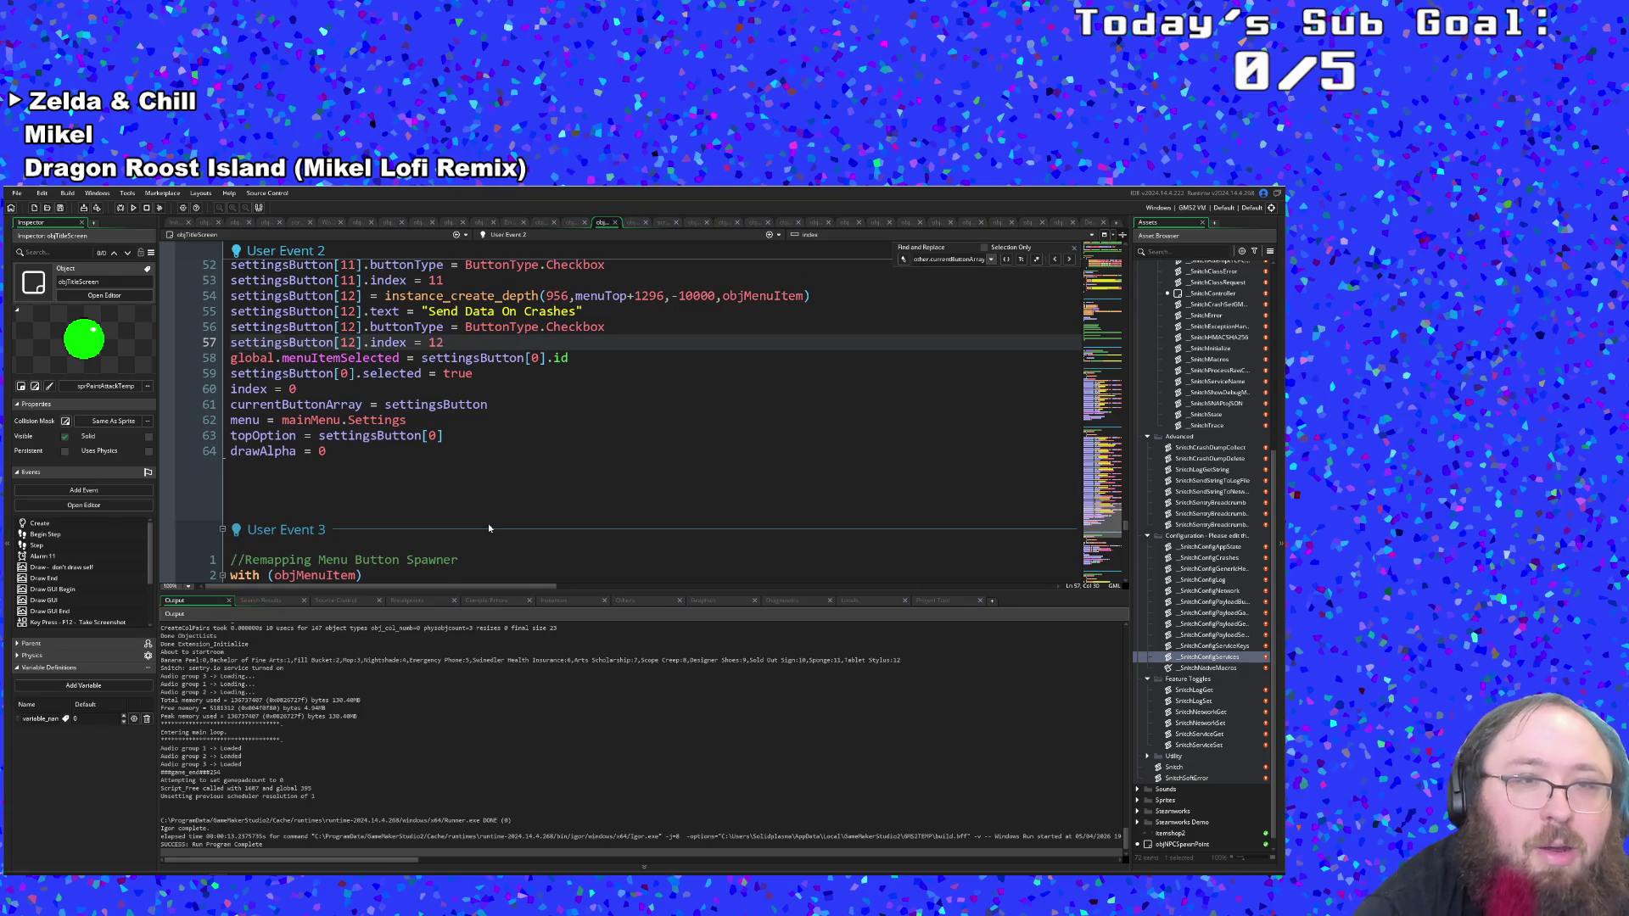
{"action": "scroll", "coordinate": [487, 523], "scroll_direction": "up", "scroll_amount": 10}
In Draw GUI, search 'checkbox', review the checkbox drawing on lines 57-61, then close the object's code.
{"action": "left_click", "coordinate": [523, 239]}
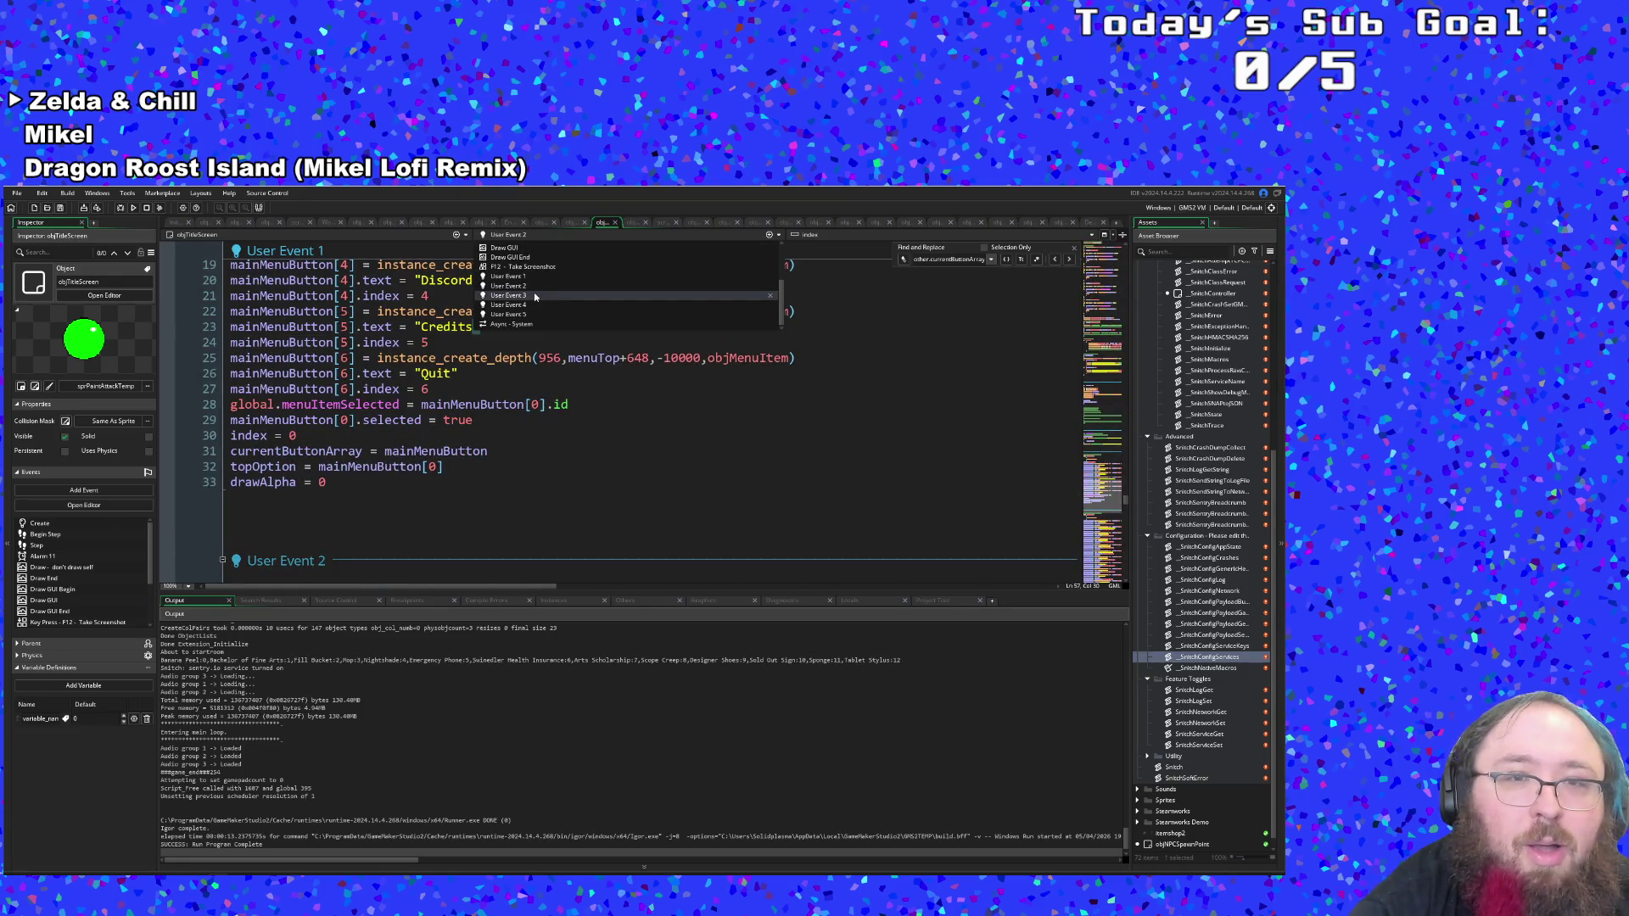
{"action": "left_click", "coordinate": [533, 258]}
{"action": "scroll", "coordinate": [539, 334], "scroll_direction": "down", "scroll_amount": 20}
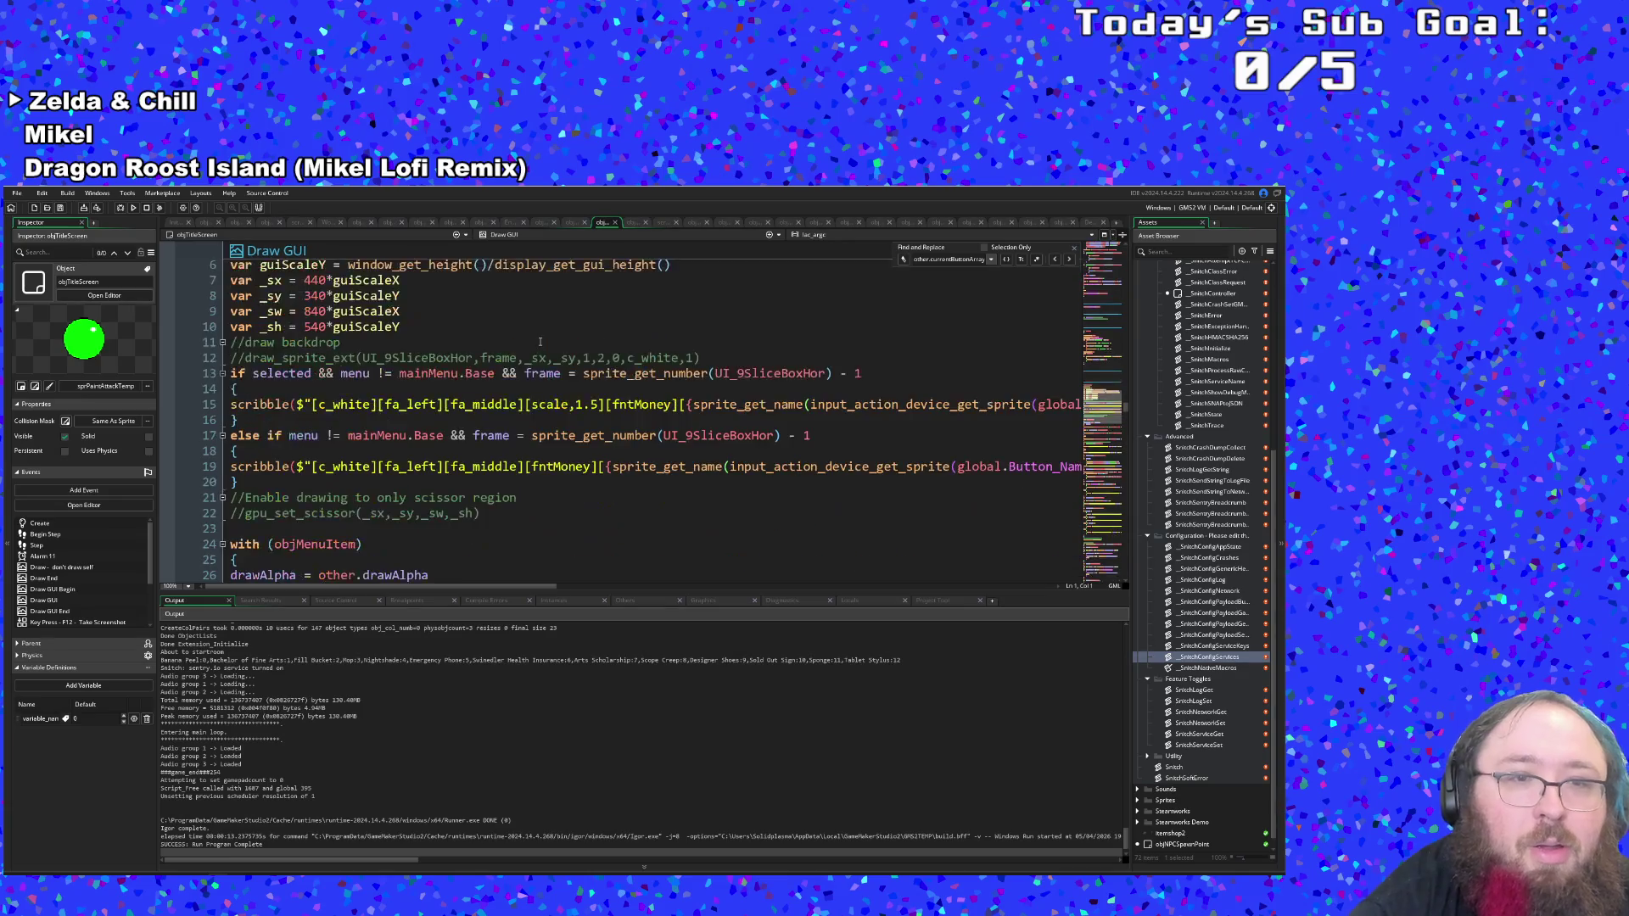
{"action": "scroll", "coordinate": [539, 334], "scroll_direction": "down", "scroll_amount": 12}
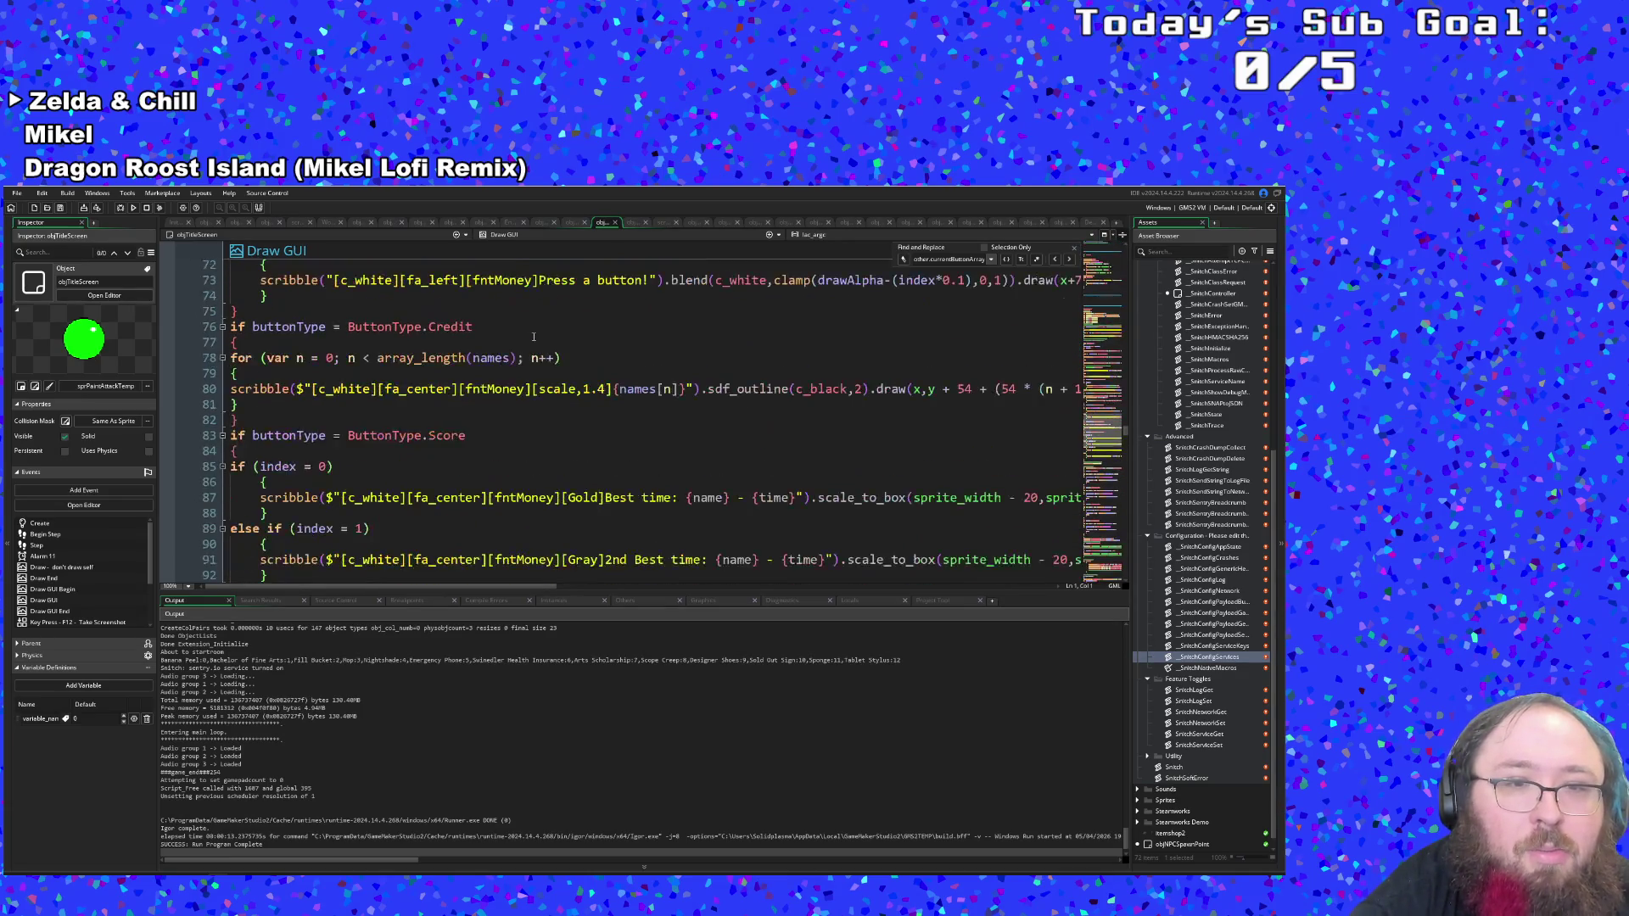
{"action": "scroll", "coordinate": [534, 334], "scroll_direction": "up", "scroll_amount": 5}
{"action": "left_click", "coordinate": [532, 333]}
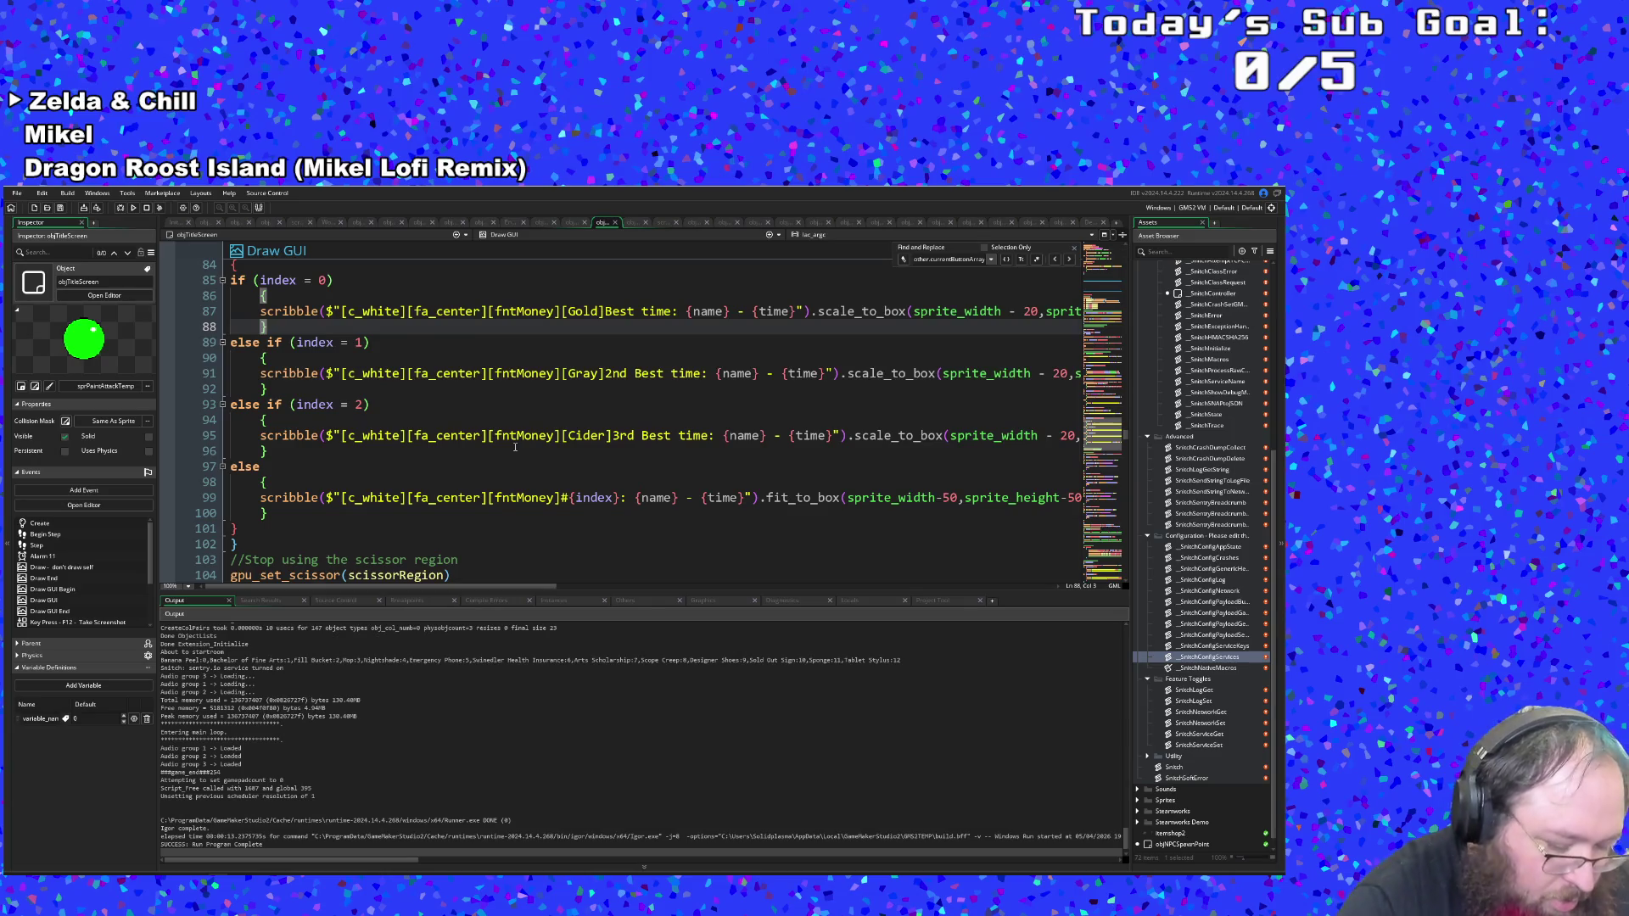
{"action": "key", "text": "ctrl+f"}
{"action": "type", "text": "checkboxx"}
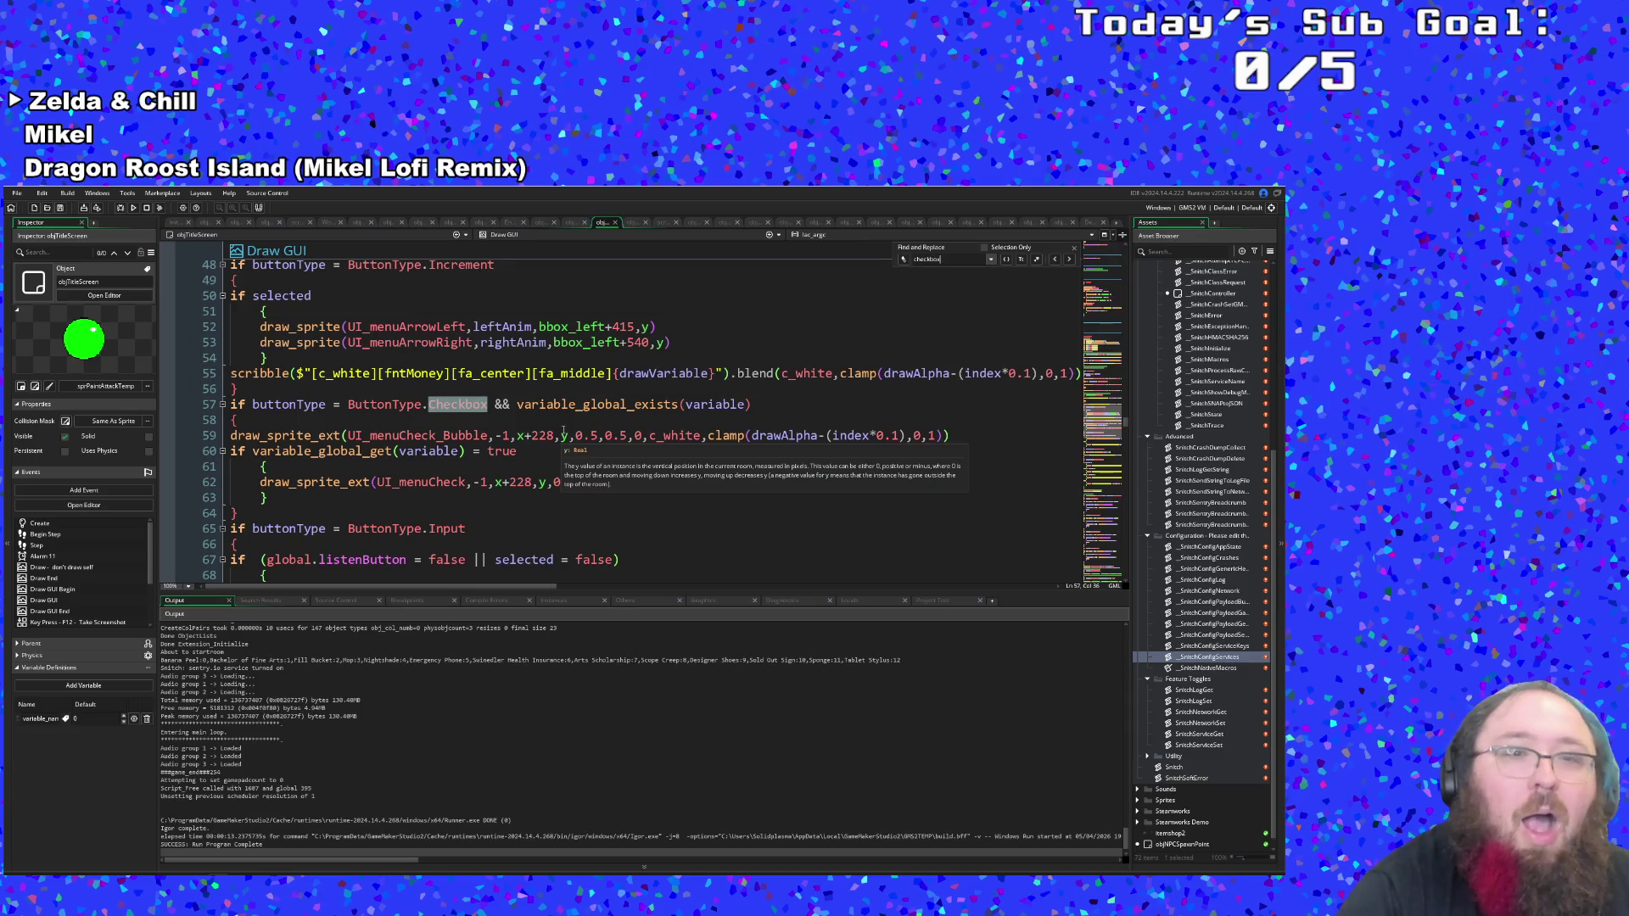
{"action": "left_click", "coordinate": [542, 456]}
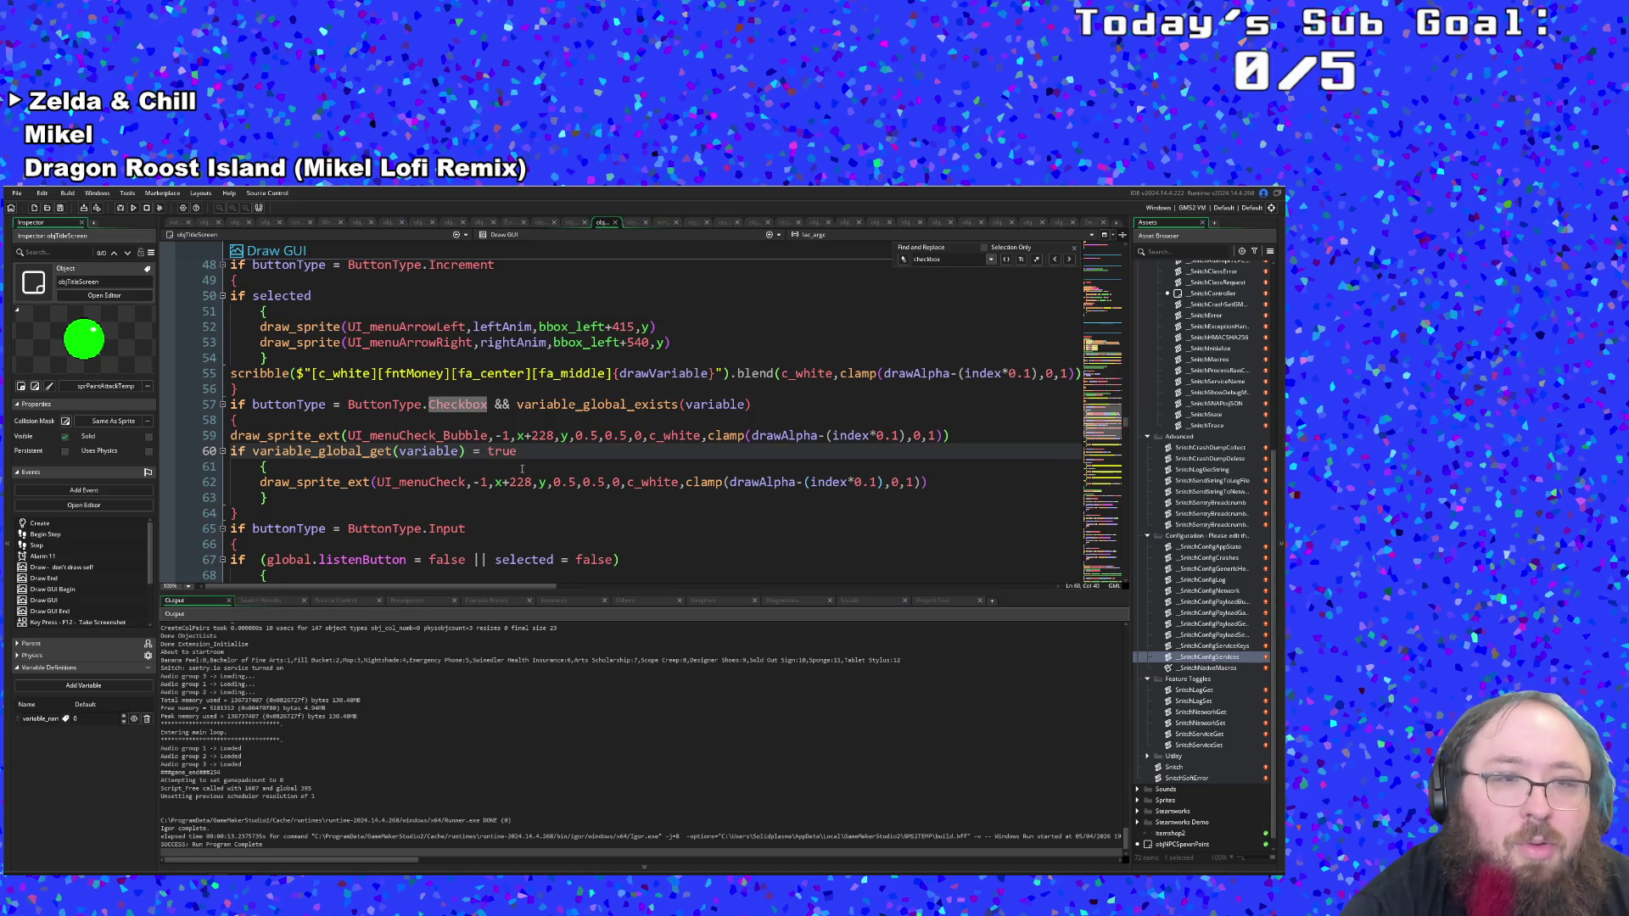
{"action": "left_click", "coordinate": [514, 469]}
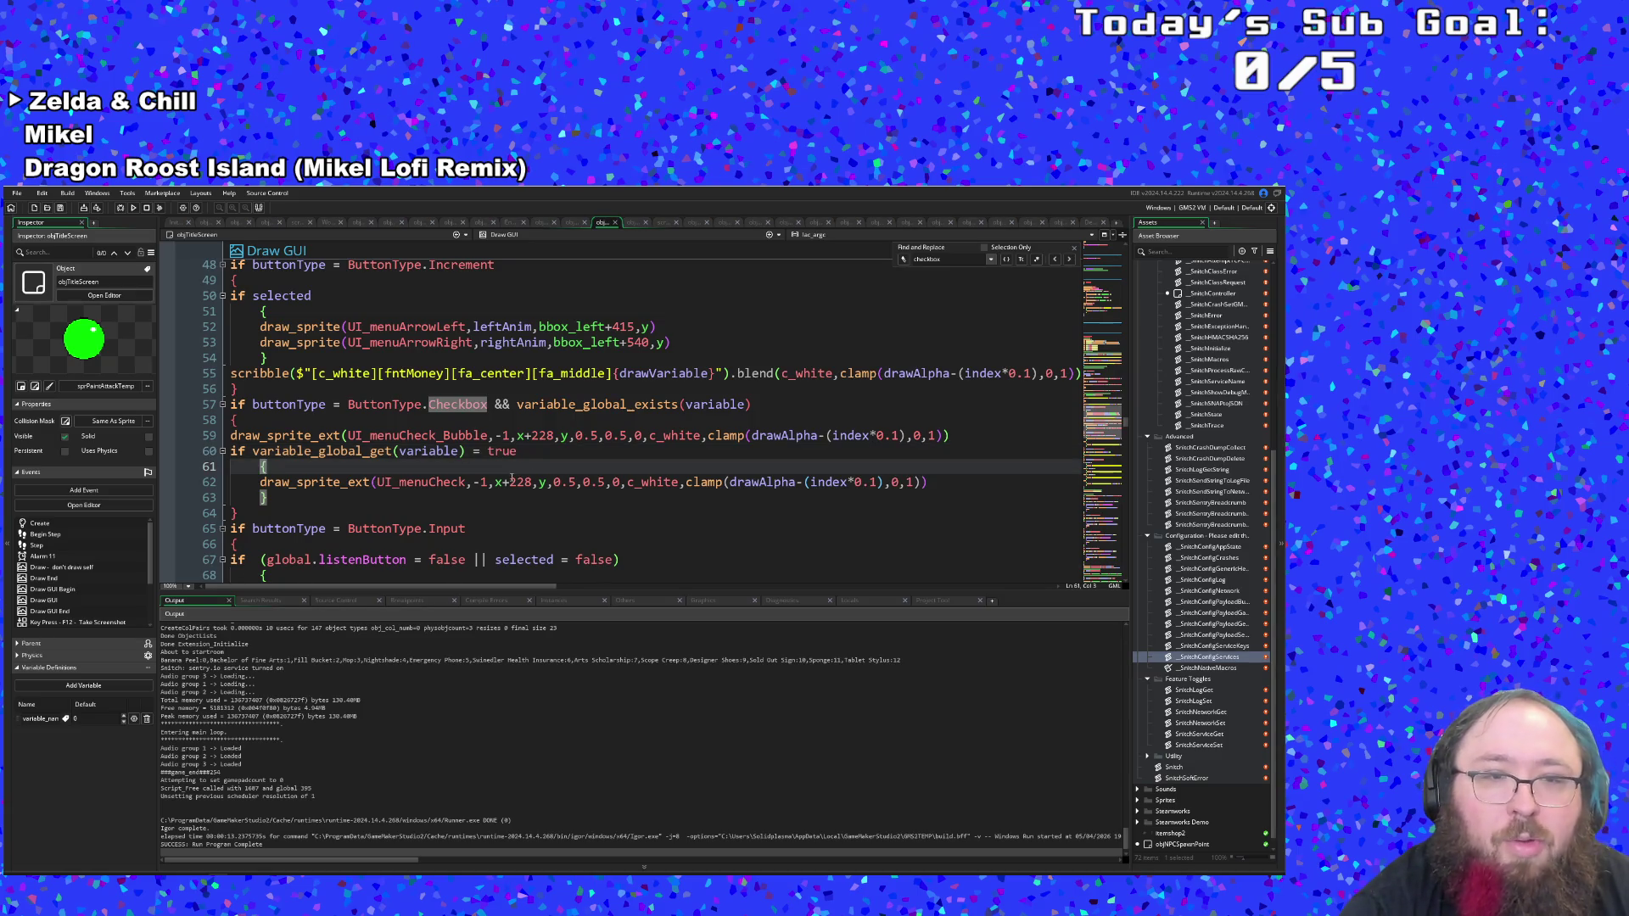
{"action": "left_click", "coordinate": [615, 223]}
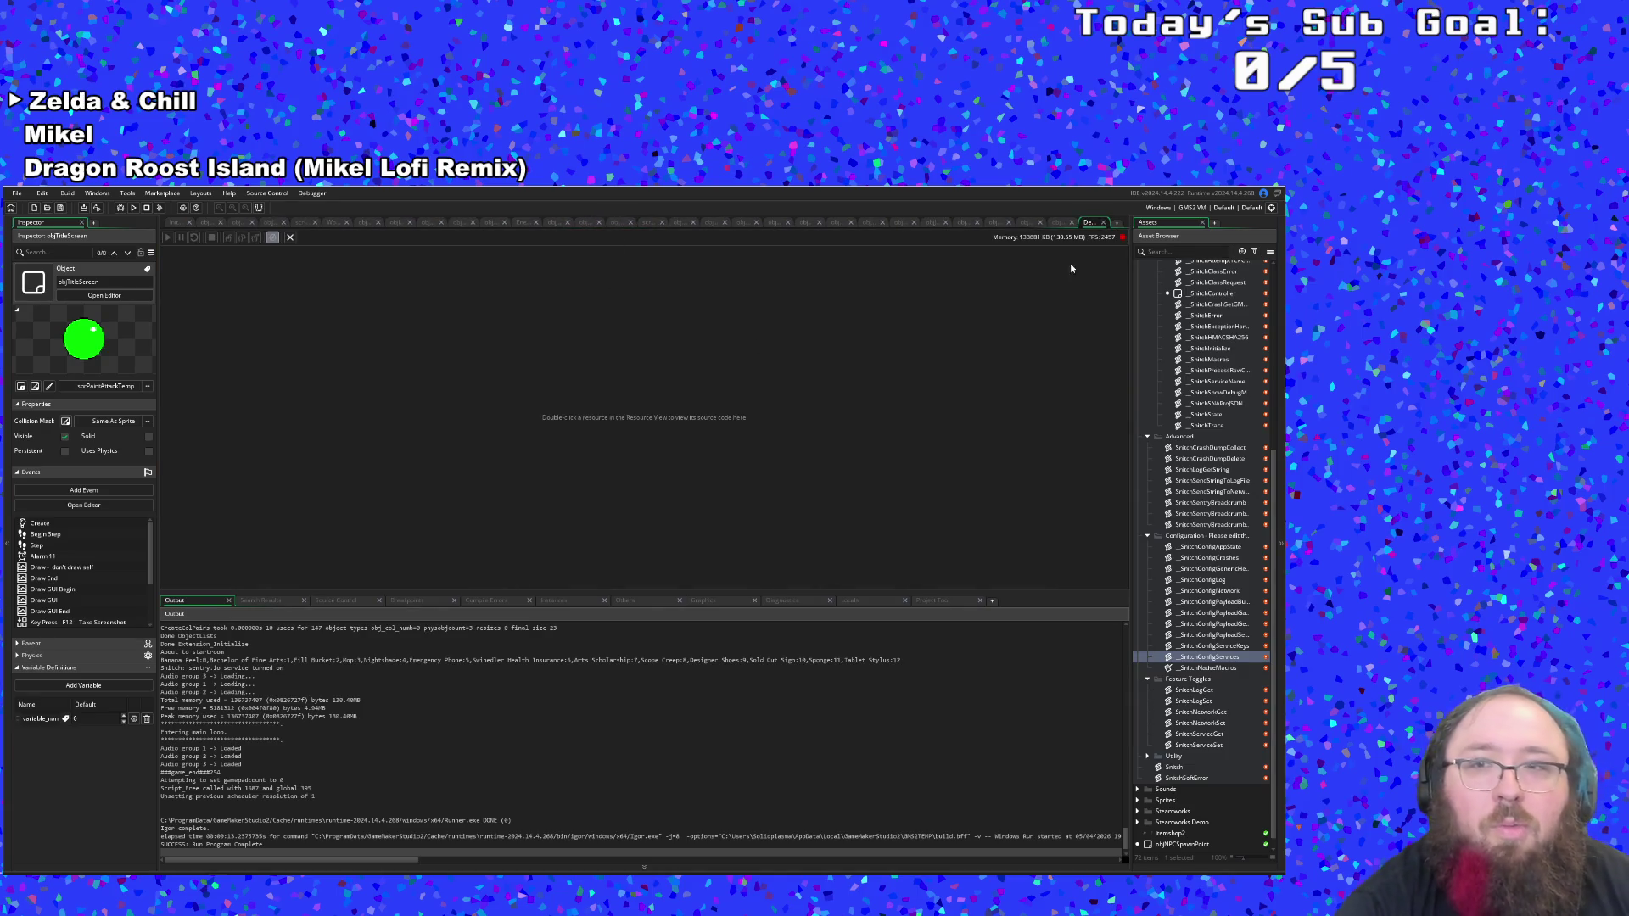
Close the Debugger and jump to GameSettingsSave's definition in SaveLoadFunctions, scrolling through it.
{"action": "left_click", "coordinate": [1103, 222]}
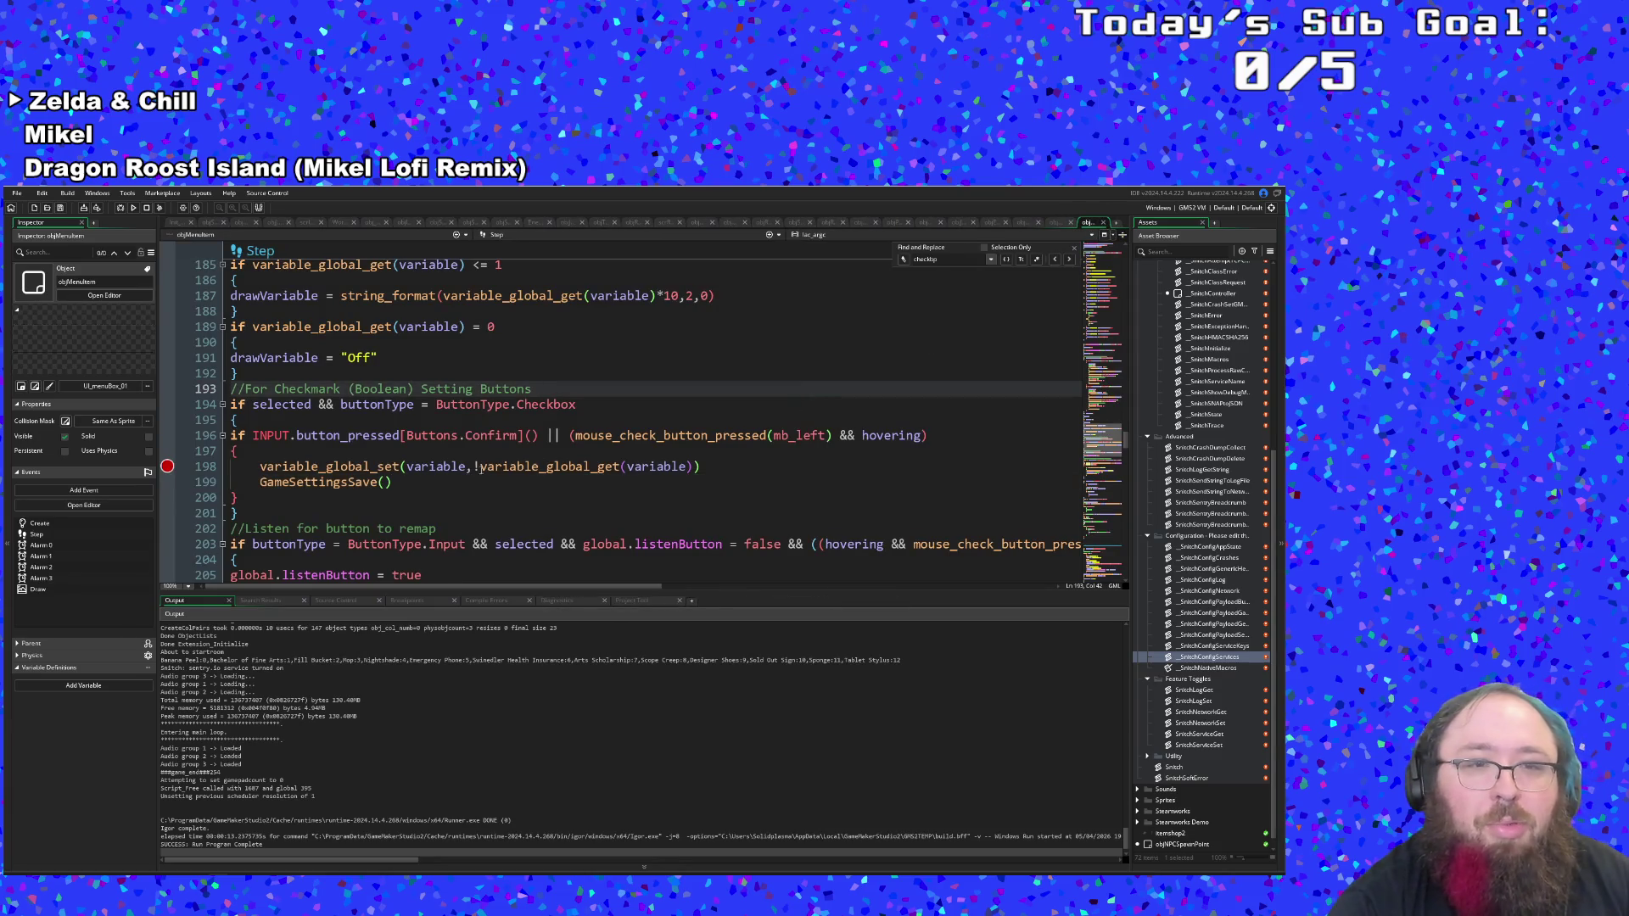
{"action": "middle_click", "coordinate": [362, 482]}
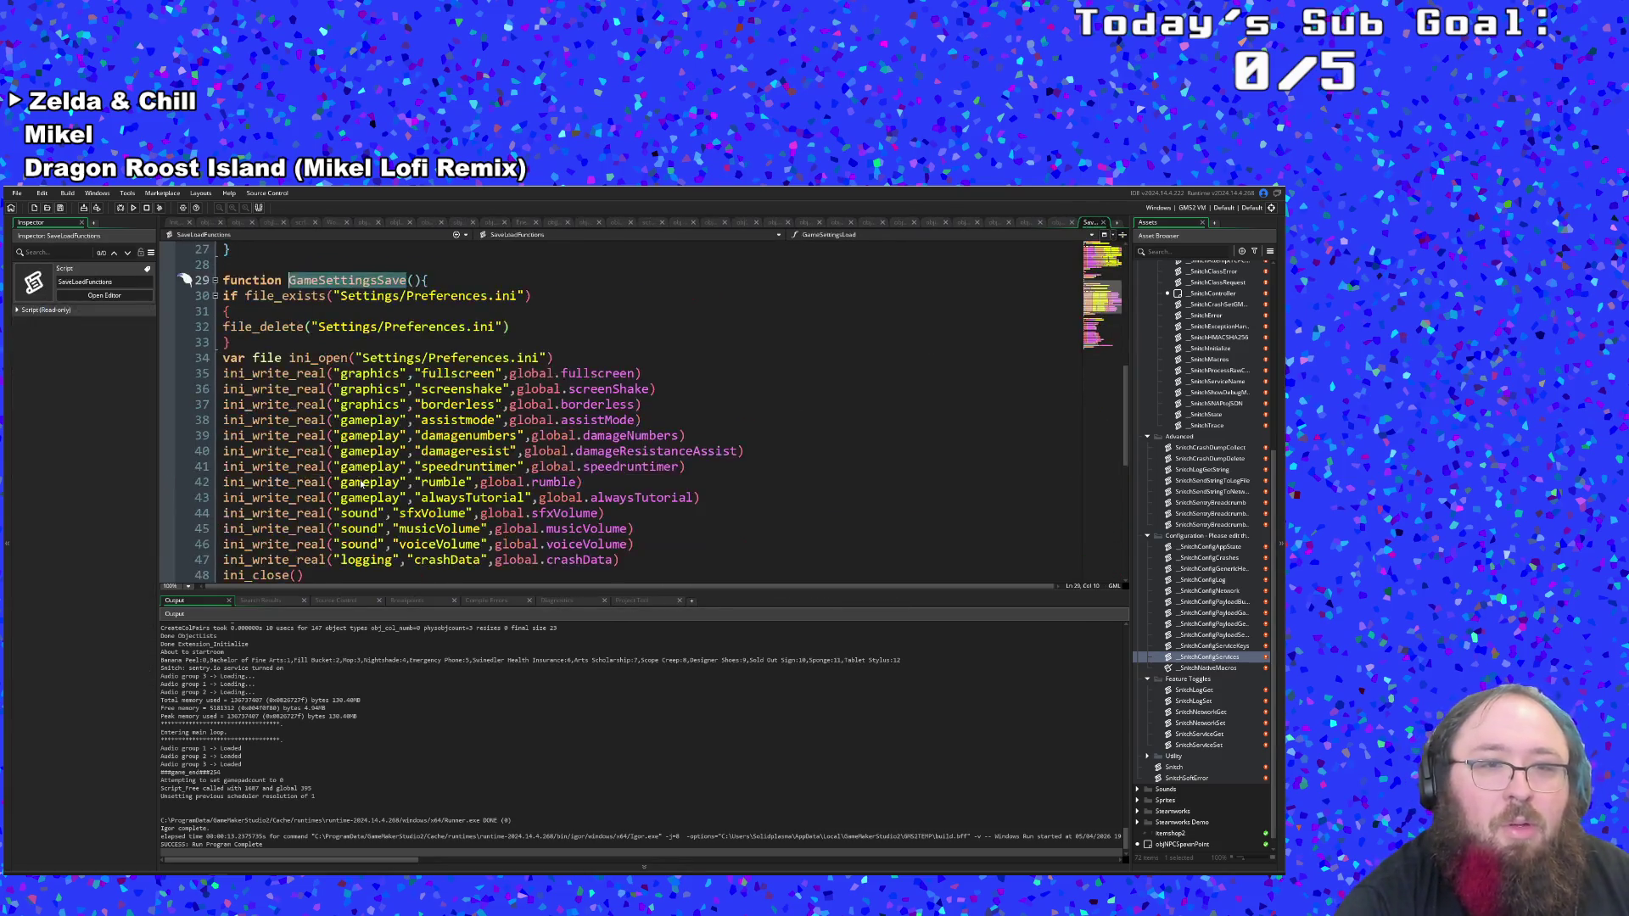
{"action": "scroll", "coordinate": [377, 479], "scroll_direction": "down", "scroll_amount": 4}
{"action": "scroll", "coordinate": [407, 474], "scroll_direction": "up", "scroll_amount": 13}
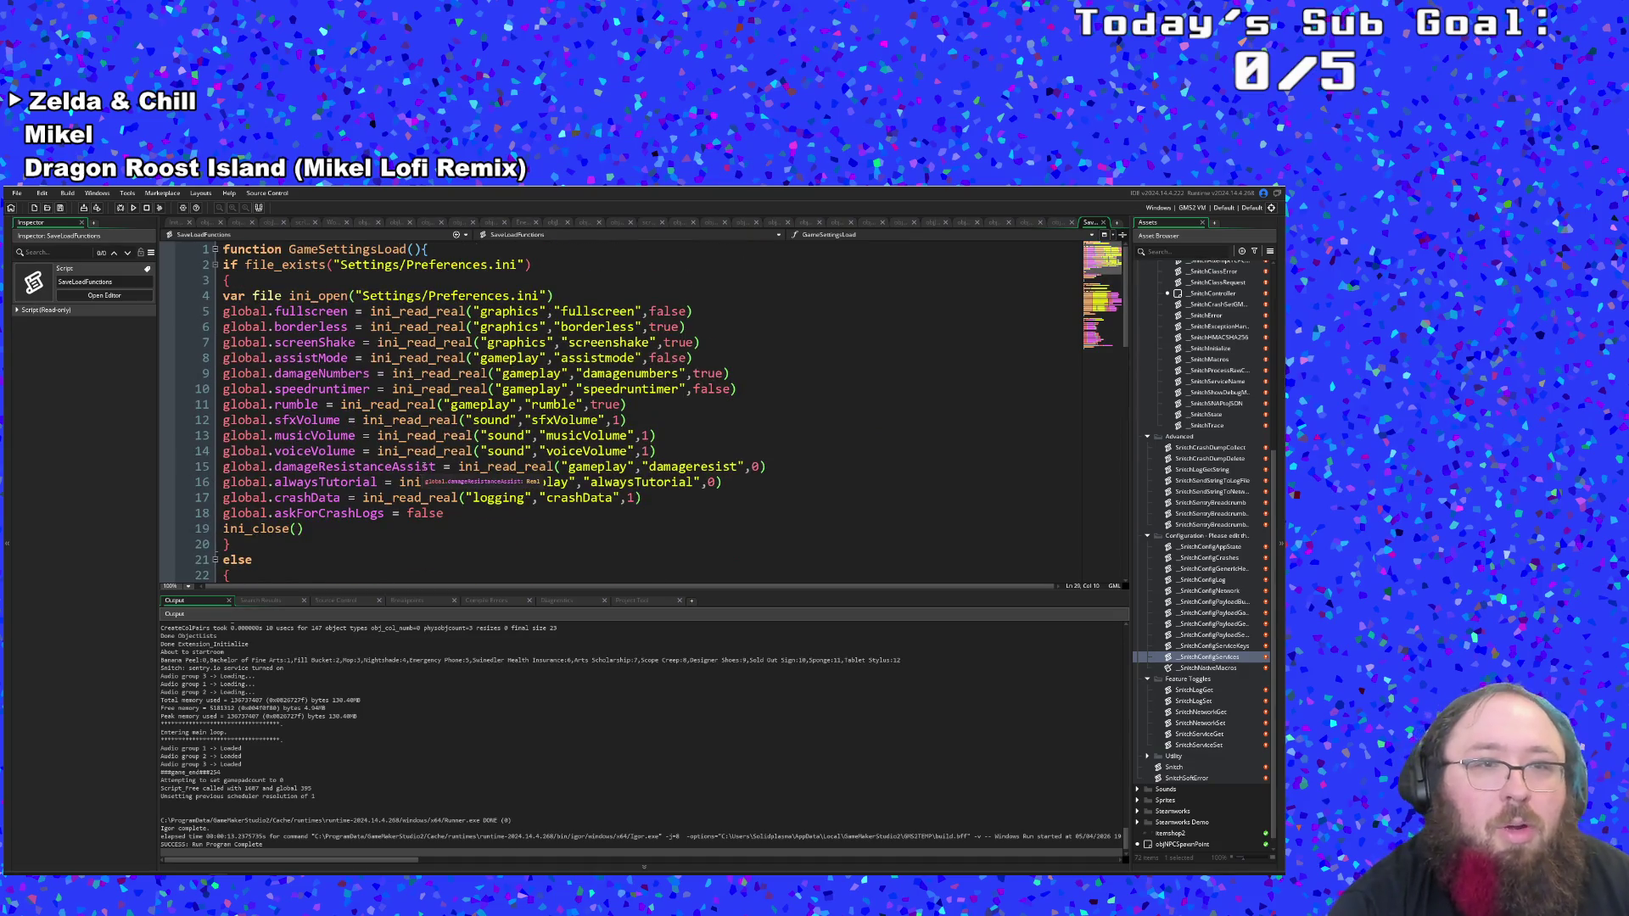
{"action": "scroll", "coordinate": [424, 466], "scroll_direction": "down", "scroll_amount": 10}
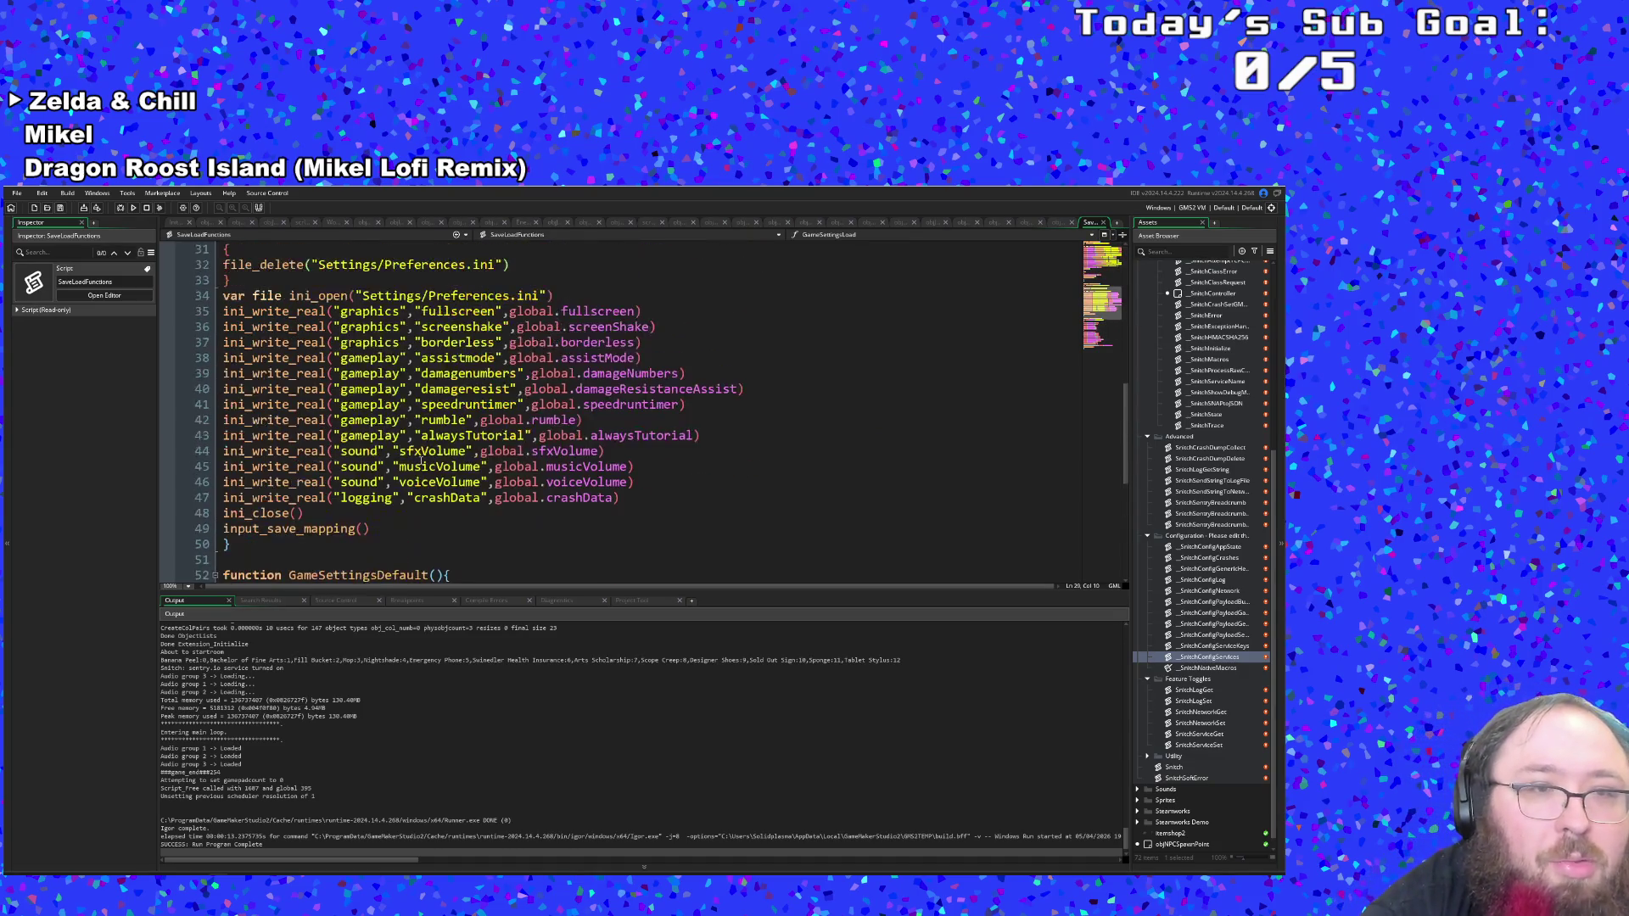
{"action": "scroll", "coordinate": [422, 461], "scroll_direction": "down", "scroll_amount": 4}
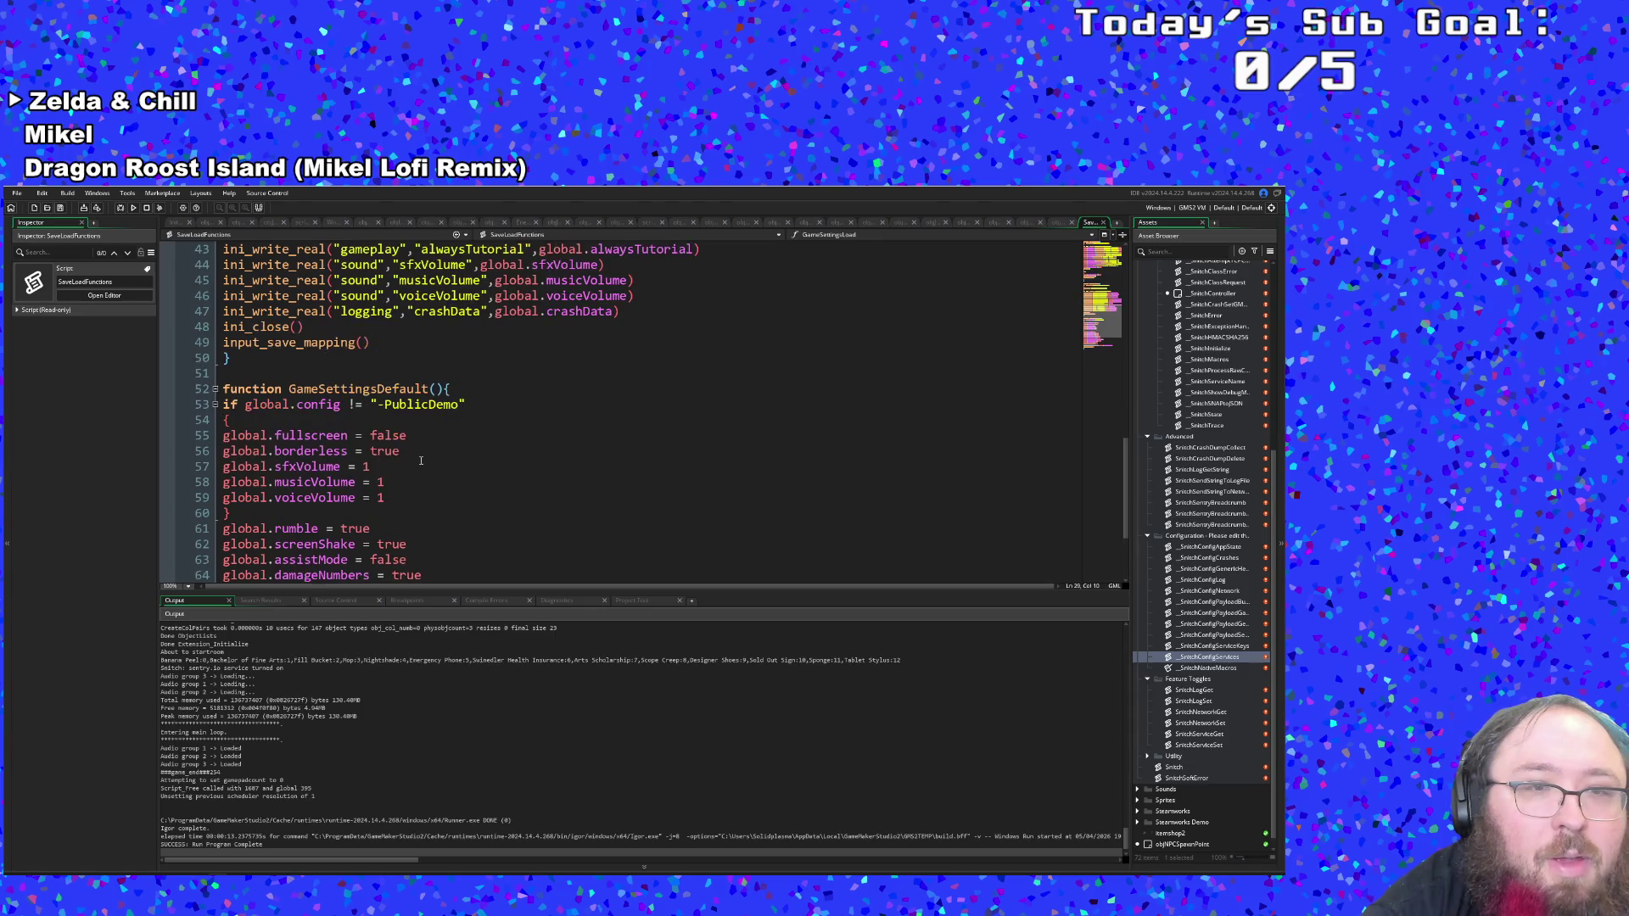
{"action": "scroll", "coordinate": [421, 461], "scroll_direction": "down", "scroll_amount": 3}
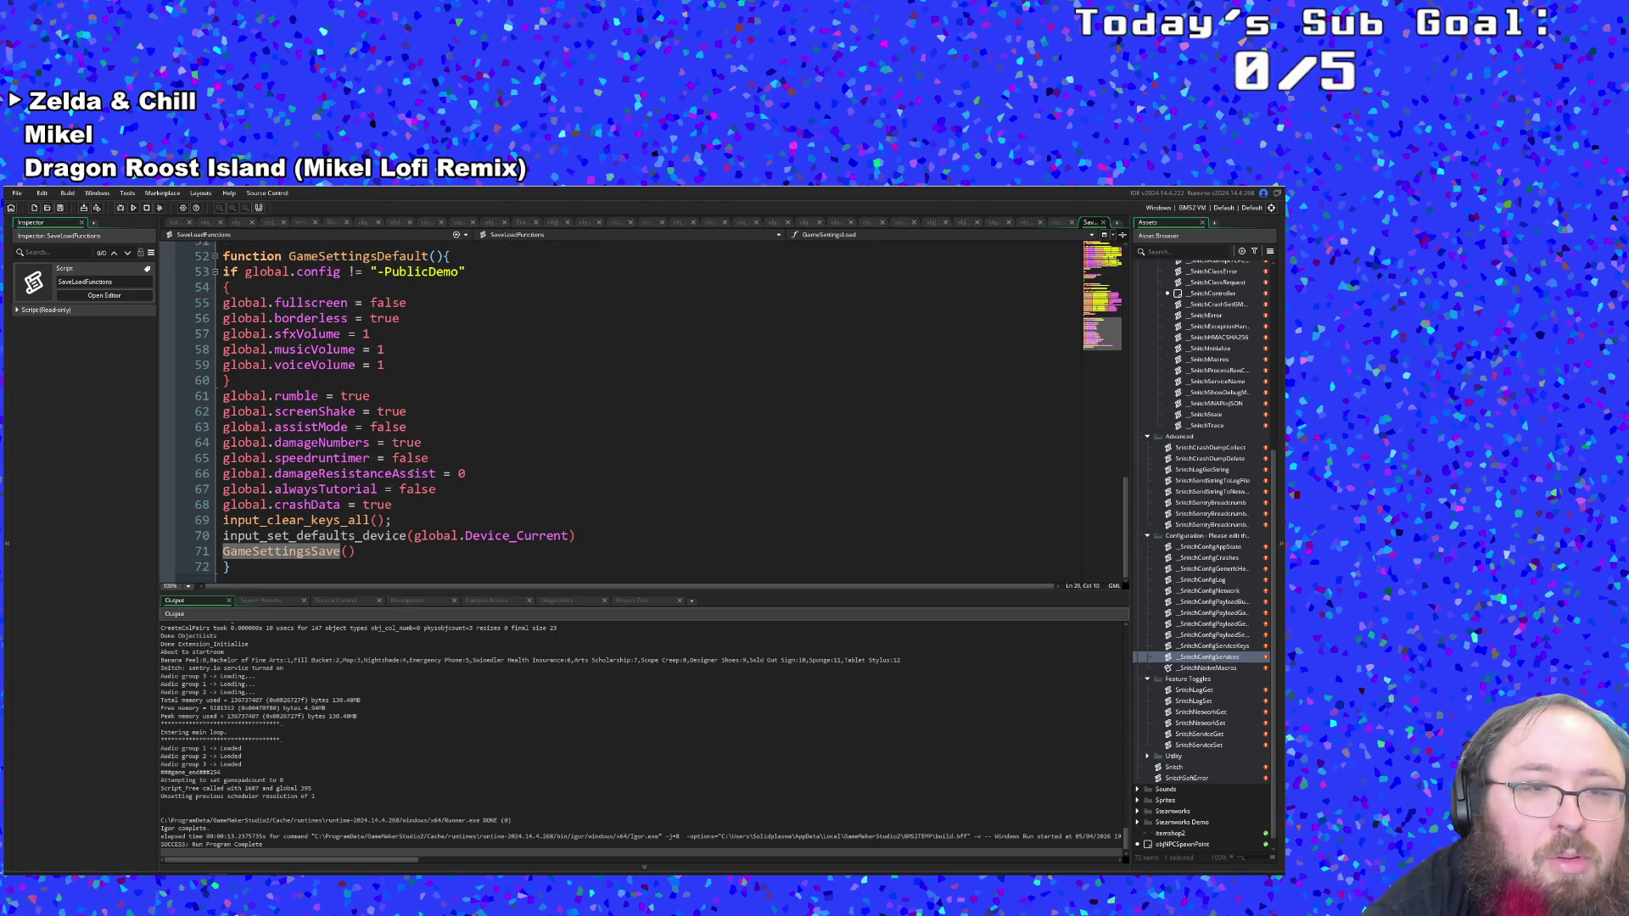
{"action": "scroll", "coordinate": [415, 473], "scroll_direction": "up", "scroll_amount": 17}
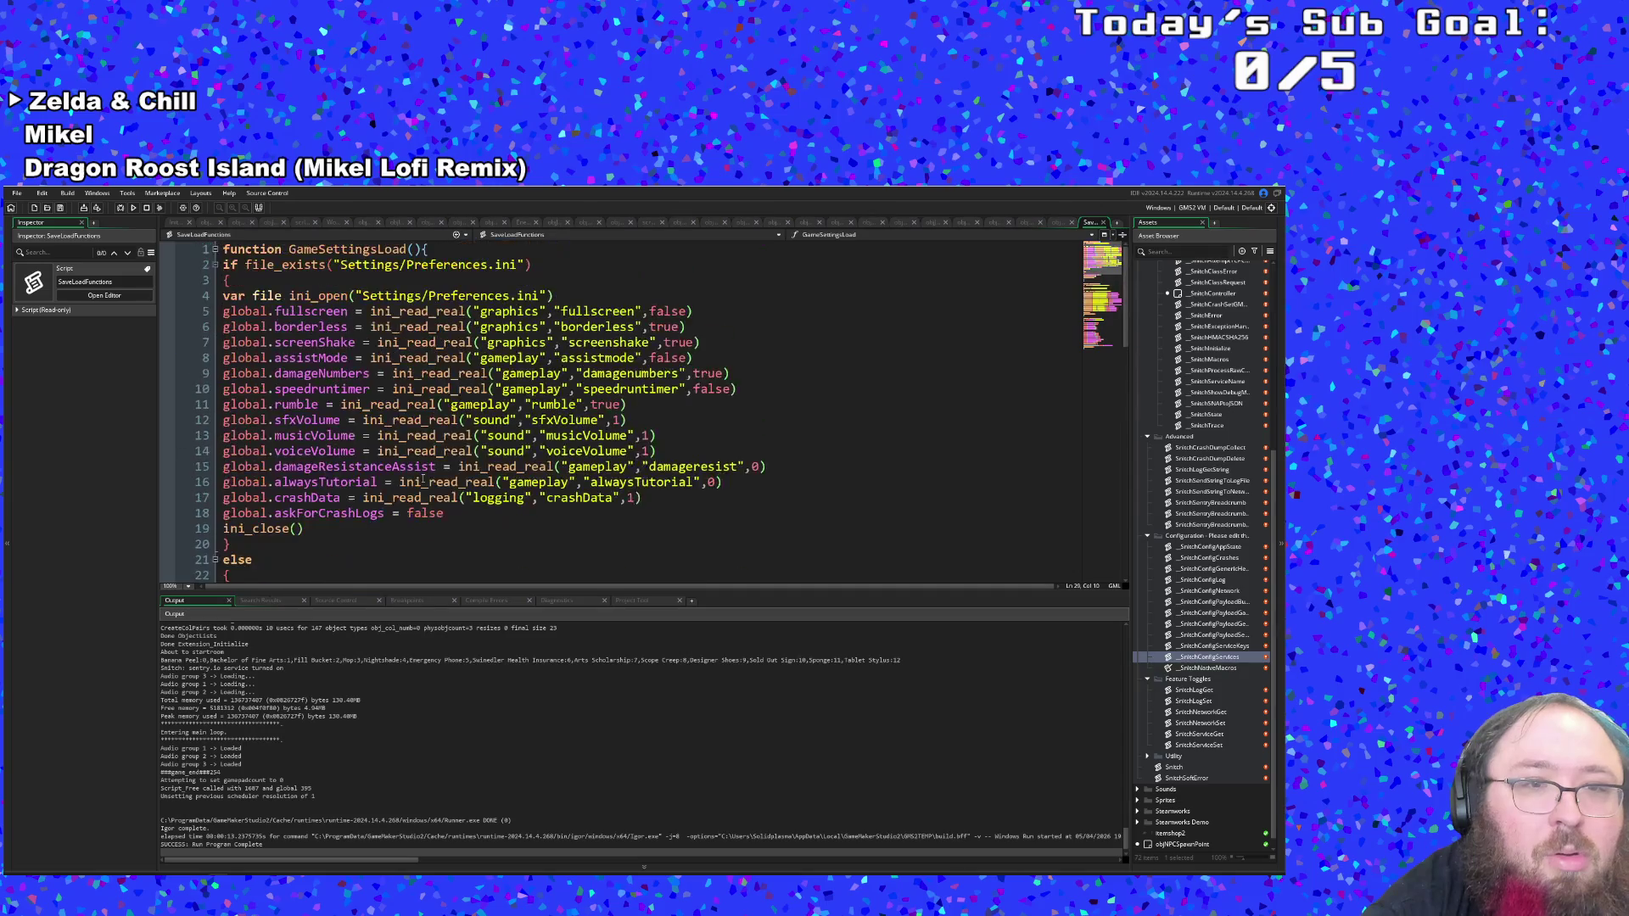
{"action": "scroll", "coordinate": [424, 481], "scroll_direction": "down", "scroll_amount": 4}
{"action": "scroll", "coordinate": [416, 482], "scroll_direction": "up", "scroll_amount": 2}
Inspect the false default on line 18, then close the SaveLoadFunctions script.
{"action": "left_click", "coordinate": [400, 482]}
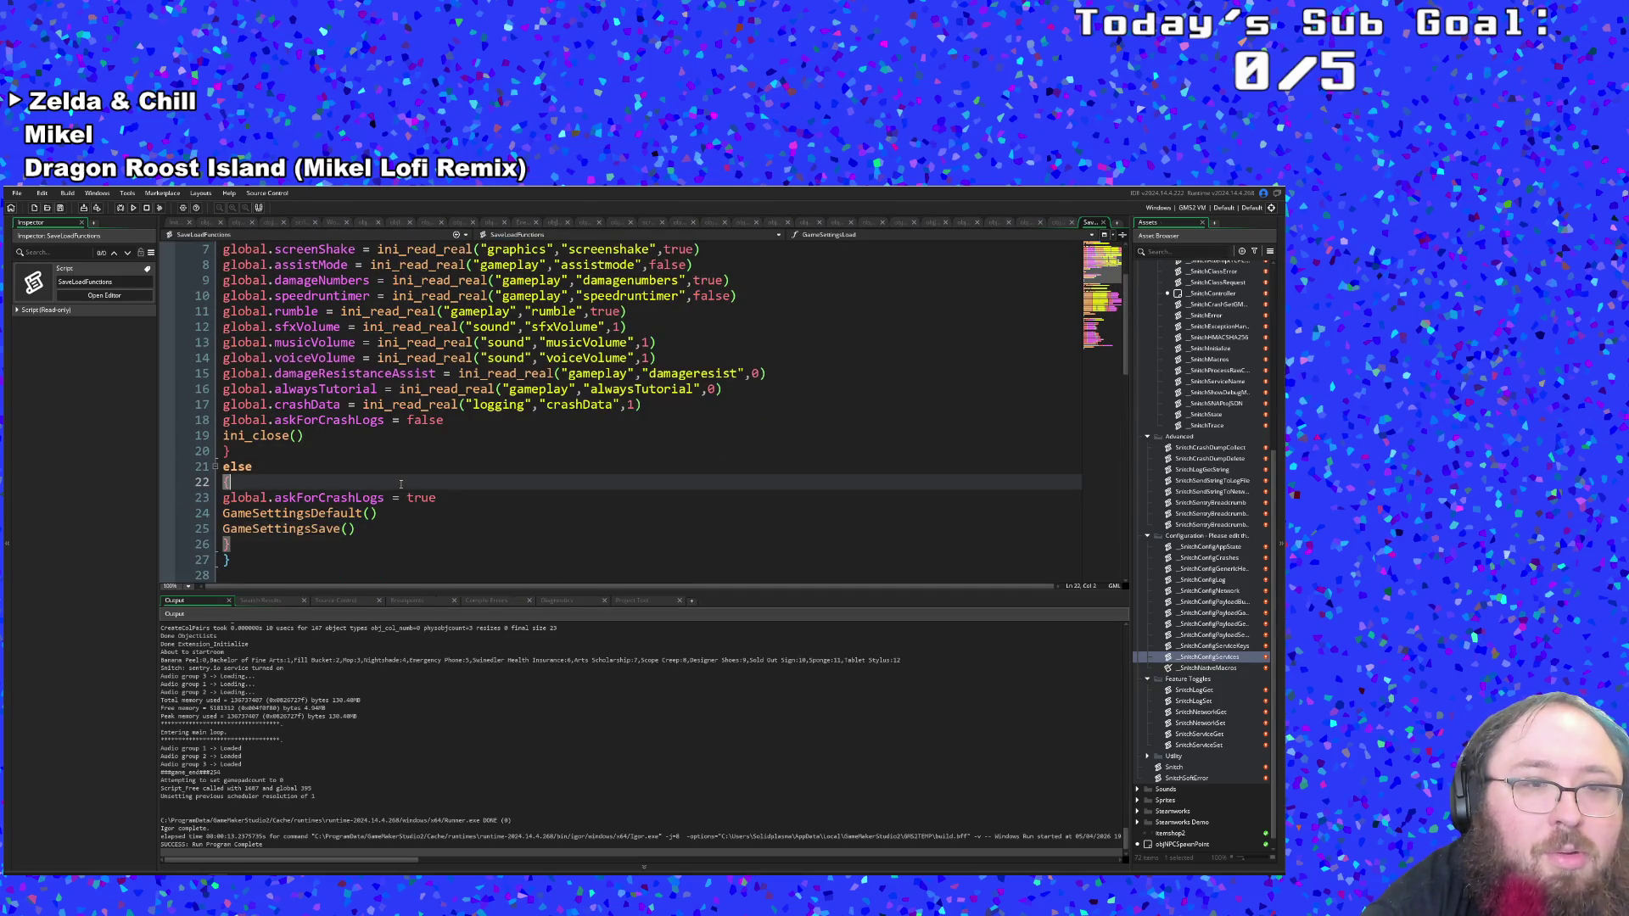
{"action": "left_click", "coordinate": [433, 457]}
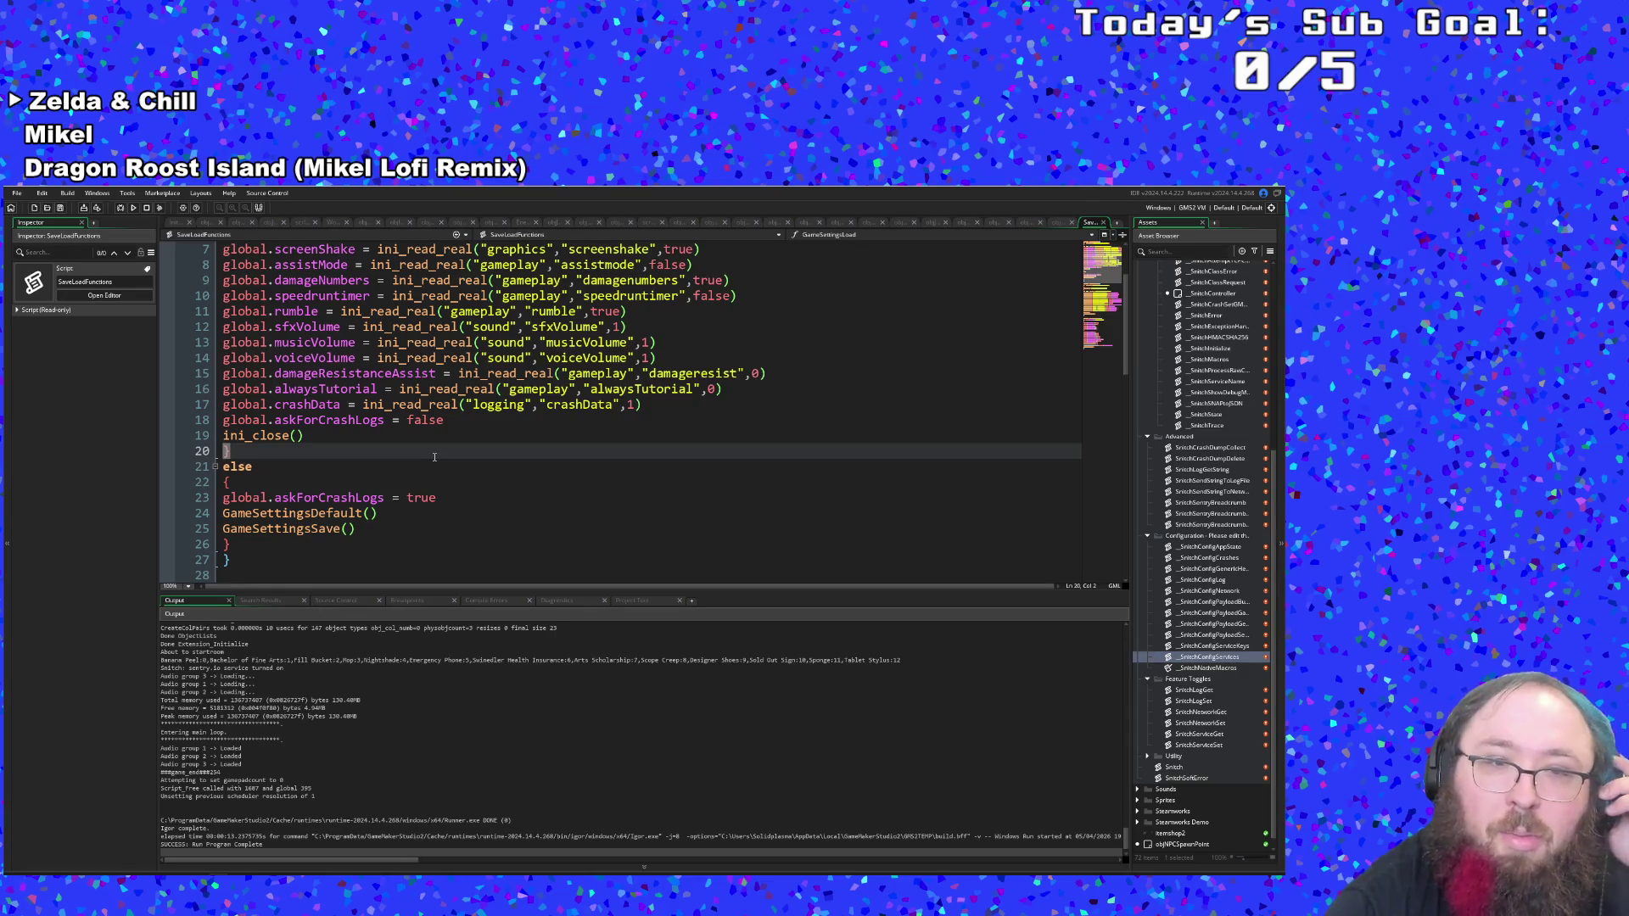
{"action": "left_click", "coordinate": [507, 424]}
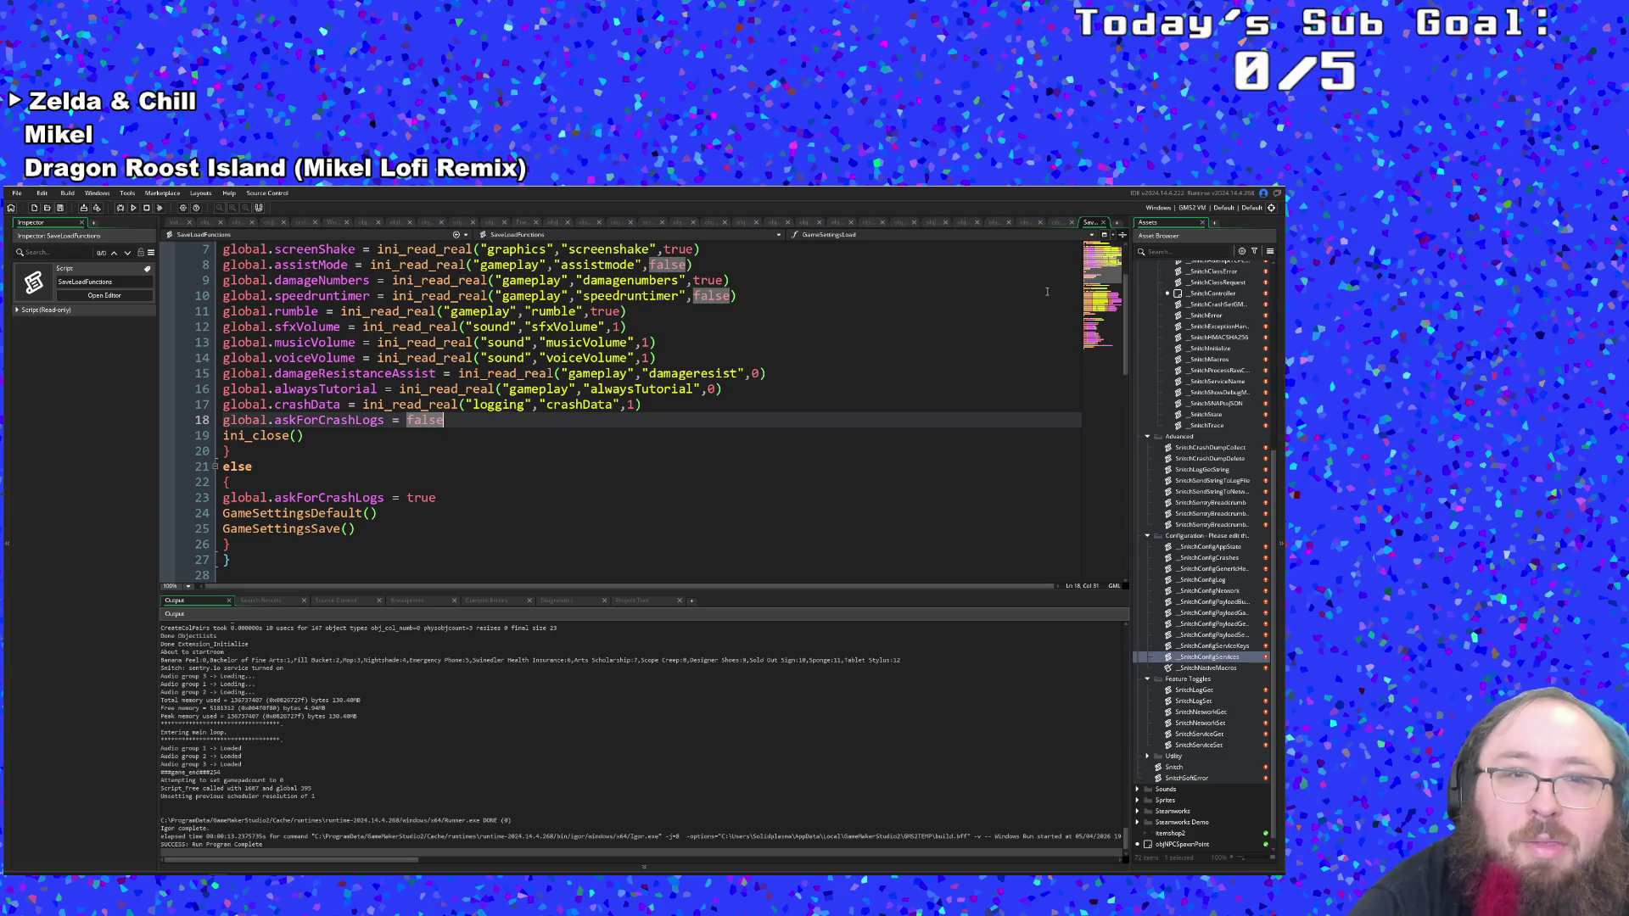
{"action": "key", "text": "Tab"}
{"action": "scroll", "coordinate": [487, 433], "scroll_direction": "up", "scroll_amount": 2}
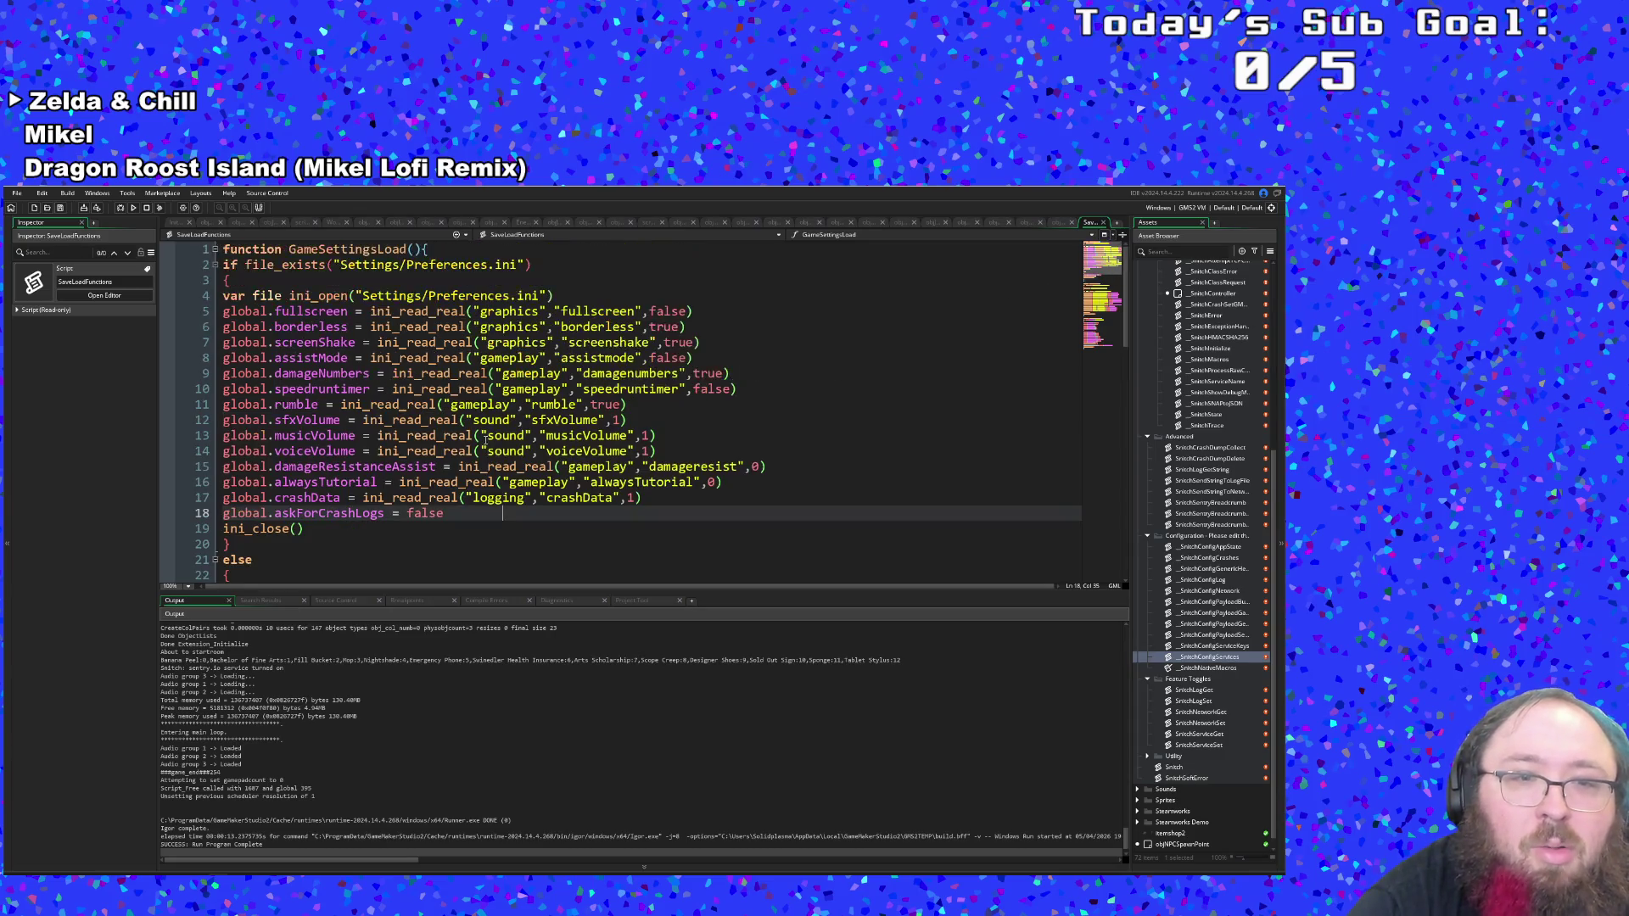
{"action": "mouse_move", "coordinate": [465, 466]}
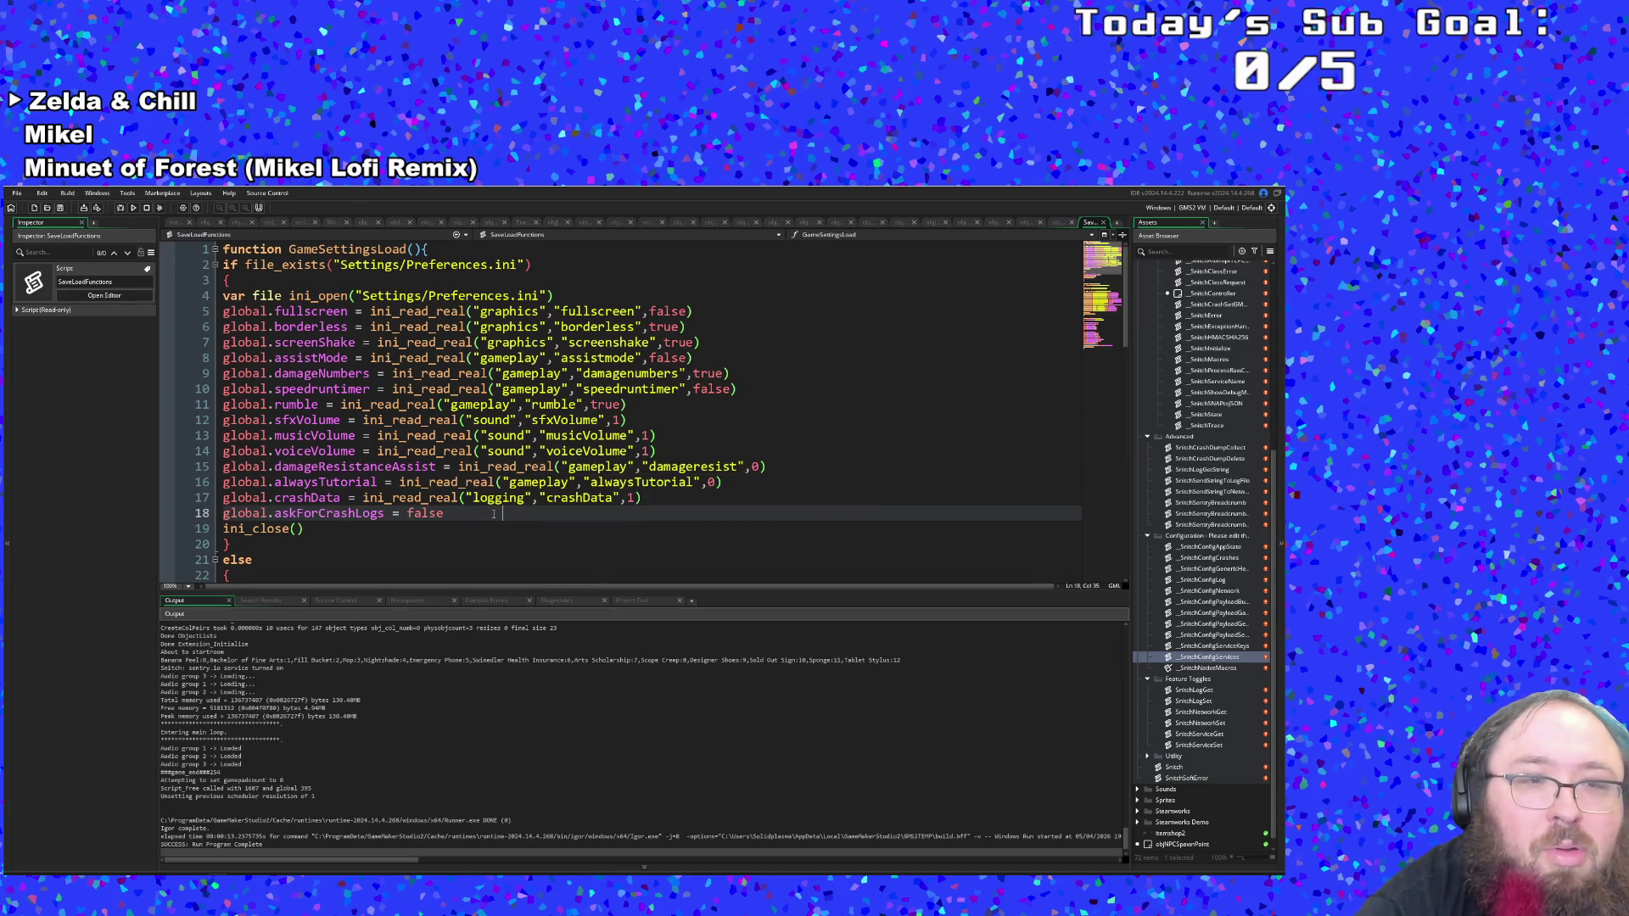
{"action": "double_click", "coordinate": [449, 513]}
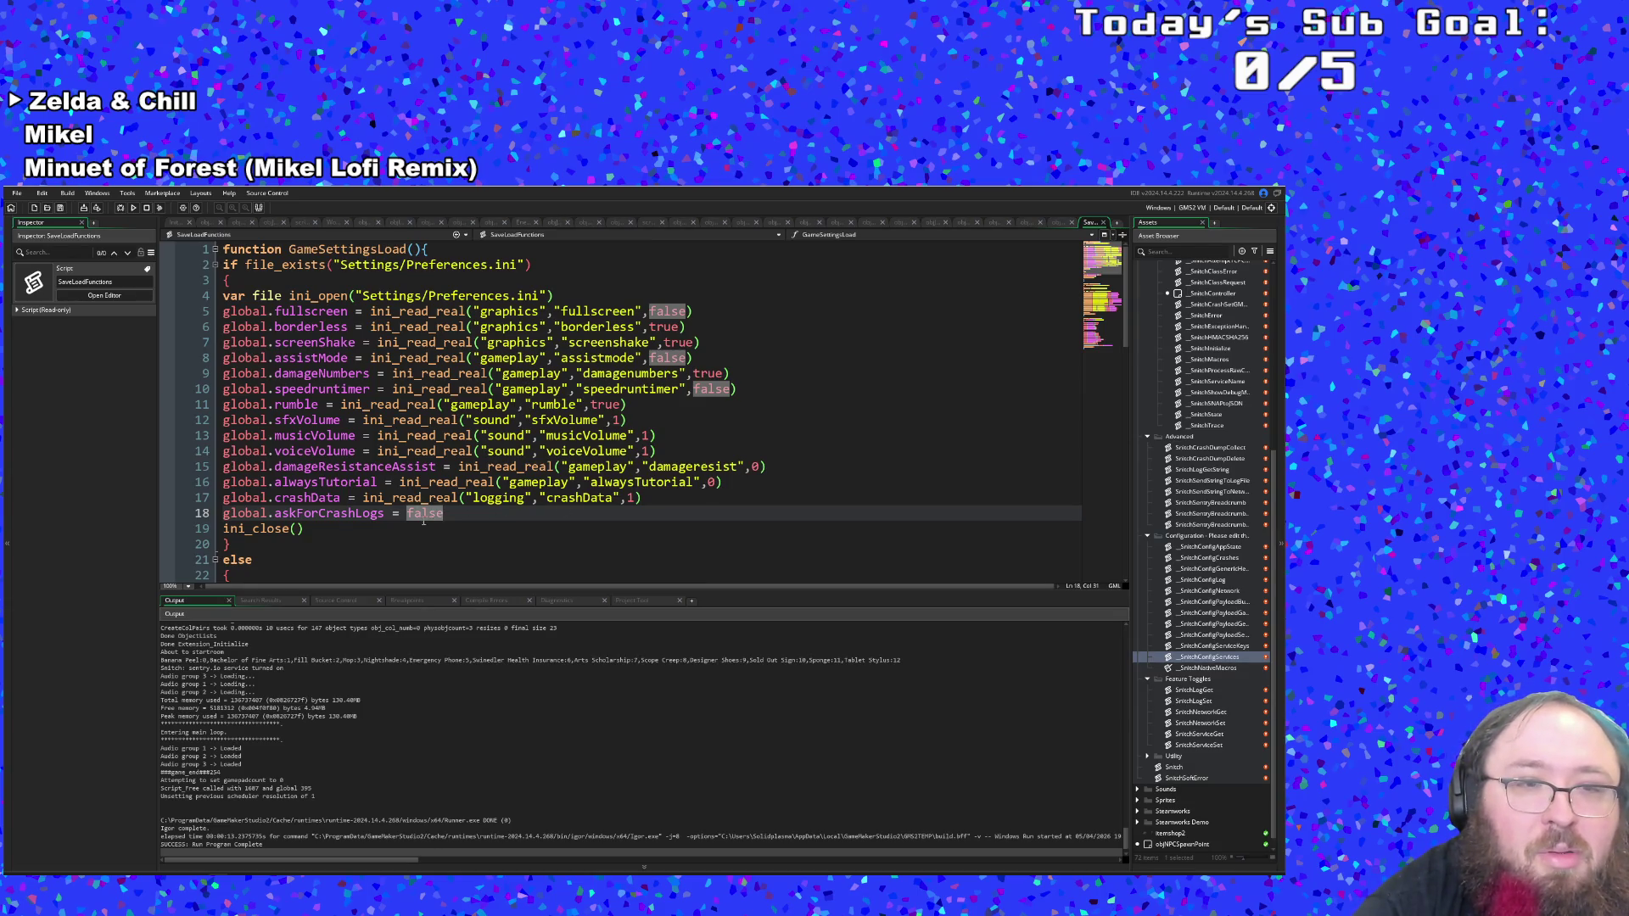
{"action": "left_click", "coordinate": [1102, 223]}
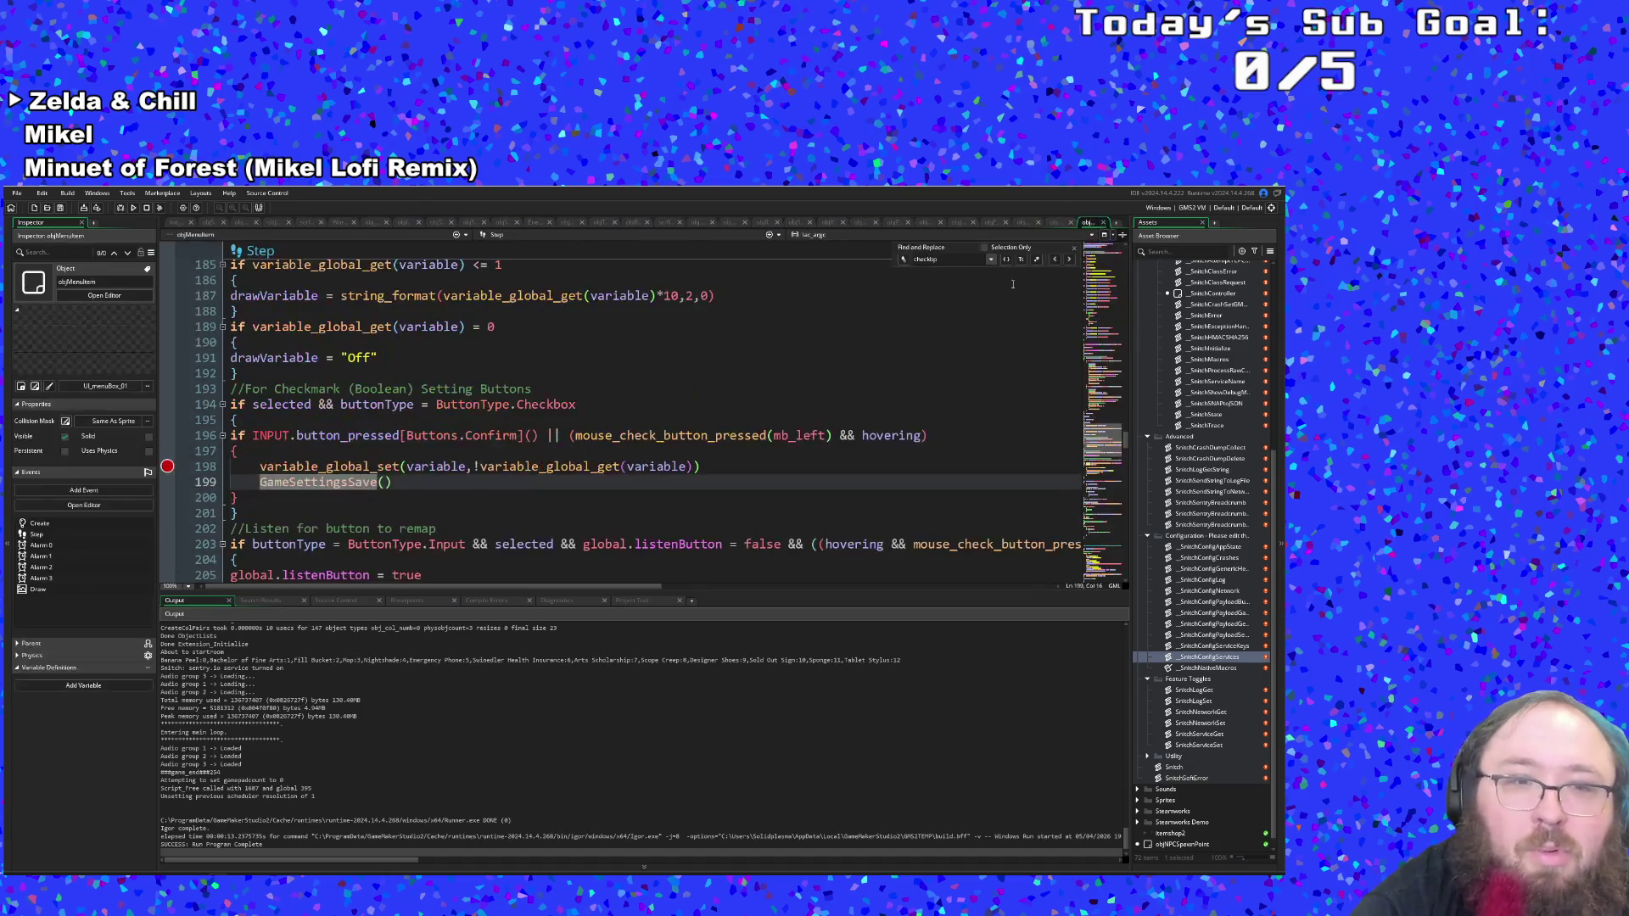
Close the current code and open objMenuItem through a Ctrl+T search for 'men'.
{"action": "middle_click", "coordinate": [1087, 223]}
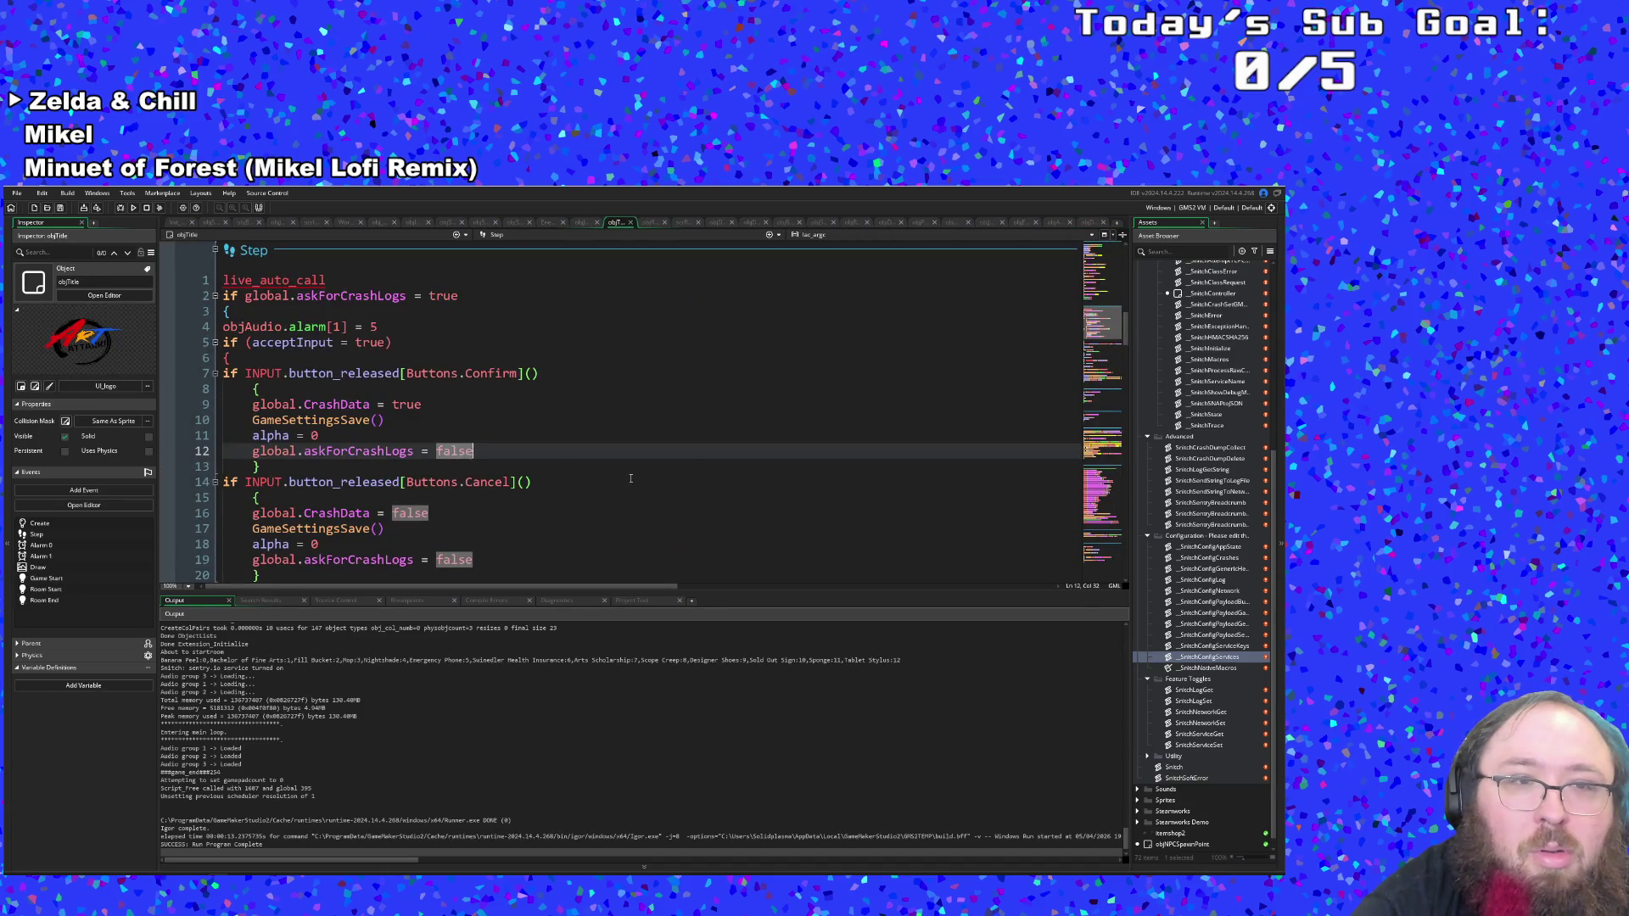
{"action": "scroll", "coordinate": [631, 478], "scroll_direction": "down", "scroll_amount": 2}
{"action": "scroll", "coordinate": [628, 473], "scroll_direction": "up", "scroll_amount": 1}
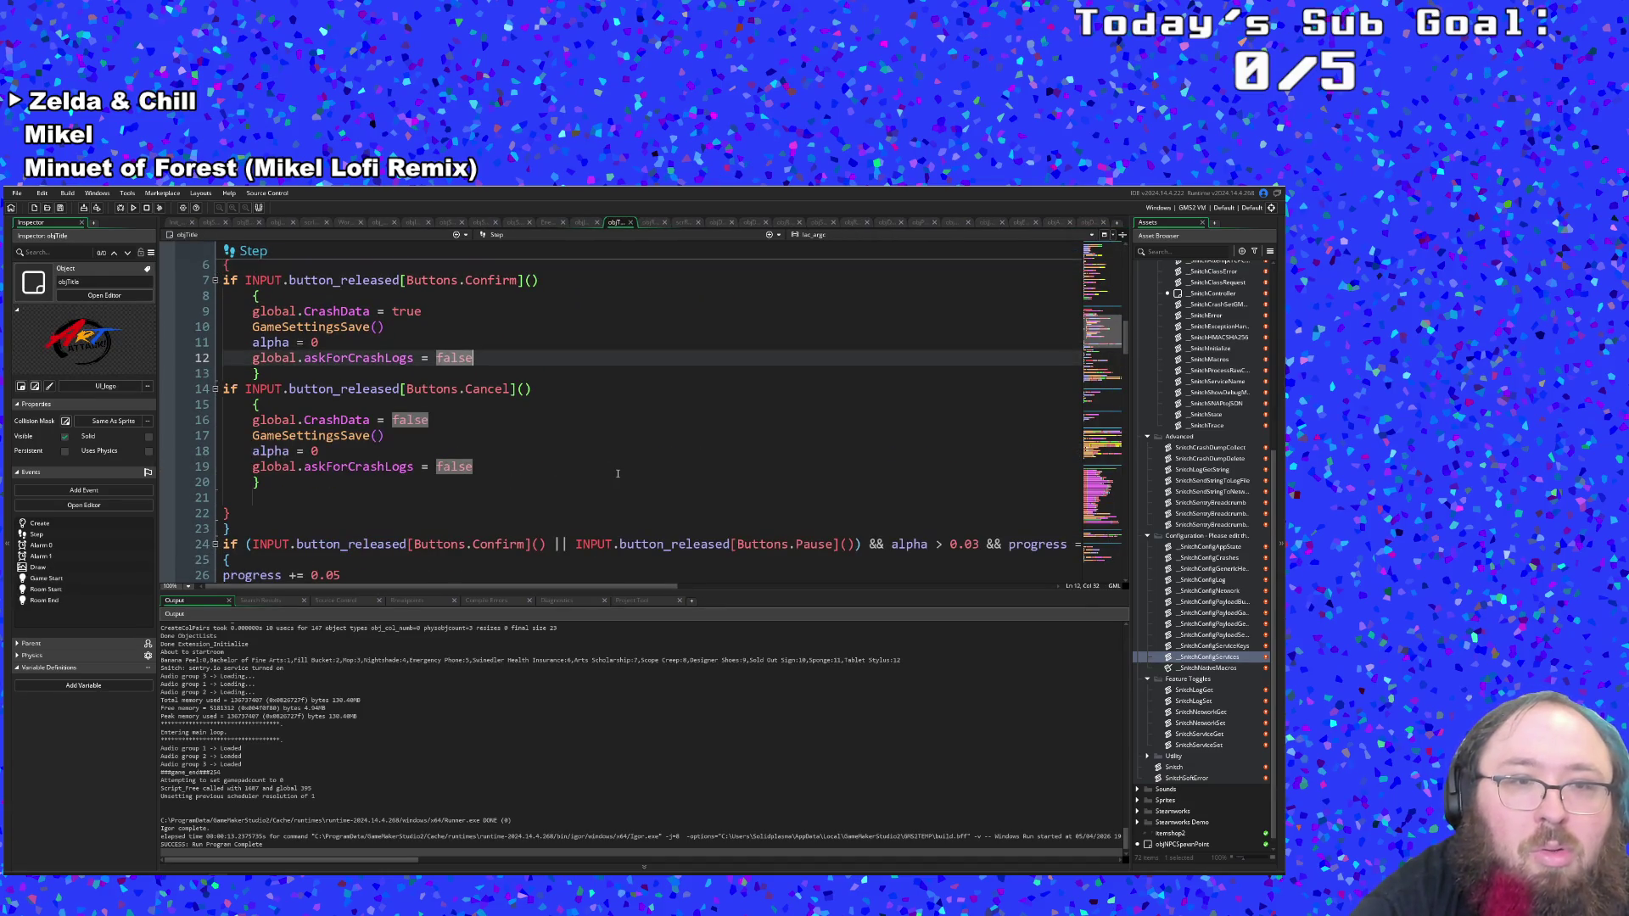
{"action": "left_click", "coordinate": [617, 473]}
{"action": "key", "text": "ctrl+t"}
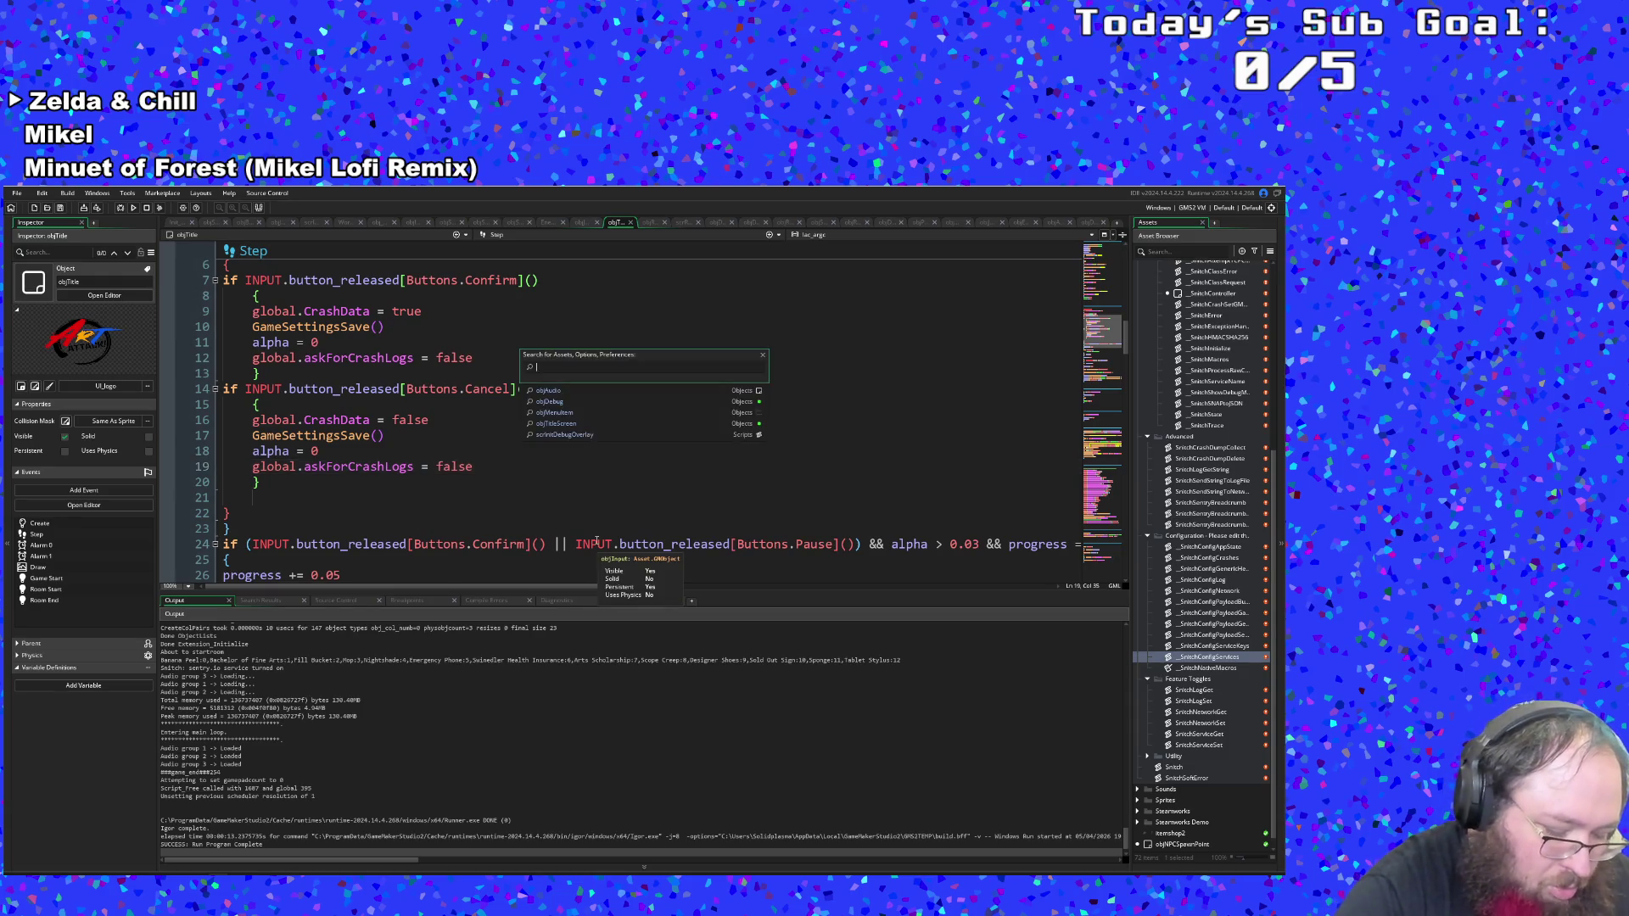
{"action": "type", "text": "objmen"}
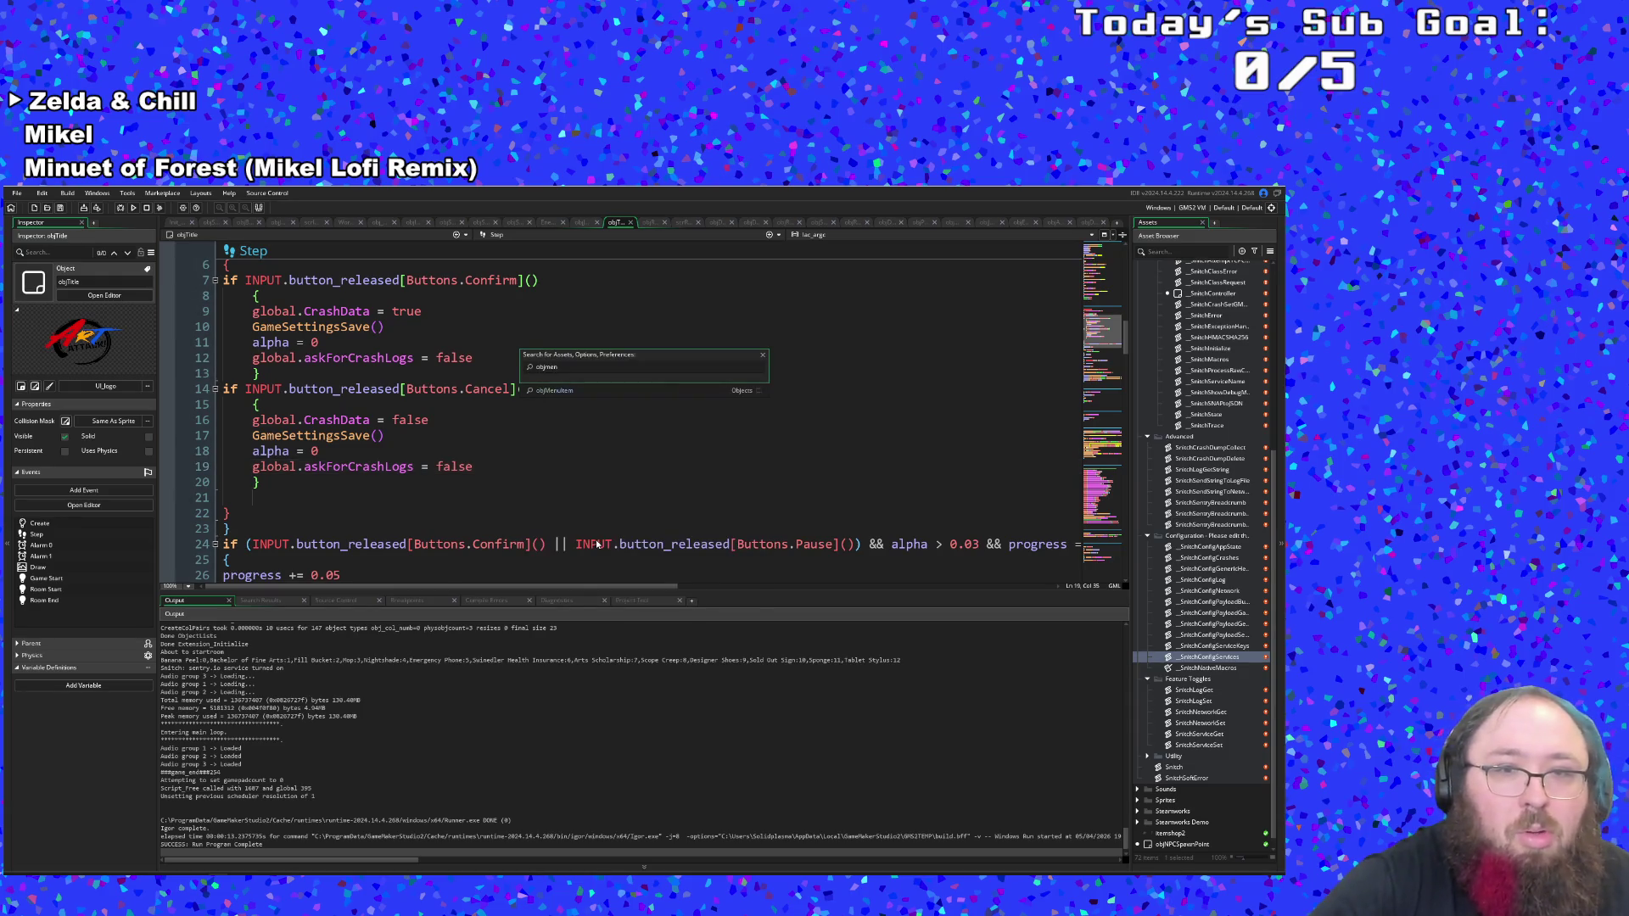
{"action": "key", "text": "Return"}
Find 'checkbox' into Alarm 0 and change sendCrashData to crashData on line 54.
{"action": "left_click", "coordinate": [596, 544]}
{"action": "key", "text": "ctrl+f"}
{"action": "type", "text": "checkbox"}
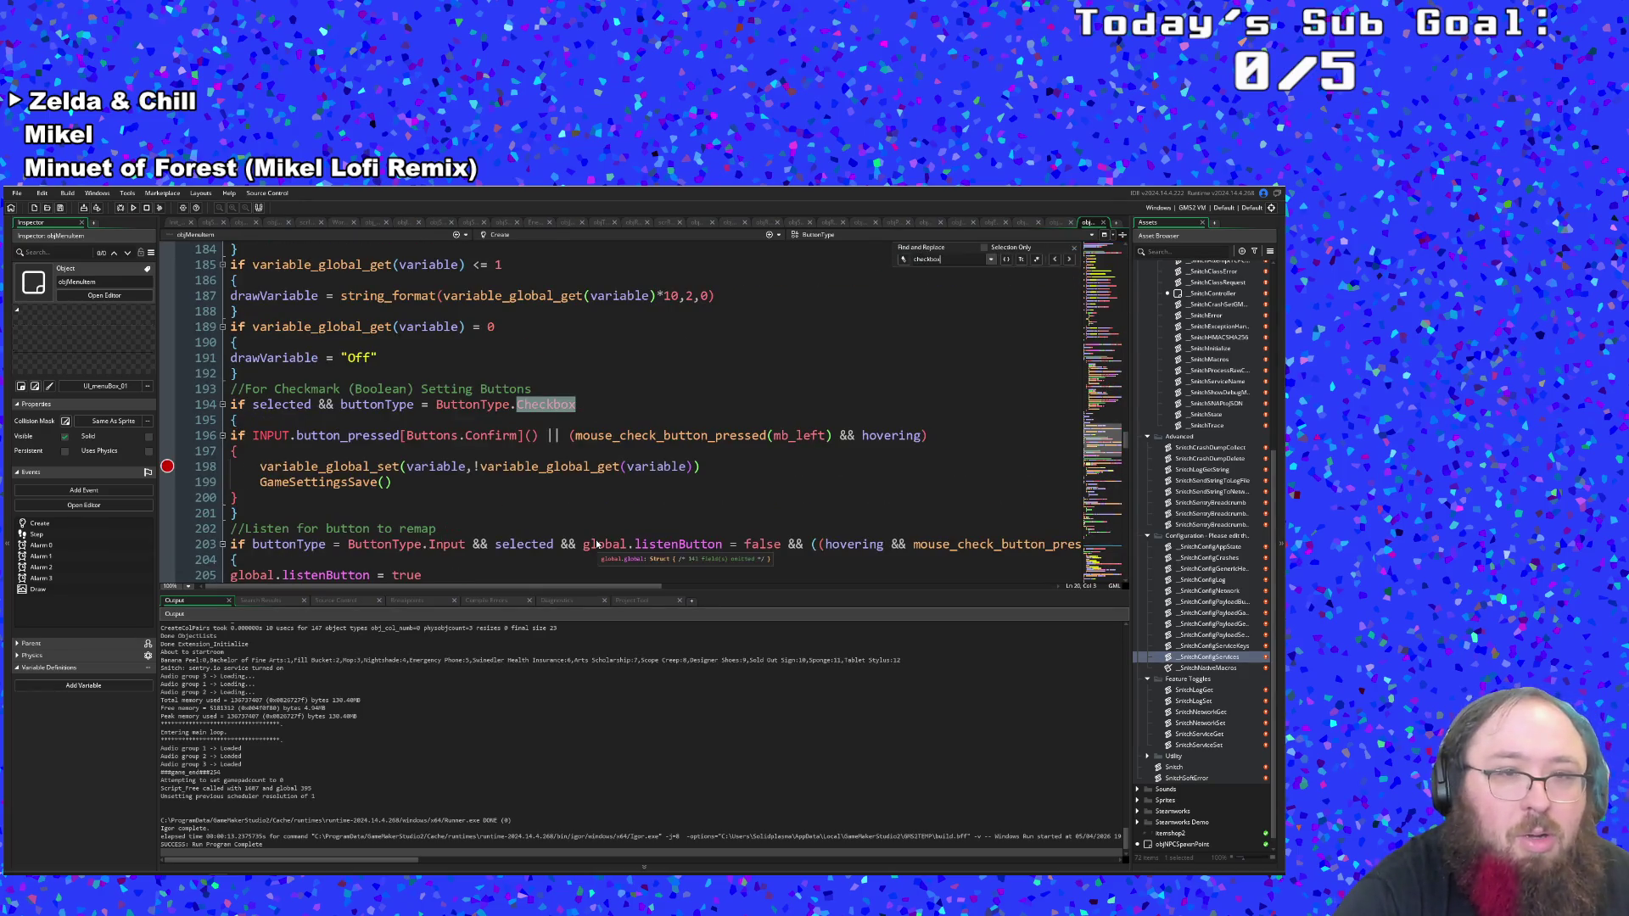
{"action": "key", "text": "Return"}
{"action": "key", "text": "Return"}
{"action": "key", "text": "Return"}
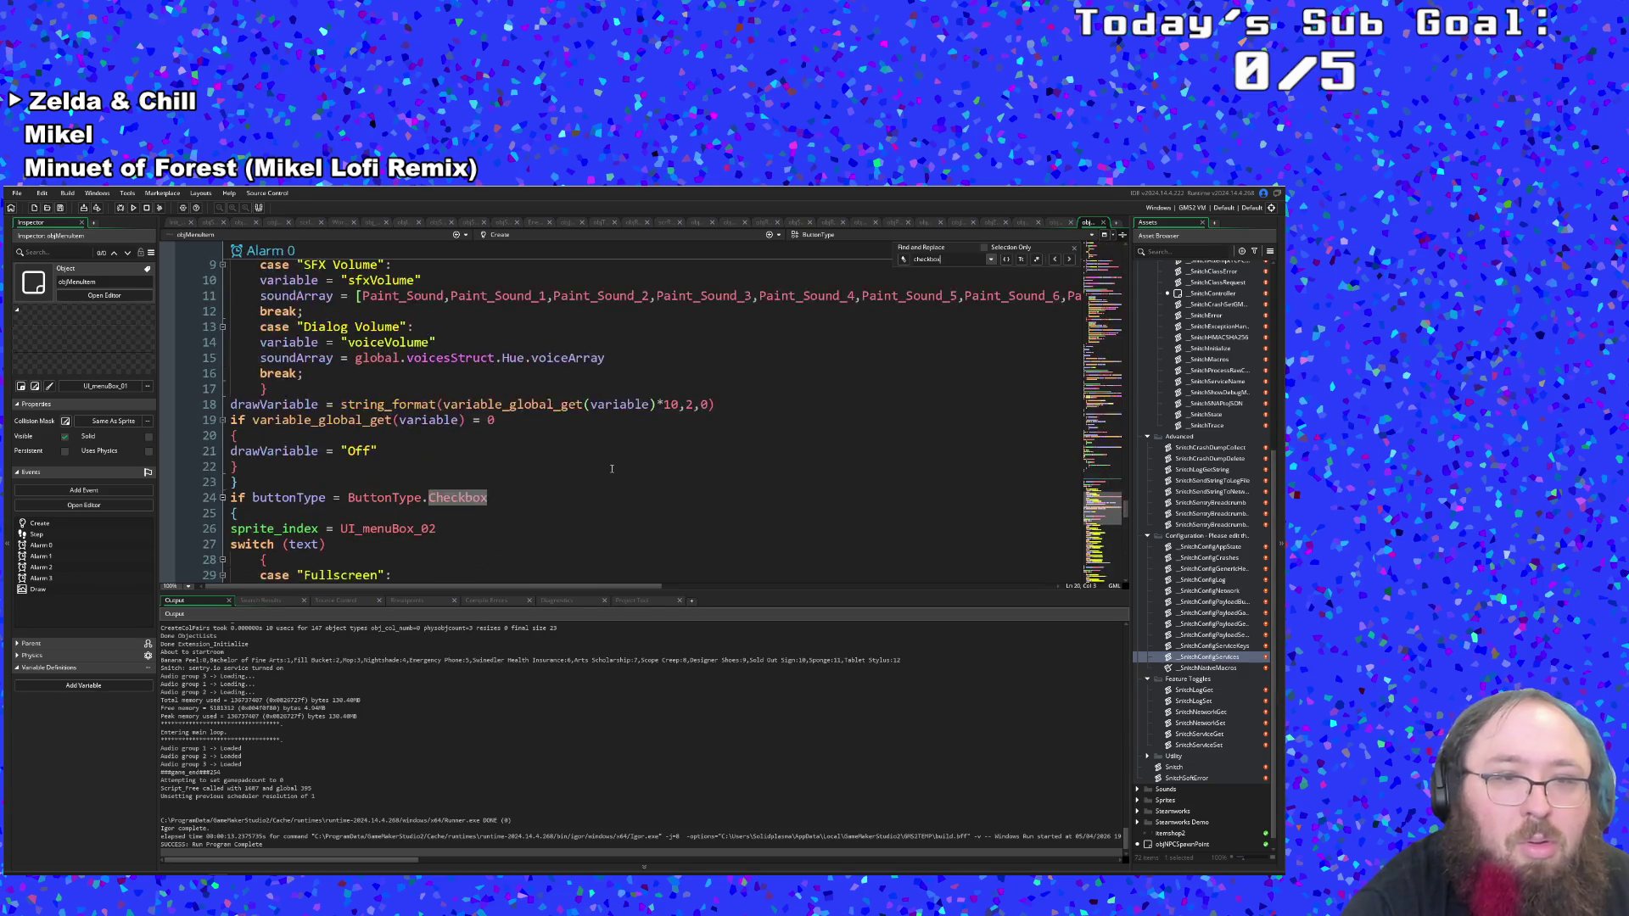
{"action": "scroll", "coordinate": [611, 469], "scroll_direction": "down", "scroll_amount": 8}
{"action": "left_click", "coordinate": [442, 497]}
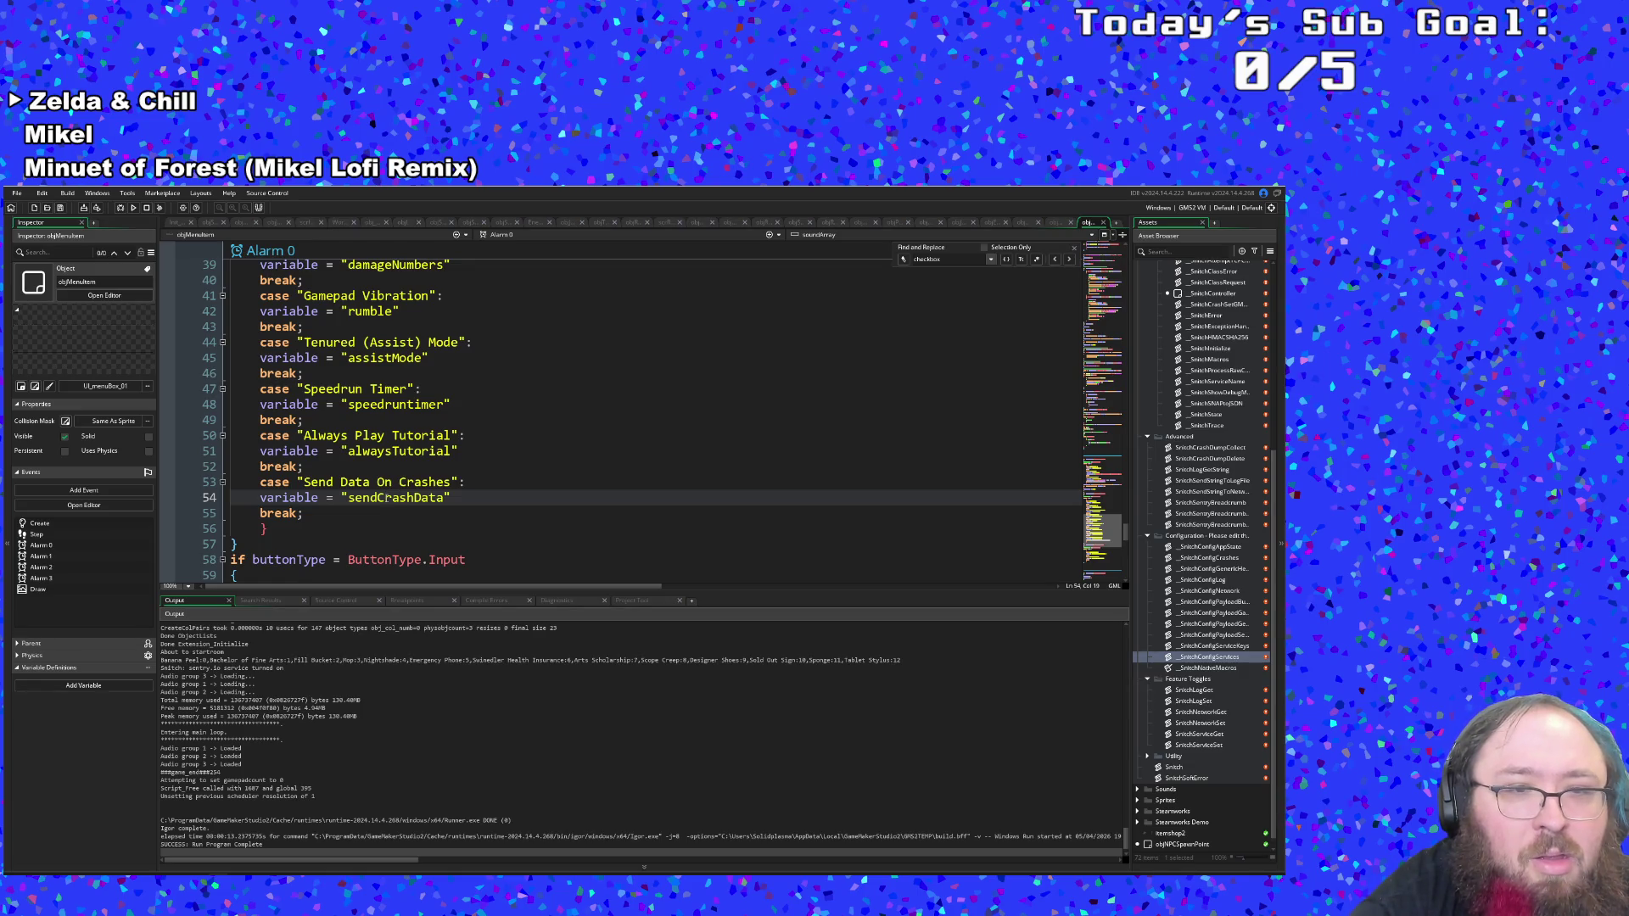
{"action": "left_click_drag", "start_coordinate": [387, 499], "coordinate": [348, 499]}
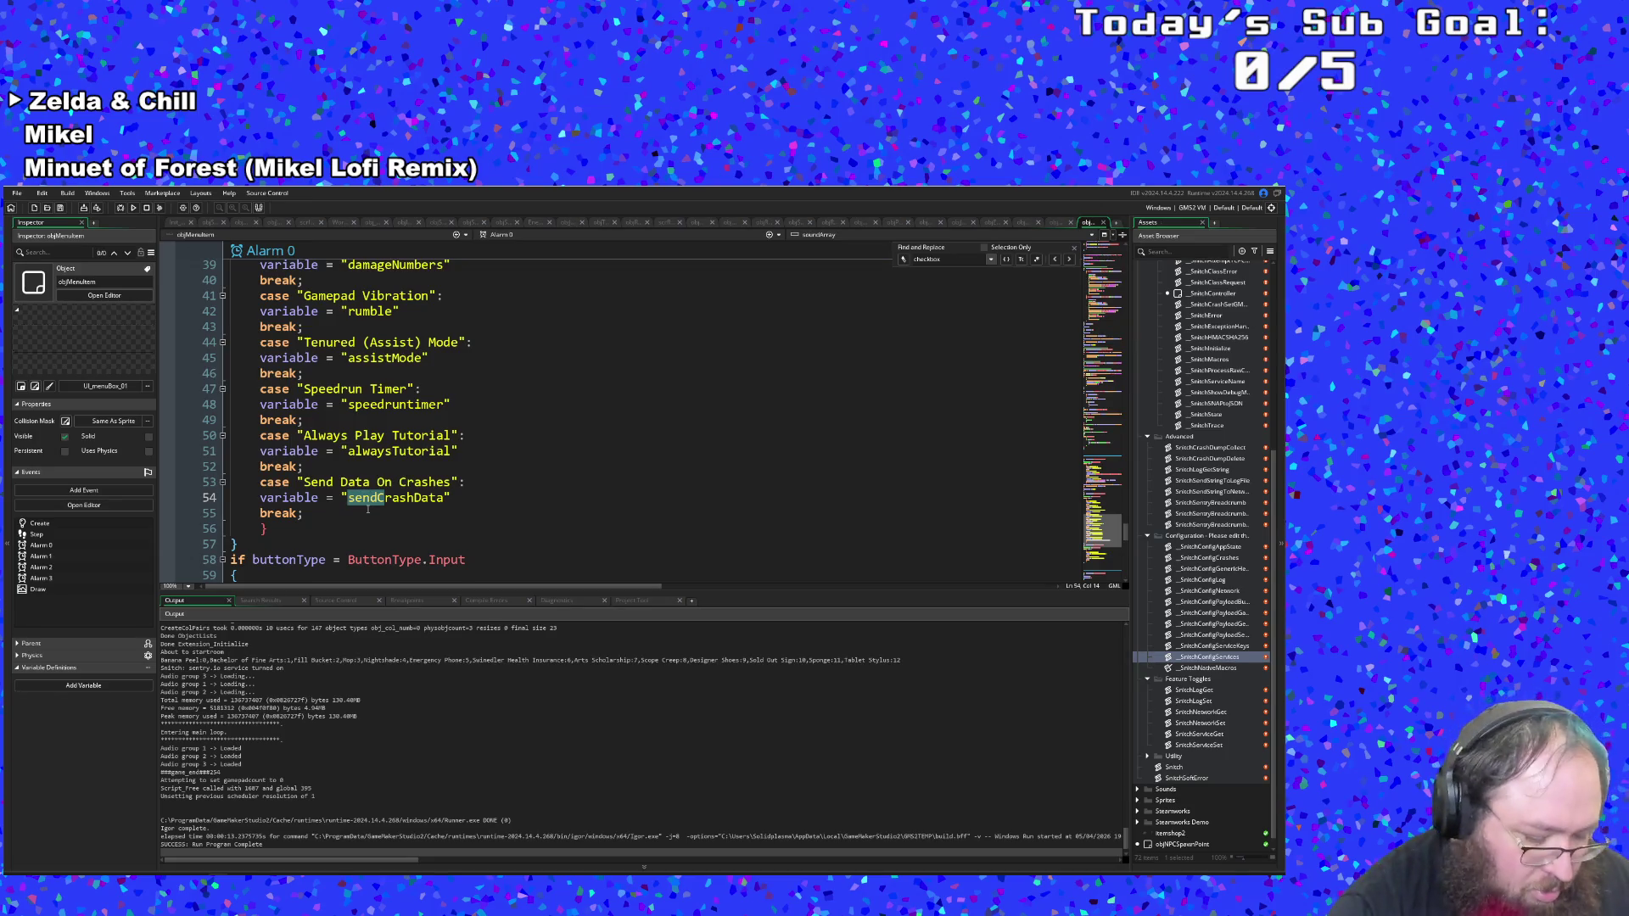
{"action": "type", "text": "c"}
{"action": "key", "text": "ctrl+shift+f"}
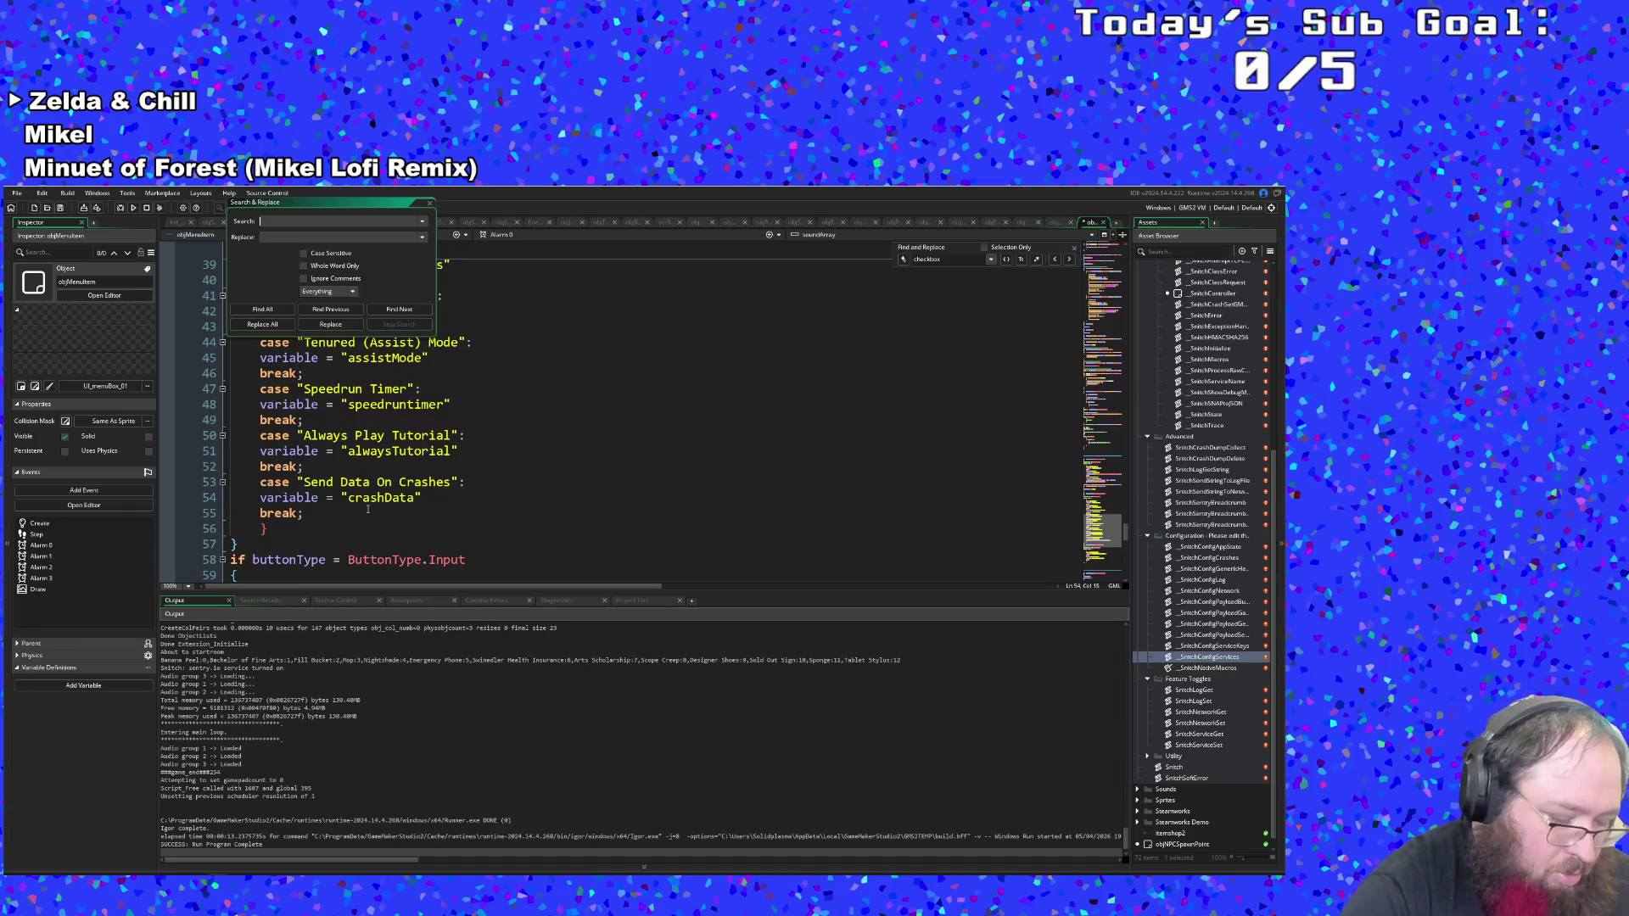
{"action": "type", "text": "send cr"}
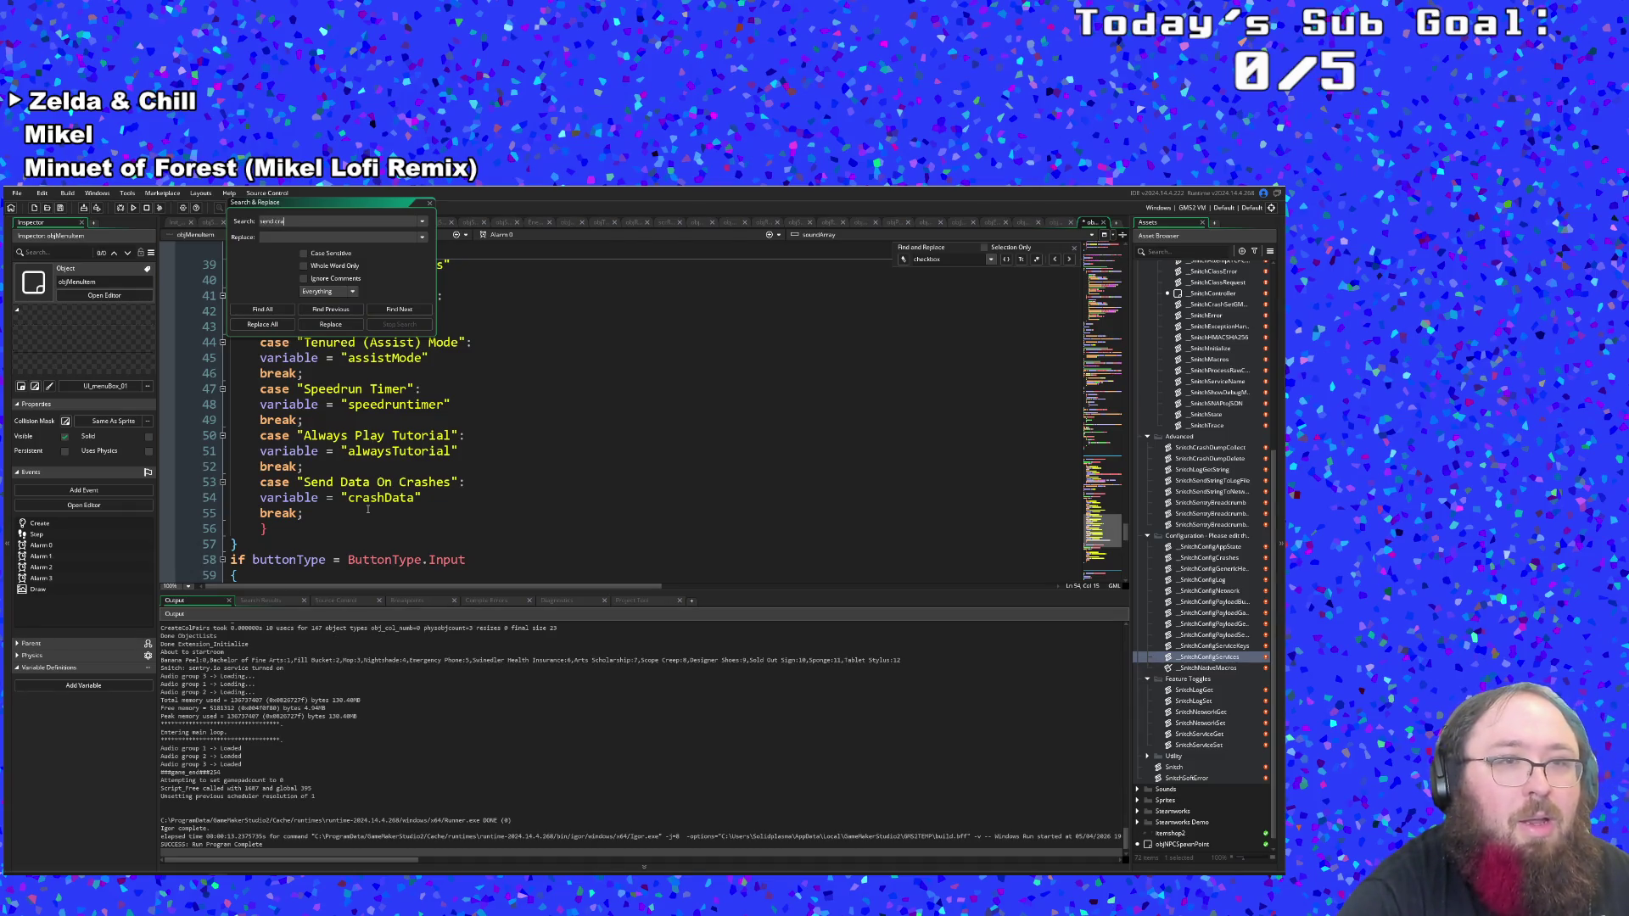
{"action": "type", "text": "ata"}
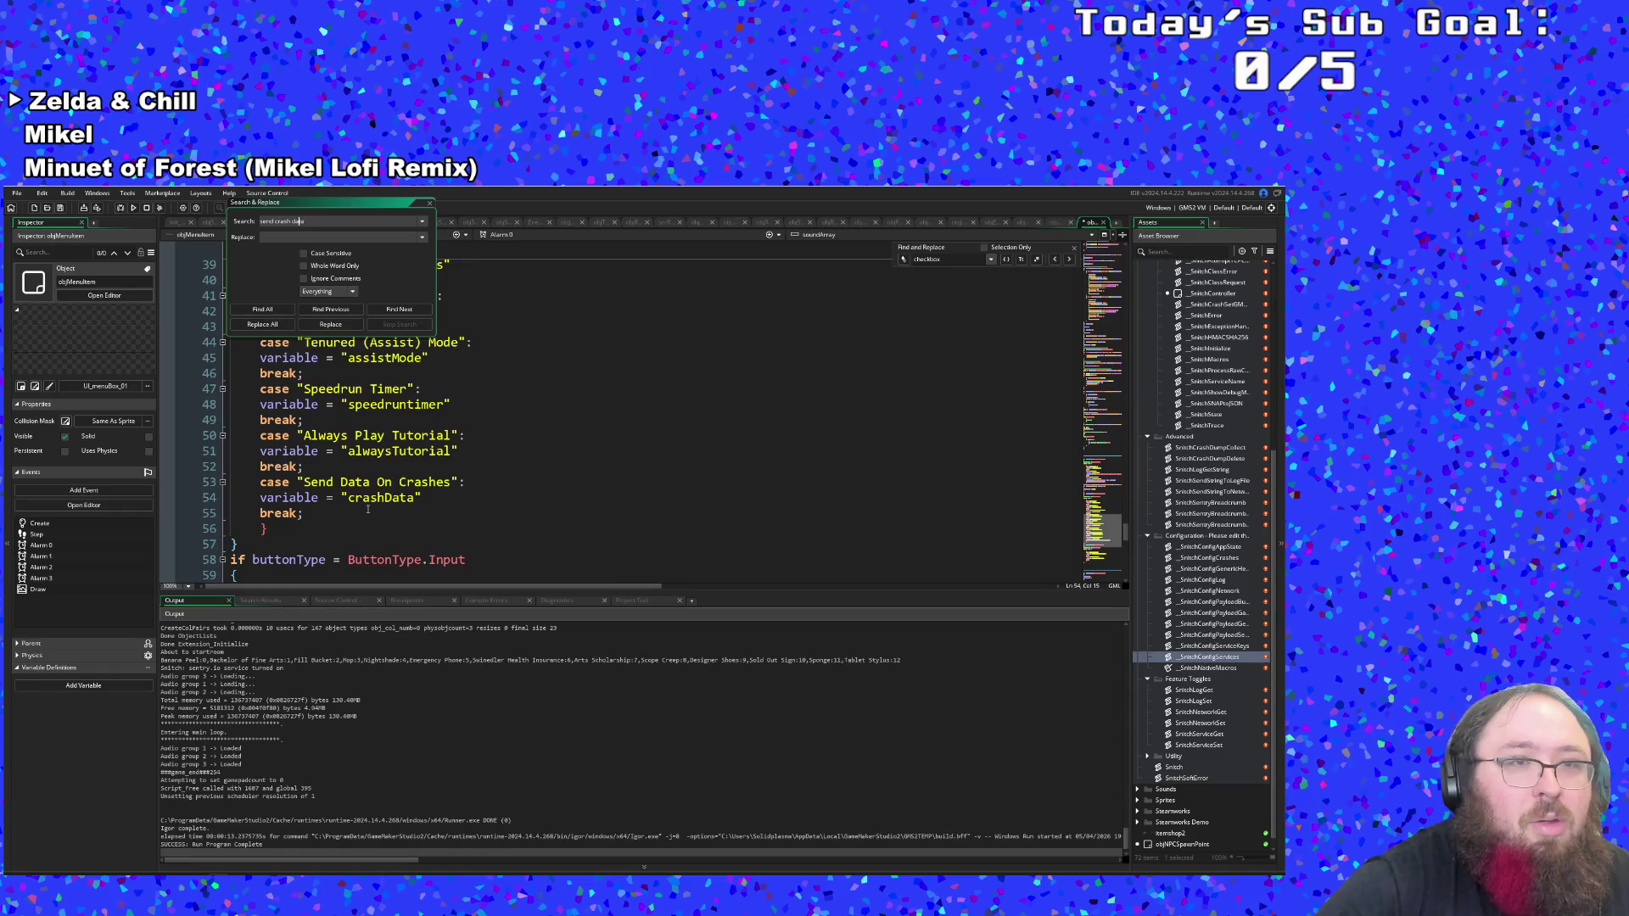
Search the project for 'sendcrashdata', then narrow it to 'crashdata' for 8 matches.
{"action": "key", "text": "BackSpace"}
{"action": "key", "text": "Return"}
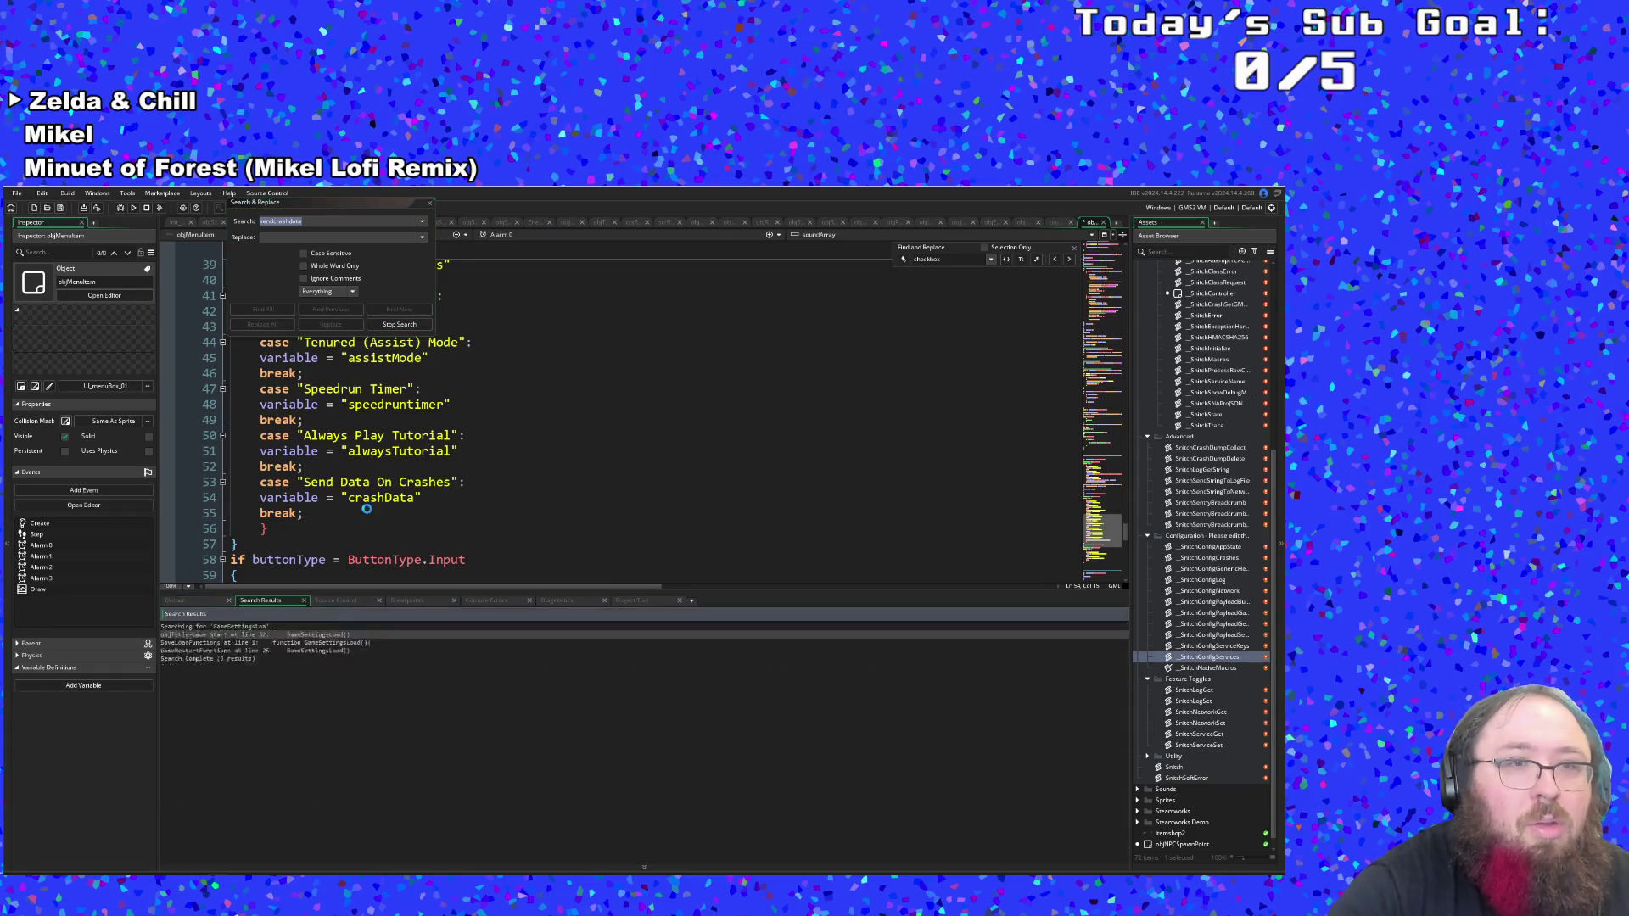
{"action": "left_click", "coordinate": [275, 221]}
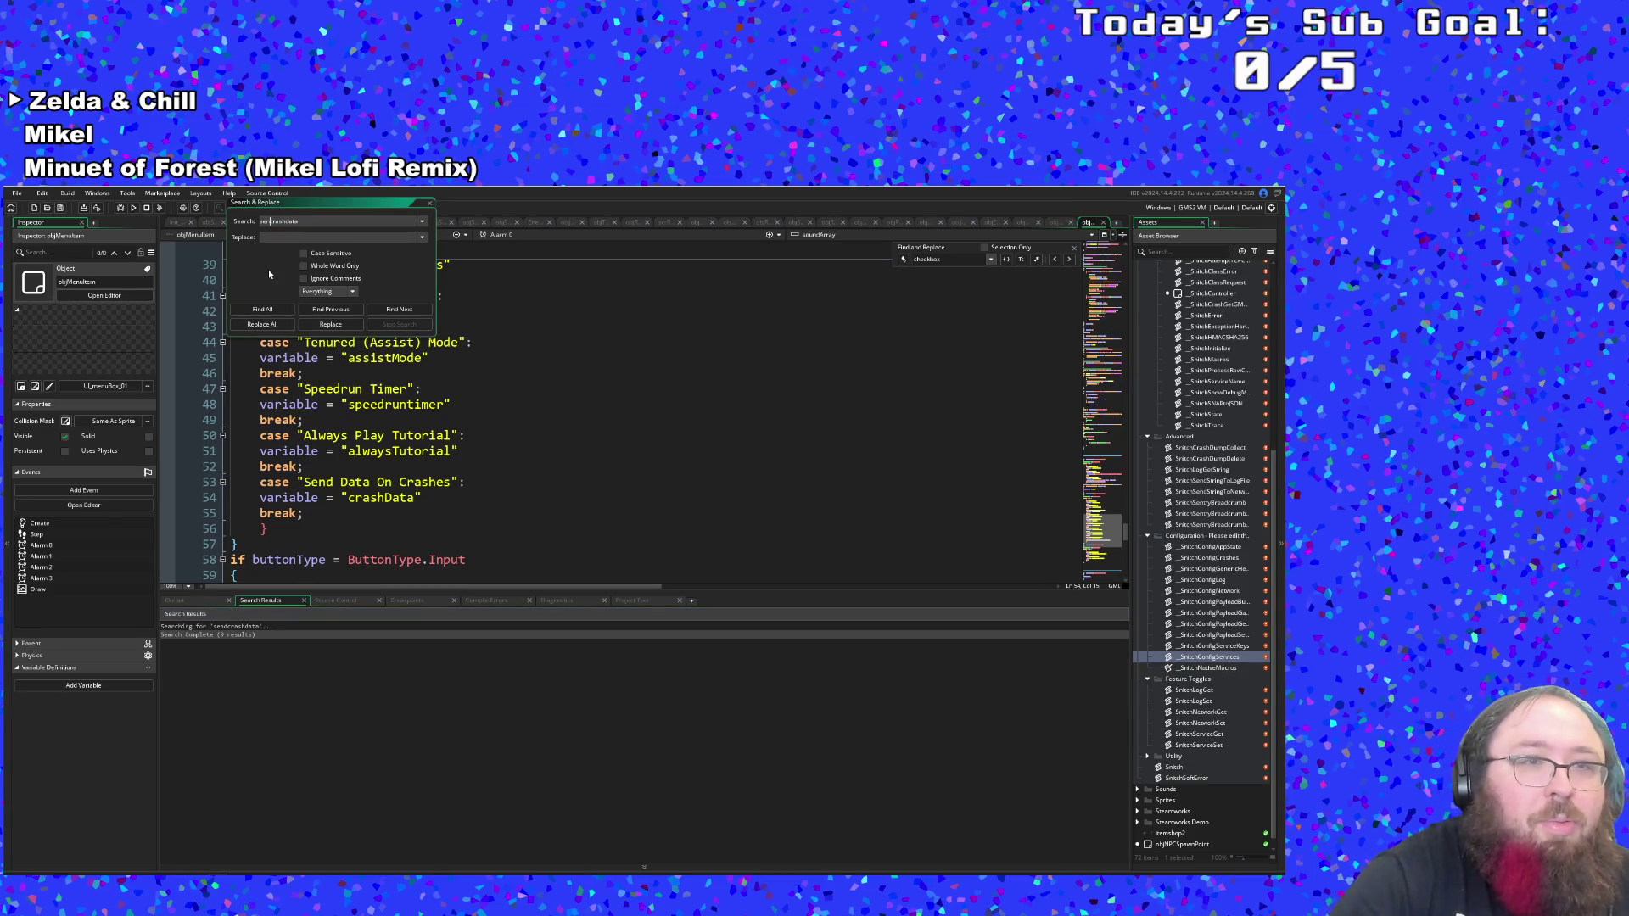
{"action": "key", "text": "BackSpace"}
{"action": "key", "text": "BackSpace"}
{"action": "key", "text": "BackSpace"}
{"action": "key", "text": "Return"}
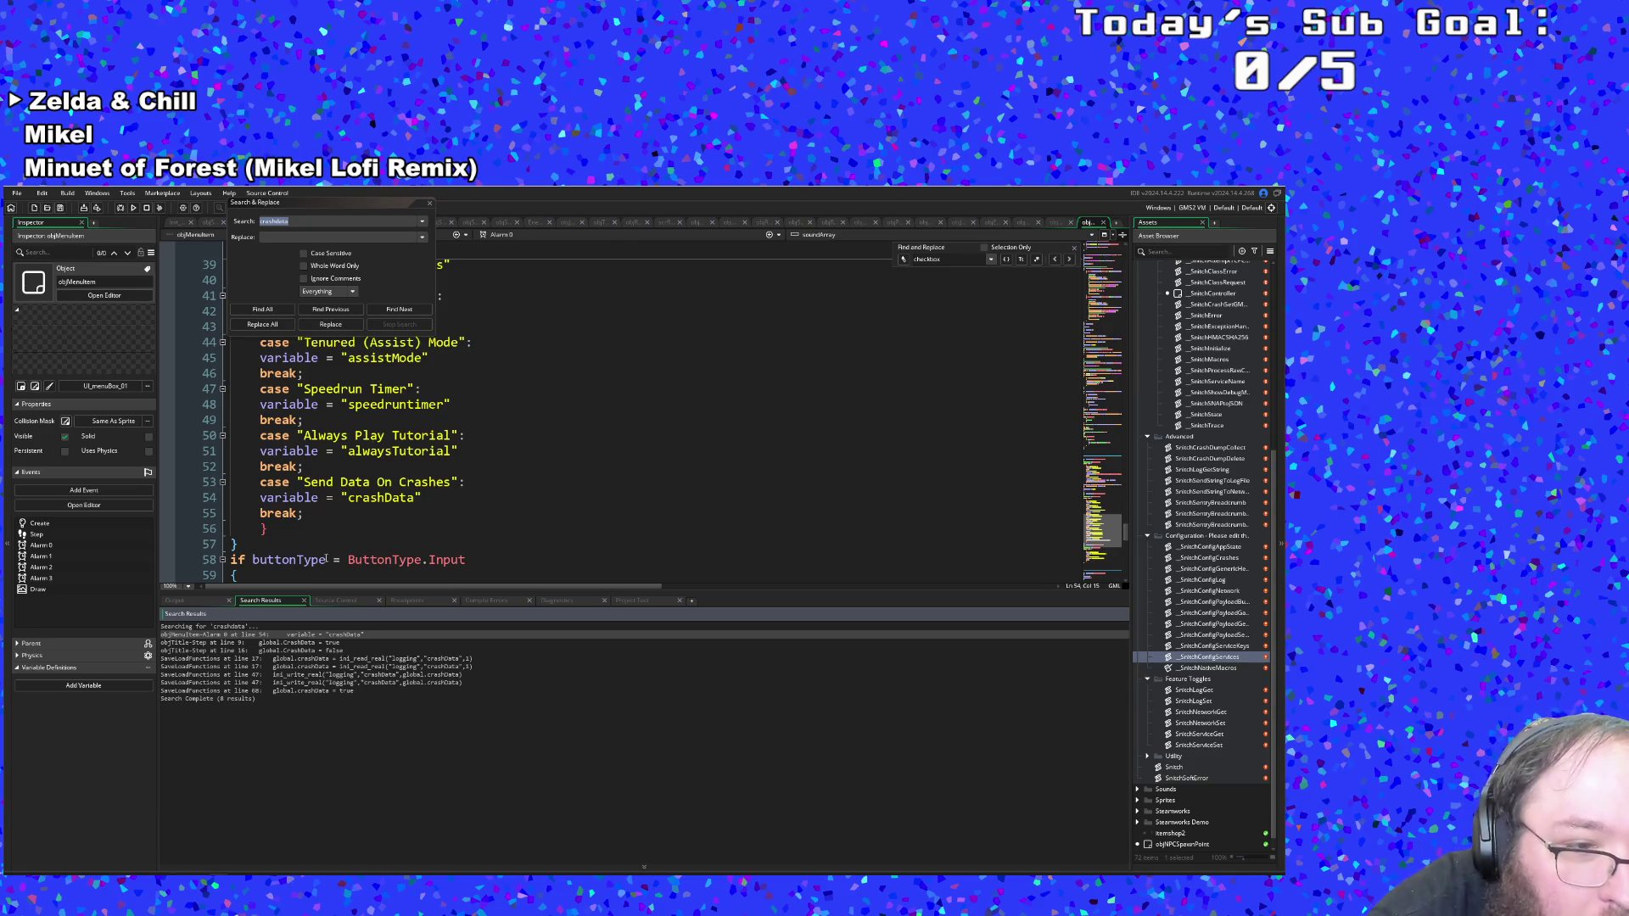
Change CrashData to crashData on lines 16 and 9 of objTitle's Step code.
{"action": "double_click", "coordinate": [302, 650]}
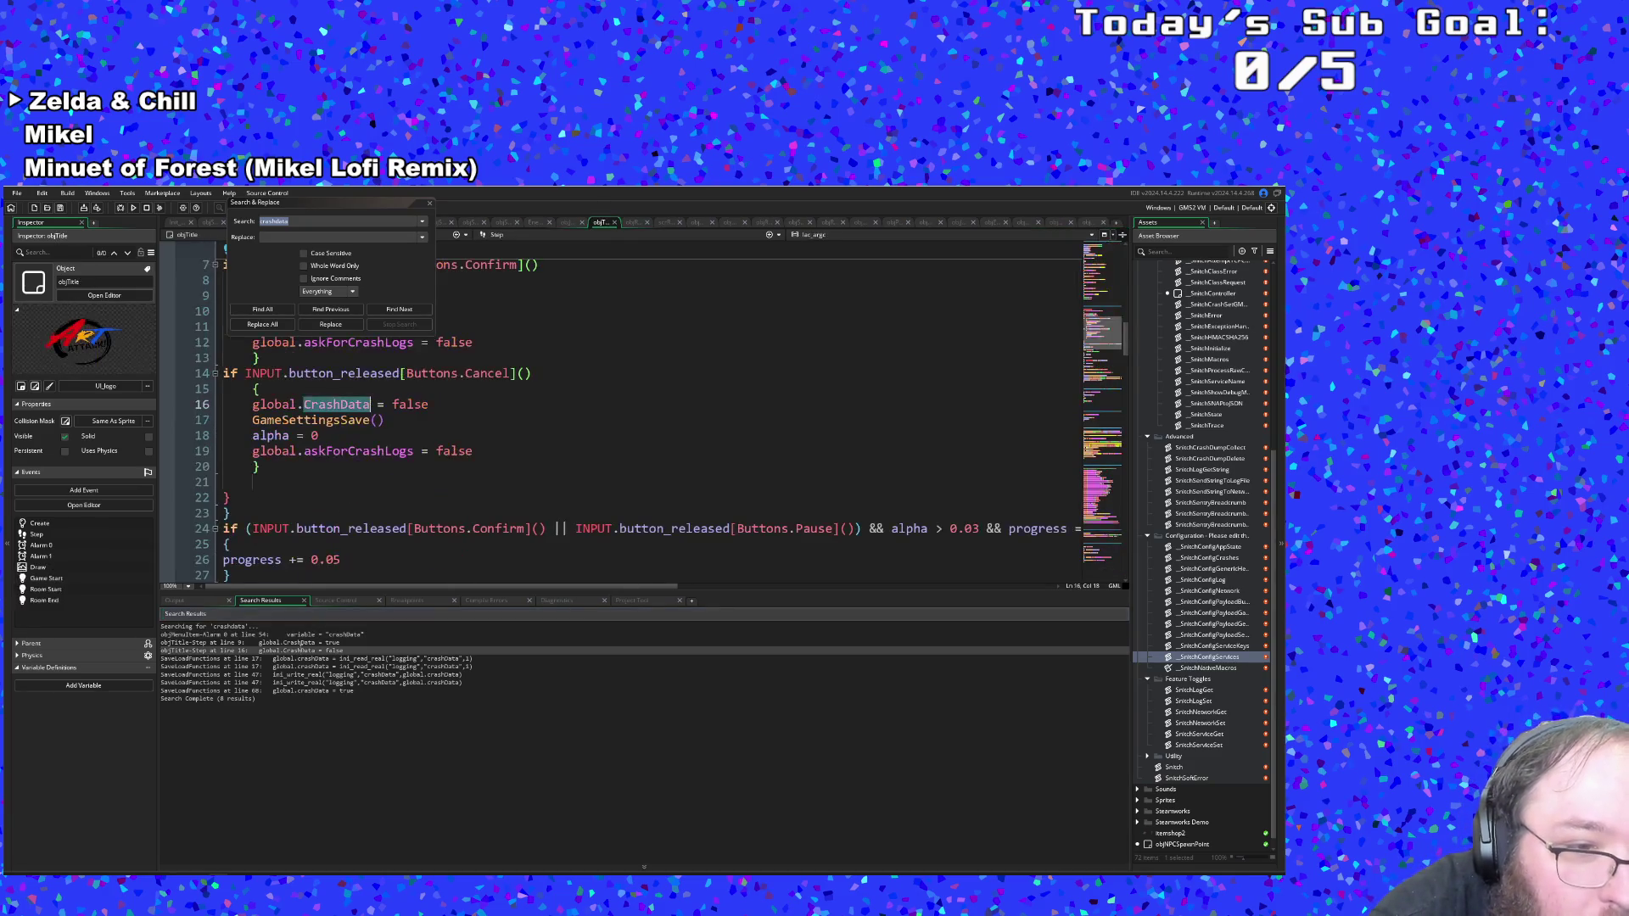
{"action": "left_click", "coordinate": [306, 404]}
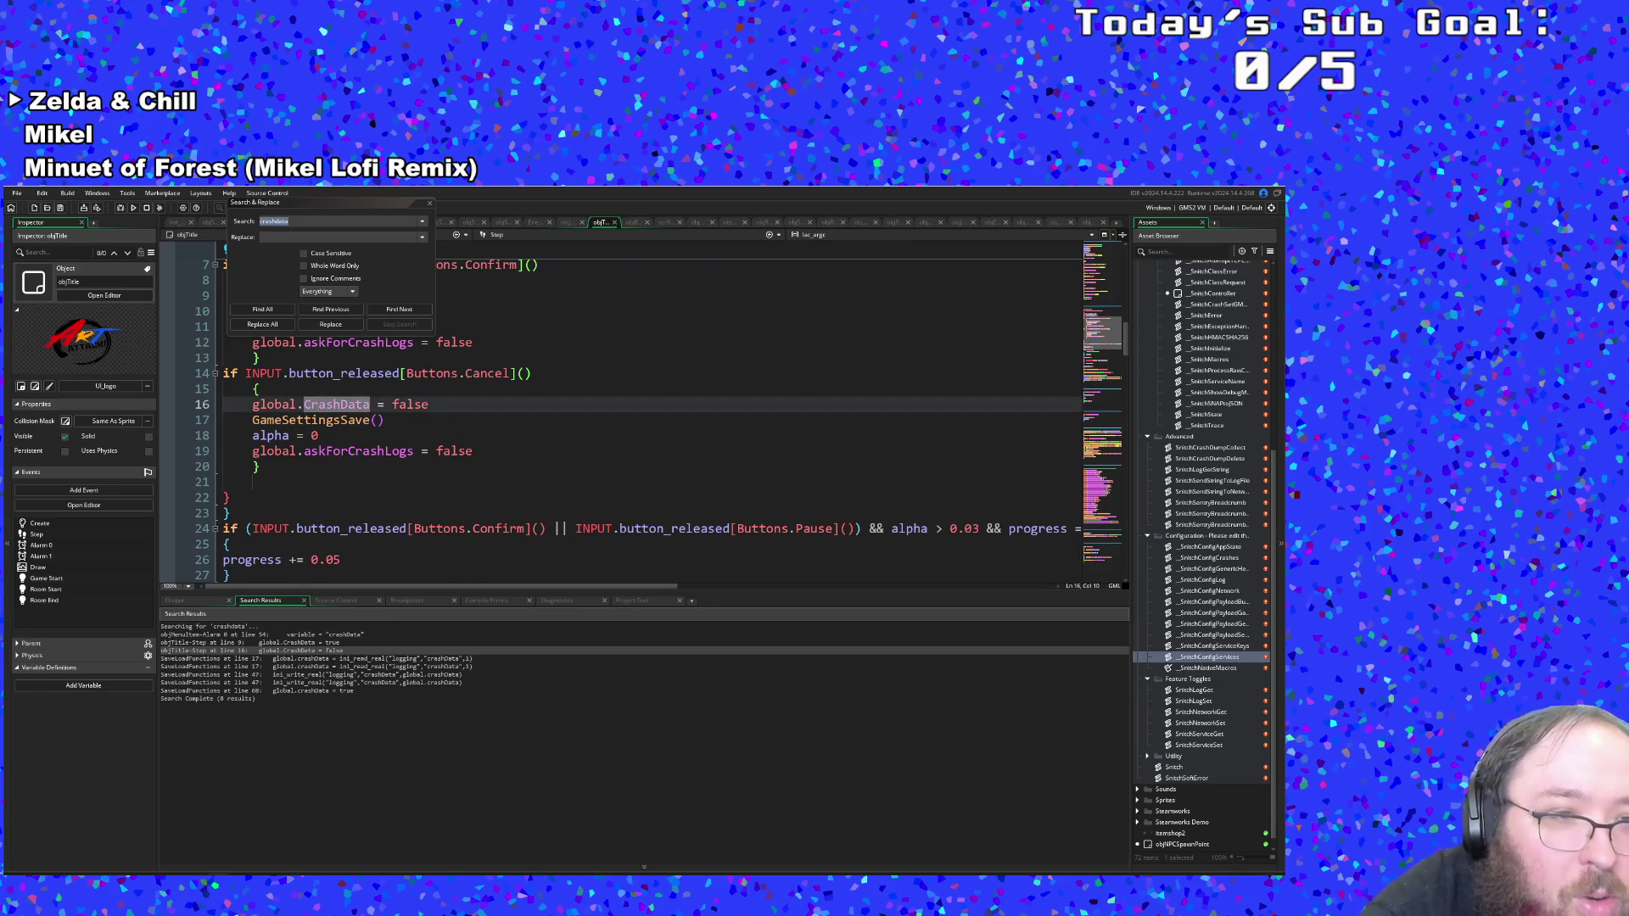
{"action": "key", "text": "Delete"}
{"action": "type", "text": "c"}
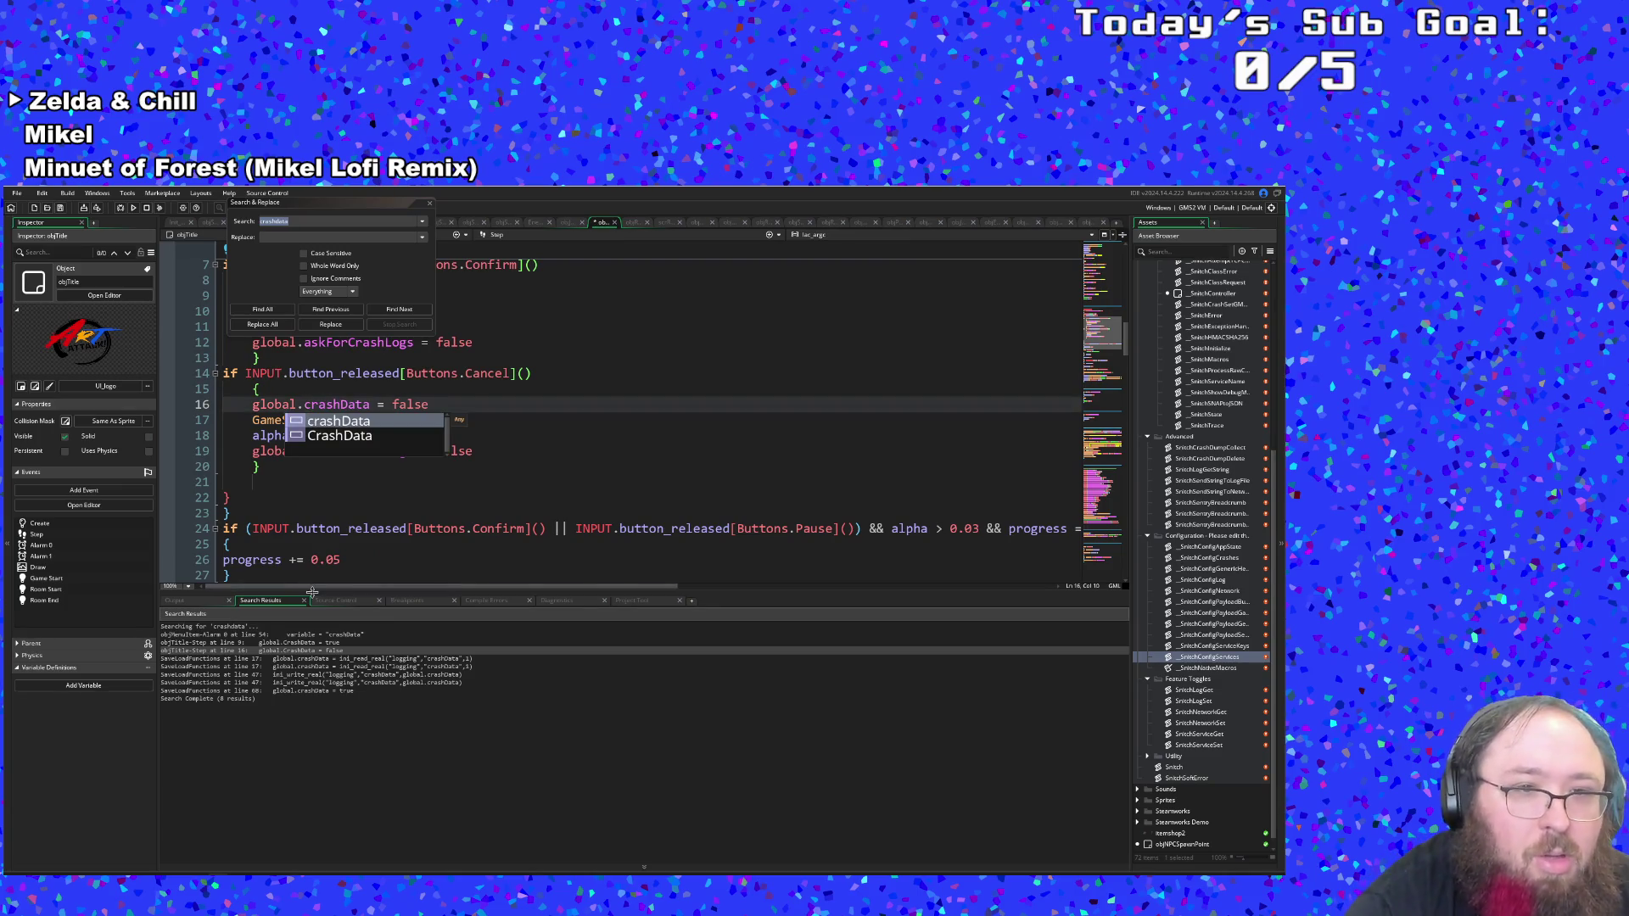
{"action": "scroll", "coordinate": [340, 475], "scroll_direction": "up", "scroll_amount": 2}
{"action": "left_click", "coordinate": [355, 447]}
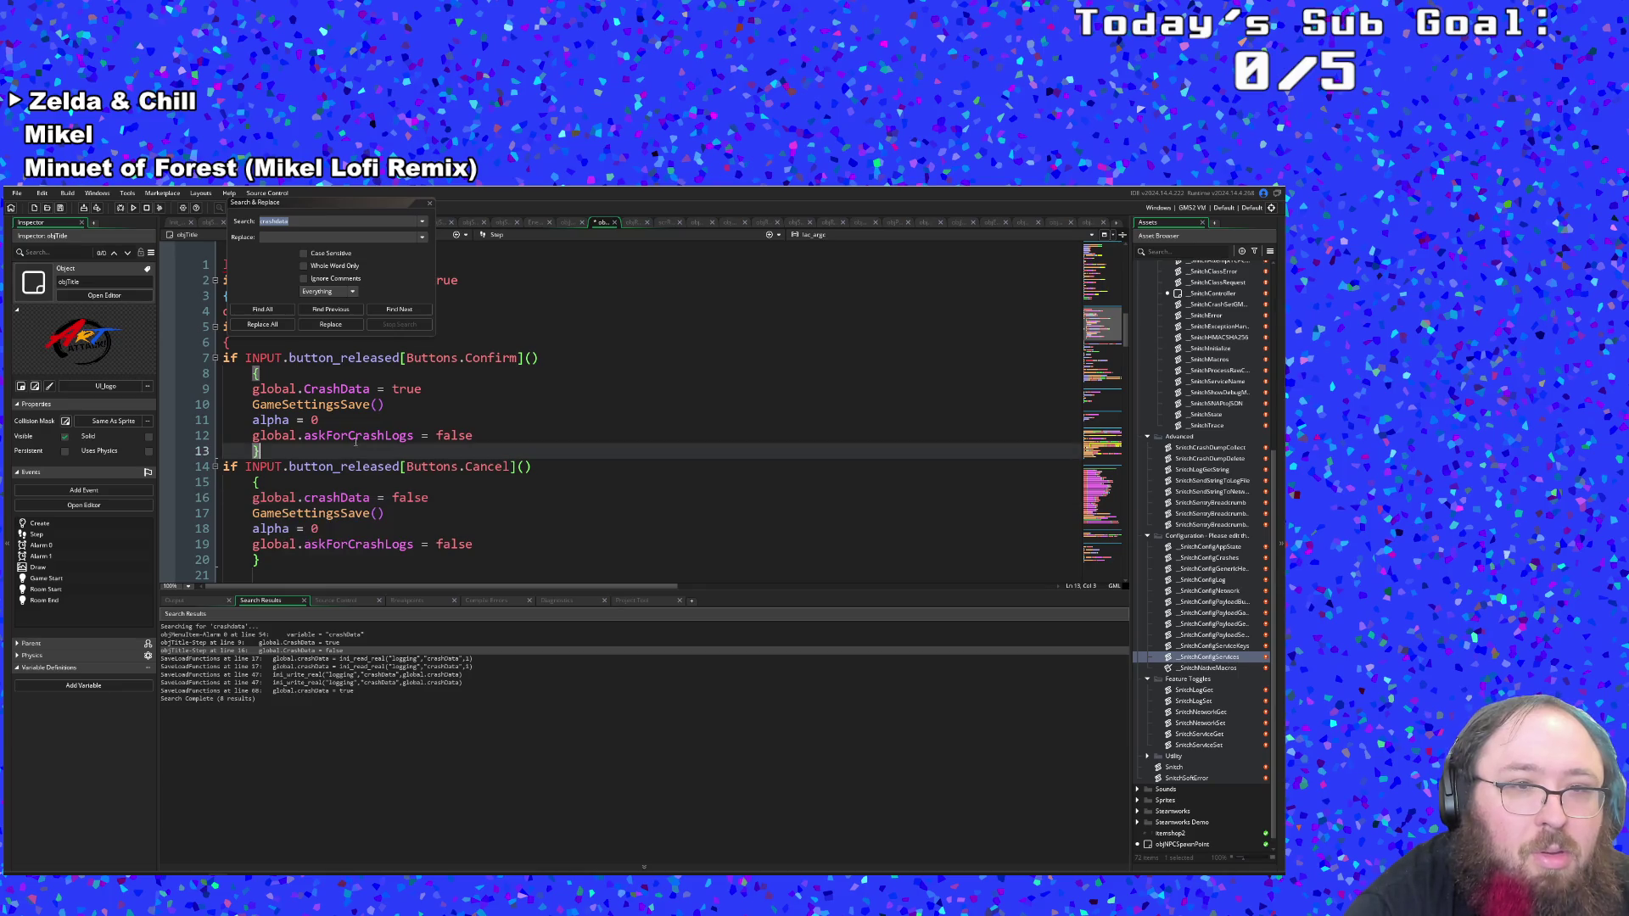
{"action": "left_click", "coordinate": [306, 389]}
{"action": "key", "text": "Delete"}
{"action": "type", "text": "c"}
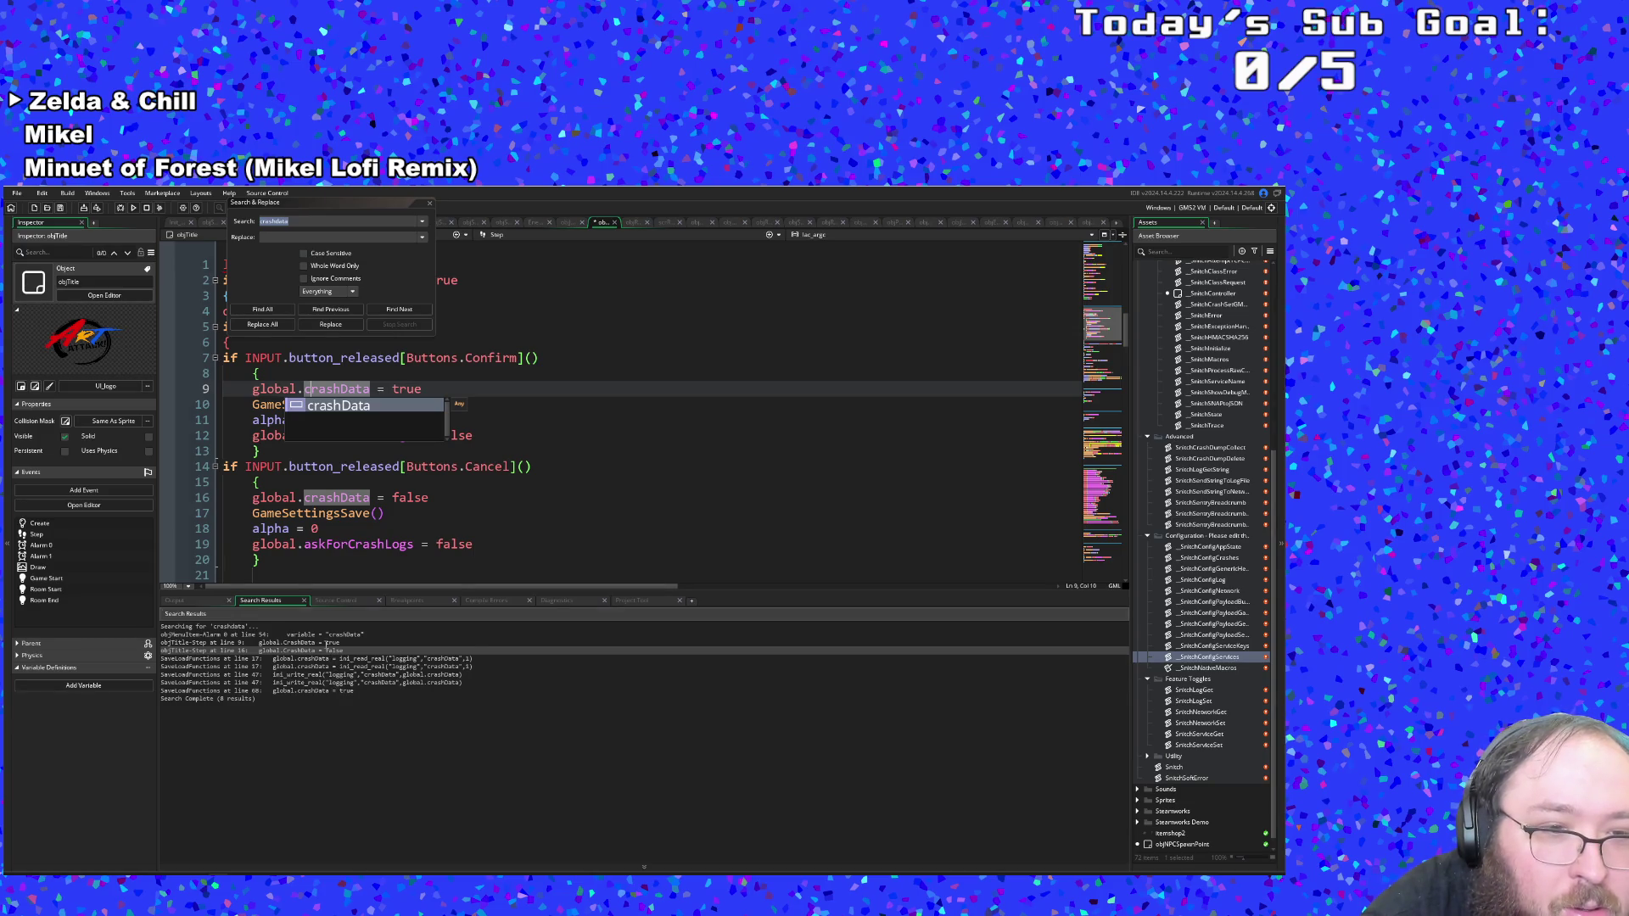
Return to objMenuItem's Alarm 0 Send Data On Crashes case at line 54 and run the game.
{"action": "left_click", "coordinate": [325, 635]}
{"action": "double_click", "coordinate": [327, 651]}
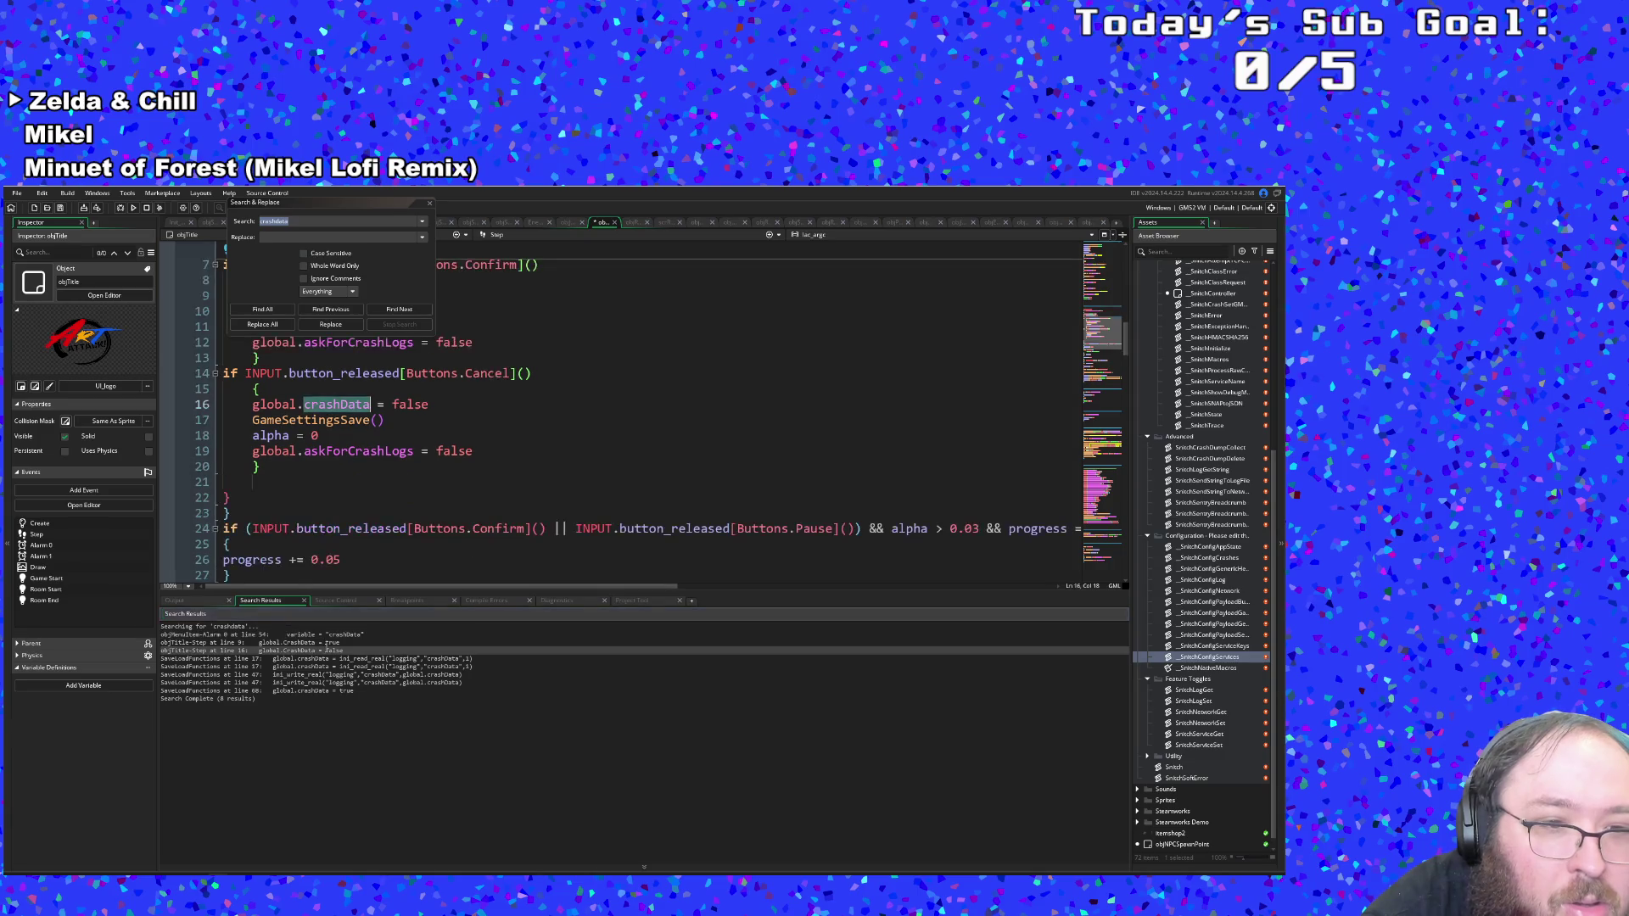
{"action": "double_click", "coordinate": [327, 635]}
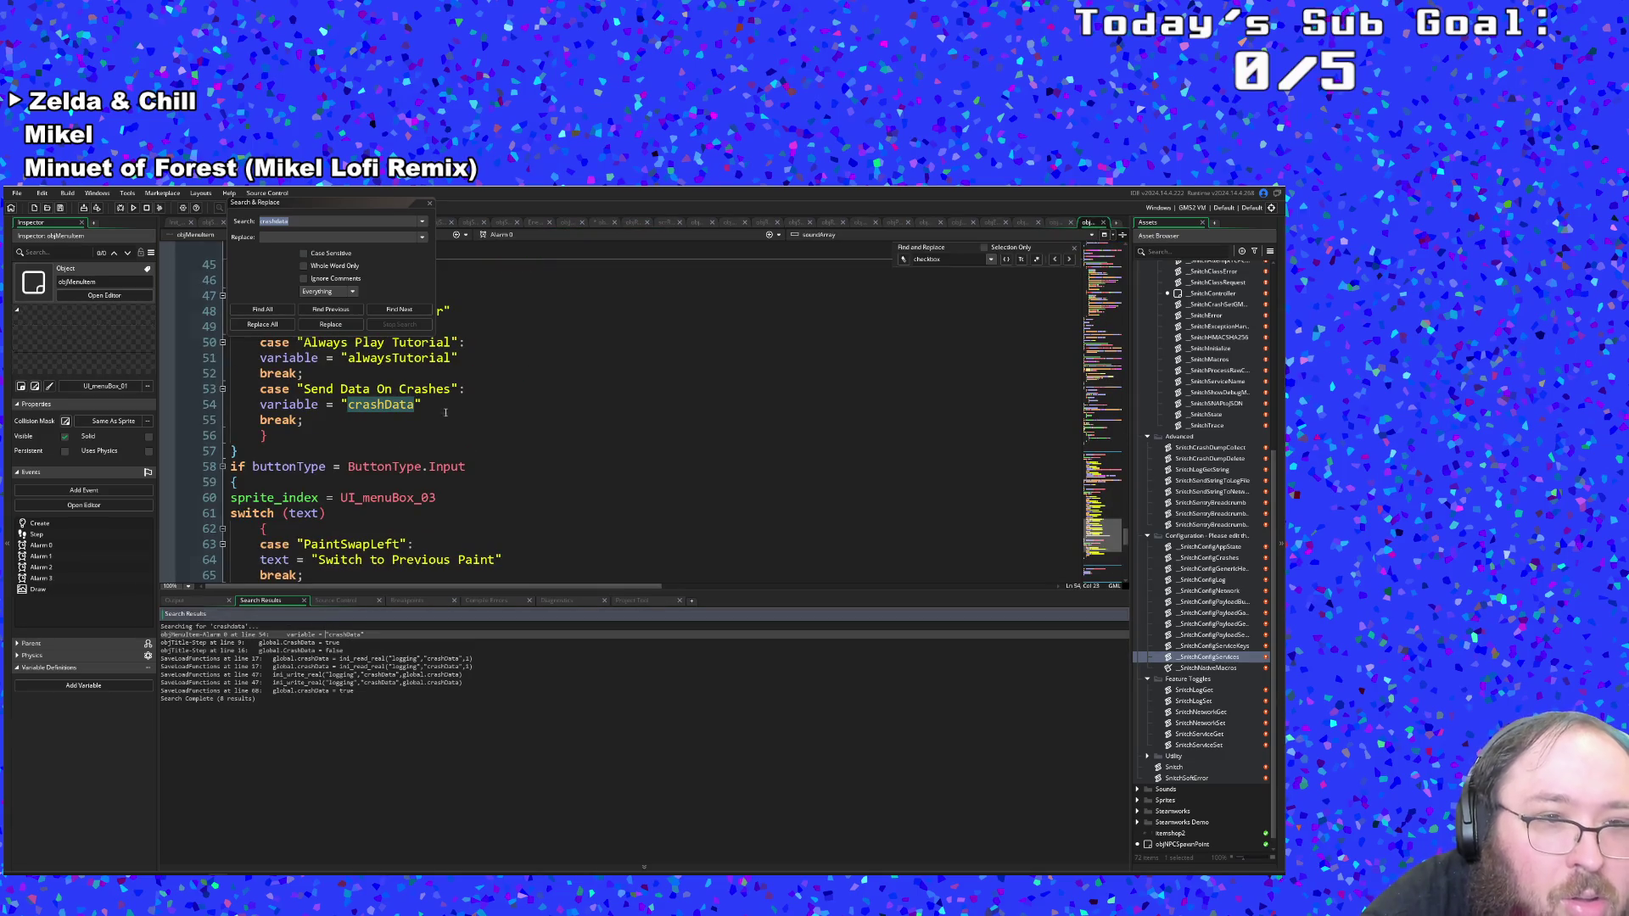
{"action": "left_click", "coordinate": [429, 203]}
{"action": "left_click", "coordinate": [450, 389]}
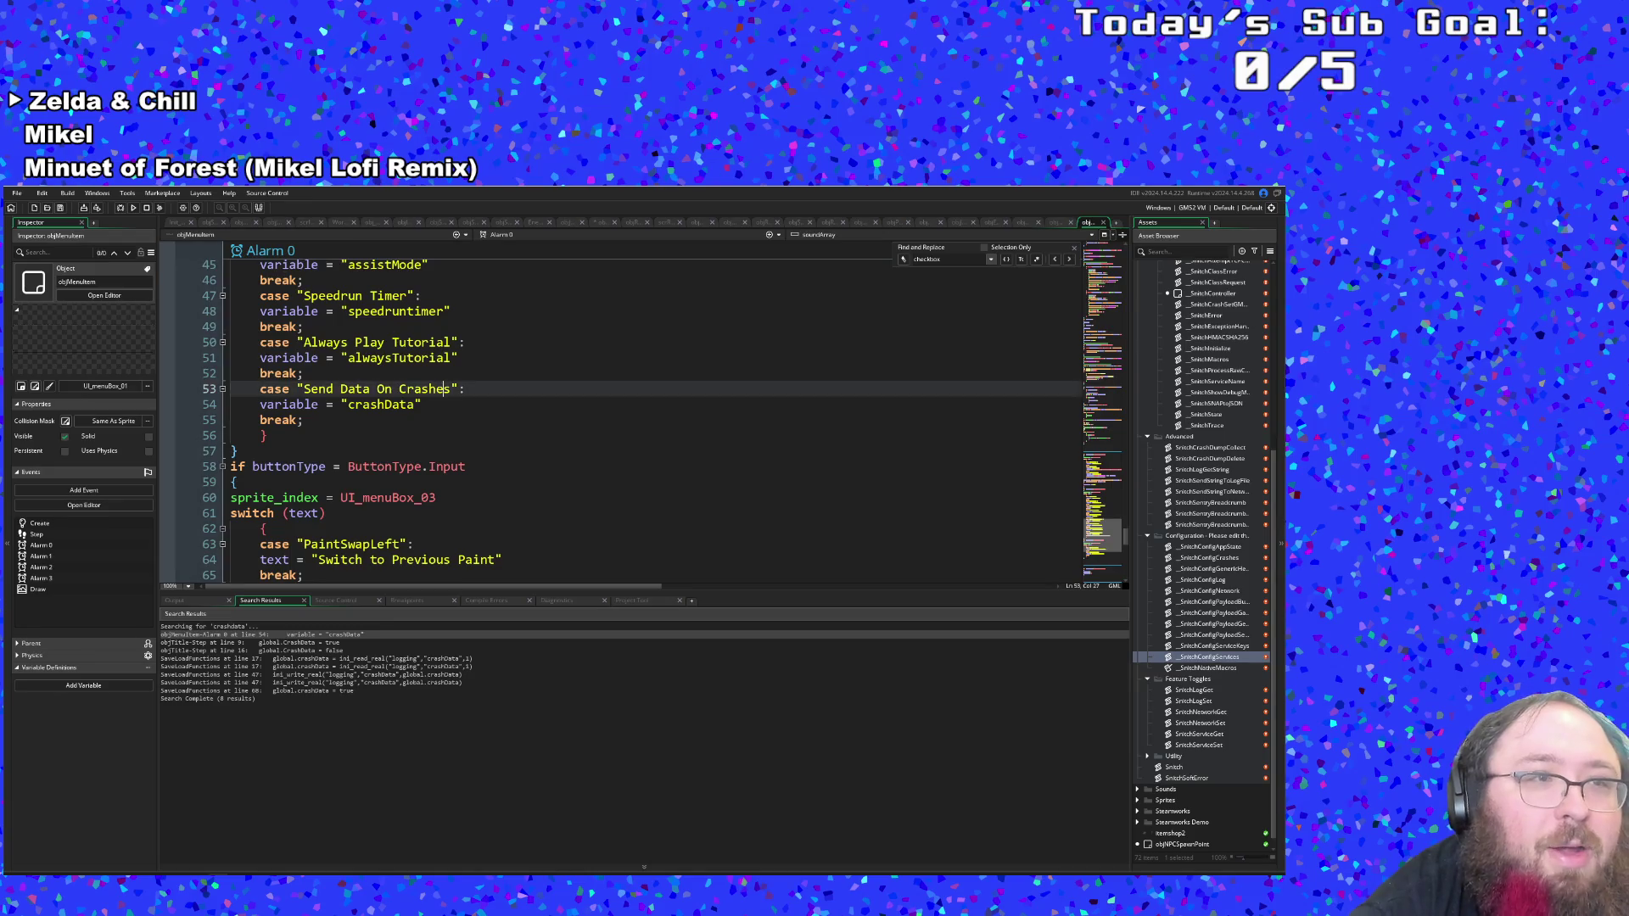
{"action": "key", "text": "F5"}
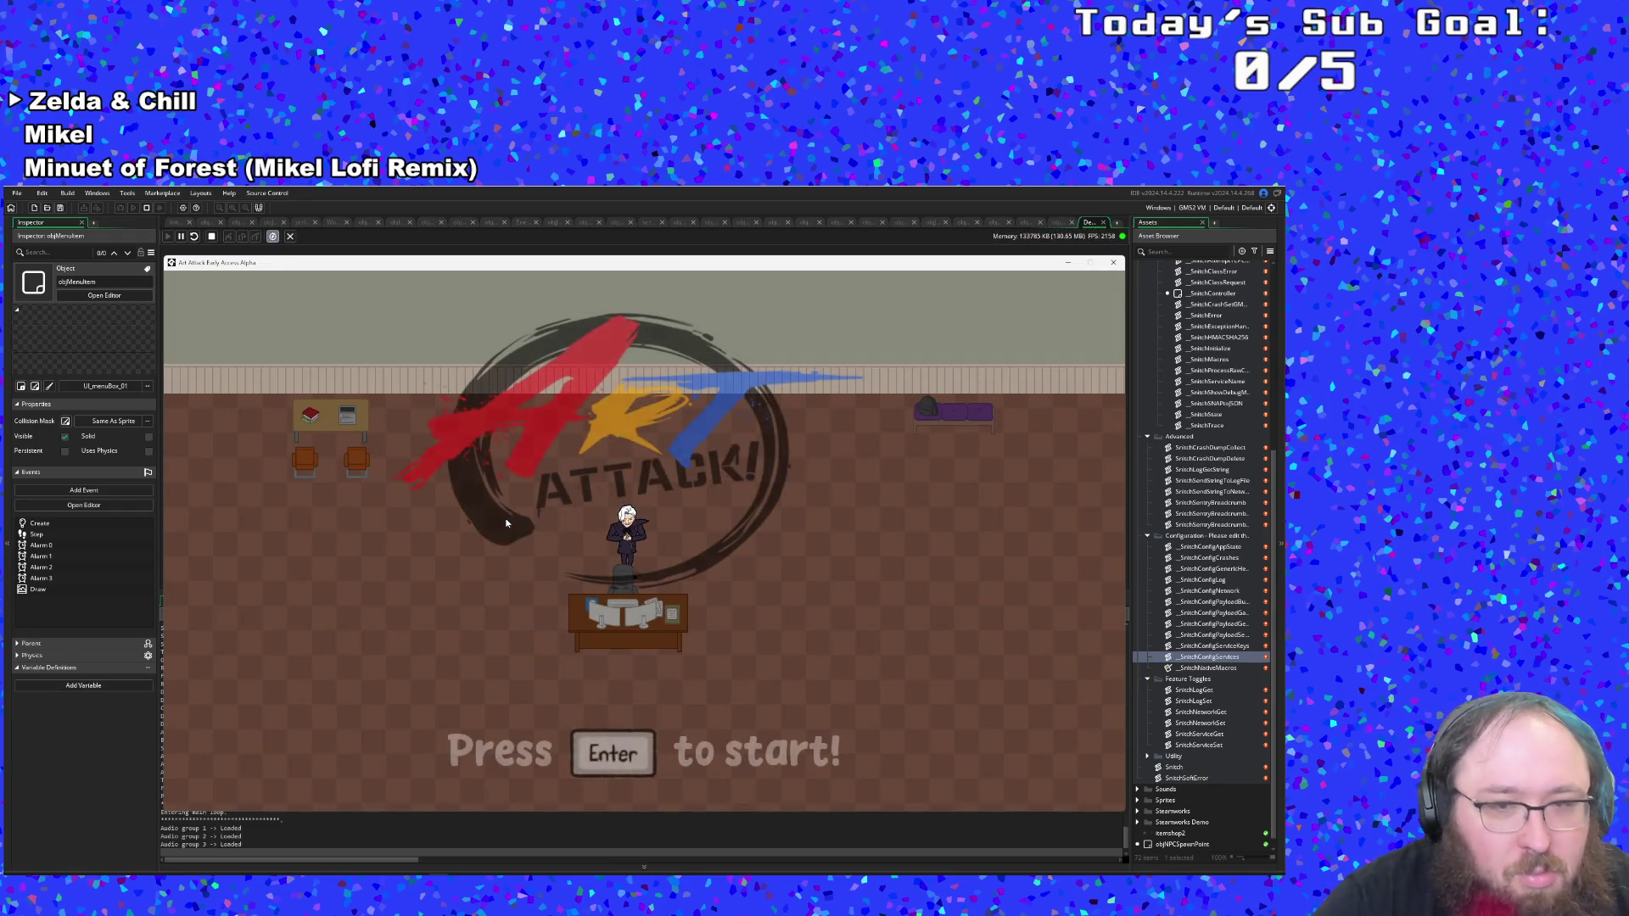
In the game, go from the title screen to Settings and toggle Send Data On Crashes.
{"action": "key", "text": "Return"}
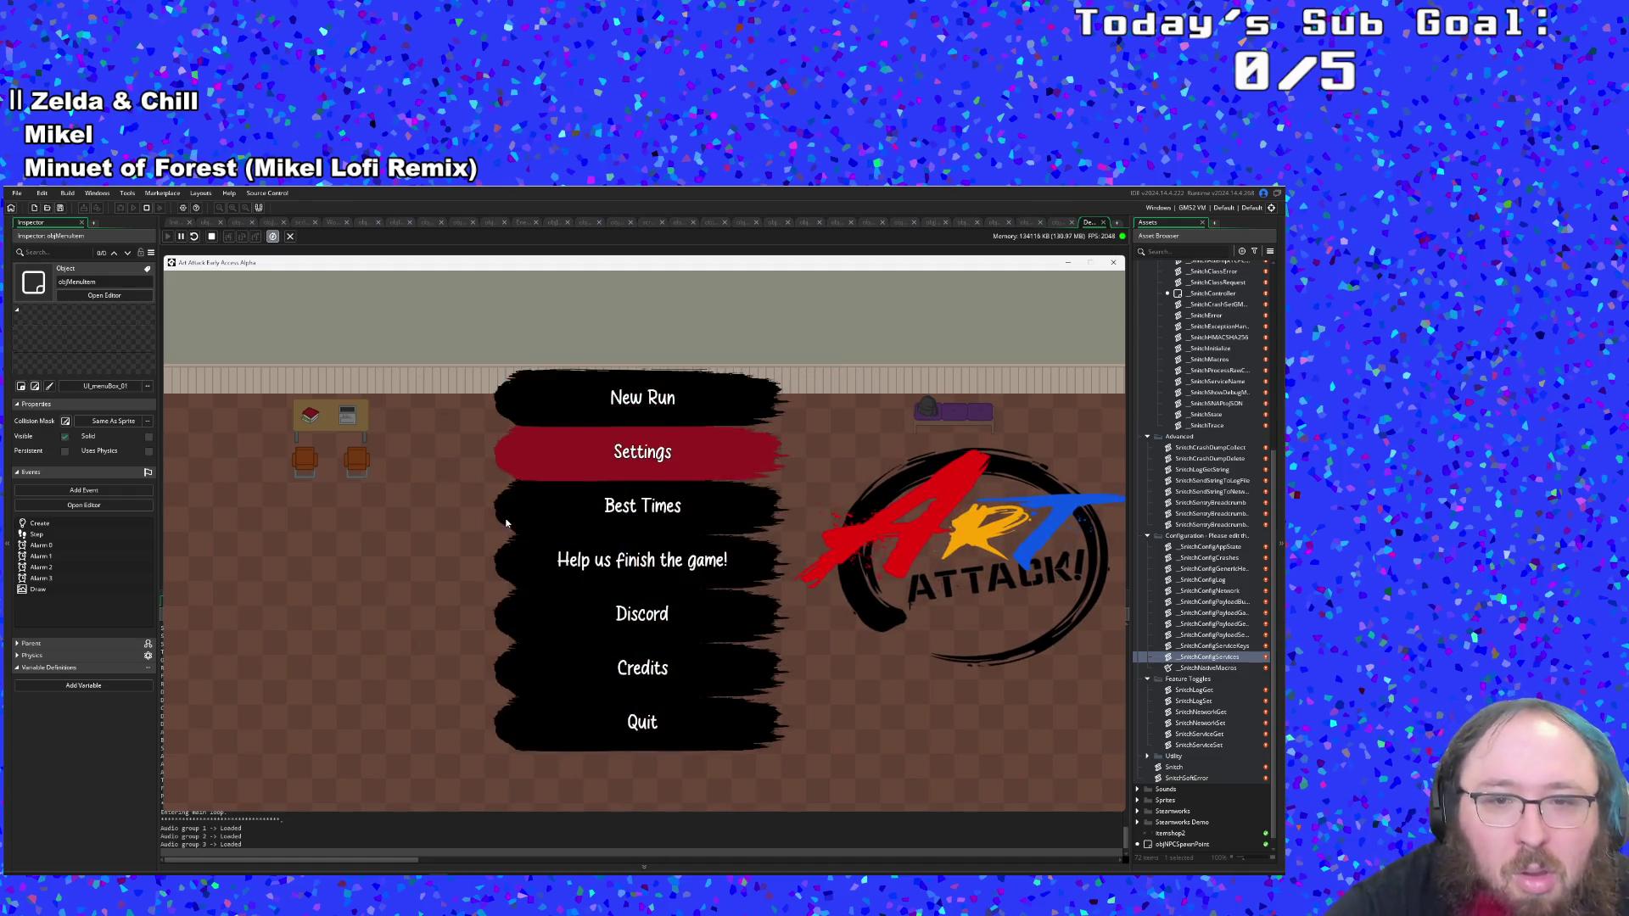
{"action": "key", "text": "Down"}
{"action": "key", "text": "Up"}
{"action": "key", "text": "Up"}
{"action": "key", "text": "Up"}
{"action": "key", "text": "Return"}
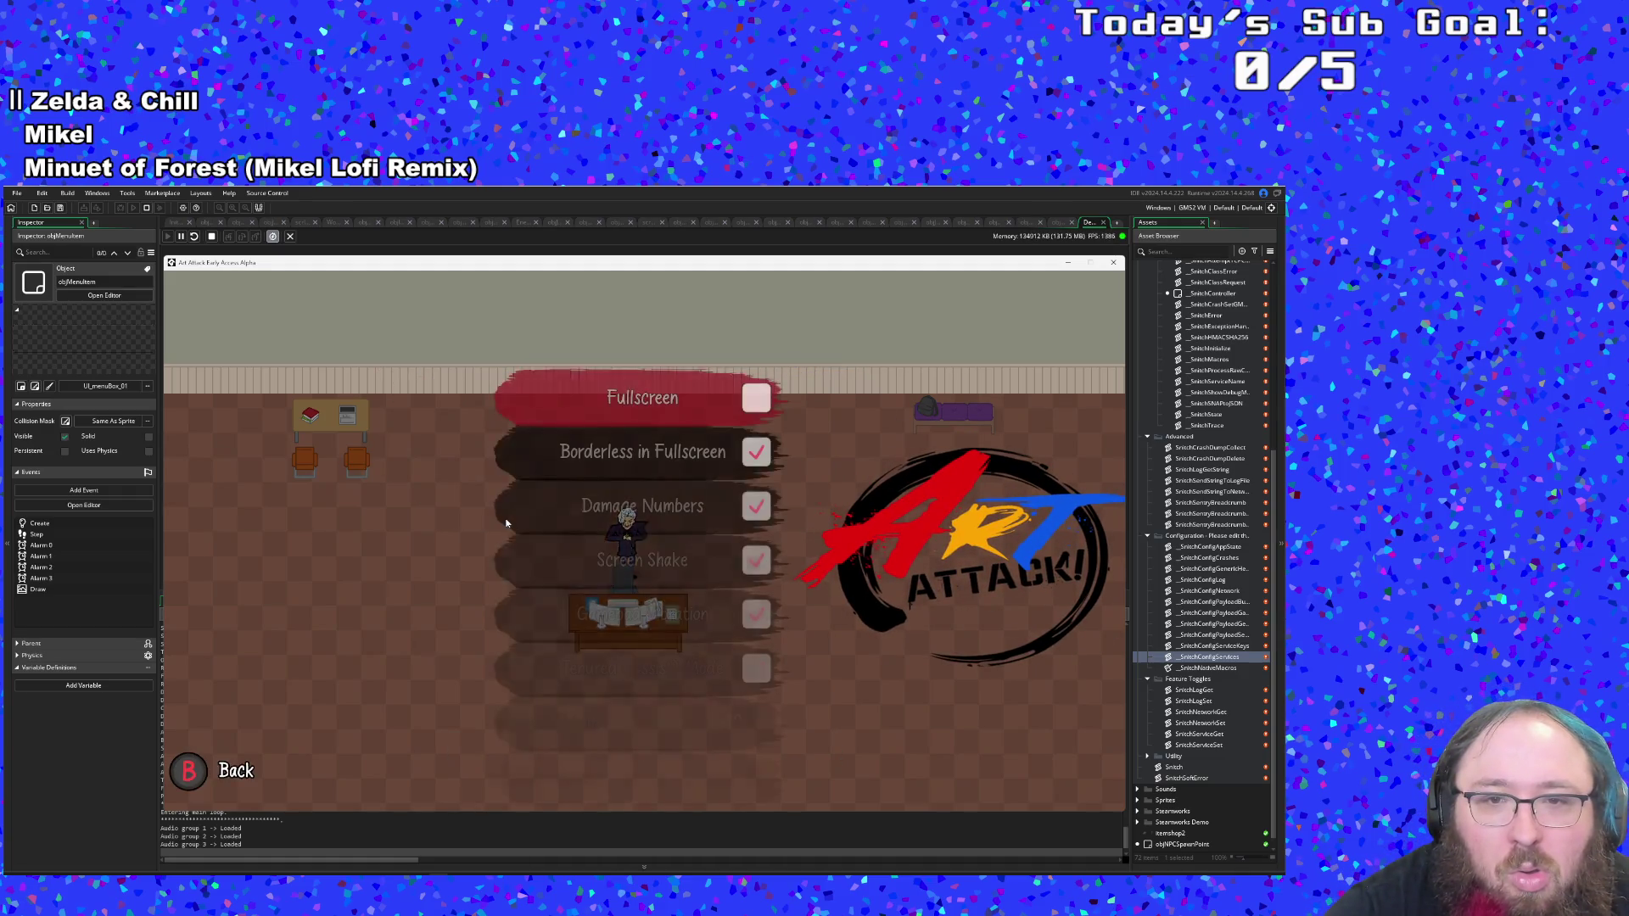
{"action": "key", "text": "Up"}
{"action": "key", "text": "Return"}
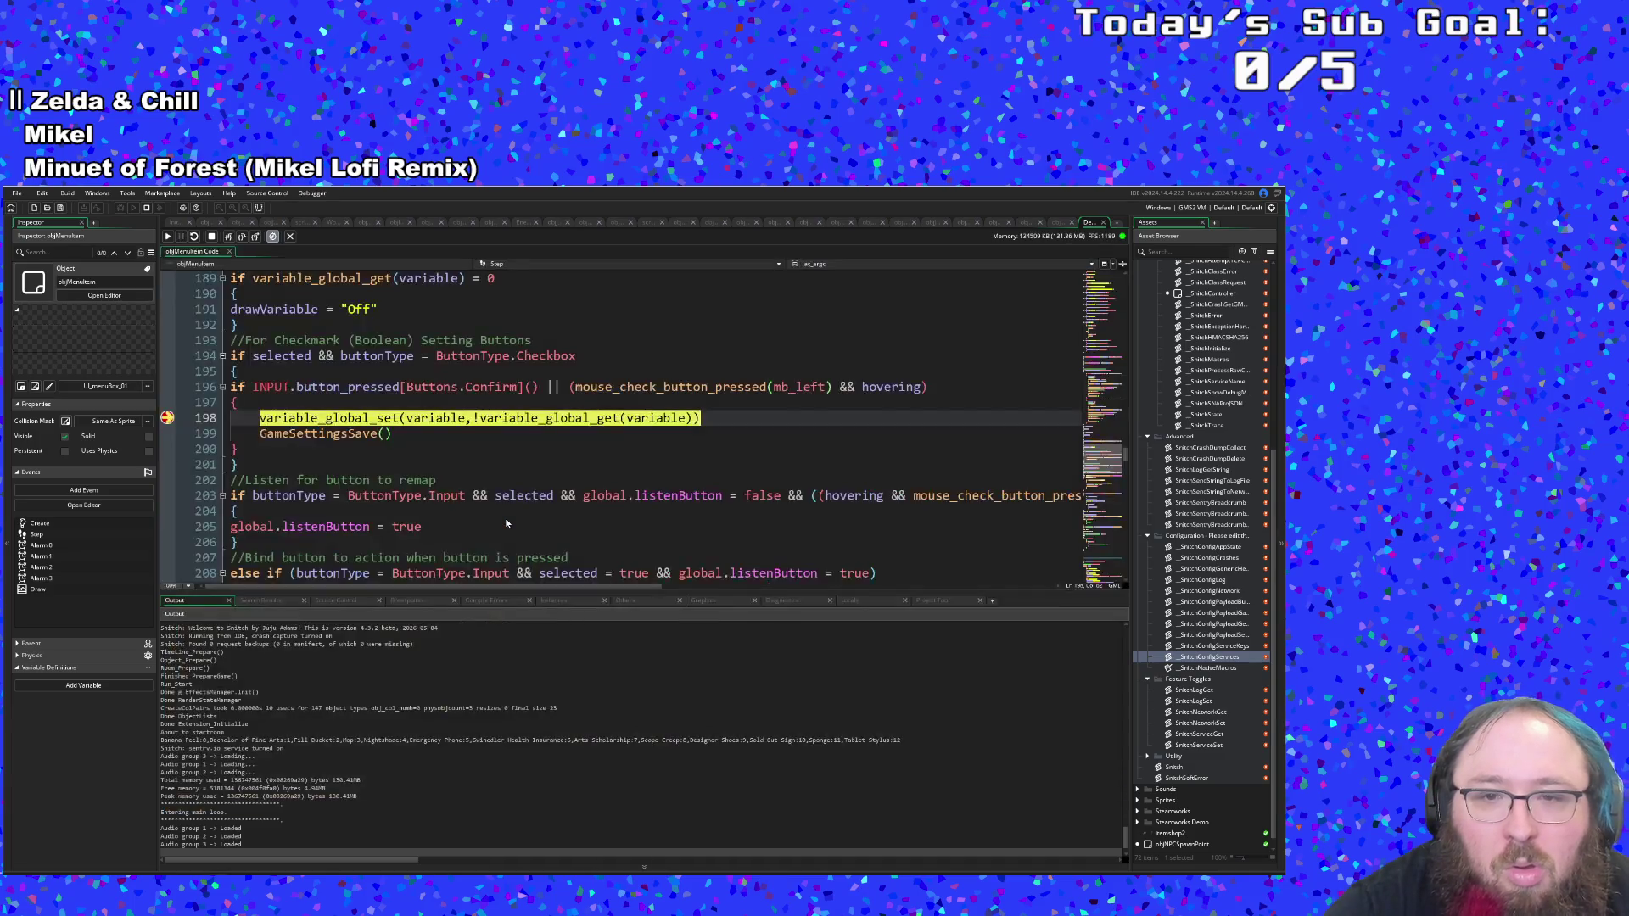
Resume from the breakpoint and tick the Send Data On Crashes checkbox in the game.
{"action": "left_click", "coordinate": [169, 238]}
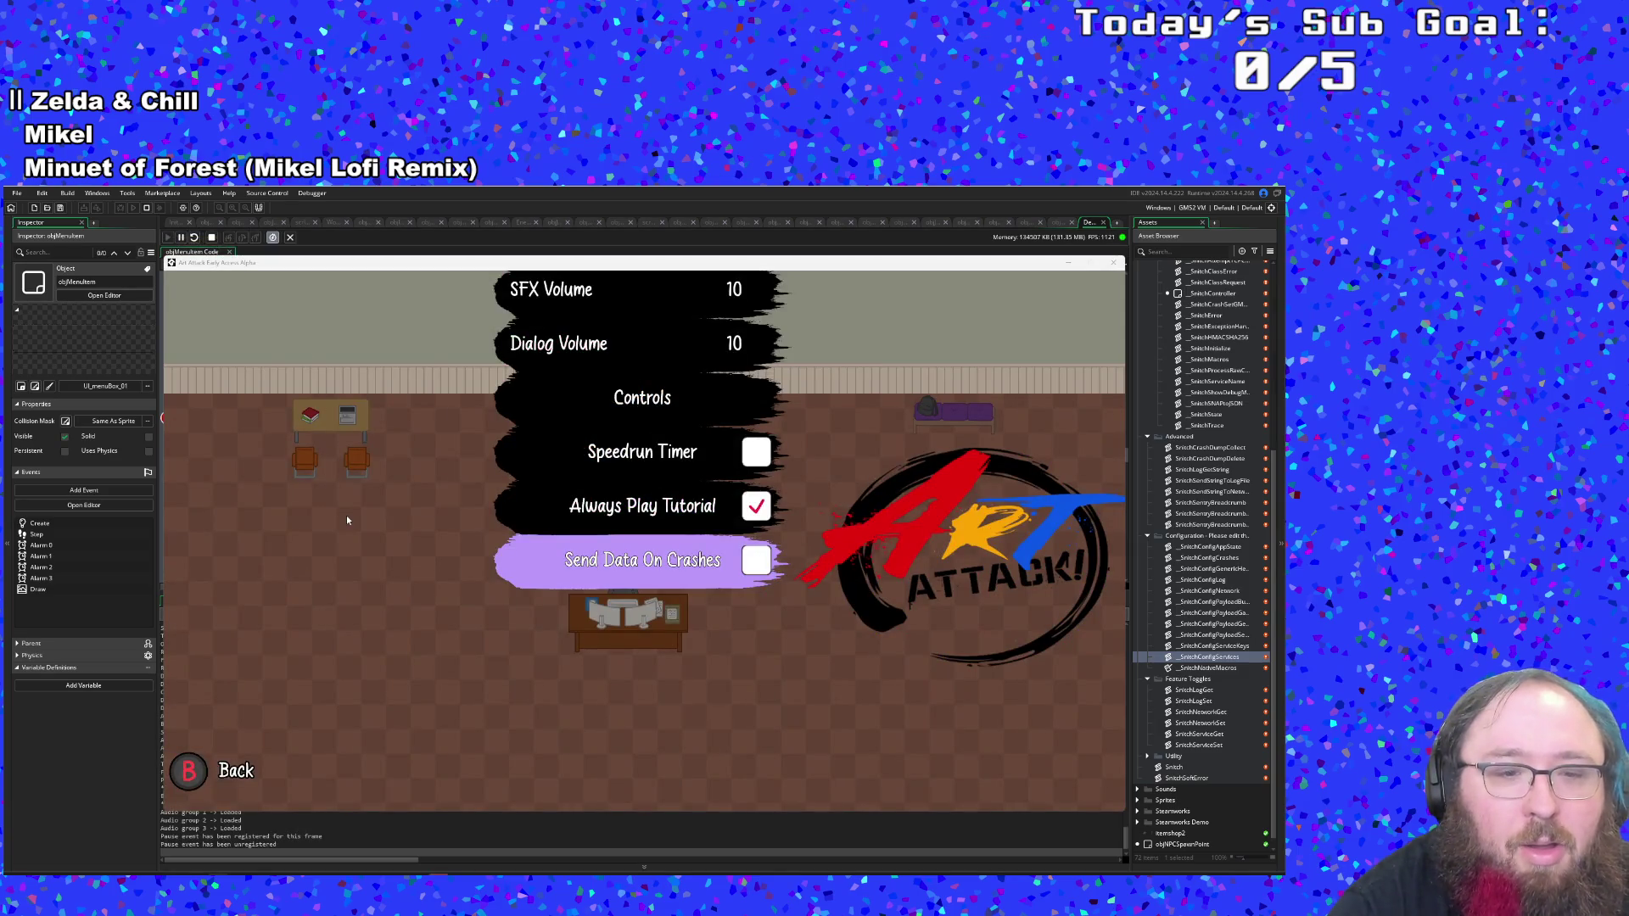
{"action": "key", "text": "Return"}
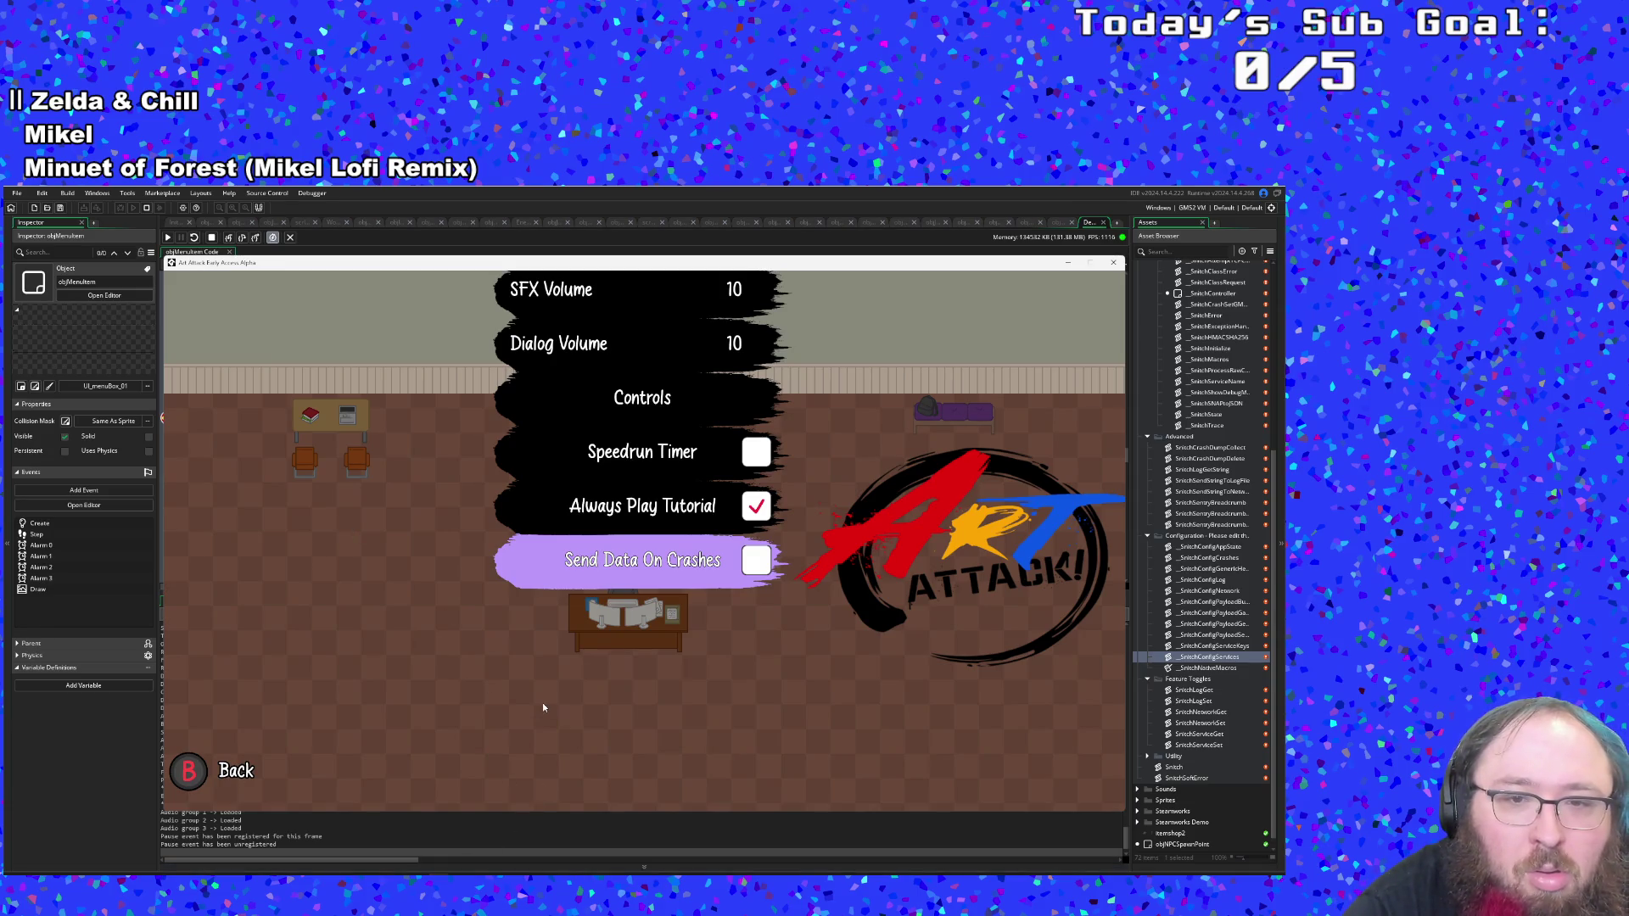
{"action": "left_click", "coordinate": [756, 567]}
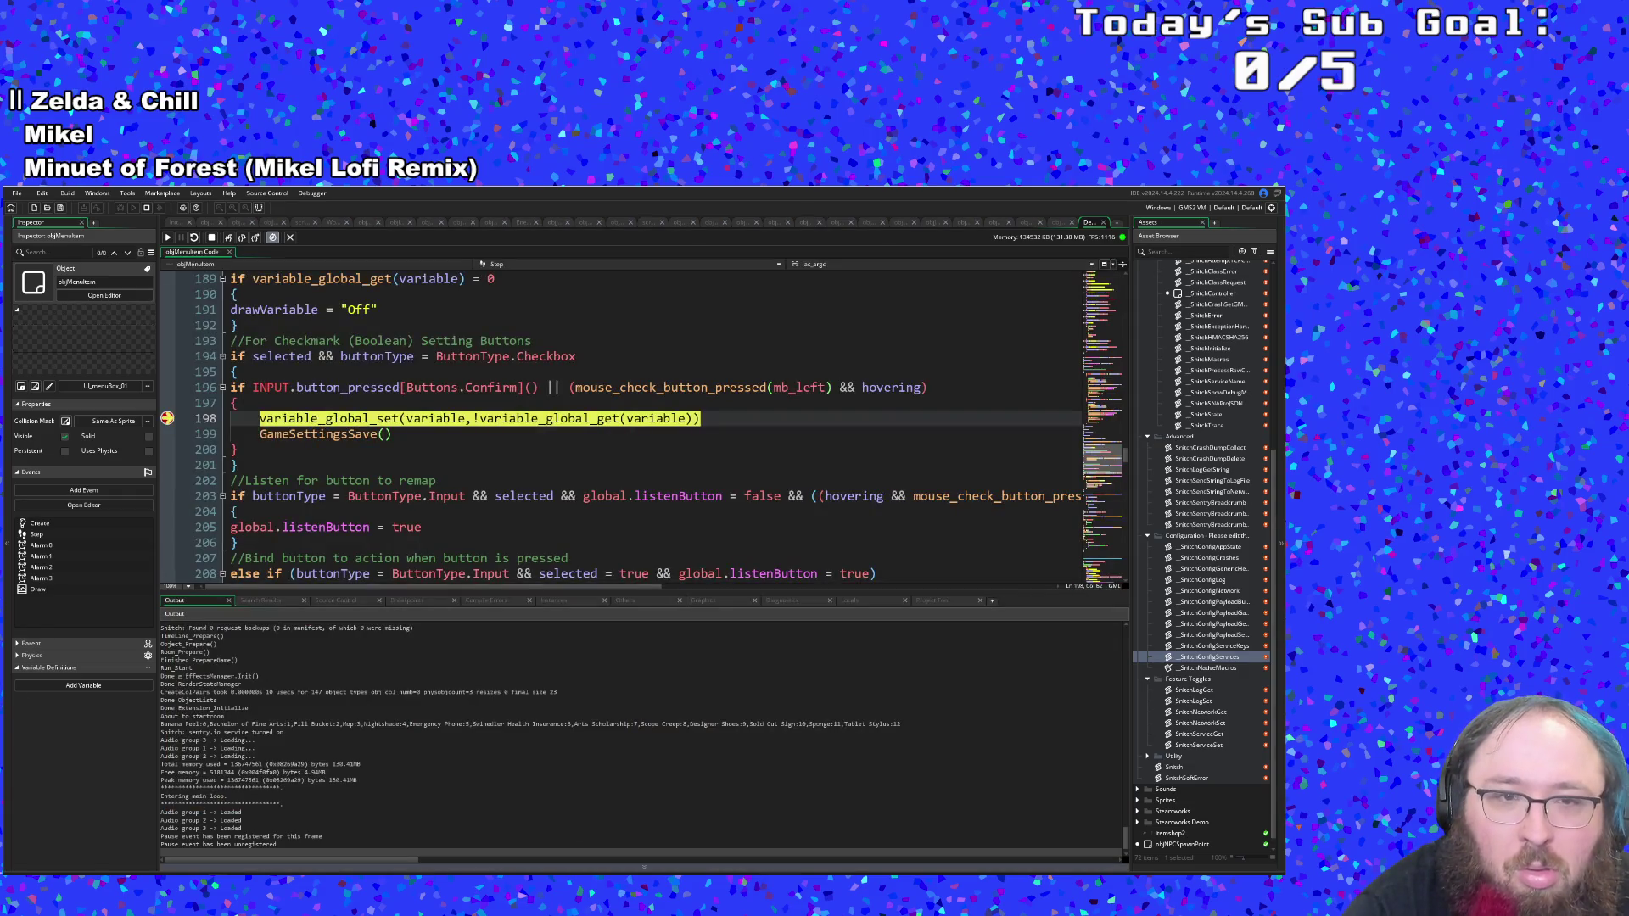
{"action": "left_click", "coordinate": [528, 492]}
{"action": "key", "text": "Up"}
{"action": "key", "text": "Up"}
{"action": "key", "text": "Up"}
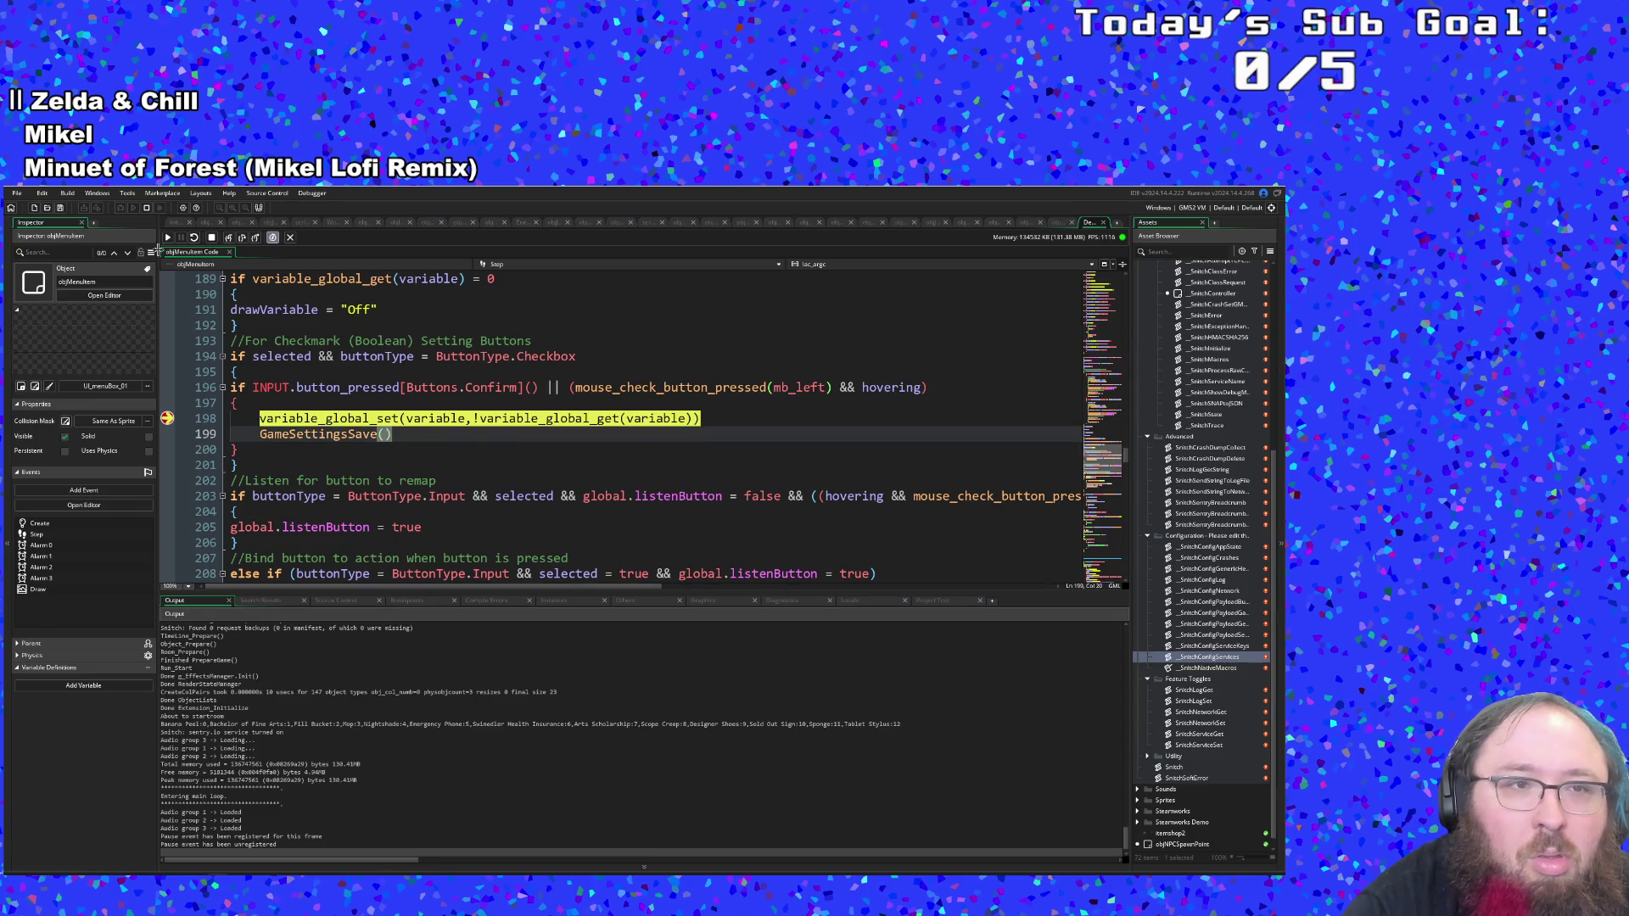
{"action": "left_click", "coordinate": [169, 239]}
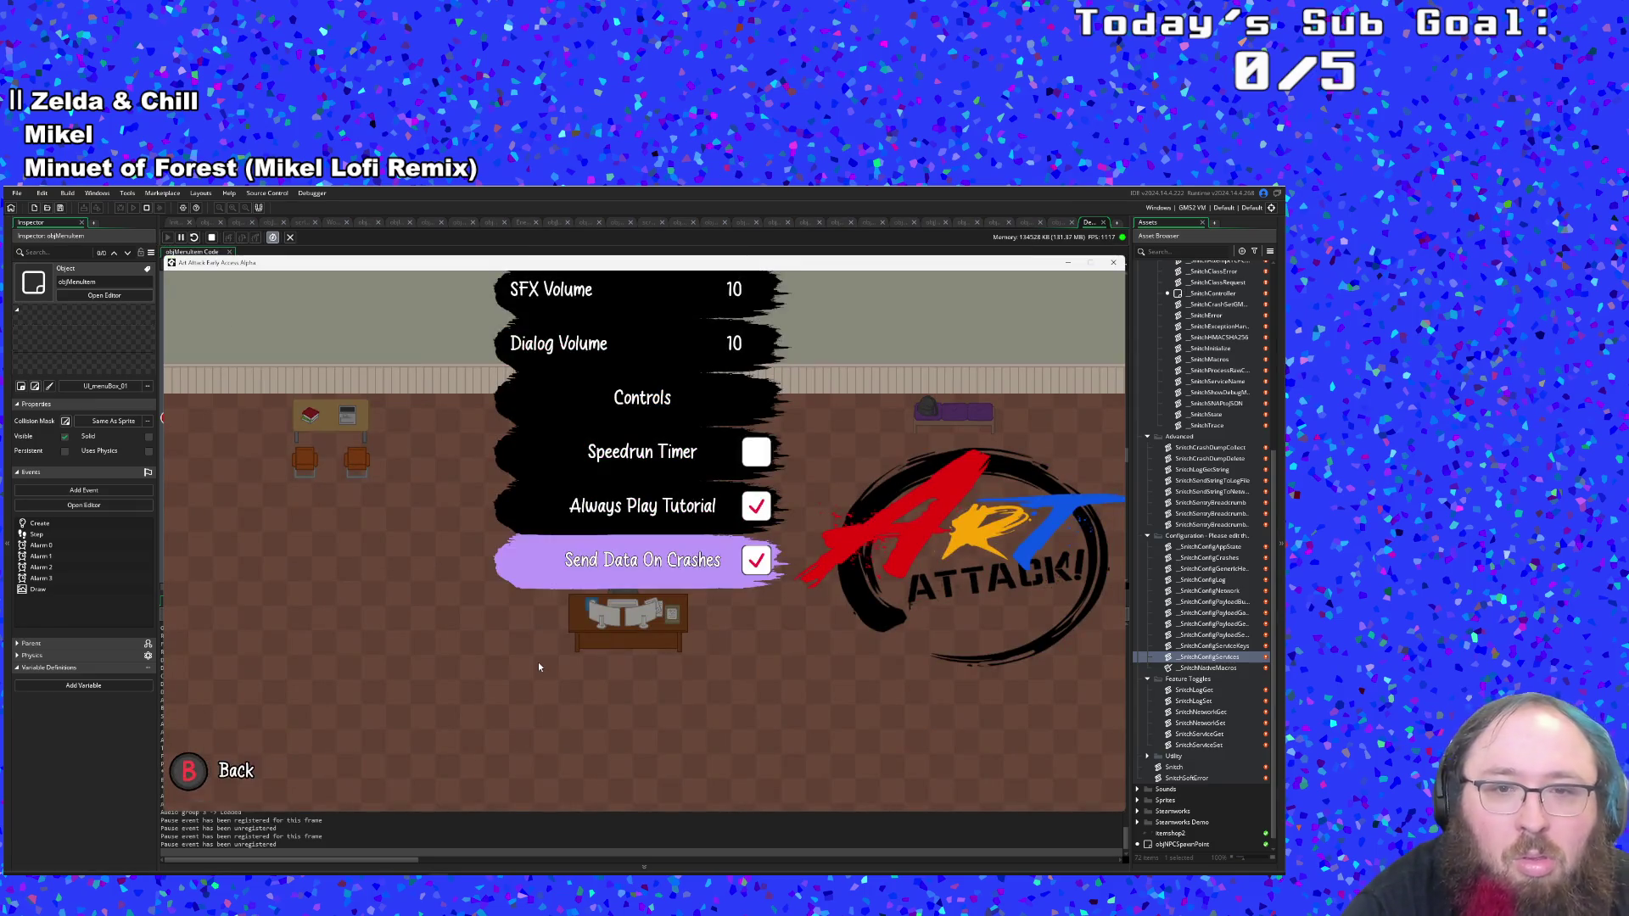
Toggle Send Data On Crashes twice more, resuming after each breakpoint, then close the game.
{"action": "key", "text": "Up"}
{"action": "key", "text": "Down"}
{"action": "key", "text": "Return"}
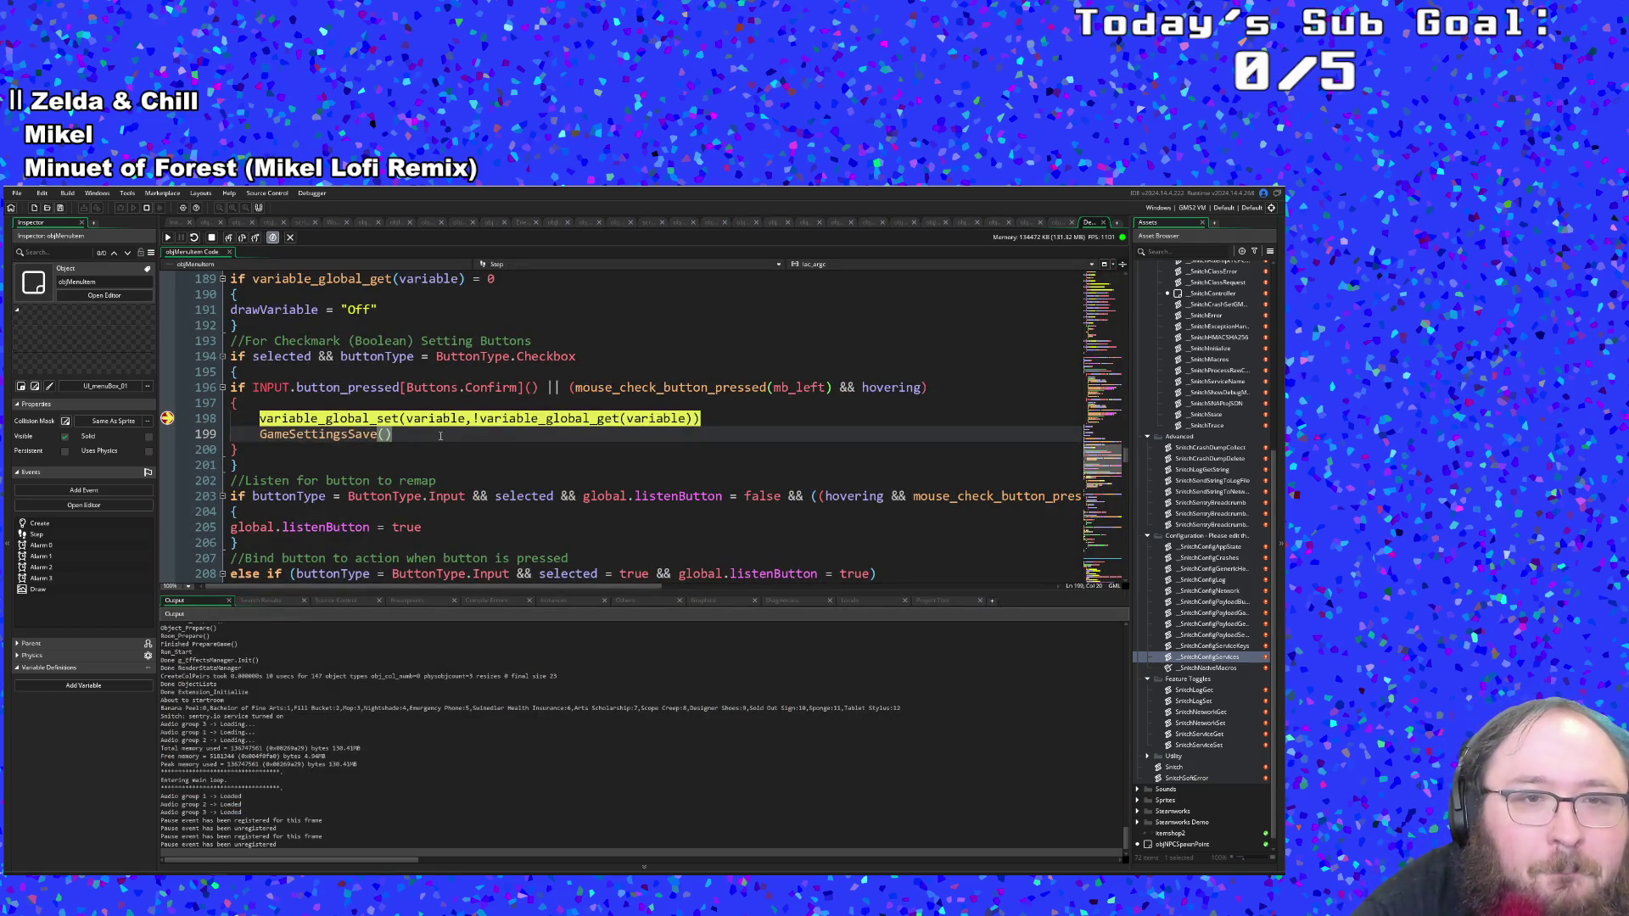
{"action": "left_click", "coordinate": [398, 453]}
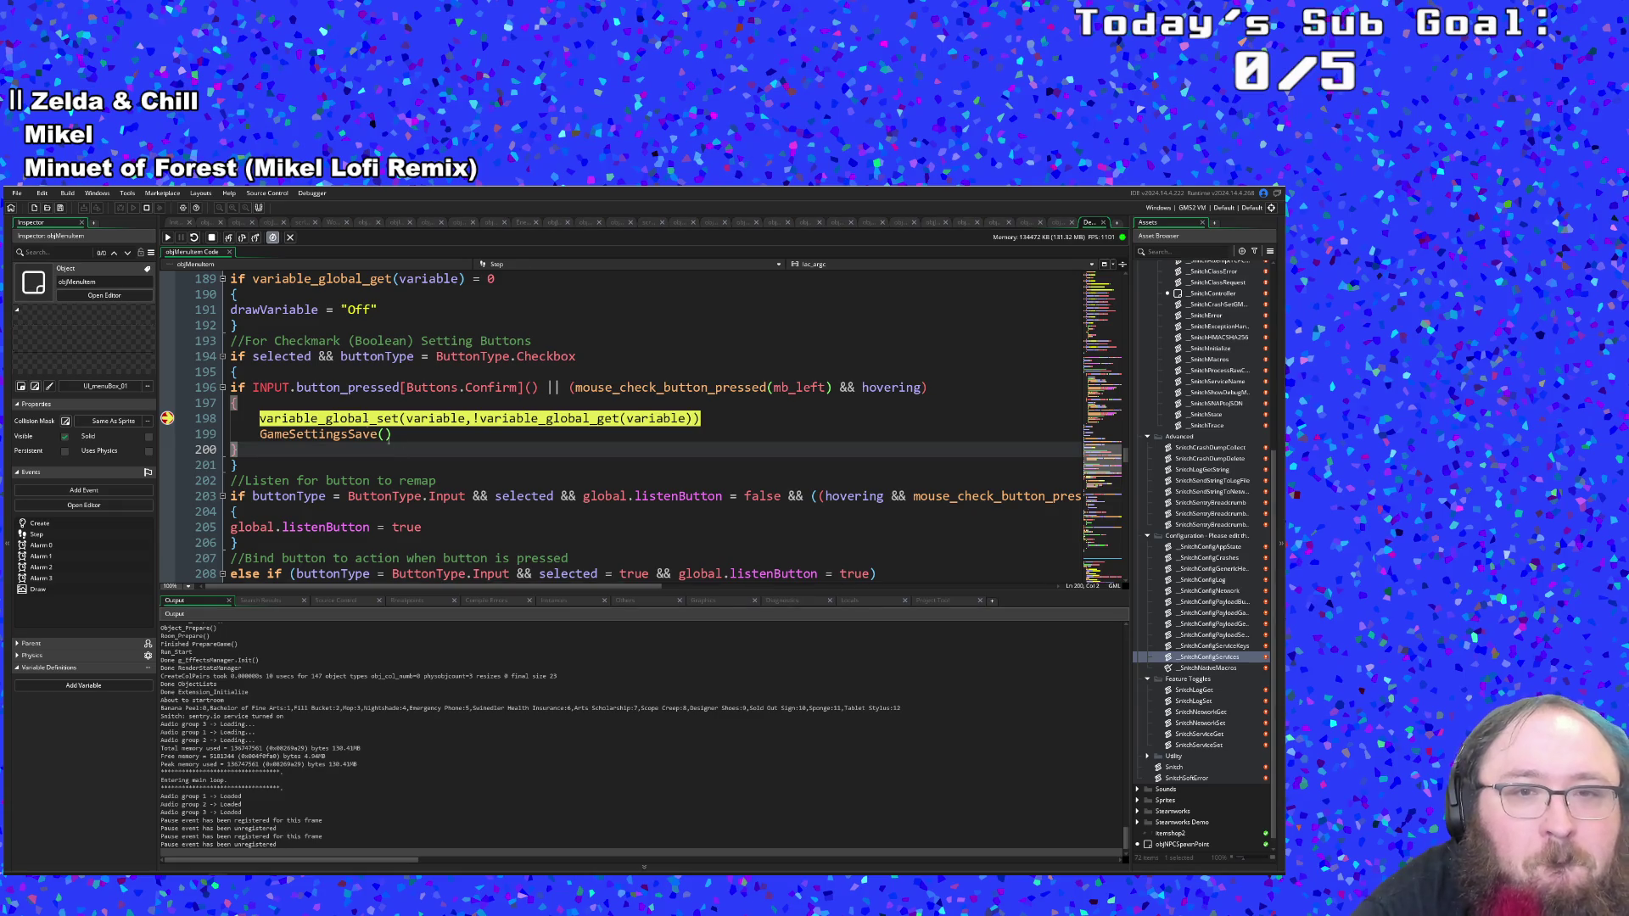
{"action": "left_click", "coordinate": [168, 238]}
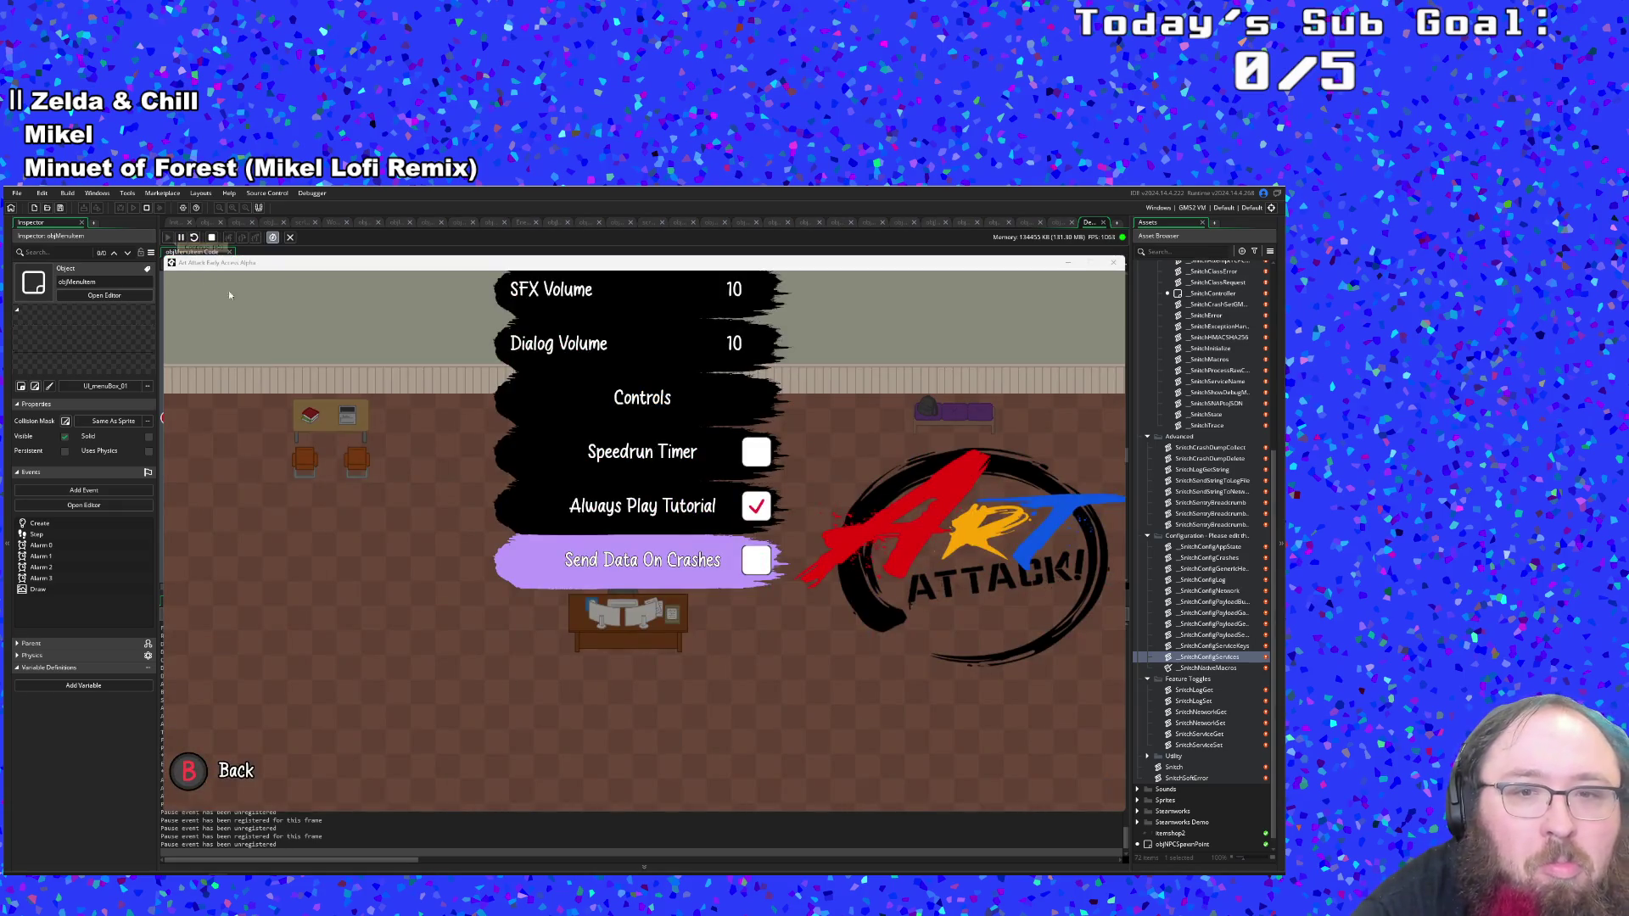
{"action": "key", "text": "Return"}
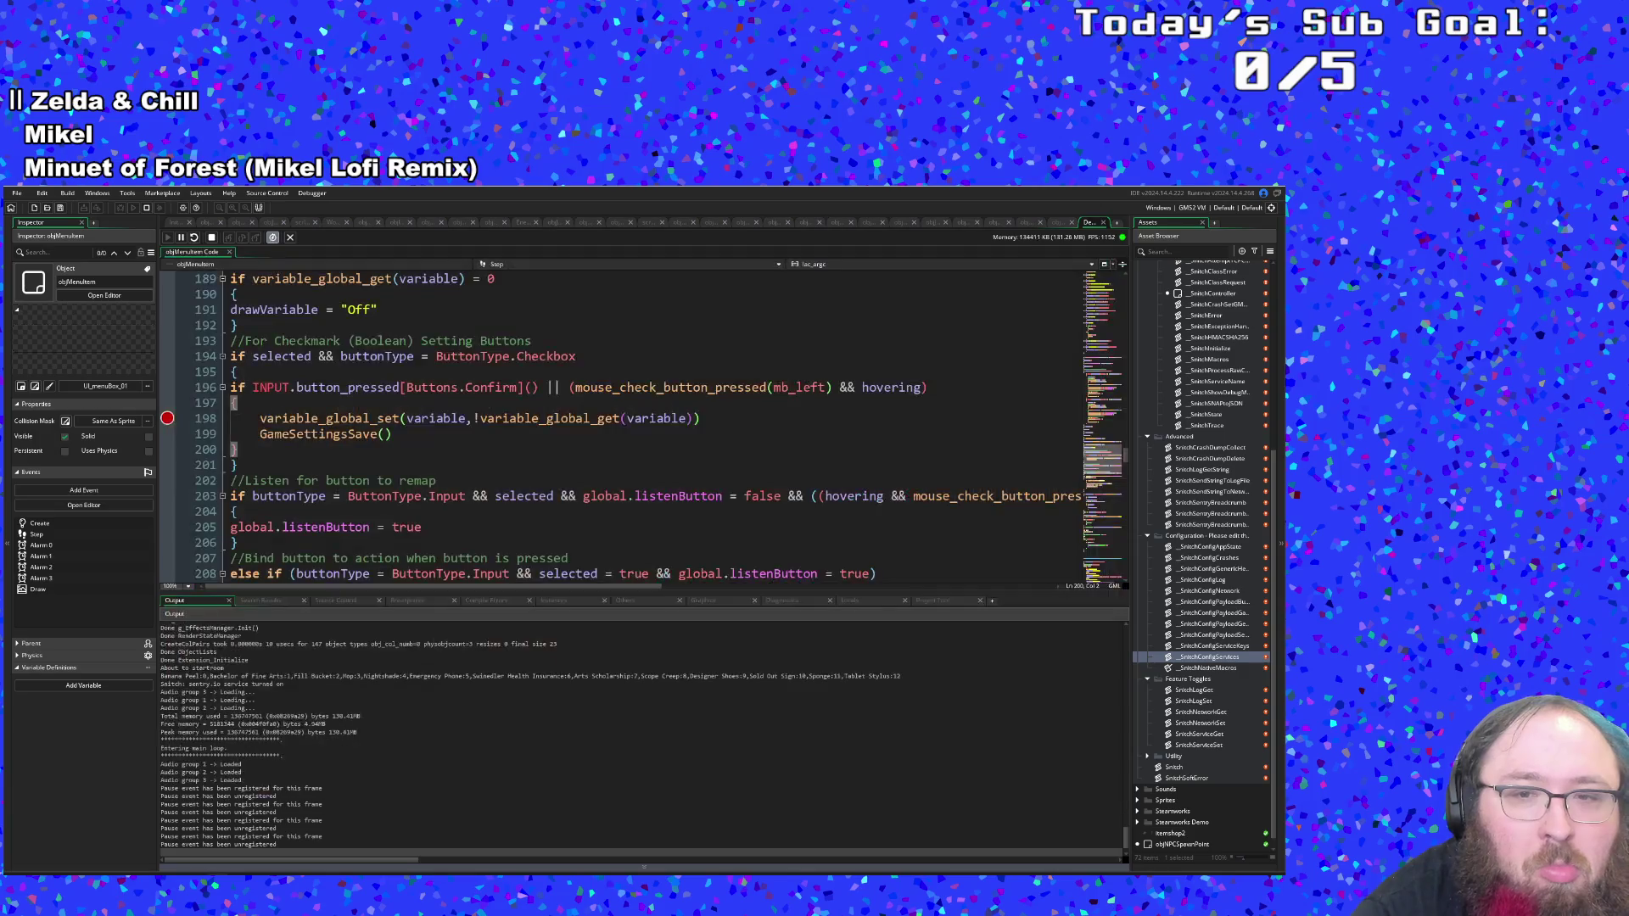
{"action": "key", "text": "F5"}
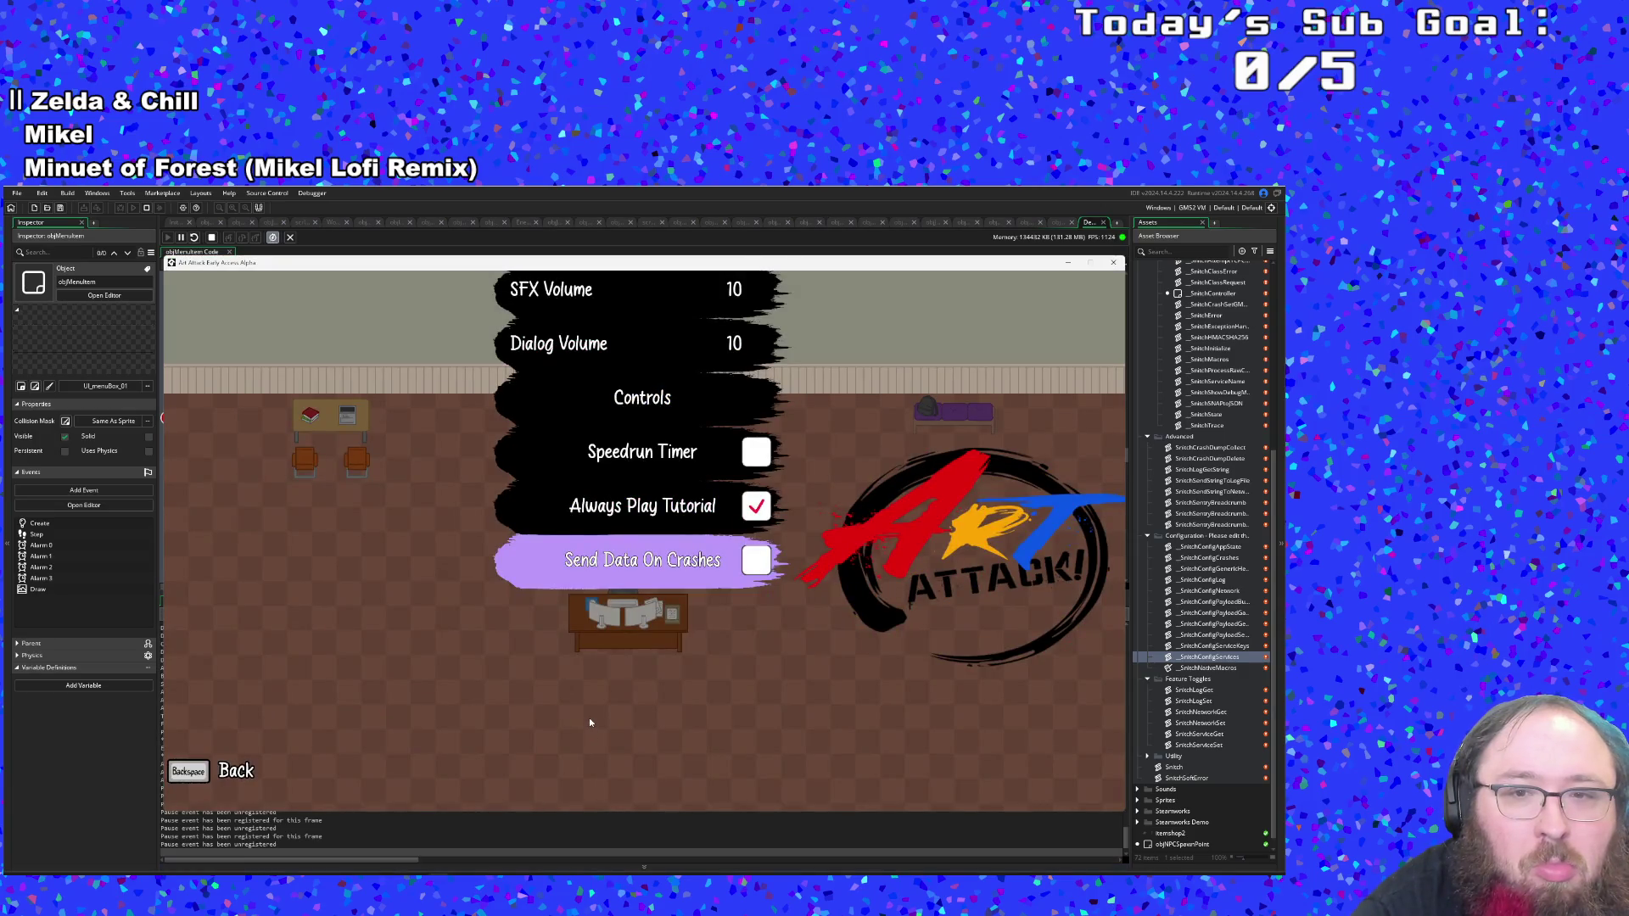
{"action": "left_click", "coordinate": [1113, 263]}
{"action": "left_click", "coordinate": [798, 461]}
{"action": "left_click", "coordinate": [735, 455]}
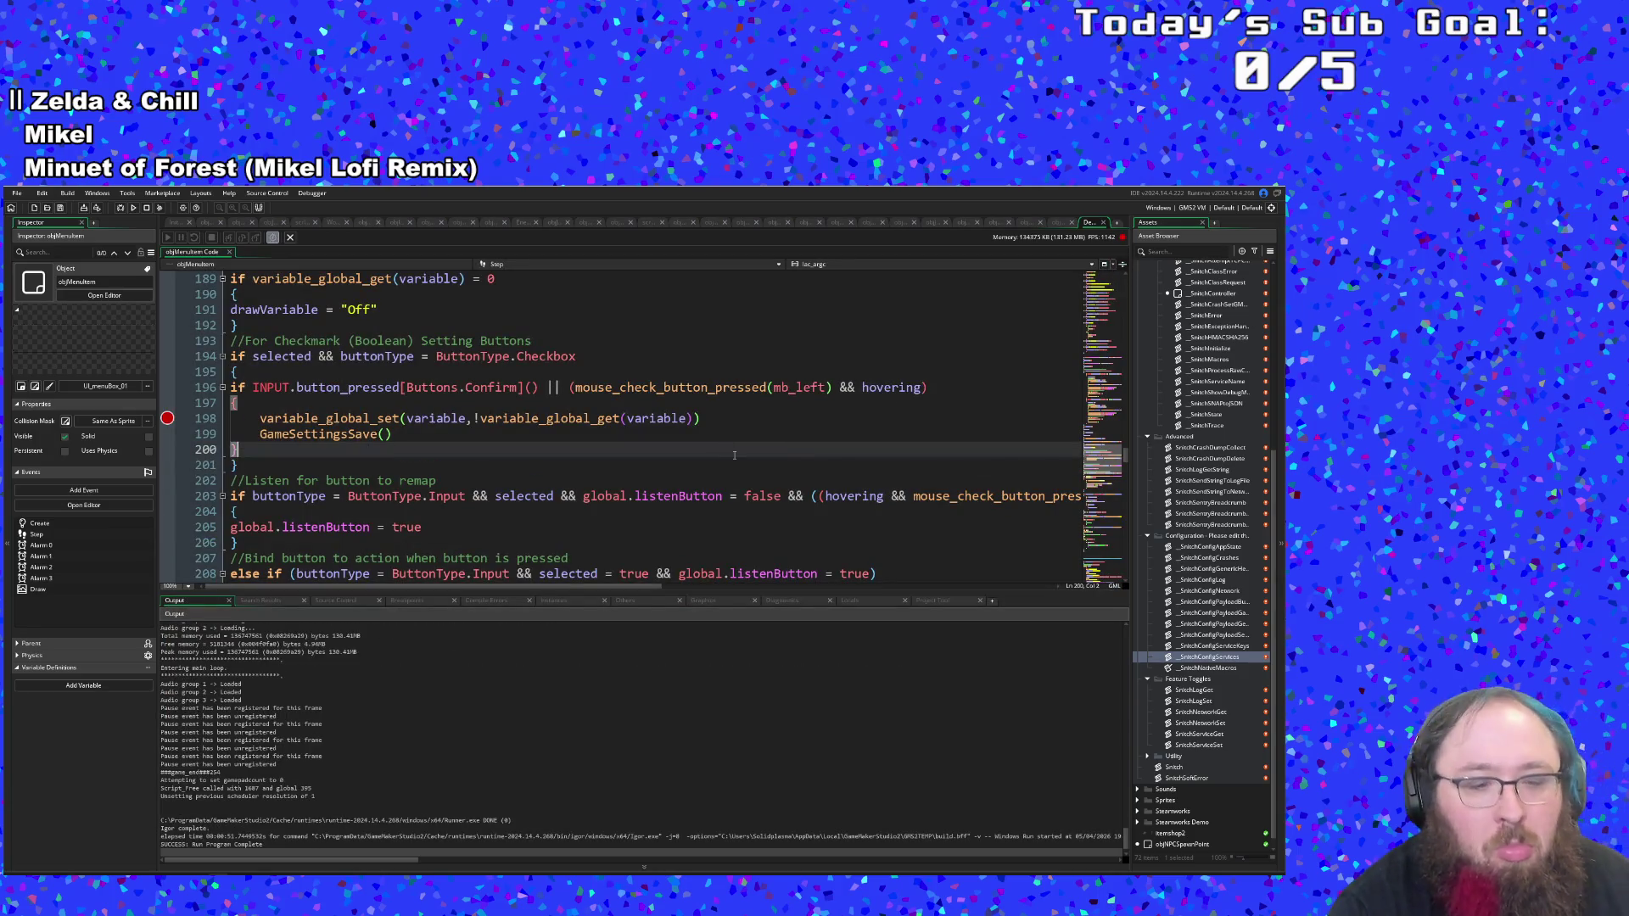
{"action": "scroll", "coordinate": [737, 472], "scroll_direction": "down", "scroll_amount": 2}
{"action": "scroll", "coordinate": [730, 466], "scroll_direction": "up", "scroll_amount": 2}
{"action": "left_click", "coordinate": [692, 437]}
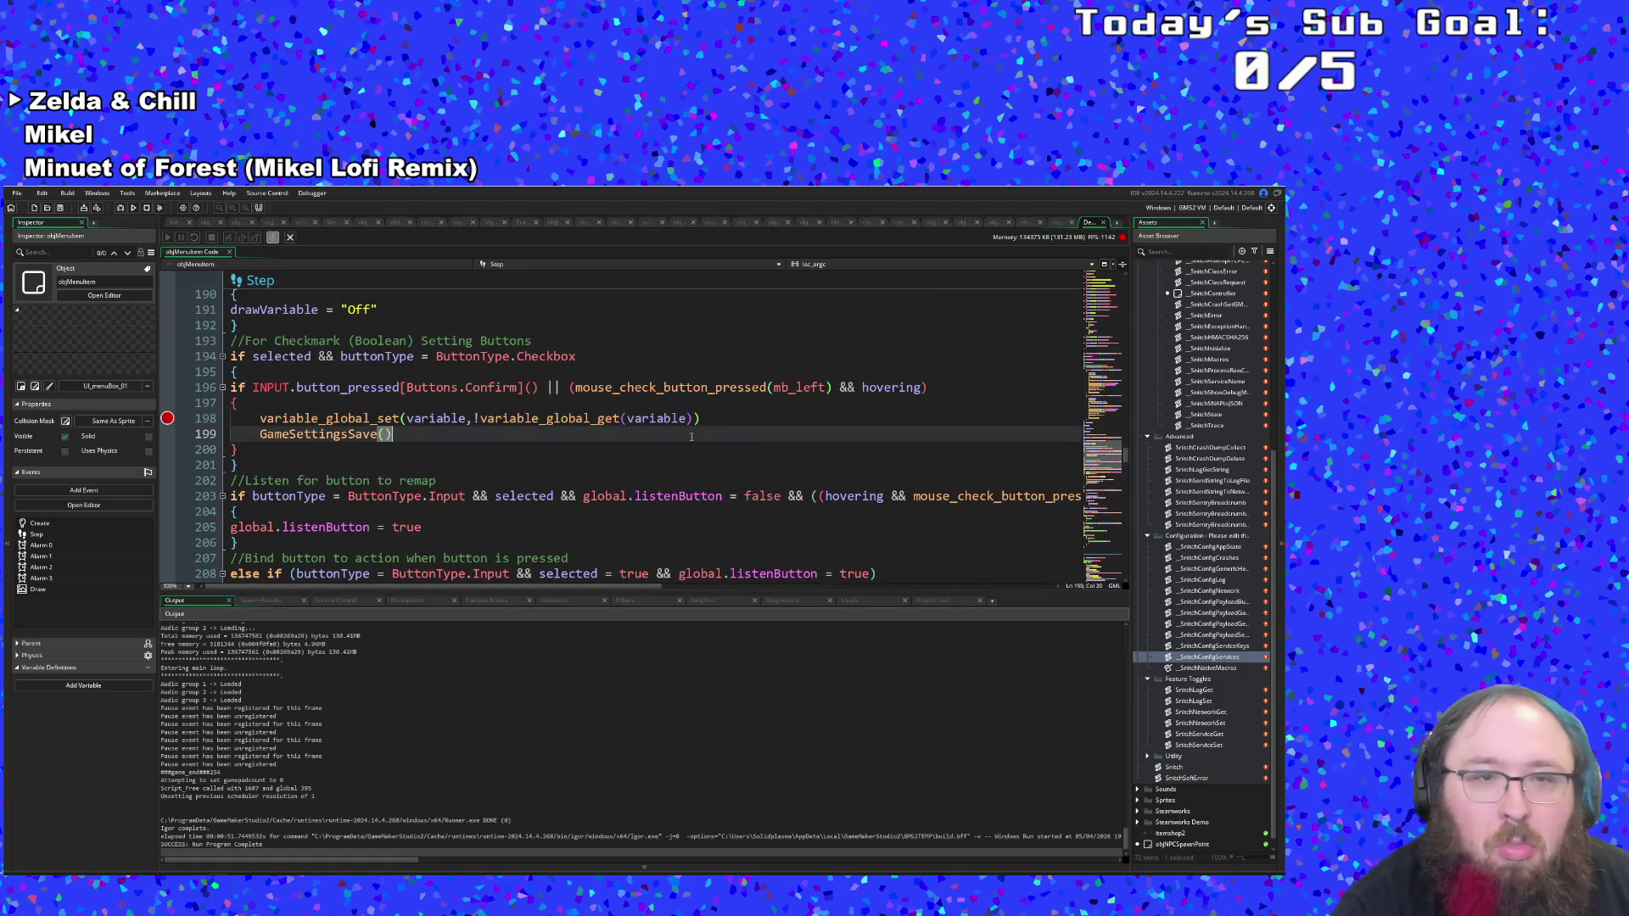
{"action": "left_click", "coordinate": [659, 450]}
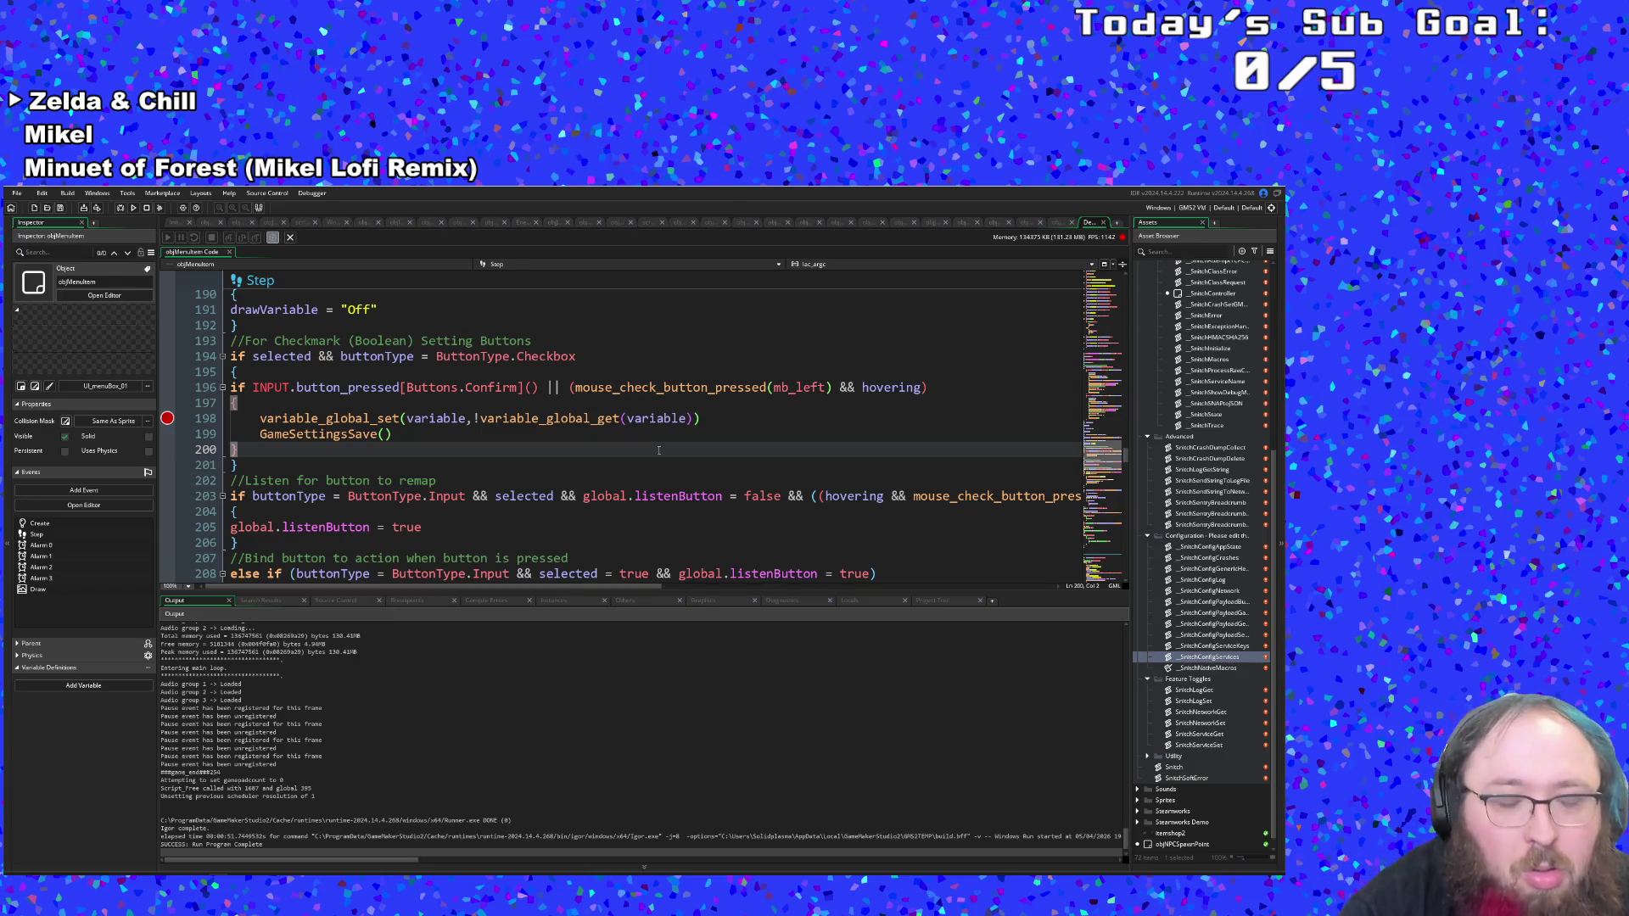
{"action": "left_click", "coordinate": [512, 431]}
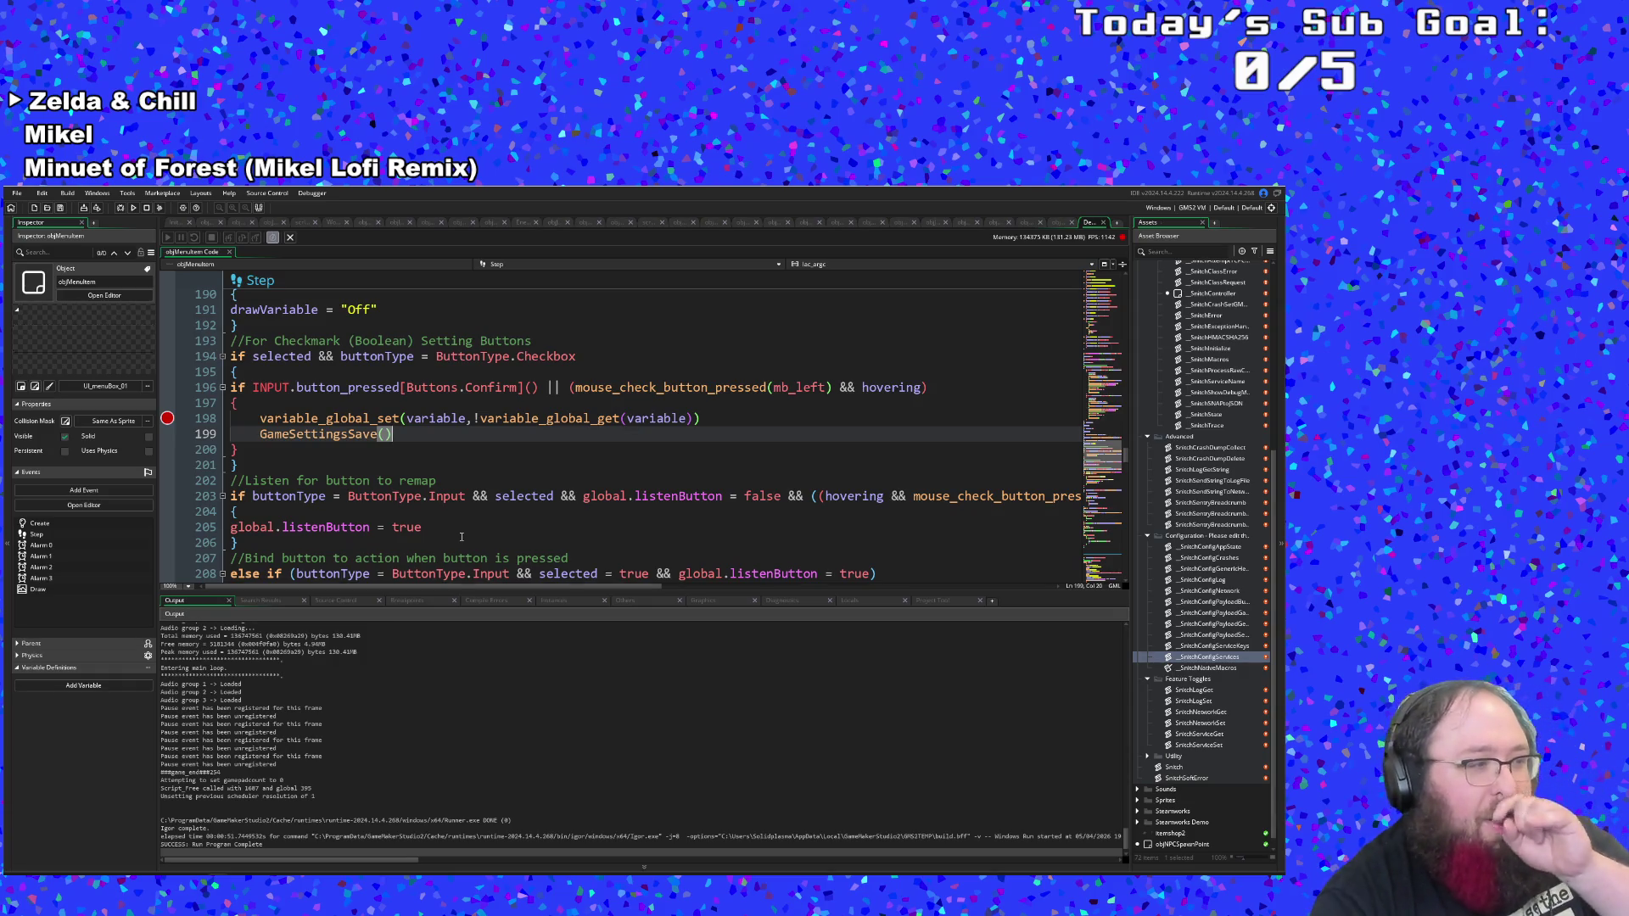
{"action": "scroll", "coordinate": [494, 502], "scroll_direction": "up", "scroll_amount": 2}
{"action": "scroll", "coordinate": [494, 503], "scroll_direction": "down", "scroll_amount": 2}
{"action": "left_click", "coordinate": [463, 496]}
{"action": "left_click", "coordinate": [427, 437]}
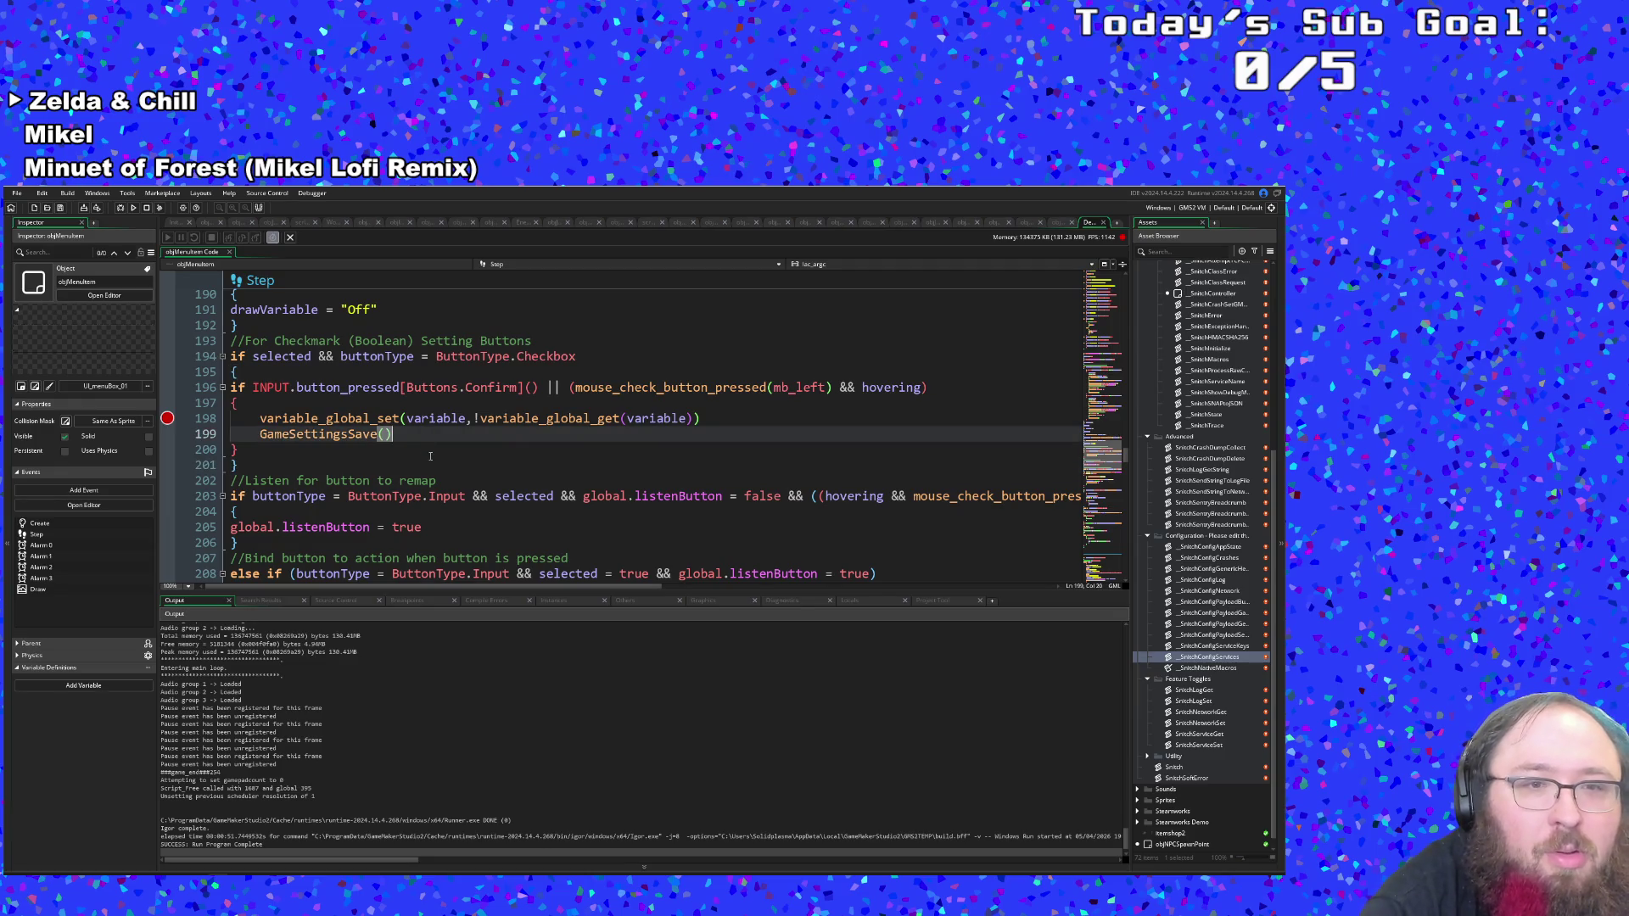
{"action": "scroll", "coordinate": [431, 456], "scroll_direction": "up", "scroll_amount": 2}
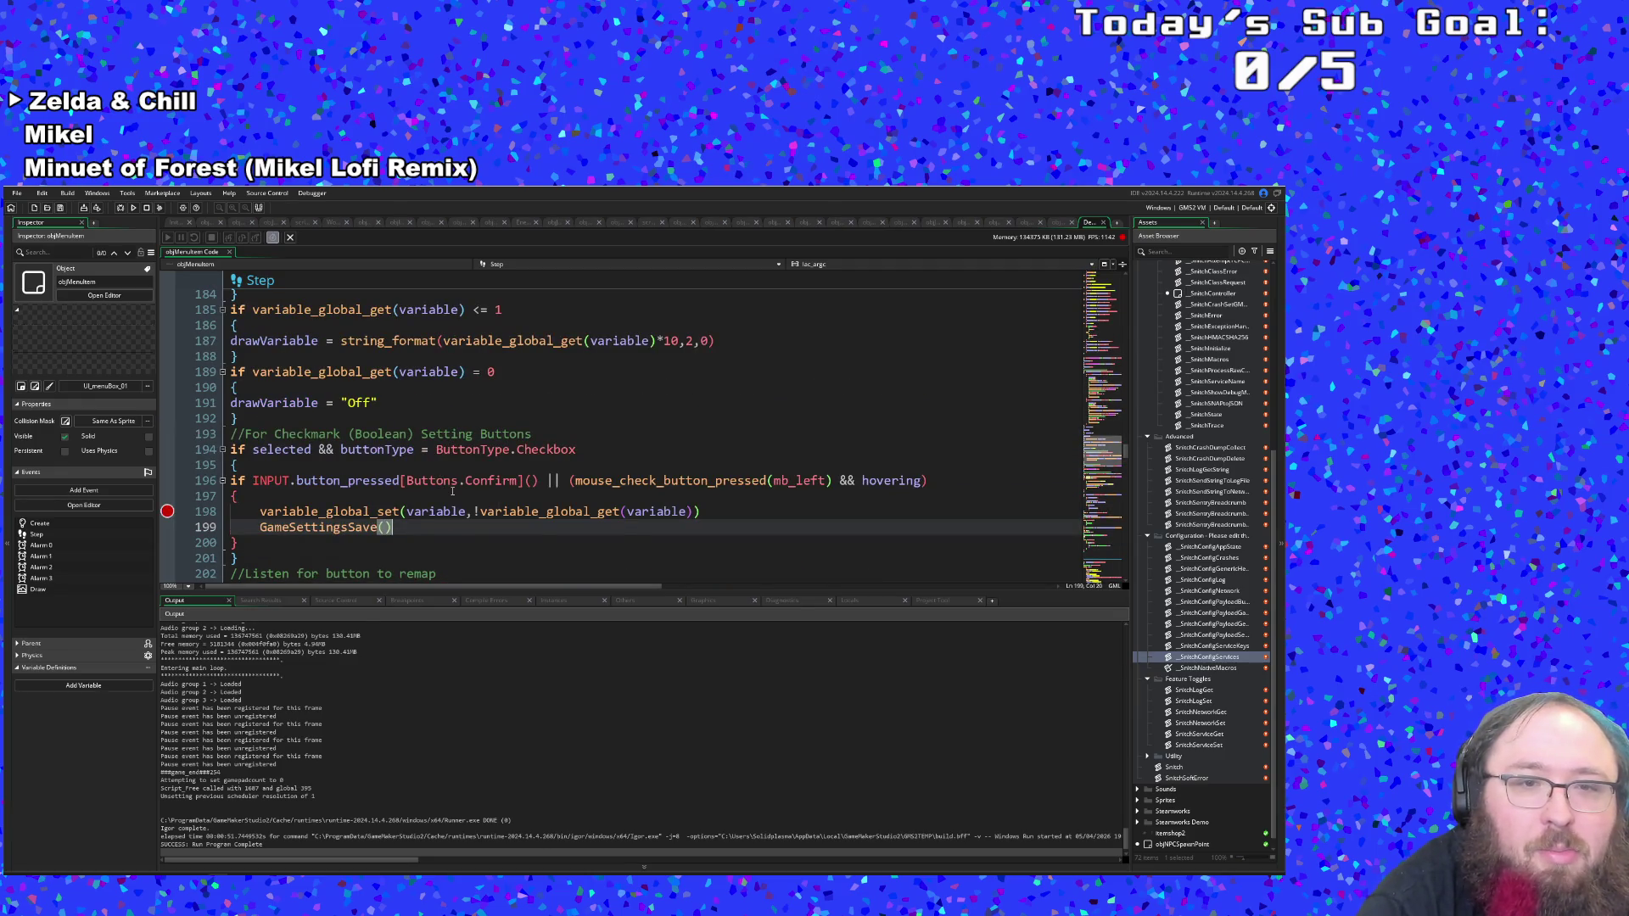
{"action": "scroll", "coordinate": [454, 497], "scroll_direction": "down", "scroll_amount": 4}
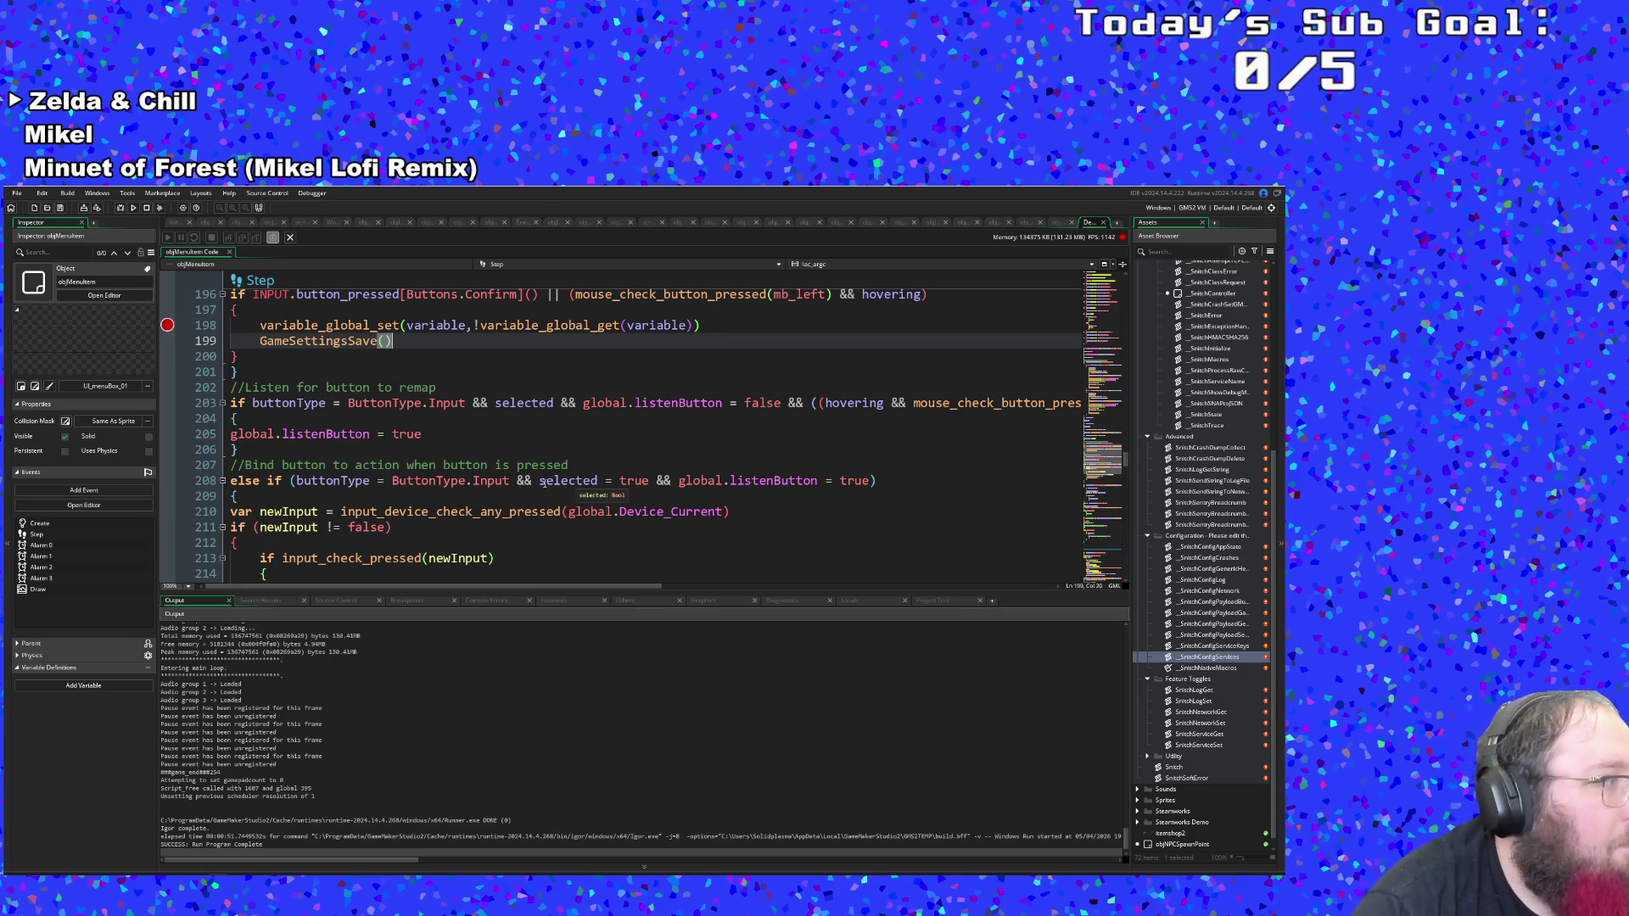
{"action": "scroll", "coordinate": [534, 501], "scroll_direction": "up", "scroll_amount": 2}
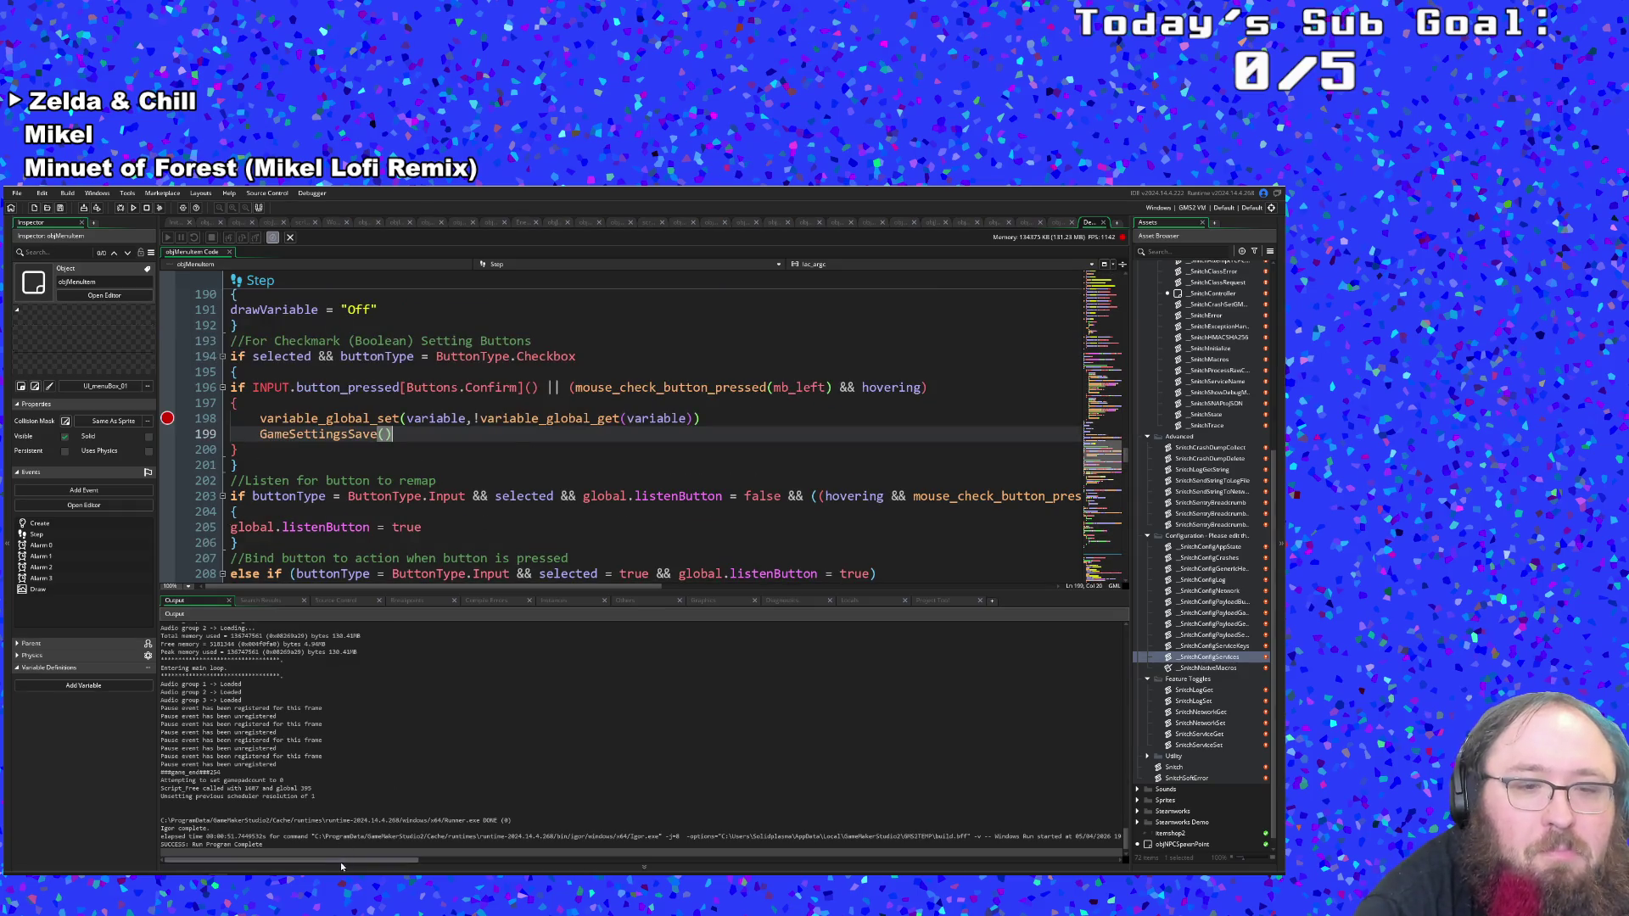
{"action": "scroll", "coordinate": [450, 501], "scroll_direction": "up", "scroll_amount": 2}
{"action": "left_click", "coordinate": [451, 498]}
{"action": "scroll", "coordinate": [451, 498], "scroll_direction": "up", "scroll_amount": 2}
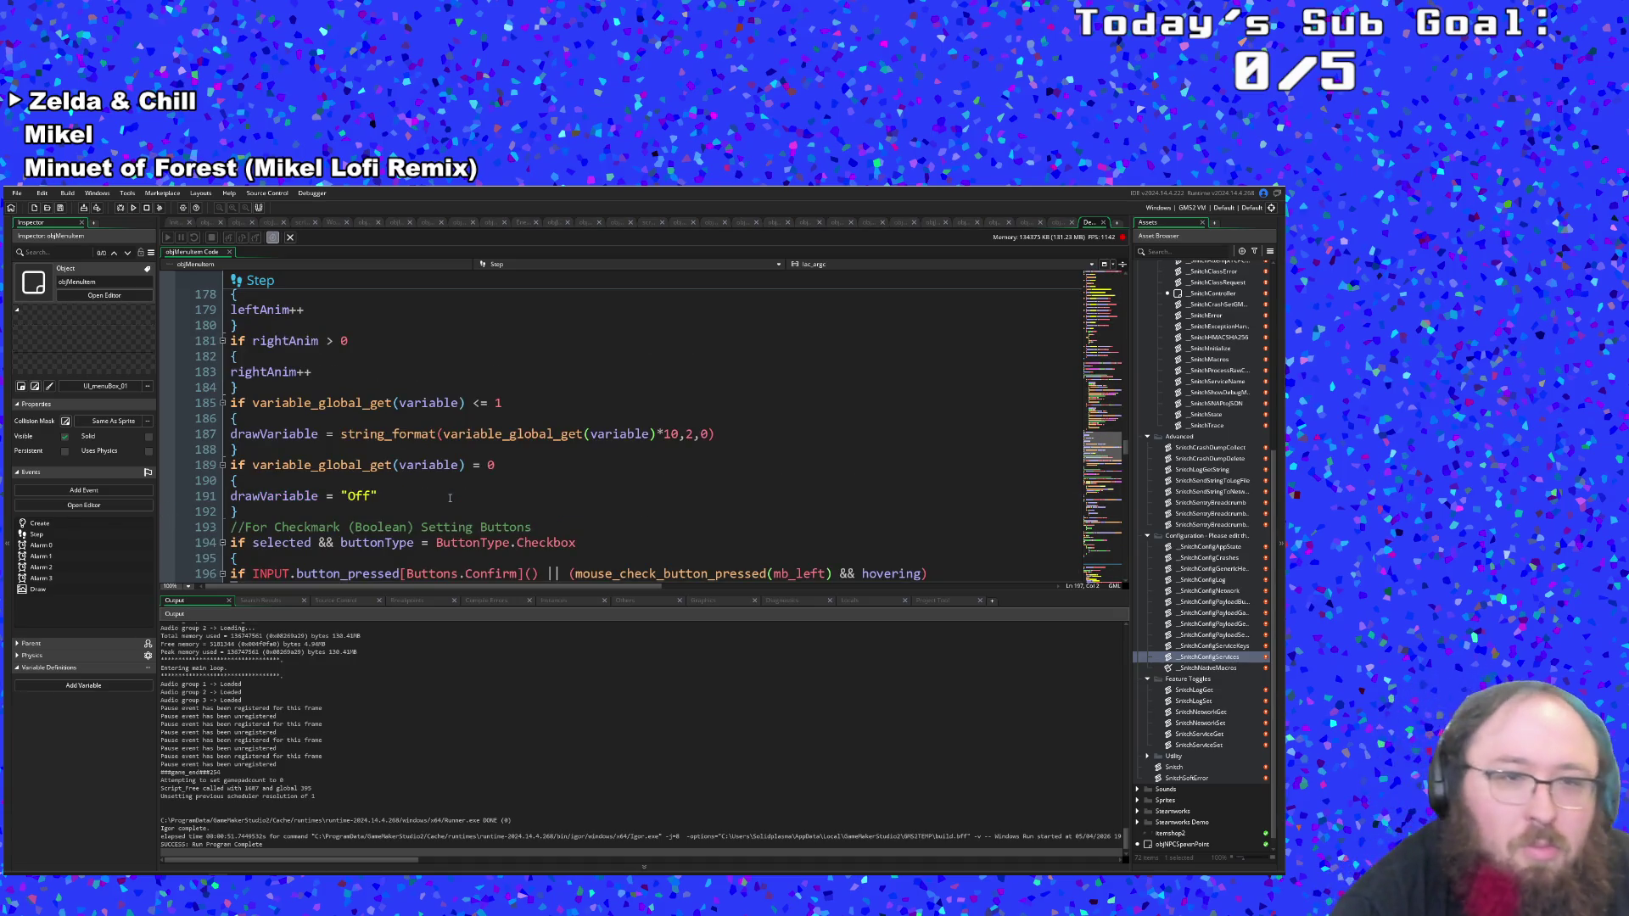
{"action": "scroll", "coordinate": [459, 485], "scroll_direction": "down", "scroll_amount": 2}
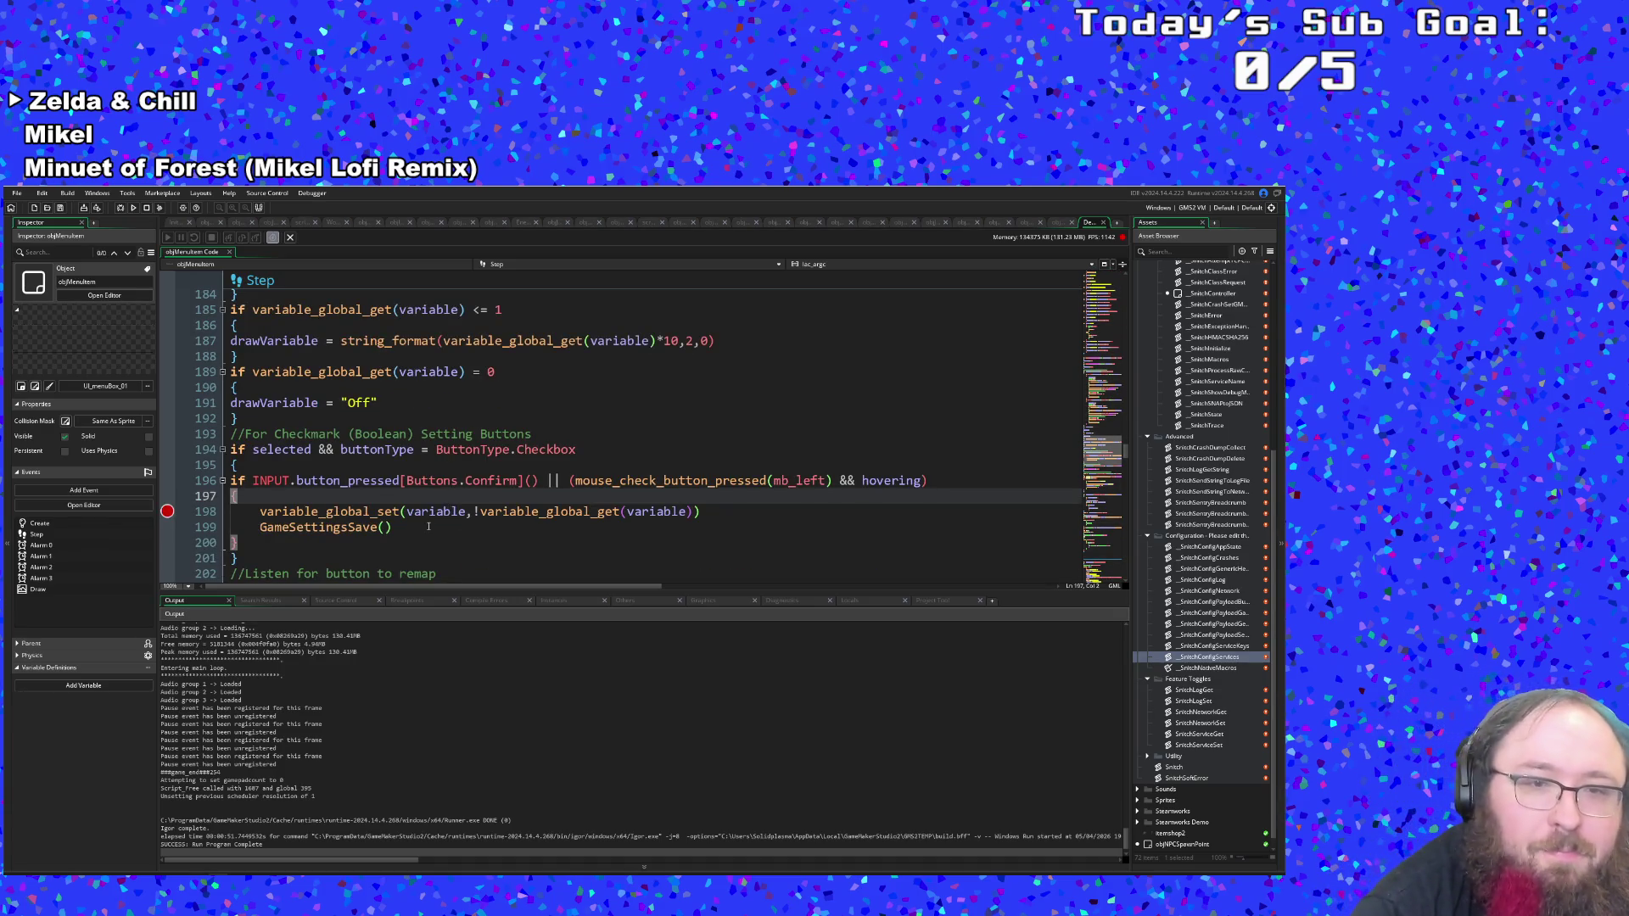
{"action": "left_click", "coordinate": [429, 527]}
{"action": "scroll", "coordinate": [431, 529], "scroll_direction": "up", "scroll_amount": 4}
{"action": "scroll", "coordinate": [431, 529], "scroll_direction": "up", "scroll_amount": 4}
{"action": "scroll", "coordinate": [433, 517], "scroll_direction": "down", "scroll_amount": 4}
{"action": "scroll", "coordinate": [437, 509], "scroll_direction": "up", "scroll_amount": 5}
{"action": "scroll", "coordinate": [441, 498], "scroll_direction": "down", "scroll_amount": 5}
{"action": "scroll", "coordinate": [441, 498], "scroll_direction": "up", "scroll_amount": 3}
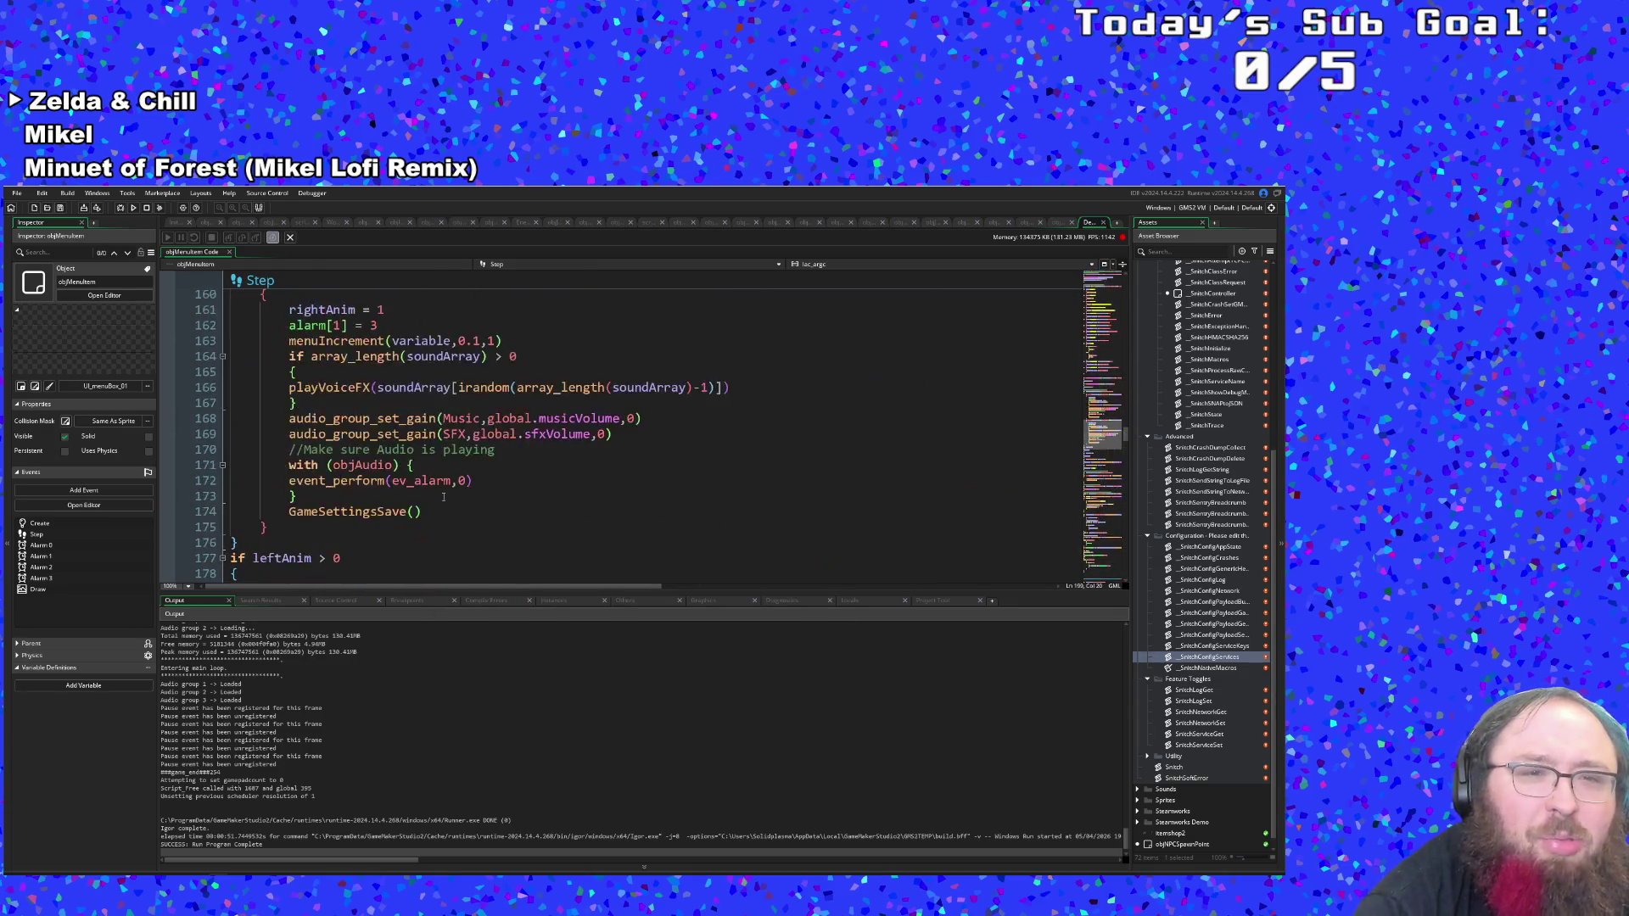
{"action": "scroll", "coordinate": [442, 500], "scroll_direction": "down", "scroll_amount": 11}
{"action": "scroll", "coordinate": [430, 485], "scroll_direction": "down", "scroll_amount": 2}
{"action": "scroll", "coordinate": [437, 475], "scroll_direction": "up", "scroll_amount": 12}
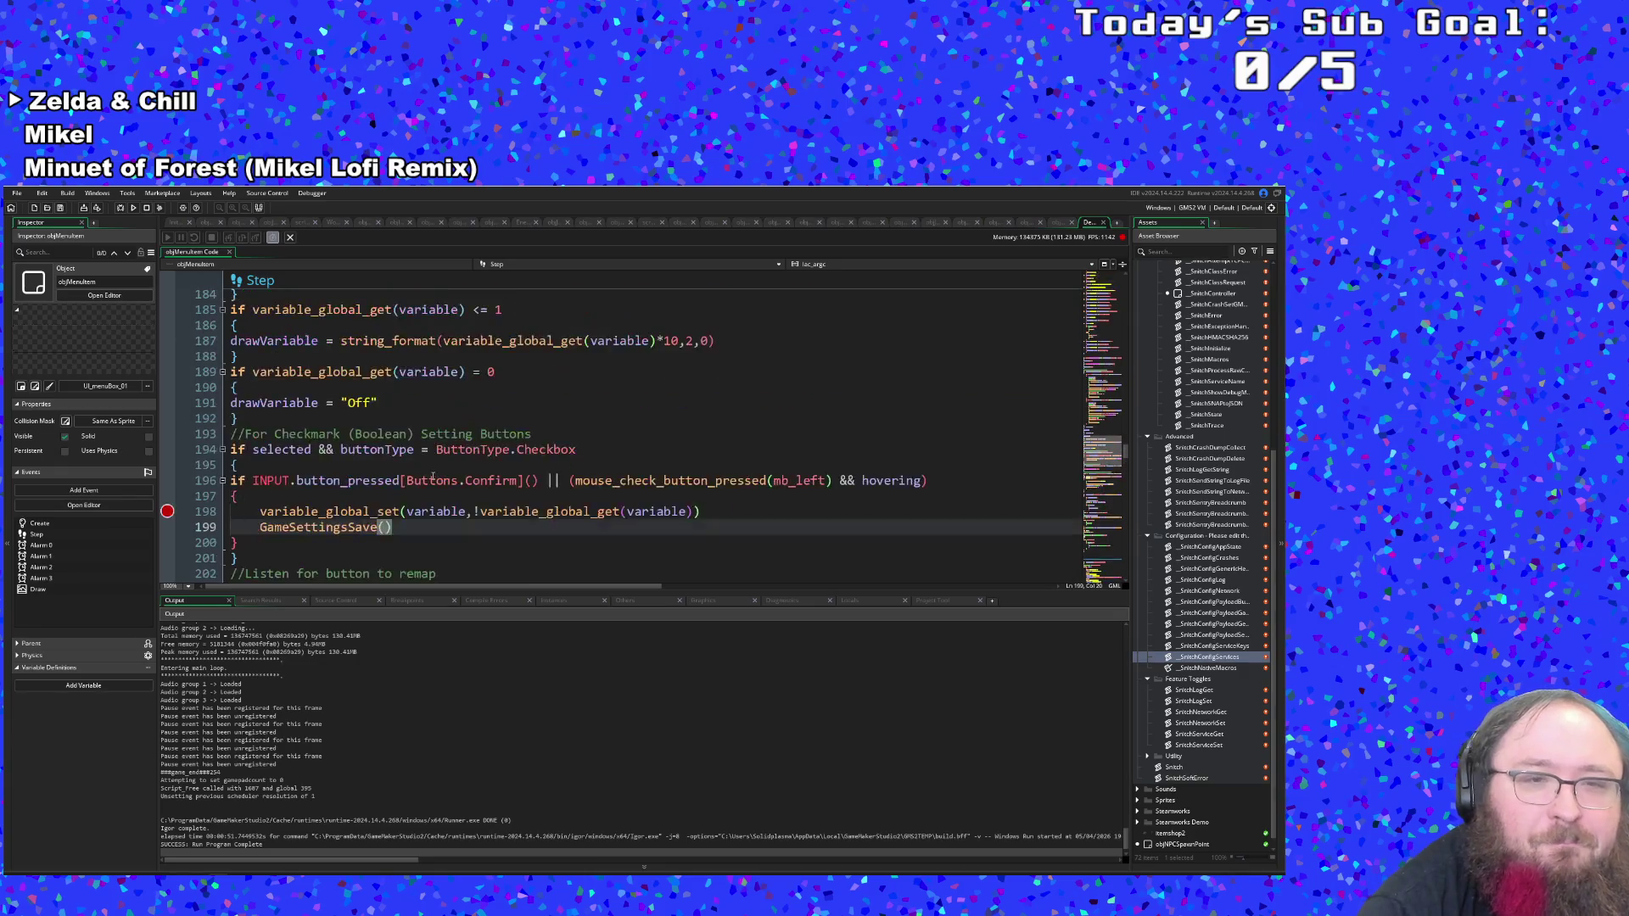
{"action": "scroll", "coordinate": [440, 466], "scroll_direction": "up", "scroll_amount": 16}
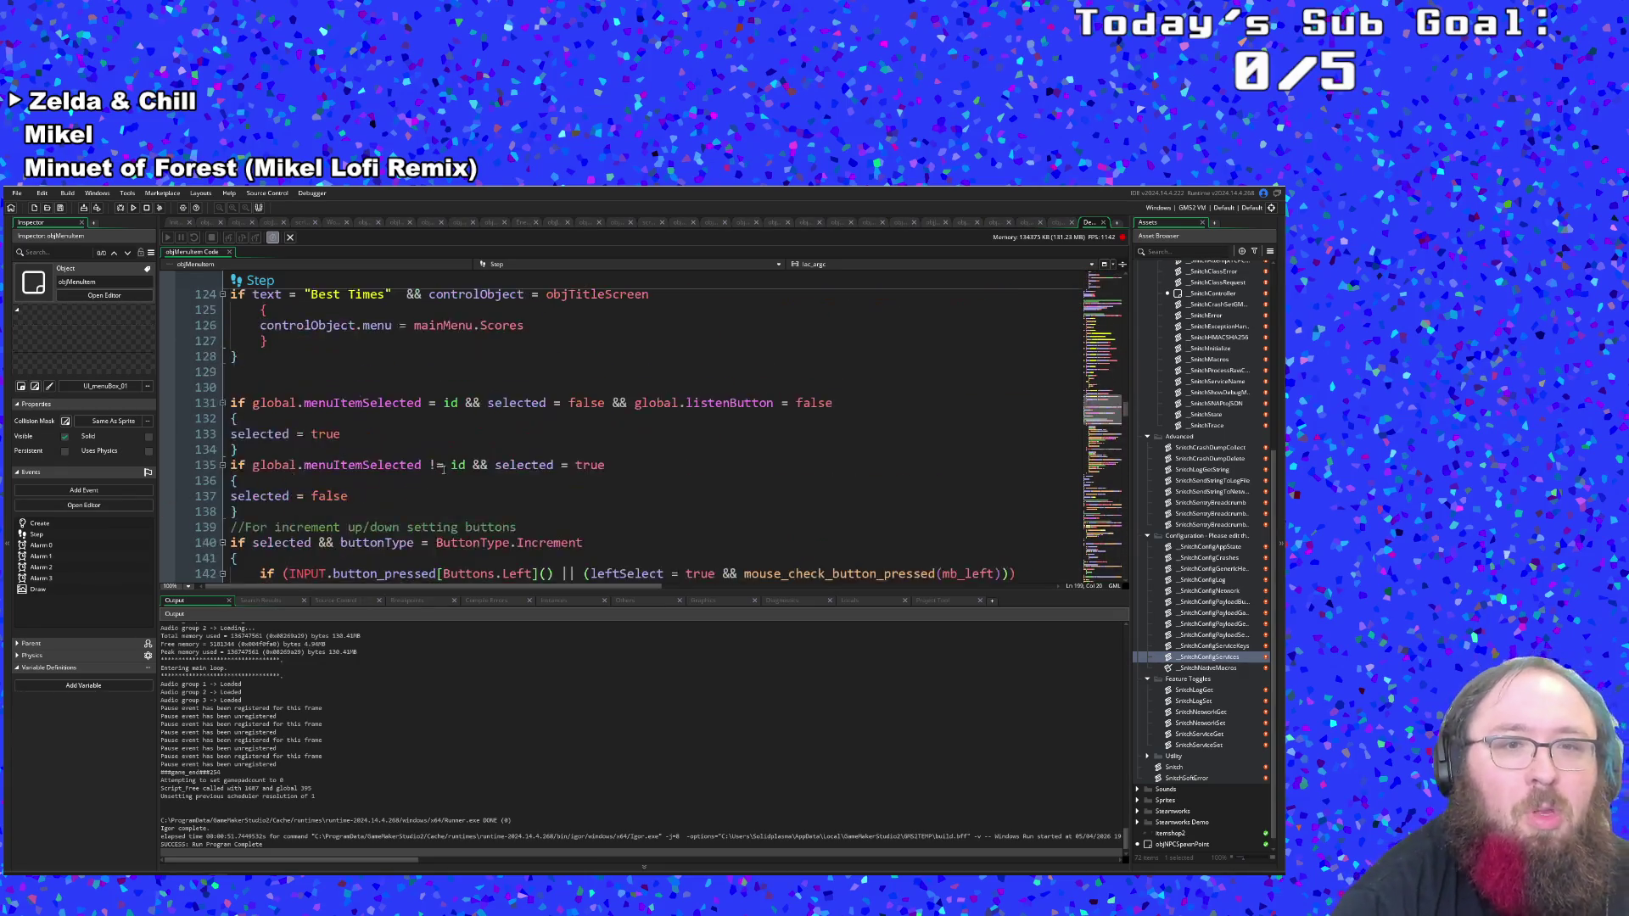
Search assets for 'GameSett' and open GameSettingsSave in the SaveLoadFunctions script.
{"action": "key", "text": "ctrl+t"}
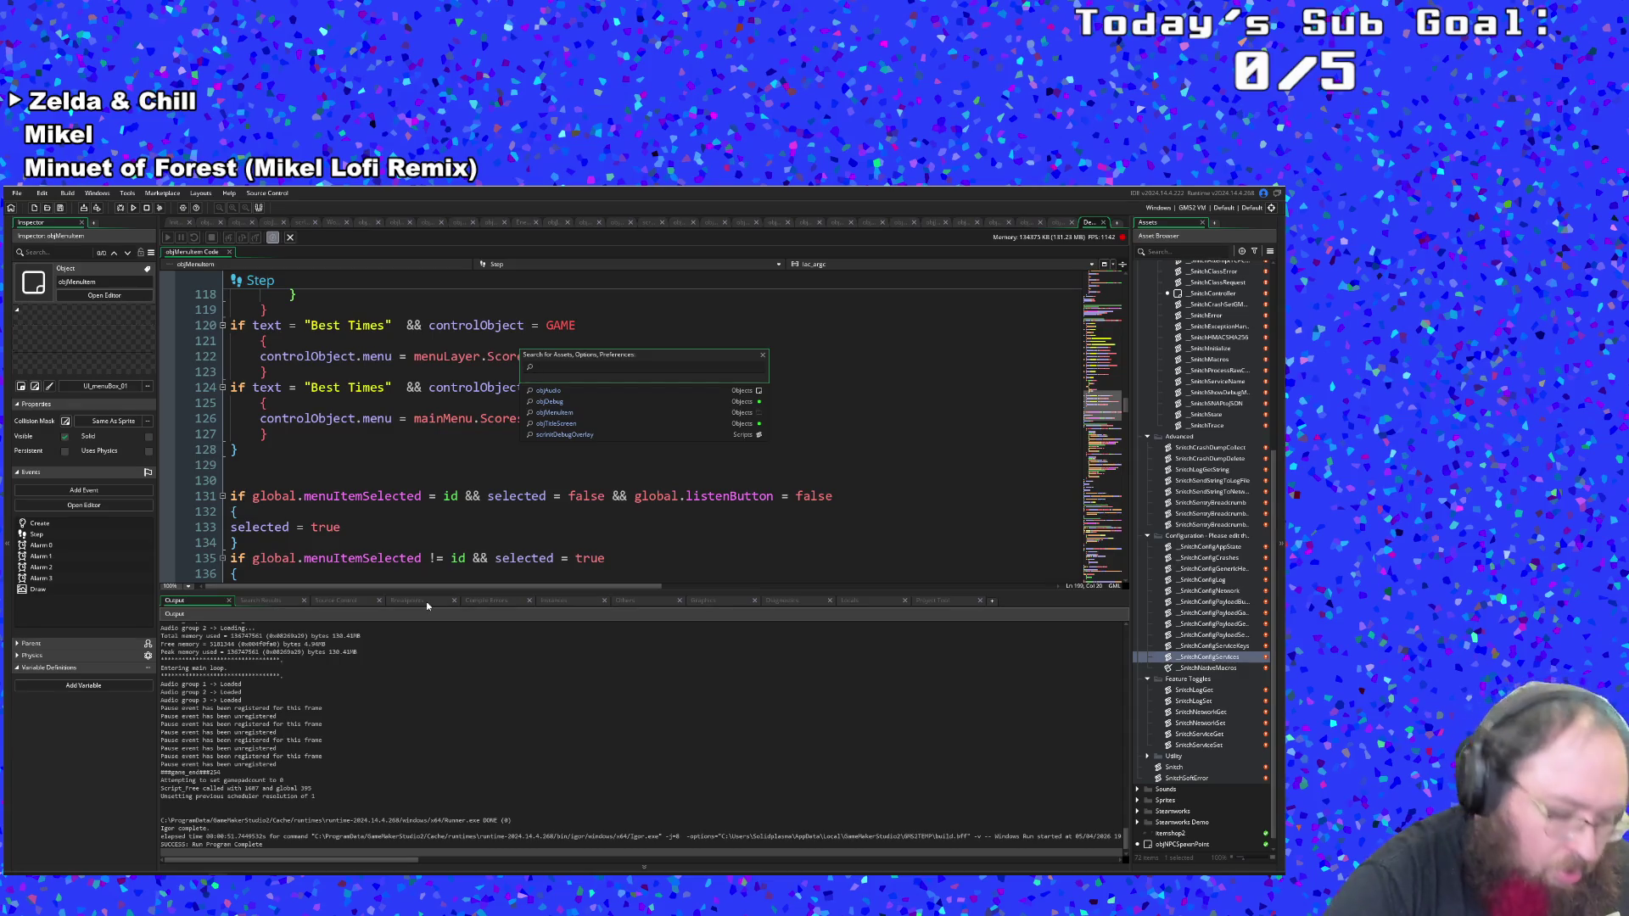
{"action": "type", "text": "savedata"}
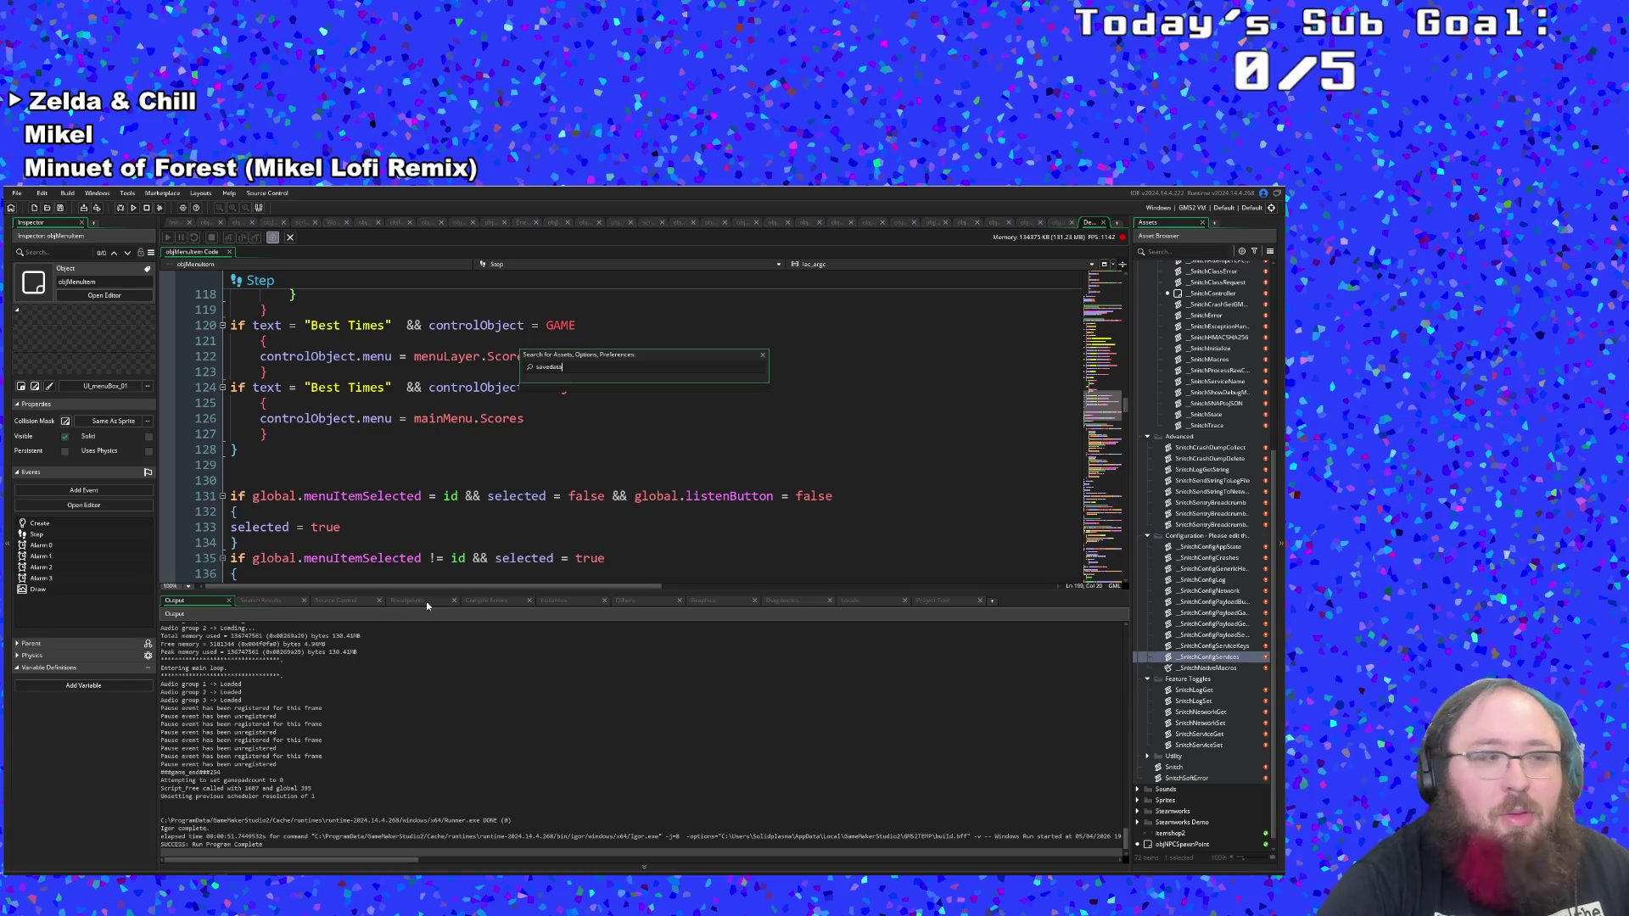
{"action": "type", "text": "g"}
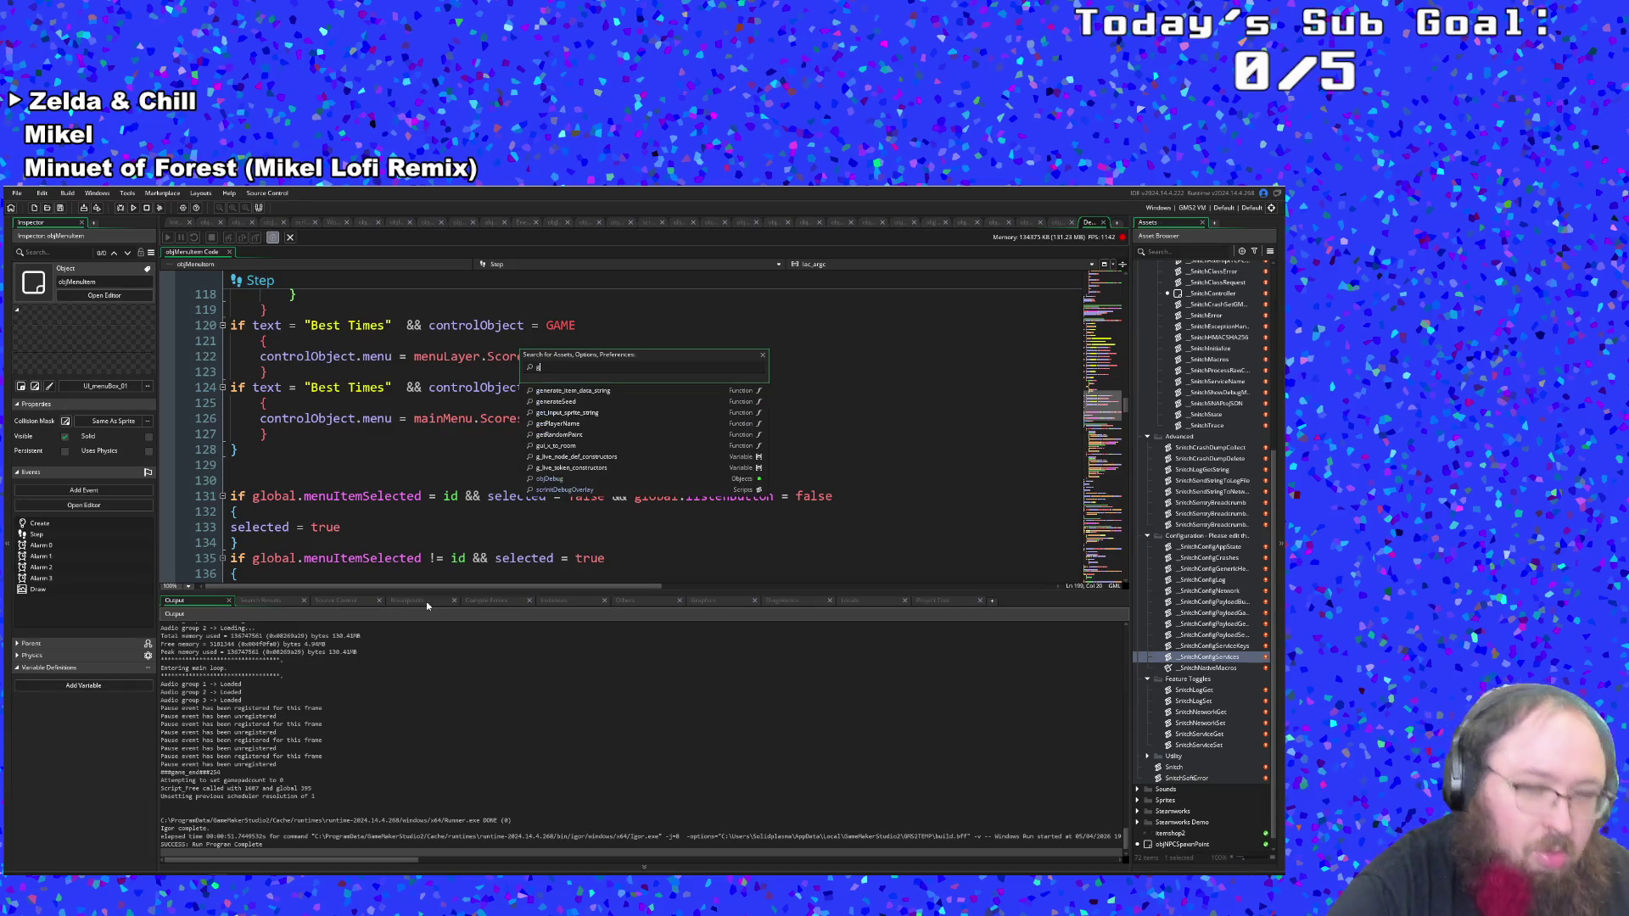
{"action": "type", "text": "itba"}
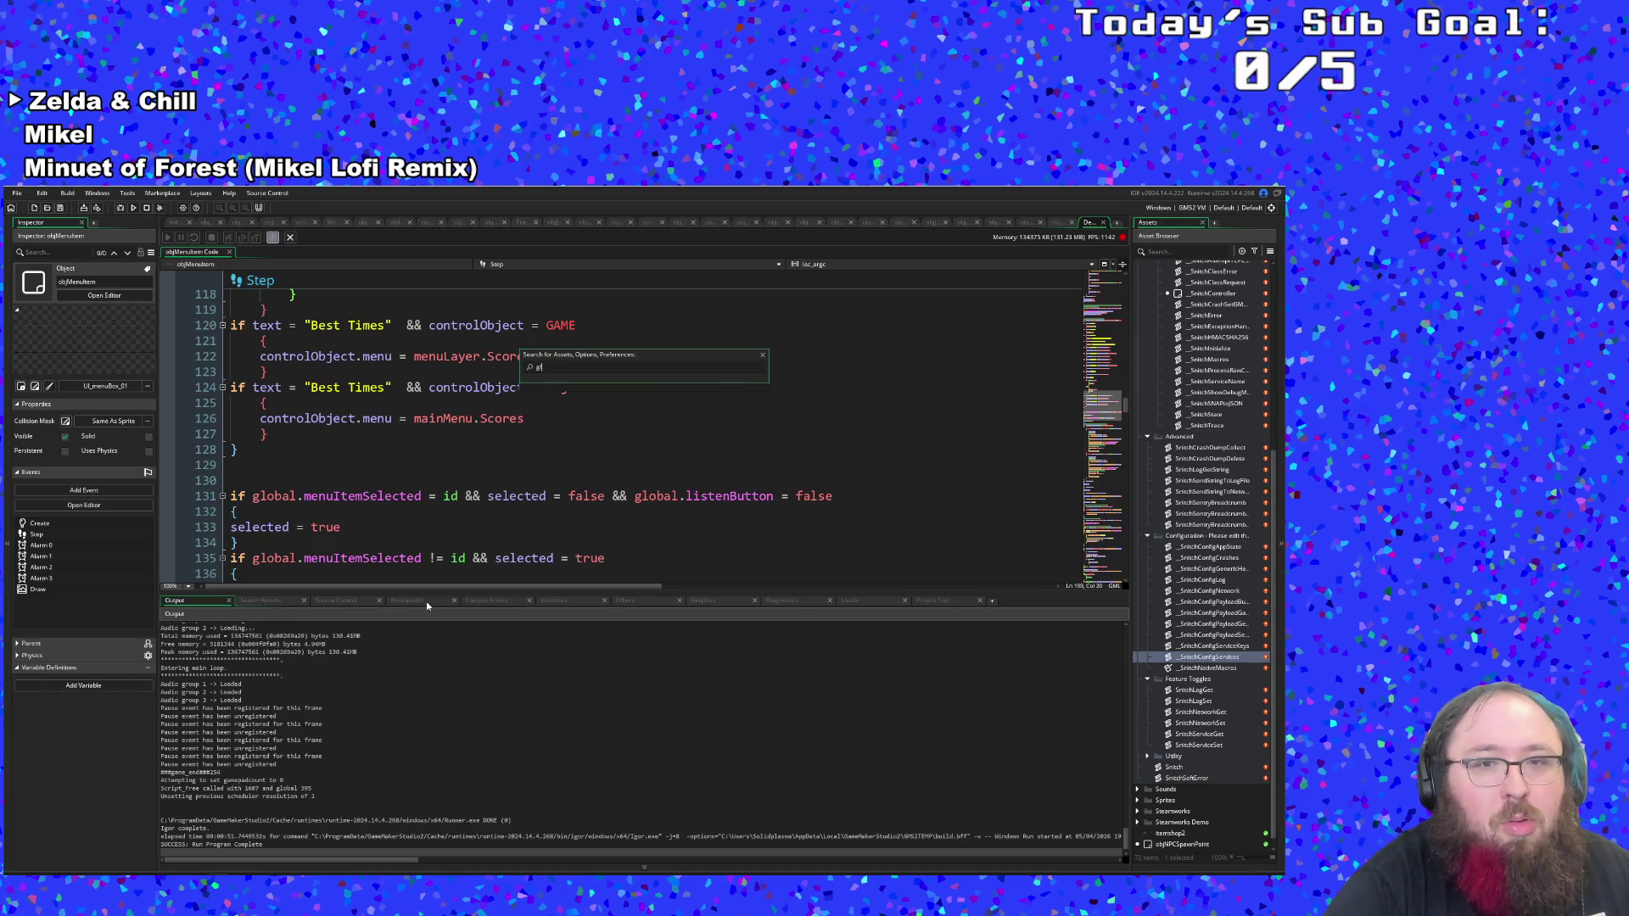
{"action": "type", "text": "al.Sa"}
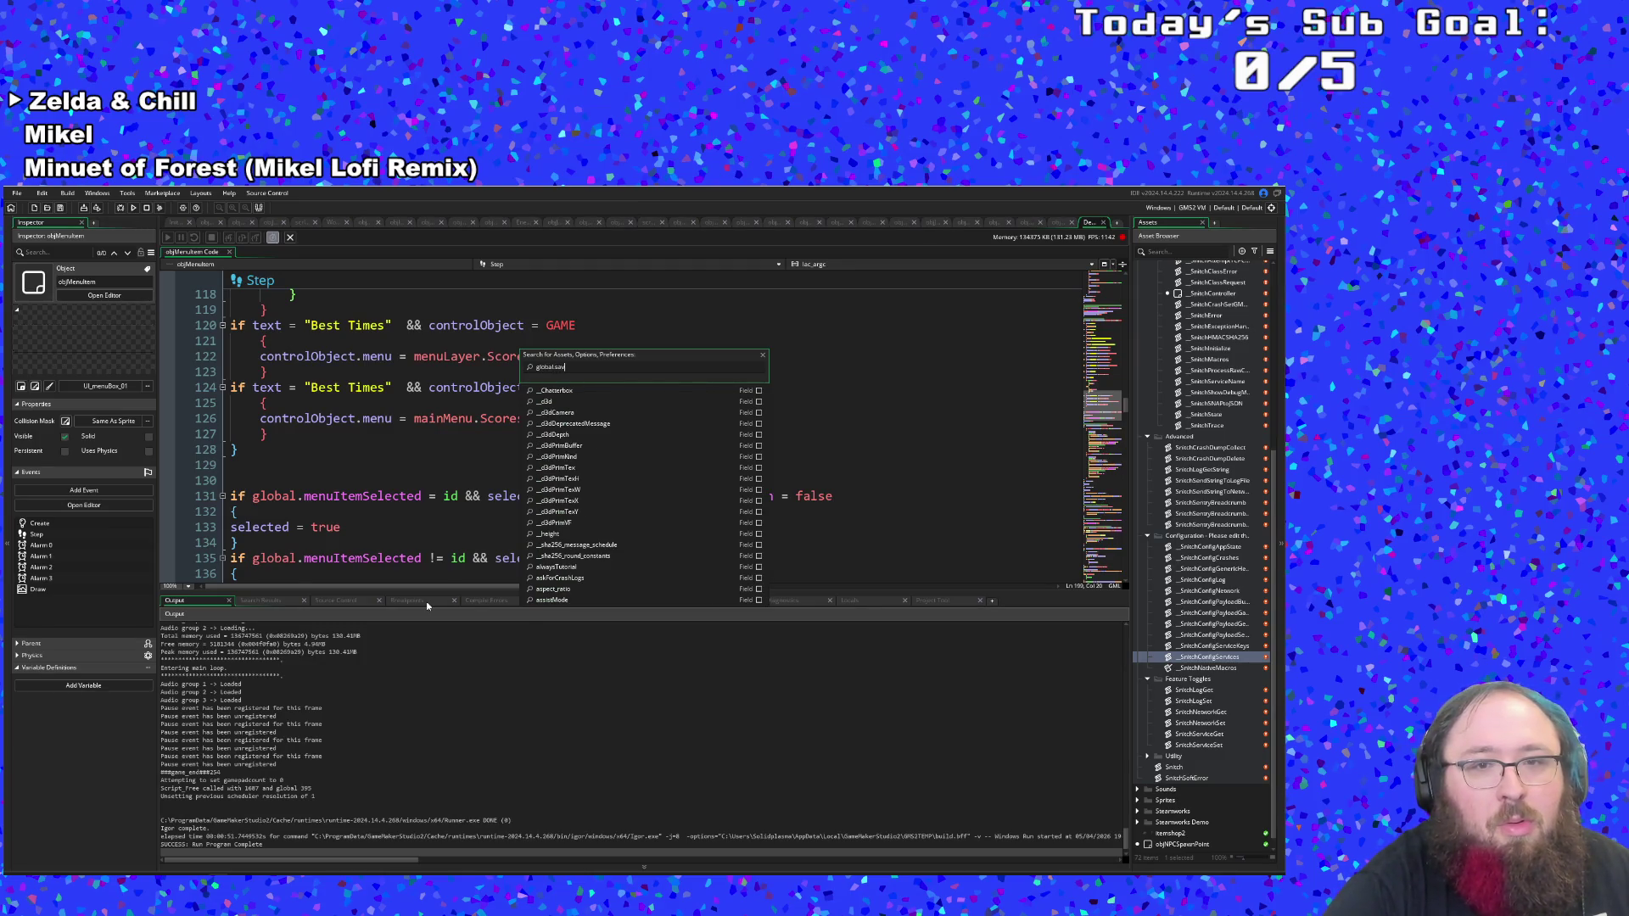
{"action": "type", "text": "e"}
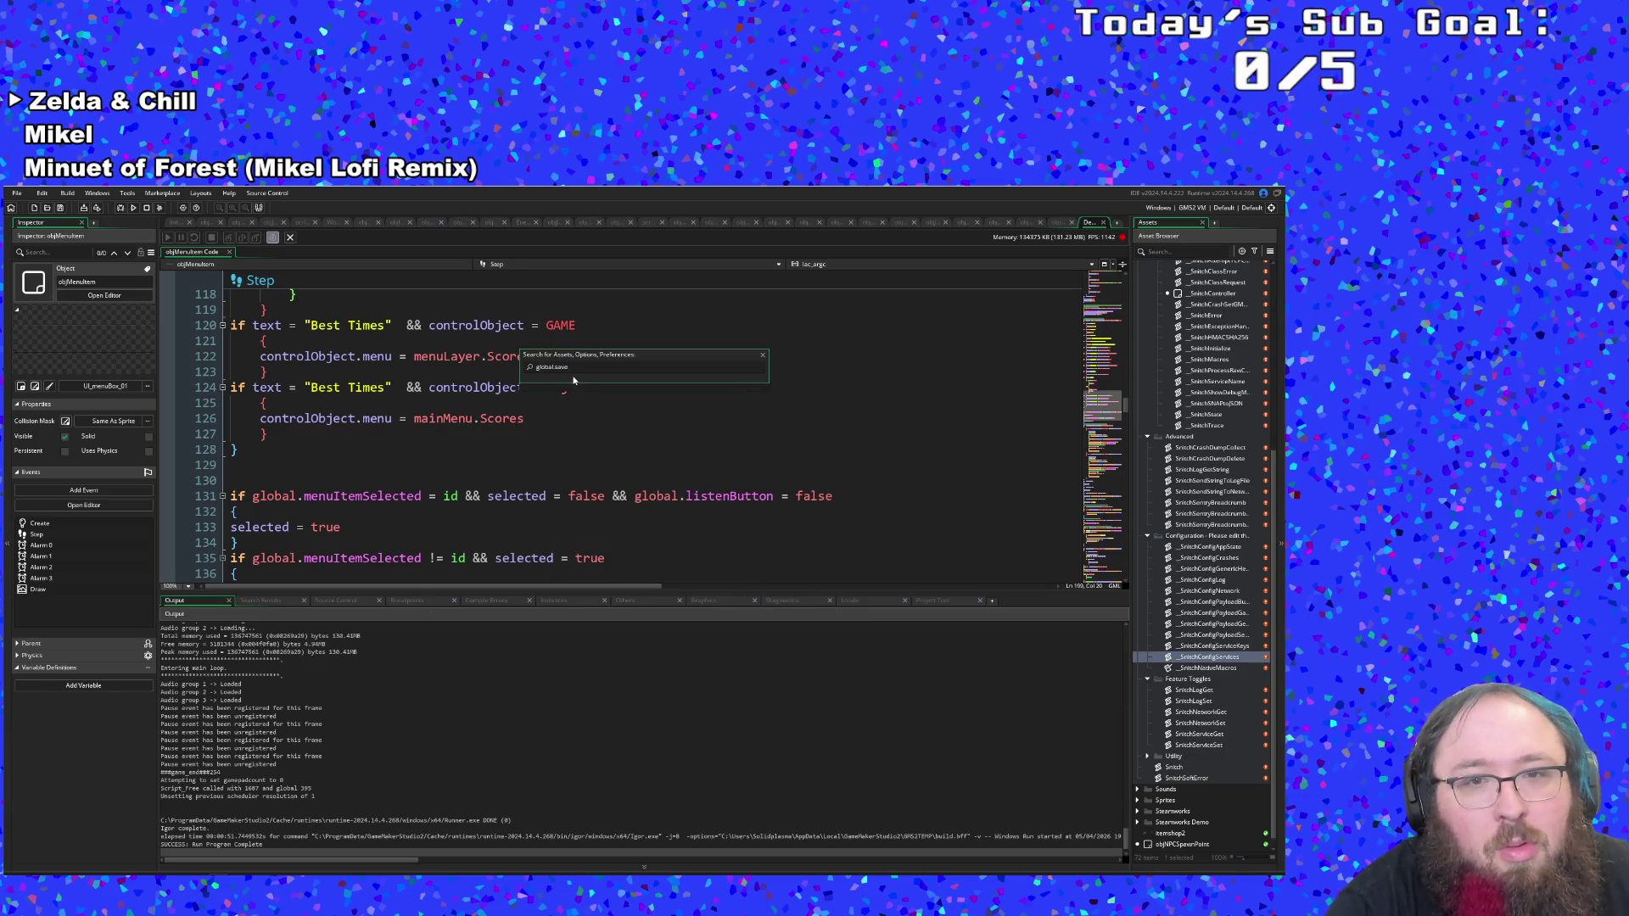
{"action": "left_click_drag", "start_coordinate": [573, 369], "coordinate": [537, 369]}
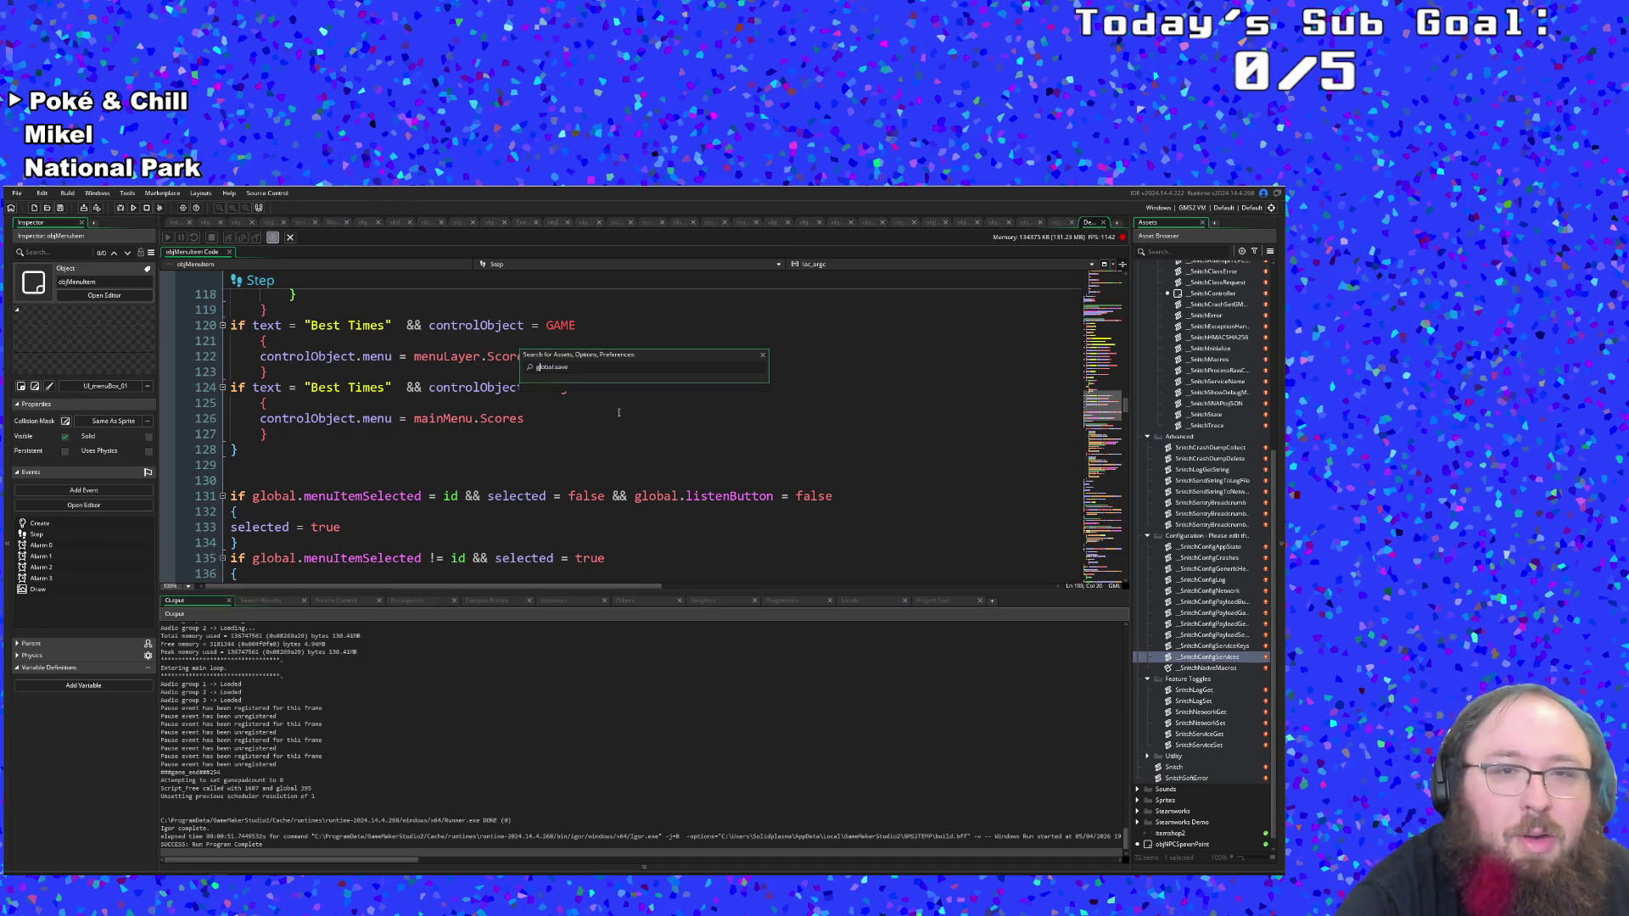
{"action": "type", "text": "gam"}
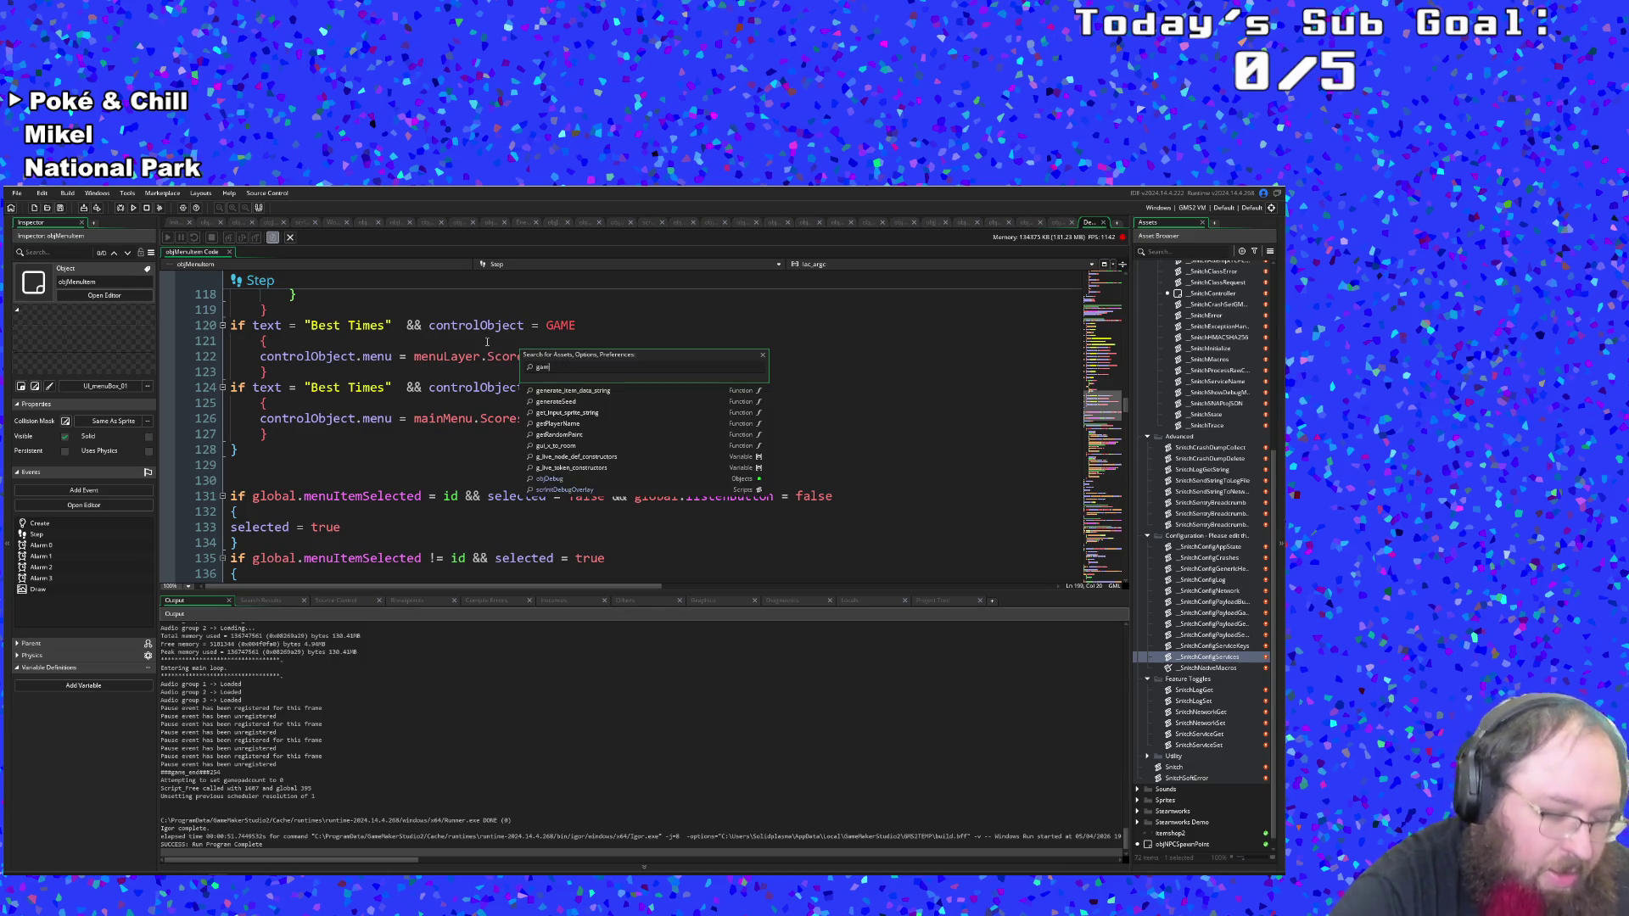
{"action": "type", "text": "eesave"}
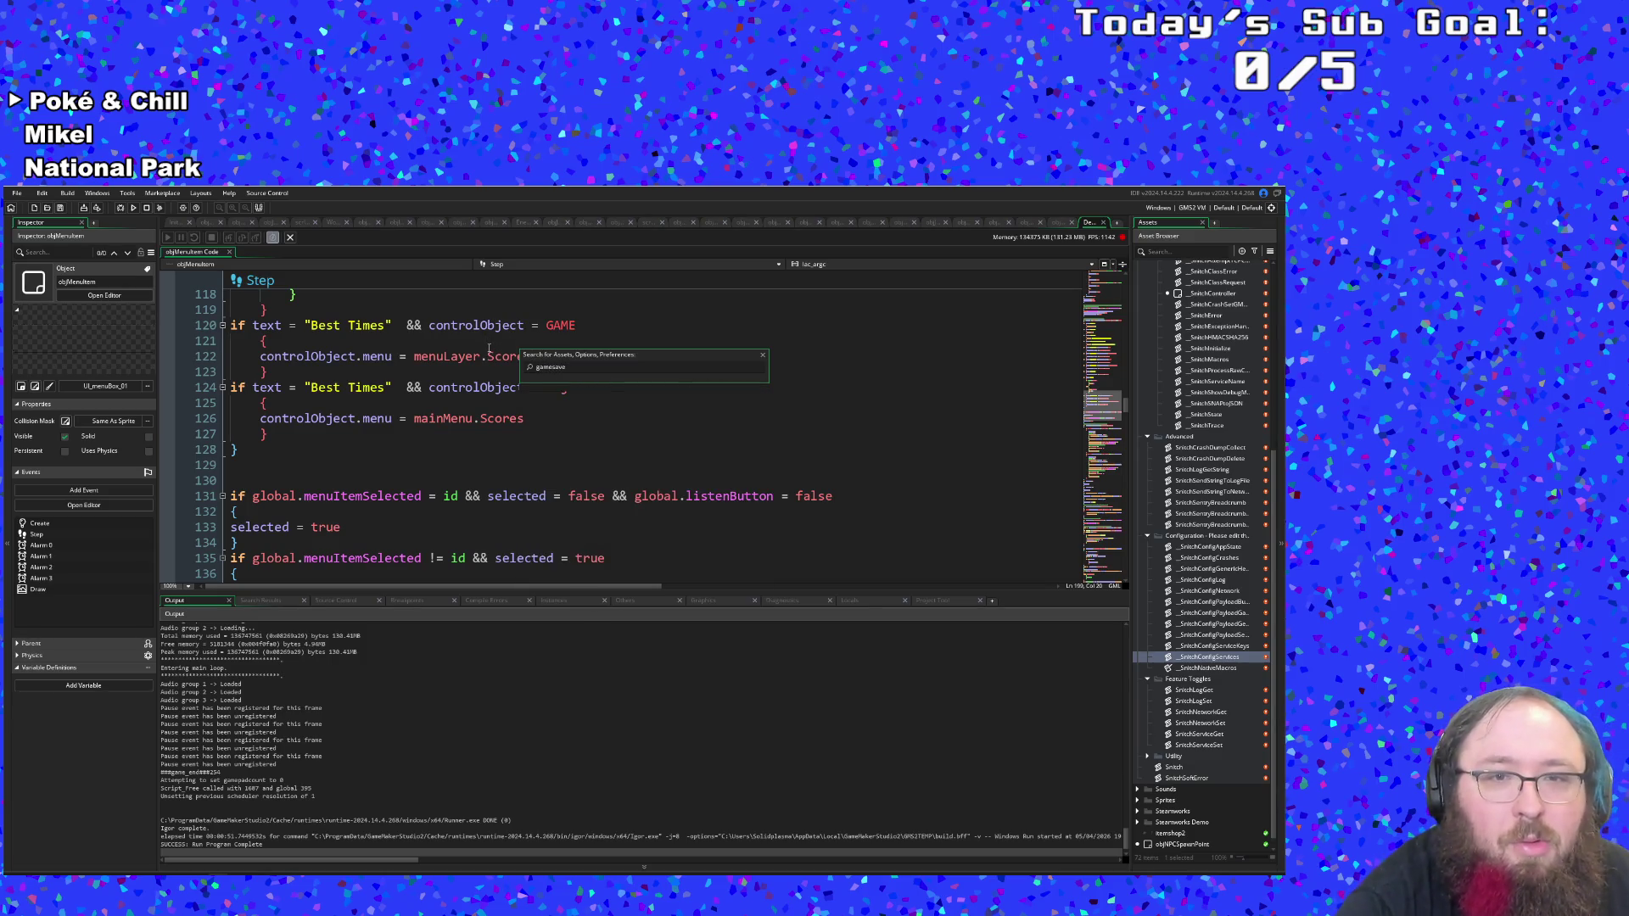
{"action": "type", "text": "timeset"}
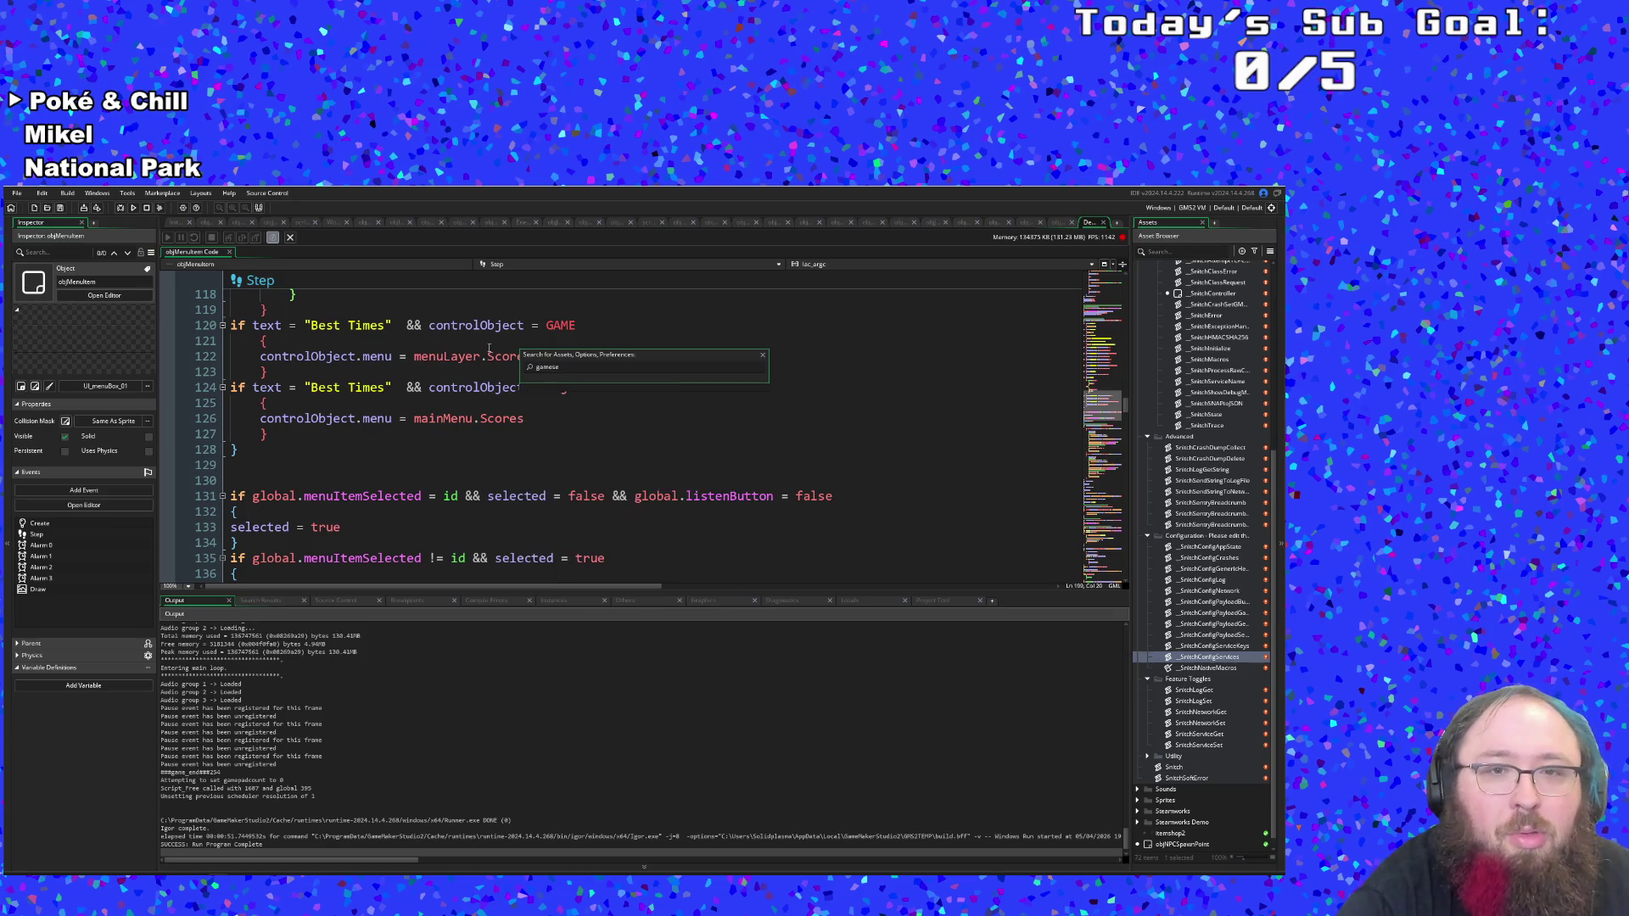
{"action": "type", "text": "tingsave"}
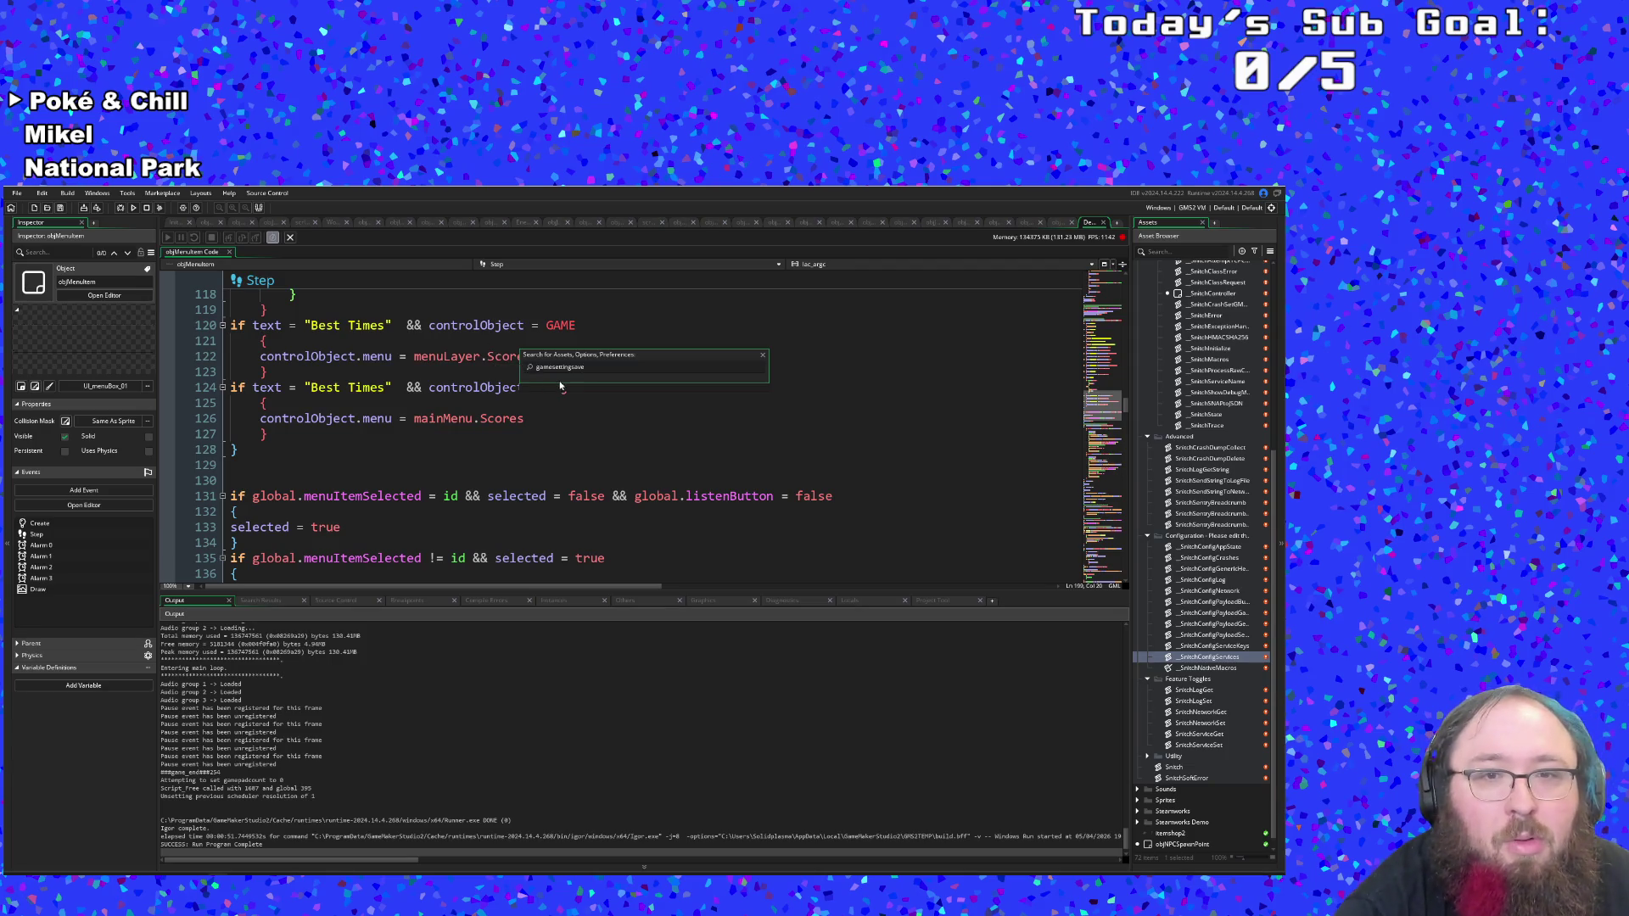
{"action": "key", "text": "ctrl+a"}
{"action": "type", "text": "Game"}
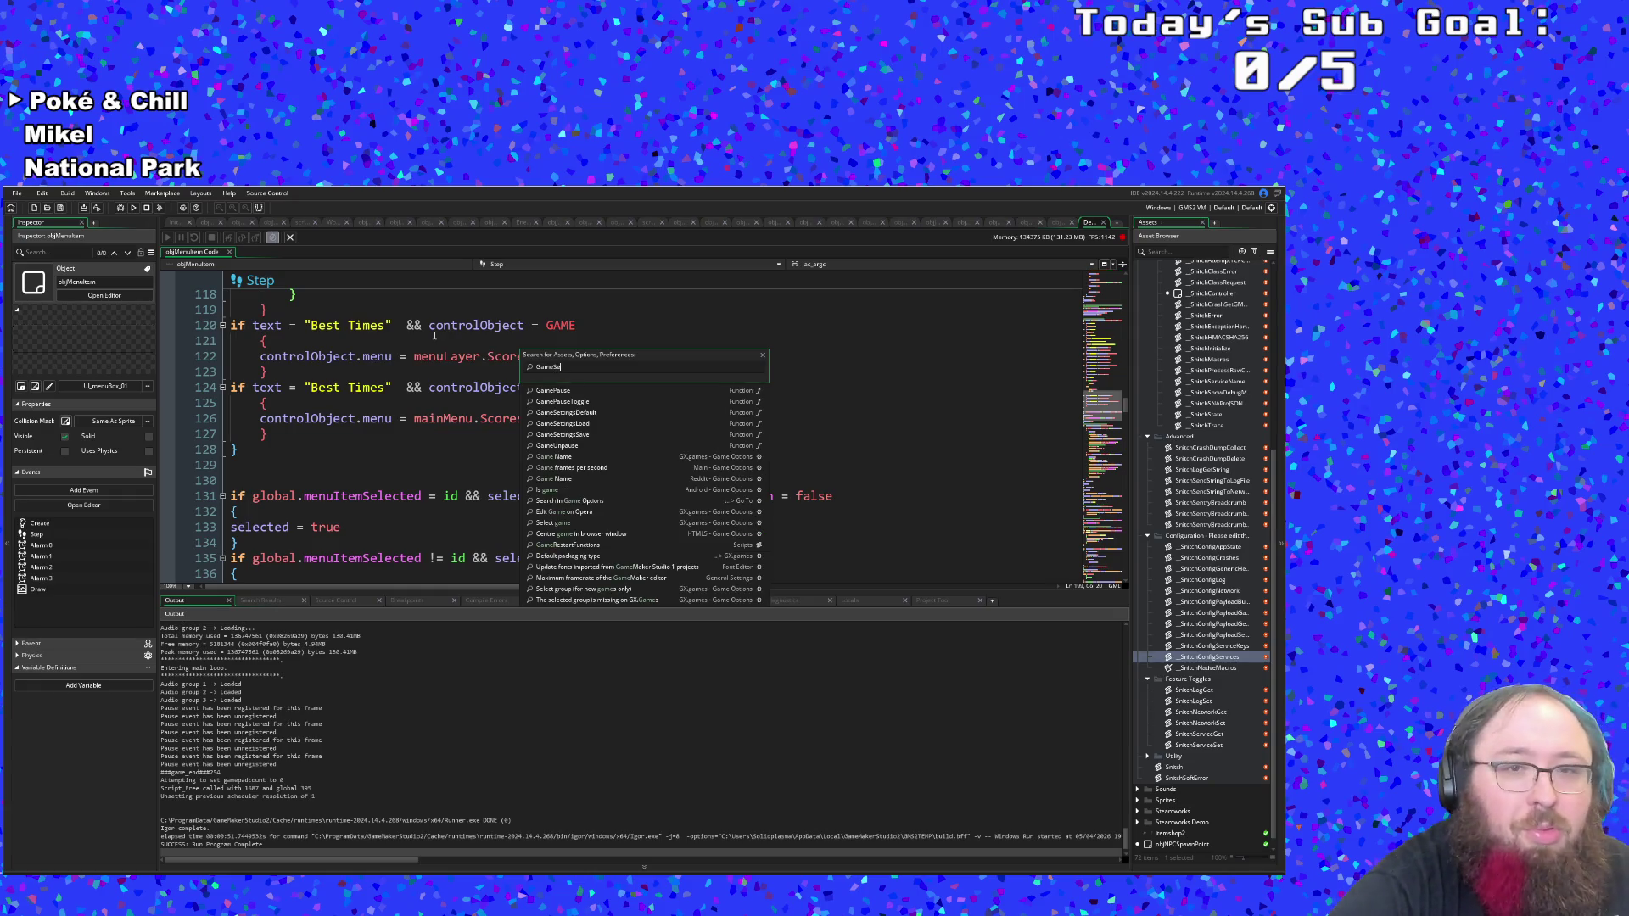
{"action": "type", "text": "Sett"}
{"action": "key", "text": "Down"}
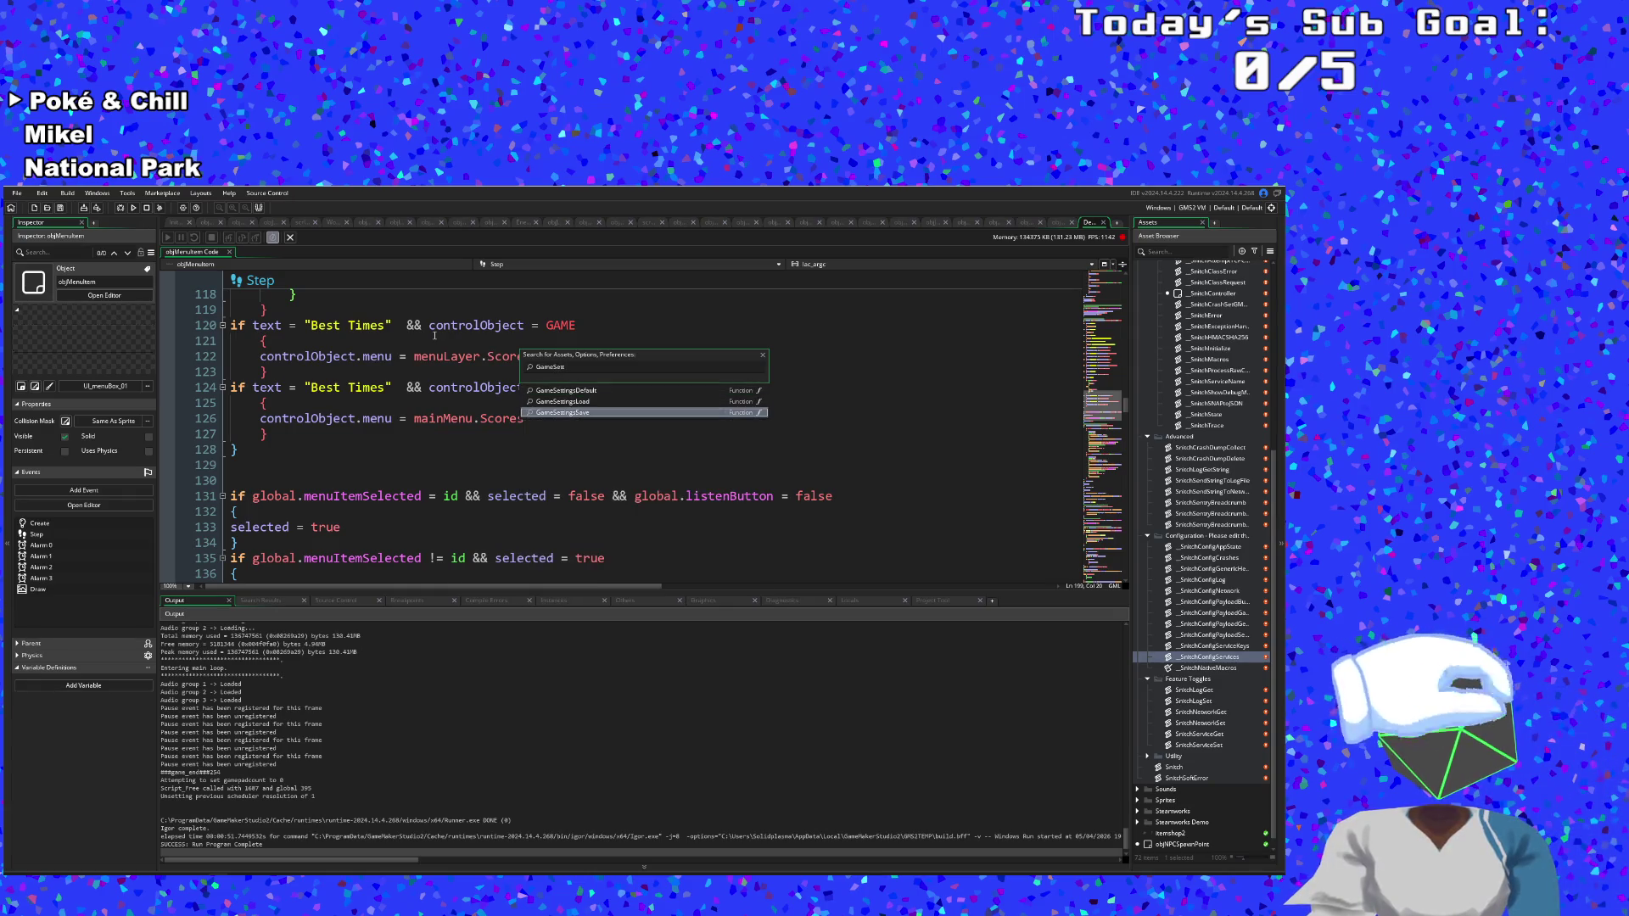
{"action": "key", "text": "Return"}
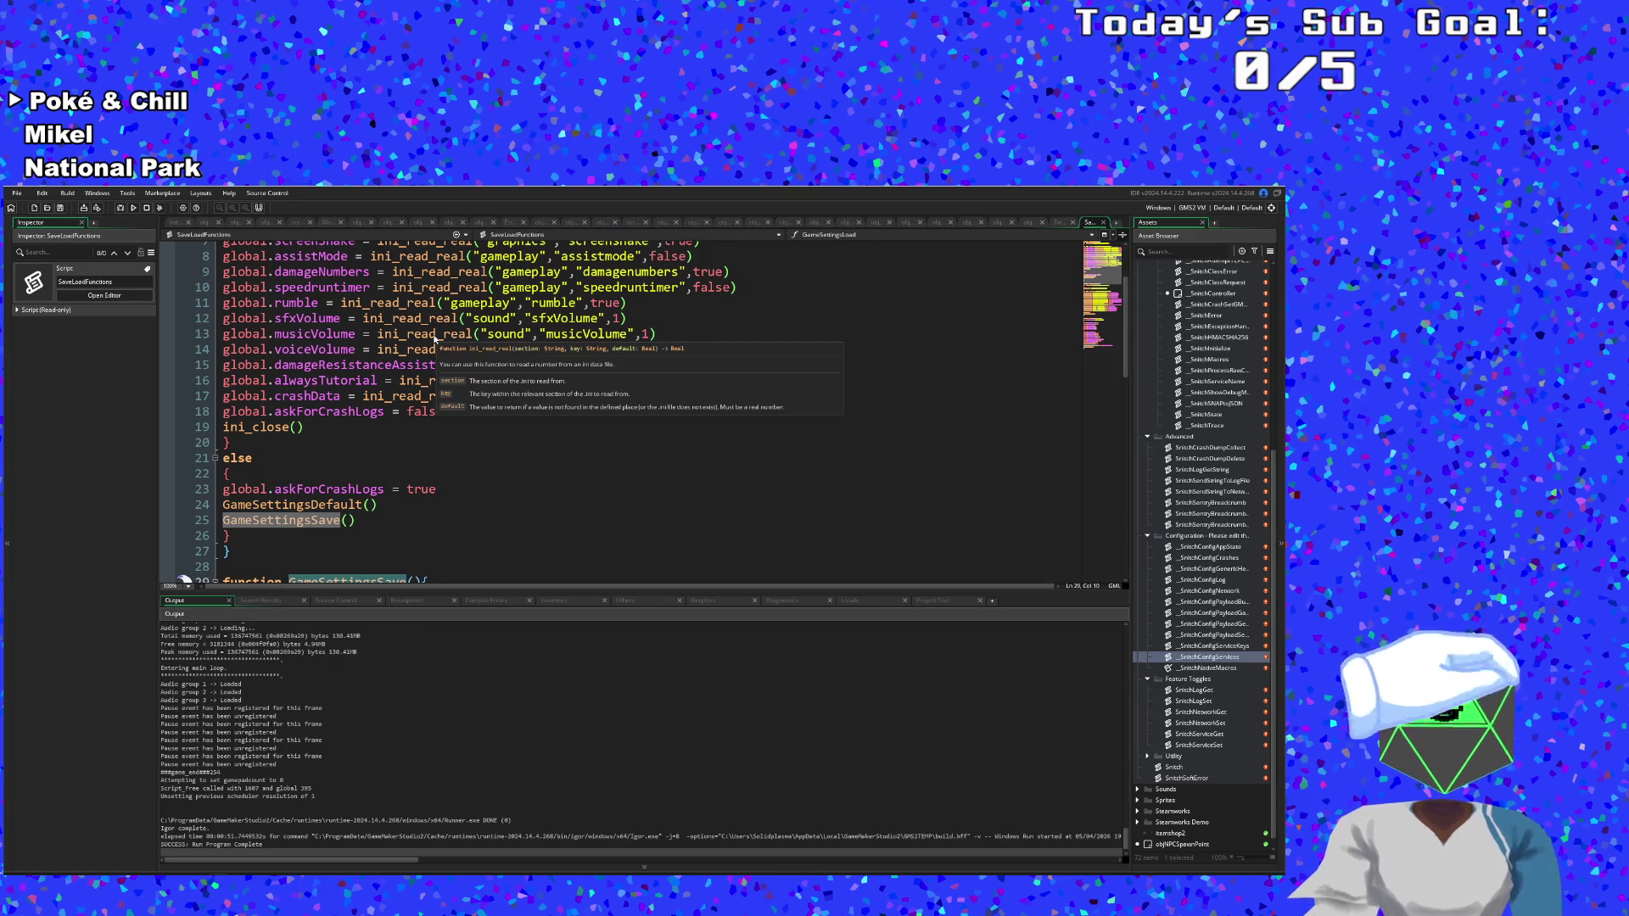
Select line 47's ini_write_real("logging","crashData",...) call in GameSettingsSave.
{"action": "scroll", "coordinate": [454, 456], "scroll_direction": "down", "scroll_amount": 2}
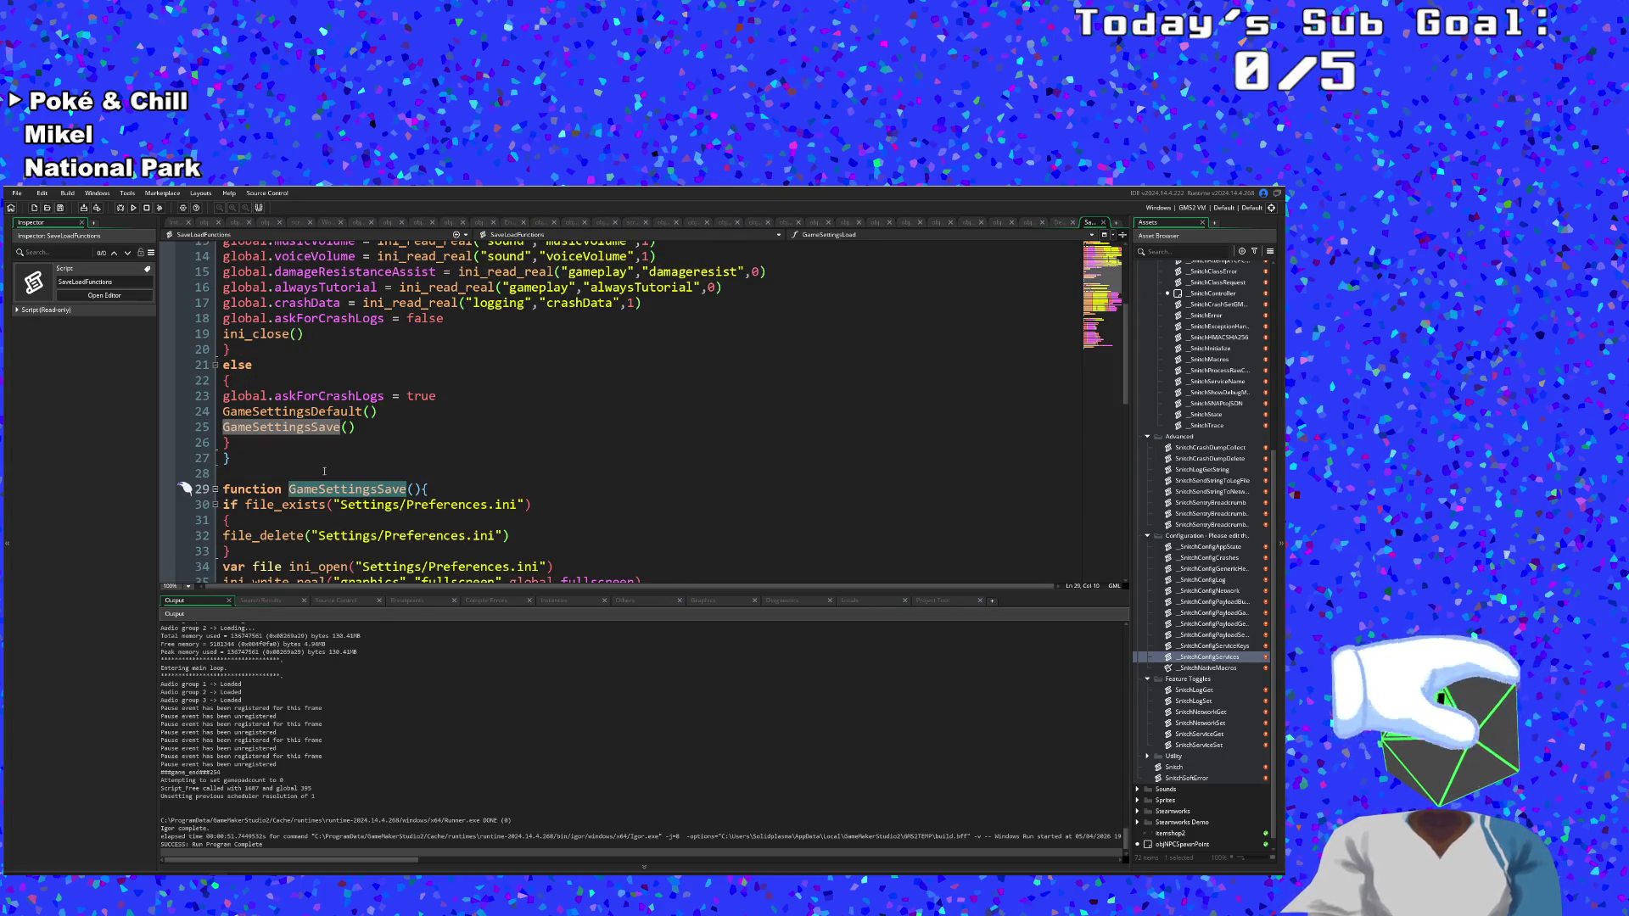
{"action": "scroll", "coordinate": [325, 471], "scroll_direction": "down", "scroll_amount": 8}
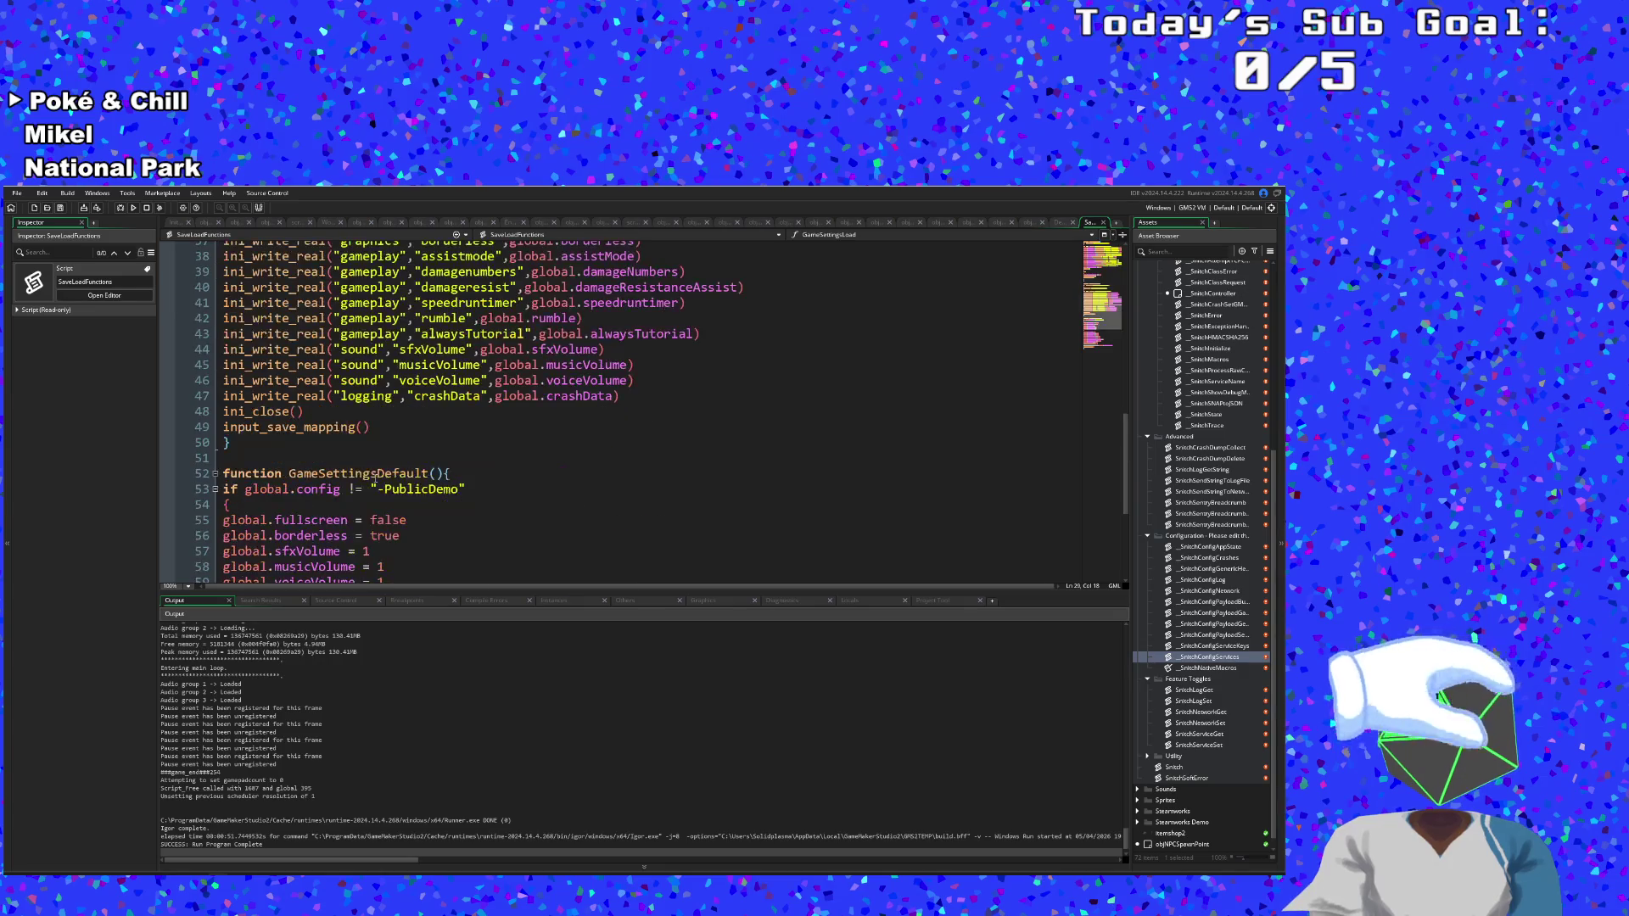
{"action": "scroll", "coordinate": [374, 477], "scroll_direction": "up", "scroll_amount": 2}
{"action": "left_click", "coordinate": [658, 502]}
{"action": "left_click_drag", "start_coordinate": [659, 495], "coordinate": [224, 491]}
{"action": "key", "text": "ctrl+c"}
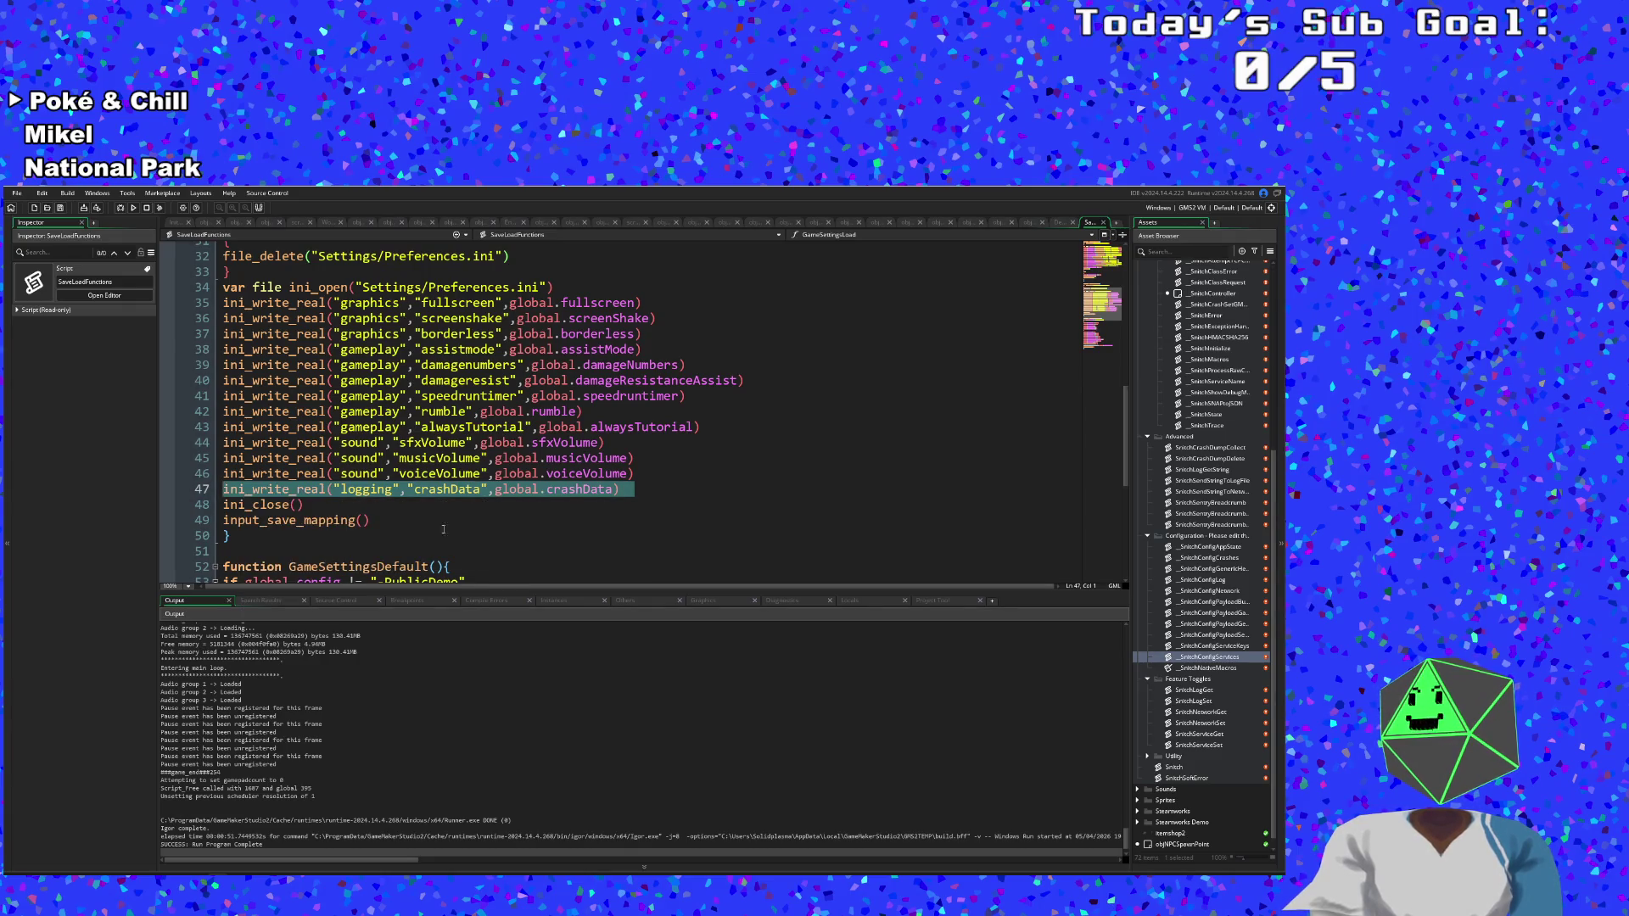
{"action": "left_click", "coordinate": [629, 489]}
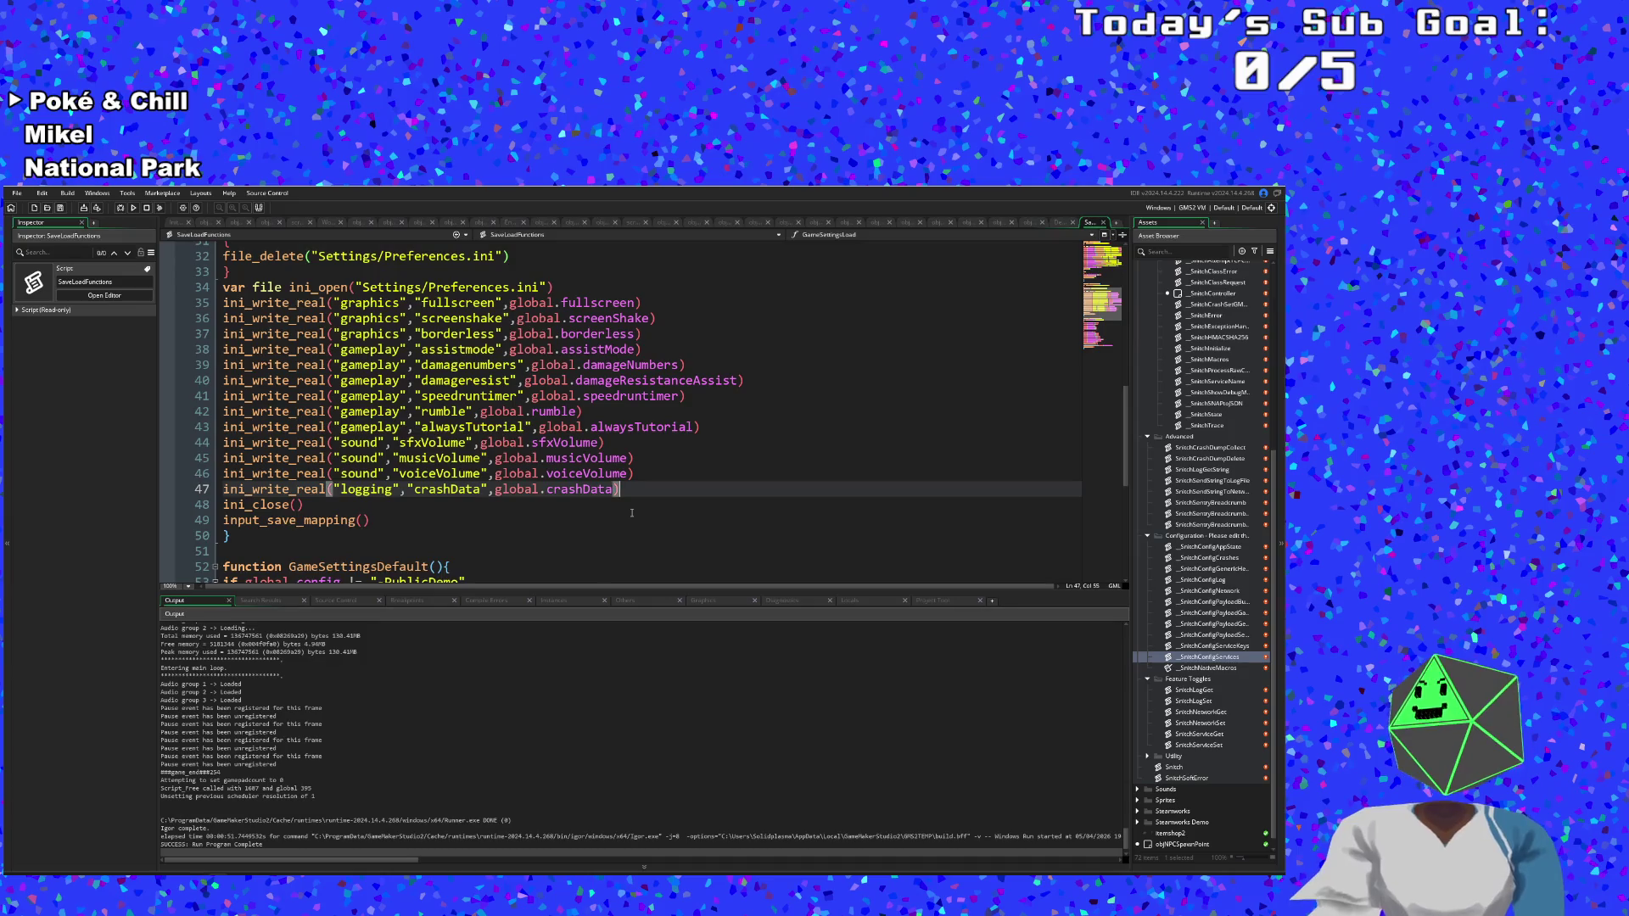
Paste a copy of the crashData write as line 48 and rename its key to latestVersion.
{"action": "key", "text": "Return"}
{"action": "key", "text": "ctrl+v"}
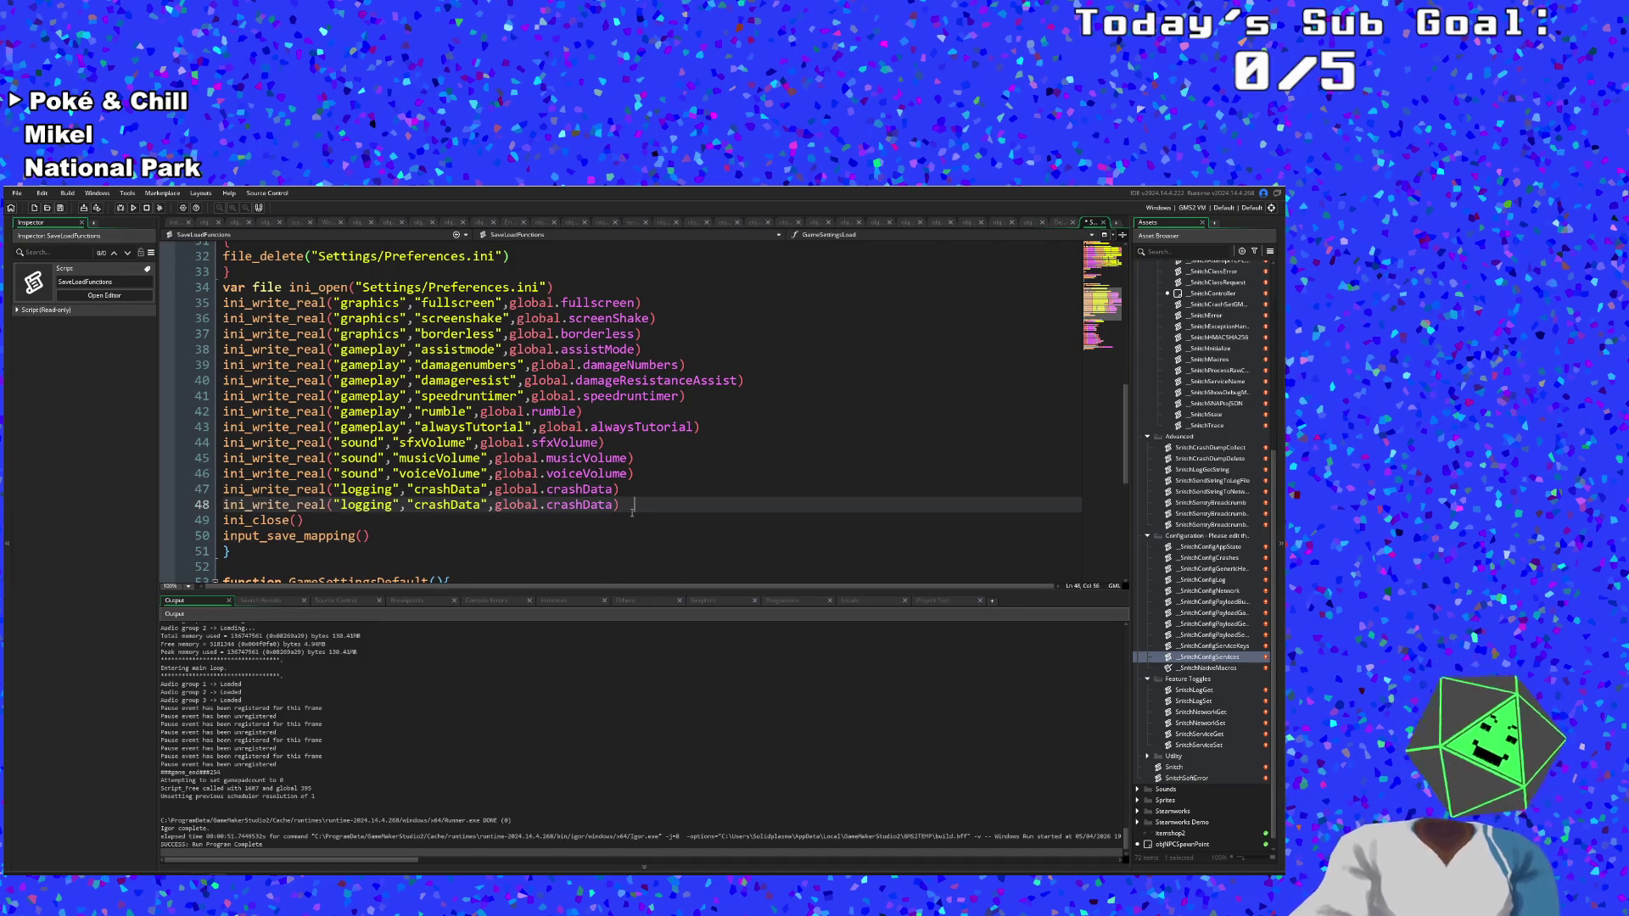
{"action": "key", "text": "Left"}
{"action": "key", "text": "Left"}
{"action": "key", "text": "Left"}
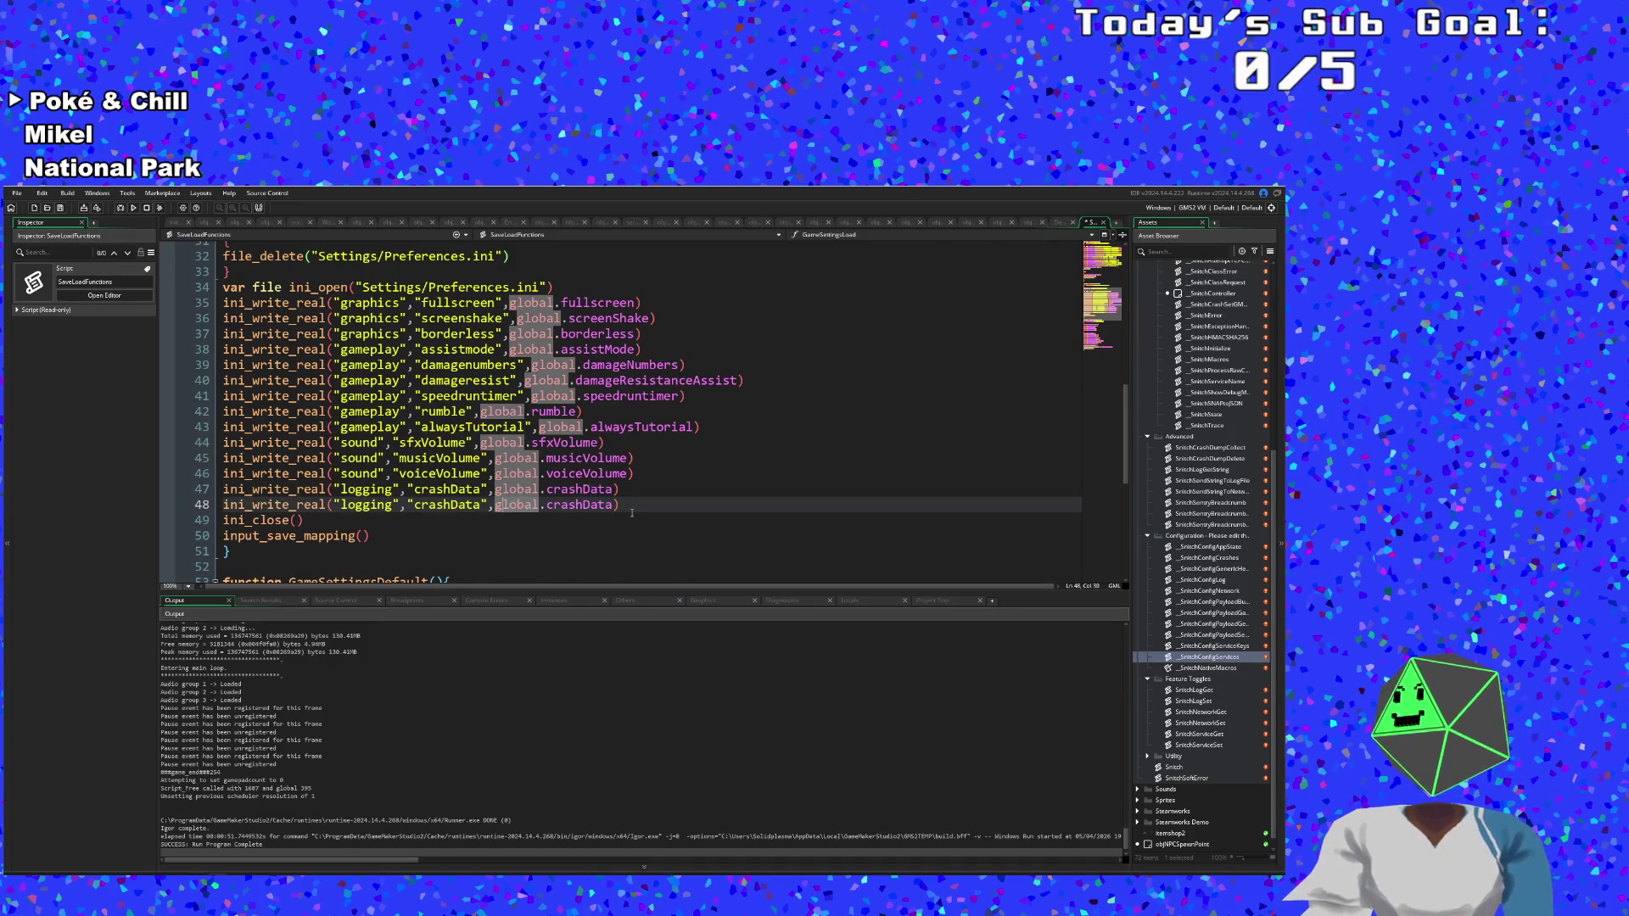
{"action": "key", "text": "Left"}
{"action": "key", "text": "Left"}
{"action": "key", "text": "Left"}
{"action": "key", "text": "BackSpace"}
{"action": "key", "text": "BackSpace"}
{"action": "key", "text": "BackSpace"}
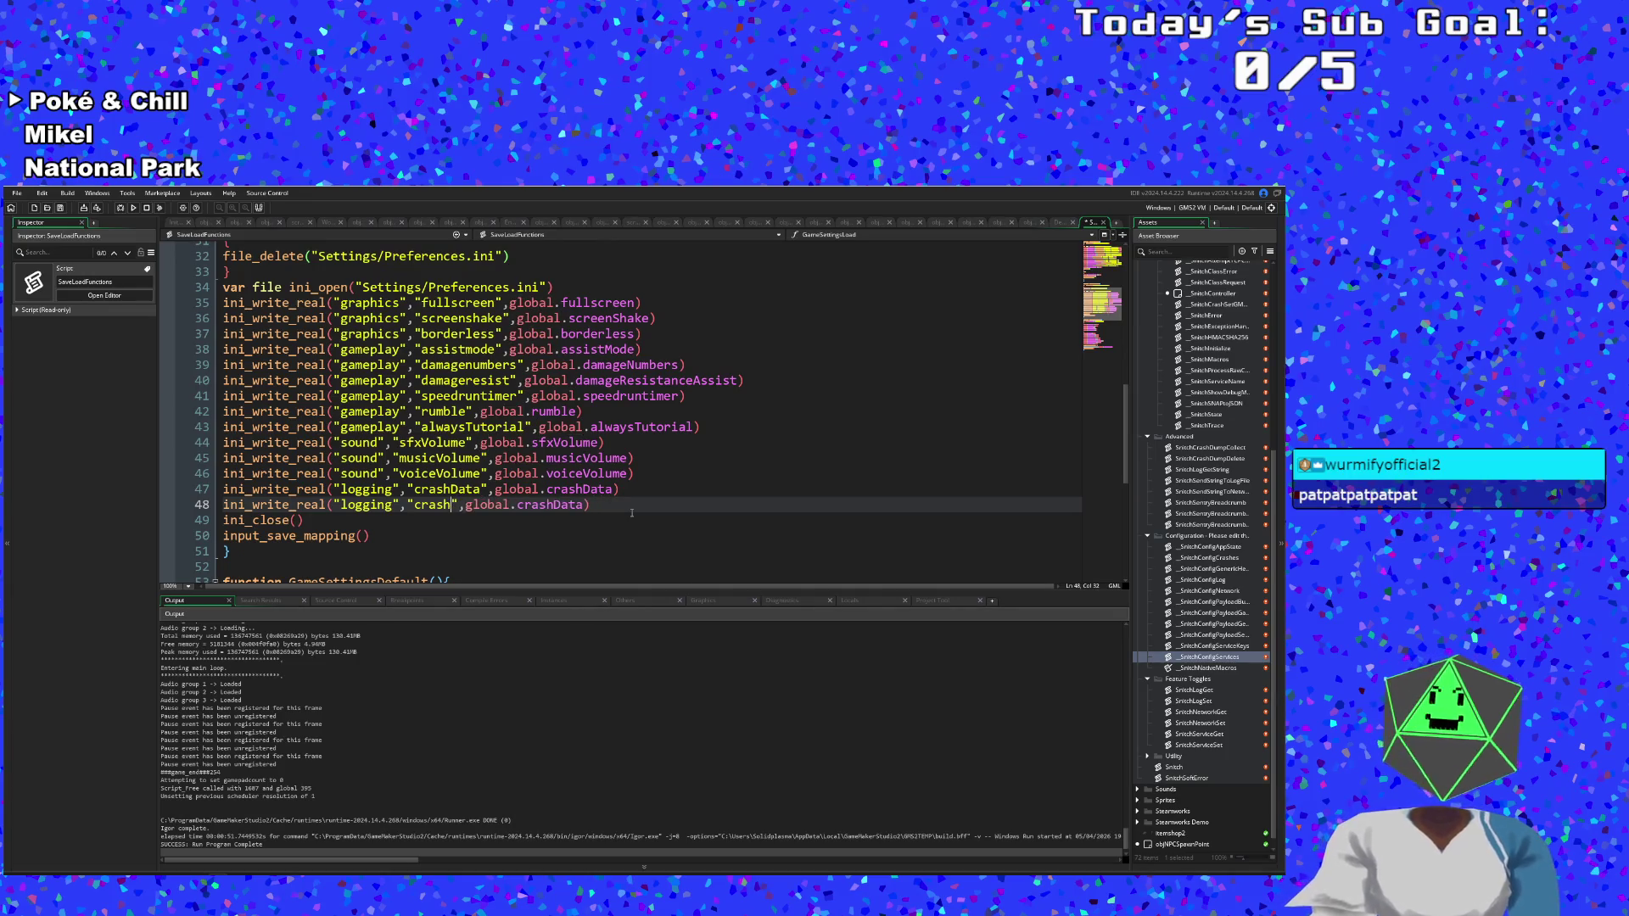
{"action": "key", "text": "BackSpace"}
{"action": "key", "text": "BackSpace"}
{"action": "key", "text": "BackSpace"}
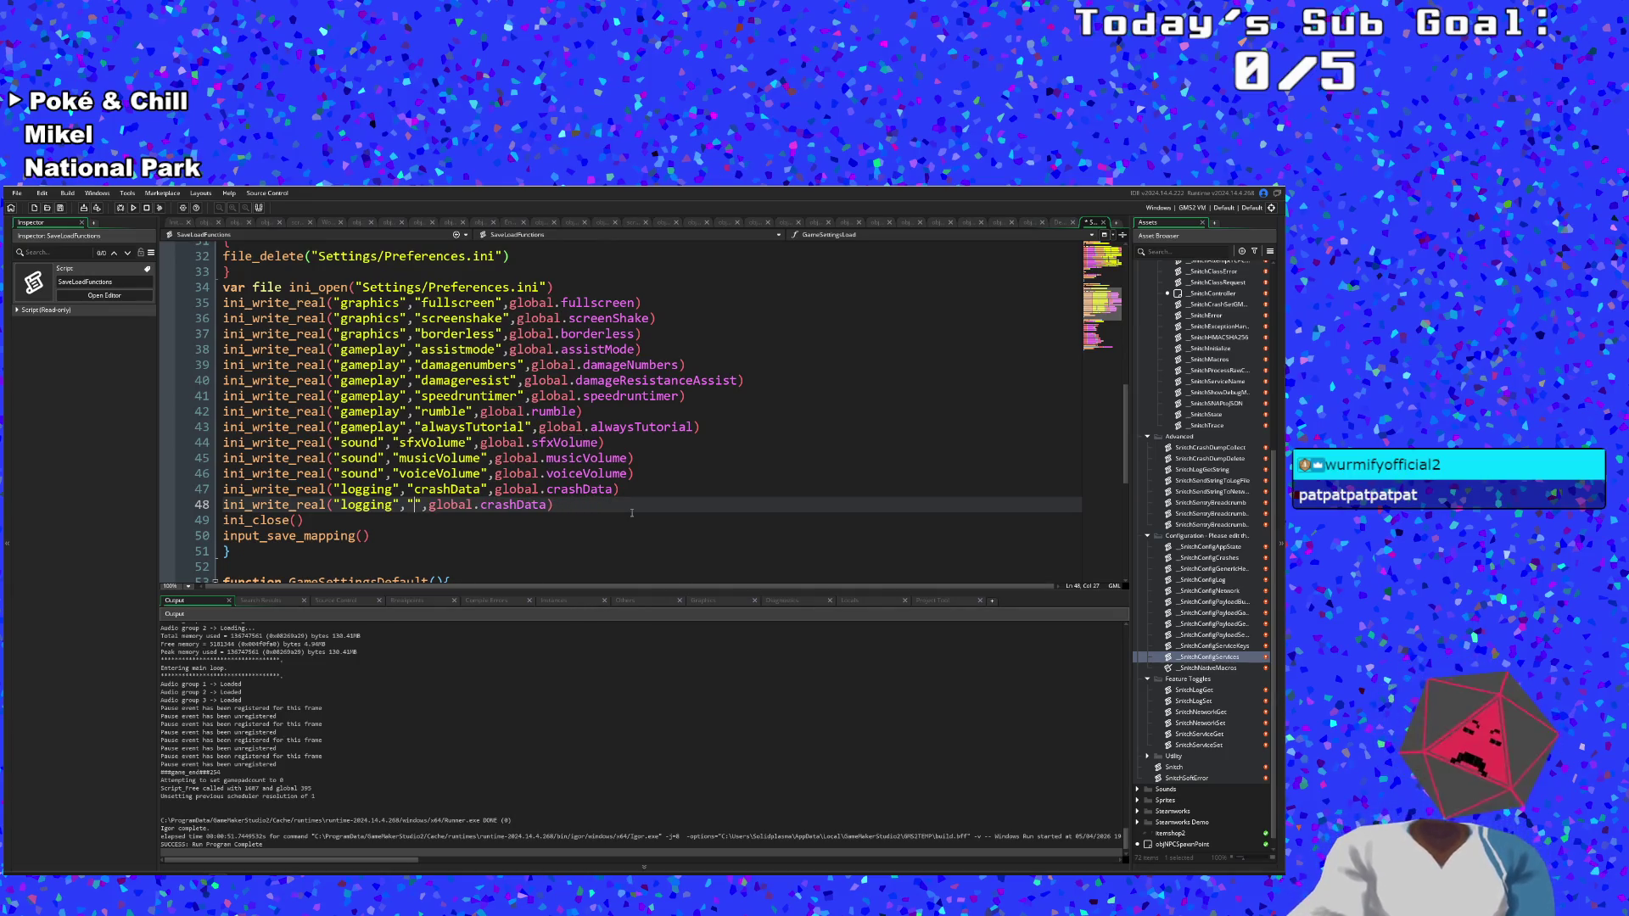
{"action": "type", "text": "1"}
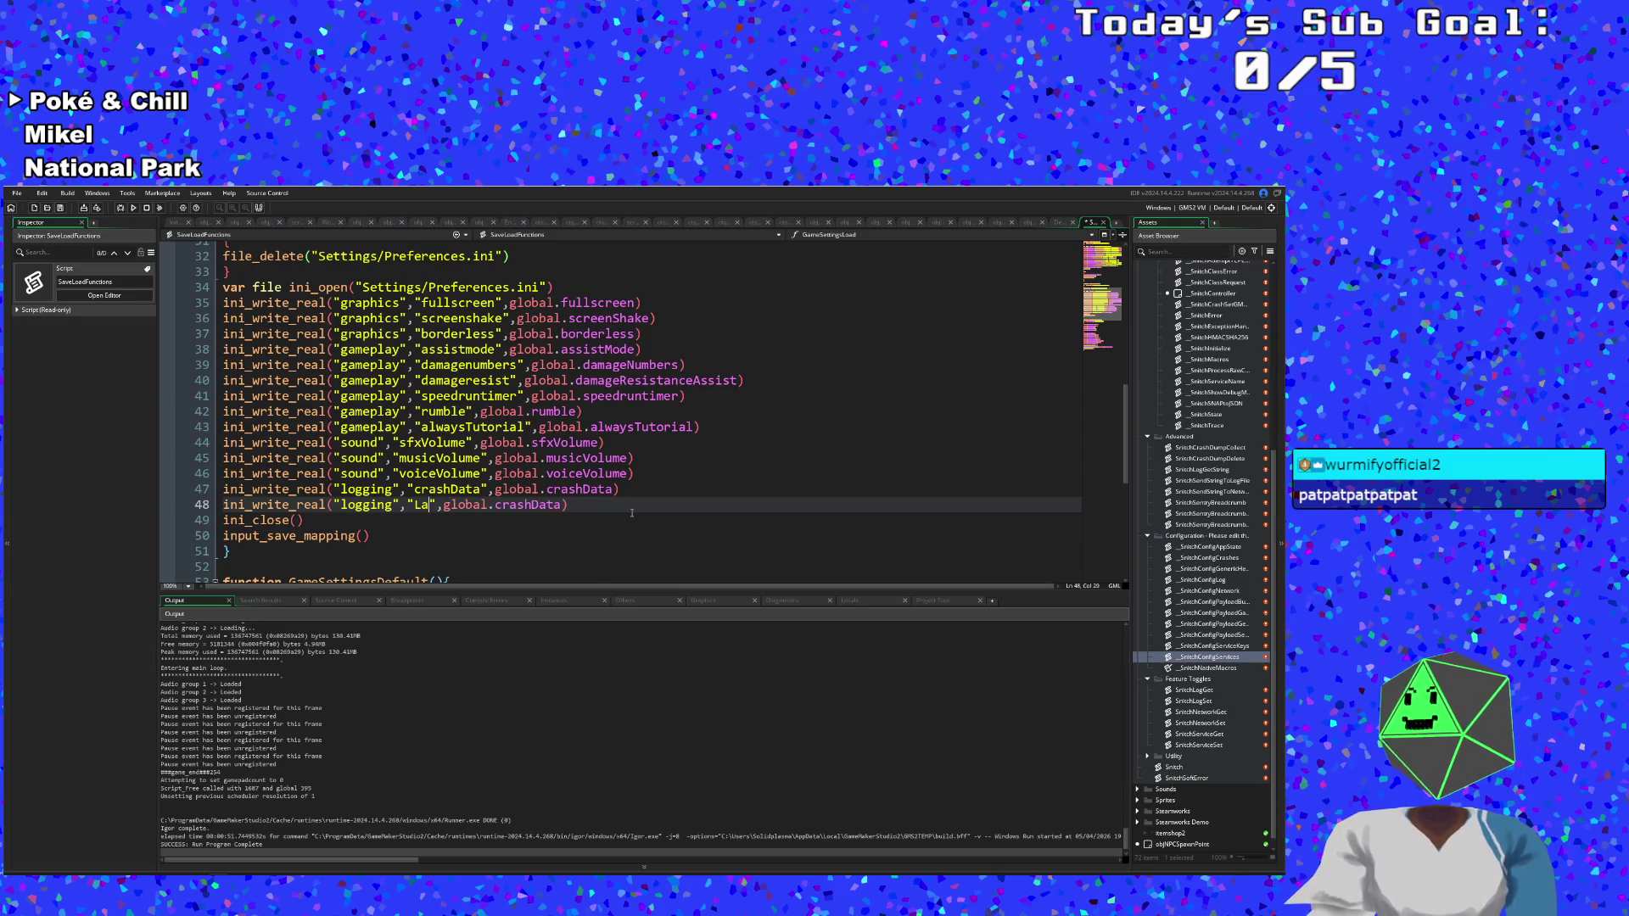
{"action": "type", "text": "atest"}
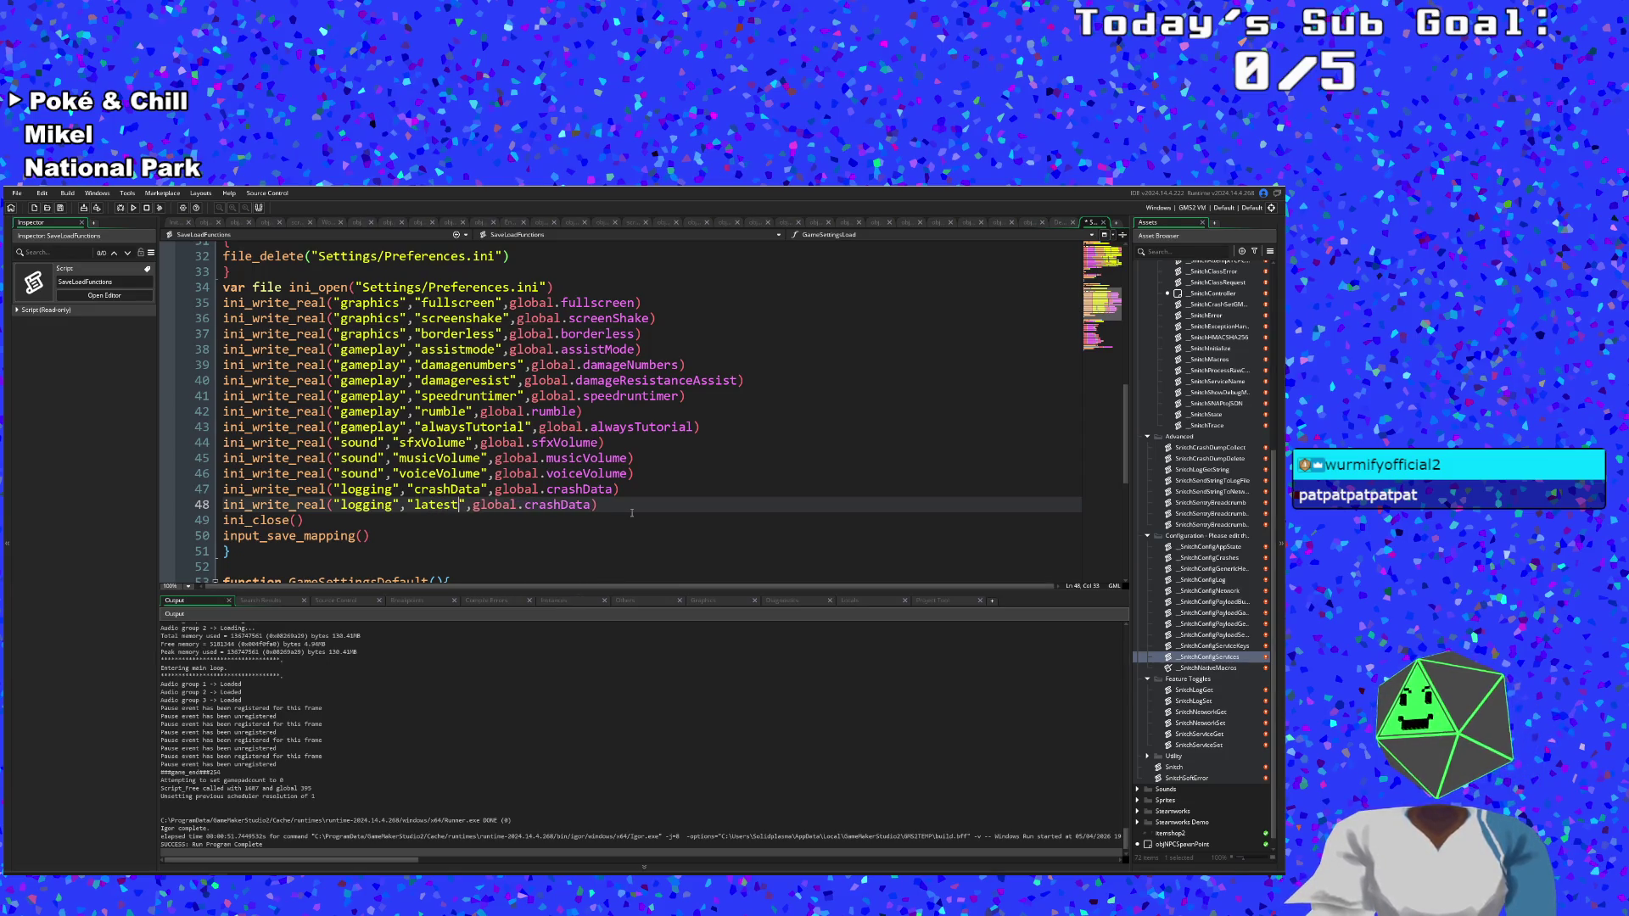
{"action": "type", "text": "Version"}
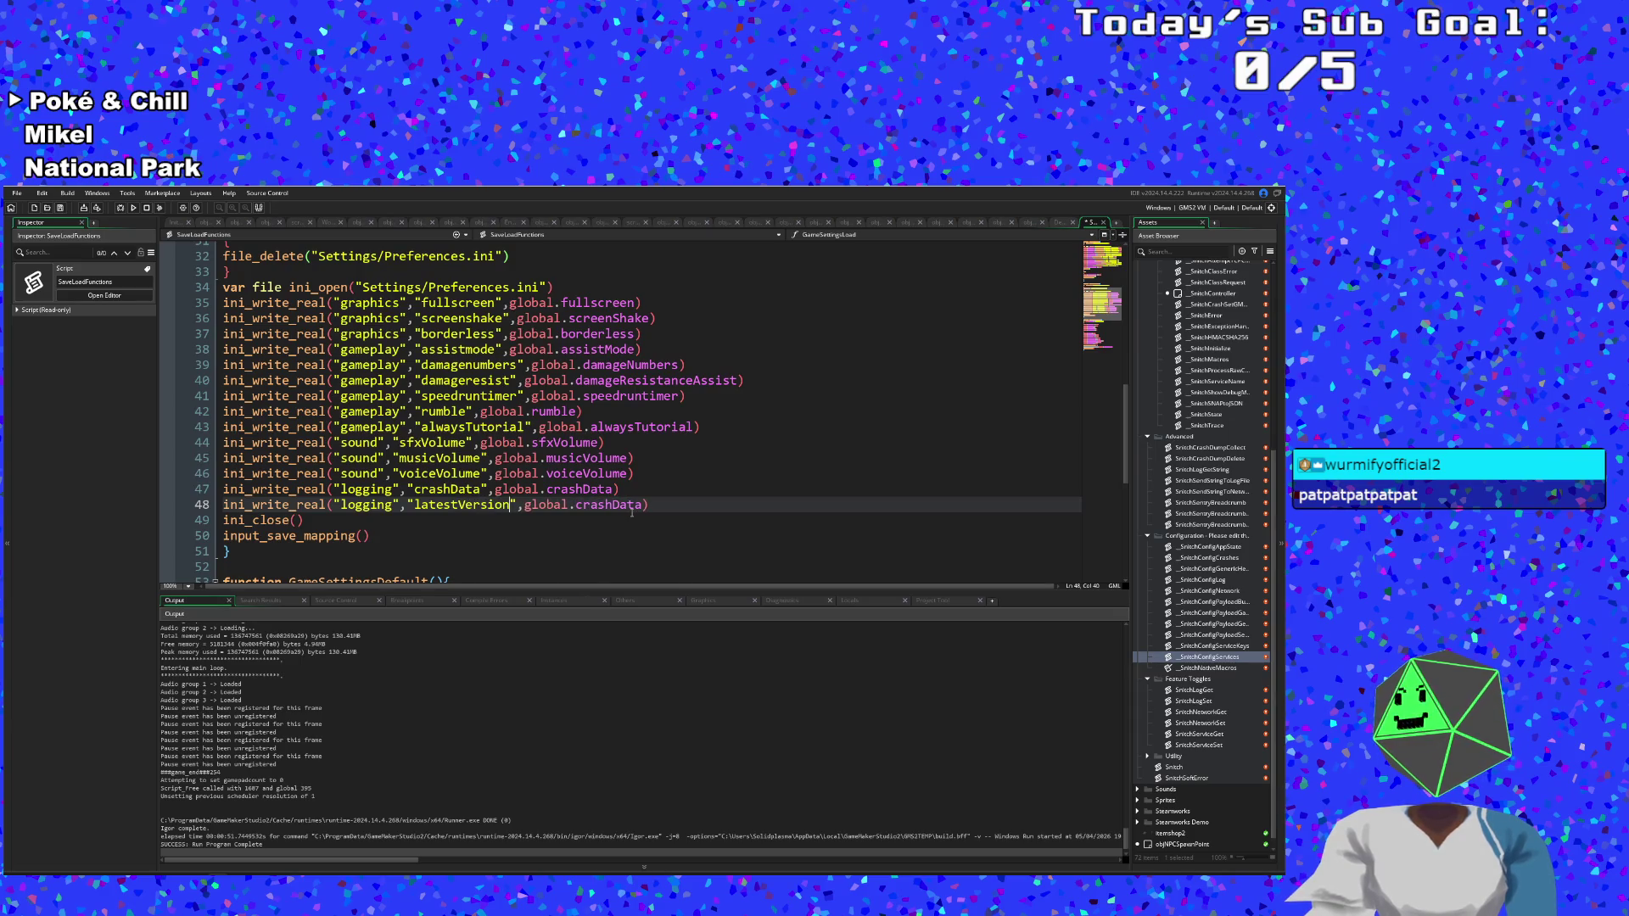
Delete the global.crashData value from line 48, leaving the caret where the new value goes.
{"action": "scroll", "coordinate": [598, 503], "scroll_direction": "down", "scroll_amount": 2}
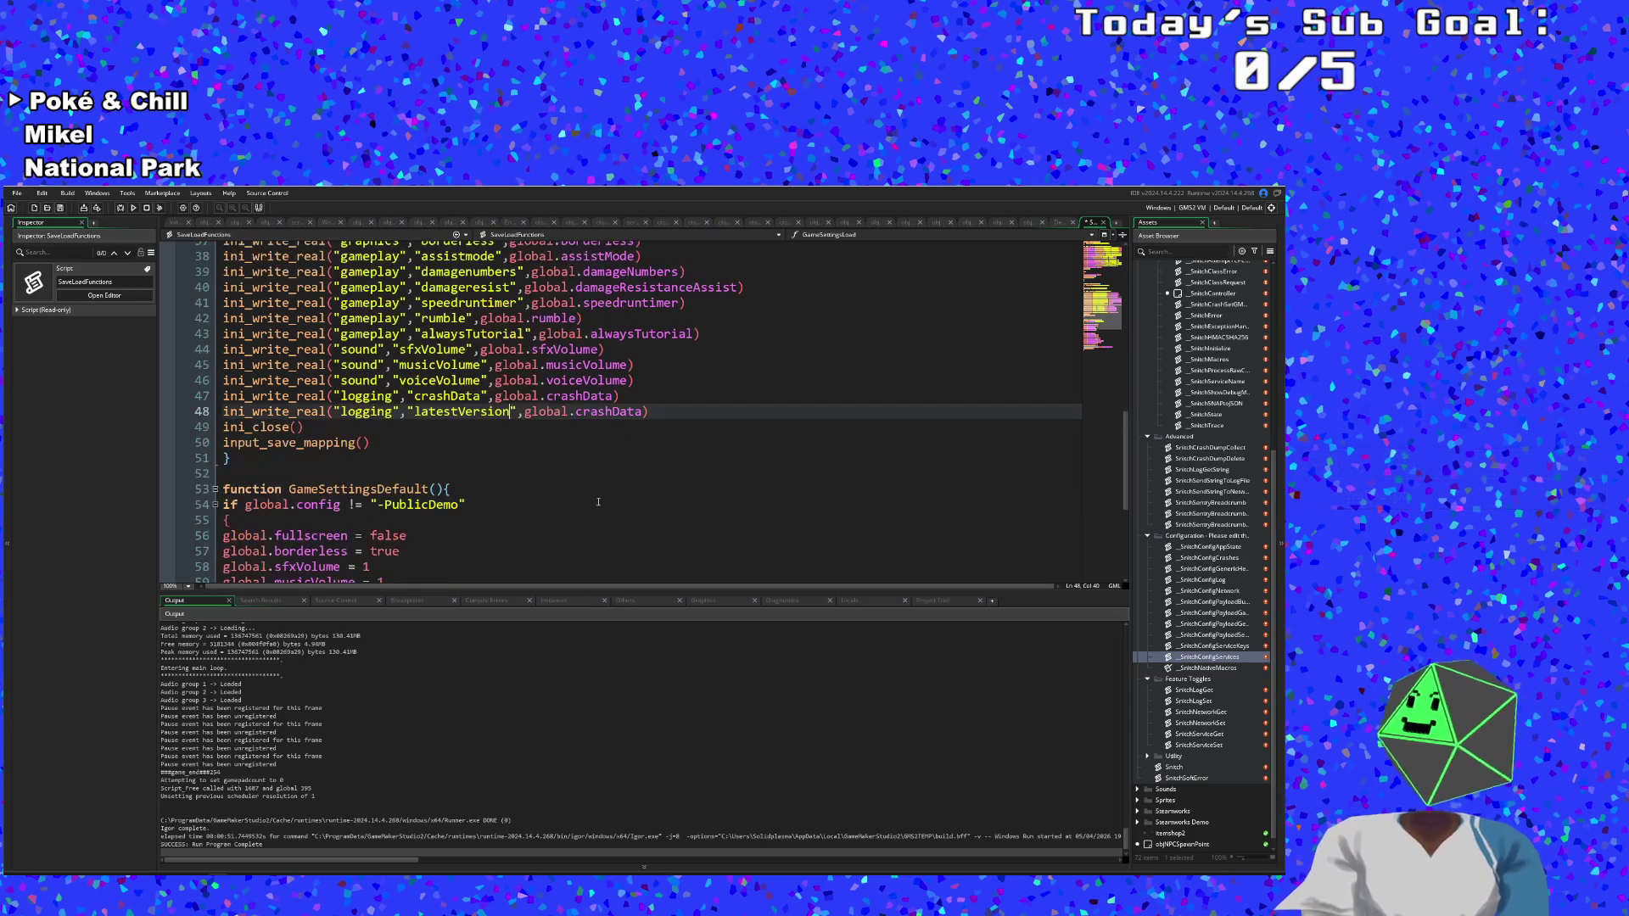
{"action": "left_click_drag", "start_coordinate": [524, 412], "coordinate": [643, 412]}
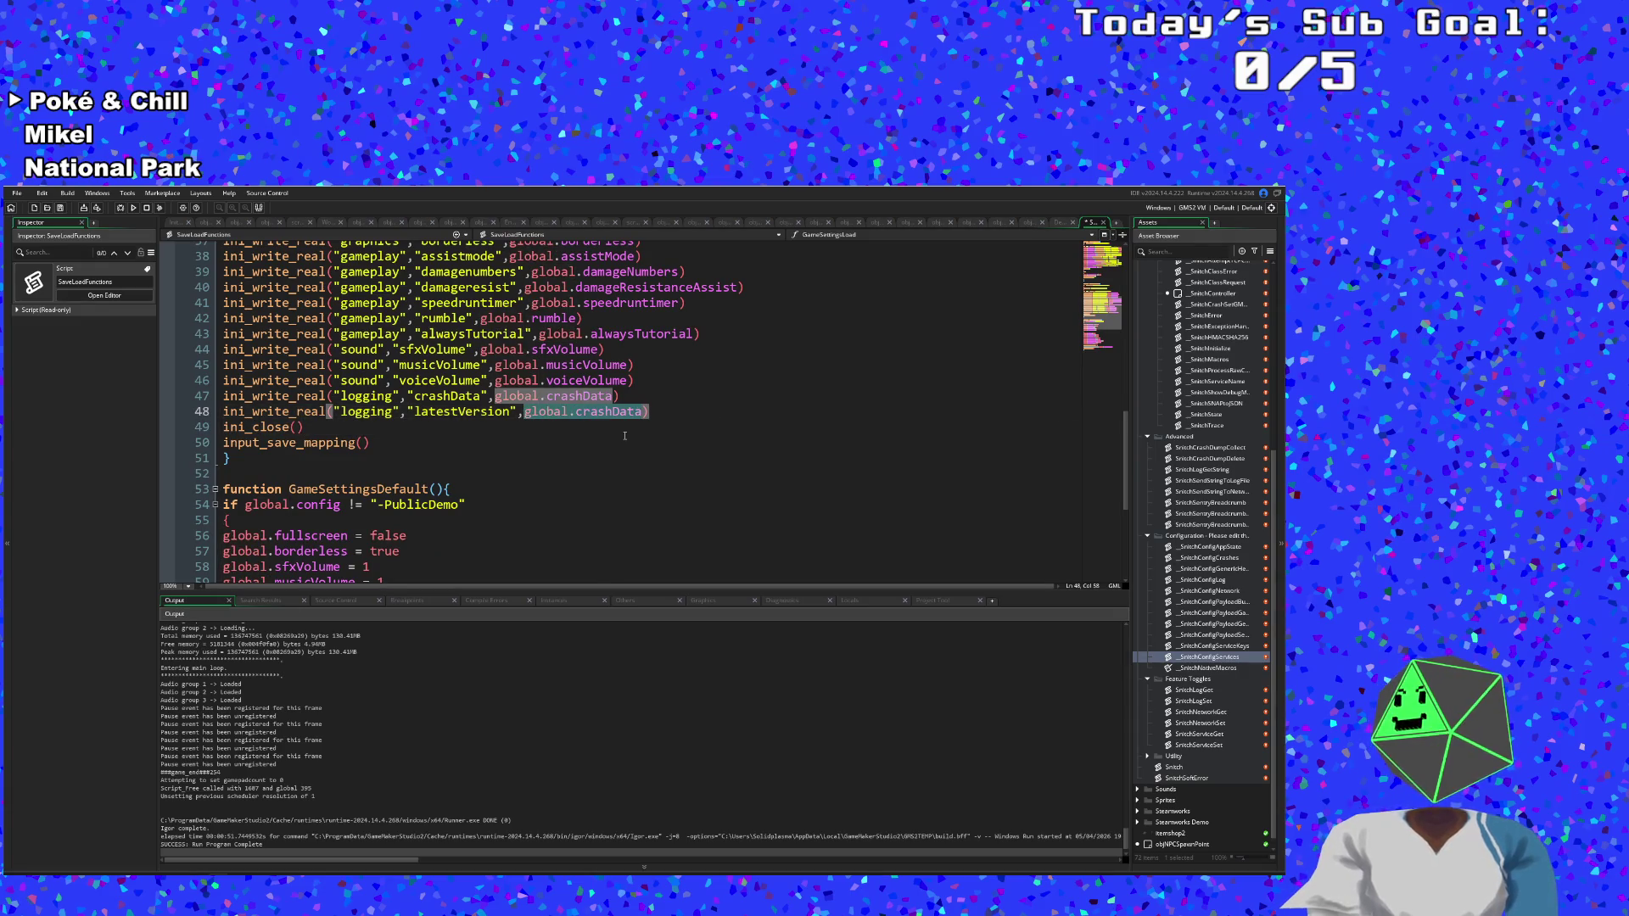
{"action": "type", "text": "game"}
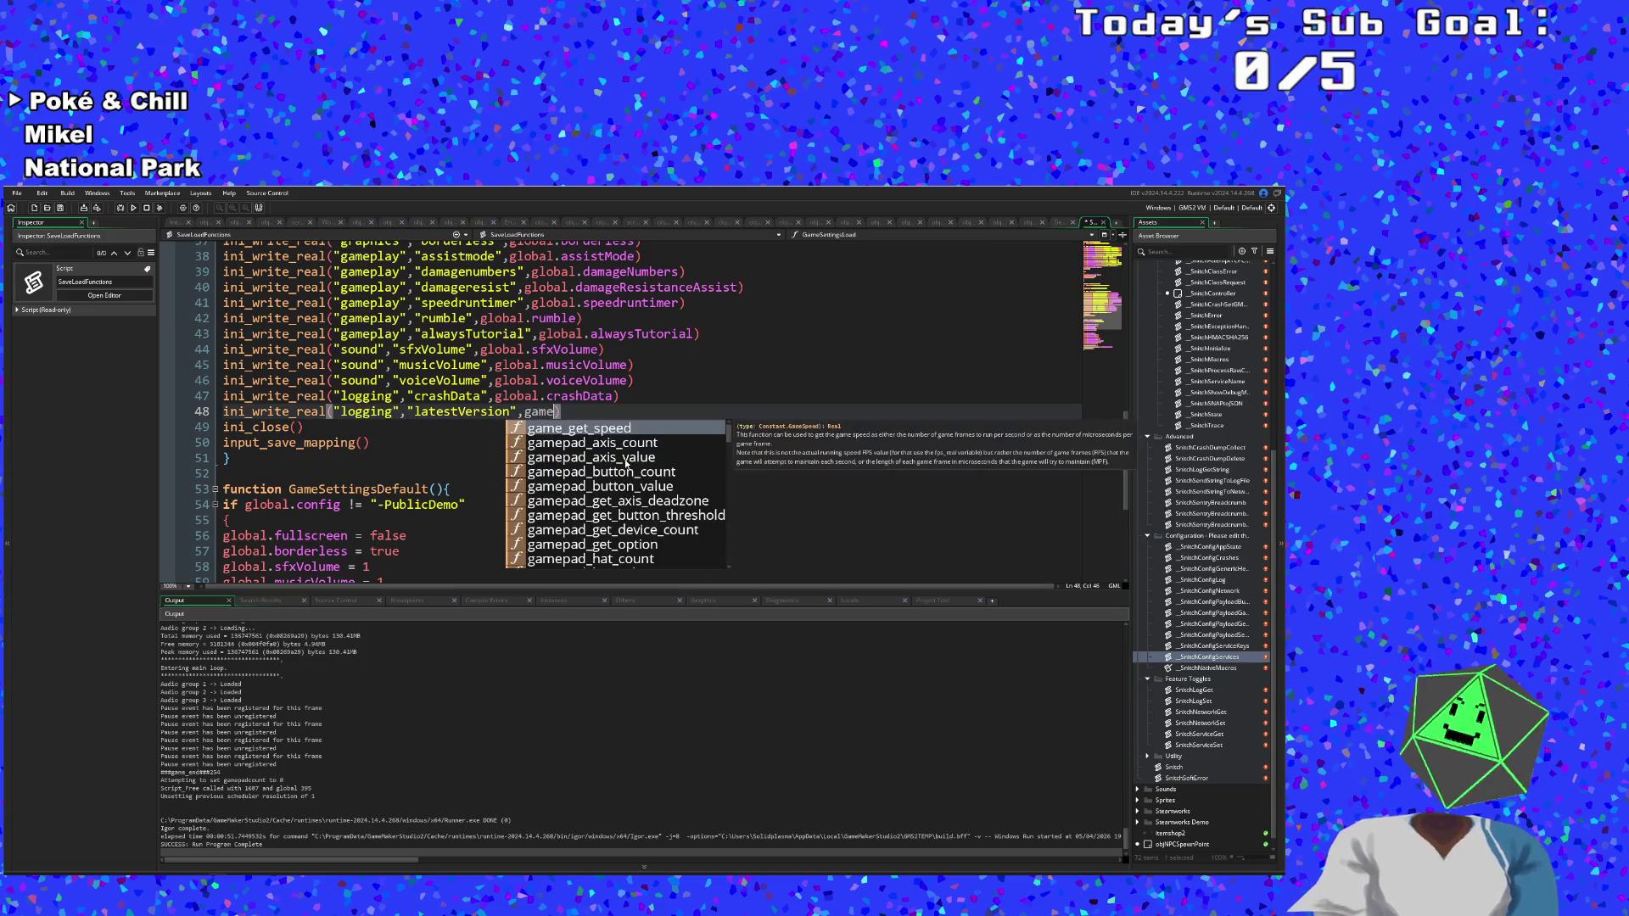
{"action": "key", "text": "BackSpace"}
{"action": "key", "text": "BackSpace"}
{"action": "key", "text": "BackSpace"}
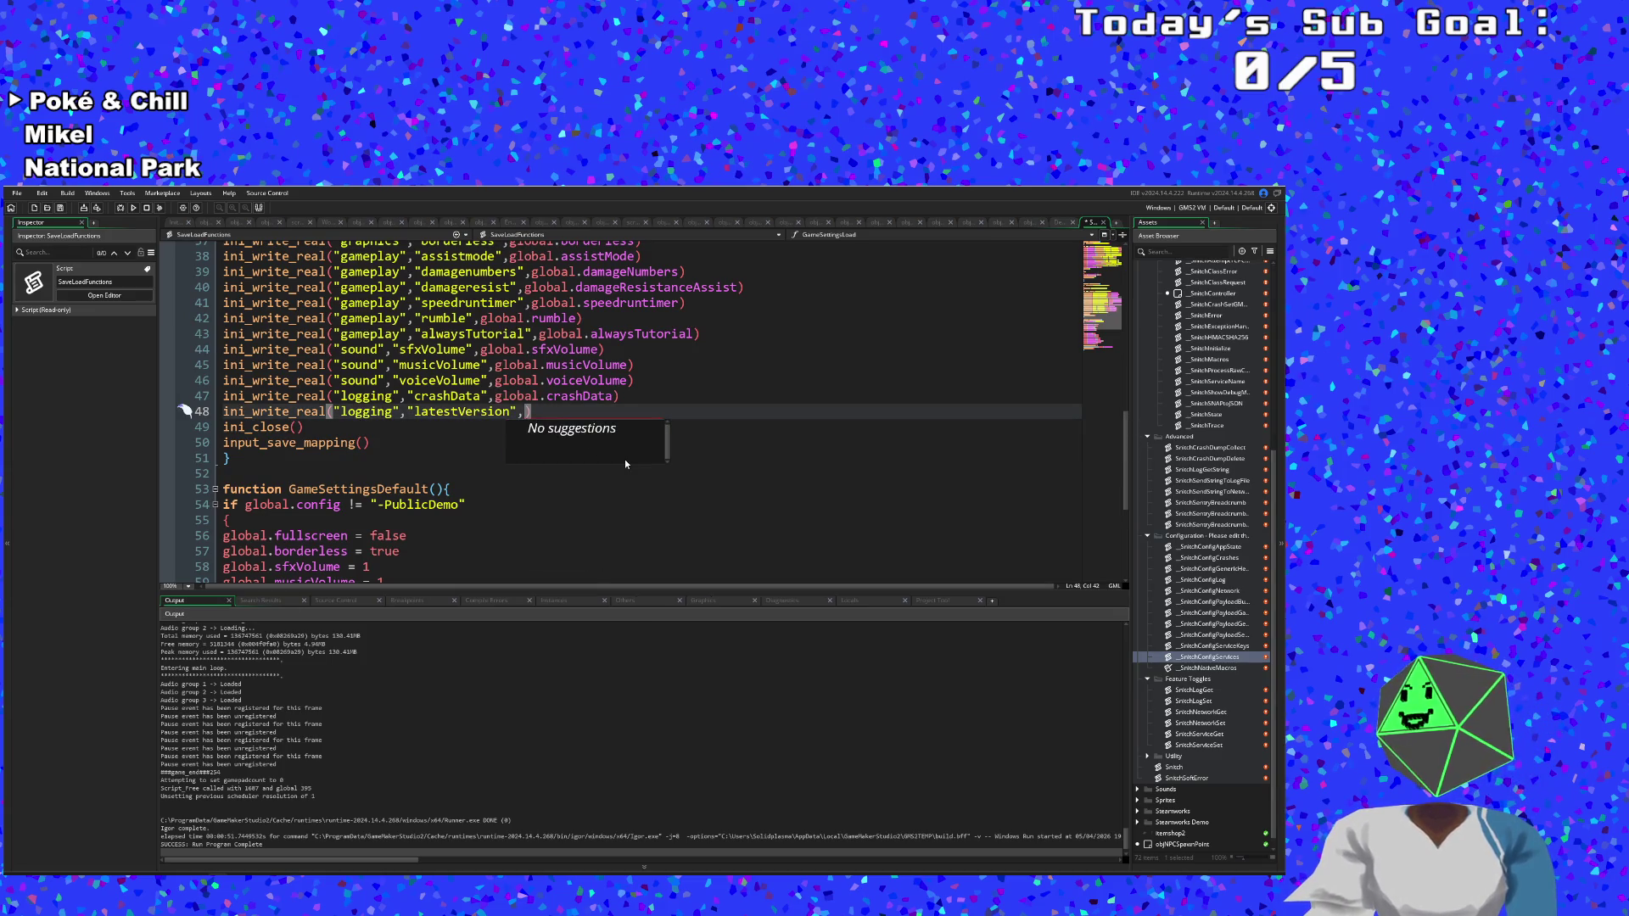
{"action": "scroll", "coordinate": [503, 474], "scroll_direction": "down", "scroll_amount": 2}
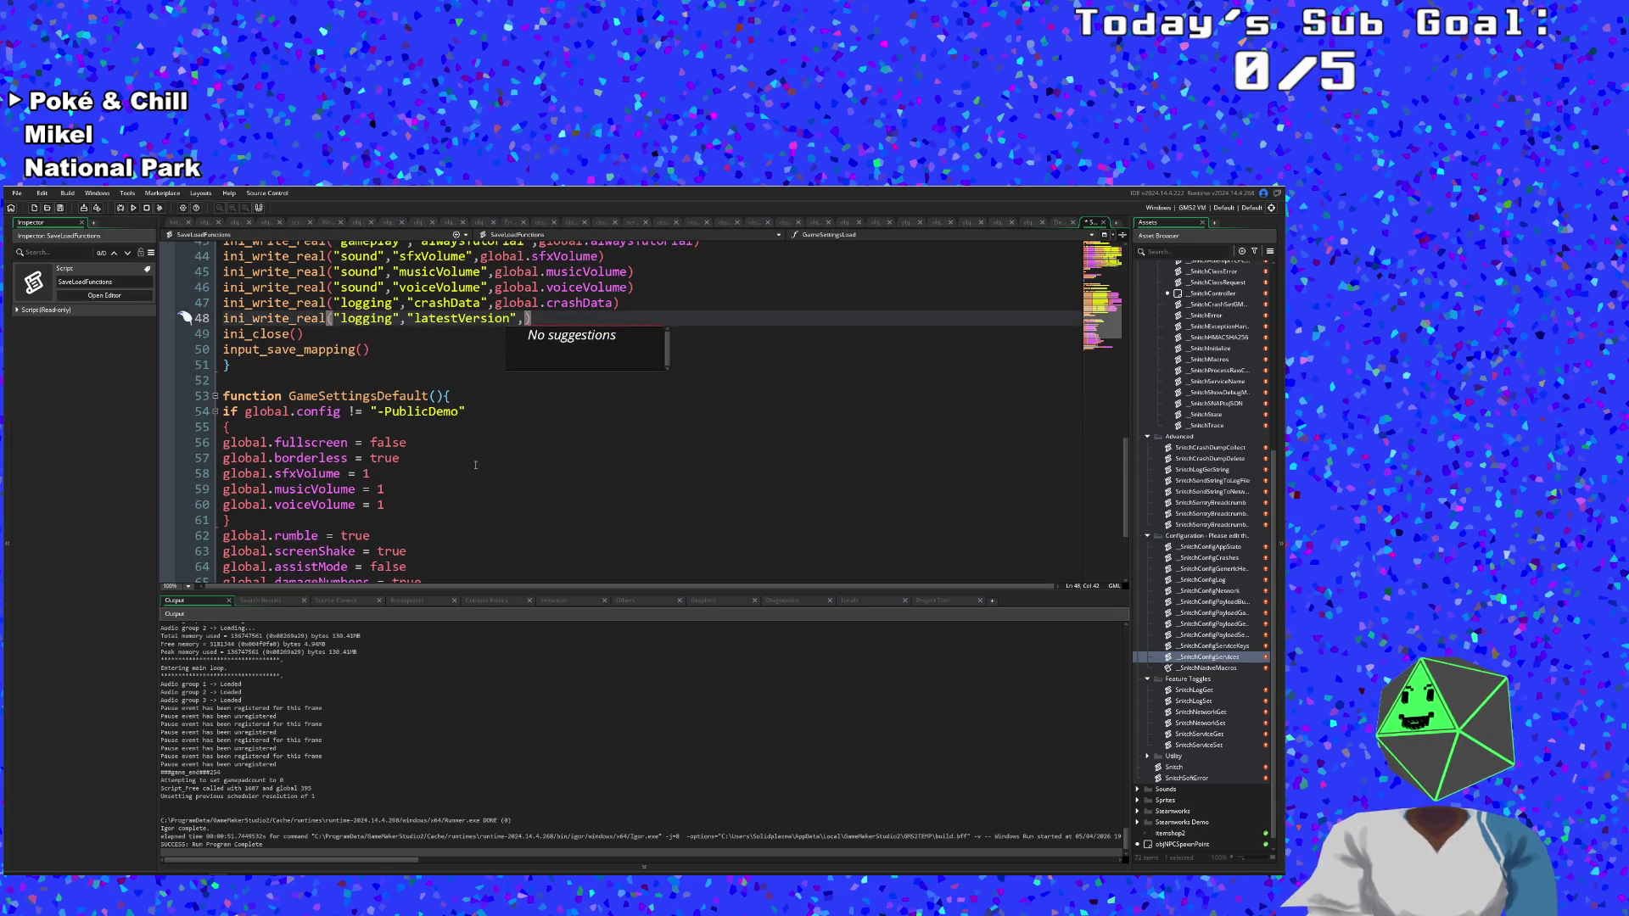
{"action": "scroll", "coordinate": [475, 465], "scroll_direction": "down", "scroll_amount": 2}
{"action": "scroll", "coordinate": [472, 468], "scroll_direction": "up", "scroll_amount": 6}
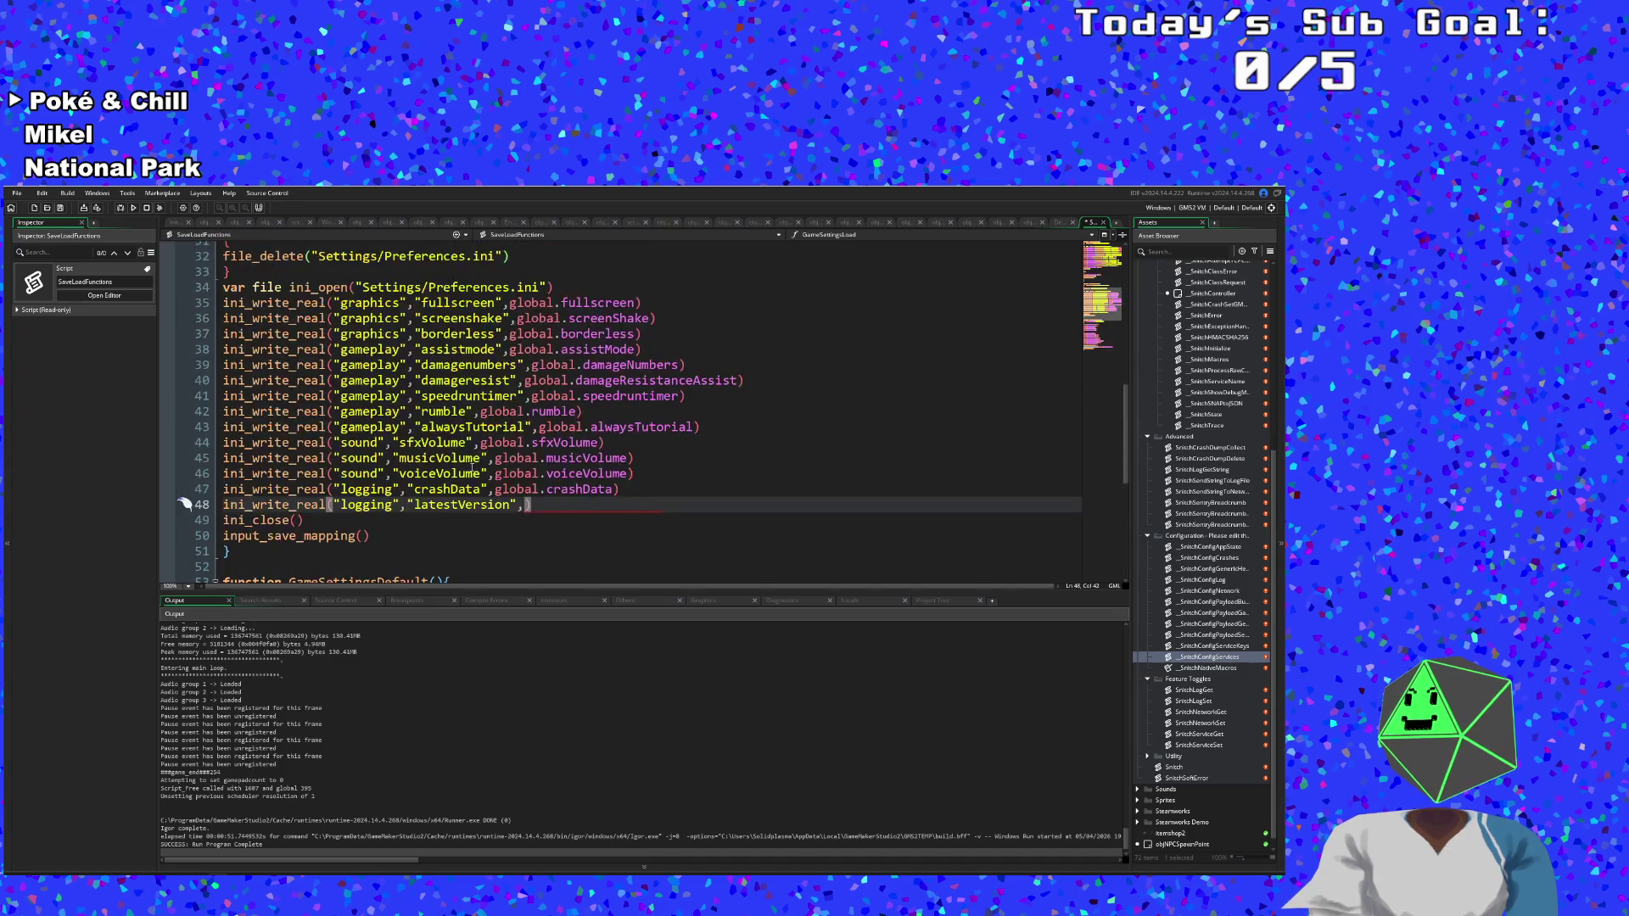
{"action": "scroll", "coordinate": [457, 489], "scroll_direction": "down", "scroll_amount": 2}
{"action": "left_click", "coordinate": [457, 489]}
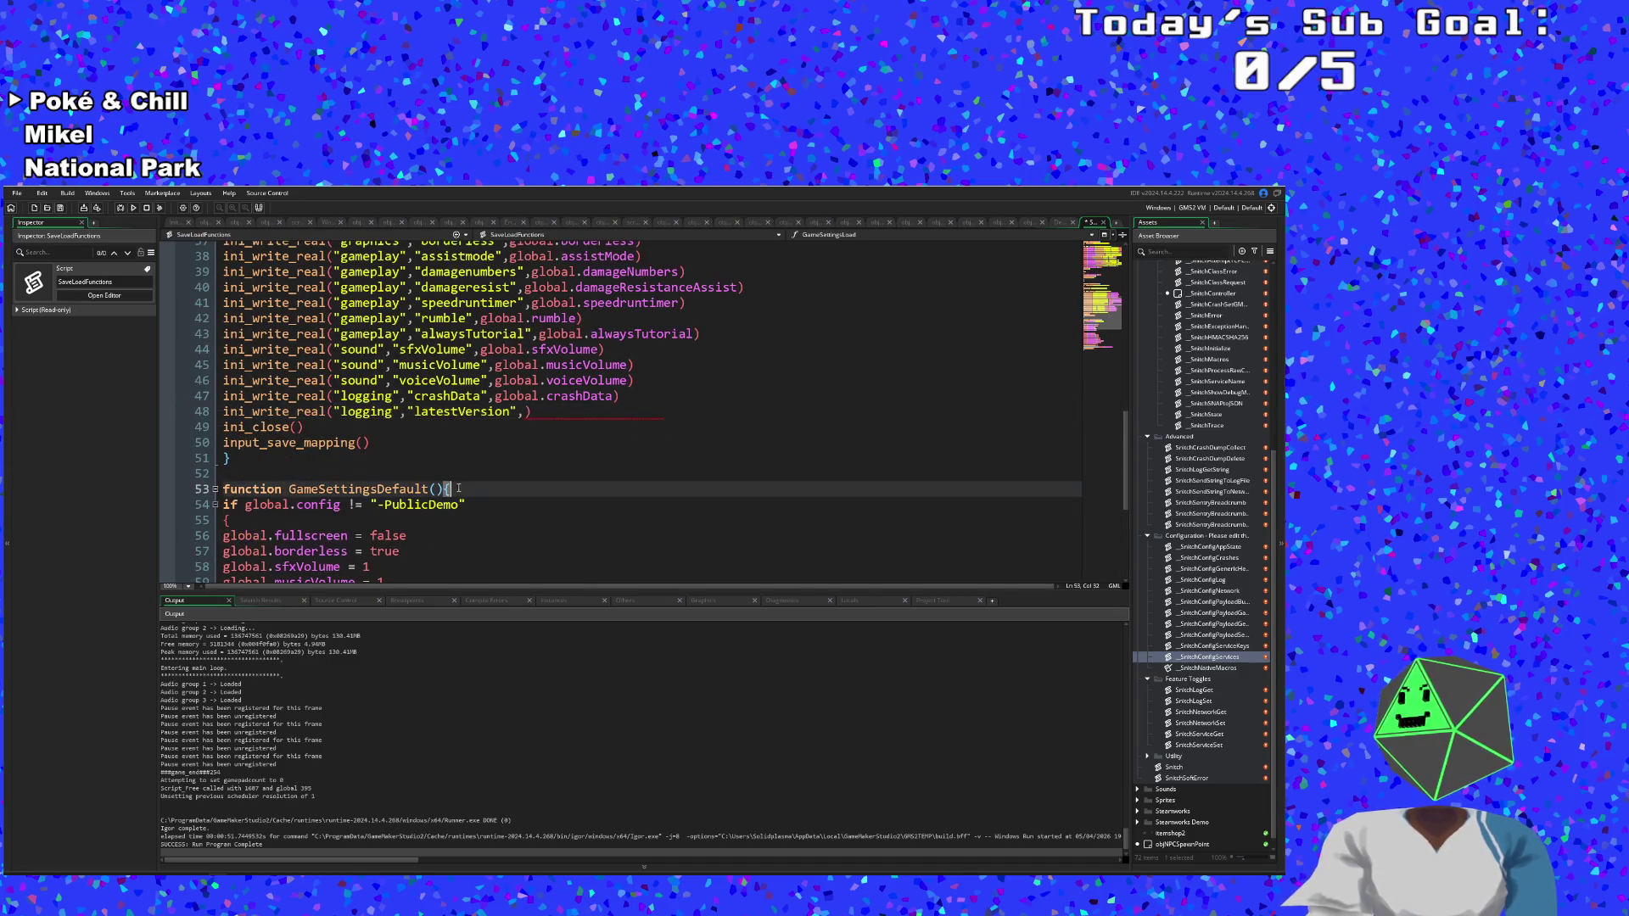
{"action": "left_click", "coordinate": [526, 414]}
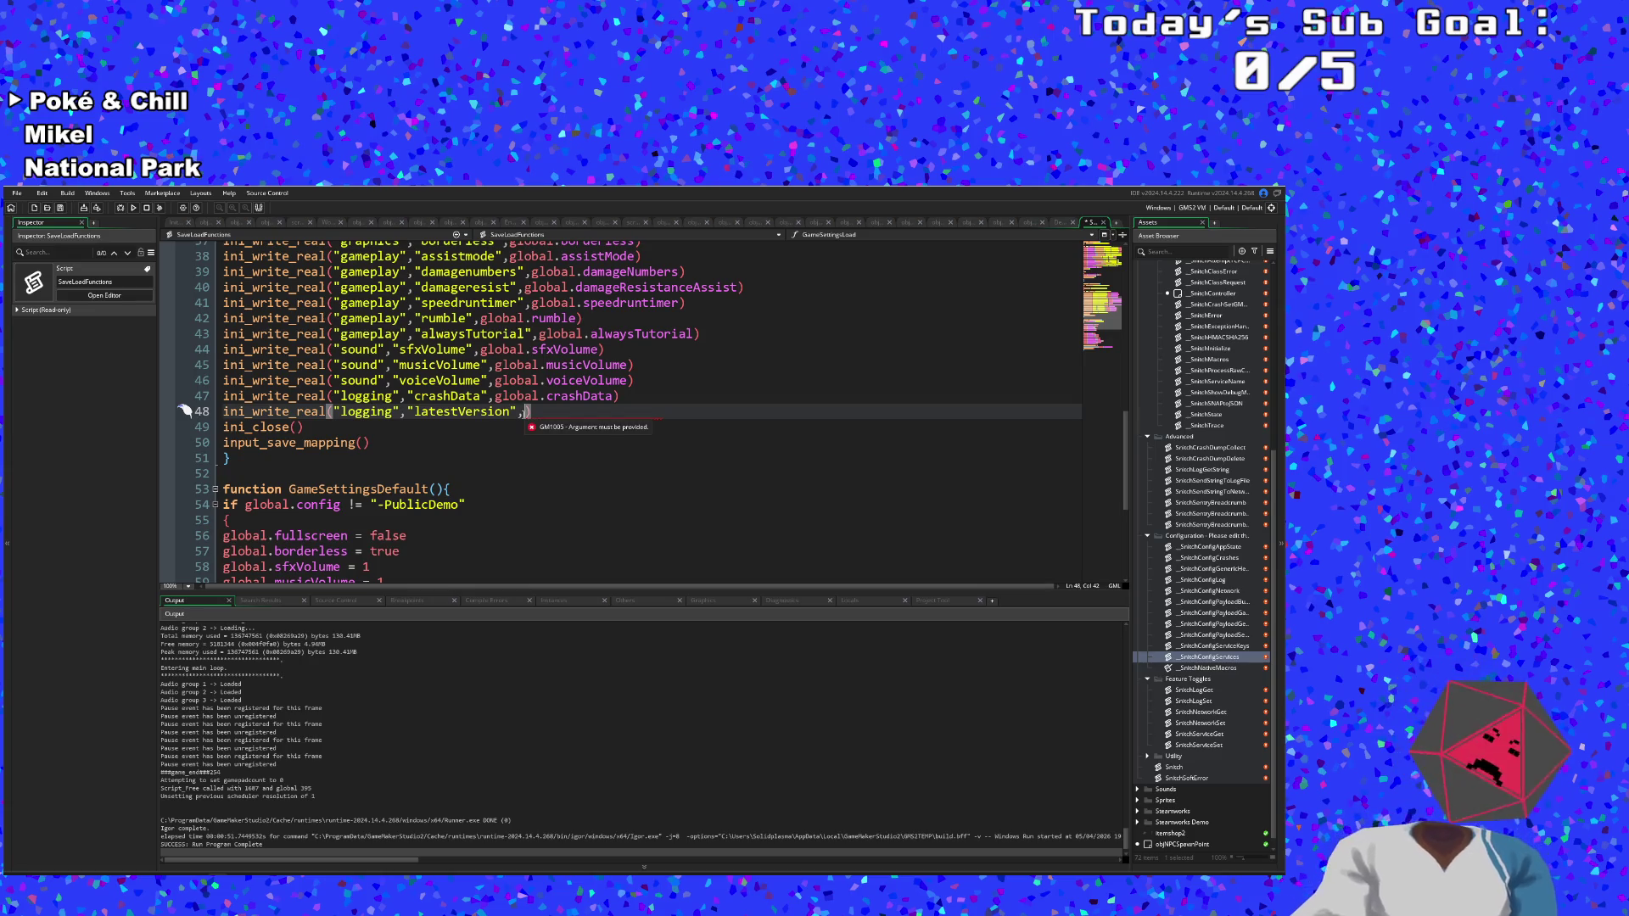
Enter GM_version as line 48's value, then select 'real' in ini_write_real.
{"action": "type", "text": "GM_v"}
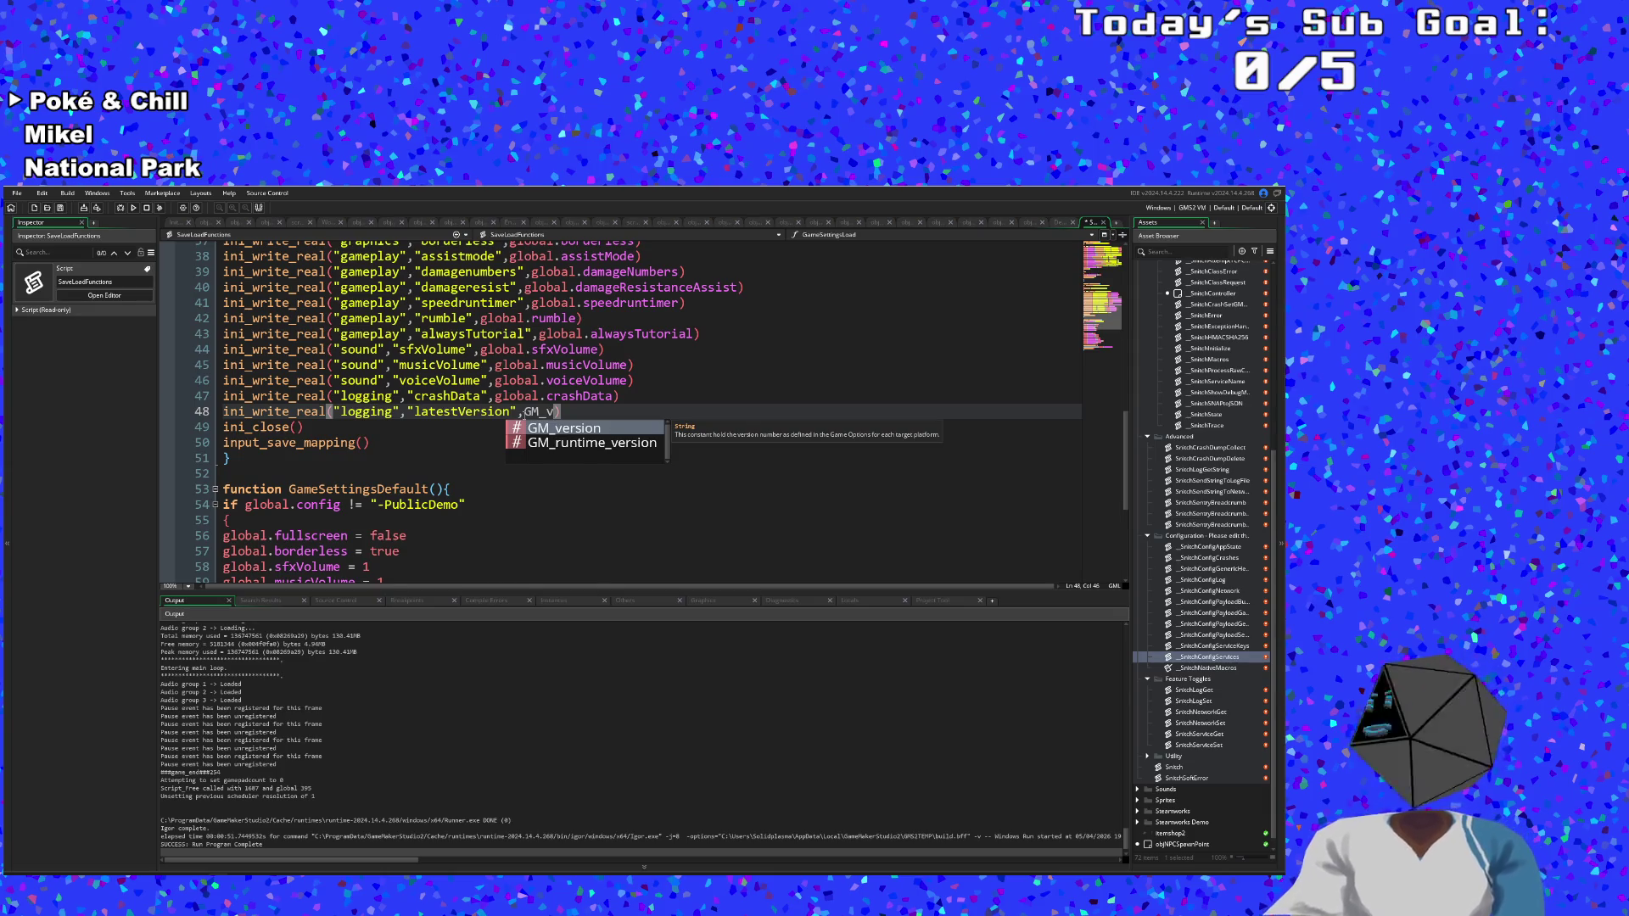
{"action": "left_click", "coordinate": [577, 430]}
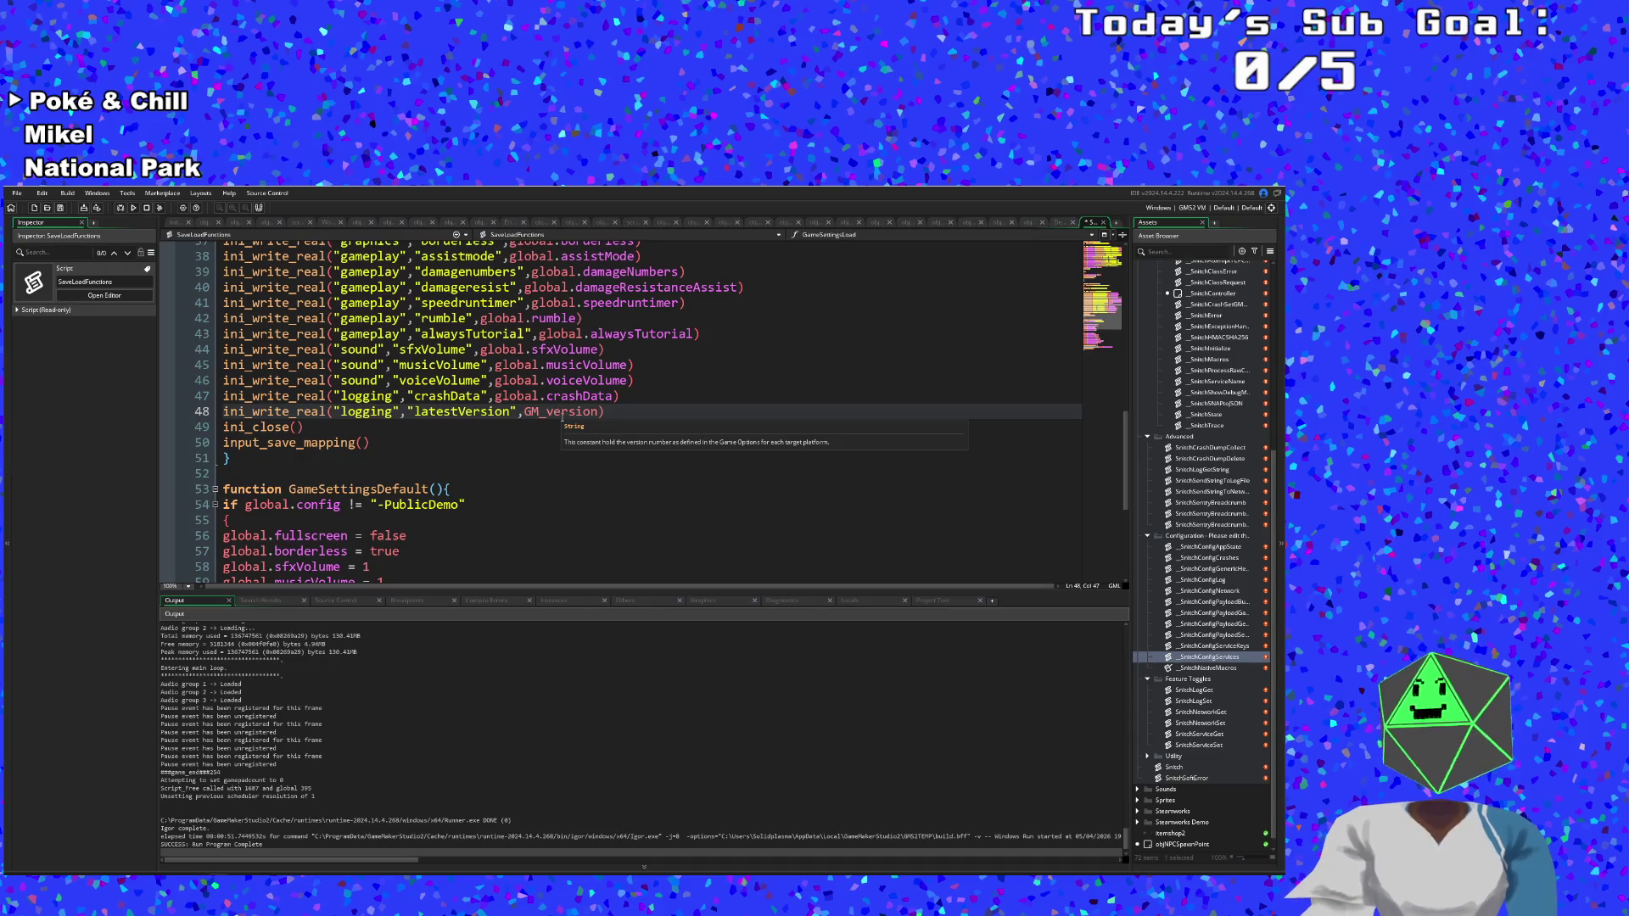
{"action": "left_click", "coordinate": [571, 412]}
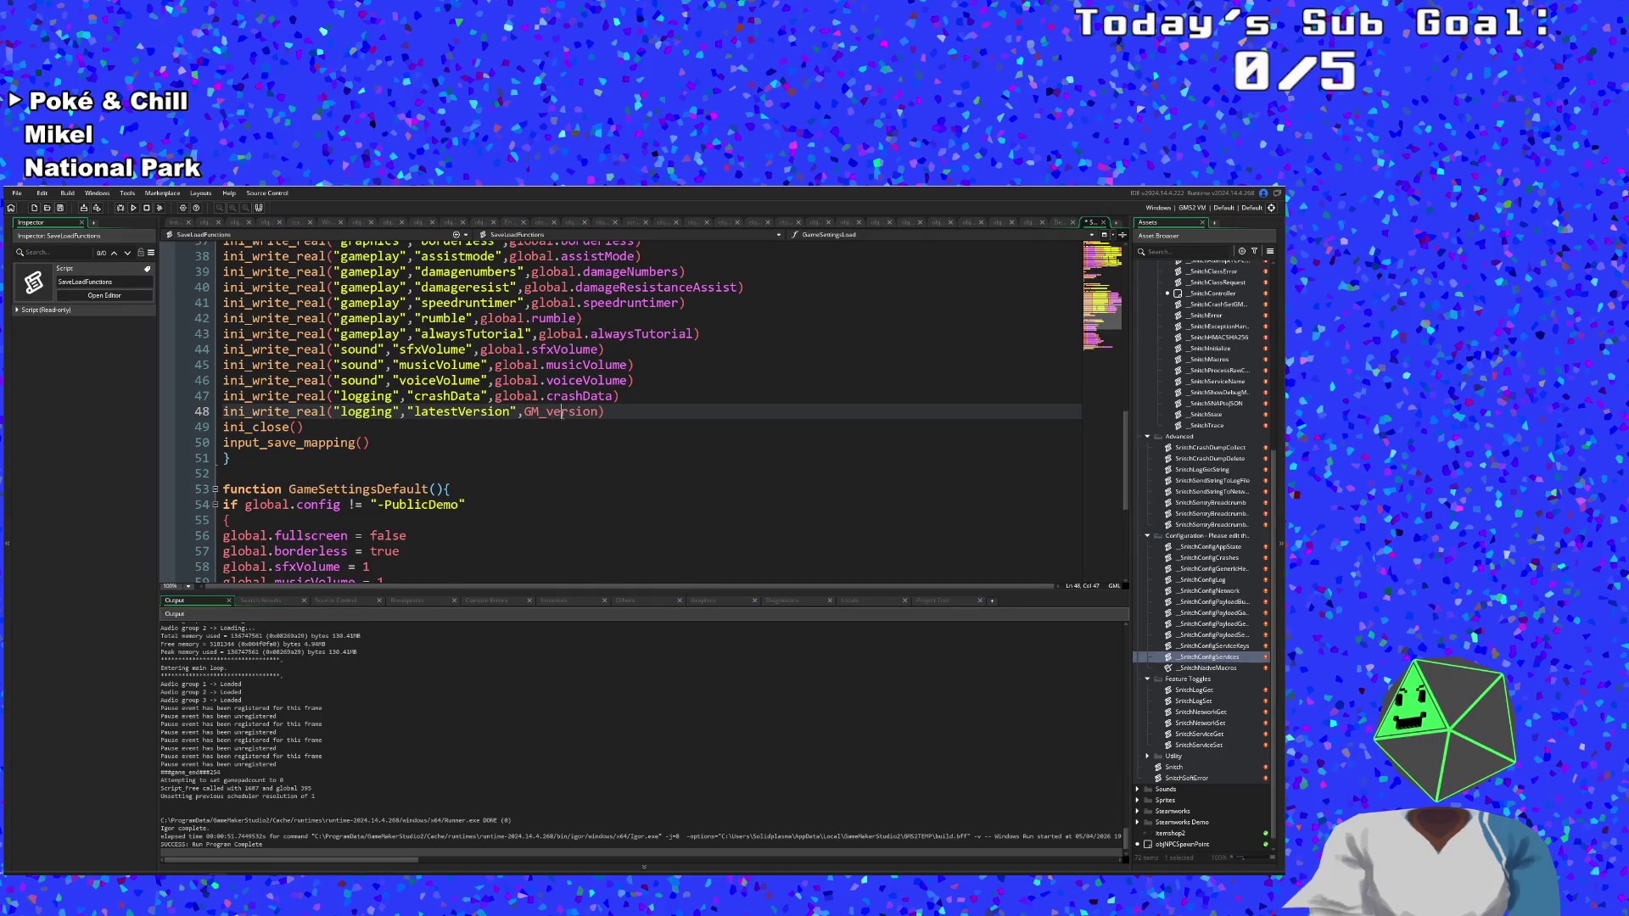
{"action": "left_click", "coordinate": [326, 412]}
{"action": "scroll", "coordinate": [352, 421], "scroll_direction": "down", "scroll_amount": 2}
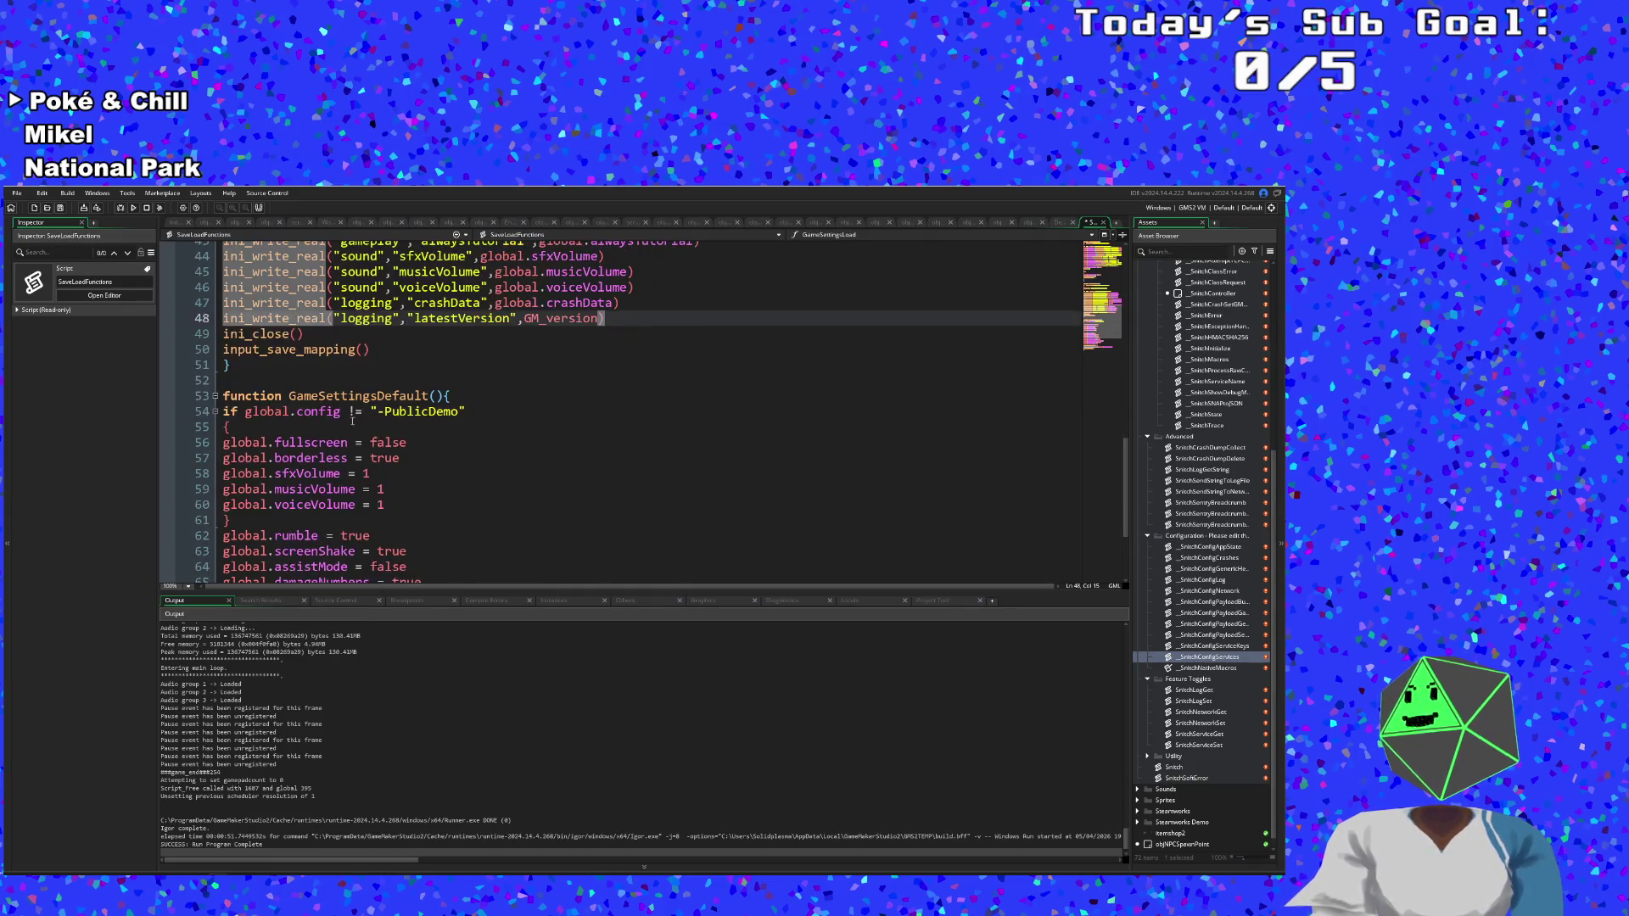
{"action": "scroll", "coordinate": [352, 422], "scroll_direction": "up", "scroll_amount": 2}
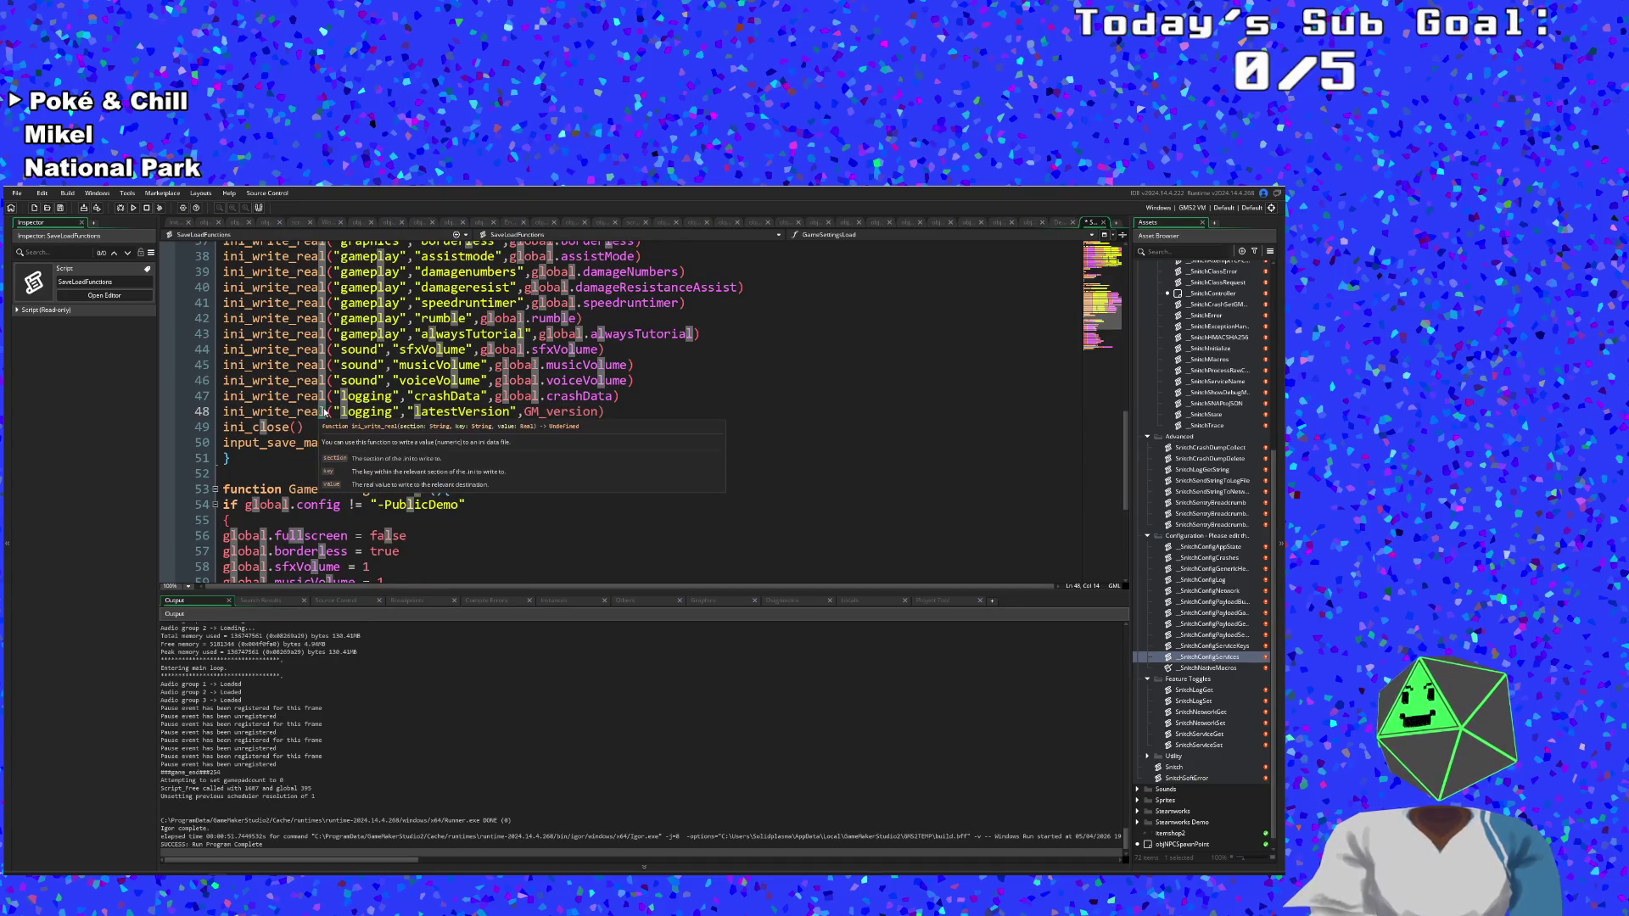
{"action": "left_click", "coordinate": [355, 413]}
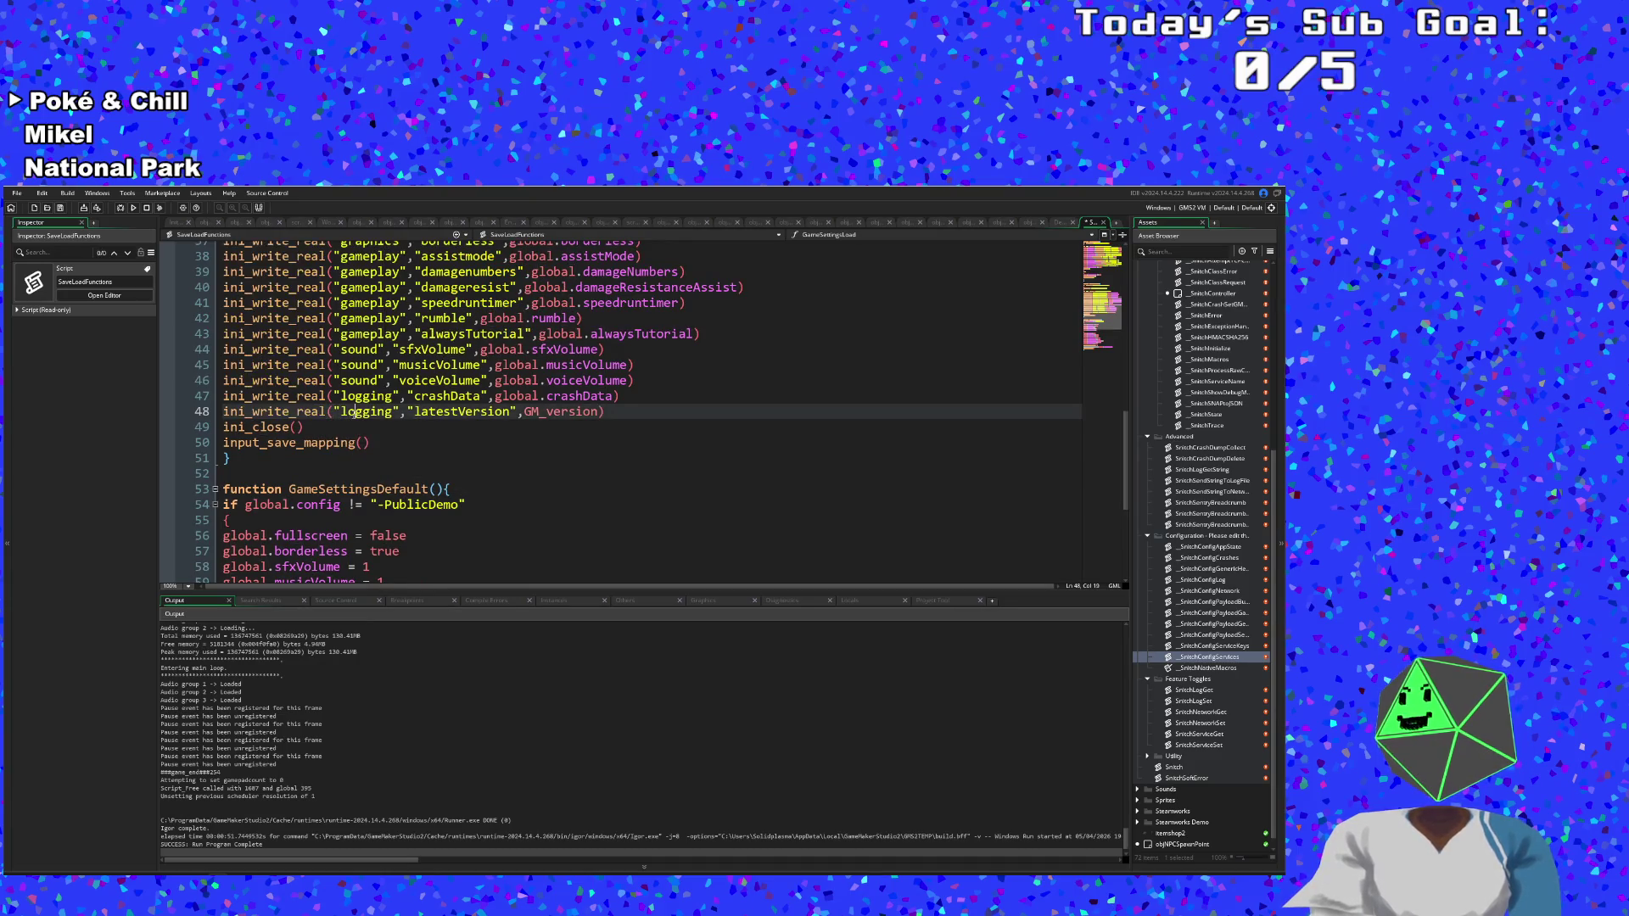
{"action": "left_click_drag", "start_coordinate": [326, 412], "coordinate": [299, 414]}
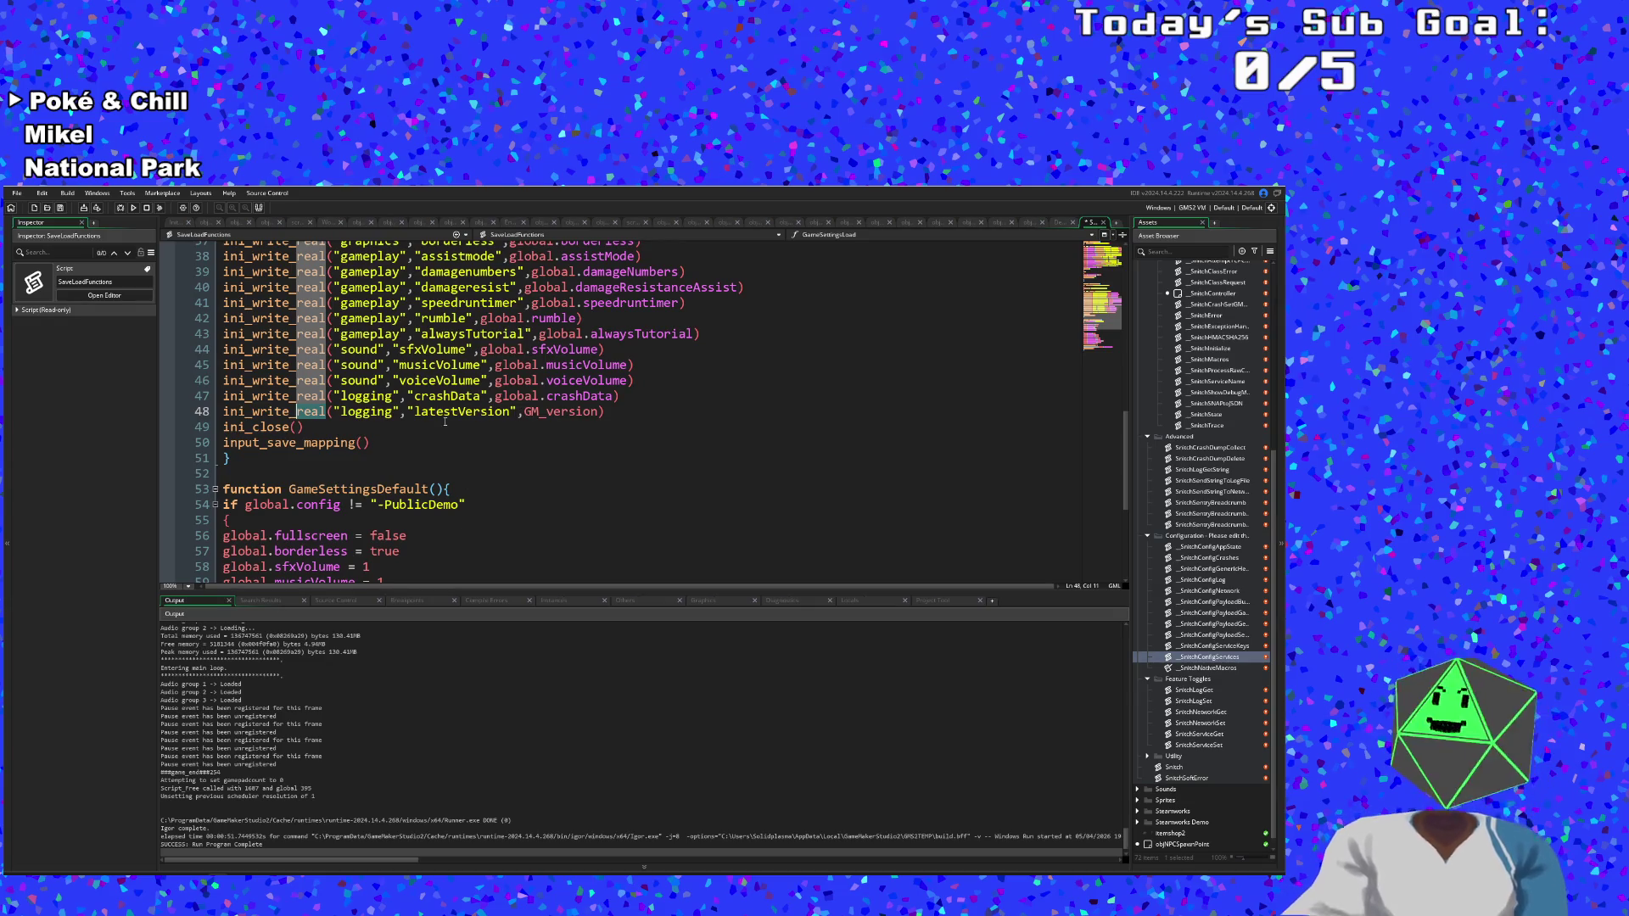
Change line 48's ini_write_real to ini_write_string so GM_version is saved as text.
{"action": "type", "text": "string"}
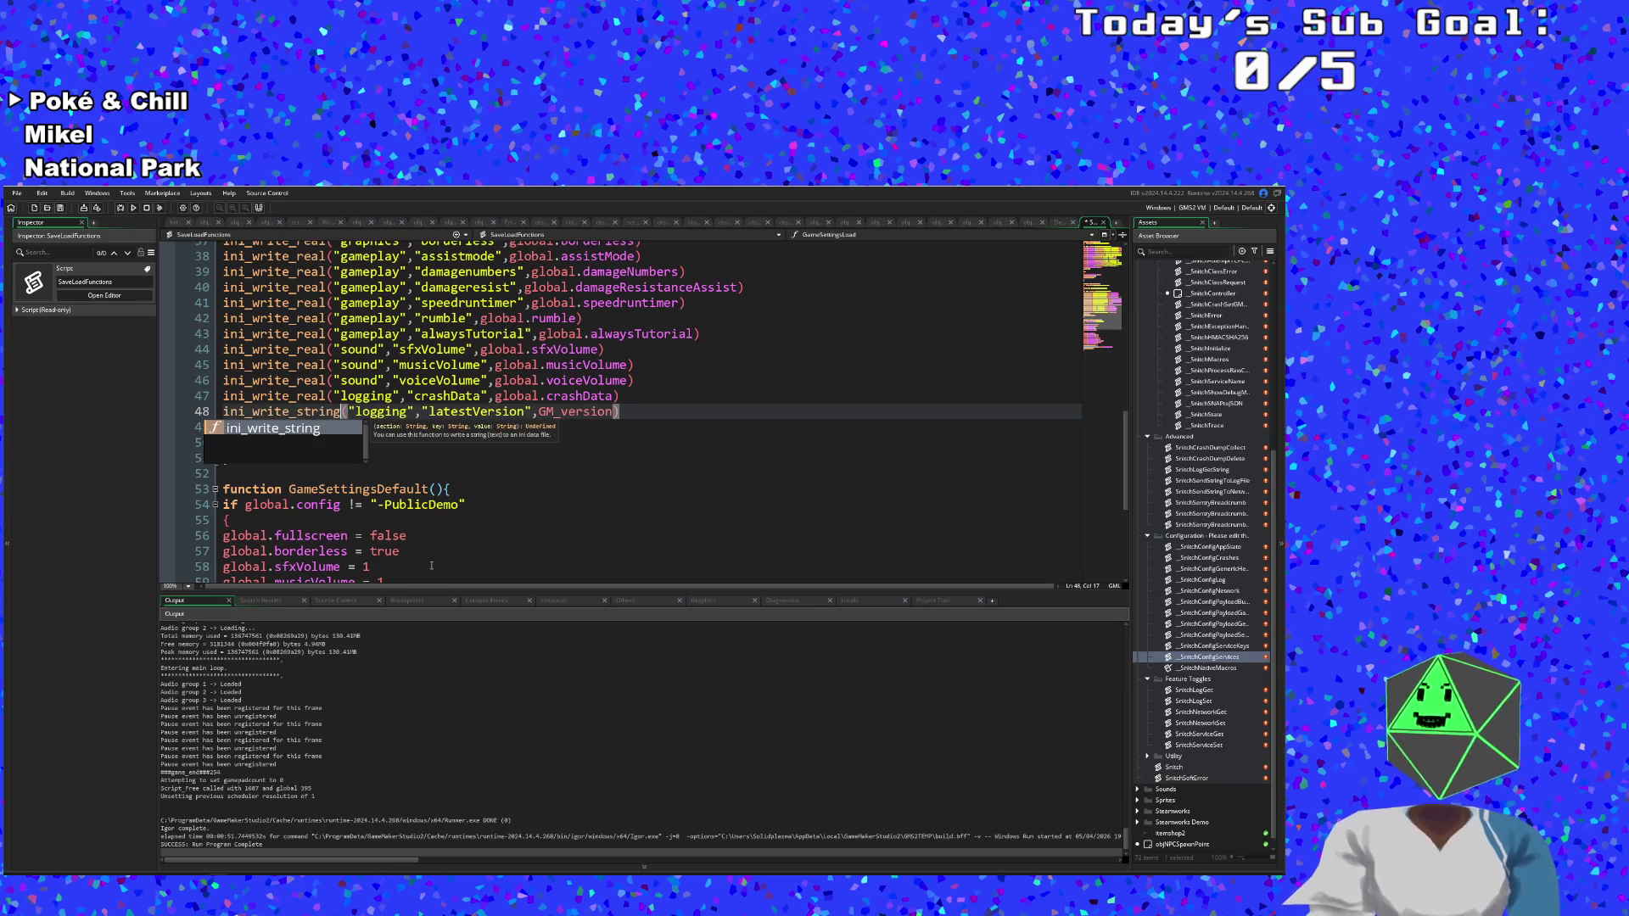
{"action": "key", "text": "Escape"}
{"action": "left_click", "coordinate": [564, 427]}
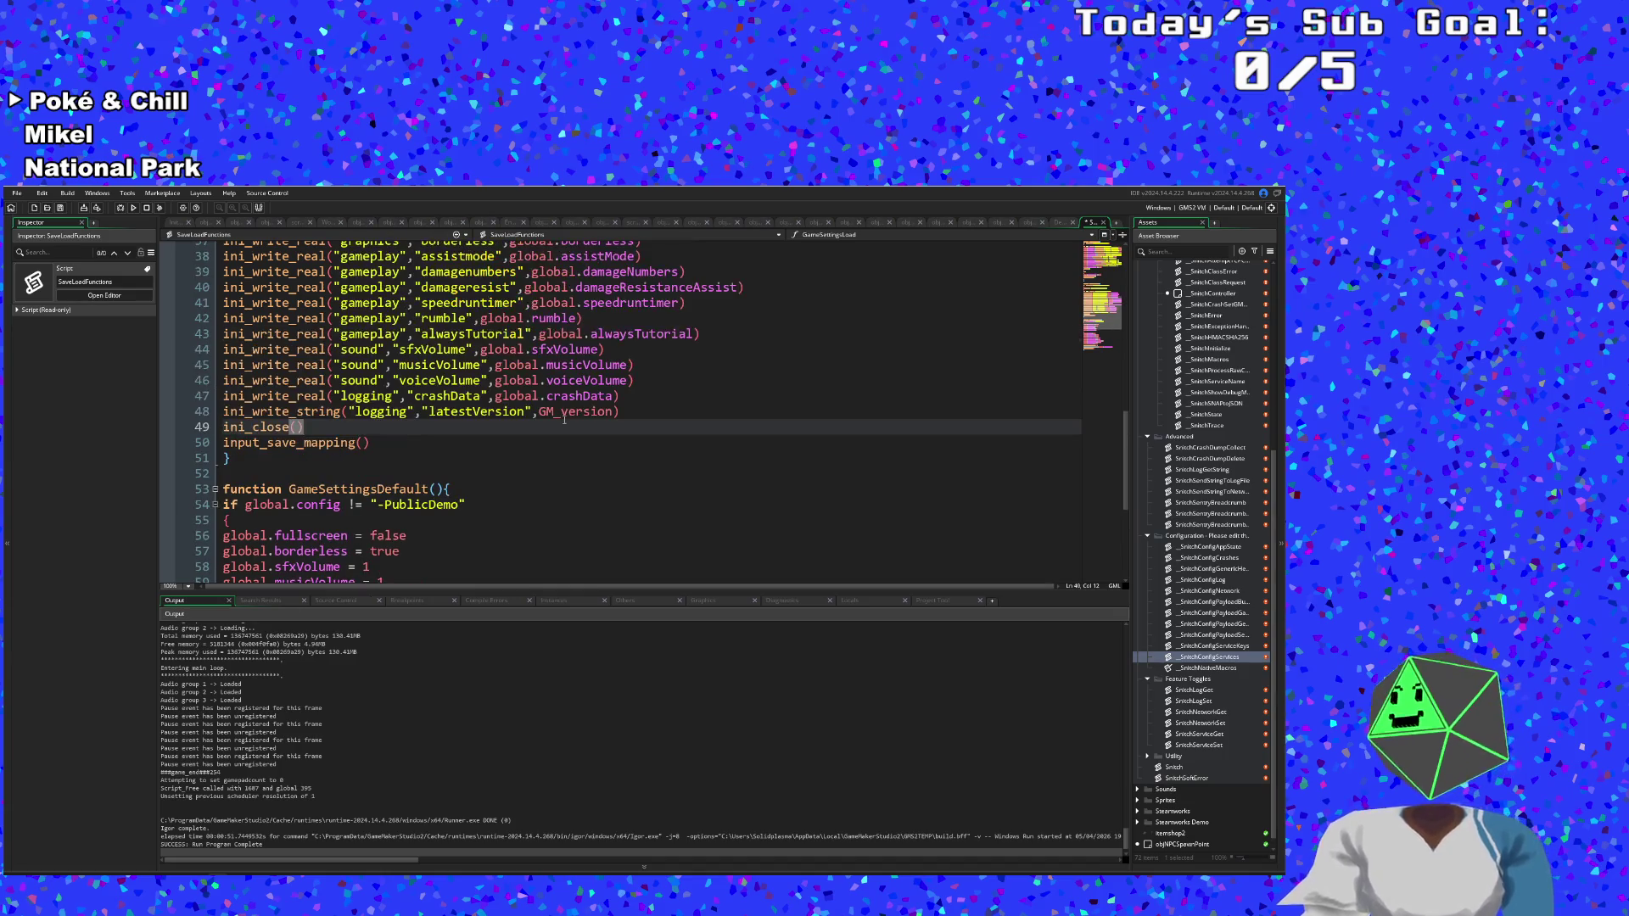
Review the surrounding code and check the matching brackets on line 50.
{"action": "scroll", "coordinate": [527, 431], "scroll_direction": "up", "scroll_amount": 2}
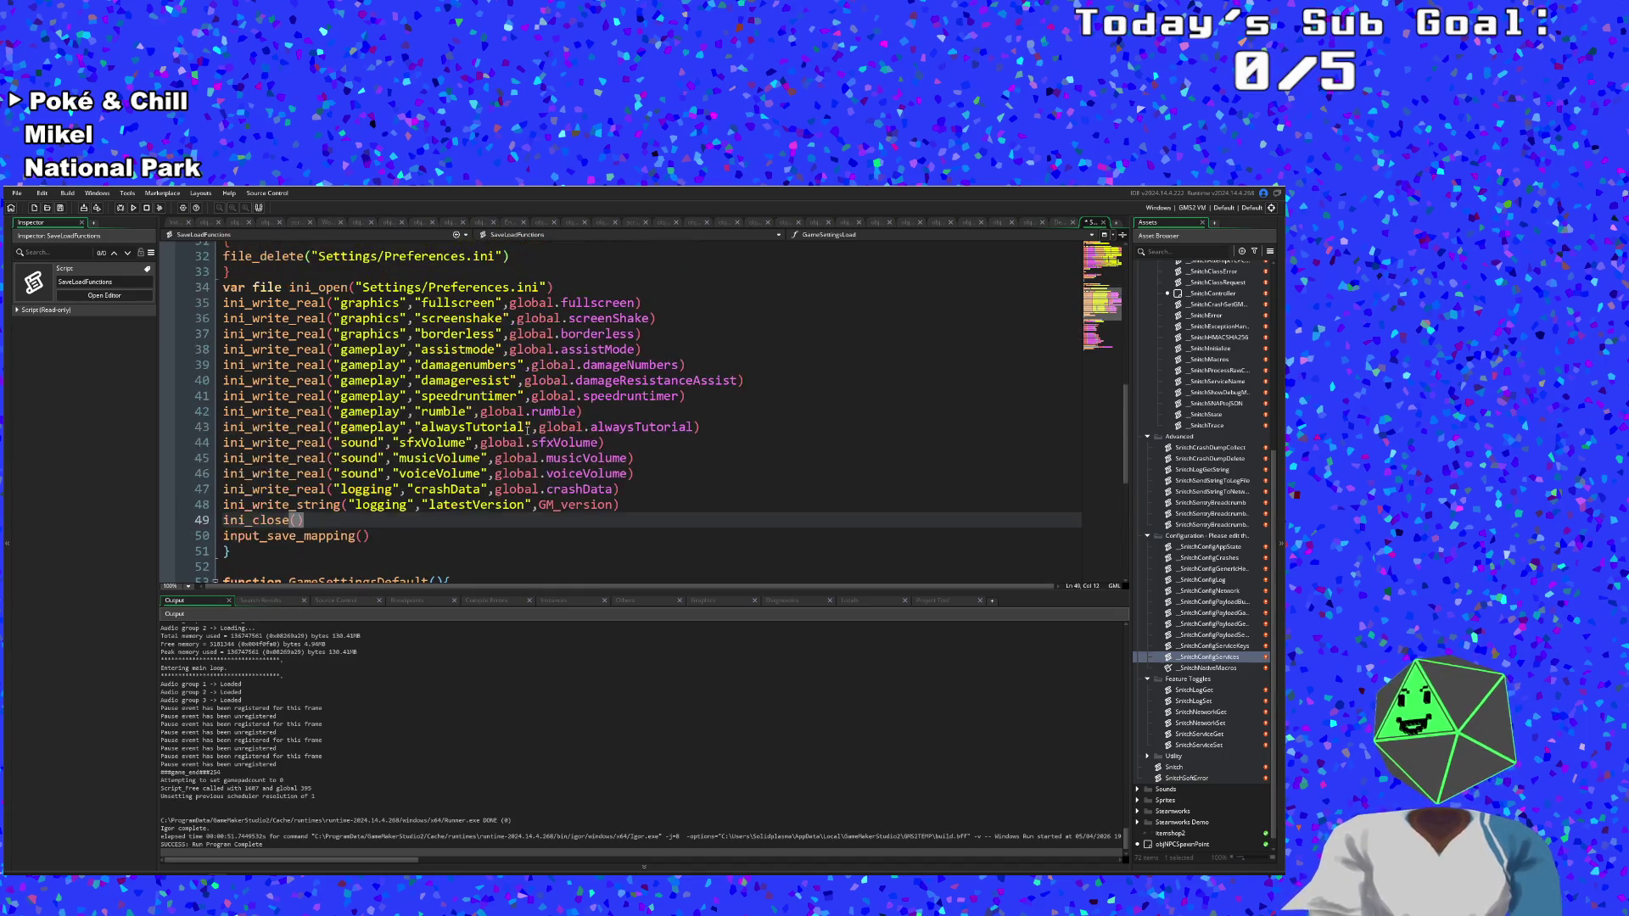
{"action": "scroll", "coordinate": [527, 431], "scroll_direction": "up", "scroll_amount": 1}
{"action": "scroll", "coordinate": [517, 468], "scroll_direction": "down", "scroll_amount": 3}
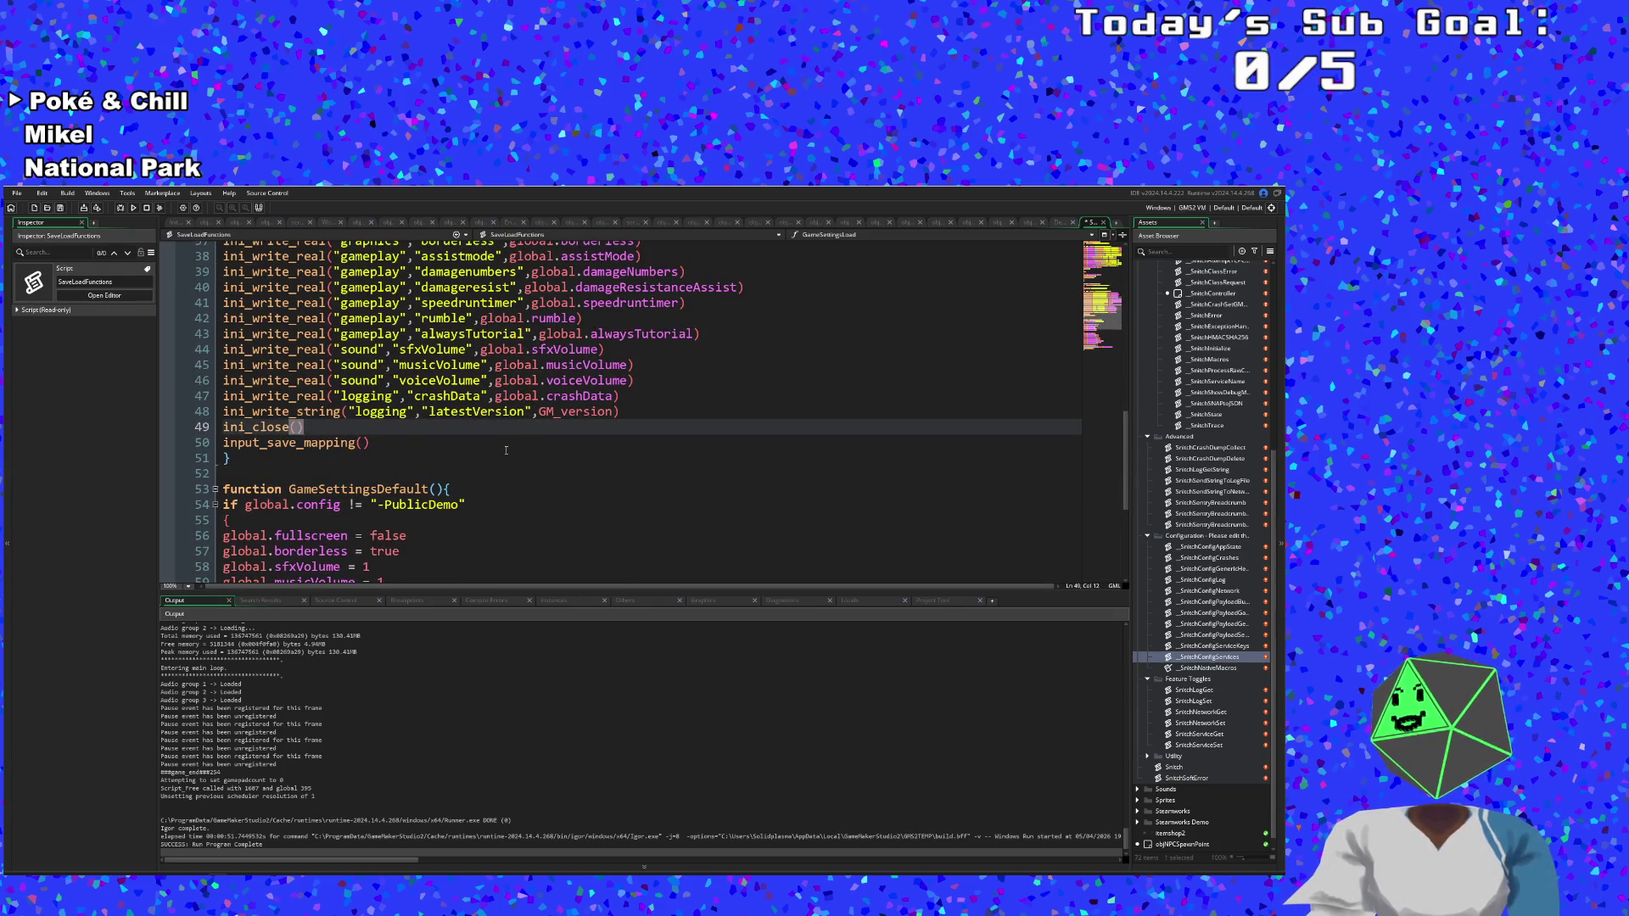
{"action": "scroll", "coordinate": [506, 450], "scroll_direction": "down", "scroll_amount": 3}
{"action": "scroll", "coordinate": [495, 447], "scroll_direction": "up", "scroll_amount": 3}
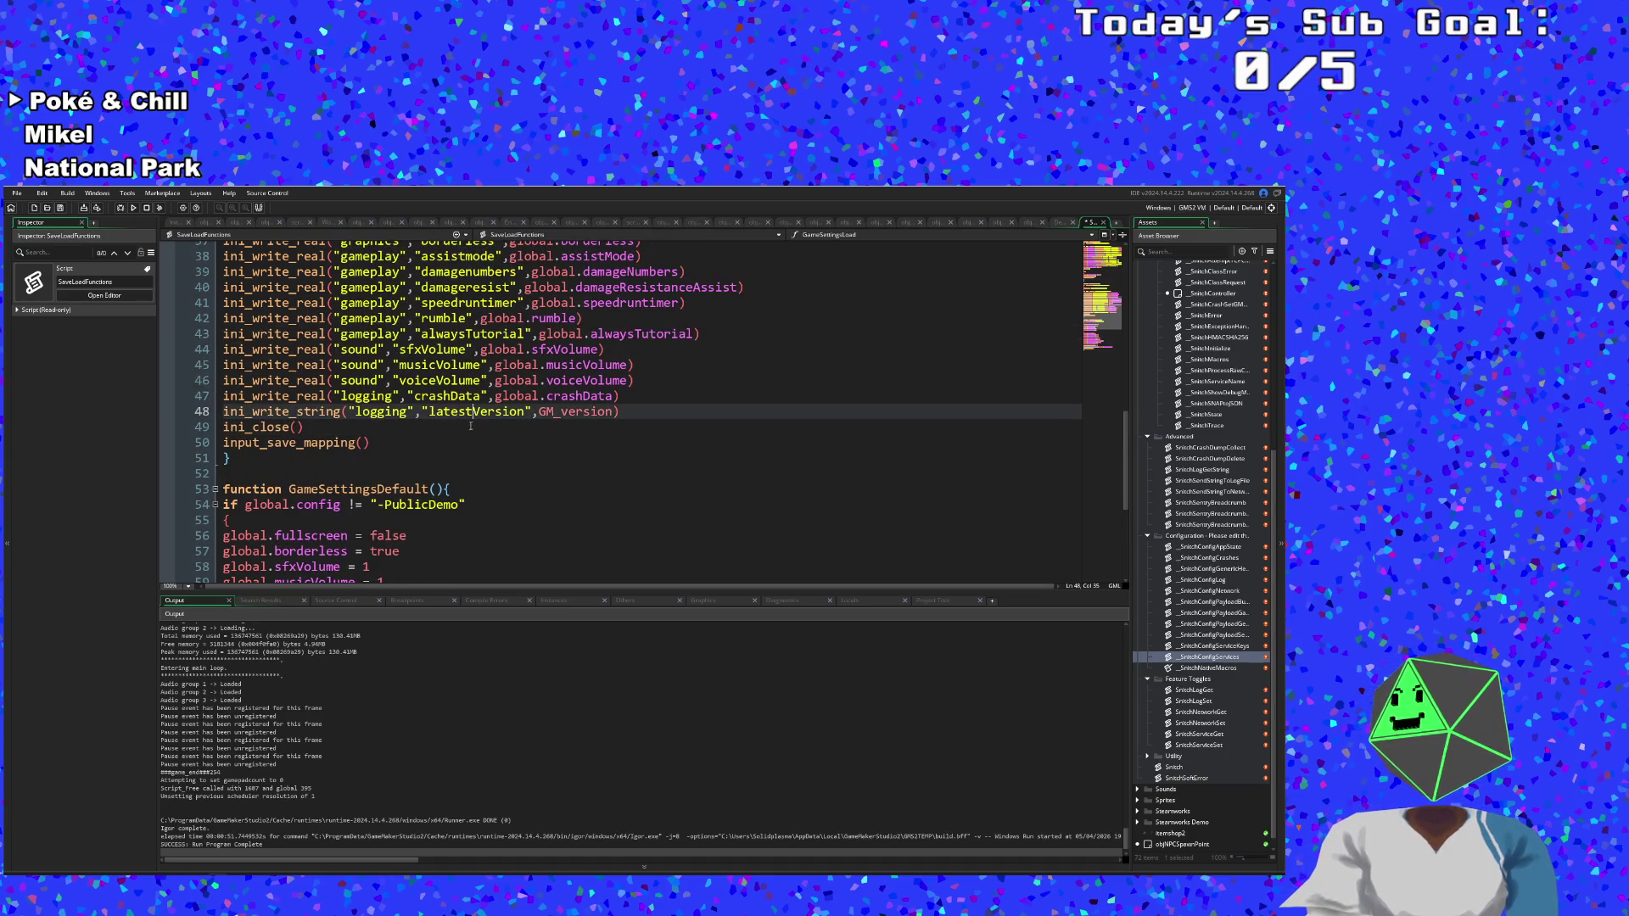
{"action": "scroll", "coordinate": [465, 435], "scroll_direction": "down", "scroll_amount": 3}
{"action": "scroll", "coordinate": [469, 419], "scroll_direction": "up", "scroll_amount": 3}
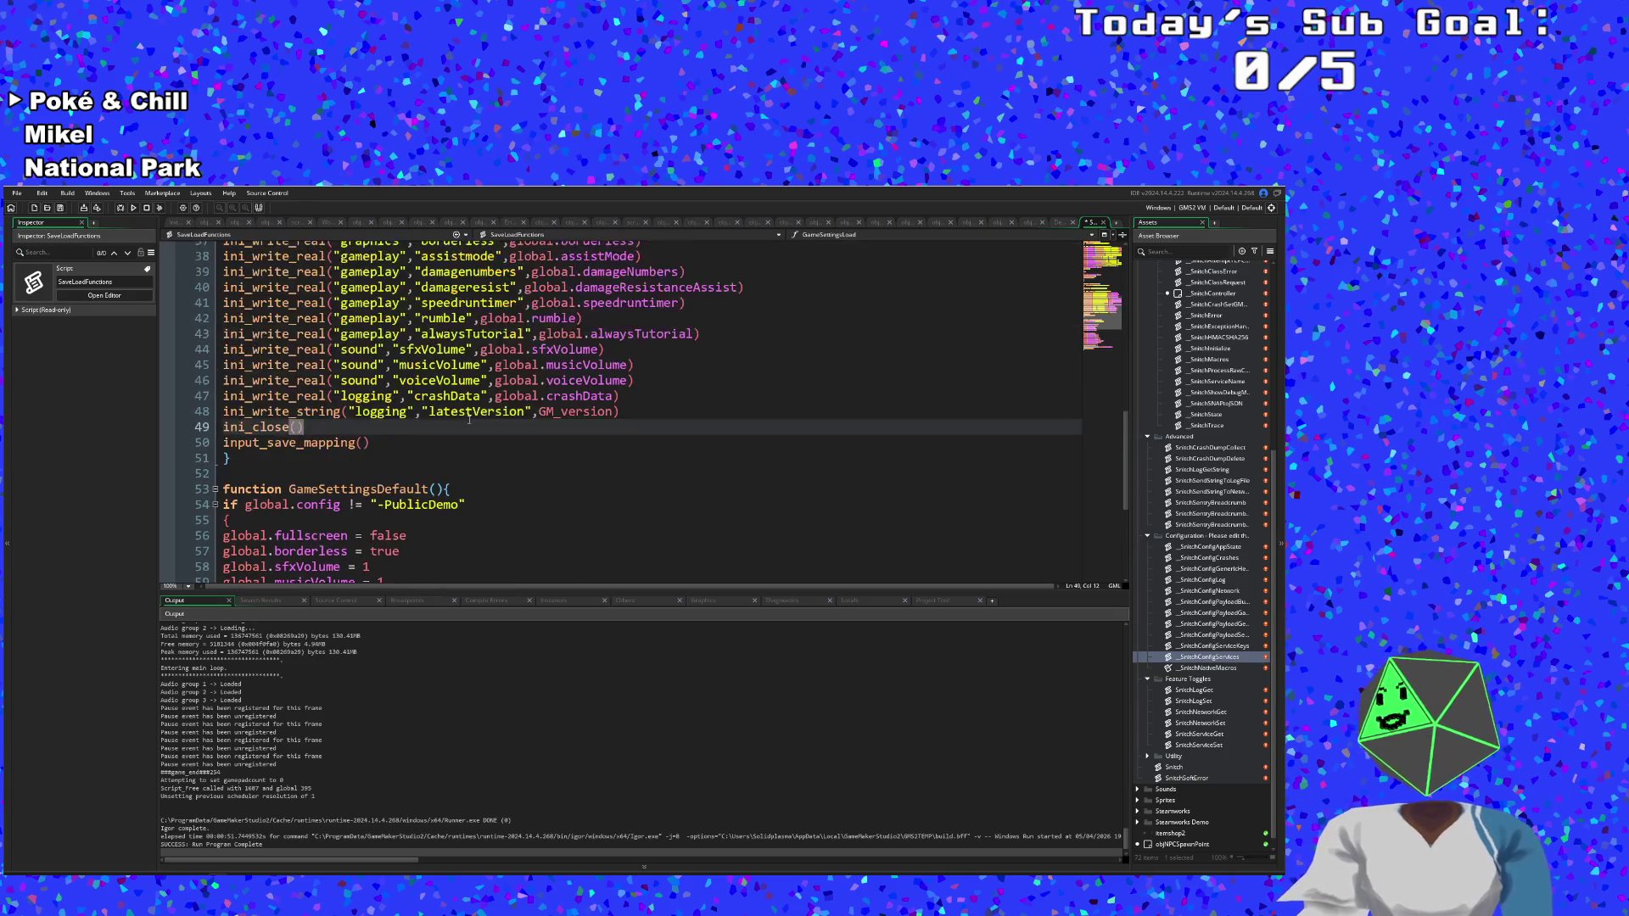
{"action": "scroll", "coordinate": [470, 436], "scroll_direction": "down", "scroll_amount": 5}
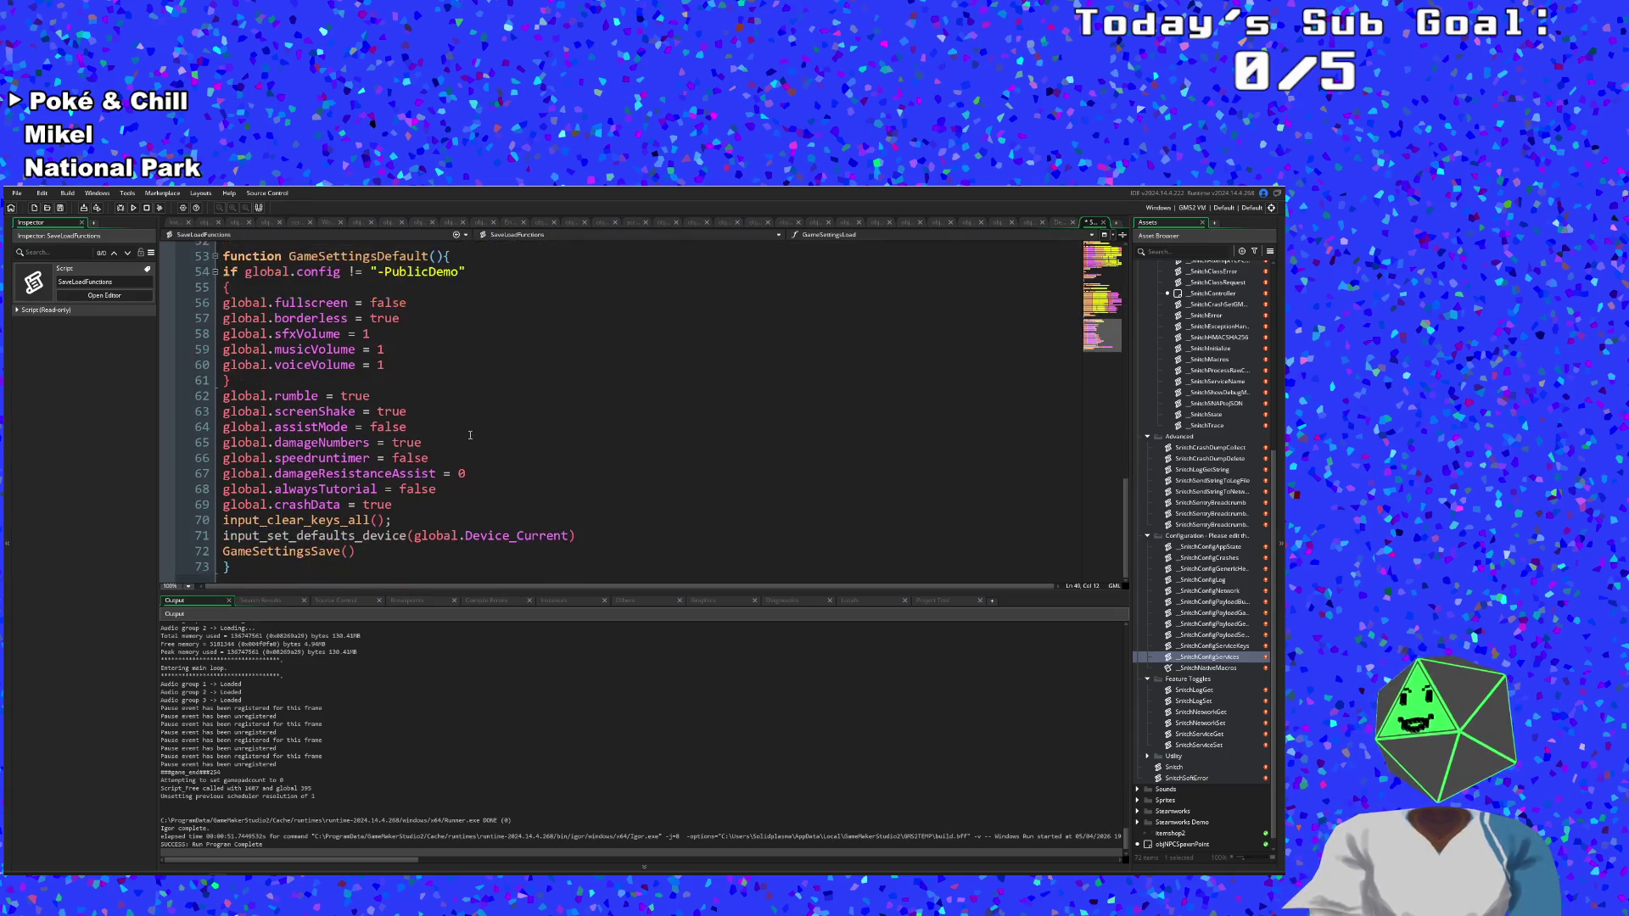
{"action": "scroll", "coordinate": [470, 439], "scroll_direction": "up", "scroll_amount": 6}
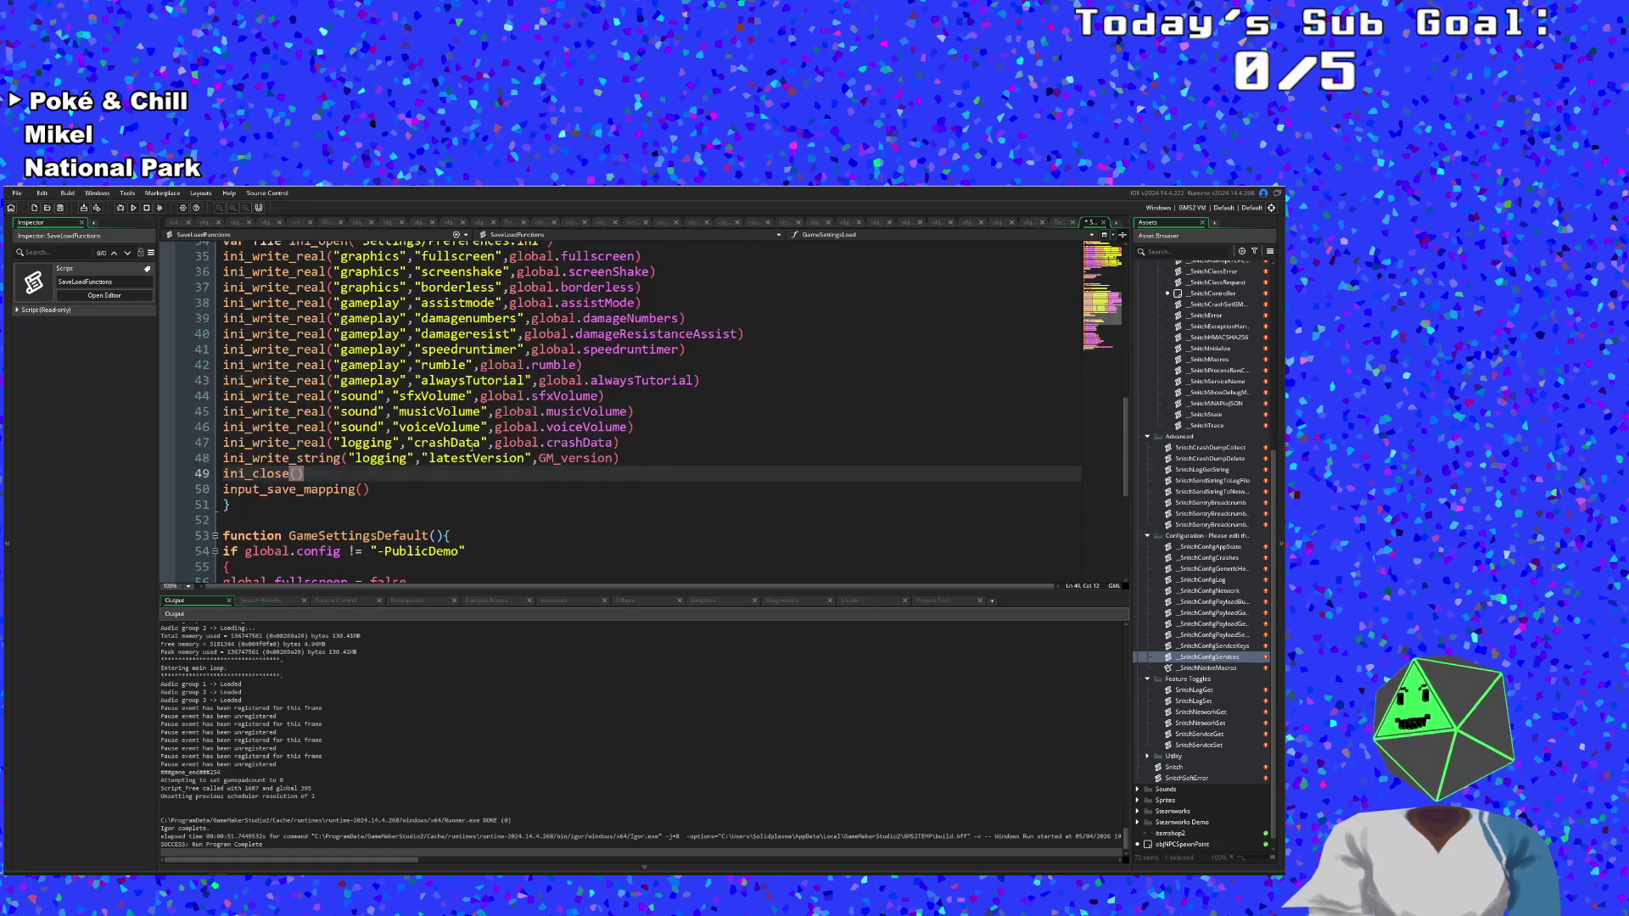
{"action": "left_click", "coordinate": [424, 491]}
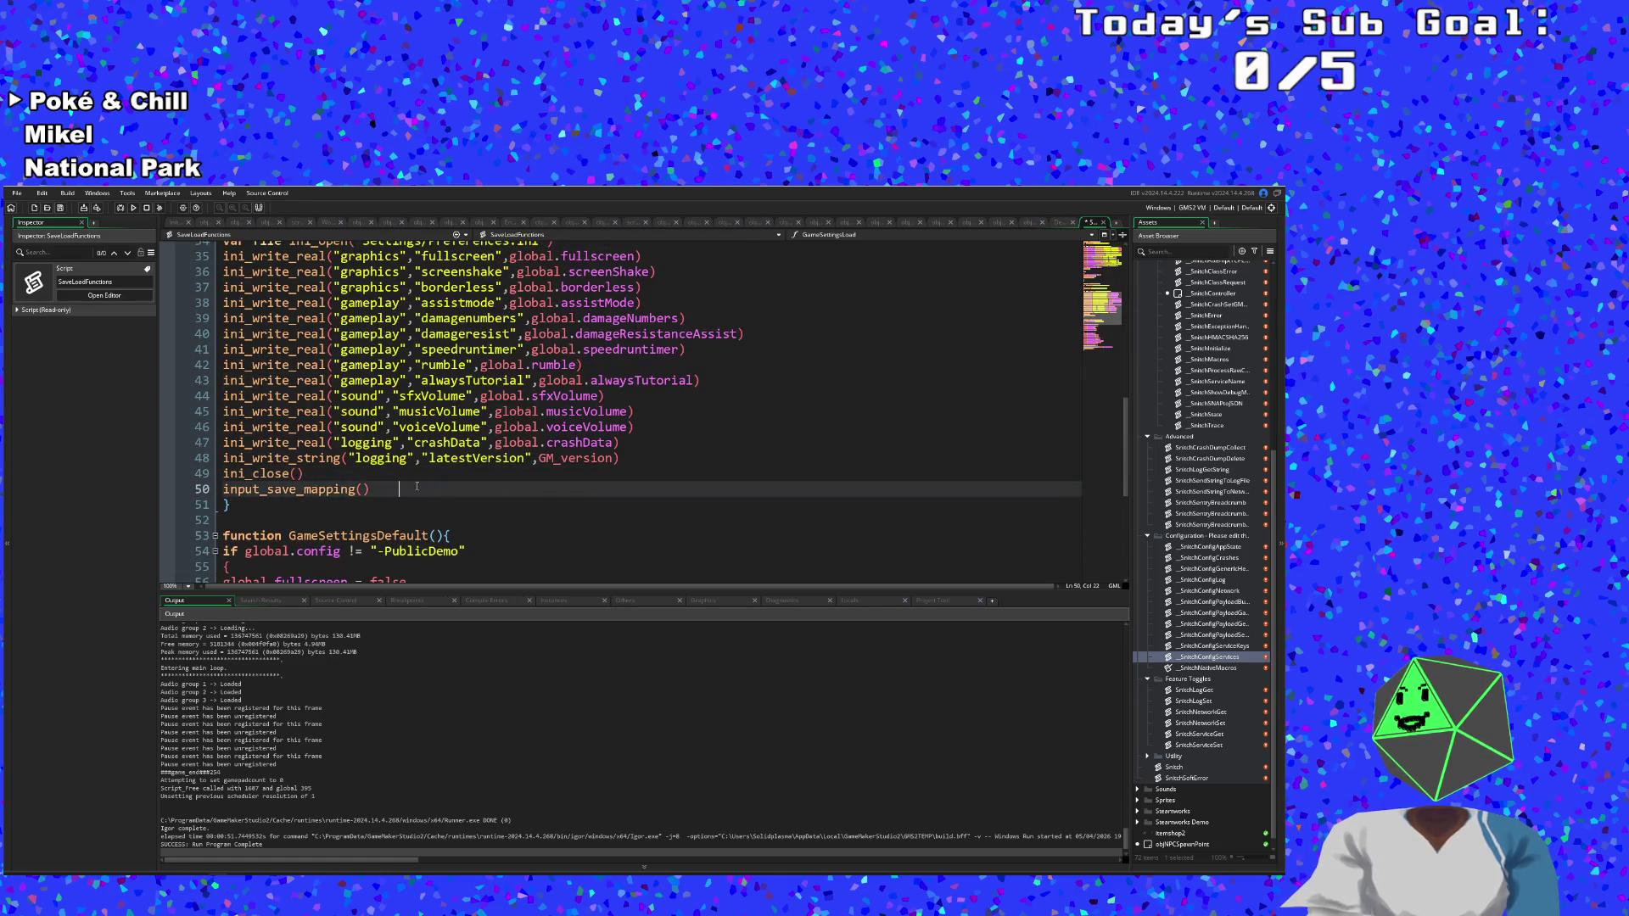
{"action": "left_click", "coordinate": [374, 489]}
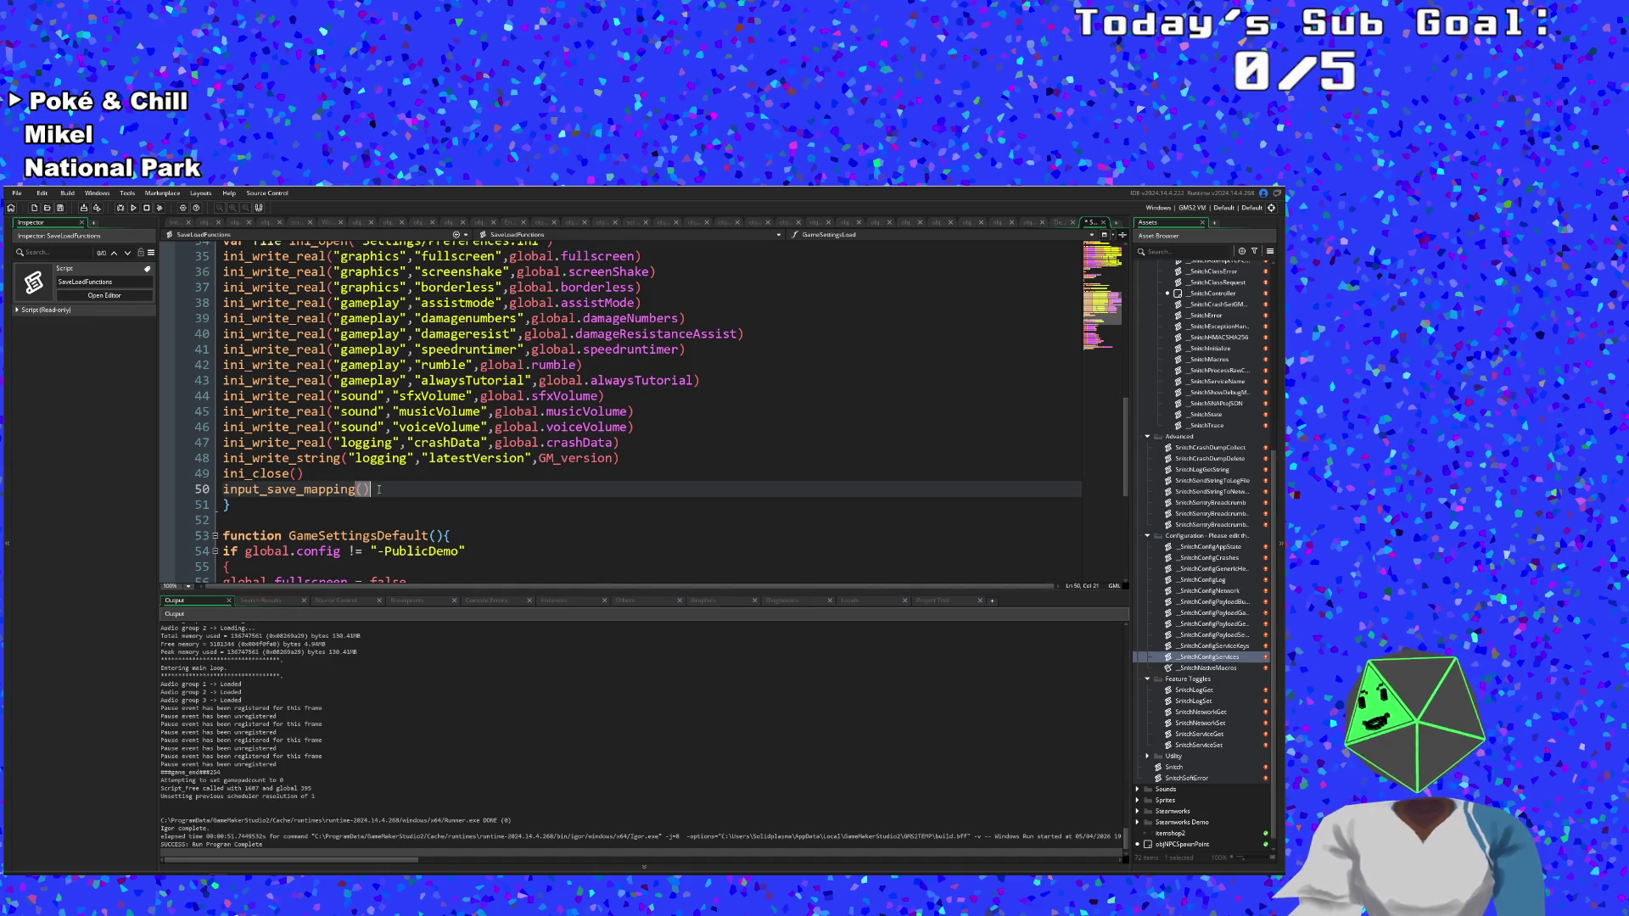
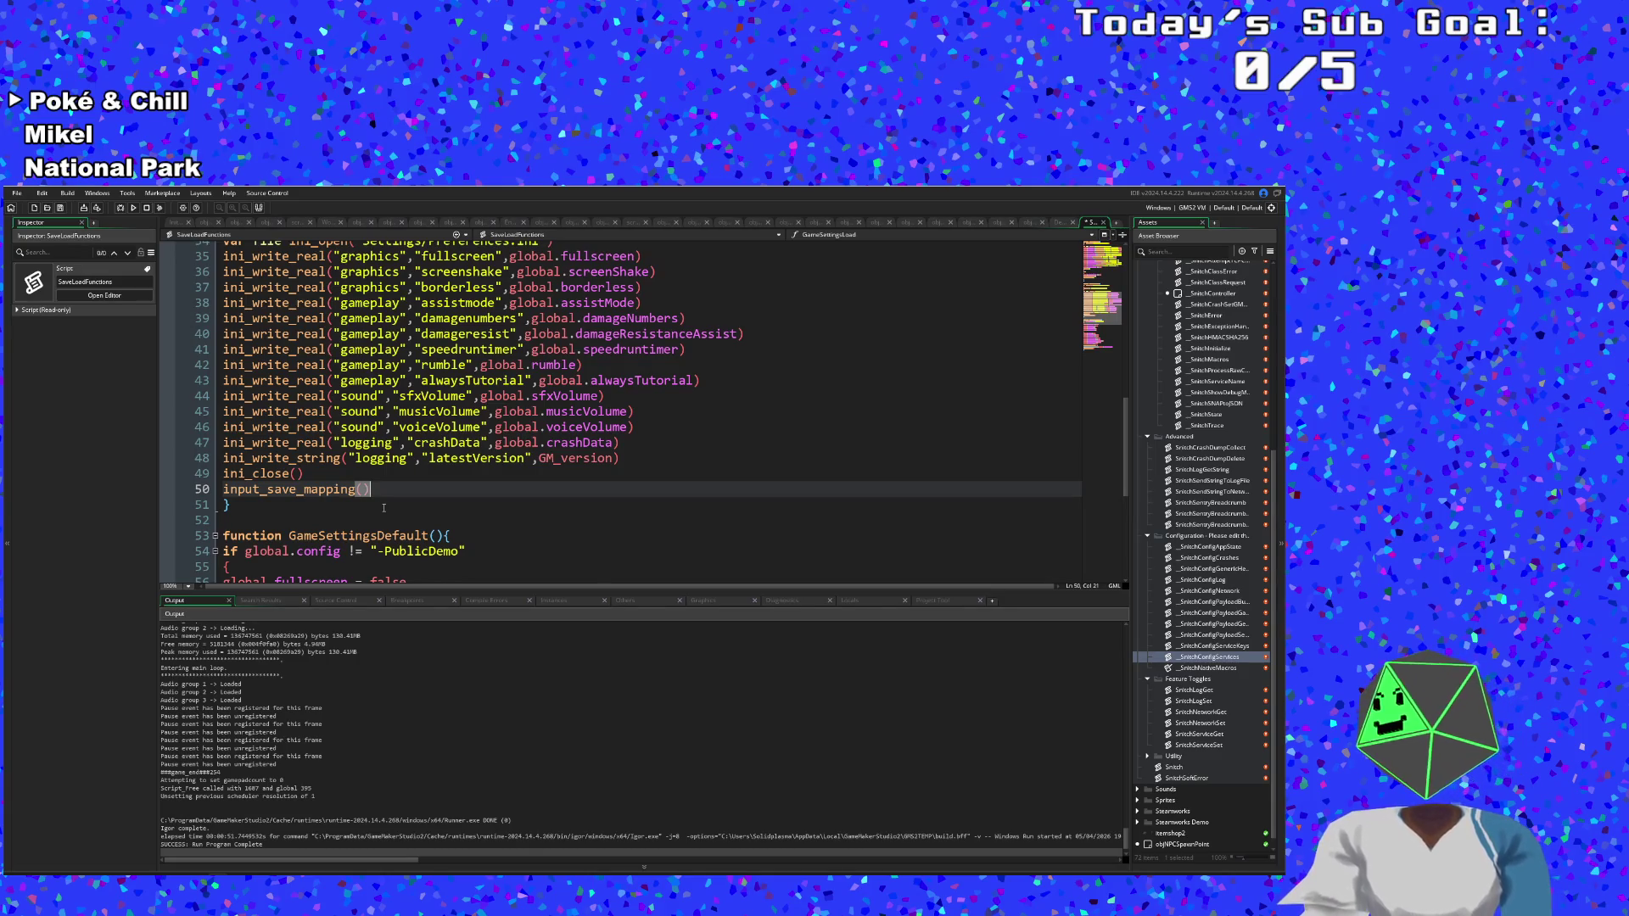
Cut the global.askForCrashLogs = false line and delete the leftover empty line.
{"action": "scroll", "coordinate": [383, 507], "scroll_direction": "up", "scroll_amount": 11}
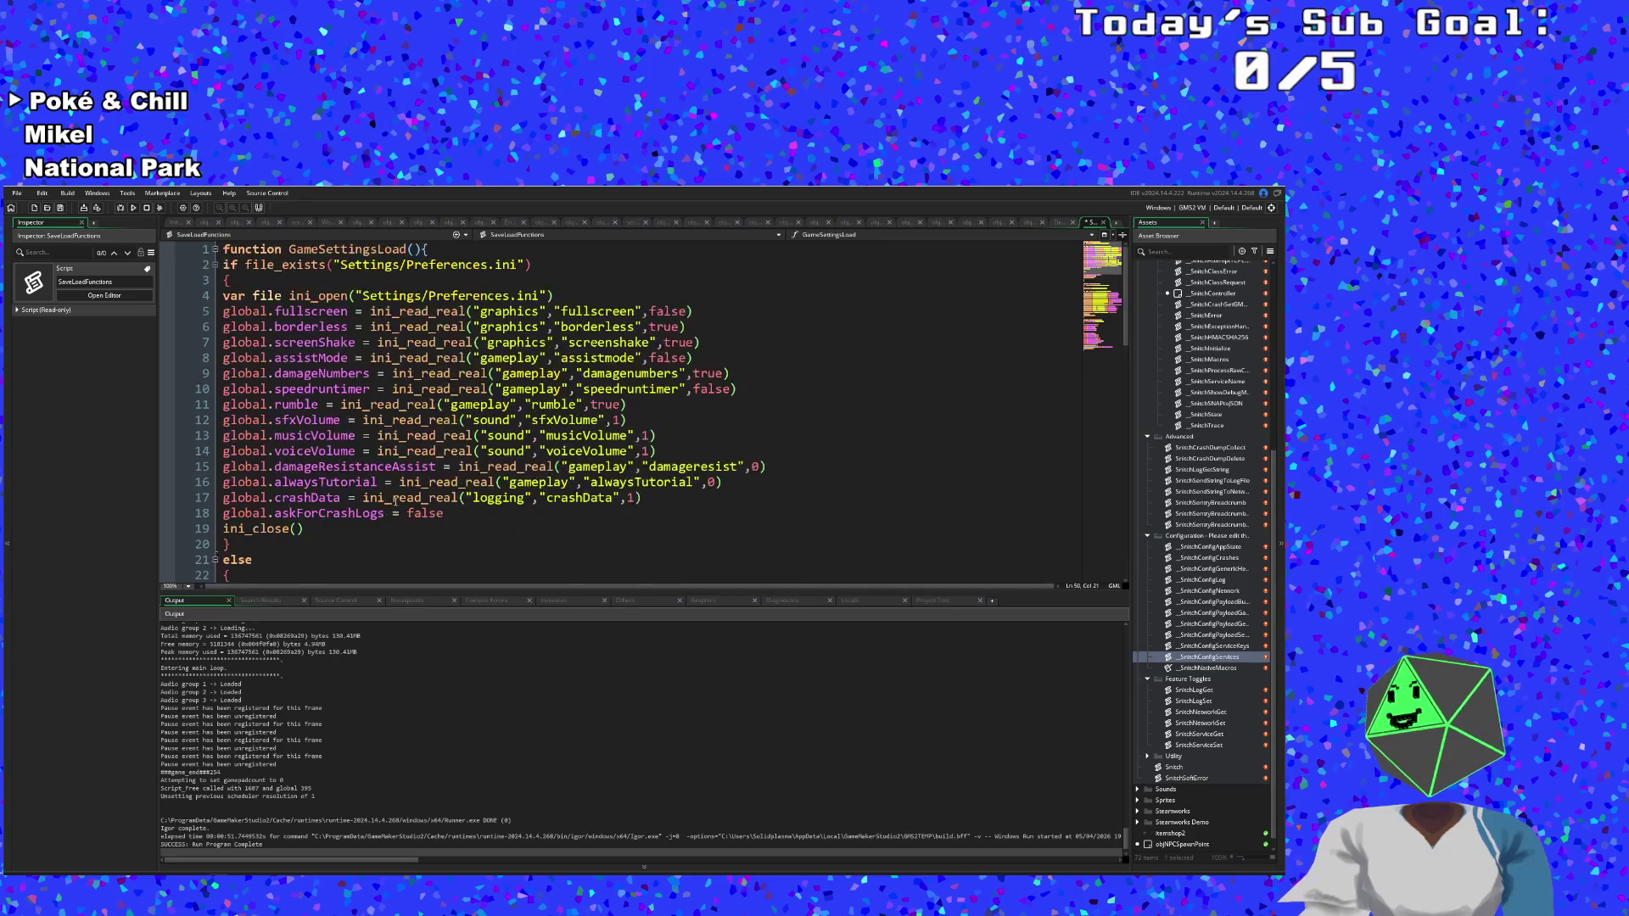
{"action": "left_click", "coordinate": [377, 529]}
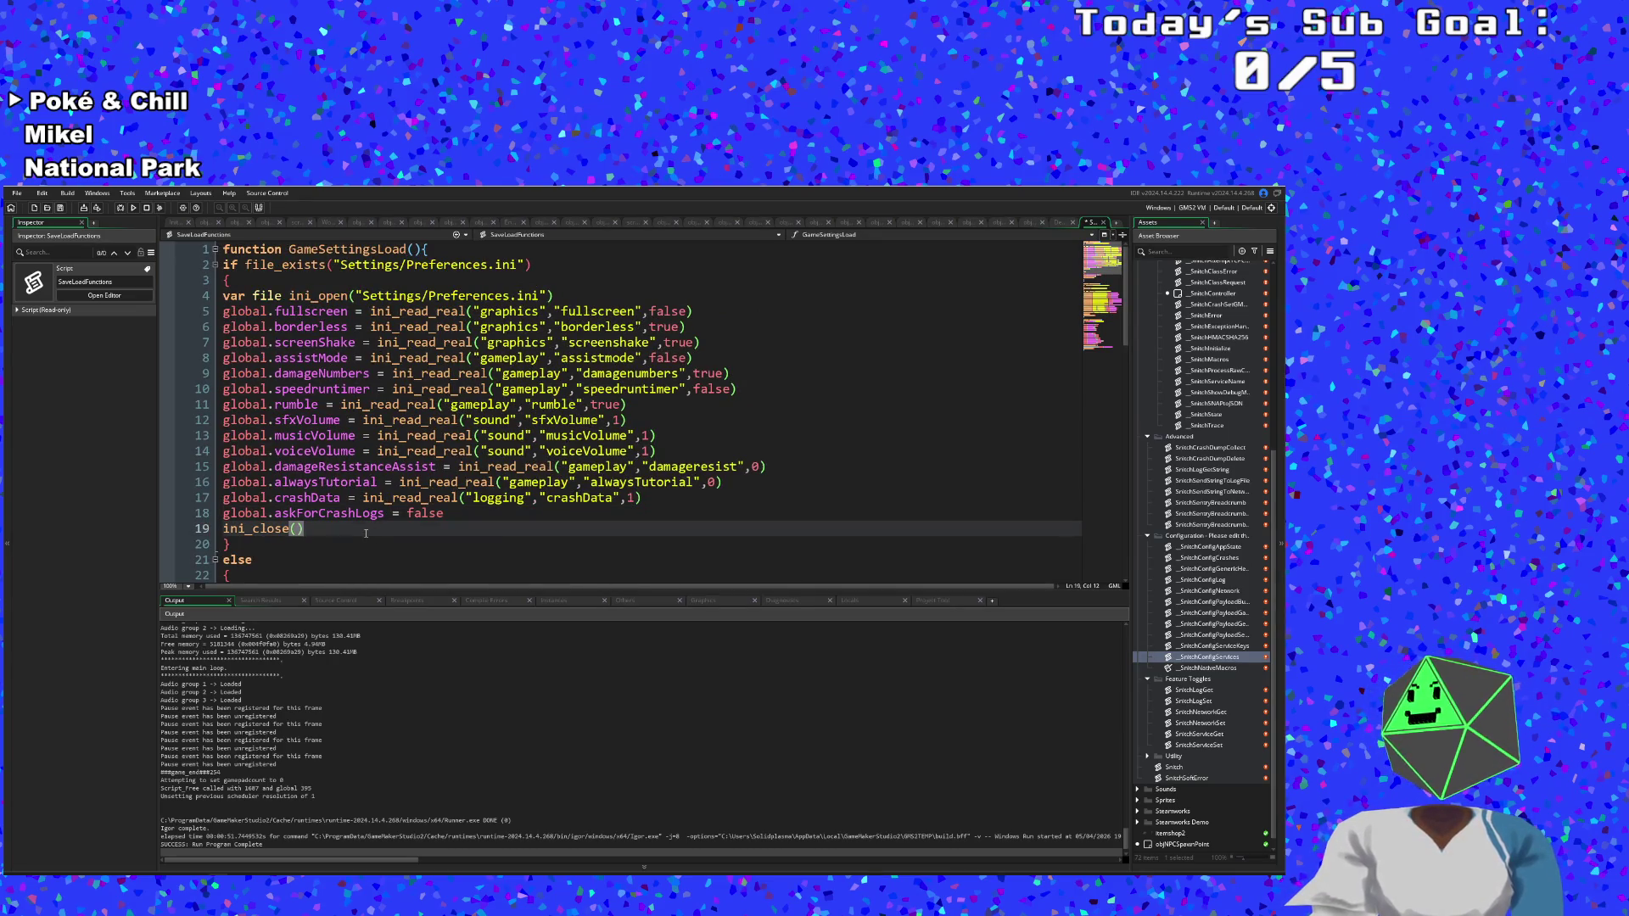
{"action": "left_click", "coordinate": [472, 513]}
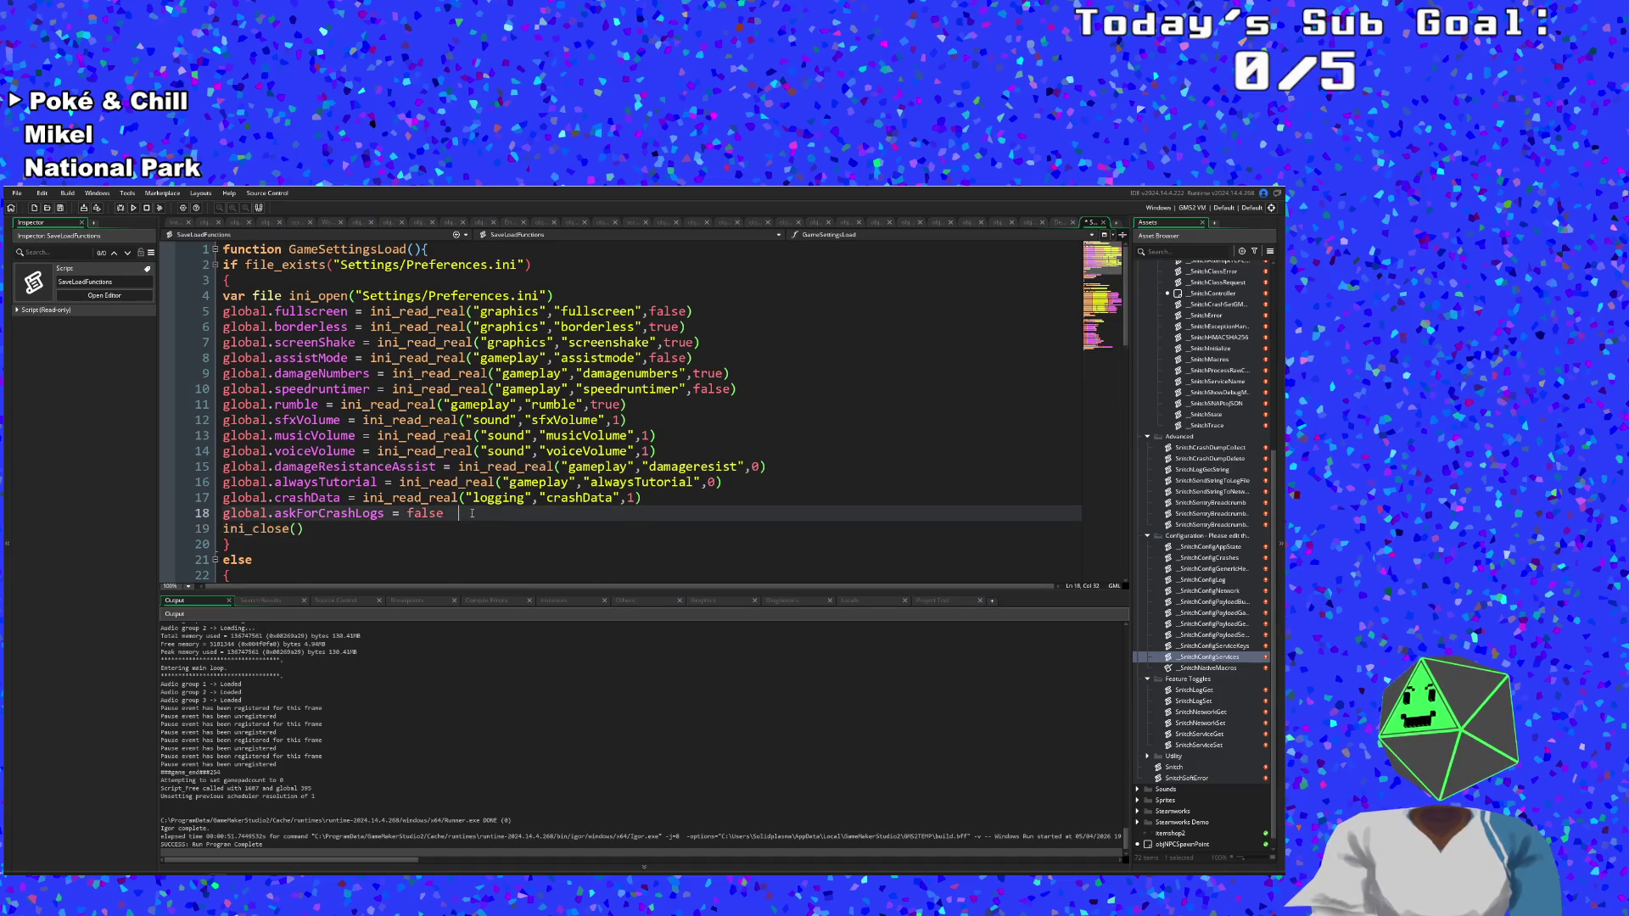
{"action": "scroll", "coordinate": [468, 514], "scroll_direction": "down", "scroll_amount": 2}
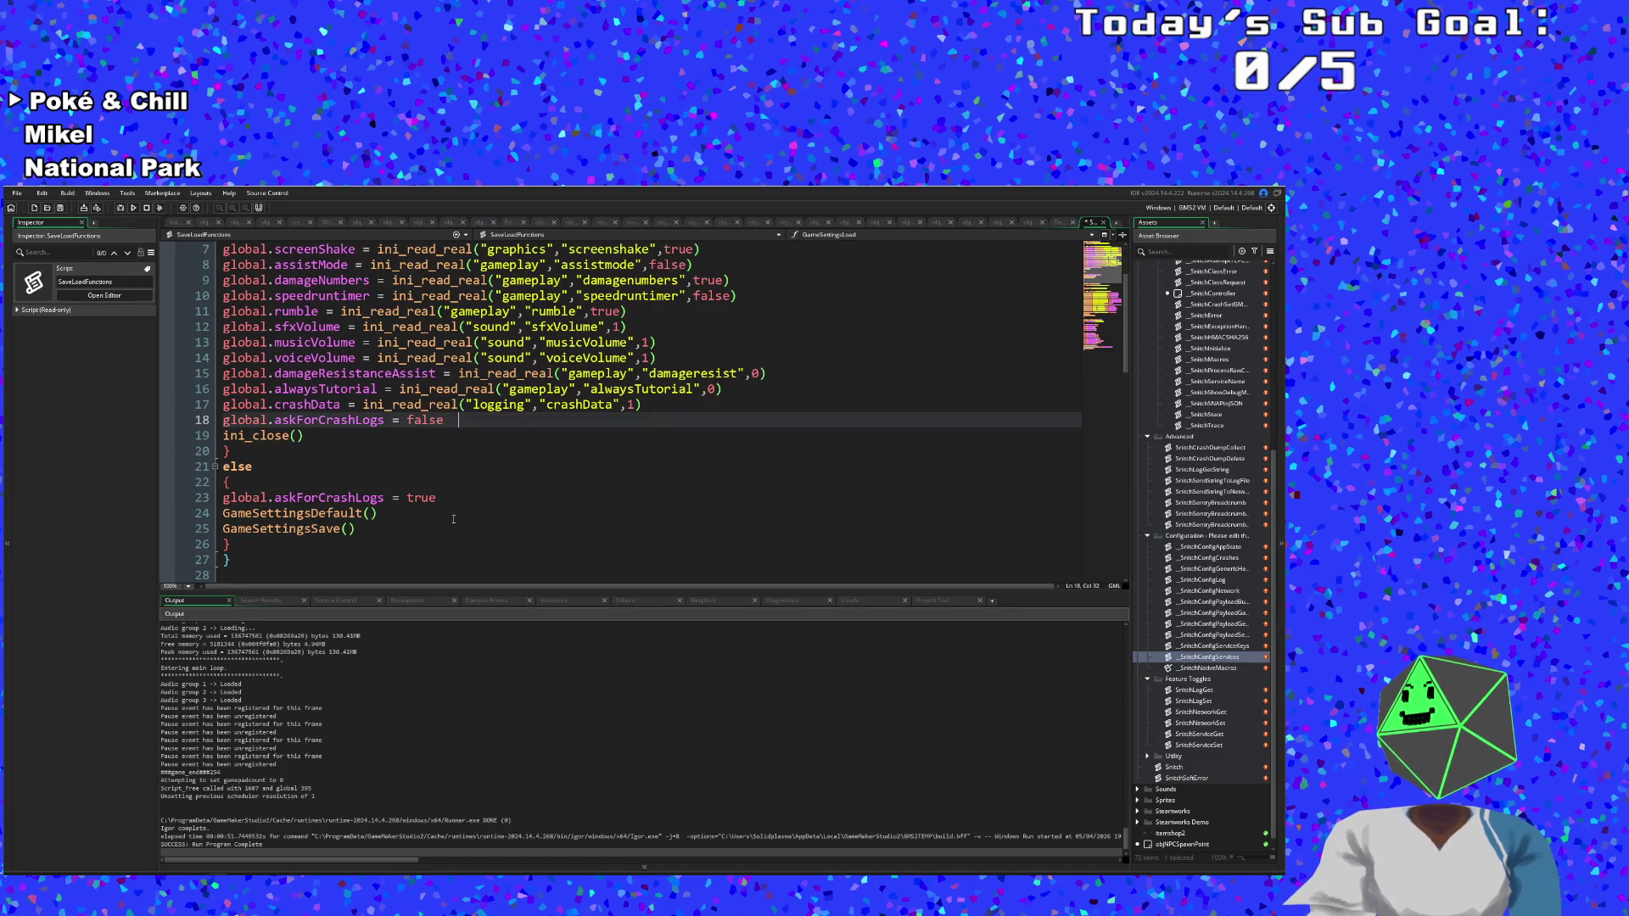
{"action": "left_click", "coordinate": [456, 430]}
{"action": "left_click_drag", "start_coordinate": [443, 422], "coordinate": [223, 422]}
{"action": "right_click", "coordinate": [240, 427]}
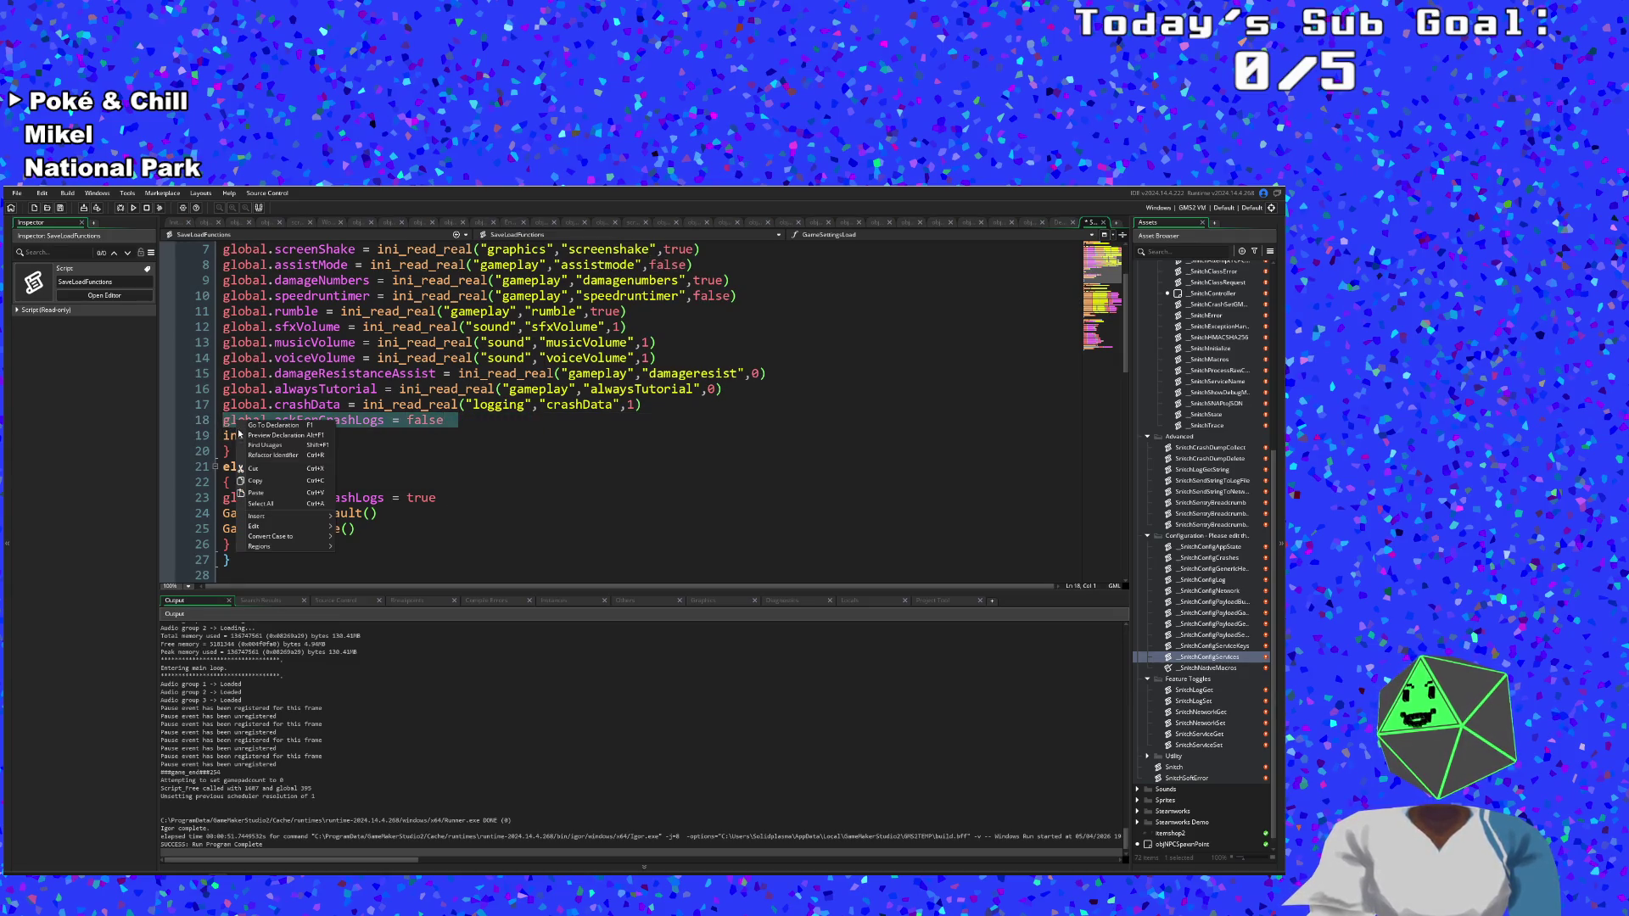
{"action": "left_click", "coordinate": [272, 469]}
{"action": "key", "text": "BackSpace"}
Insert a blank line after the ini_open call.
{"action": "key", "text": "Up"}
{"action": "key", "text": "Up"}
{"action": "key", "text": "Up"}
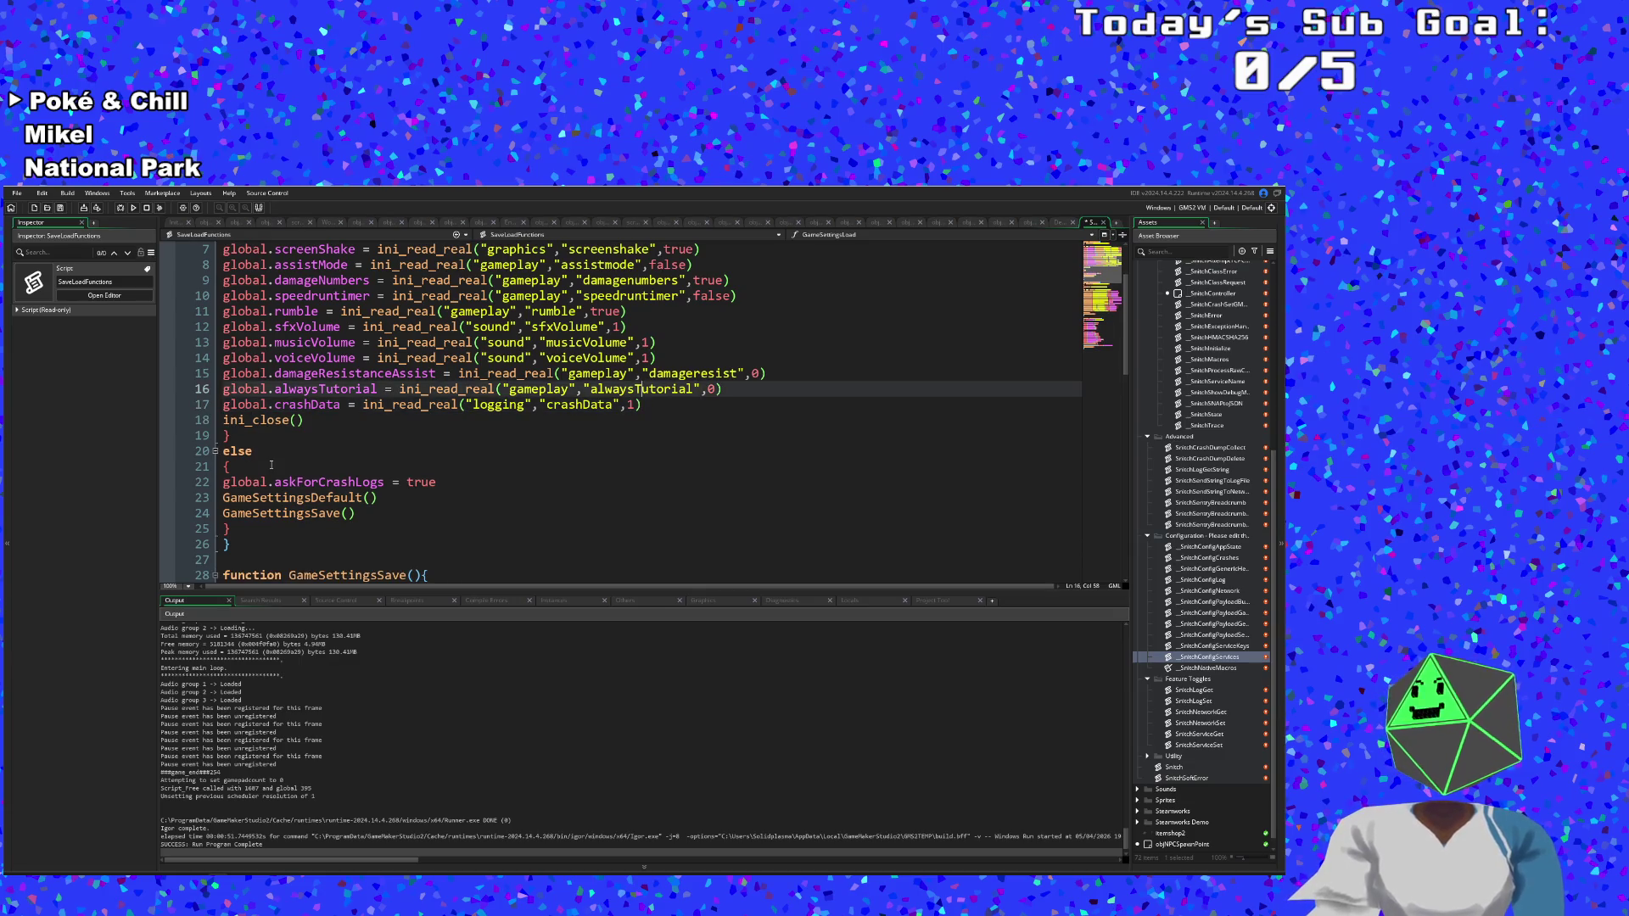
{"action": "key", "text": "Down"}
{"action": "key", "text": "Down"}
{"action": "key", "text": "Down"}
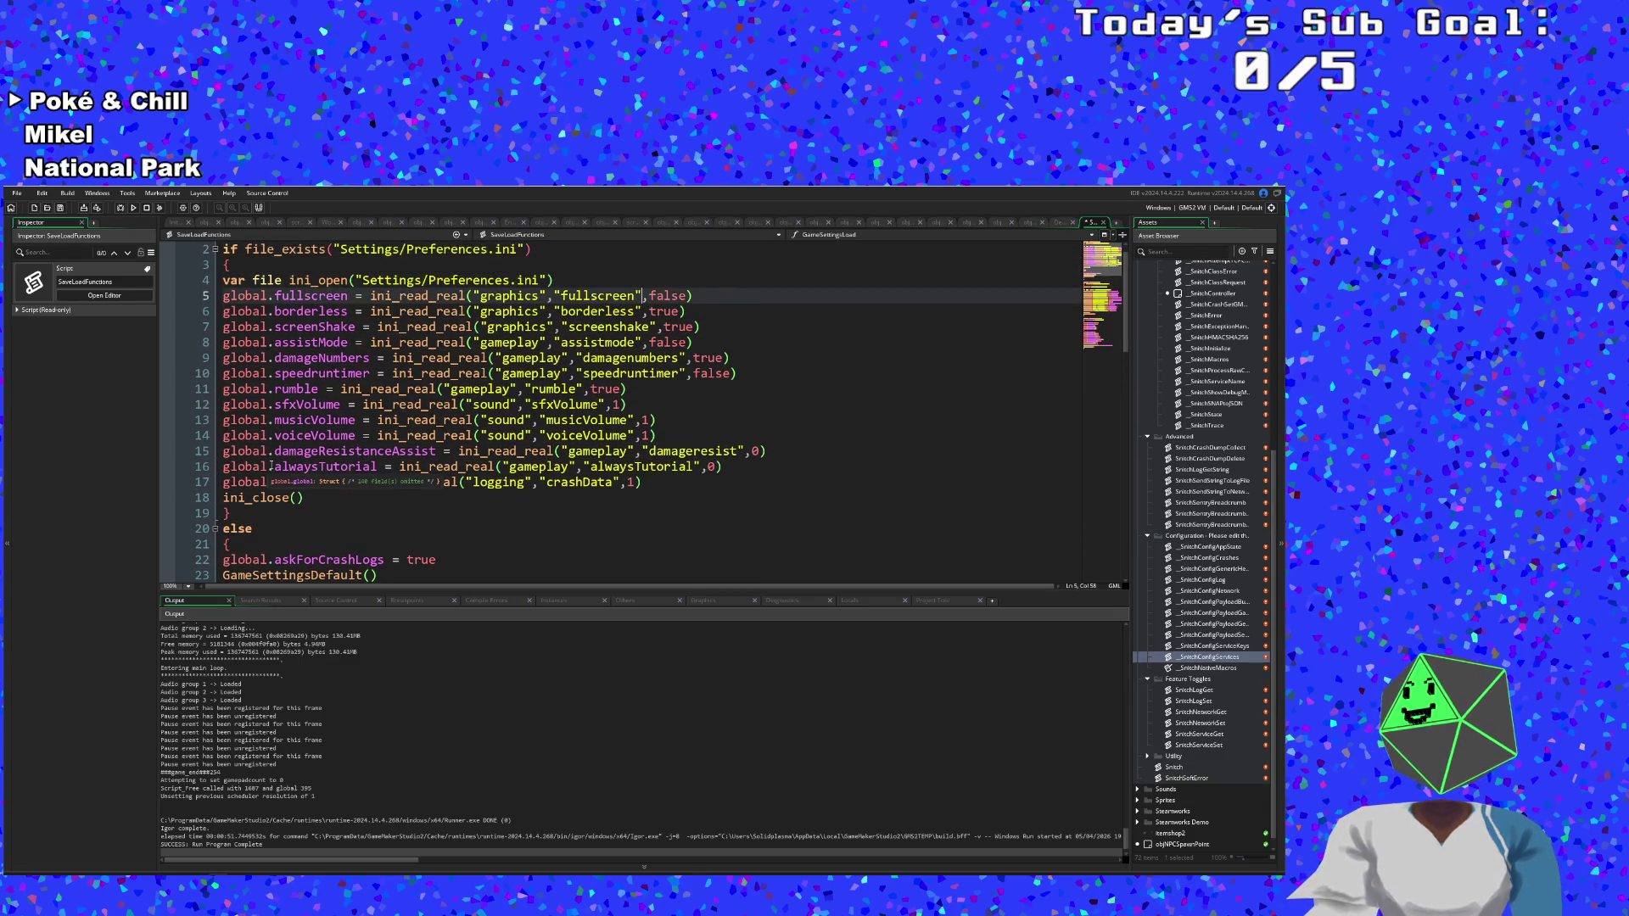
{"action": "key", "text": "Up"}
{"action": "key", "text": "End"}
{"action": "key", "text": "Return"}
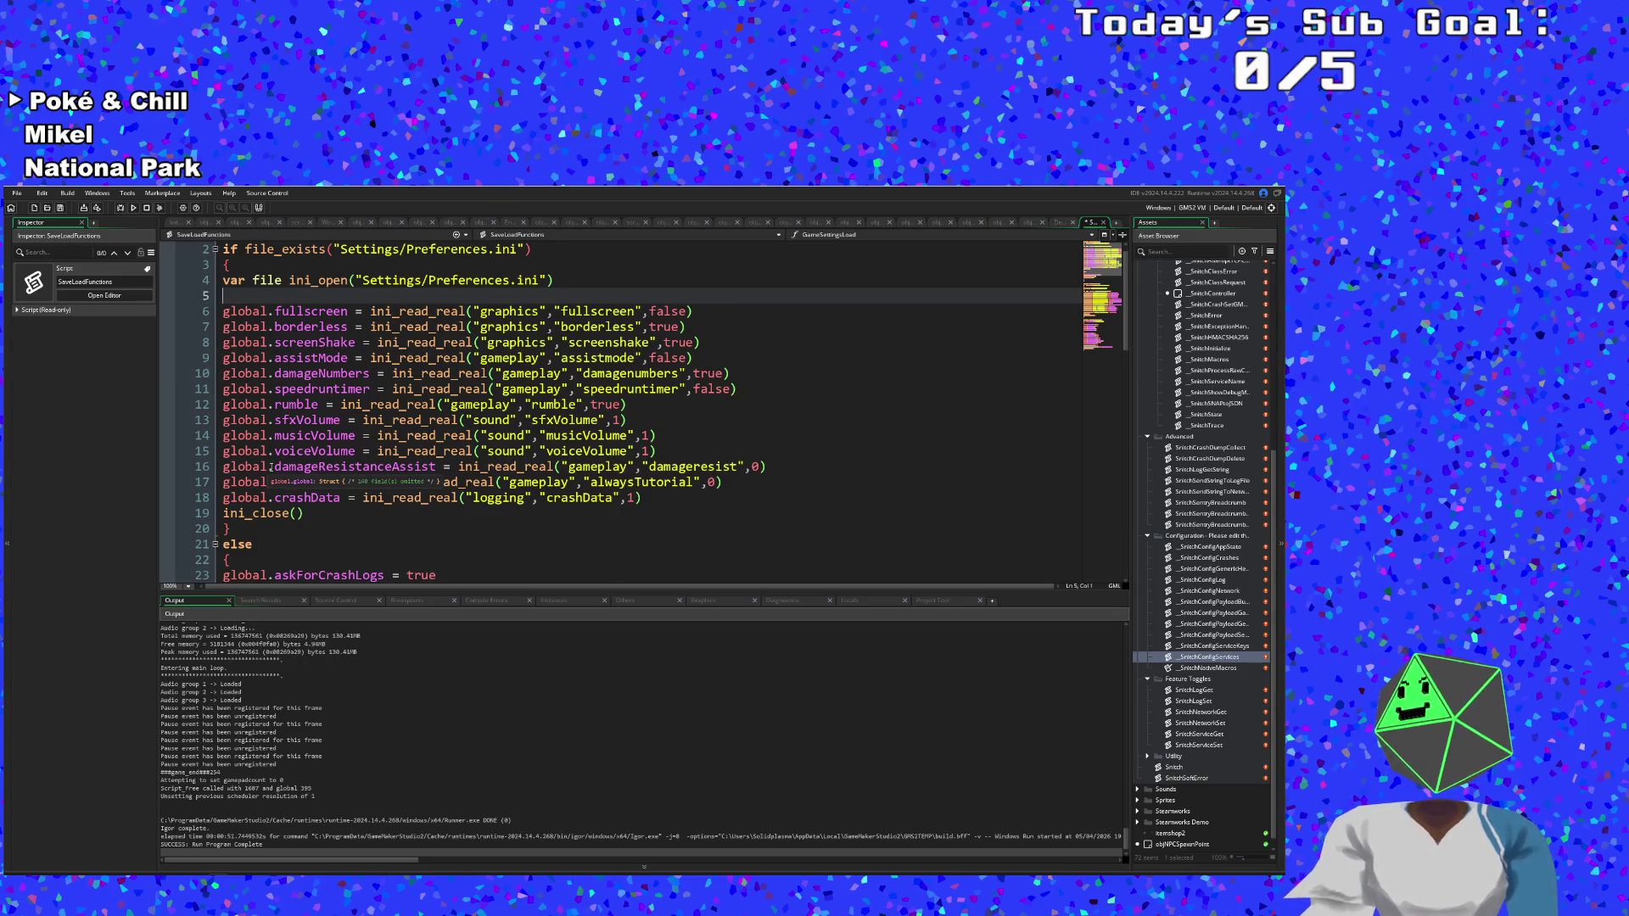
Add an if ini_key_exists("logging","crashData") block setting global.askForCrashLogs = false.
{"action": "type", "text": "if"}
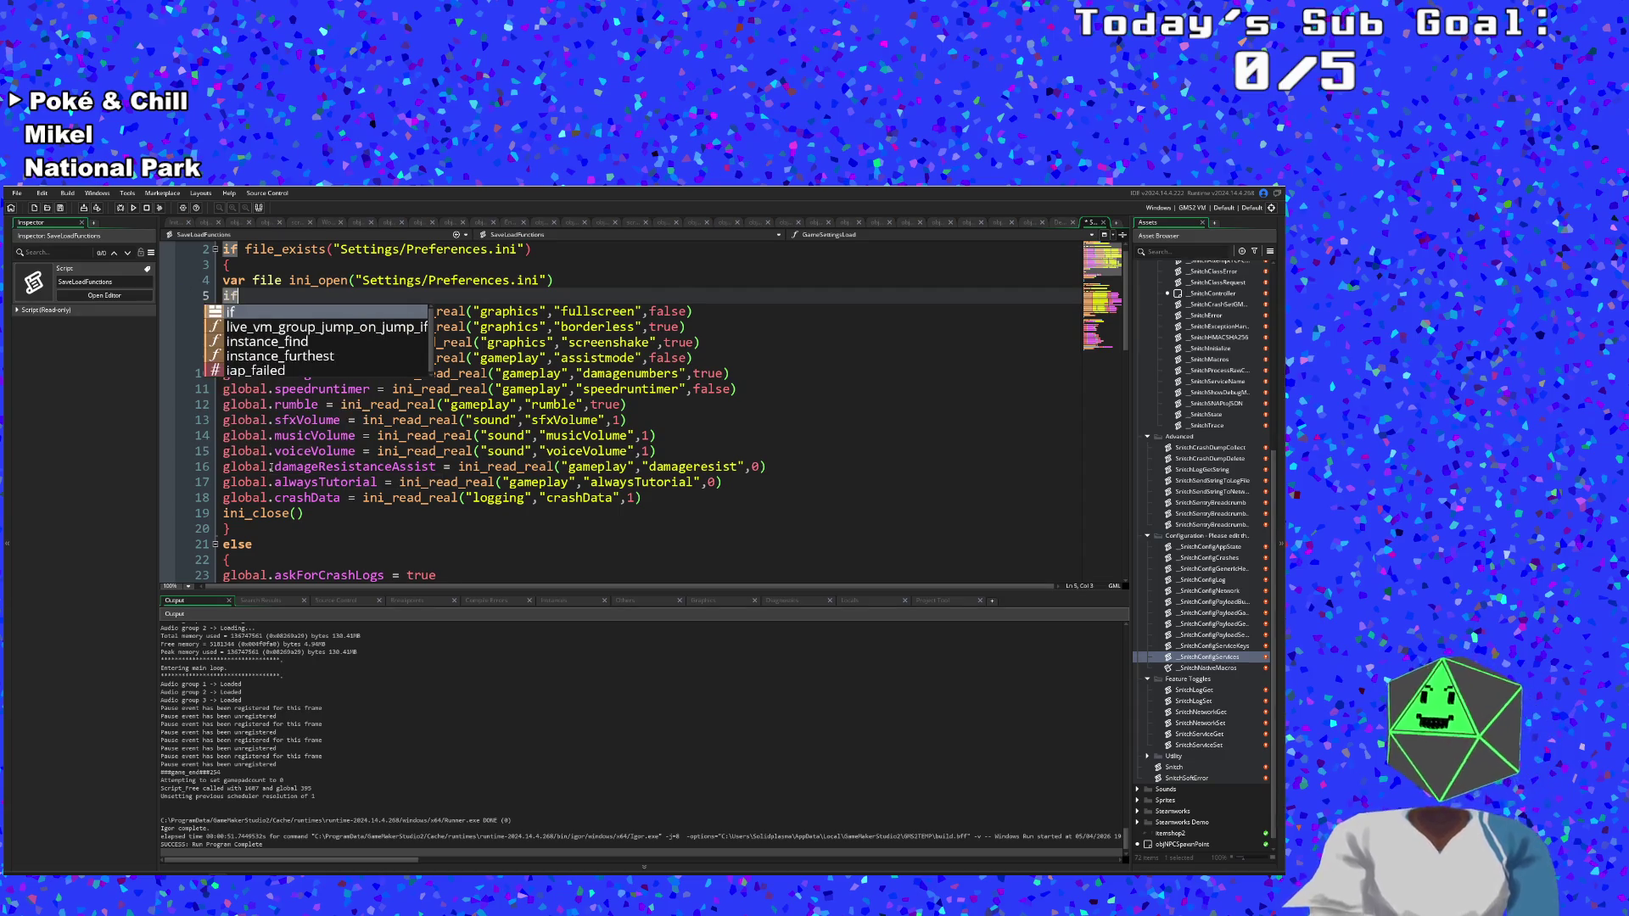
{"action": "type", "text": " ini"}
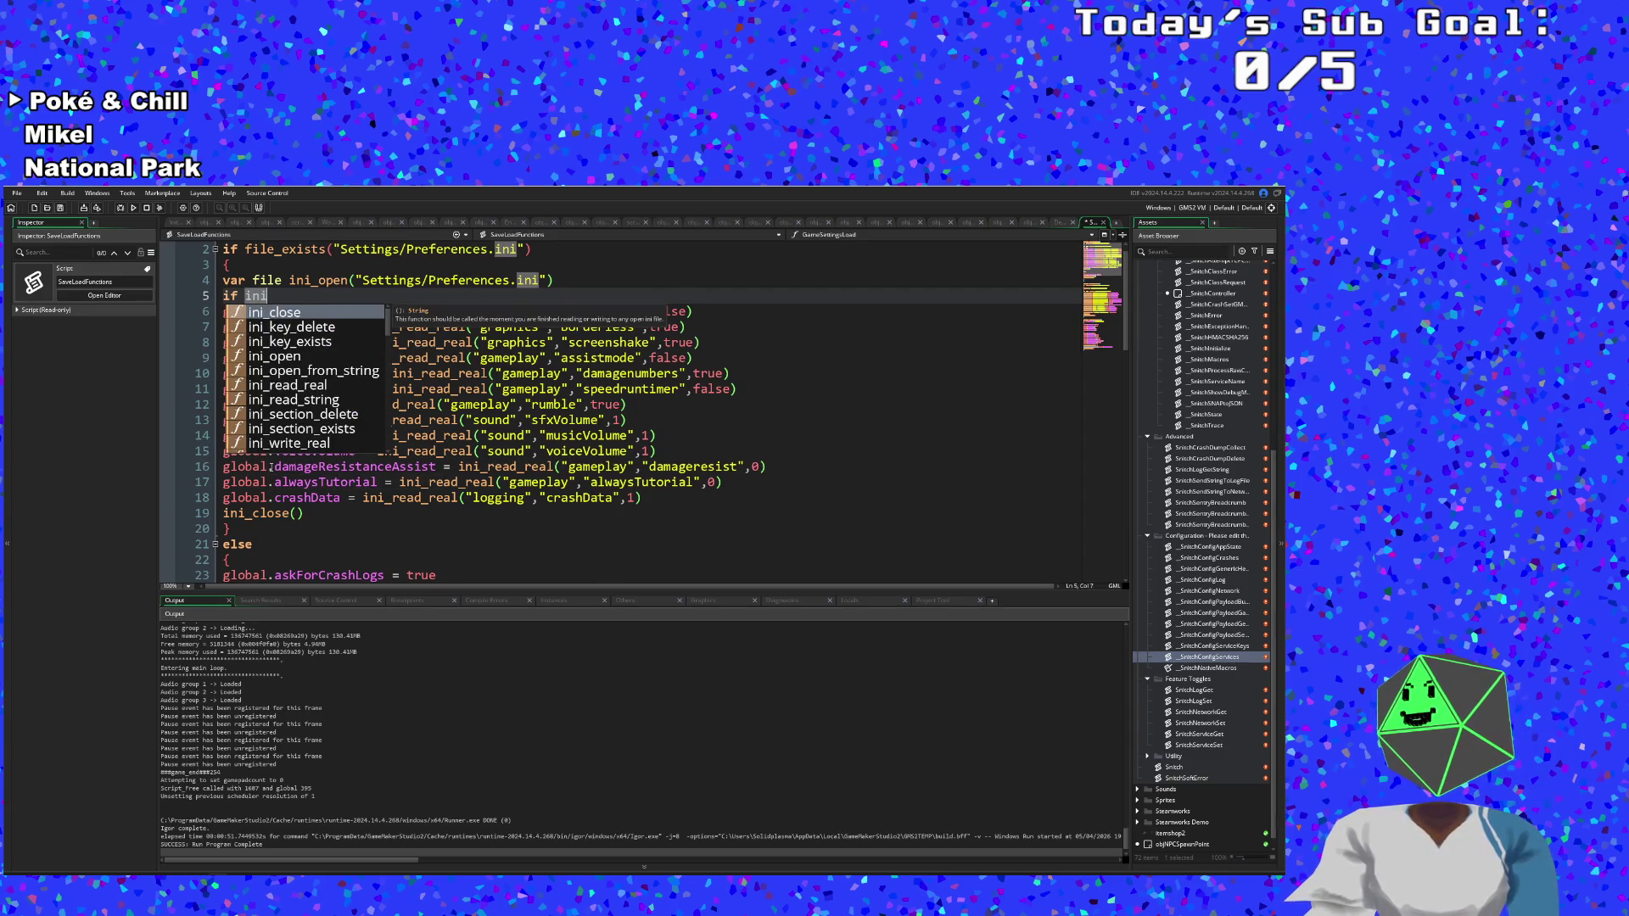
{"action": "key", "text": "Down"}
{"action": "key", "text": "Down"}
{"action": "key", "text": "Return"}
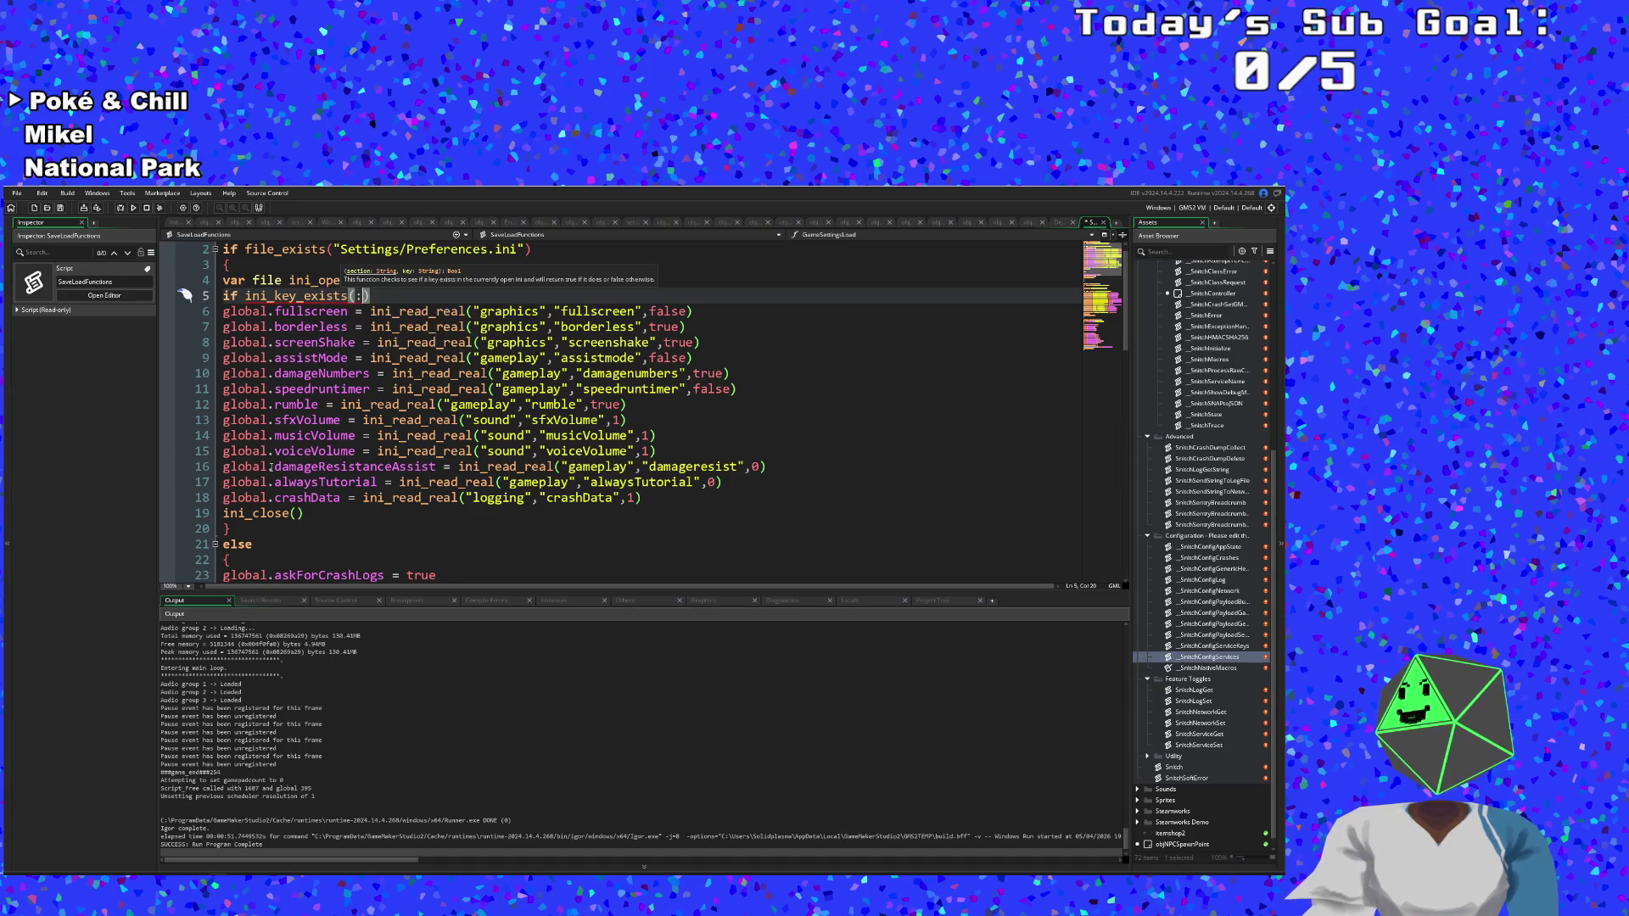
{"action": "type", "text": "\"logging"}
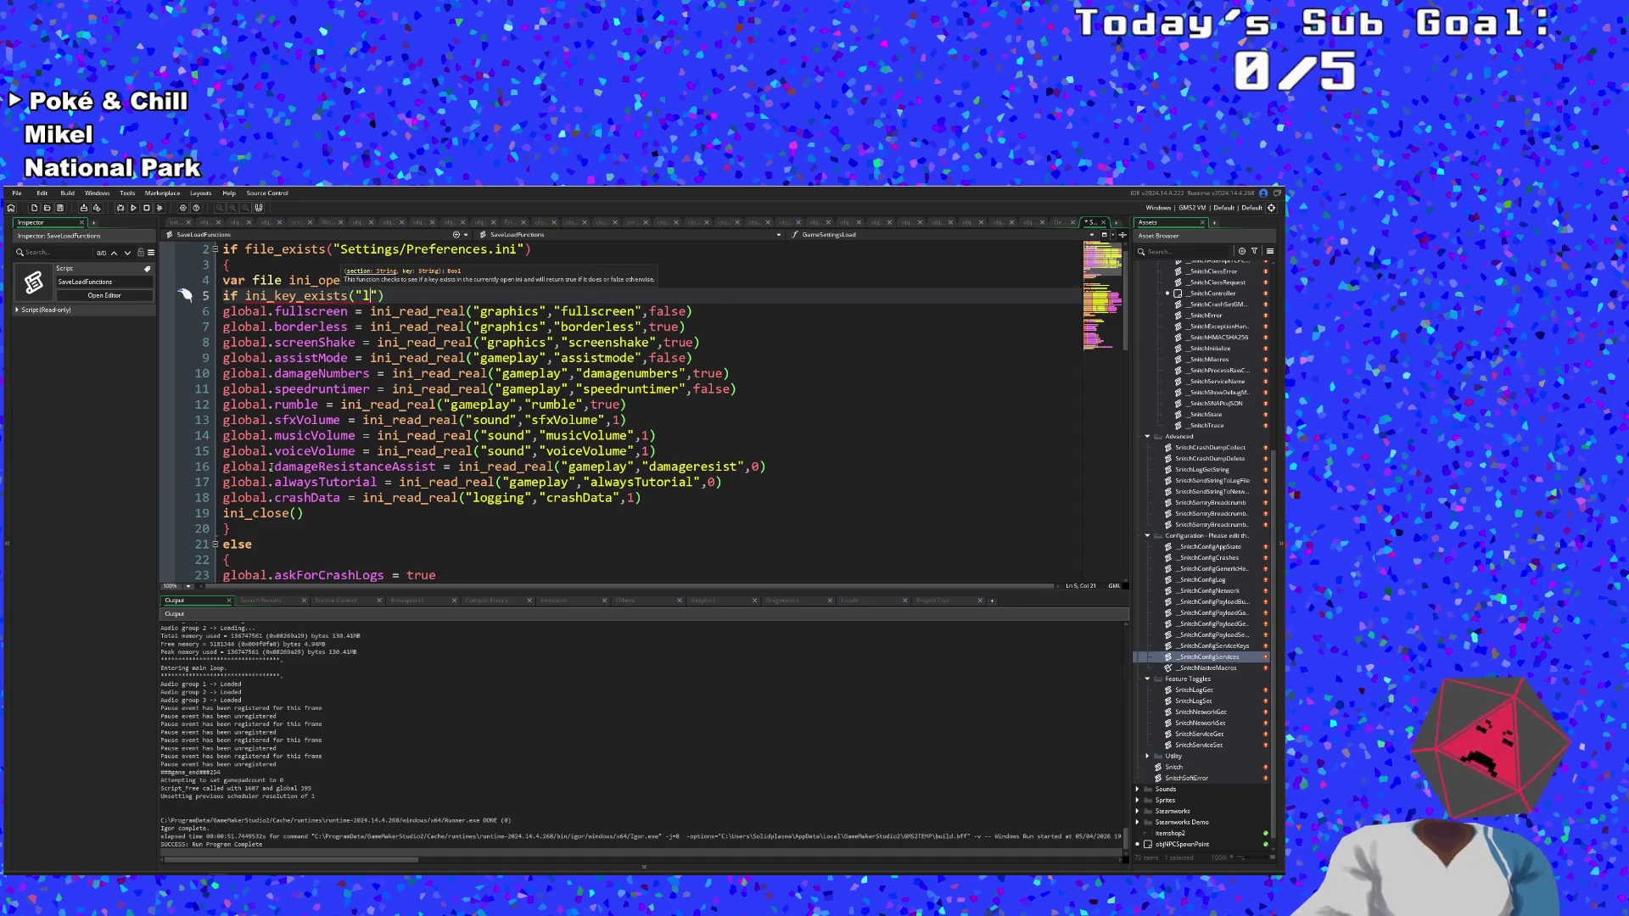
{"action": "type", "text": "\""}
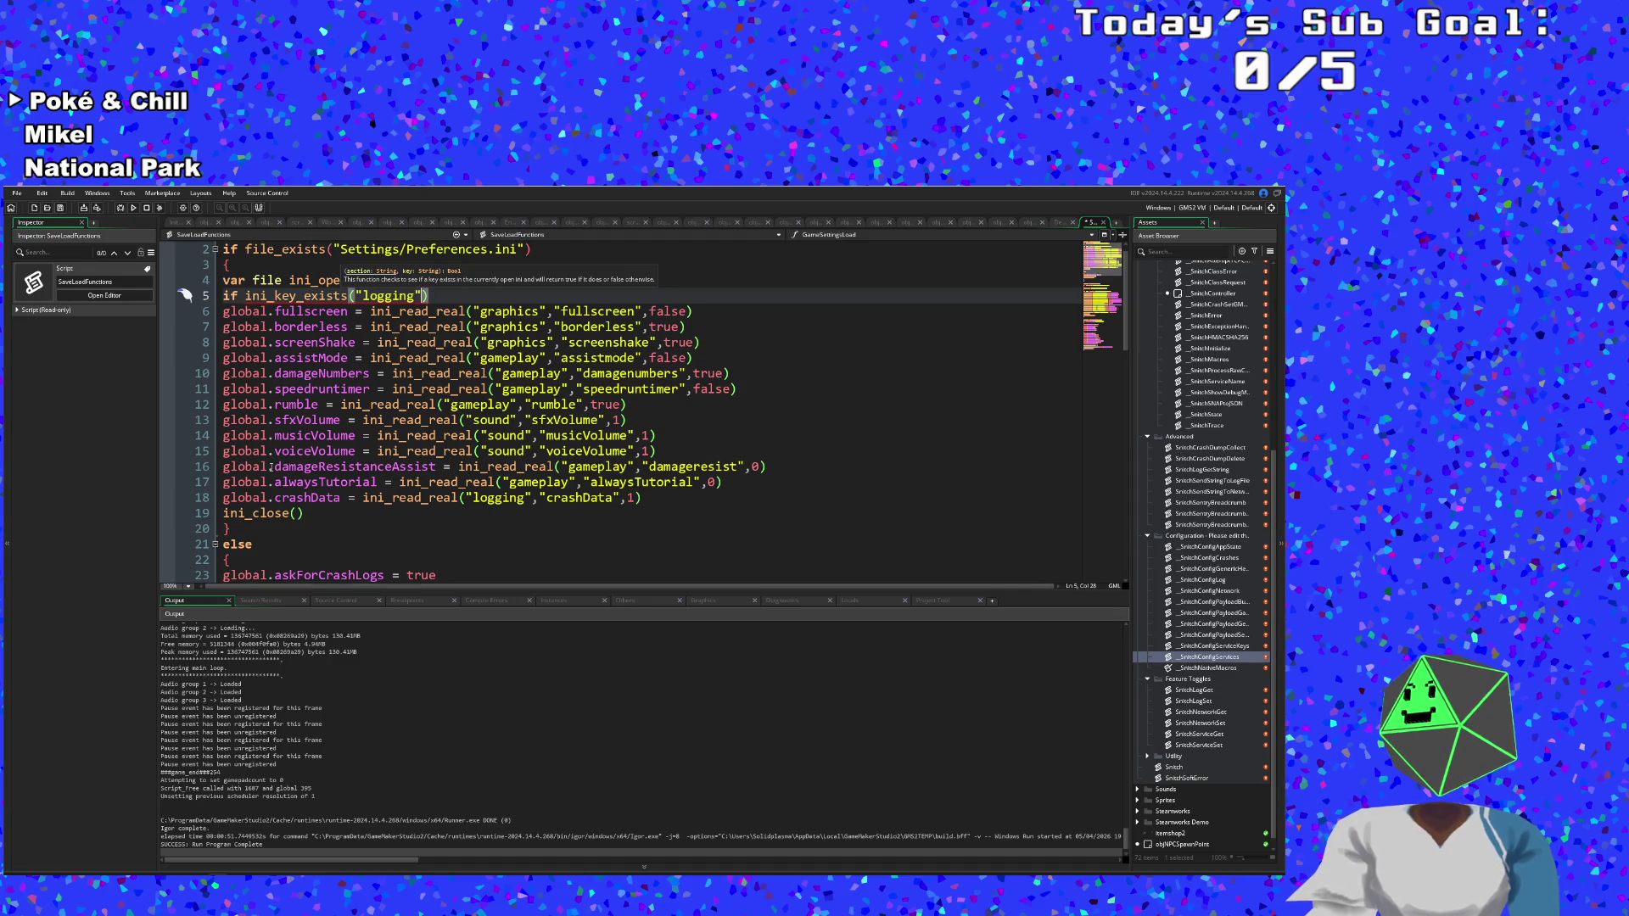
{"action": "type", "text": ",\"cra"}
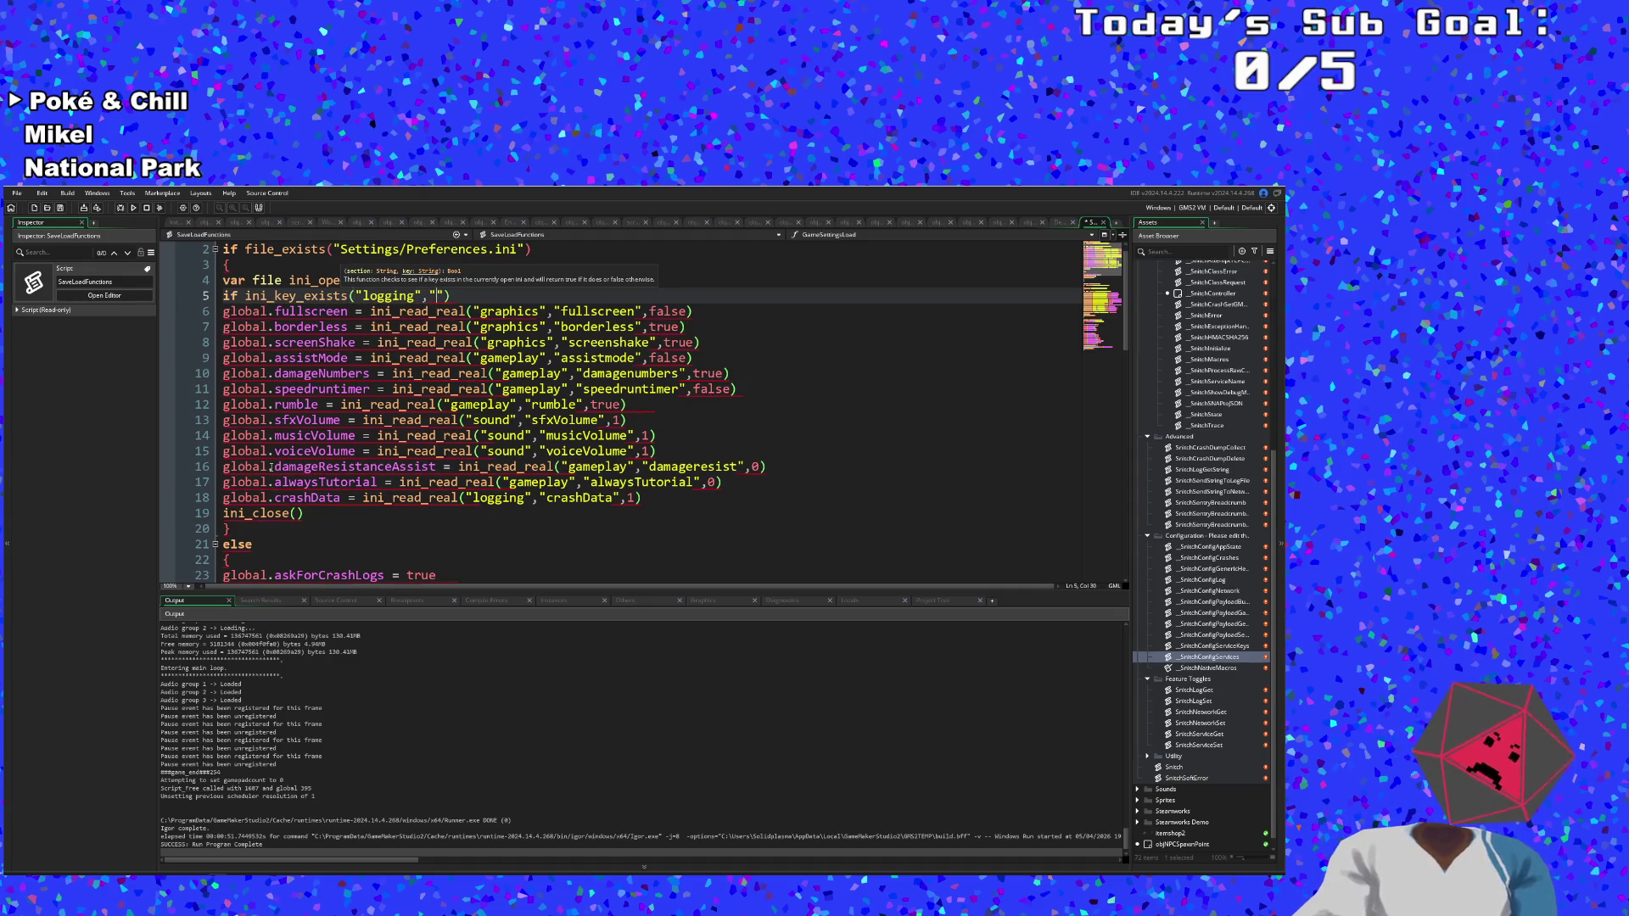
{"action": "type", "text": "shData"}
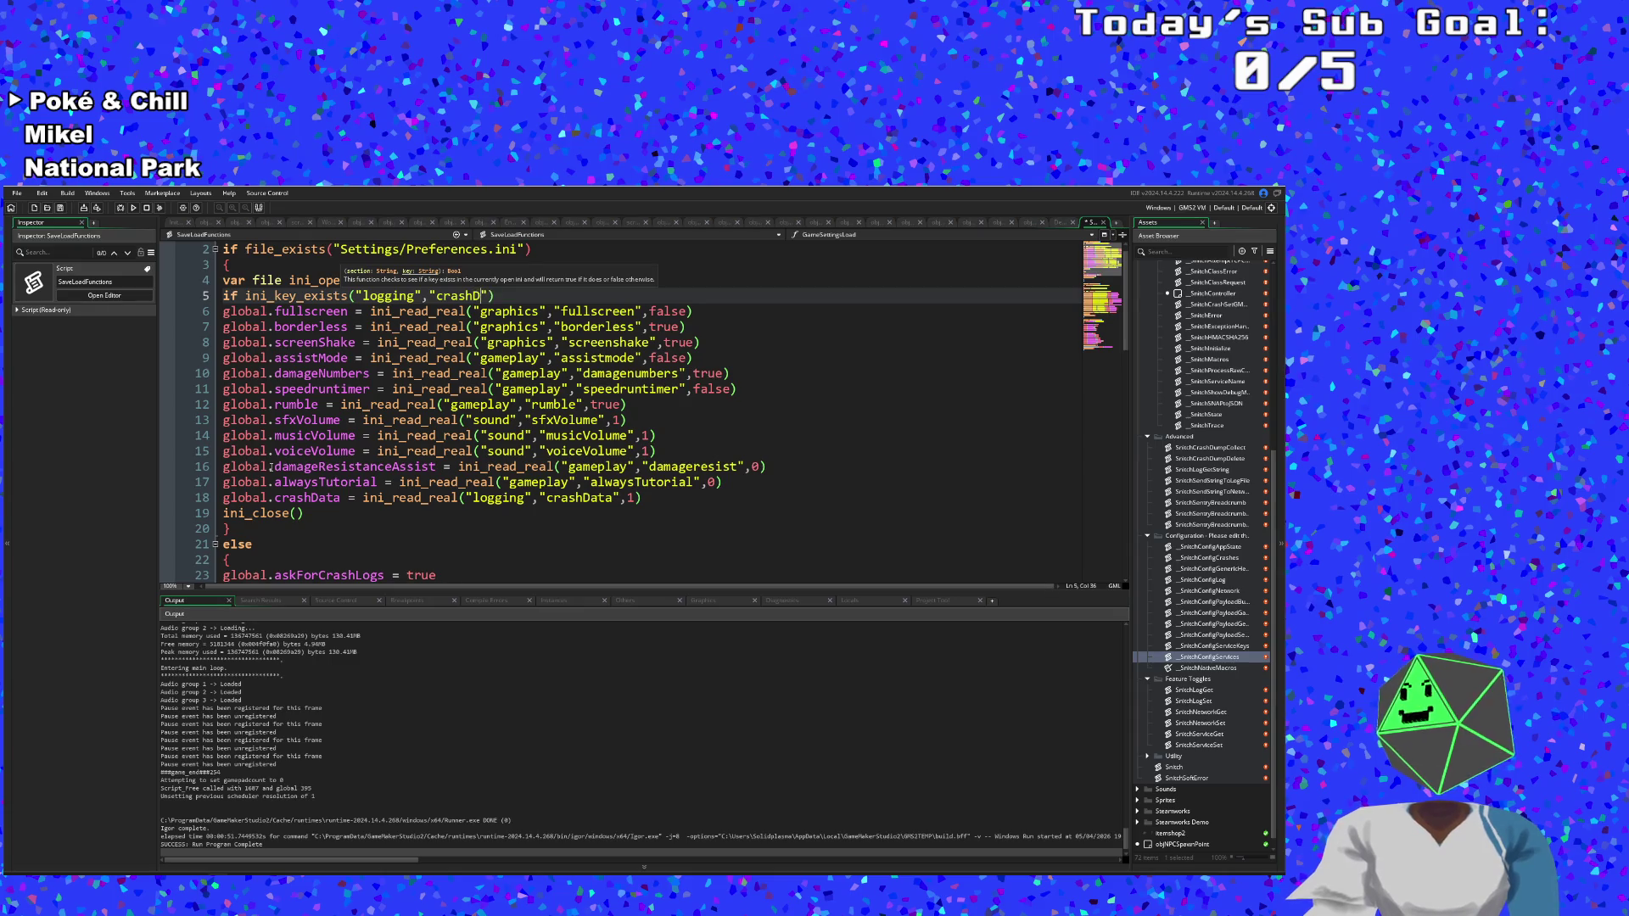
{"action": "type", "text": "\")"}
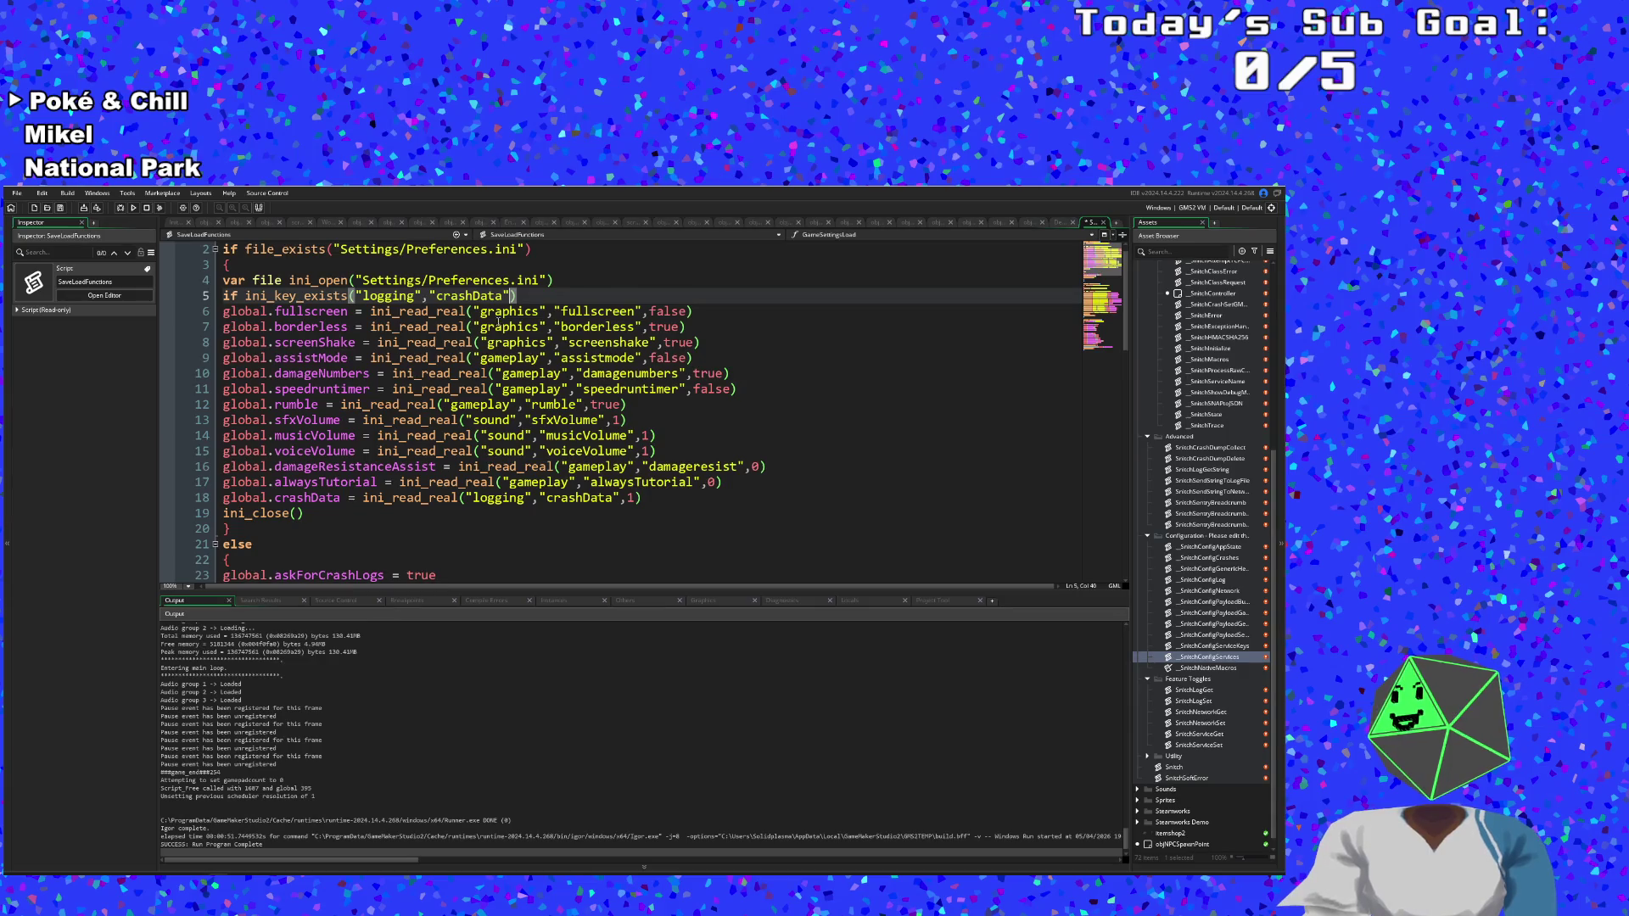
{"action": "type", "text": ")"}
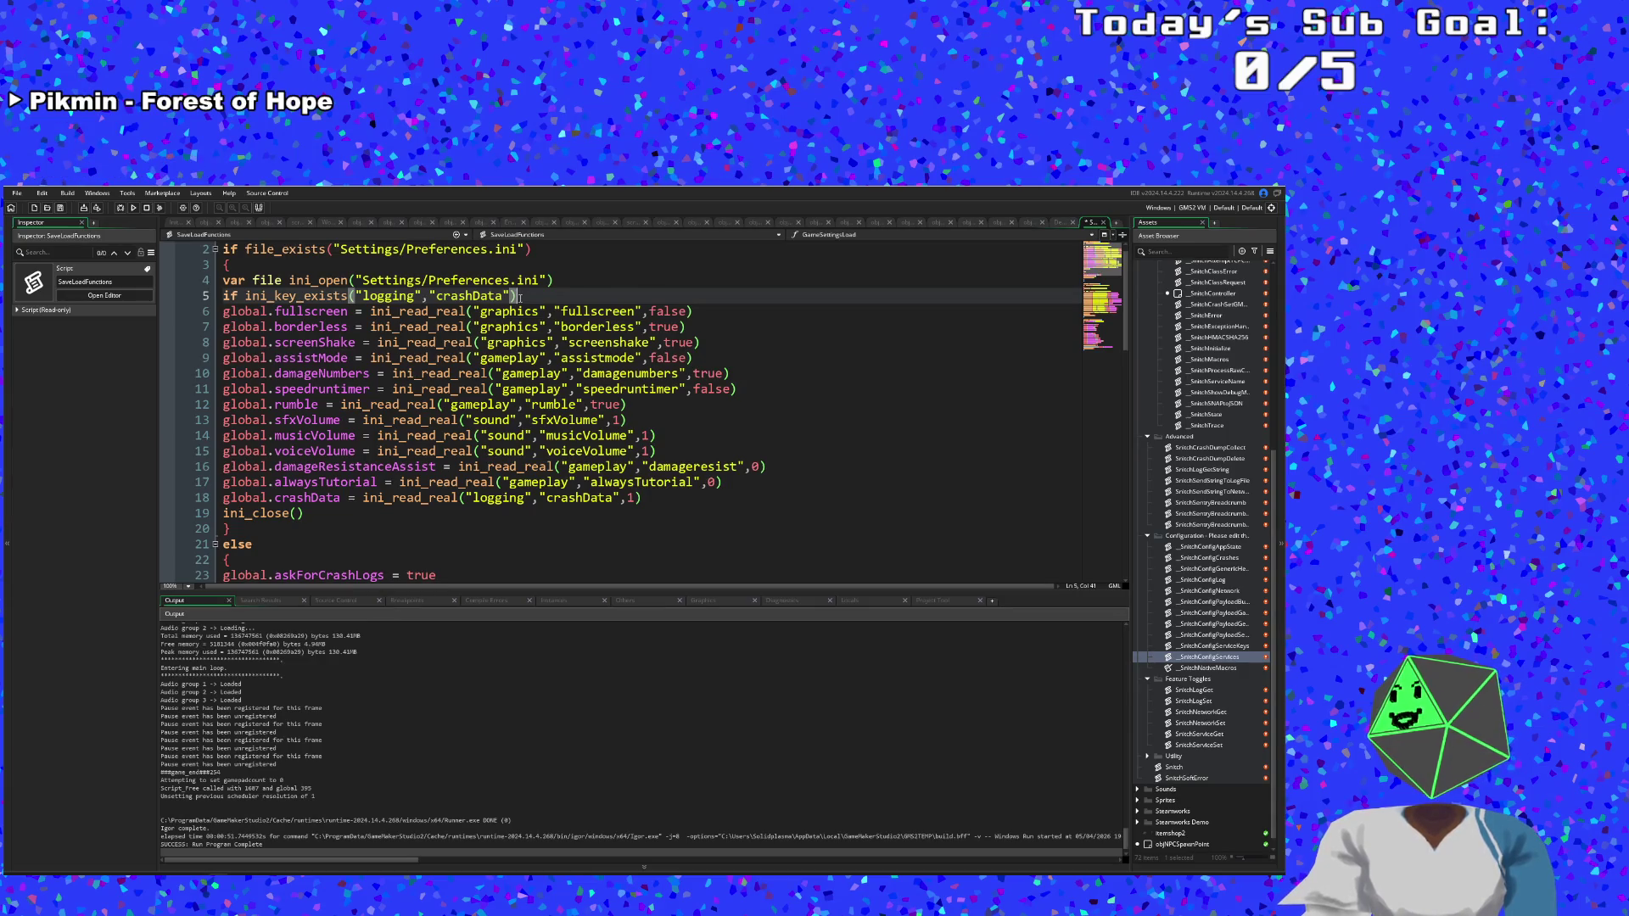
{"action": "mouse_move", "coordinate": [443, 505]}
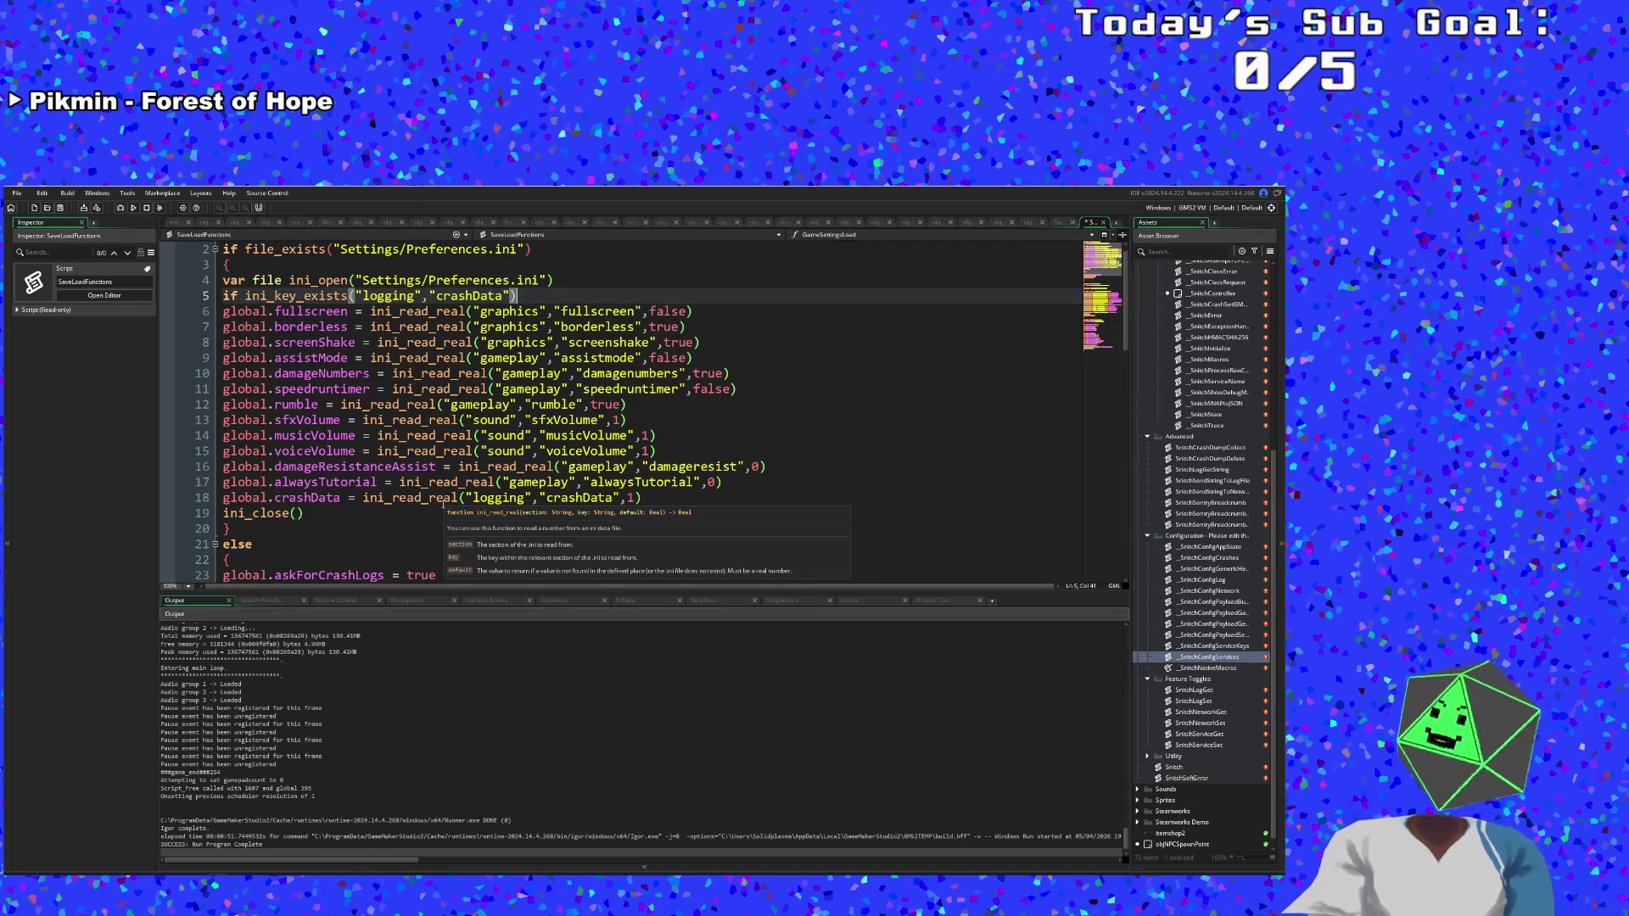
{"action": "key", "text": "Return"}
{"action": "type", "text": "{"}
{"action": "key", "text": "Return"}
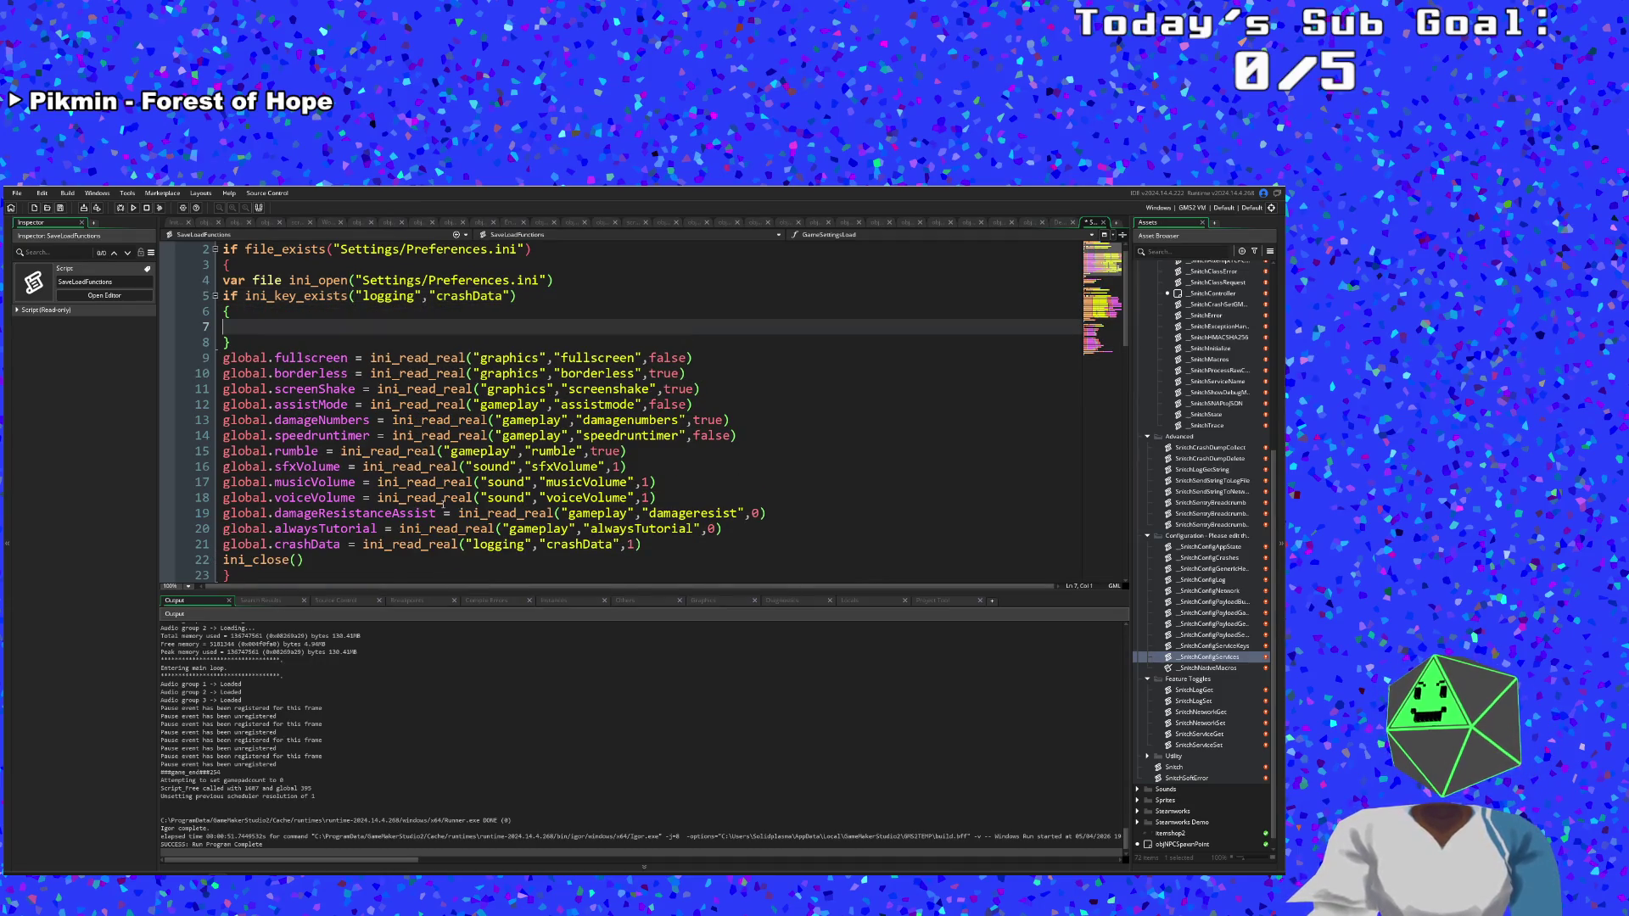
{"action": "type", "text": "global.askForCrashLogs = false"}
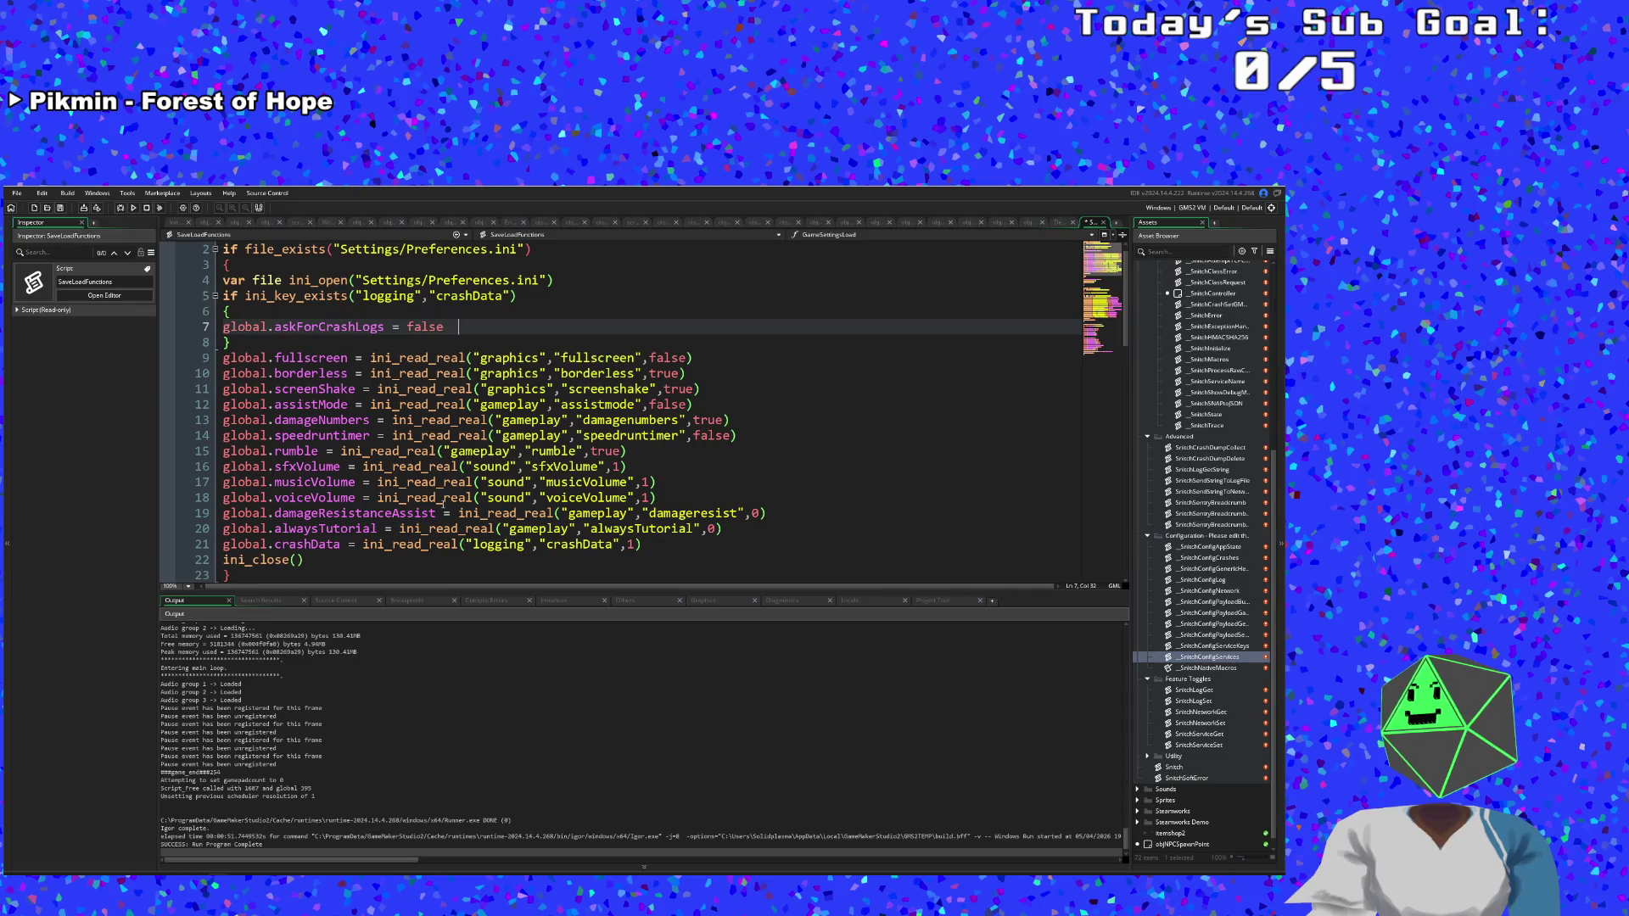
Add an else block that sets global.askForCrashLogs = true.
{"action": "key", "text": "Down"}
{"action": "key", "text": "Return"}
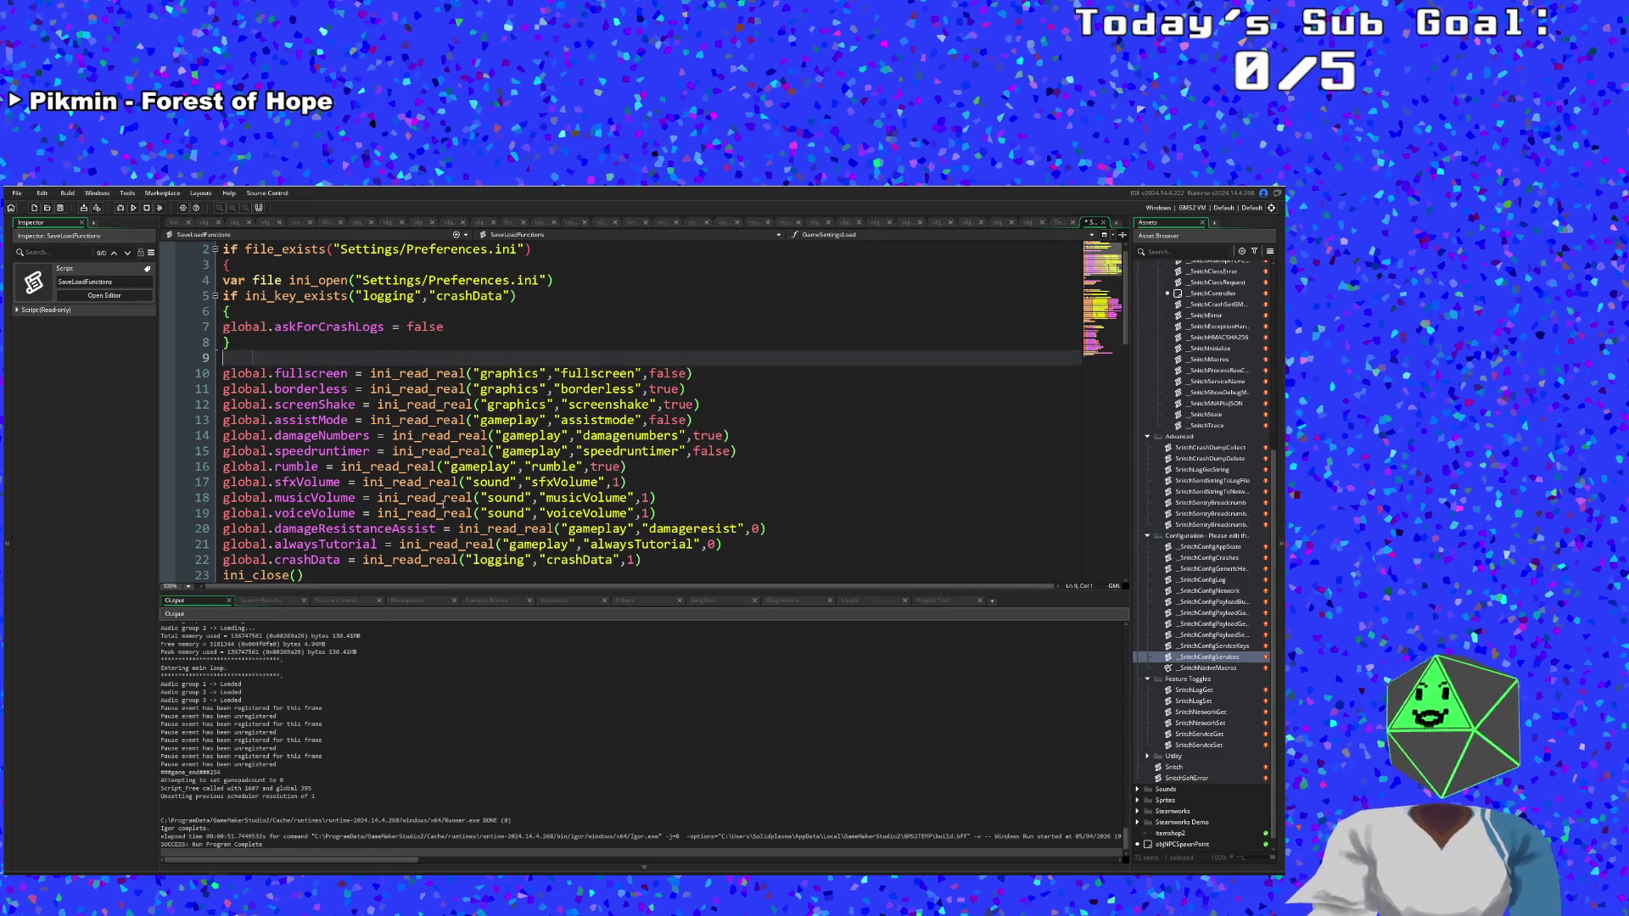
{"action": "type", "text": "else {"}
{"action": "key", "text": "Return"}
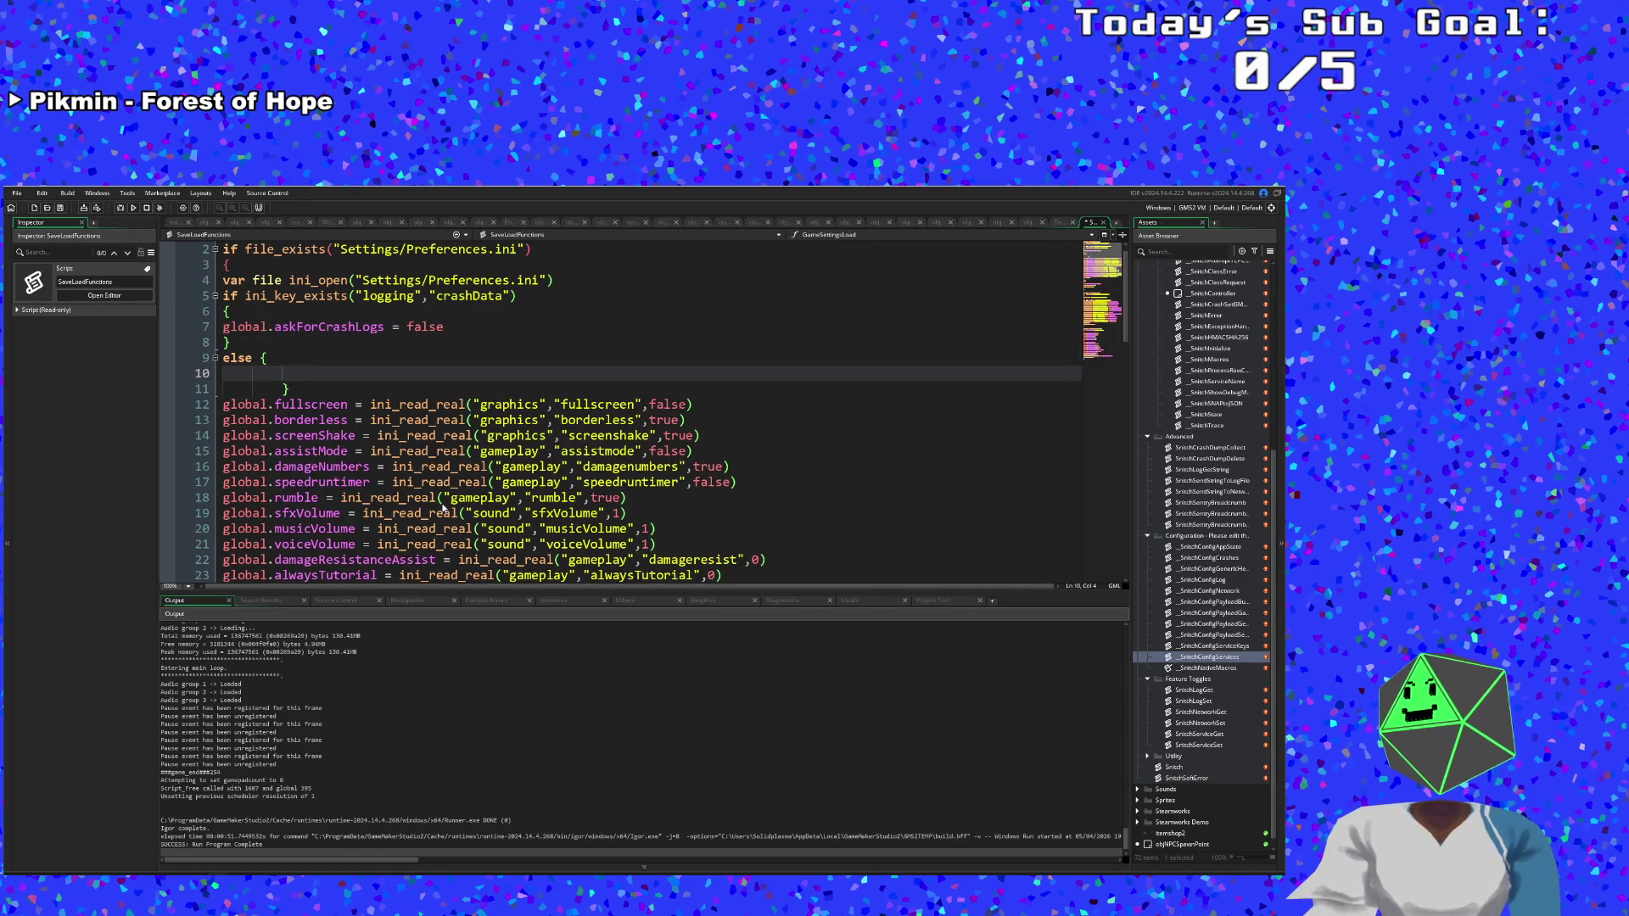
{"action": "key", "text": "Up"}
{"action": "key", "text": "Return"}
{"action": "key", "text": "Down"}
{"action": "key", "text": "Down"}
{"action": "key", "text": "BackSpace"}
{"action": "key", "text": "BackSpace"}
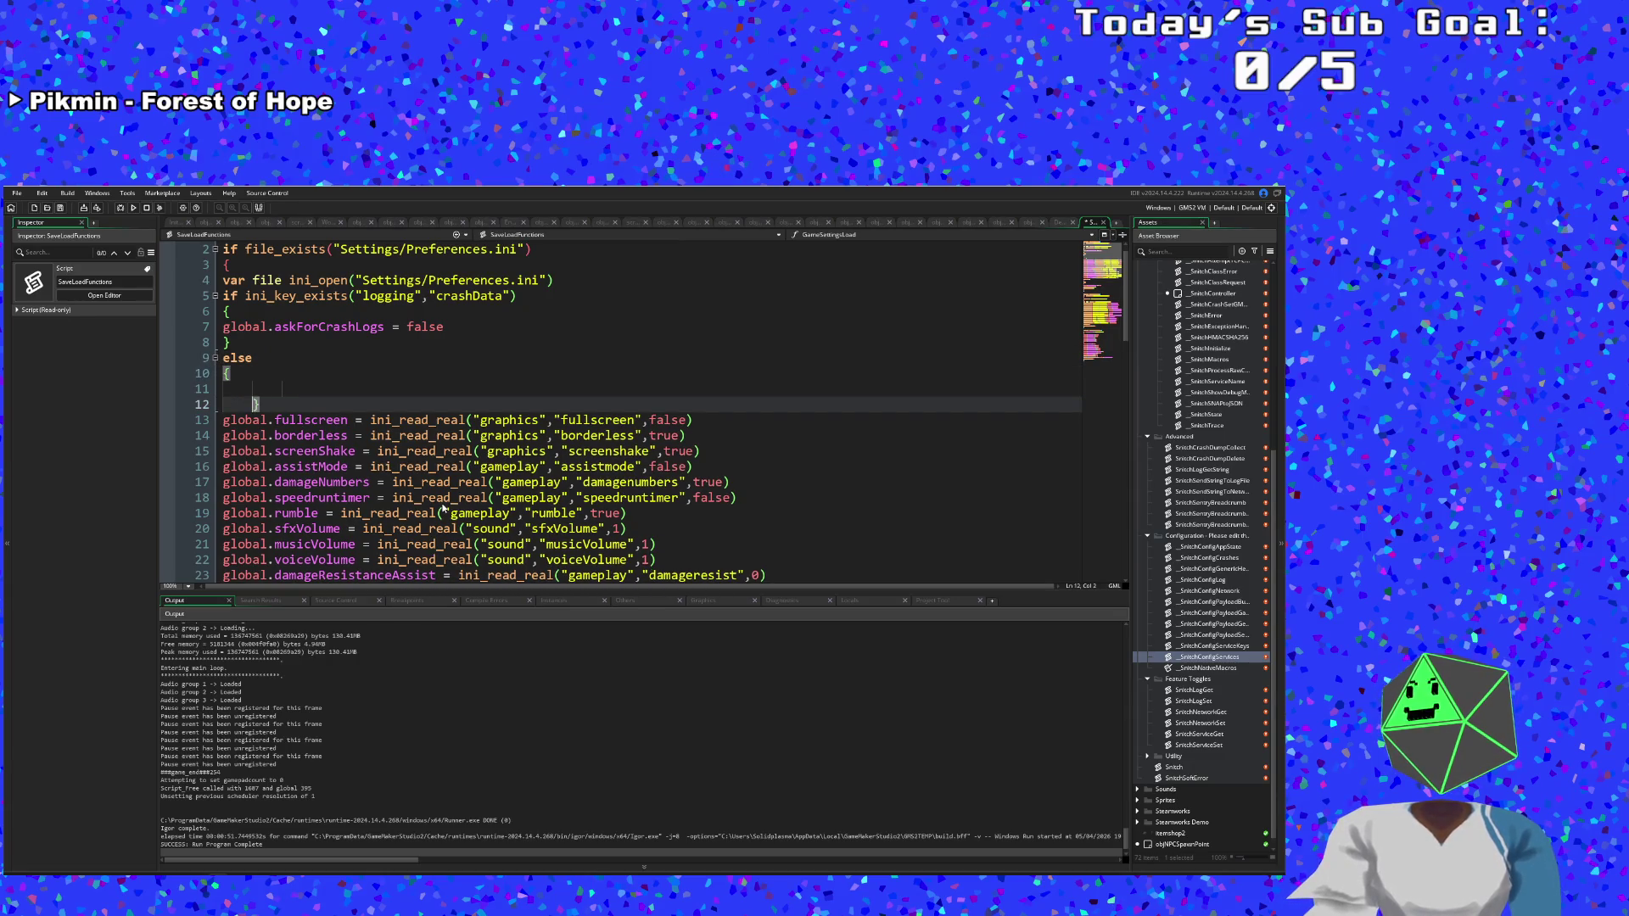
{"action": "key", "text": "Return"}
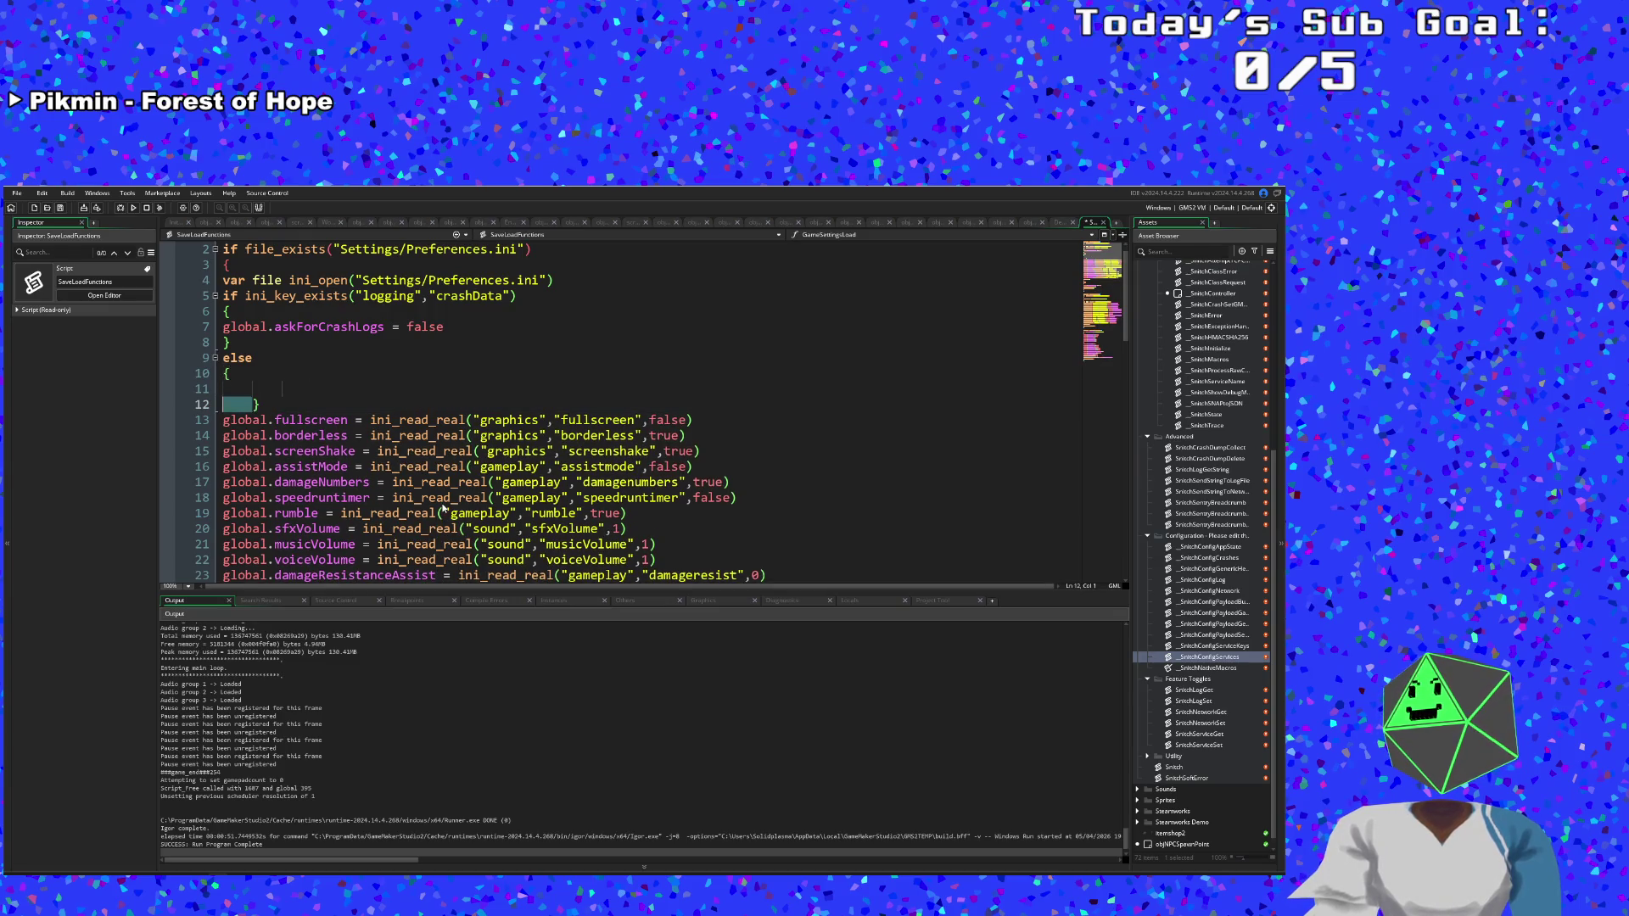
{"action": "key", "text": "Up"}
{"action": "type", "text": "global.askForCrashLogs = false"}
{"action": "key", "text": "BackSpace"}
{"action": "key", "text": "BackSpace"}
{"action": "key", "text": "BackSpace"}
{"action": "type", "text": "true"}
{"action": "key", "text": "BackSpace"}
{"action": "key", "text": "BackSpace"}
{"action": "type", "text": "ue"}
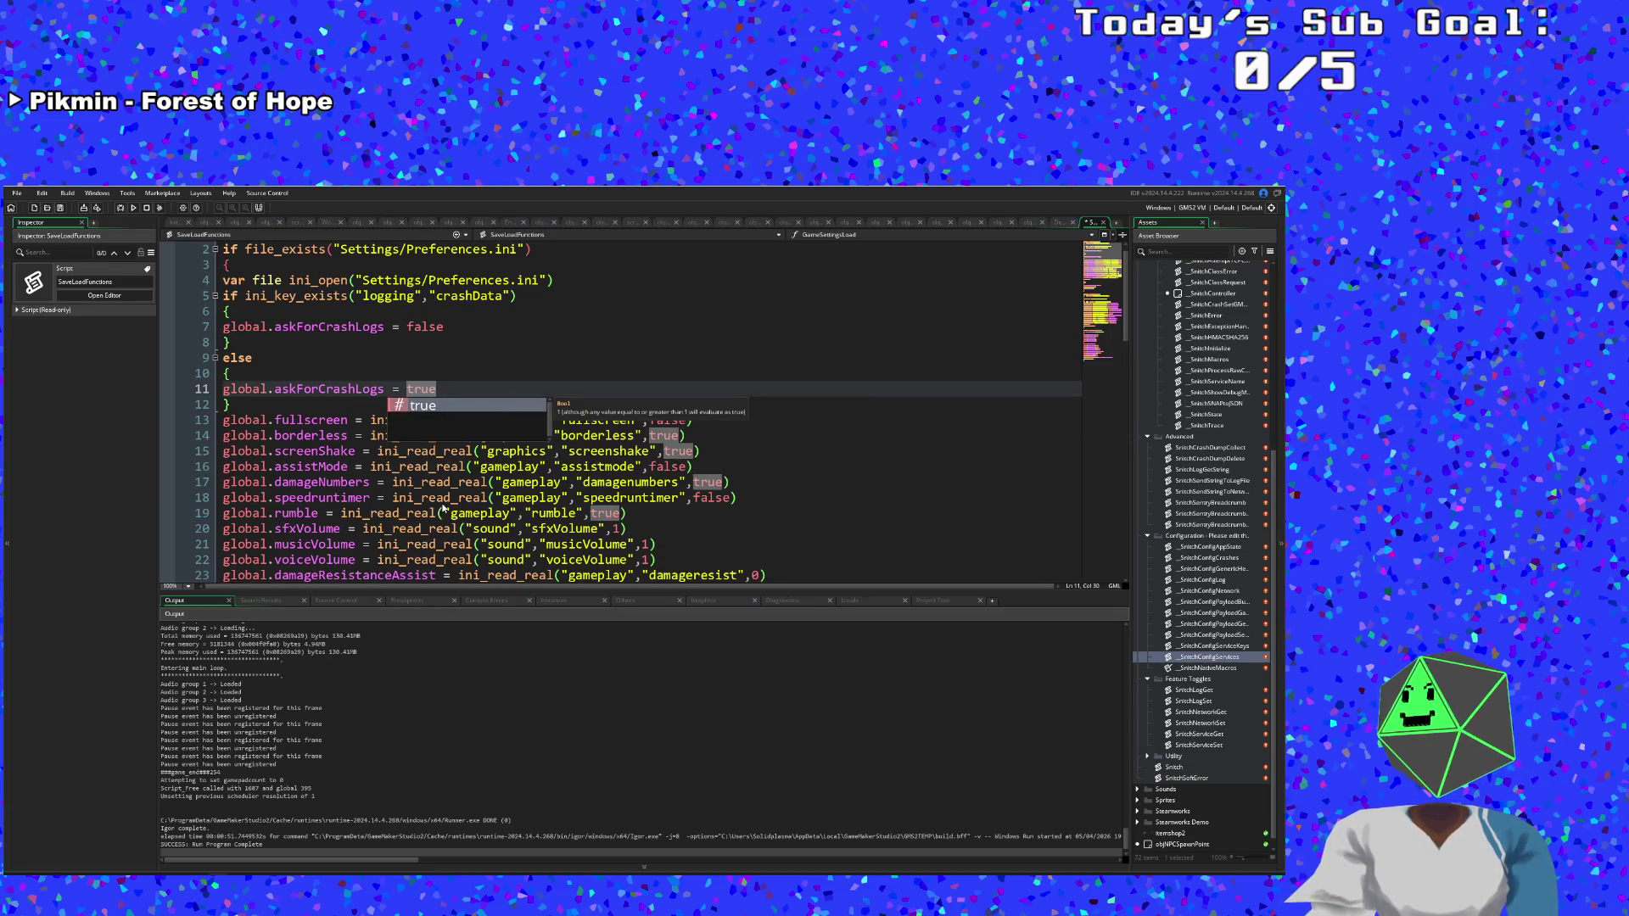
{"action": "scroll", "coordinate": [431, 509], "scroll_direction": "down", "scroll_amount": 4}
{"action": "left_click", "coordinate": [227, 482]}
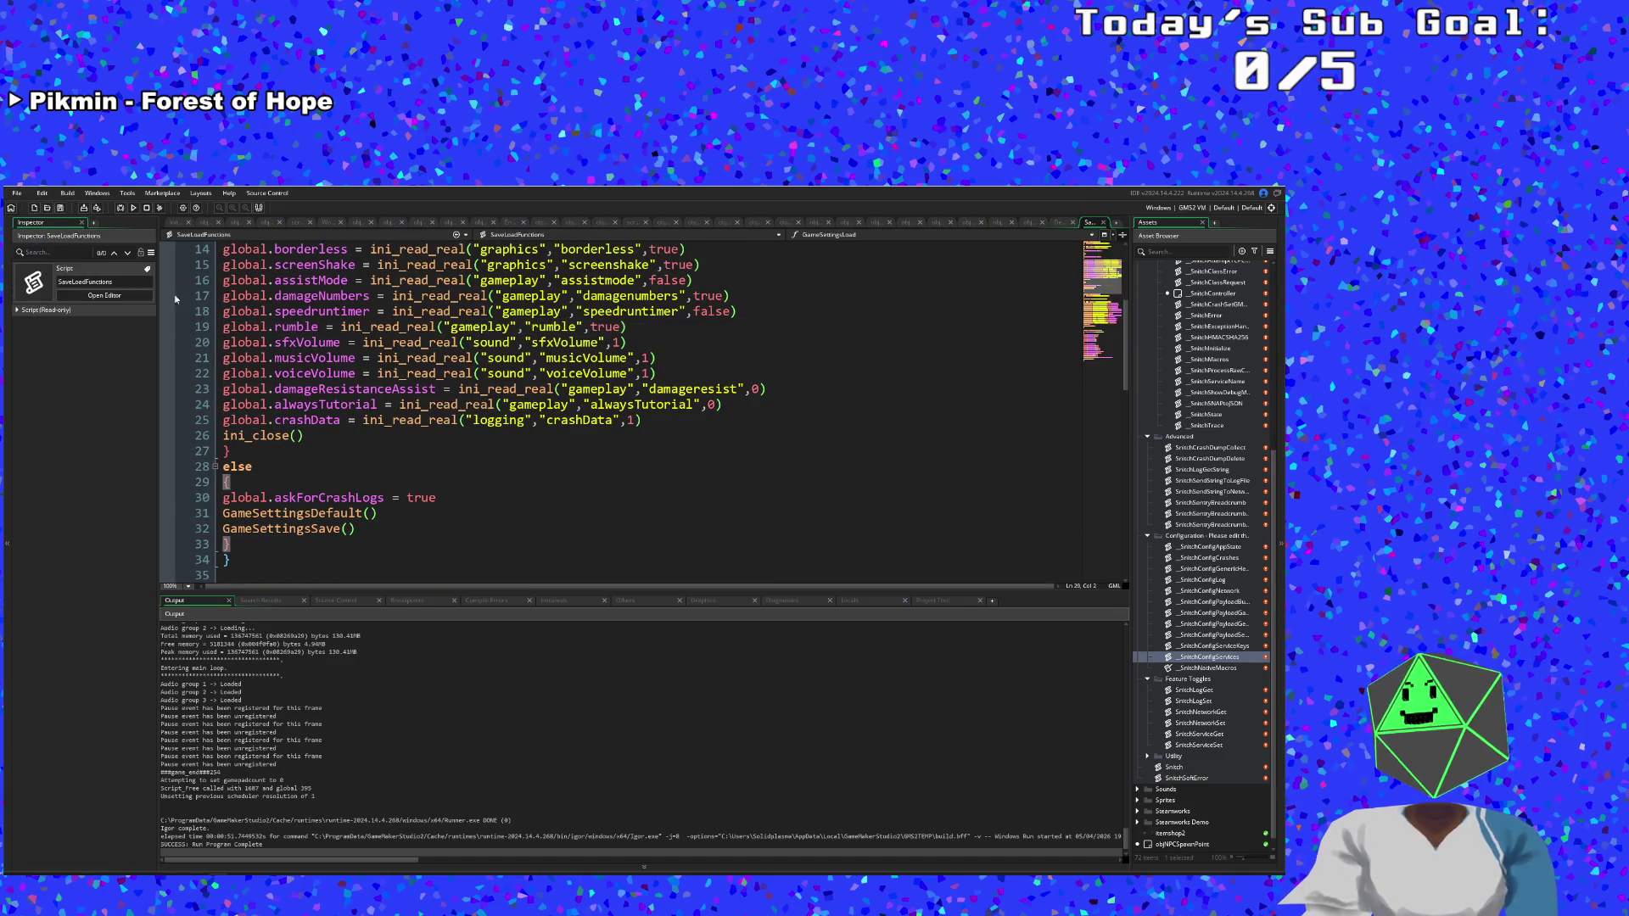
{"action": "scroll", "coordinate": [405, 391], "scroll_direction": "up", "scroll_amount": 4}
{"action": "left_click", "coordinate": [409, 388]}
{"action": "left_click", "coordinate": [399, 373]}
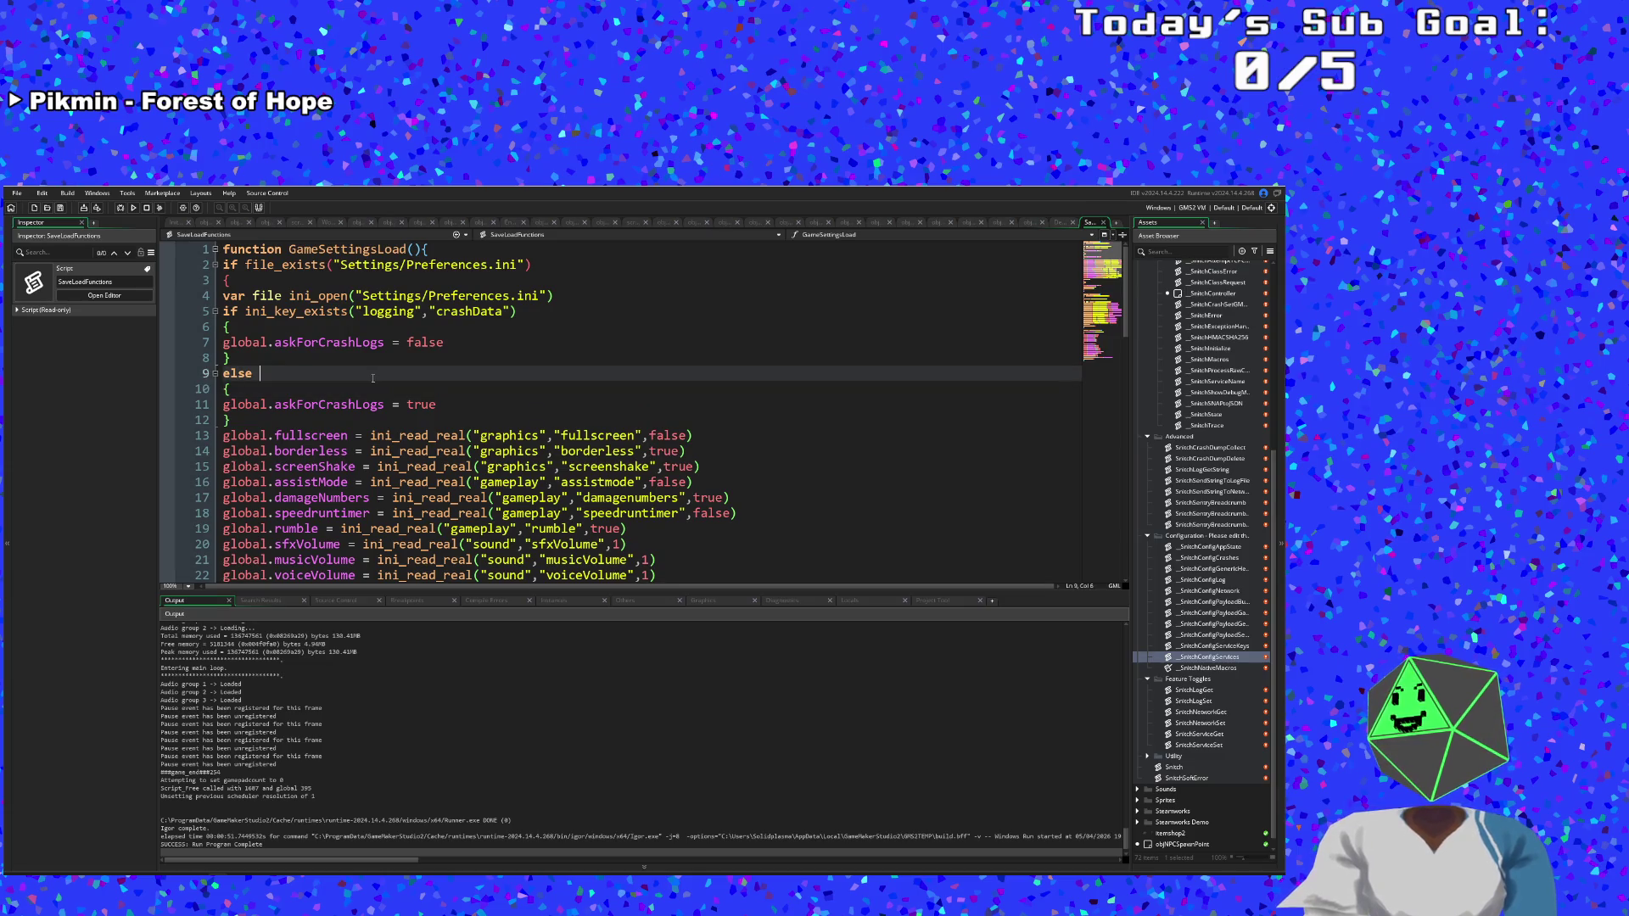
{"action": "scroll", "coordinate": [390, 365], "scroll_direction": "down", "scroll_amount": 10}
{"action": "left_click_drag", "start_coordinate": [394, 409], "coordinate": [406, 421]}
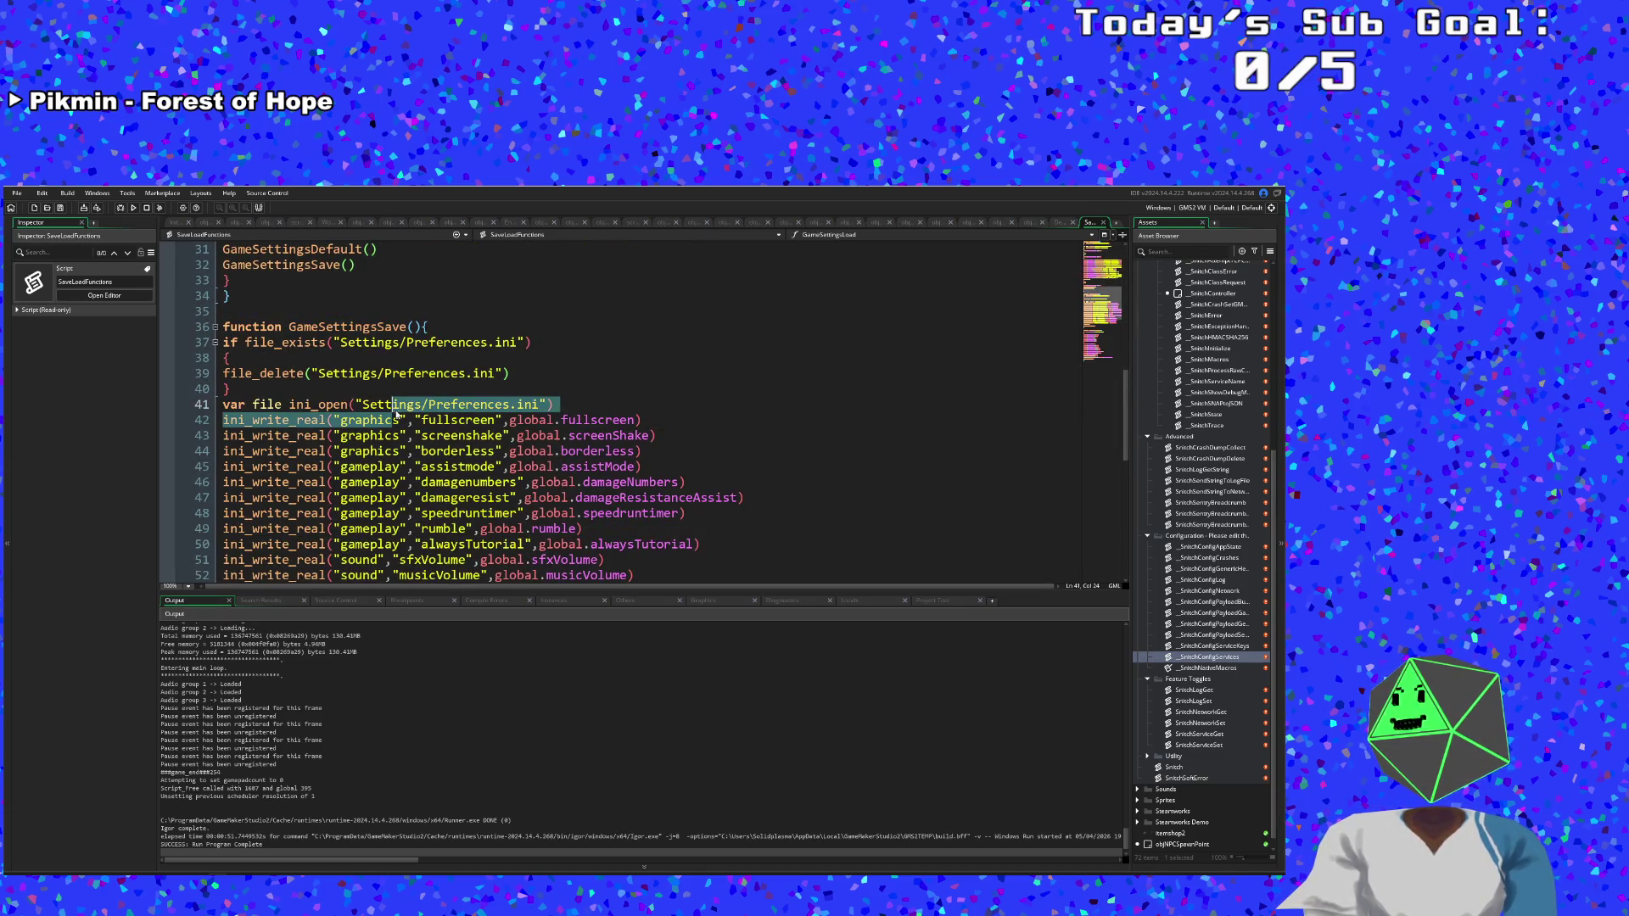
{"action": "scroll", "coordinate": [405, 386], "scroll_direction": "down", "scroll_amount": 10}
{"action": "left_click", "coordinate": [431, 396]}
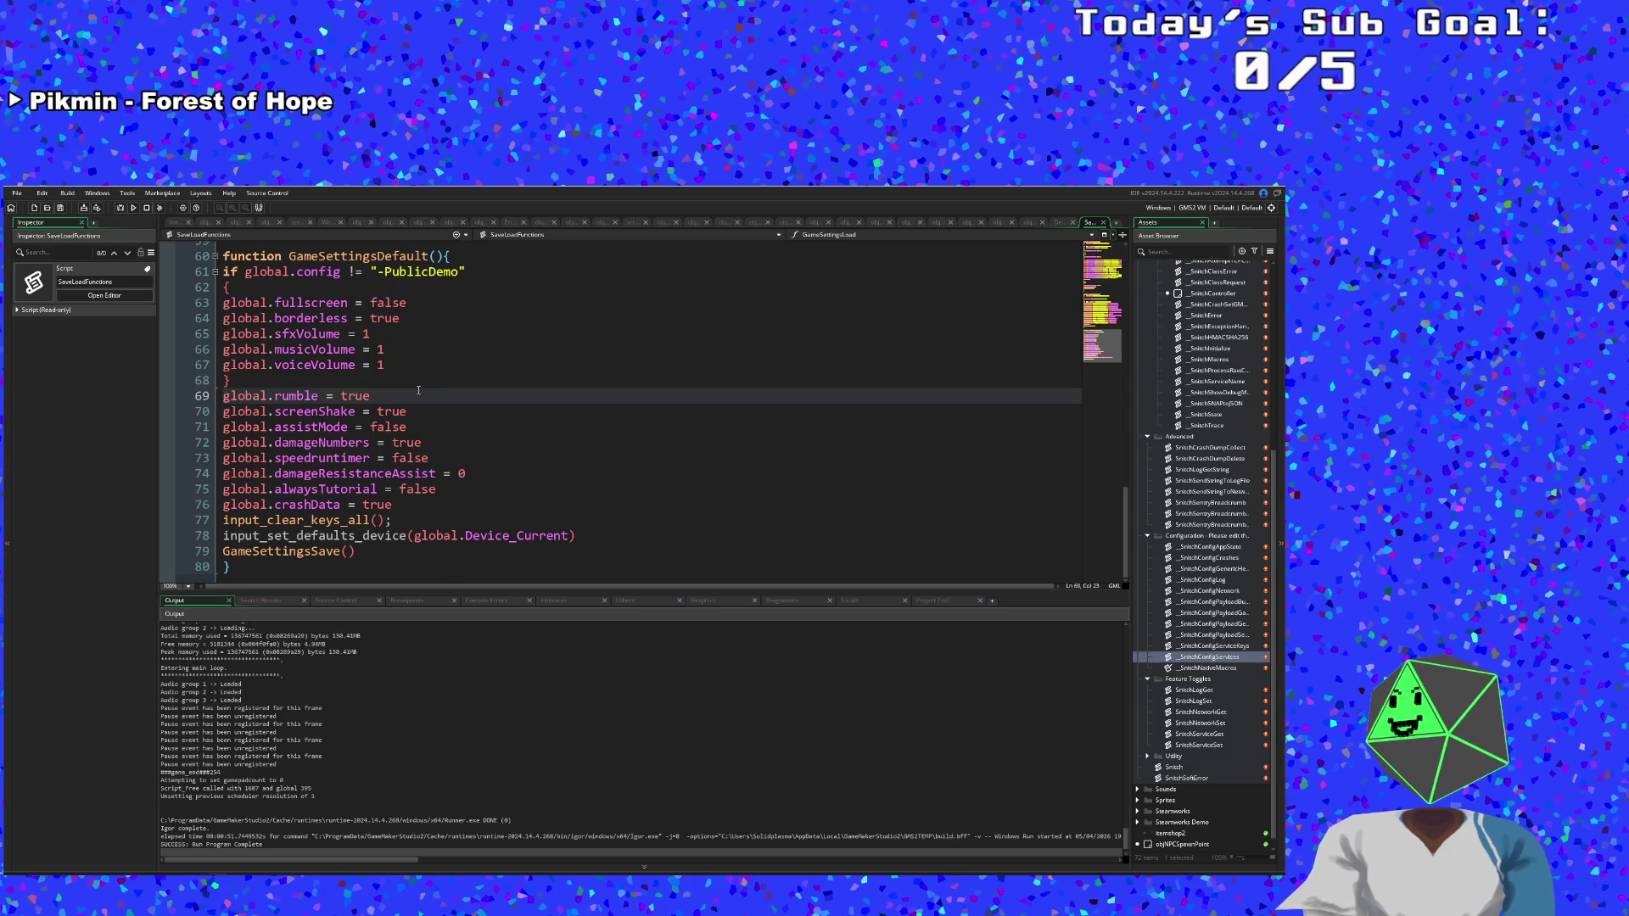
{"action": "left_click", "coordinate": [419, 515]}
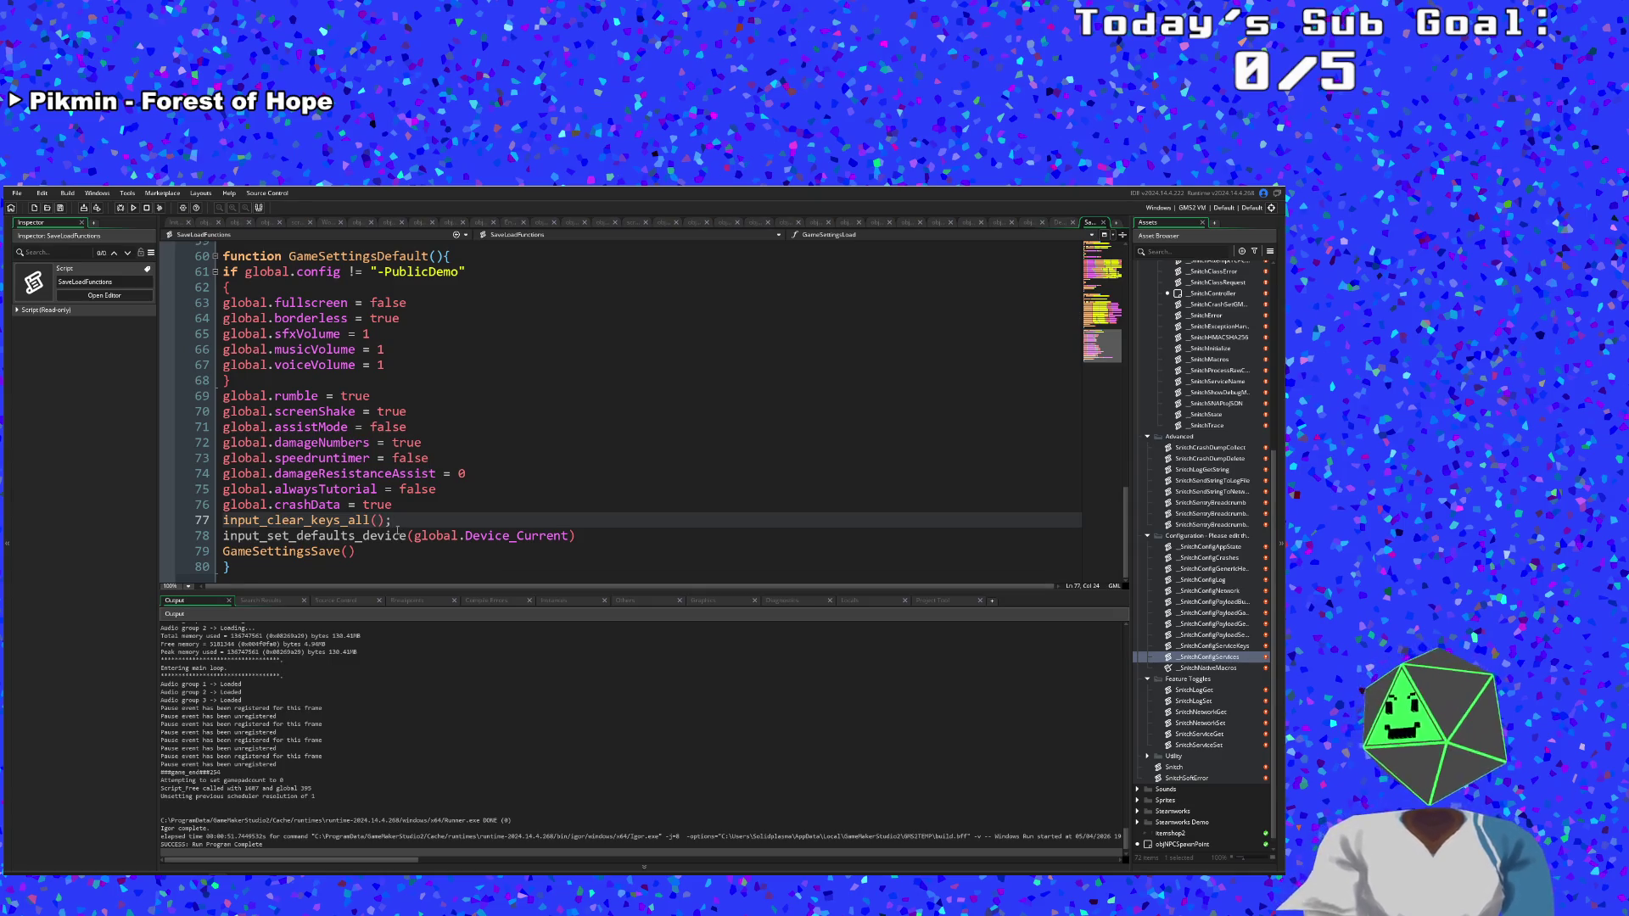
{"action": "left_click", "coordinate": [378, 550]}
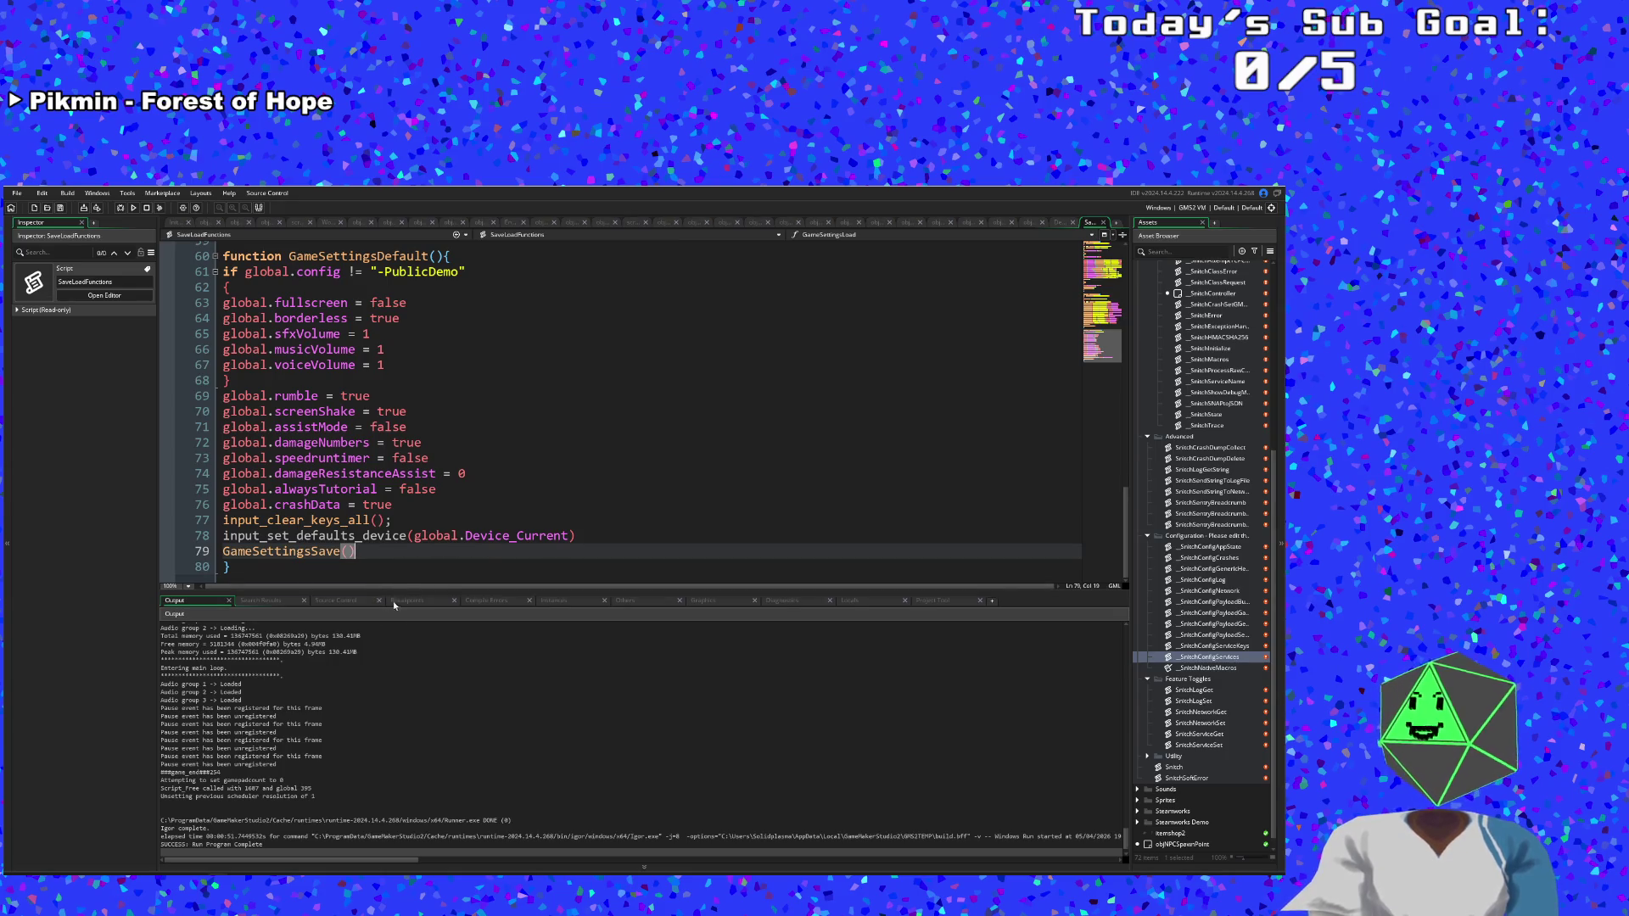
{"action": "scroll", "coordinate": [402, 536], "scroll_direction": "up", "scroll_amount": 2}
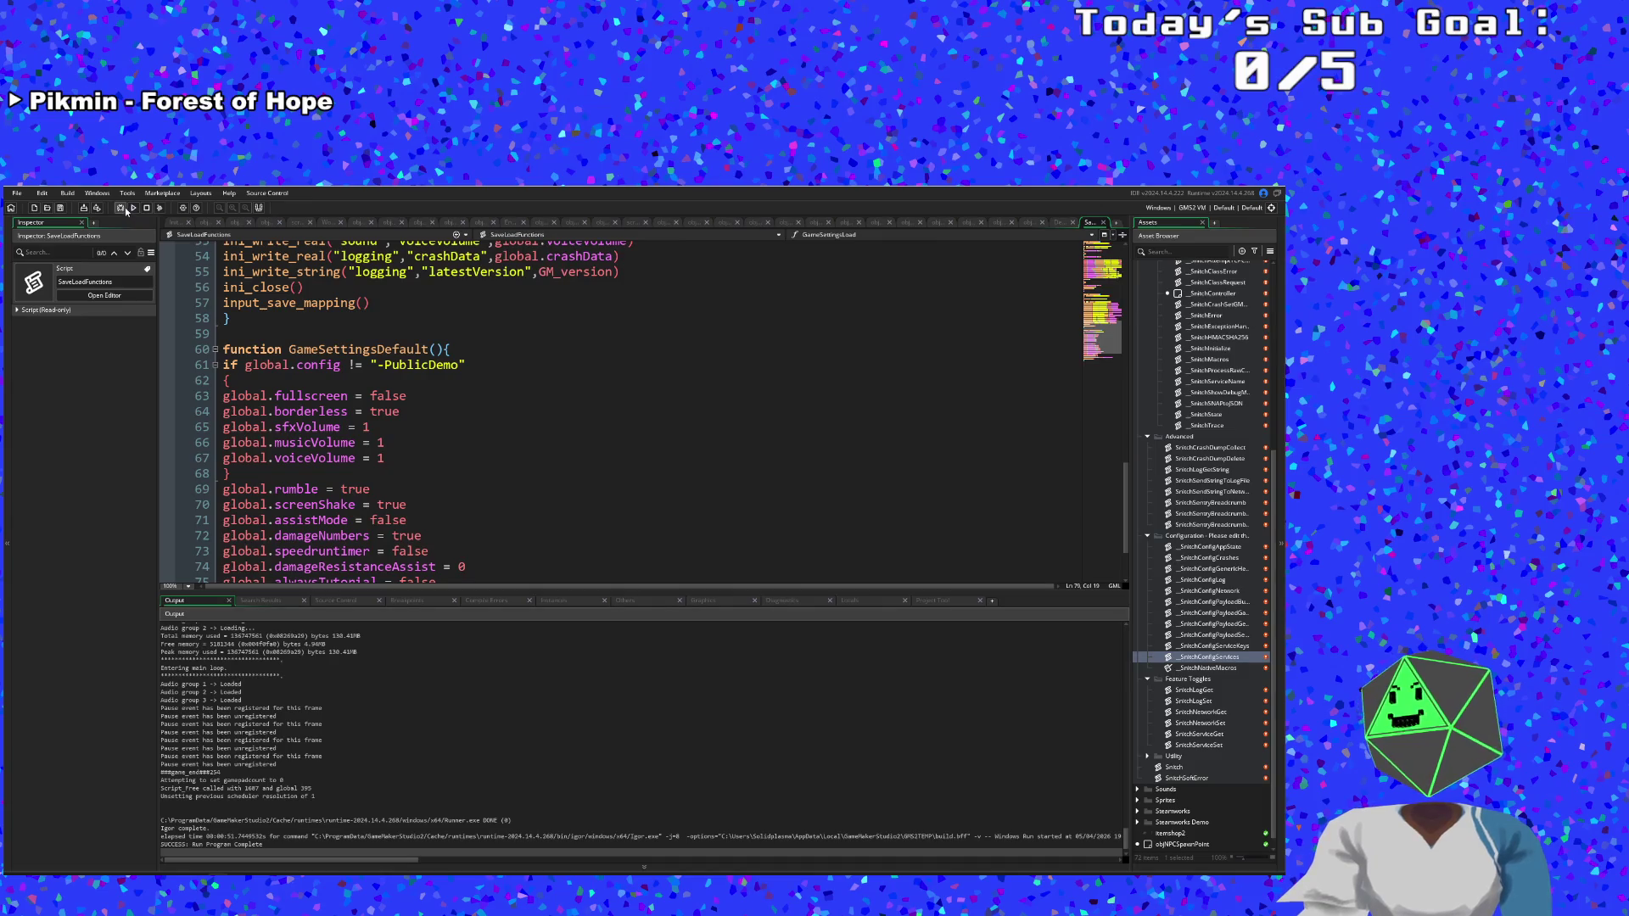
{"action": "left_click", "coordinate": [120, 208]}
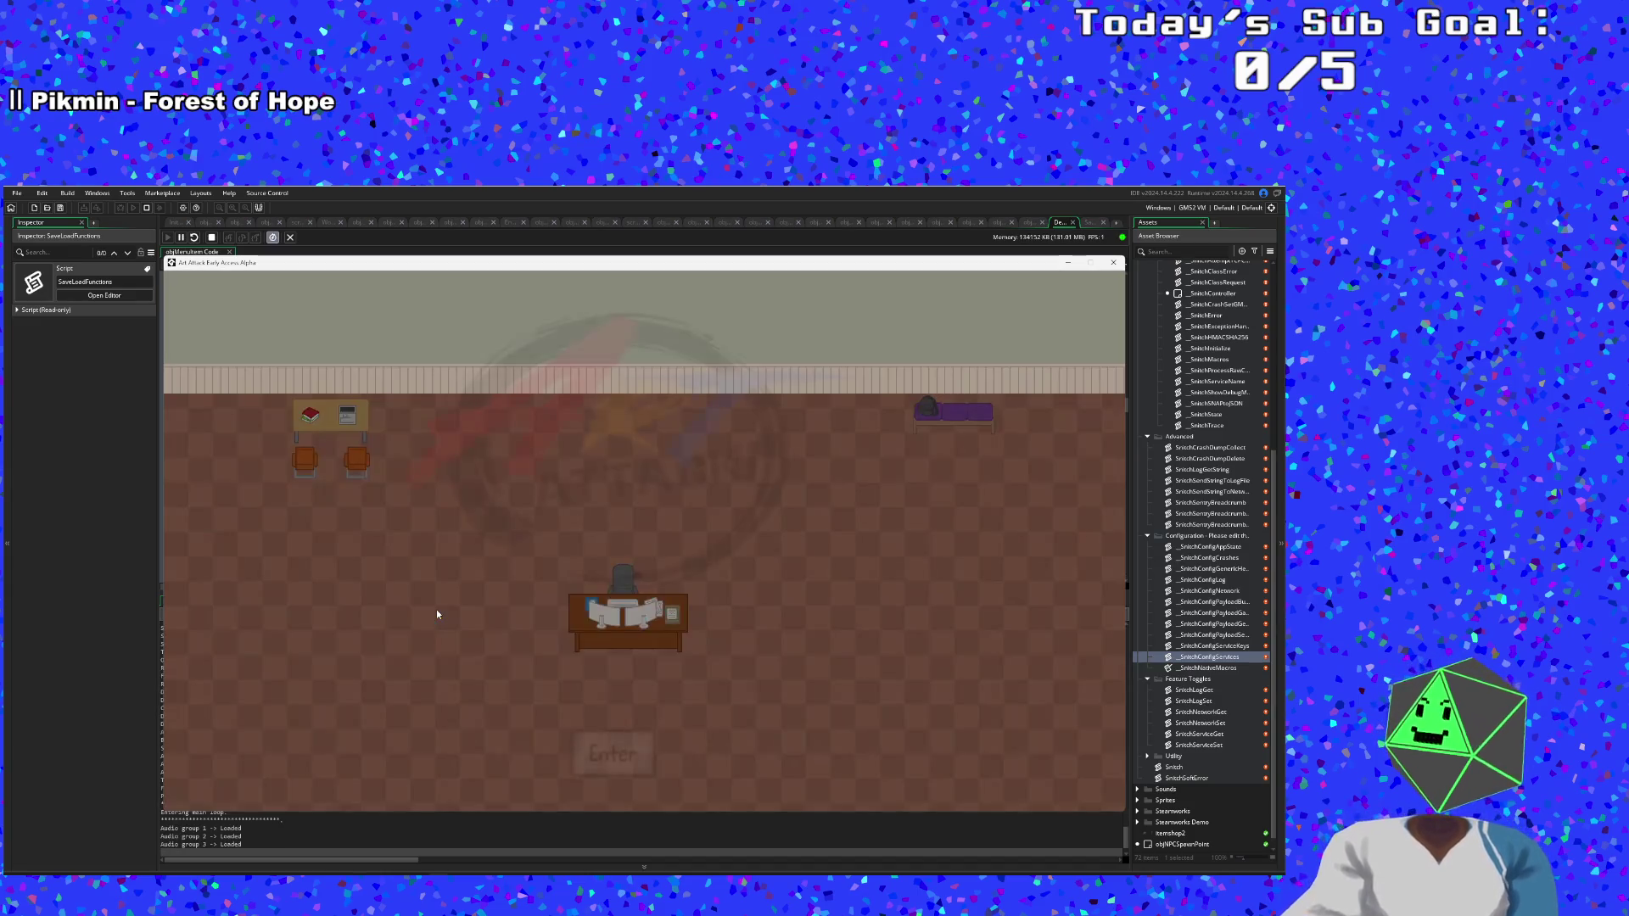
In the running game's Settings, toggle Send Data On Crashes and resume from the breakpoint.
{"action": "key", "text": "Return"}
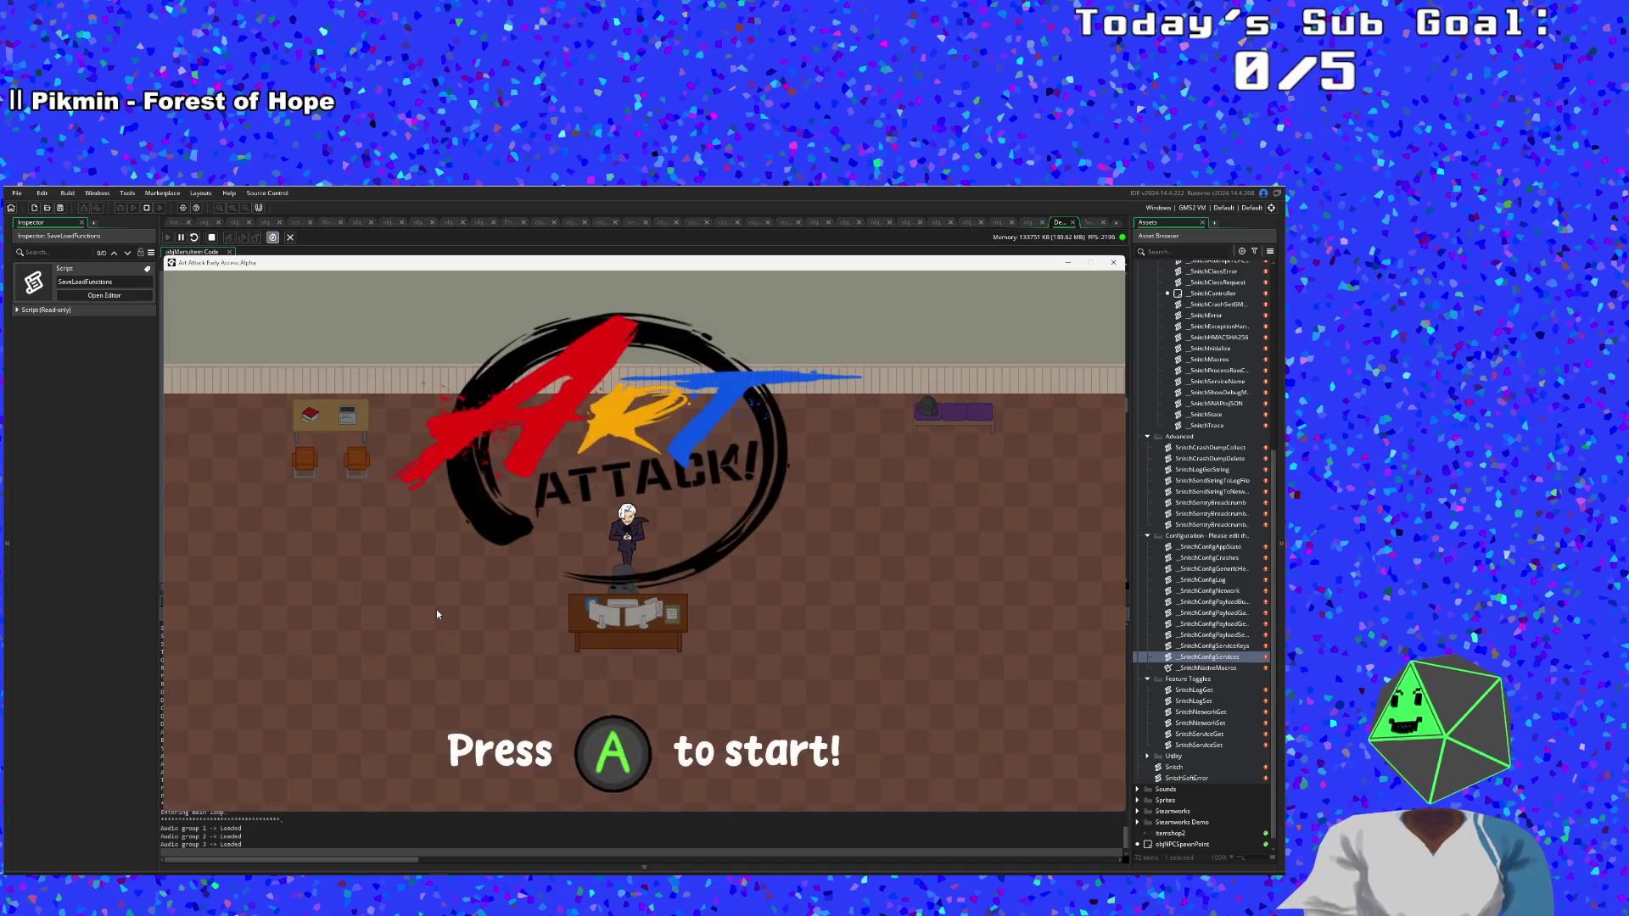
{"action": "key", "text": "Return"}
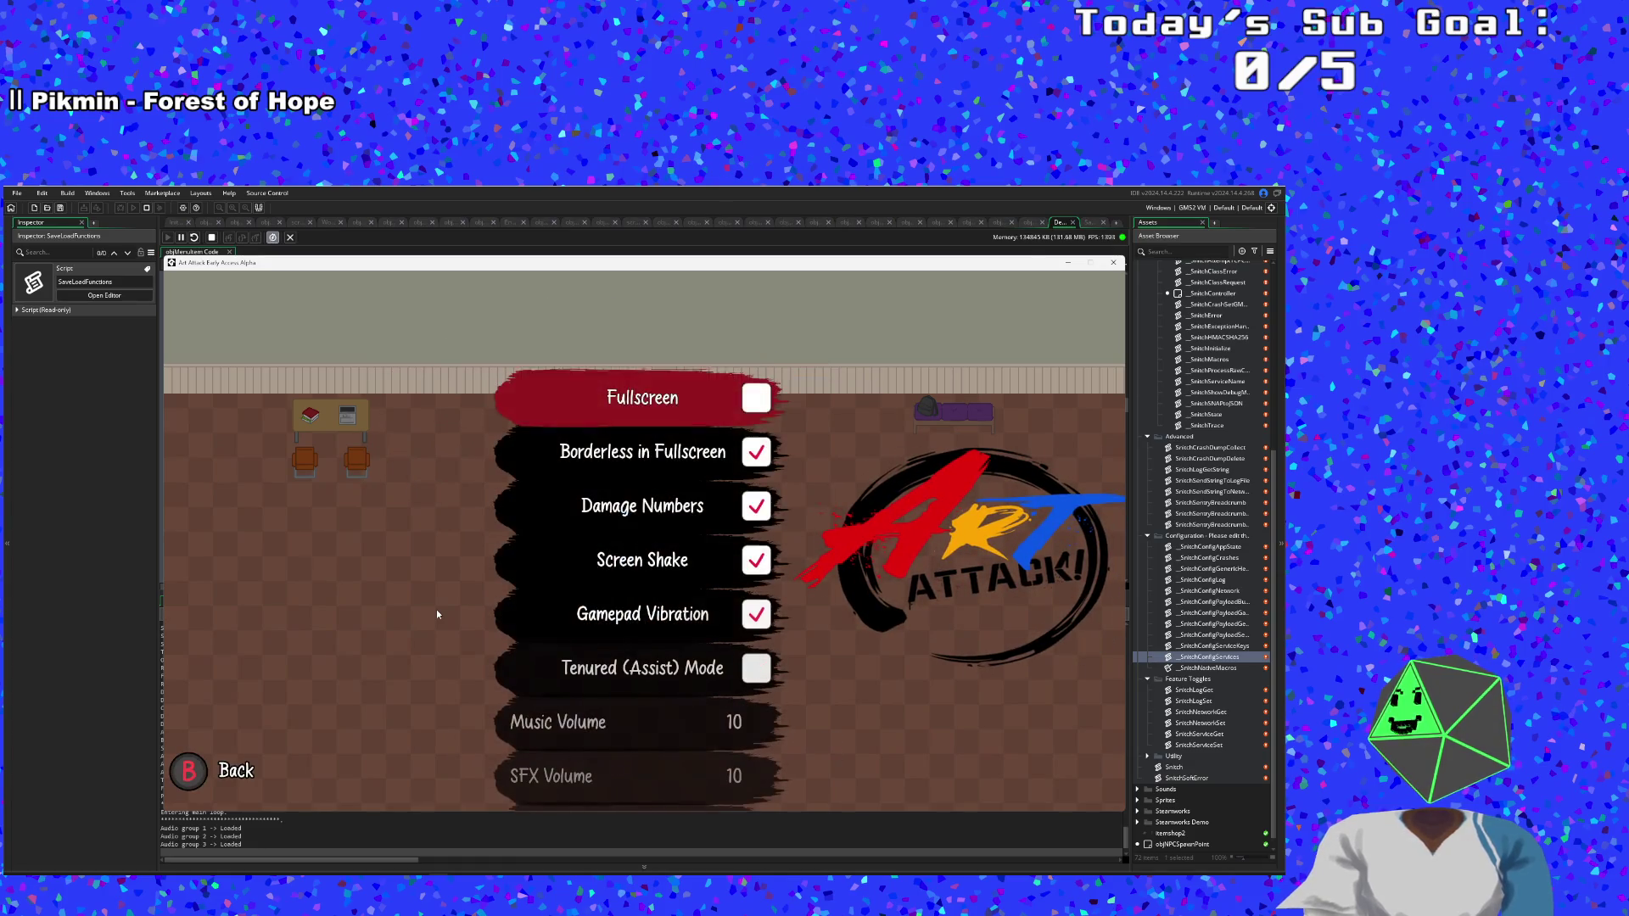
{"action": "key", "text": "Up"}
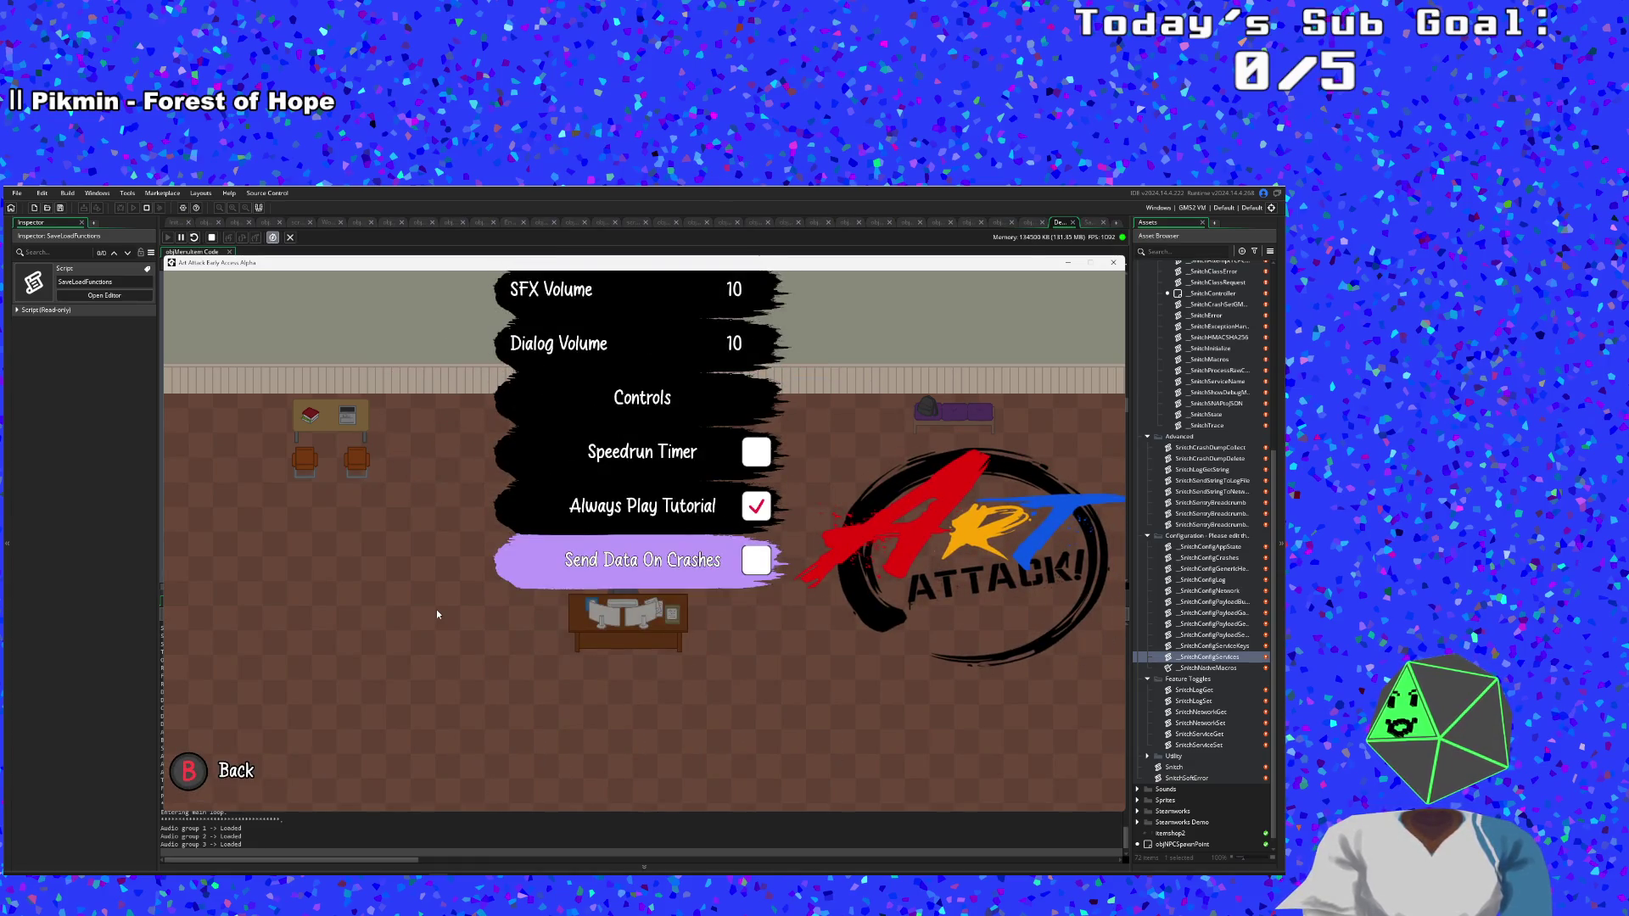
{"action": "key", "text": "Return"}
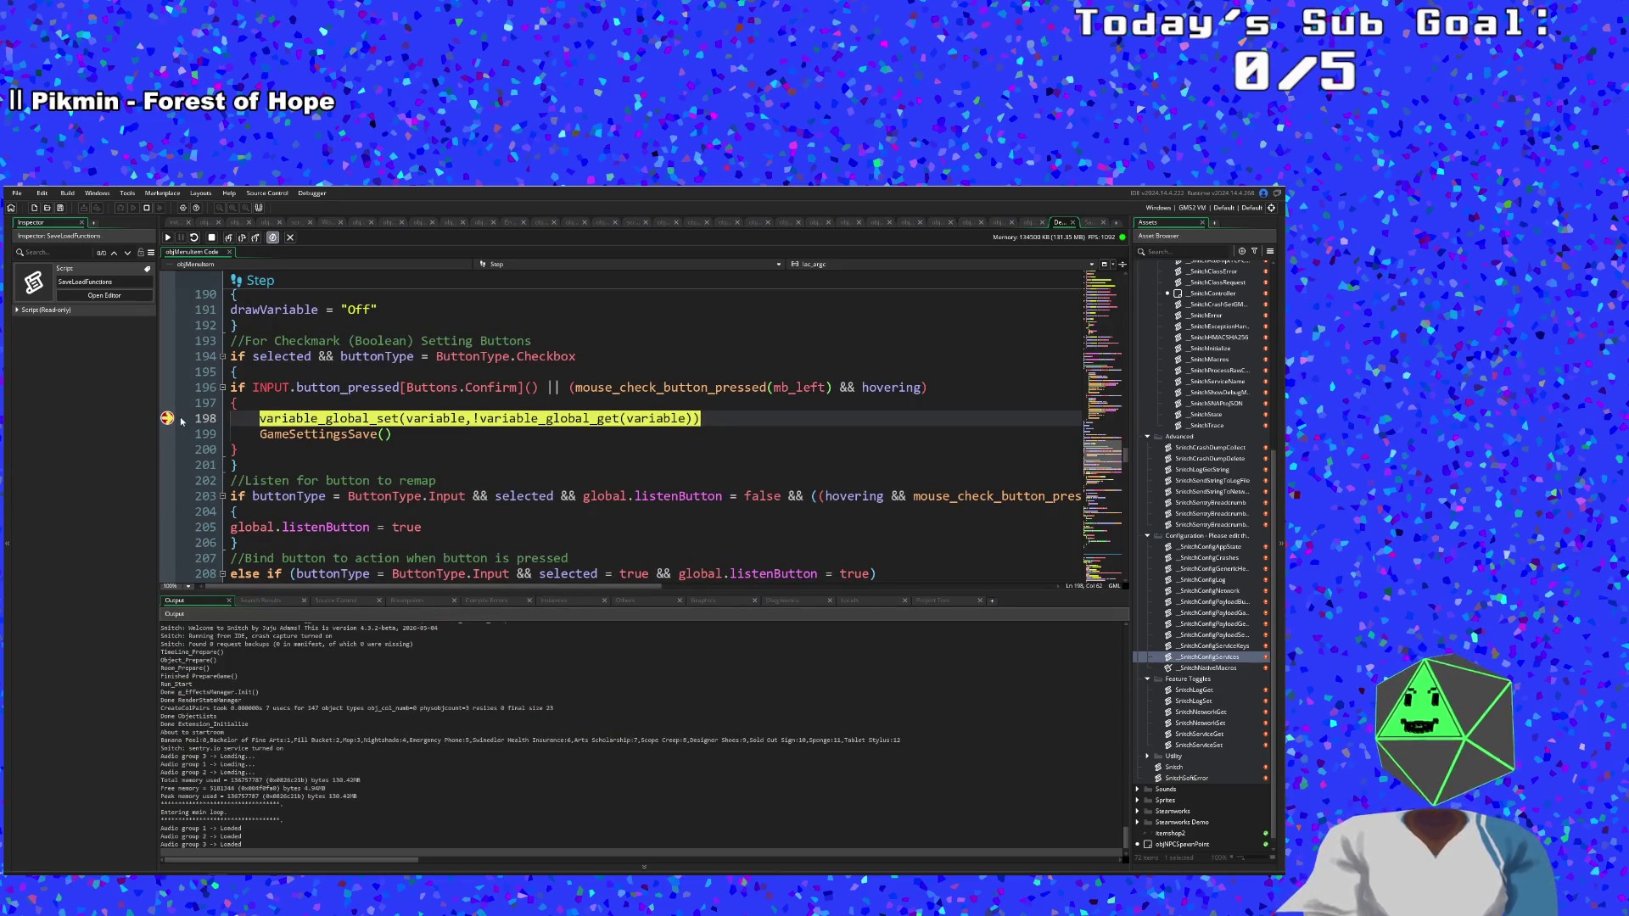
{"action": "left_click", "coordinate": [167, 237]}
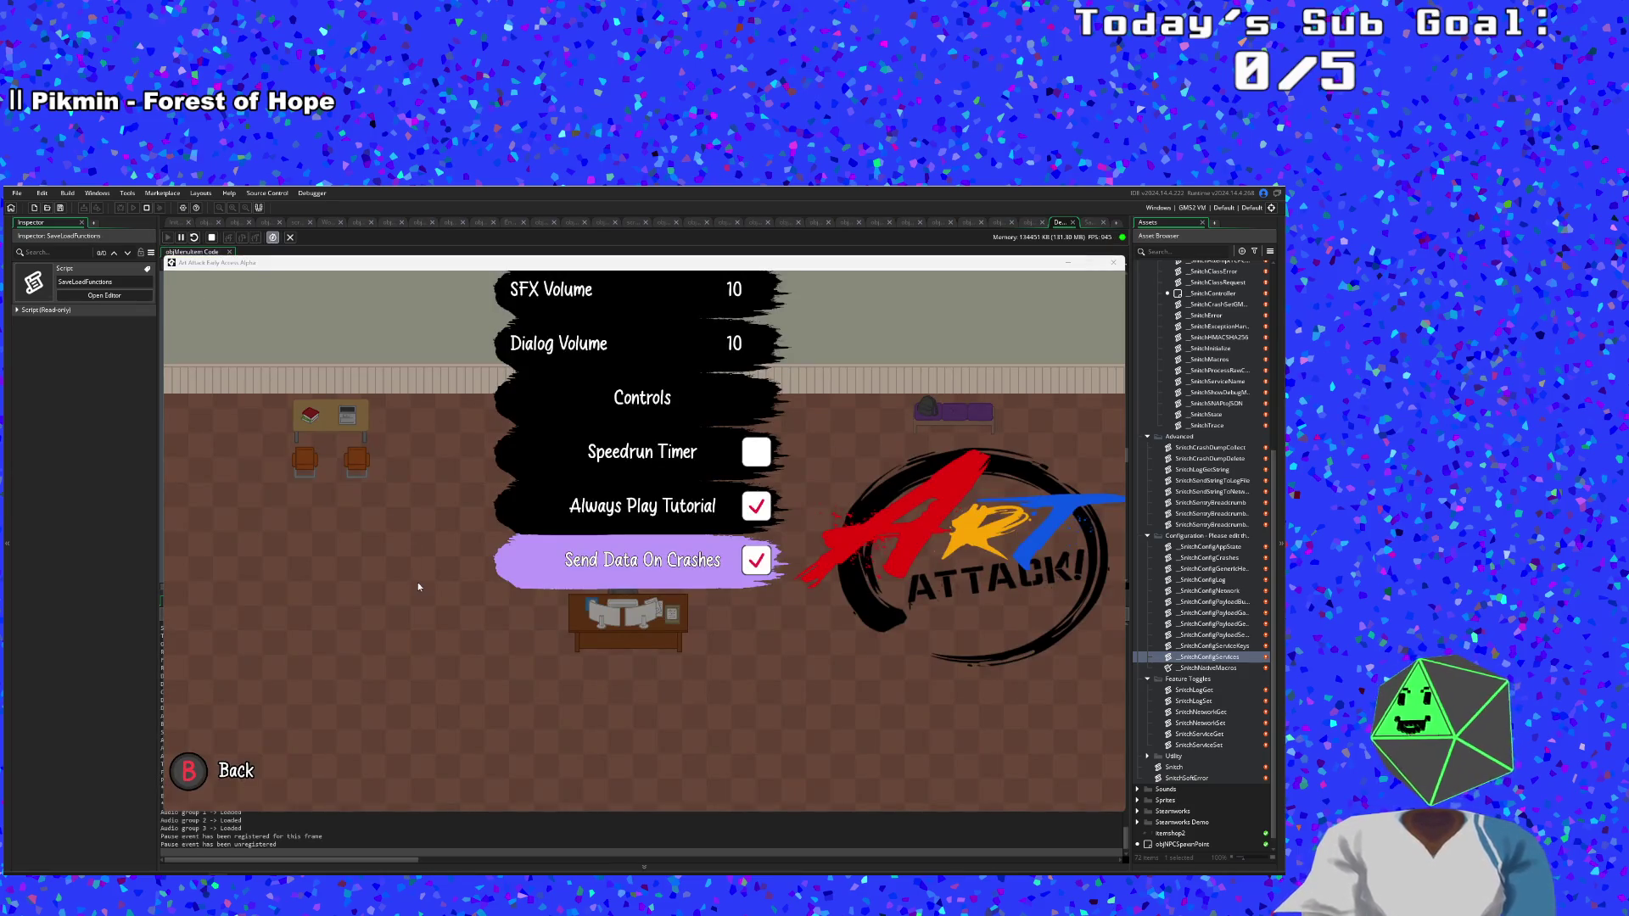
Back out to the main menu and quit the game.
{"action": "key", "text": "Up"}
{"action": "key", "text": "Escape"}
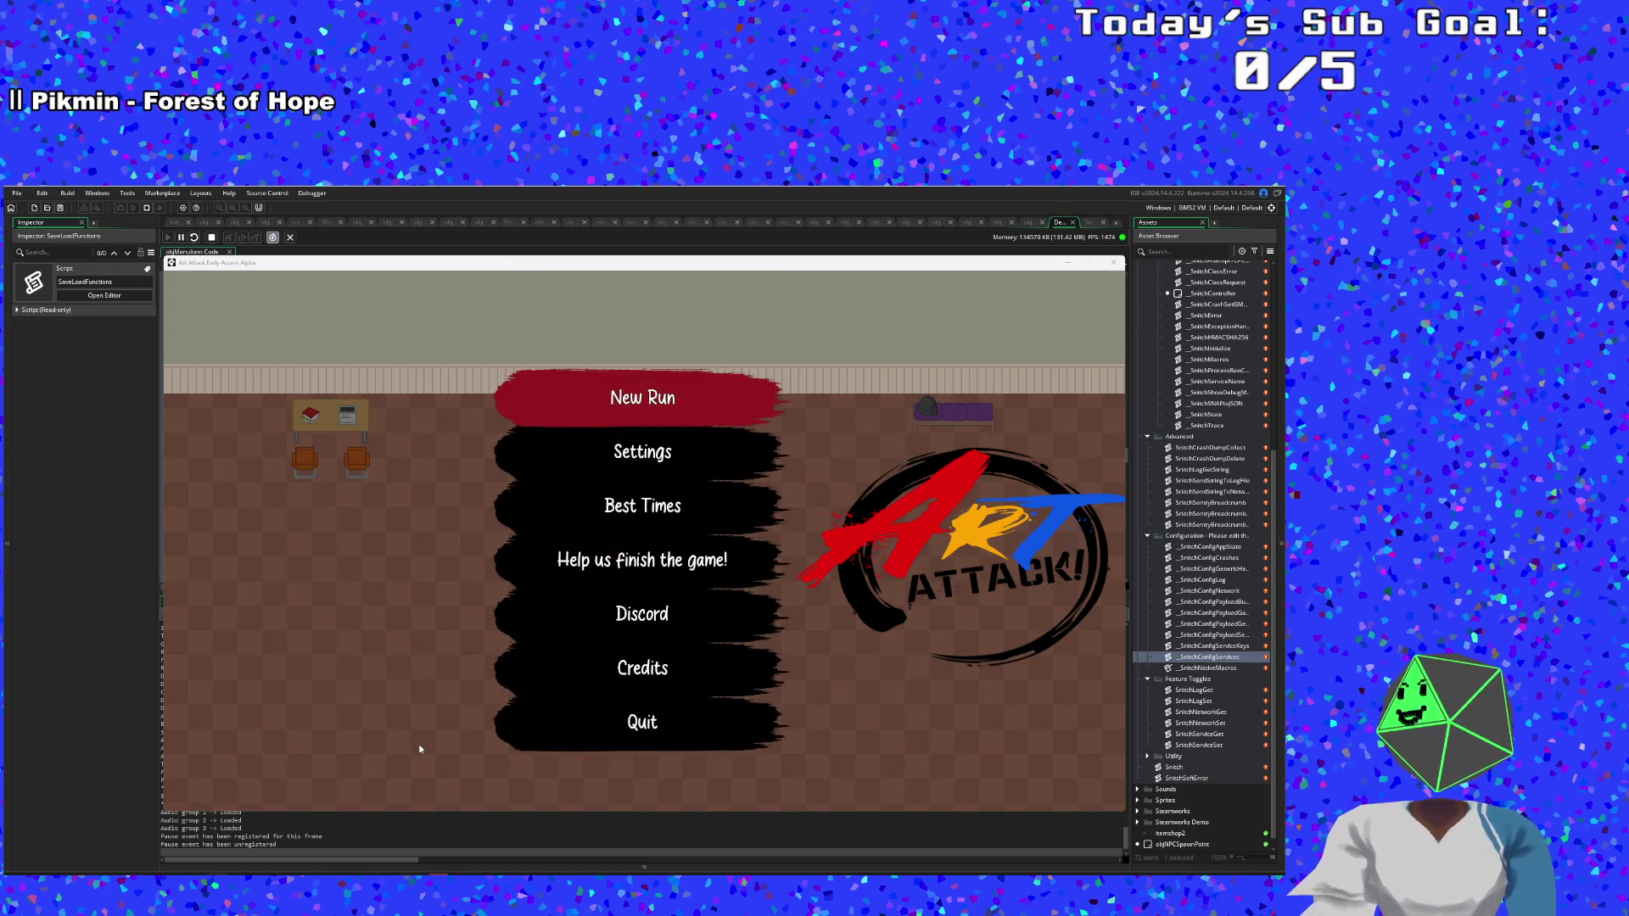
{"action": "key", "text": "Up"}
{"action": "key", "text": "Down"}
{"action": "key", "text": "Up"}
{"action": "key", "text": "Return"}
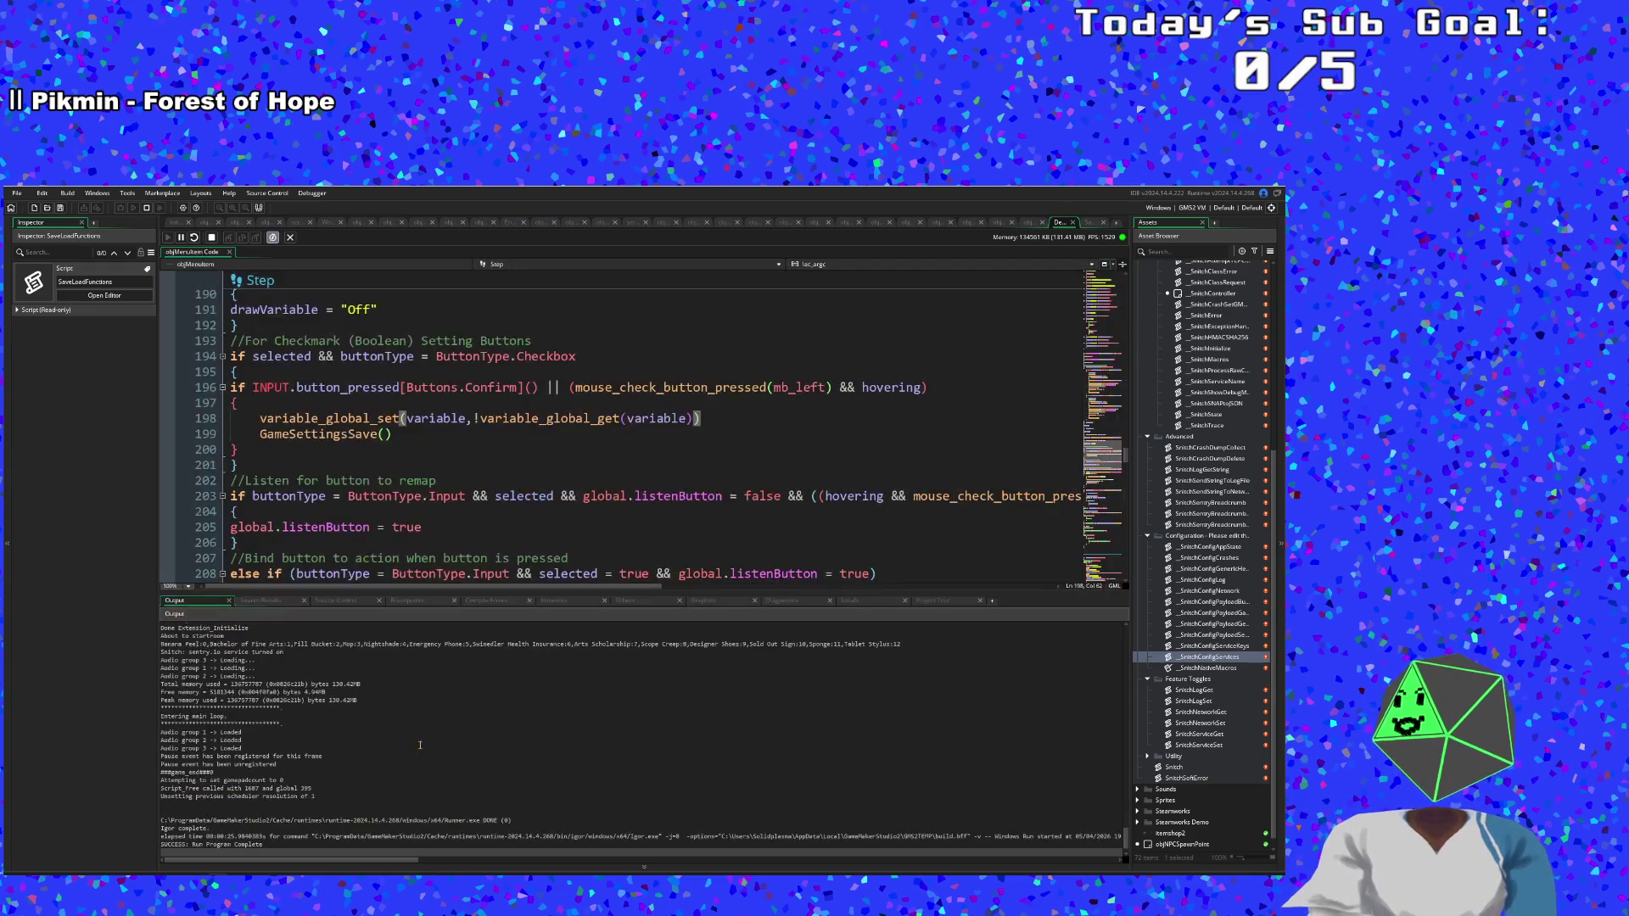
Return to the Step code near line 217, then open File Explorer with Win+E.
{"action": "left_click", "coordinate": [419, 745]}
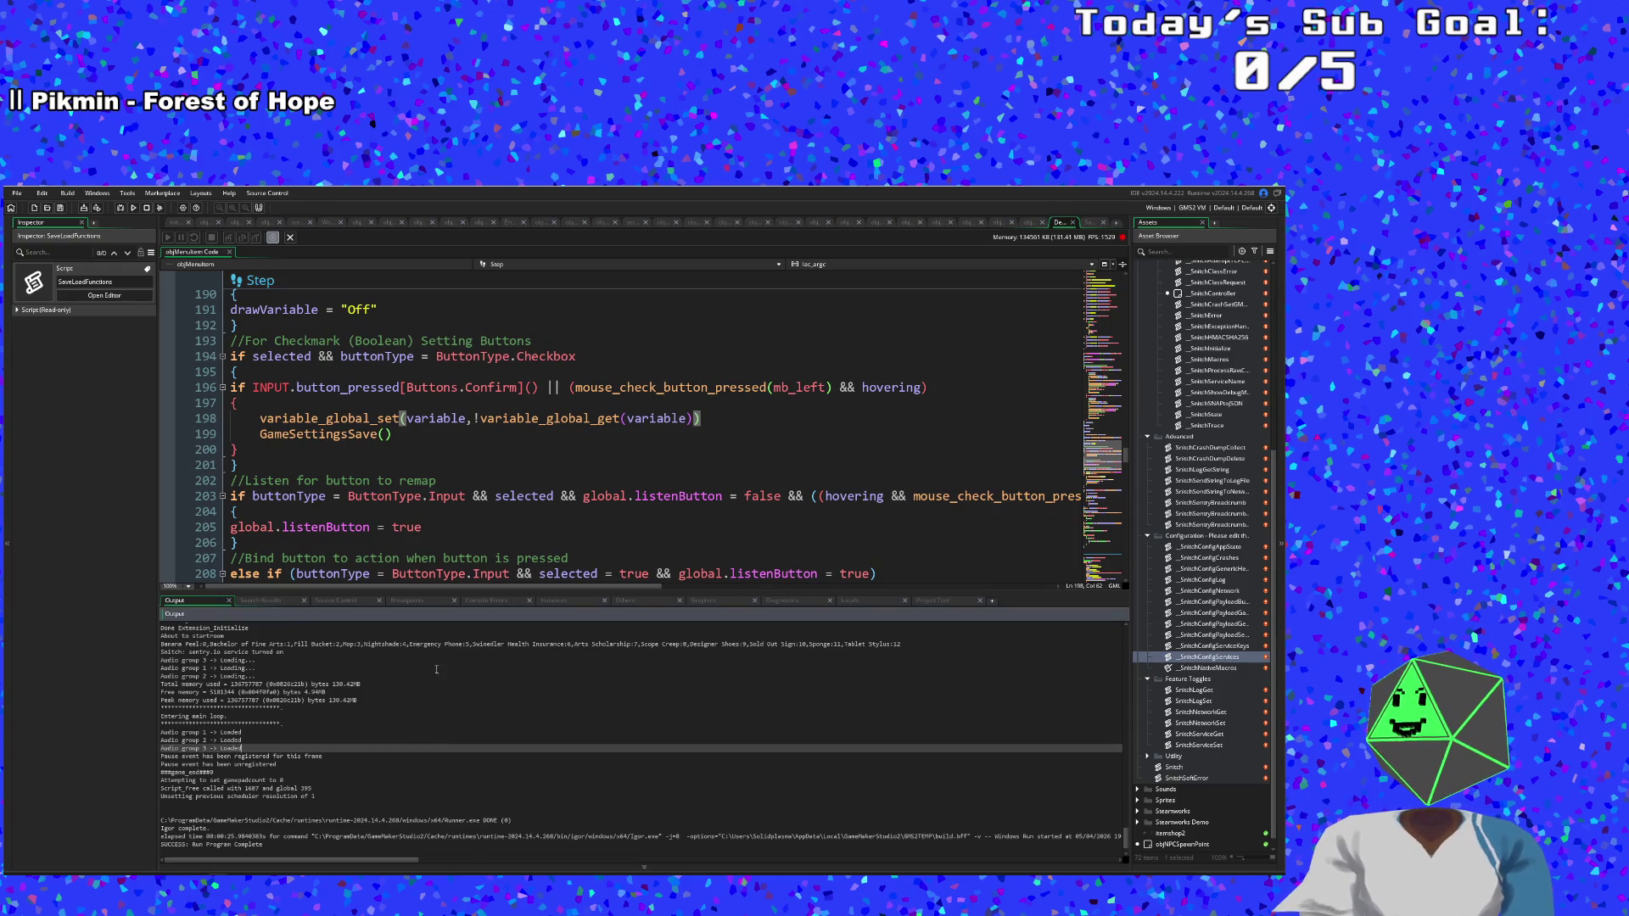
{"action": "scroll", "coordinate": [476, 519], "scroll_direction": "down", "scroll_amount": 2}
{"action": "left_click", "coordinate": [471, 495]}
{"action": "scroll", "coordinate": [469, 496], "scroll_direction": "down", "scroll_amount": 2}
{"action": "left_click", "coordinate": [475, 527]}
{"action": "scroll", "coordinate": [475, 509], "scroll_direction": "up", "scroll_amount": 8}
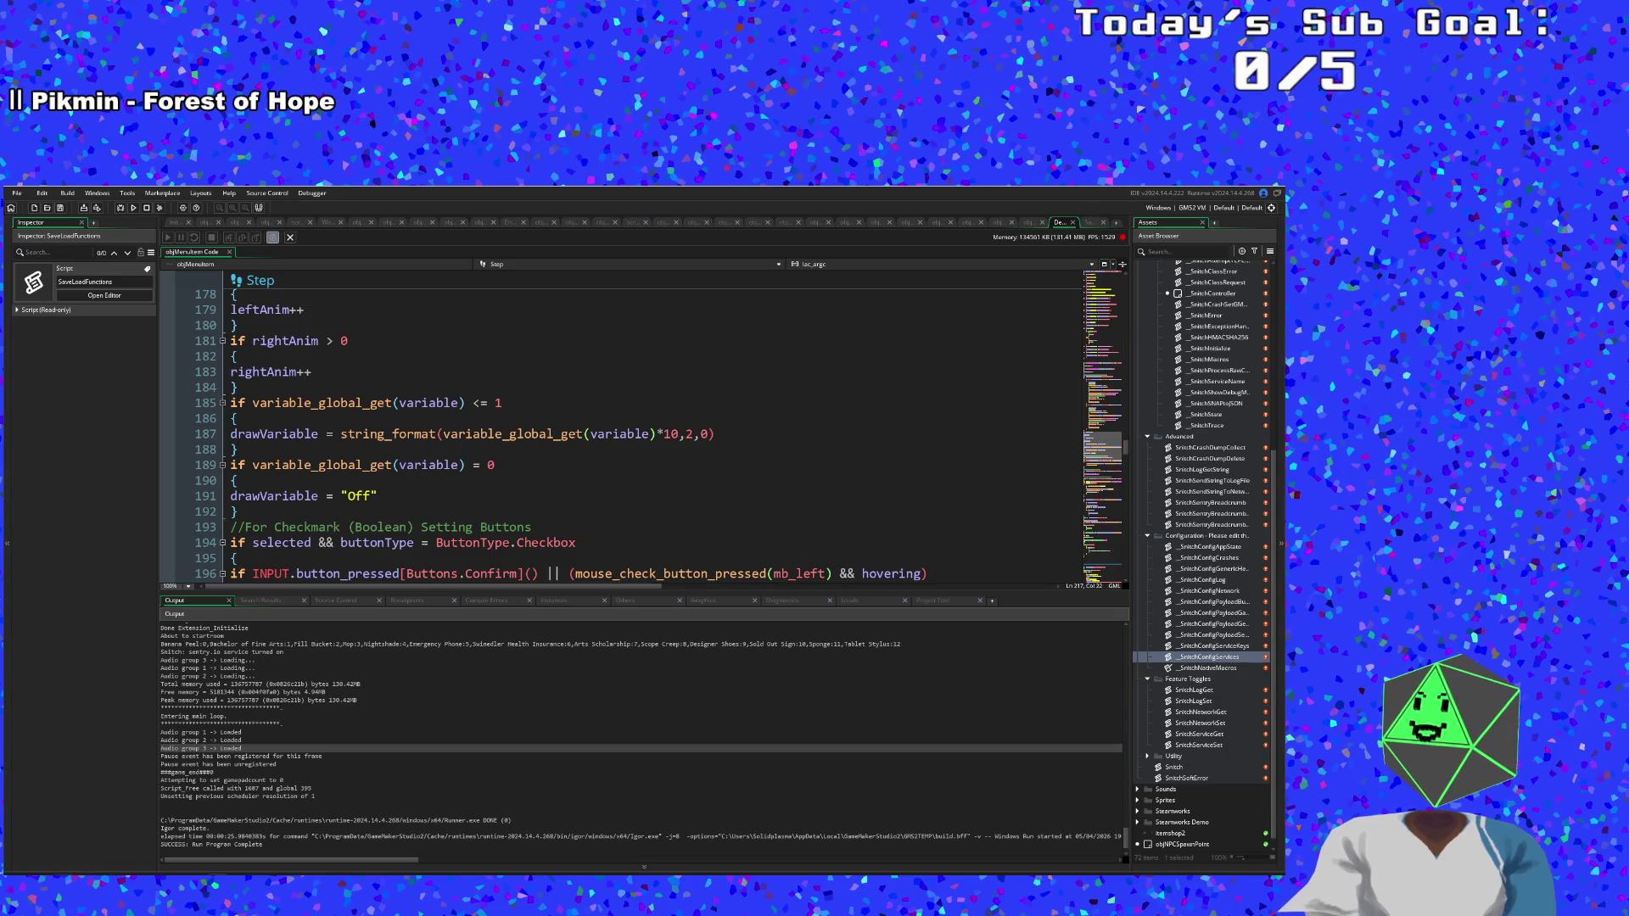
{"action": "key", "text": "super+e"}
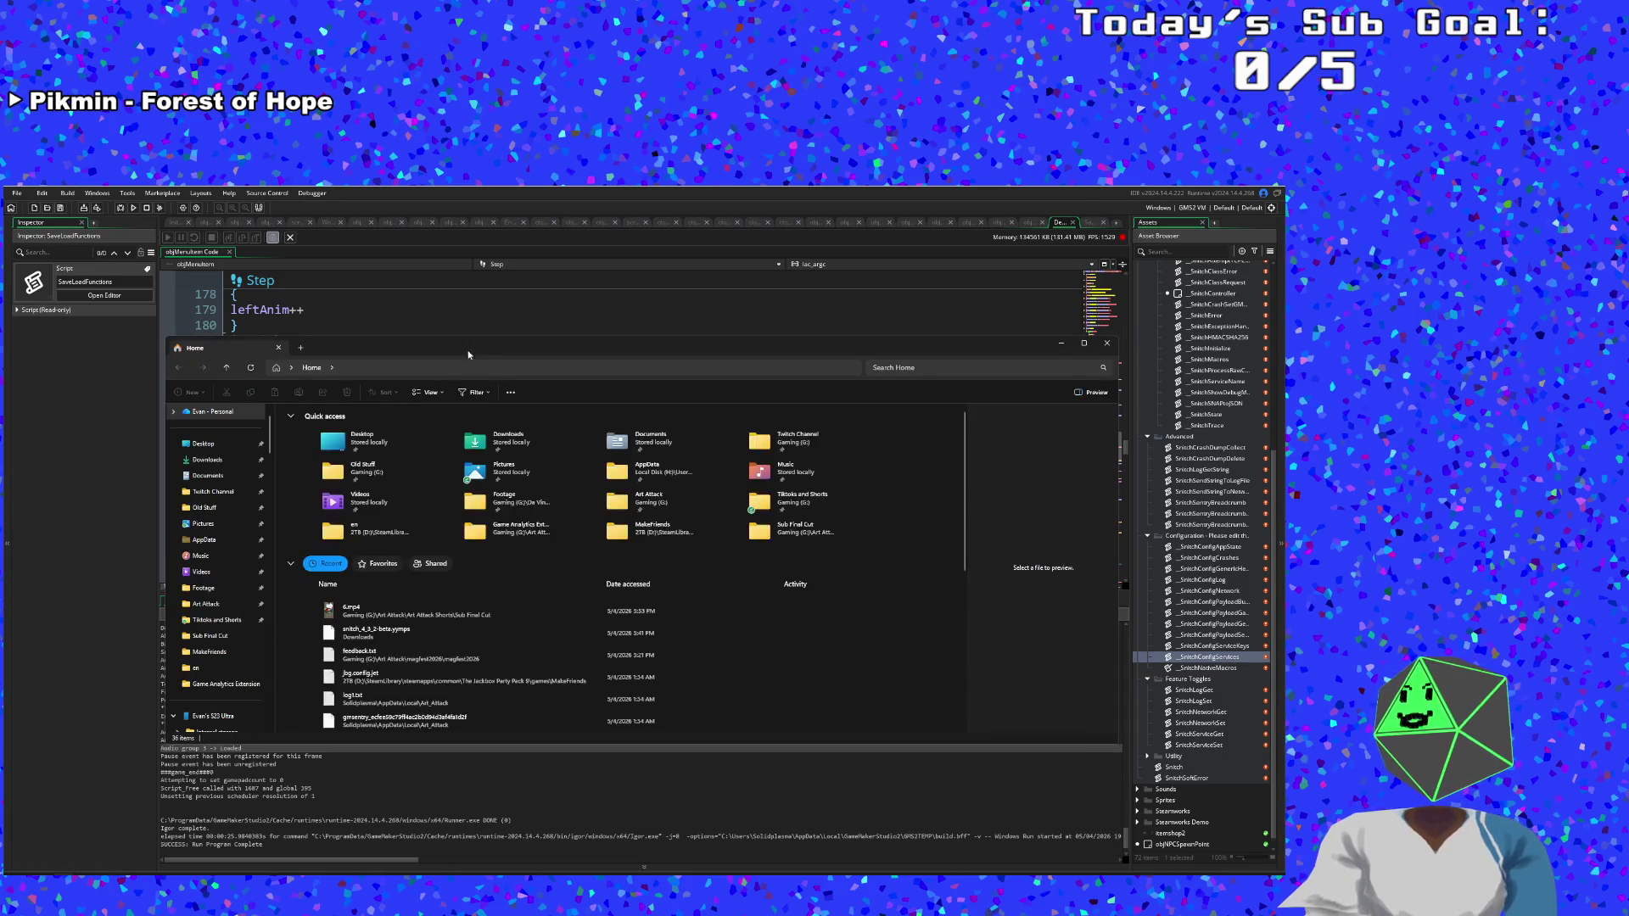
Close the File Explorer Home window with Alt+F4.
{"action": "key", "text": "alt+F4"}
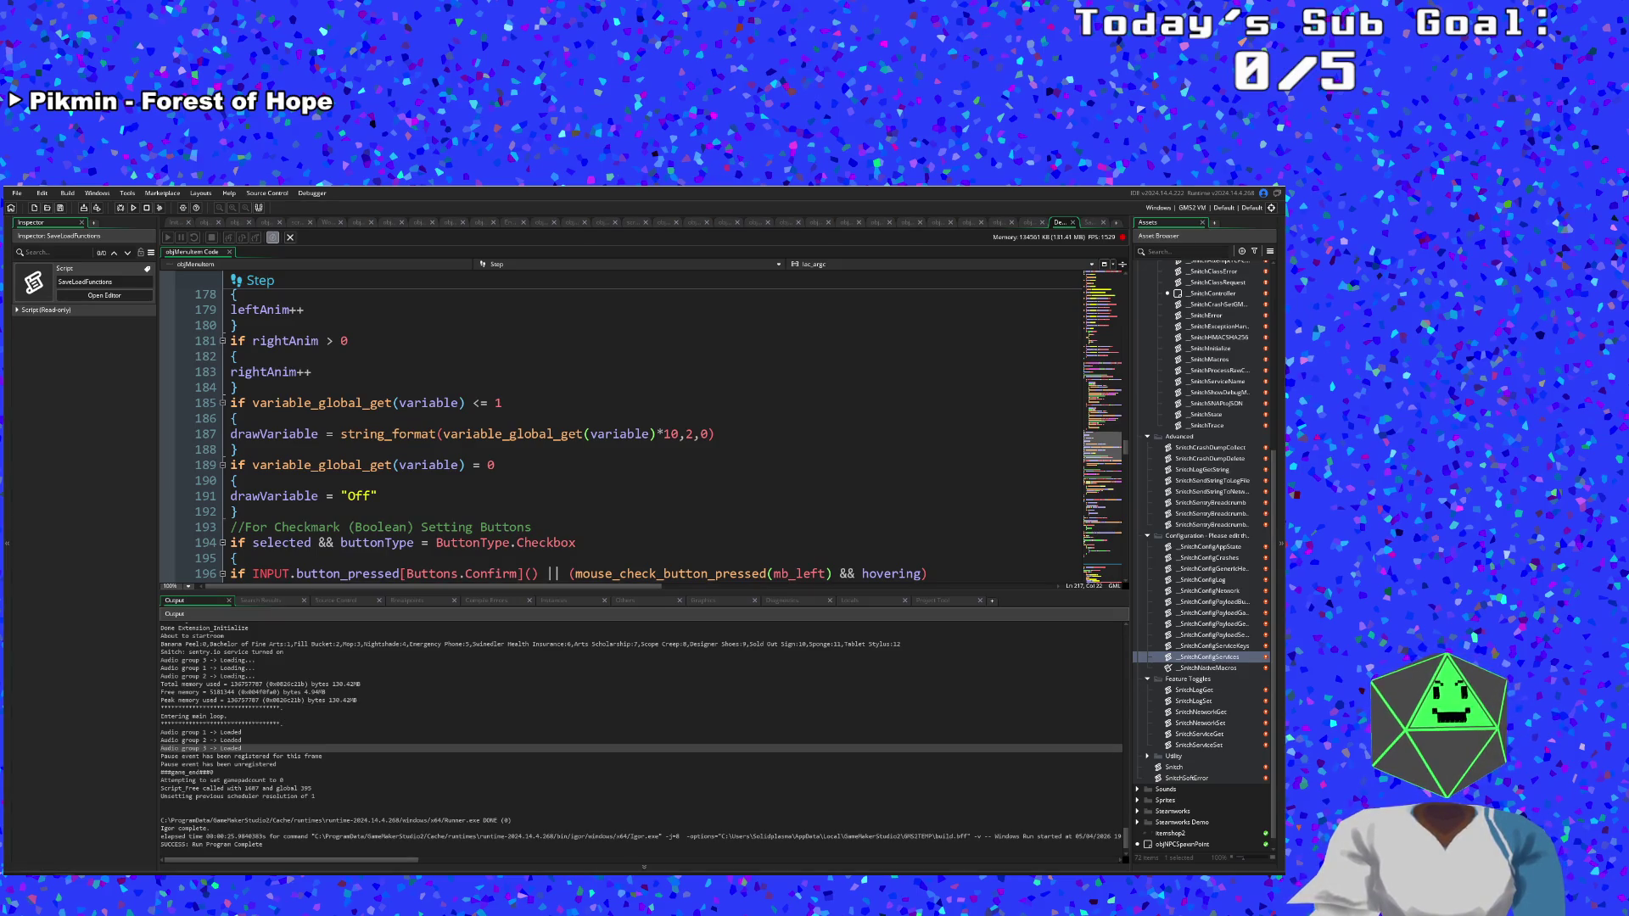
Run the game again from line 189 and decline copying the crash error message.
{"action": "left_click", "coordinate": [369, 465]}
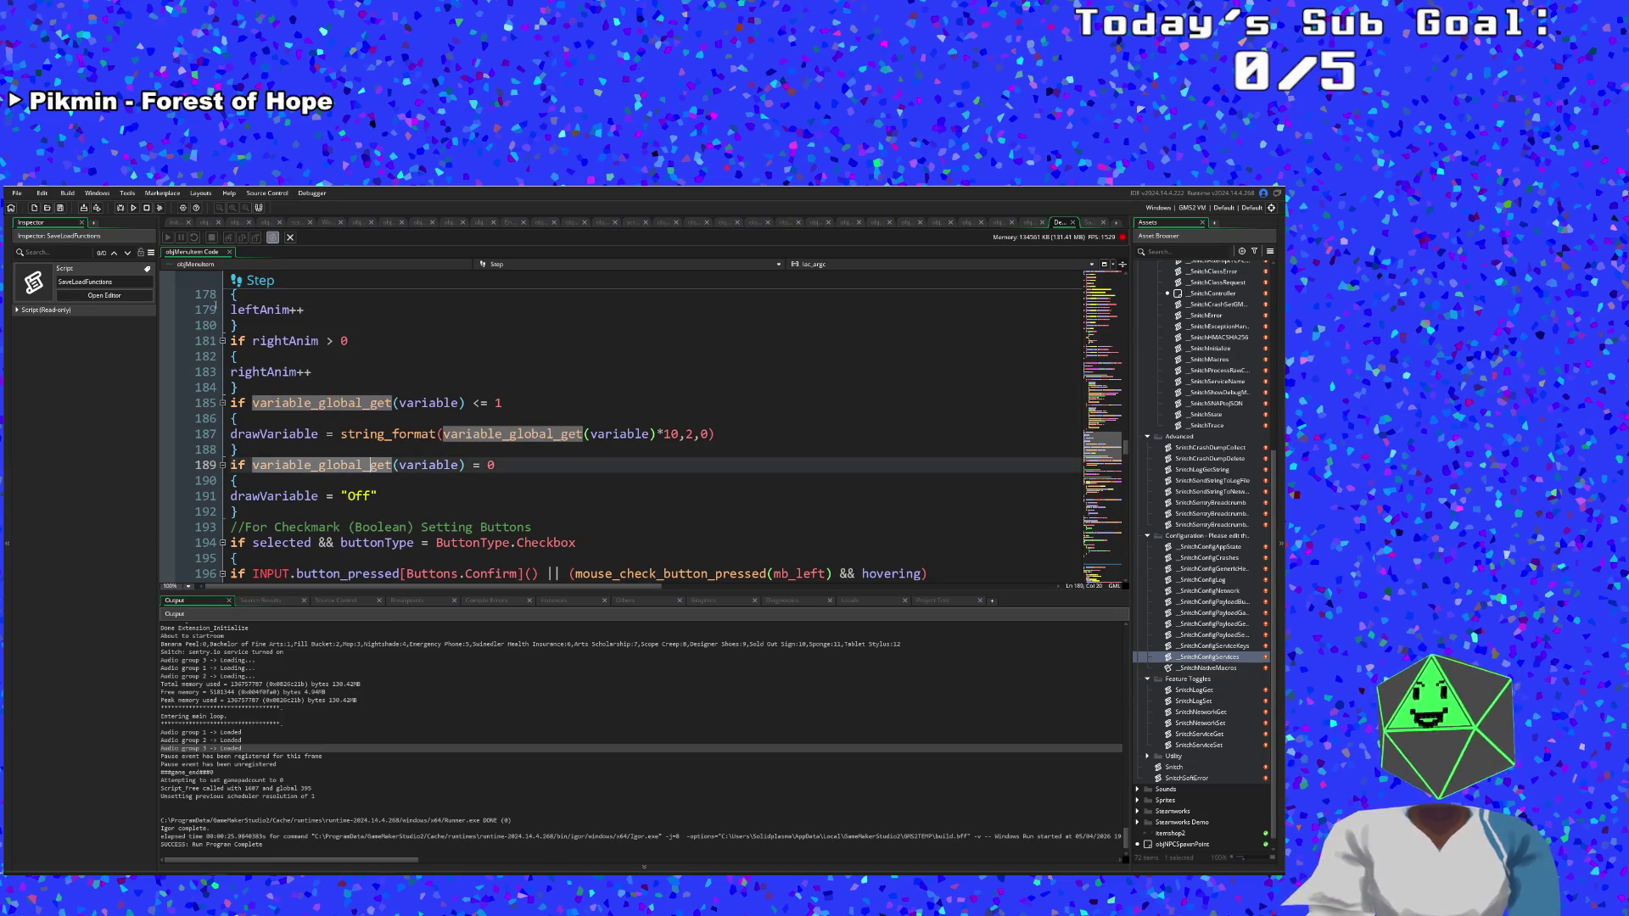
{"action": "left_click", "coordinate": [134, 207]}
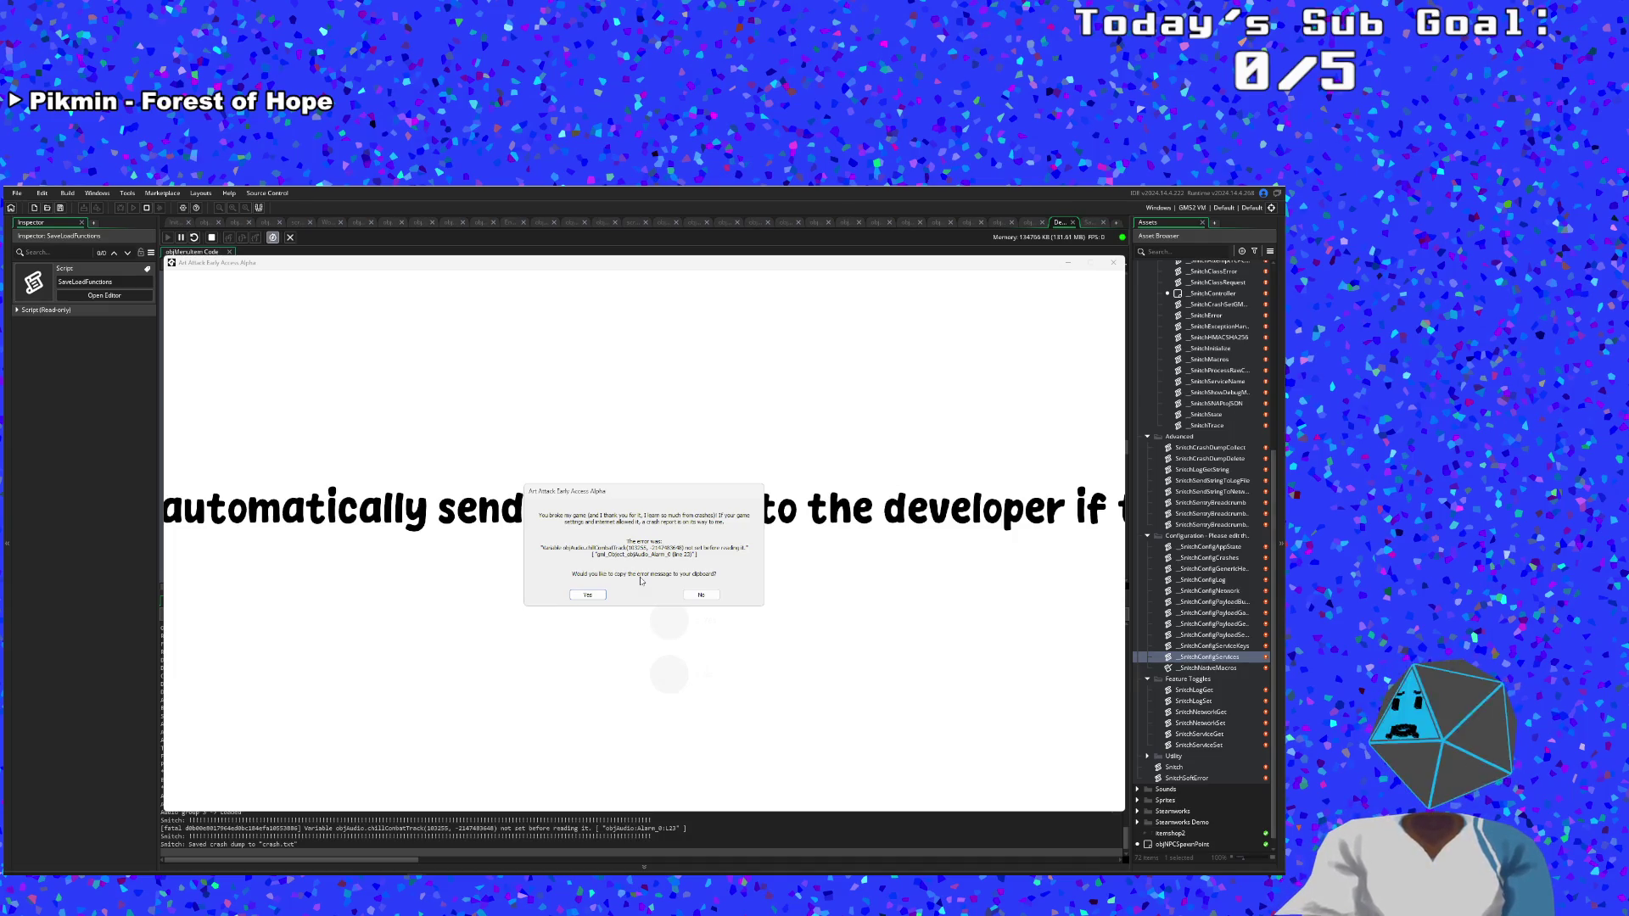
{"action": "left_click", "coordinate": [701, 595]}
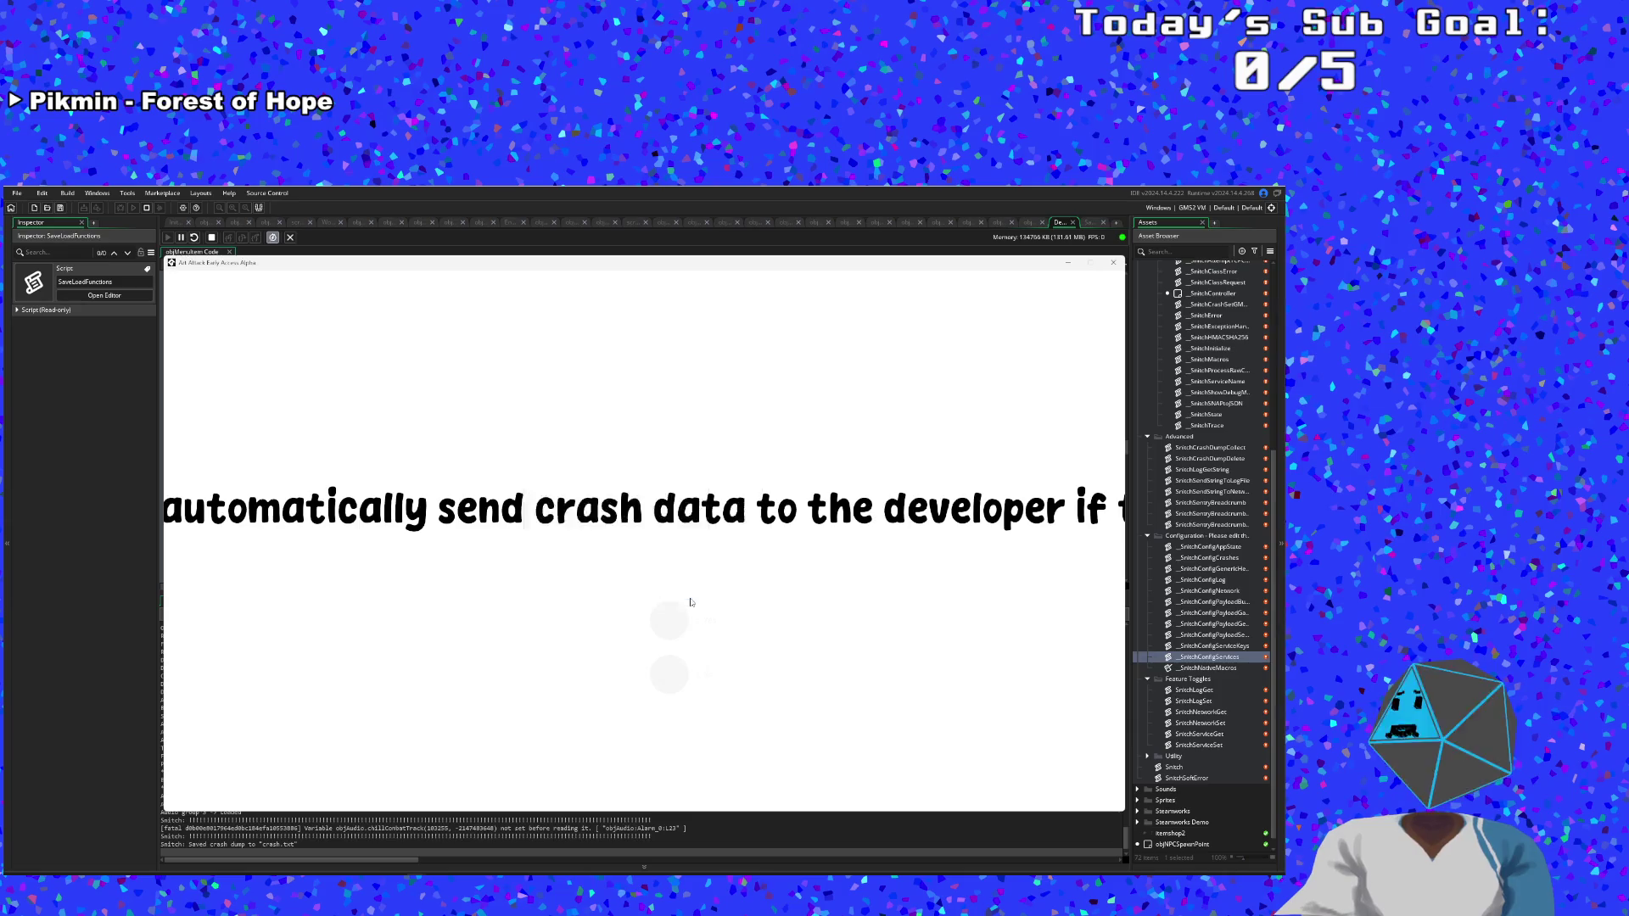
Find and open objAudio through the asset search.
{"action": "left_click", "coordinate": [630, 401]}
{"action": "key", "text": "ctrl+t"}
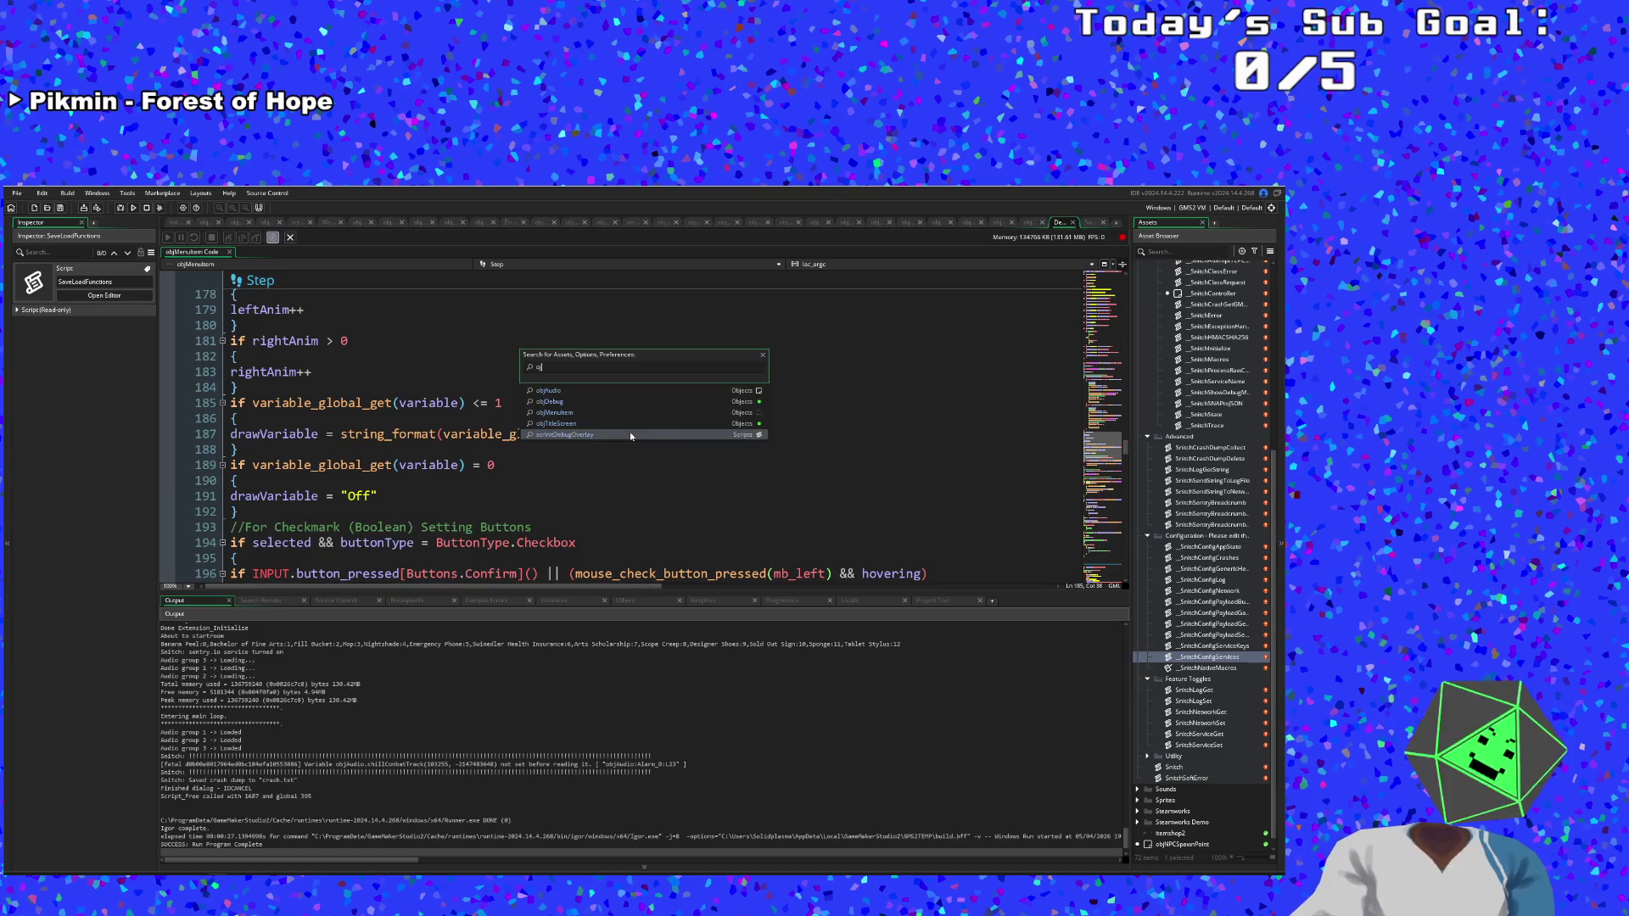
{"action": "type", "text": "A"}
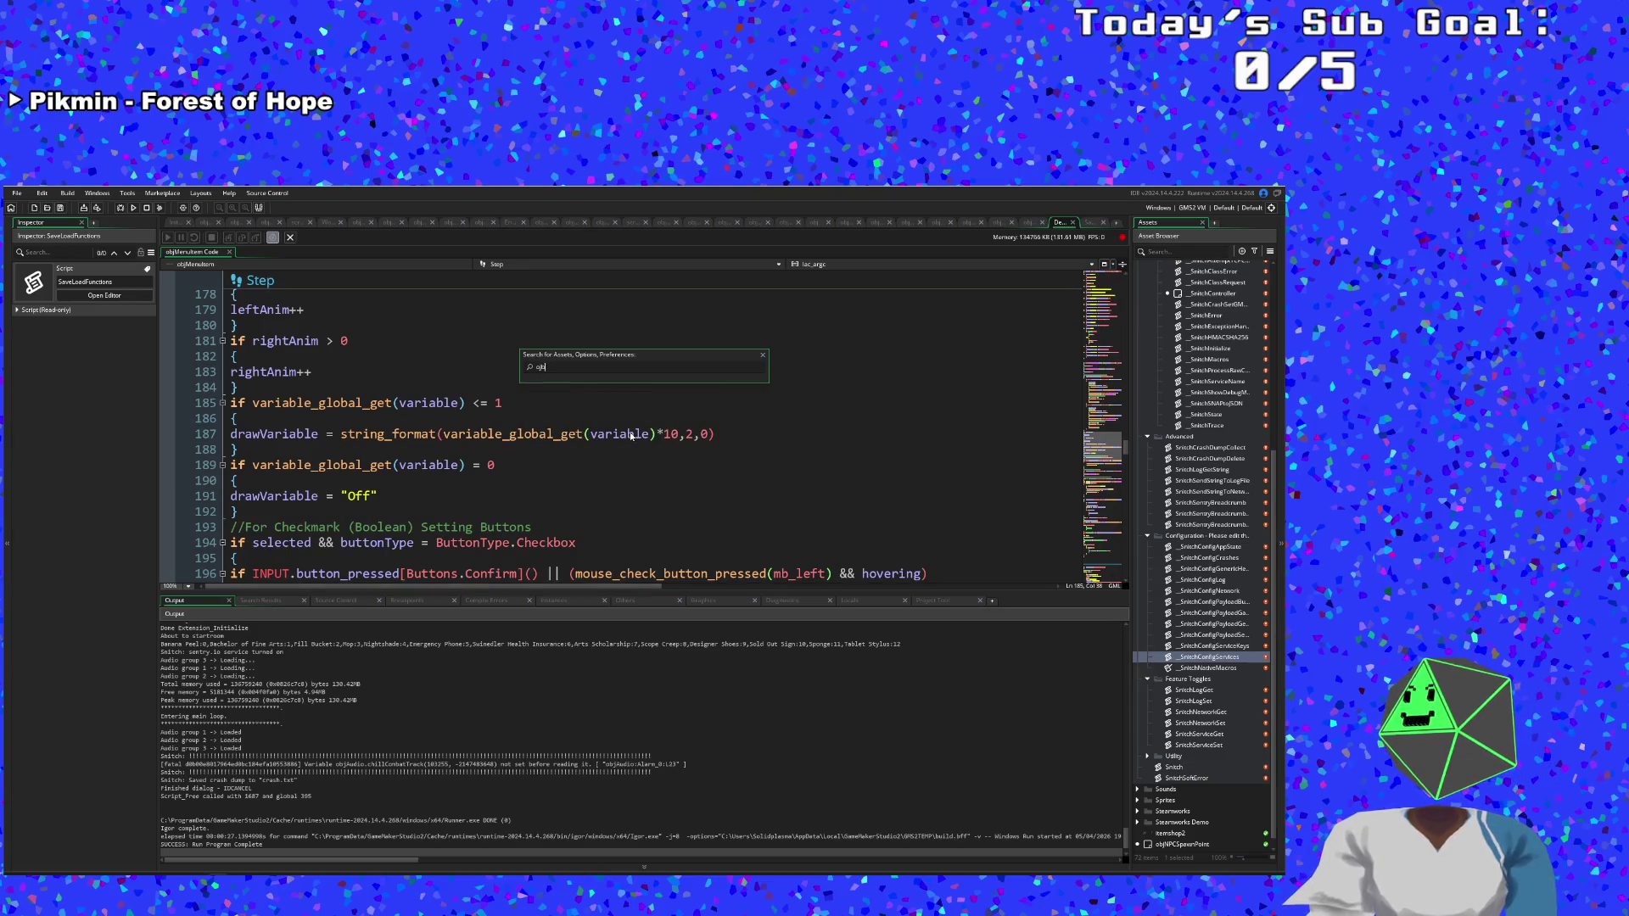
{"action": "type", "text": "Au"}
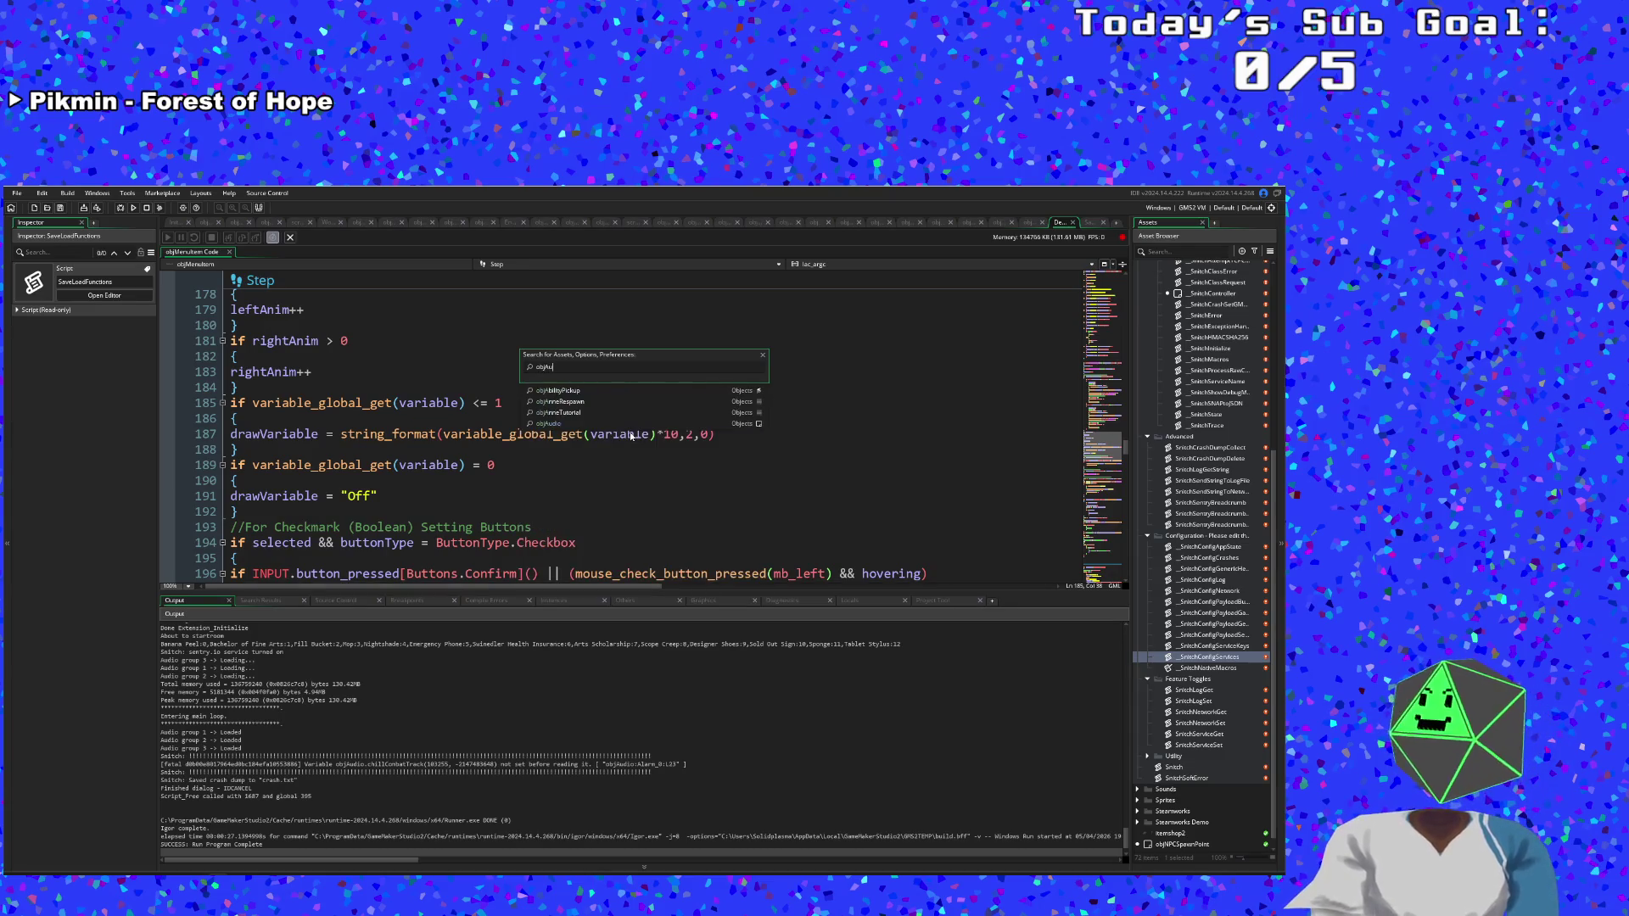
{"action": "key", "text": "Return"}
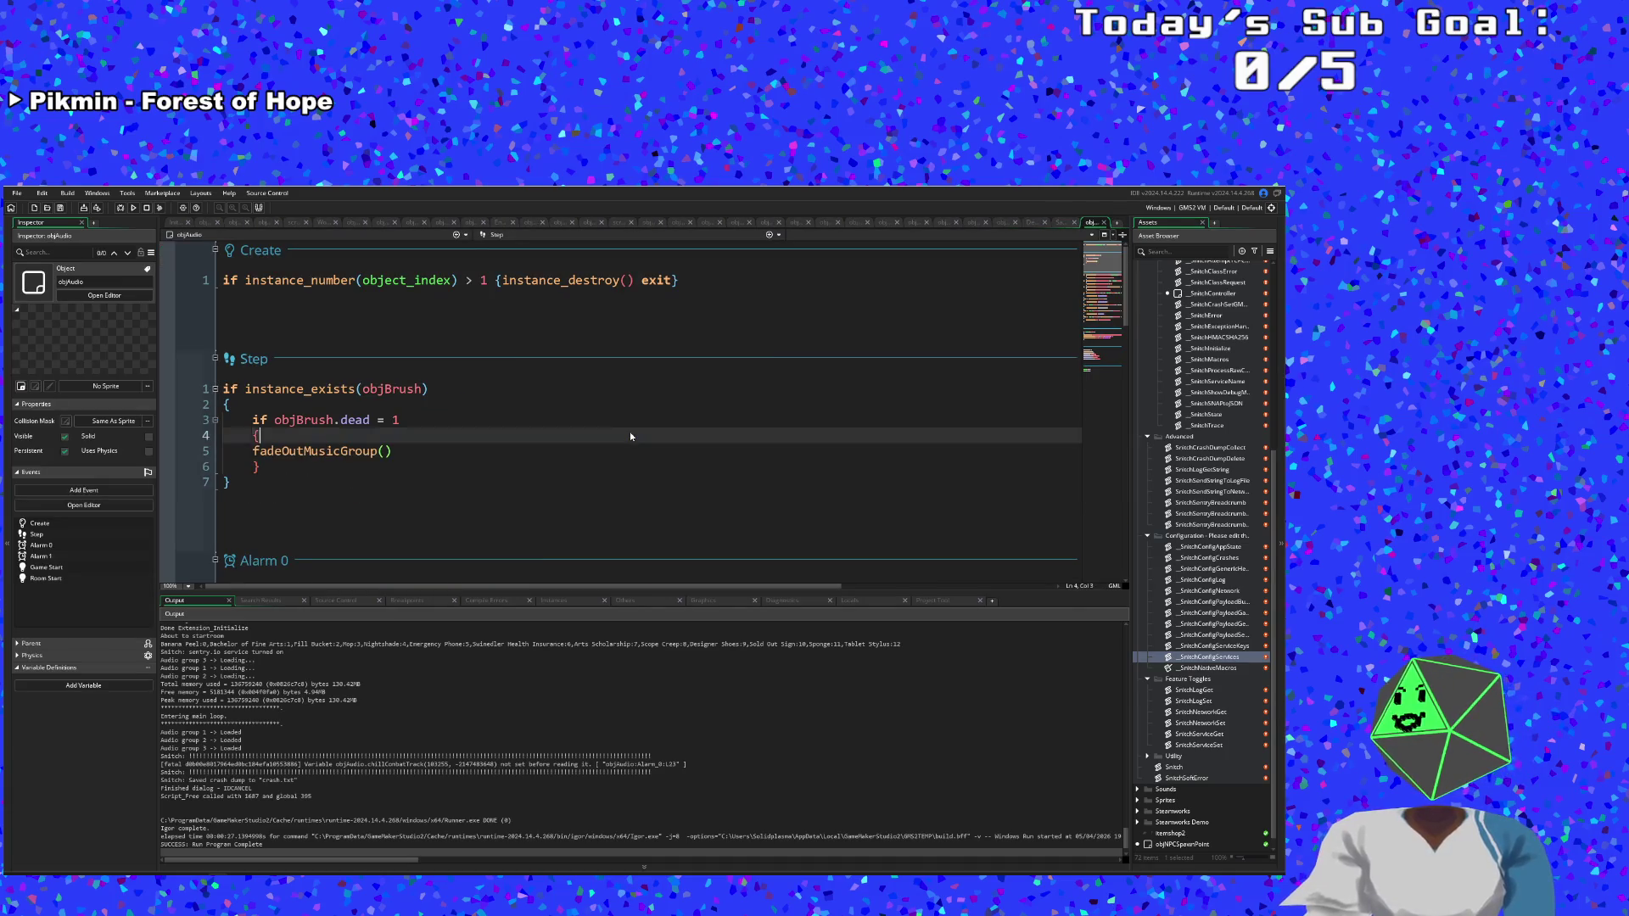
Scroll to the Alarm 0 event and place the caret on line 7.
{"action": "scroll", "coordinate": [476, 430], "scroll_direction": "up", "scroll_amount": 1}
{"action": "scroll", "coordinate": [465, 425], "scroll_direction": "down", "scroll_amount": 2}
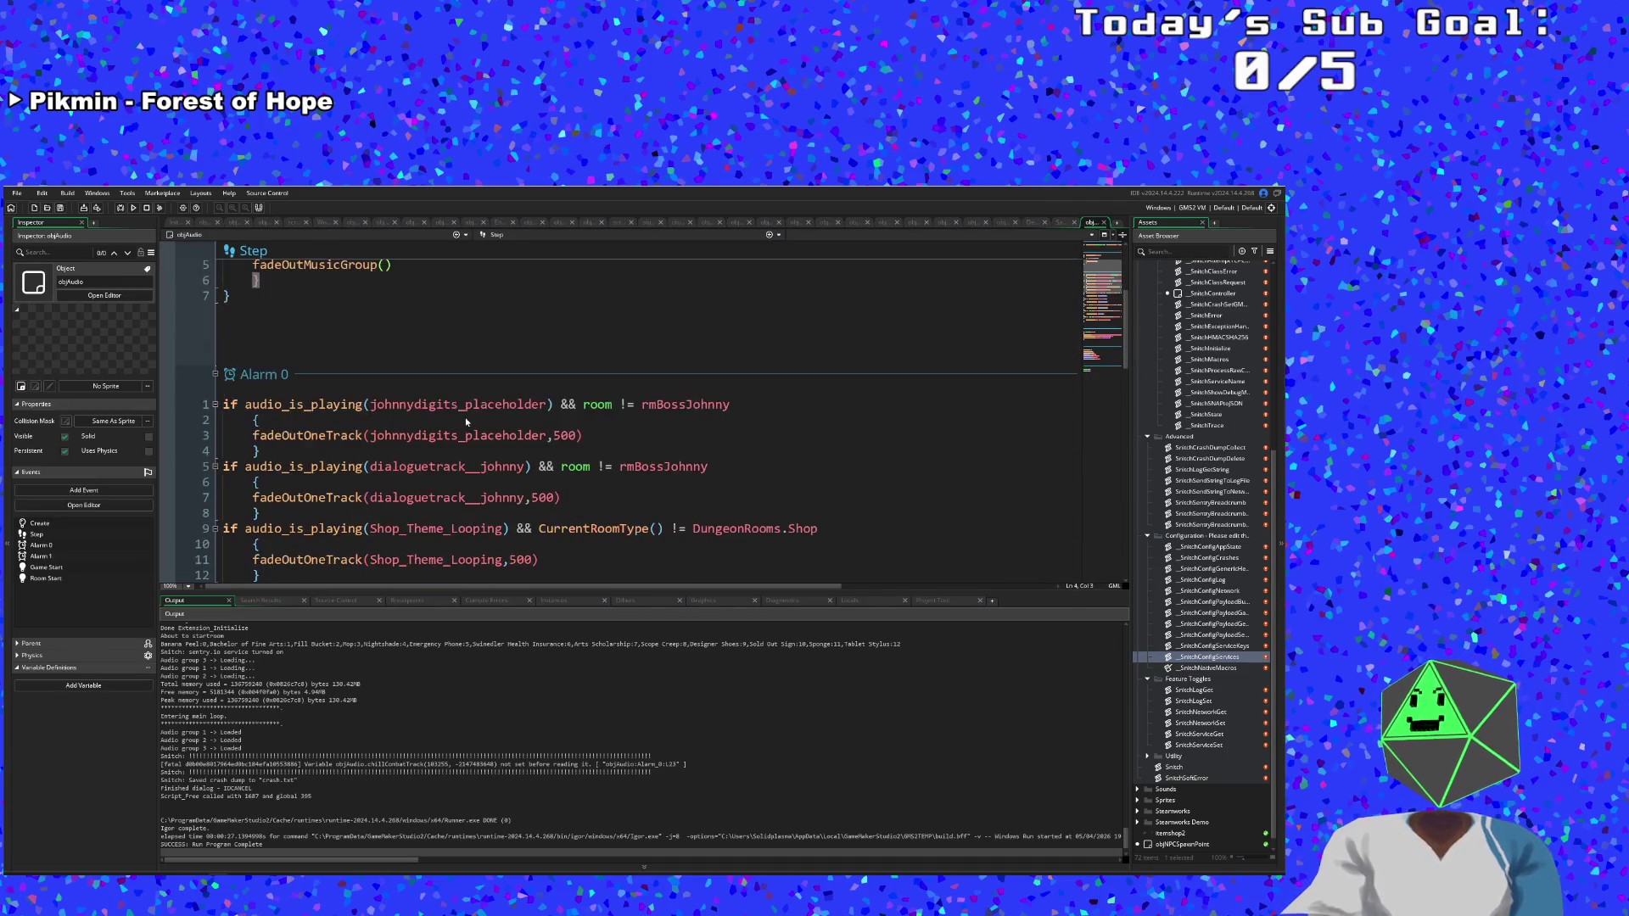
{"action": "scroll", "coordinate": [465, 420], "scroll_direction": "down", "scroll_amount": 5}
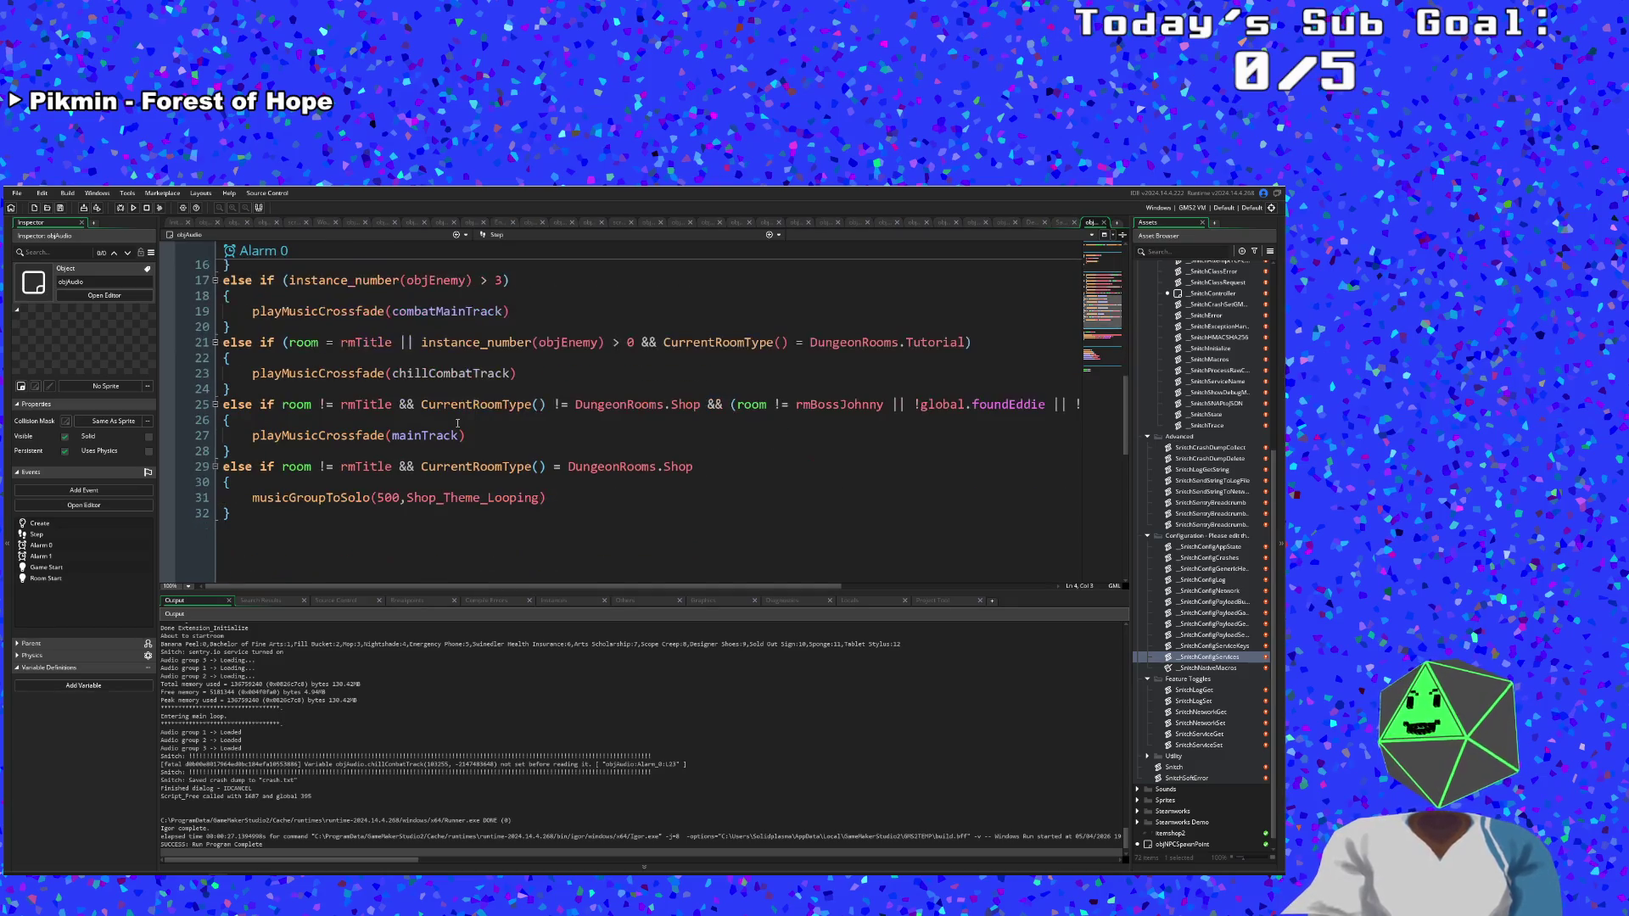
{"action": "mouse_move", "coordinate": [348, 438]}
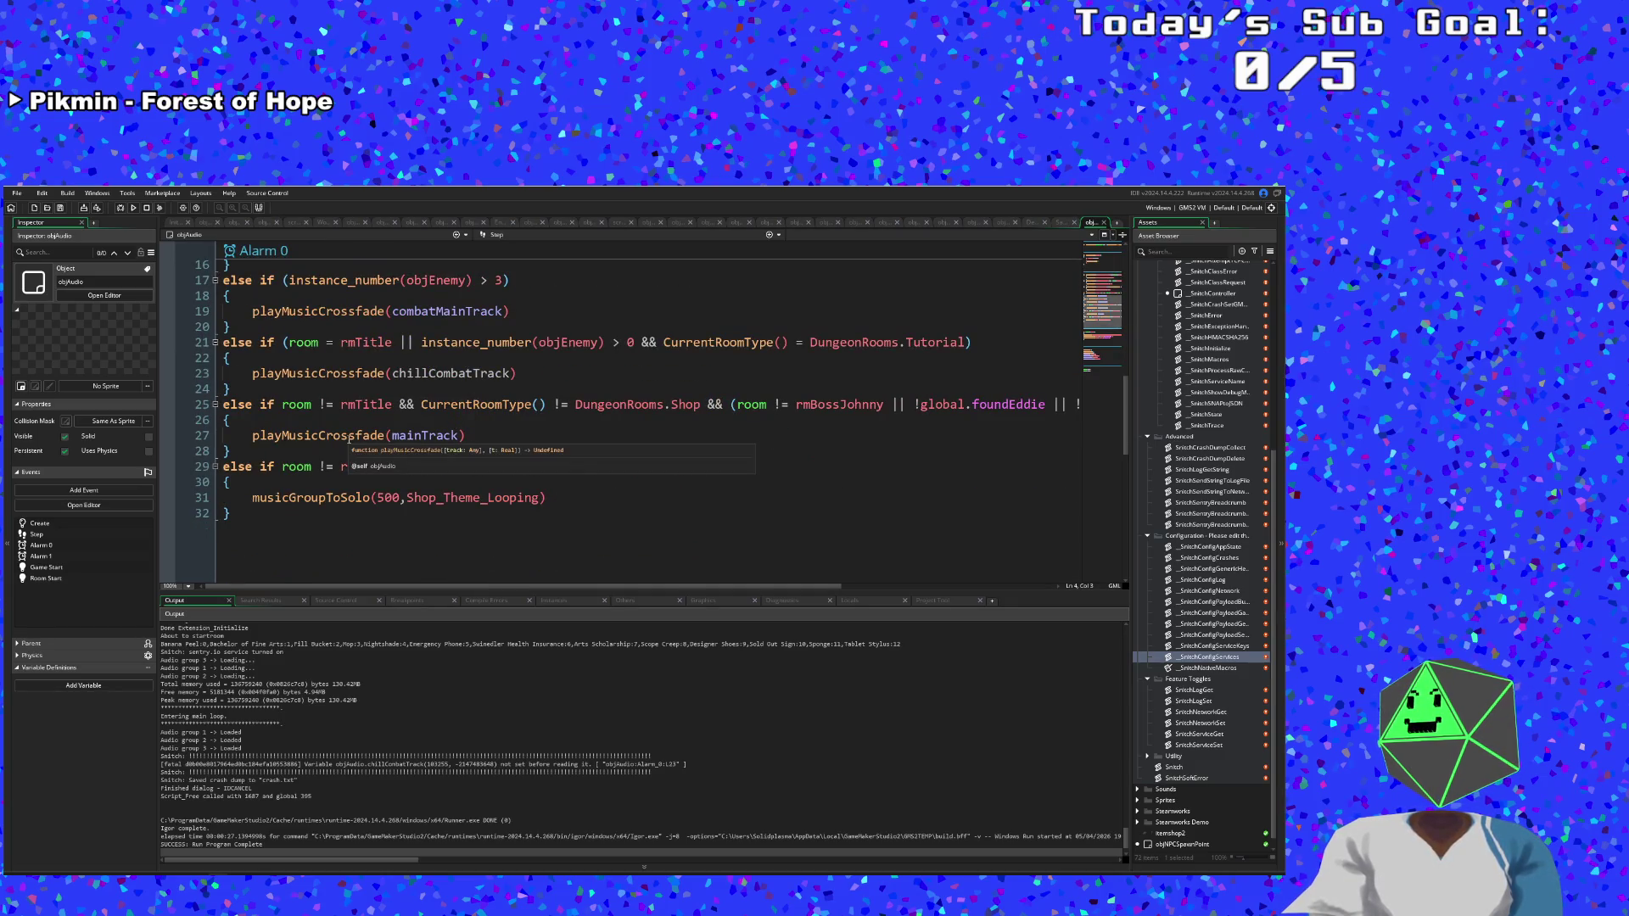
{"action": "scroll", "coordinate": [349, 438], "scroll_direction": "up", "scroll_amount": 10}
{"action": "scroll", "coordinate": [361, 449], "scroll_direction": "down", "scroll_amount": 6}
{"action": "scroll", "coordinate": [364, 446], "scroll_direction": "down", "scroll_amount": 8}
{"action": "scroll", "coordinate": [365, 440], "scroll_direction": "up", "scroll_amount": 2}
{"action": "scroll", "coordinate": [365, 440], "scroll_direction": "down", "scroll_amount": 5}
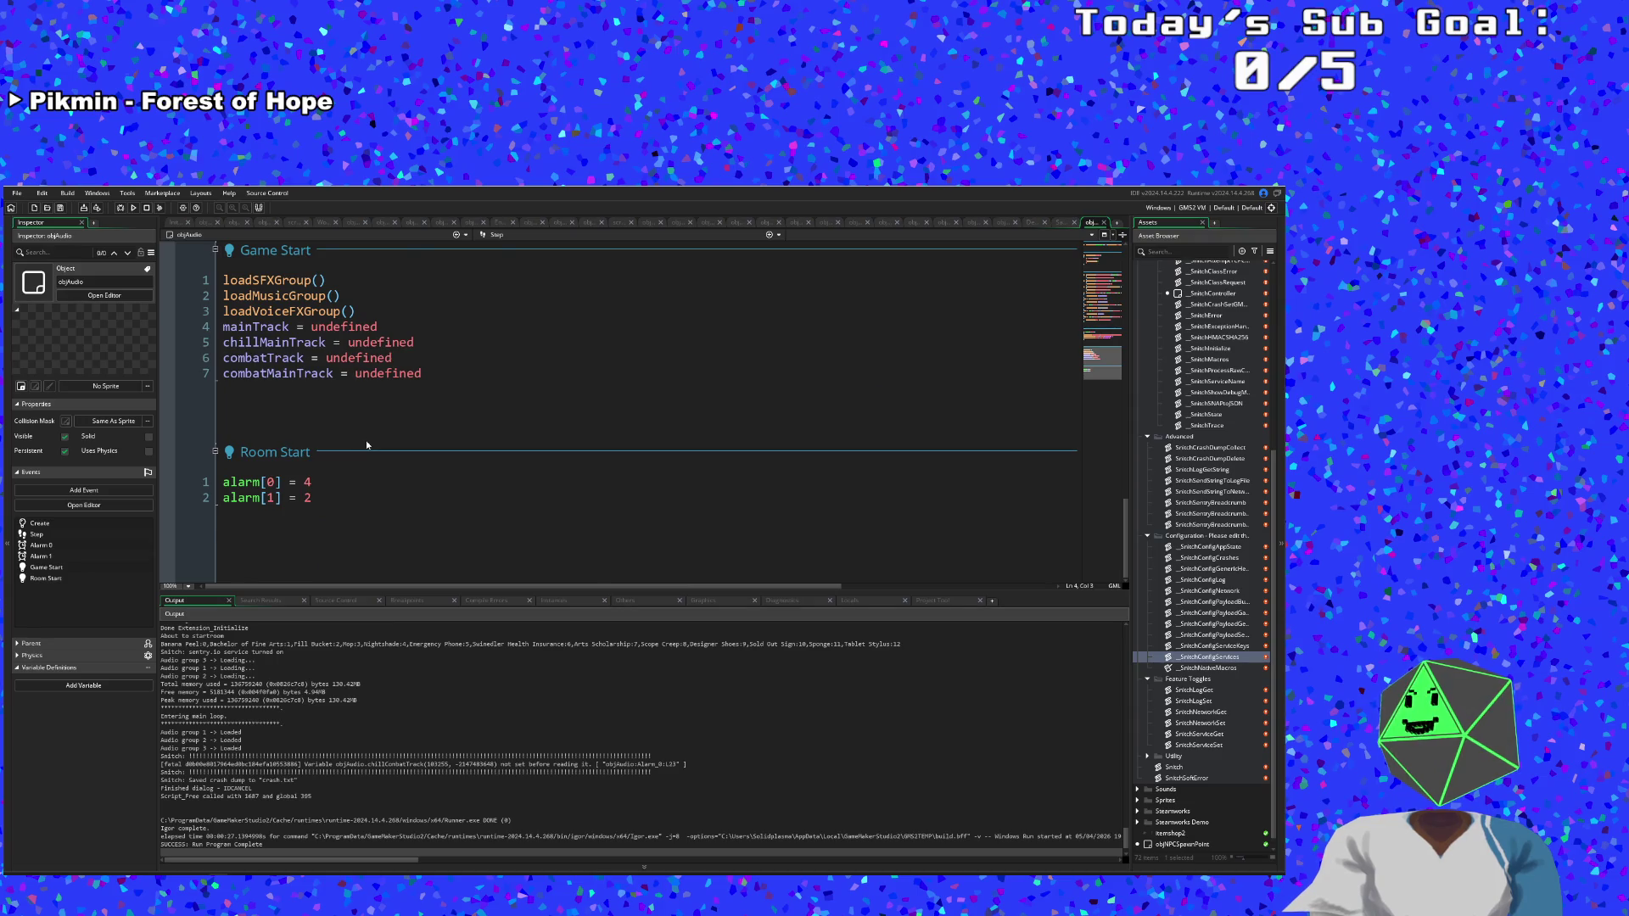
{"action": "scroll", "coordinate": [365, 441], "scroll_direction": "up", "scroll_amount": 15}
{"action": "scroll", "coordinate": [379, 446], "scroll_direction": "down", "scroll_amount": 6}
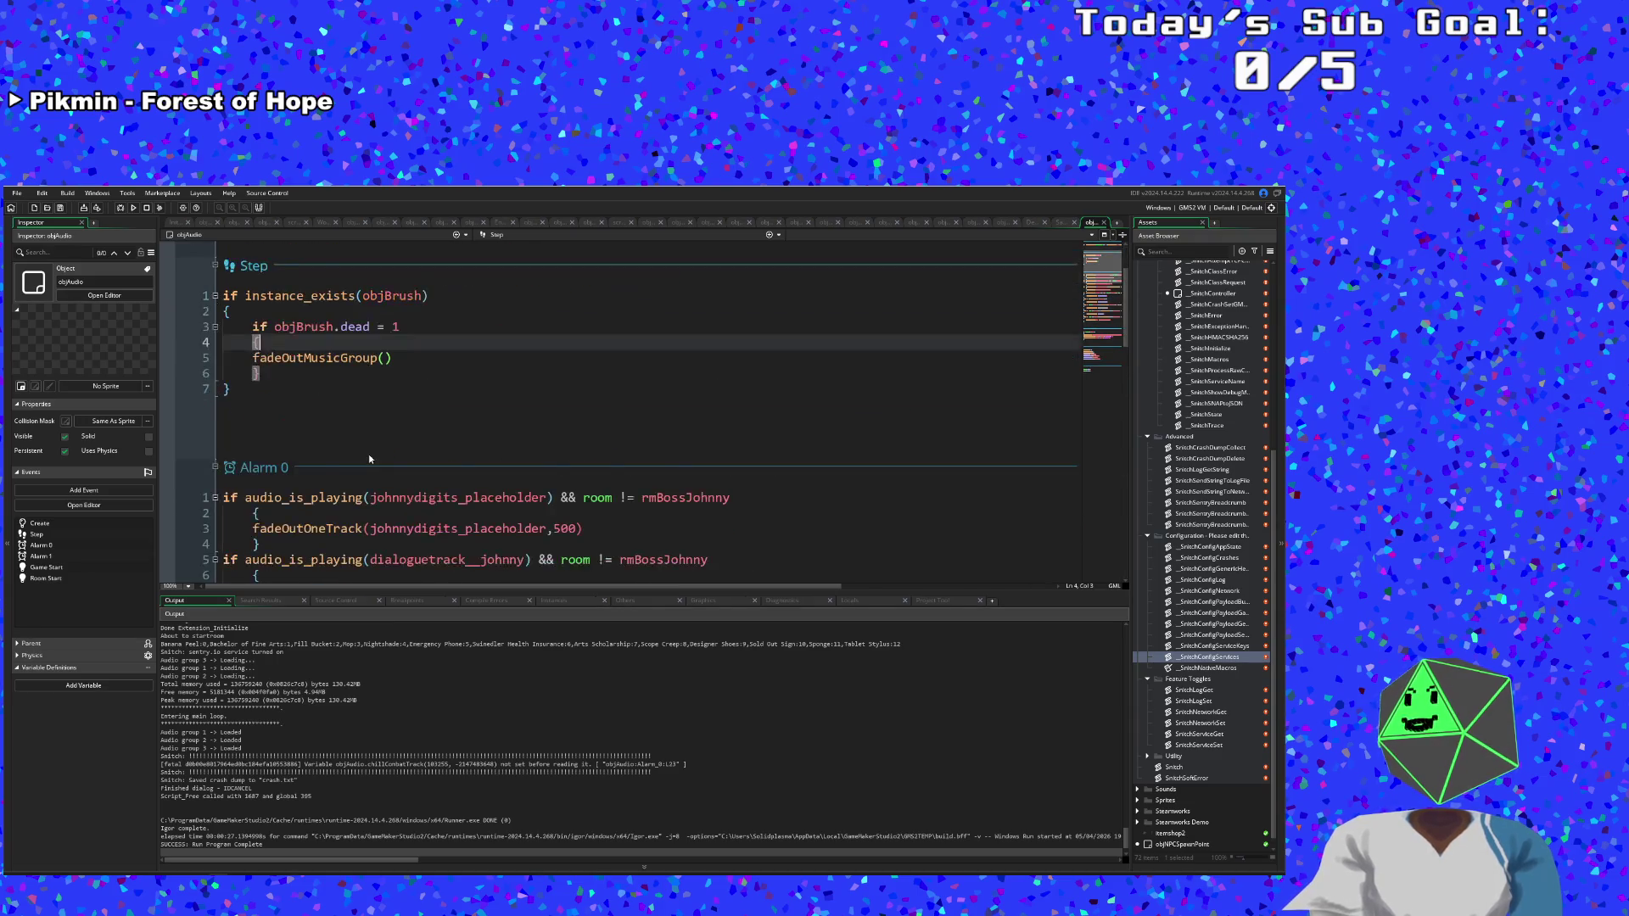
{"action": "left_click", "coordinate": [426, 407]}
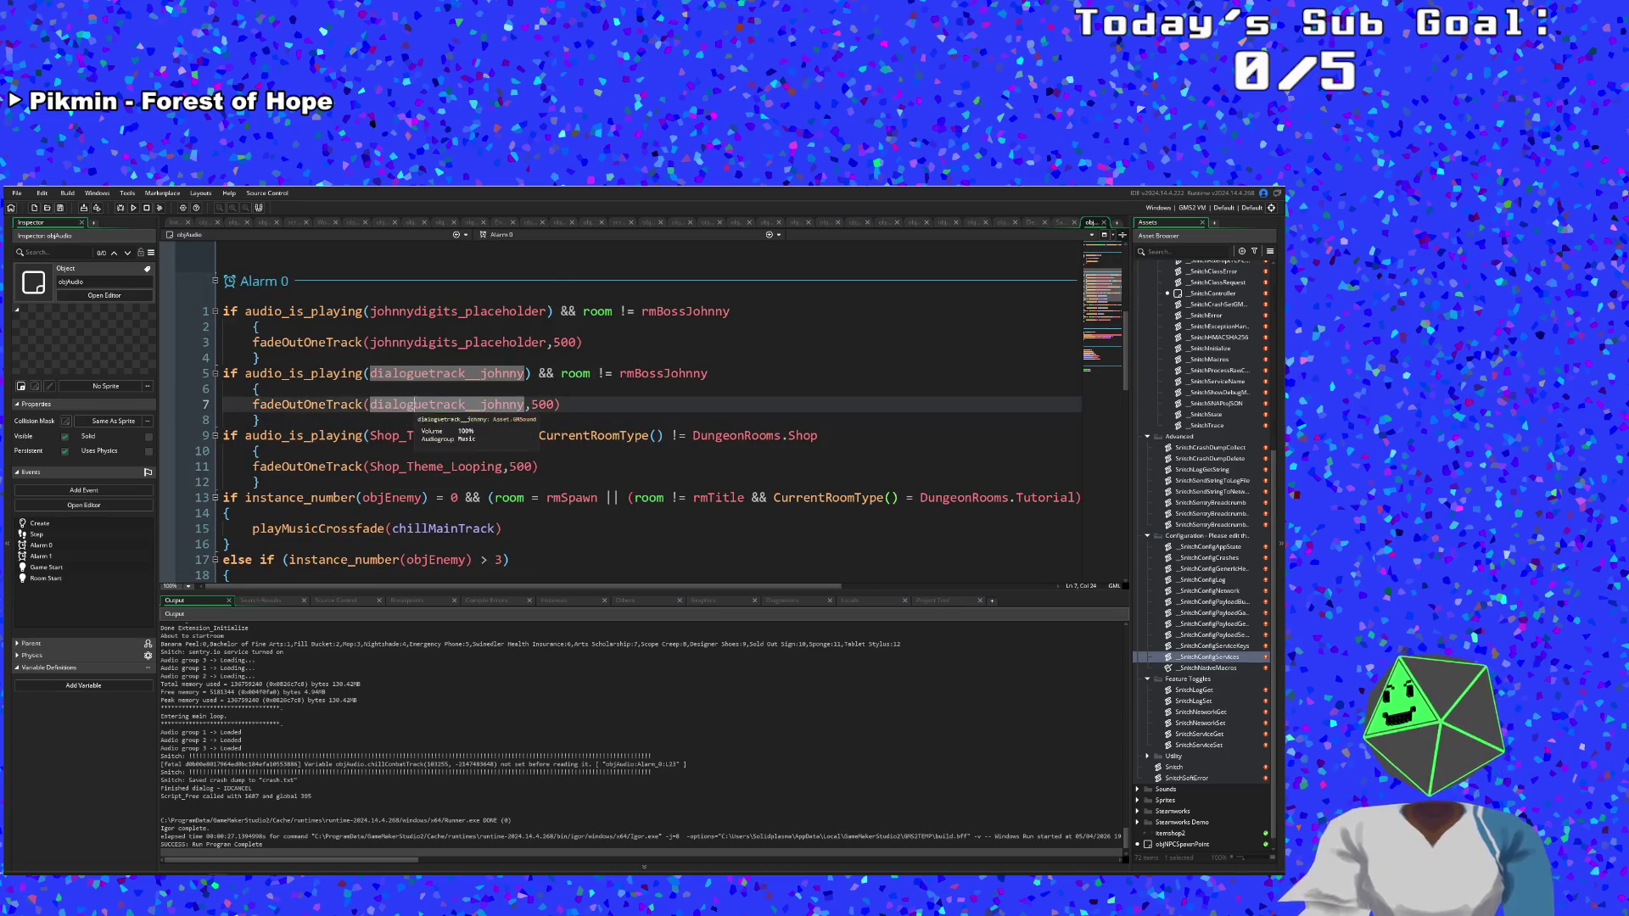
{"action": "scroll", "coordinate": [450, 433], "scroll_direction": "down", "scroll_amount": 3}
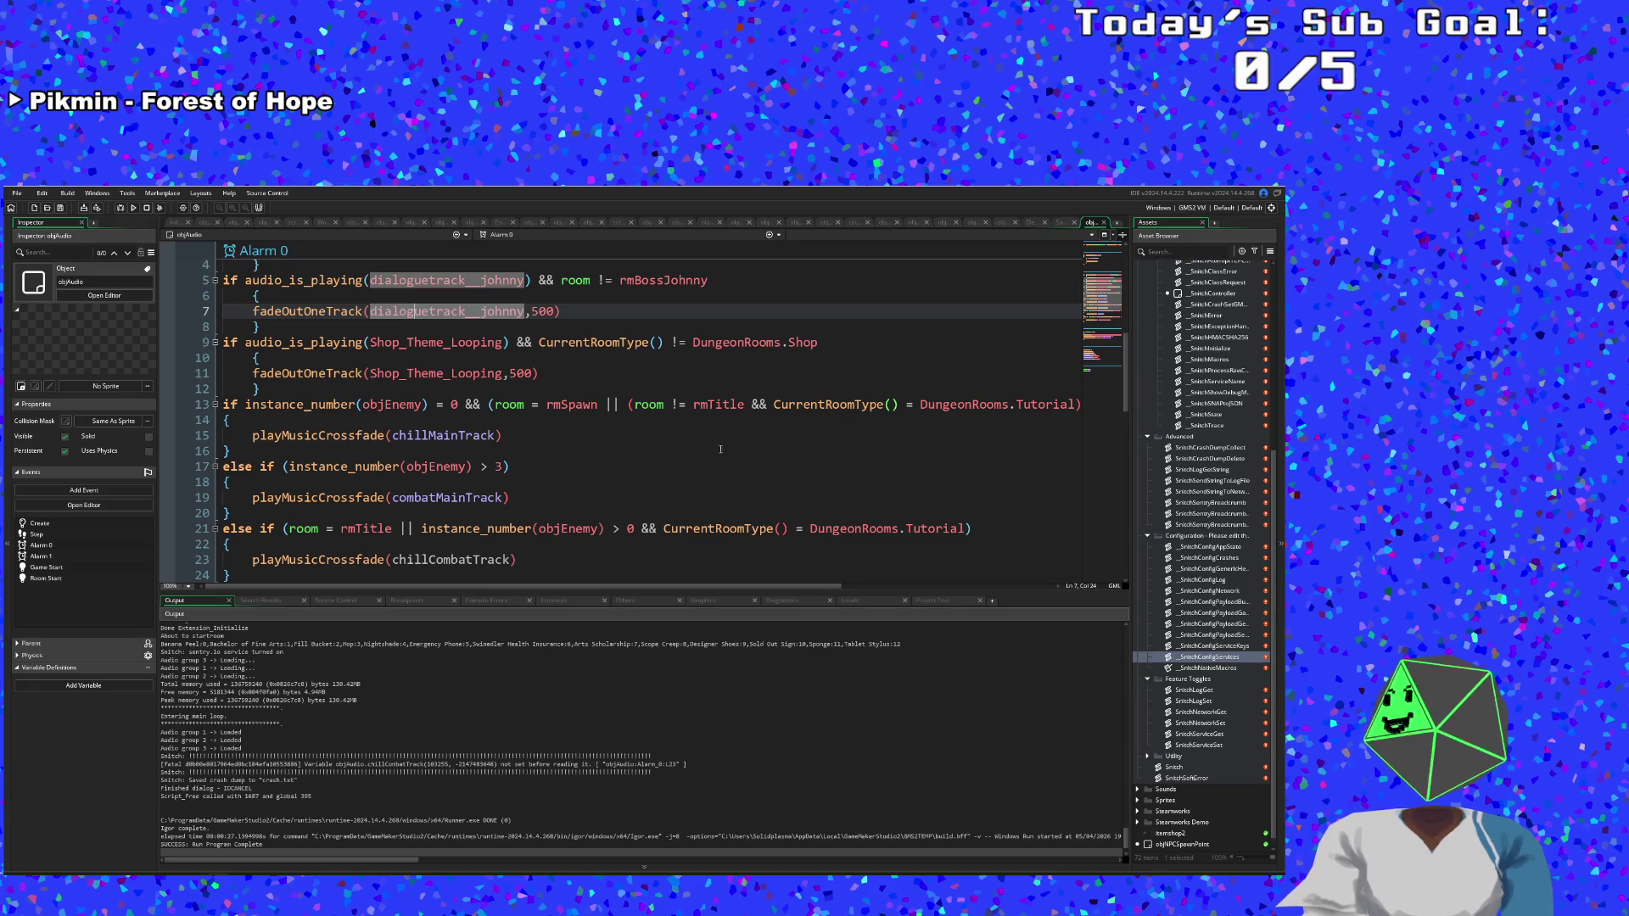
{"action": "scroll", "coordinate": [719, 450], "scroll_direction": "up", "scroll_amount": 1}
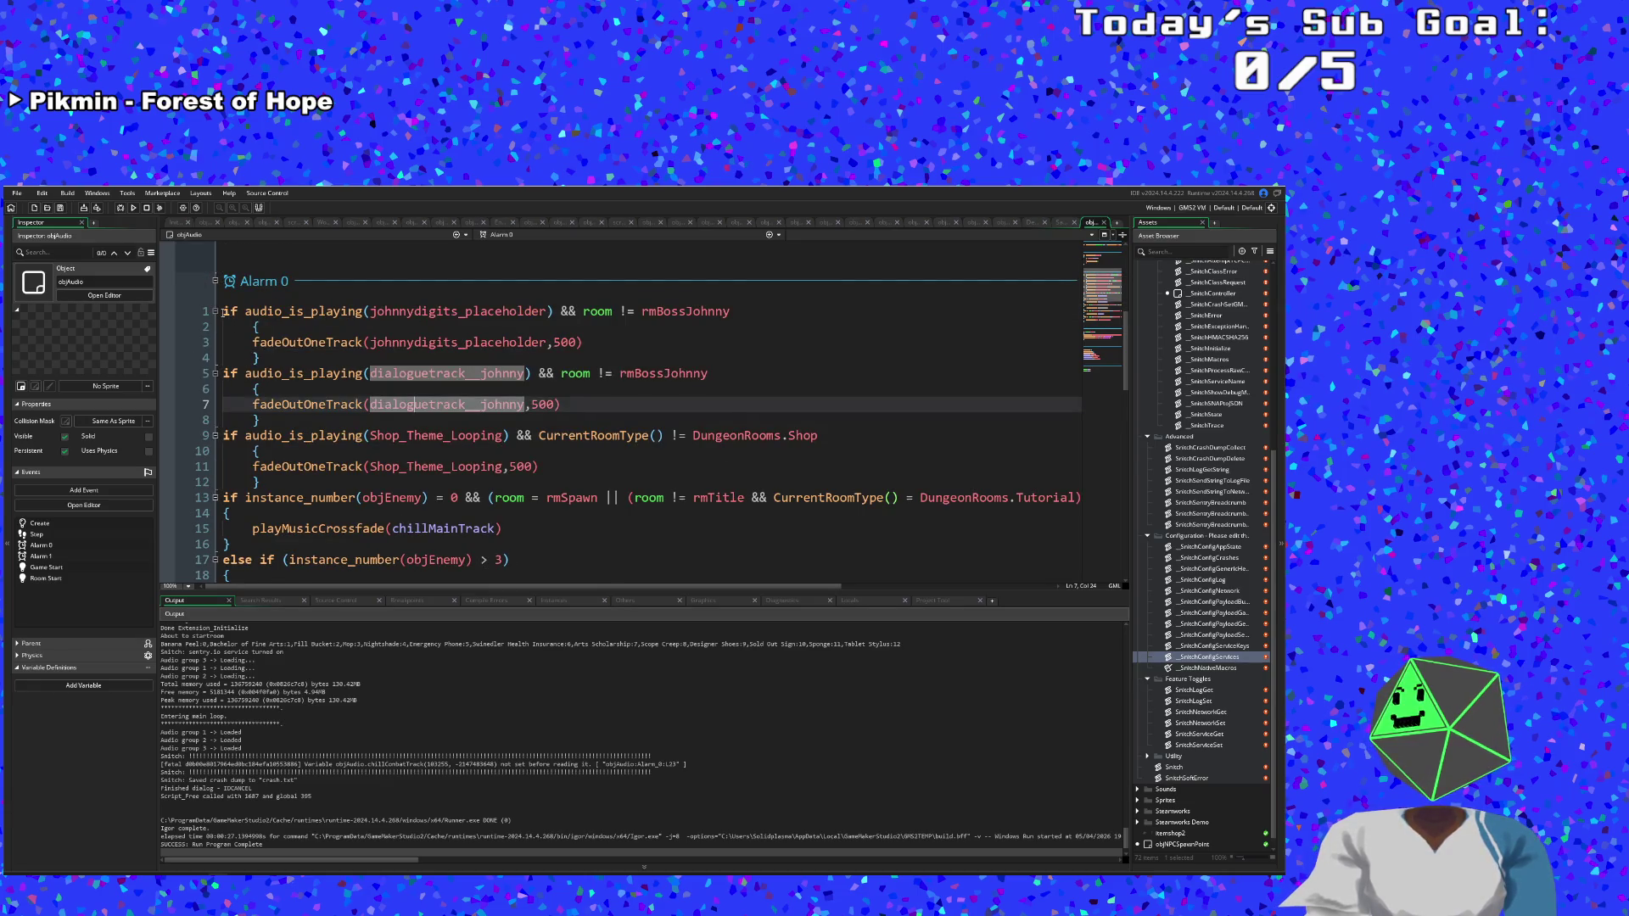
Add an 'if room != rmTitle {' check at the top of Alarm 0.
{"action": "key", "text": "ctrl+Home"}
{"action": "key", "text": "Return"}
{"action": "key", "text": "Up"}
{"action": "type", "text": "if rm"}
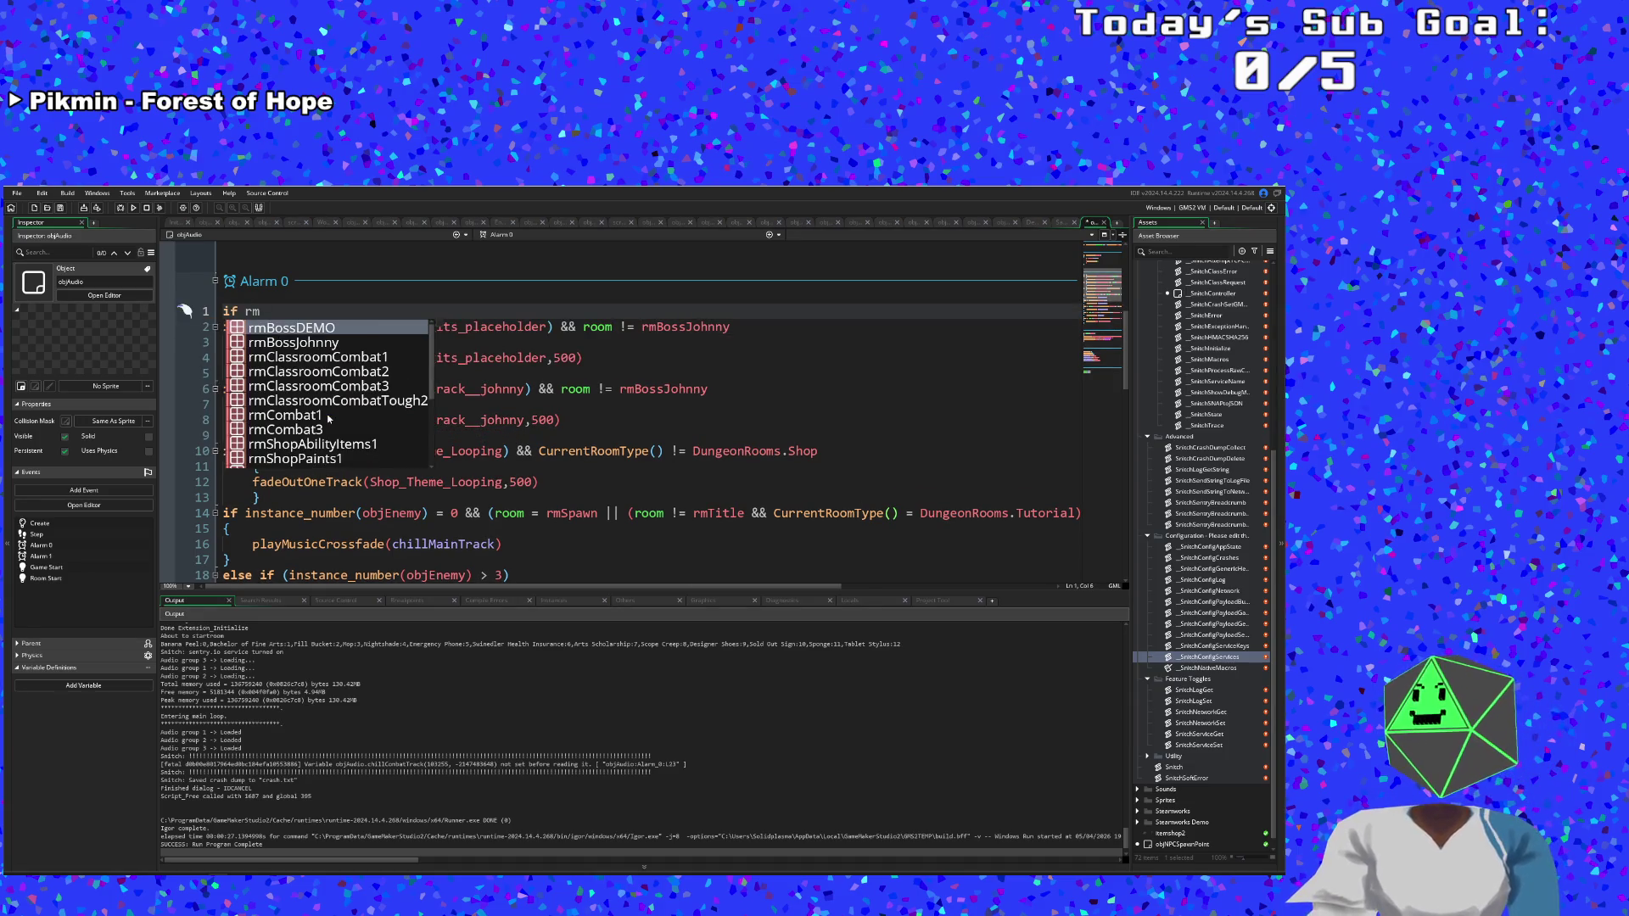
{"action": "key", "text": "BackSpace"}
{"action": "type", "text": "oom !"}
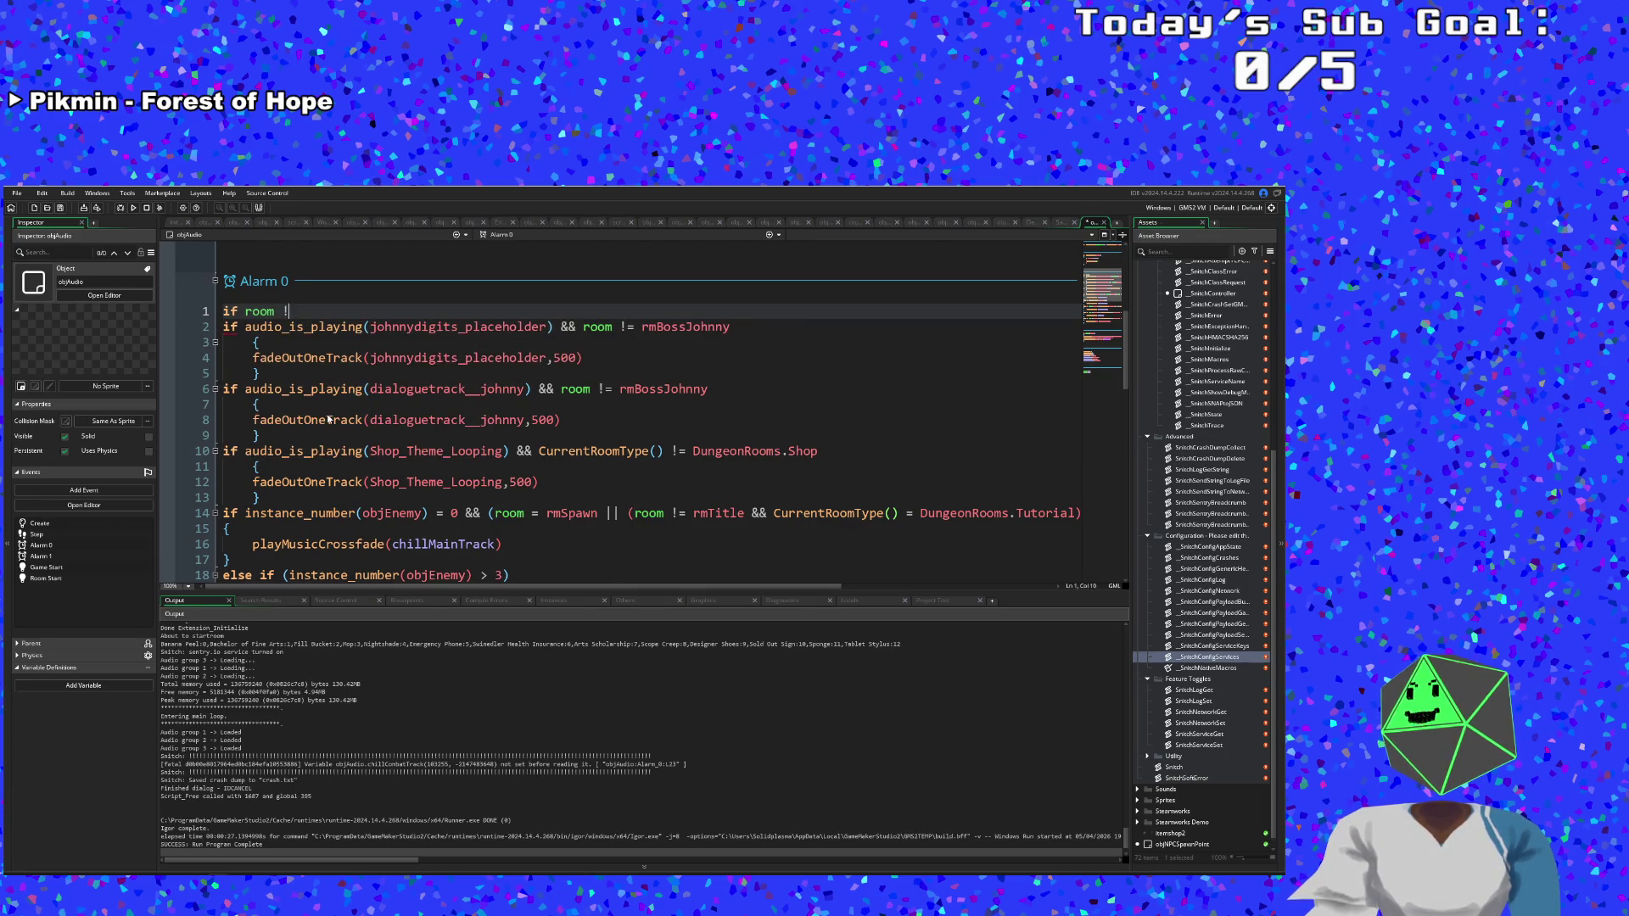
{"action": "type", "text": "= rmTitle"}
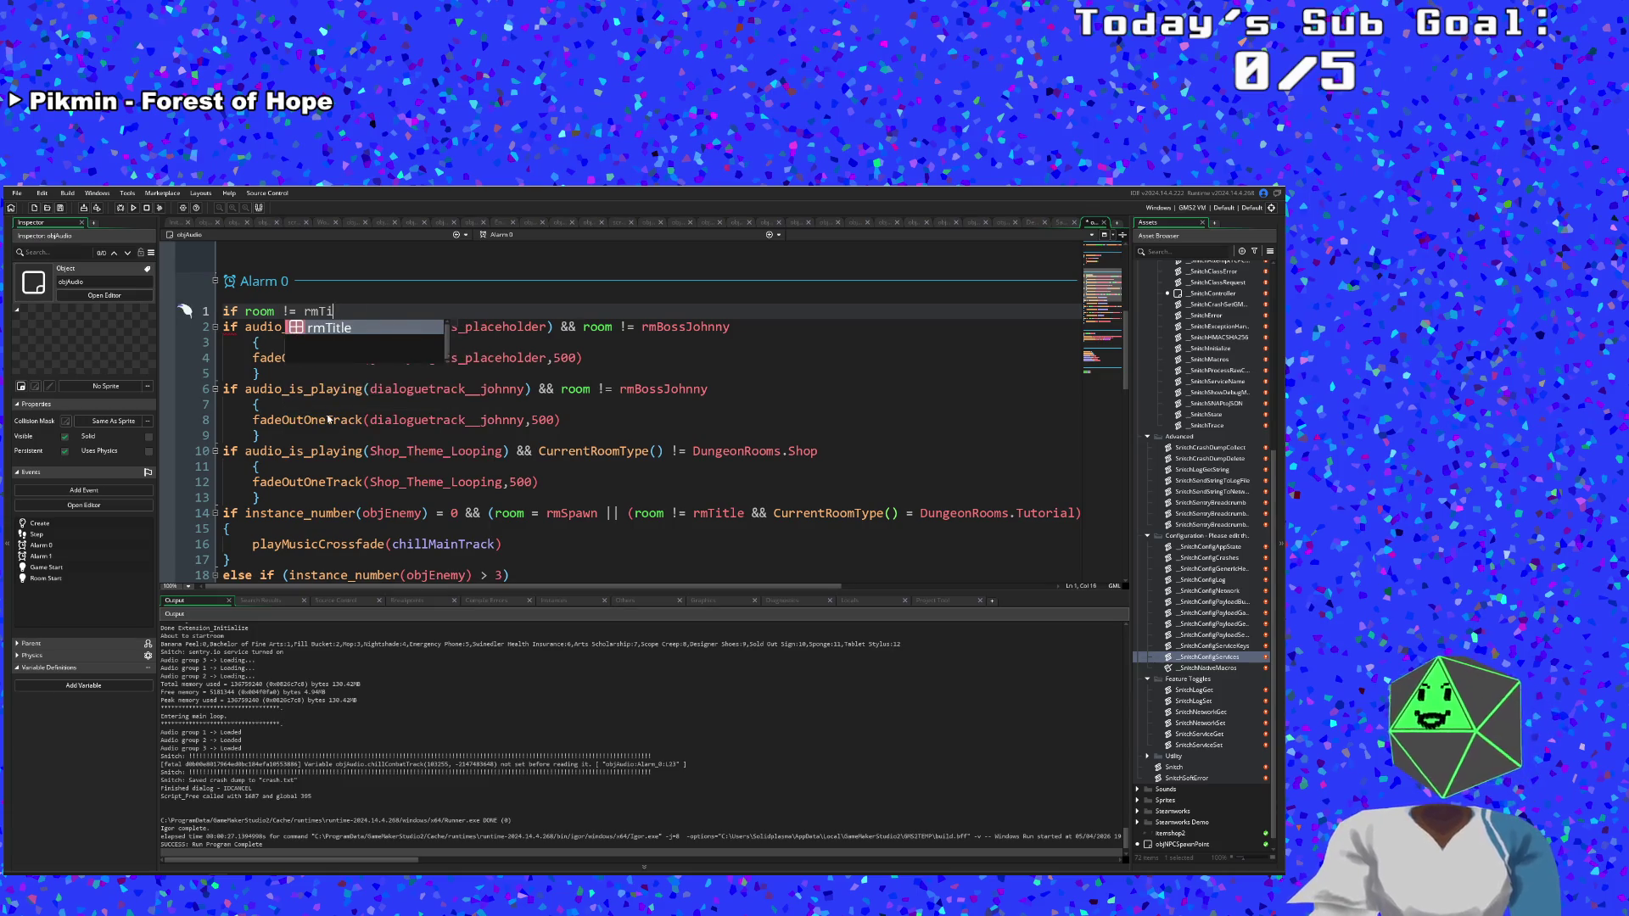
{"action": "key", "text": "Return"}
{"action": "type", "text": "{"}
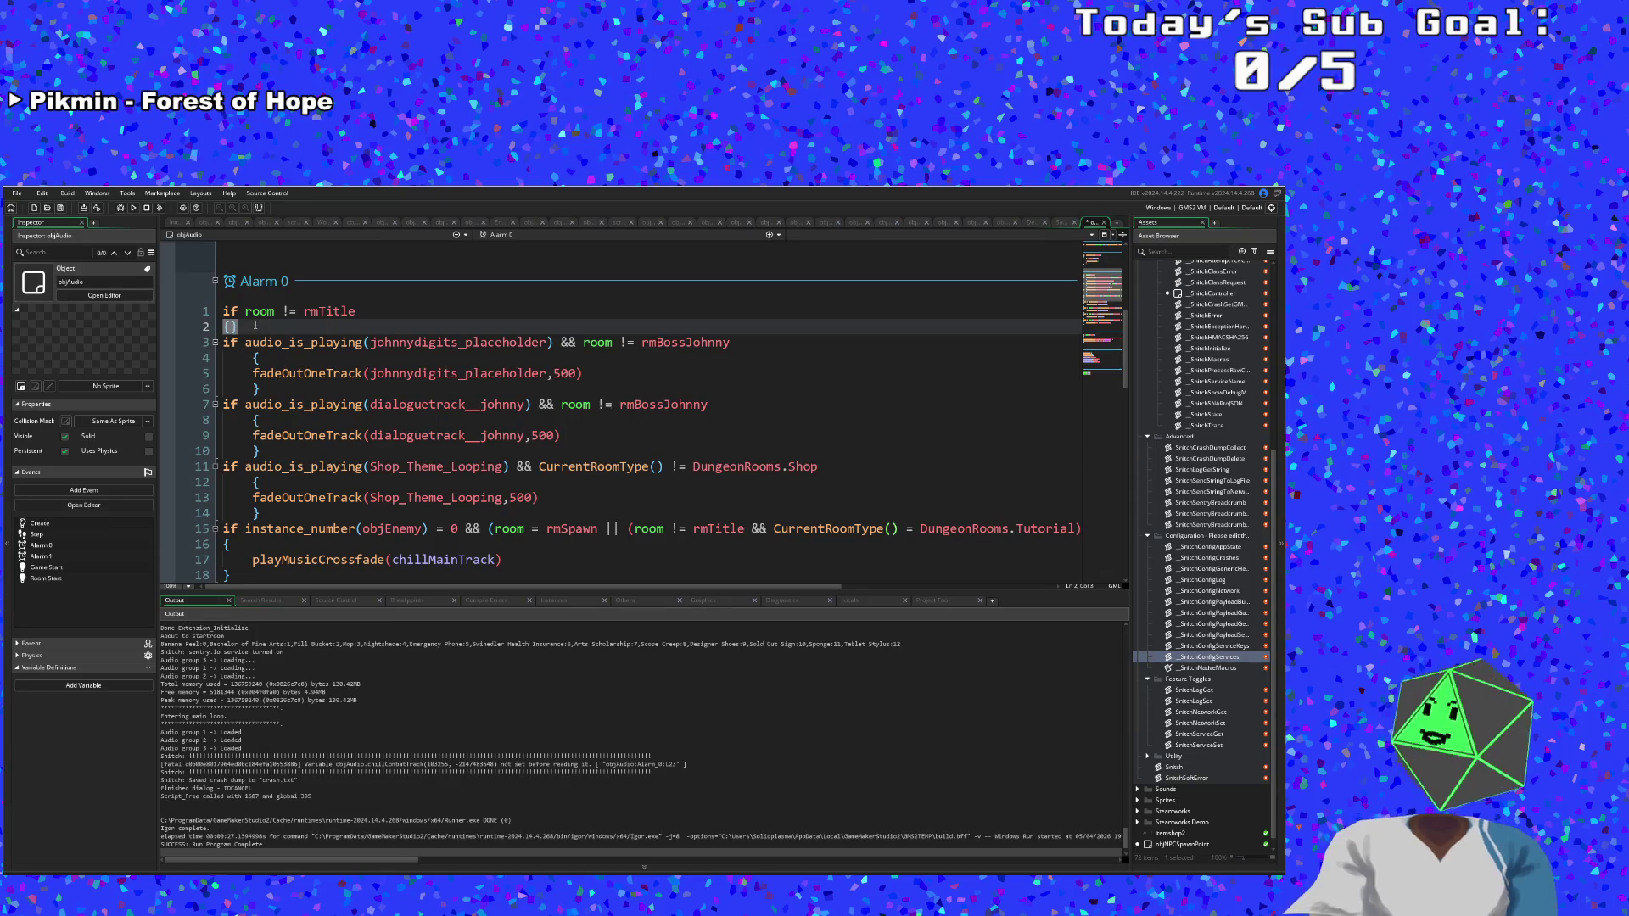
Erase the rmTitle condition and brace from Alarm 0 again.
{"action": "scroll", "coordinate": [337, 415], "scroll_direction": "down", "scroll_amount": 5}
{"action": "scroll", "coordinate": [337, 415], "scroll_direction": "down", "scroll_amount": 4}
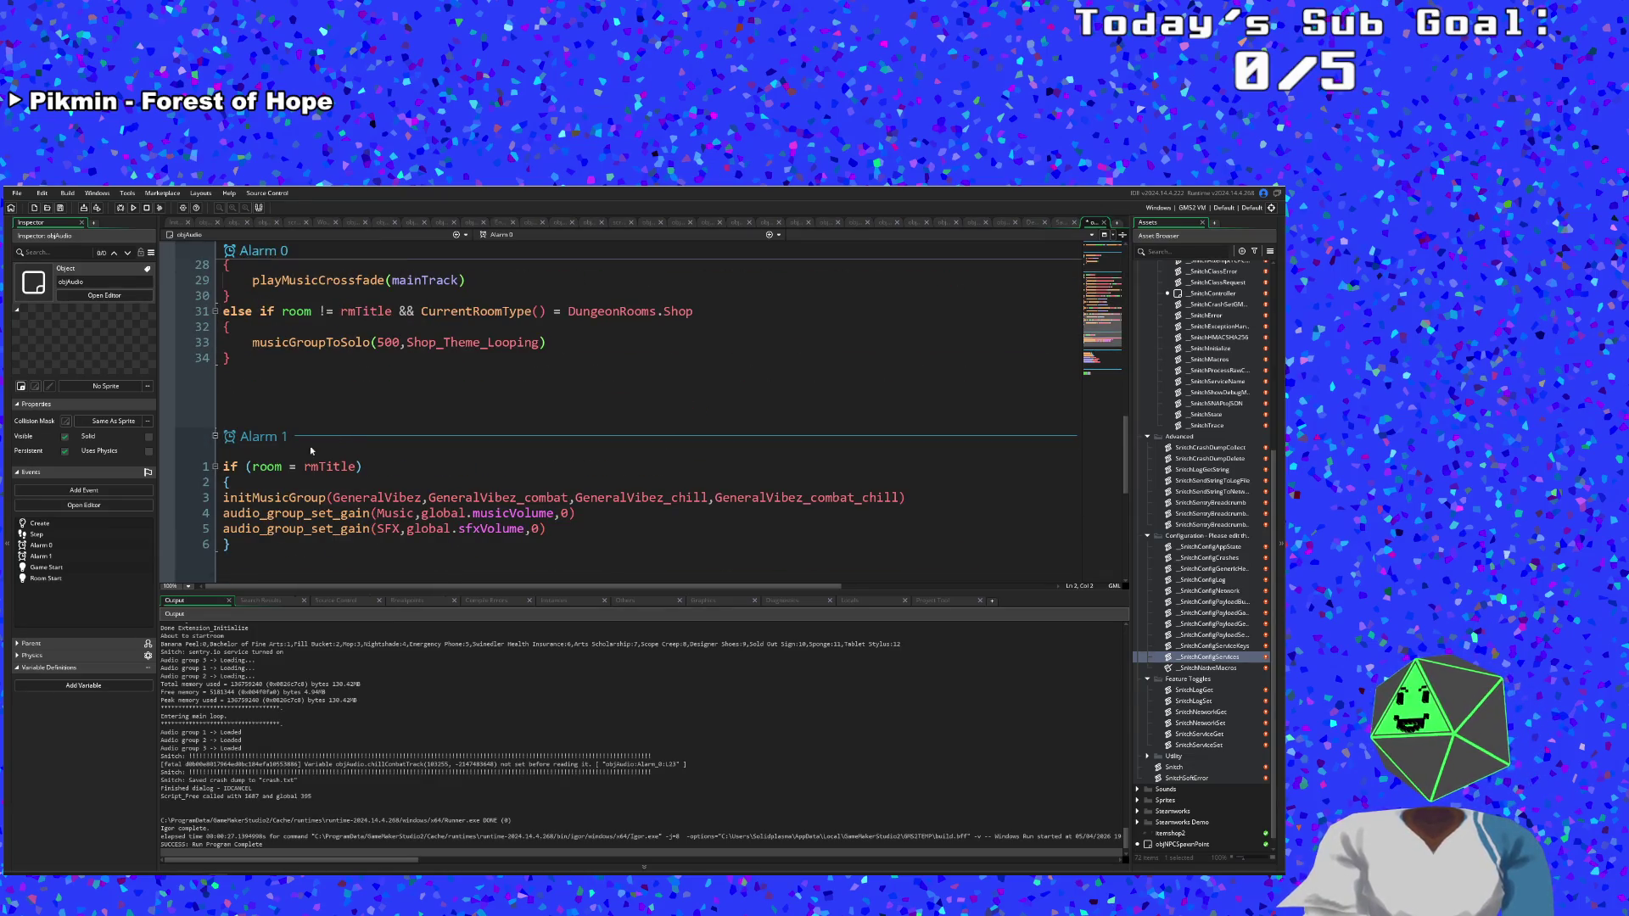
{"action": "left_click", "coordinate": [247, 371]}
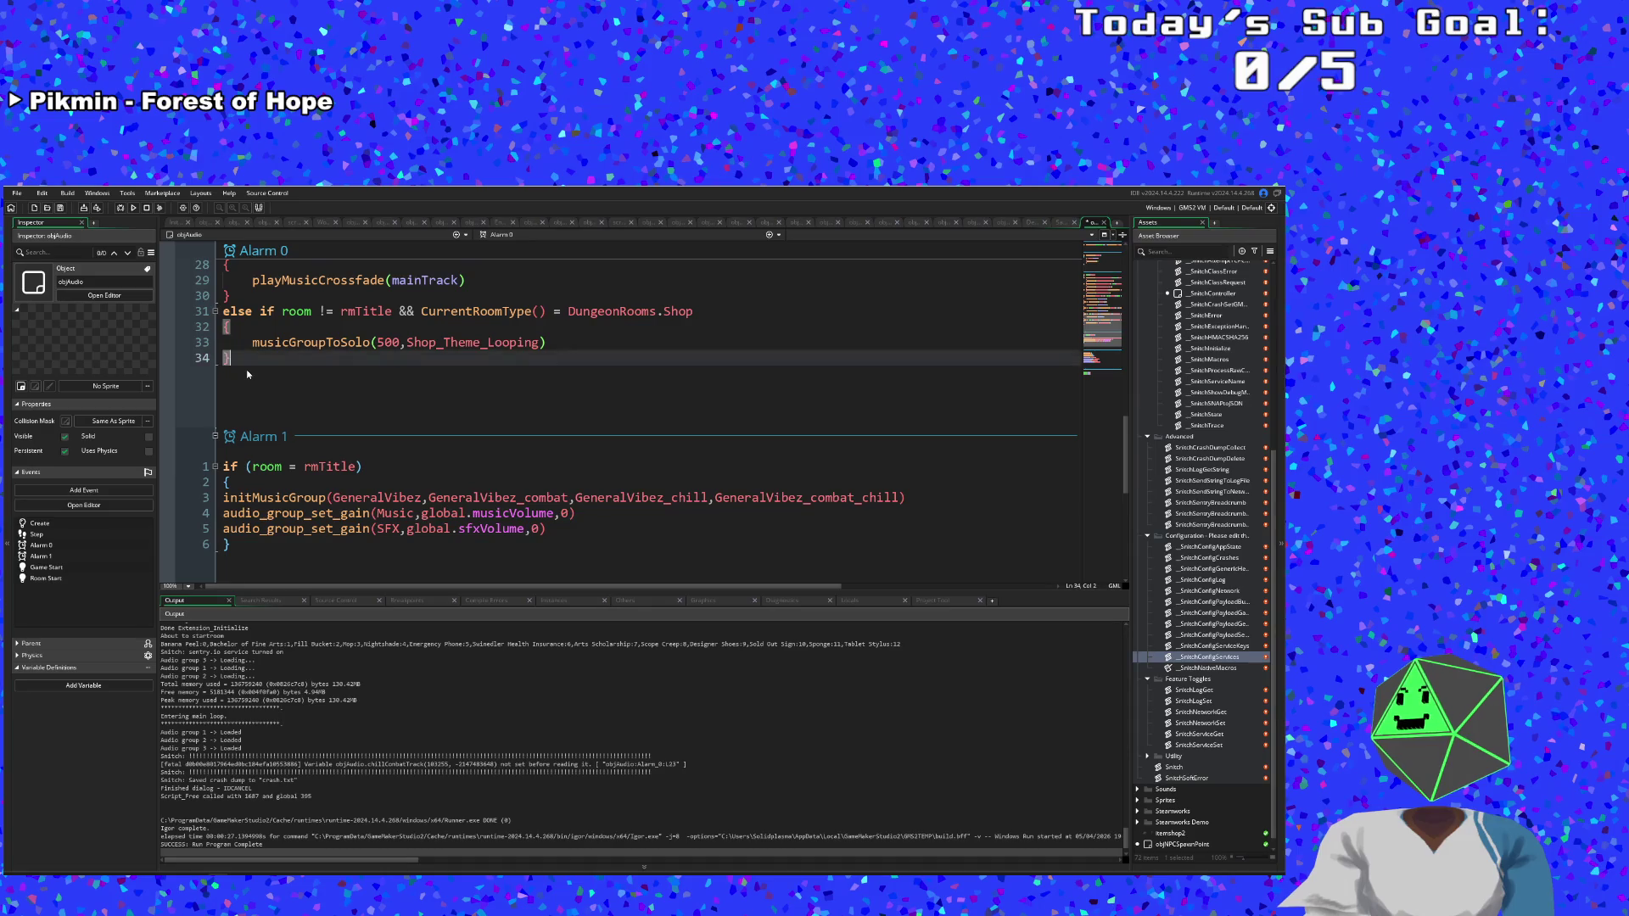
{"action": "scroll", "coordinate": [307, 407], "scroll_direction": "up", "scroll_amount": 10}
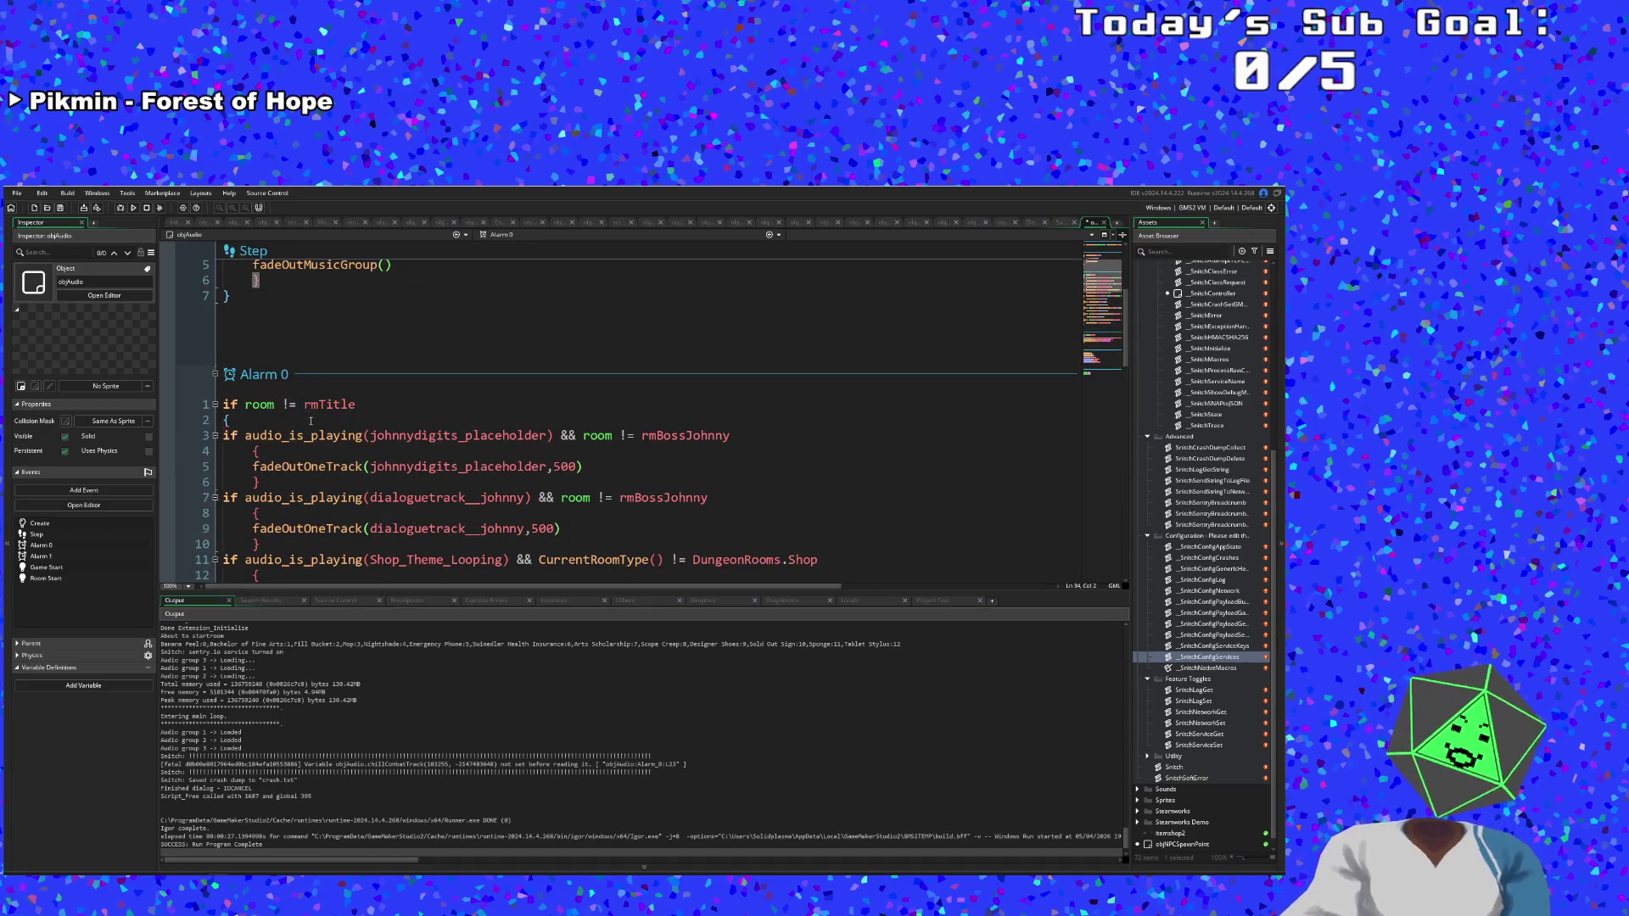
{"action": "left_click", "coordinate": [311, 420]}
{"action": "key", "text": "BackSpace"}
{"action": "key", "text": "BackSpace"}
{"action": "key", "text": "BackSpace"}
{"action": "key", "text": "BackSpace"}
{"action": "key", "text": "BackSpace"}
{"action": "key", "text": "BackSpace"}
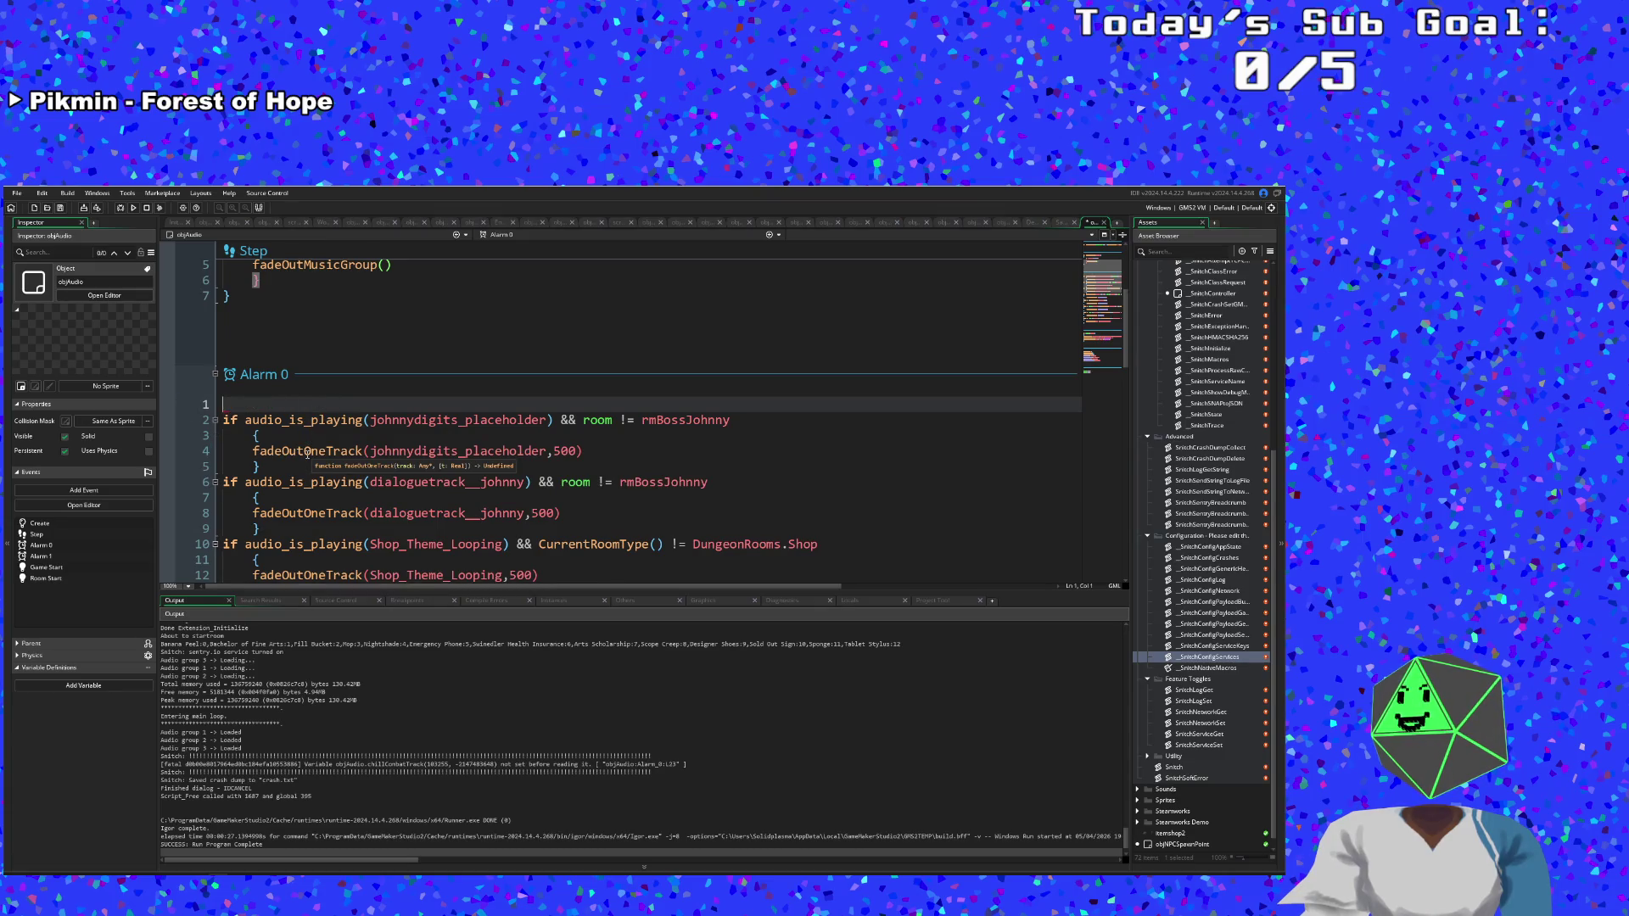
Select the rmTitle condition and brace in Alarm 1.
{"action": "scroll", "coordinate": [307, 452], "scroll_direction": "down", "scroll_amount": 10}
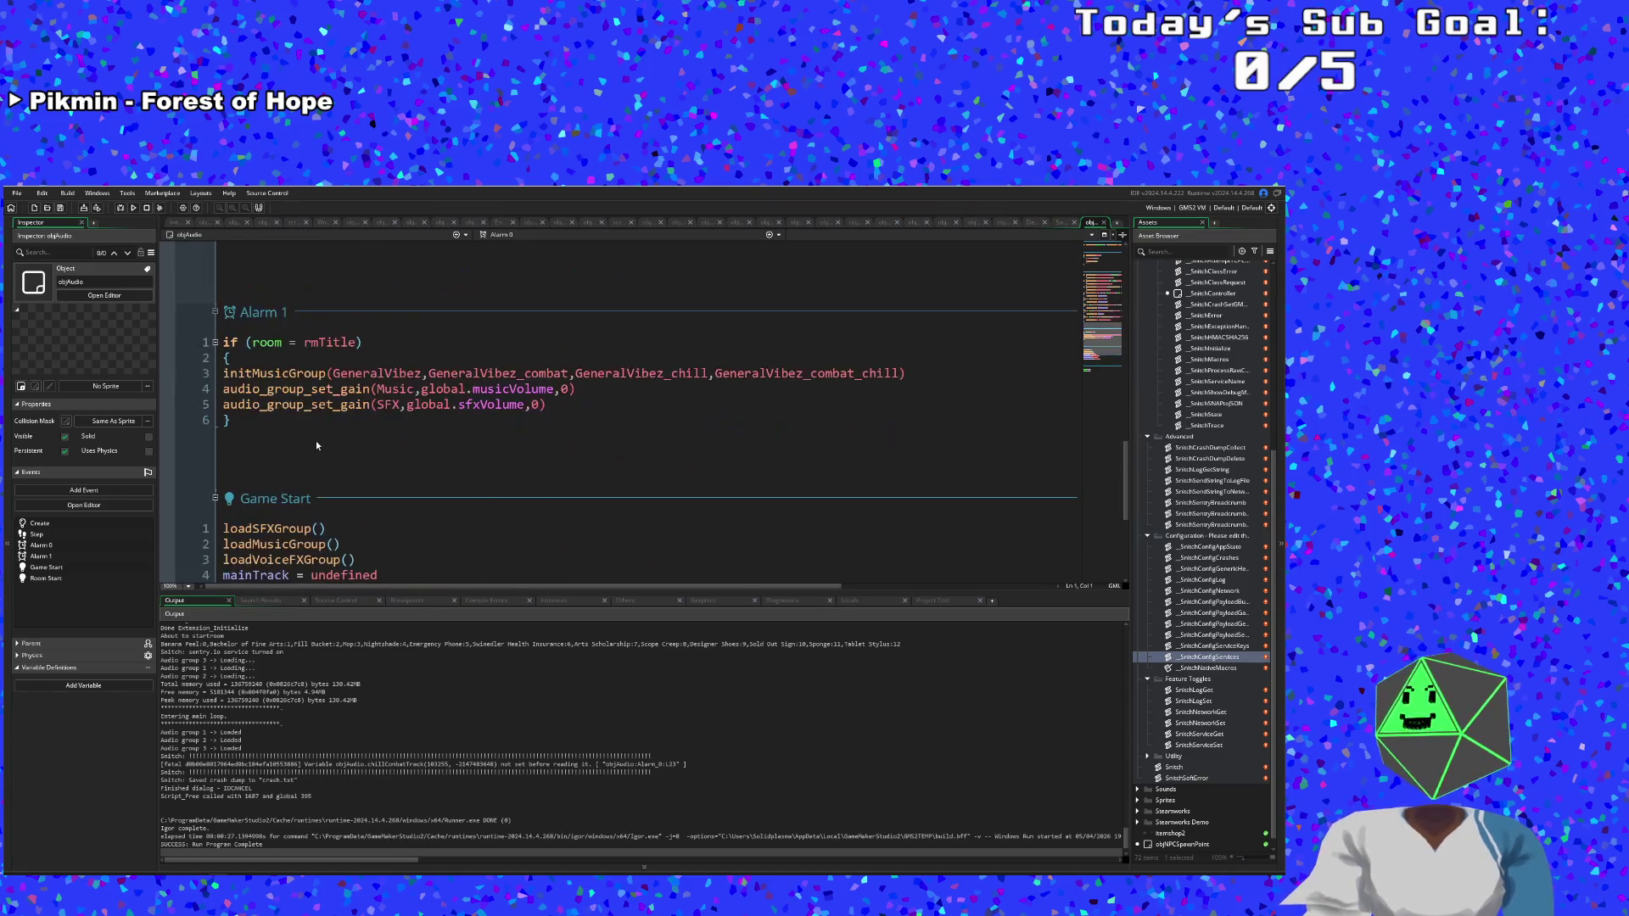
{"action": "scroll", "coordinate": [314, 442], "scroll_direction": "down", "scroll_amount": 5}
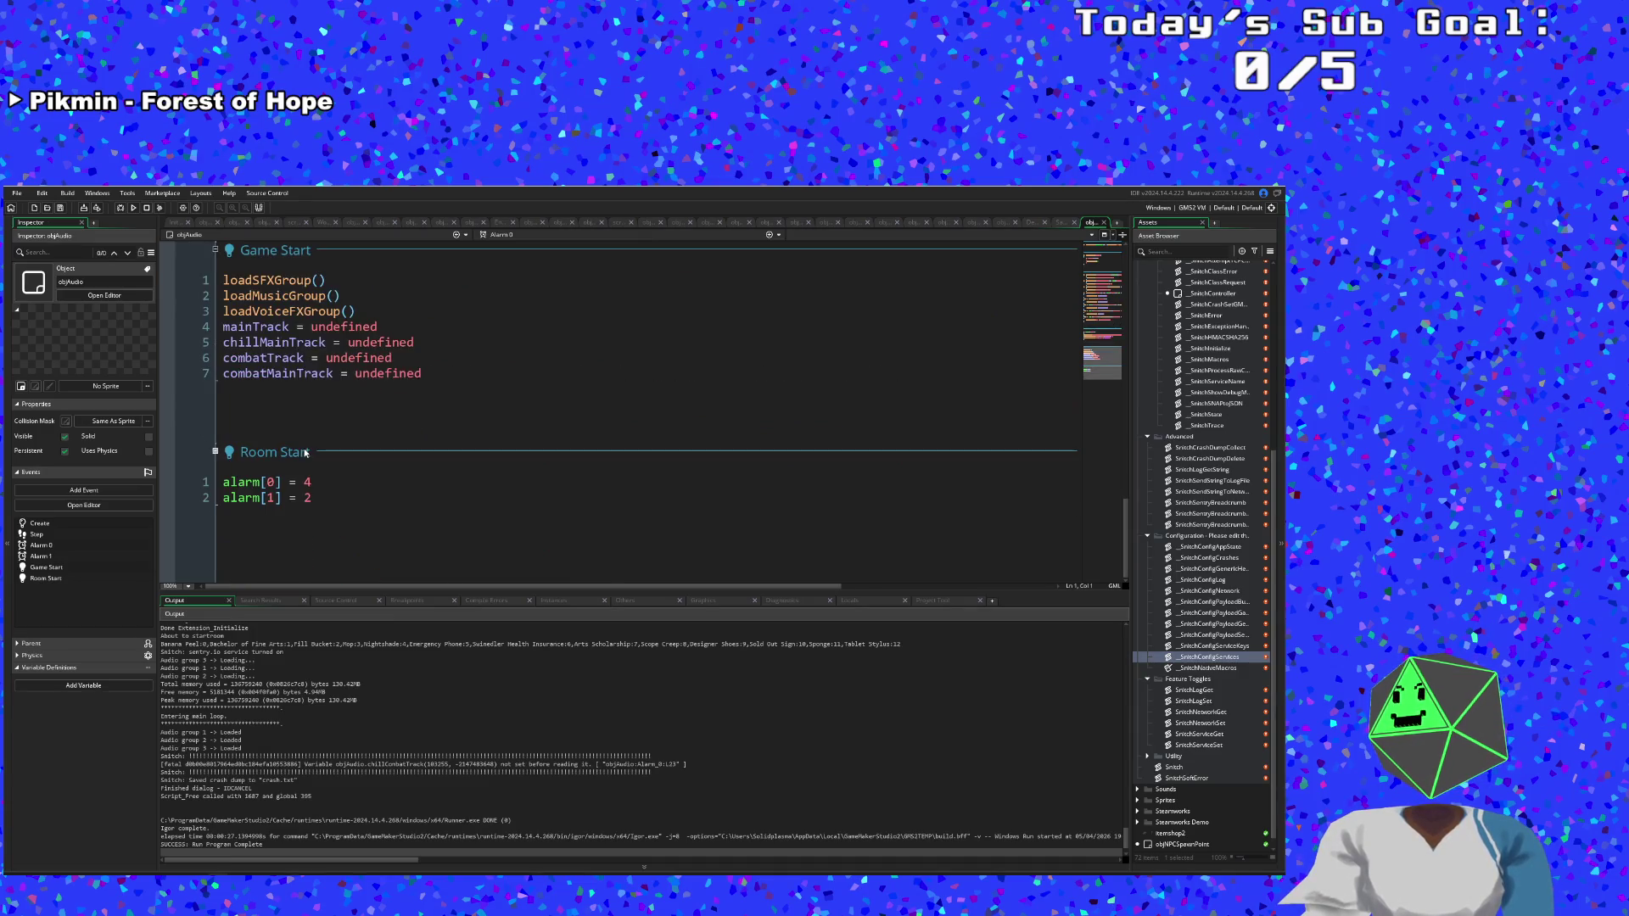
{"action": "left_click", "coordinate": [313, 483]}
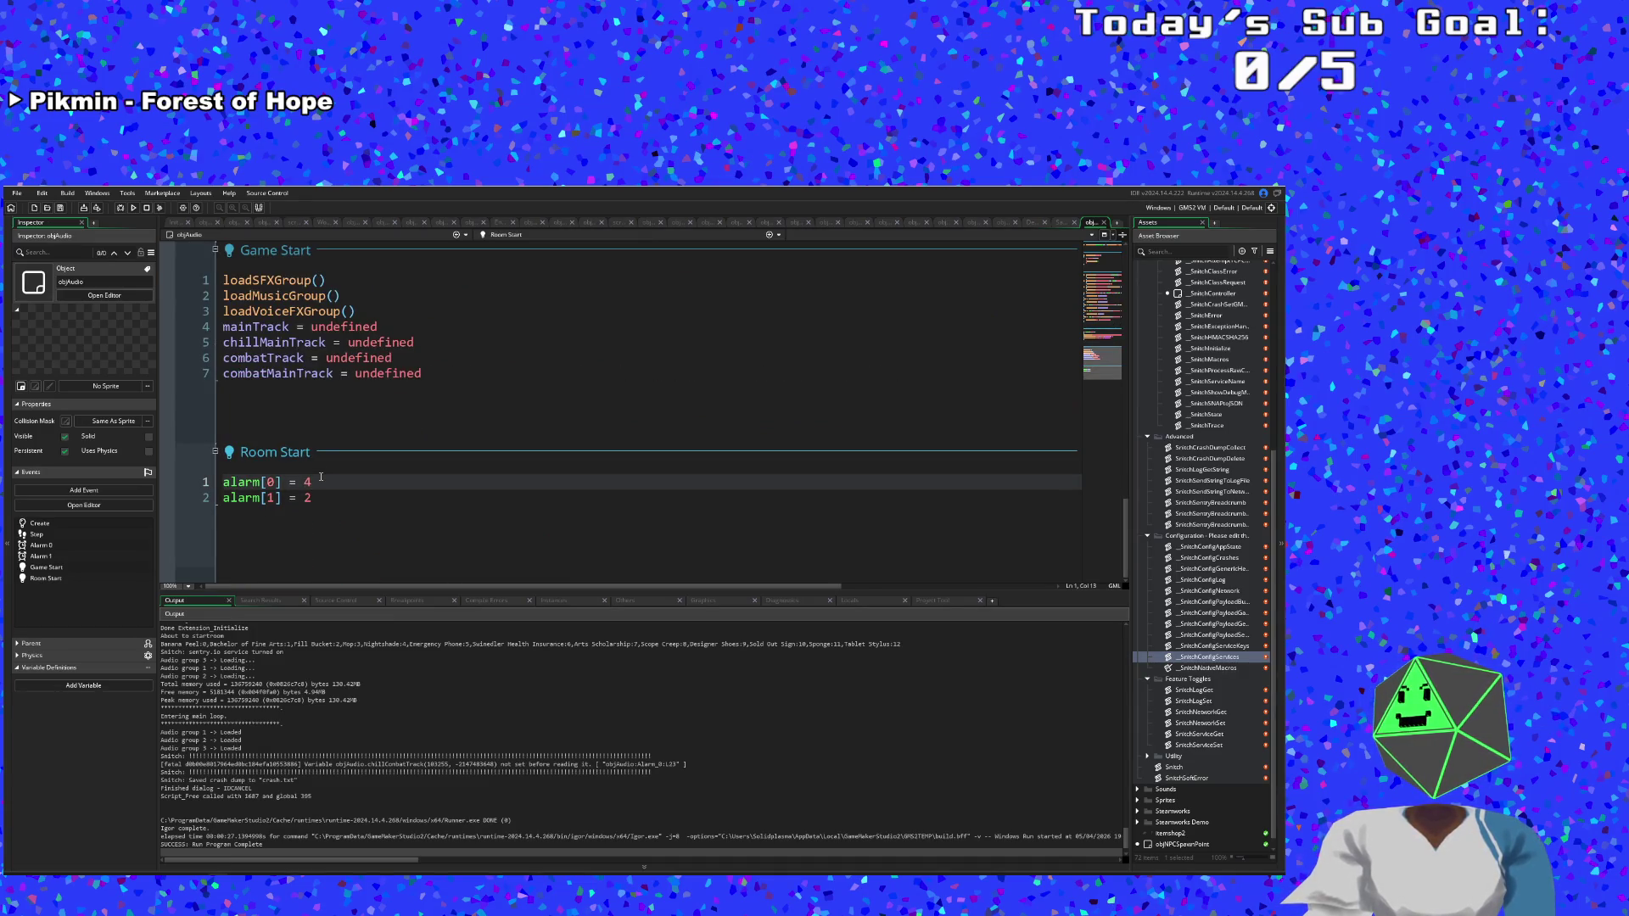
{"action": "scroll", "coordinate": [309, 484], "scroll_direction": "up", "scroll_amount": 10}
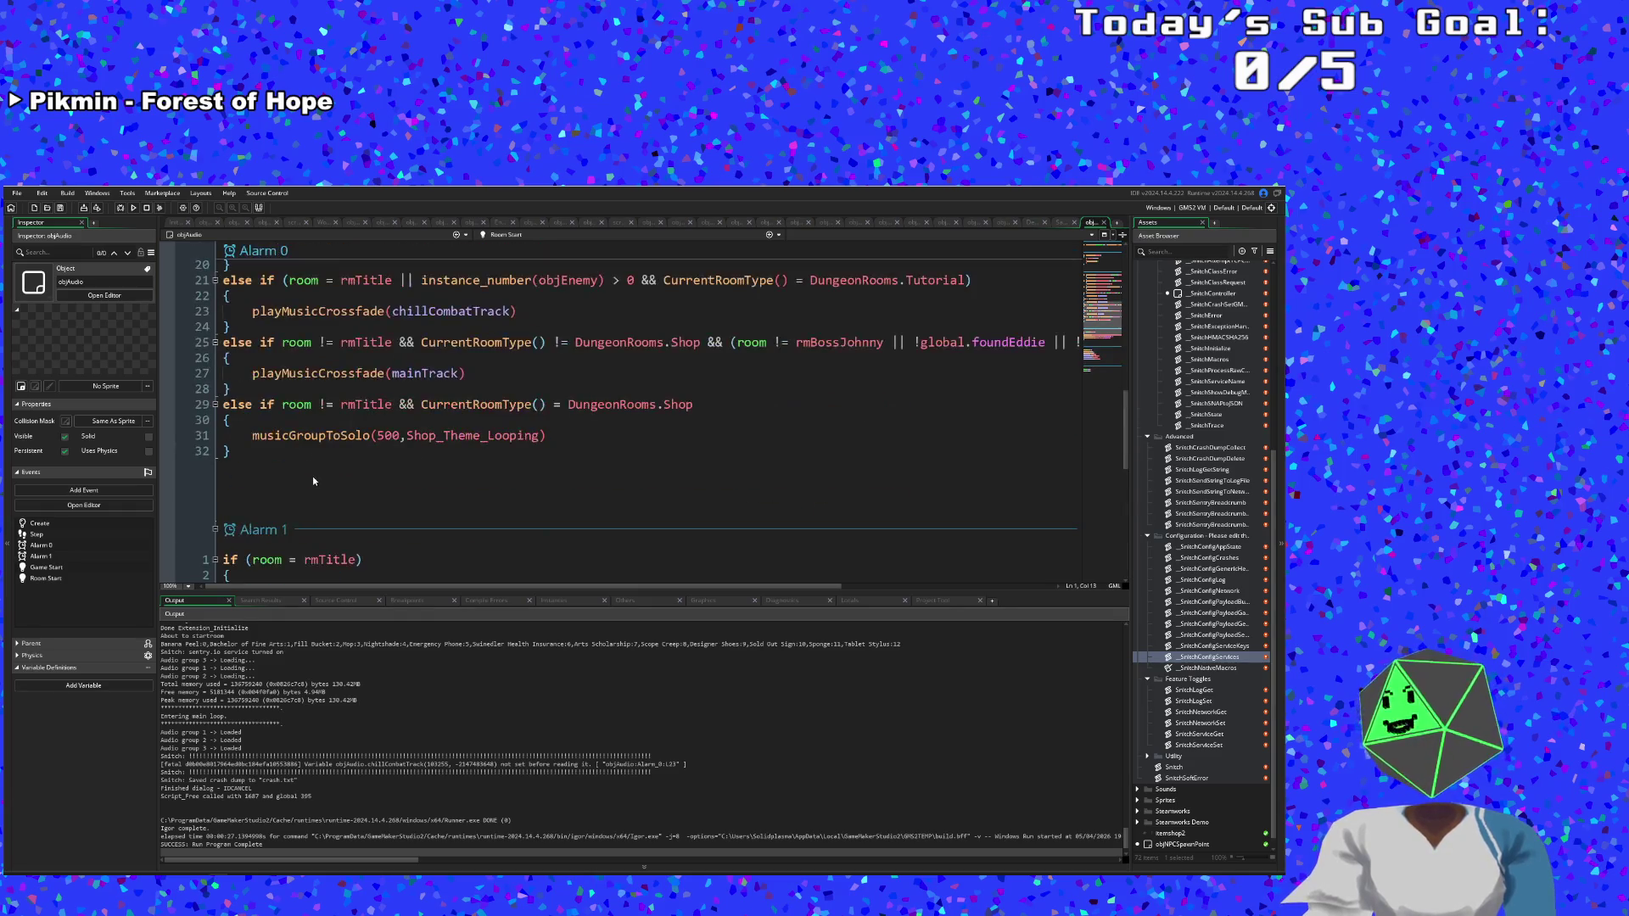
{"action": "scroll", "coordinate": [311, 479], "scroll_direction": "down", "scroll_amount": 10}
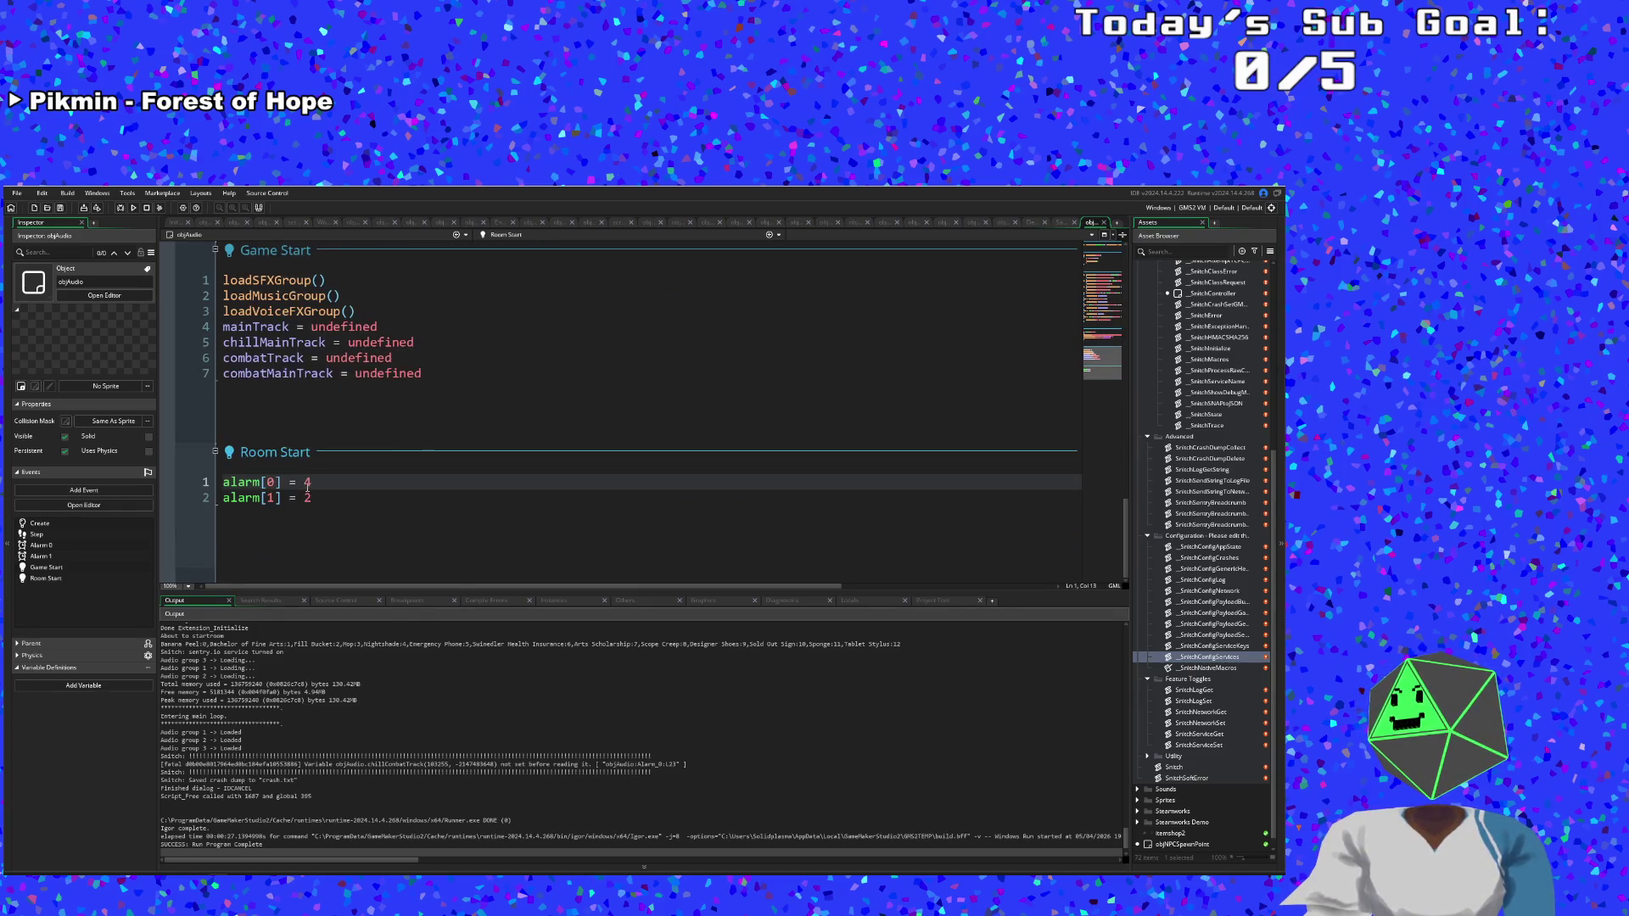
{"action": "scroll", "coordinate": [314, 488], "scroll_direction": "up", "scroll_amount": 5}
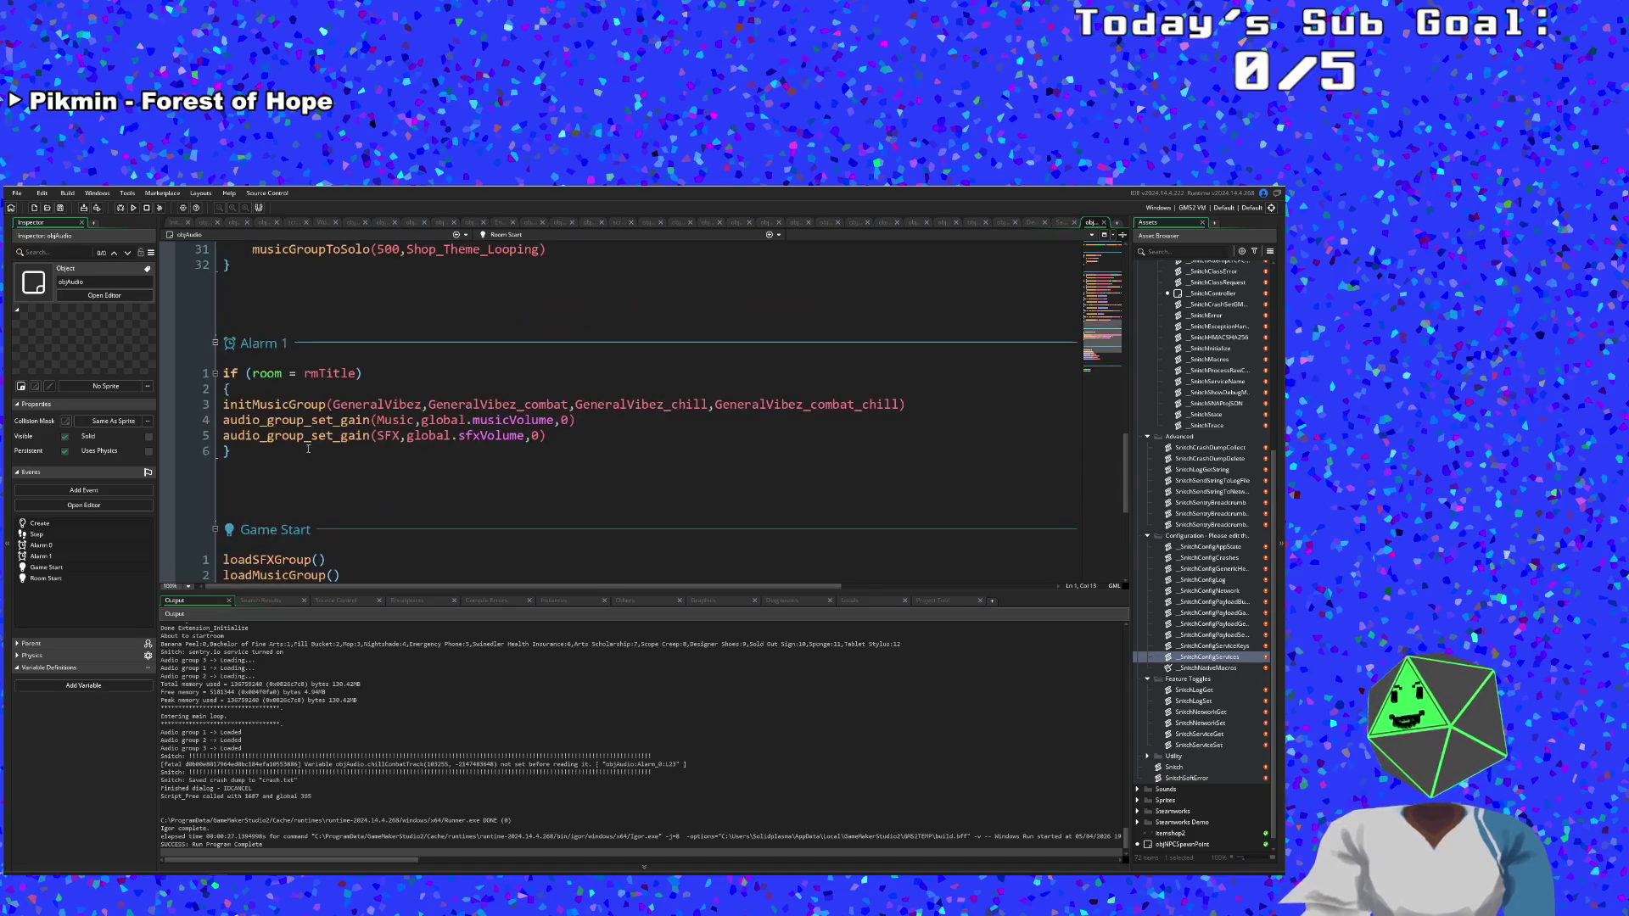
{"action": "left_click_drag", "start_coordinate": [244, 394], "coordinate": [220, 371]}
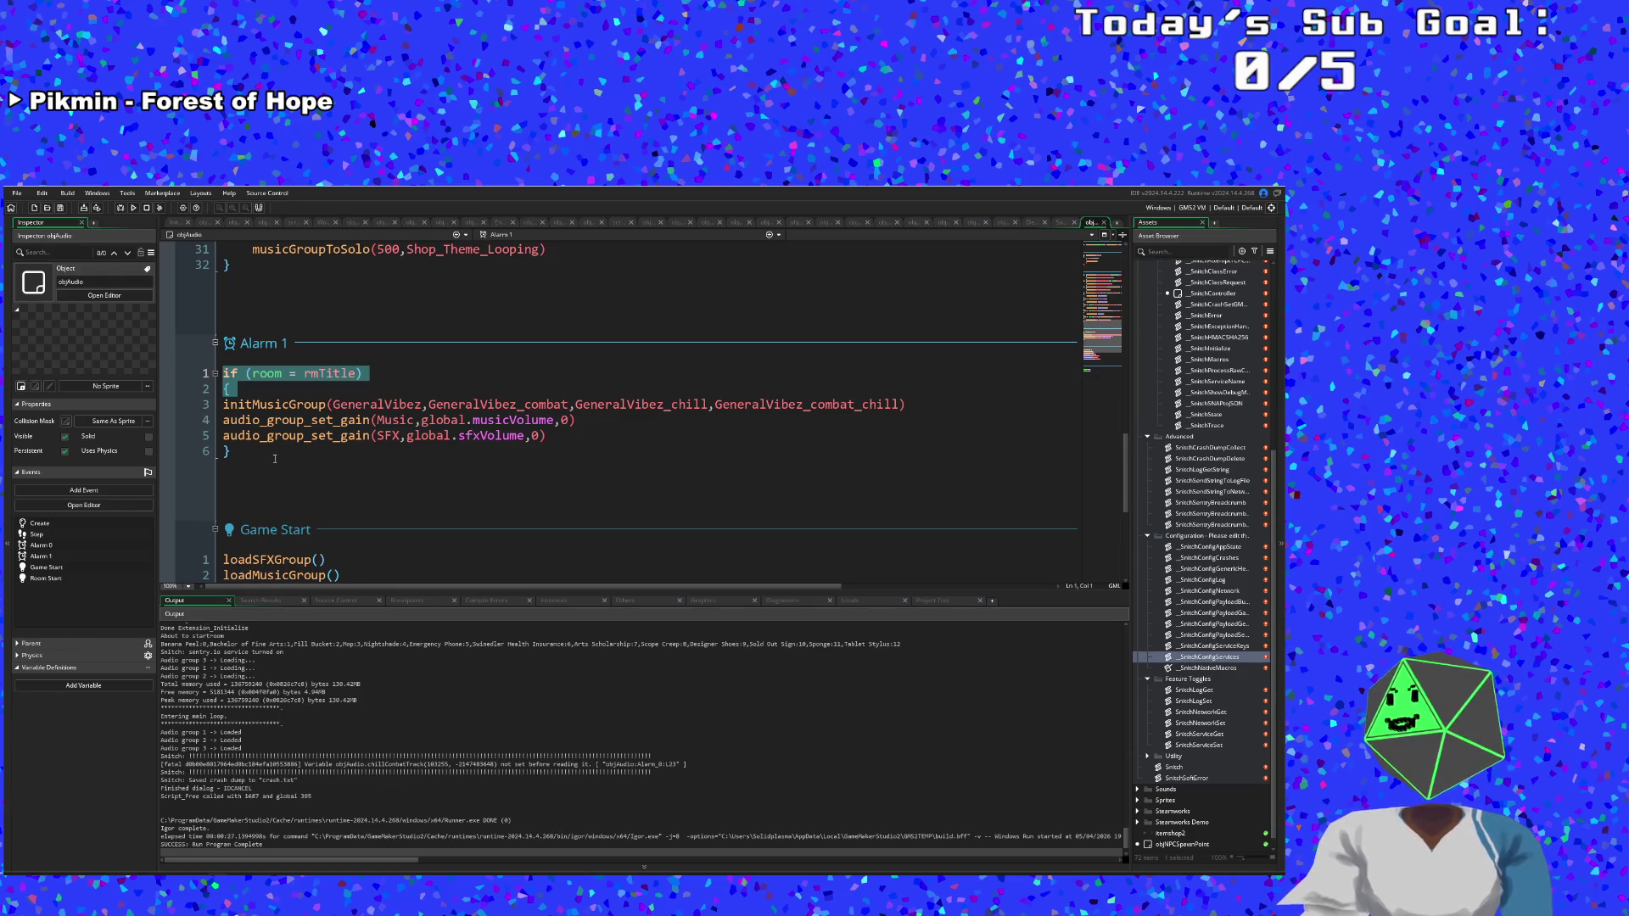
Delete the rmTitle condition lines and closing brace from Alarm 1.
{"action": "key", "text": "BackSpace"}
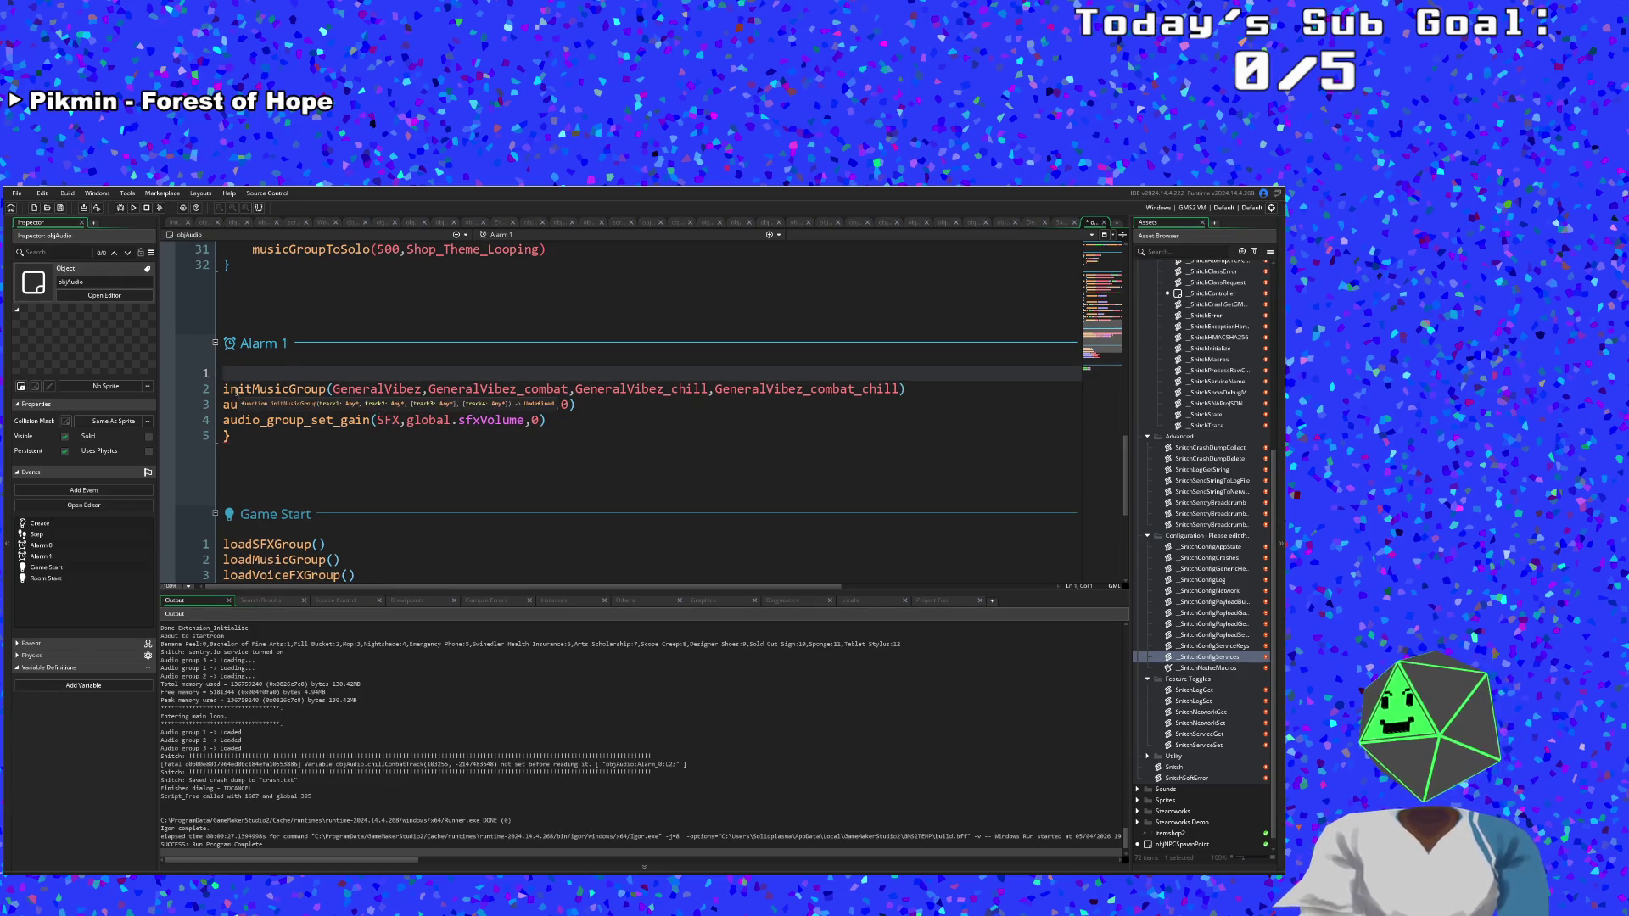
{"action": "key", "text": "Delete"}
{"action": "left_click", "coordinate": [266, 435]}
{"action": "key", "text": "BackSpace"}
{"action": "key", "text": "BackSpace"}
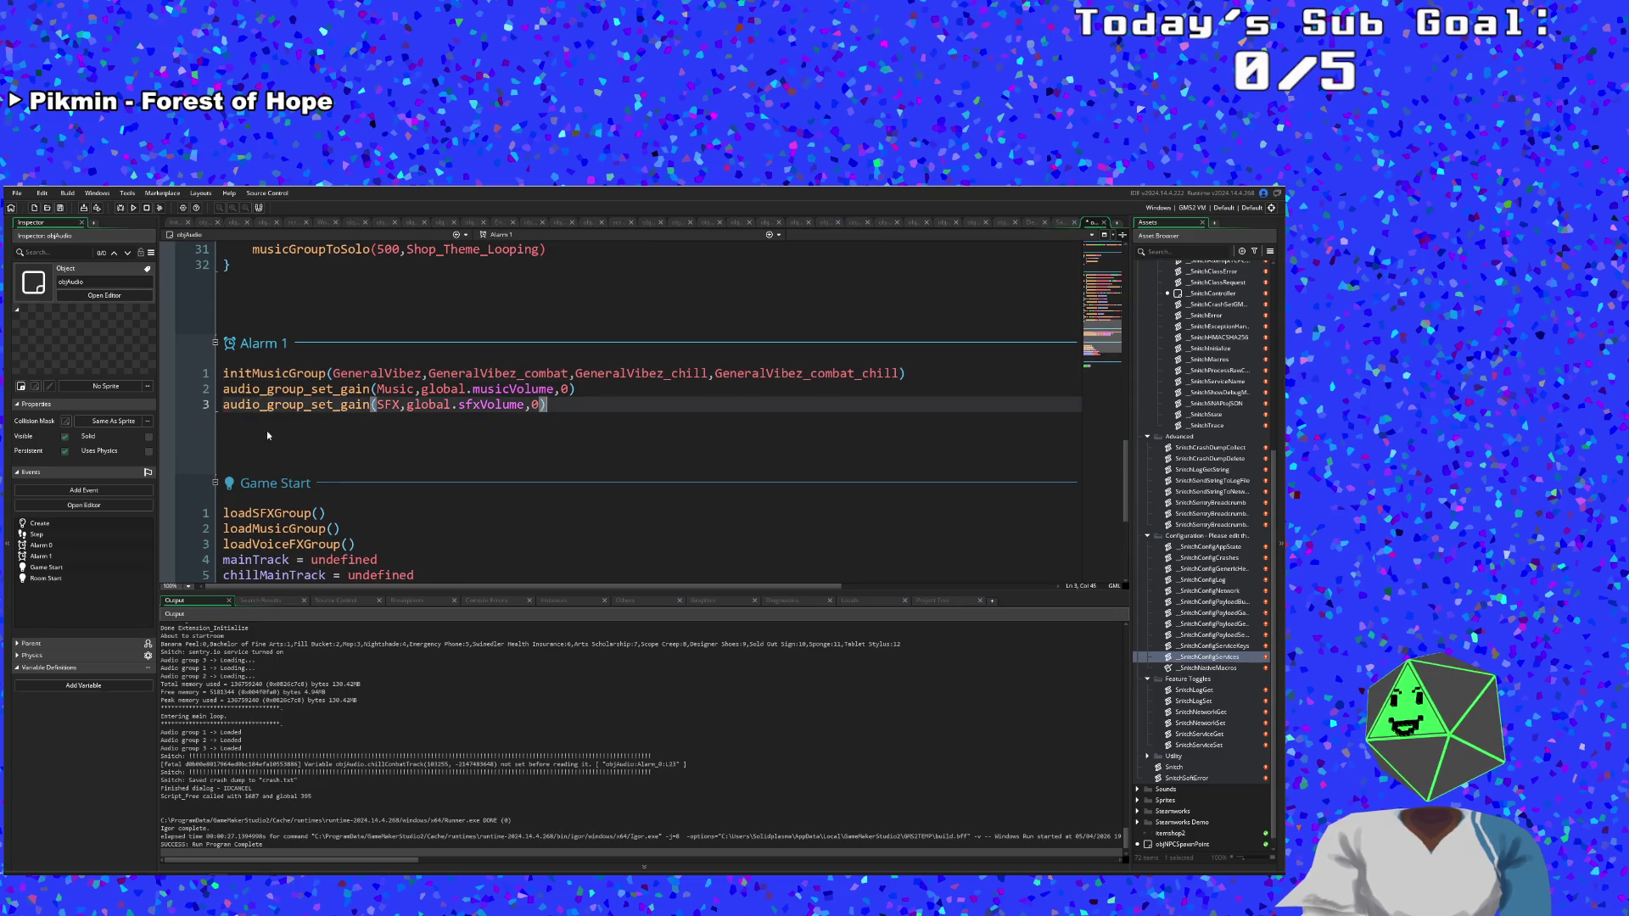
Type 'if room = rmTitle {' before alarm[0] = 4 in Room Start.
{"action": "scroll", "coordinate": [271, 431], "scroll_direction": "down", "scroll_amount": 5}
{"action": "left_click", "coordinate": [336, 499]}
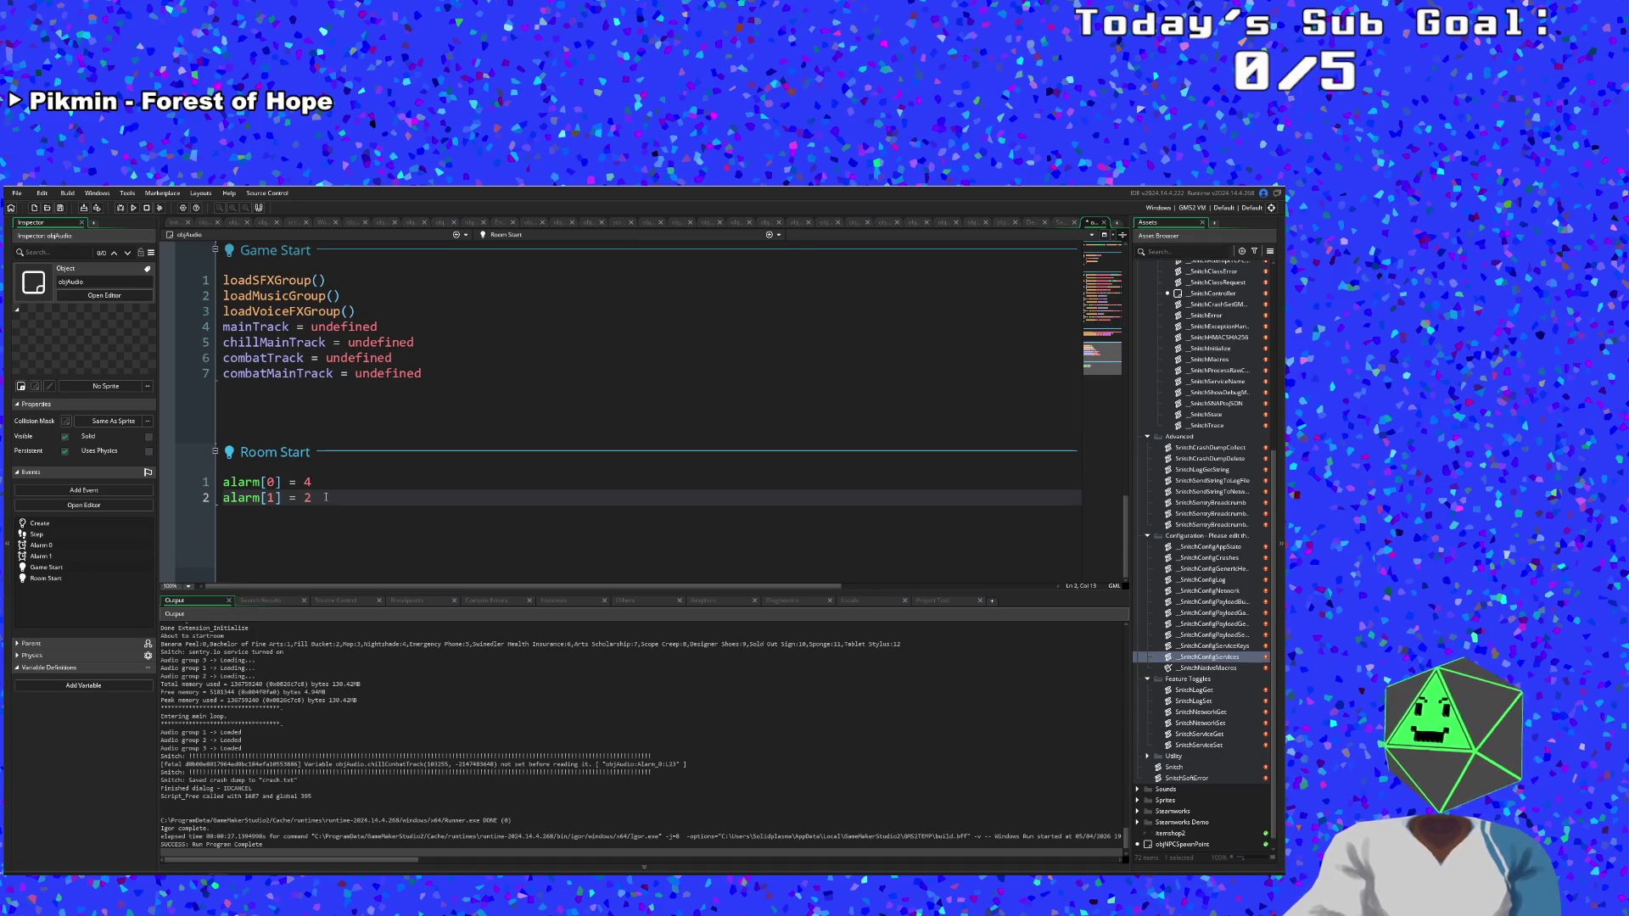
{"action": "left_click", "coordinate": [316, 485]}
{"action": "left_click", "coordinate": [316, 498]}
{"action": "left_click", "coordinate": [319, 485]}
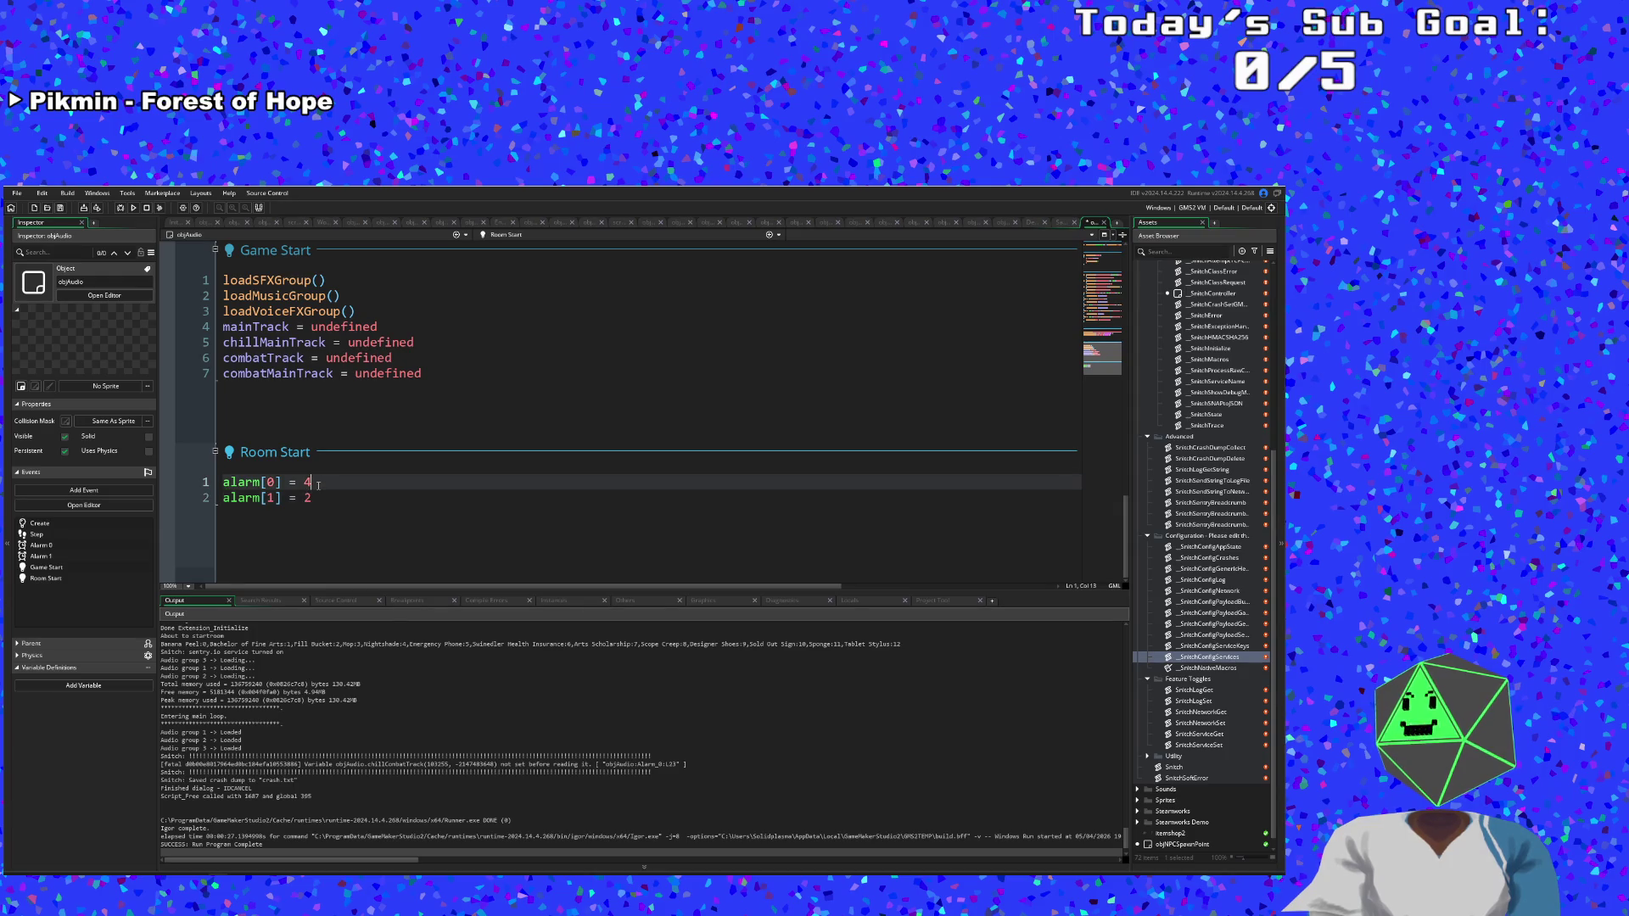
{"action": "left_click_drag", "start_coordinate": [319, 485], "coordinate": [224, 482]}
{"action": "left_click", "coordinate": [224, 482]}
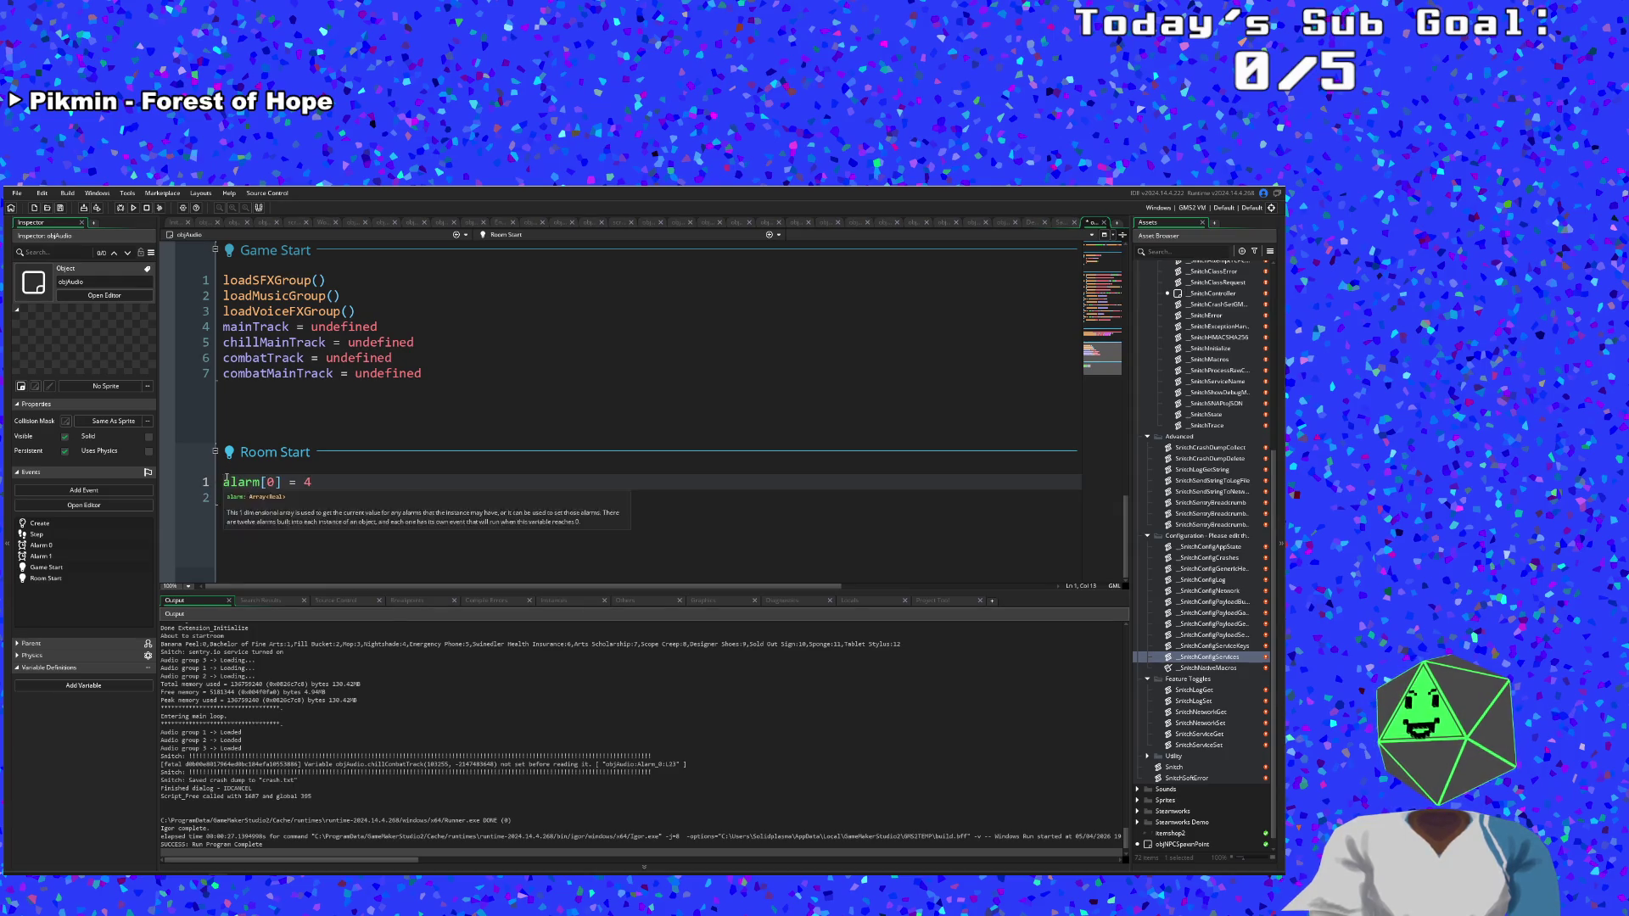
{"action": "type", "text": "if toomr"}
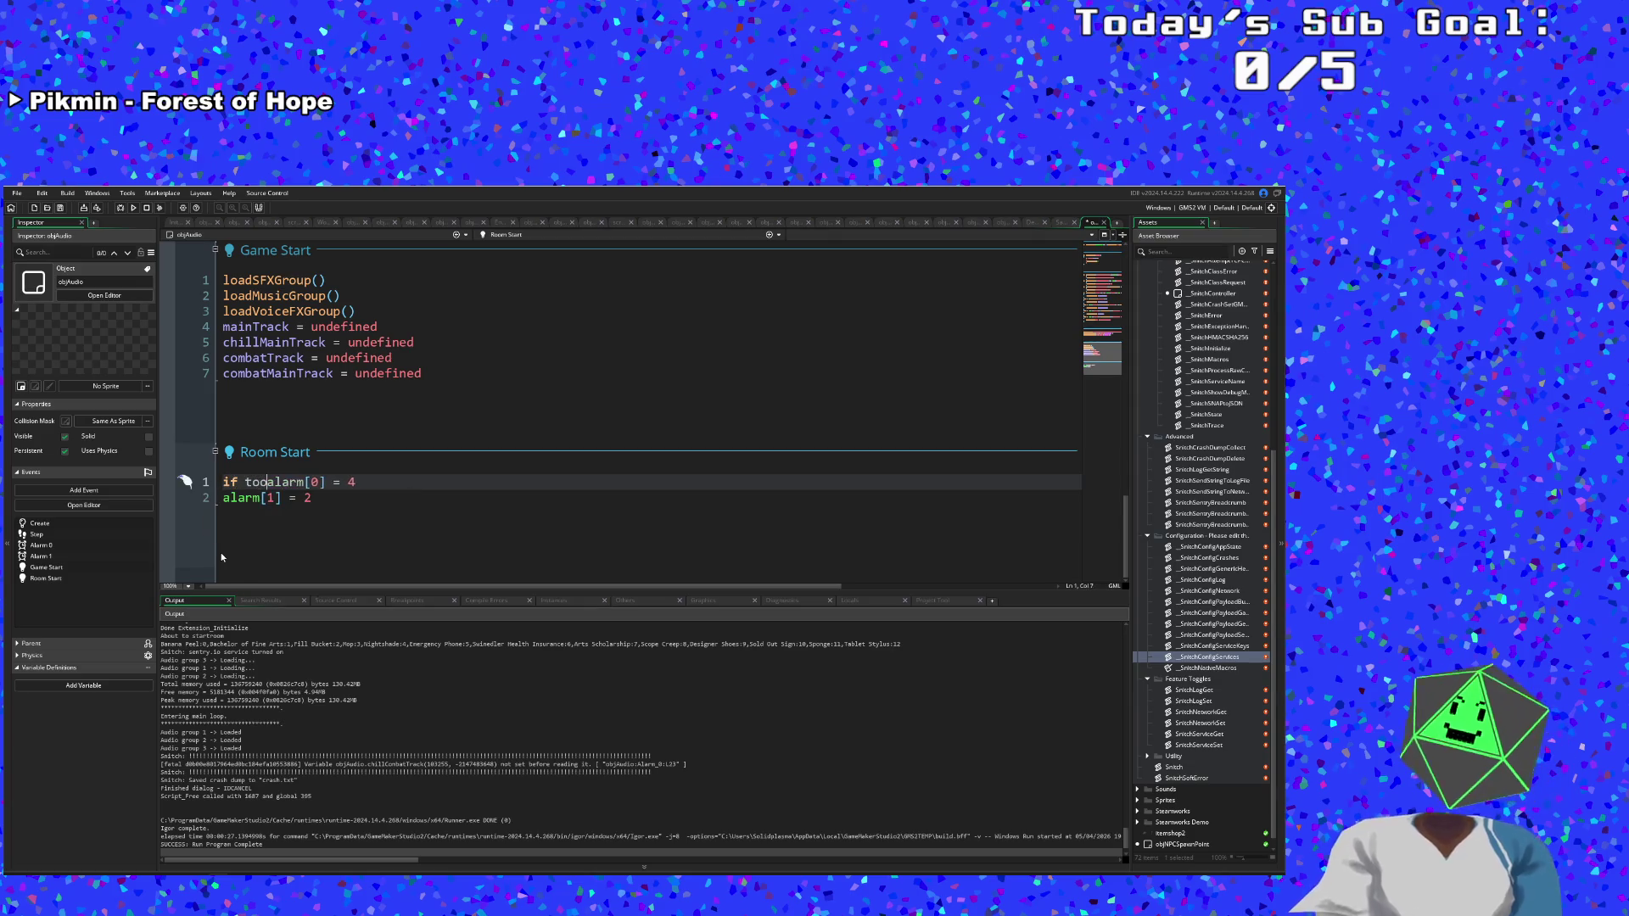
{"action": "key", "text": "BackSpace"}
{"action": "key", "text": "BackSpace"}
{"action": "key", "text": "BackSpace"}
{"action": "type", "text": "room ="}
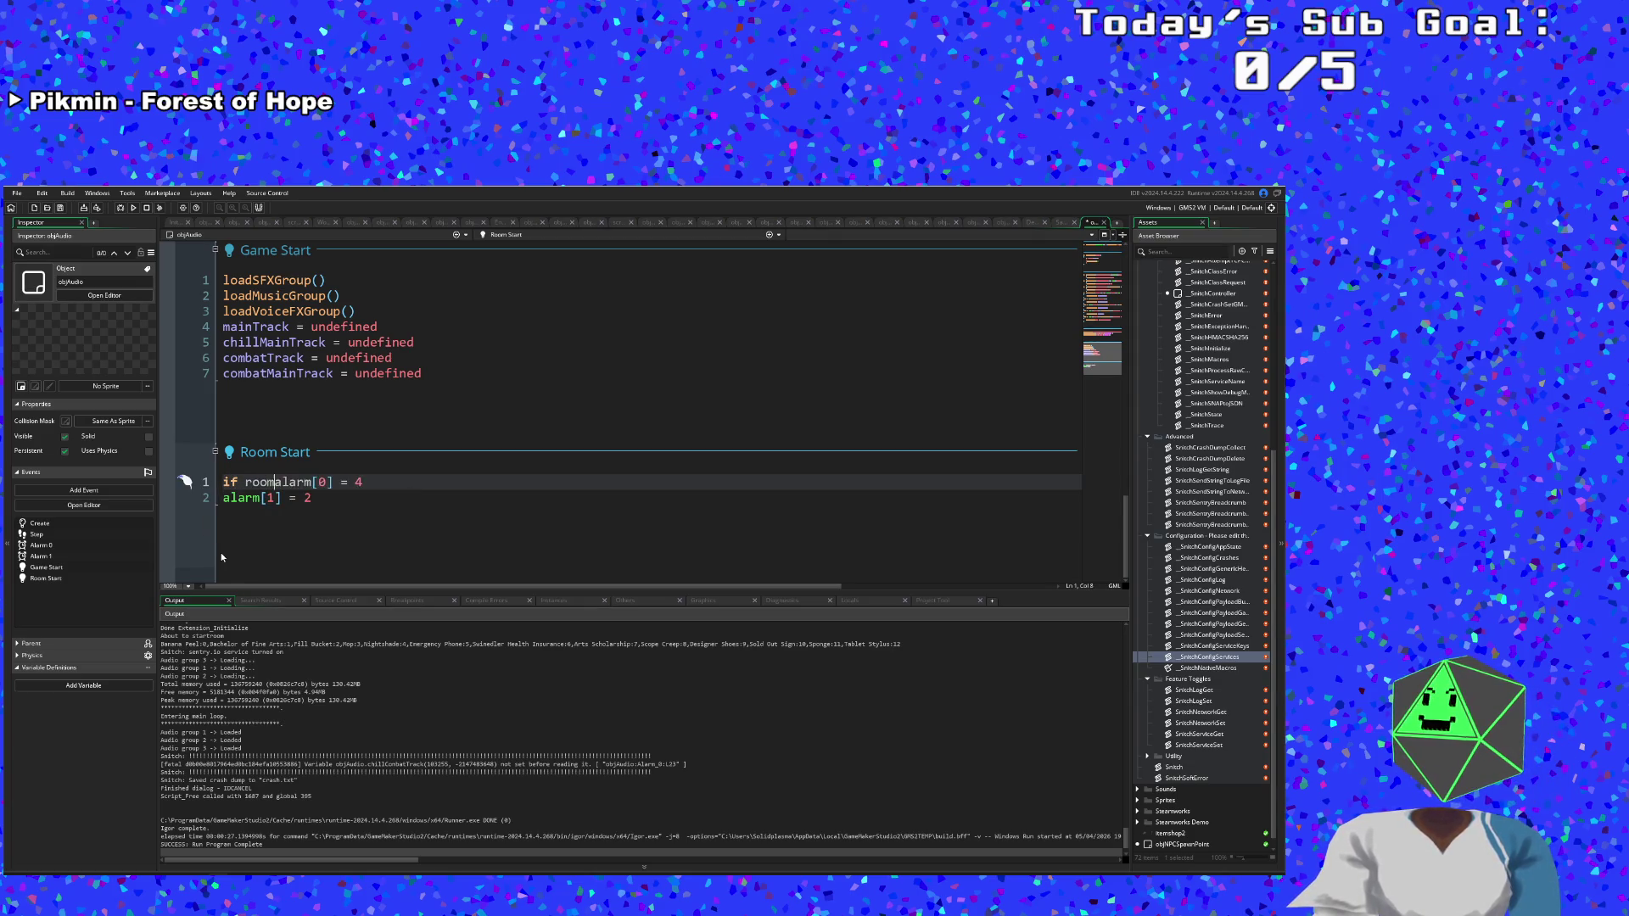
{"action": "type", "text": " rmTit"}
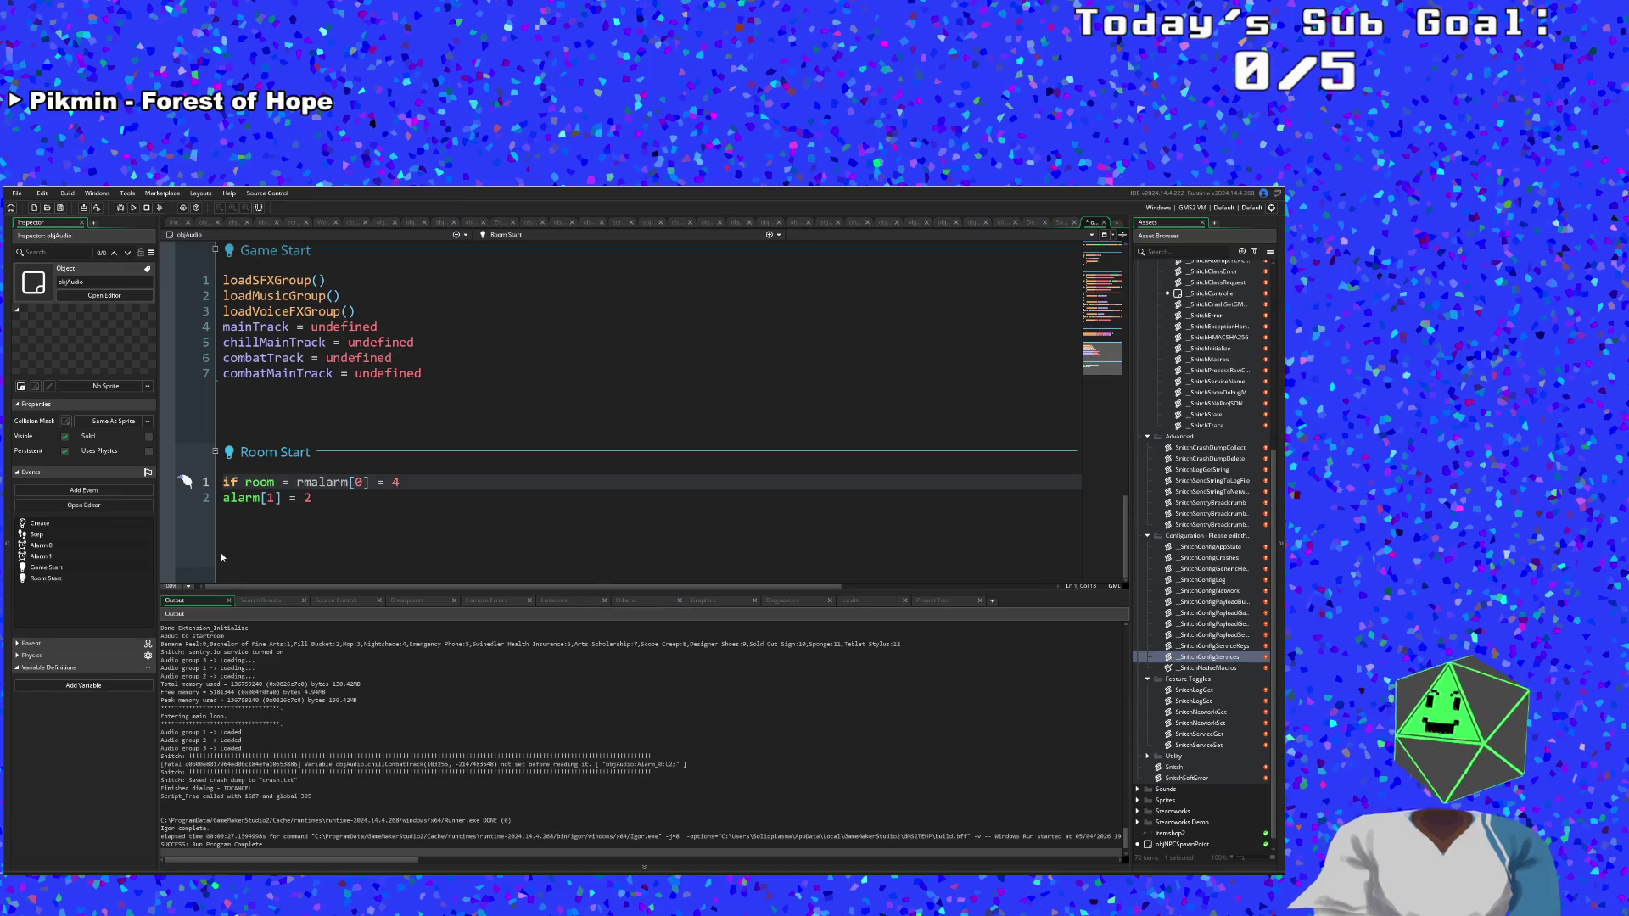
{"action": "type", "text": "le "}
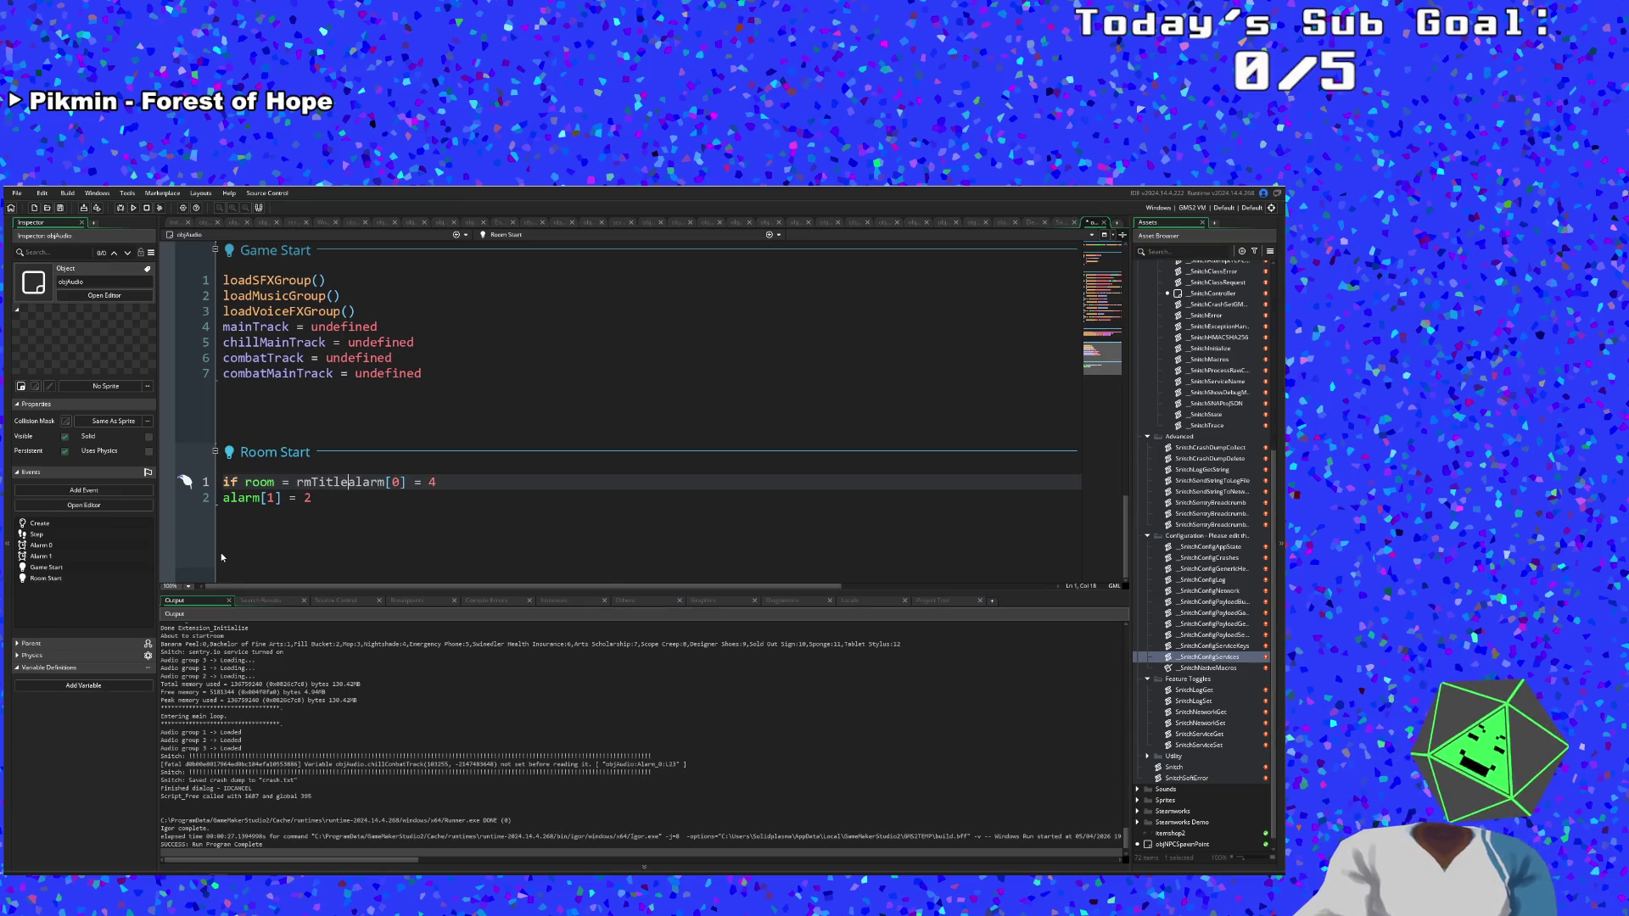
{"action": "type", "text": "{"}
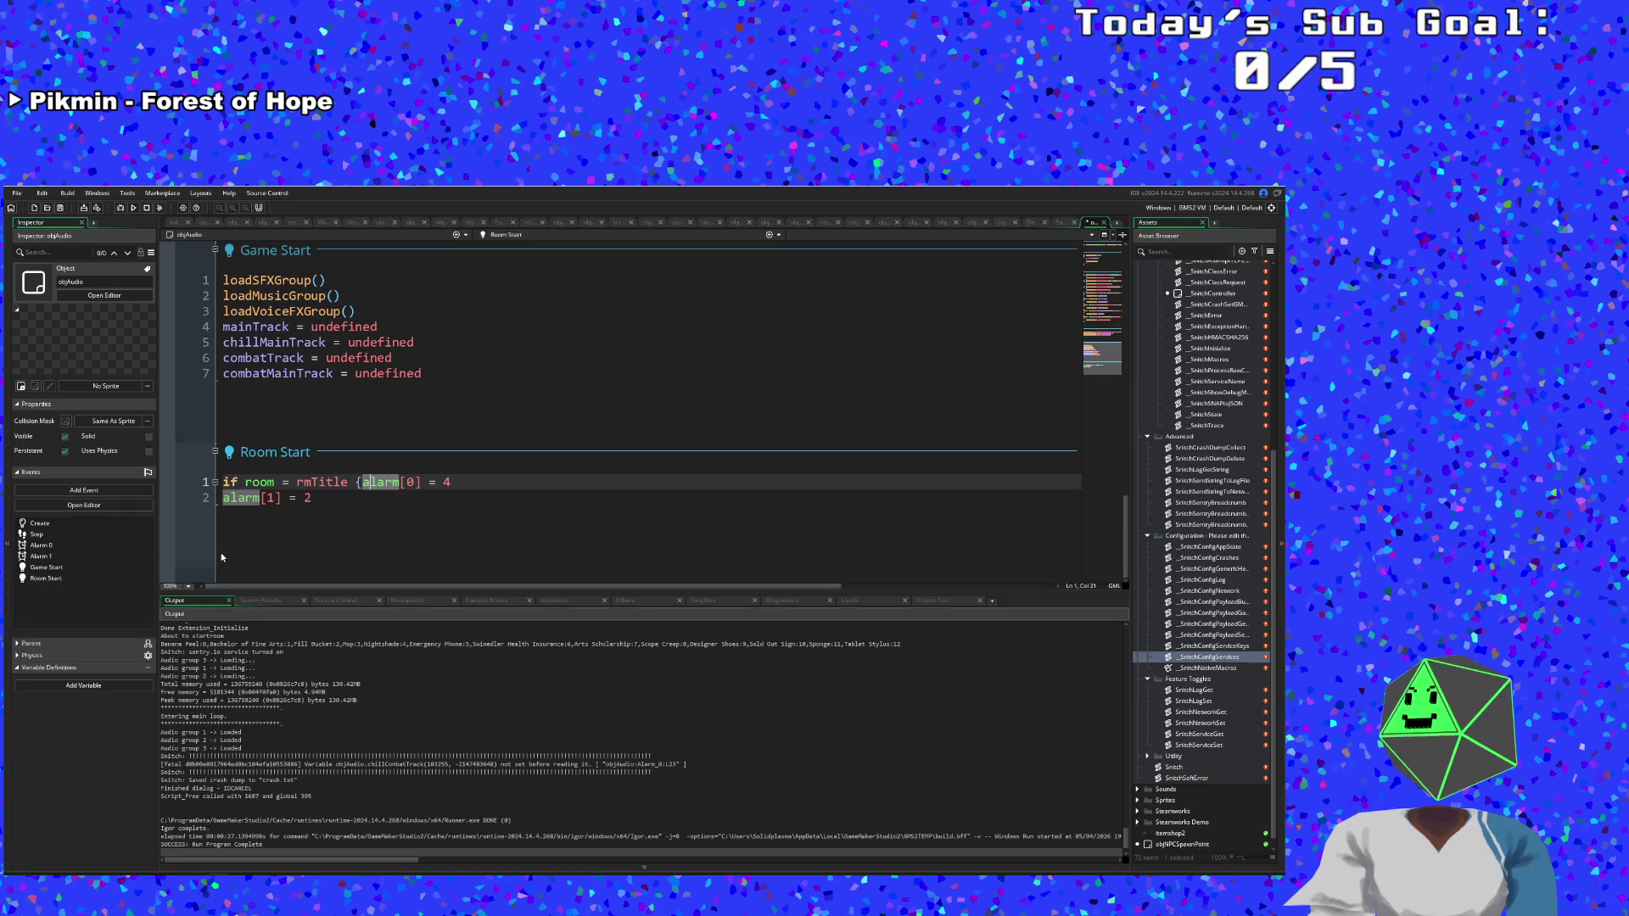
Put alarm[0] = 4 on its own line and close the block with }.
{"action": "key", "text": "Return"}
{"action": "key", "text": "Down"}
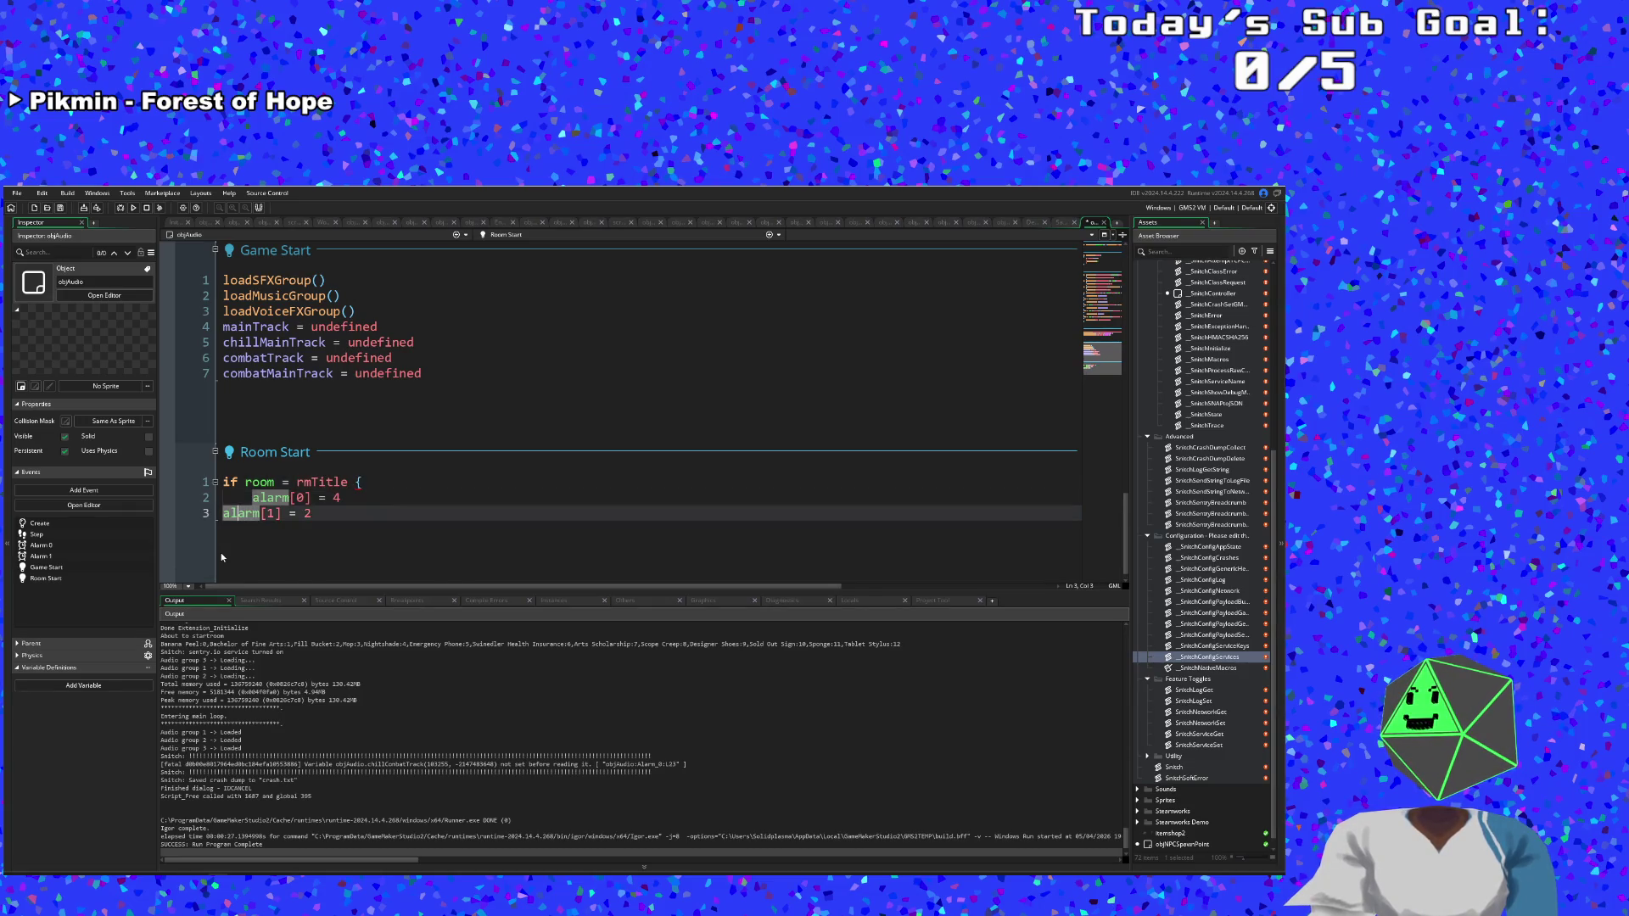
{"action": "key", "text": "Home"}
{"action": "key", "text": "Return"}
{"action": "key", "text": "Up"}
{"action": "type", "text": "}"}
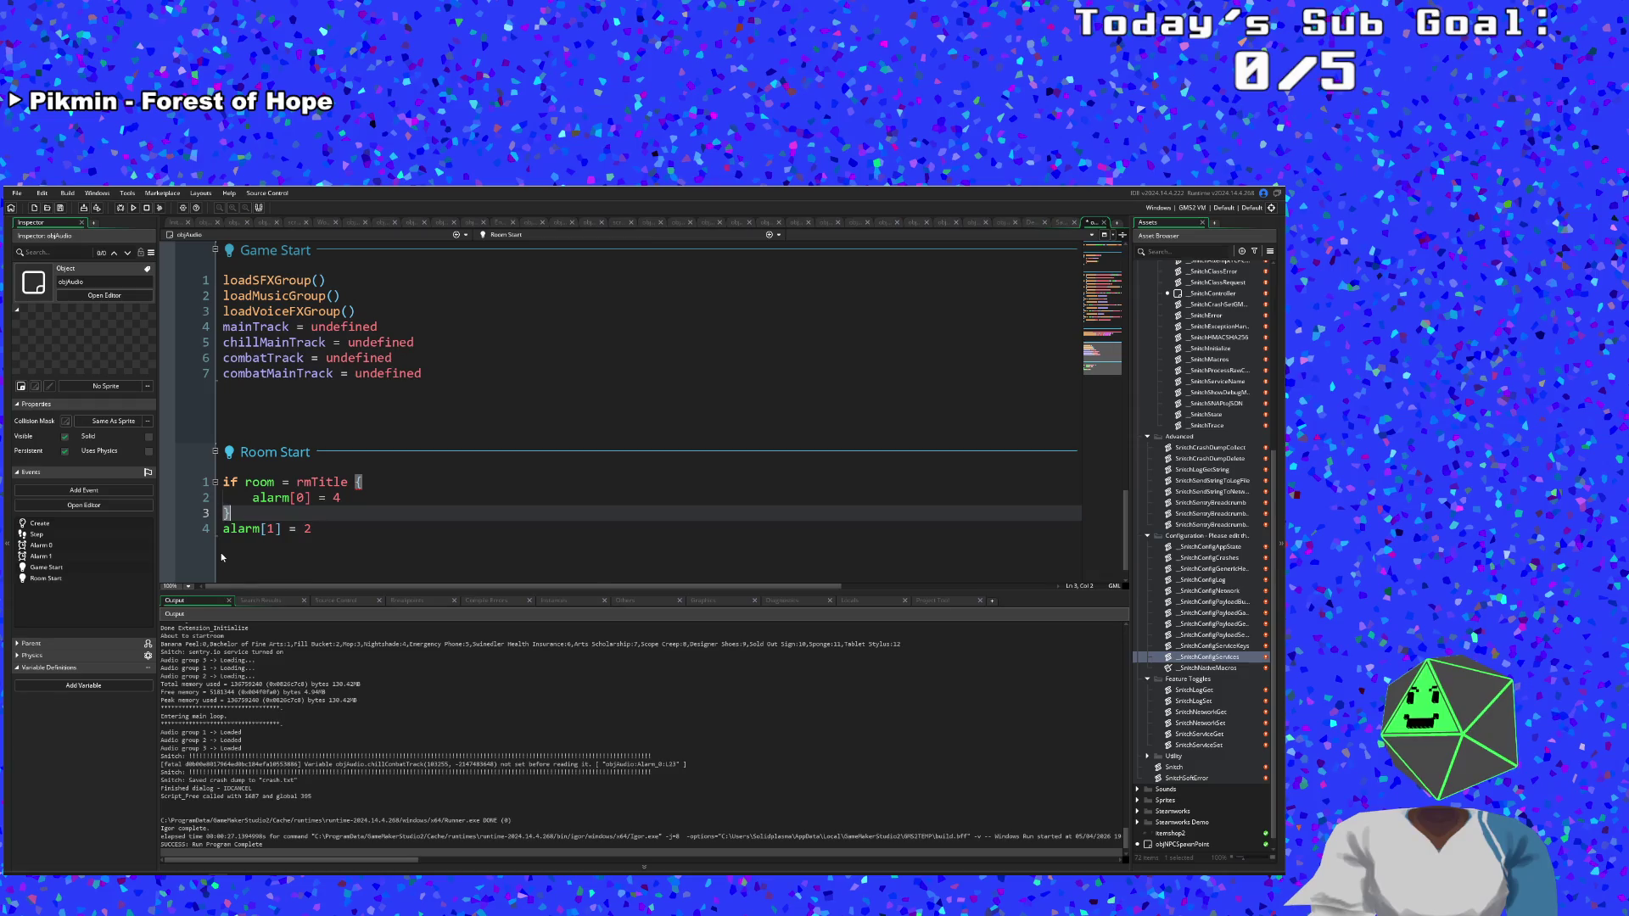
Move the if block's opening brace onto its own line.
{"action": "key", "text": "Up"}
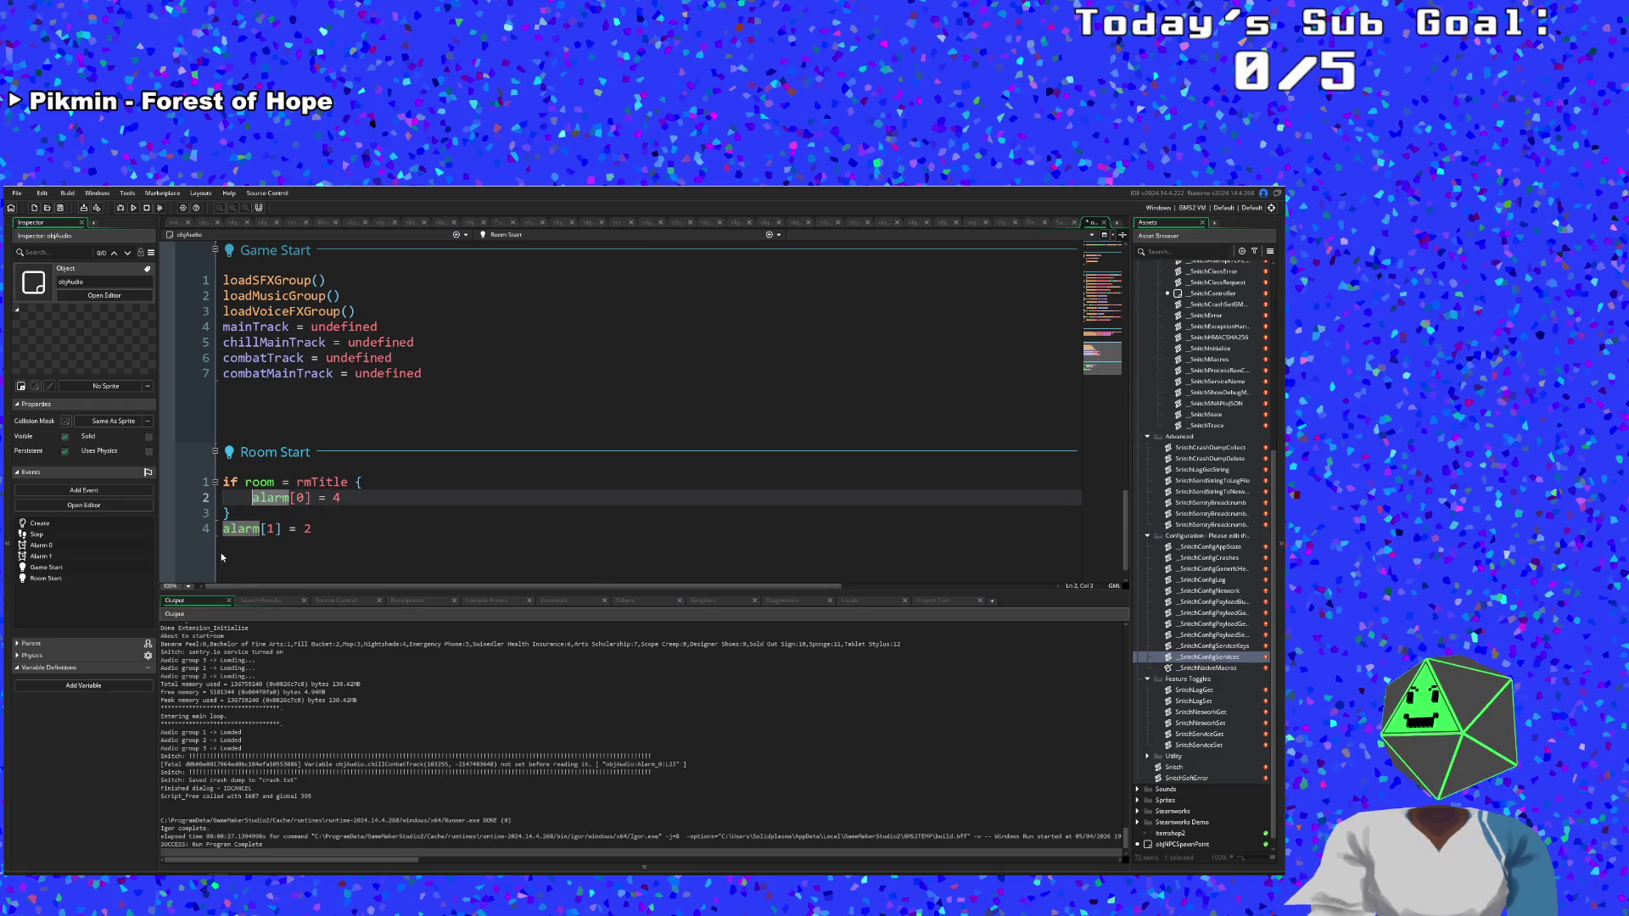
{"action": "key", "text": "BackSpace"}
{"action": "key", "text": "BackSpace"}
{"action": "key", "text": "Return"}
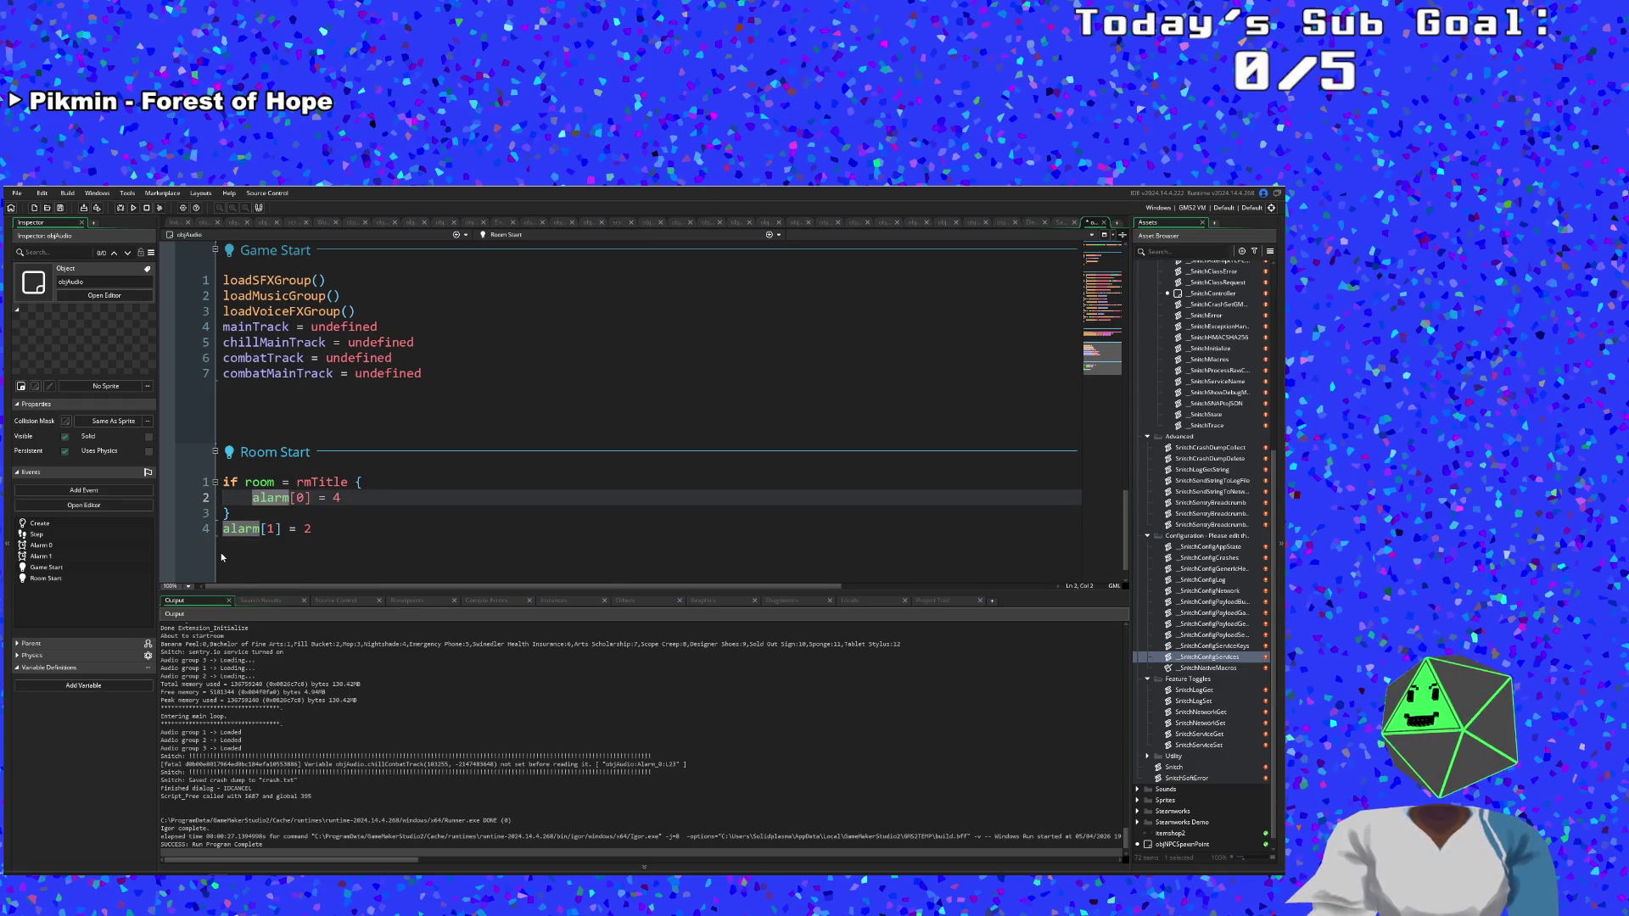
{"action": "key", "text": "ctrl+z"}
{"action": "key", "text": "ctrl+z"}
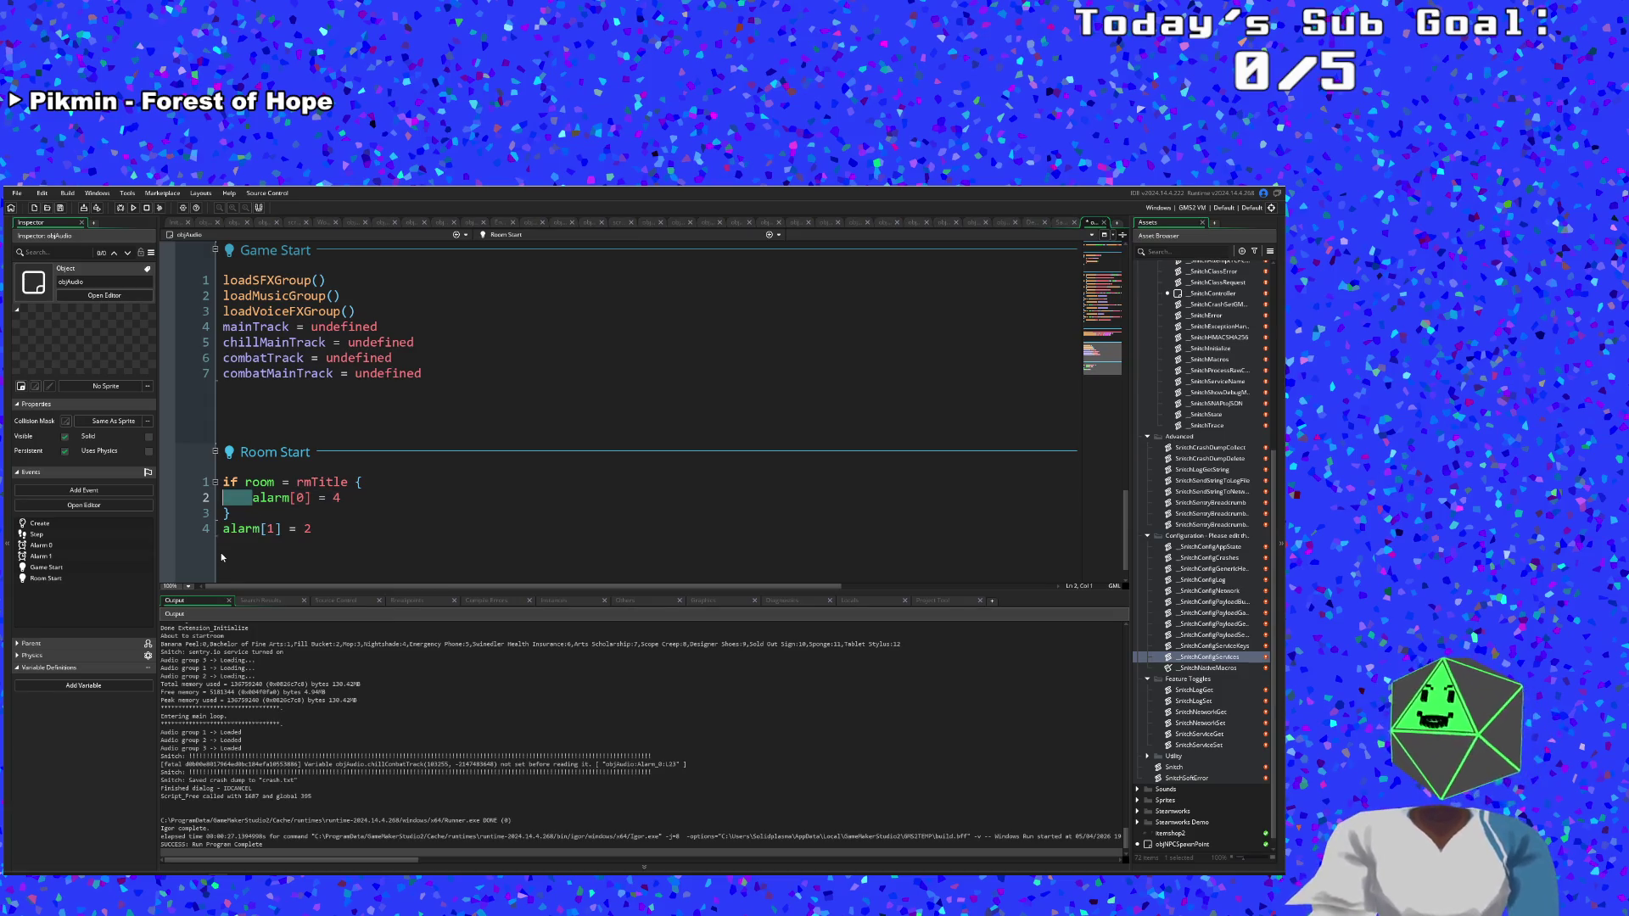
{"action": "key", "text": "Left"}
{"action": "key", "text": "Left"}
{"action": "key", "text": "Return"}
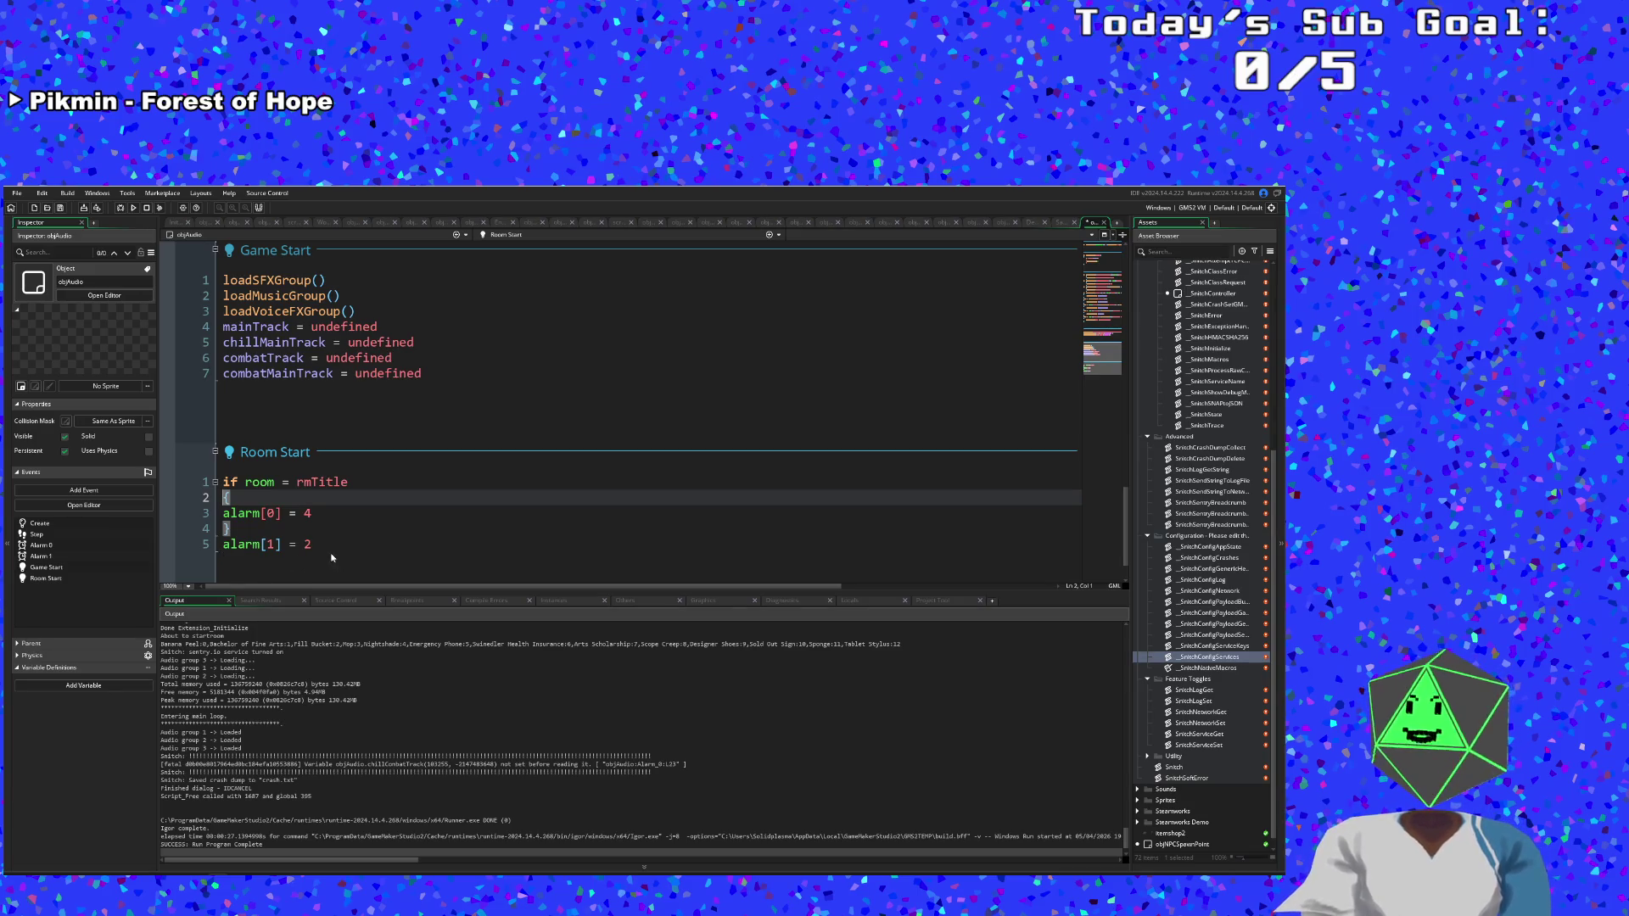
Change the condition to room != rmTitle.
{"action": "left_click", "coordinate": [317, 514]}
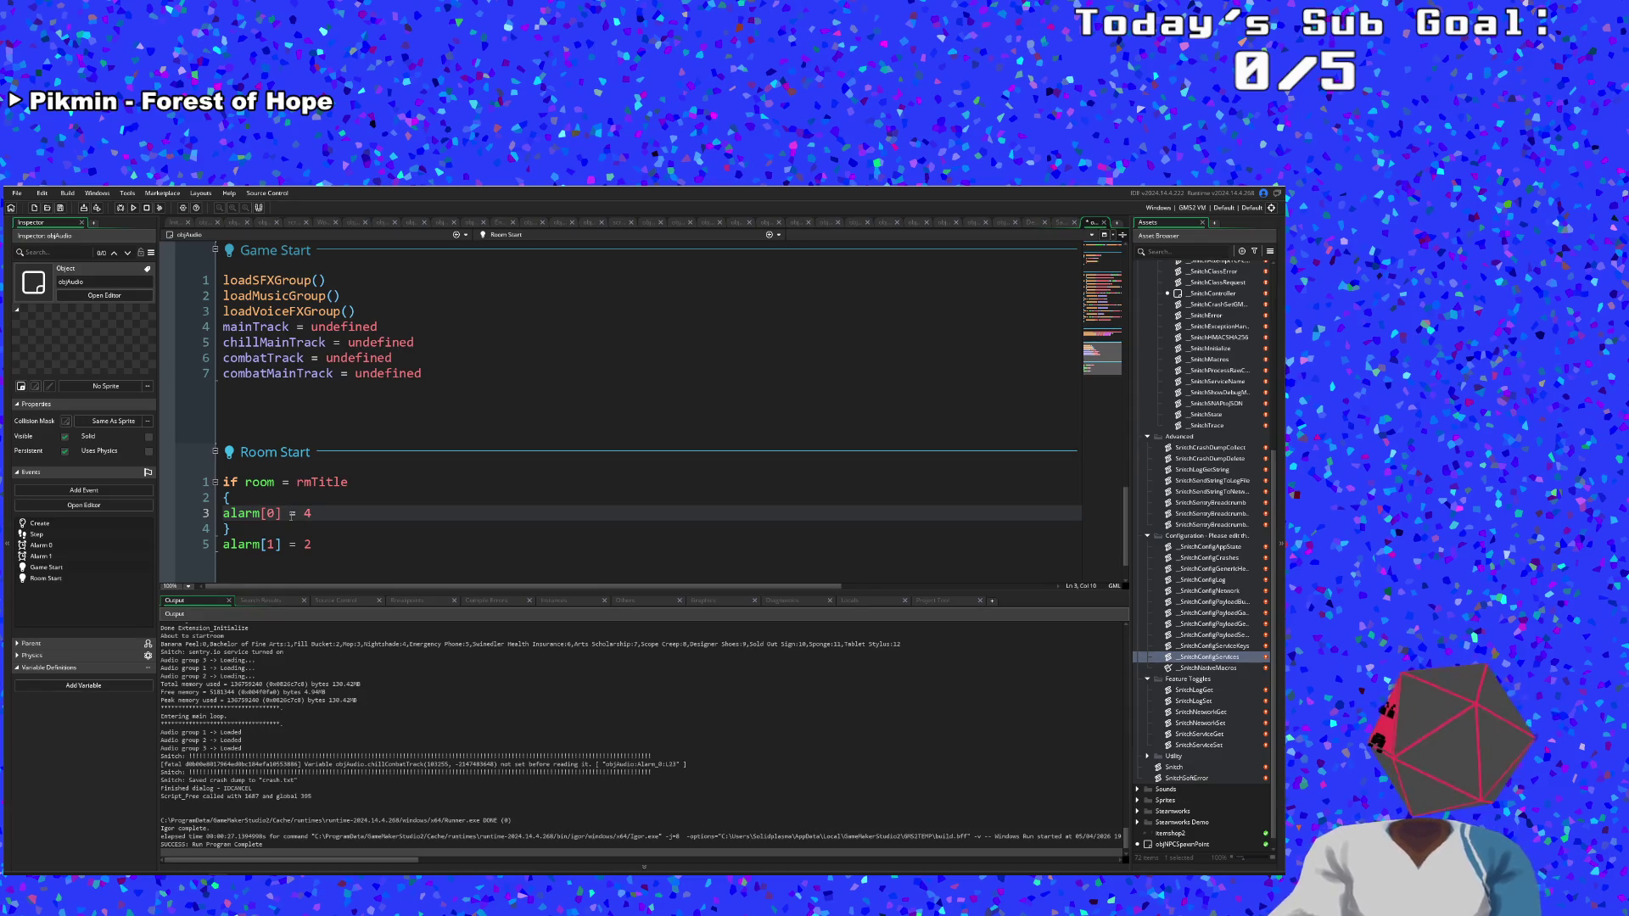
{"action": "left_click", "coordinate": [318, 512]}
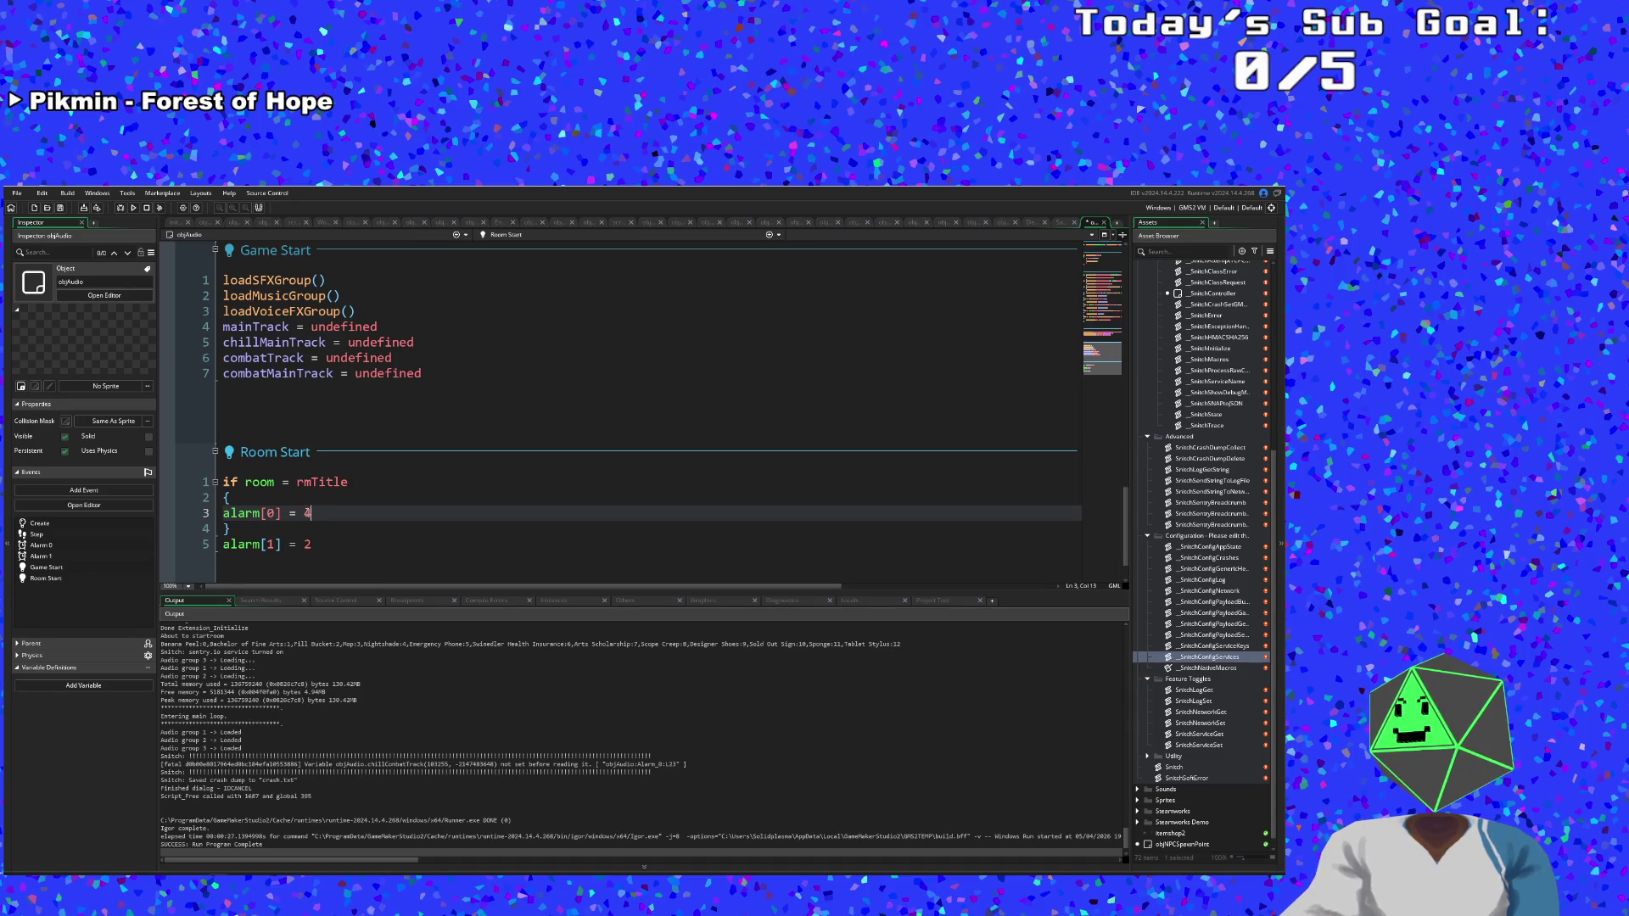
{"action": "left_click", "coordinate": [297, 482]}
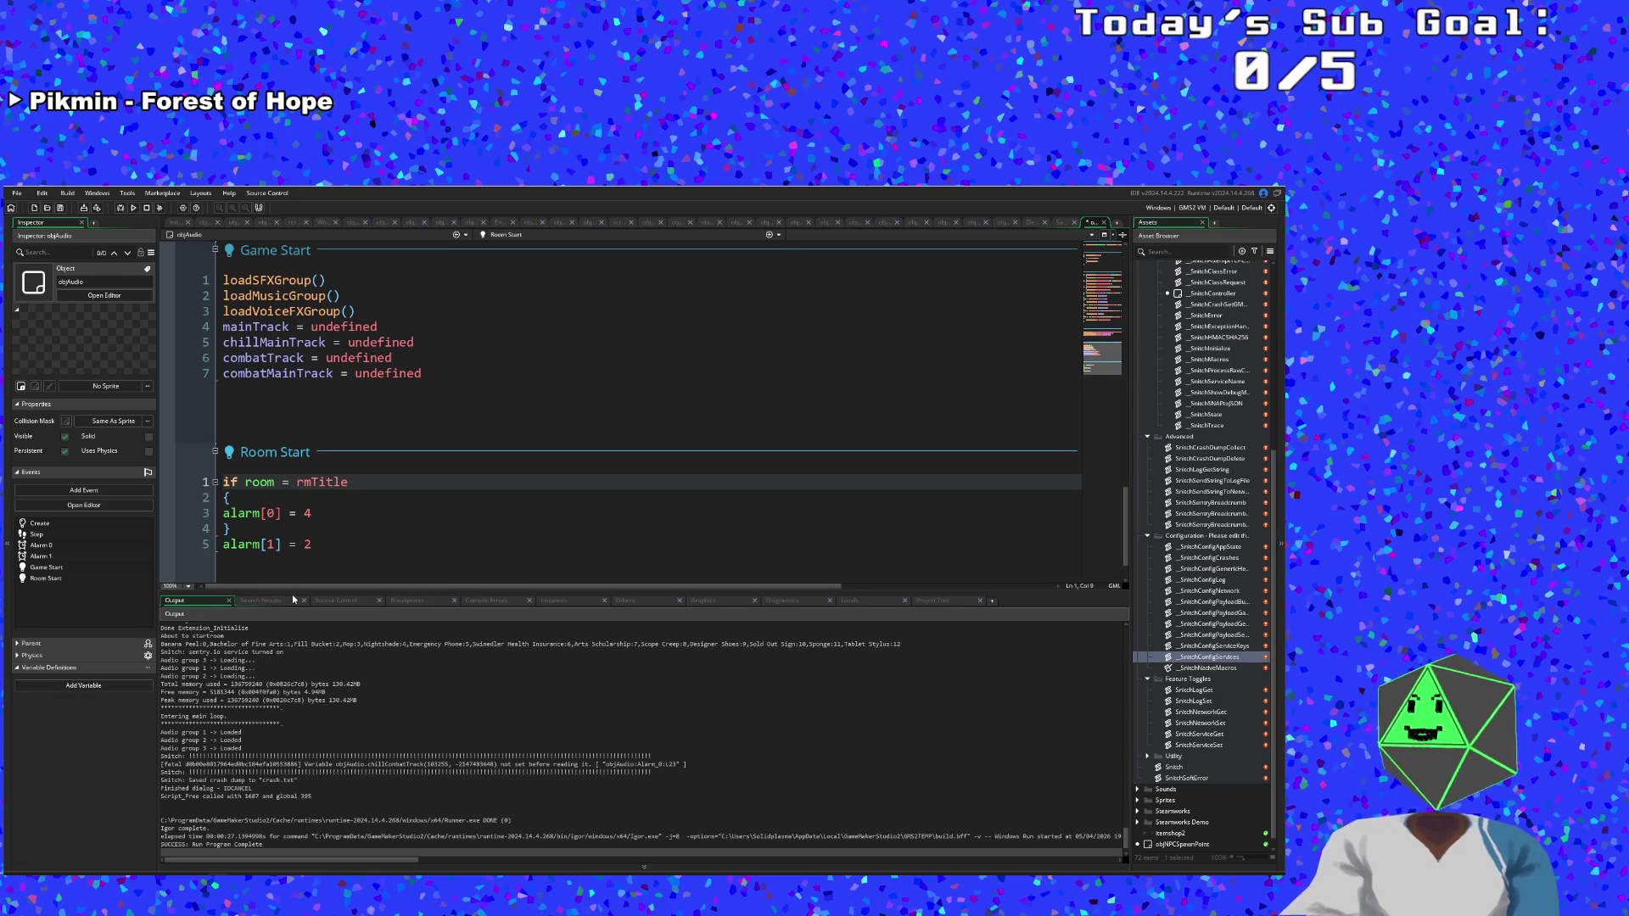
{"action": "type", "text": "!"}
{"action": "key", "text": "Down"}
{"action": "key", "text": "Down"}
{"action": "key", "text": "Down"}
Add an else line above alarm[1] = 2 and enclose it in braces on their own lines.
{"action": "key", "text": "Home"}
{"action": "key", "text": "Return"}
{"action": "key", "text": "Up"}
{"action": "type", "text": "els"}
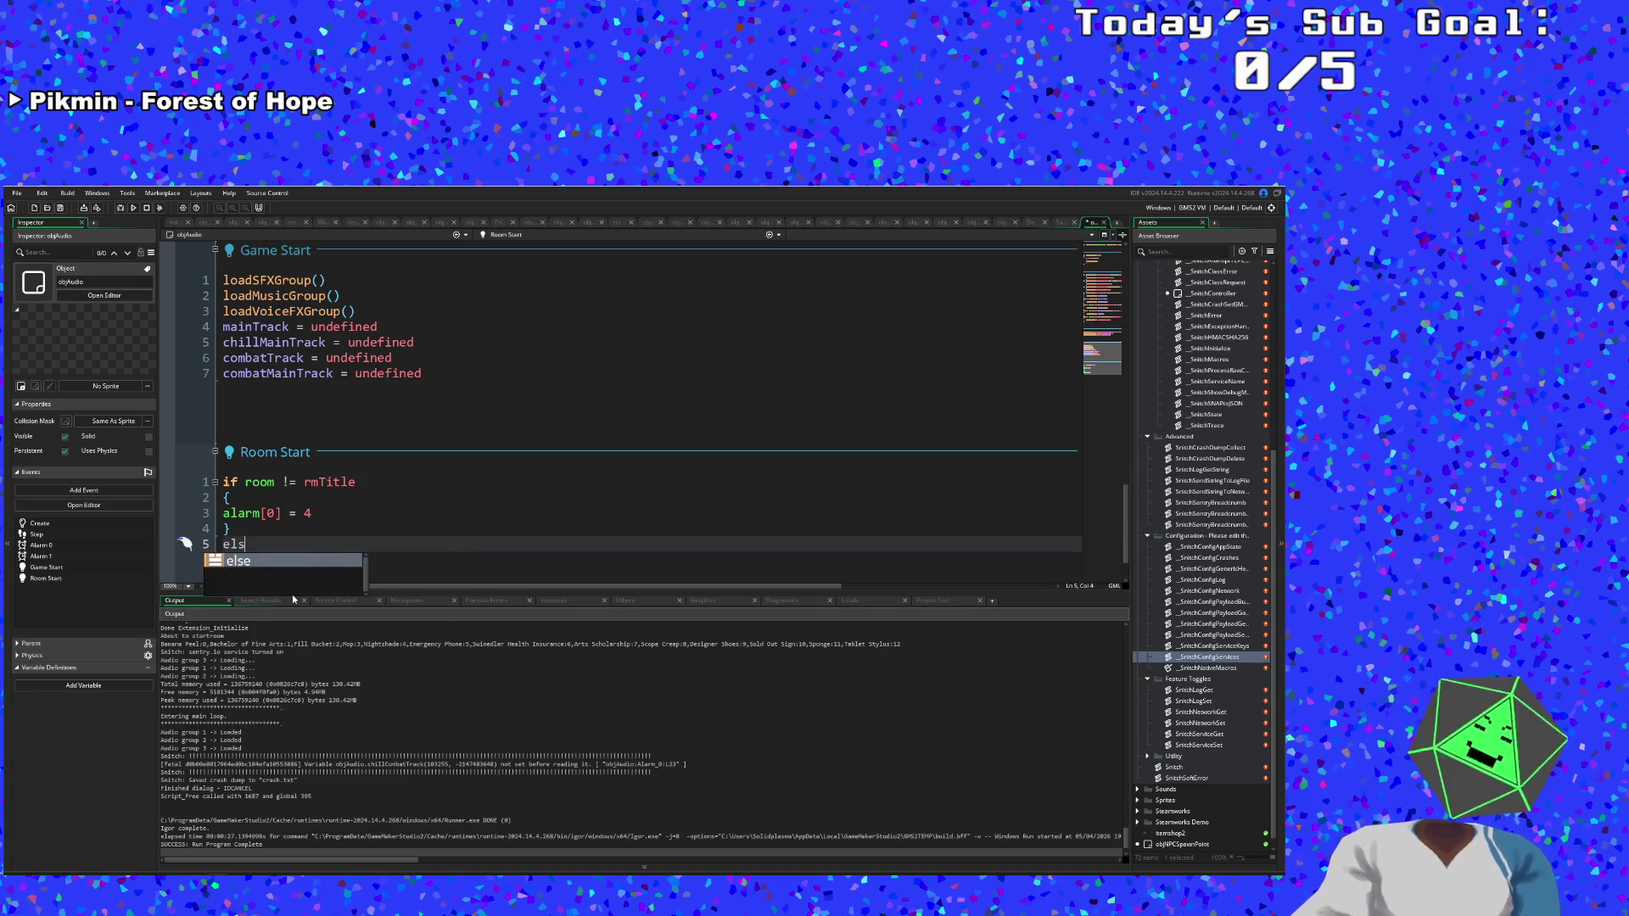
{"action": "type", "text": "e {"}
{"action": "key", "text": "Return"}
{"action": "key", "text": "ctrl+z"}
{"action": "key", "text": "ctrl+z"}
{"action": "key", "text": "ctrl+z"}
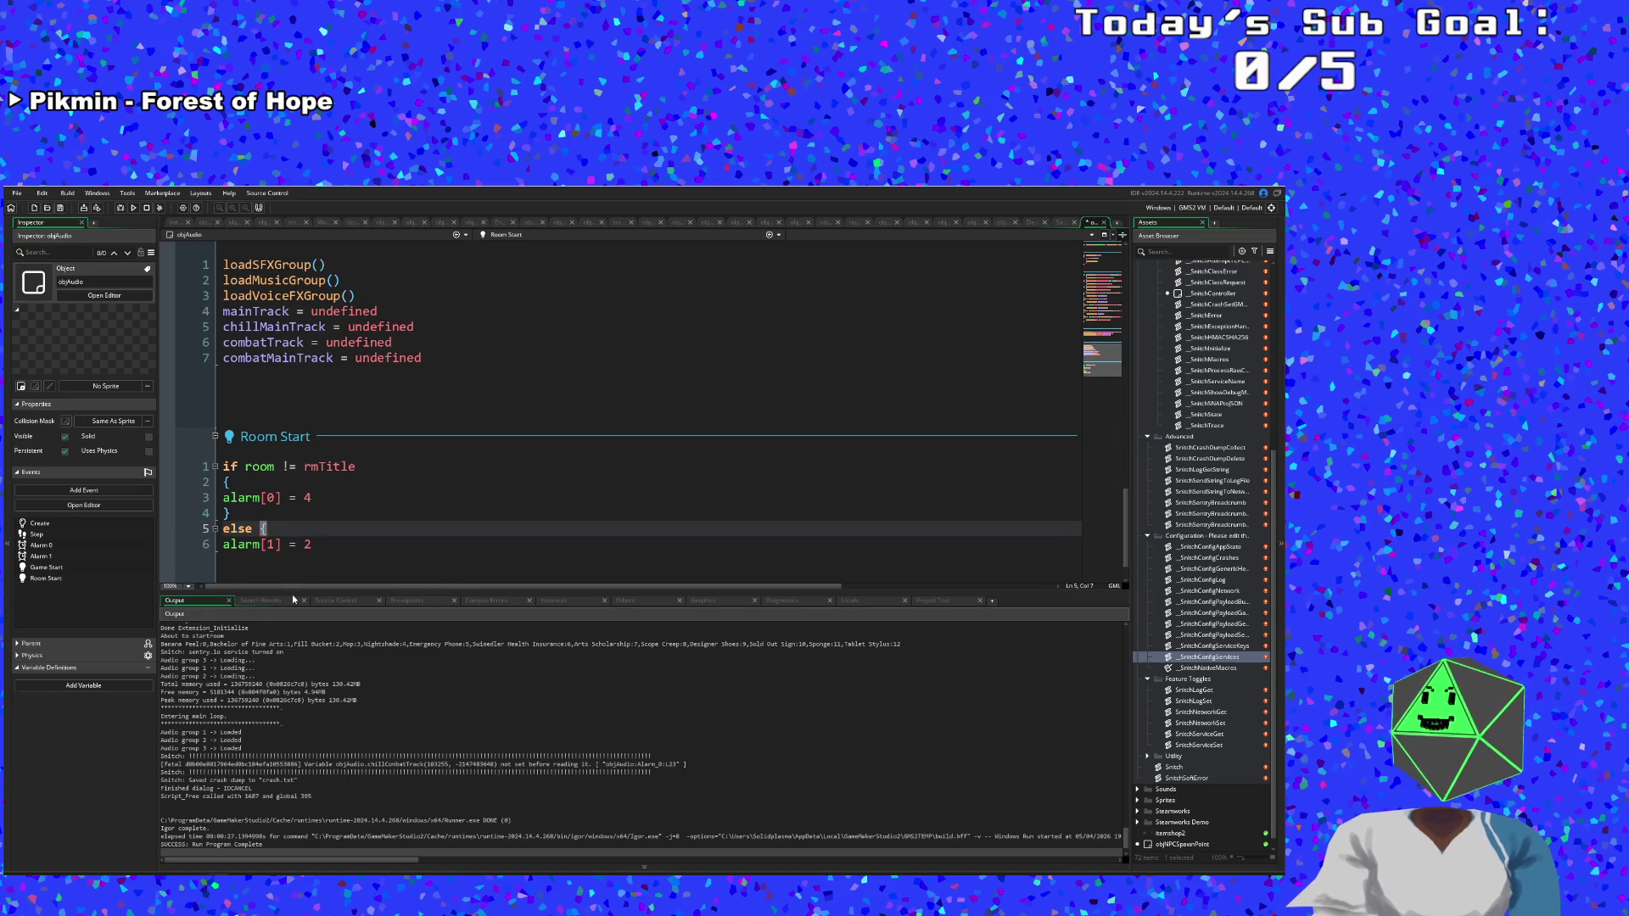
{"action": "key", "text": "Up"}
{"action": "key", "text": "Up"}
{"action": "key", "text": "Up"}
{"action": "key", "text": "Up"}
{"action": "key", "text": "Up"}
{"action": "key", "text": "Up"}
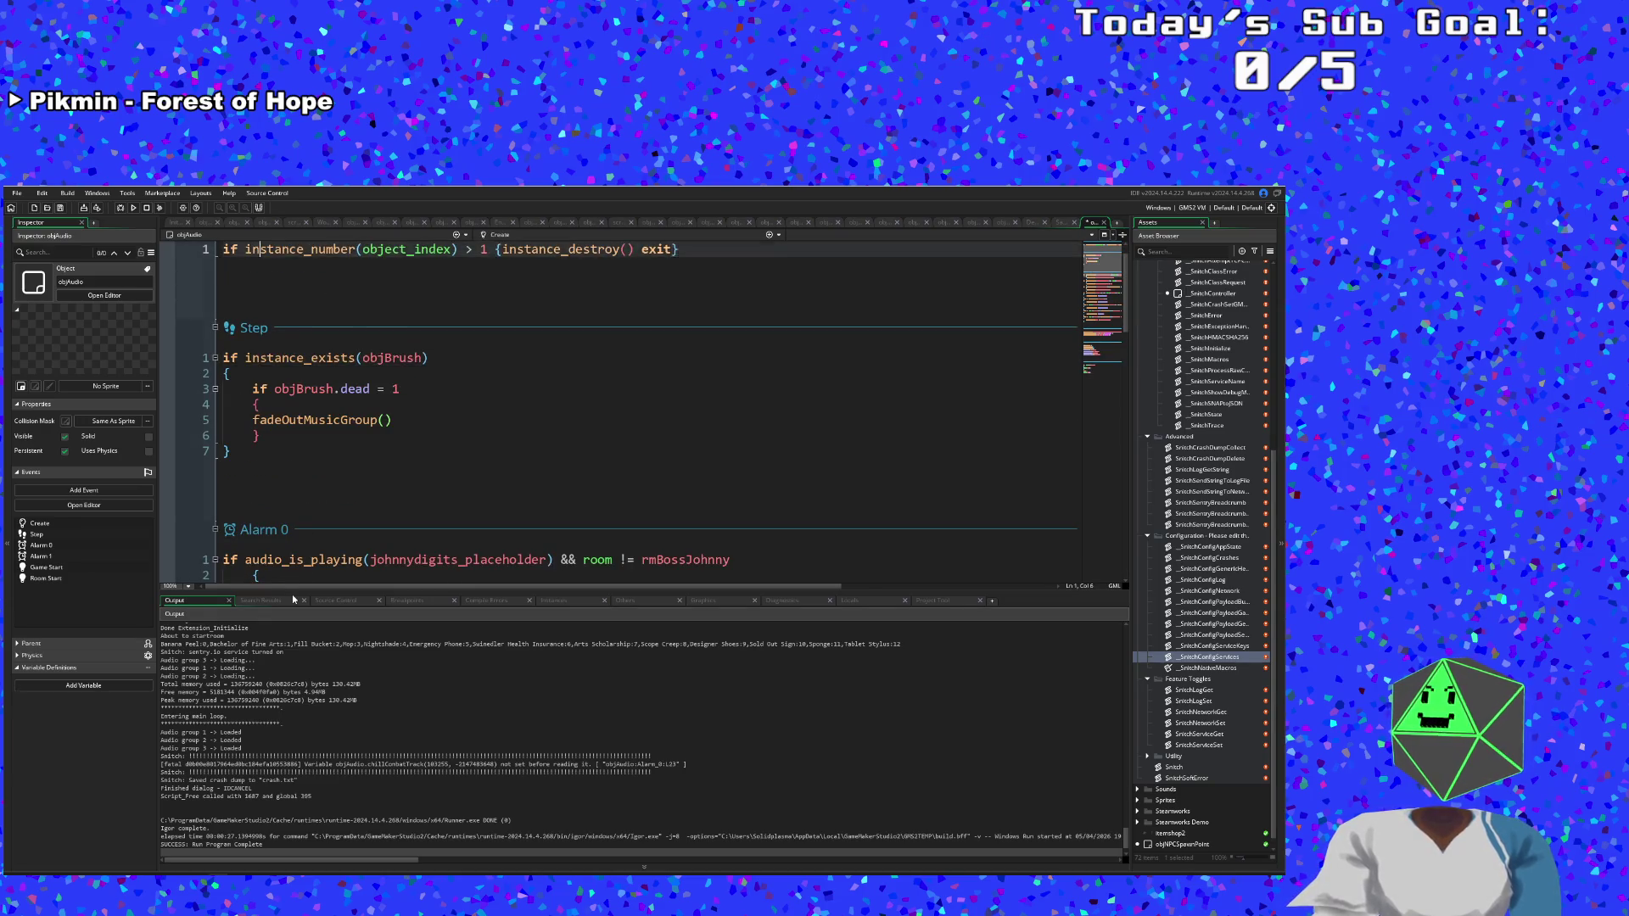
{"action": "key", "text": "Down"}
{"action": "key", "text": "Down"}
{"action": "key", "text": "Down"}
{"action": "key", "text": "Down"}
{"action": "key", "text": "Down"}
{"action": "key", "text": "Right"}
{"action": "key", "text": "Right"}
{"action": "key", "text": "Right"}
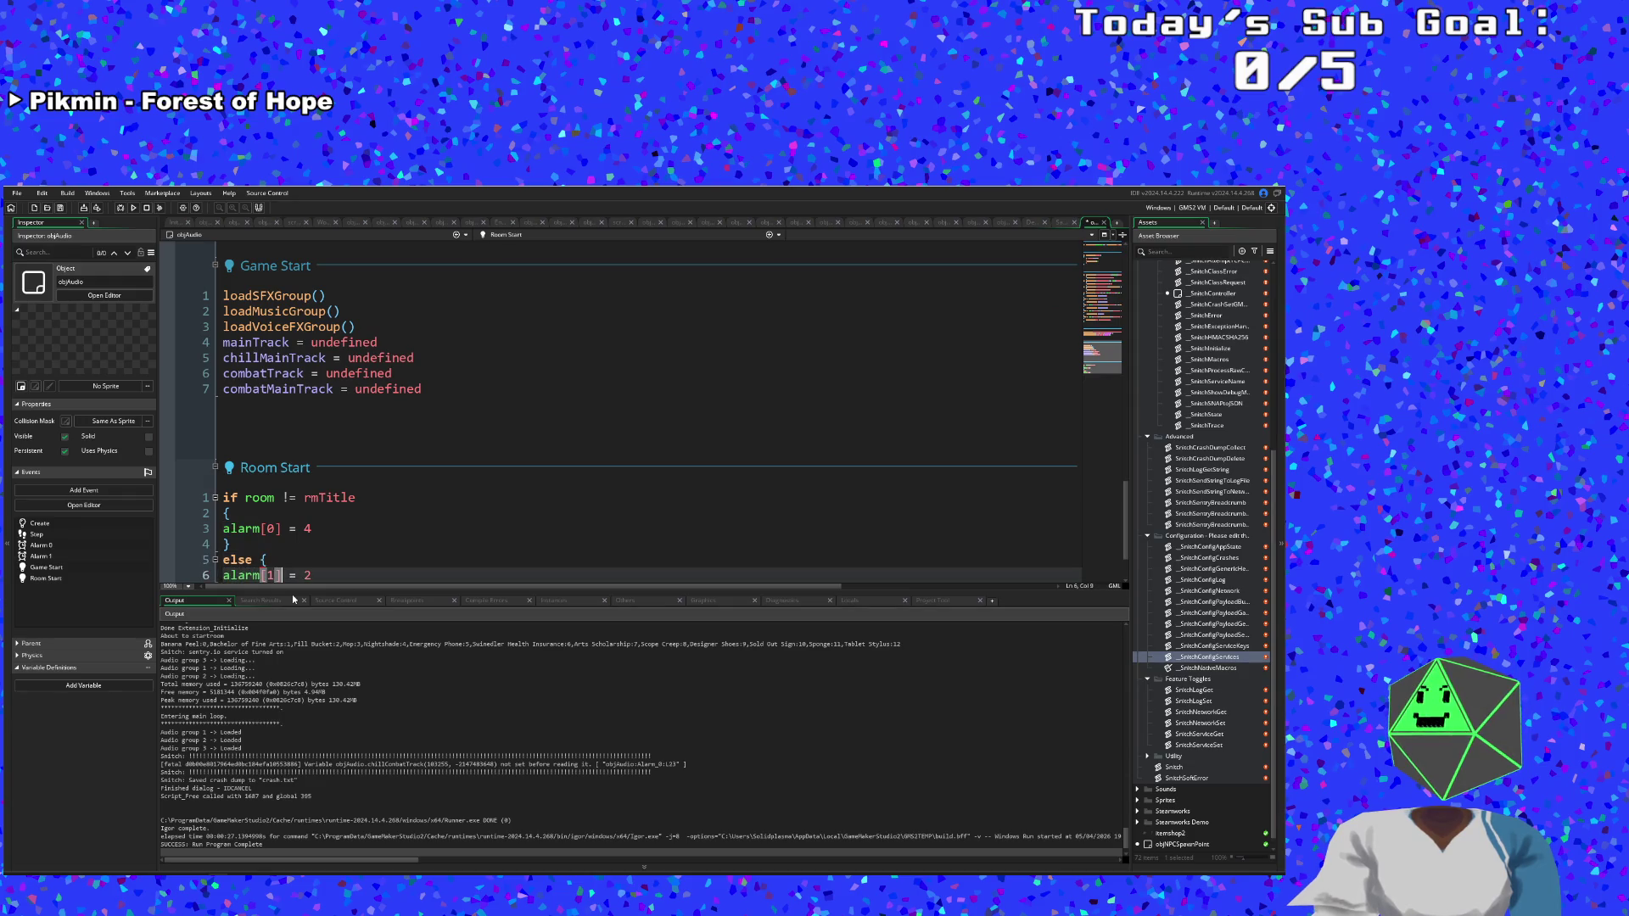
{"action": "key", "text": "Return"}
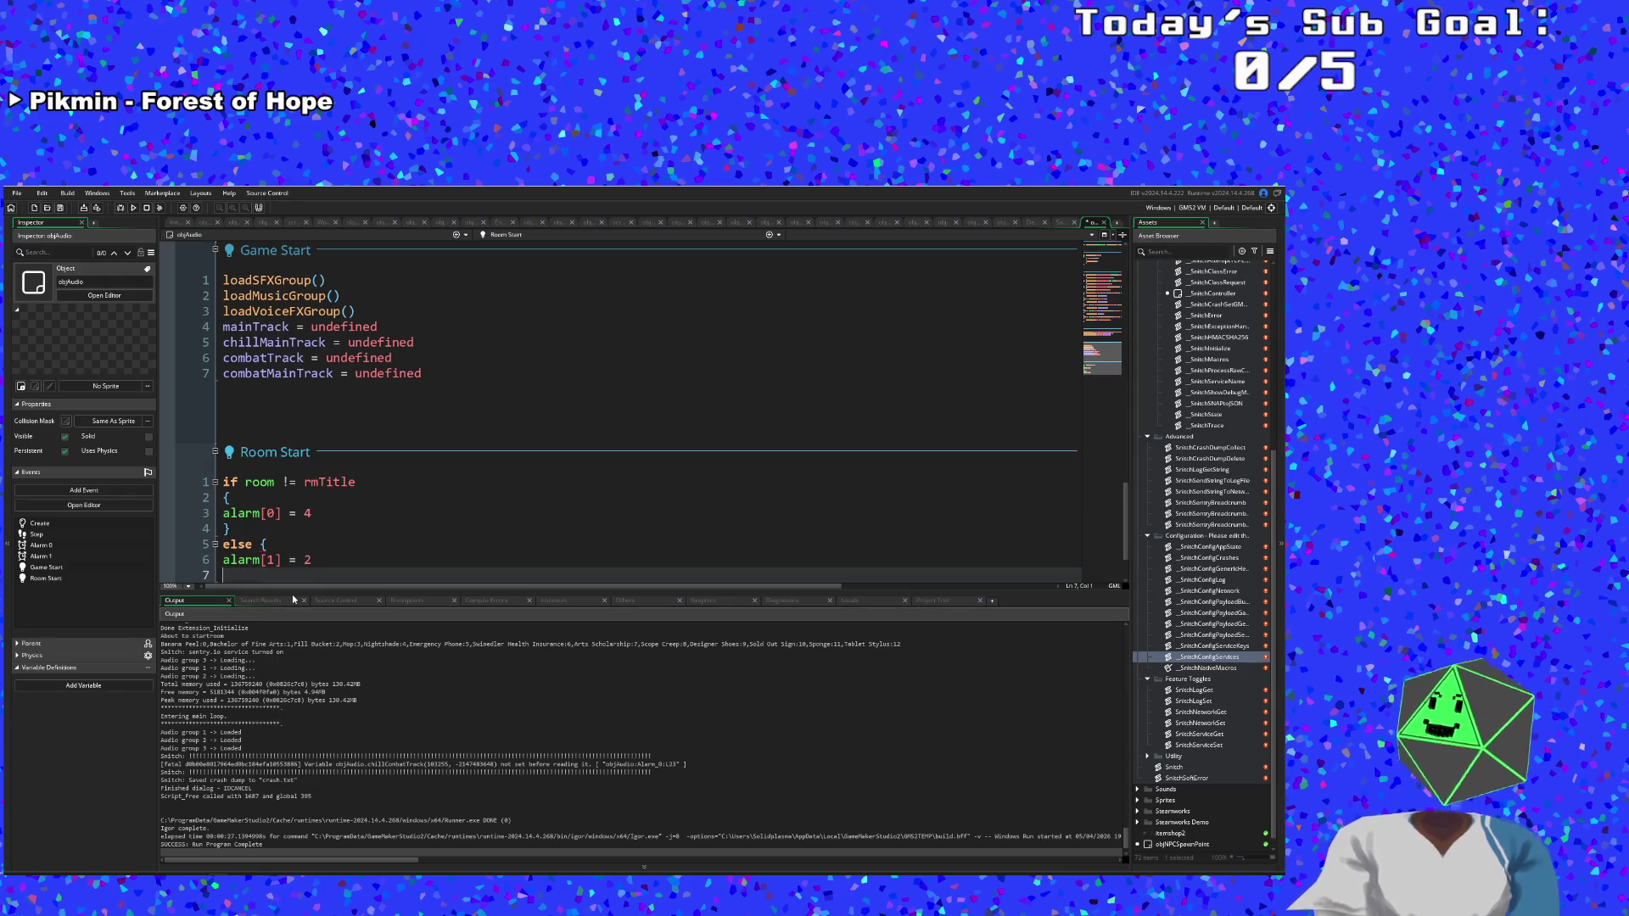
{"action": "type", "text": "}"}
{"action": "left_click", "coordinate": [262, 544]}
{"action": "key", "text": "Return"}
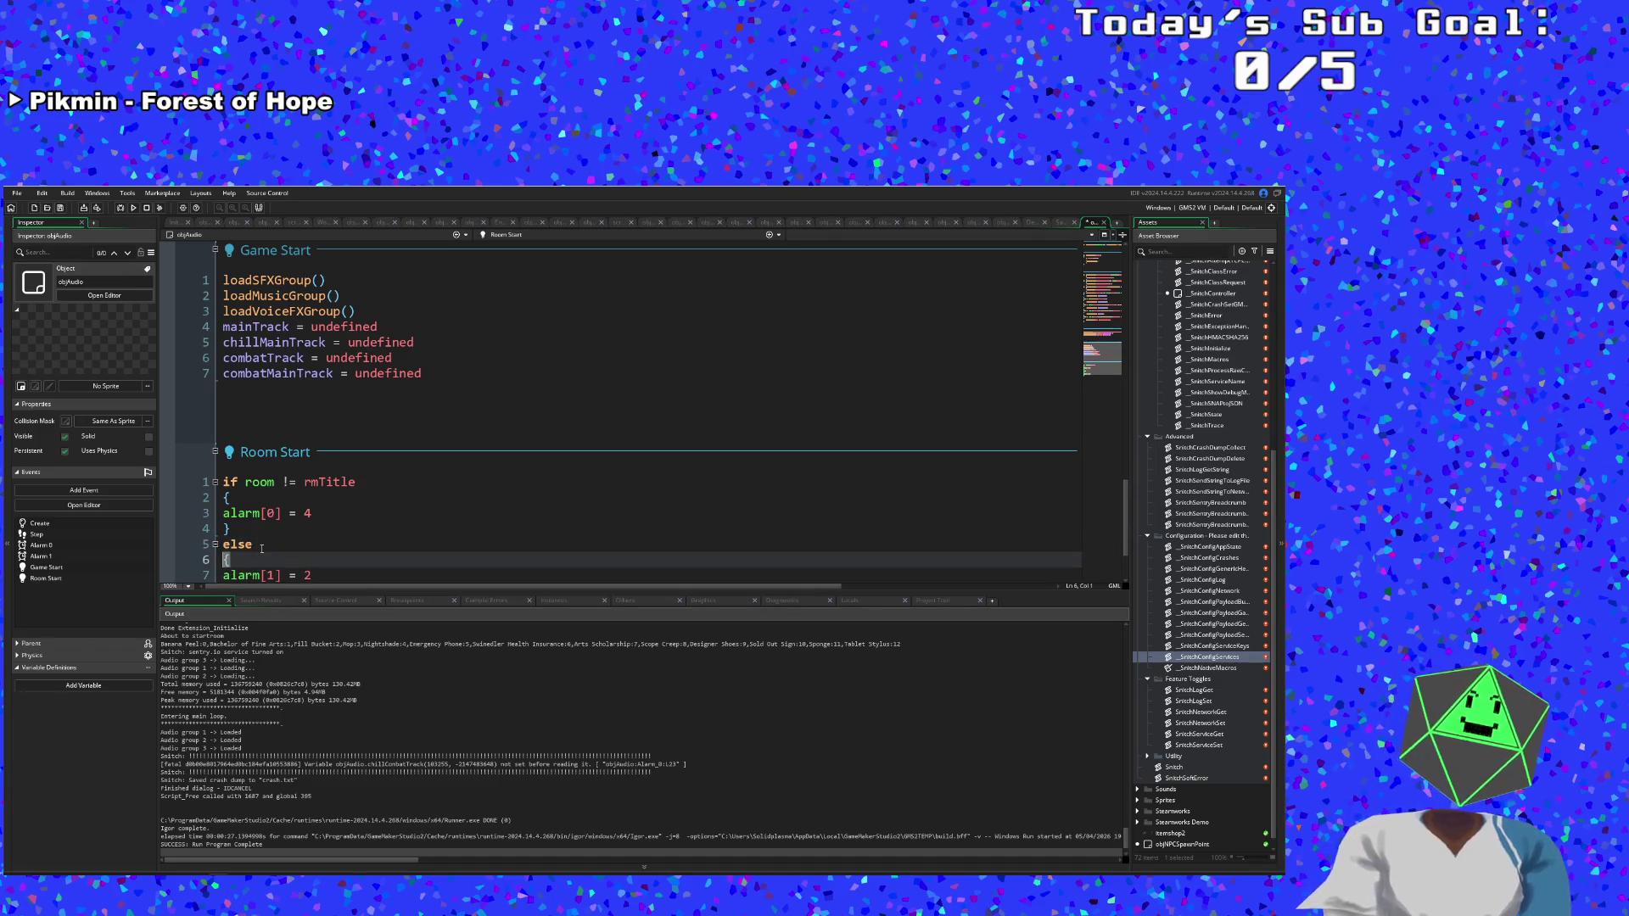
Check that the else block's braces match correctly within the Room Start code.
{"action": "scroll", "coordinate": [472, 415], "scroll_direction": "down", "scroll_amount": 2}
{"action": "left_click", "coordinate": [319, 499]}
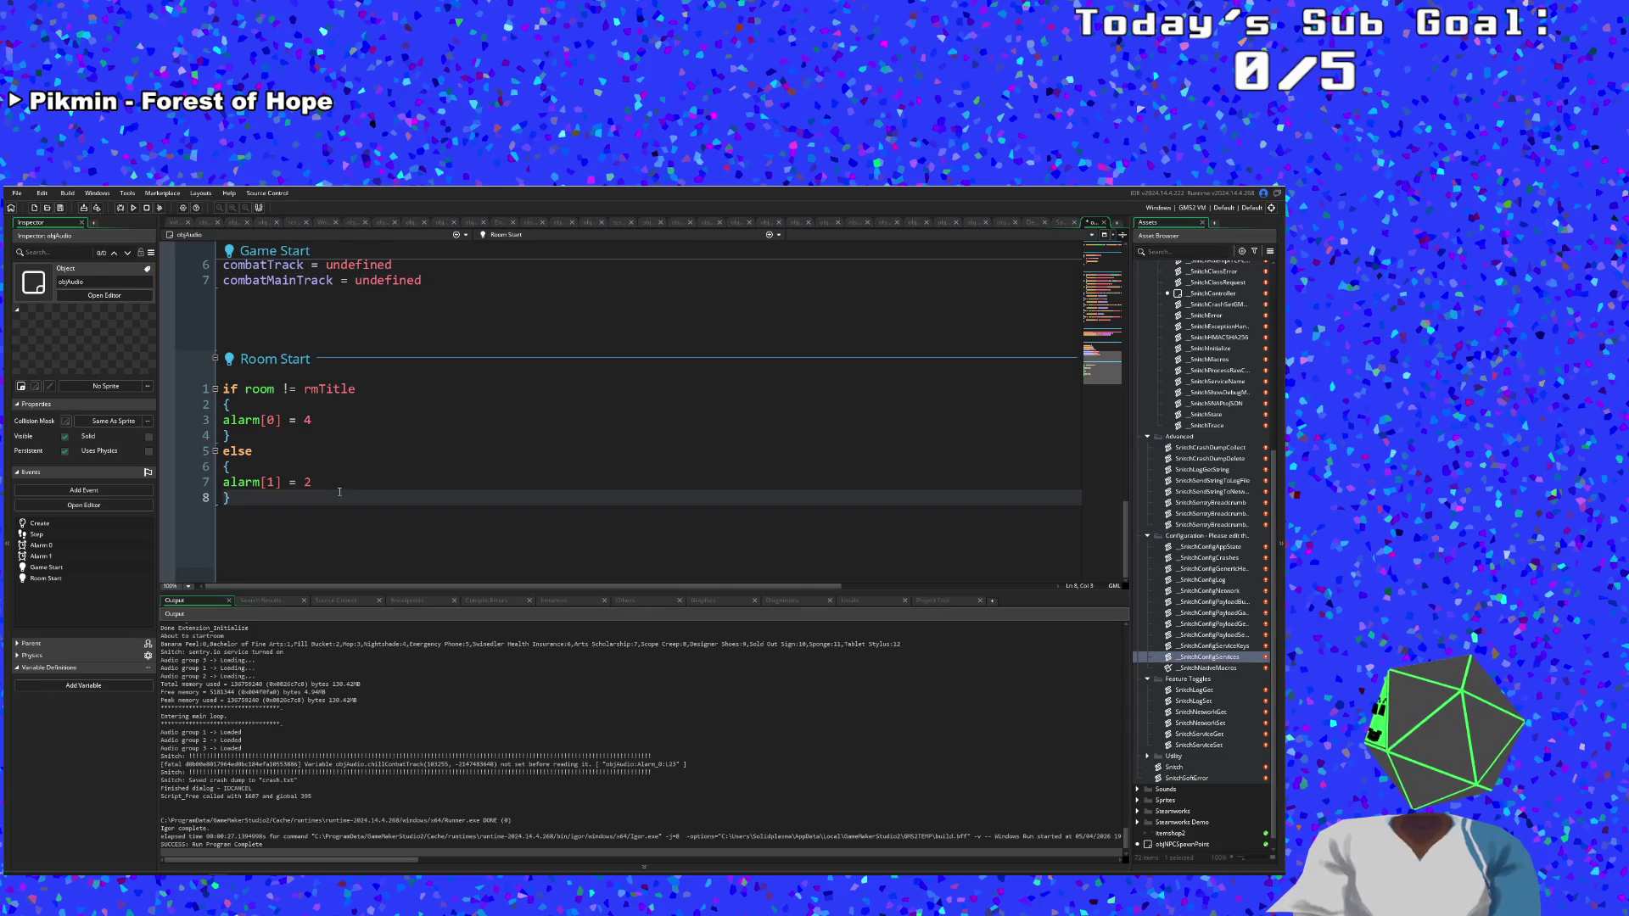
{"action": "scroll", "coordinate": [339, 492], "scroll_direction": "up", "scroll_amount": 2}
{"action": "scroll", "coordinate": [339, 492], "scroll_direction": "down", "scroll_amount": 2}
{"action": "left_click", "coordinate": [314, 488]}
{"action": "left_click", "coordinate": [286, 457]}
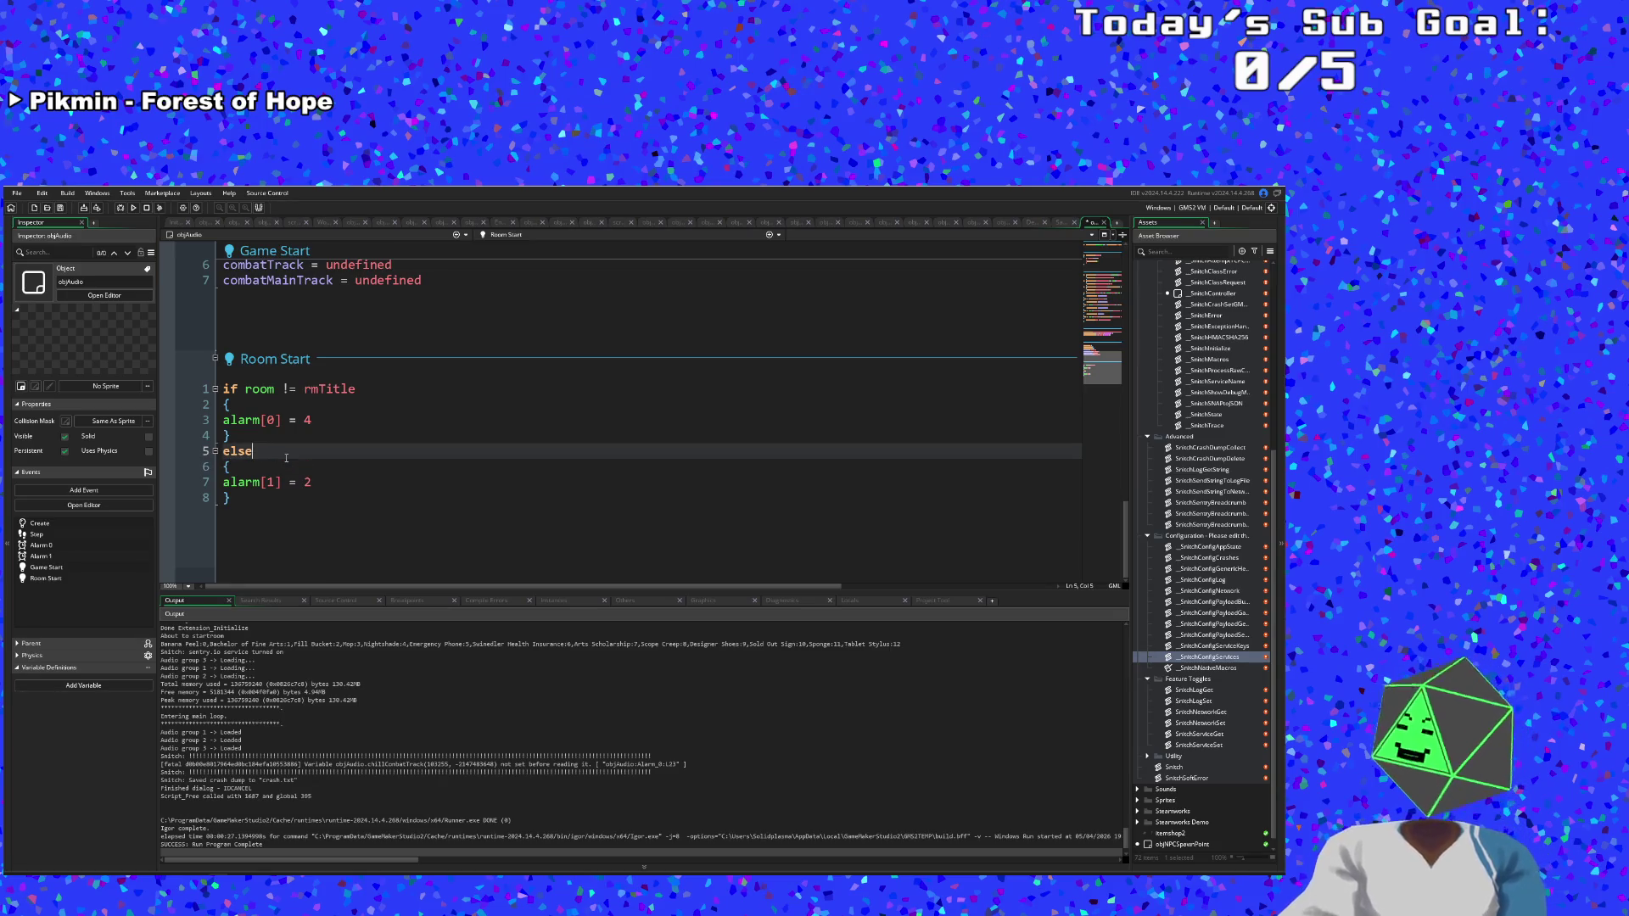
{"action": "left_click", "coordinate": [283, 472]}
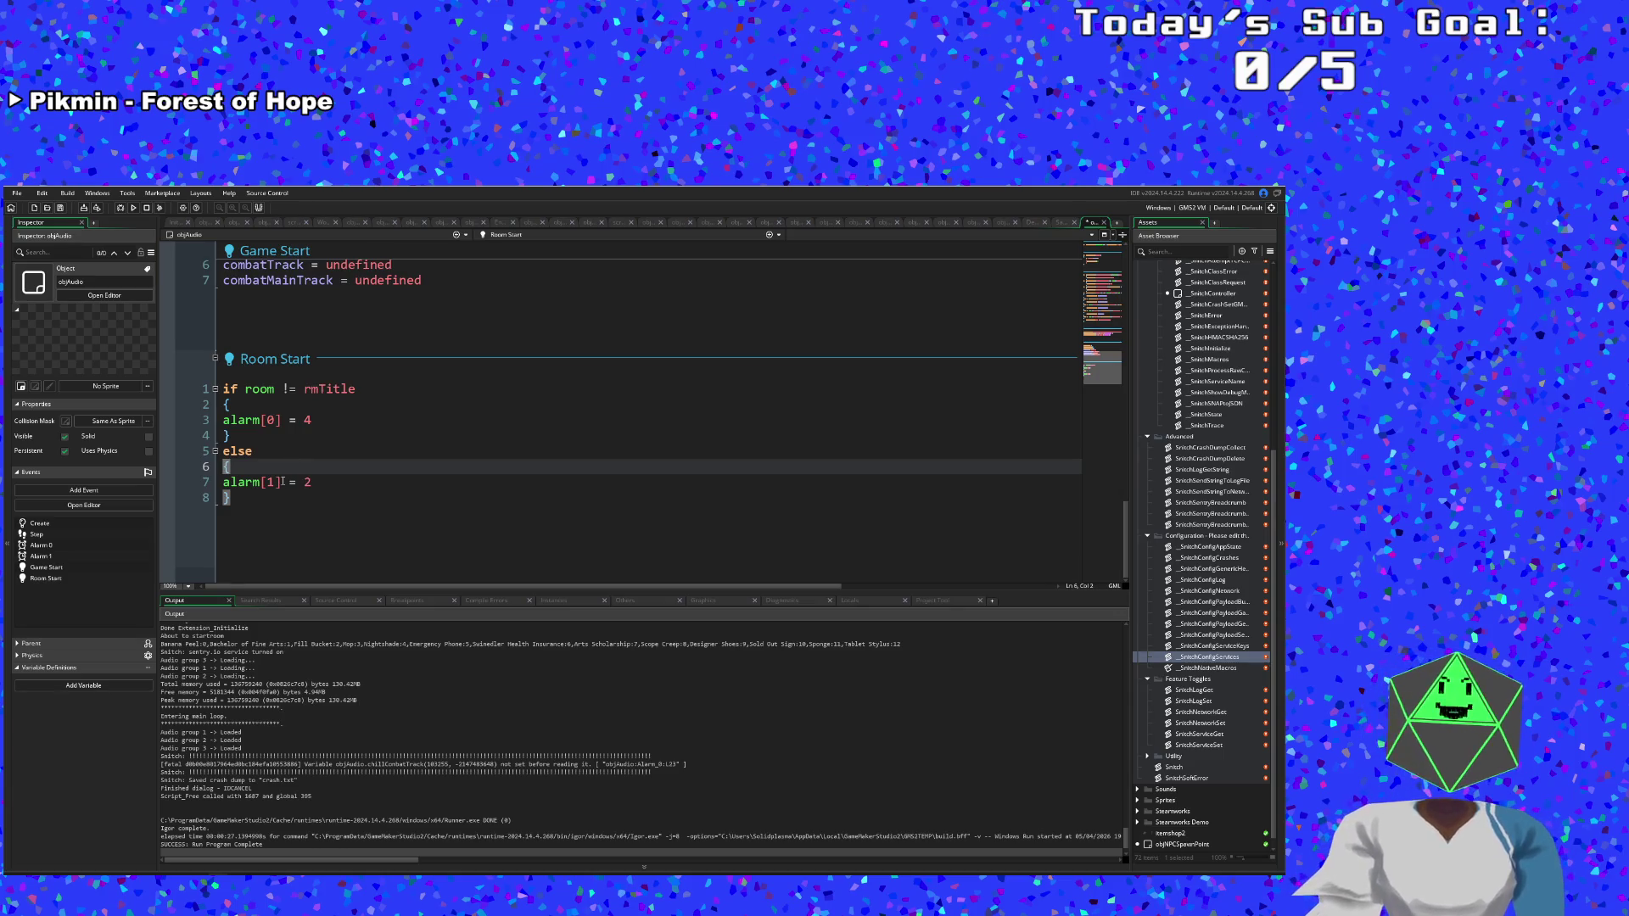
{"action": "left_click", "coordinate": [359, 482]}
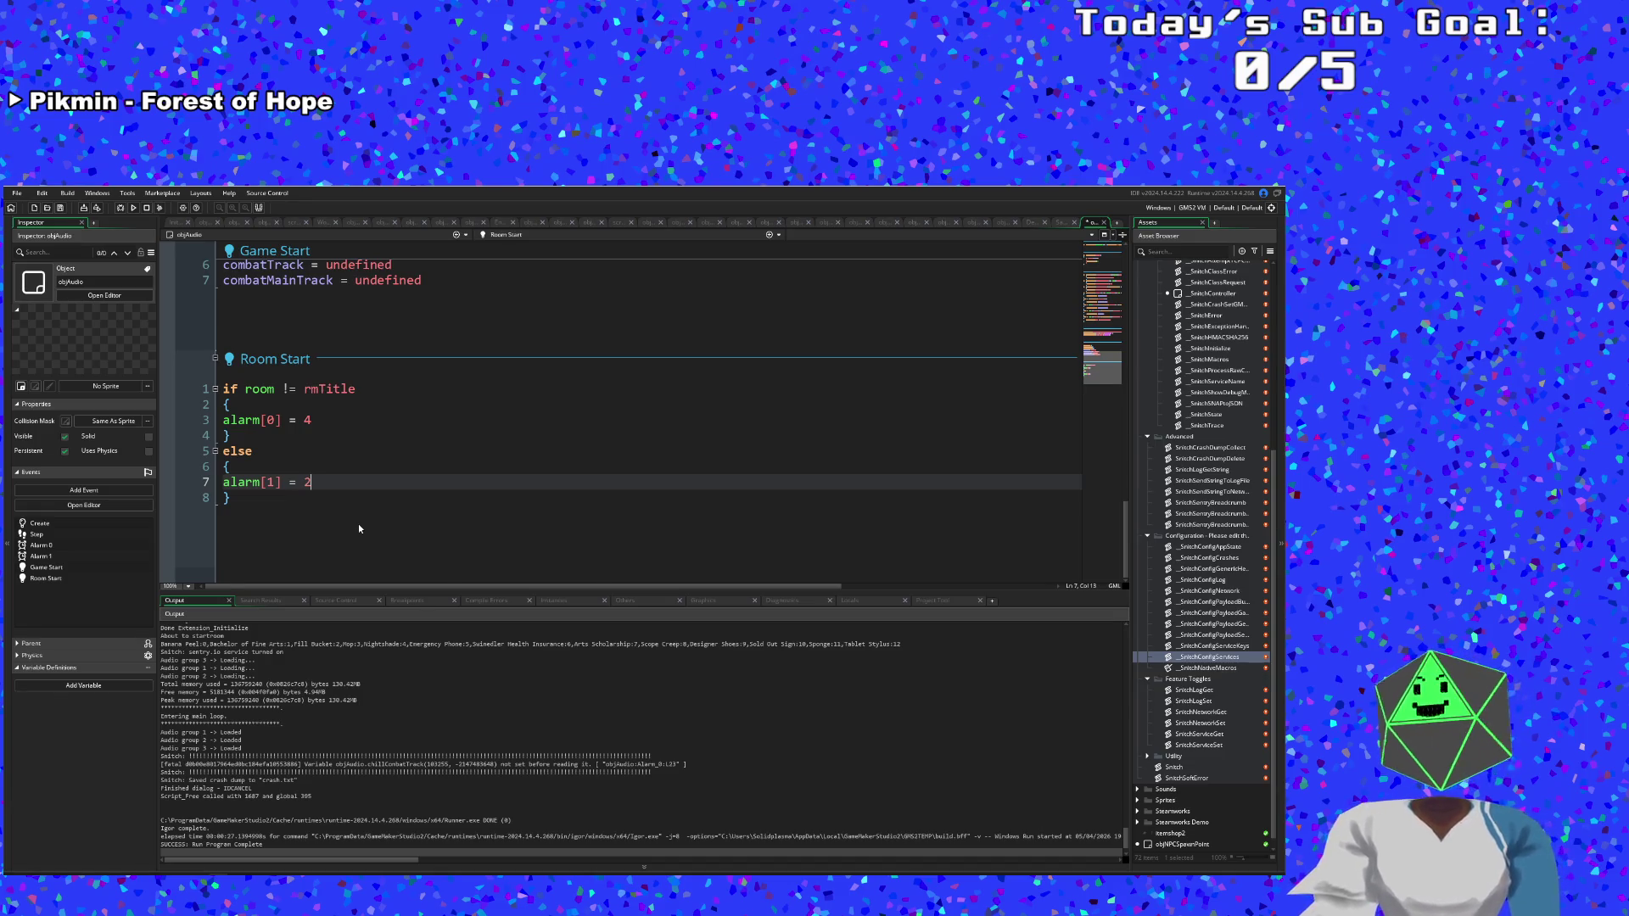
{"action": "left_click", "coordinate": [355, 448]}
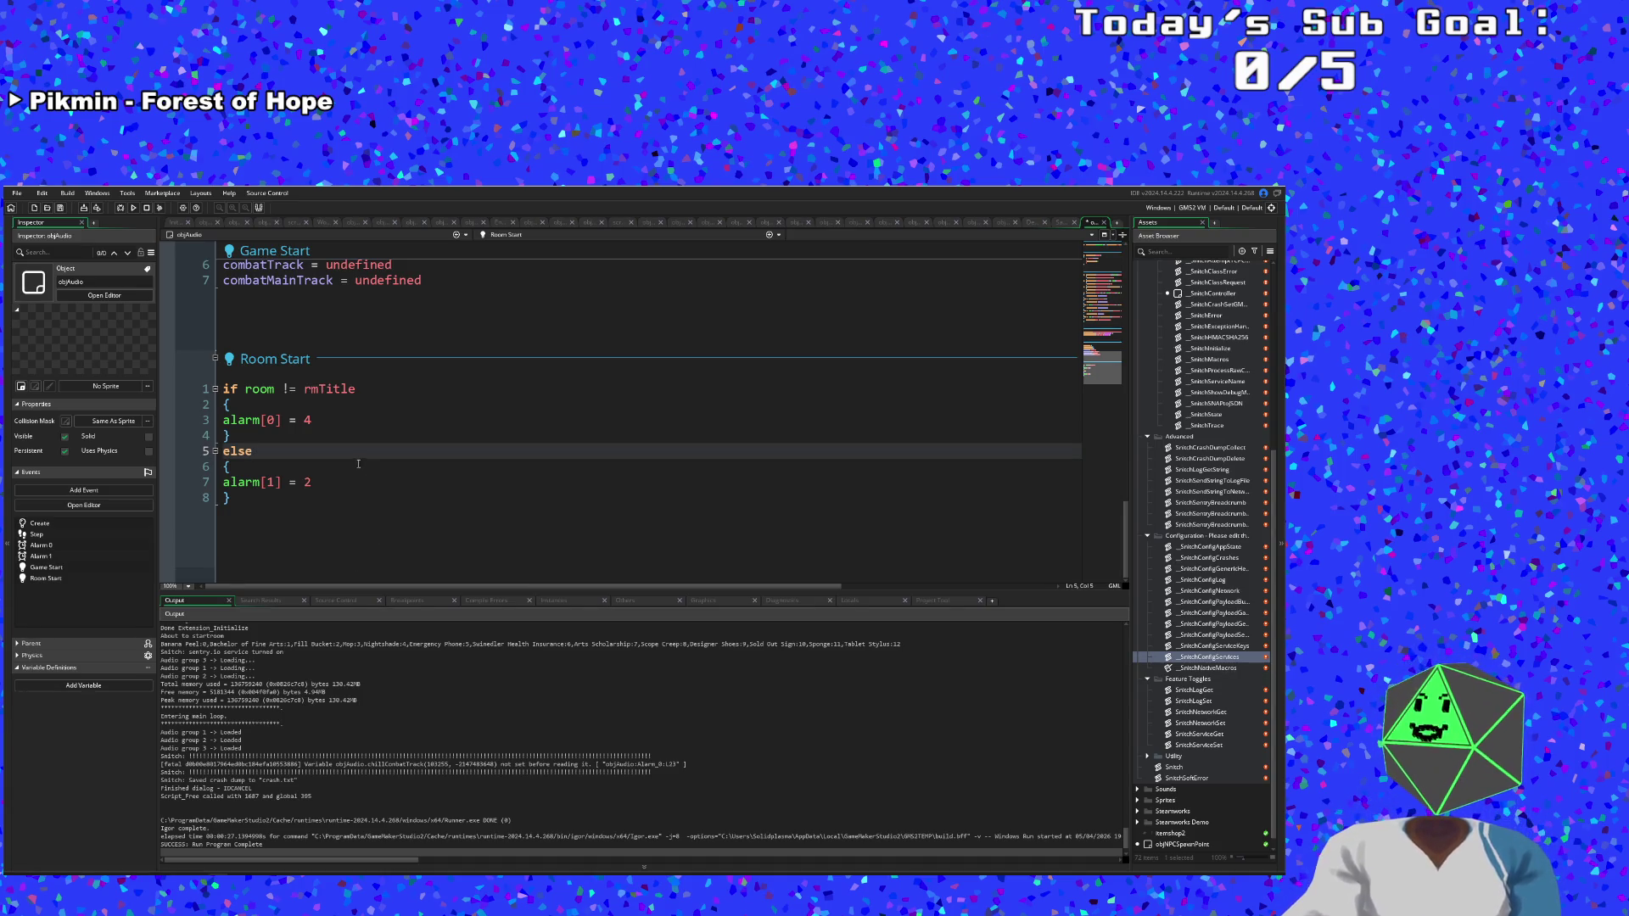
{"action": "left_click", "coordinate": [328, 468]}
{"action": "scroll", "coordinate": [326, 473], "scroll_direction": "up", "scroll_amount": 2}
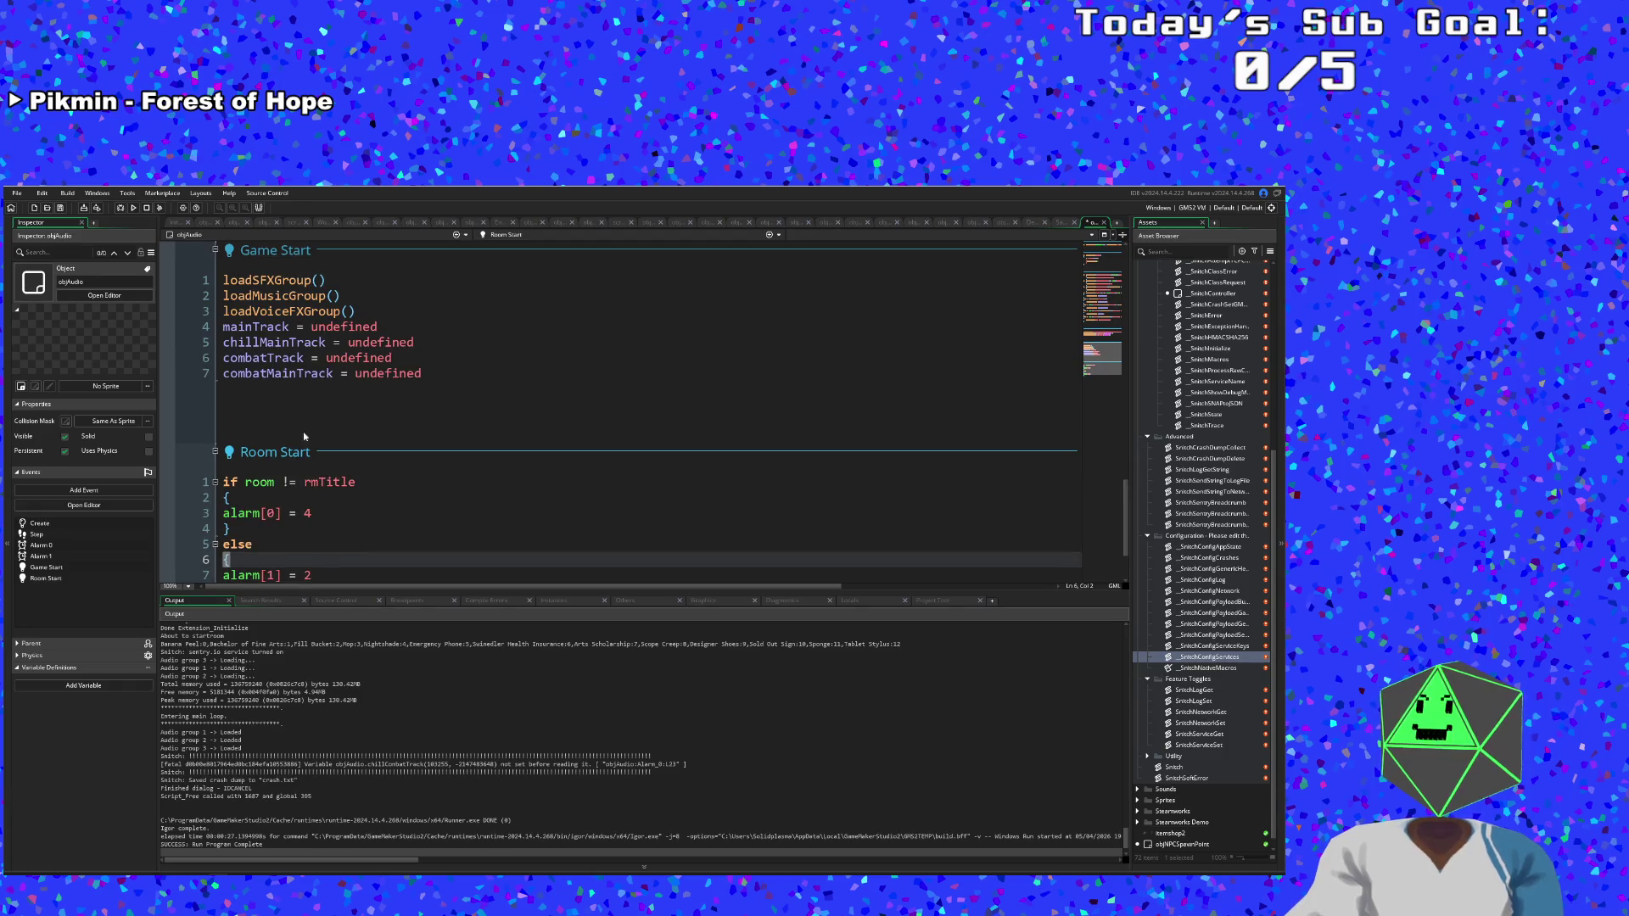
{"action": "scroll", "coordinate": [336, 523], "scroll_direction": "up", "scroll_amount": 10}
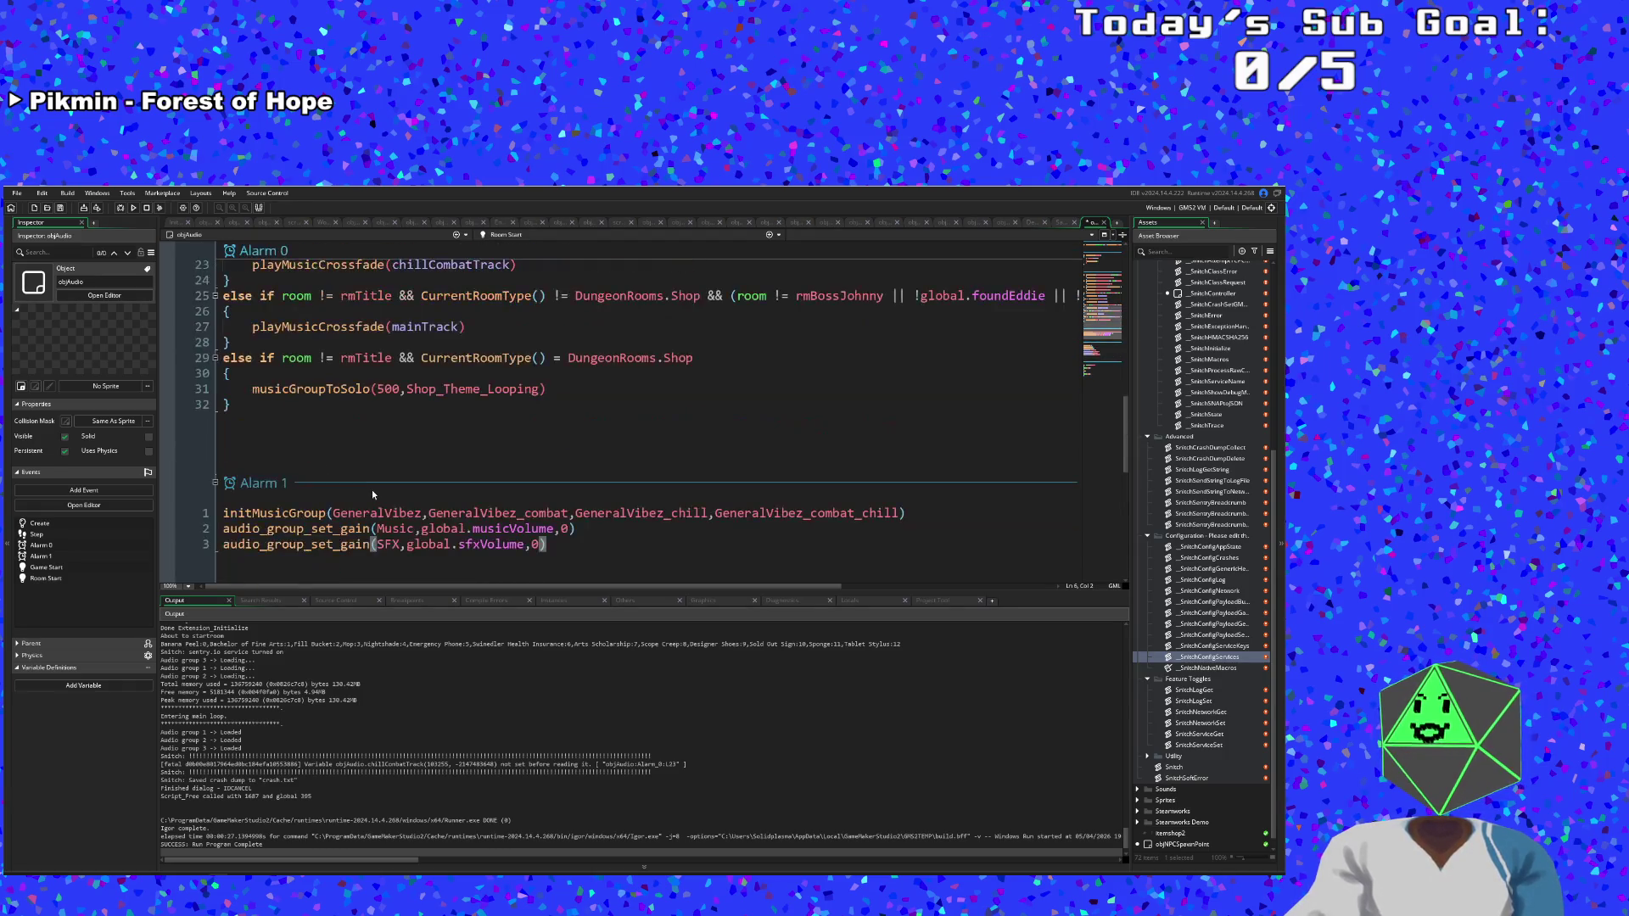
{"action": "scroll", "coordinate": [372, 497], "scroll_direction": "down", "scroll_amount": 10}
{"action": "left_click", "coordinate": [371, 498]}
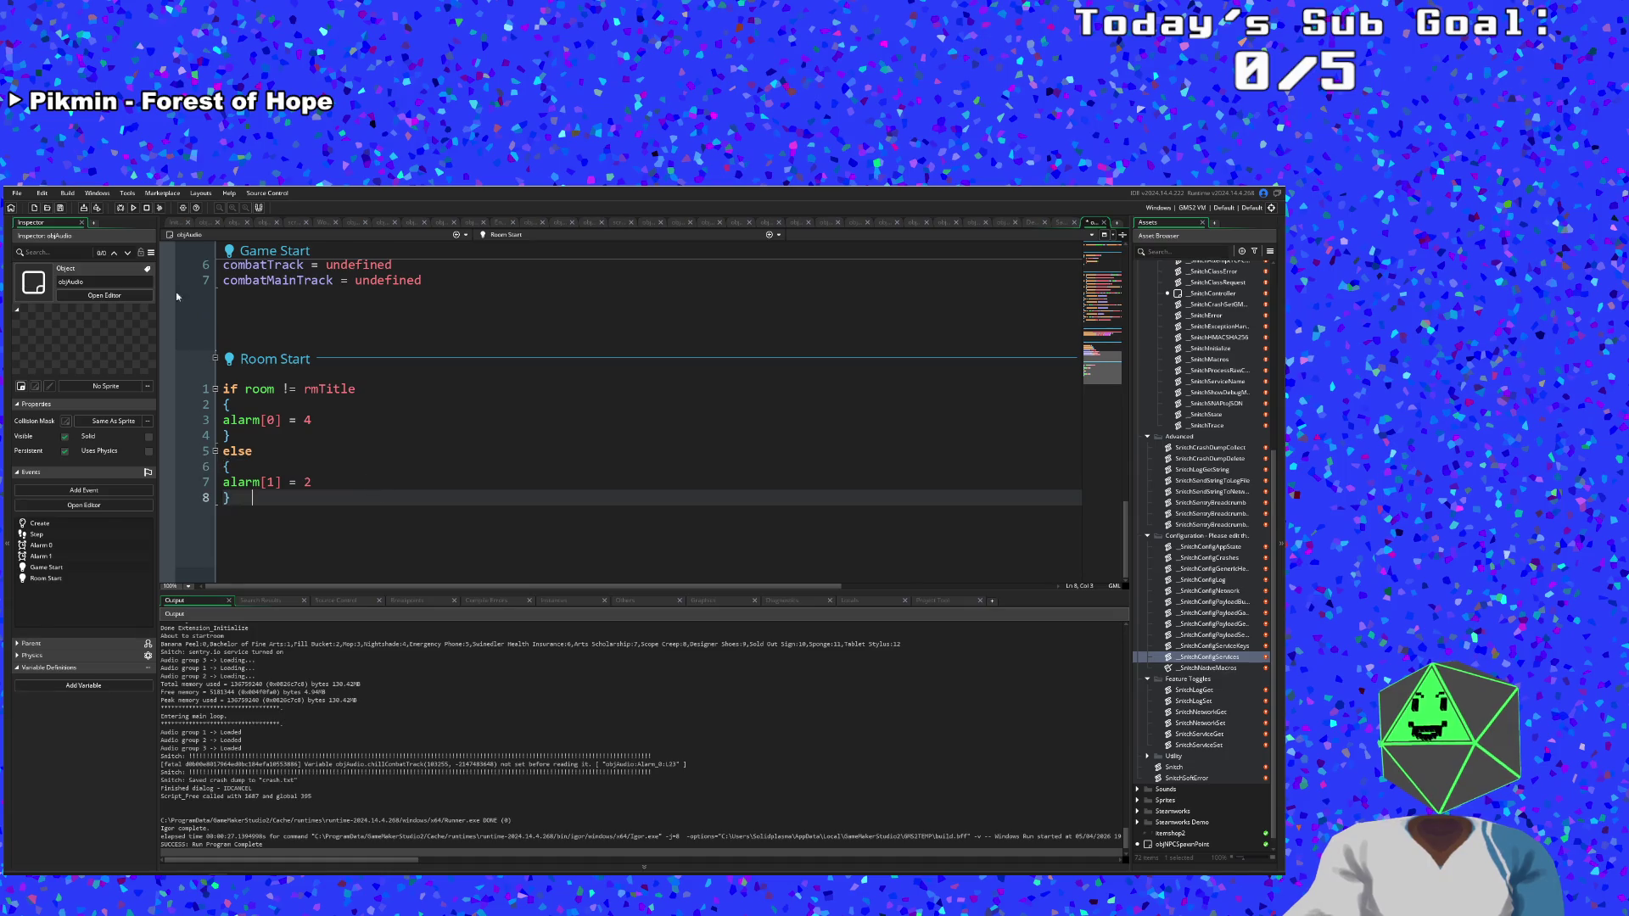
{"action": "left_click", "coordinate": [357, 420]}
{"action": "scroll", "coordinate": [363, 468], "scroll_direction": "up", "scroll_amount": 2}
{"action": "scroll", "coordinate": [369, 465], "scroll_direction": "down", "scroll_amount": 2}
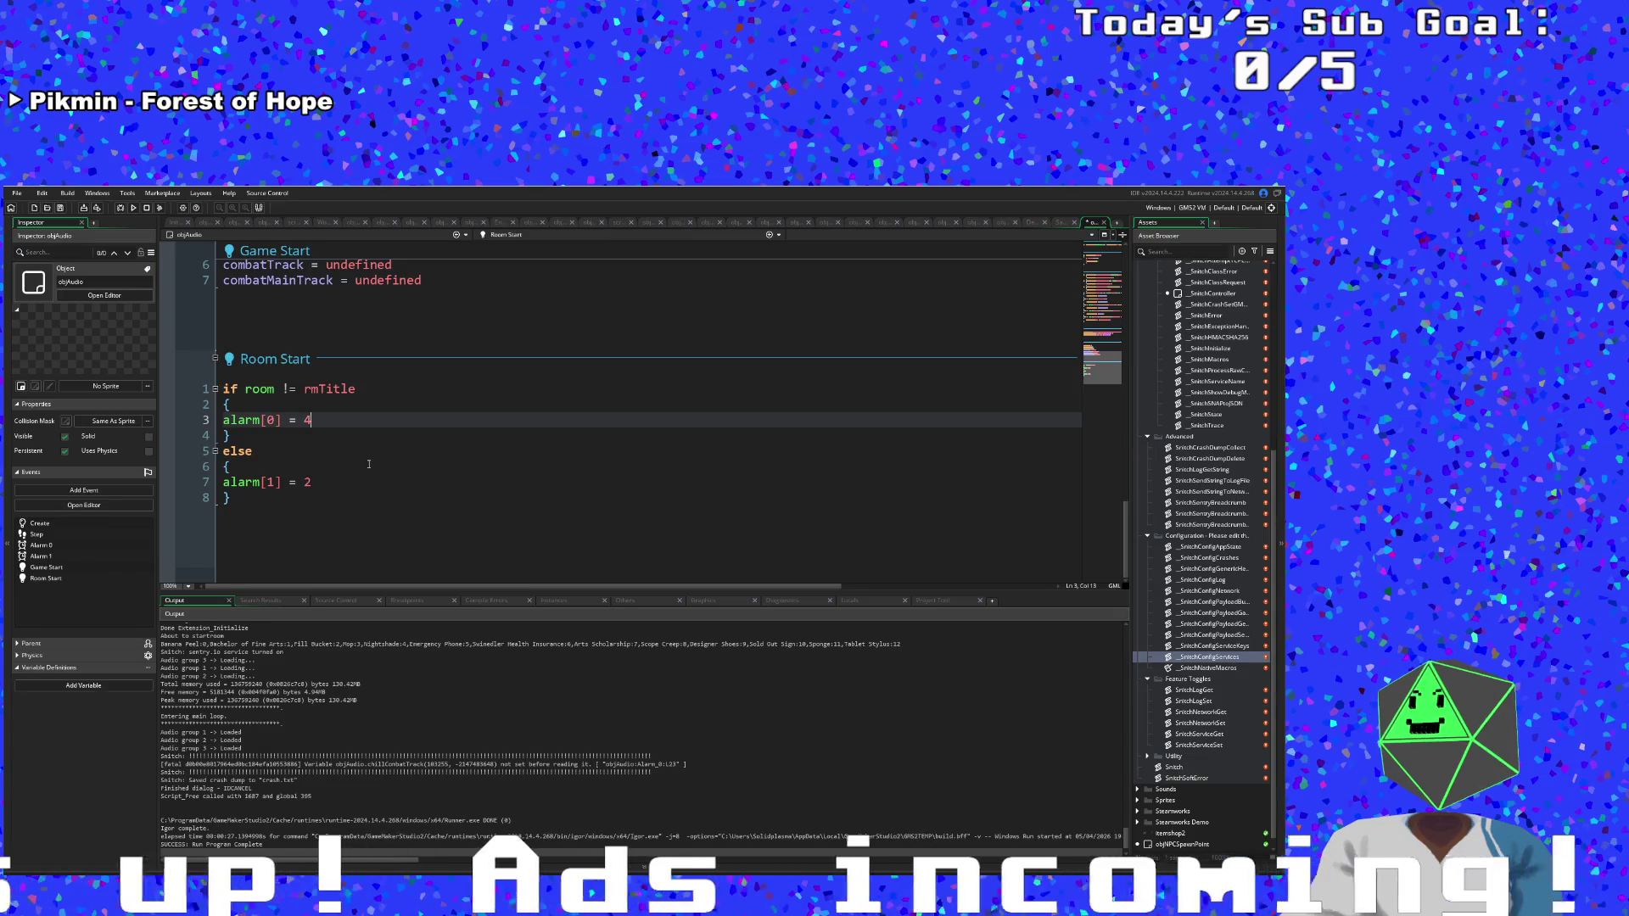
{"action": "left_click", "coordinate": [346, 482]}
{"action": "left_click", "coordinate": [324, 498]}
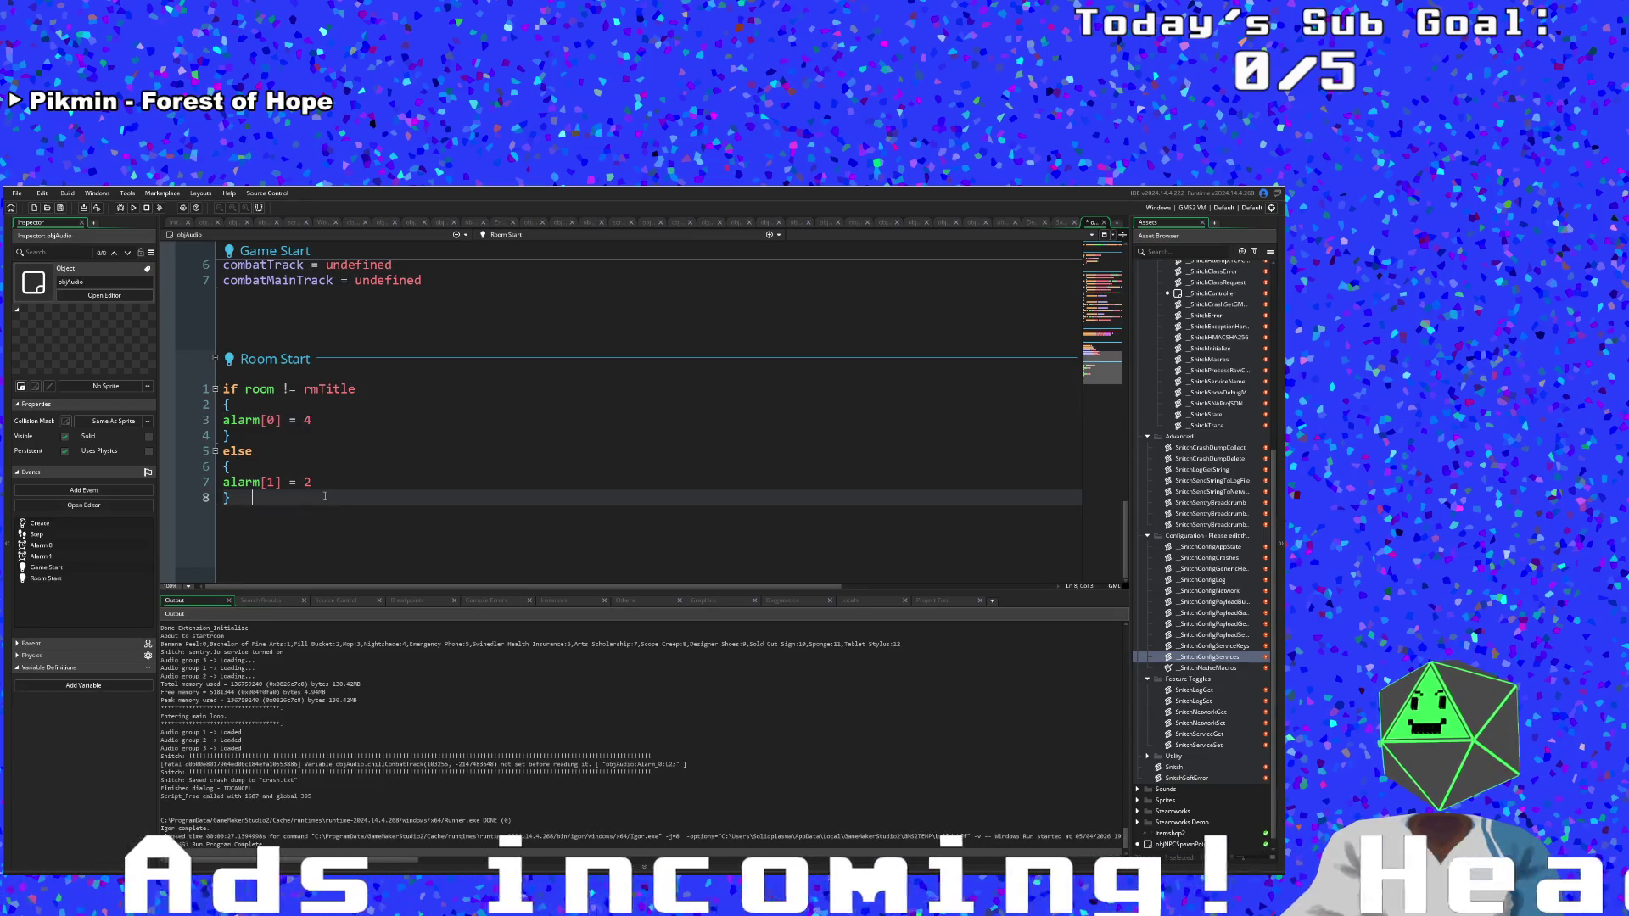
{"action": "scroll", "coordinate": [599, 500], "scroll_direction": "up", "scroll_amount": 8}
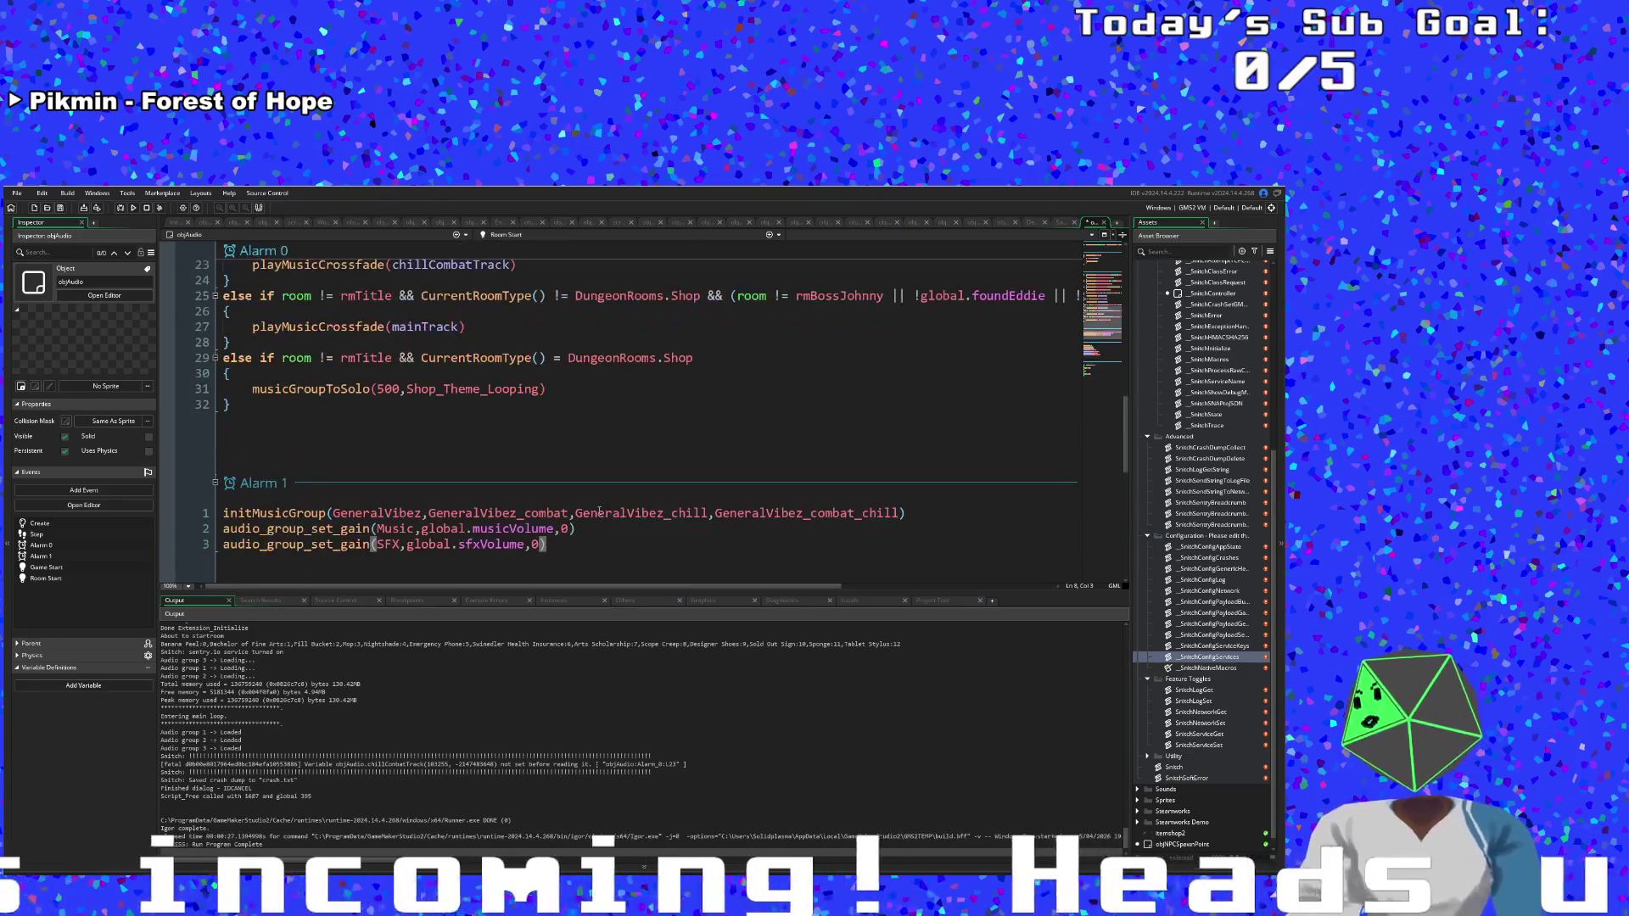
{"action": "scroll", "coordinate": [599, 511], "scroll_direction": "down", "scroll_amount": 8}
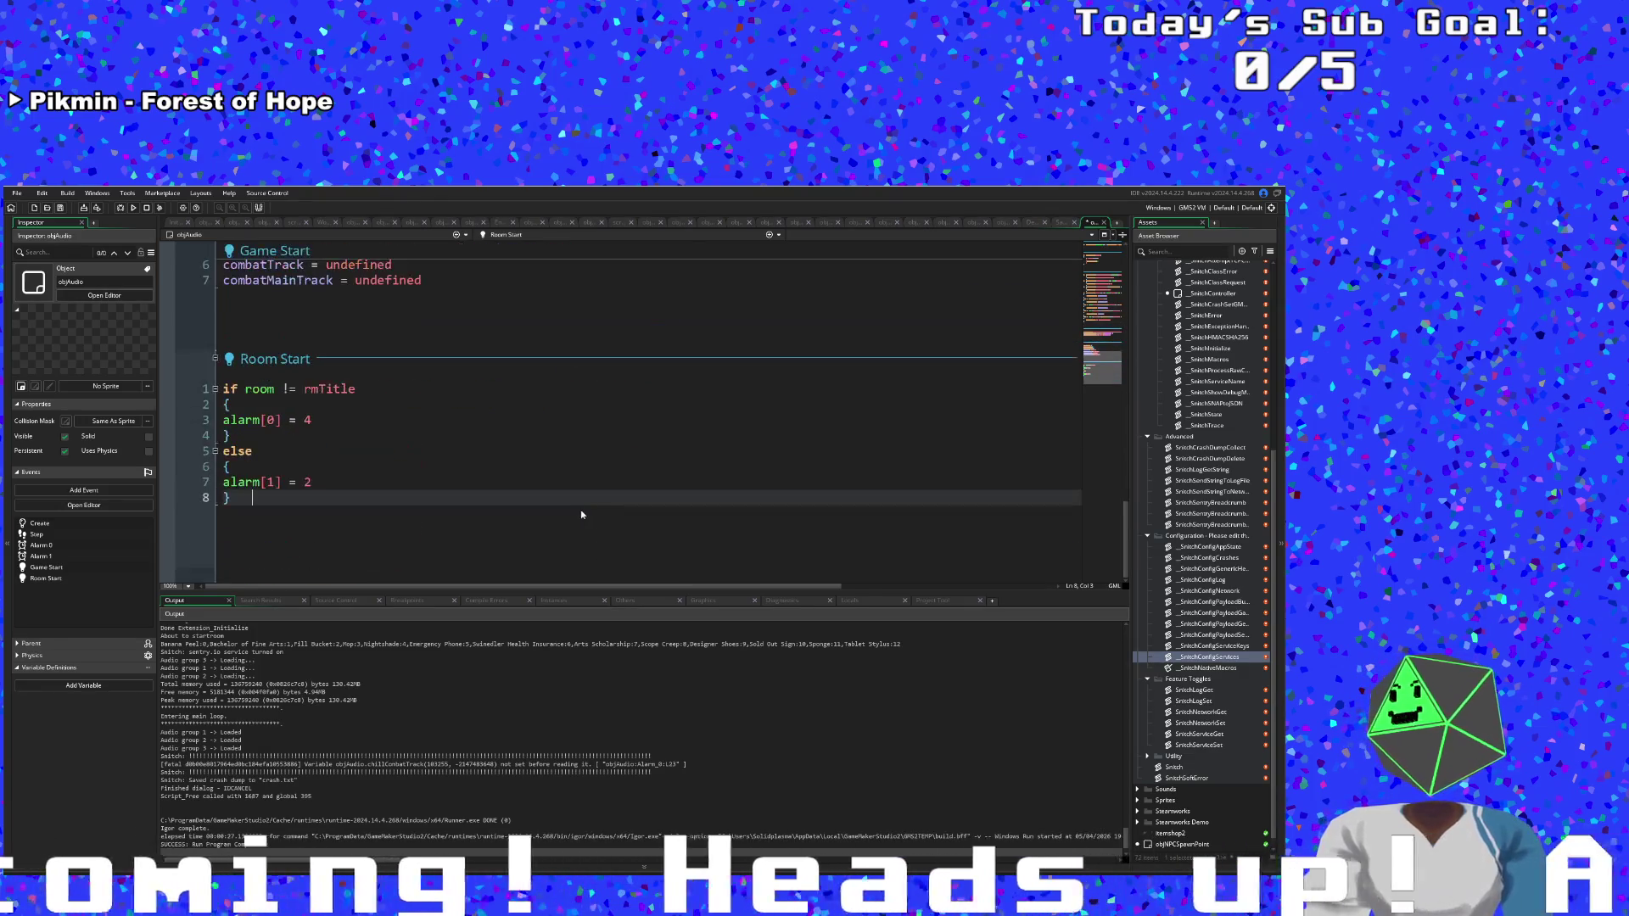
Open objTitleScreen's code via asset search and jump between its Alarm 11 and Draw events.
{"action": "key", "text": "ctrl+t"}
{"action": "type", "text": "objT"}
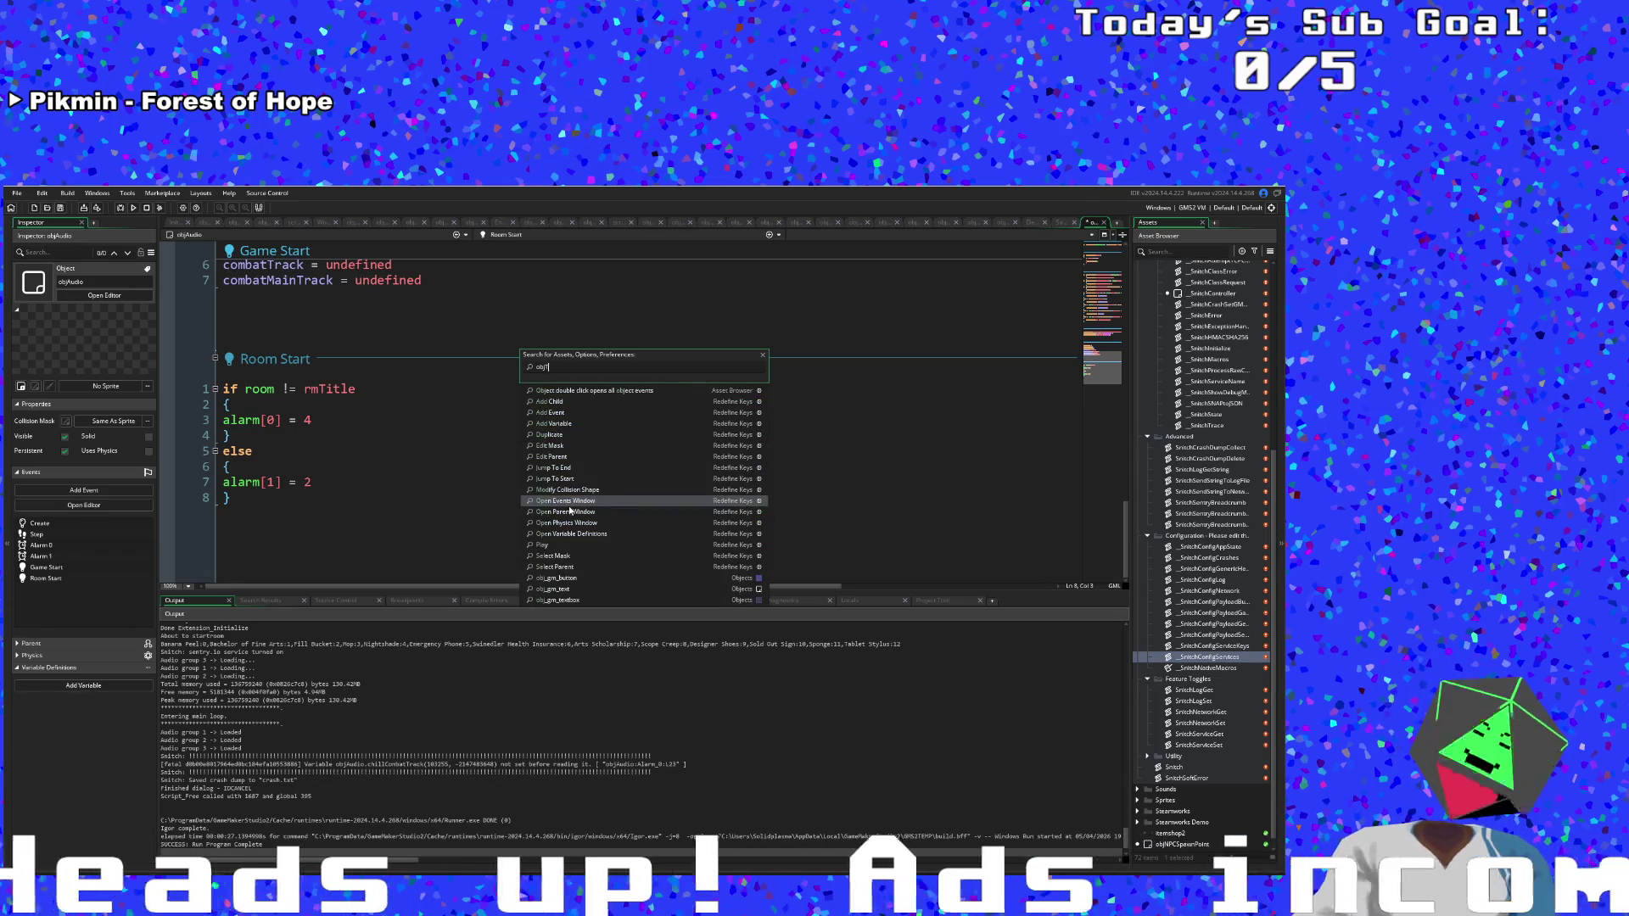
{"action": "type", "text": "itle"}
{"action": "key", "text": "Return"}
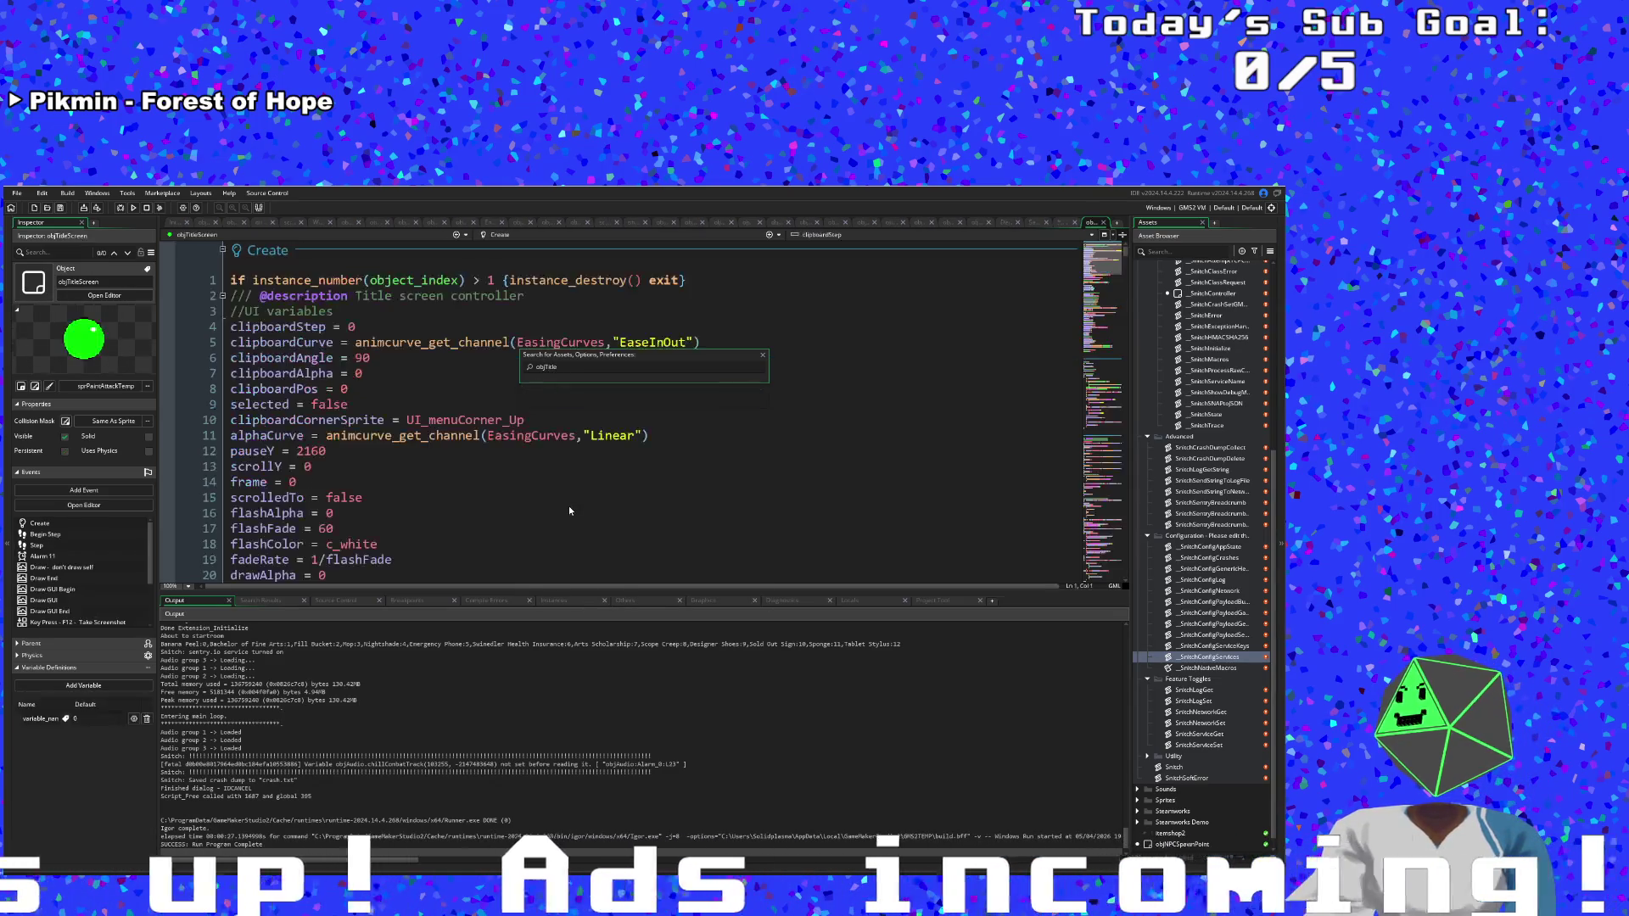
{"action": "scroll", "coordinate": [479, 508], "scroll_direction": "down", "scroll_amount": 15}
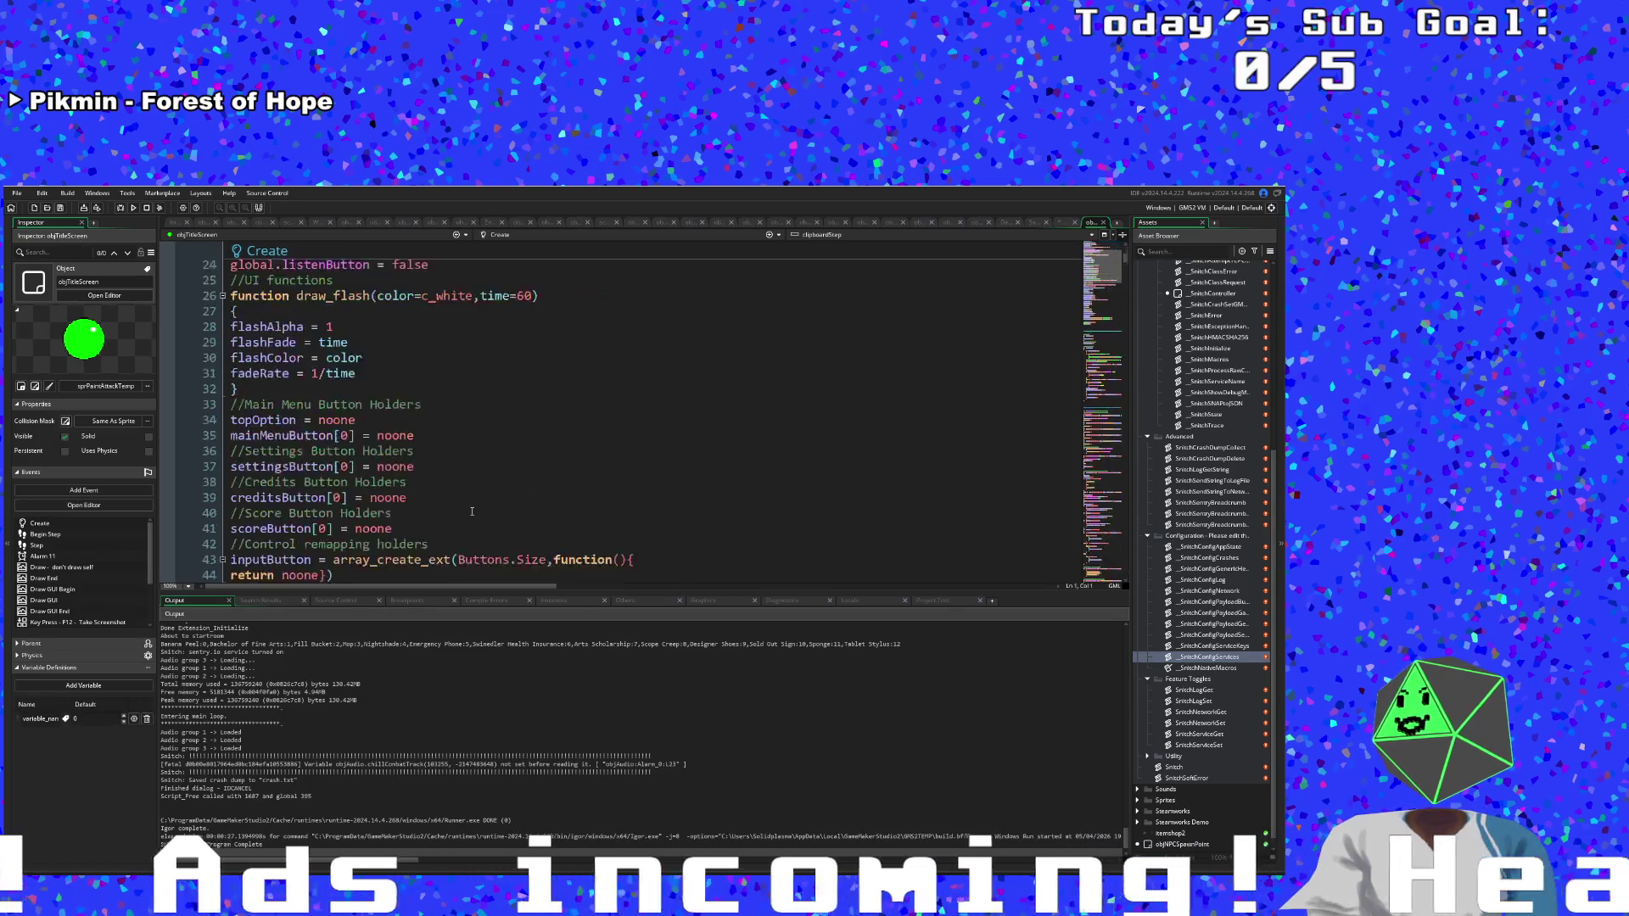
{"action": "left_click", "coordinate": [501, 235]}
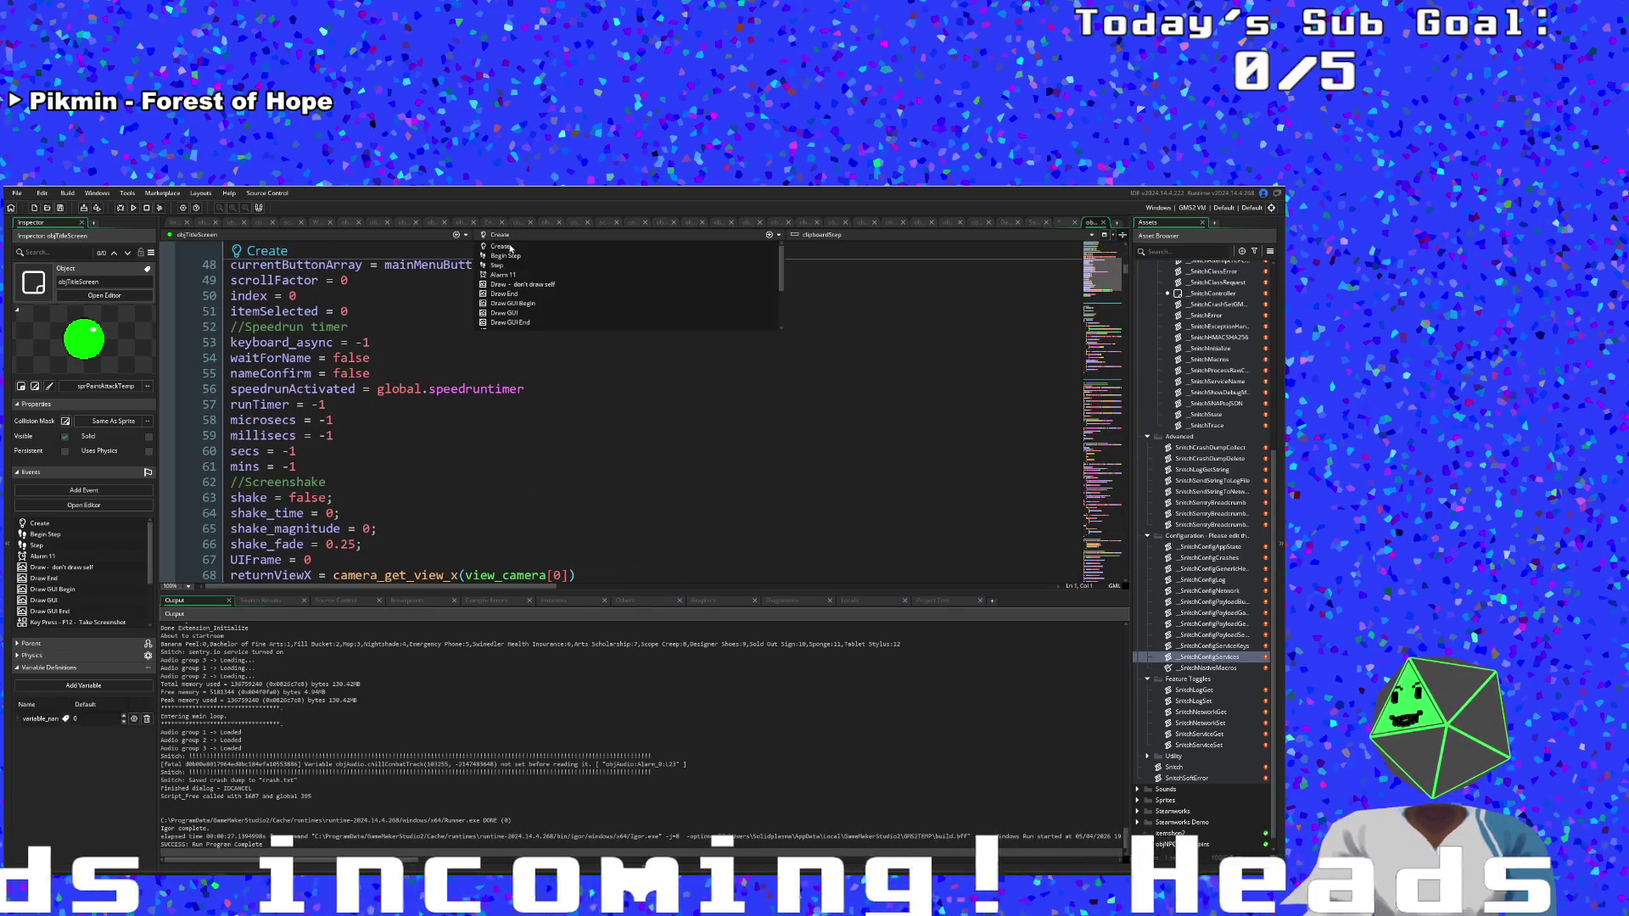
{"action": "left_click", "coordinate": [511, 290]}
{"action": "left_click", "coordinate": [500, 235]}
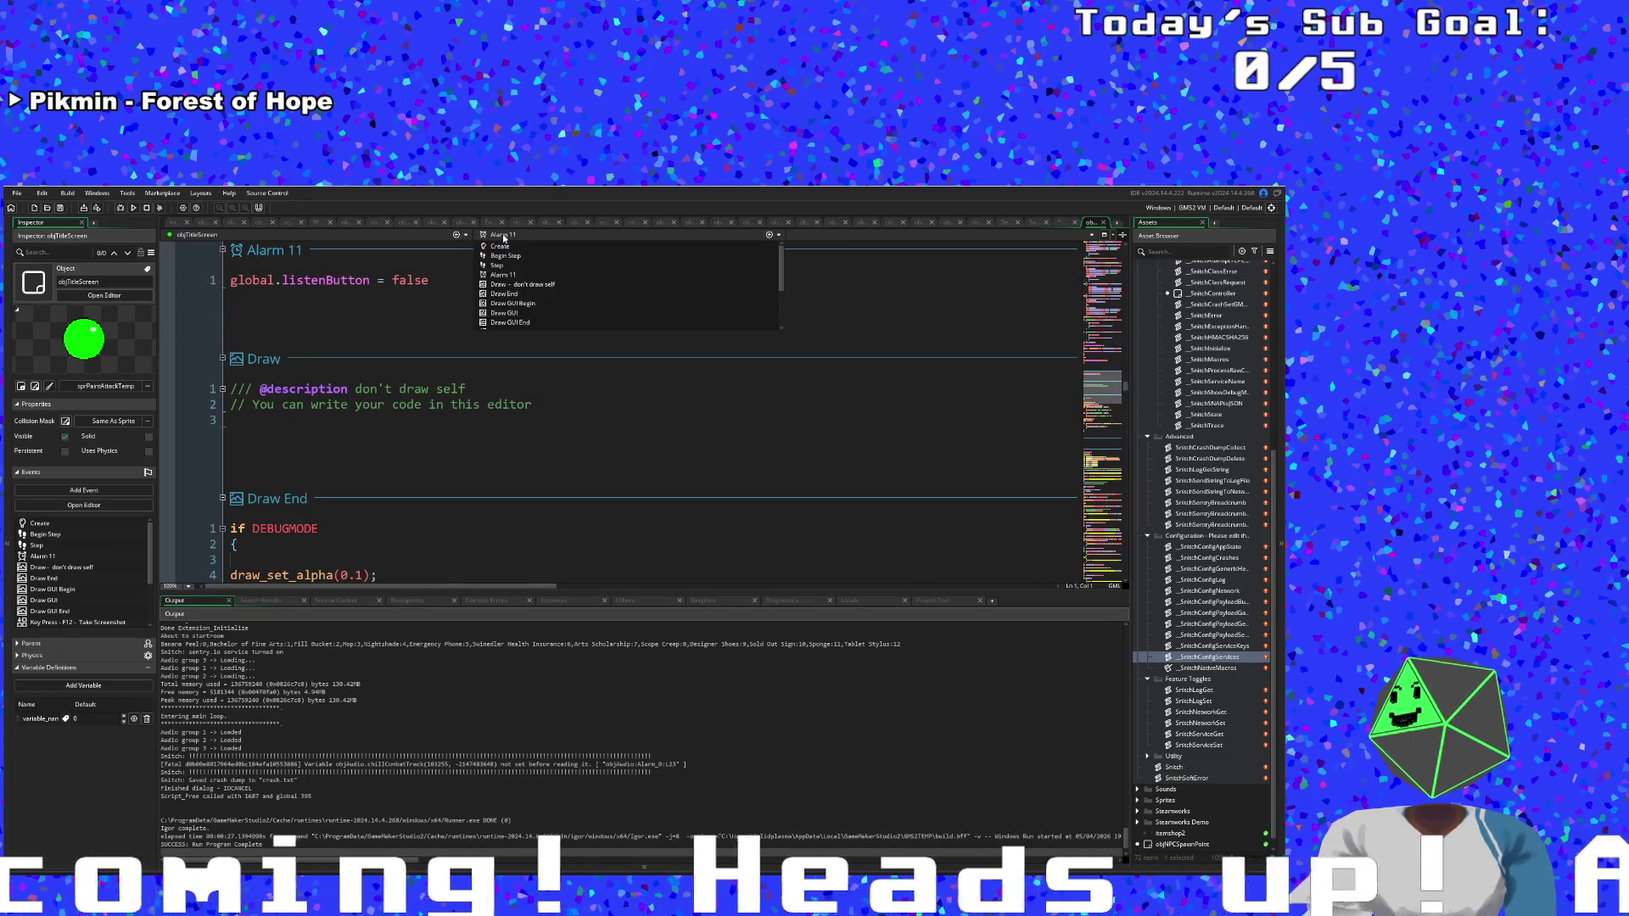
{"action": "left_click", "coordinate": [501, 289]}
Read through objTitleScreen's Draw GUI and Draw GUI End code, then start a new asset search.
{"action": "scroll", "coordinate": [514, 437], "scroll_direction": "down", "scroll_amount": 10}
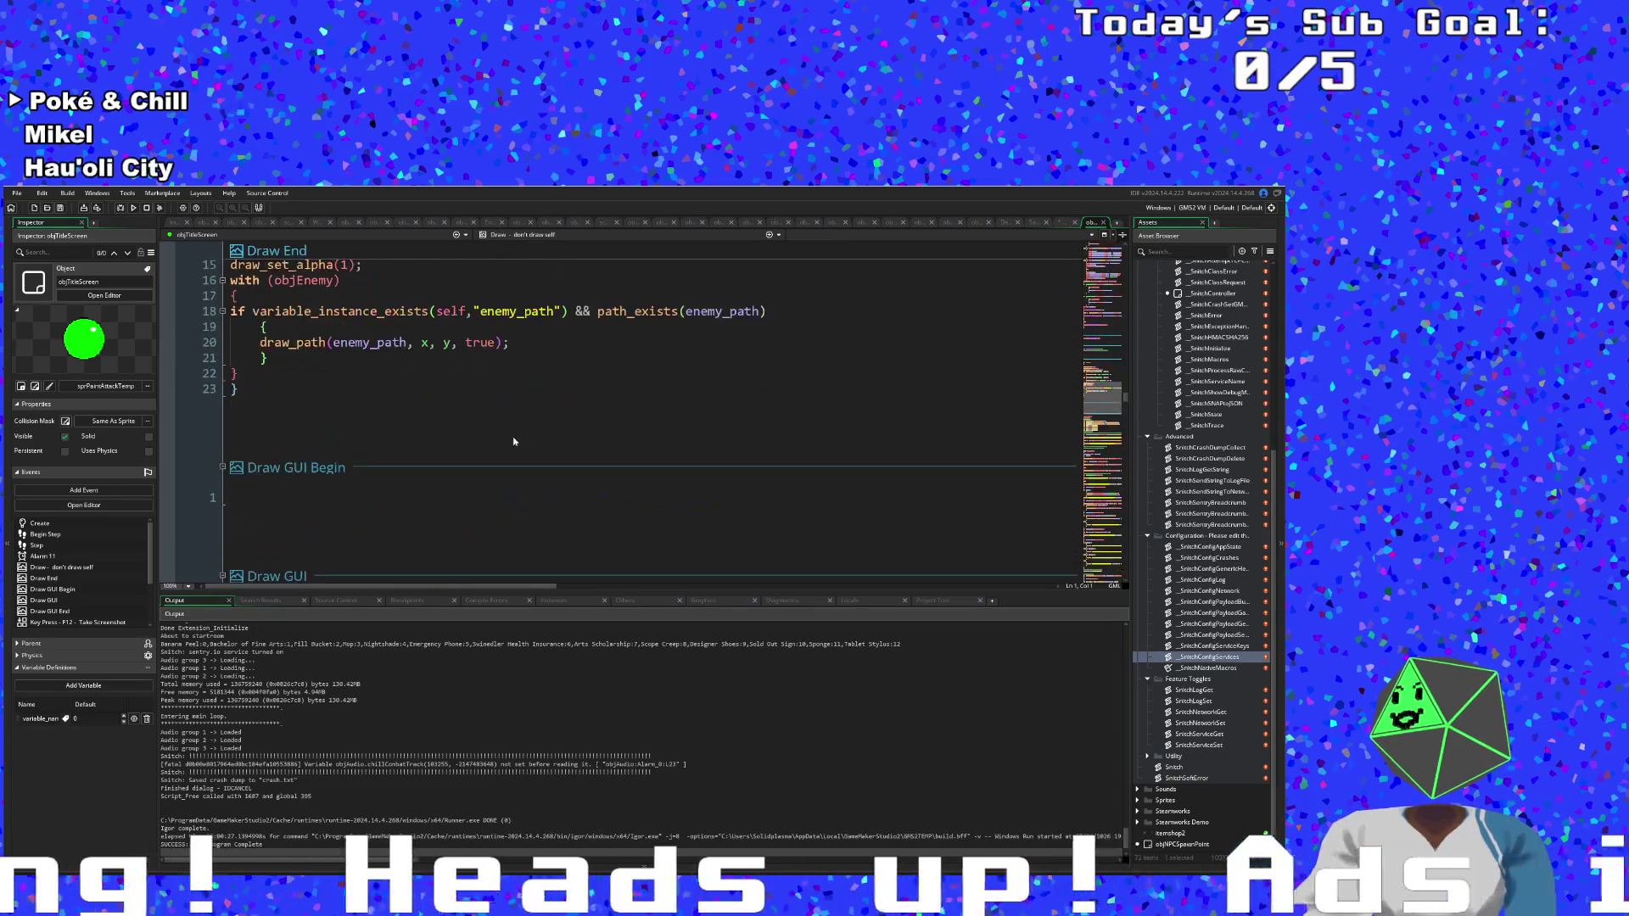
{"action": "scroll", "coordinate": [521, 429], "scroll_direction": "up", "scroll_amount": 12}
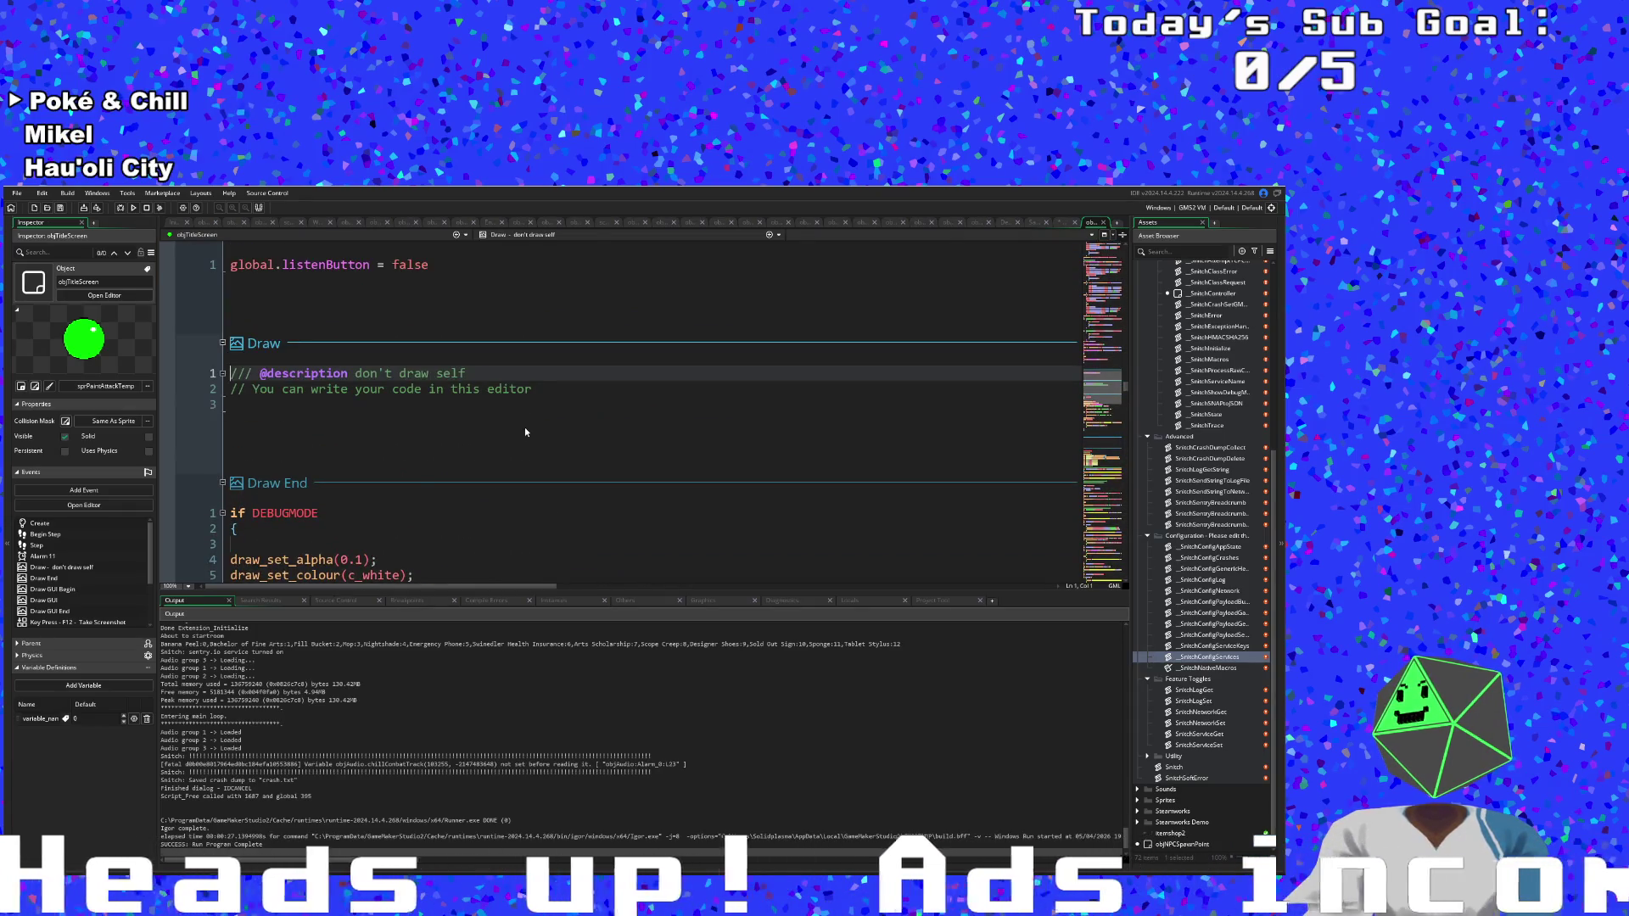
{"action": "scroll", "coordinate": [522, 435], "scroll_direction": "down", "scroll_amount": 5}
{"action": "scroll", "coordinate": [522, 438], "scroll_direction": "down", "scroll_amount": 5}
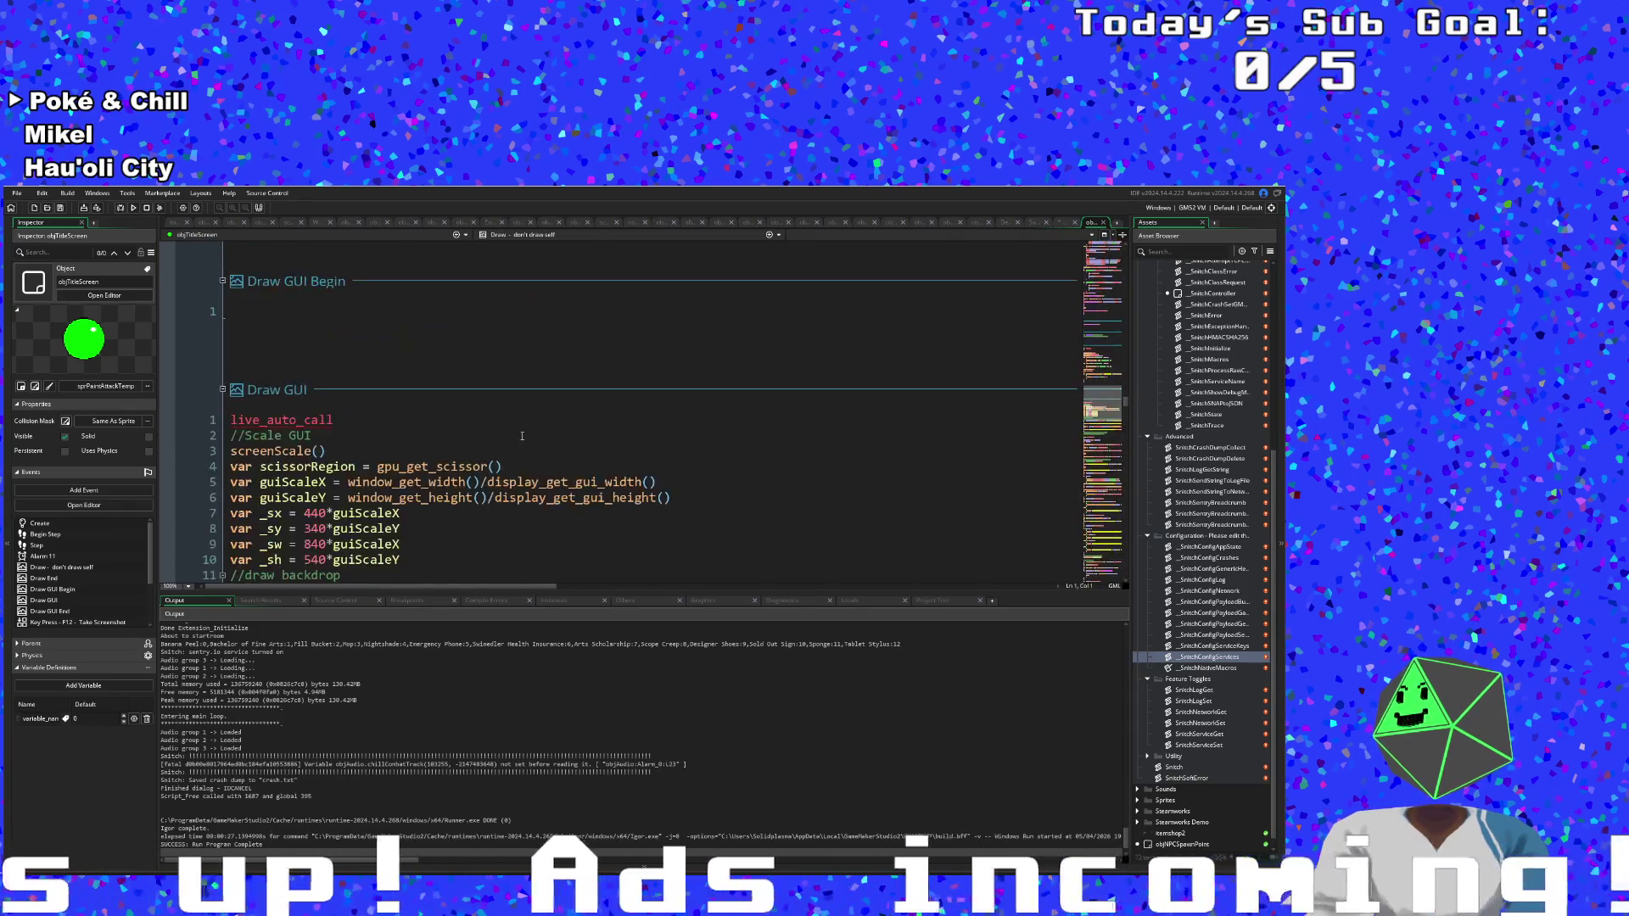
{"action": "scroll", "coordinate": [522, 438], "scroll_direction": "up", "scroll_amount": 4}
{"action": "scroll", "coordinate": [522, 438], "scroll_direction": "down", "scroll_amount": 8}
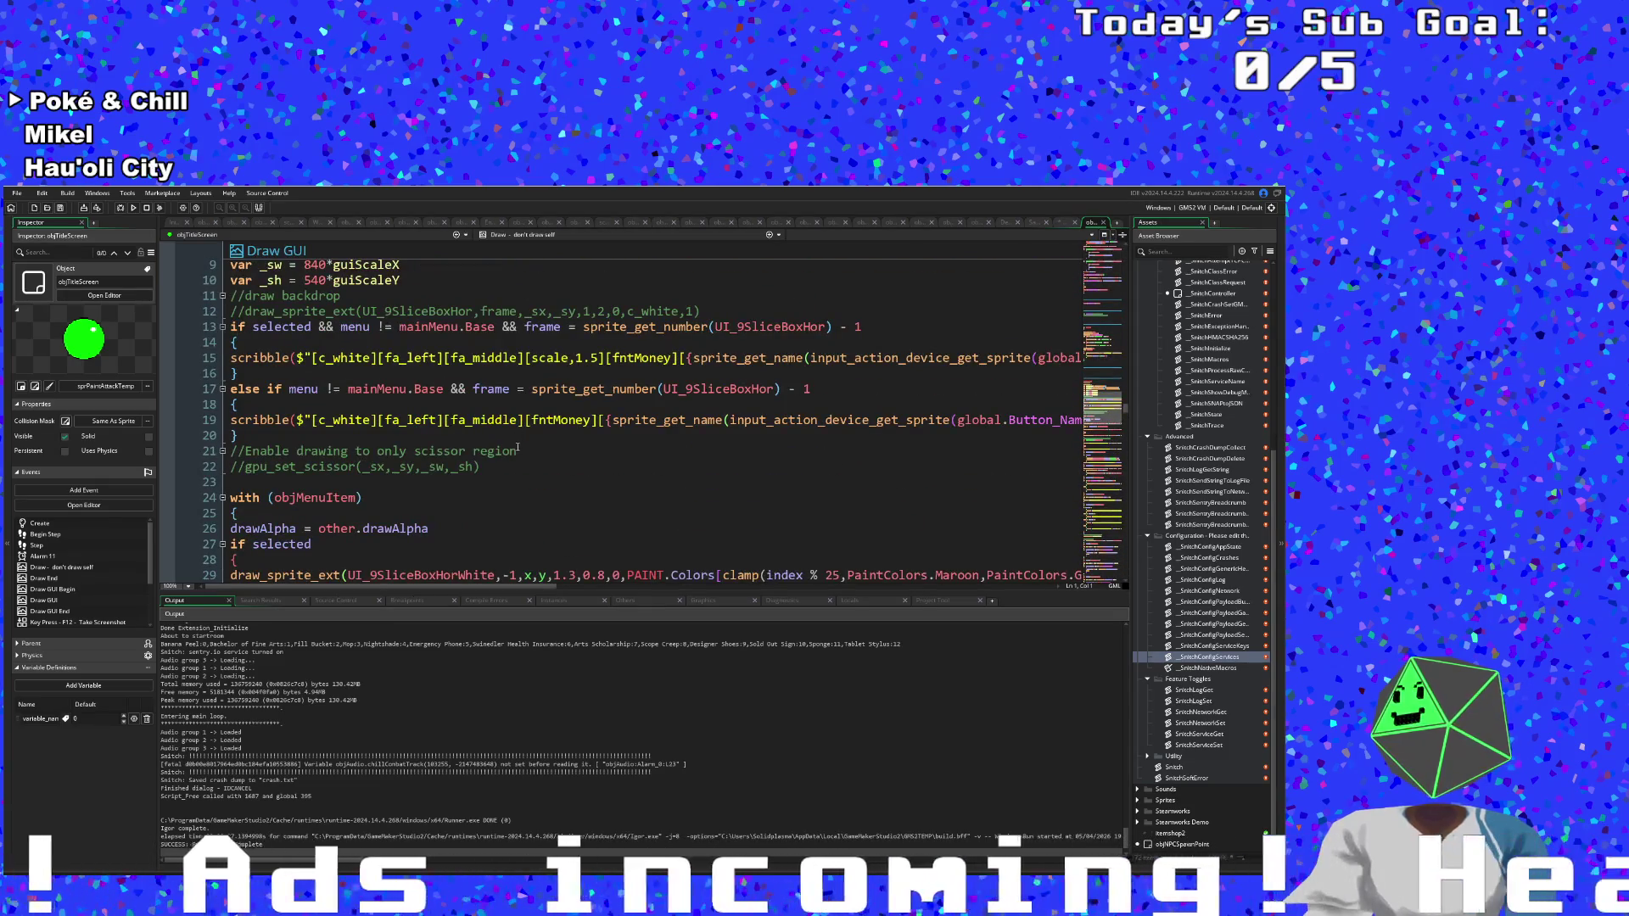
{"action": "left_click", "coordinate": [515, 448]}
{"action": "scroll", "coordinate": [496, 535], "scroll_direction": "down", "scroll_amount": 4}
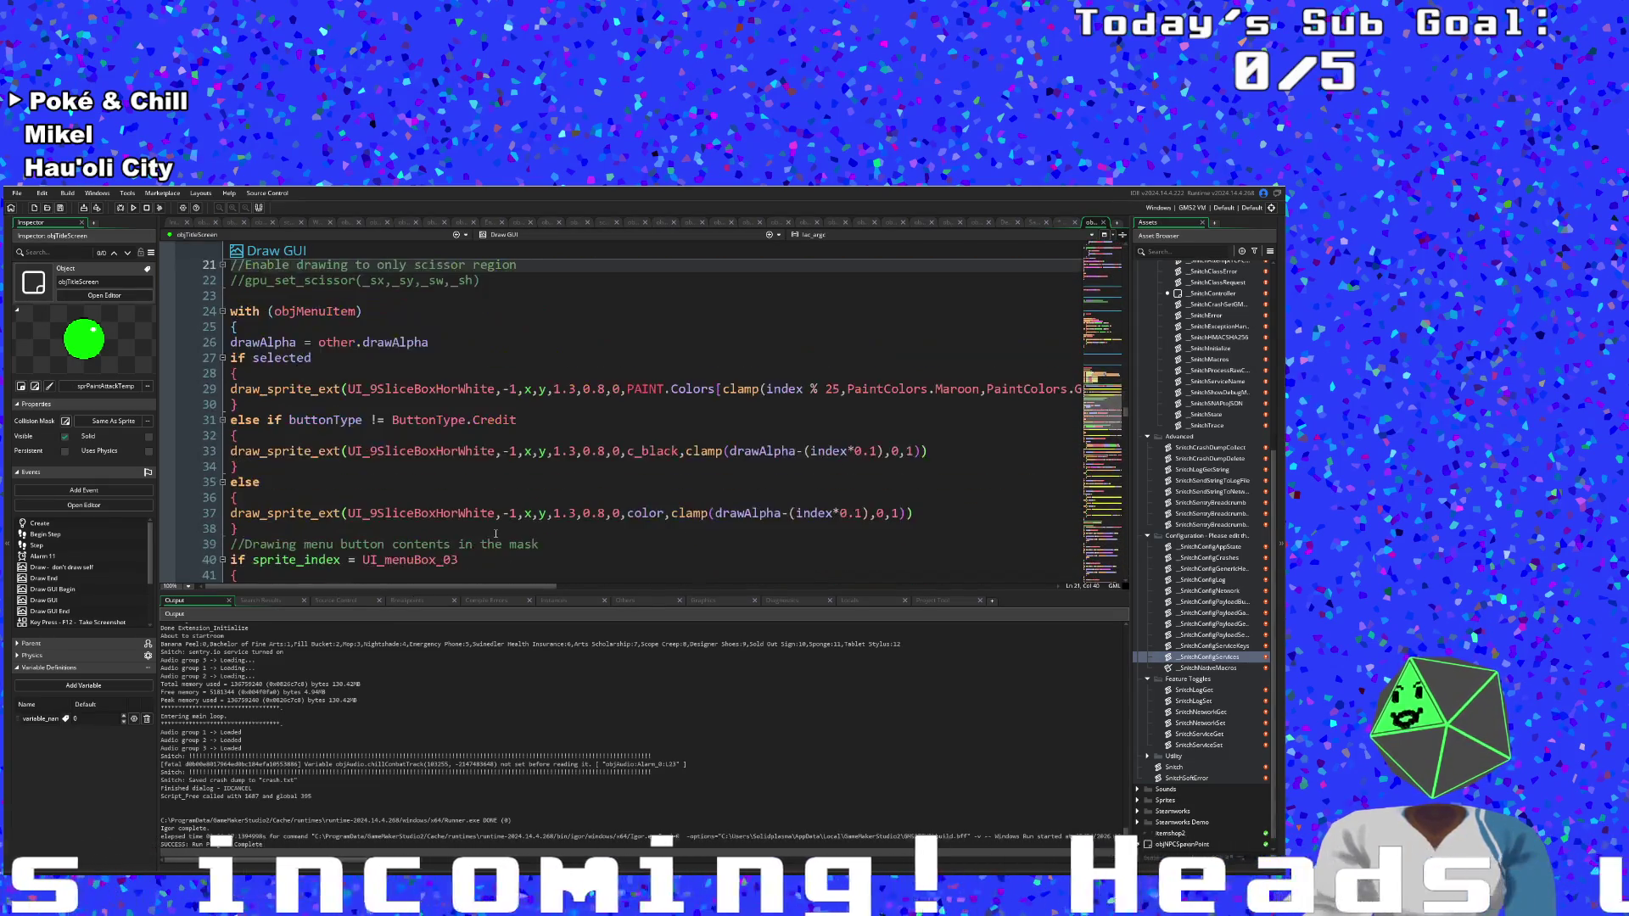
{"action": "scroll", "coordinate": [496, 533], "scroll_direction": "up", "scroll_amount": 7}
{"action": "scroll", "coordinate": [497, 530], "scroll_direction": "down", "scroll_amount": 3}
{"action": "scroll", "coordinate": [497, 531], "scroll_direction": "down", "scroll_amount": 20}
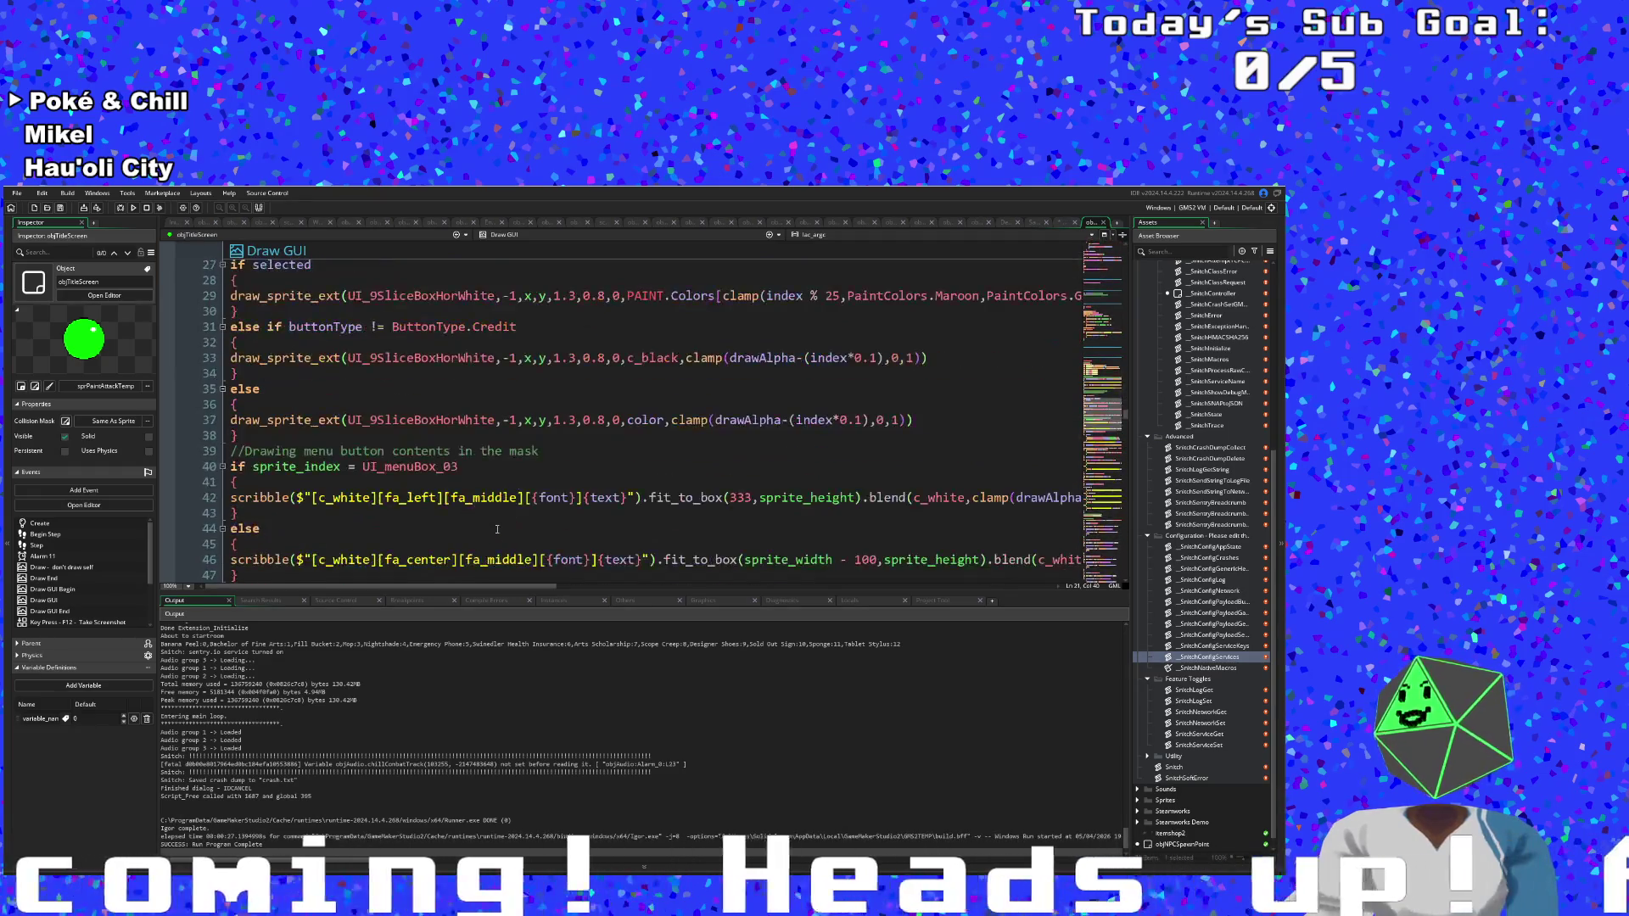
{"action": "scroll", "coordinate": [498, 527], "scroll_direction": "down", "scroll_amount": 20}
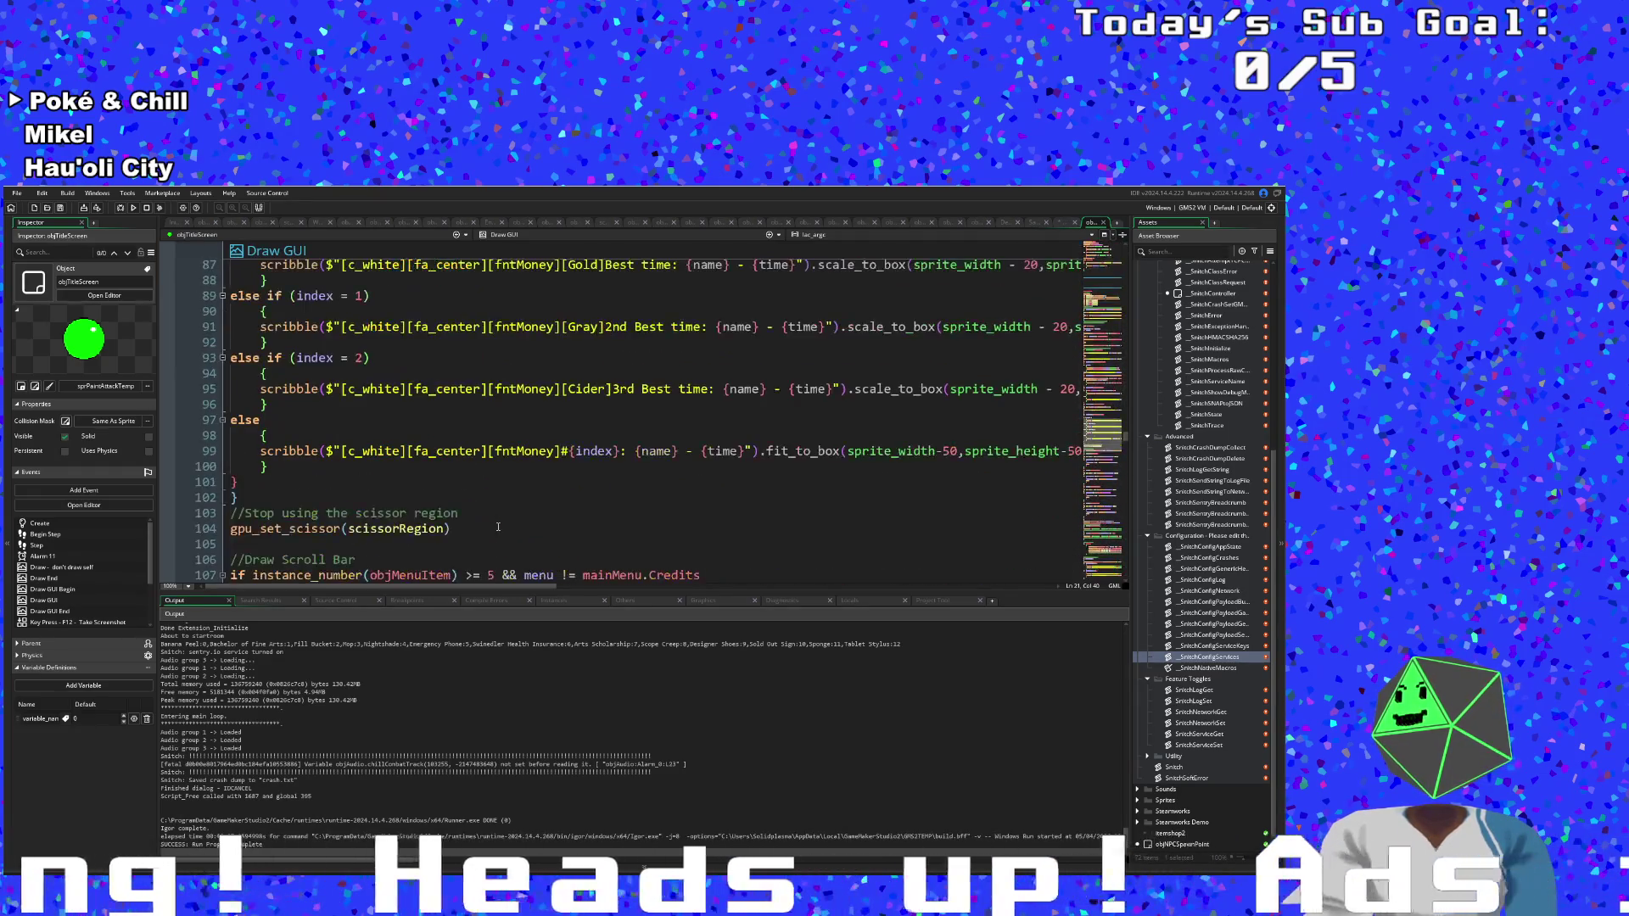
{"action": "scroll", "coordinate": [497, 532], "scroll_direction": "down", "scroll_amount": 13}
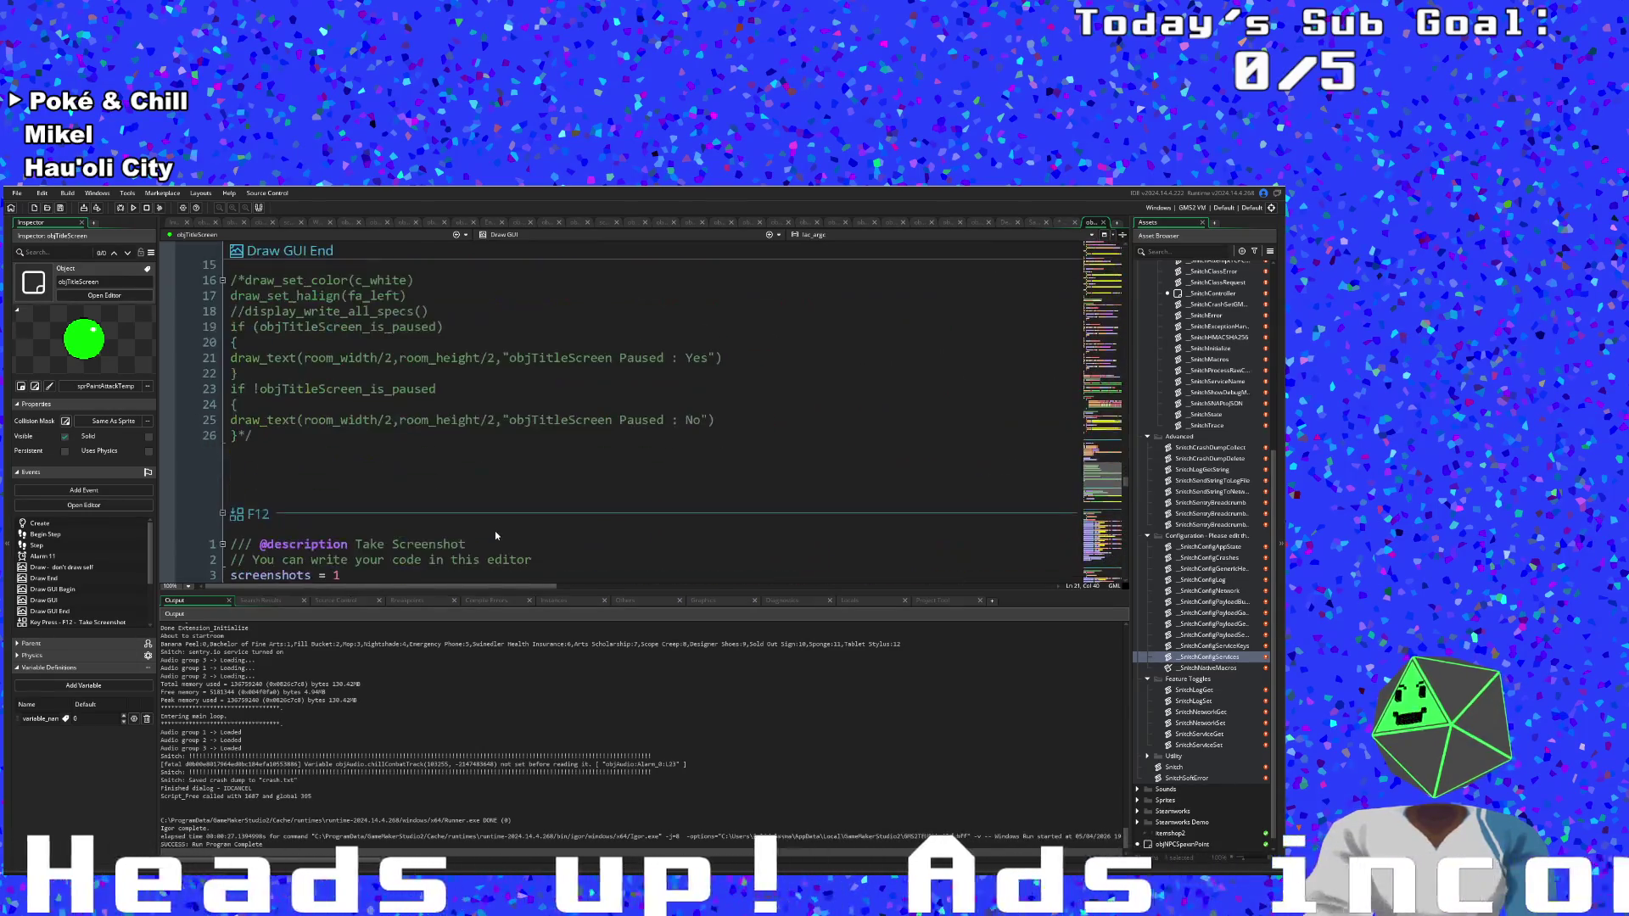
{"action": "scroll", "coordinate": [499, 526], "scroll_direction": "up", "scroll_amount": 8}
{"action": "scroll", "coordinate": [501, 524], "scroll_direction": "down", "scroll_amount": 2}
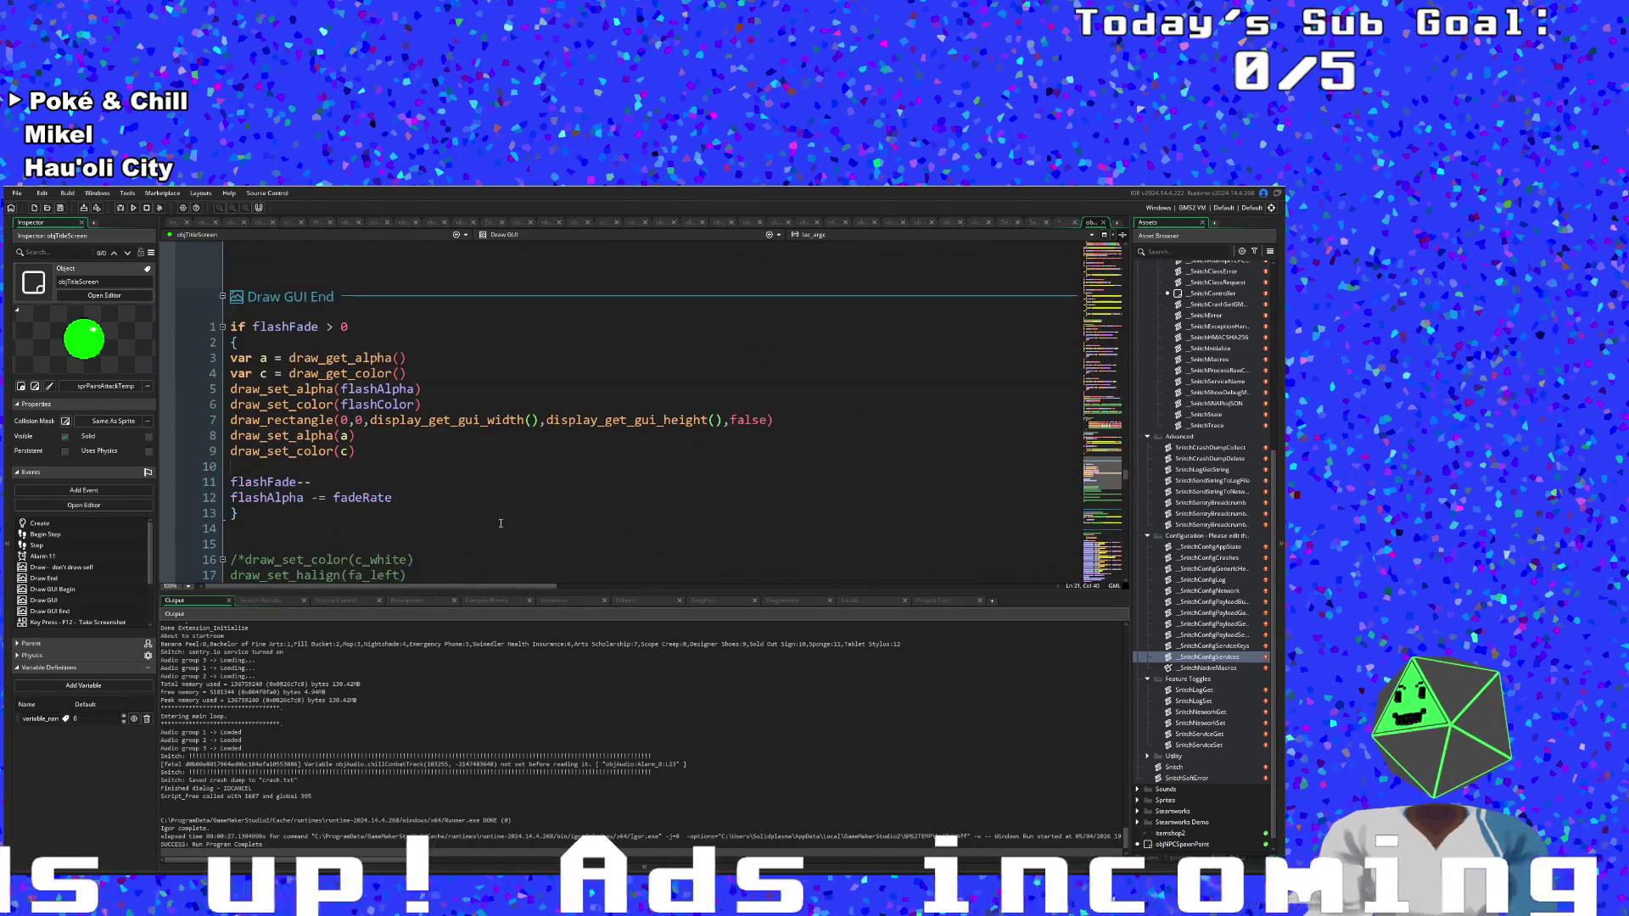
{"action": "left_click", "coordinate": [509, 527]}
{"action": "key", "text": "ctrl+t"}
{"action": "type", "text": "objp"}
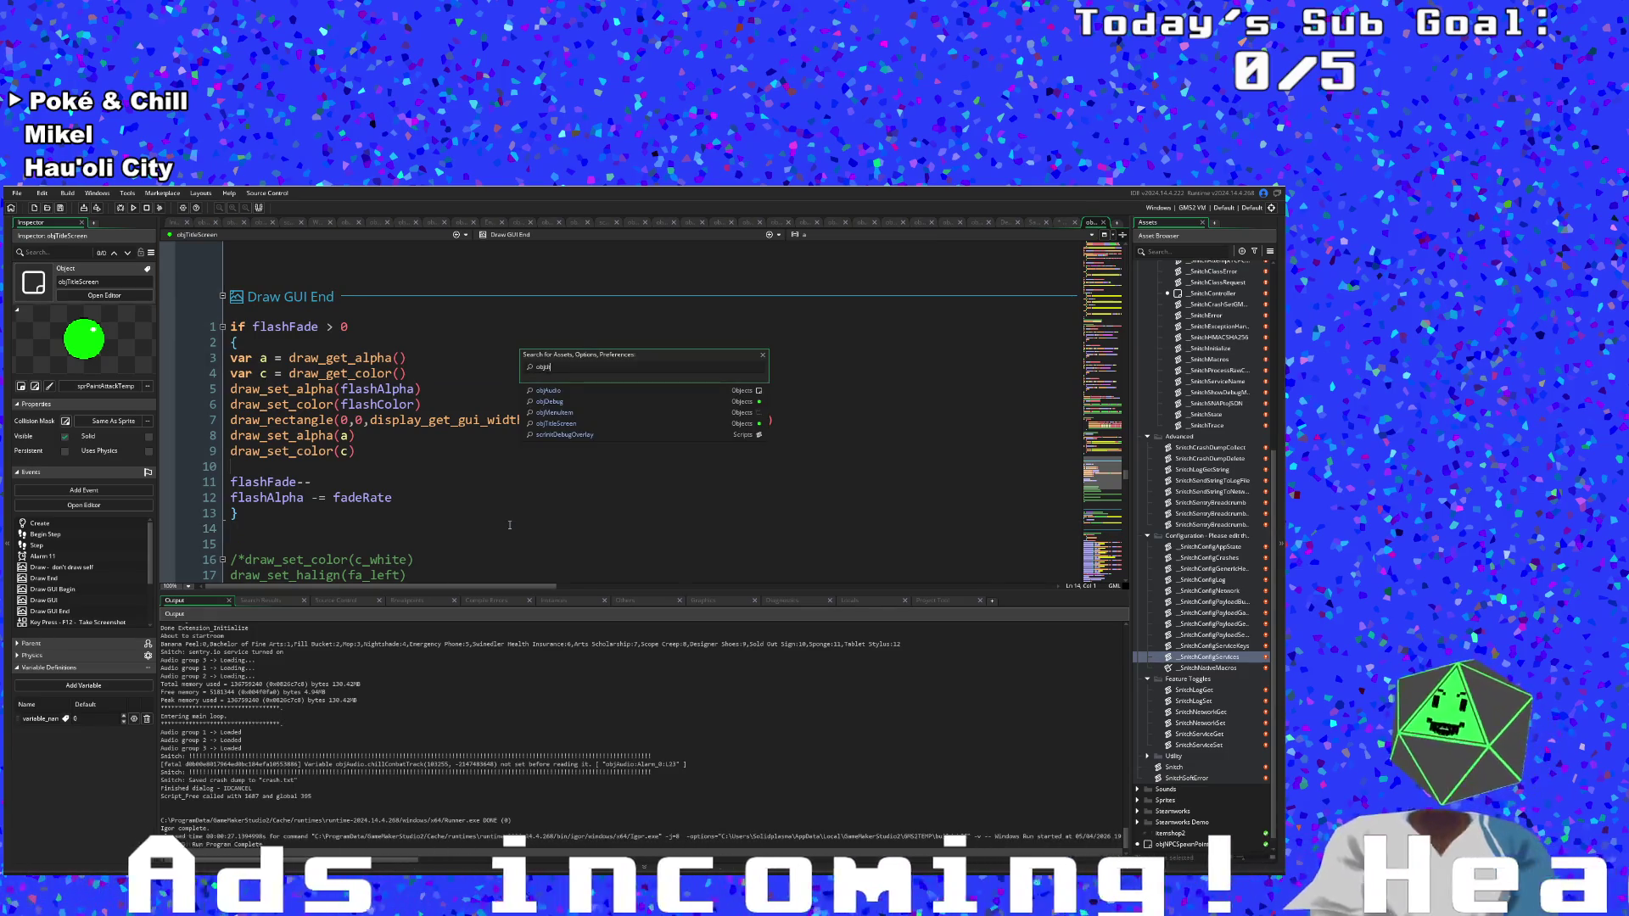
Open objTitle from the search results and go to its Draw event.
{"action": "type", "text": "tle"}
{"action": "key", "text": "Return"}
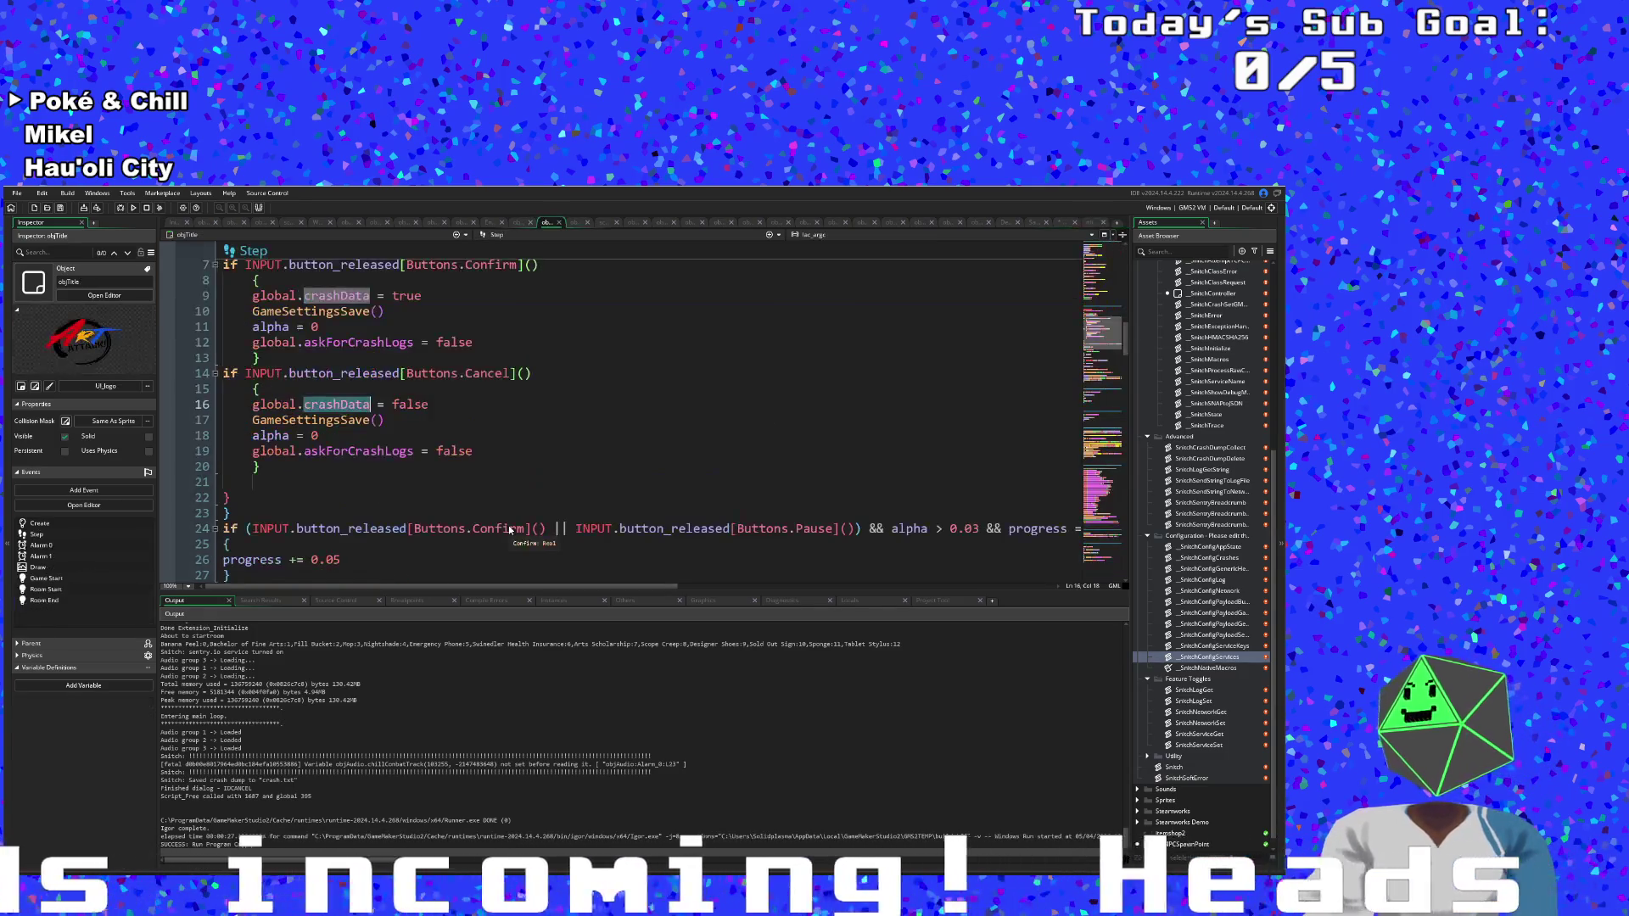
{"action": "scroll", "coordinate": [507, 526], "scroll_direction": "down", "scroll_amount": 10}
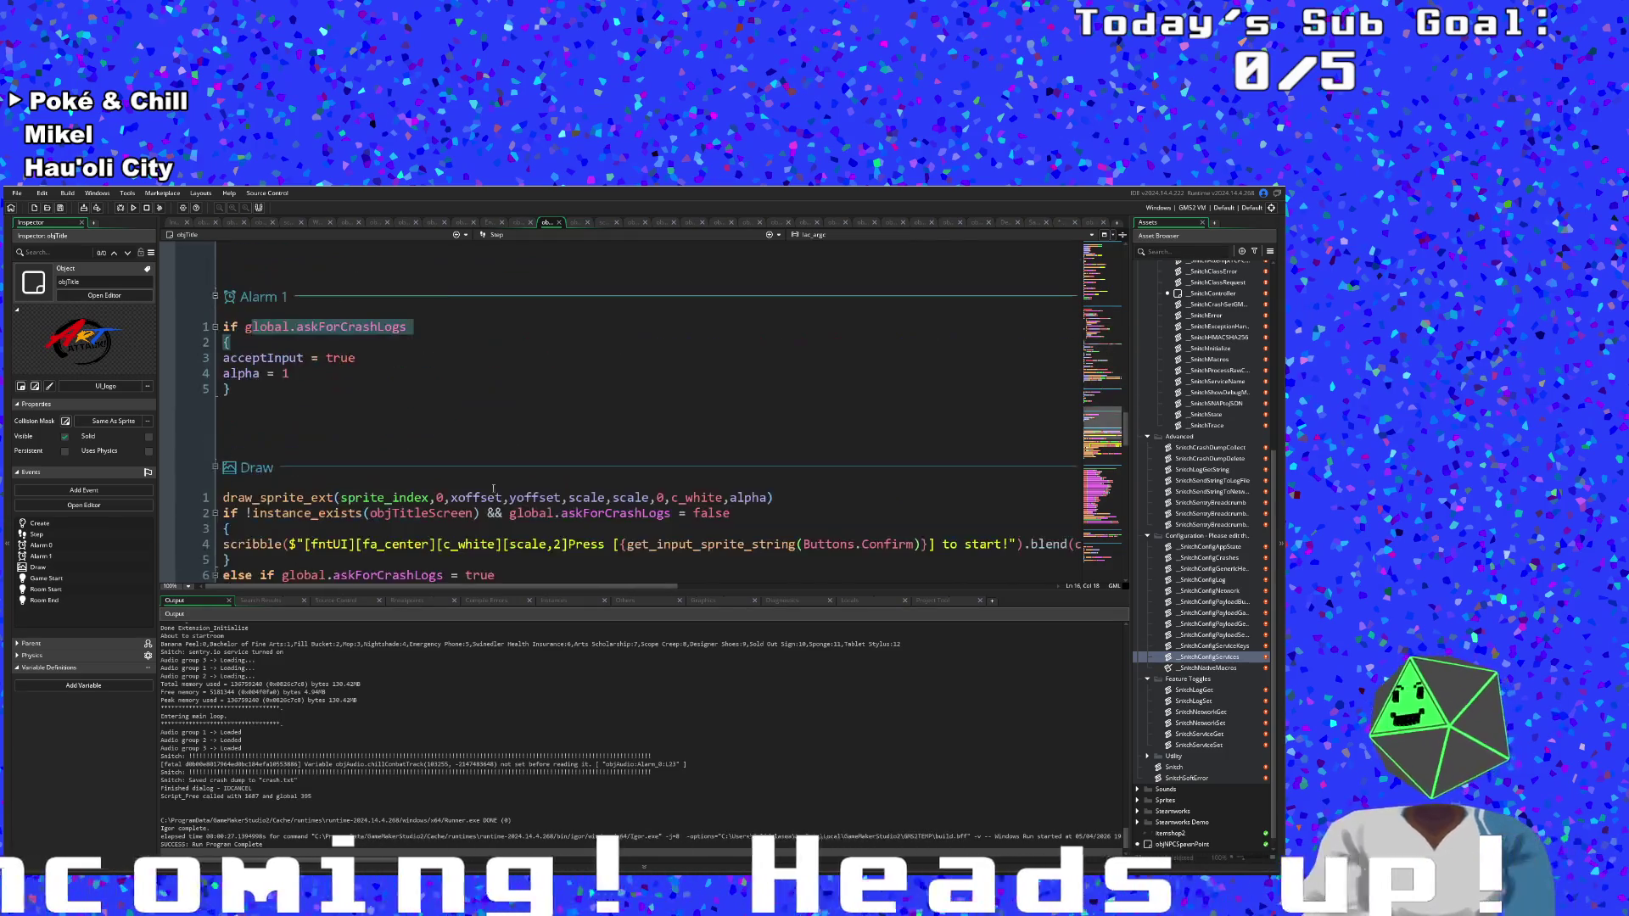
{"action": "left_click", "coordinate": [499, 236]}
{"action": "left_click", "coordinate": [498, 284]}
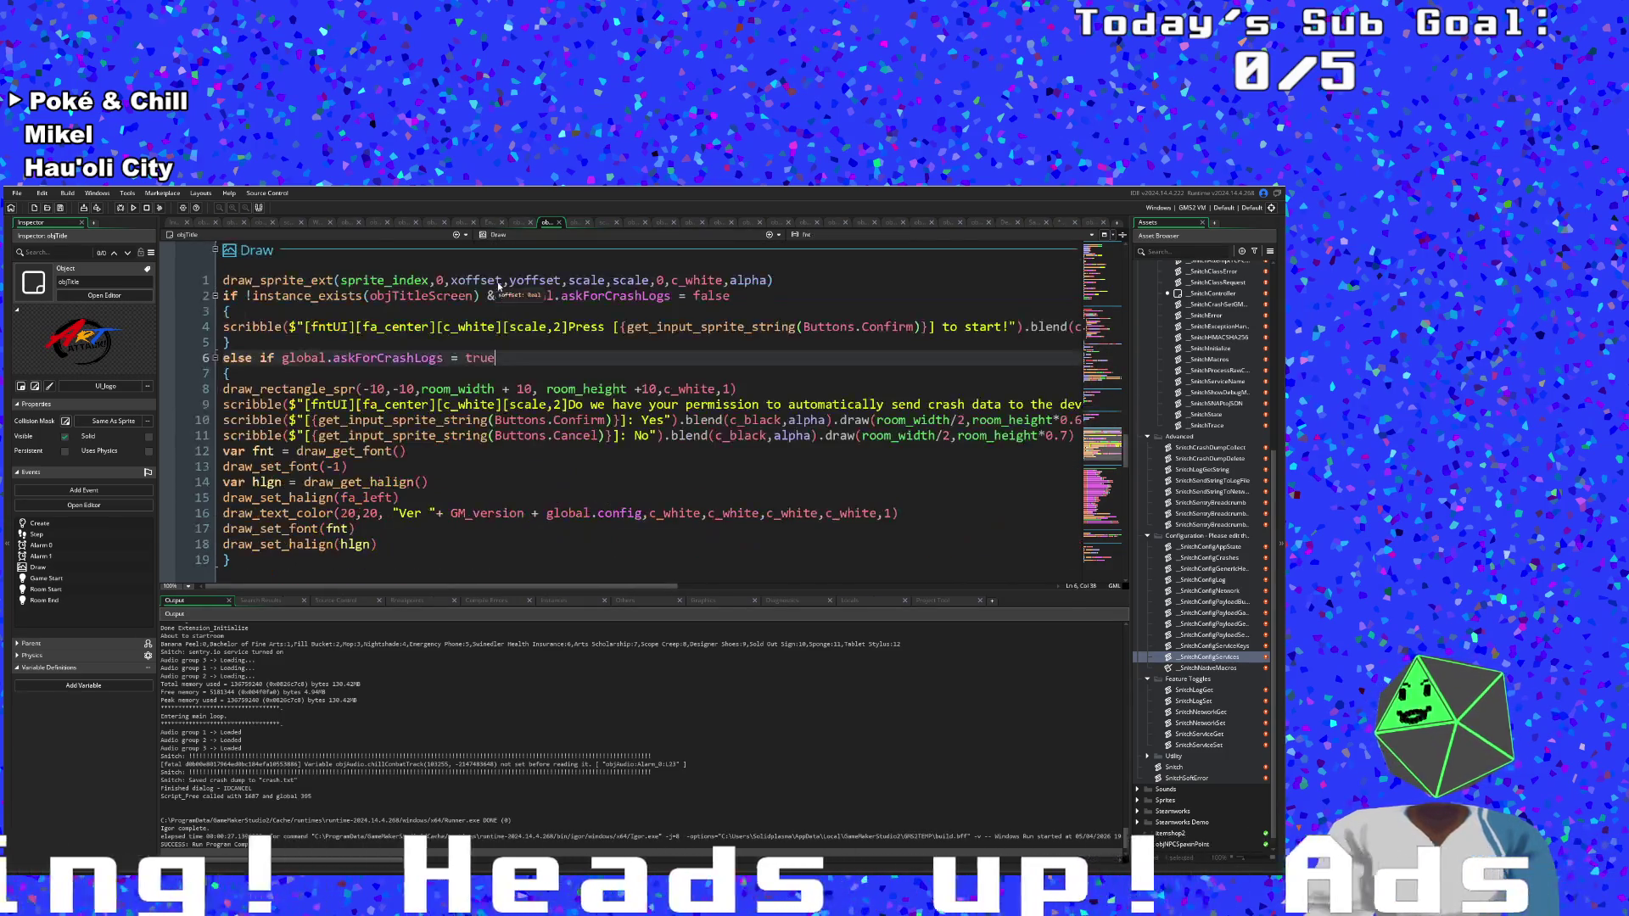
{"action": "scroll", "coordinate": [481, 367], "scroll_direction": "down", "scroll_amount": 2}
{"action": "left_click", "coordinate": [481, 367]}
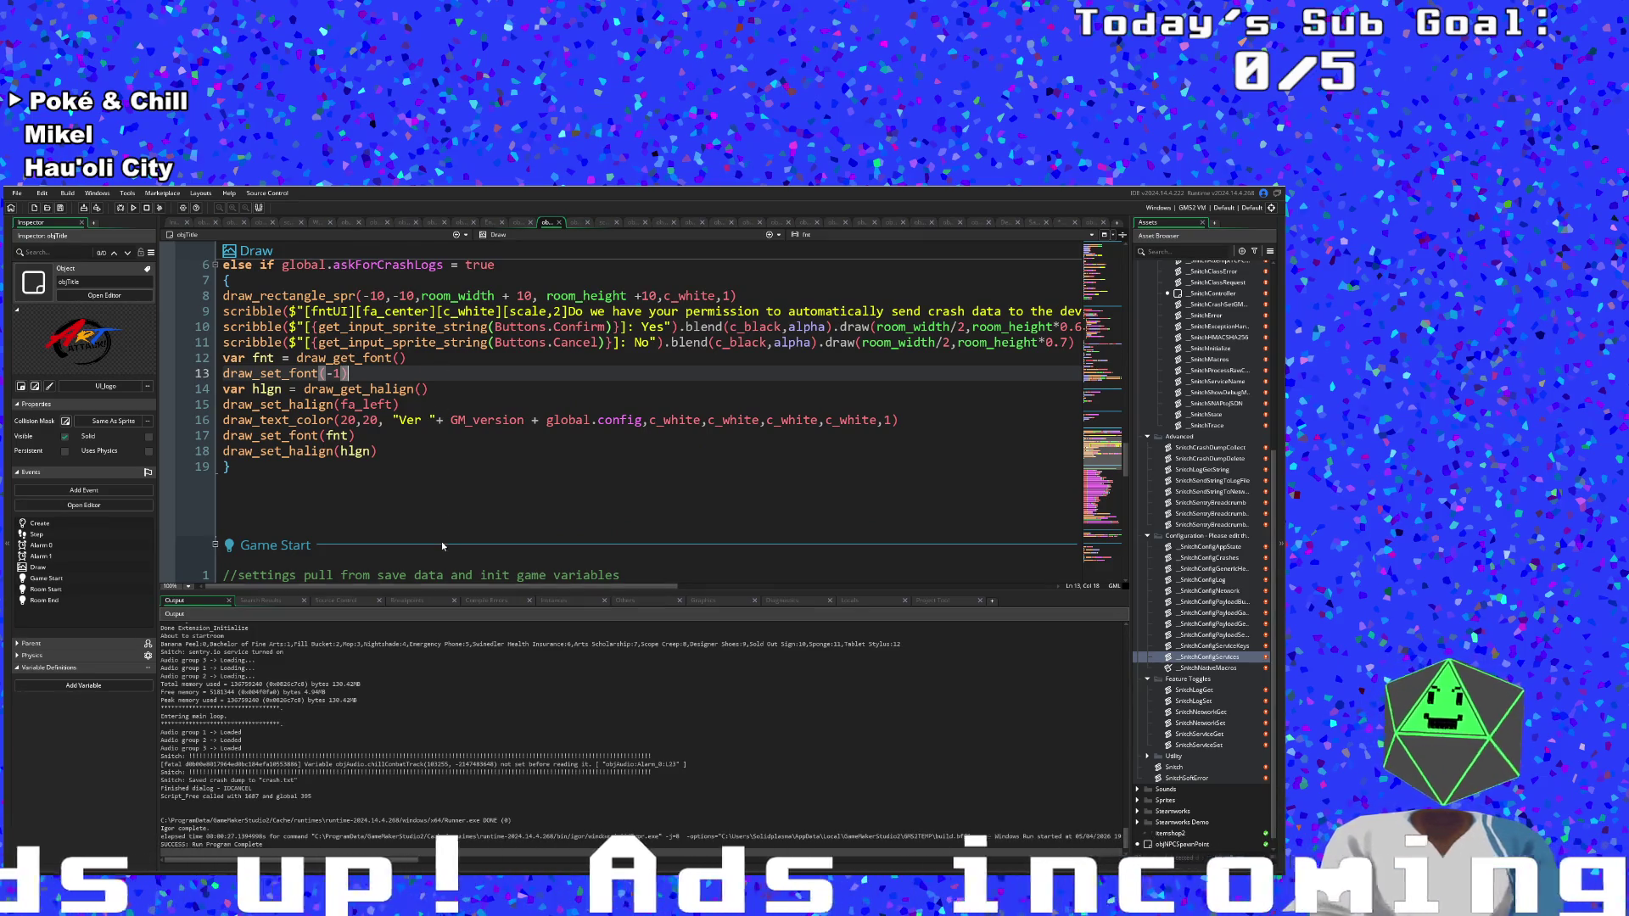
{"action": "mouse_move", "coordinate": [420, 586]}
{"action": "left_mouse_down"}
{"action": "mouse_move", "coordinate": [637, 588]}
{"action": "mouse_move", "coordinate": [426, 588]}
{"action": "left_mouse_up"}
Change the prompt's [scale,2] to [scale,1] on line 9 and start a debug run.
{"action": "left_click", "coordinate": [537, 312]}
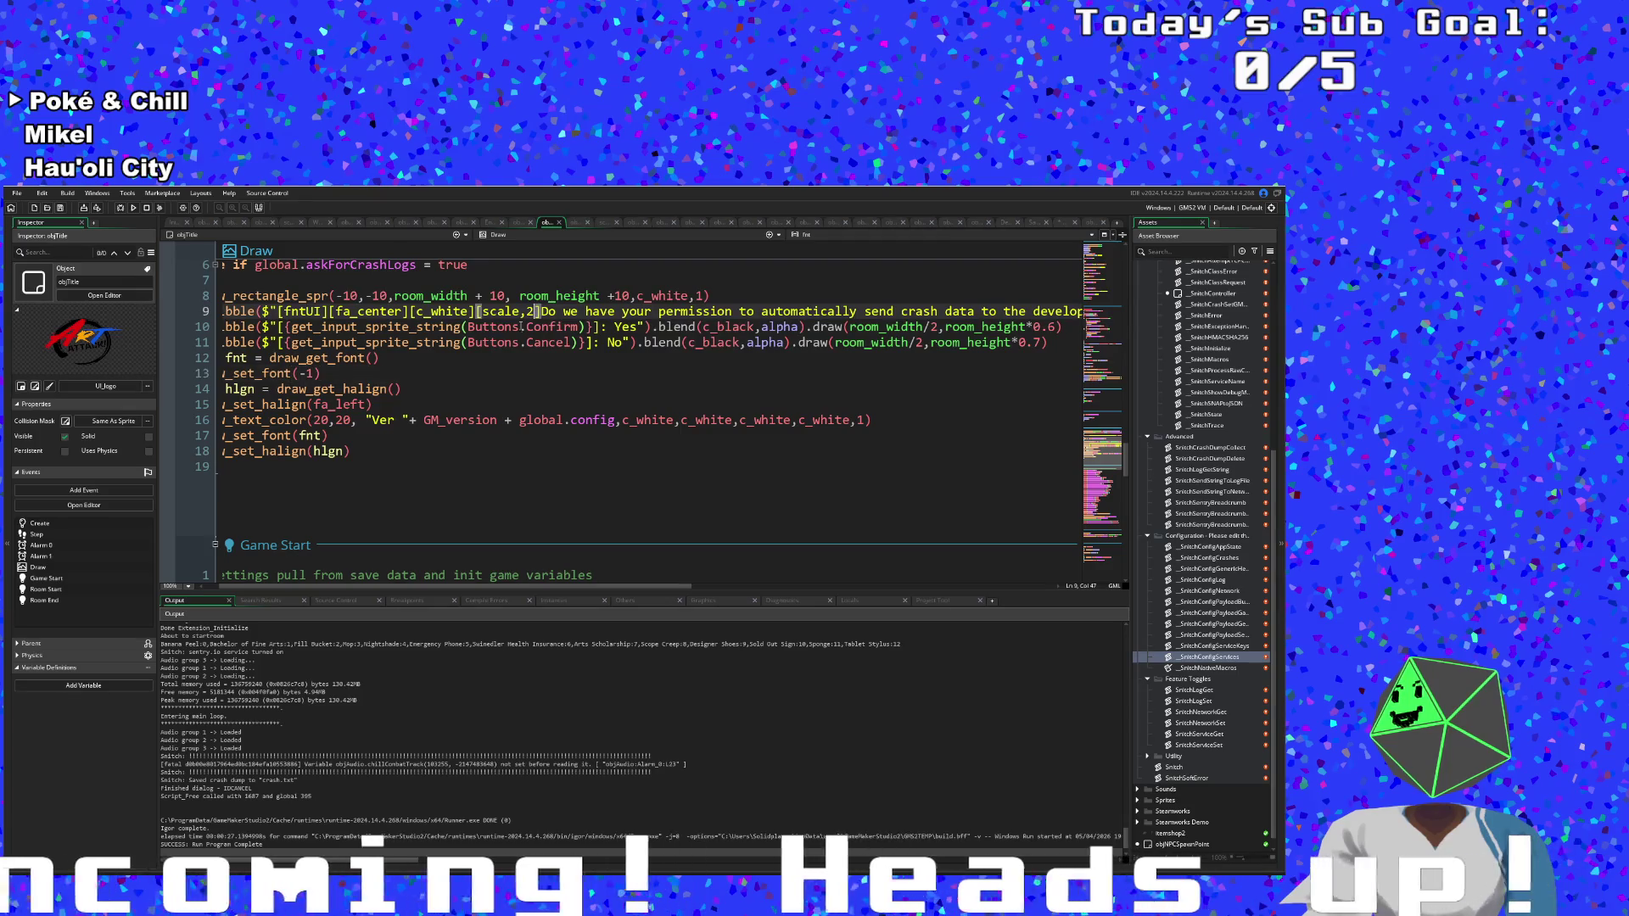
{"action": "key", "text": "BackSpace"}
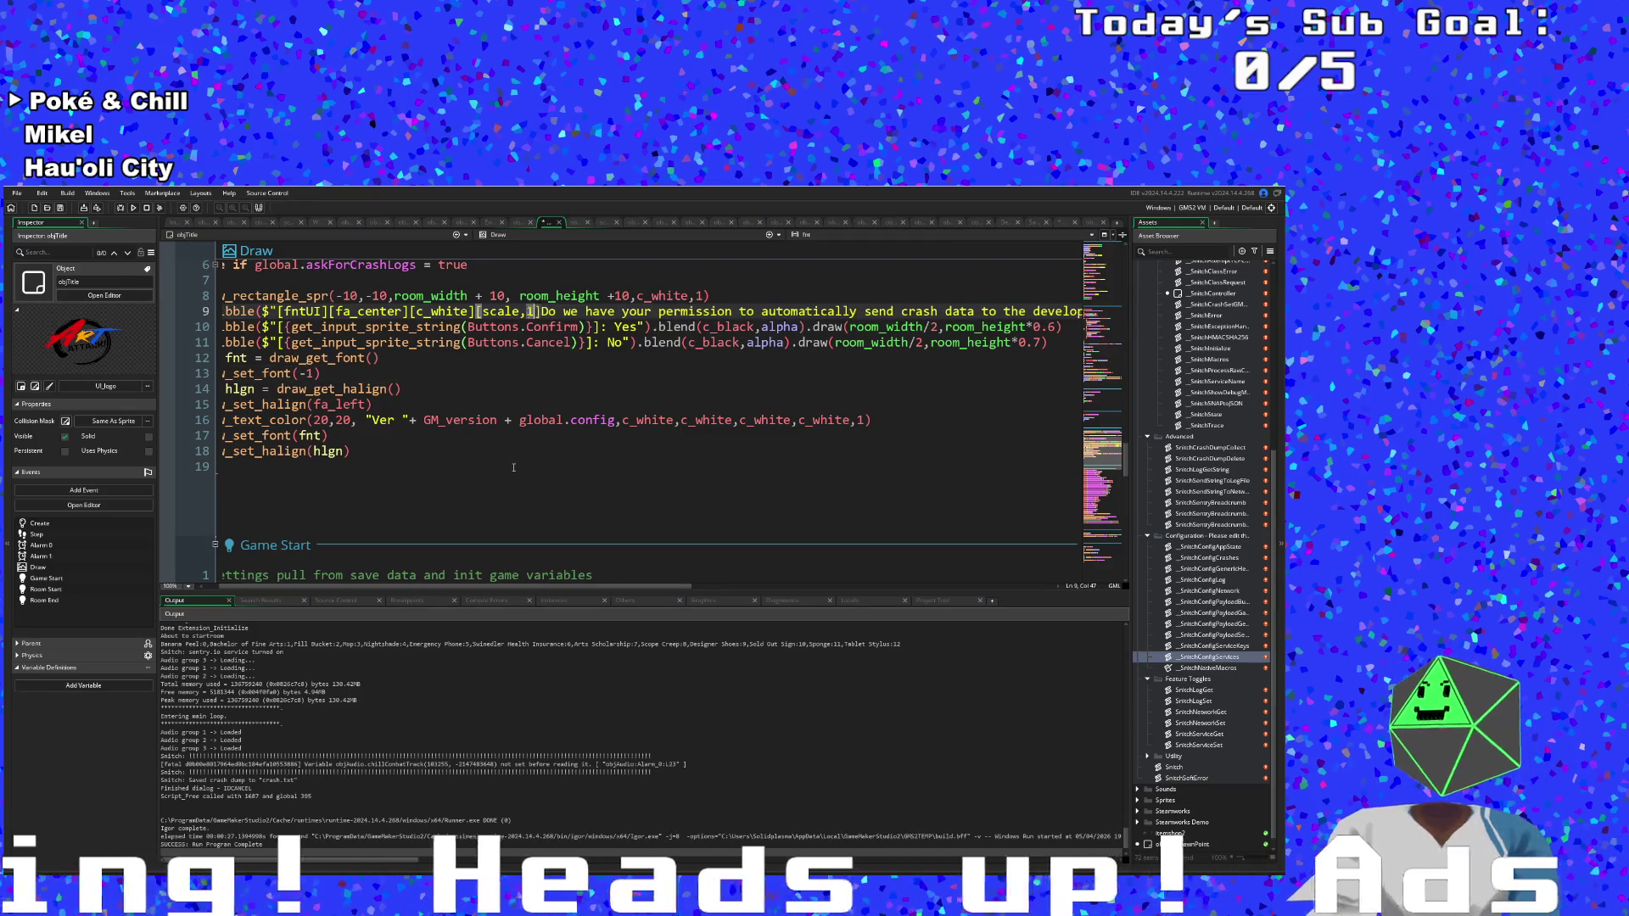
{"action": "type", "text": "1"}
{"action": "left_click", "coordinate": [324, 388]}
{"action": "mouse_move", "coordinate": [517, 588]}
{"action": "left_mouse_down"}
{"action": "mouse_move", "coordinate": [864, 589]}
{"action": "mouse_move", "coordinate": [420, 587]}
{"action": "left_mouse_up"}
{"action": "left_click", "coordinate": [438, 420]}
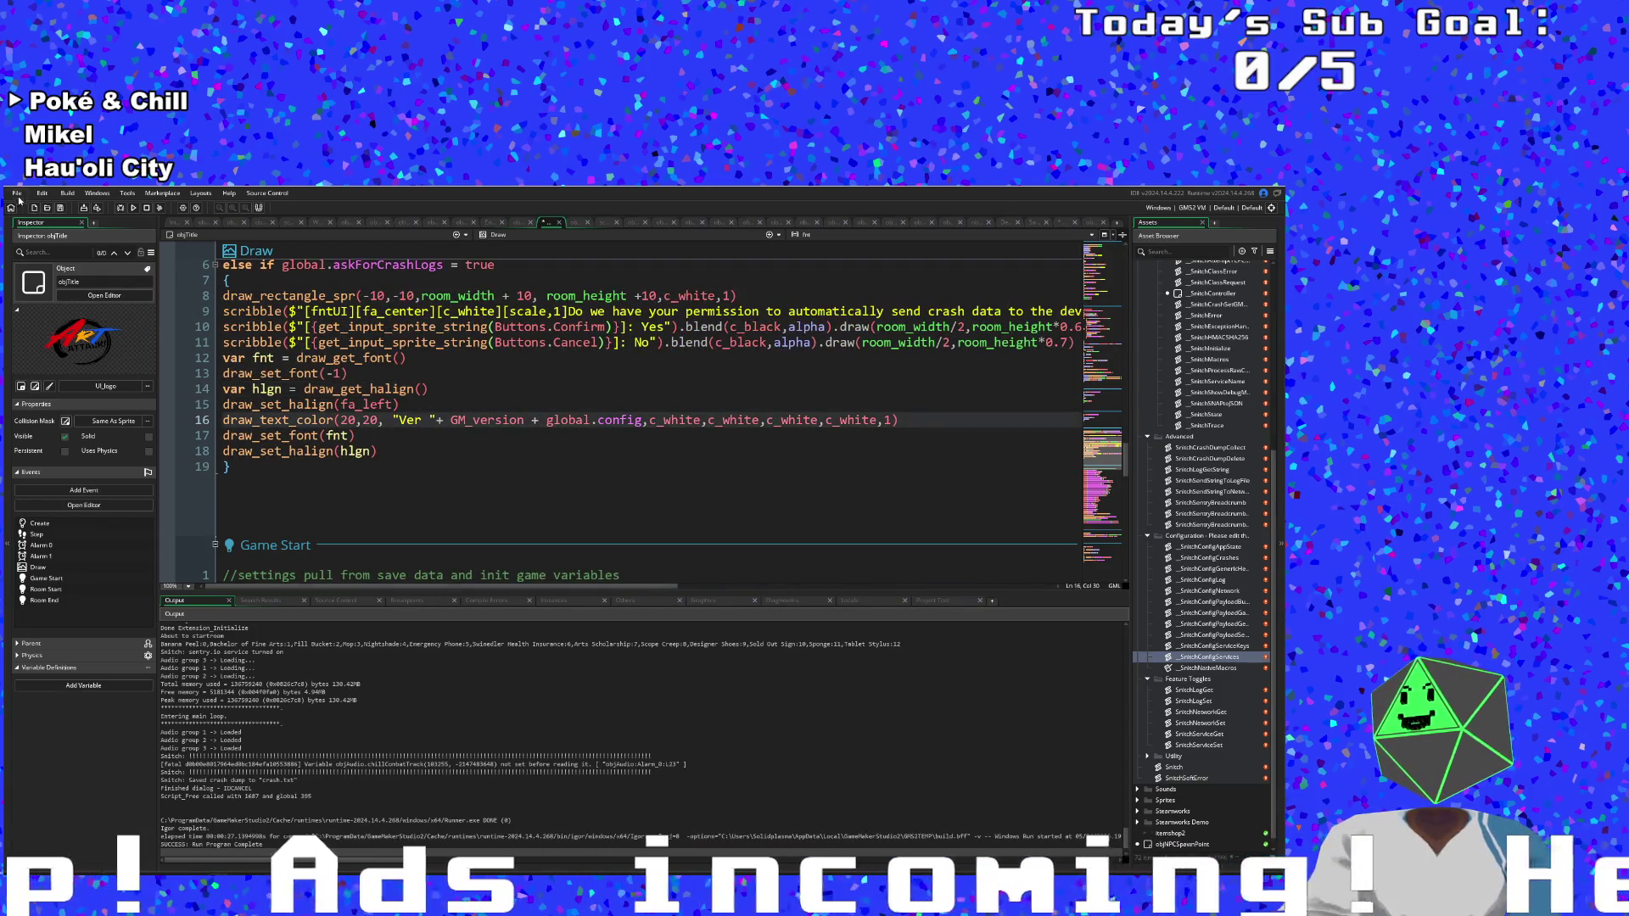
{"action": "left_click", "coordinate": [121, 209]}
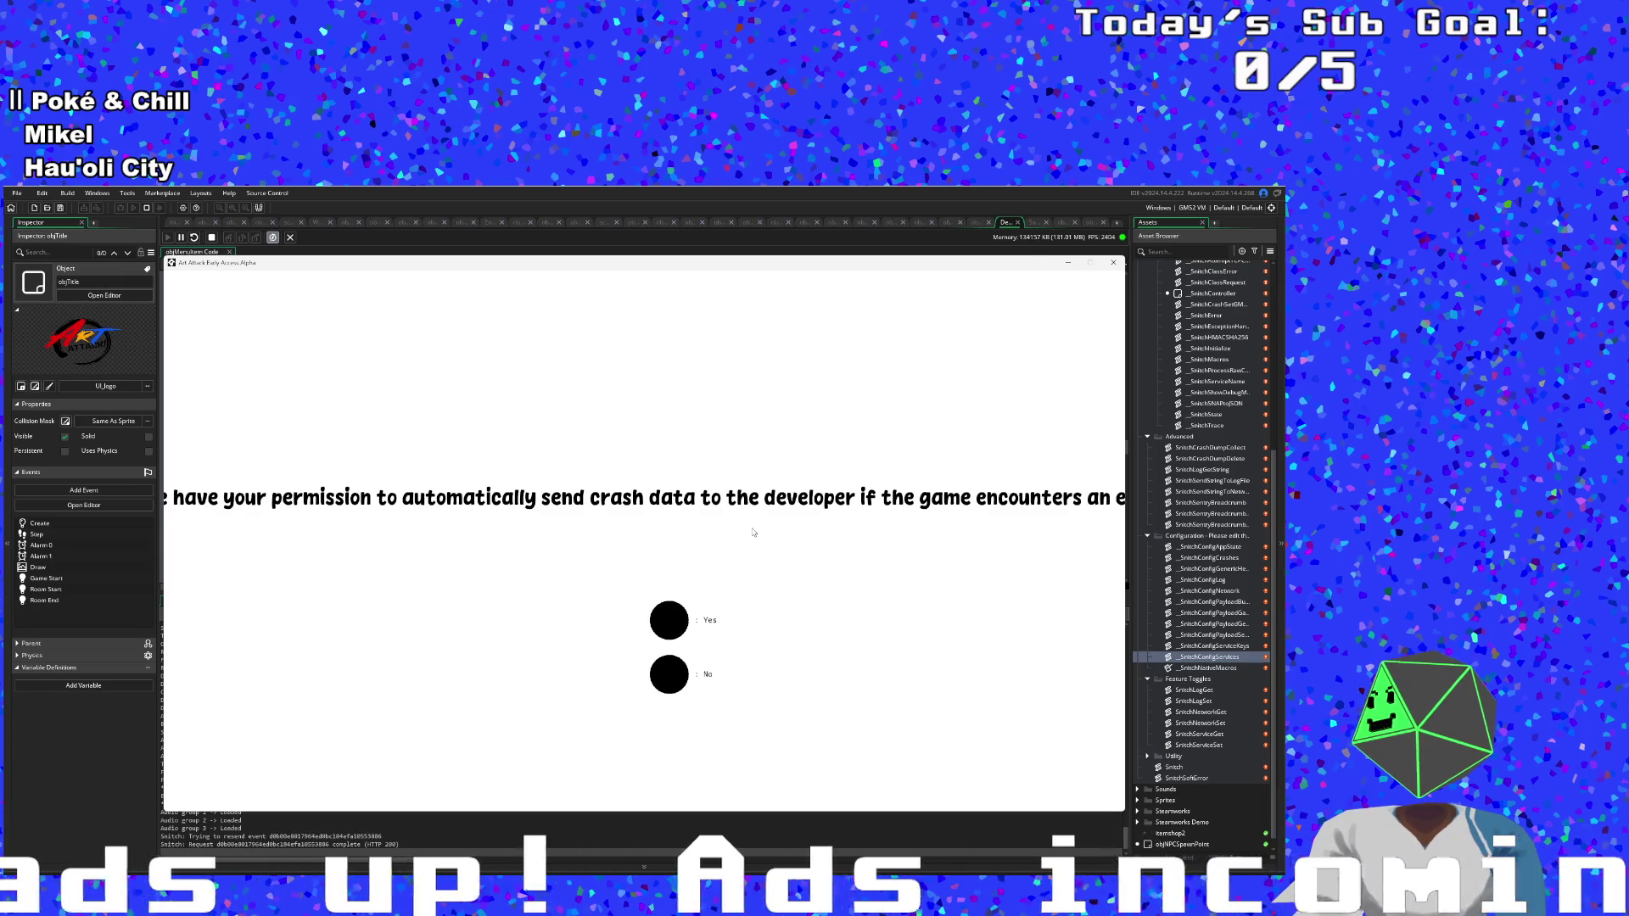
Close the running game with Alt+F4 after viewing the crash-data prompt.
{"action": "key", "text": "alt+F4"}
Close the debugger and return to line 9 of objTitle's Draw code.
{"action": "scroll", "coordinate": [759, 489], "scroll_direction": "down", "scroll_amount": 2}
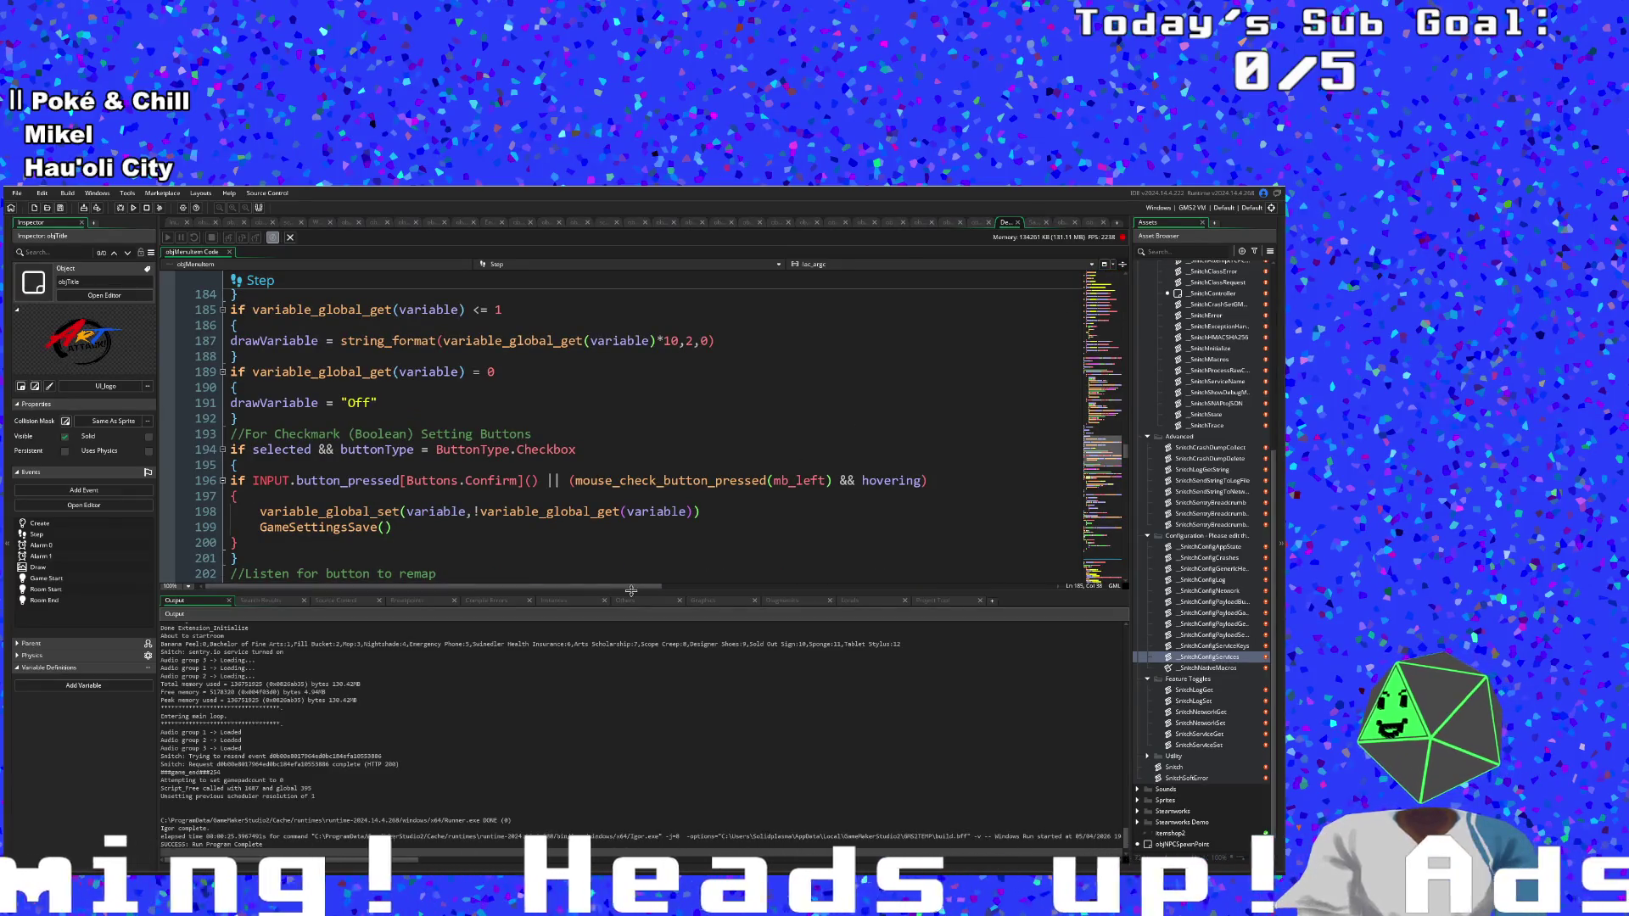
{"action": "left_click", "coordinate": [478, 532]}
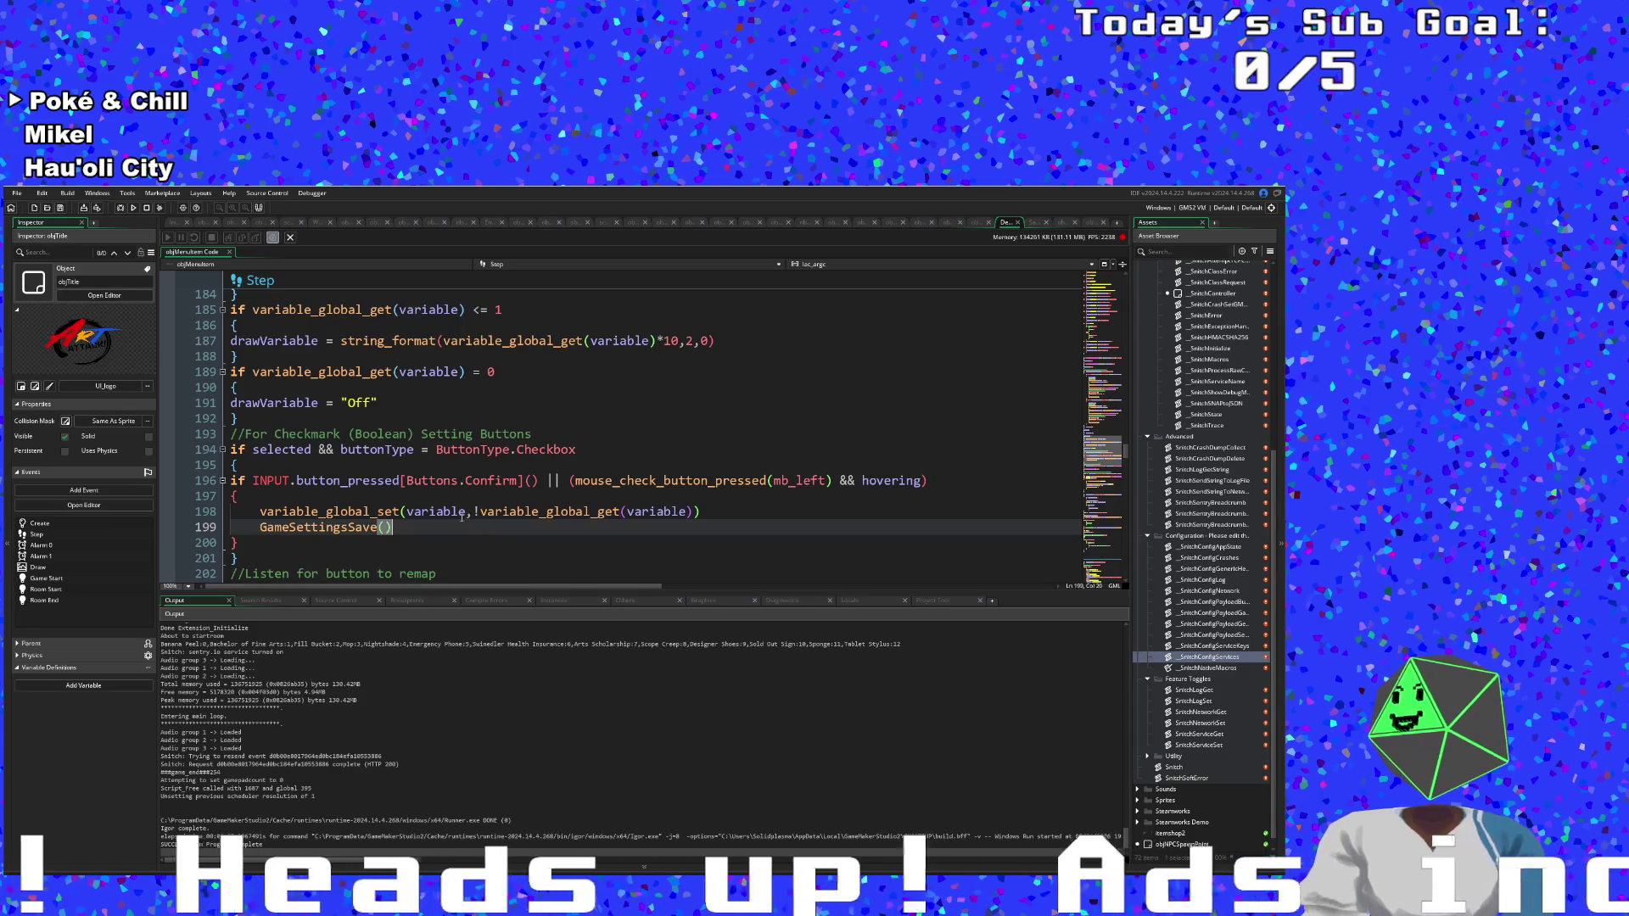
{"action": "scroll", "coordinate": [478, 509], "scroll_direction": "up", "scroll_amount": 2}
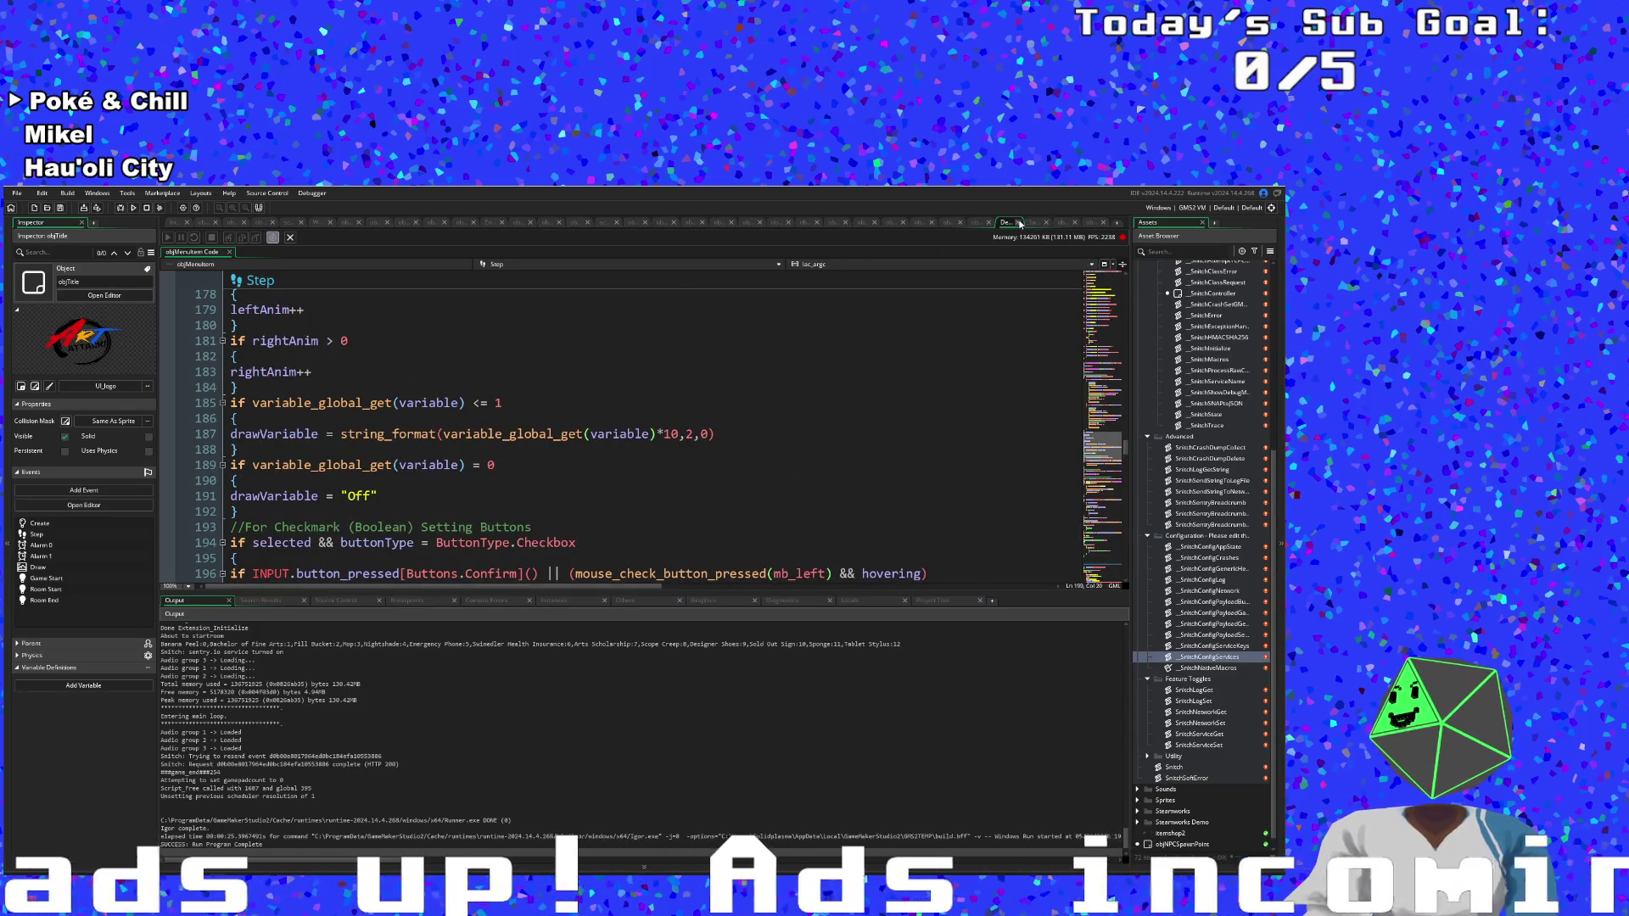
{"action": "left_click", "coordinate": [1017, 223]}
{"action": "left_click", "coordinate": [668, 327]}
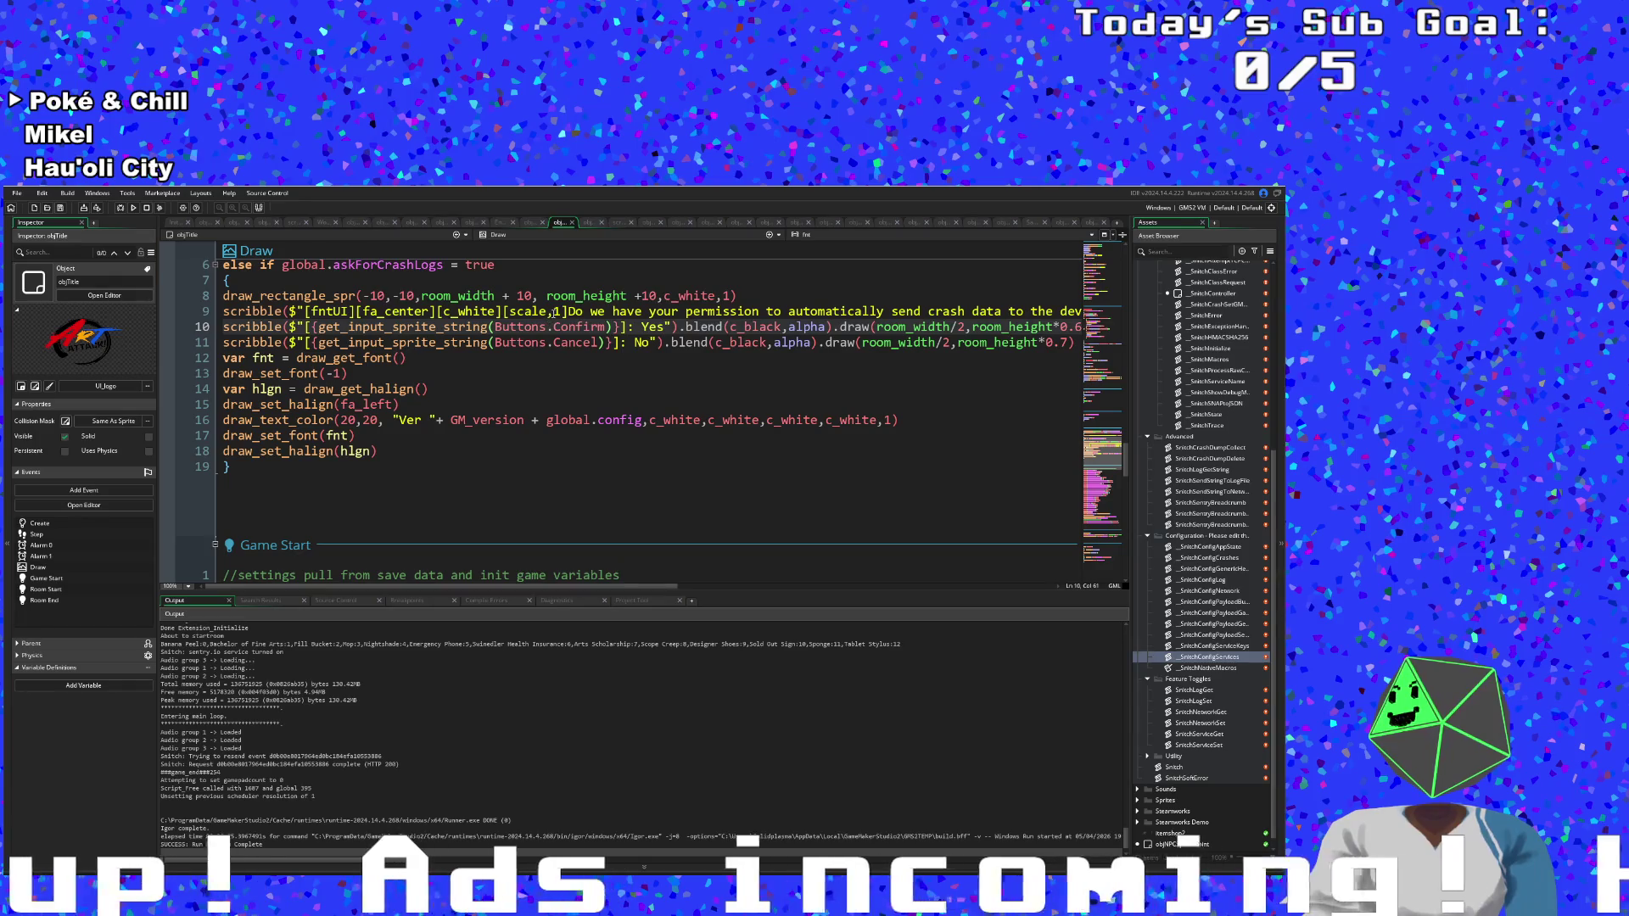
{"action": "left_click", "coordinate": [553, 311]}
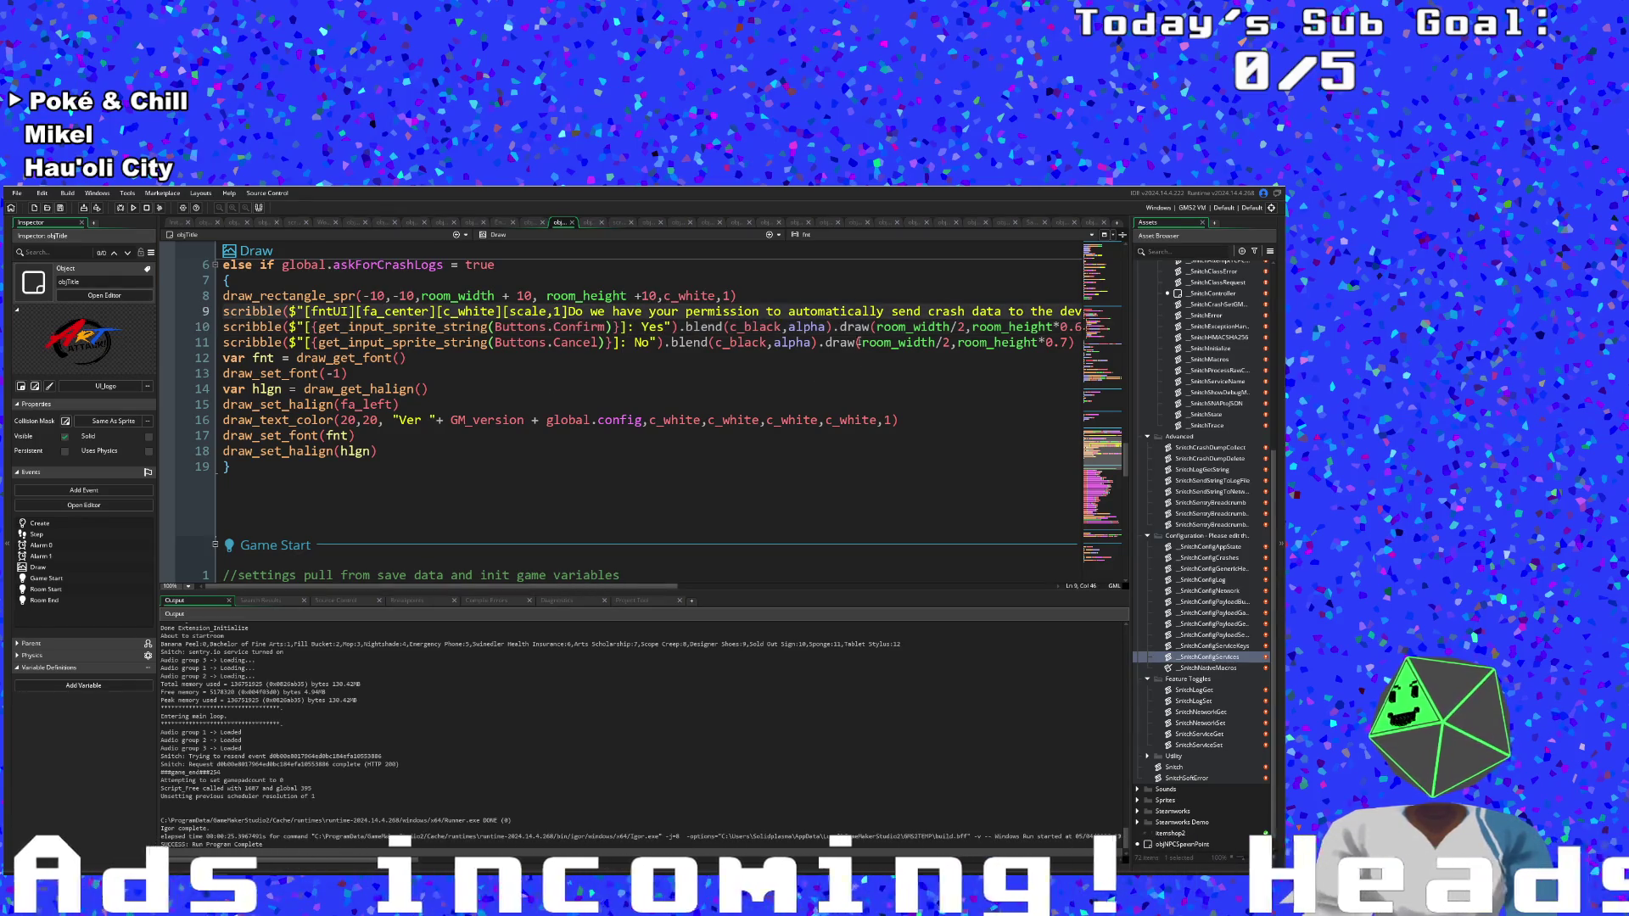
Insert a \n line break in the crash-data prompt, then select its [fntUI][fa_center][c_white] tags.
{"action": "left_click", "coordinate": [892, 311]}
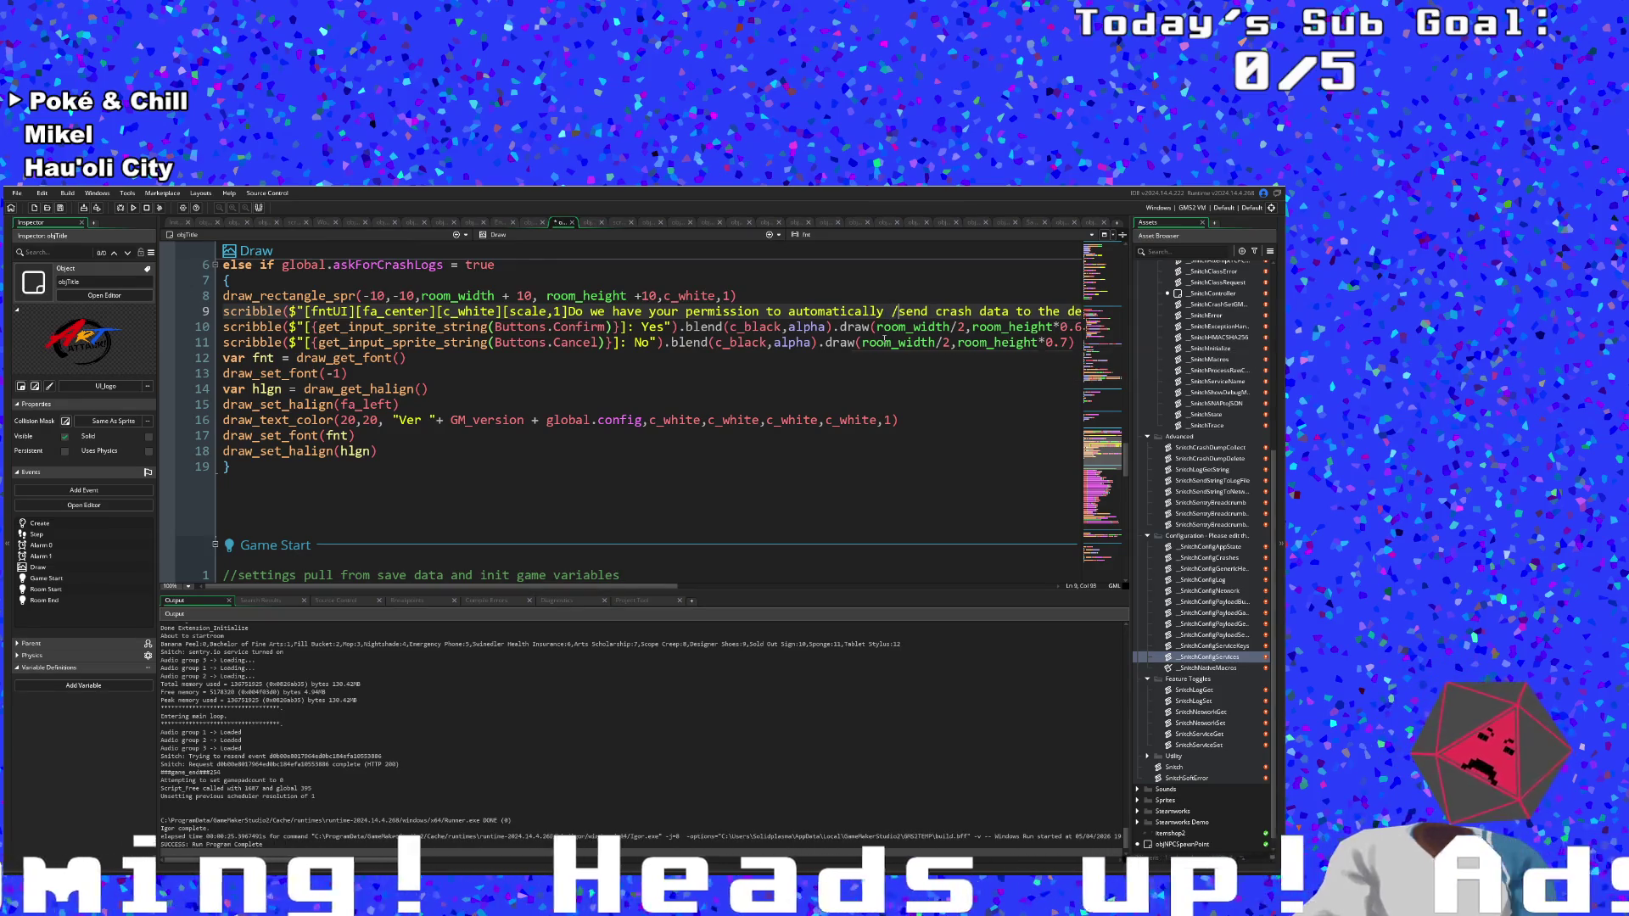
{"action": "key", "text": "BackSpace"}
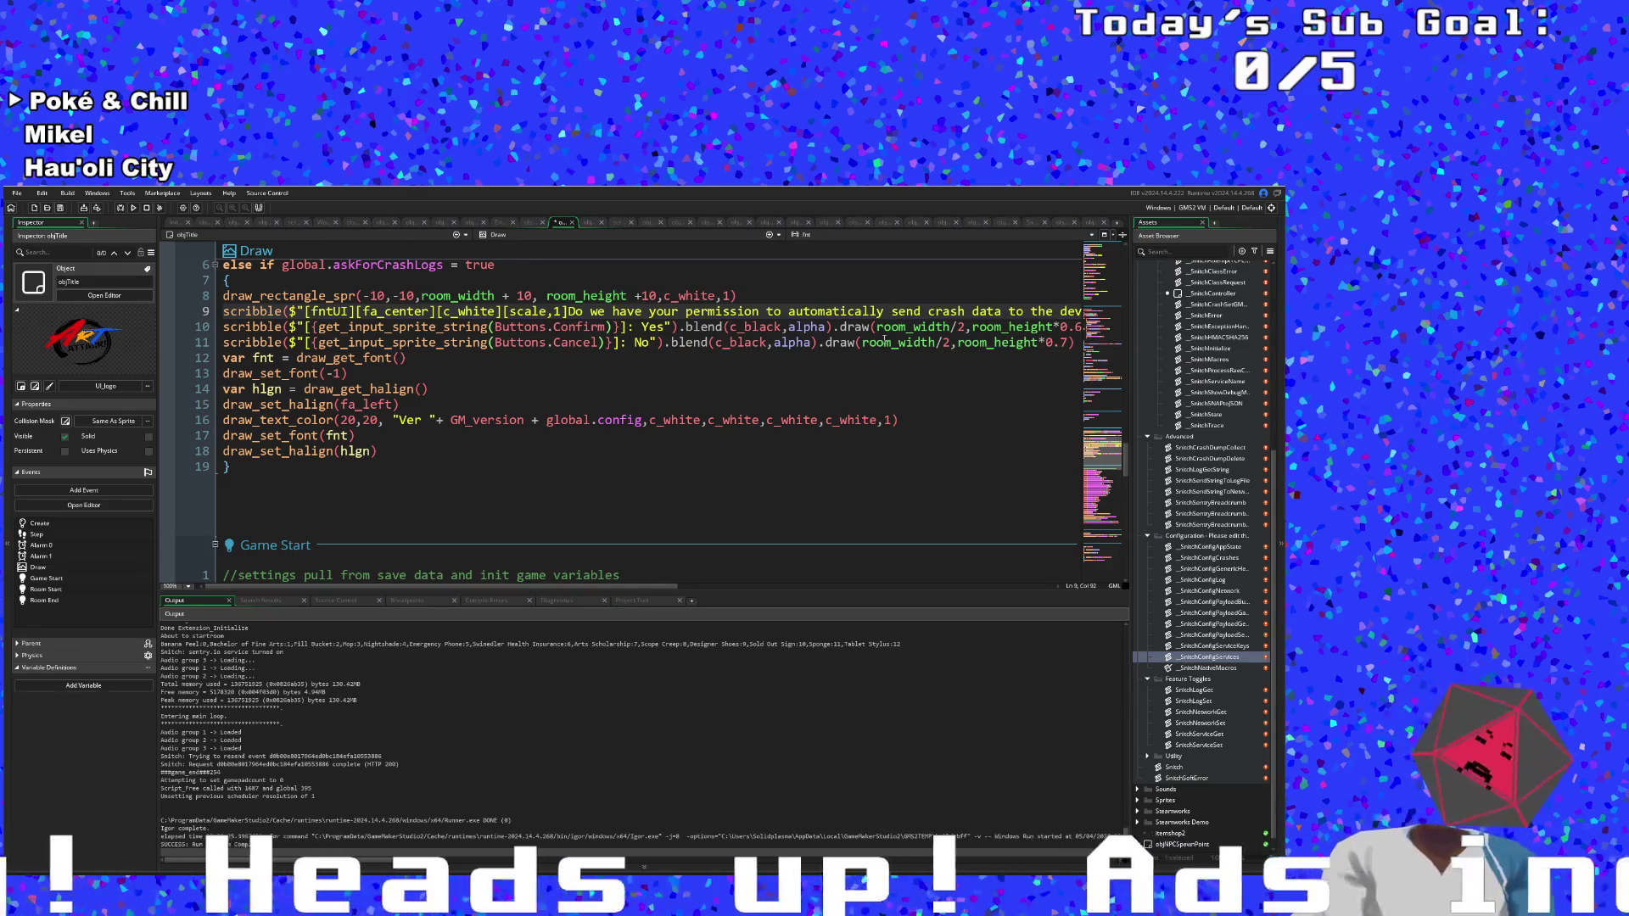
{"action": "type", "text": "\\n"}
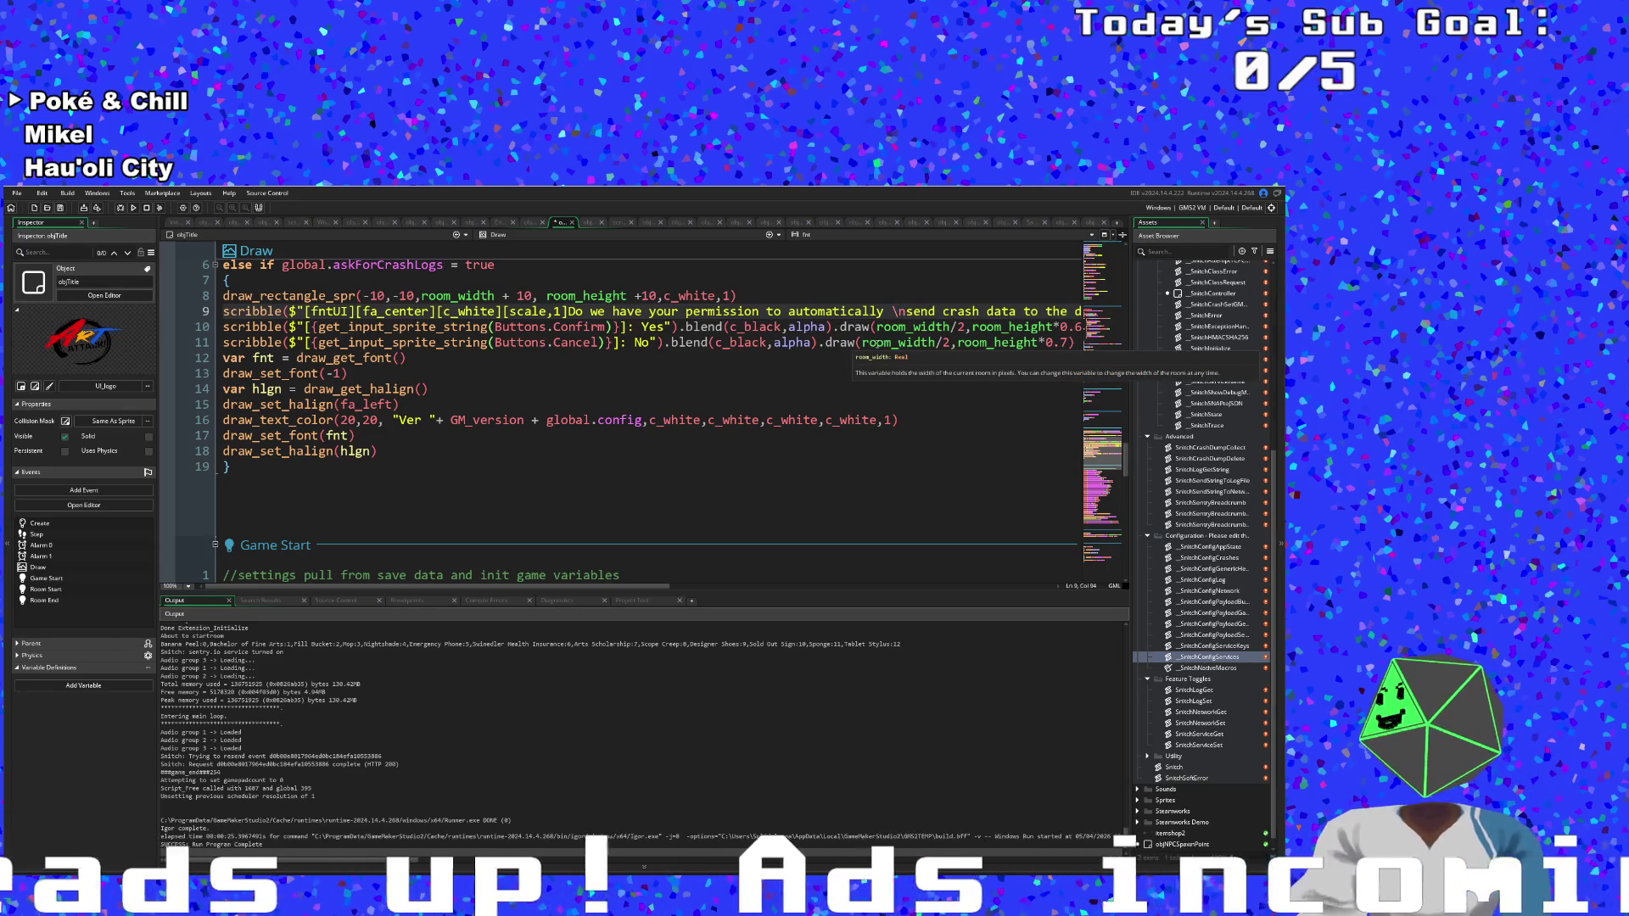
{"action": "left_click_drag", "start_coordinate": [519, 588], "coordinate": [746, 591]}
{"action": "left_click", "coordinate": [731, 312]}
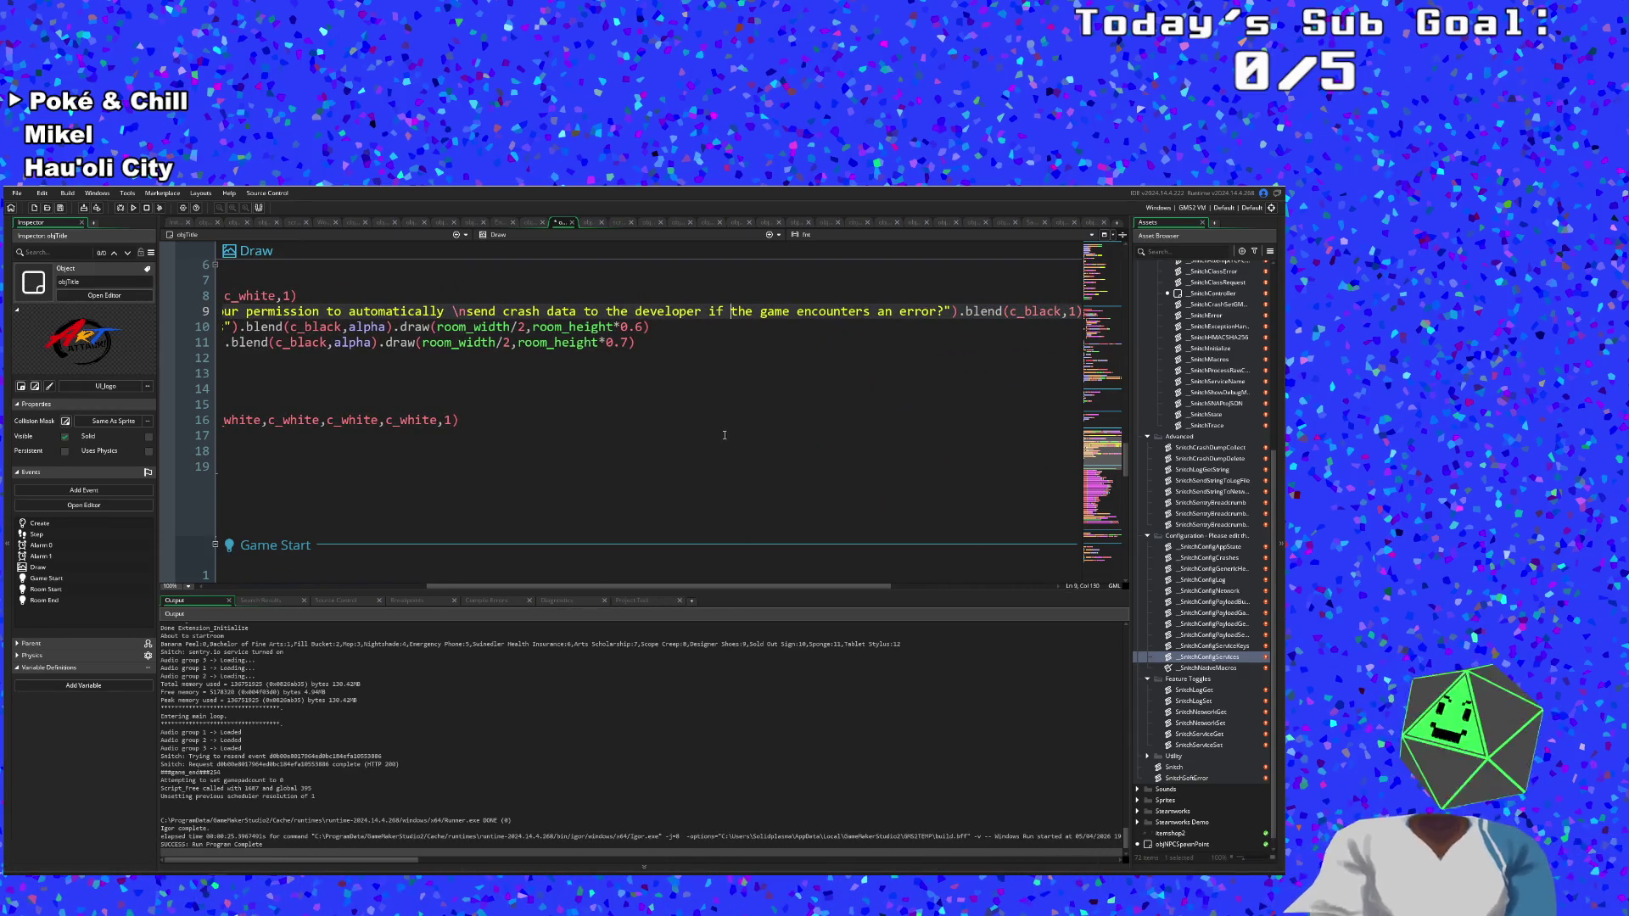
{"action": "key", "text": "Left"}
{"action": "key", "text": "Left"}
{"action": "key", "text": "Left"}
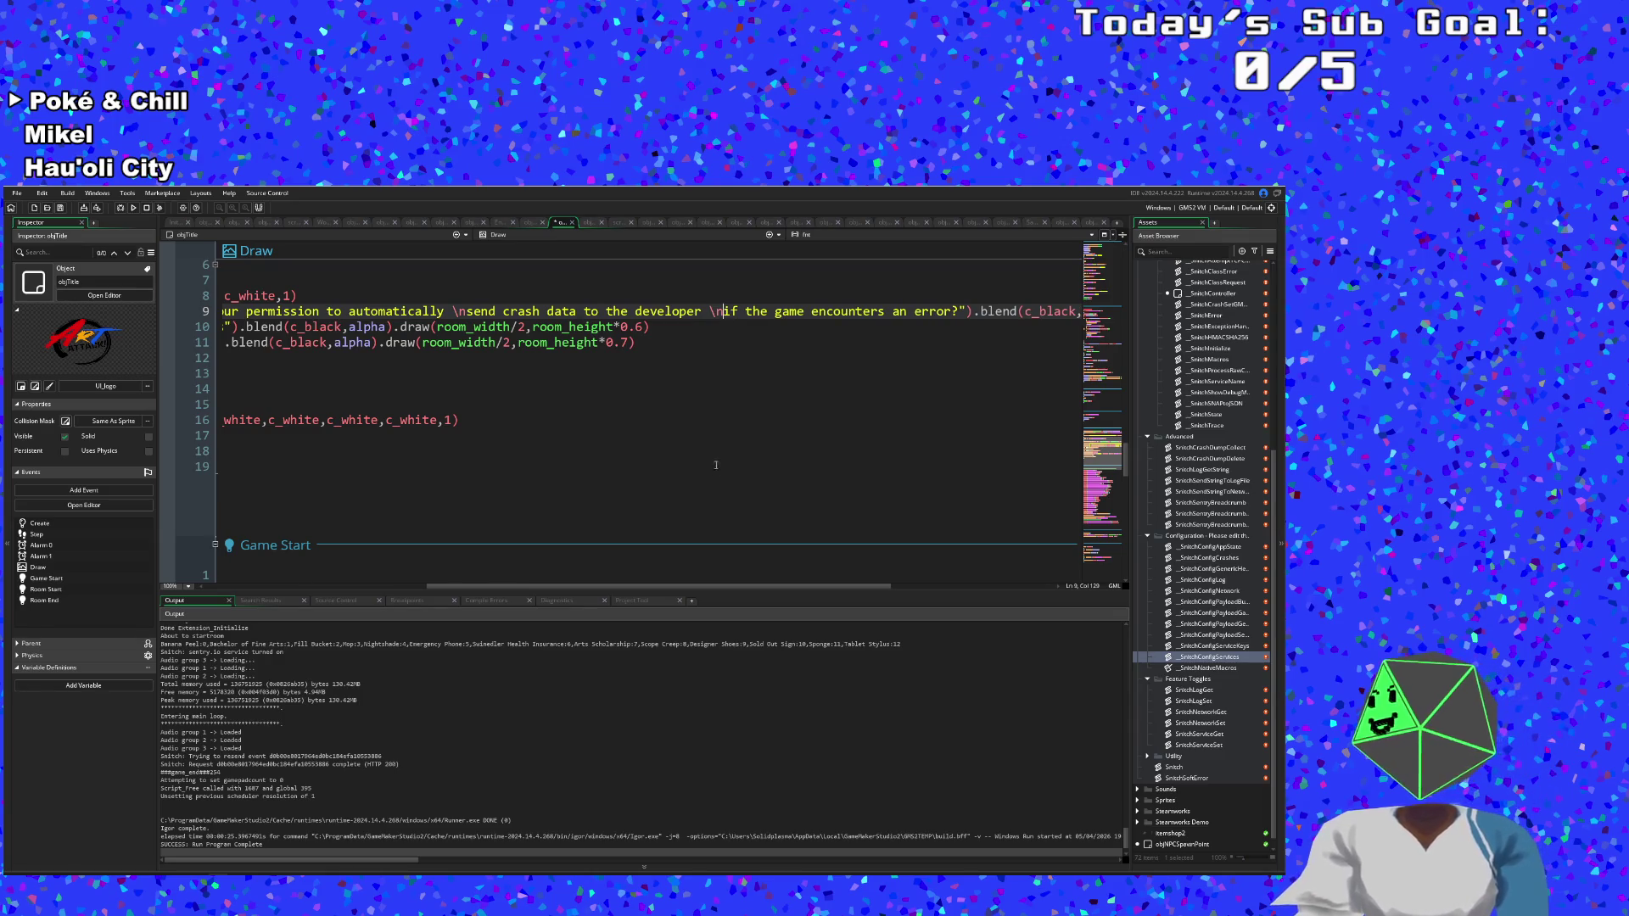
{"action": "left_click_drag", "start_coordinate": [680, 586], "coordinate": [416, 586]}
{"action": "left_click", "coordinate": [352, 311]}
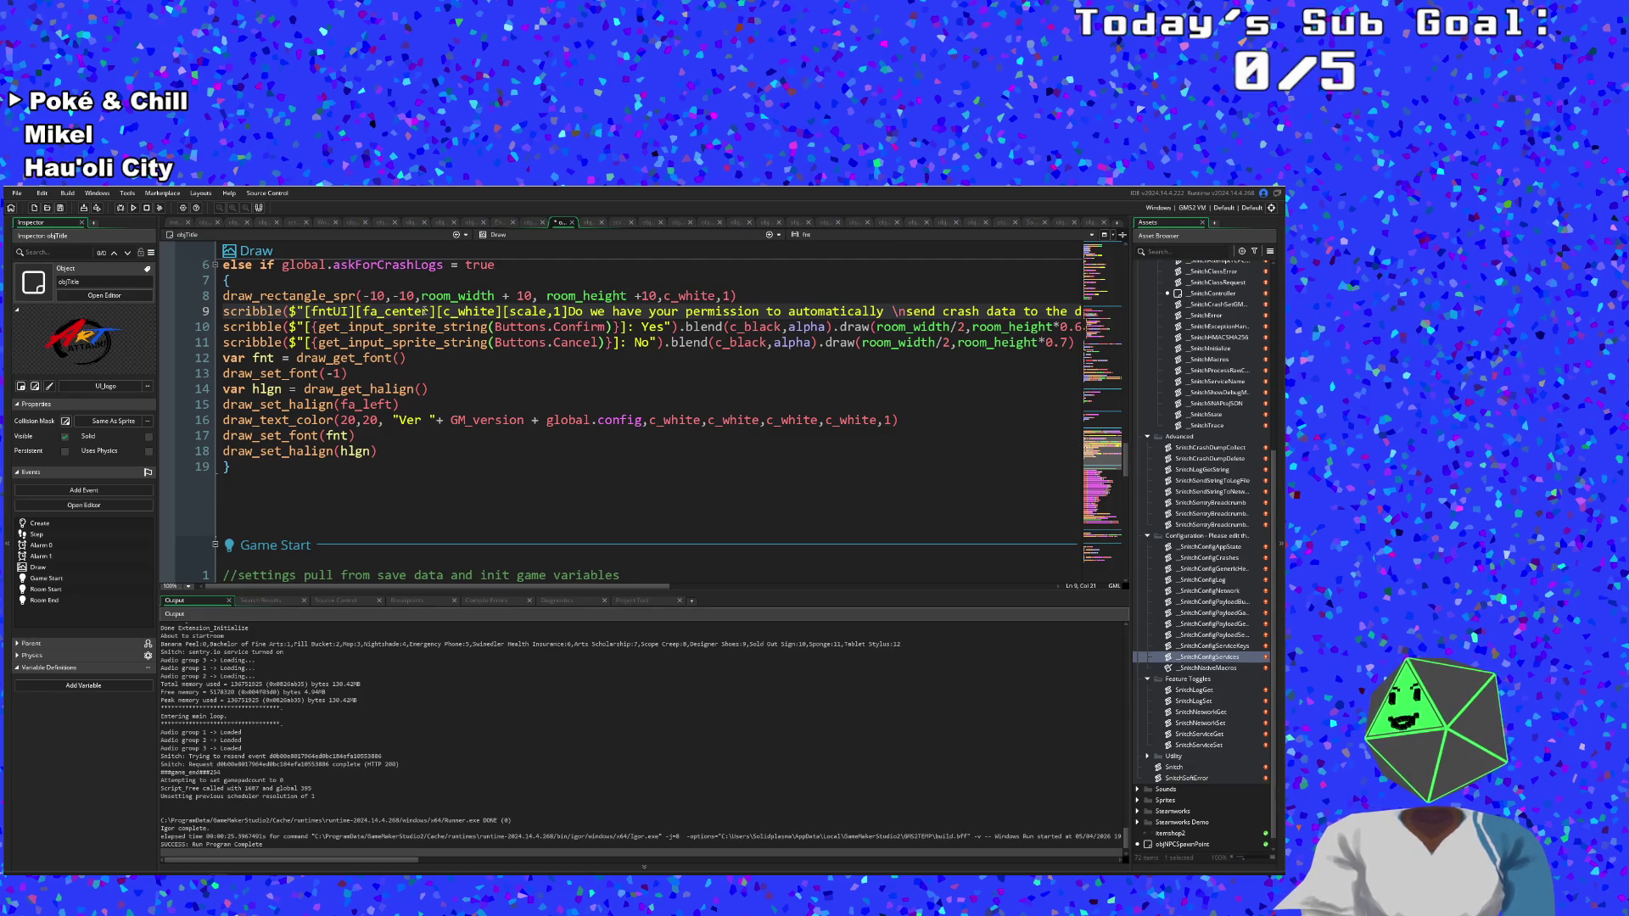
{"action": "left_click_drag", "start_coordinate": [502, 311], "coordinate": [303, 312]}
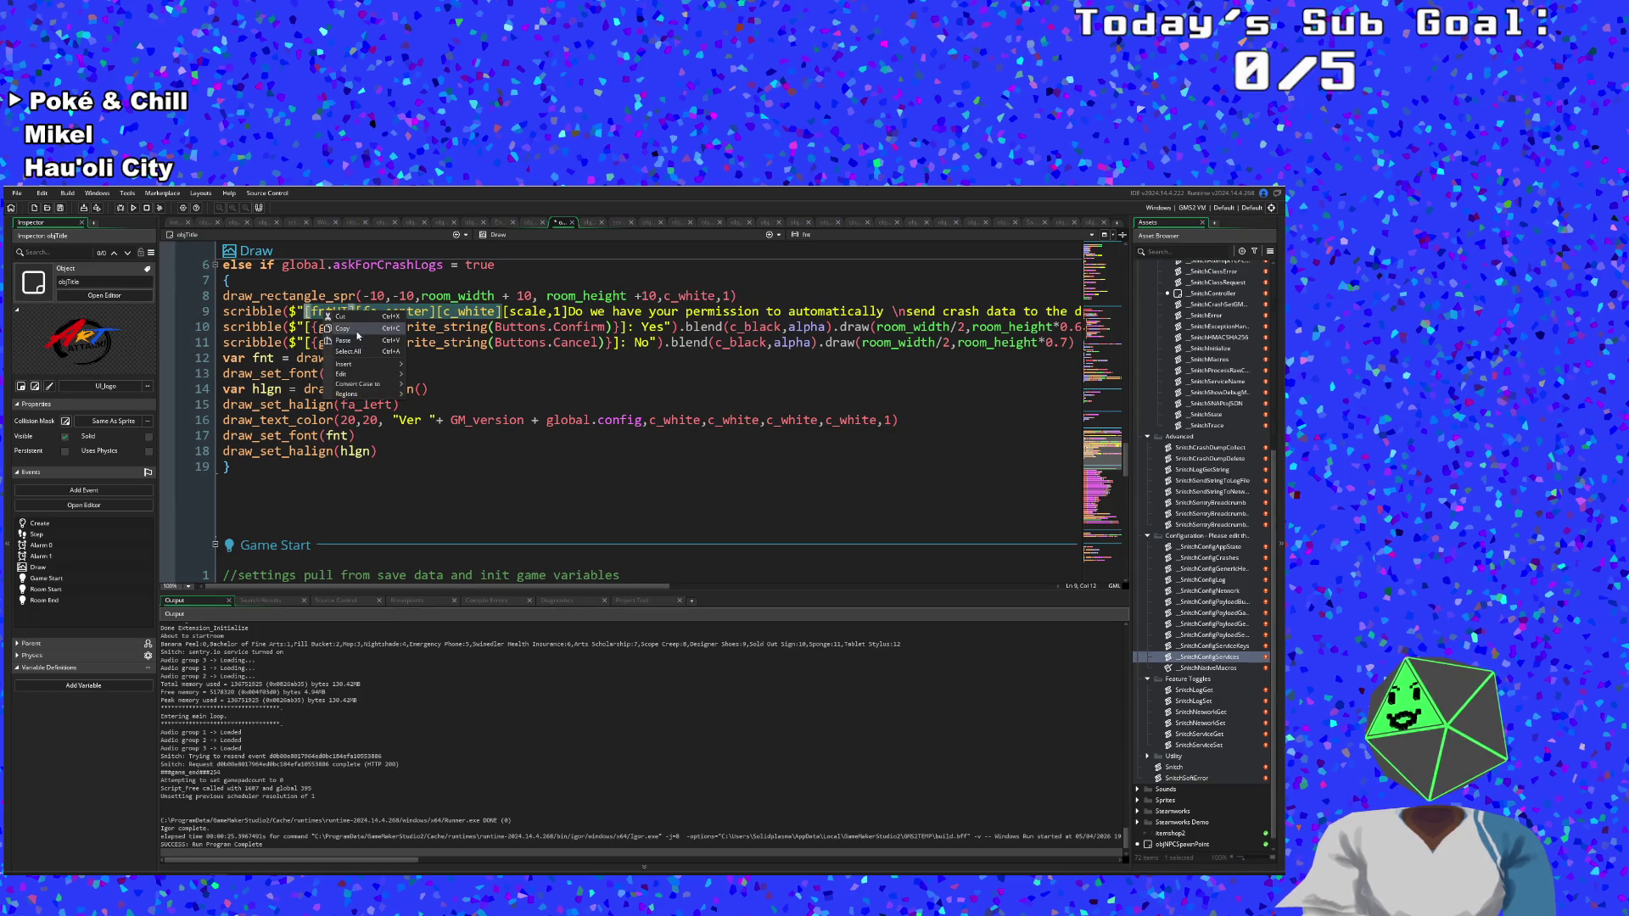
Copy the formatting tags onto the Yes and No option lines.
{"action": "key", "text": "ctrl+c"}
{"action": "key", "text": "Down"}
{"action": "key", "text": "Down"}
{"action": "key", "text": "ctrl+v"}
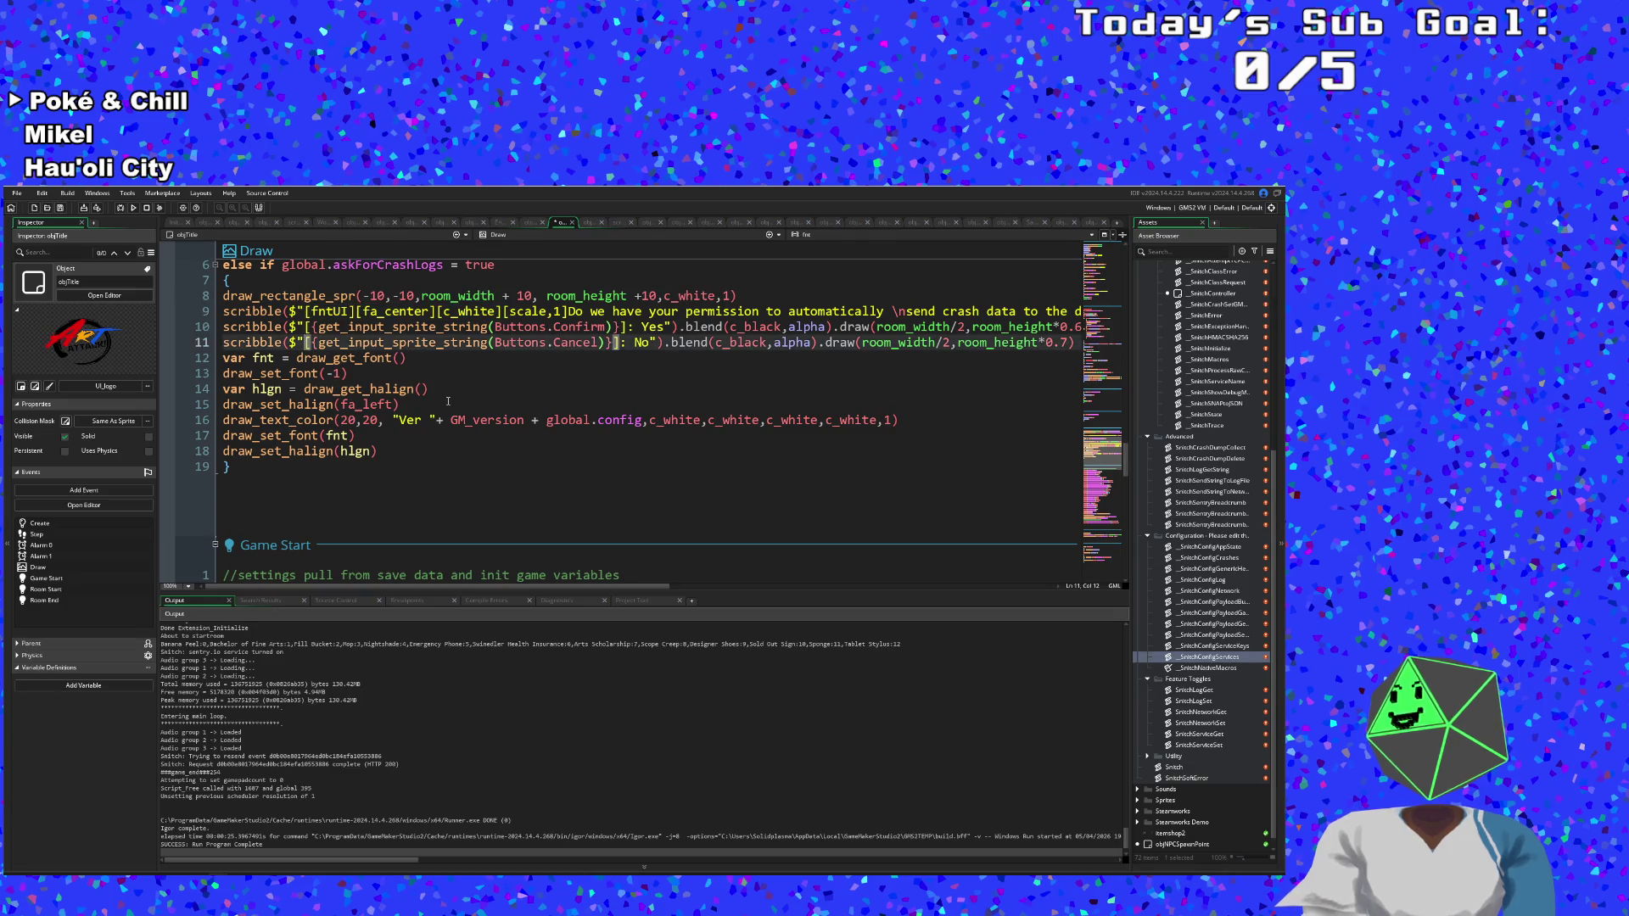
{"action": "key", "text": "Up"}
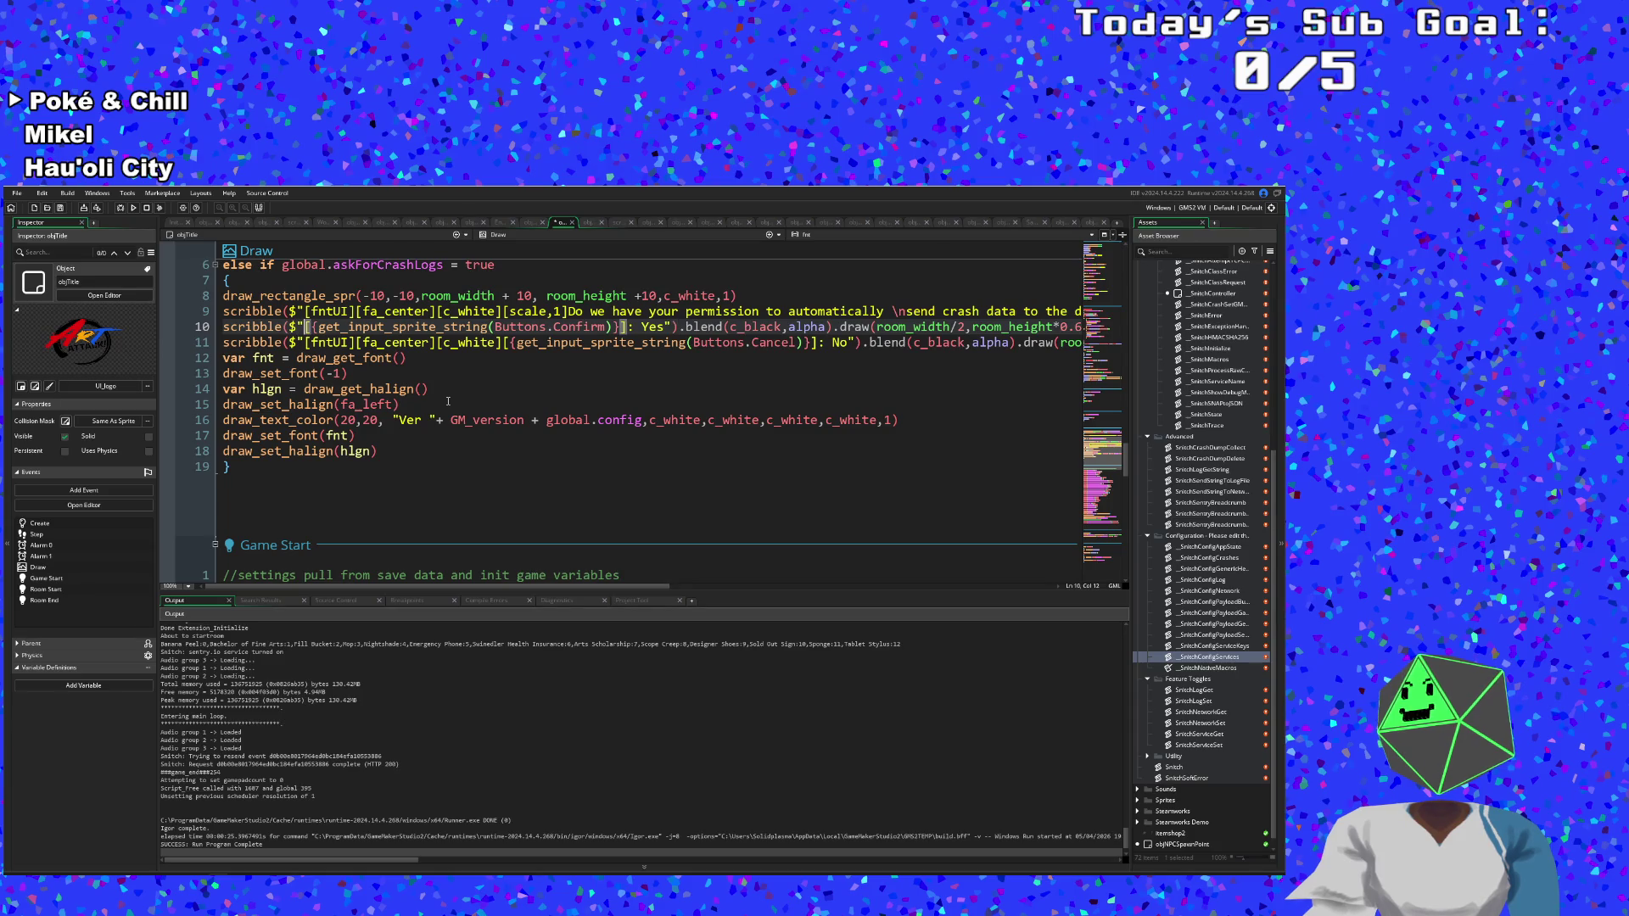
{"action": "key", "text": "ctrl+v"}
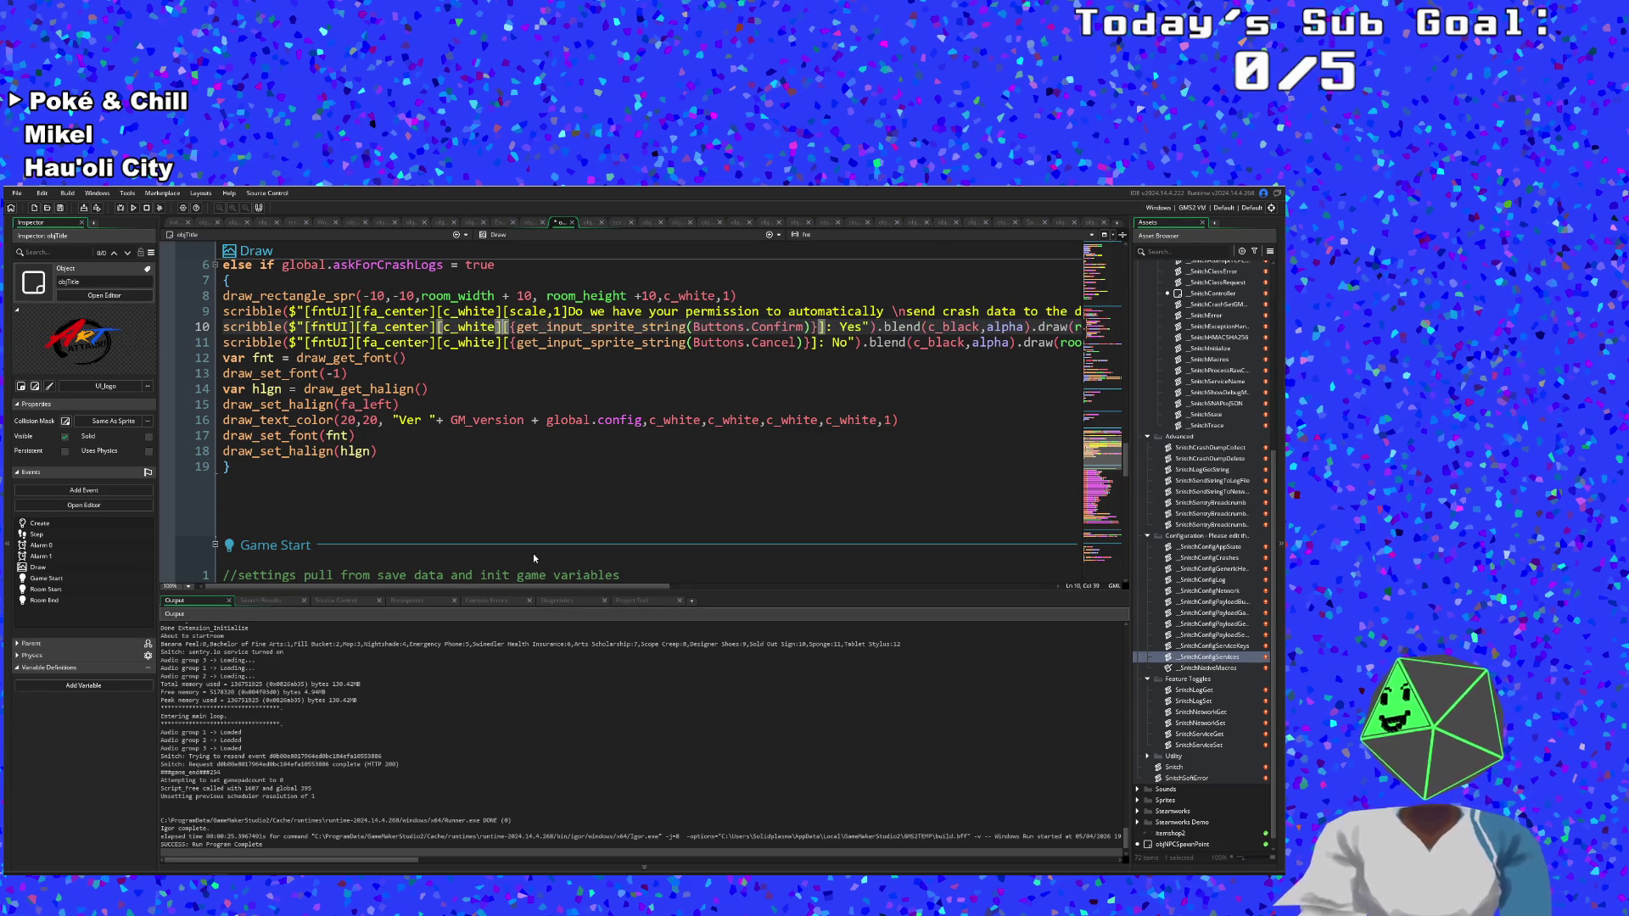
Change the Yes and No options' blend colours from black to white.
{"action": "scroll", "coordinate": [519, 511], "scroll_direction": "up", "scroll_amount": 4}
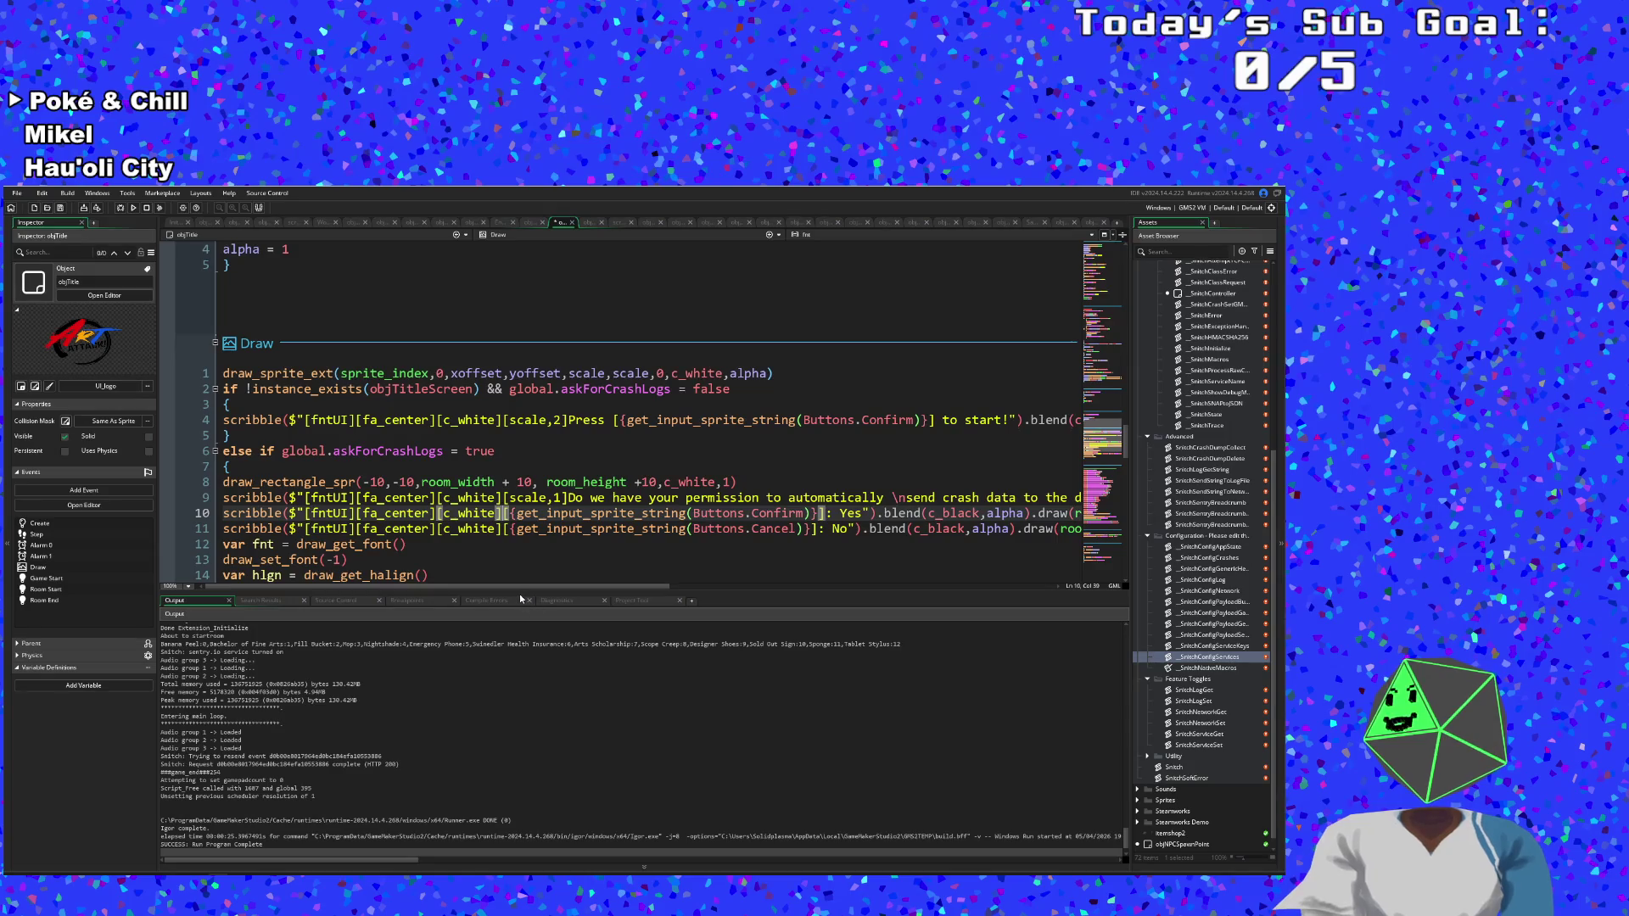
{"action": "left_click_drag", "start_coordinate": [508, 590], "coordinate": [705, 619]}
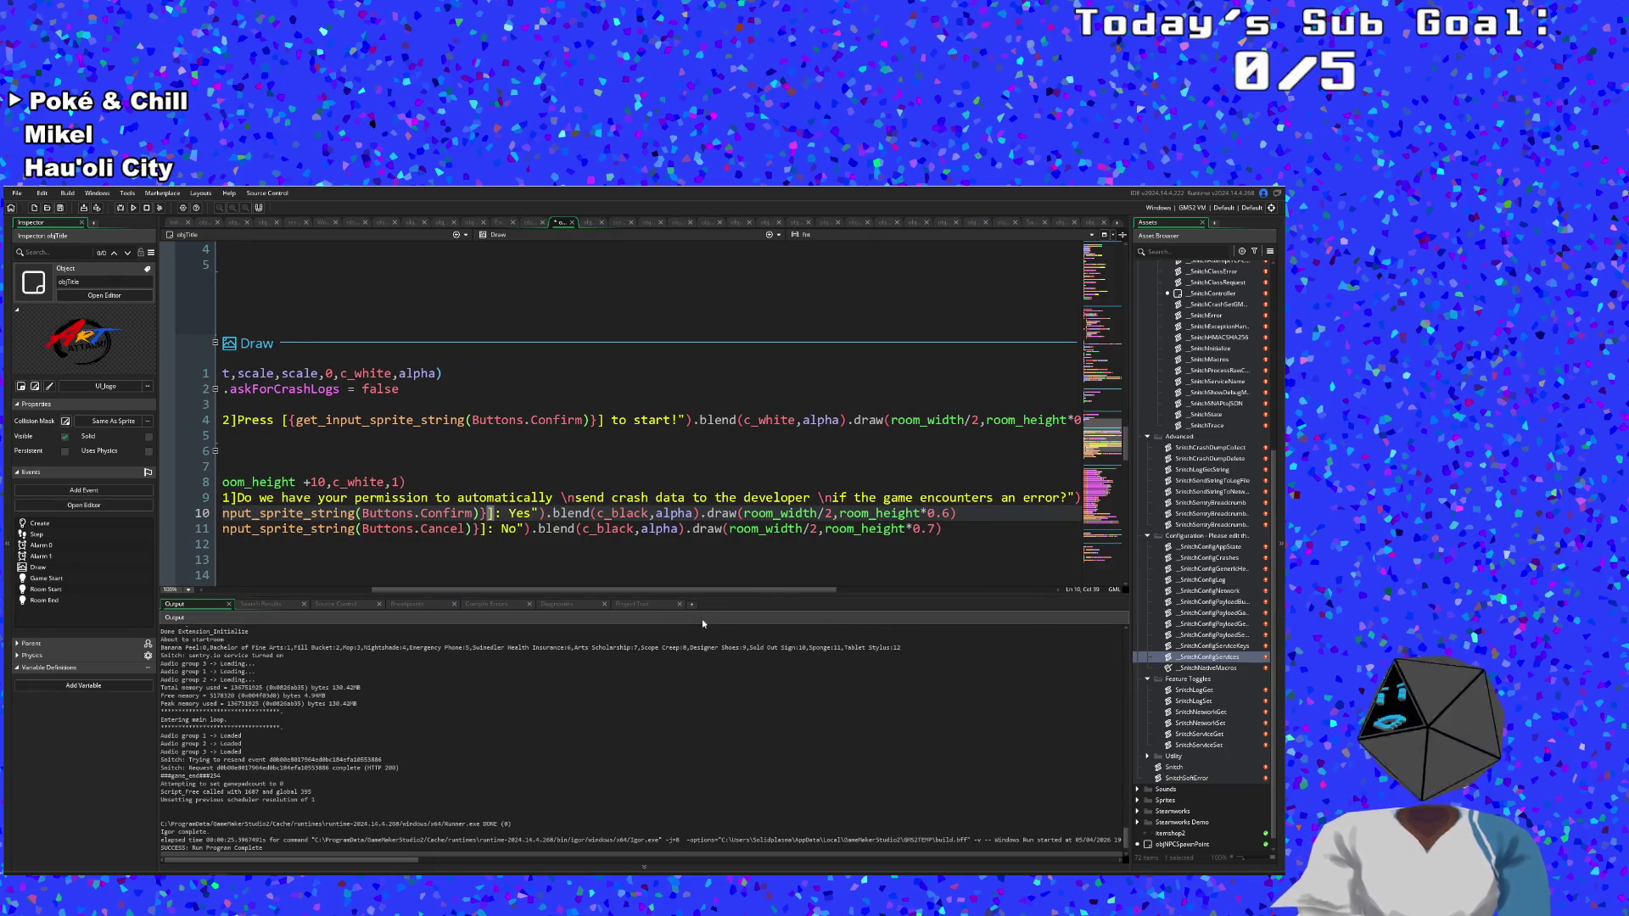
{"action": "left_click", "coordinate": [633, 530]}
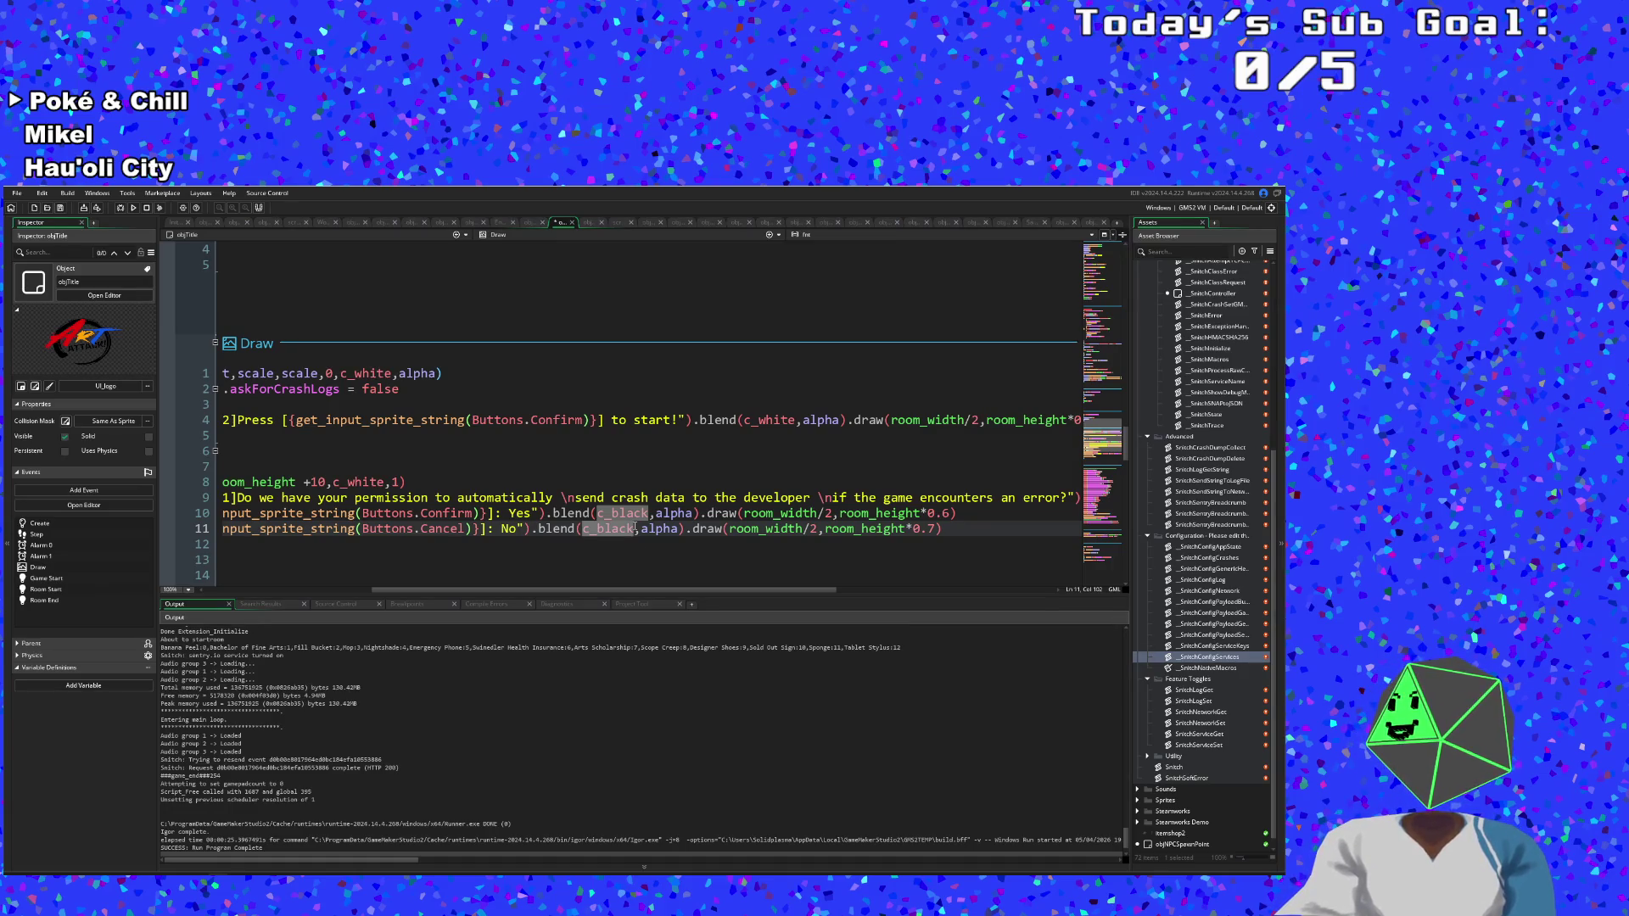
{"action": "key", "text": "BackSpace"}
{"action": "key", "text": "BackSpace"}
{"action": "key", "text": "BackSpace"}
{"action": "type", "text": "w"}
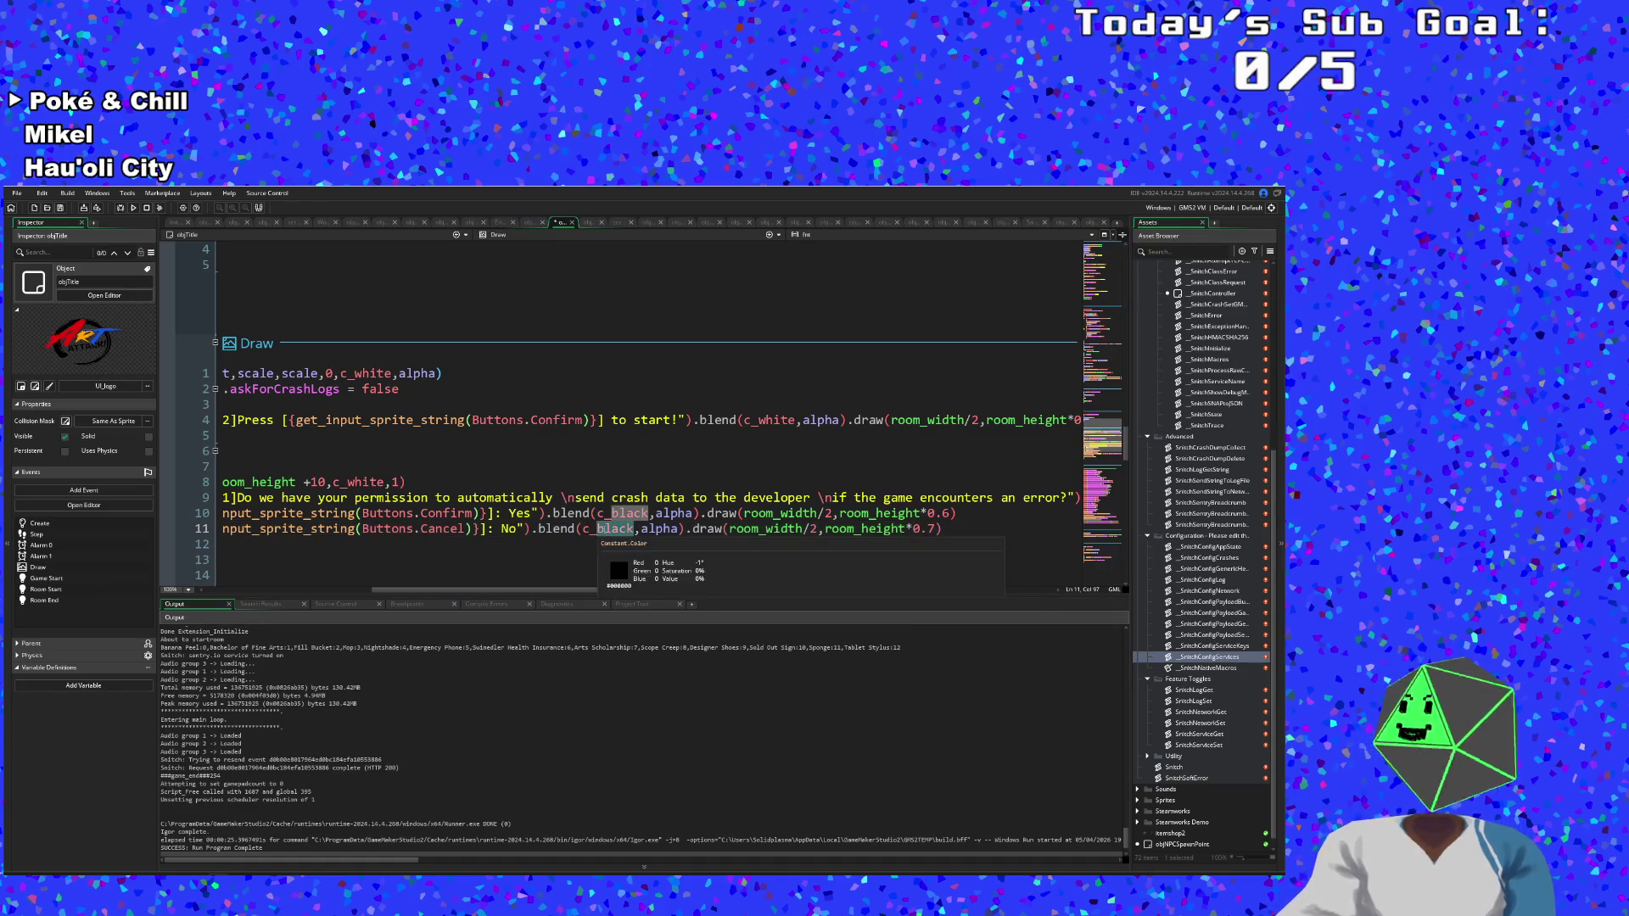
{"action": "type", "text": "hite"}
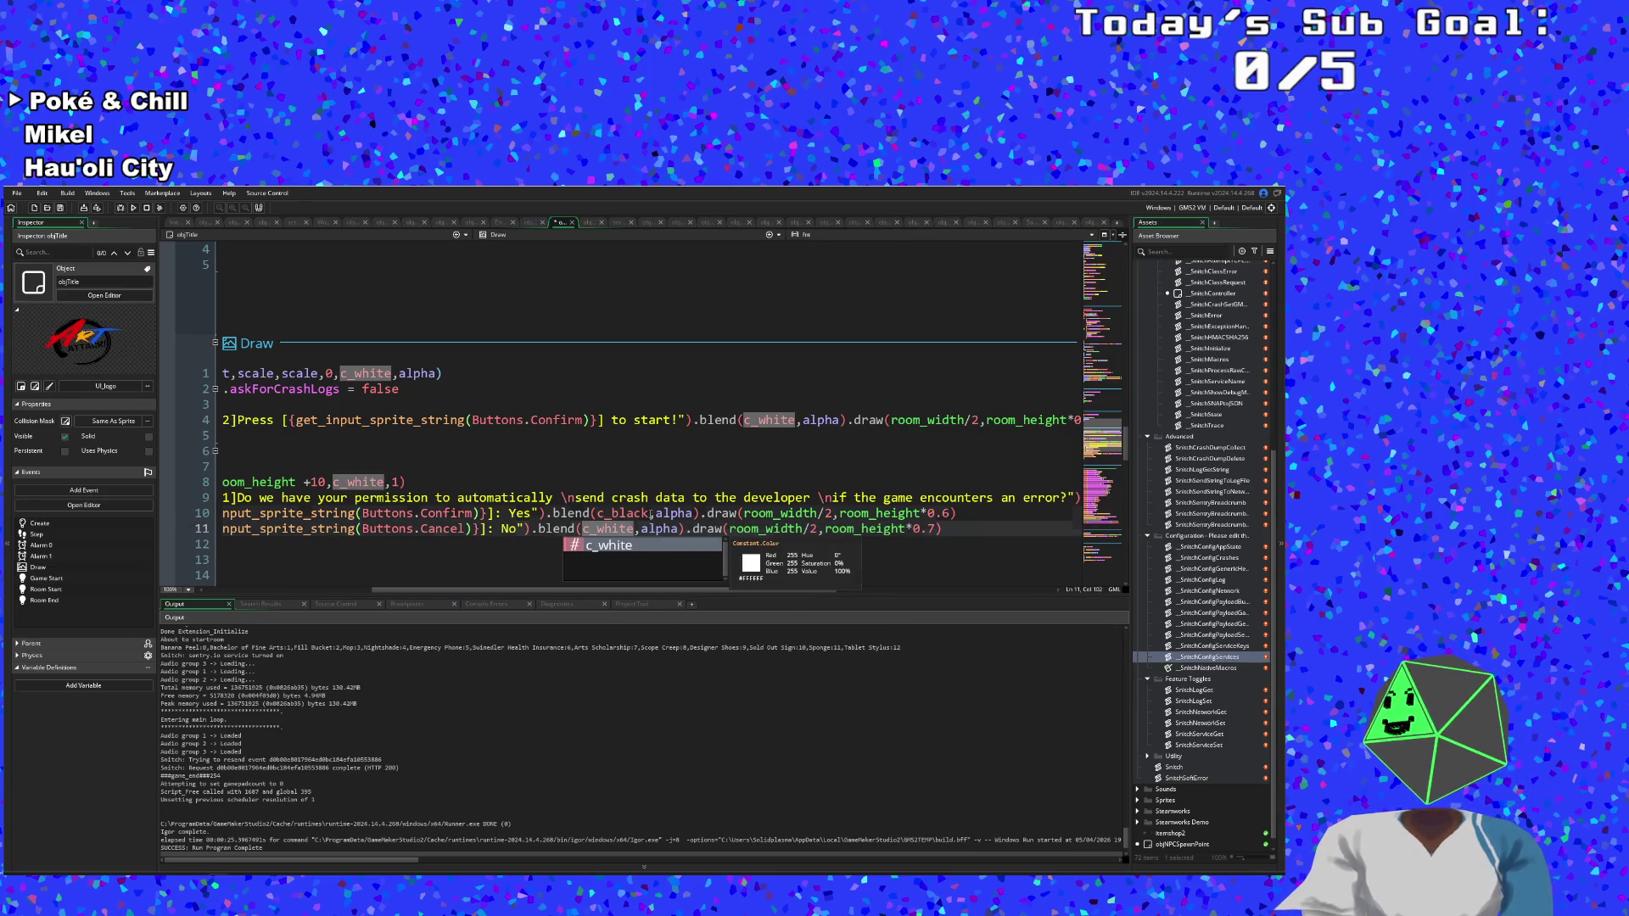
{"action": "left_click_drag", "start_coordinate": [651, 514], "coordinate": [611, 513]}
{"action": "type", "text": "white"}
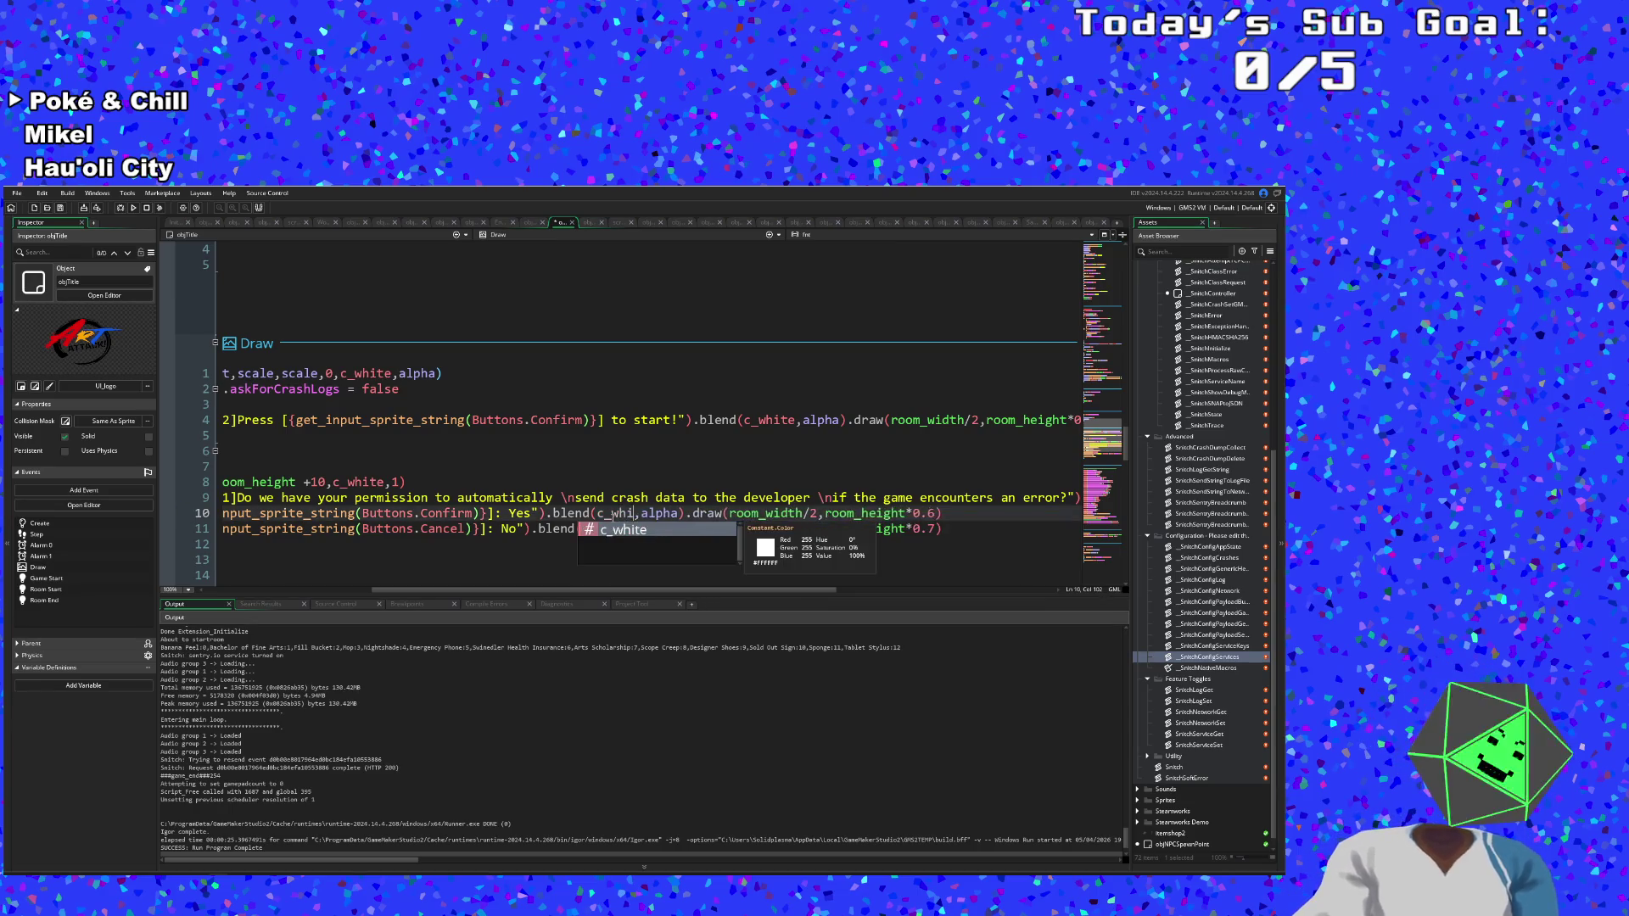
{"action": "left_click_drag", "start_coordinate": [597, 587], "coordinate": [387, 587]}
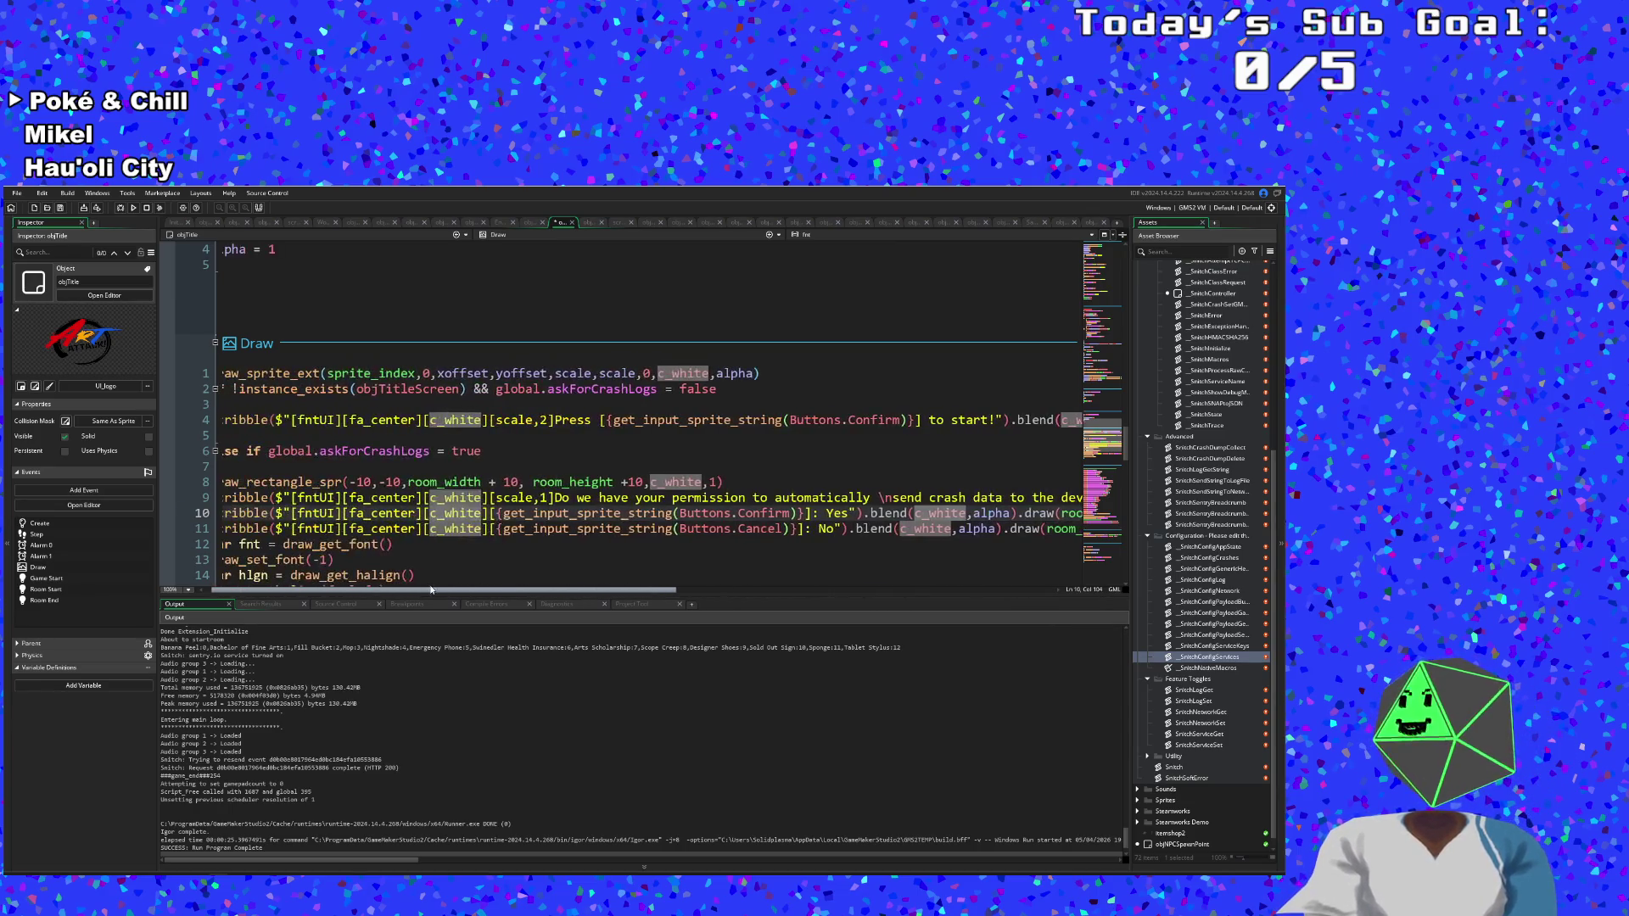
{"action": "left_click", "coordinate": [438, 529]}
Set the colour tags of the question and the Yes/No options to [c_black].
{"action": "left_click", "coordinate": [446, 515]}
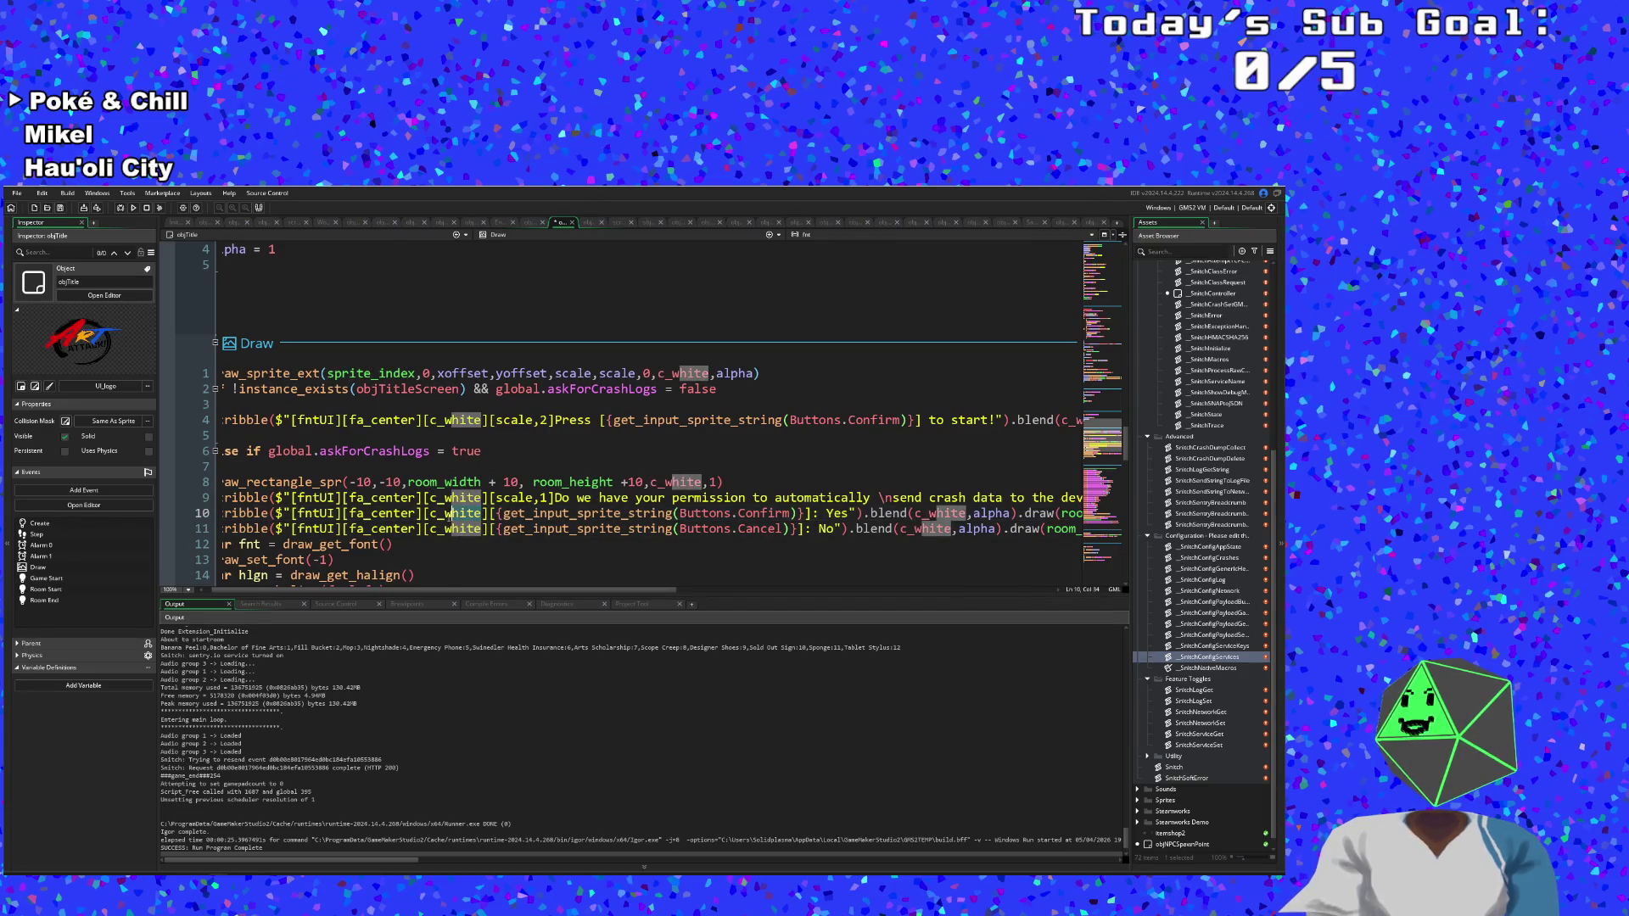
{"action": "key", "text": "ctrl+z"}
{"action": "key", "text": "ctrl+z"}
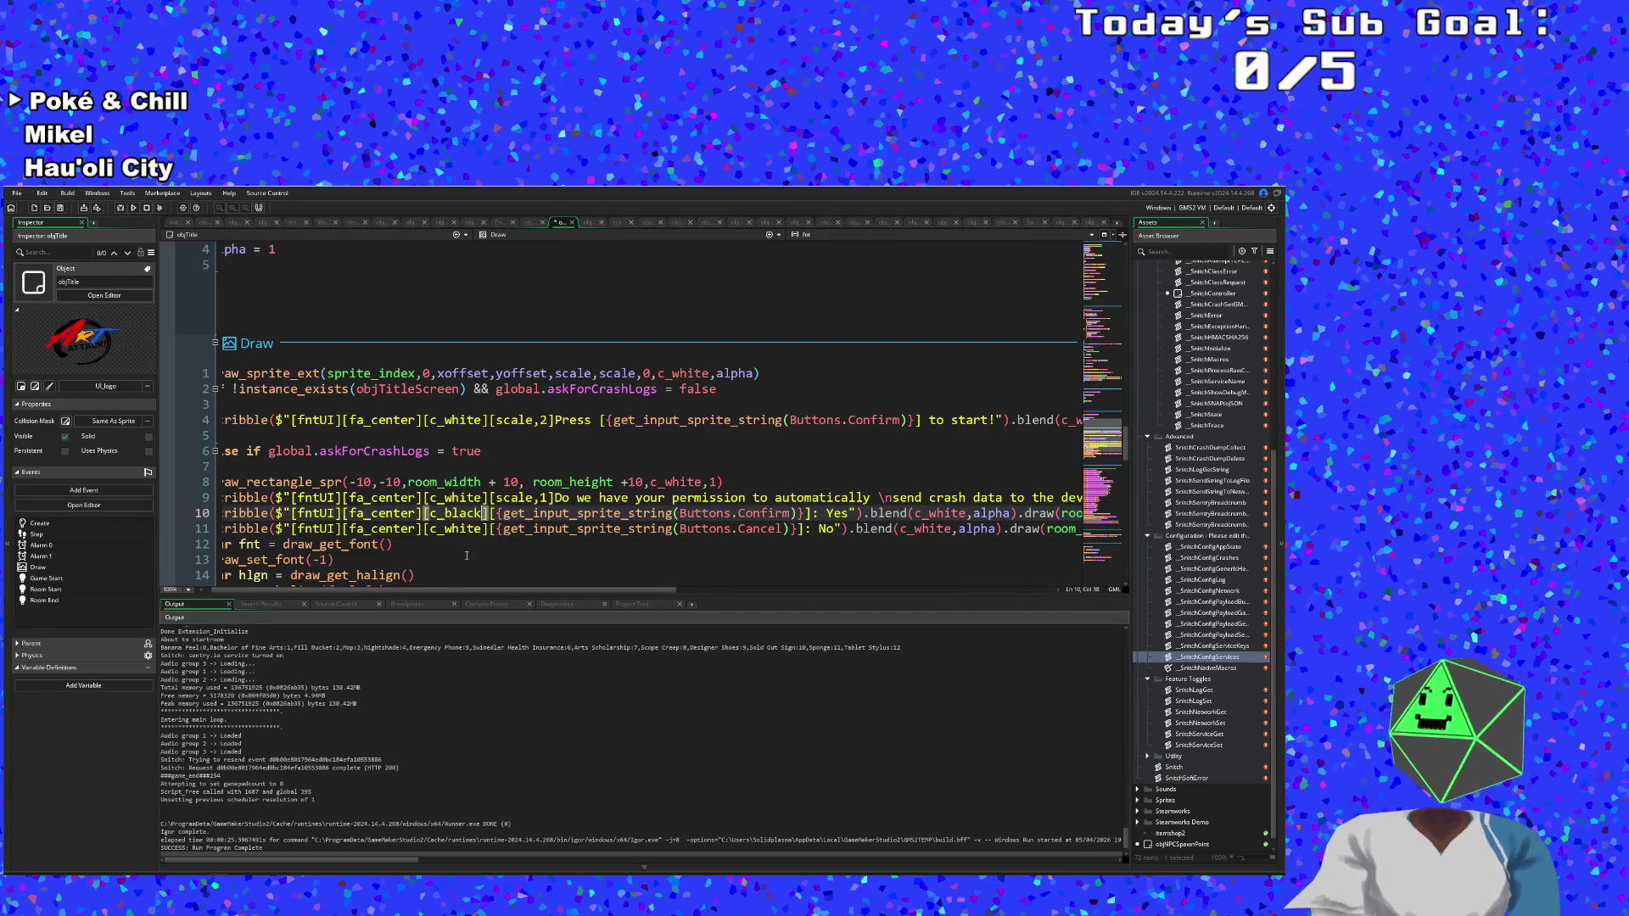
{"action": "key", "text": "BackSpace"}
{"action": "key", "text": "BackSpace"}
{"action": "key", "text": "BackSpace"}
{"action": "type", "text": "black"}
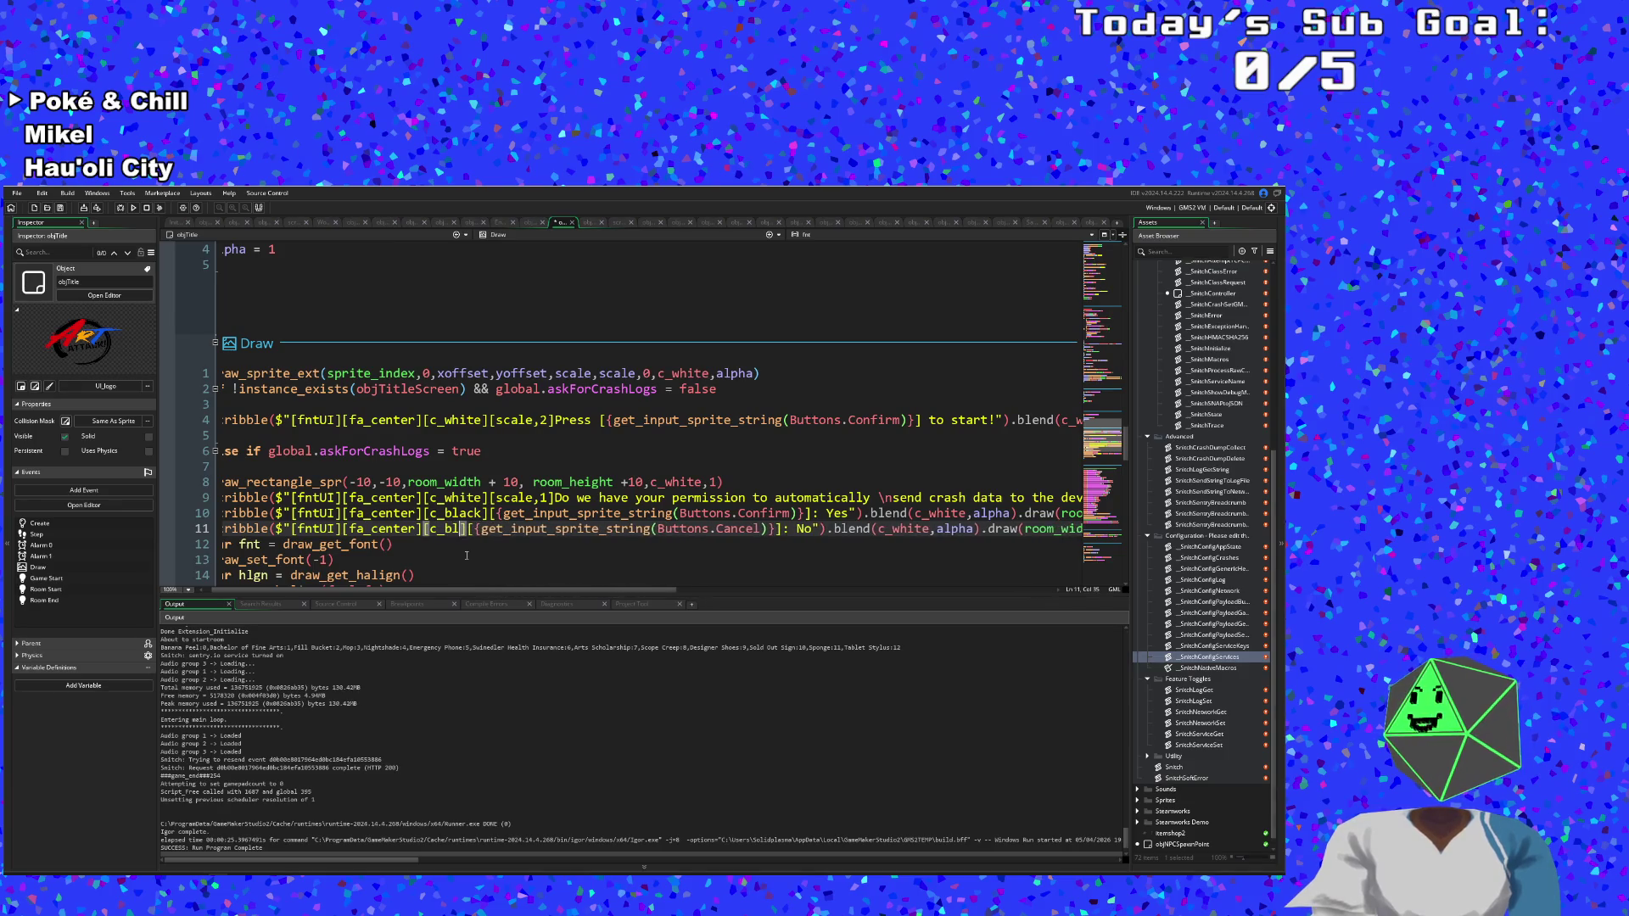
{"action": "left_click", "coordinate": [475, 513]}
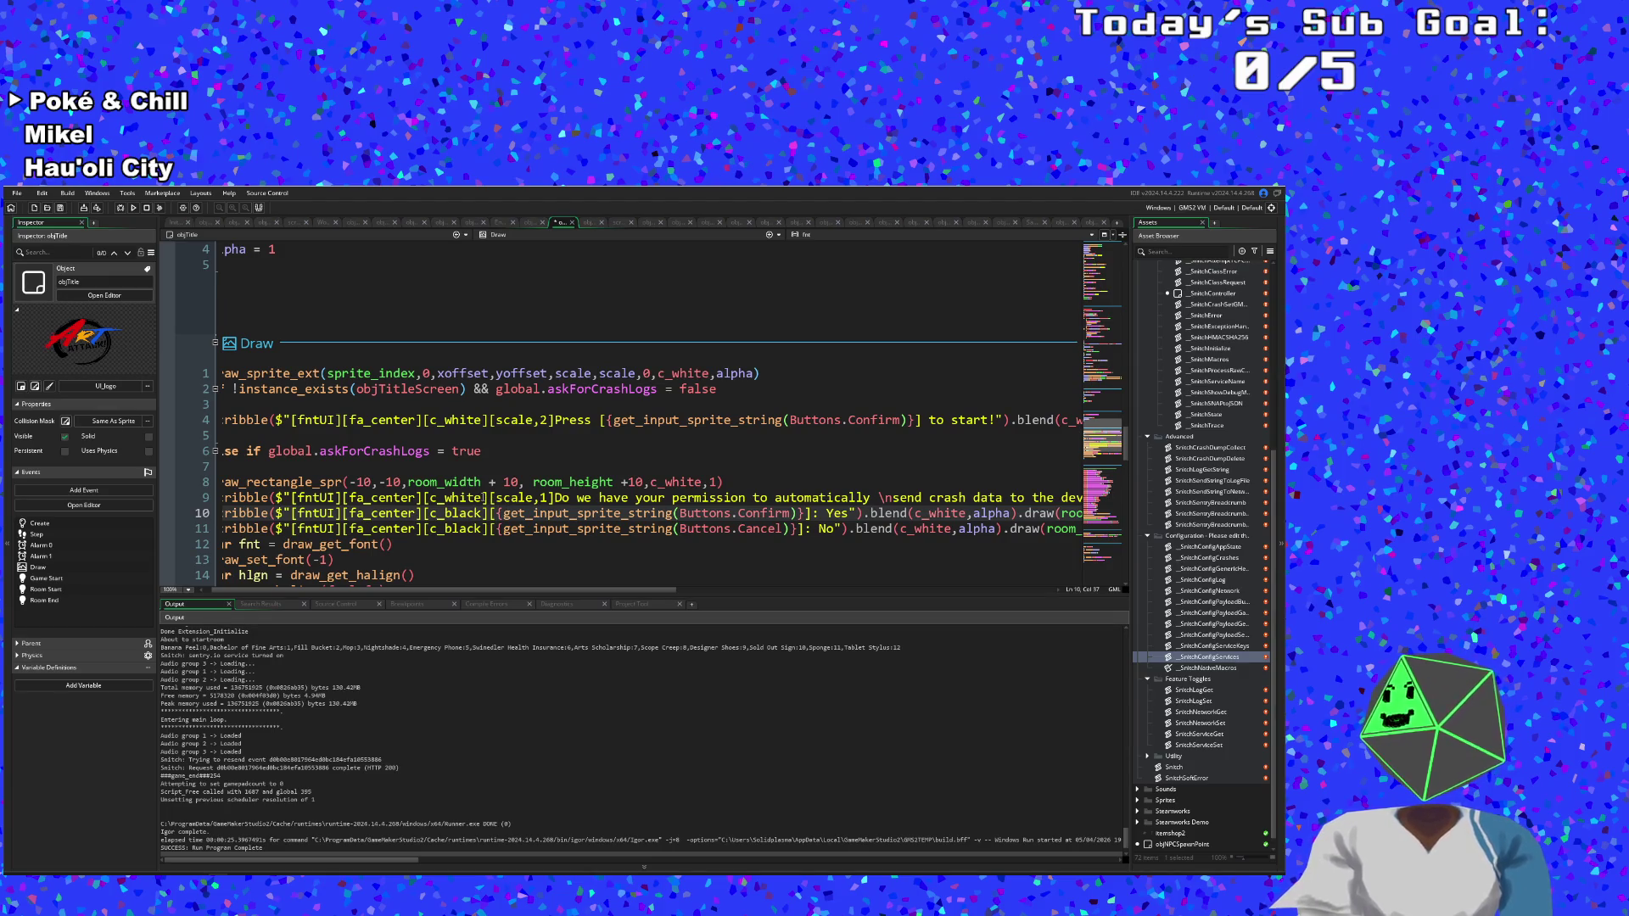
{"action": "left_click", "coordinate": [448, 498]}
{"action": "key", "text": "Left"}
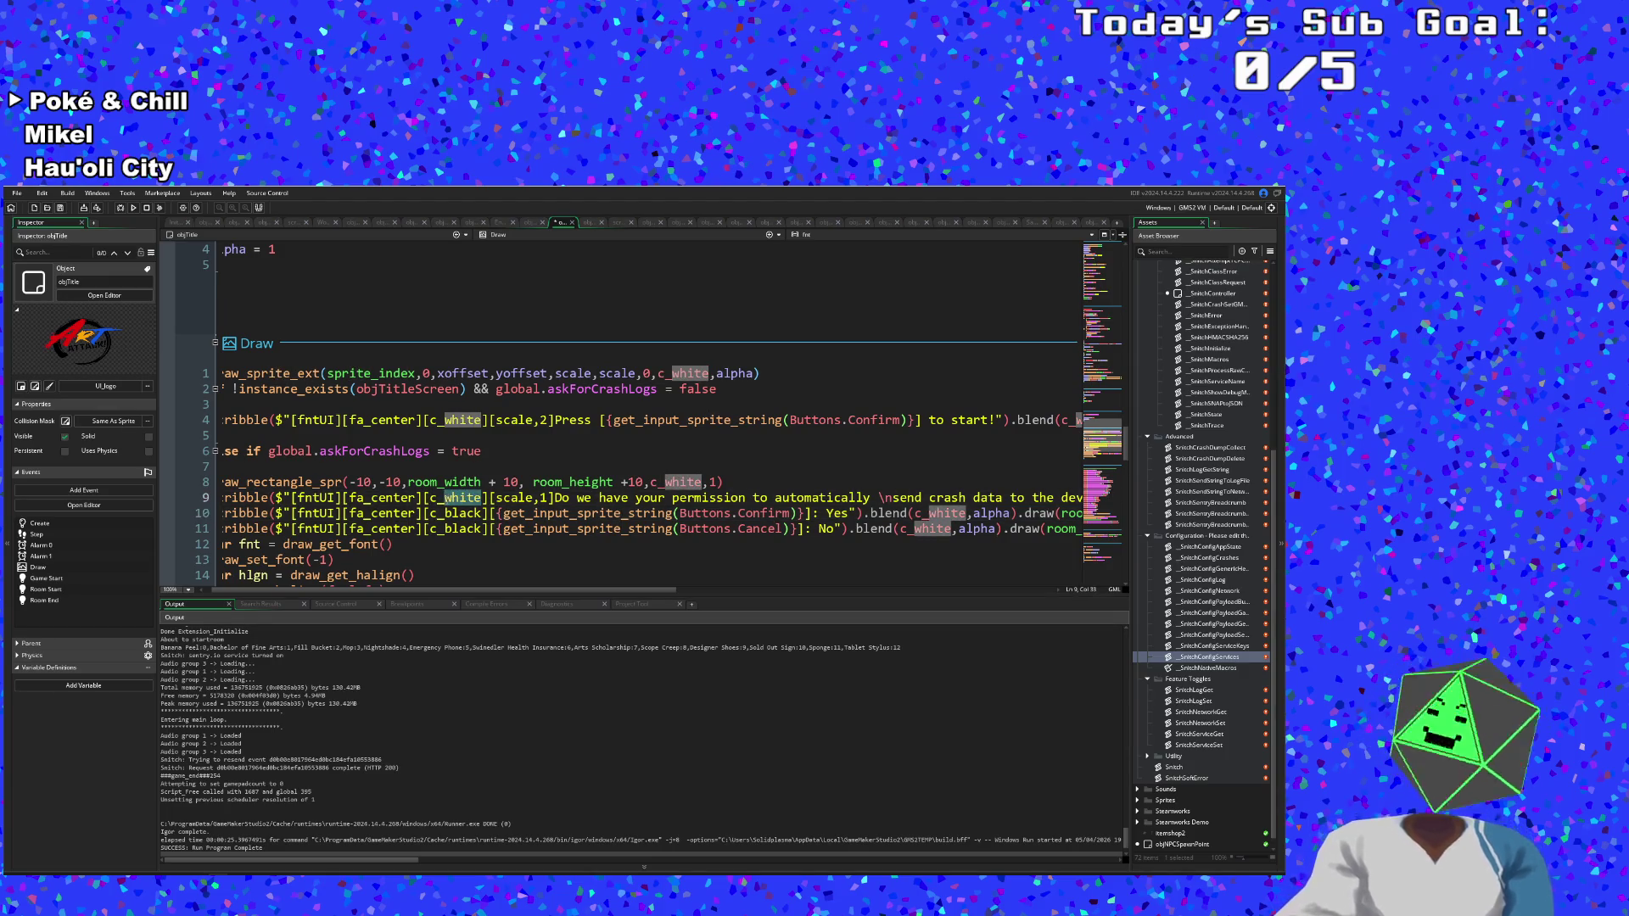
{"action": "key", "text": "Delete"}
{"action": "key", "text": "Delete"}
{"action": "key", "text": "Delete"}
{"action": "type", "text": "black"}
{"action": "left_click", "coordinate": [563, 498]}
Save the project and run the game to test the prompt.
{"action": "left_click", "coordinate": [17, 193]}
{"action": "left_click", "coordinate": [38, 250]}
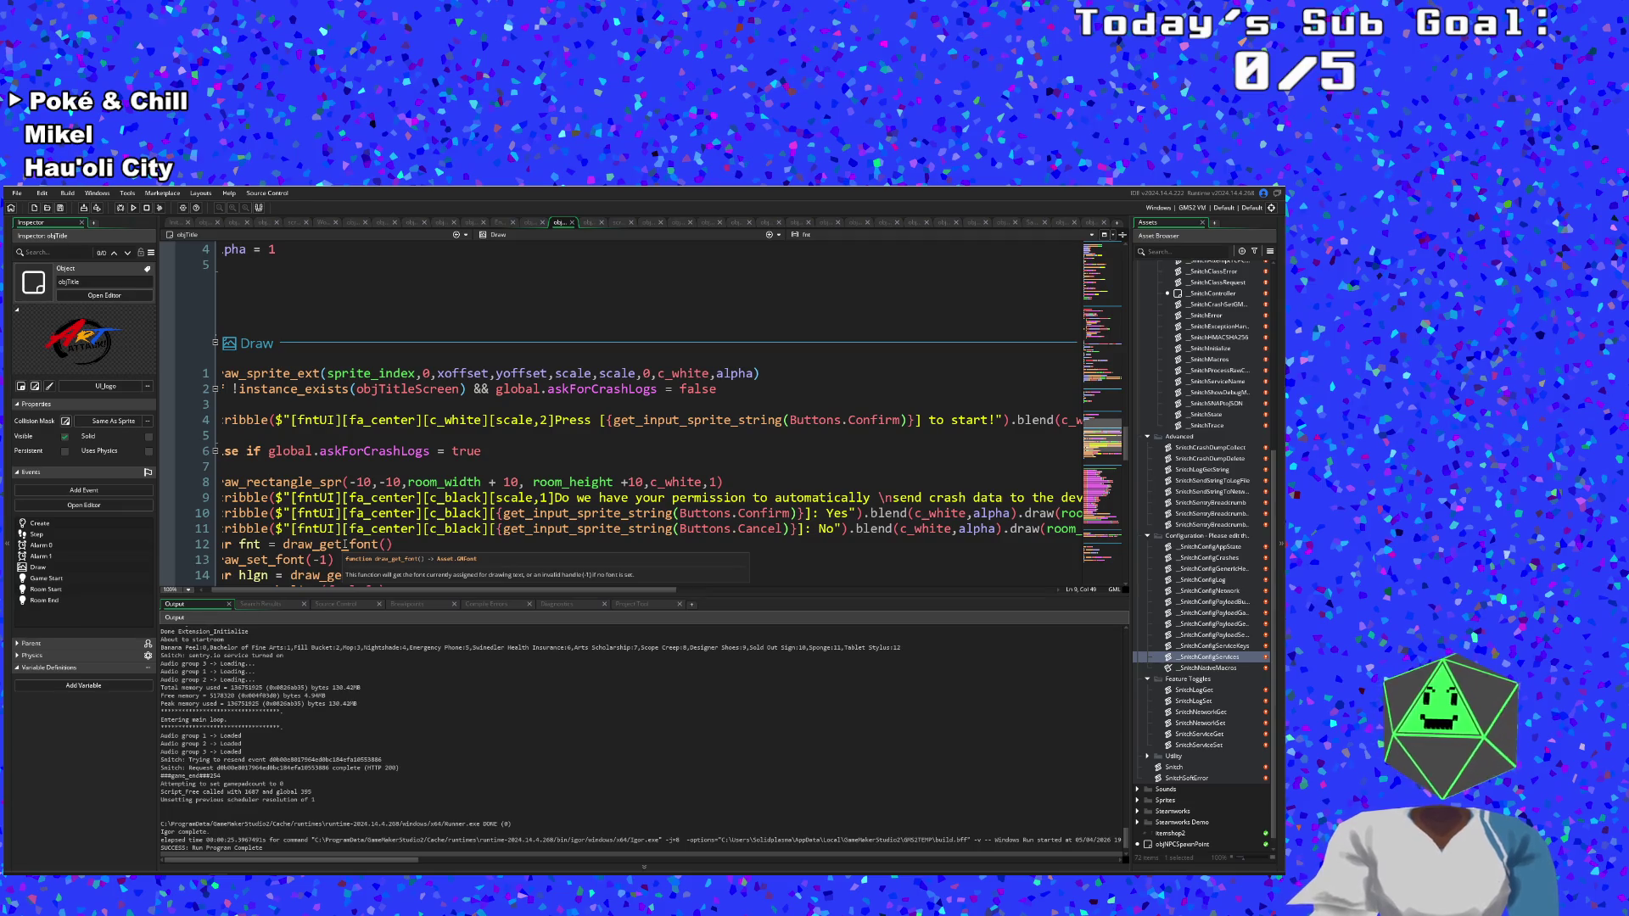
{"action": "left_click_drag", "start_coordinate": [1082, 420], "coordinate": [514, 420]}
{"action": "left_click", "coordinate": [121, 208]}
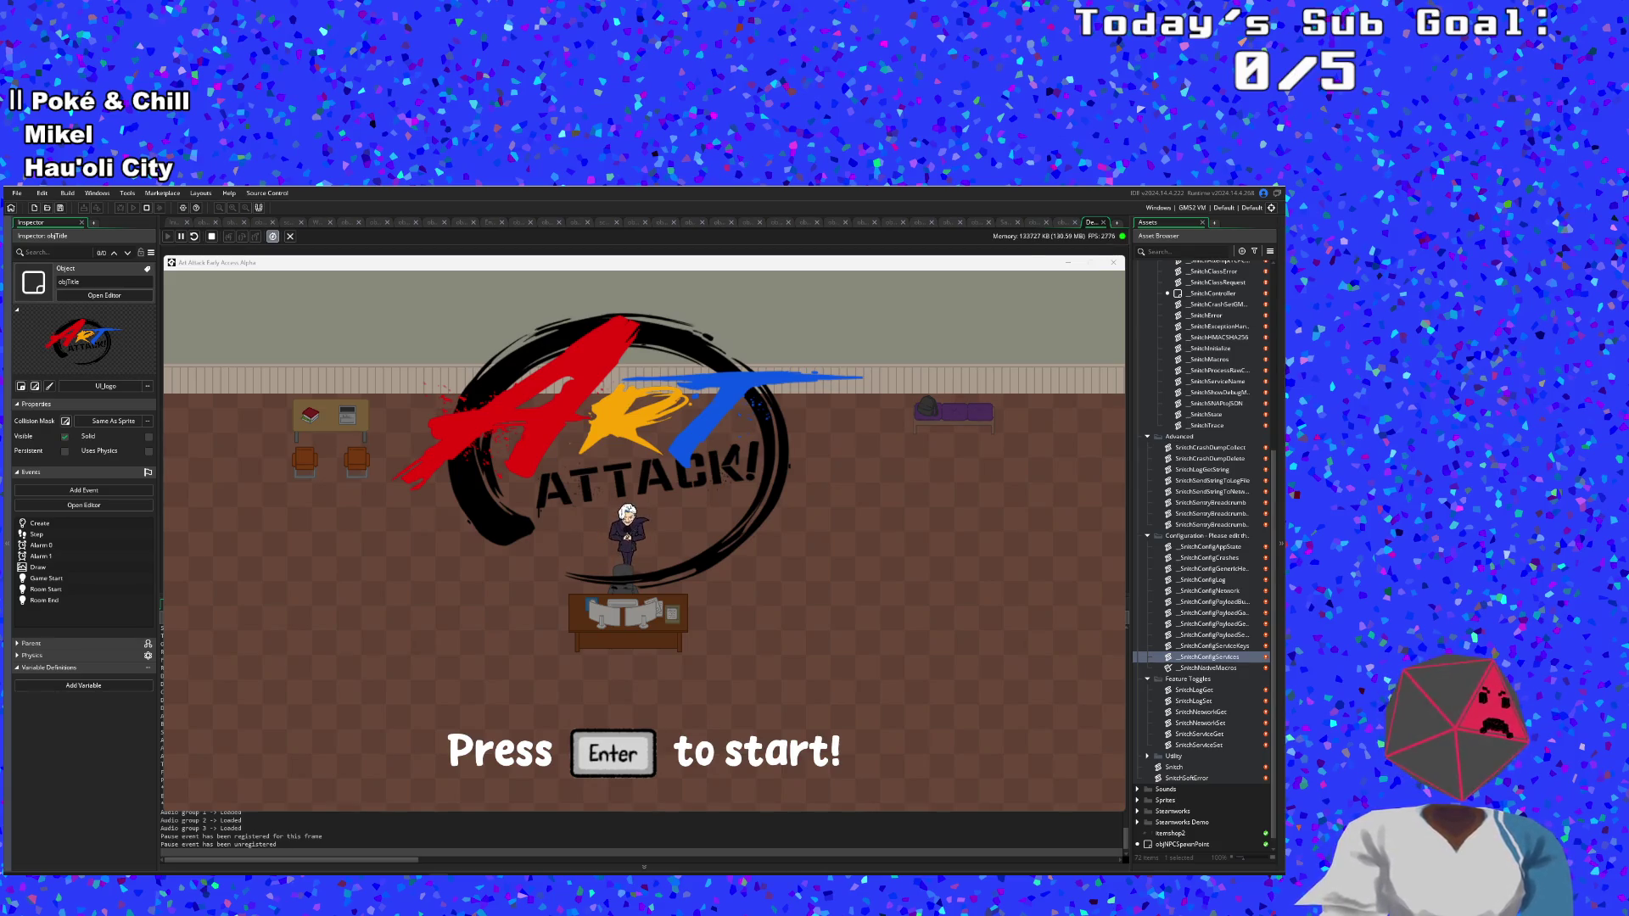
Close the game, rerun it to view the title screen's start prompt, then close it again.
{"action": "left_click", "coordinate": [1114, 262]}
{"action": "left_click", "coordinate": [119, 209]}
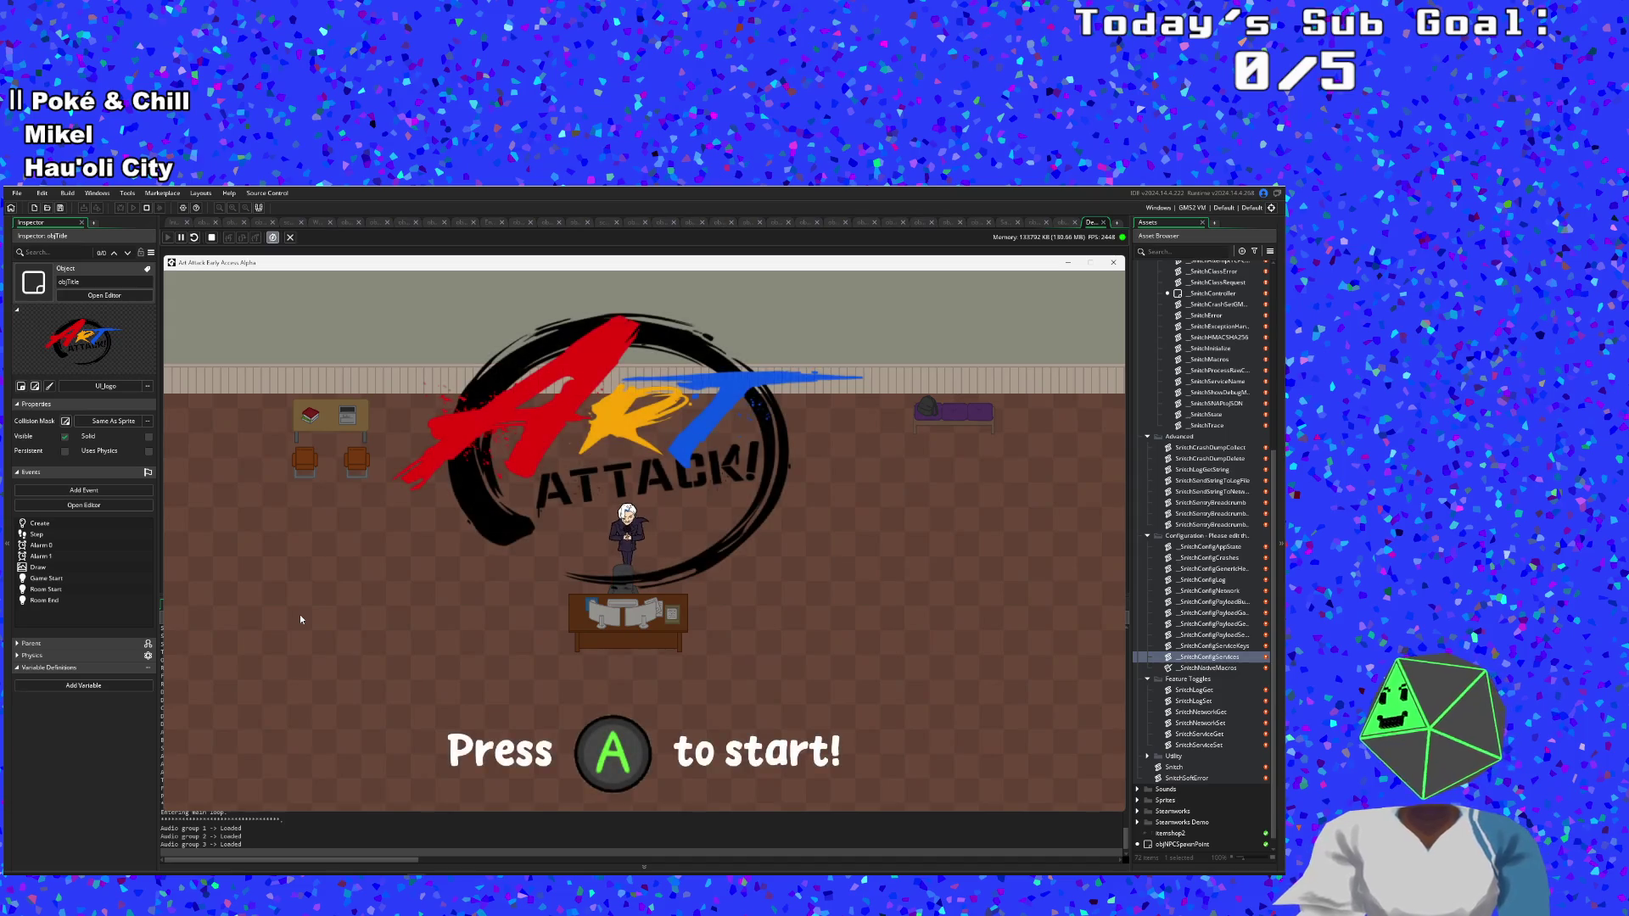
{"action": "left_click", "coordinate": [91, 806]}
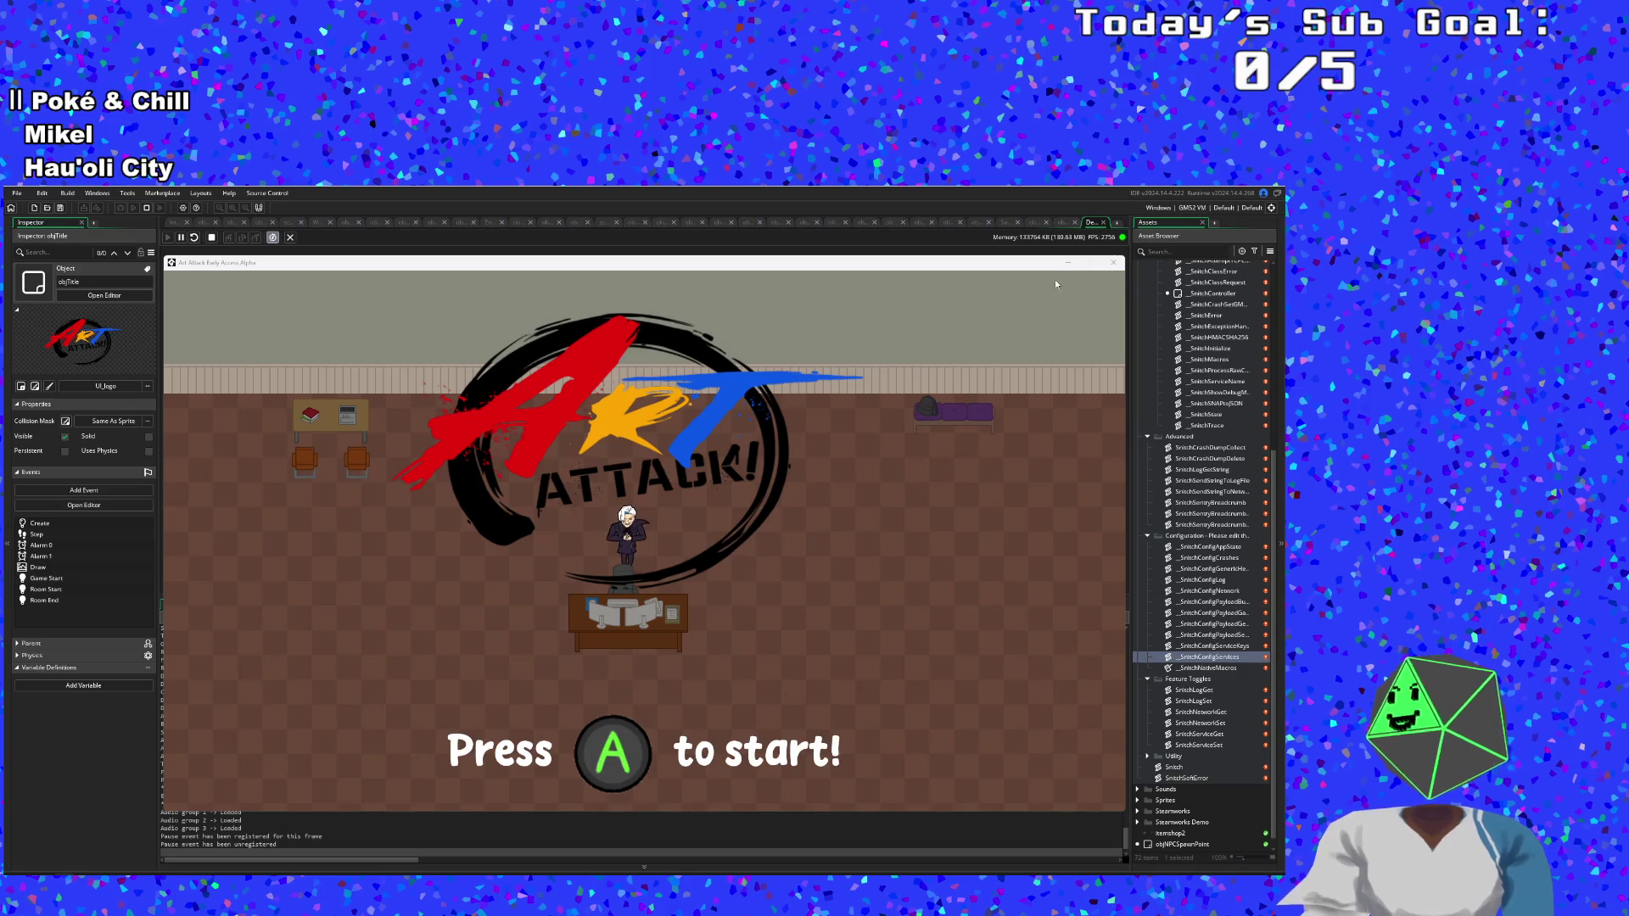
{"action": "left_click", "coordinate": [1113, 262]}
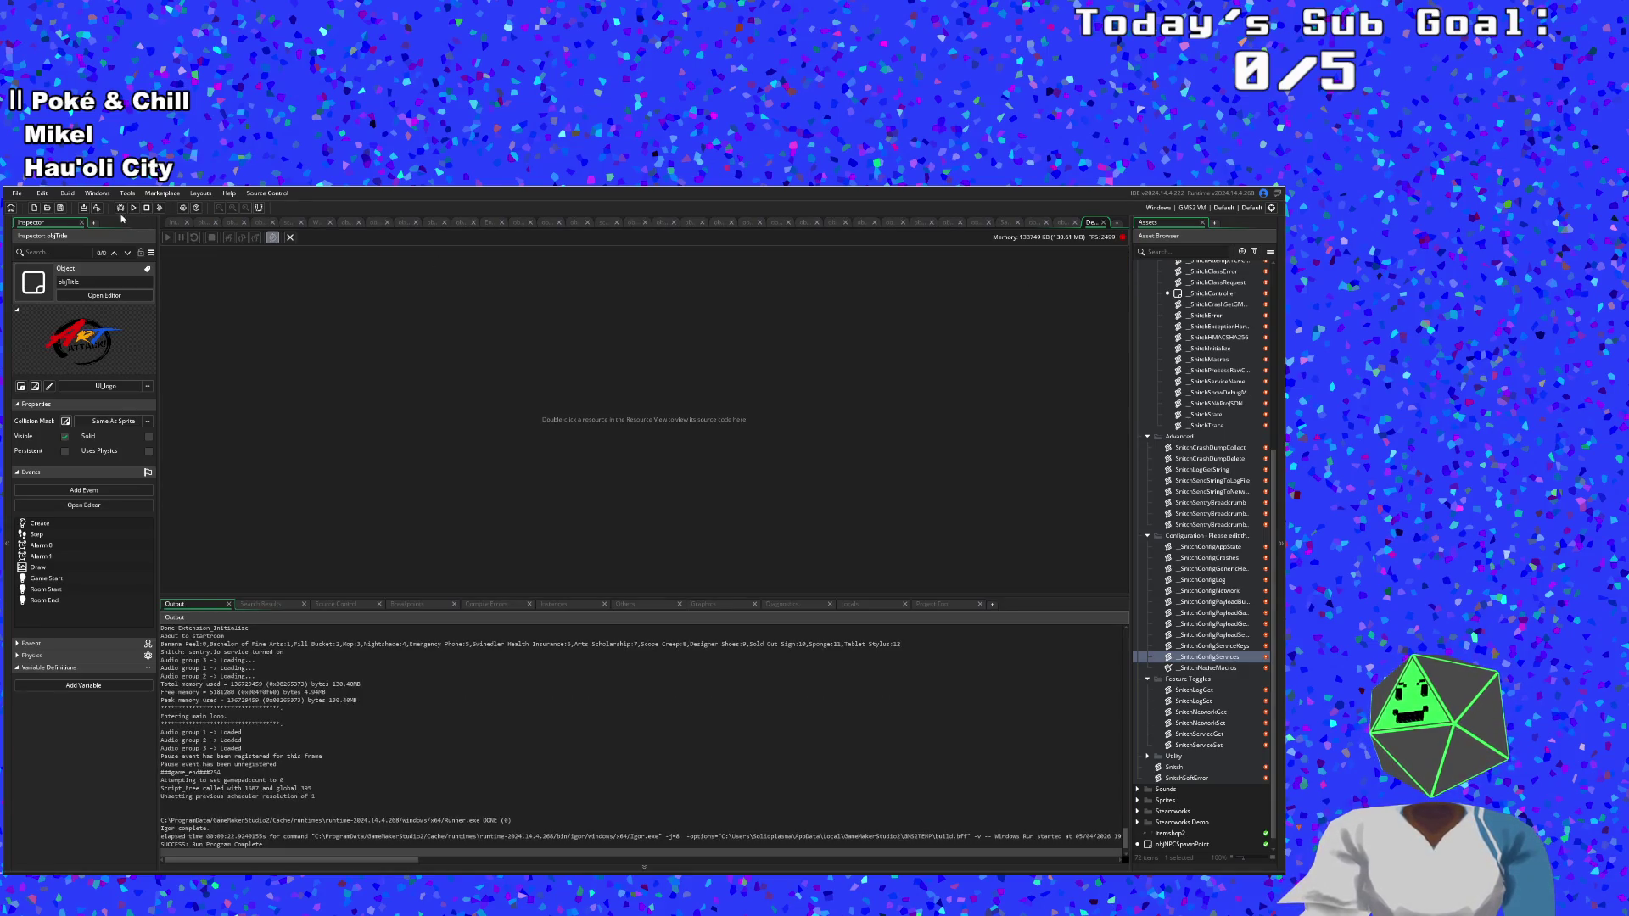
Start and stop a new build, then open objAudio through the asset search.
{"action": "left_click", "coordinate": [121, 210]}
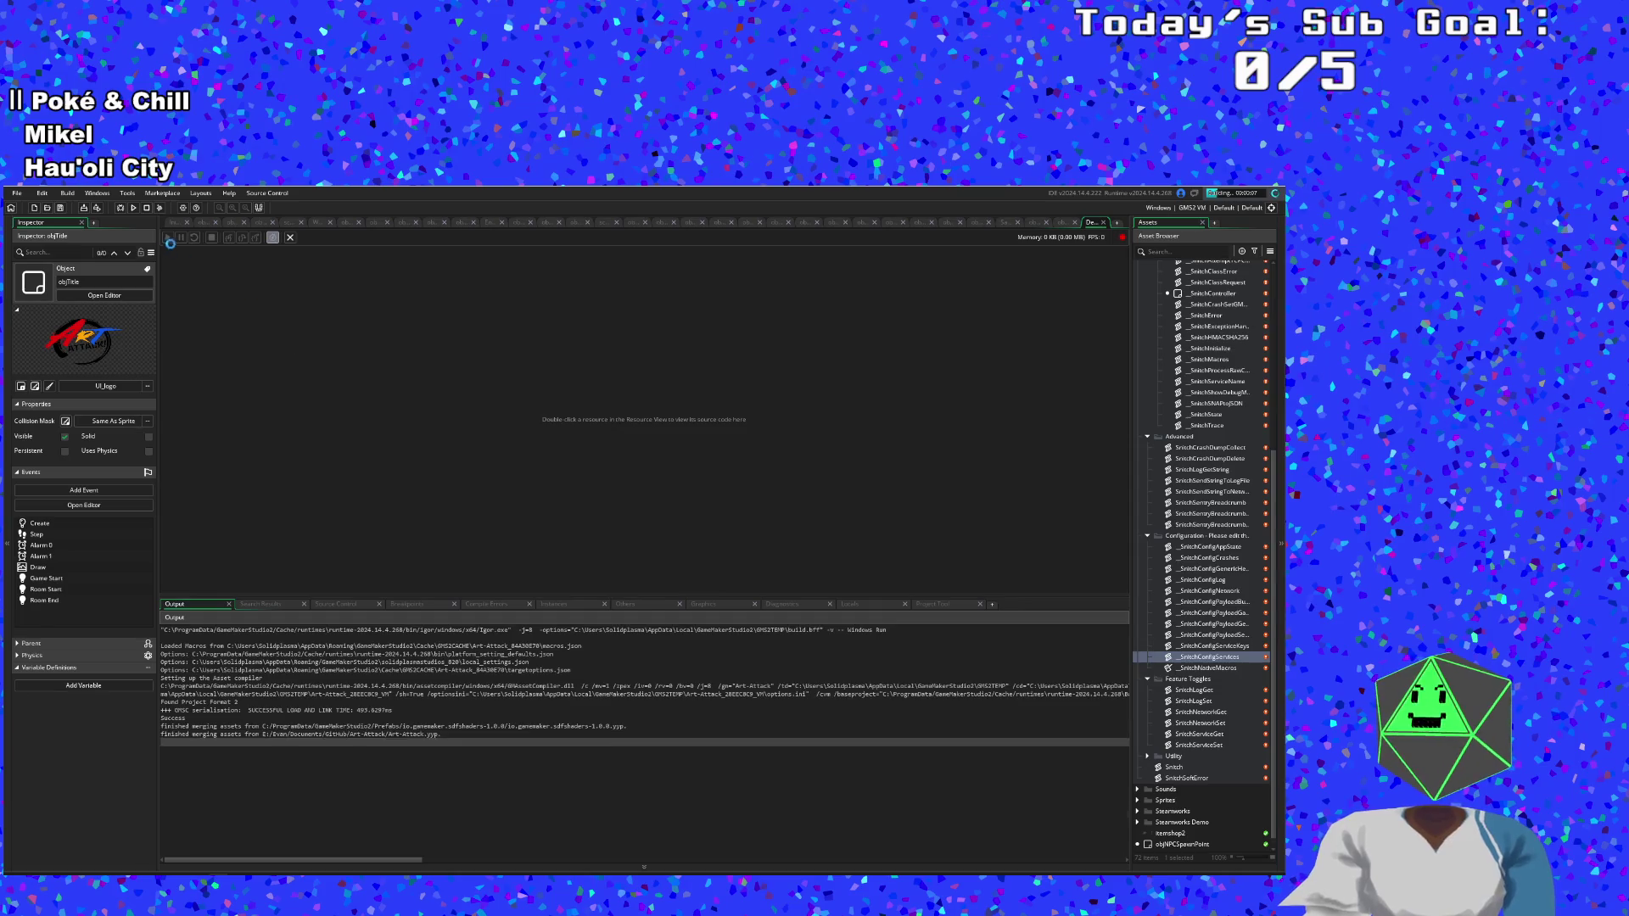
{"action": "left_click", "coordinate": [147, 208]}
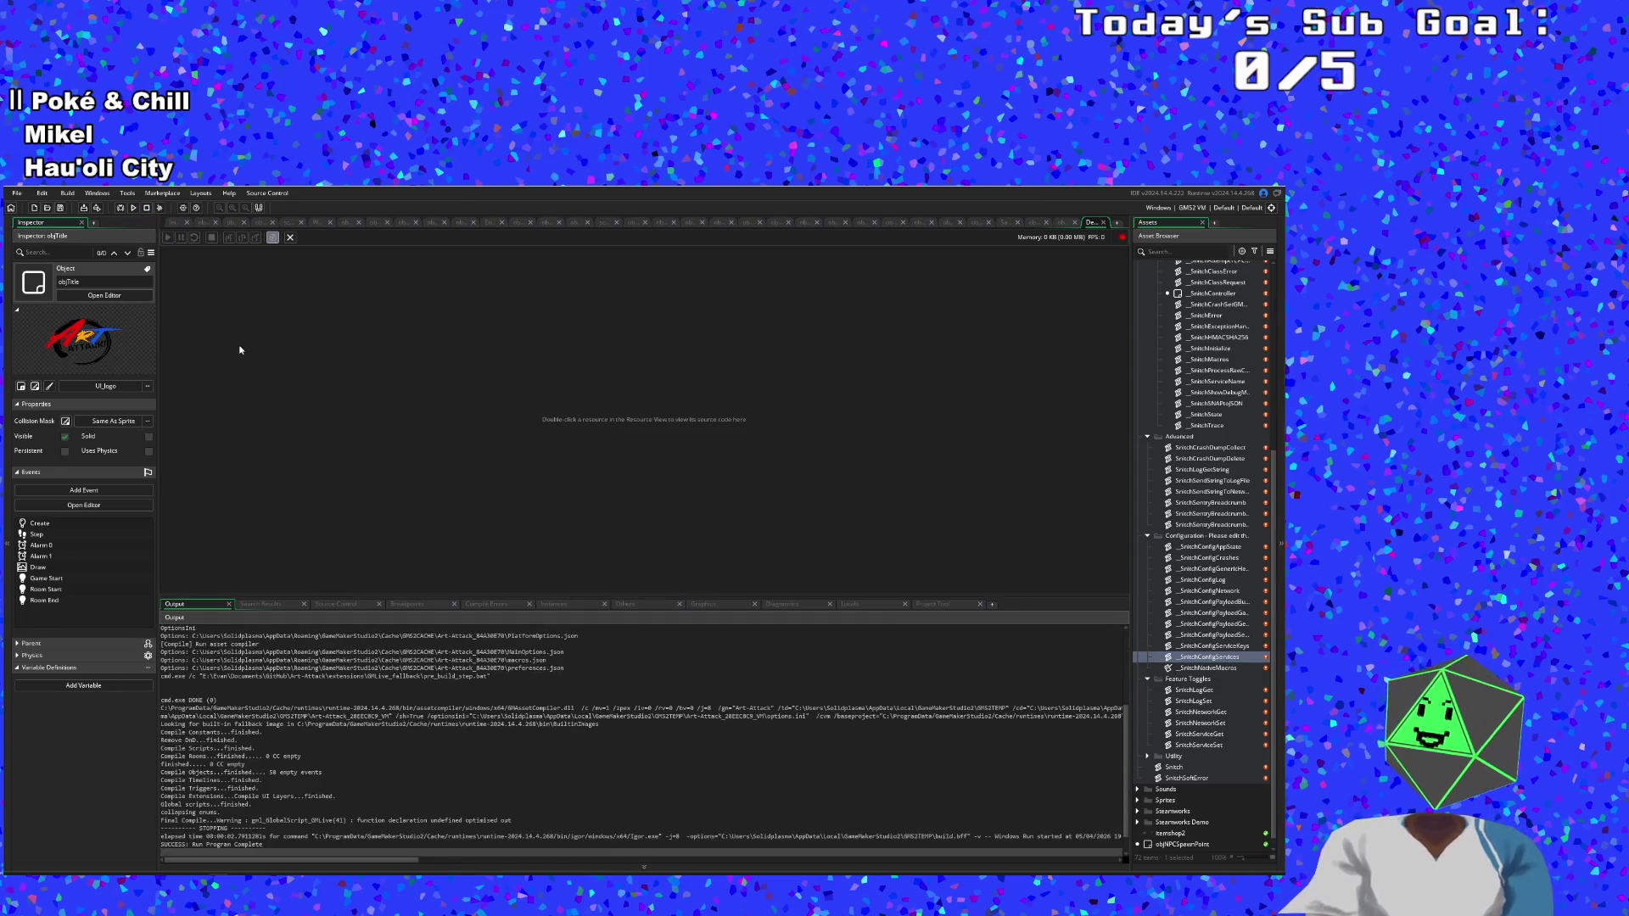
{"action": "key", "text": "ctrl+t"}
{"action": "type", "text": "objAu"}
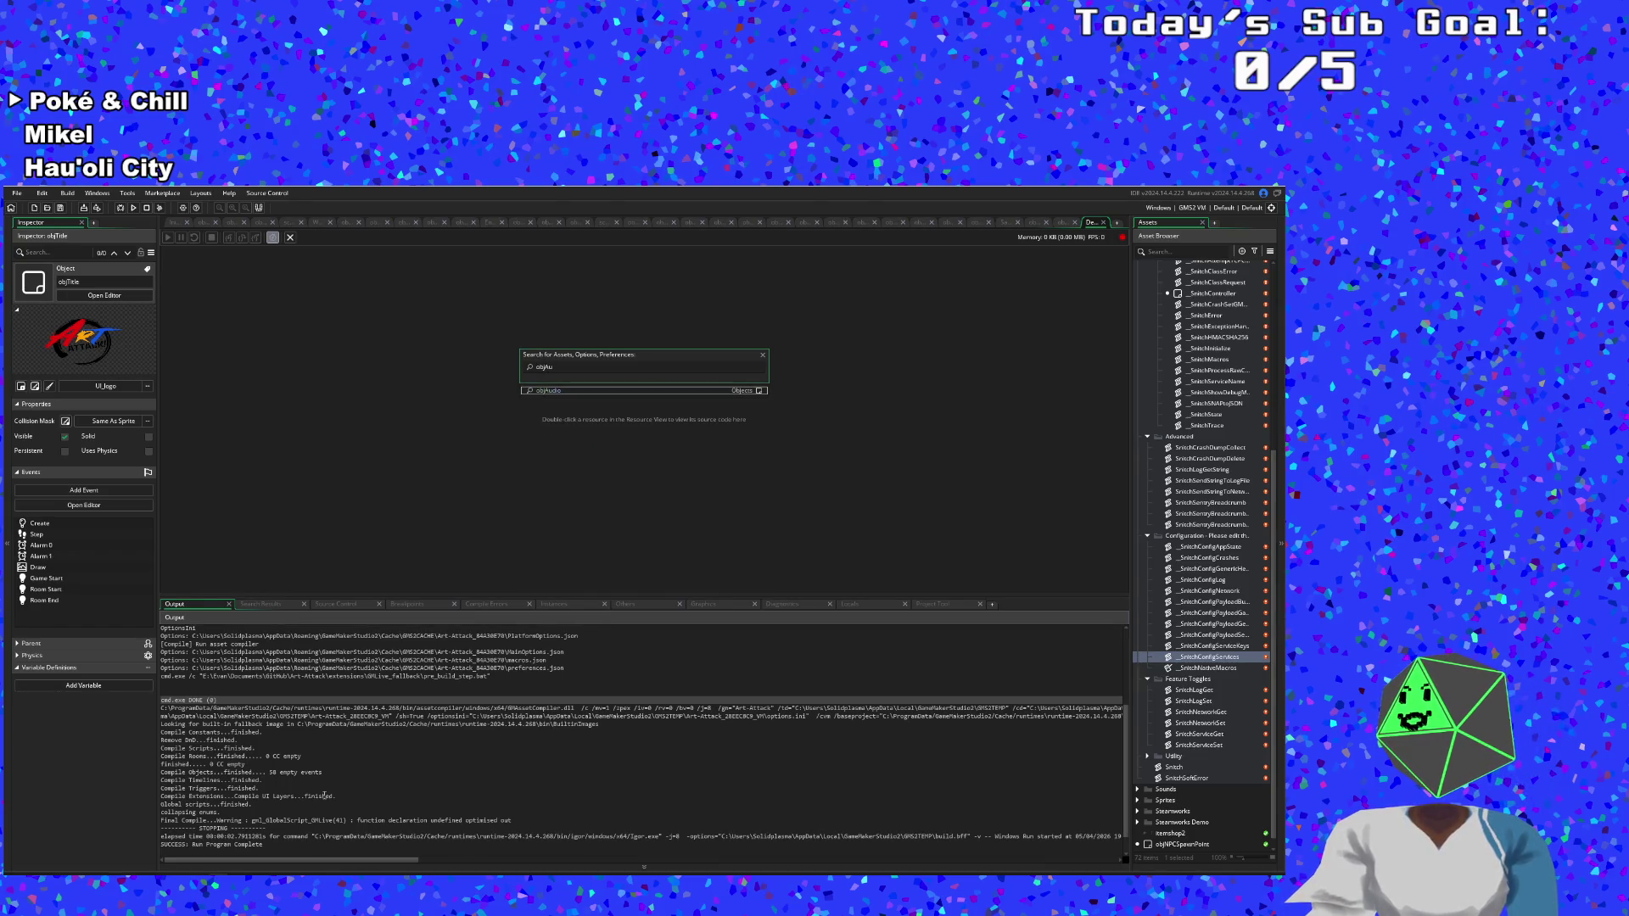
{"action": "key", "text": "Return"}
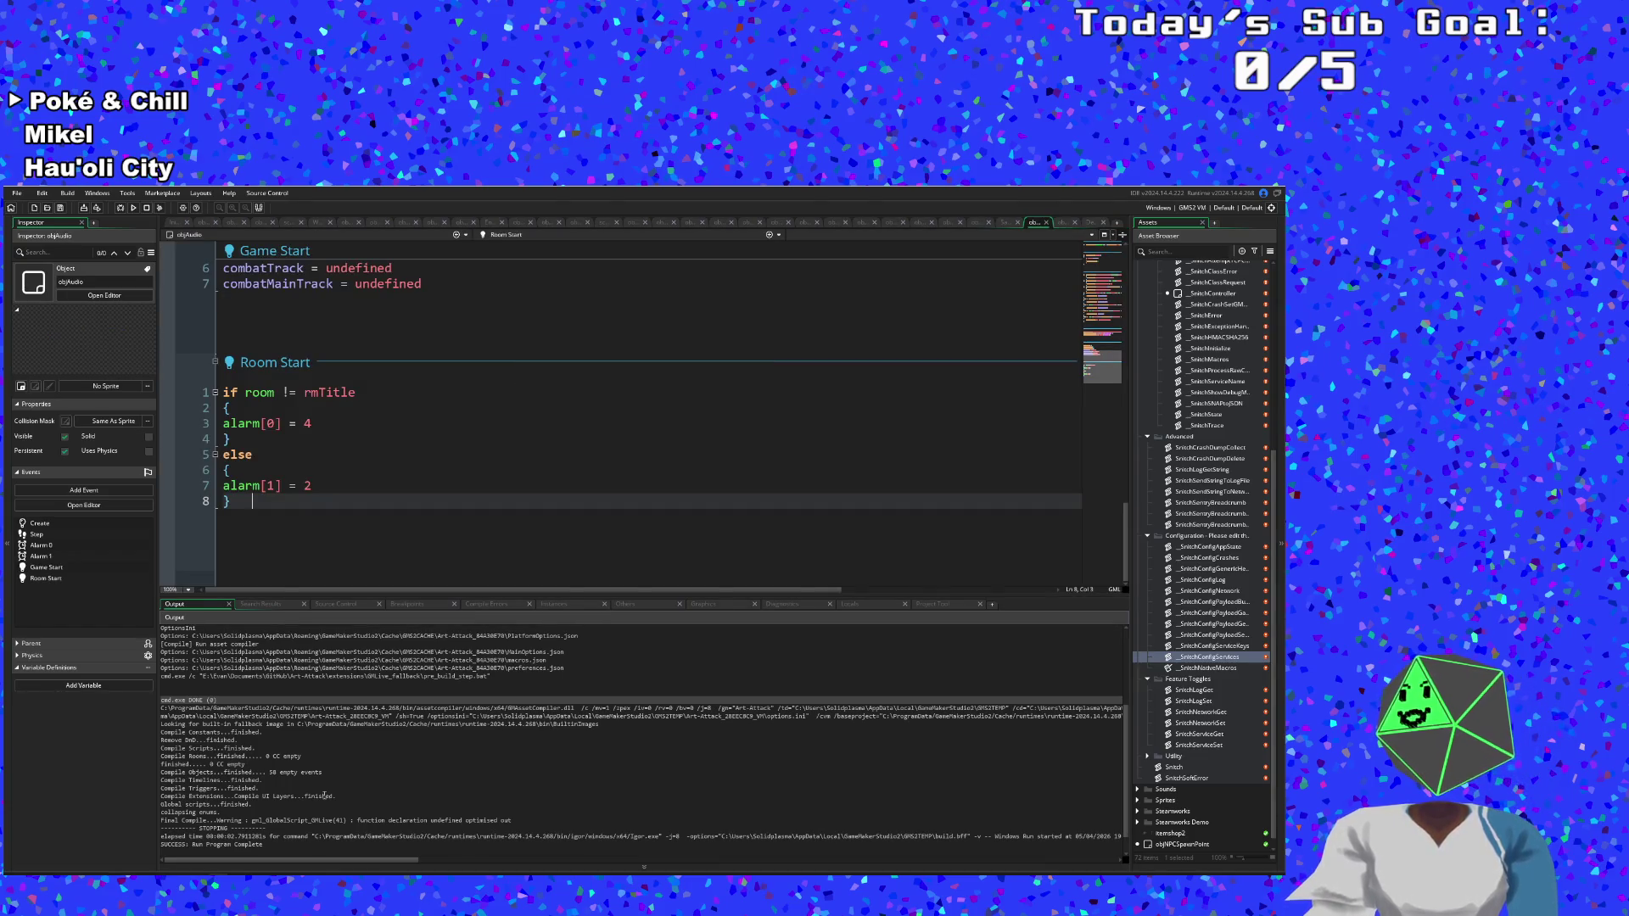
Search 'objtit' and reopen objTitle's Draw event code.
{"action": "key", "text": "ctrl+t"}
{"action": "type", "text": "ob"}
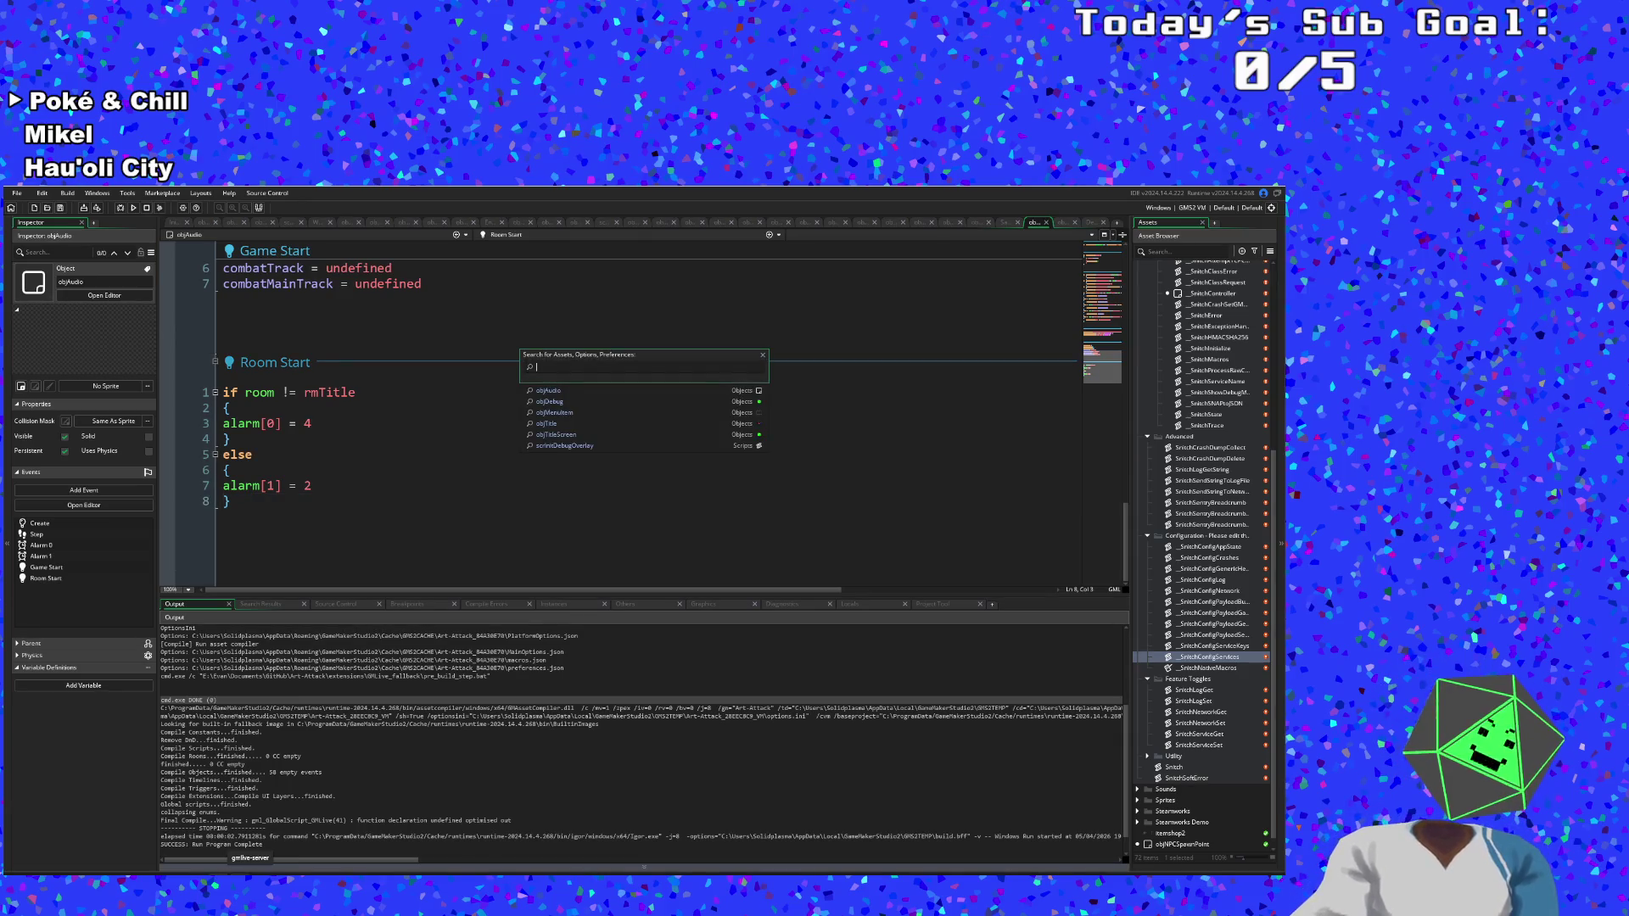
{"action": "type", "text": "jtit"}
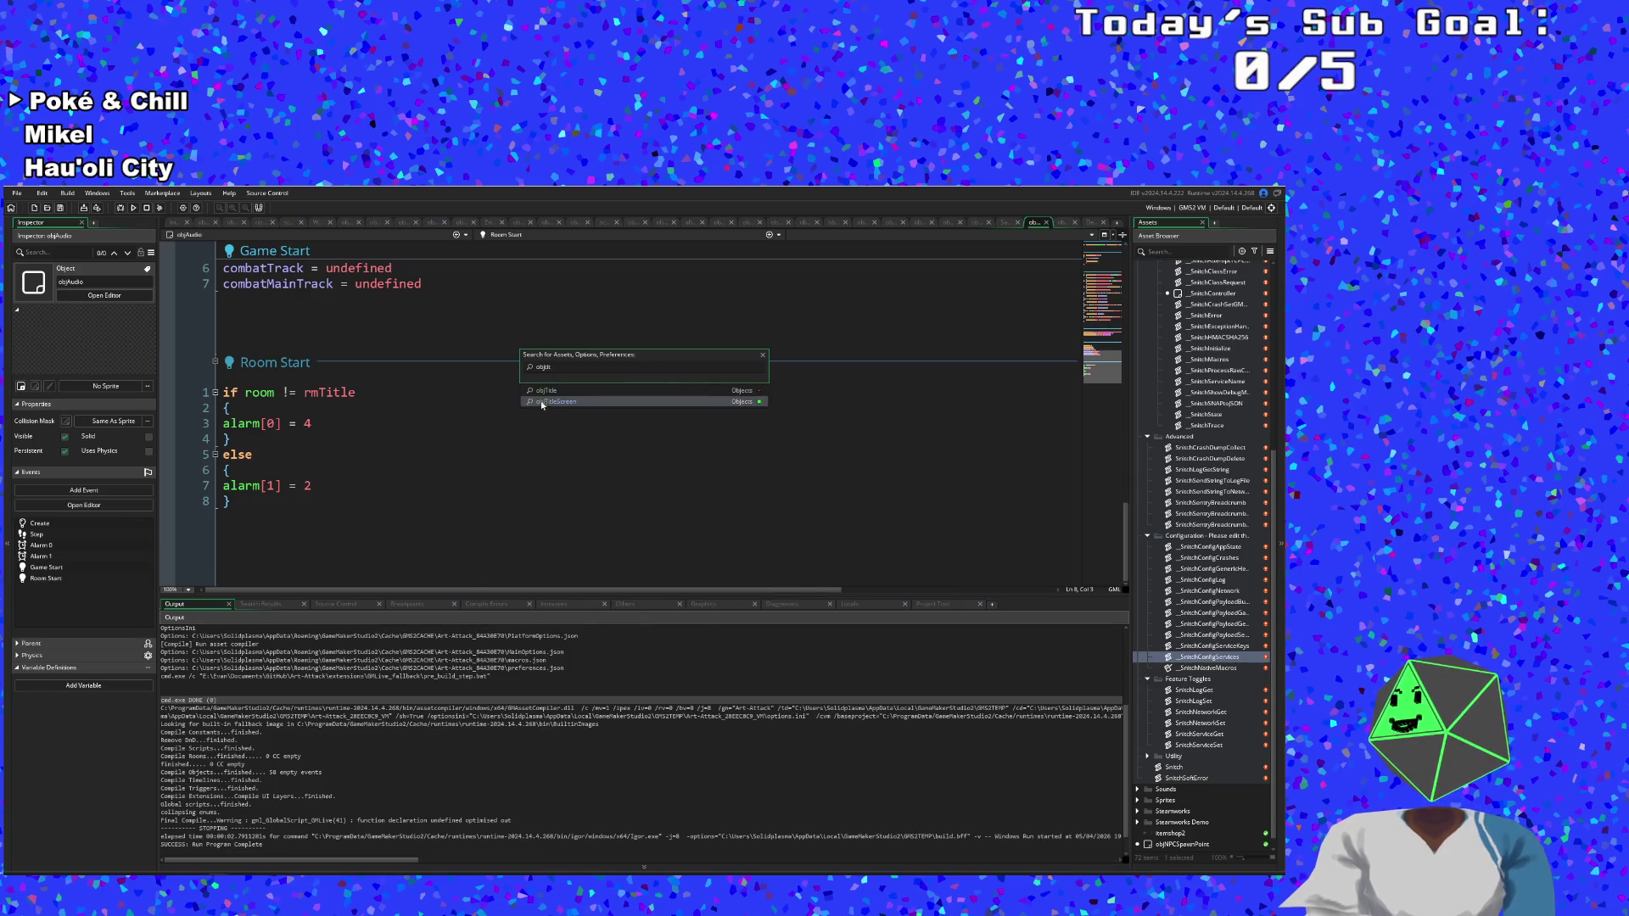
{"action": "left_click", "coordinate": [547, 391]}
{"action": "left_click", "coordinate": [511, 528]}
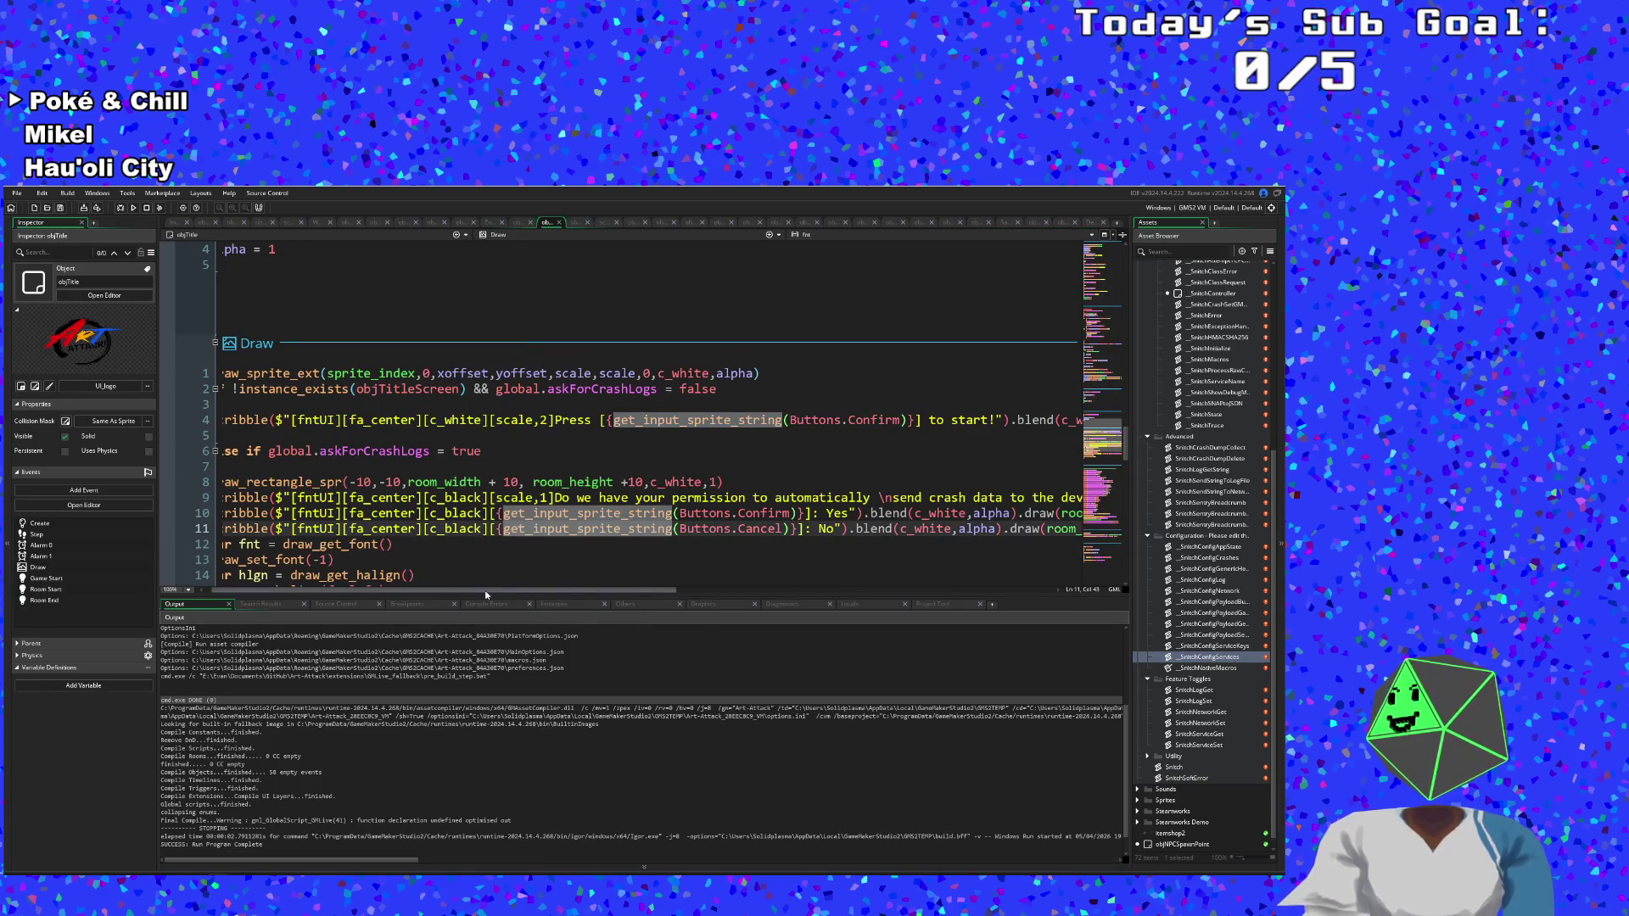
Delete the misplaced closing brace on line 19 of objTitle's Draw event.
{"action": "left_click_drag", "start_coordinate": [473, 594], "coordinate": [461, 594]}
{"action": "scroll", "coordinate": [403, 526], "scroll_direction": "down", "scroll_amount": 2}
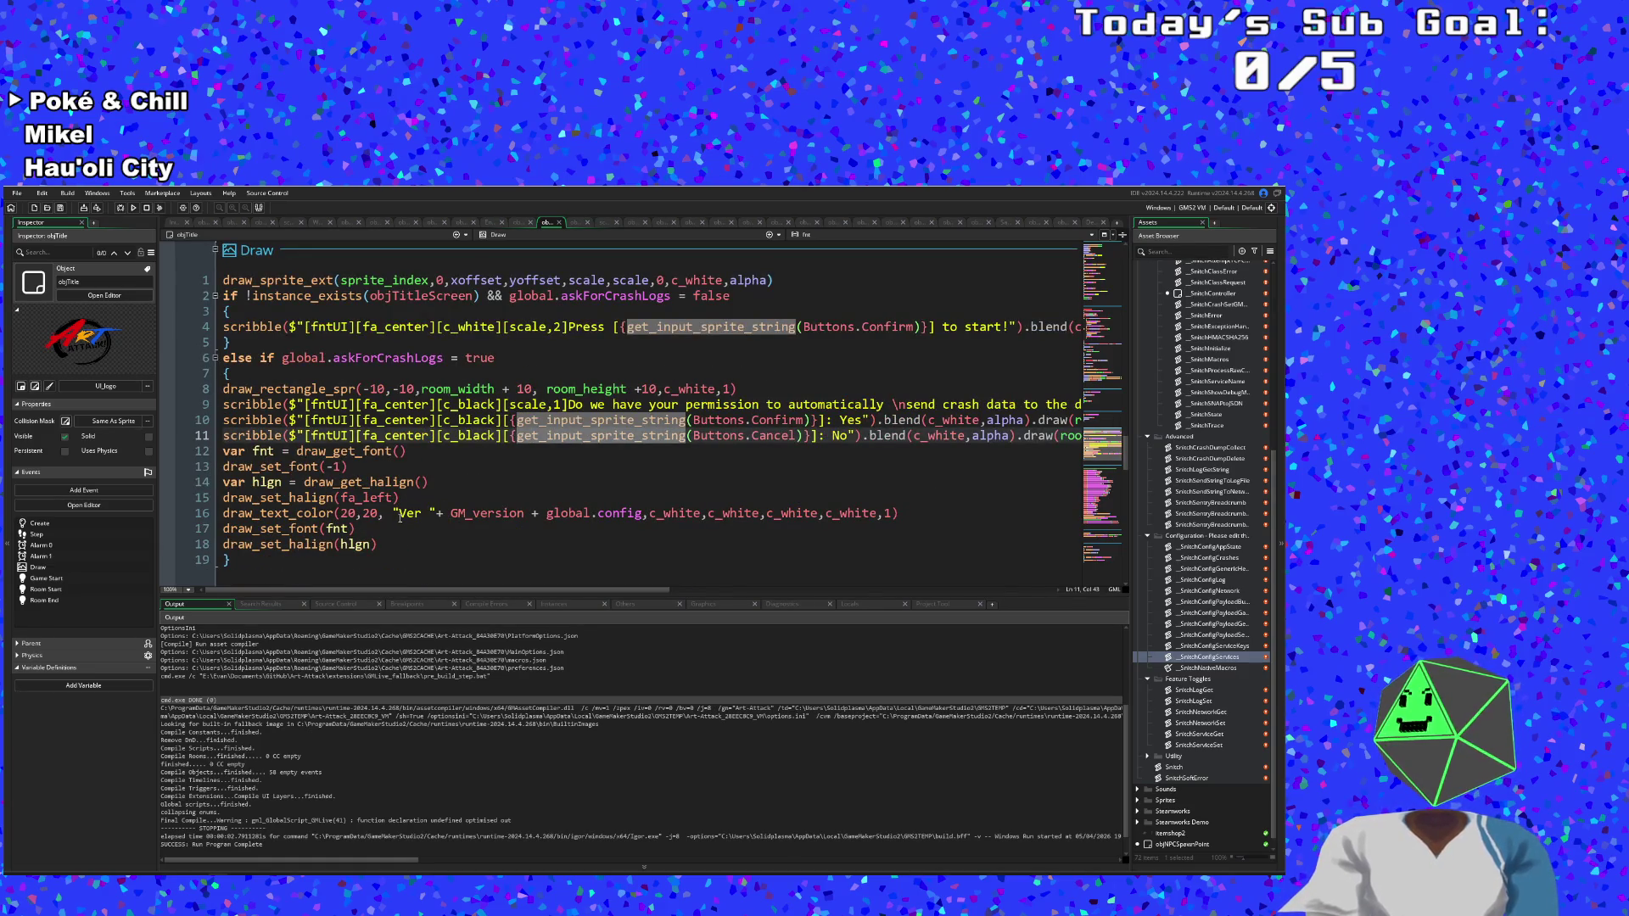
{"action": "left_click", "coordinate": [235, 562]}
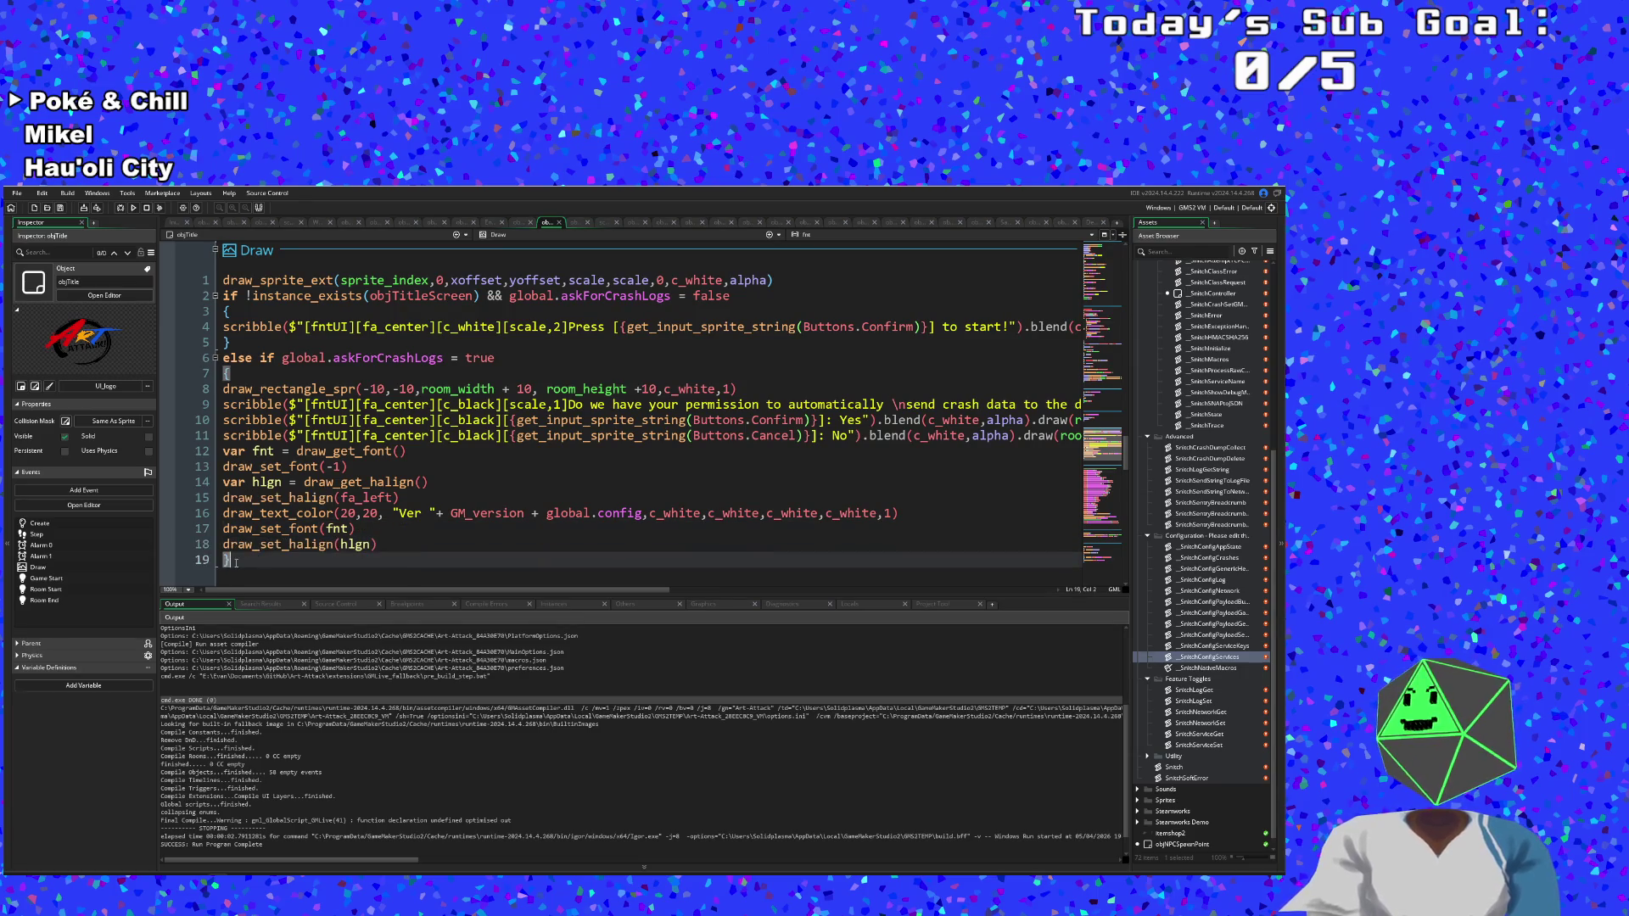
{"action": "key", "text": "BackSpace"}
Put a closing brace on a new line 12, ending the else if global.askForCrashLogs block.
{"action": "key", "text": "Up"}
{"action": "key", "text": "Up"}
{"action": "key", "text": "Up"}
{"action": "key", "text": "Right"}
{"action": "key", "text": "Right"}
{"action": "key", "text": "Right"}
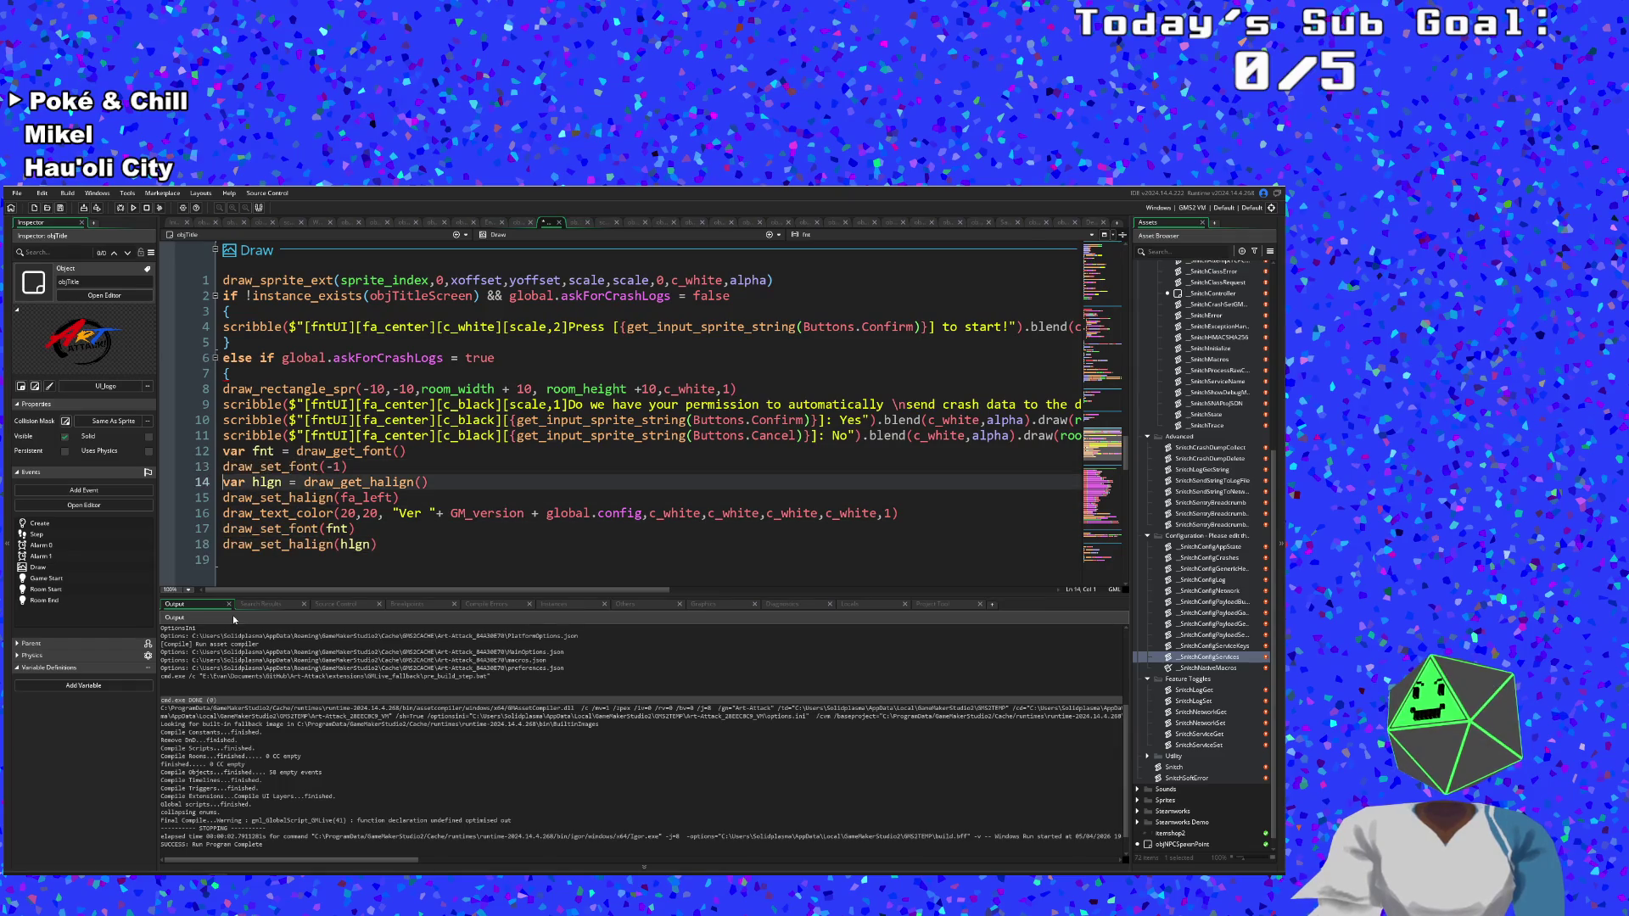
{"action": "key", "text": "Up"}
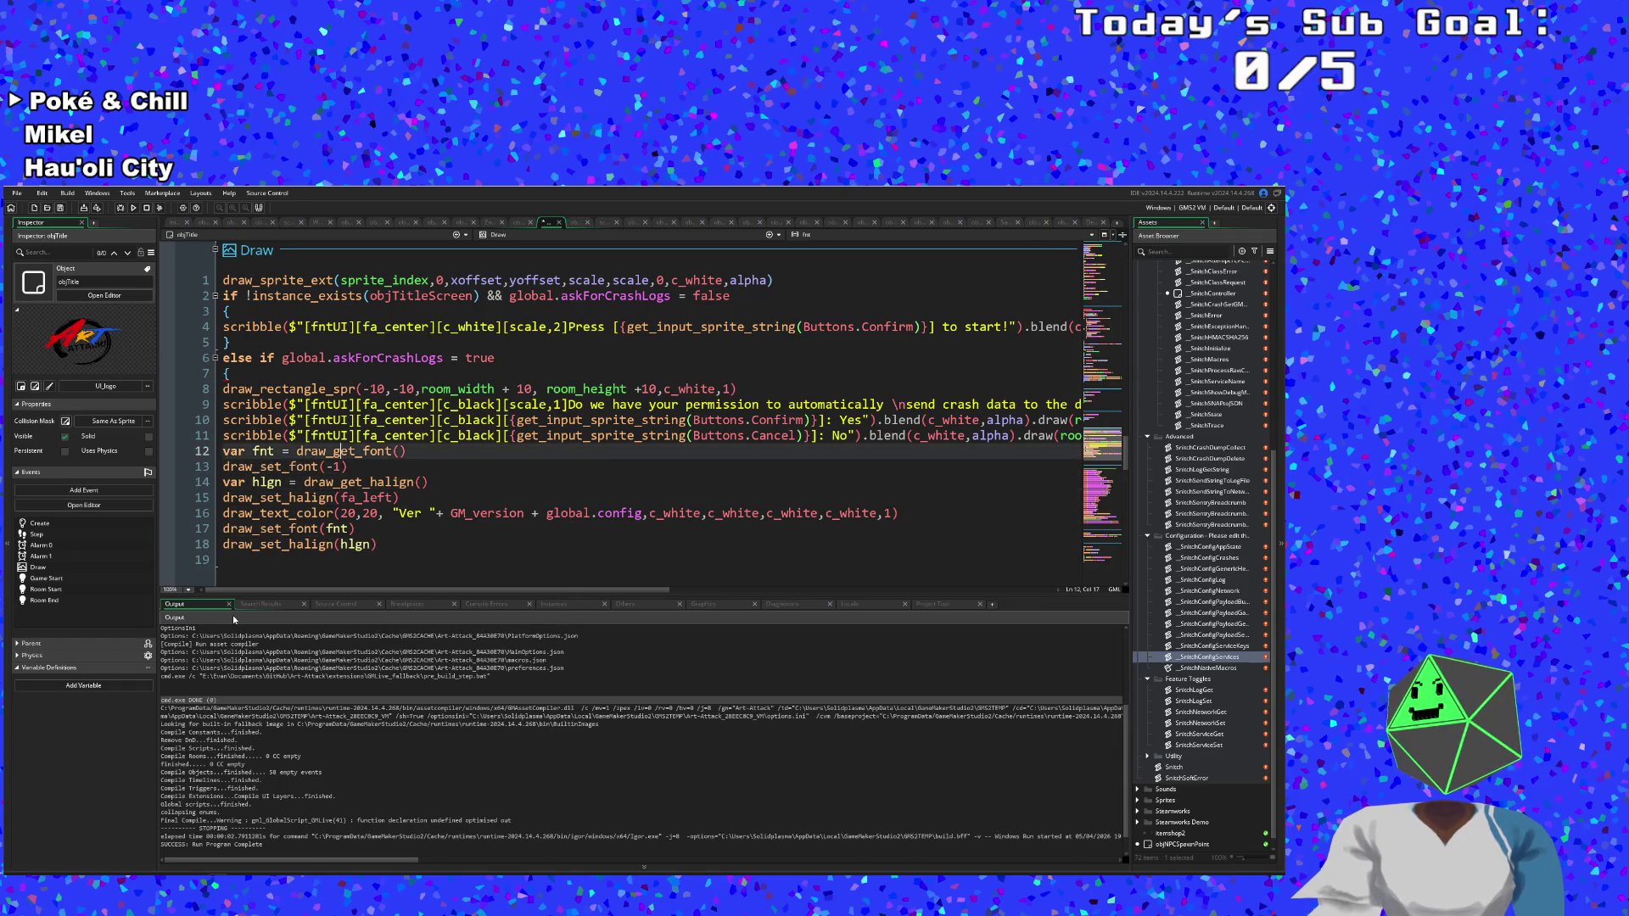
{"action": "key", "text": "End"}
{"action": "key", "text": "Down"}
{"action": "key", "text": "Up"}
{"action": "key", "text": "ctrl+Left"}
{"action": "key", "text": "ctrl+Left"}
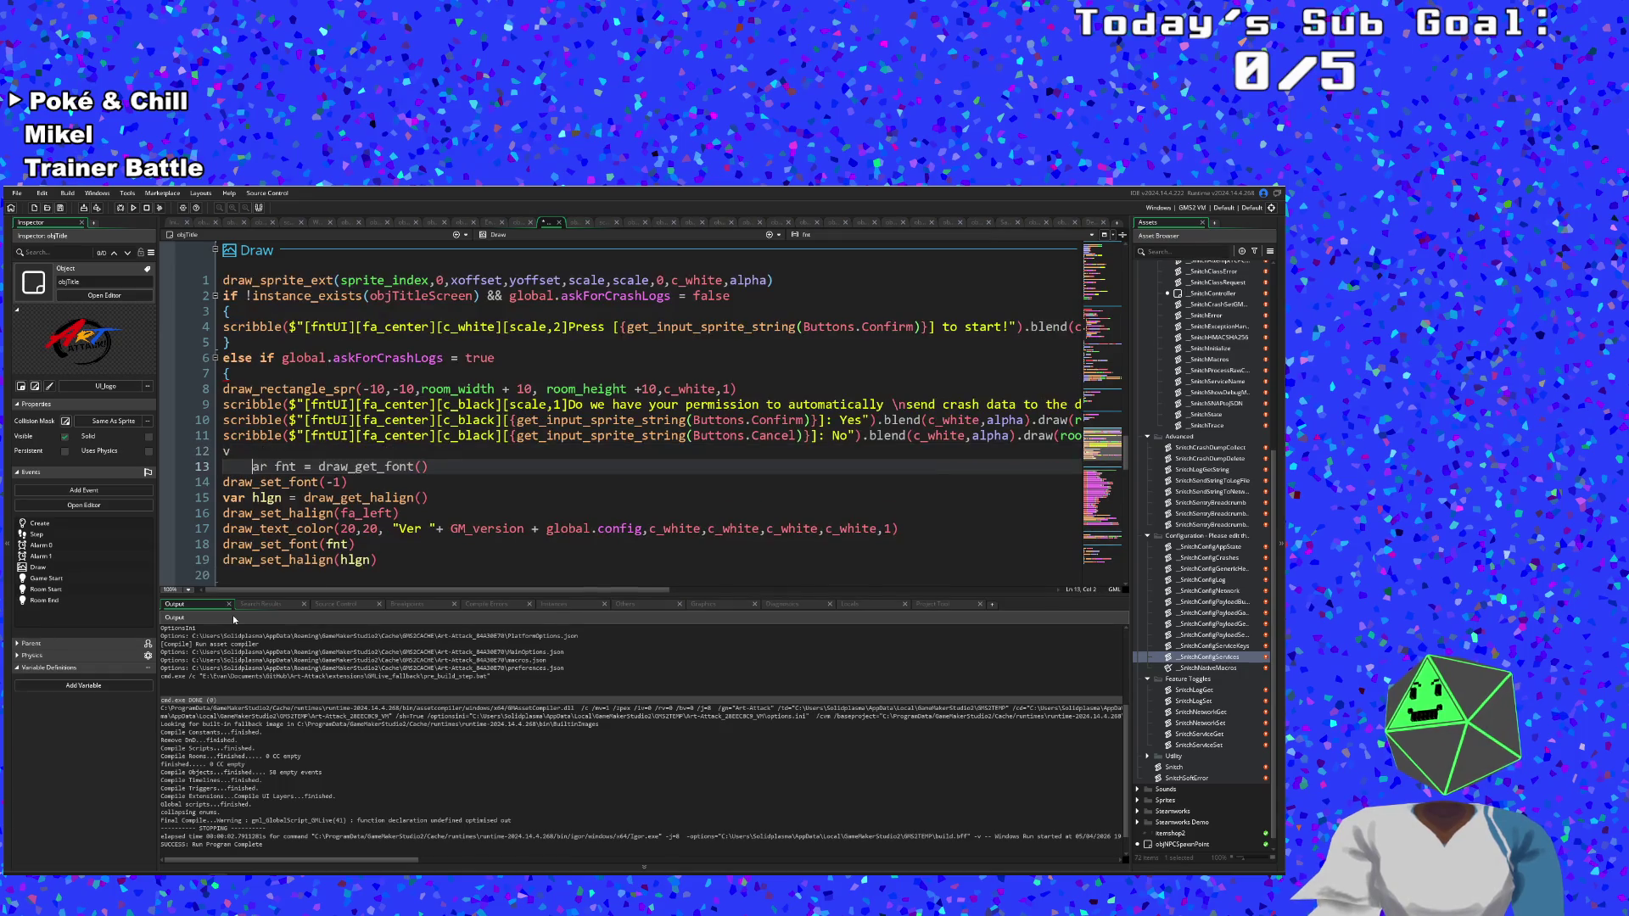
{"action": "key", "text": "BackSpace"}
{"action": "key", "text": "Home"}
{"action": "key", "text": "Return"}
{"action": "key", "text": "Tab"}
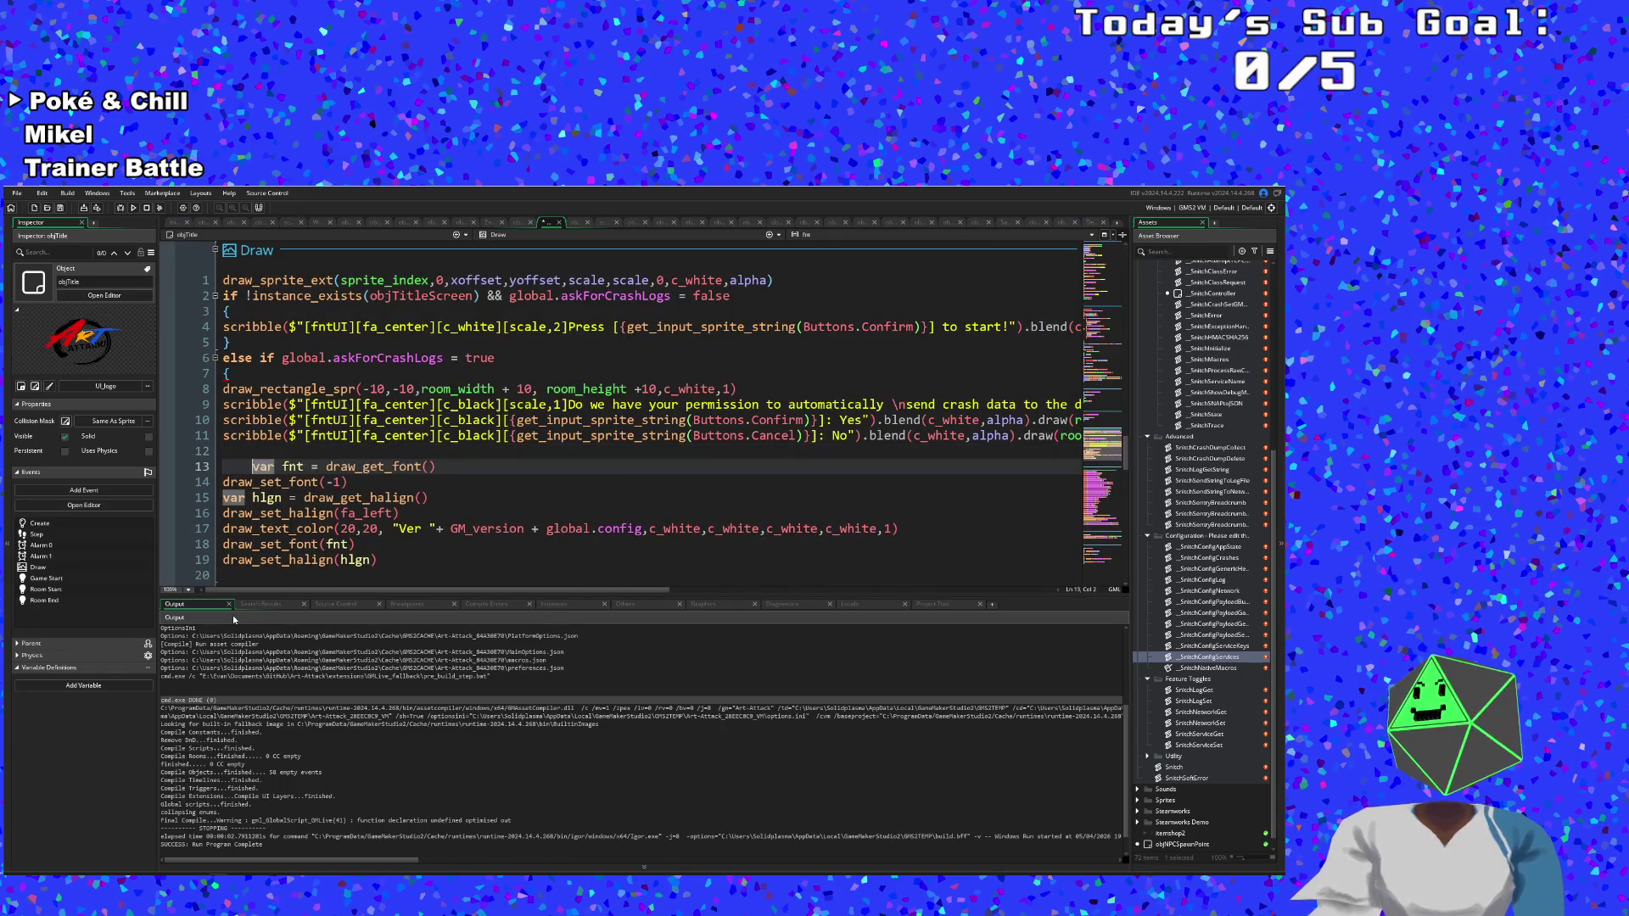
{"action": "key", "text": "BackSpace"}
{"action": "key", "text": "Up"}
{"action": "type", "text": "}"}
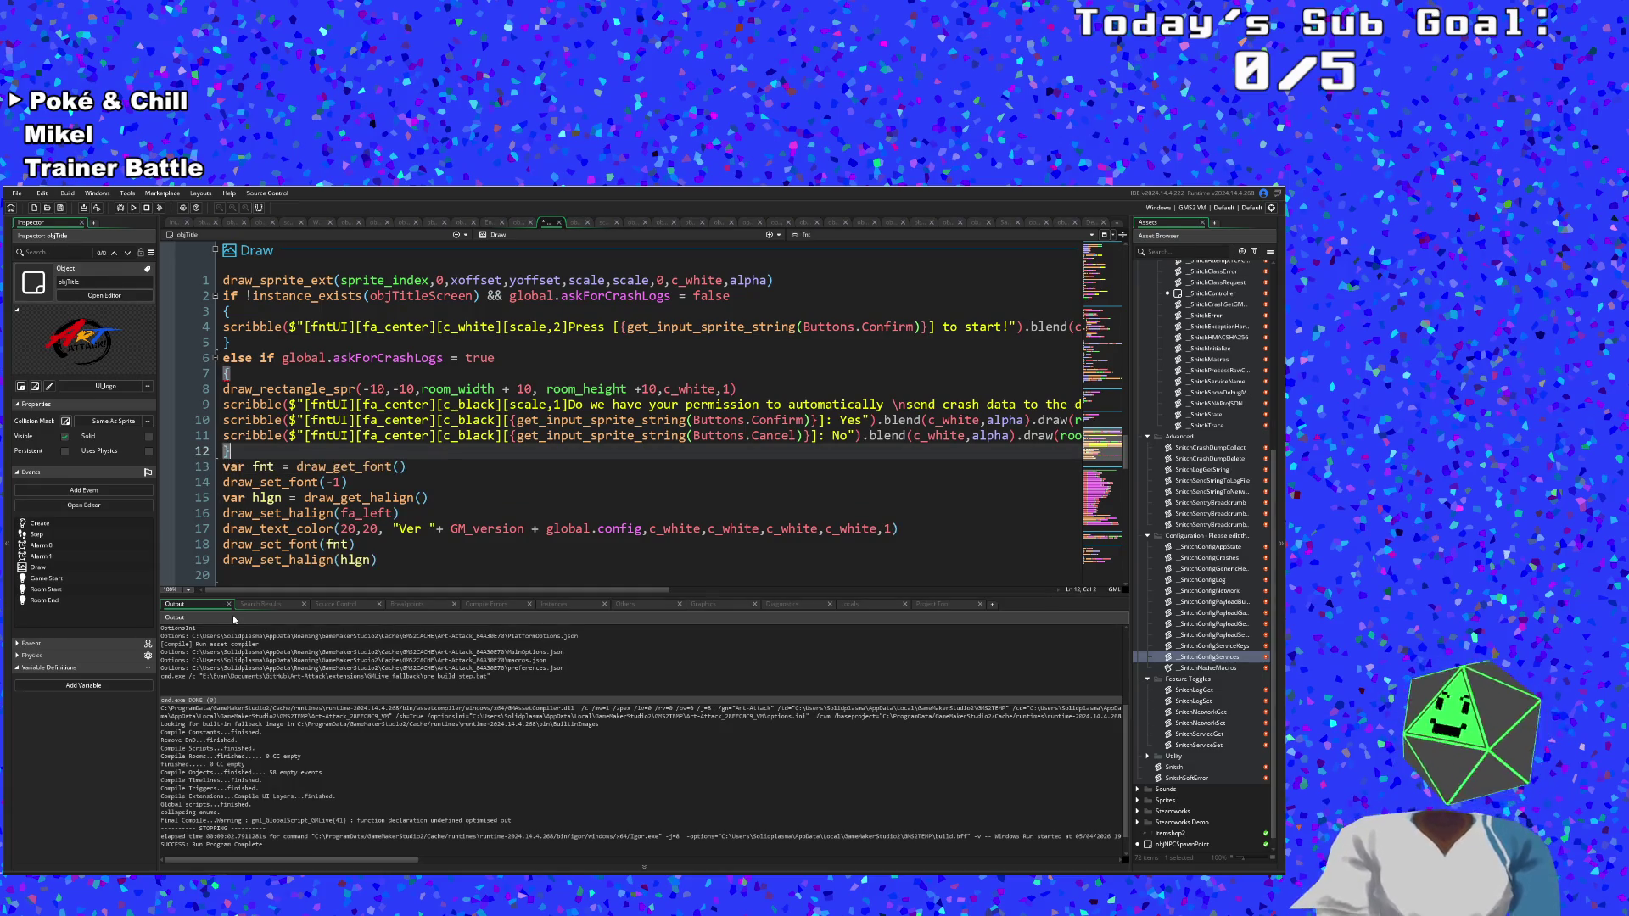
{"action": "scroll", "coordinate": [420, 411], "scroll_direction": "up", "scroll_amount": 10}
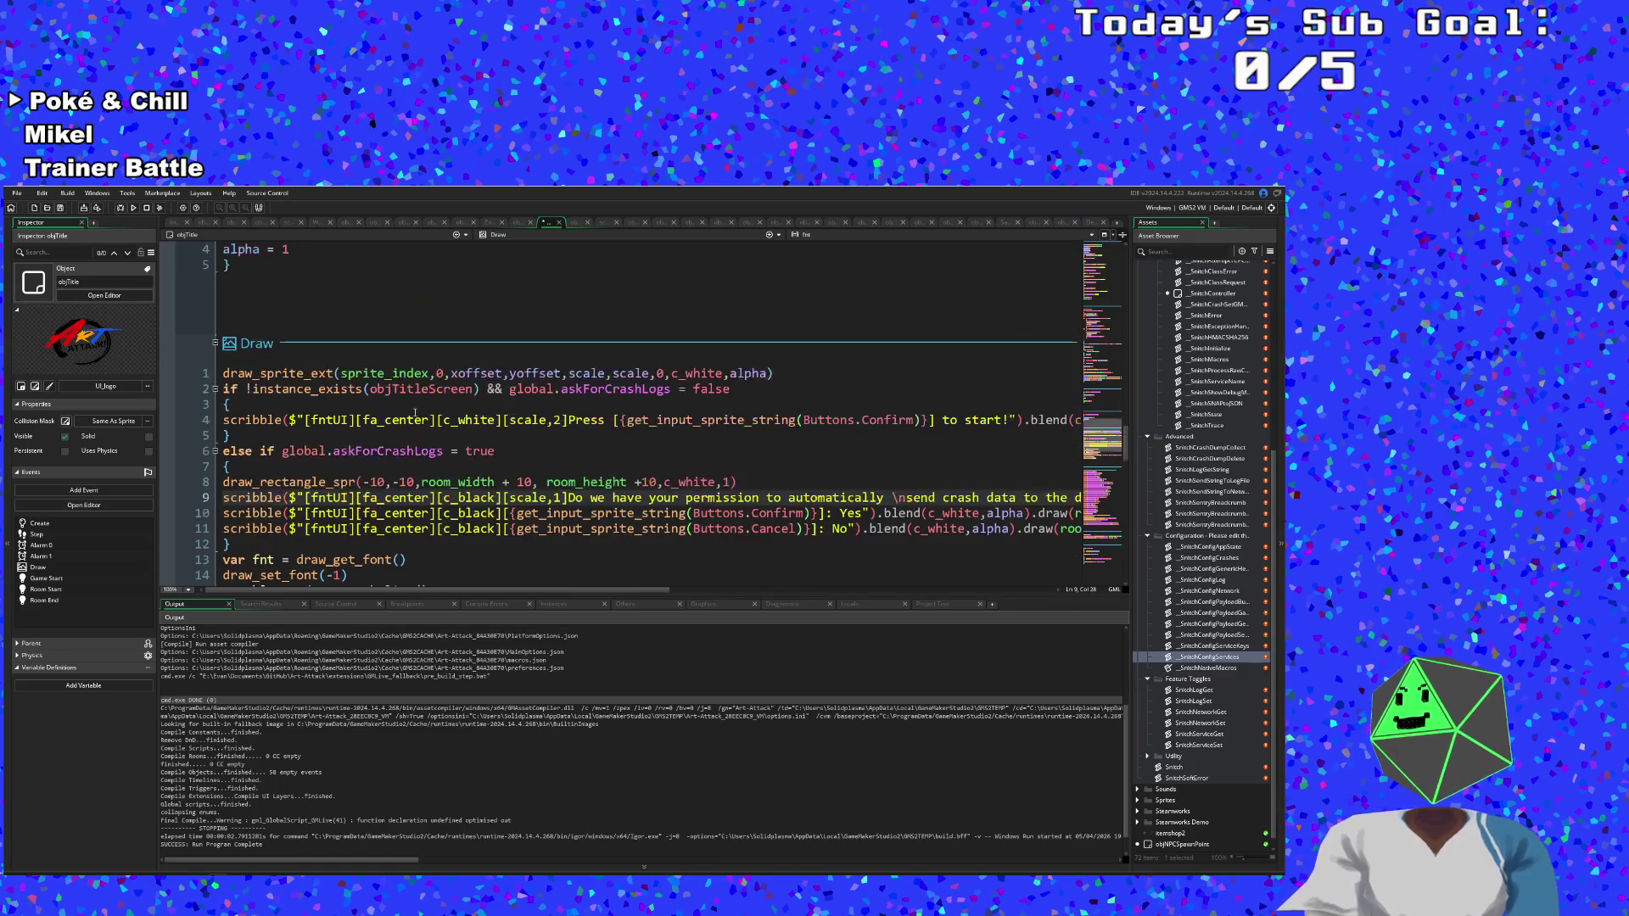
Review objTitle's Alarm 1 code and the else block in Alarm 0.
{"action": "scroll", "coordinate": [415, 412], "scroll_direction": "down", "scroll_amount": 4}
{"action": "left_click", "coordinate": [370, 446]}
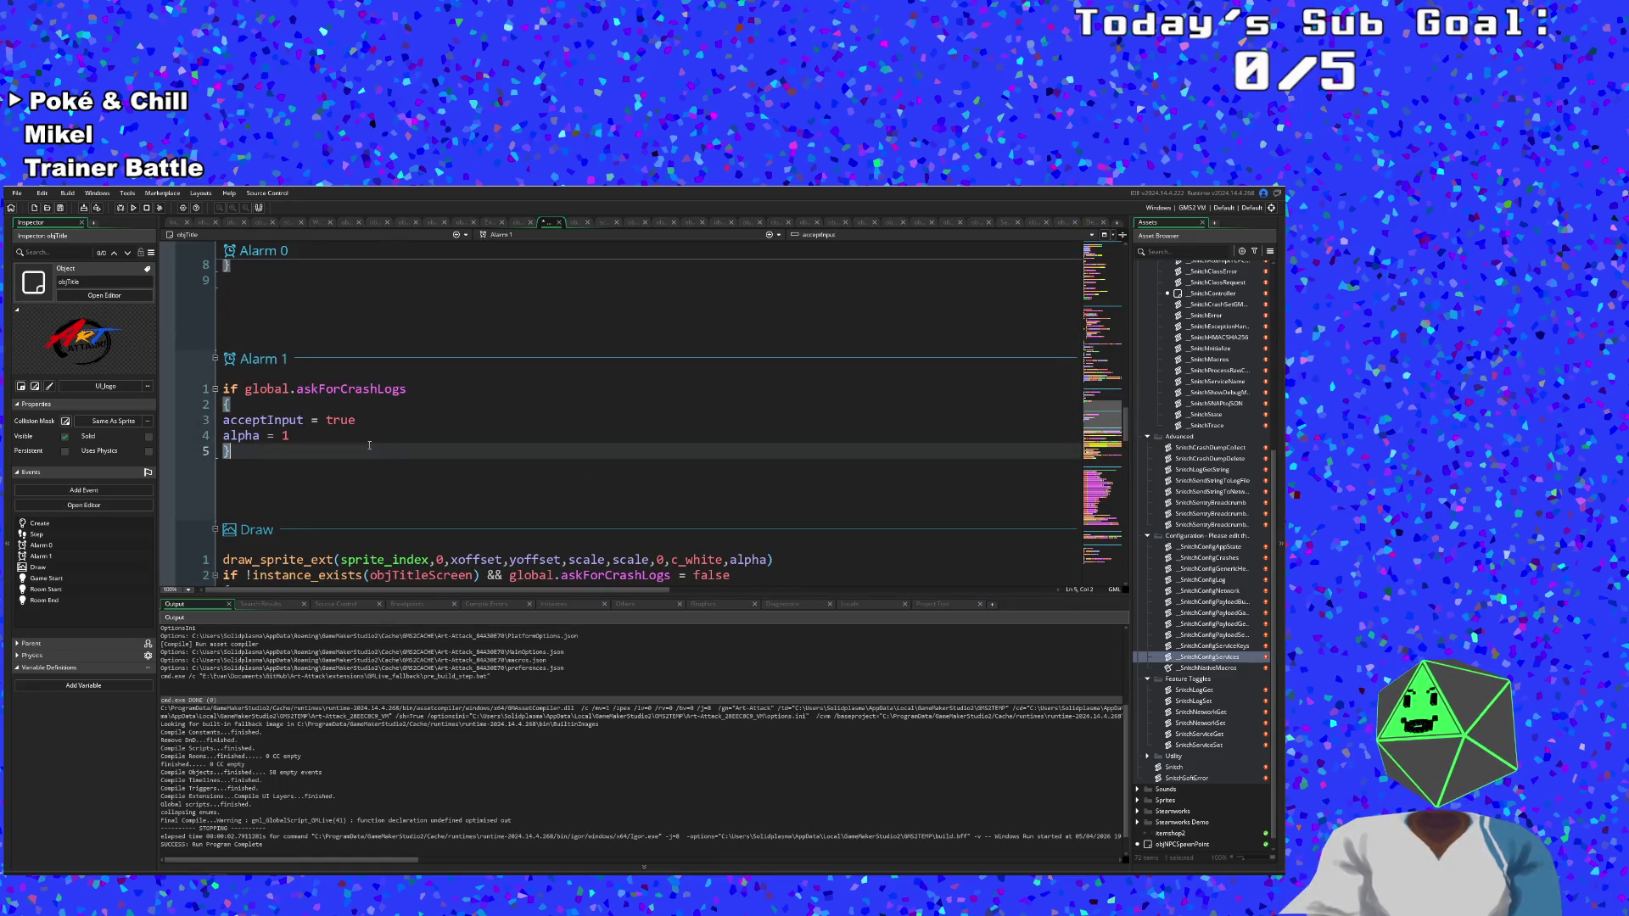
{"action": "scroll", "coordinate": [324, 447], "scroll_direction": "down", "scroll_amount": 3}
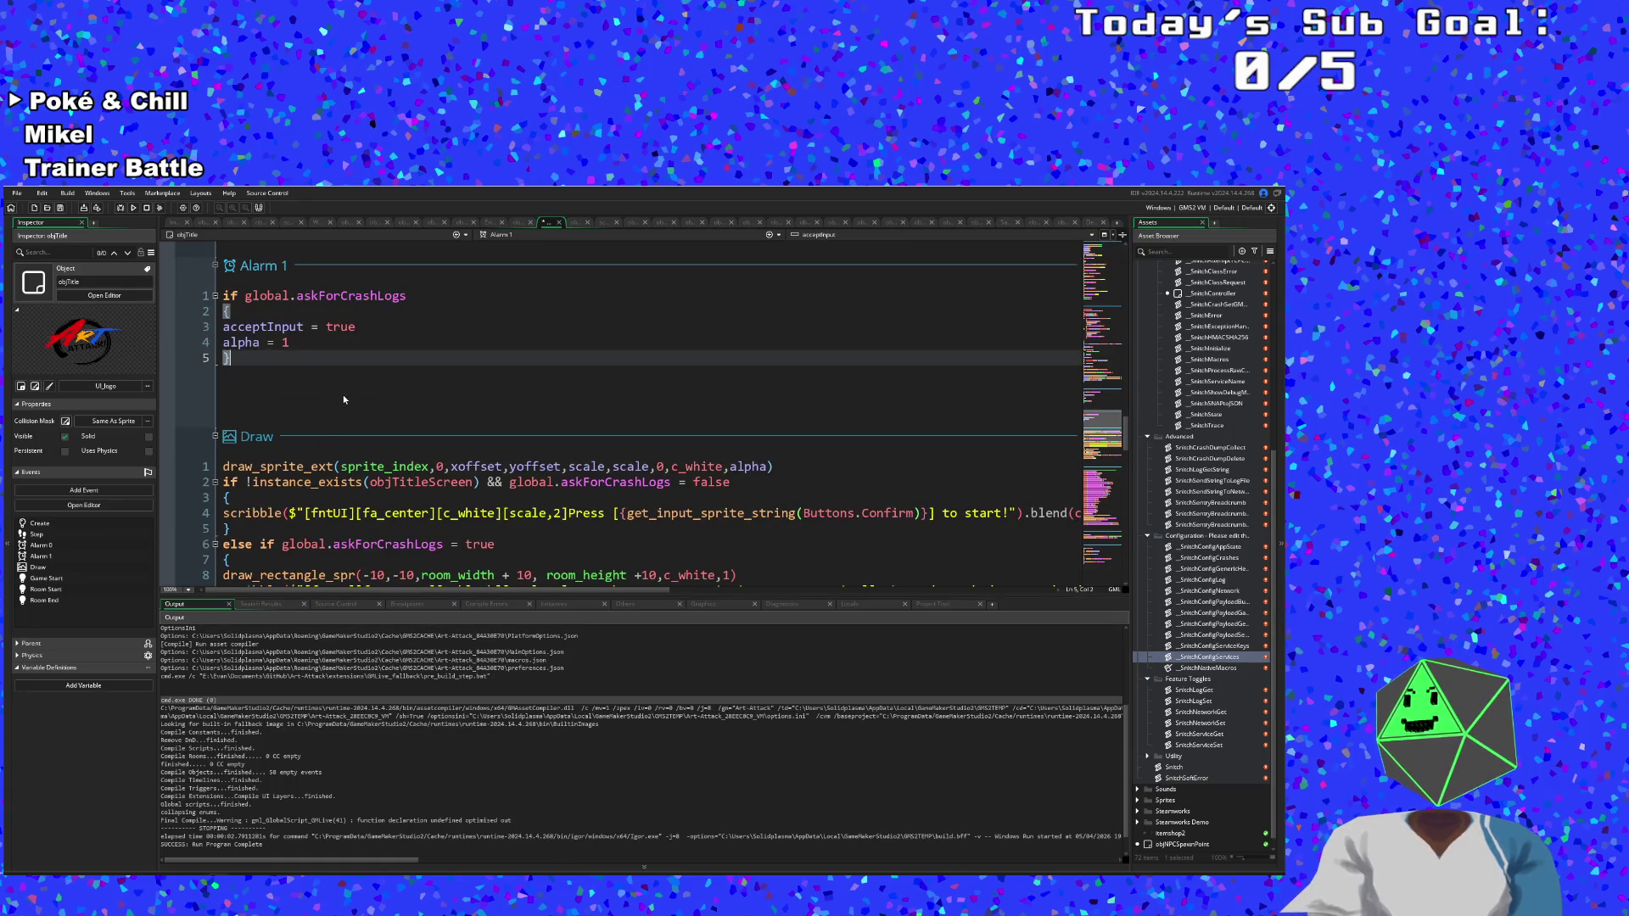
{"action": "scroll", "coordinate": [343, 399], "scroll_direction": "up", "scroll_amount": 4}
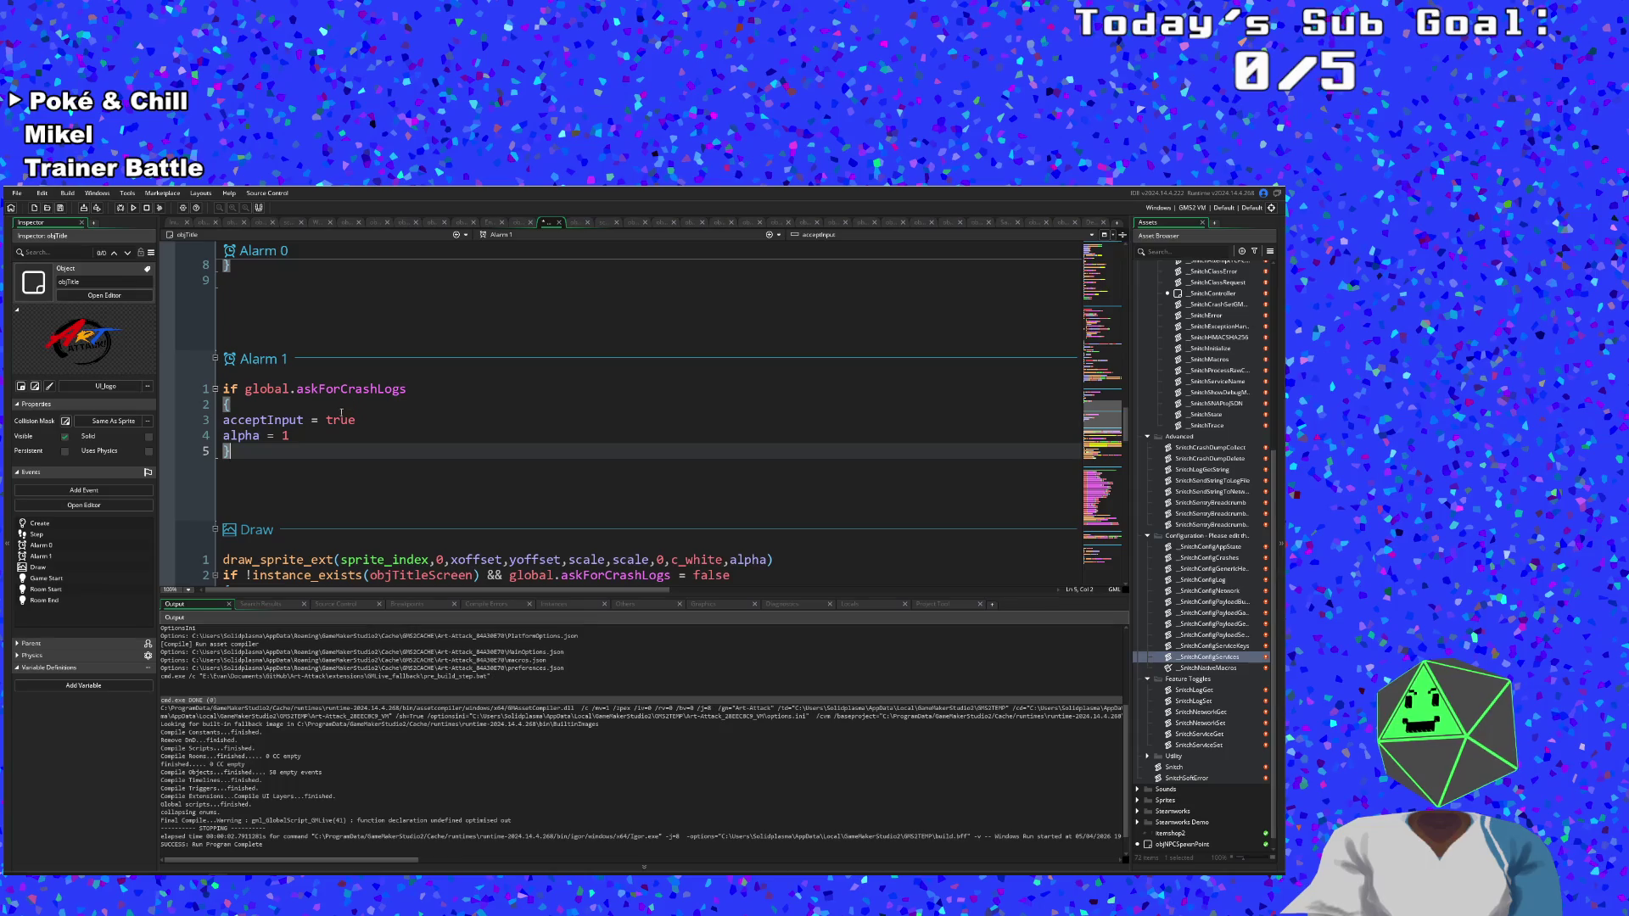
{"action": "scroll", "coordinate": [341, 418], "scroll_direction": "up", "scroll_amount": 2}
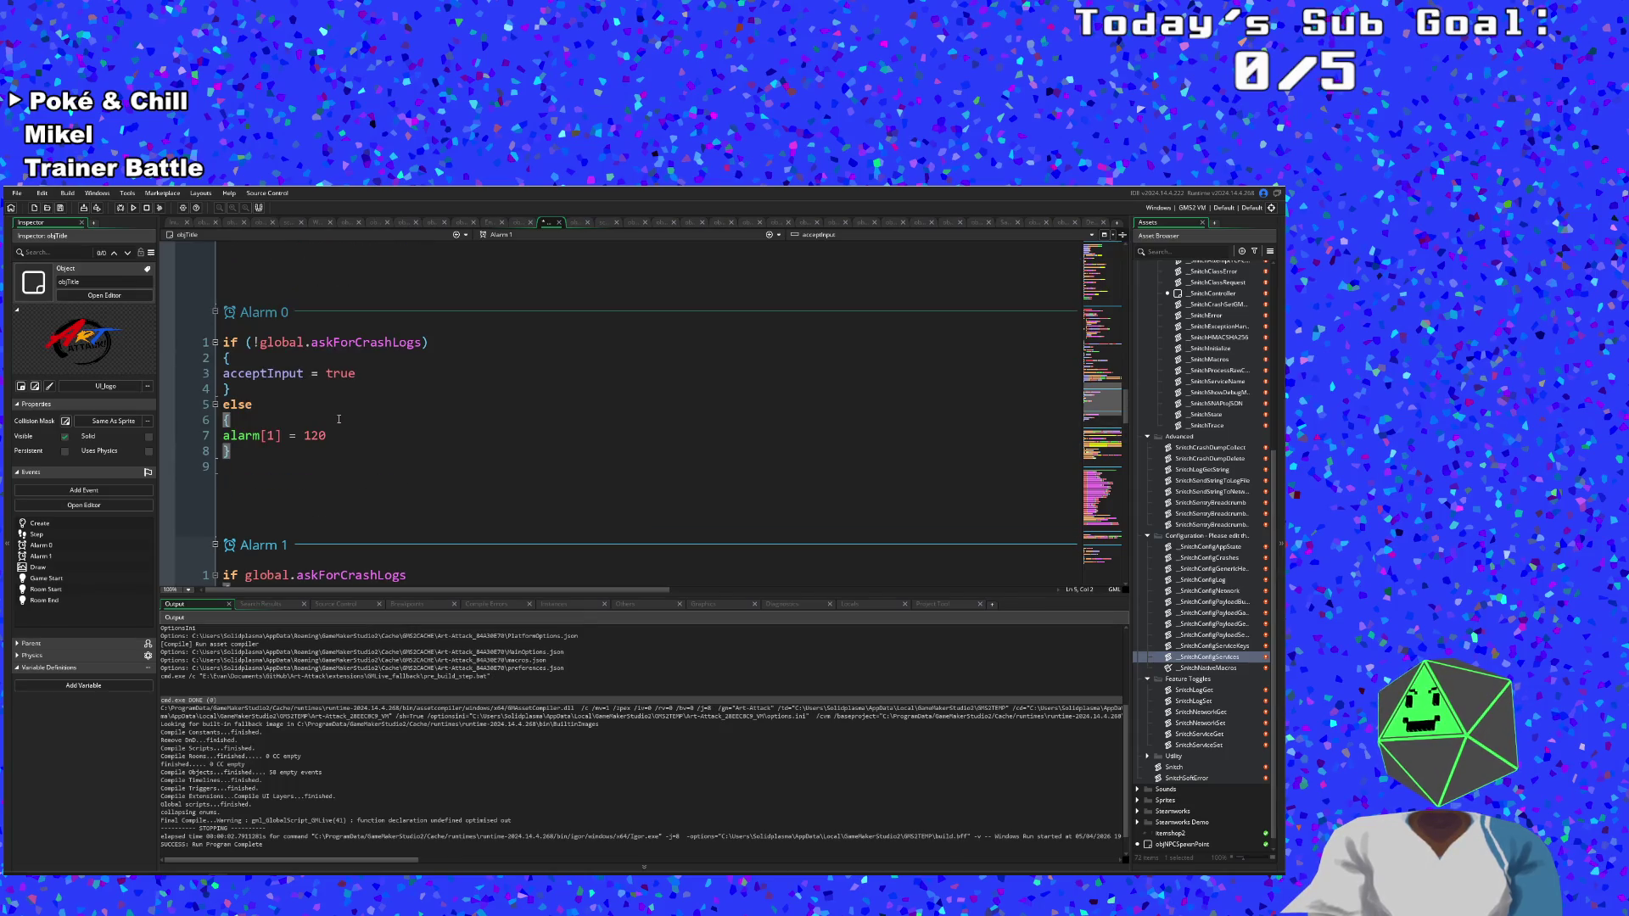
{"action": "scroll", "coordinate": [337, 421], "scroll_direction": "down", "scroll_amount": 2}
{"action": "scroll", "coordinate": [337, 423], "scroll_direction": "up", "scroll_amount": 2}
{"action": "left_click", "coordinate": [338, 424]}
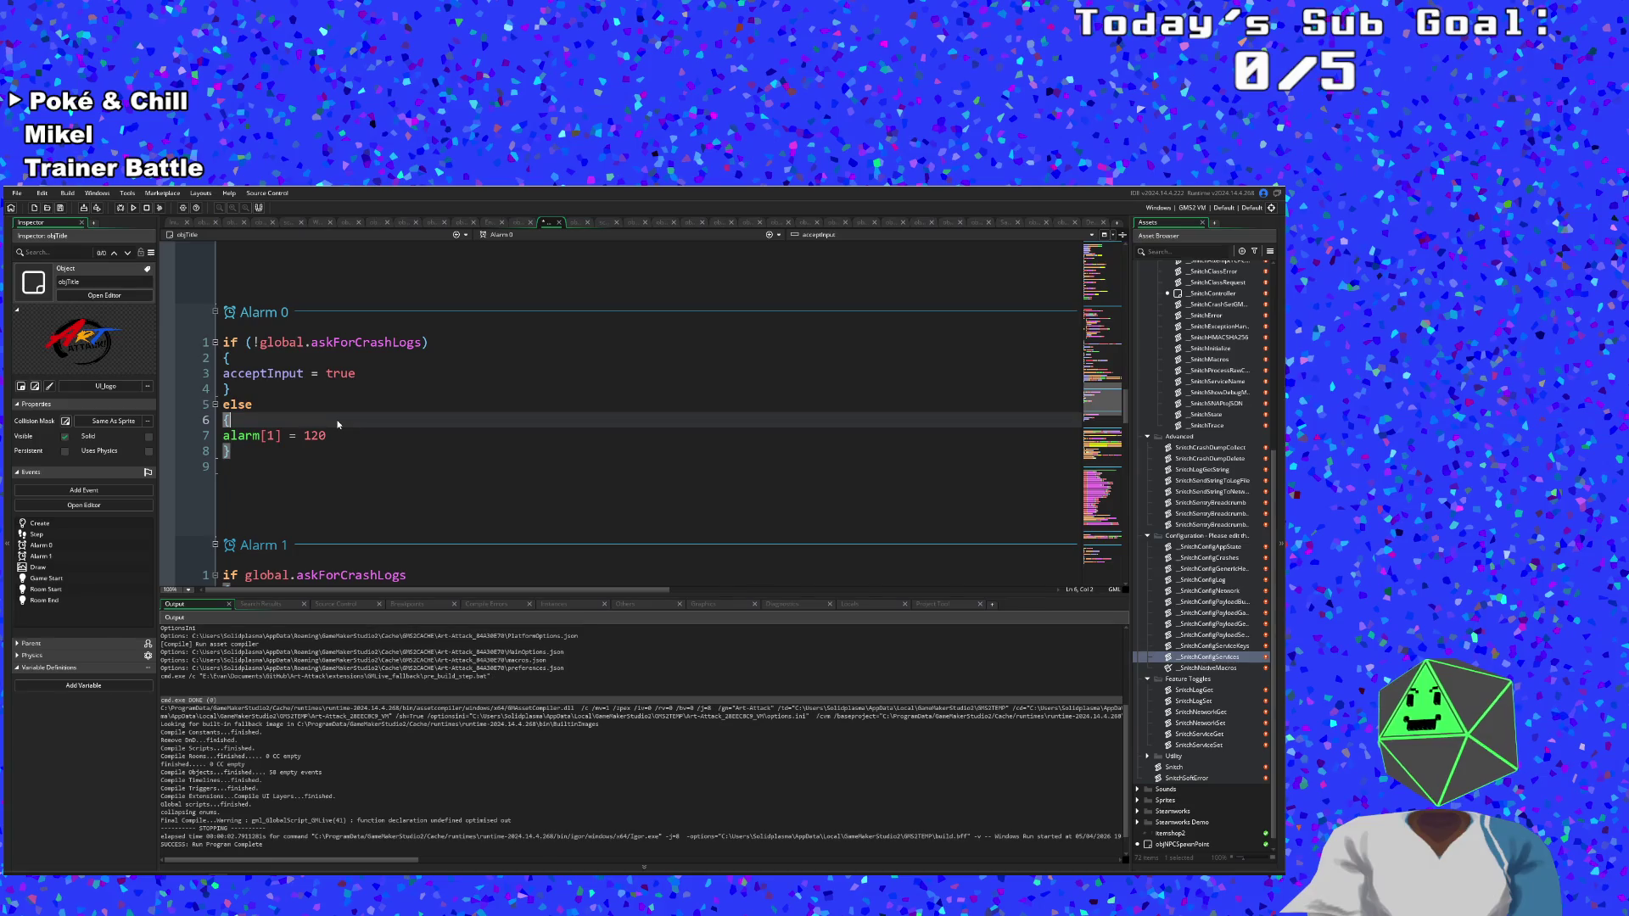
{"action": "left_click", "coordinate": [323, 410]}
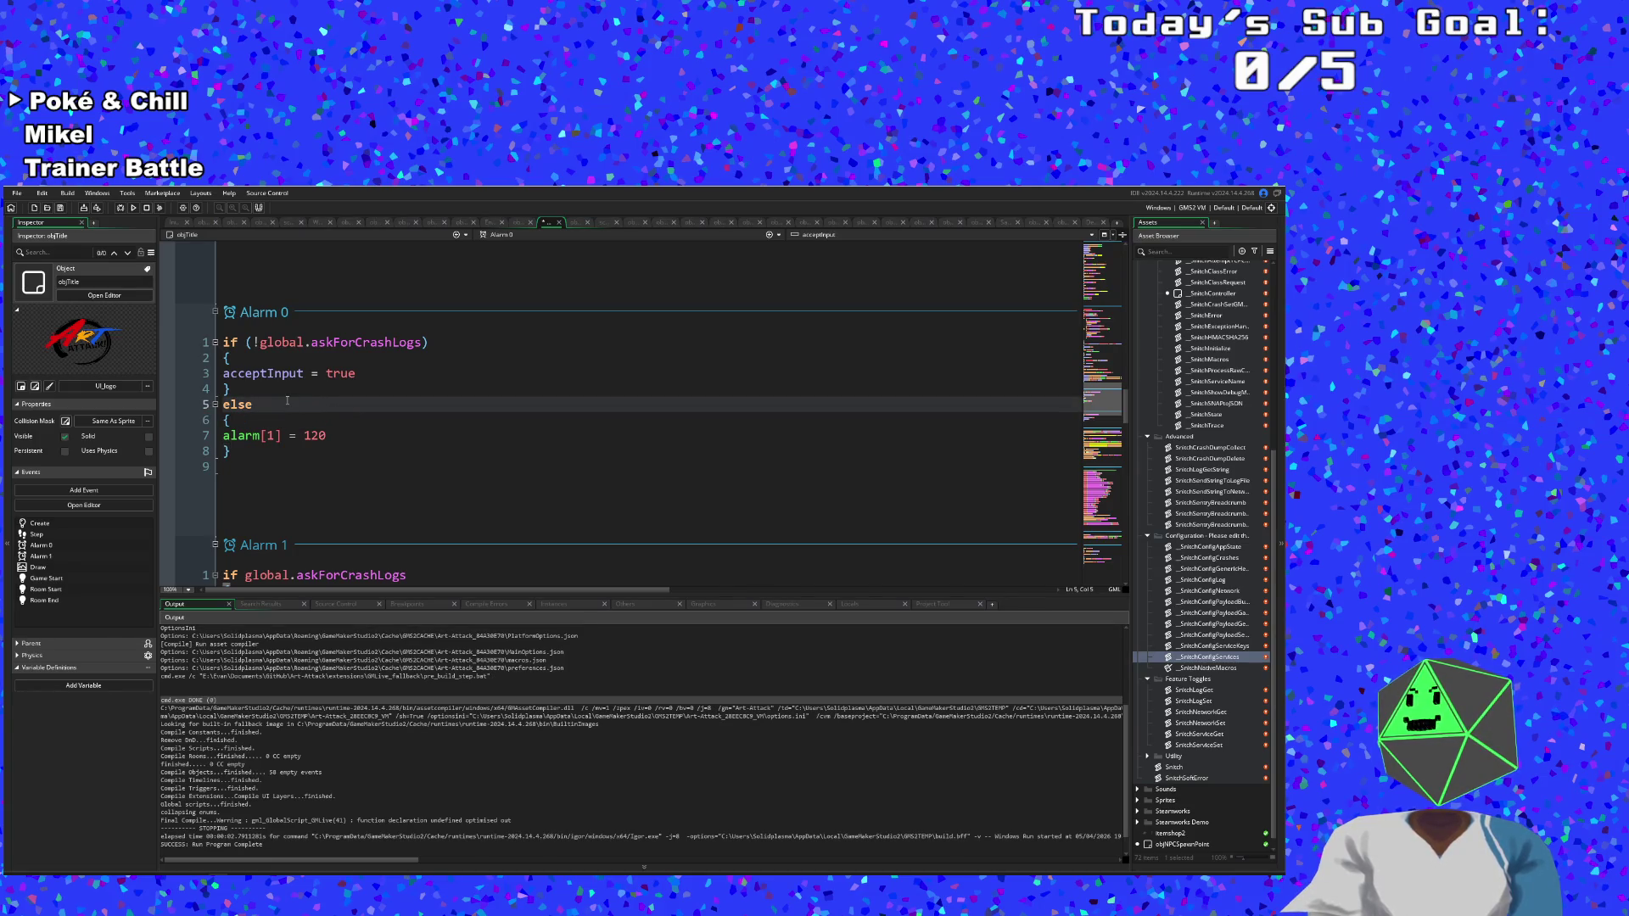
{"action": "scroll", "coordinate": [287, 401], "scroll_direction": "down", "scroll_amount": 2}
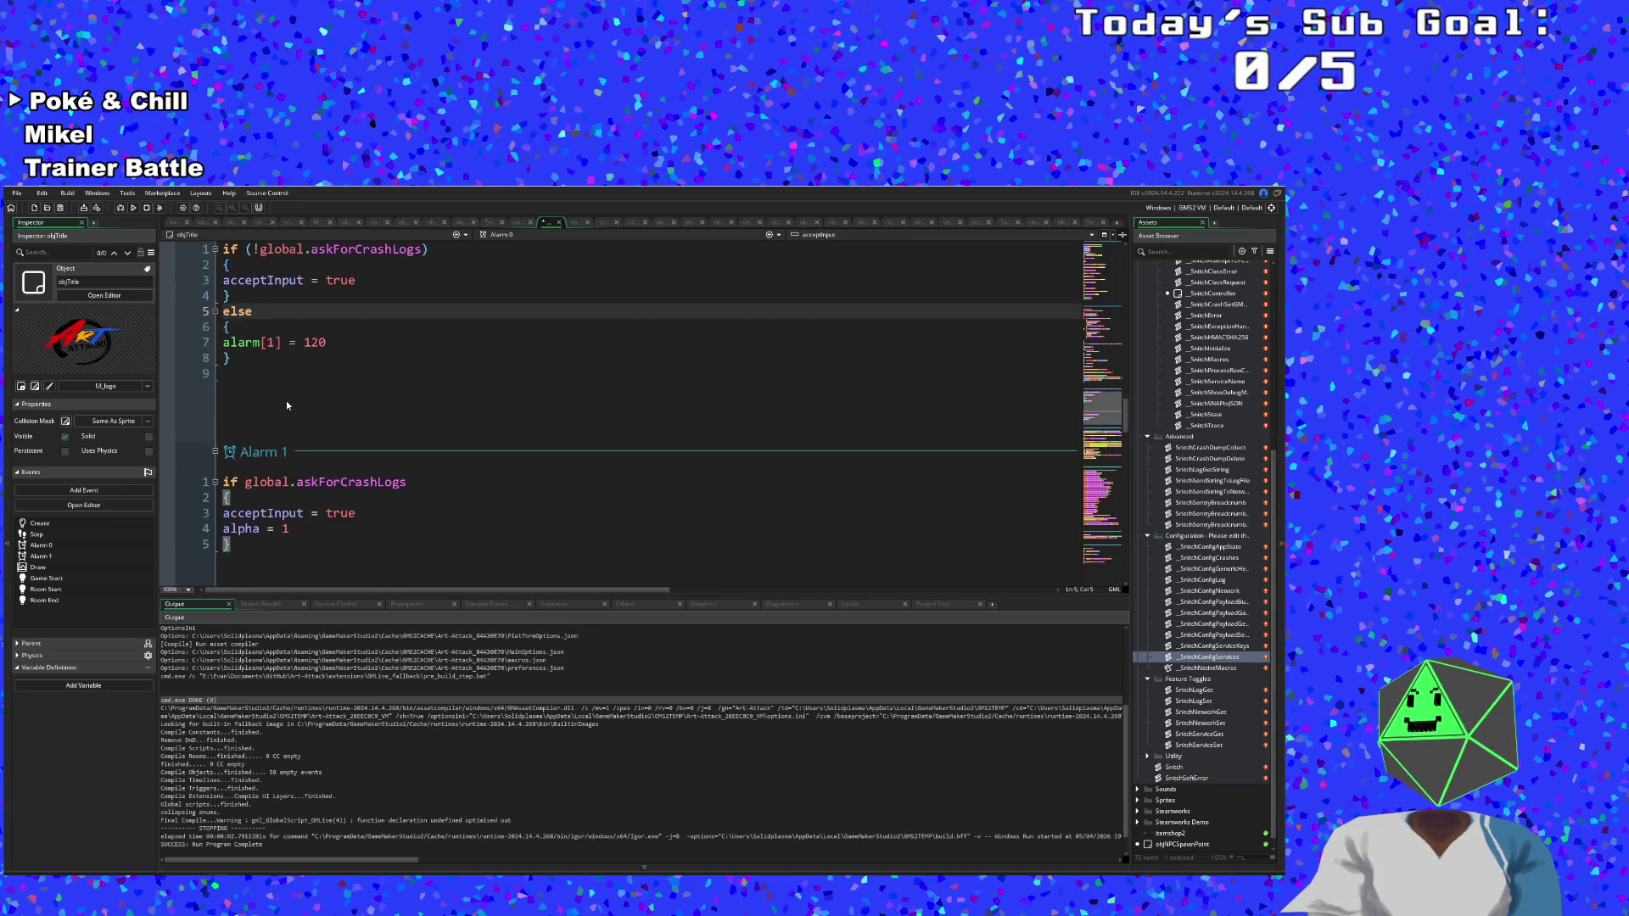
{"action": "scroll", "coordinate": [286, 400], "scroll_direction": "up", "scroll_amount": 10}
{"action": "scroll", "coordinate": [292, 401], "scroll_direction": "up", "scroll_amount": 2}
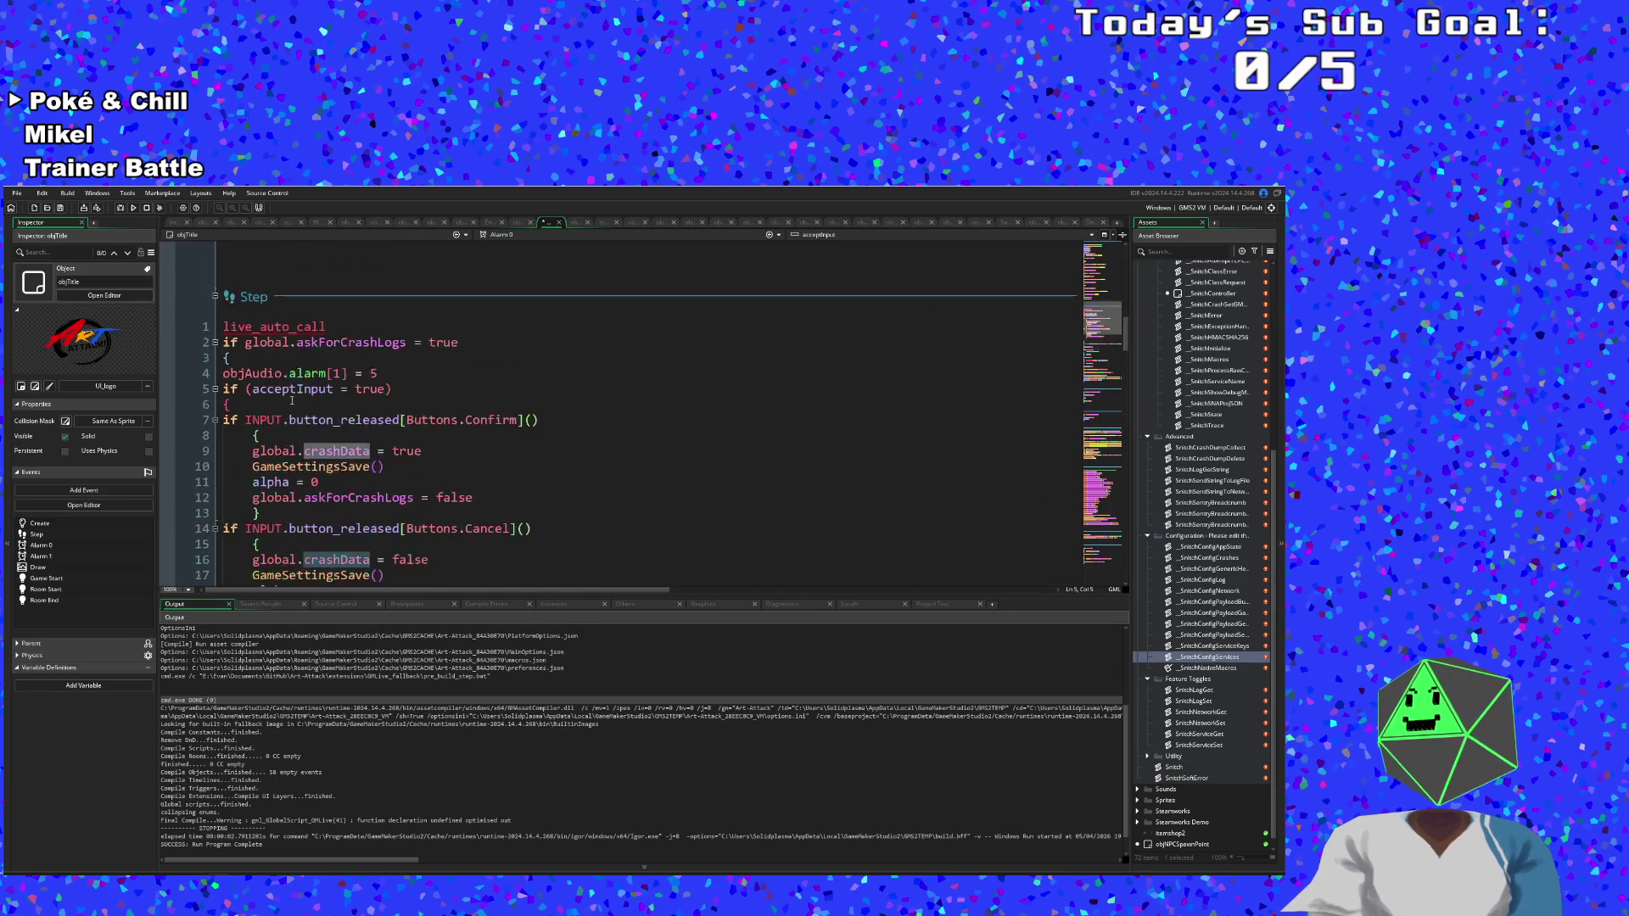
{"action": "scroll", "coordinate": [292, 405], "scroll_direction": "up", "scroll_amount": 5}
{"action": "scroll", "coordinate": [292, 411], "scroll_direction": "down", "scroll_amount": 3}
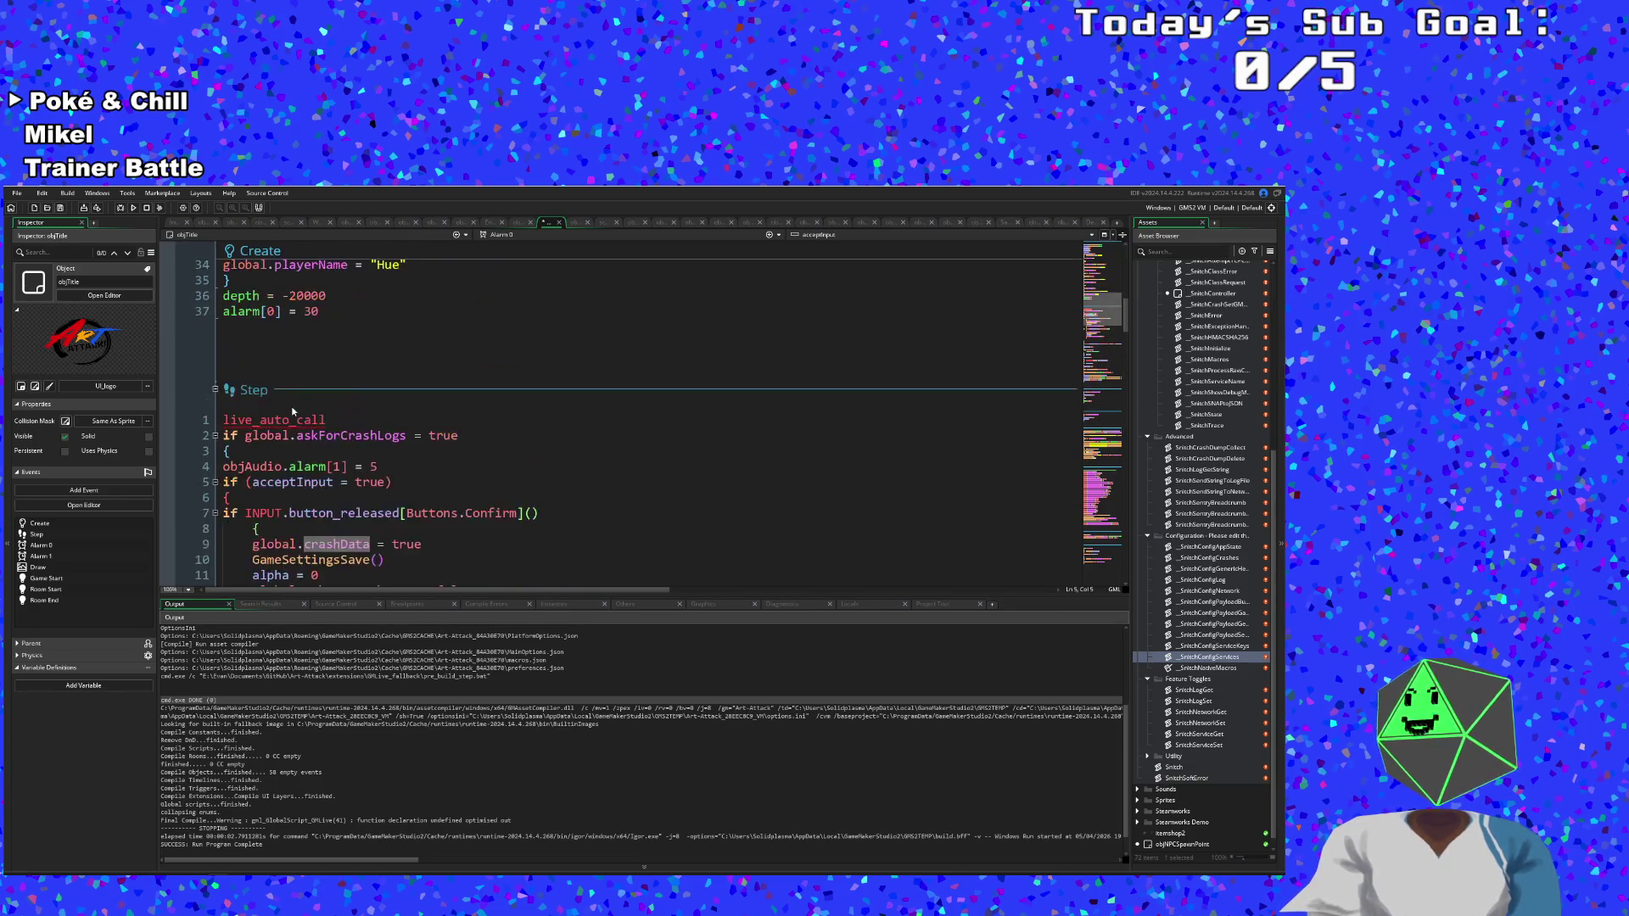
Trace askForCrashLogs through the Step and Create code, then start a debug run.
{"action": "left_click", "coordinate": [325, 435]}
{"action": "scroll", "coordinate": [331, 429], "scroll_direction": "down", "scroll_amount": 4}
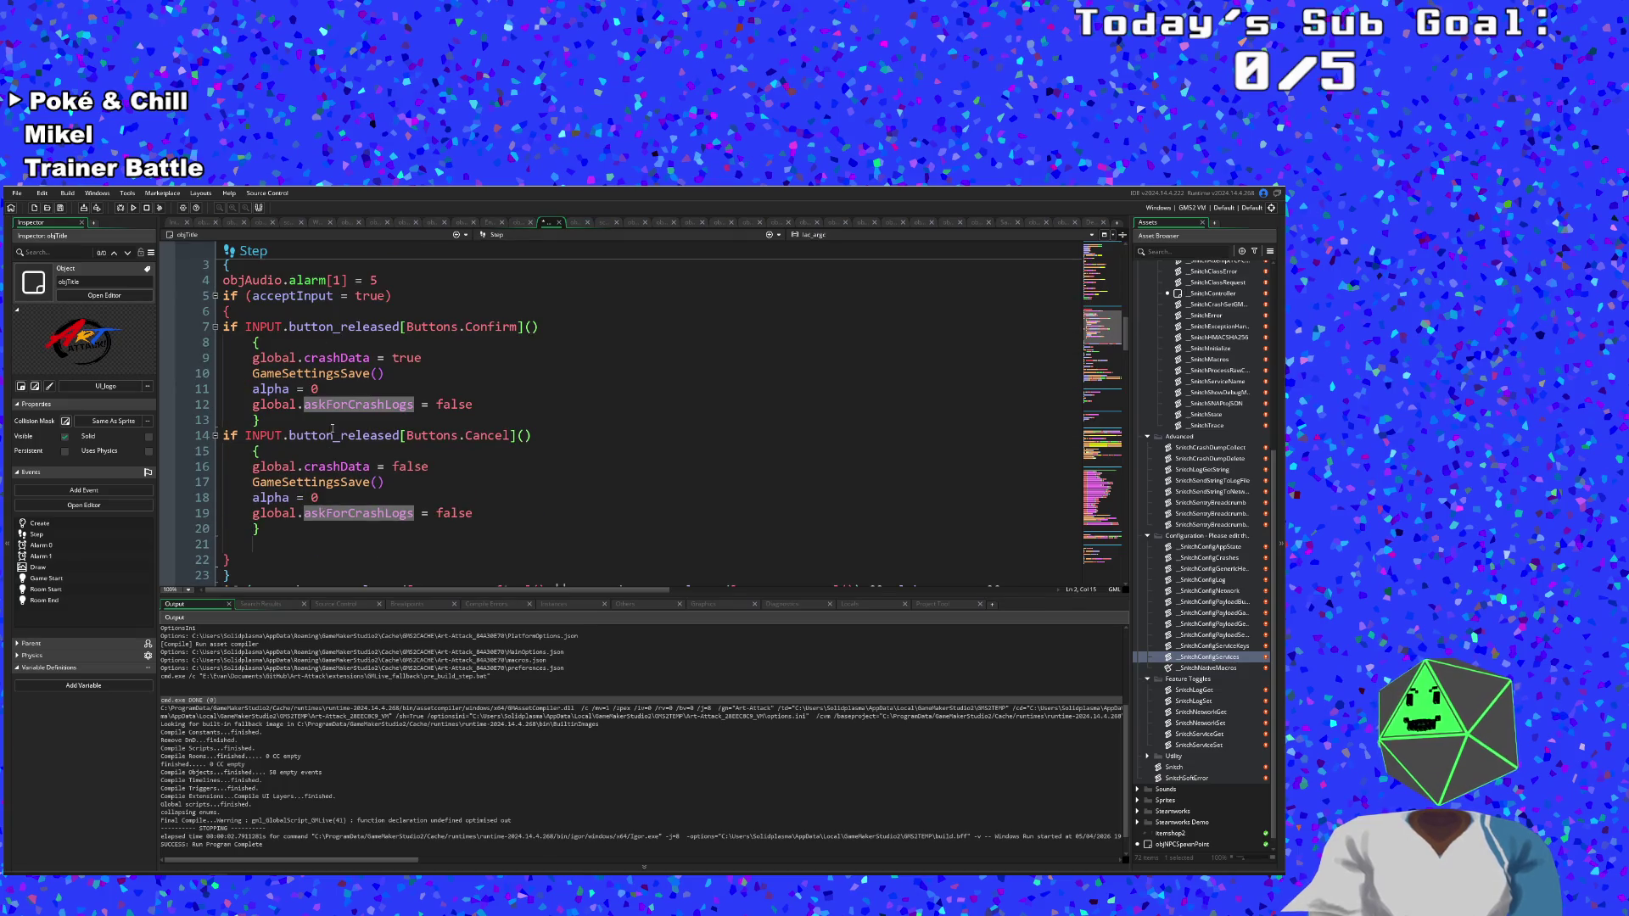
{"action": "left_click", "coordinate": [224, 311]}
{"action": "scroll", "coordinate": [227, 351], "scroll_direction": "down", "scroll_amount": 2}
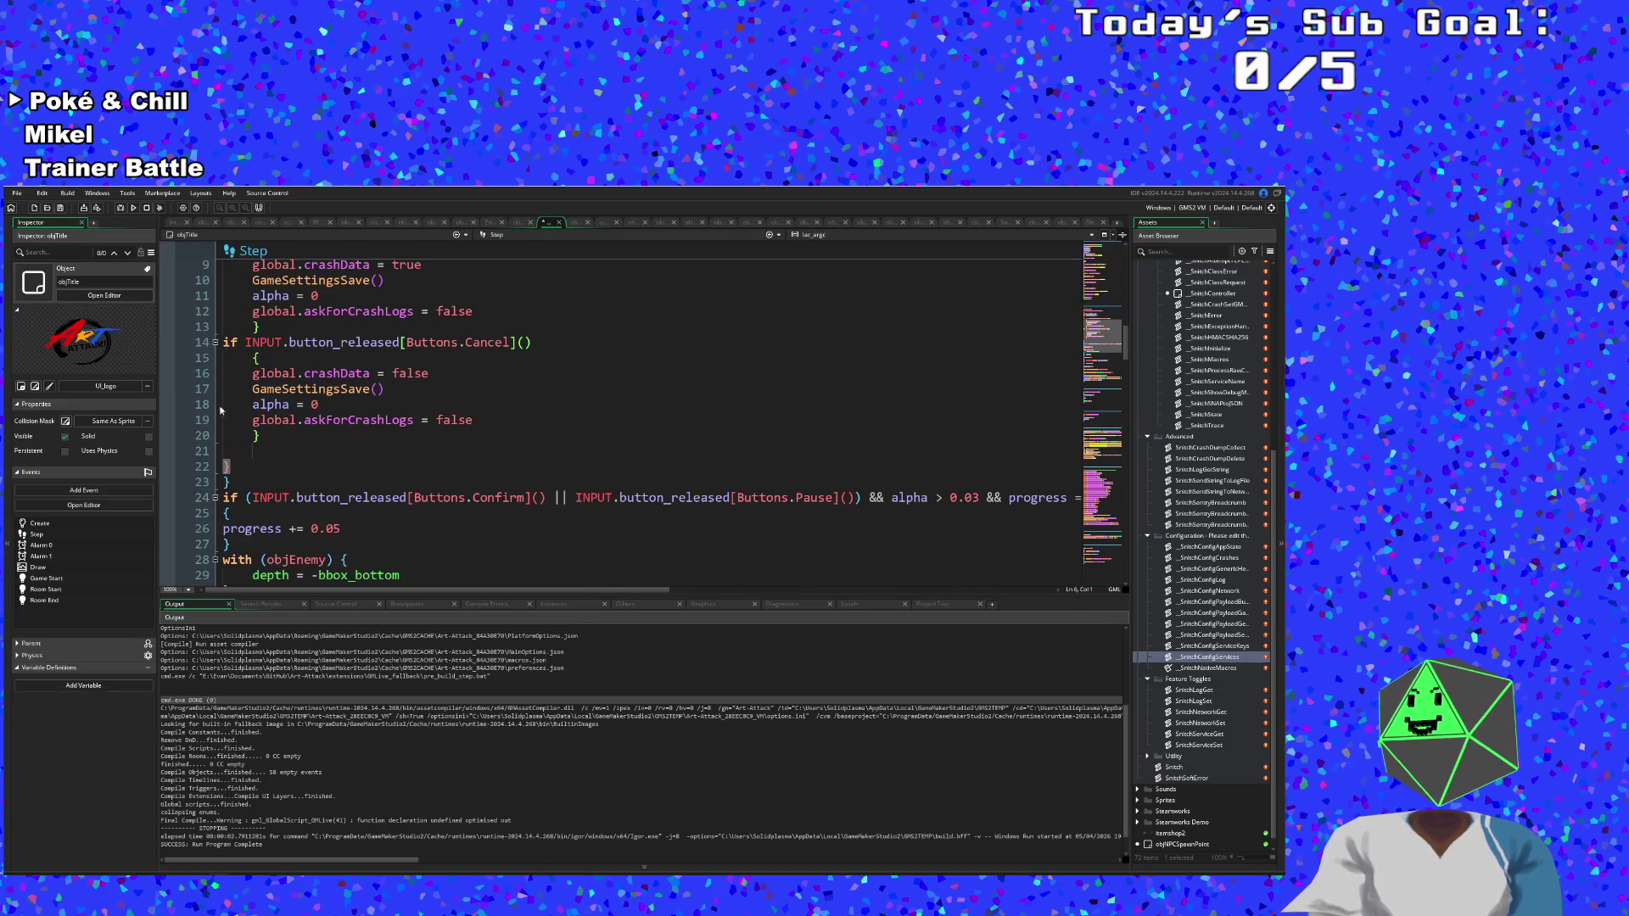
{"action": "left_click", "coordinate": [229, 481]}
{"action": "scroll", "coordinate": [229, 479], "scroll_direction": "up", "scroll_amount": 4}
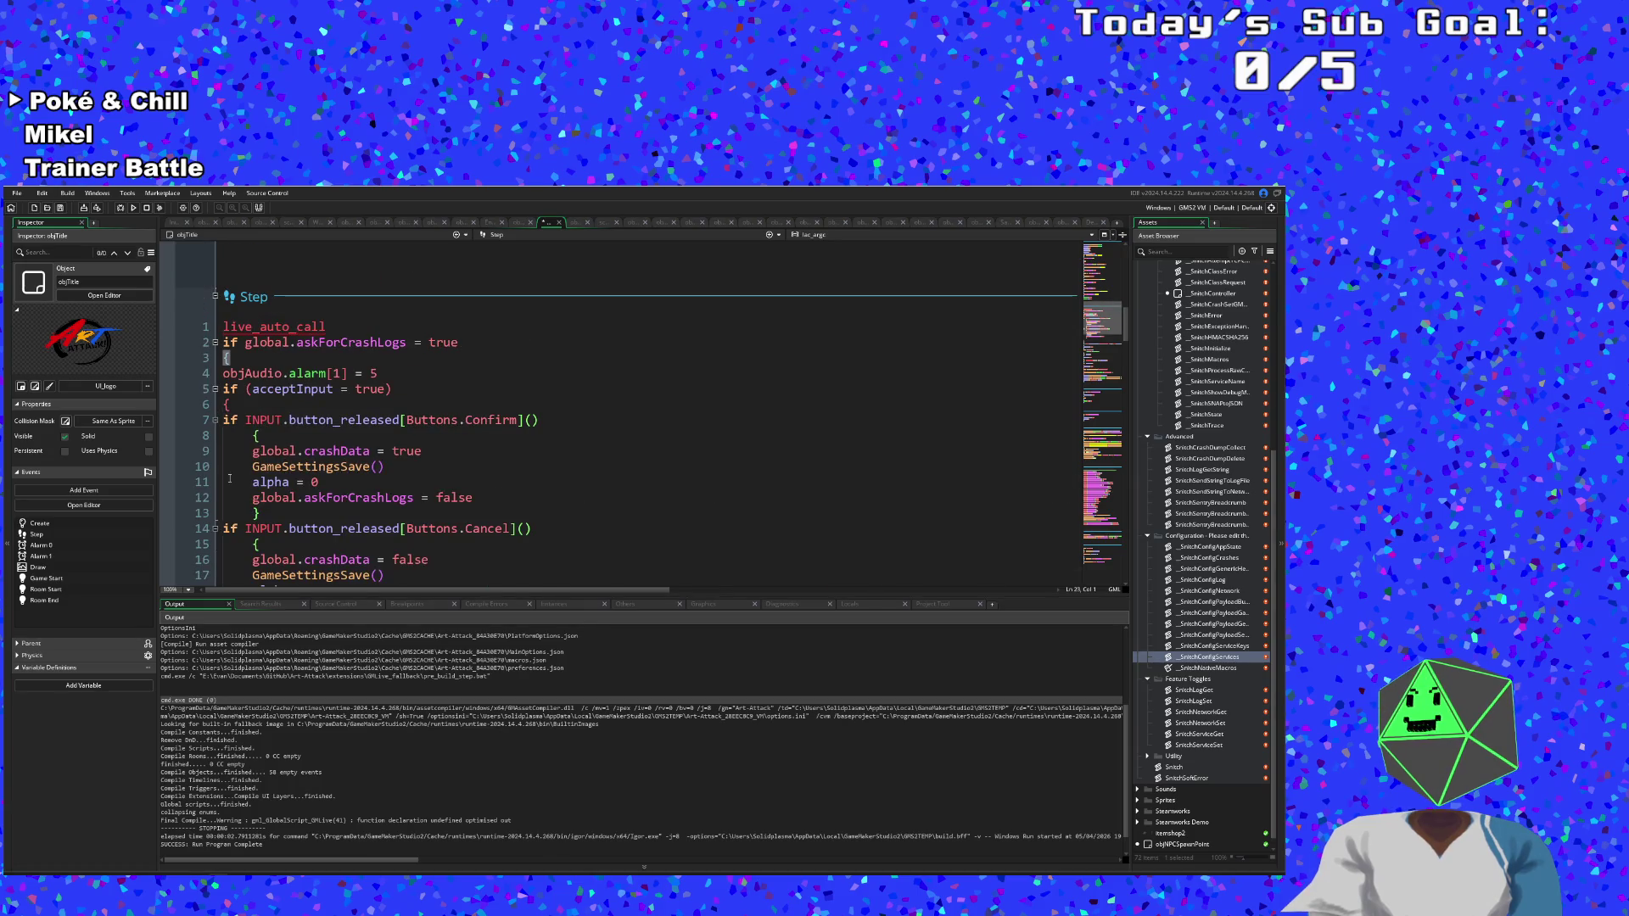
{"action": "scroll", "coordinate": [229, 479], "scroll_direction": "up", "scroll_amount": 10}
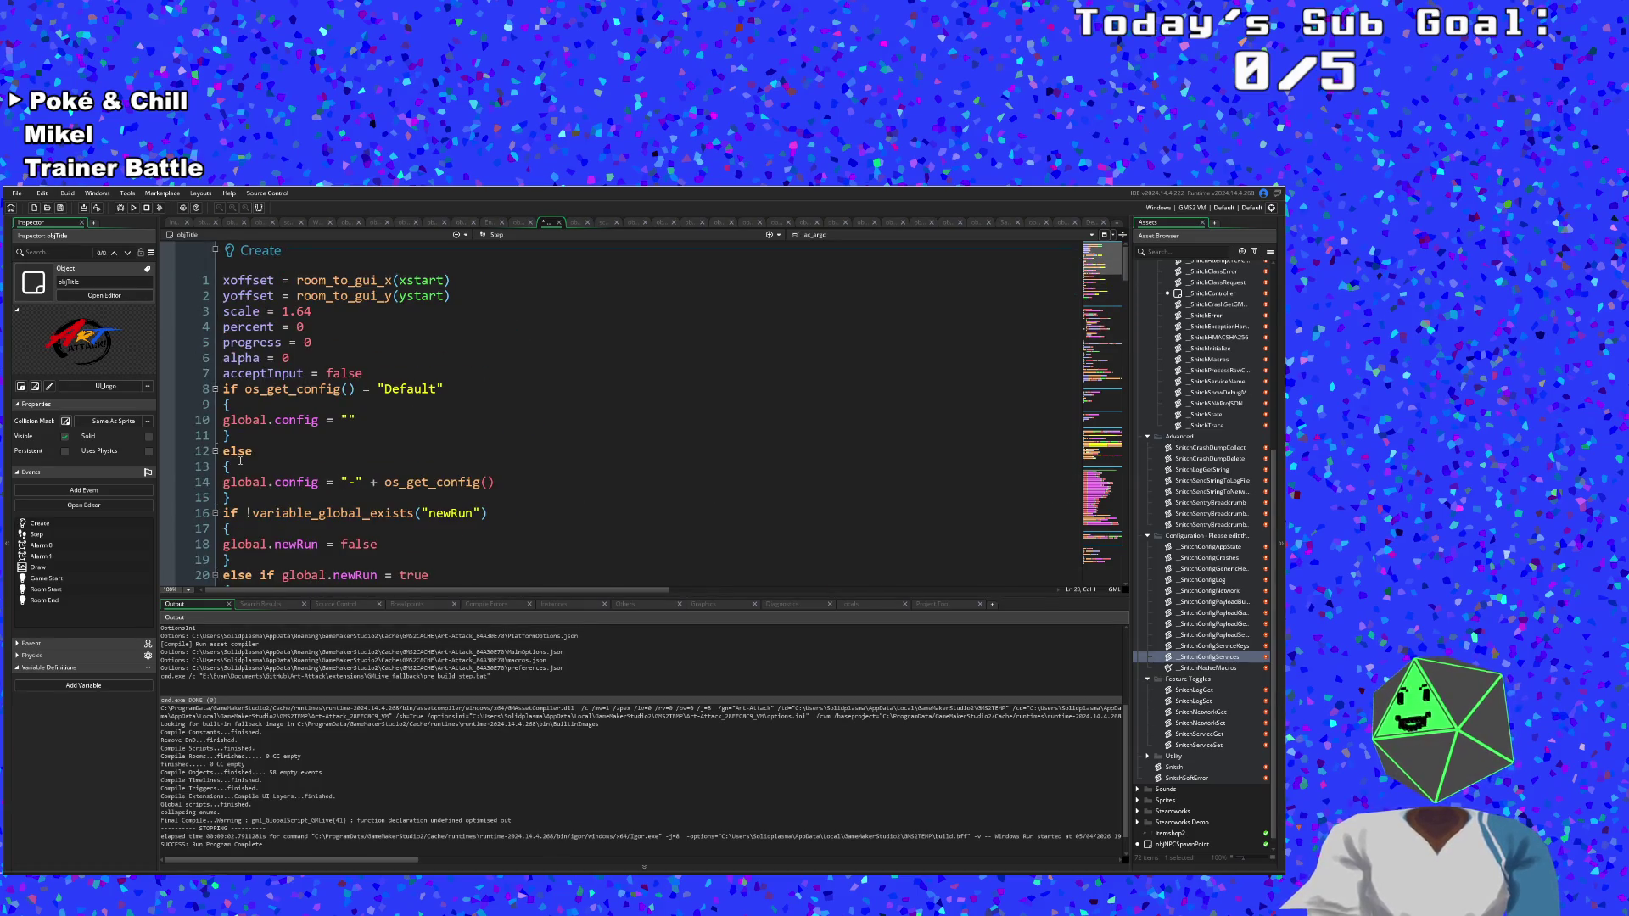
{"action": "scroll", "coordinate": [240, 461], "scroll_direction": "down", "scroll_amount": 8}
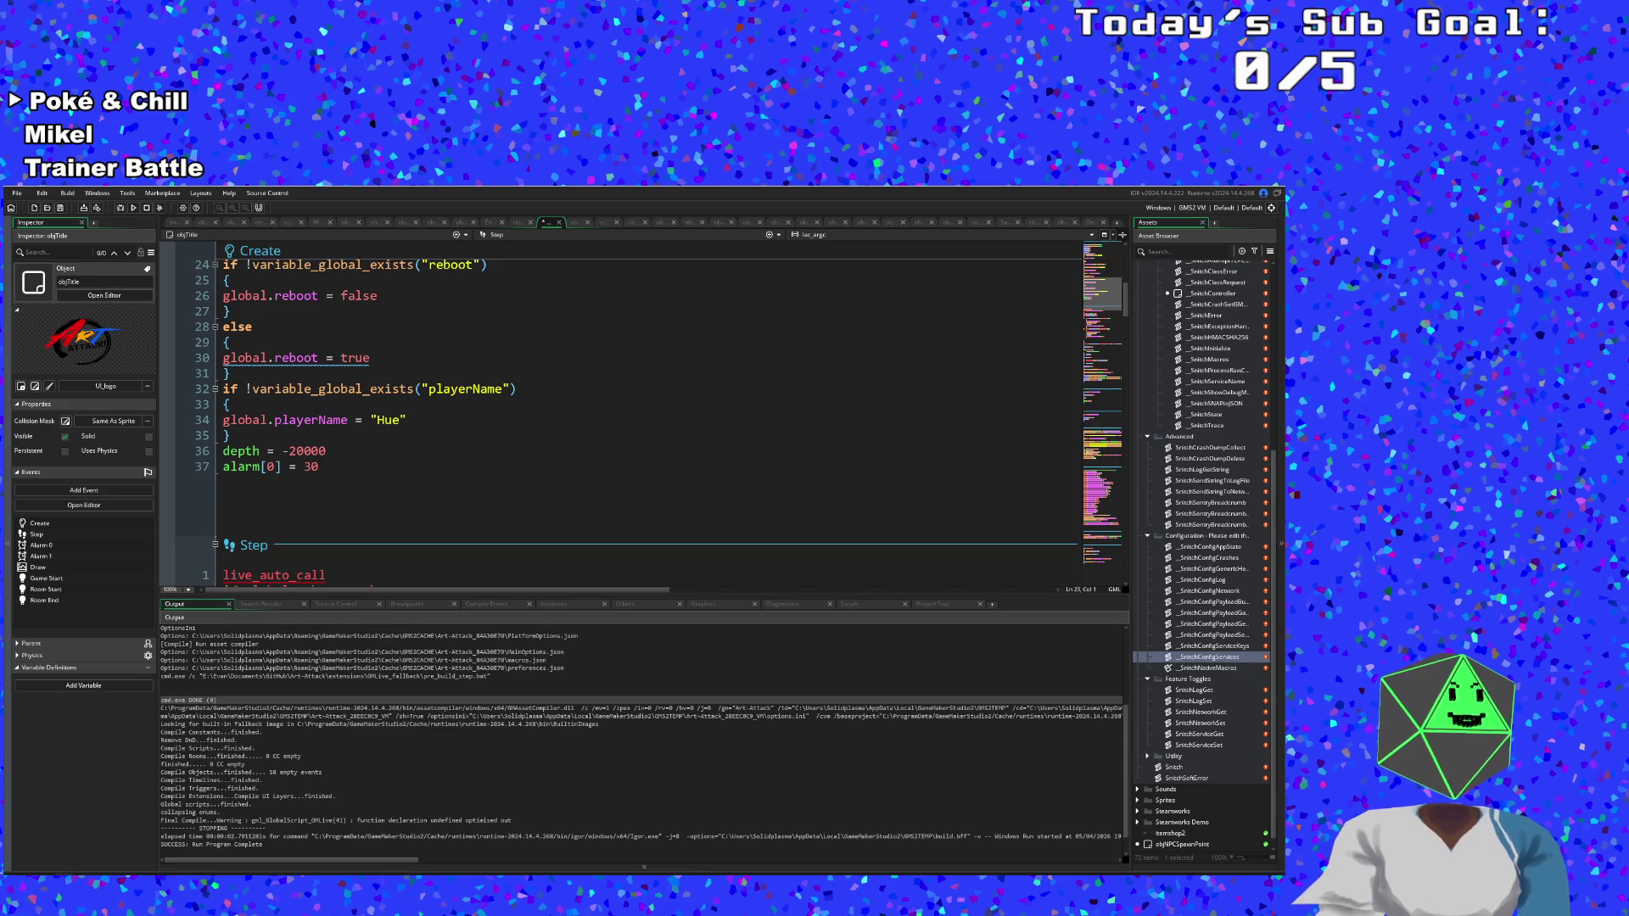
{"action": "left_click", "coordinate": [410, 481]}
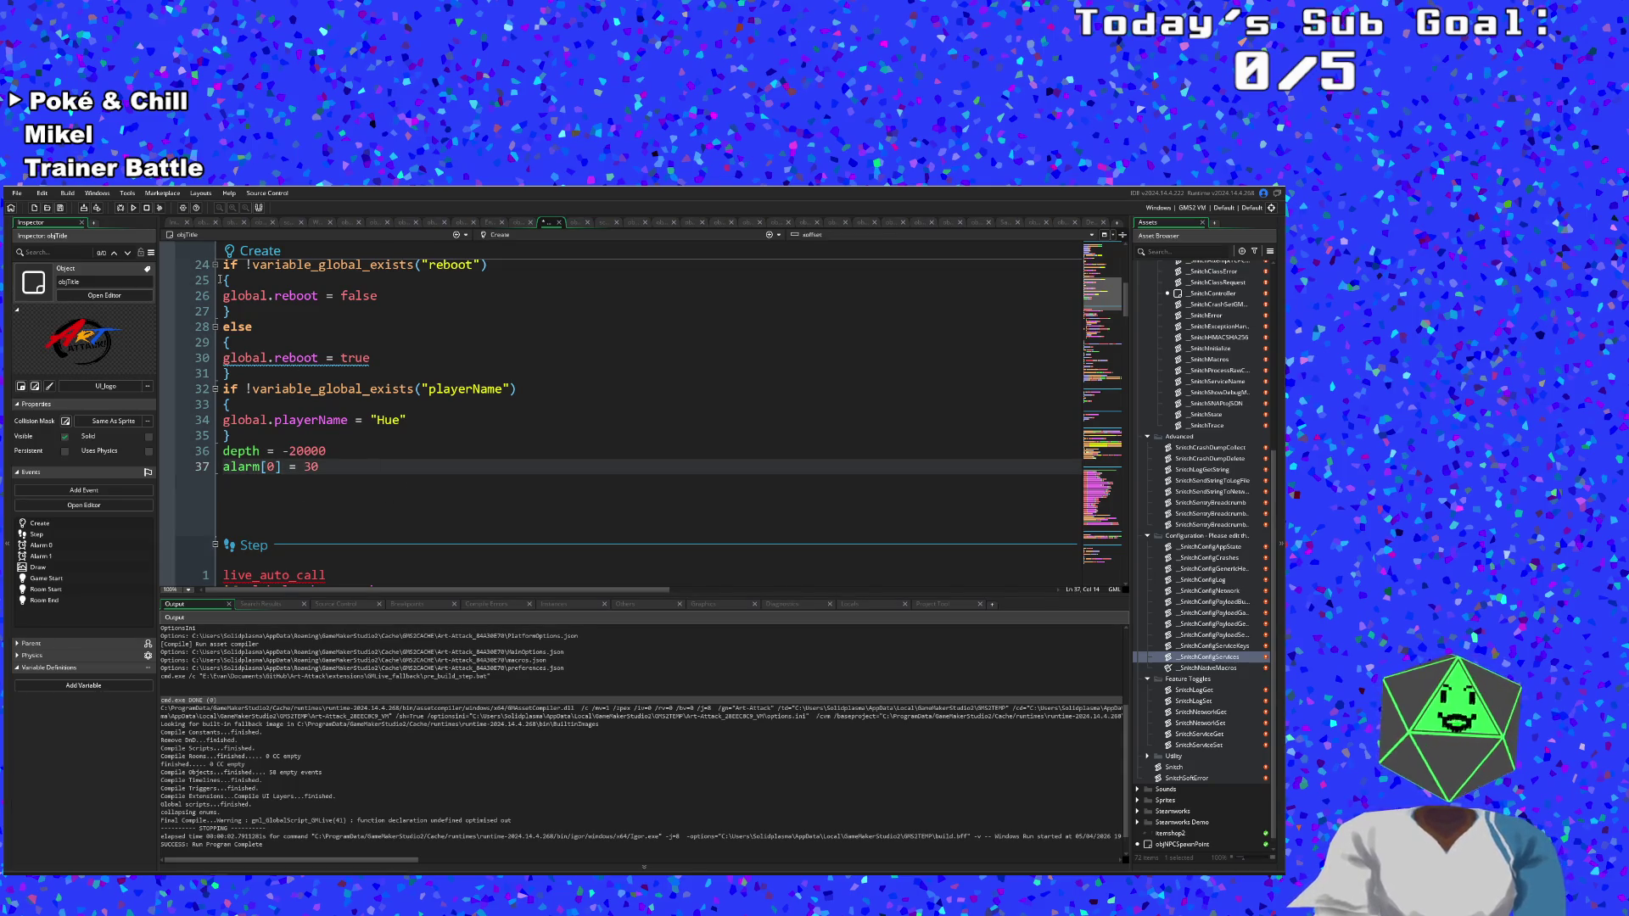
{"action": "left_click", "coordinate": [121, 208]}
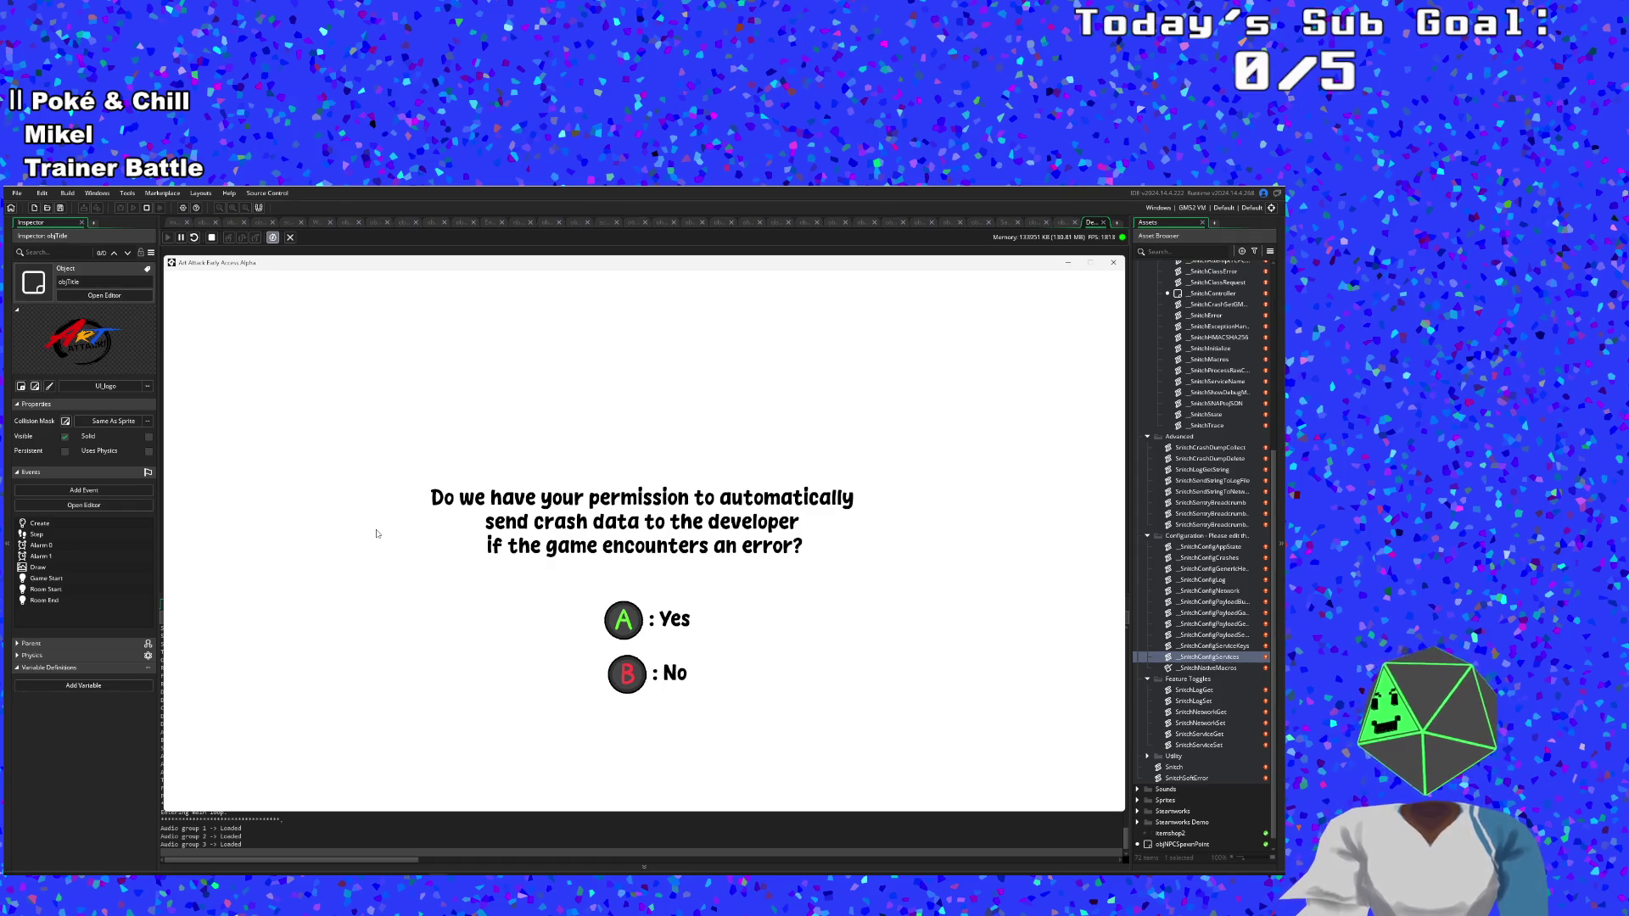
Answer the crash-data prompt with Enter, reach the Art Attack title screen, then quit the game.
{"action": "key", "text": "Return"}
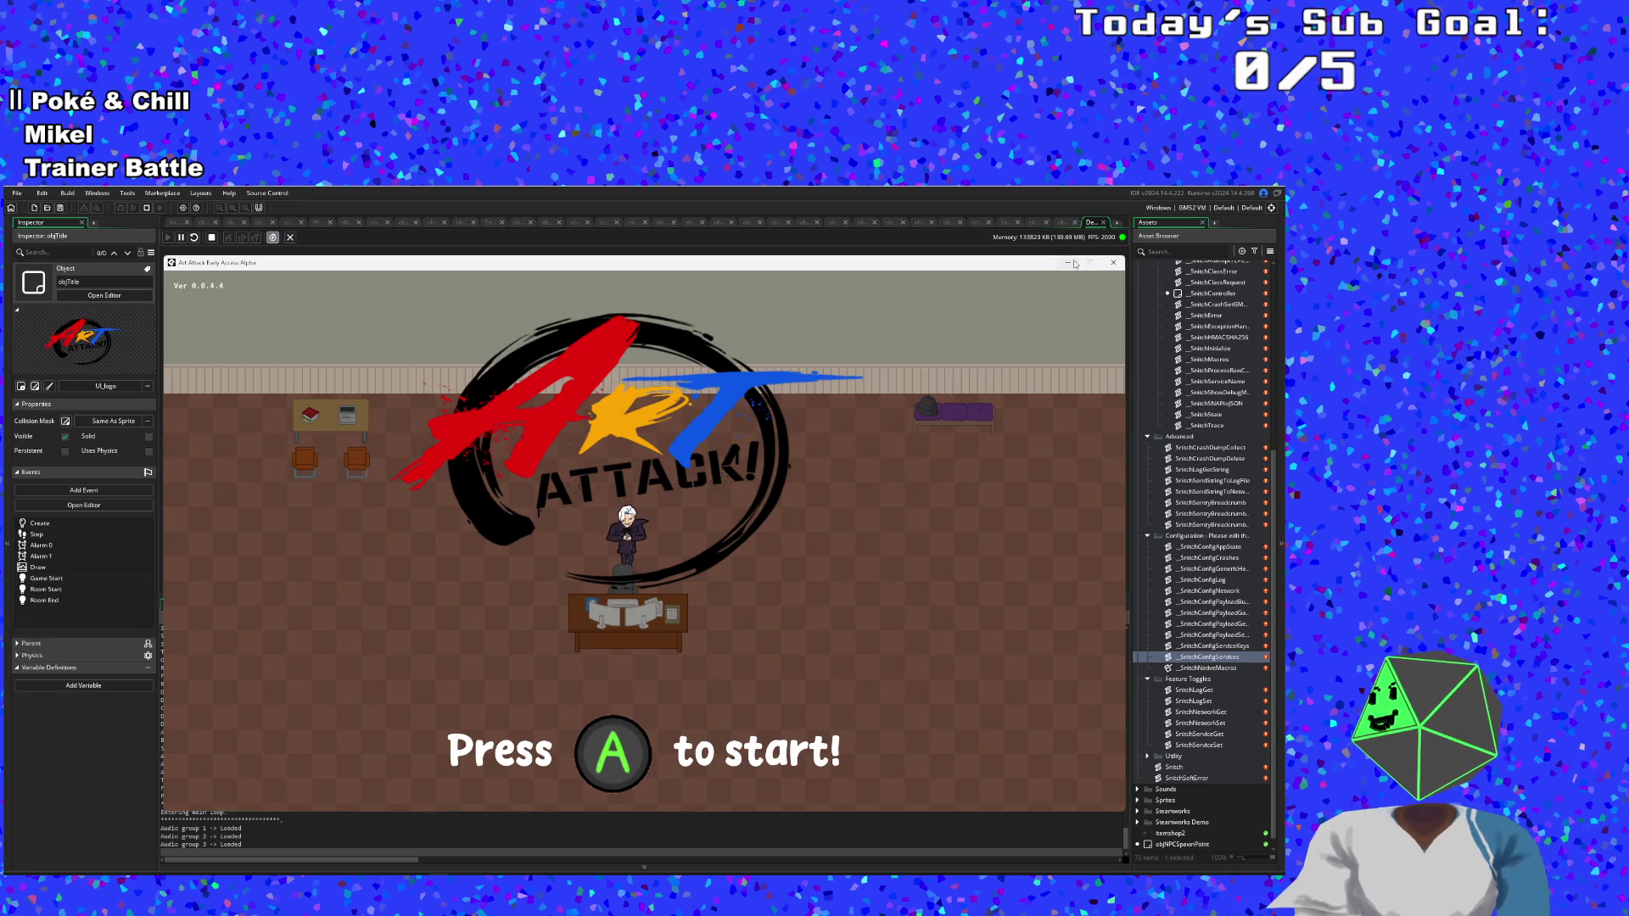
{"action": "key", "text": "Escape"}
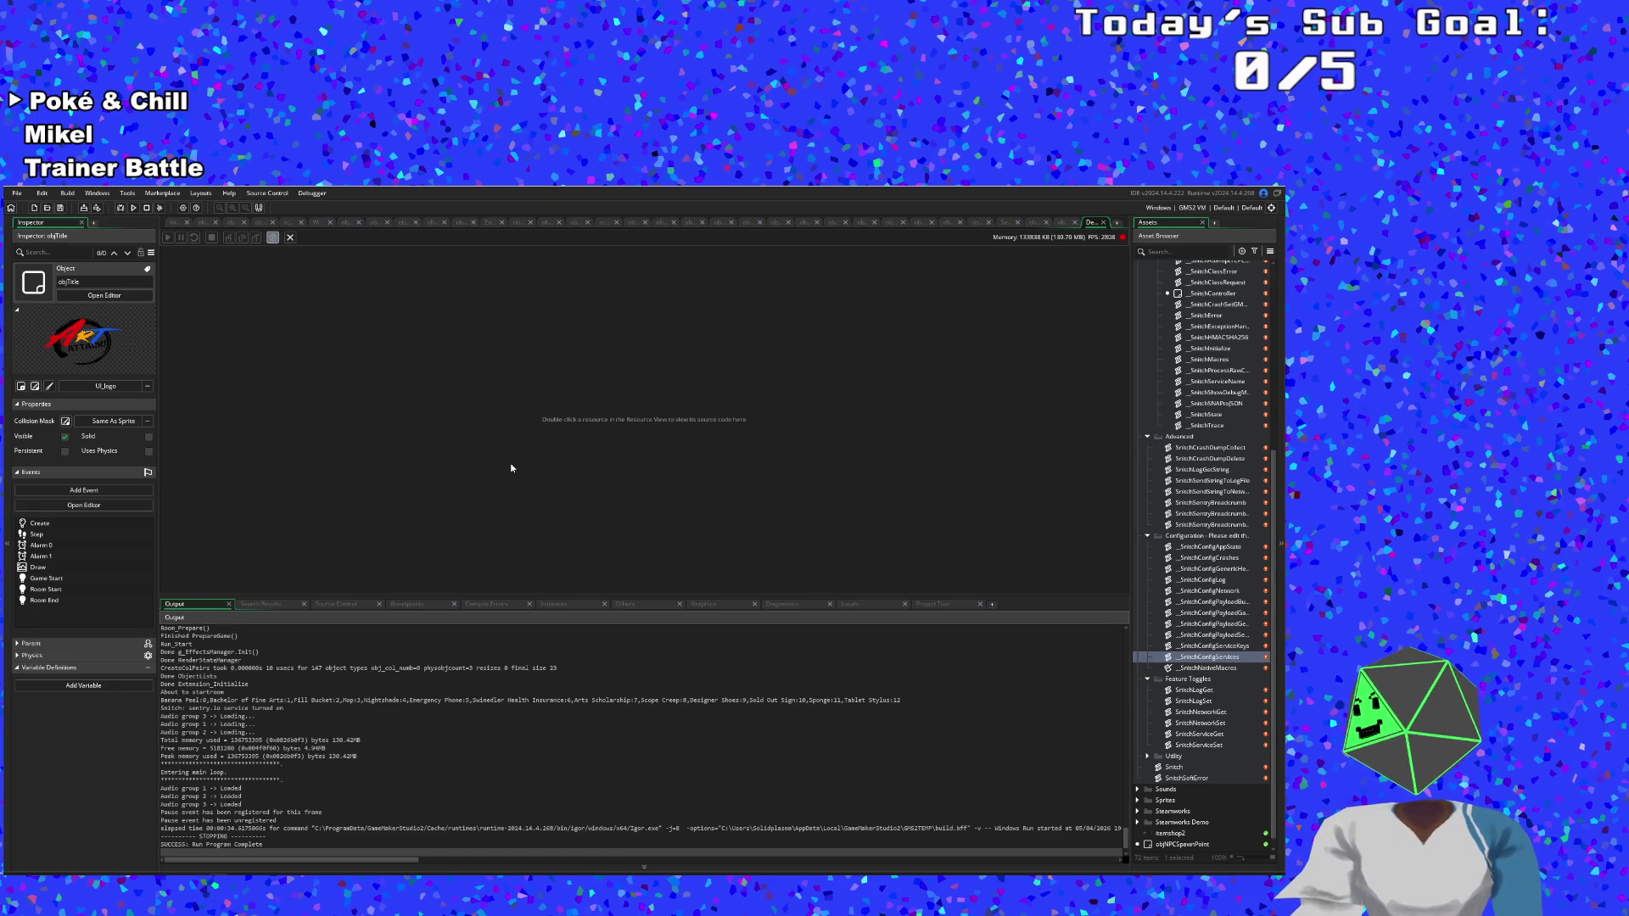
Inspect line 3 of objAudio's Alarm 1 code, then close objAudio.
{"action": "key", "text": "ctrl+t"}
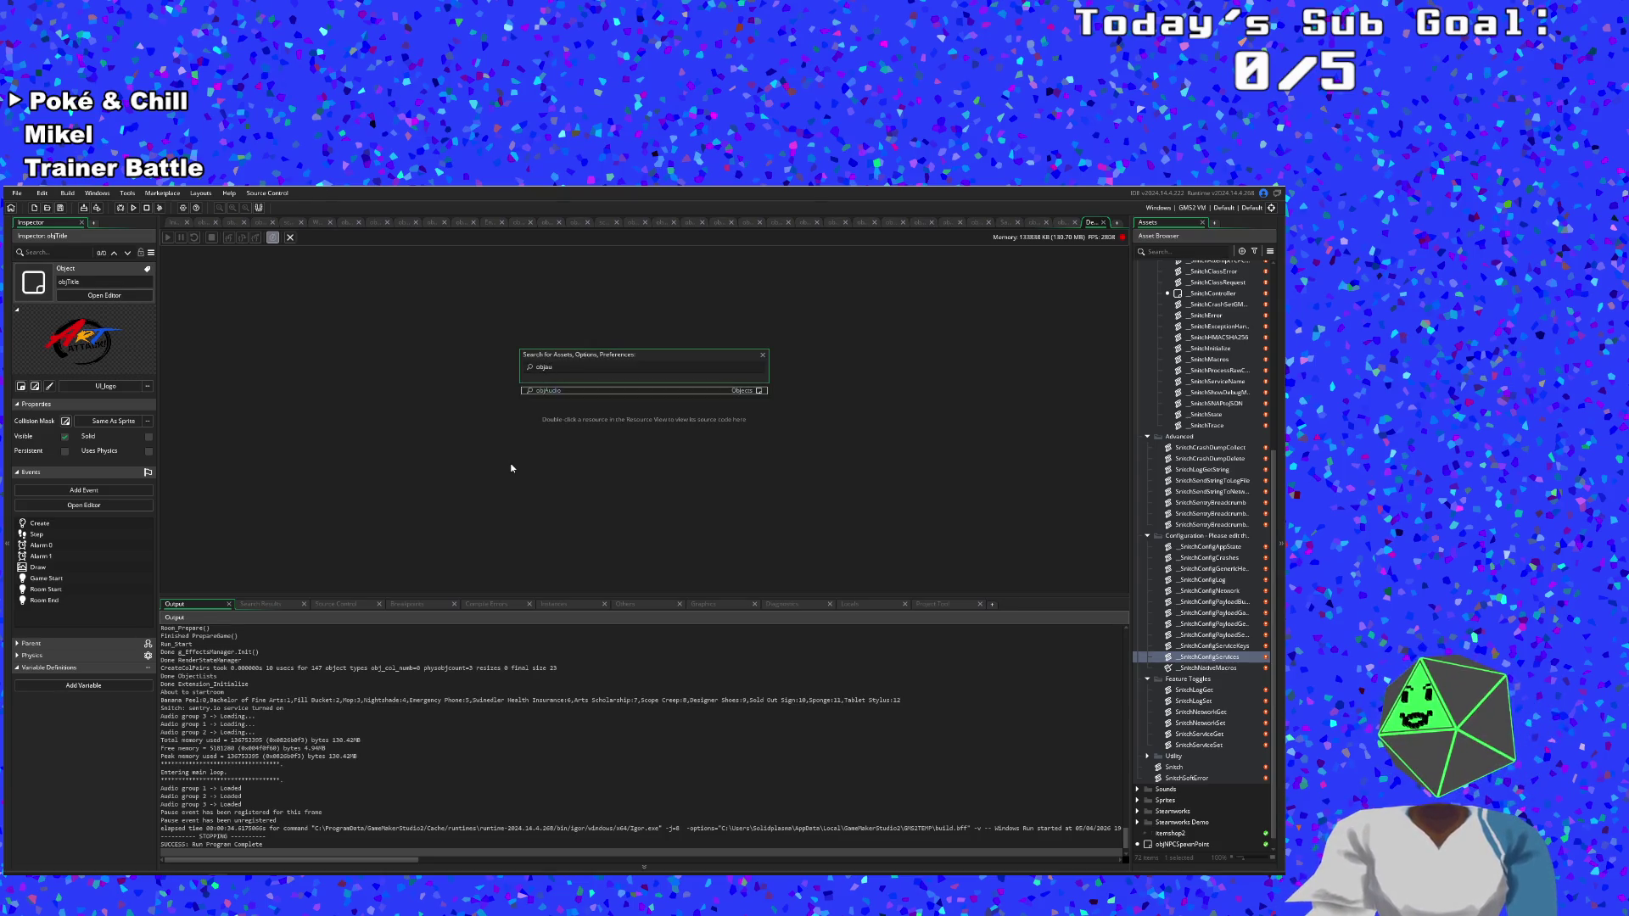
{"action": "key", "text": "Return"}
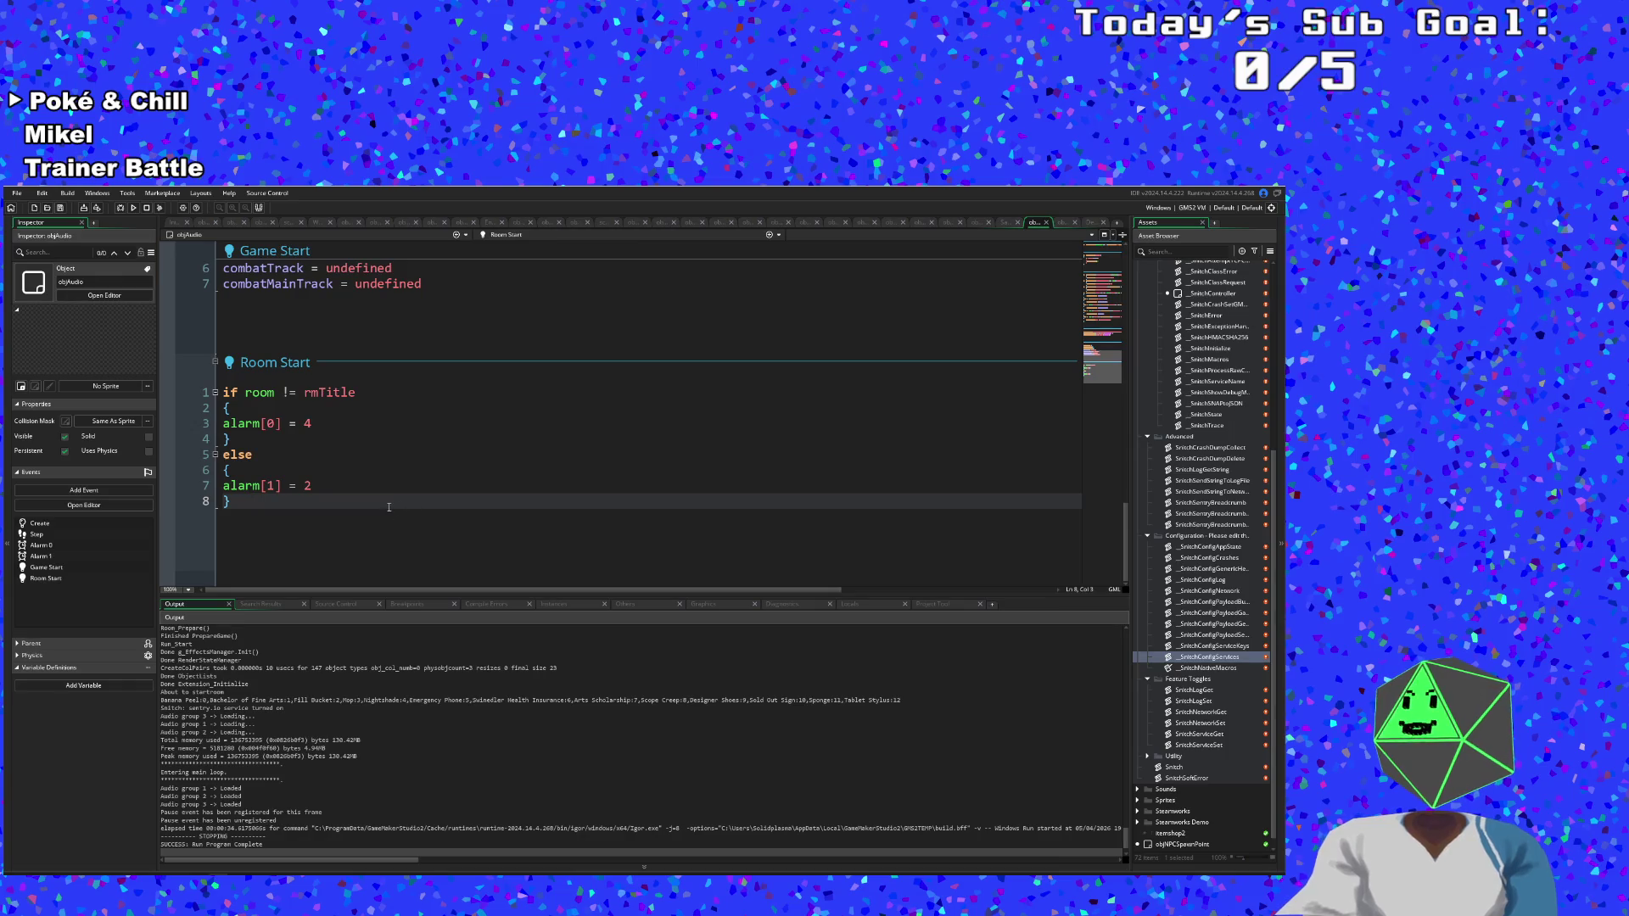
{"action": "scroll", "coordinate": [389, 508], "scroll_direction": "up", "scroll_amount": 2}
{"action": "scroll", "coordinate": [389, 507], "scroll_direction": "up", "scroll_amount": 4}
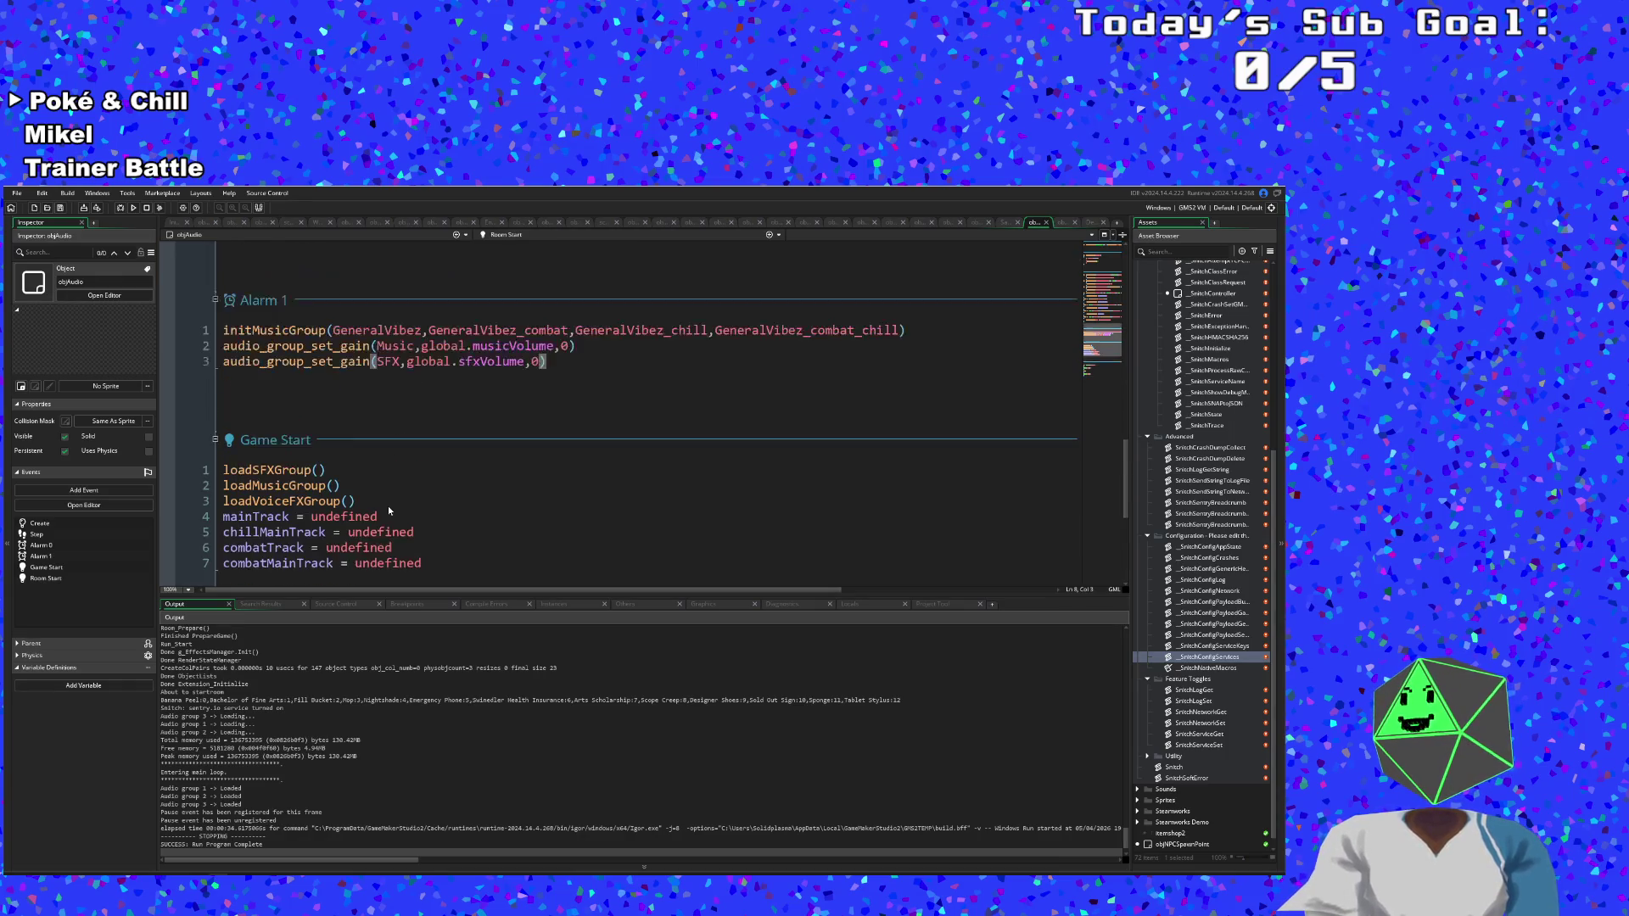
{"action": "left_click", "coordinate": [587, 409]}
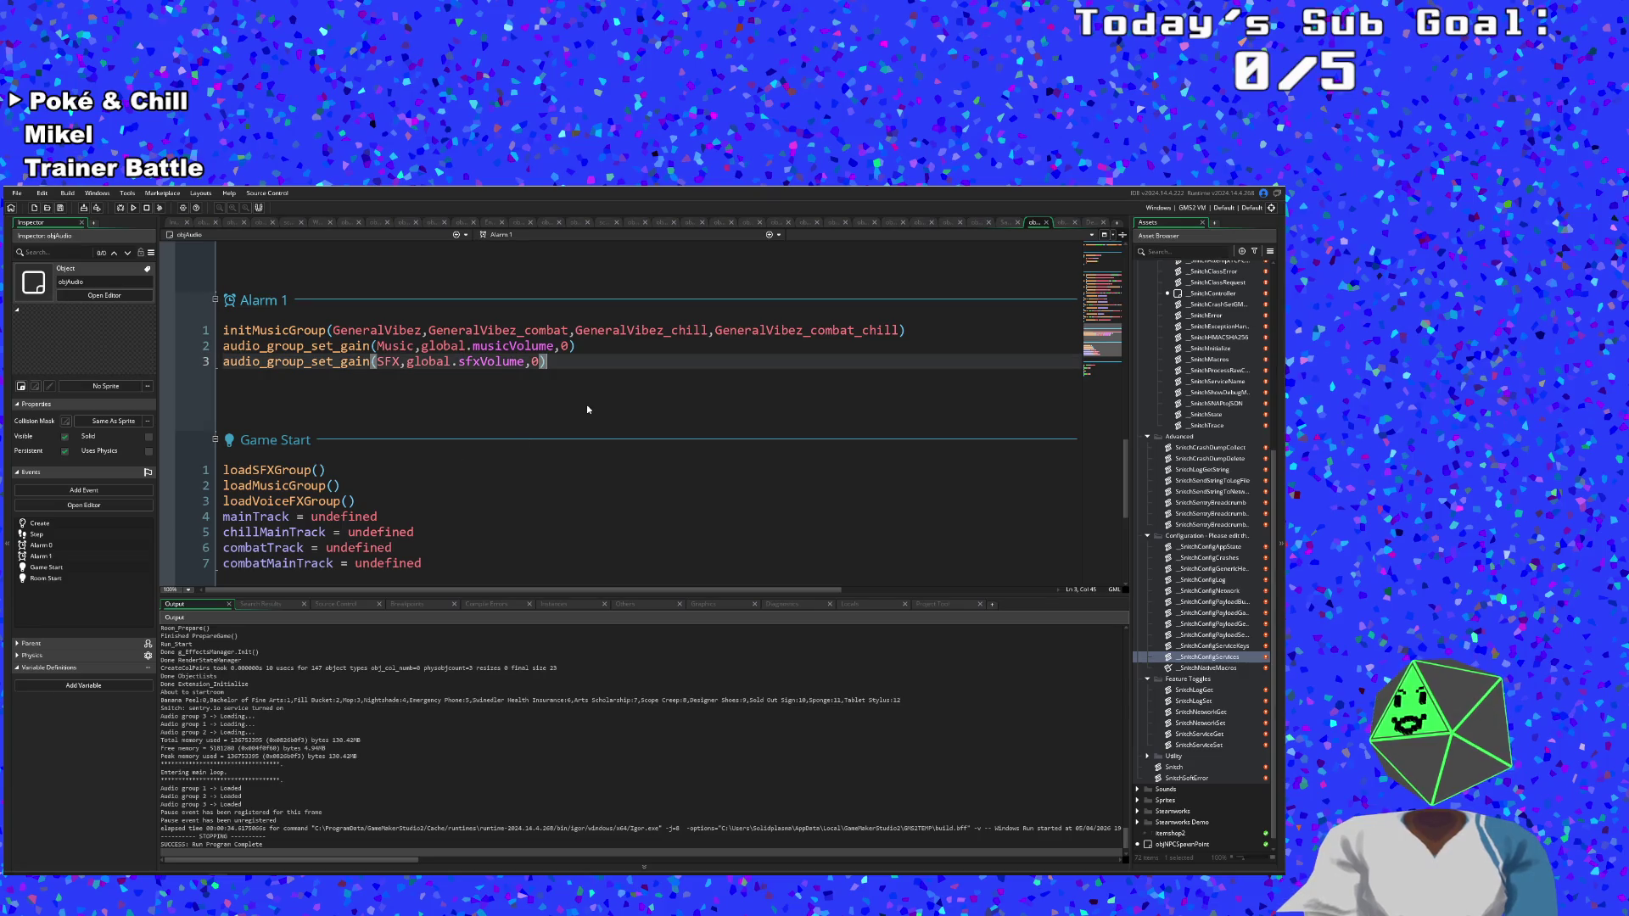
{"action": "left_click", "coordinate": [1047, 222]}
Reopen objTitle's code through the asset search for 'objTitle'.
{"action": "key", "text": "ctrl+t"}
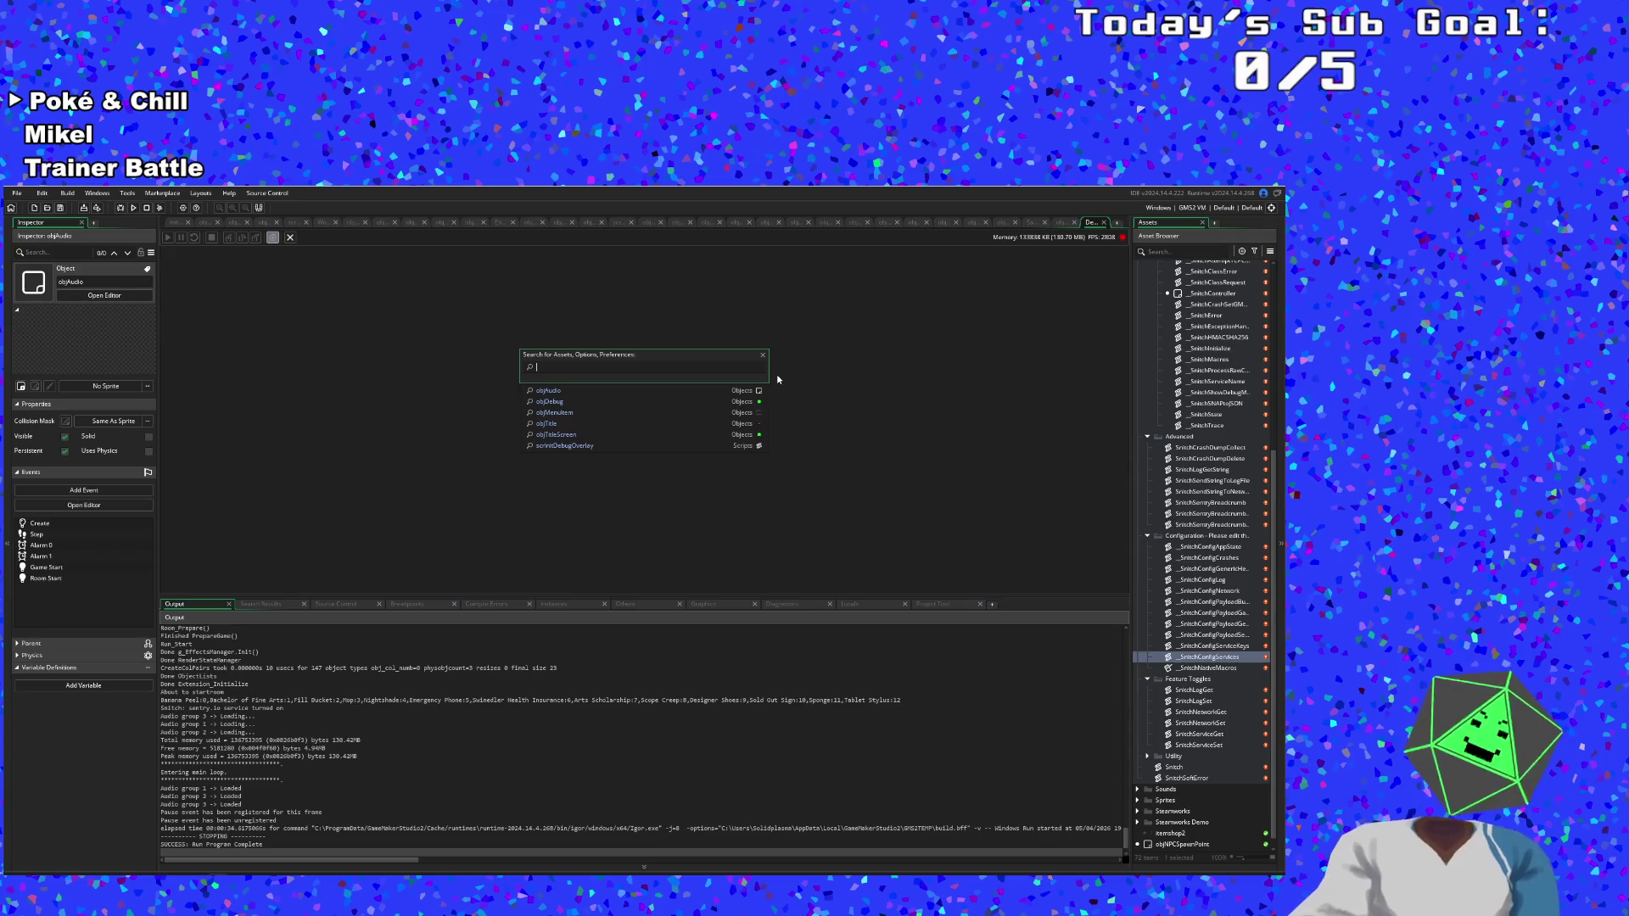
{"action": "type", "text": "obj"}
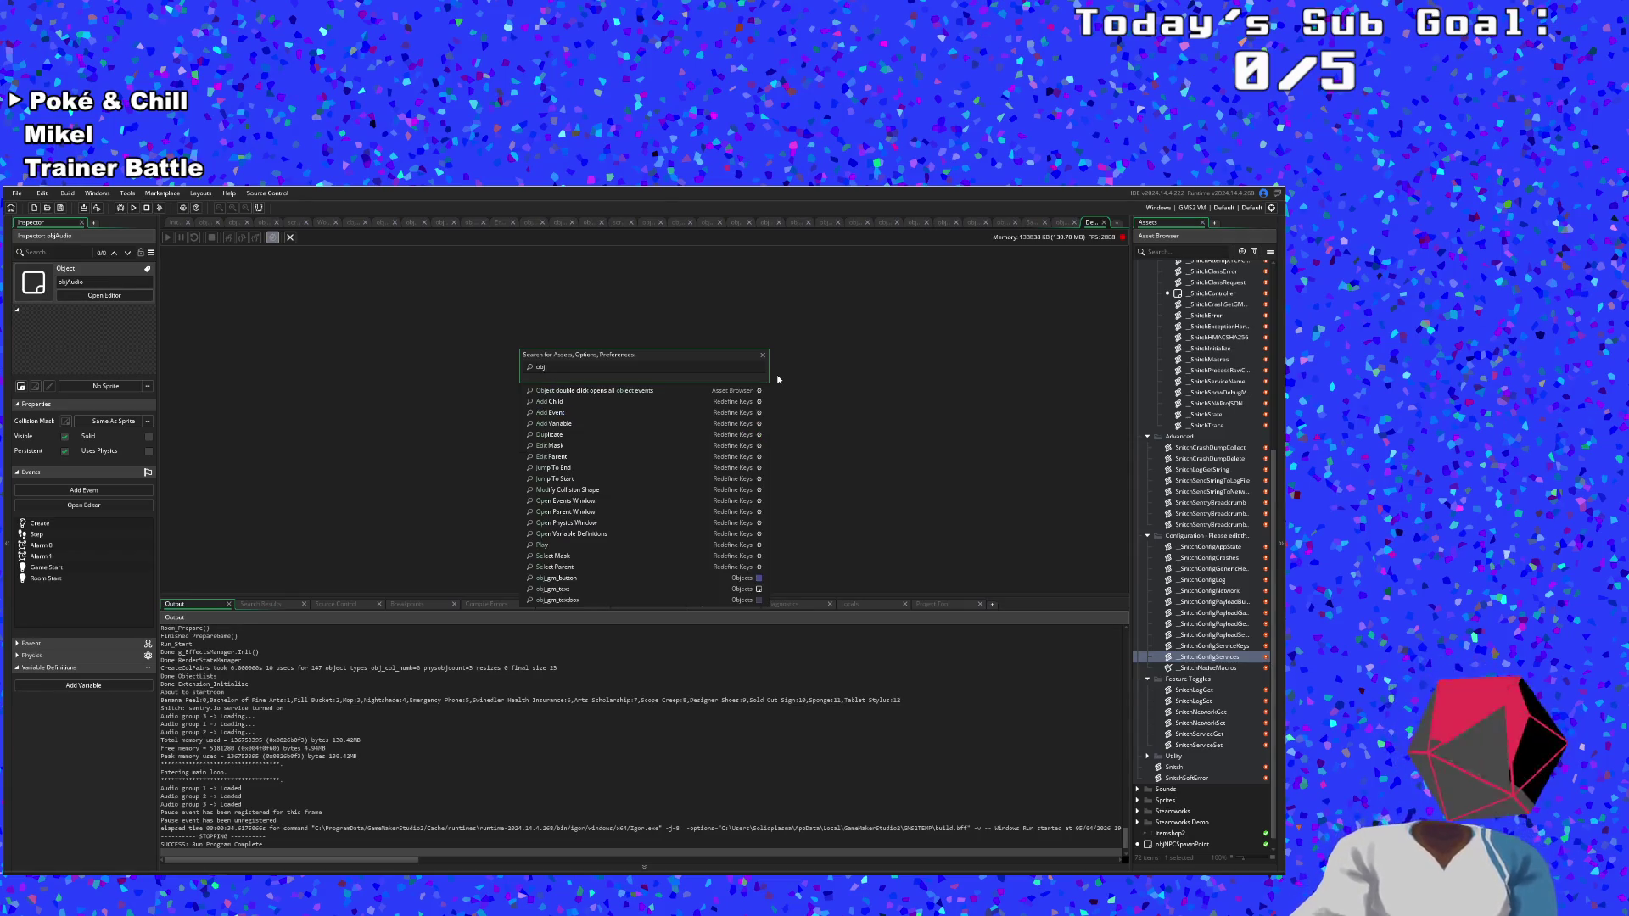
{"action": "type", "text": "Title"}
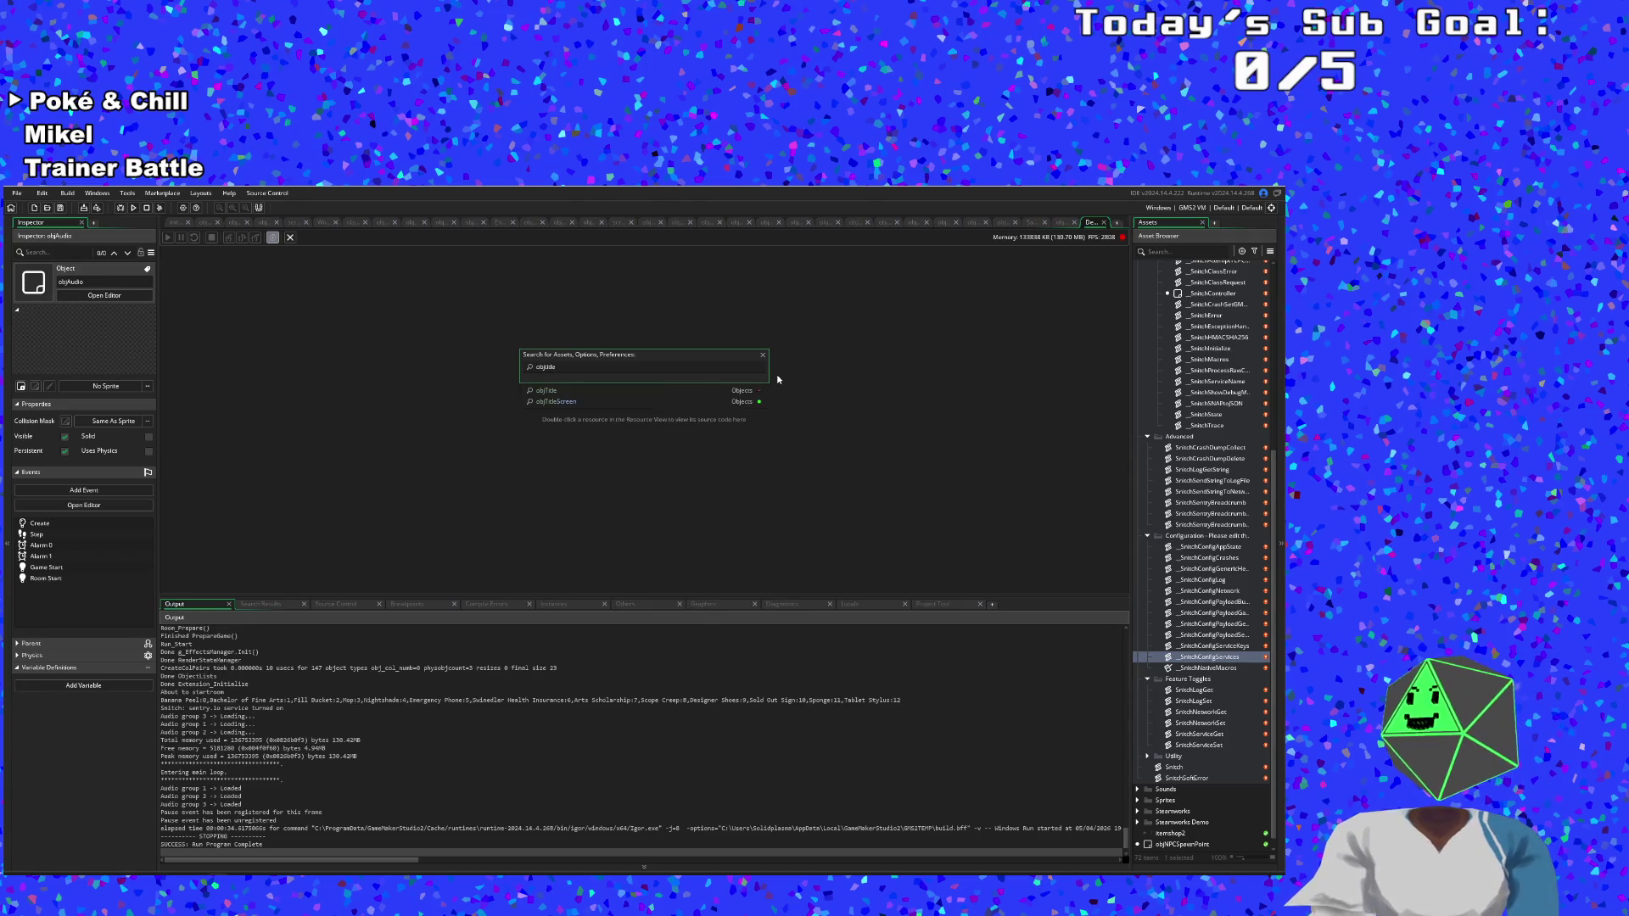
{"action": "key", "text": "Return"}
Inspect the alarm[1] line and acceptInput check in objTitle's Step code.
{"action": "scroll", "coordinate": [492, 501], "scroll_direction": "up", "scroll_amount": 8}
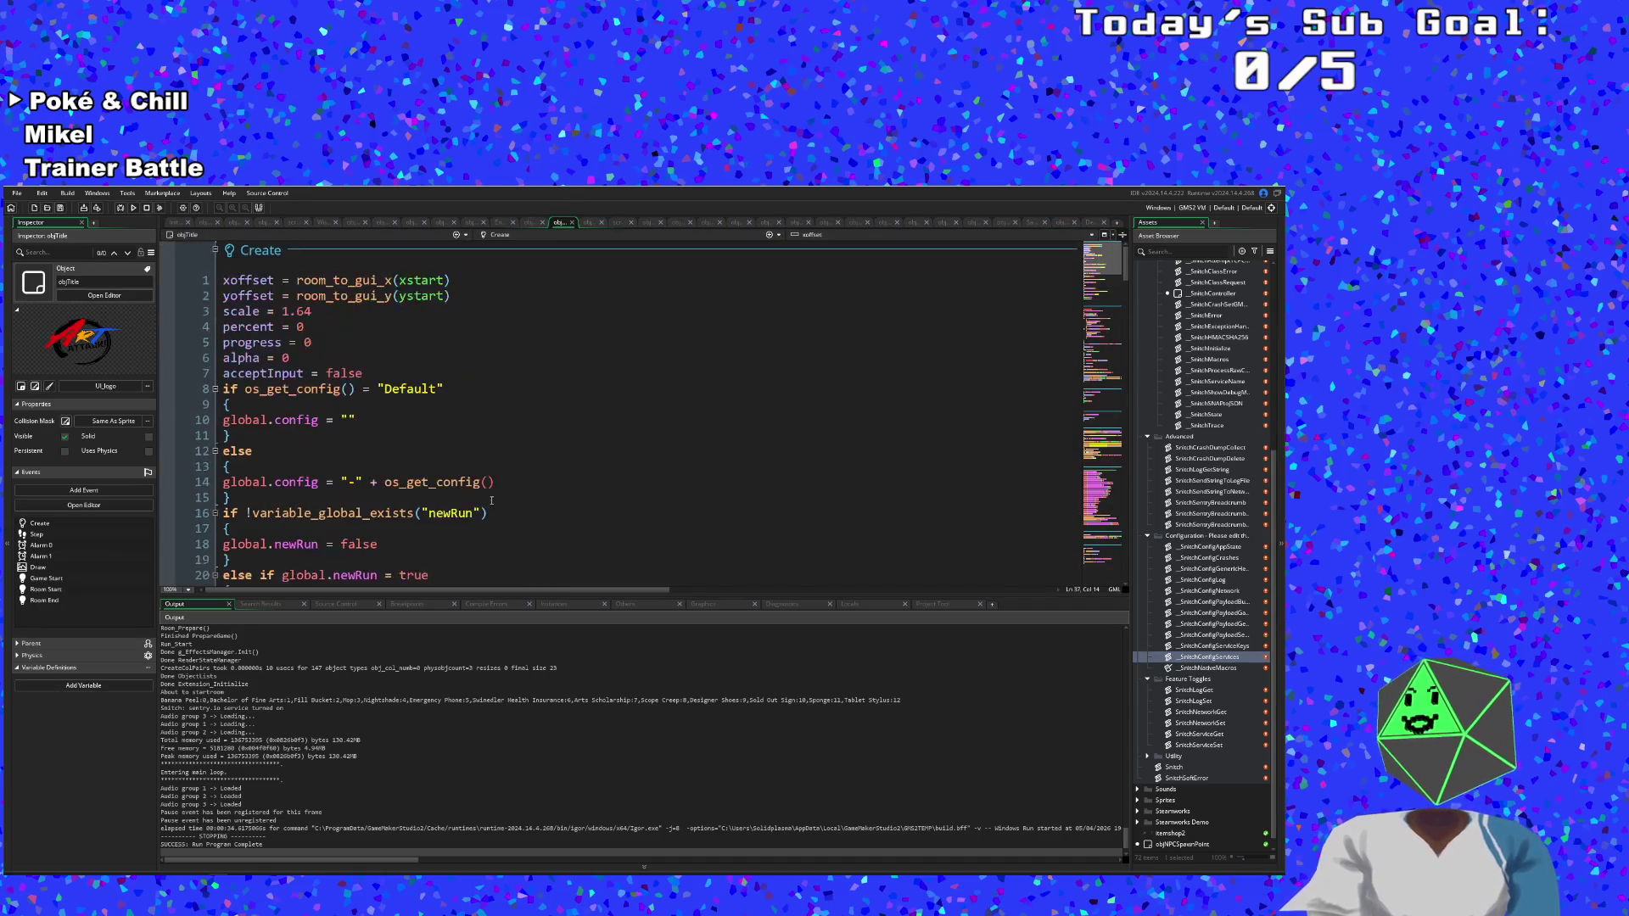
{"action": "scroll", "coordinate": [481, 504], "scroll_direction": "down", "scroll_amount": 15}
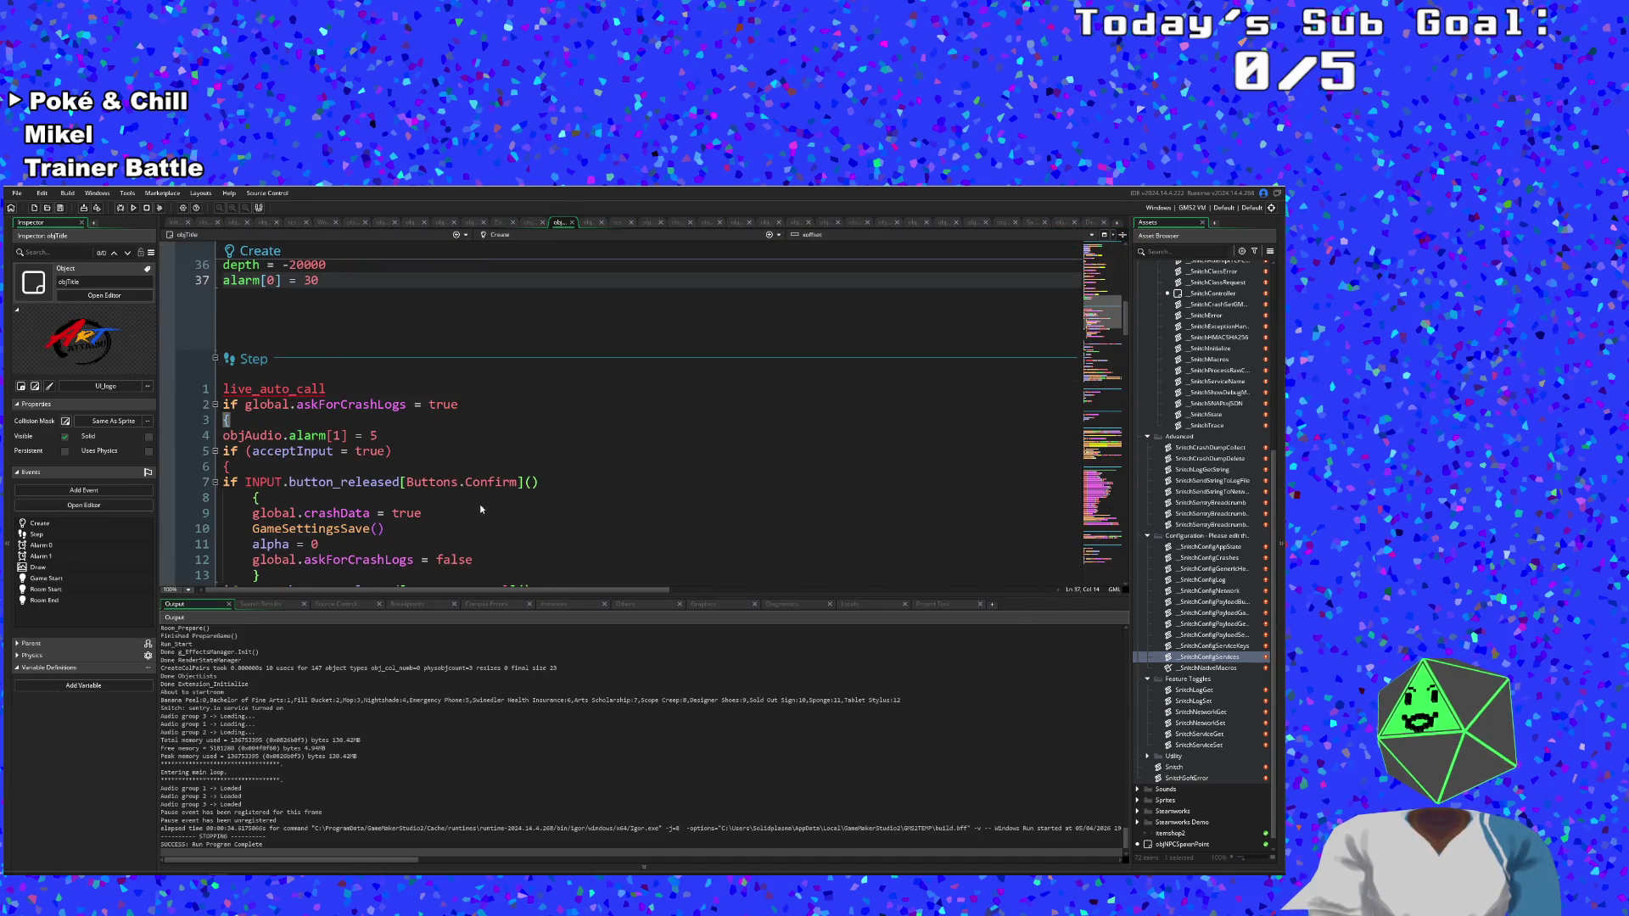
{"action": "left_click", "coordinate": [420, 373]}
{"action": "left_click", "coordinate": [320, 357]}
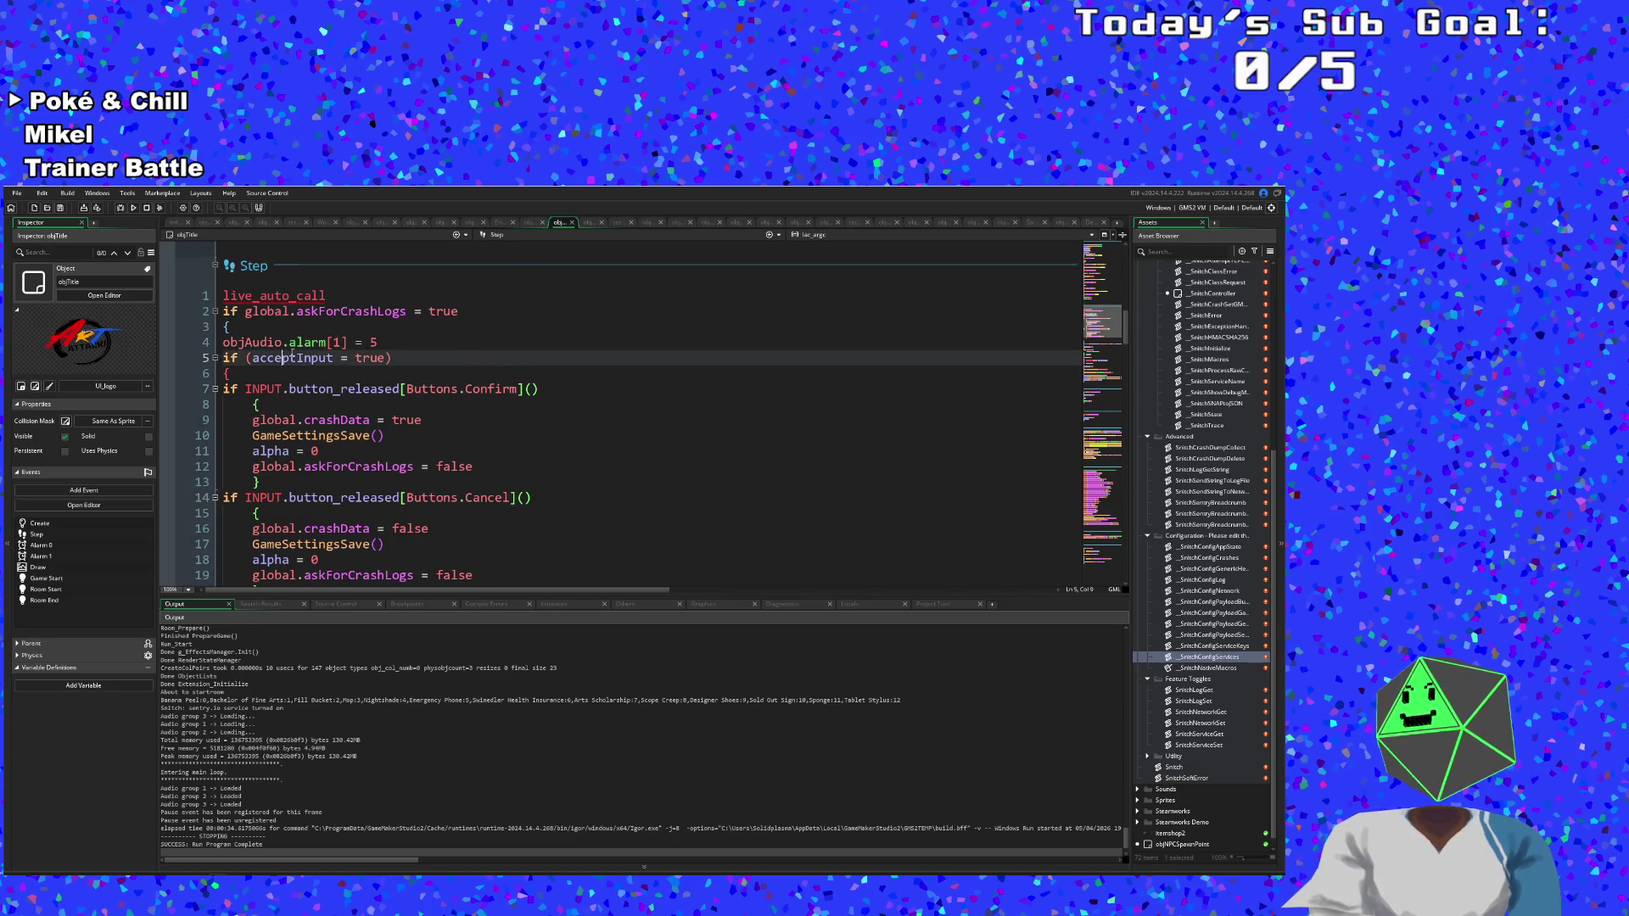
{"action": "left_click", "coordinate": [341, 344]}
{"action": "left_click", "coordinate": [371, 342]}
{"action": "left_click", "coordinate": [347, 344]}
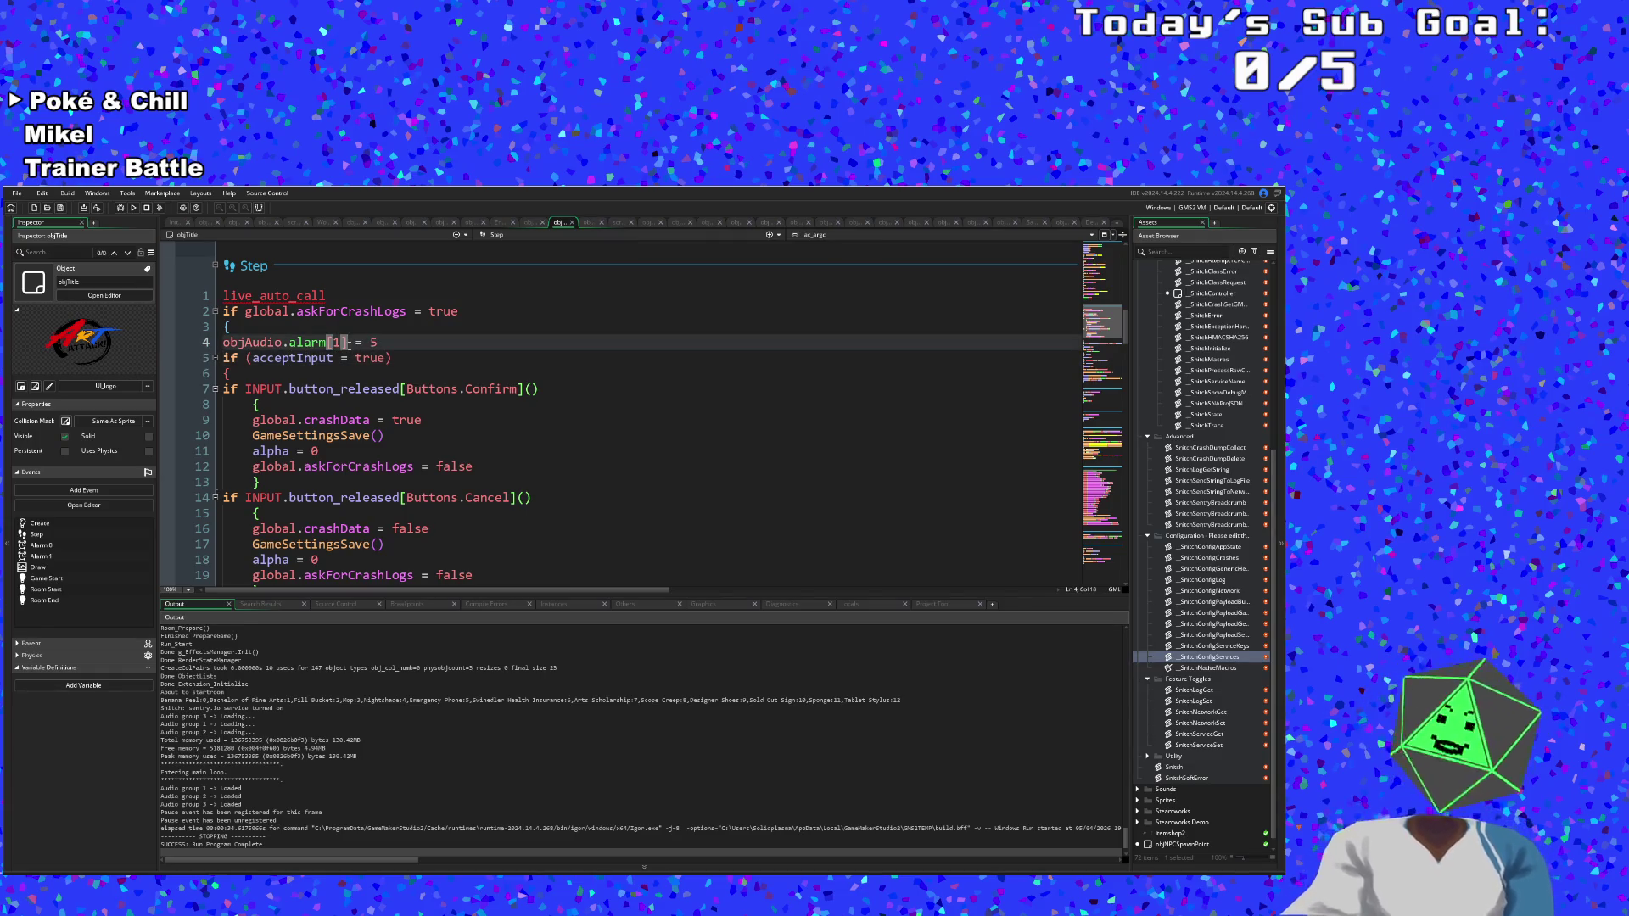
Search the assets for 'objau' and open objAudio.
{"action": "key", "text": "ctrl+t"}
{"action": "type", "text": "objau"}
{"action": "key", "text": "Return"}
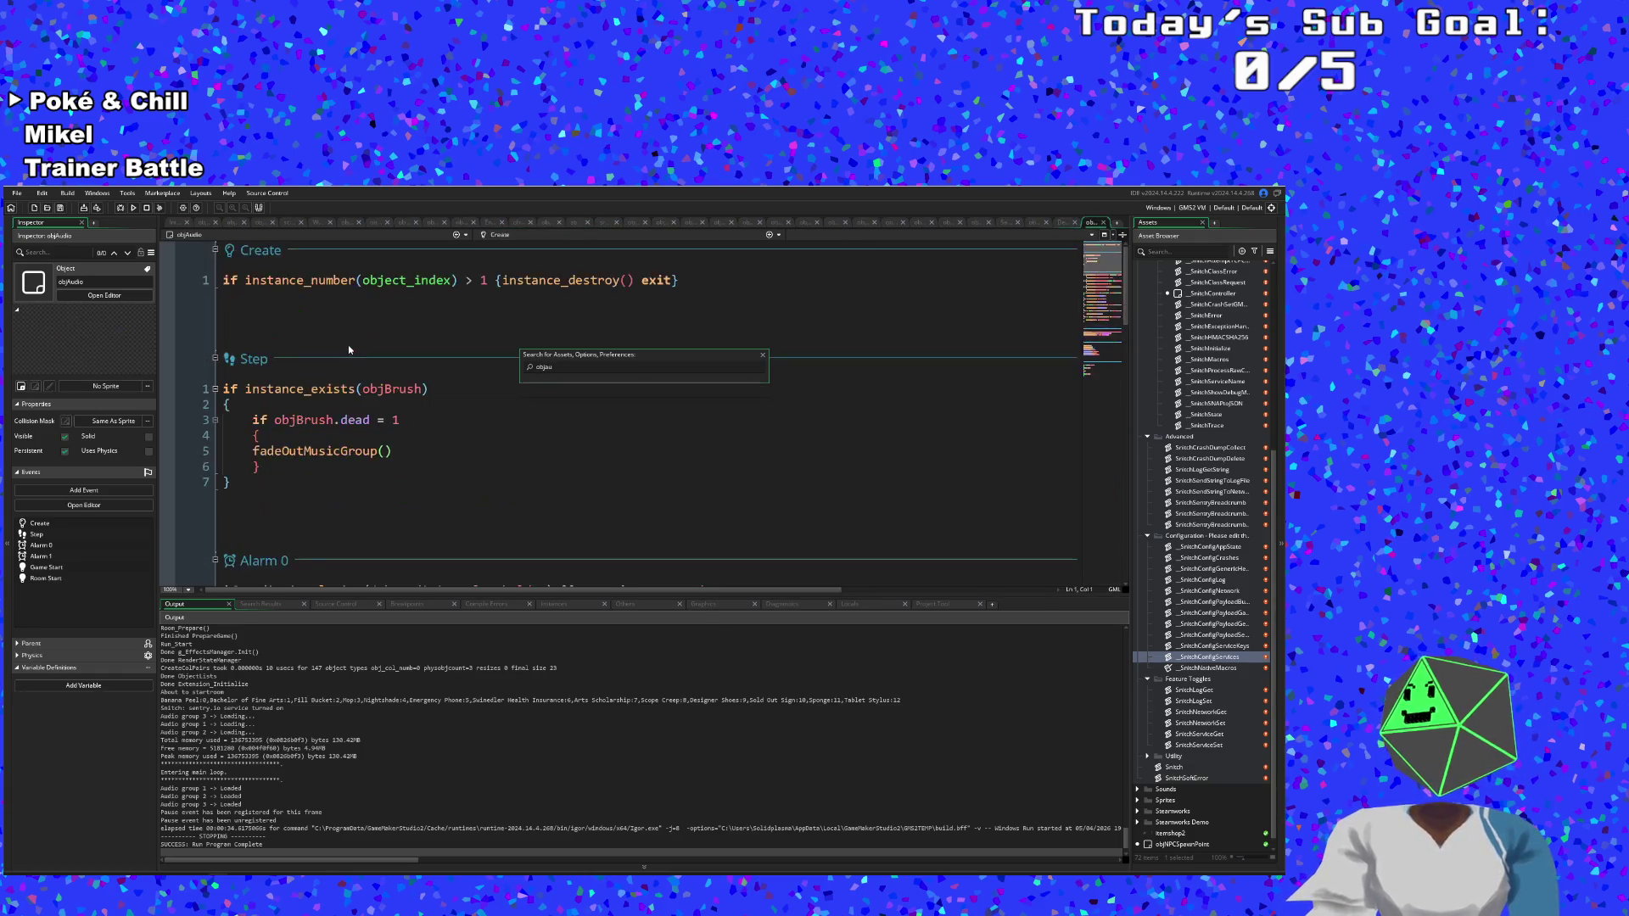
{"action": "scroll", "coordinate": [343, 357], "scroll_direction": "down", "scroll_amount": 4}
{"action": "scroll", "coordinate": [341, 361], "scroll_direction": "down", "scroll_amount": 5}
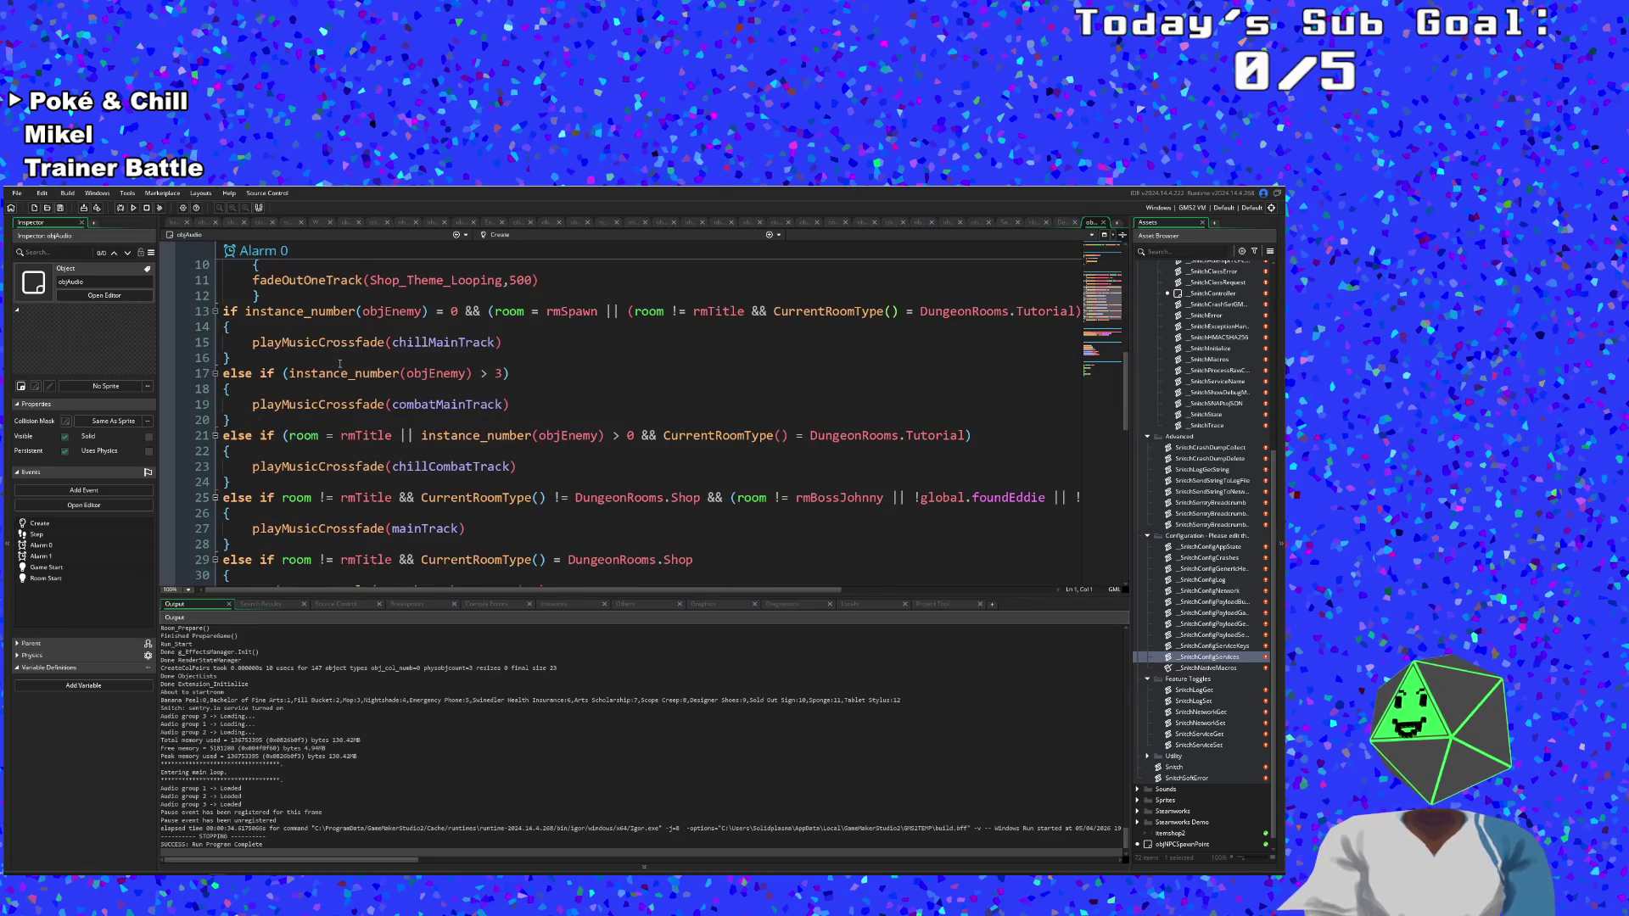
{"action": "scroll", "coordinate": [338, 382], "scroll_direction": "up", "scroll_amount": 5}
{"action": "scroll", "coordinate": [331, 407], "scroll_direction": "down", "scroll_amount": 10}
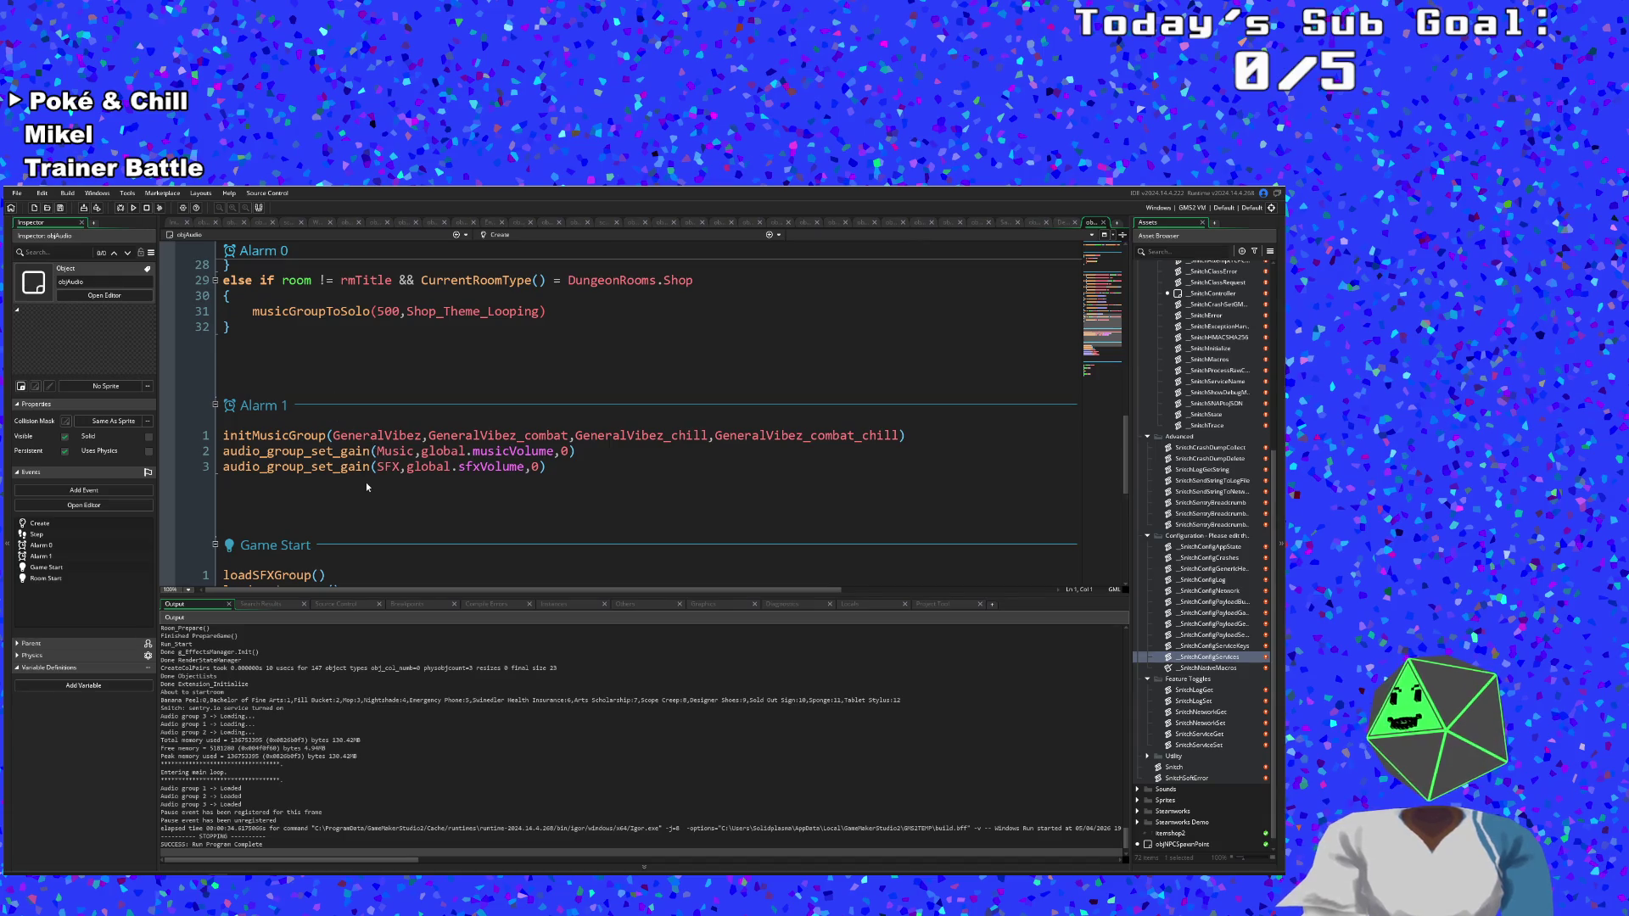
{"action": "left_click", "coordinate": [327, 467]}
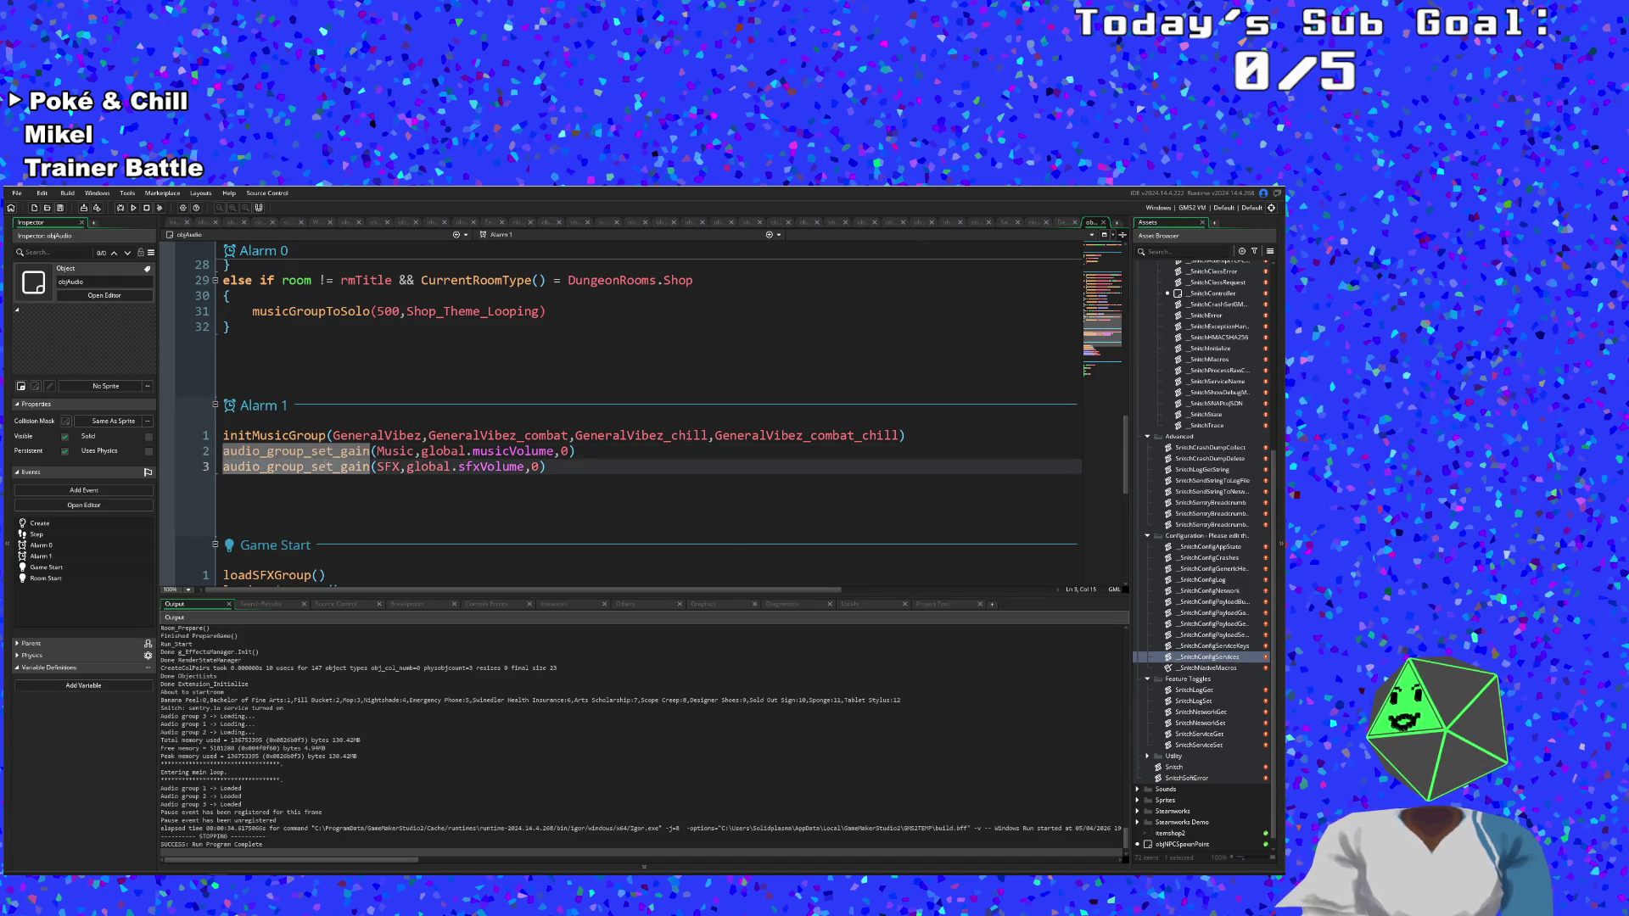
{"action": "scroll", "coordinate": [325, 469], "scroll_direction": "up", "scroll_amount": 2}
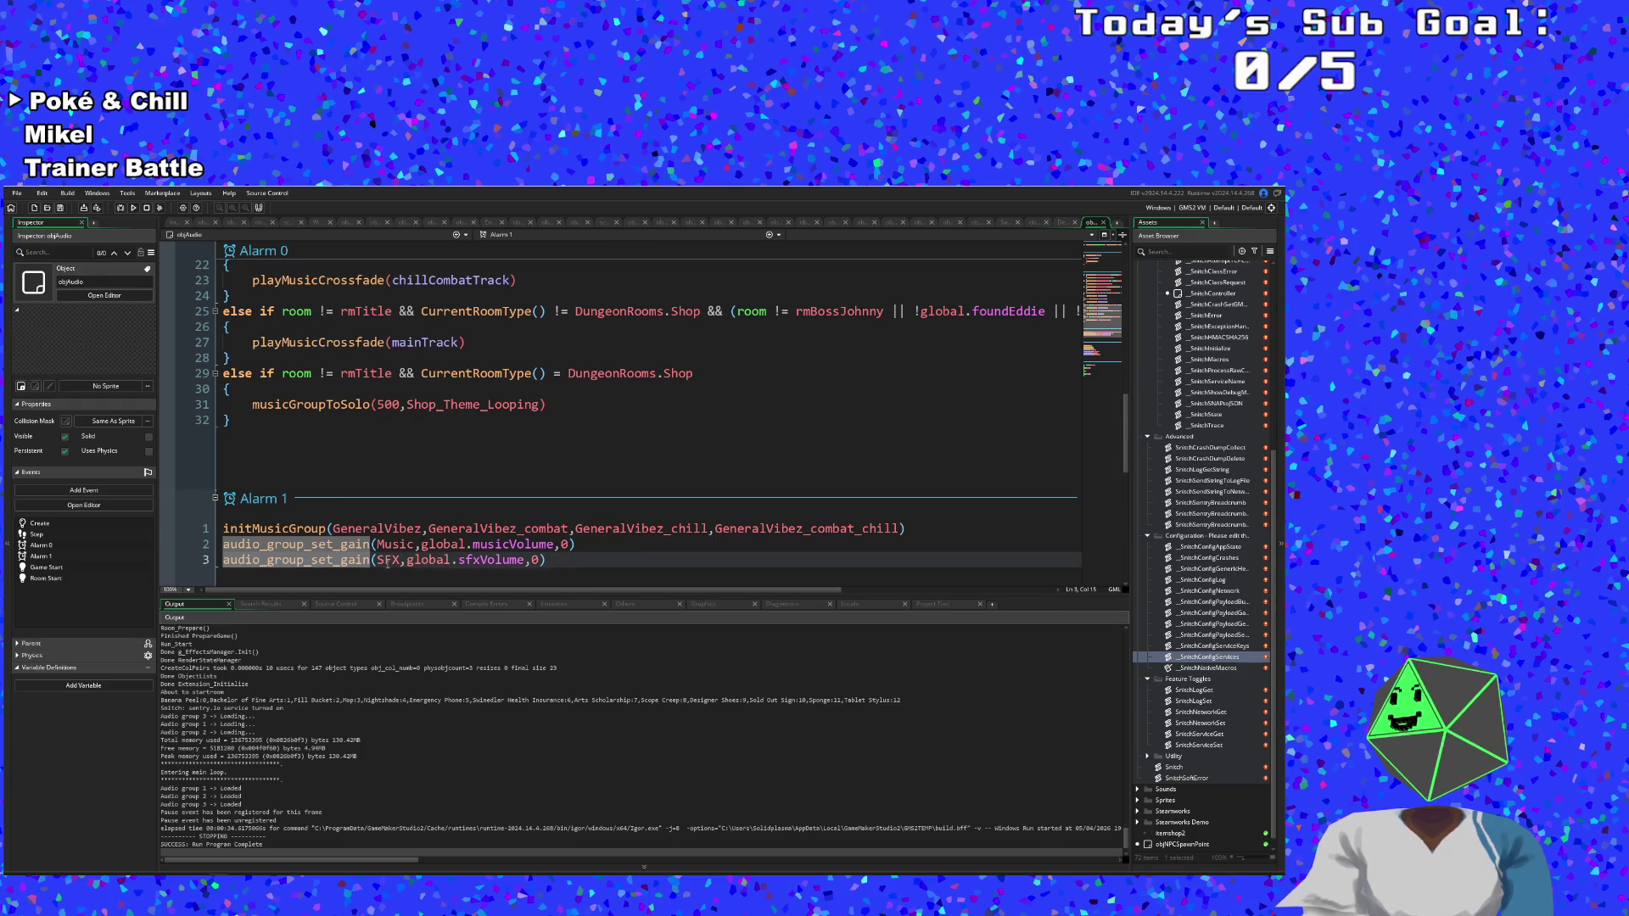
{"action": "left_click", "coordinate": [299, 528]}
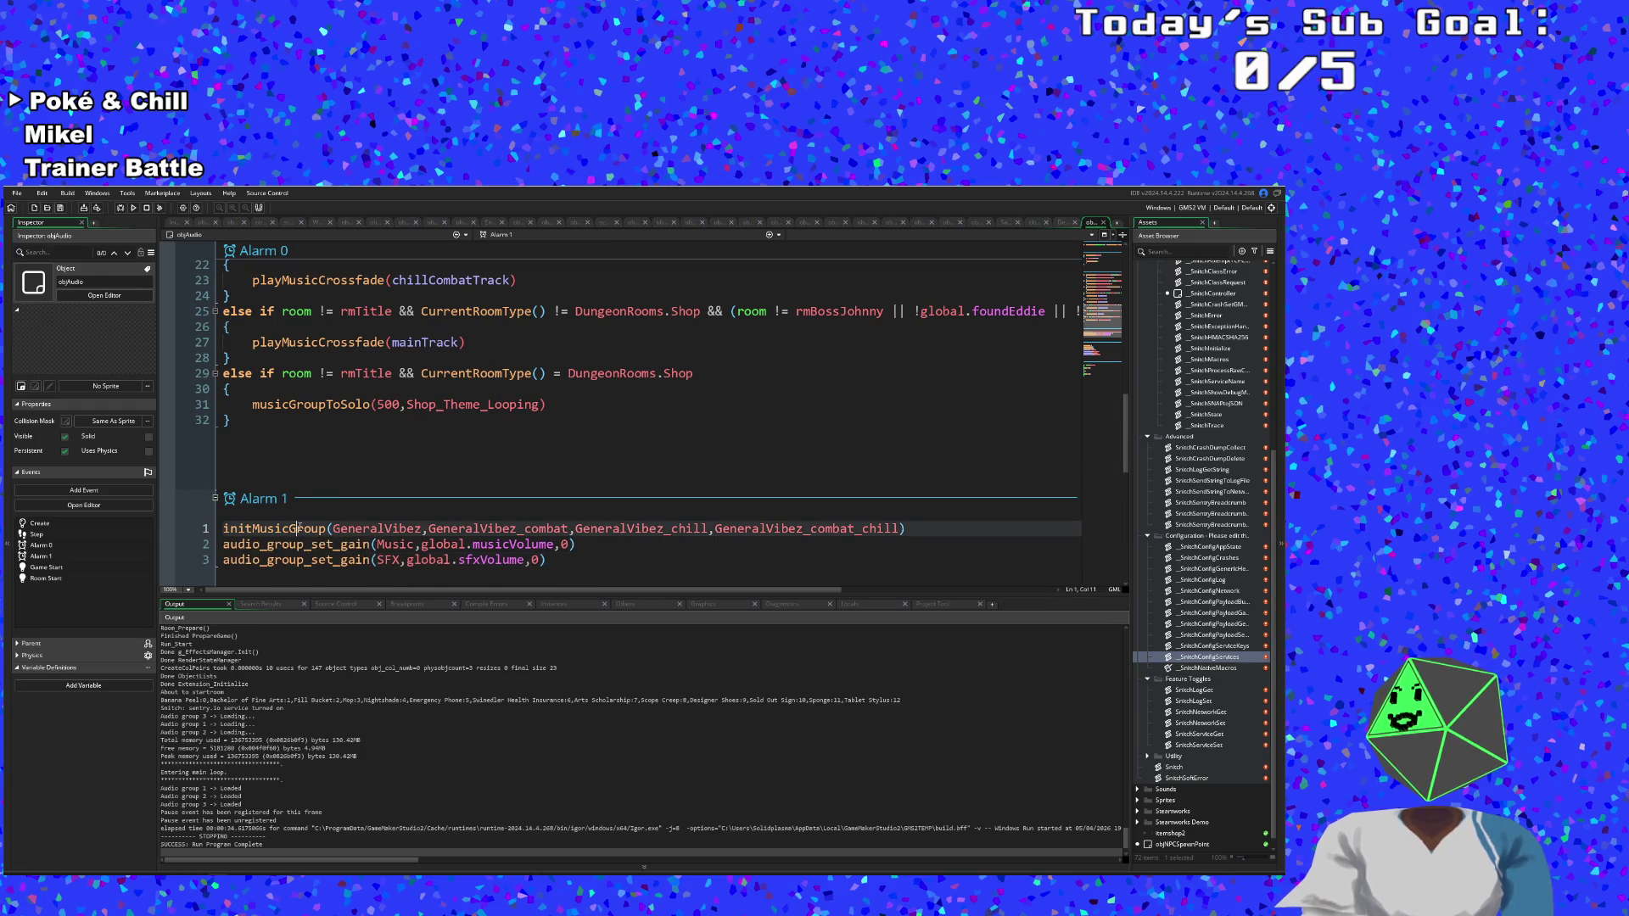
{"action": "scroll", "coordinate": [299, 528], "scroll_direction": "up", "scroll_amount": 8}
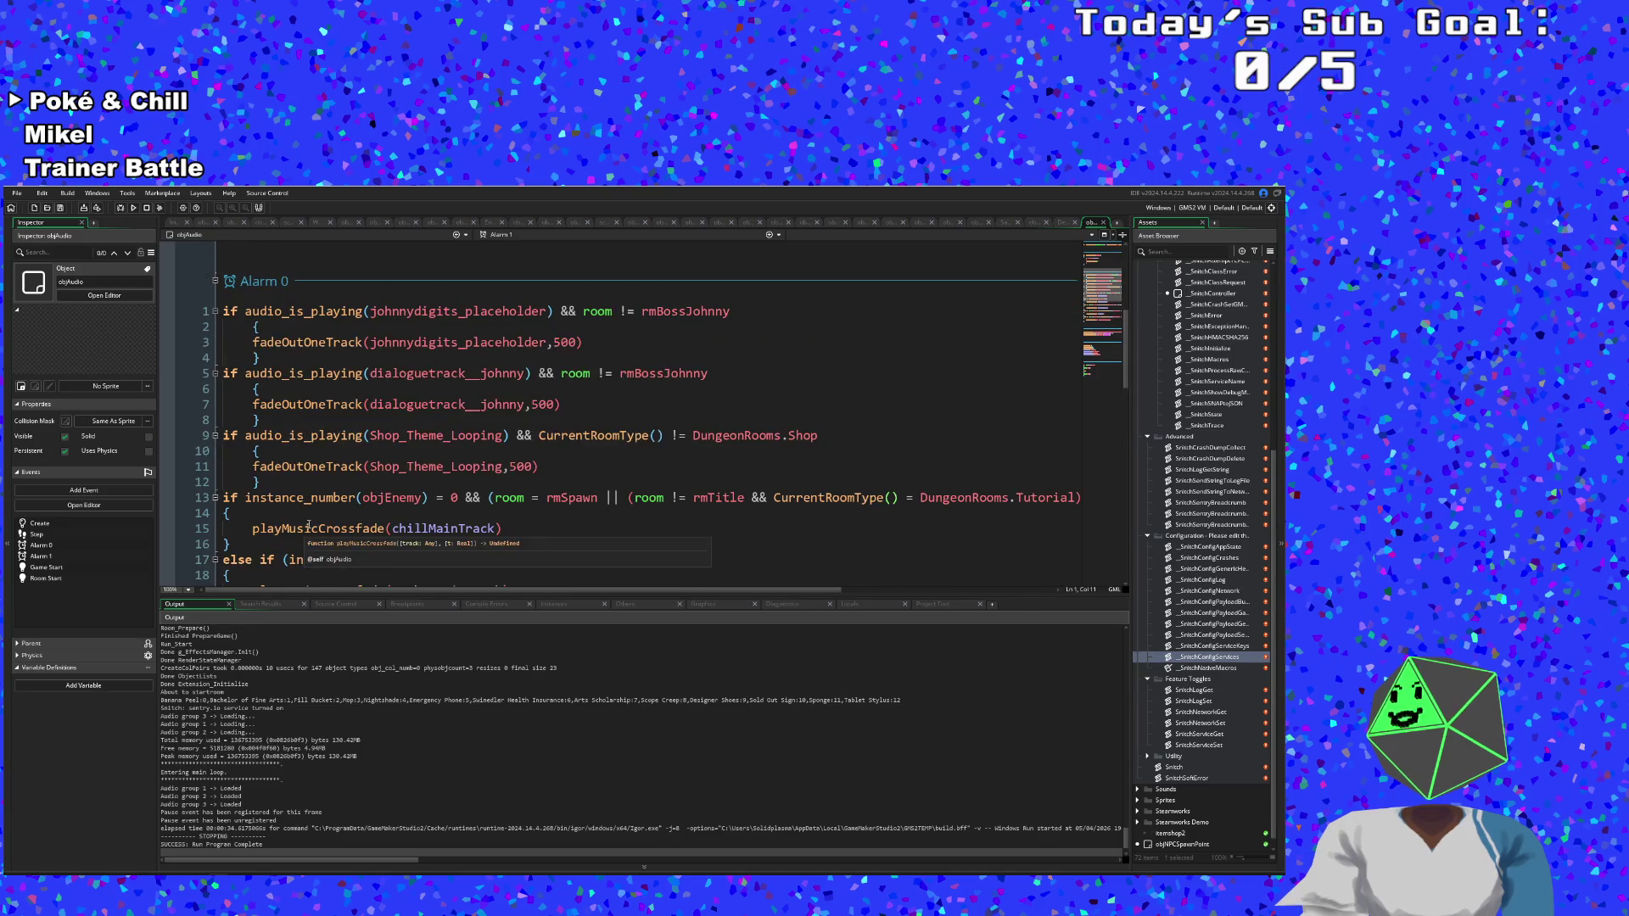
{"action": "scroll", "coordinate": [308, 525], "scroll_direction": "down", "scroll_amount": 8}
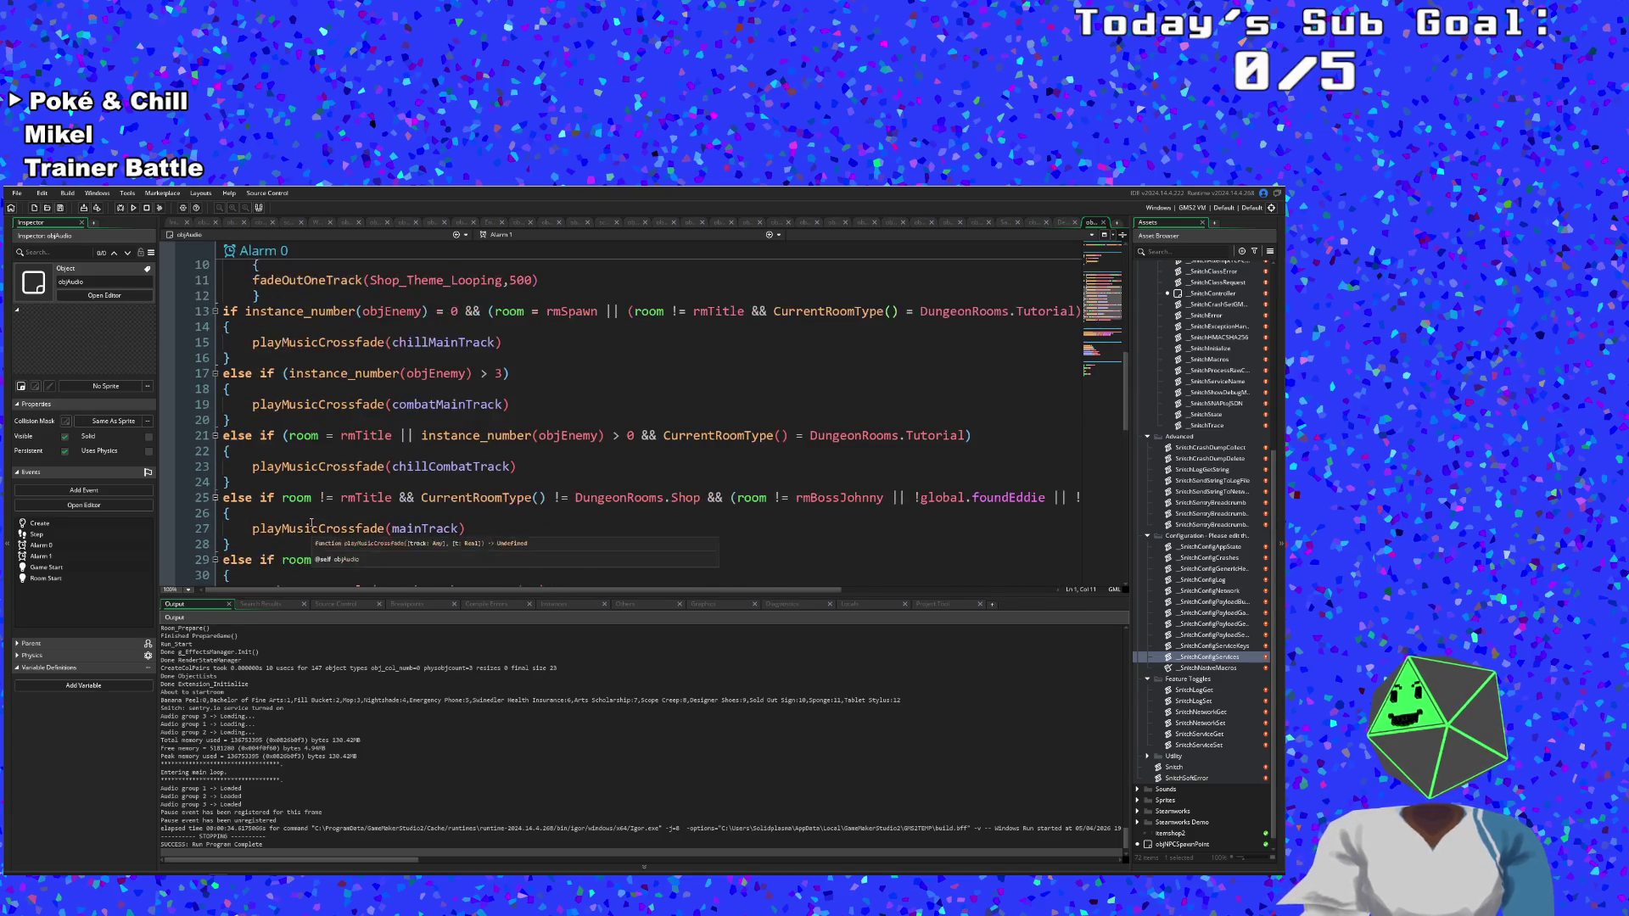
{"action": "scroll", "coordinate": [324, 510], "scroll_direction": "up", "scroll_amount": 2}
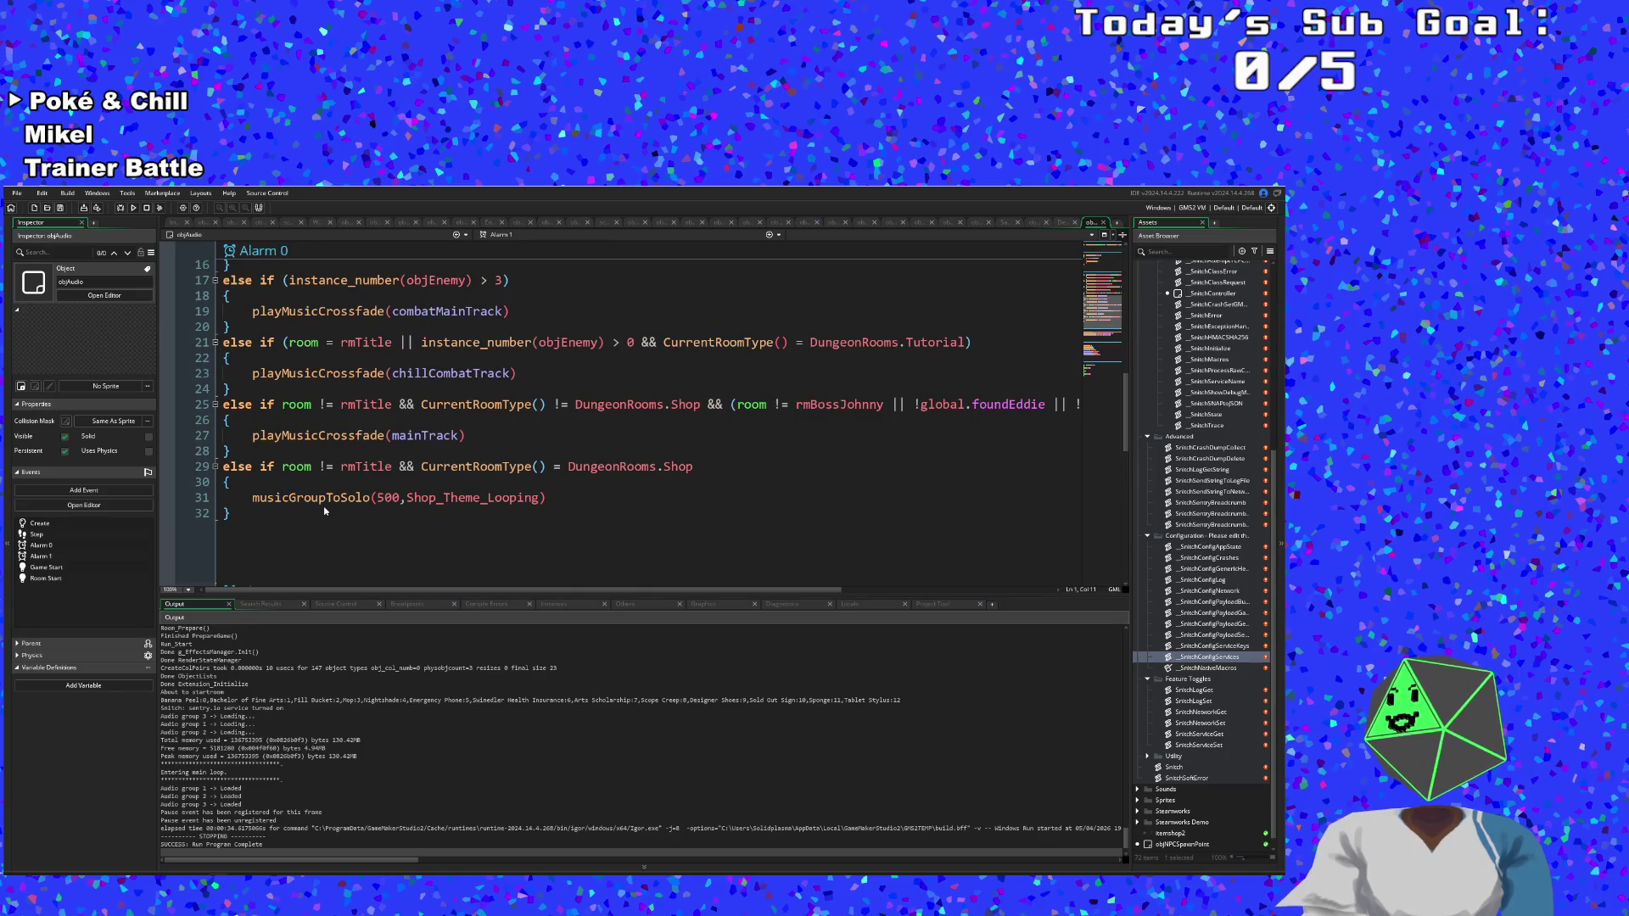
{"action": "scroll", "coordinate": [323, 506], "scroll_direction": "down", "scroll_amount": 5}
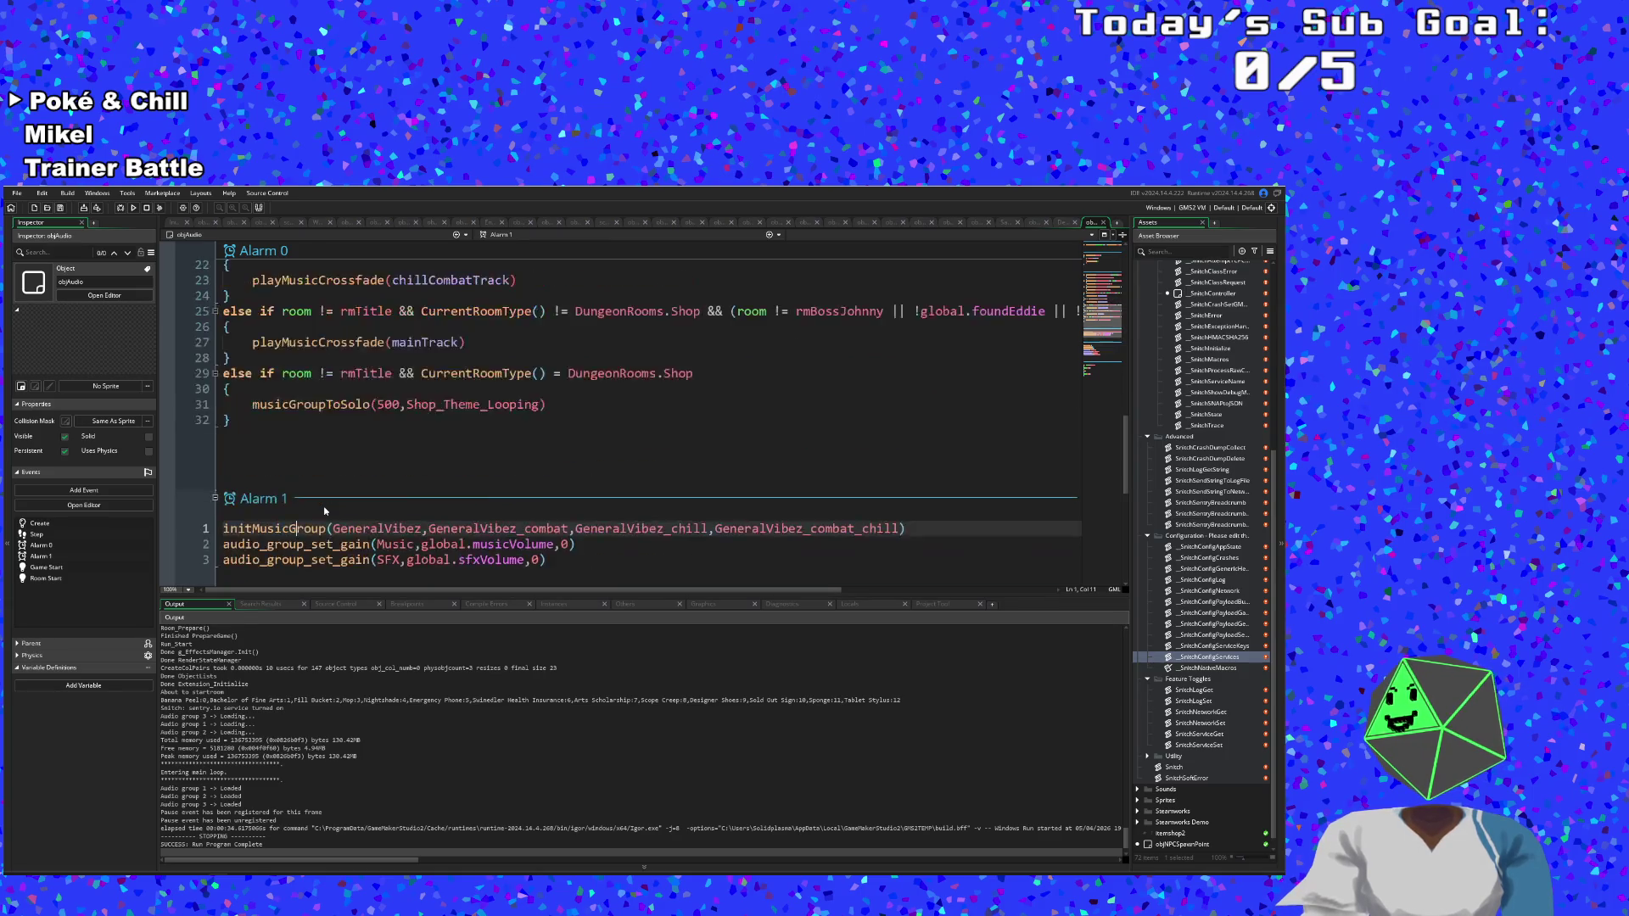
{"action": "scroll", "coordinate": [323, 506], "scroll_direction": "up", "scroll_amount": 8}
{"action": "scroll", "coordinate": [323, 506], "scroll_direction": "up", "scroll_amount": 2}
{"action": "scroll", "coordinate": [324, 506], "scroll_direction": "down", "scroll_amount": 8}
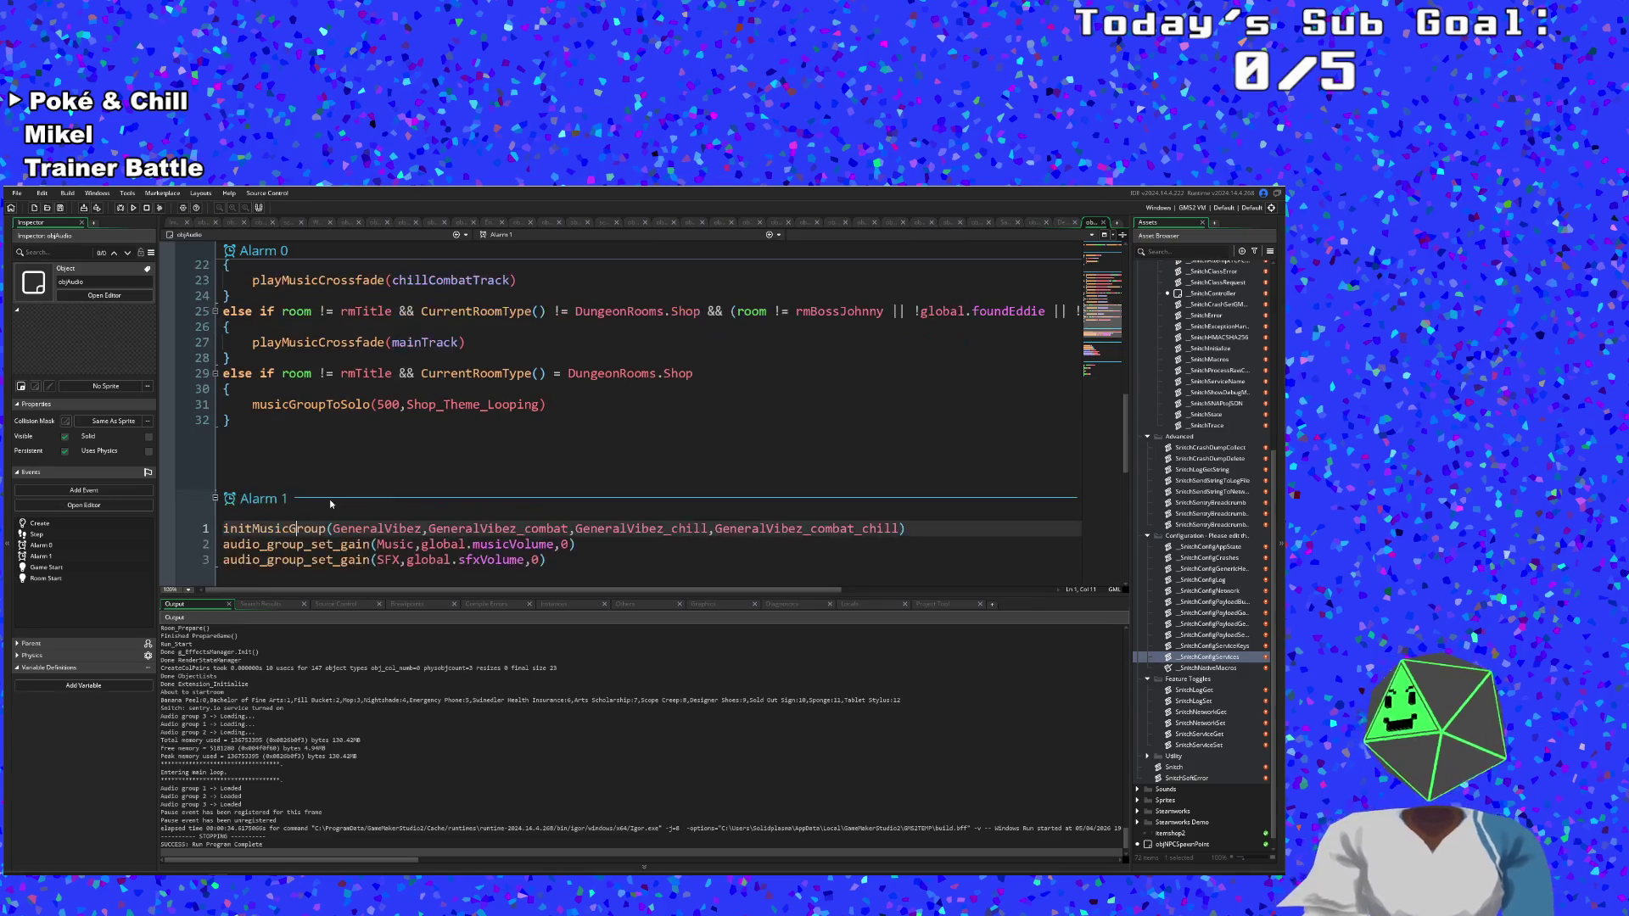
{"action": "scroll", "coordinate": [335, 518], "scroll_direction": "up", "scroll_amount": 10}
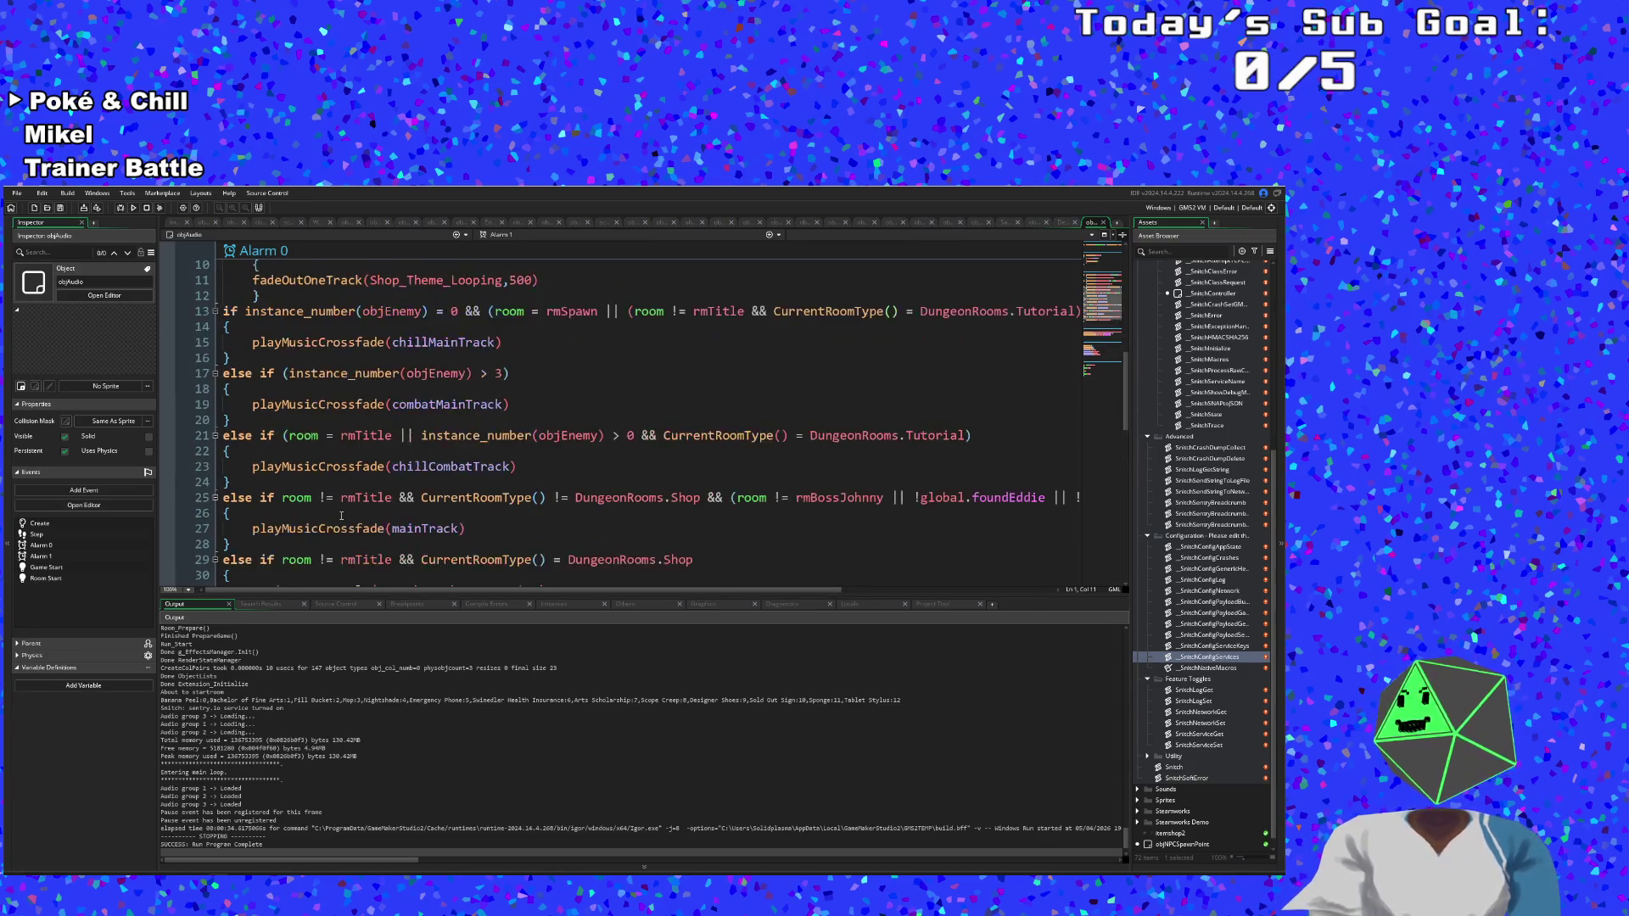
{"action": "scroll", "coordinate": [341, 515], "scroll_direction": "up", "scroll_amount": 1}
{"action": "scroll", "coordinate": [342, 516], "scroll_direction": "down", "scroll_amount": 9}
{"action": "scroll", "coordinate": [346, 519], "scroll_direction": "up", "scroll_amount": 2}
{"action": "scroll", "coordinate": [348, 516], "scroll_direction": "up", "scroll_amount": 2}
{"action": "scroll", "coordinate": [355, 506], "scroll_direction": "down", "scroll_amount": 6}
{"action": "scroll", "coordinate": [354, 506], "scroll_direction": "up", "scroll_amount": 7}
{"action": "scroll", "coordinate": [354, 506], "scroll_direction": "down", "scroll_amount": 6}
{"action": "scroll", "coordinate": [356, 508], "scroll_direction": "up", "scroll_amount": 4}
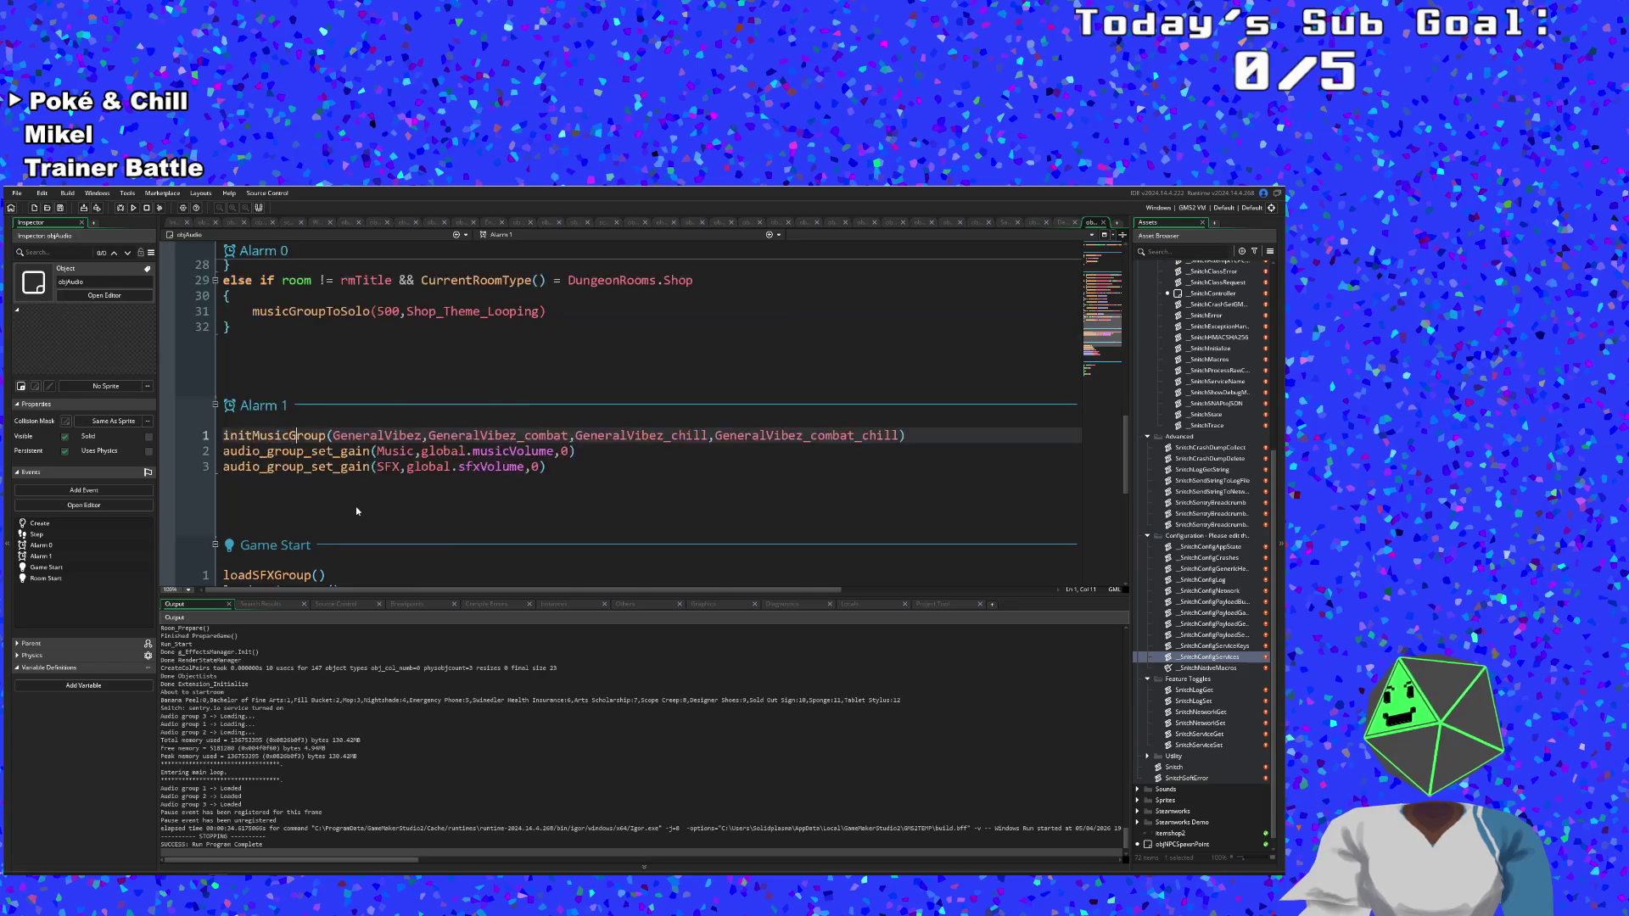
{"action": "scroll", "coordinate": [361, 509], "scroll_direction": "down", "scroll_amount": 3}
{"action": "left_click", "coordinate": [576, 473]}
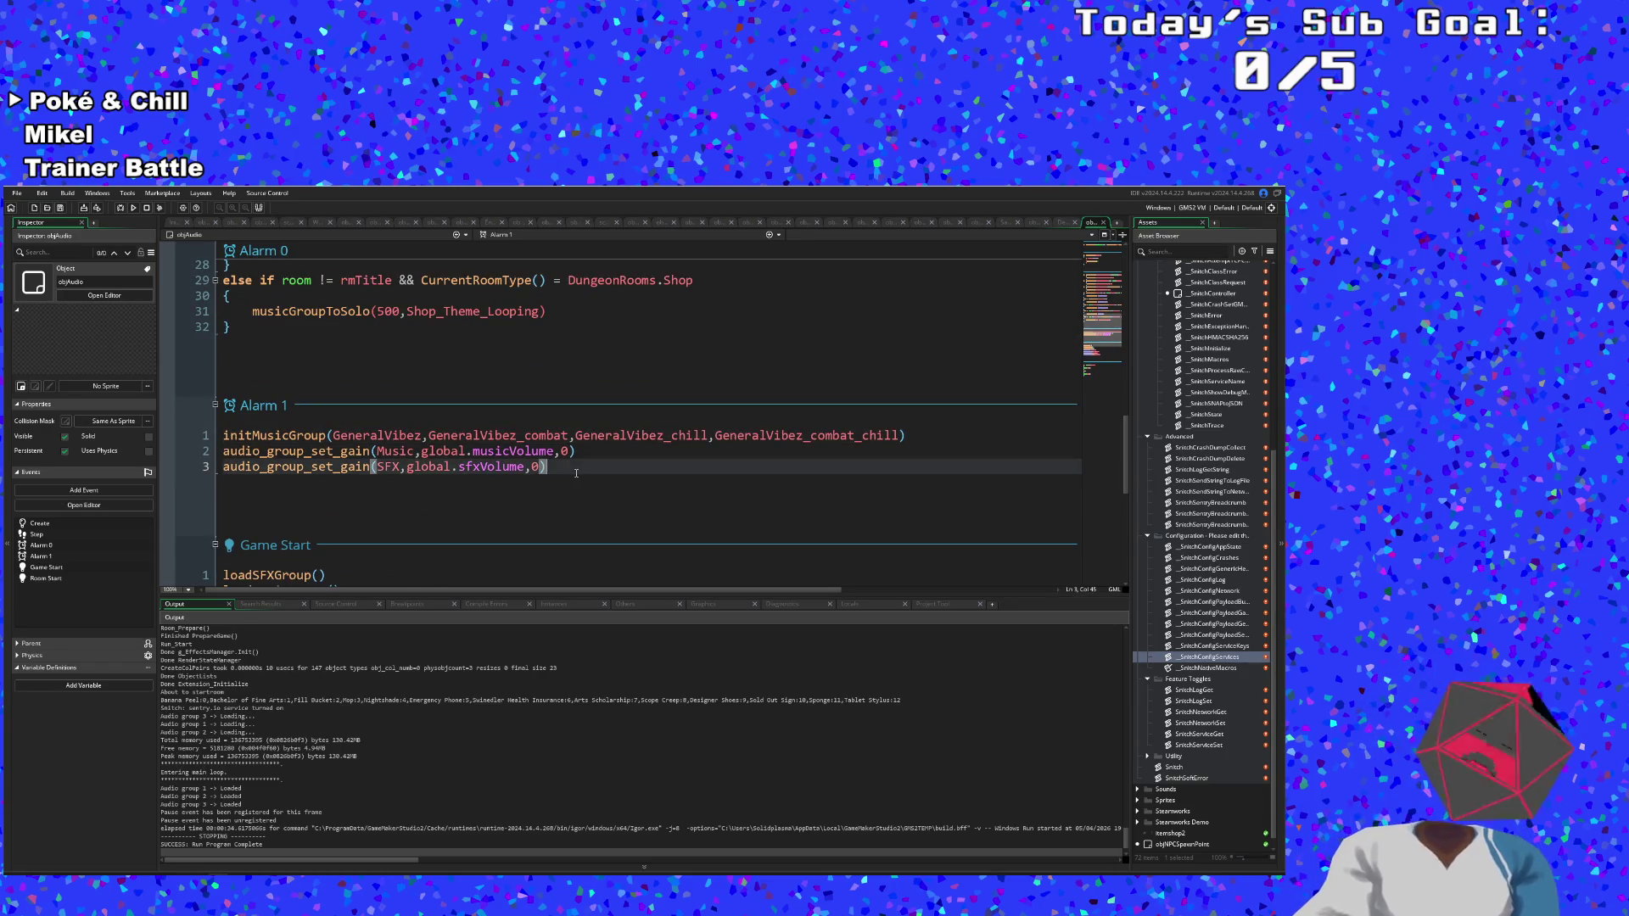
Add alarm[0] = 1 as a new line after line 3 of objAudio's Alarm 1 and commit it.
{"action": "key", "text": "Return"}
{"action": "type", "text": "a"}
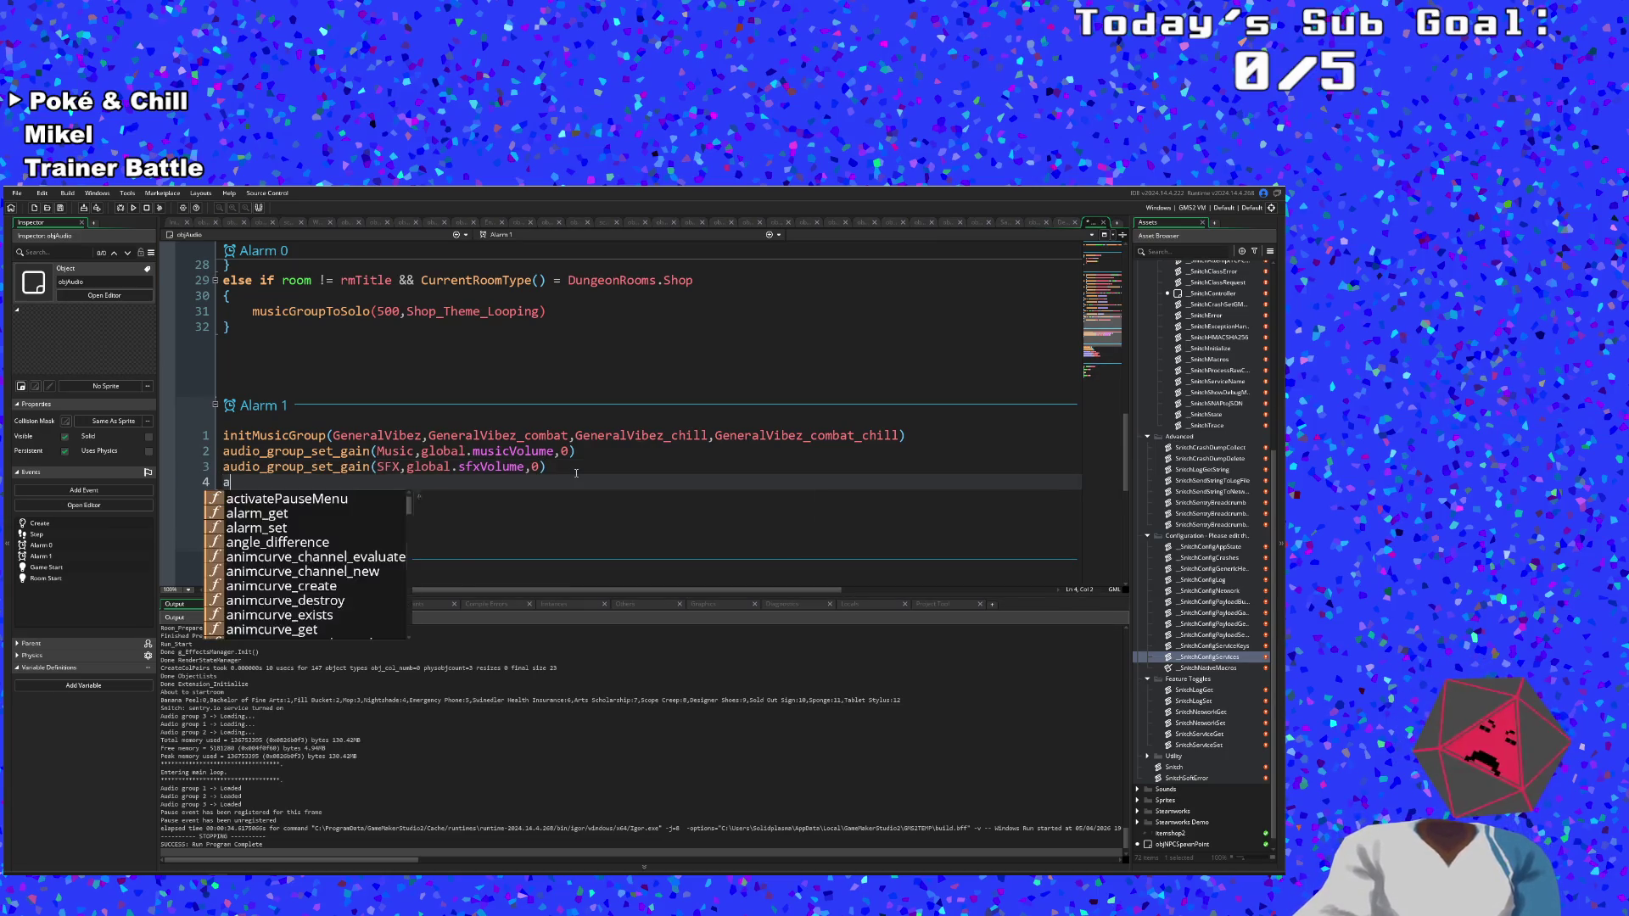
{"action": "type", "text": "larm"}
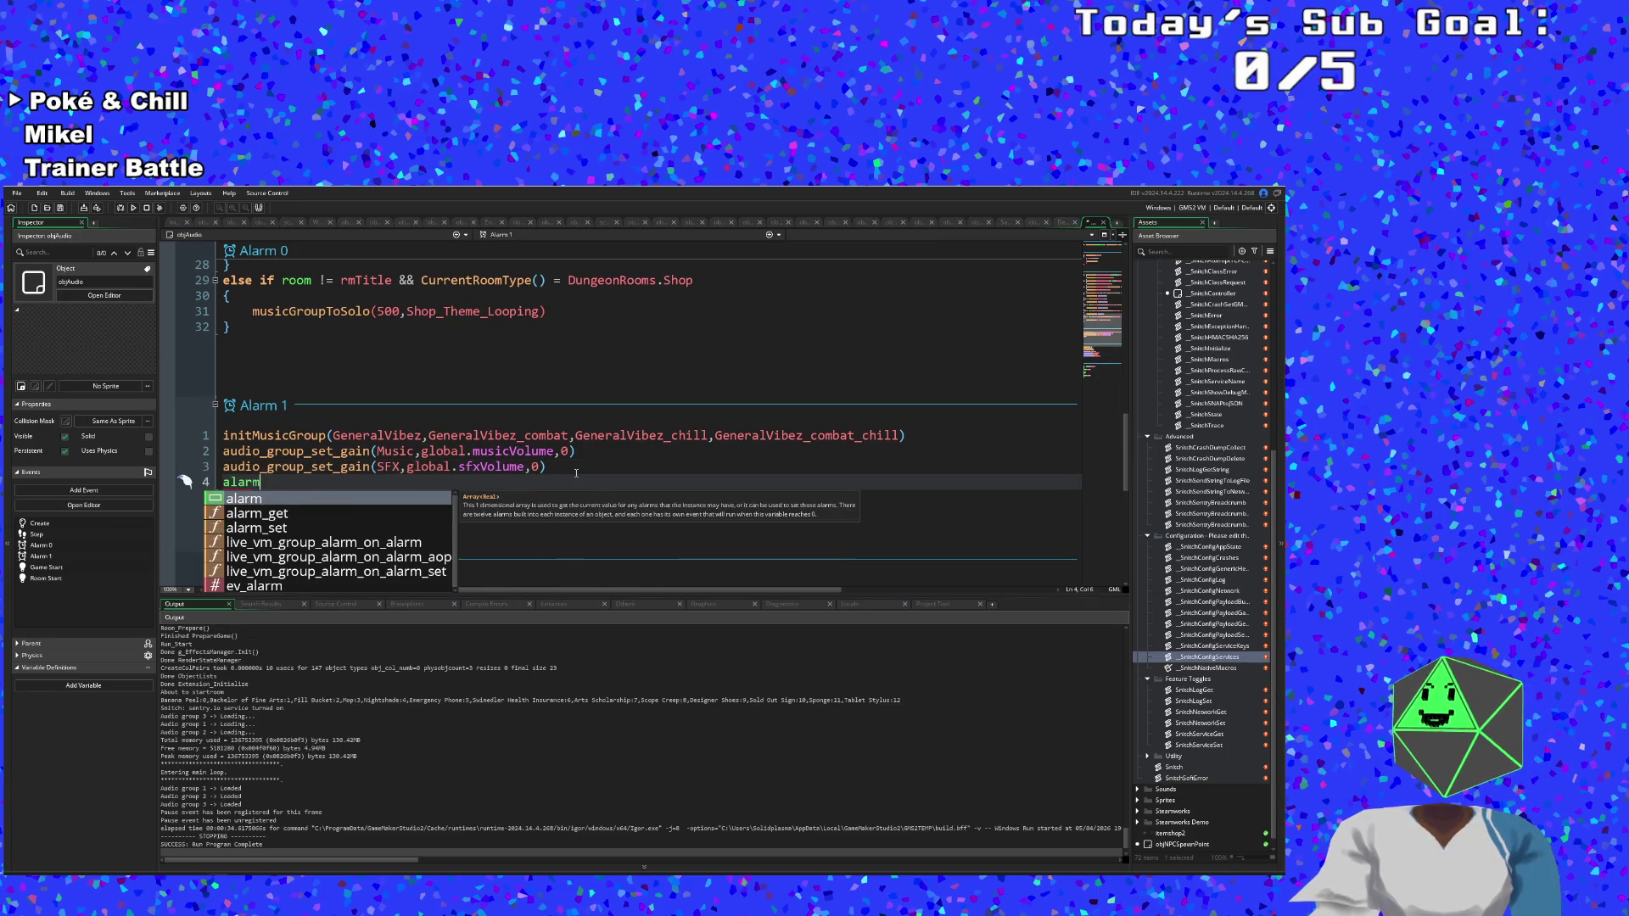
{"action": "type", "text": "["}
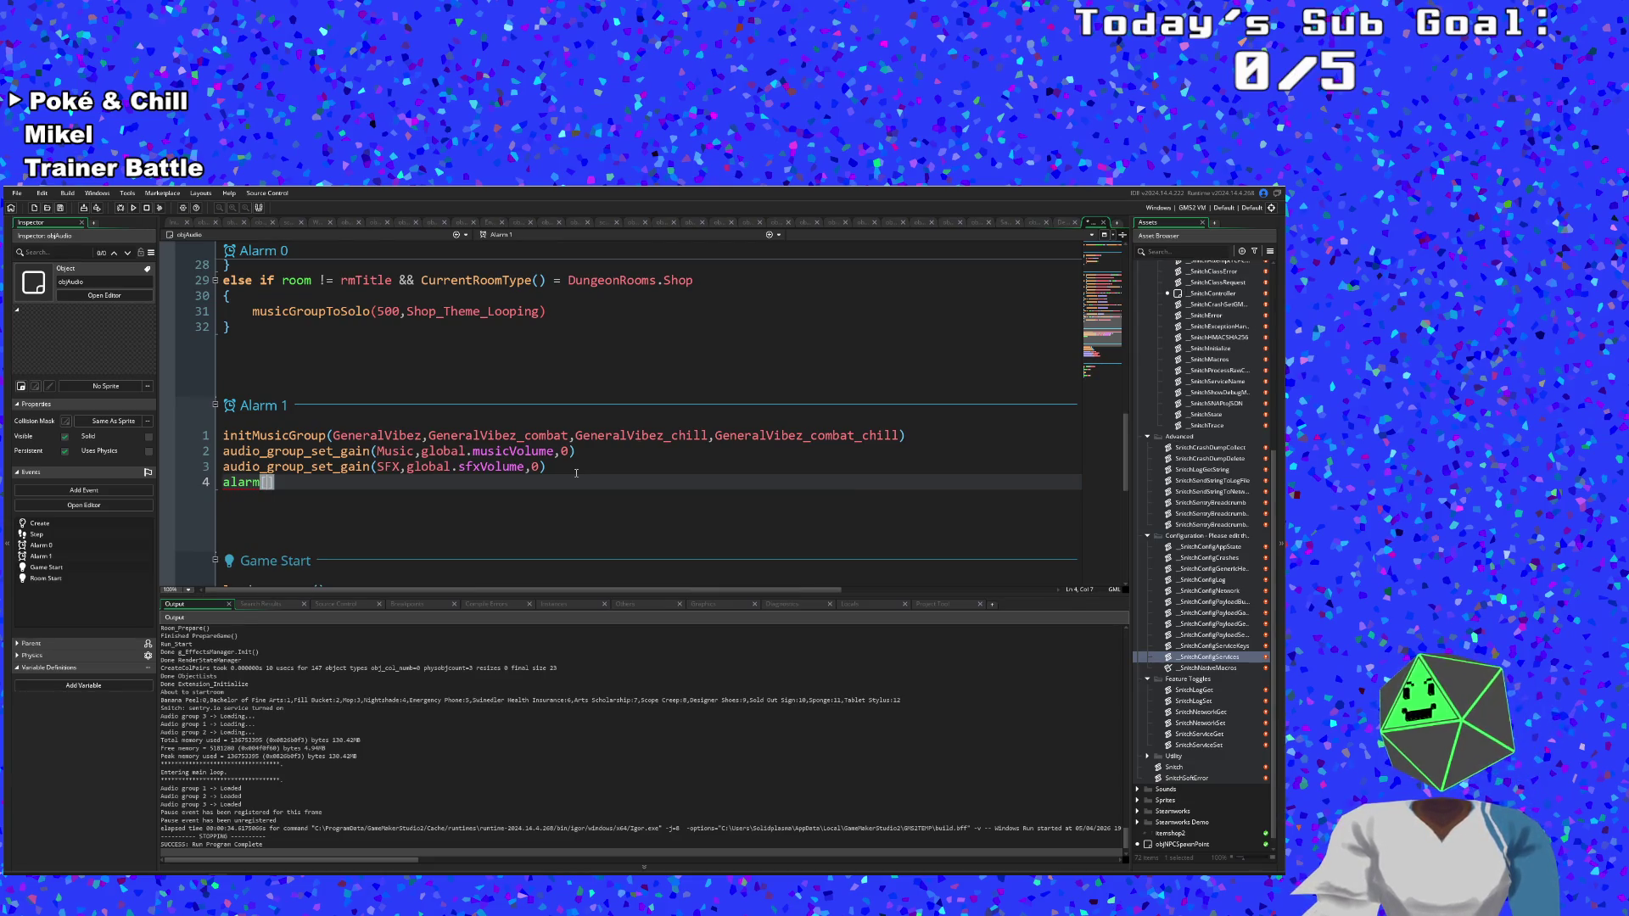
{"action": "type", "text": "0] = 1"}
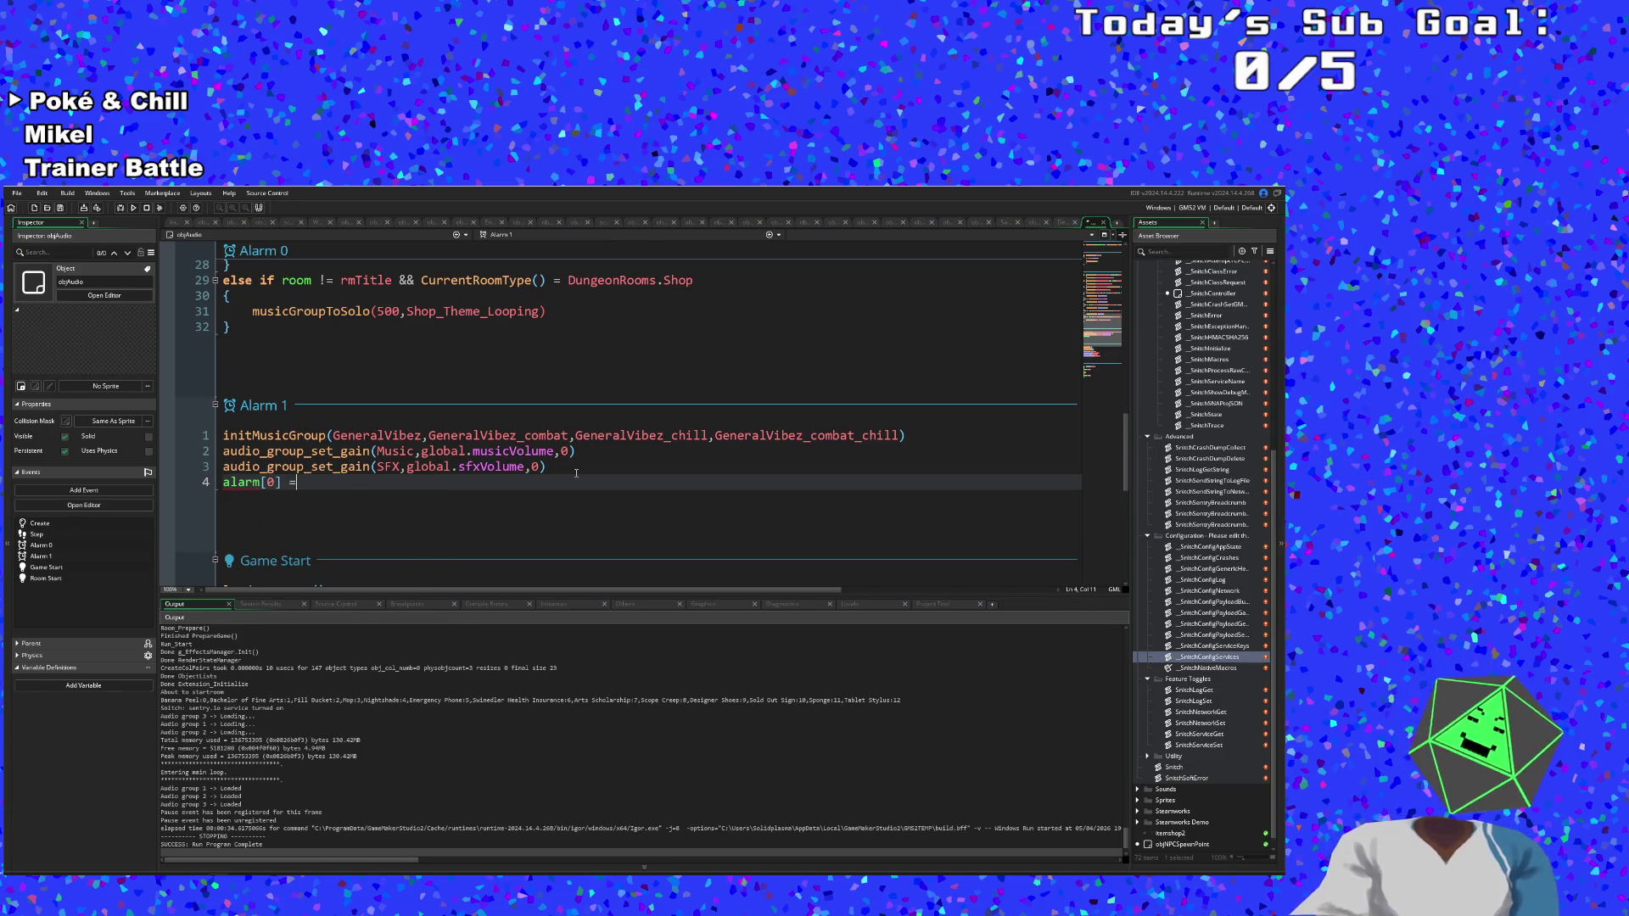
{"action": "left_click", "coordinate": [577, 452]}
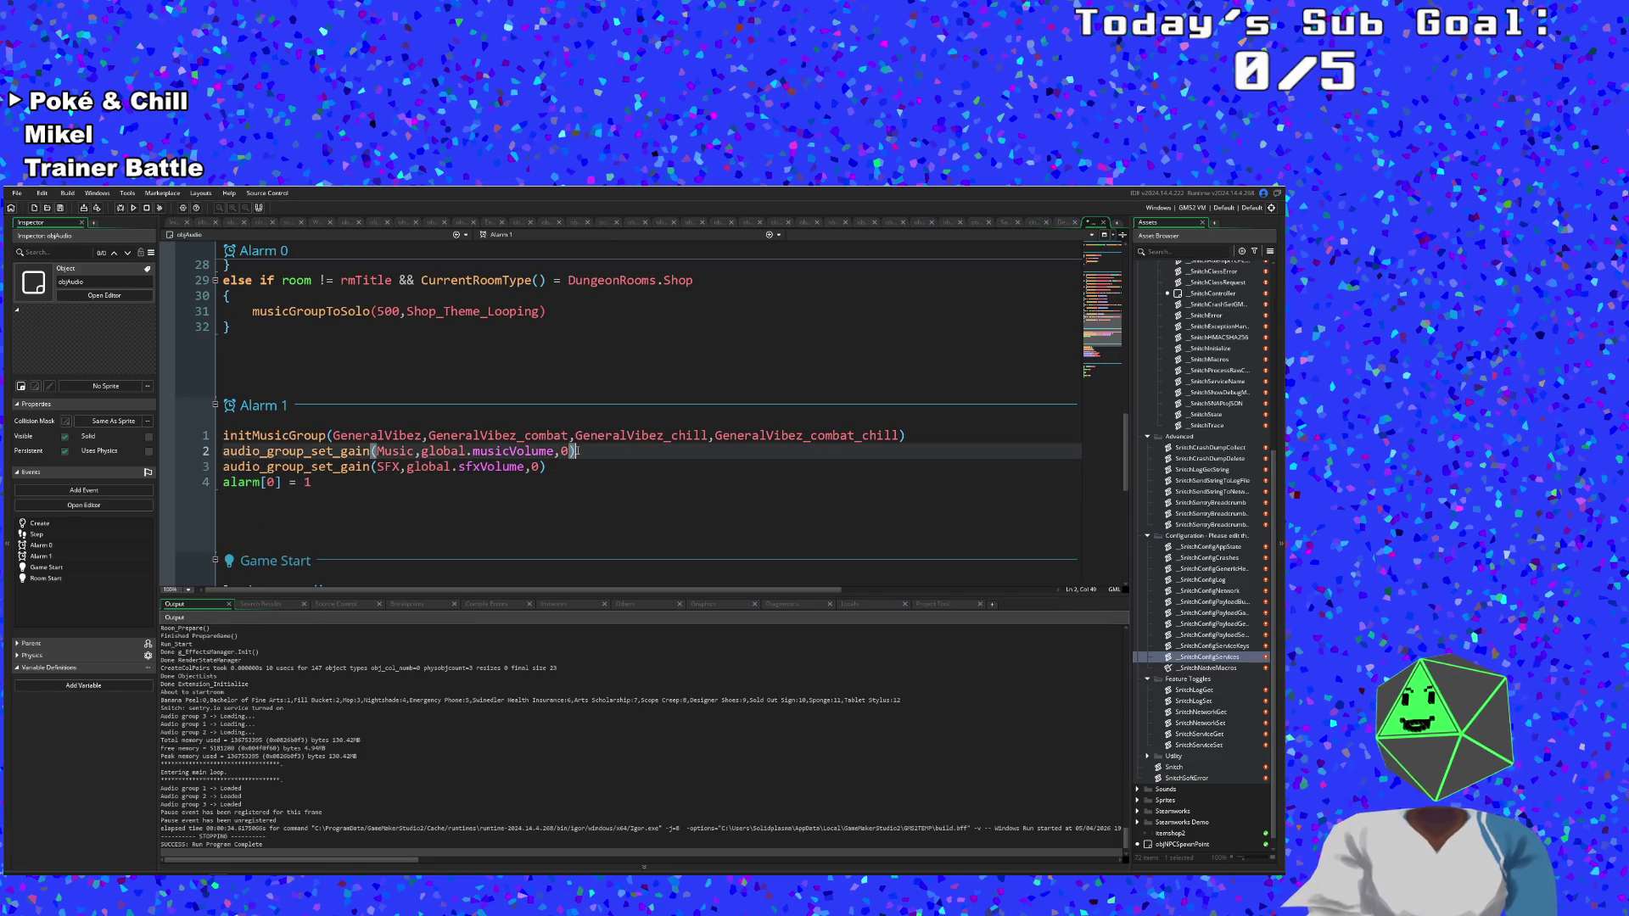
{"action": "left_click", "coordinate": [75, 265]}
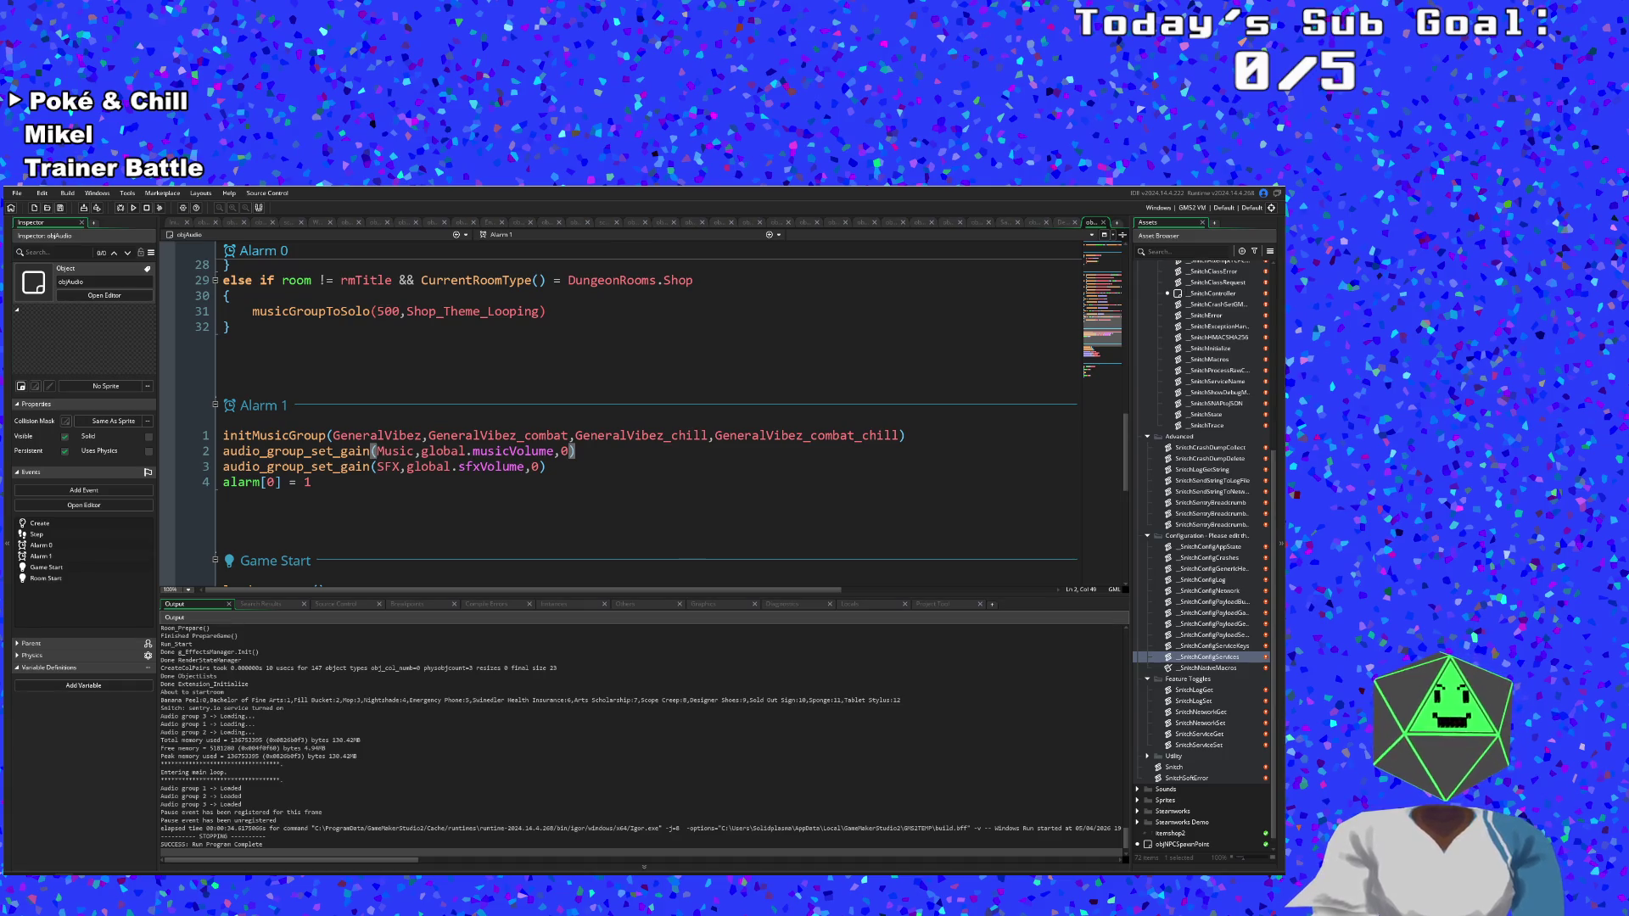
{"action": "left_click", "coordinate": [458, 467]}
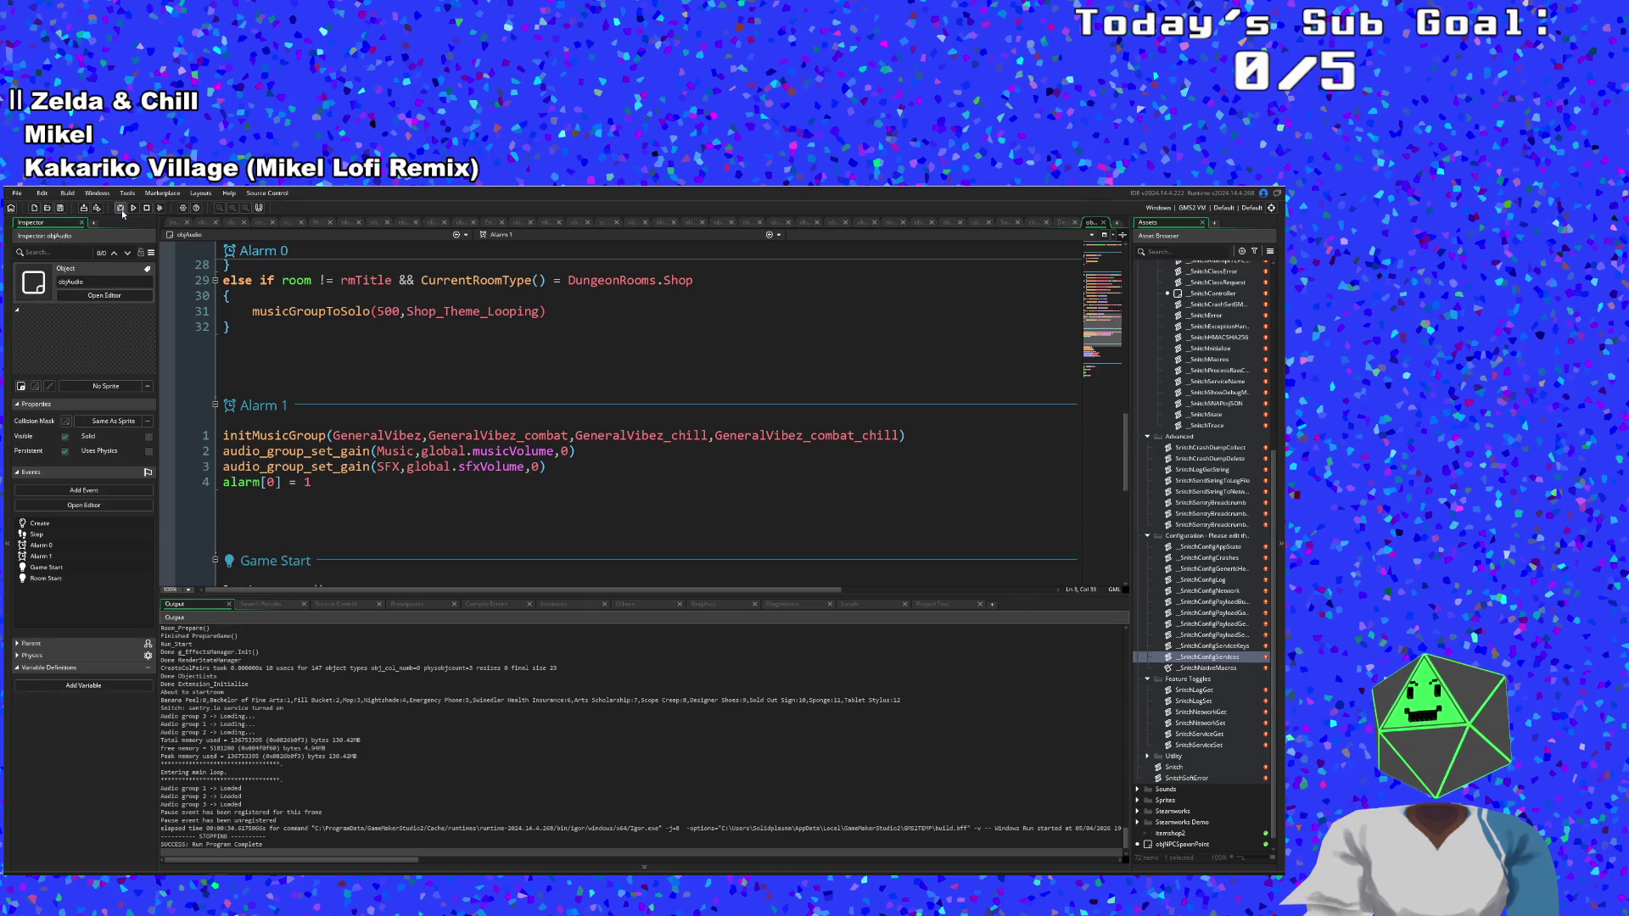
Launch a debug run (F6) to test objAudio's updated Alarm 1.
{"action": "left_click", "coordinate": [121, 208]}
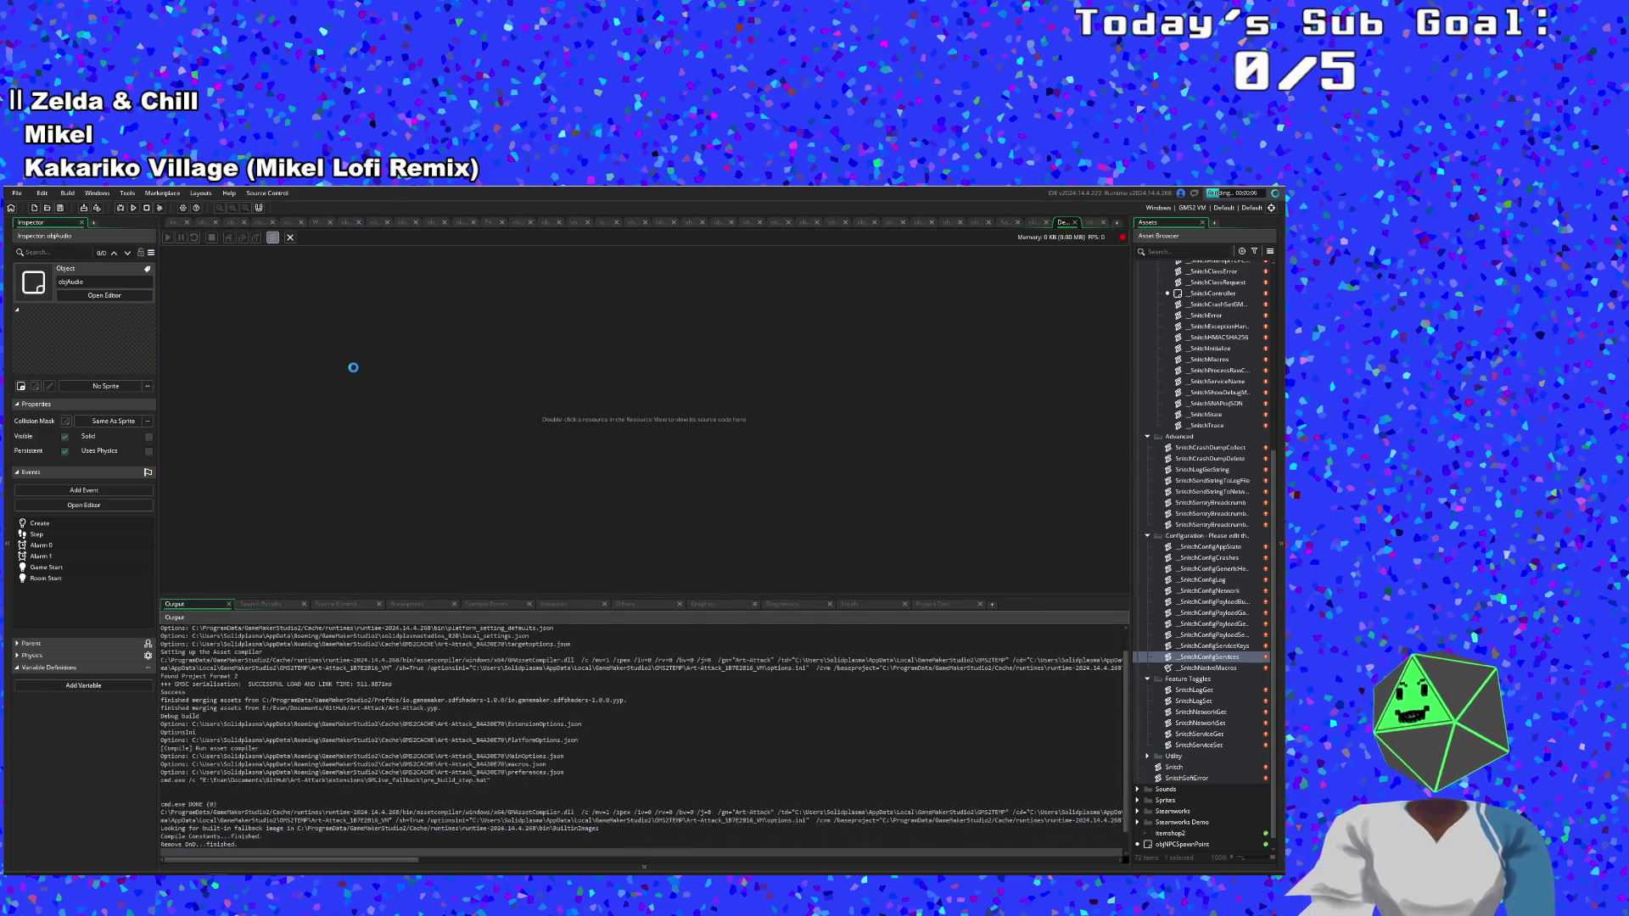
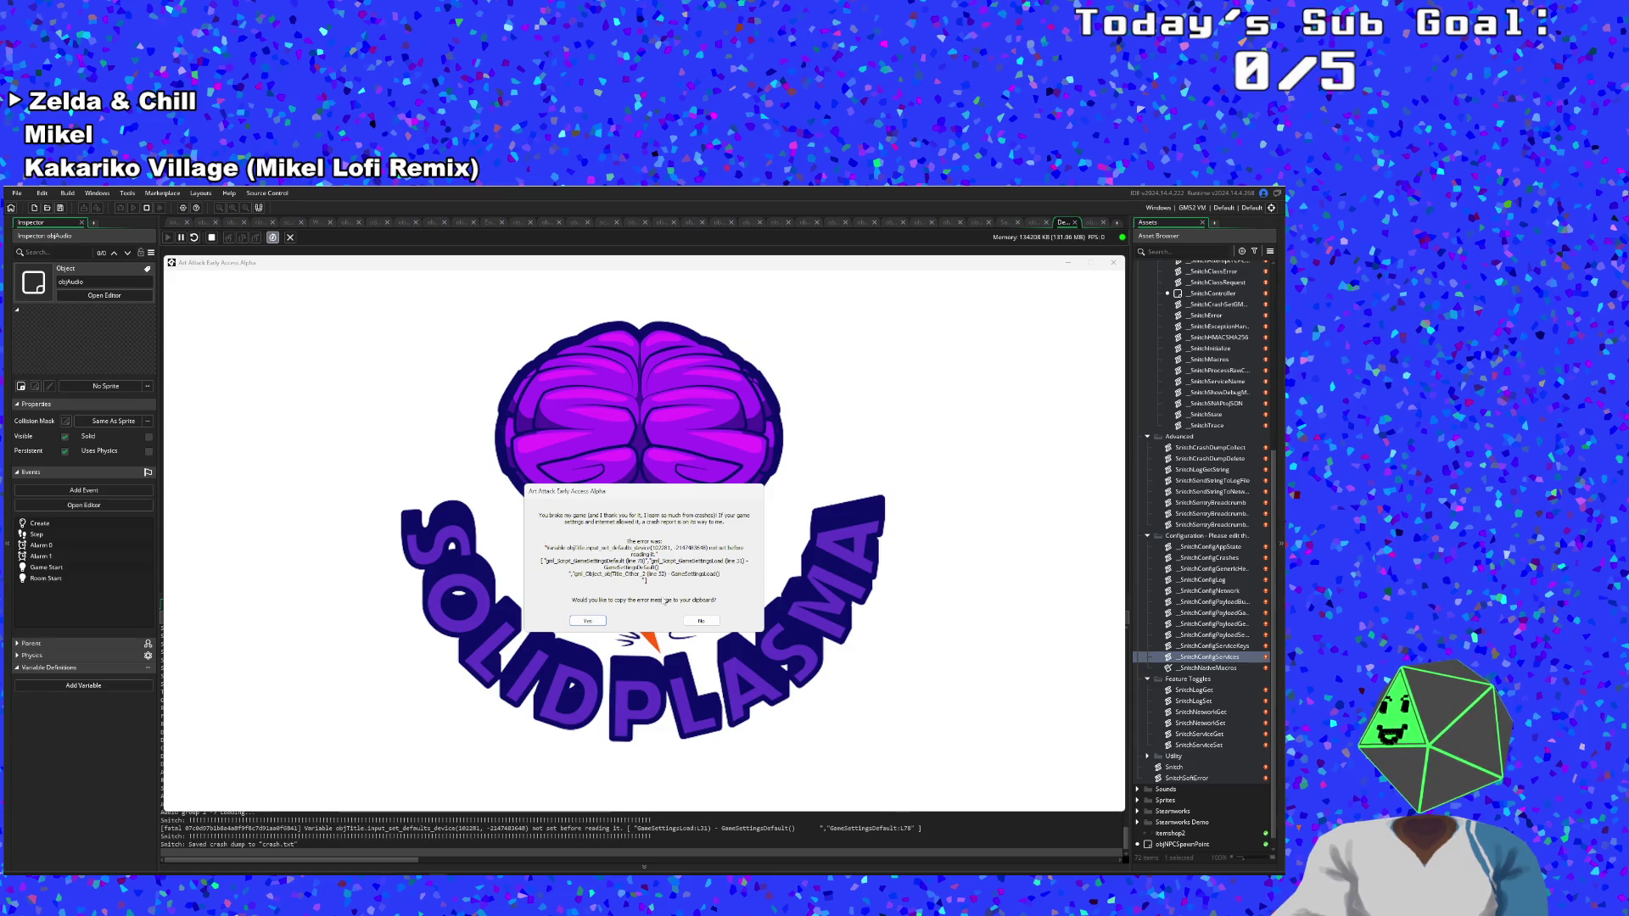
Dismiss the crash report, close the game and mark the Snitch error line in the log.
{"action": "left_click", "coordinate": [700, 620]}
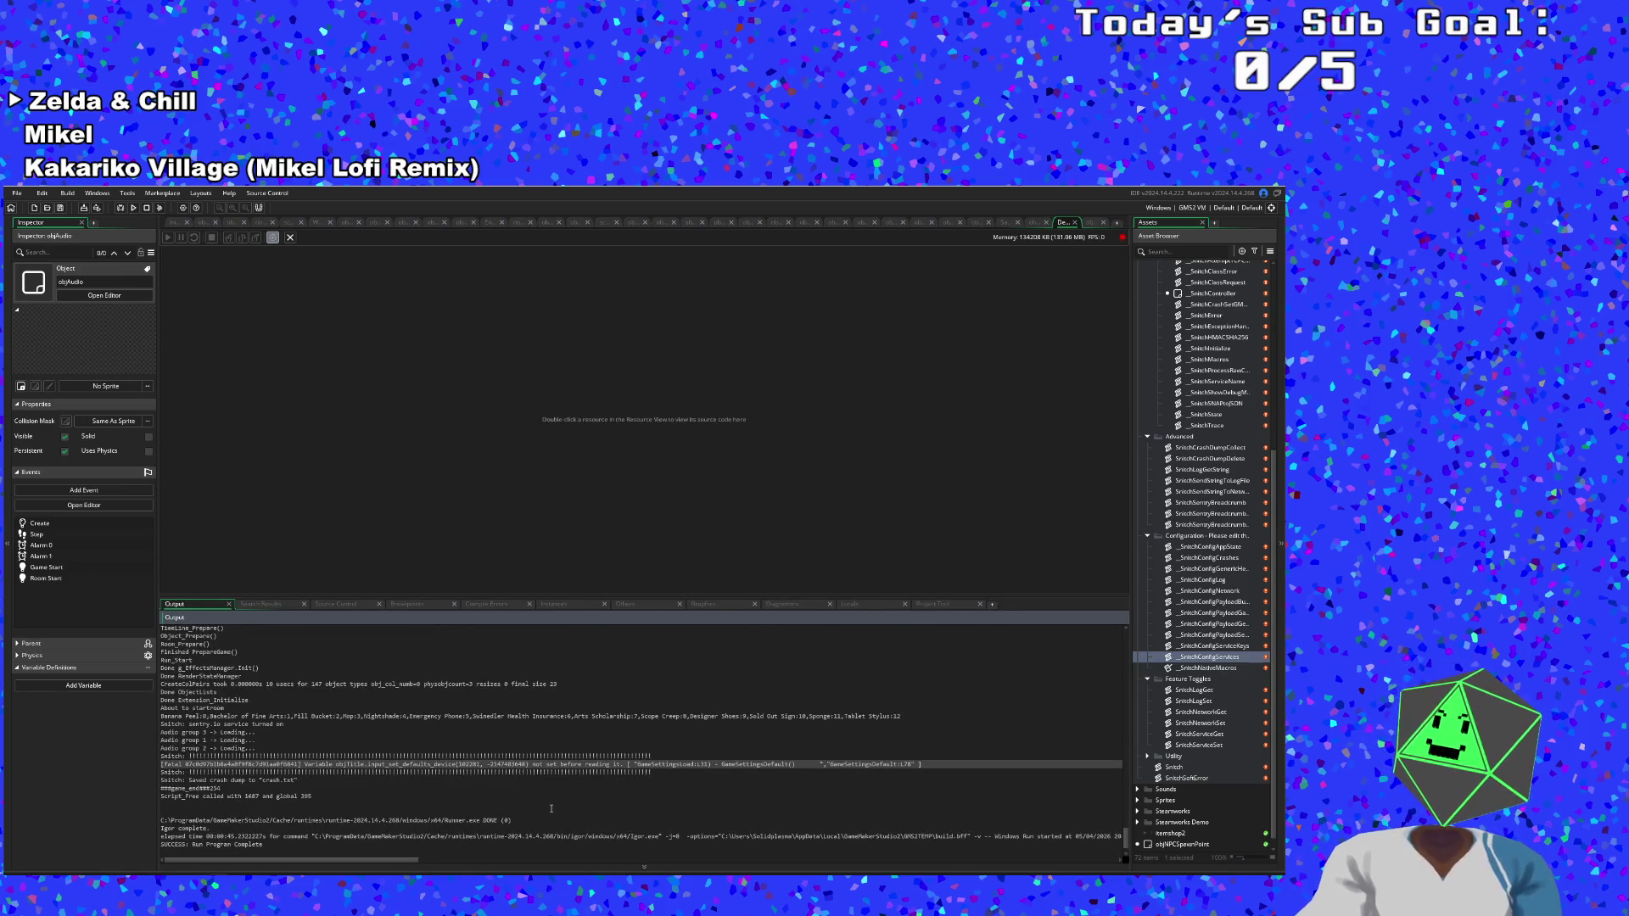
{"action": "scroll", "coordinate": [543, 789], "scroll_direction": "down", "scroll_amount": 1}
{"action": "left_click", "coordinate": [479, 772]}
{"action": "left_click", "coordinate": [427, 739]}
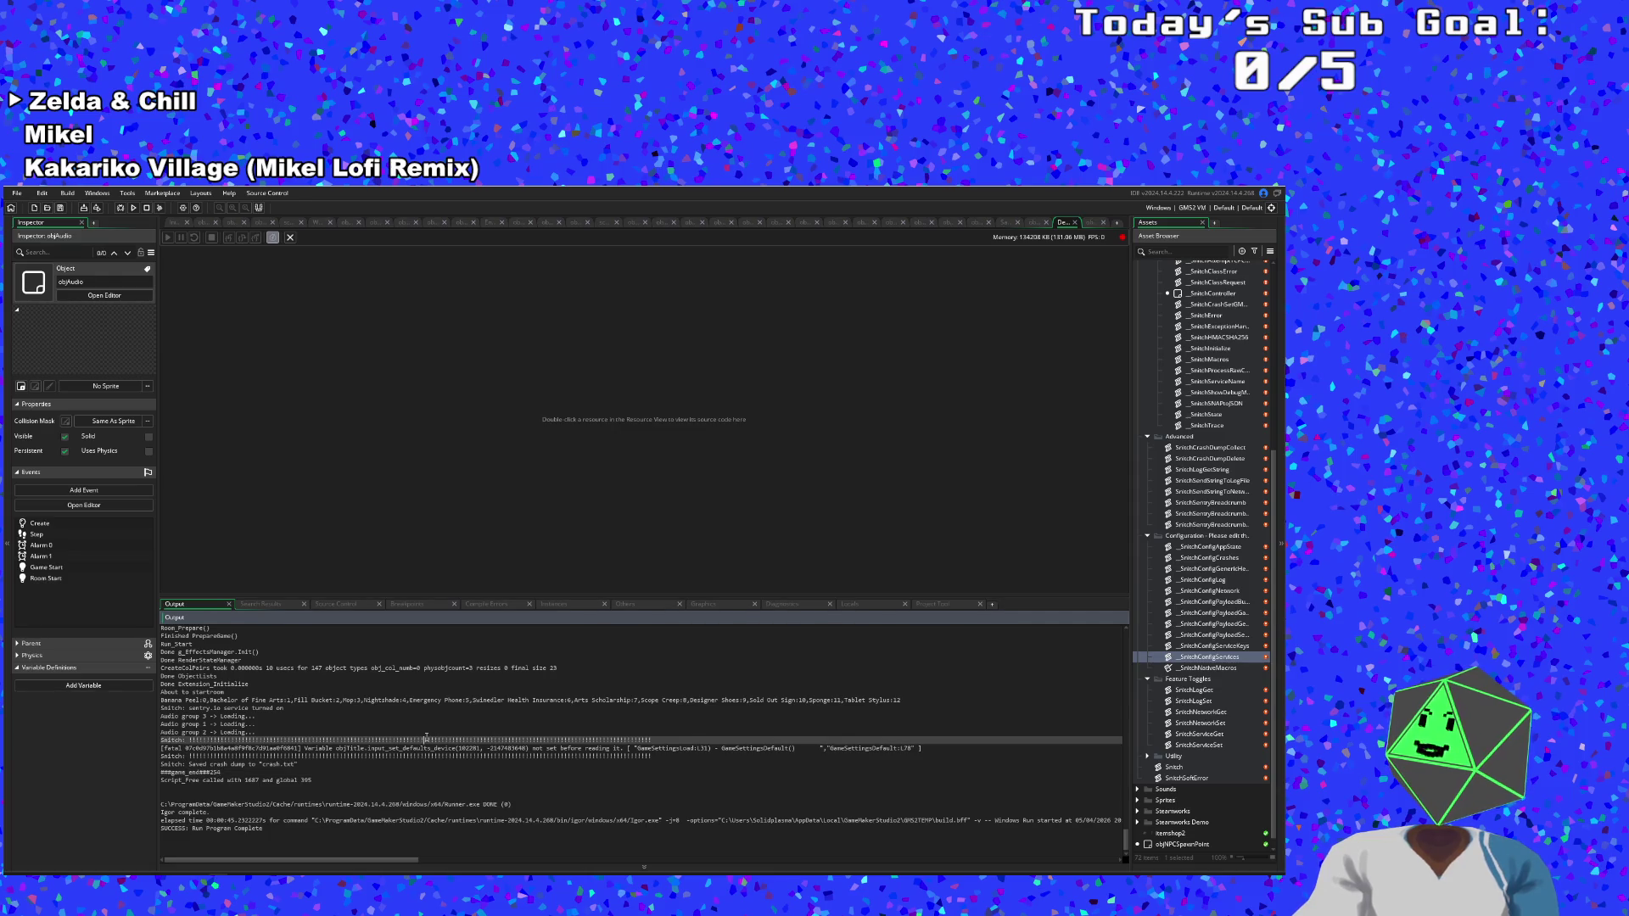
Read the Output log's fatal error and mark the crash dump line.
{"action": "scroll", "coordinate": [427, 736], "scroll_direction": "down", "scroll_amount": 1}
{"action": "scroll", "coordinate": [401, 788], "scroll_direction": "up", "scroll_amount": 4}
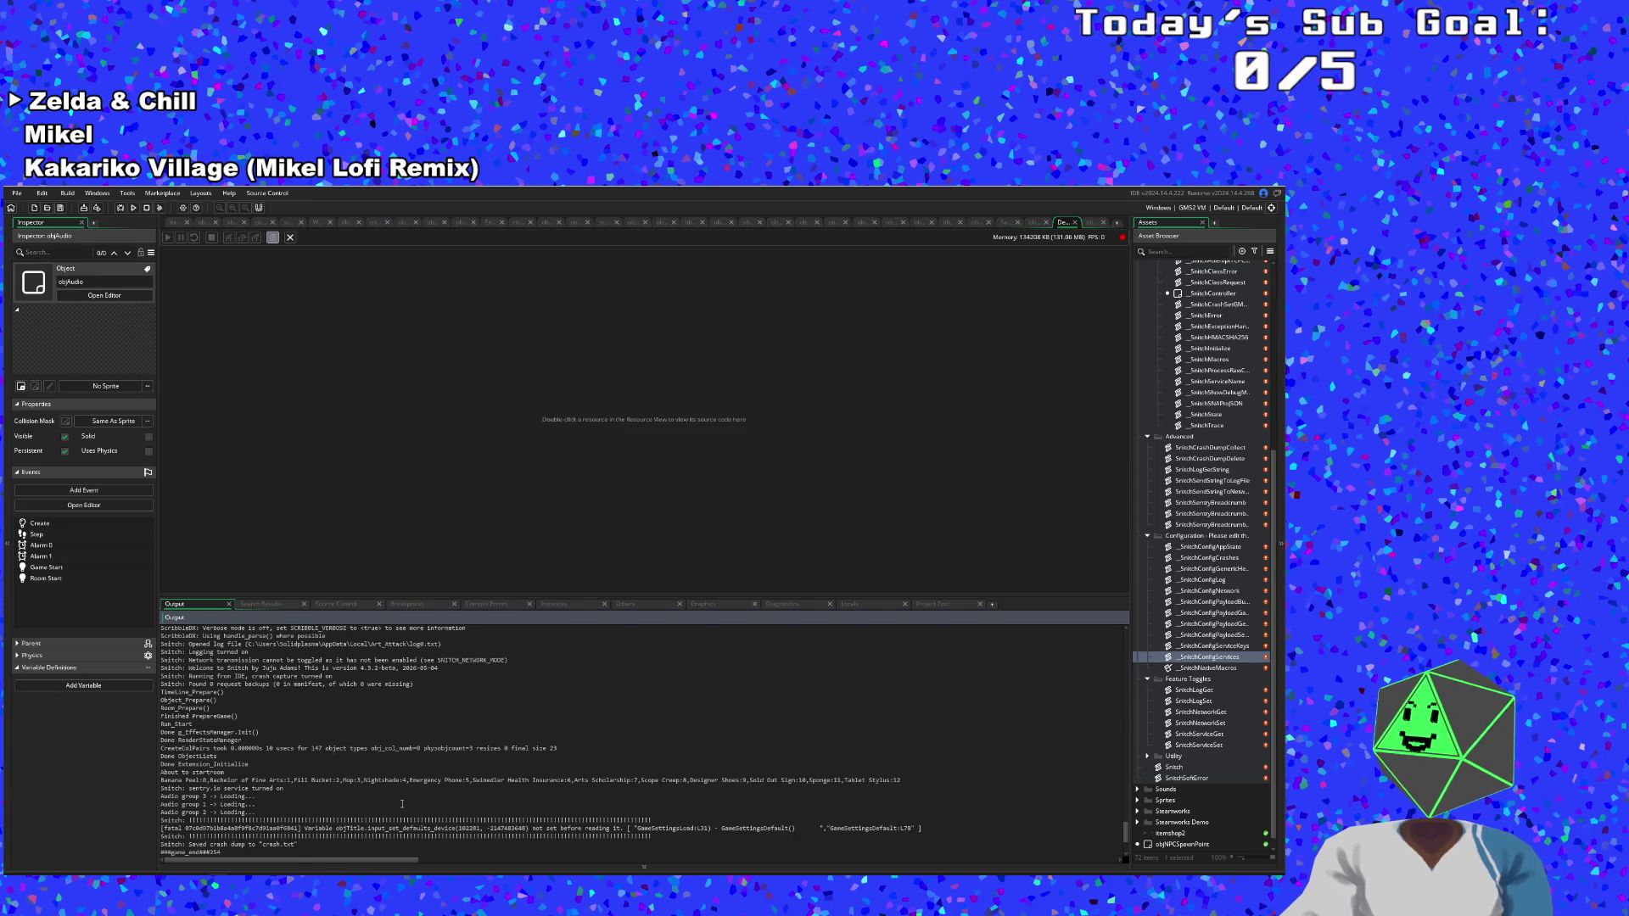
{"action": "scroll", "coordinate": [353, 788], "scroll_direction": "up", "scroll_amount": 1}
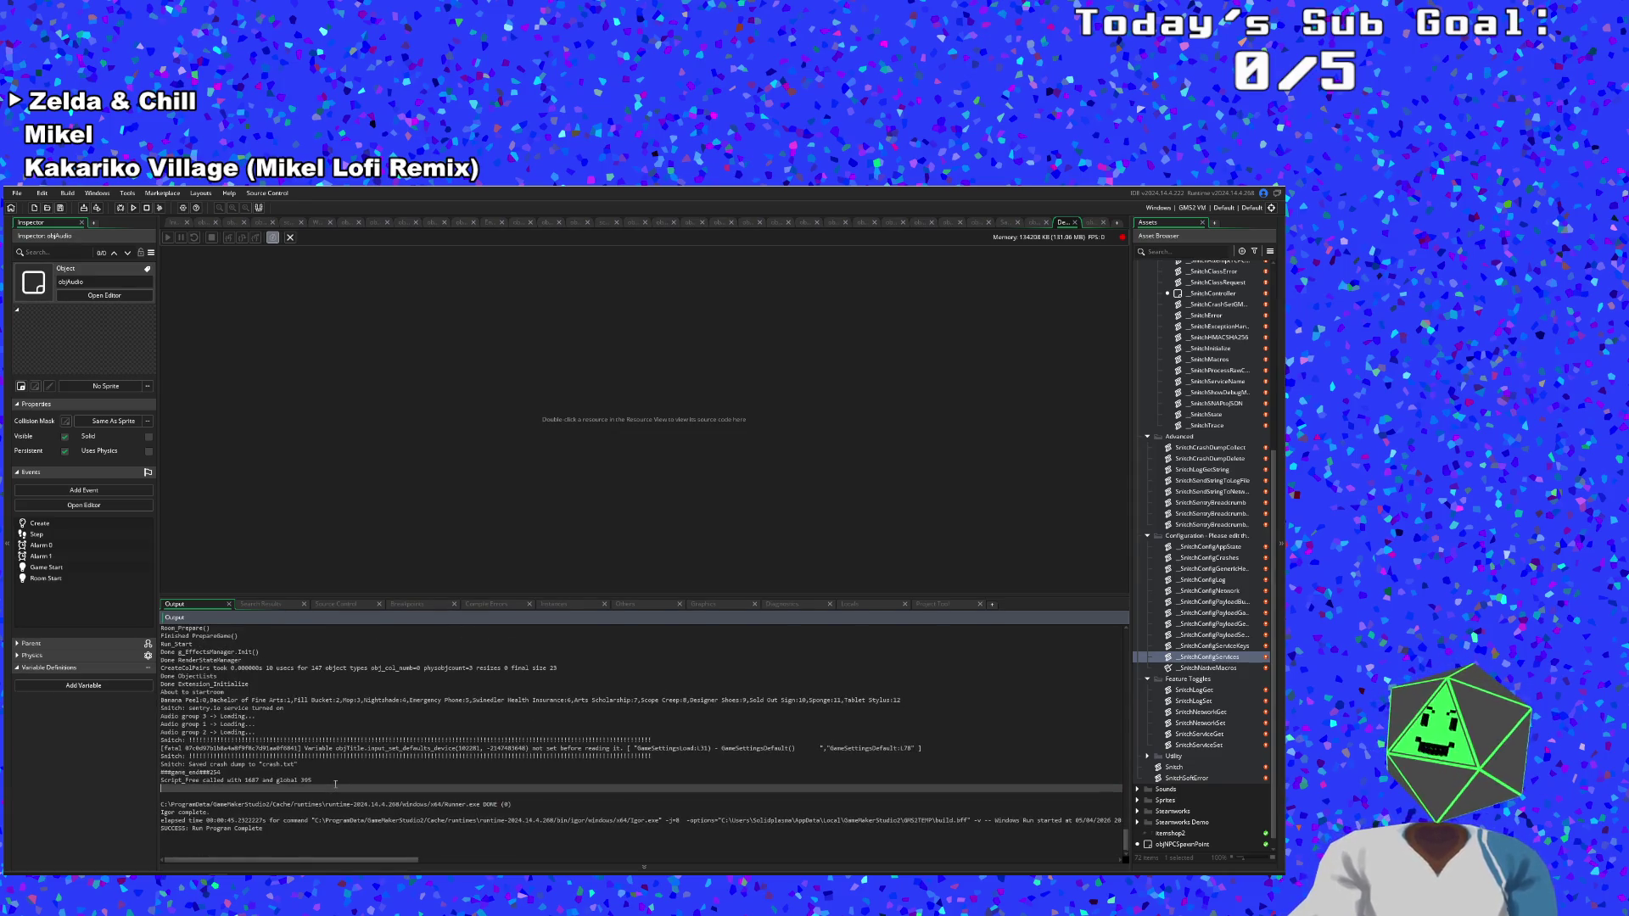
{"action": "scroll", "coordinate": [335, 784], "scroll_direction": "up", "scroll_amount": 9}
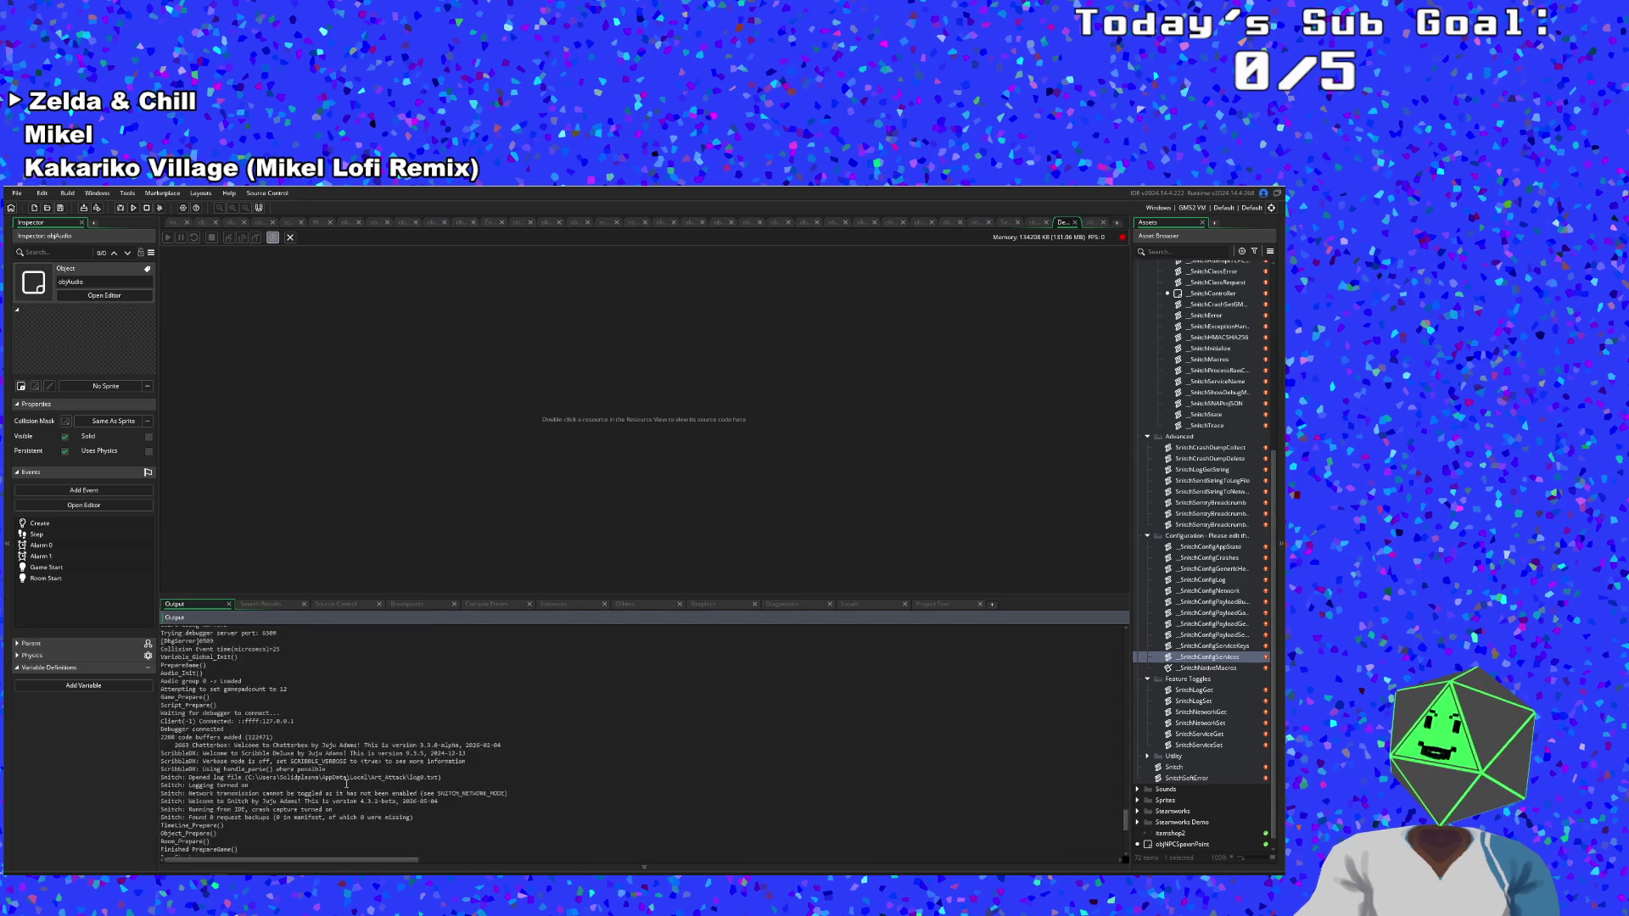
{"action": "scroll", "coordinate": [346, 787], "scroll_direction": "down", "scroll_amount": 5}
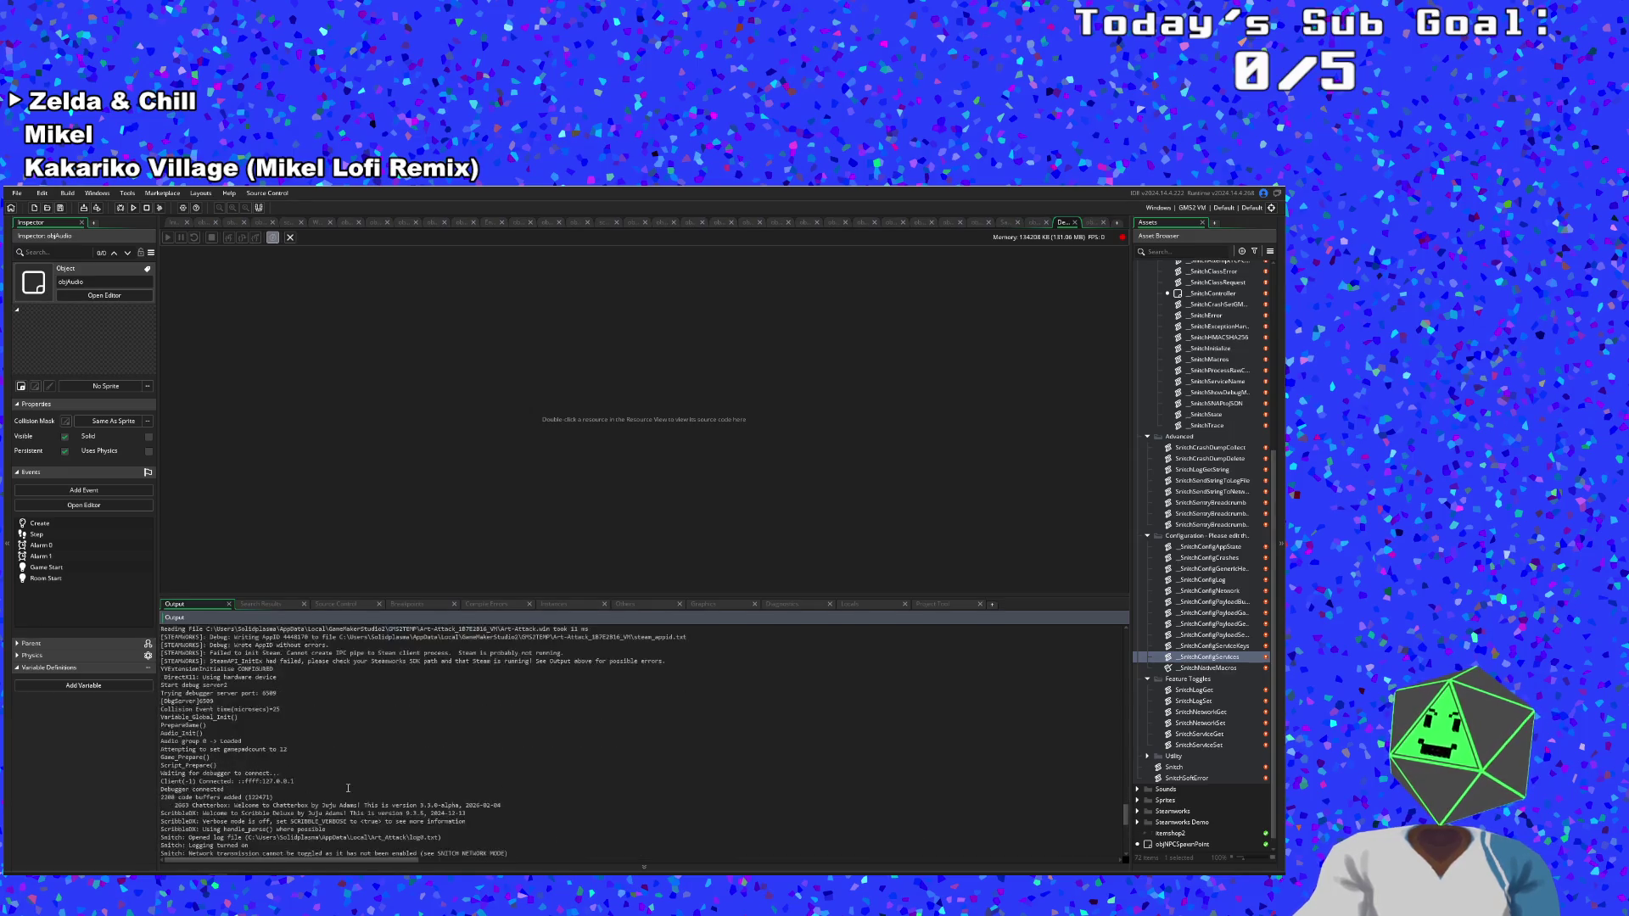
{"action": "scroll", "coordinate": [346, 787], "scroll_direction": "down", "scroll_amount": 5}
{"action": "scroll", "coordinate": [347, 788], "scroll_direction": "up", "scroll_amount": 1}
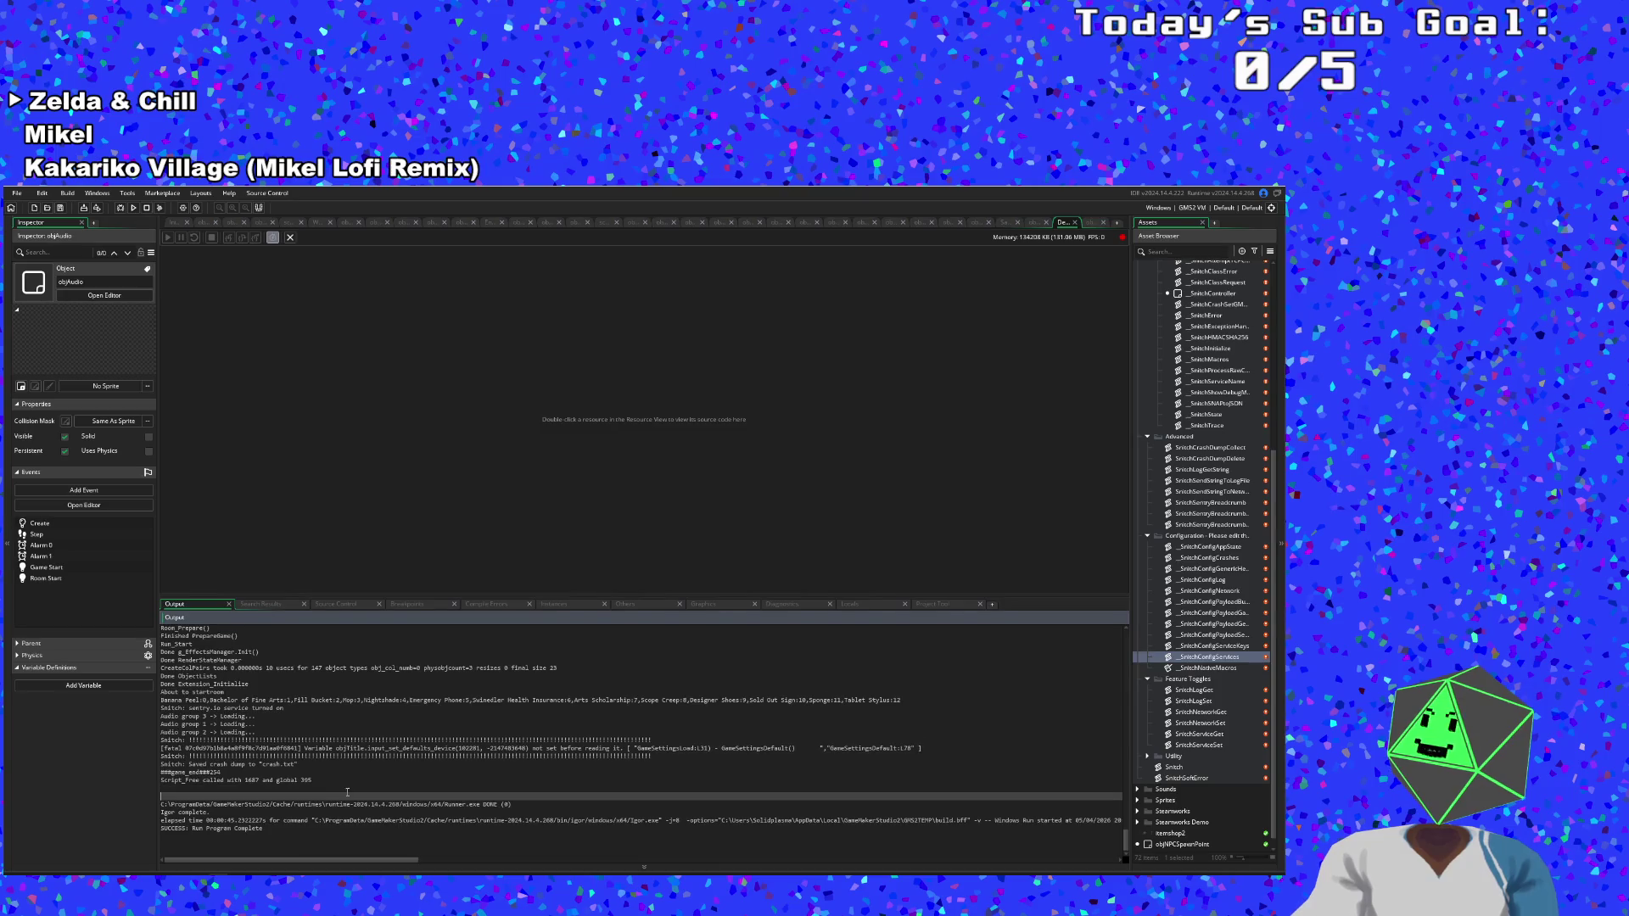
{"action": "left_click", "coordinate": [351, 762]}
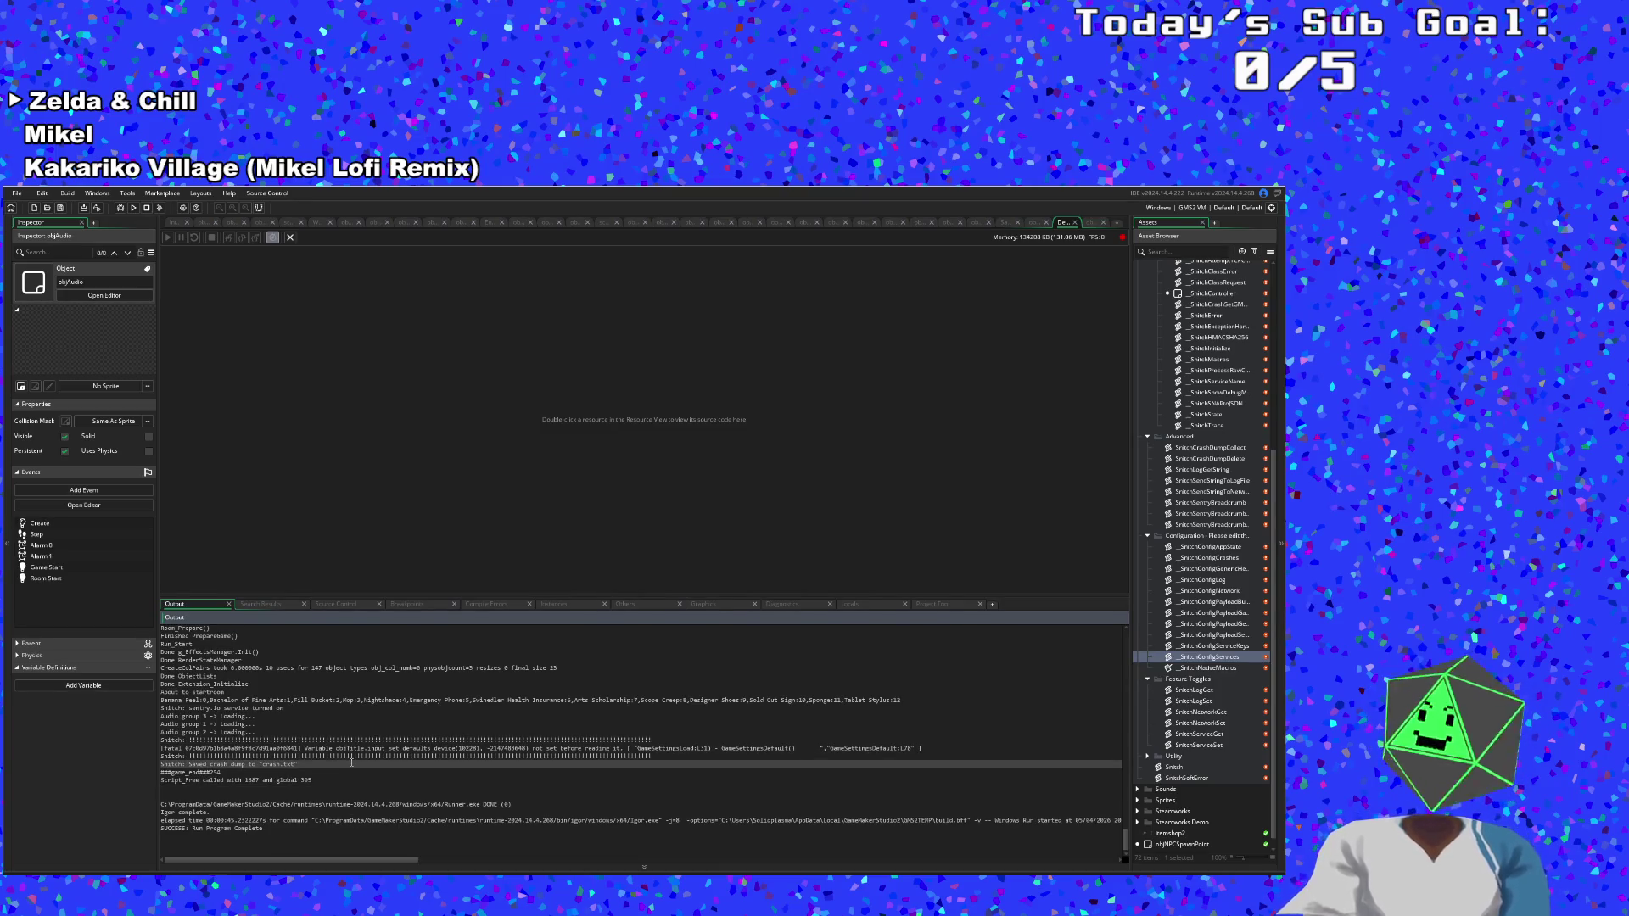
{"action": "key", "text": "ctrl+t"}
Open the GameSettingsDefault function through a quick search for 'GameSett'.
{"action": "type", "text": "G"}
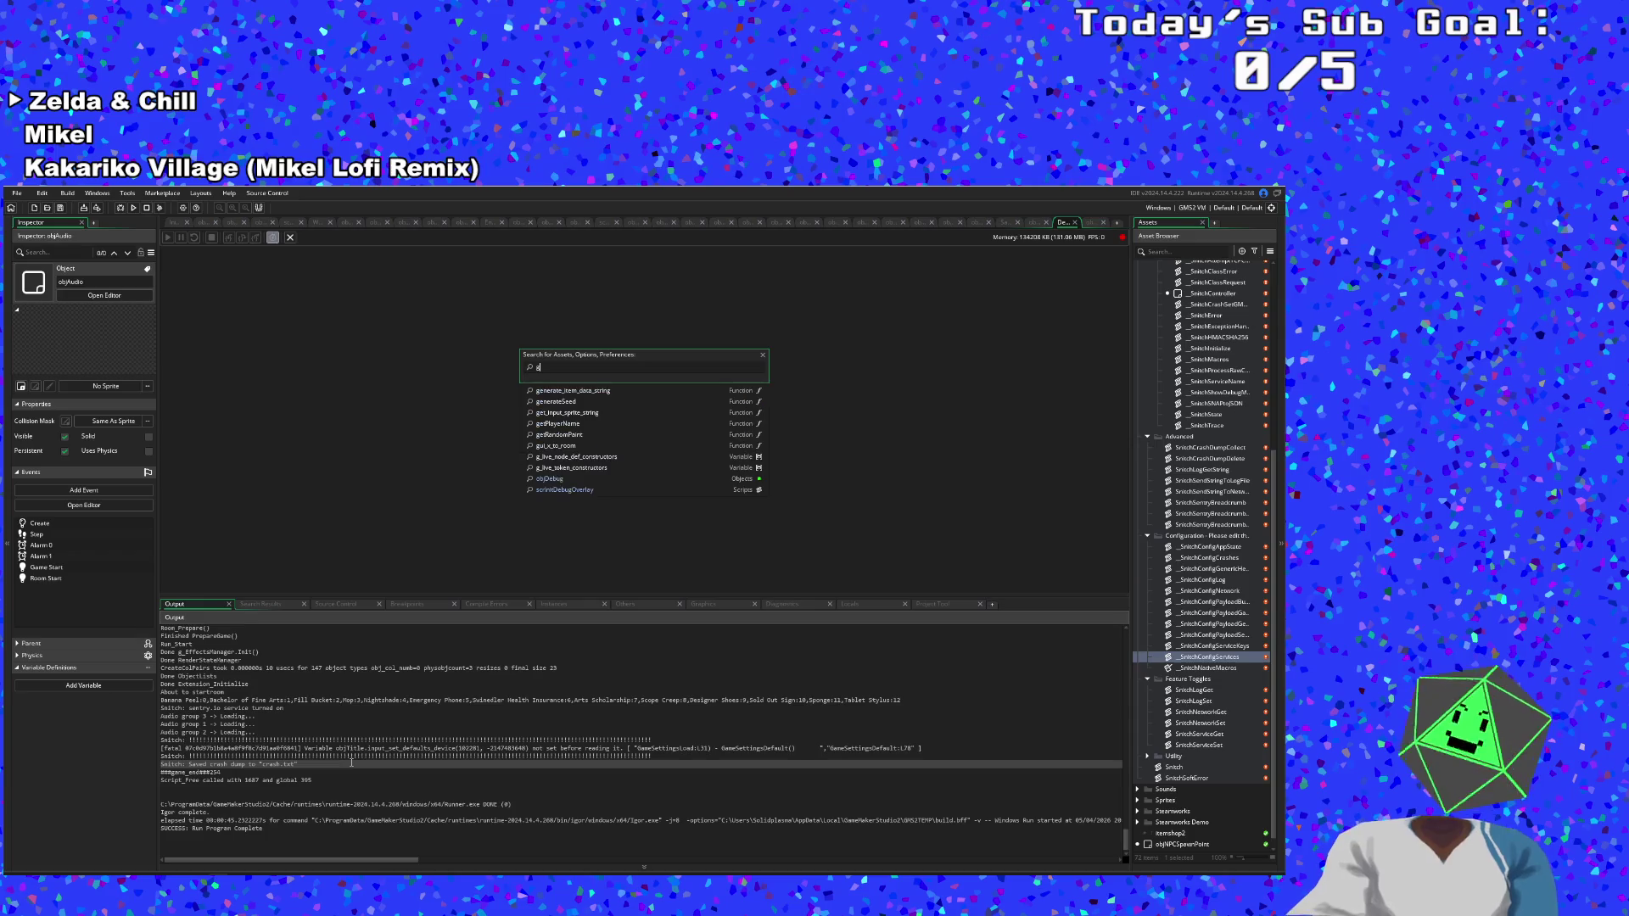
{"action": "type", "text": "ameSett"}
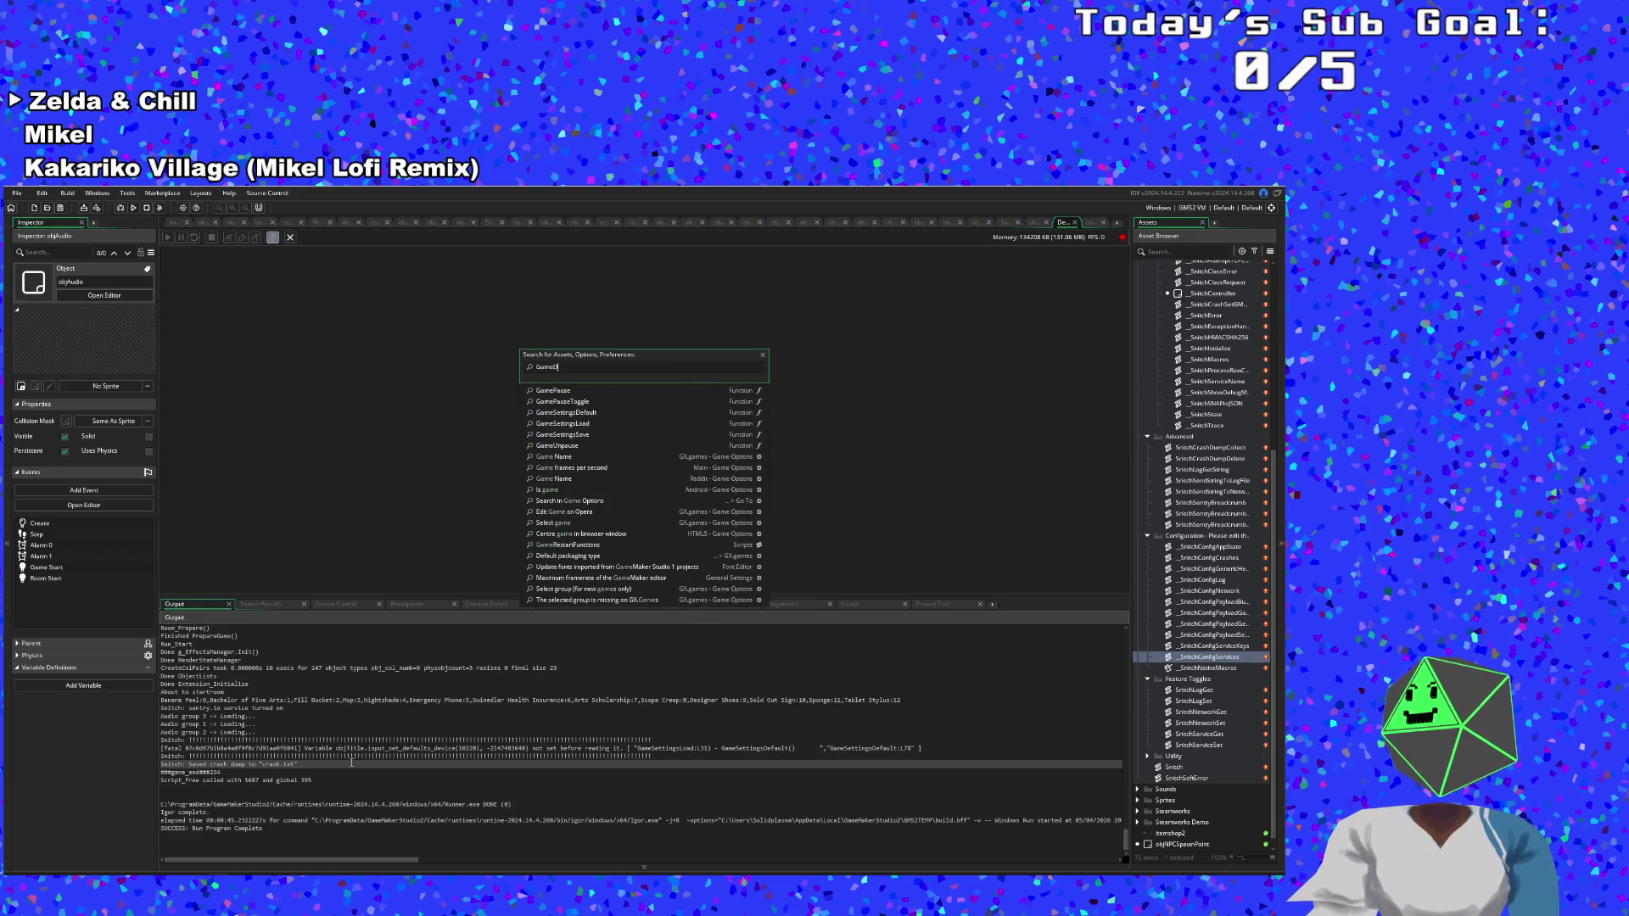
{"action": "key", "text": "Down"}
{"action": "key", "text": "Return"}
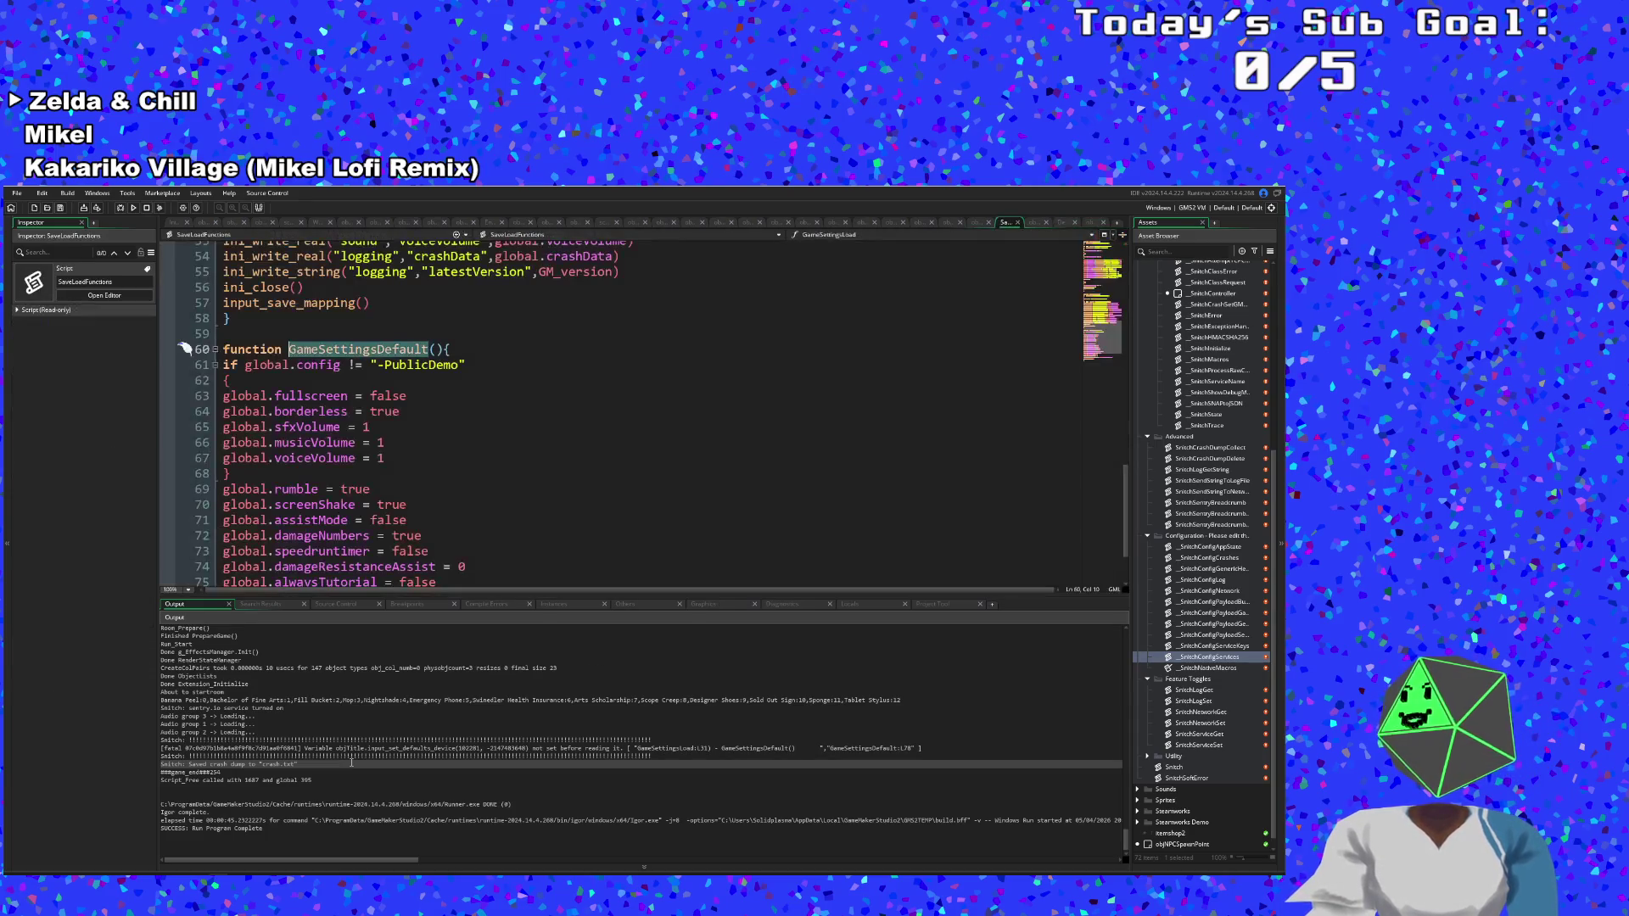
{"action": "scroll", "coordinate": [375, 509], "scroll_direction": "down", "scroll_amount": 2}
{"action": "left_click", "coordinate": [375, 553]}
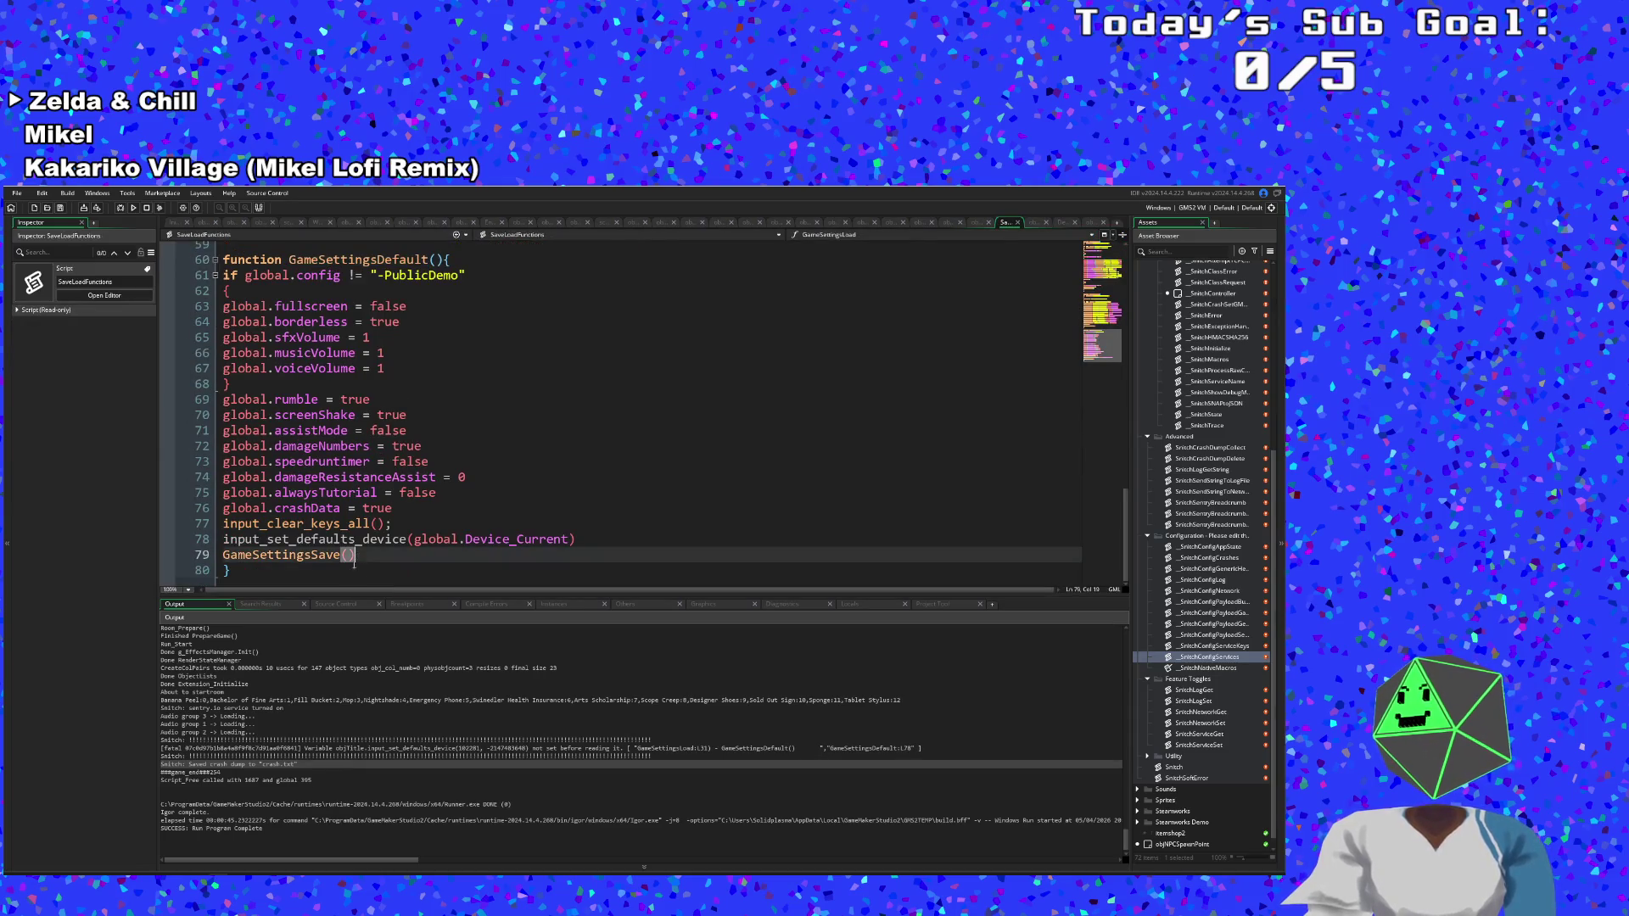
Inspect the input_set_defaults_device call on line 78 and the nearby GameSettingsSave() line.
{"action": "left_click", "coordinate": [377, 539]}
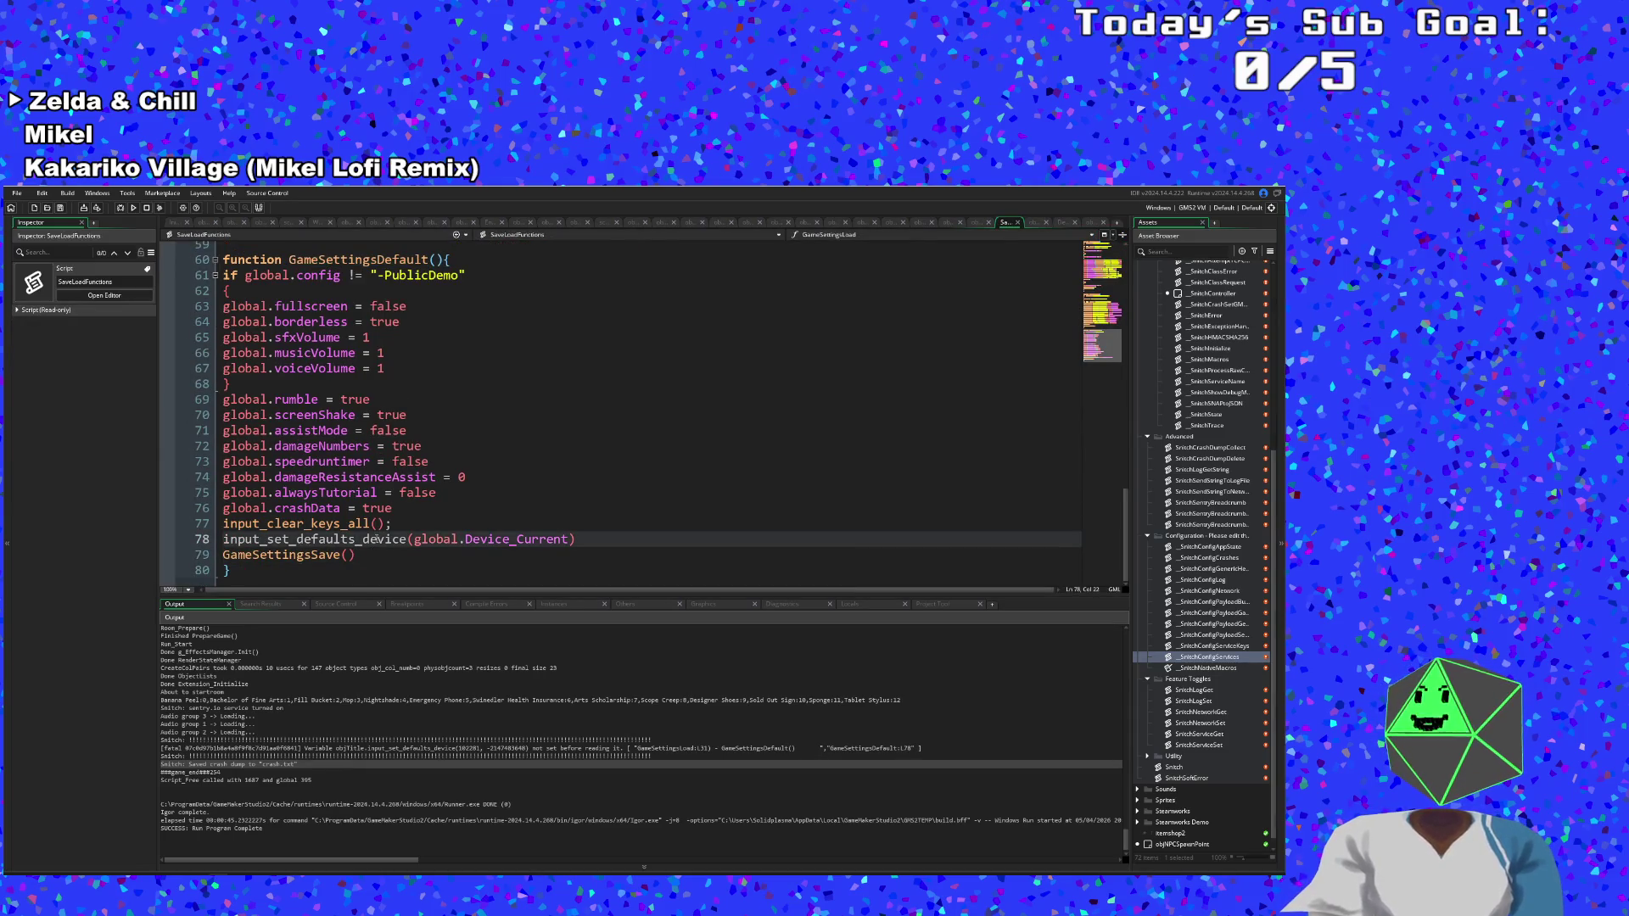
{"action": "left_click", "coordinate": [407, 563]}
{"action": "left_click", "coordinate": [362, 540]}
{"action": "left_click", "coordinate": [363, 558]}
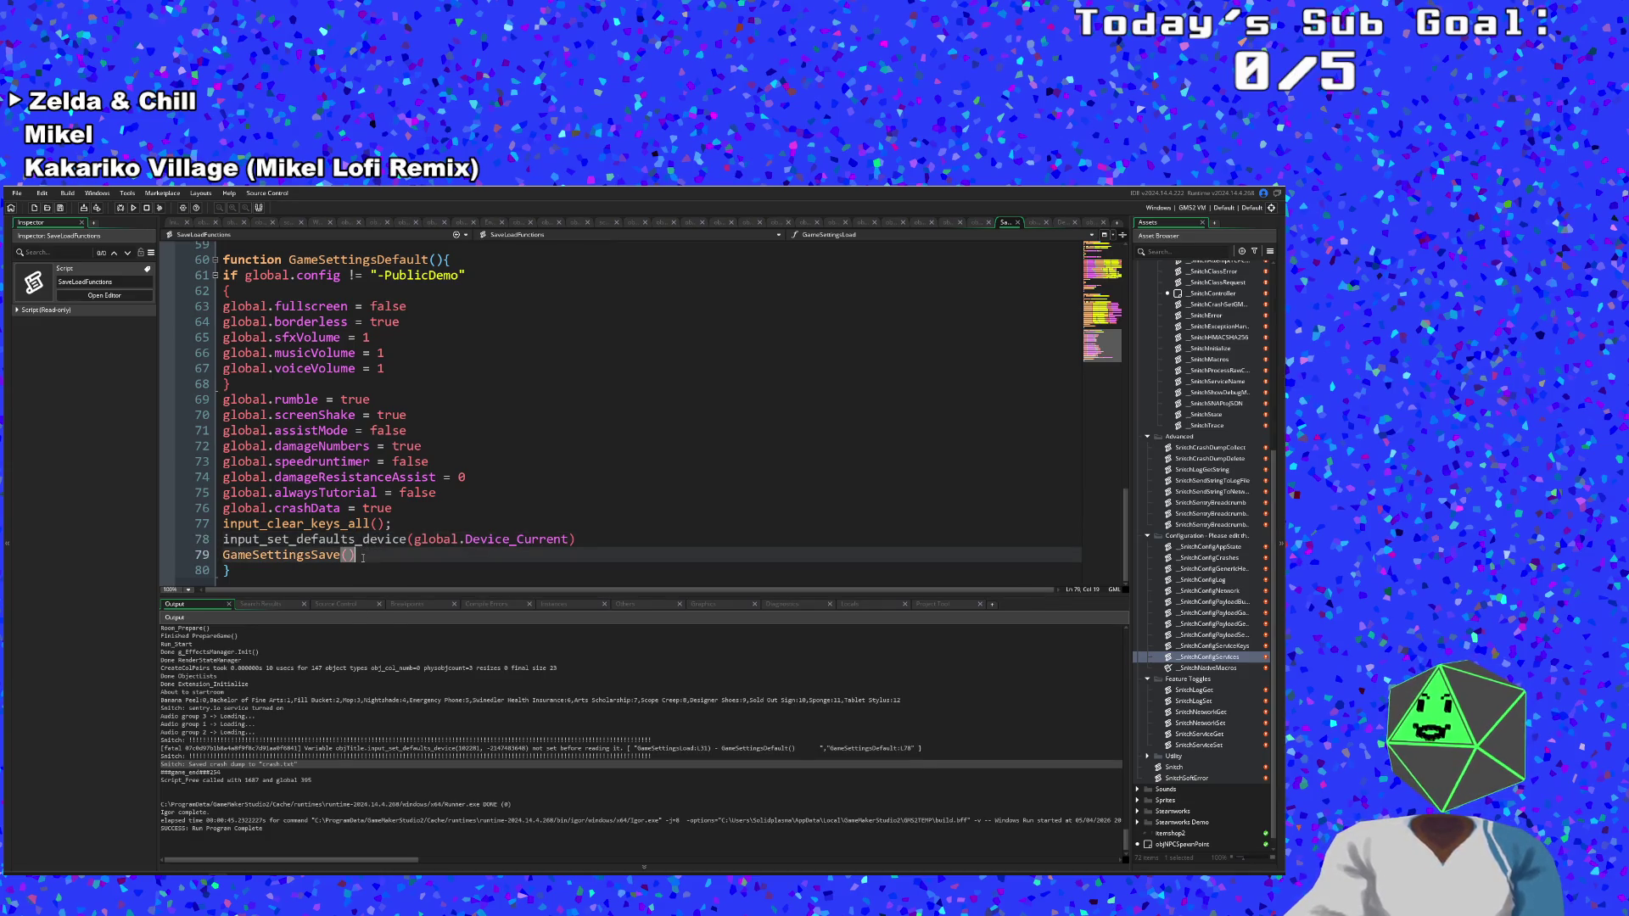
{"action": "left_click", "coordinate": [363, 541]}
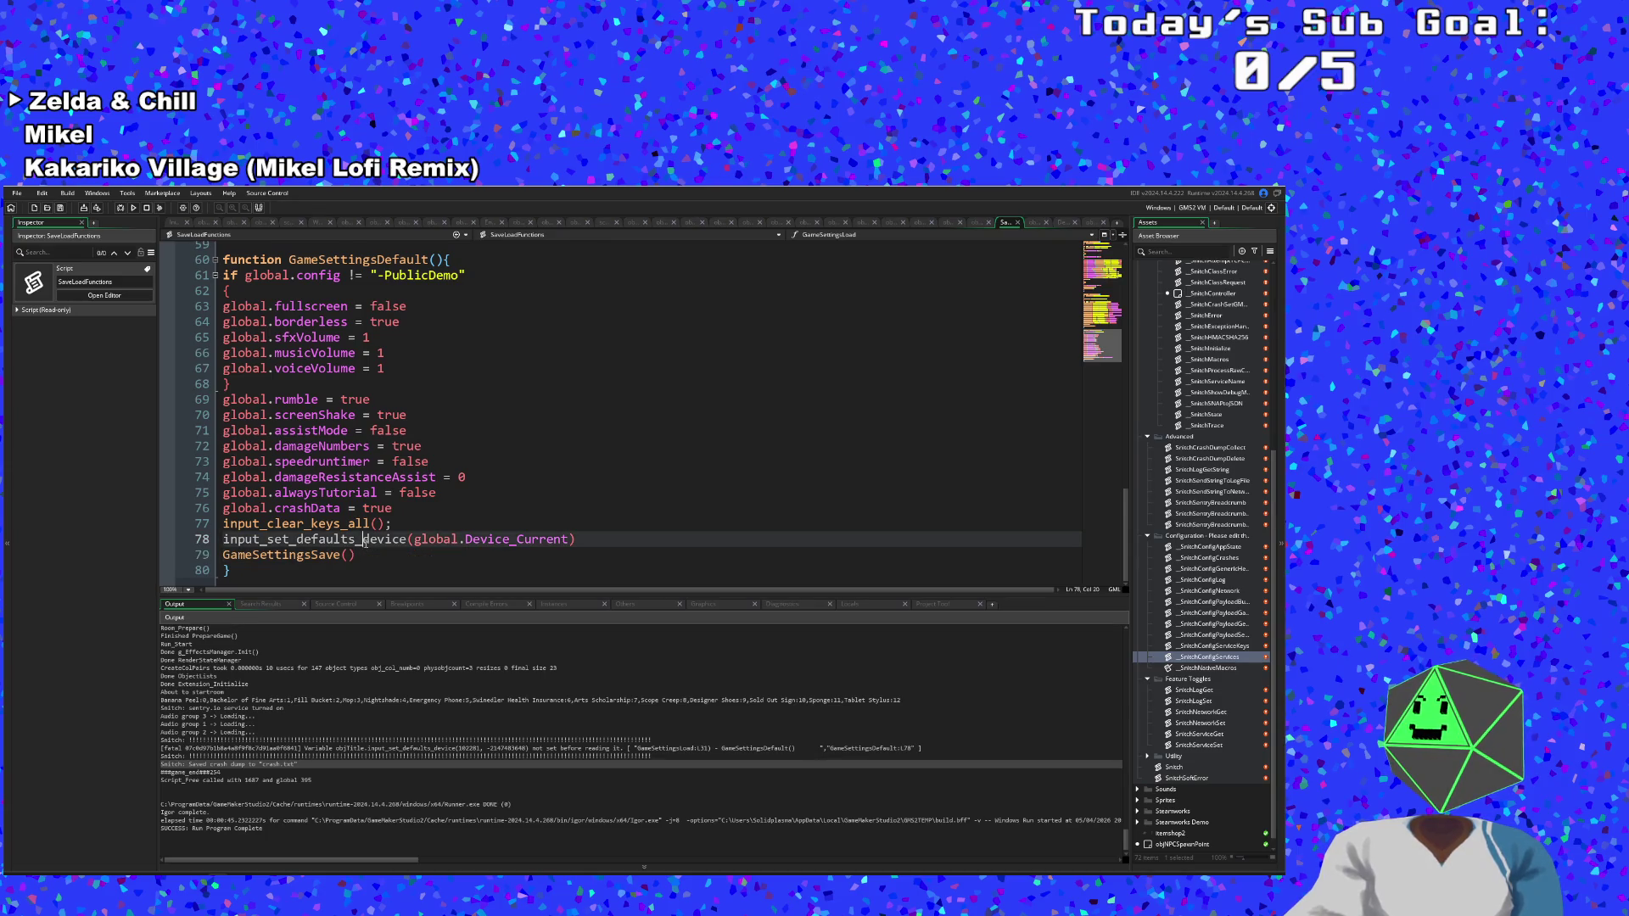
{"action": "left_click", "coordinate": [370, 557]}
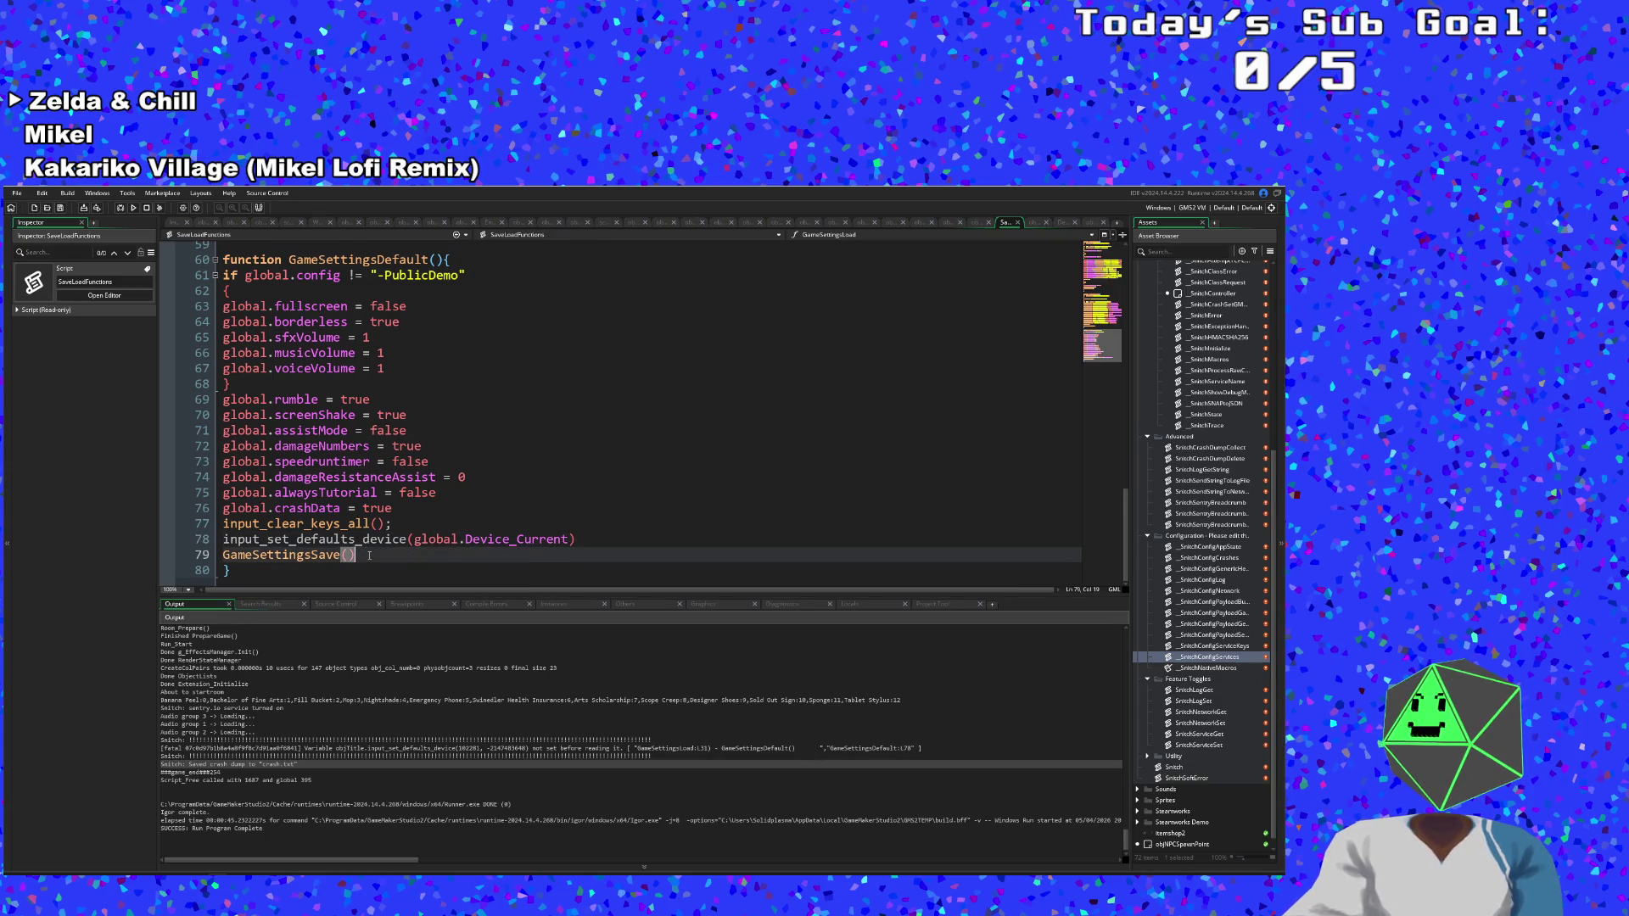
{"action": "left_click", "coordinate": [377, 544]}
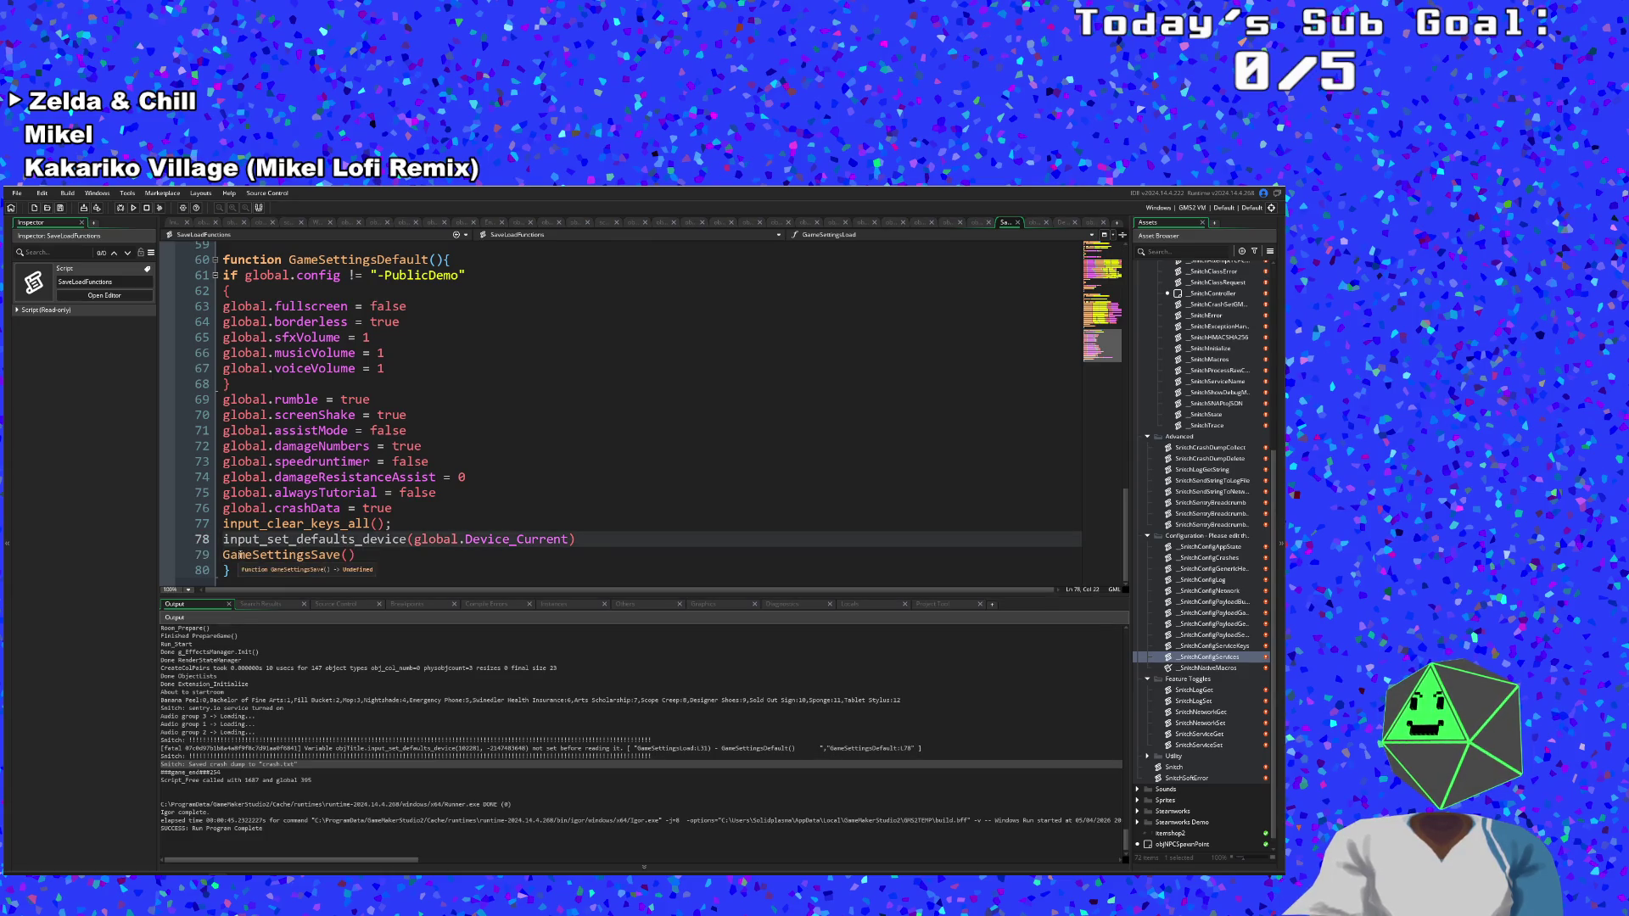
{"action": "left_click", "coordinate": [267, 523]}
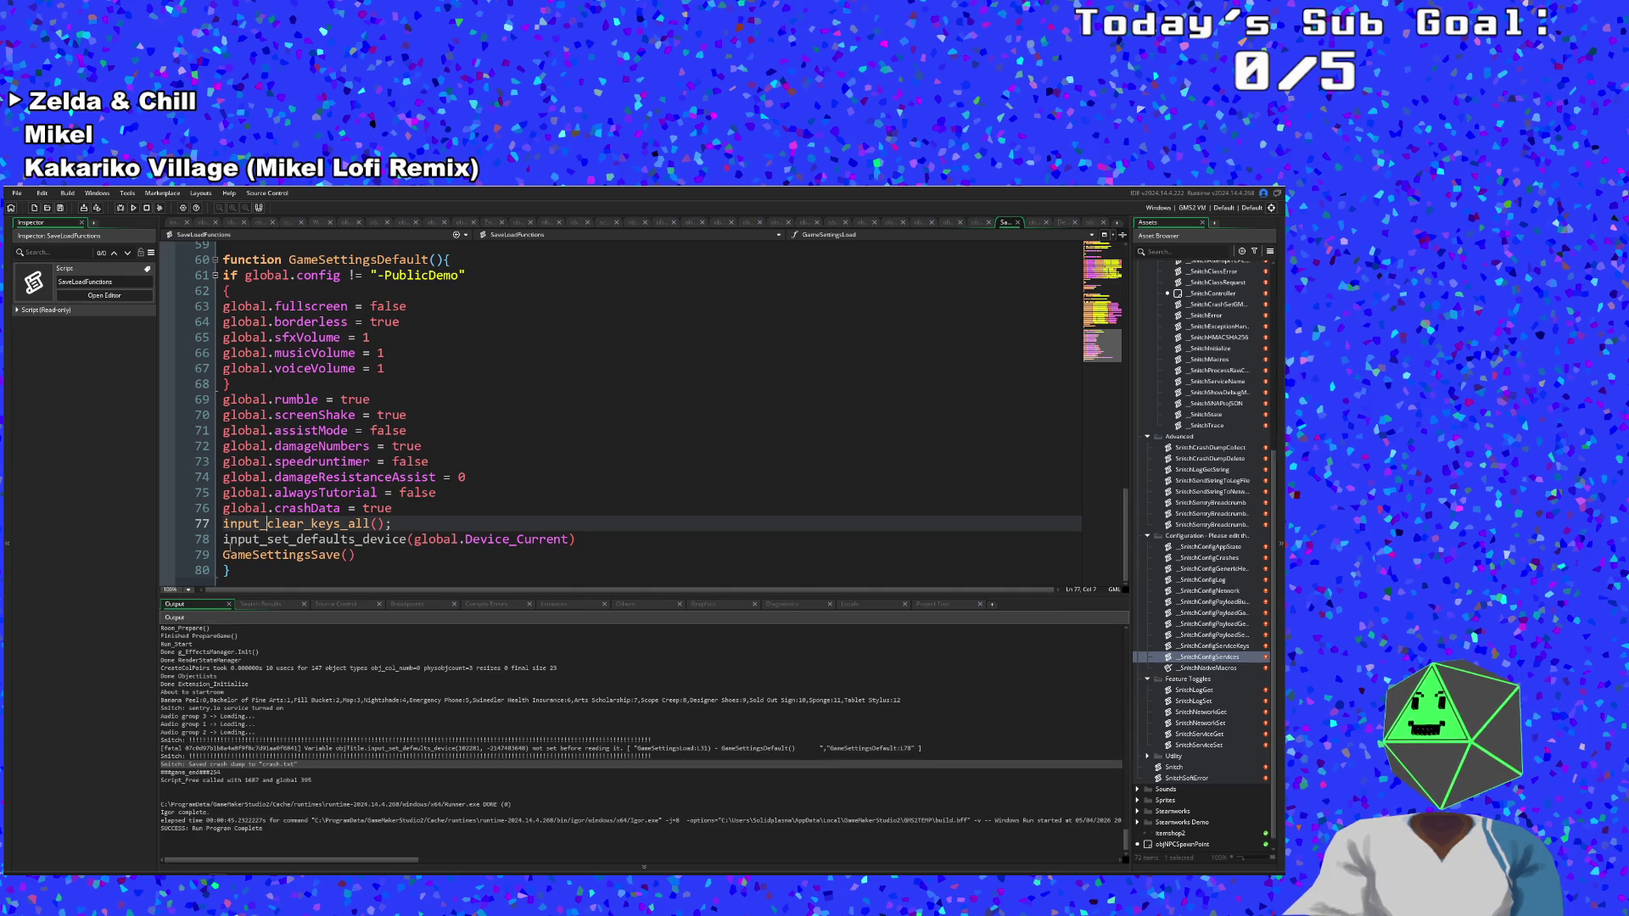
Select input_set_defaults_device on line 78 and start a Search & Replace for it.
{"action": "left_click_drag", "start_coordinate": [223, 540], "coordinate": [408, 542]}
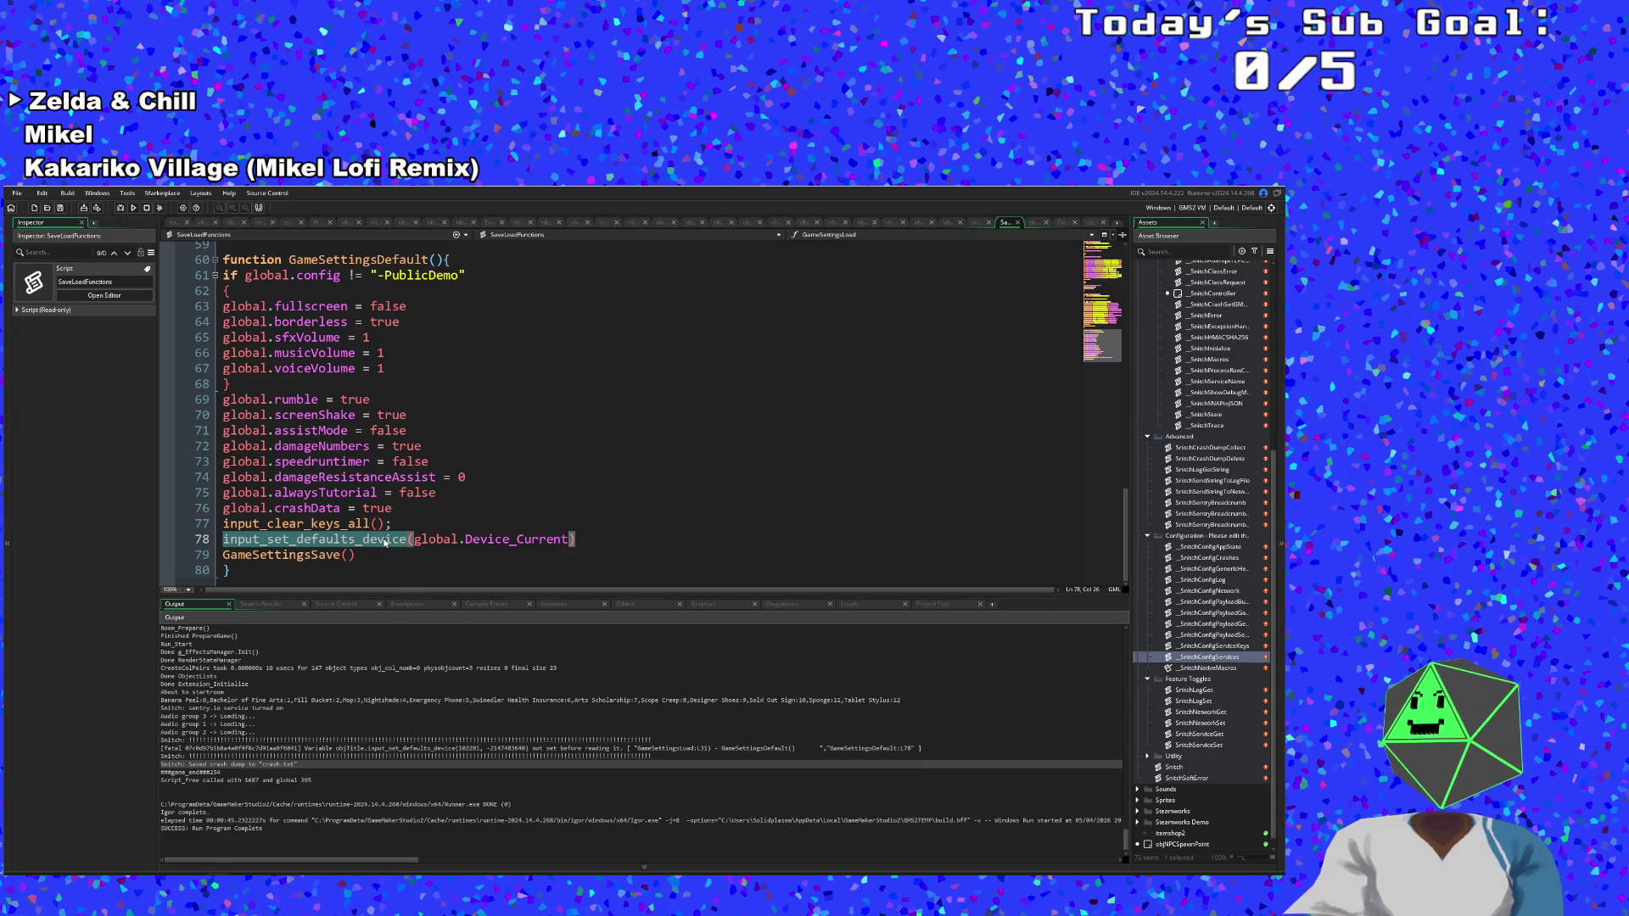
{"action": "right_click", "coordinate": [393, 540]}
{"action": "left_click", "coordinate": [376, 549]}
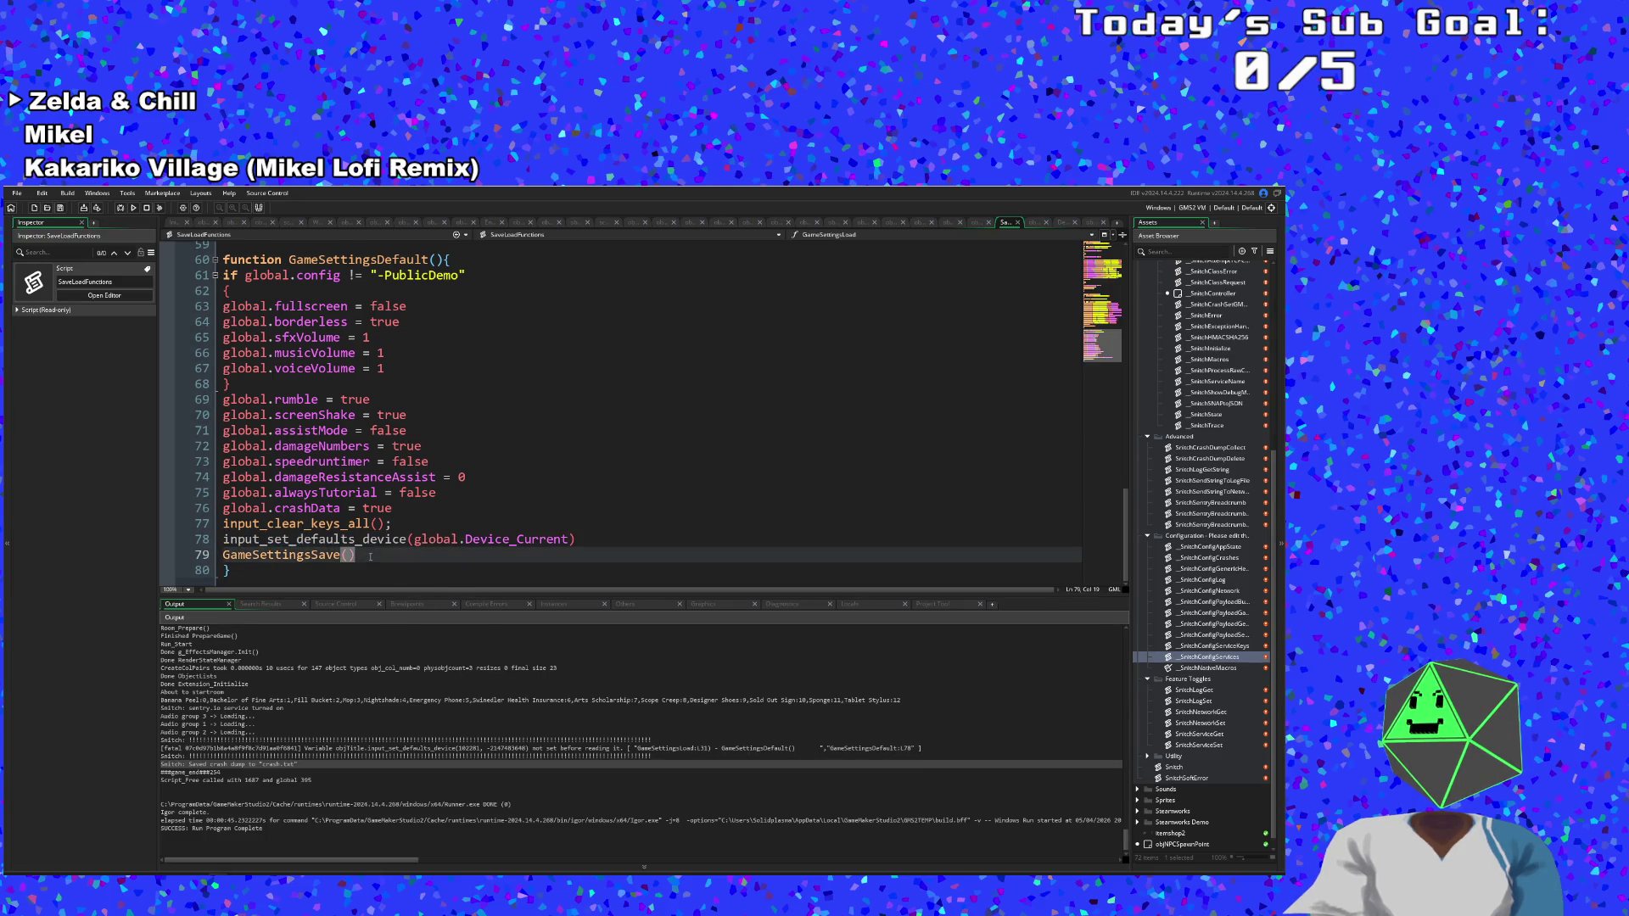
{"action": "key", "text": "ctrl+shift+f"}
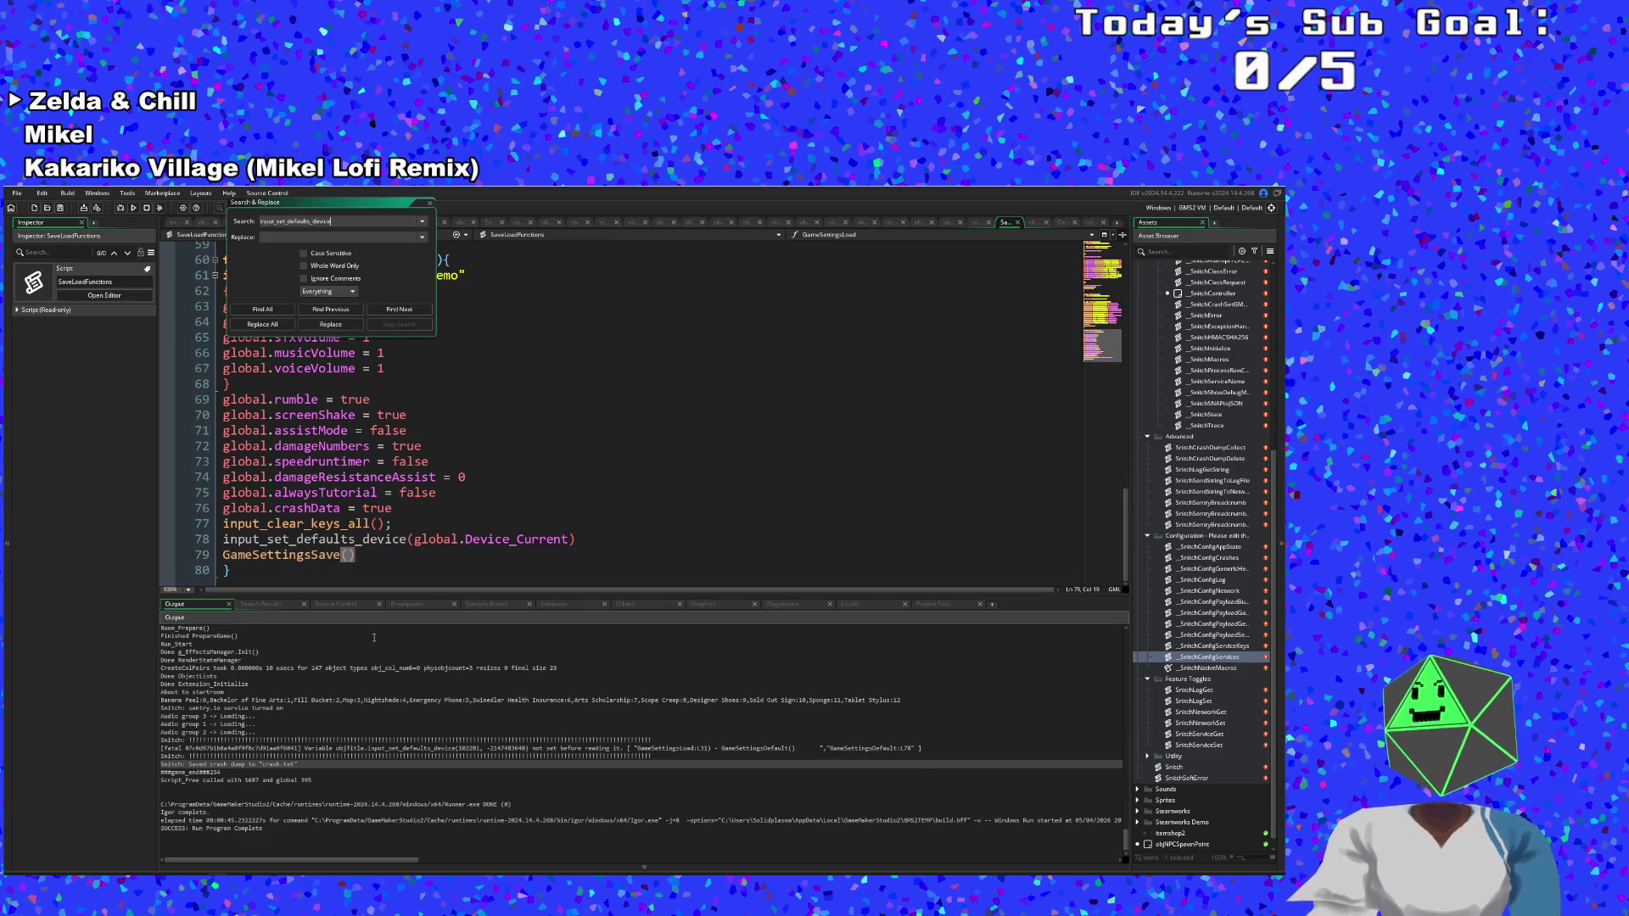
Find all uses of input_set_defaults_device and open the objInput Alarm 0 match.
{"action": "key", "text": "Return"}
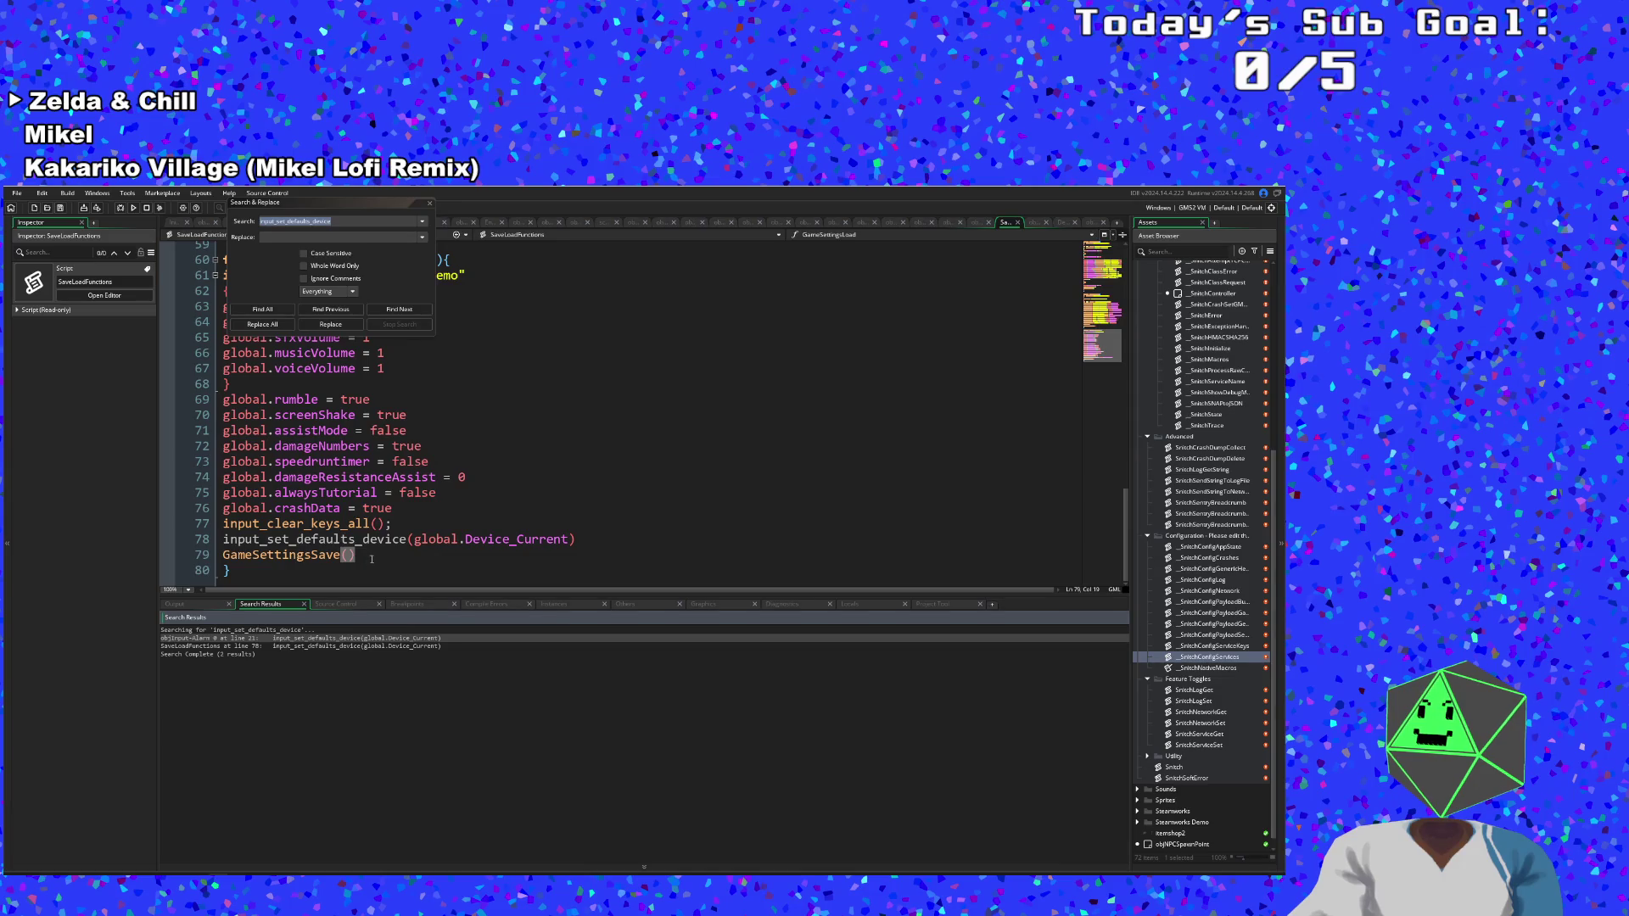
{"action": "double_click", "coordinate": [311, 638]}
{"action": "scroll", "coordinate": [355, 479], "scroll_direction": "up", "scroll_amount": 2}
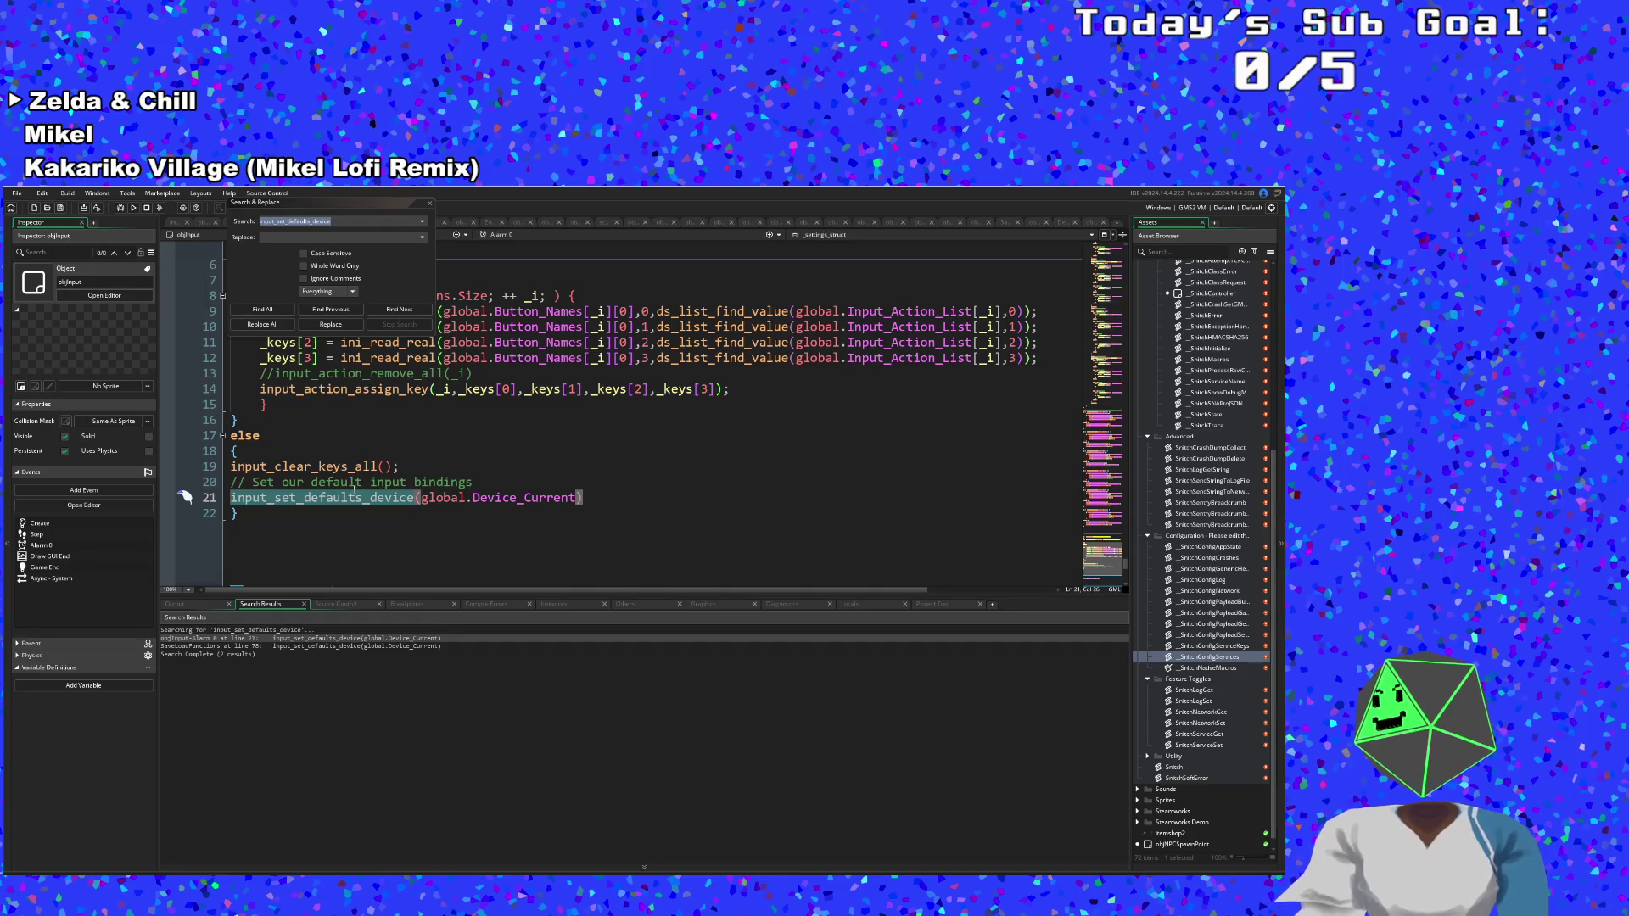
{"action": "scroll", "coordinate": [365, 484], "scroll_direction": "down", "scroll_amount": 2}
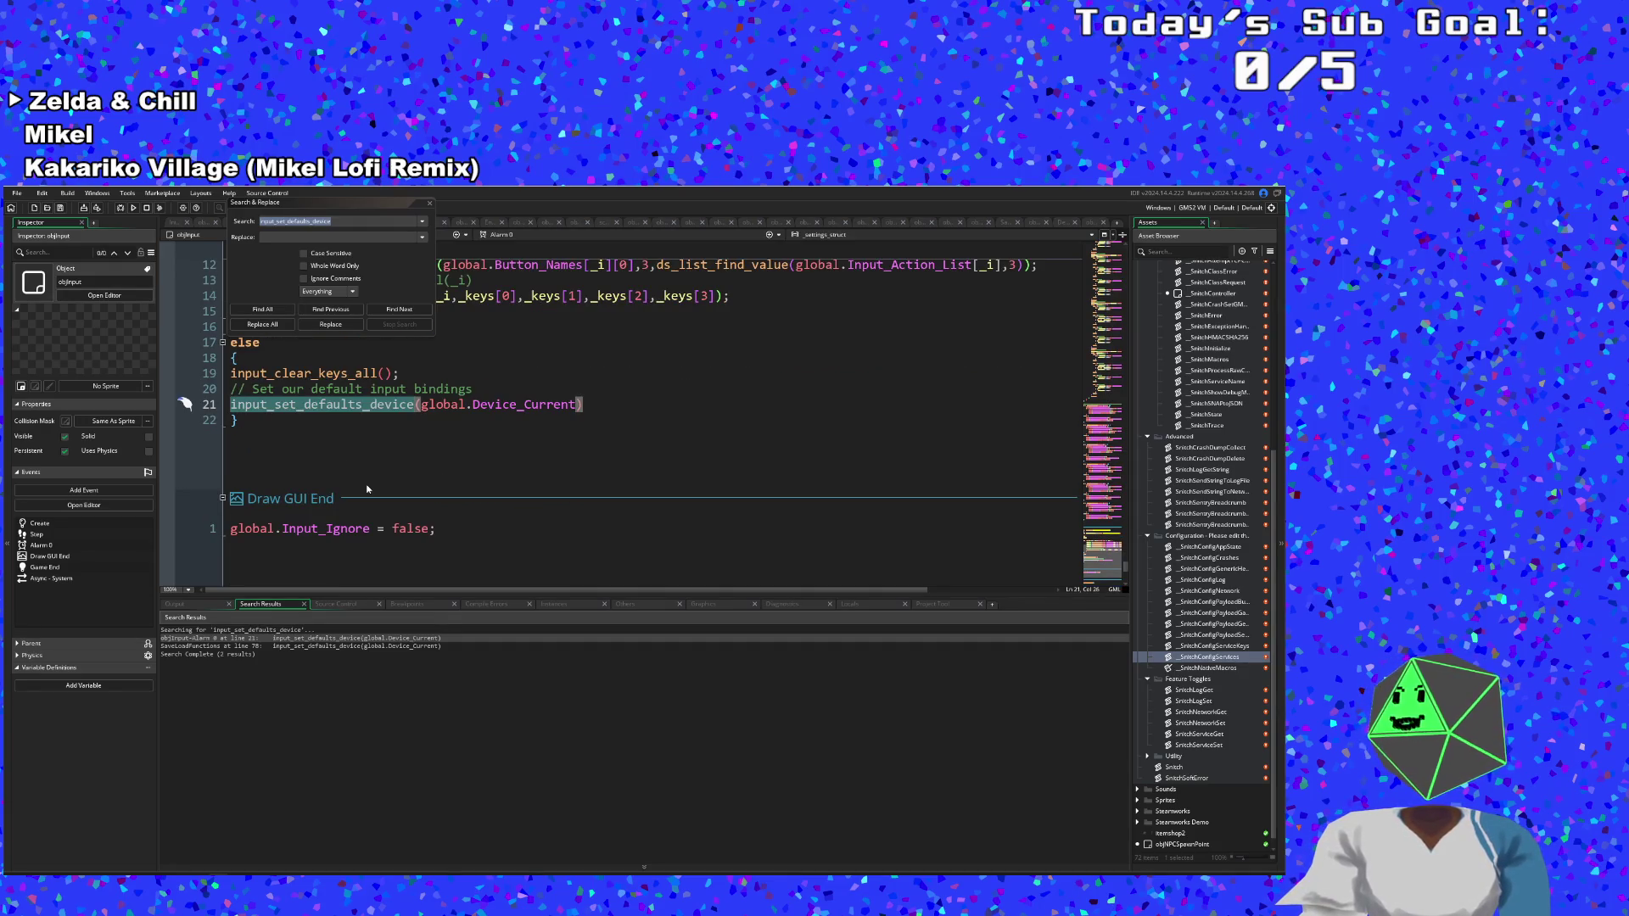
{"action": "scroll", "coordinate": [369, 486], "scroll_direction": "up", "scroll_amount": 2}
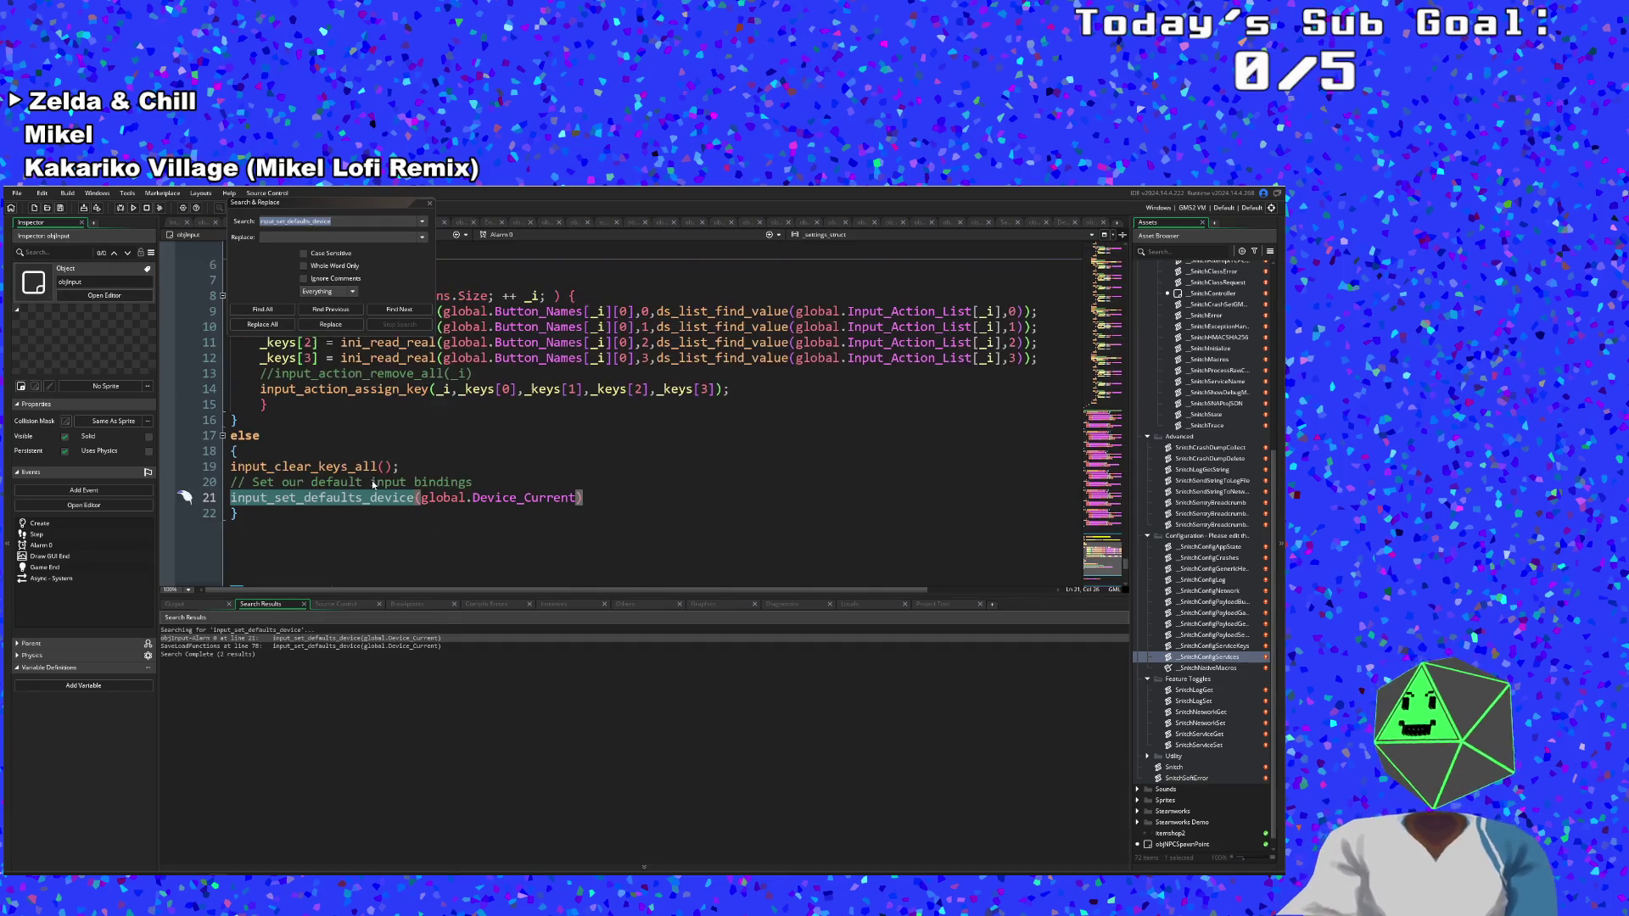
Close the search window and place the caret on the line-21 input_set_defaults_device call.
{"action": "left_click", "coordinate": [428, 217]}
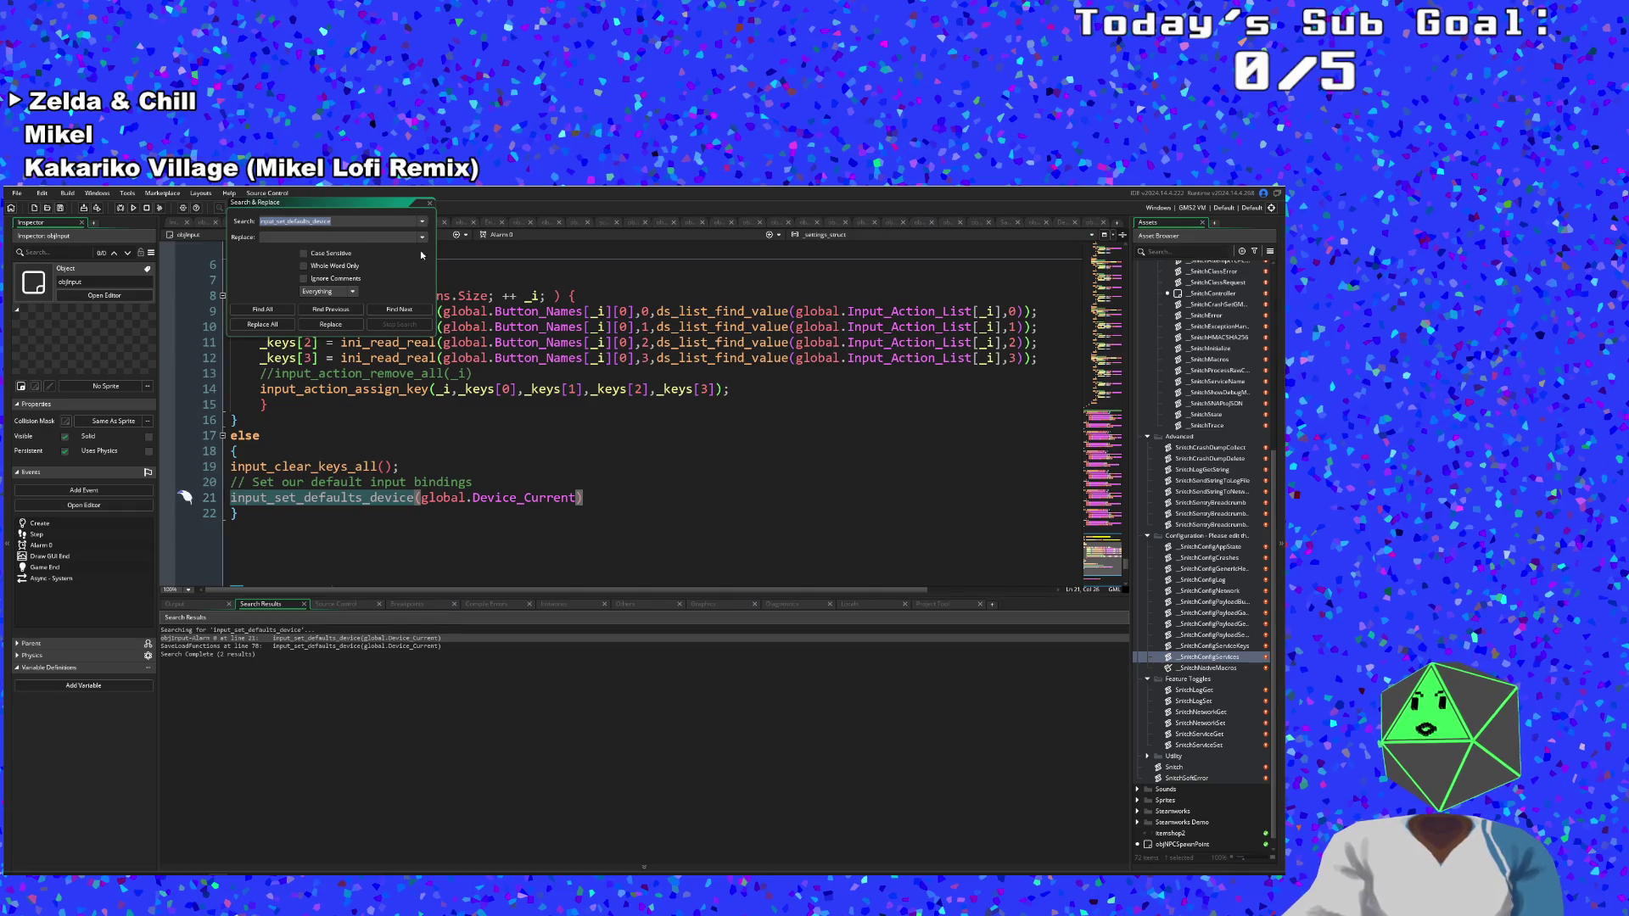
{"action": "left_click", "coordinate": [430, 202]}
{"action": "left_click", "coordinate": [414, 482]}
{"action": "left_click", "coordinate": [378, 499]}
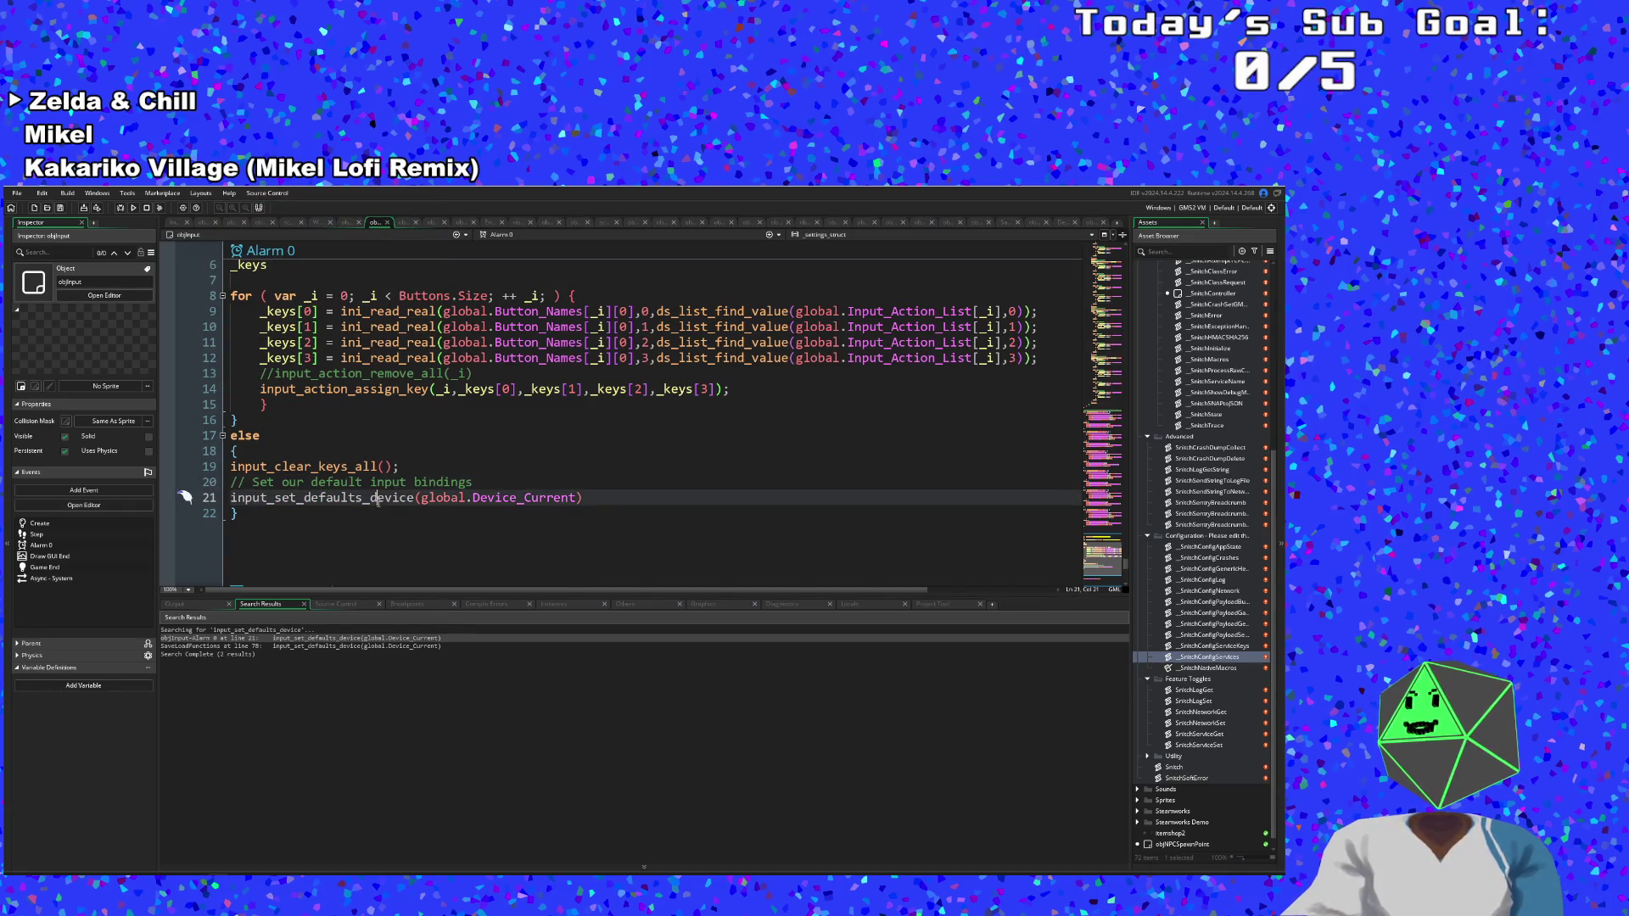
Scroll up to objInput's Create event and target input_set_defaults_all() on line 6.
{"action": "scroll", "coordinate": [376, 497], "scroll_direction": "up", "scroll_amount": 4}
{"action": "scroll", "coordinate": [376, 497], "scroll_direction": "down", "scroll_amount": 2}
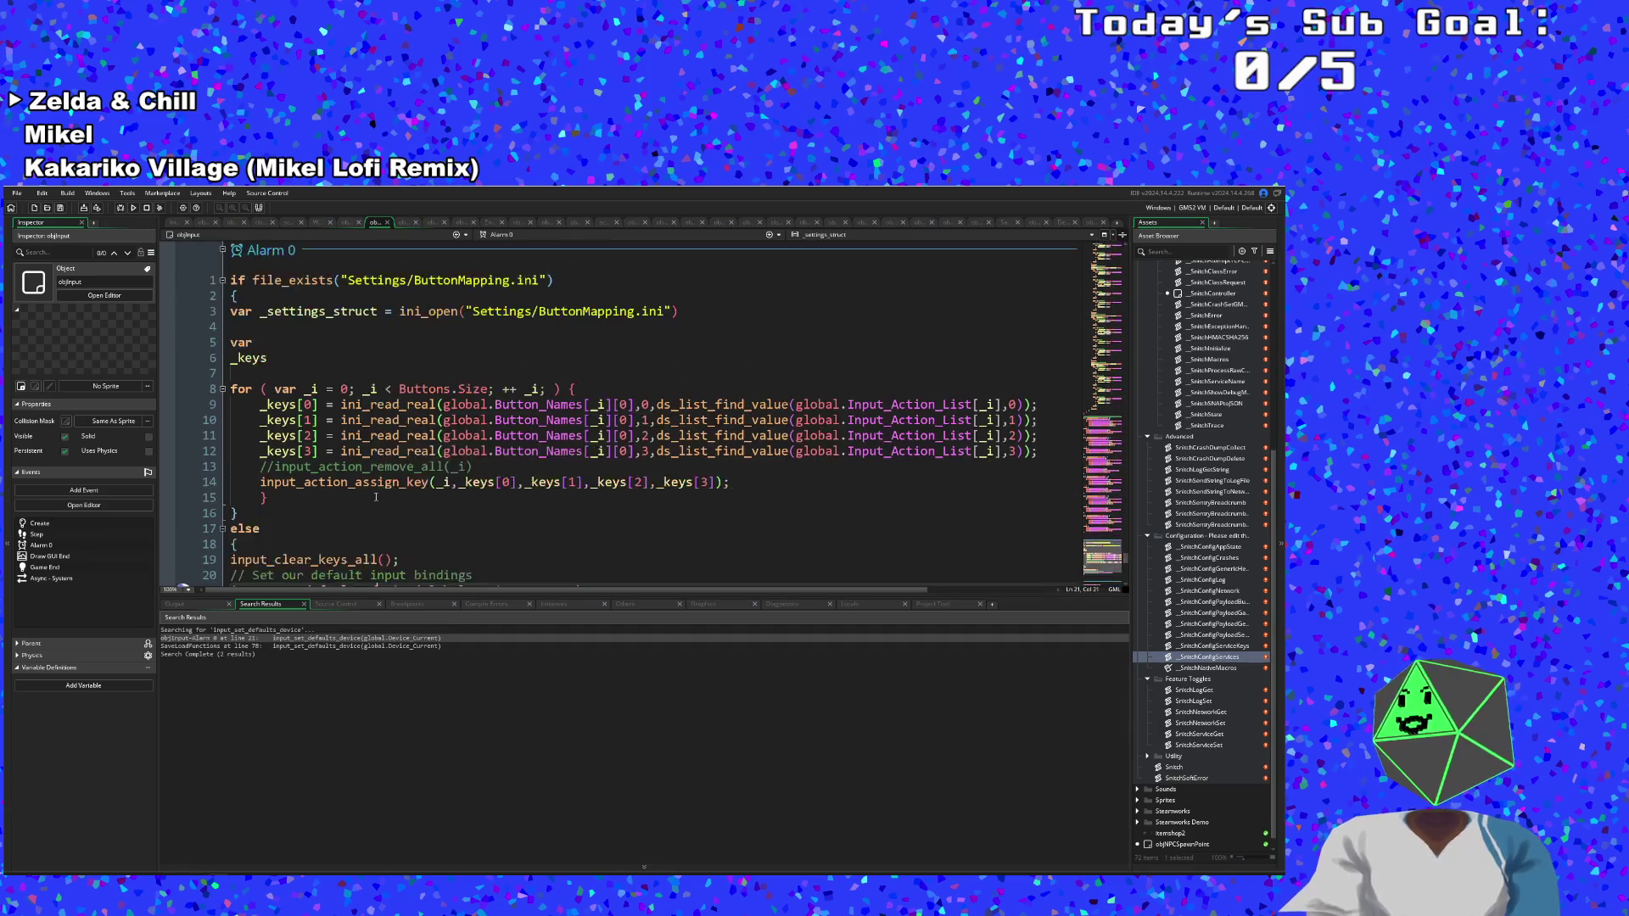
{"action": "scroll", "coordinate": [377, 492], "scroll_direction": "down", "scroll_amount": 4}
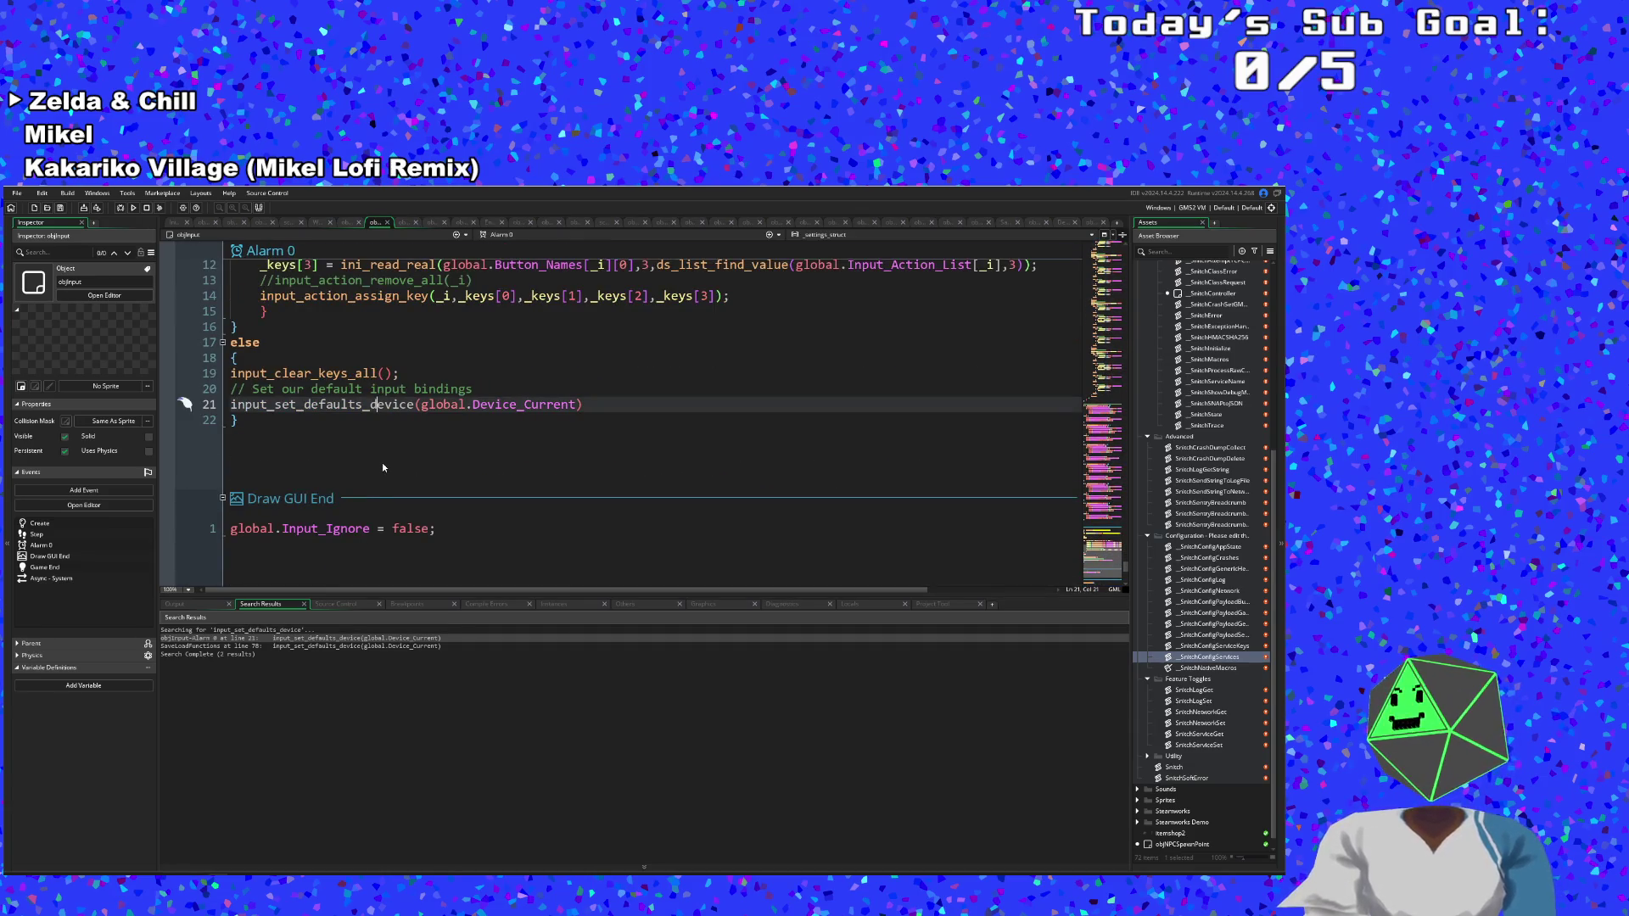
{"action": "scroll", "coordinate": [382, 462], "scroll_direction": "up", "scroll_amount": 2}
{"action": "scroll", "coordinate": [382, 466], "scroll_direction": "up", "scroll_amount": 15}
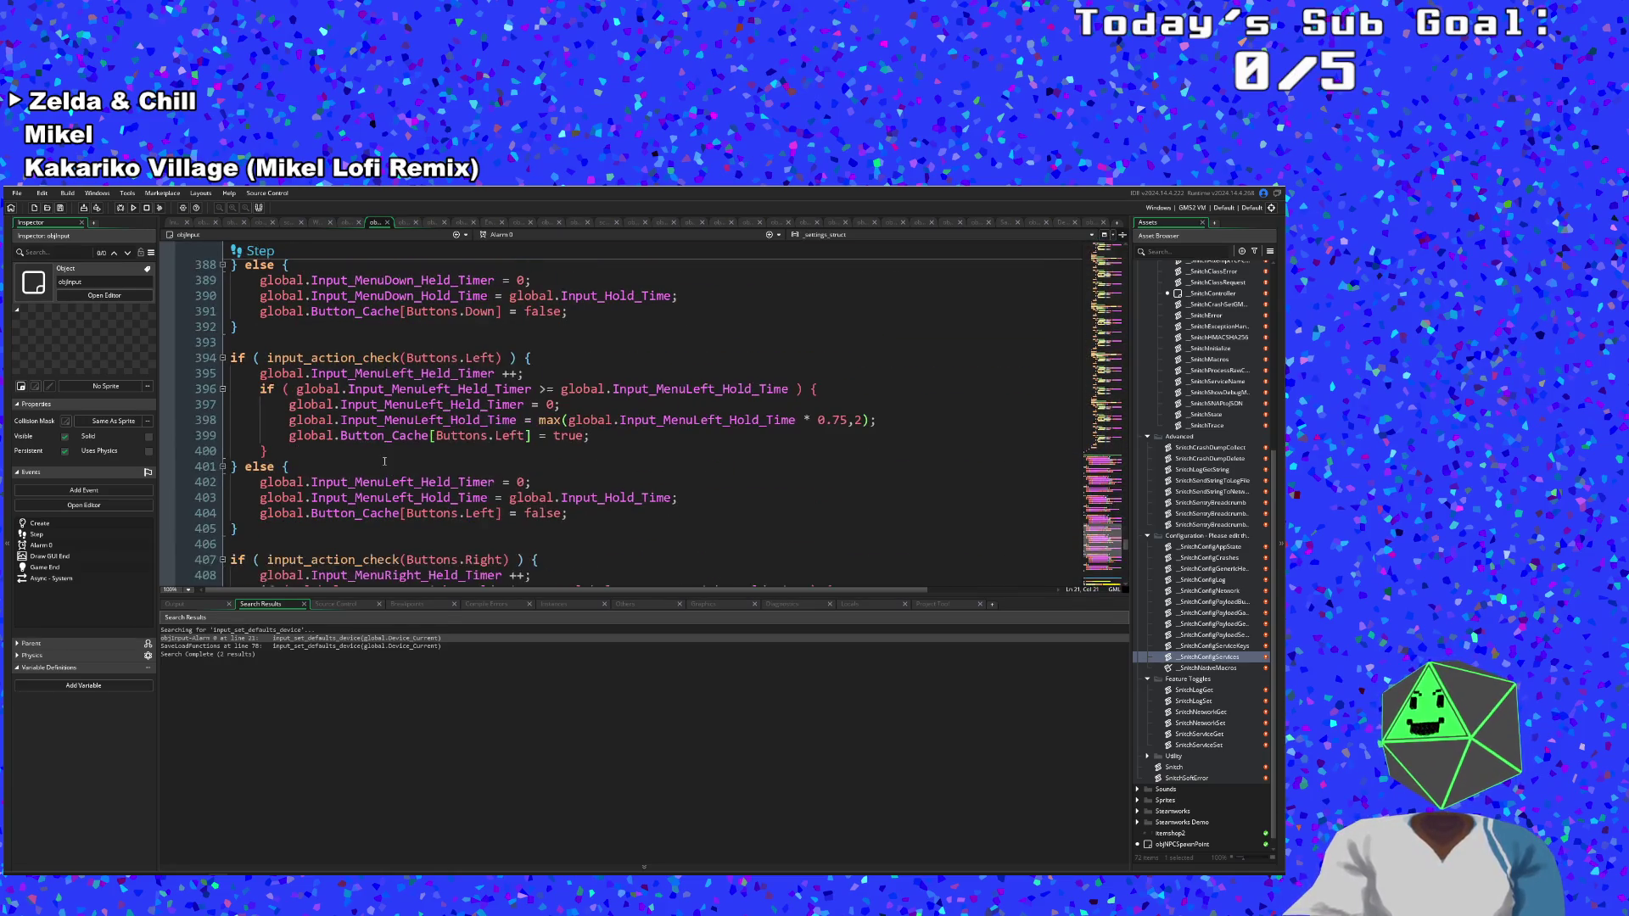
{"action": "scroll", "coordinate": [390, 457], "scroll_direction": "up", "scroll_amount": 20}
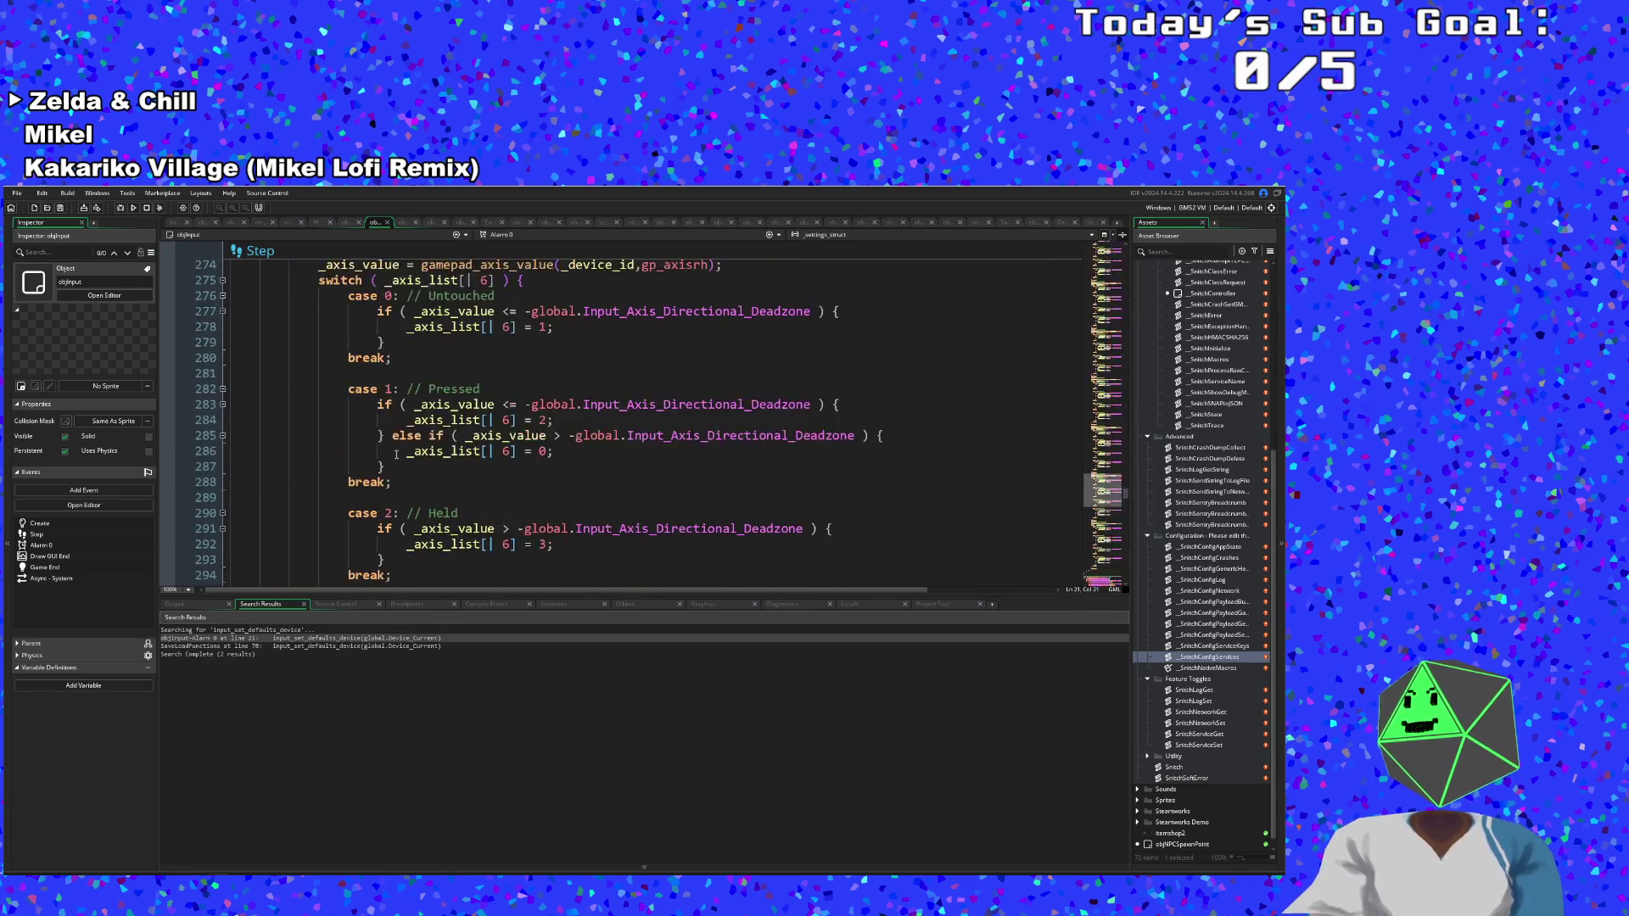
{"action": "scroll", "coordinate": [396, 452], "scroll_direction": "up", "scroll_amount": 20}
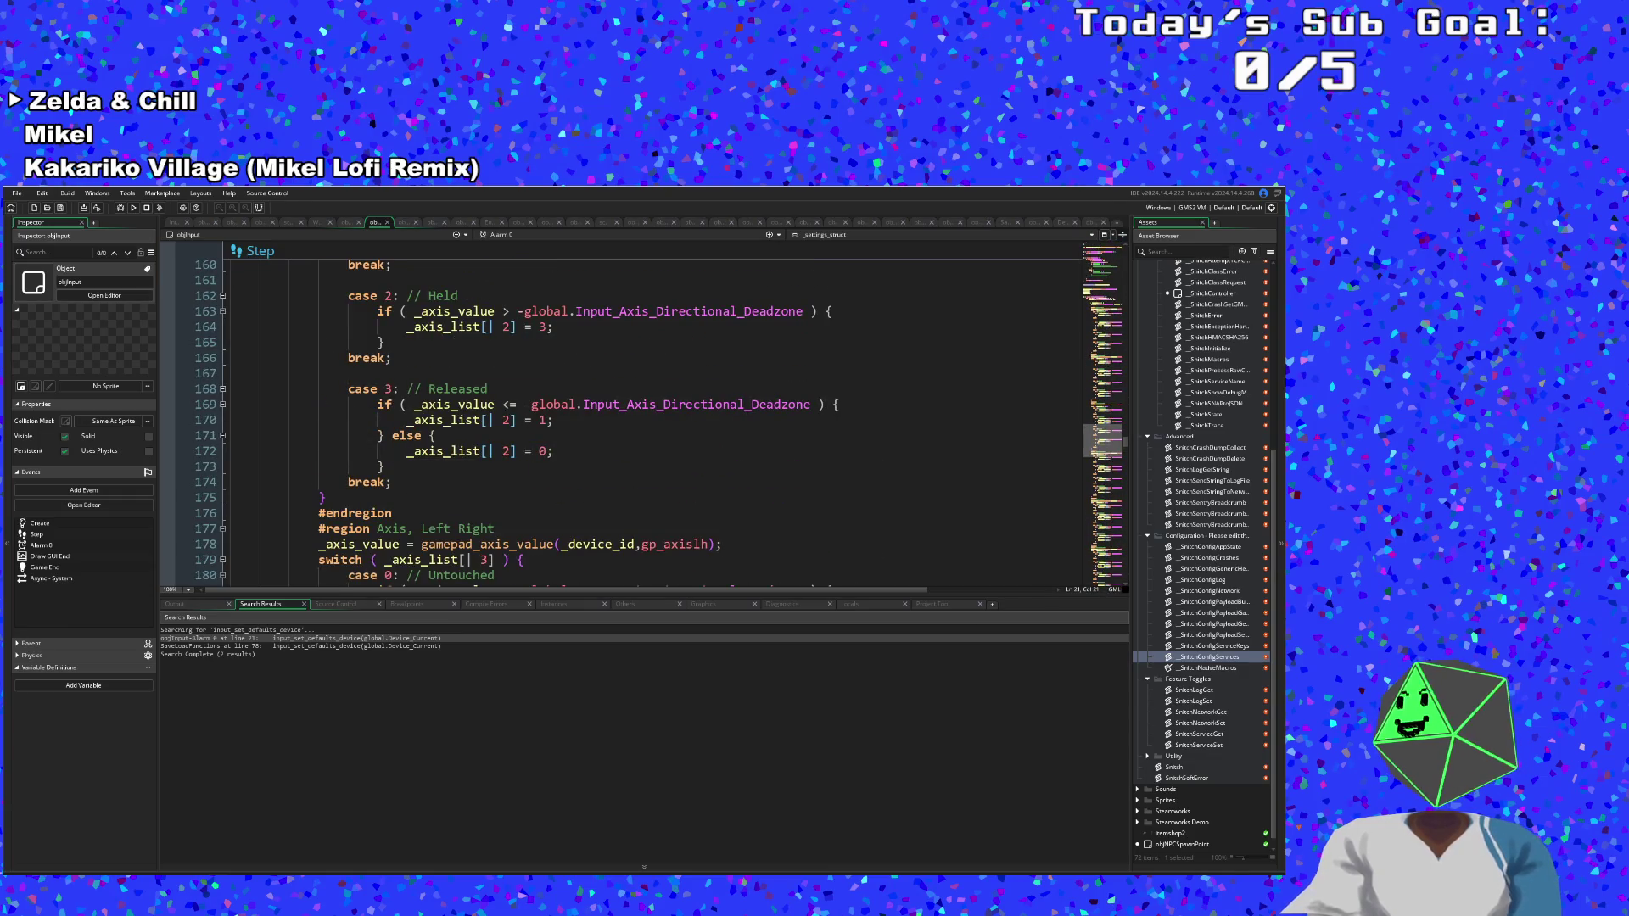
{"action": "scroll", "coordinate": [1117, 413], "scroll_direction": "up", "scroll_amount": 20}
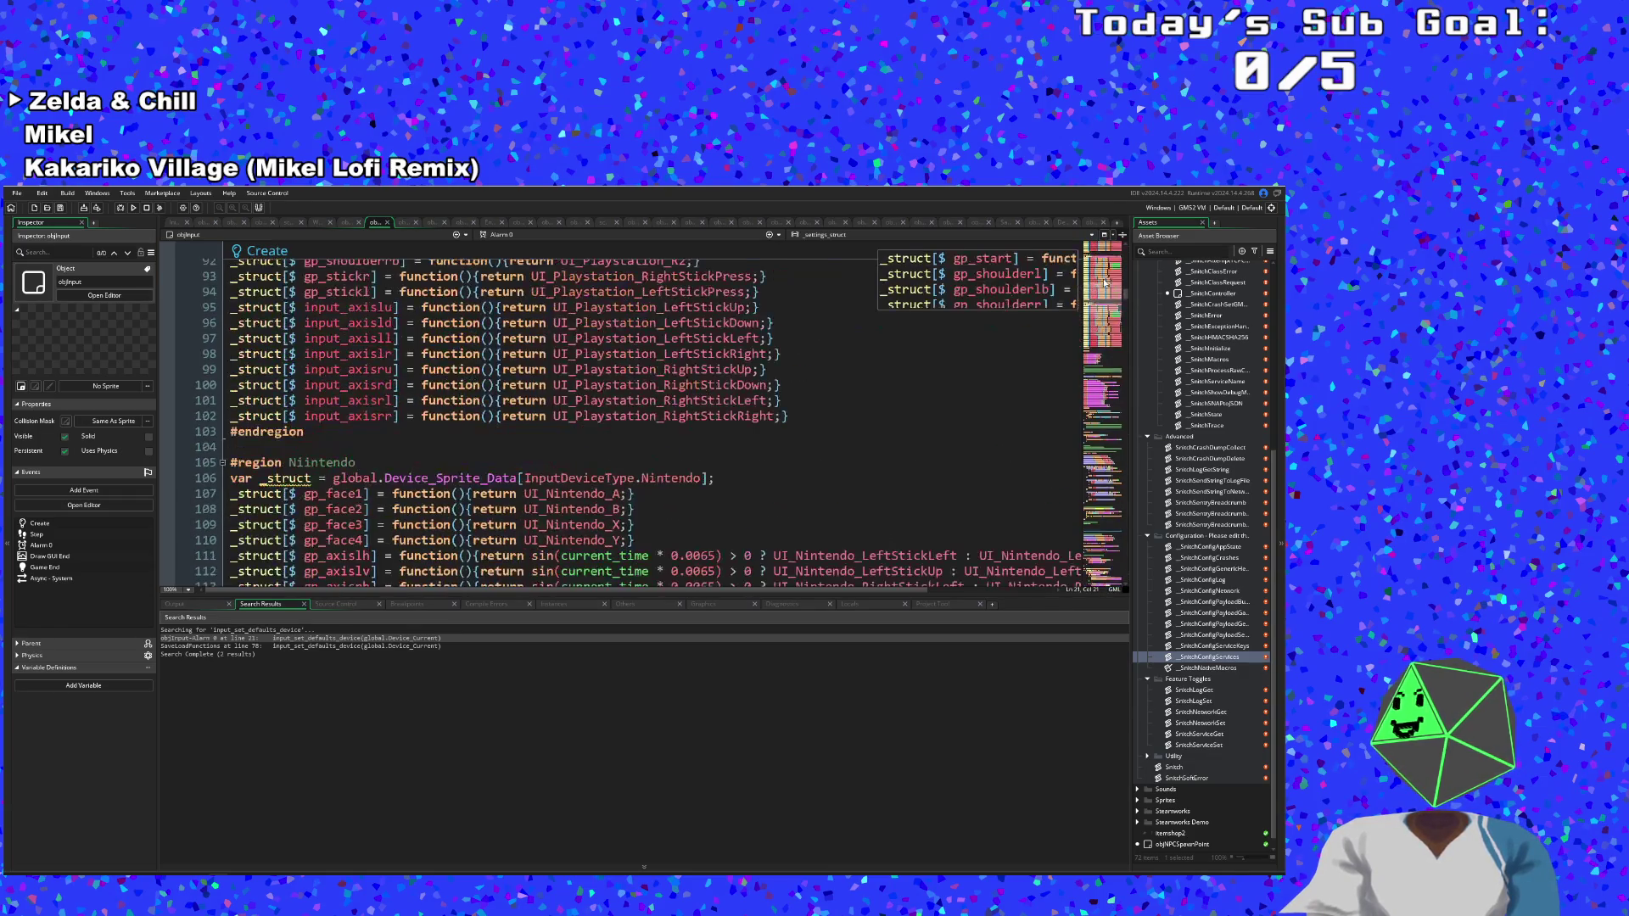
{"action": "scroll", "coordinate": [760, 484], "scroll_direction": "up", "scroll_amount": 20}
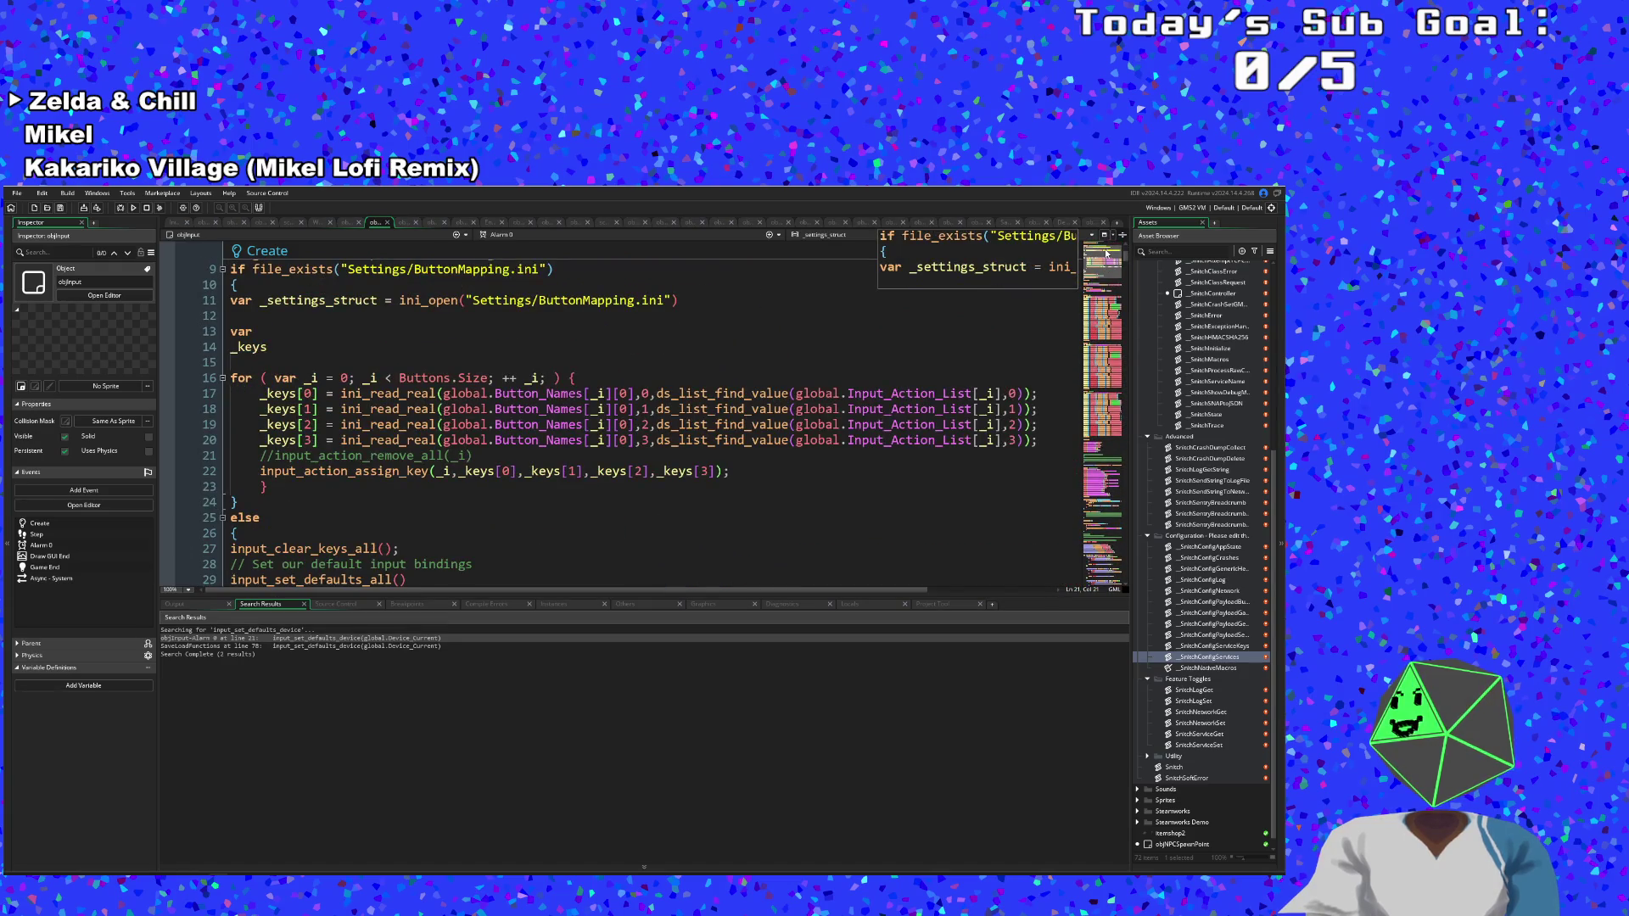
{"action": "scroll", "coordinate": [741, 473], "scroll_direction": "up", "scroll_amount": 3}
{"action": "scroll", "coordinate": [730, 469], "scroll_direction": "down", "scroll_amount": 4}
{"action": "scroll", "coordinate": [721, 466], "scroll_direction": "up", "scroll_amount": 4}
{"action": "left_click", "coordinate": [336, 359]}
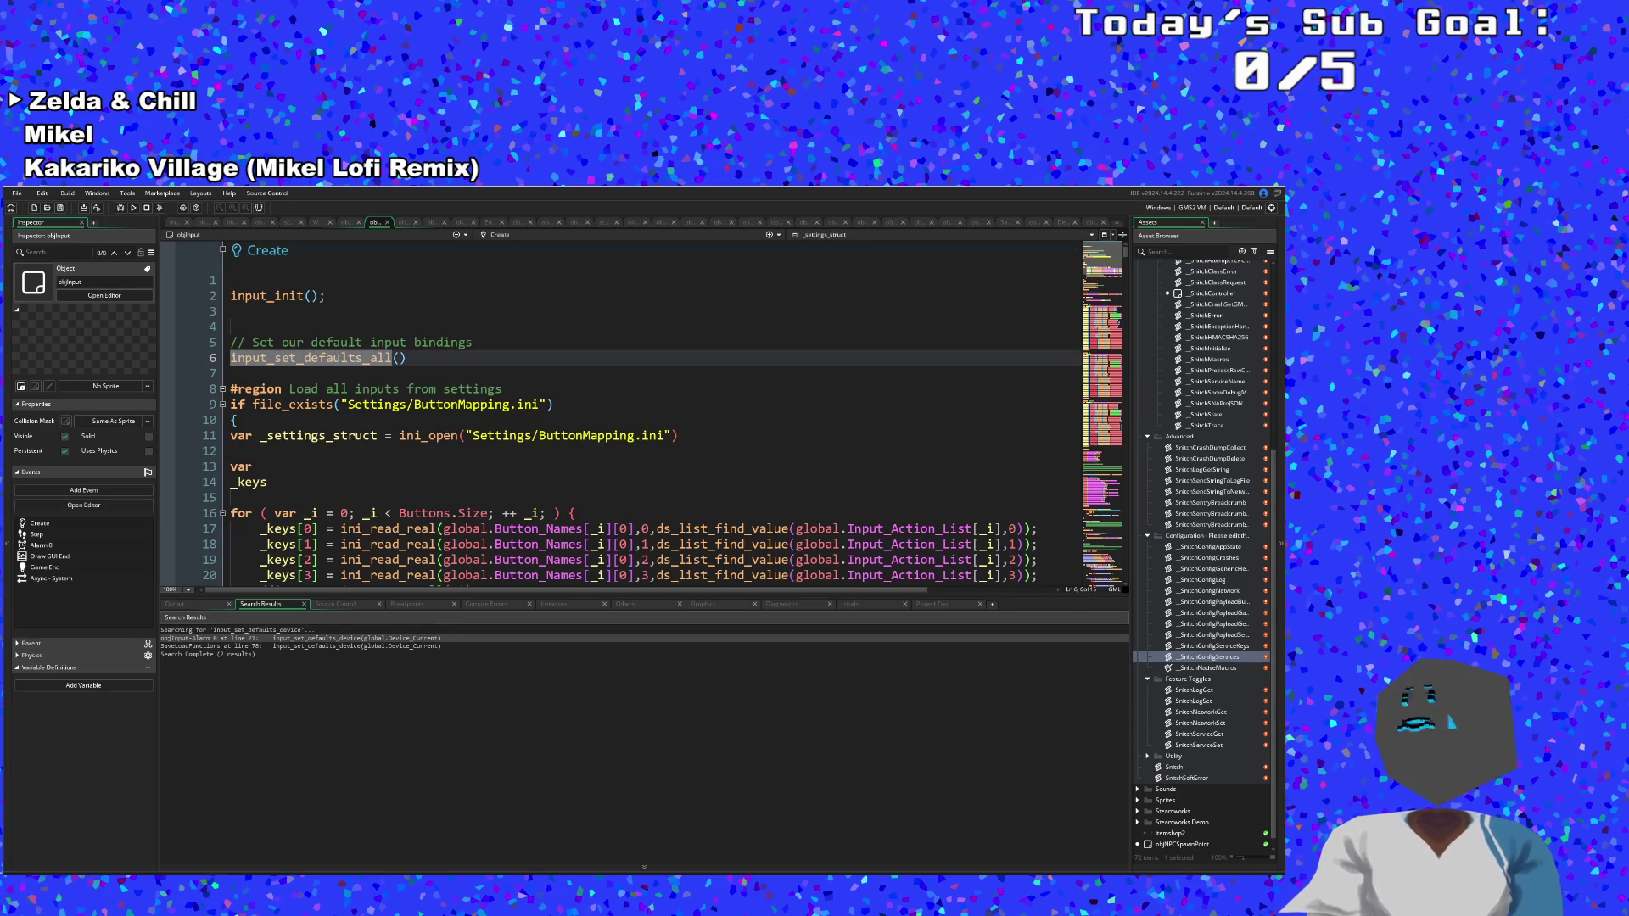
Review the input_set_defaults_all definition in scrInput, then close that script.
{"action": "middle_click", "coordinate": [336, 360]}
{"action": "key", "text": "Down"}
{"action": "key", "text": "Down"}
{"action": "key", "text": "Down"}
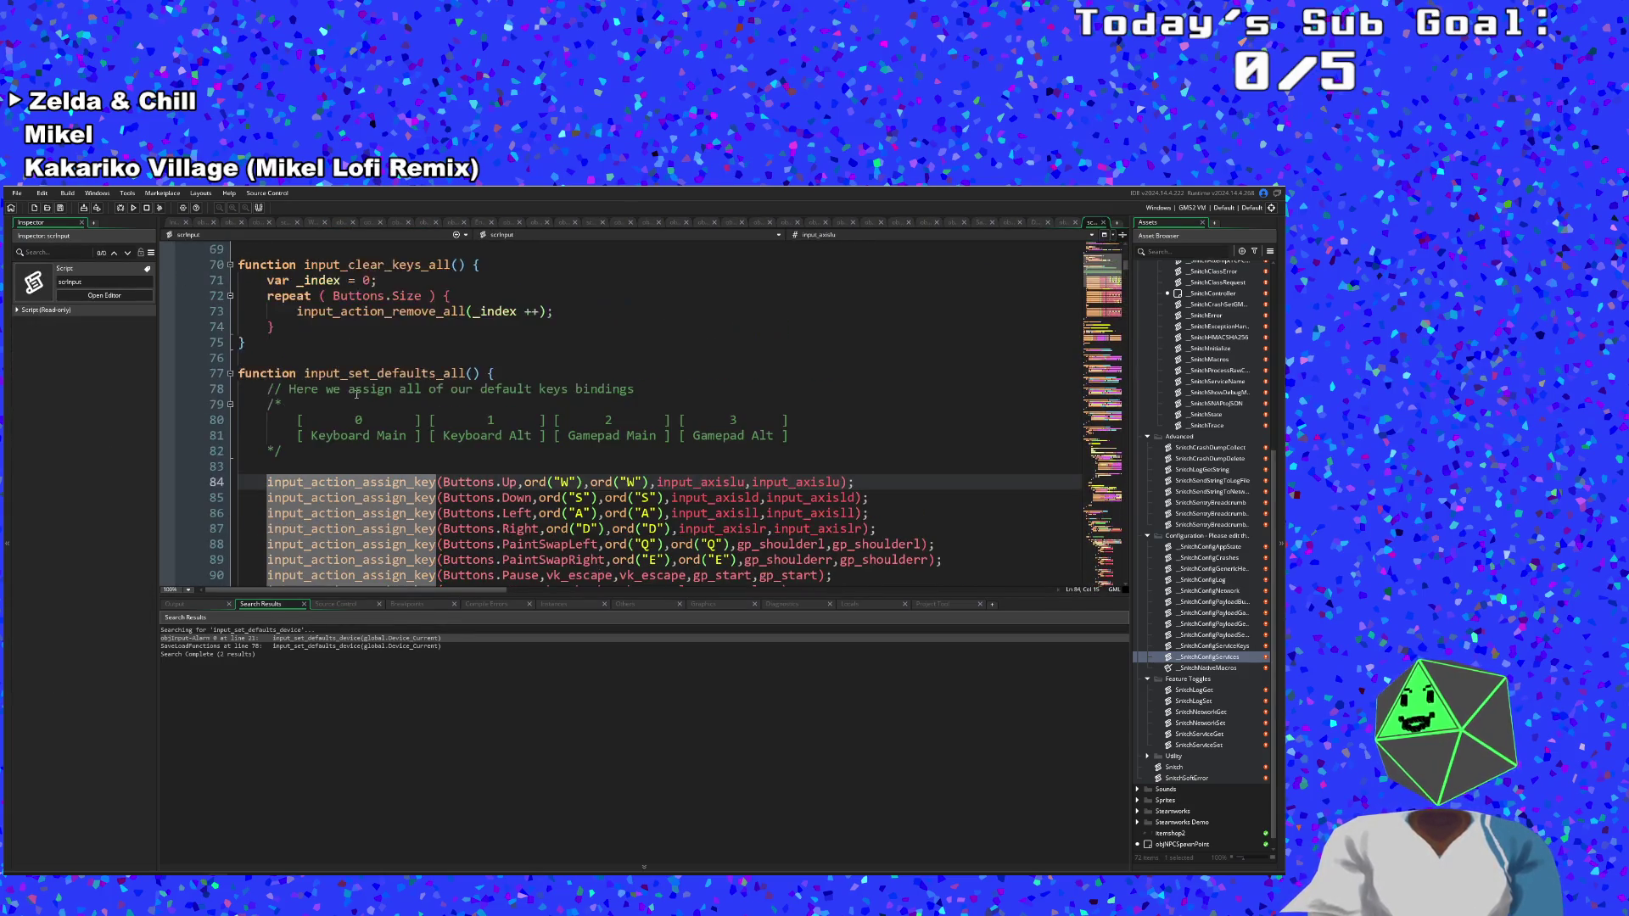
{"action": "scroll", "coordinate": [246, 367], "scroll_direction": "down", "scroll_amount": 6}
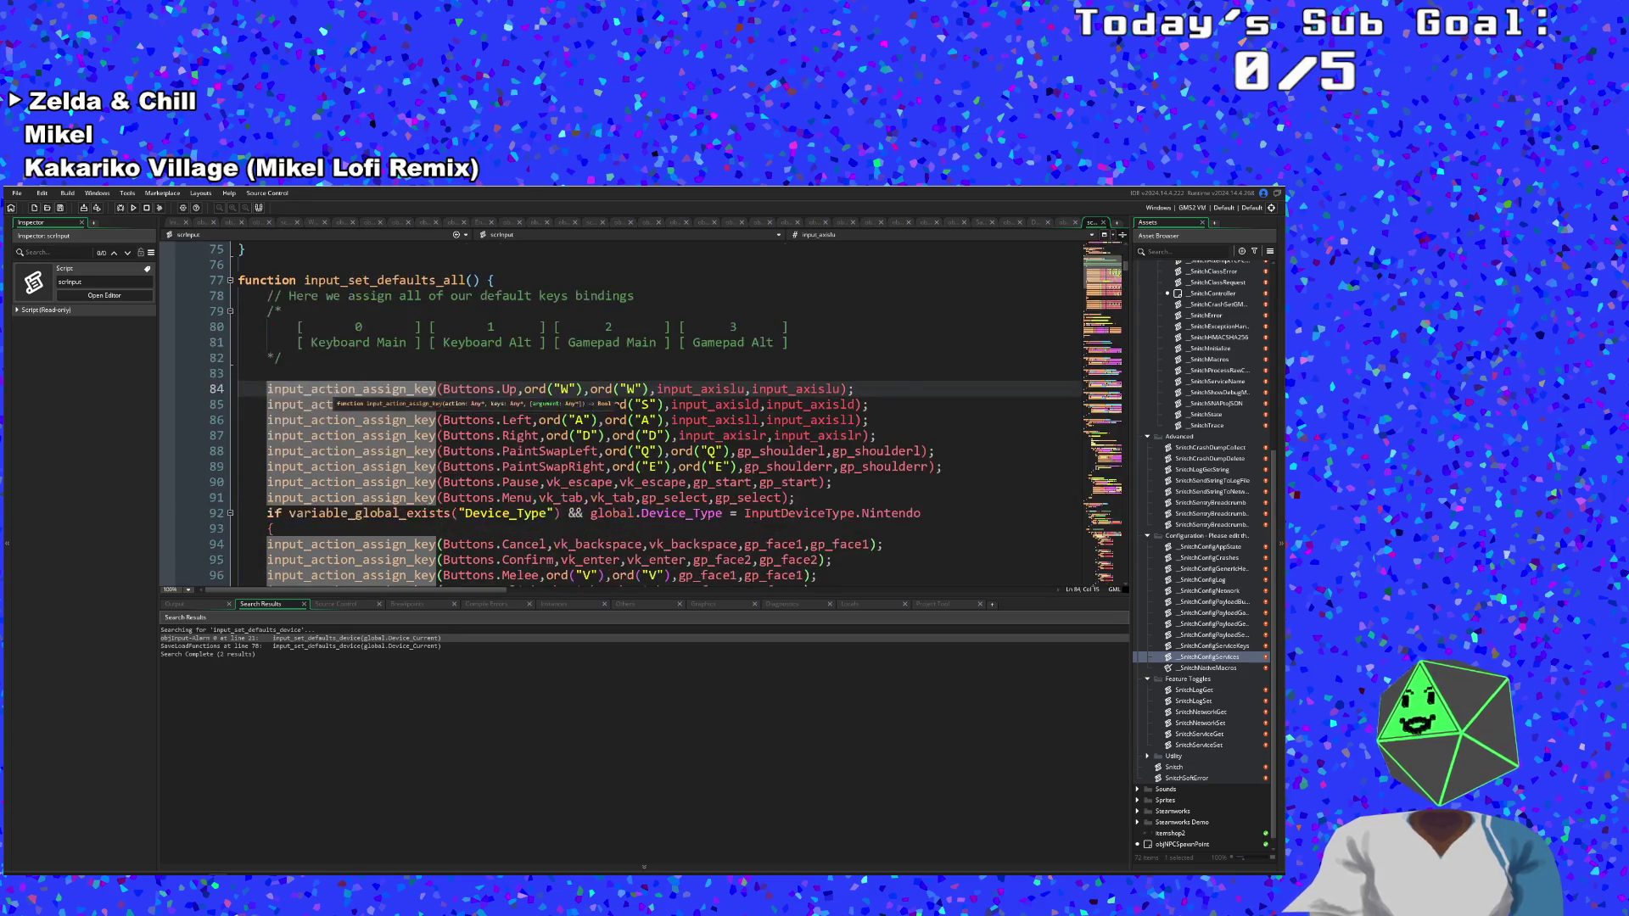
{"action": "scroll", "coordinate": [992, 244], "scroll_direction": "up", "scroll_amount": 4}
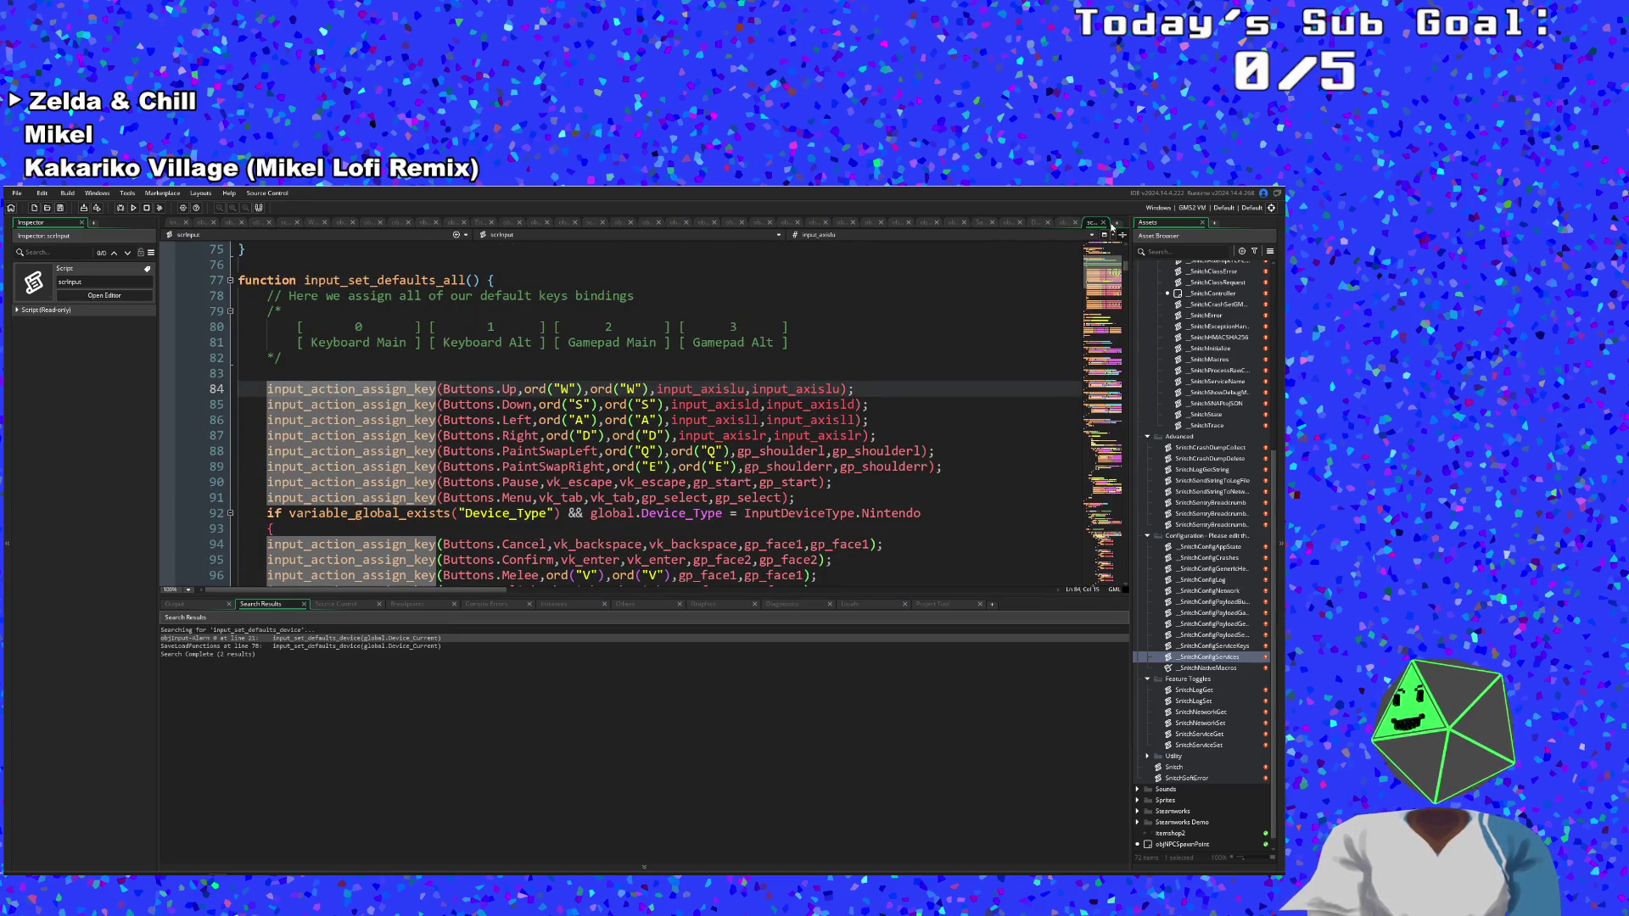
{"action": "left_click", "coordinate": [1105, 223]}
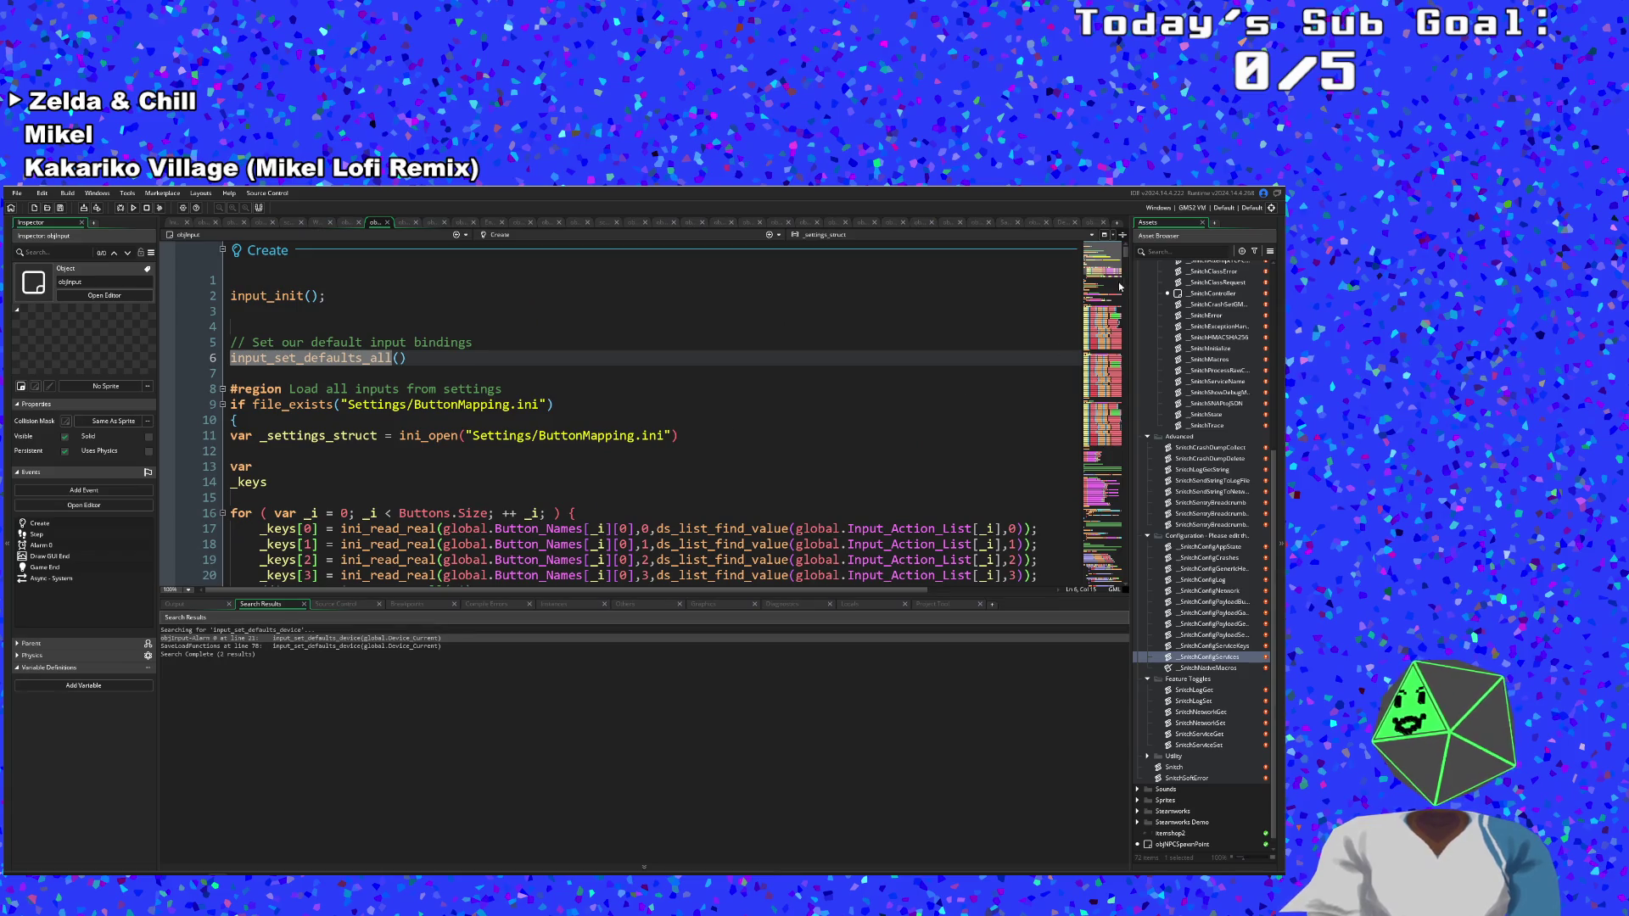
Replace the device-specific call on line 21 of Alarm 0 with all().
{"action": "left_click_drag", "start_coordinate": [1125, 254], "coordinate": [1124, 583]}
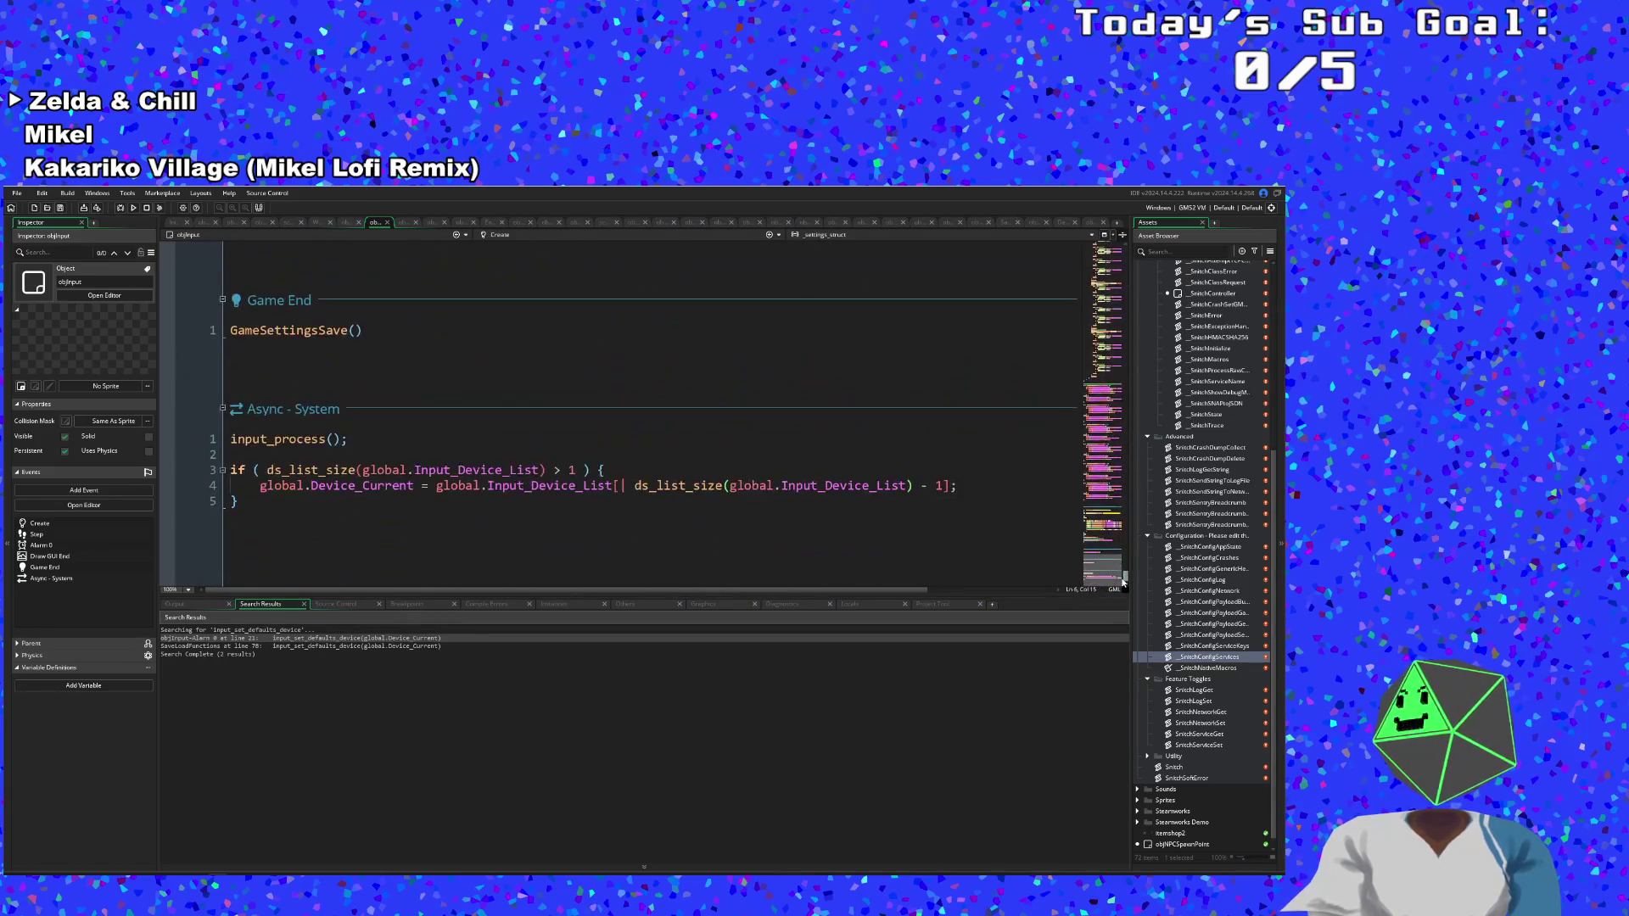
{"action": "scroll", "coordinate": [569, 492], "scroll_direction": "up", "scroll_amount": 6}
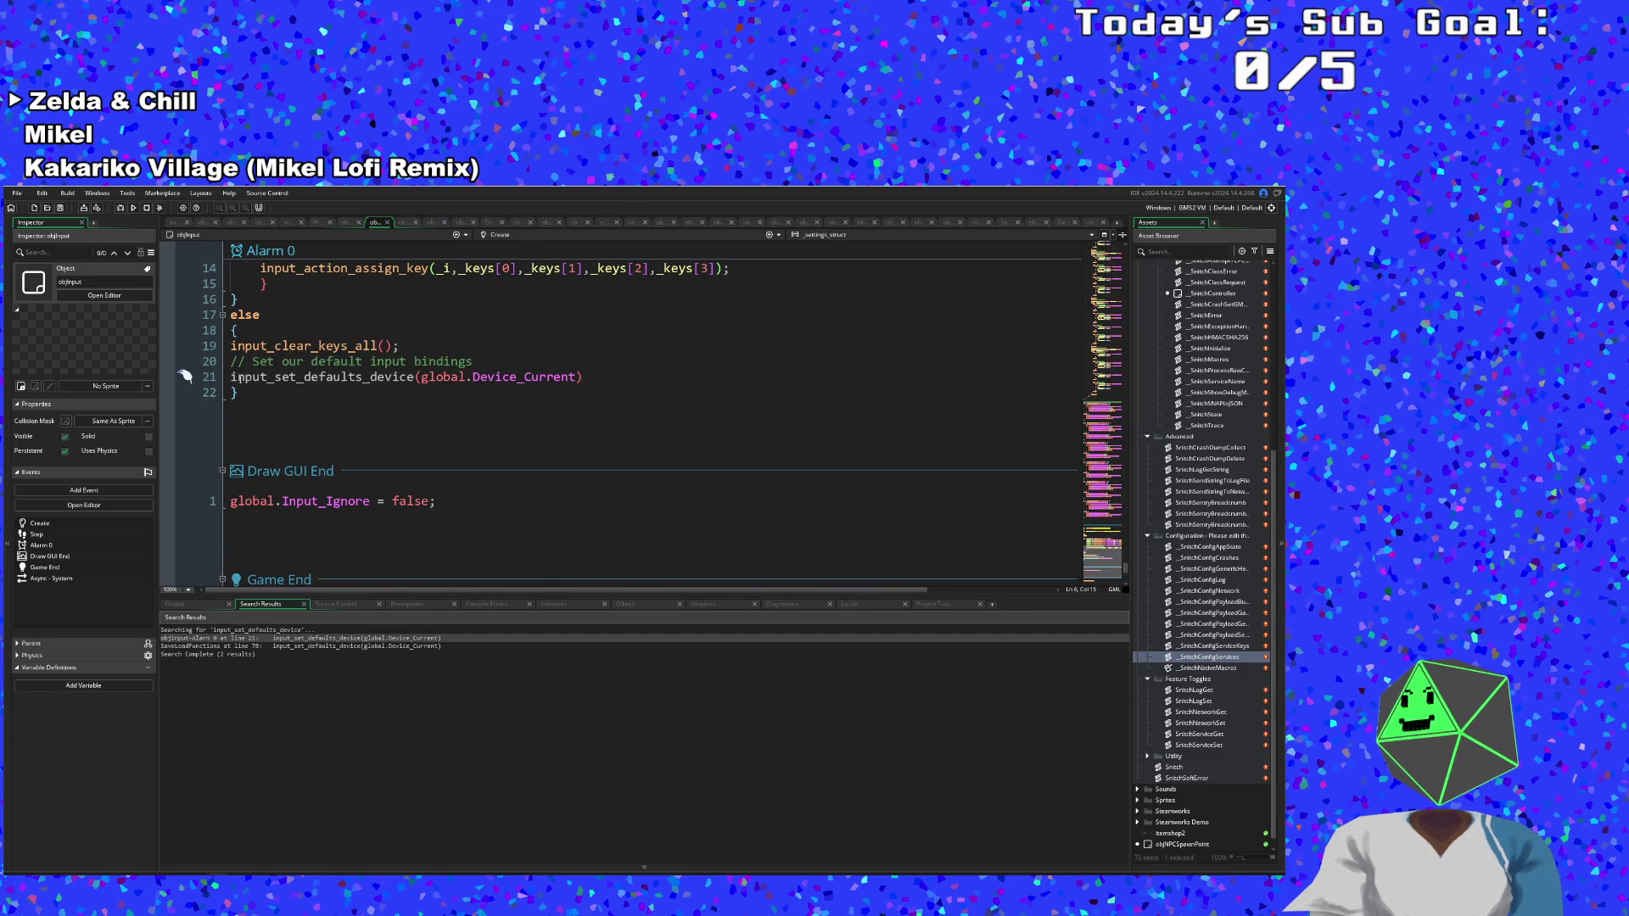
{"action": "mouse_move", "coordinate": [371, 377]}
{"action": "left_mouse_down"}
{"action": "mouse_move", "coordinate": [527, 397]}
{"action": "mouse_move", "coordinate": [595, 381]}
{"action": "left_mouse_up"}
{"action": "type", "text": "all()"}
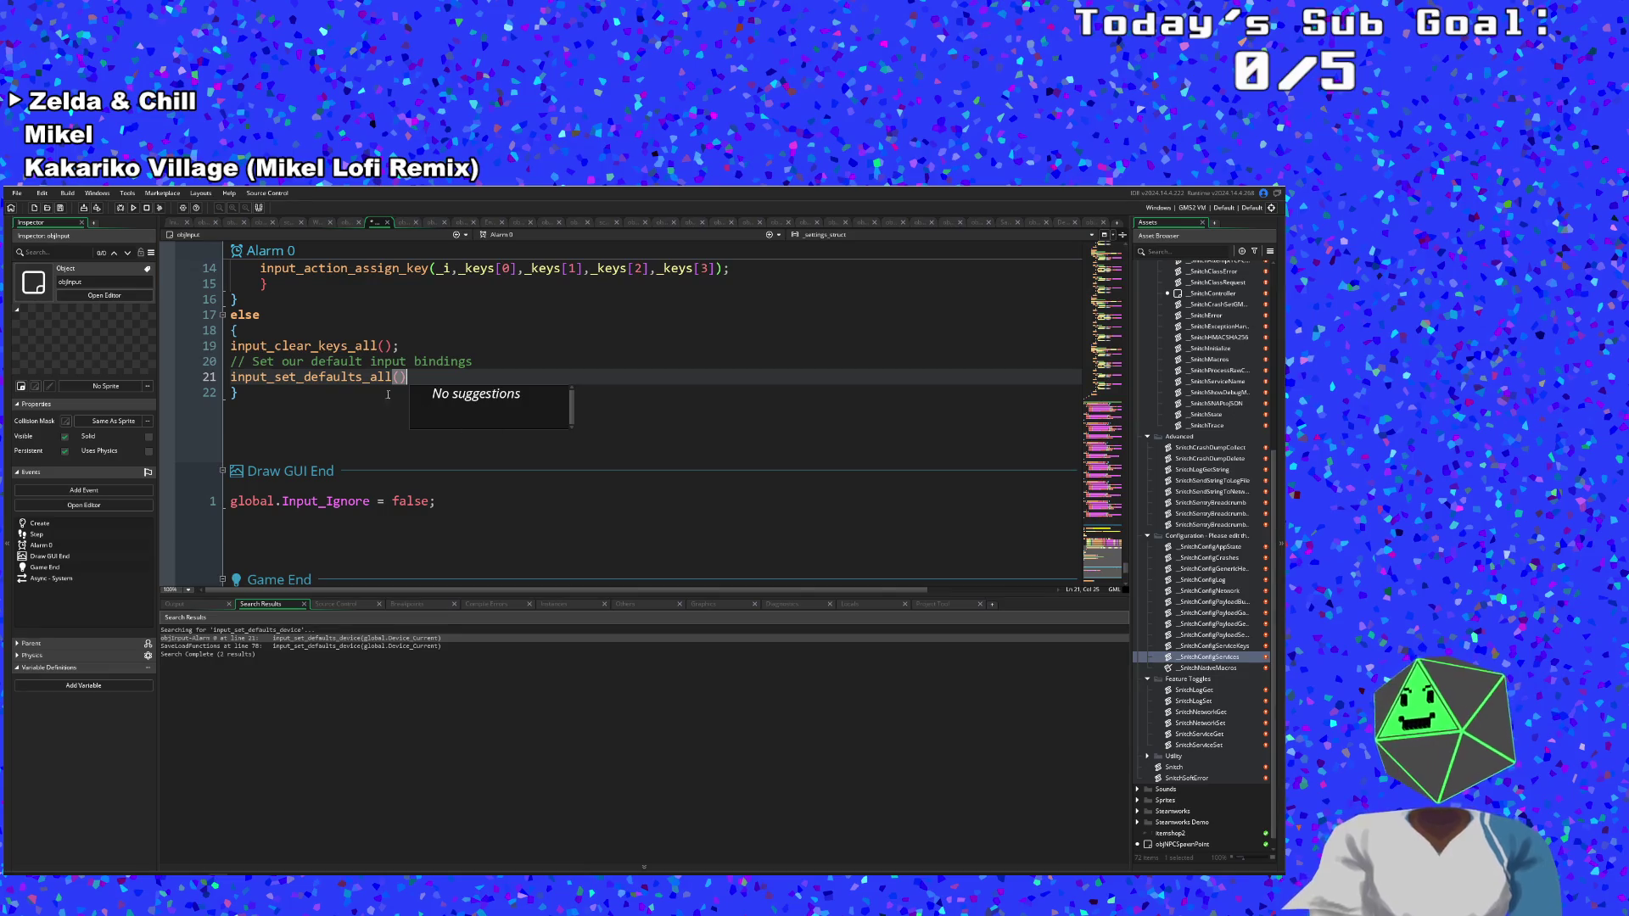
Close objInput and replace the device call on line 78 of SaveLoadFunctions with all().
{"action": "left_click", "coordinate": [353, 393]}
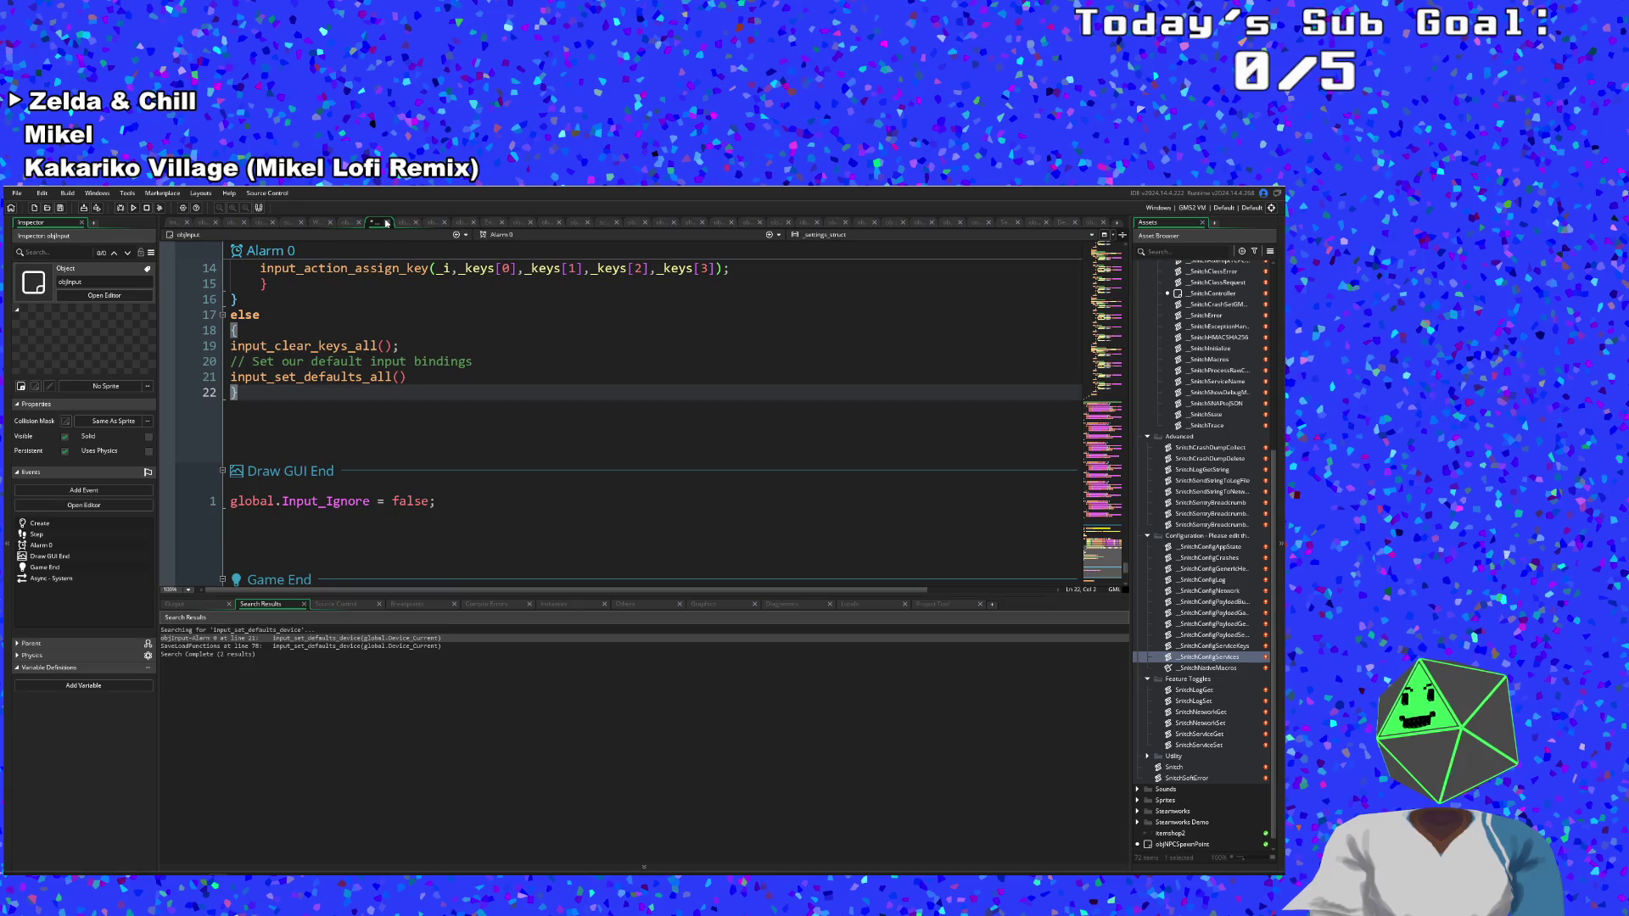
{"action": "left_click", "coordinate": [386, 223]}
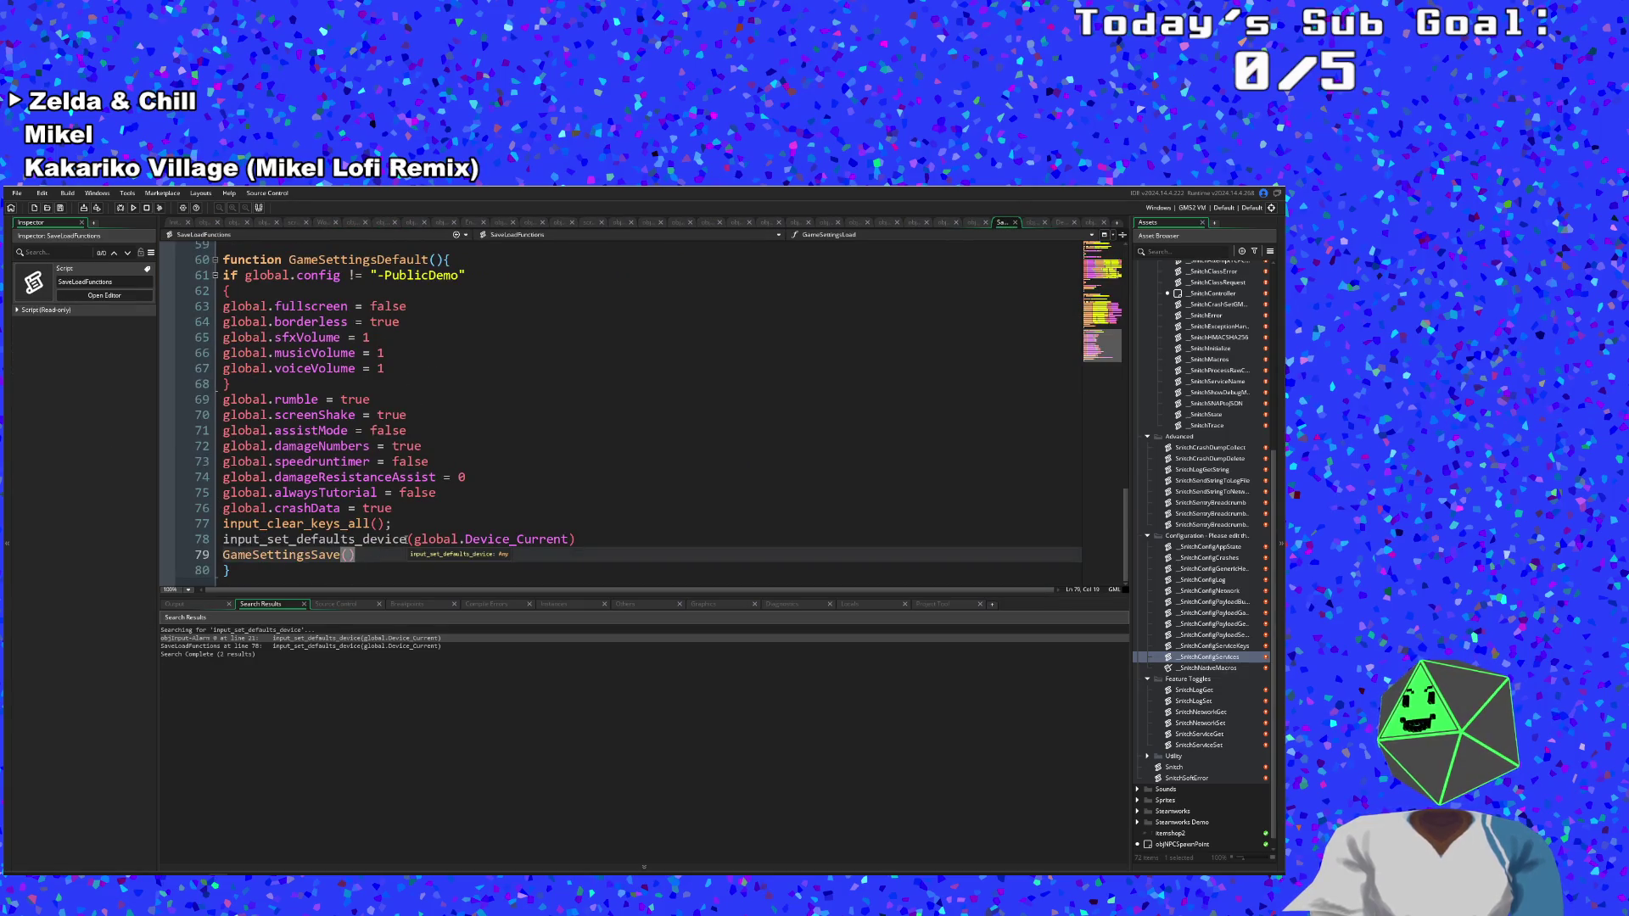
{"action": "mouse_move", "coordinate": [367, 539]}
{"action": "left_mouse_down"}
{"action": "mouse_move", "coordinate": [607, 541]}
{"action": "mouse_move", "coordinate": [575, 541]}
{"action": "left_mouse_up"}
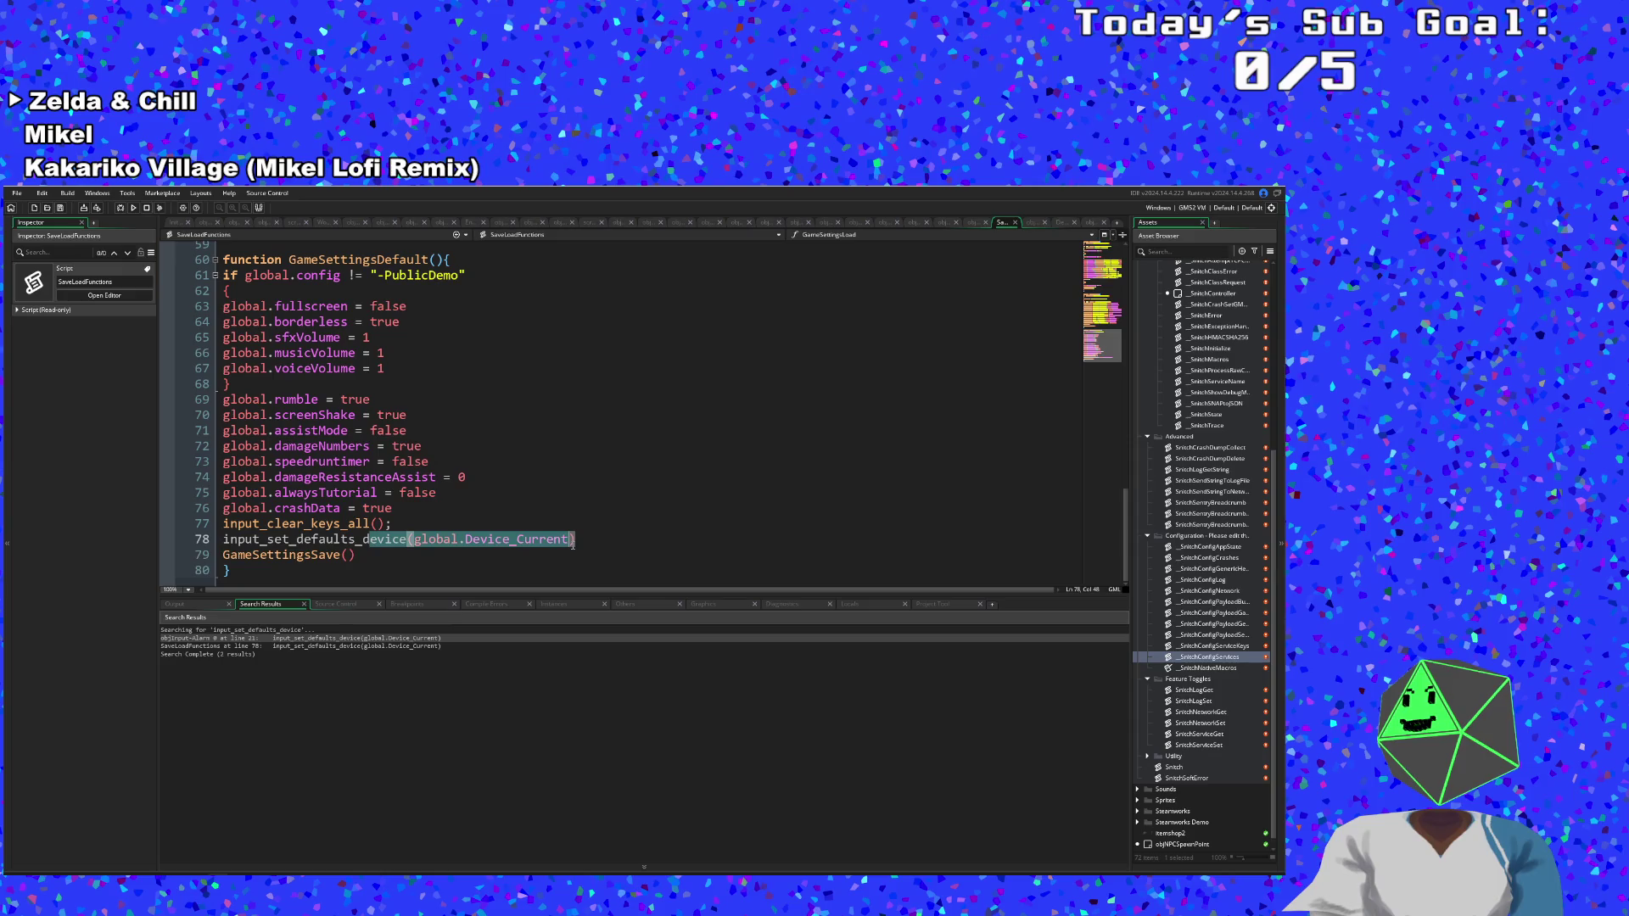
{"action": "type", "text": "all"}
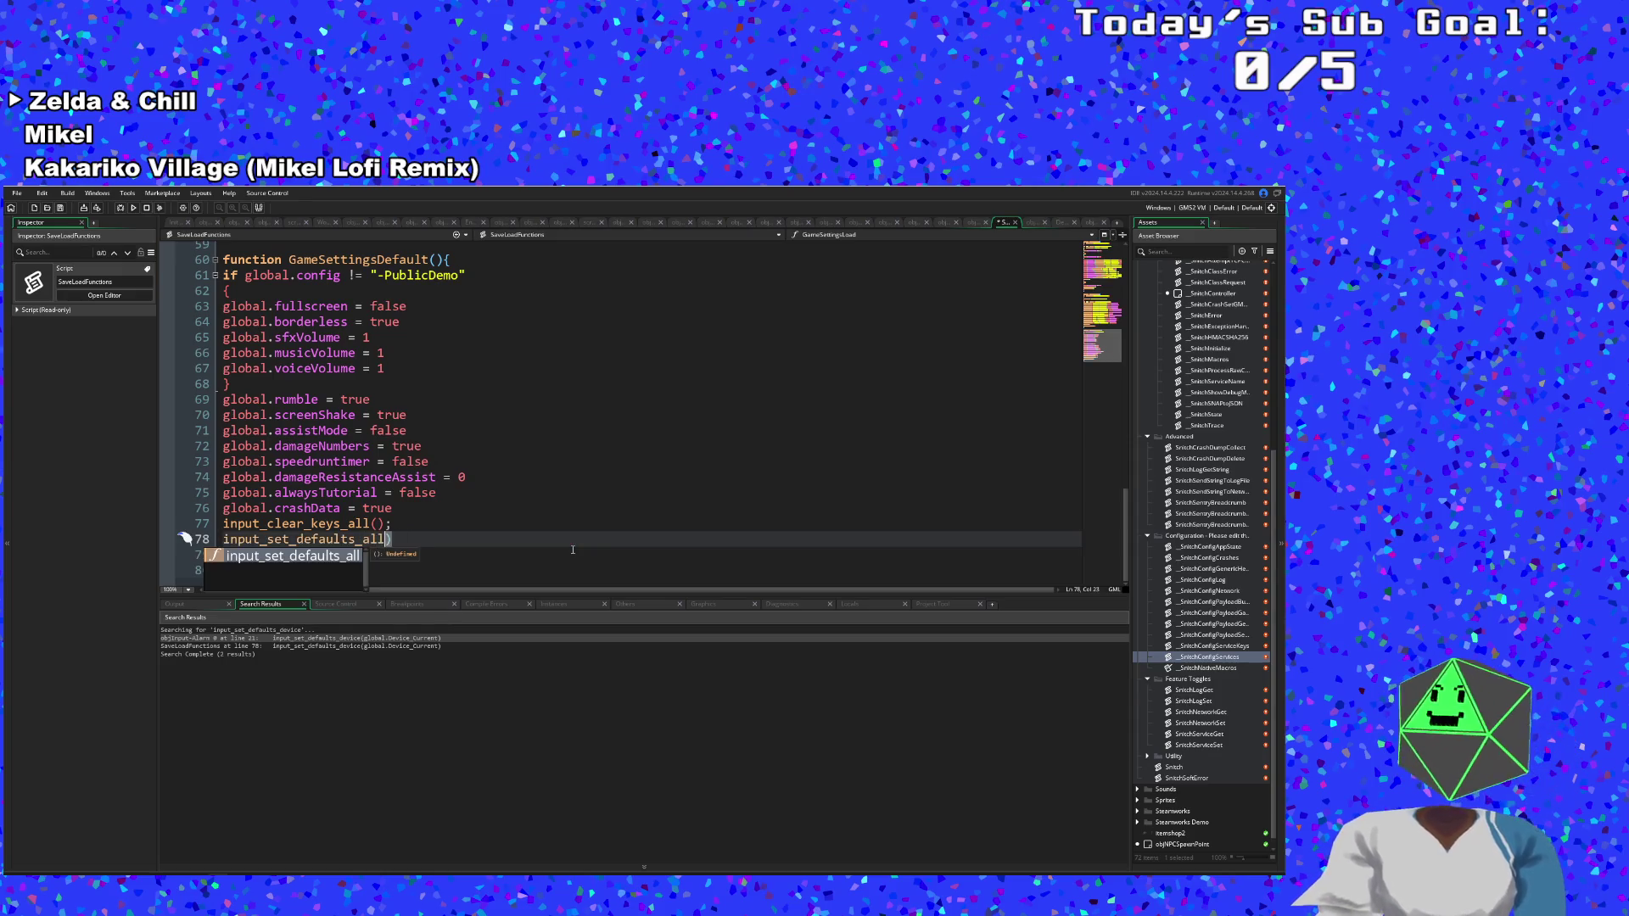
{"action": "type", "text": "("}
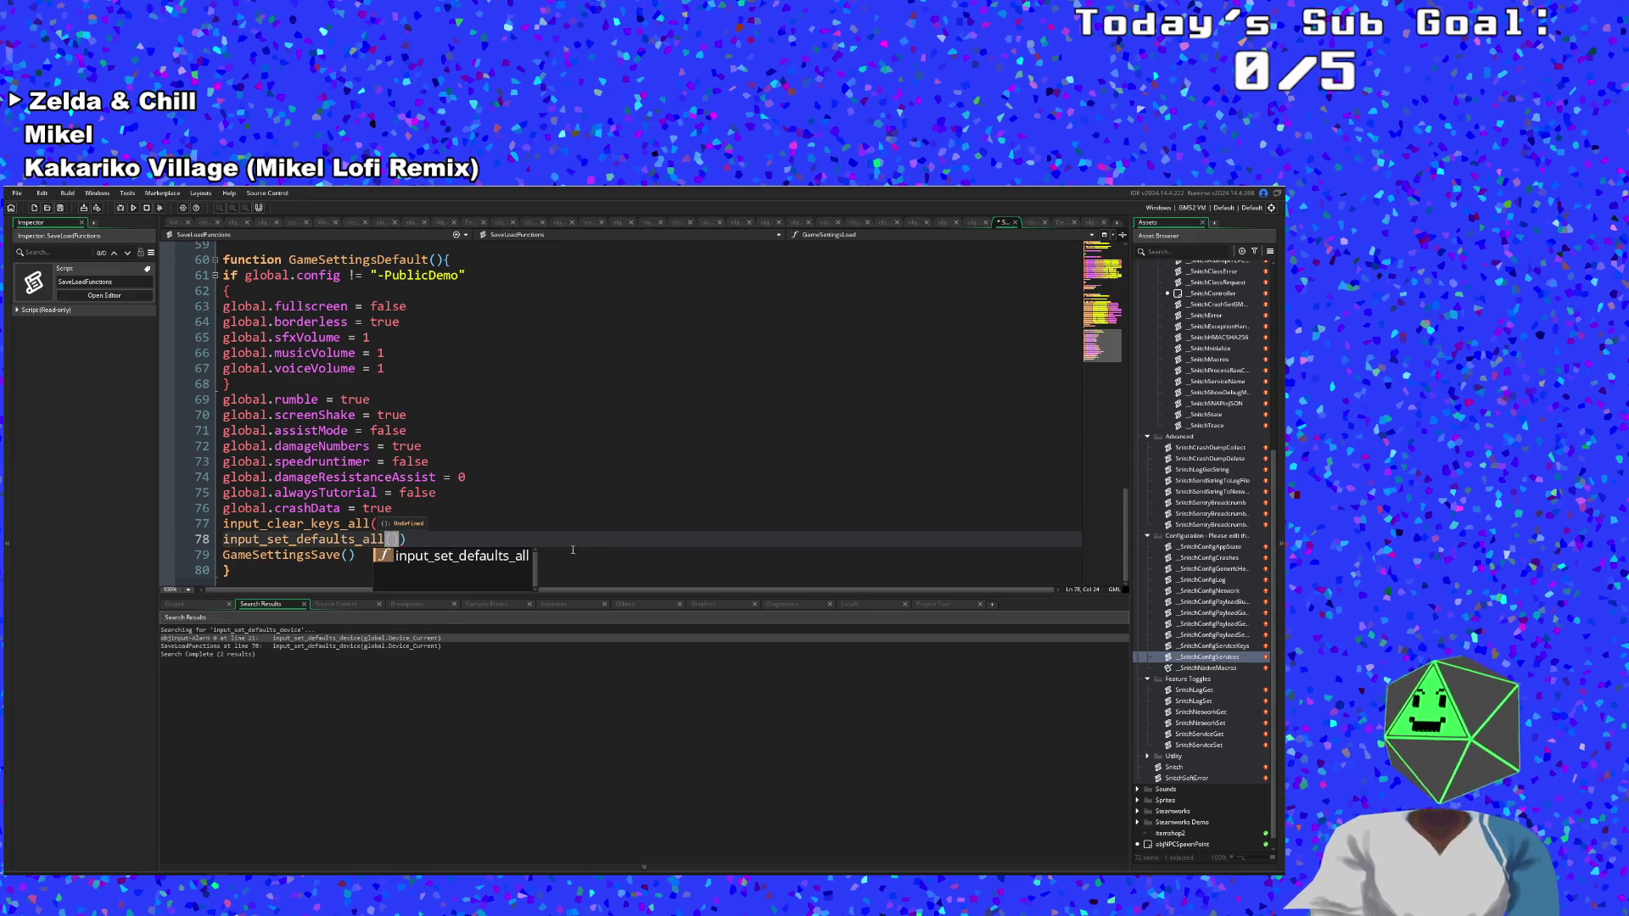
{"action": "left_click", "coordinate": [419, 539]}
Remove the extra closing parenthesis on line 78 and the semicolon ending line 77.
{"action": "type", "text": ")"}
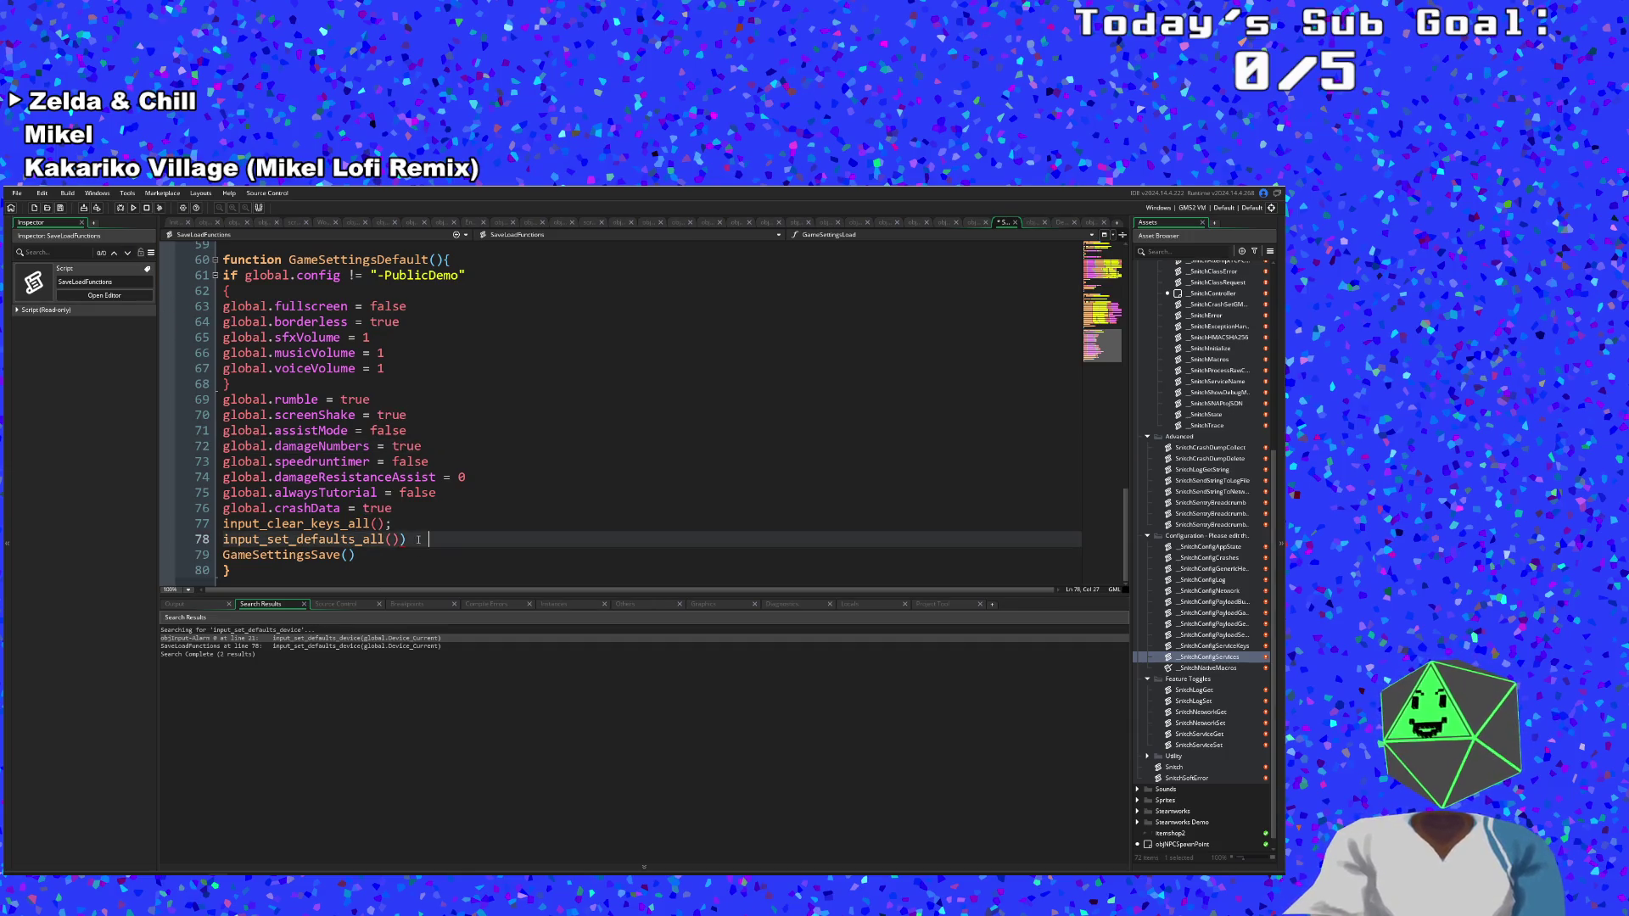
{"action": "key", "text": "BackSpace"}
{"action": "key", "text": "BackSpace"}
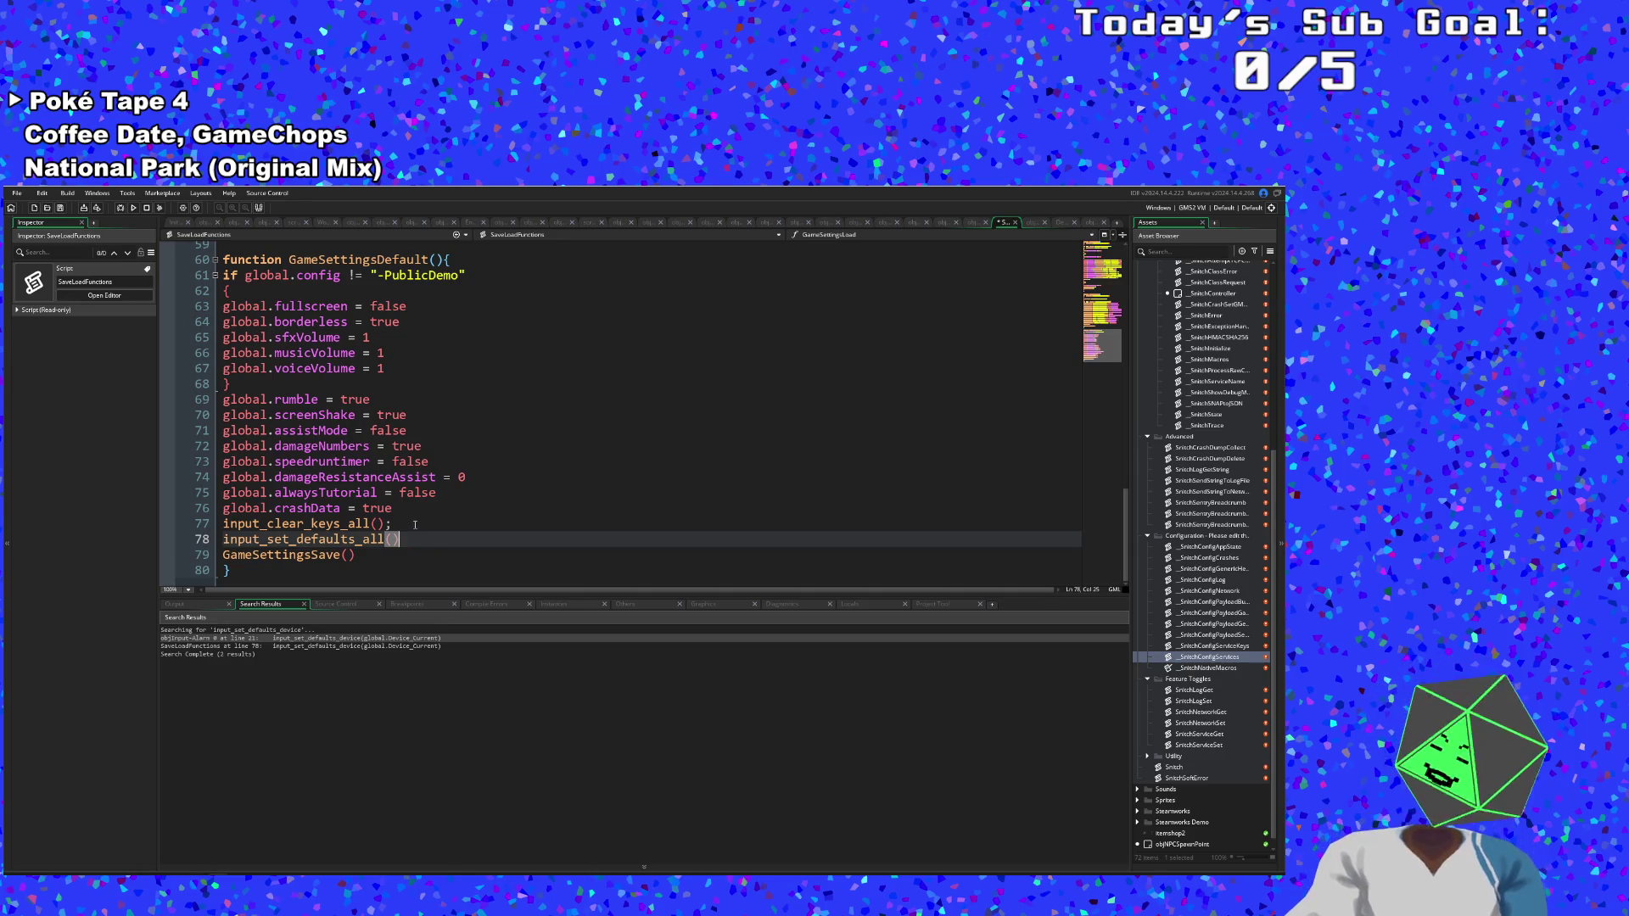
{"action": "left_click", "coordinate": [396, 519]}
{"action": "key", "text": "BackSpace"}
{"action": "left_click", "coordinate": [428, 539]}
{"action": "left_click", "coordinate": [16, 194]}
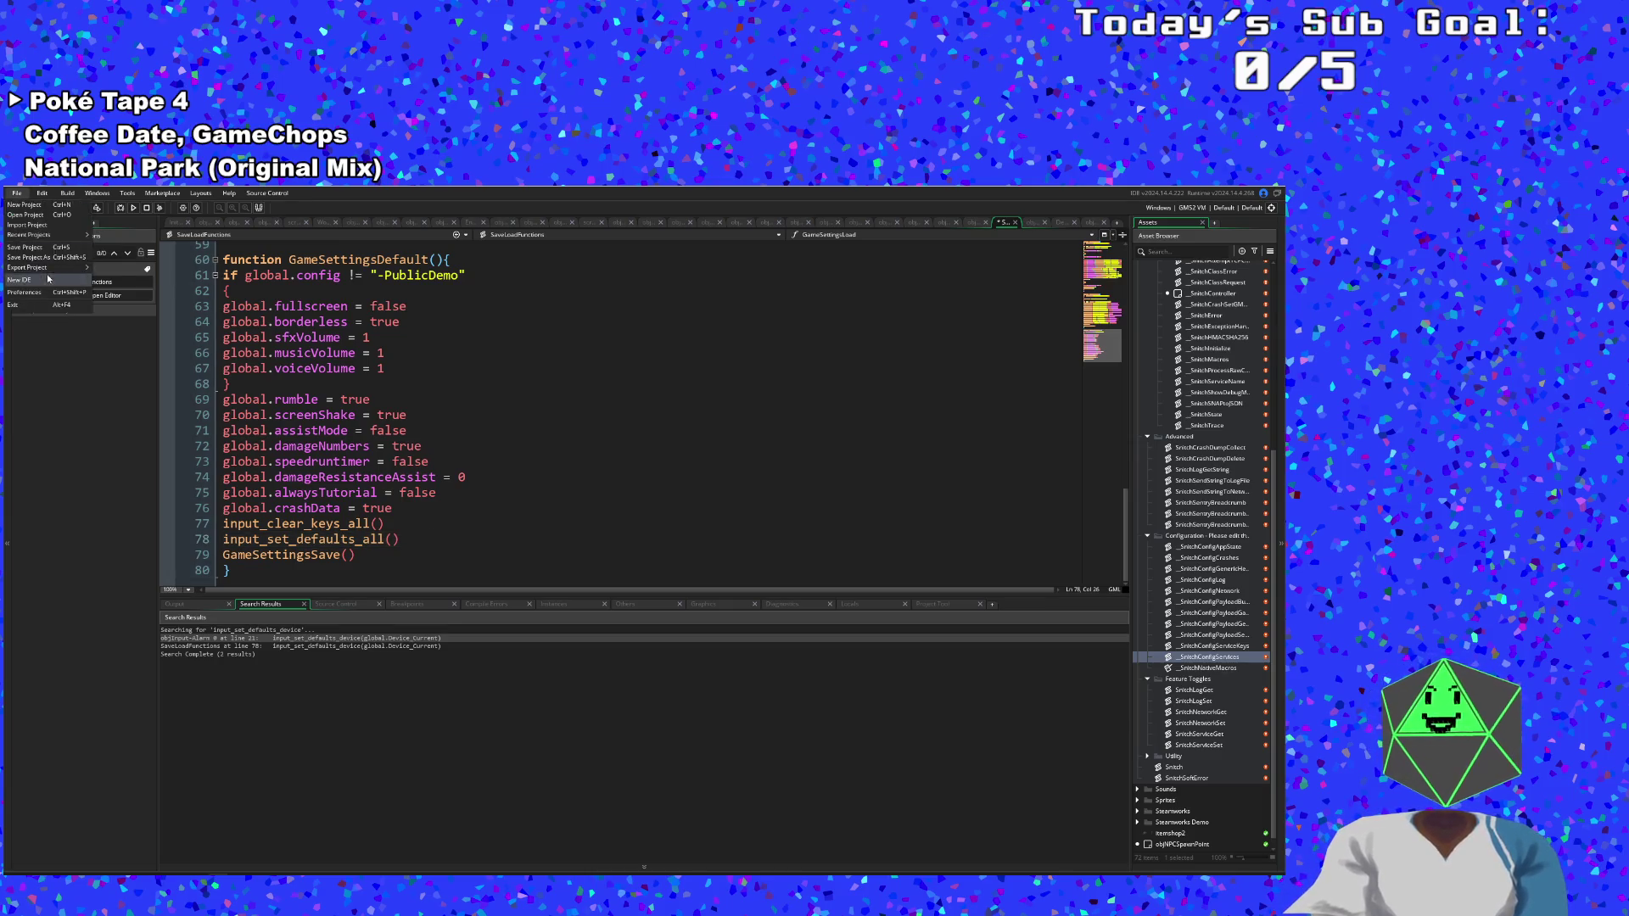
Save the project, run the game in debug mode and answer the crash-data prompt.
{"action": "left_click", "coordinate": [38, 256]}
{"action": "left_click", "coordinate": [122, 211]}
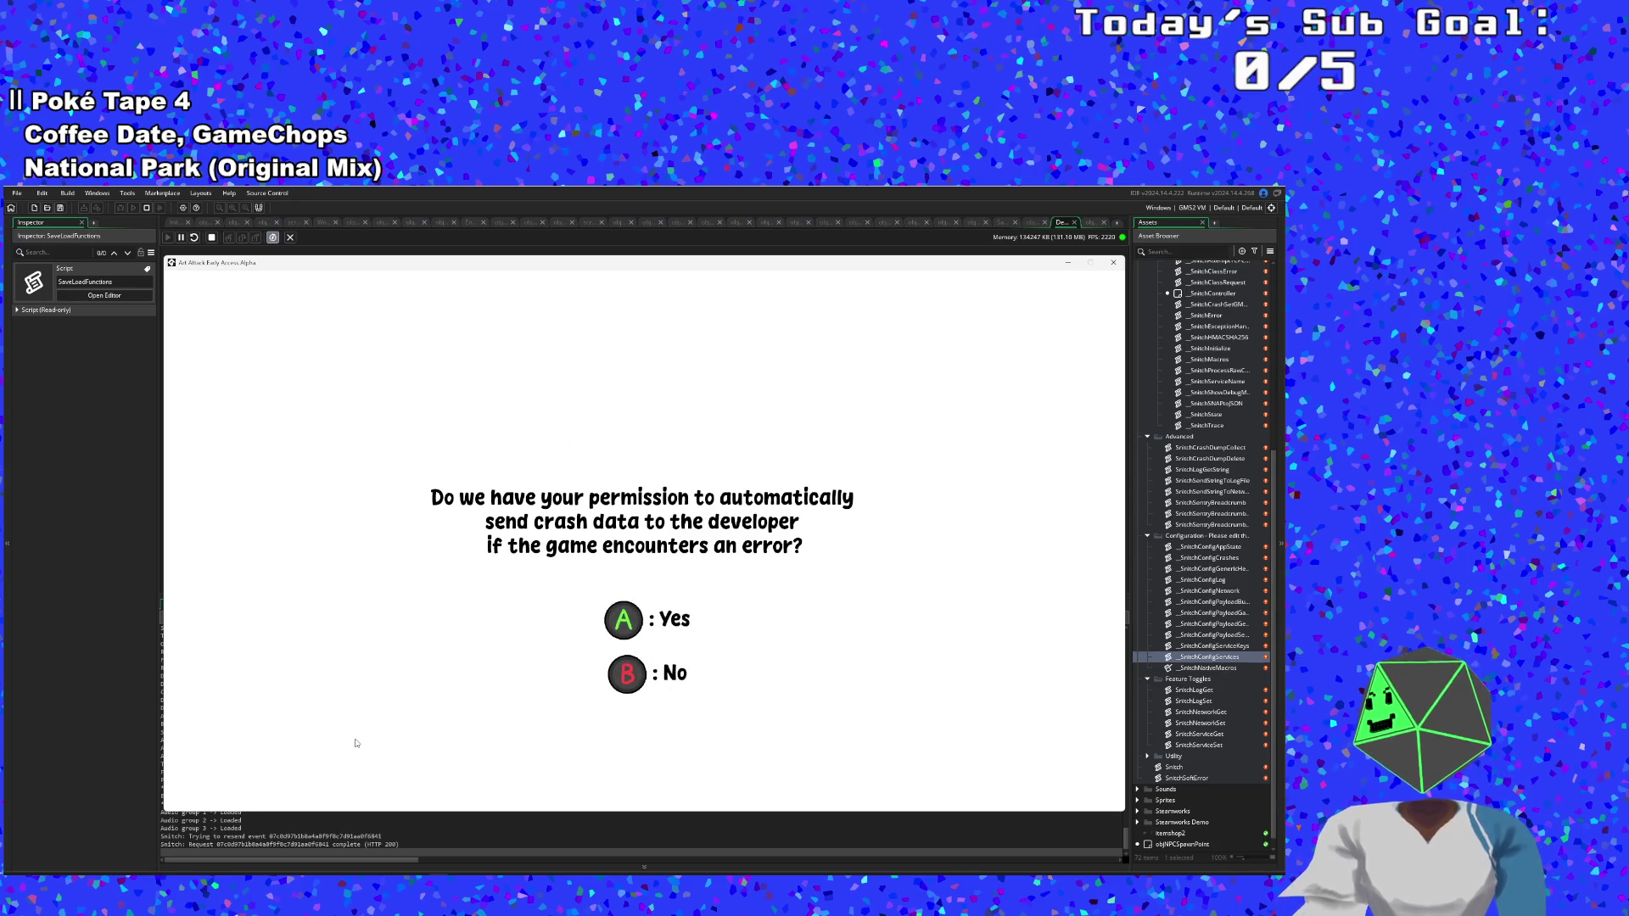
{"action": "key", "text": "Return"}
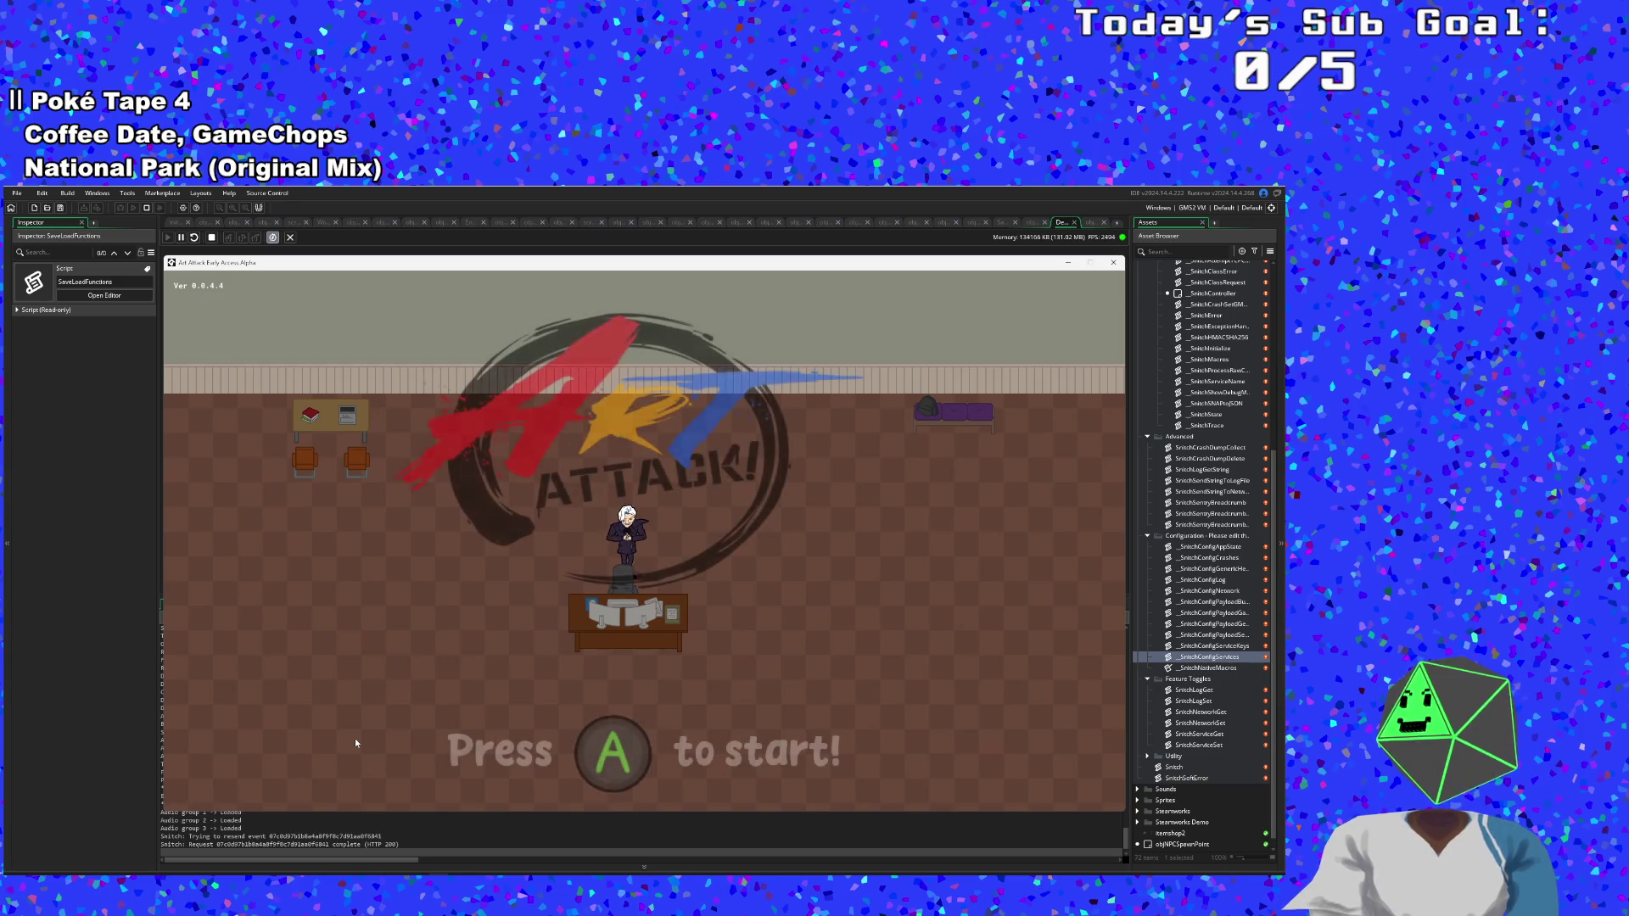
Turn on Send Data On Crashes in the game's Settings, then quit back to the build log.
{"action": "key", "text": "Return"}
{"action": "key", "text": "Down"}
{"action": "key", "text": "Down"}
{"action": "key", "text": "Up"}
{"action": "key", "text": "Return"}
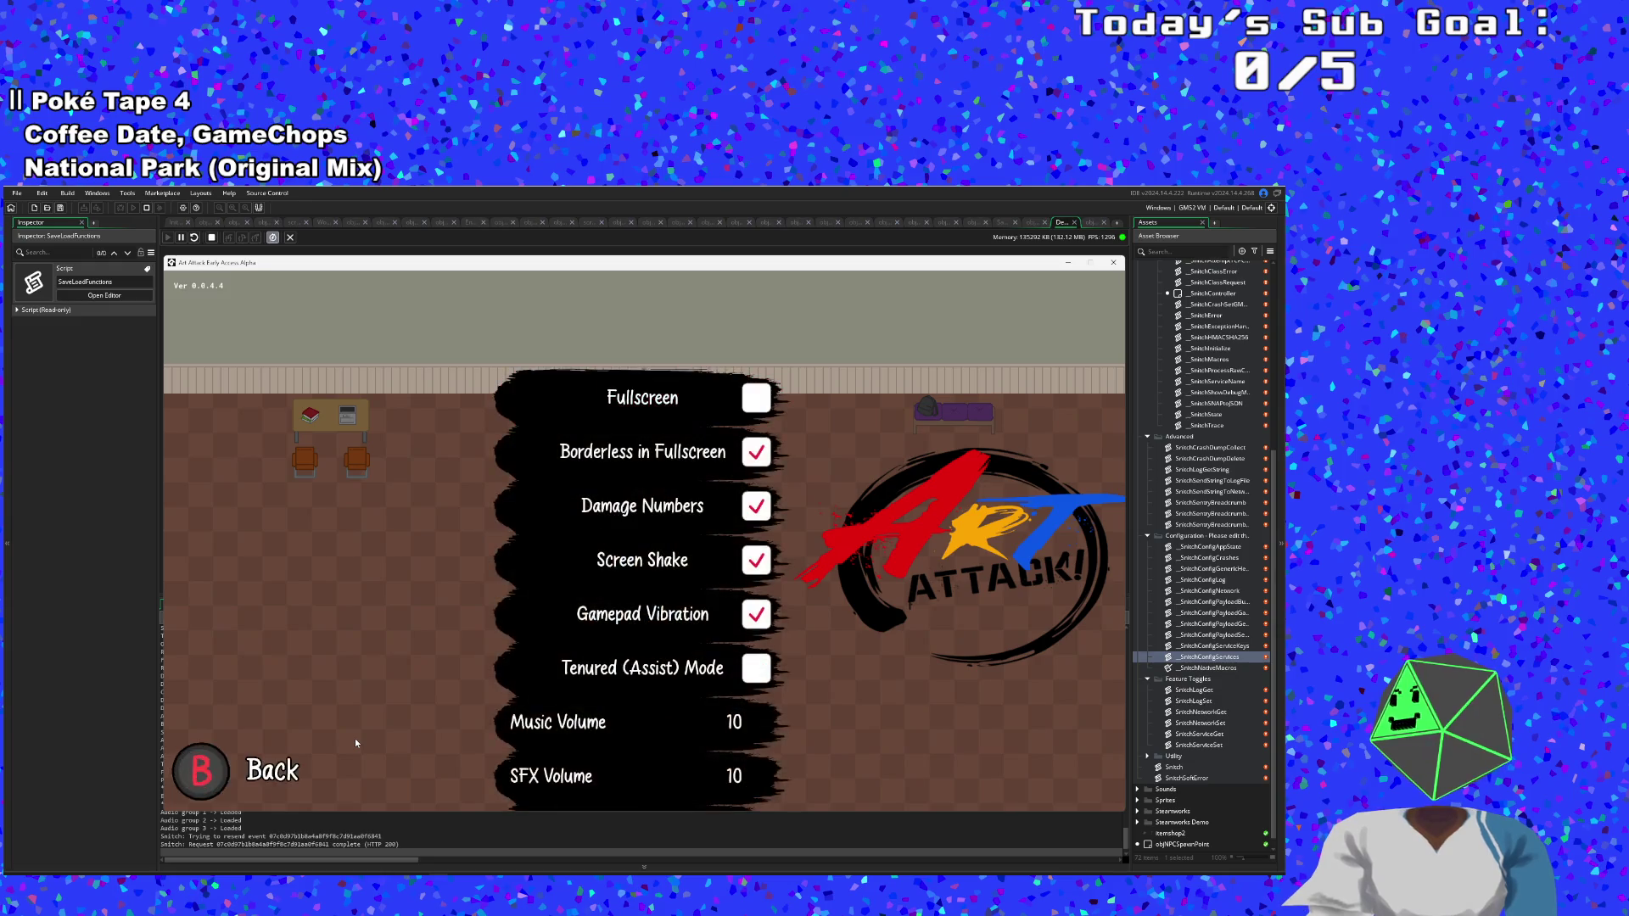
{"action": "key", "text": "Up"}
{"action": "key", "text": "Return"}
{"action": "key", "text": "Escape"}
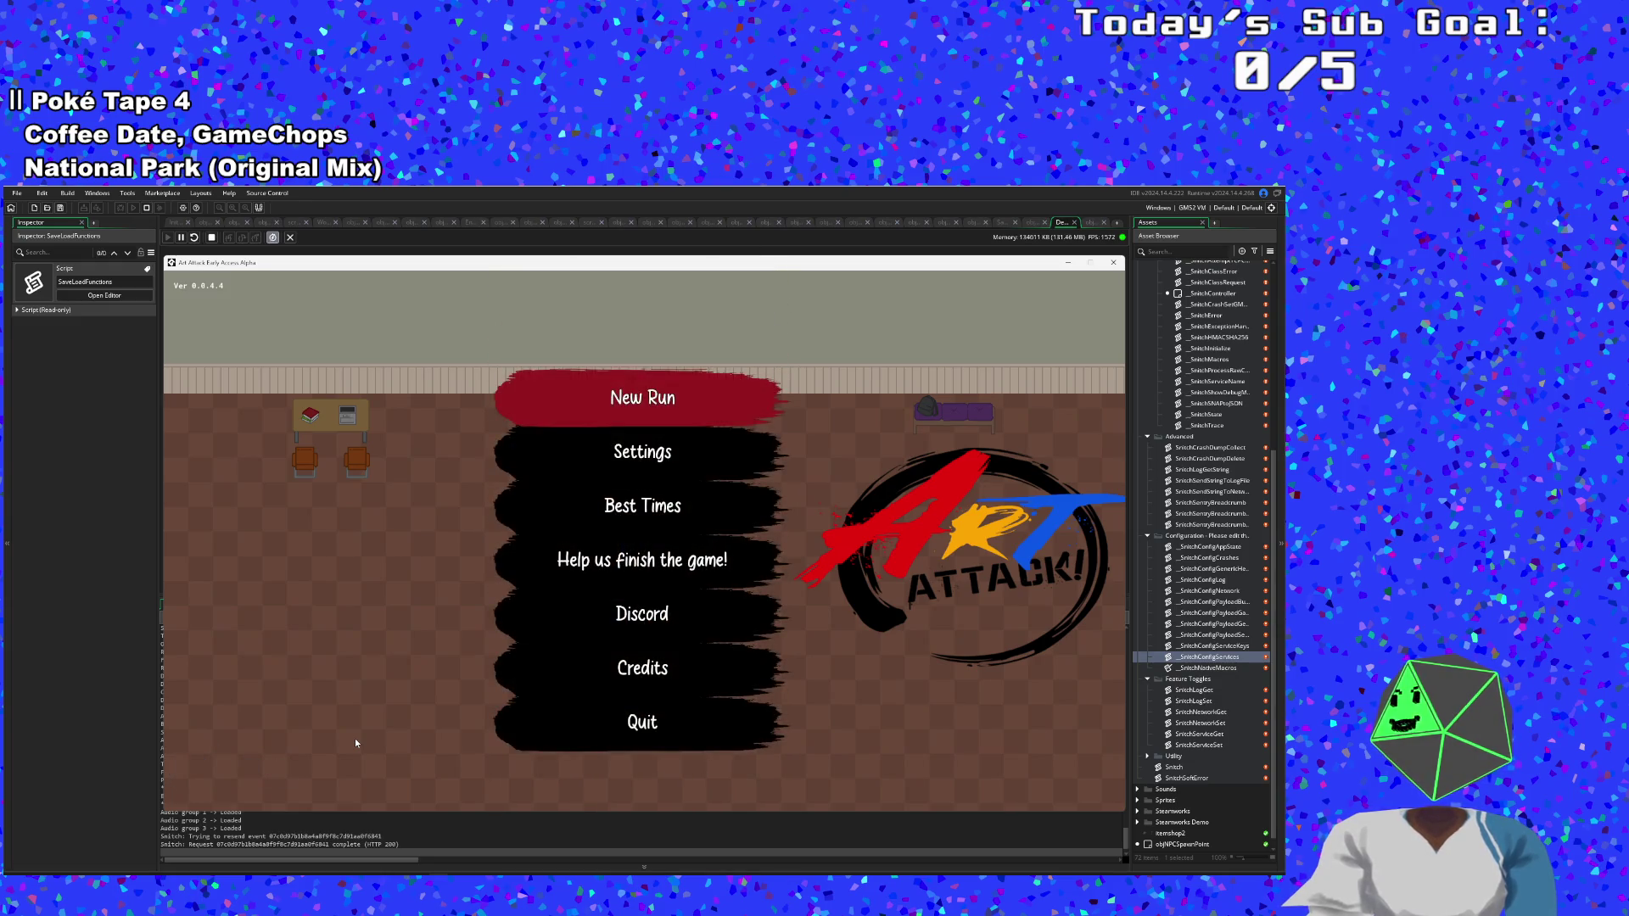
{"action": "key", "text": "Down"}
{"action": "key", "text": "Down"}
{"action": "key", "text": "Down"}
{"action": "key", "text": "Down"}
{"action": "key", "text": "Return"}
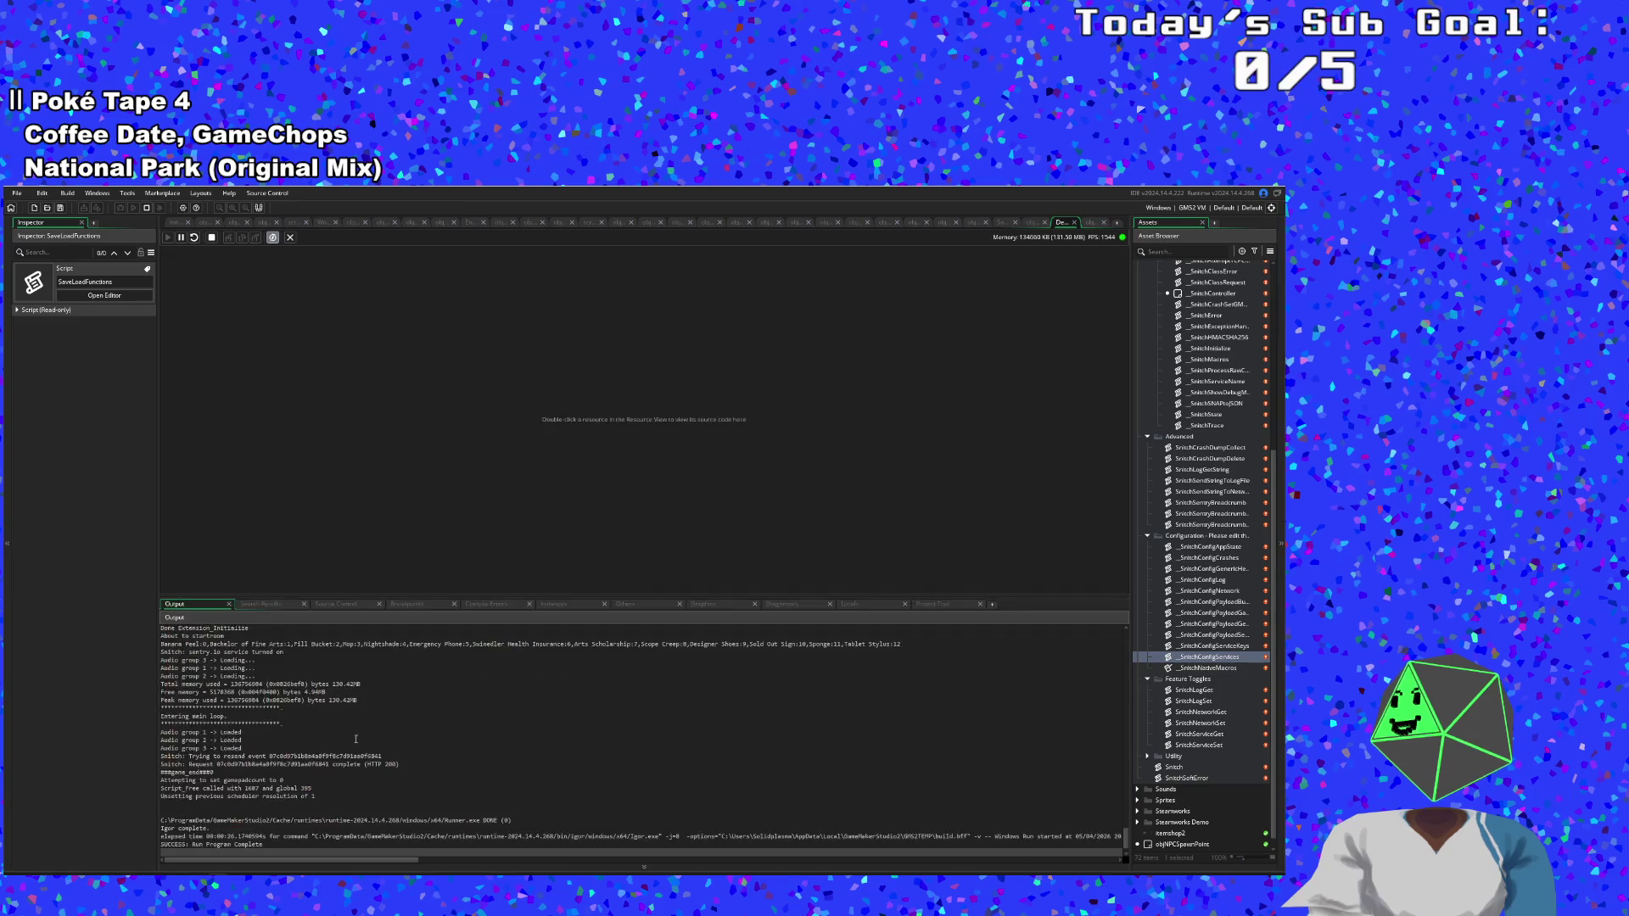
{"action": "left_click", "coordinate": [355, 739]}
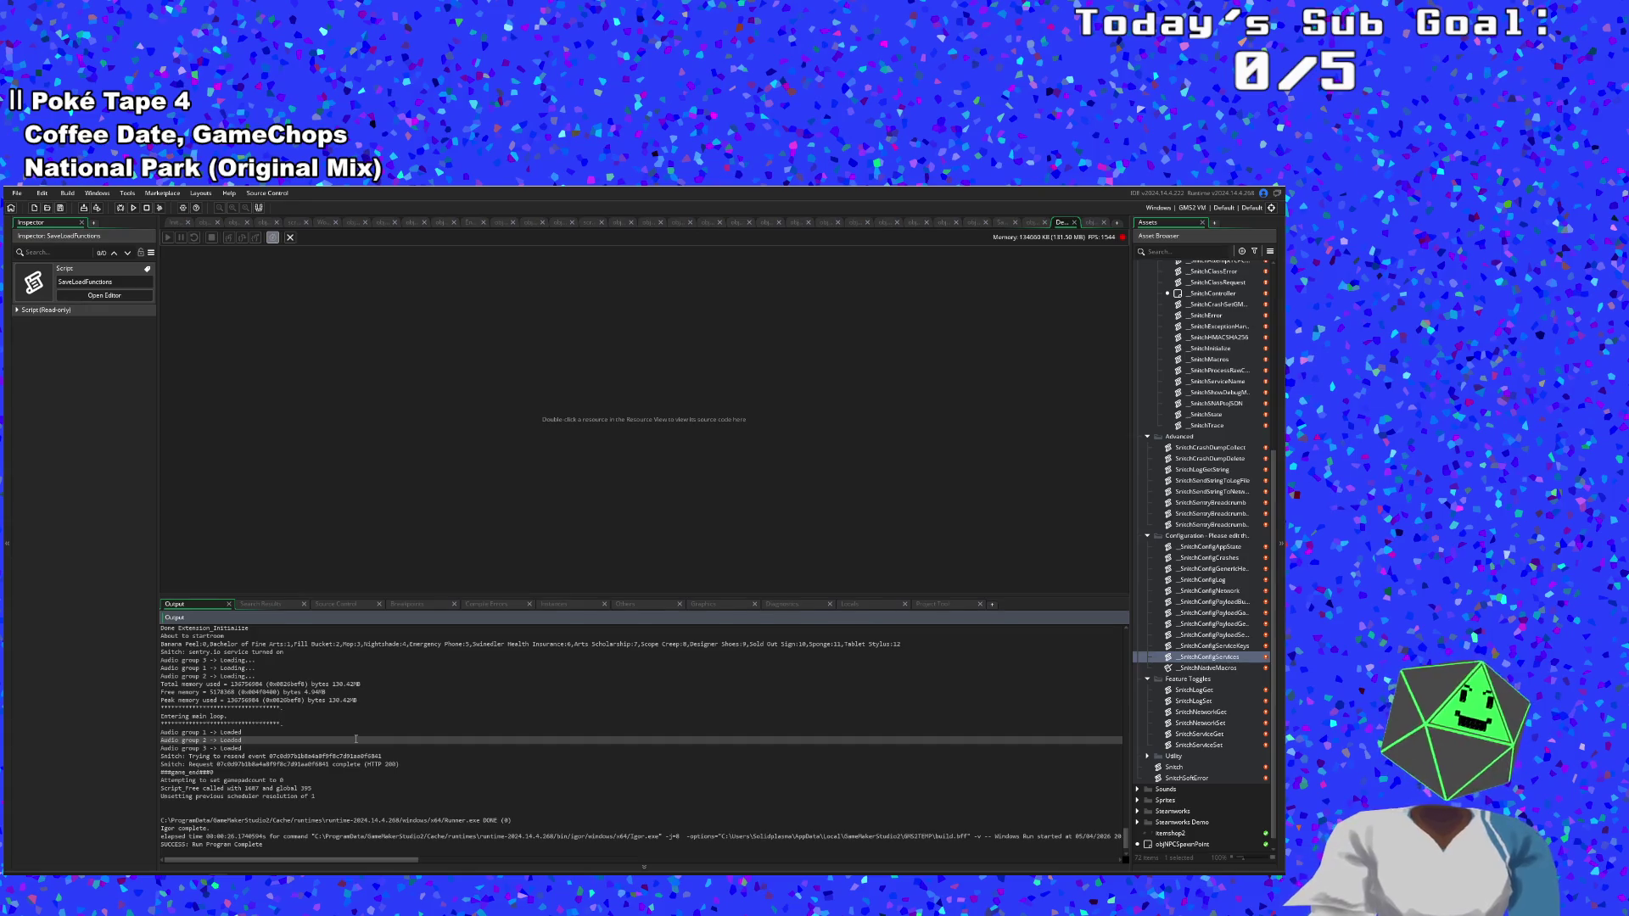
Search the assets for 'objGm' from the output log, then dismiss the search.
{"action": "scroll", "coordinate": [265, 713], "scroll_direction": "down", "scroll_amount": 1}
{"action": "scroll", "coordinate": [339, 730], "scroll_direction": "up", "scroll_amount": 1}
{"action": "left_click", "coordinate": [383, 741]}
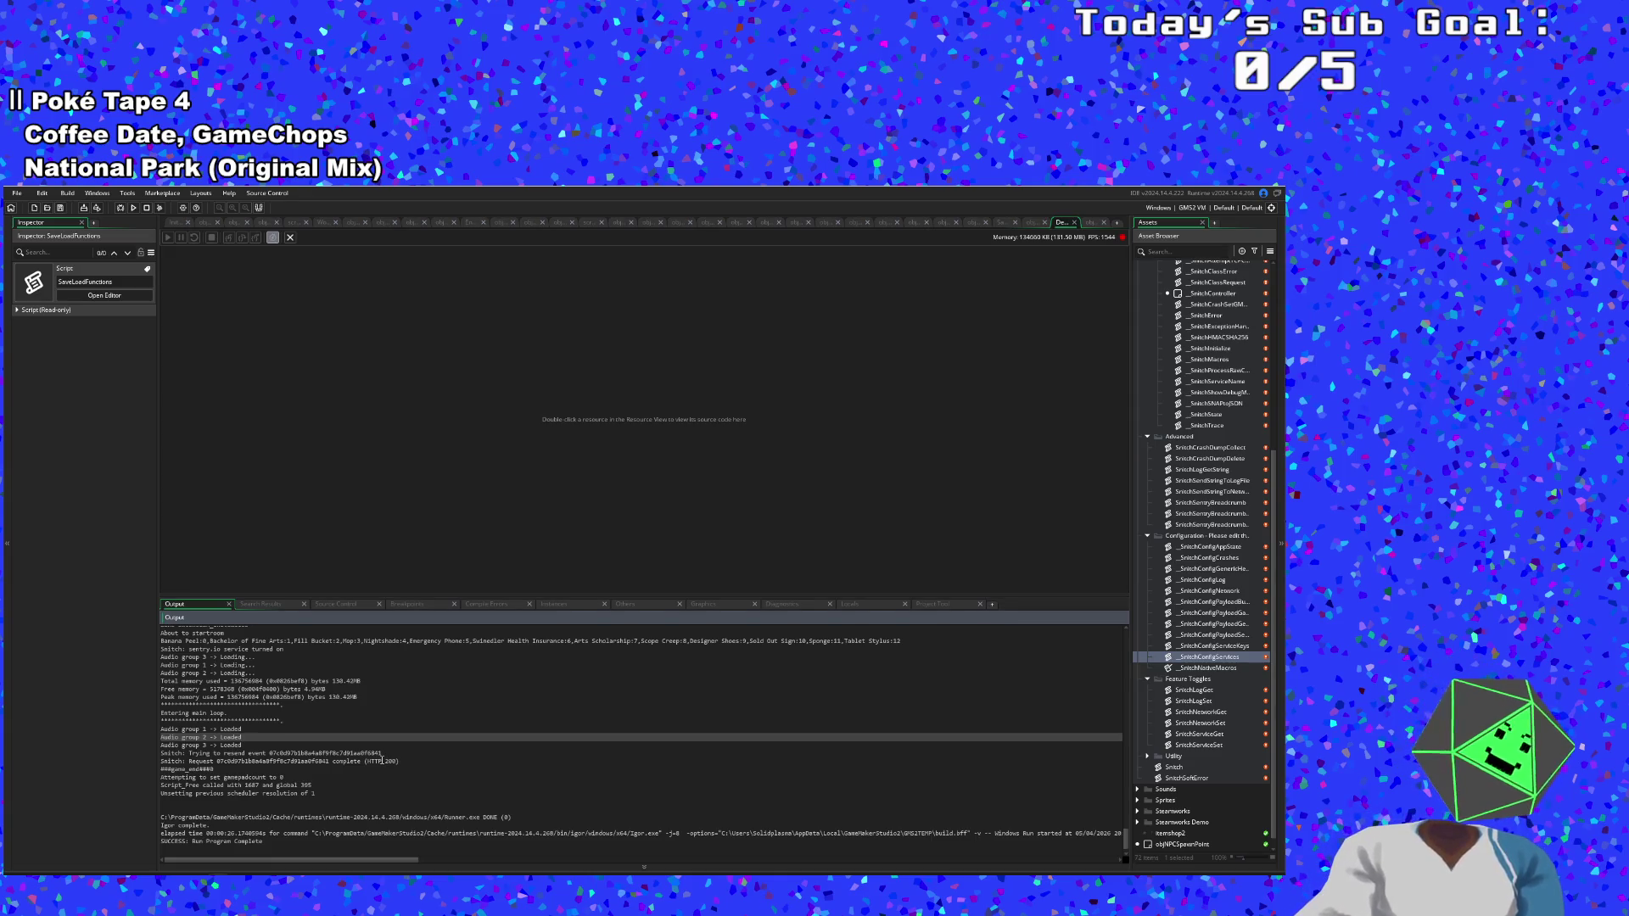
{"action": "key", "text": "ctrl+t"}
{"action": "type", "text": "obj"}
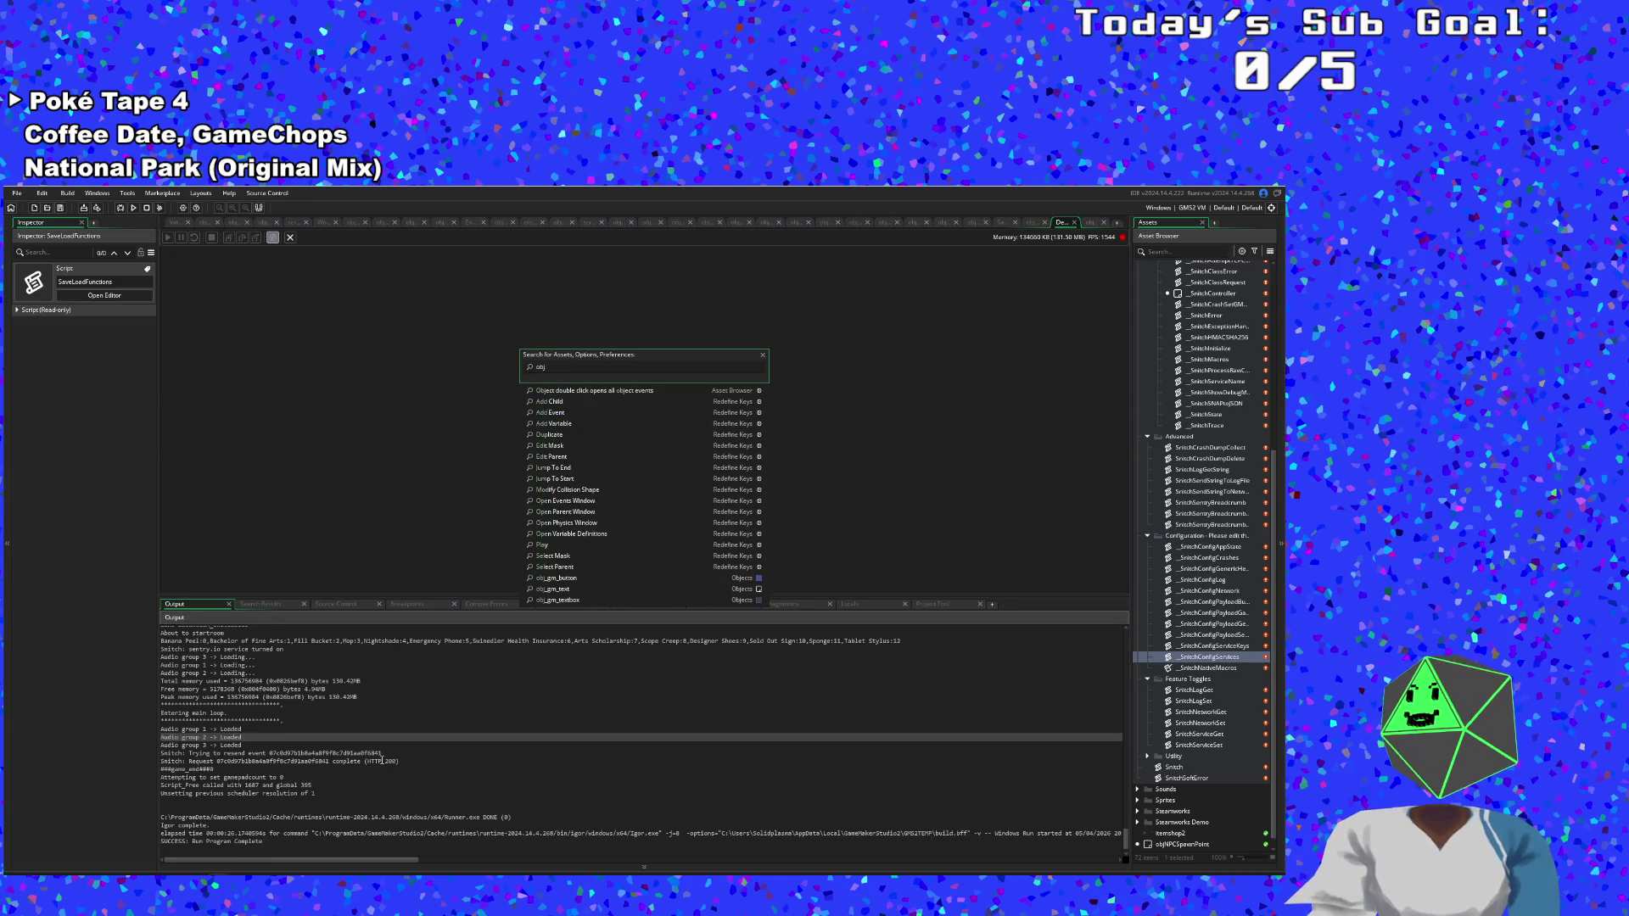
{"action": "type", "text": "Gm"}
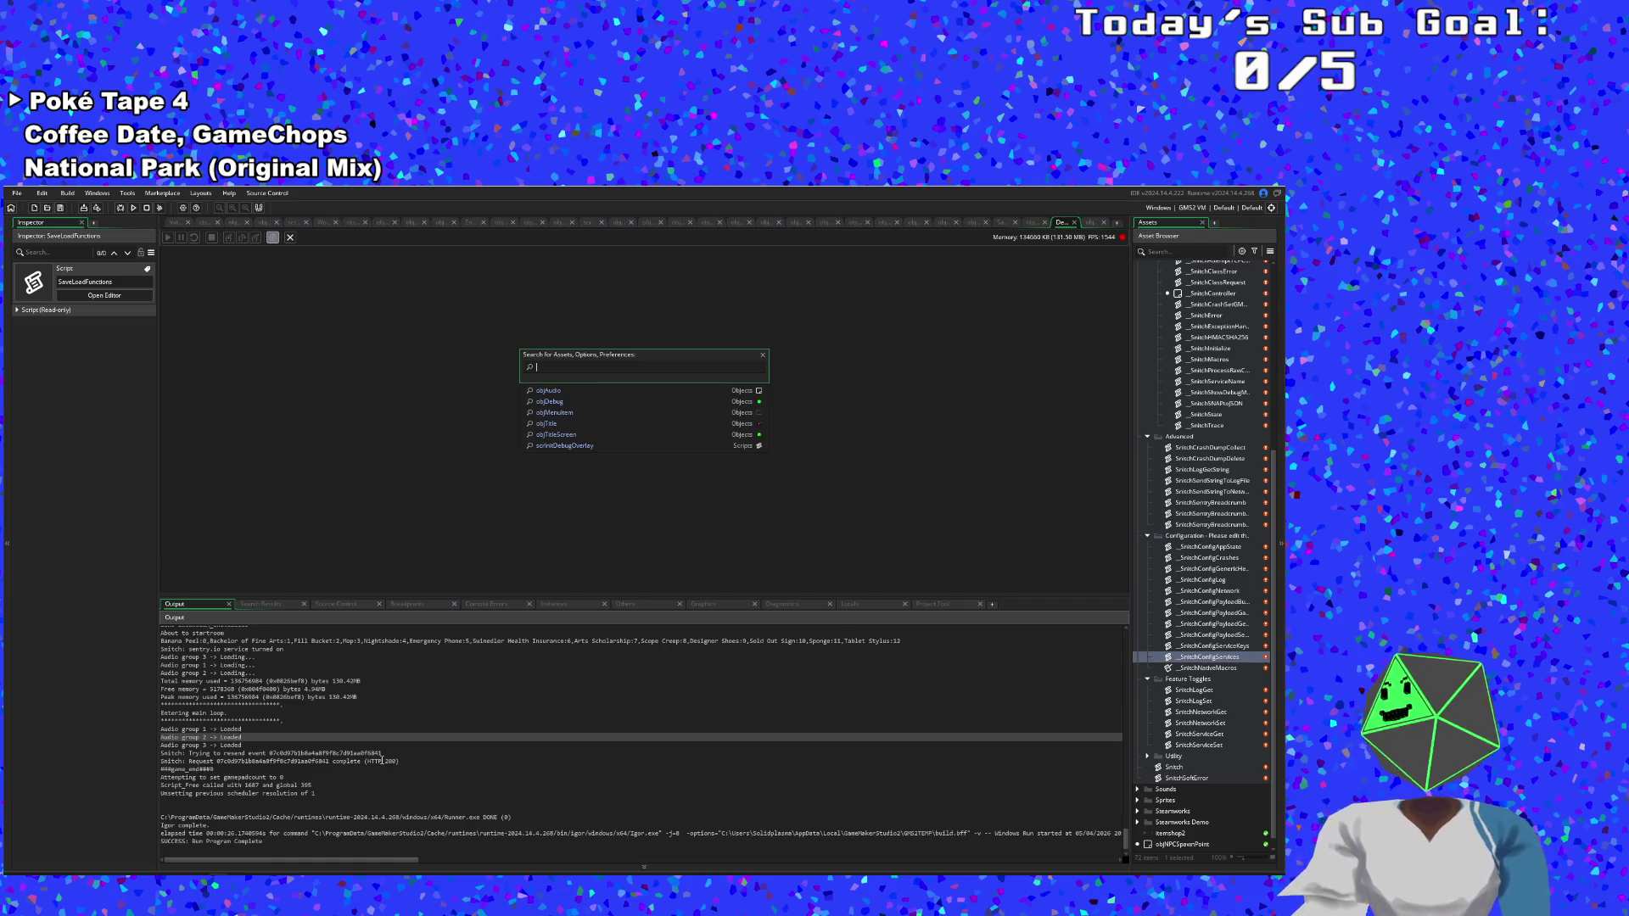
{"action": "left_click", "coordinate": [313, 475]}
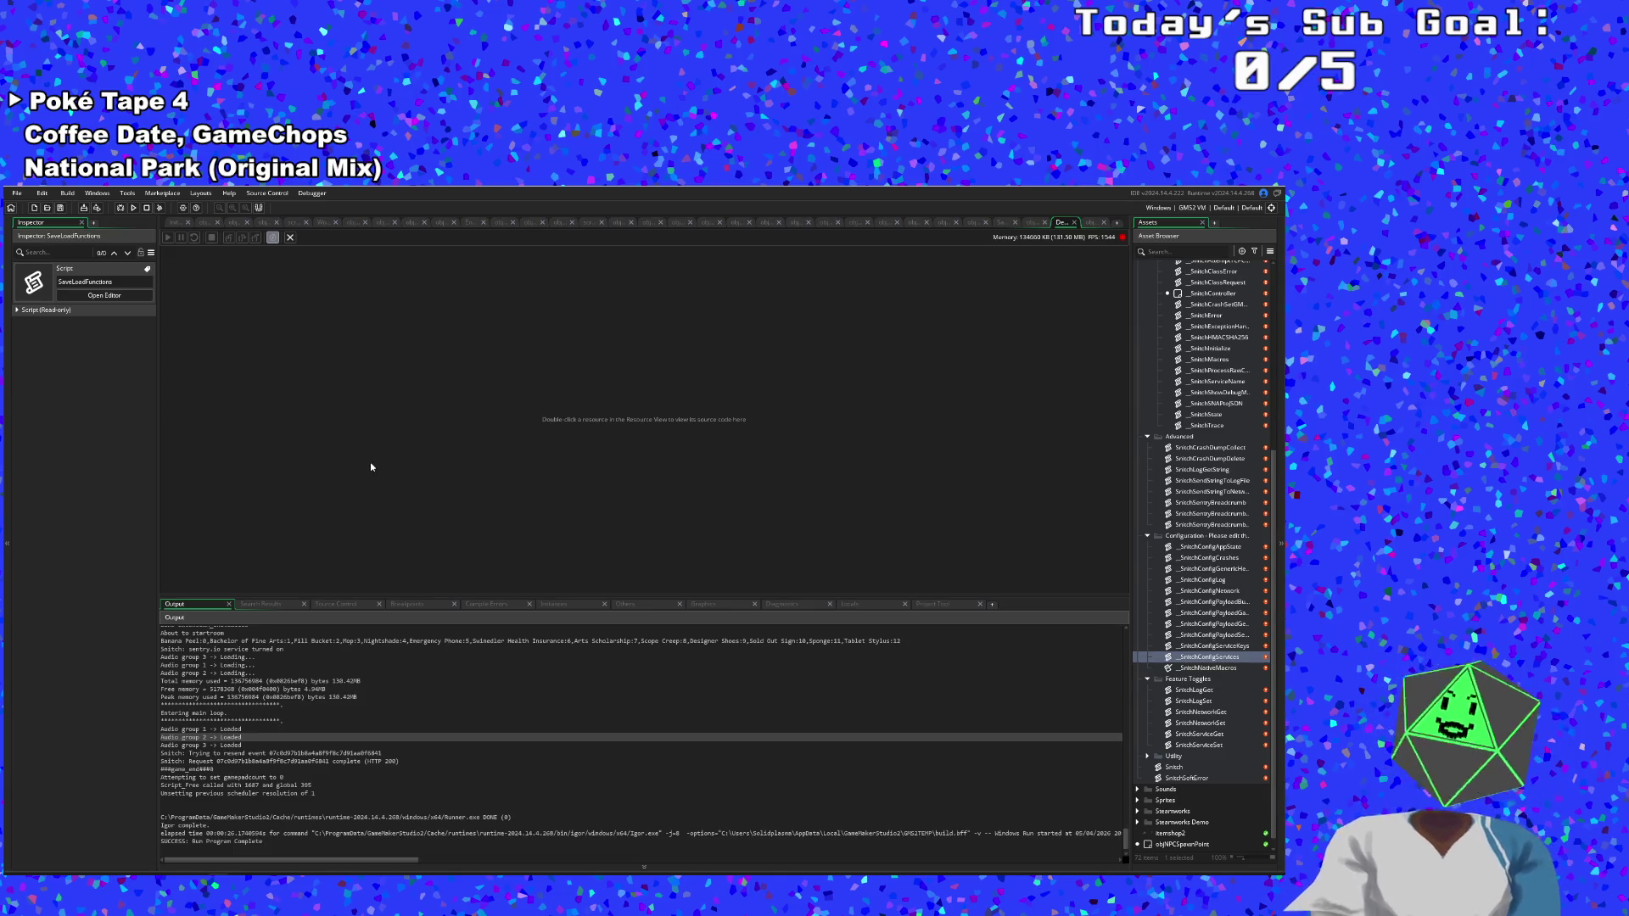
Close the debugger and open objTitle's code via an asset search for 'objjTitle'.
{"action": "left_click", "coordinate": [1074, 222]}
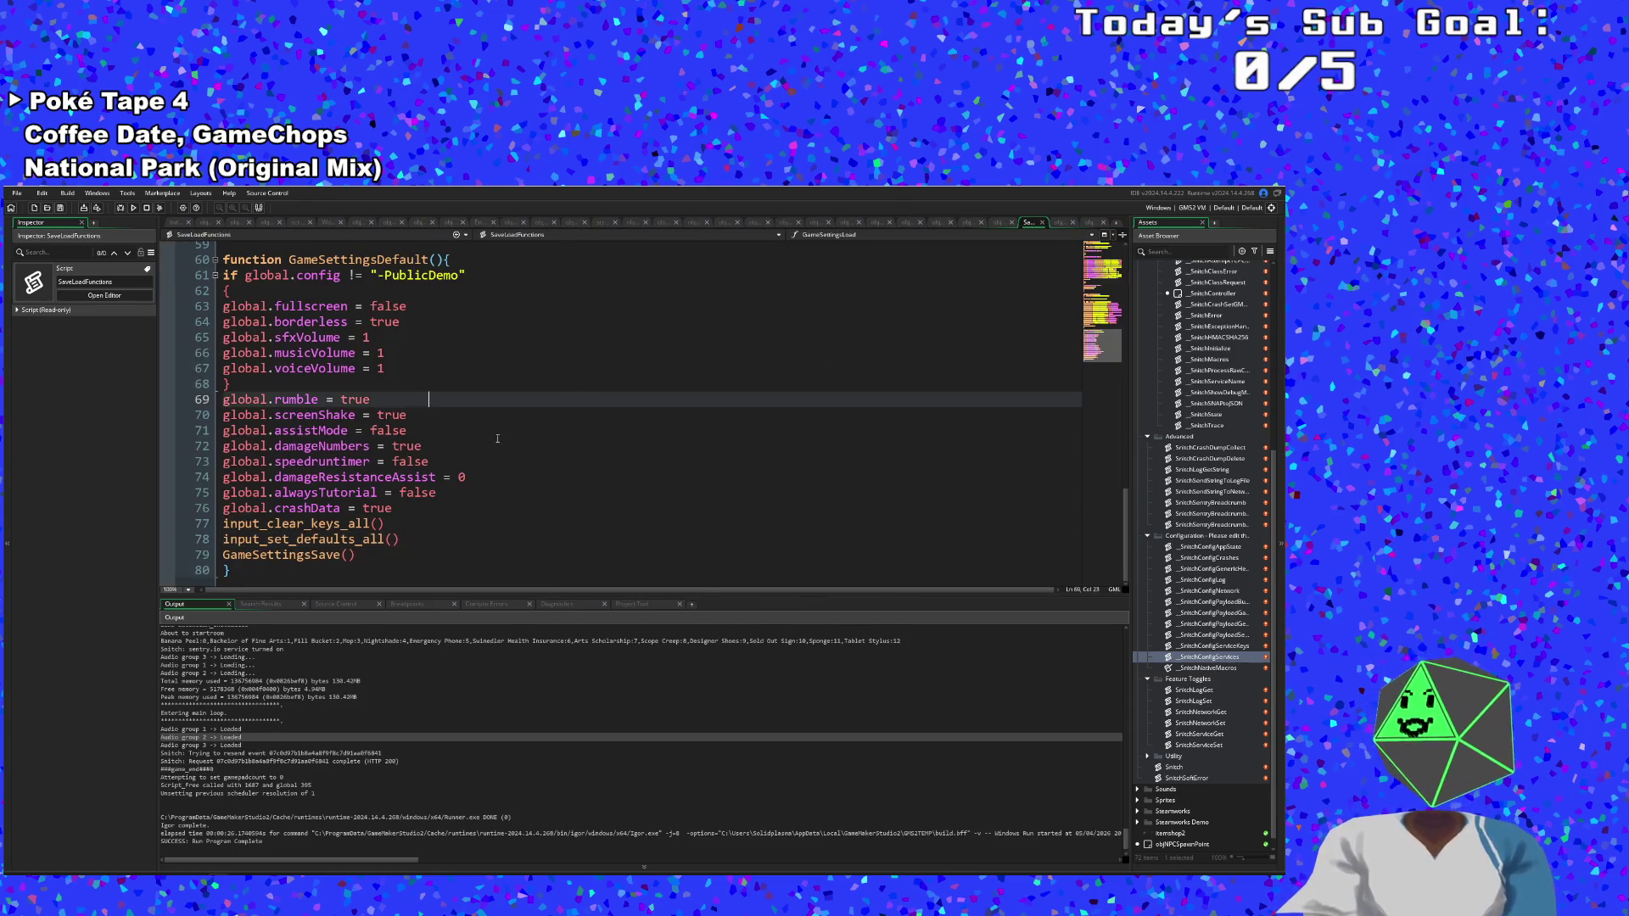
{"action": "scroll", "coordinate": [462, 489], "scroll_direction": "up", "scroll_amount": 8}
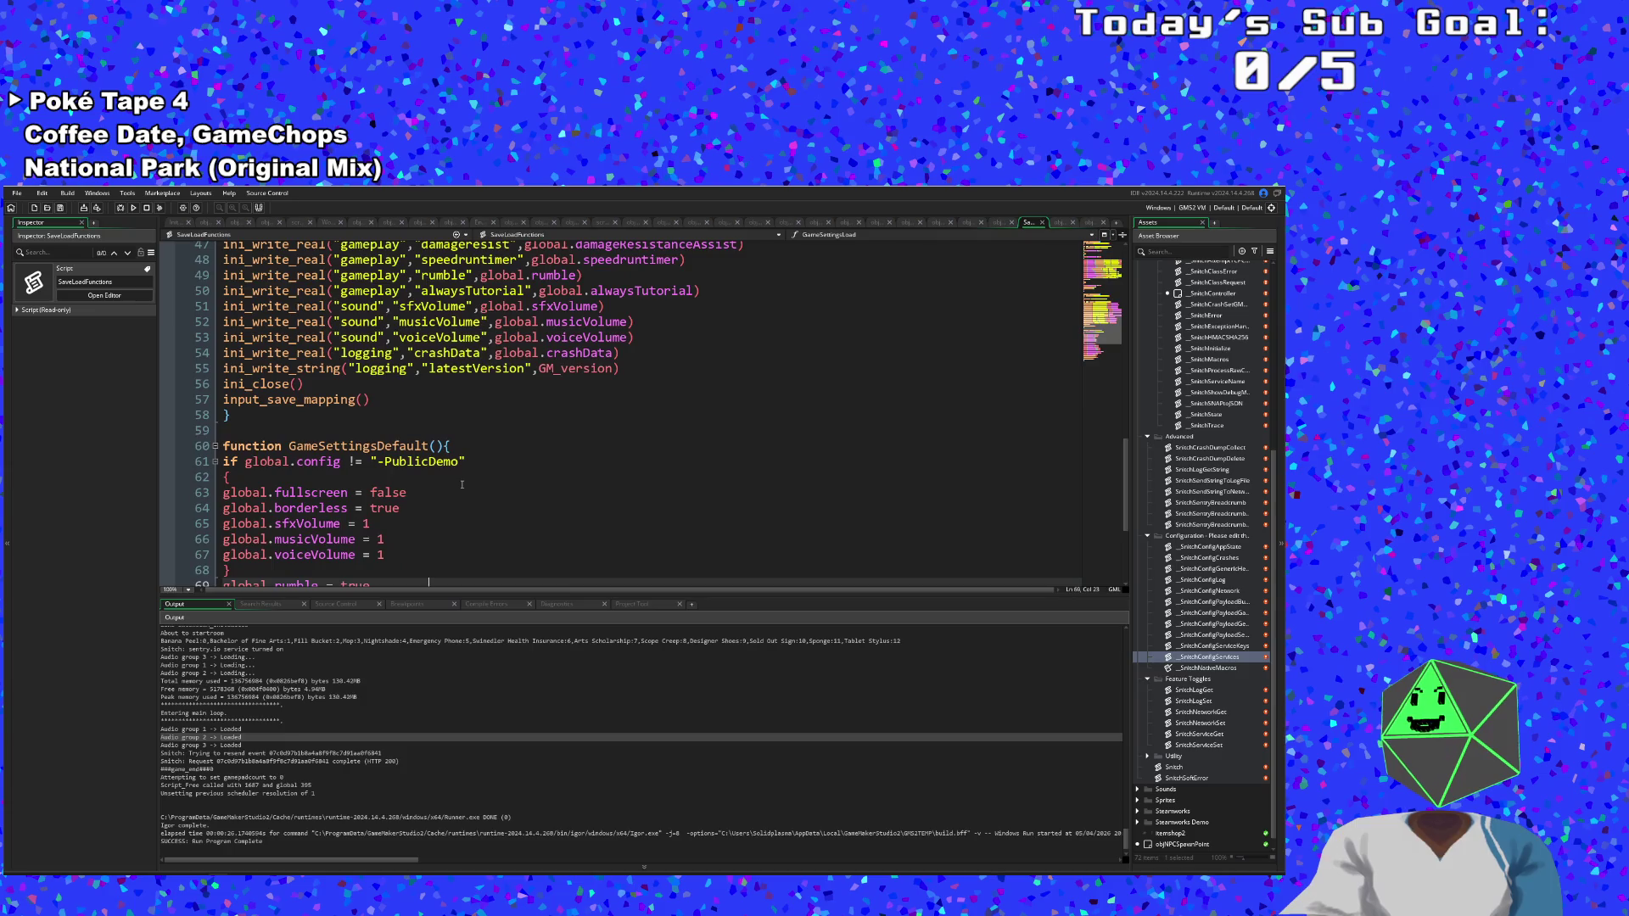
{"action": "left_click", "coordinate": [841, 342]}
{"action": "key", "text": "ctrl+t"}
{"action": "type", "text": "obj"}
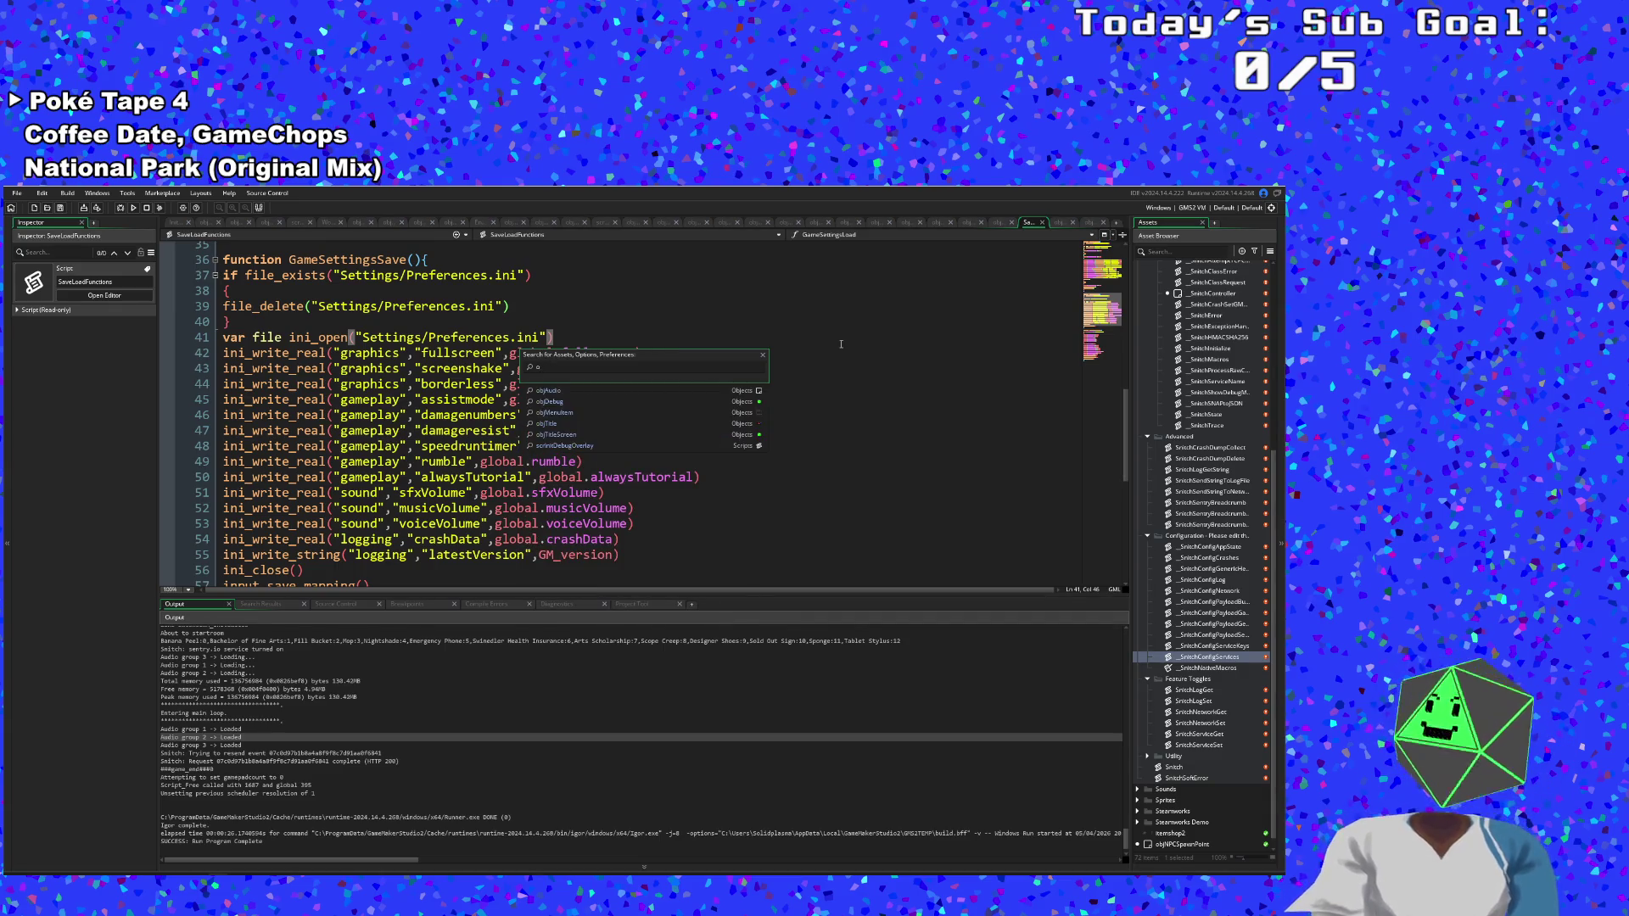
{"action": "type", "text": "jTitle"}
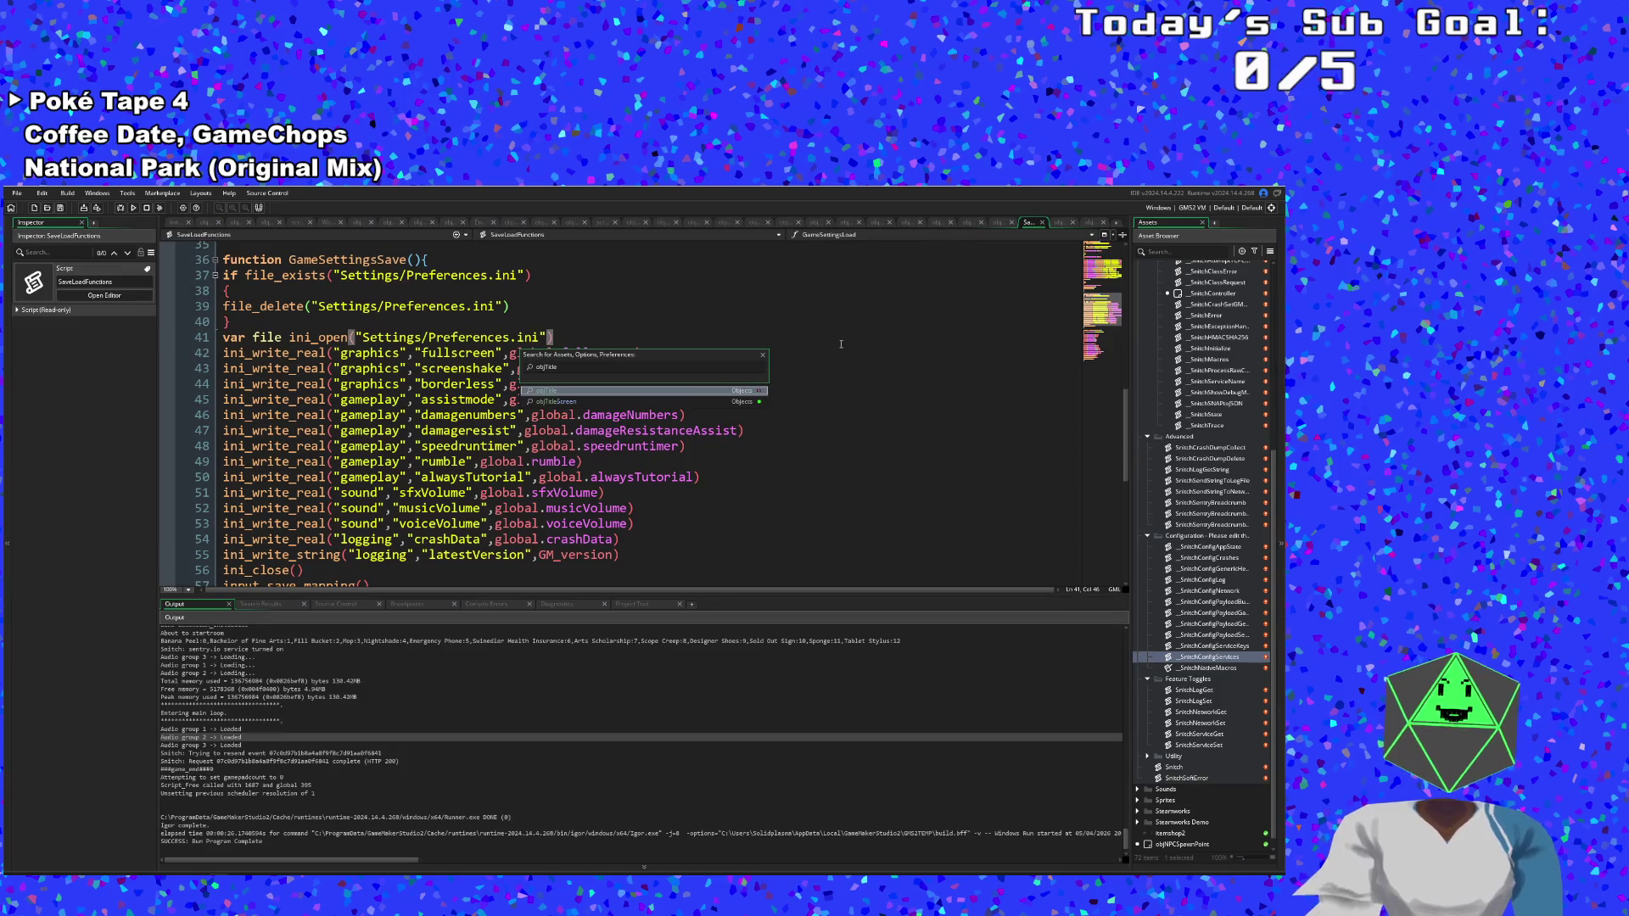
{"action": "left_click", "coordinate": [578, 387]}
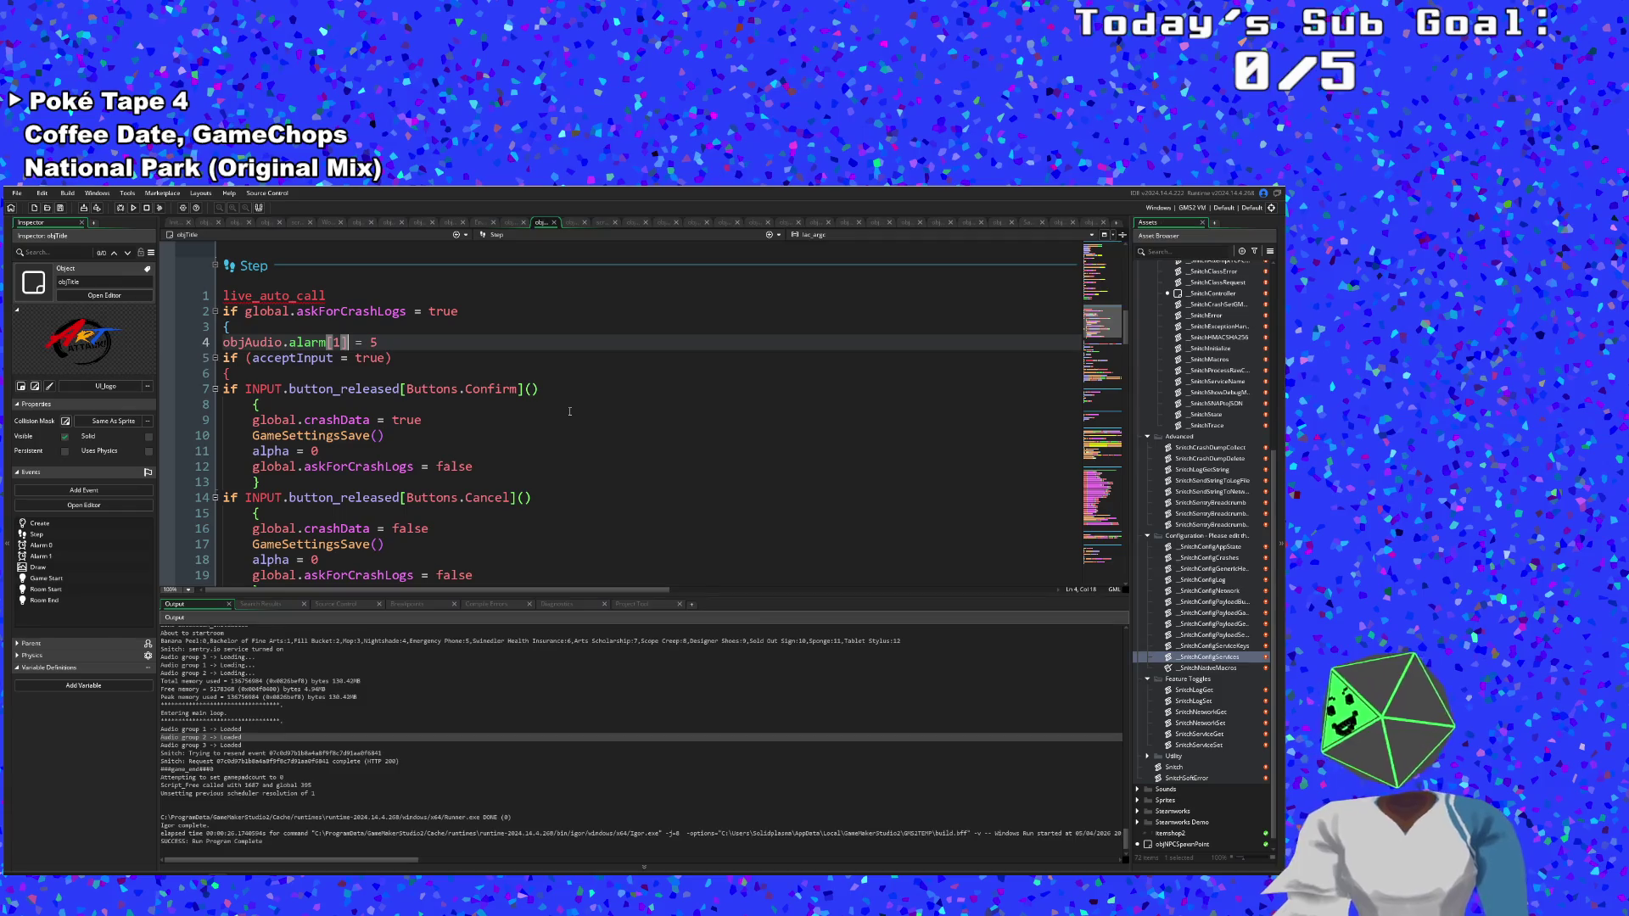
Scroll objTitle's Step and Alarm 0 code down to Draw, checking the depth argument on line 43.
{"action": "scroll", "coordinate": [569, 404], "scroll_direction": "down", "scroll_amount": 2}
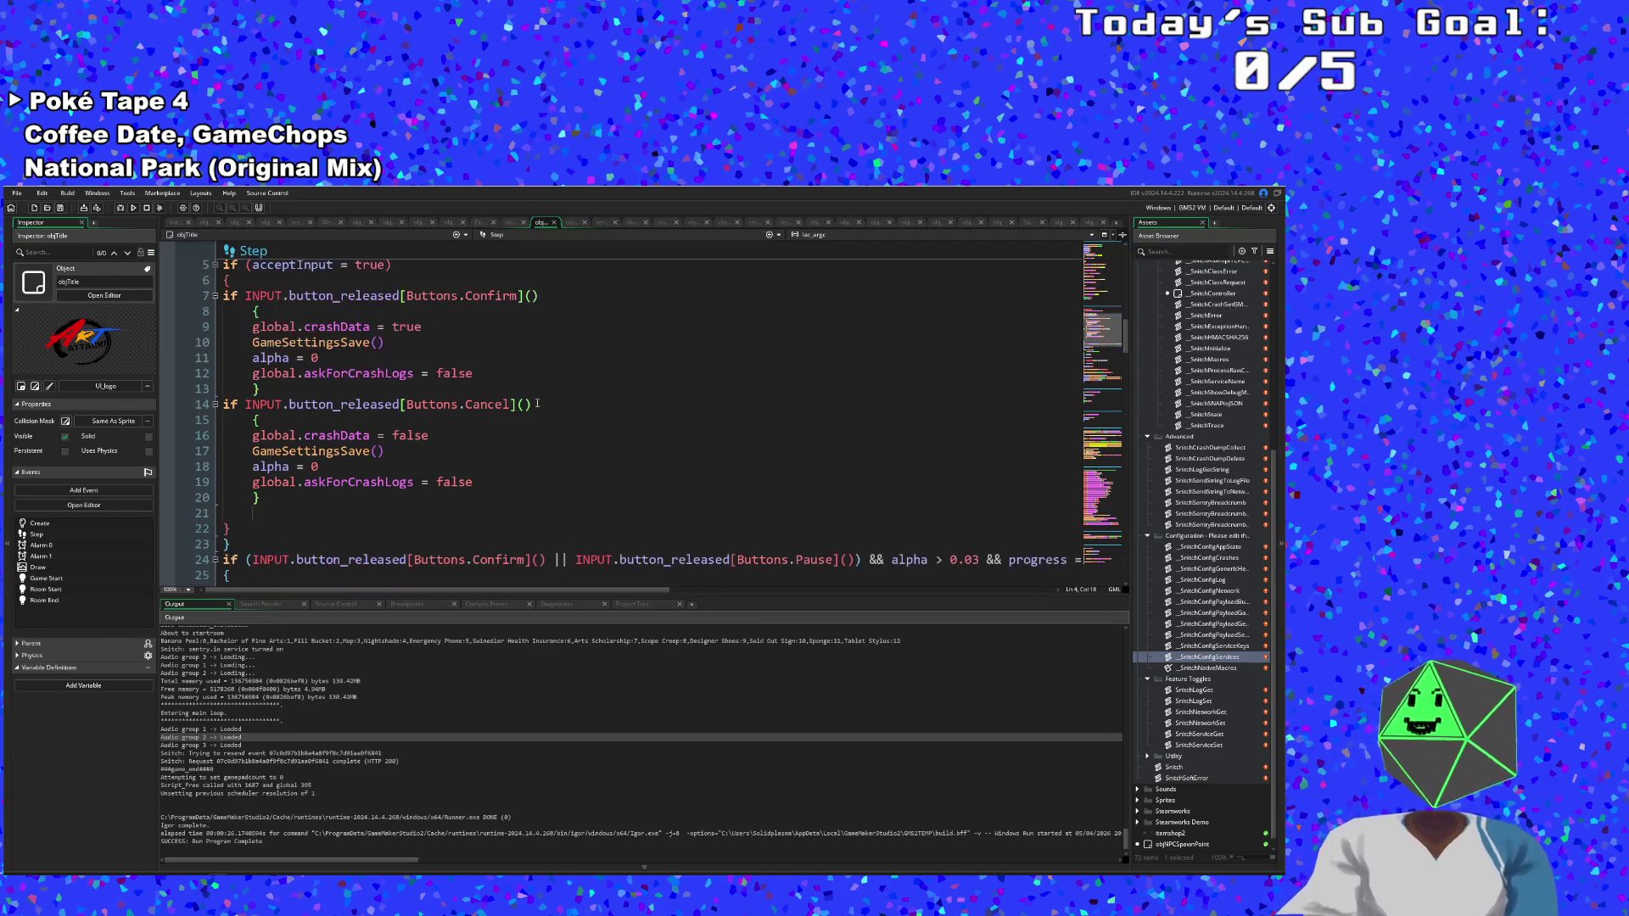
{"action": "scroll", "coordinate": [537, 405], "scroll_direction": "down", "scroll_amount": 8}
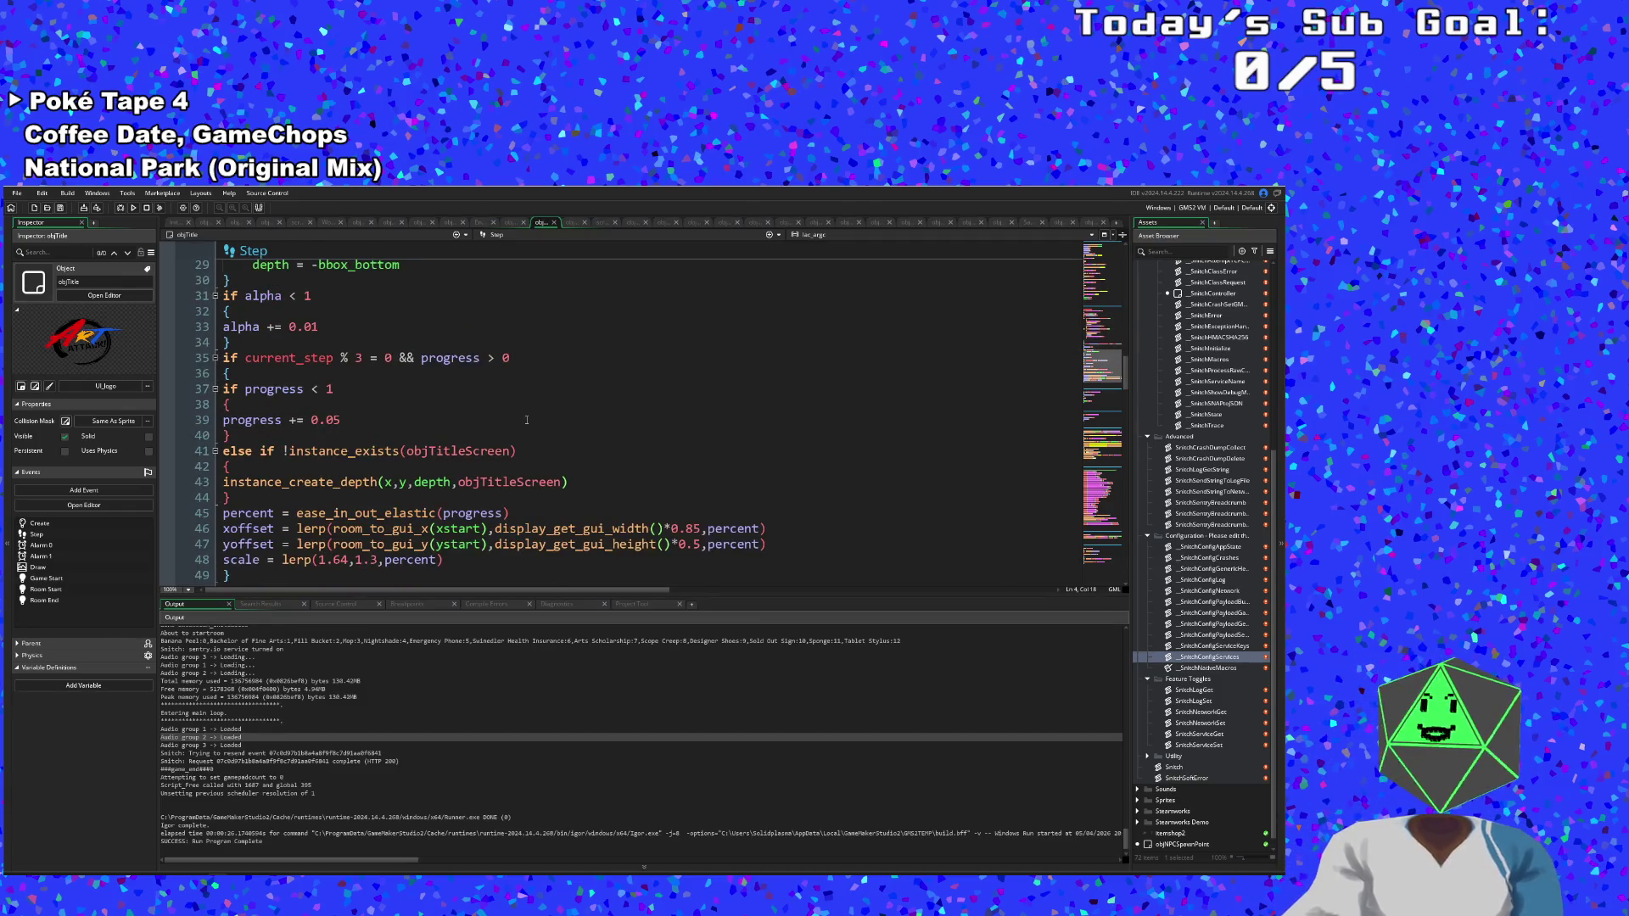
{"action": "scroll", "coordinate": [526, 419], "scroll_direction": "up", "scroll_amount": 2}
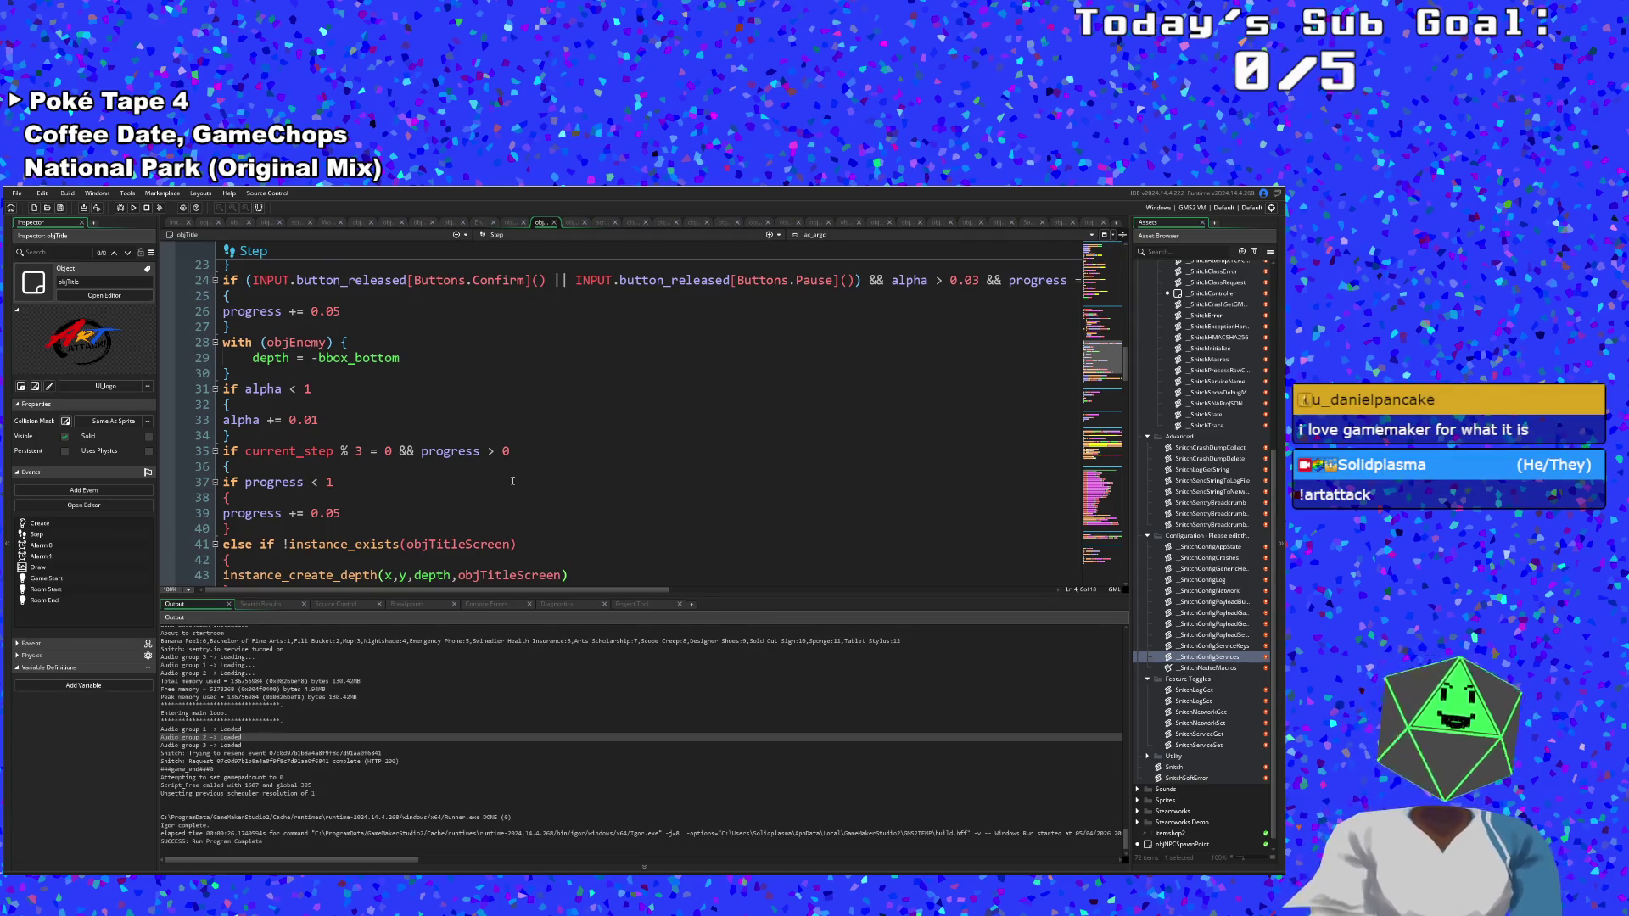
{"action": "scroll", "coordinate": [482, 448], "scroll_direction": "down", "scroll_amount": 2}
{"action": "left_click", "coordinate": [432, 482]}
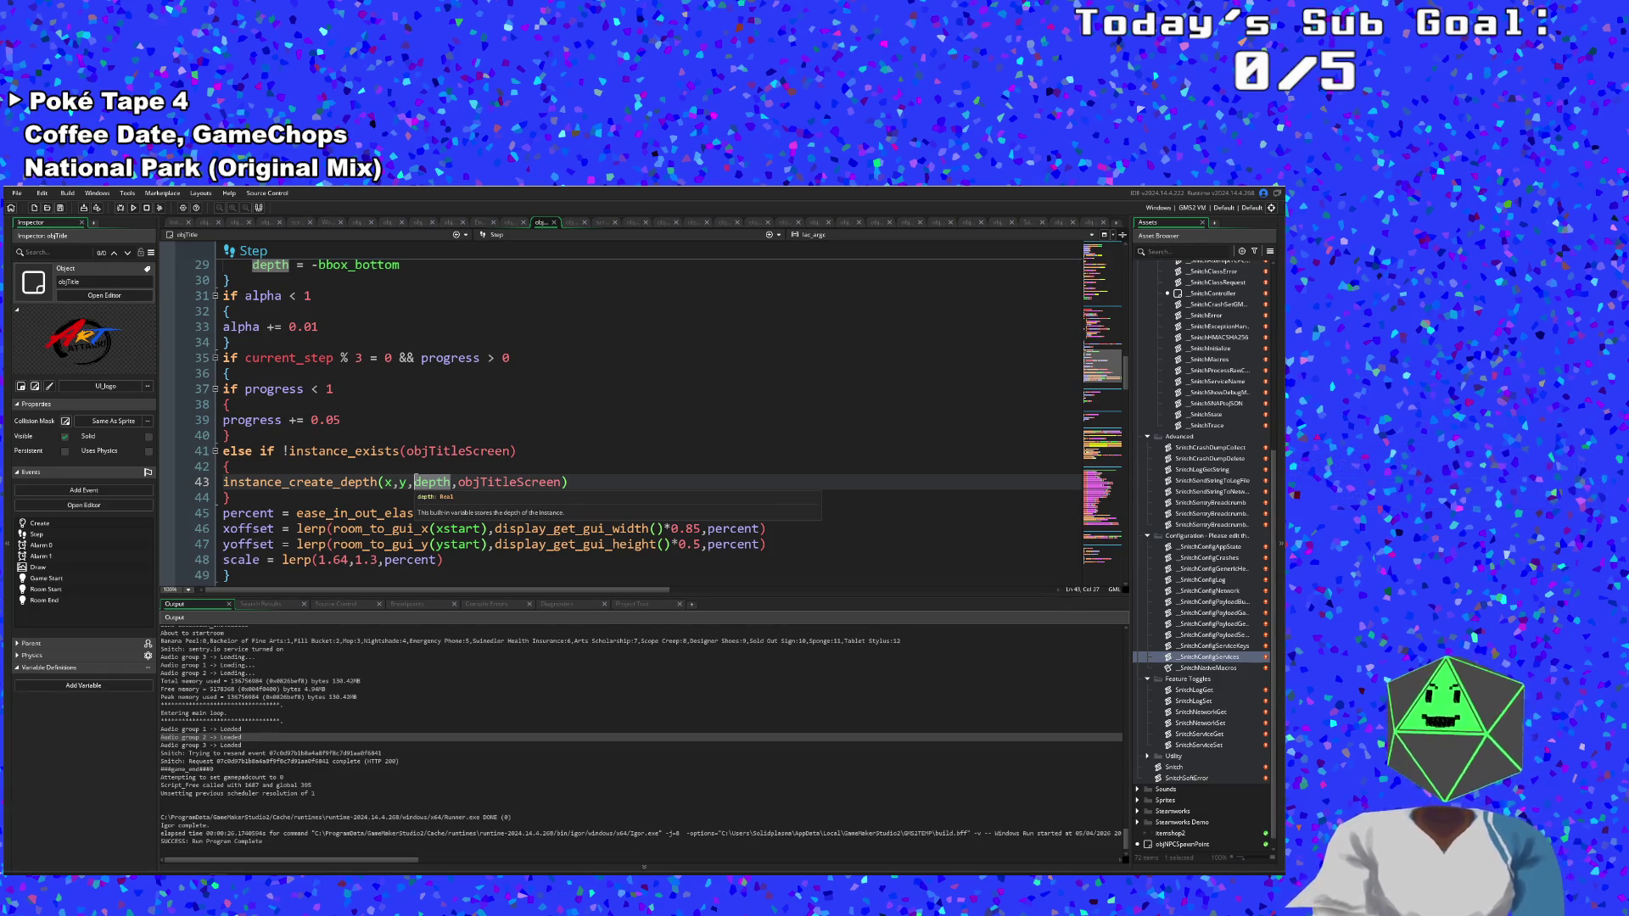
{"action": "scroll", "coordinate": [416, 479], "scroll_direction": "down", "scroll_amount": 2}
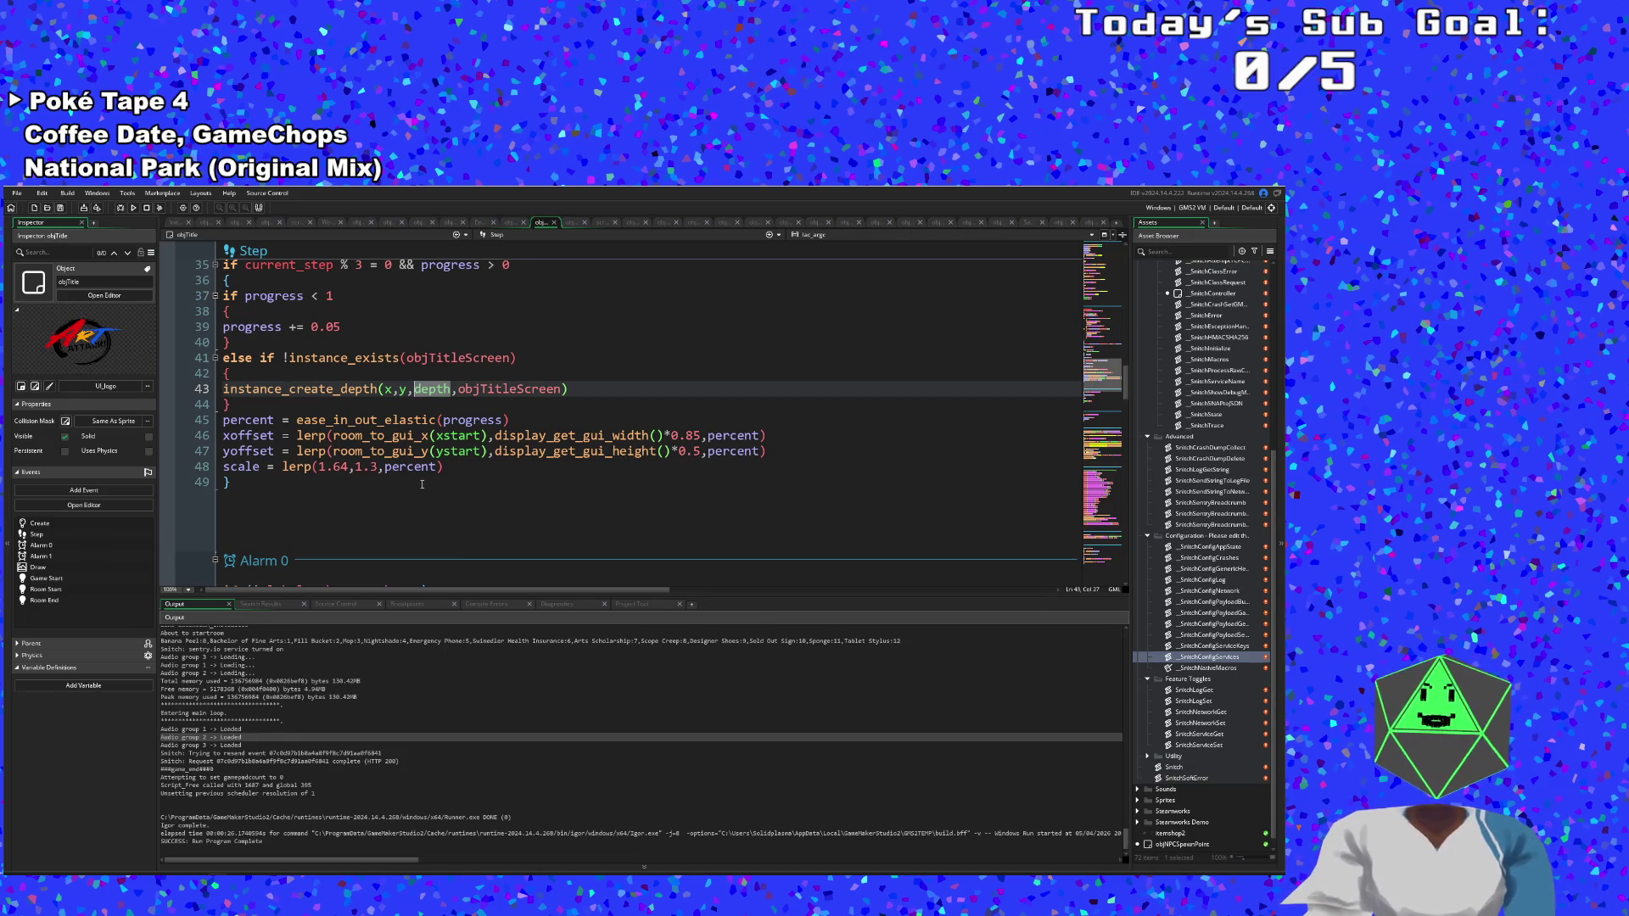
{"action": "scroll", "coordinate": [424, 479], "scroll_direction": "down", "scroll_amount": 2}
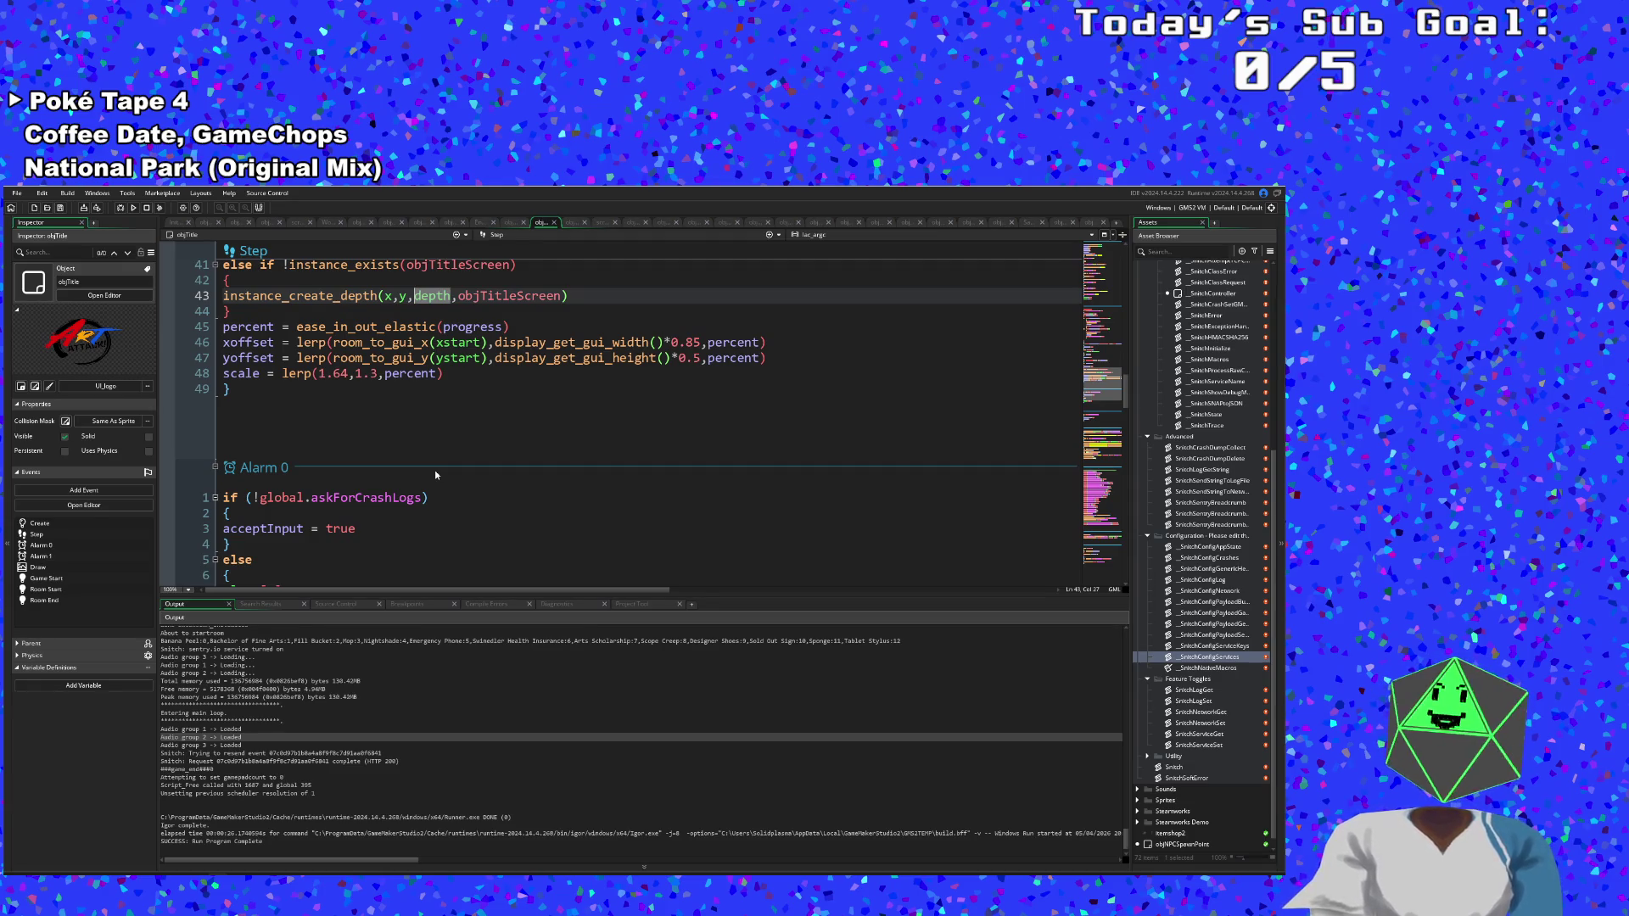
{"action": "scroll", "coordinate": [434, 470], "scroll_direction": "down", "scroll_amount": 15}
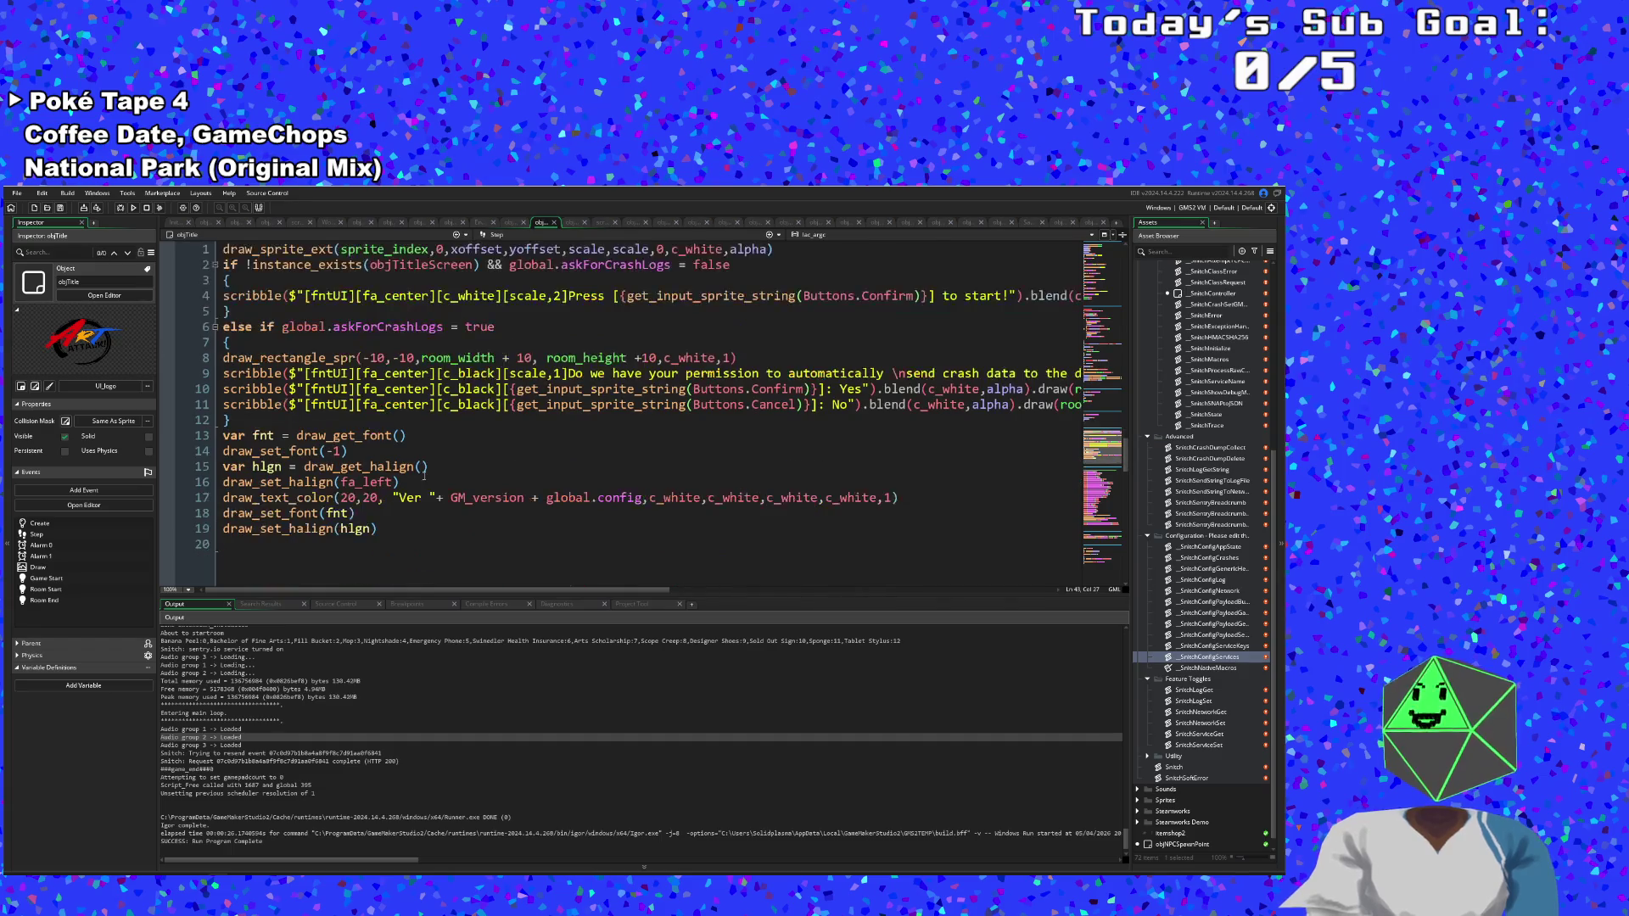
Select the Cancel button string and No text on line 11 of the Draw event.
{"action": "left_click", "coordinate": [448, 452]}
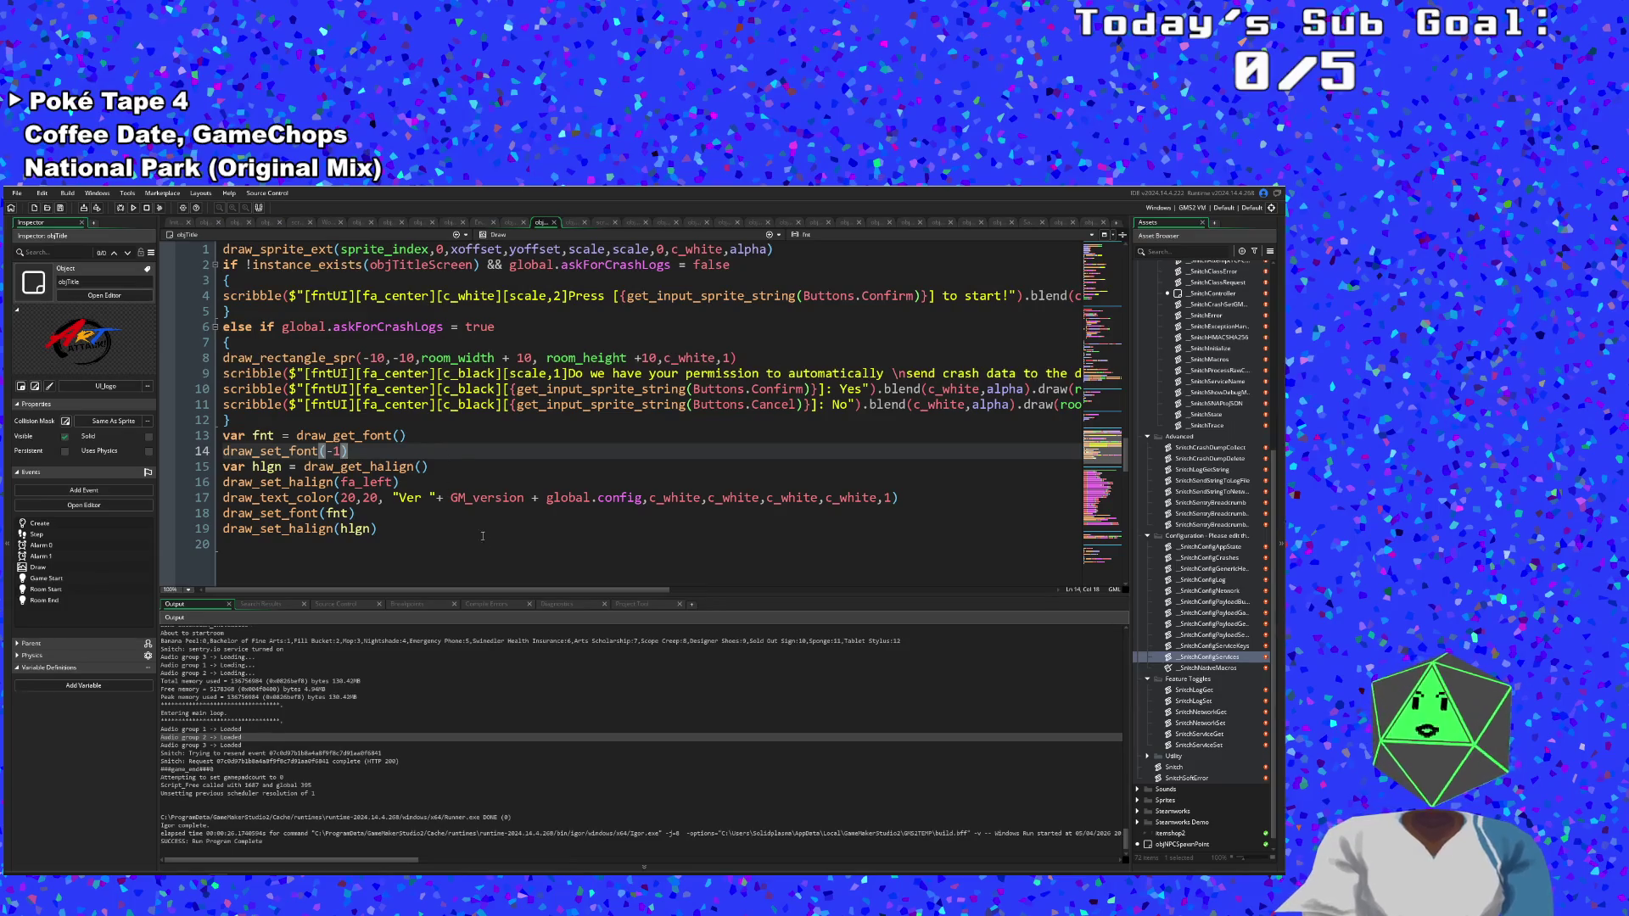
{"action": "left_click_drag", "start_coordinate": [482, 590], "coordinate": [617, 599]}
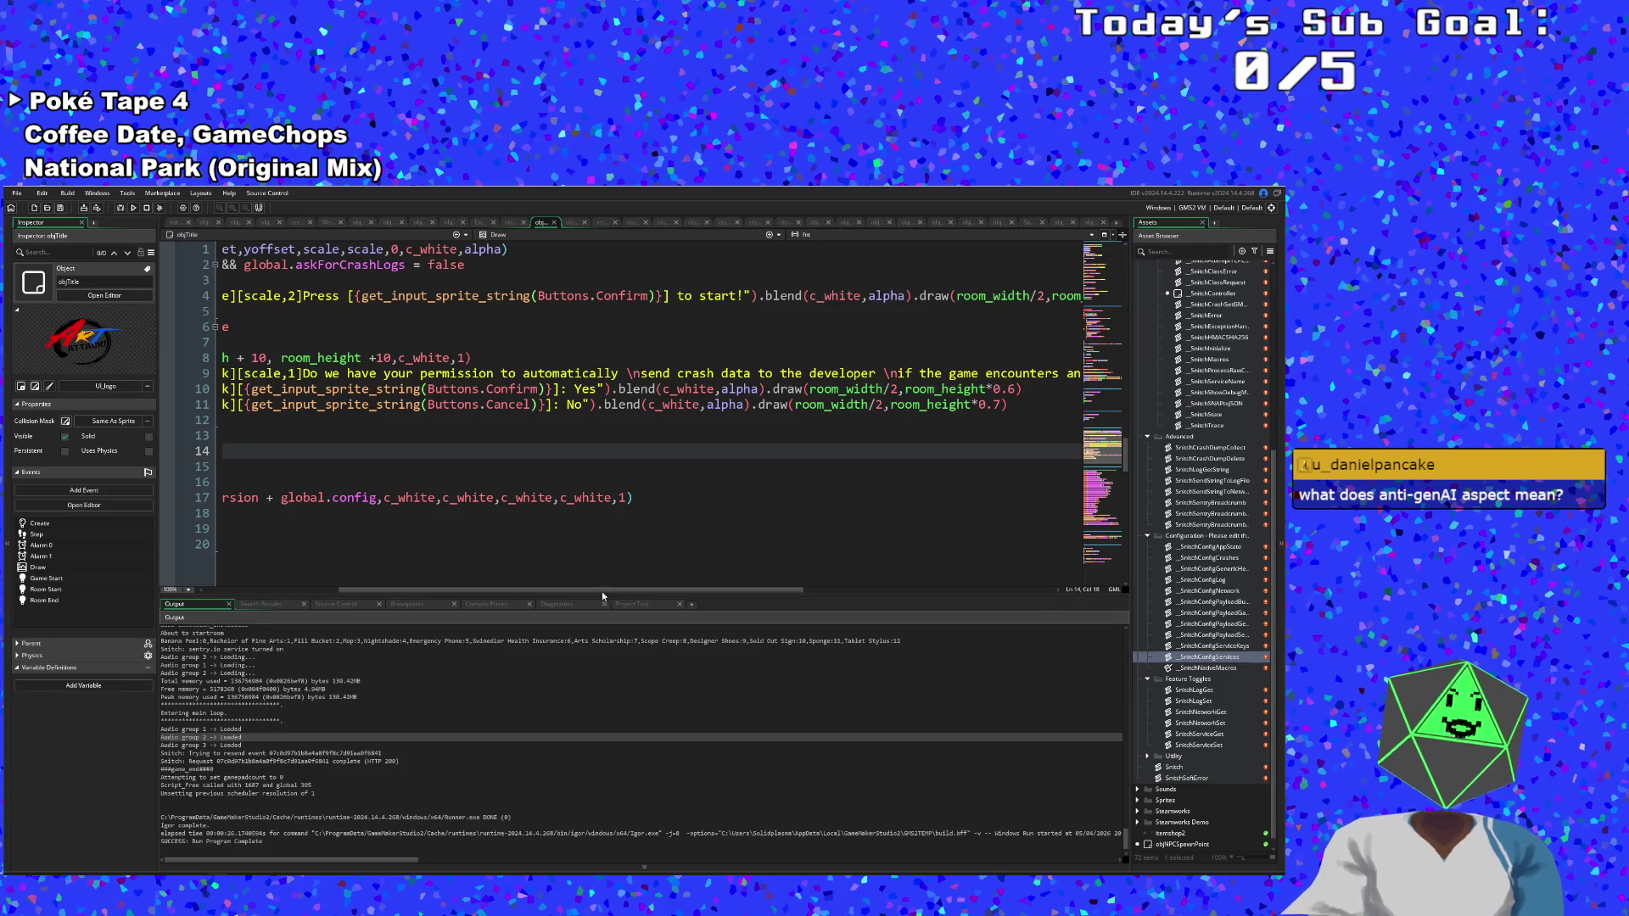
{"action": "mouse_move", "coordinate": [593, 404]}
{"action": "left_mouse_down"}
{"action": "mouse_move", "coordinate": [263, 405]}
{"action": "mouse_move", "coordinate": [339, 404]}
{"action": "mouse_move", "coordinate": [299, 405]}
{"action": "left_mouse_up"}
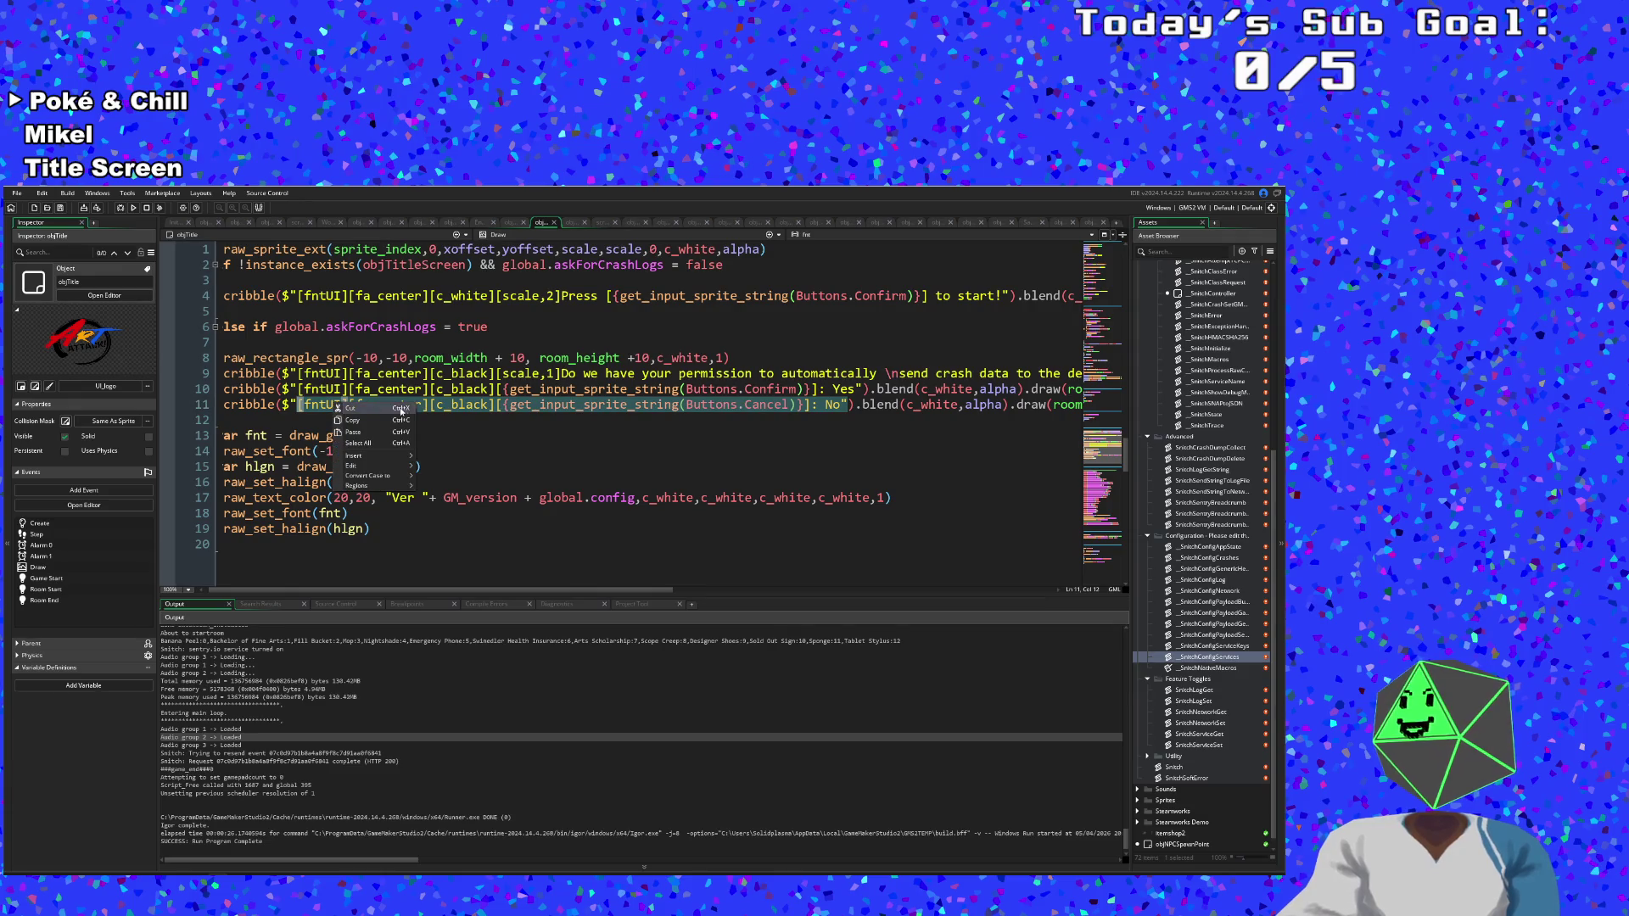
{"action": "left_click", "coordinate": [496, 405]}
{"action": "mouse_move", "coordinate": [496, 405]}
{"action": "left_mouse_down"}
{"action": "mouse_move", "coordinate": [1078, 405]}
{"action": "mouse_move", "coordinate": [851, 405]}
{"action": "left_mouse_up"}
{"action": "key", "text": "ctrl+c"}
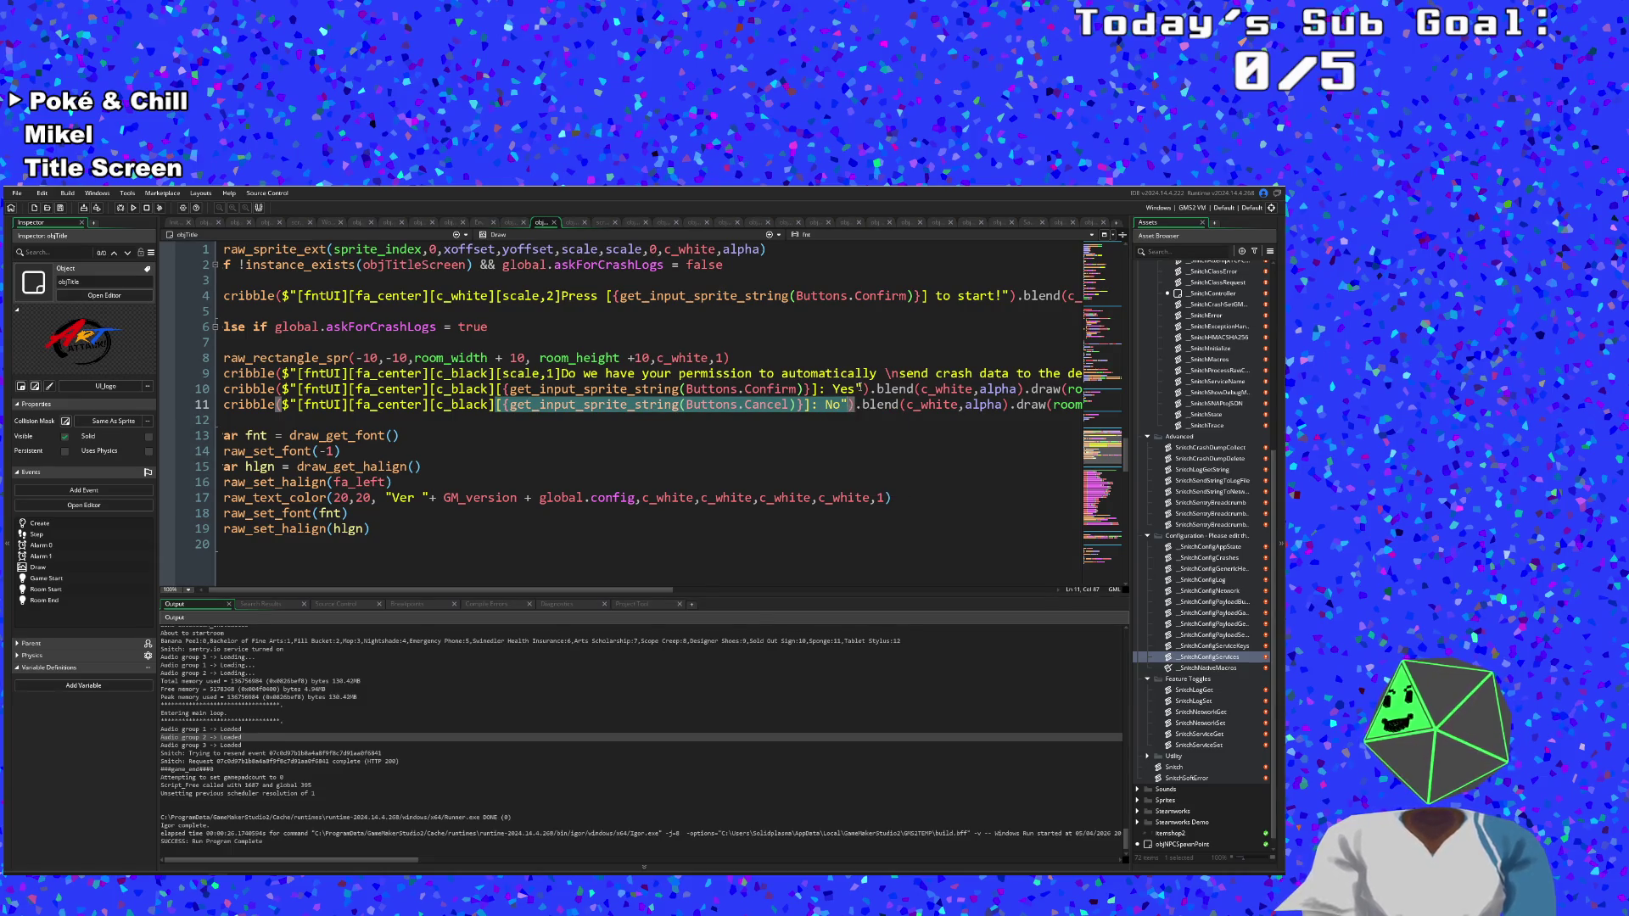
Paste the Cancel/No string after Yes on line 10 and space No apart from Yes.
{"action": "left_click", "coordinate": [858, 389]}
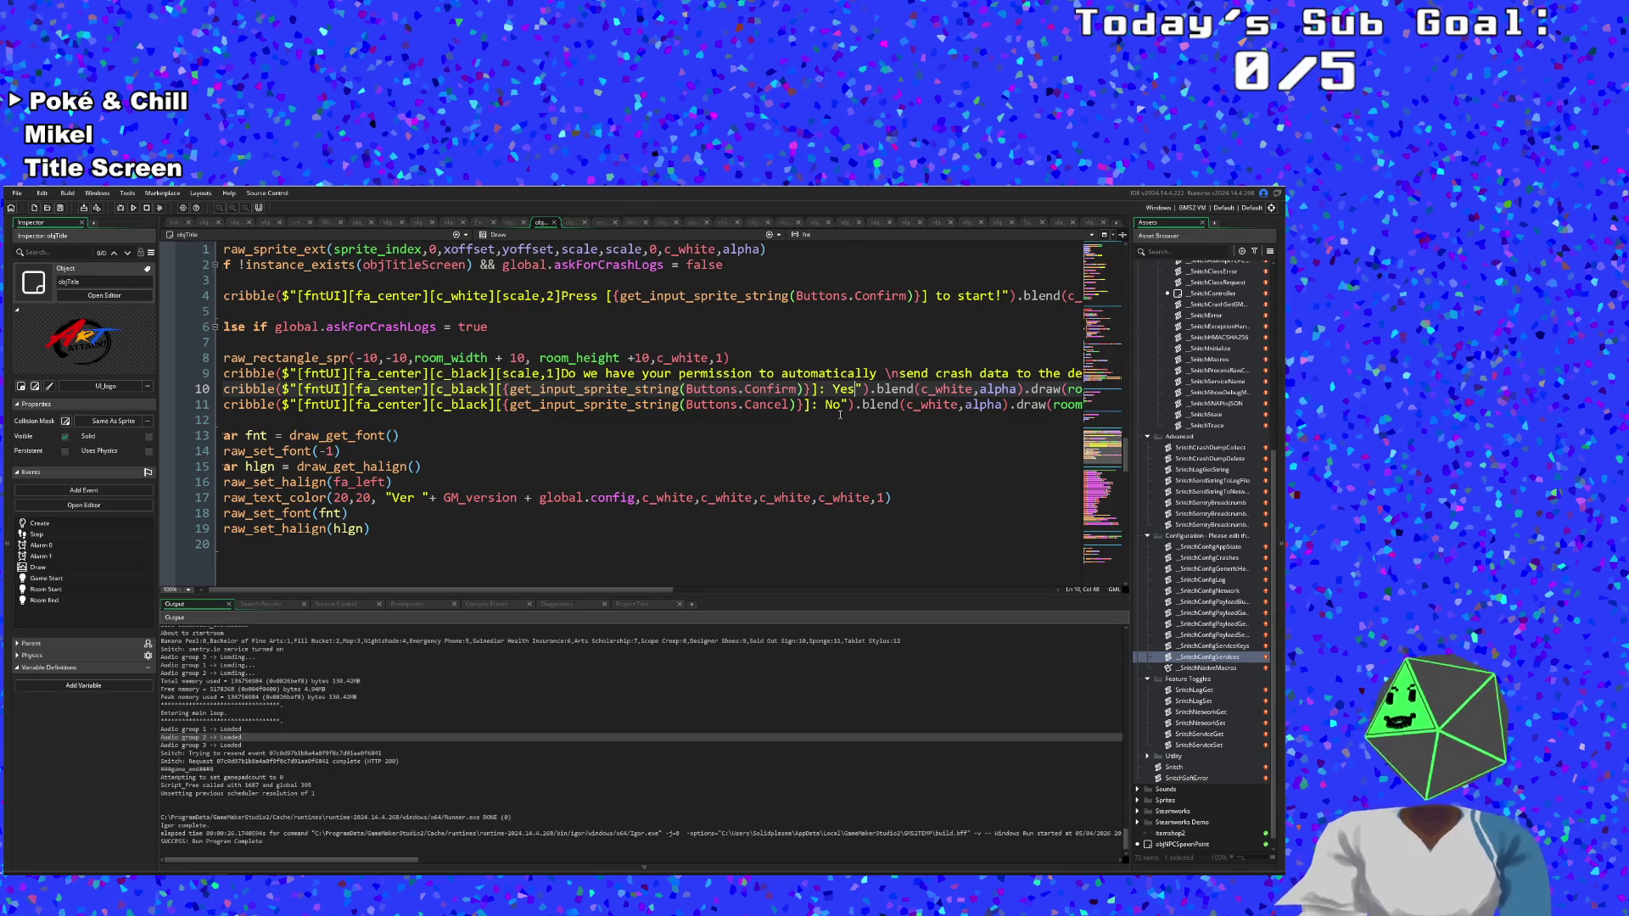
{"action": "key", "text": "ctrl+v"}
{"action": "key", "text": "Left"}
{"action": "key", "text": "Left"}
{"action": "key", "text": "Left"}
{"action": "key", "text": "Right"}
{"action": "key", "text": "Right"}
{"action": "key", "text": "Right"}
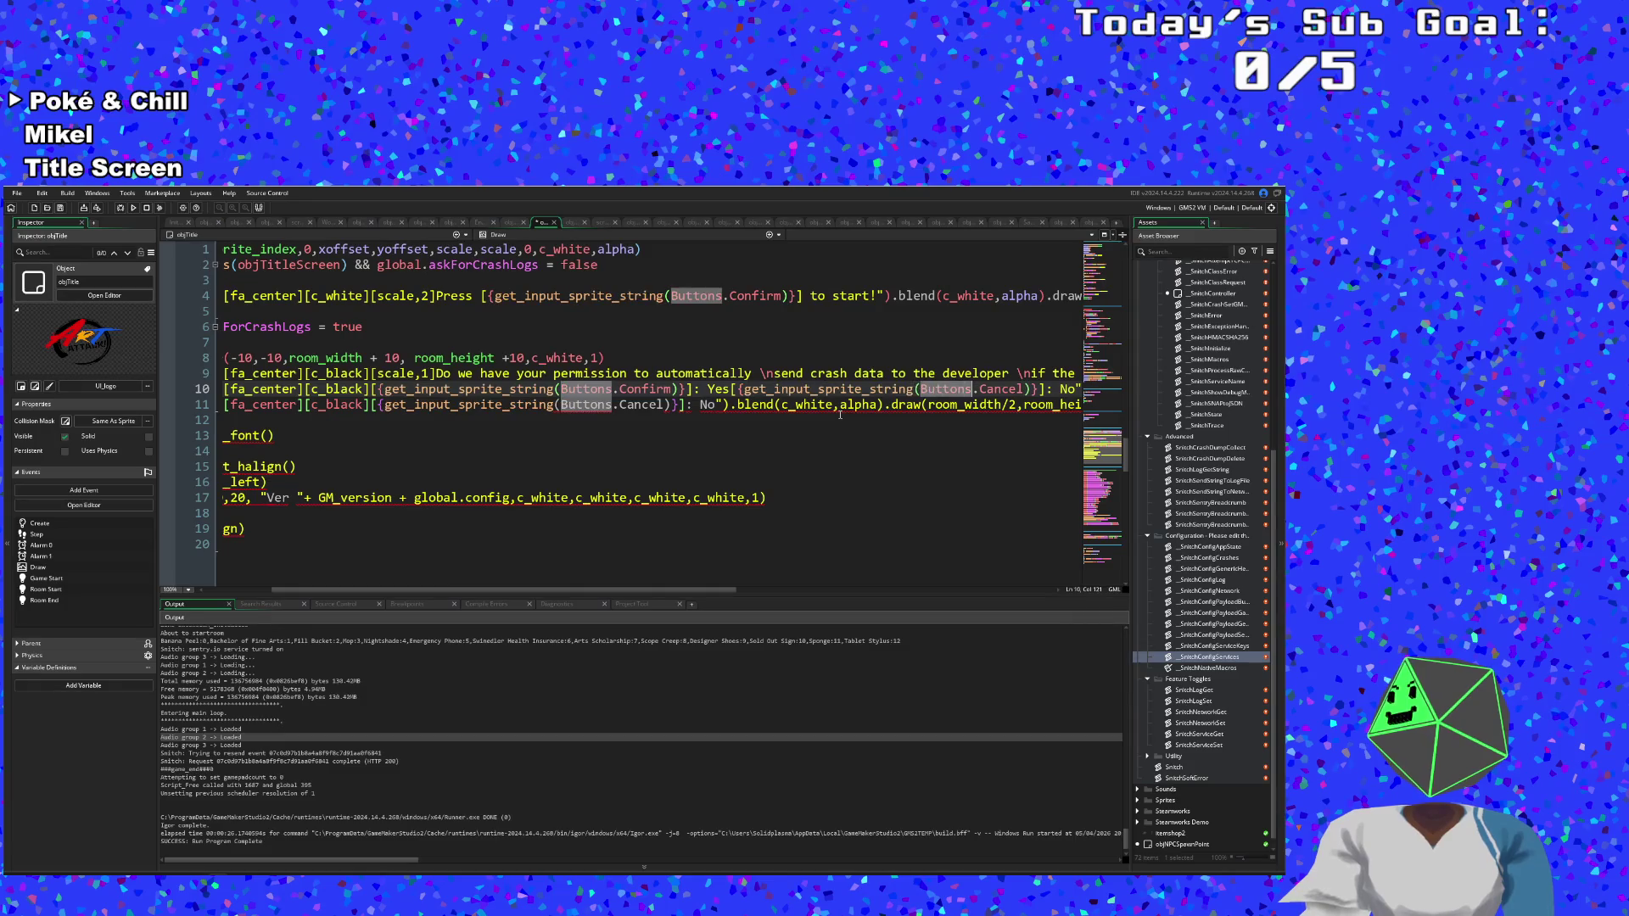
{"action": "key", "text": "Right"}
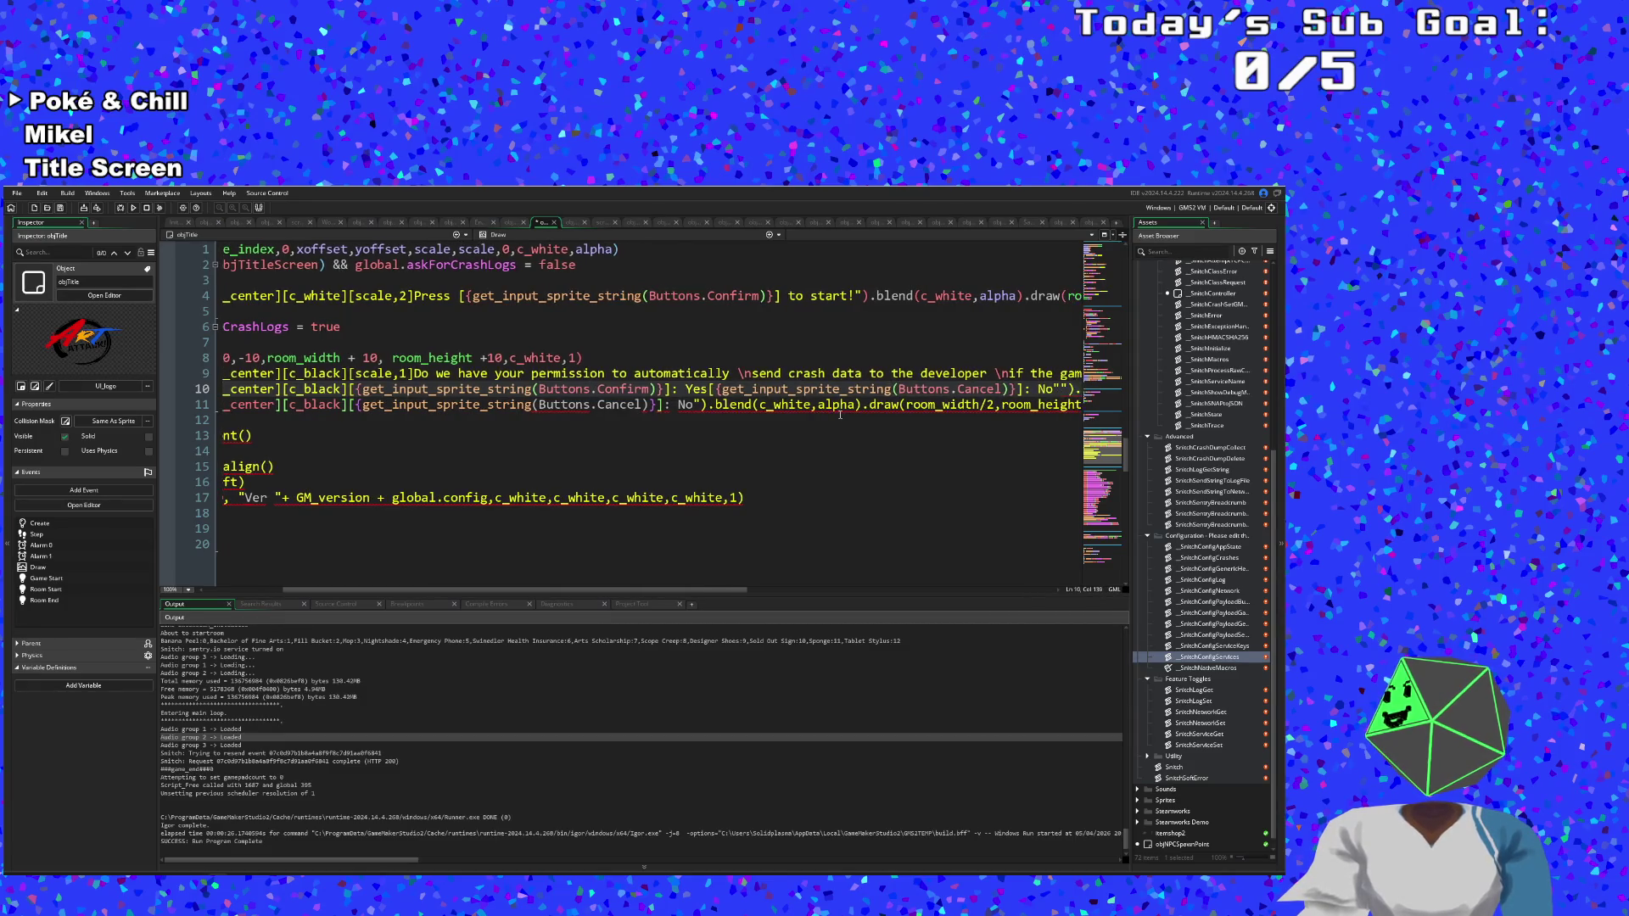
{"action": "key", "text": "Left"}
{"action": "key", "text": "Left"}
{"action": "key", "text": "Left"}
{"action": "key", "text": "Left"}
{"action": "key", "text": "Left"}
{"action": "key", "text": "Left"}
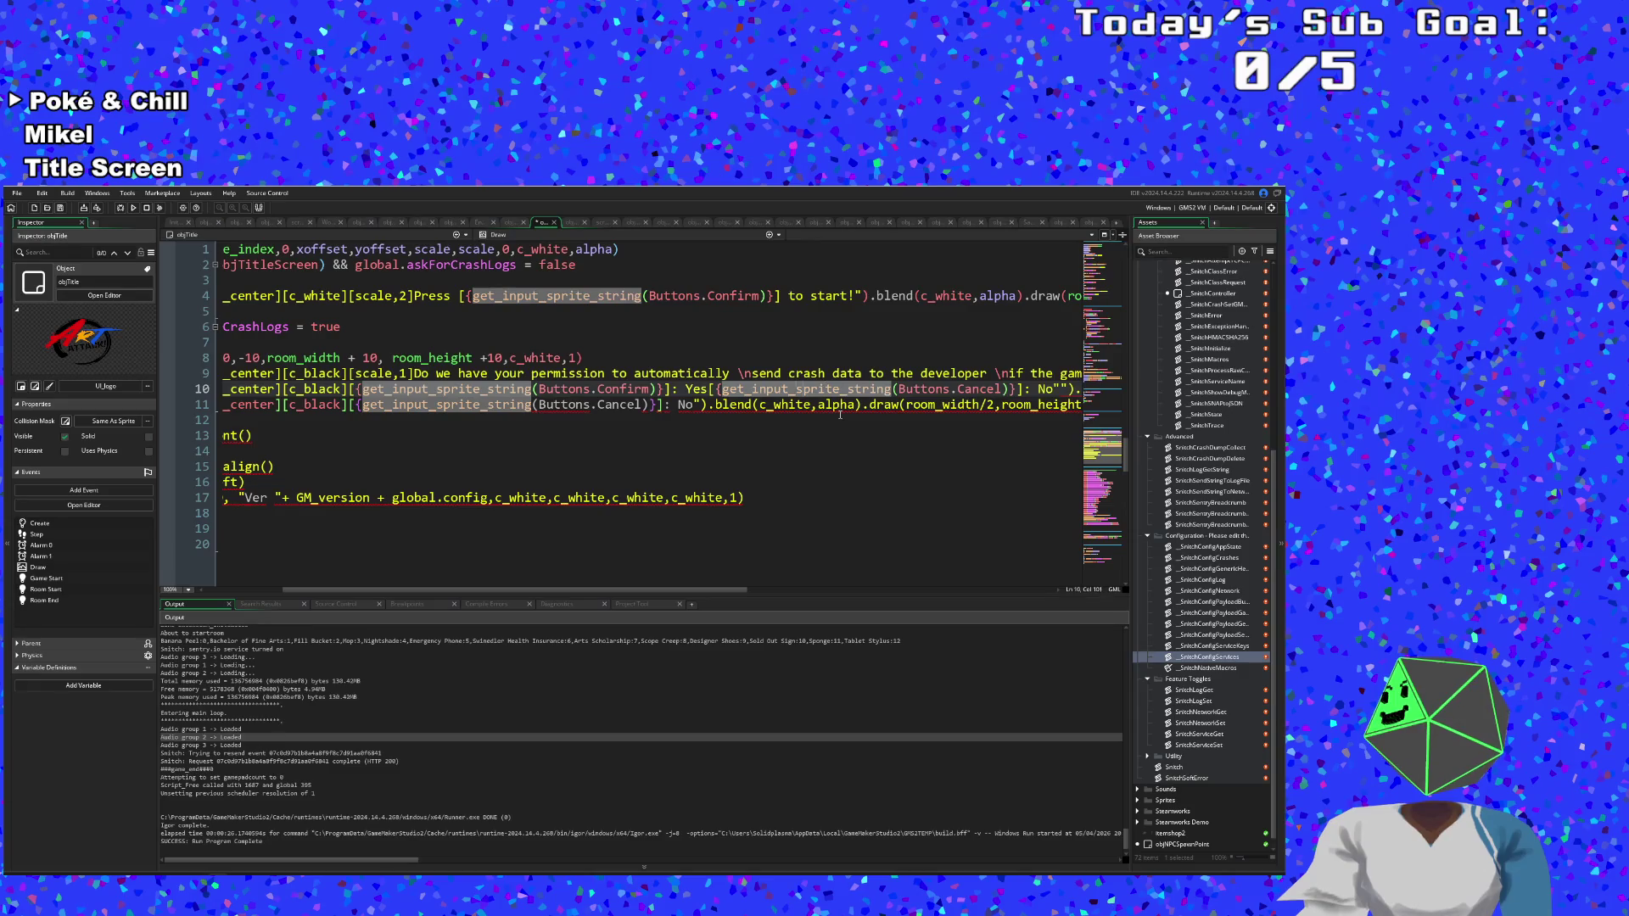
{"action": "key", "text": "Right"}
{"action": "key", "text": "BackSpace"}
{"action": "key", "text": "Left"}
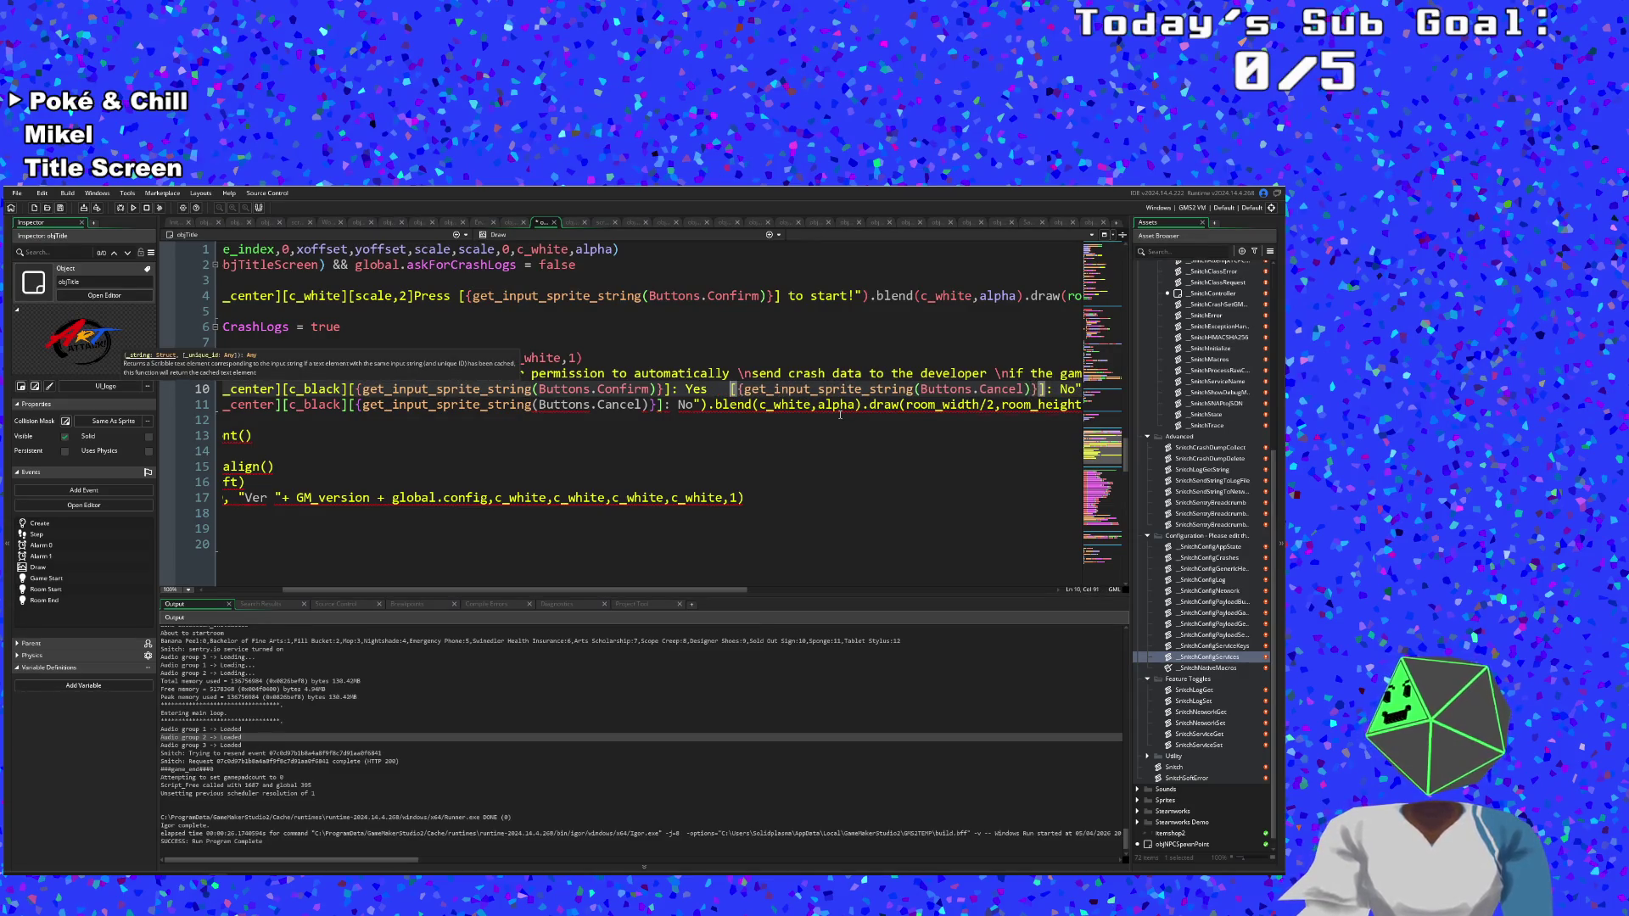
{"action": "key", "text": "Right"}
{"action": "key", "text": "Right"}
{"action": "key", "text": "Right"}
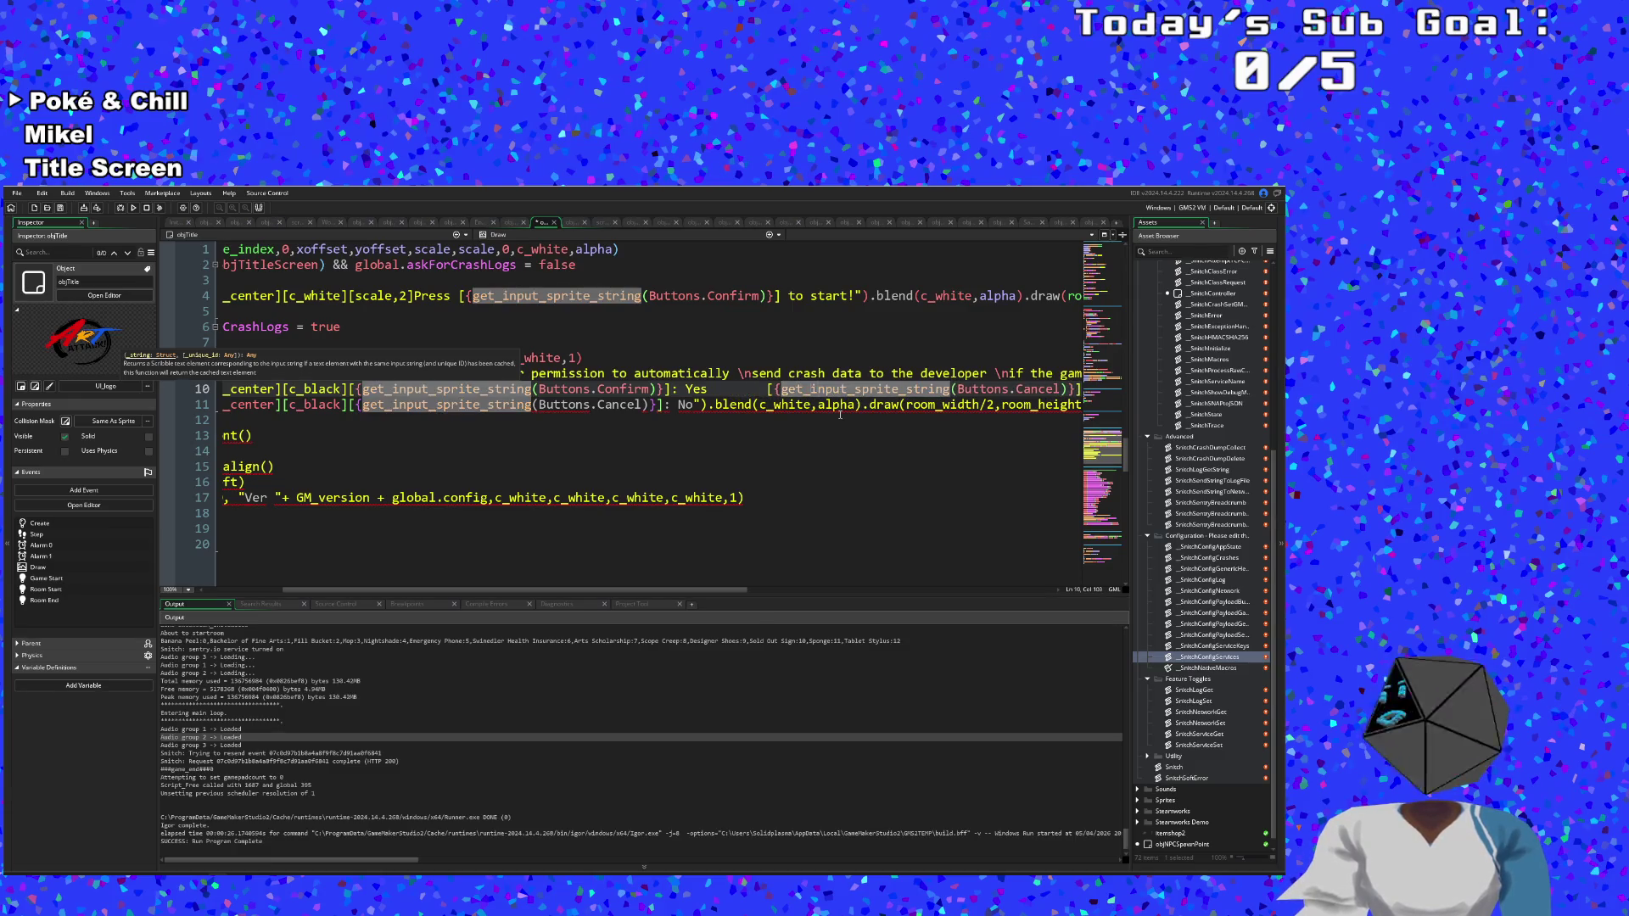
Remove the stray empty quote pair after No on line 10 and restore the closing quote.
{"action": "key", "text": "Down"}
{"action": "key", "text": "End"}
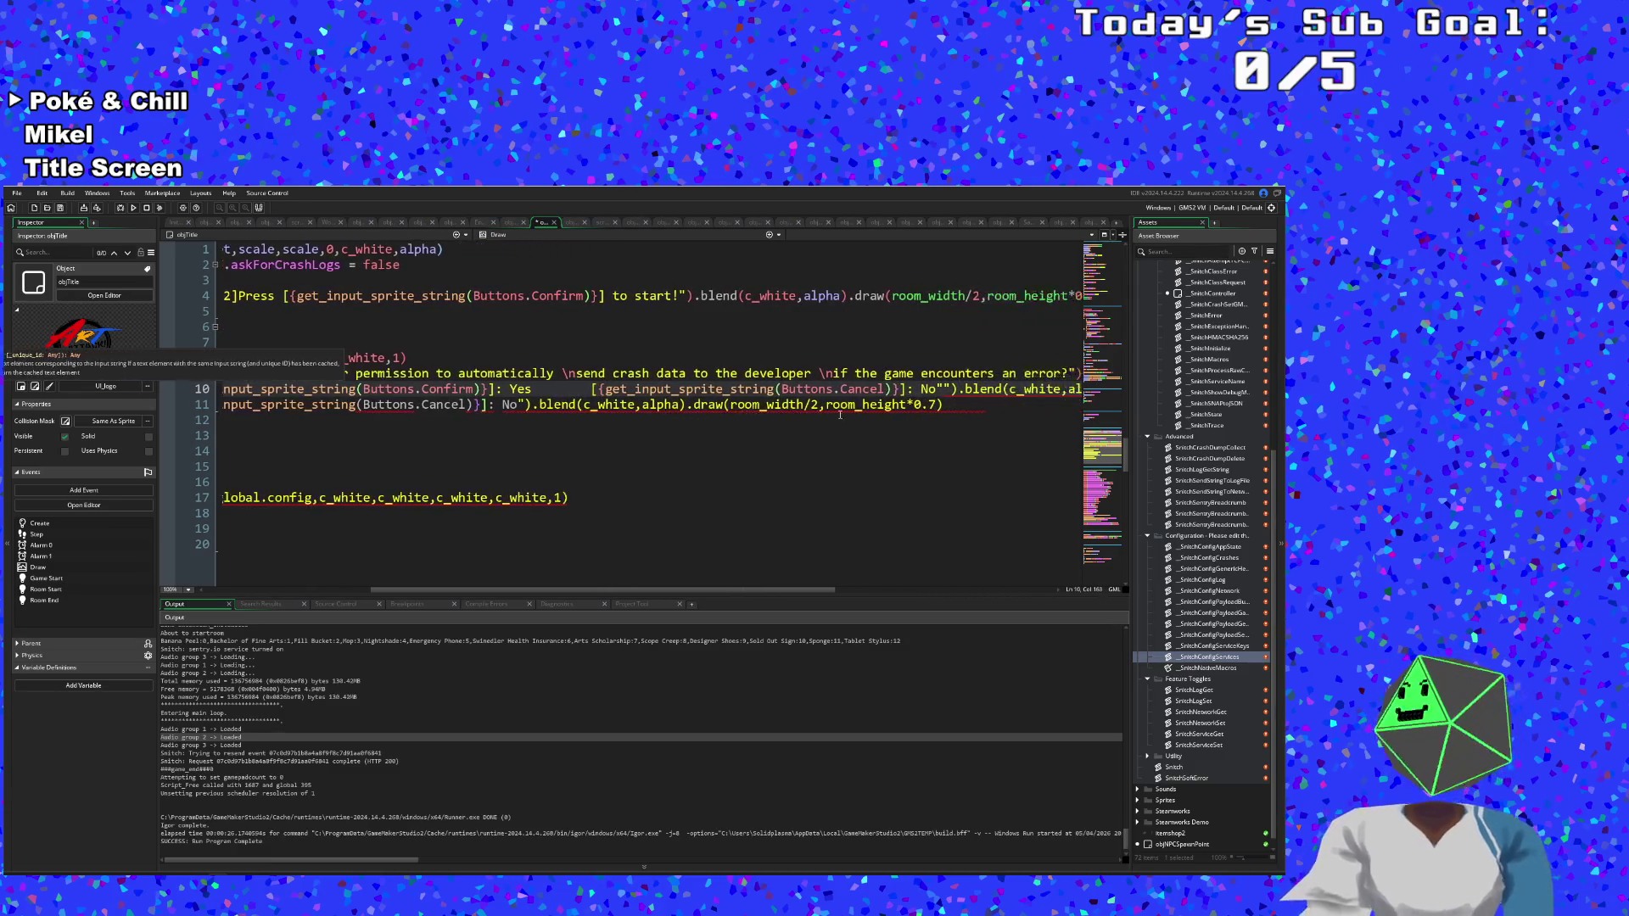
{"action": "key", "text": "Home"}
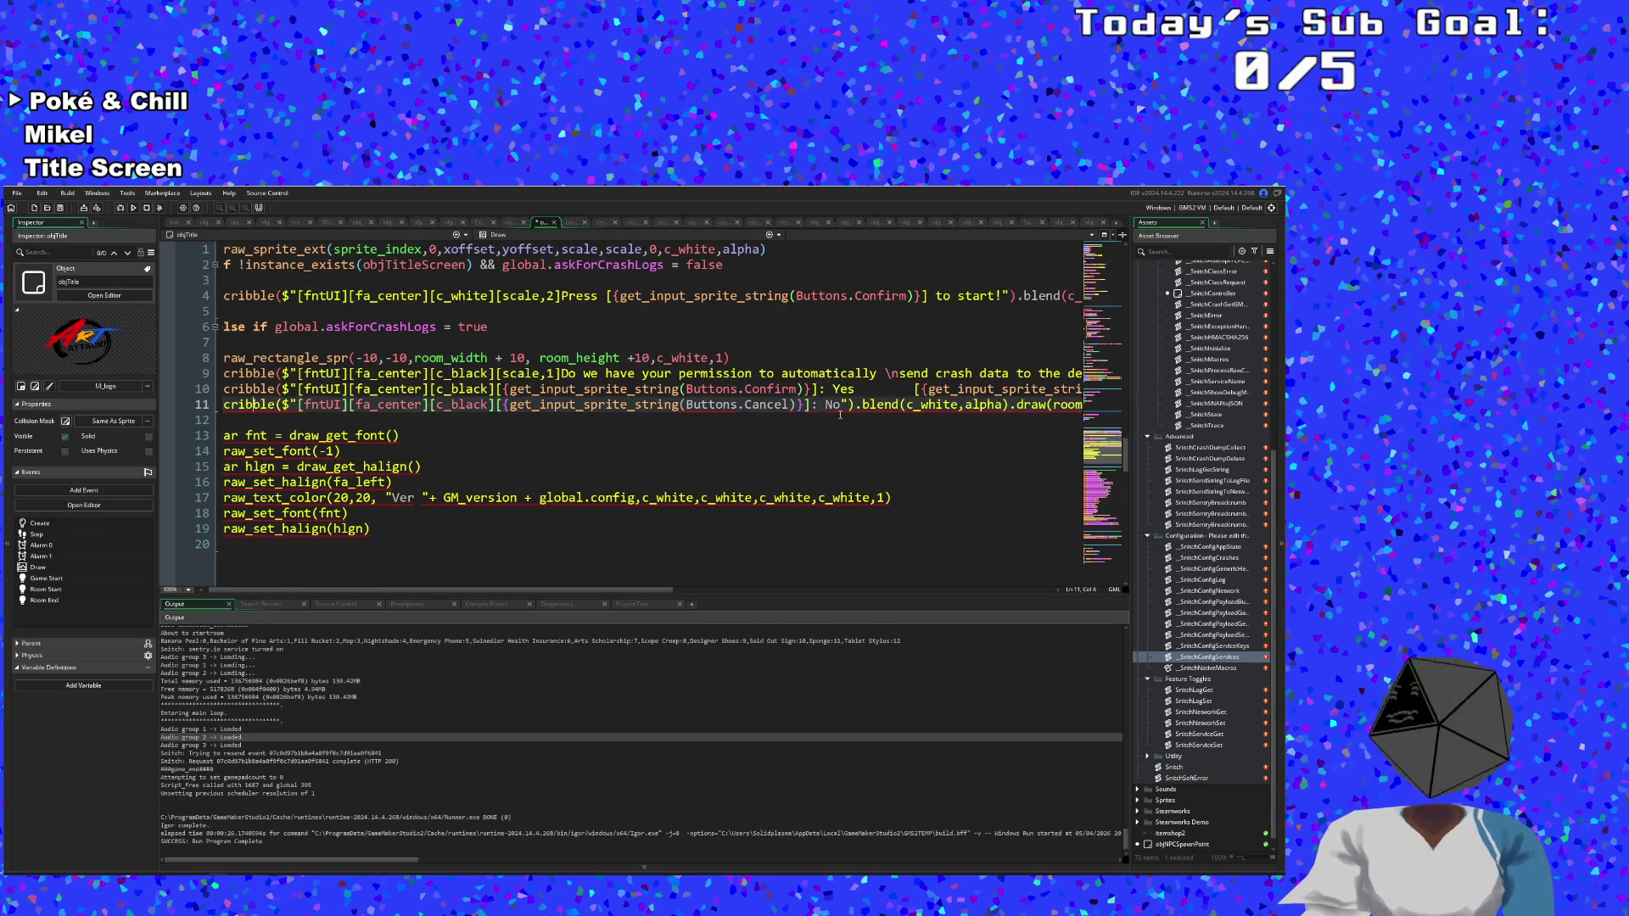
{"action": "scroll", "coordinate": [604, 592], "scroll_direction": "right", "scroll_amount": 6}
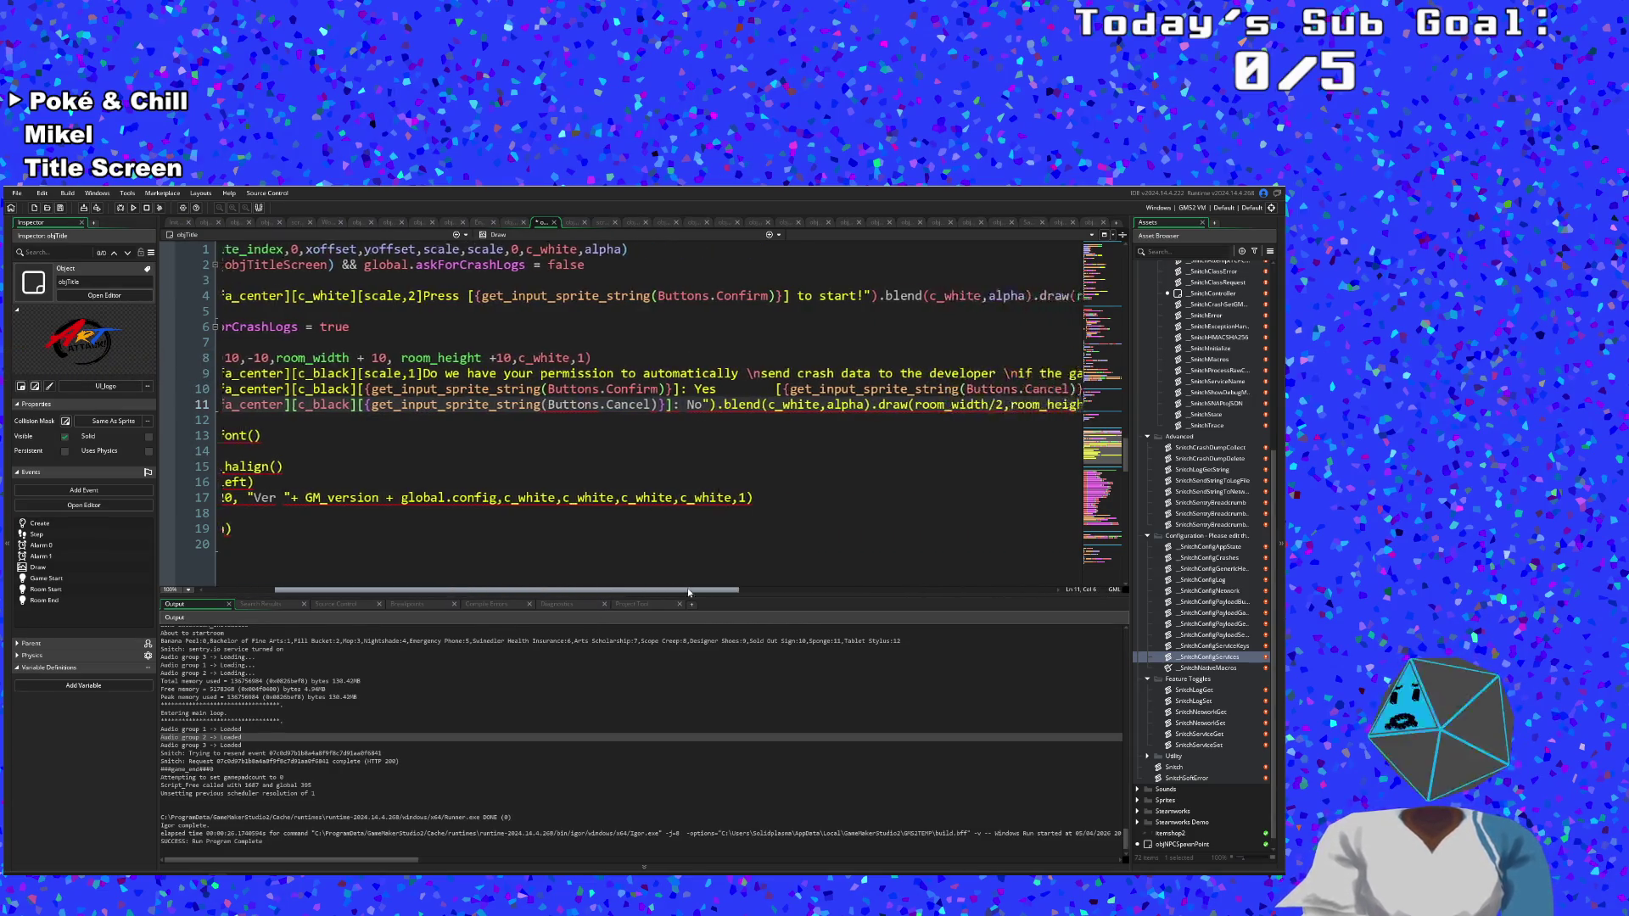
{"action": "left_click", "coordinate": [719, 392]}
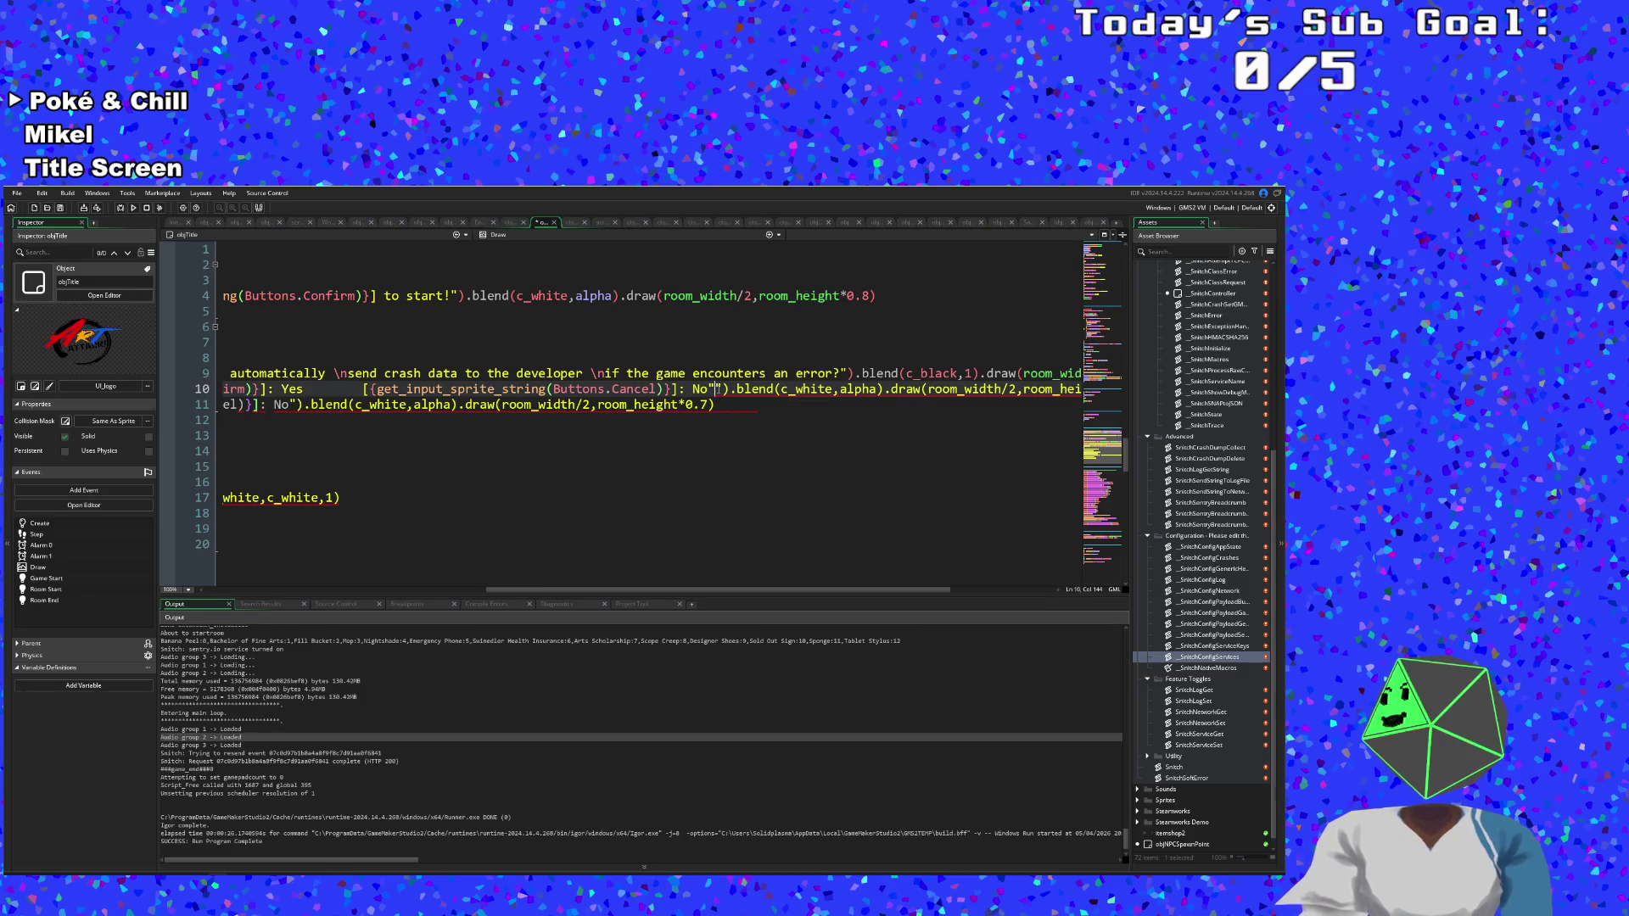
{"action": "key", "text": "BackSpace"}
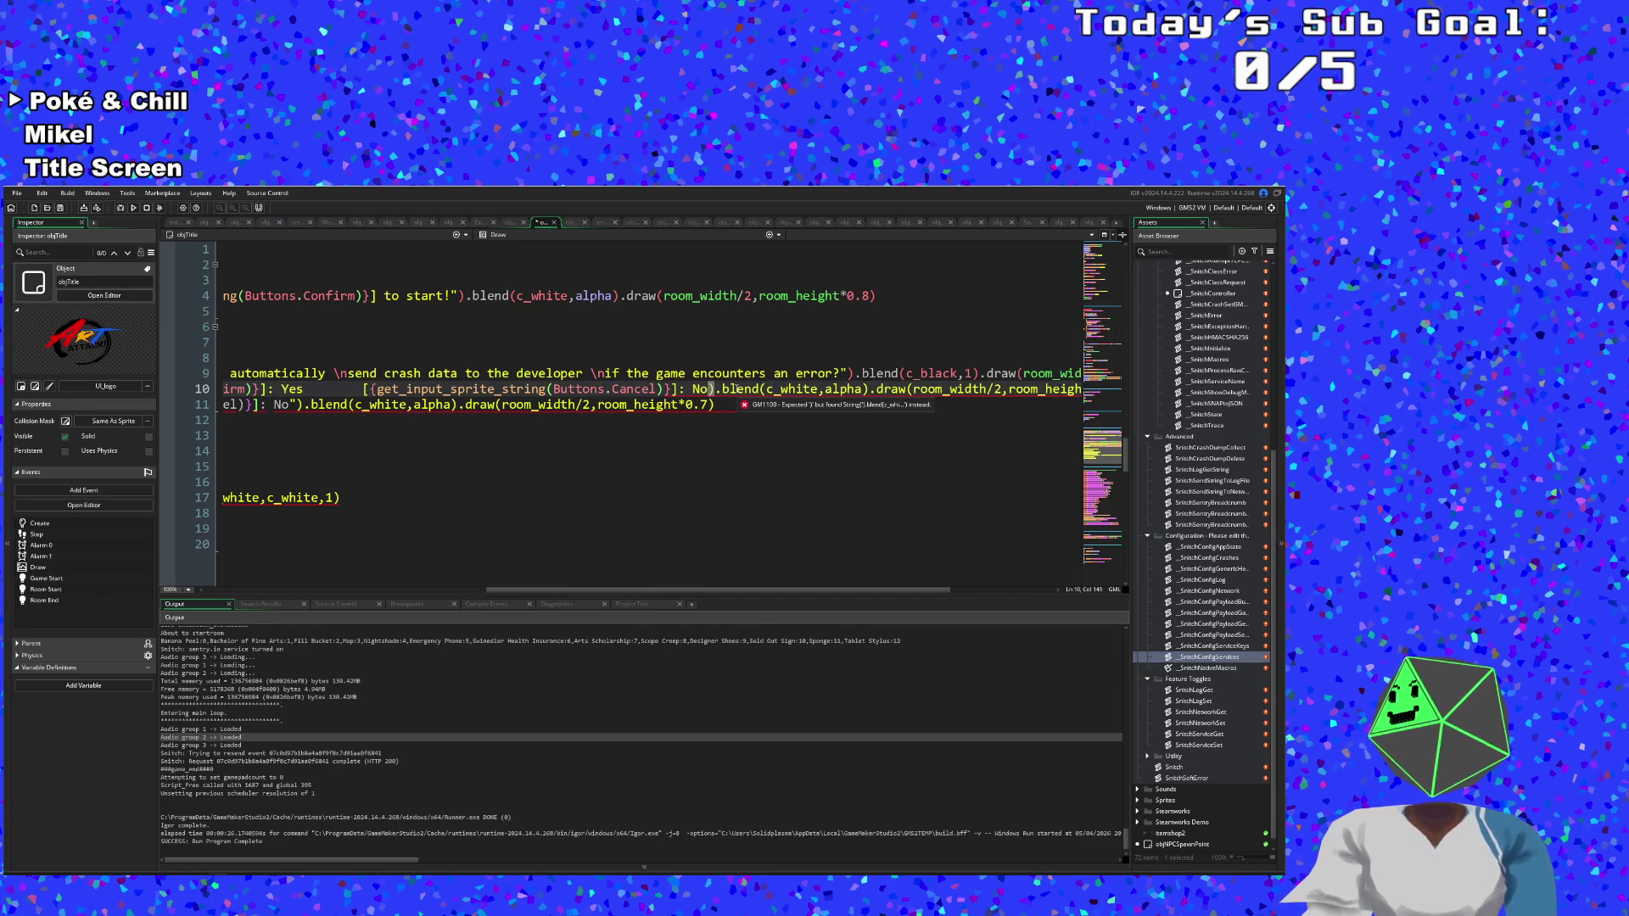
{"action": "type", "text": "\""}
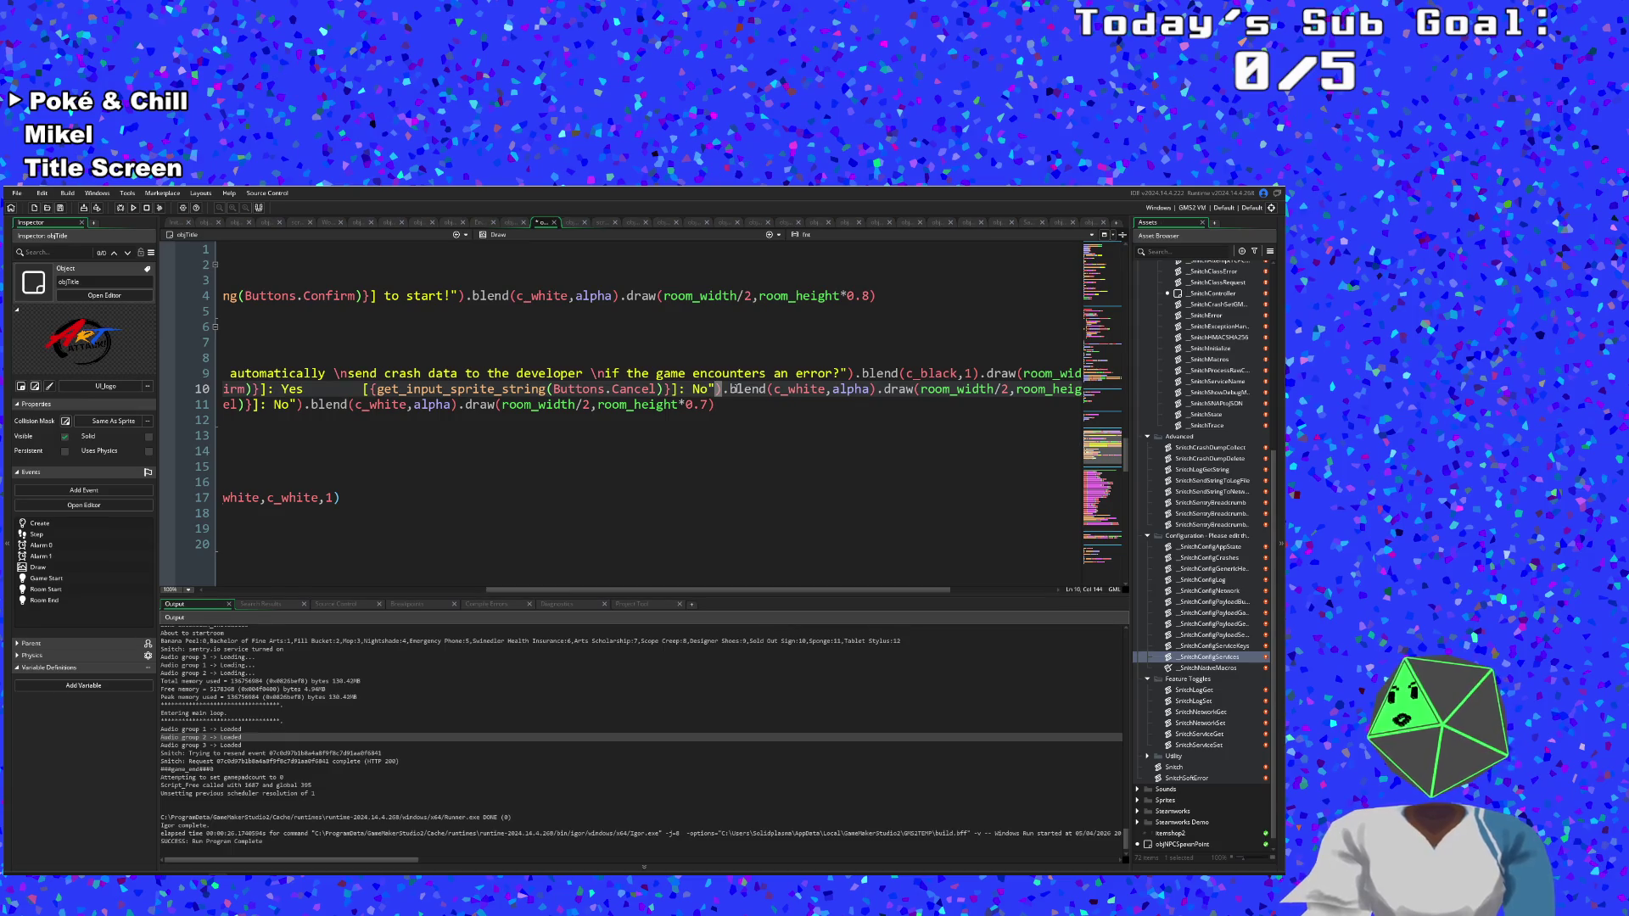
Review the old No prompt on line 11, selecting parts of the Draw code.
{"action": "mouse_move", "coordinate": [613, 593]}
{"action": "left_mouse_down"}
{"action": "mouse_move", "coordinate": [730, 592]}
{"action": "mouse_move", "coordinate": [490, 586]}
{"action": "mouse_move", "coordinate": [420, 574]}
{"action": "mouse_move", "coordinate": [566, 565]}
{"action": "mouse_move", "coordinate": [389, 544]}
{"action": "left_mouse_up"}
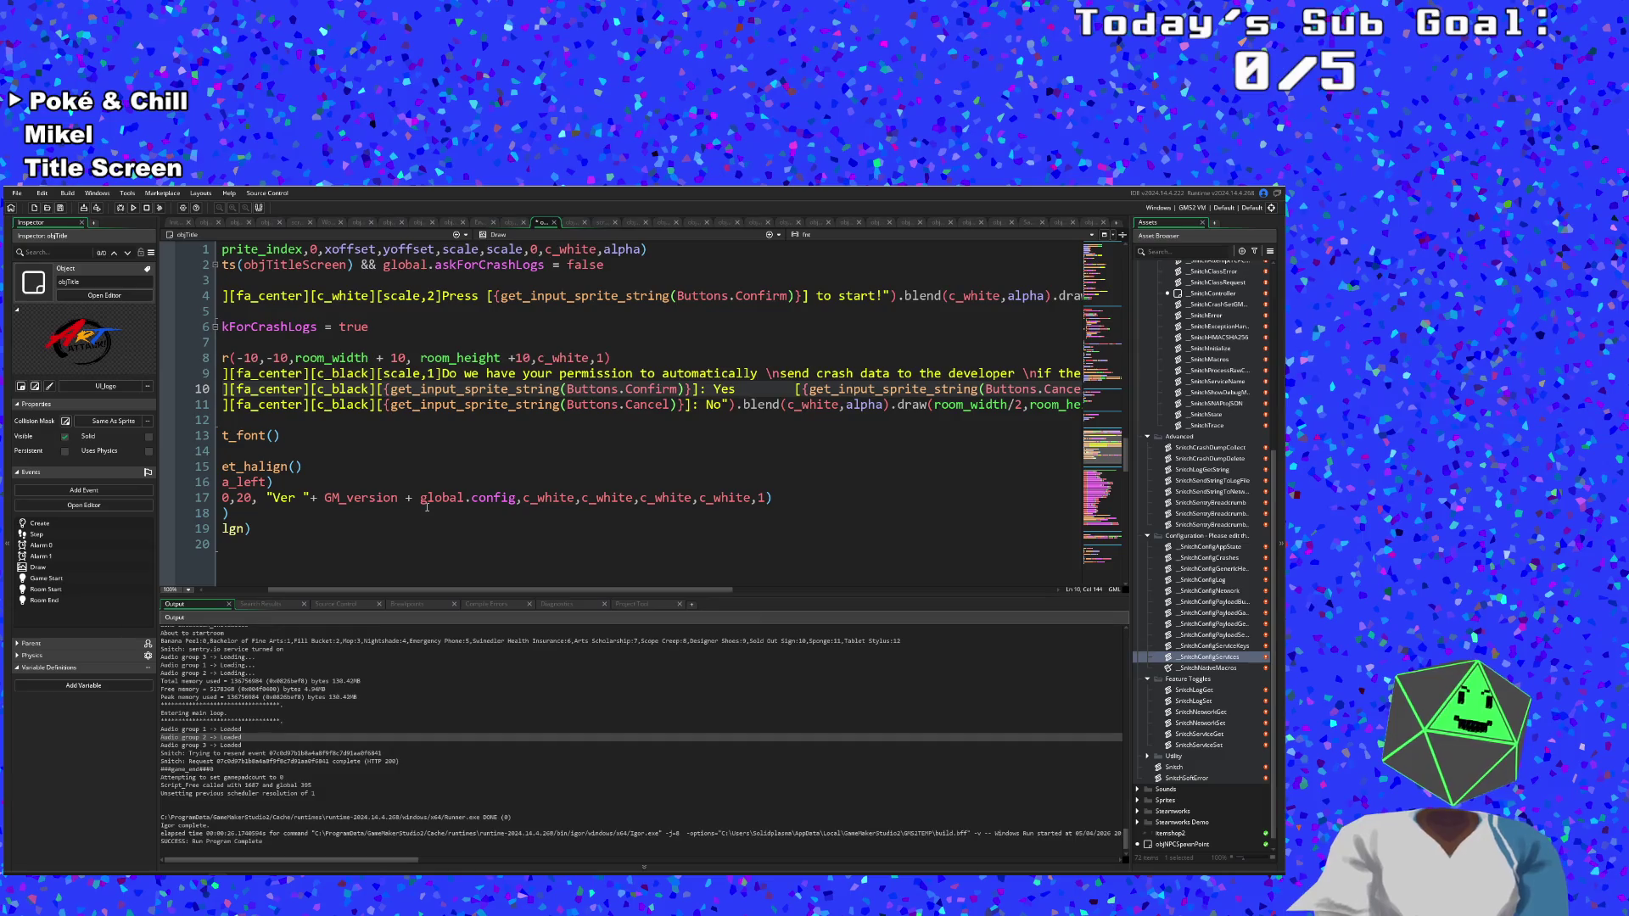
{"action": "mouse_move", "coordinate": [452, 588]}
{"action": "left_mouse_down"}
{"action": "mouse_move", "coordinate": [514, 593]}
{"action": "mouse_move", "coordinate": [486, 594]}
{"action": "left_mouse_up"}
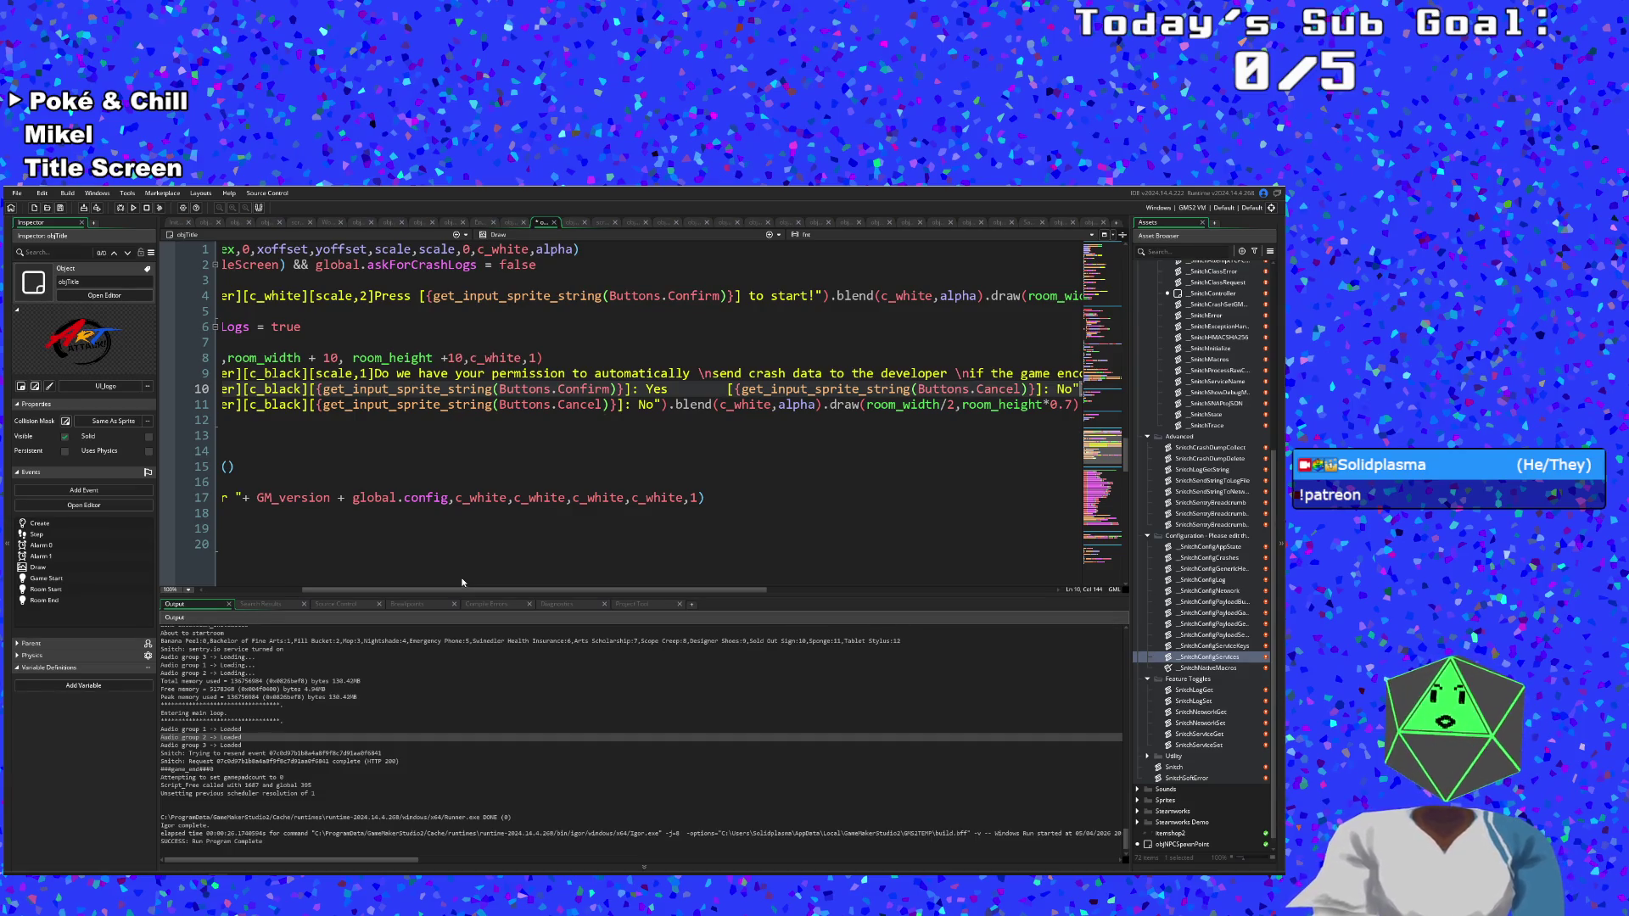
{"action": "mouse_move", "coordinate": [465, 589]}
{"action": "left_mouse_down"}
{"action": "mouse_move", "coordinate": [513, 602]}
{"action": "mouse_move", "coordinate": [635, 568]}
{"action": "mouse_move", "coordinate": [761, 597]}
{"action": "mouse_move", "coordinate": [687, 579]}
{"action": "mouse_move", "coordinate": [313, 568]}
{"action": "left_mouse_up"}
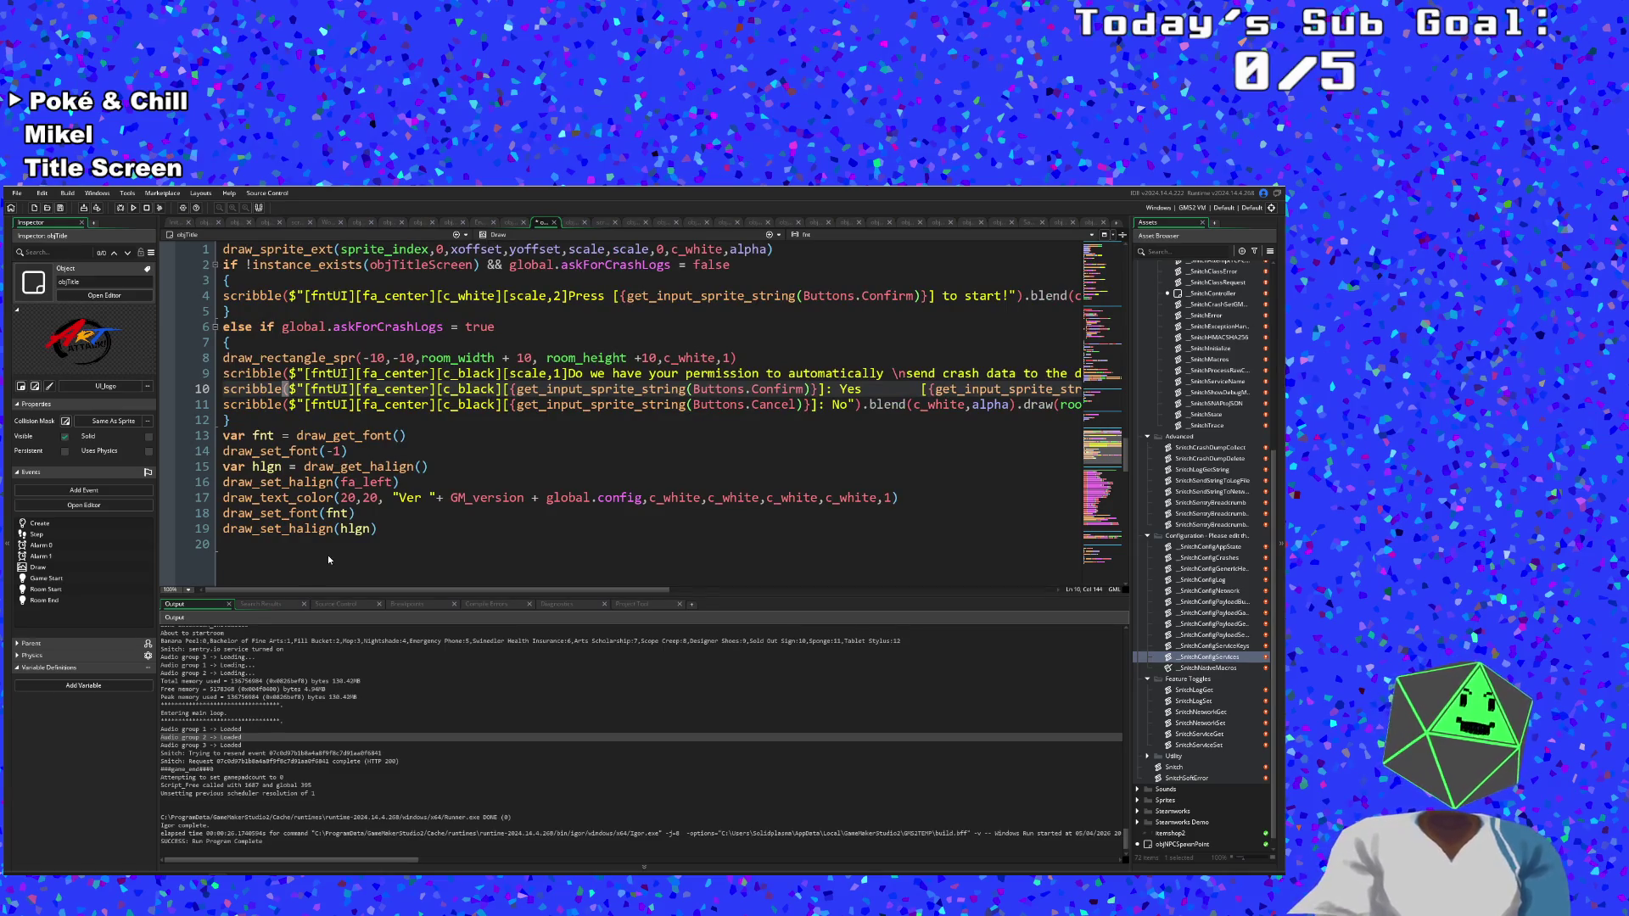
{"action": "left_click", "coordinate": [393, 405]}
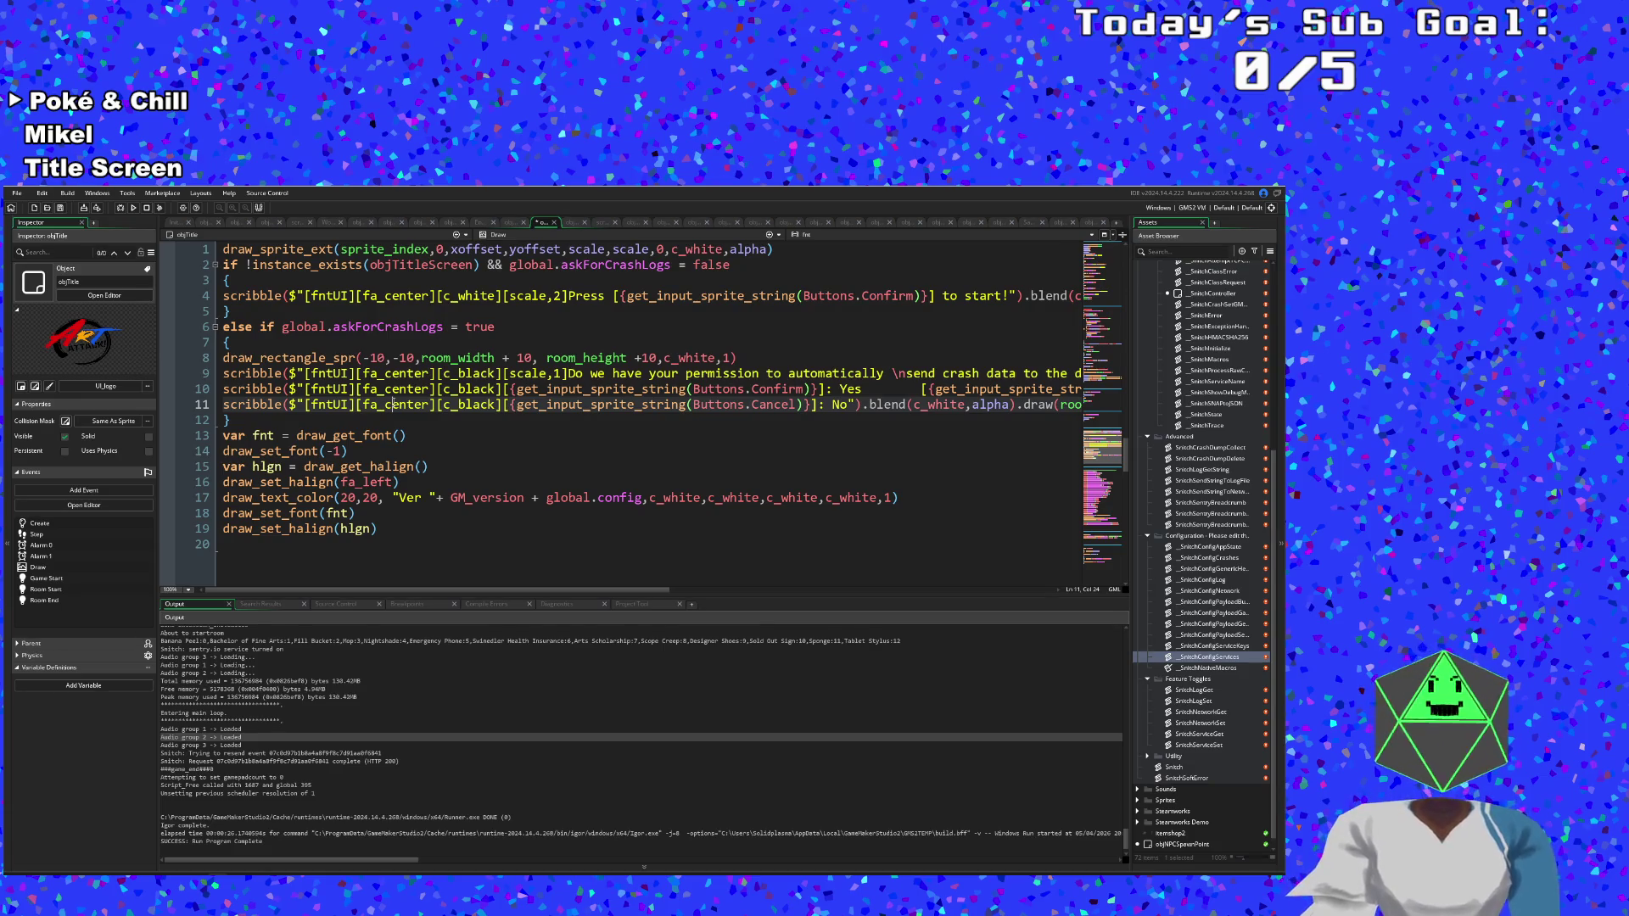
{"action": "mouse_move", "coordinate": [462, 587]}
{"action": "left_mouse_down"}
{"action": "mouse_move", "coordinate": [714, 567]}
{"action": "mouse_move", "coordinate": [743, 467]}
{"action": "mouse_move", "coordinate": [924, 491]}
{"action": "left_mouse_up"}
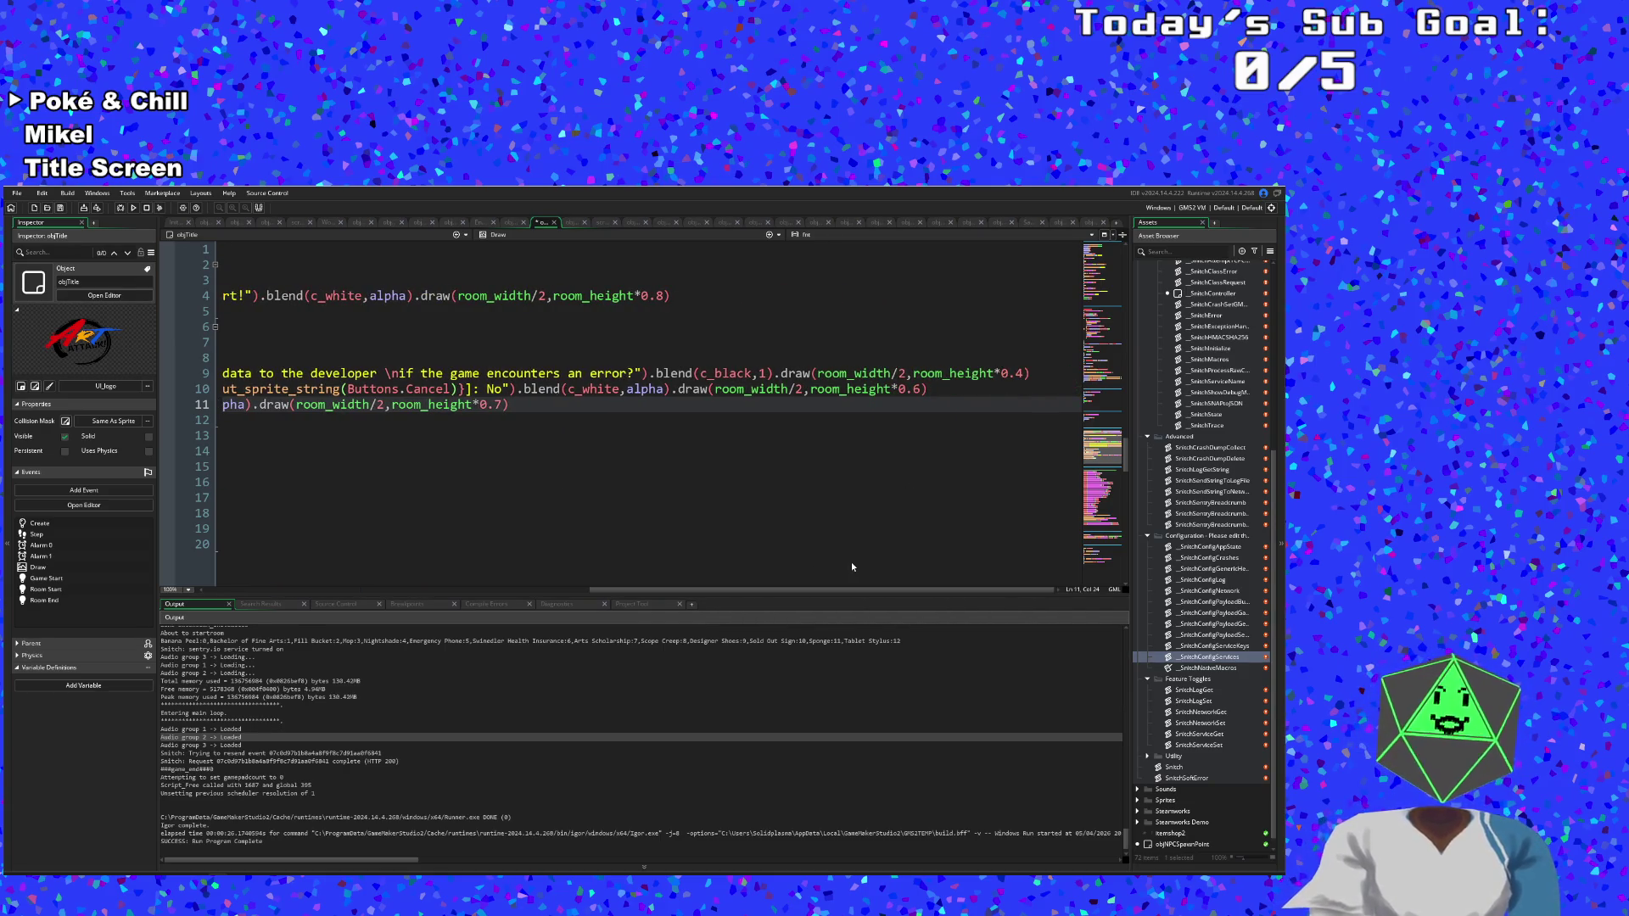
{"action": "mouse_move", "coordinate": [819, 589]}
{"action": "left_mouse_down"}
{"action": "mouse_move", "coordinate": [376, 566]}
{"action": "mouse_move", "coordinate": [445, 594]}
{"action": "mouse_move", "coordinate": [669, 618]}
{"action": "mouse_move", "coordinate": [818, 596]}
{"action": "mouse_move", "coordinate": [427, 603]}
{"action": "mouse_move", "coordinate": [660, 603]}
{"action": "mouse_move", "coordinate": [735, 574]}
{"action": "left_mouse_up"}
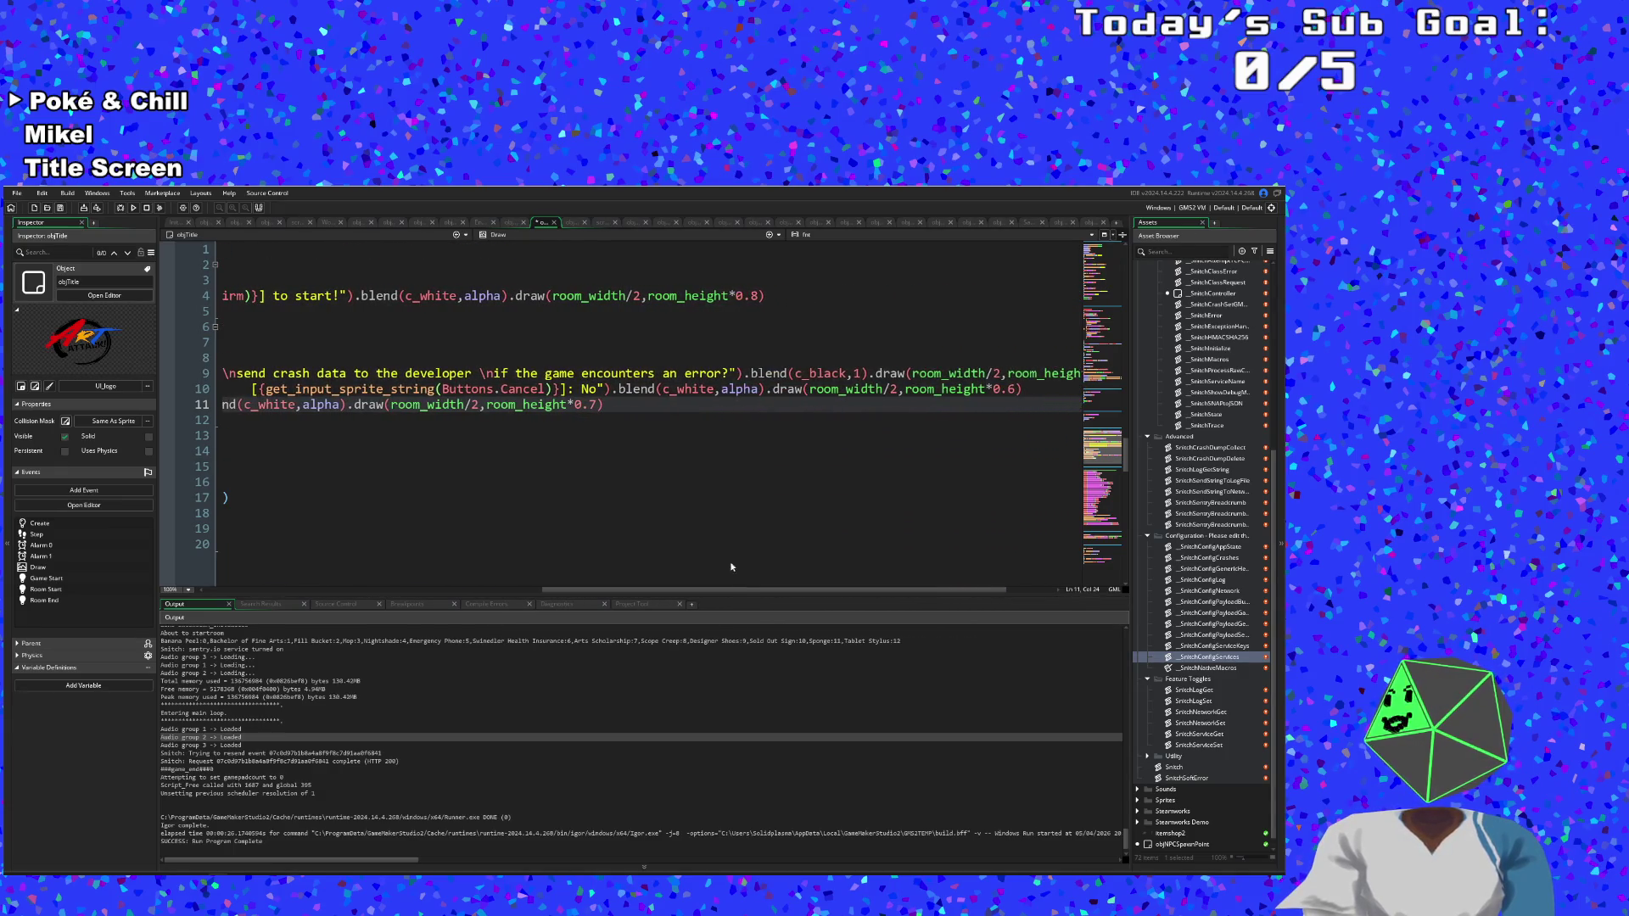
{"action": "left_click_drag", "start_coordinate": [616, 407], "coordinate": [101, 410]}
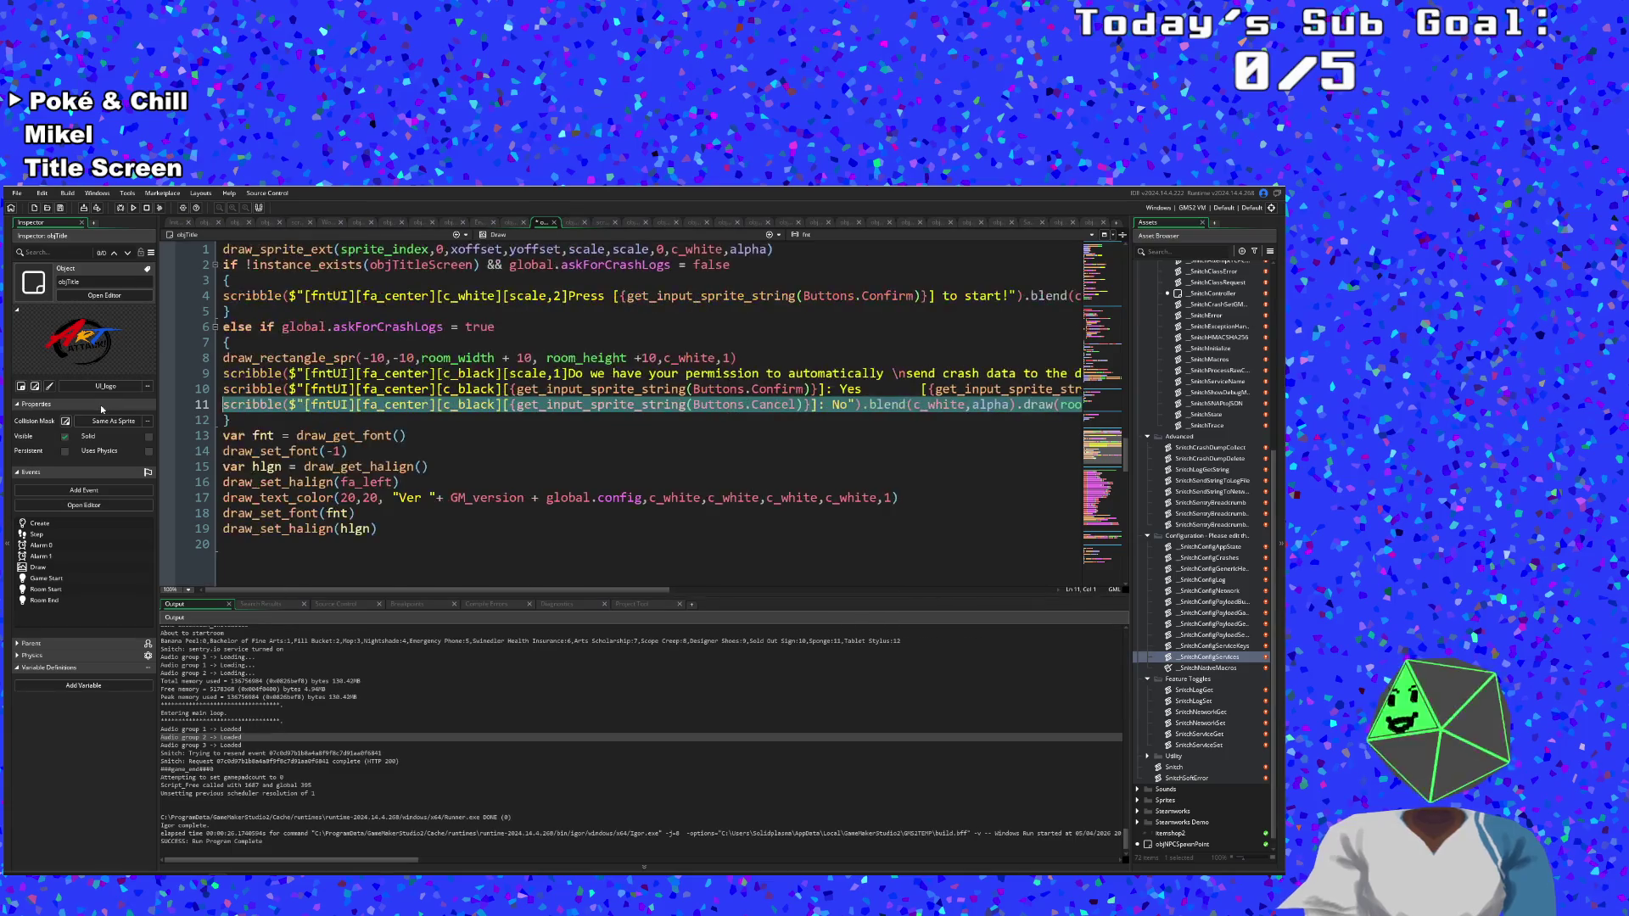
Delete line 11 of objTitle's Draw code so the closing brace follows the crash-data prompt.
{"action": "key", "text": "BackSpace"}
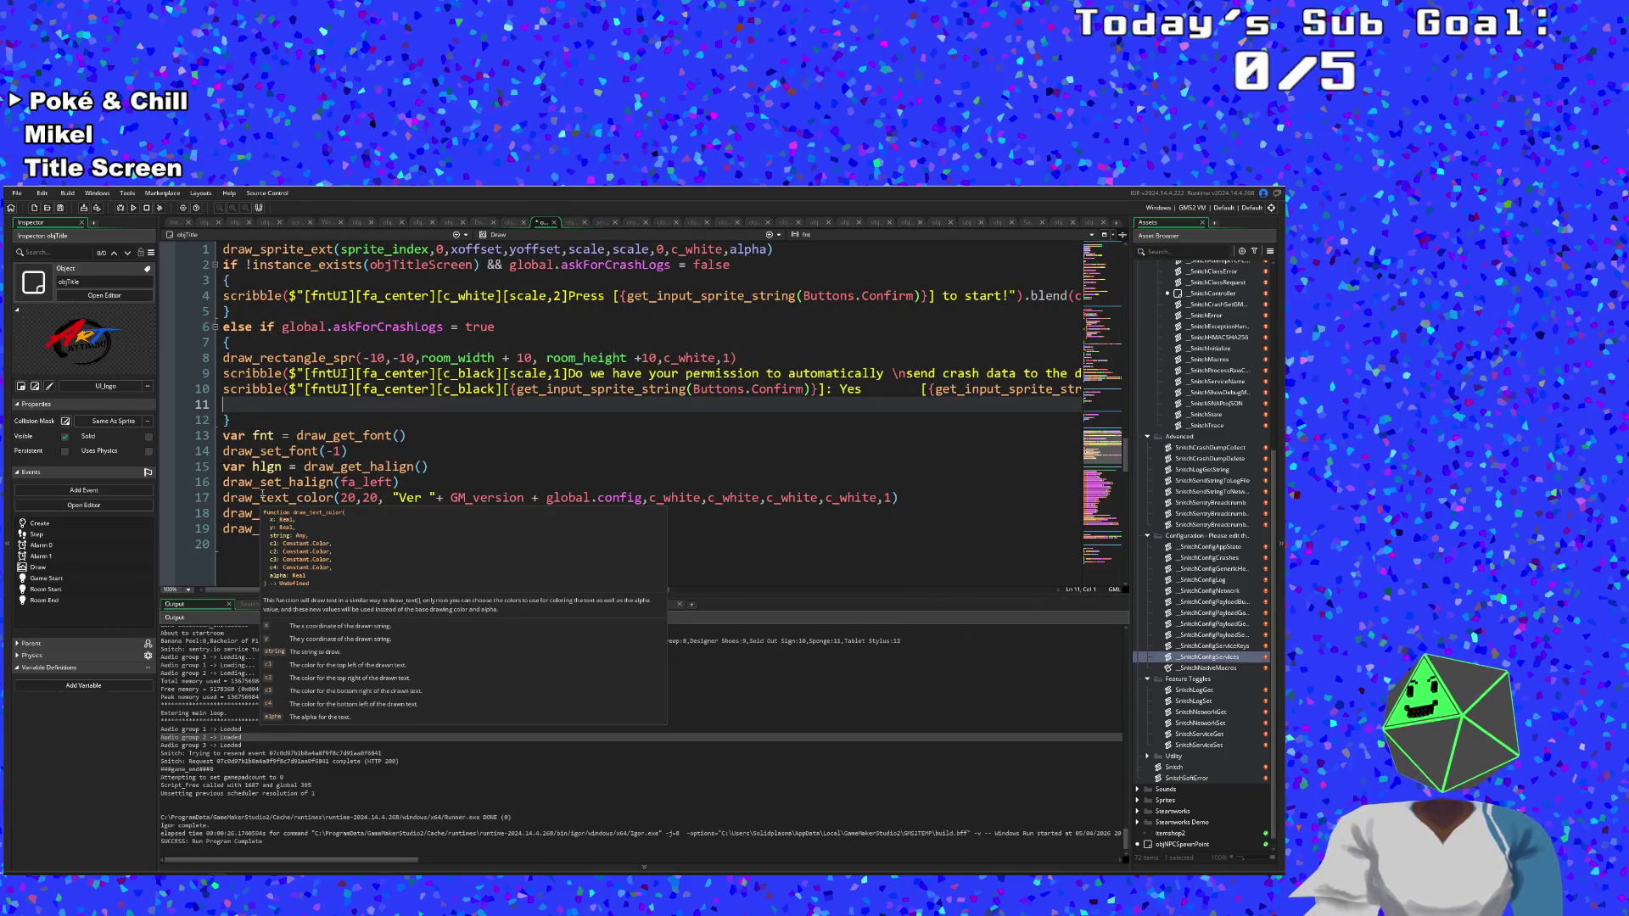
{"action": "key", "text": "BackSpace"}
{"action": "left_click", "coordinate": [518, 430]}
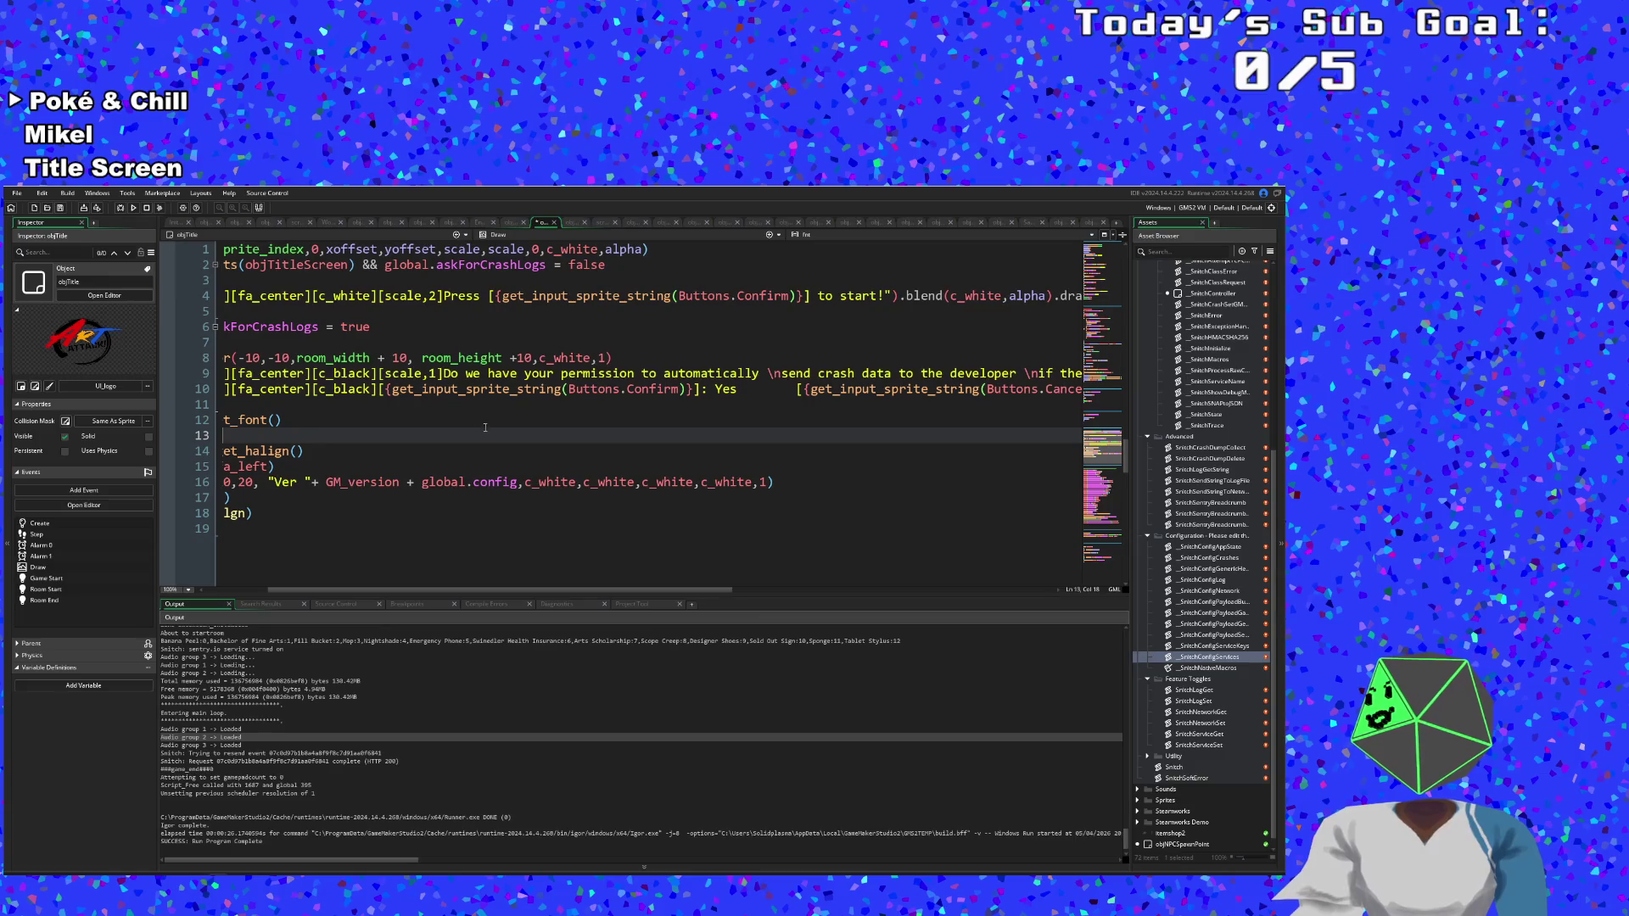
{"action": "left_click", "coordinate": [17, 193]}
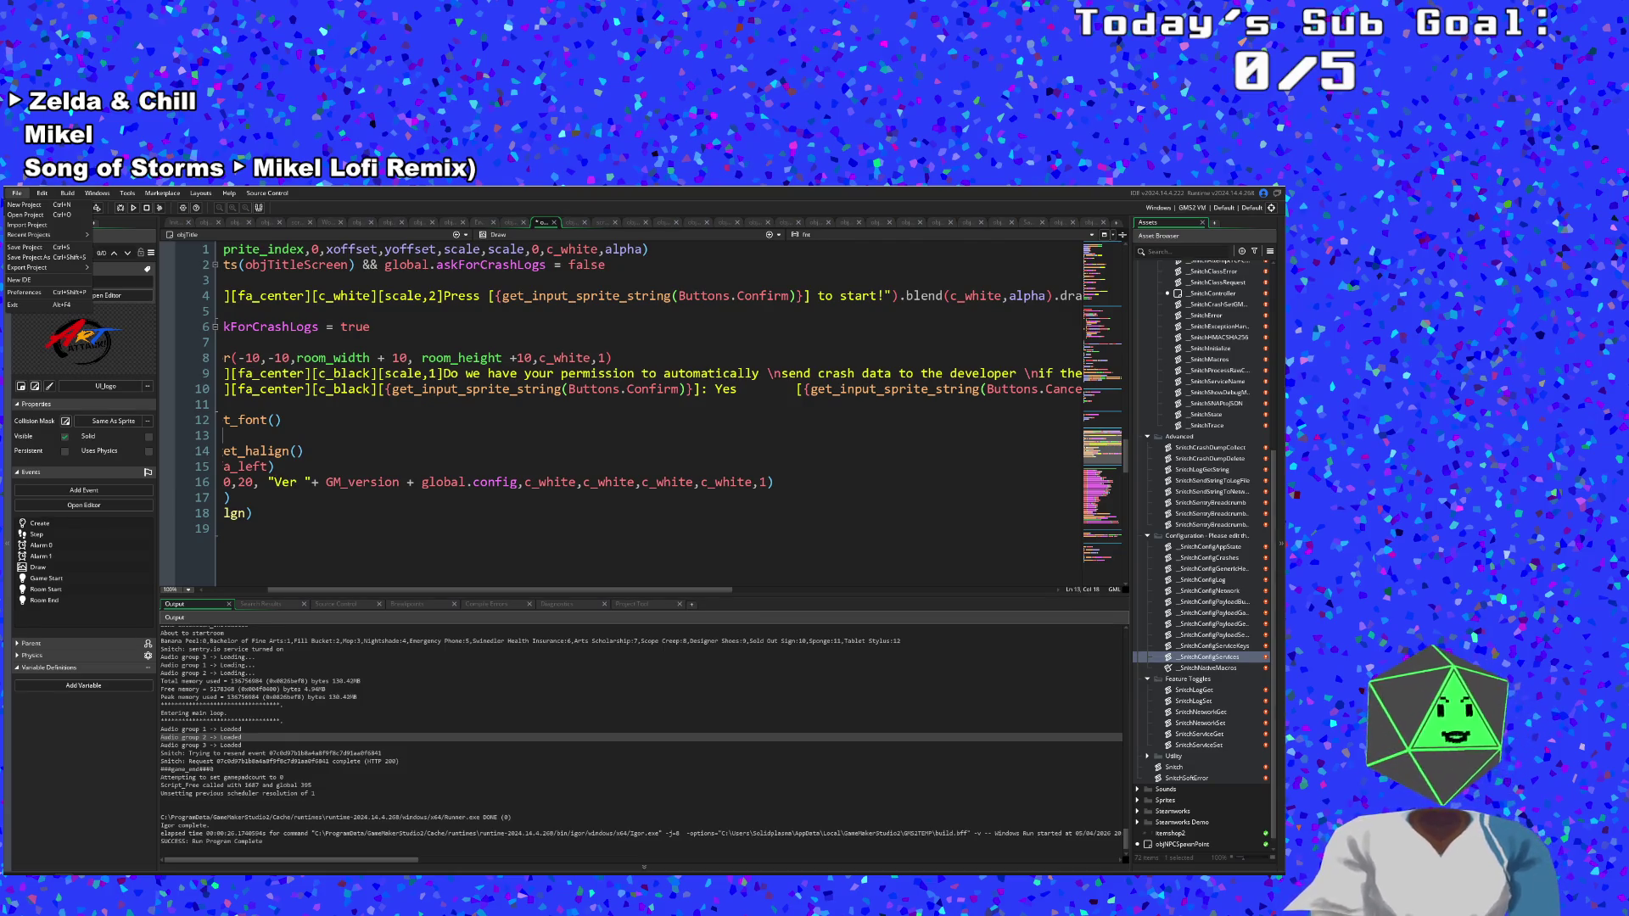
Save the objTitle edit and launch the game with F5 to show the crash-data prompt.
{"action": "left_click", "coordinate": [304, 482]}
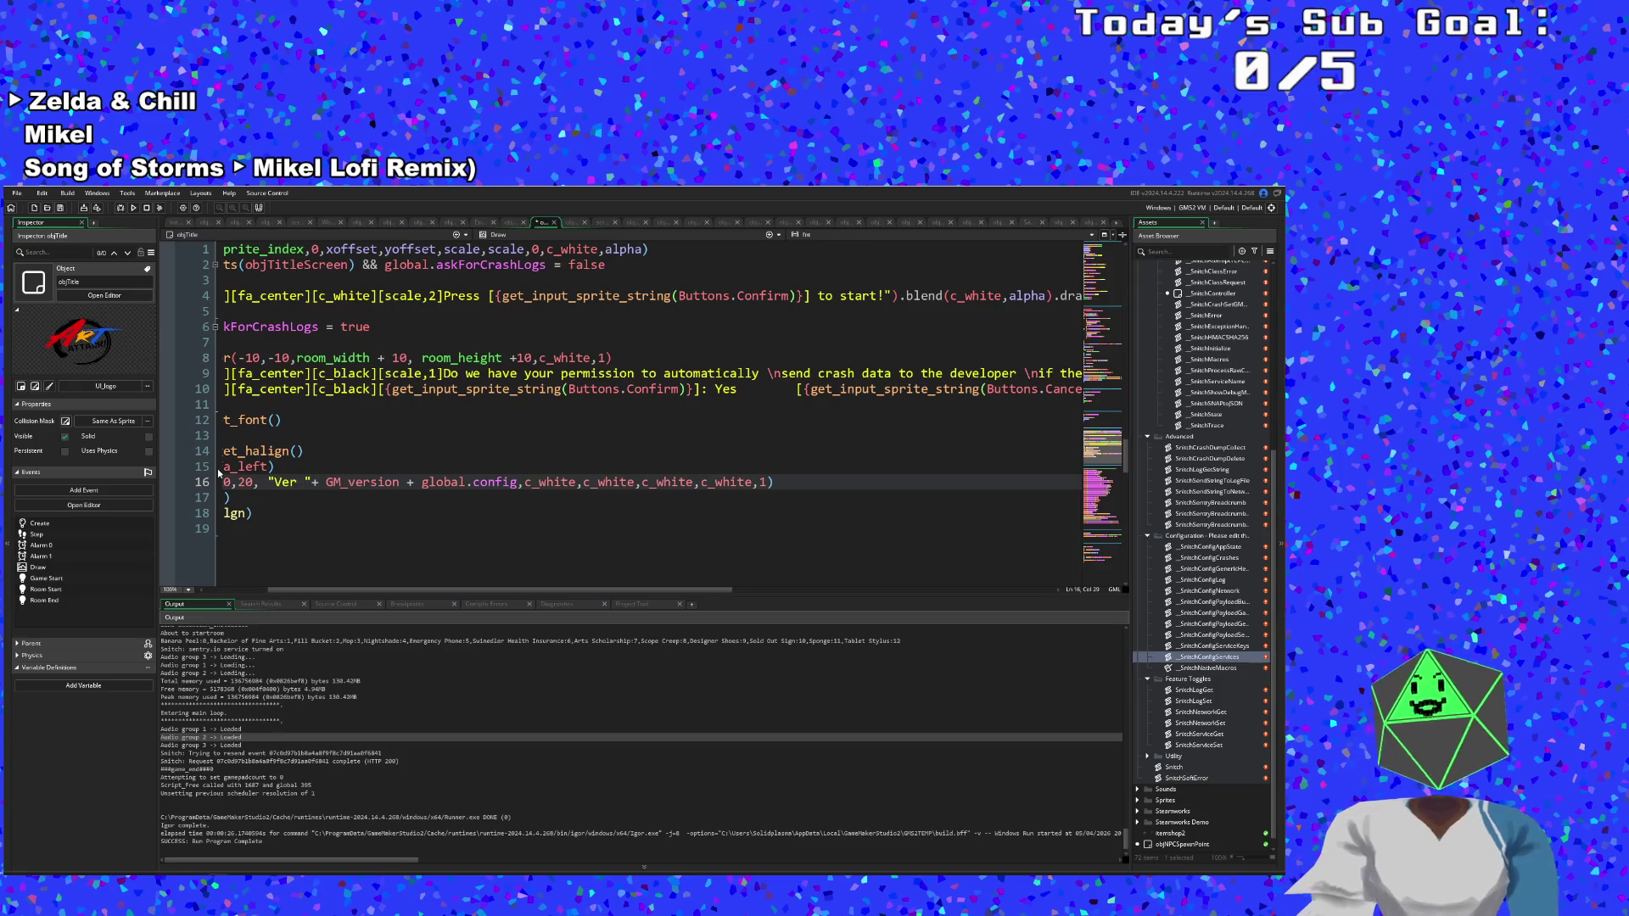
{"action": "left_click", "coordinate": [295, 392]}
{"action": "key", "text": "F5"}
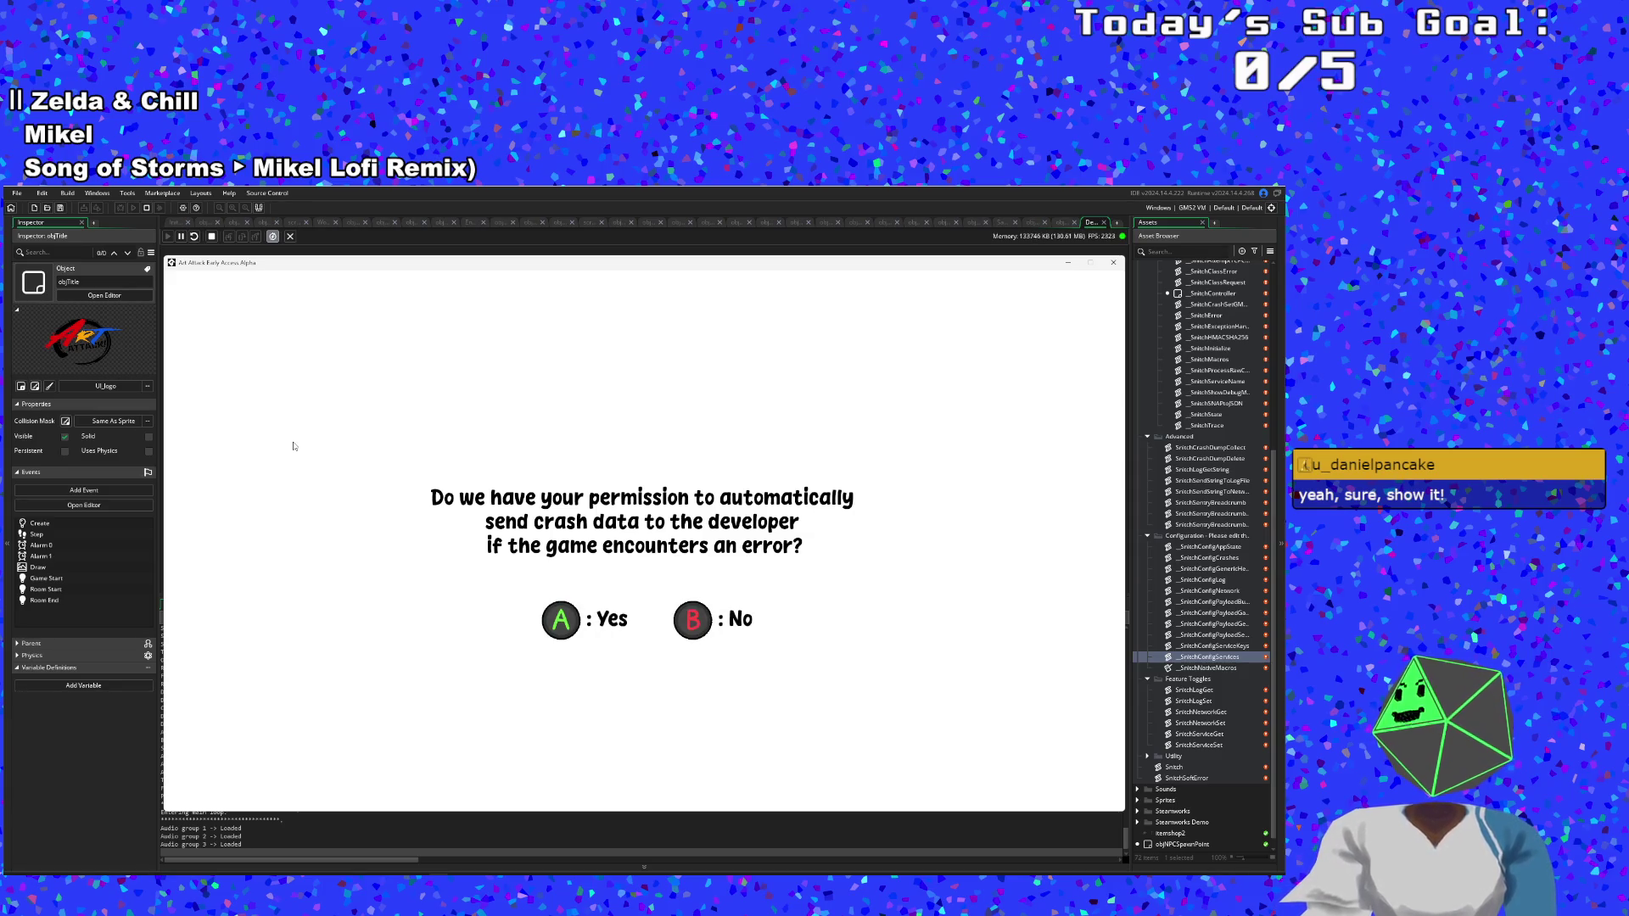
Answer the crash-data prompt, pass the title screen, and start a New Run.
{"action": "key", "text": "Return"}
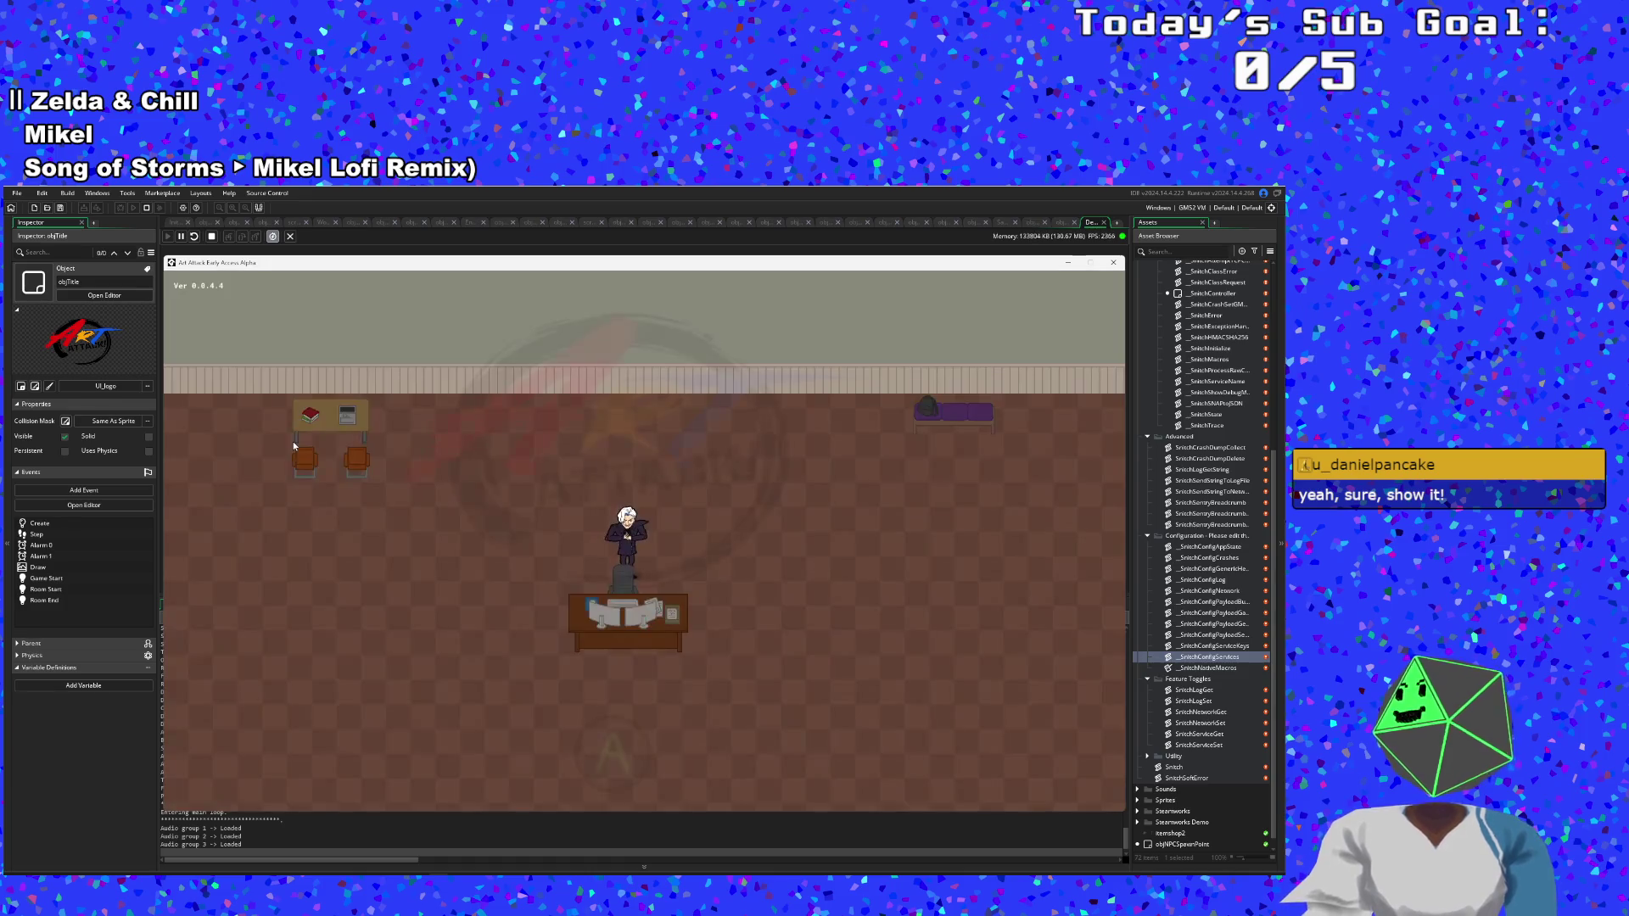
{"action": "key", "text": "Return"}
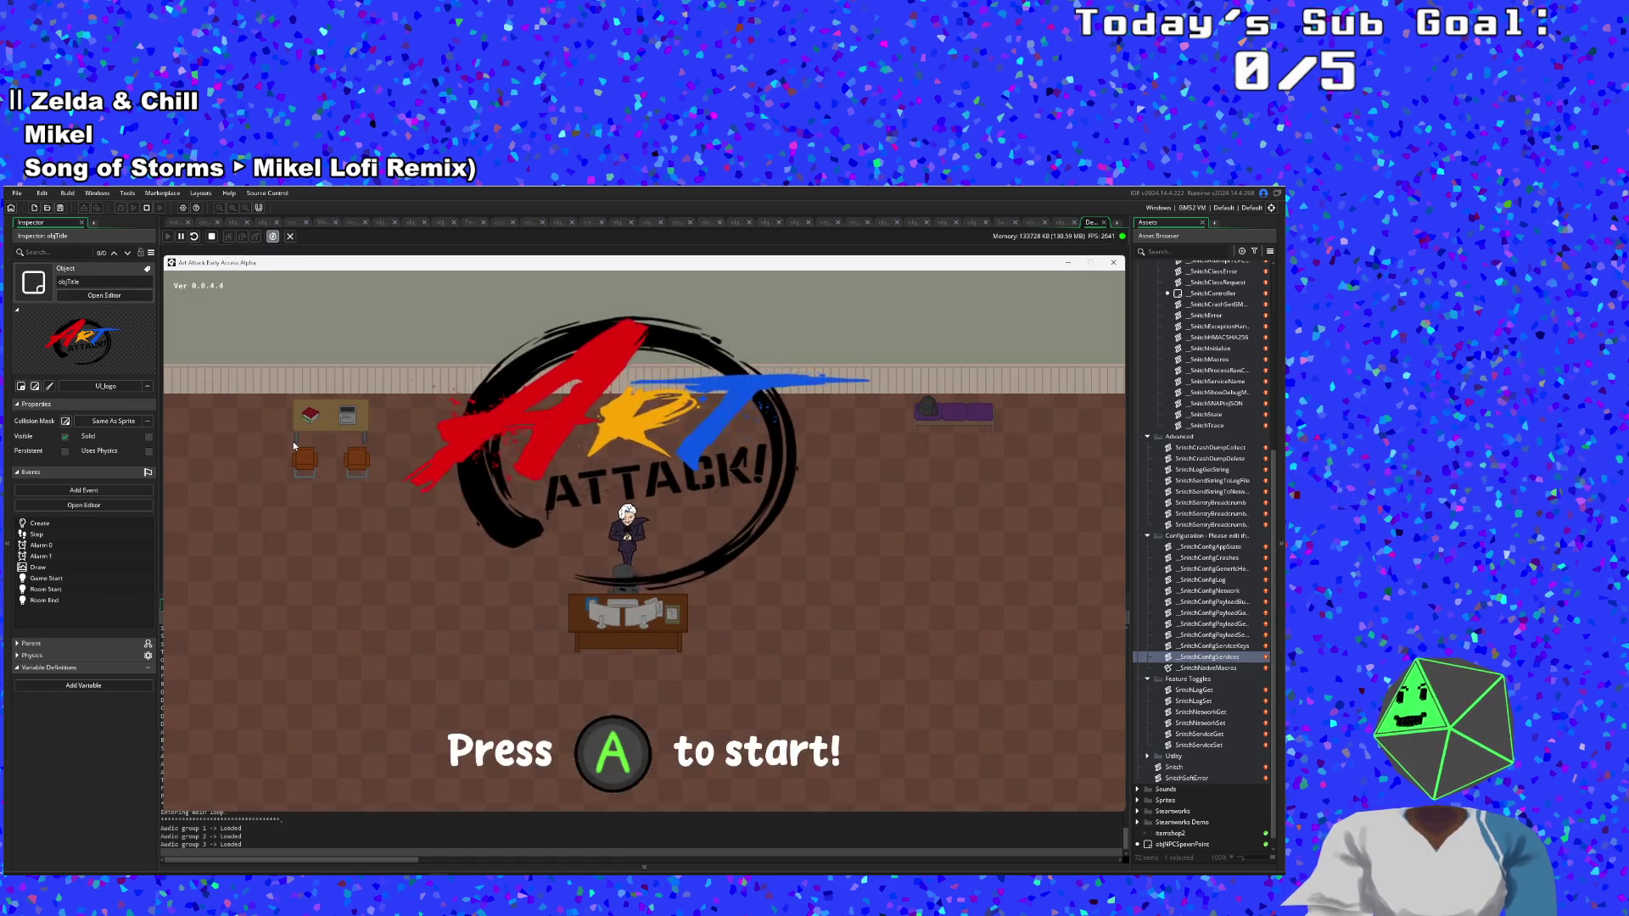
{"action": "key", "text": "Down"}
{"action": "key", "text": "Up"}
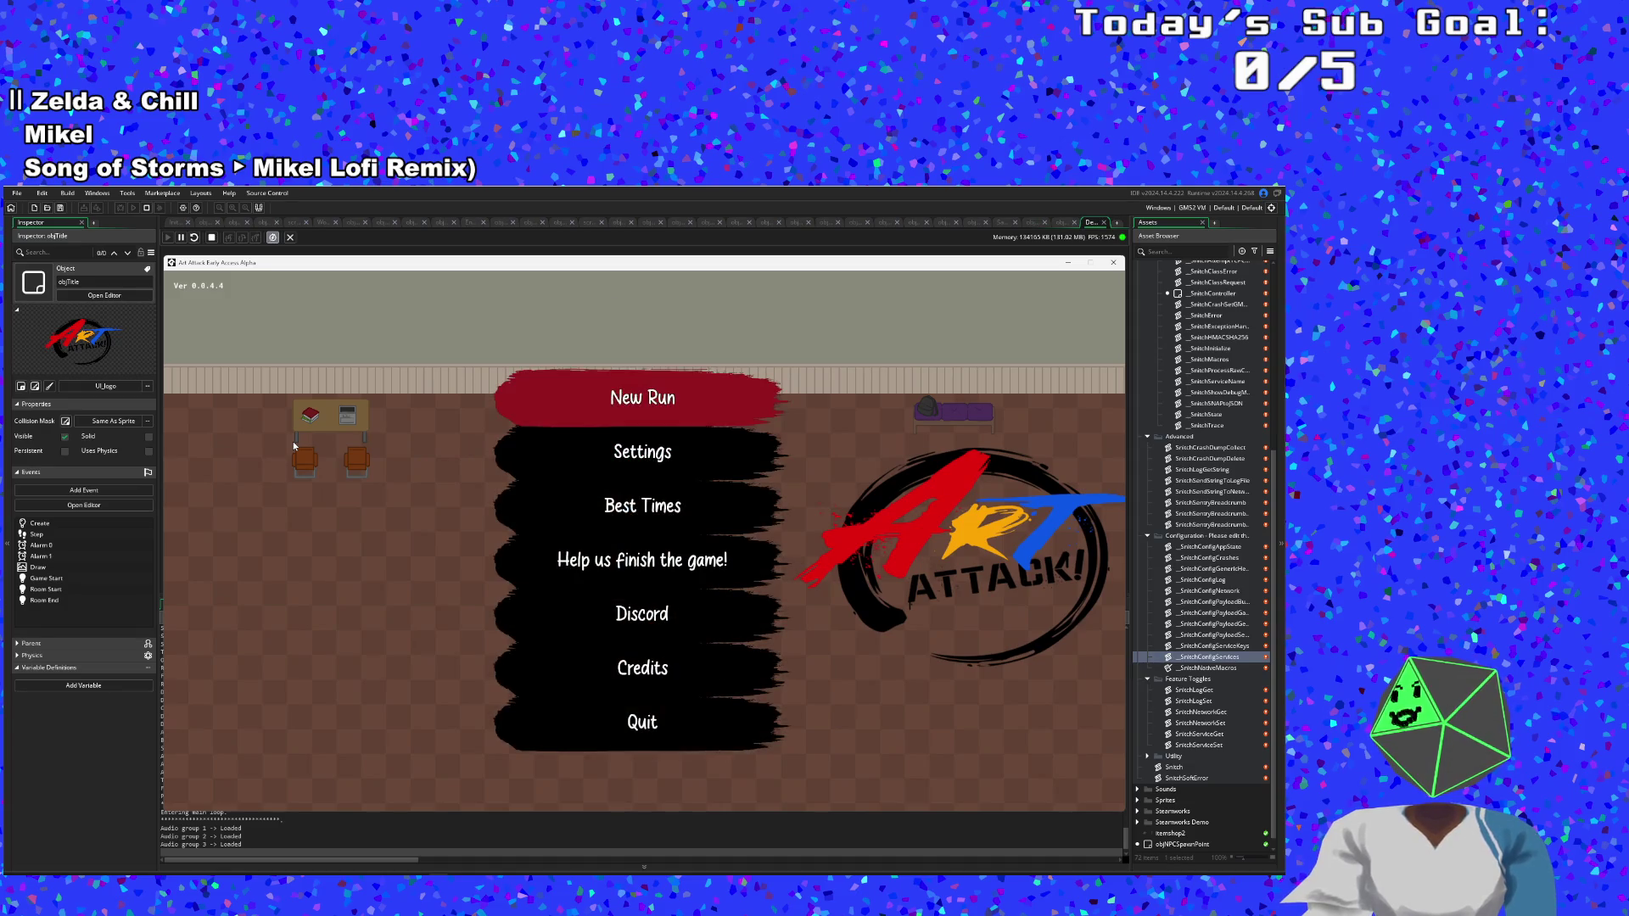
{"action": "key", "text": "Return"}
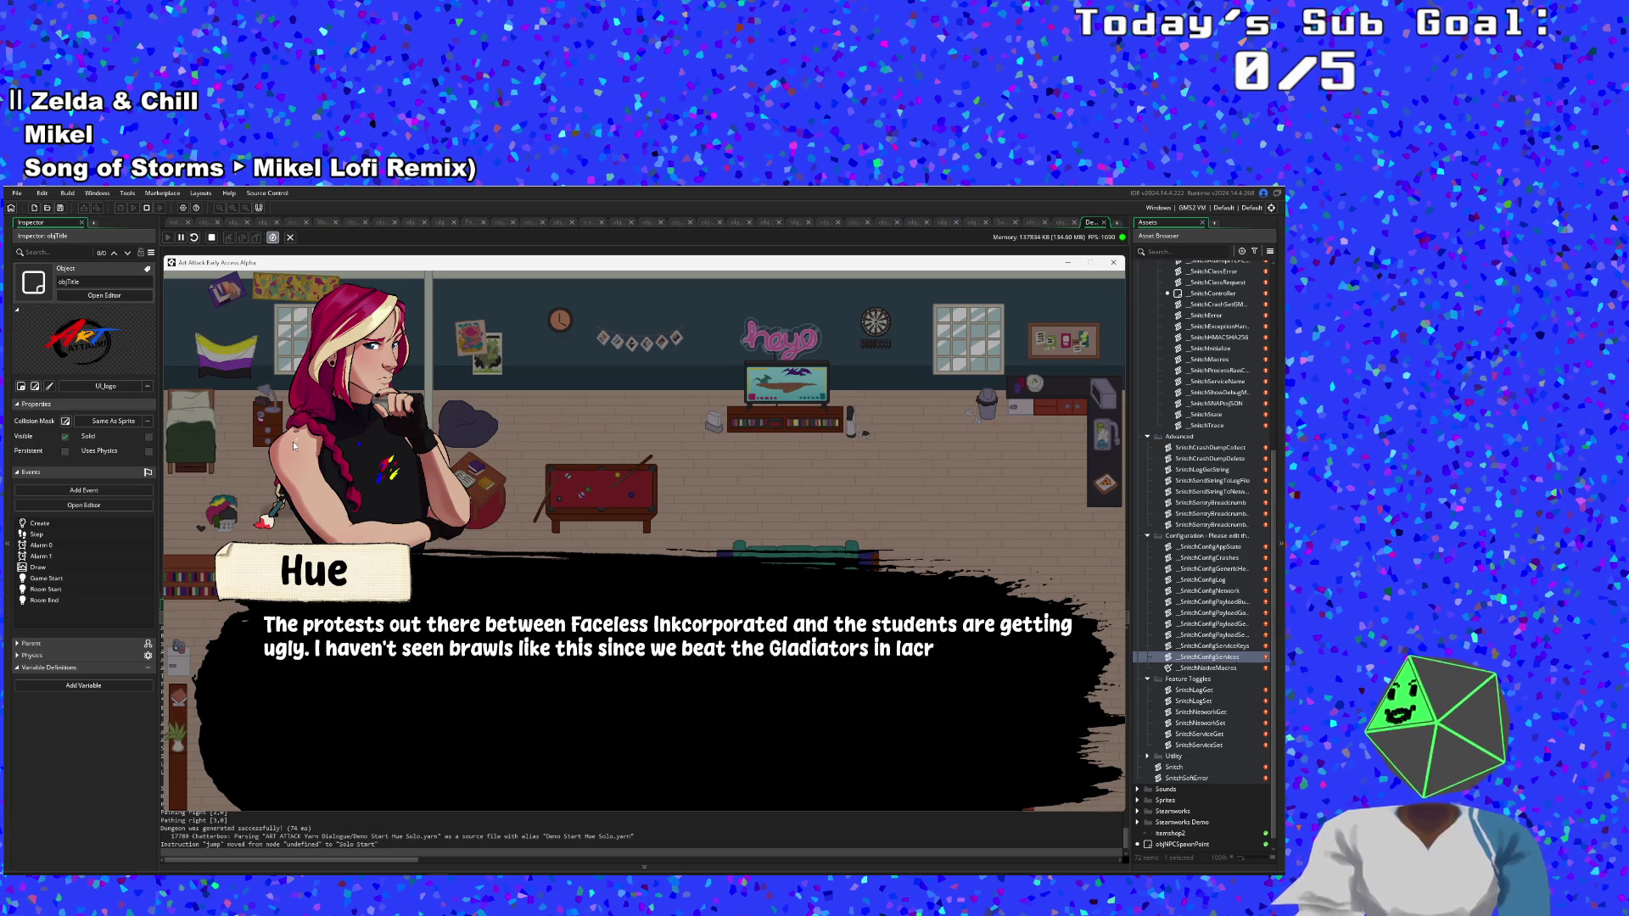
Read Hue's opening lines, then run right into the exit to the courtyard.
{"action": "key", "text": "space"}
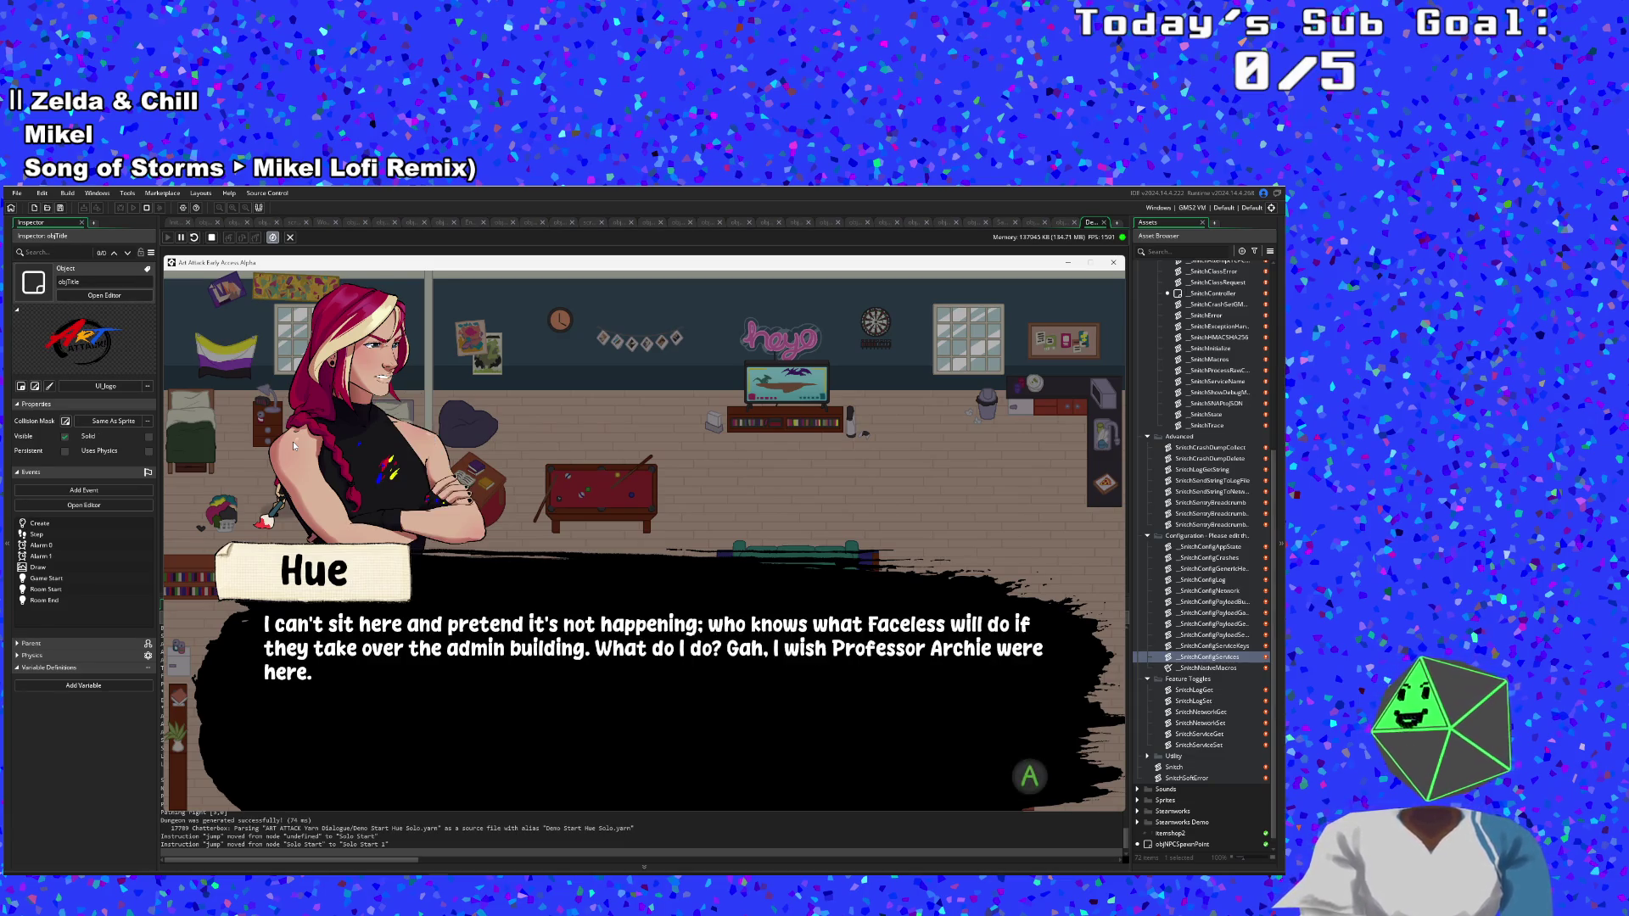
{"action": "key", "text": "space"}
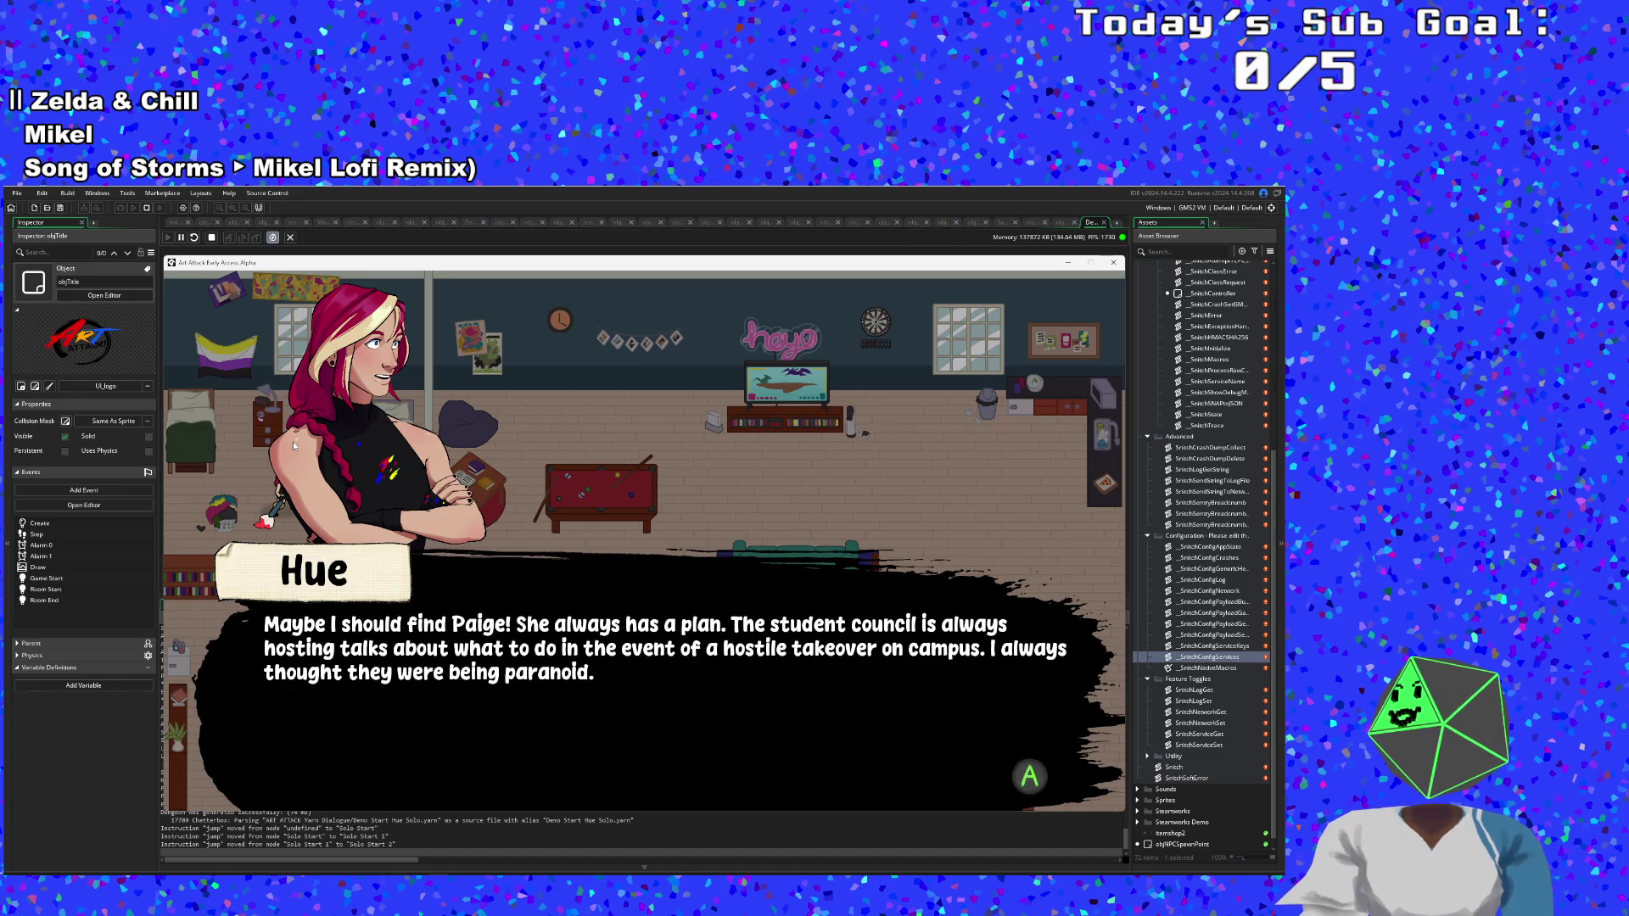
{"action": "key", "text": "space"}
{"action": "key", "text": "space"}
{"action": "key", "text": "space"}
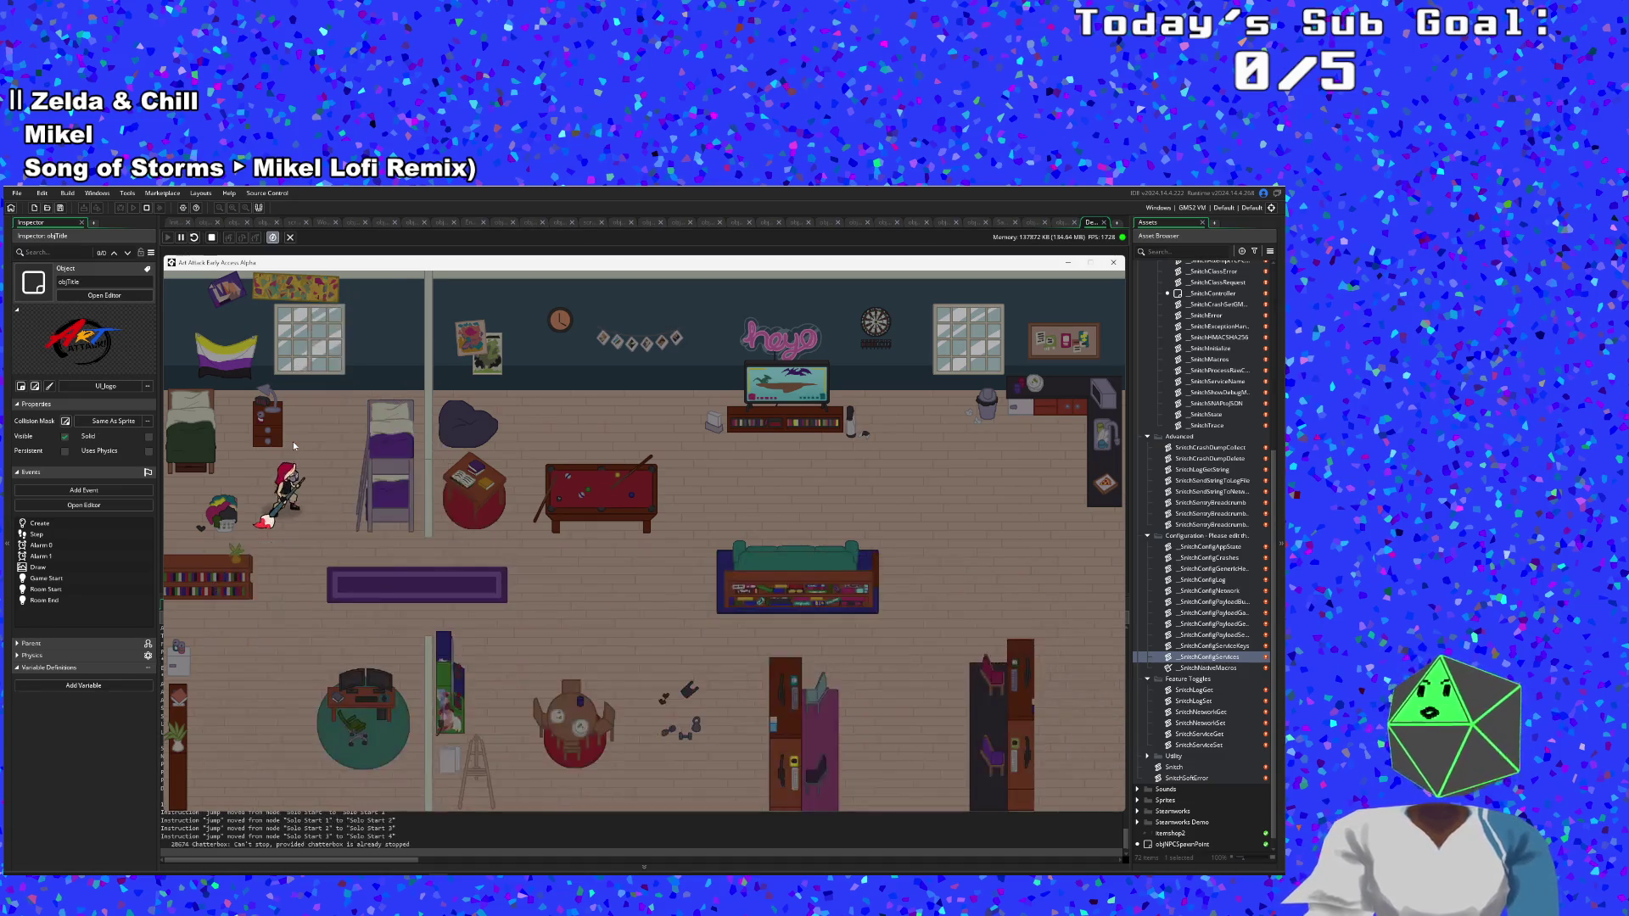
{"action": "key", "text": "Right"}
{"action": "key", "text": "Up"}
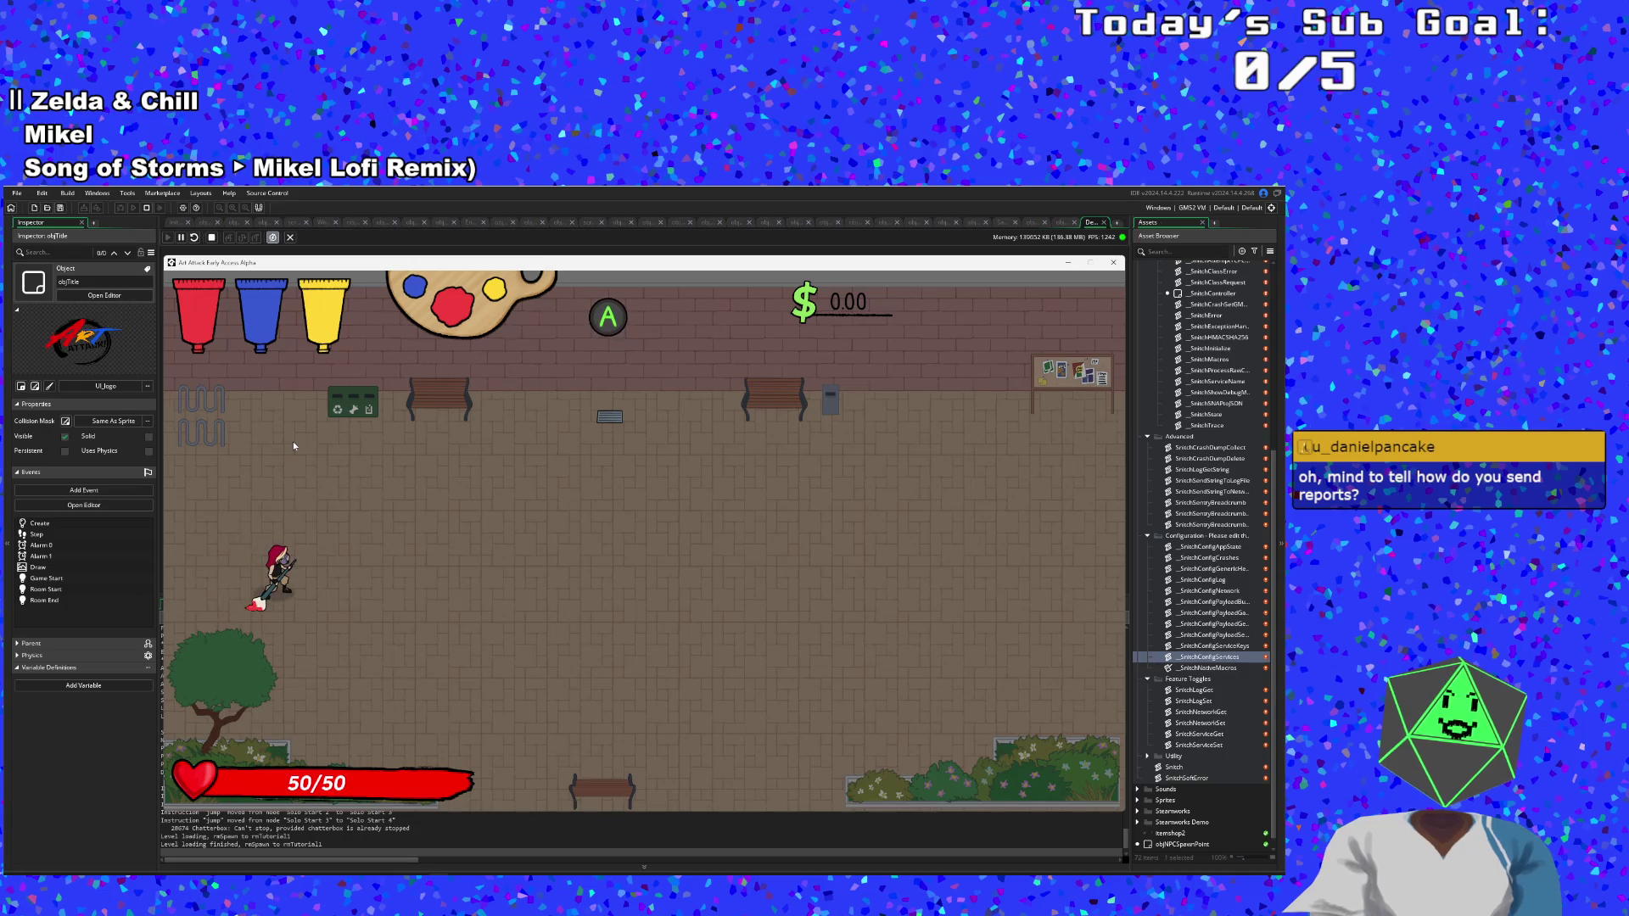
Pause the game in the courtyard with Escape.
{"action": "key", "text": "Escape"}
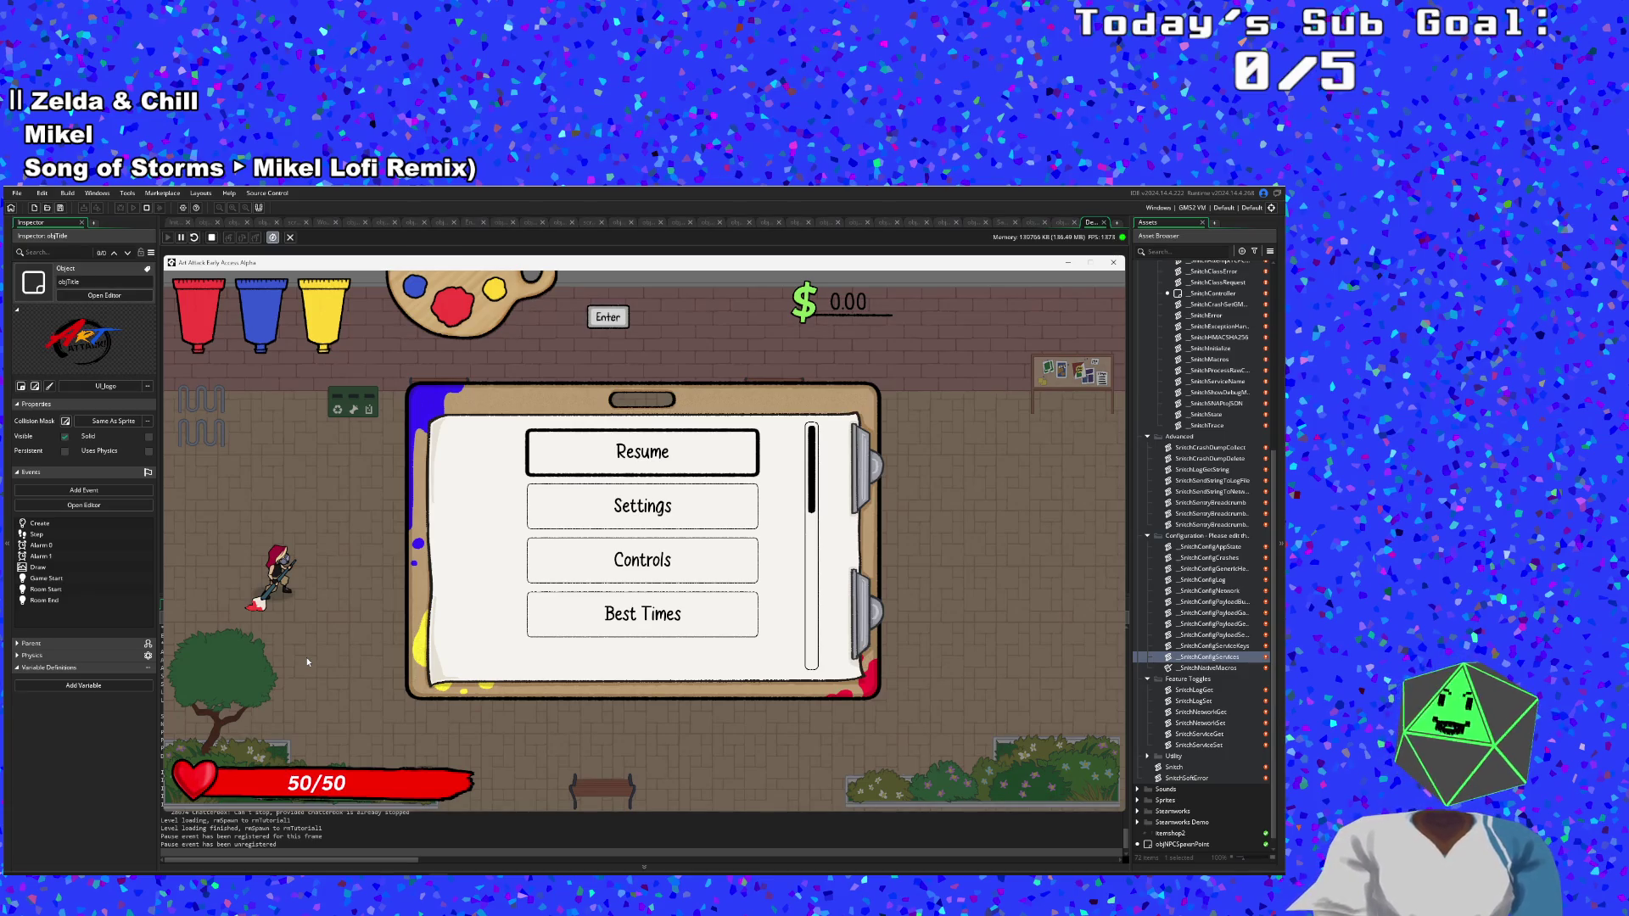
Resume from the pause menu and talk through Anne's dash-tutorial dialogue.
{"action": "key", "text": "Down"}
{"action": "key", "text": "Up"}
{"action": "key", "text": "Return"}
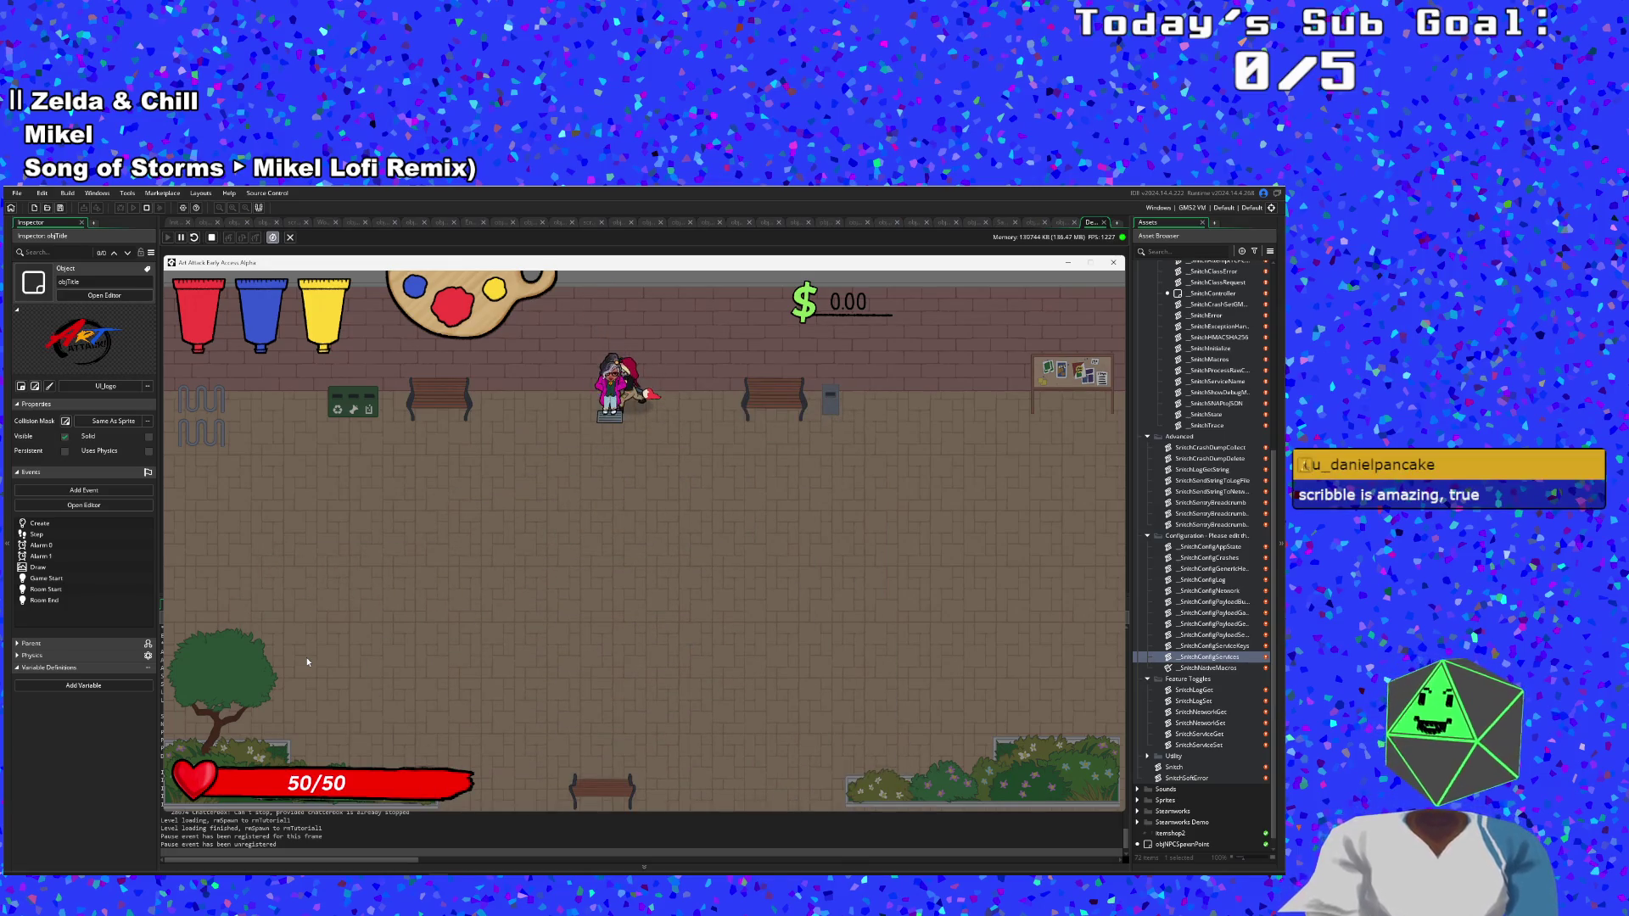
{"action": "key", "text": "Return"}
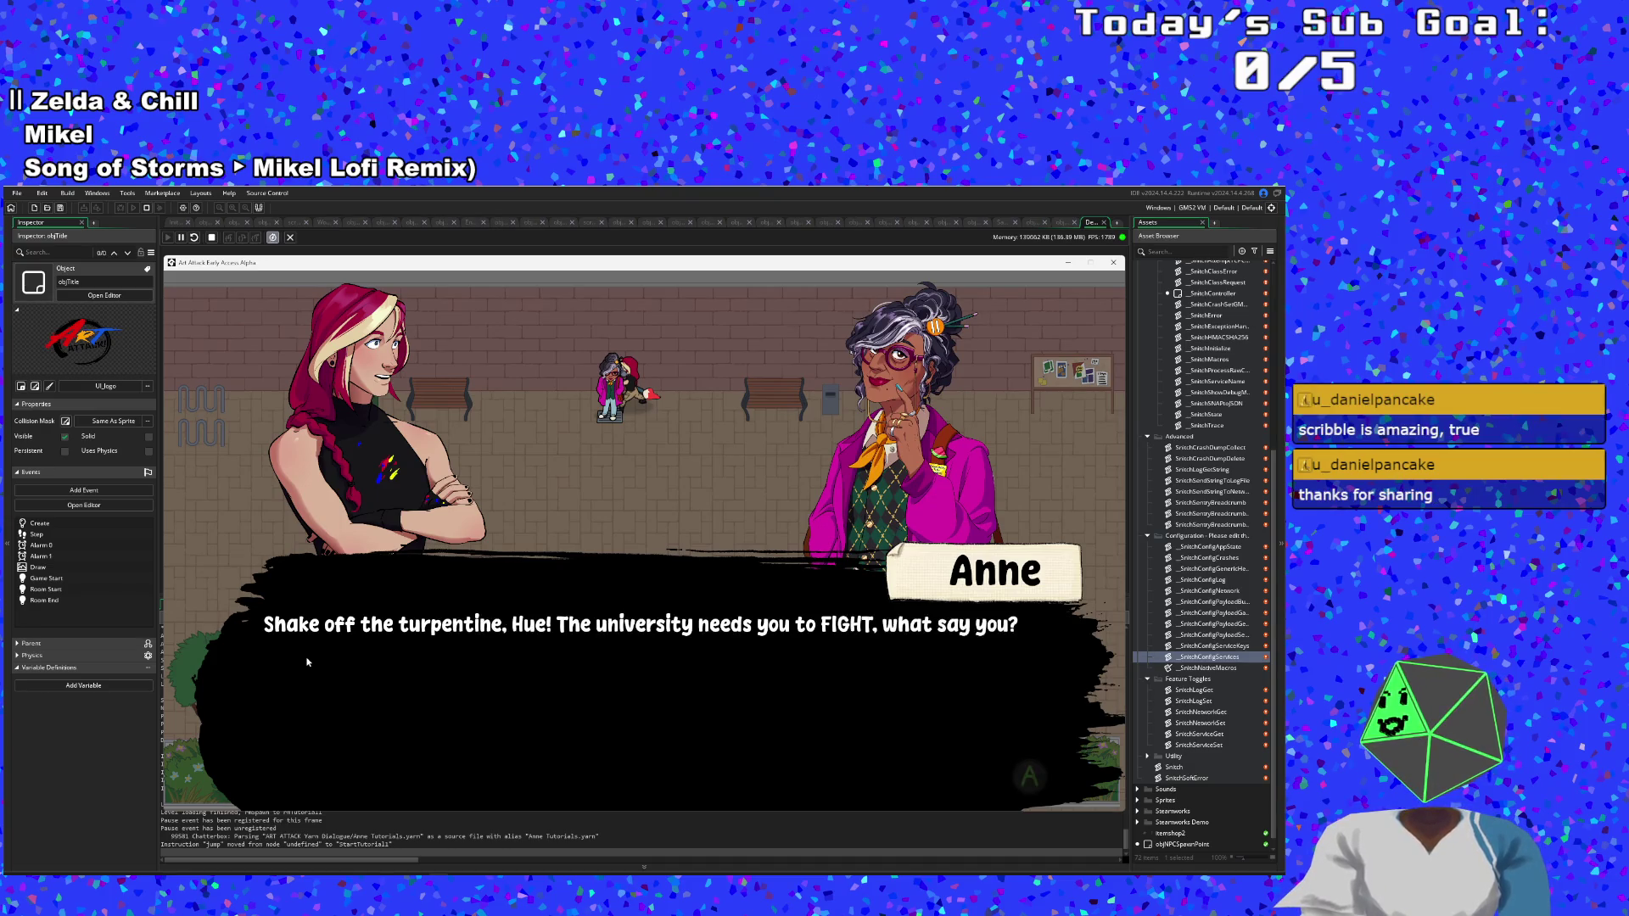
{"action": "key", "text": "Return"}
{"action": "key", "text": "Return"}
{"action": "key", "text": "Return"}
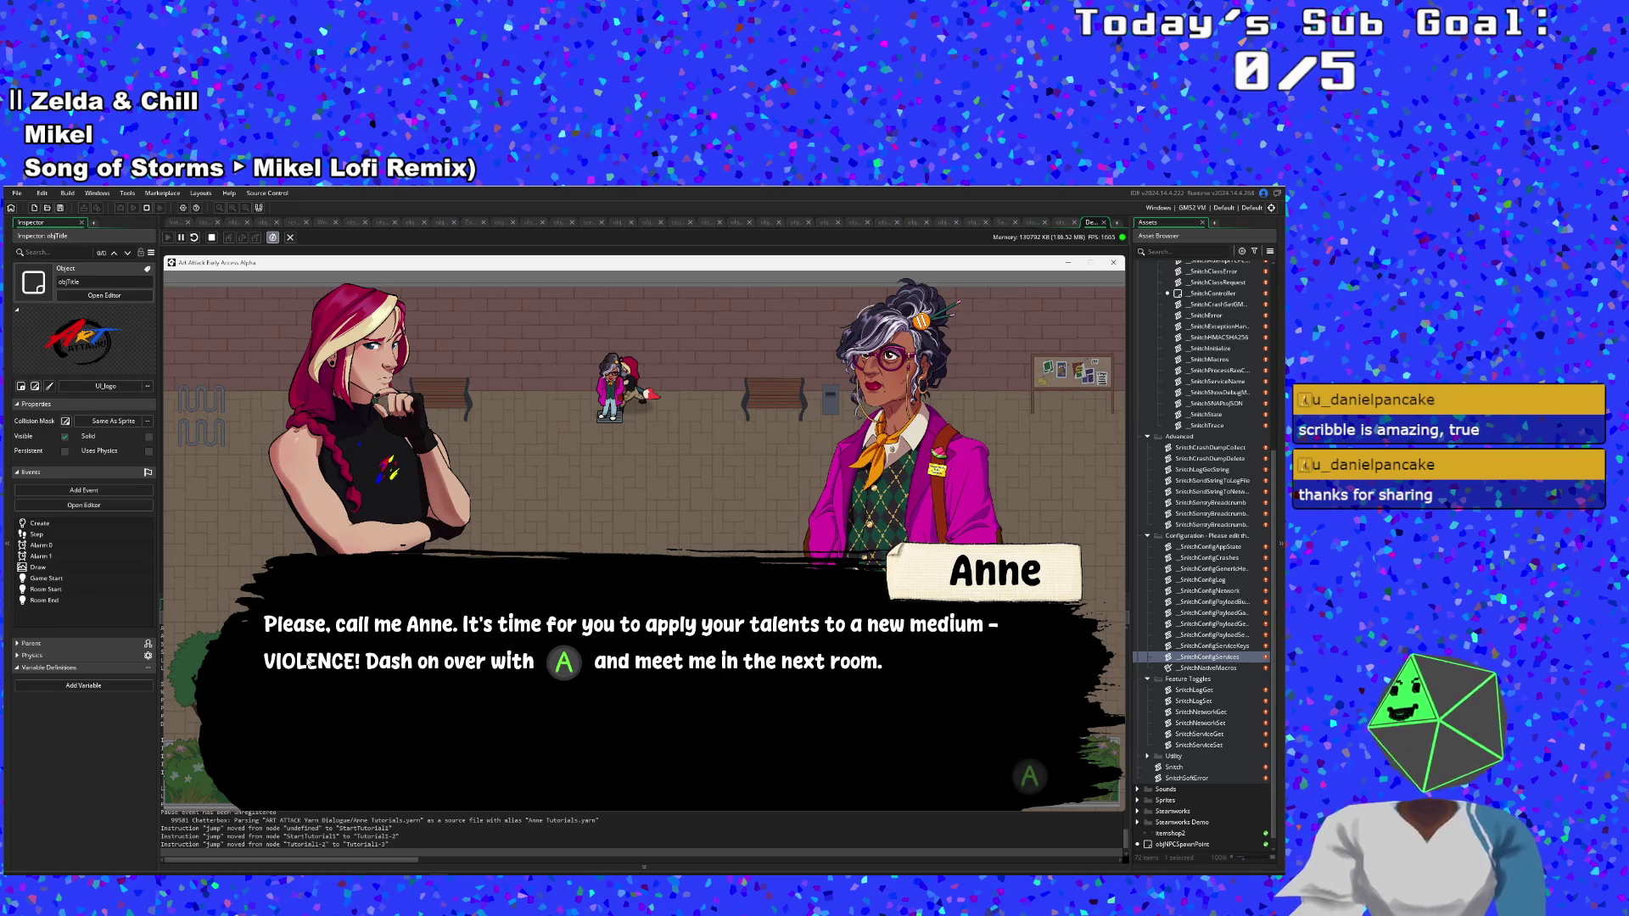
{"action": "key", "text": "Return"}
Dash down-right into the next room, hear Anne's tutorial lines, and exit right.
{"action": "key", "text": "d+s"}
{"action": "key", "text": "d"}
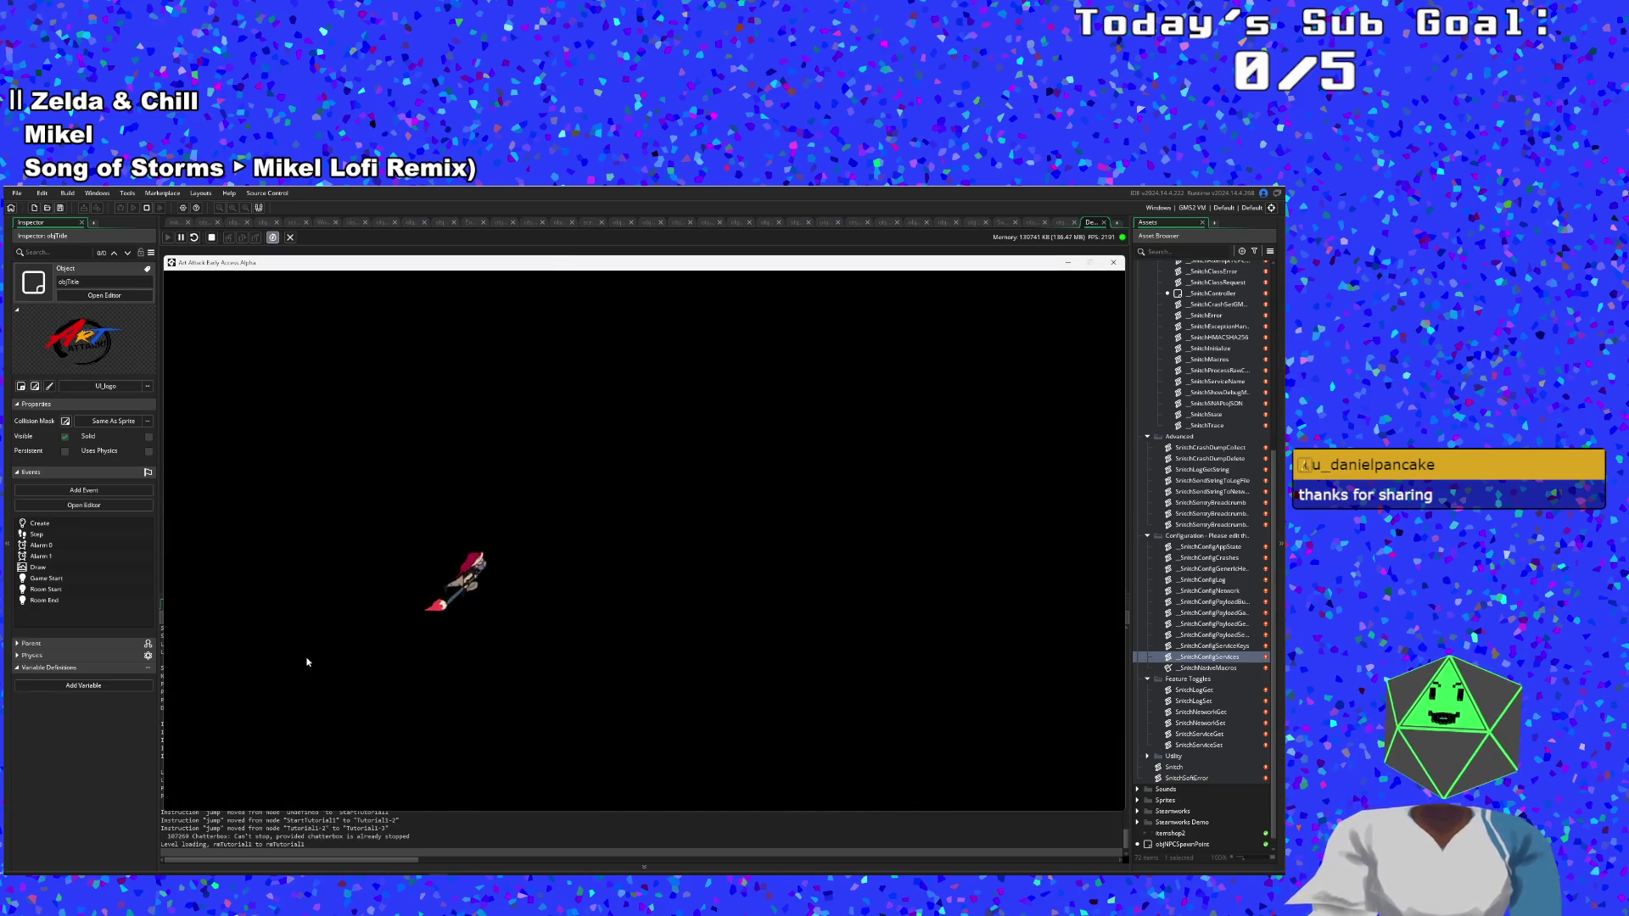
{"action": "key", "text": "w+d"}
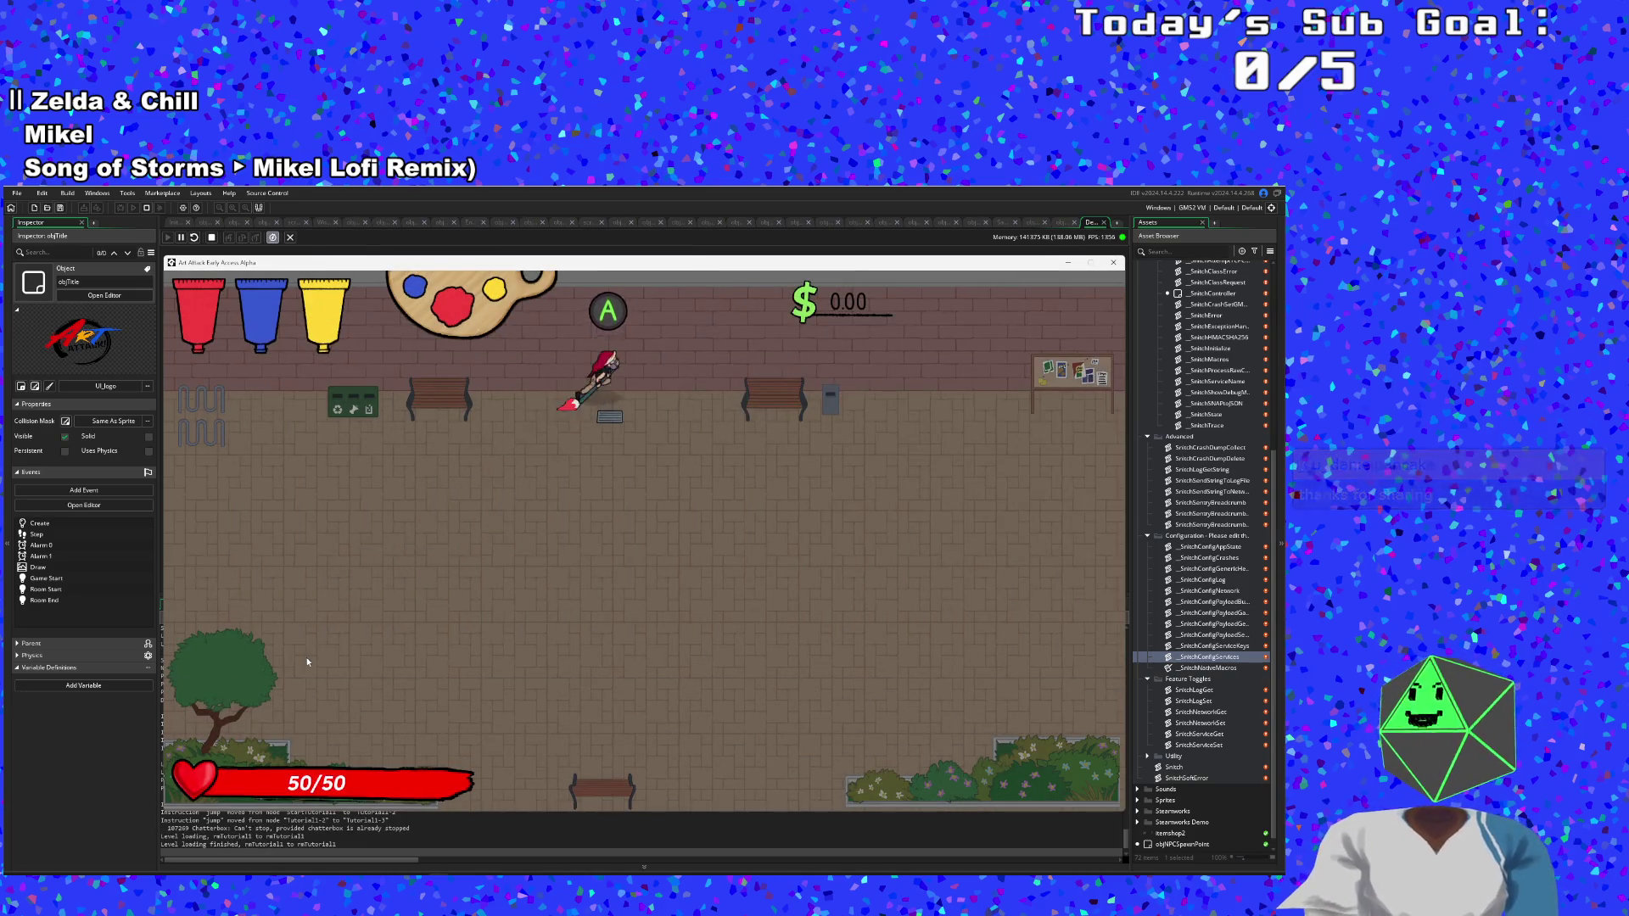
{"action": "key", "text": "Return"}
{"action": "key", "text": "Return"}
{"action": "key", "text": "Return"}
{"action": "key", "text": "d"}
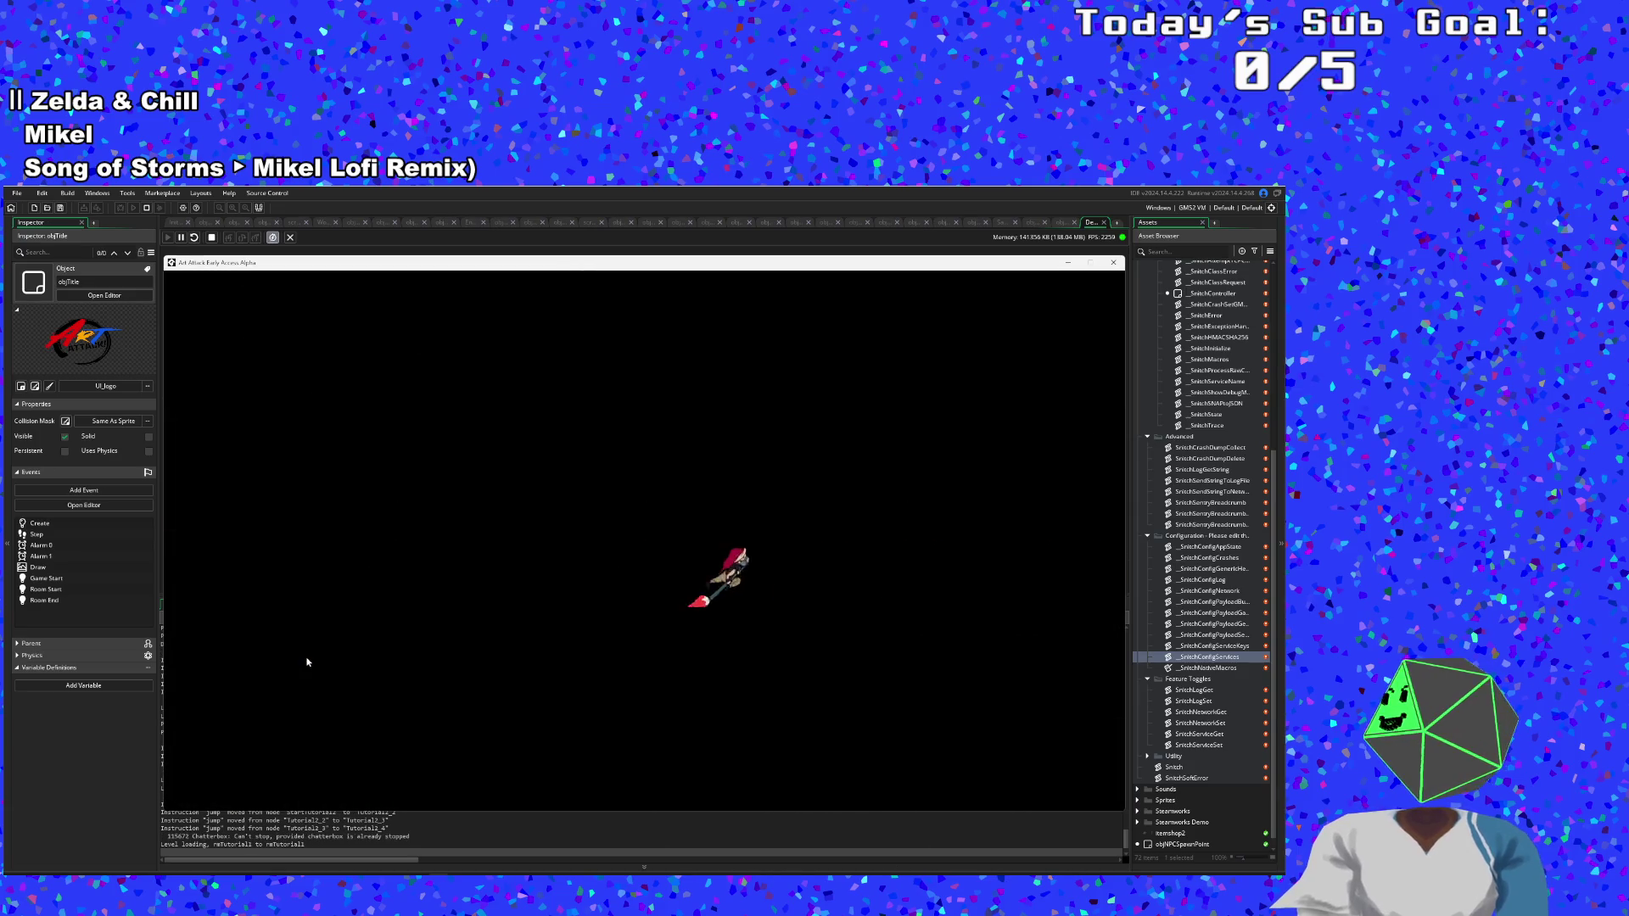
Reach Anne by the top wall, talk to her, then head down-right into the classroom.
{"action": "key", "text": "w"}
{"action": "key", "text": "d"}
{"action": "key", "text": "w+d"}
{"action": "key", "text": "Return"}
{"action": "key", "text": "Return"}
{"action": "key", "text": "s+d"}
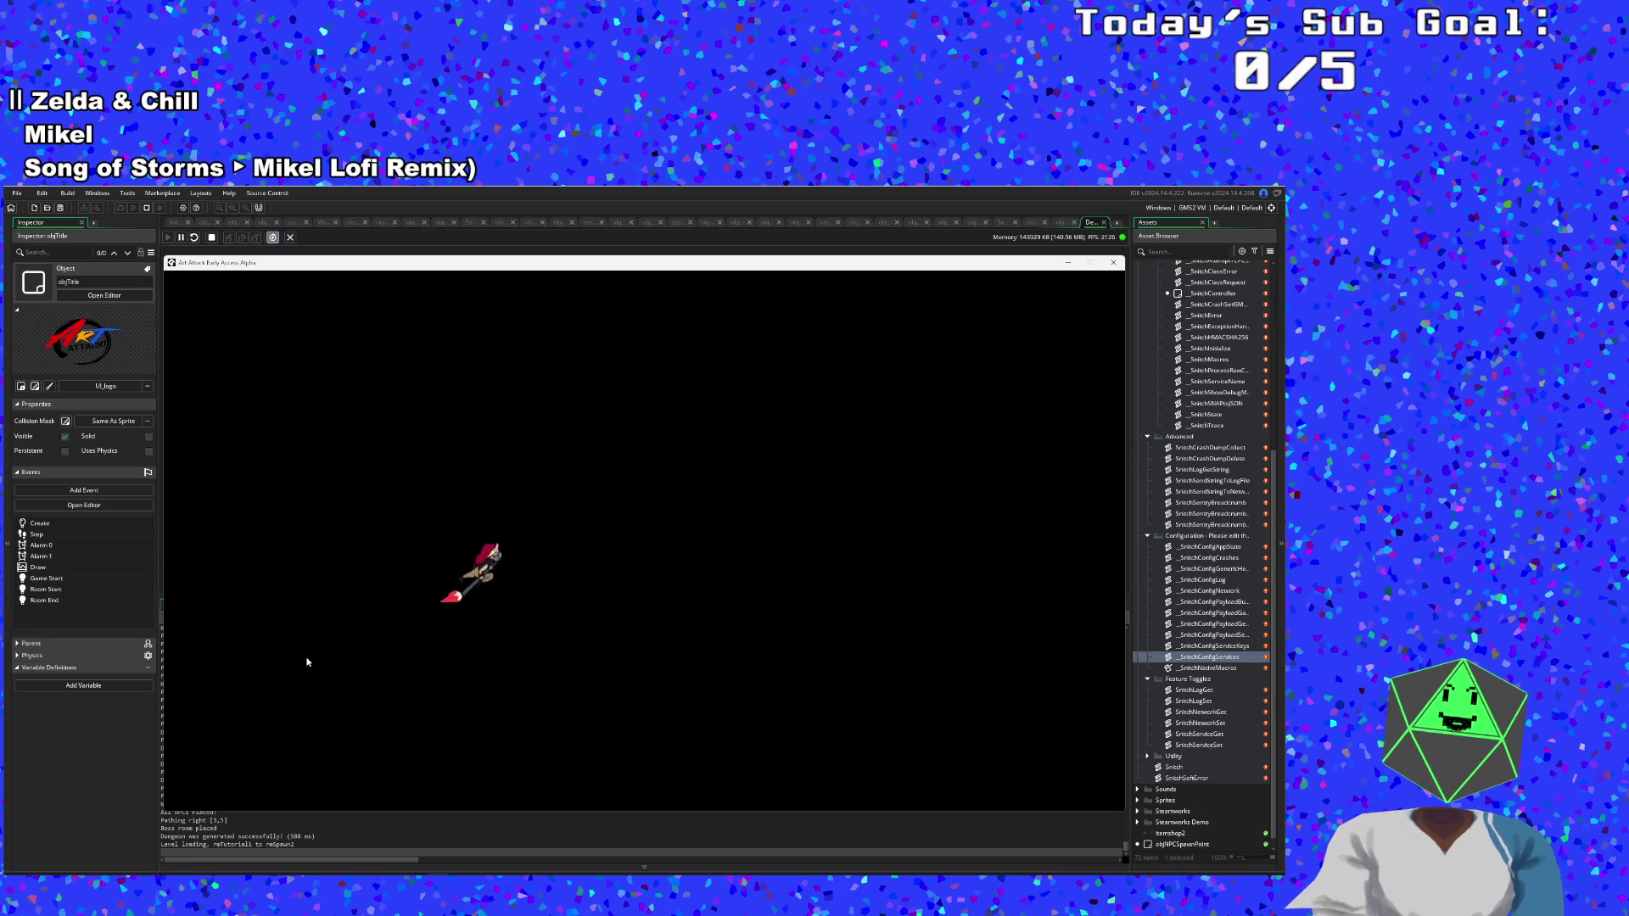
{"action": "key", "text": "s+d"}
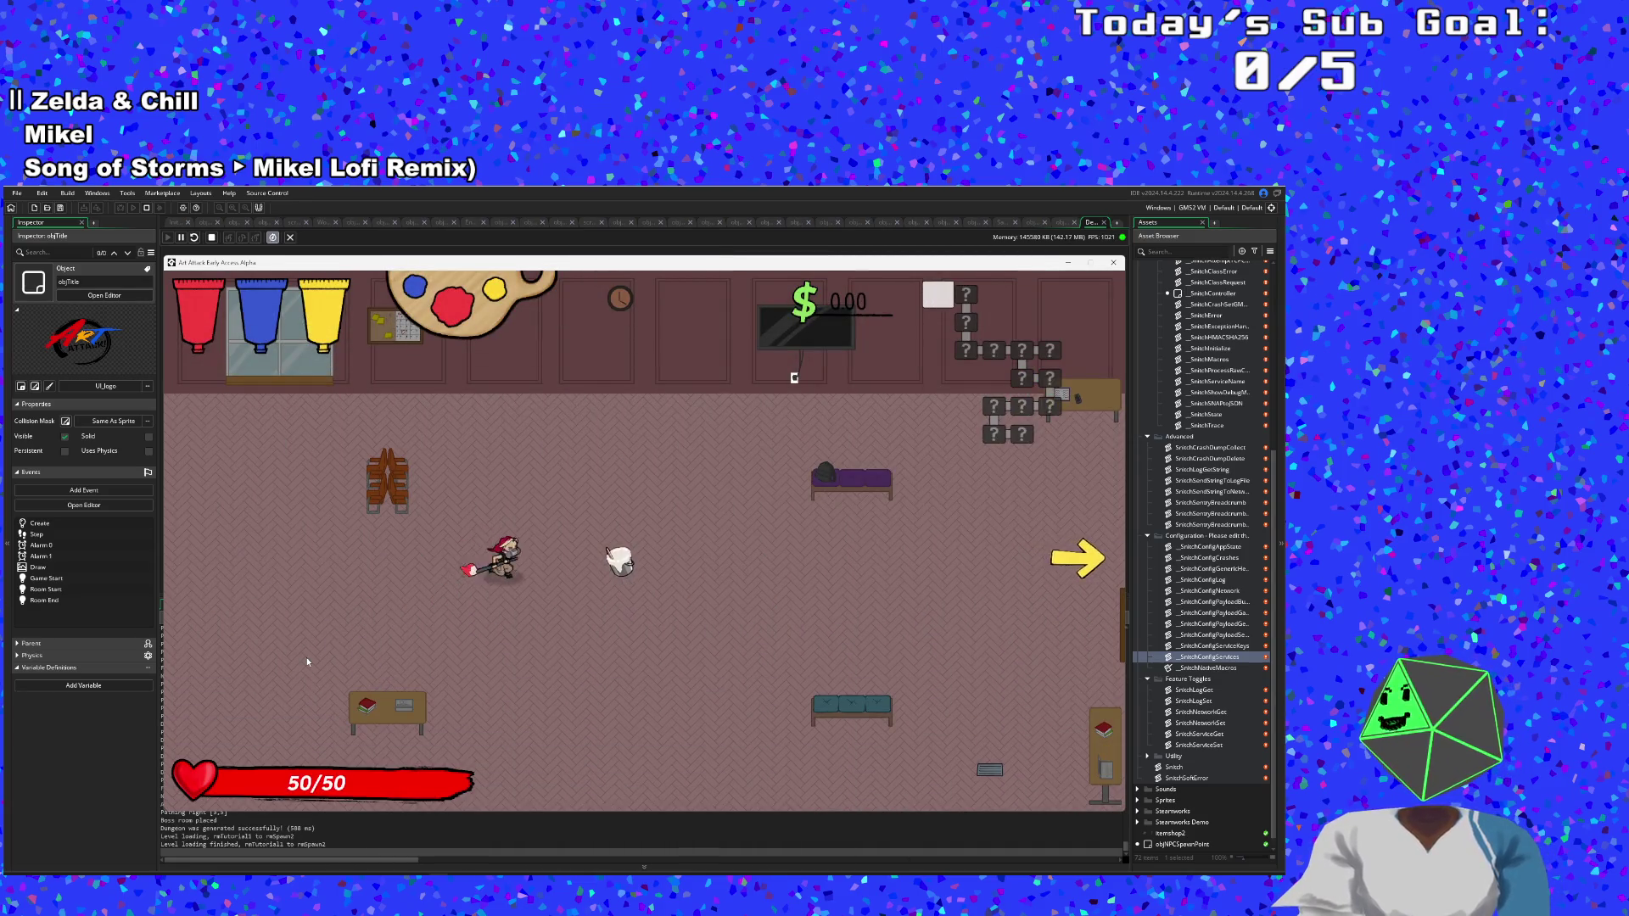
Pick up the white paint, preview the Cyan and Lemon mixes, and mix it into Cyan.
{"action": "key", "text": "e"}
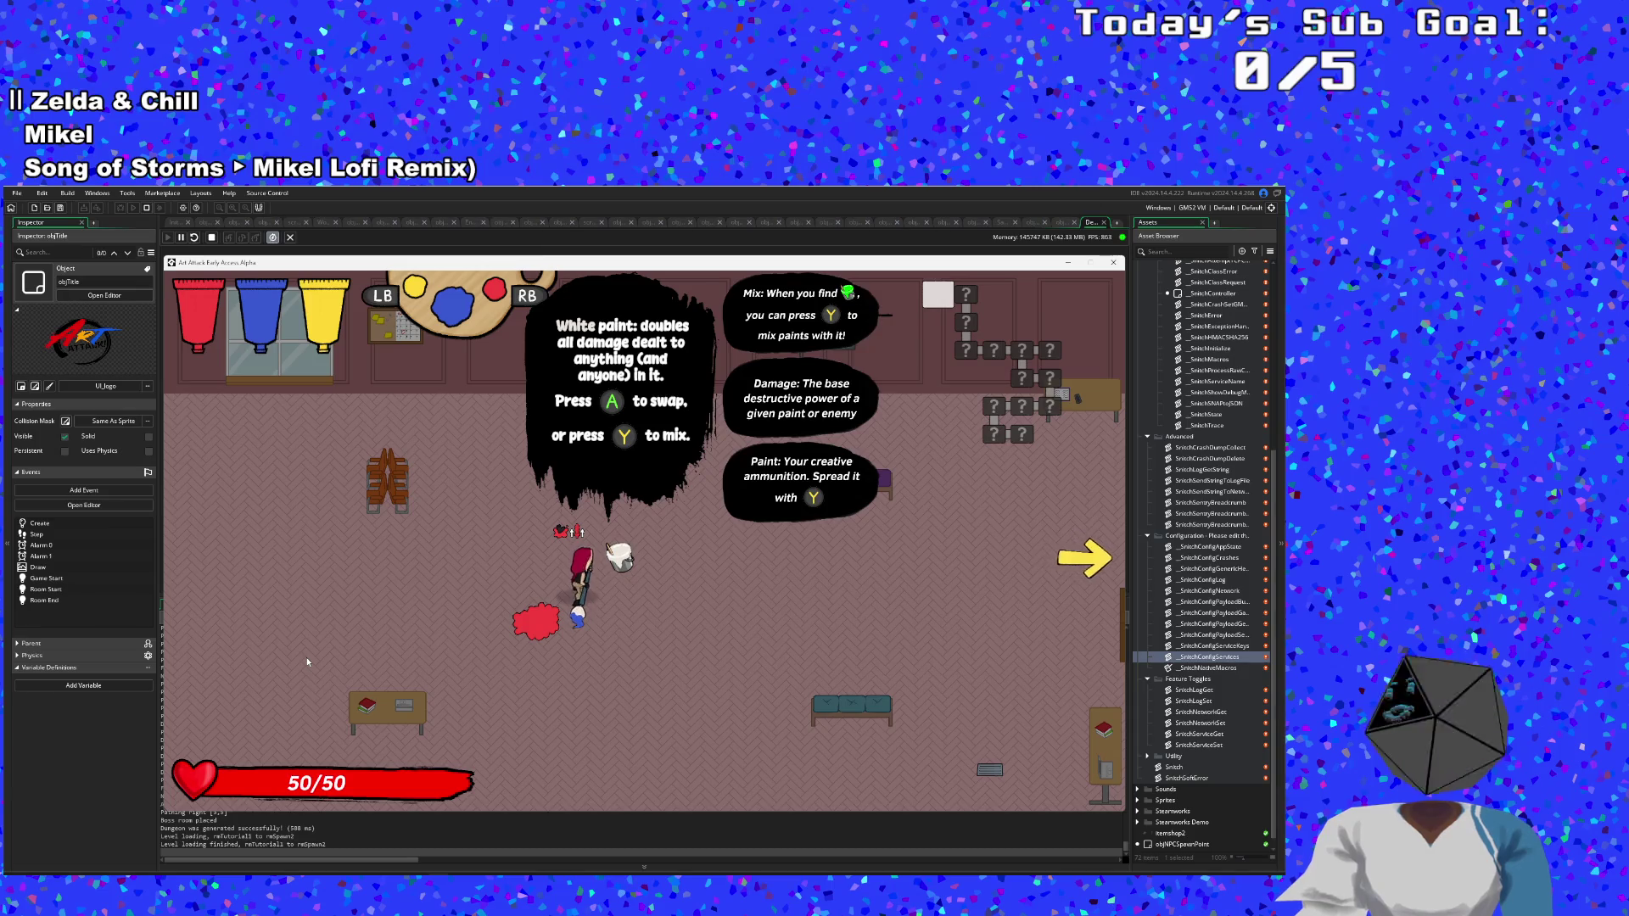
{"action": "key", "text": "q"}
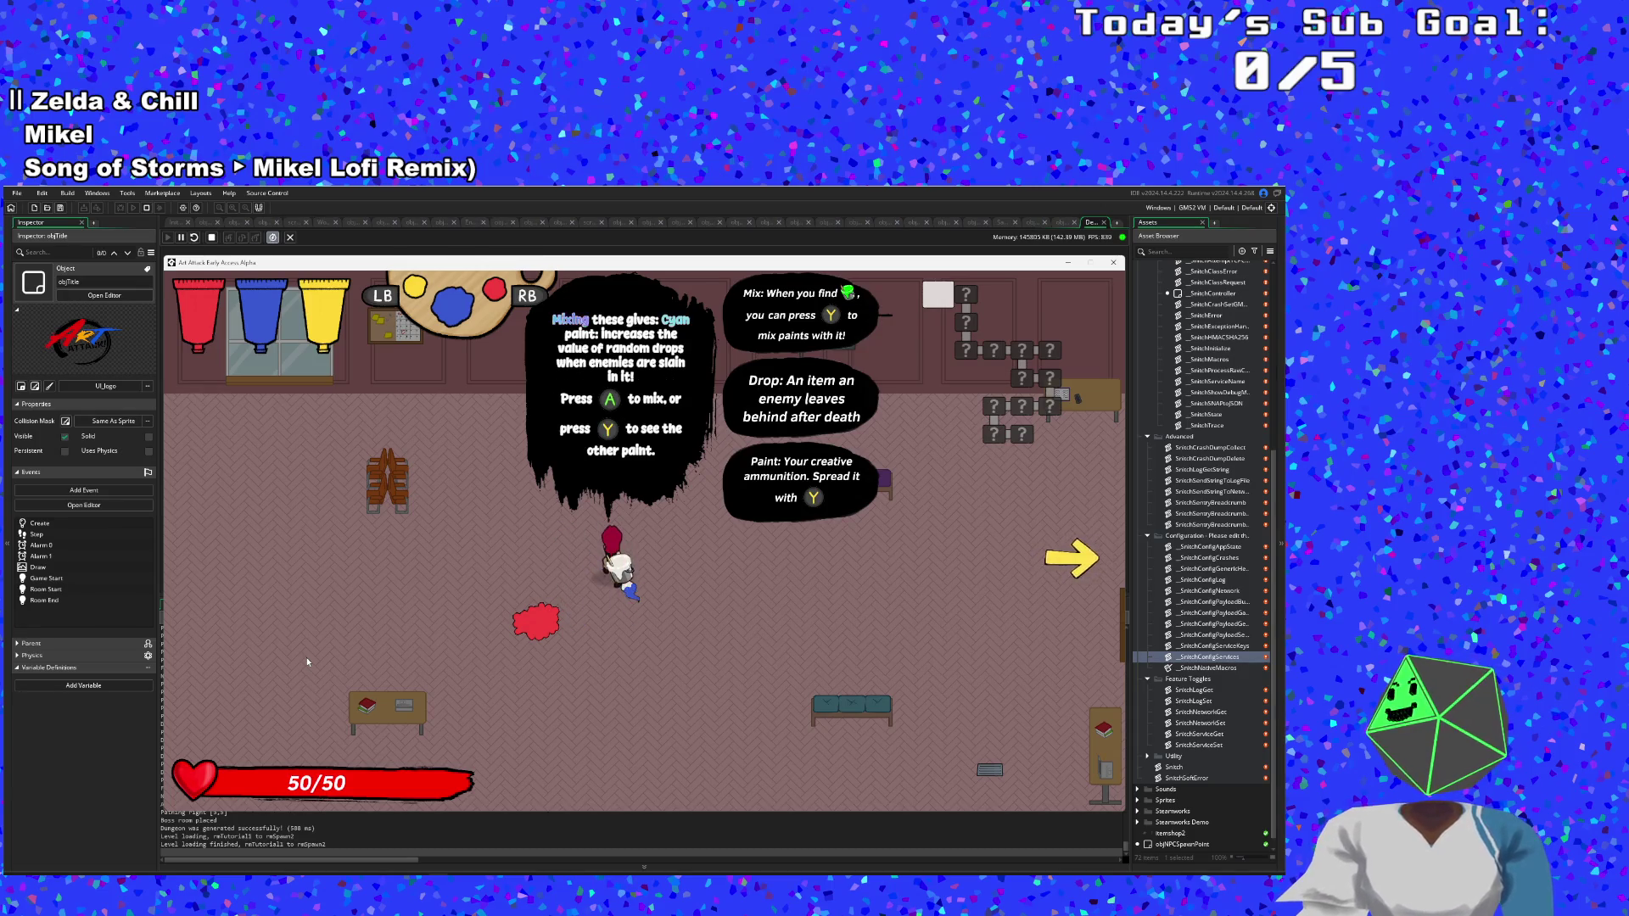
{"action": "key", "text": "q"}
{"action": "key", "text": "e"}
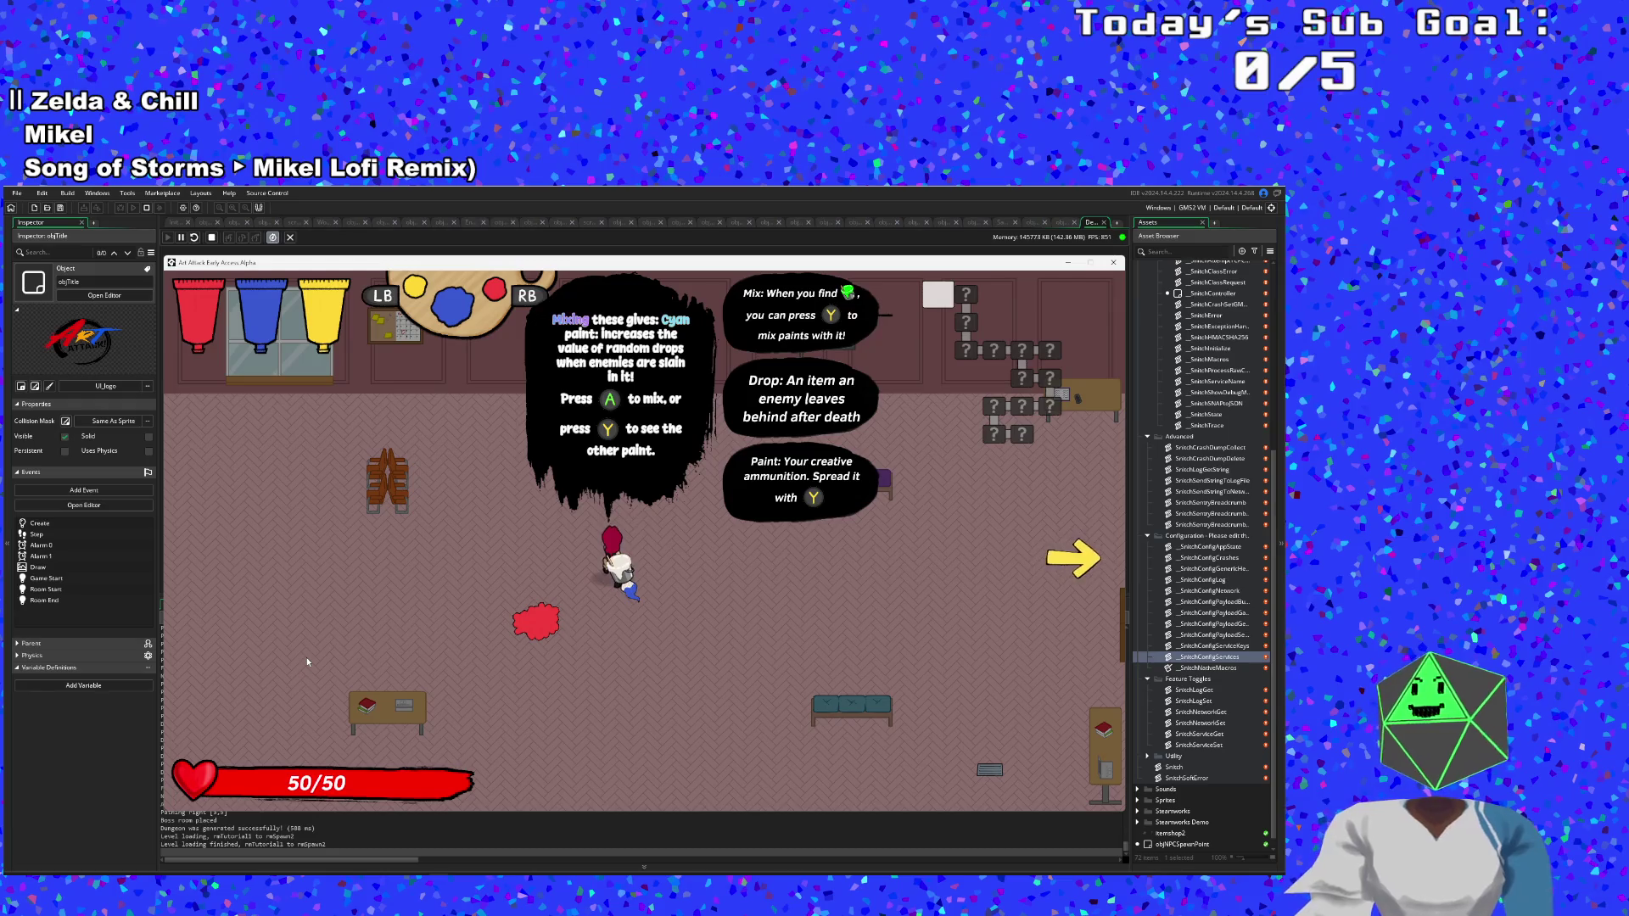
{"action": "key", "text": "q"}
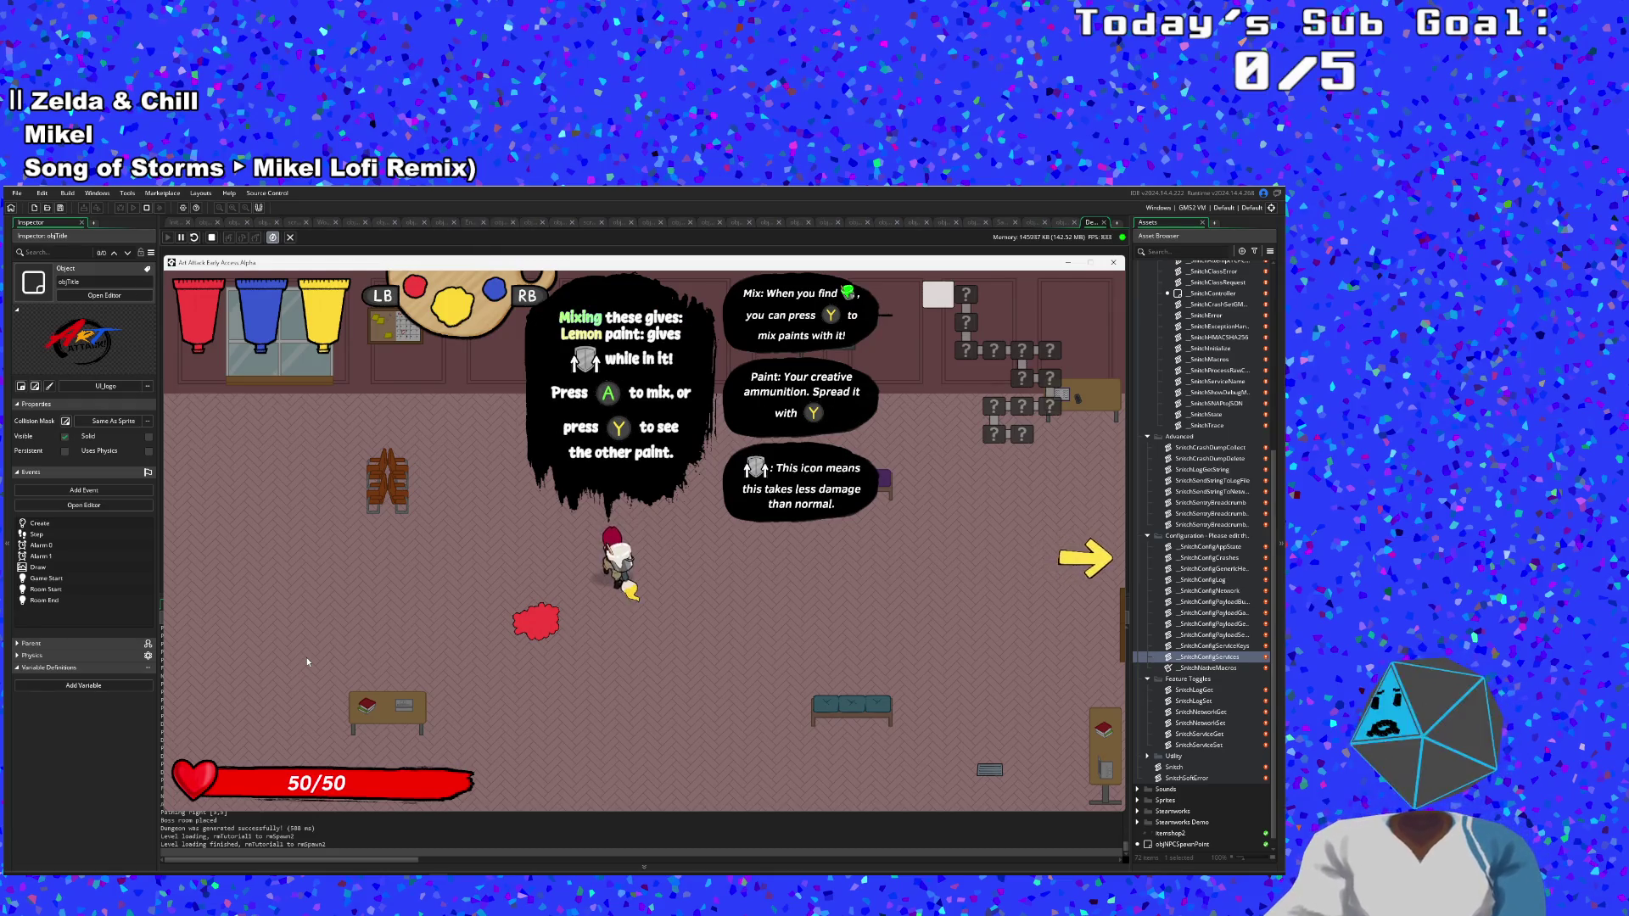
{"action": "key", "text": "e"}
{"action": "key", "text": "space"}
Cross the shop floor, check the status and tips overlay, and leave through the bottom exit.
{"action": "key", "text": "d"}
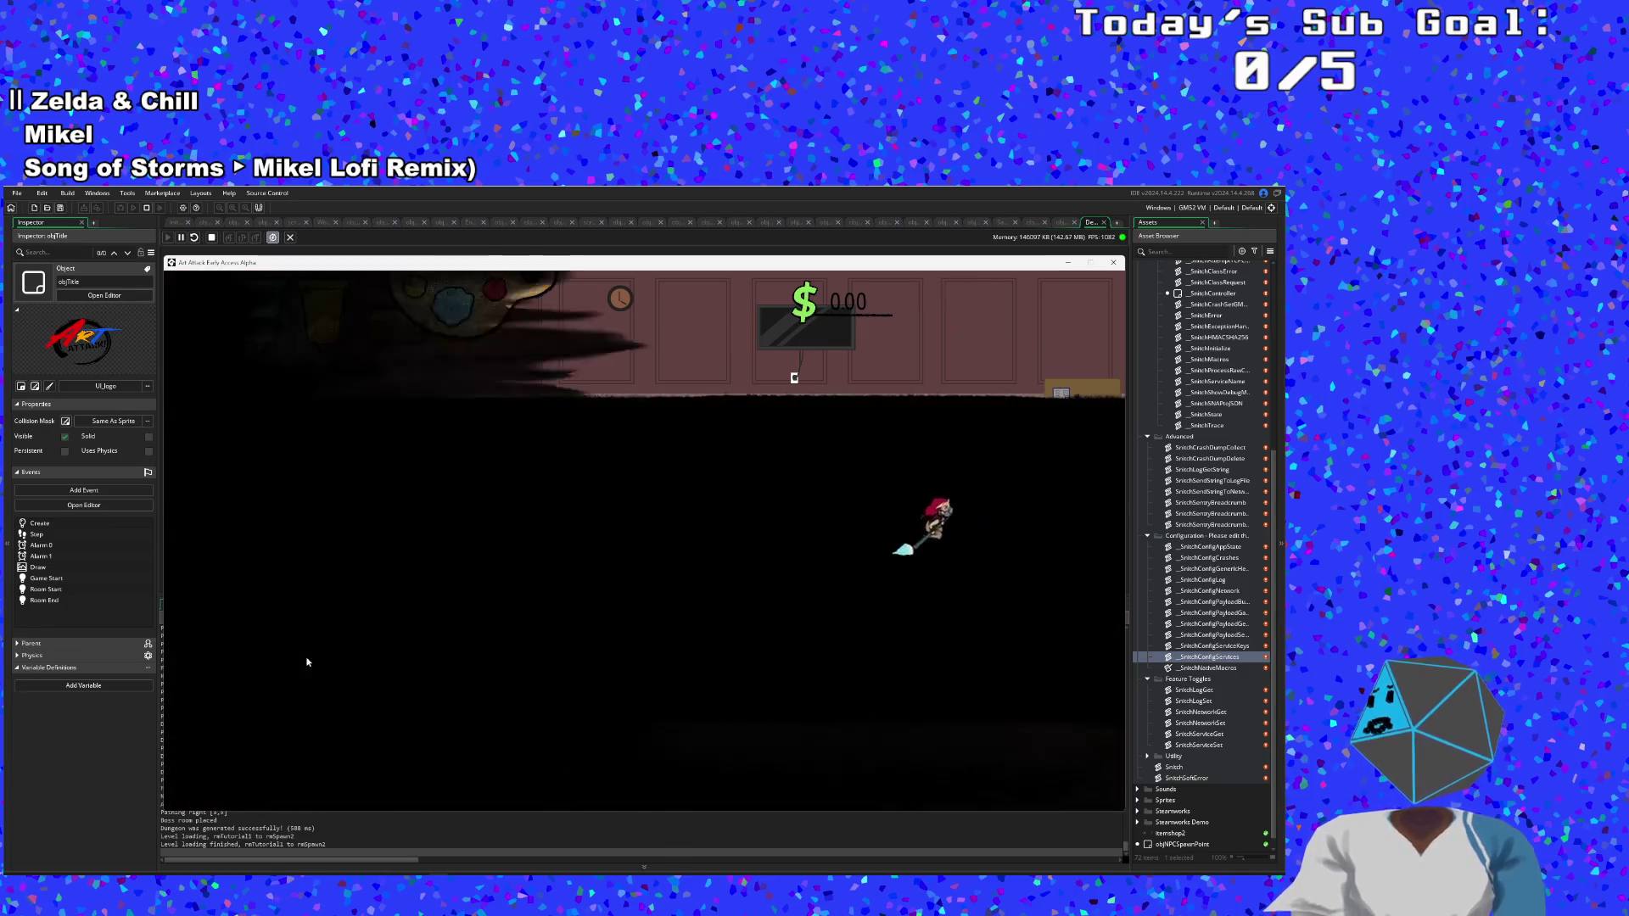
{"action": "key", "text": "d"}
{"action": "key", "text": "w"}
{"action": "key", "text": "Escape"}
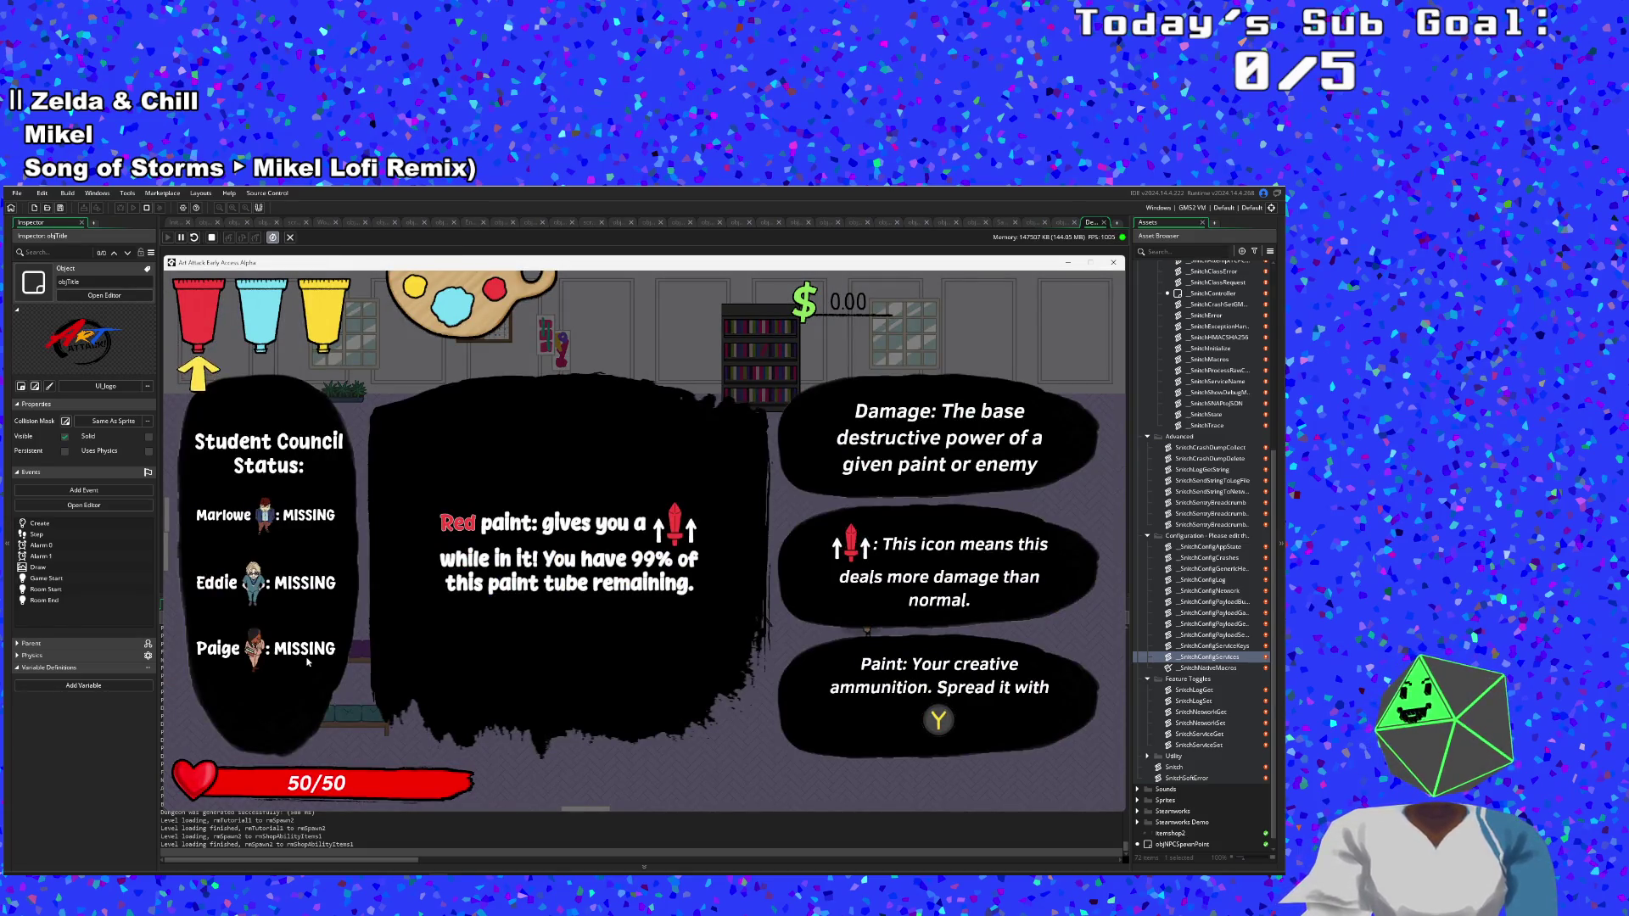
{"action": "key", "text": "Escape"}
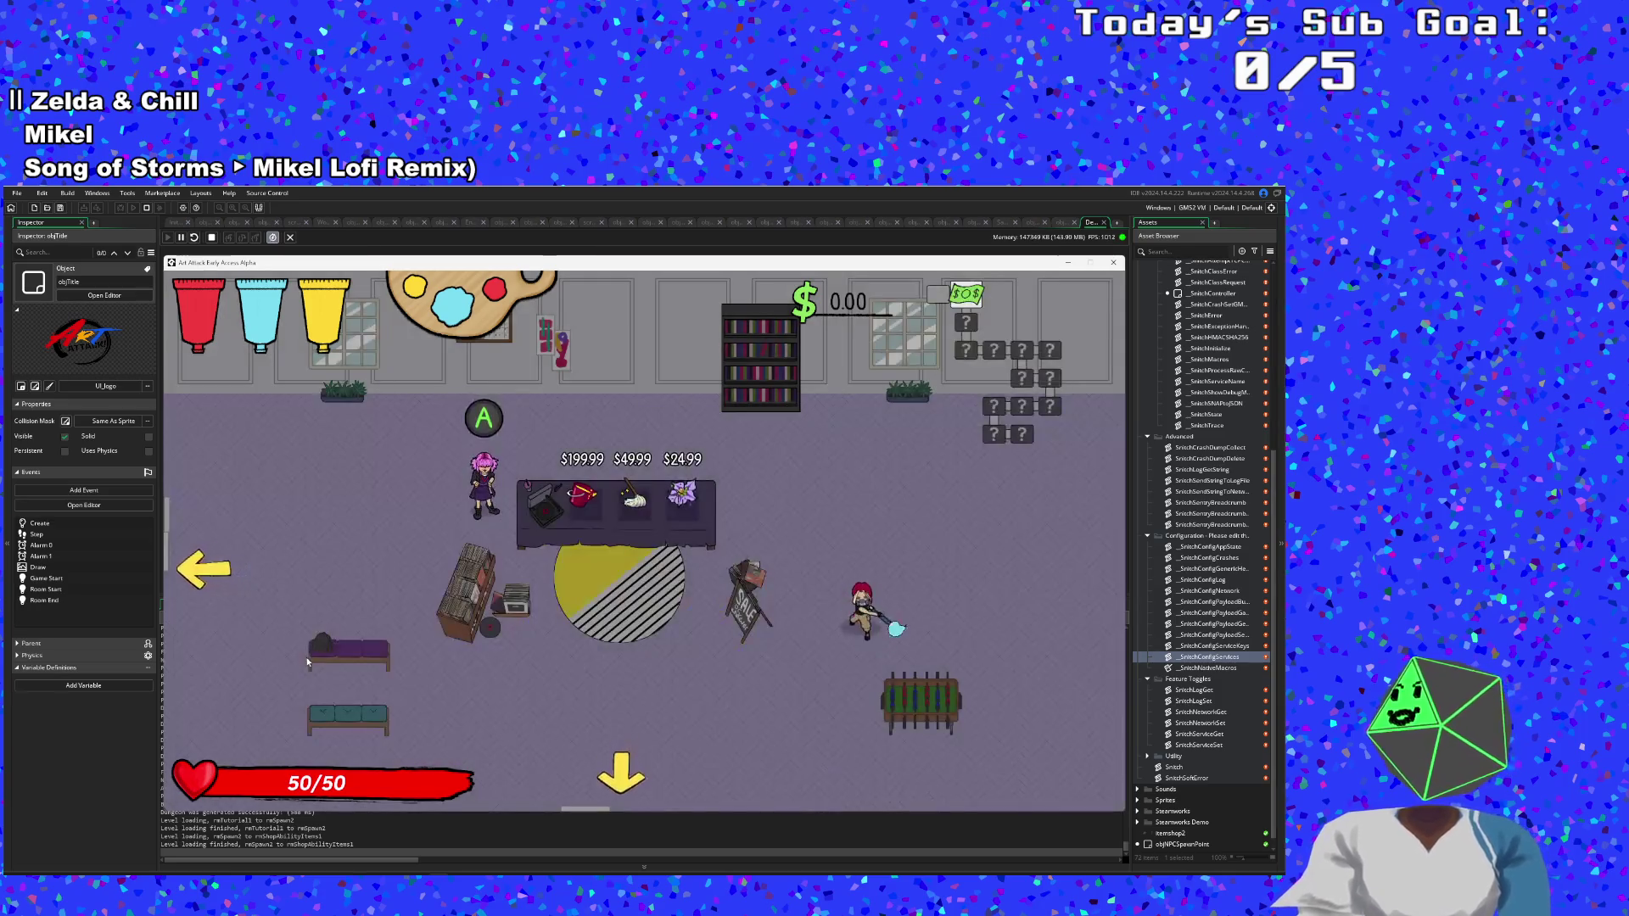
{"action": "key", "text": "d"}
{"action": "key", "text": "s"}
{"action": "key", "text": "w"}
{"action": "key", "text": "s"}
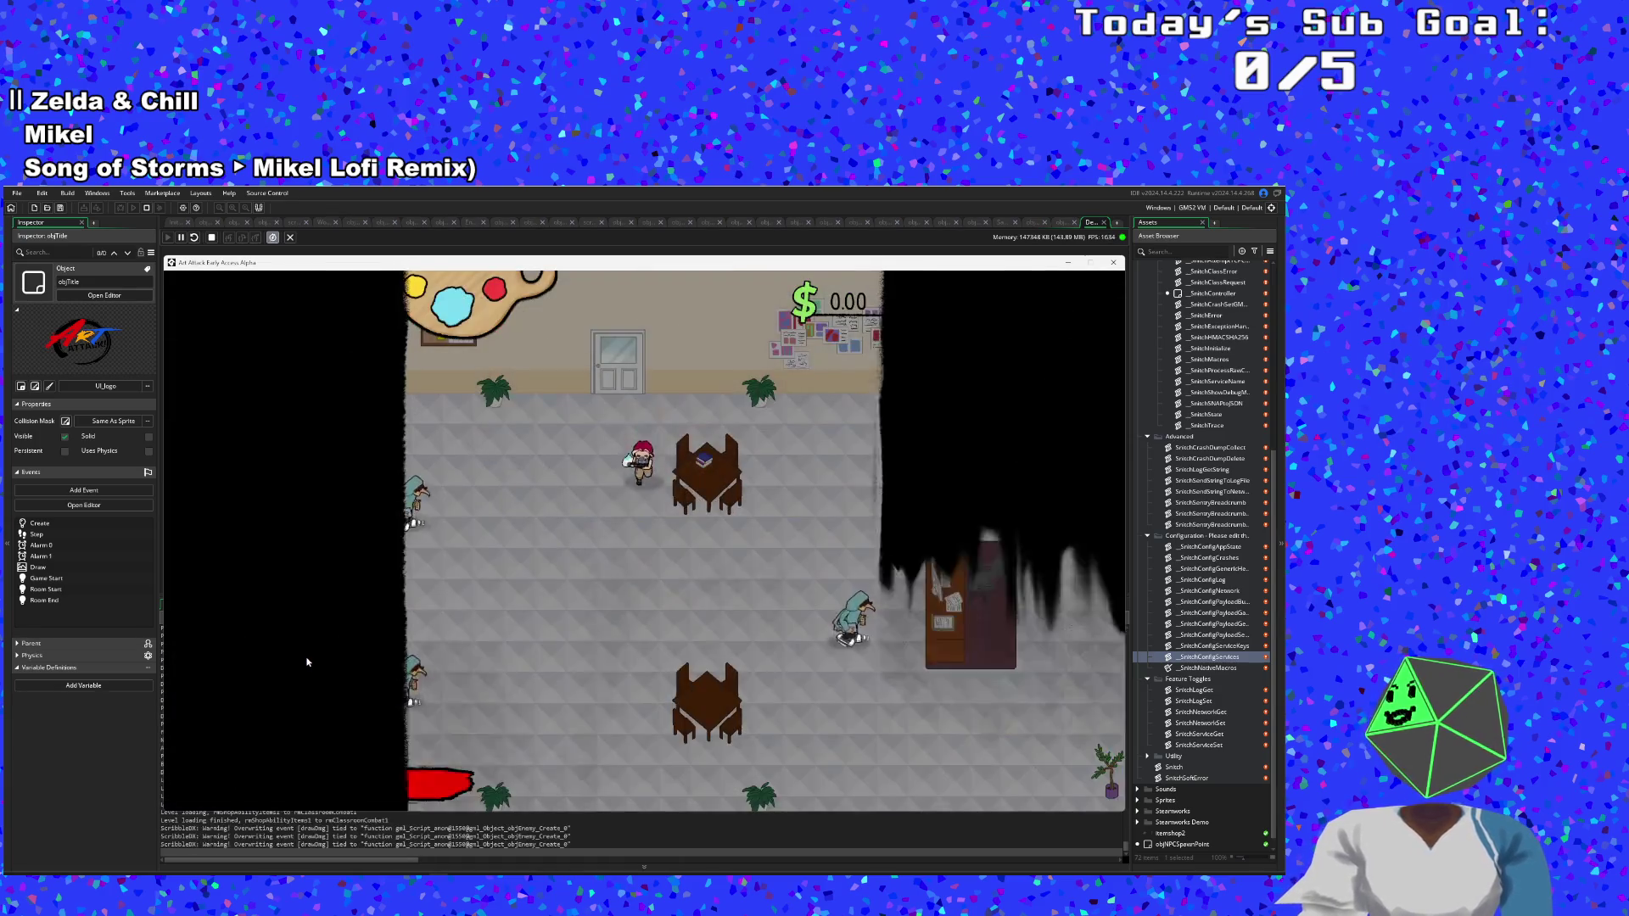
Defeat the classroom enemy with blue paint splashes, collect its money, and dash to the opened door.
{"action": "left_click", "coordinate": [308, 662]}
{"action": "key", "text": "d"}
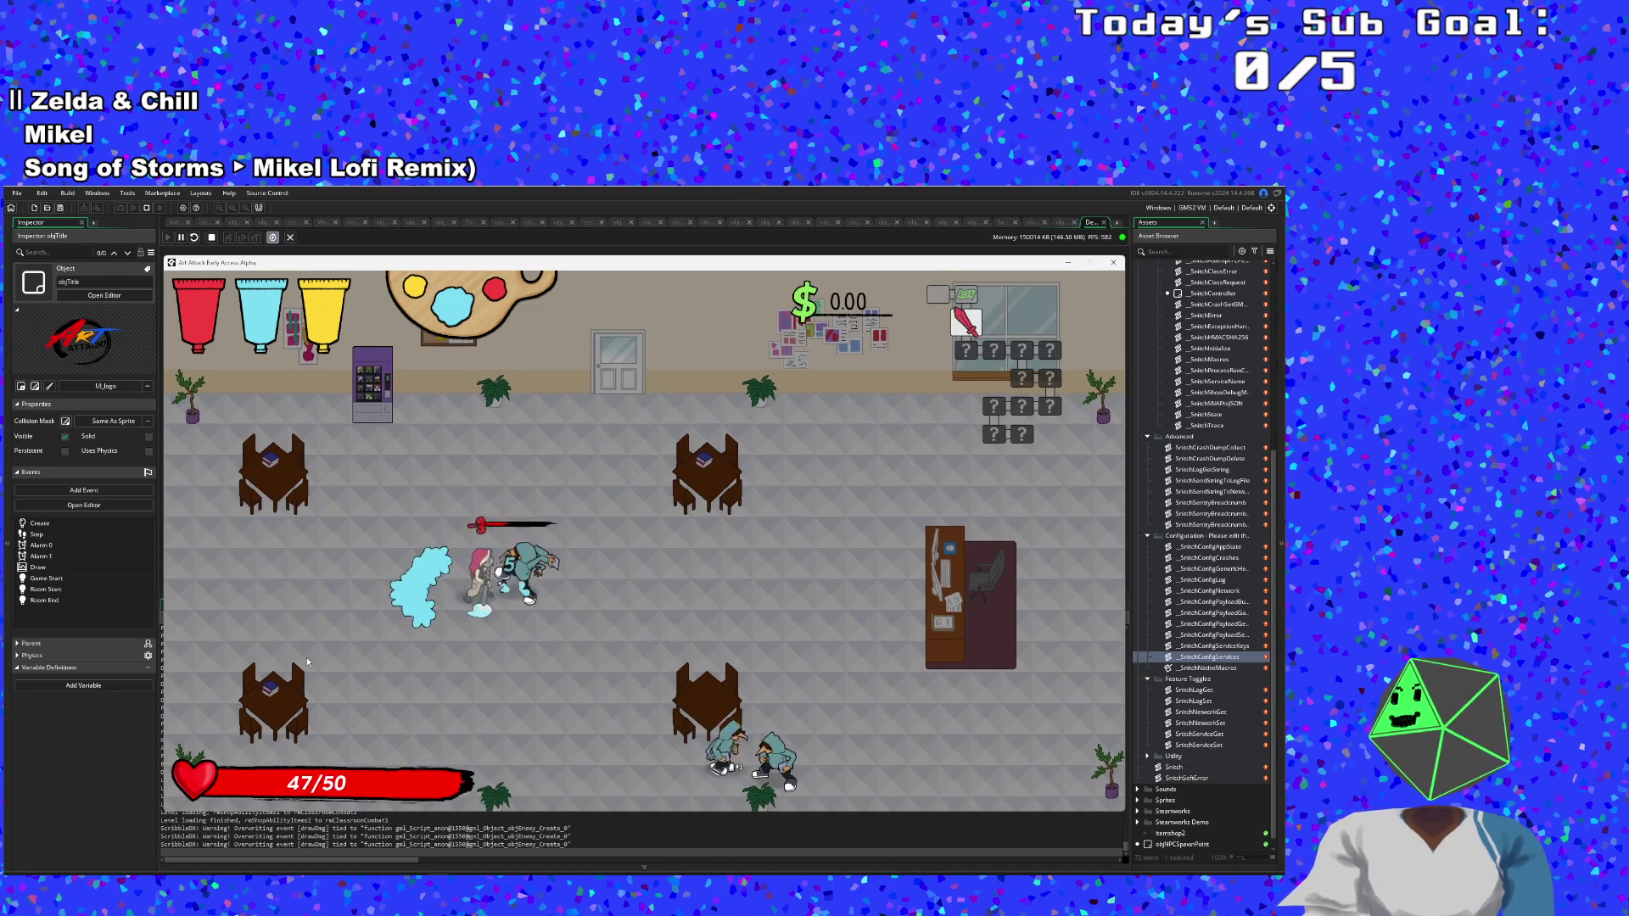
{"action": "key", "text": "a"}
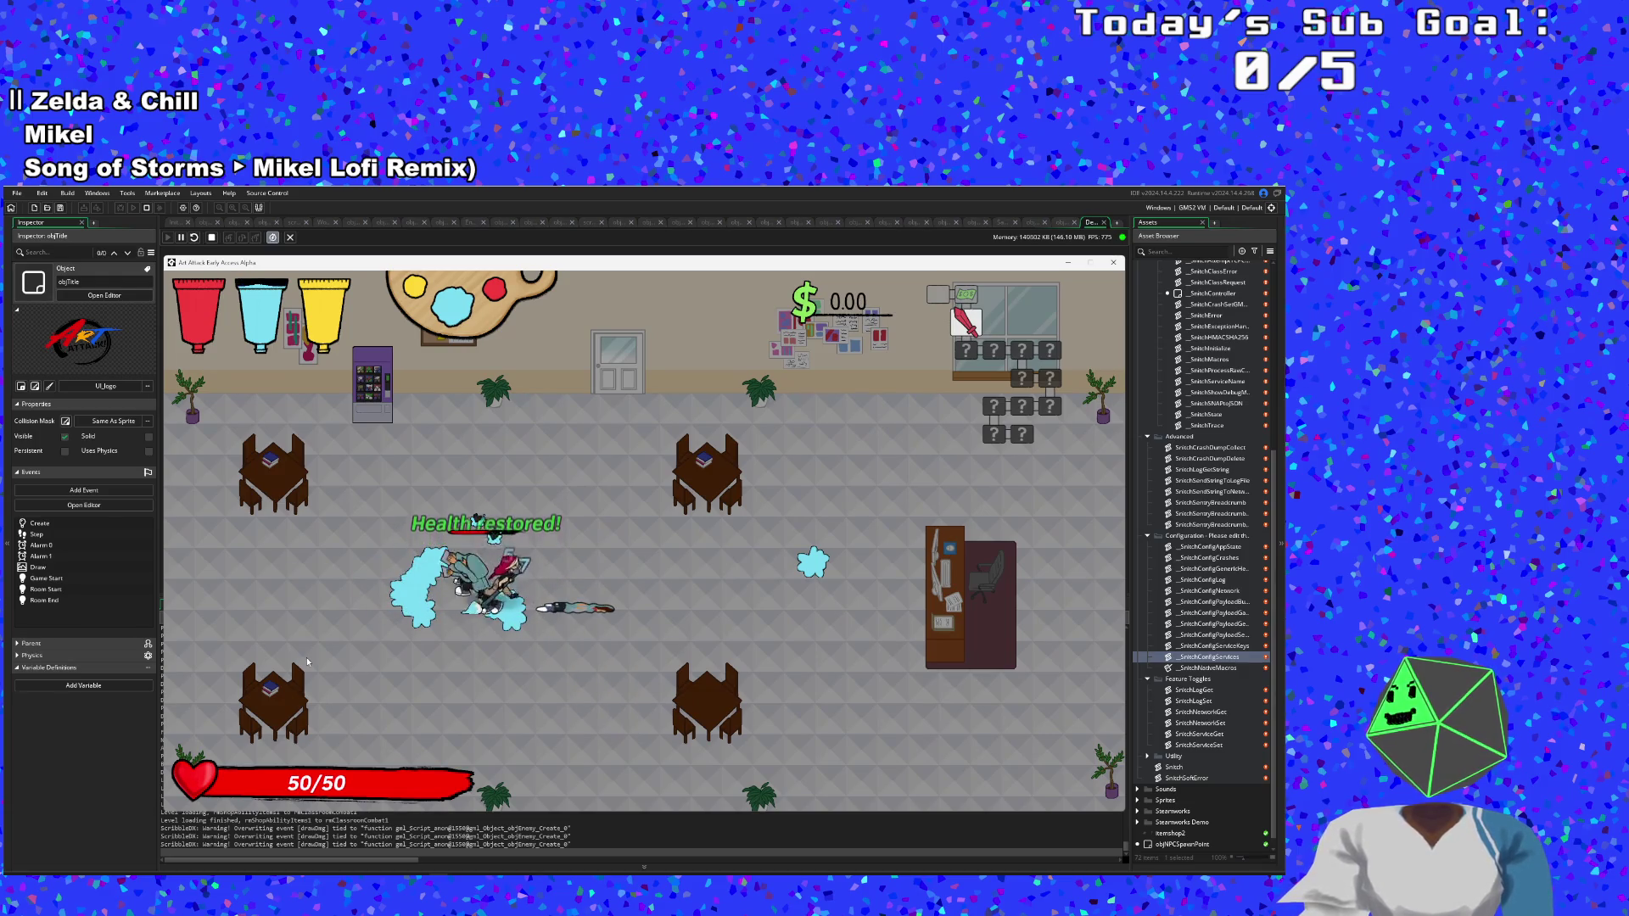
{"action": "key", "text": "w"}
{"action": "key", "text": "d"}
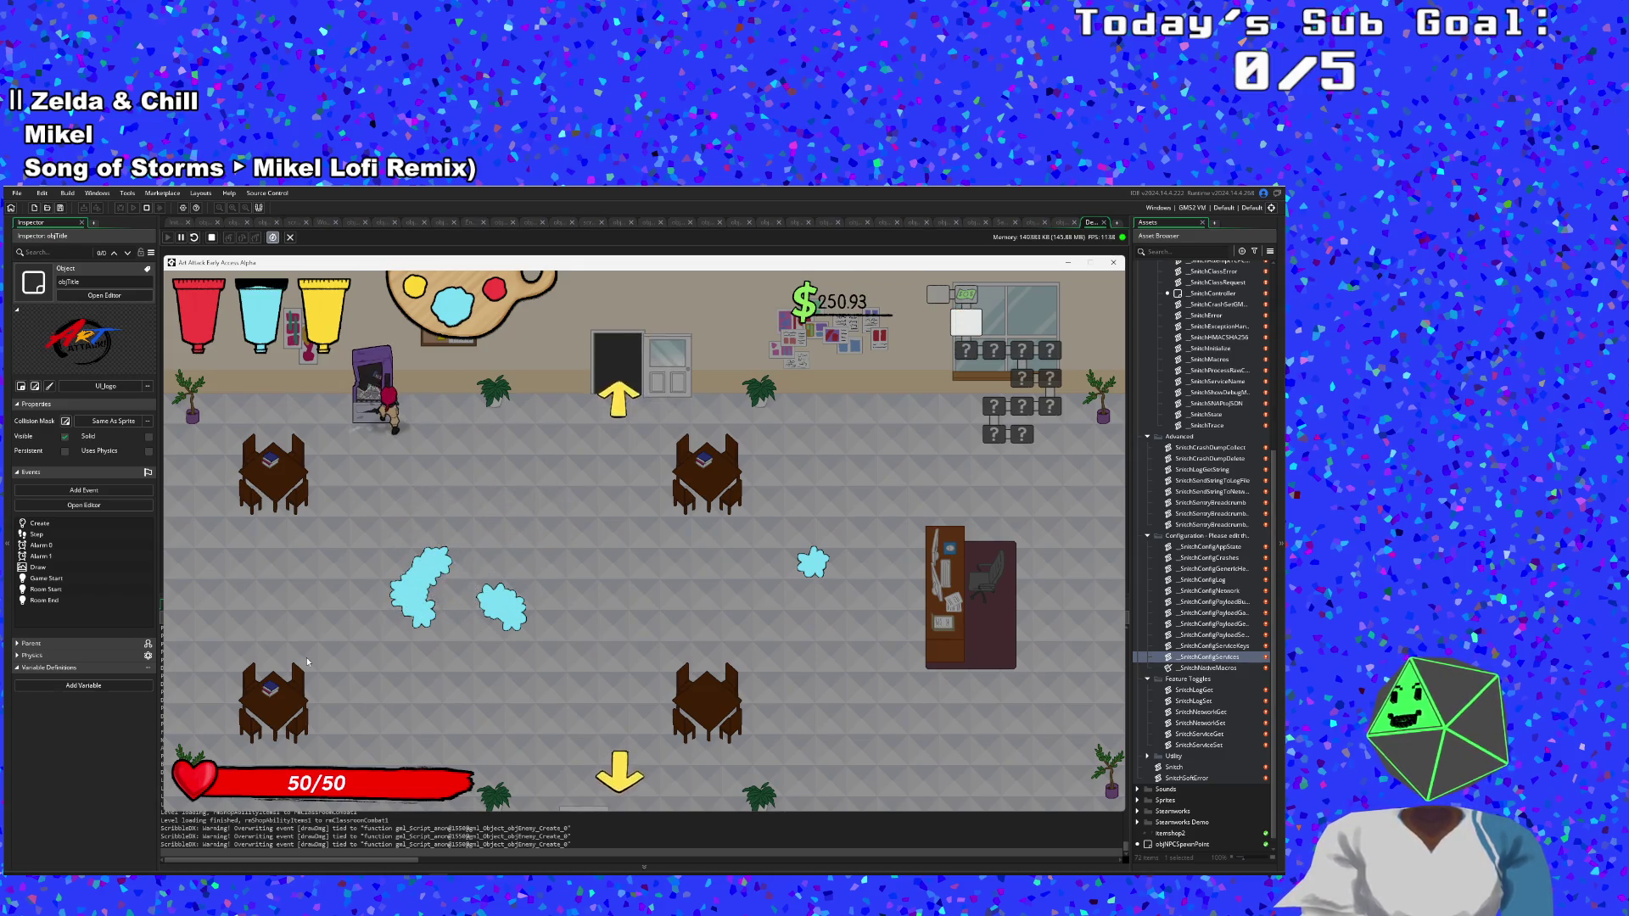
{"action": "key", "text": "s"}
{"action": "key", "text": "d"}
{"action": "key", "text": "space"}
Walk into the shop and buy the melee item, the Nightshade and the Mop.
{"action": "key", "text": "w"}
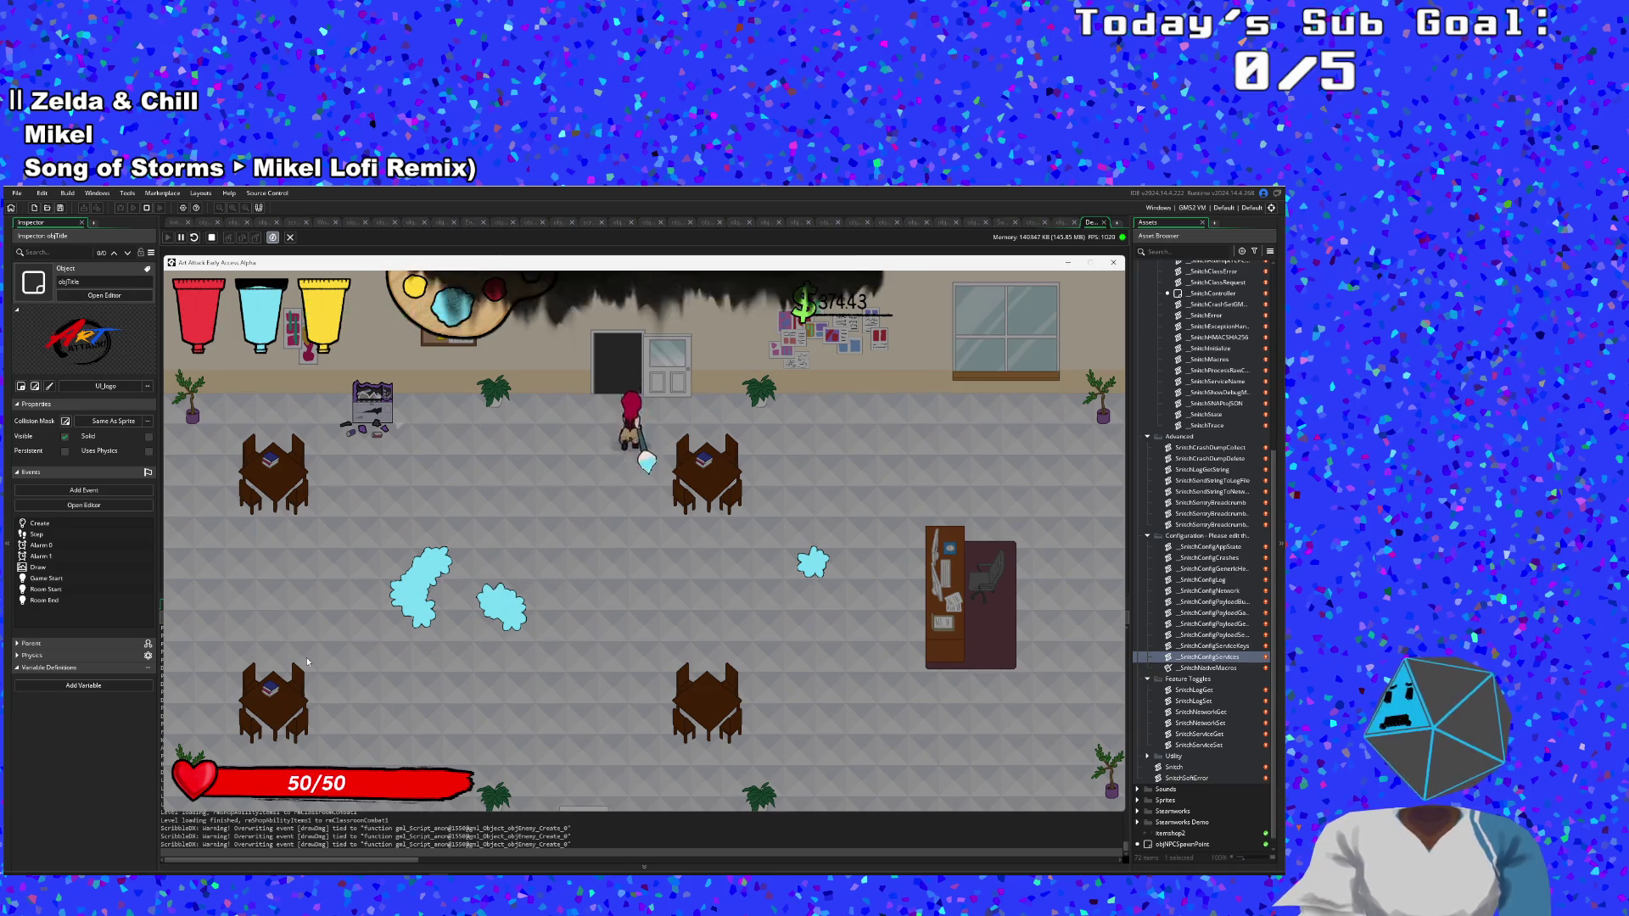
{"action": "key", "text": "w"}
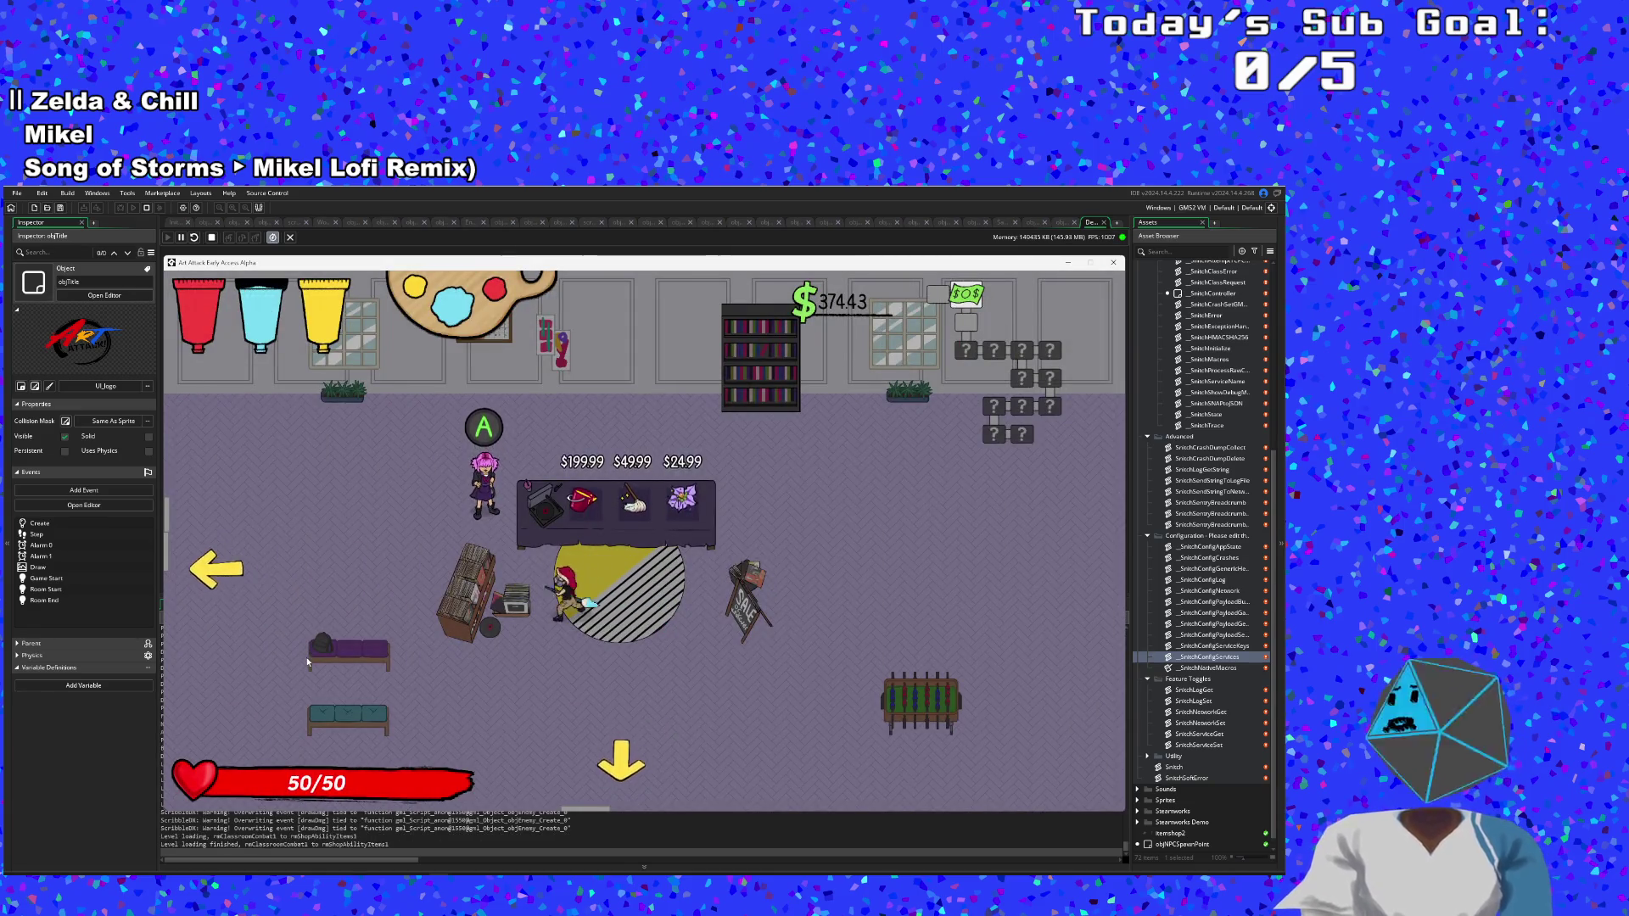
{"action": "key", "text": "e"}
{"action": "key", "text": "d"}
{"action": "key", "text": "e"}
{"action": "key", "text": "a"}
{"action": "key", "text": "e"}
Go down to the paint shop, compare Green, Gold and Lemon, and buy the Purple mix.
{"action": "key", "text": "s"}
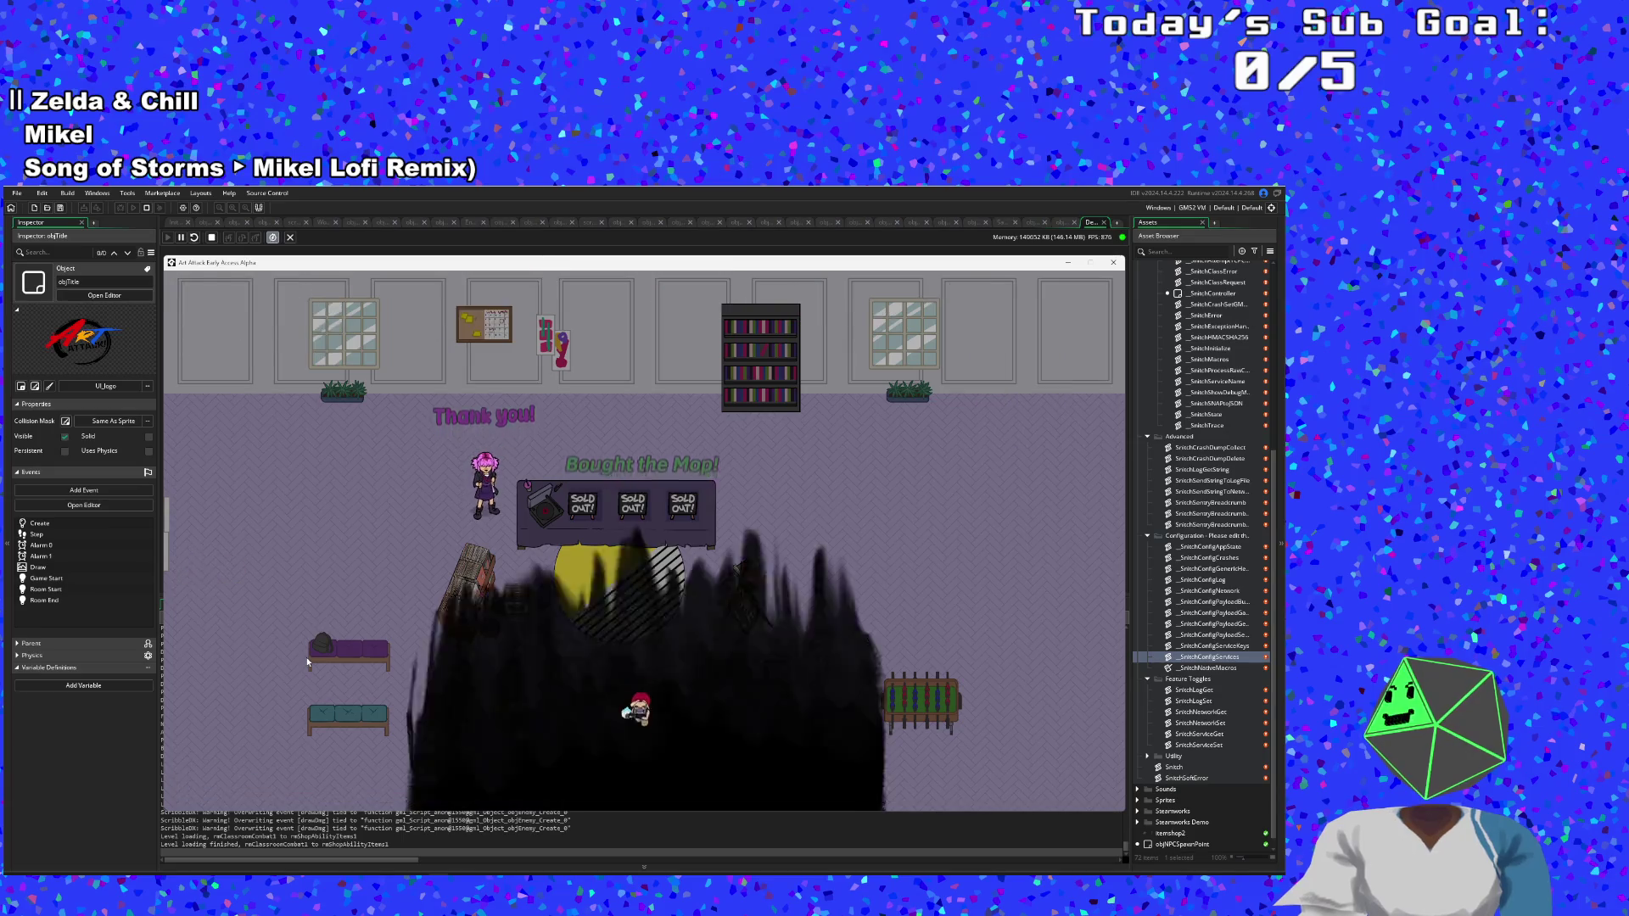
{"action": "key", "text": "s"}
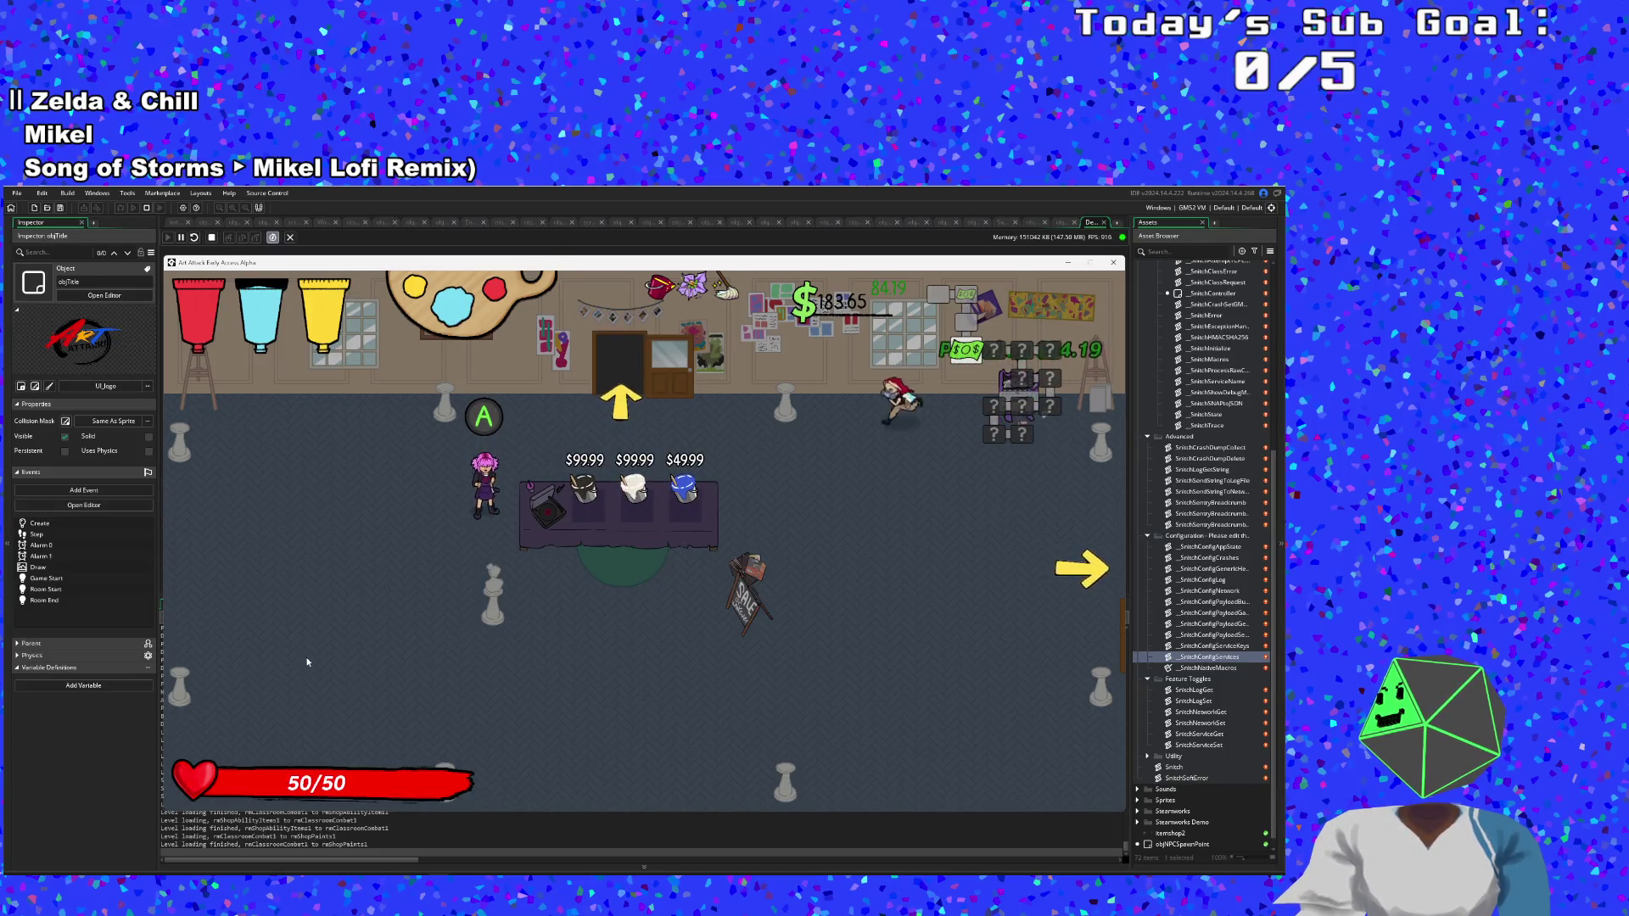
{"action": "key", "text": "w"}
{"action": "key", "text": "a"}
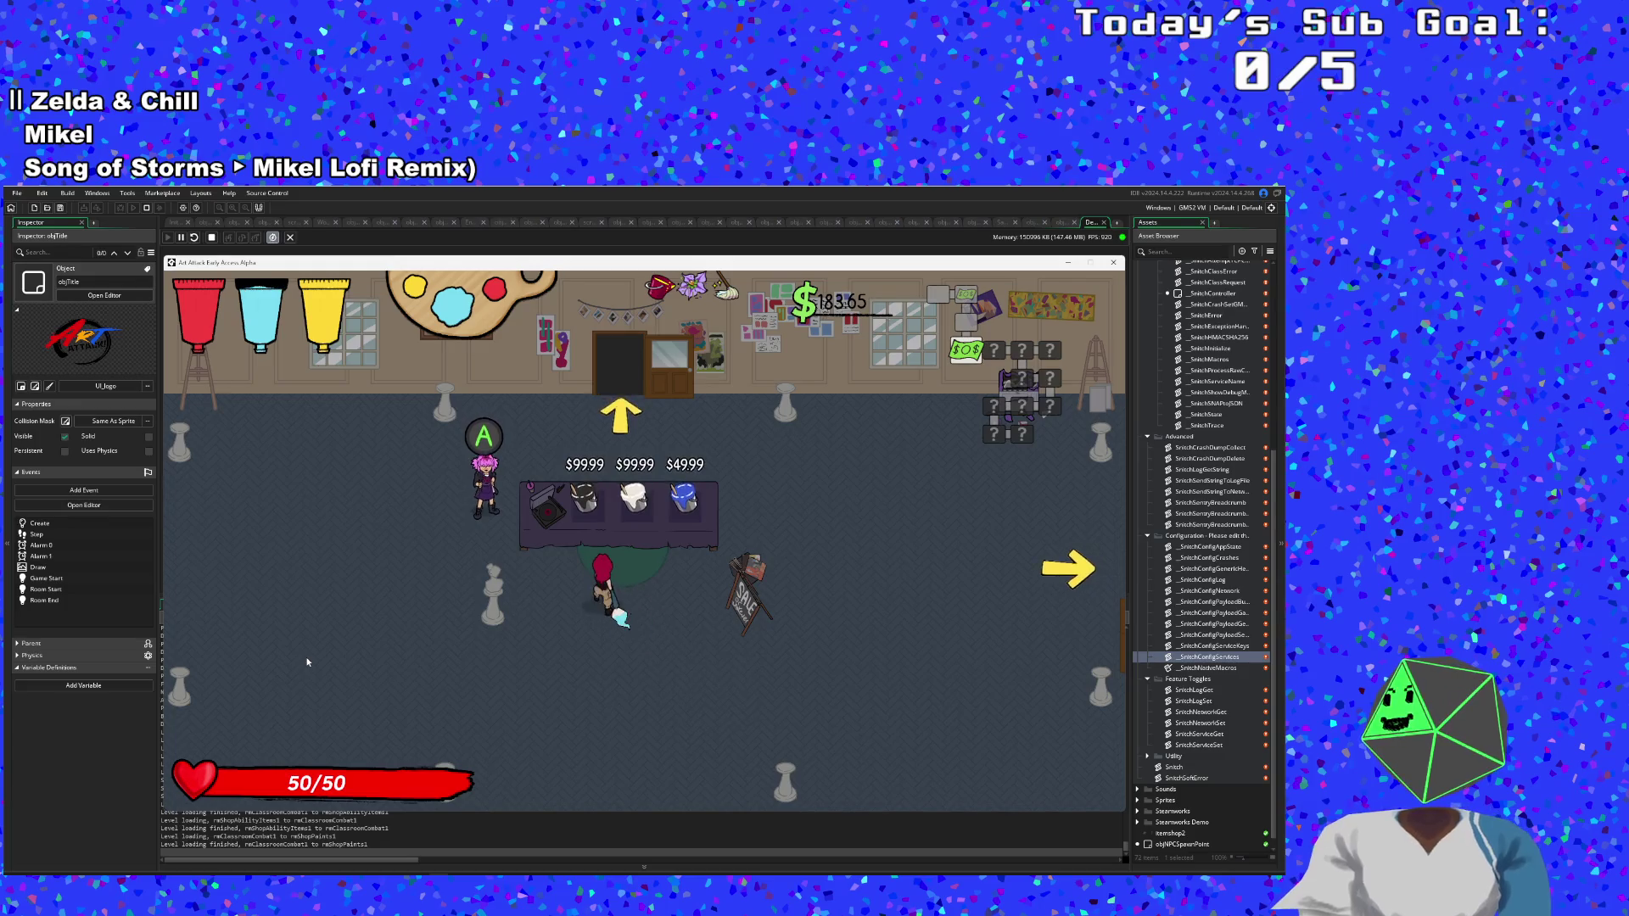
{"action": "key", "text": "q"}
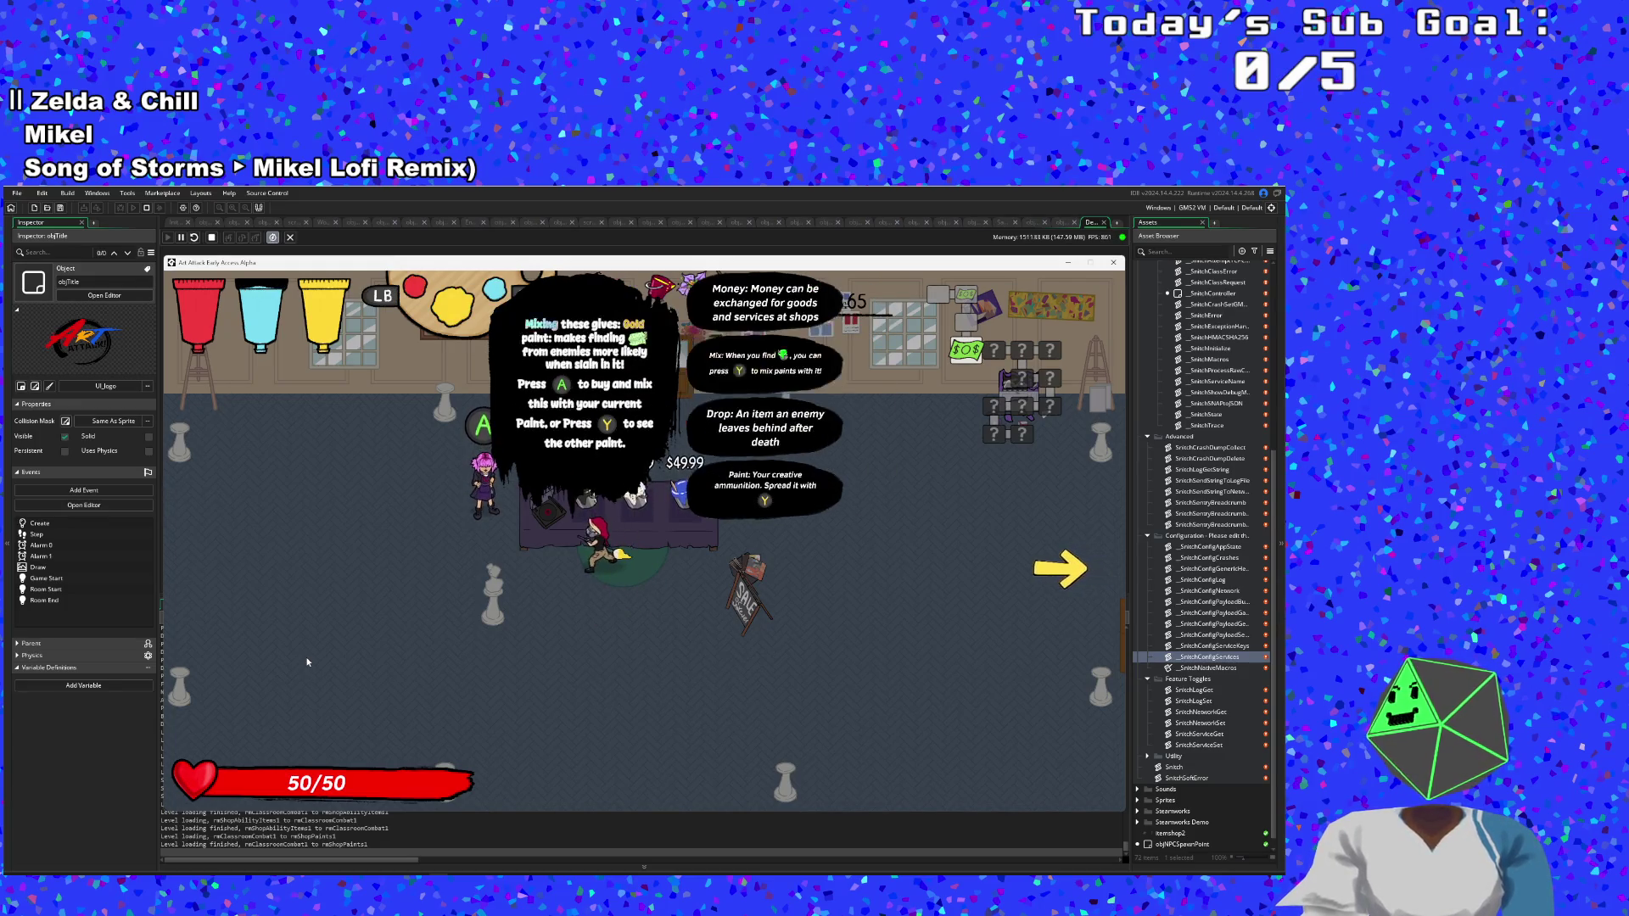
{"action": "key", "text": "d"}
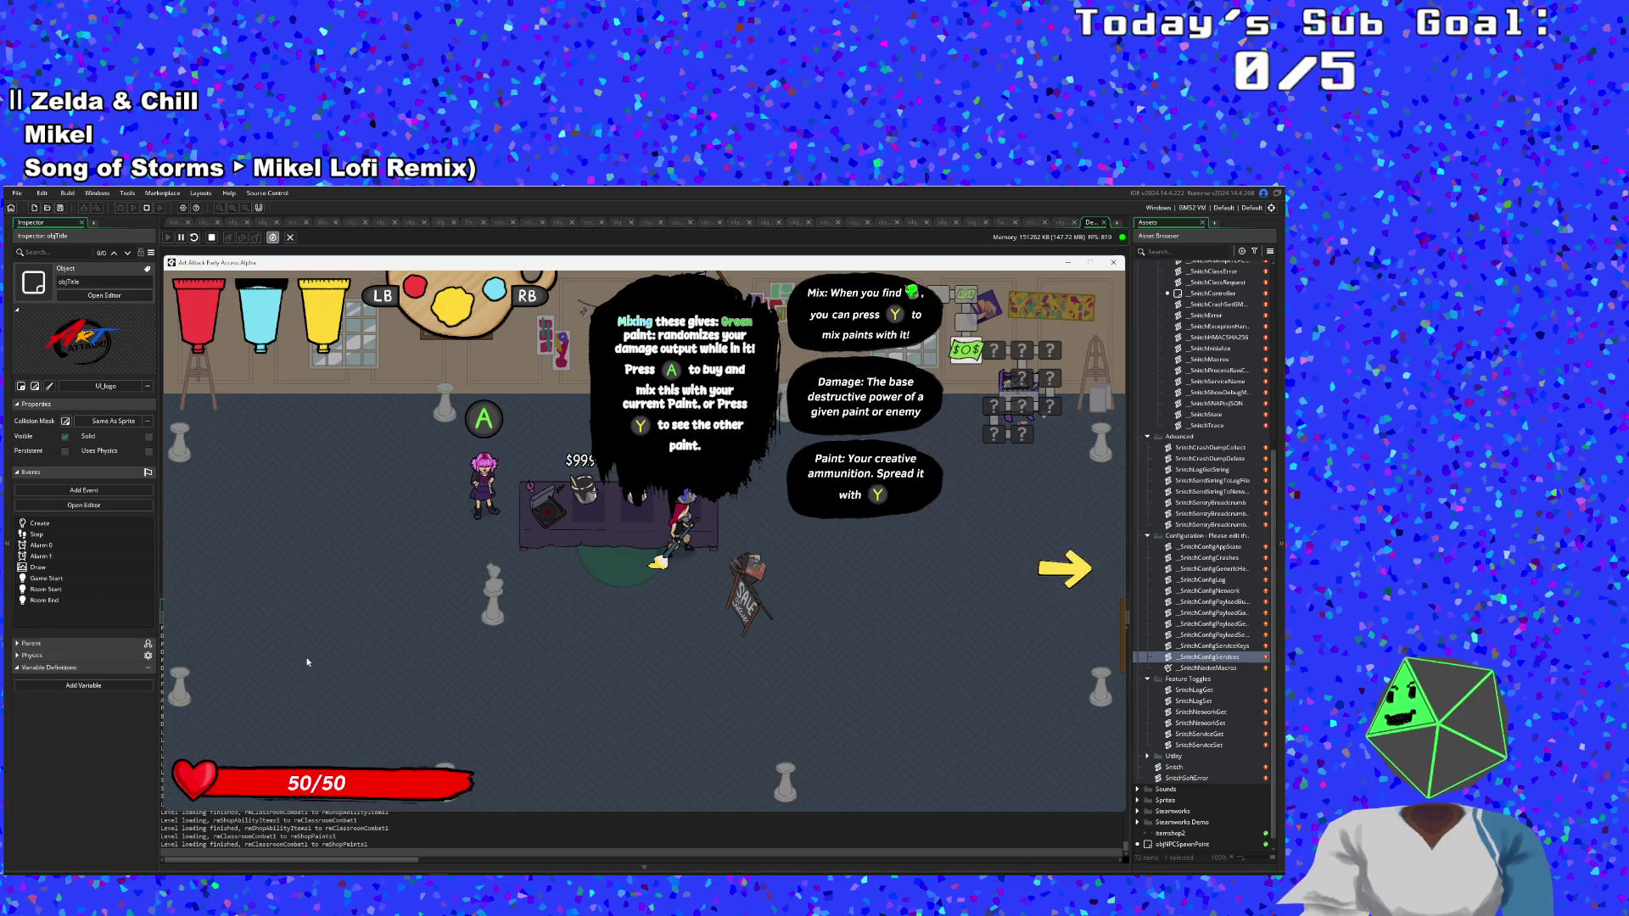
{"action": "key", "text": "a"}
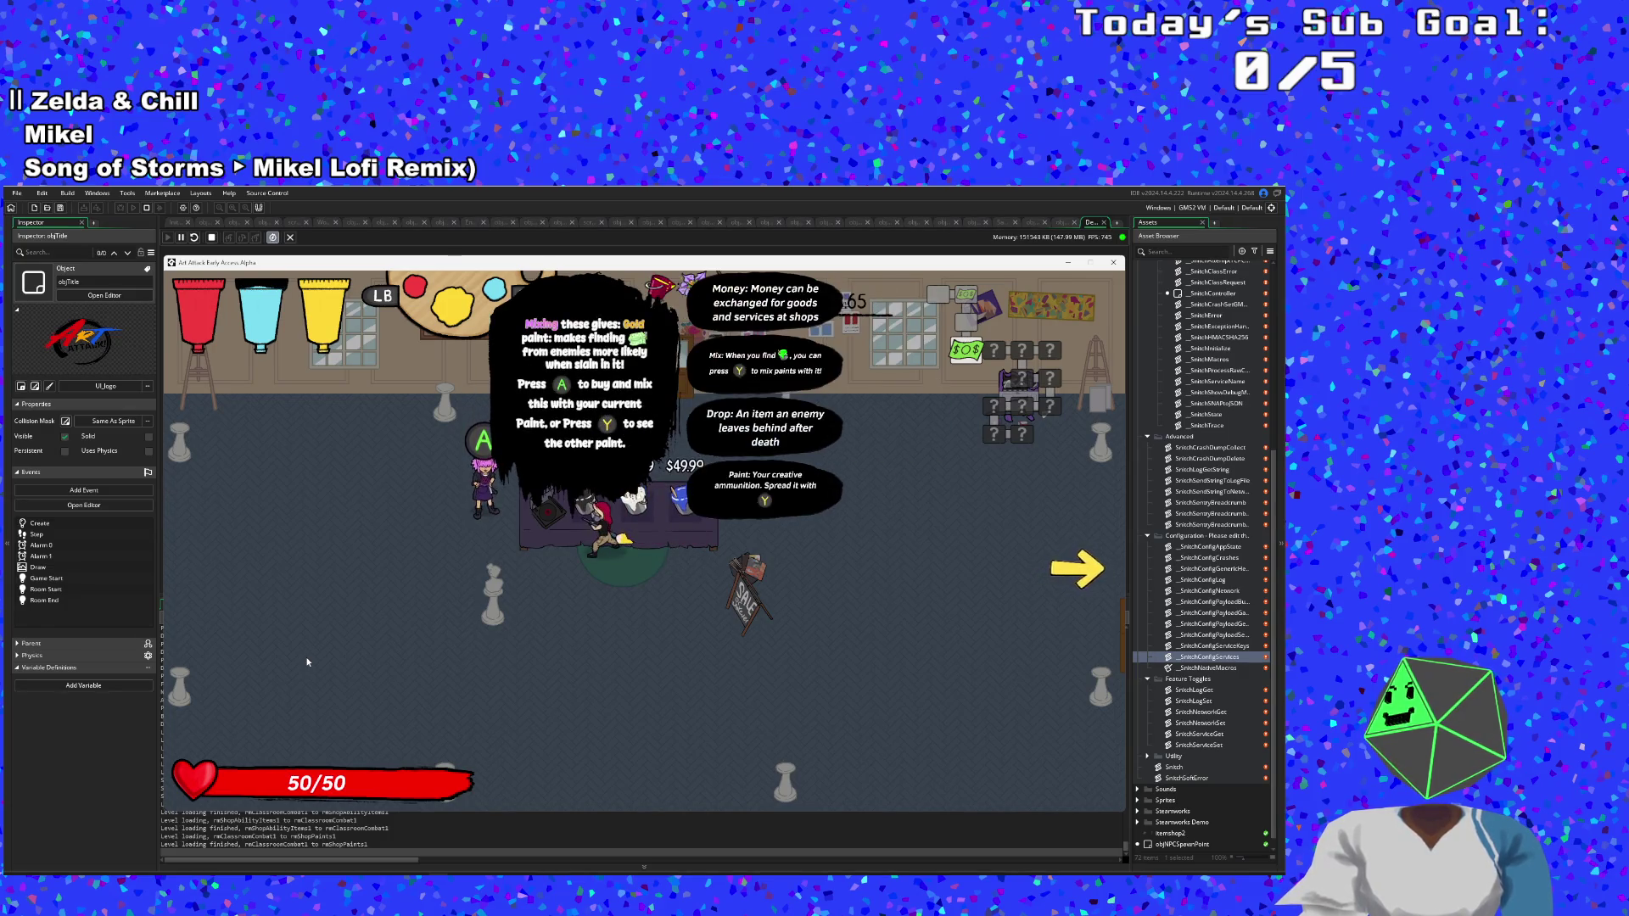
{"action": "key", "text": "d"}
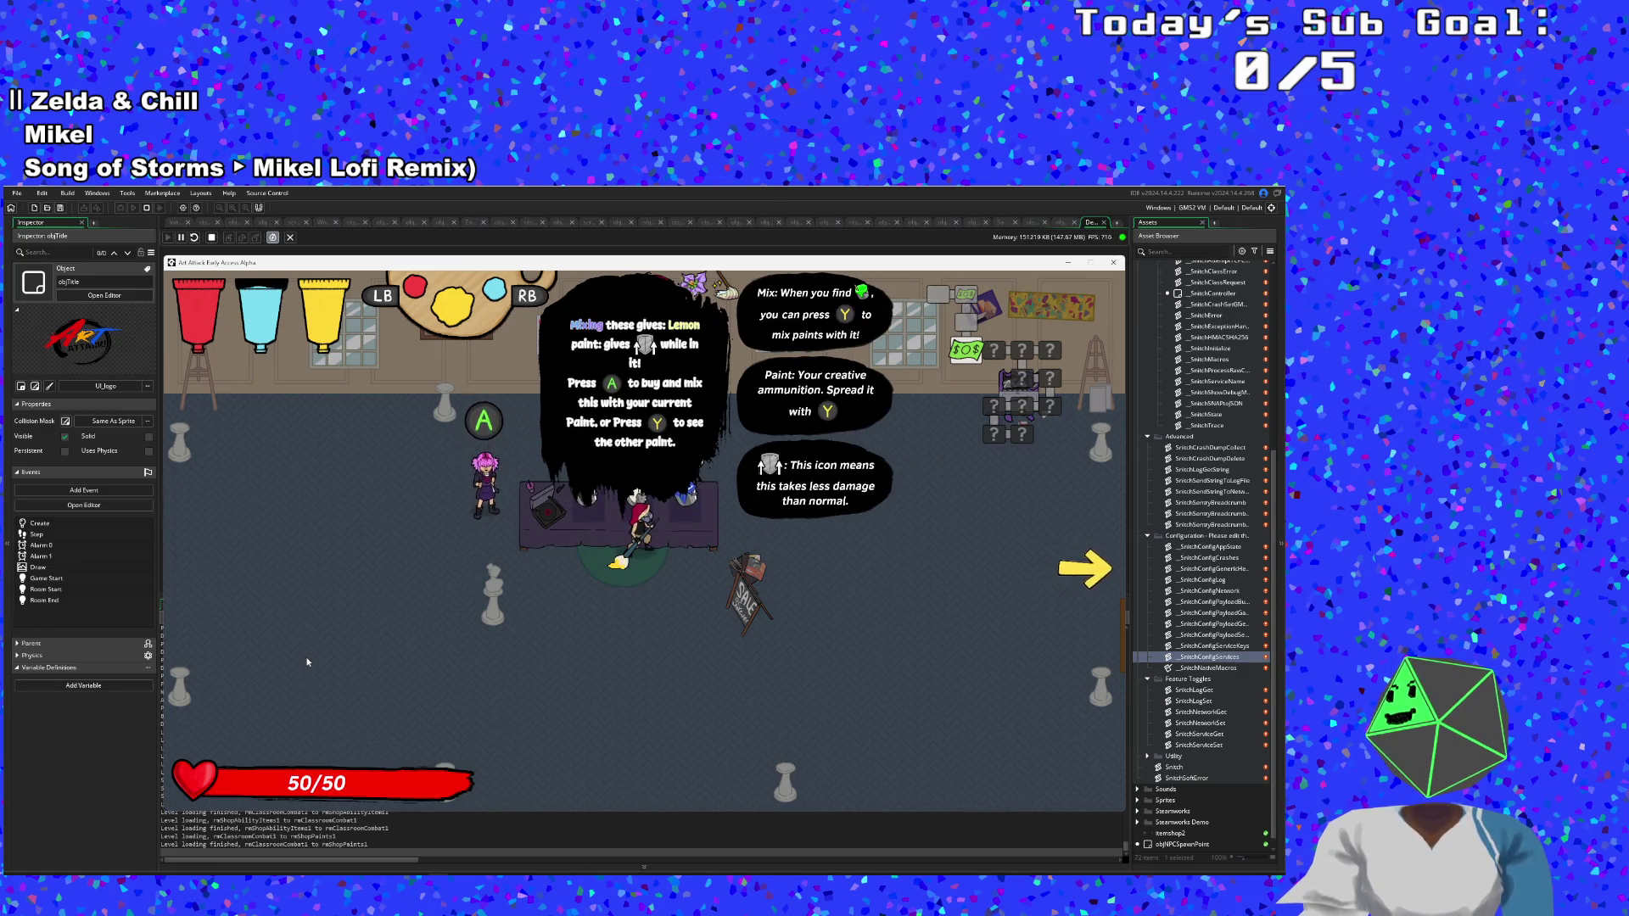
{"action": "key", "text": "q"}
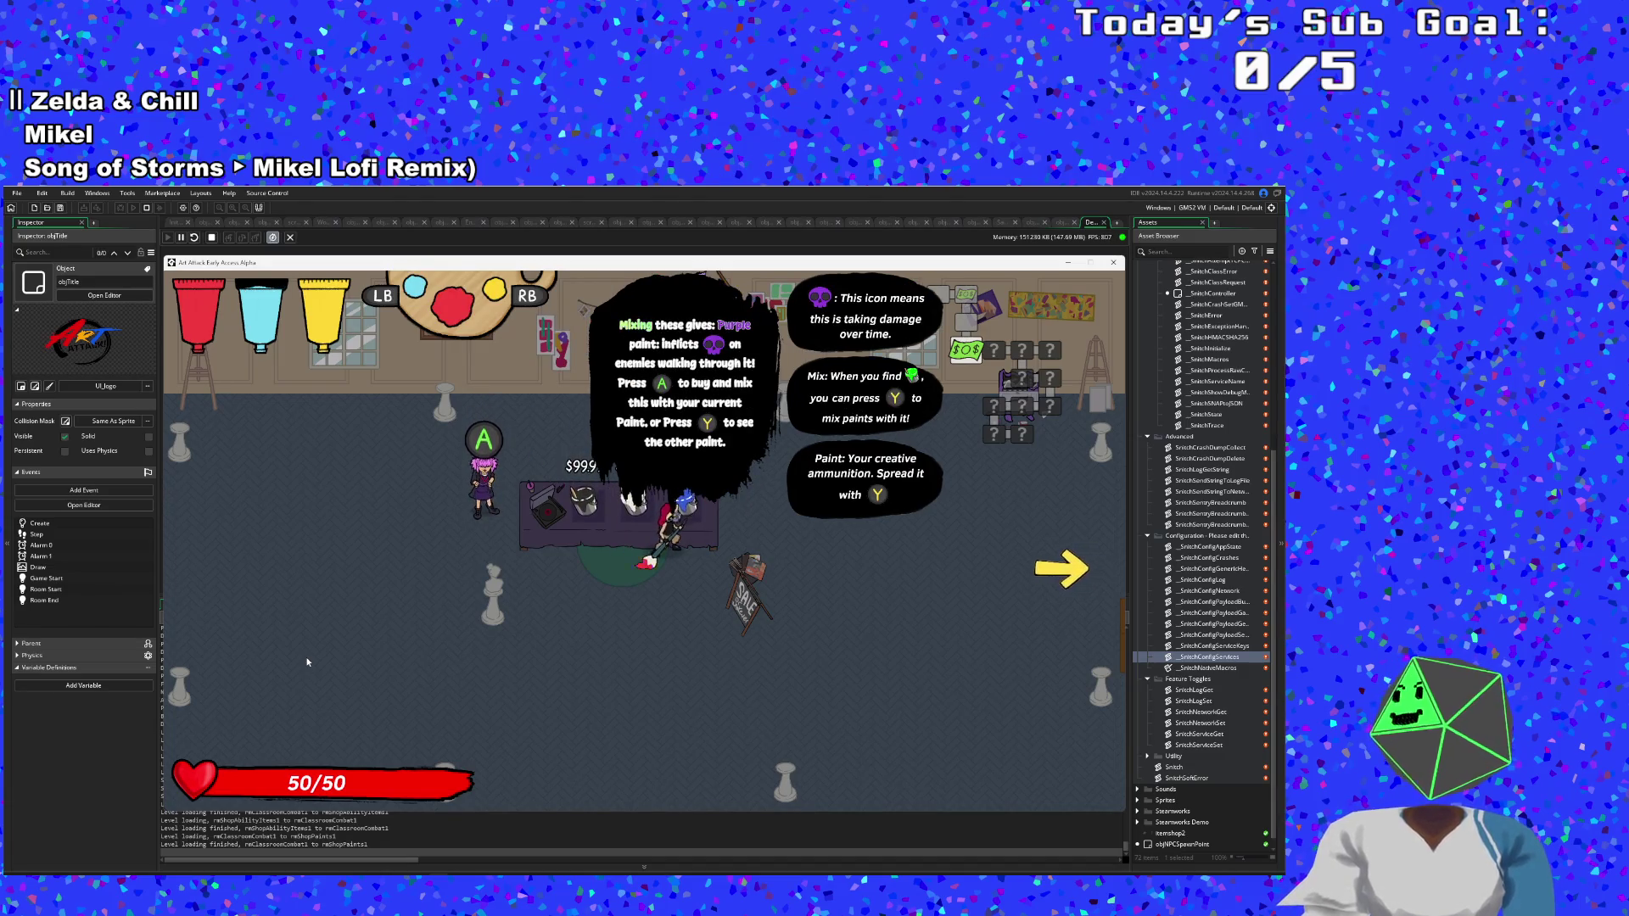
{"action": "key", "text": "space"}
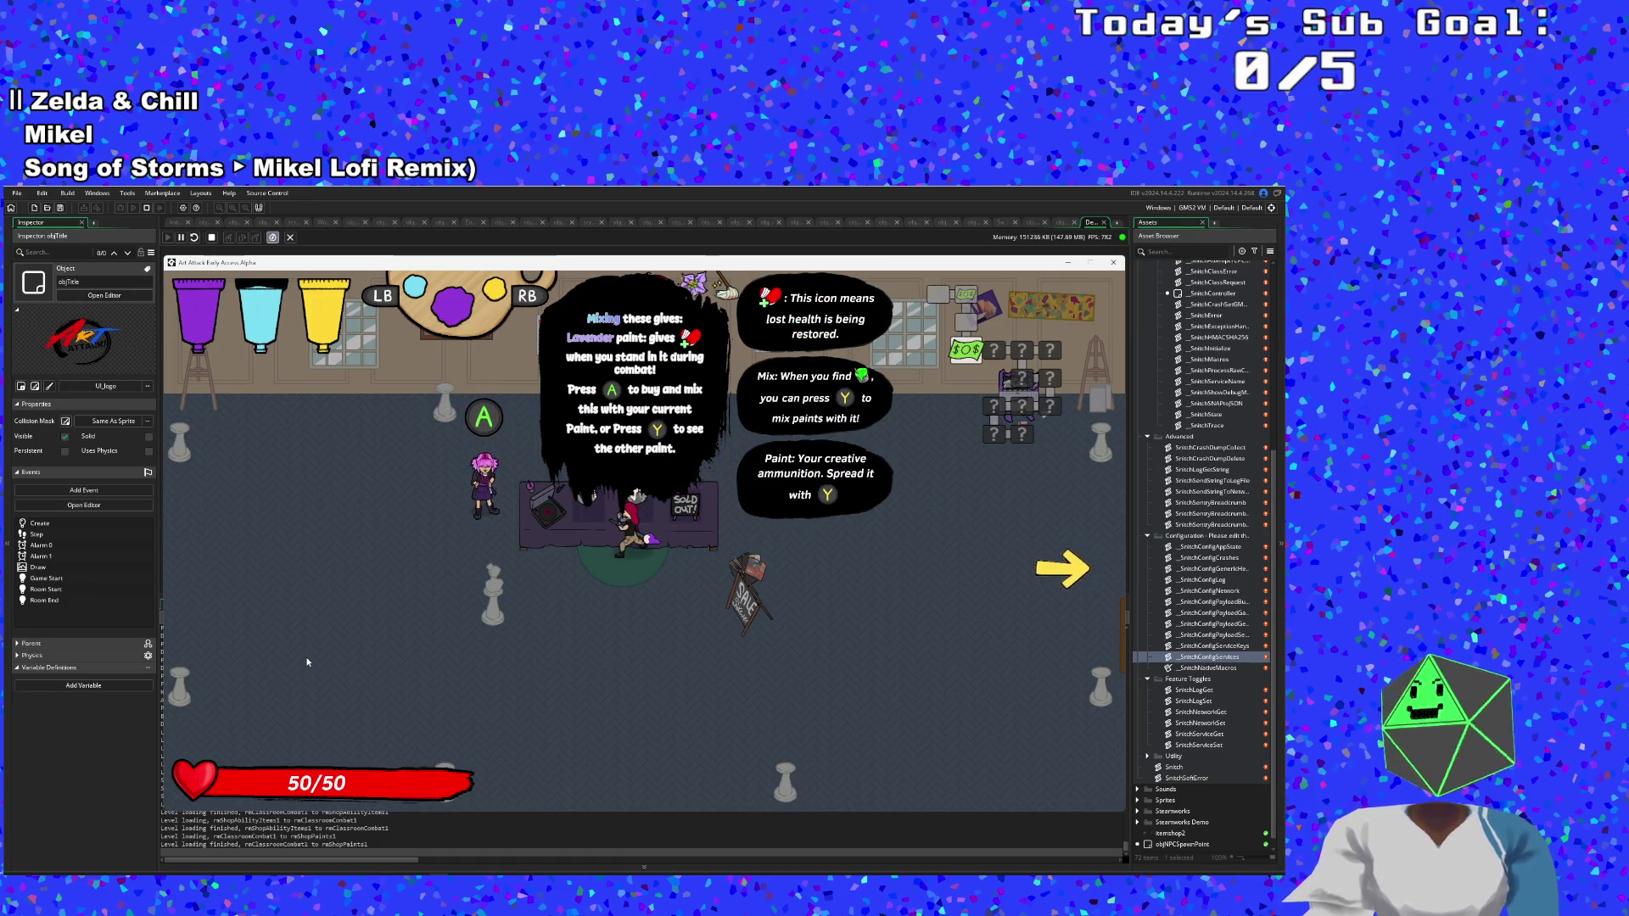
Look over the Plum and Lavender paints, then walk away from the paint counter.
{"action": "key", "text": "a"}
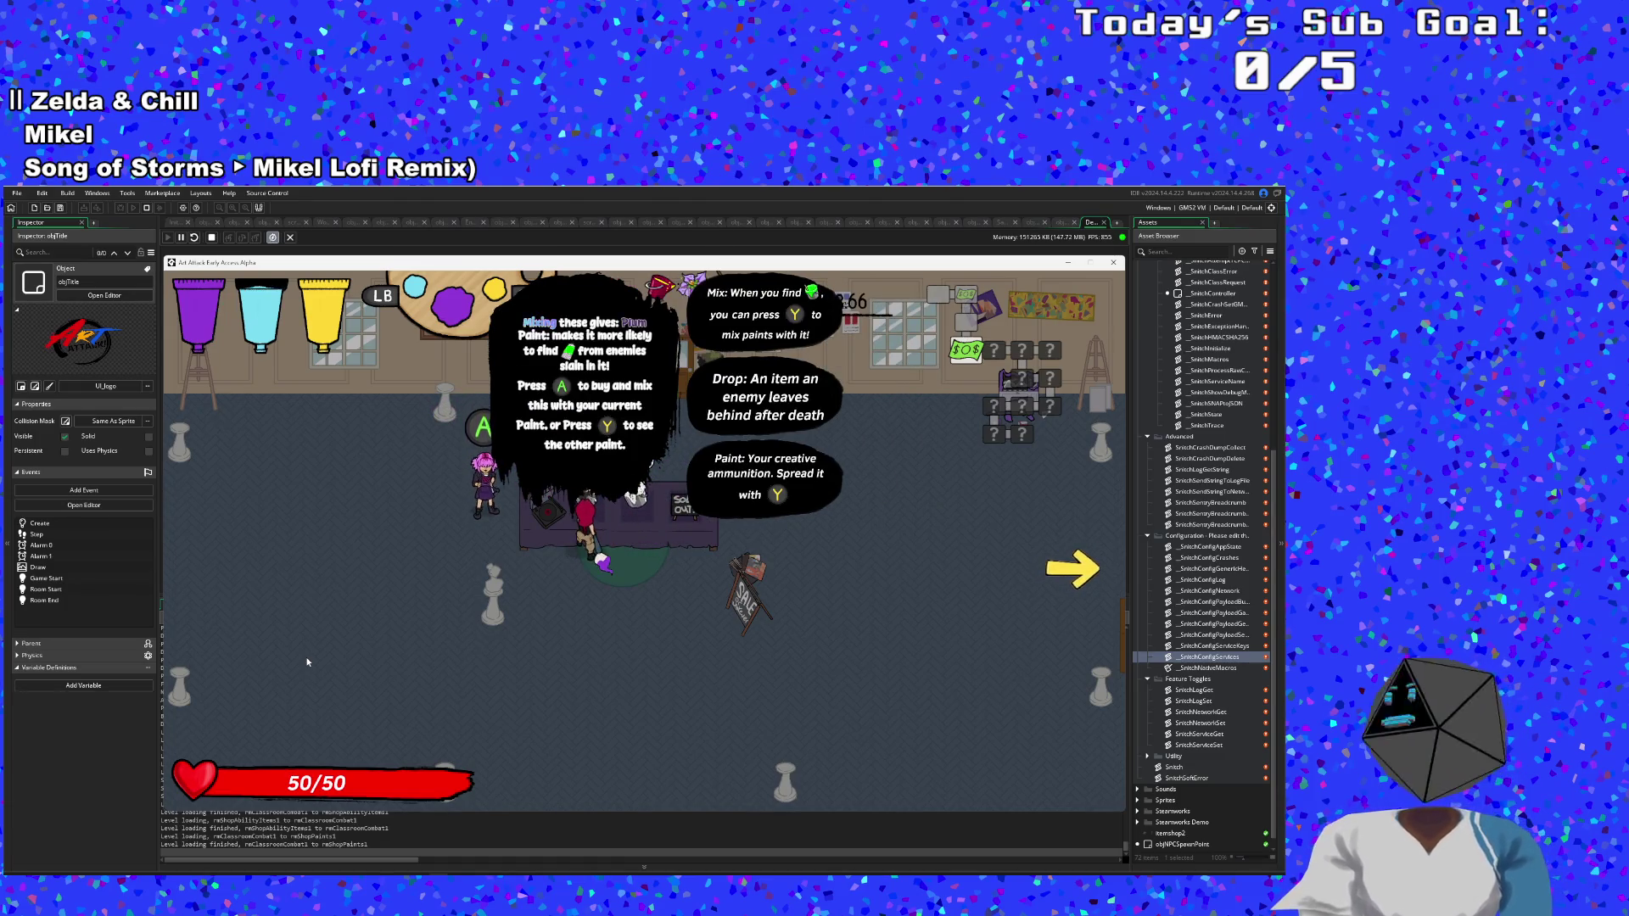
{"action": "key", "text": "d"}
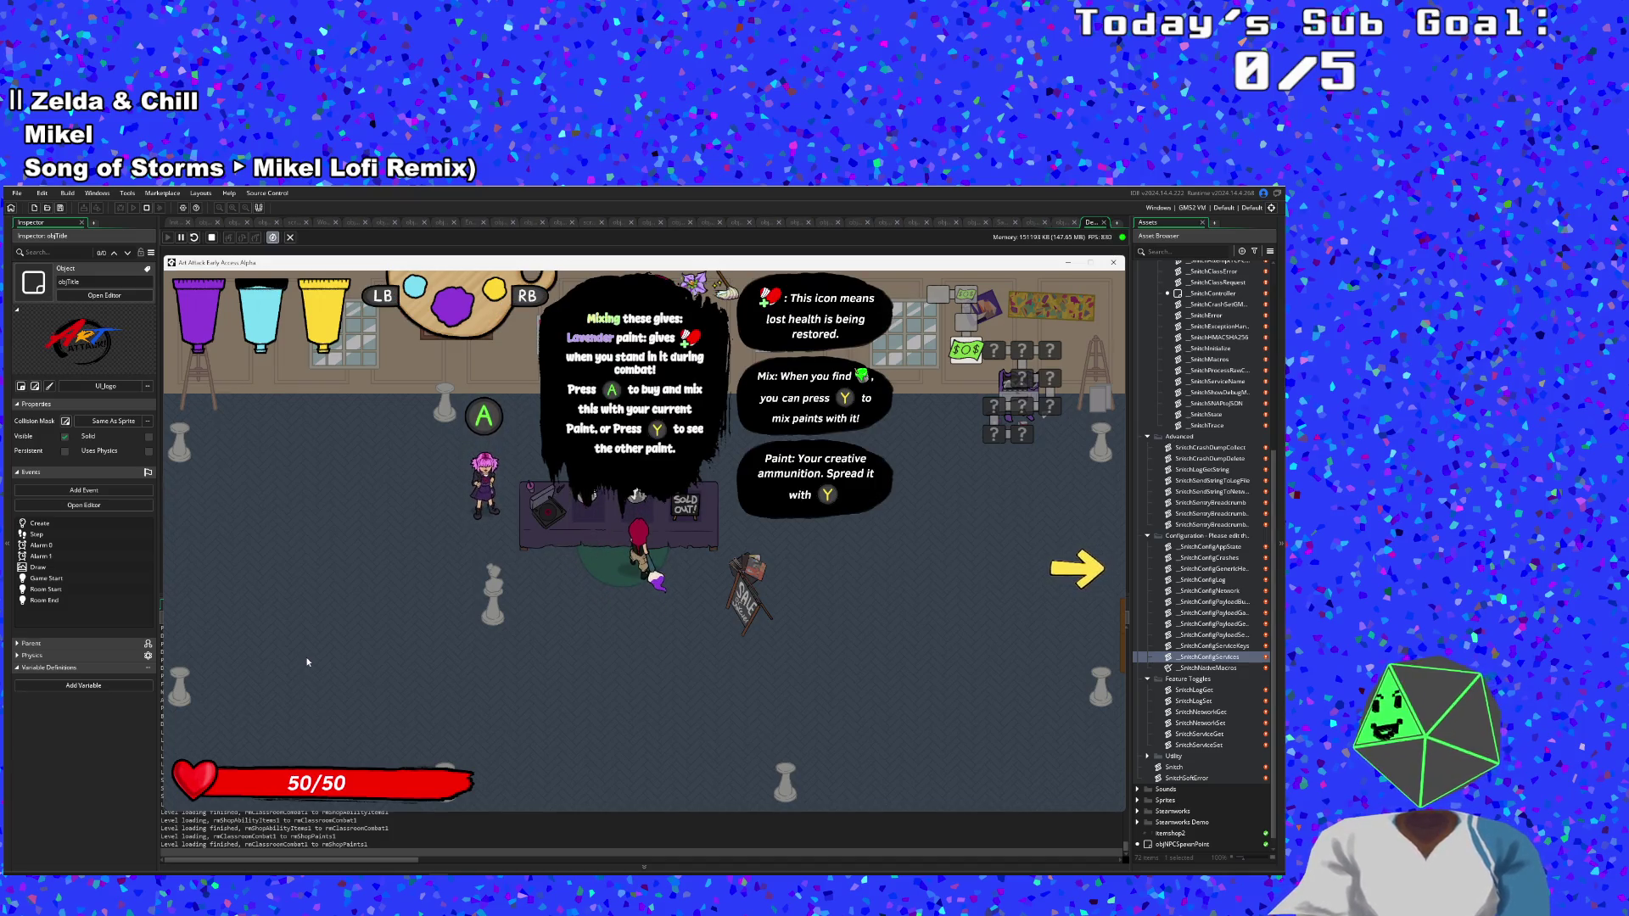
{"action": "key", "text": "s"}
{"action": "key", "text": "d"}
{"action": "key", "text": "d"}
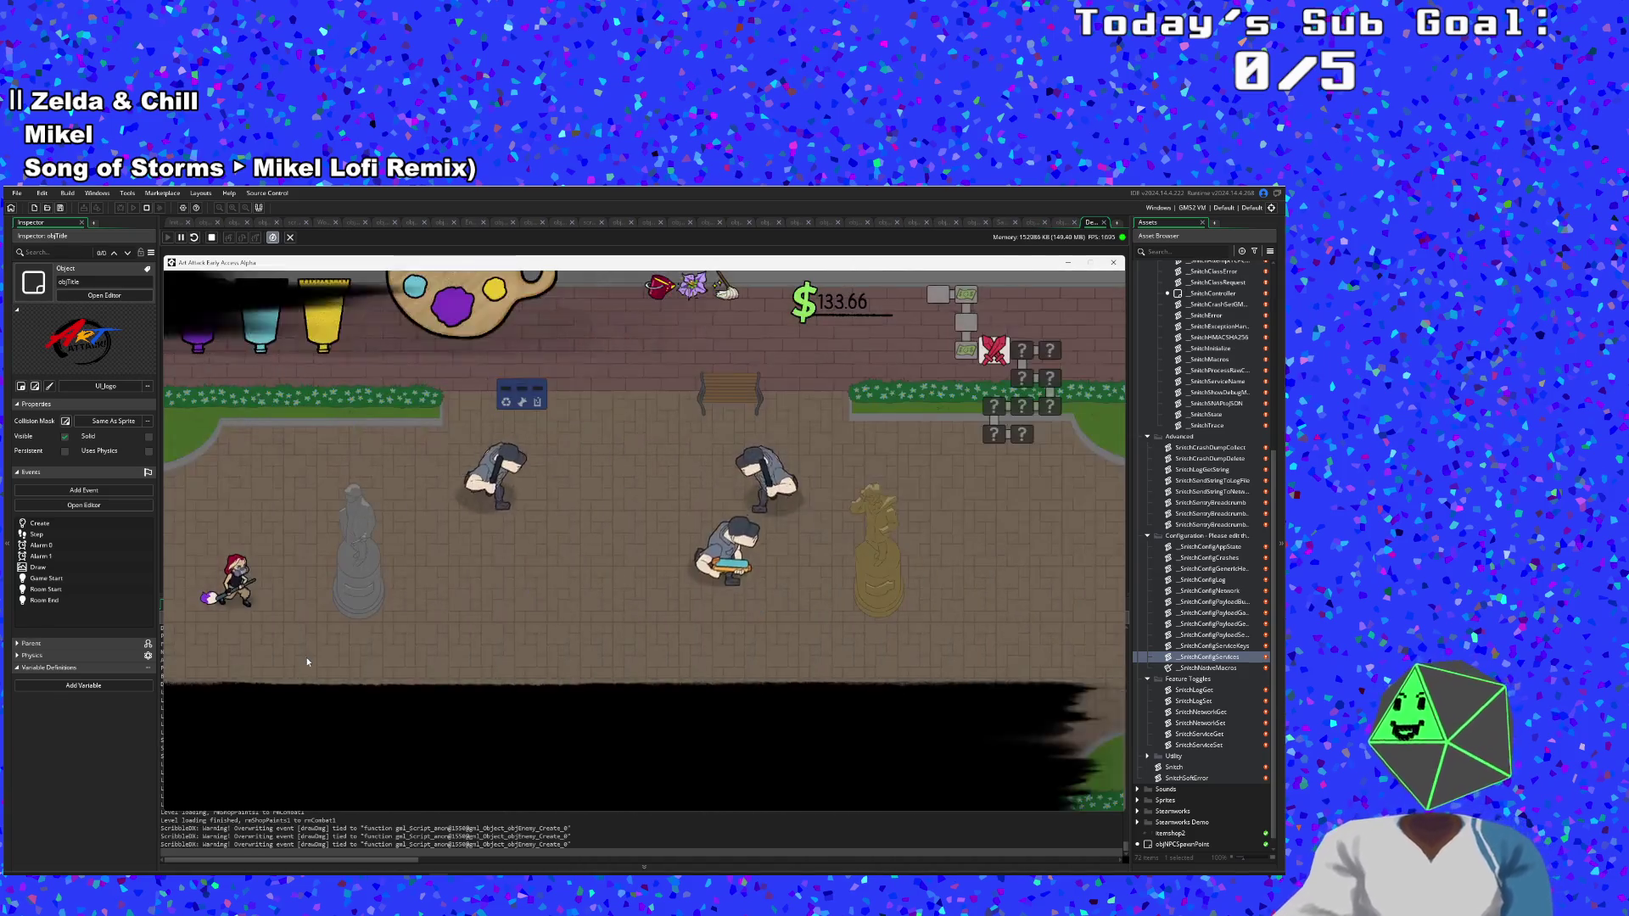
Enter the courtyard combat room and circle around the enemies to avoid damage.
{"action": "key", "text": "d"}
{"action": "key", "text": "s"}
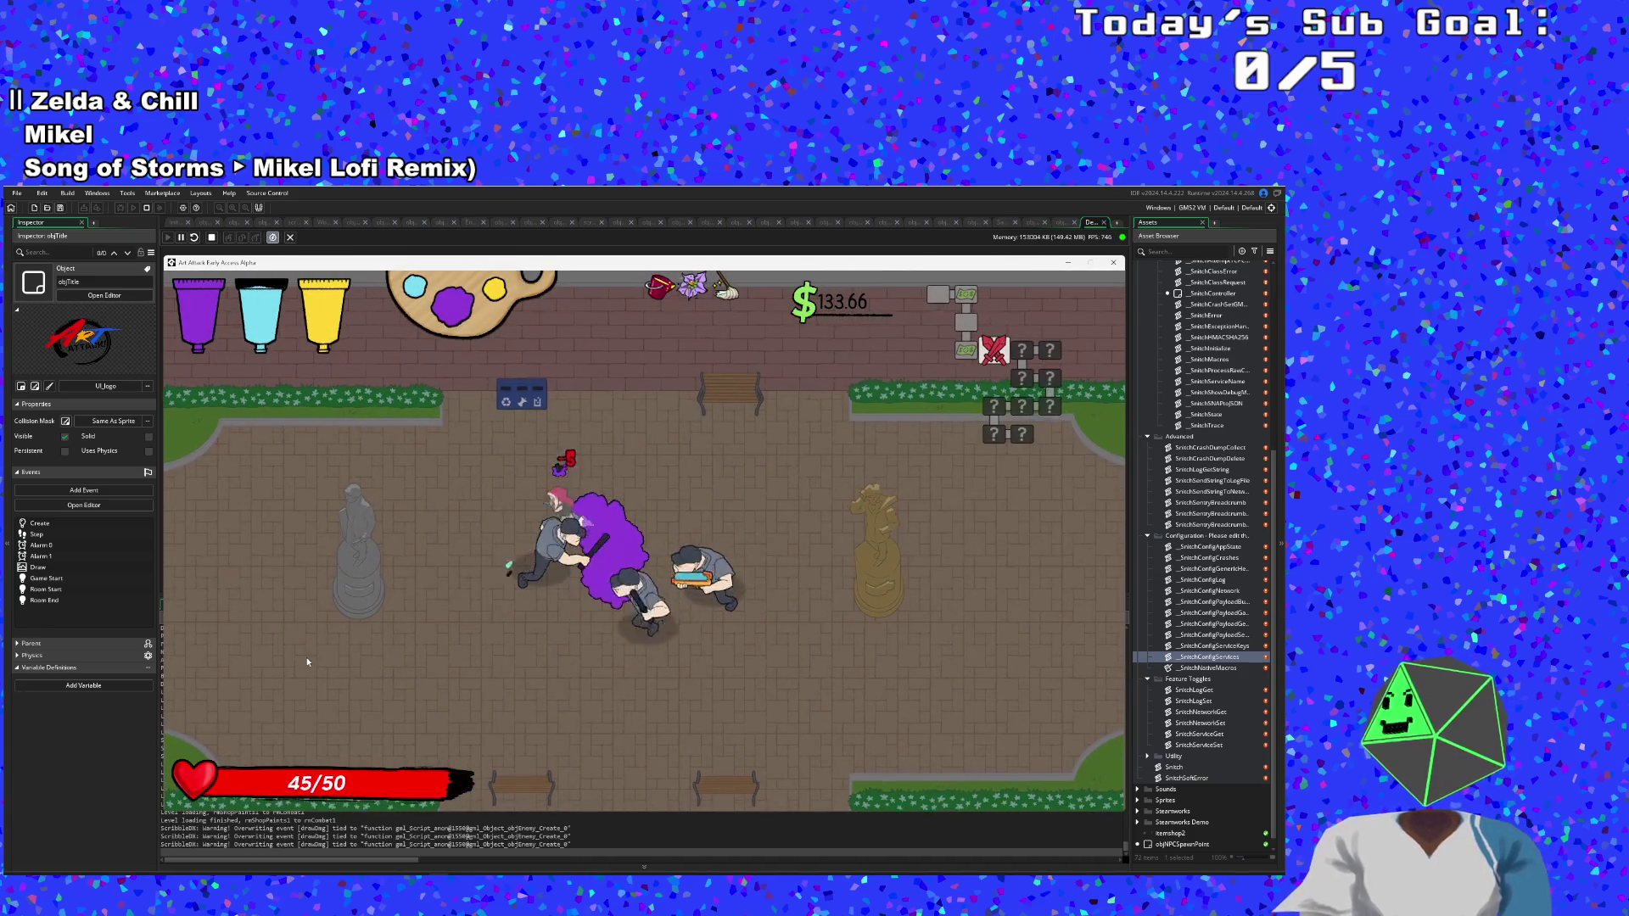
{"action": "key", "text": "s"}
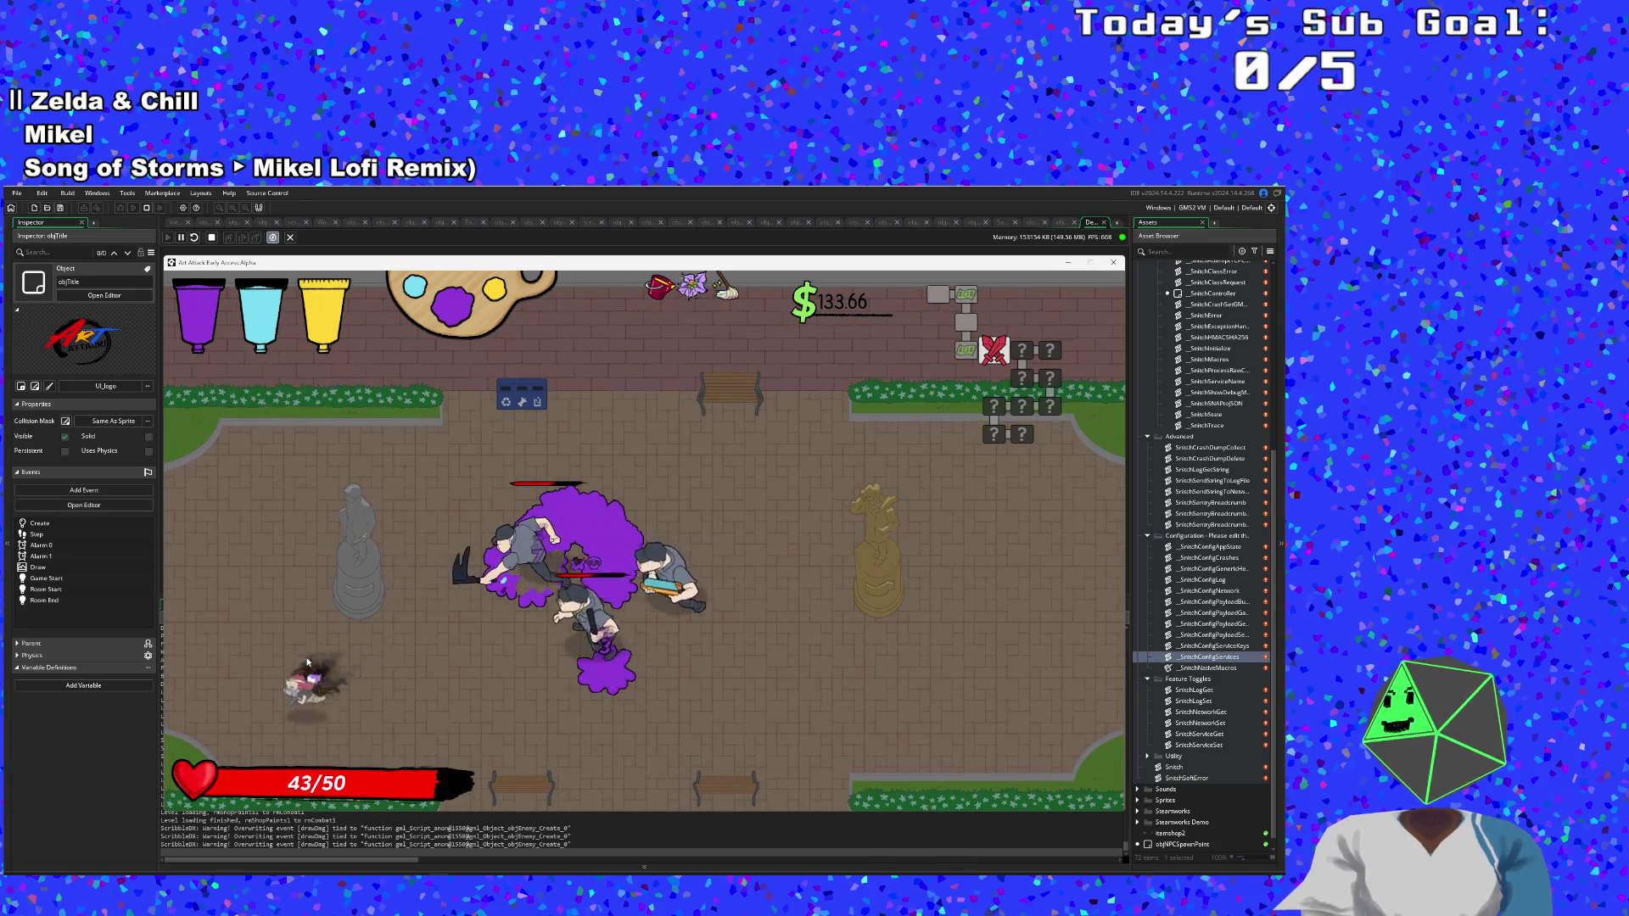
{"action": "key", "text": "w"}
{"action": "key", "text": "a"}
{"action": "key", "text": "d"}
{"action": "key", "text": "w"}
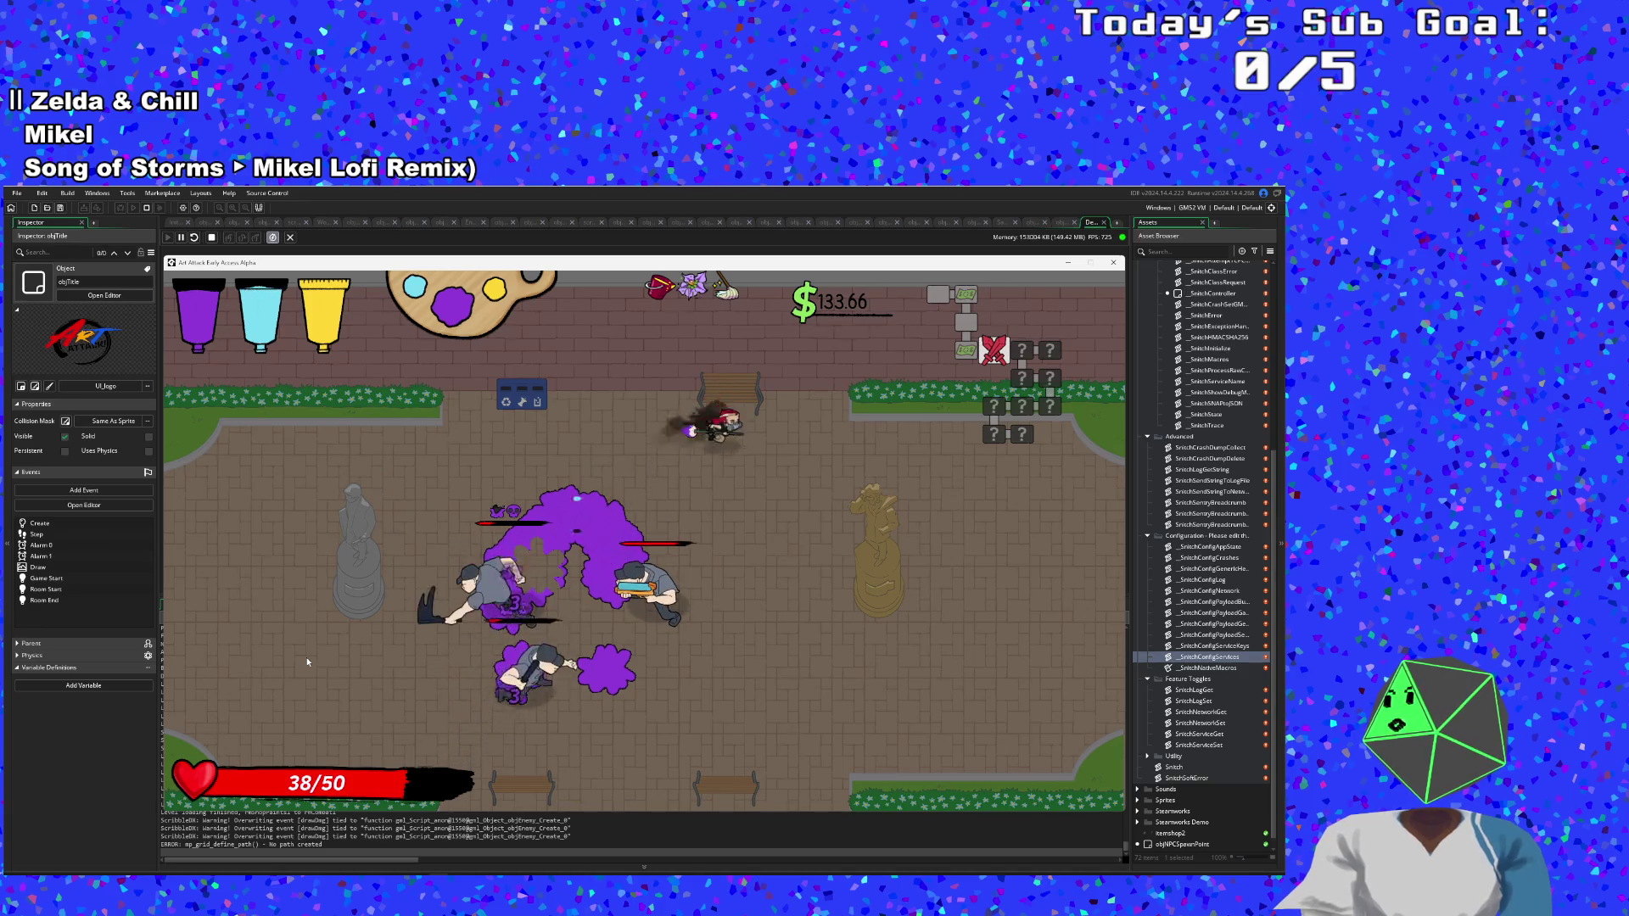
{"action": "key", "text": "s"}
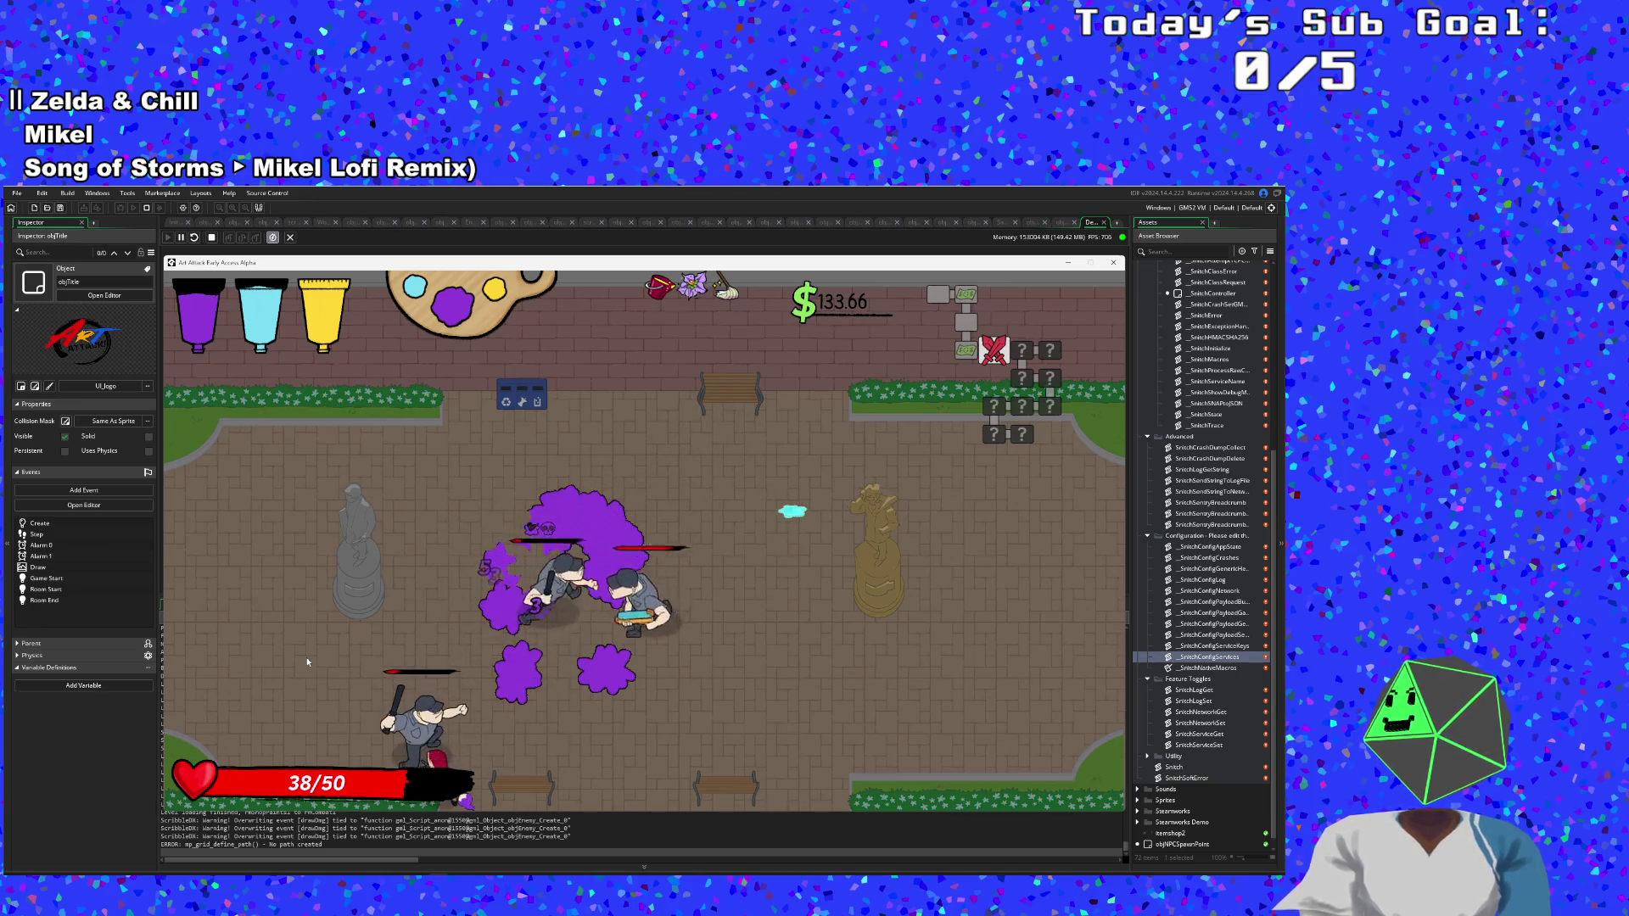
{"action": "key", "text": "w"}
{"action": "key", "text": "a"}
Collect the dropped money, defeat the remaining enemies, and walk out the right exit.
{"action": "key", "text": "d"}
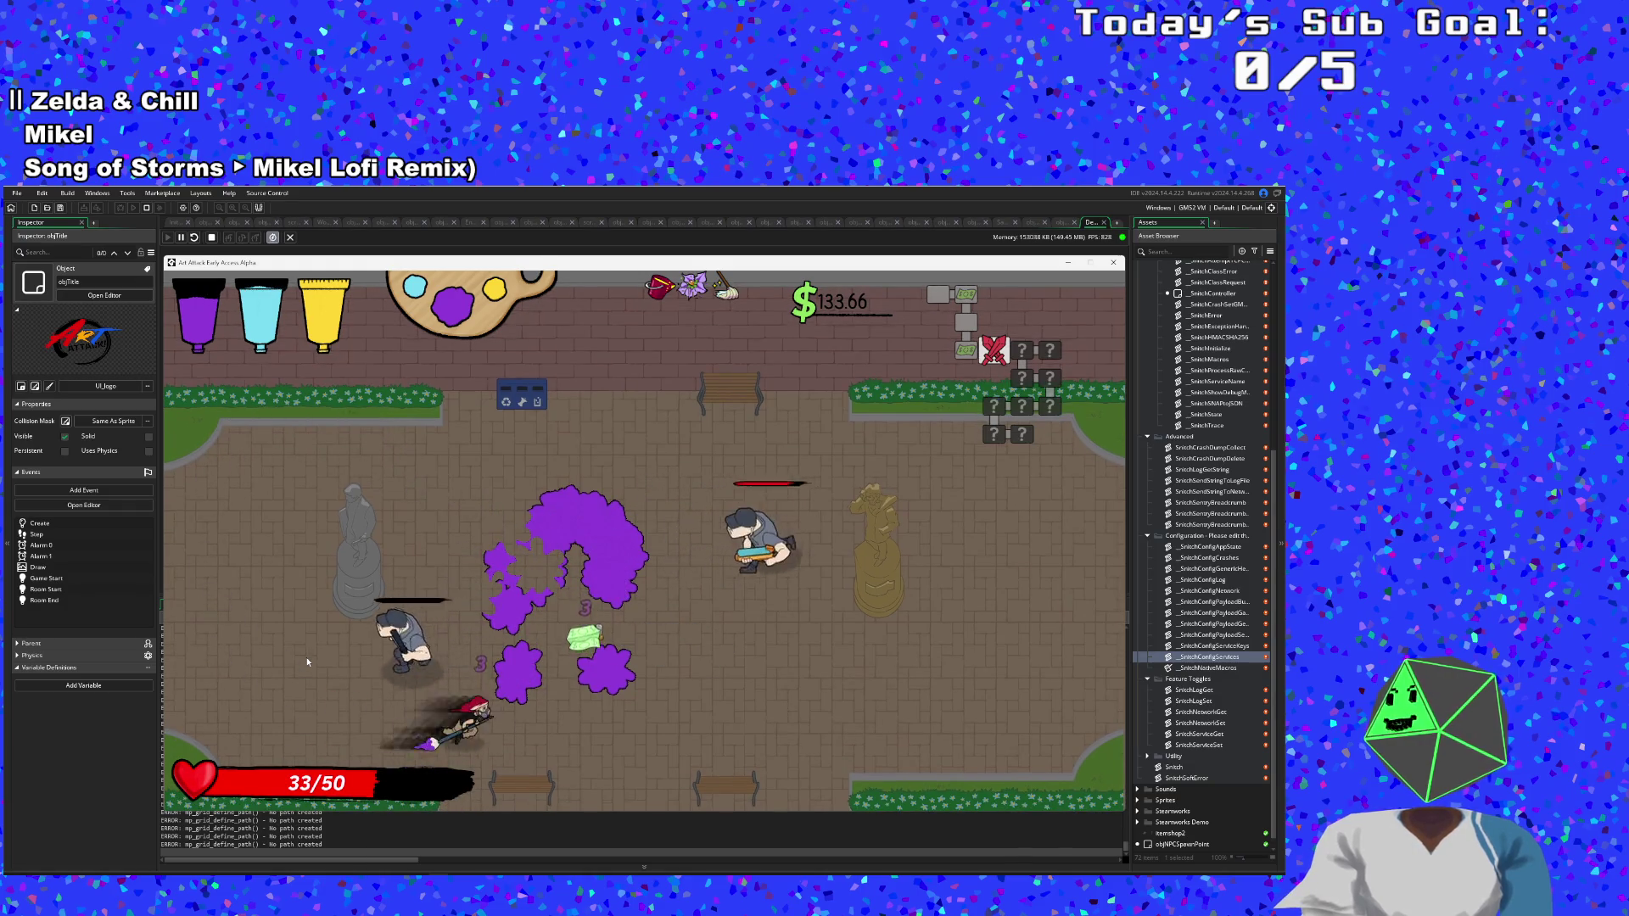
{"action": "key", "text": "w"}
{"action": "key", "text": "d"}
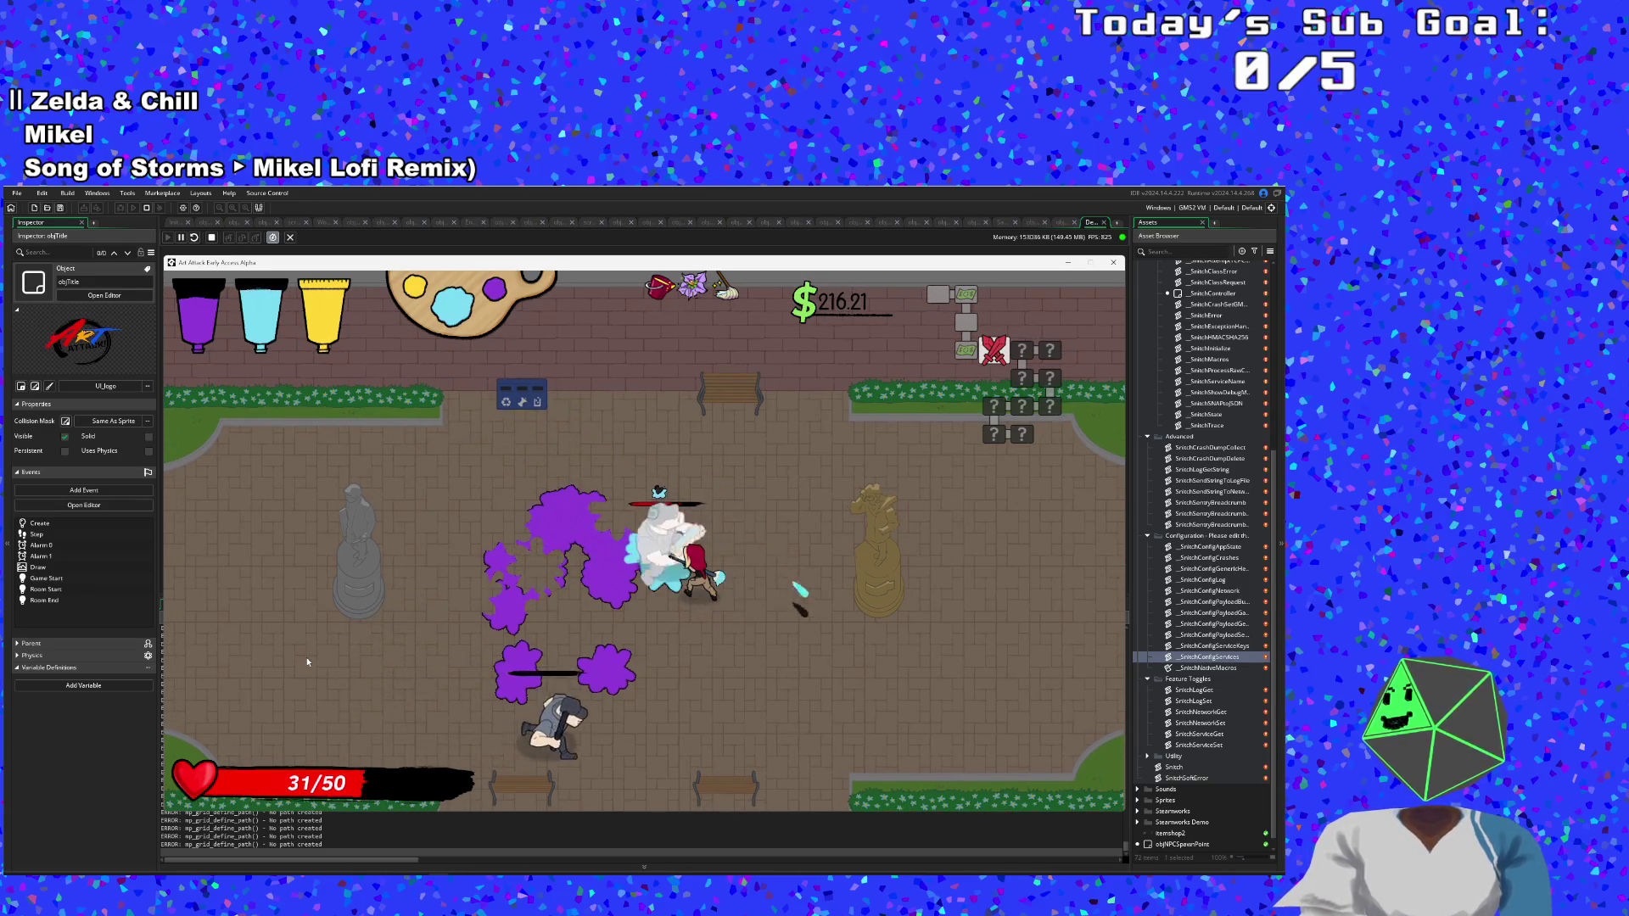
{"action": "key", "text": "a"}
{"action": "key", "text": "w"}
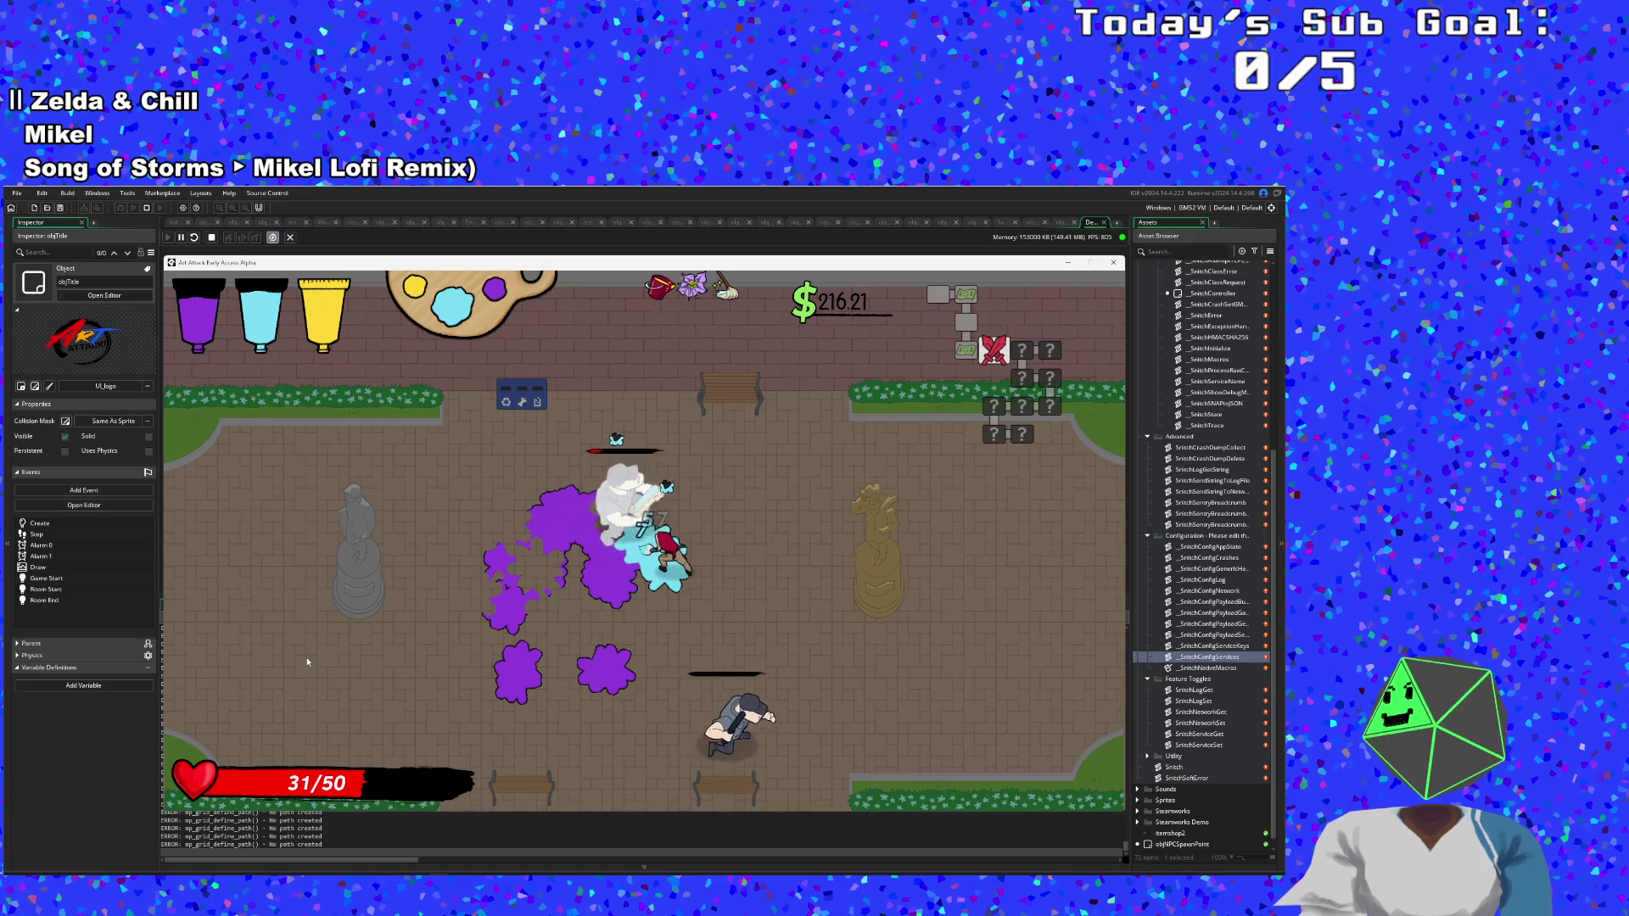
{"action": "key", "text": "a"}
{"action": "key", "text": "s"}
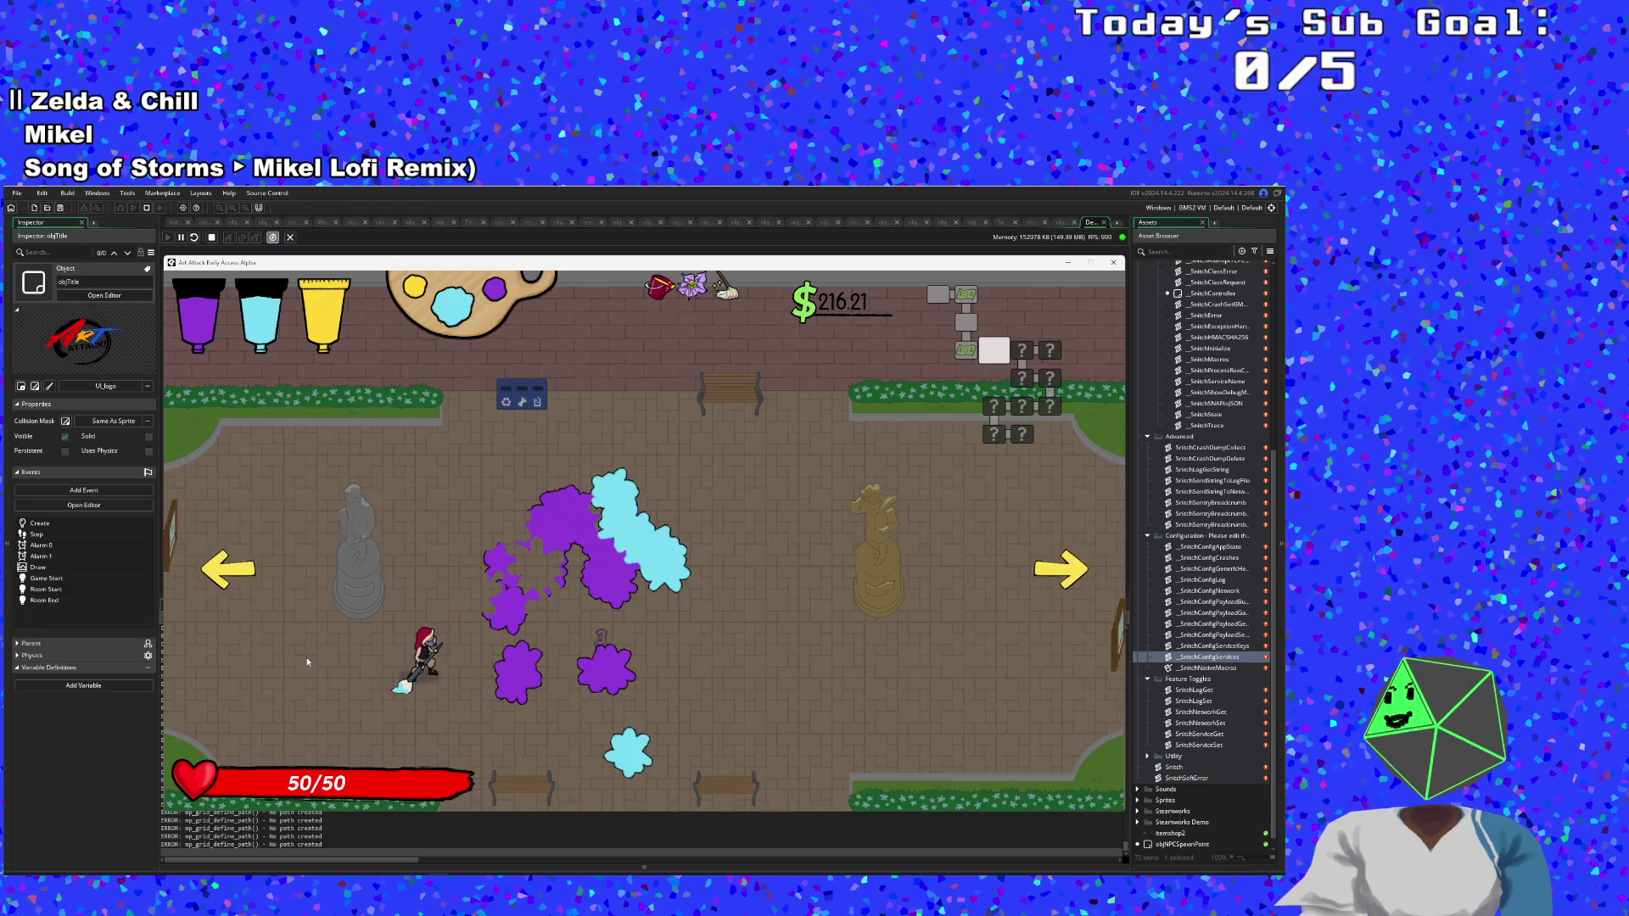
{"action": "key", "text": "d"}
{"action": "key", "text": "d"}
{"action": "key", "text": "w"}
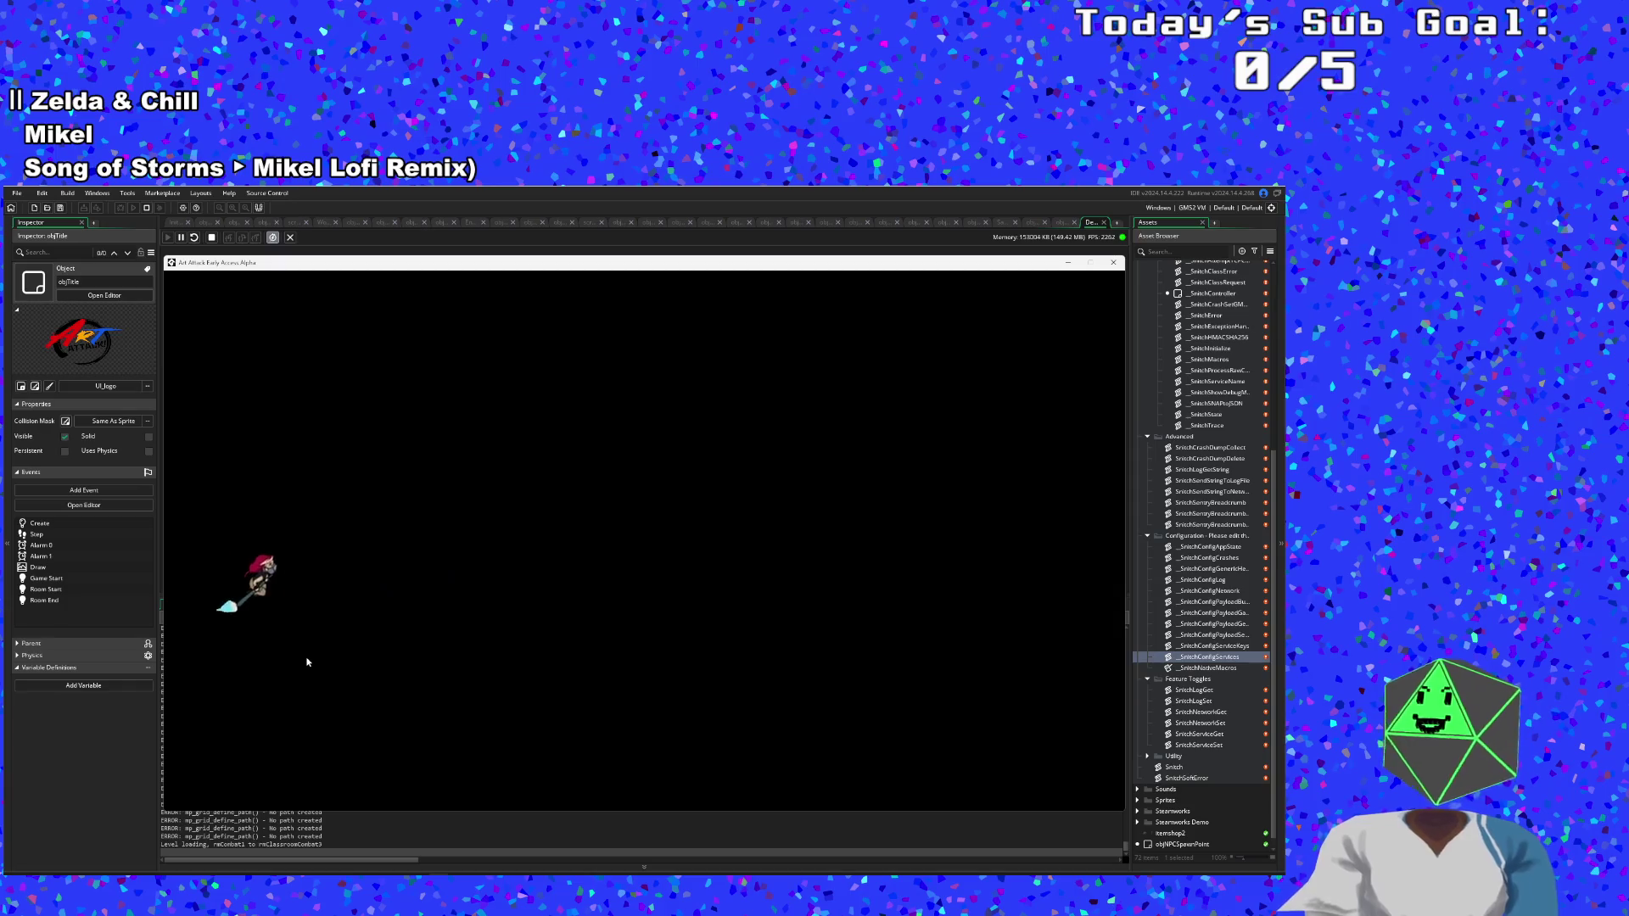
Charge and defeat the dining-room enemy cluster, including the black-clad enemy.
{"action": "key", "text": "d"}
{"action": "key", "text": "a"}
{"action": "key", "text": "d"}
{"action": "key", "text": "w"}
{"action": "key", "text": "w"}
{"action": "key", "text": "s"}
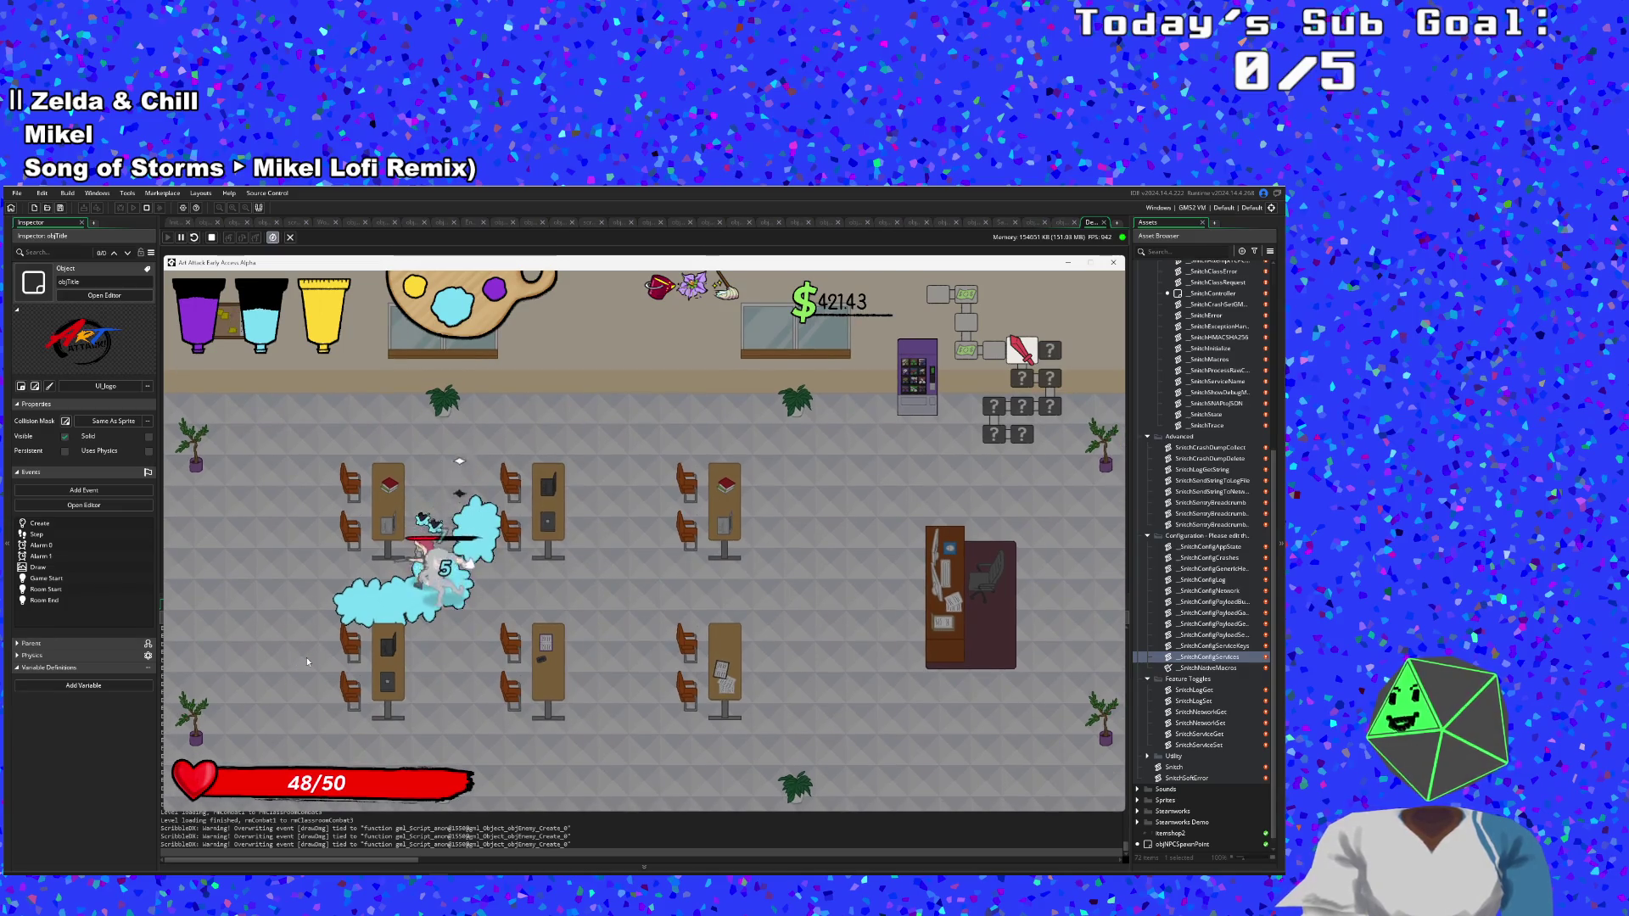
{"action": "key", "text": "s"}
{"action": "key", "text": "w"}
{"action": "key", "text": "d"}
Walk up to the vending machine, then leave through the right exit.
{"action": "key", "text": "w"}
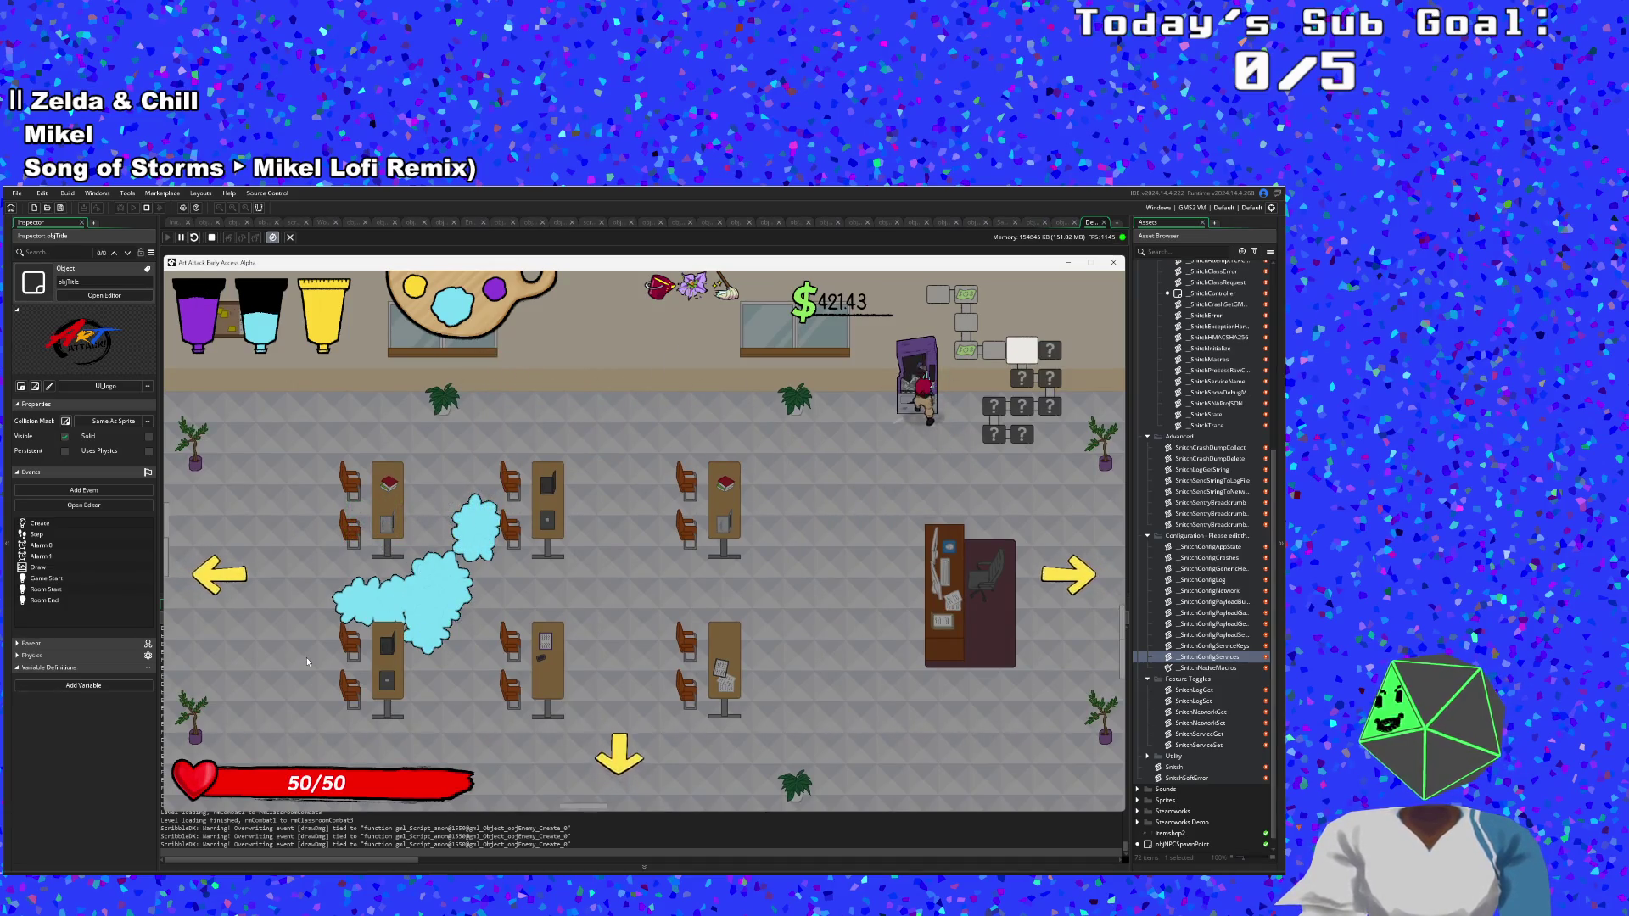
{"action": "key", "text": "a"}
{"action": "key", "text": "s"}
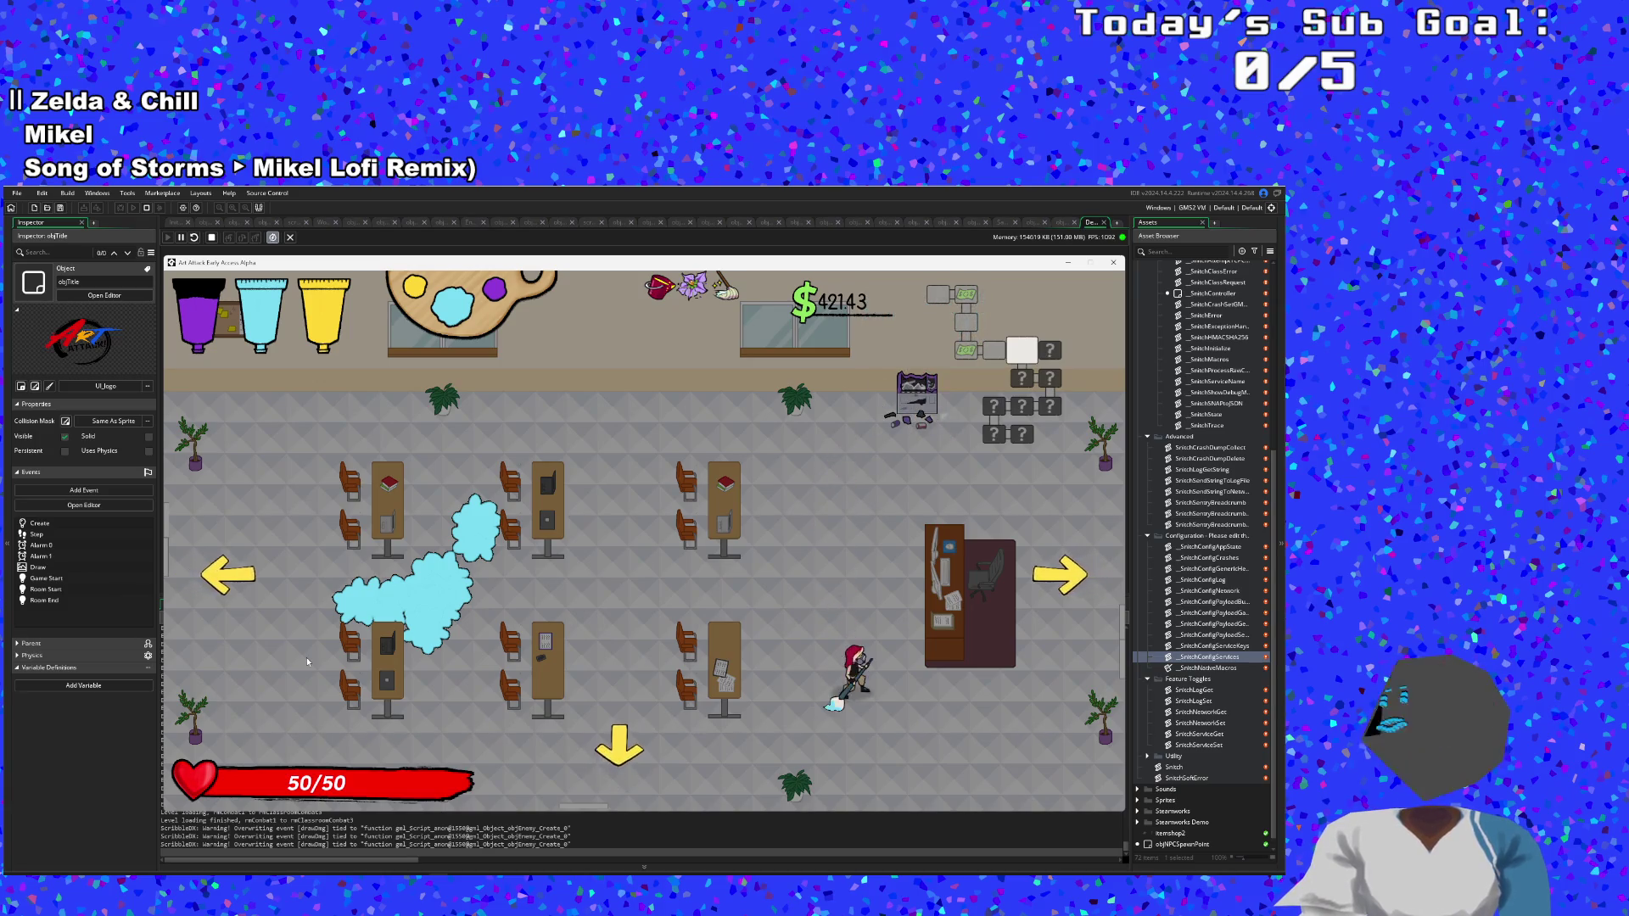
{"action": "key", "text": "d"}
{"action": "key", "text": "w"}
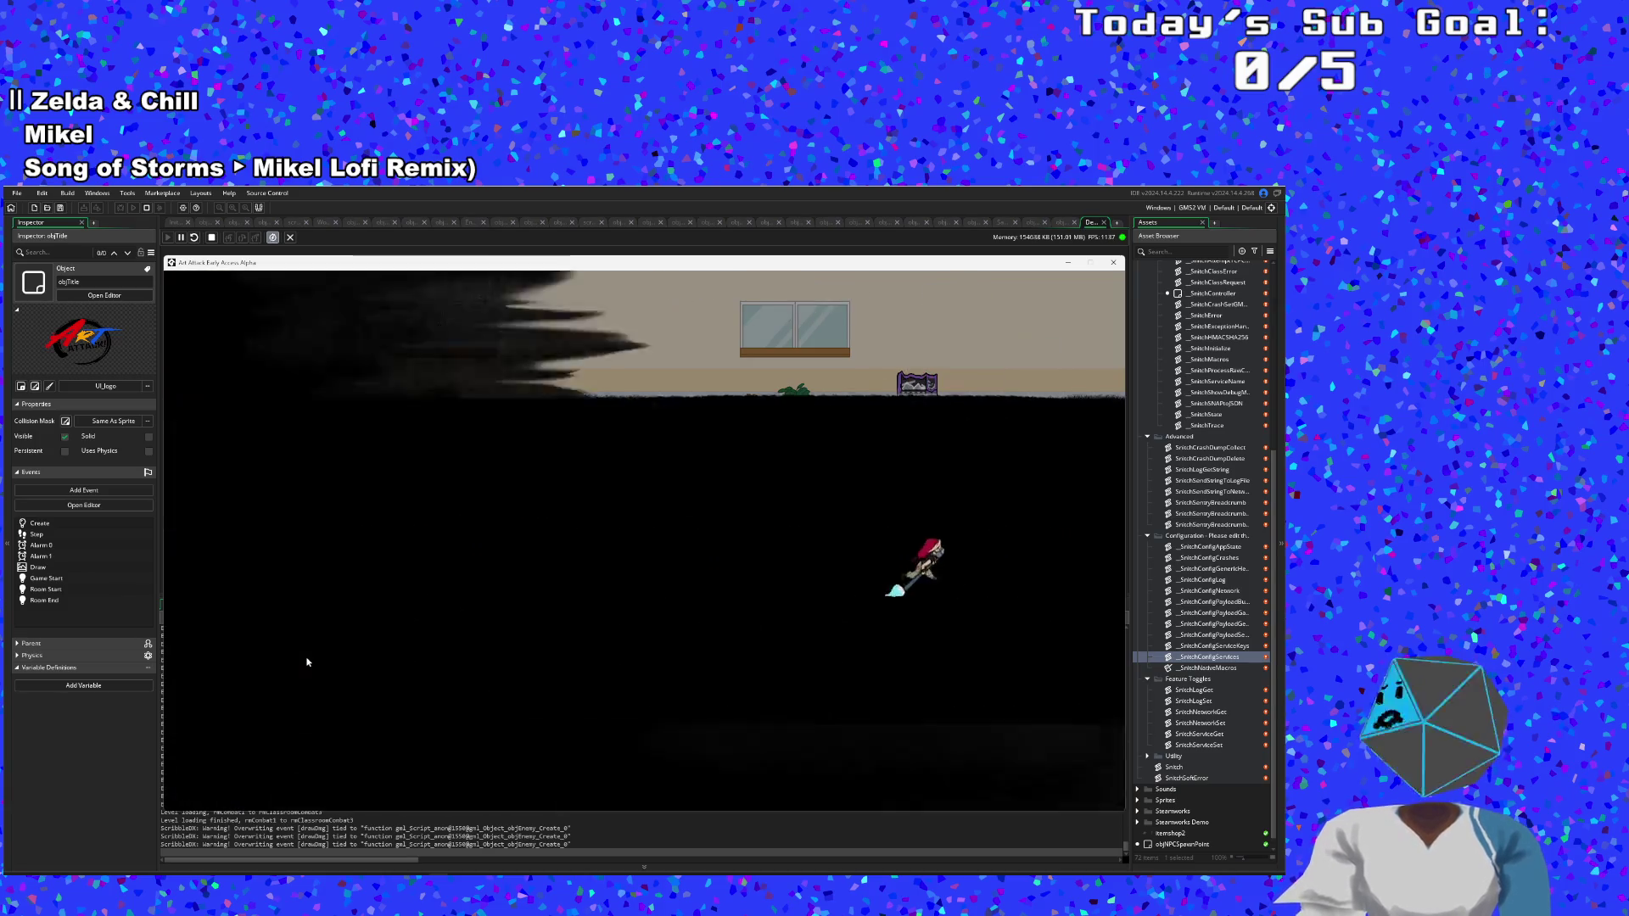
Dash through and spray the remaining enemies, then start talking to the waiting character.
{"action": "key", "text": "d"}
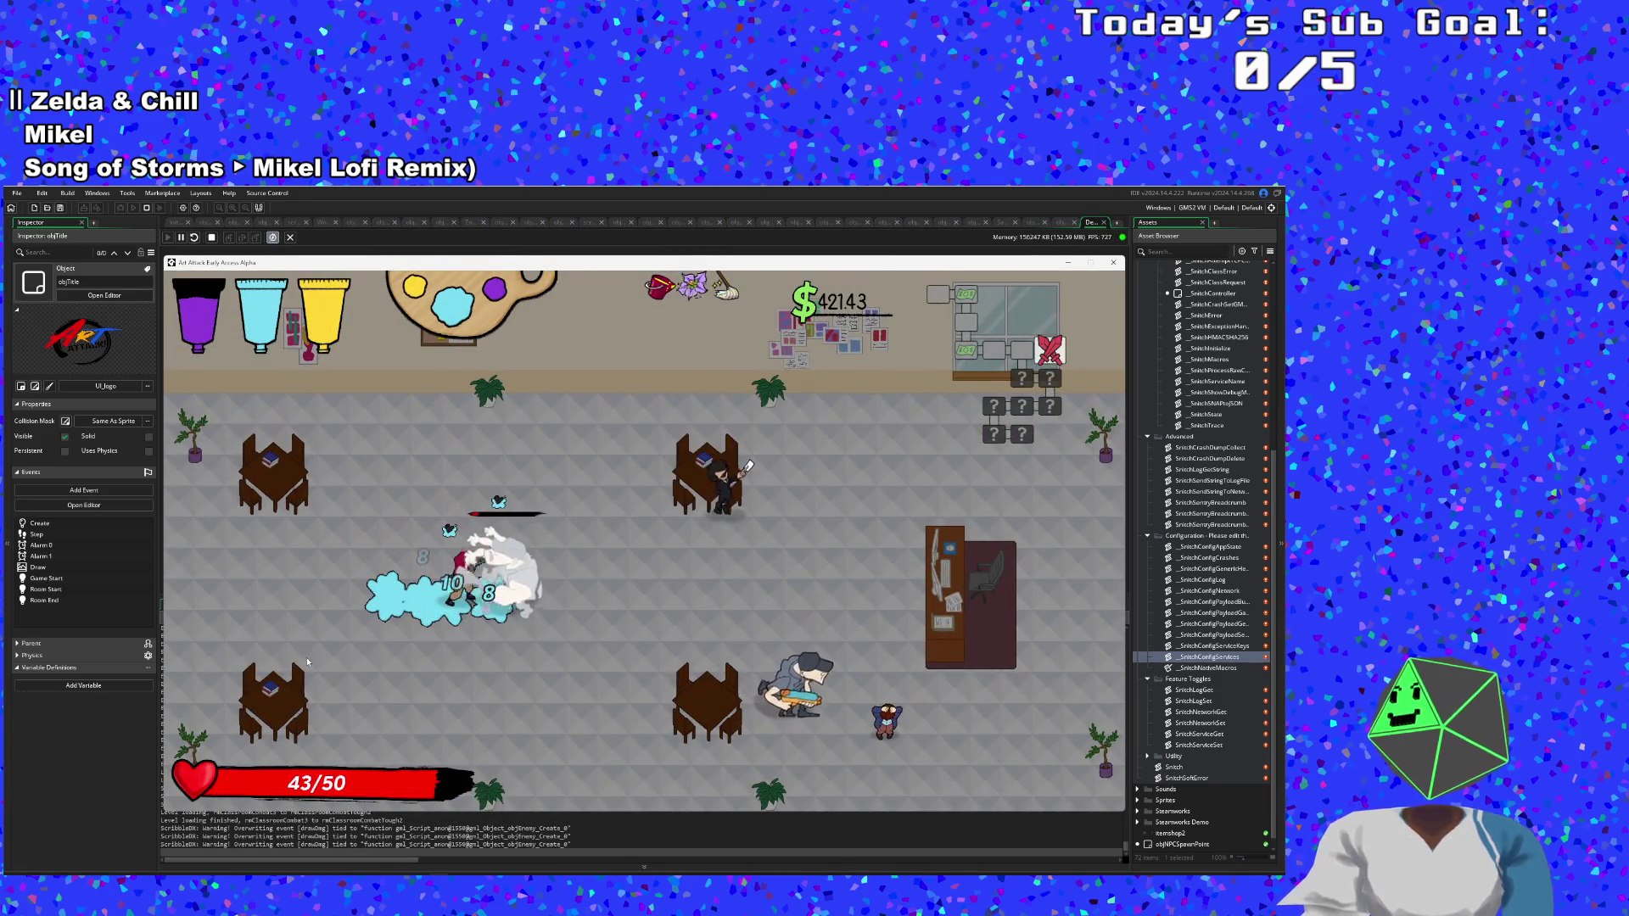
{"action": "key", "text": "d"}
{"action": "key", "text": "w"}
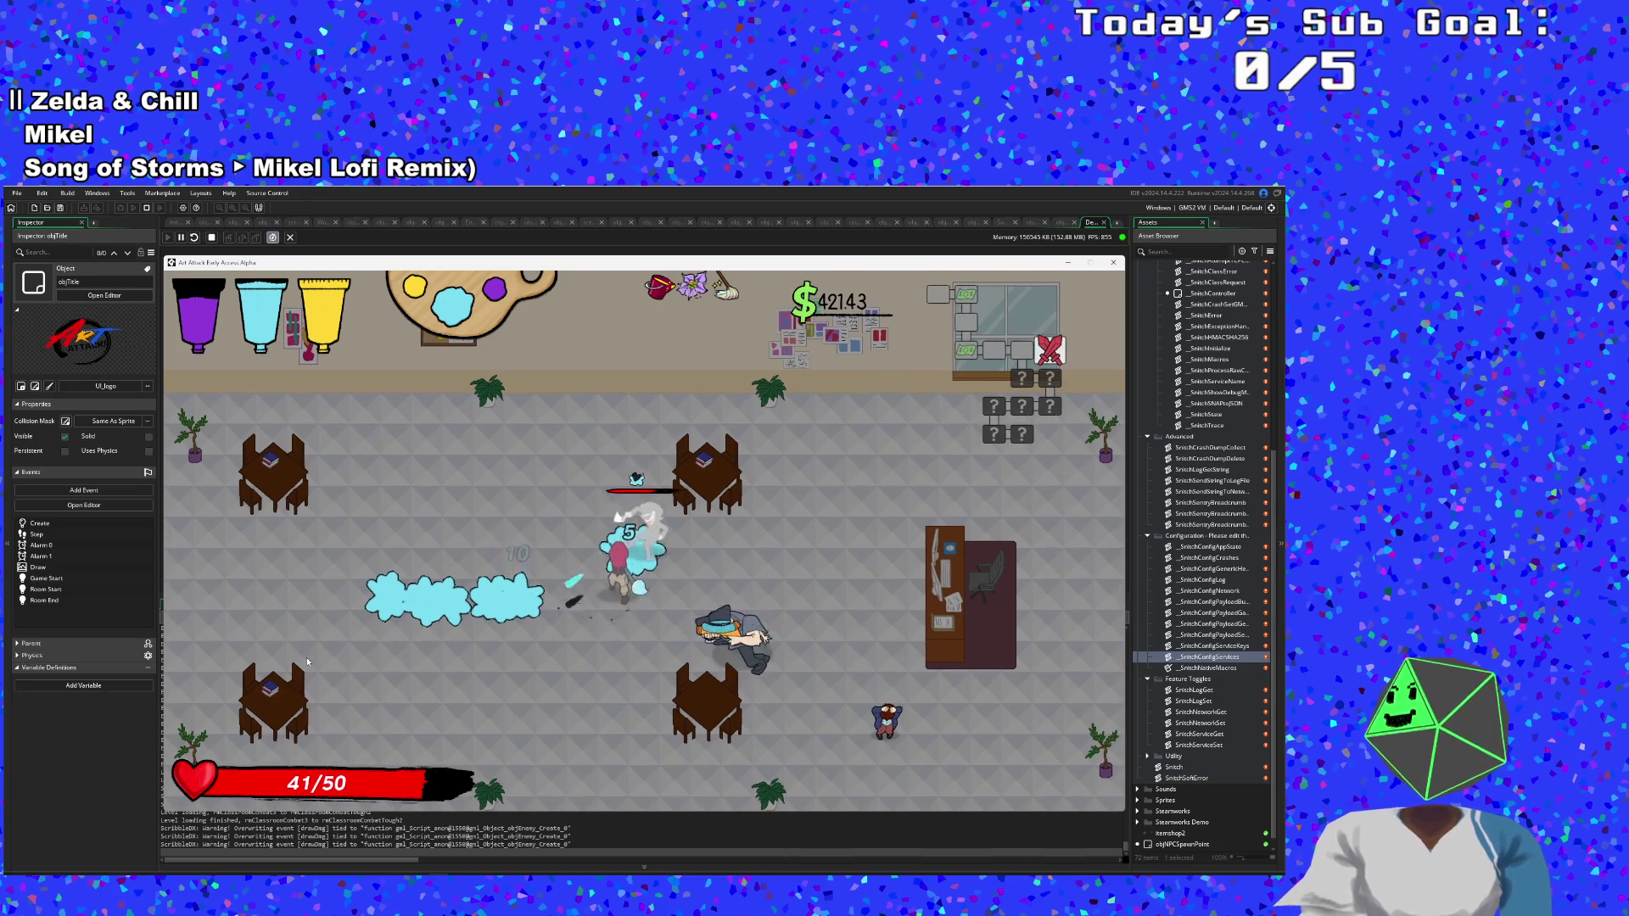
{"action": "key", "text": "s"}
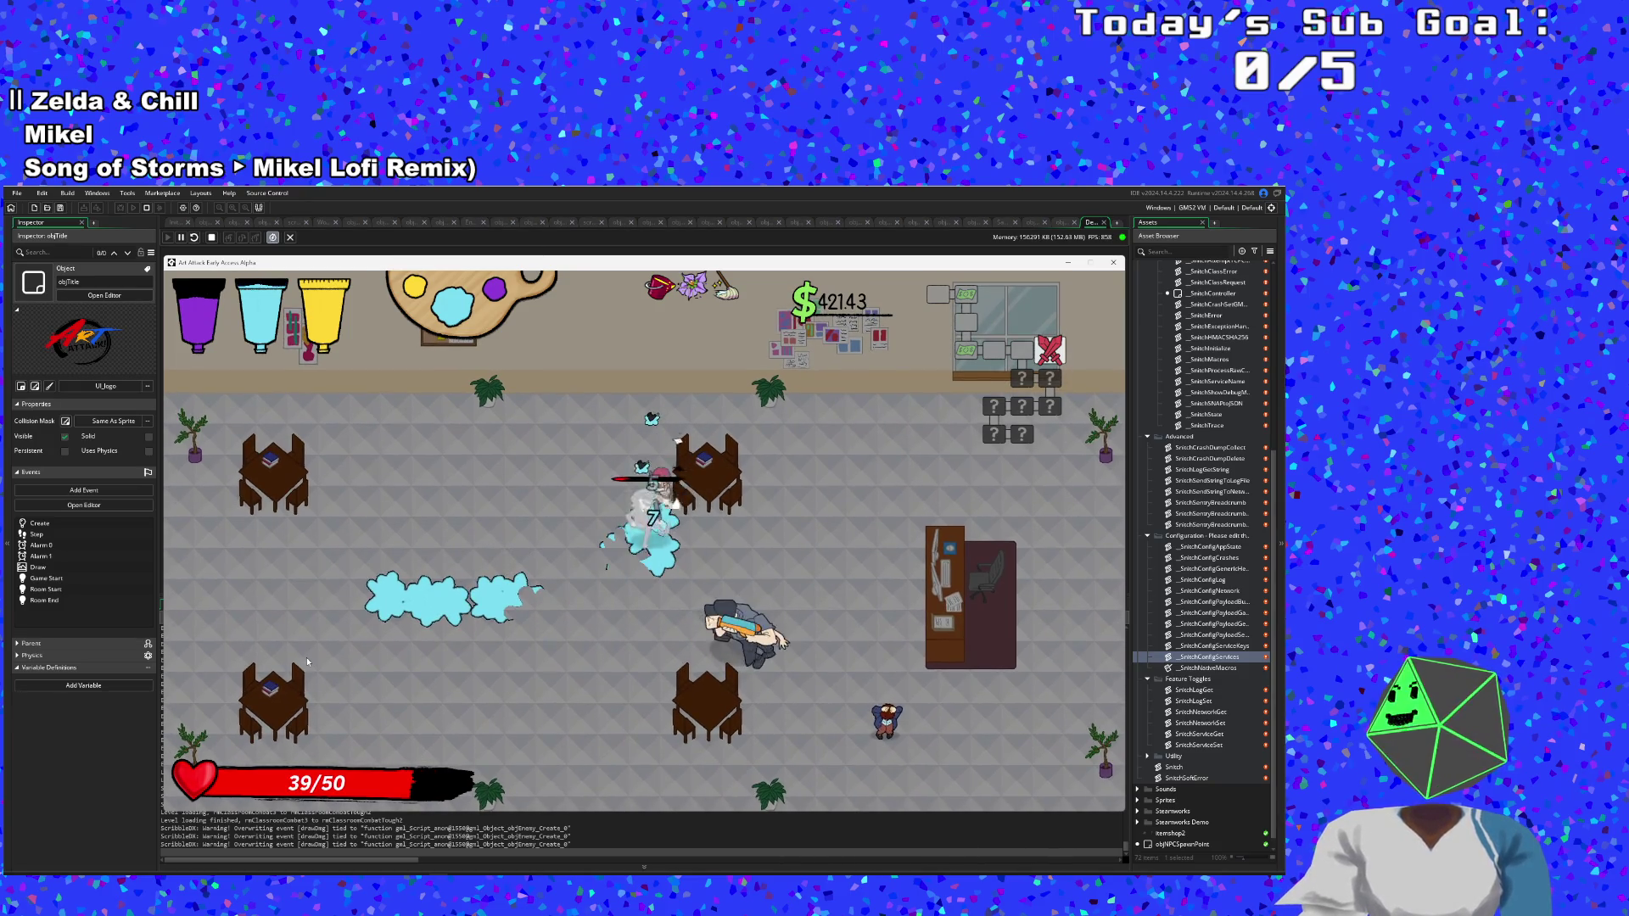
{"action": "key", "text": "s"}
{"action": "key", "text": "d"}
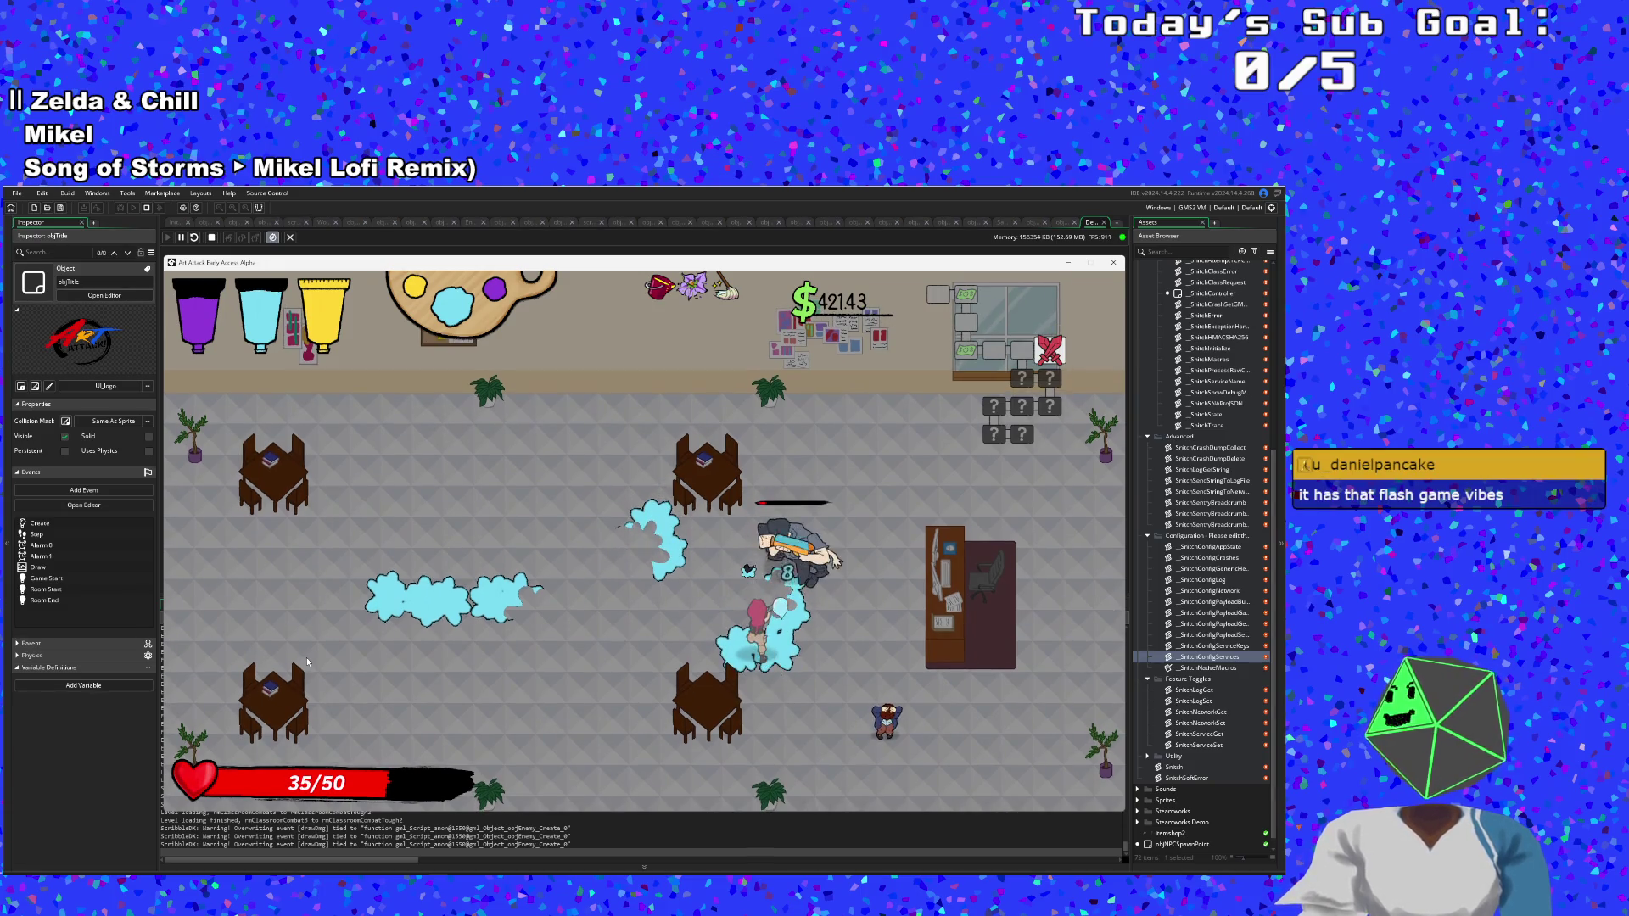
{"action": "key", "text": "w"}
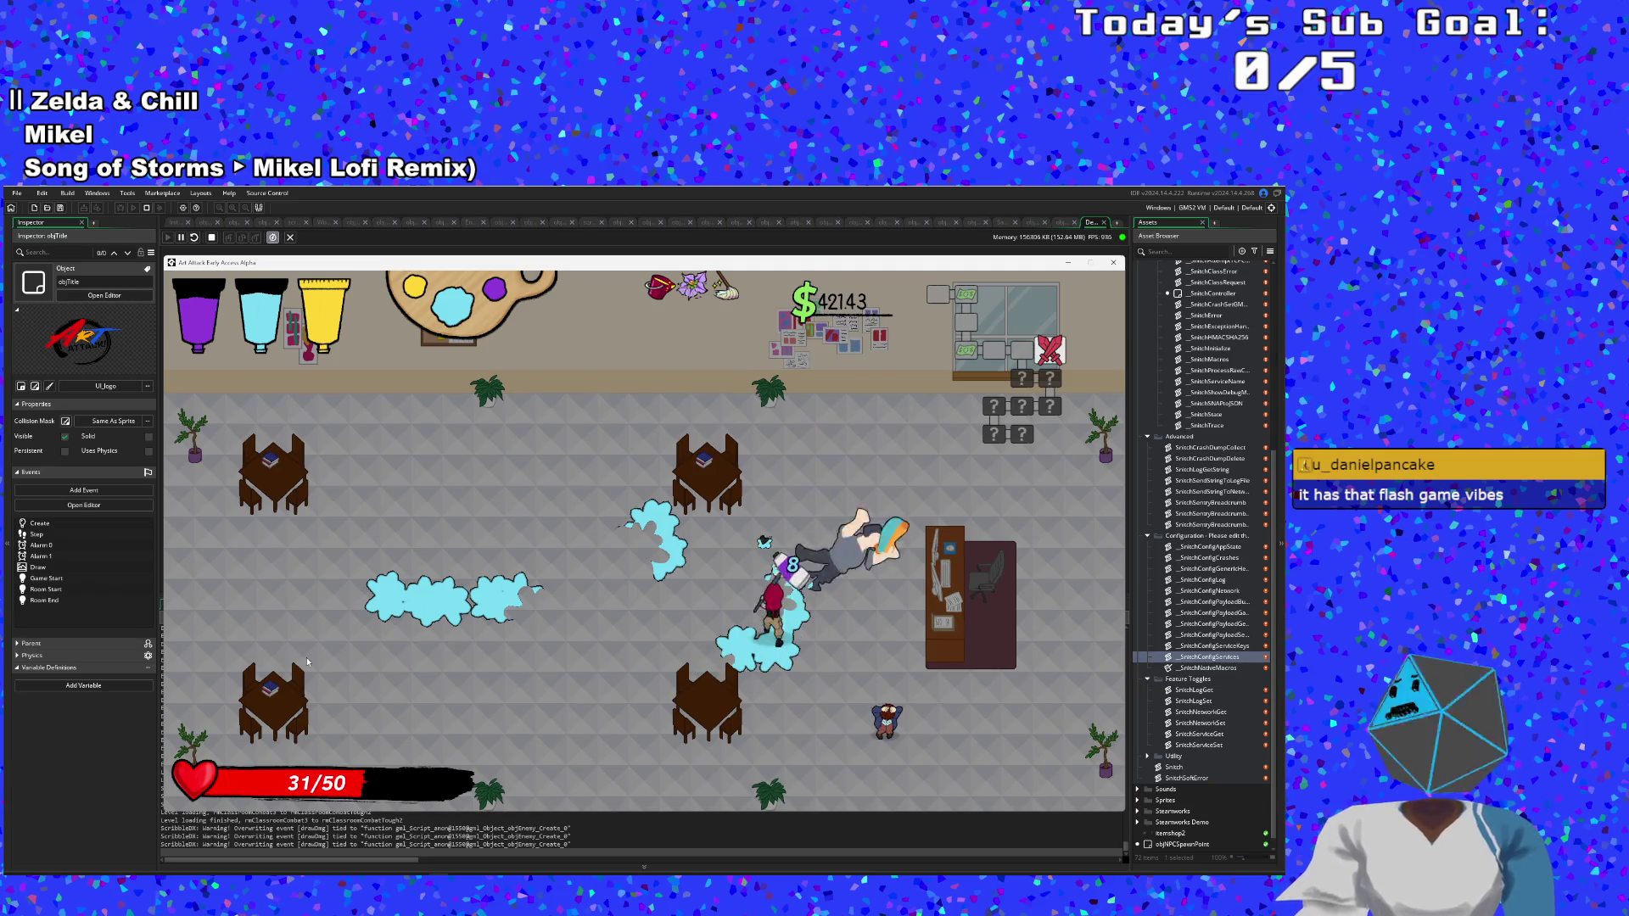
{"action": "key", "text": "s"}
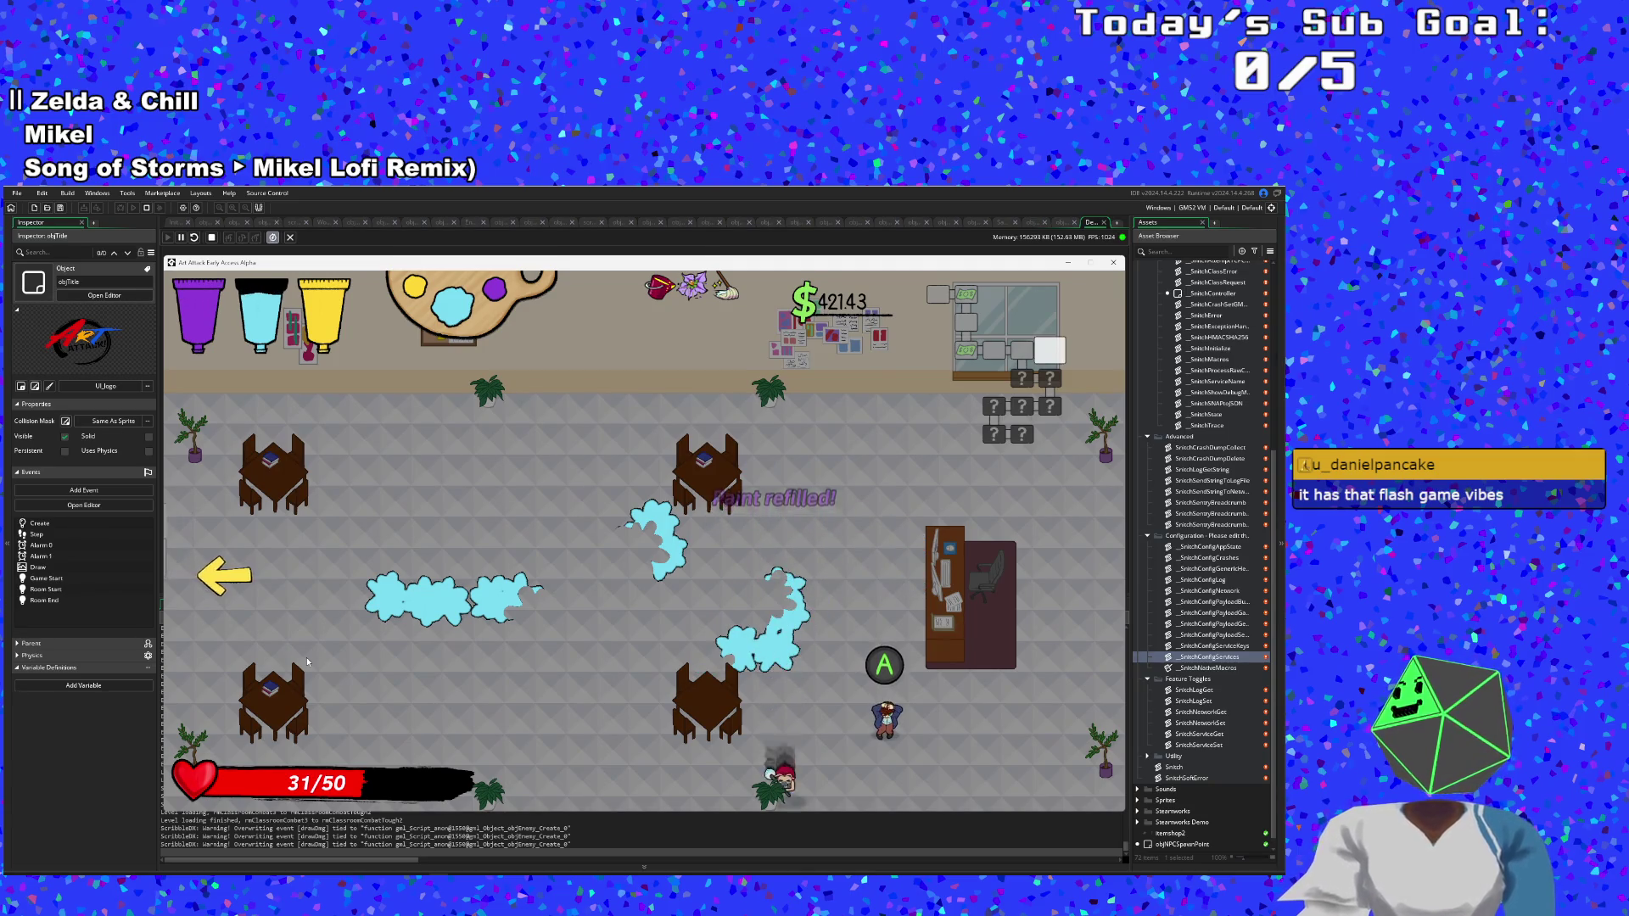
{"action": "key", "text": "w"}
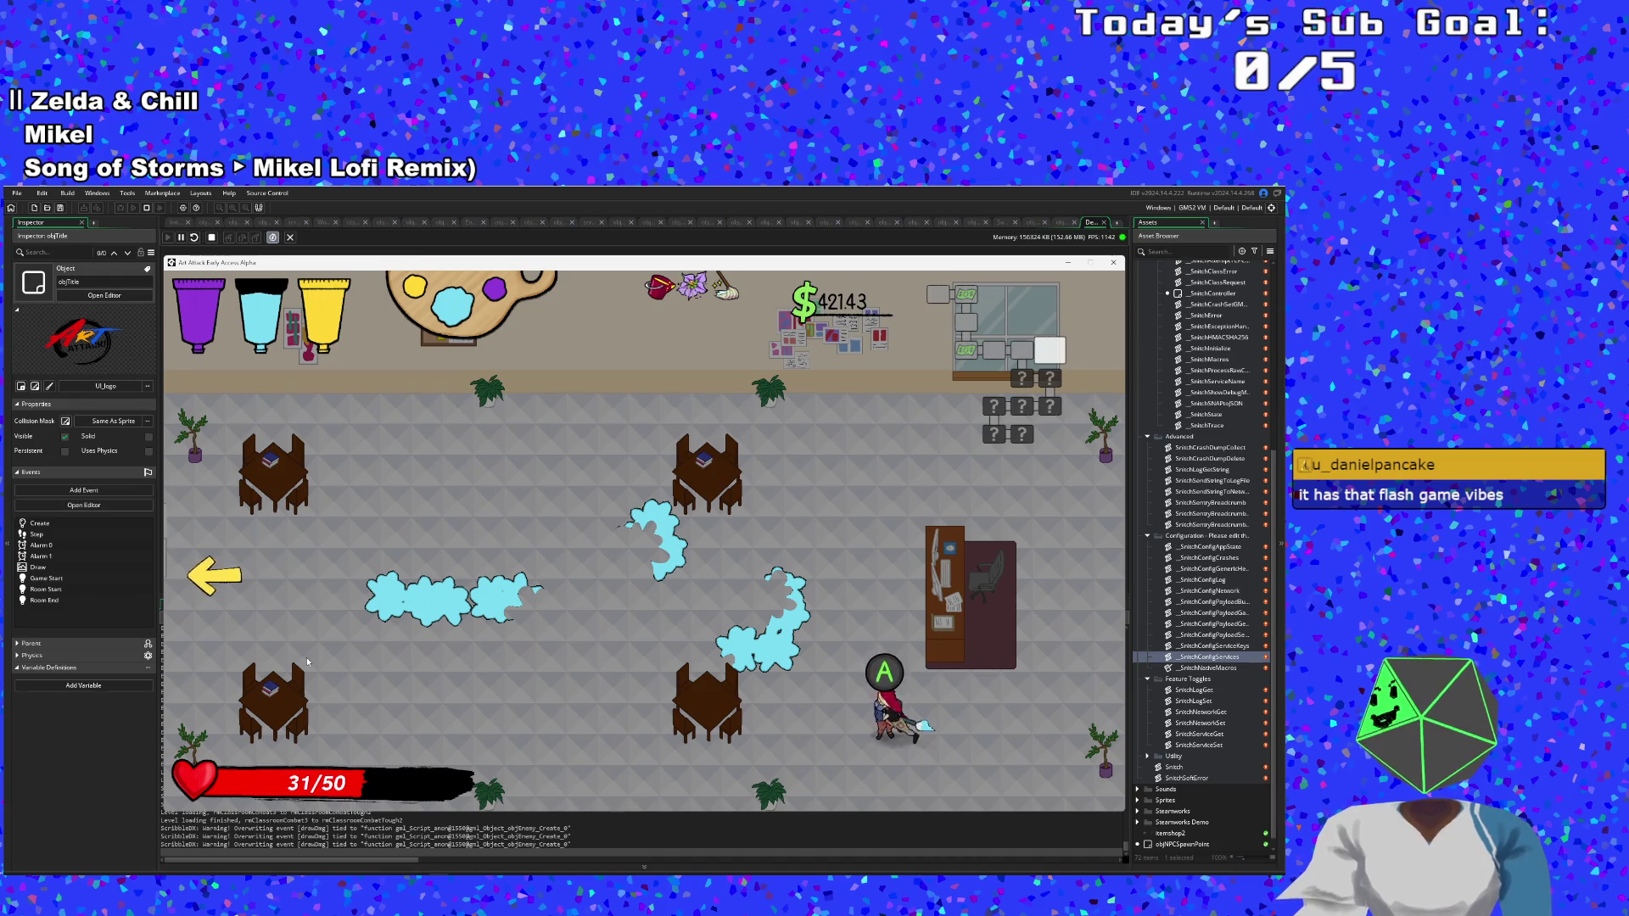
{"action": "key", "text": "space"}
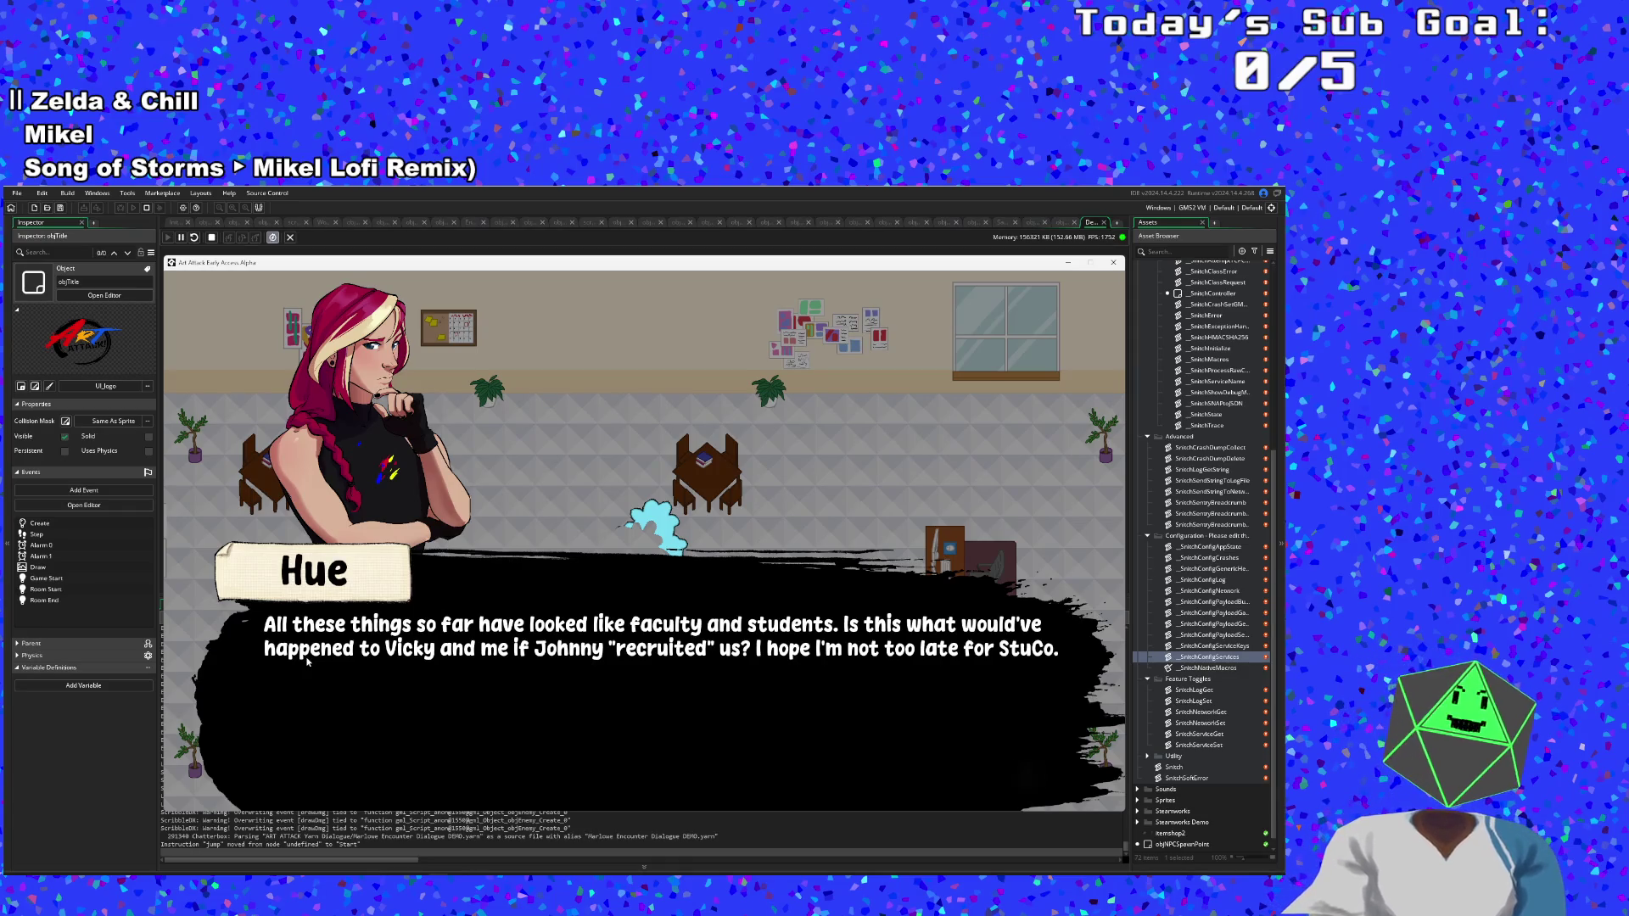
Advance Hue and Marlowe's conversation line by line until it closes, leaving $664.86.
{"action": "left_click", "coordinate": [307, 663]}
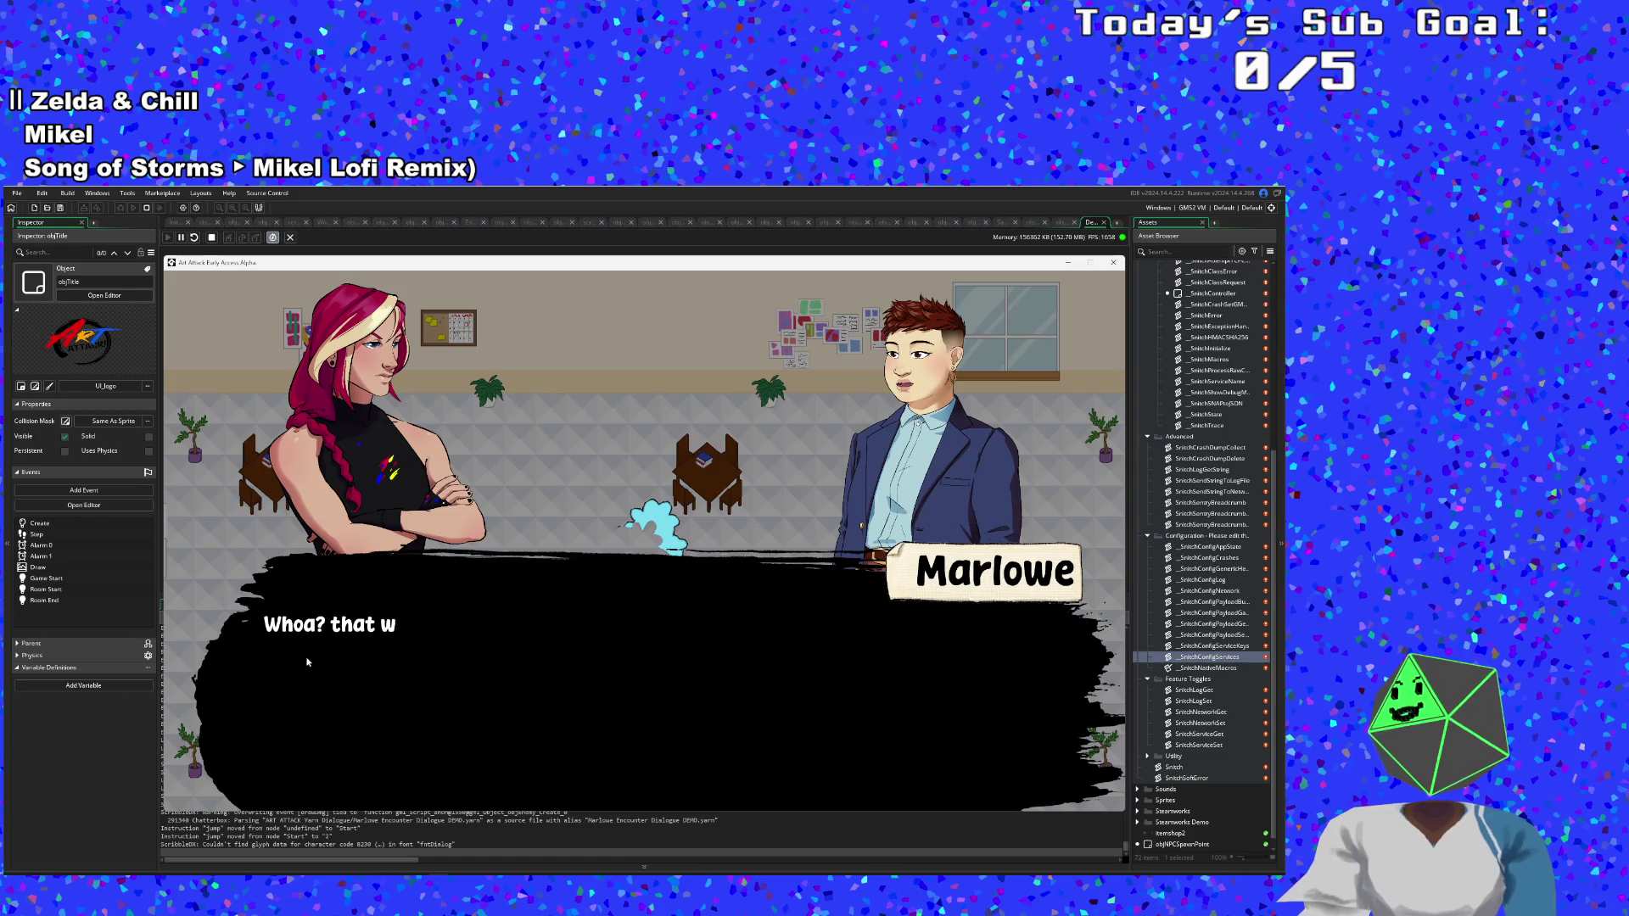
{"action": "left_click", "coordinate": [307, 663]}
{"action": "left_click", "coordinate": [307, 663]}
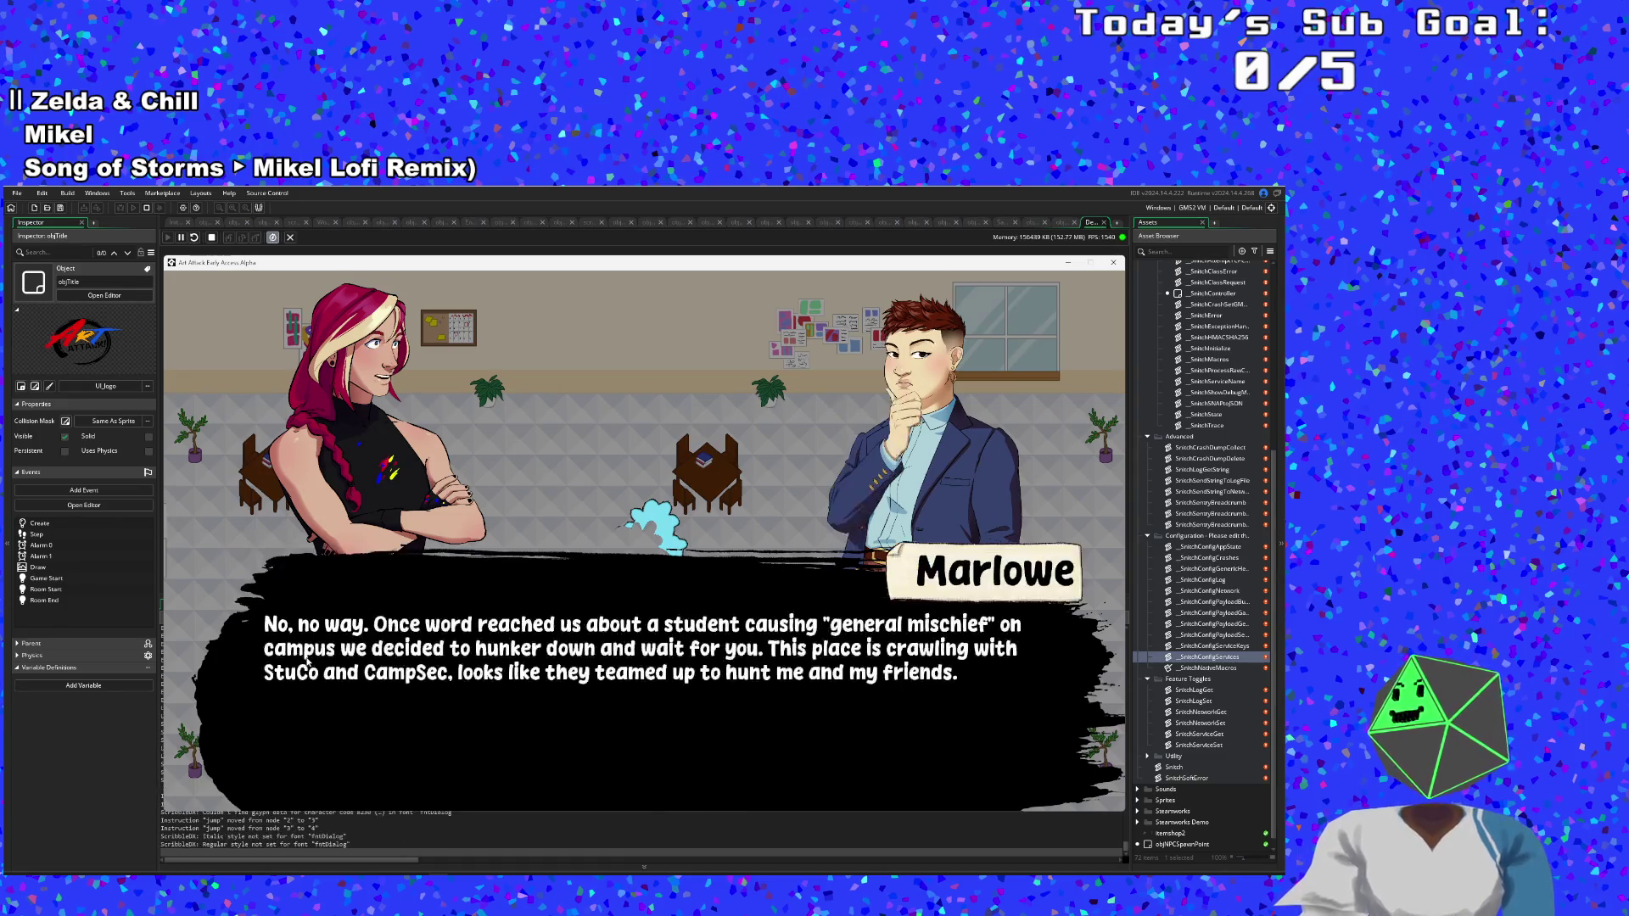
{"action": "left_click", "coordinate": [308, 663]}
{"action": "left_click", "coordinate": [307, 662]}
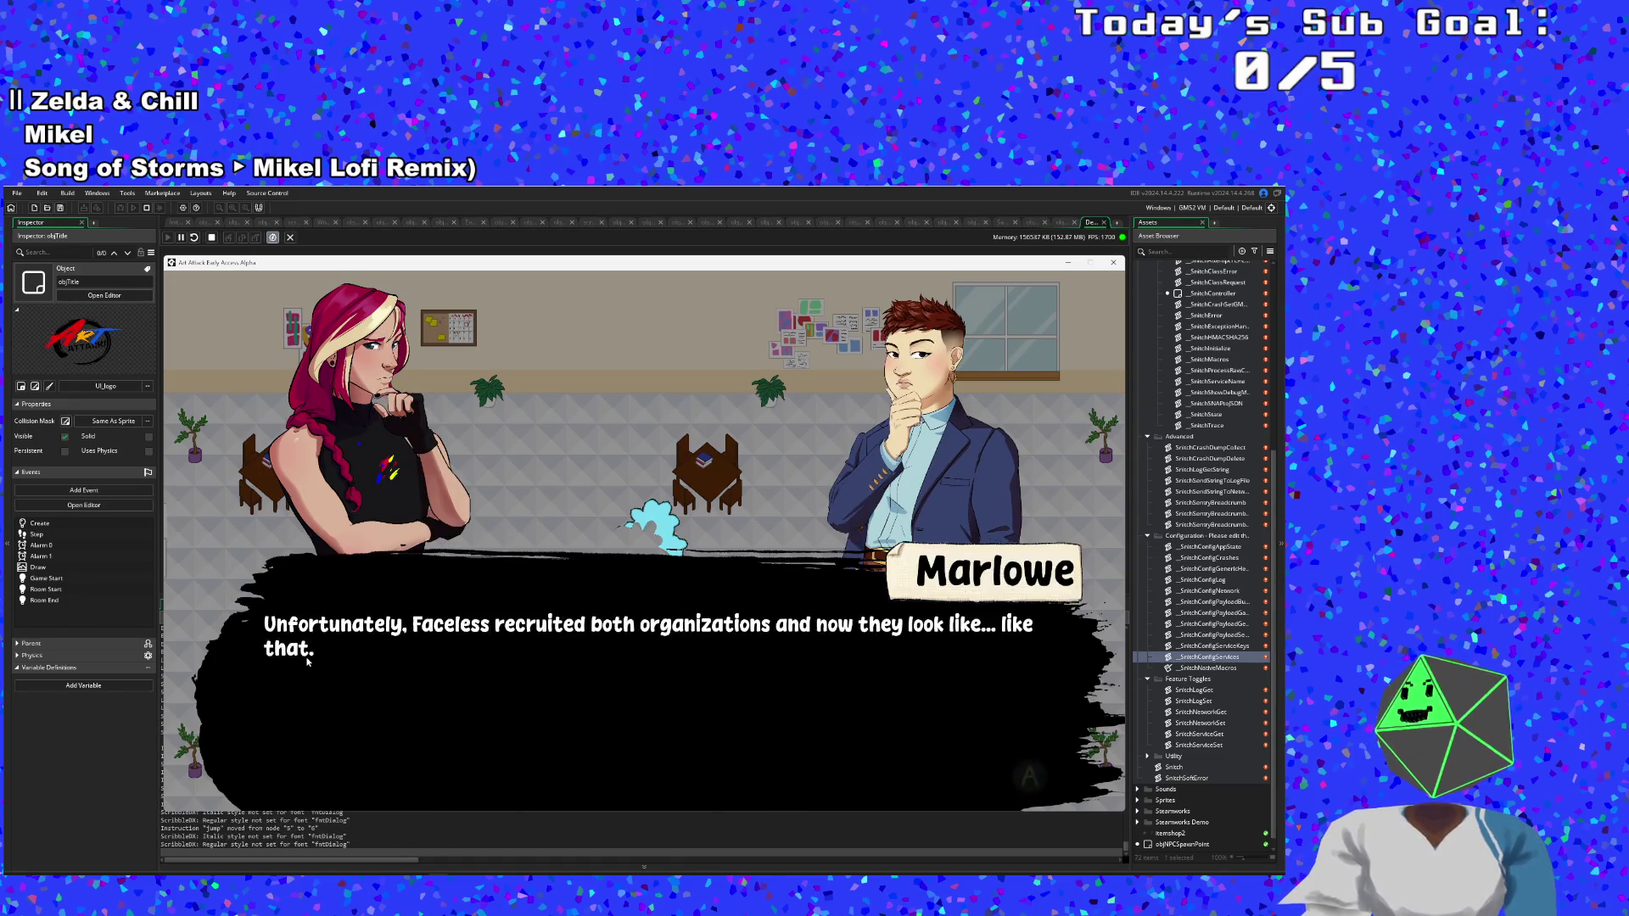
{"action": "left_click", "coordinate": [307, 663]}
{"action": "left_click", "coordinate": [307, 662]}
{"action": "left_click", "coordinate": [308, 662]}
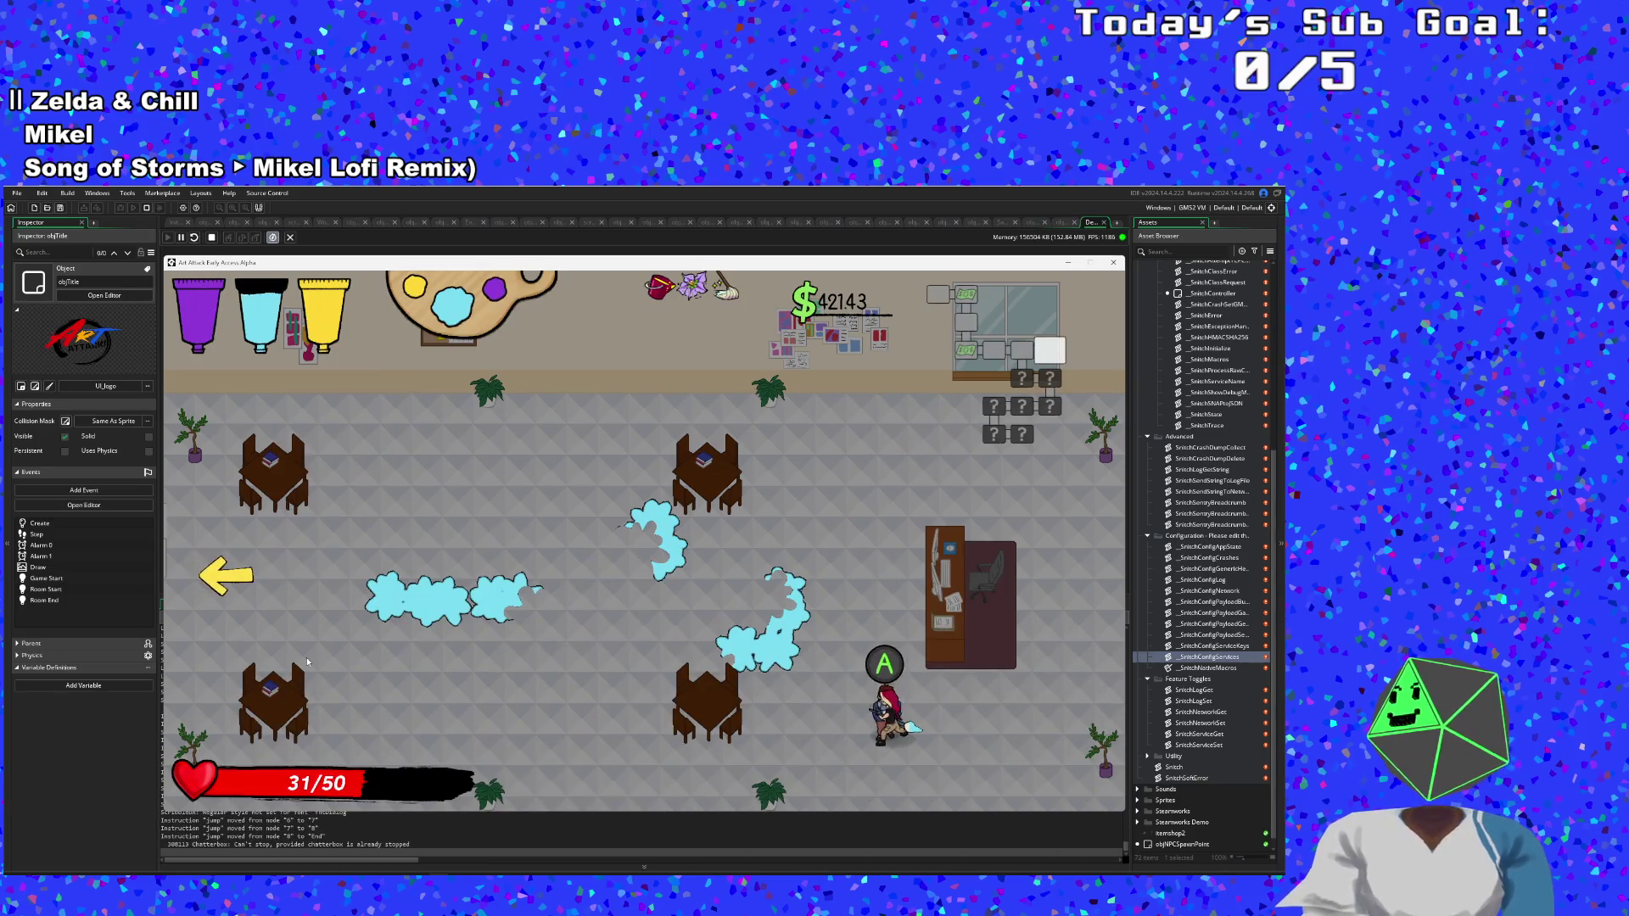
Walk the player out of the first room through the left exit.
{"action": "key", "text": "w"}
{"action": "key", "text": "a"}
{"action": "key", "text": "s"}
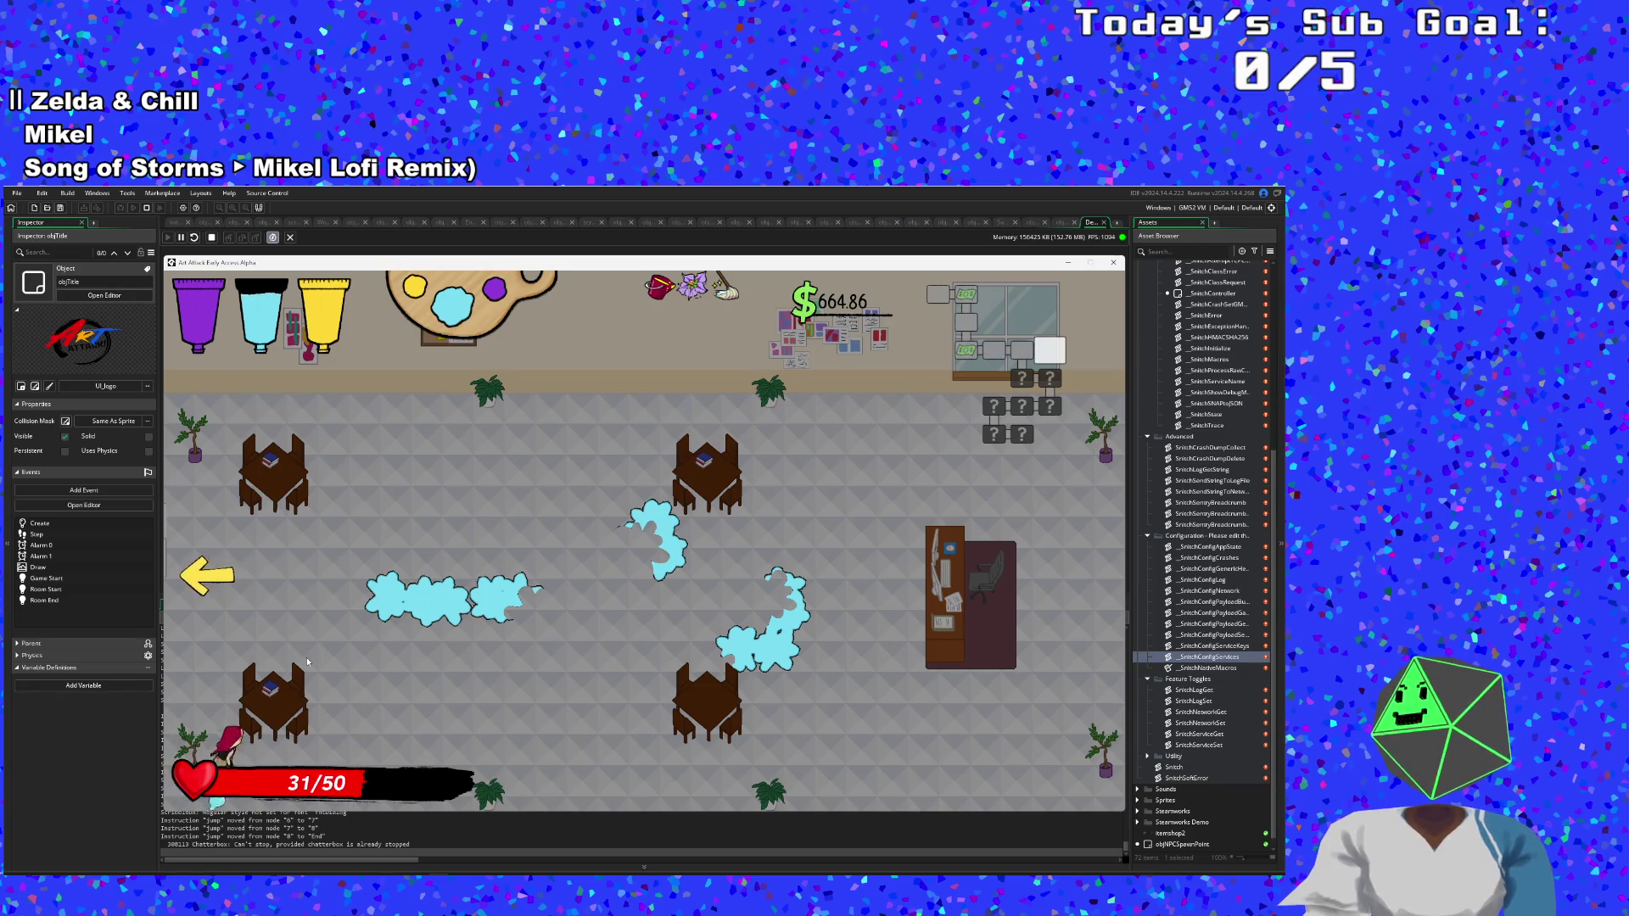
{"action": "key", "text": "w"}
{"action": "key", "text": "a"}
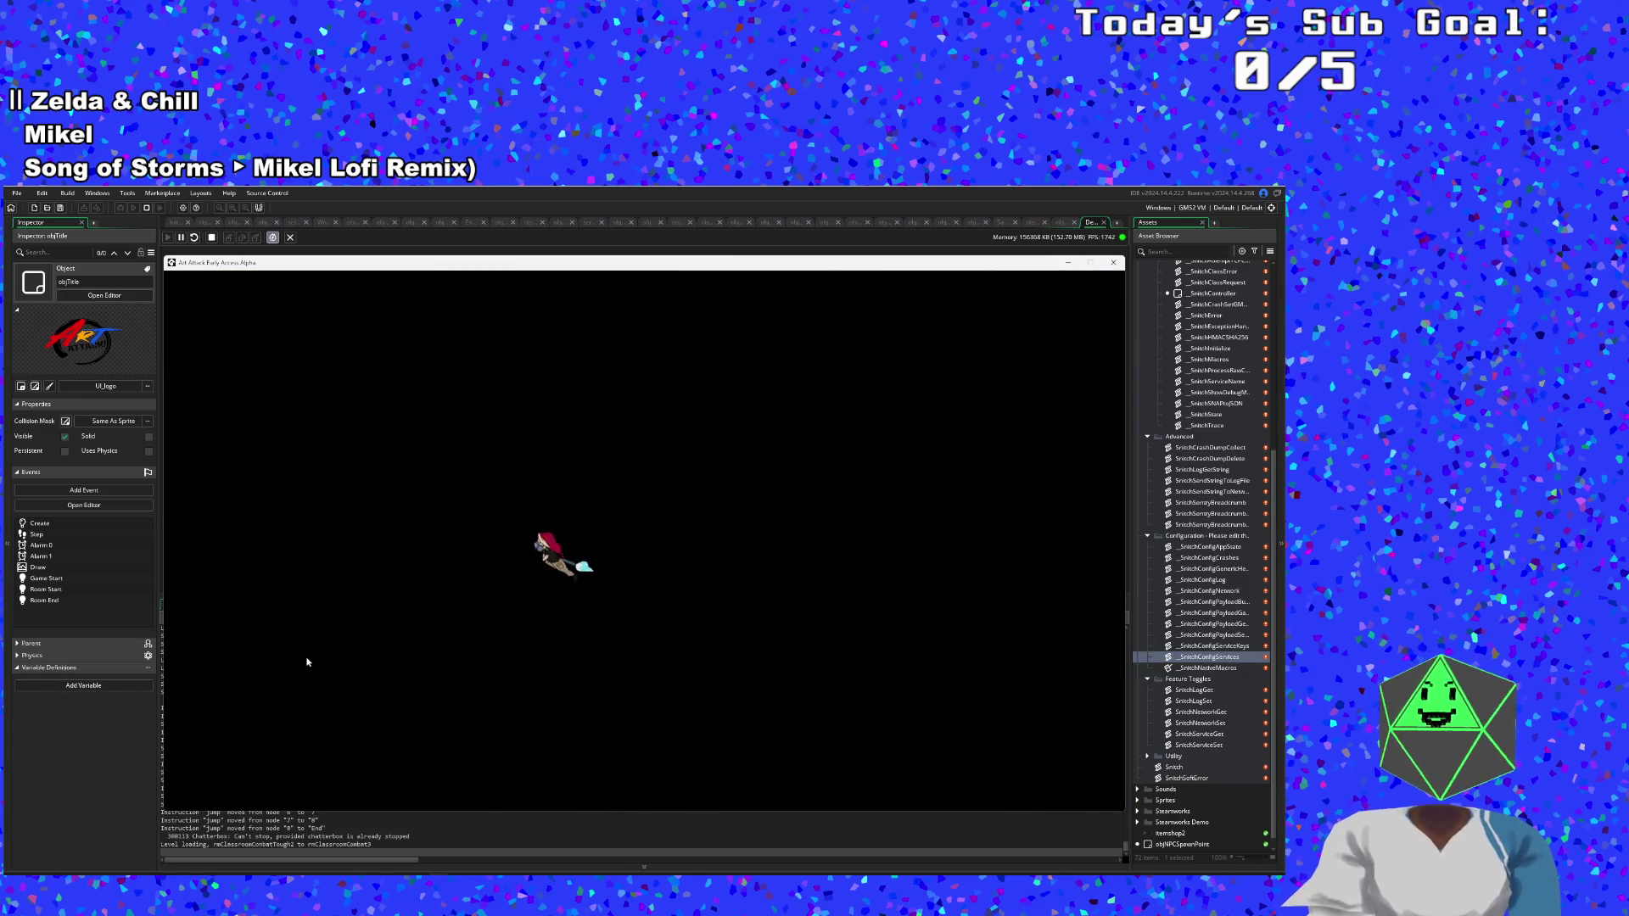
Cross the next room and leave through the bottom exit into the classroom.
{"action": "key", "text": "s"}
{"action": "key", "text": "a"}
{"action": "key", "text": "s"}
{"action": "key", "text": "a"}
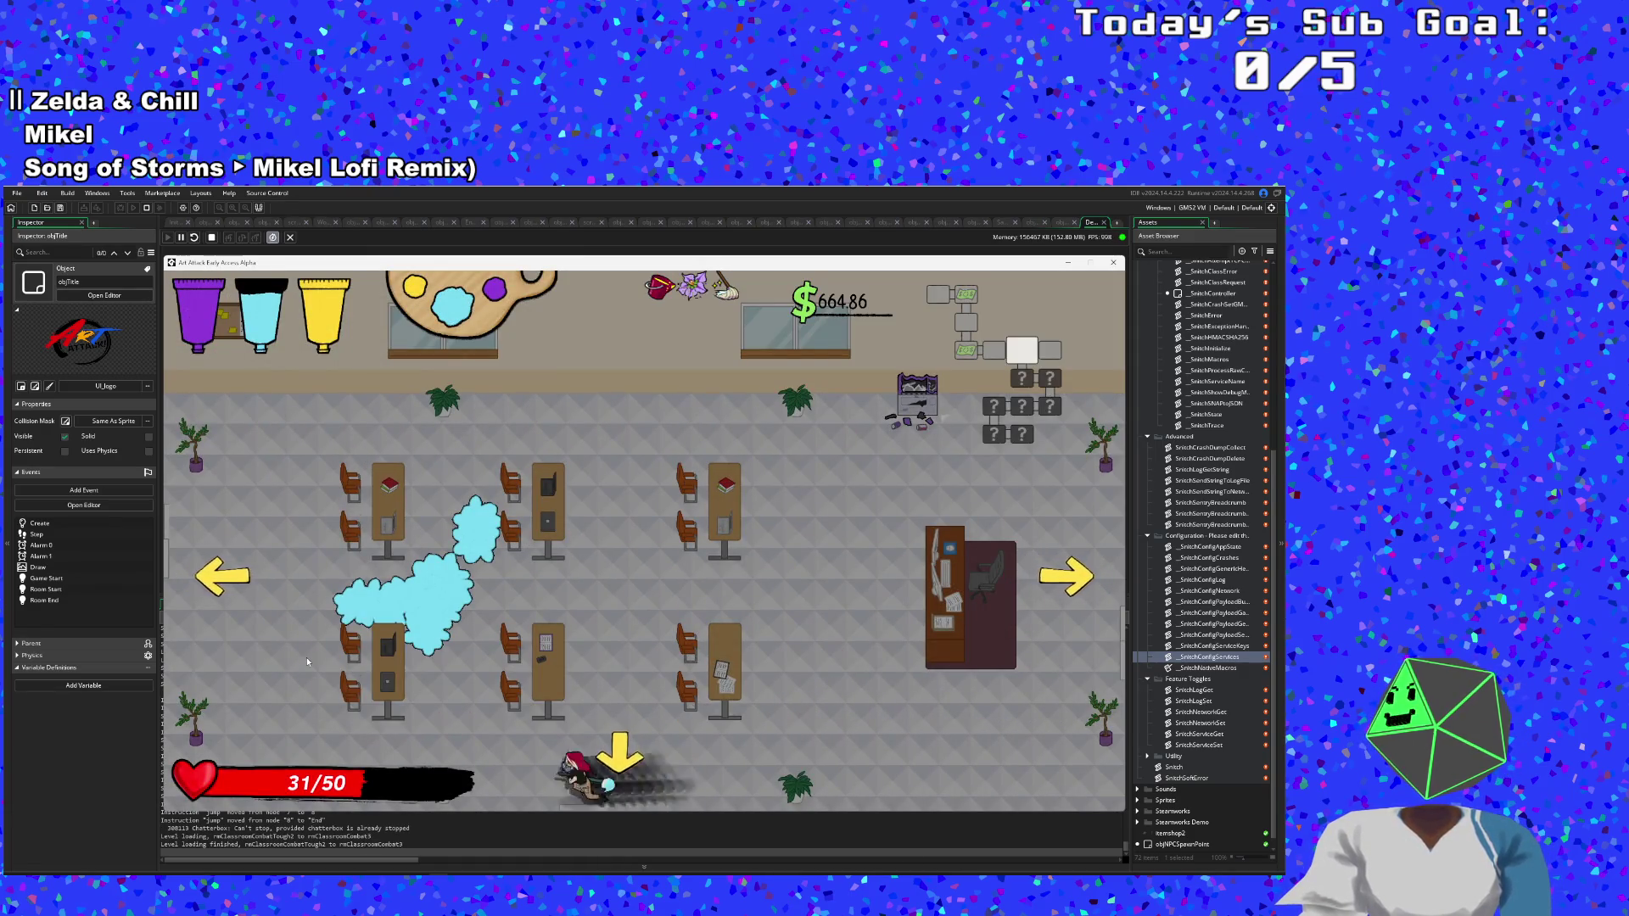
{"action": "key", "text": "d"}
{"action": "key", "text": "a"}
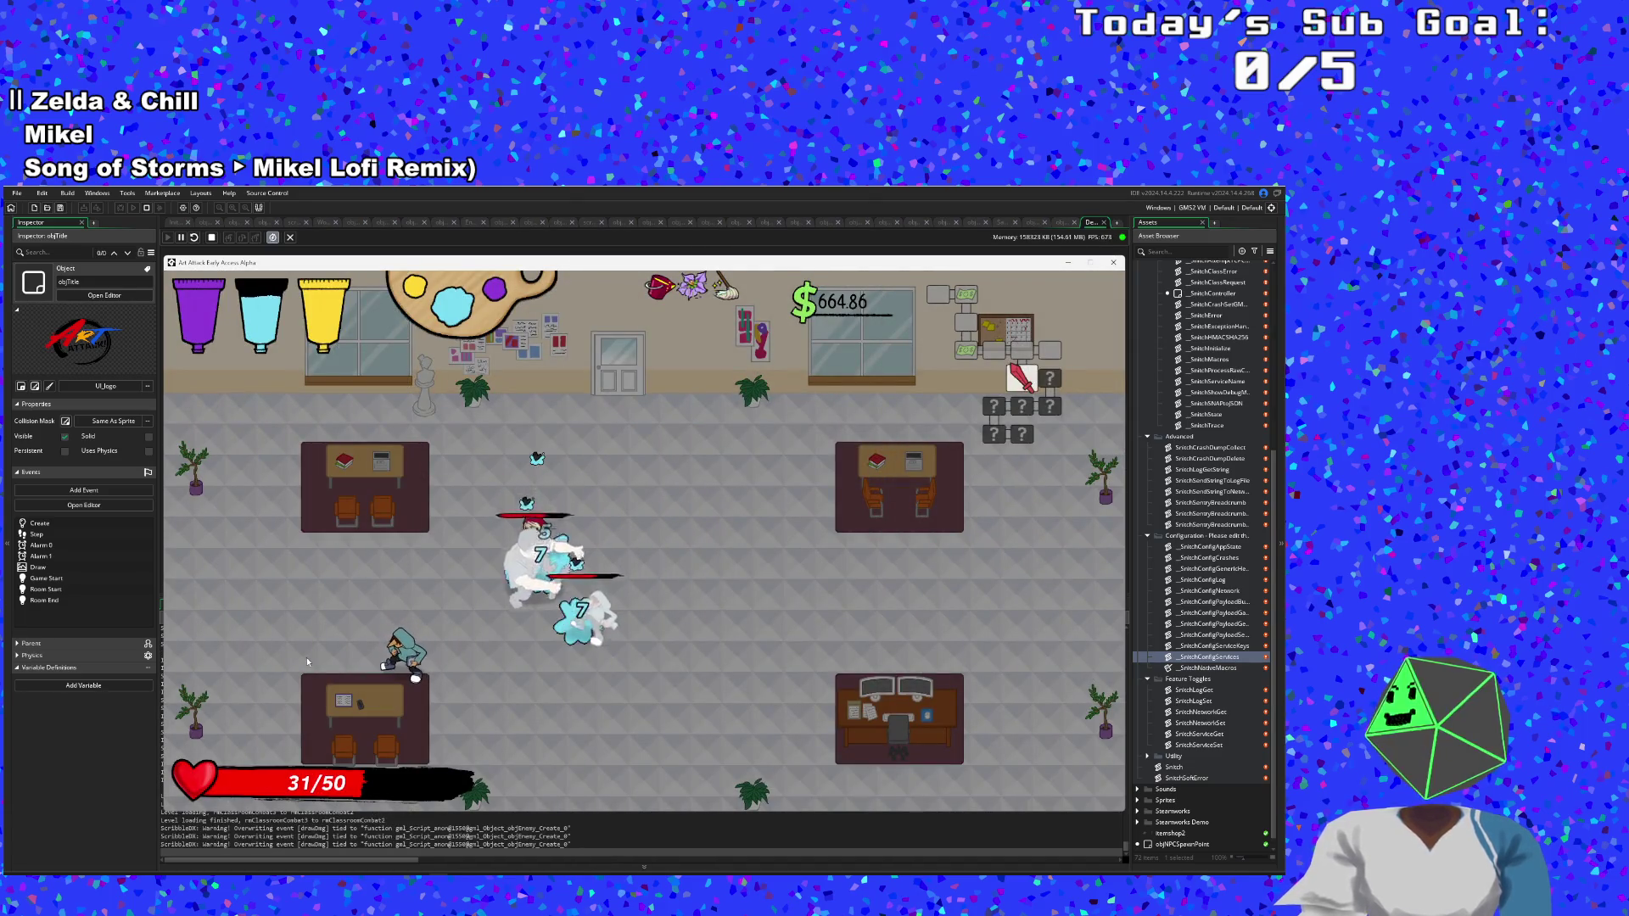
Defeat the classroom enemies with purple paint, restoring health to 50/50, and run into the next room.
{"action": "key", "text": "space"}
{"action": "key", "text": "space"}
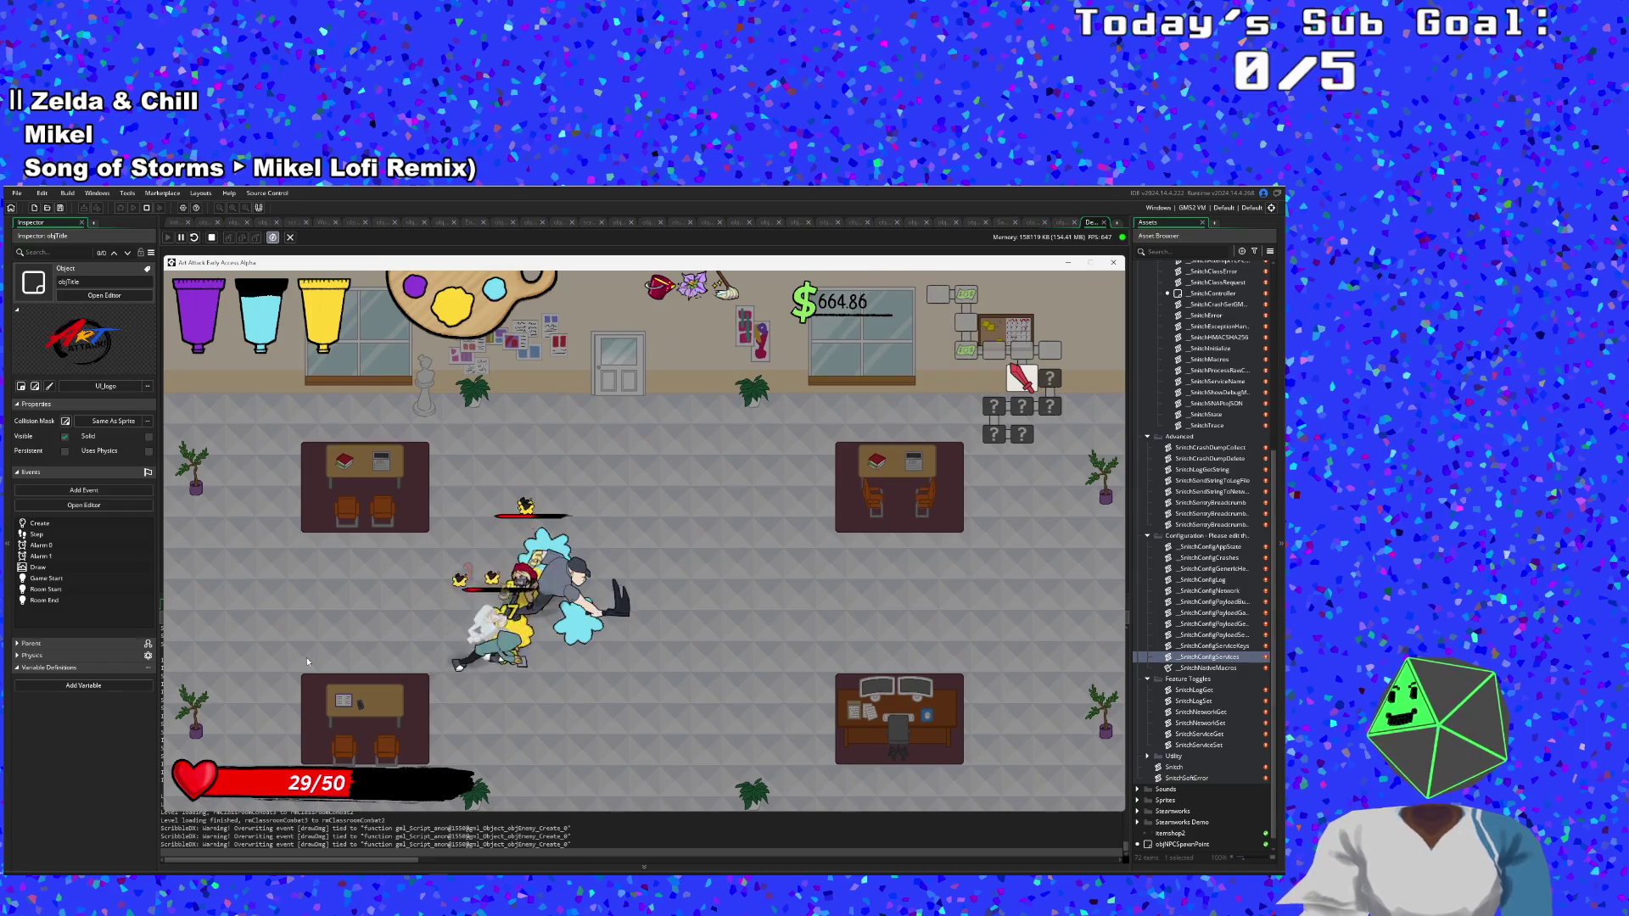
{"action": "key", "text": "space"}
{"action": "key", "text": "space"}
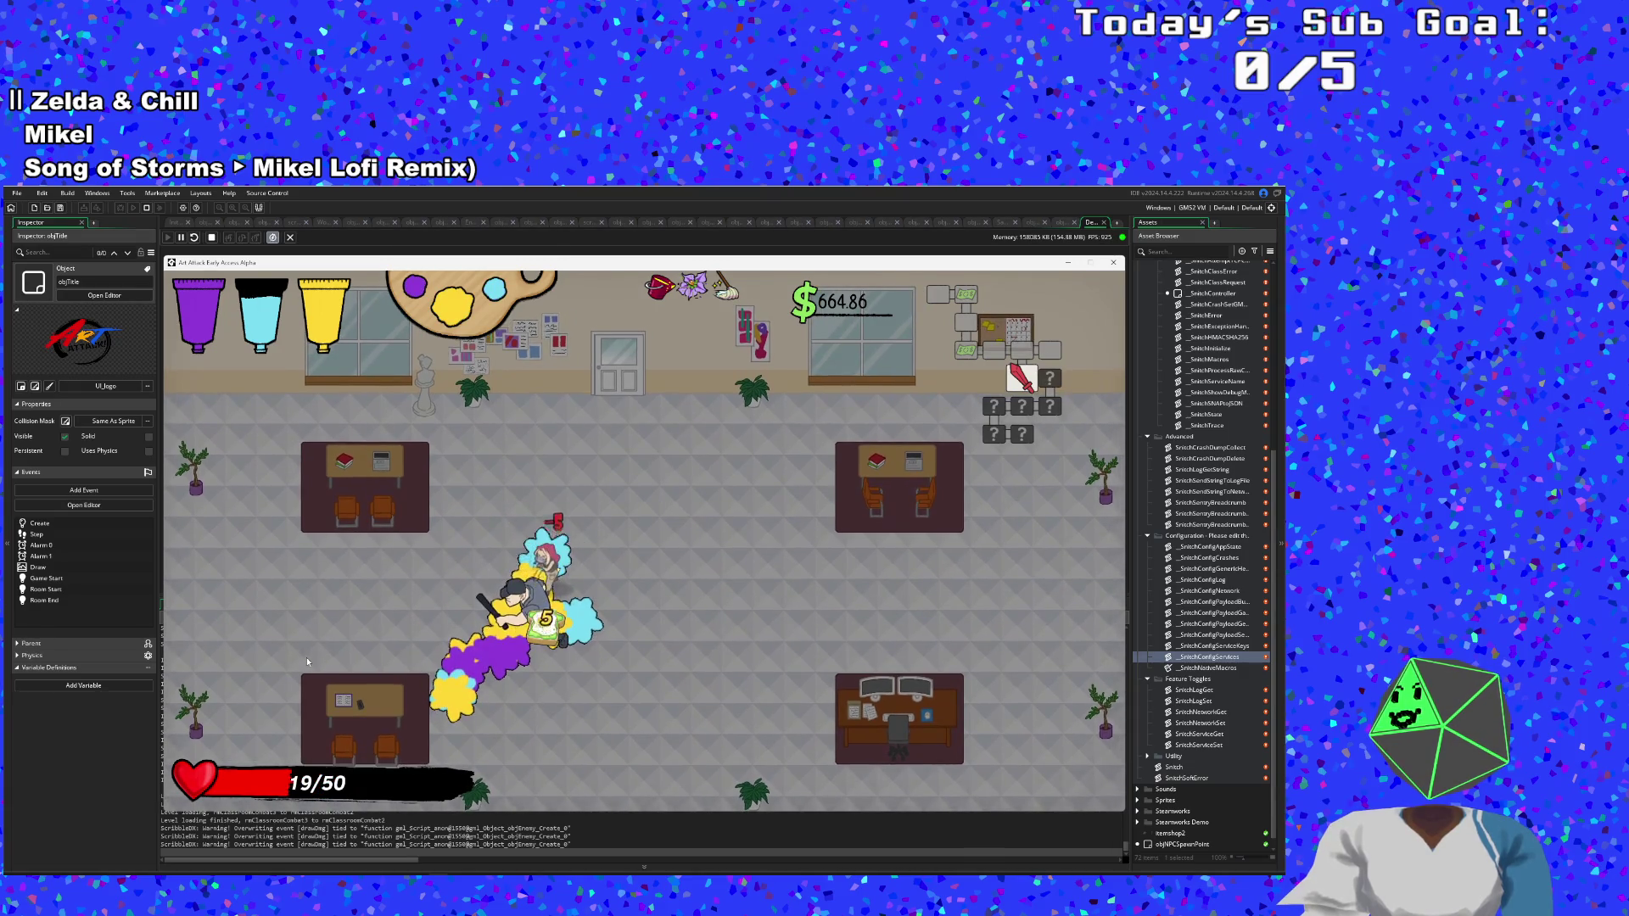
{"action": "key", "text": "s"}
{"action": "key", "text": "w"}
{"action": "key", "text": "d"}
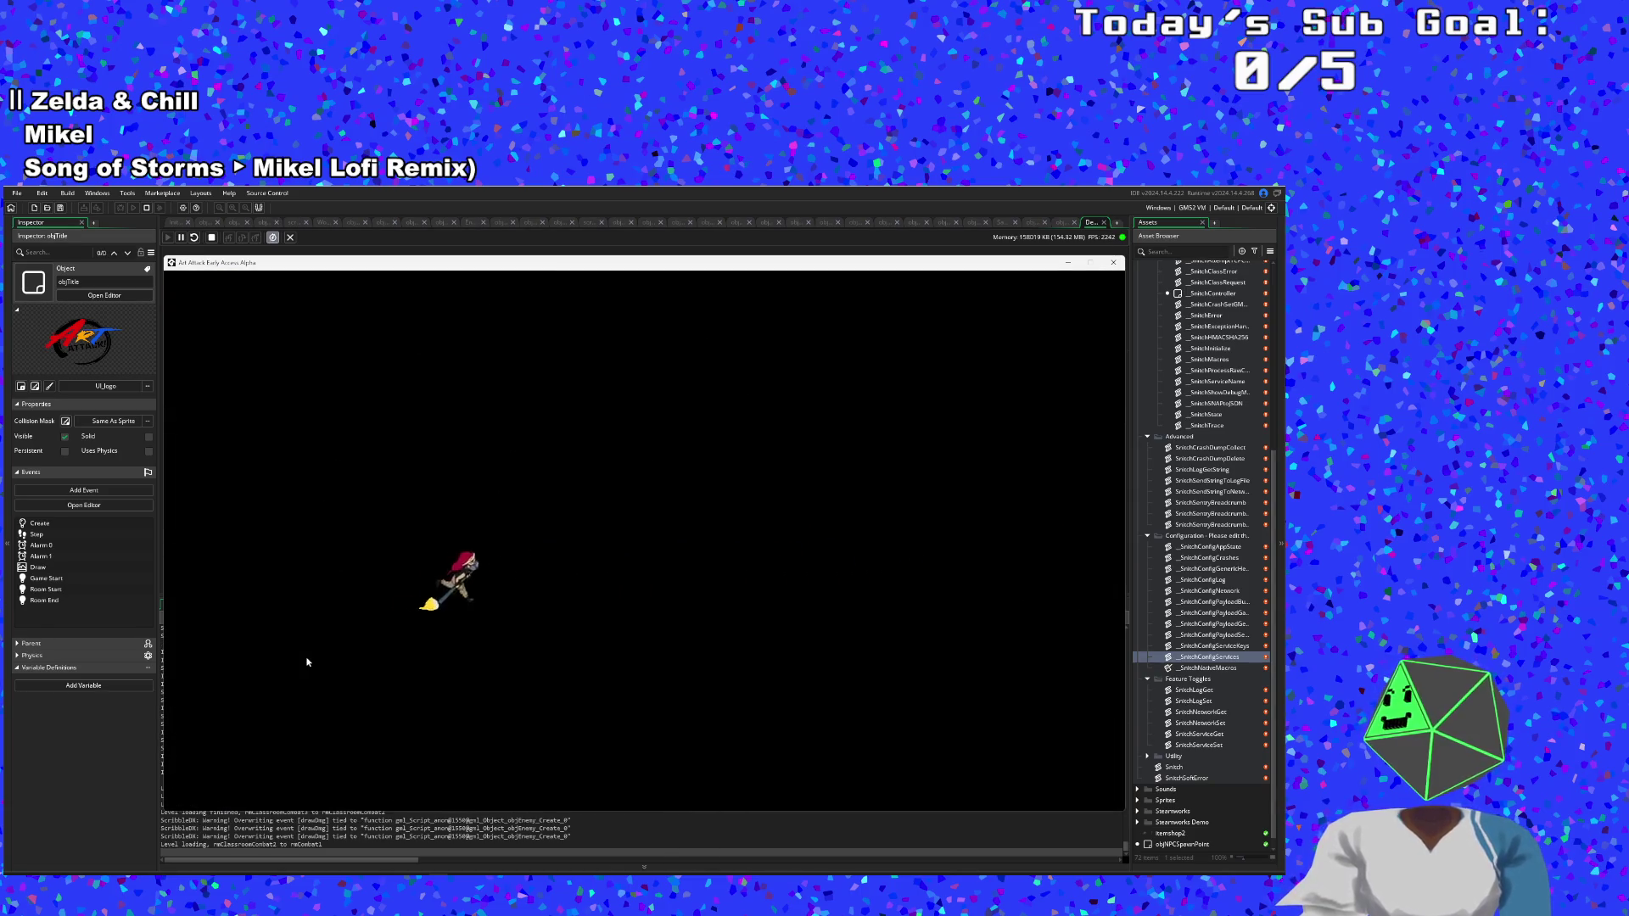
Move in among the courtyard enemies and hit the left one with cyan paint.
{"action": "key", "text": "d"}
{"action": "key", "text": "s"}
{"action": "key", "text": "w"}
{"action": "key", "text": "w"}
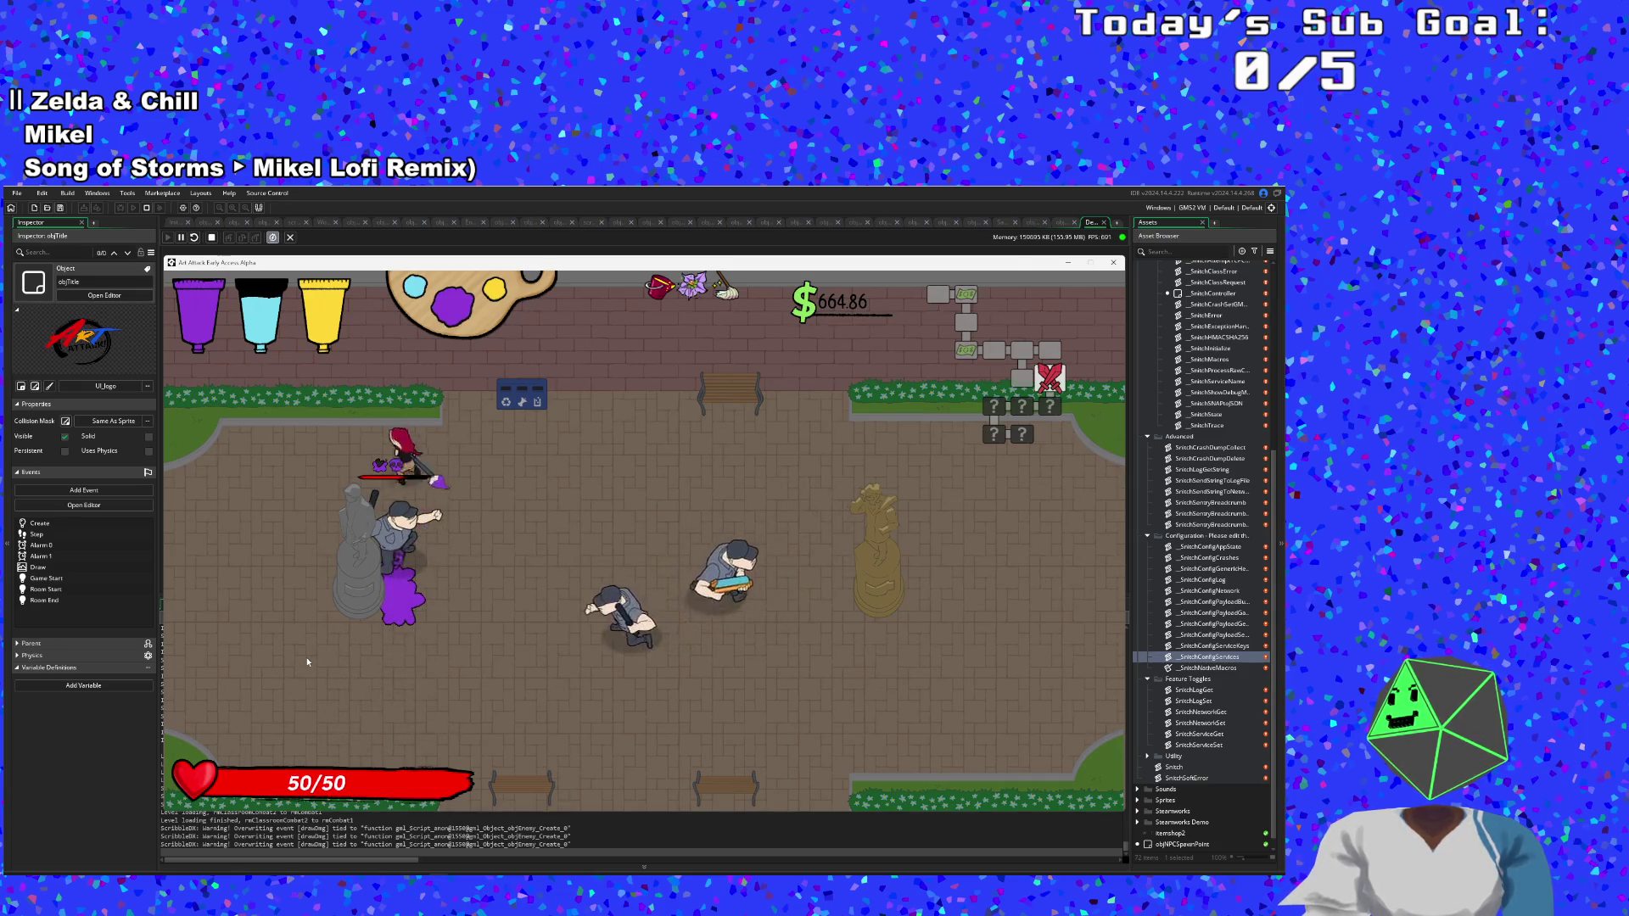
{"action": "key", "text": "s"}
{"action": "key", "text": "e"}
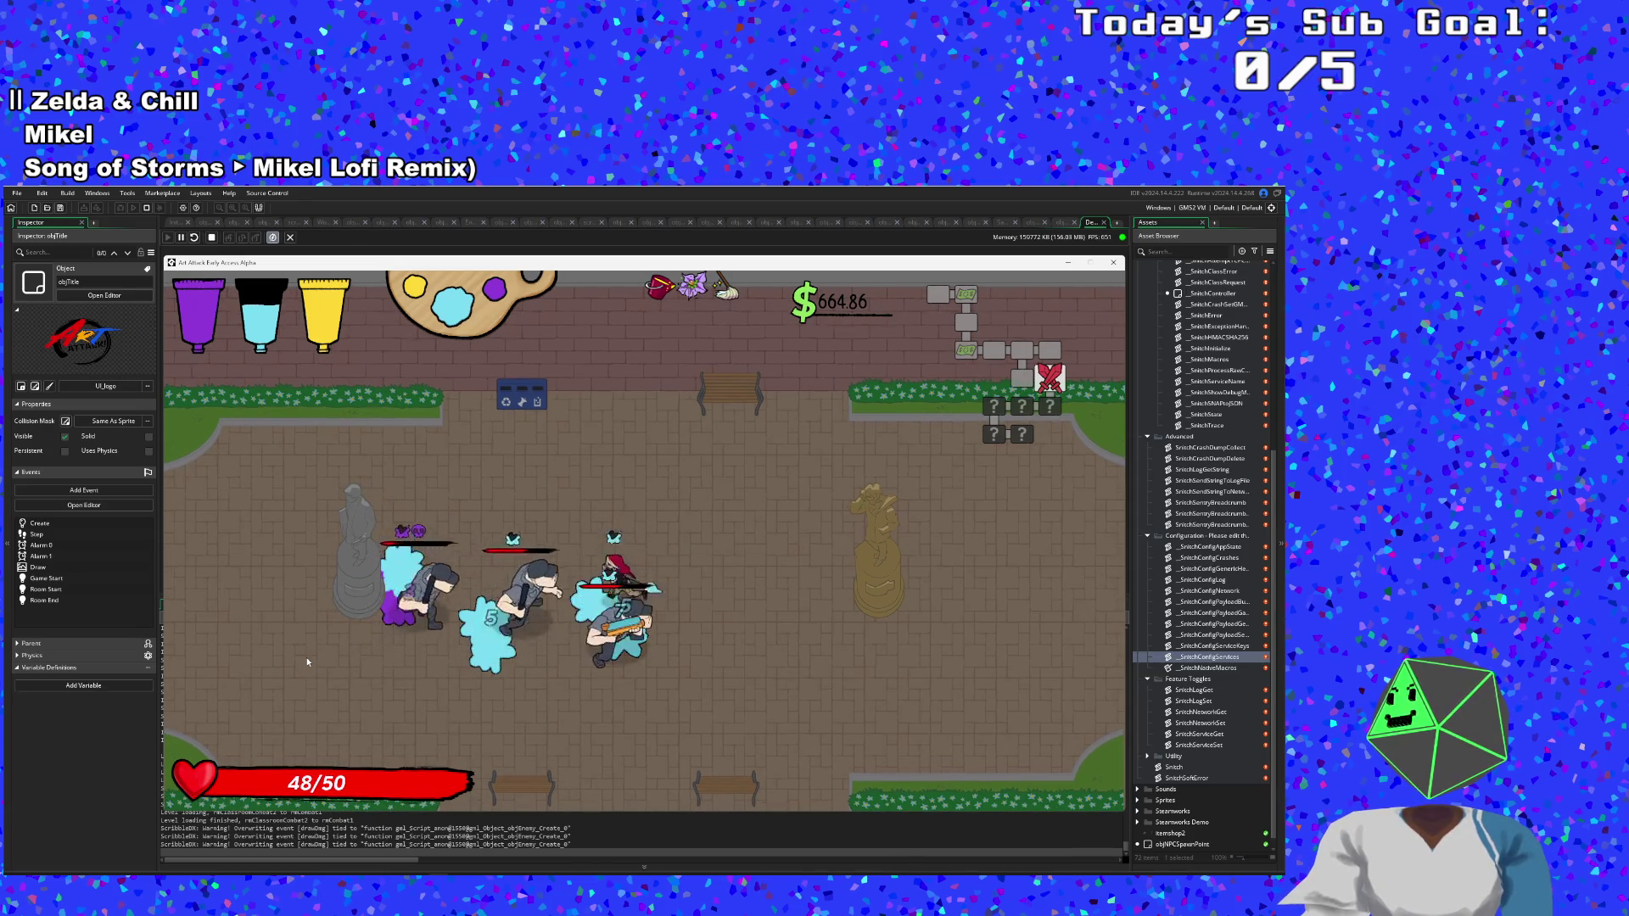
Charge the grouped courtyard enemies, finish the last one and collect its money.
{"action": "key", "text": "a"}
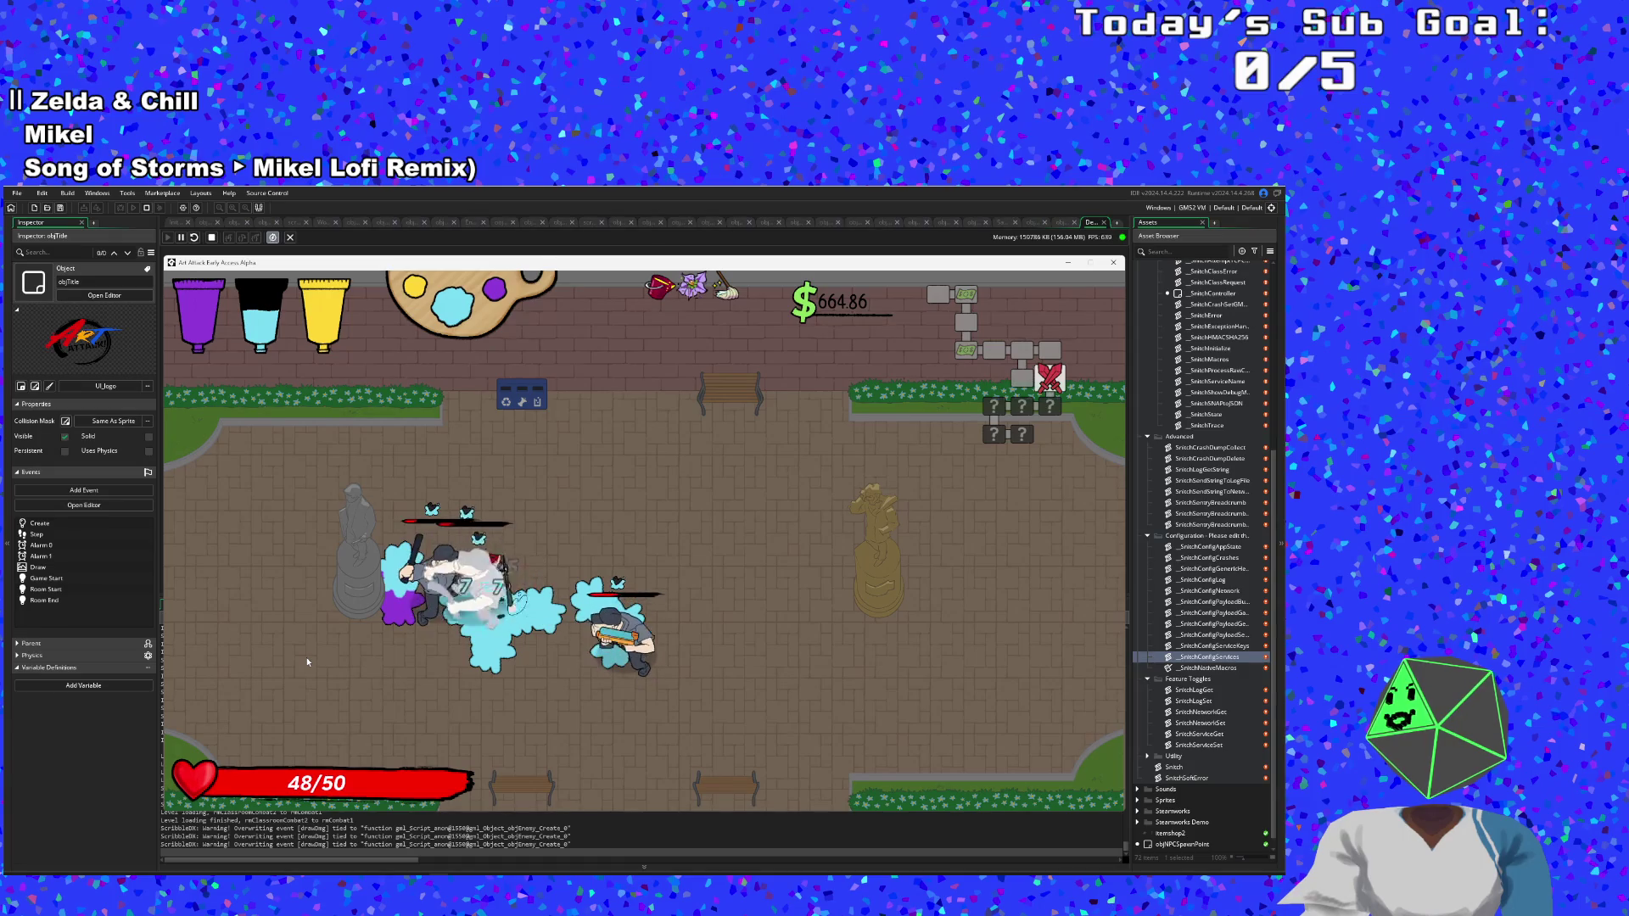
{"action": "key", "text": "r"}
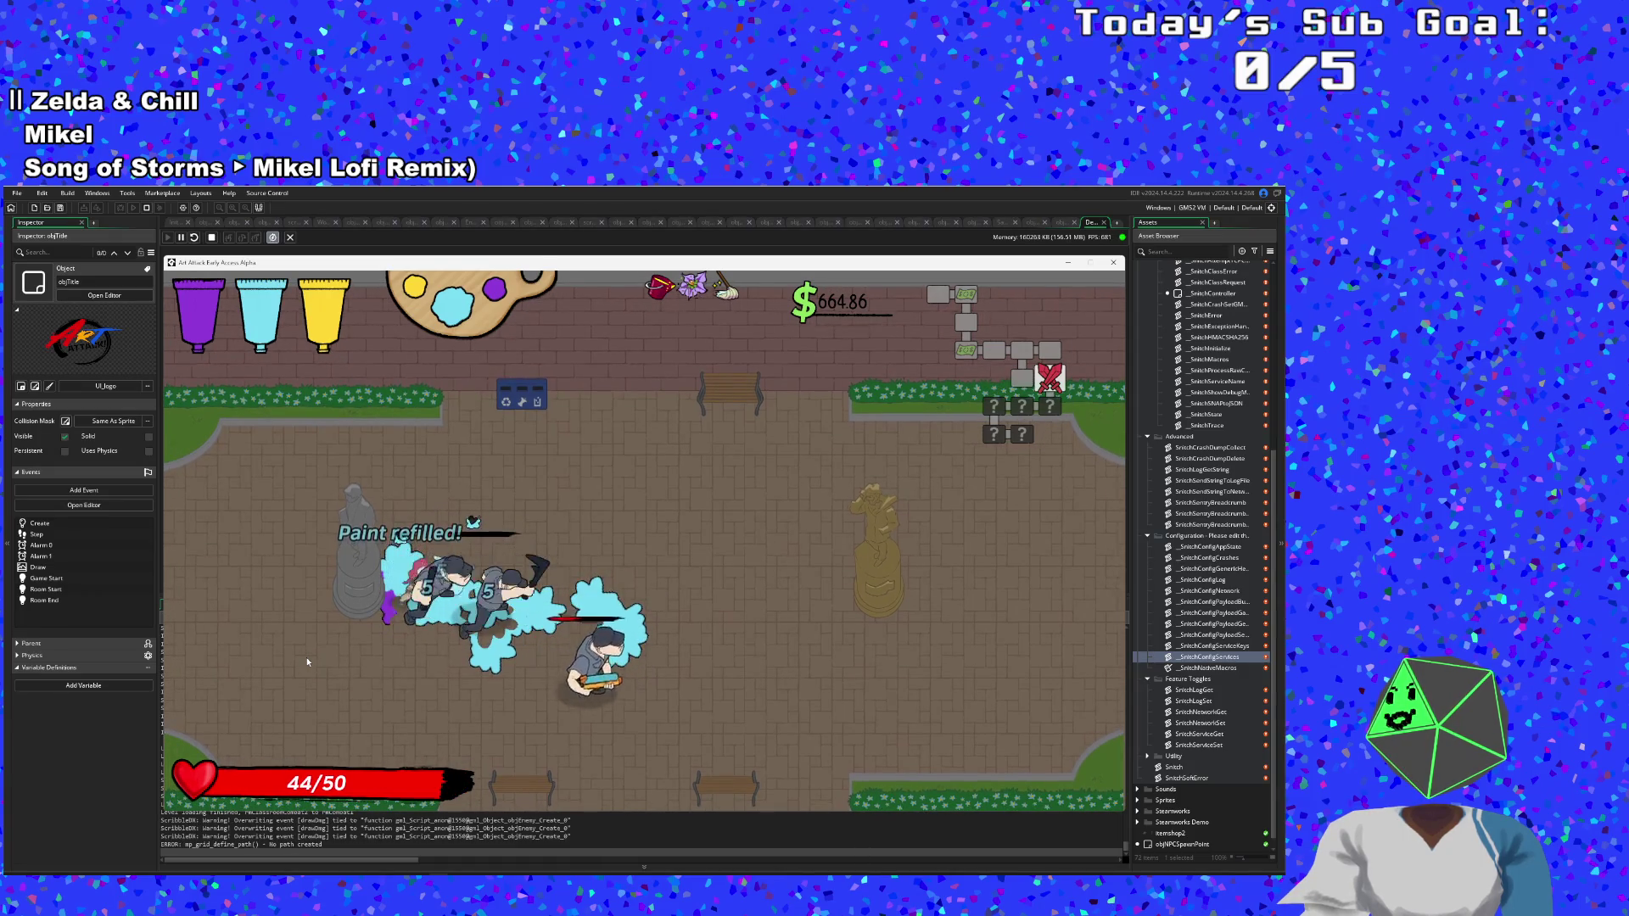
{"action": "key", "text": "s"}
{"action": "key", "text": "d"}
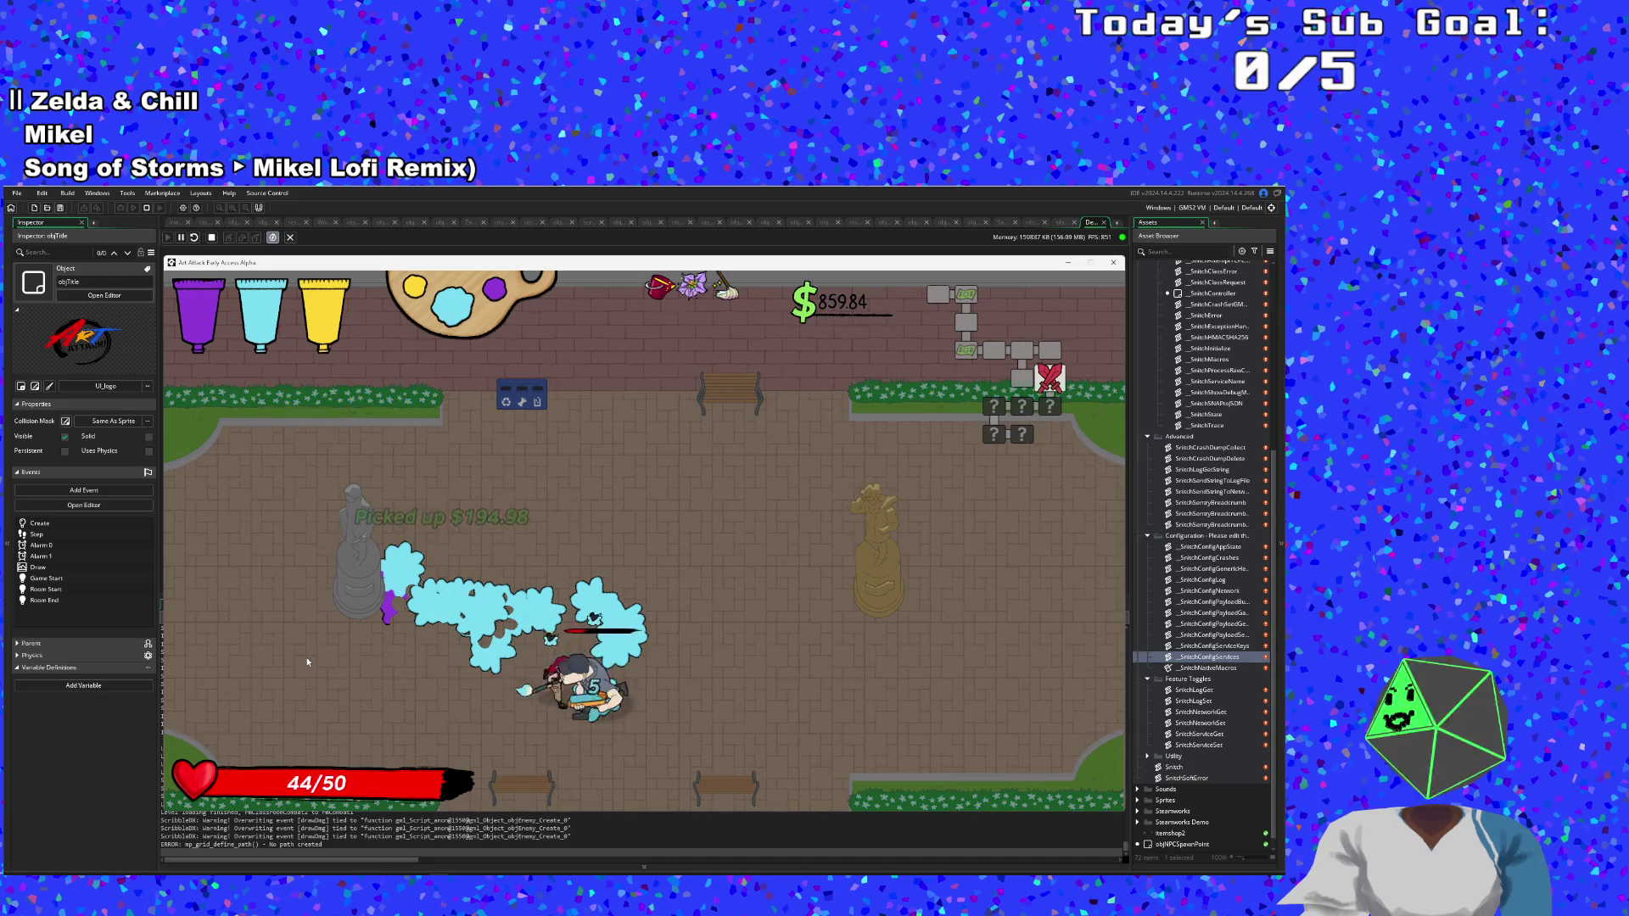
{"action": "key", "text": "w"}
{"action": "key", "text": "a"}
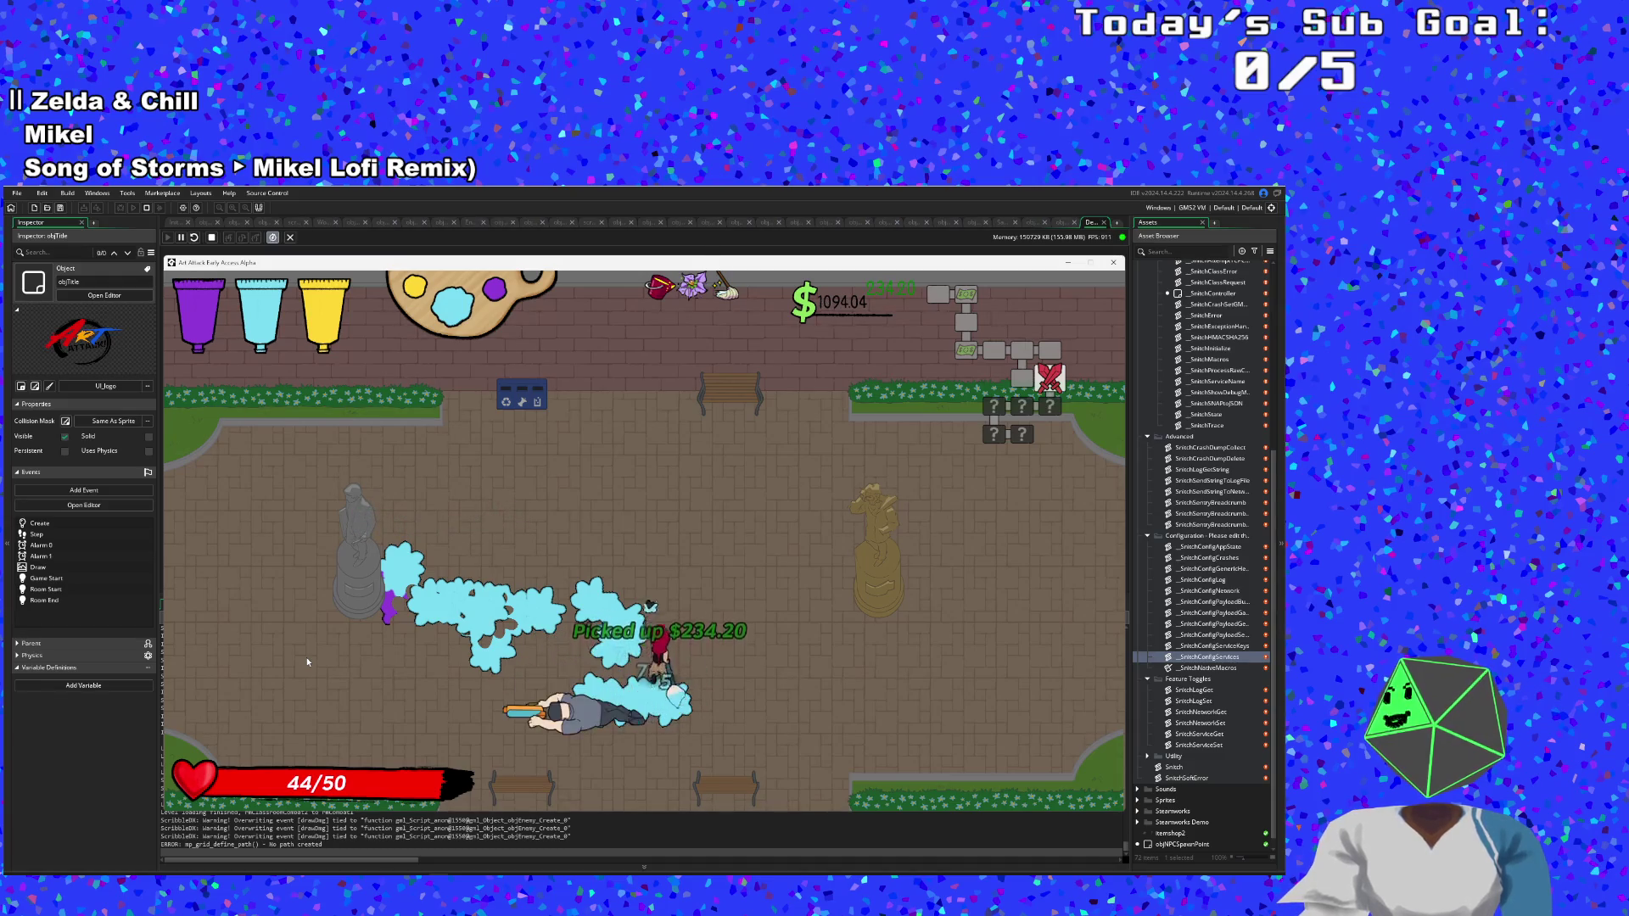
Leave through the bottom exit and approach the enemies in the lounge room.
{"action": "key", "text": "s"}
{"action": "key", "text": "a"}
{"action": "key", "text": "d"}
{"action": "key", "text": "s"}
{"action": "key", "text": "a"}
{"action": "key", "text": "s"}
Defeat the lounge-room enemies, raising money to $1243.54 and health back to 50/50.
{"action": "key", "text": "d"}
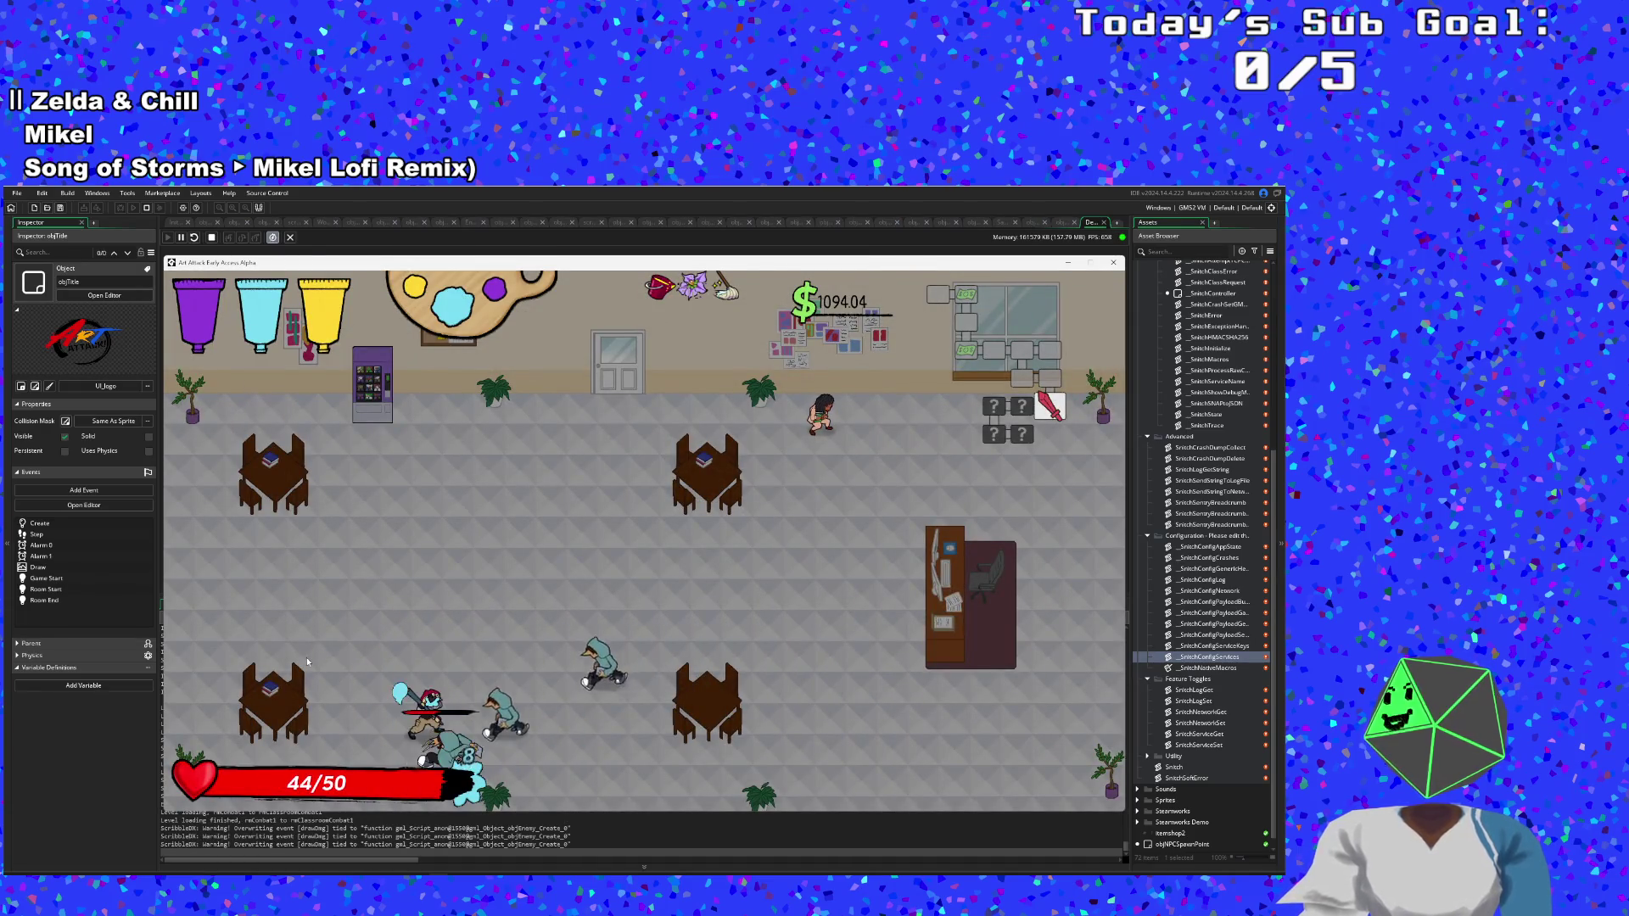
{"action": "key", "text": "d"}
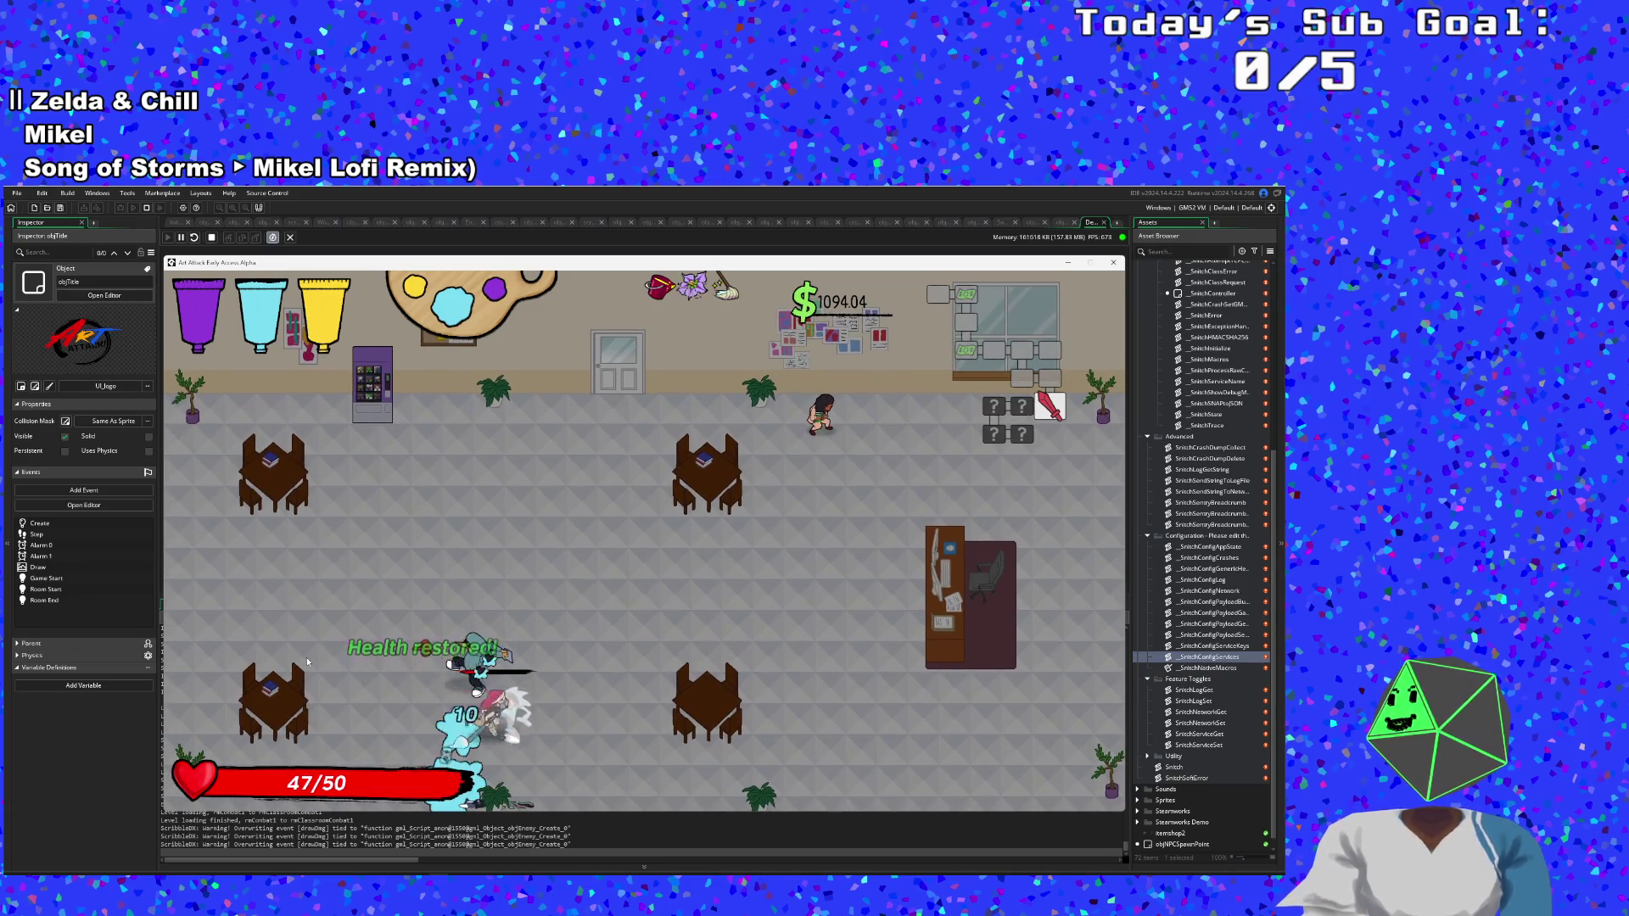
{"action": "key", "text": "a"}
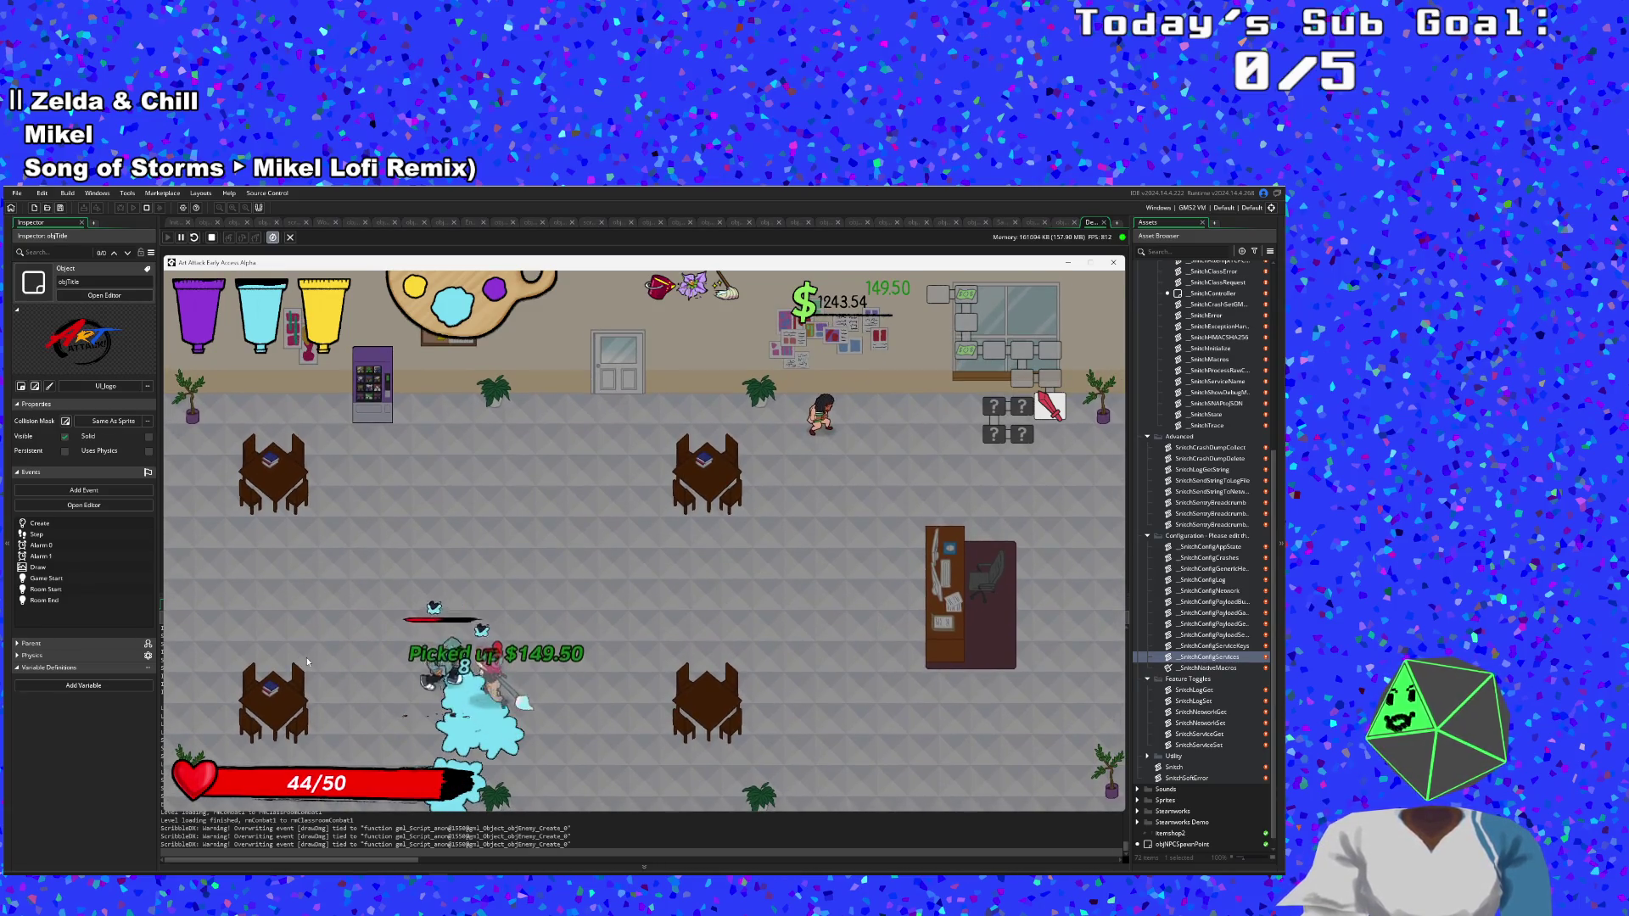
{"action": "key", "text": "w"}
{"action": "key", "text": "d"}
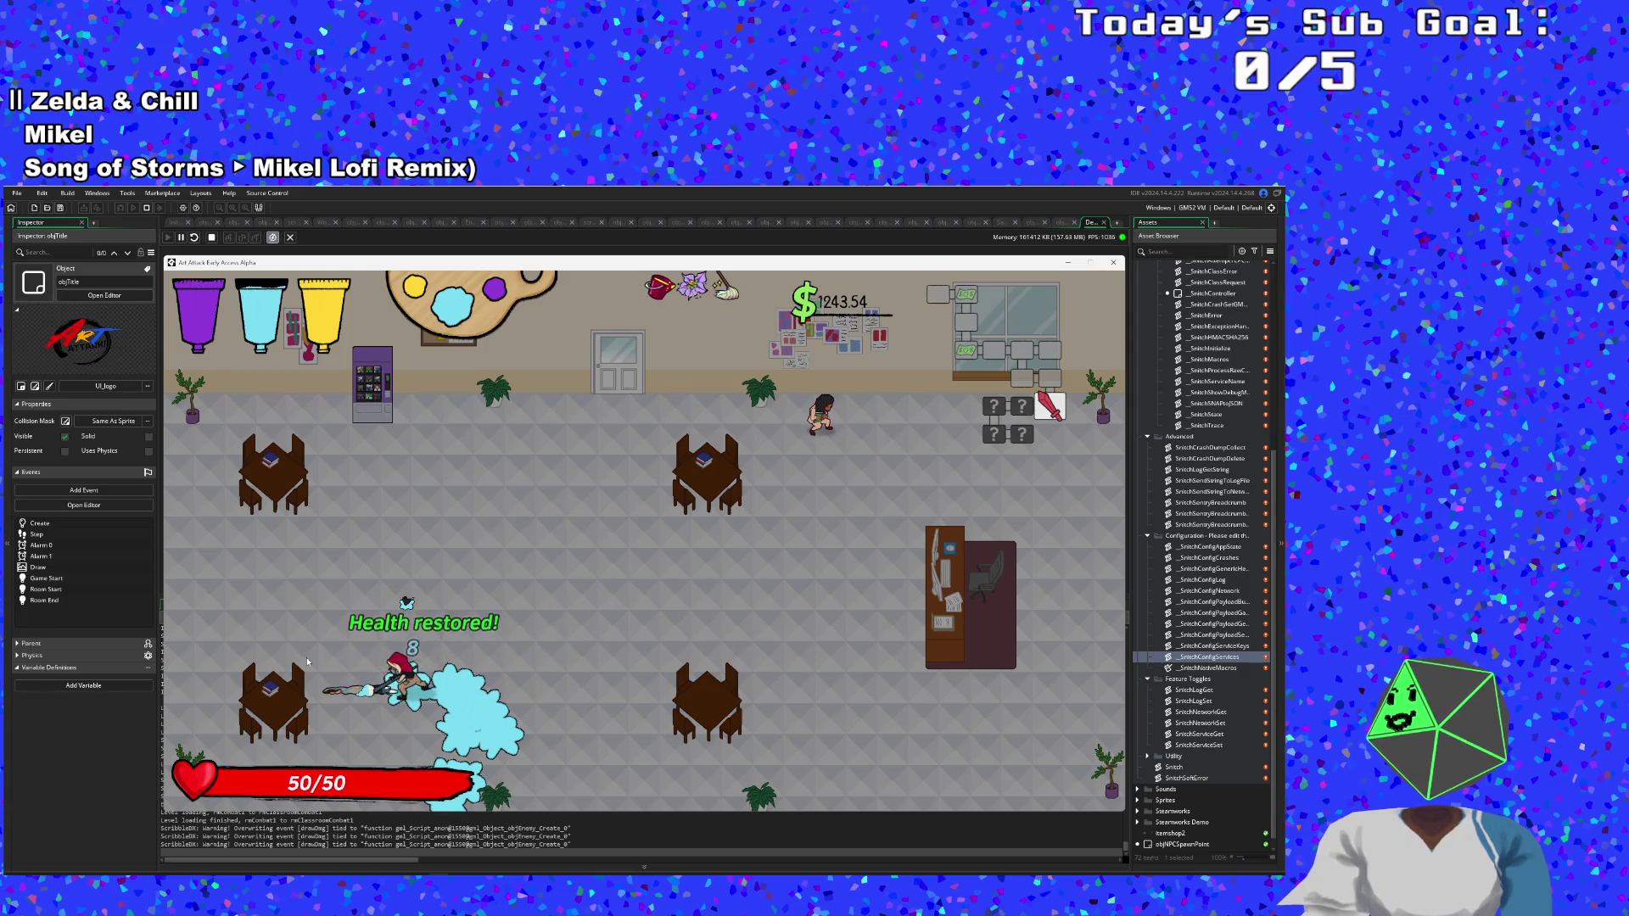
Walk up to Hue and start the new conversation.
{"action": "key", "text": "d"}
{"action": "key", "text": "w"}
{"action": "key", "text": "e"}
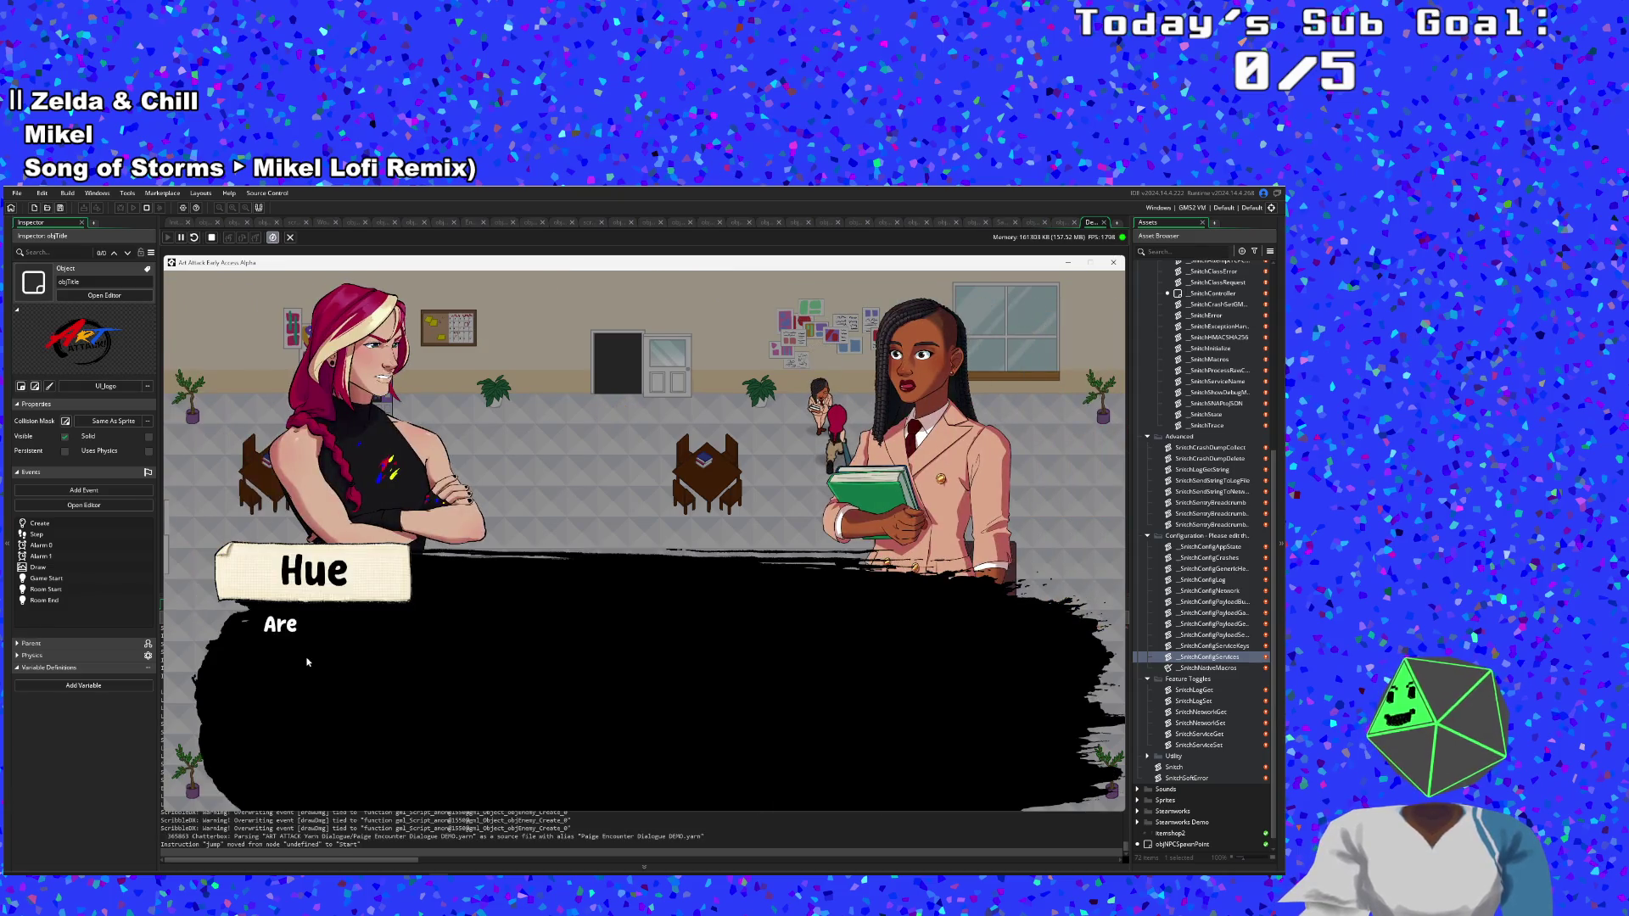
Finish Paige's talk, grab the $131.23 cash for $1374.76, and exit left.
{"action": "key", "text": "e"}
{"action": "key", "text": "e"}
{"action": "key", "text": "e"}
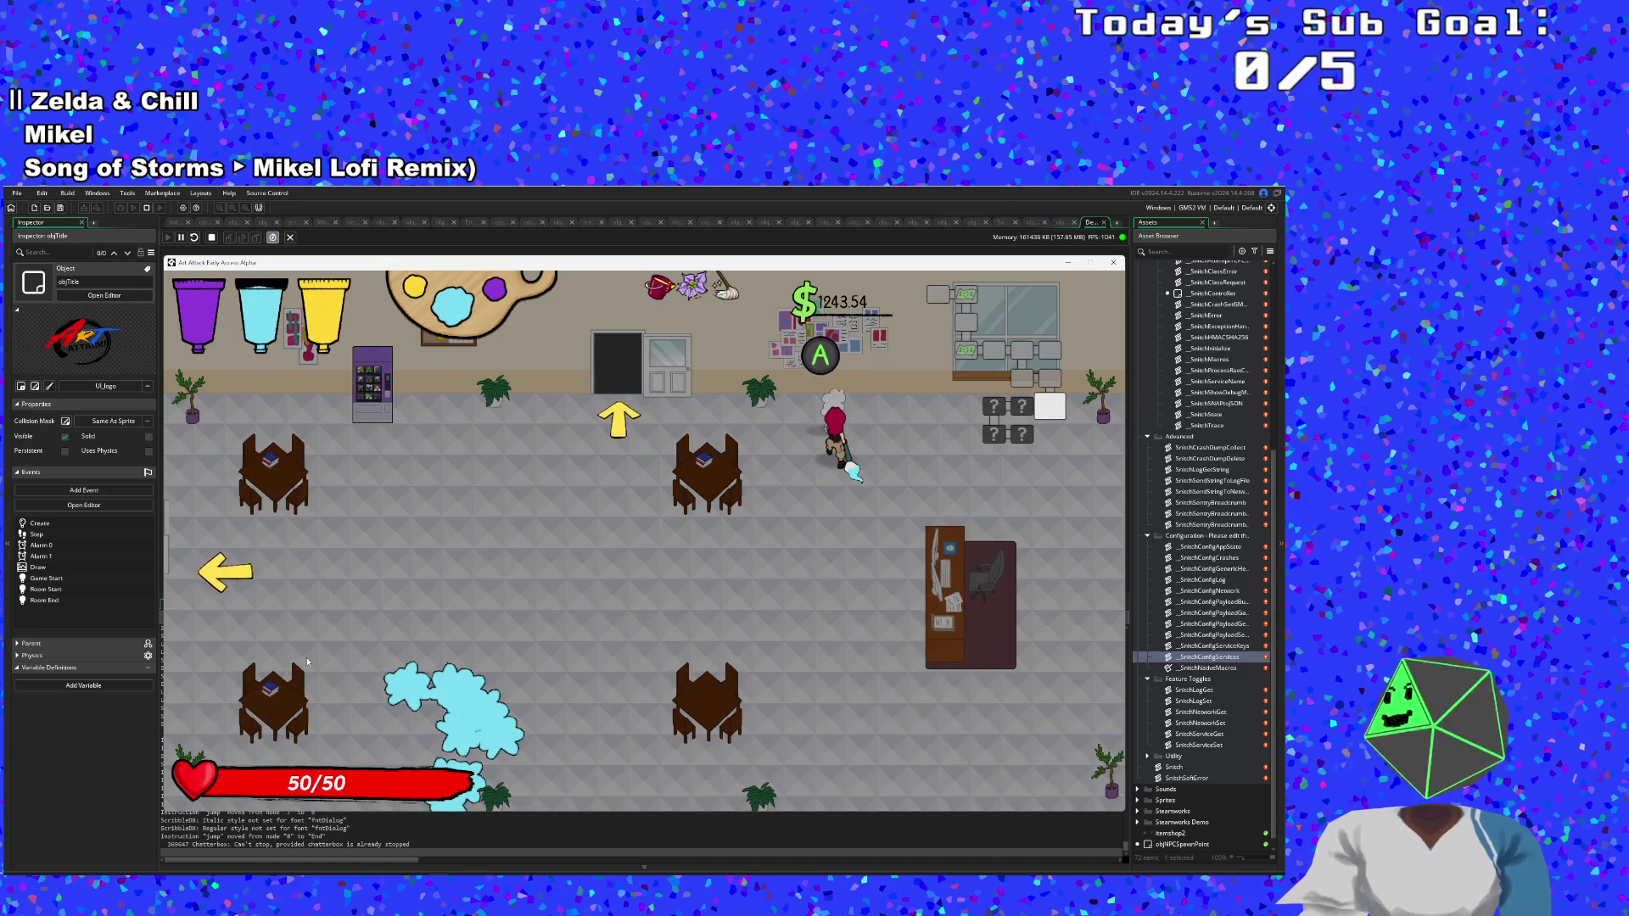
{"action": "key", "text": "s"}
{"action": "key", "text": "a"}
{"action": "key", "text": "w"}
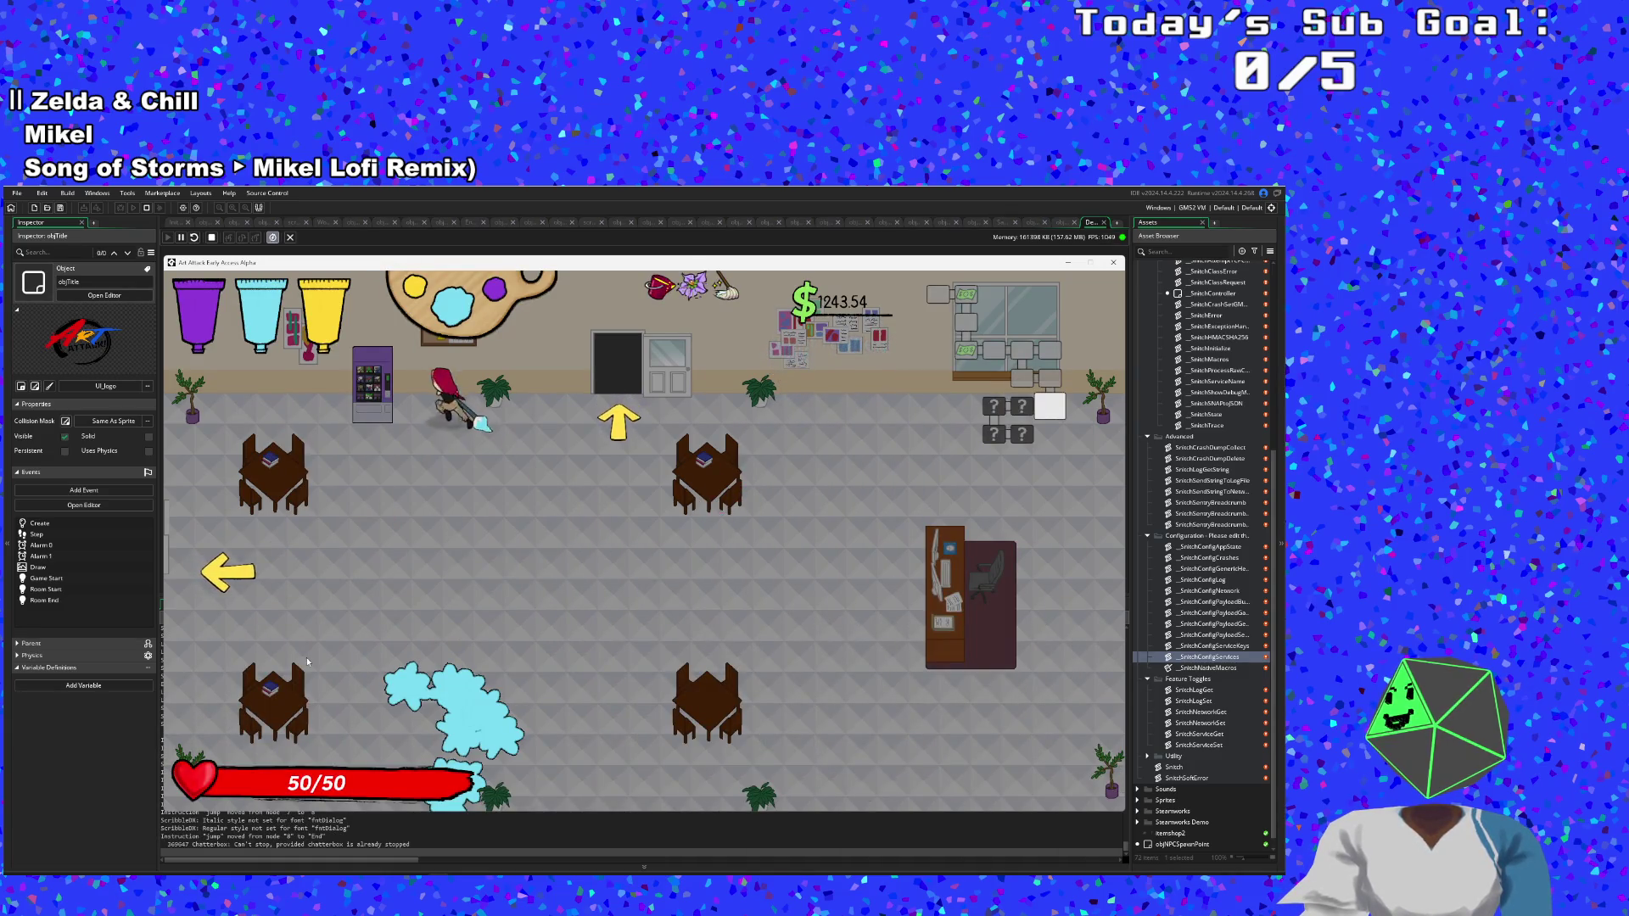
{"action": "key", "text": "s"}
{"action": "key", "text": "a"}
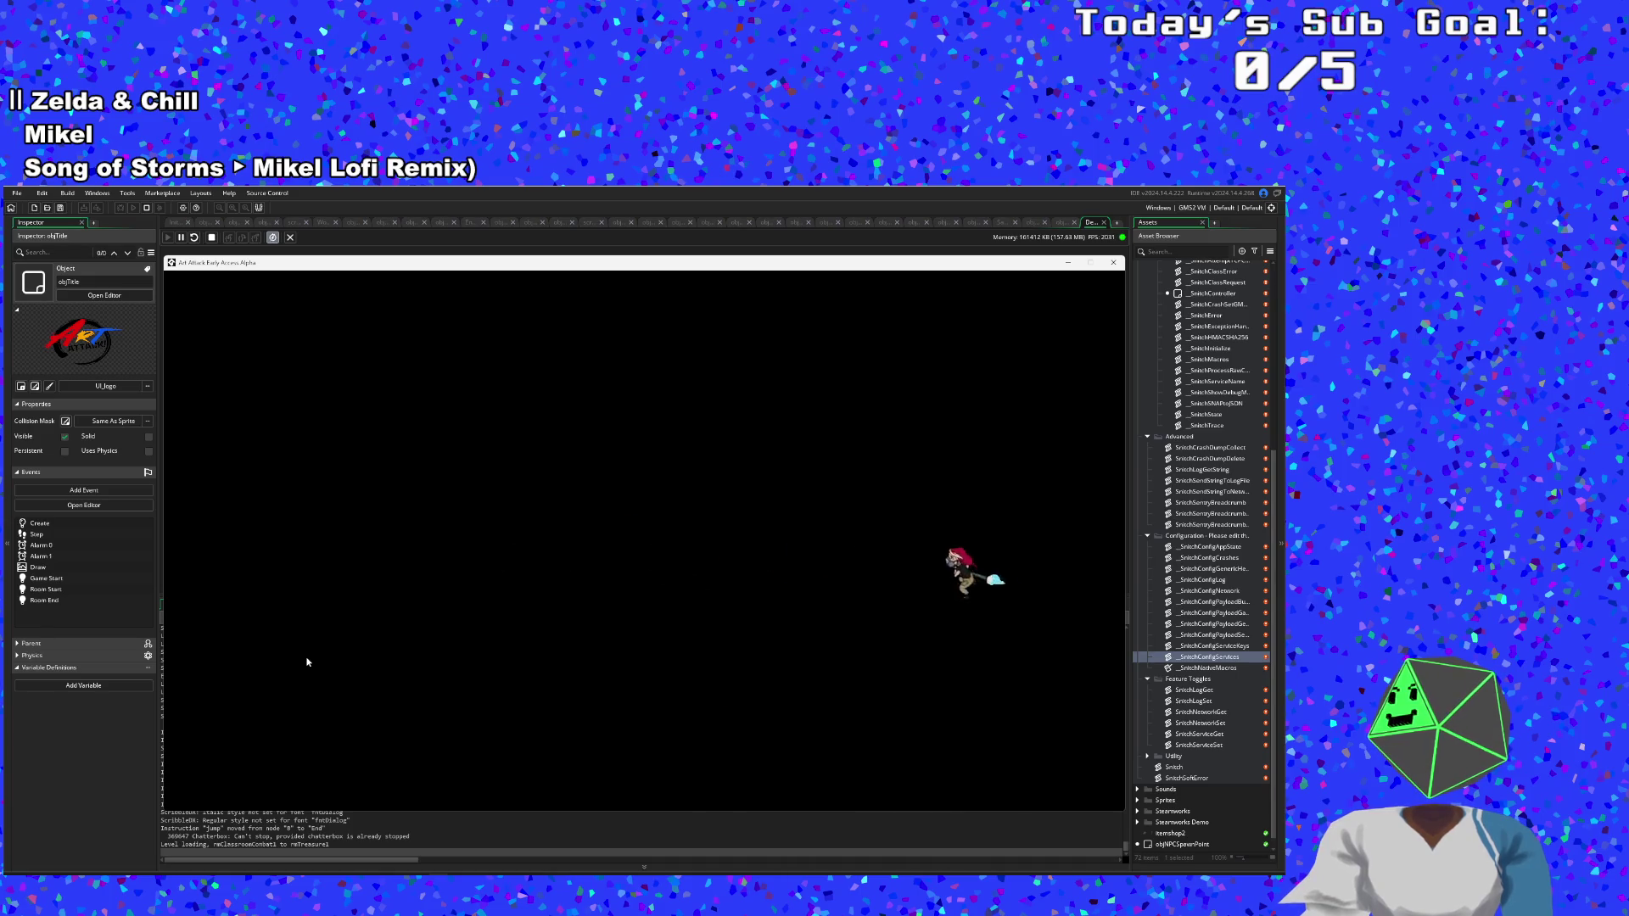
Pick up the Tablet Stylus, visit the vending machine, then exit through the left side.
{"action": "key", "text": "s"}
{"action": "key", "text": "a"}
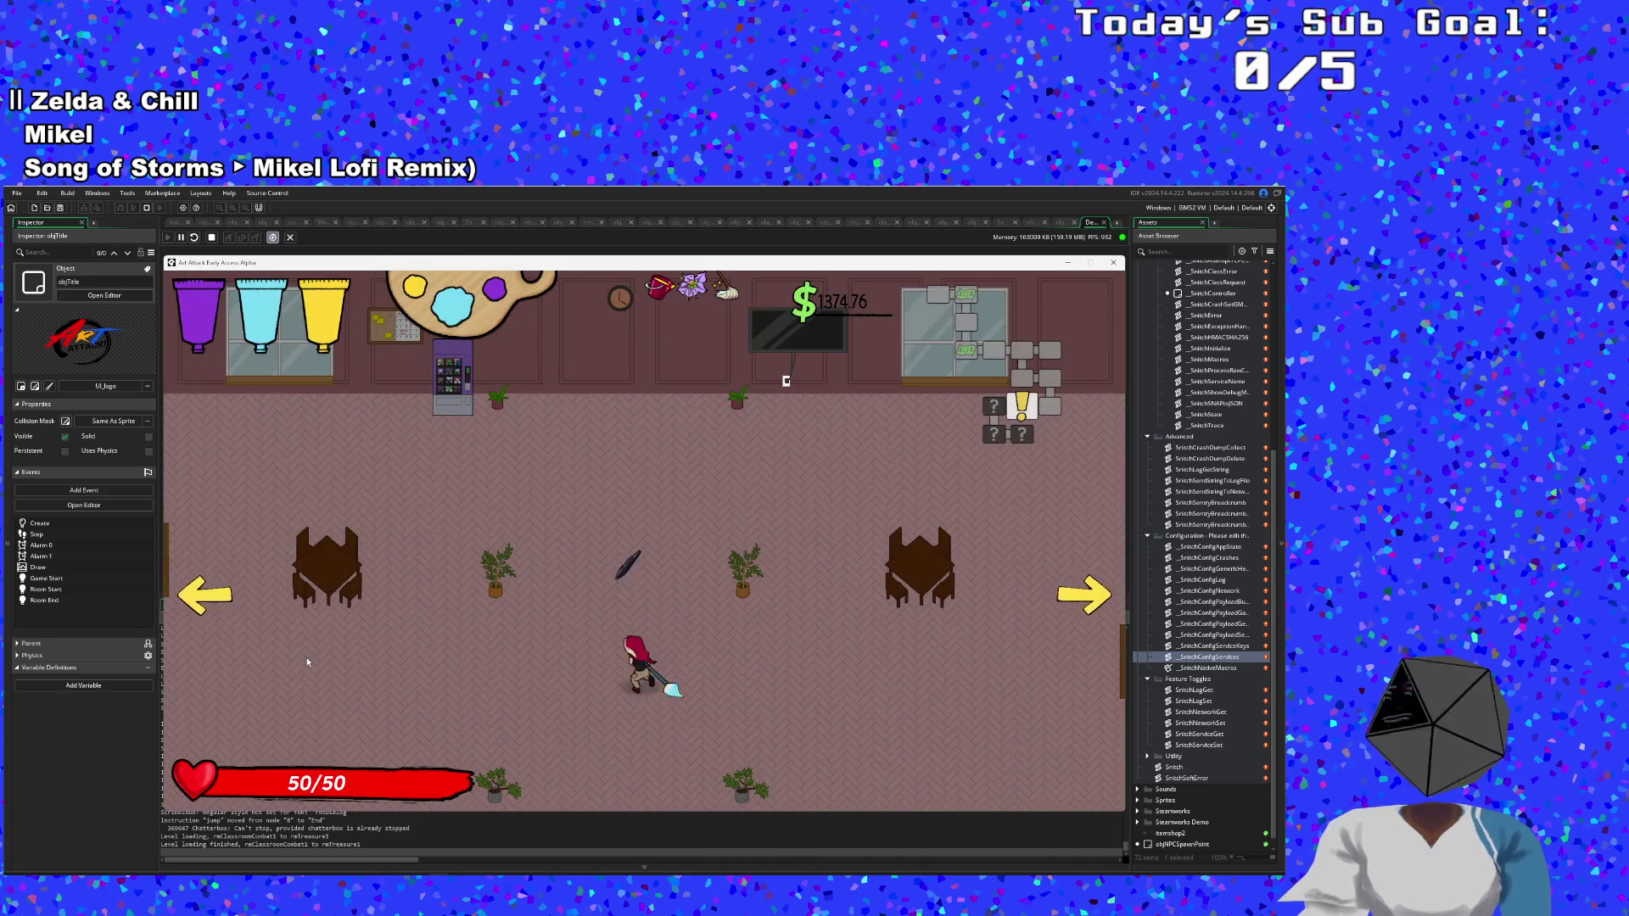
{"action": "key", "text": "w"}
{"action": "key", "text": "e"}
{"action": "key", "text": "a"}
{"action": "key", "text": "w"}
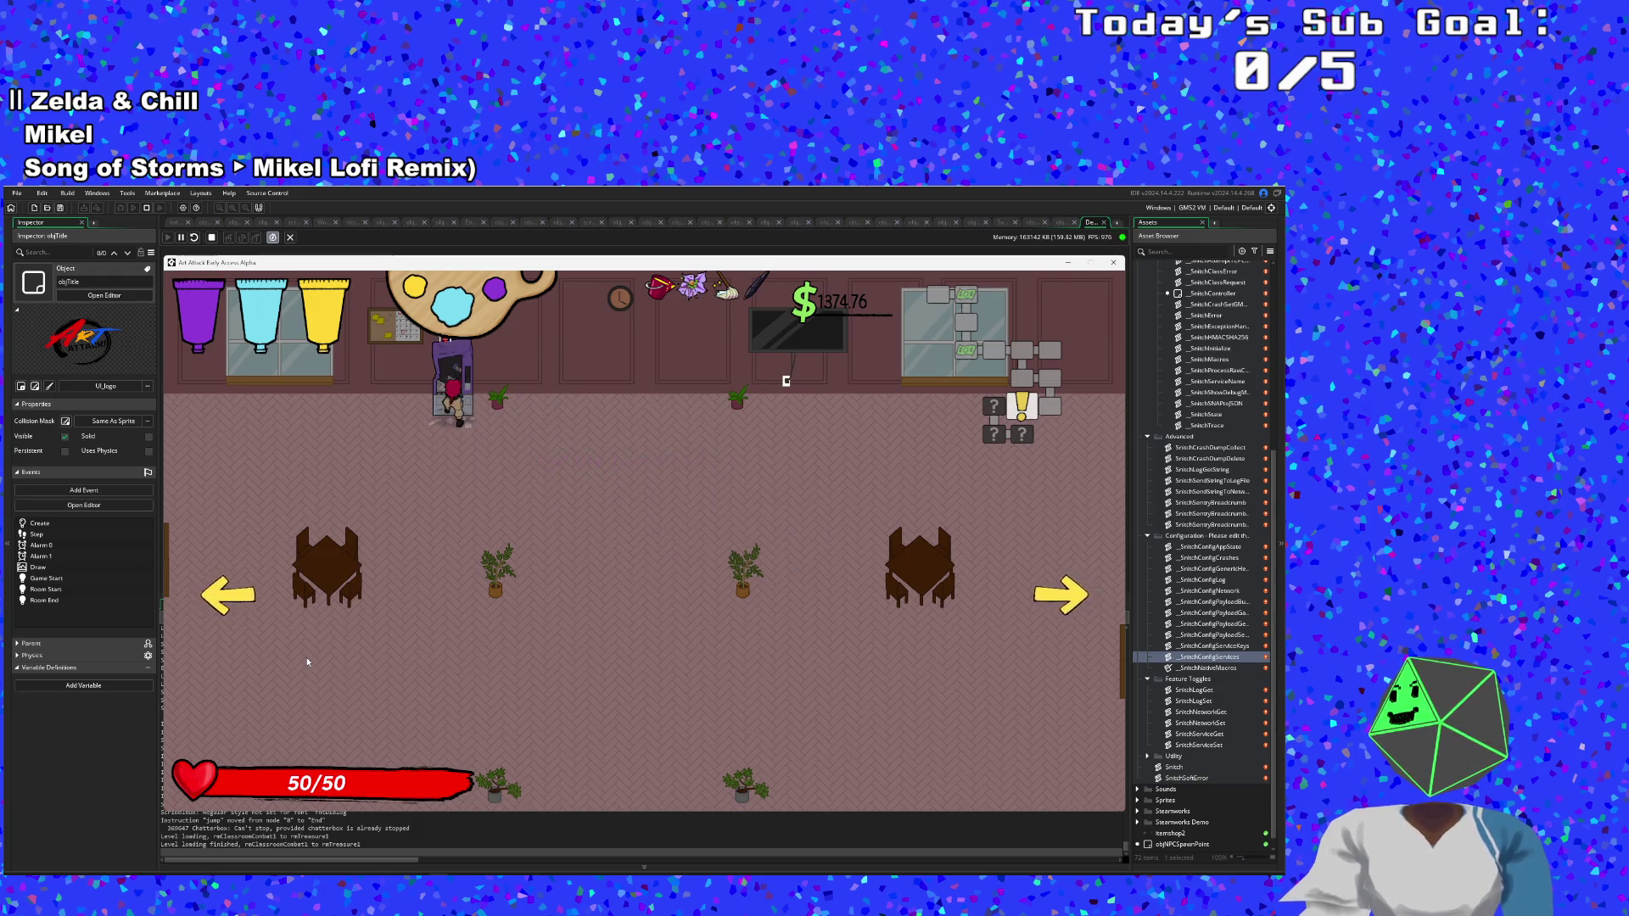
{"action": "key", "text": "s"}
{"action": "key", "text": "a"}
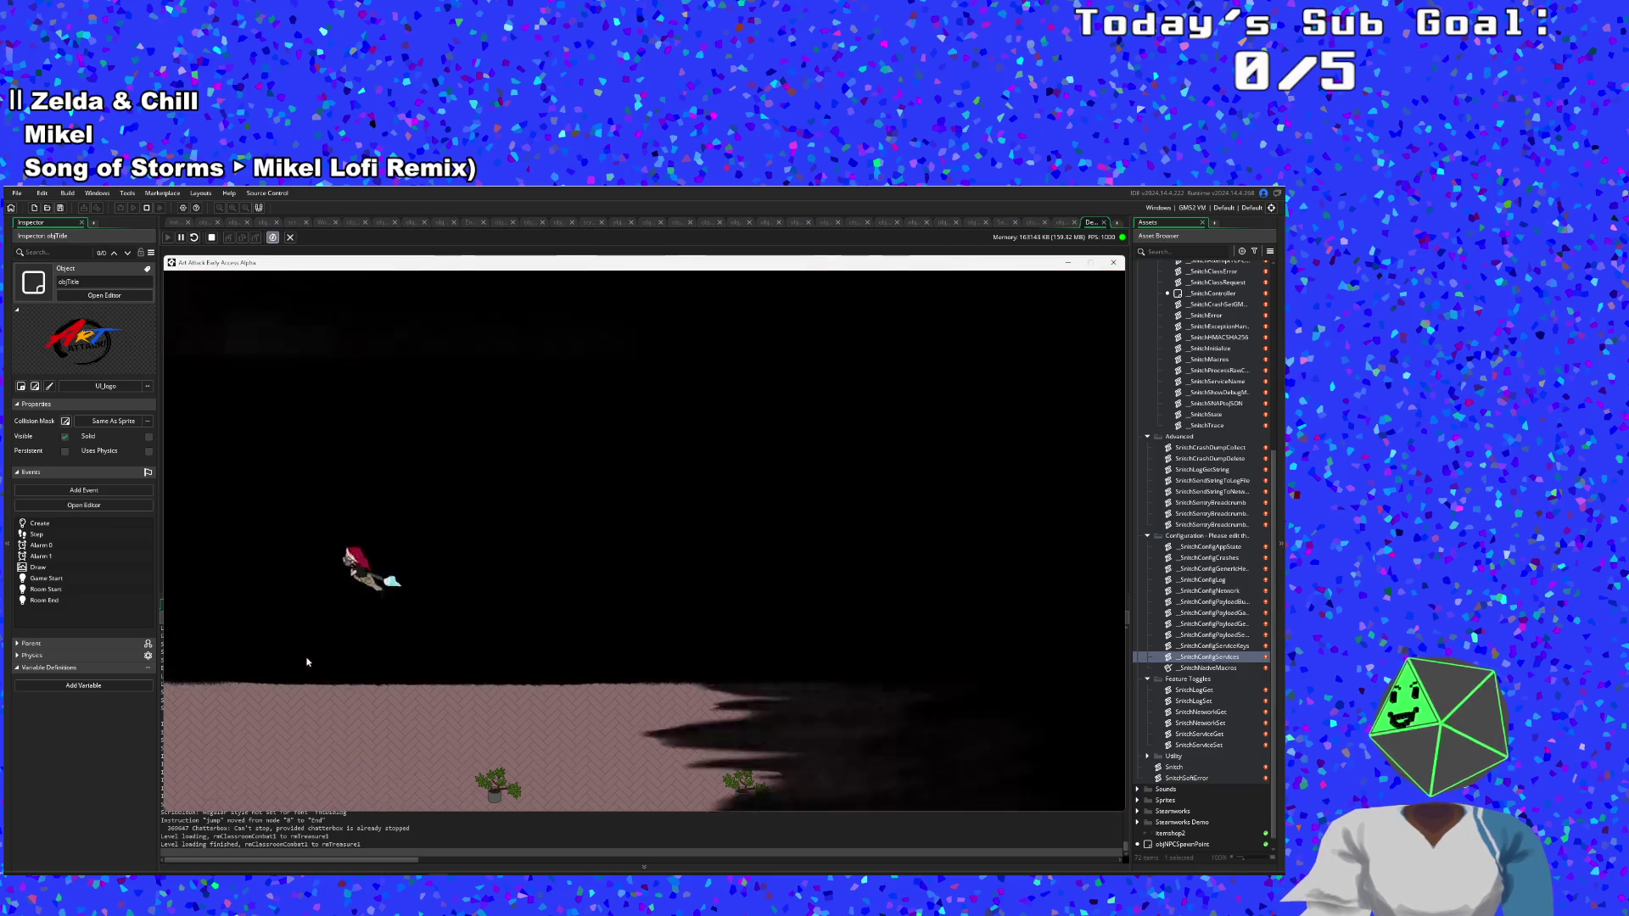
Spray paint across the new room, running through the enemy group and along the top wall.
{"action": "key", "text": "a"}
{"action": "key", "text": "w"}
{"action": "key", "text": "w"}
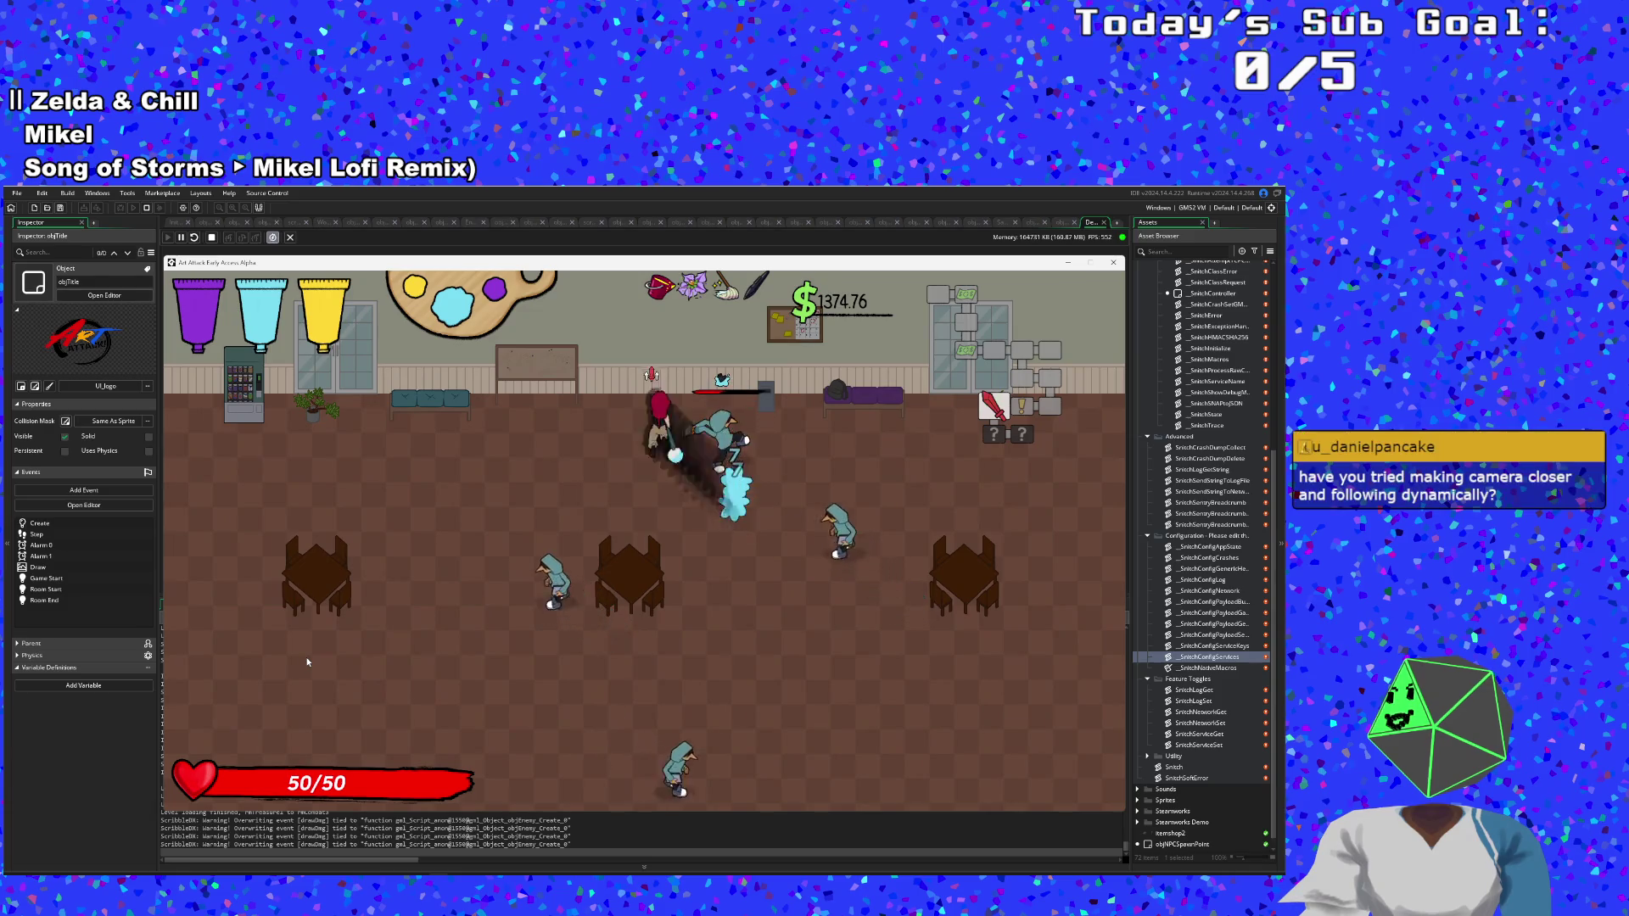
{"action": "key", "text": "s"}
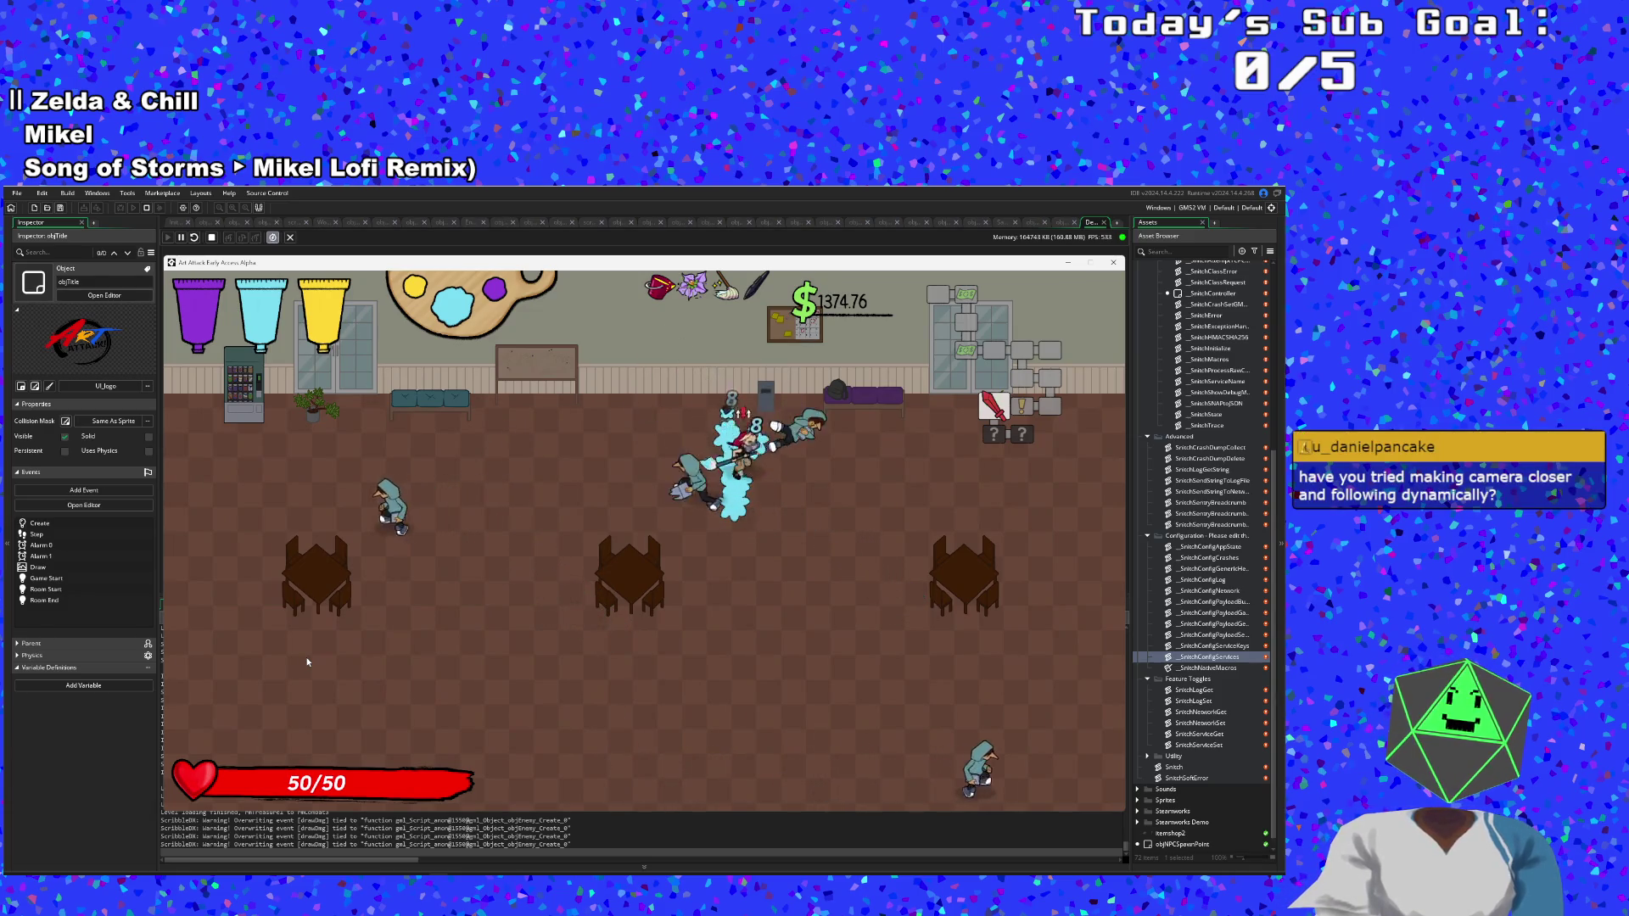
{"action": "key", "text": "a"}
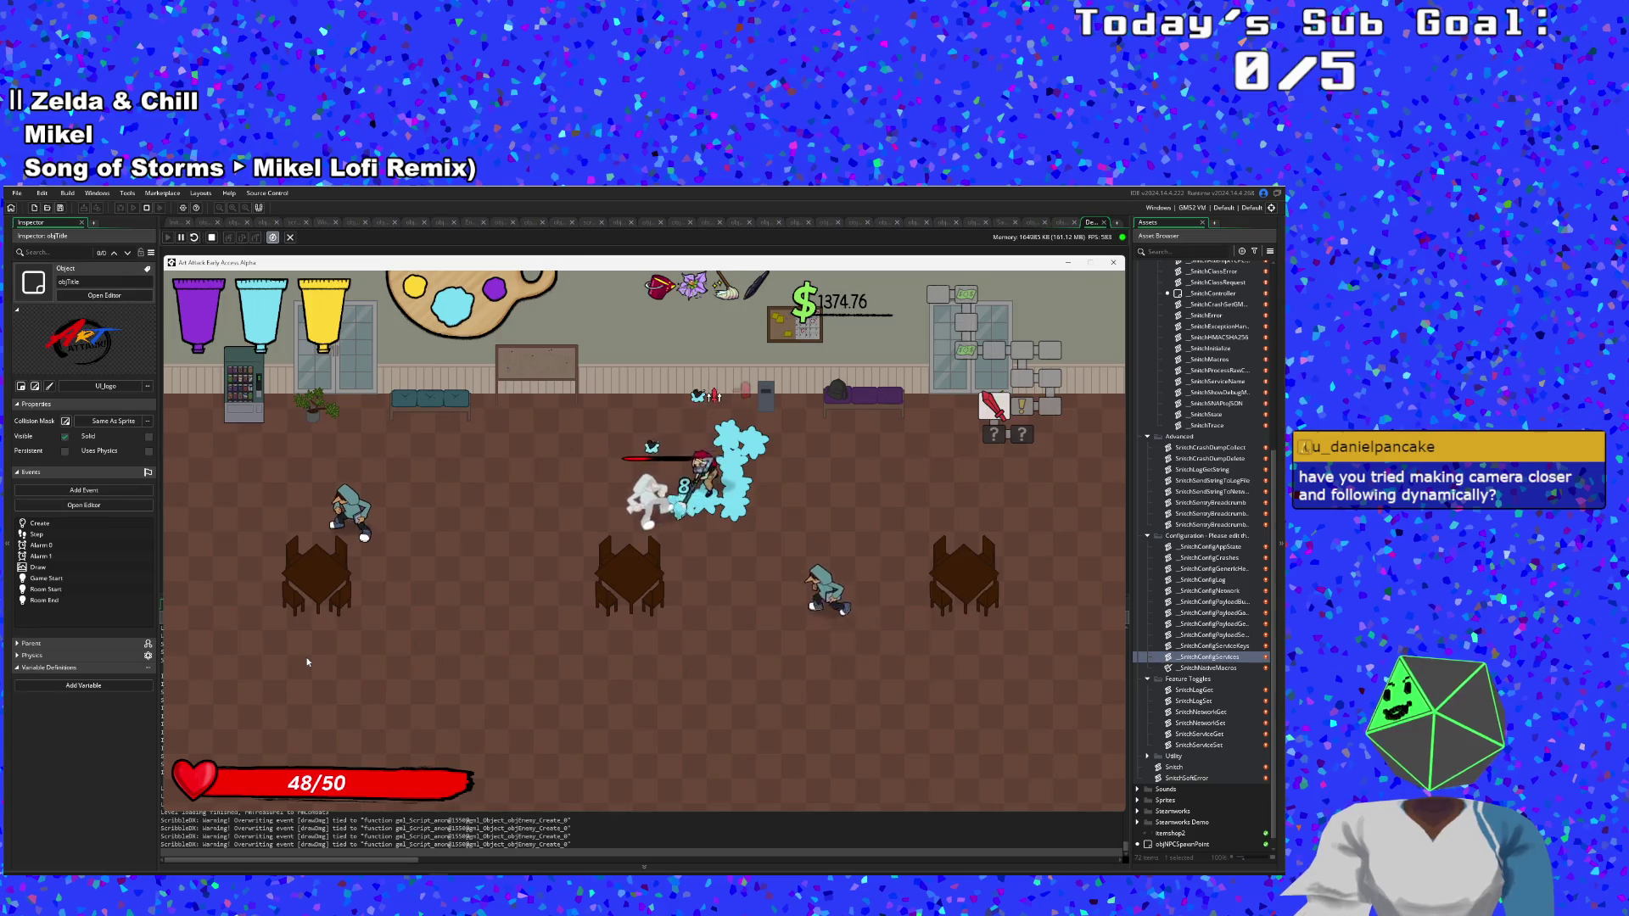
{"action": "key", "text": "w"}
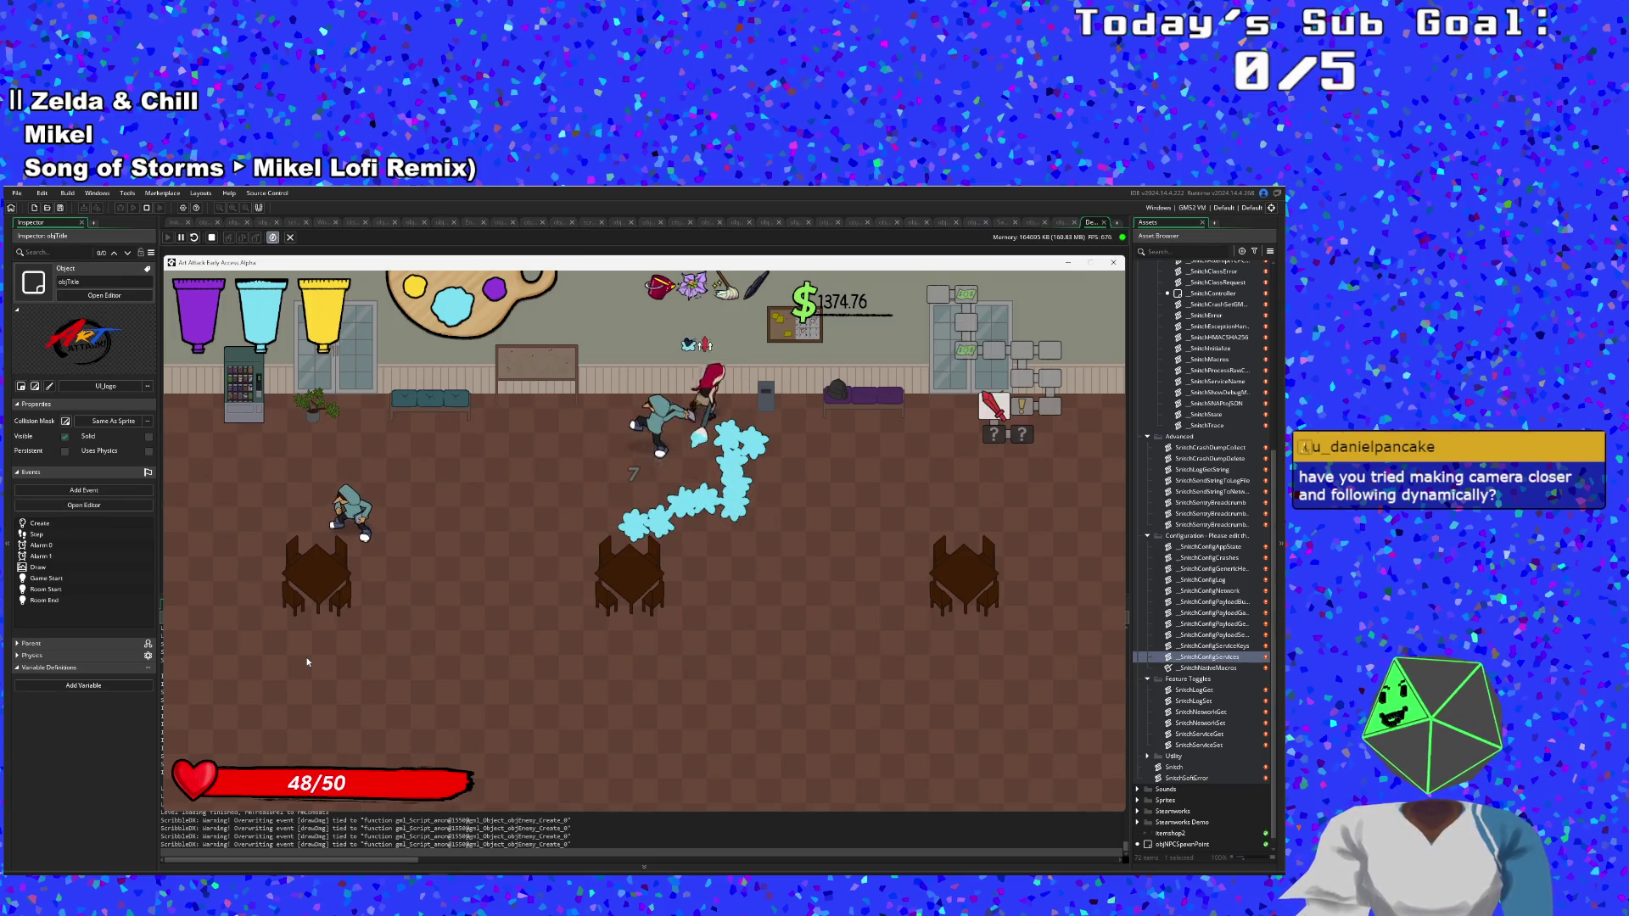
{"action": "key", "text": "a"}
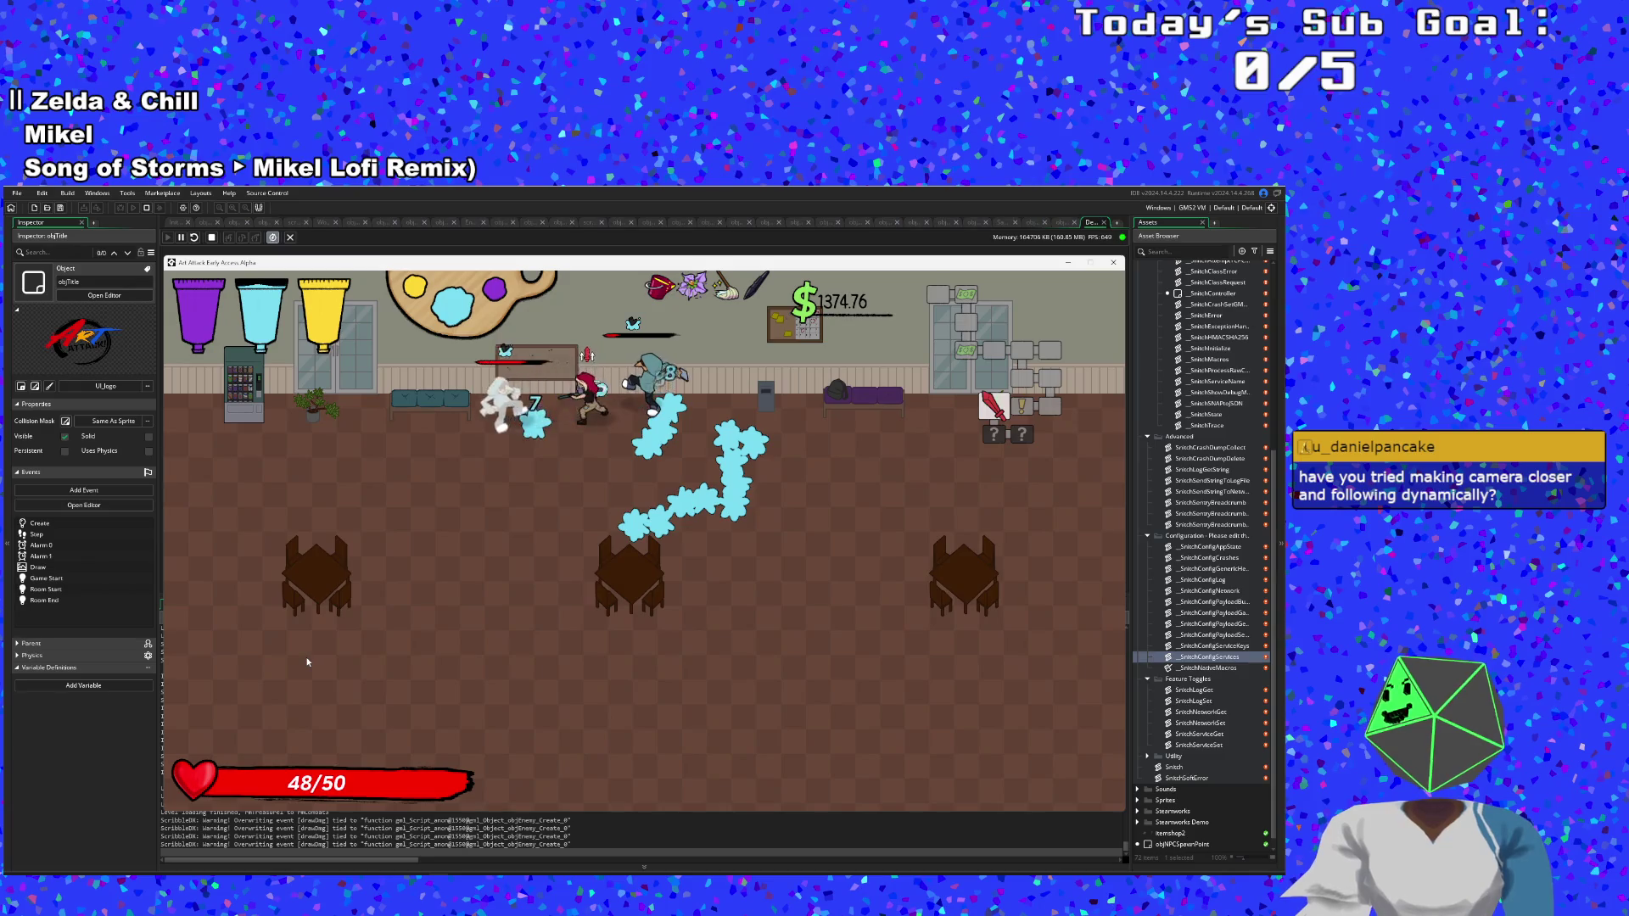
Defeat the last hooded enemy, restoring health to 50/50, and head out the bottom exit.
{"action": "key", "text": "a"}
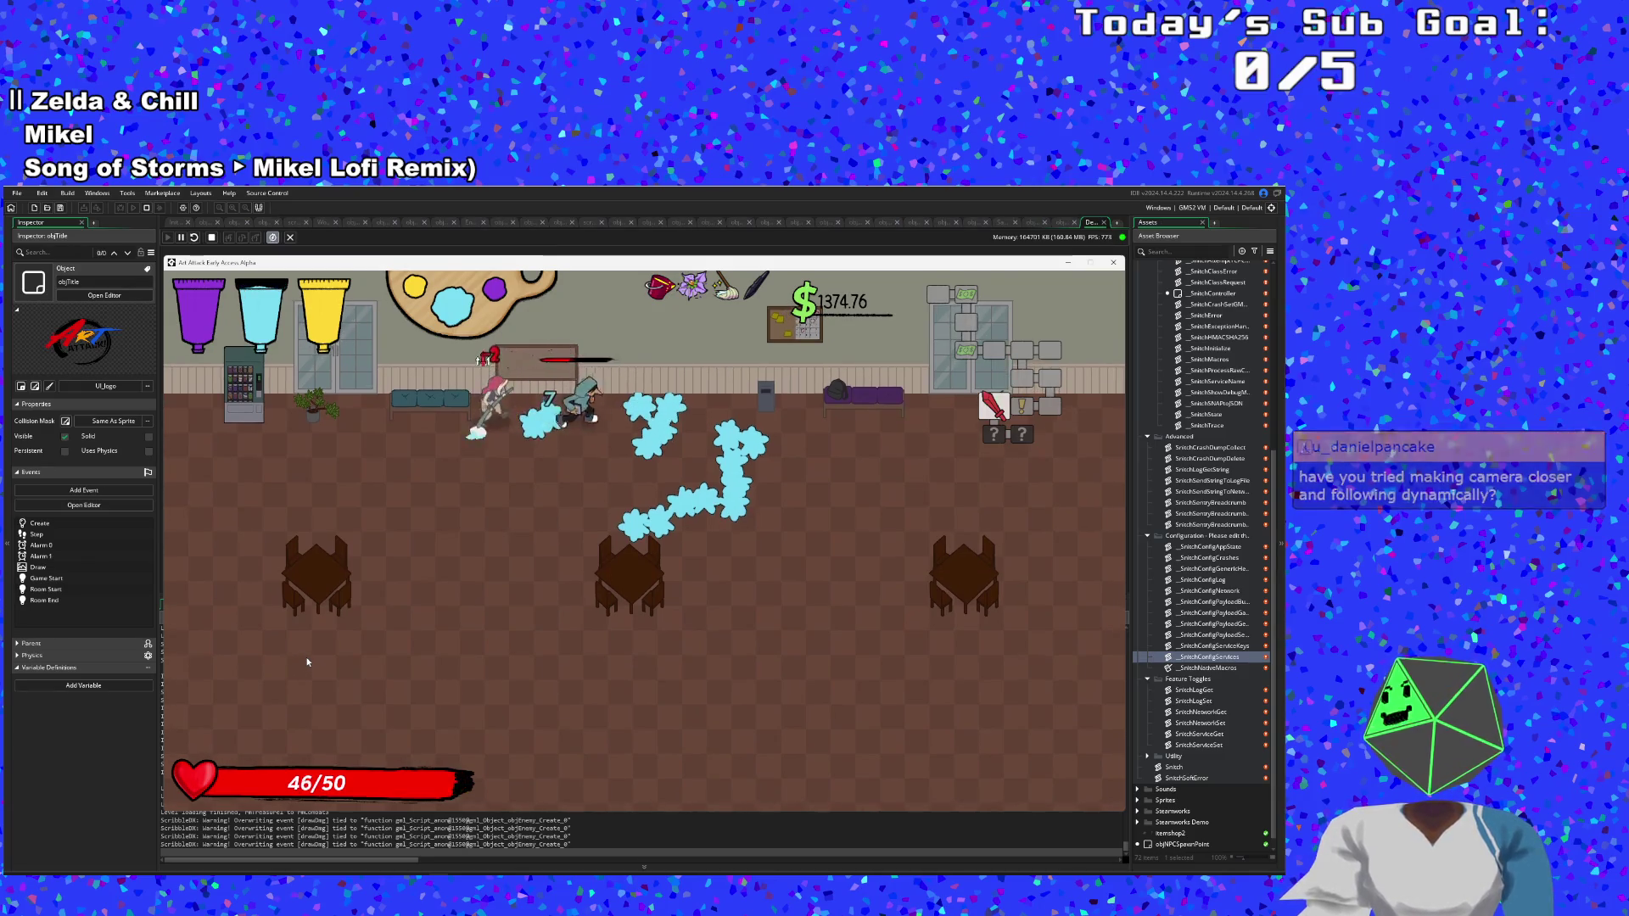
{"action": "key", "text": "d"}
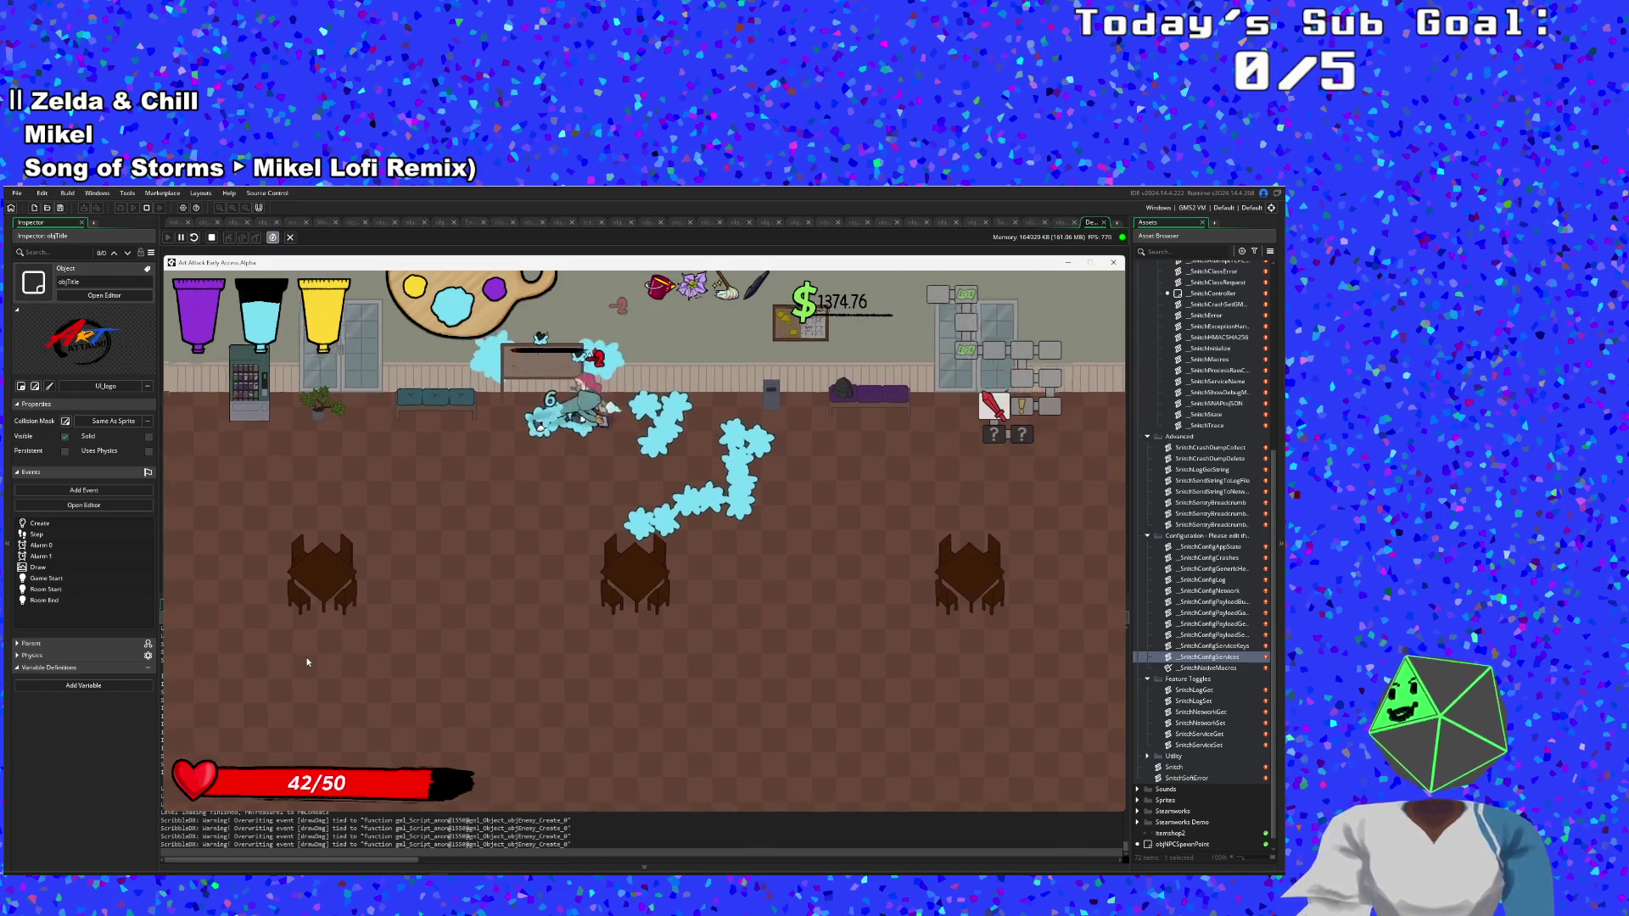
{"action": "key", "text": "s"}
{"action": "key", "text": "d"}
{"action": "key", "text": "s"}
{"action": "key", "text": "s"}
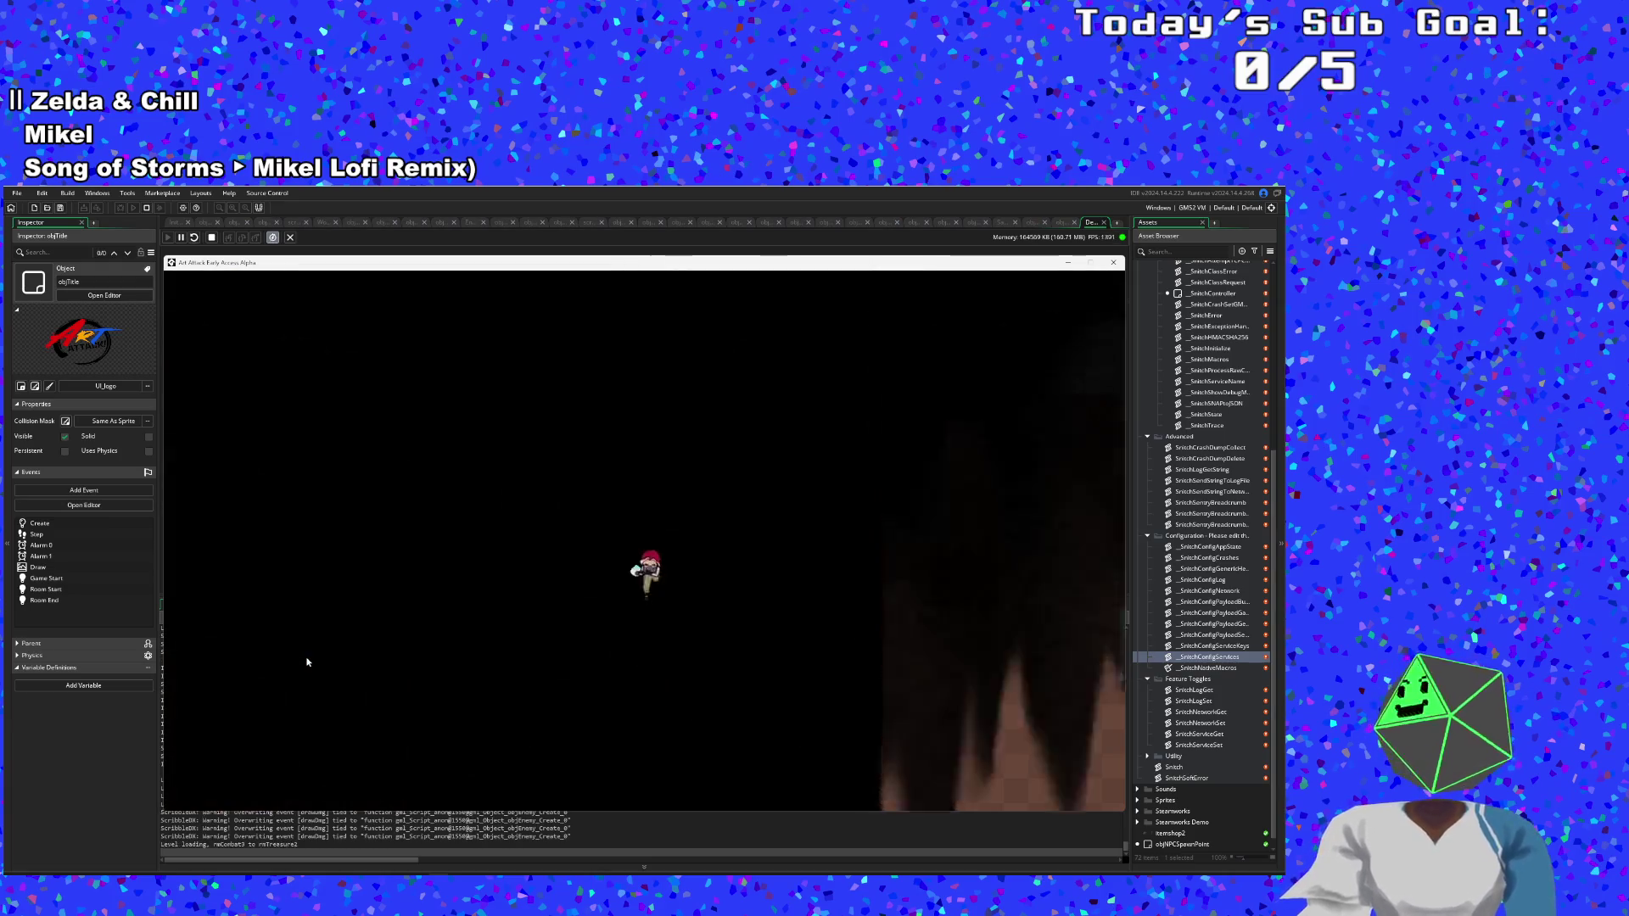
Grab the banana and walk over to the blue paint table.
{"action": "key", "text": "a"}
{"action": "key", "text": "d"}
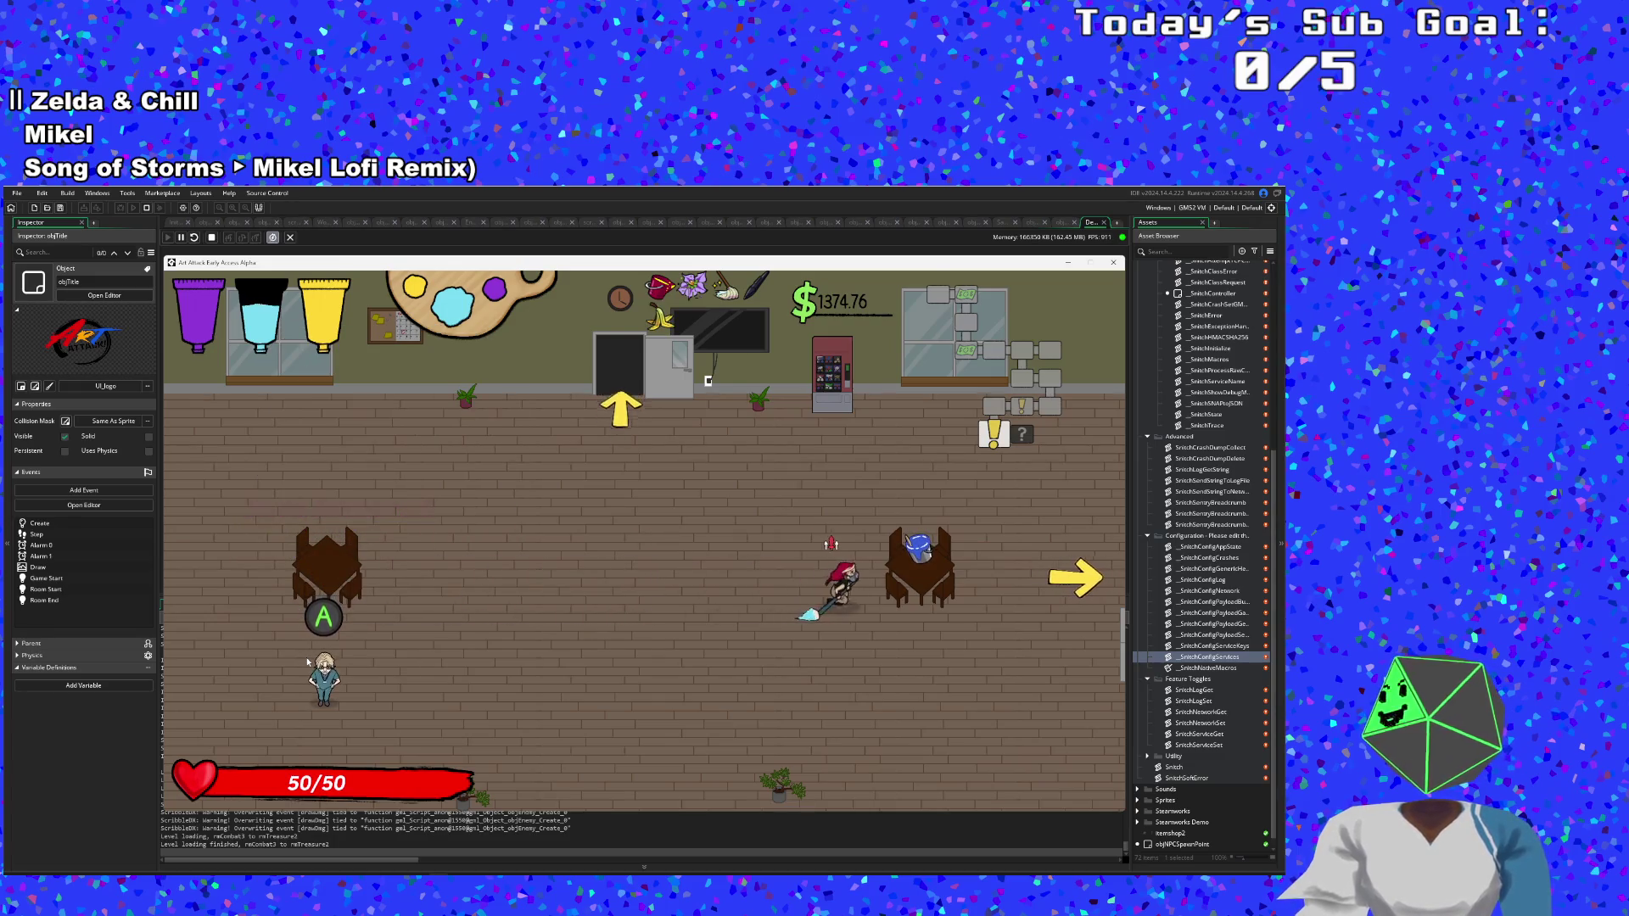
{"action": "key", "text": "d"}
Cycle between purple and yellow paint and mix them into green paint.
{"action": "key", "text": "q"}
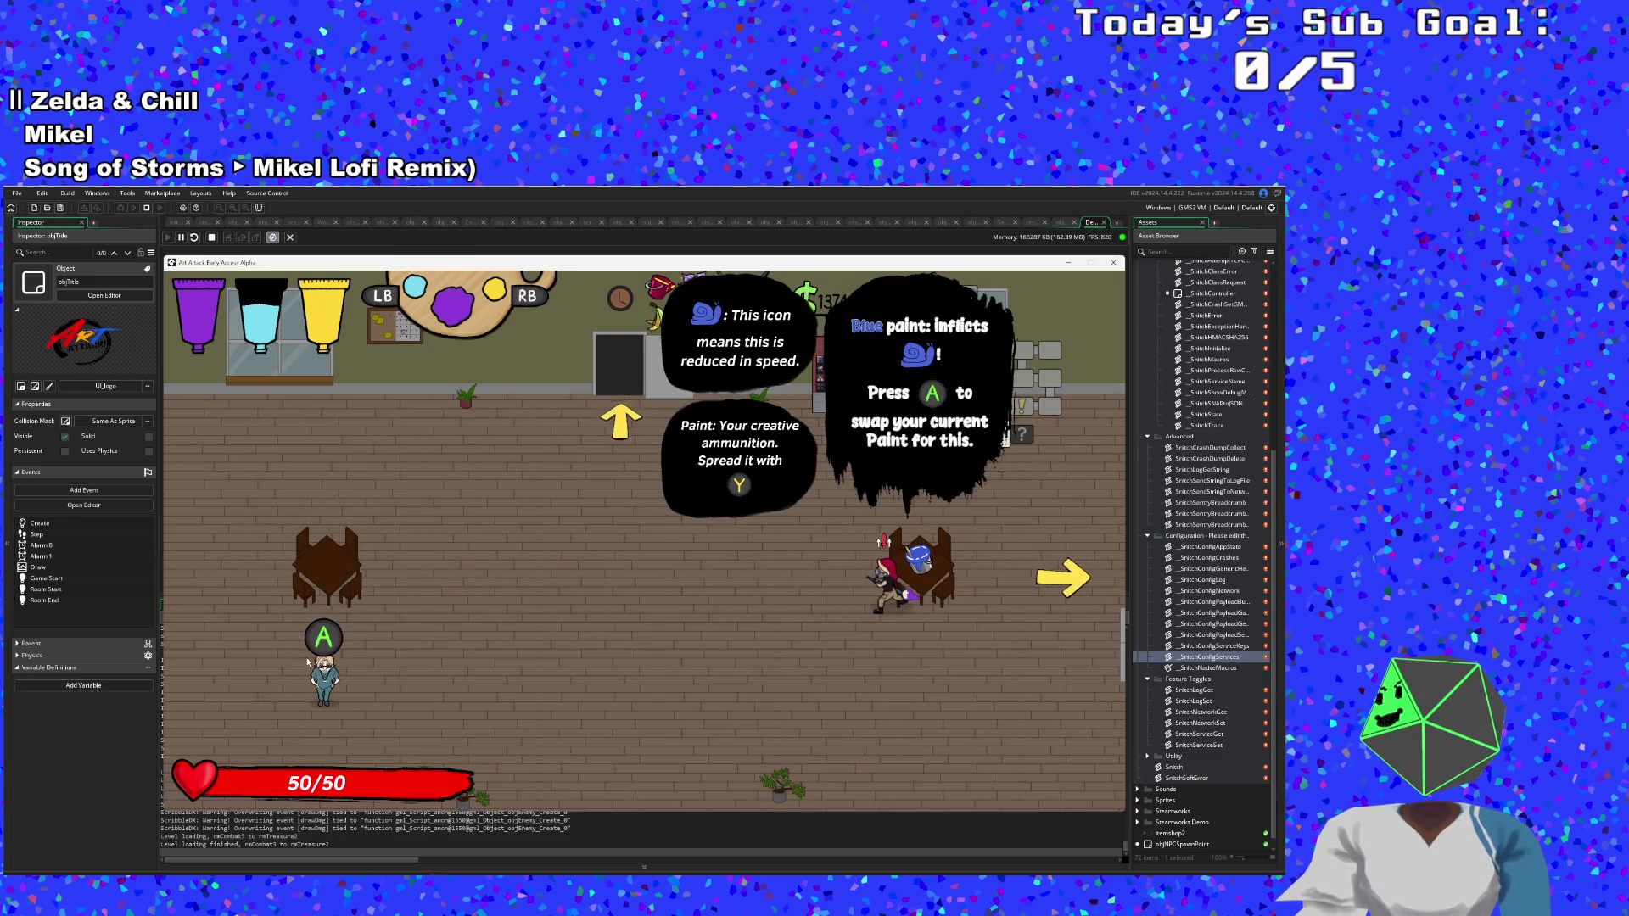
{"action": "key", "text": "q"}
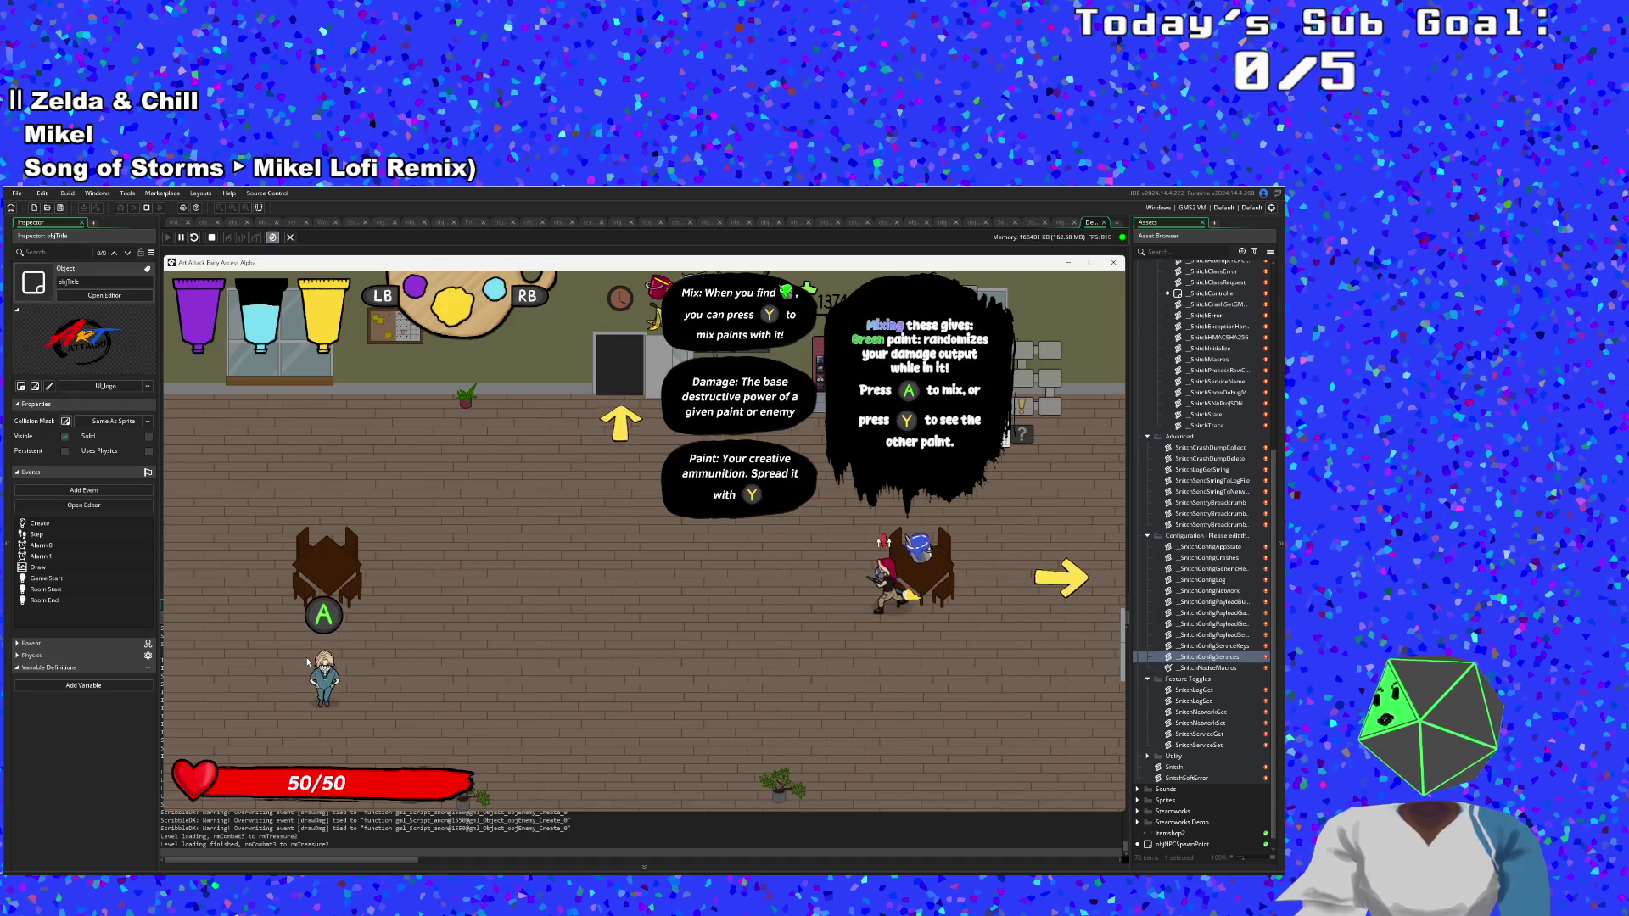
{"action": "key", "text": "q"}
{"action": "key", "text": "q"}
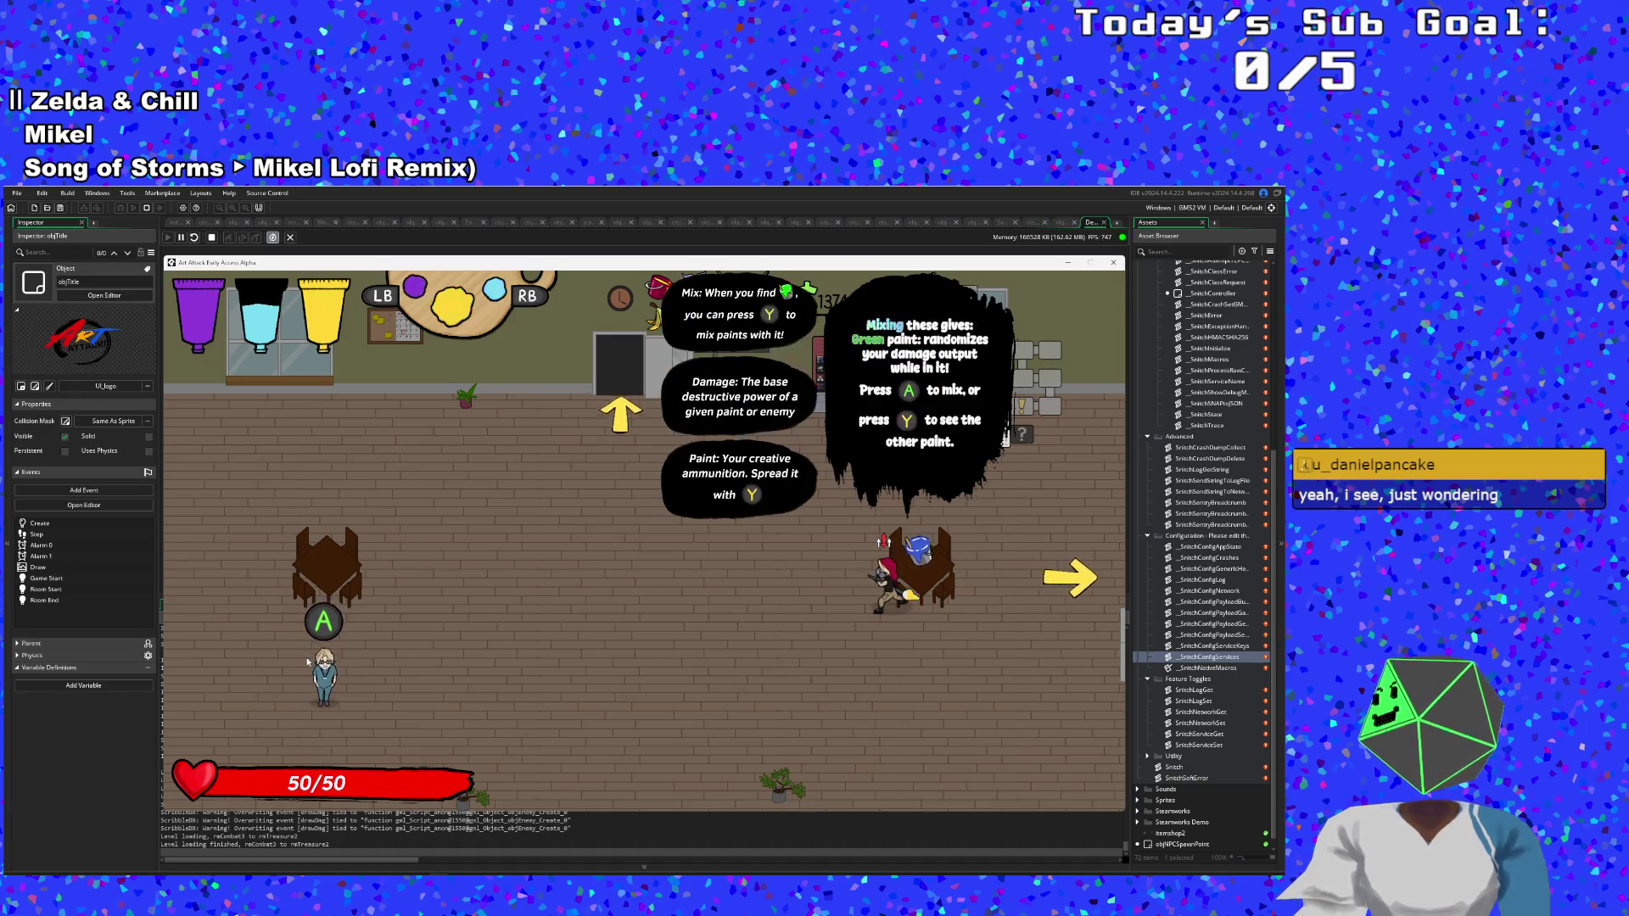
{"action": "key", "text": "q"}
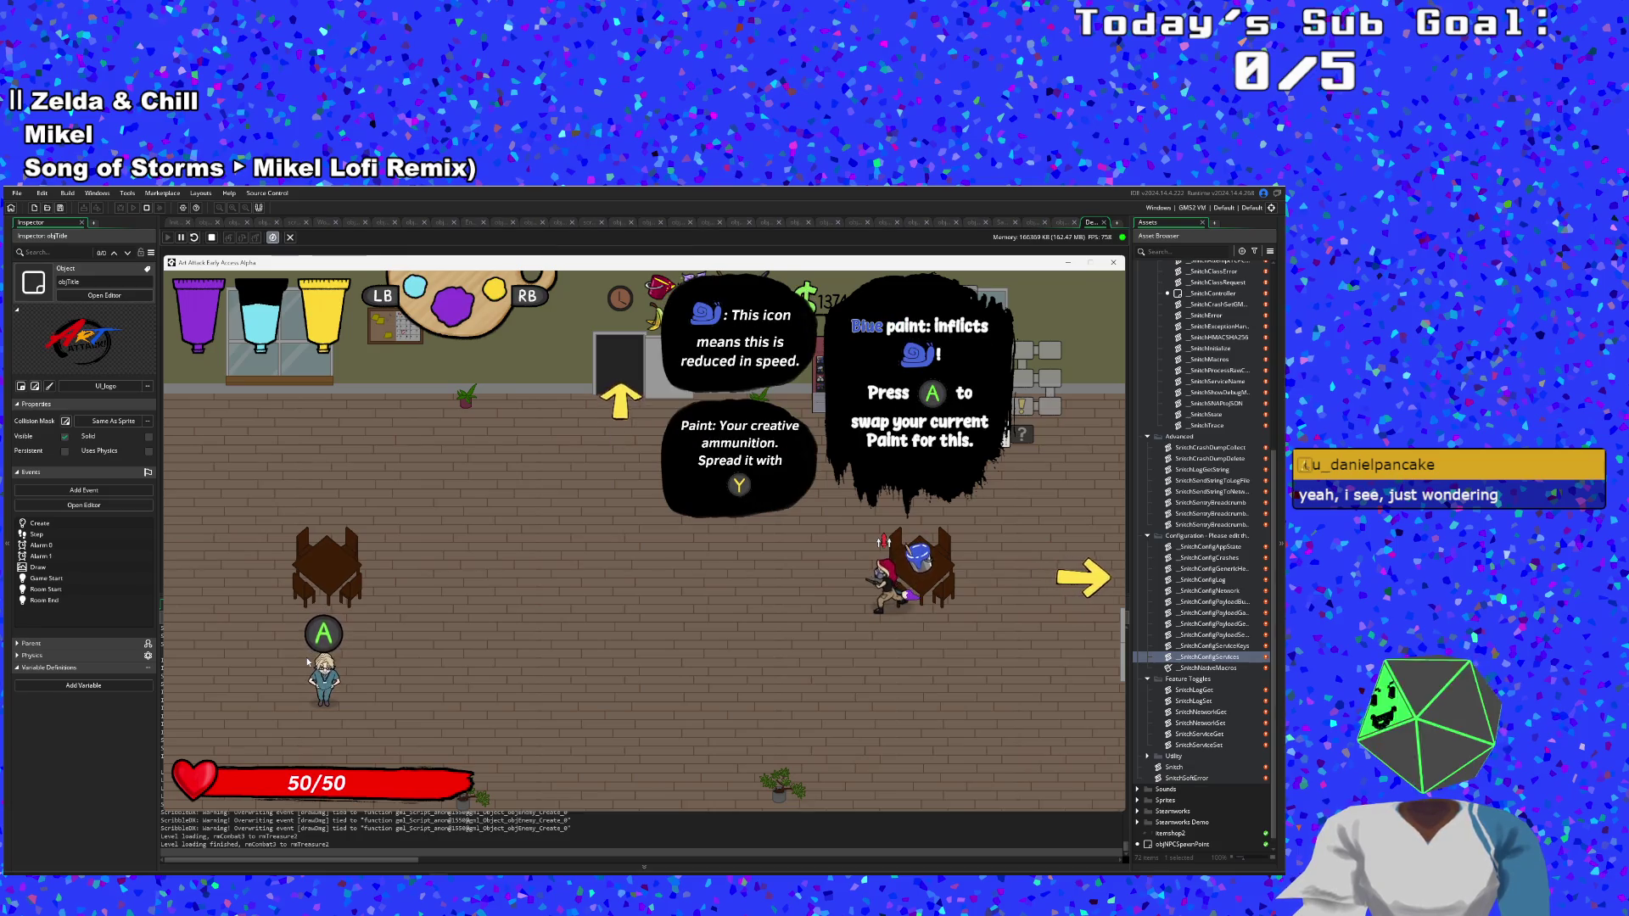
{"action": "key", "text": "e"}
Walk on to trigger Eddie's dialogue and advance it to the end.
{"action": "key", "text": "a"}
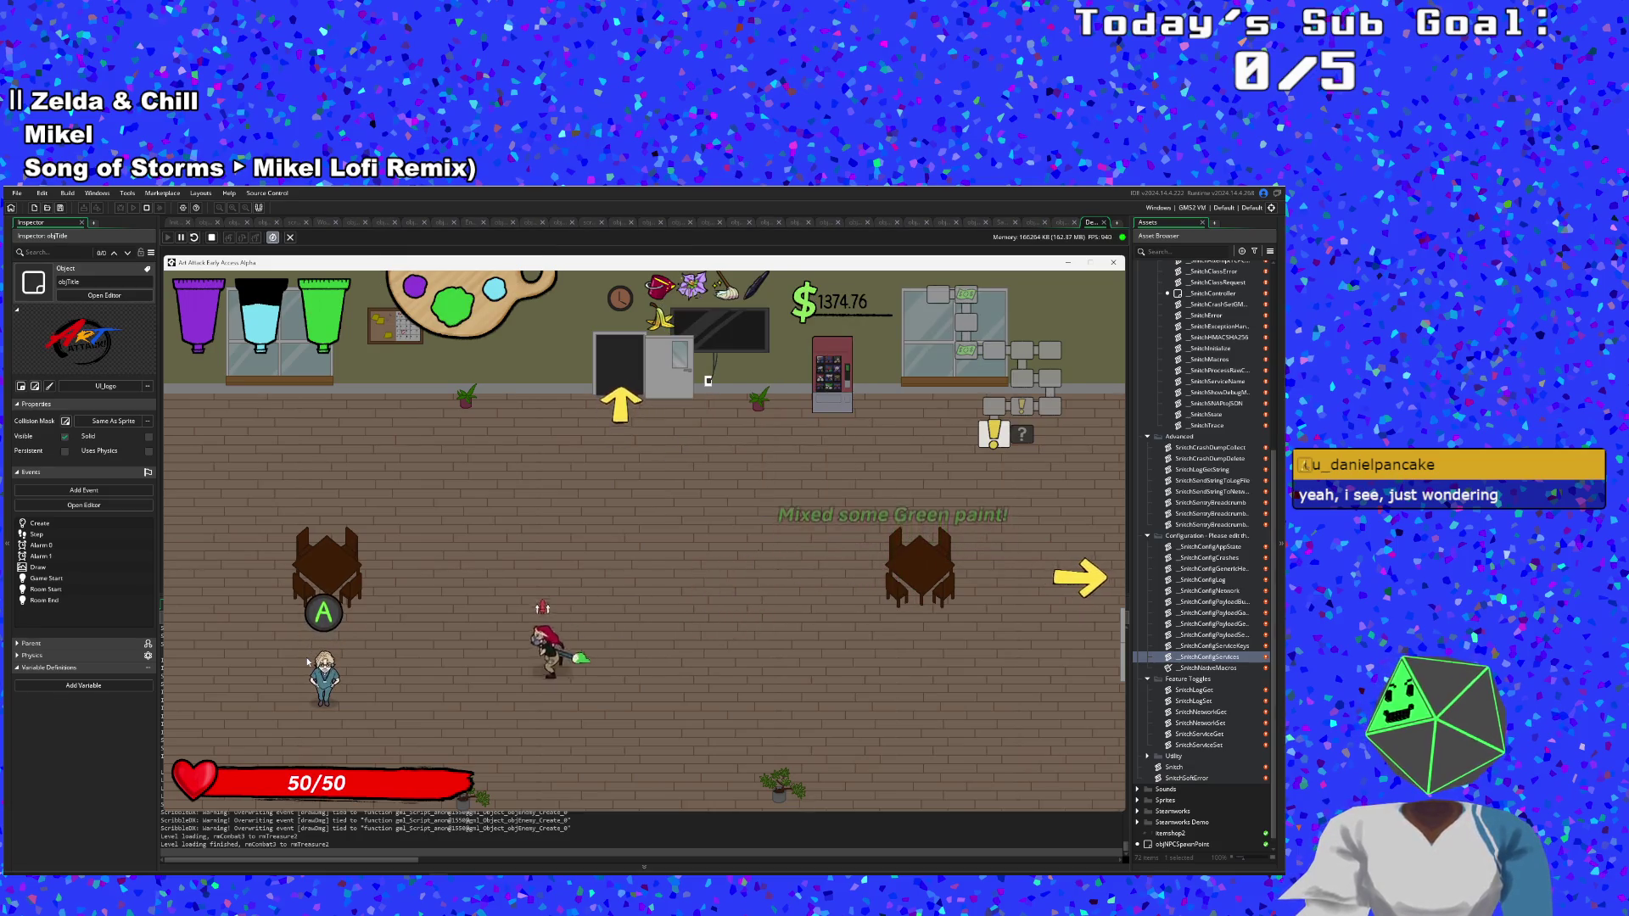
{"action": "key", "text": "space"}
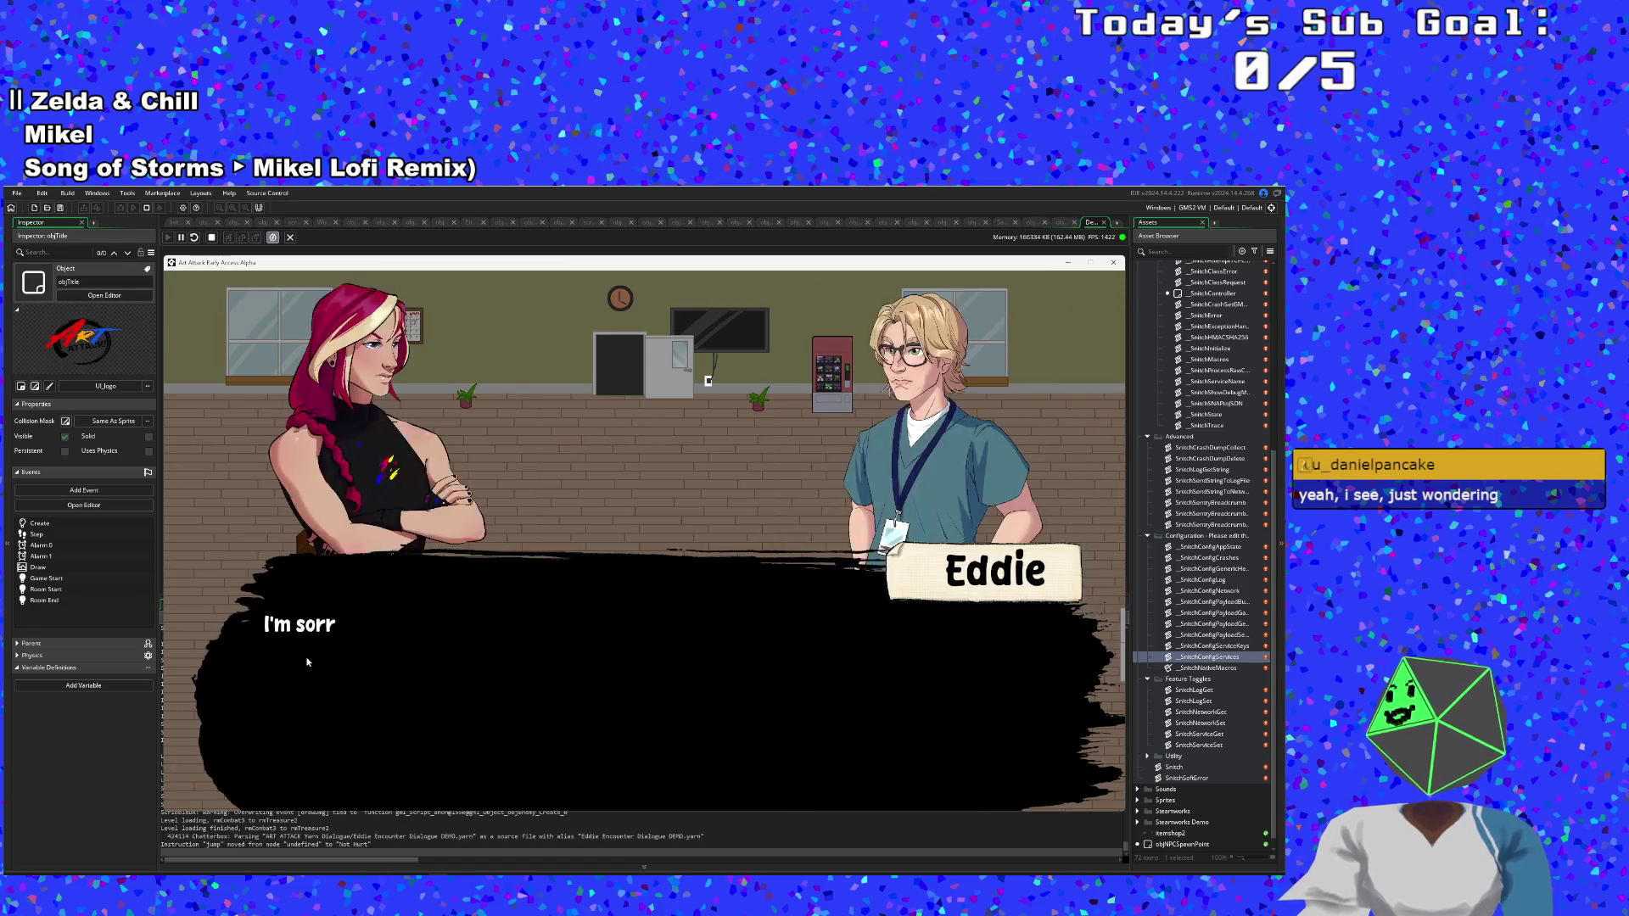
{"action": "key", "text": "space"}
{"action": "key", "text": "space"}
{"action": "key", "text": "space"}
{"action": "key", "text": "space"}
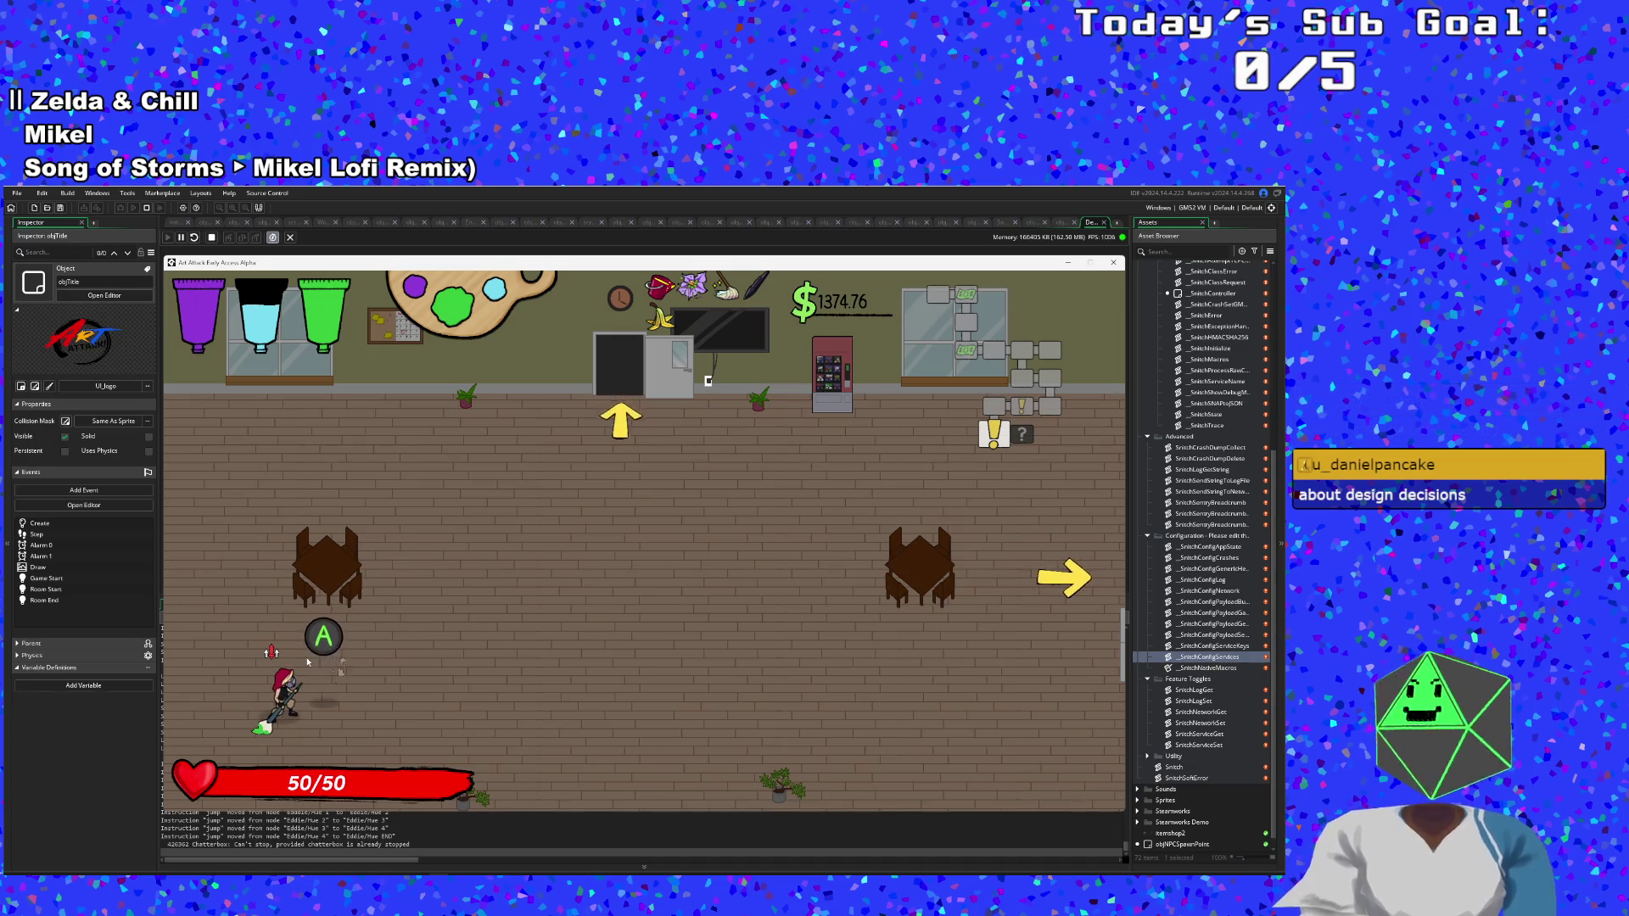
Walk past the vending machine to the paint station and refill paint.
{"action": "key", "text": "d"}
{"action": "key", "text": "w"}
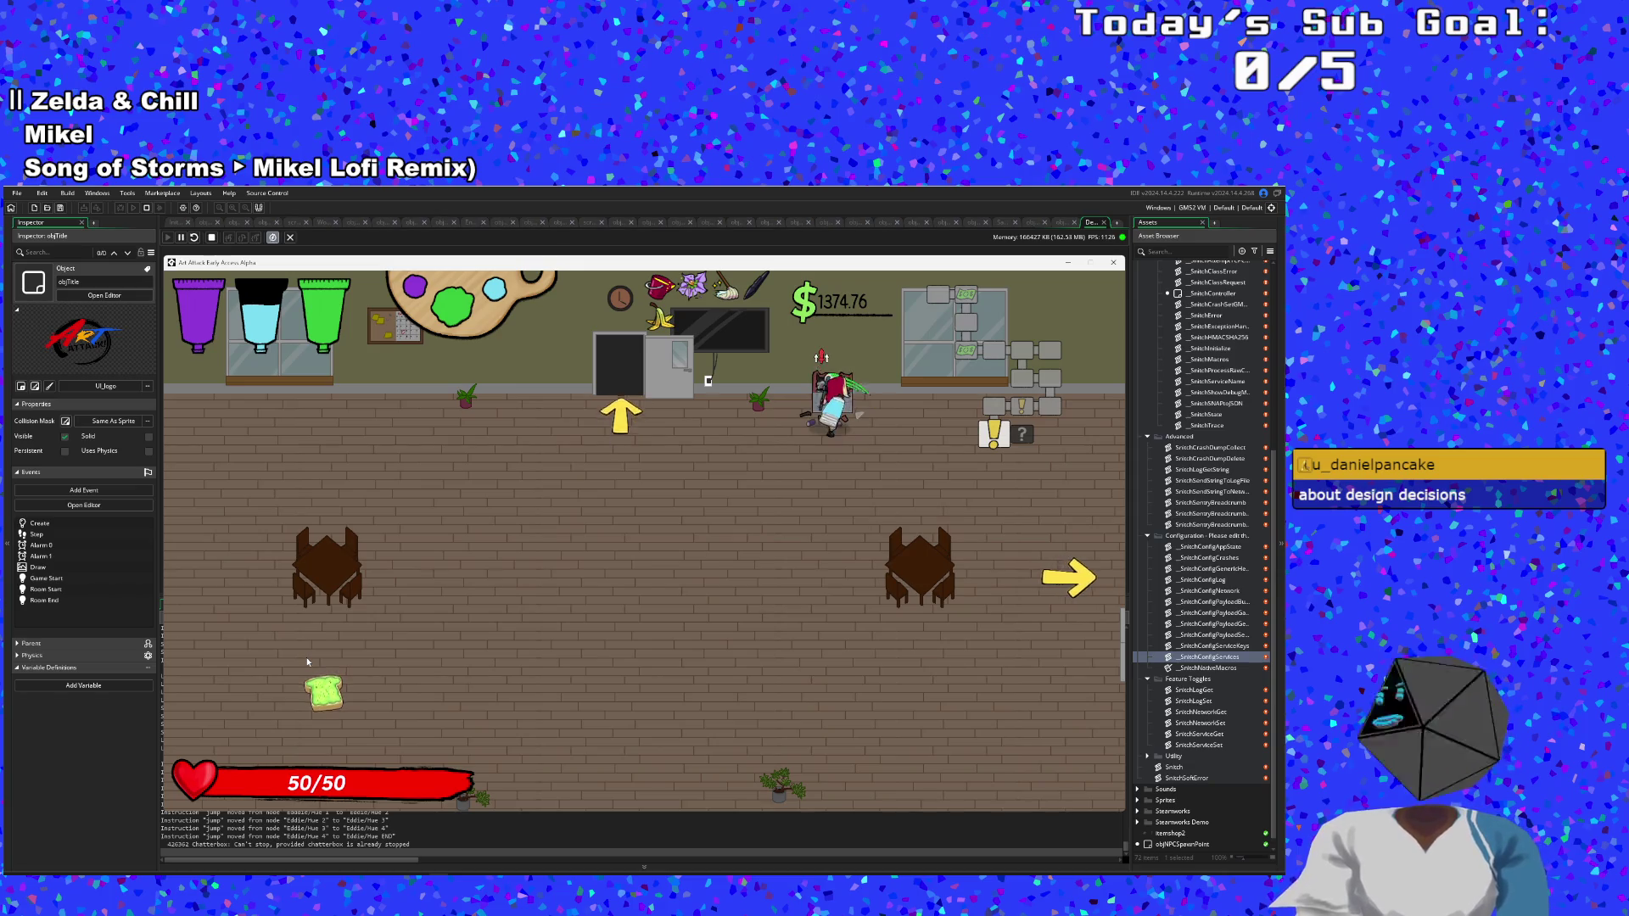
{"action": "key", "text": "w"}
{"action": "key", "text": "d"}
Cross the paint room floor and leave through the right exit into the dark room.
{"action": "key", "text": "s"}
{"action": "key", "text": "a"}
{"action": "key", "text": "w"}
{"action": "key", "text": "a"}
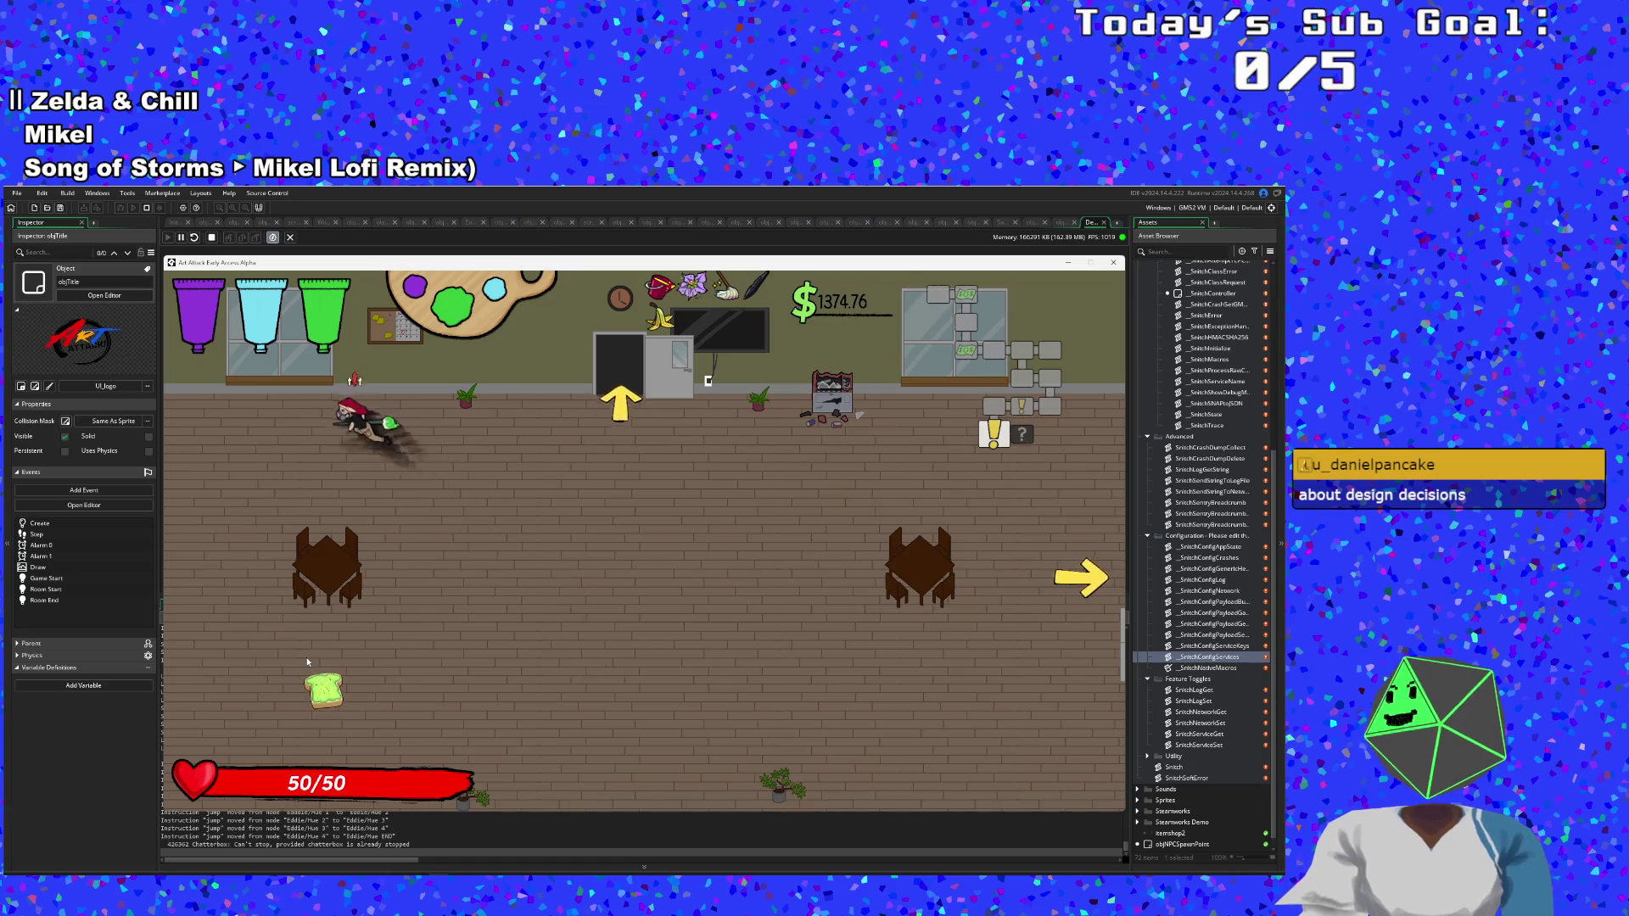
{"action": "key", "text": "s"}
{"action": "key", "text": "d"}
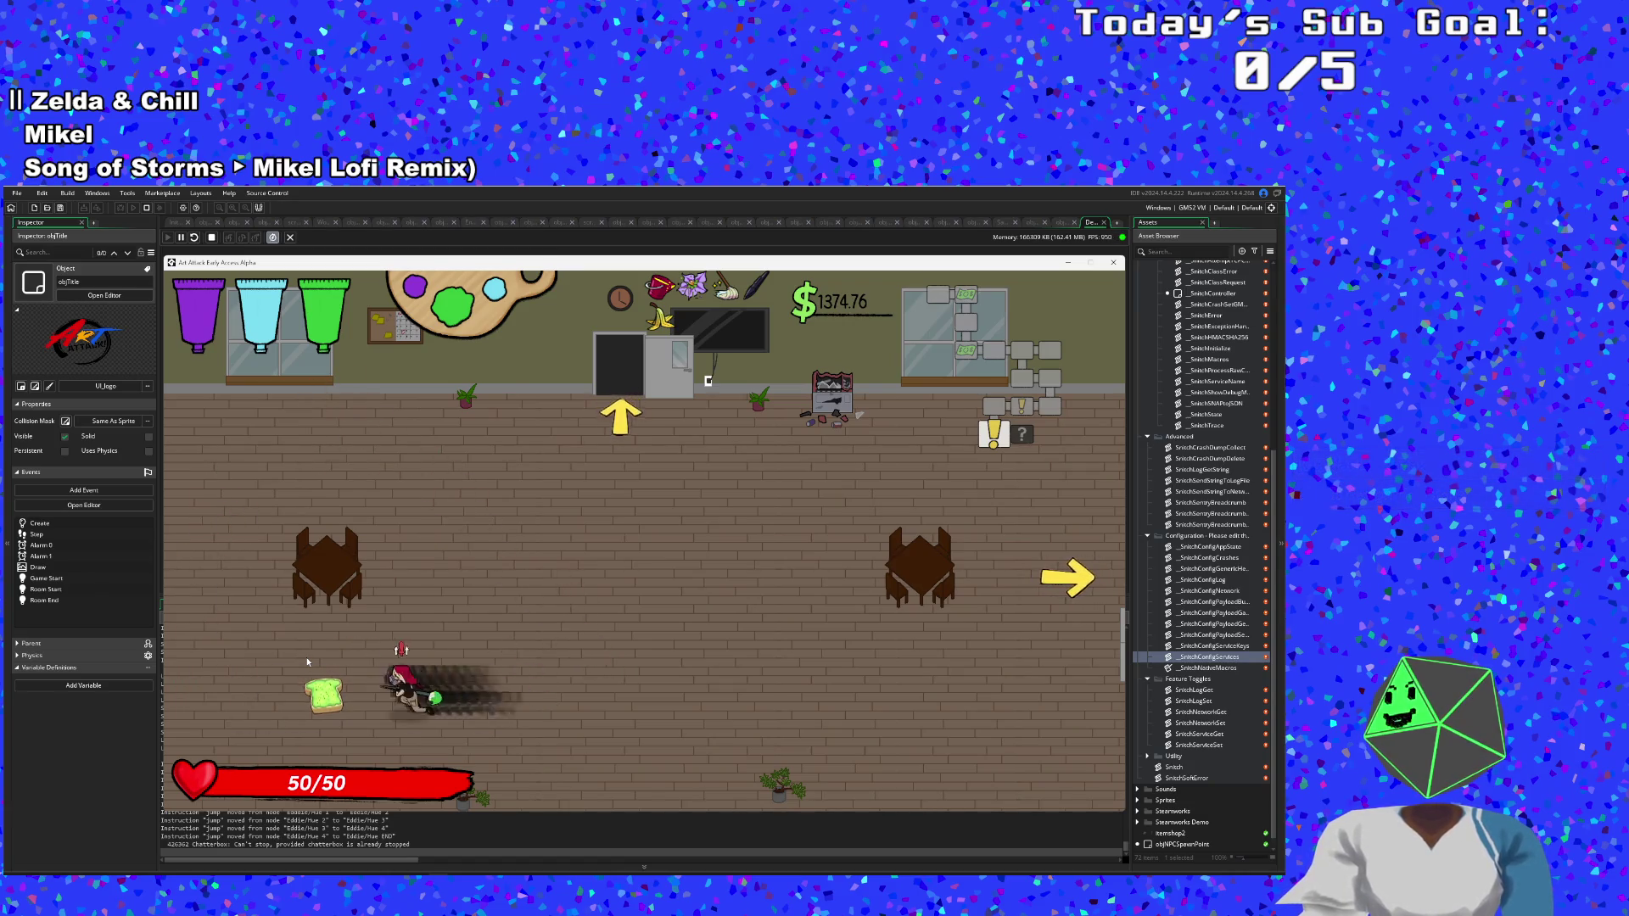
{"action": "key", "text": "s"}
{"action": "key", "text": "a"}
{"action": "key", "text": "s"}
{"action": "key", "text": "d"}
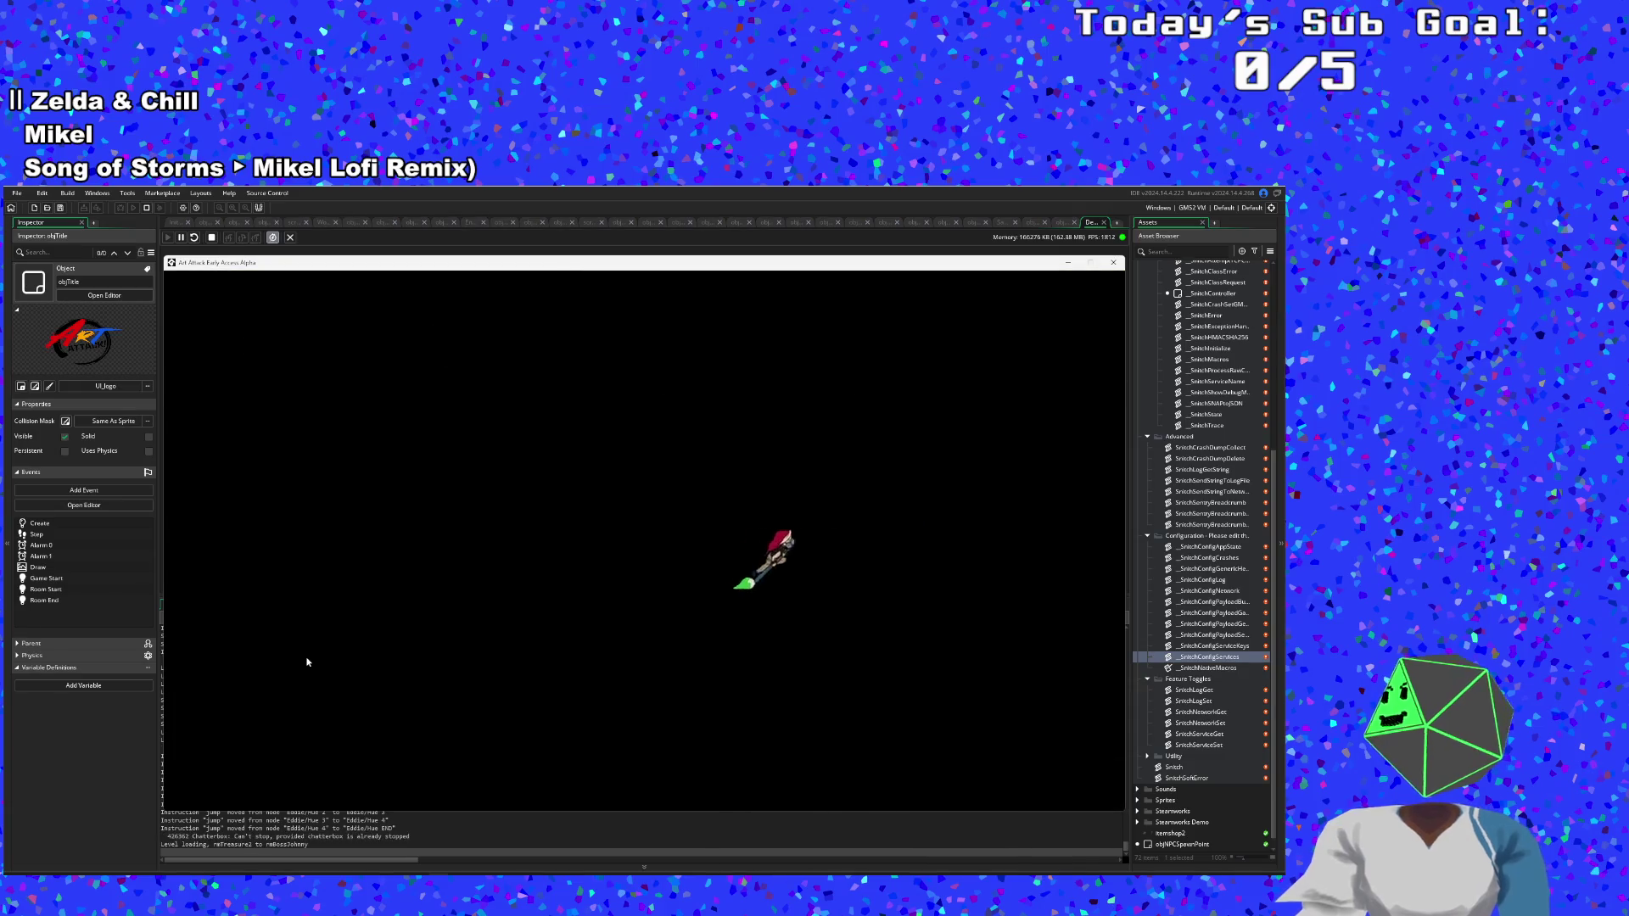
Move past the top-left paint machines and walk up to the boss.
{"action": "key", "text": "w"}
{"action": "key", "text": "s"}
{"action": "key", "text": "d"}
{"action": "key", "text": "w"}
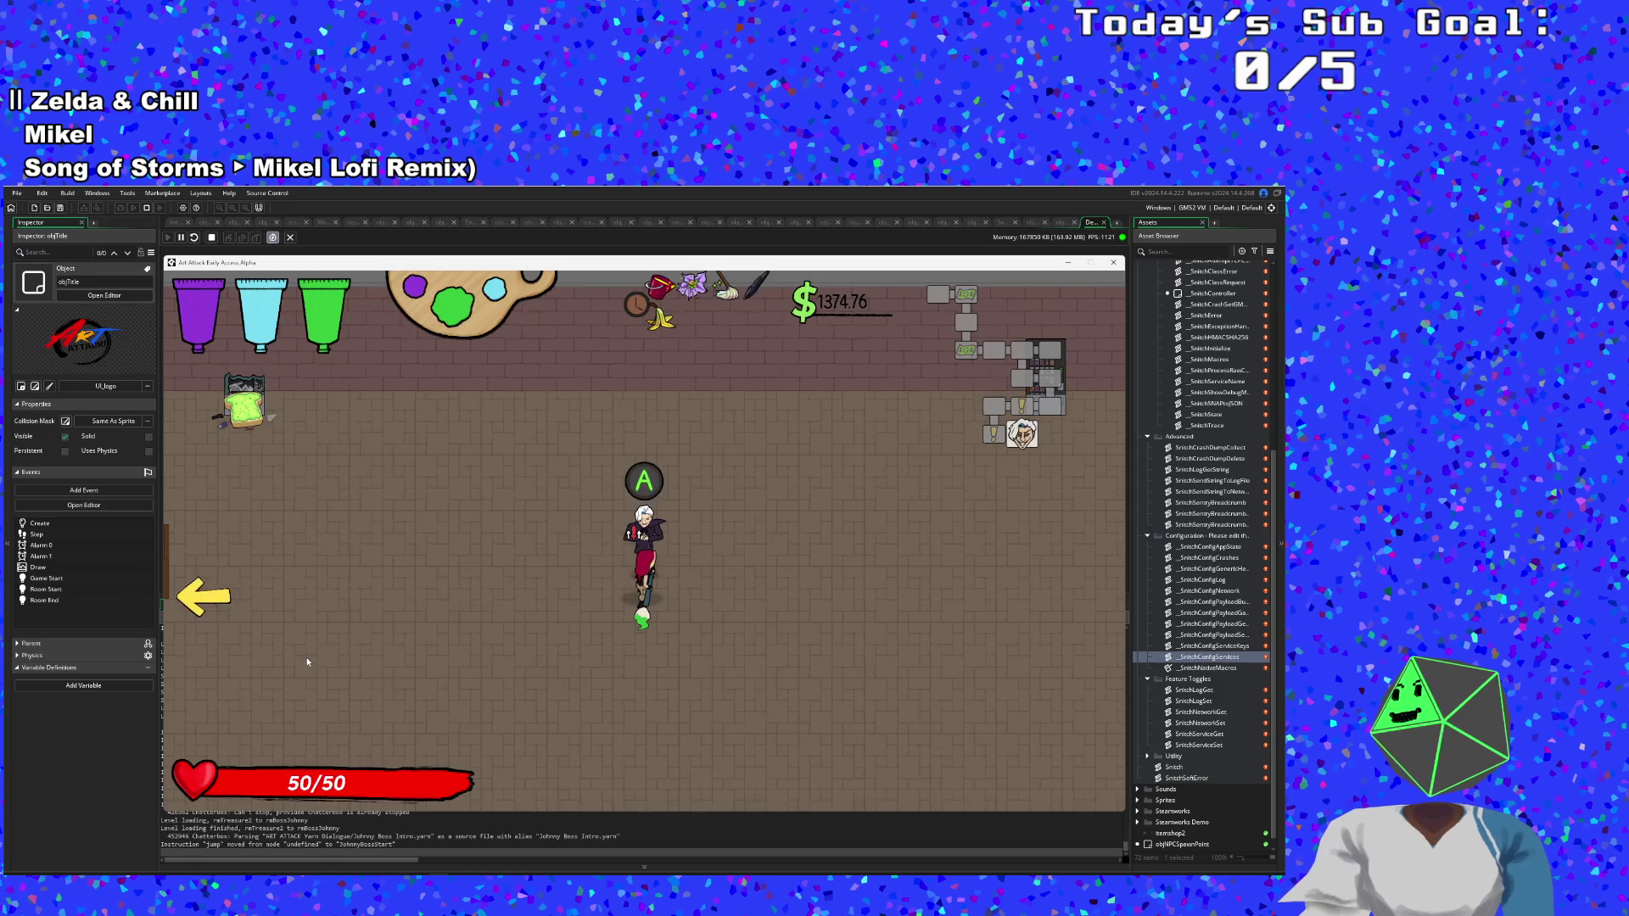
Play through Johnny Digits' intro dialogue until the boss fight starts.
{"action": "key", "text": "space"}
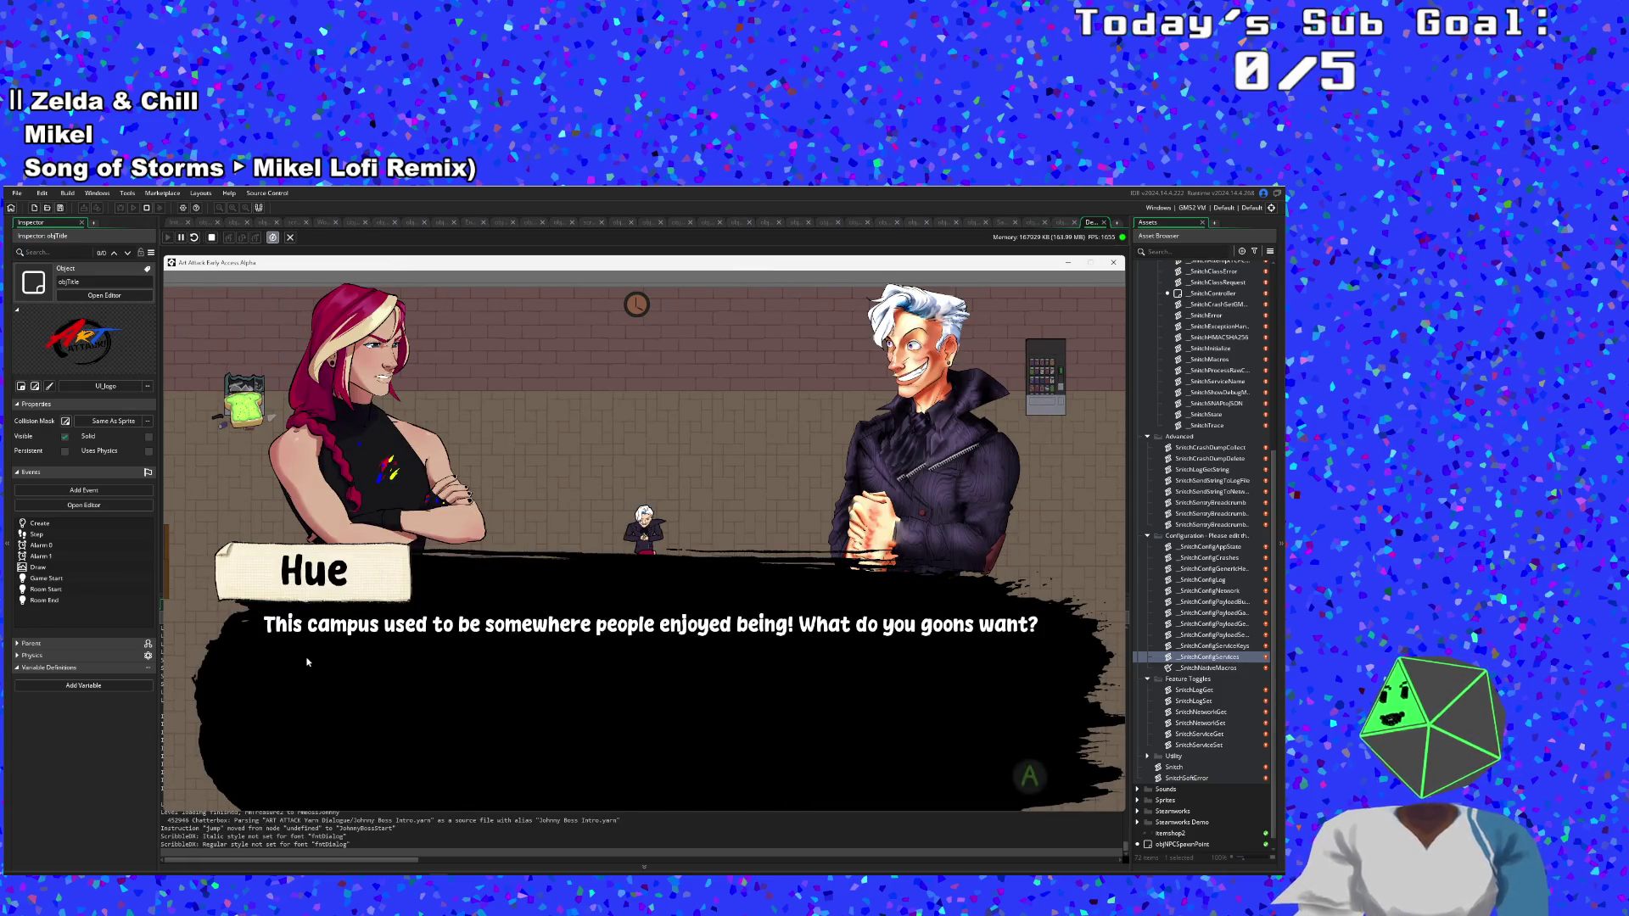
{"action": "key", "text": "space"}
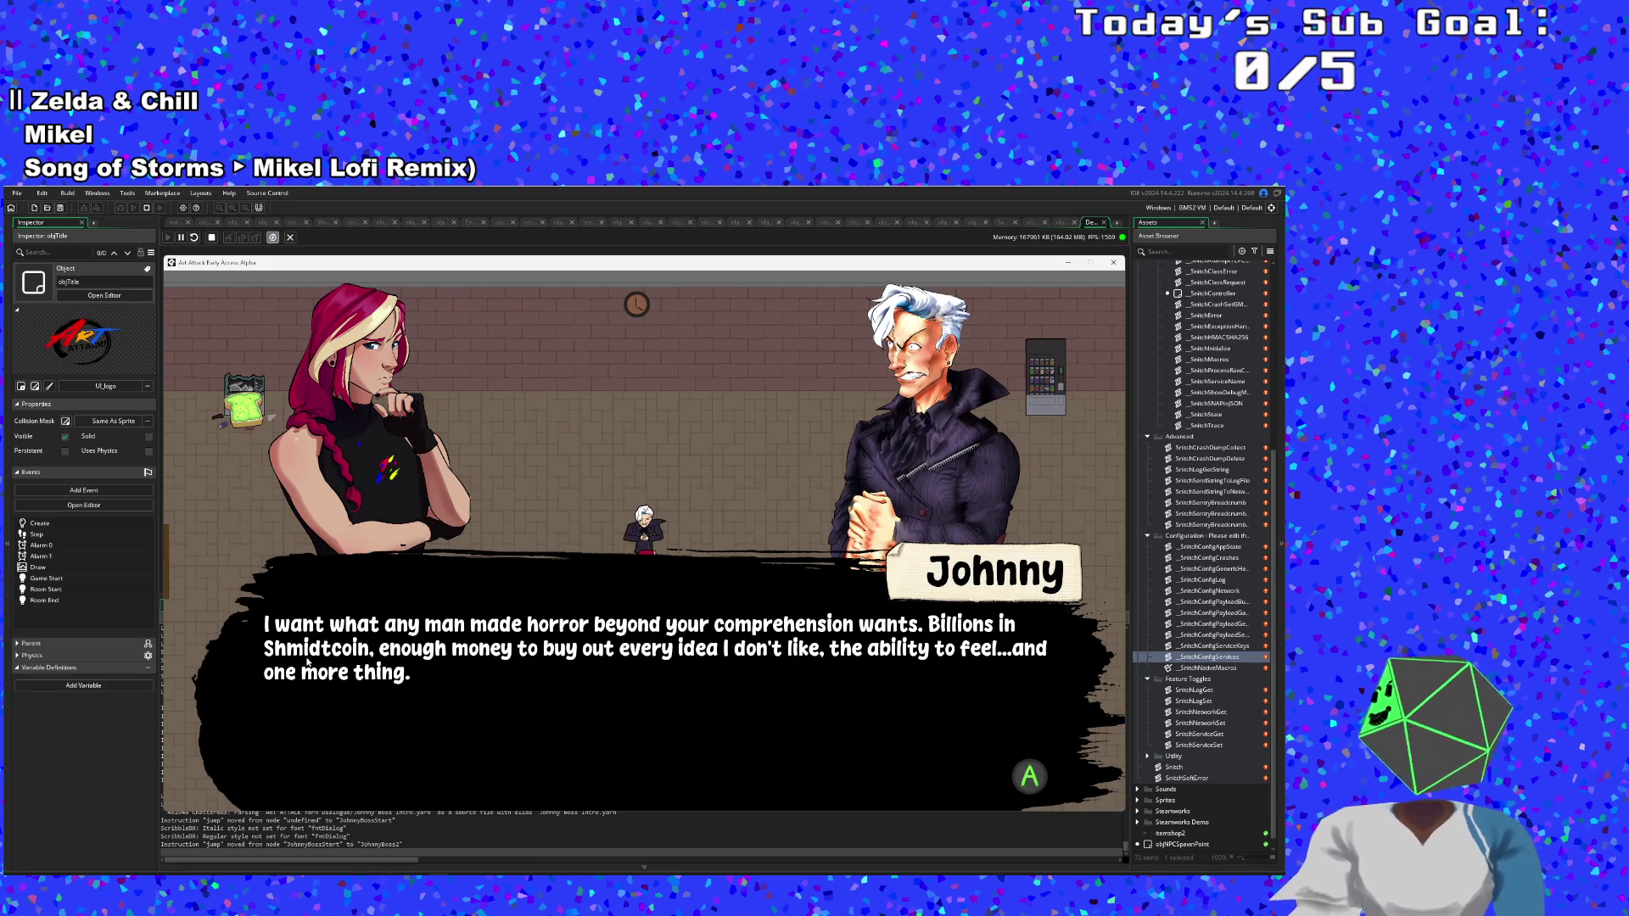
{"action": "key", "text": "Return"}
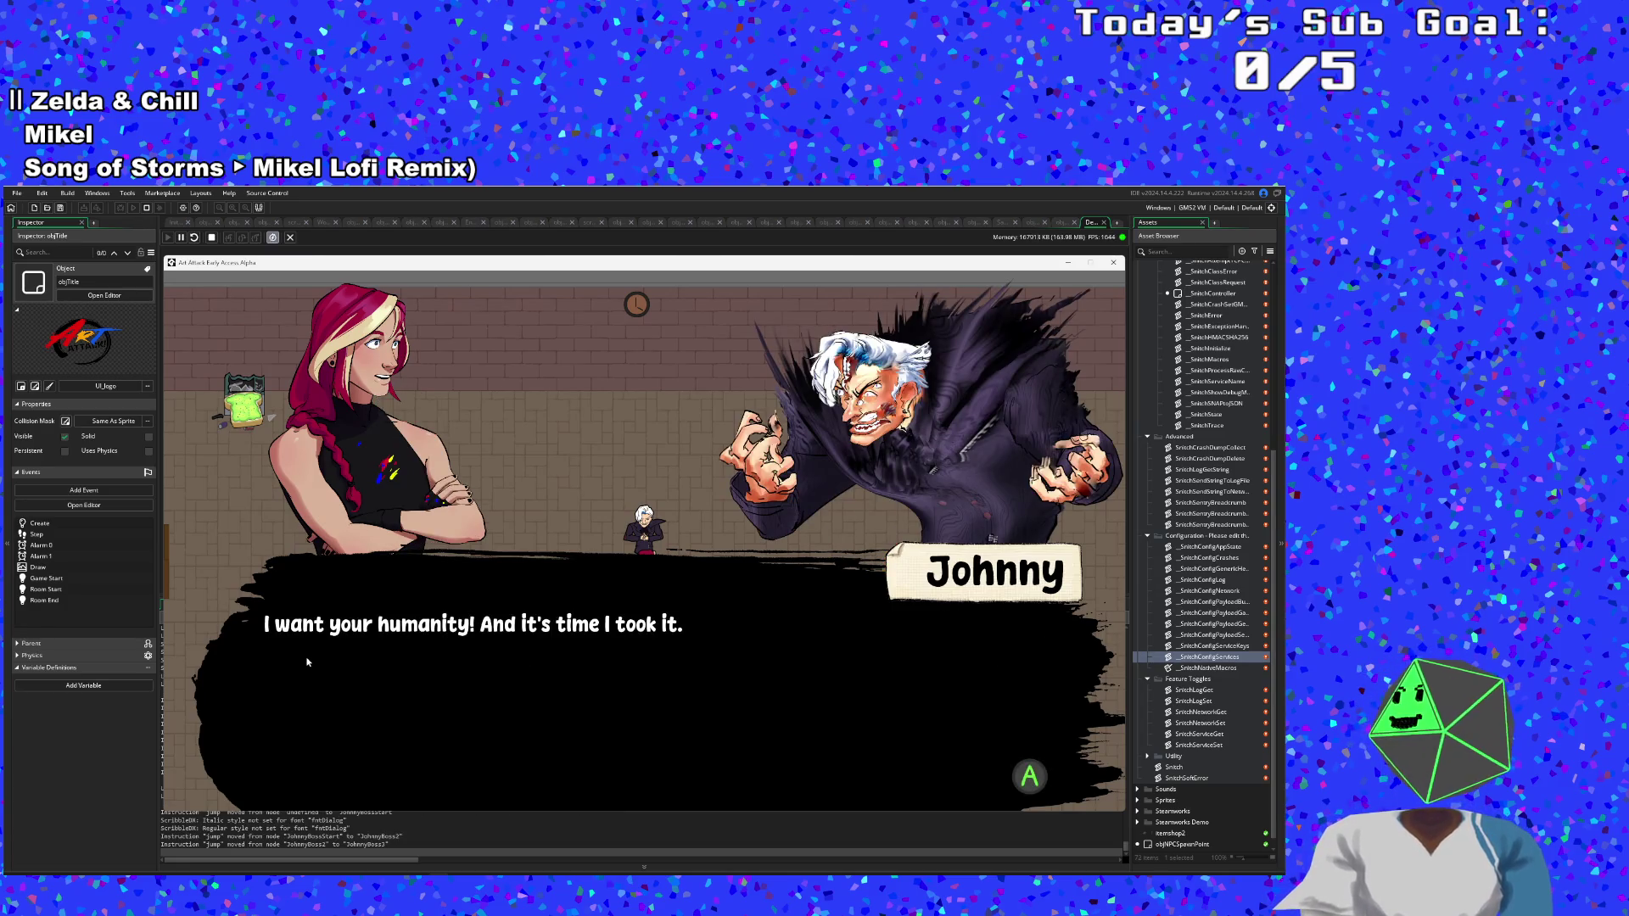
{"action": "key", "text": "Return"}
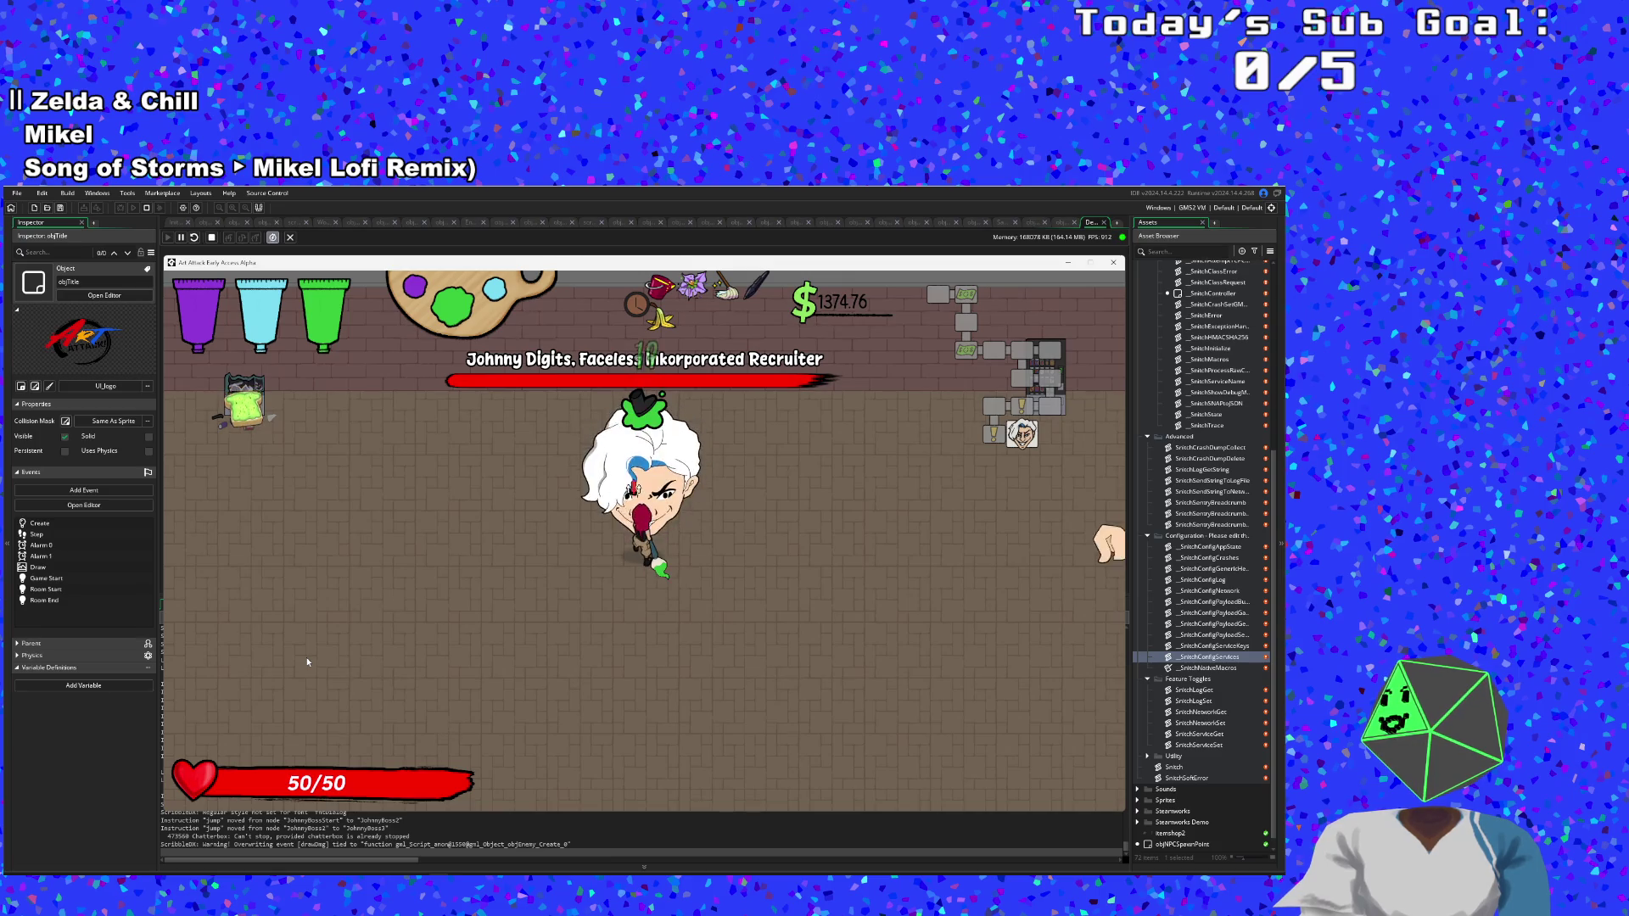
Dodge the boss's hand attack and hit Johnny Digits with purple paint, then retreat left.
{"action": "key", "text": "a"}
{"action": "key", "text": "w"}
{"action": "key", "text": "d"}
{"action": "key", "text": "w"}
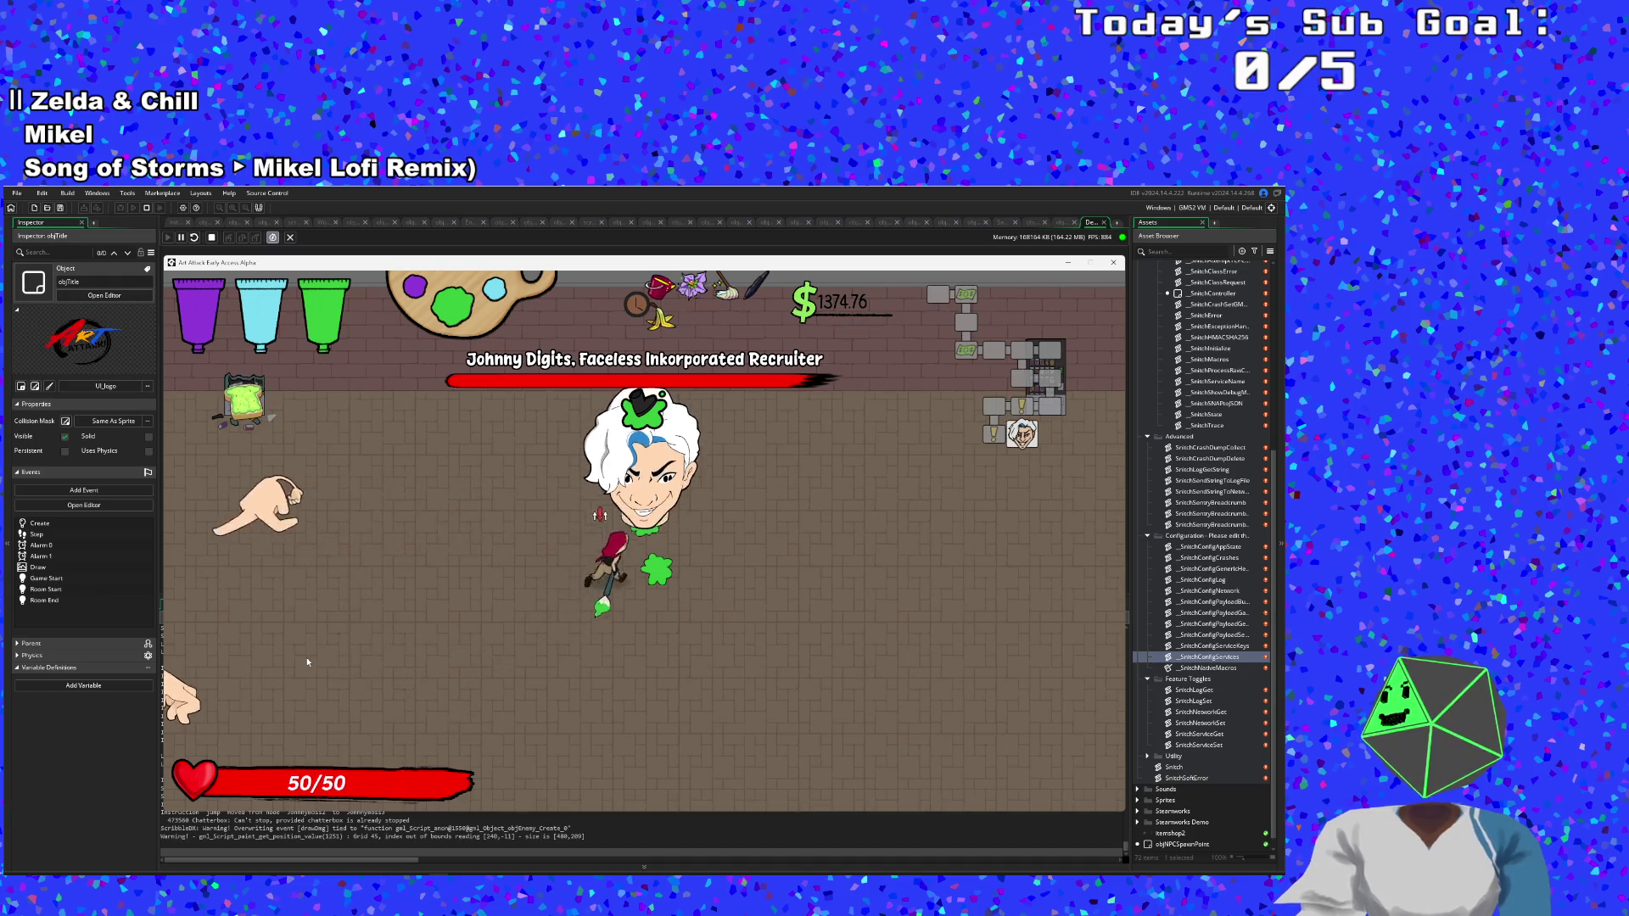
{"action": "key", "text": "a"}
{"action": "key", "text": "s"}
Circle around the arena along the bottom to stay clear of the boss.
{"action": "key", "text": "d"}
{"action": "key", "text": "s"}
{"action": "key", "text": "d"}
{"action": "key", "text": "d"}
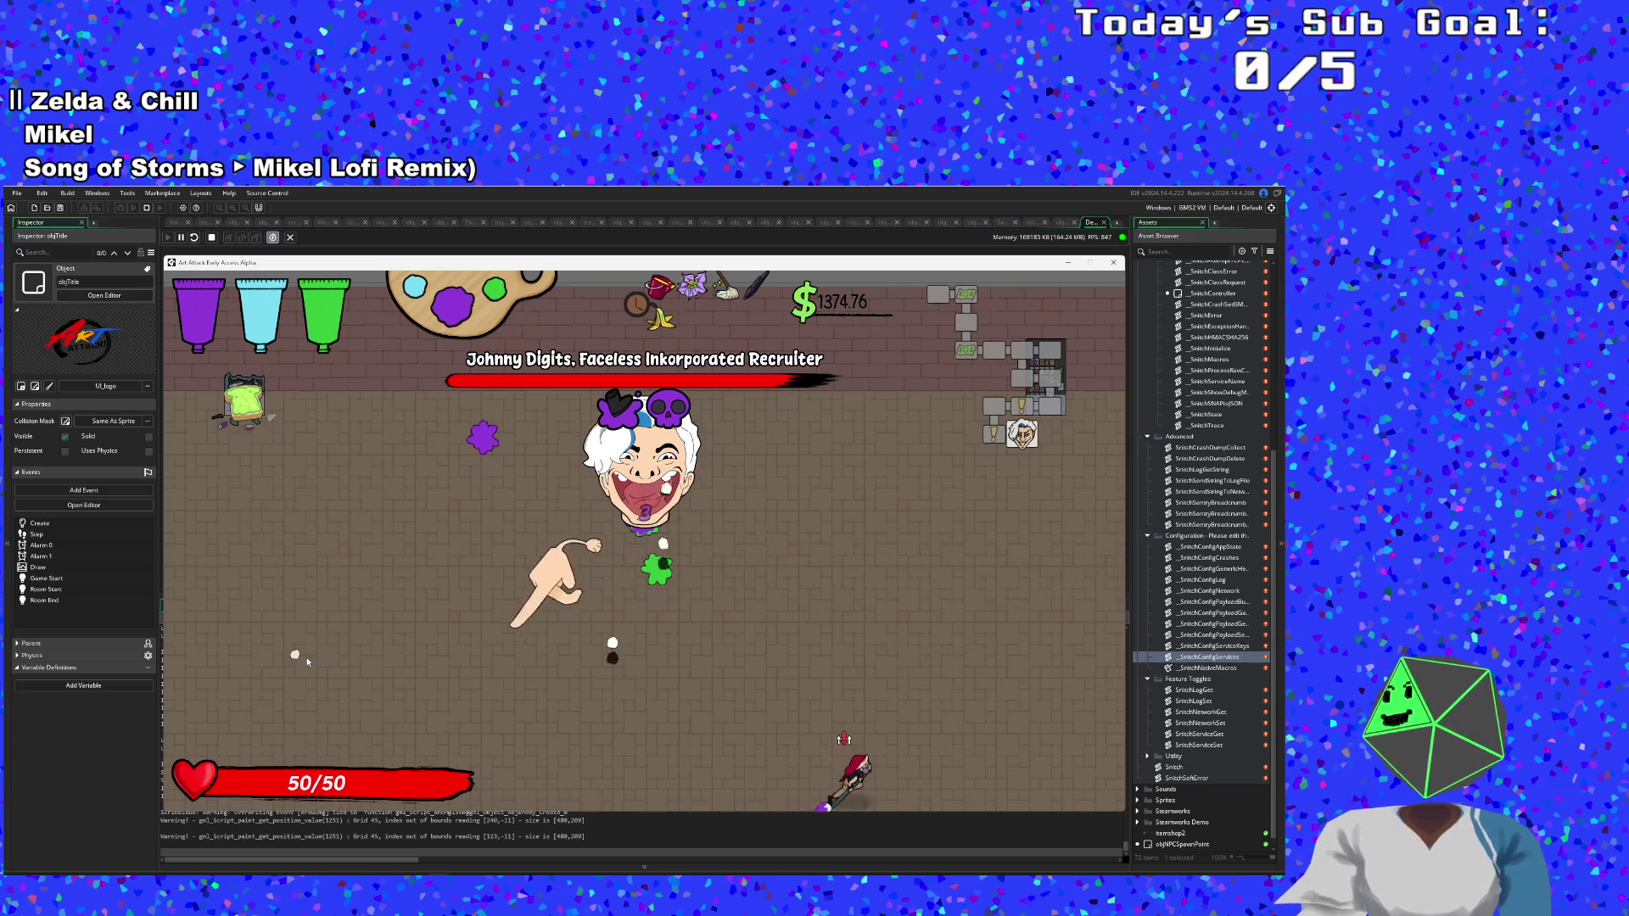
{"action": "key", "text": "a"}
{"action": "key", "text": "a"}
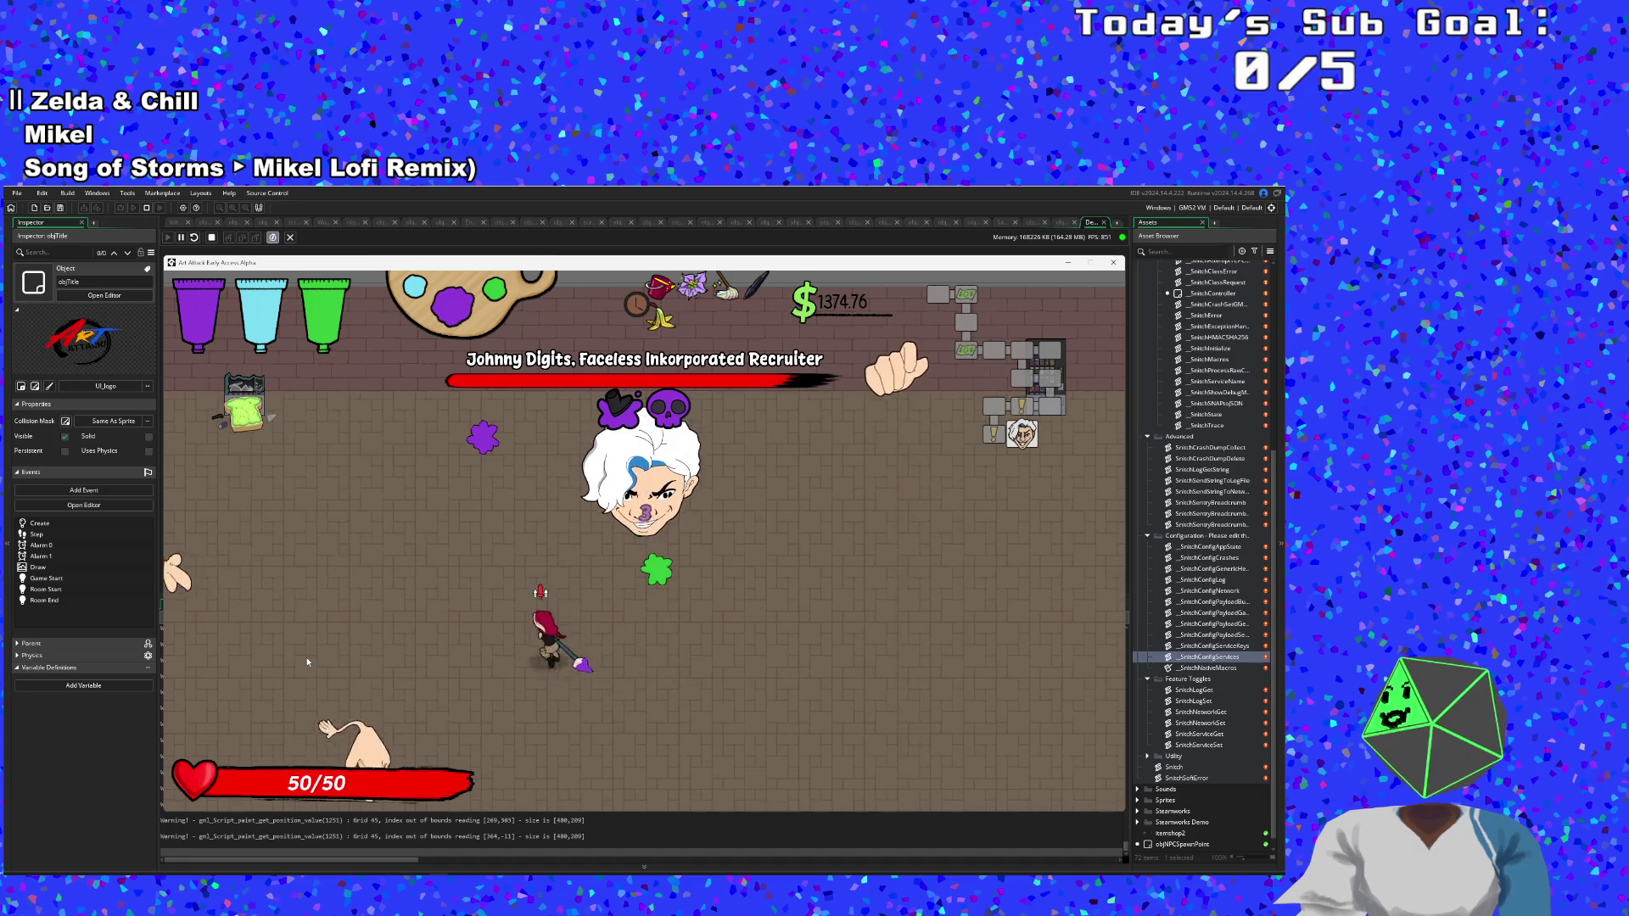
Pause the game, look at the Music Volume setting, then resume the fight.
{"action": "key", "text": "Escape"}
{"action": "key", "text": "Return"}
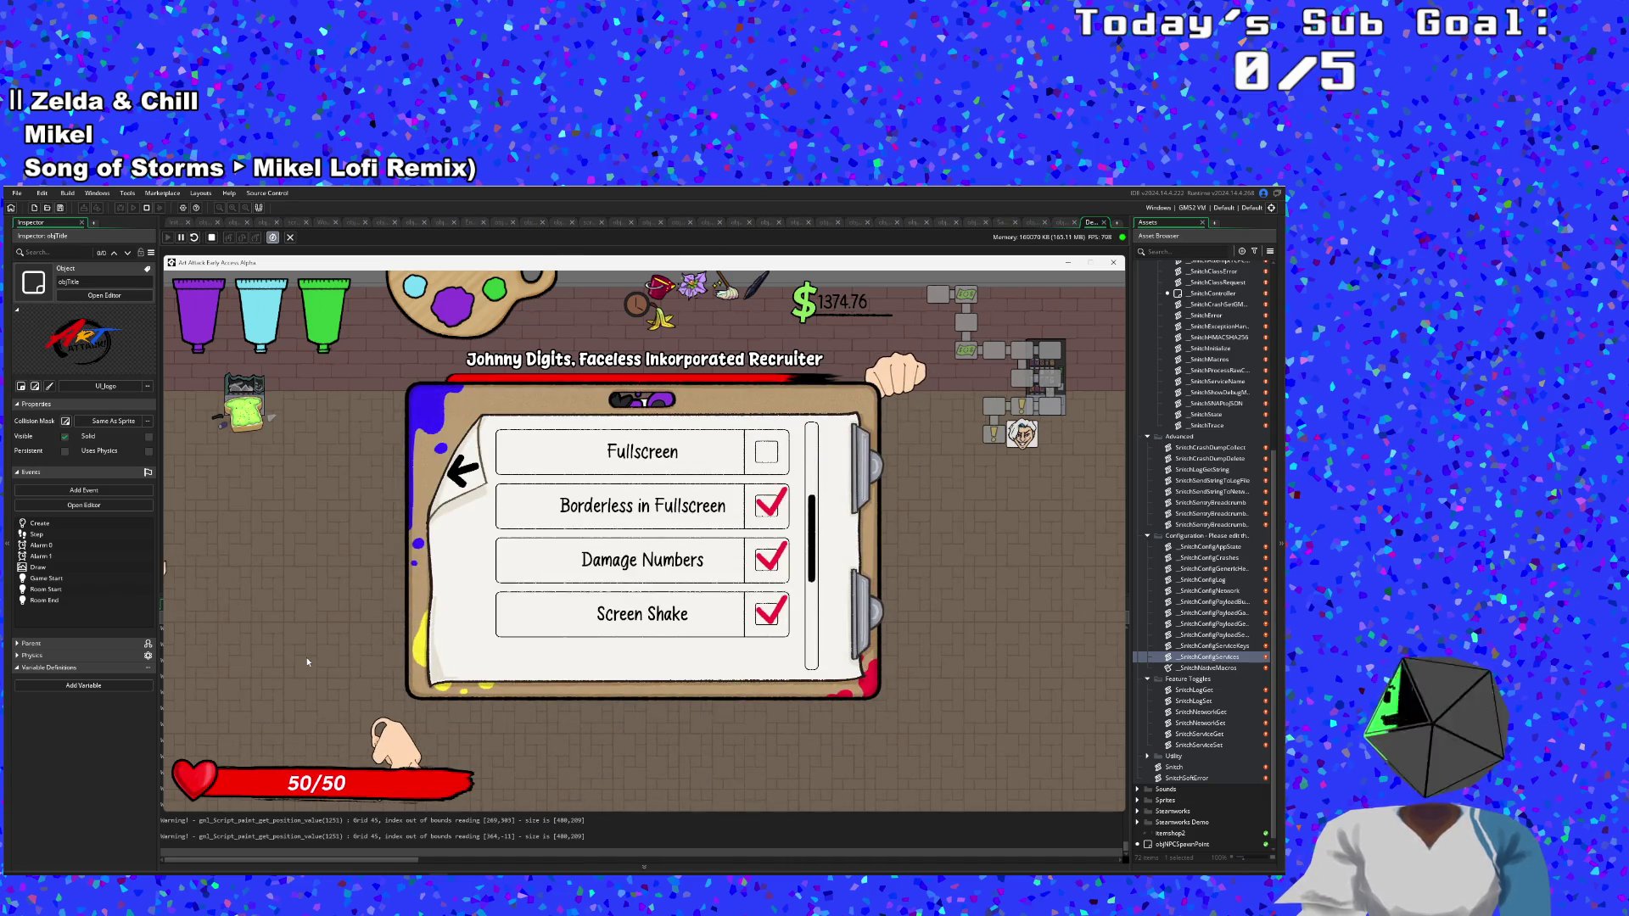
{"action": "key", "text": "Down"}
{"action": "key", "text": "Escape"}
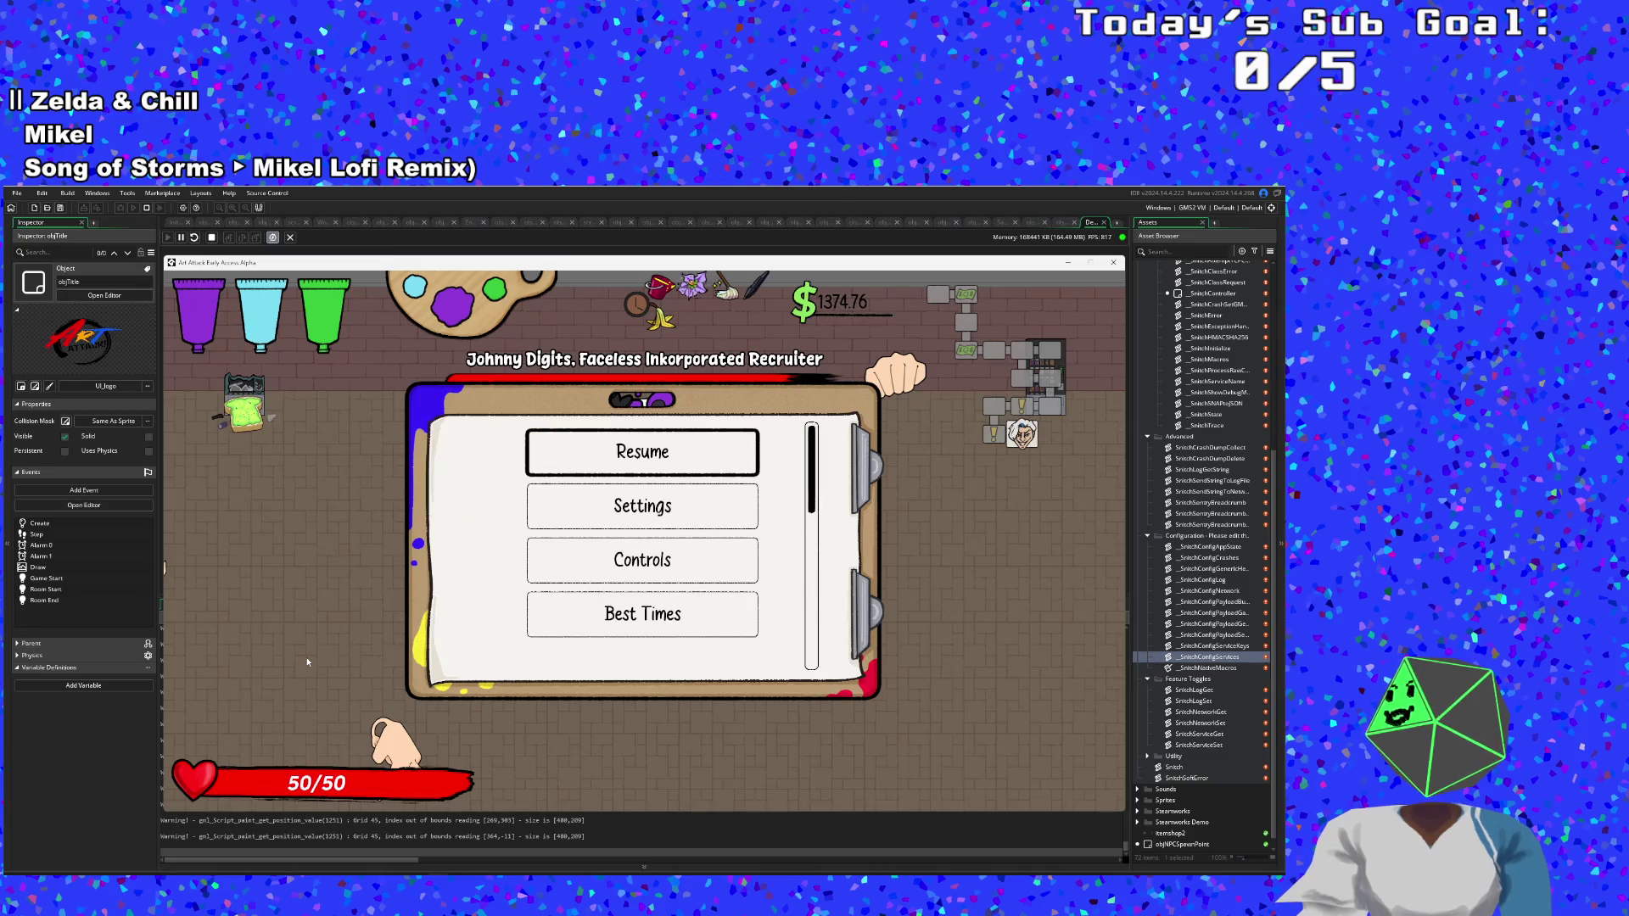
{"action": "key", "text": "Escape"}
Run to the top right, then left across the arena to refill paint.
{"action": "key", "text": "d"}
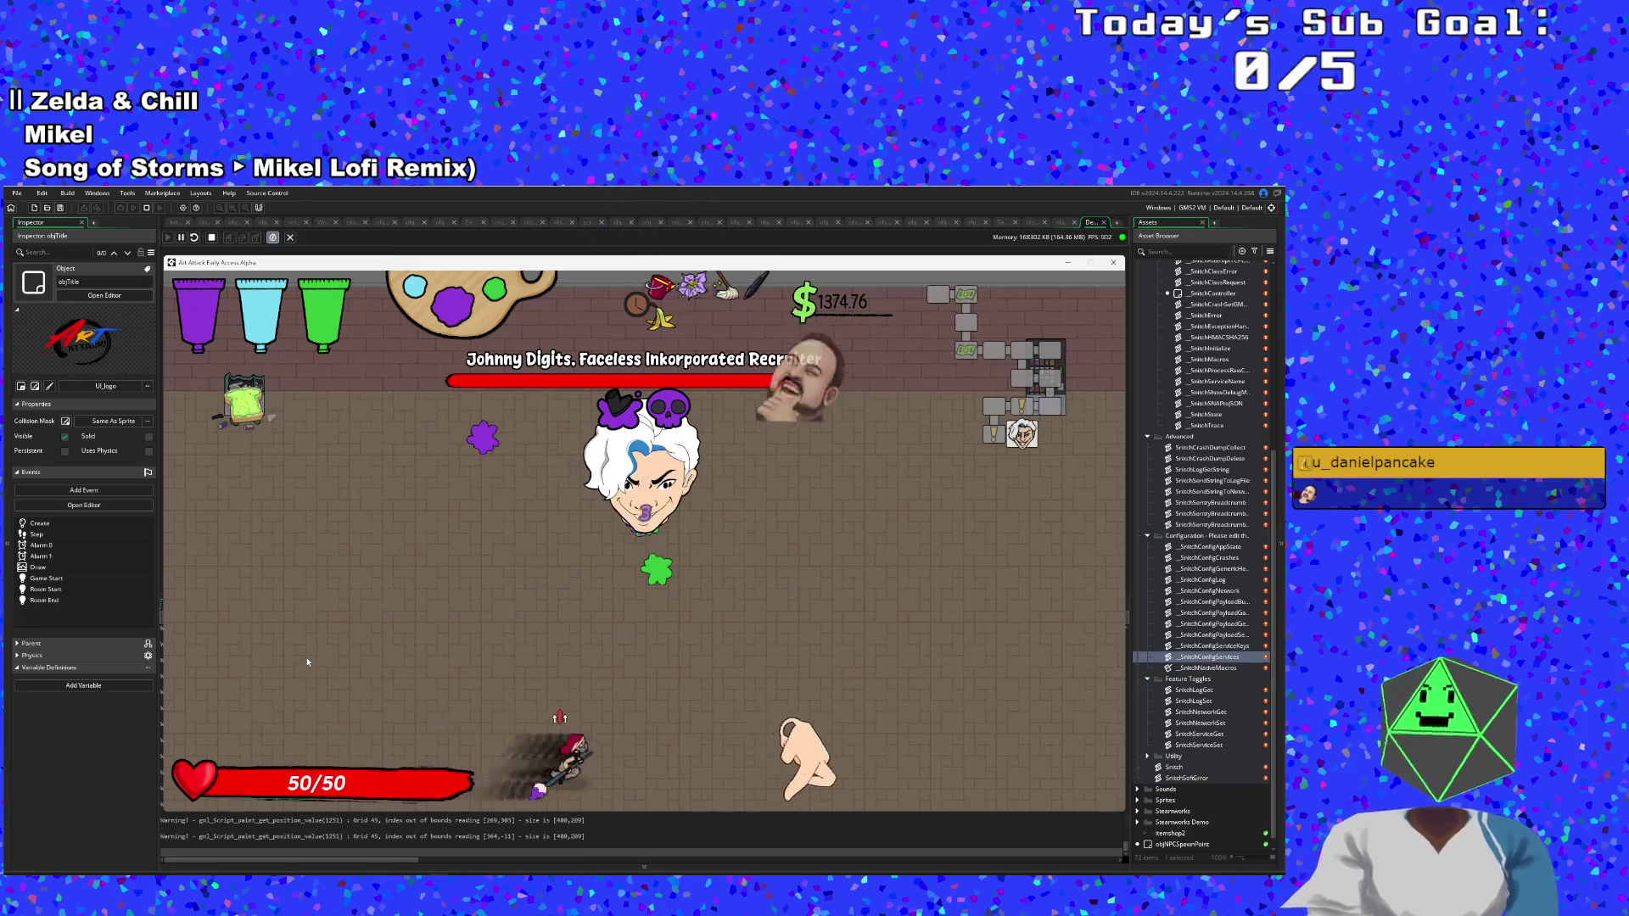
{"action": "key", "text": "w"}
{"action": "key", "text": "a"}
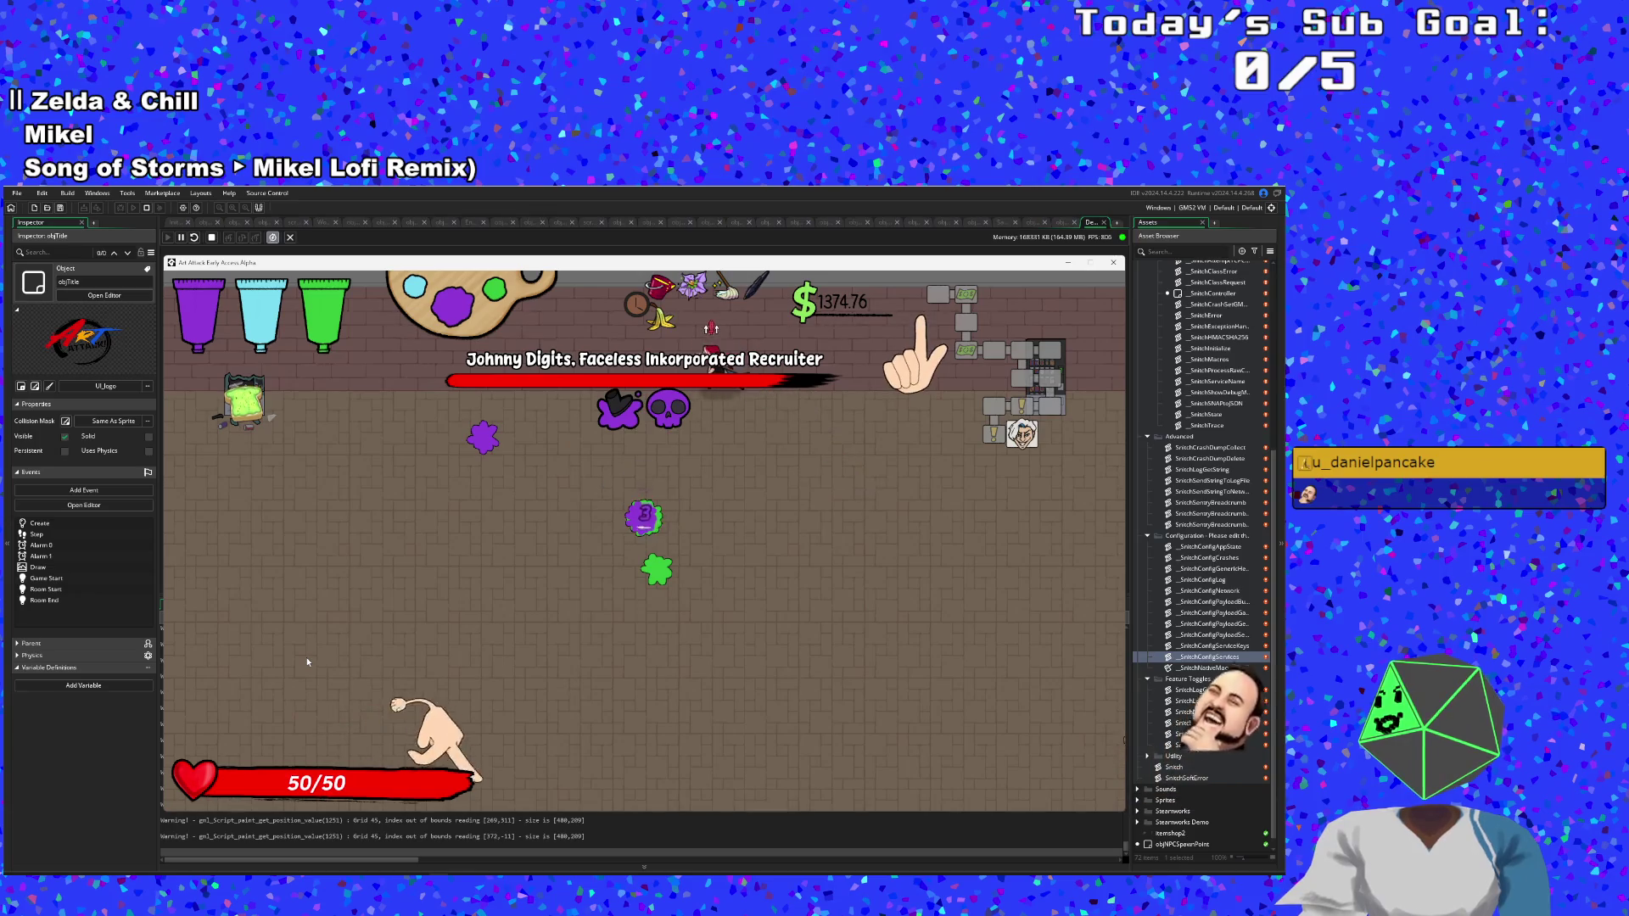
{"action": "key", "text": "a"}
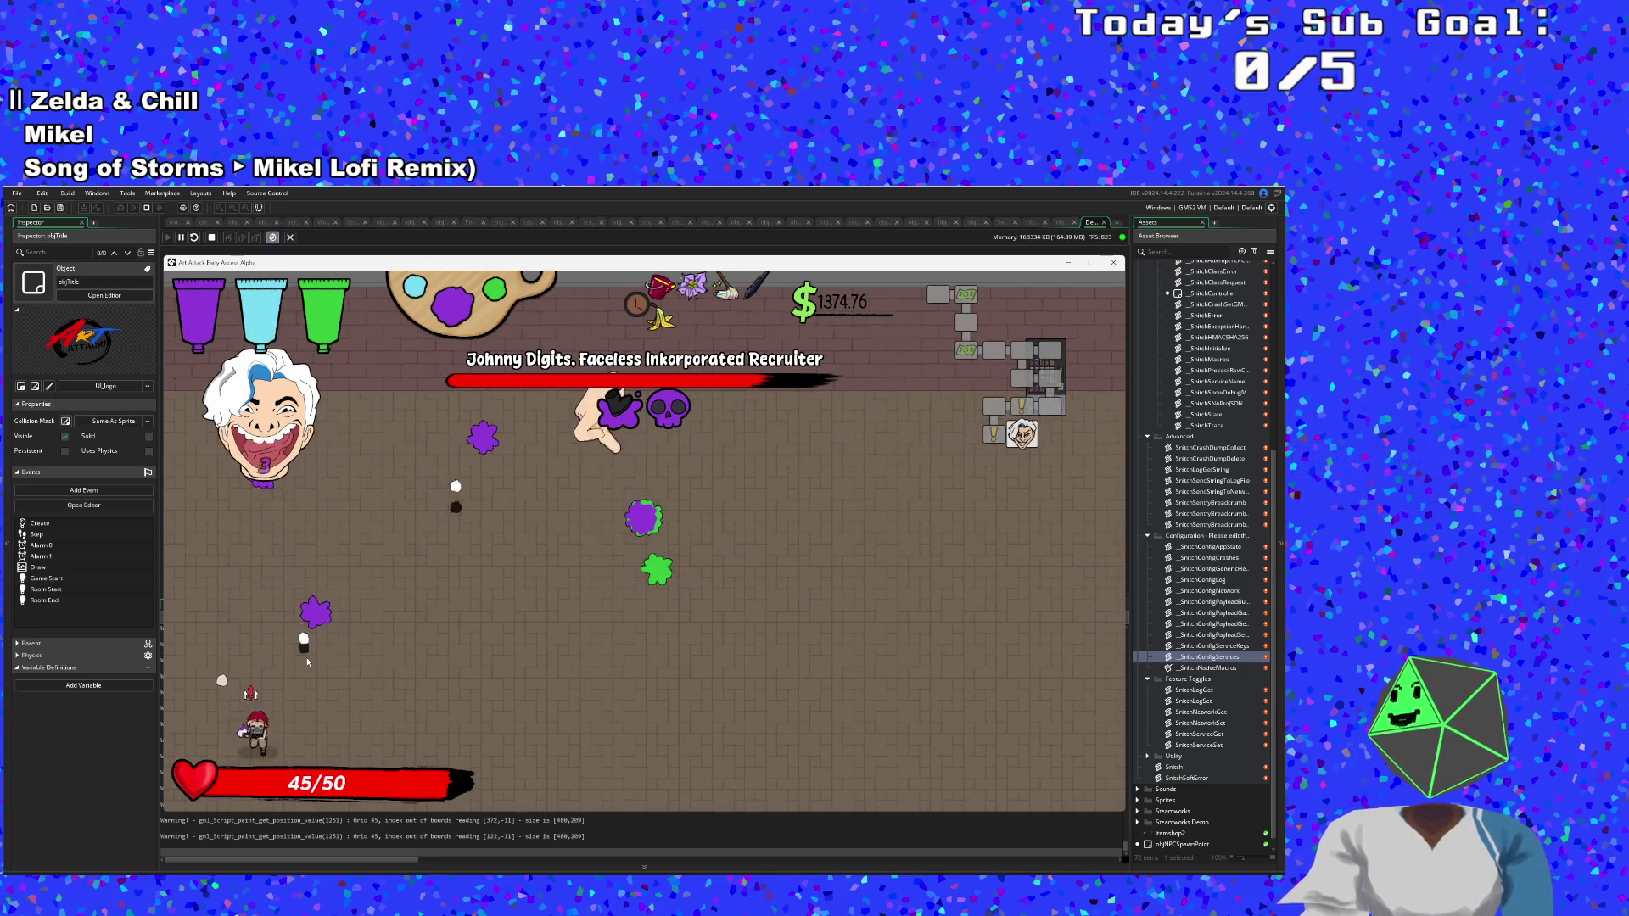
Dash left and right to dodge the boss's sweeping hands.
{"action": "key", "text": "w"}
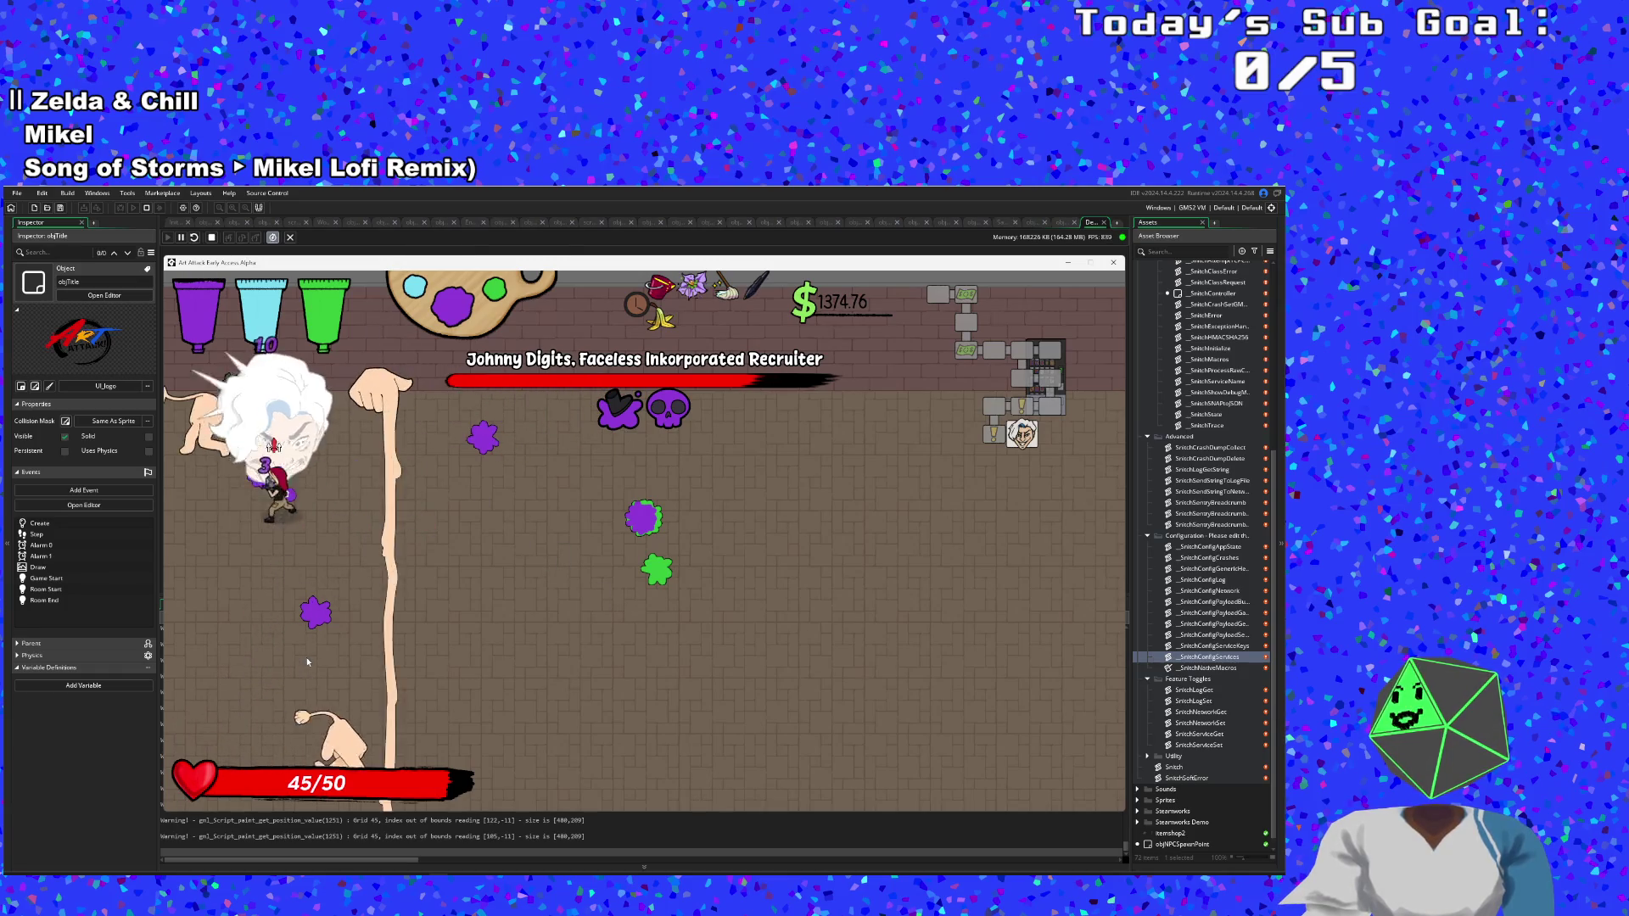
{"action": "key", "text": "d"}
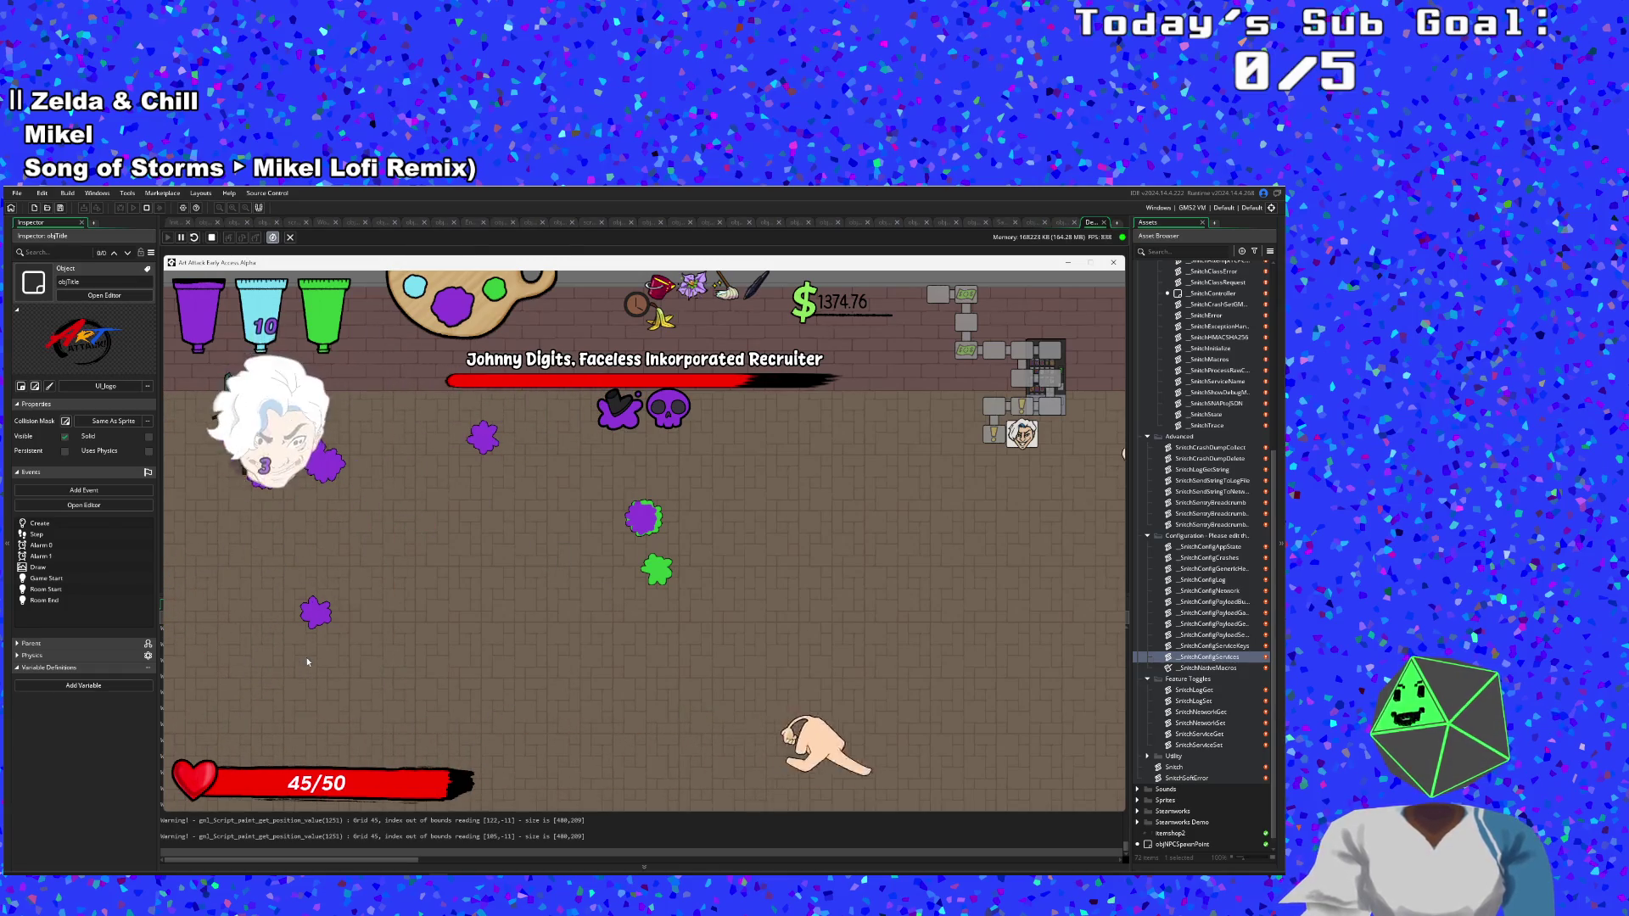
{"action": "key", "text": "d"}
{"action": "key", "text": "a"}
{"action": "key", "text": "d"}
{"action": "key", "text": "d"}
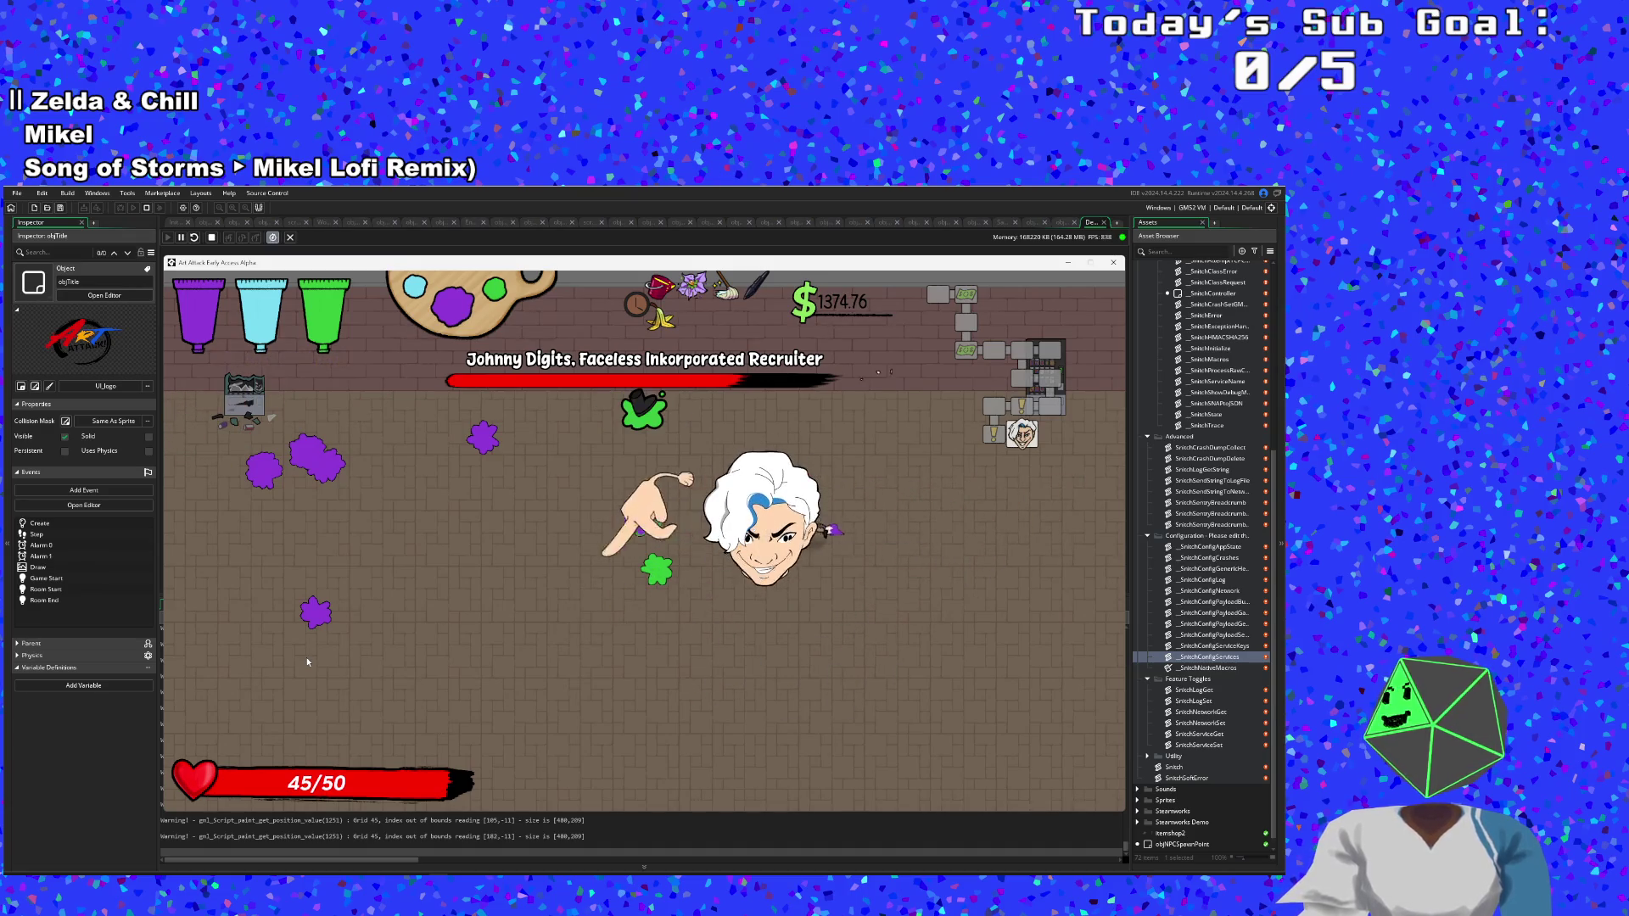
Close in under Johnny Digits' head to land paint hits, health dropping to 40/50.
{"action": "key", "text": "a"}
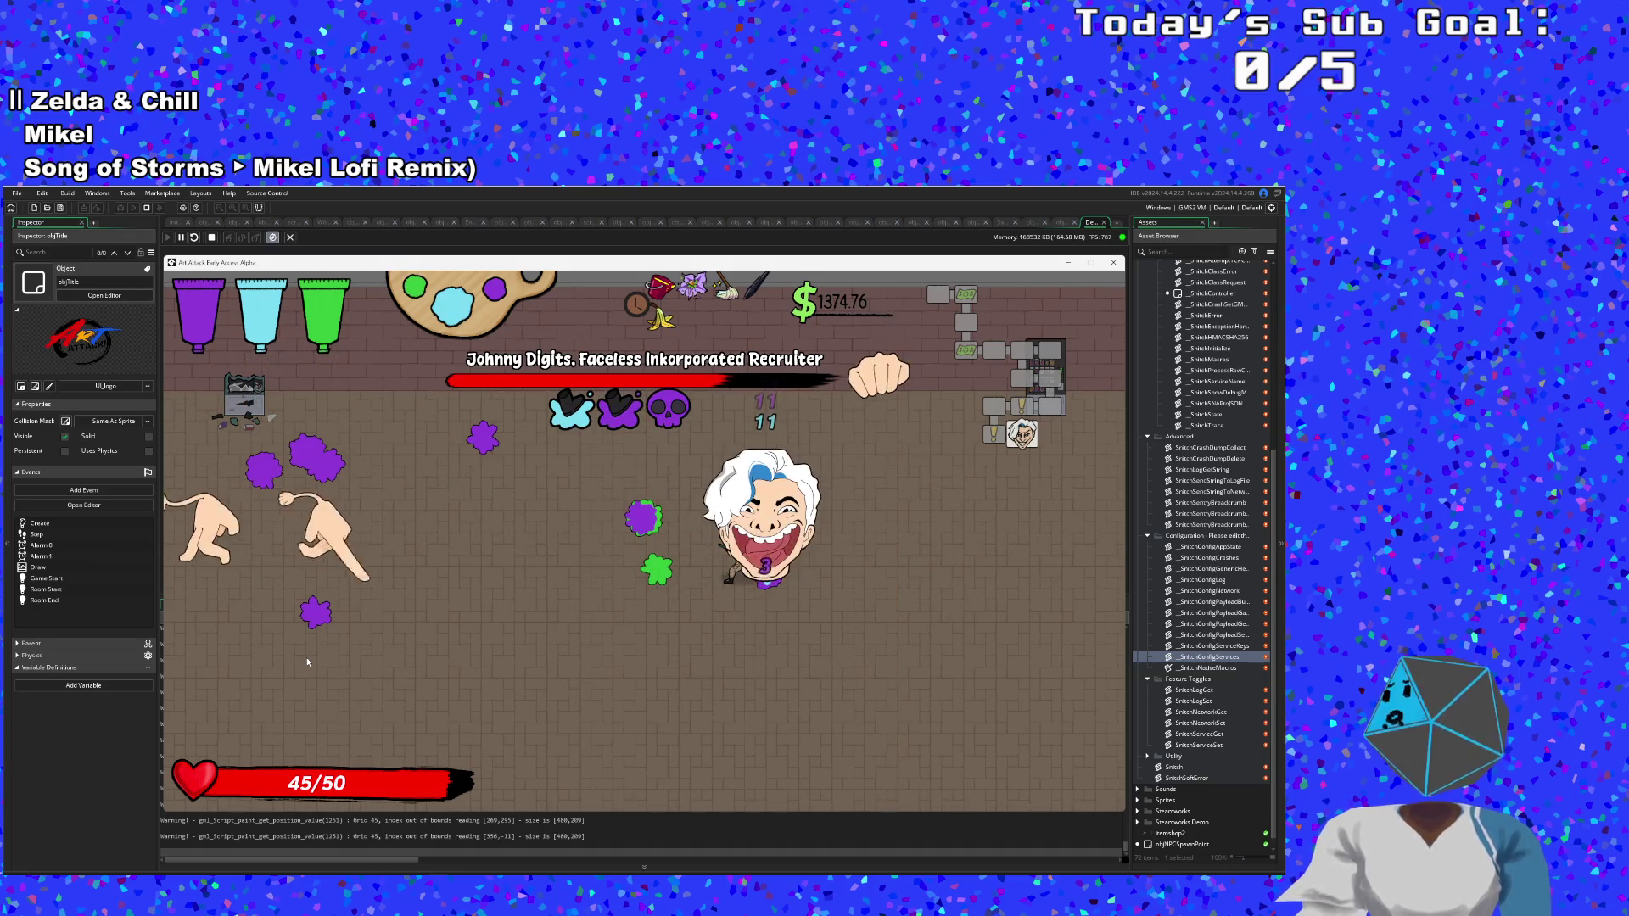
{"action": "key", "text": "d"}
{"action": "key", "text": "a"}
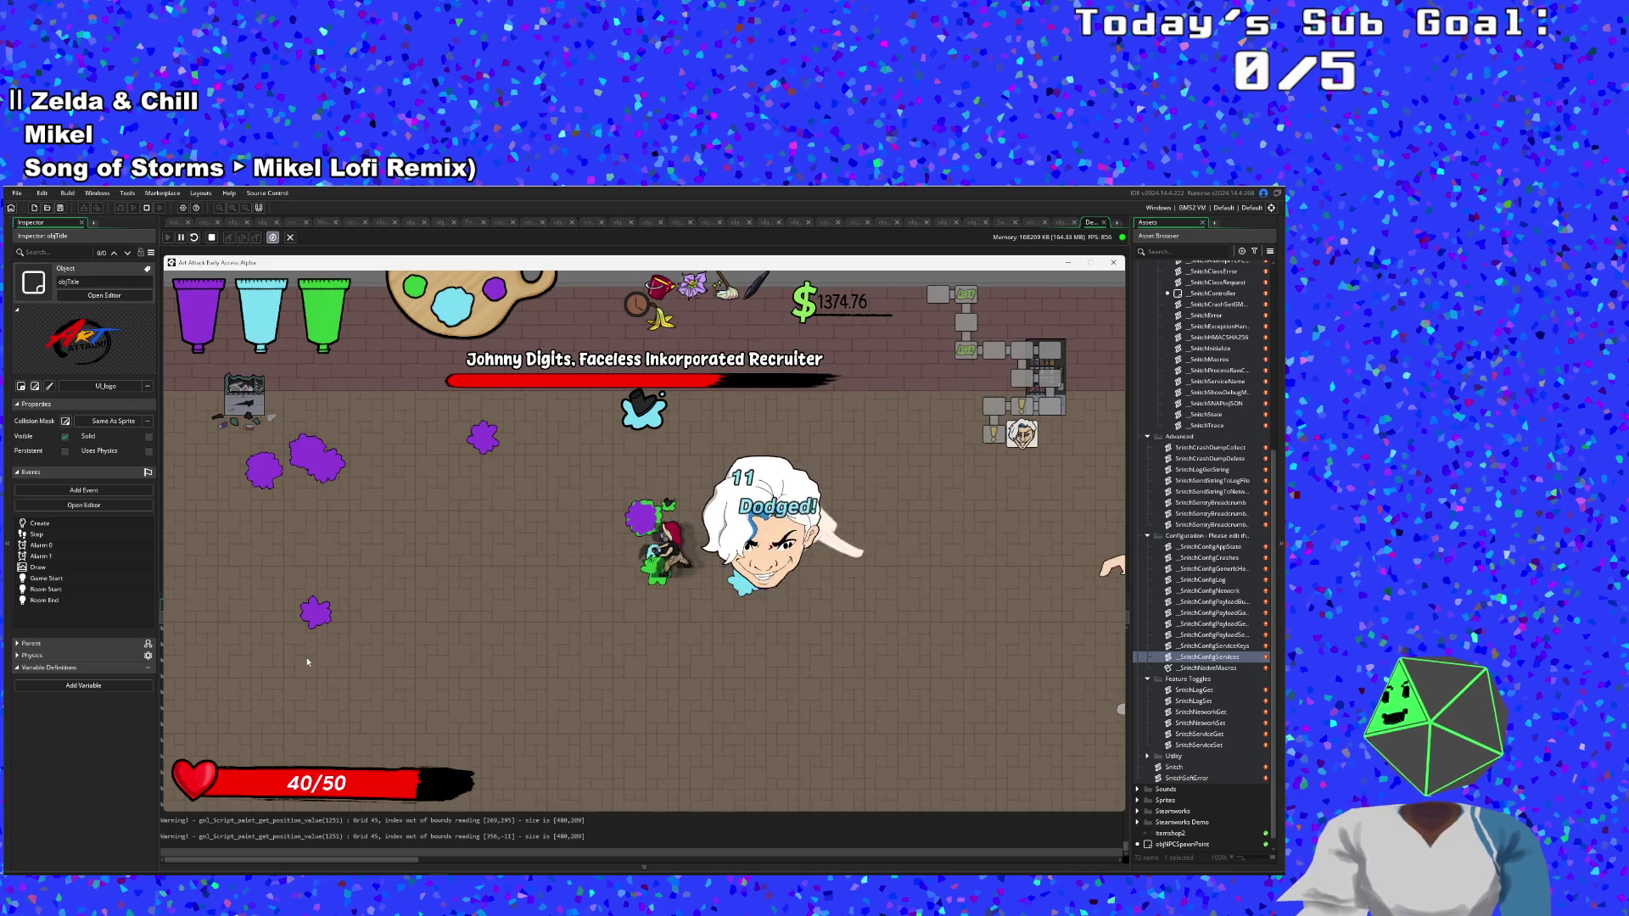
{"action": "key", "text": "s"}
{"action": "key", "text": "a"}
{"action": "key", "text": "d"}
{"action": "key", "text": "w"}
{"action": "key", "text": "d"}
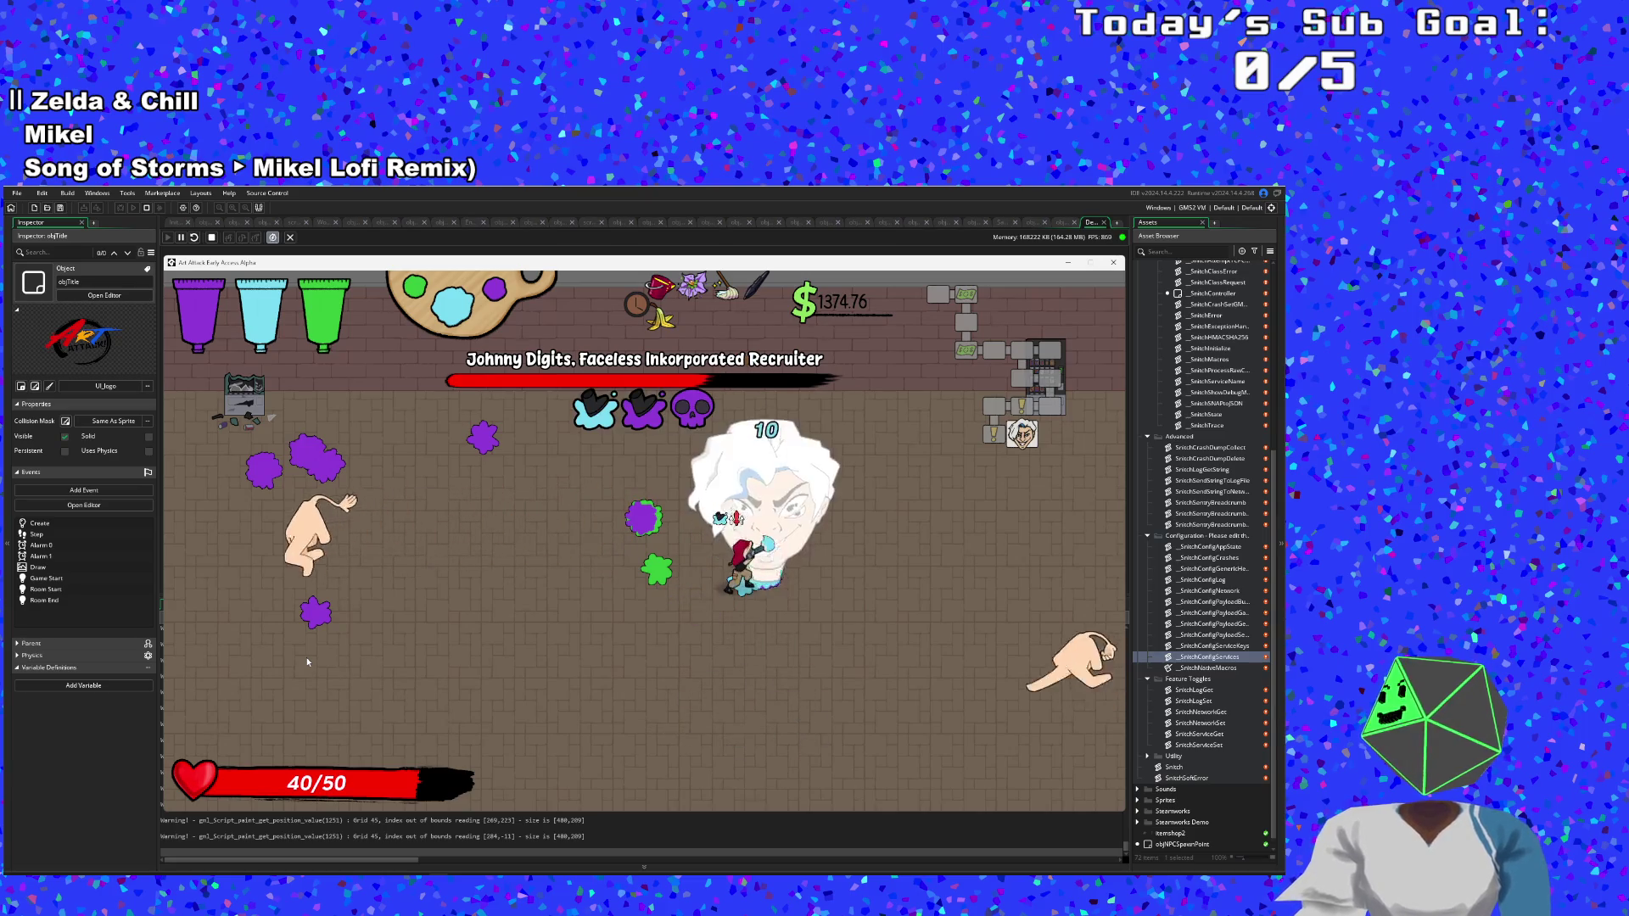
Dodge the boss hands and hit Johnny Digits' head with paint.
{"action": "key", "text": "a"}
{"action": "key", "text": "d"}
{"action": "key", "text": "w"}
{"action": "key", "text": "a"}
{"action": "key", "text": "s"}
{"action": "key", "text": "d"}
{"action": "key", "text": "w"}
{"action": "key", "text": "s"}
{"action": "key", "text": "s"}
Circle in from the left to damage the boss head, then dash down to refill paint.
{"action": "key", "text": "a"}
{"action": "key", "text": "w"}
{"action": "key", "text": "d"}
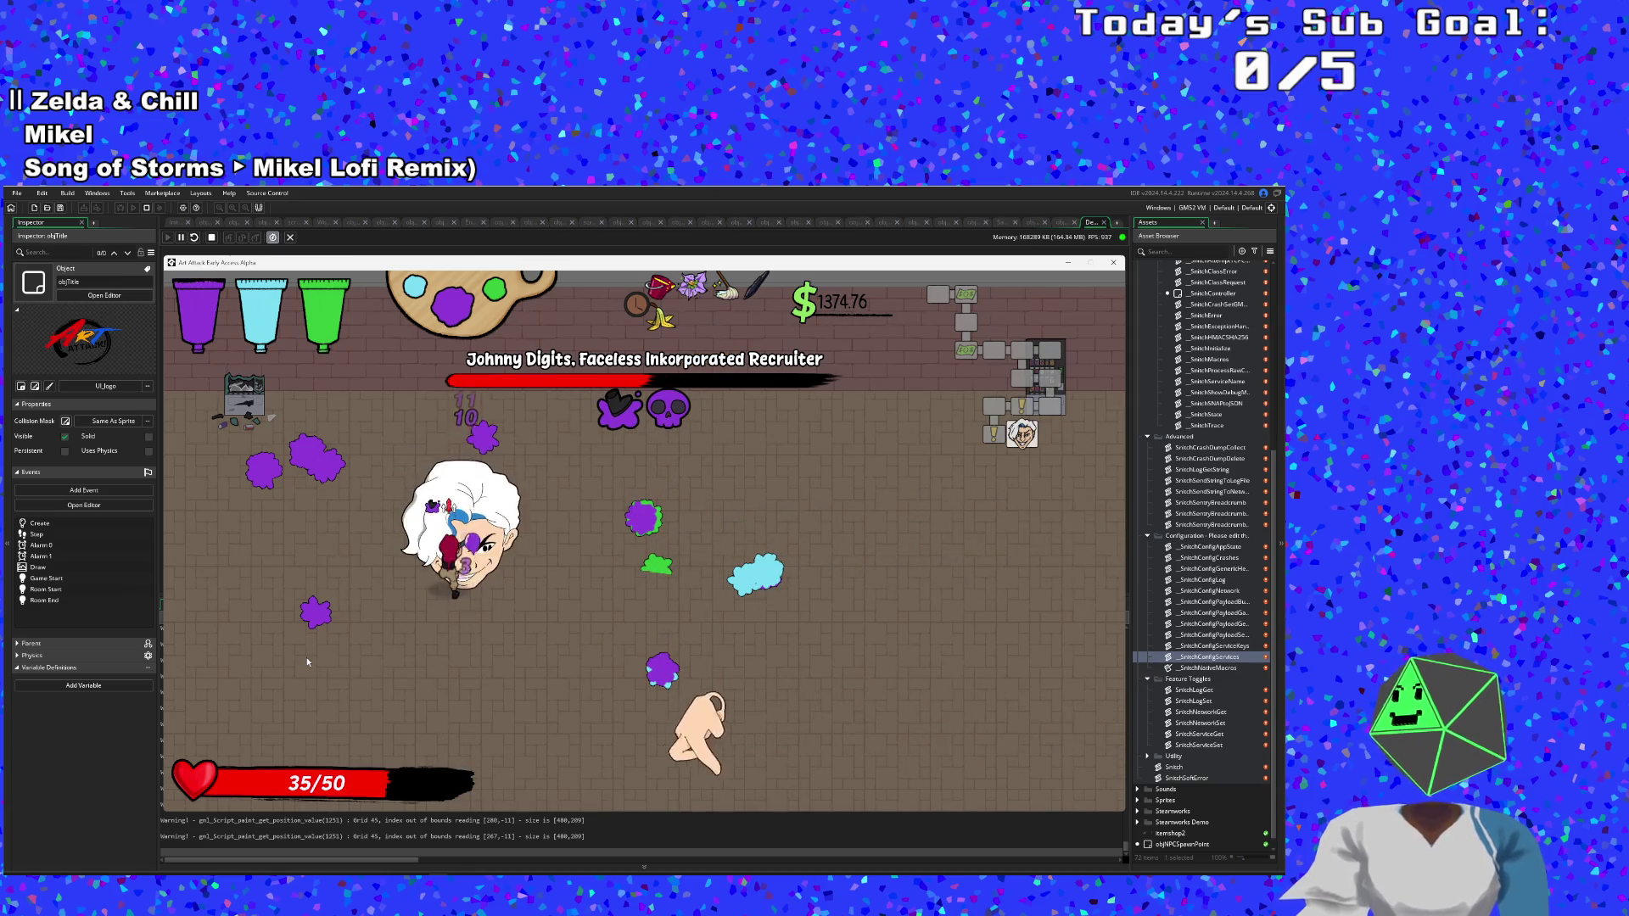
{"action": "key", "text": "d"}
{"action": "key", "text": "a"}
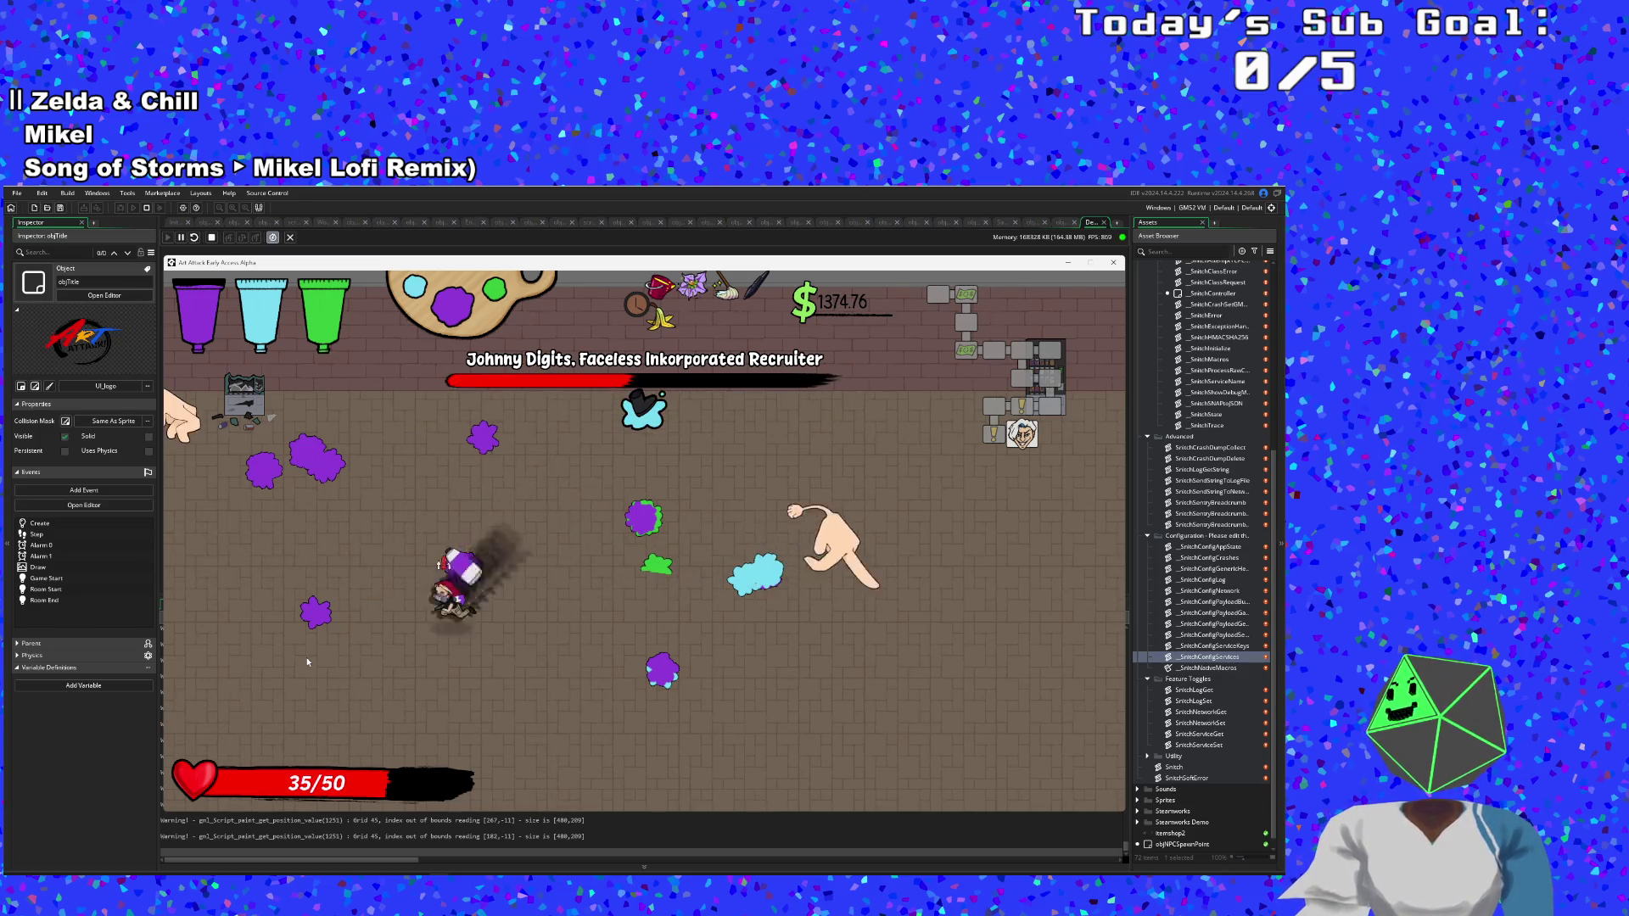
{"action": "key", "text": "s"}
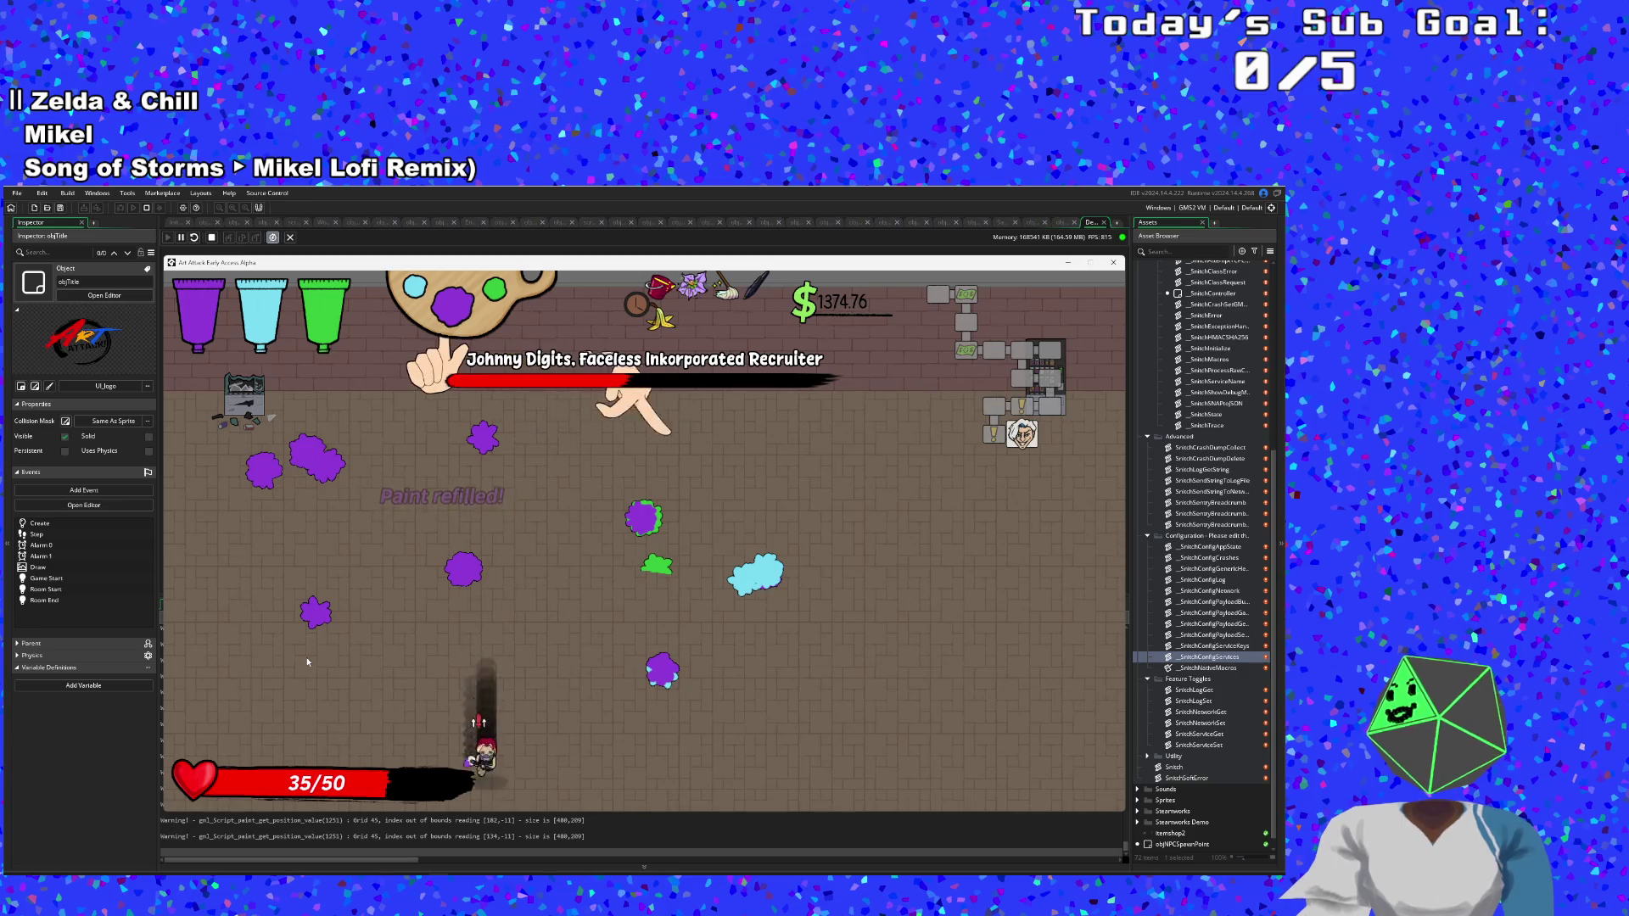
Attack the boss head again while escaping the sweeping hands.
{"action": "key", "text": "w"}
{"action": "key", "text": "a"}
{"action": "key", "text": "s"}
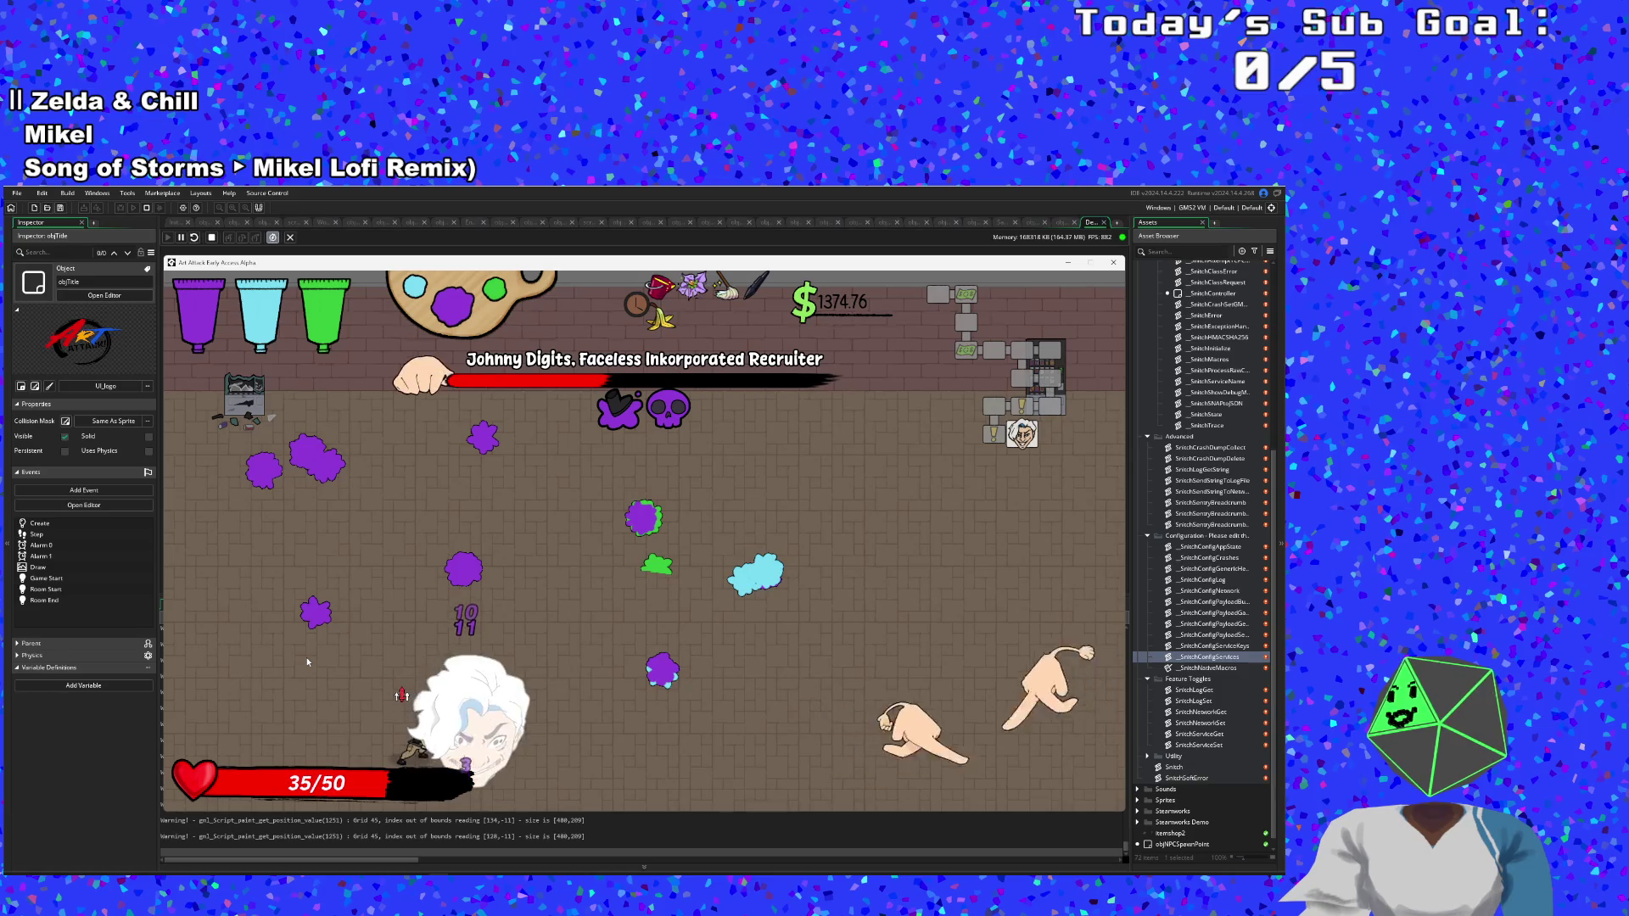
{"action": "key", "text": "a"}
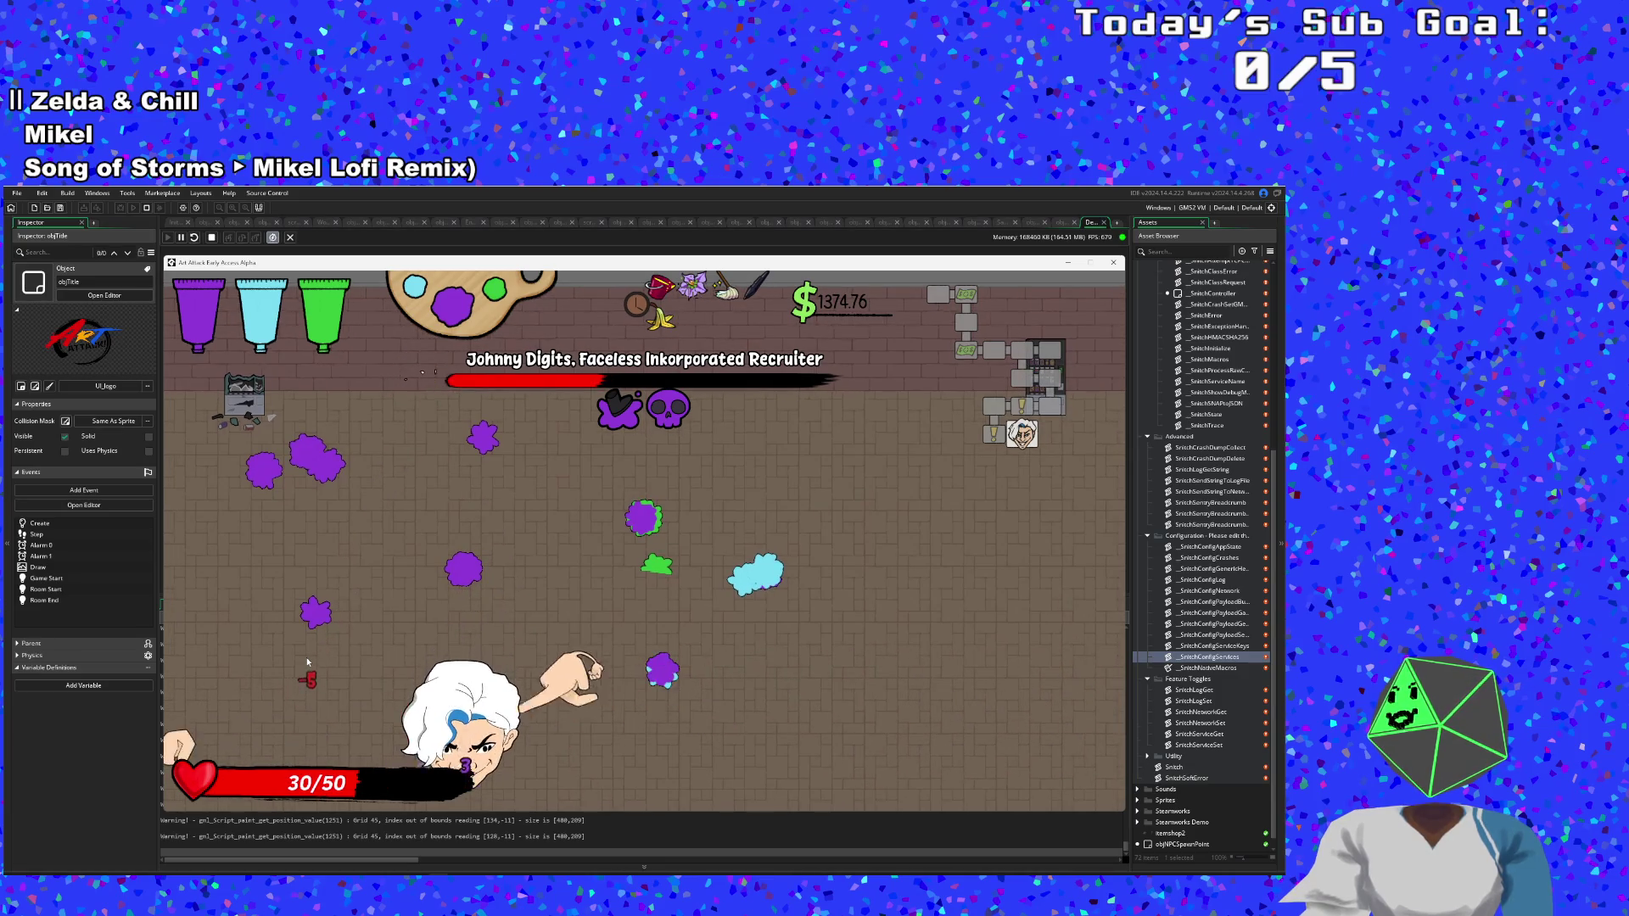
{"action": "key", "text": "w"}
{"action": "key", "text": "s"}
{"action": "key", "text": "d"}
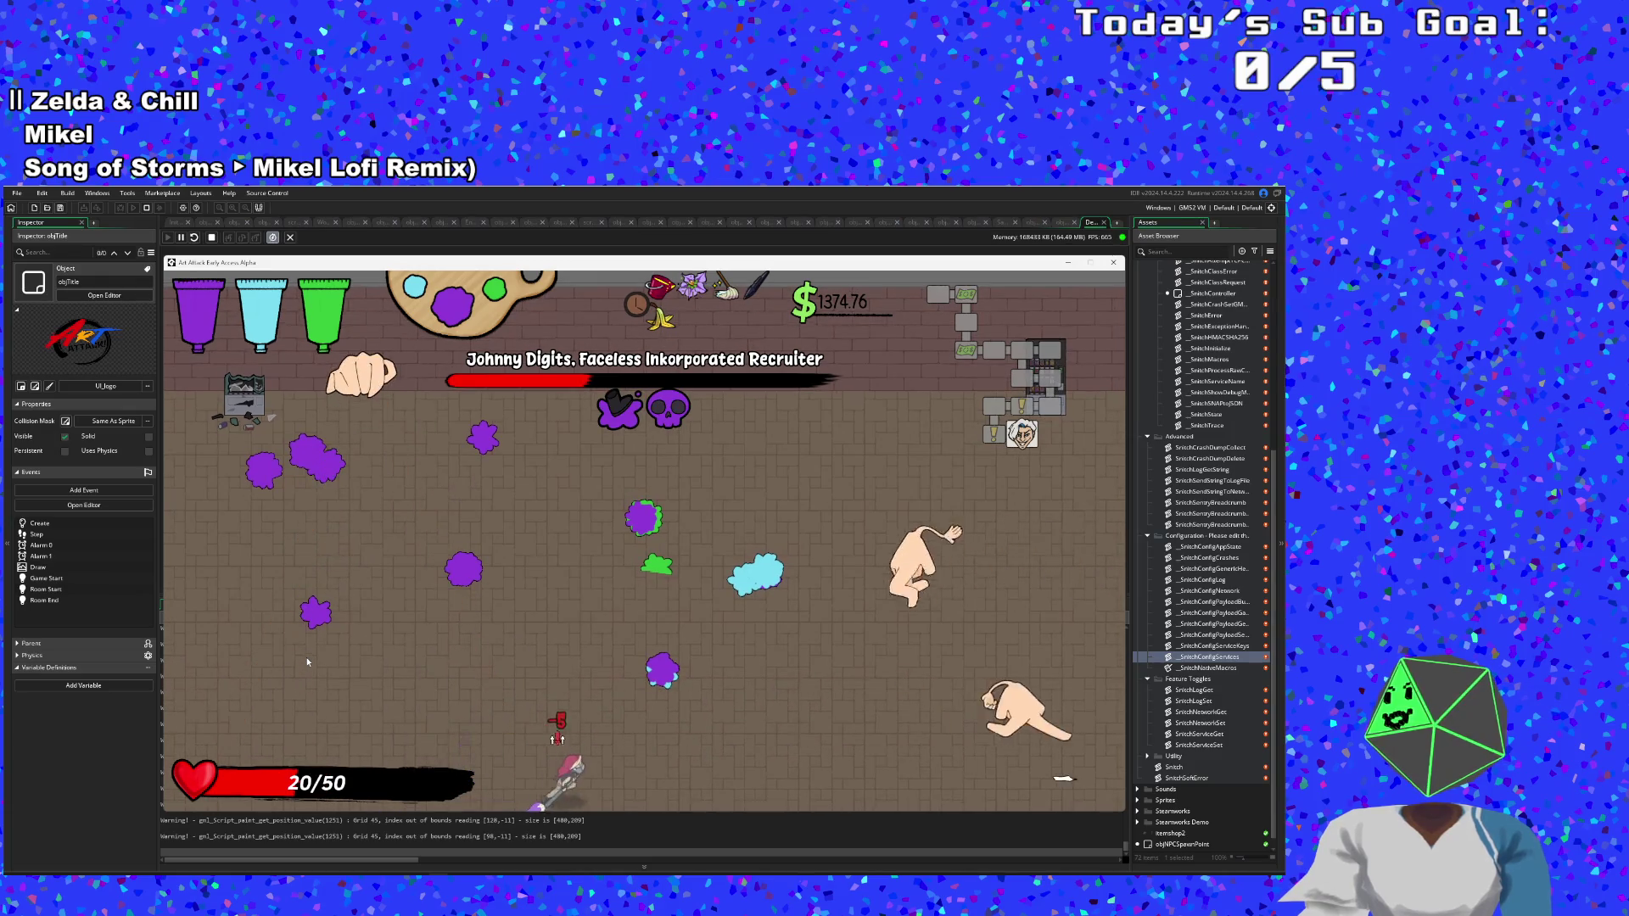
{"action": "key", "text": "d"}
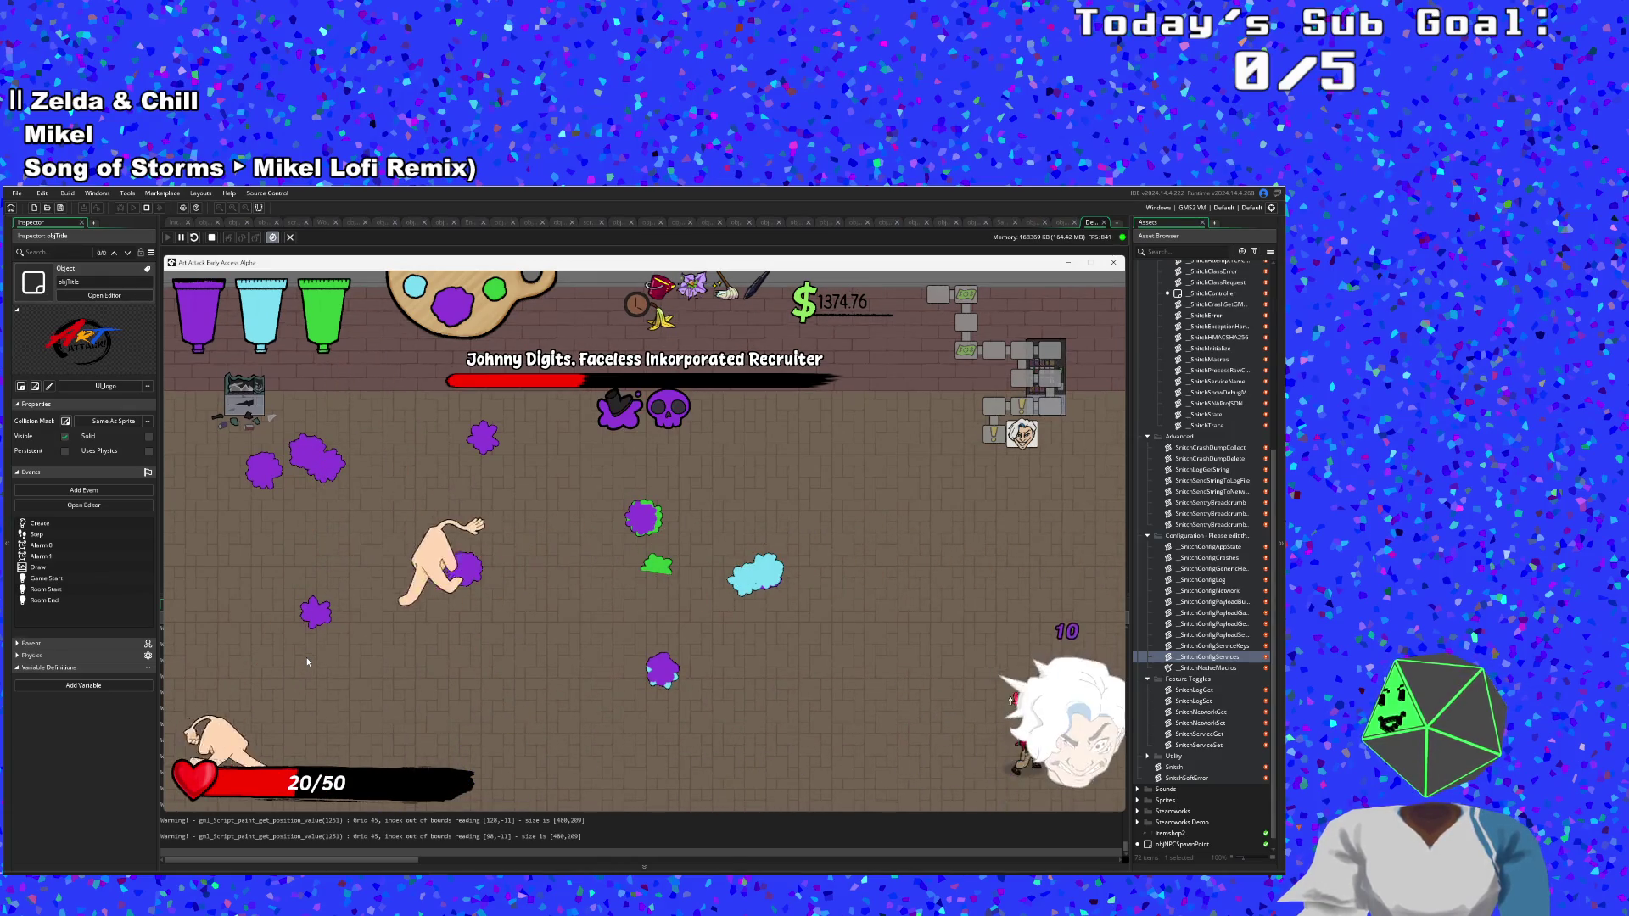
Dash to the top-right and grab the health restore, returning to 50/50 health.
{"action": "key", "text": "w"}
{"action": "key", "text": "a"}
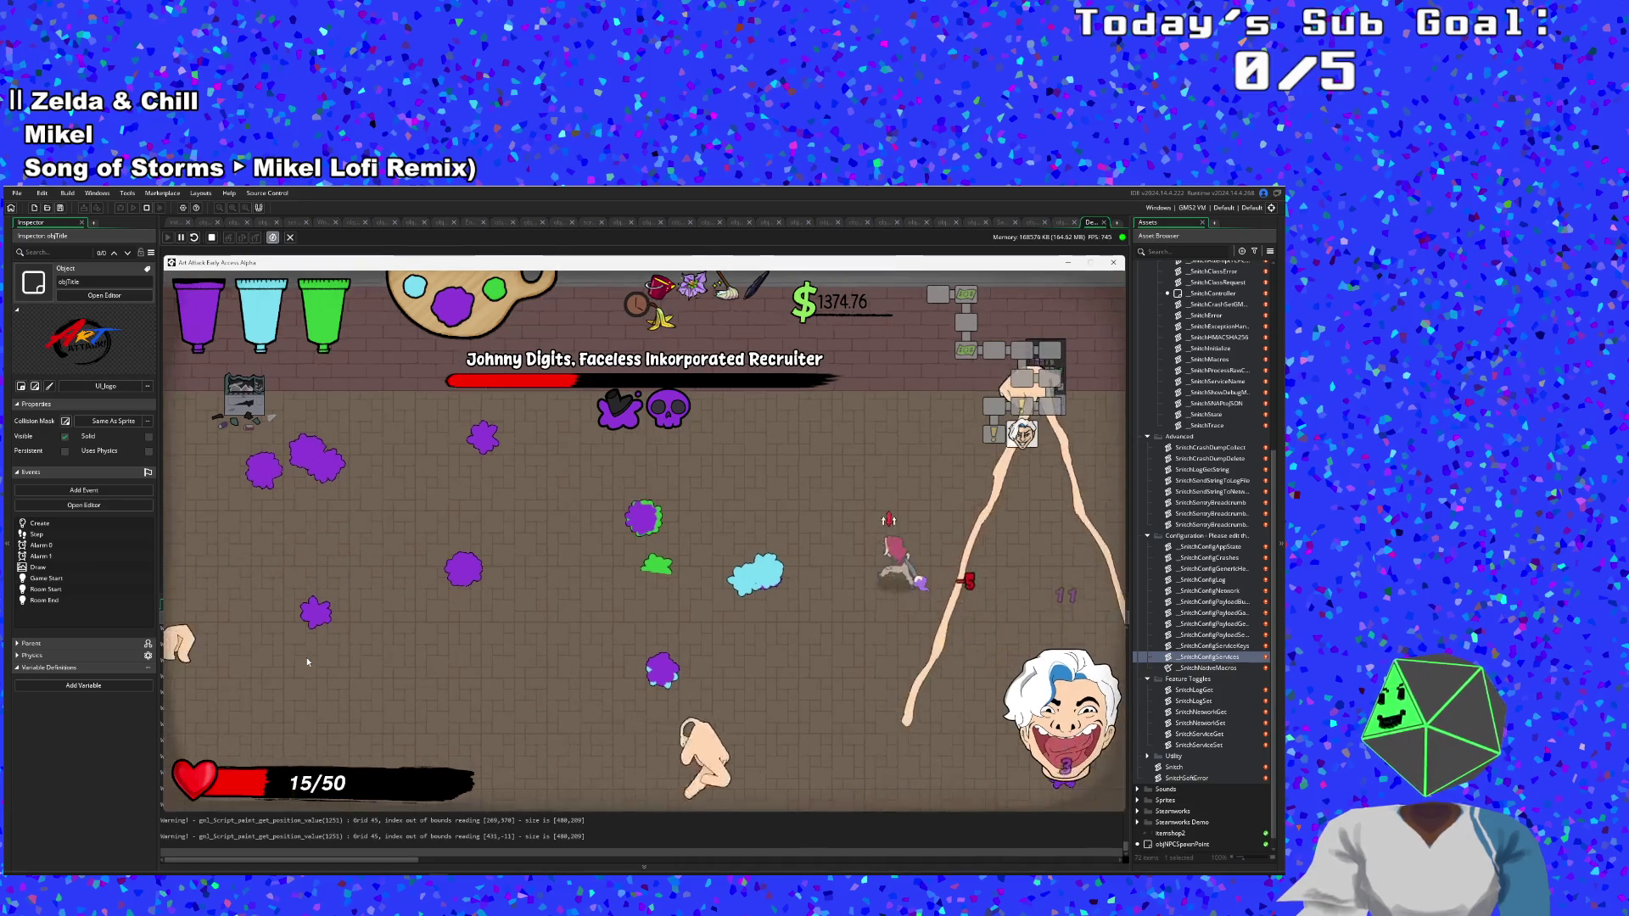
{"action": "key", "text": "w"}
{"action": "key", "text": "a"}
{"action": "key", "text": "d"}
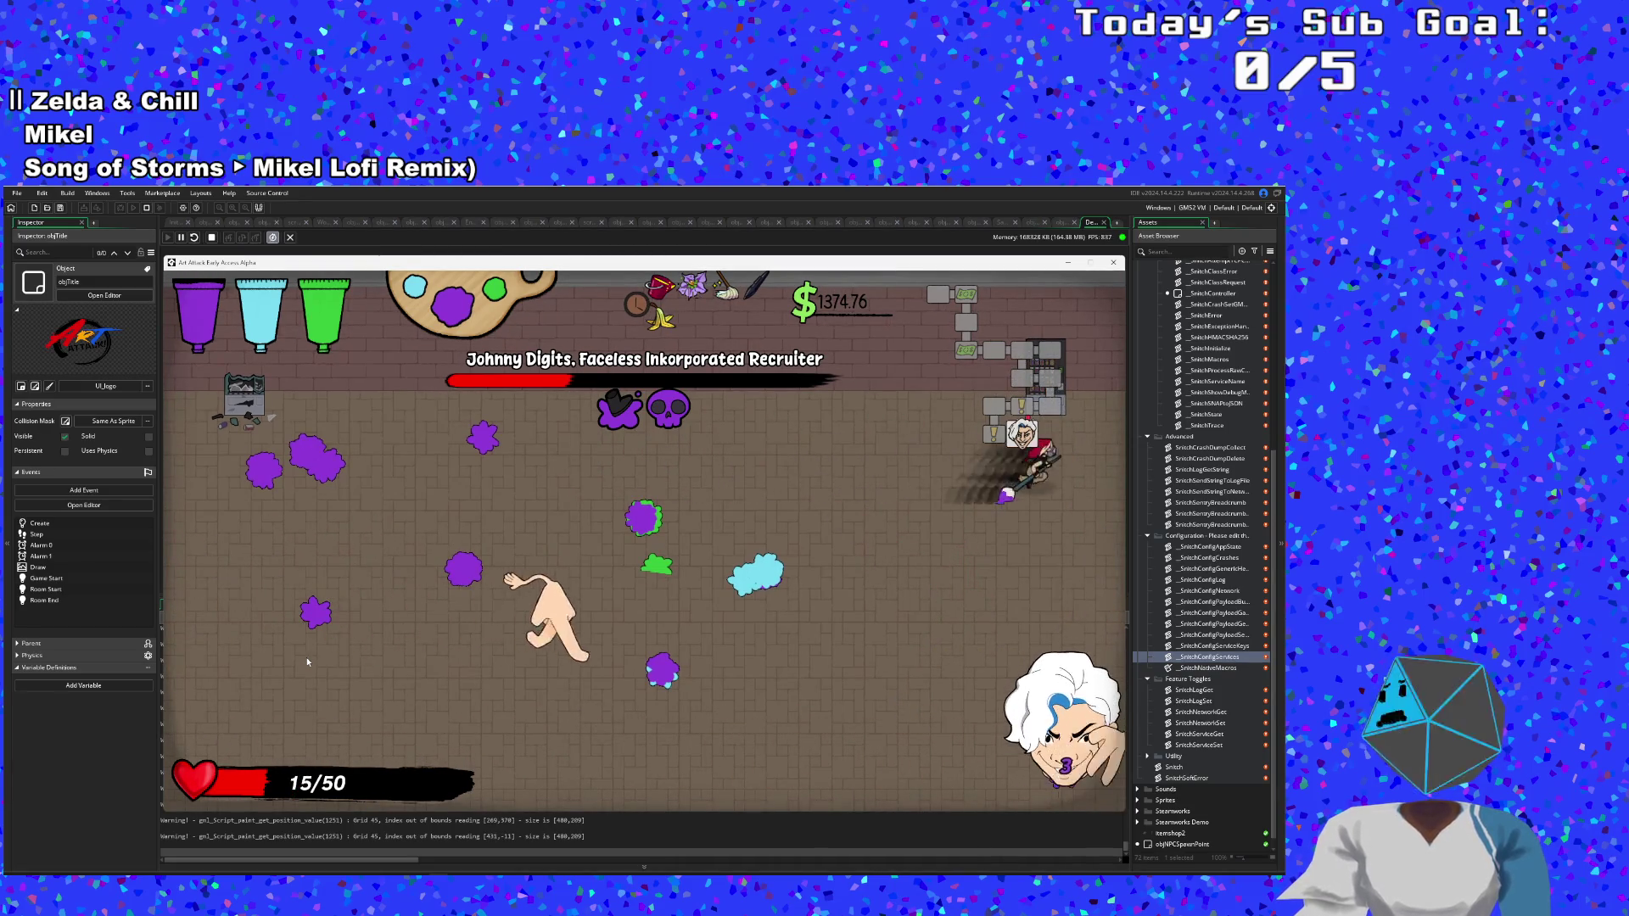
{"action": "key", "text": "w"}
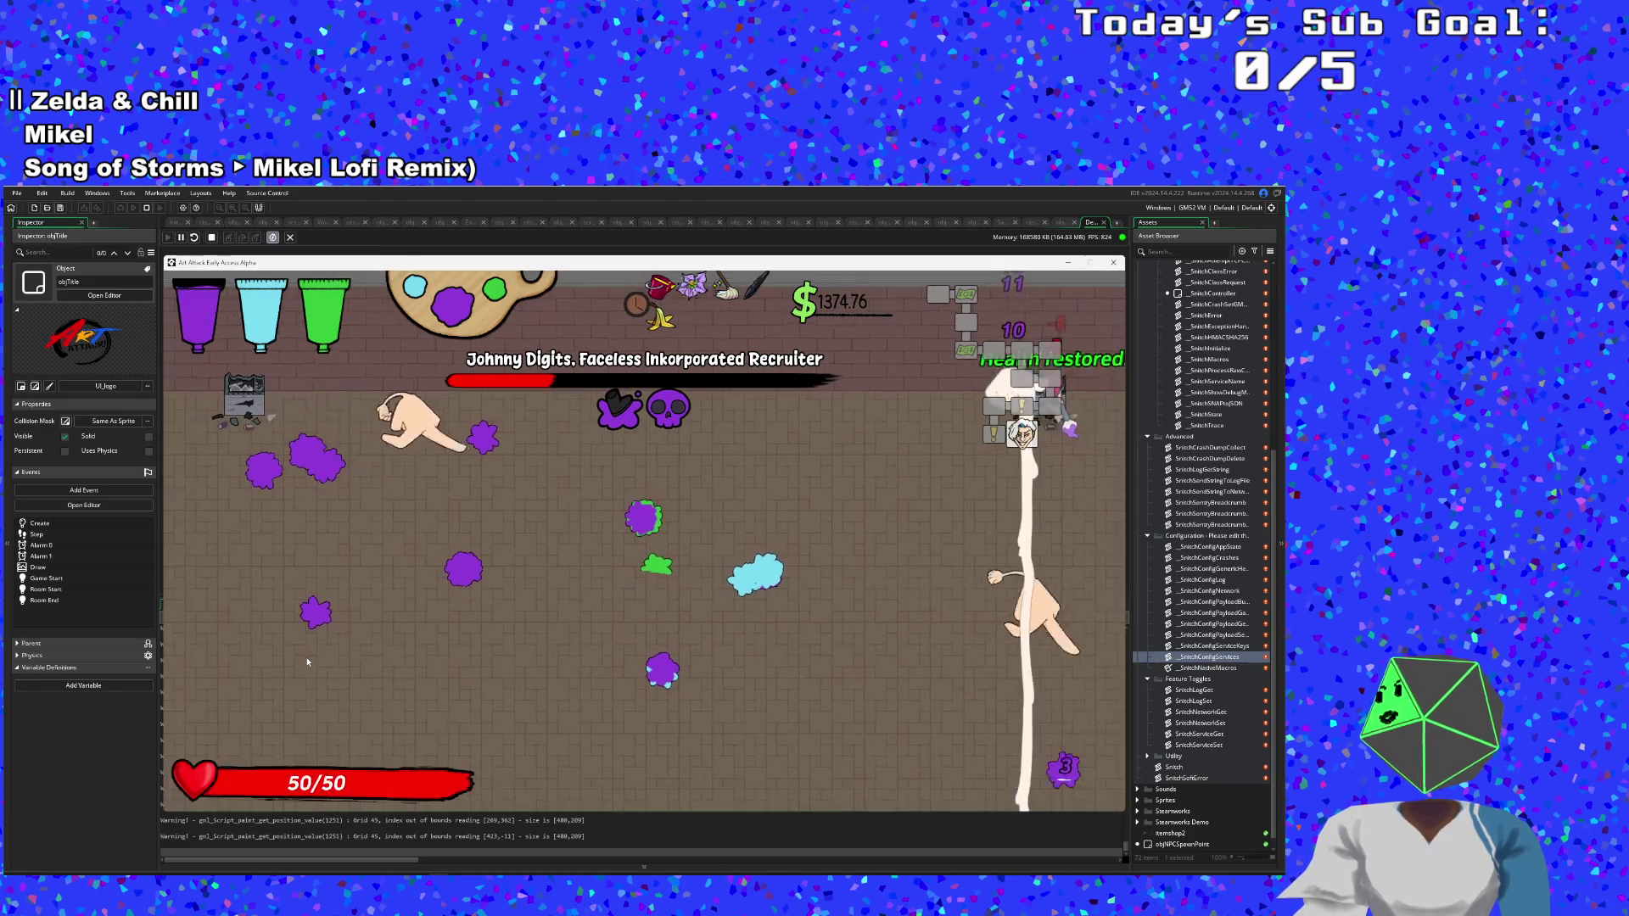
Dodge the boss hands along the bottom and left side of the arena.
{"action": "key", "text": "s"}
{"action": "key", "text": "a"}
{"action": "key", "text": "d"}
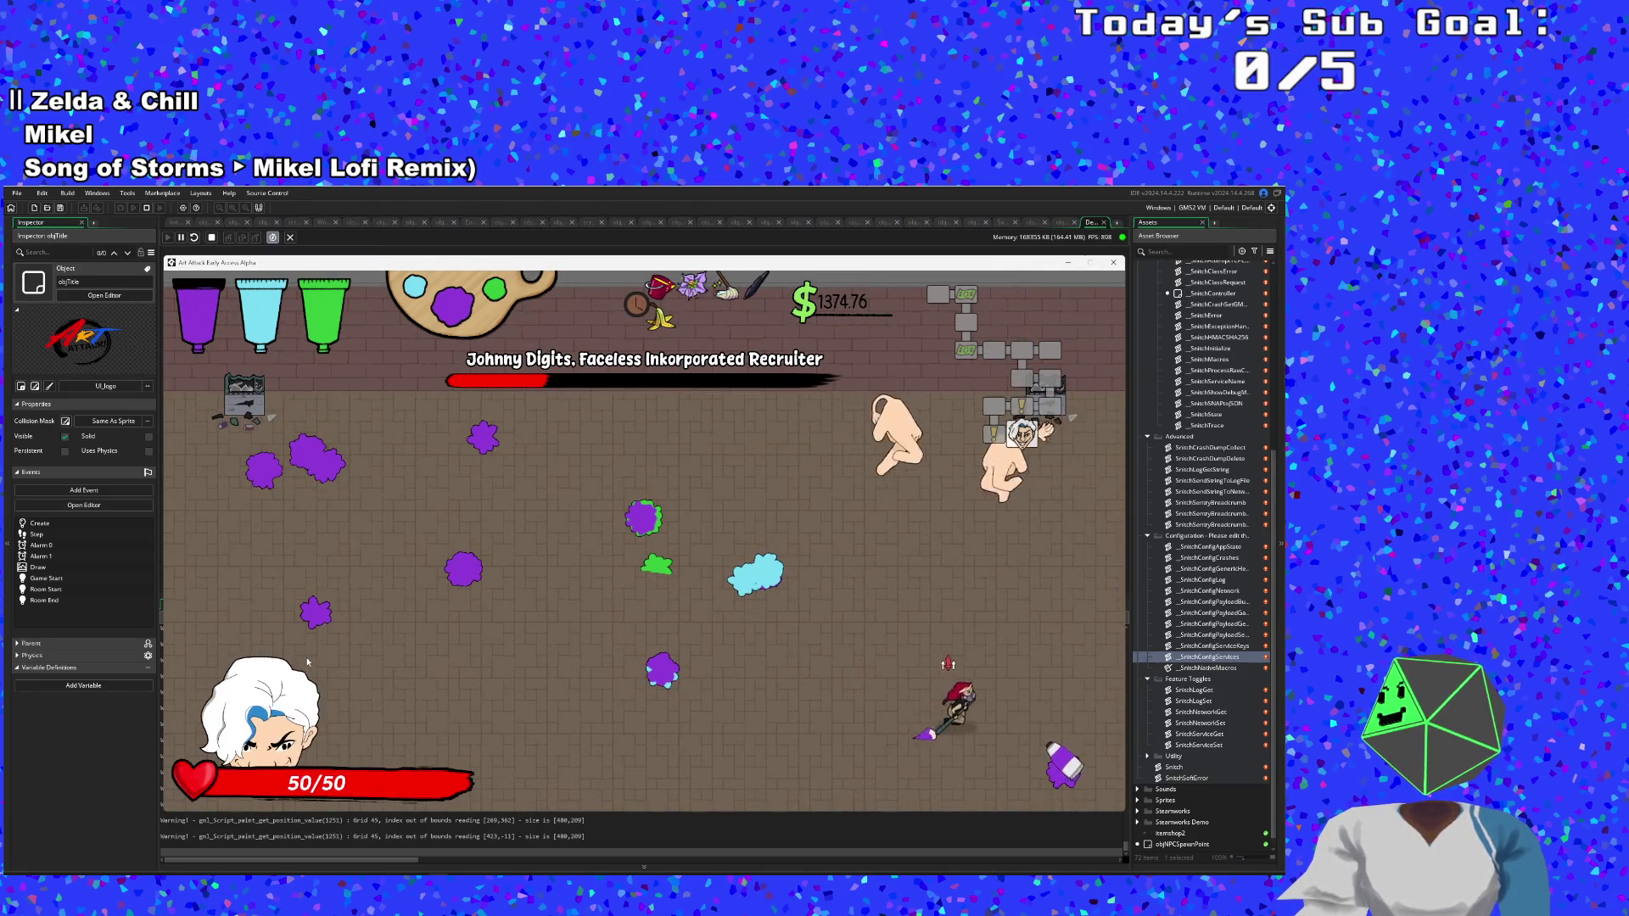
{"action": "key", "text": "d"}
{"action": "key", "text": "a"}
{"action": "key", "text": "a"}
{"action": "key", "text": "w"}
{"action": "key", "text": "d"}
{"action": "key", "text": "s"}
Weave up through the arena and dash right toward Johnny Digits.
{"action": "key", "text": "a"}
{"action": "key", "text": "w"}
{"action": "key", "text": "a"}
{"action": "key", "text": "w"}
{"action": "key", "text": "a"}
{"action": "key", "text": "s"}
{"action": "key", "text": "d"}
{"action": "key", "text": "d"}
{"action": "key", "text": "w"}
{"action": "key", "text": "d"}
{"action": "key", "text": "a"}
{"action": "key", "text": "s"}
{"action": "key", "text": "d"}
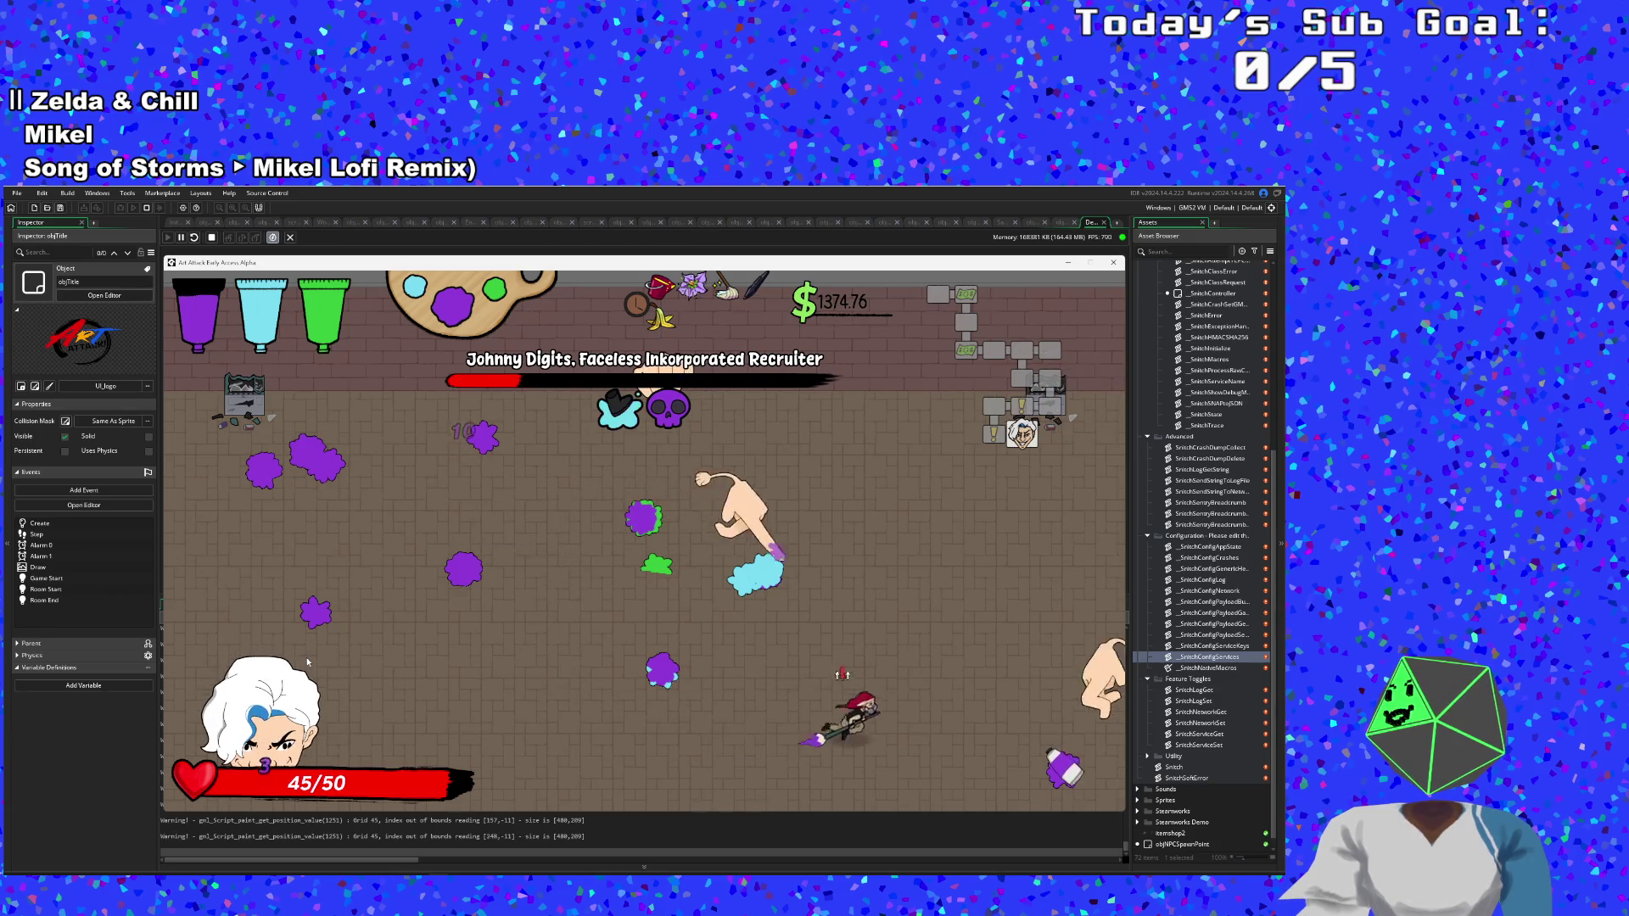
Hit the boss head while dodging hands down the left side.
{"action": "key", "text": "w"}
{"action": "key", "text": "s"}
{"action": "key", "text": "a"}
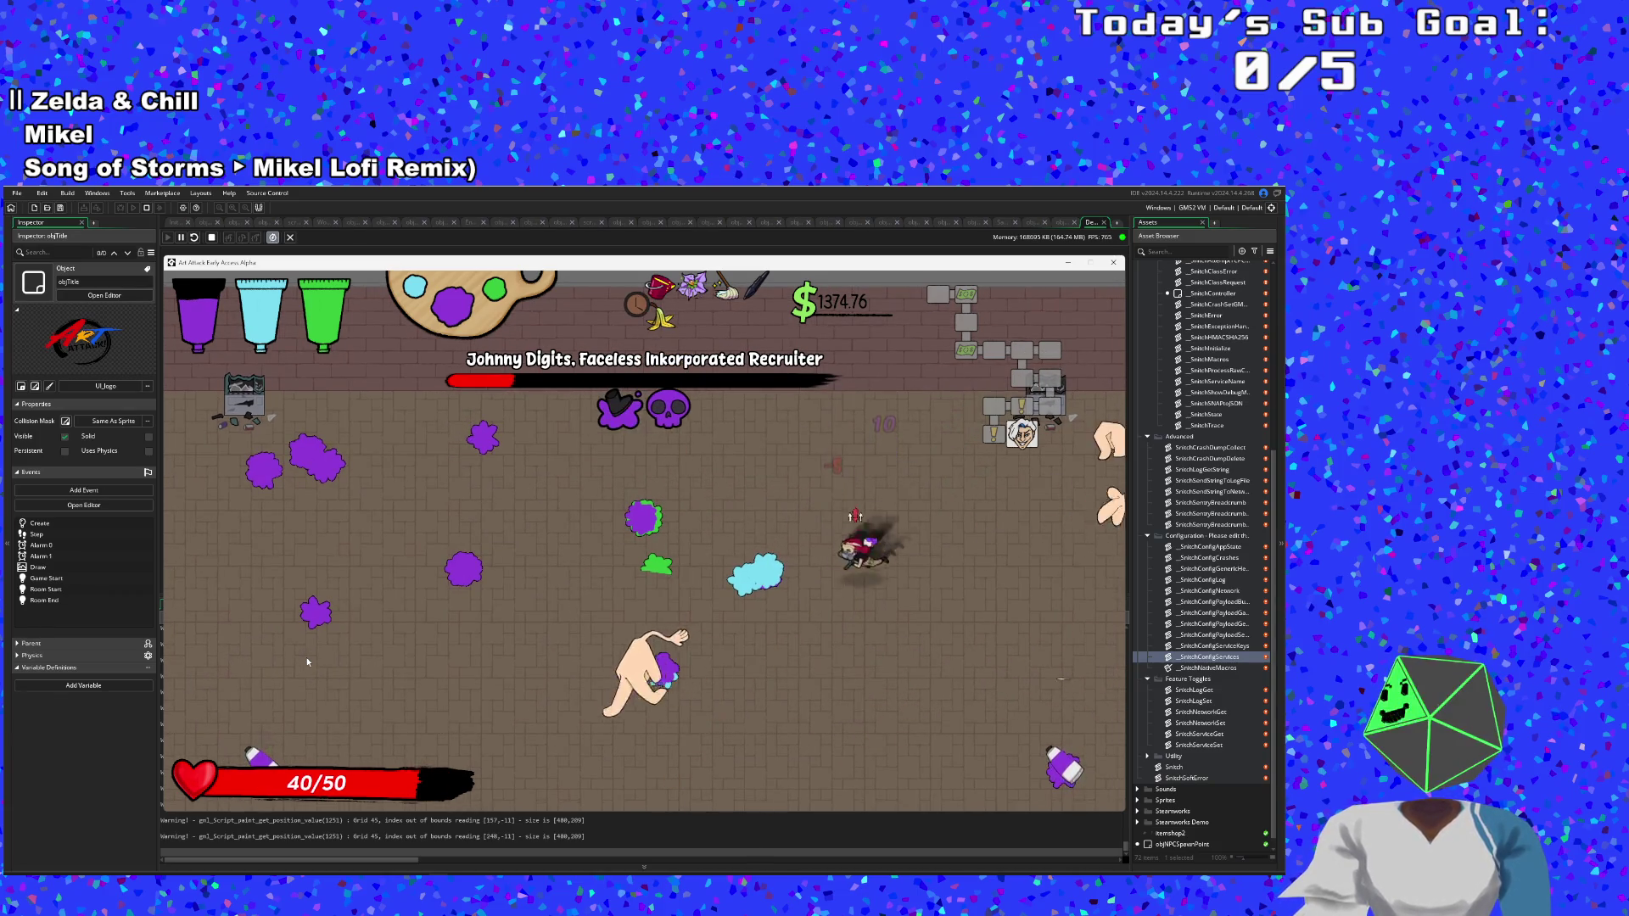
{"action": "key", "text": "d"}
{"action": "key", "text": "d"}
{"action": "key", "text": "s"}
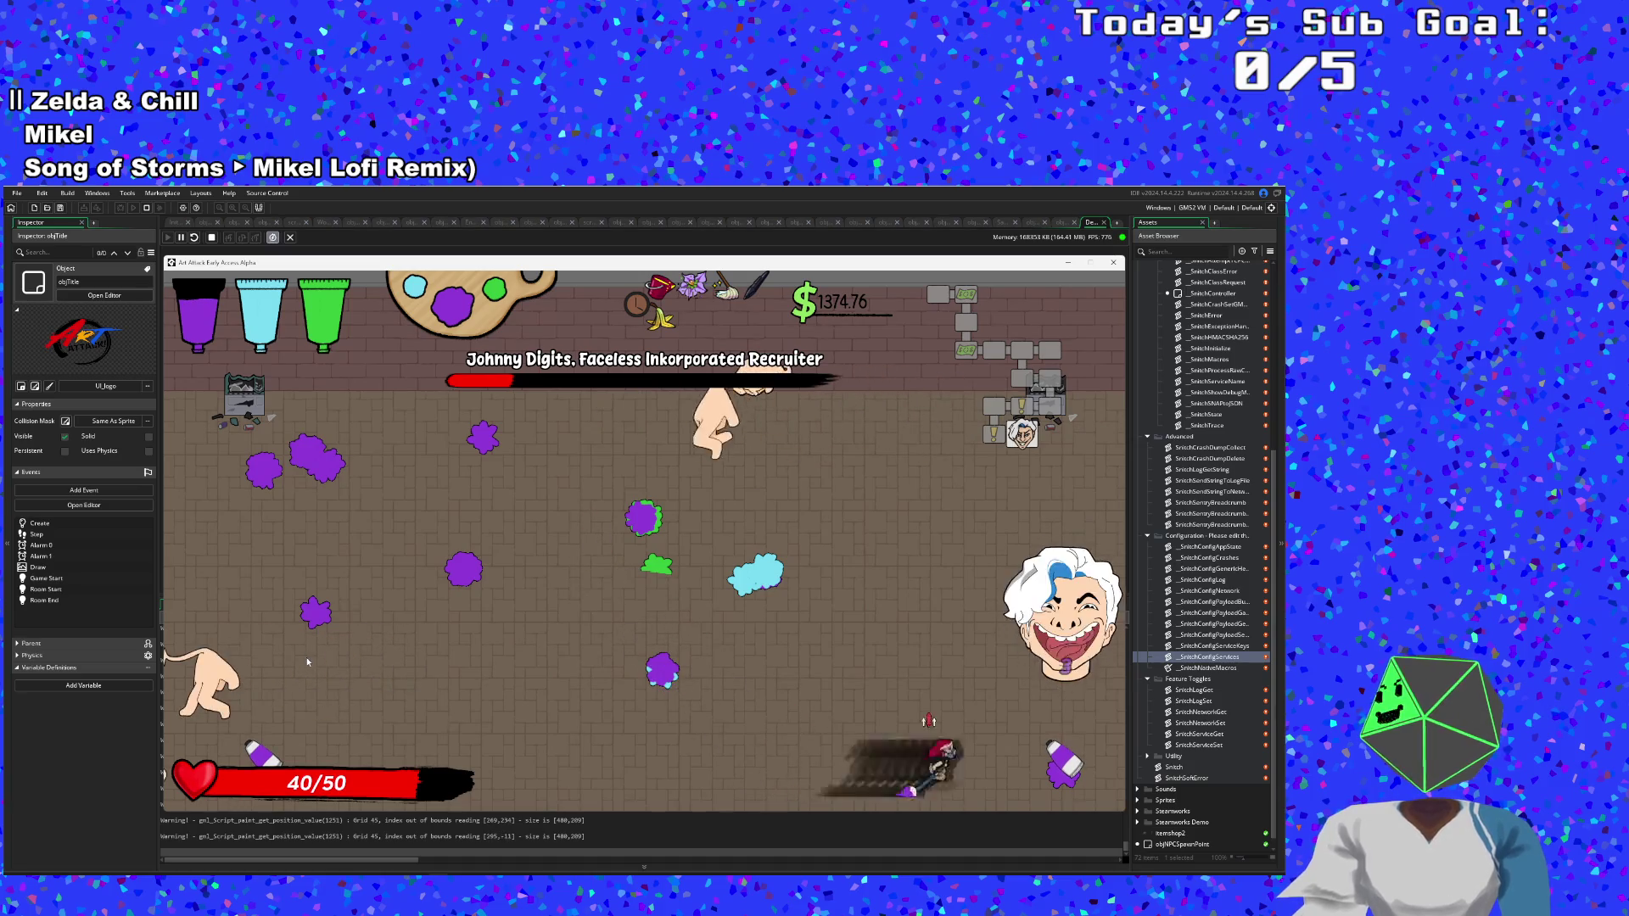
{"action": "key", "text": "a"}
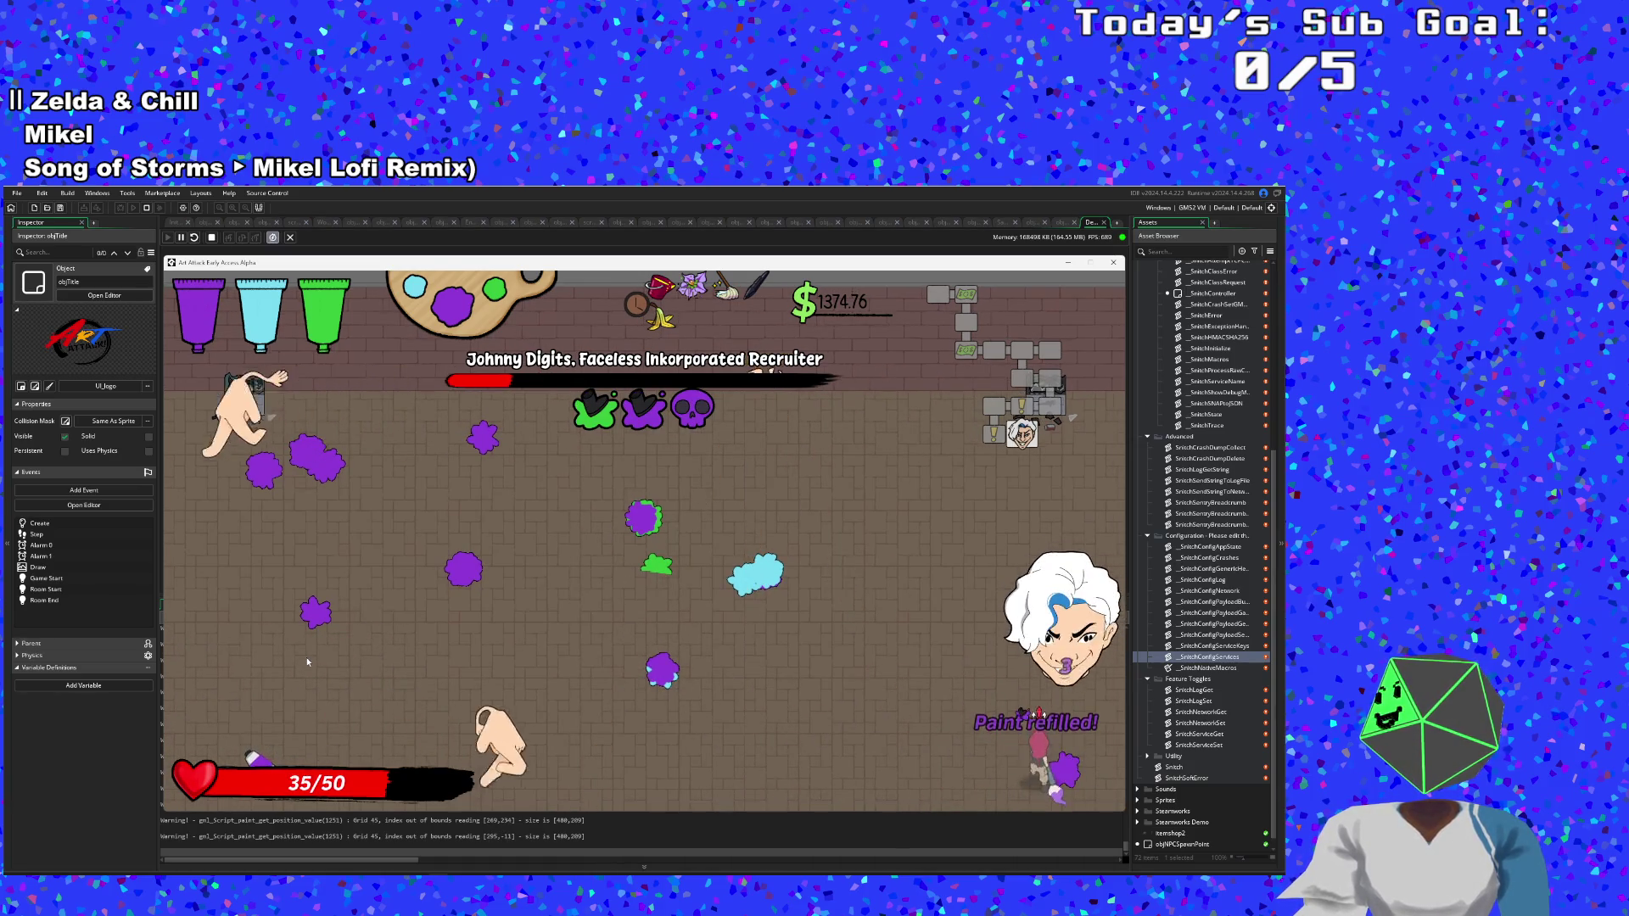
Refill paint and strike the boss head until its health bar is nearly empty.
{"action": "key", "text": "w"}
{"action": "key", "text": "d"}
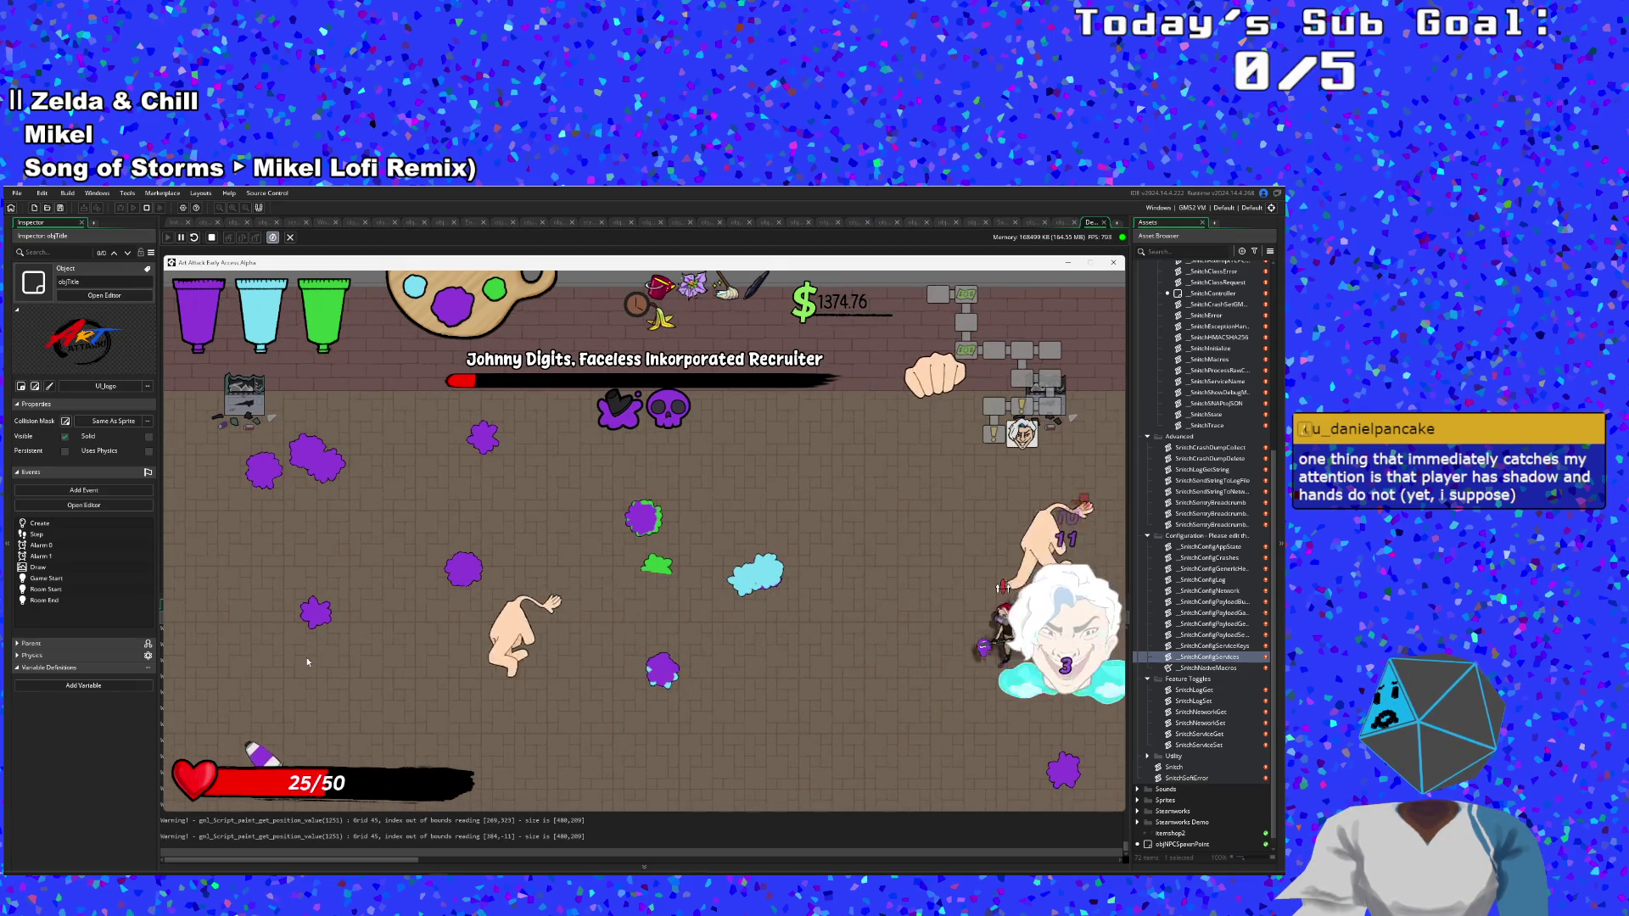
{"action": "key", "text": "a"}
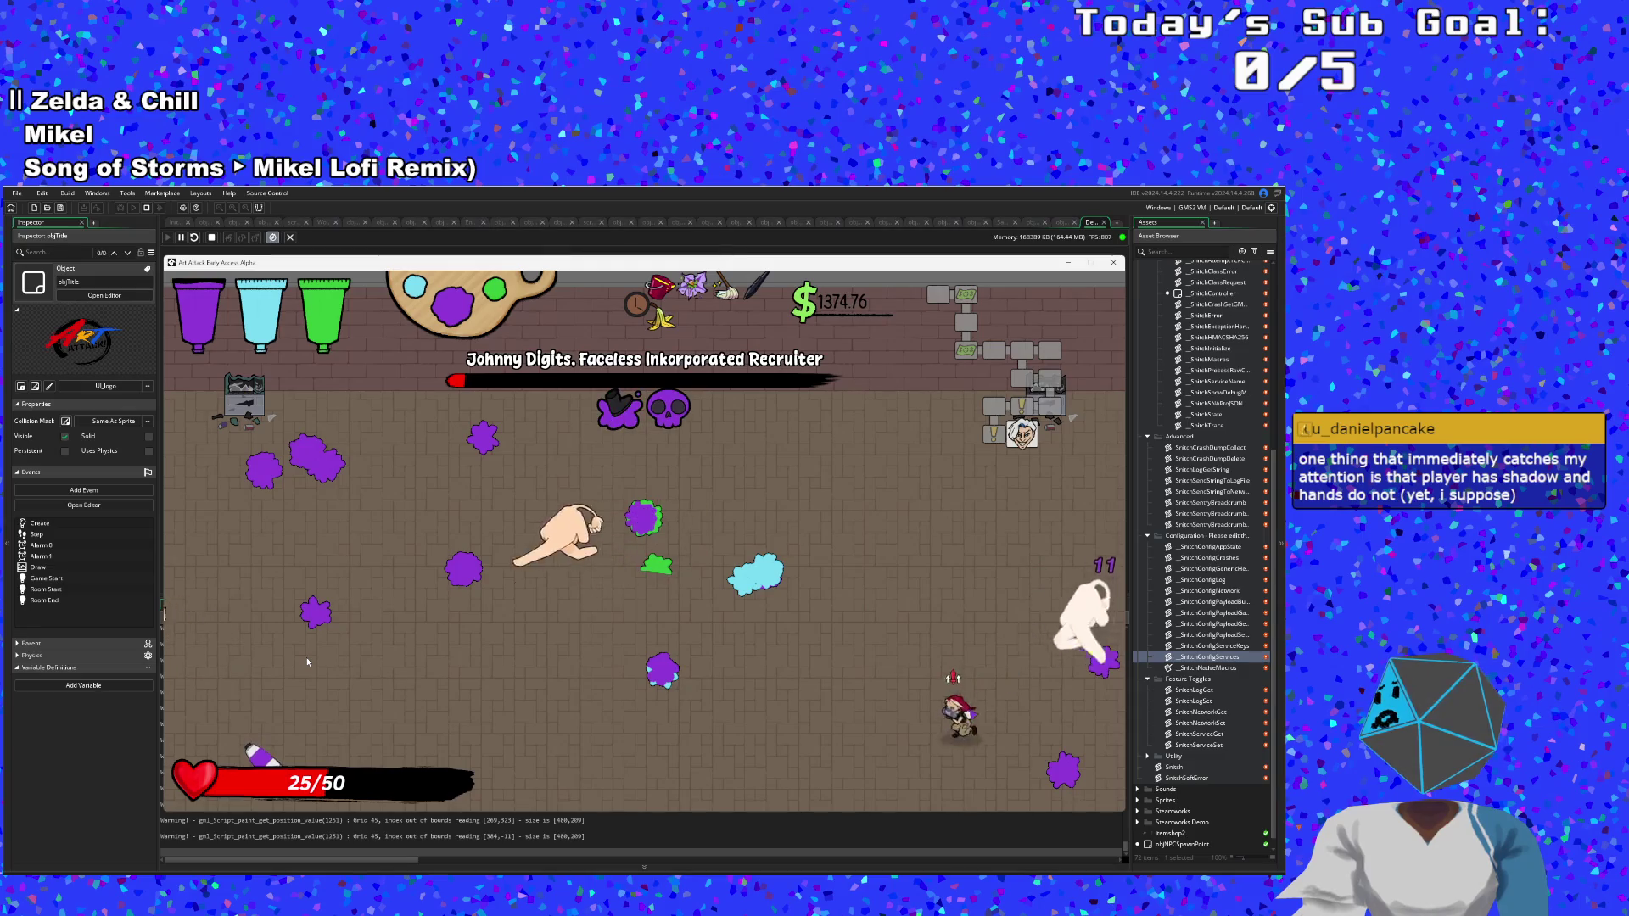
{"action": "key", "text": "w"}
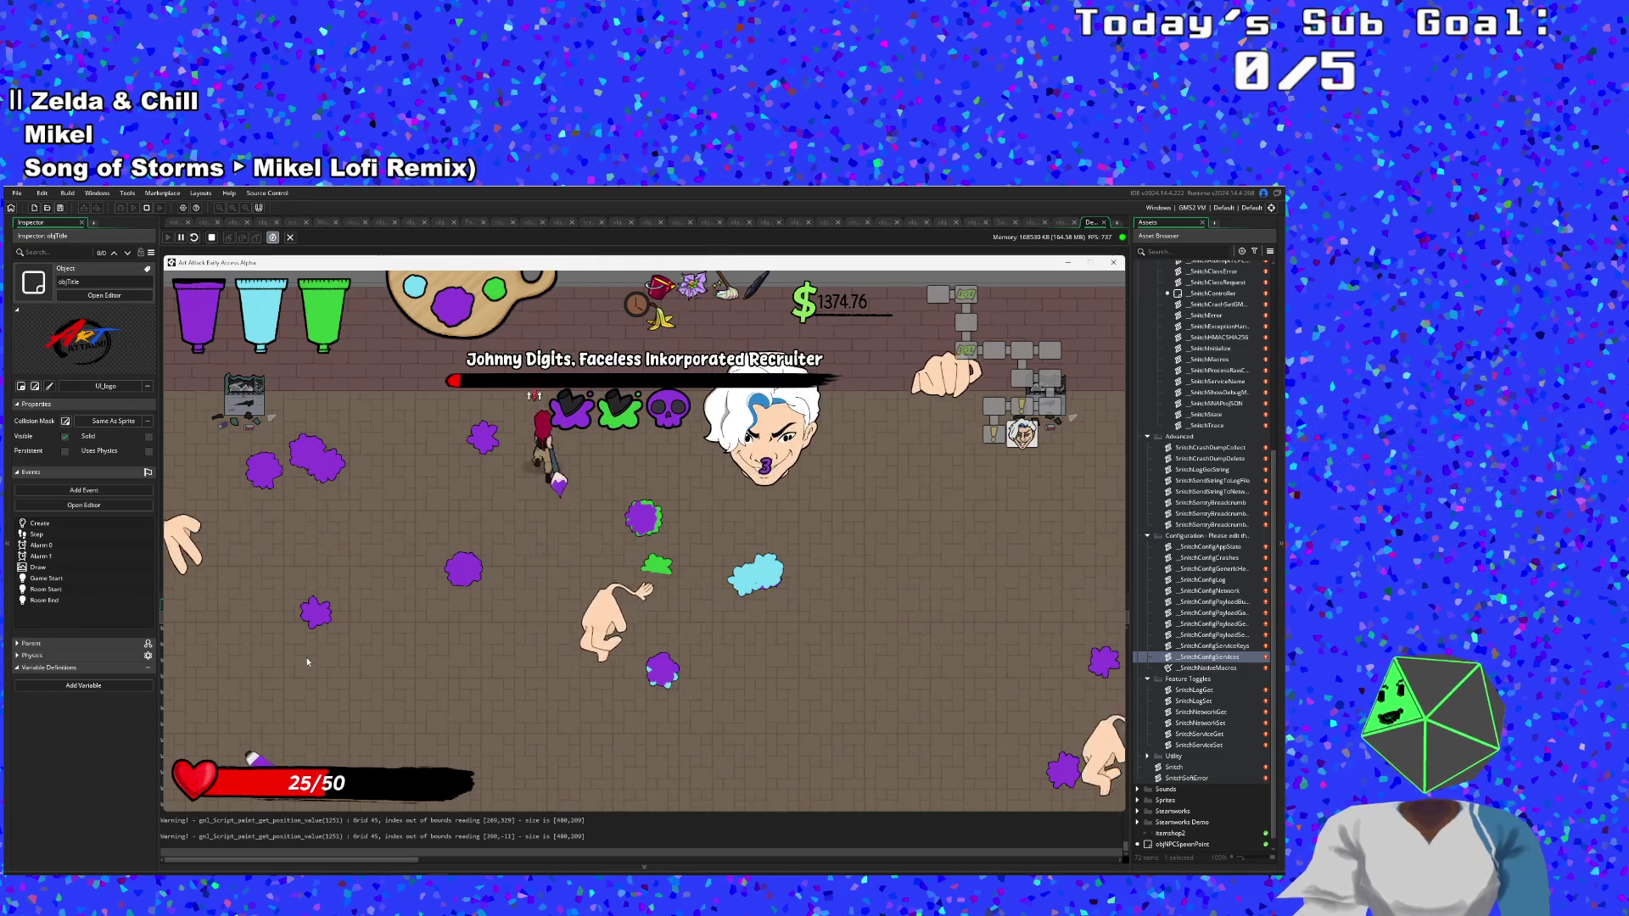
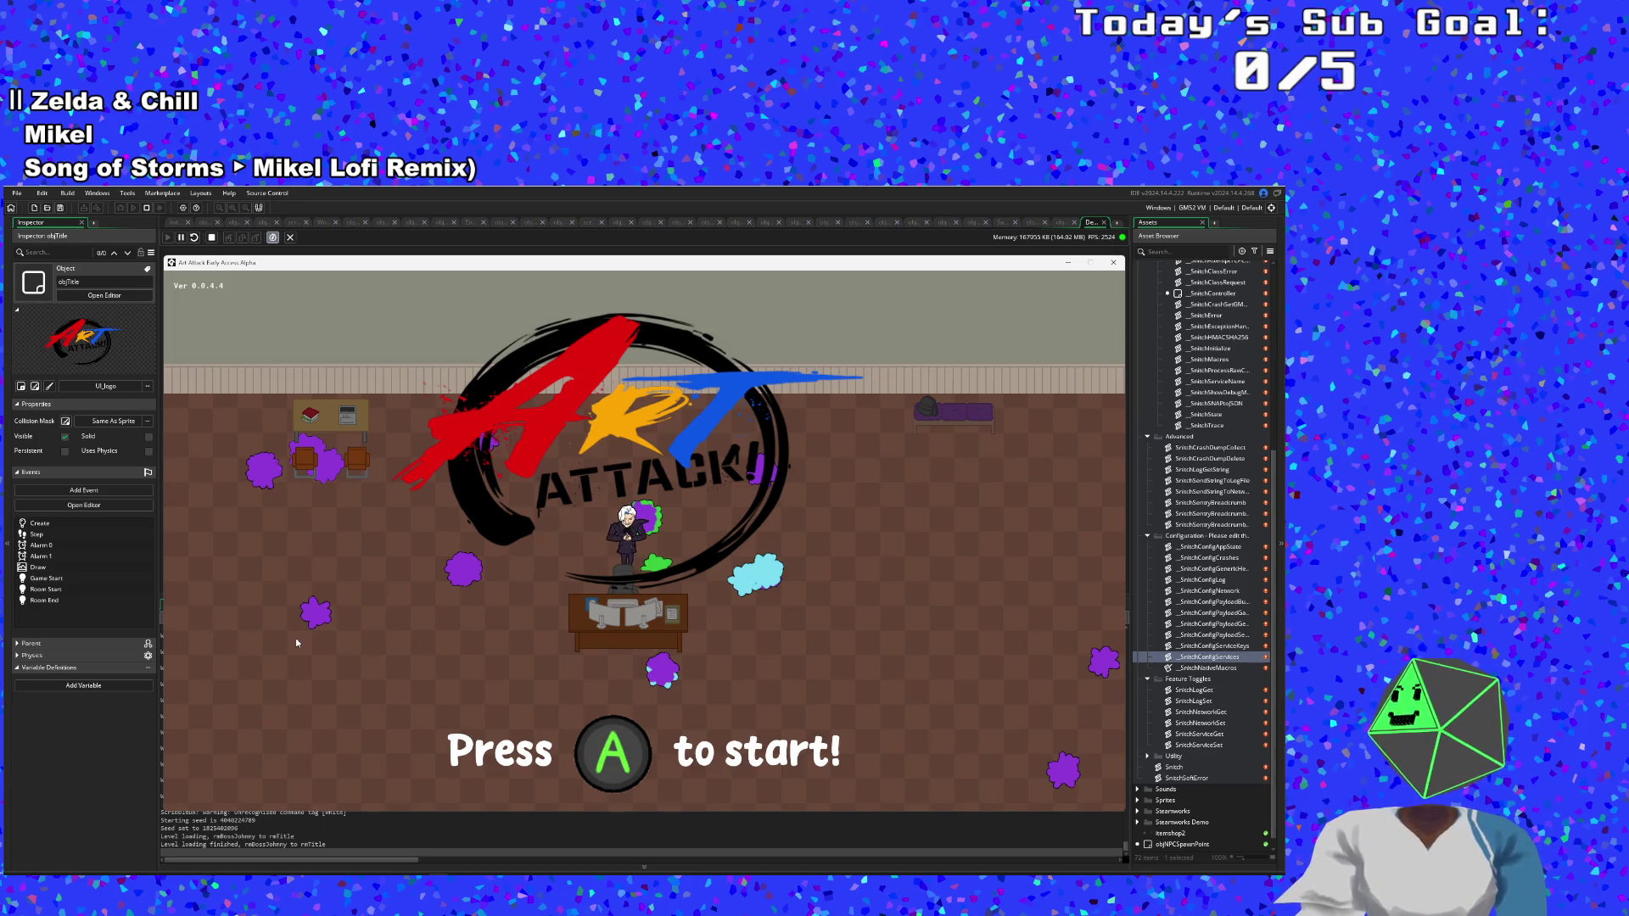
Stop the running game and search assets for 'objjohnn' to list the objJohnny objects.
{"action": "left_click", "coordinate": [1113, 262]}
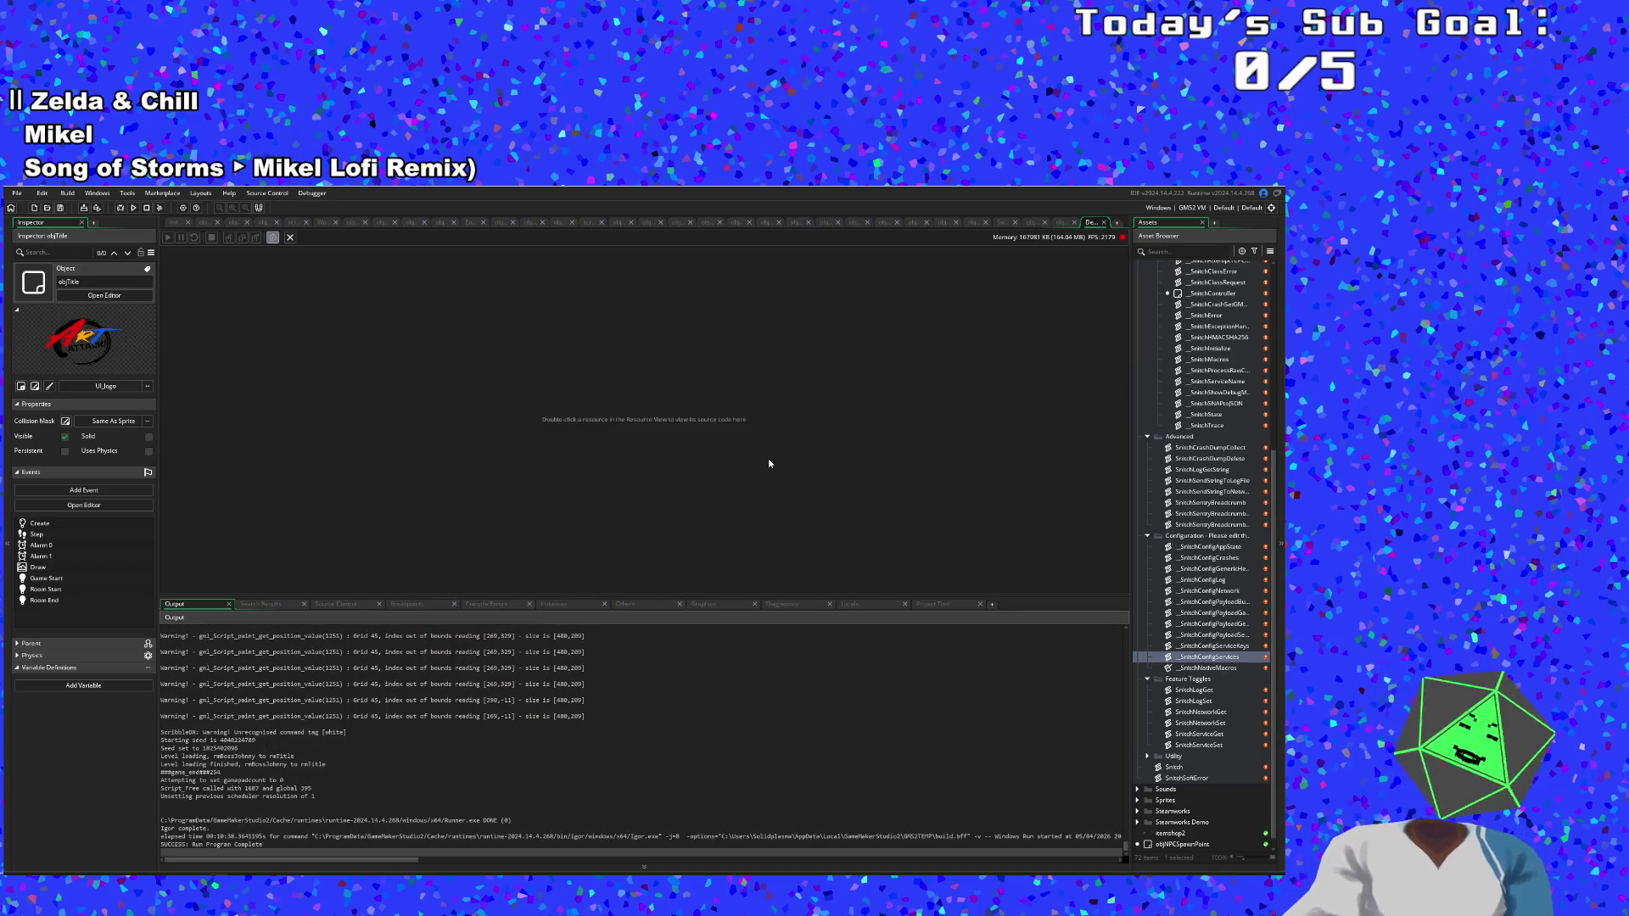
{"action": "key", "text": "ctrl+t"}
{"action": "type", "text": "objti"}
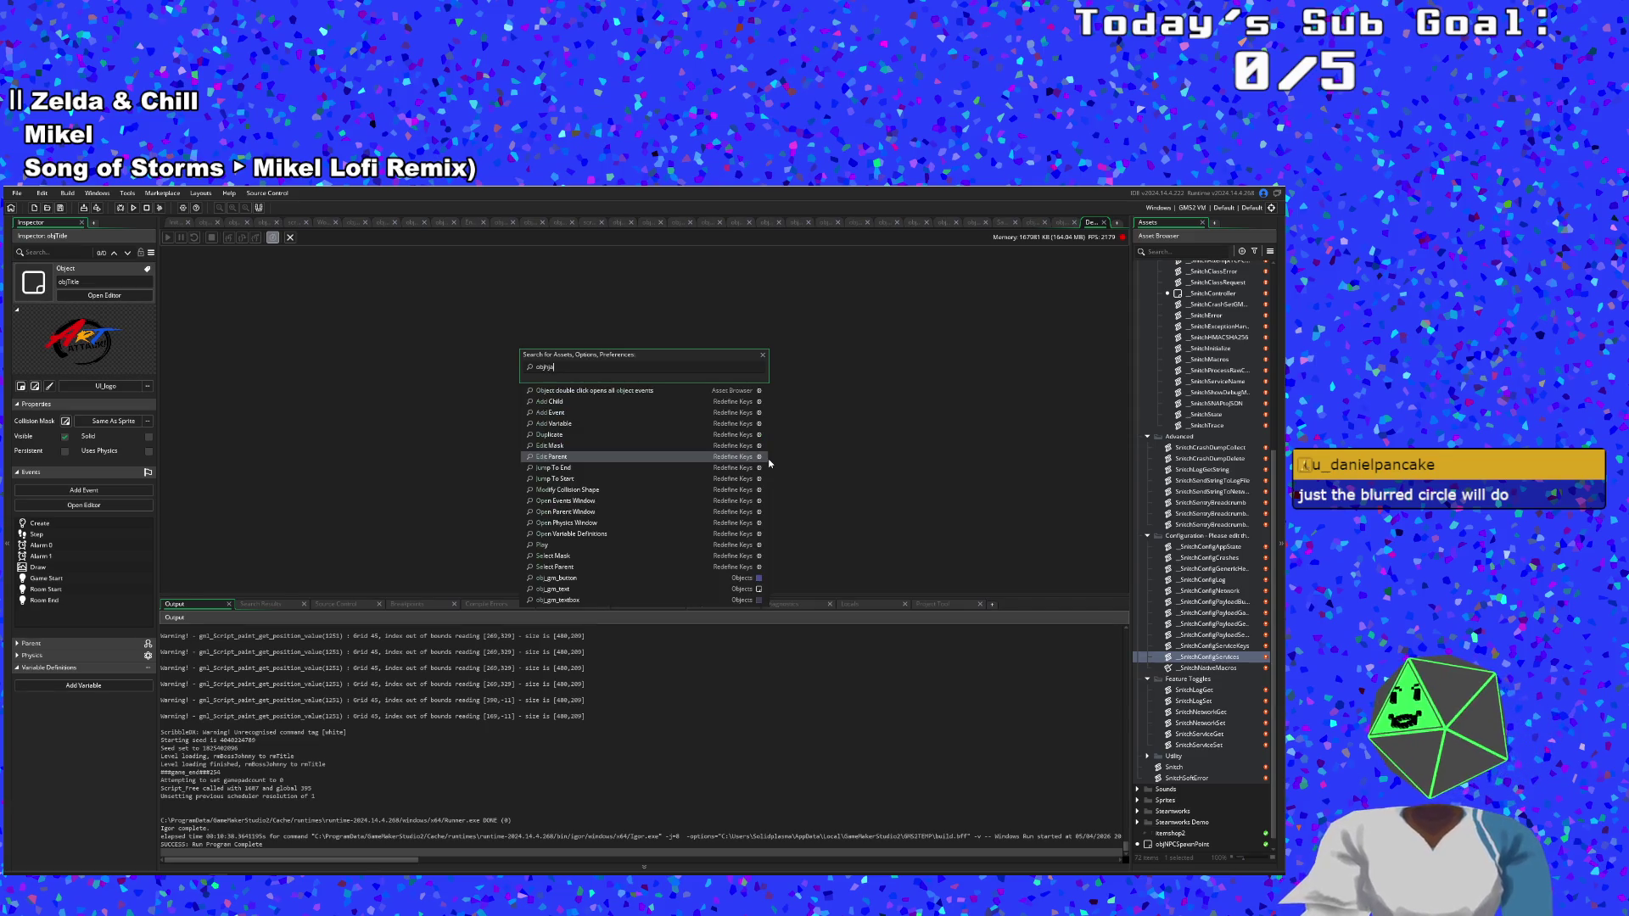
{"action": "type", "text": "nd"}
{"action": "key", "text": "BackSpace"}
{"action": "key", "text": "BackSpace"}
{"action": "key", "text": "BackSpace"}
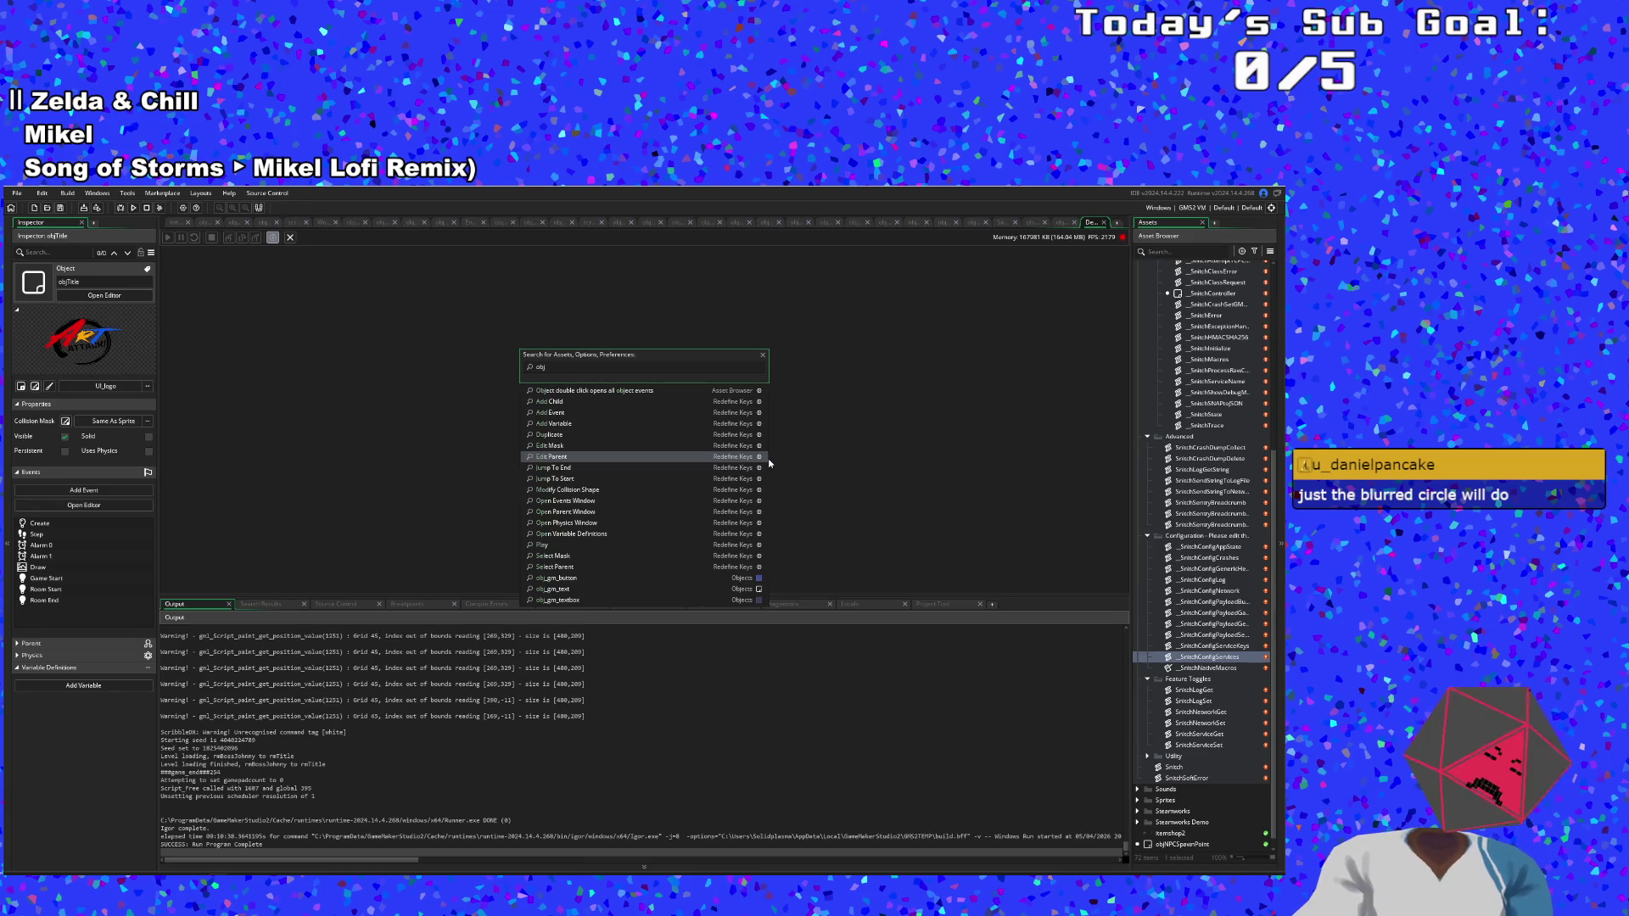
{"action": "type", "text": "johnn"}
{"action": "key", "text": "Down"}
{"action": "key", "text": "Down"}
{"action": "key", "text": "Down"}
Open objJohnnyBossHandWalk's code and scroll through its events down to the Draw event.
{"action": "key", "text": "Return"}
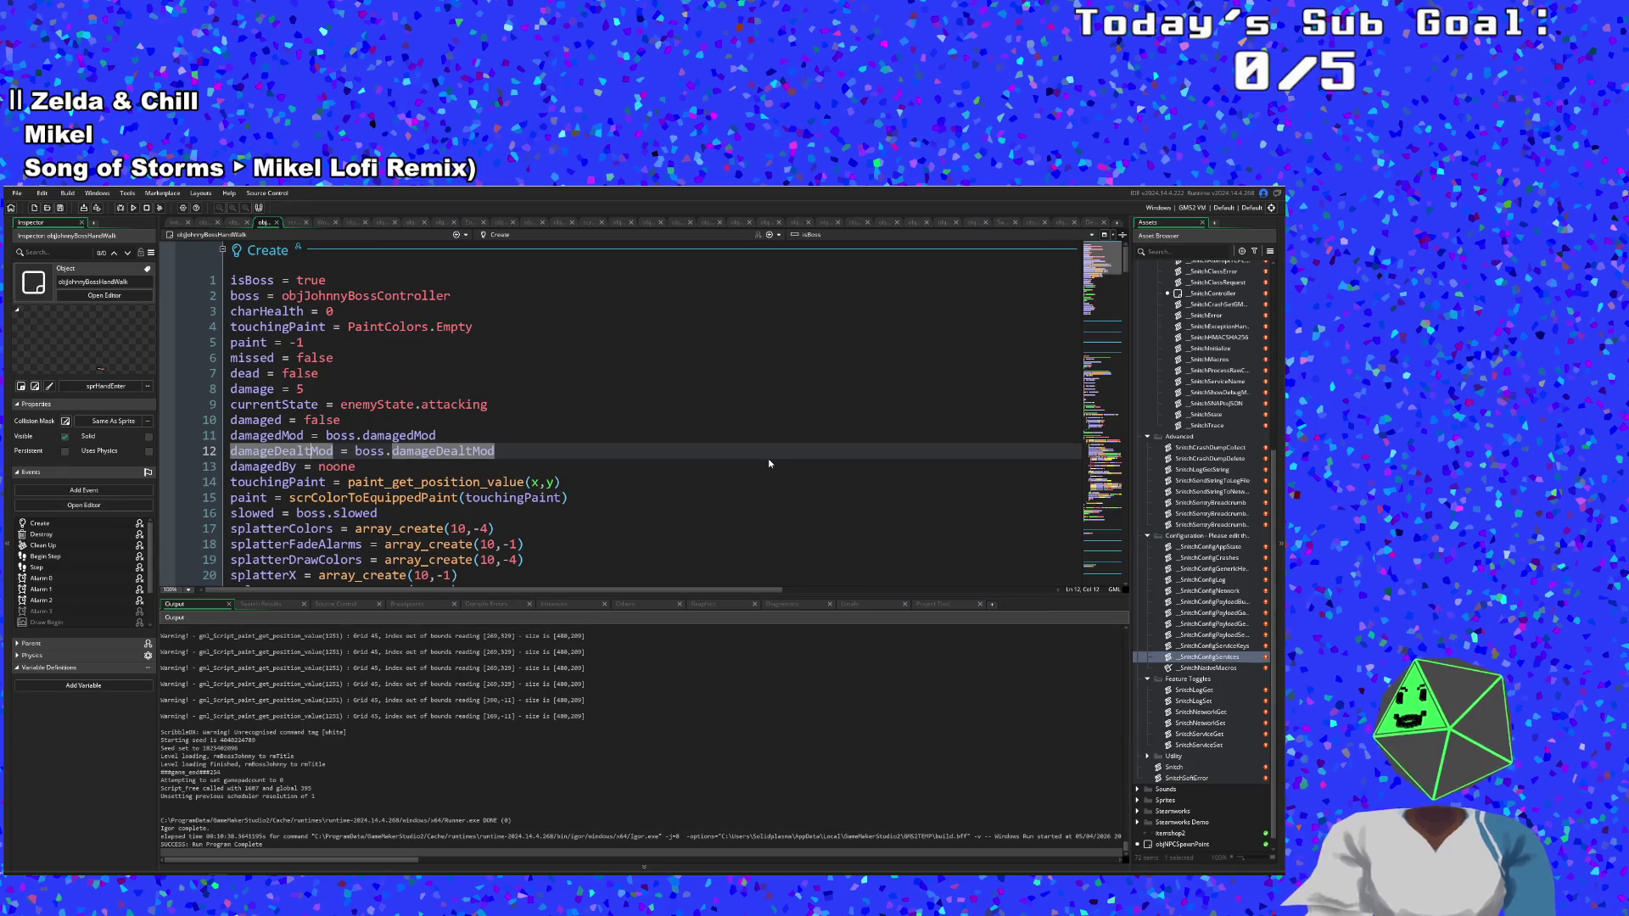
{"action": "scroll", "coordinate": [762, 466], "scroll_direction": "down", "scroll_amount": 10}
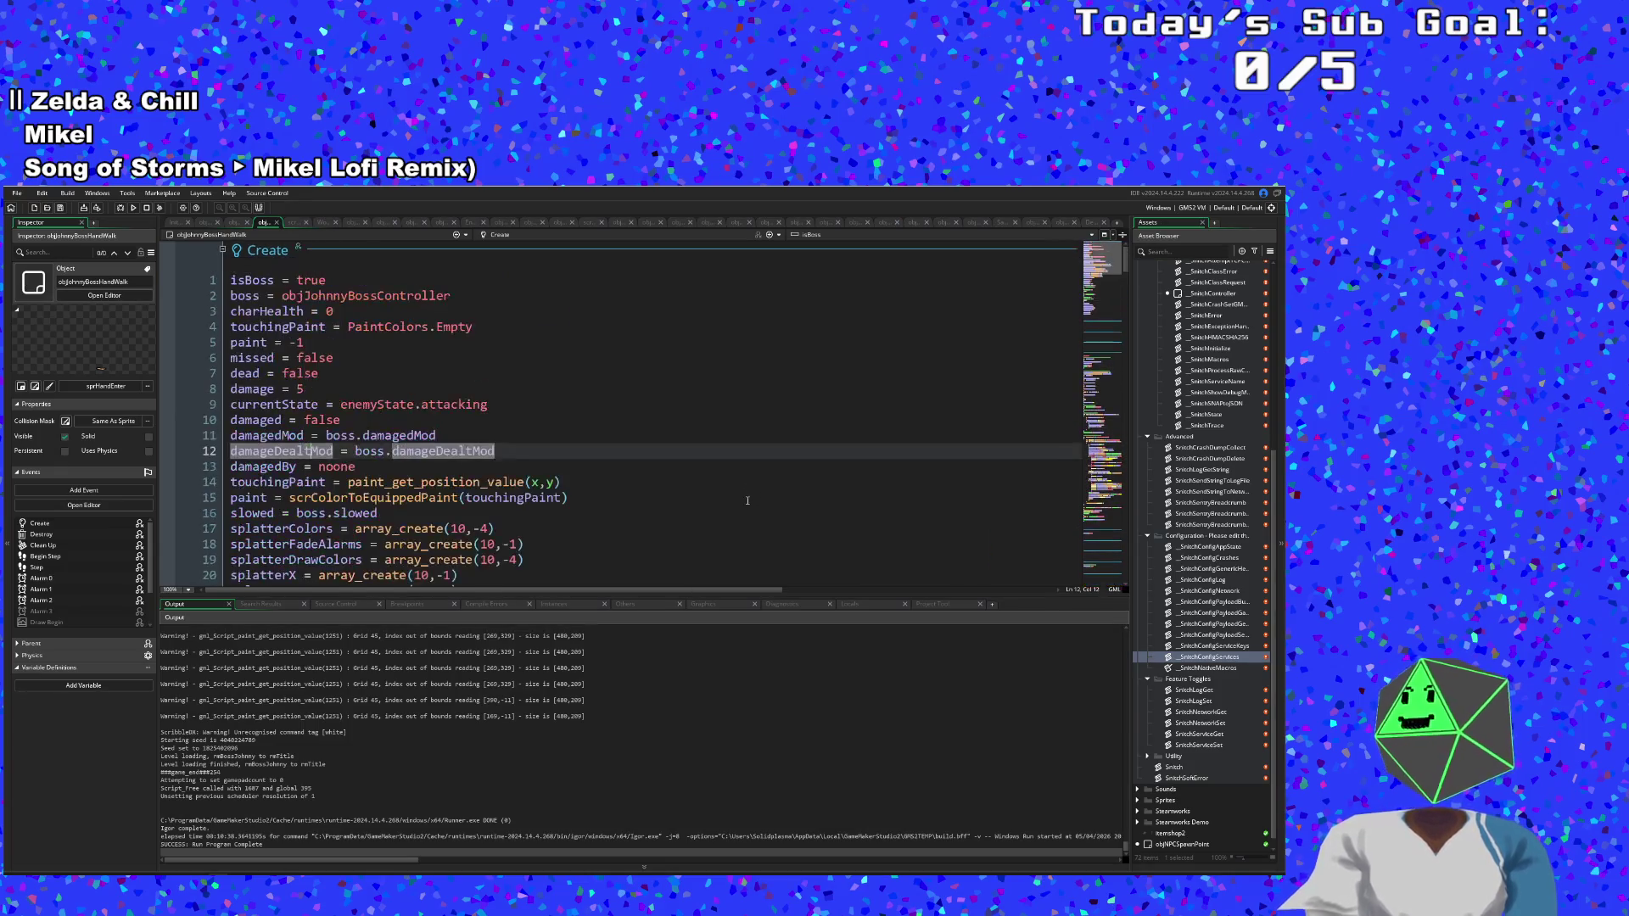
{"action": "scroll", "coordinate": [752, 473], "scroll_direction": "down", "scroll_amount": 20}
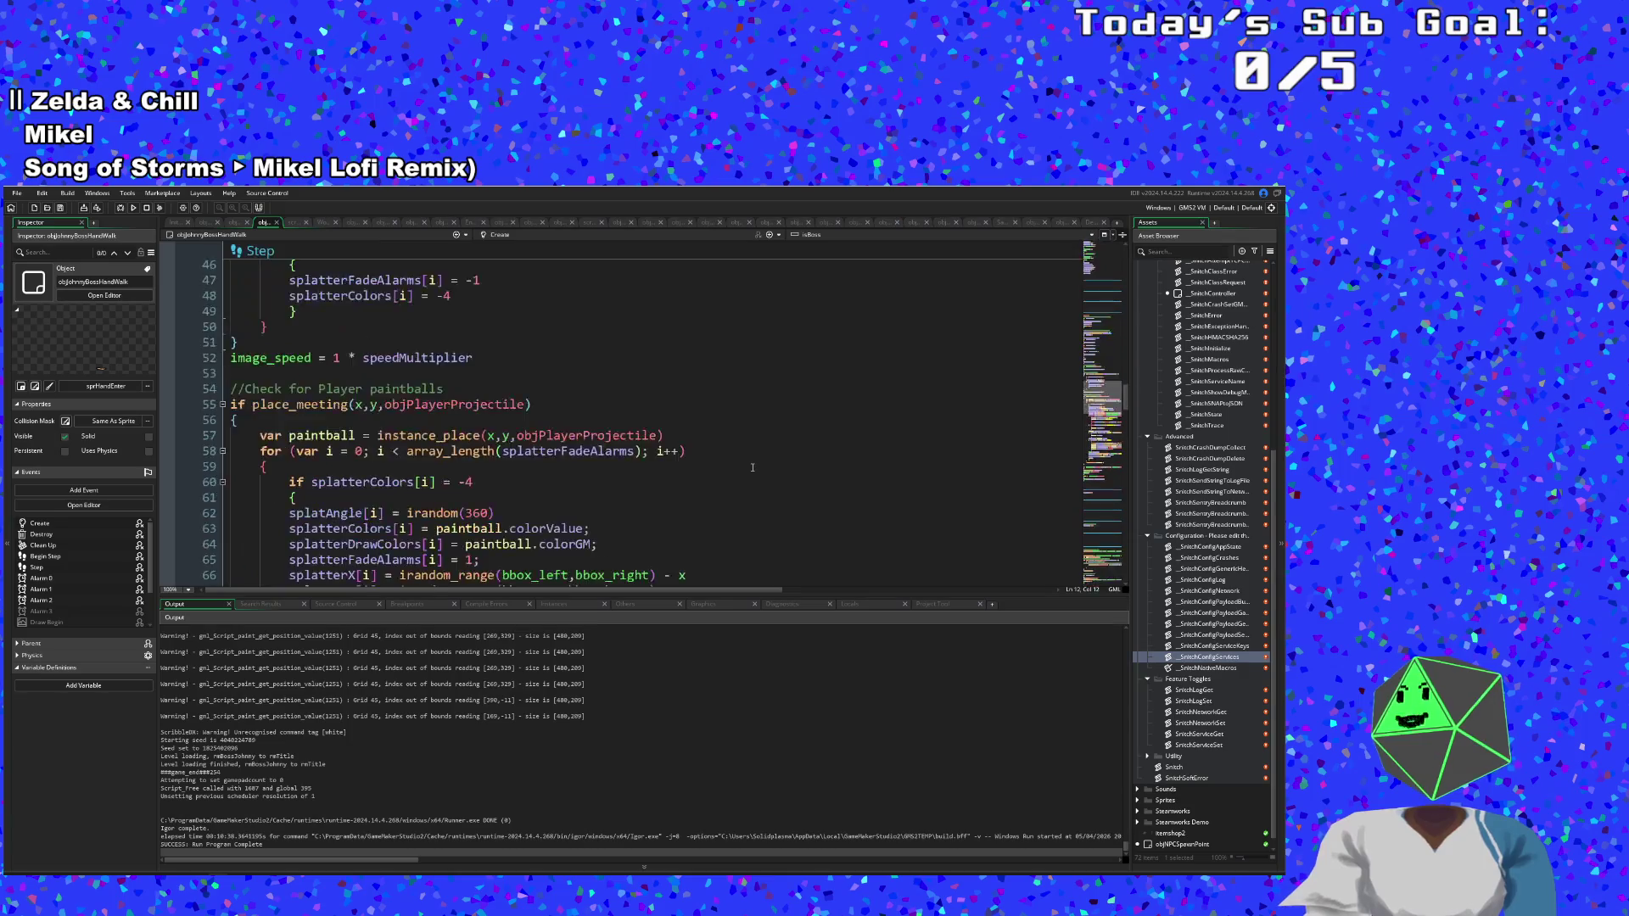
{"action": "scroll", "coordinate": [750, 473], "scroll_direction": "down", "scroll_amount": 2}
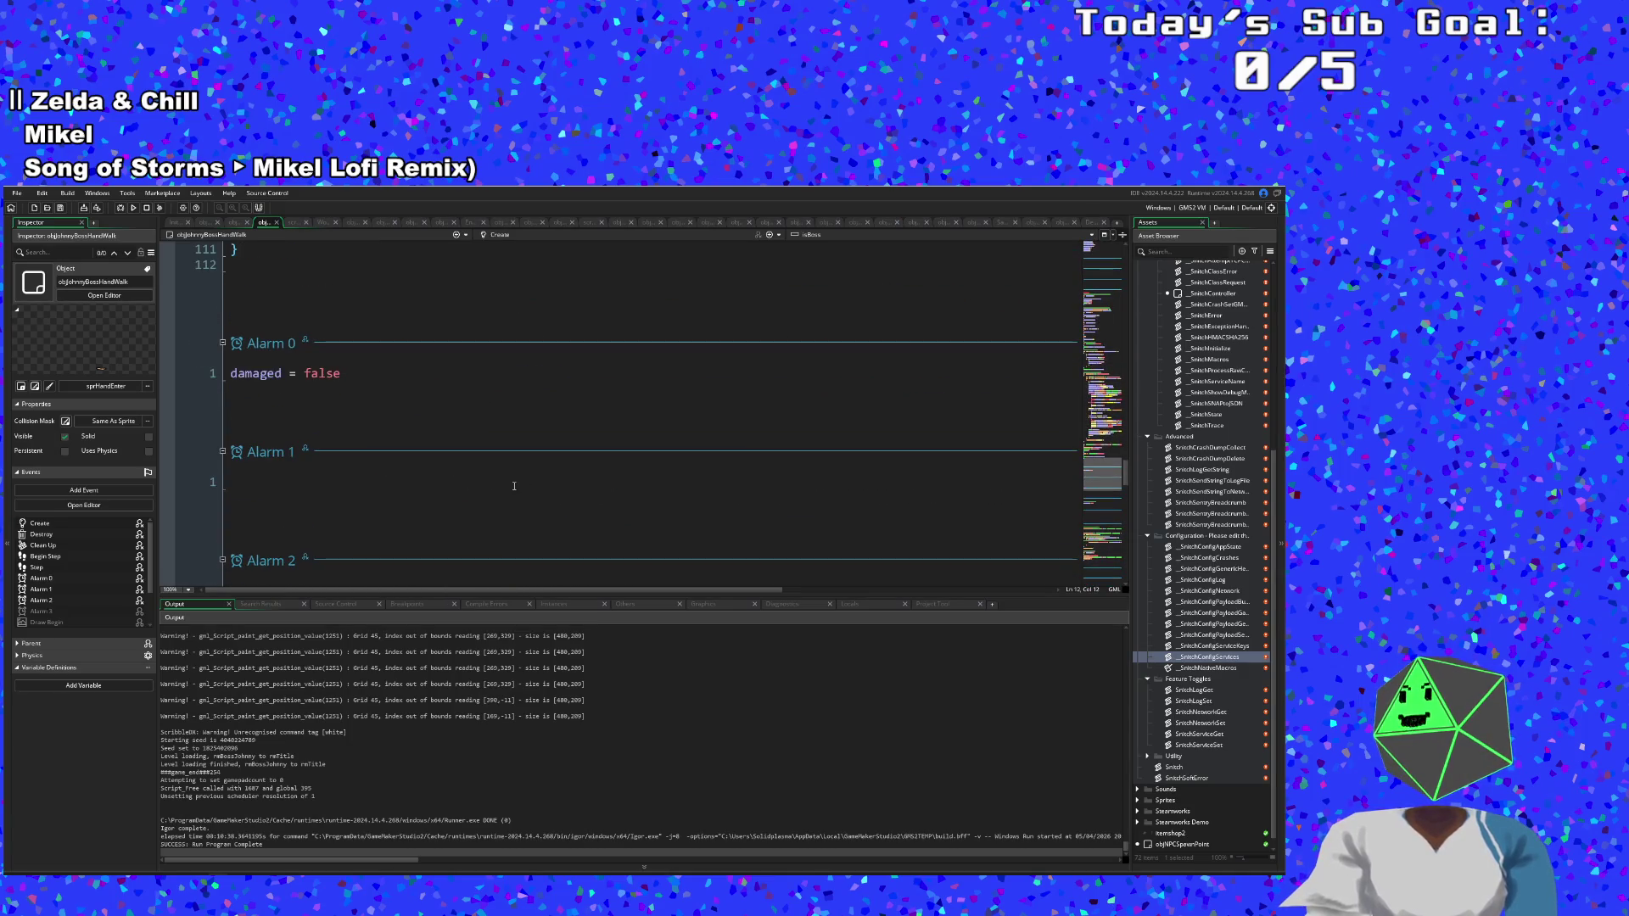
{"action": "scroll", "coordinate": [482, 493], "scroll_direction": "down", "scroll_amount": 12}
{"action": "scroll", "coordinate": [487, 486], "scroll_direction": "up", "scroll_amount": 4}
{"action": "left_click", "coordinate": [348, 467]}
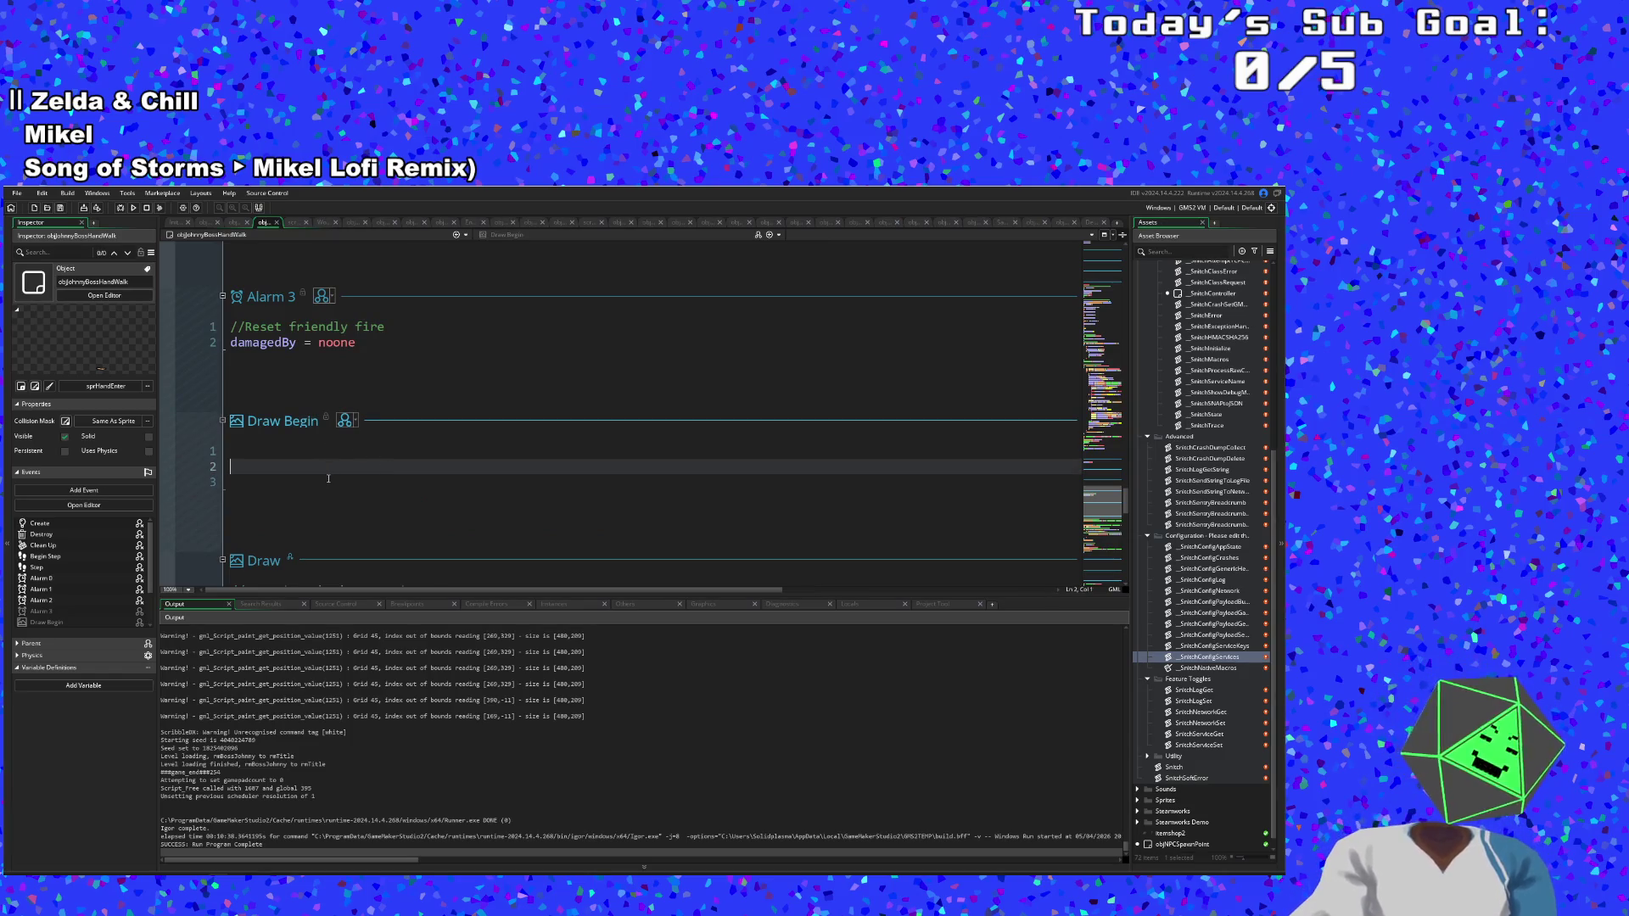
{"action": "scroll", "coordinate": [328, 478], "scroll_direction": "down", "scroll_amount": 6}
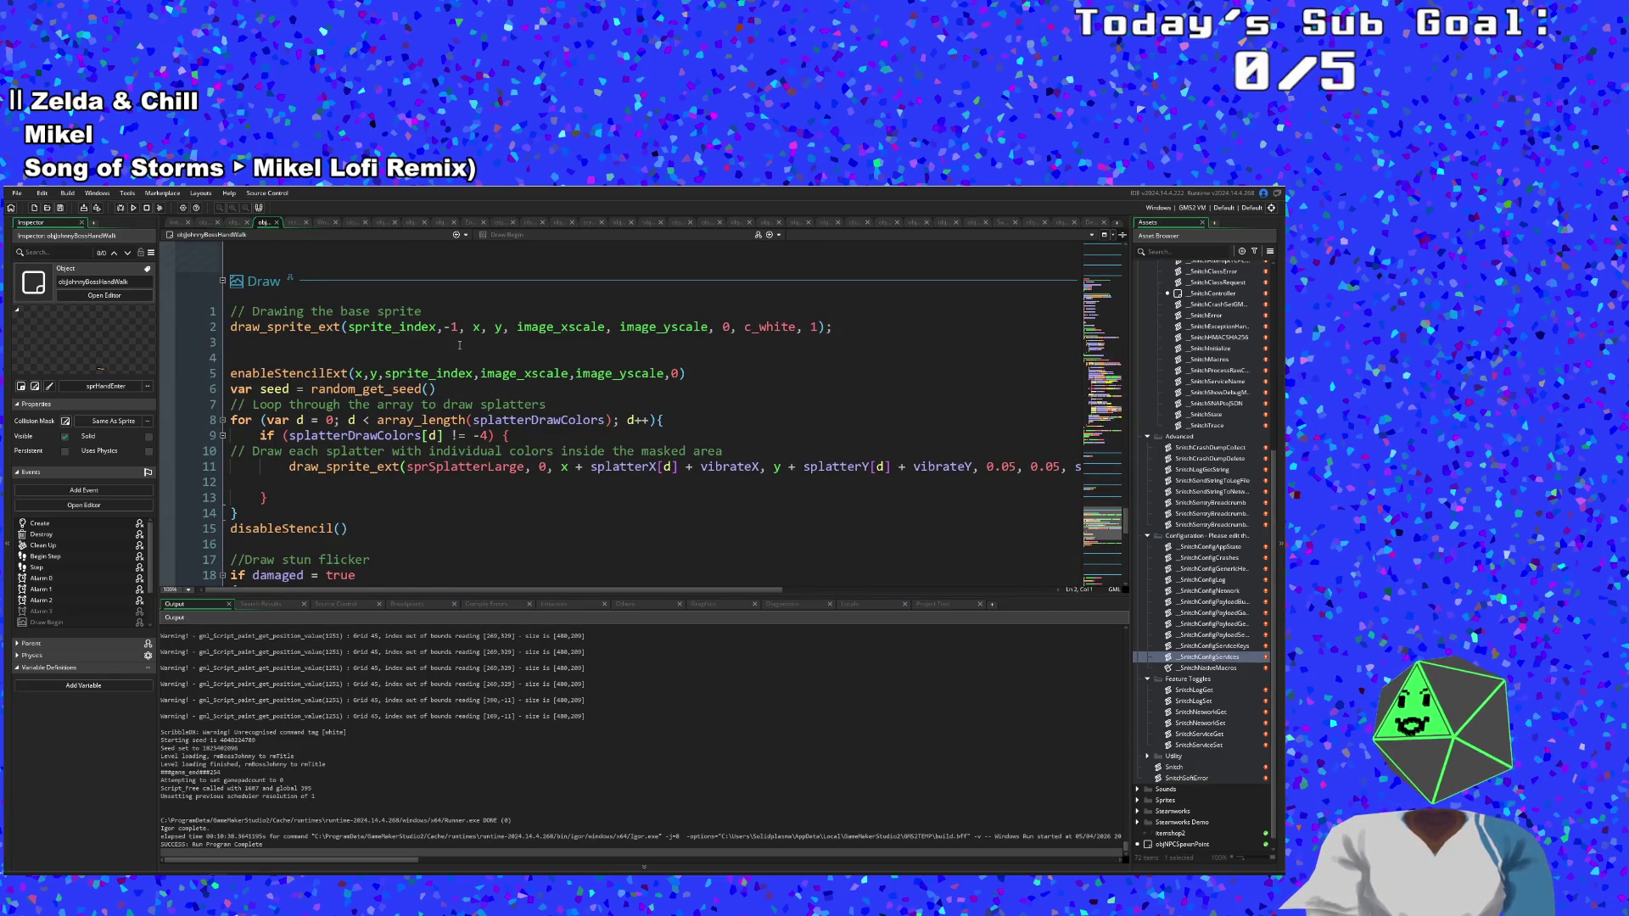
Copy the draw_sprite_ext base-sprite line from the Draw event.
{"action": "left_click_drag", "start_coordinate": [852, 341], "coordinate": [205, 330]}
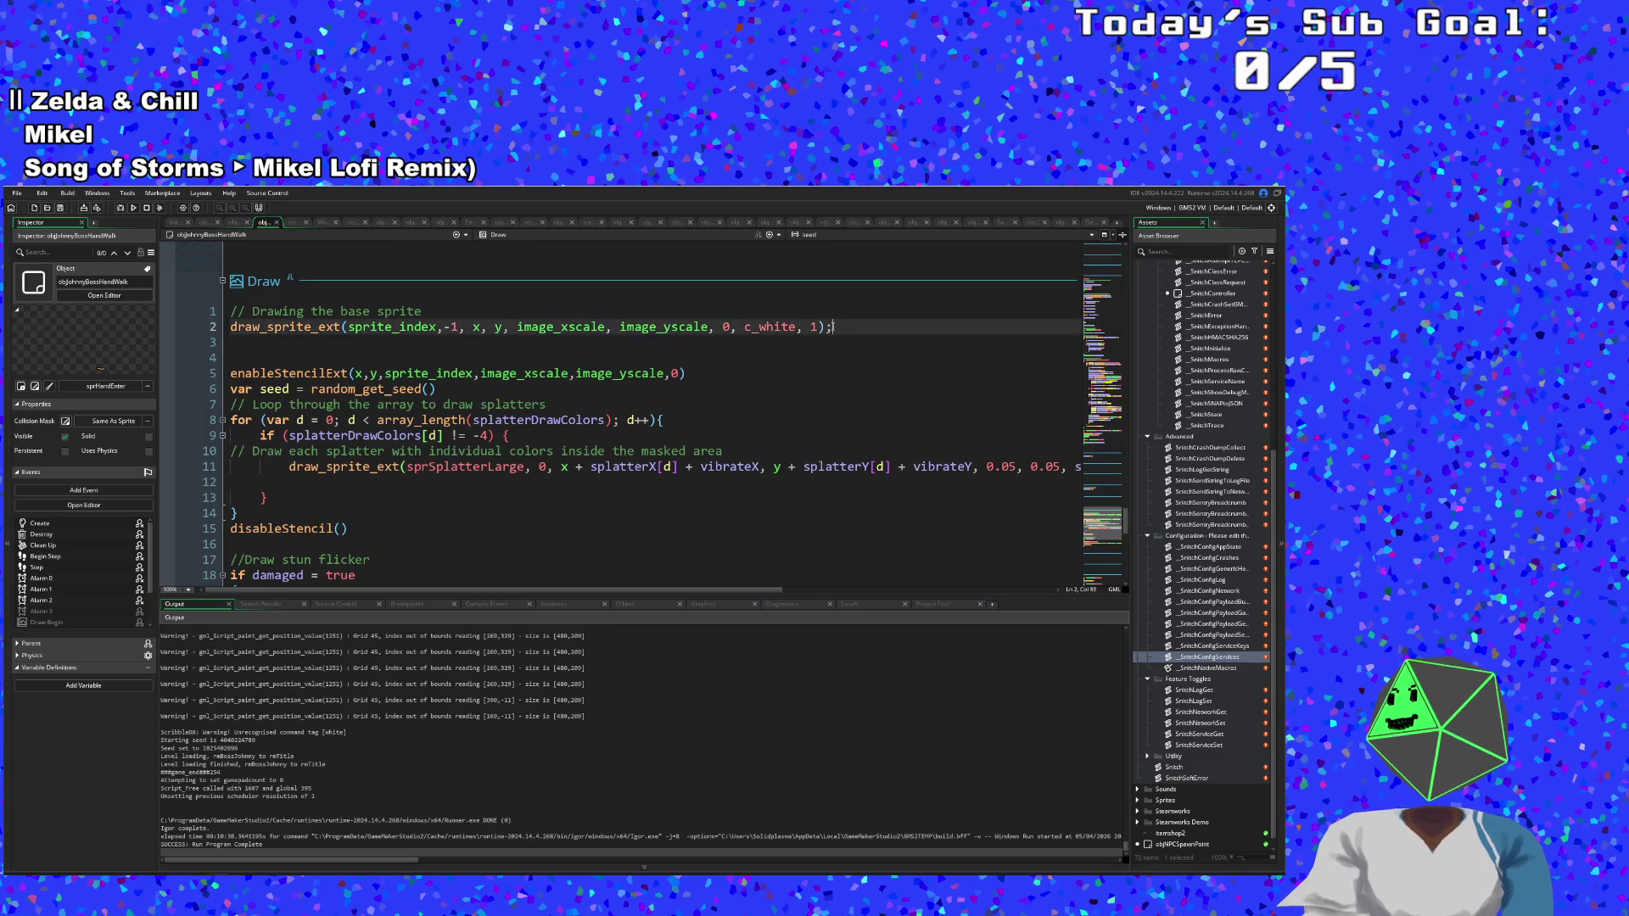
{"action": "right_click", "coordinate": [268, 328]}
{"action": "left_click", "coordinate": [288, 388]}
{"action": "scroll", "coordinate": [301, 385], "scroll_direction": "up", "scroll_amount": 6}
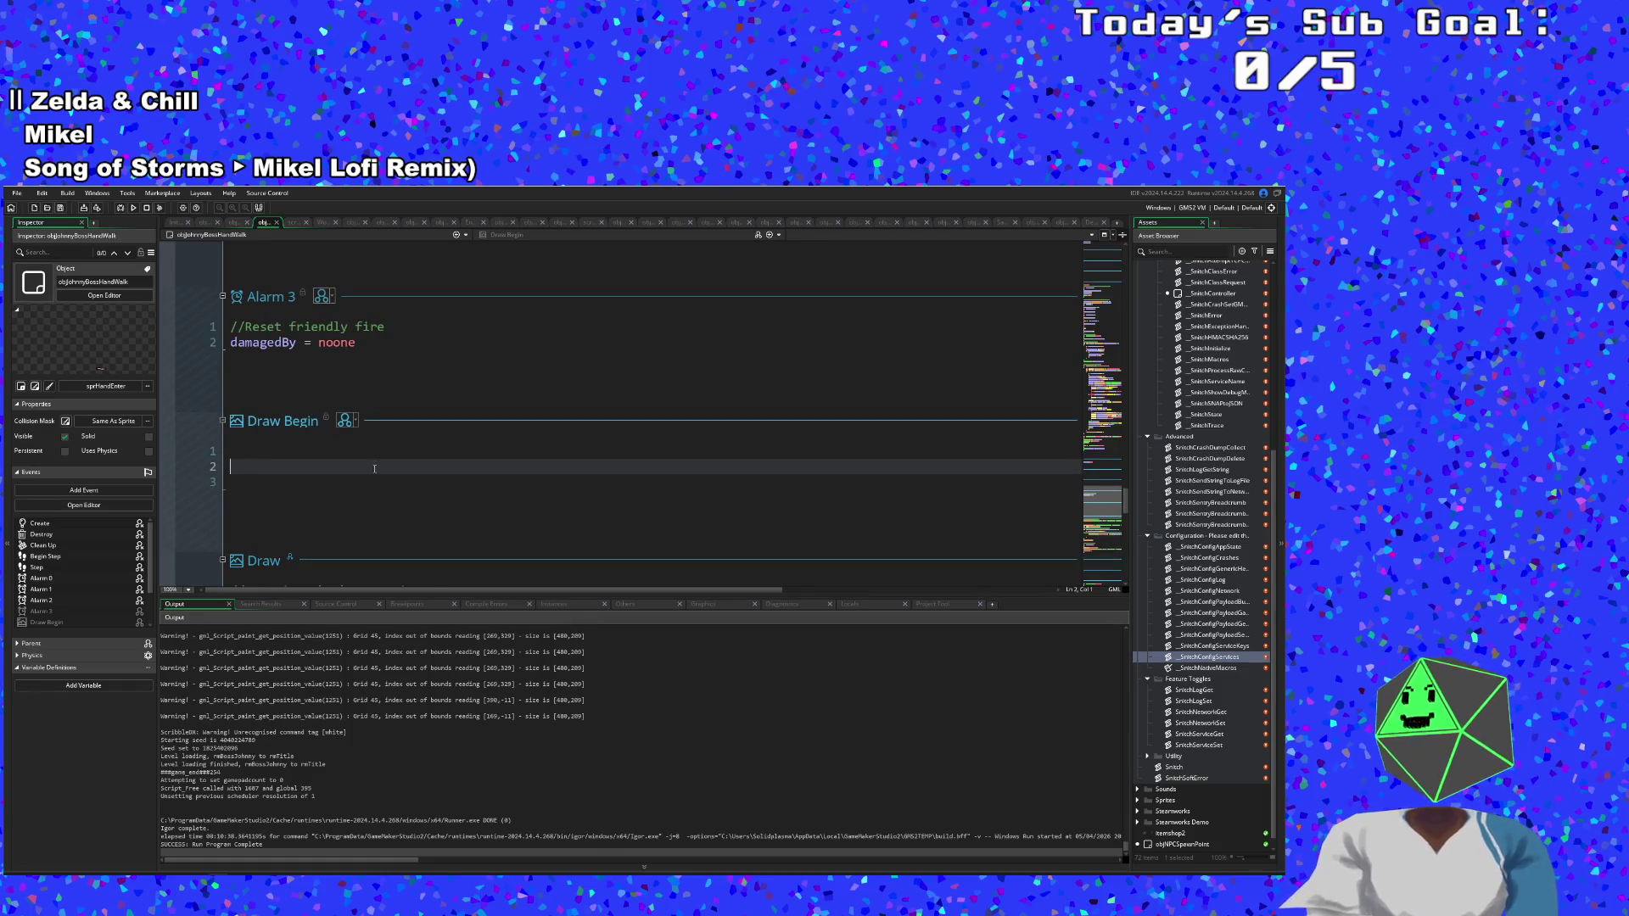
Override the inherited Draw Begin event and swap sprite_index for shadowLarge in the pasted line.
{"action": "left_click", "coordinate": [354, 427]}
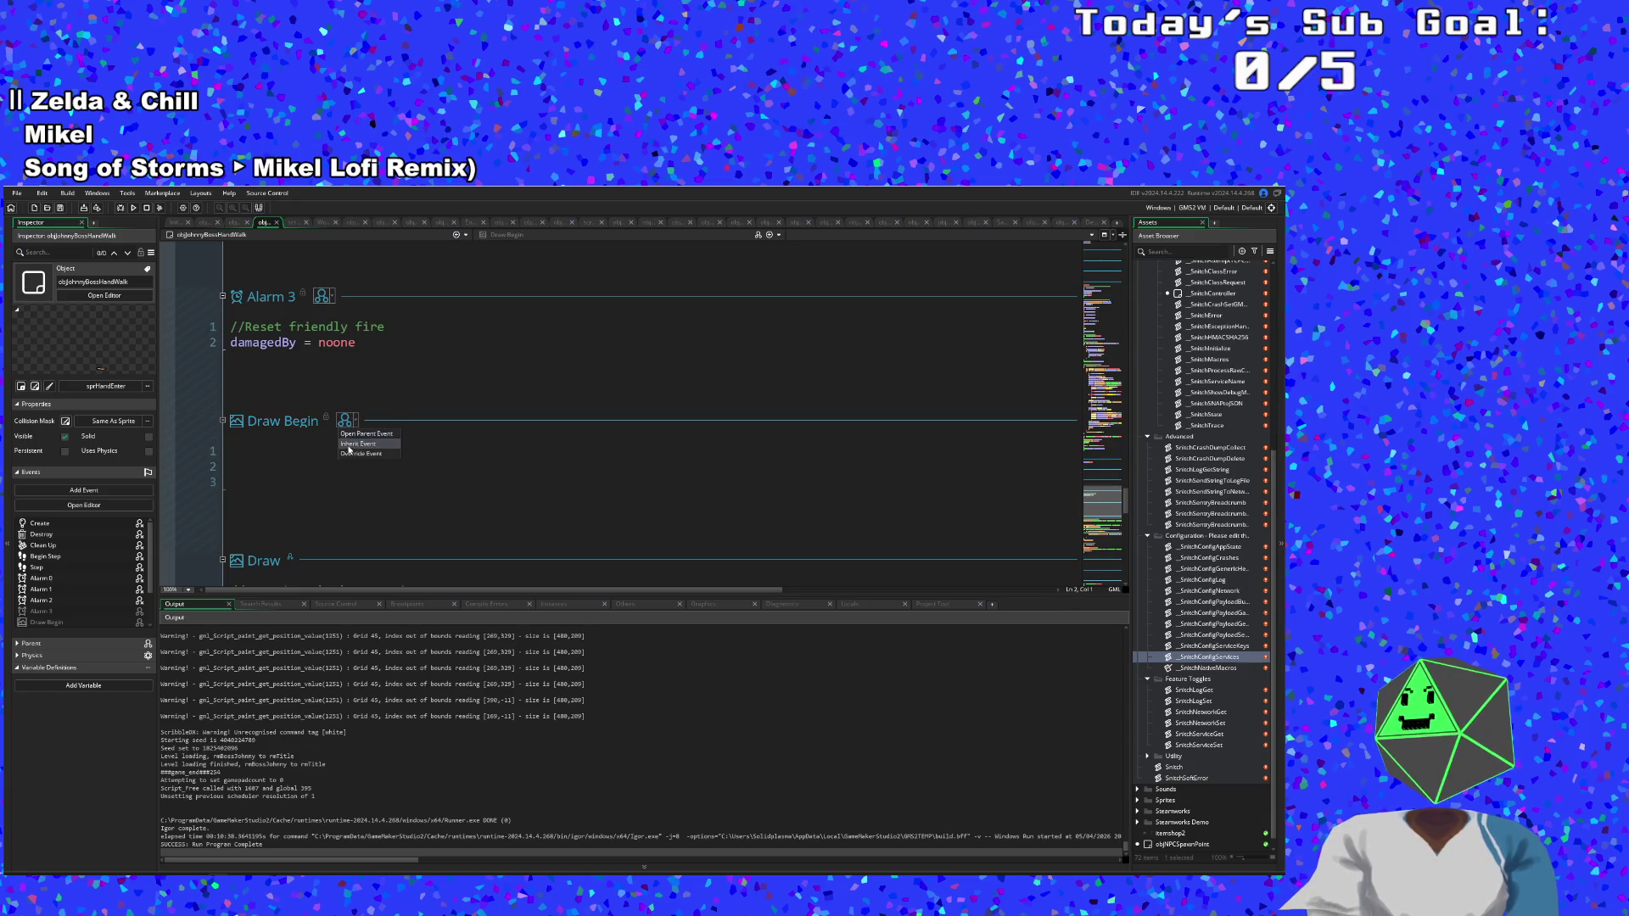
{"action": "left_click", "coordinate": [348, 446]}
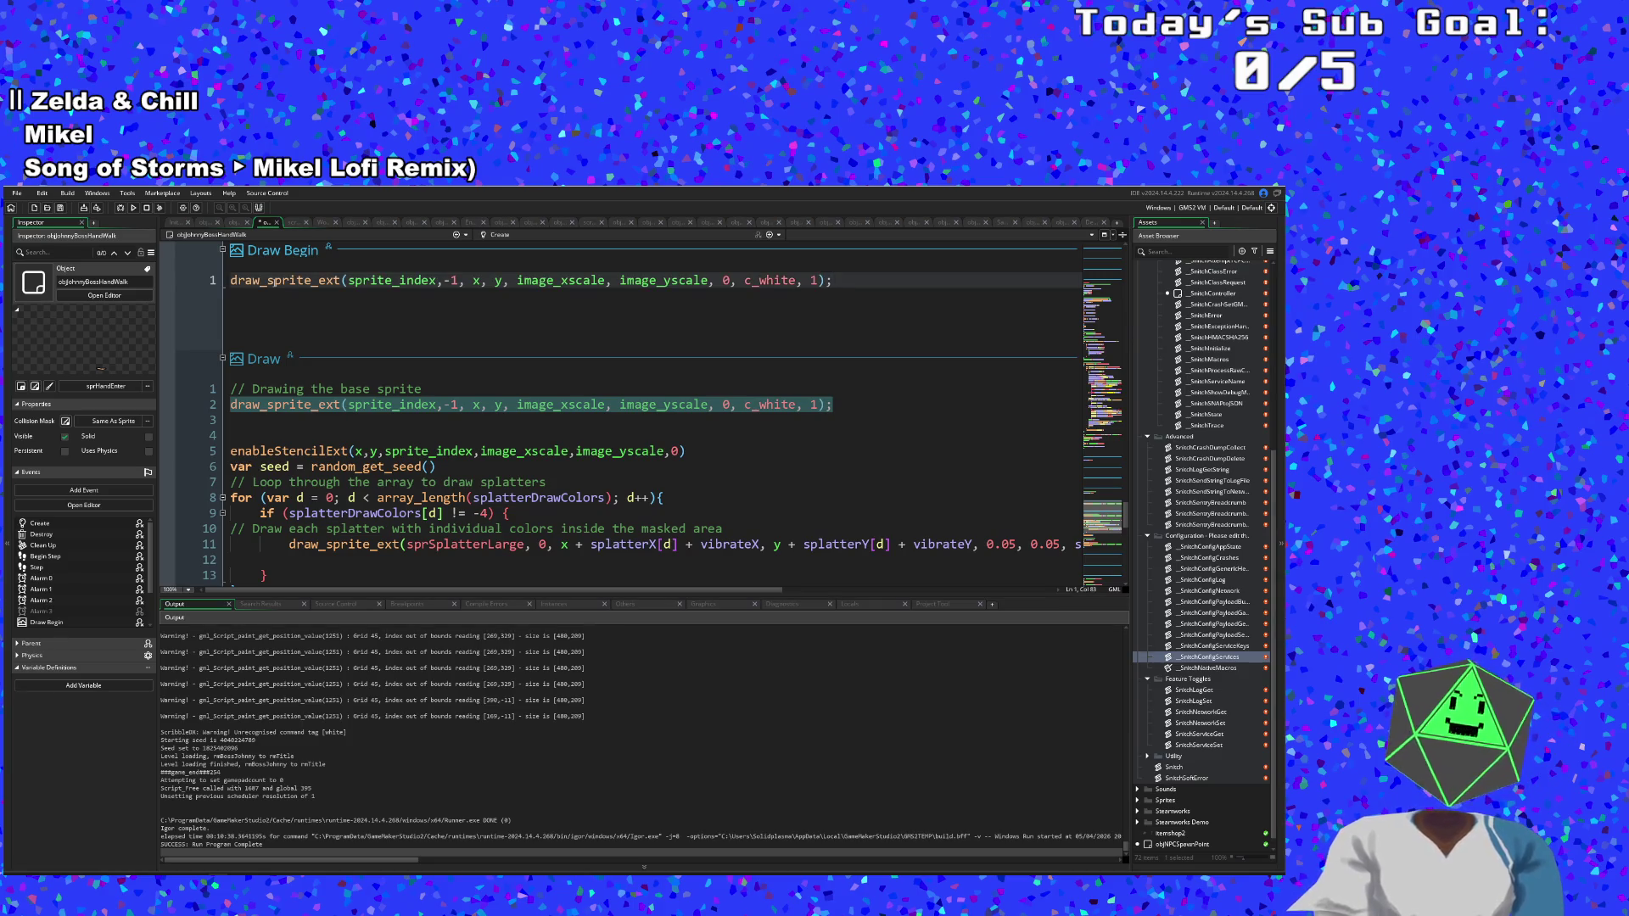
{"action": "scroll", "coordinate": [450, 370], "scroll_direction": "up", "scroll_amount": 4}
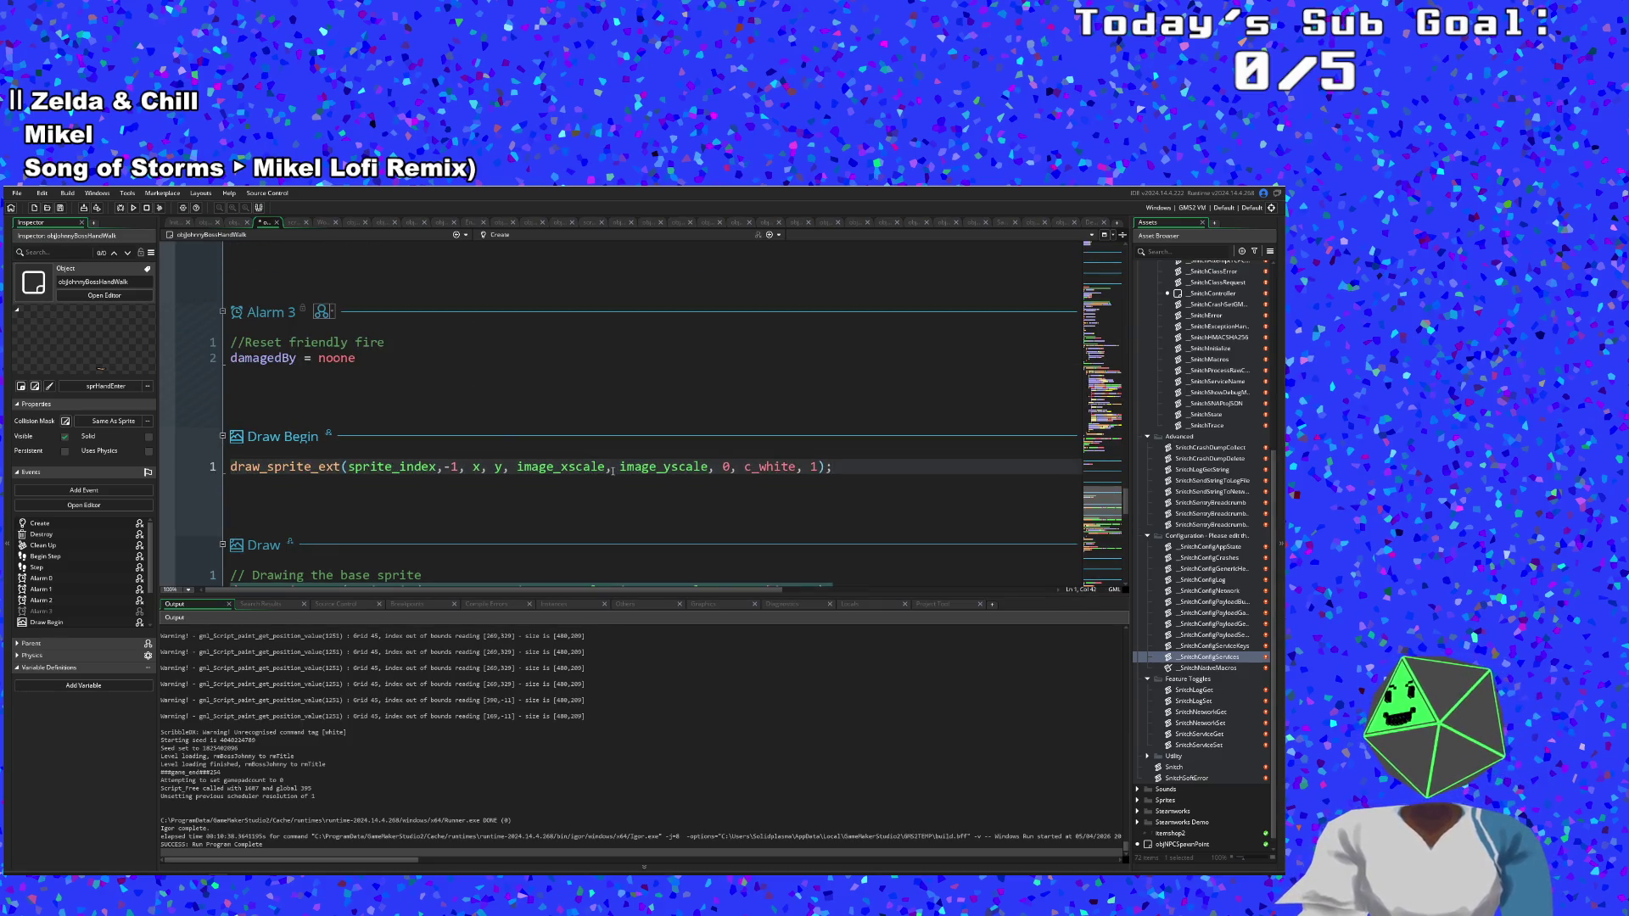
{"action": "left_click_drag", "start_coordinate": [606, 468], "coordinate": [546, 467]}
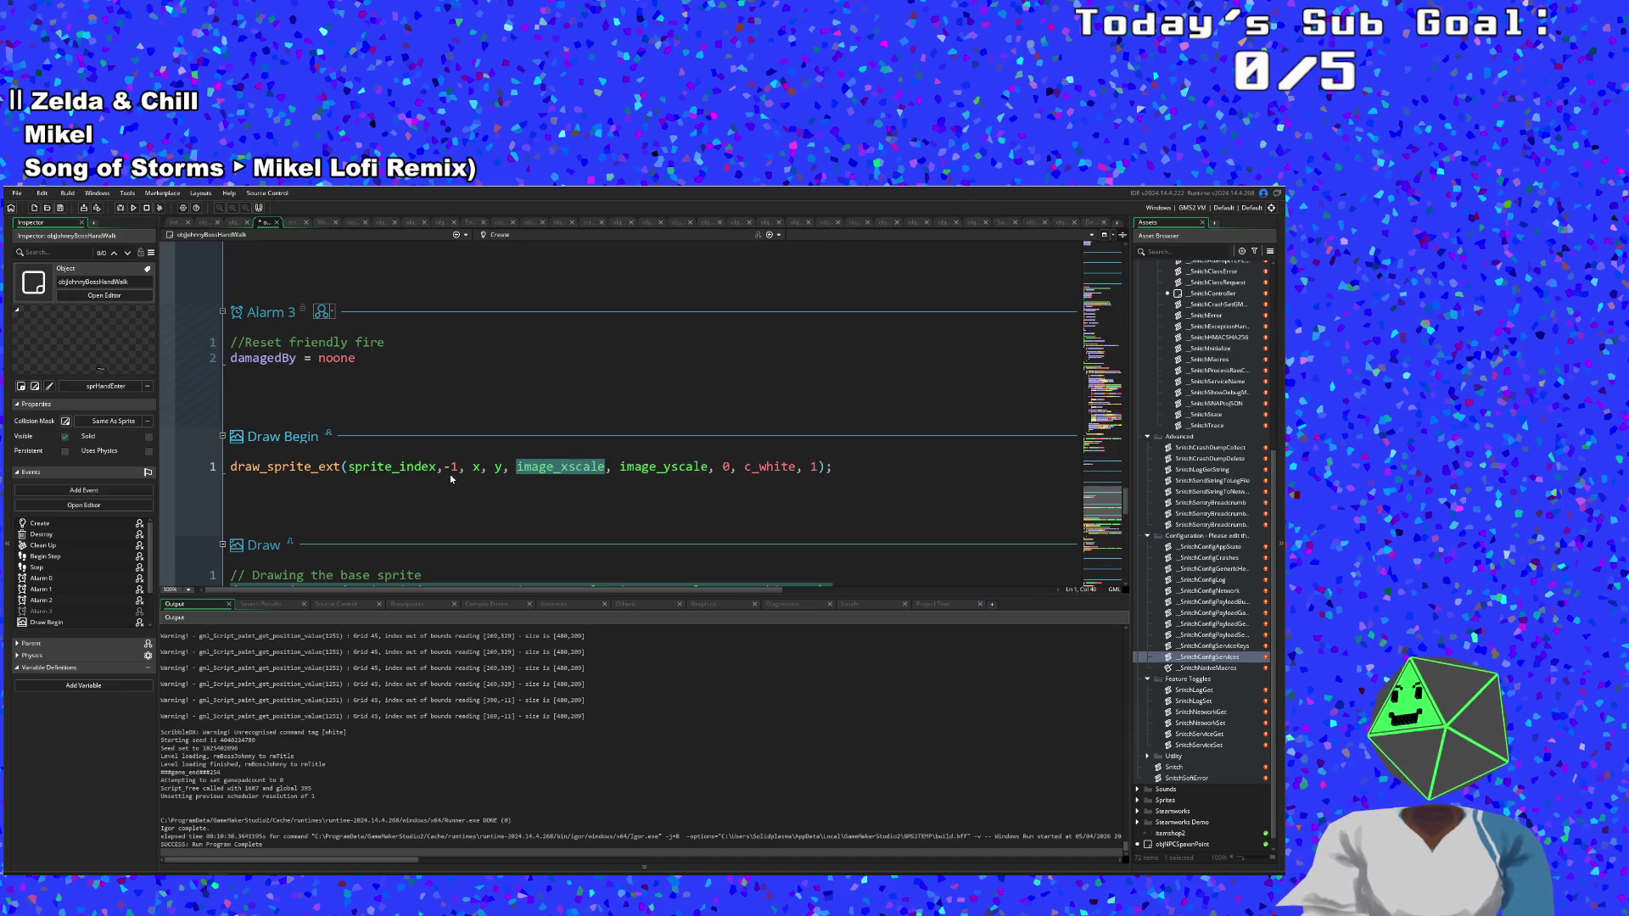
{"action": "left_click_drag", "start_coordinate": [440, 469], "coordinate": [374, 469]}
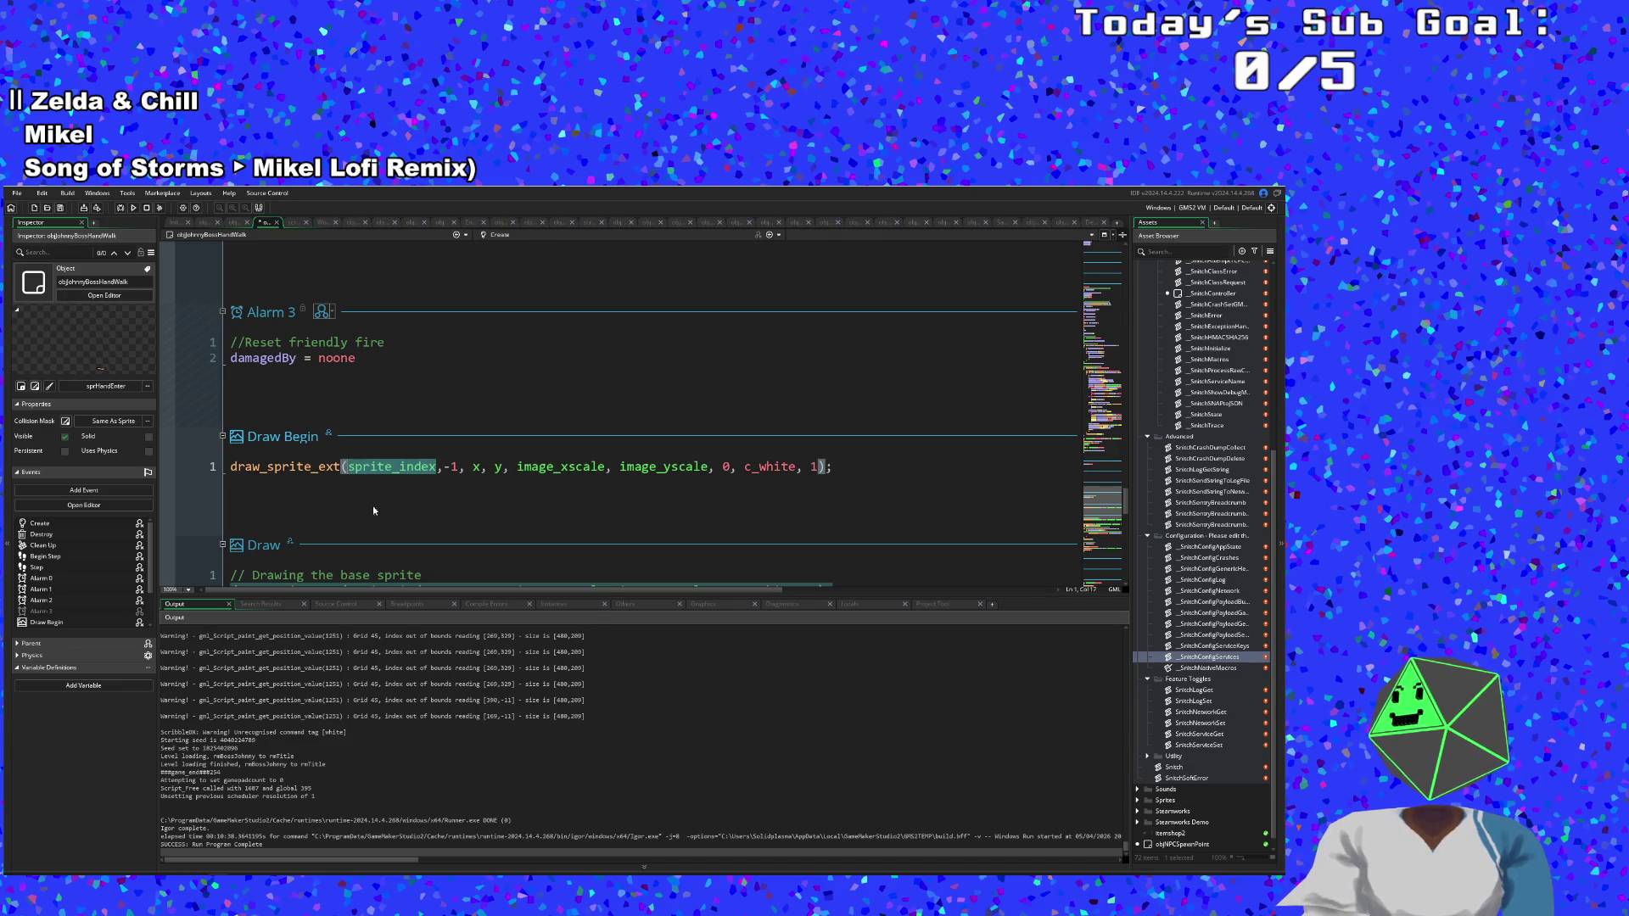
{"action": "type", "text": "shad"}
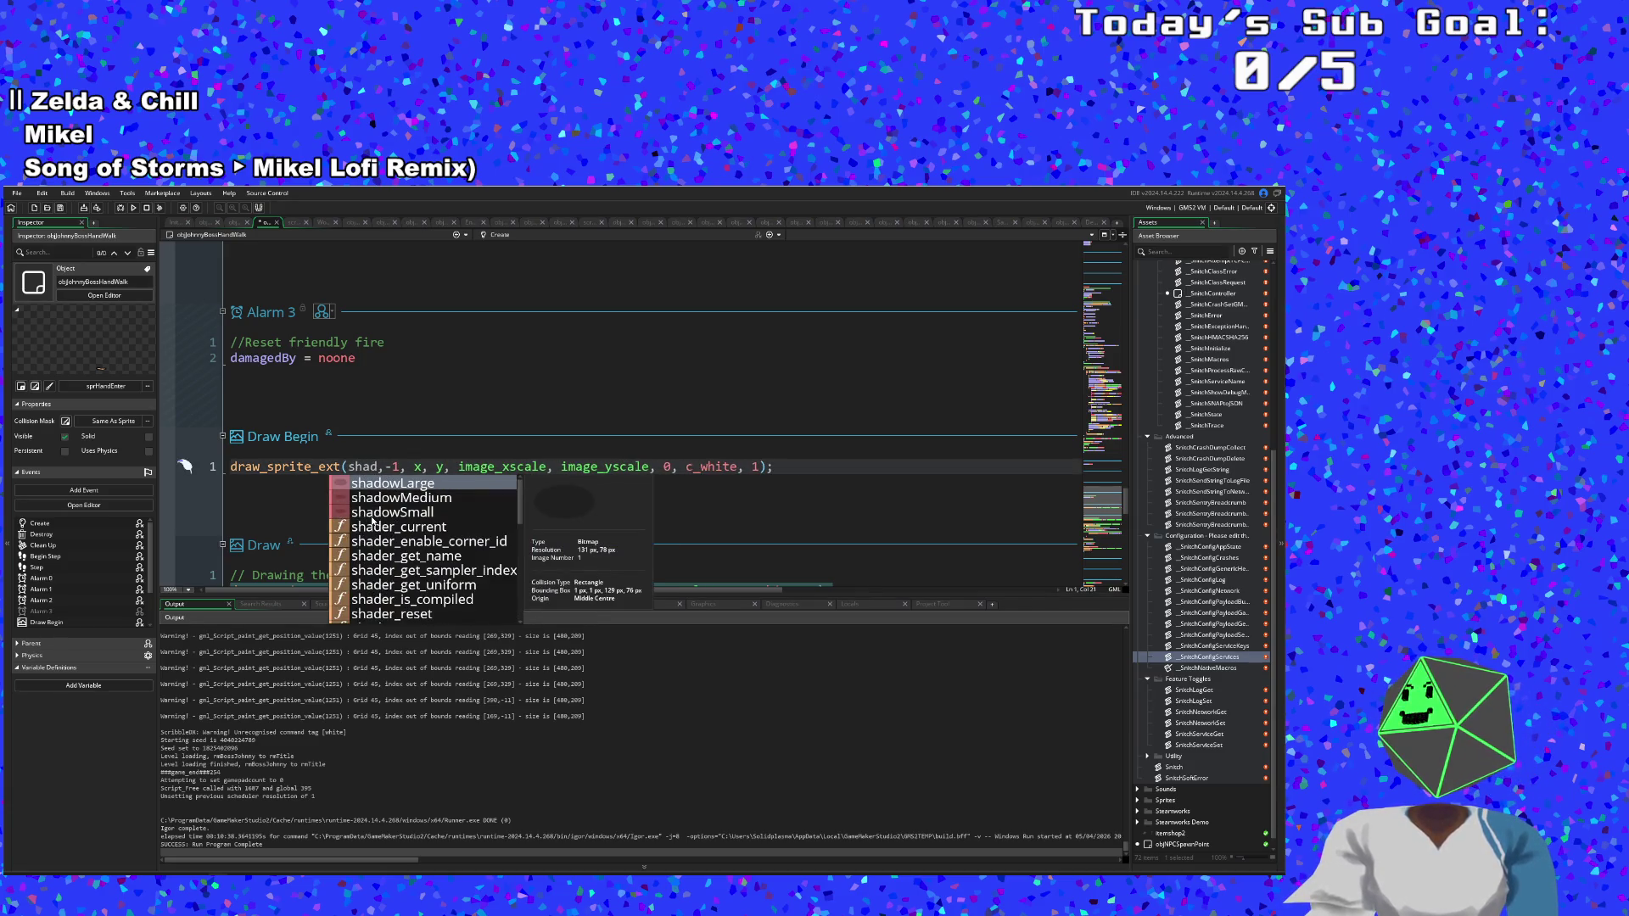
{"action": "key", "text": "Return"}
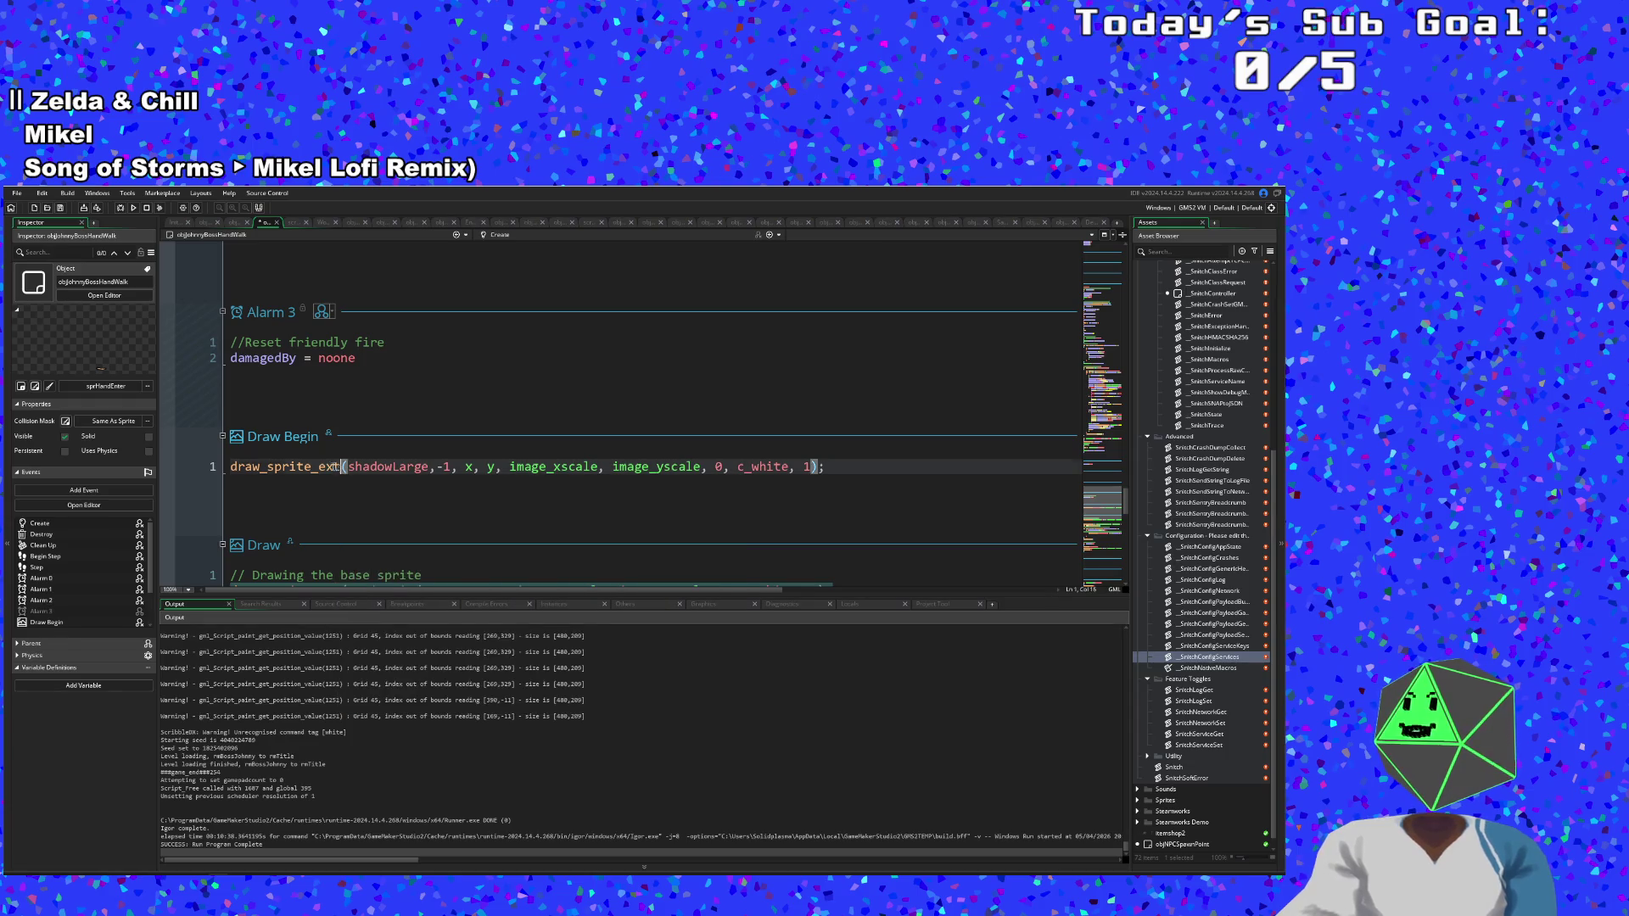
Trim the call to draw_sprite(shadowLarge,-1,x,y), save the project and run the game.
{"action": "left_click_drag", "start_coordinate": [340, 469], "coordinate": [312, 468]}
{"action": "key", "text": "BackSpace"}
{"action": "key", "text": "Escape"}
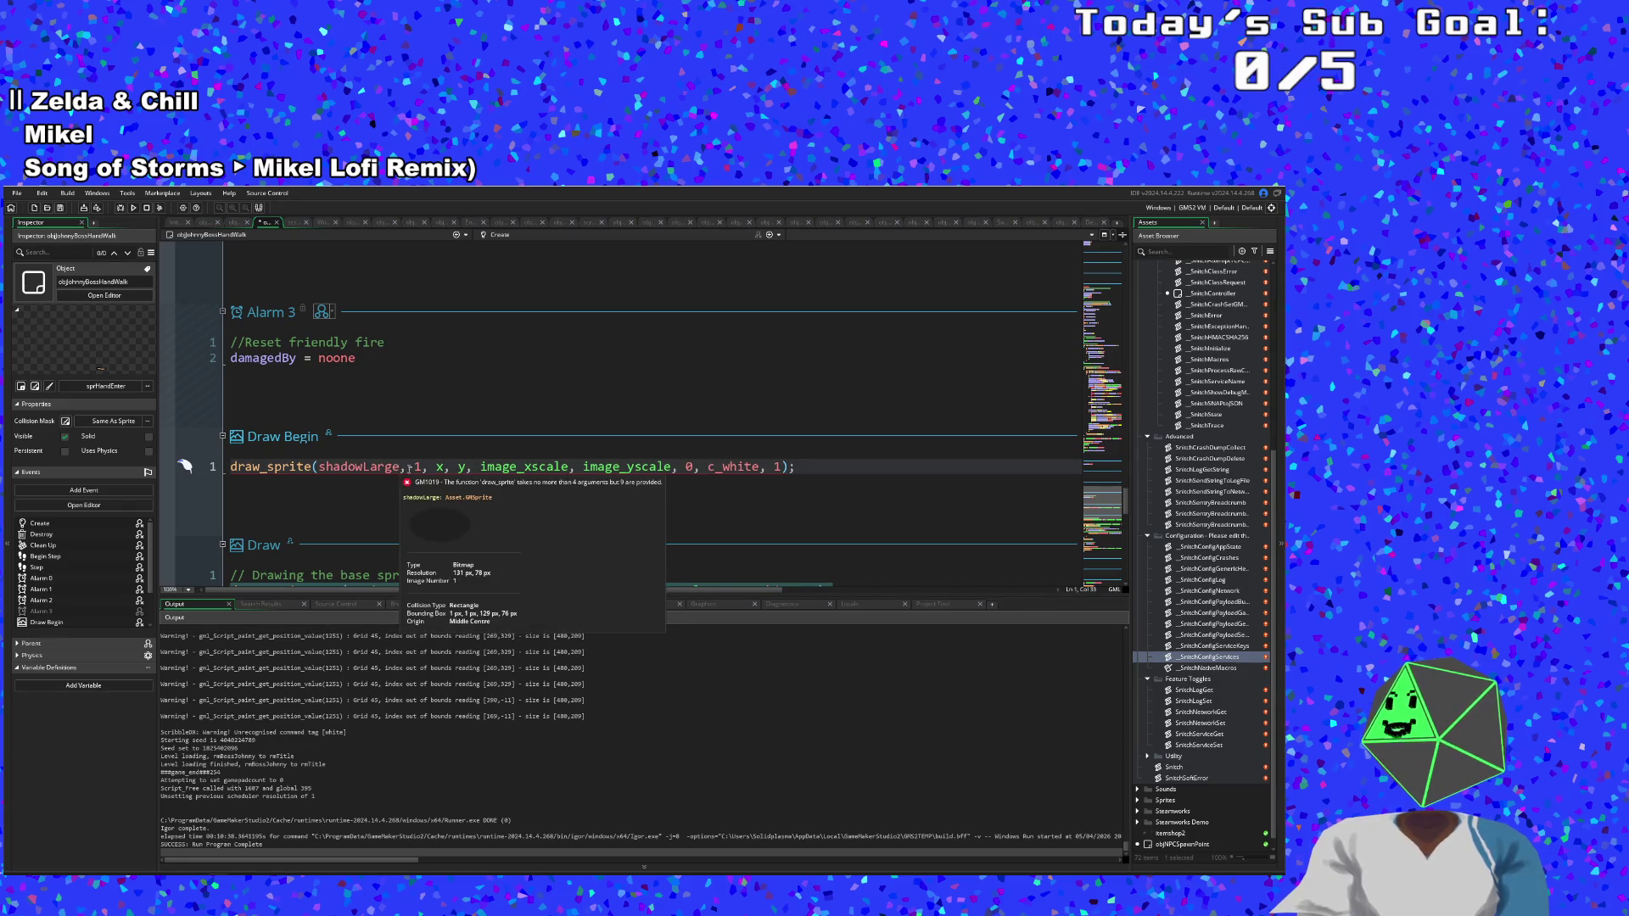
{"action": "left_click_drag", "start_coordinate": [624, 479], "coordinate": [763, 479]}
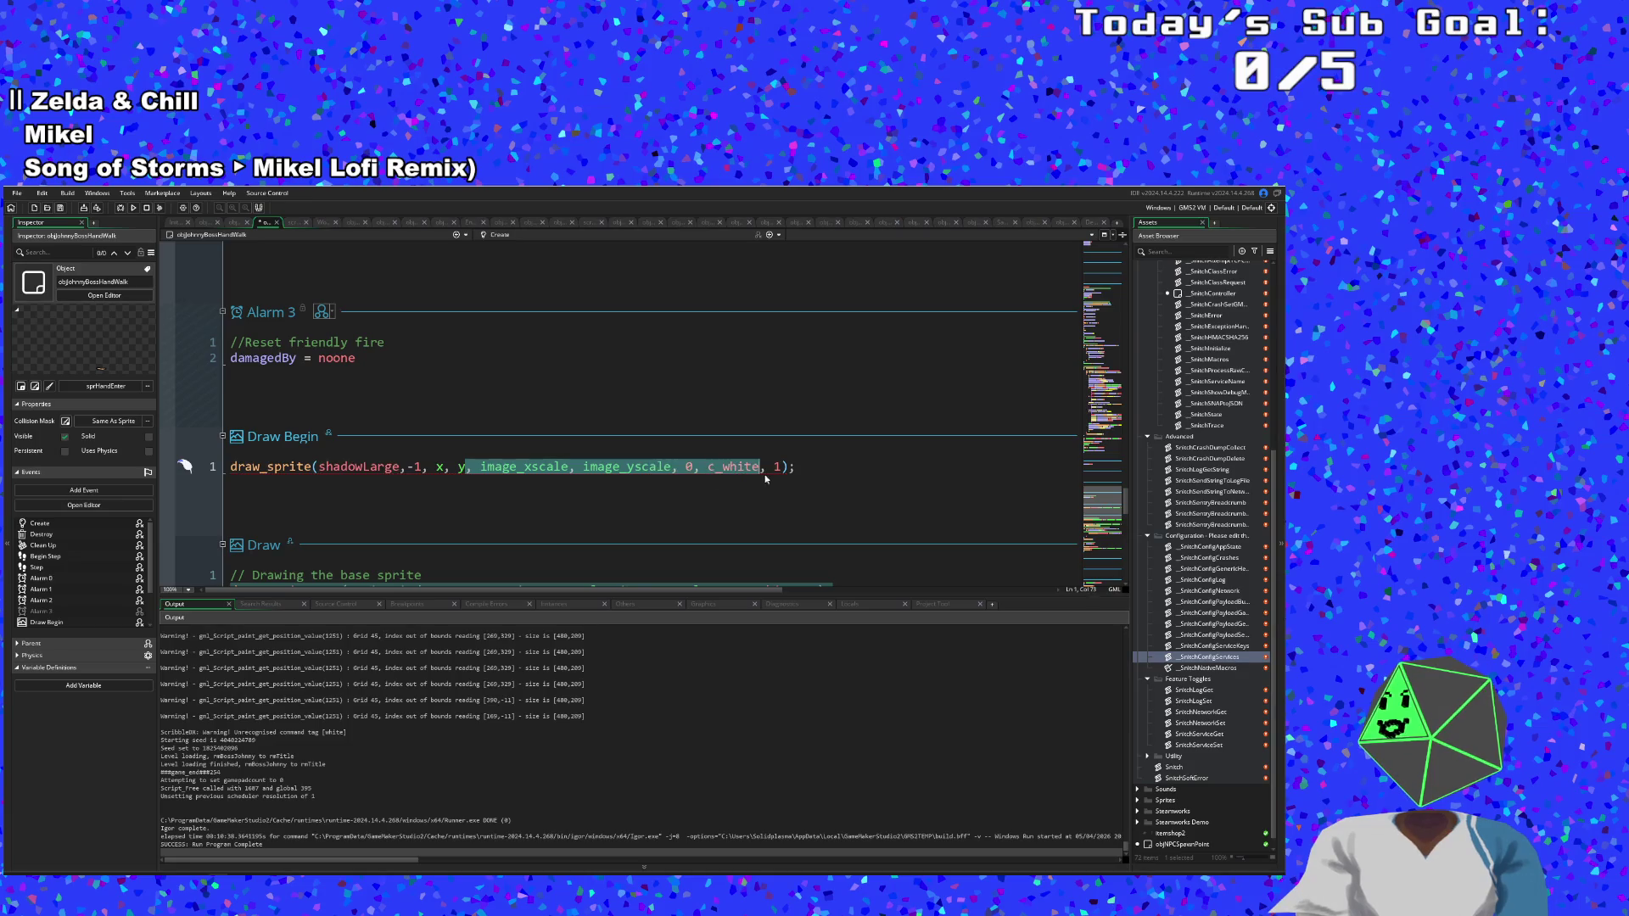
{"action": "key", "text": "BackSpace"}
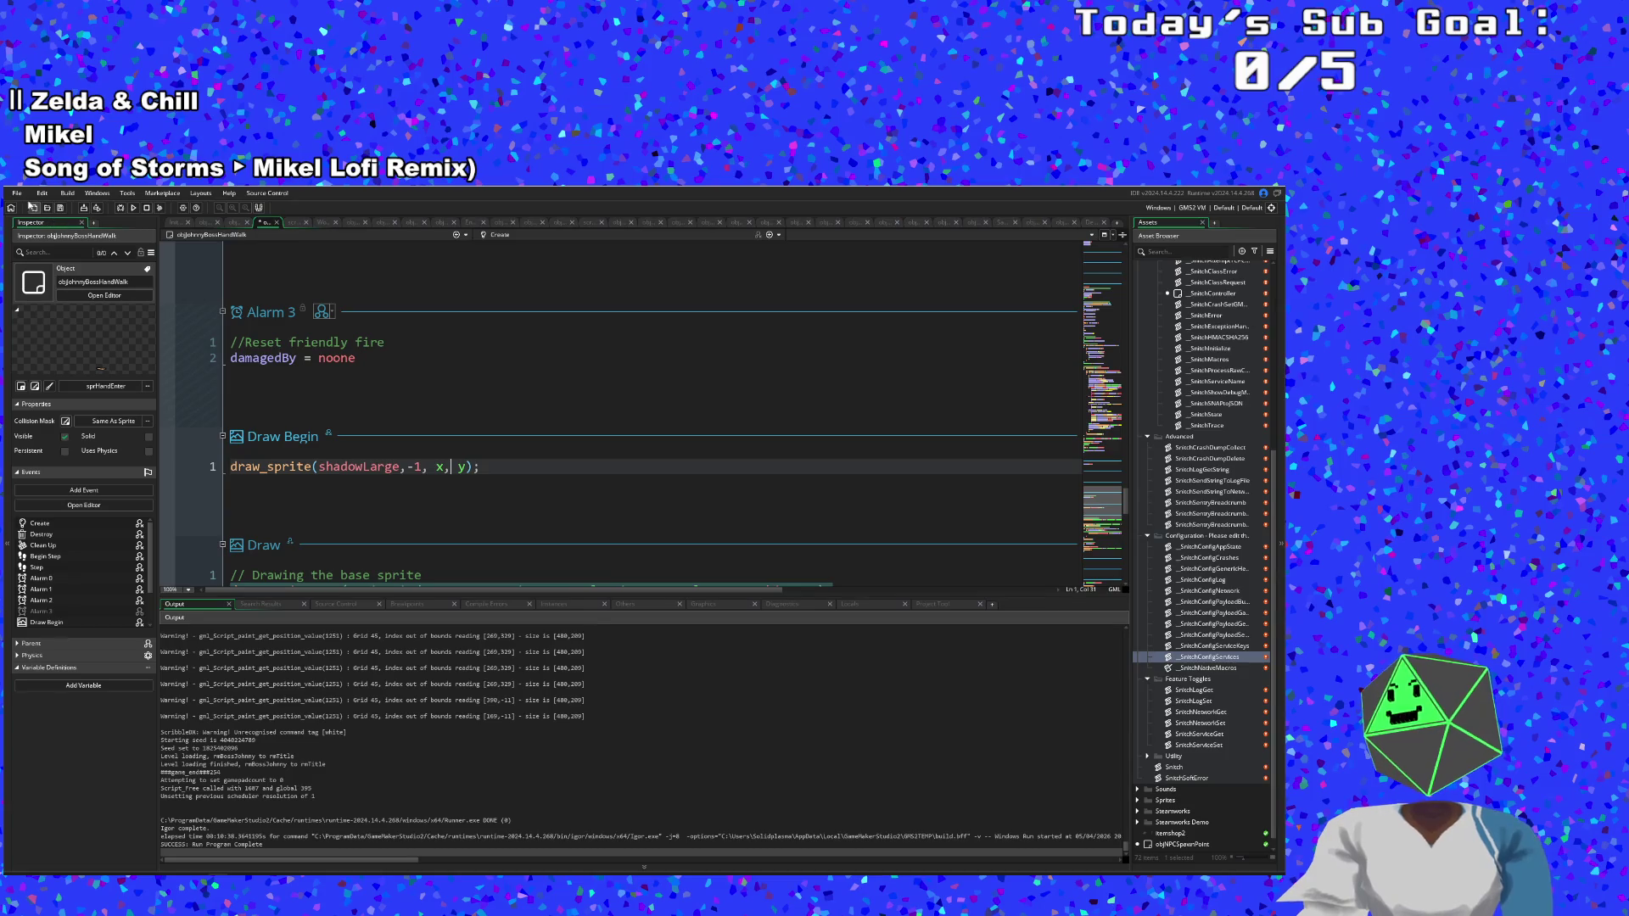
{"action": "key", "text": "ctrl+s"}
{"action": "left_click", "coordinate": [121, 209]}
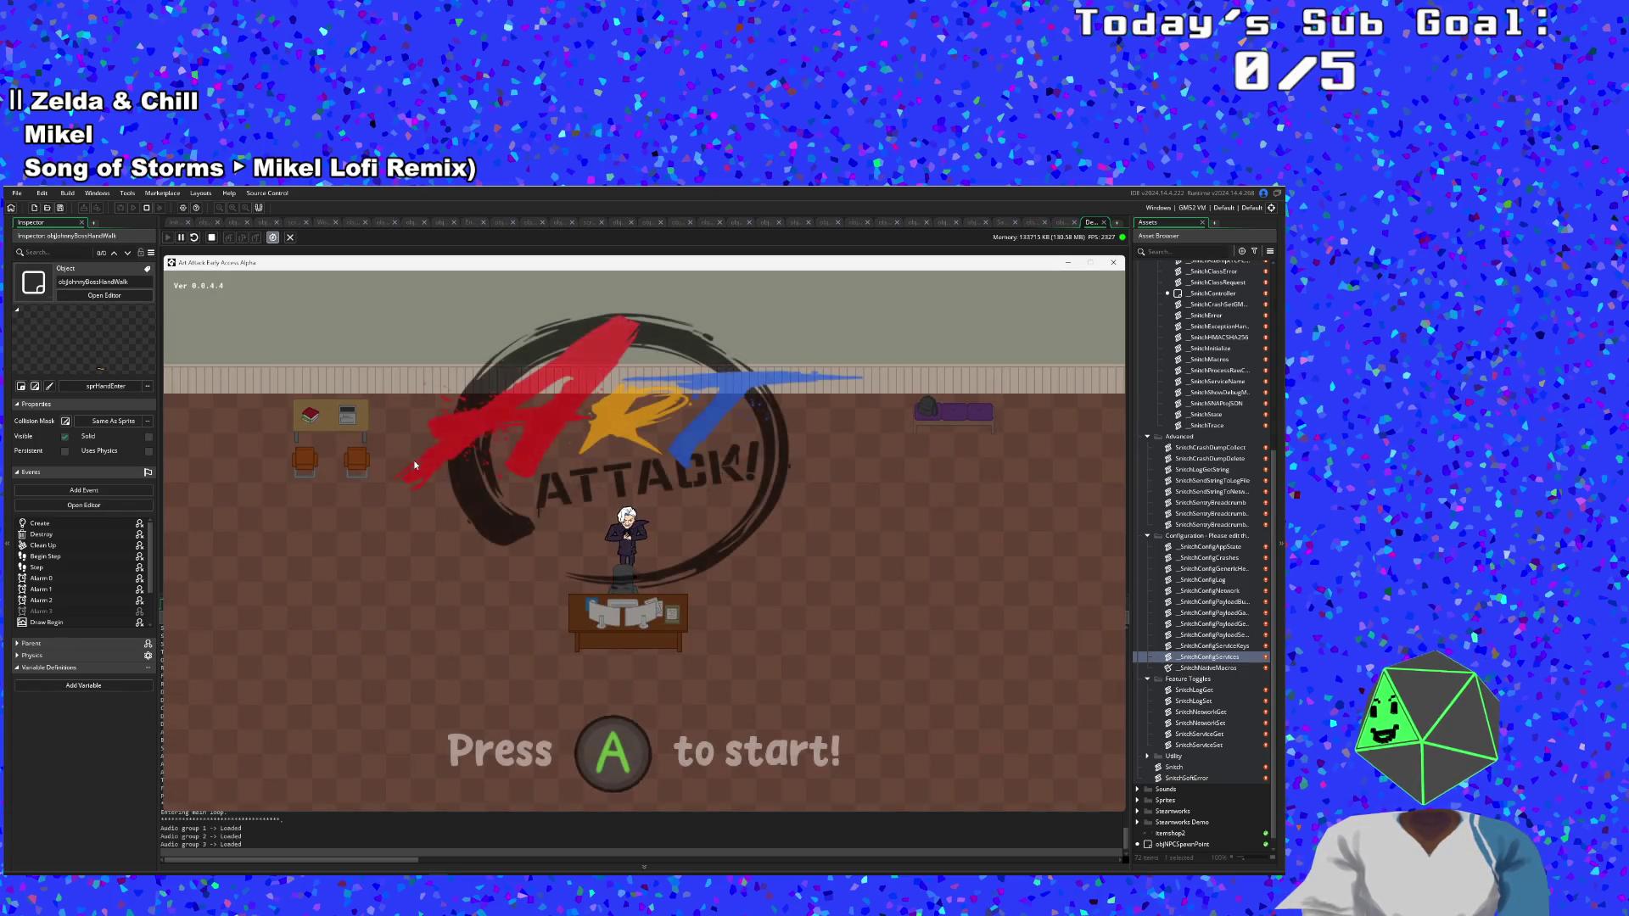
Start a new run from the title menu and warp to the boss room via the F1 debug overlay.
{"action": "key", "text": "Return"}
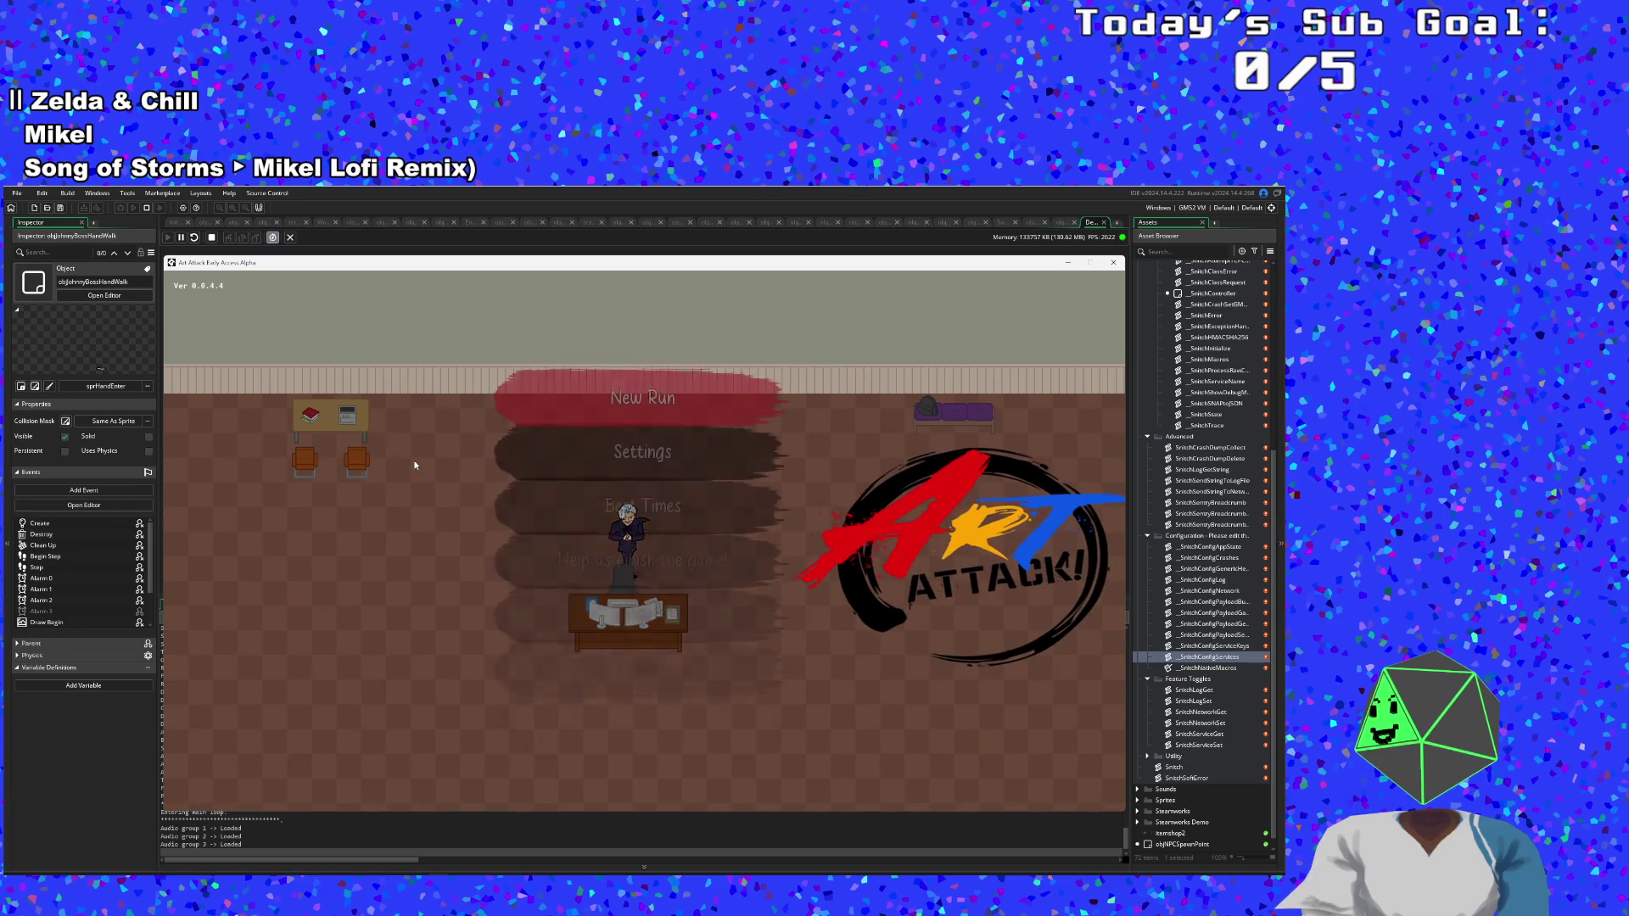
{"action": "key", "text": "Down"}
{"action": "key", "text": "Return"}
{"action": "key", "text": "Up"}
{"action": "key", "text": "Return"}
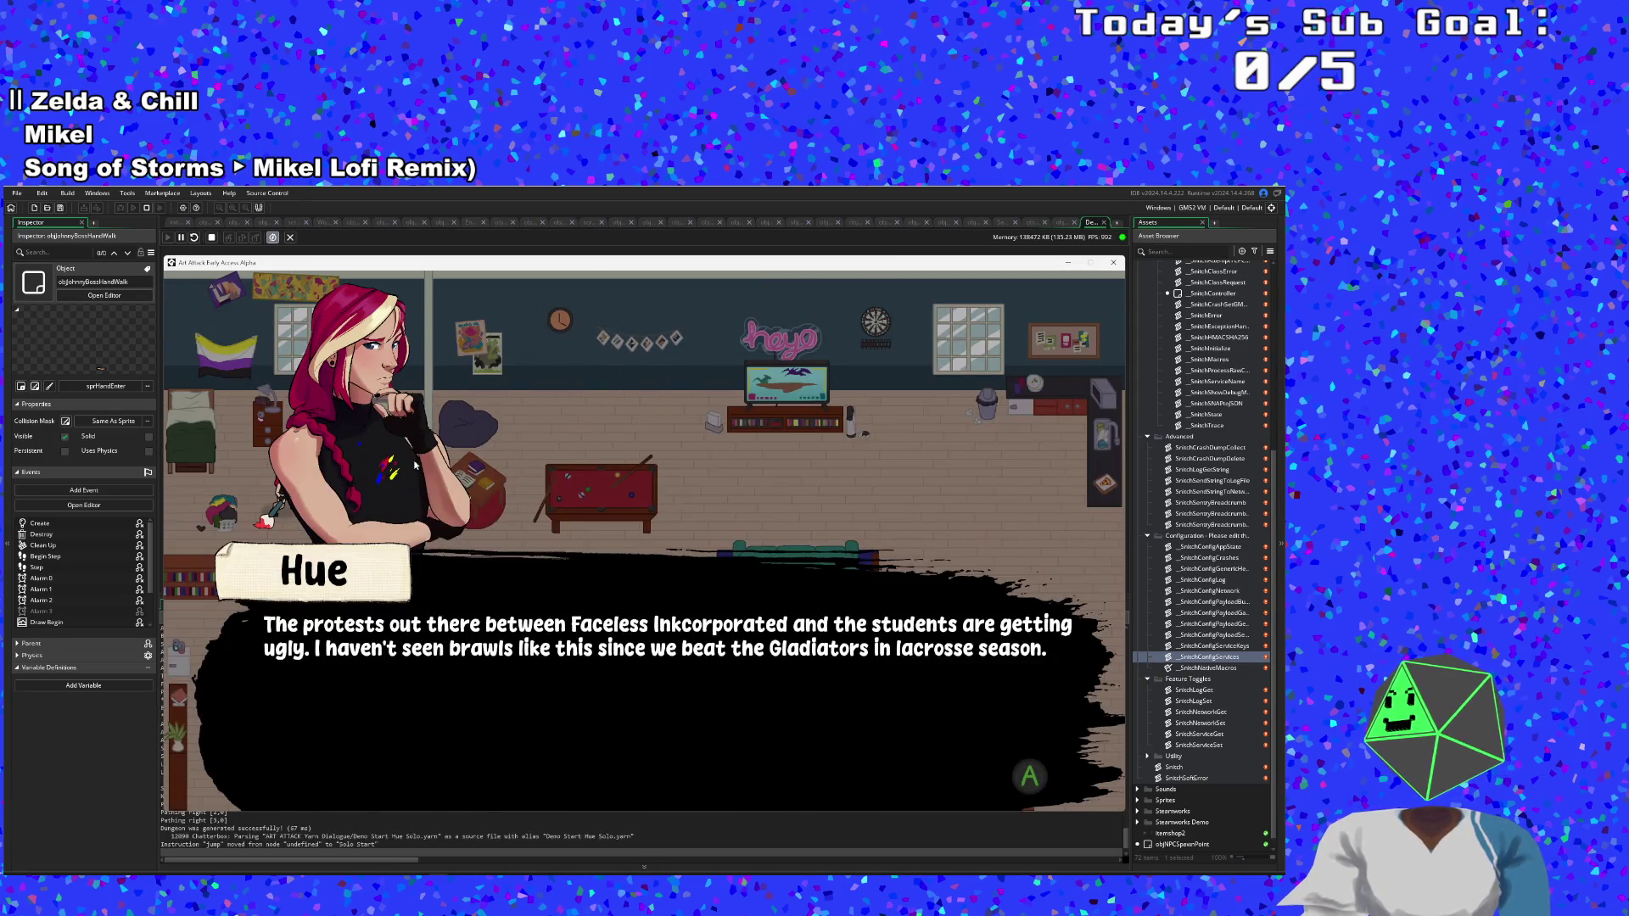
{"action": "key", "text": "Return"}
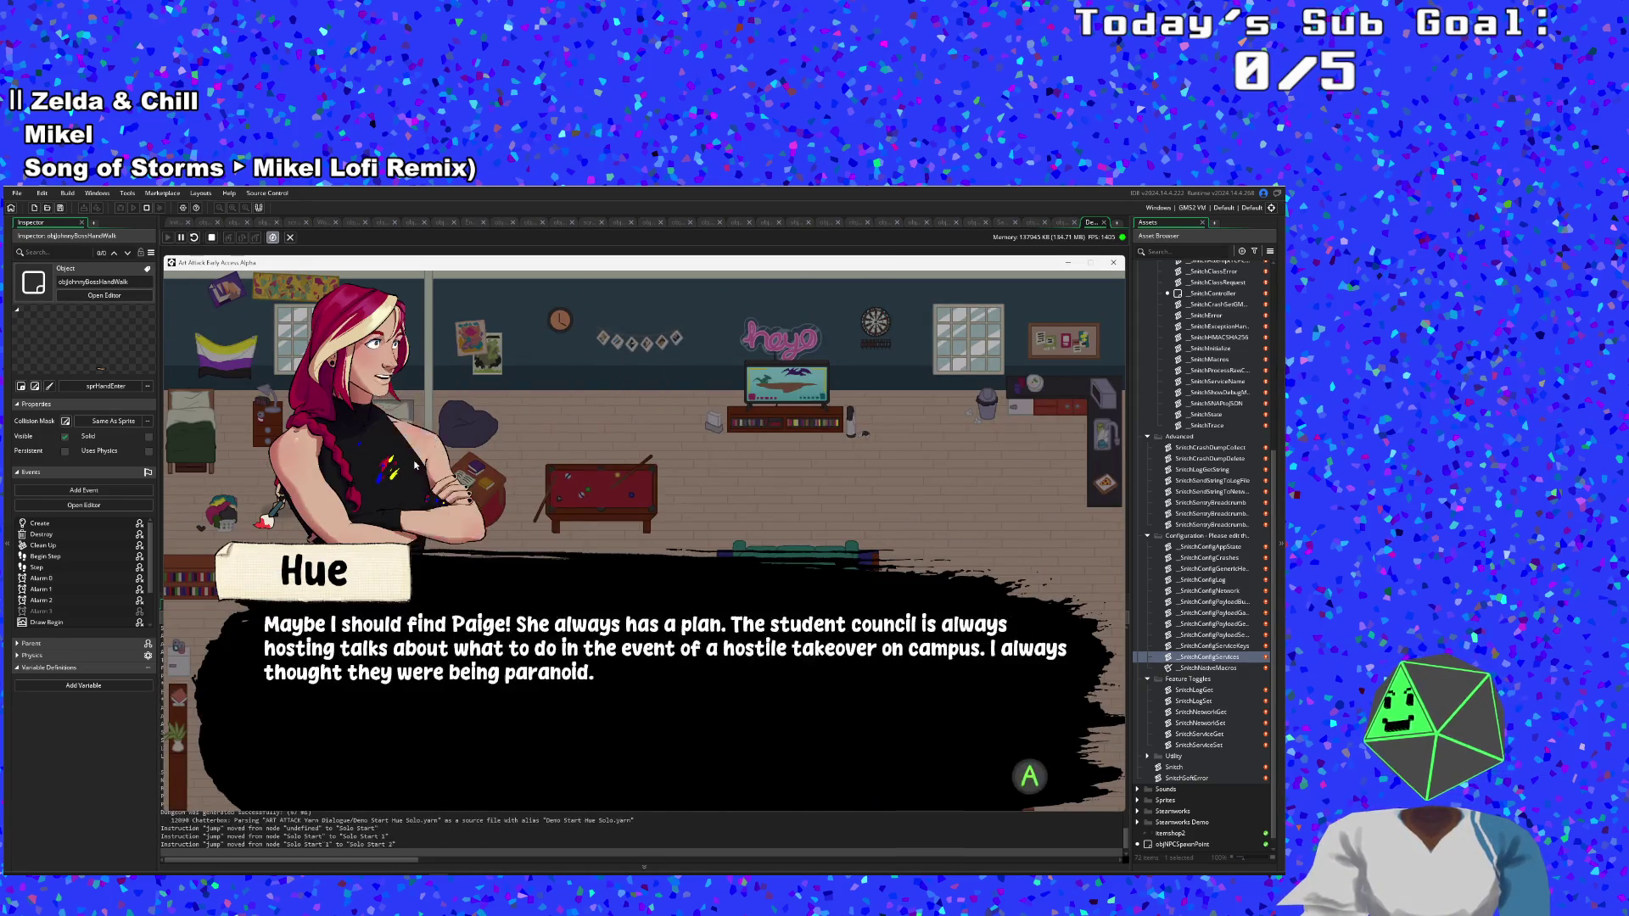
{"action": "key", "text": "Return"}
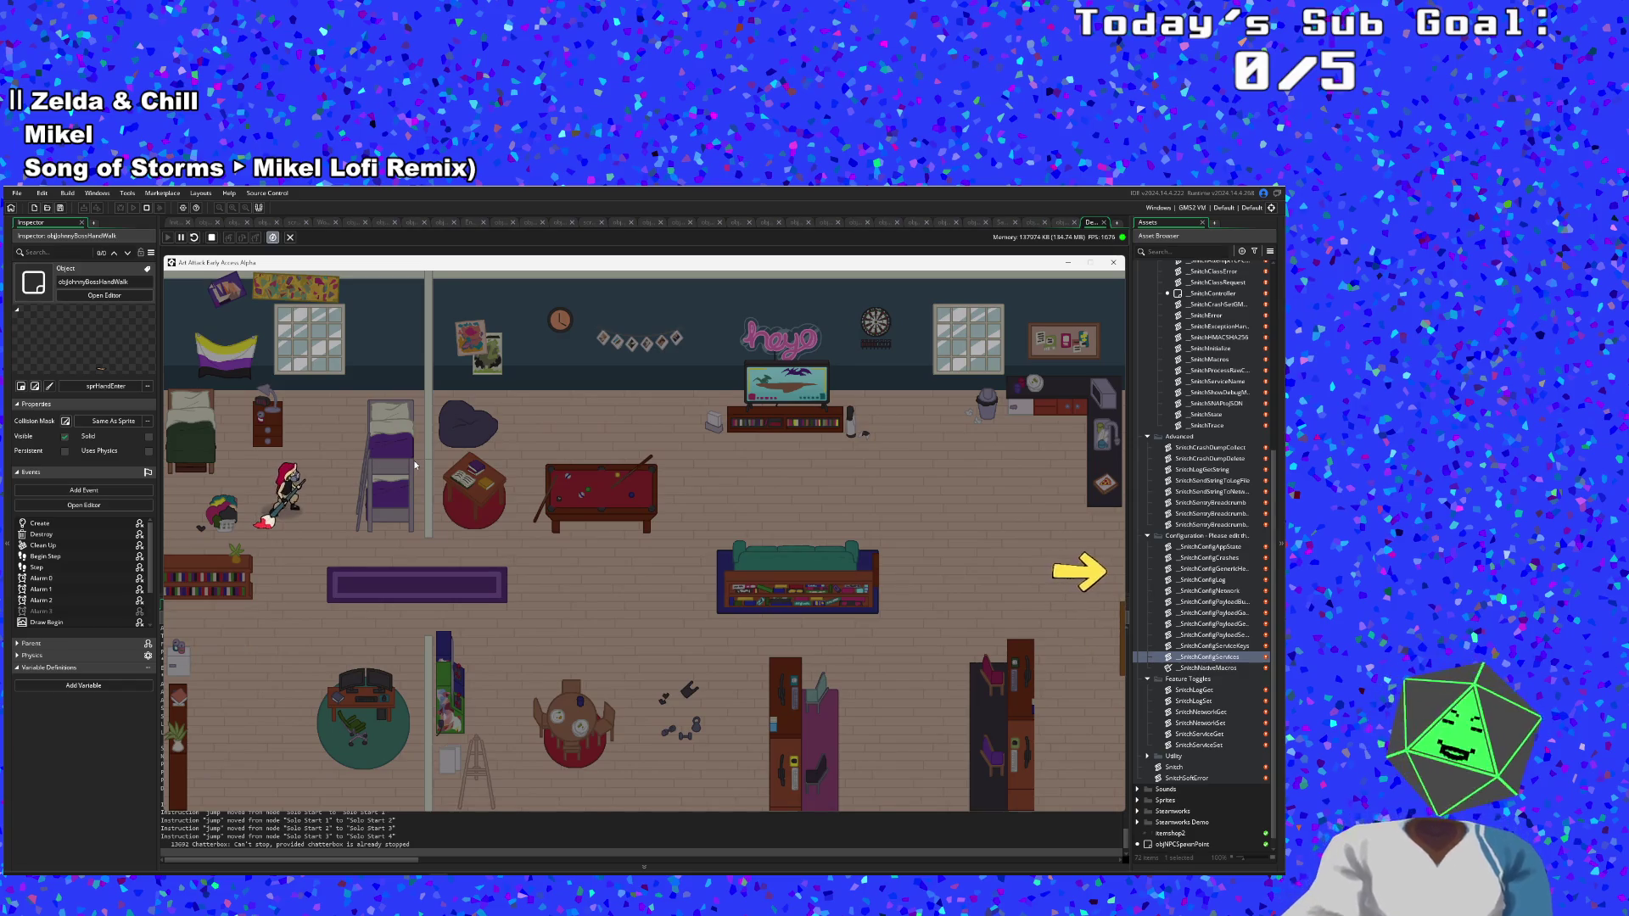
{"action": "key", "text": "F1"}
{"action": "scroll", "coordinate": [276, 474], "scroll_direction": "down", "scroll_amount": 2}
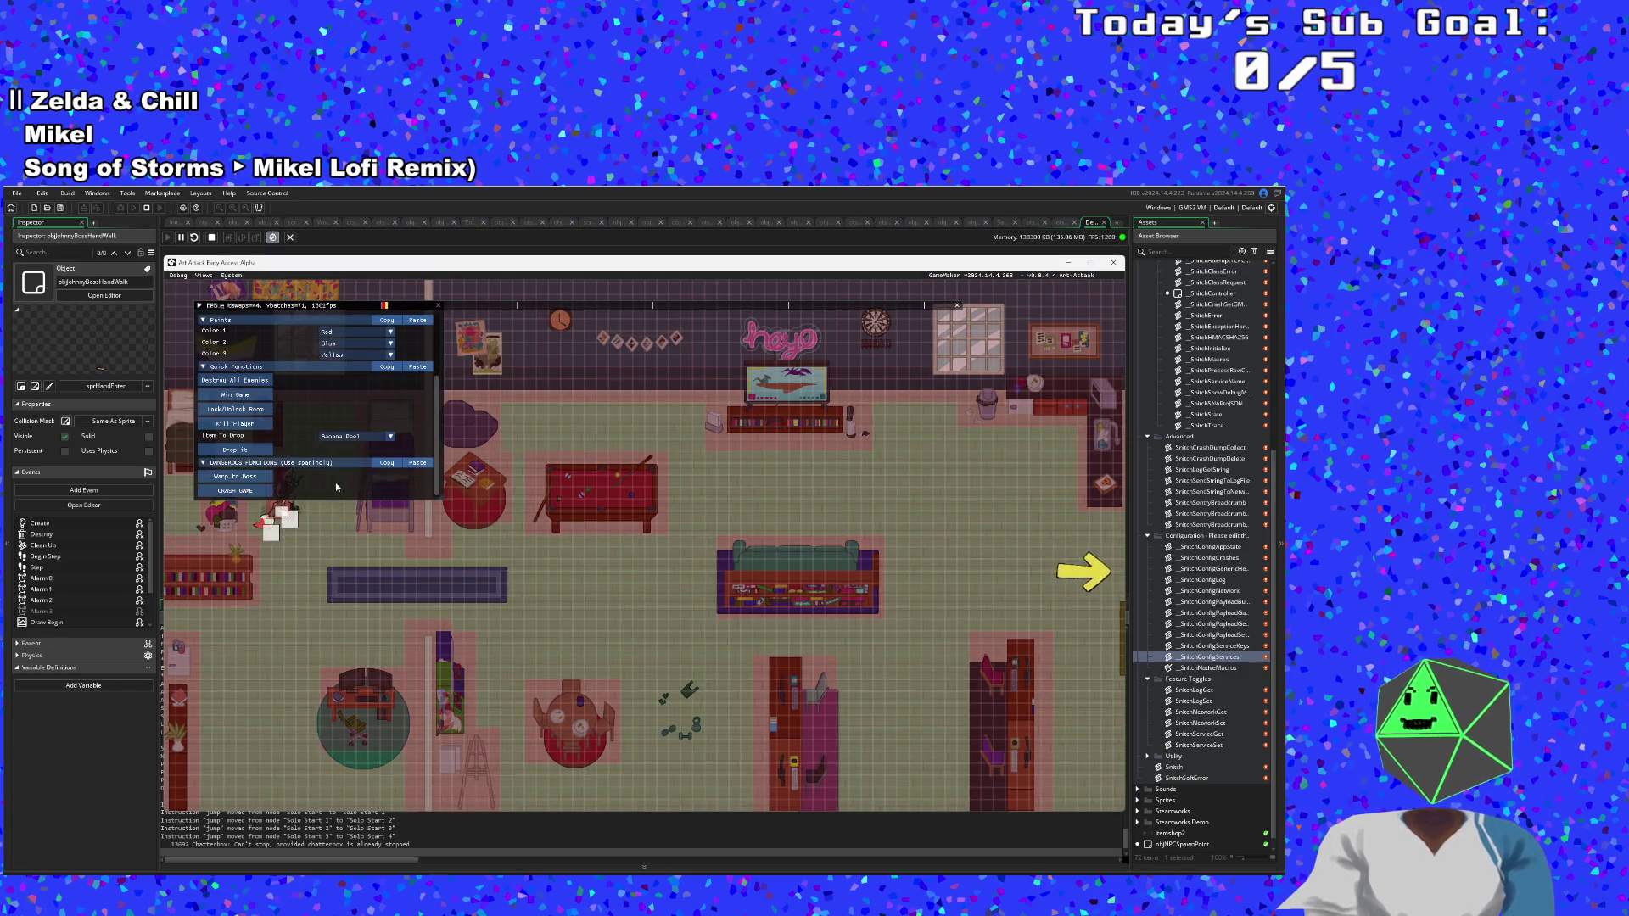
{"action": "left_click", "coordinate": [235, 476]}
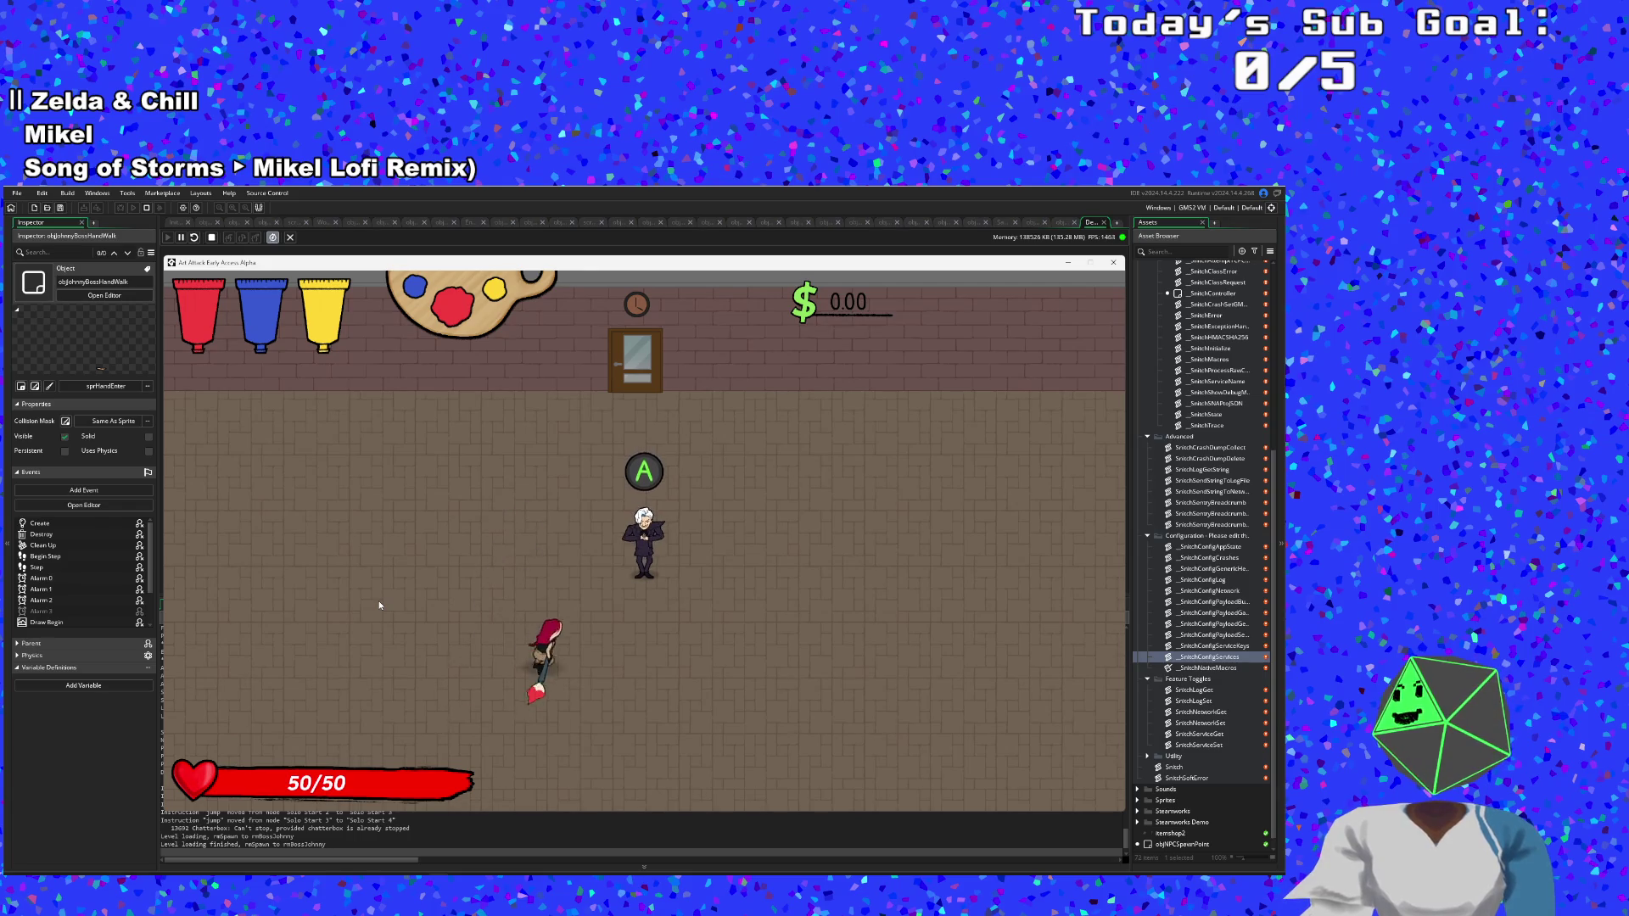
Skip the boss intro and dodge the giant hands around the arena with WASD movement.
{"action": "key", "text": "Return"}
{"action": "key", "text": "Return"}
{"action": "key", "text": "Return"}
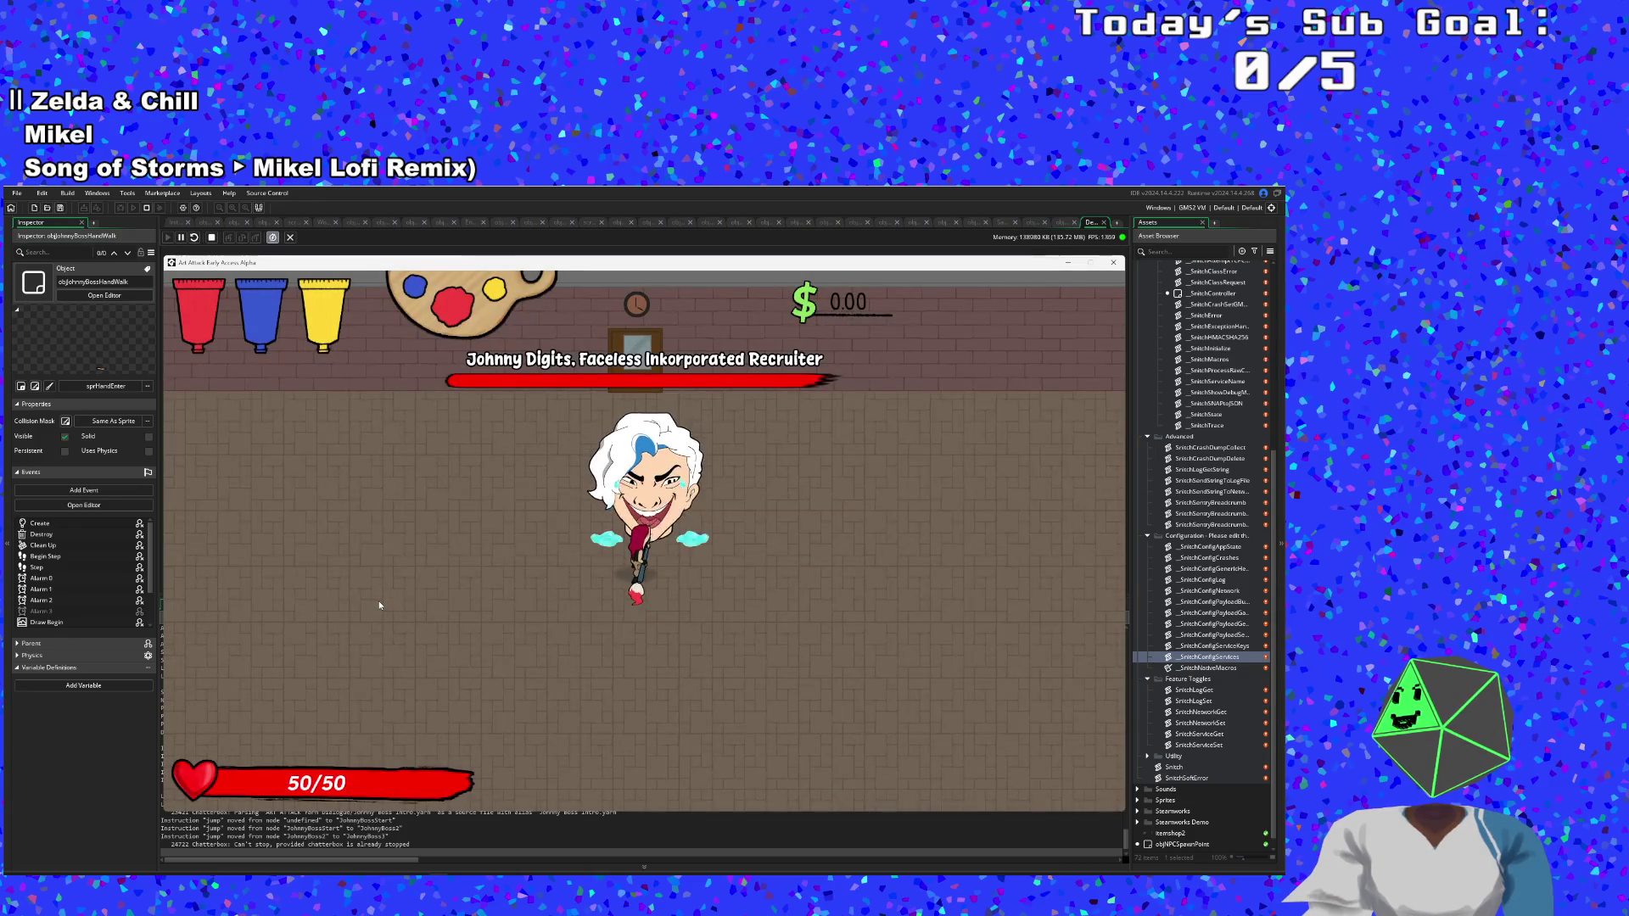
{"action": "key", "text": "s"}
{"action": "key", "text": "a"}
{"action": "key", "text": "w"}
{"action": "key", "text": "w"}
{"action": "key", "text": "a"}
{"action": "key", "text": "s"}
{"action": "key", "text": "d"}
{"action": "key", "text": "s"}
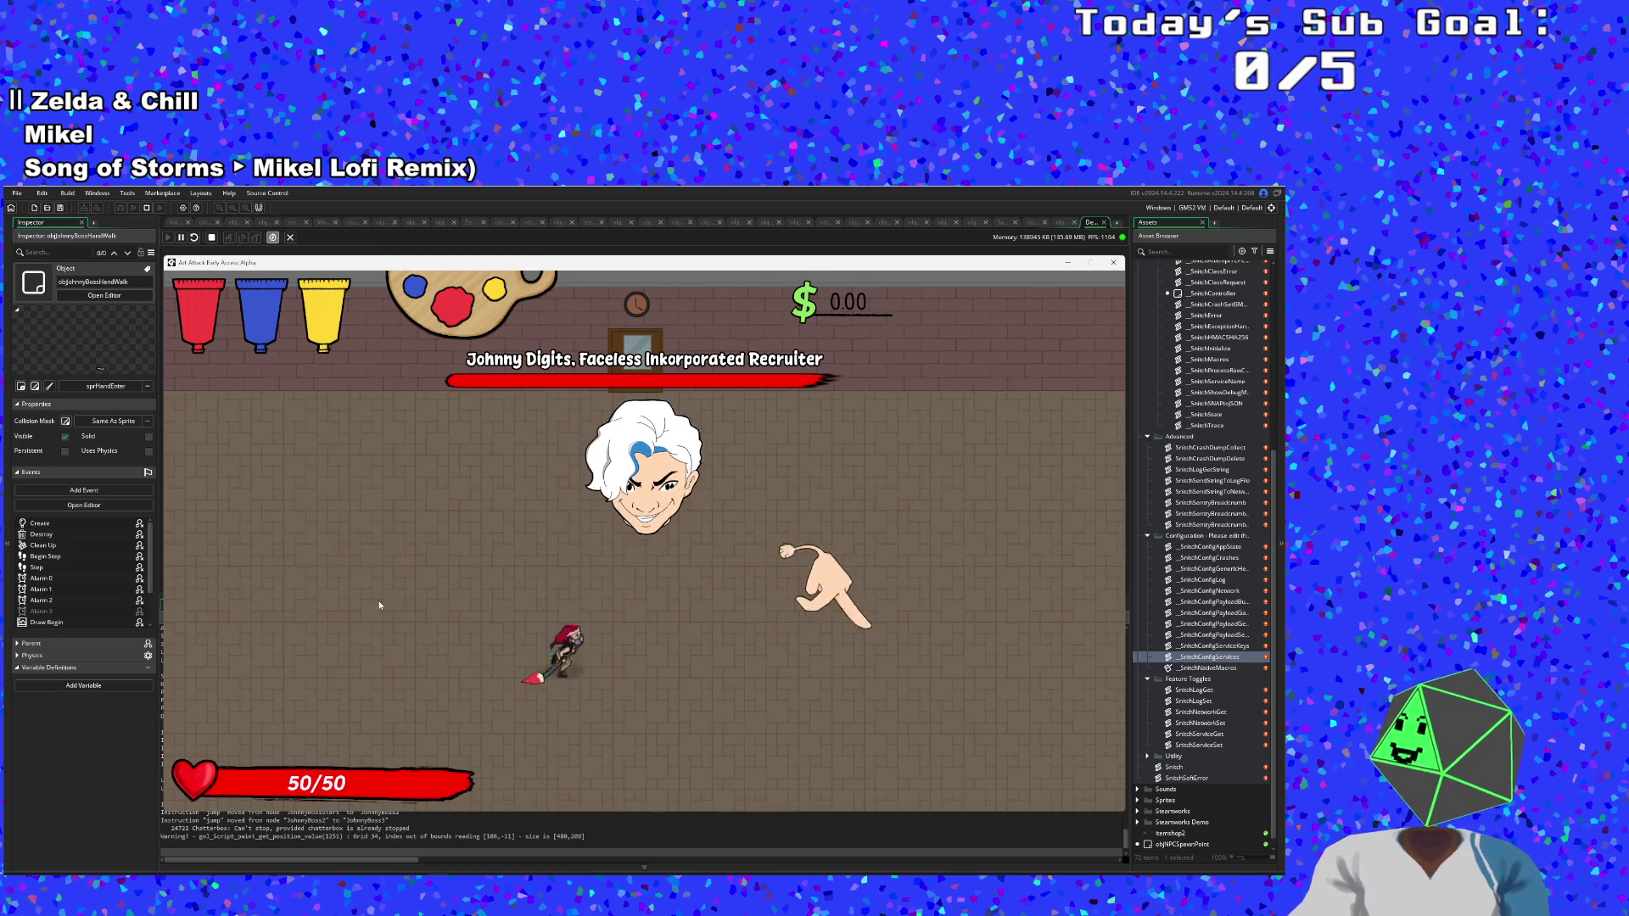
{"action": "key", "text": "s"}
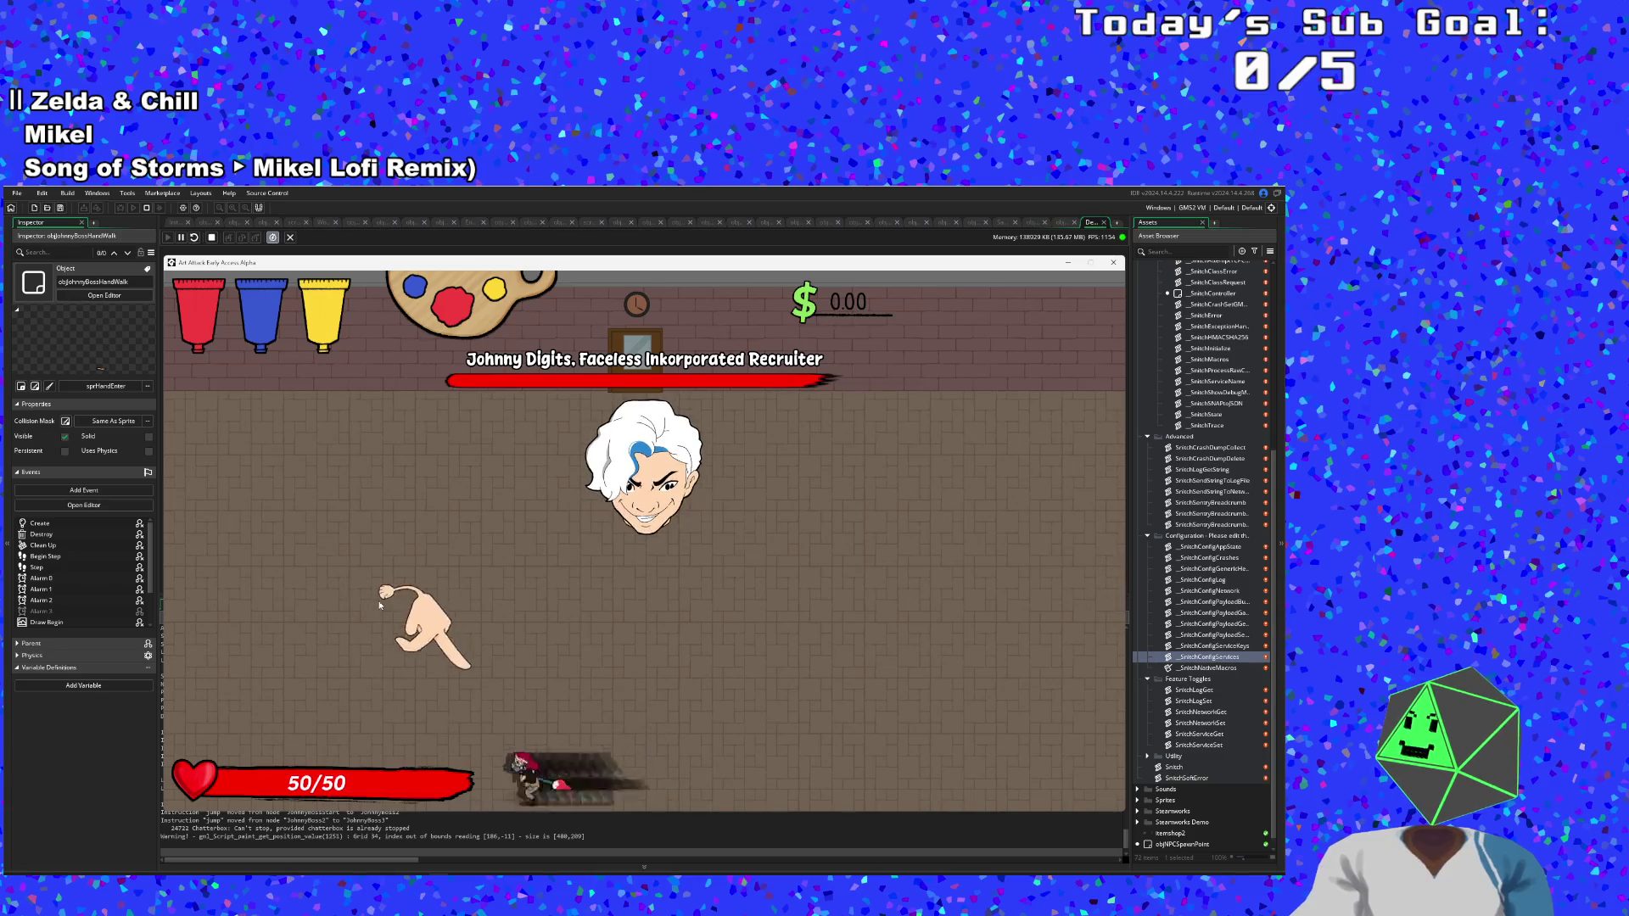
{"action": "key", "text": "a"}
{"action": "key", "text": "w"}
{"action": "key", "text": "w"}
{"action": "key", "text": "d"}
{"action": "key", "text": "a"}
{"action": "key", "text": "d"}
{"action": "key", "text": "s"}
{"action": "key", "text": "a"}
Pause the game, choose Quit, and close the game window.
{"action": "key", "text": "Escape"}
{"action": "key", "text": "Up"}
{"action": "key", "text": "Return"}
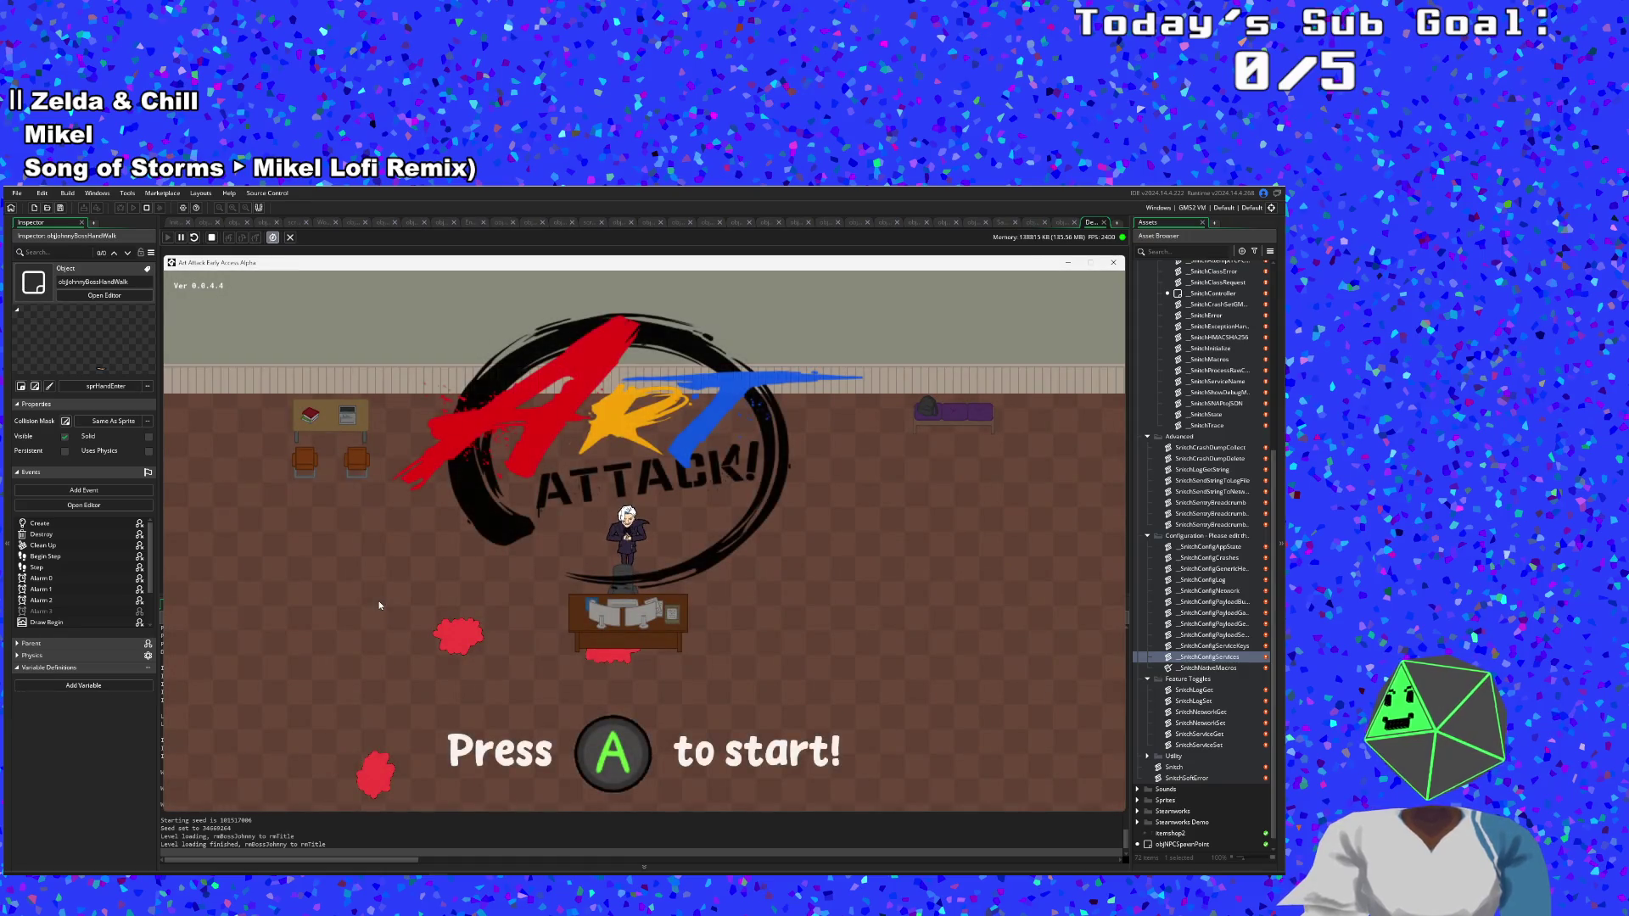
{"action": "key", "text": "Escape"}
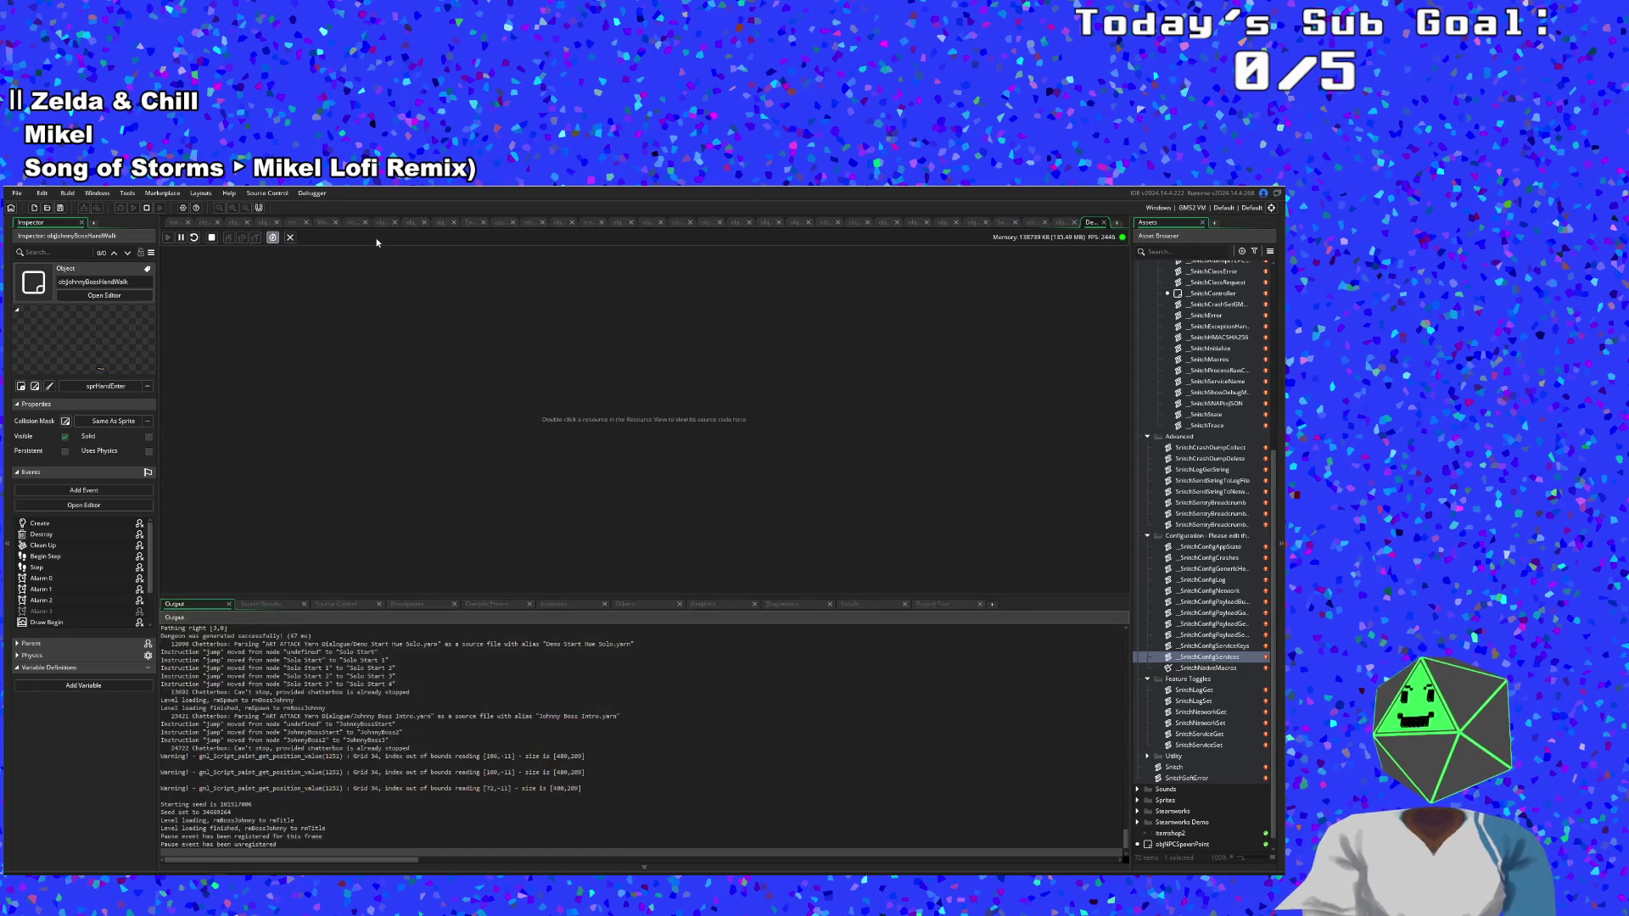
Close the Debugger tab and bring the Draw Begin shadowLarge line back into view.
{"action": "left_click", "coordinate": [1103, 223]}
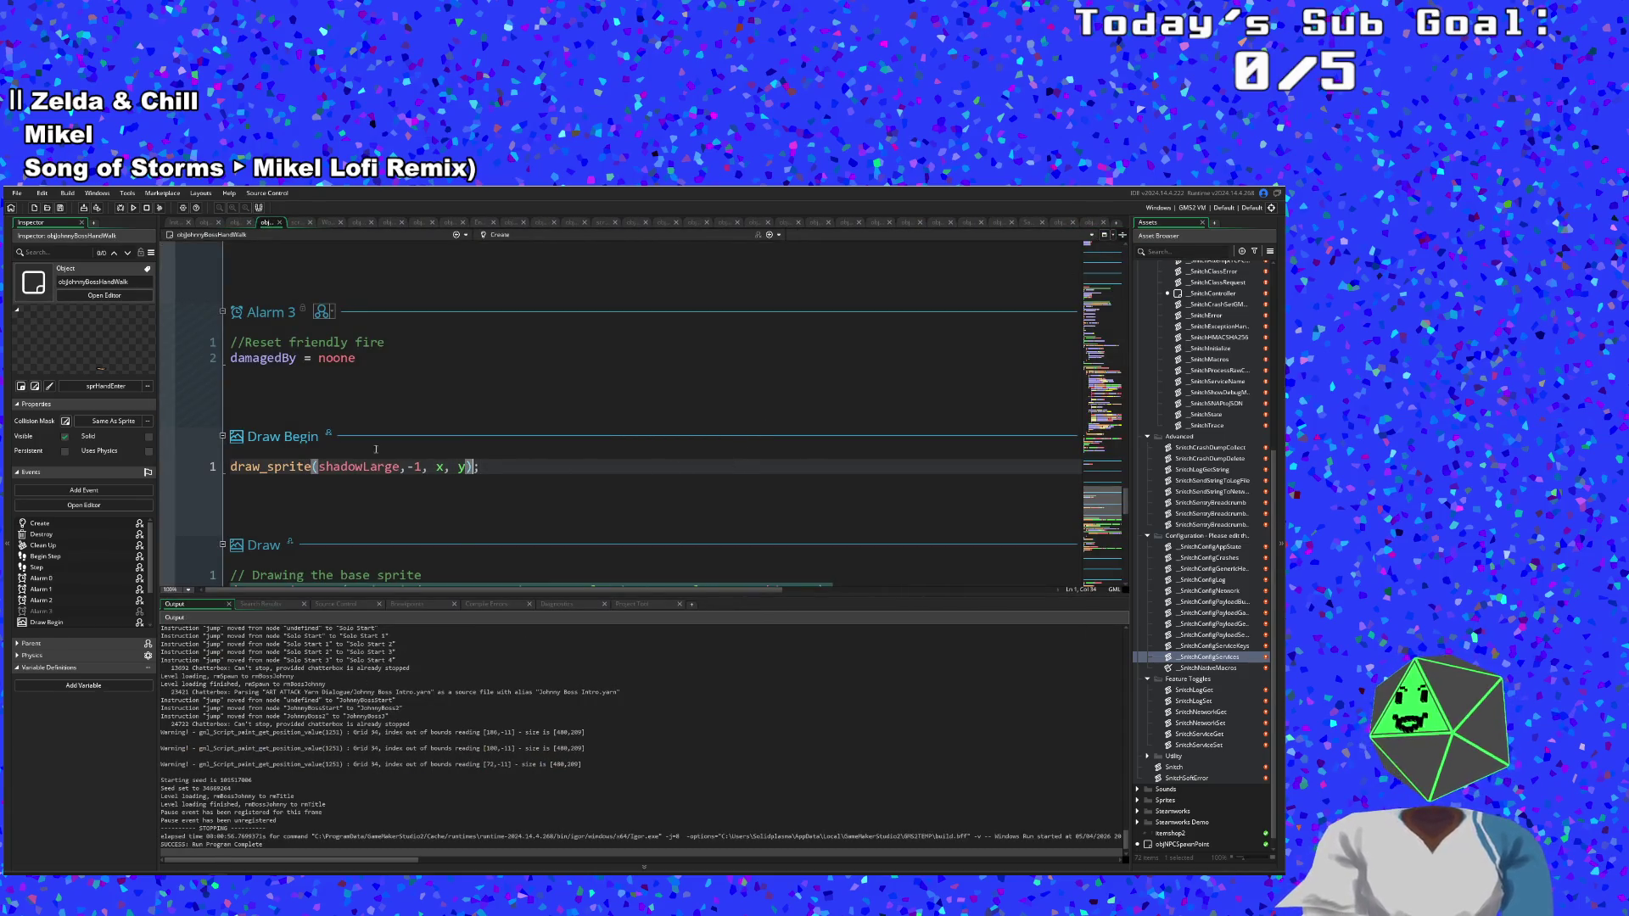
{"action": "mouse_move", "coordinate": [289, 468]}
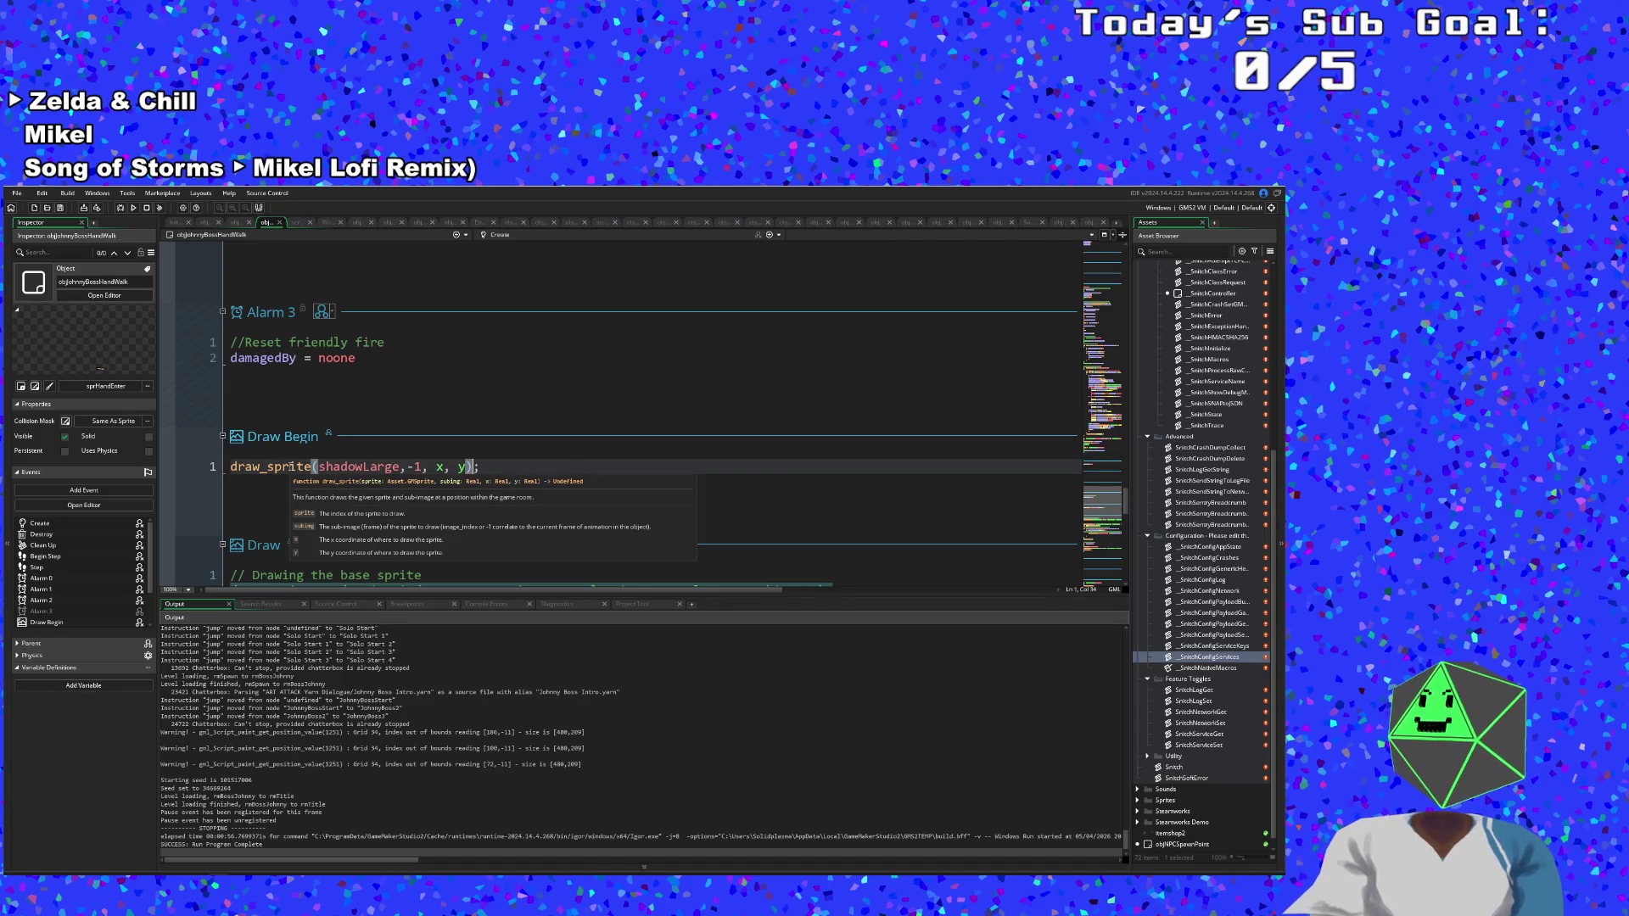
{"action": "scroll", "coordinate": [339, 475], "scroll_direction": "down", "scroll_amount": 15}
{"action": "scroll", "coordinate": [365, 488], "scroll_direction": "up", "scroll_amount": 5}
{"action": "scroll", "coordinate": [370, 494], "scroll_direction": "up", "scroll_amount": 5}
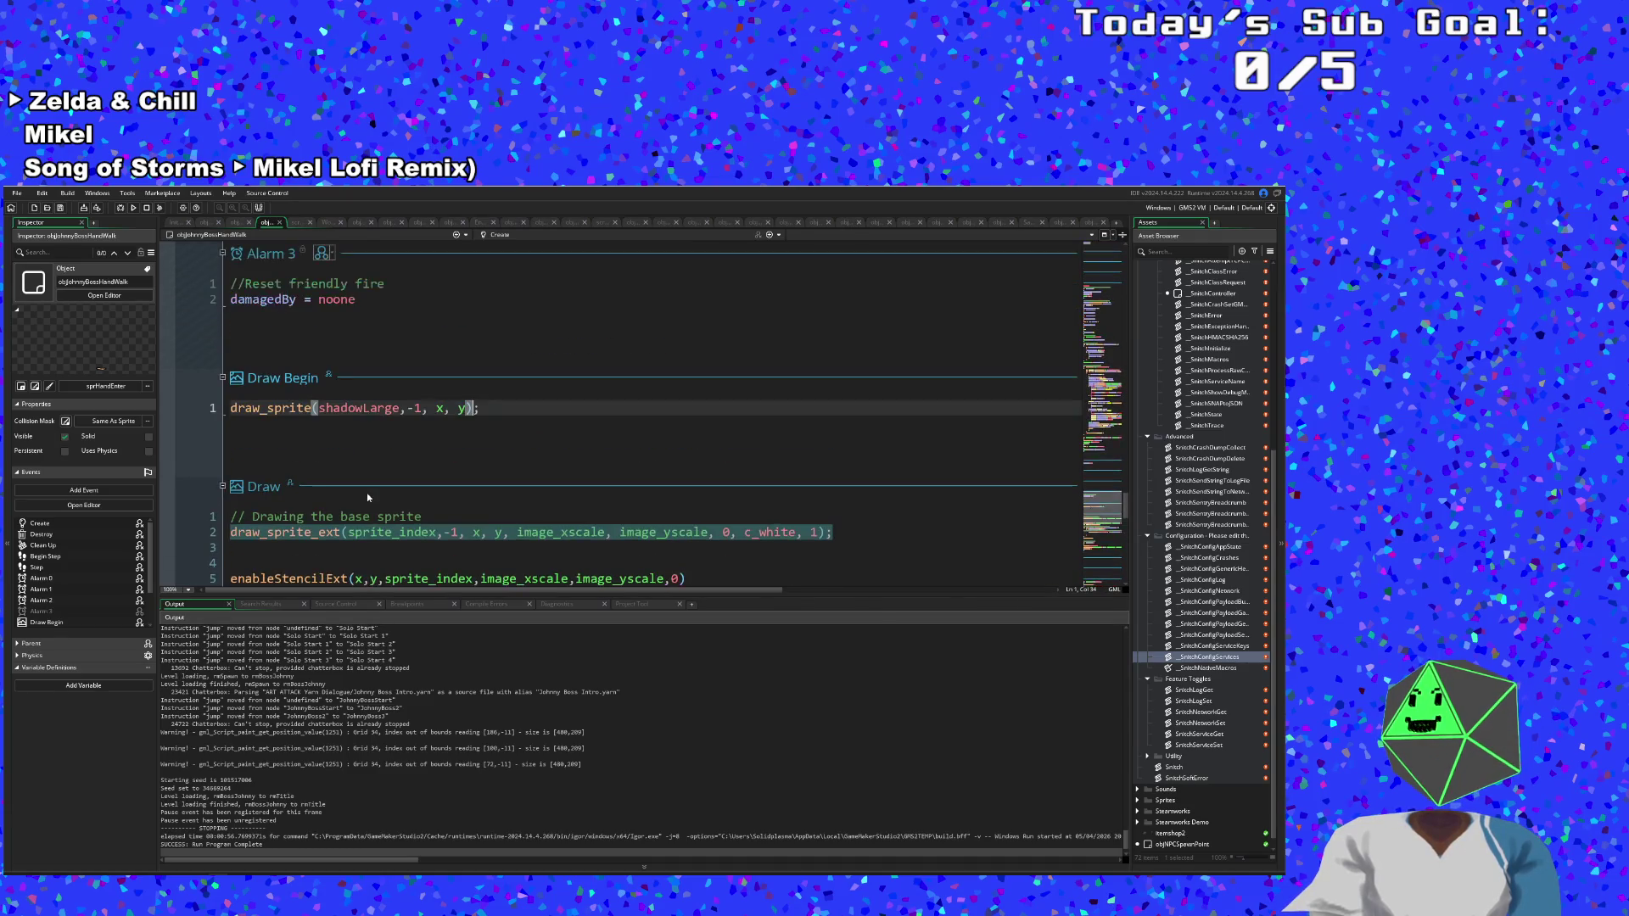
{"action": "left_click", "coordinate": [378, 409]}
{"action": "scroll", "coordinate": [407, 479], "scroll_direction": "down", "scroll_amount": 2}
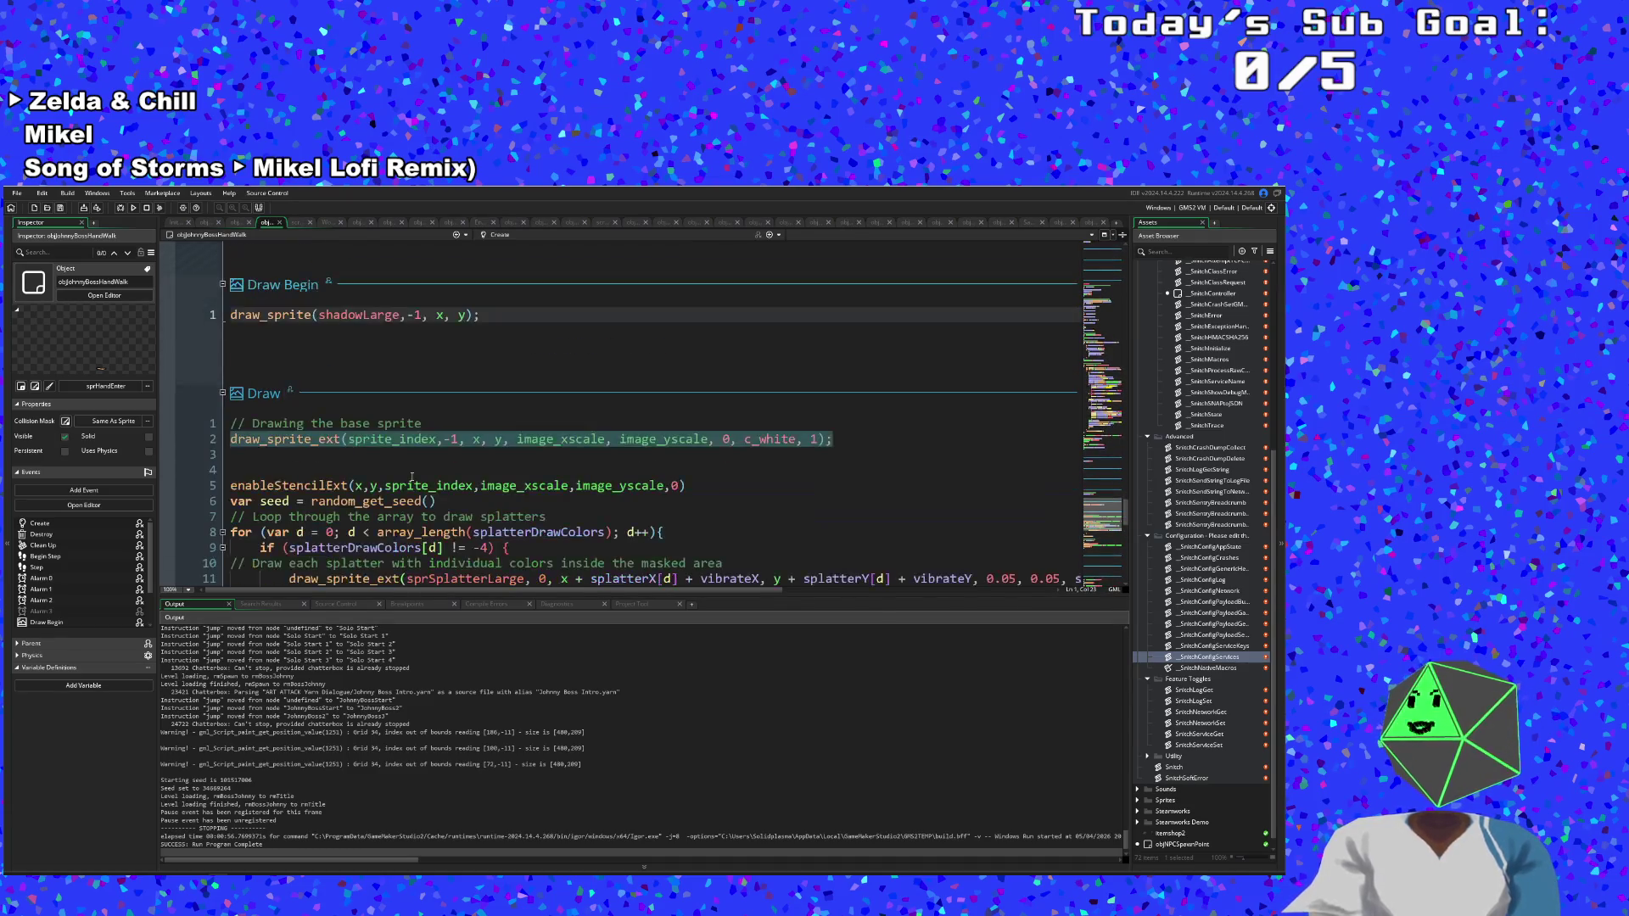
{"action": "left_click", "coordinate": [411, 453]}
{"action": "scroll", "coordinate": [370, 477], "scroll_direction": "down", "scroll_amount": 2}
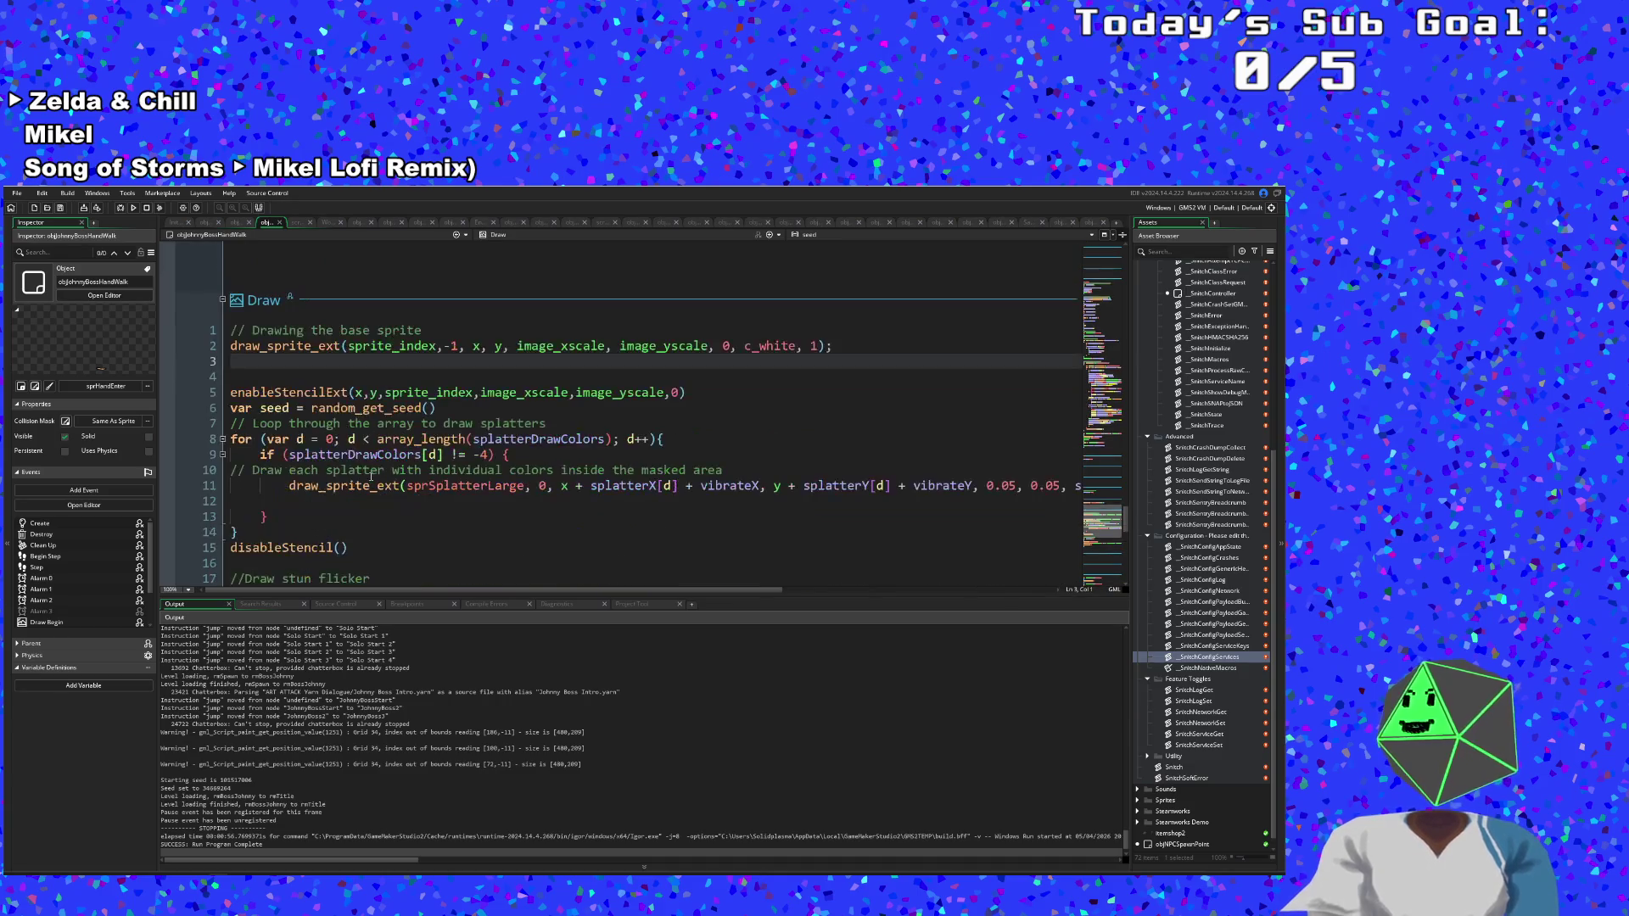
{"action": "scroll", "coordinate": [375, 492], "scroll_direction": "up", "scroll_amount": 4}
{"action": "left_click", "coordinate": [388, 437]}
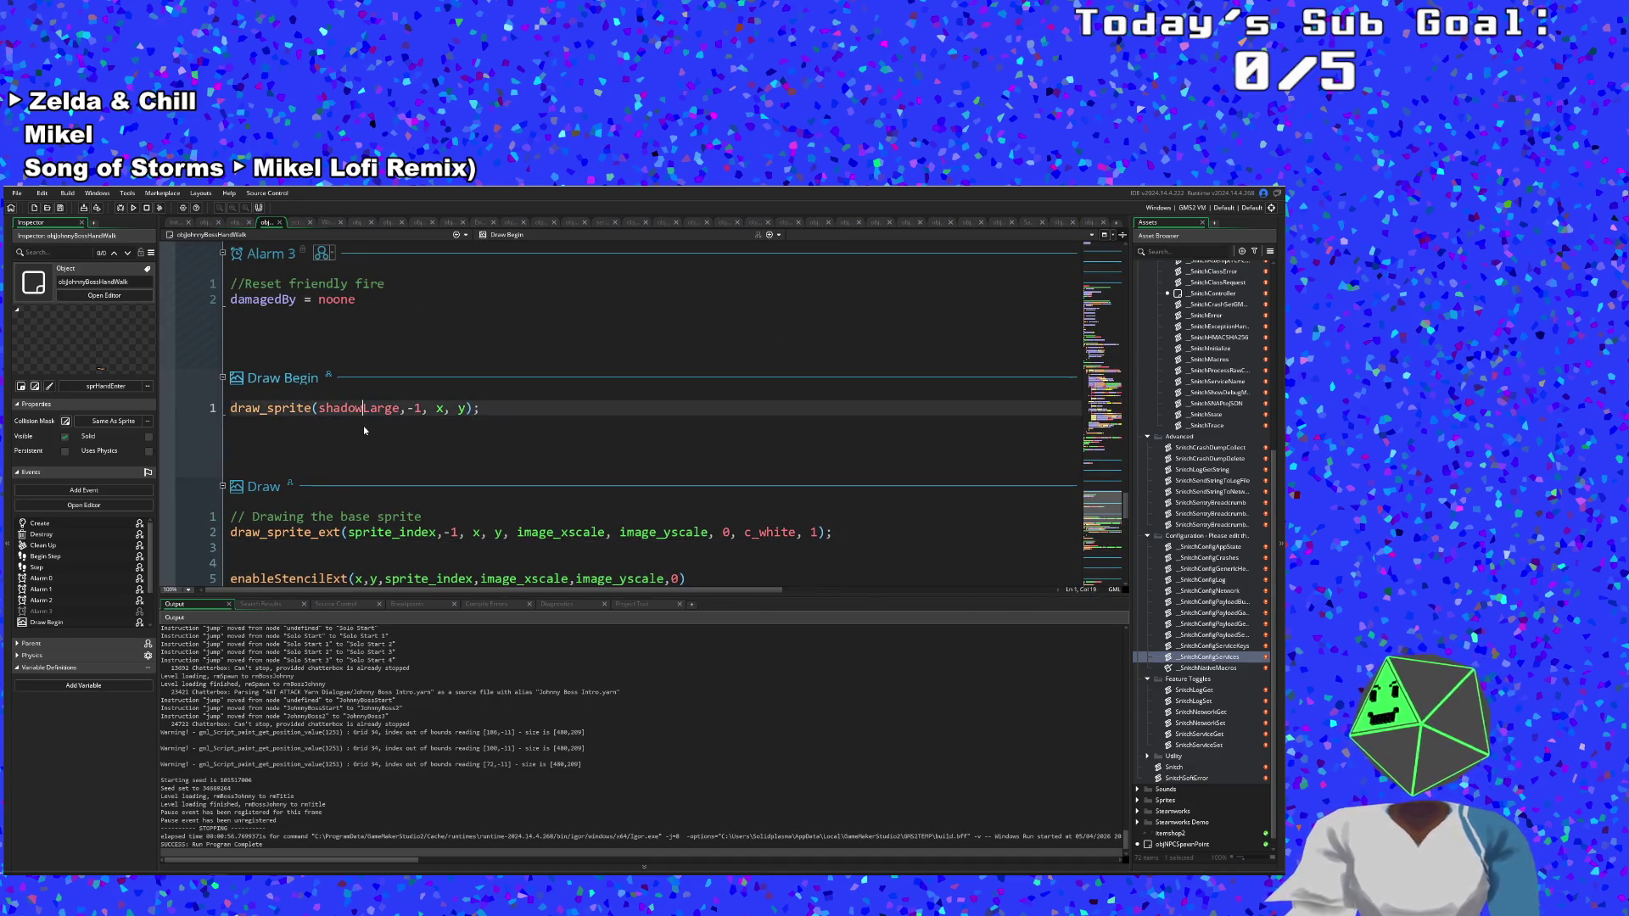
Place the caret right after draw_sprite in the Draw Begin shadowLarge call.
{"action": "scroll", "coordinate": [364, 431], "scroll_direction": "down", "scroll_amount": 2}
{"action": "scroll", "coordinate": [402, 396], "scroll_direction": "up", "scroll_amount": 2}
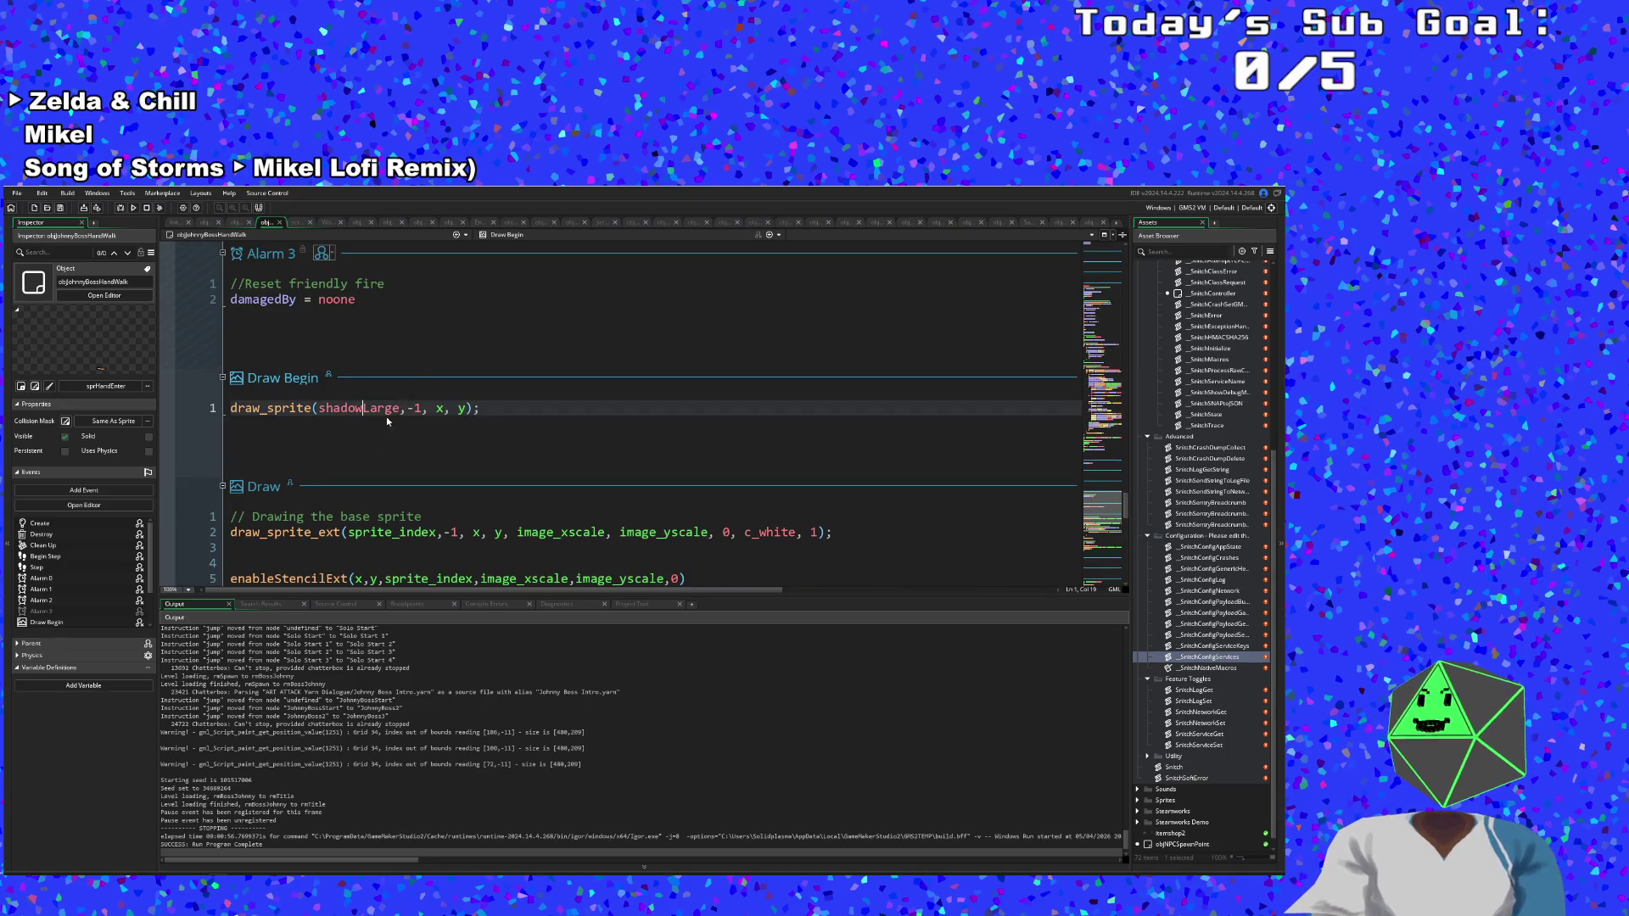
{"action": "mouse_move", "coordinate": [388, 421]}
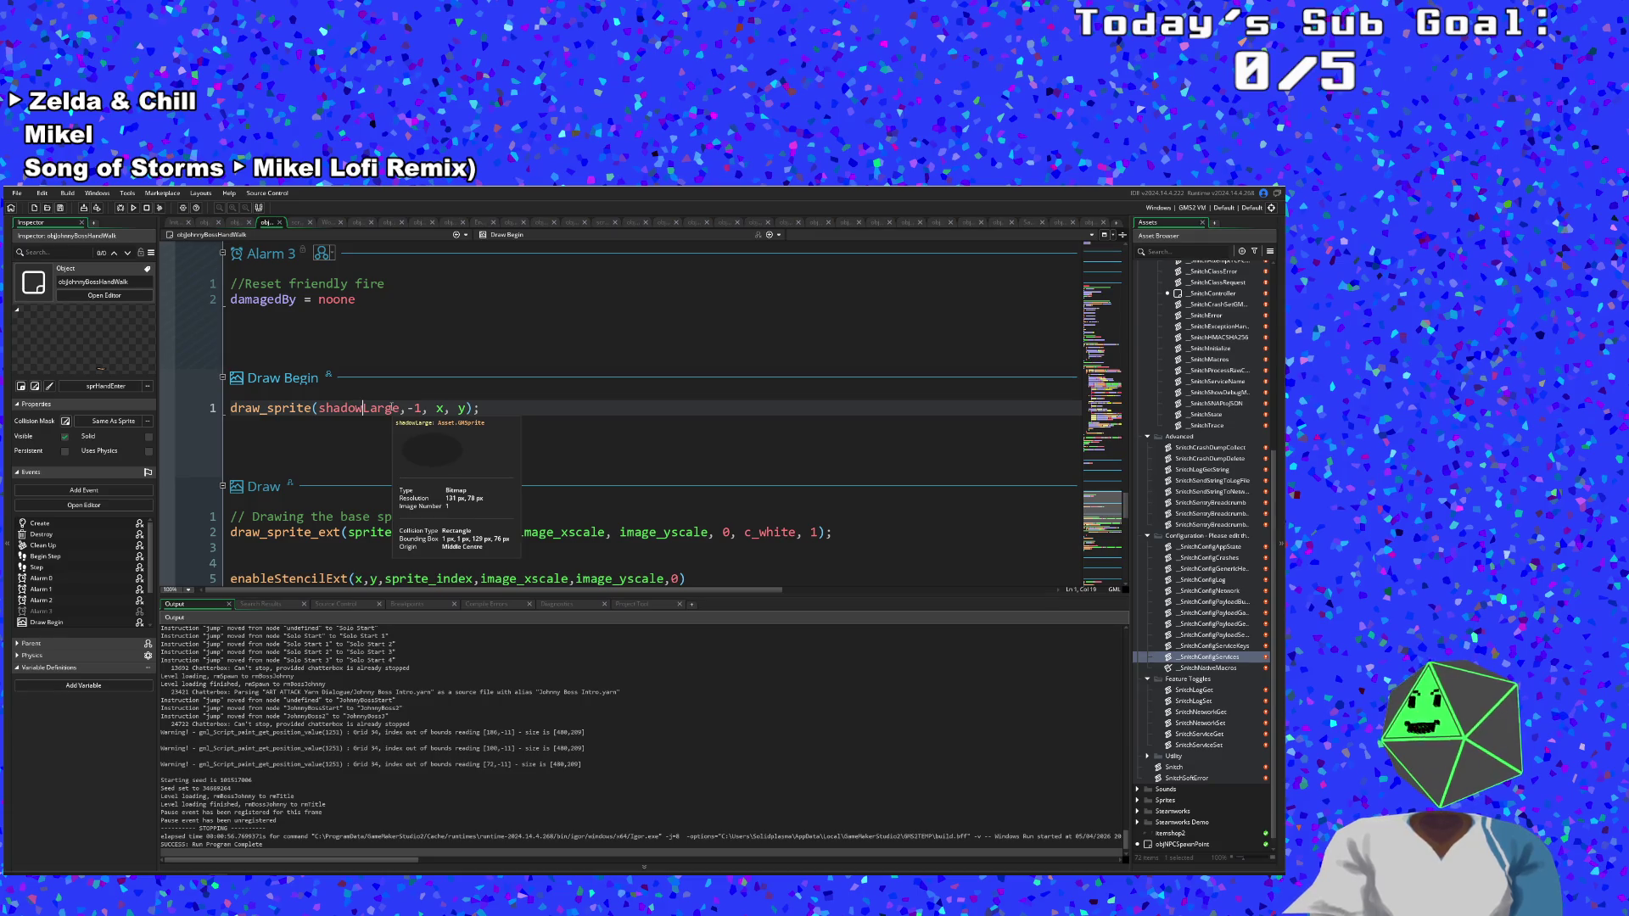
{"action": "mouse_move", "coordinate": [439, 413]}
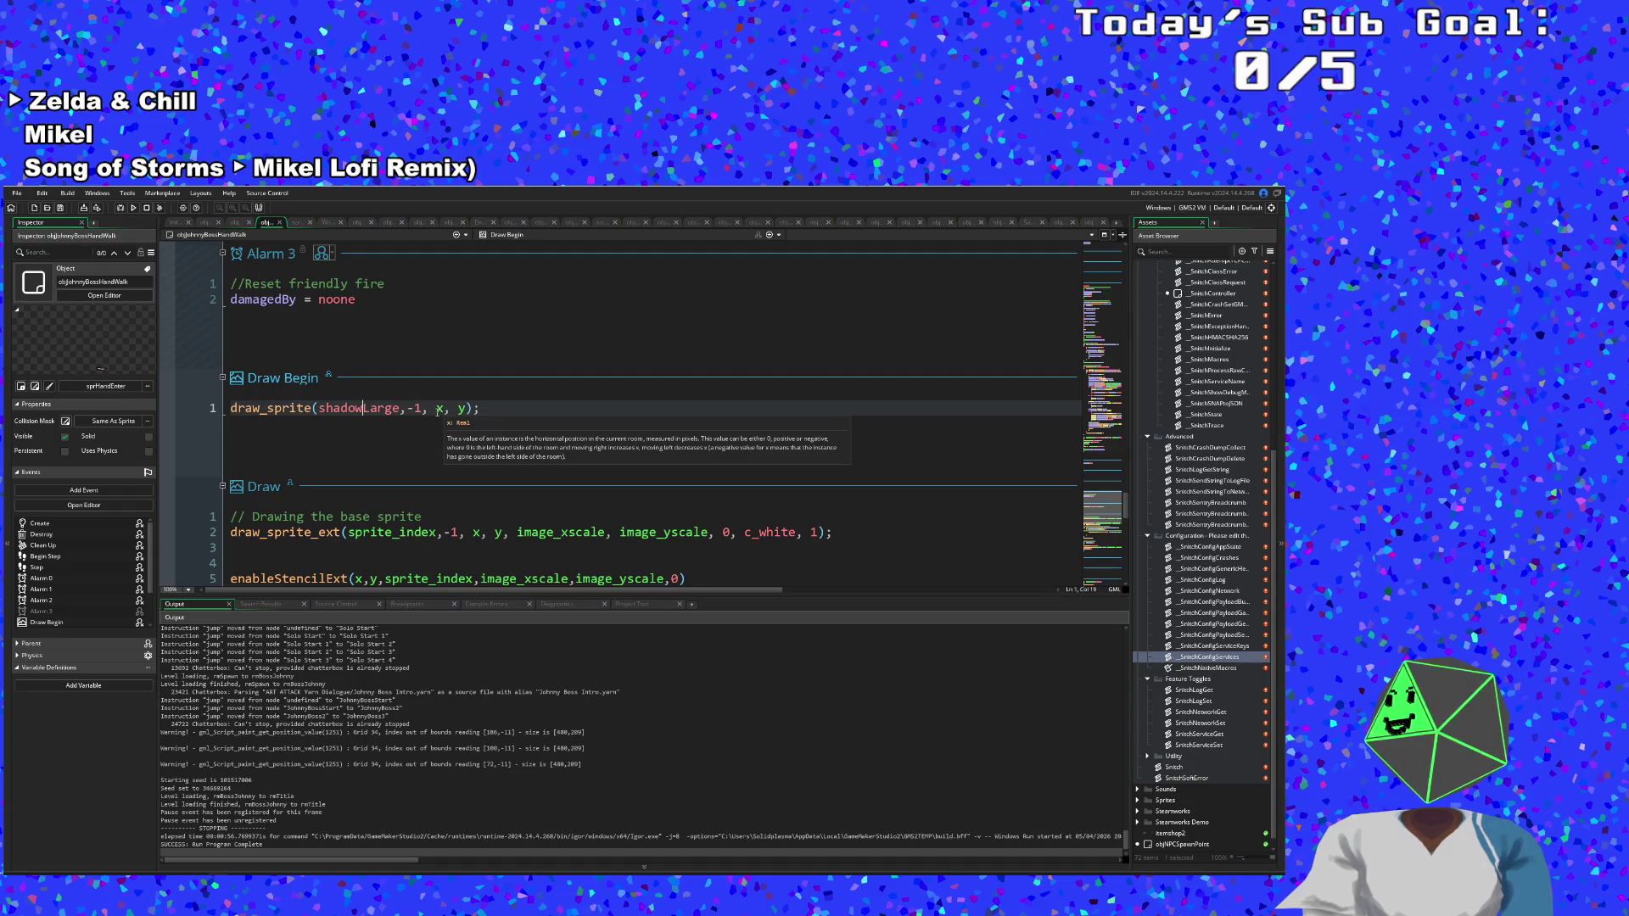
{"action": "scroll", "coordinate": [422, 467], "scroll_direction": "up", "scroll_amount": 3}
{"action": "scroll", "coordinate": [422, 471], "scroll_direction": "down", "scroll_amount": 2}
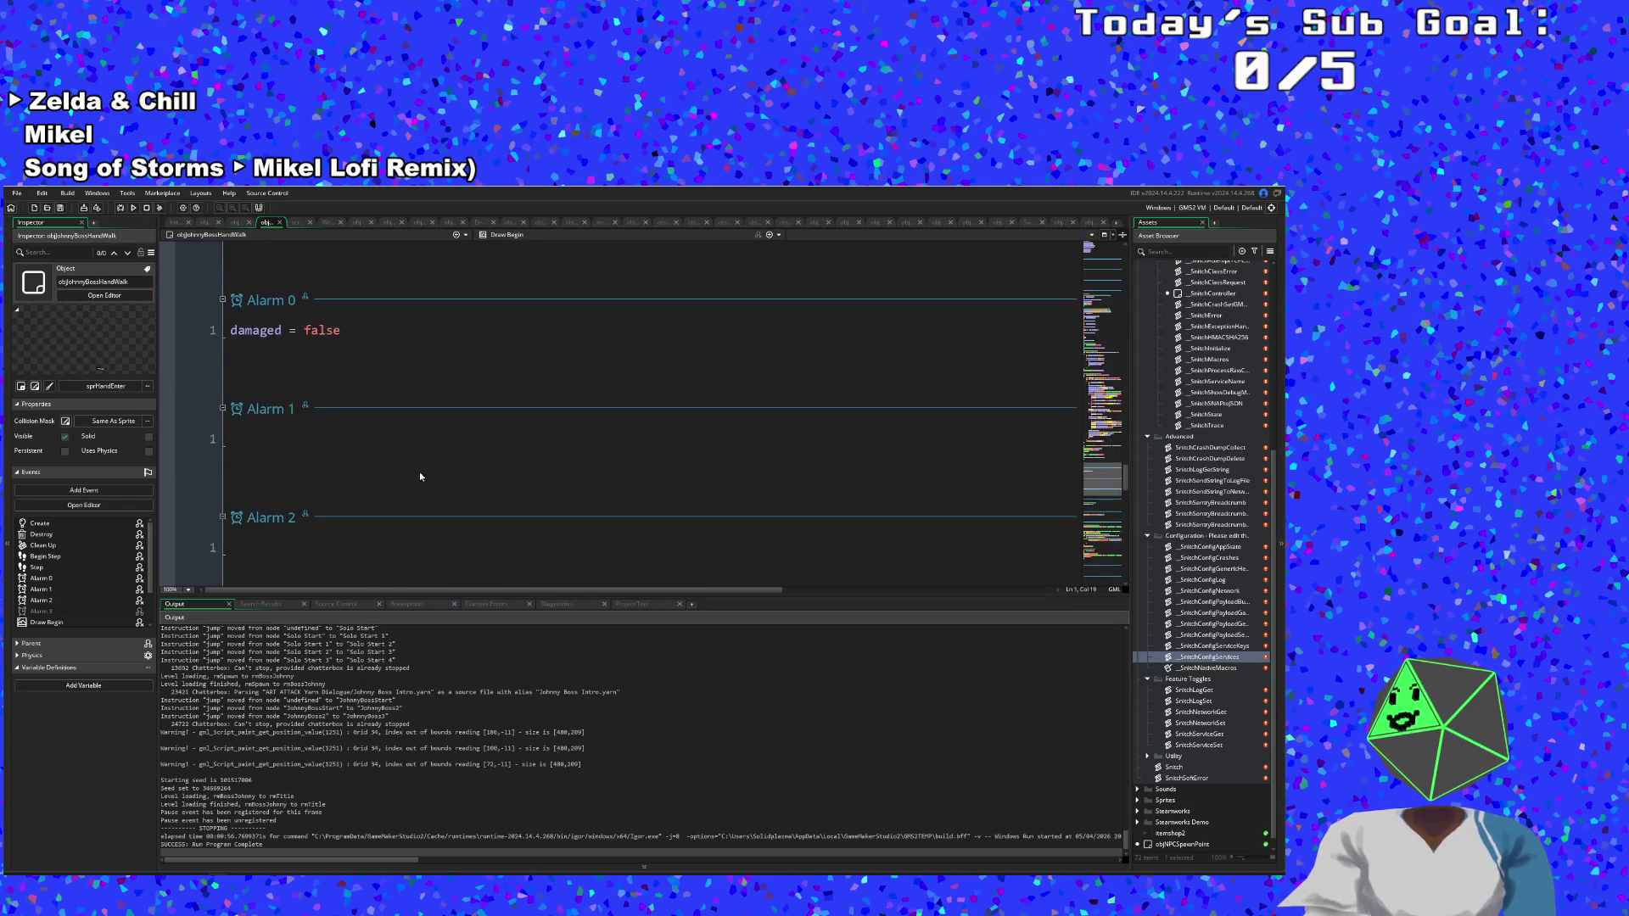
{"action": "scroll", "coordinate": [423, 476], "scroll_direction": "down", "scroll_amount": 4}
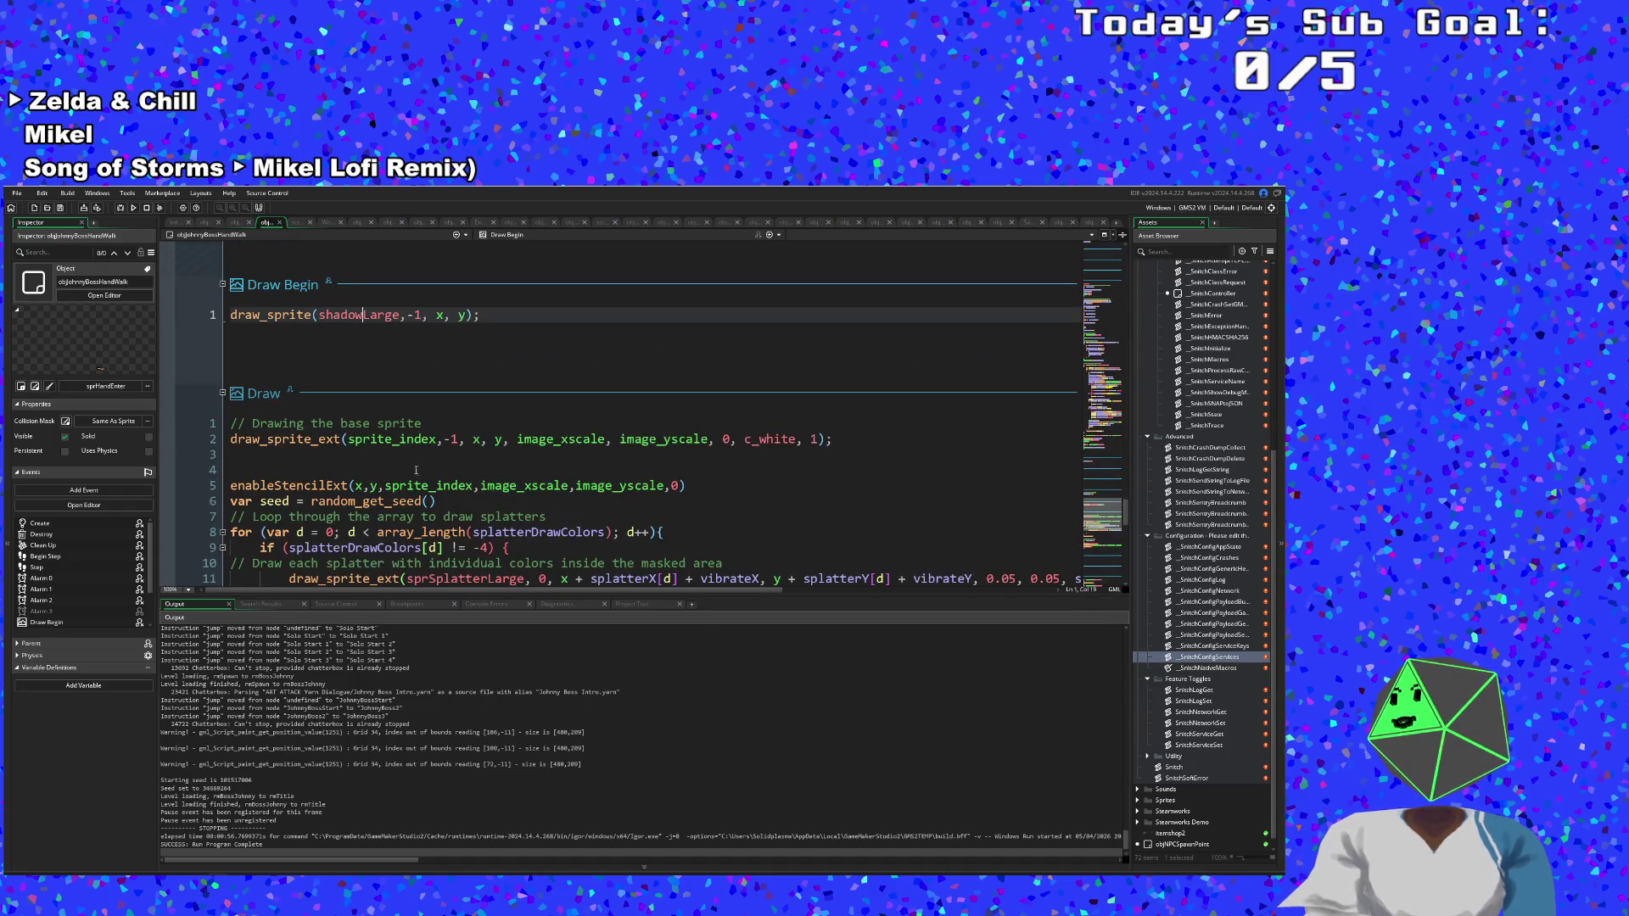
{"action": "left_click", "coordinate": [383, 315]}
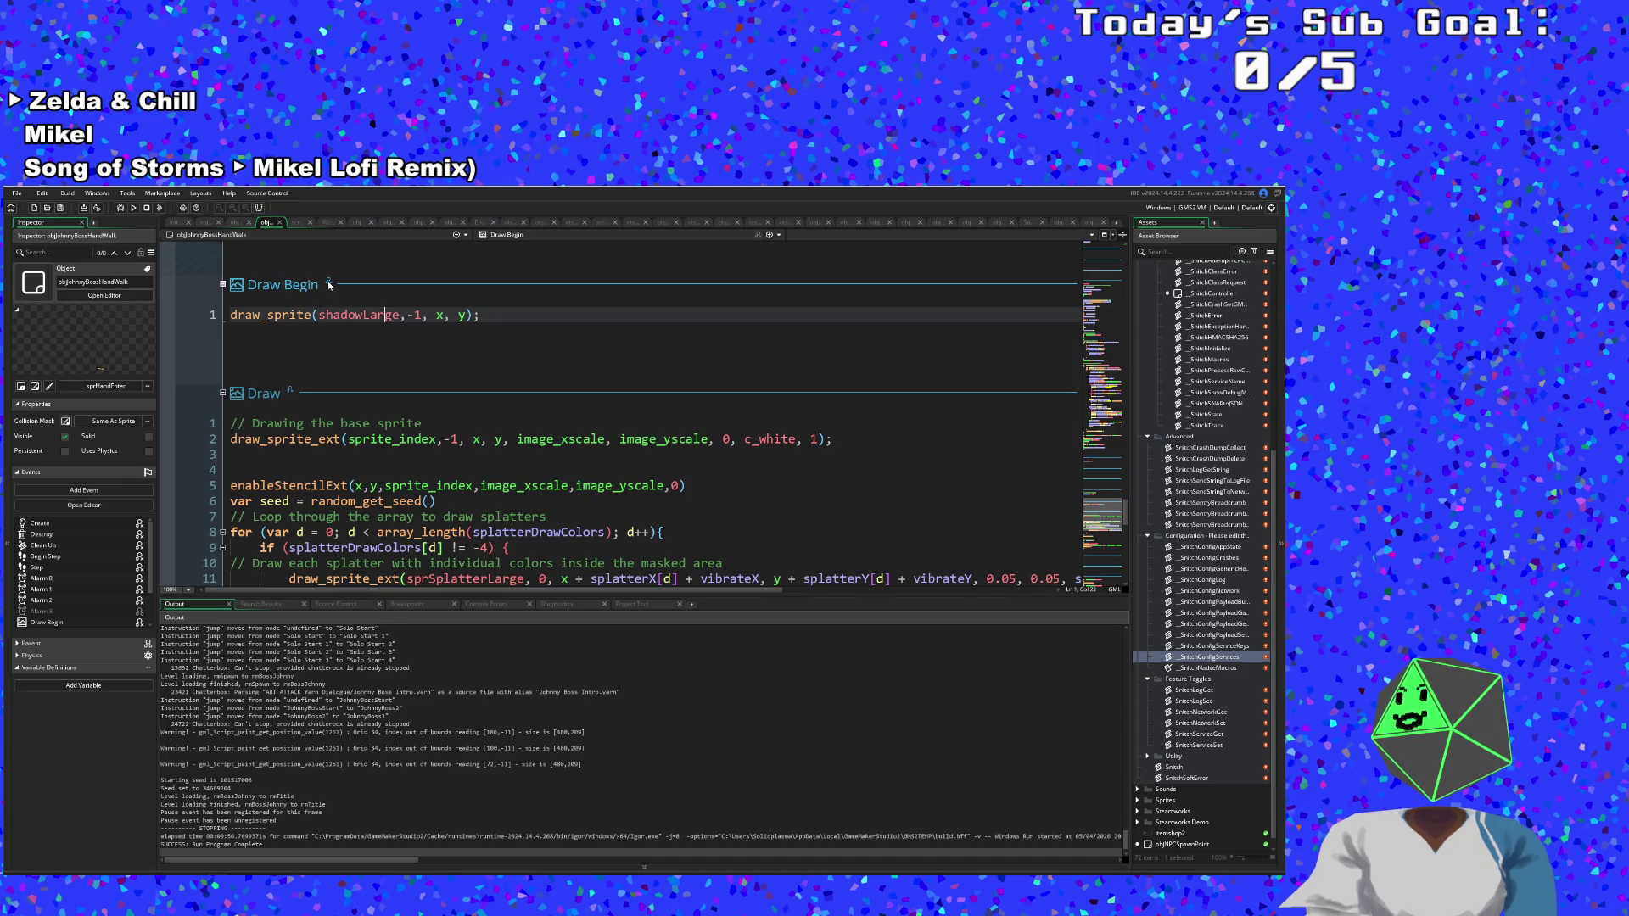
{"action": "left_click", "coordinate": [307, 341]}
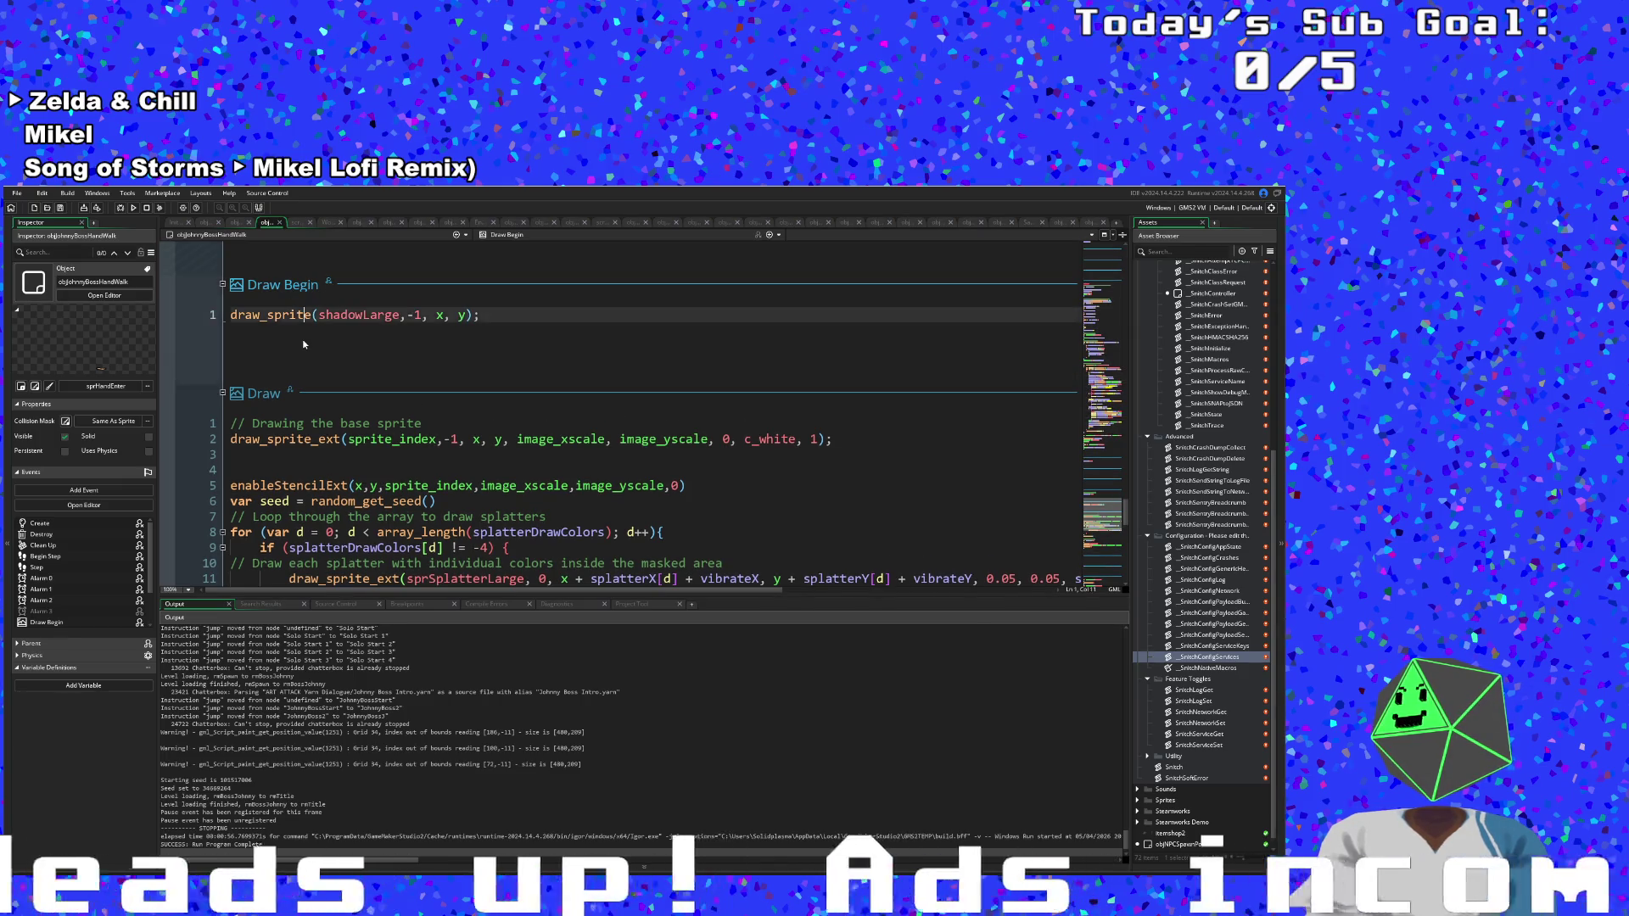
{"action": "scroll", "coordinate": [304, 359], "scroll_direction": "down", "scroll_amount": 2}
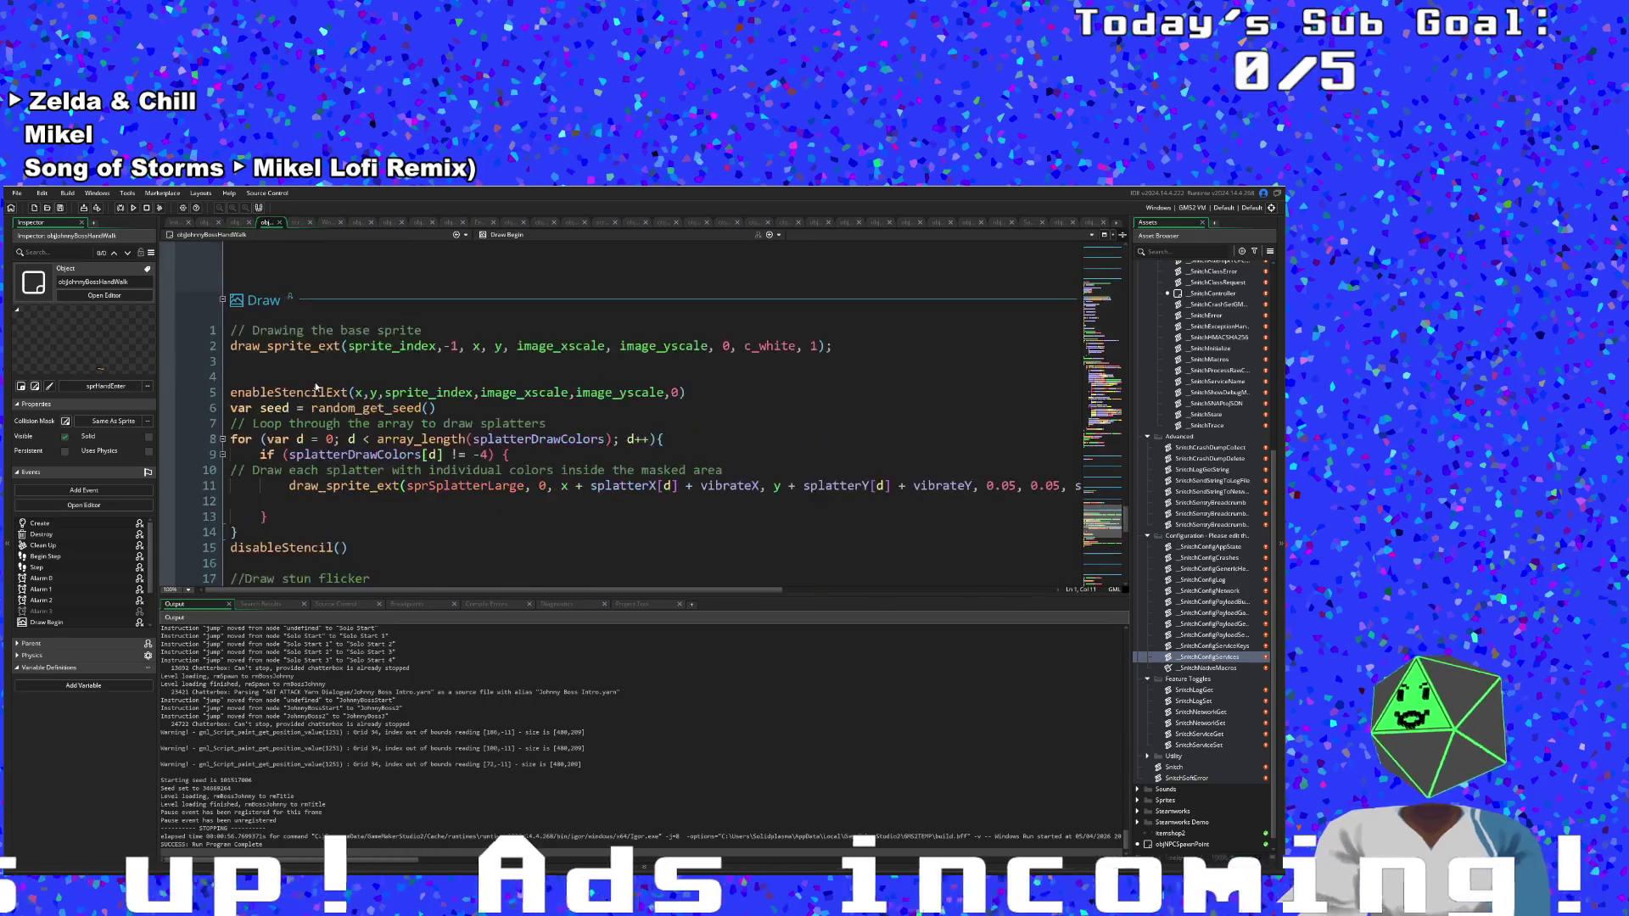
{"action": "scroll", "coordinate": [731, 442], "scroll_direction": "up", "scroll_amount": 2}
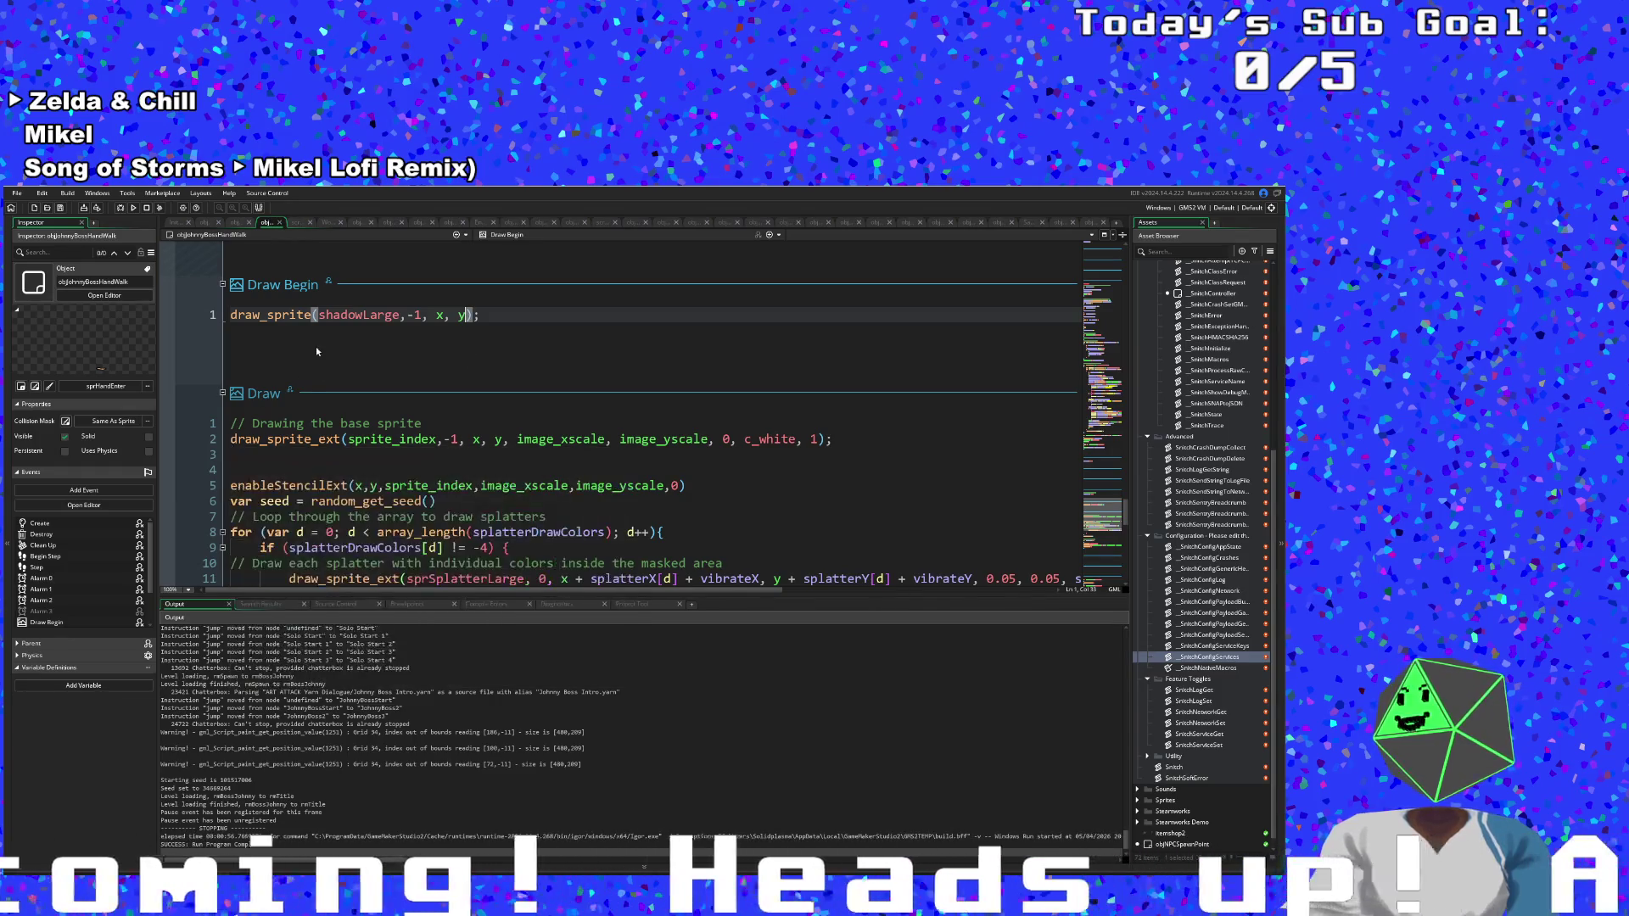
{"action": "left_click", "coordinate": [309, 315]}
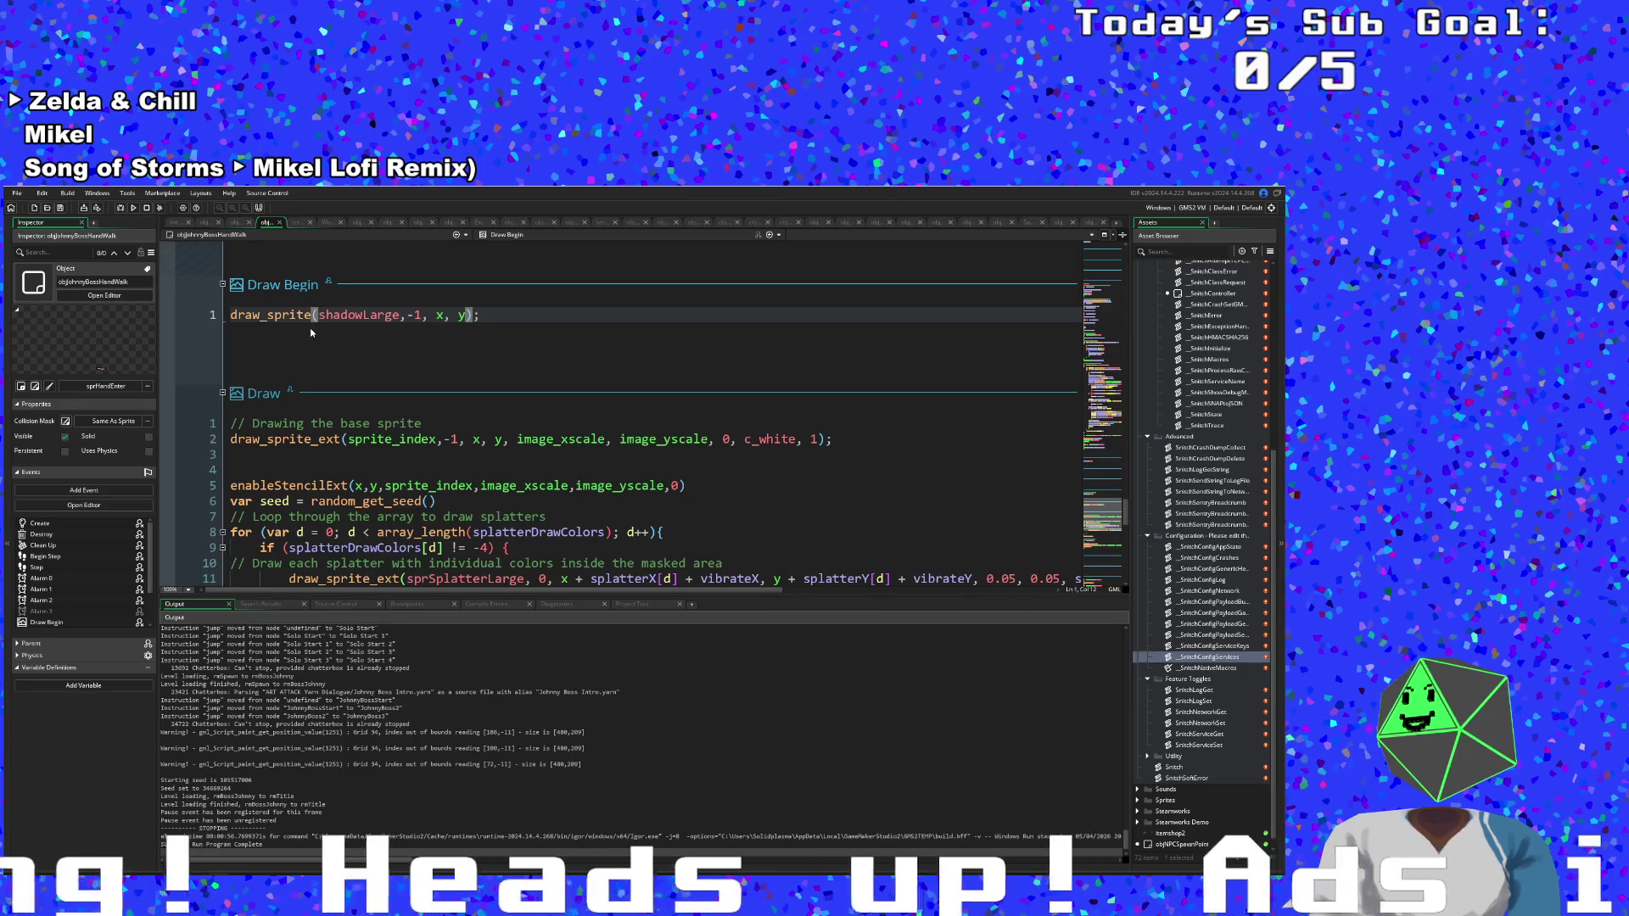
Change the call to draw_sprite_ext and set the frame argument from -1 to 1.
{"action": "type", "text": "_ext"}
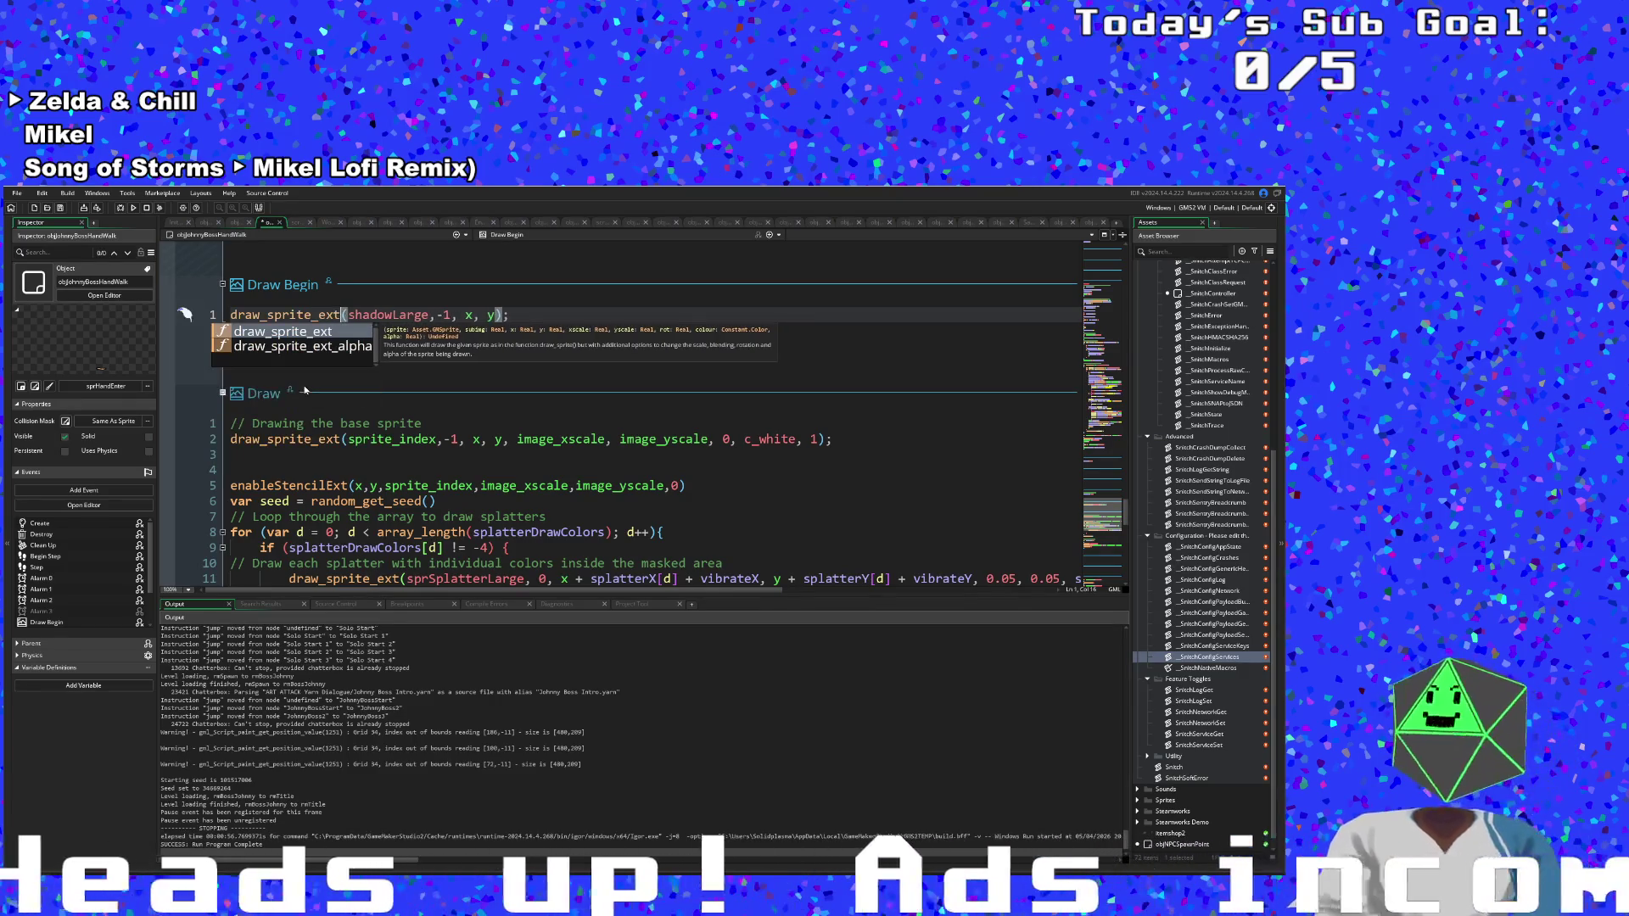
{"action": "left_click", "coordinate": [439, 371]}
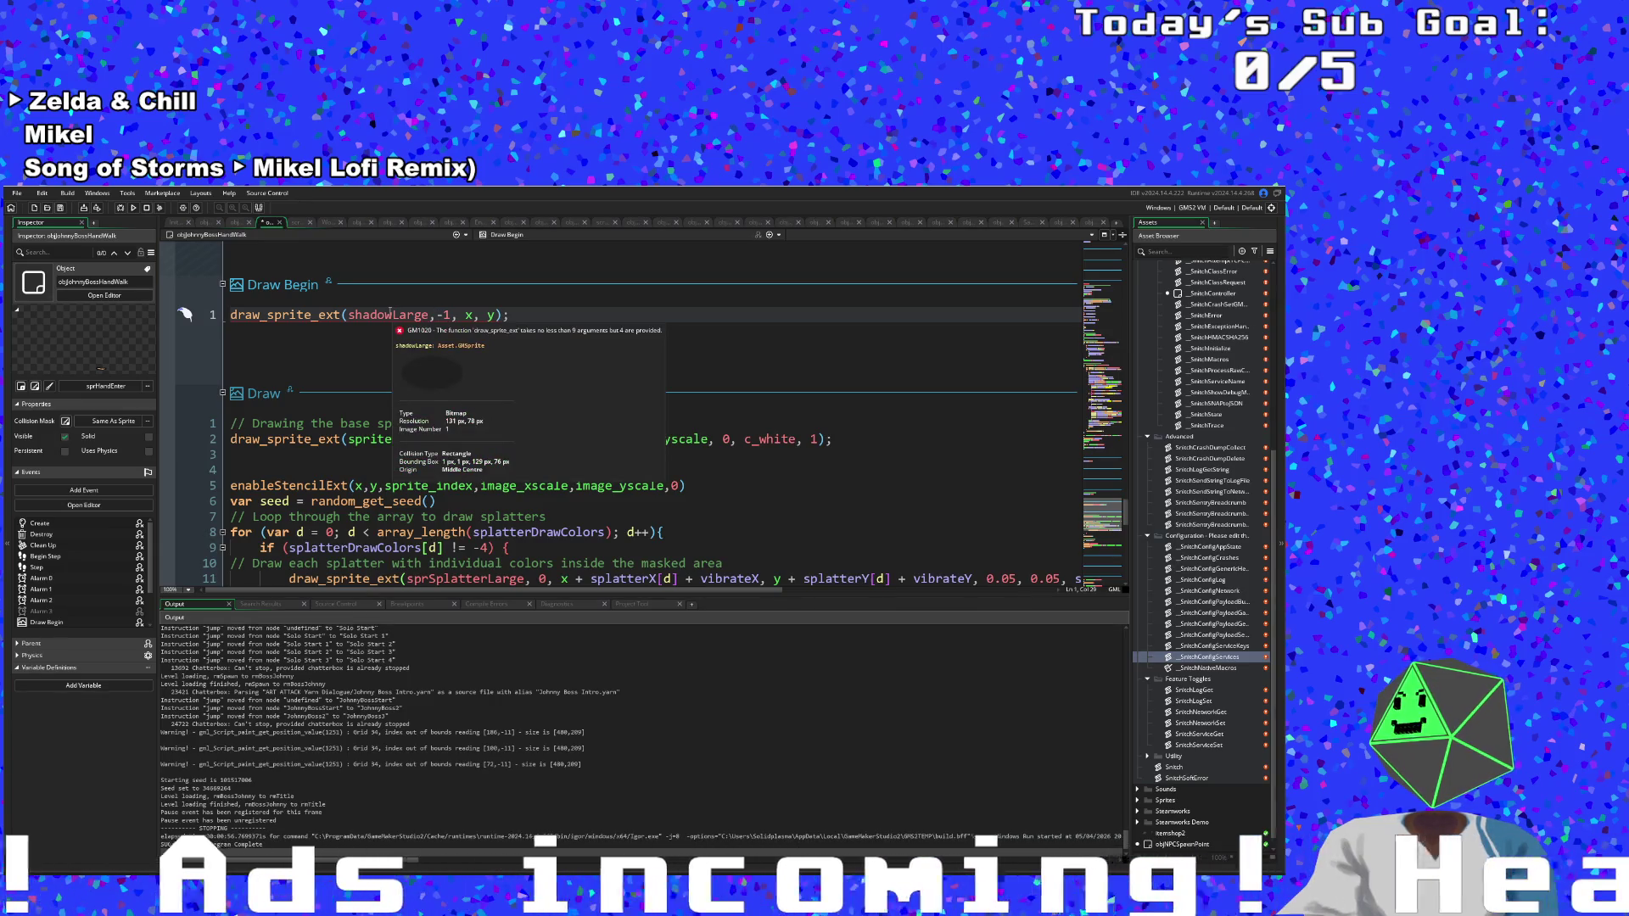
{"action": "double_click", "coordinate": [444, 315]}
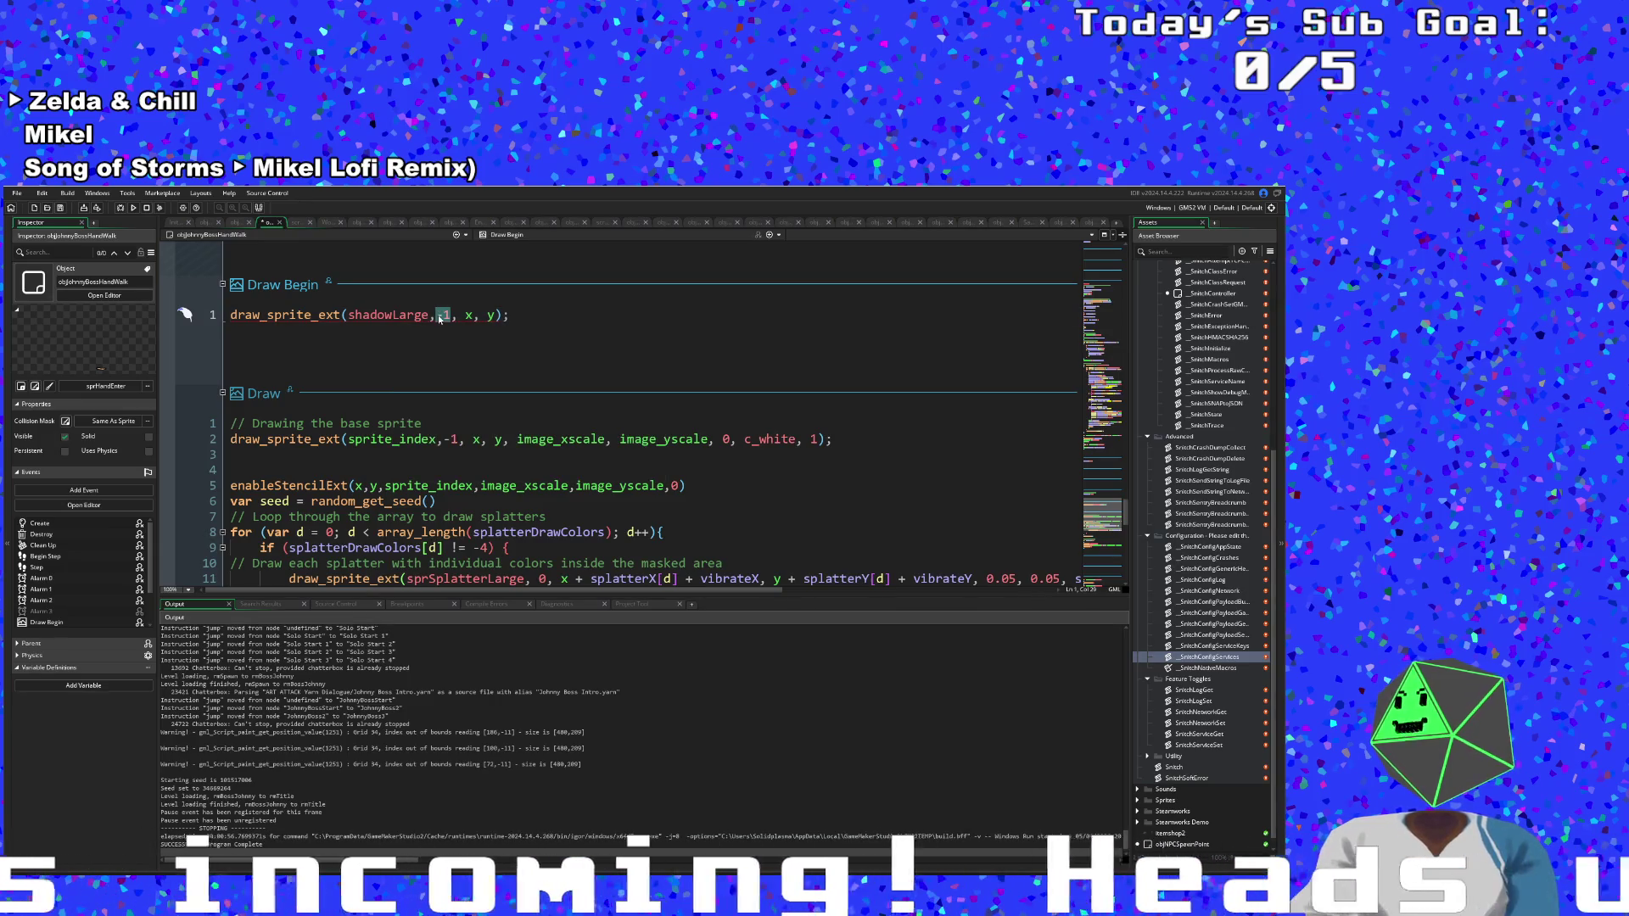
{"action": "type", "text": "1"}
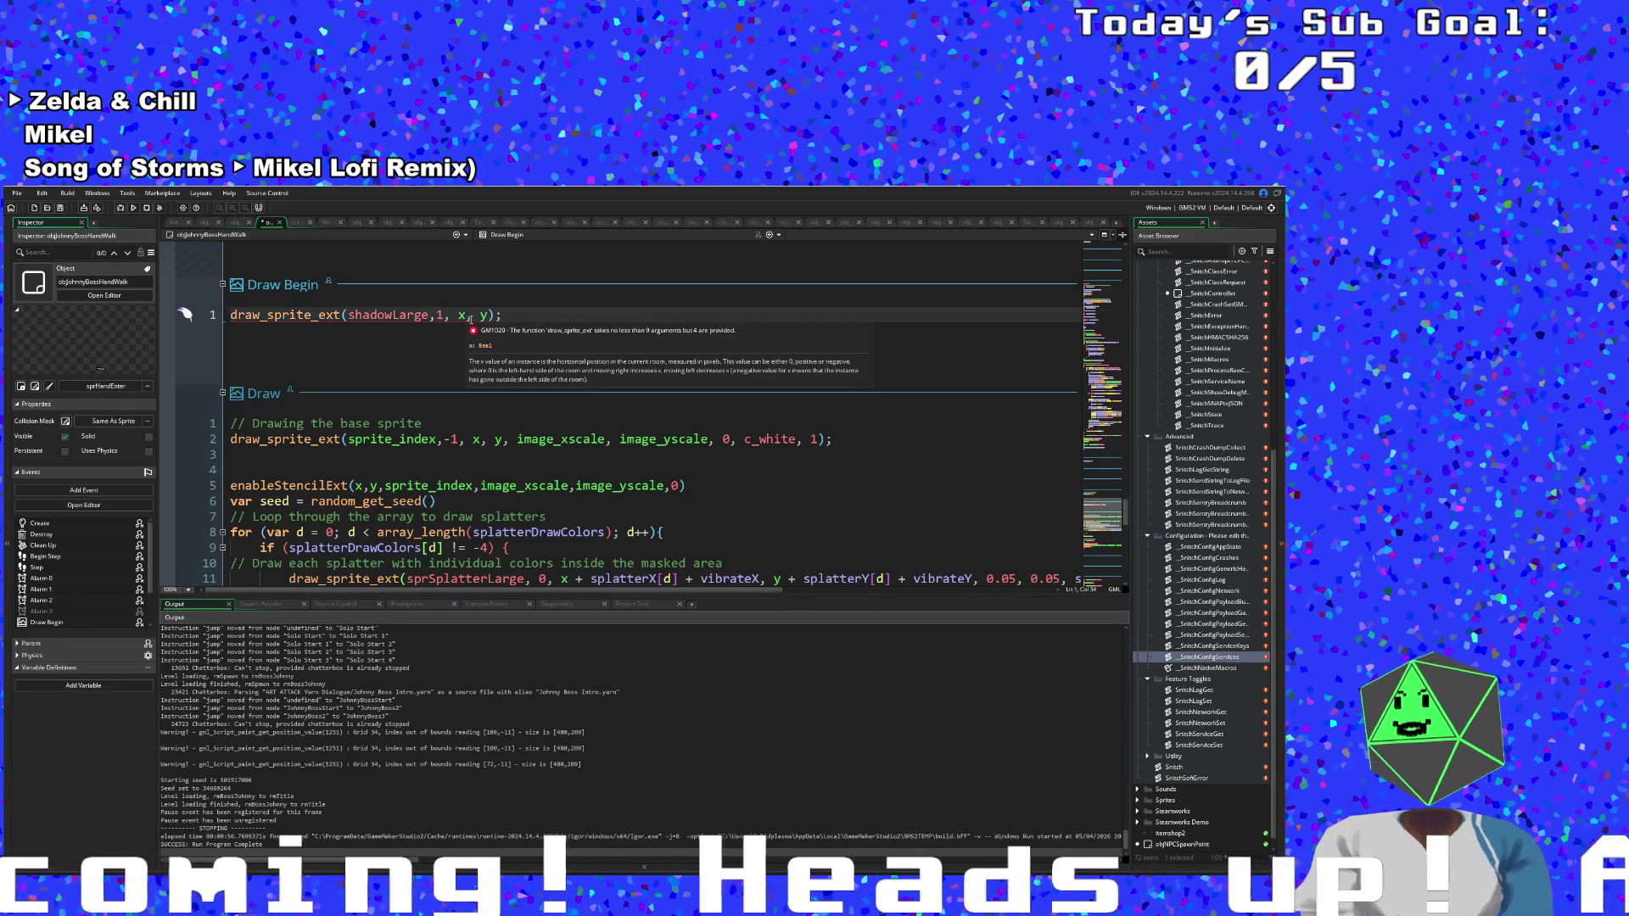
Append image_xscale, image_yscale, 0, c_white and 1 as the remaining arguments, then run the game.
{"action": "left_click", "coordinate": [489, 315]}
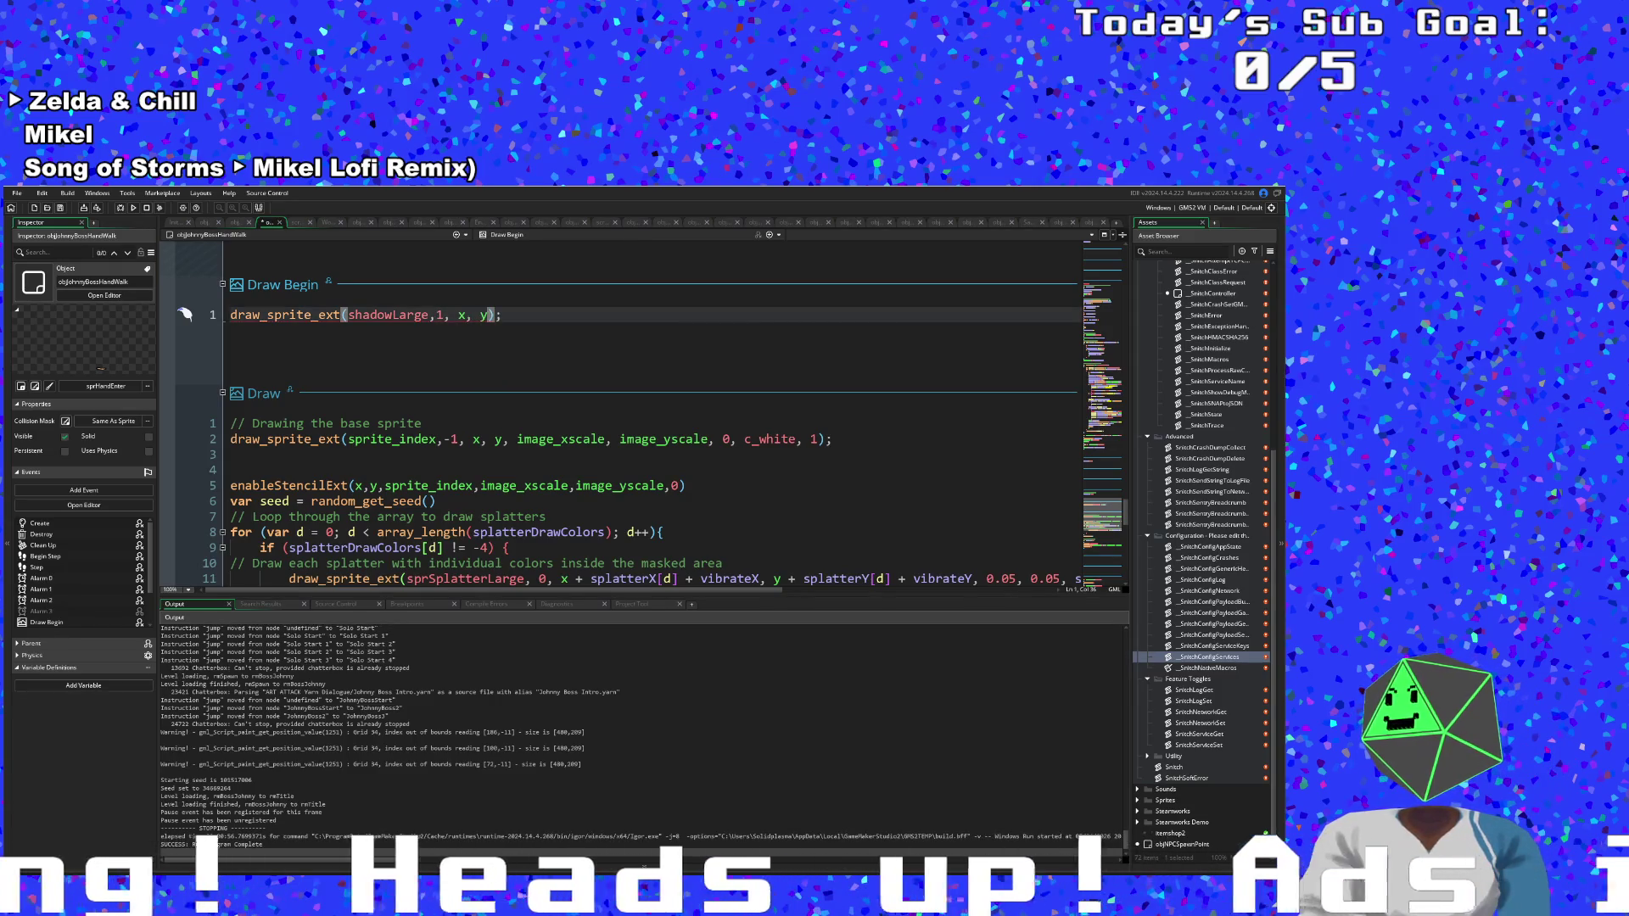
{"action": "type", "text": ",image"}
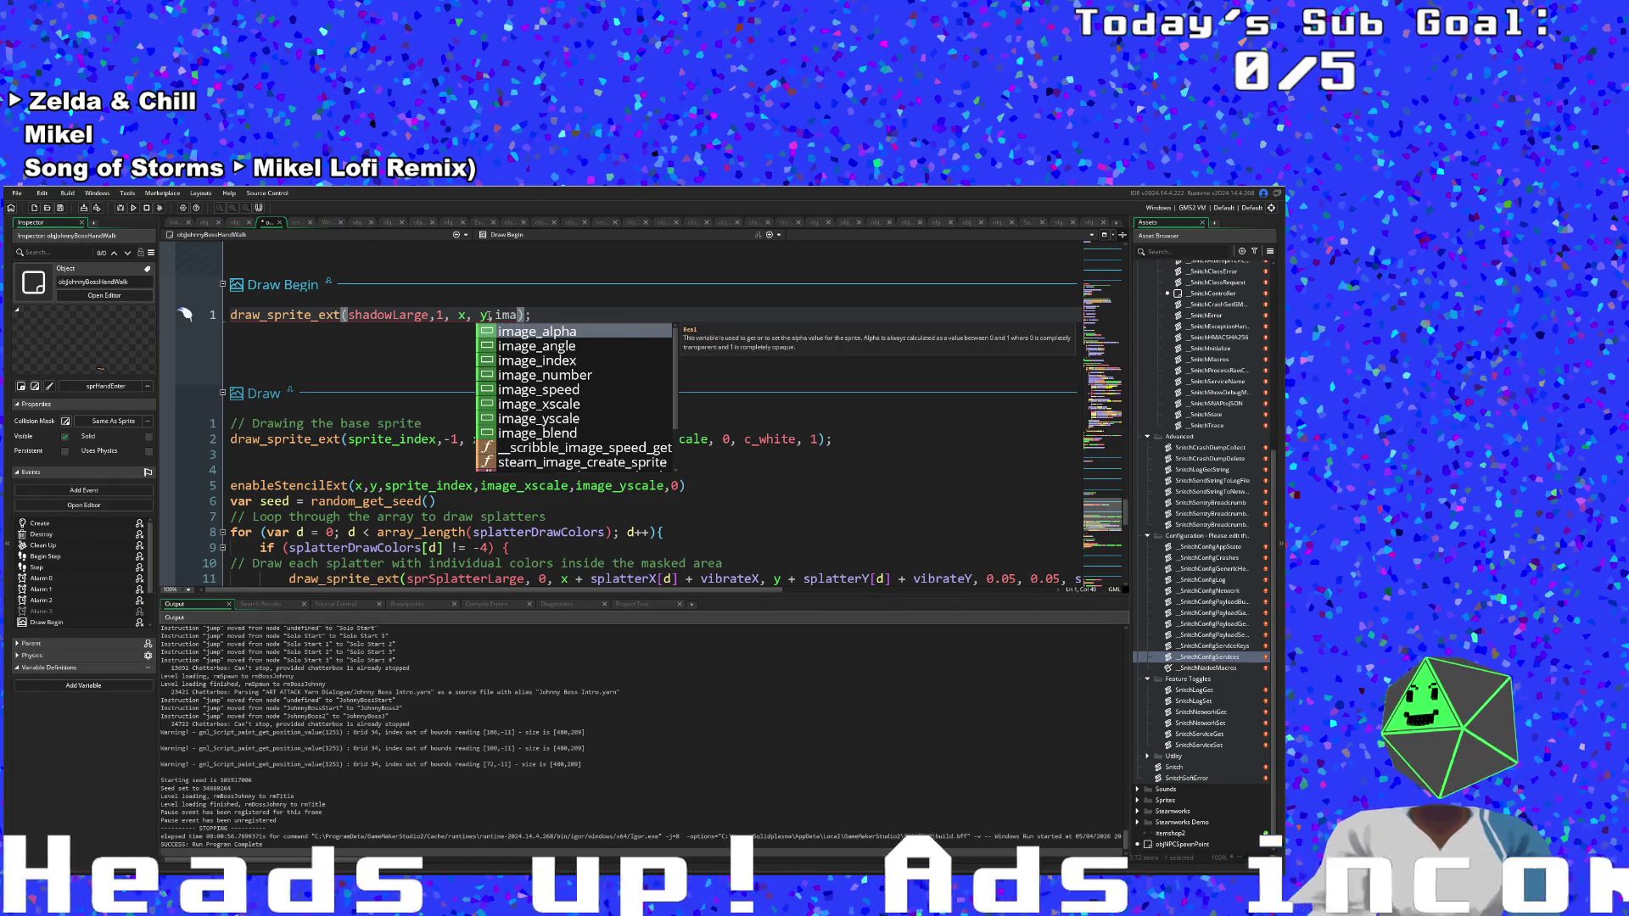
{"action": "type", "text": "_xs"}
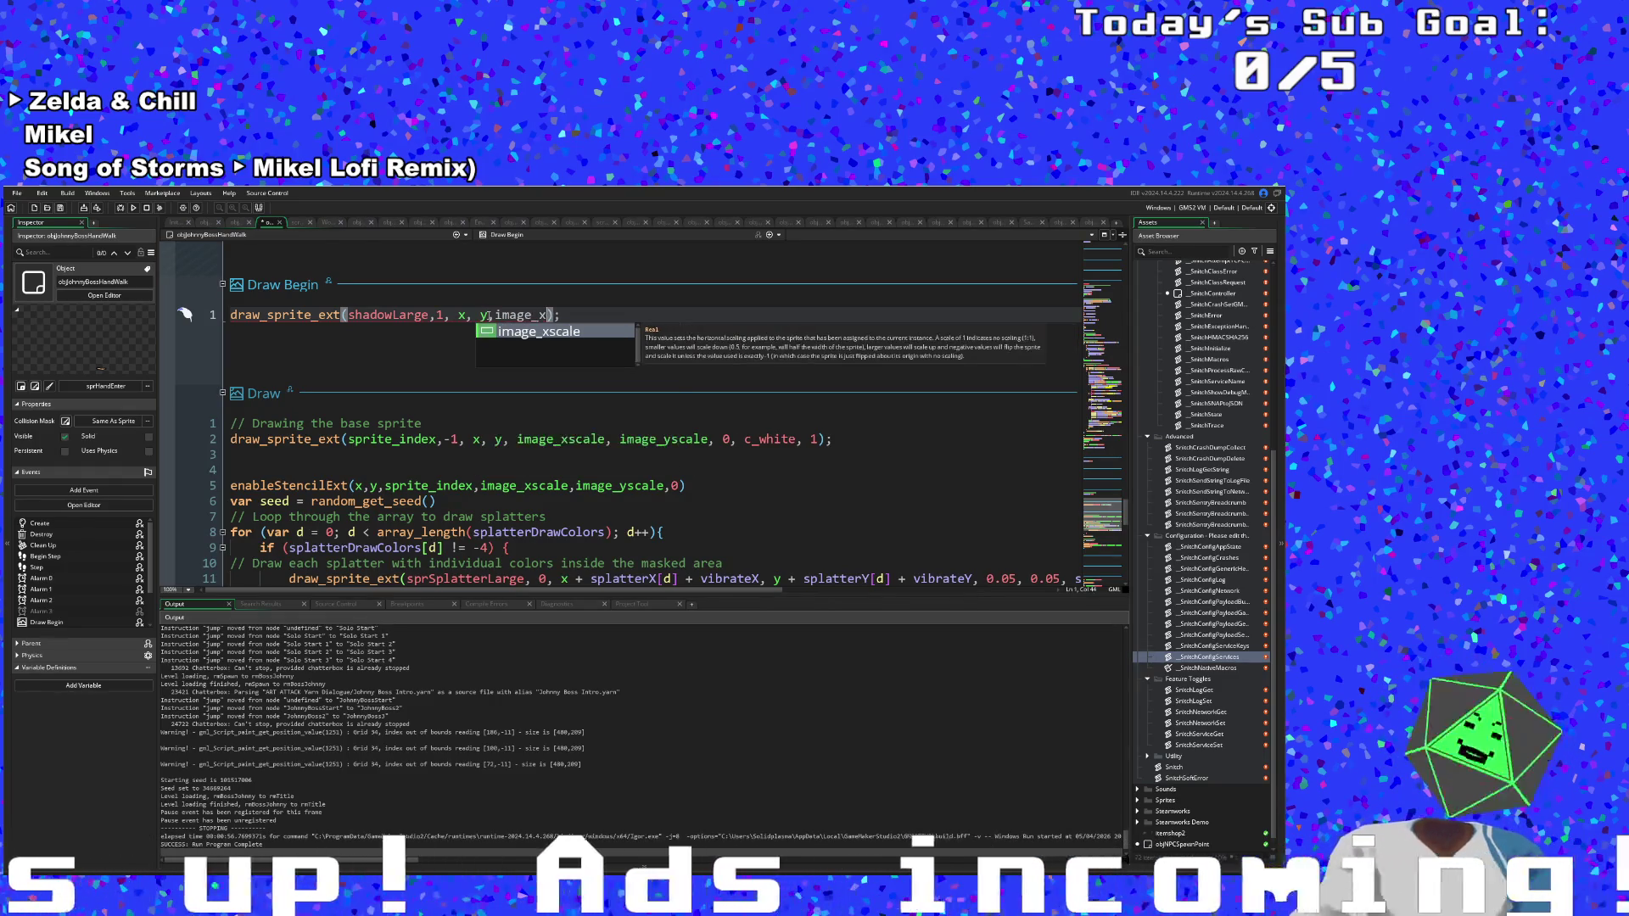
{"action": "key", "text": "Return"}
{"action": "type", "text": ",im"}
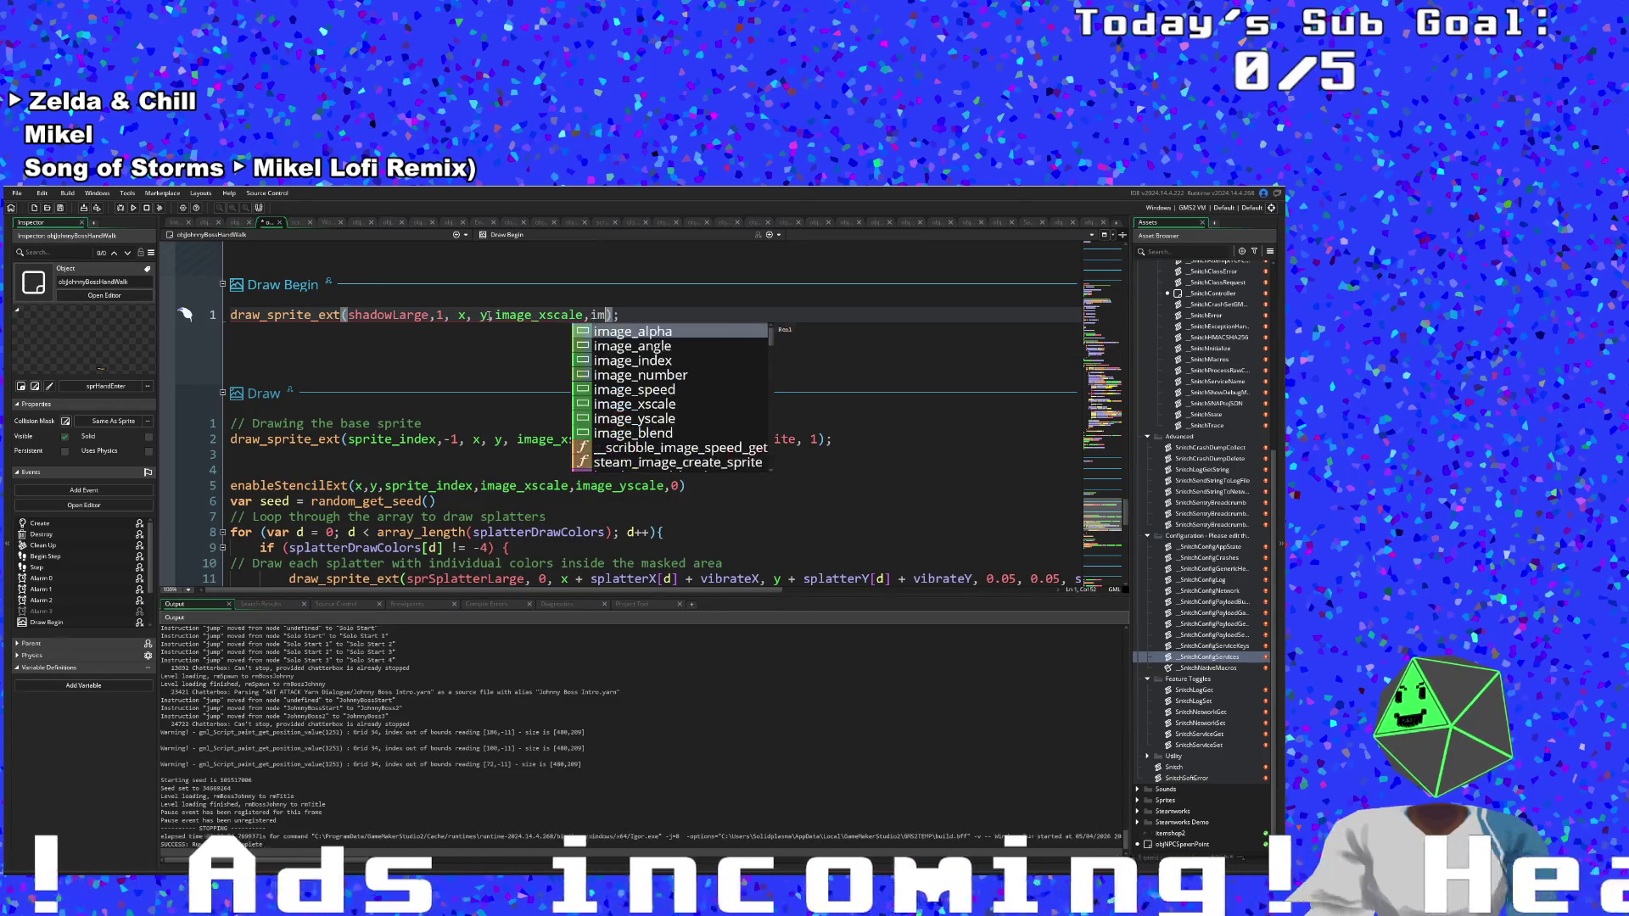
{"action": "type", "text": "age"}
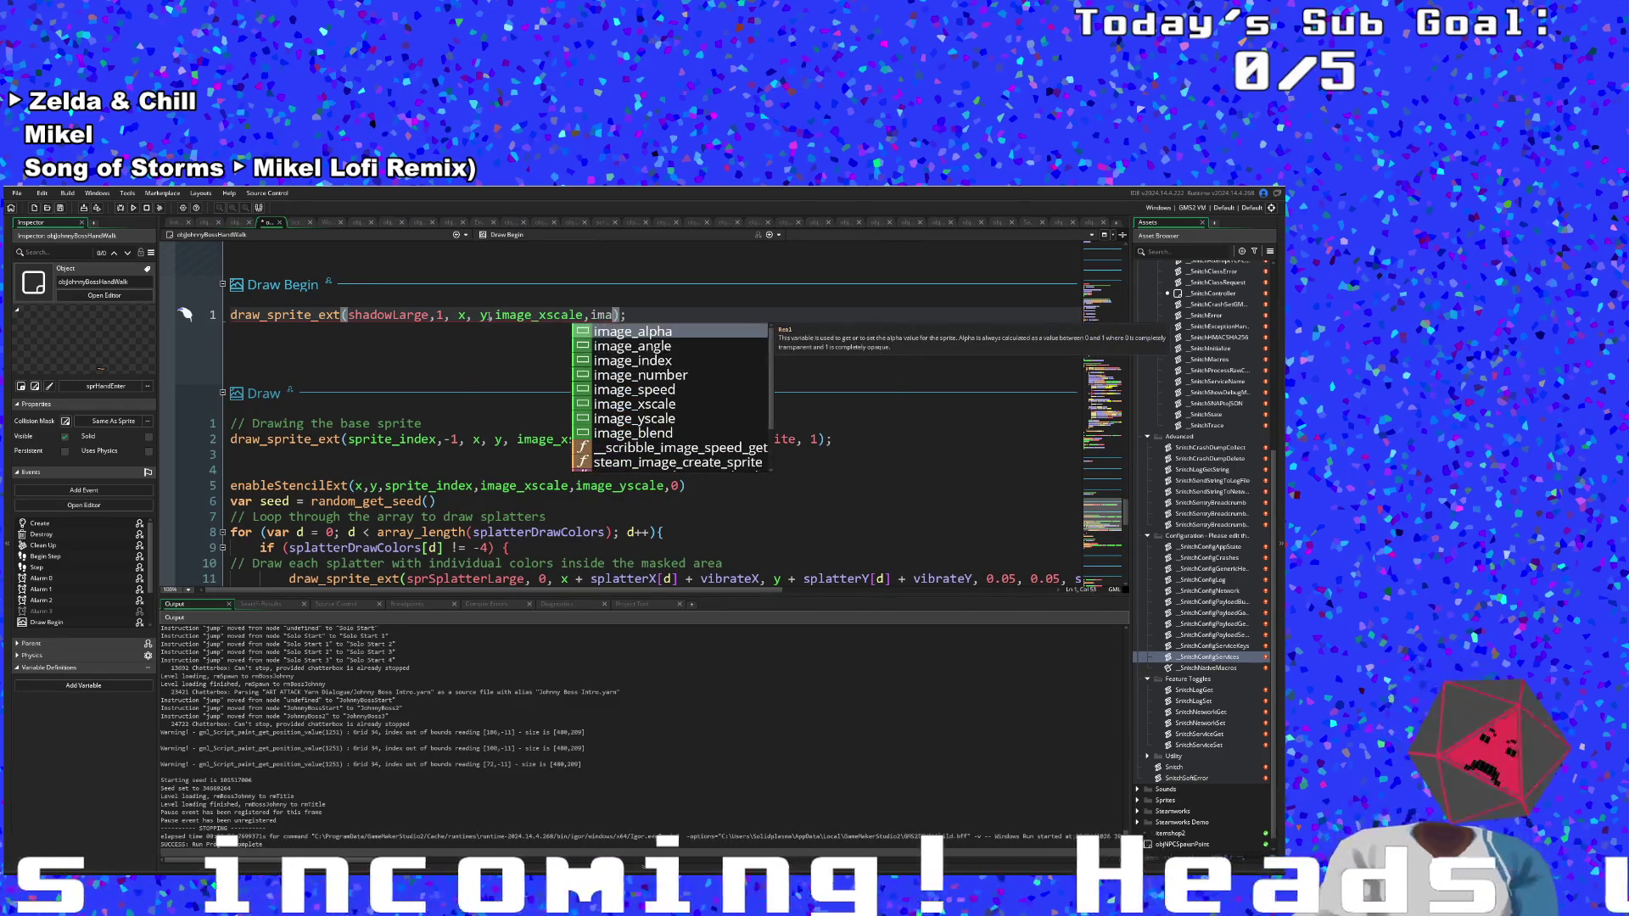
{"action": "type", "text": "_y"}
{"action": "key", "text": "Return"}
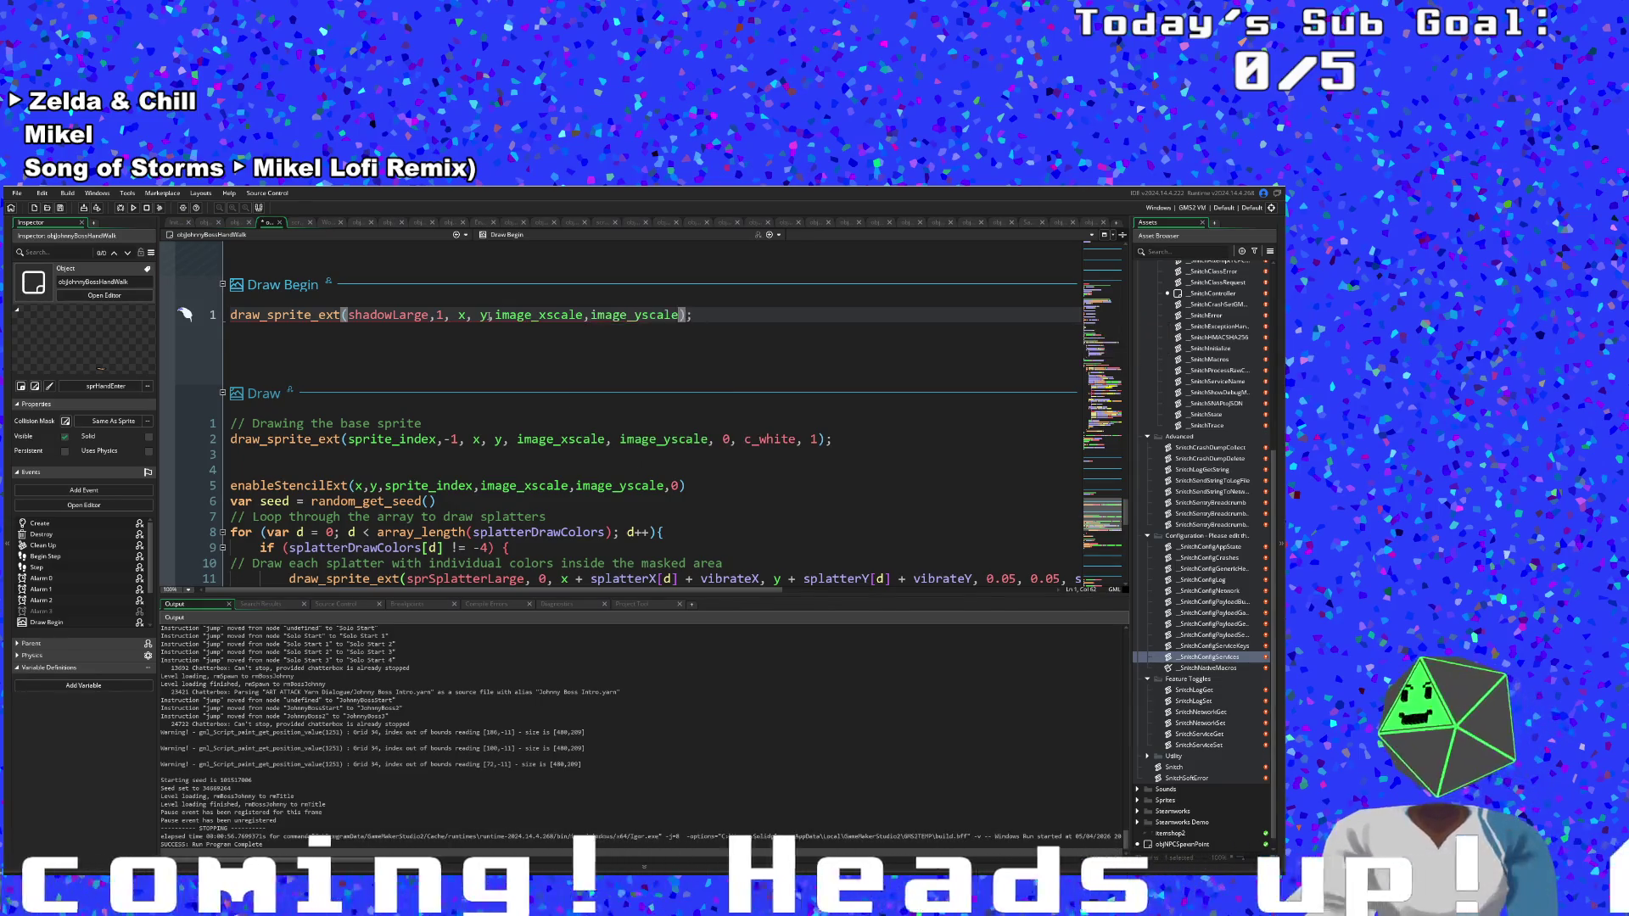
{"action": "type", "text": ","}
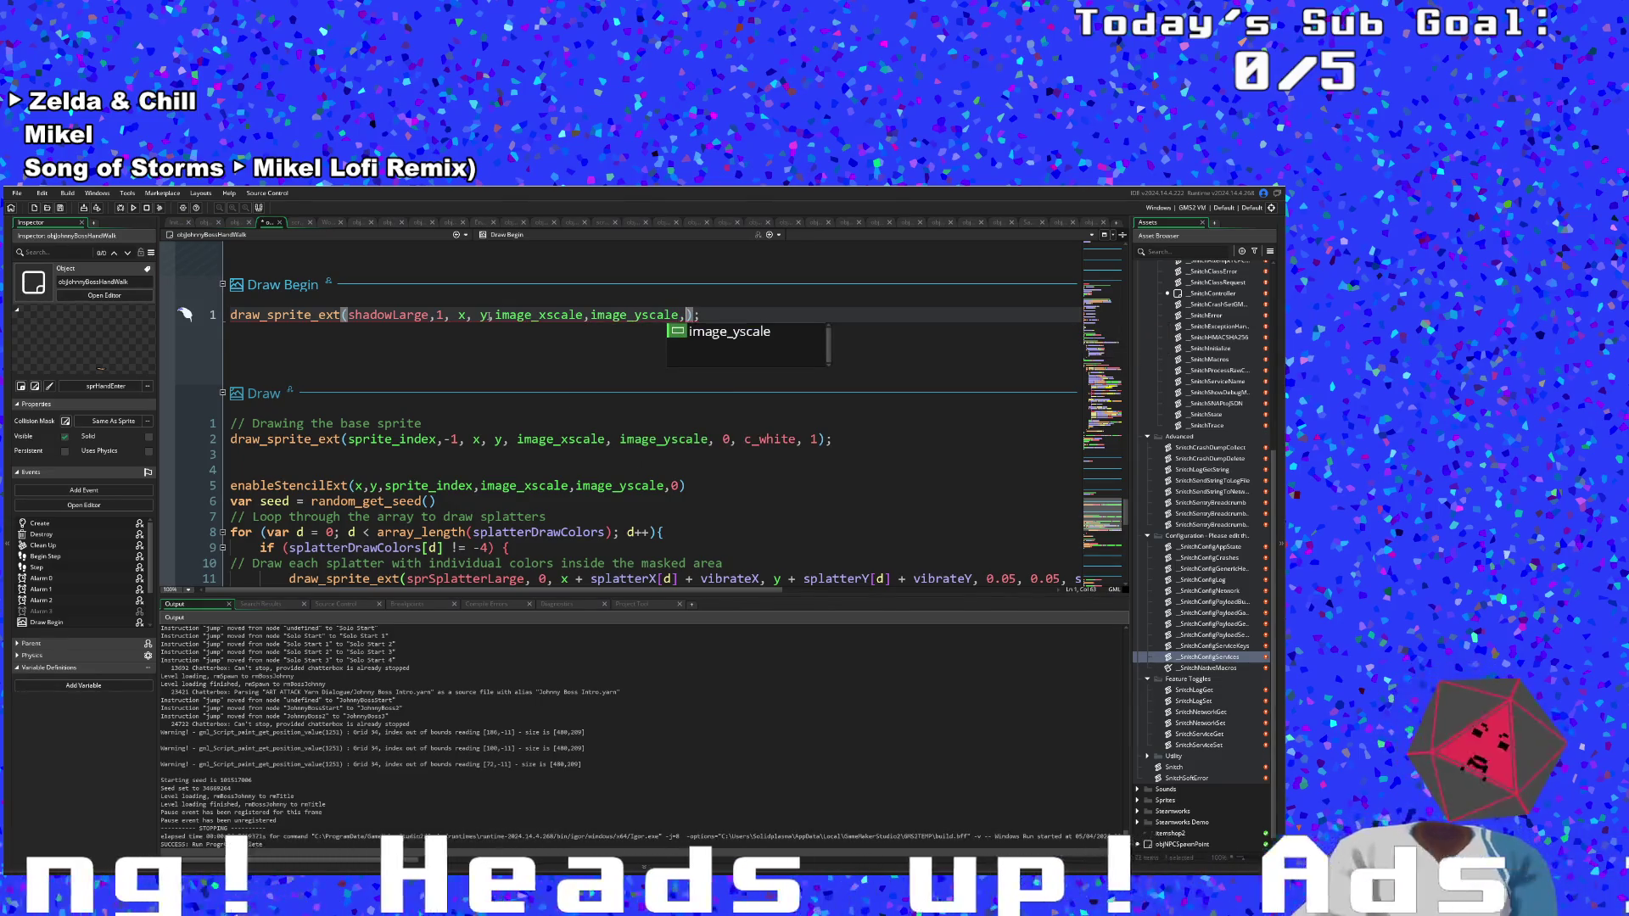
{"action": "type", "text": "0"}
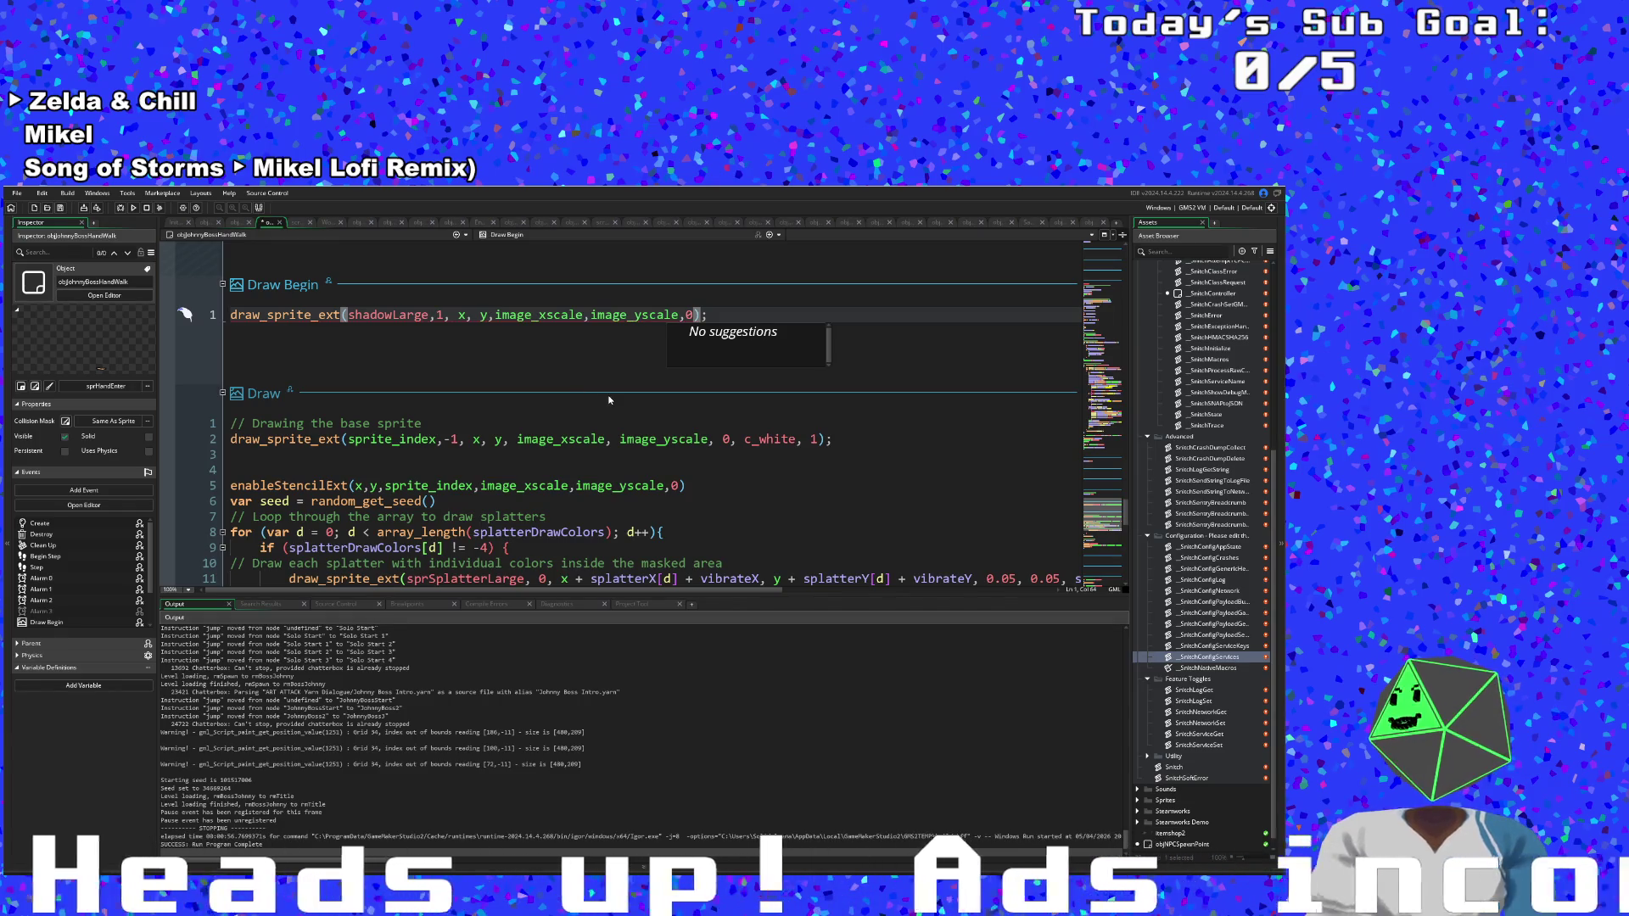
{"action": "type", "text": ",c"}
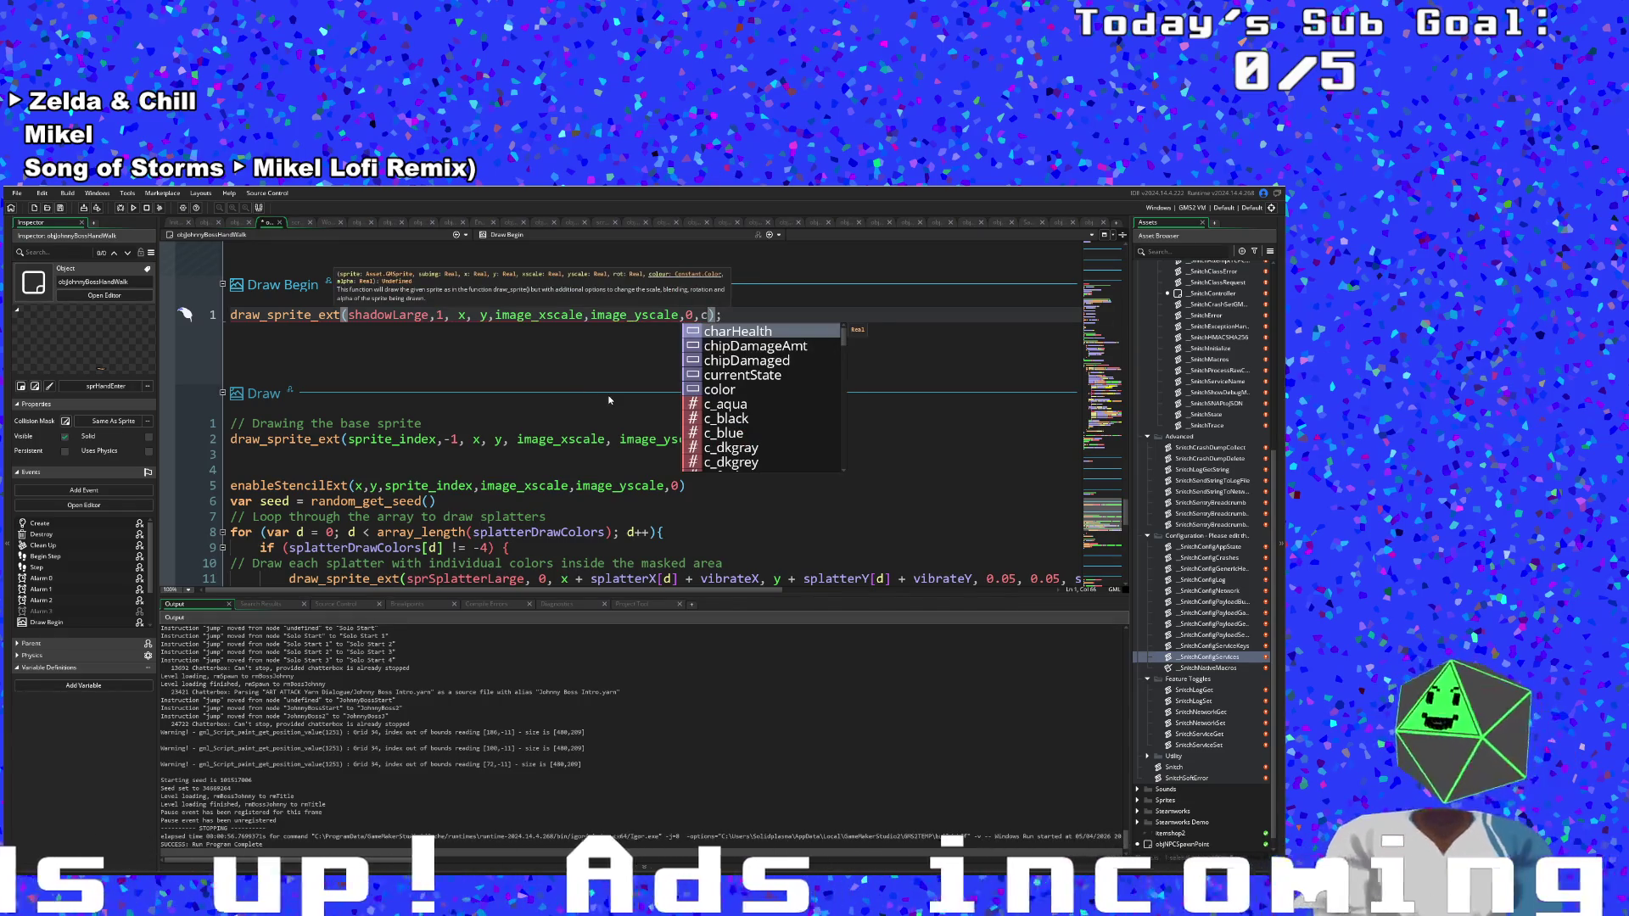
{"action": "type", "text": ")w"}
{"action": "key", "text": "BackSpace"}
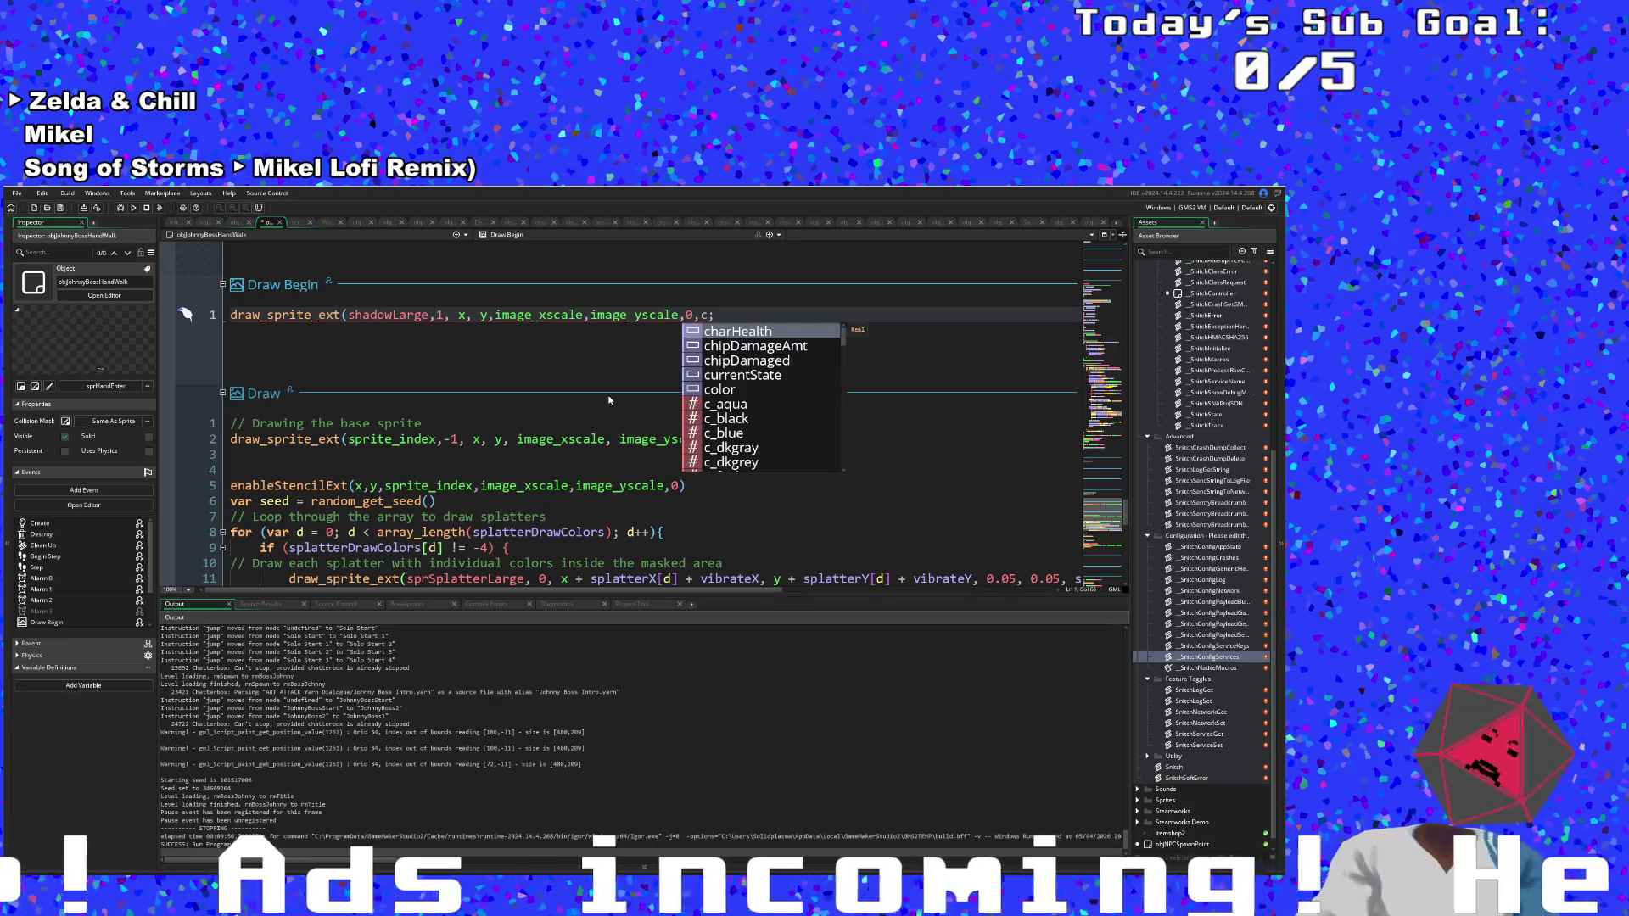
{"action": "type", "text": "_wh"}
{"action": "key", "text": "Return"}
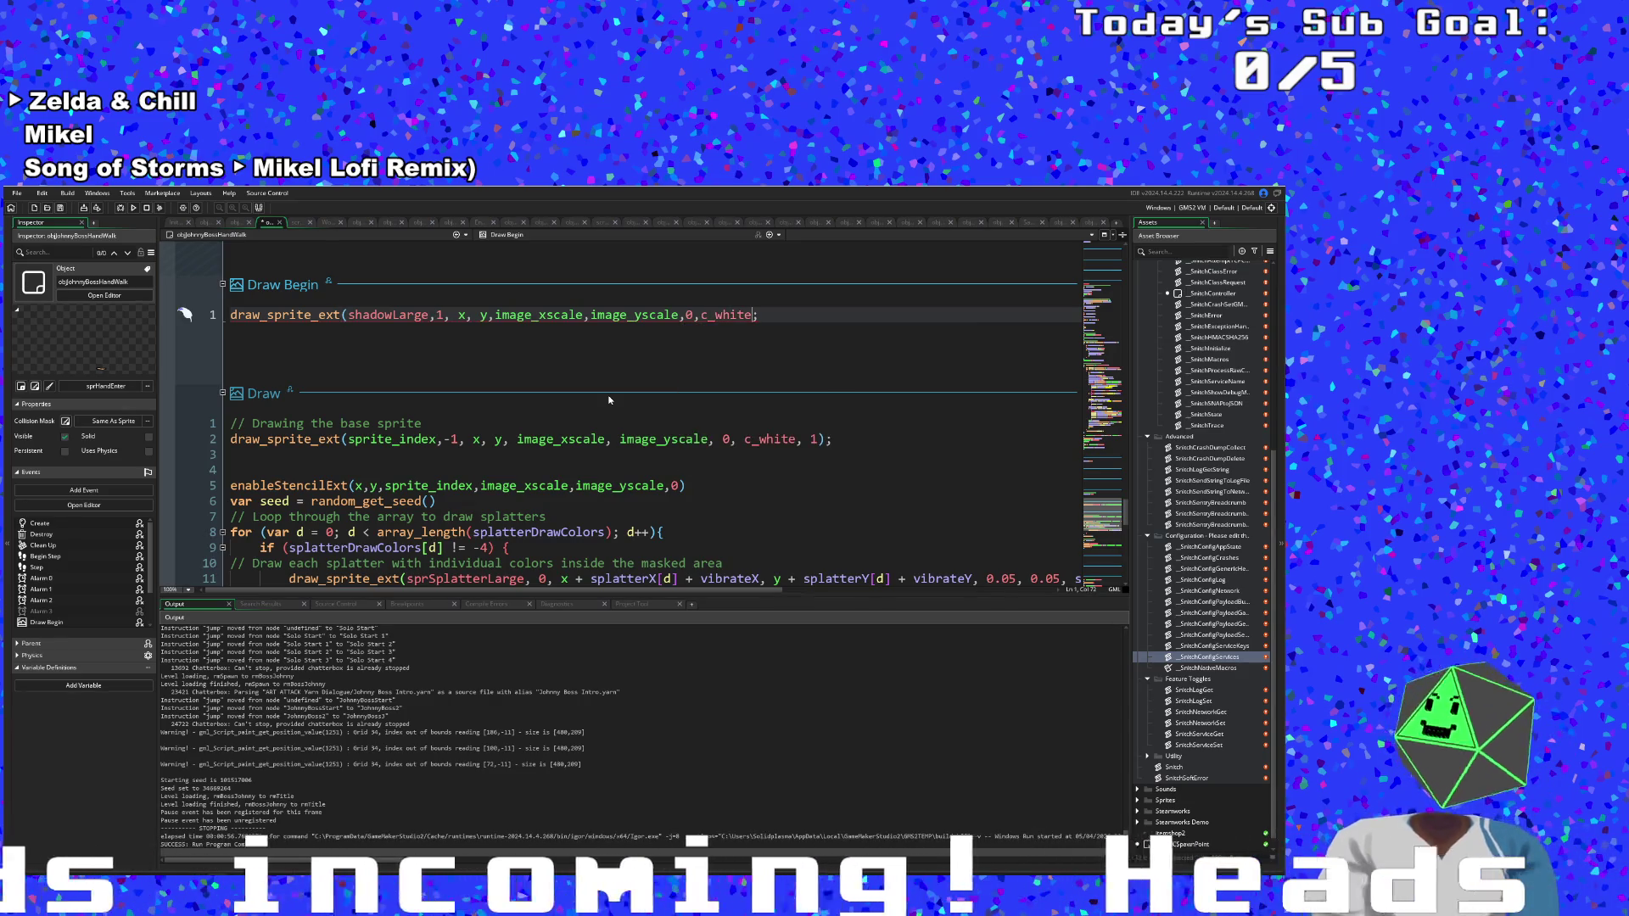
{"action": "type", "text": ",1)"}
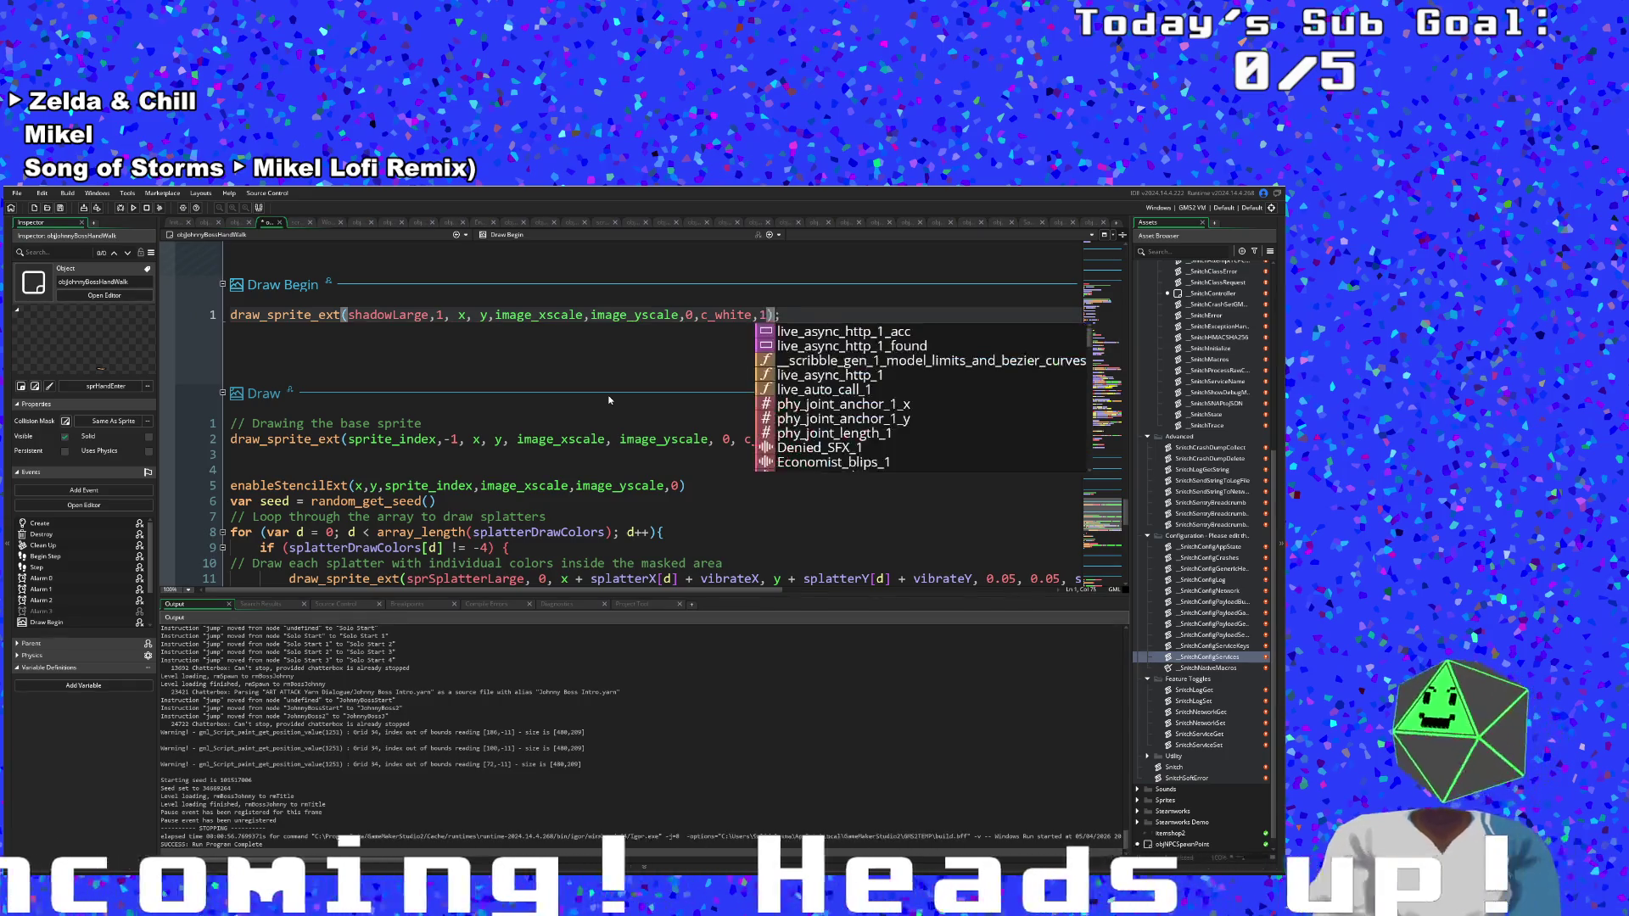
{"action": "left_click", "coordinate": [552, 315]}
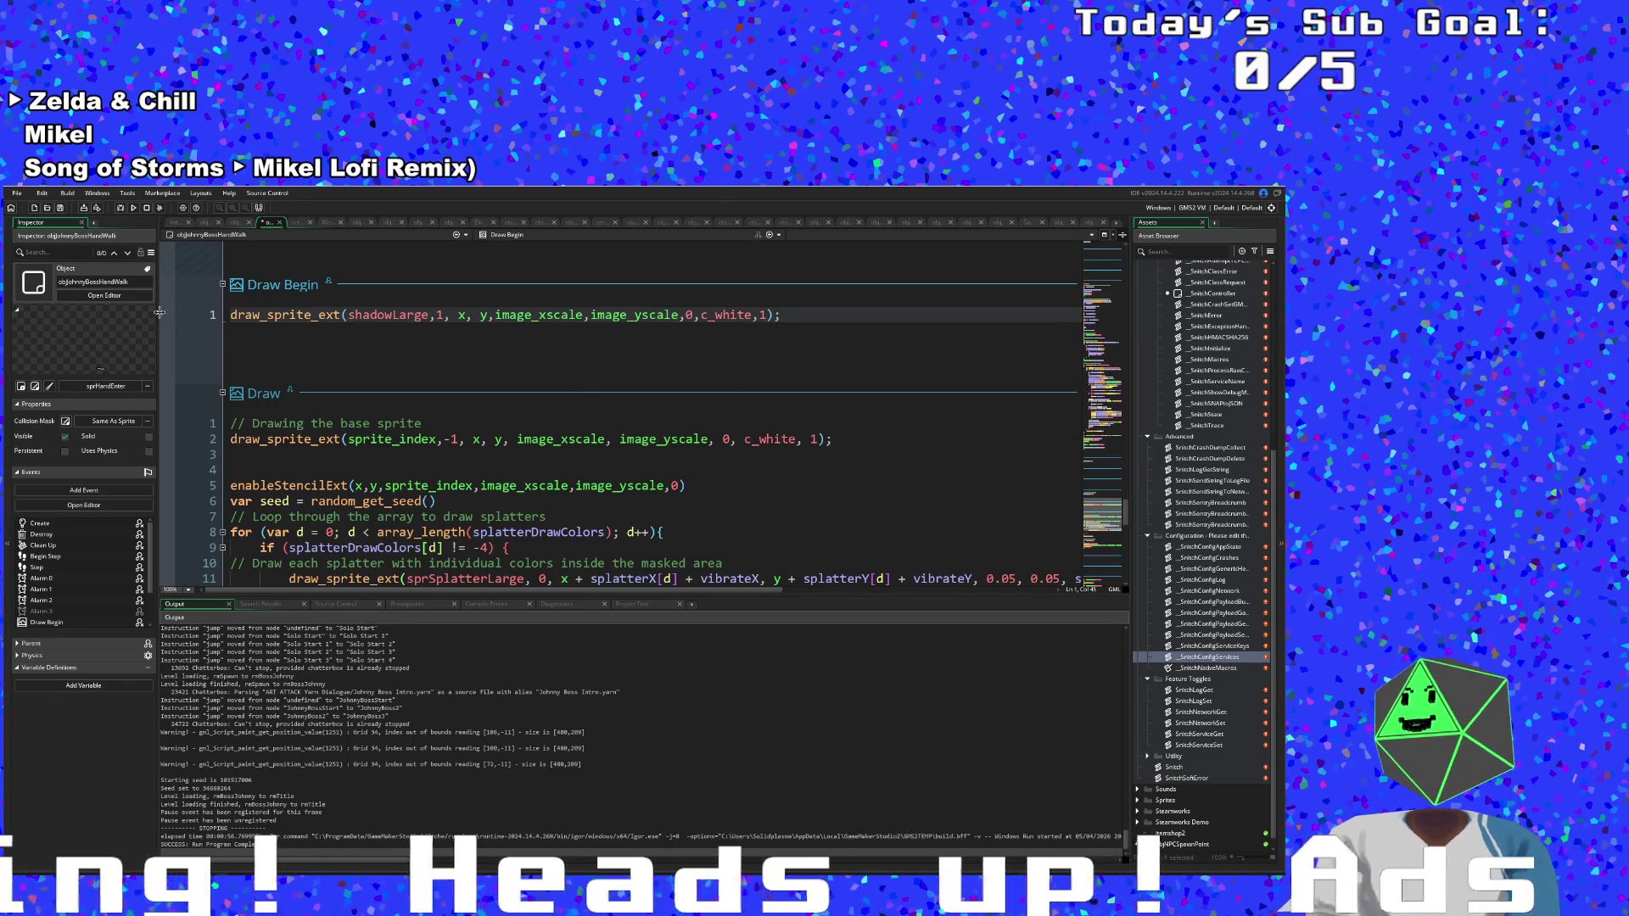
{"action": "left_click", "coordinate": [120, 211]}
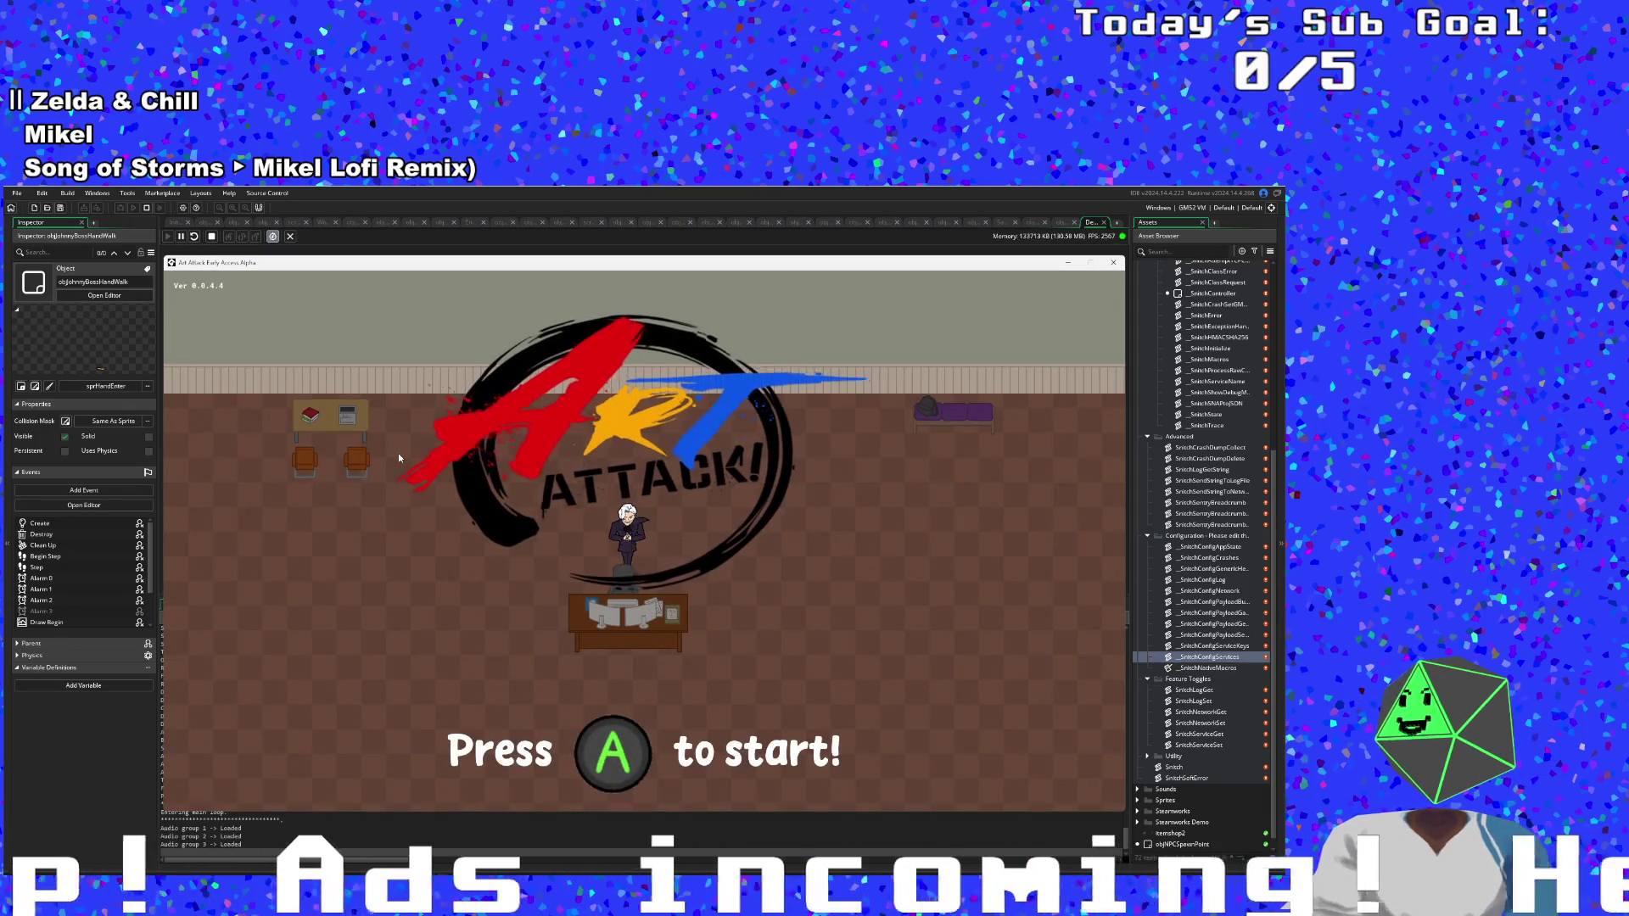
Start a New Run and warp to the Johnny Digits boss fight from the F1 debug overlay.
{"action": "key", "text": "Return"}
{"action": "key", "text": "Down"}
{"action": "key", "text": "Up"}
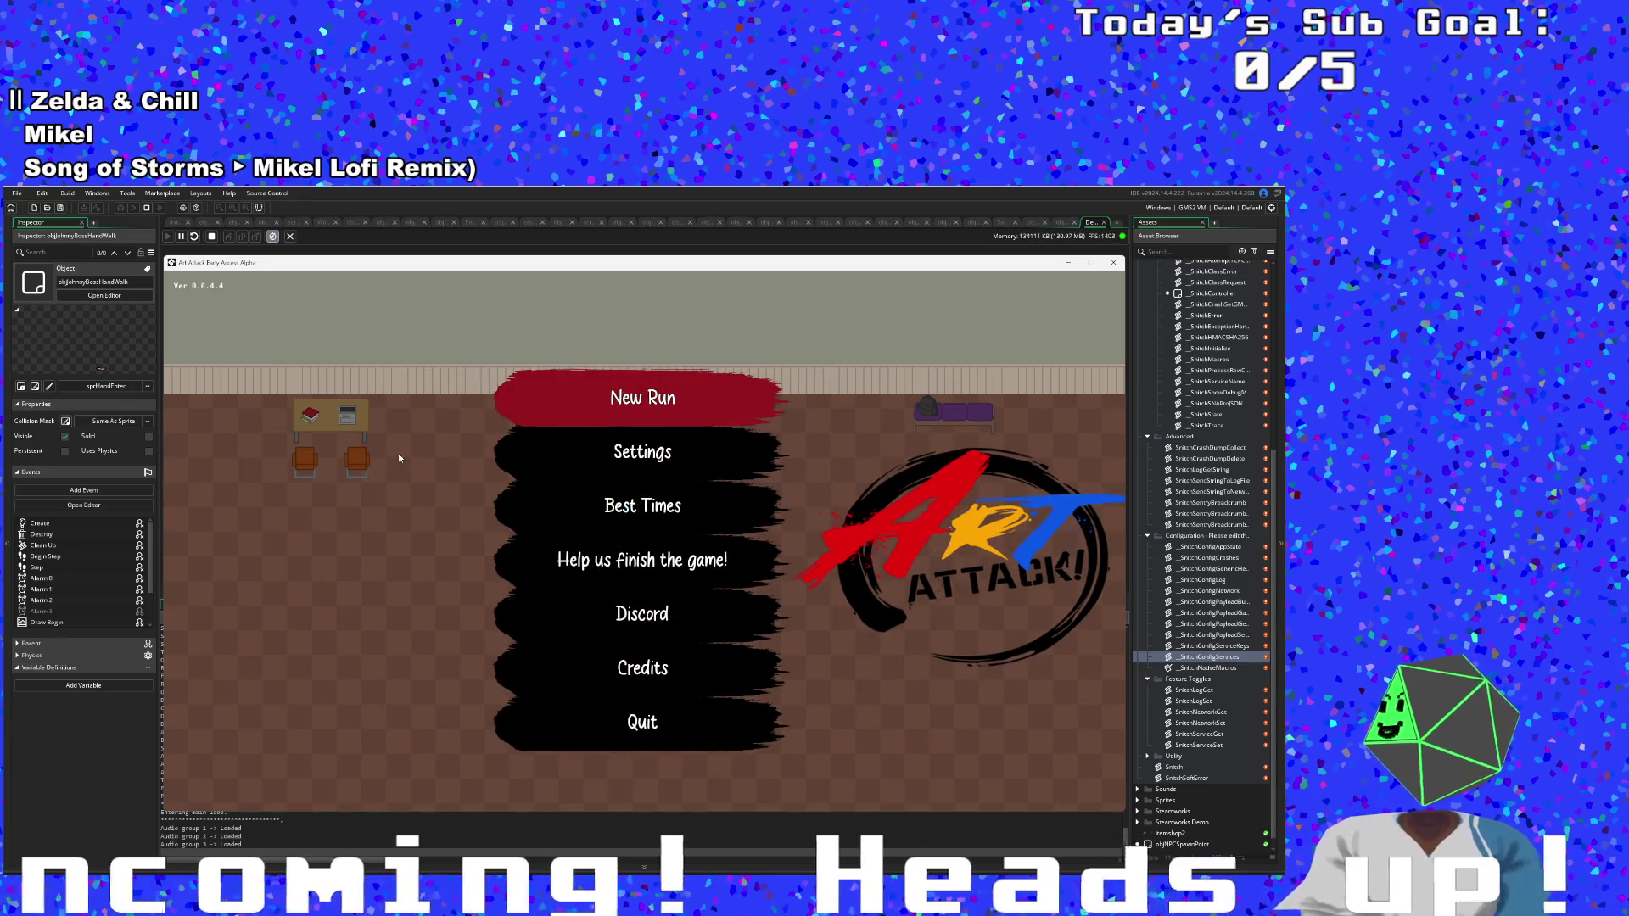
{"action": "key", "text": "Return"}
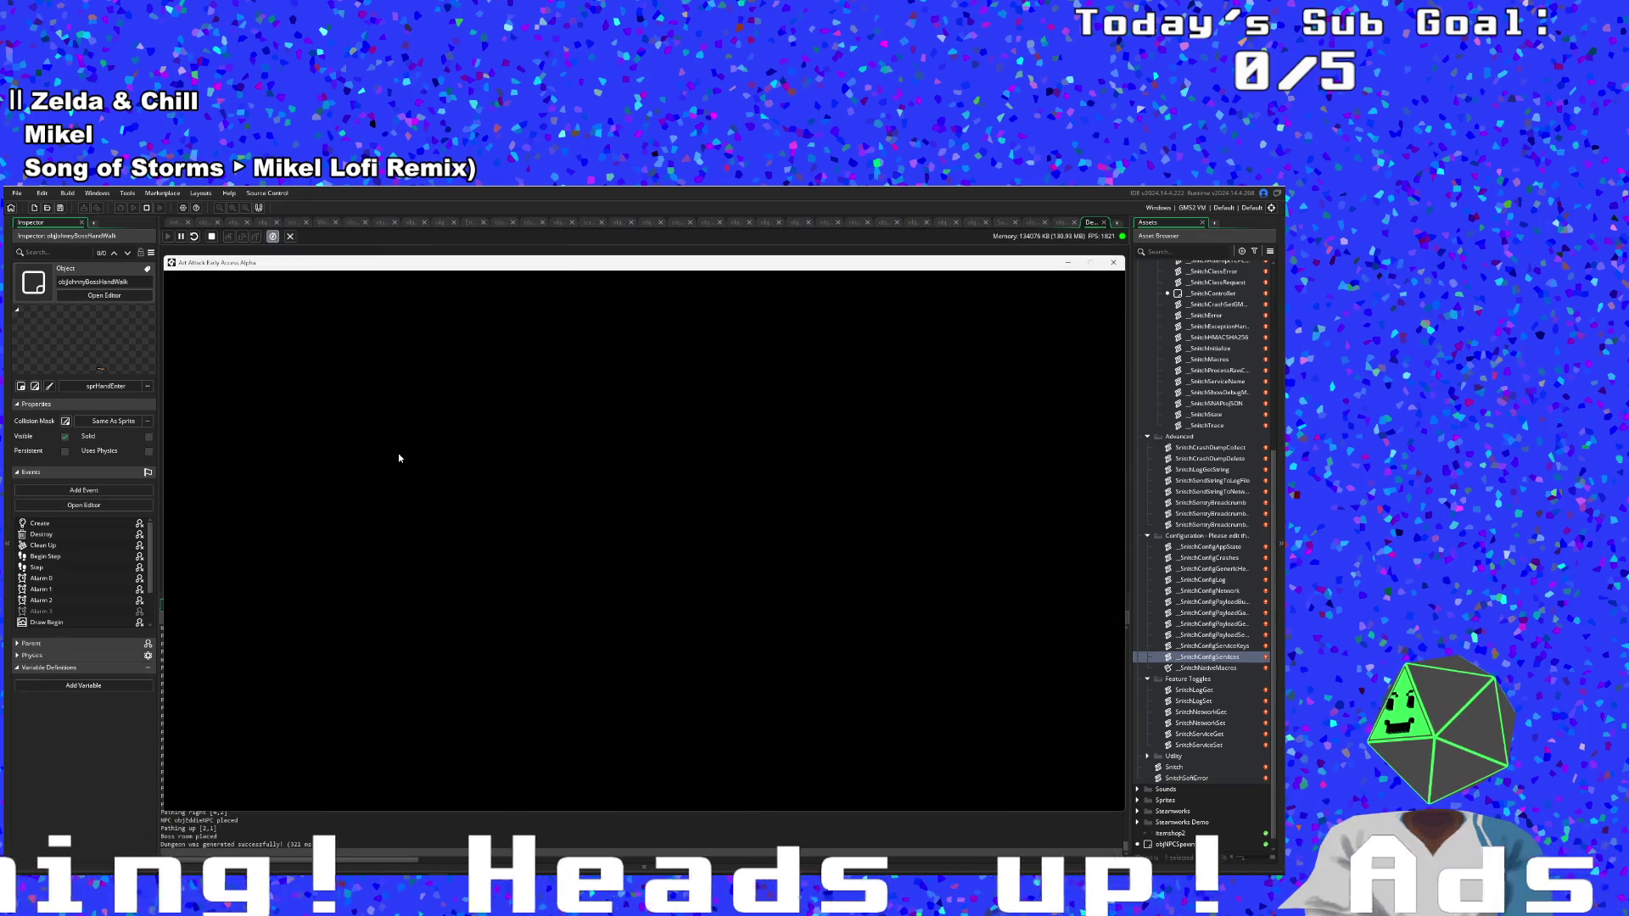
{"action": "key", "text": "Return"}
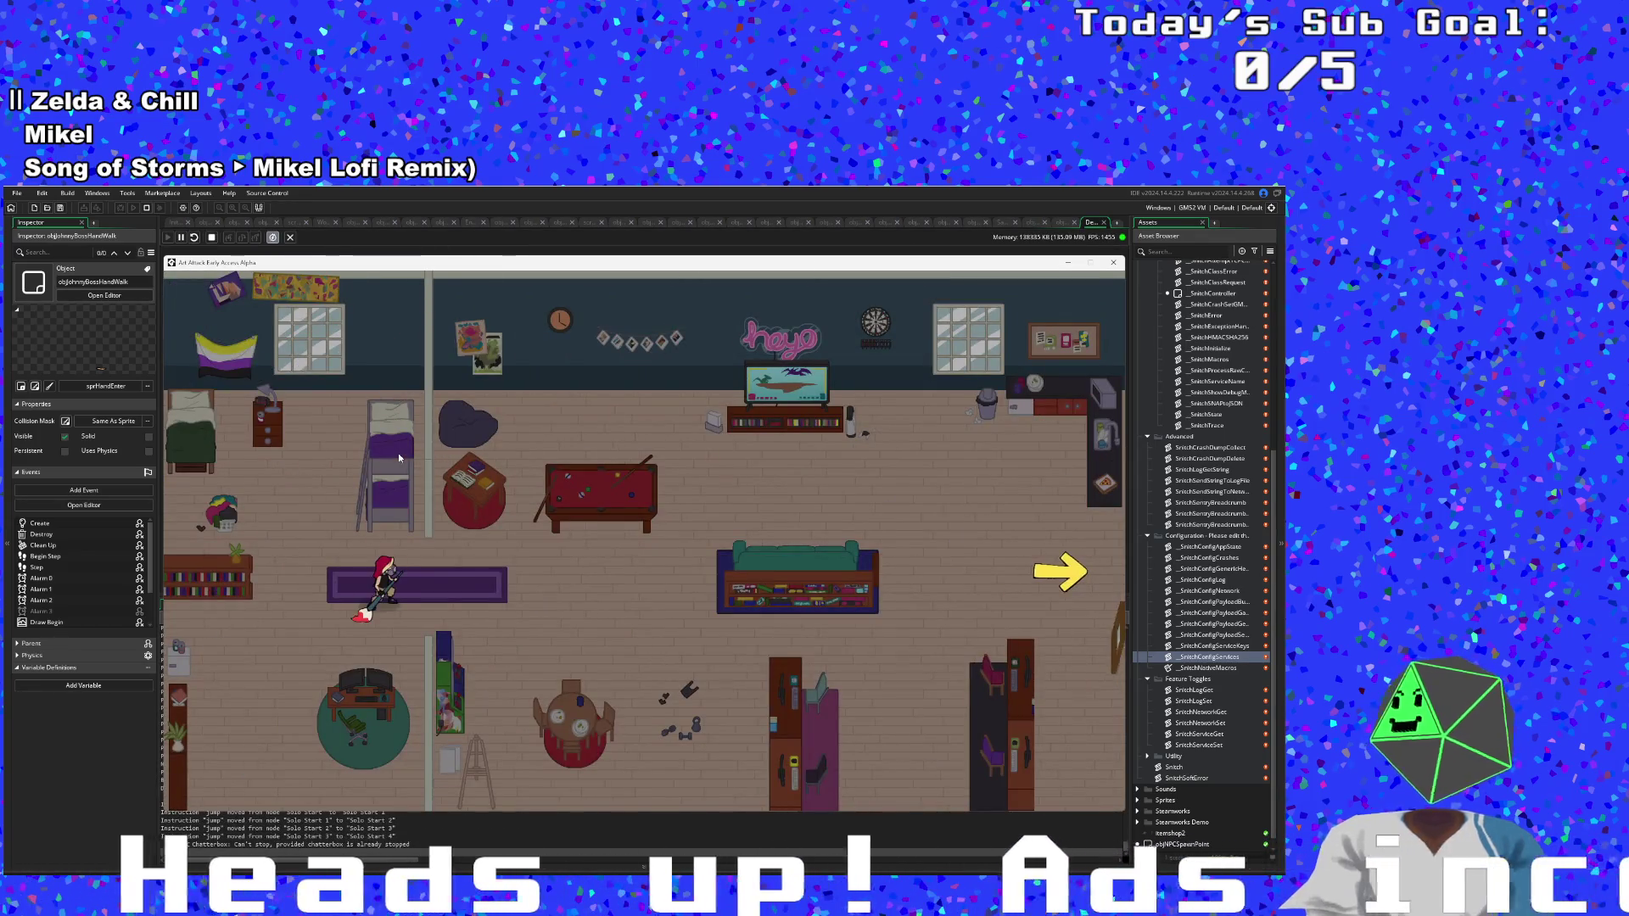
{"action": "key", "text": "F1"}
{"action": "scroll", "coordinate": [314, 399], "scroll_direction": "down", "scroll_amount": 3}
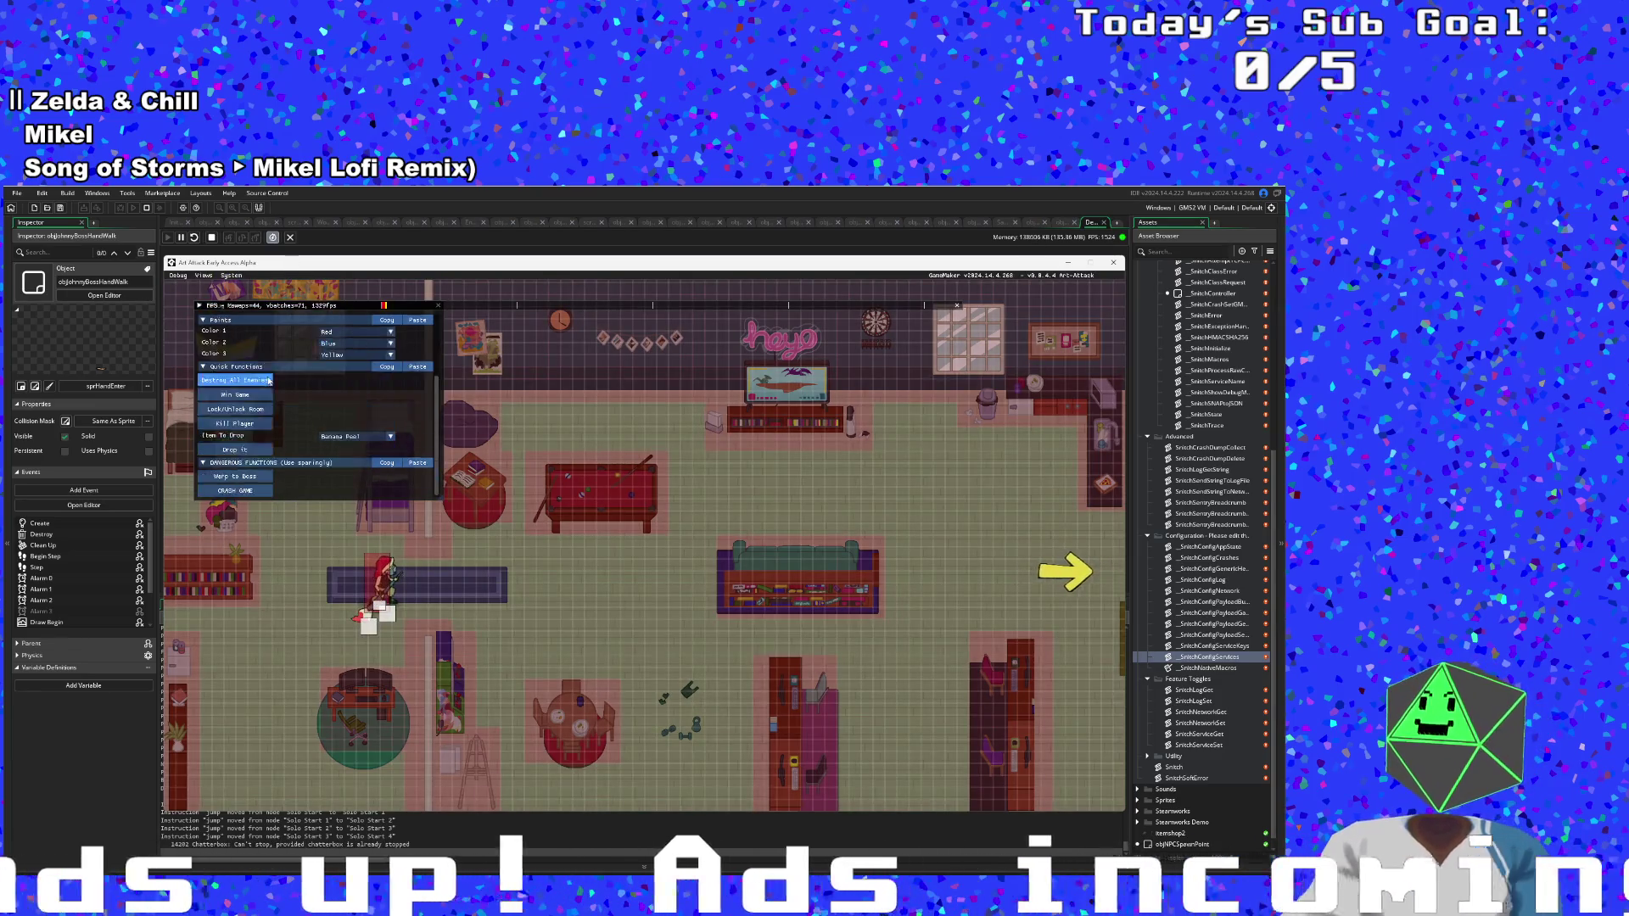
{"action": "left_click", "coordinate": [362, 598]}
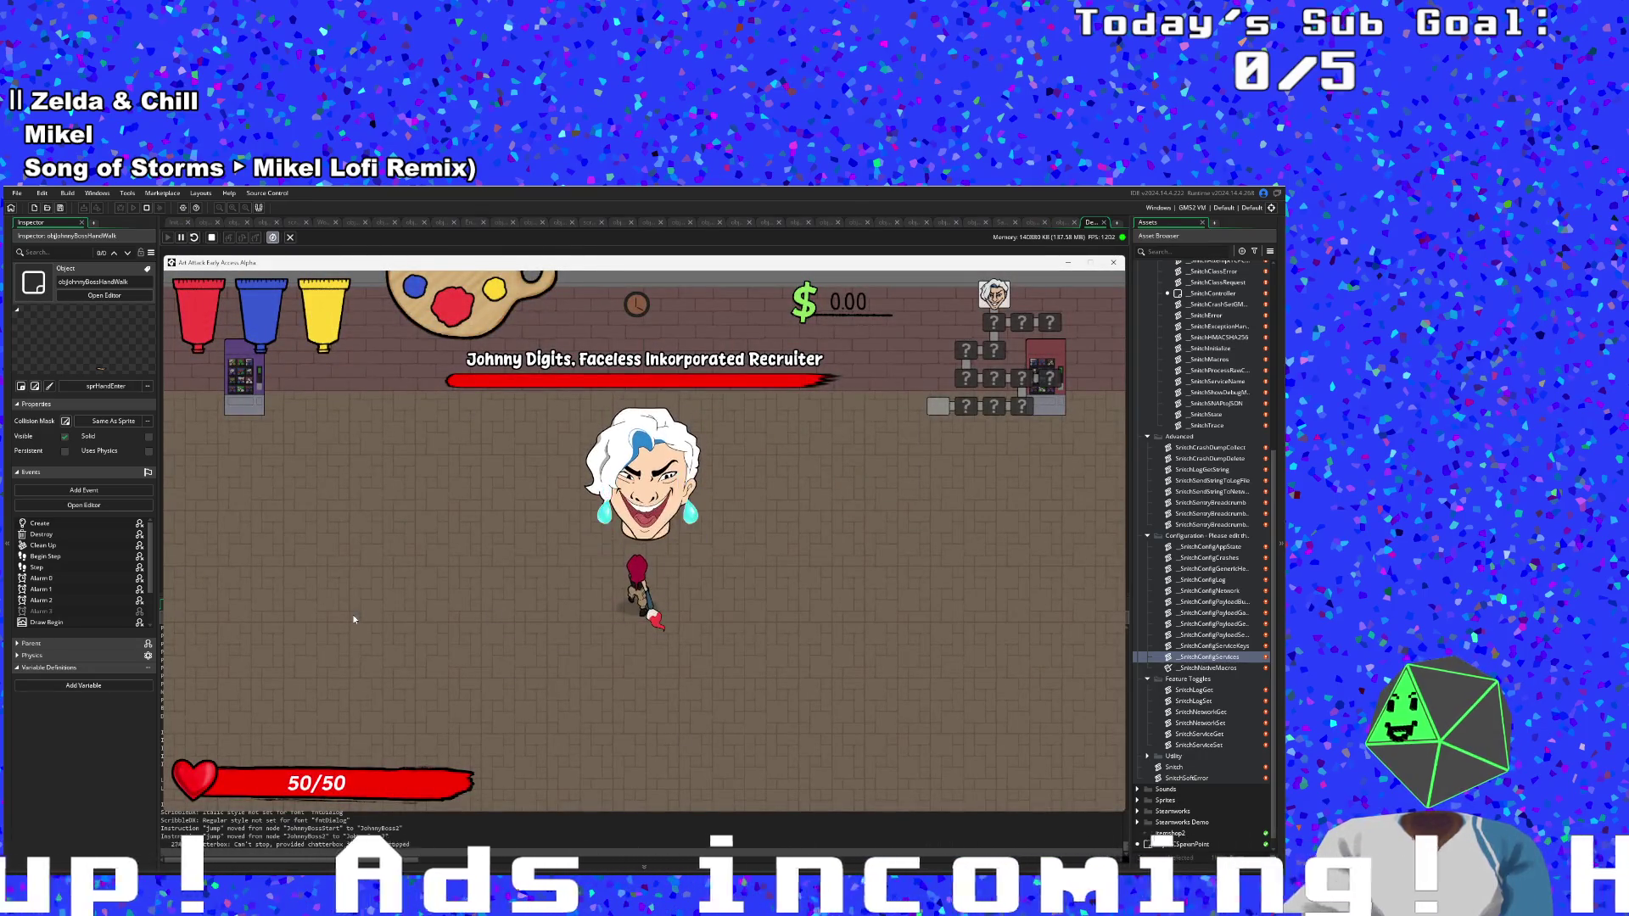
Move the player until the Draw Begin breakpoint hits, then continue the game past it.
{"action": "key", "text": "a"}
{"action": "key", "text": "s"}
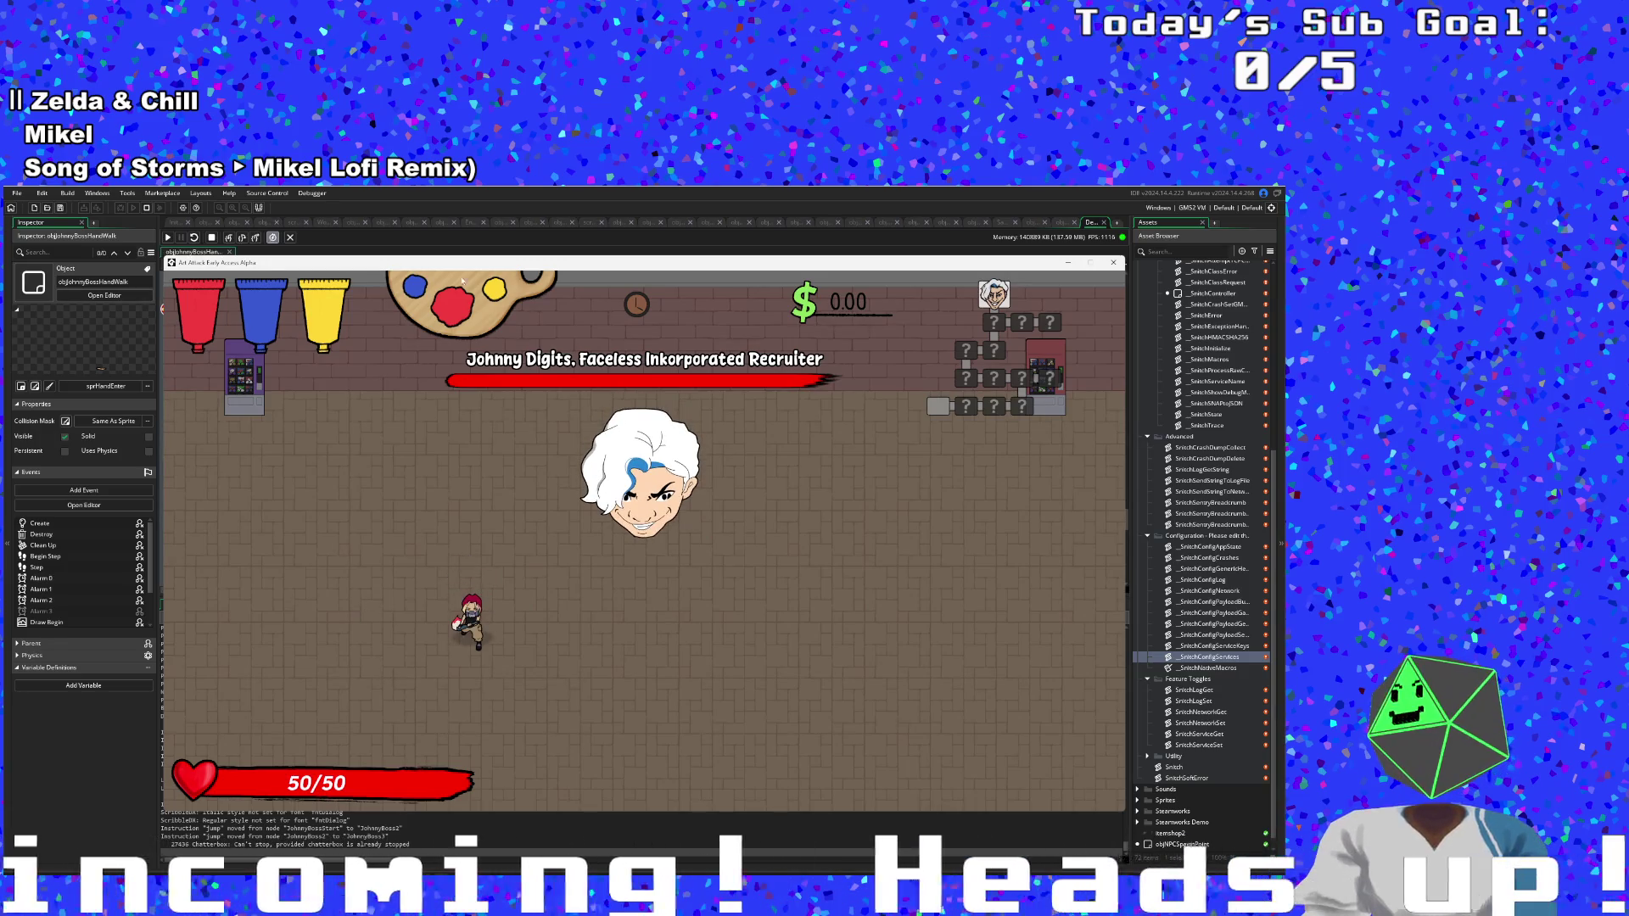
{"action": "left_click", "coordinate": [169, 240]}
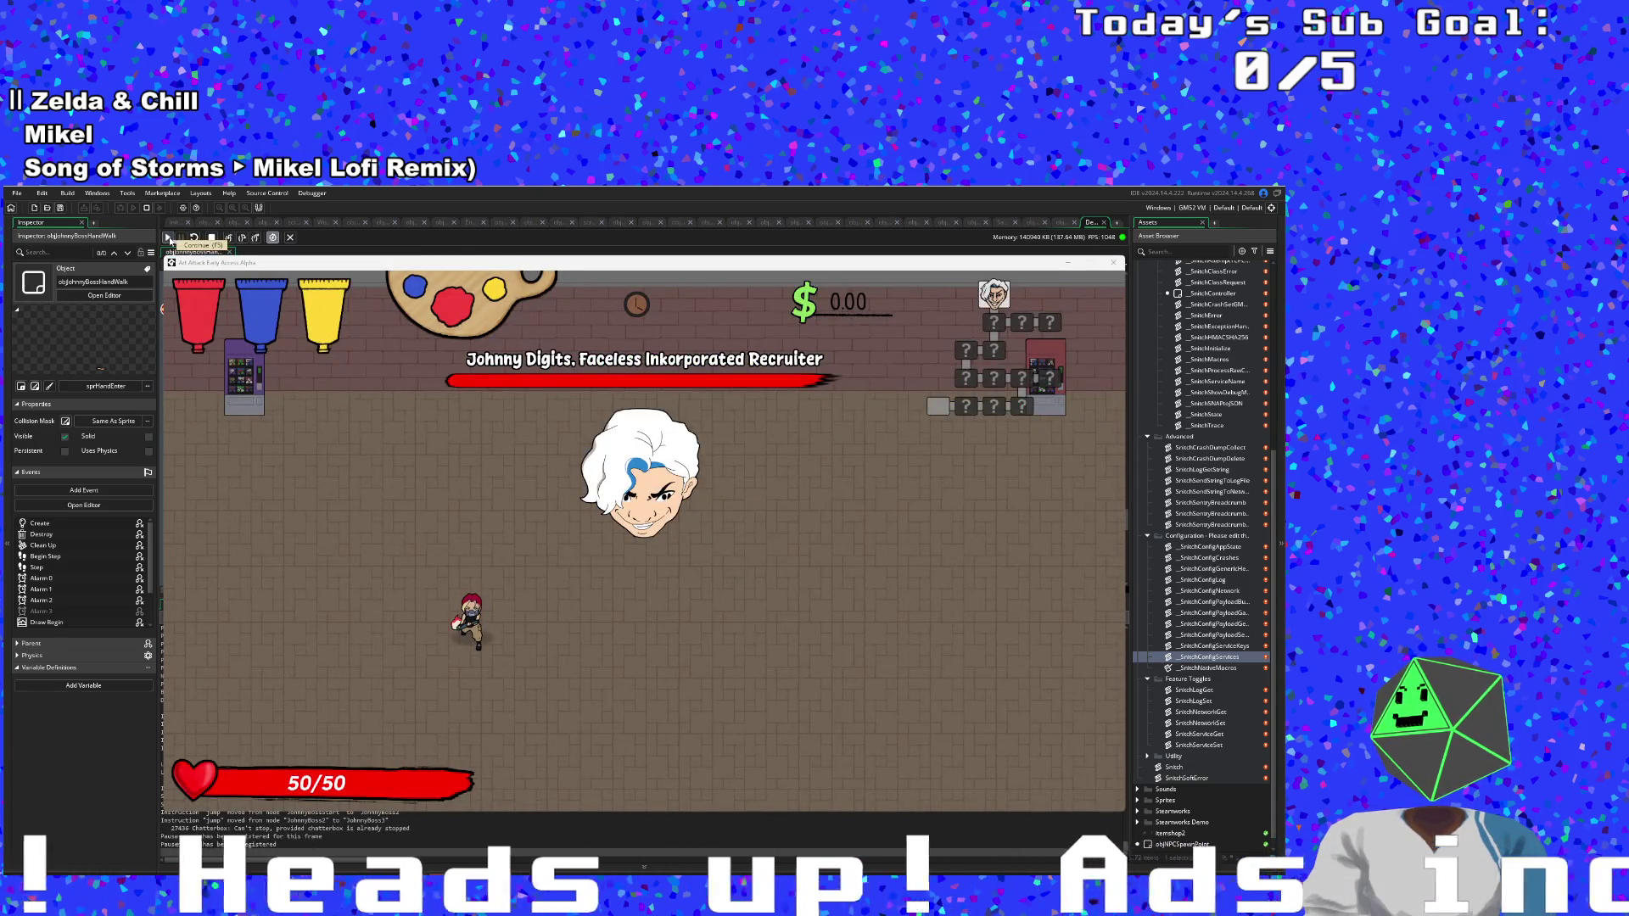
{"action": "left_click_drag", "start_coordinate": [309, 270], "coordinate": [0, 403]}
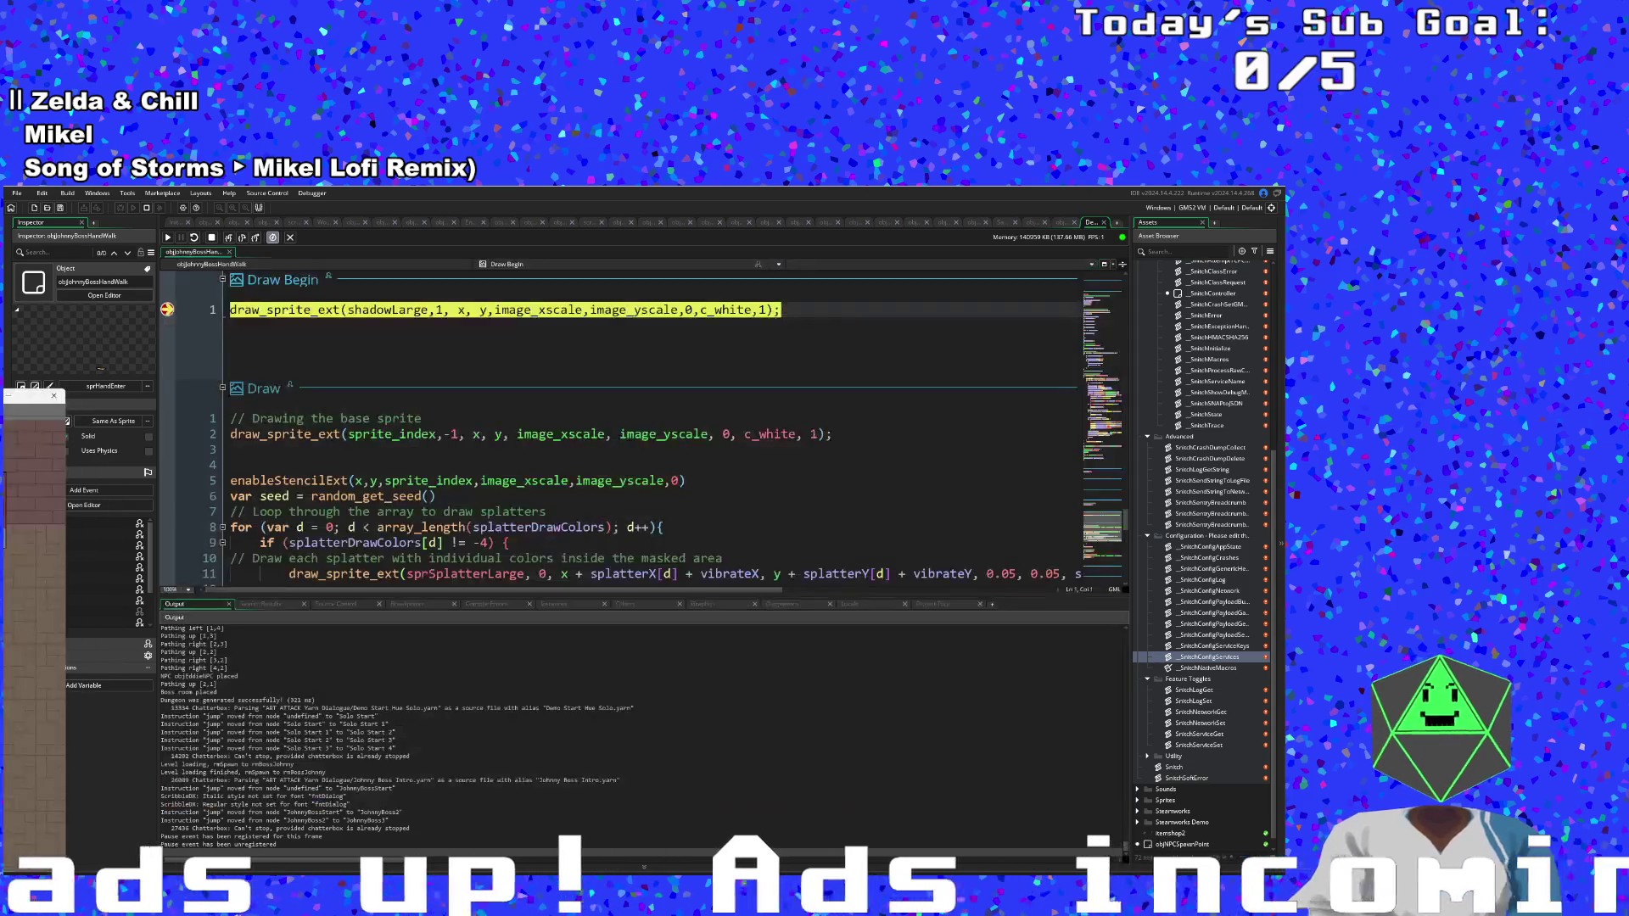
{"action": "left_click", "coordinate": [167, 238]}
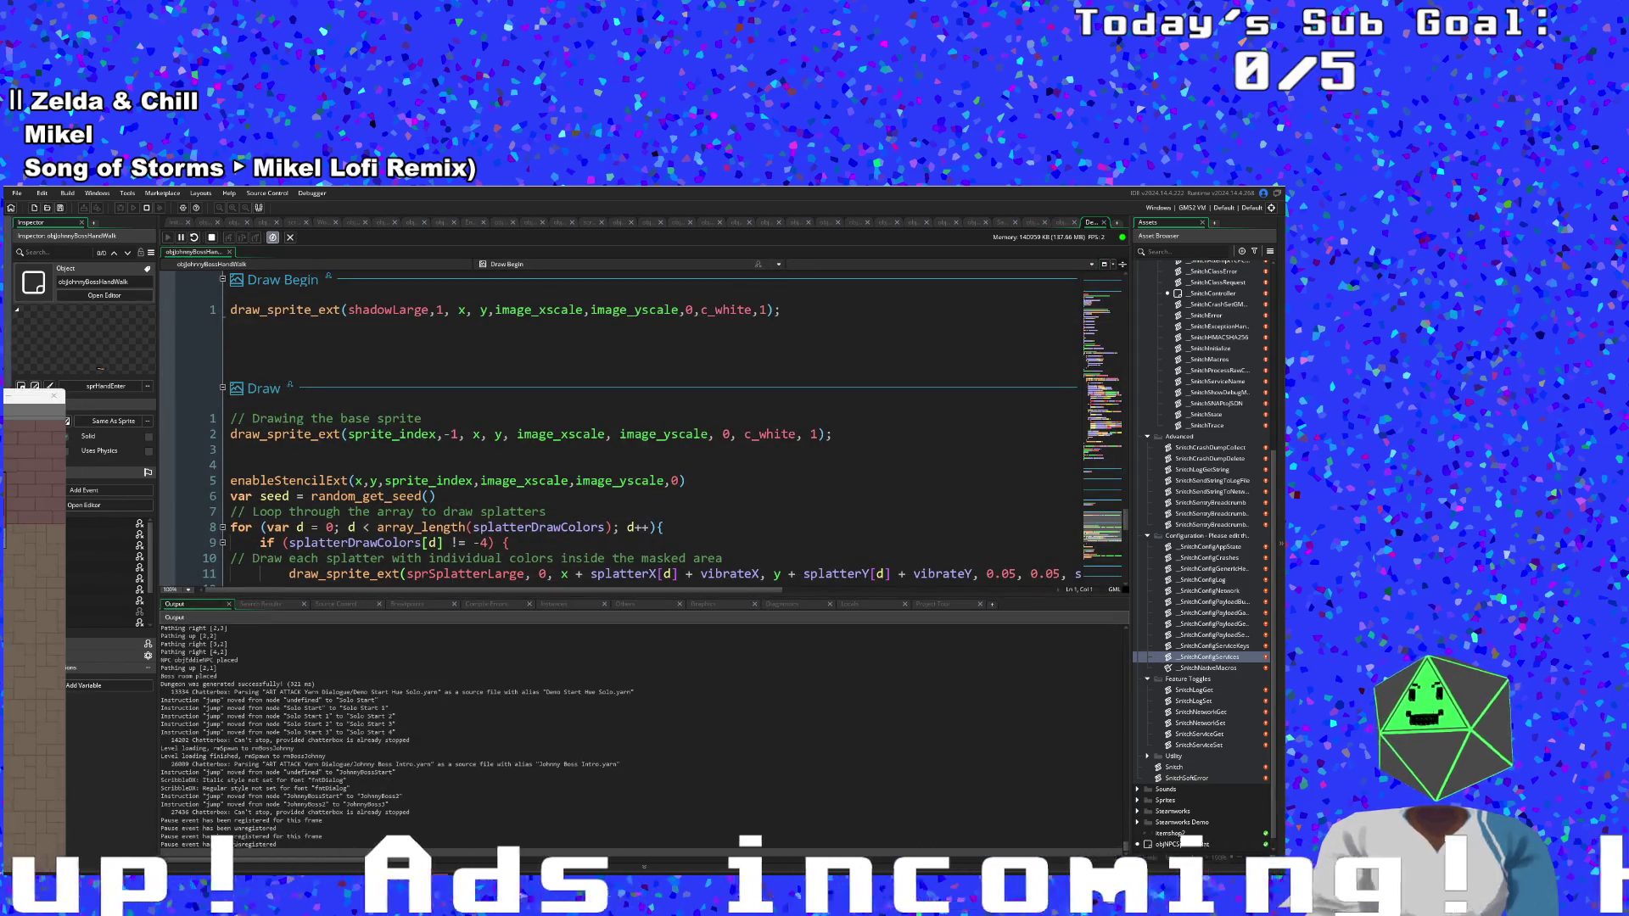
{"action": "left_click_drag", "start_coordinate": [34, 396], "coordinate": [111, 411]}
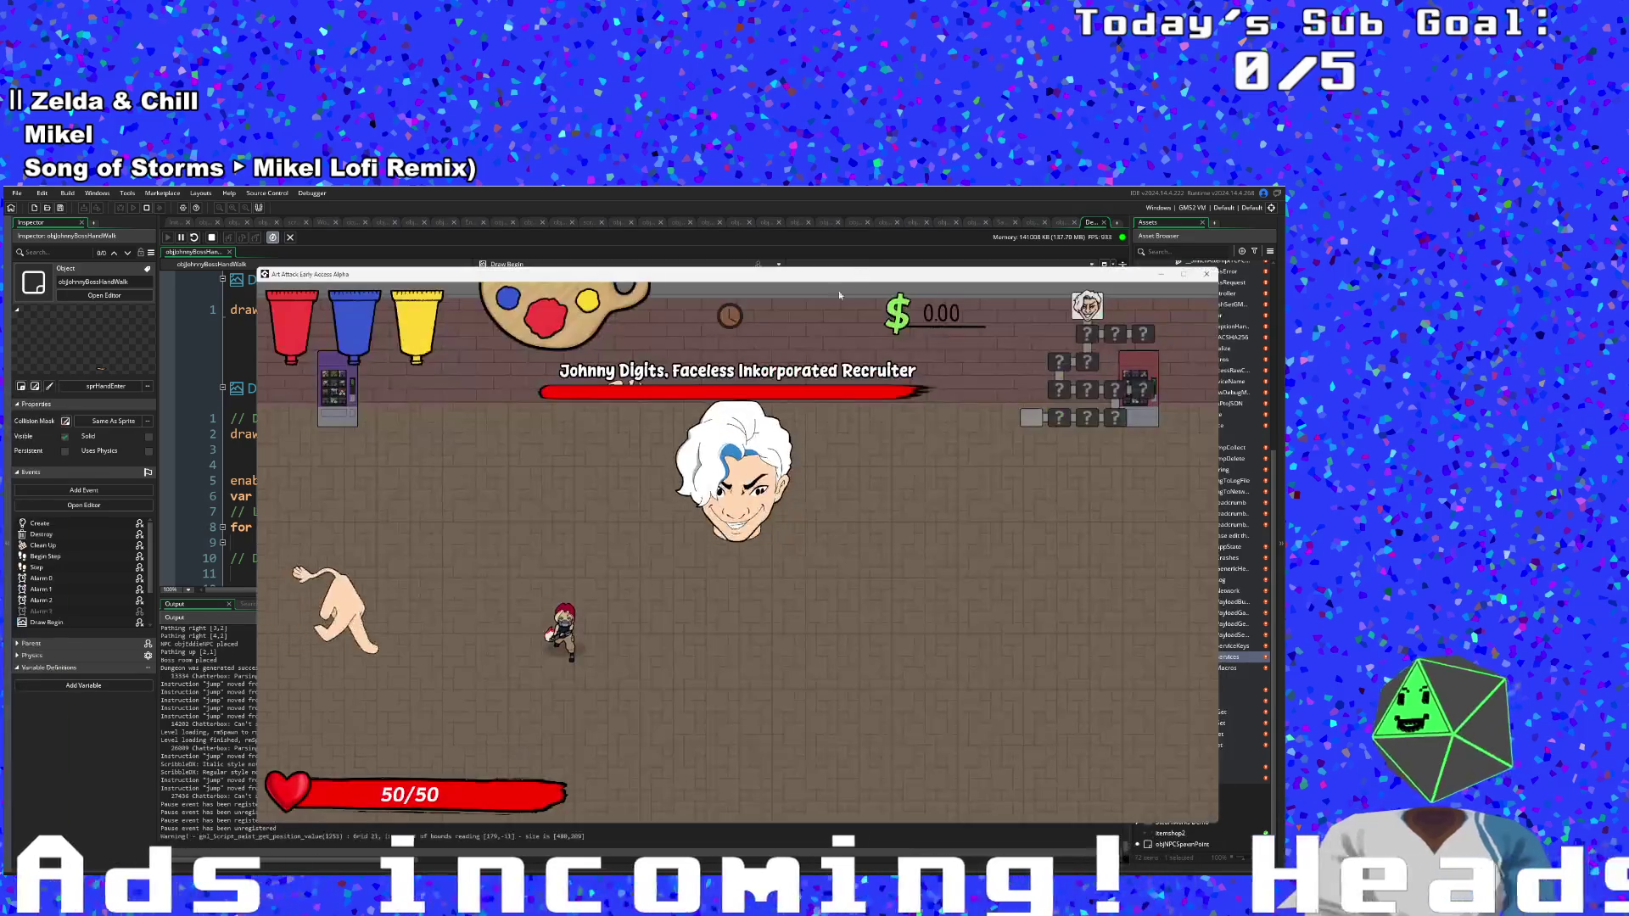
Dodge the giant hands around the boss arena with WASD movement.
{"action": "key", "text": "a"}
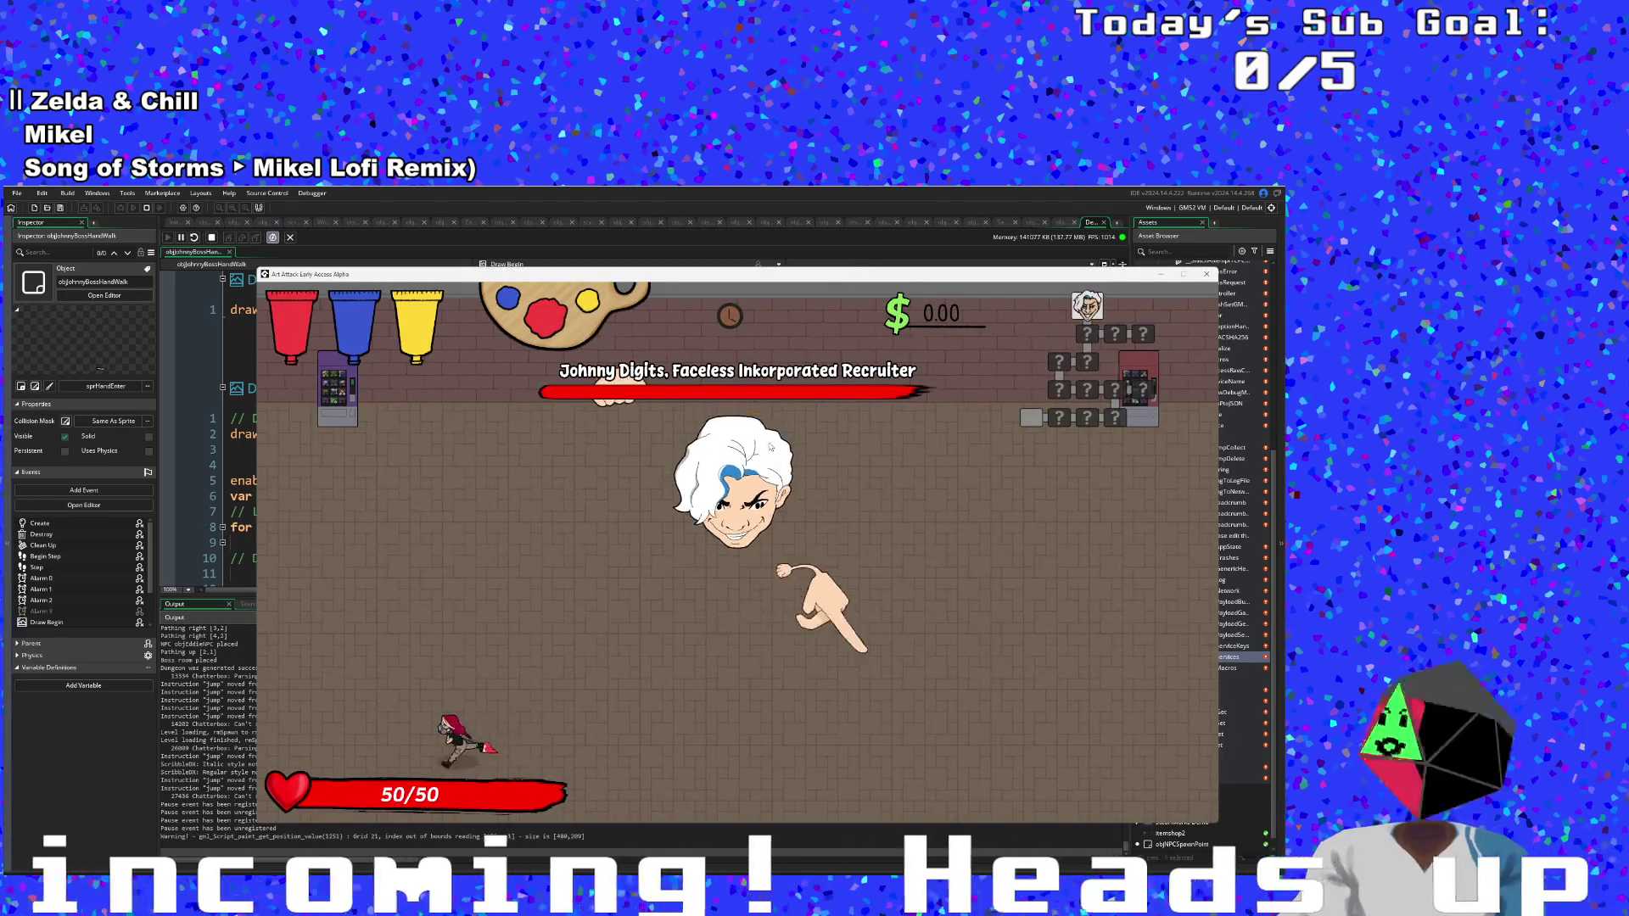
{"action": "key", "text": "w"}
{"action": "key", "text": "d"}
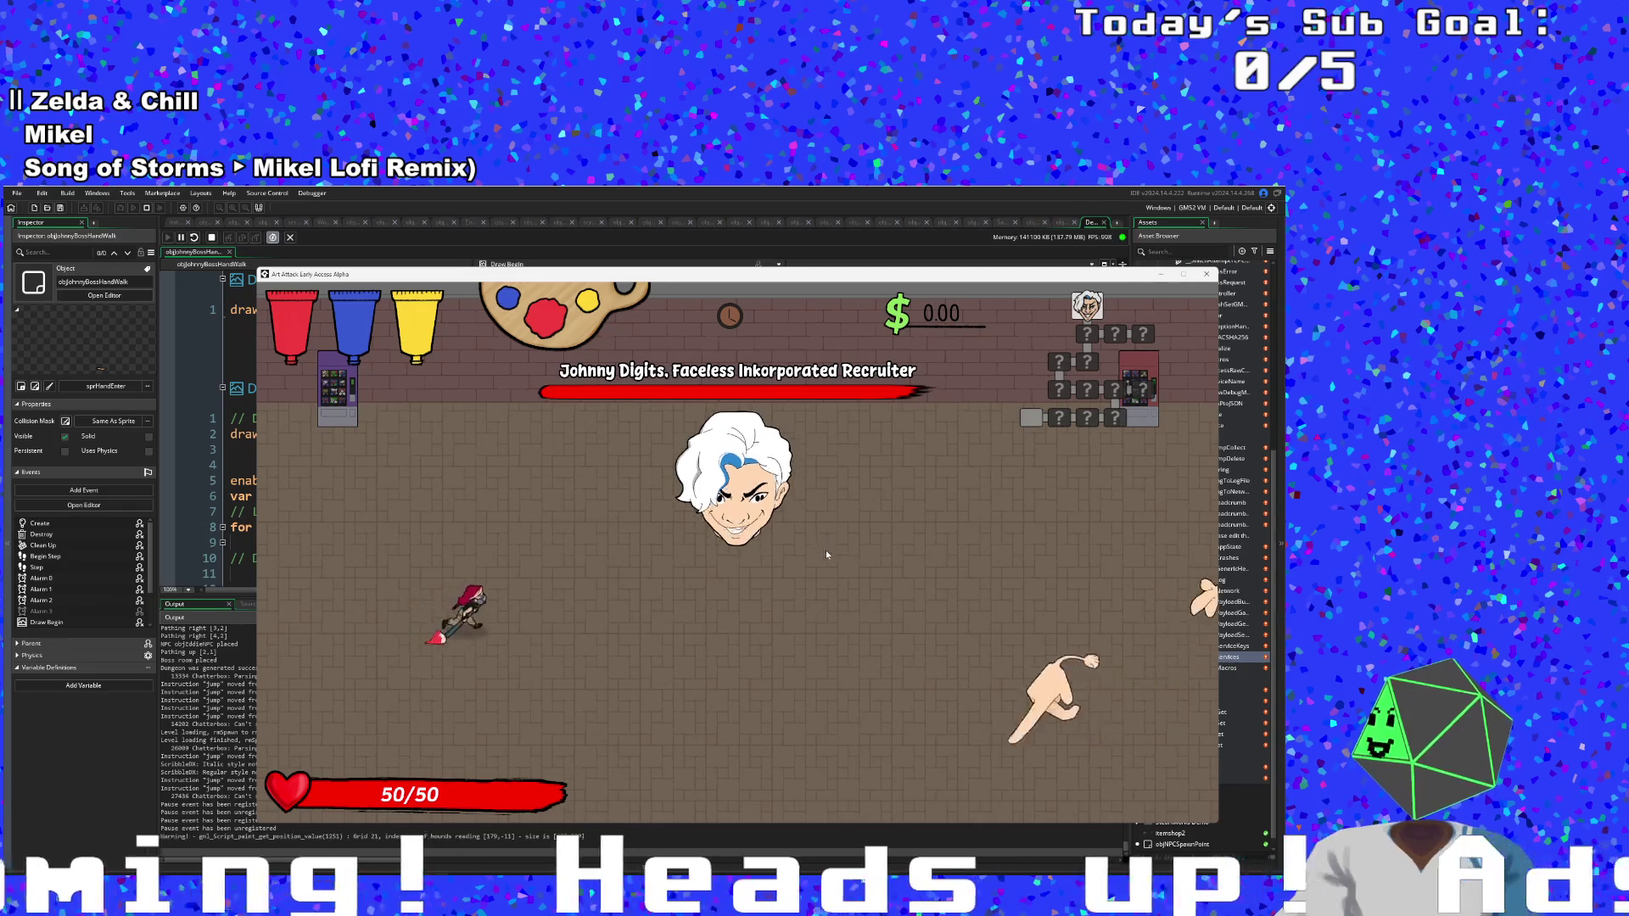
{"action": "key", "text": "w"}
{"action": "key", "text": "a"}
{"action": "key", "text": "d"}
{"action": "key", "text": "s"}
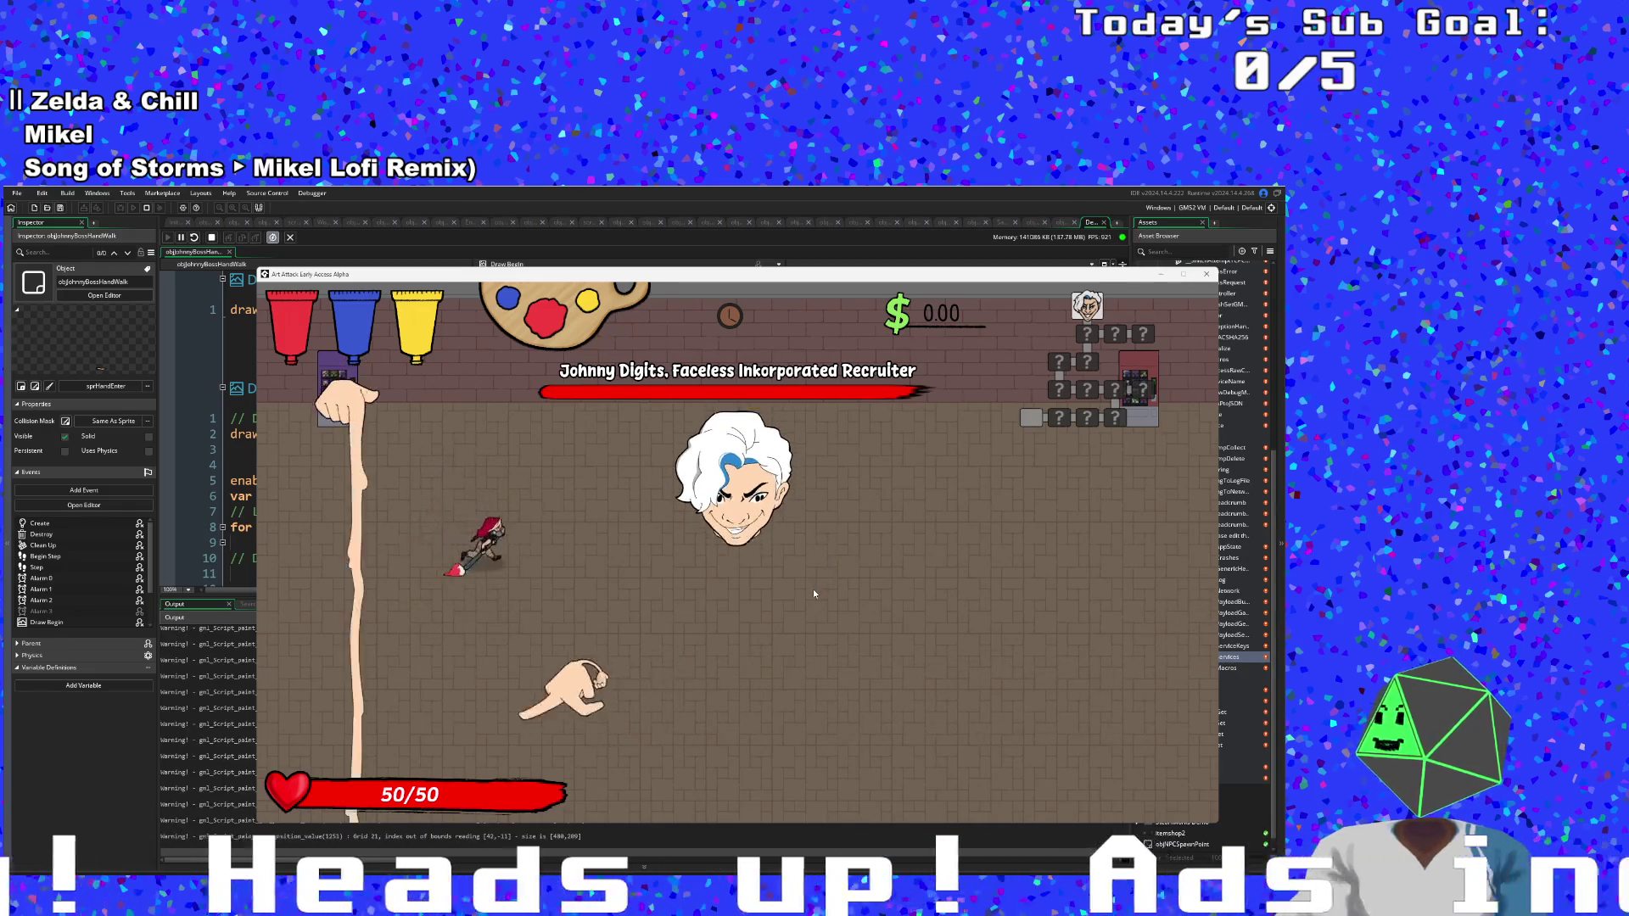
{"action": "key", "text": "a"}
{"action": "key", "text": "a"}
{"action": "key", "text": "s"}
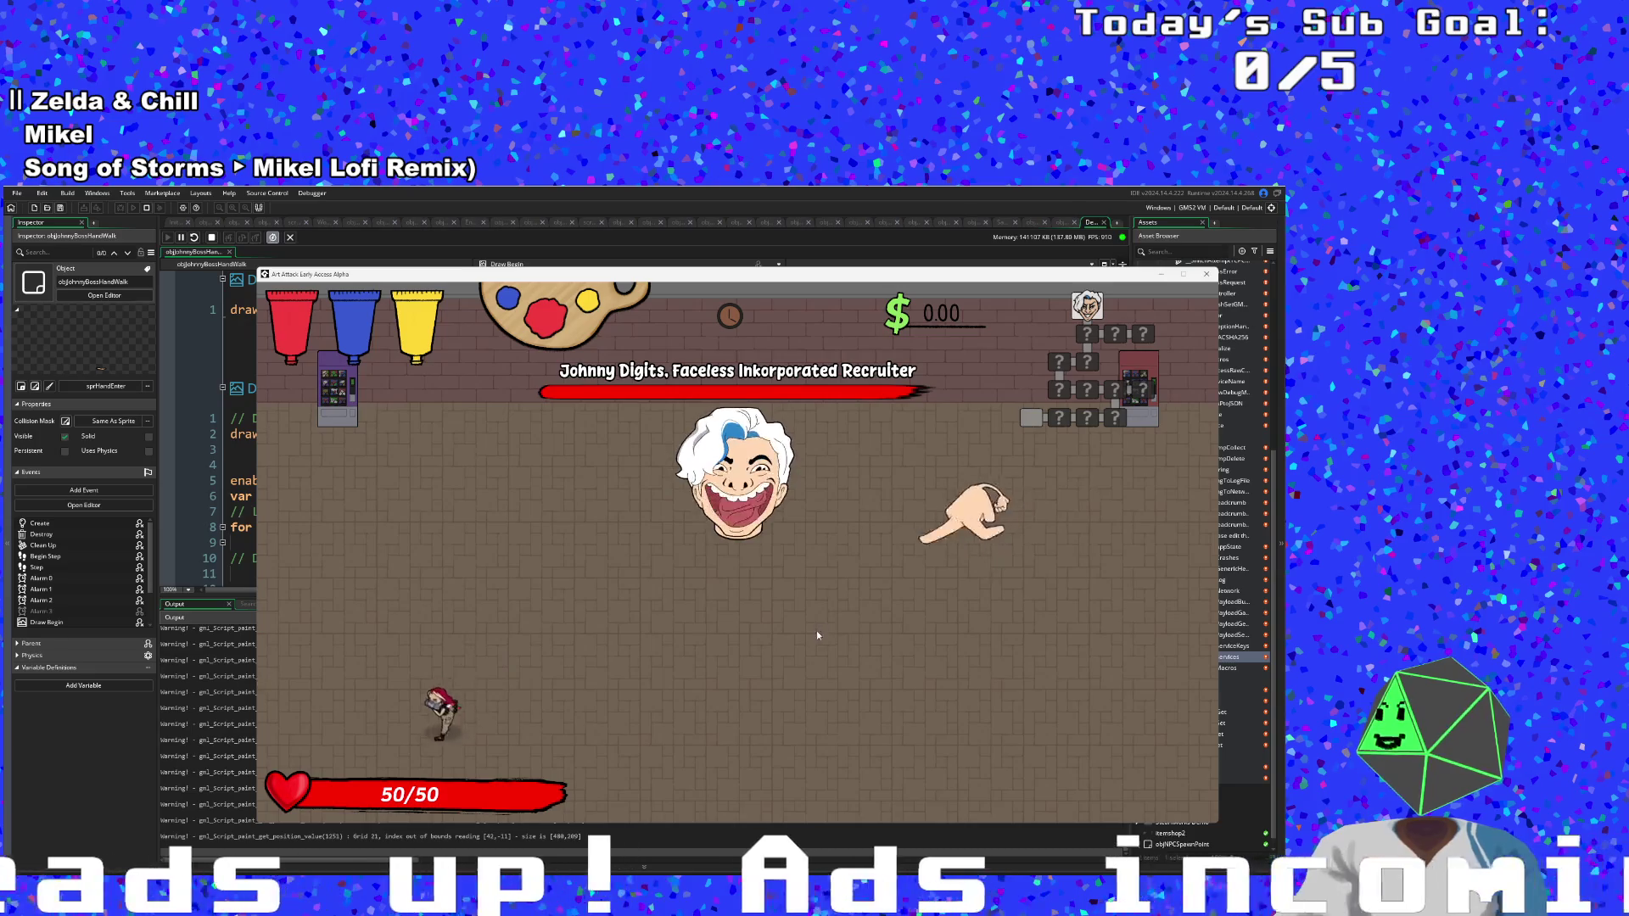
{"action": "key", "text": "d"}
{"action": "key", "text": "w"}
{"action": "key", "text": "a"}
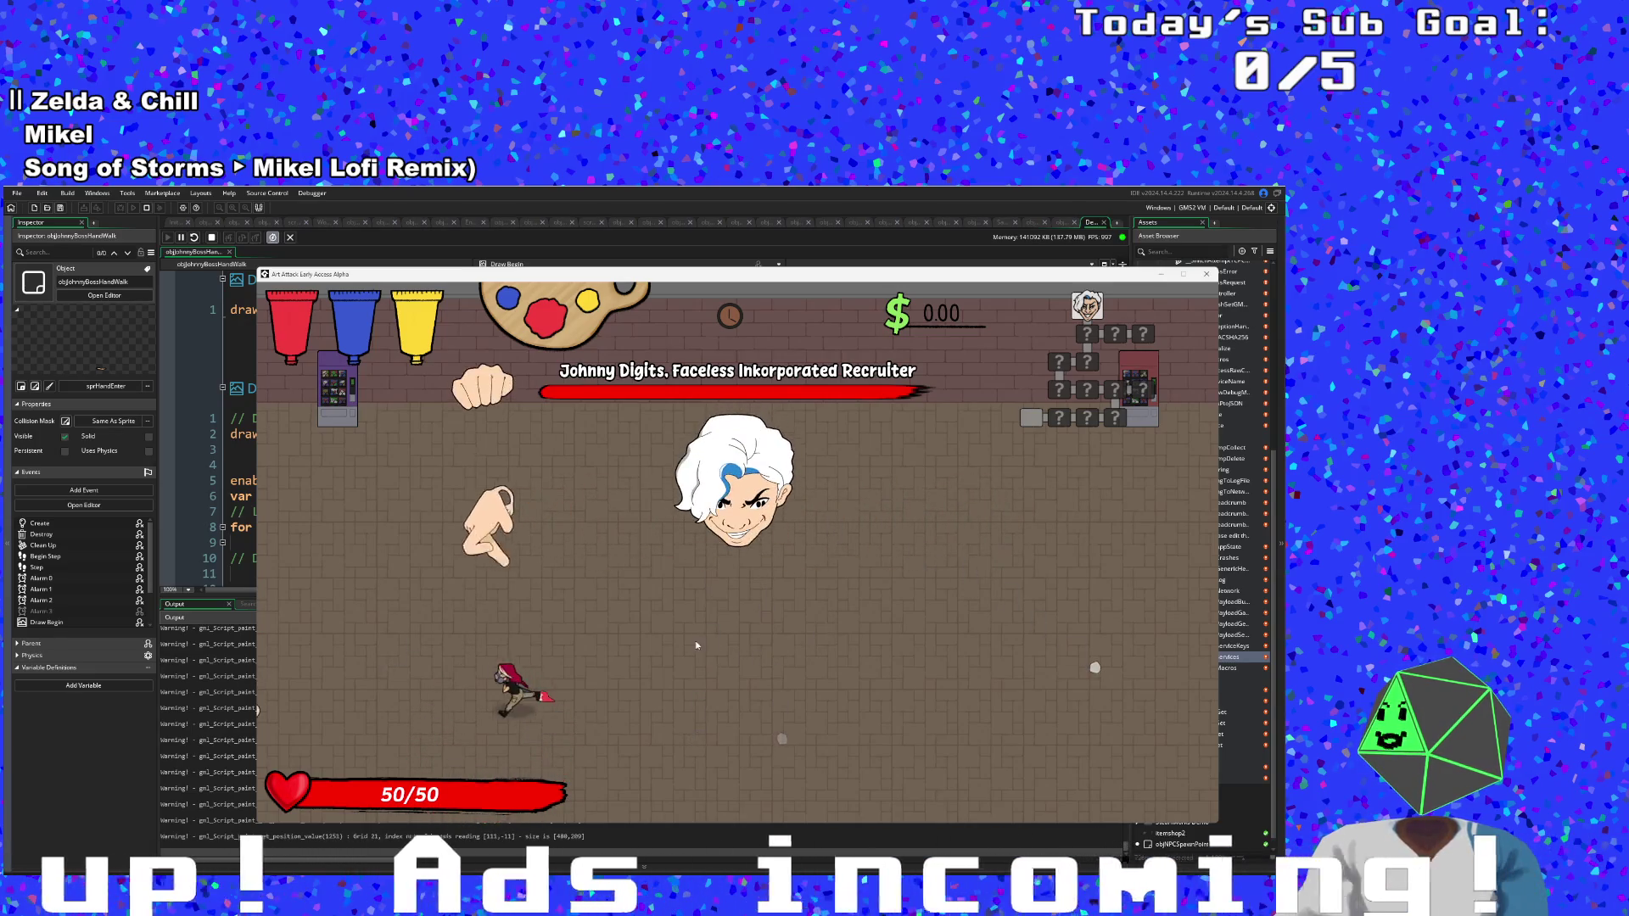
{"action": "key", "text": "s"}
{"action": "key", "text": "w"}
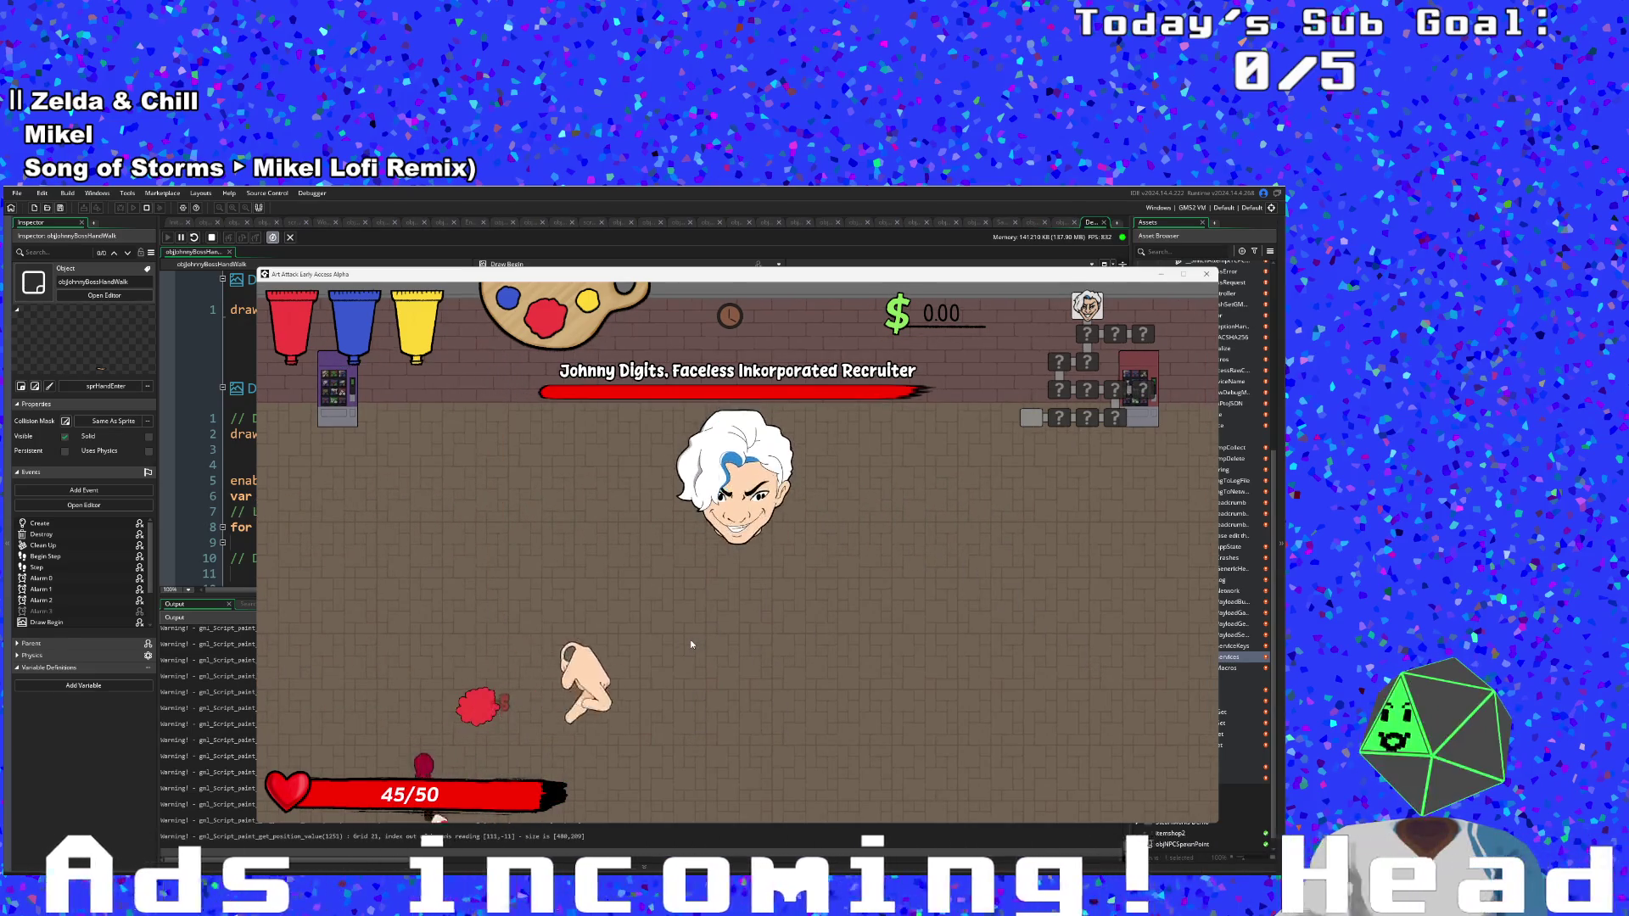
{"action": "key", "text": "d"}
{"action": "key", "text": "w"}
{"action": "key", "text": "a"}
{"action": "key", "text": "s"}
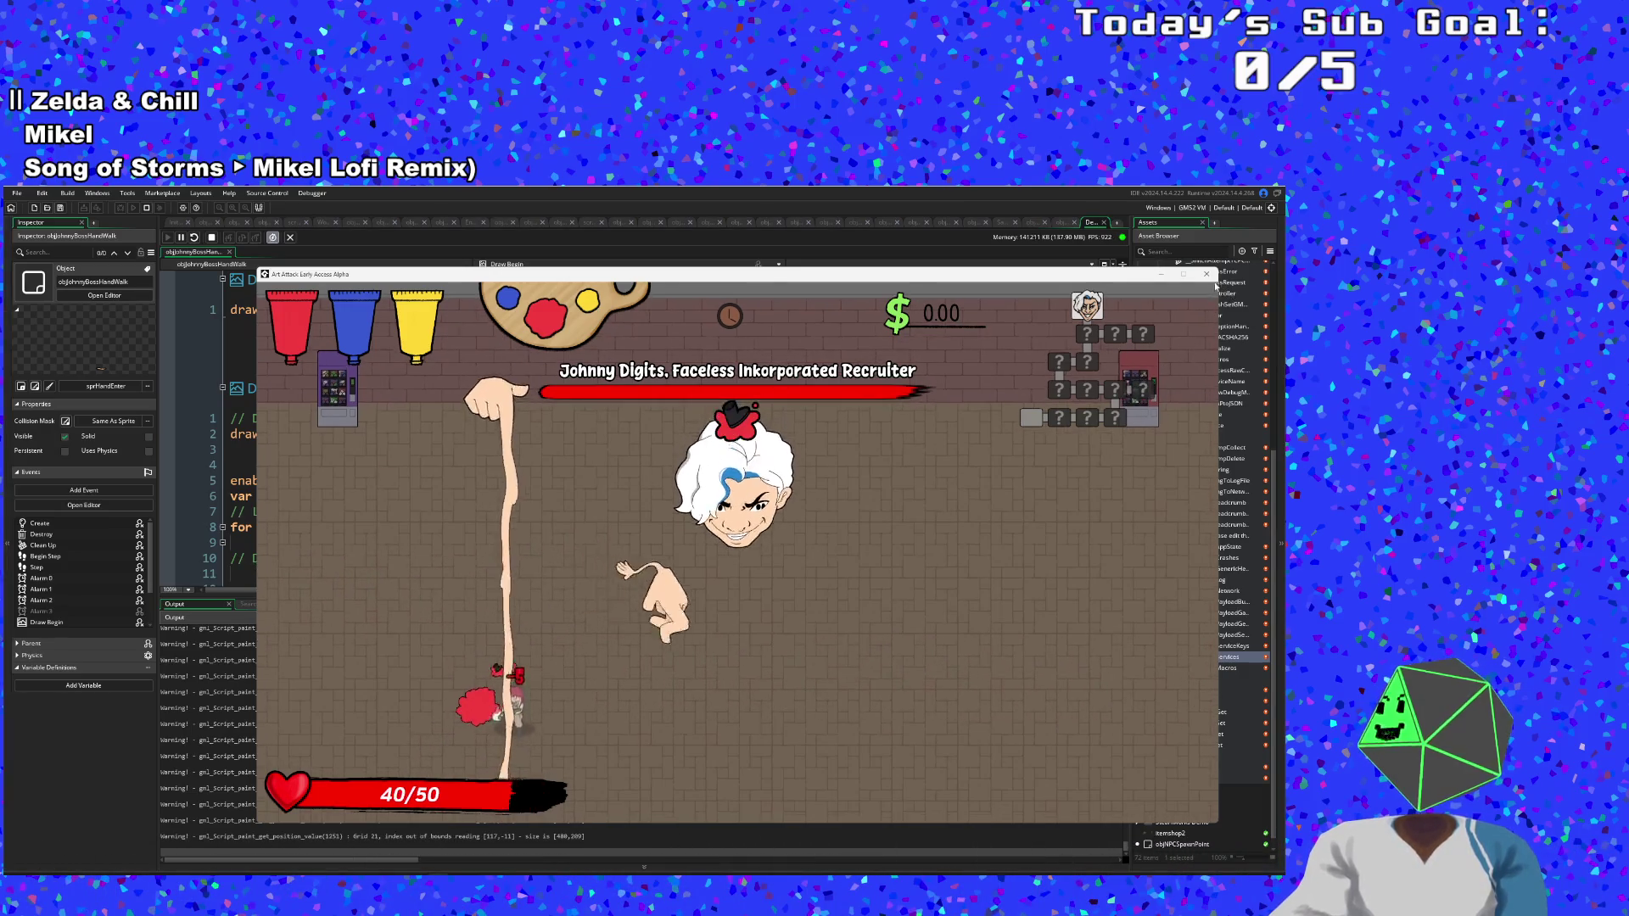
Stop the game and return to the shadowLarge call in the hand's Draw Begin code.
{"action": "left_click", "coordinate": [1206, 274]}
{"action": "double_click", "coordinate": [662, 429]}
{"action": "scroll", "coordinate": [669, 434], "scroll_direction": "up", "scroll_amount": 2}
{"action": "left_click", "coordinate": [406, 402]}
{"action": "scroll", "coordinate": [340, 441], "scroll_direction": "up", "scroll_amount": 2}
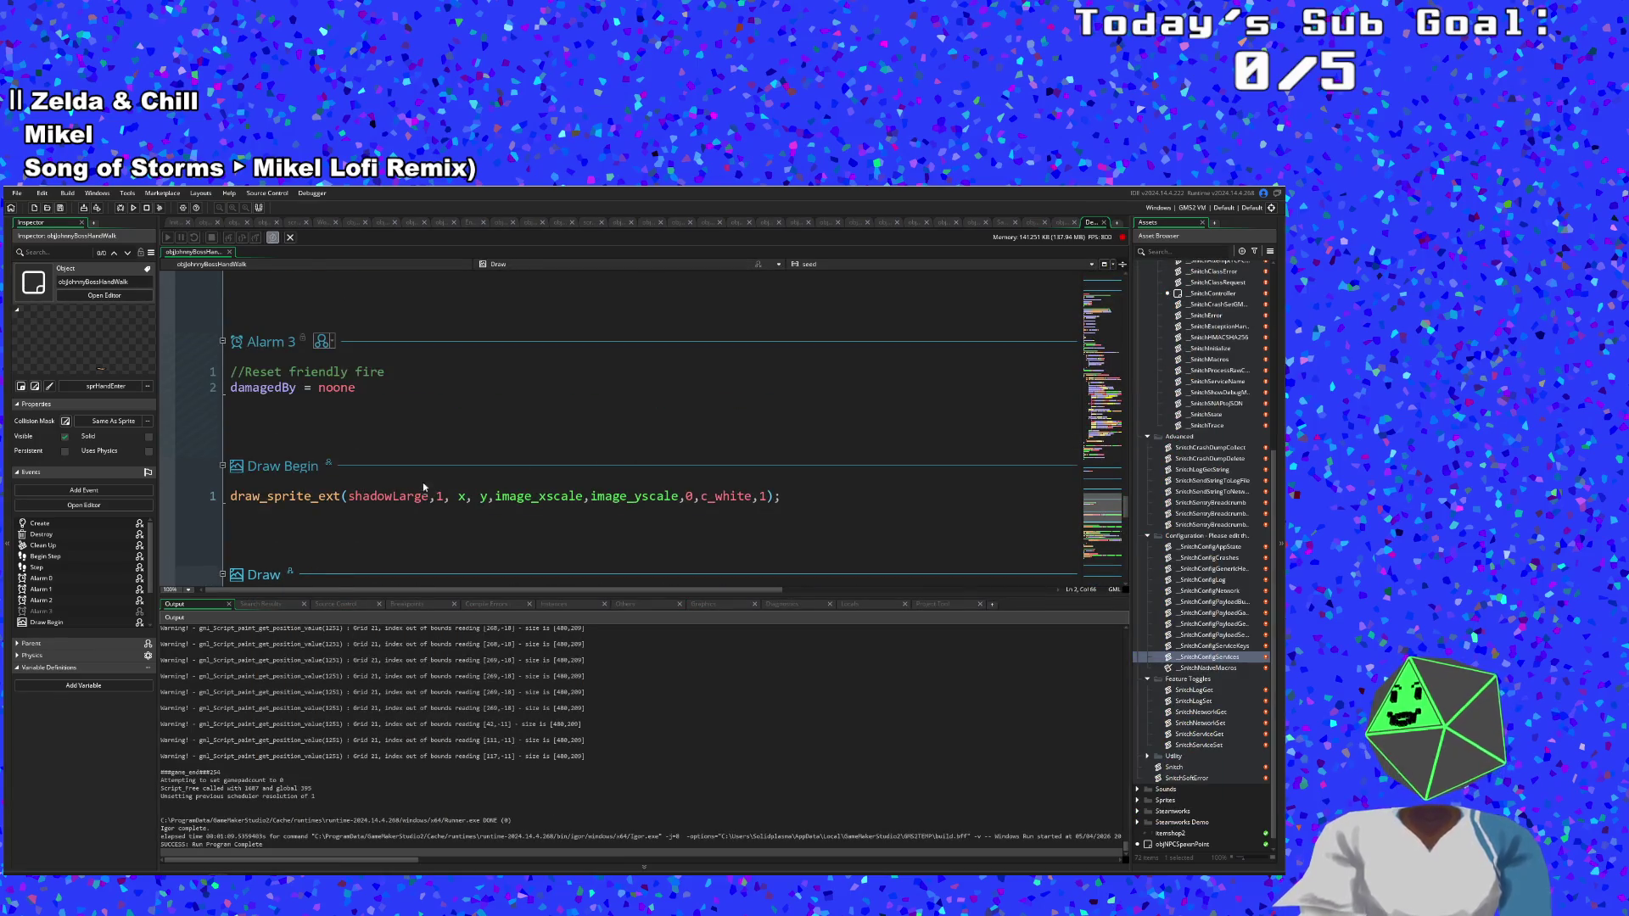
{"action": "left_click", "coordinate": [313, 498]}
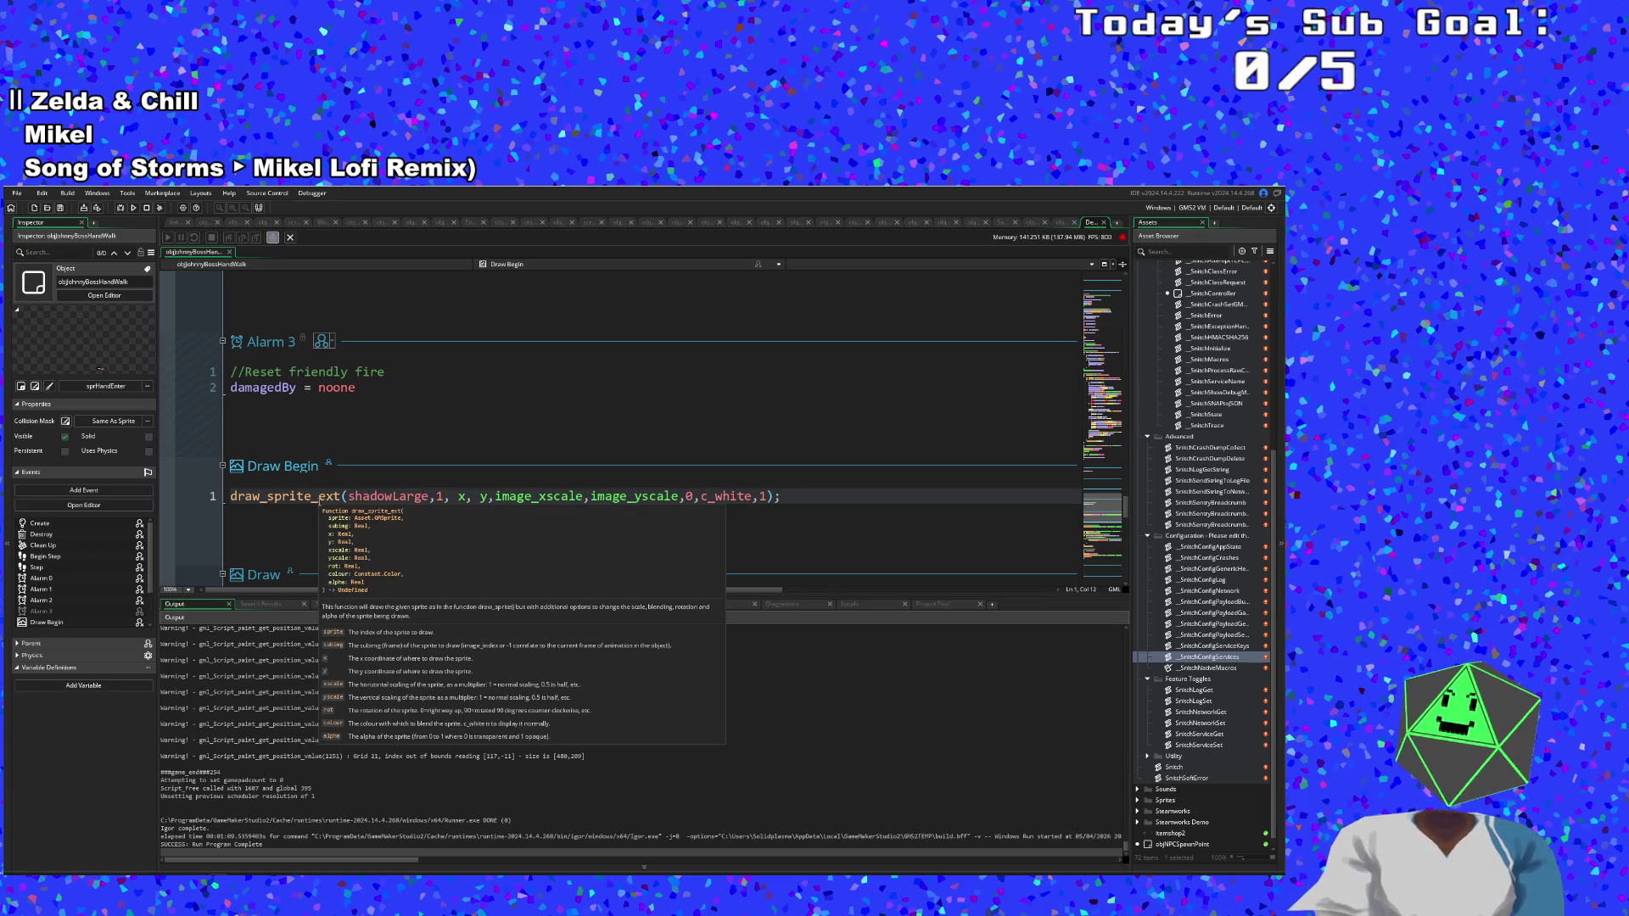
{"action": "mouse_move", "coordinate": [388, 498]}
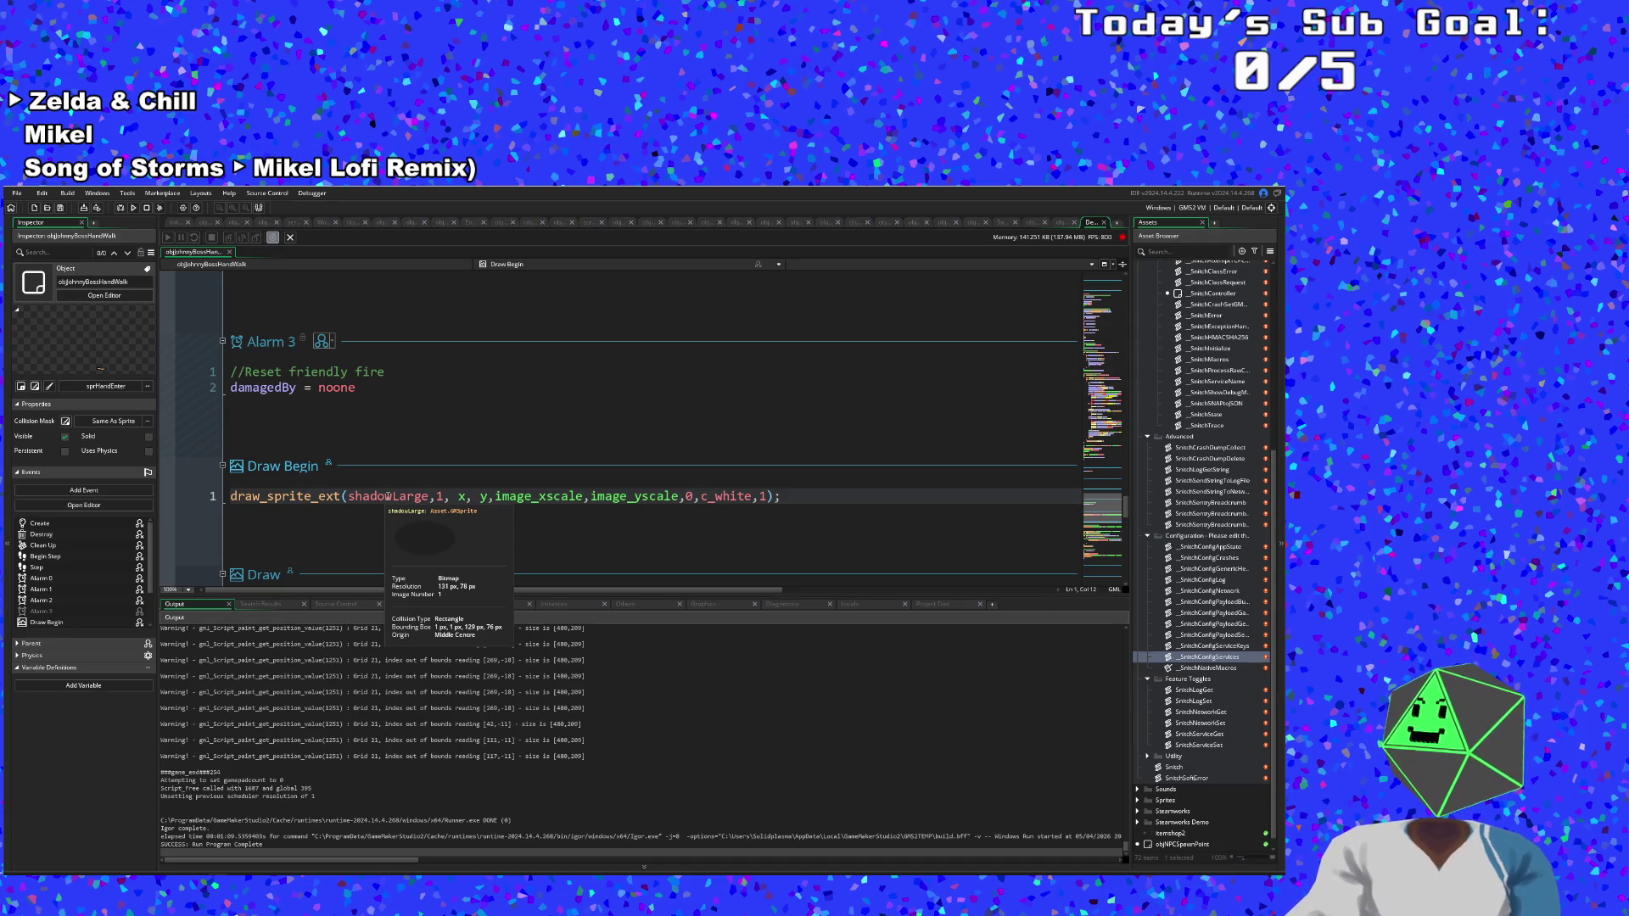
{"action": "left_click", "coordinate": [387, 496]}
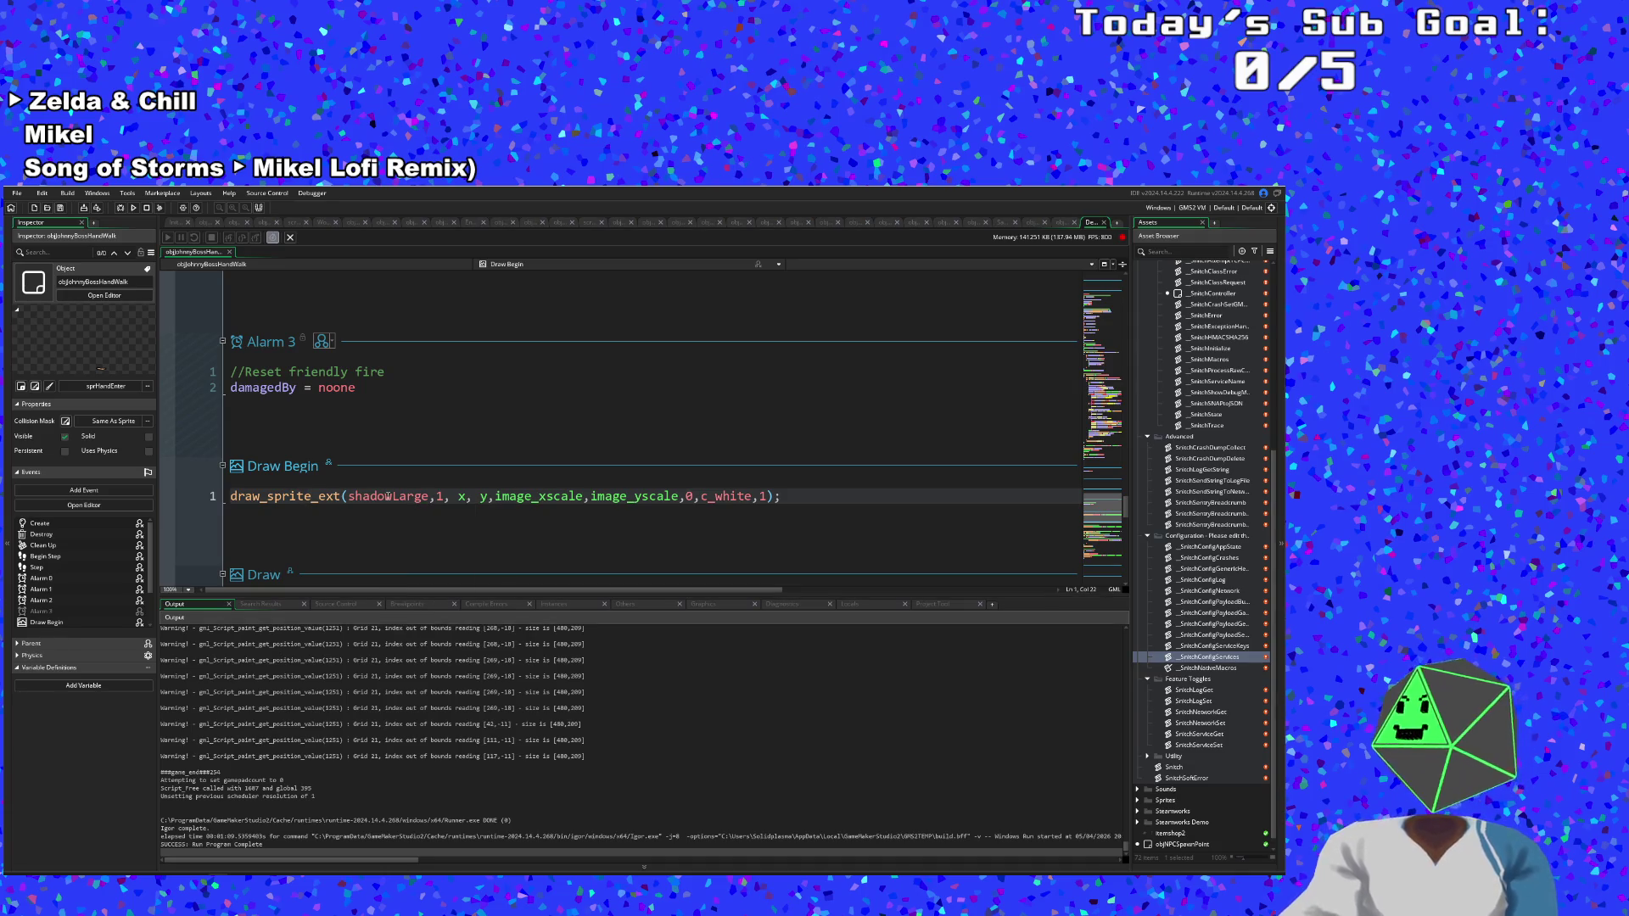
{"action": "scroll", "coordinate": [398, 505], "scroll_direction": "down", "scroll_amount": 2}
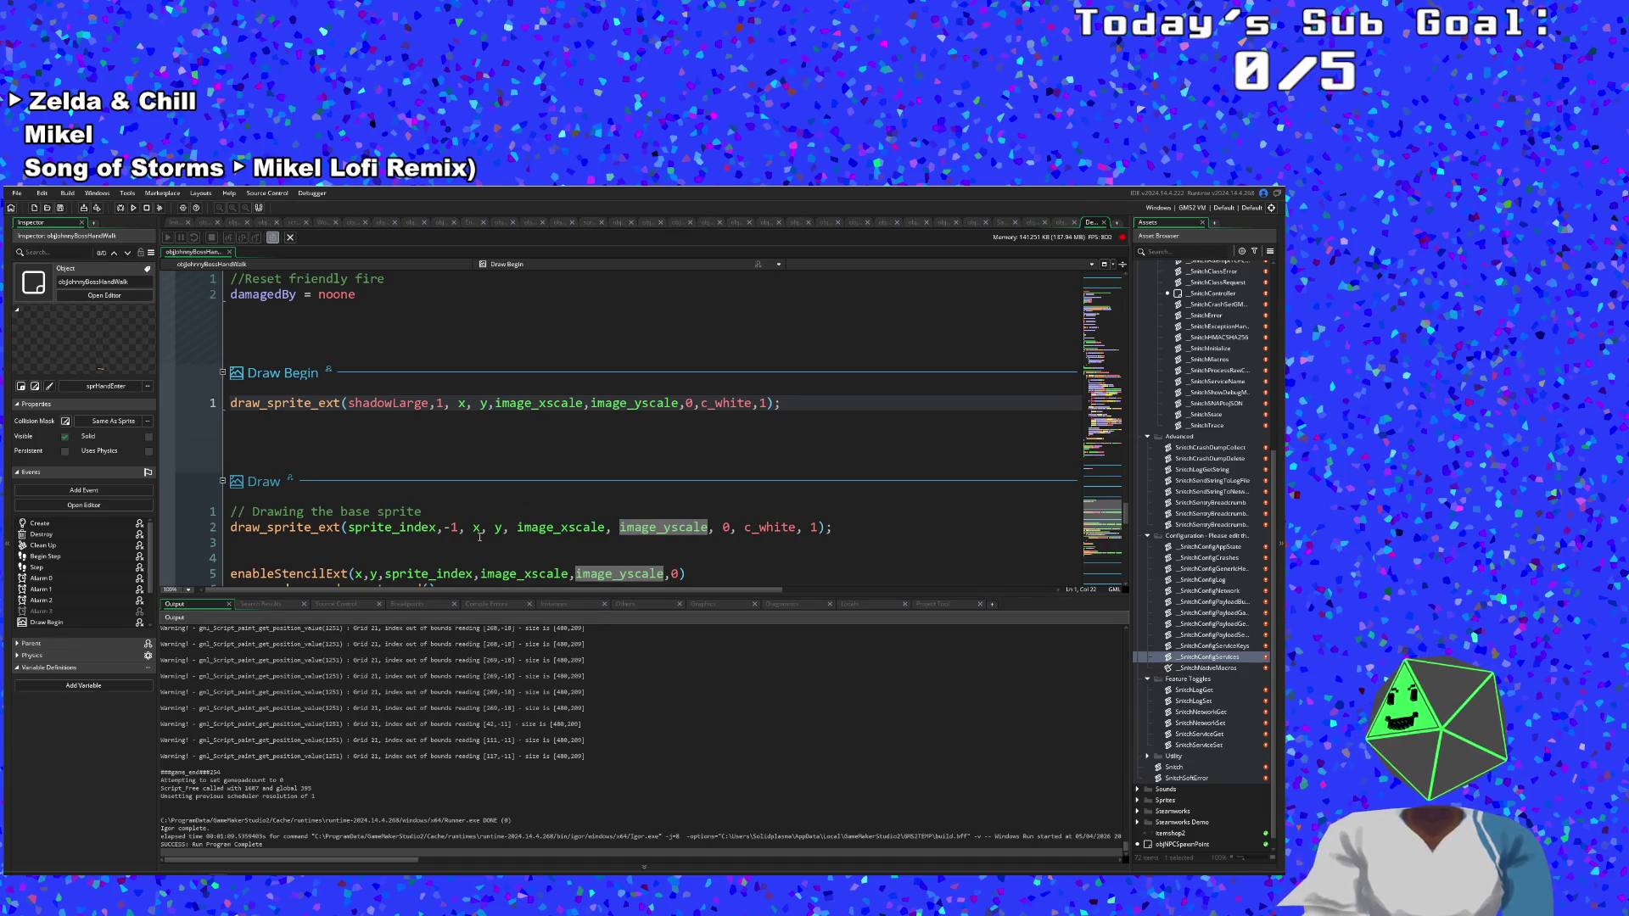
{"action": "mouse_move", "coordinate": [535, 530]}
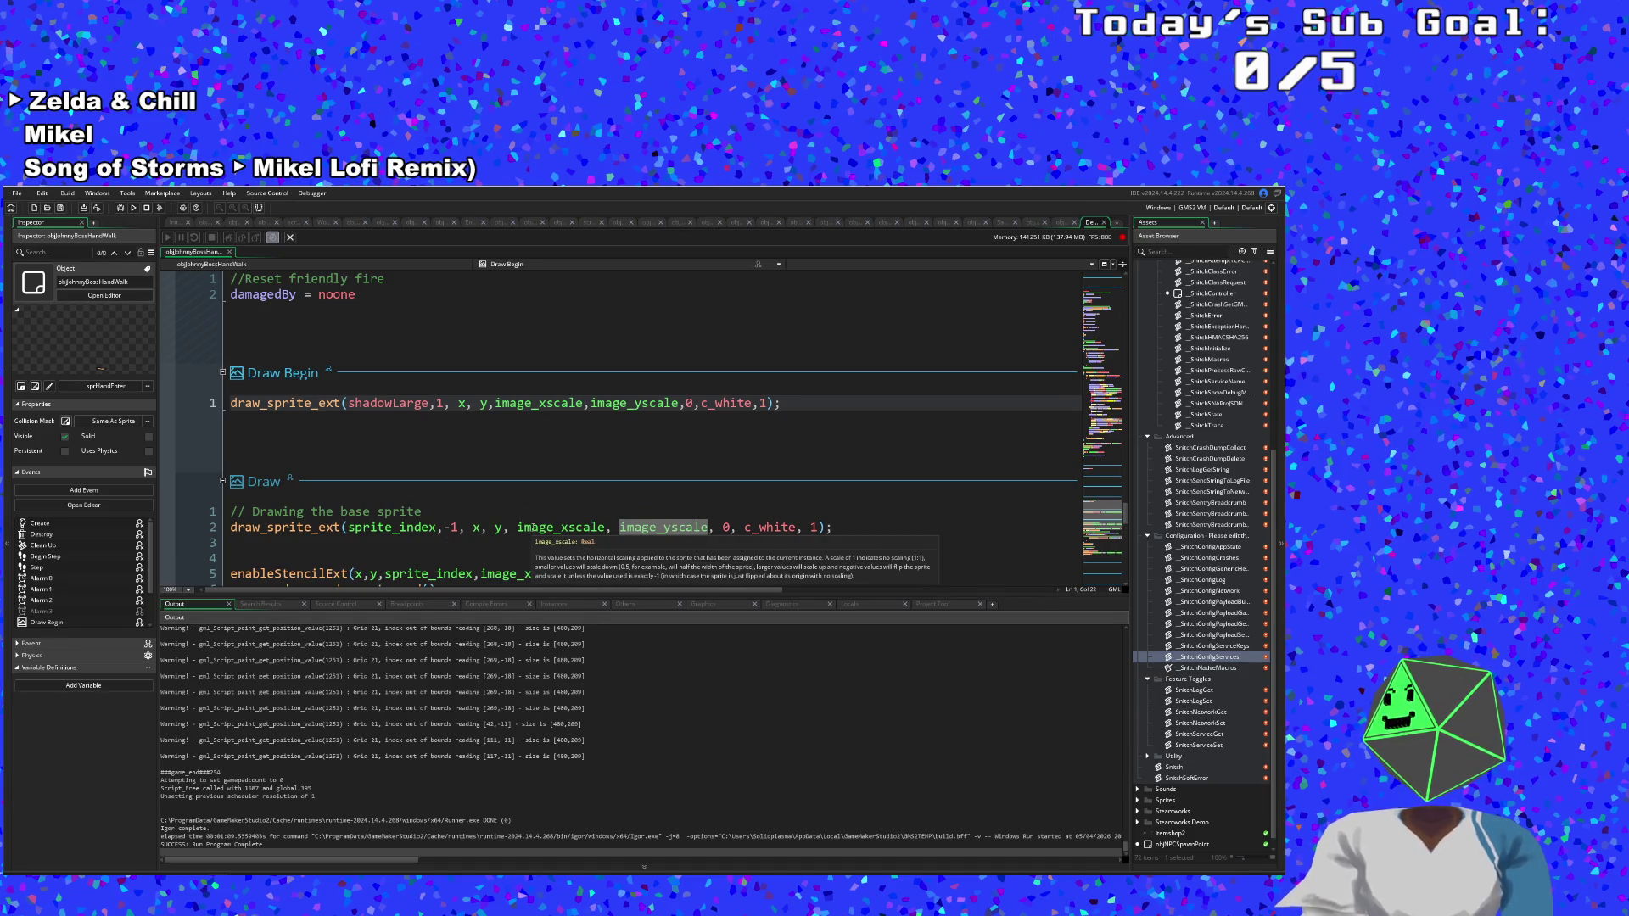
{"action": "scroll", "coordinate": [503, 467], "scroll_direction": "up", "scroll_amount": 15}
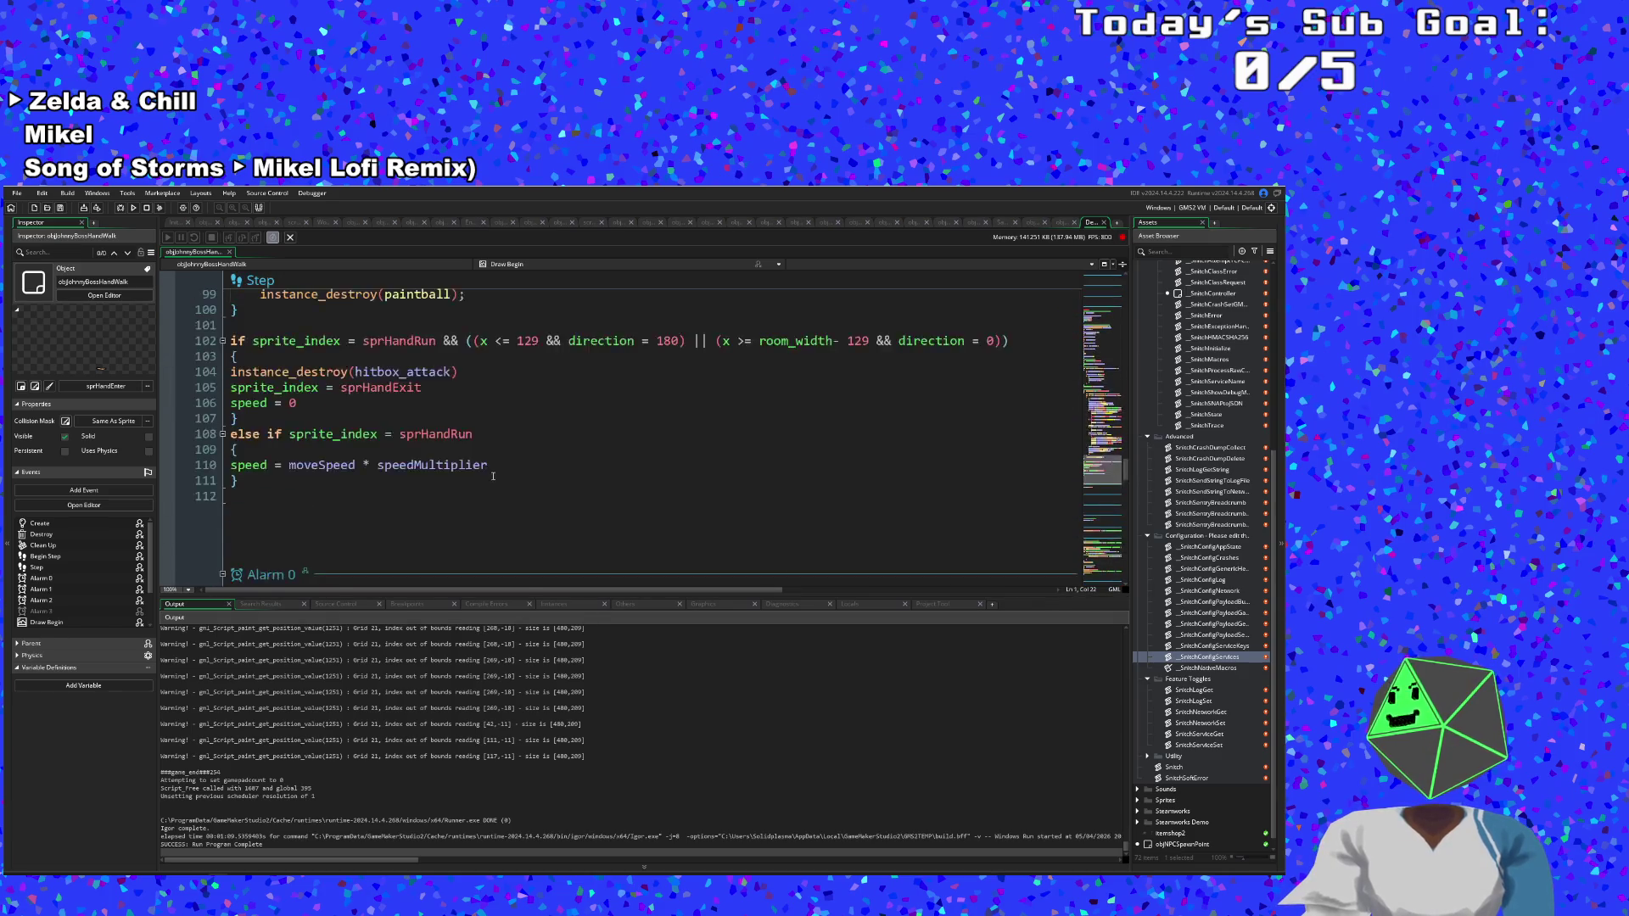
{"action": "scroll", "coordinate": [503, 467], "scroll_direction": "up", "scroll_amount": 10}
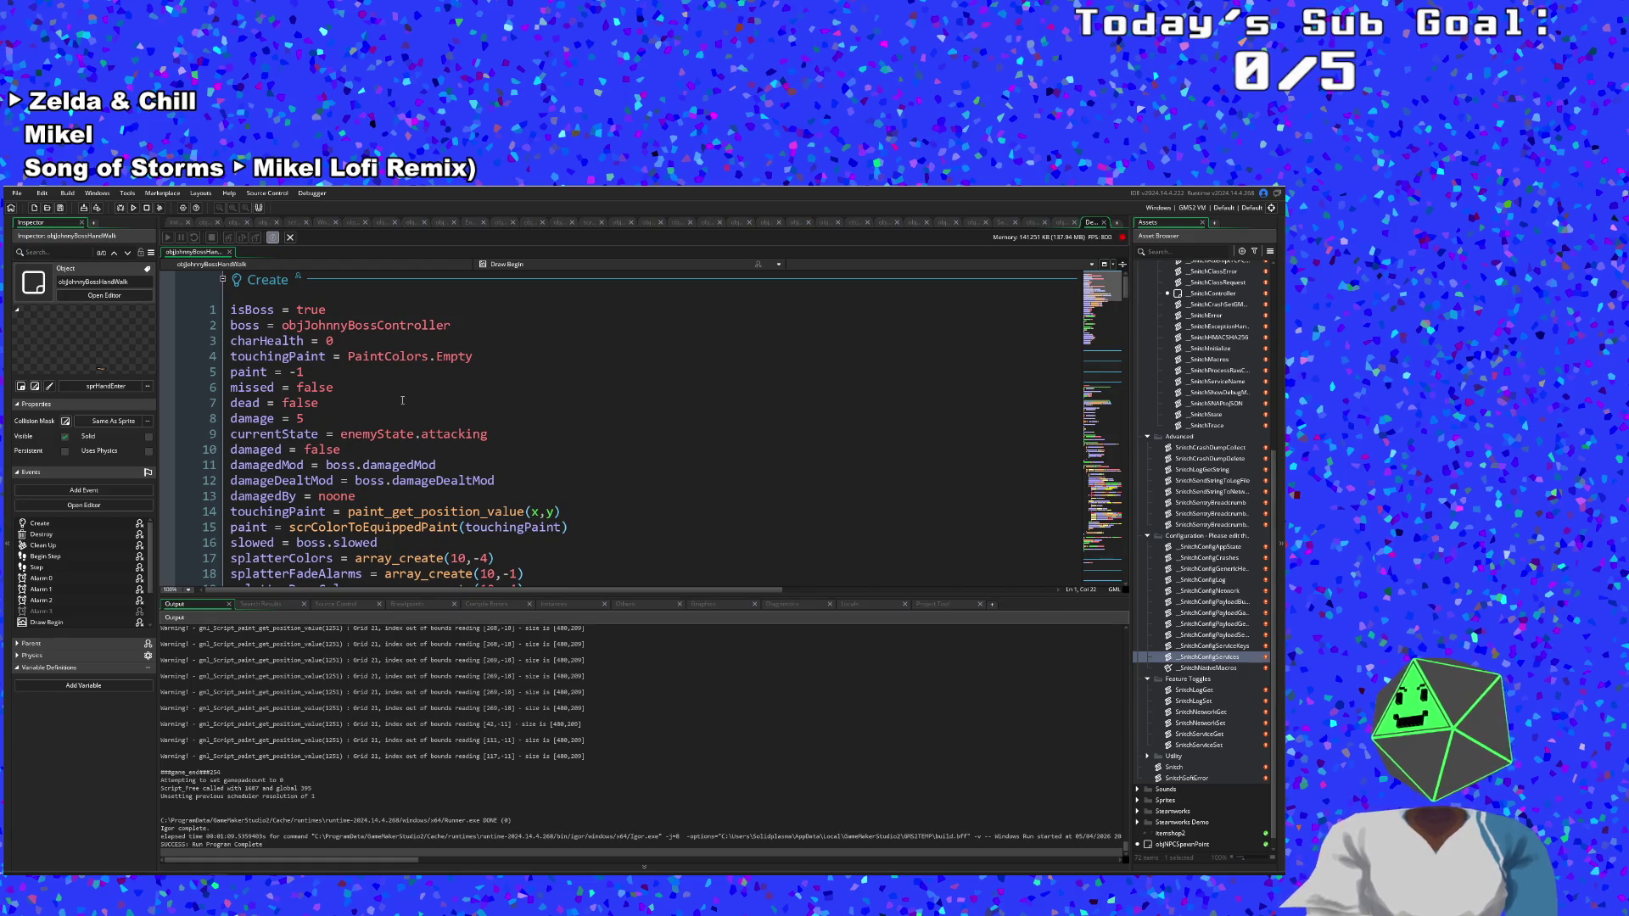
{"action": "scroll", "coordinate": [402, 400], "scroll_direction": "down", "scroll_amount": 4}
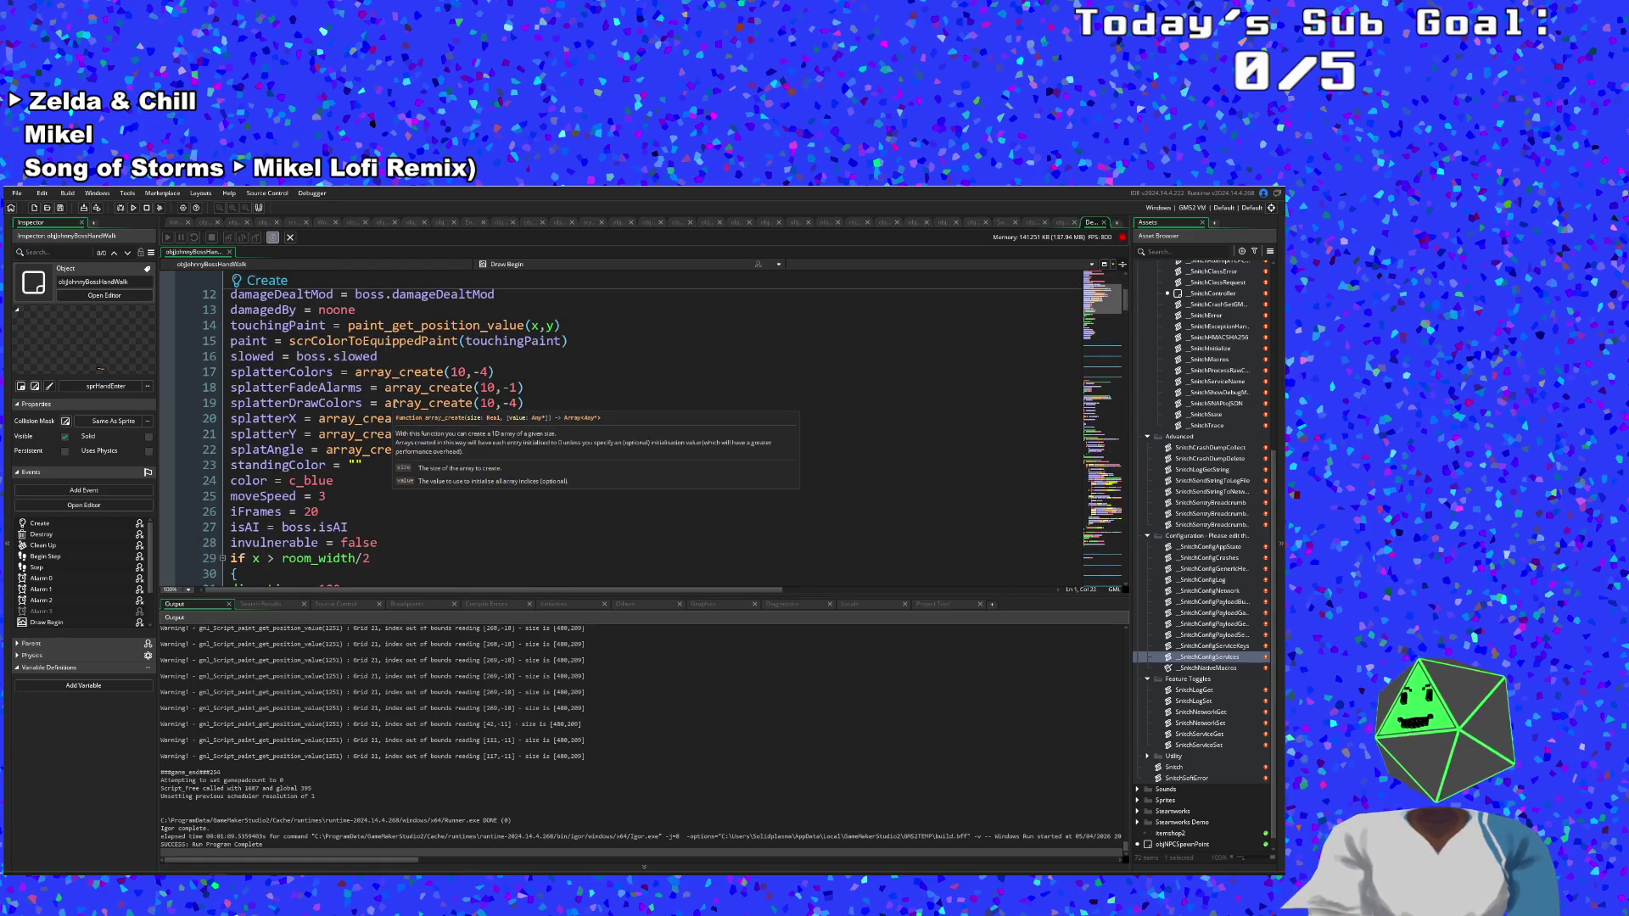
{"action": "scroll", "coordinate": [394, 404], "scroll_direction": "down", "scroll_amount": 10}
{"action": "scroll", "coordinate": [389, 404], "scroll_direction": "up", "scroll_amount": 10}
{"action": "scroll", "coordinate": [389, 406], "scroll_direction": "up", "scroll_amount": 4}
{"action": "left_click", "coordinate": [366, 433]}
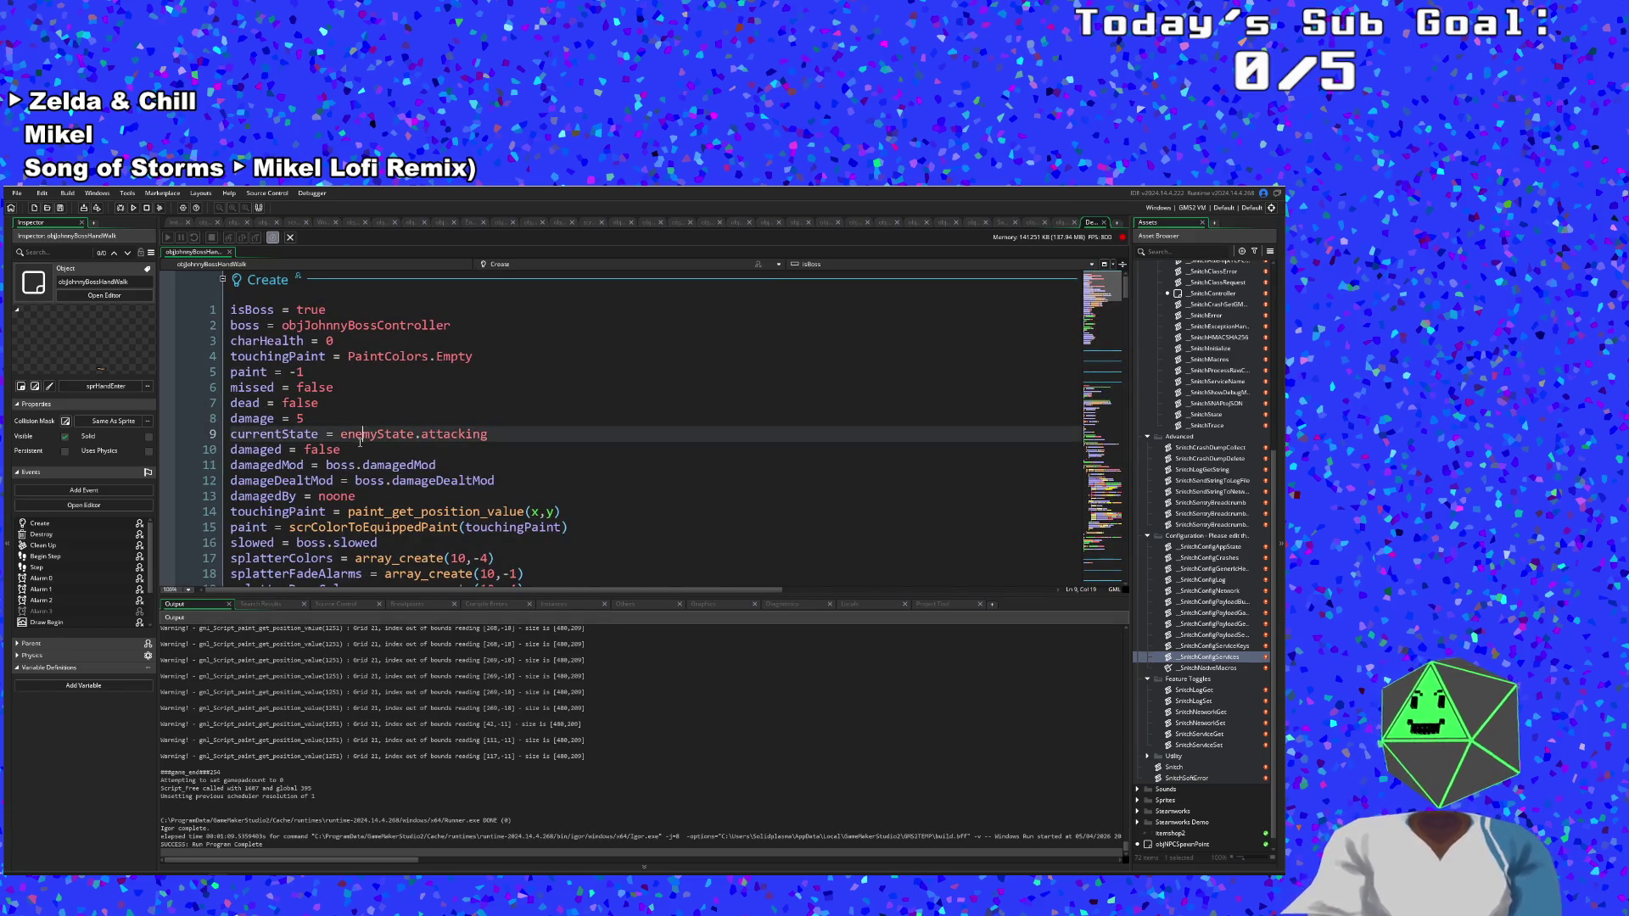
{"action": "scroll", "coordinate": [349, 466], "scroll_direction": "down", "scroll_amount": 3}
{"action": "scroll", "coordinate": [362, 461], "scroll_direction": "up", "scroll_amount": 3}
{"action": "scroll", "coordinate": [364, 462], "scroll_direction": "down", "scroll_amount": 20}
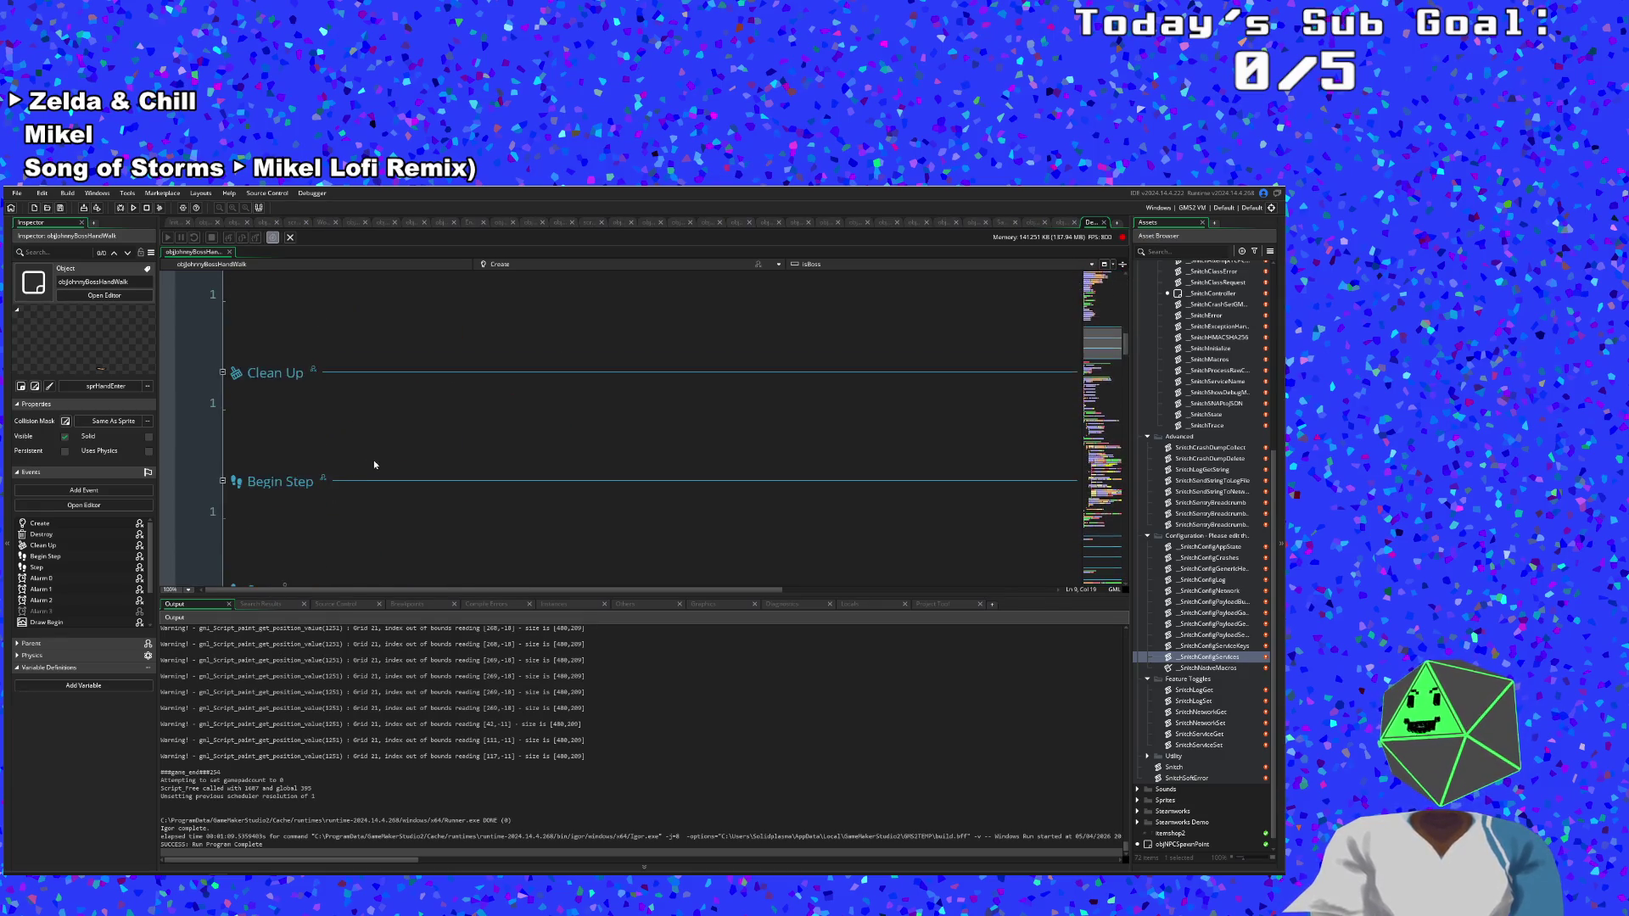
{"action": "scroll", "coordinate": [381, 465], "scroll_direction": "up", "scroll_amount": 10}
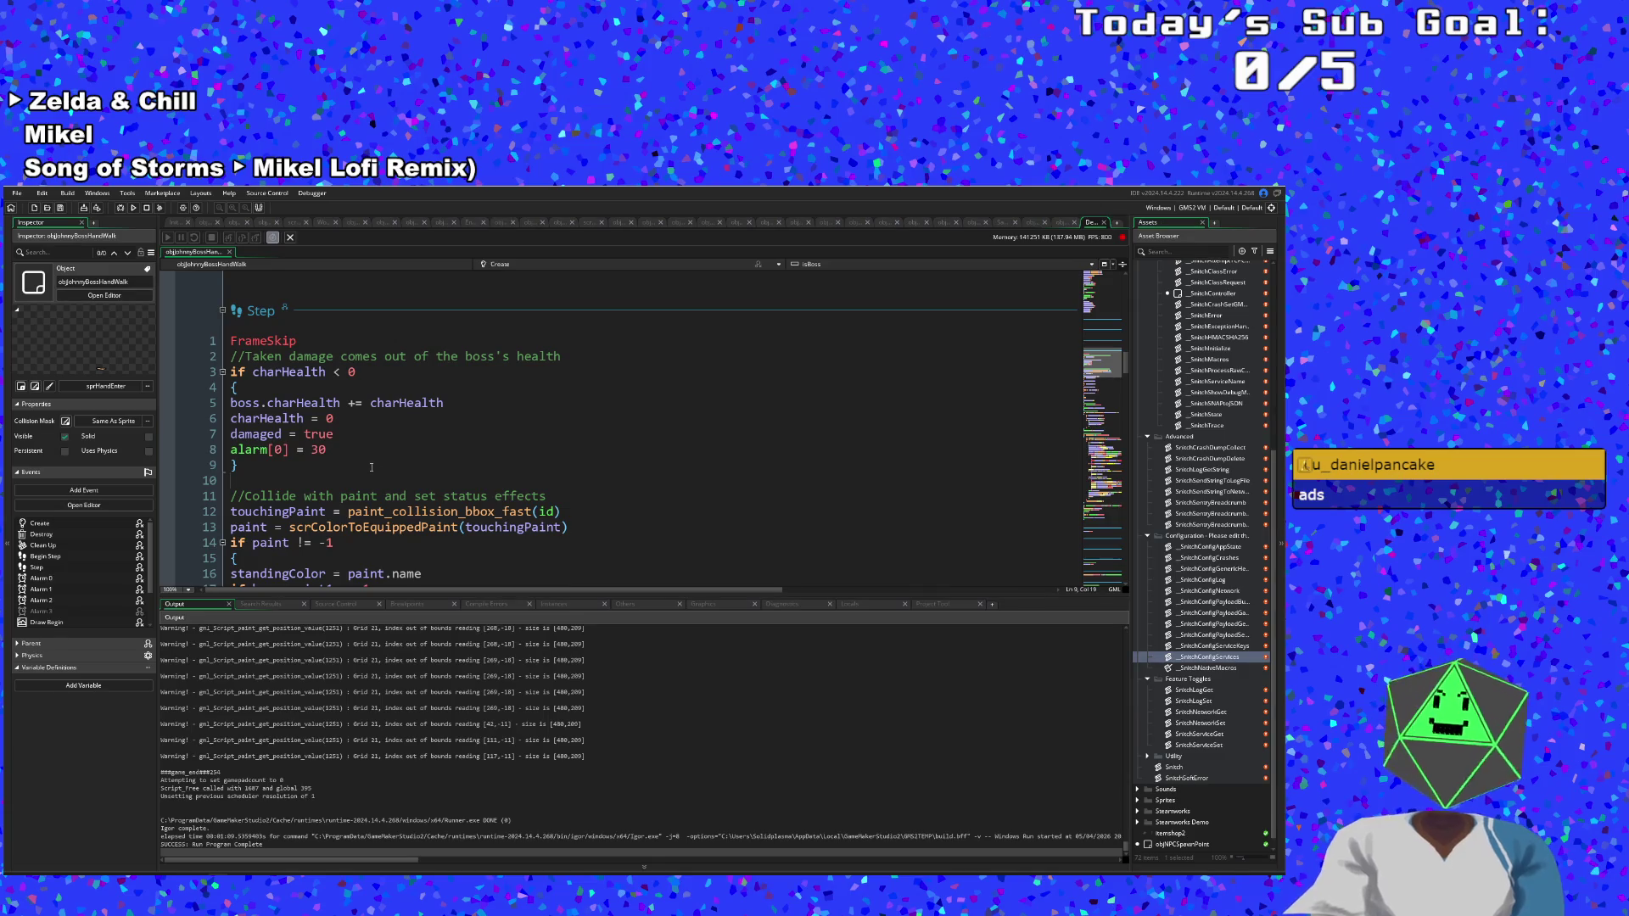
{"action": "scroll", "coordinate": [372, 466], "scroll_direction": "down", "scroll_amount": 4}
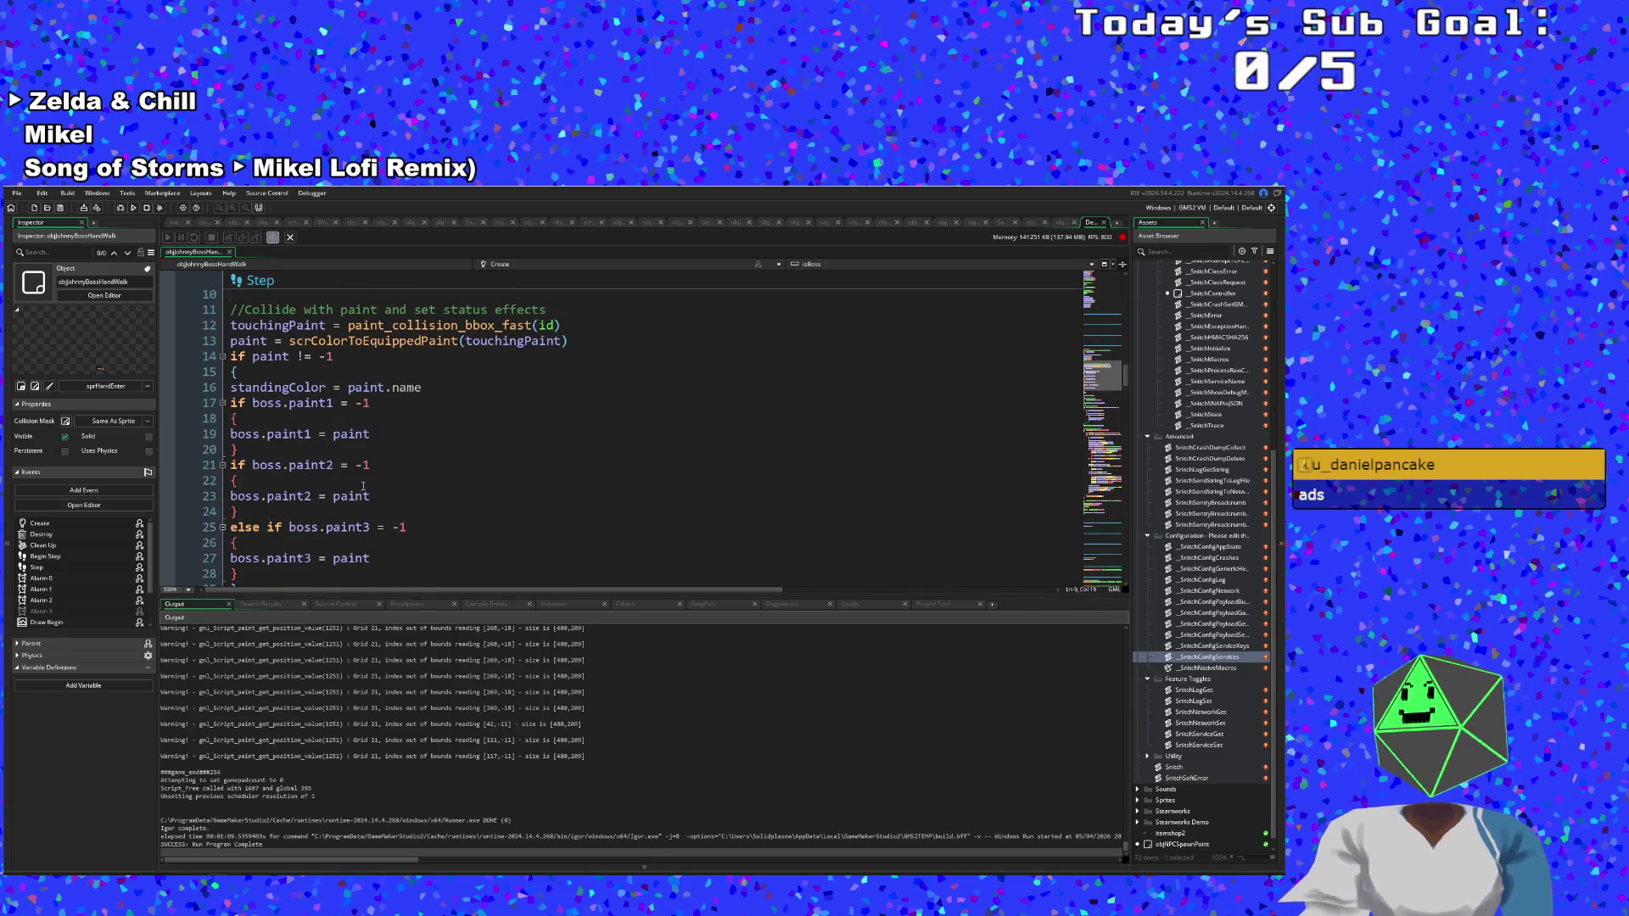
{"action": "scroll", "coordinate": [362, 486], "scroll_direction": "down", "scroll_amount": 16}
{"action": "scroll", "coordinate": [374, 463], "scroll_direction": "down", "scroll_amount": 12}
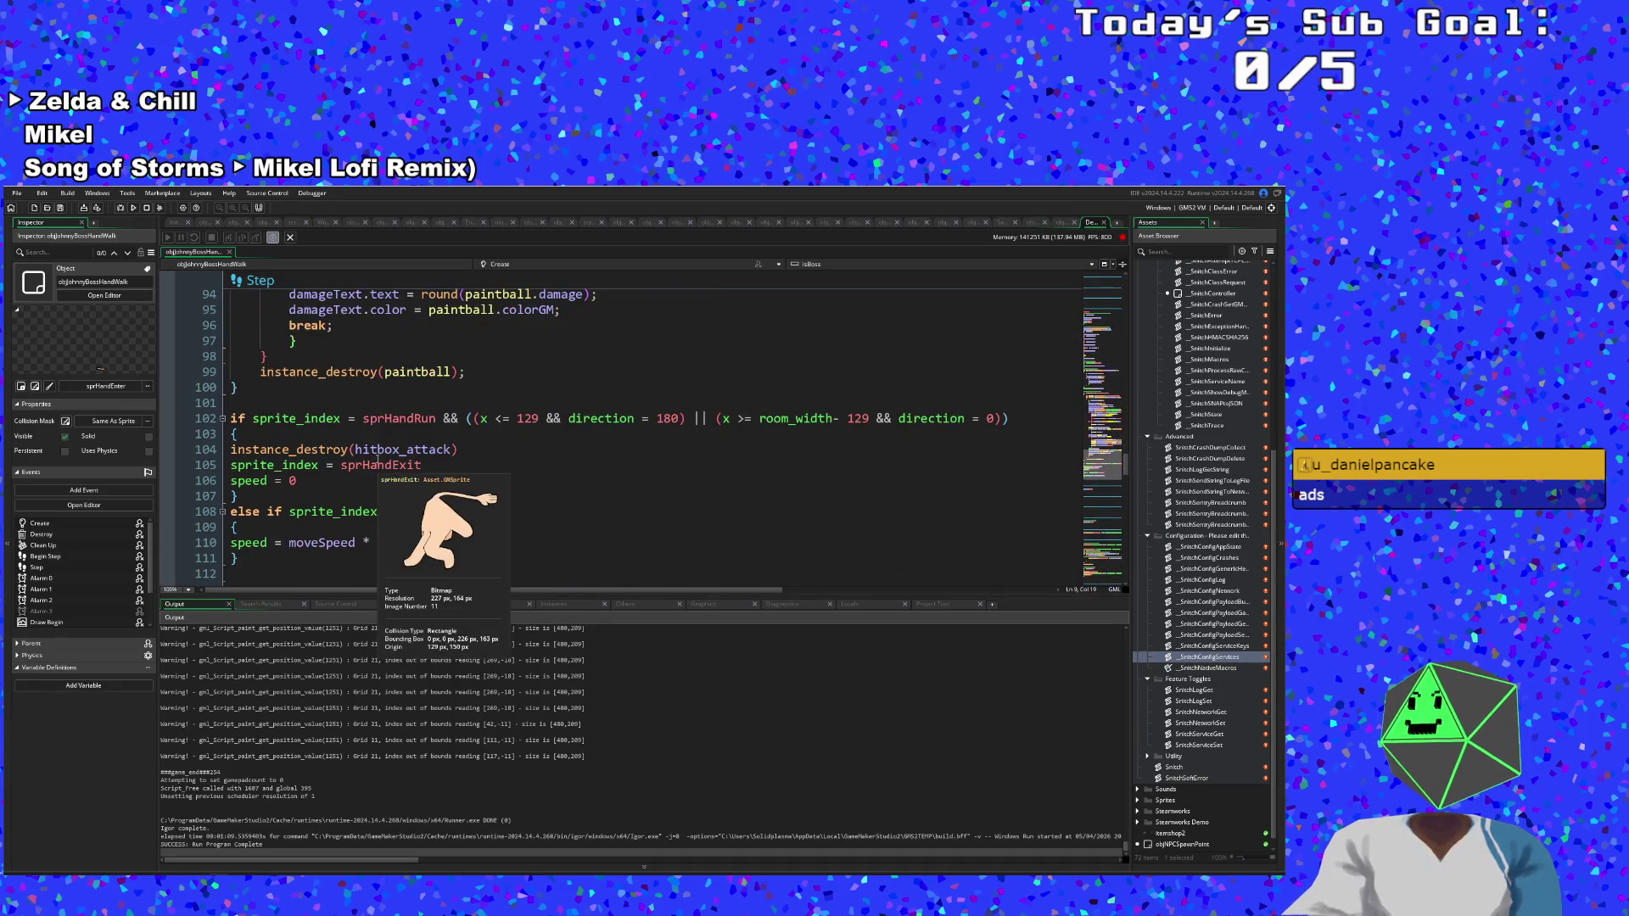
{"action": "scroll", "coordinate": [399, 457], "scroll_direction": "down", "scroll_amount": 15}
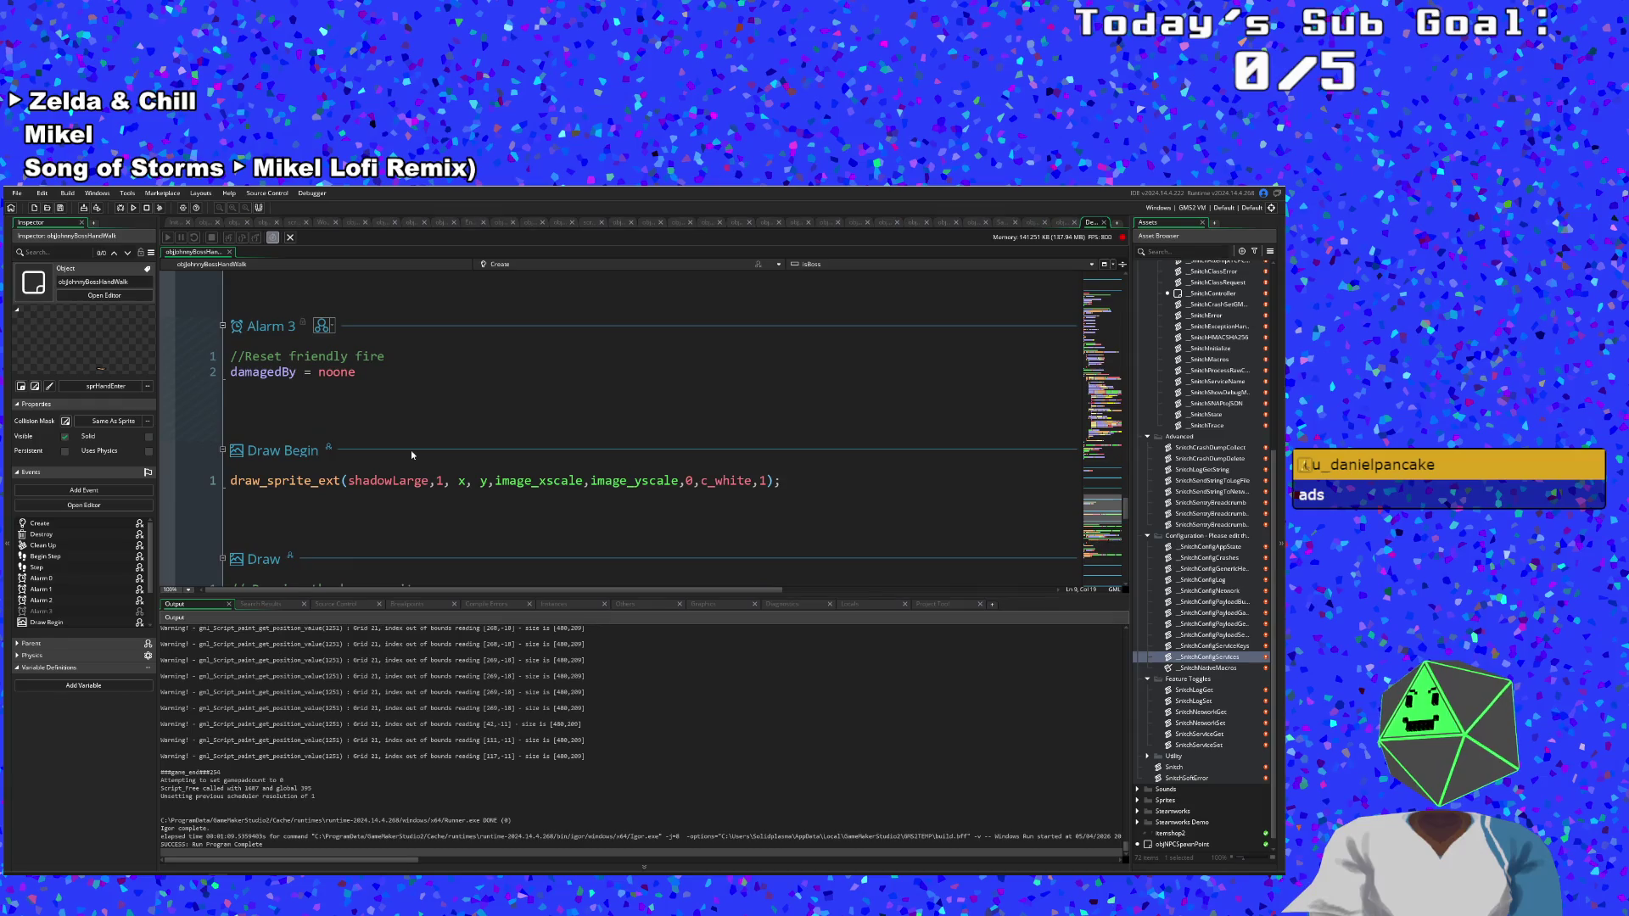
{"action": "scroll", "coordinate": [410, 453], "scroll_direction": "down", "scroll_amount": 10}
{"action": "scroll", "coordinate": [404, 453], "scroll_direction": "down", "scroll_amount": 10}
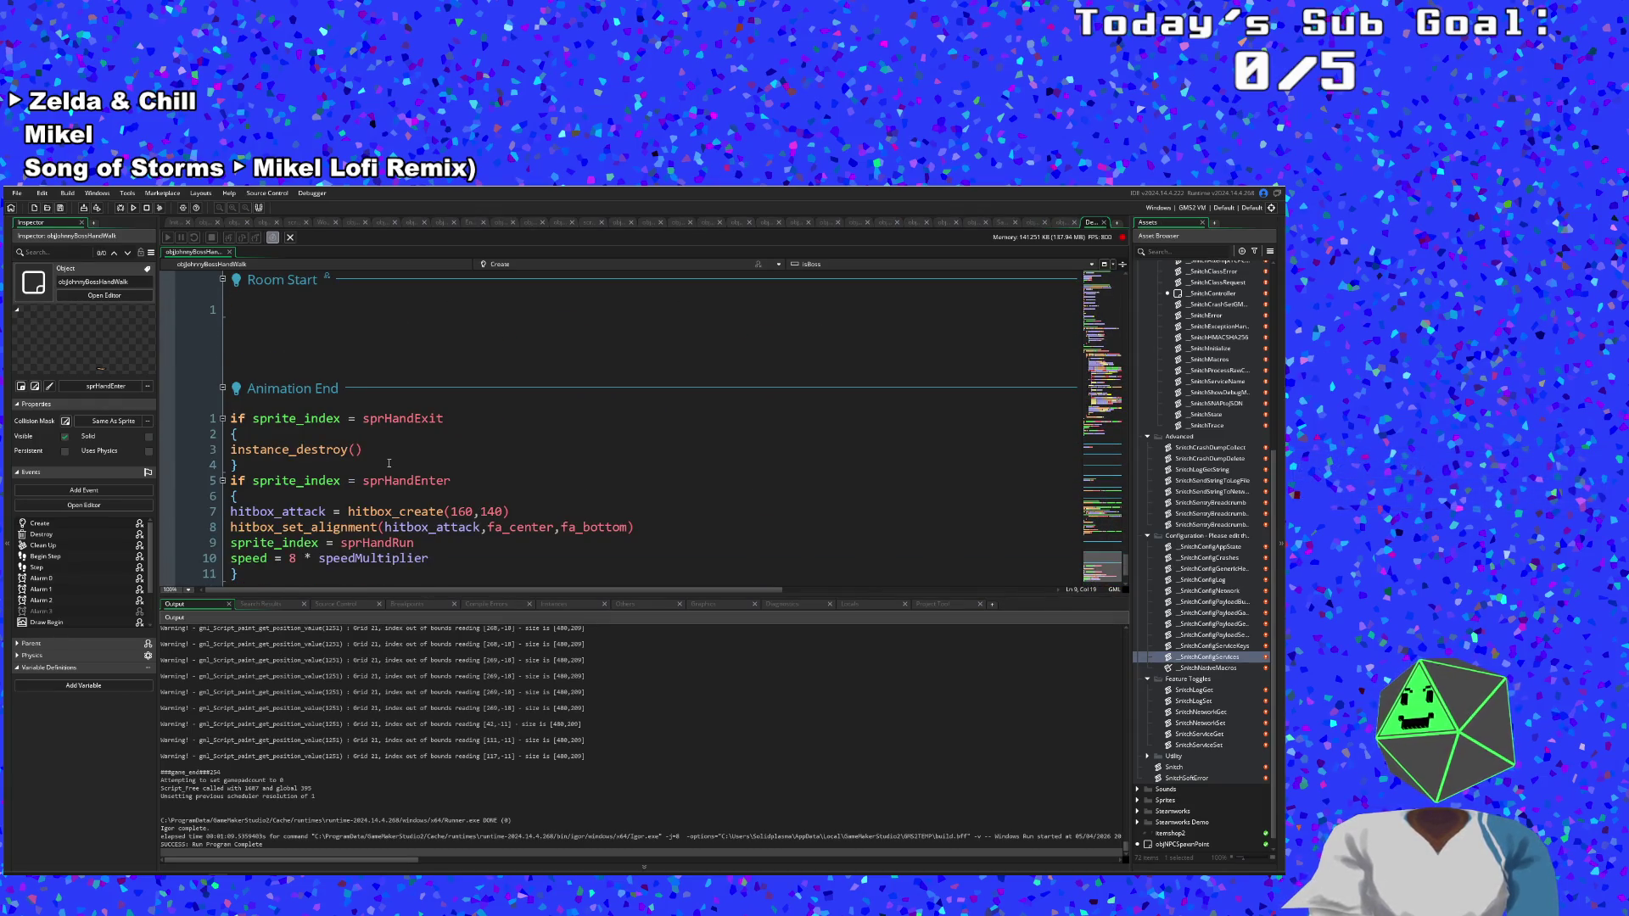
{"action": "scroll", "coordinate": [389, 463], "scroll_direction": "down", "scroll_amount": 2}
{"action": "left_click", "coordinate": [362, 470]}
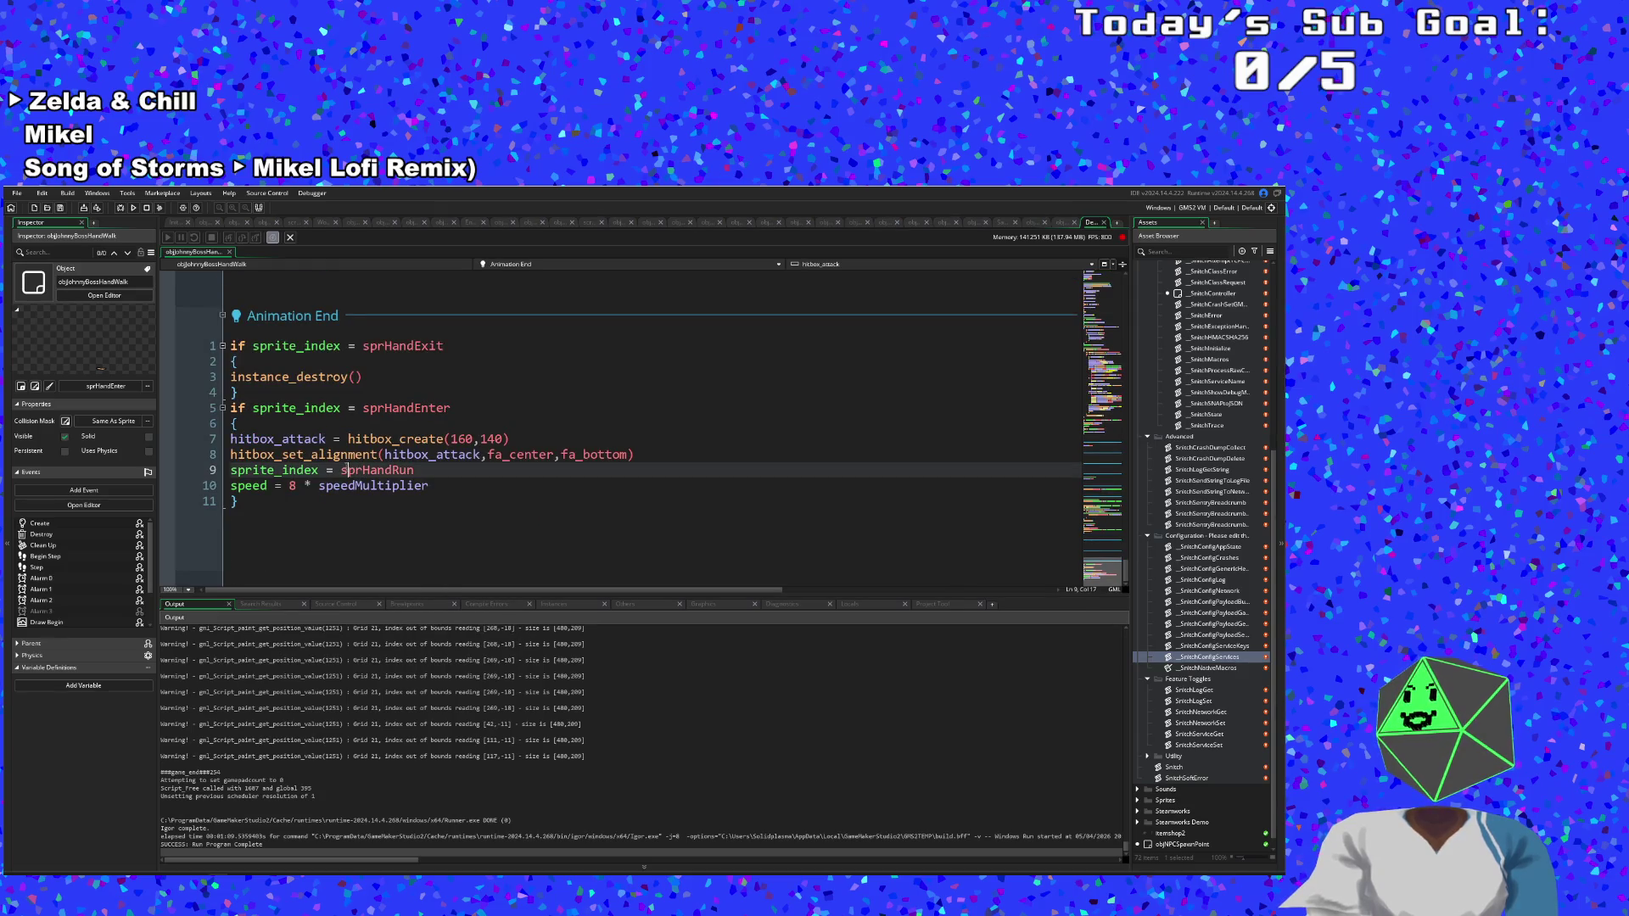
{"action": "left_click", "coordinate": [371, 487]}
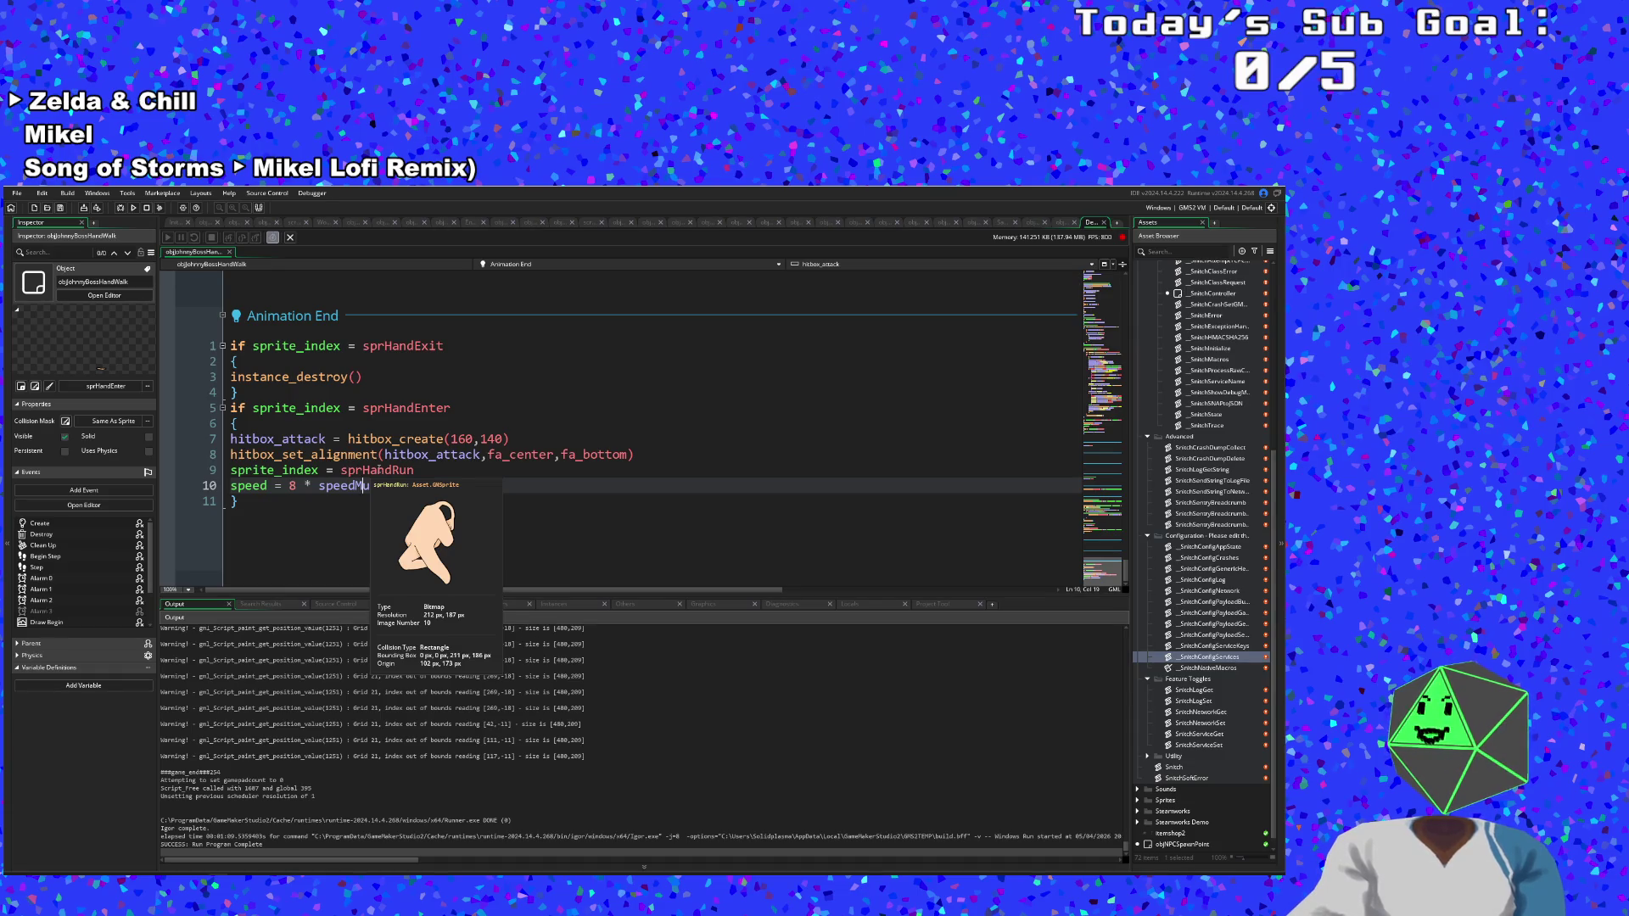
{"action": "scroll", "coordinate": [376, 476], "scroll_direction": "up", "scroll_amount": 15}
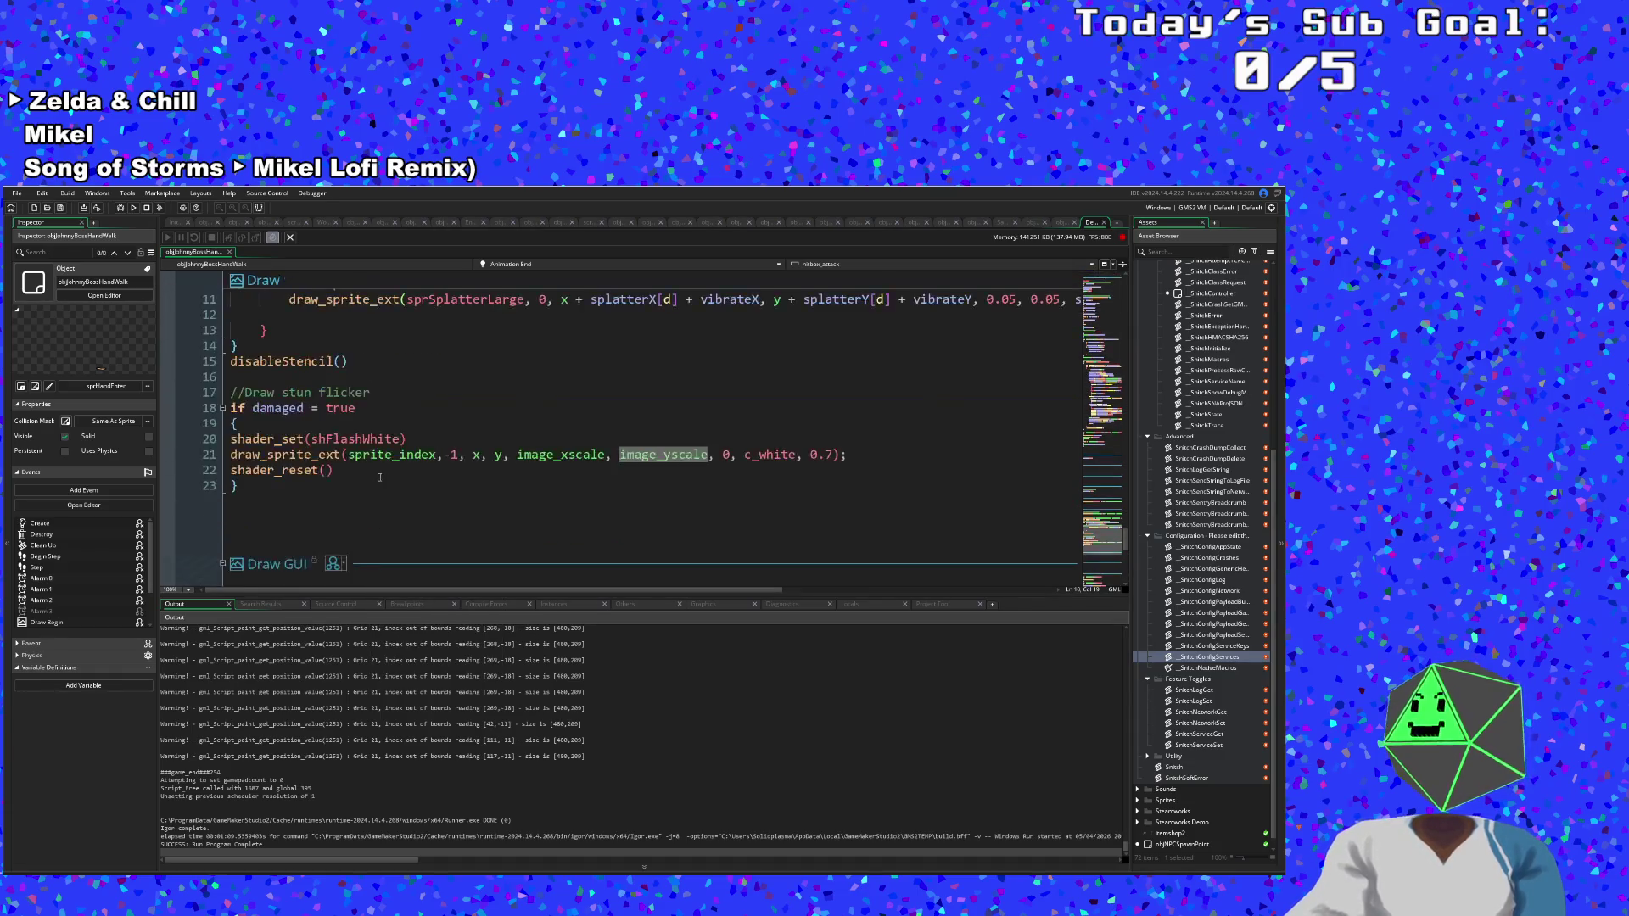
{"action": "left_click", "coordinate": [517, 408]}
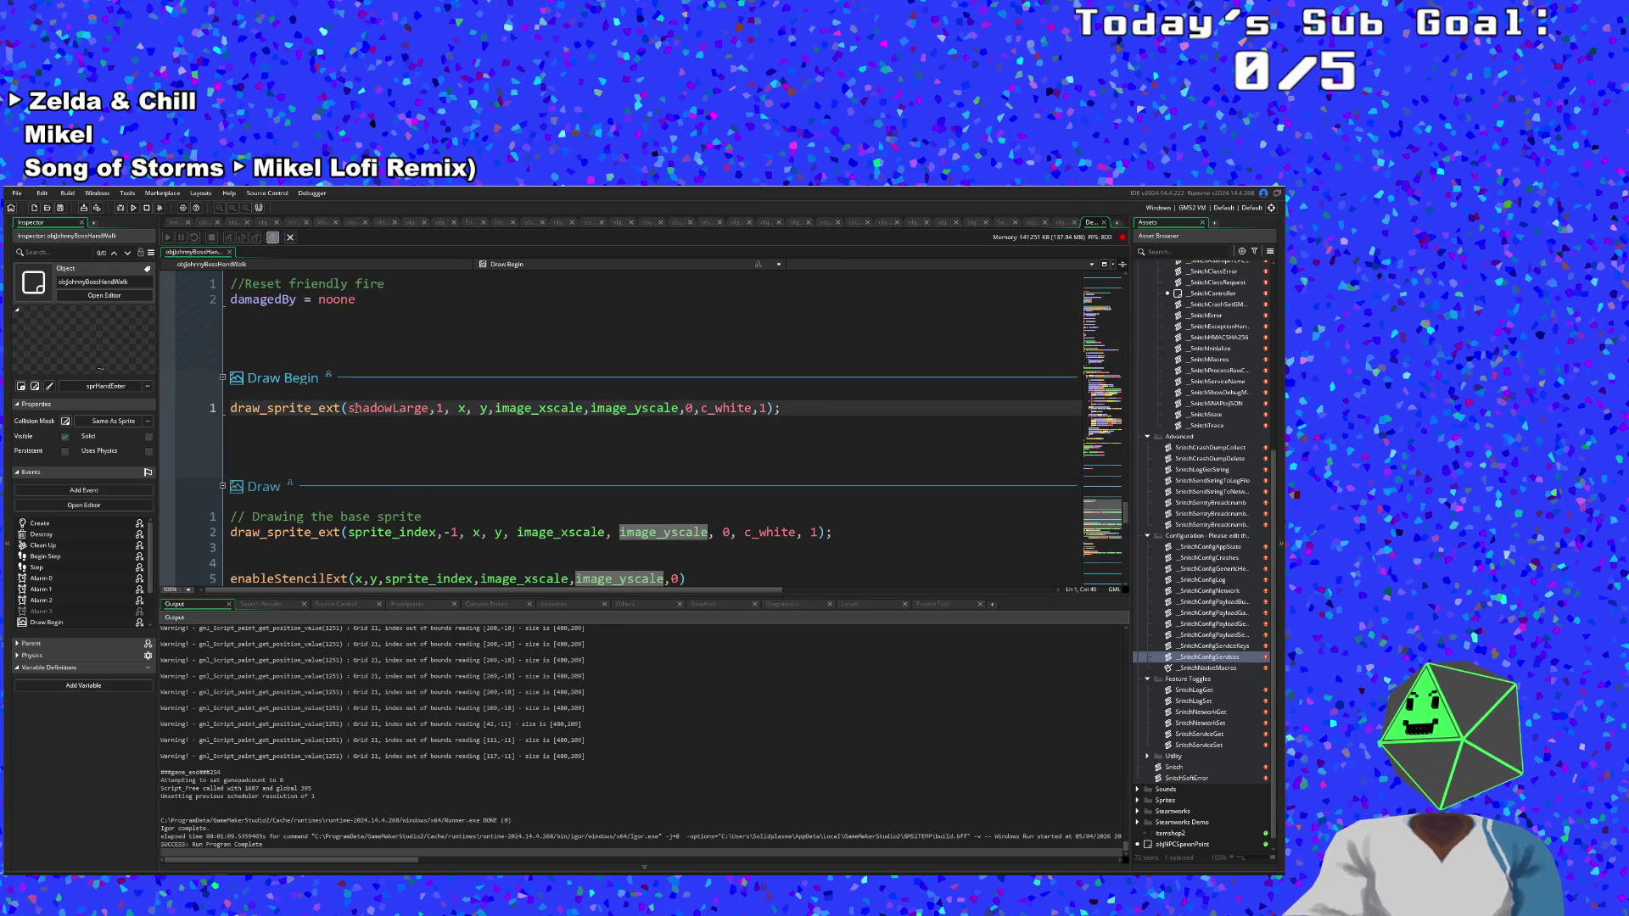
{"action": "mouse_move", "coordinate": [390, 409]}
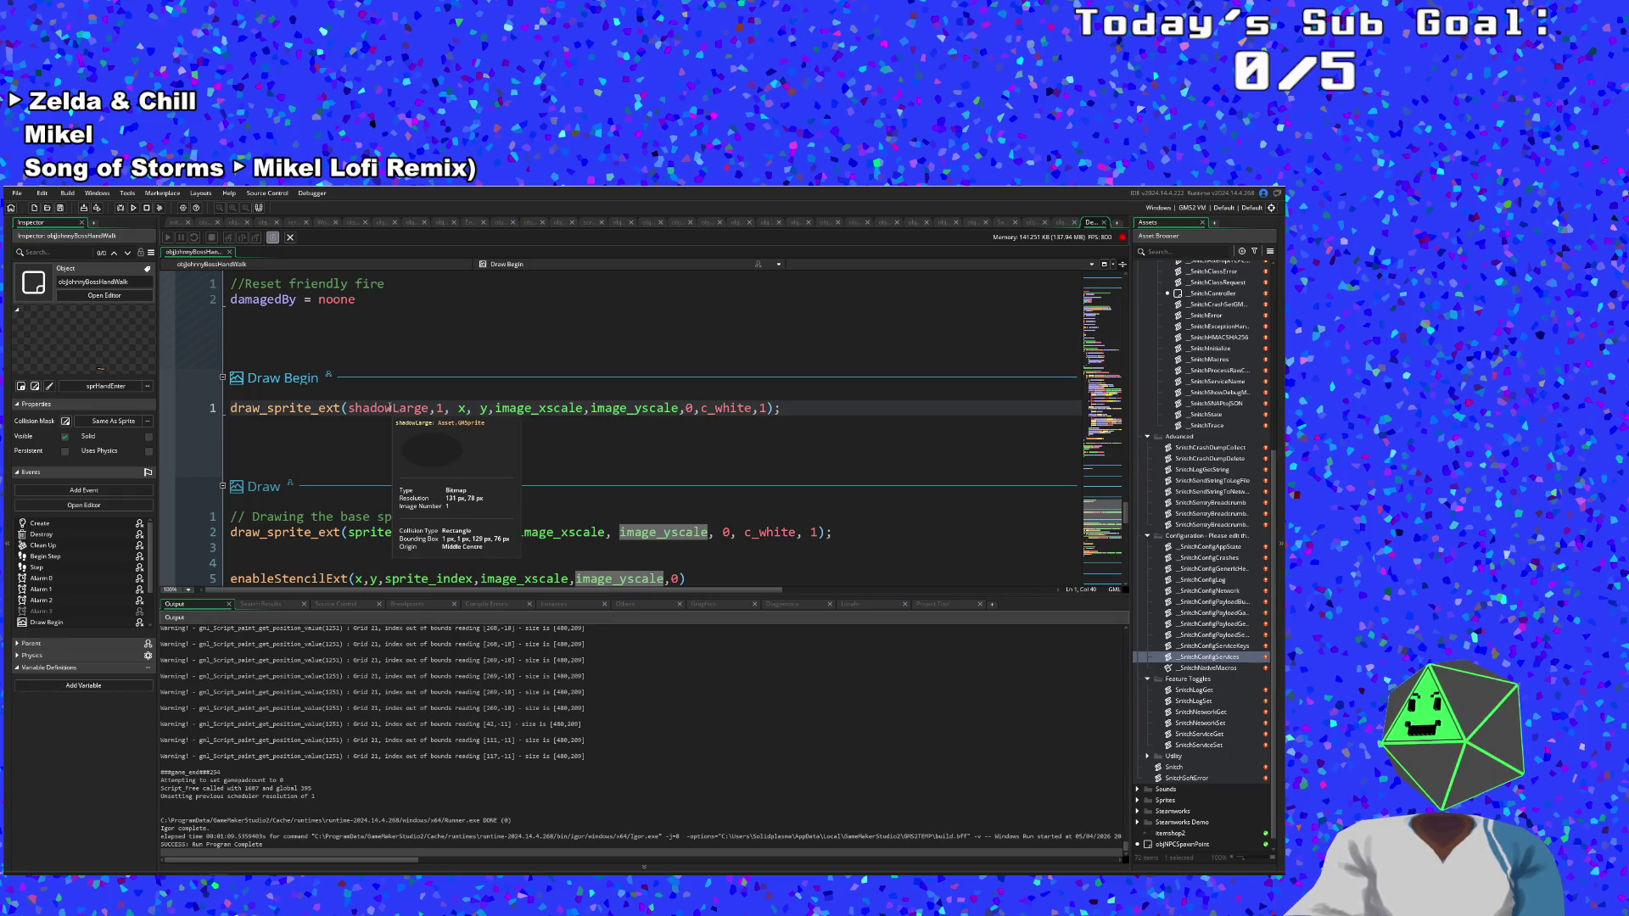
{"action": "left_click", "coordinate": [391, 408]}
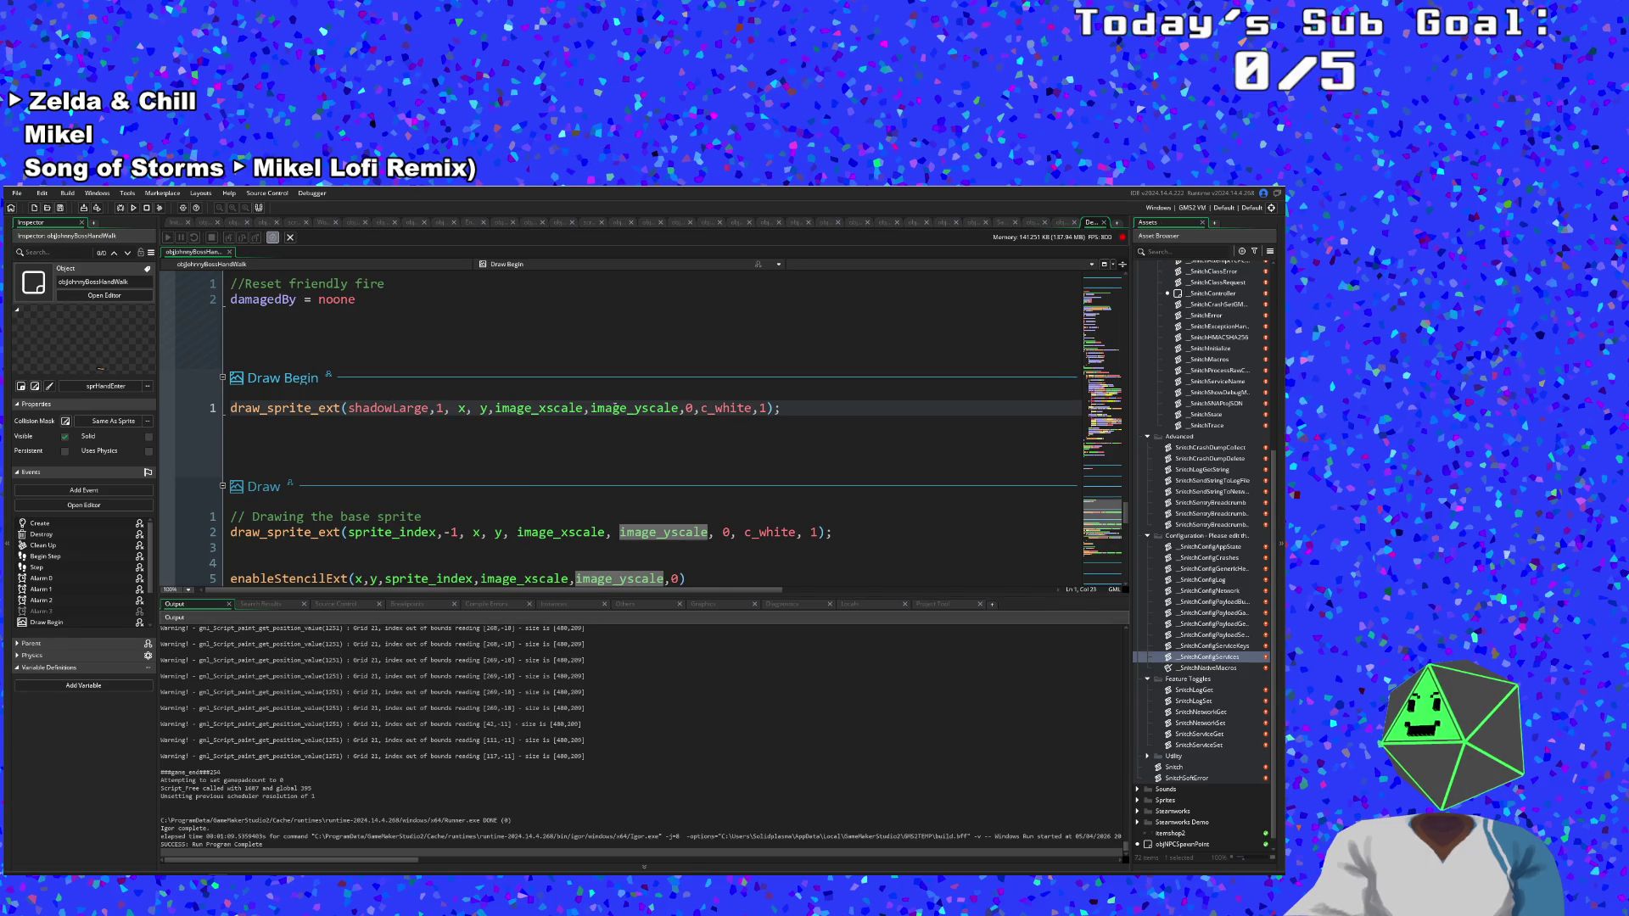
{"action": "mouse_move", "coordinate": [430, 407]}
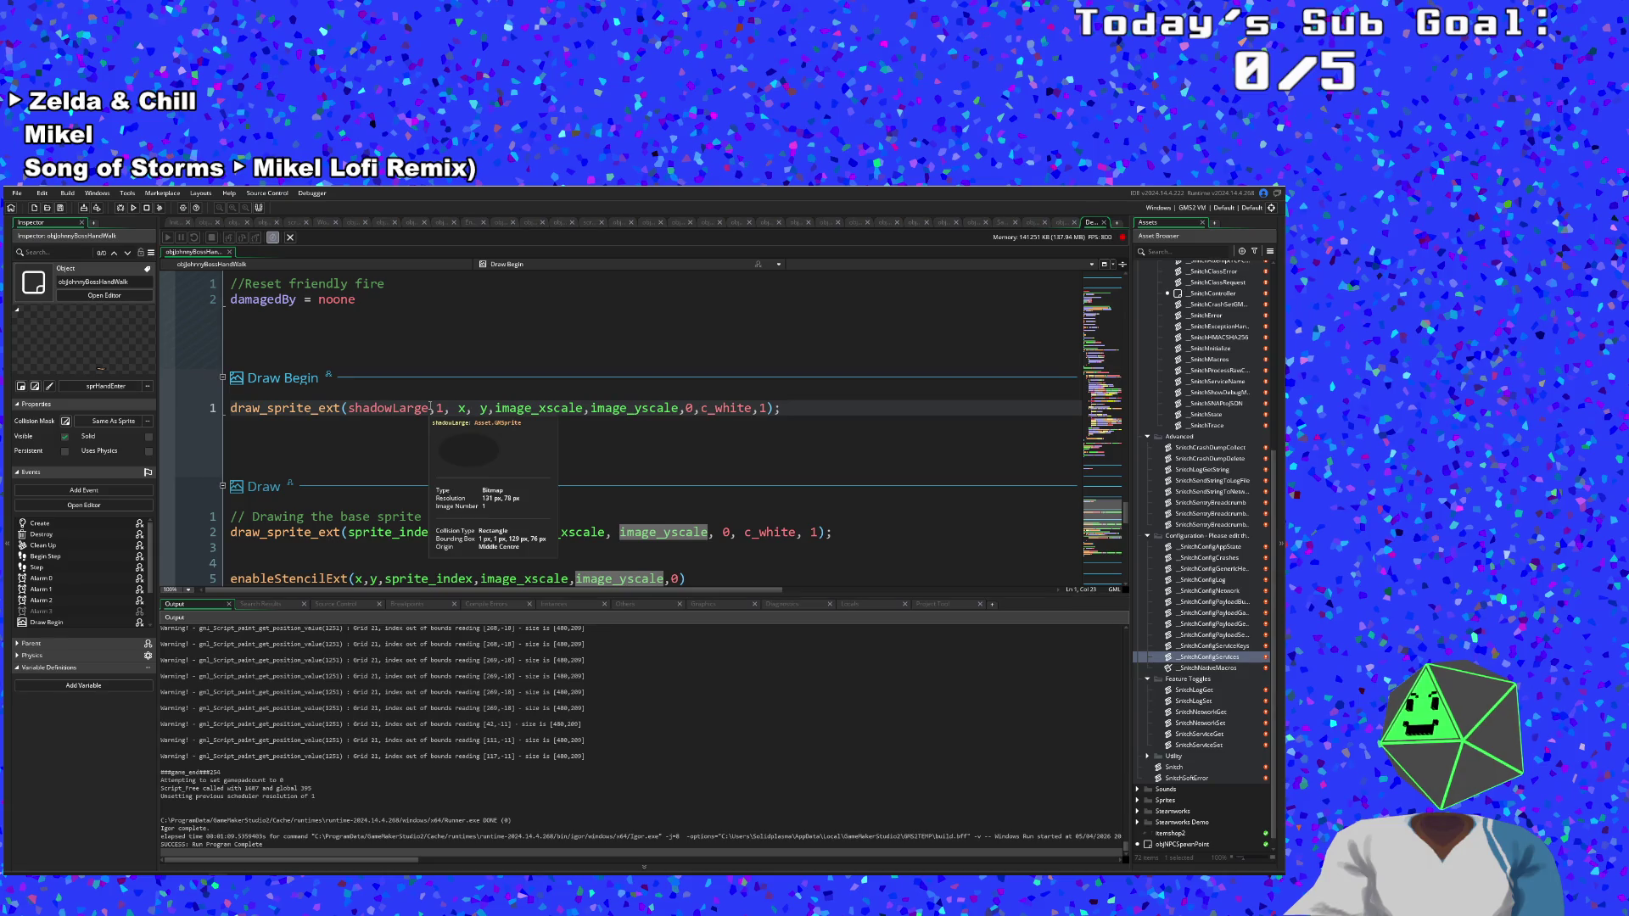
{"action": "left_click", "coordinate": [584, 409]}
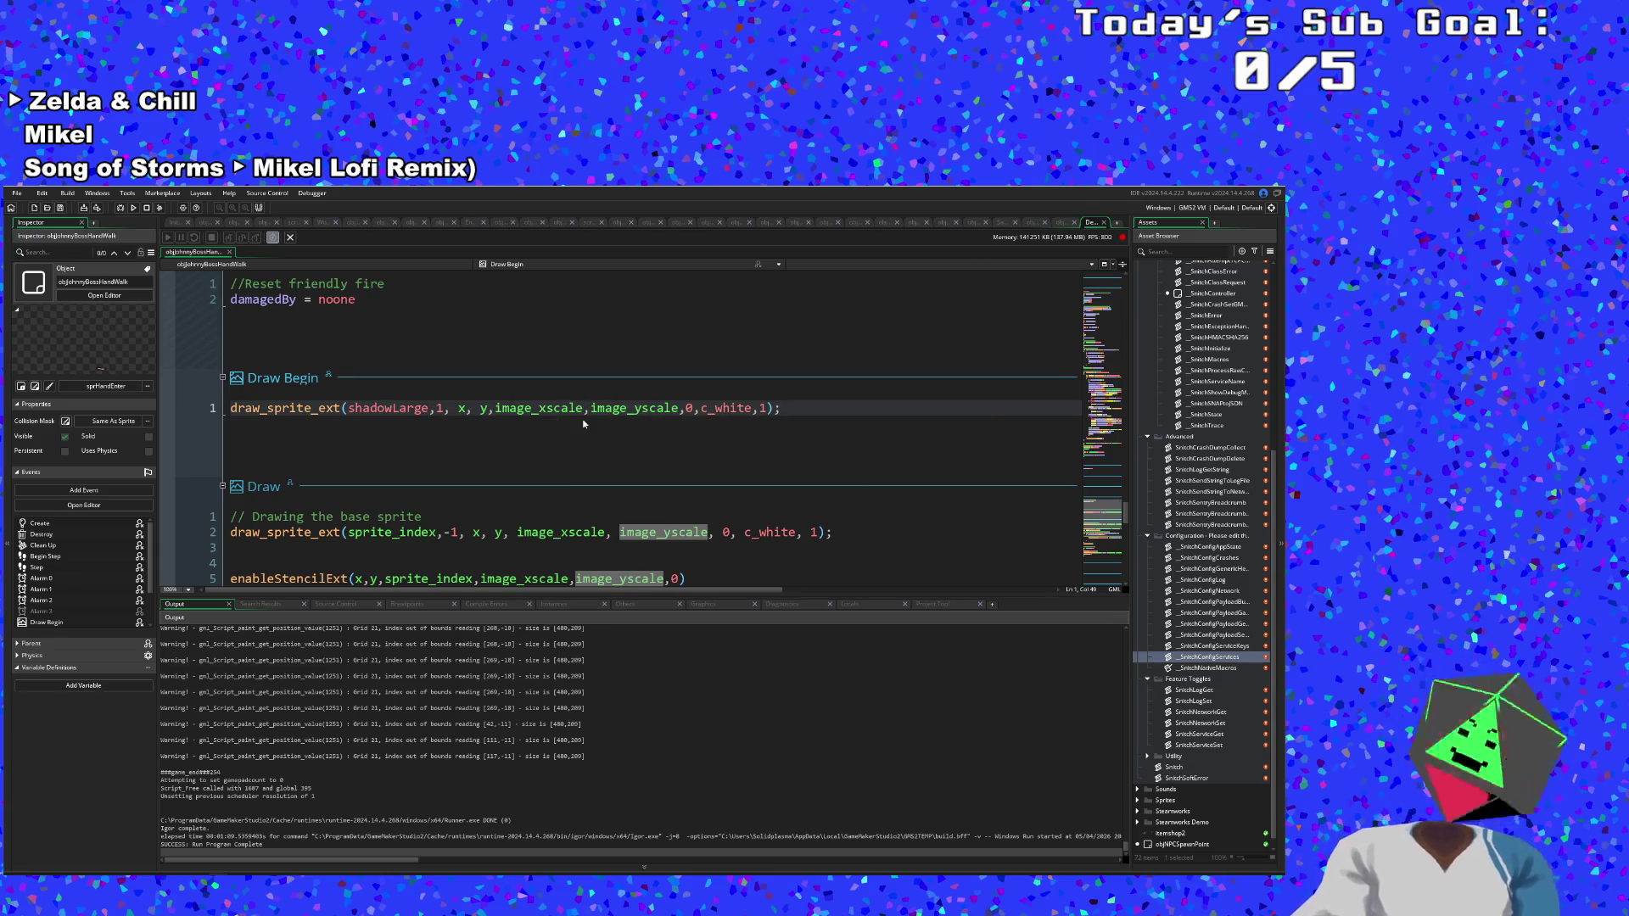
Double the Draw Begin shadow's image_xscale and image_yscale by appending *2.
{"action": "type", "text": "*2"}
{"action": "key", "text": "Right"}
{"action": "key", "text": "Right"}
{"action": "key", "text": "Right"}
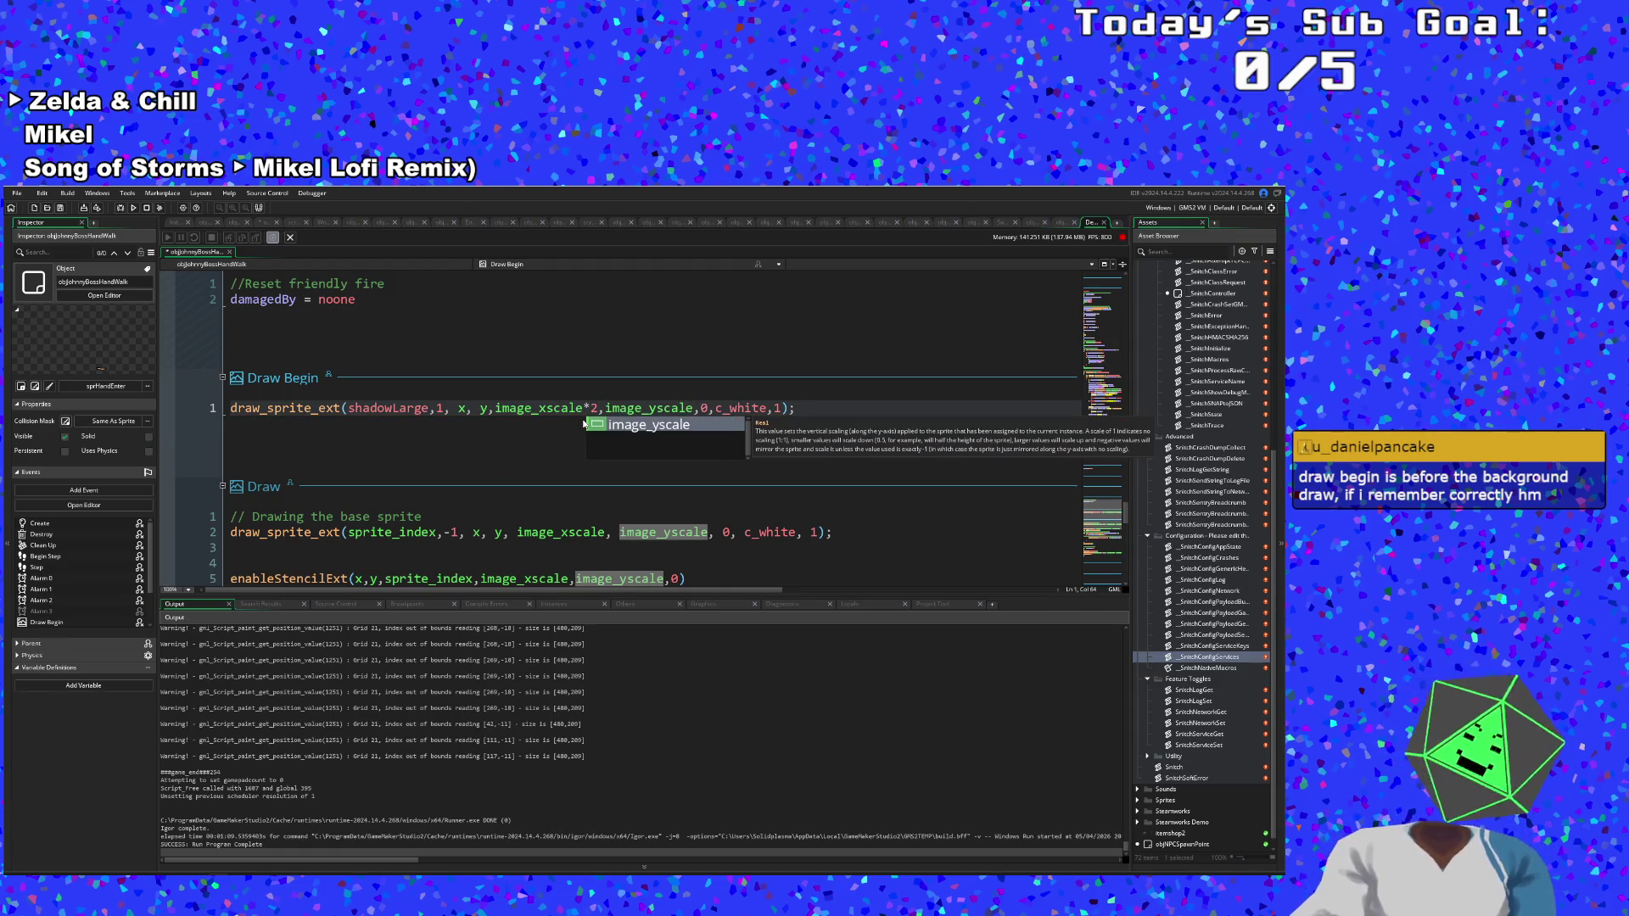
{"action": "type", "text": "*2"}
{"action": "left_click", "coordinate": [544, 408]}
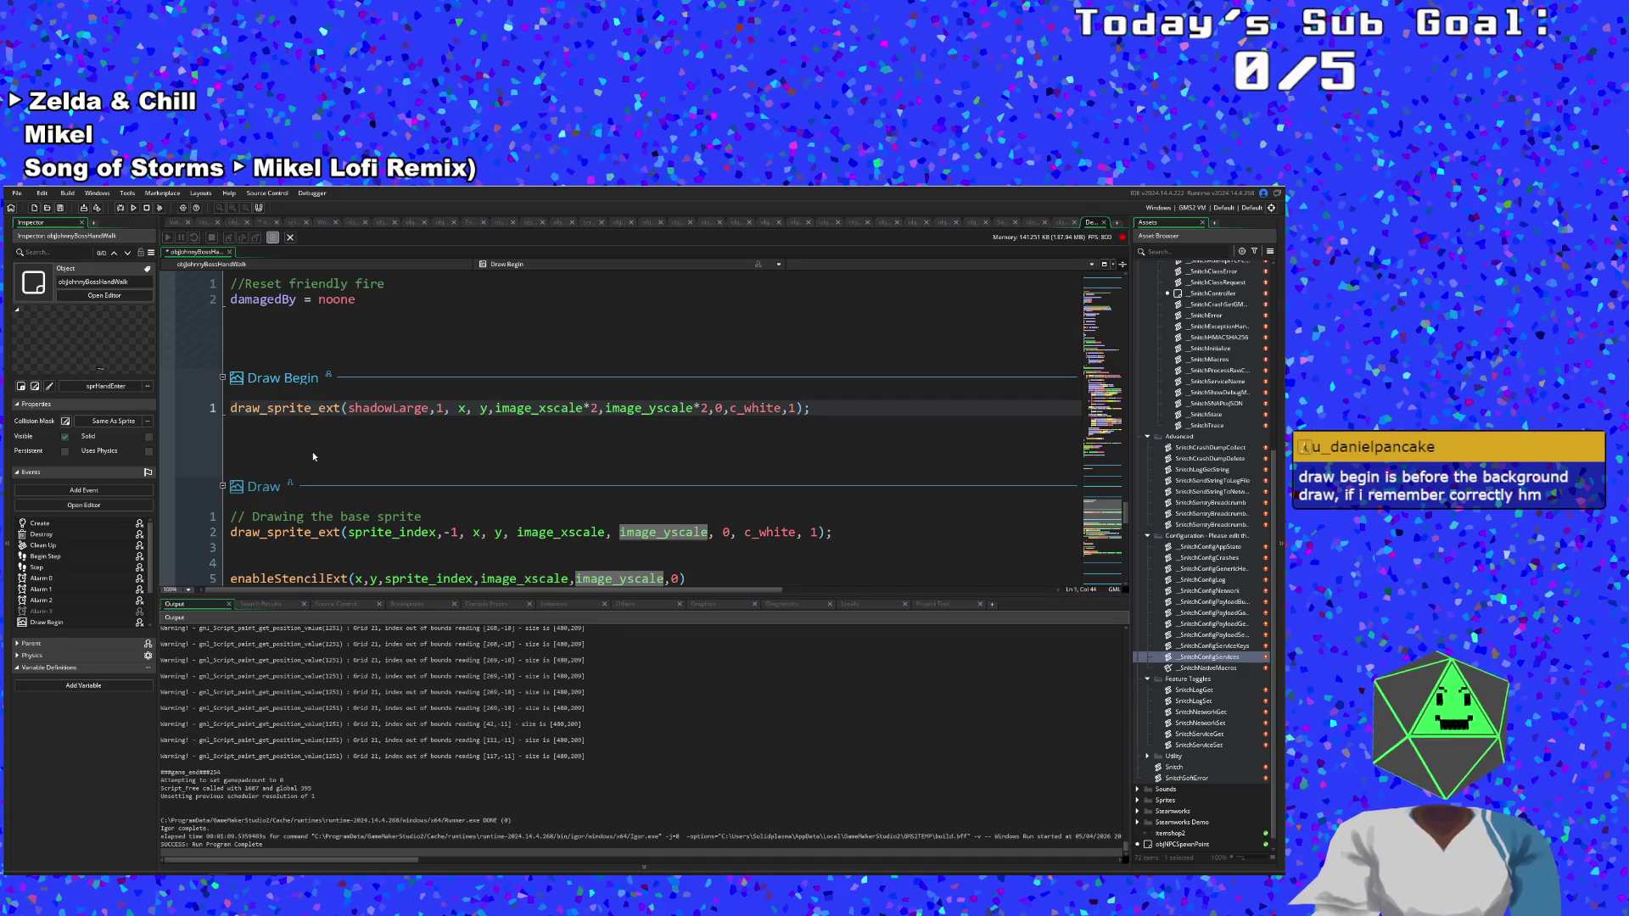
Select the whole draw_sprite_ext(shadowLarge…) line in Draw Begin and remove it.
{"action": "scroll", "coordinate": [326, 465], "scroll_direction": "up", "scroll_amount": 1}
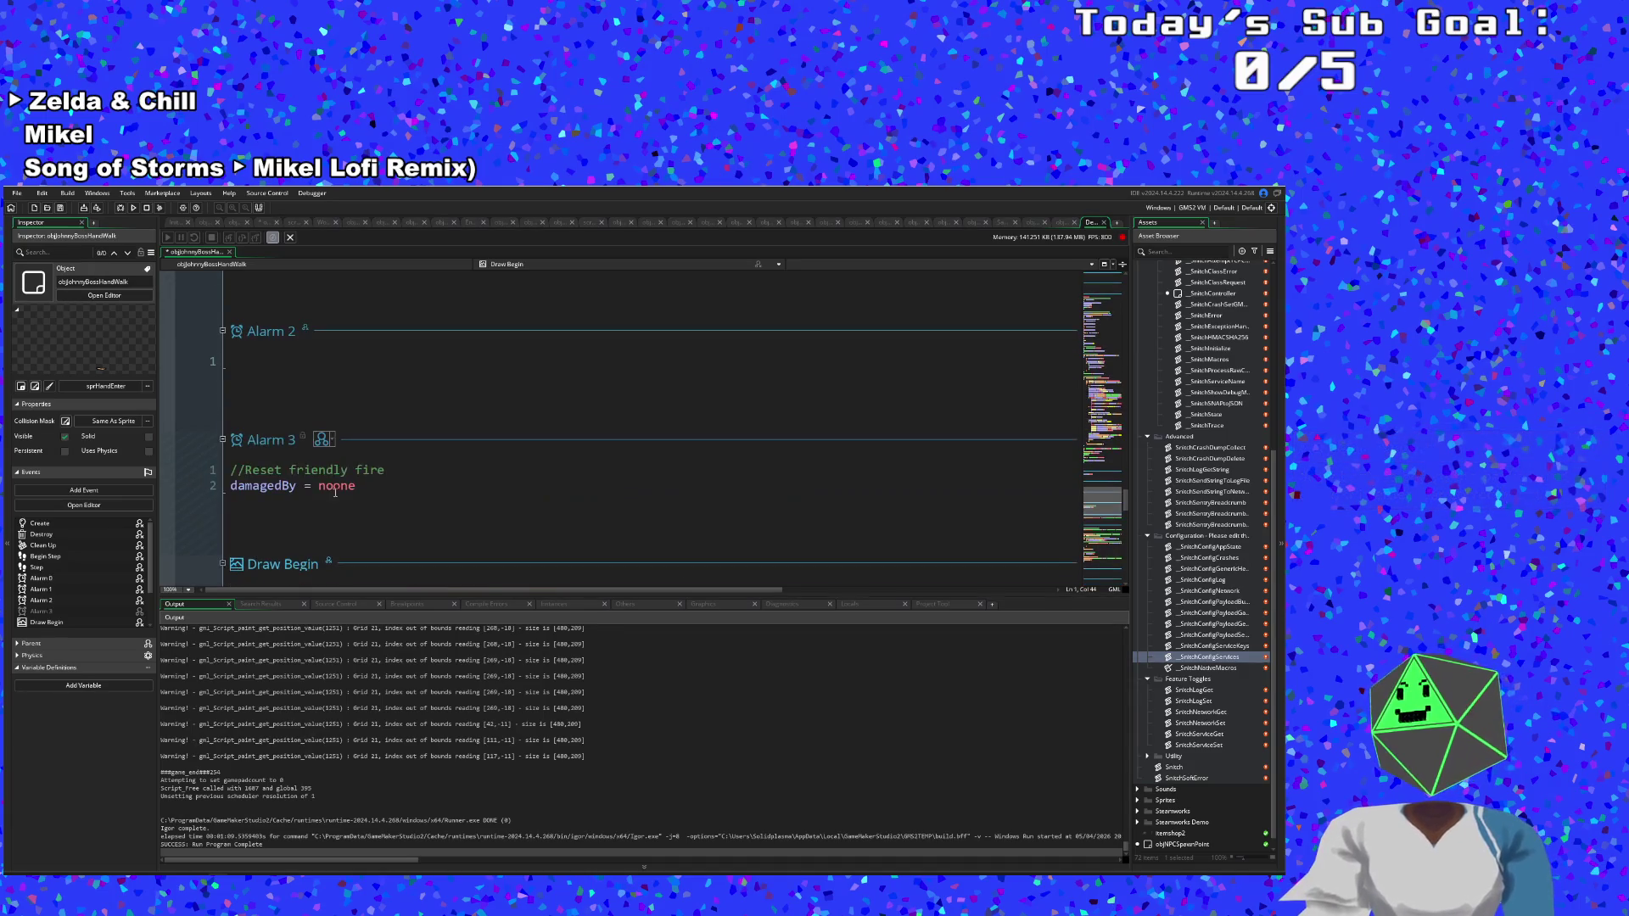
{"action": "scroll", "coordinate": [326, 506], "scroll_direction": "down", "scroll_amount": 1}
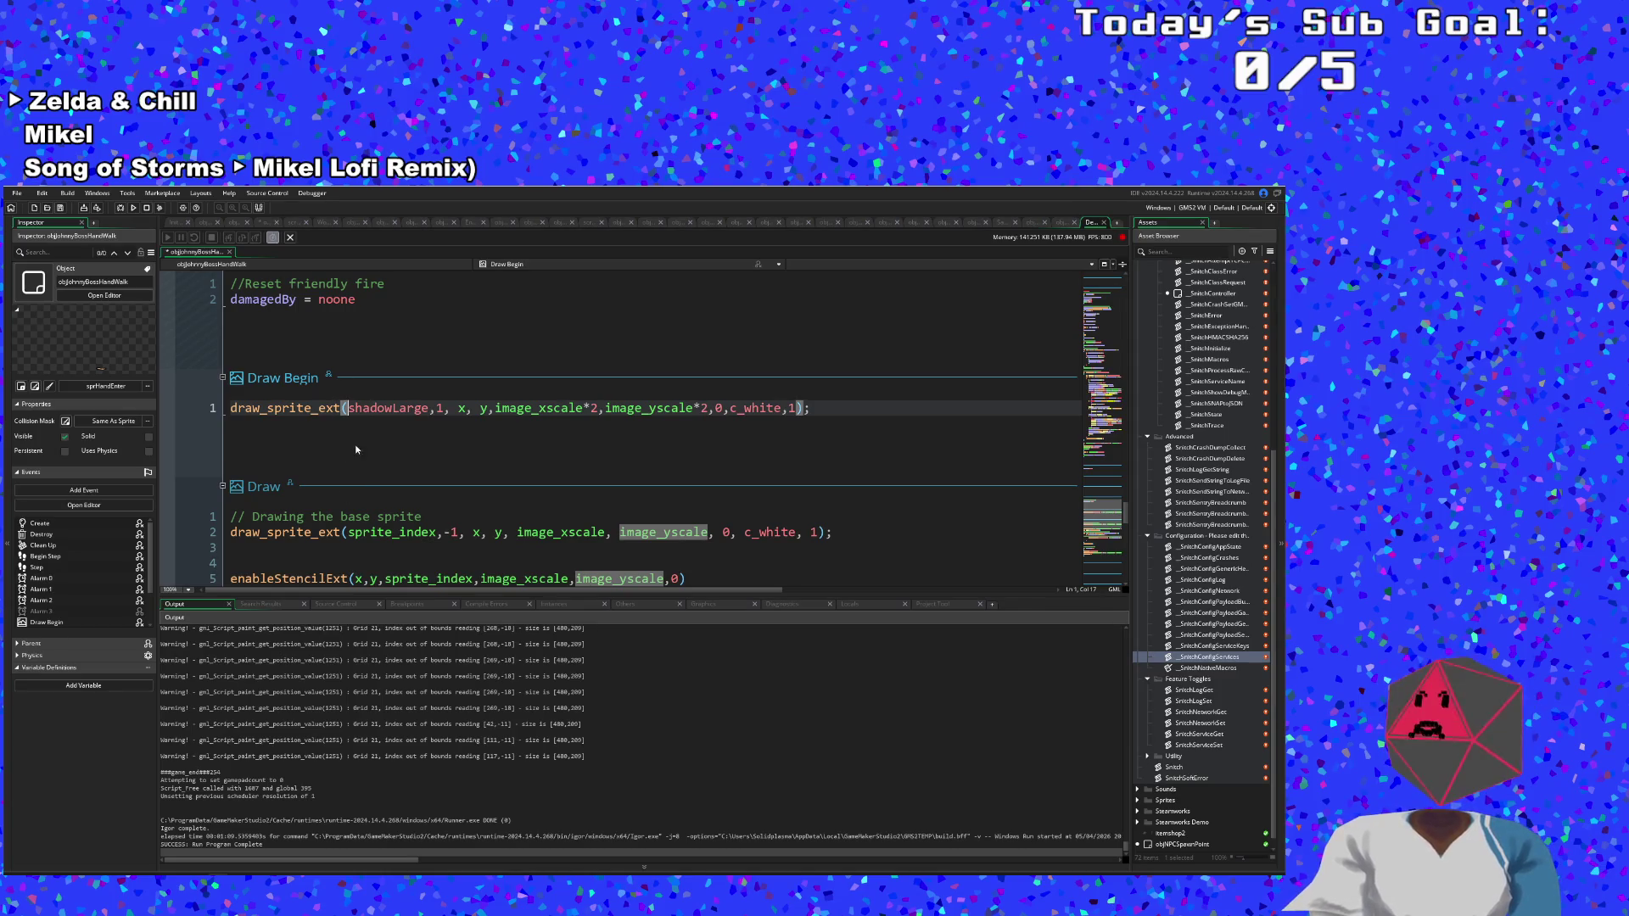
{"action": "left_click", "coordinate": [383, 424]}
{"action": "left_click", "coordinate": [825, 413]}
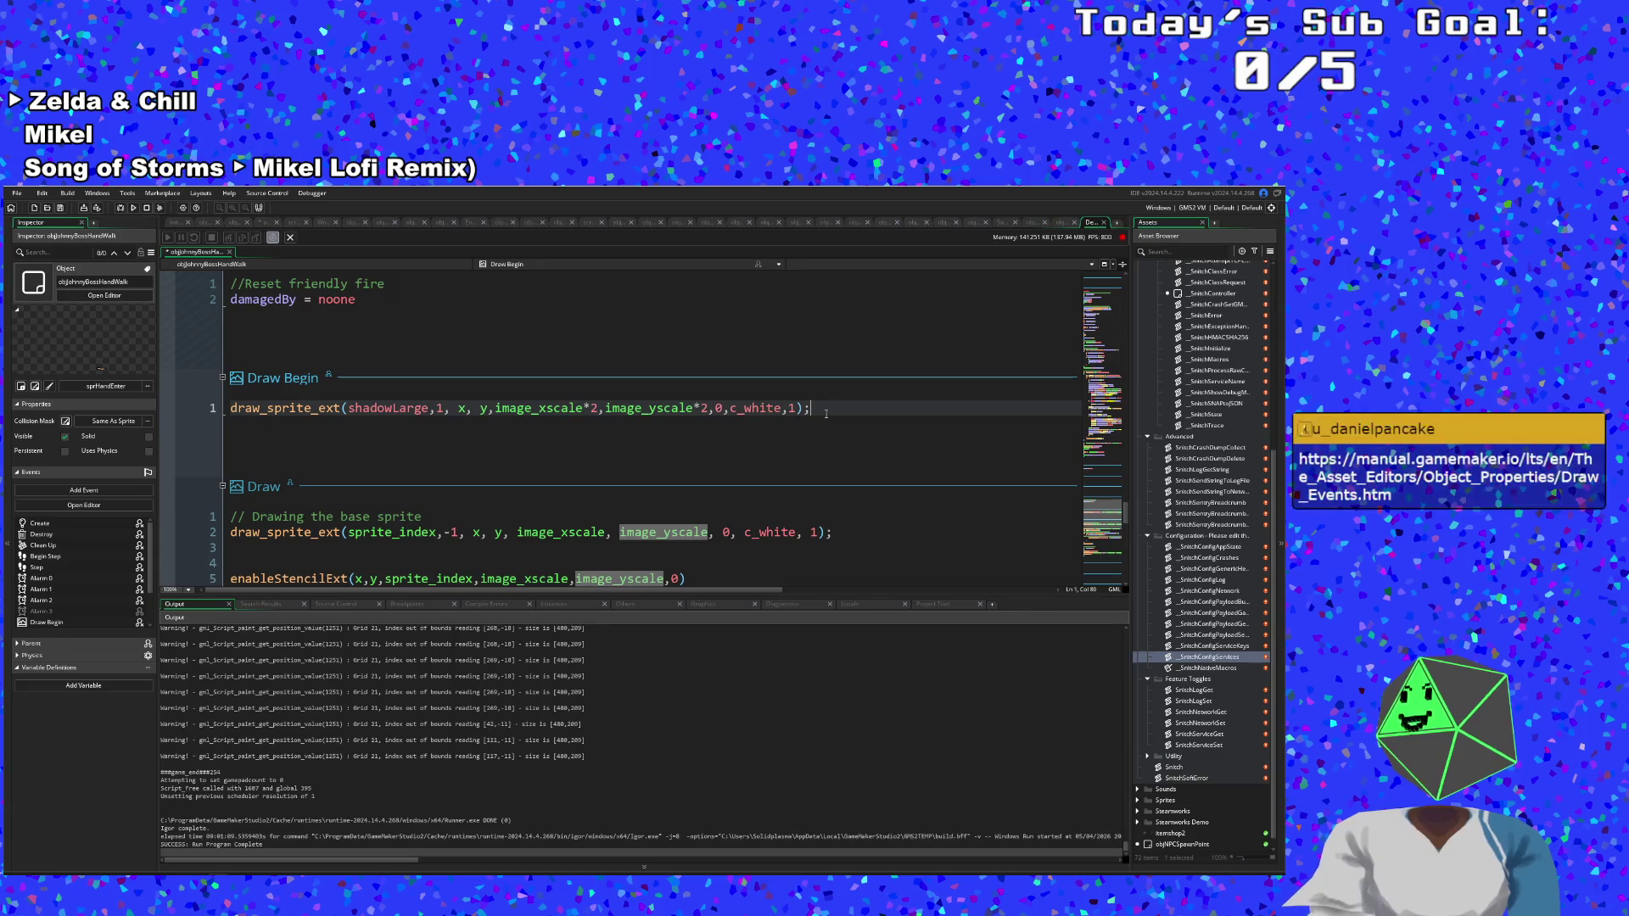
{"action": "mouse_move", "coordinate": [813, 408]}
{"action": "left_mouse_down"}
{"action": "mouse_move", "coordinate": [306, 408]}
{"action": "mouse_move", "coordinate": [248, 392]}
{"action": "left_mouse_up"}
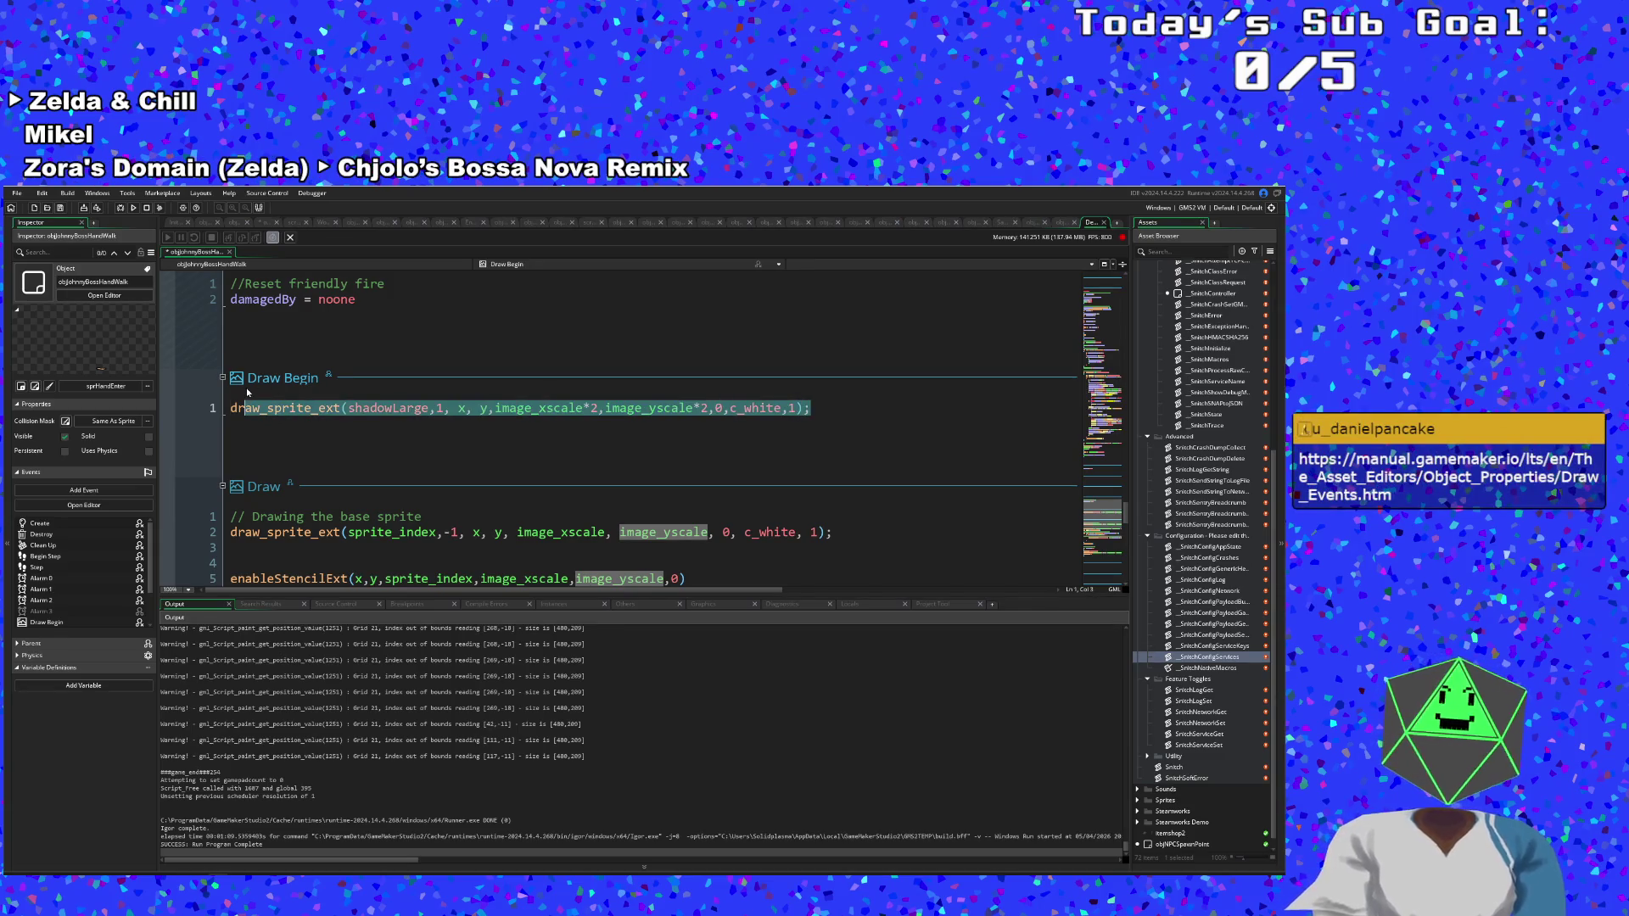
{"action": "left_click", "coordinate": [283, 414]}
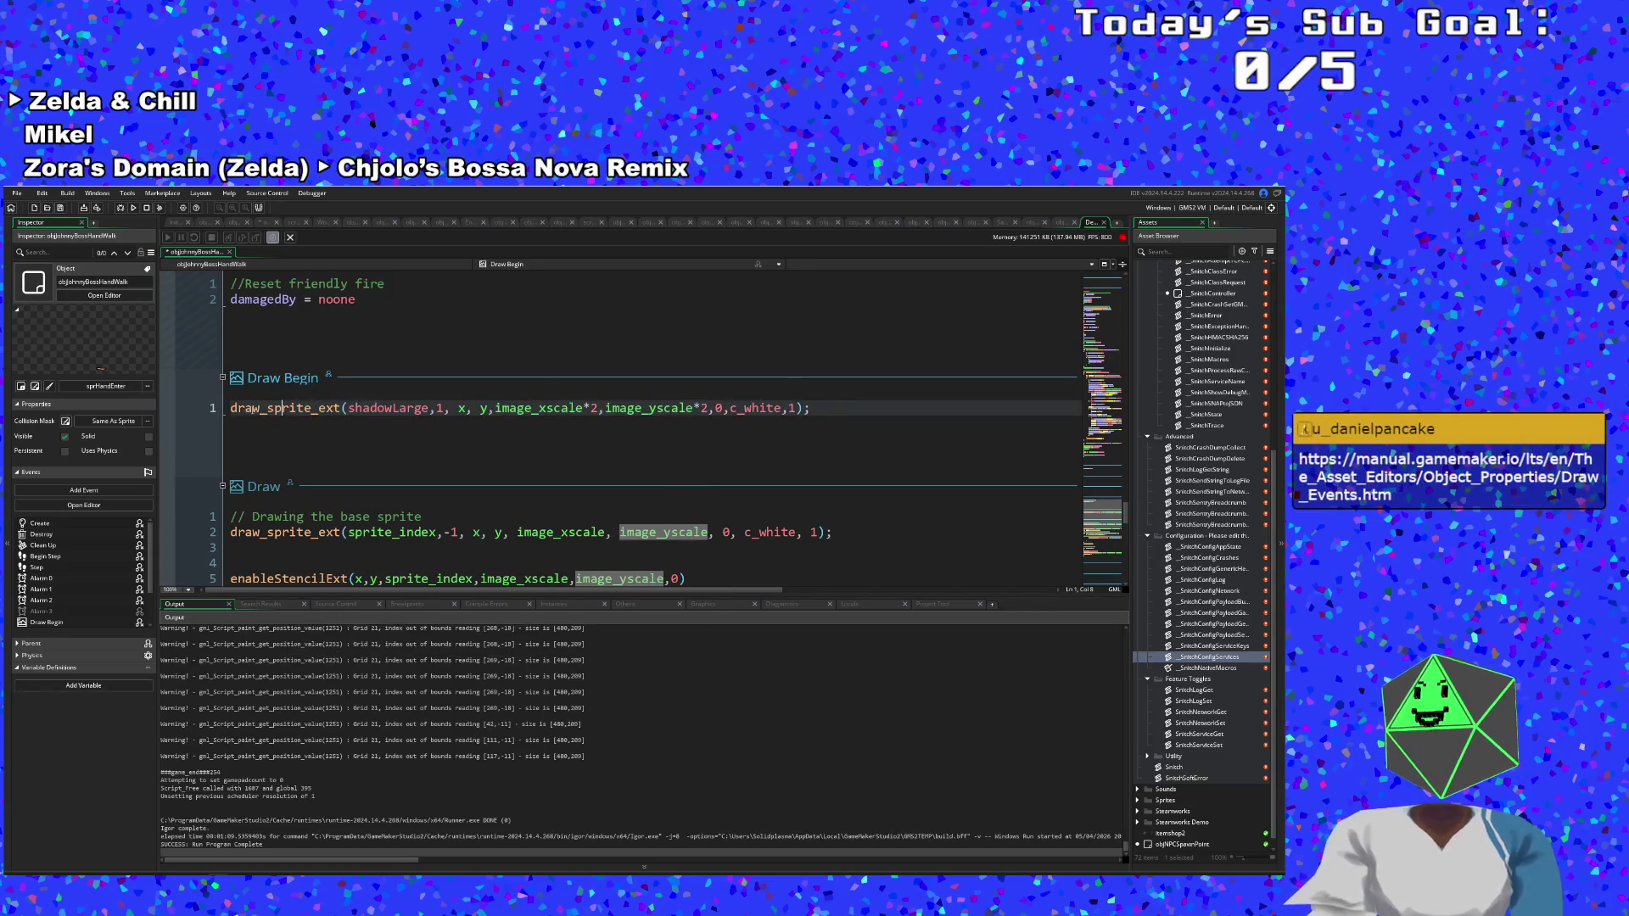
{"action": "mouse_move", "coordinate": [230, 408]}
{"action": "left_mouse_down"}
{"action": "mouse_move", "coordinate": [743, 411]}
{"action": "mouse_move", "coordinate": [751, 427]}
{"action": "left_mouse_up"}
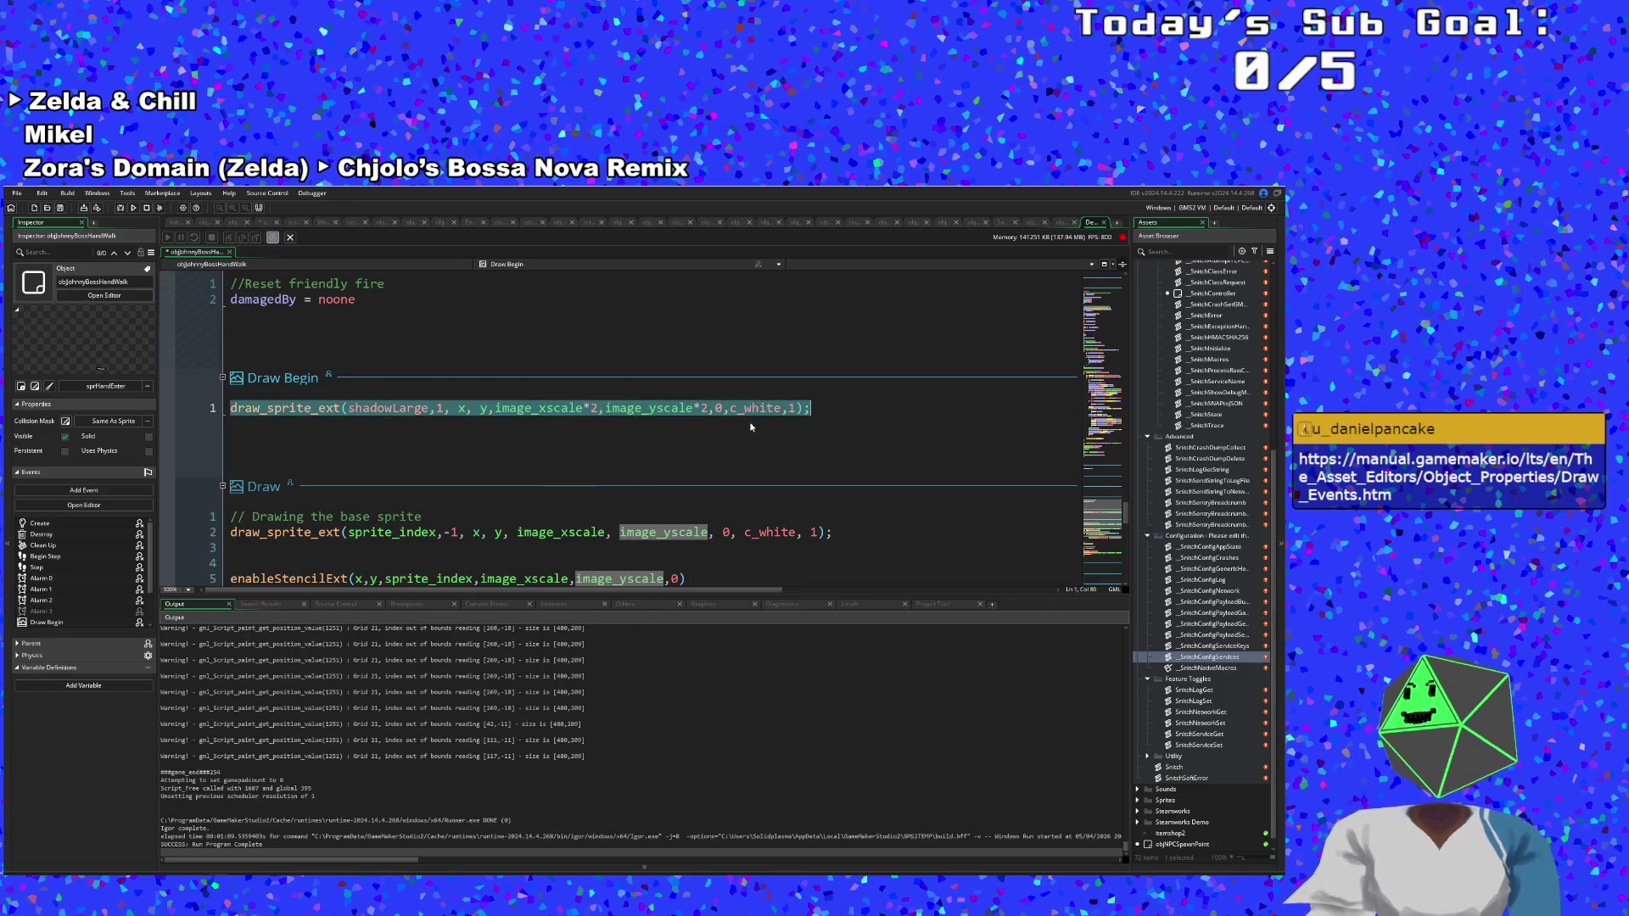
{"action": "key", "text": "BackSpace"}
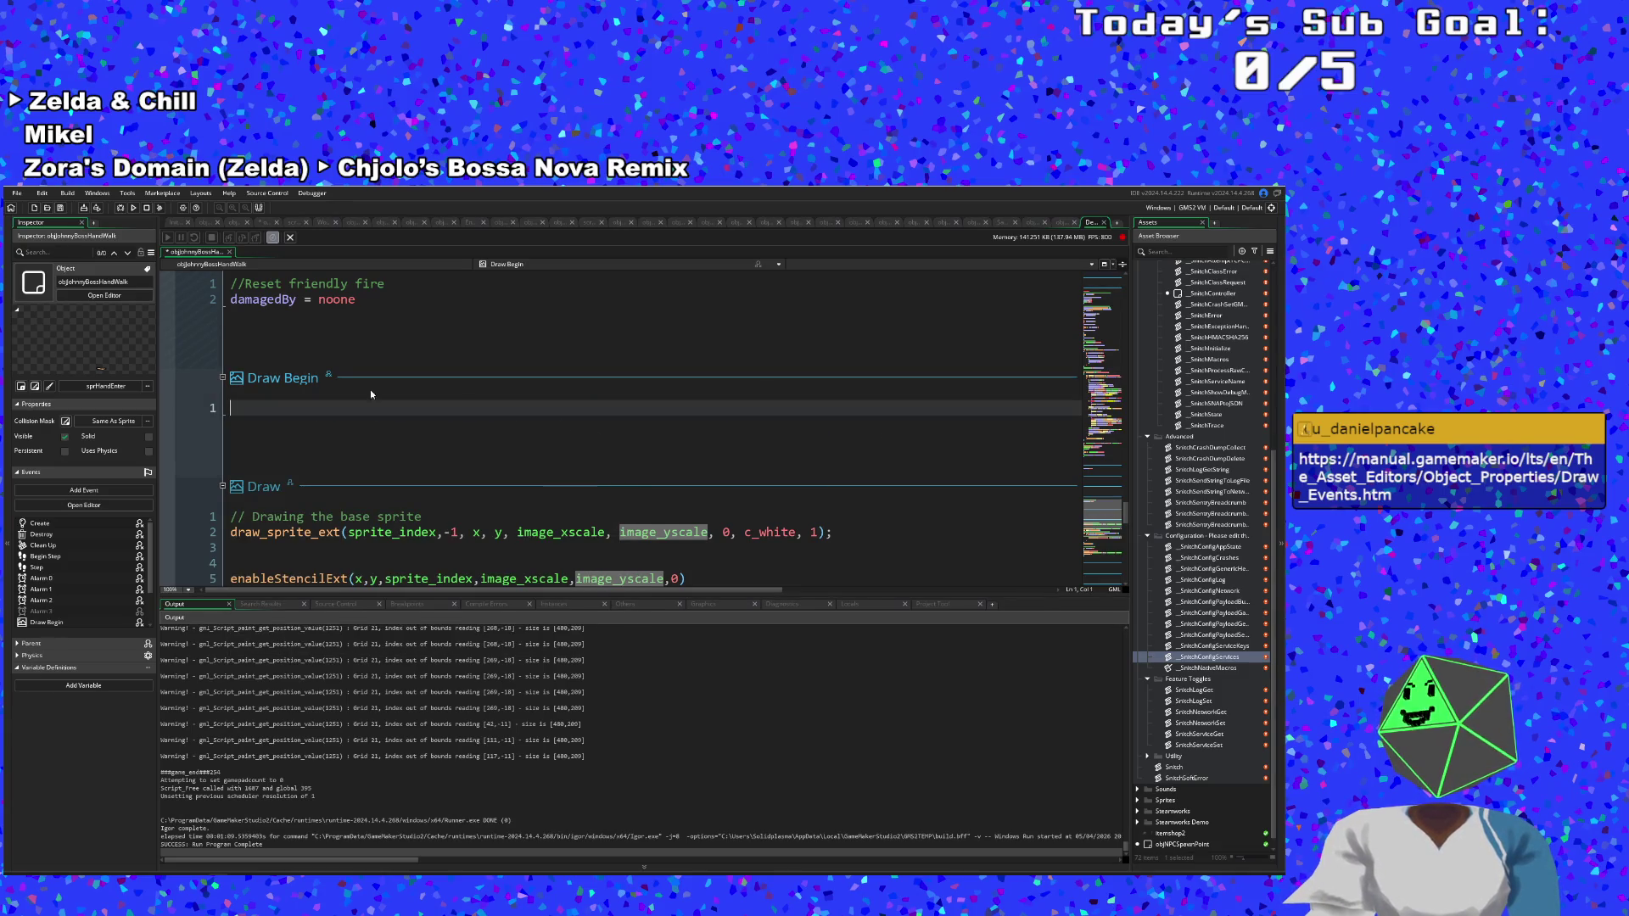
Delete the empty Draw Begin event and add a //Draw Shadow comment atop the Draw code.
{"action": "right_click", "coordinate": [328, 375]}
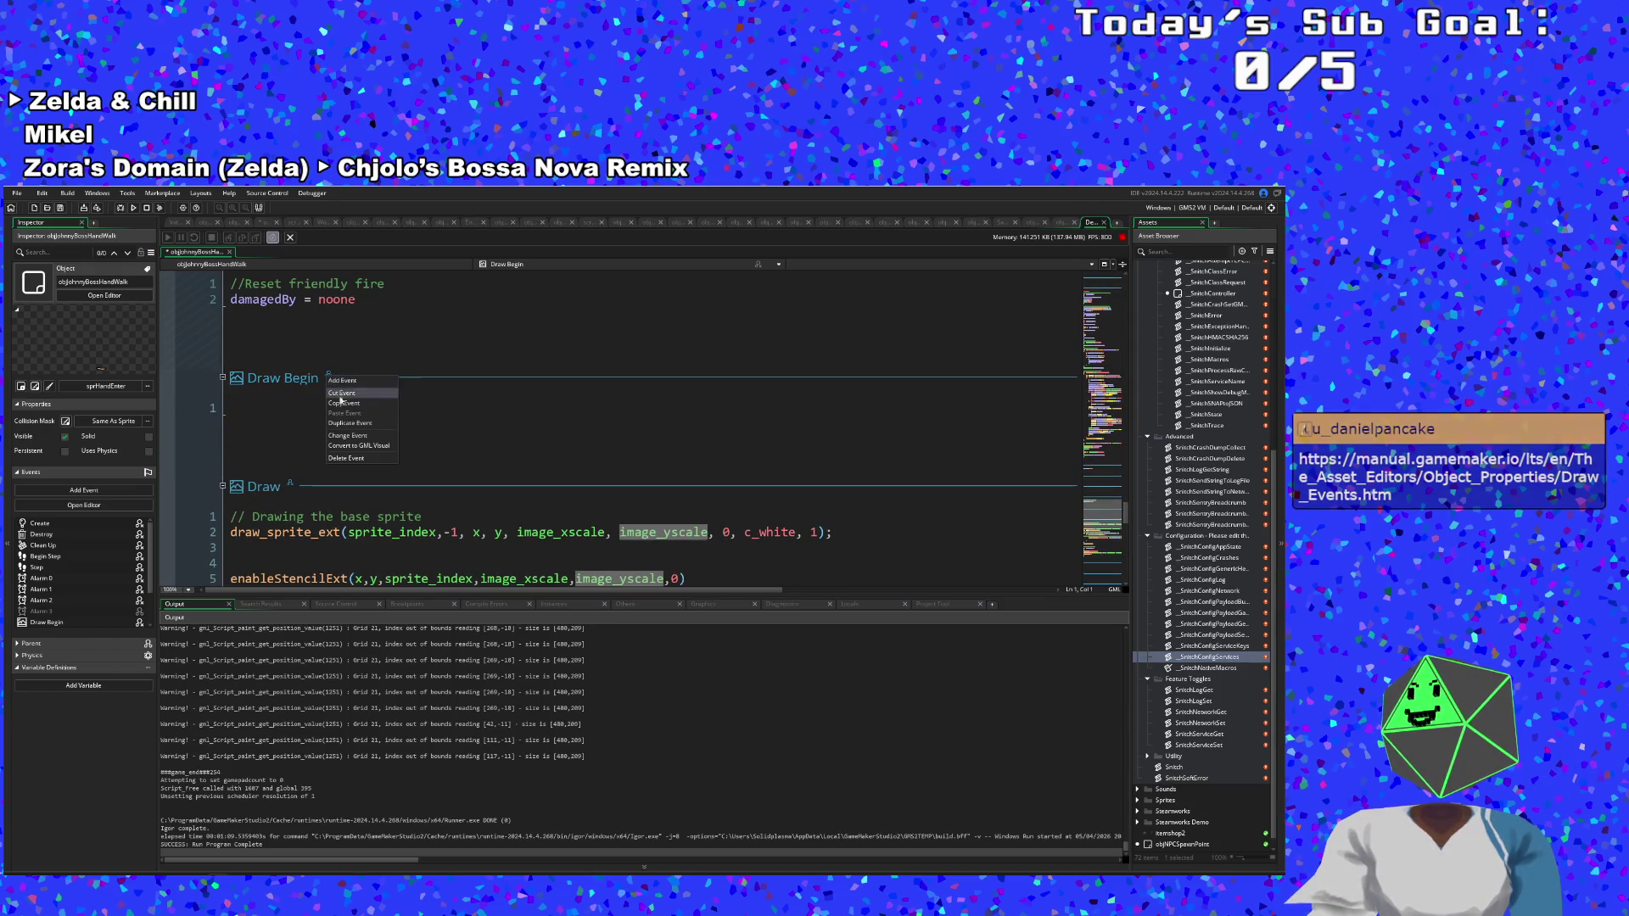
{"action": "left_click", "coordinate": [347, 458]}
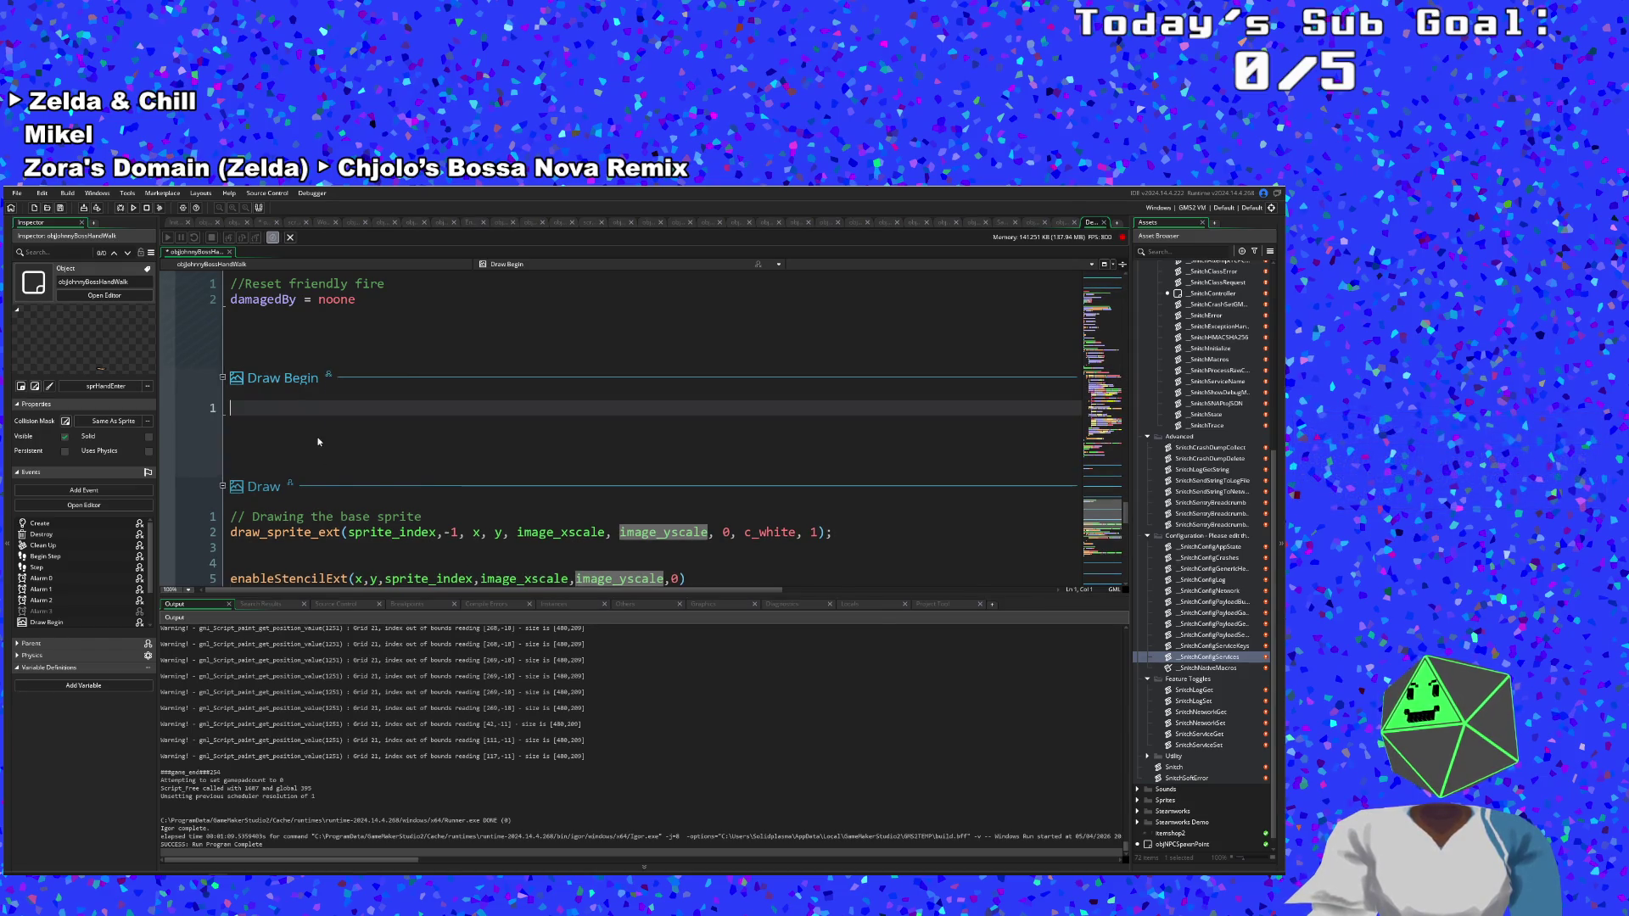
{"action": "left_click", "coordinate": [233, 330]}
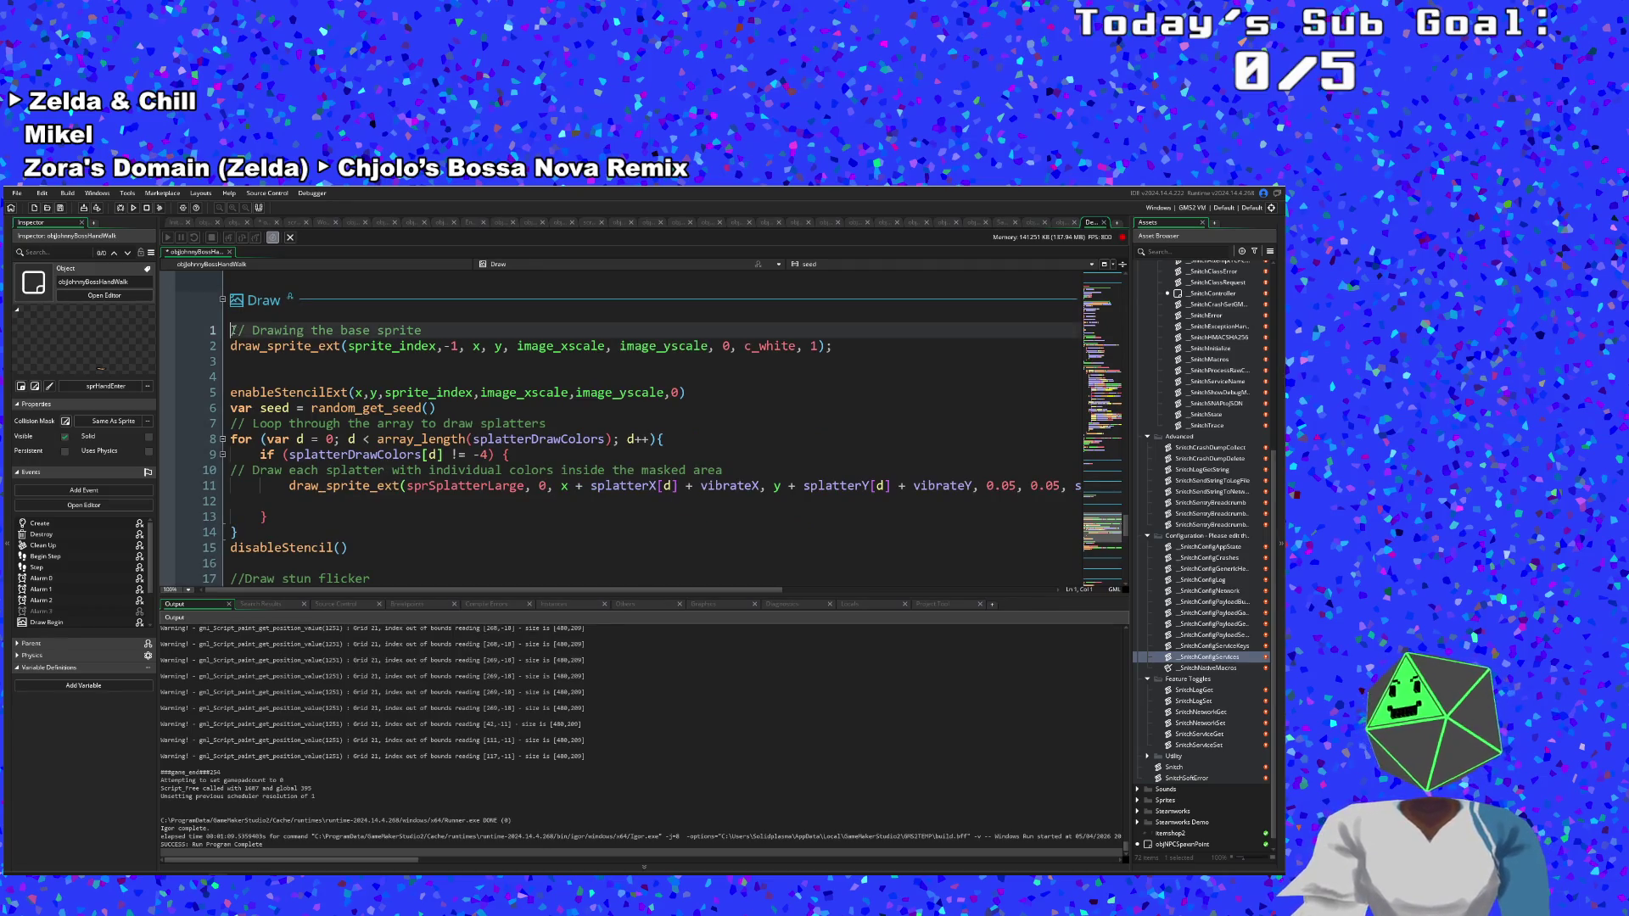
{"action": "key", "text": "Return"}
{"action": "key", "text": "Return"}
{"action": "key", "text": "Up"}
{"action": "key", "text": "Up"}
{"action": "key", "text": "Up"}
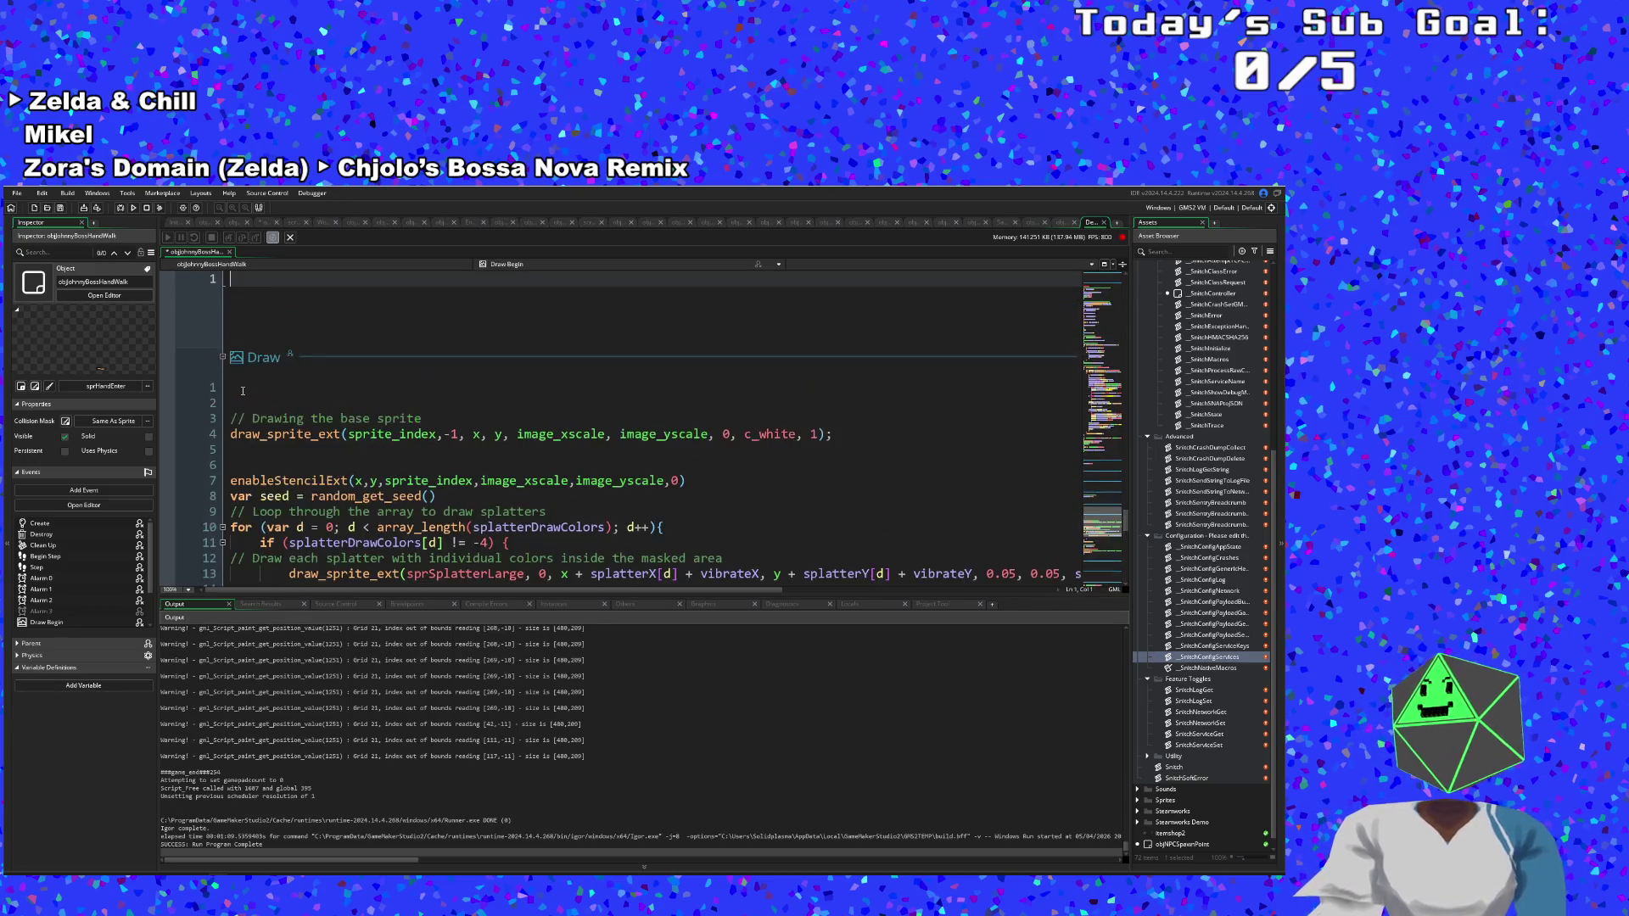
{"action": "left_click", "coordinate": [243, 391]}
{"action": "type", "text": "//Draw"}
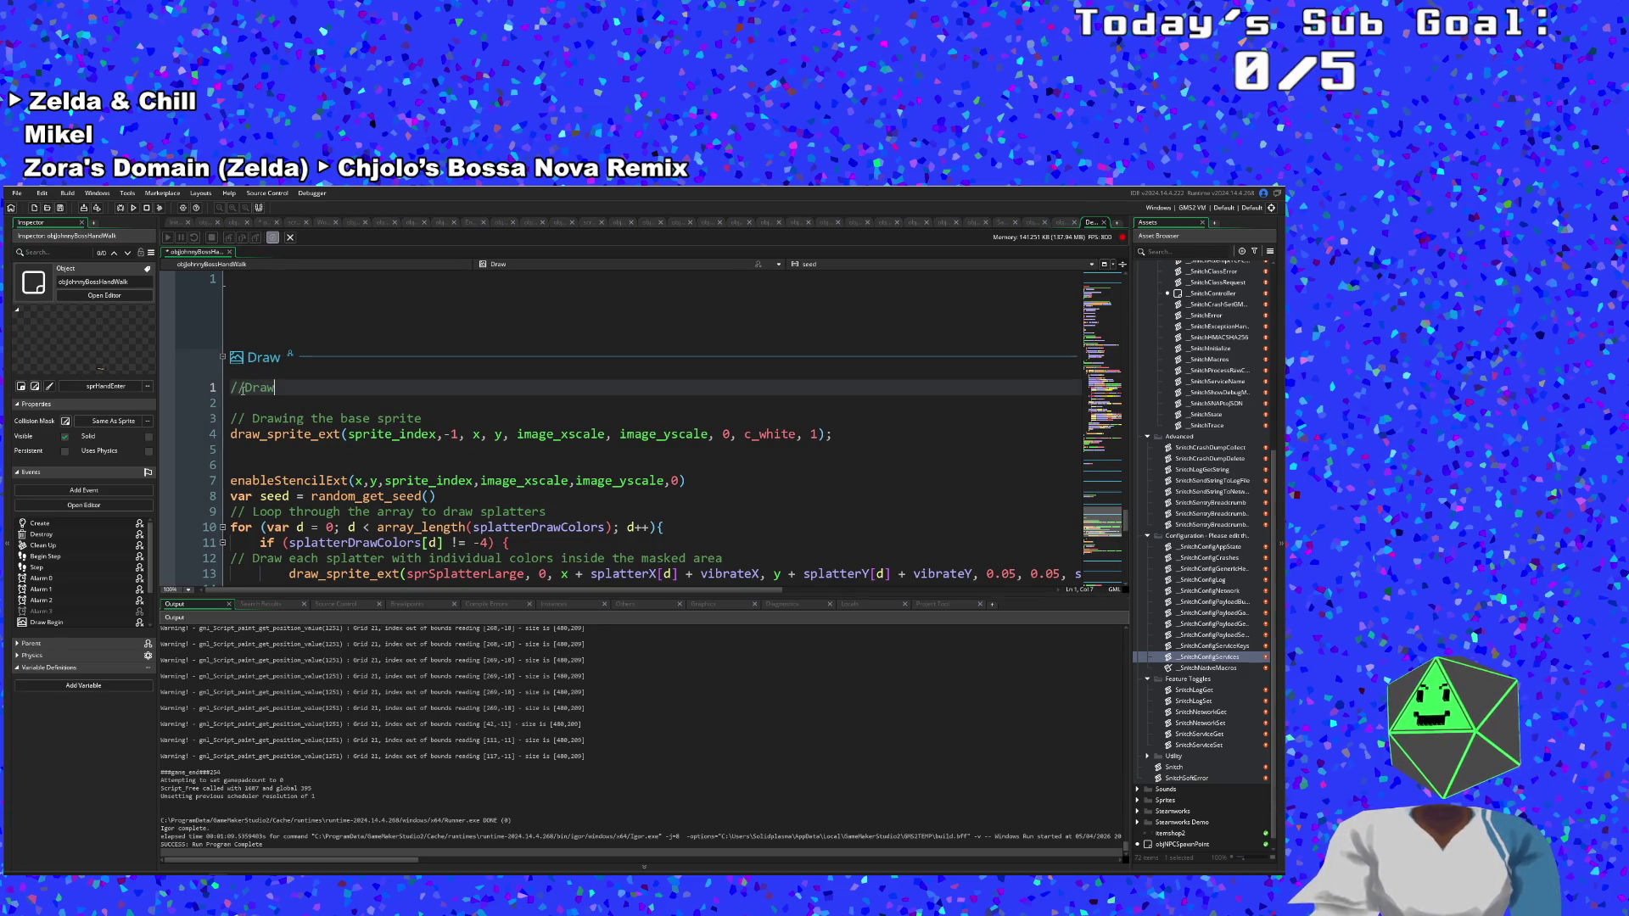
{"action": "type", "text": "Sahdo"}
{"action": "key", "text": "BackSpace"}
{"action": "key", "text": "BackSpace"}
{"action": "key", "text": "BackSpace"}
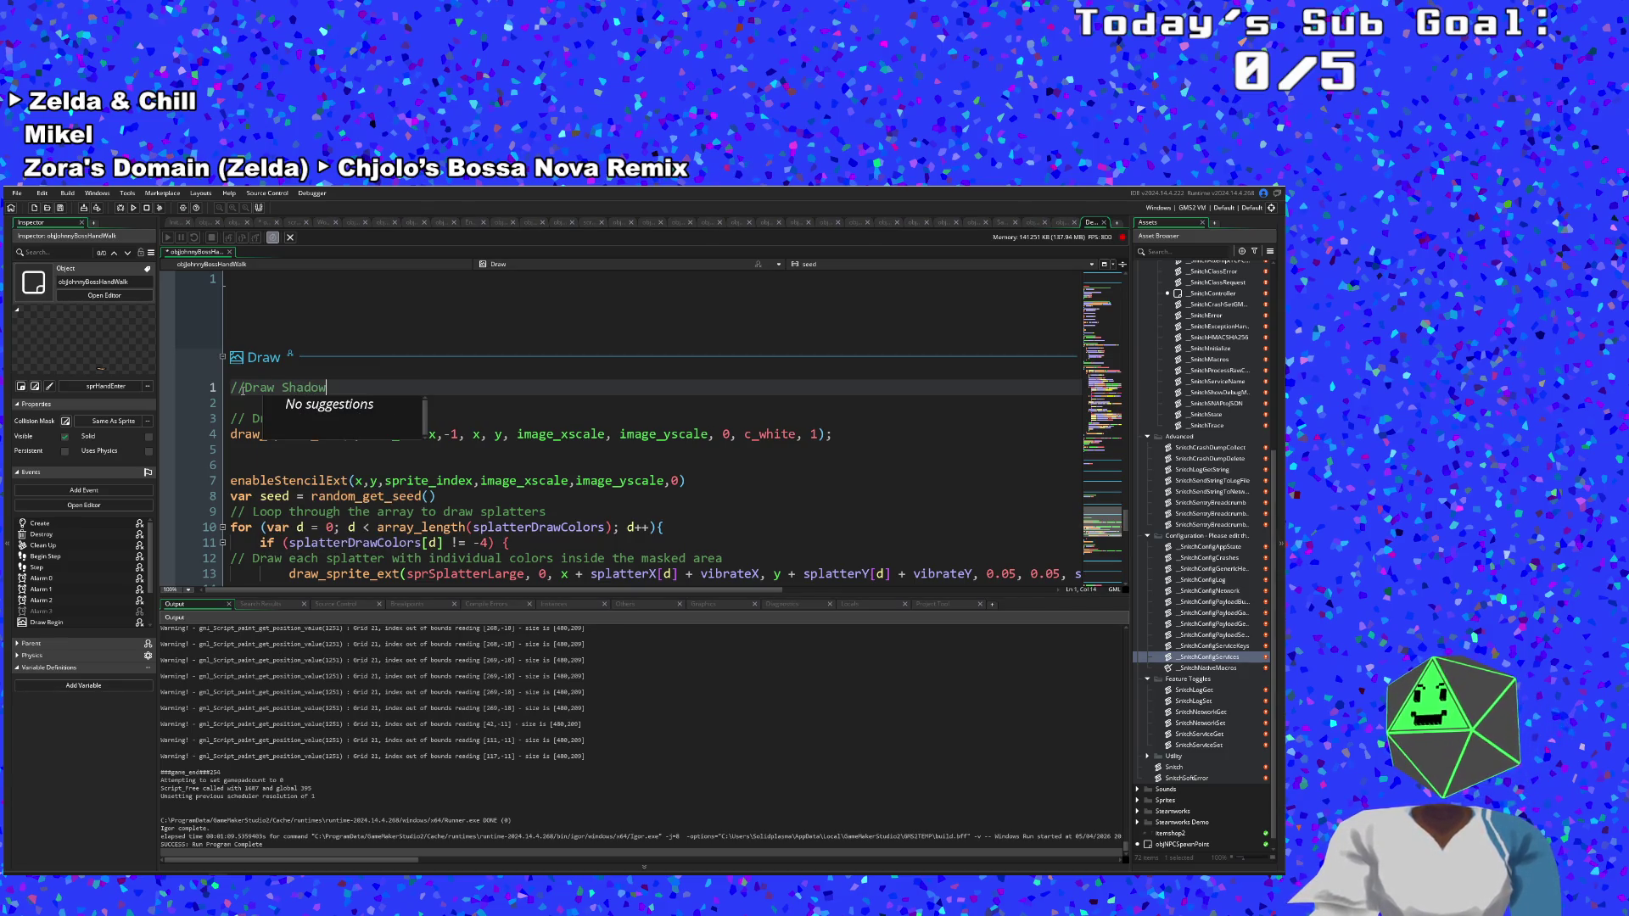
Paste the shadowLarge line under the comment, drop both *2 scale multipliers, and run the game.
{"action": "key", "text": "Return"}
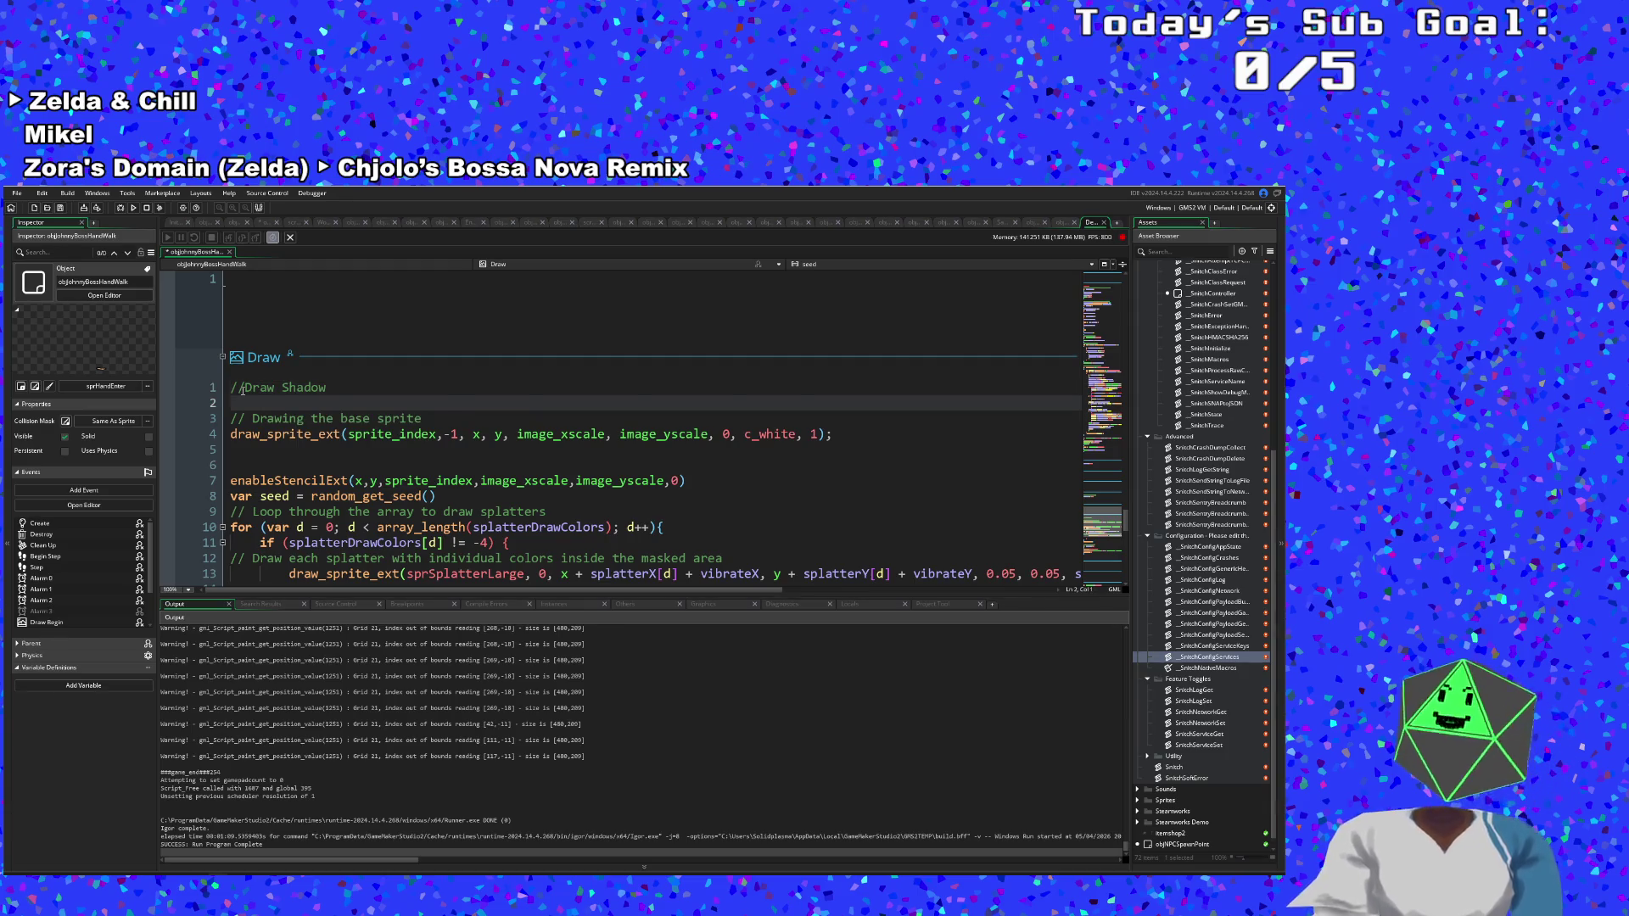
{"action": "type", "text": "draw_sprite_ext(shadowLarge,1, x, y,image_xscale*2,image_yscale*2,0,c_white,1);"}
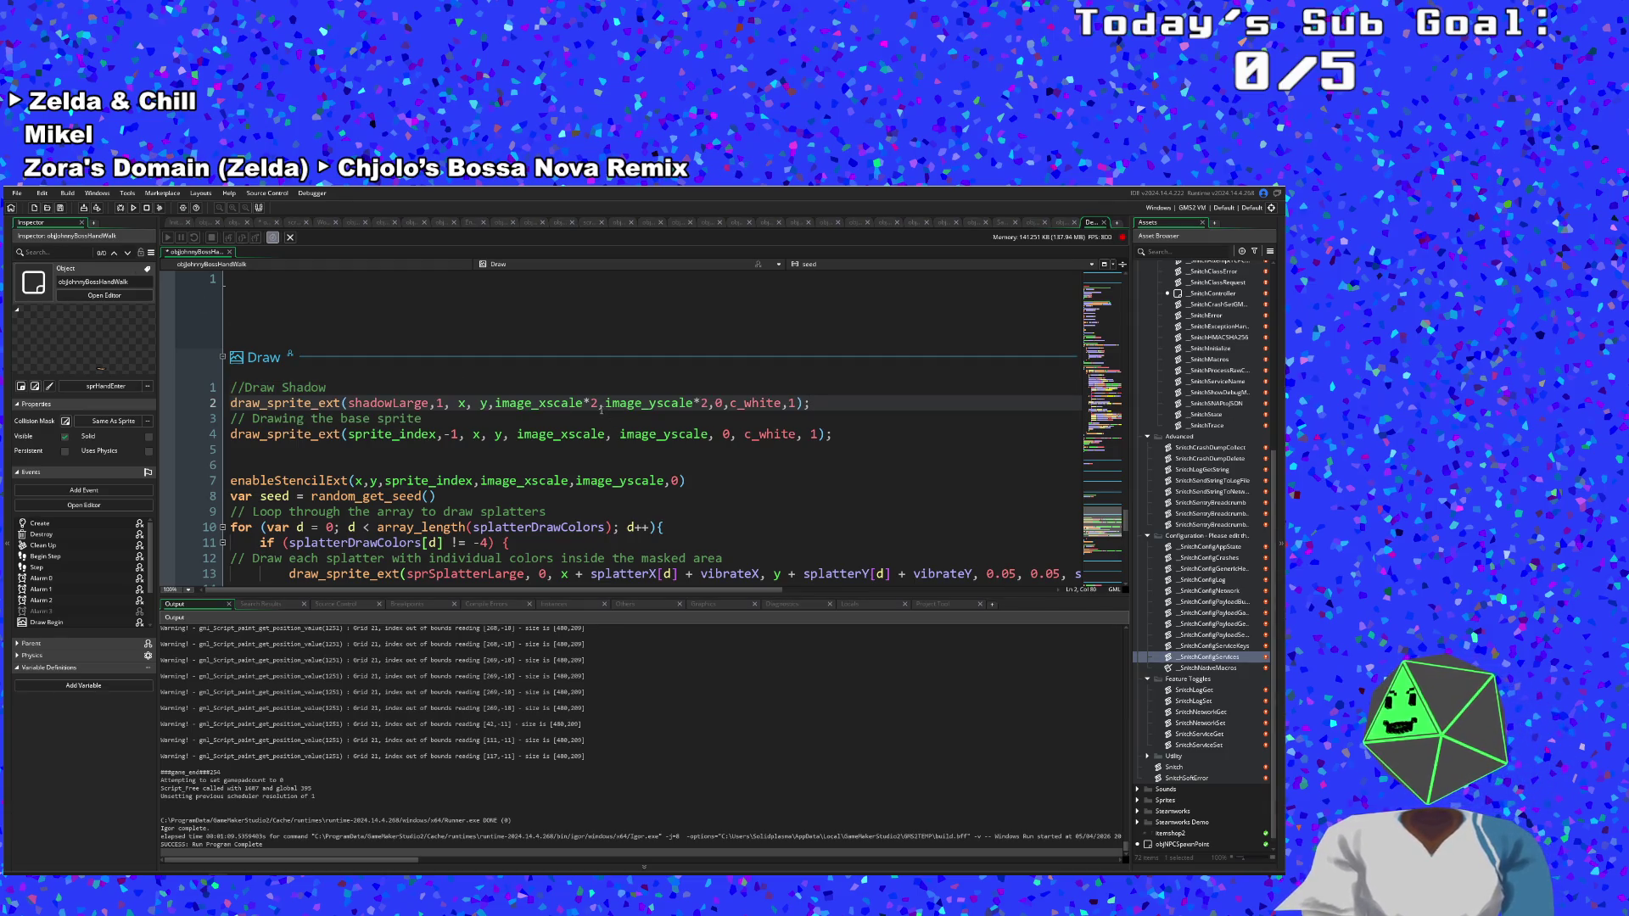
{"action": "key", "text": "BackSpace"}
{"action": "key", "text": "BackSpace"}
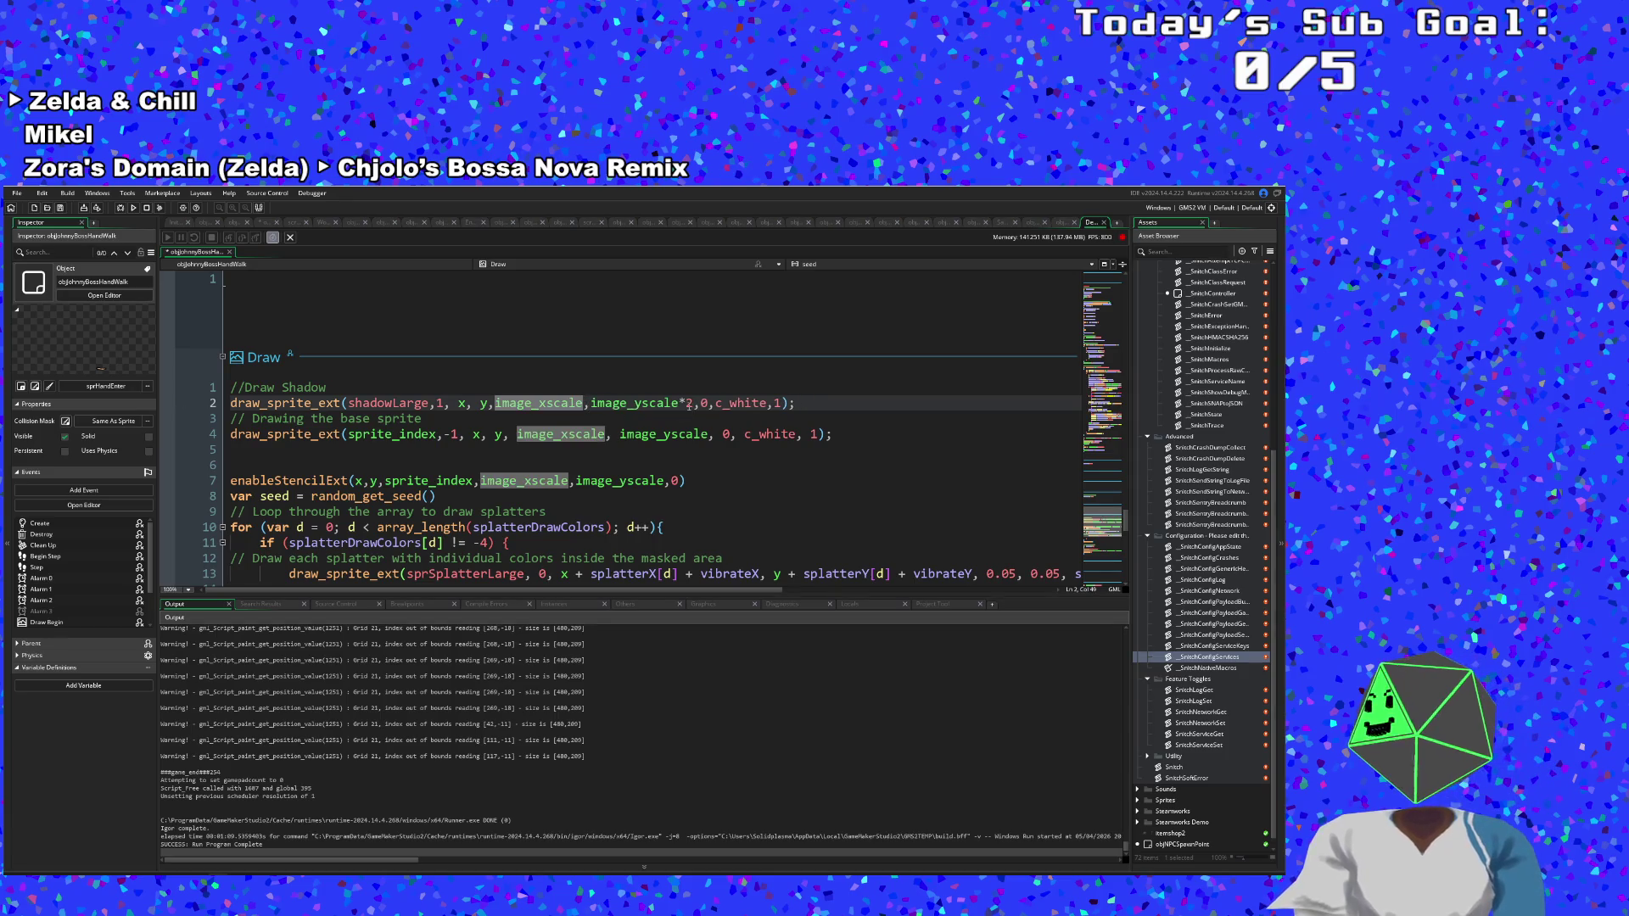
{"action": "left_click", "coordinate": [689, 403]}
{"action": "key", "text": "BackSpace"}
{"action": "key", "text": "BackSpace"}
{"action": "key", "text": "Down"}
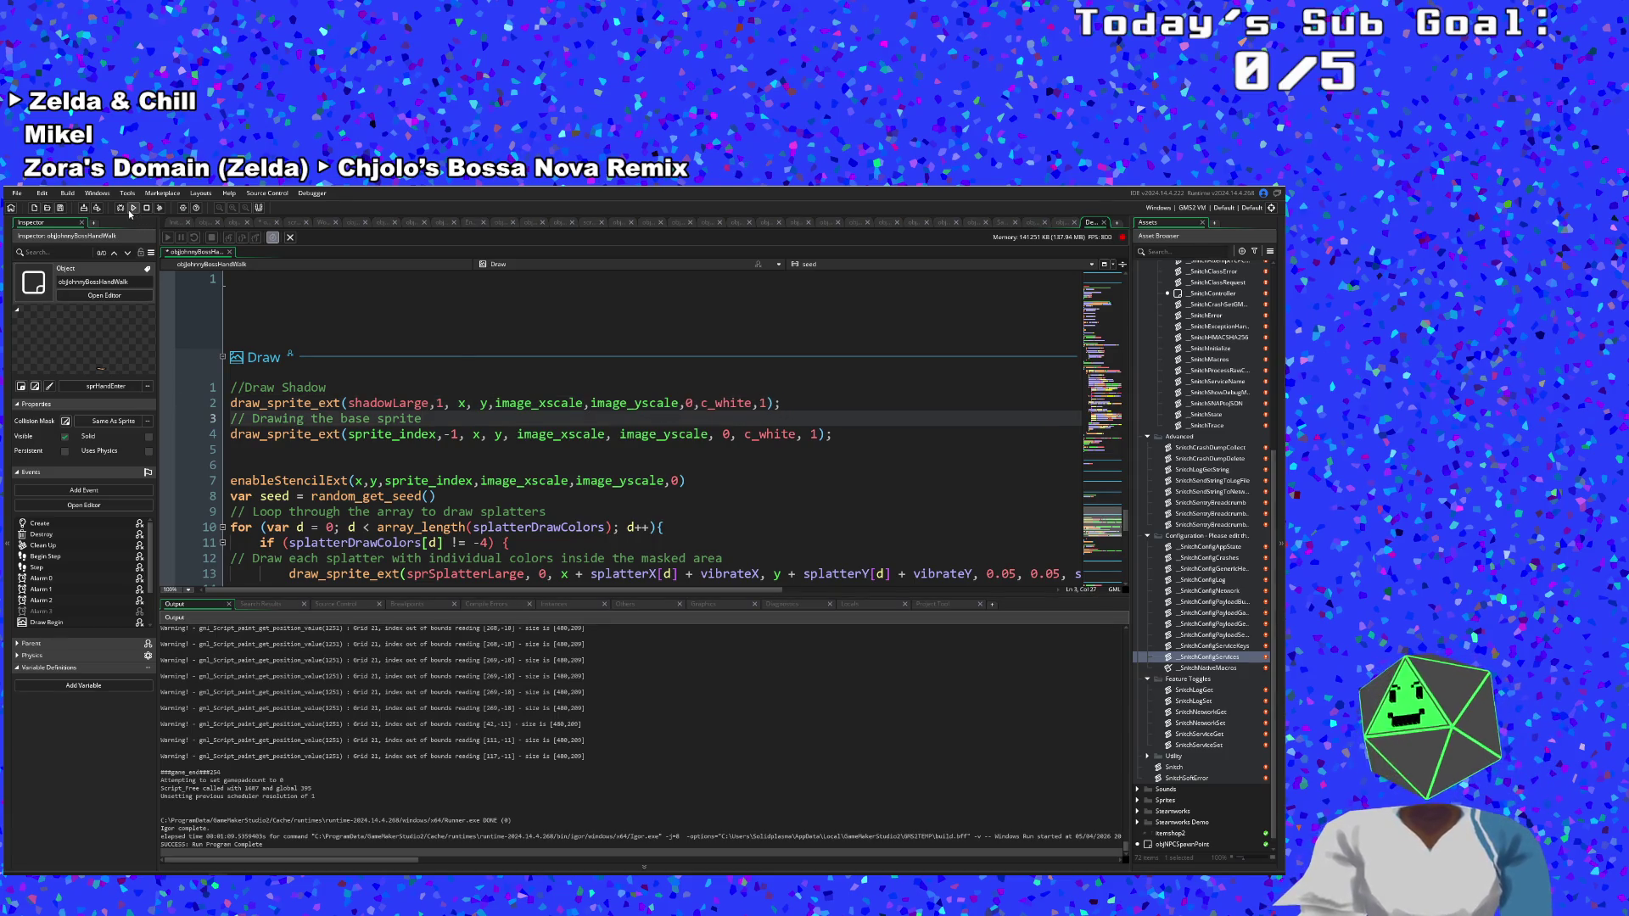
{"action": "left_click", "coordinate": [132, 210]}
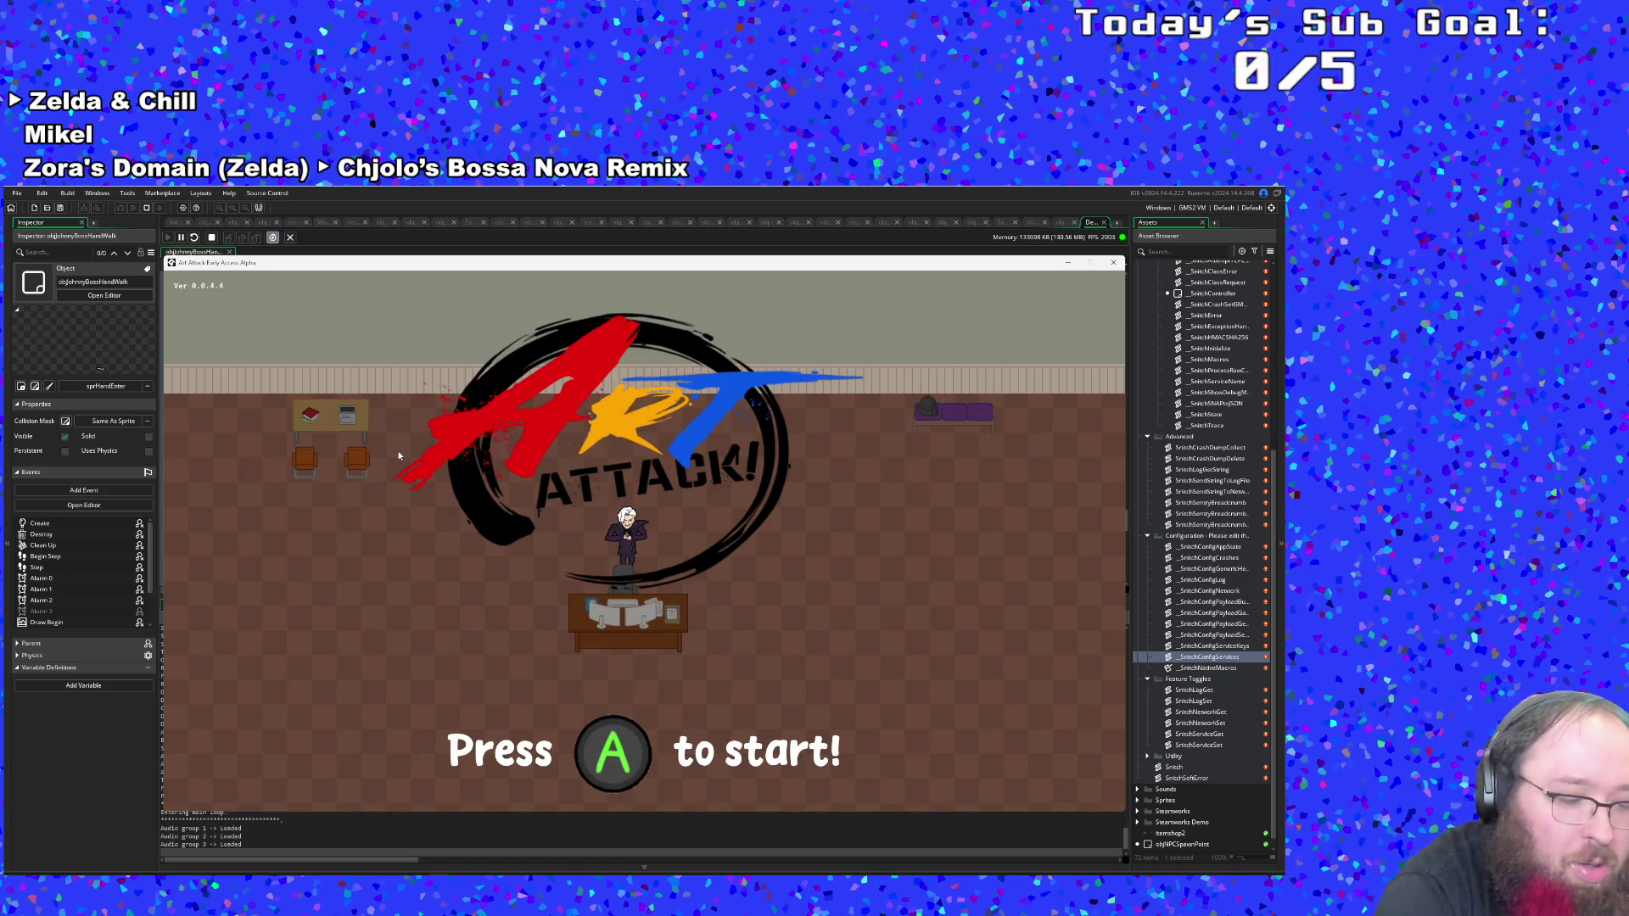
Start a New Run, skip the opening dialogue, and use the debug menu's Warp to Boss.
{"action": "key", "text": "Return"}
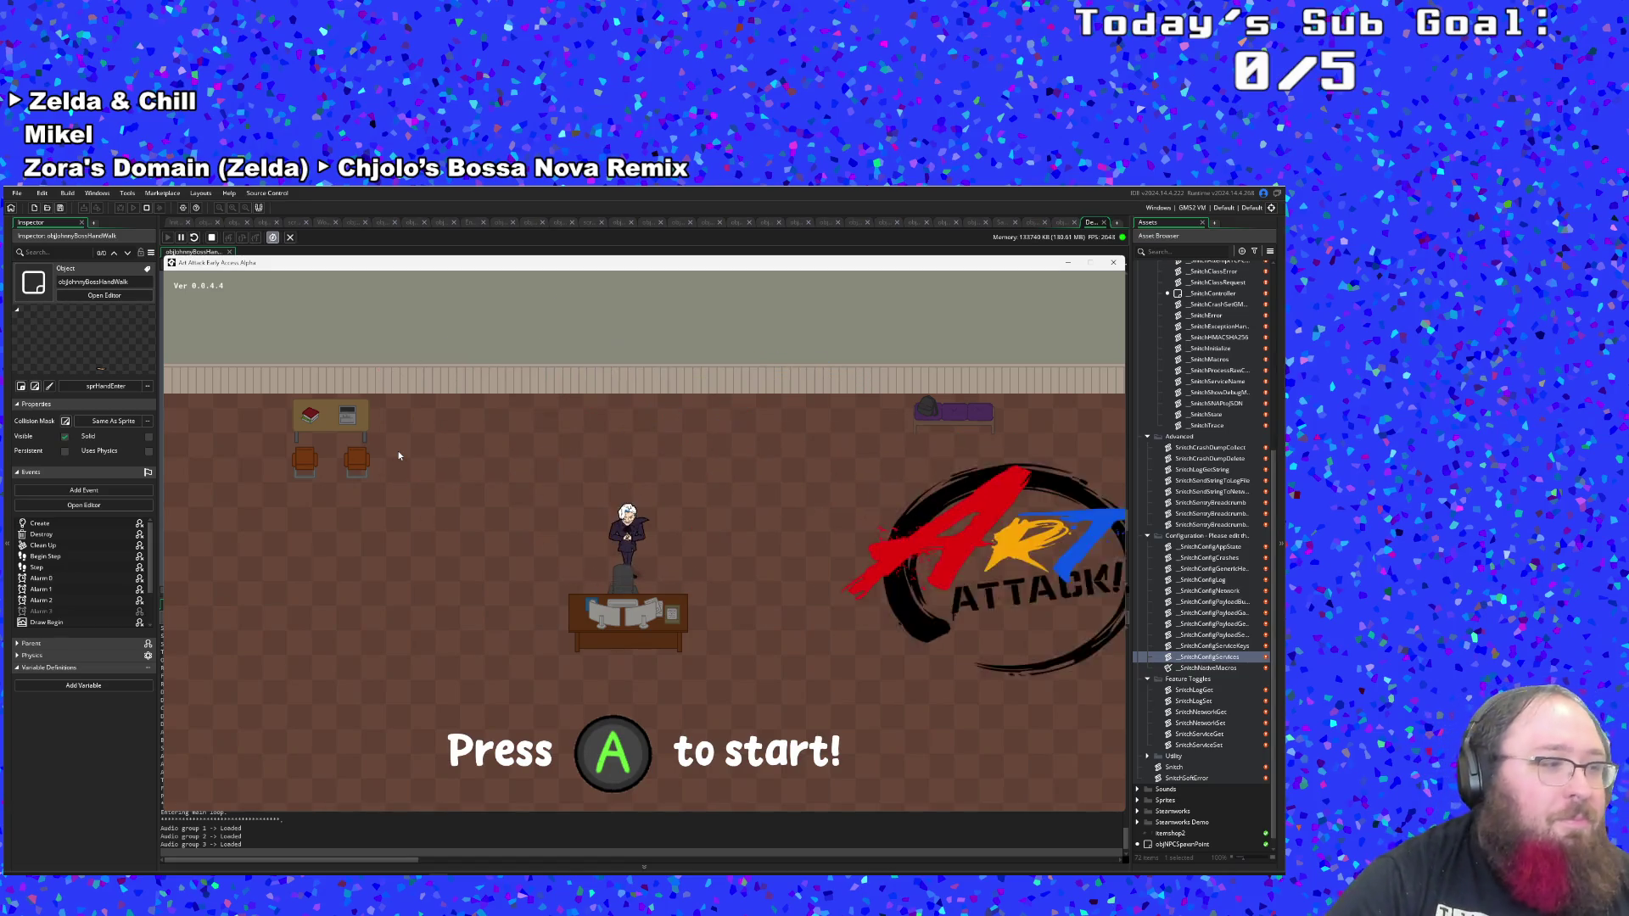
{"action": "key", "text": "Down"}
{"action": "key", "text": "Up"}
{"action": "key", "text": "Return"}
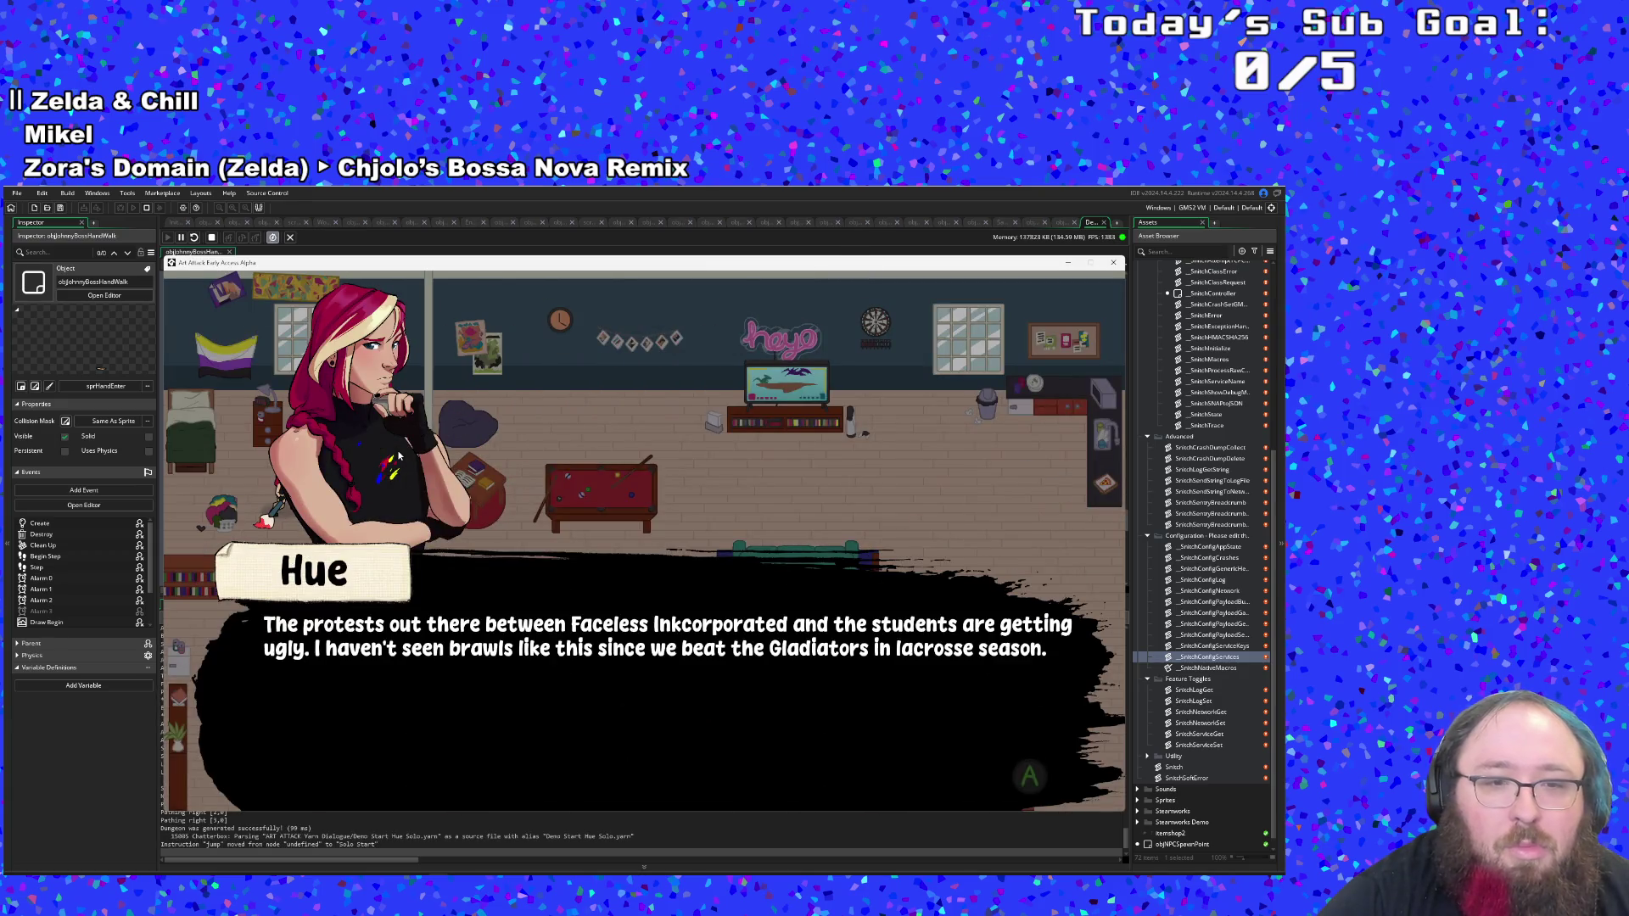
{"action": "key", "text": "Return"}
{"action": "key", "text": "Return"}
{"action": "key", "text": "Return"}
{"action": "key", "text": "F1"}
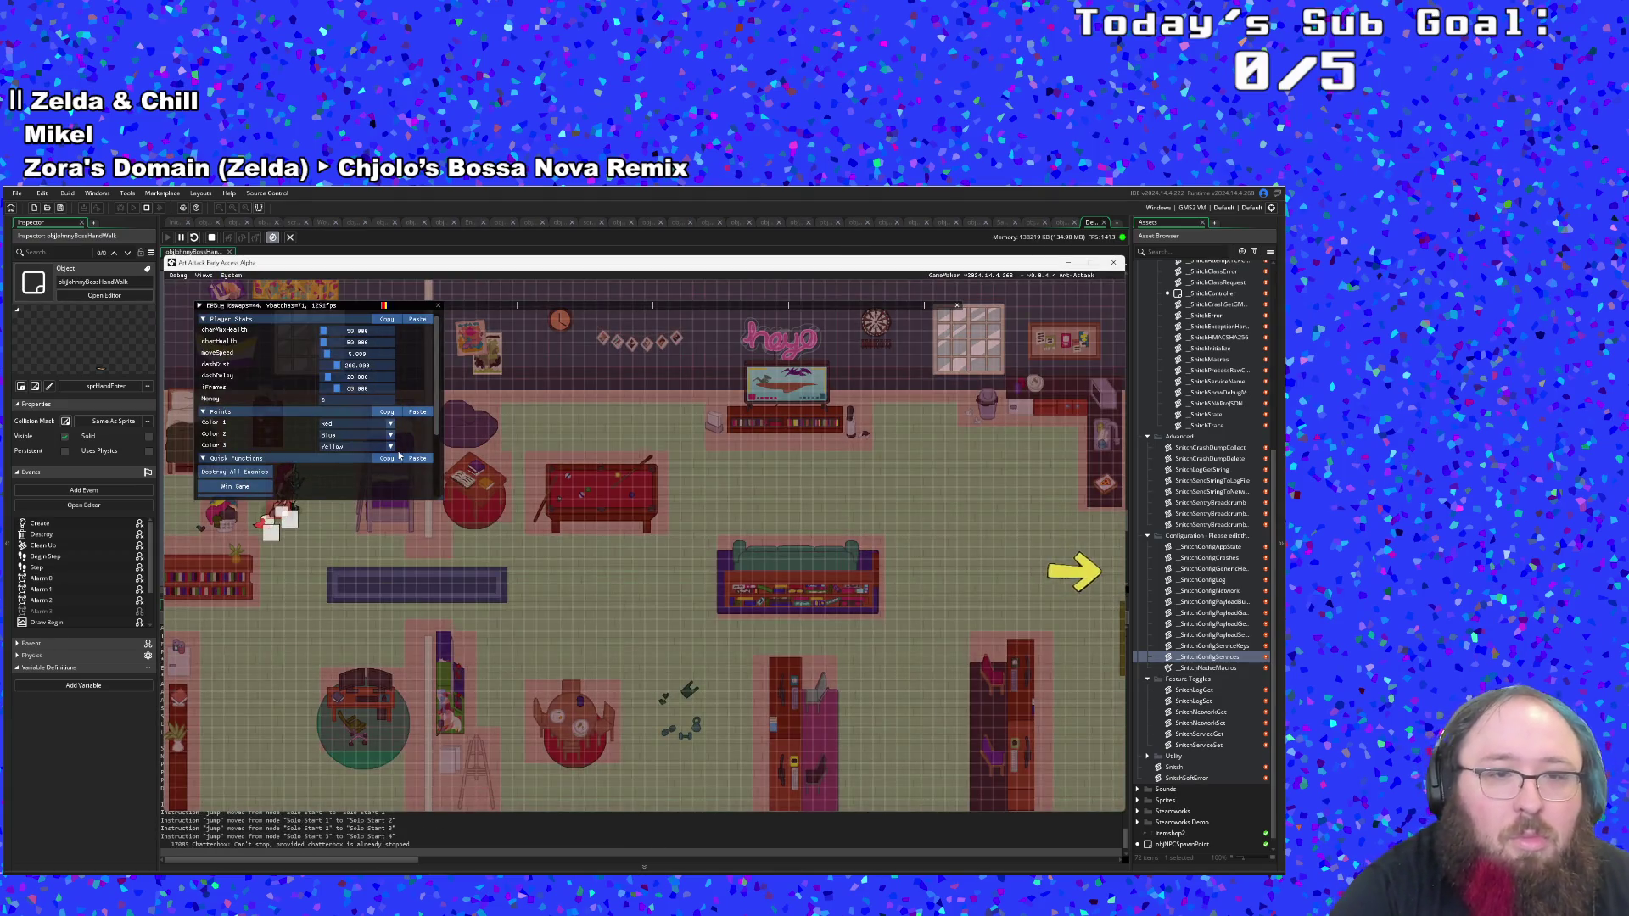
{"action": "scroll", "coordinate": [272, 464], "scroll_direction": "down", "scroll_amount": 2}
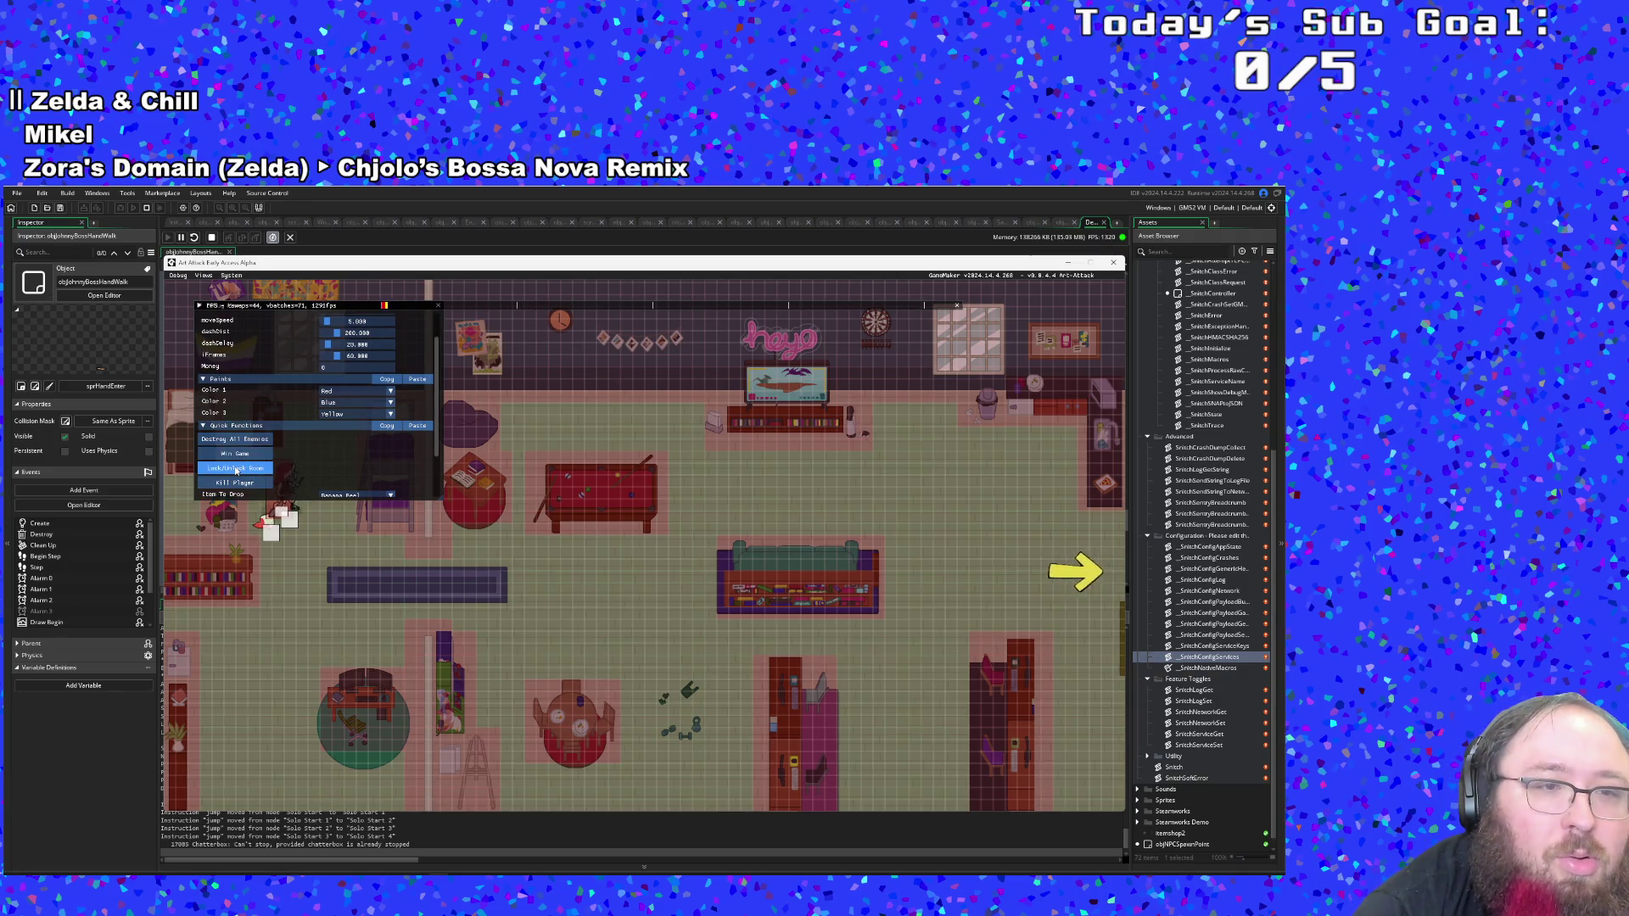
{"action": "scroll", "coordinate": [236, 470], "scroll_direction": "down", "scroll_amount": 3}
{"action": "left_click", "coordinate": [236, 475]}
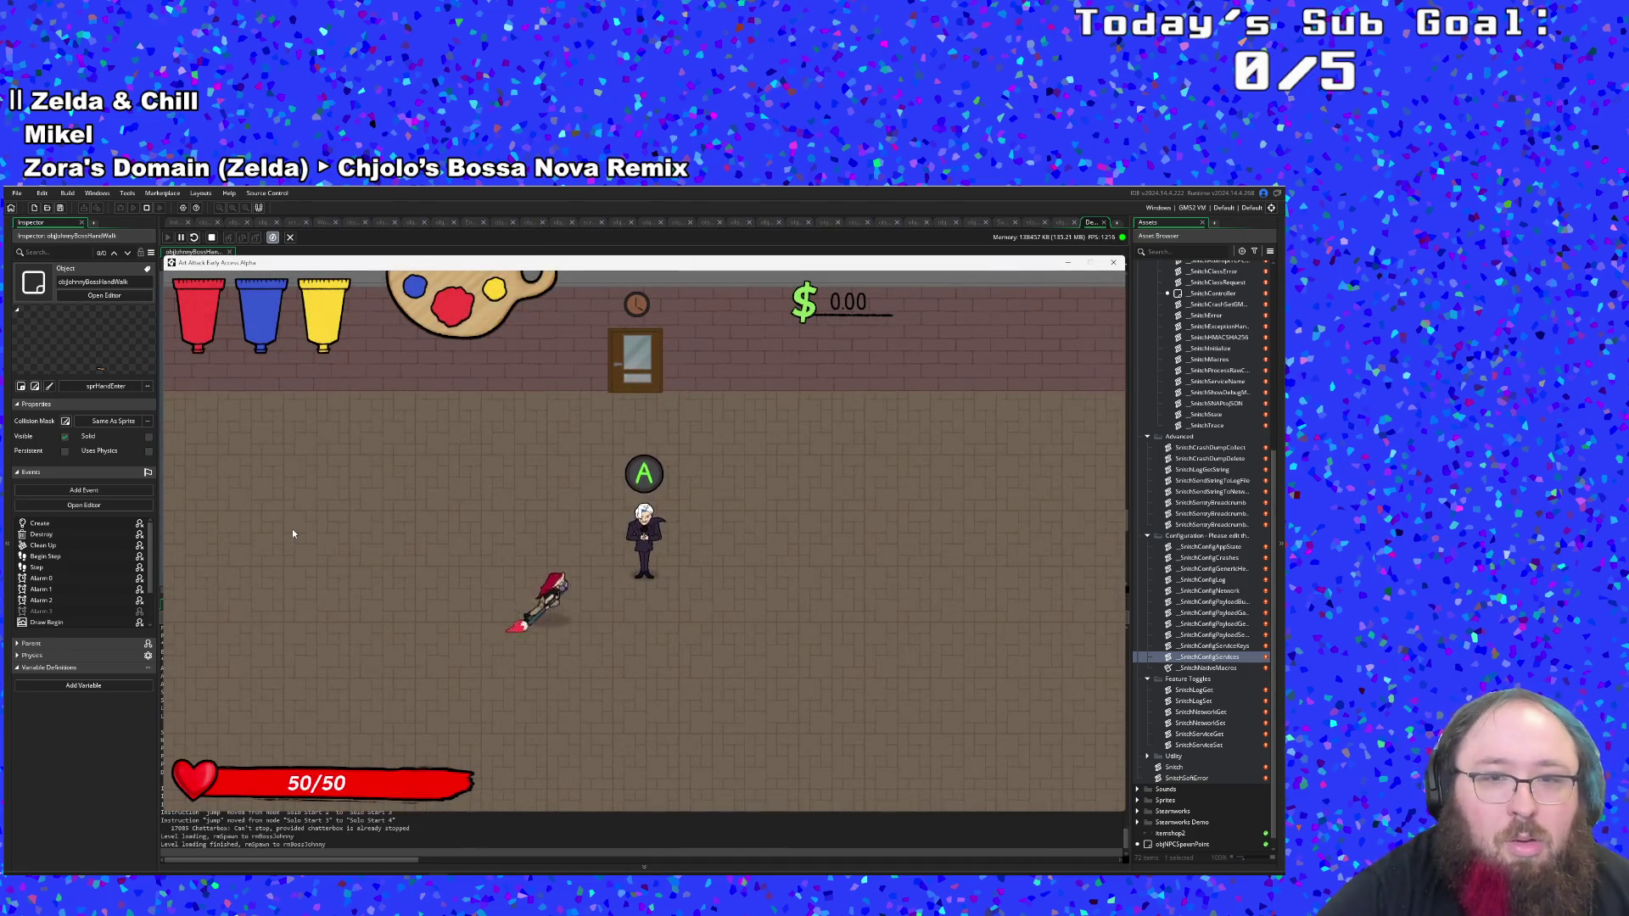
Advance the boss dialogue and dodge the hands around the room with WASD movement.
{"action": "key", "text": "Return"}
{"action": "key", "text": "Return"}
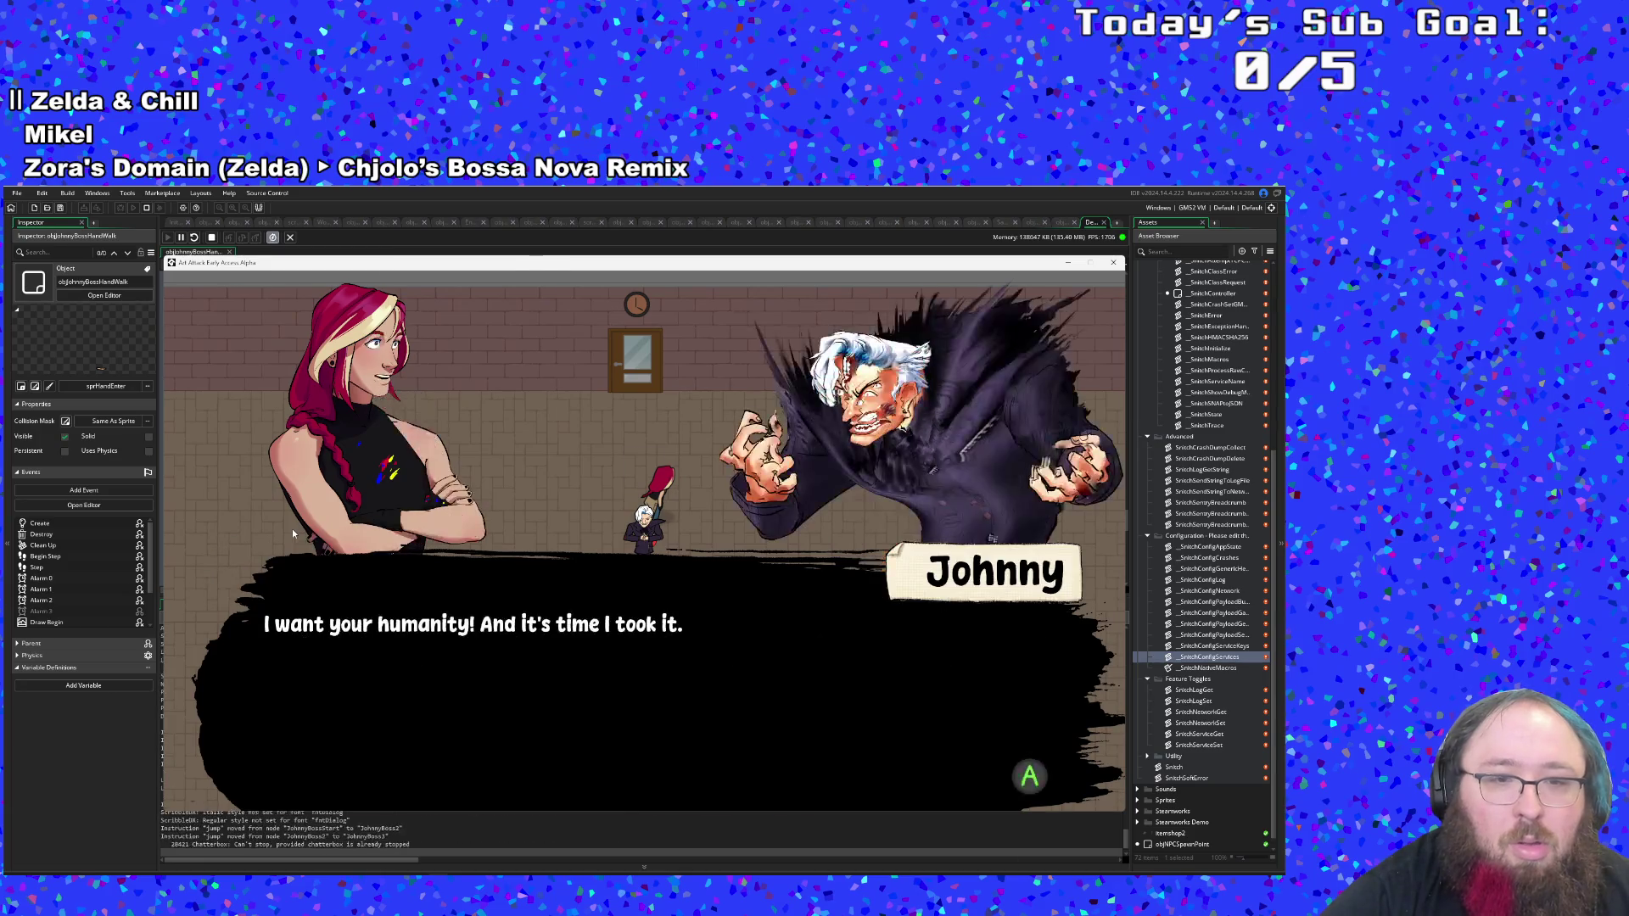
{"action": "key", "text": "Return"}
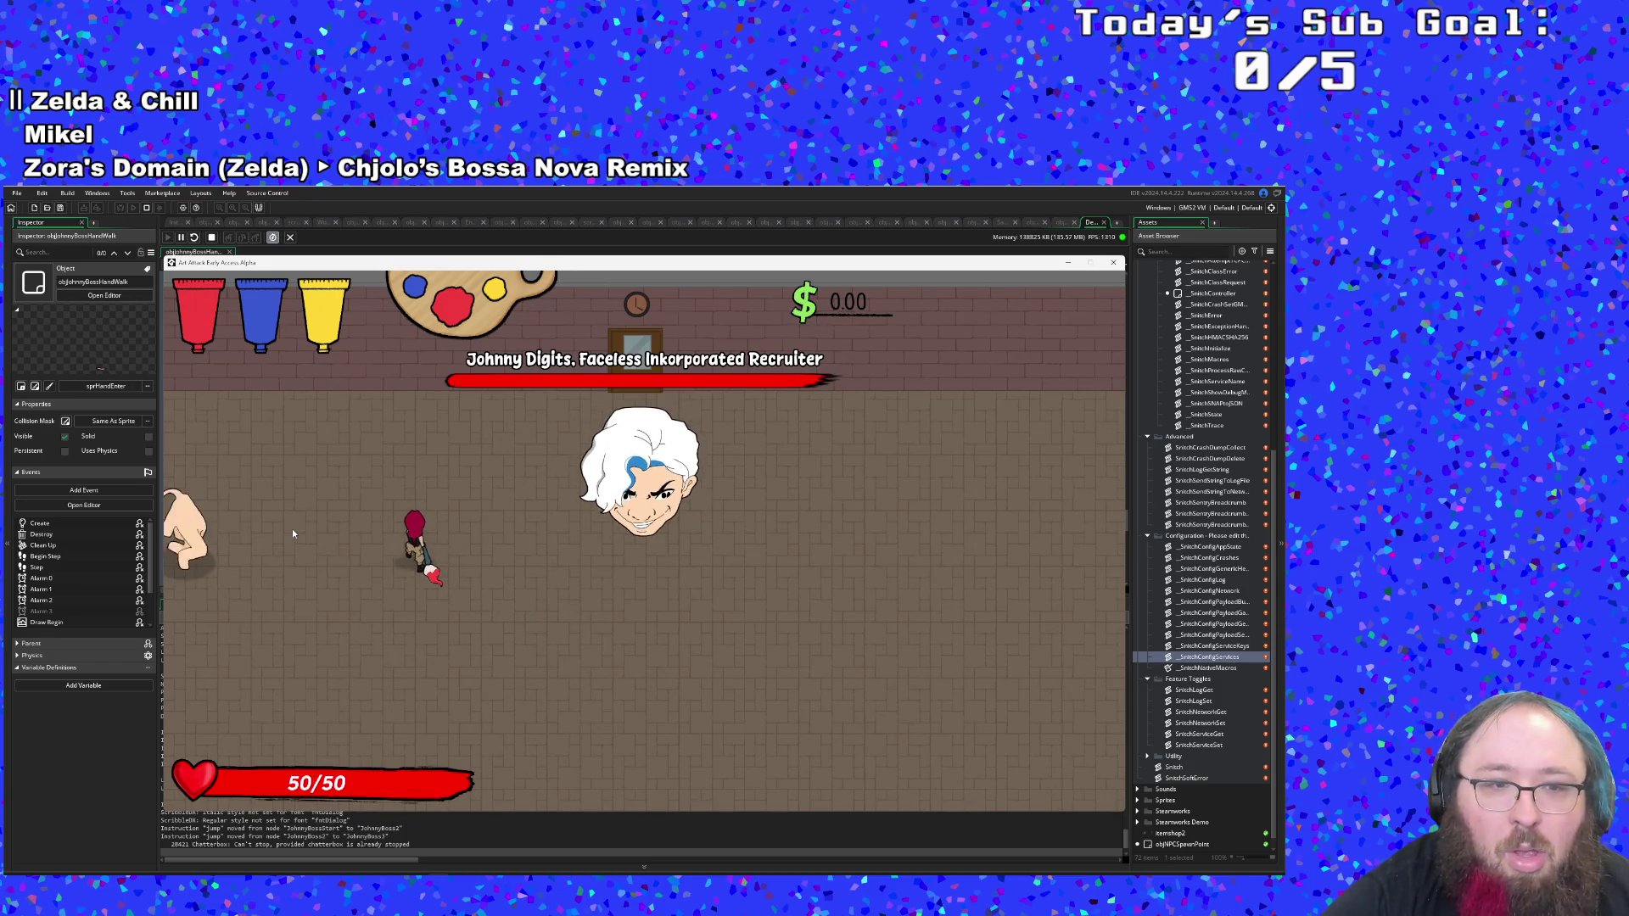
{"action": "key", "text": "s"}
{"action": "key", "text": "a"}
{"action": "key", "text": "w"}
{"action": "key", "text": "d"}
{"action": "key", "text": "s"}
{"action": "key", "text": "d"}
{"action": "key", "text": "a"}
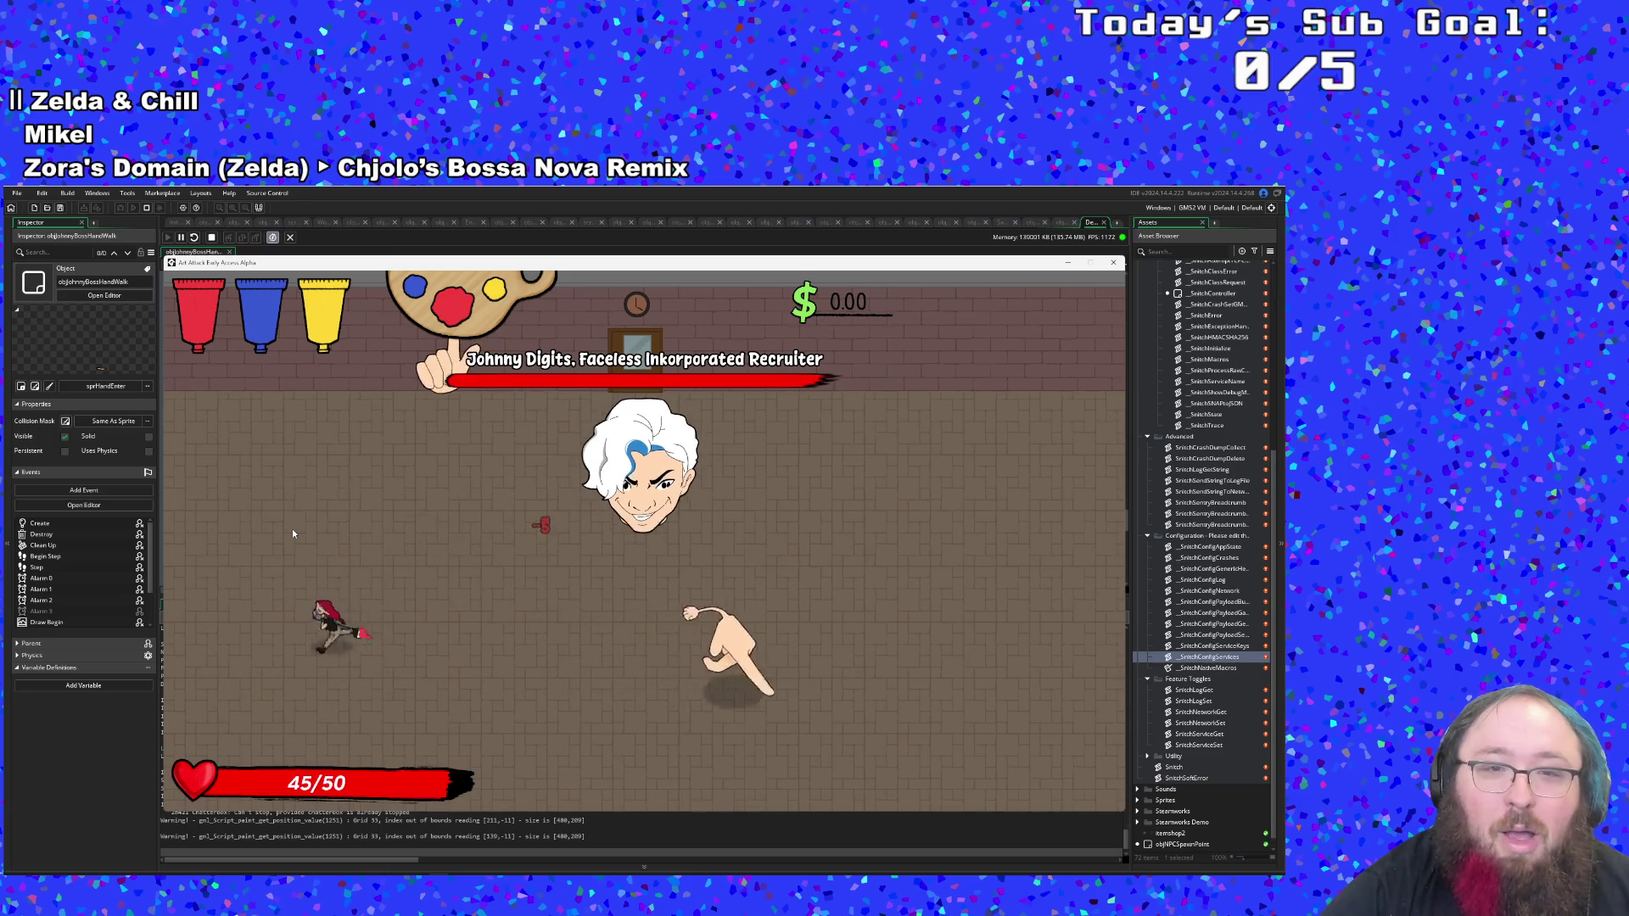
{"action": "key", "text": "d"}
{"action": "key", "text": "s"}
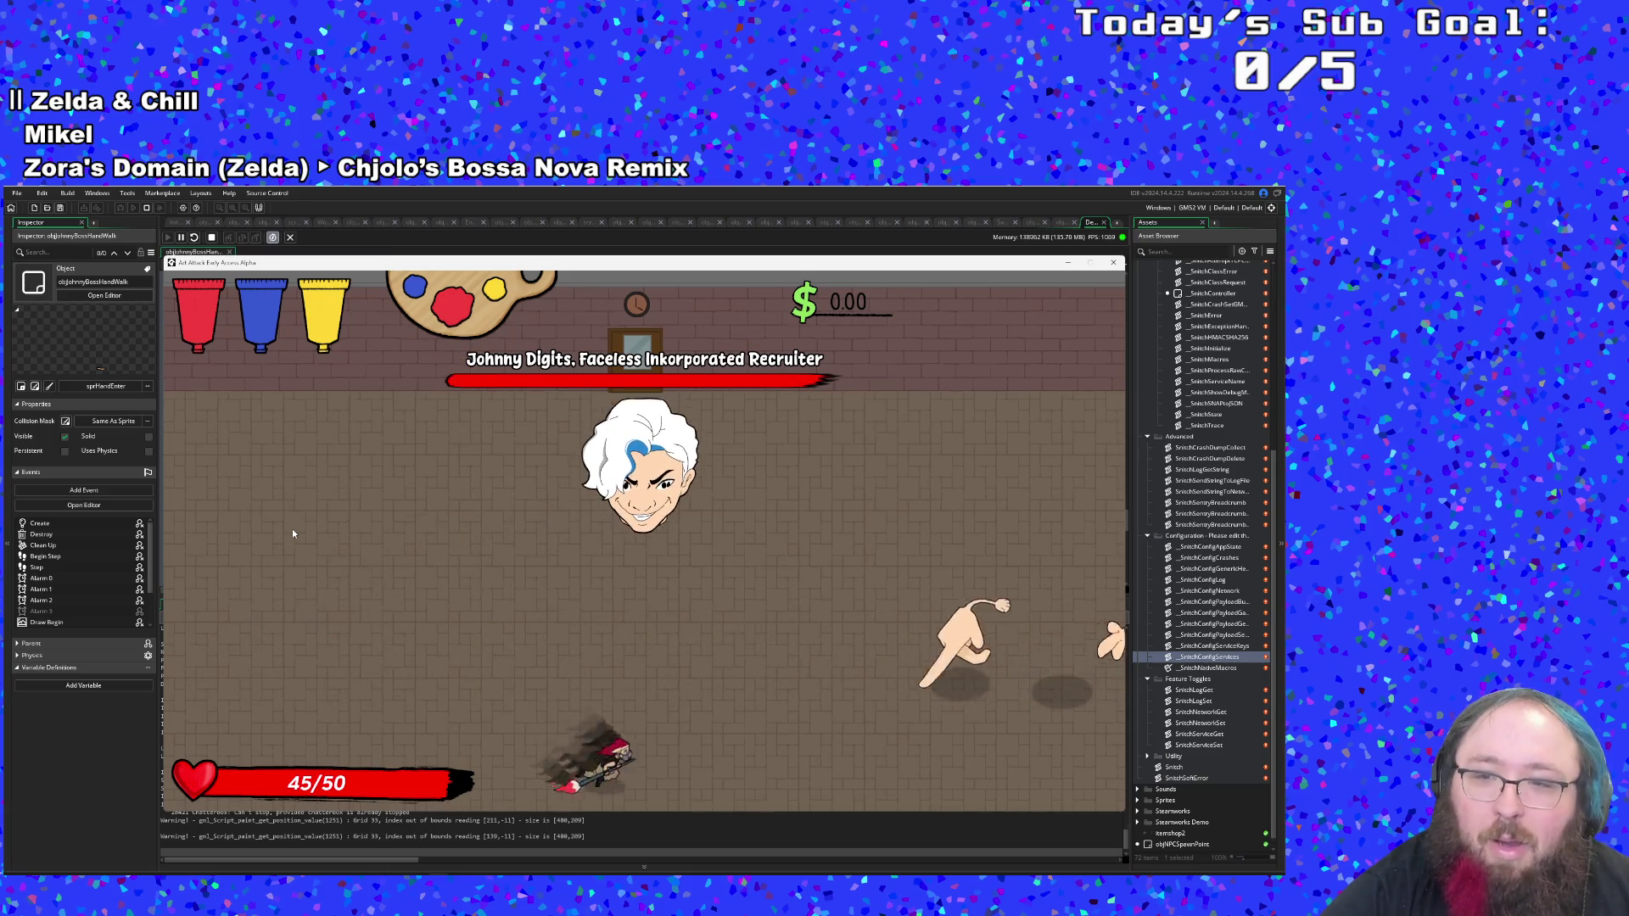
{"action": "key", "text": "d"}
{"action": "key", "text": "w"}
{"action": "key", "text": "a"}
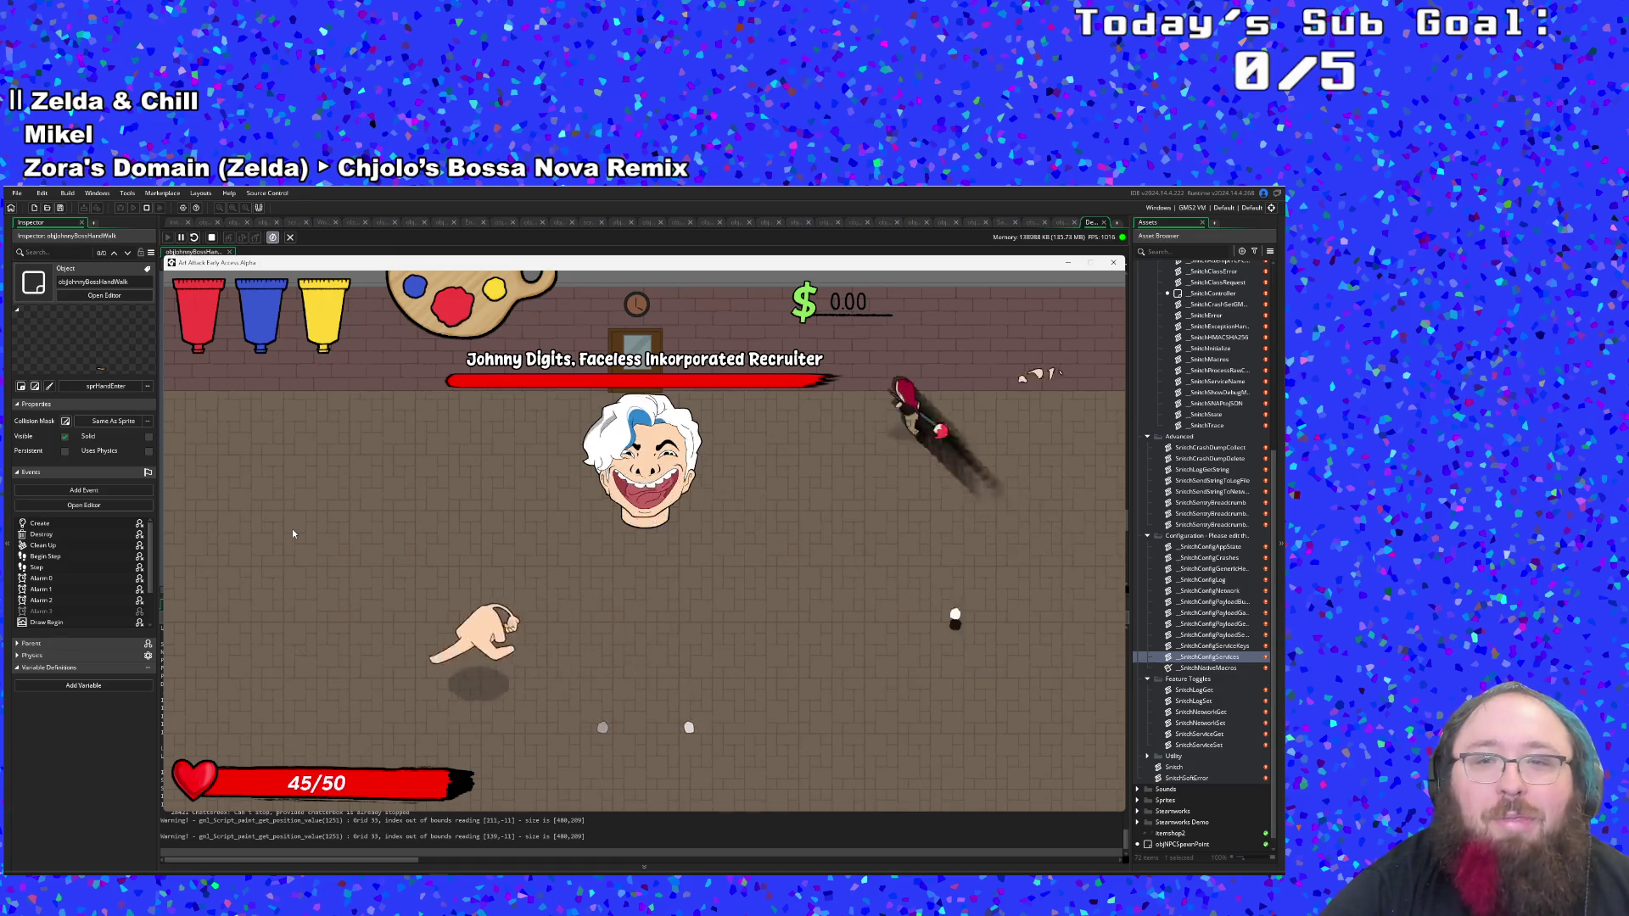
{"action": "key", "text": "s"}
{"action": "key", "text": "a"}
{"action": "key", "text": "w"}
{"action": "key", "text": "a"}
{"action": "key", "text": "d"}
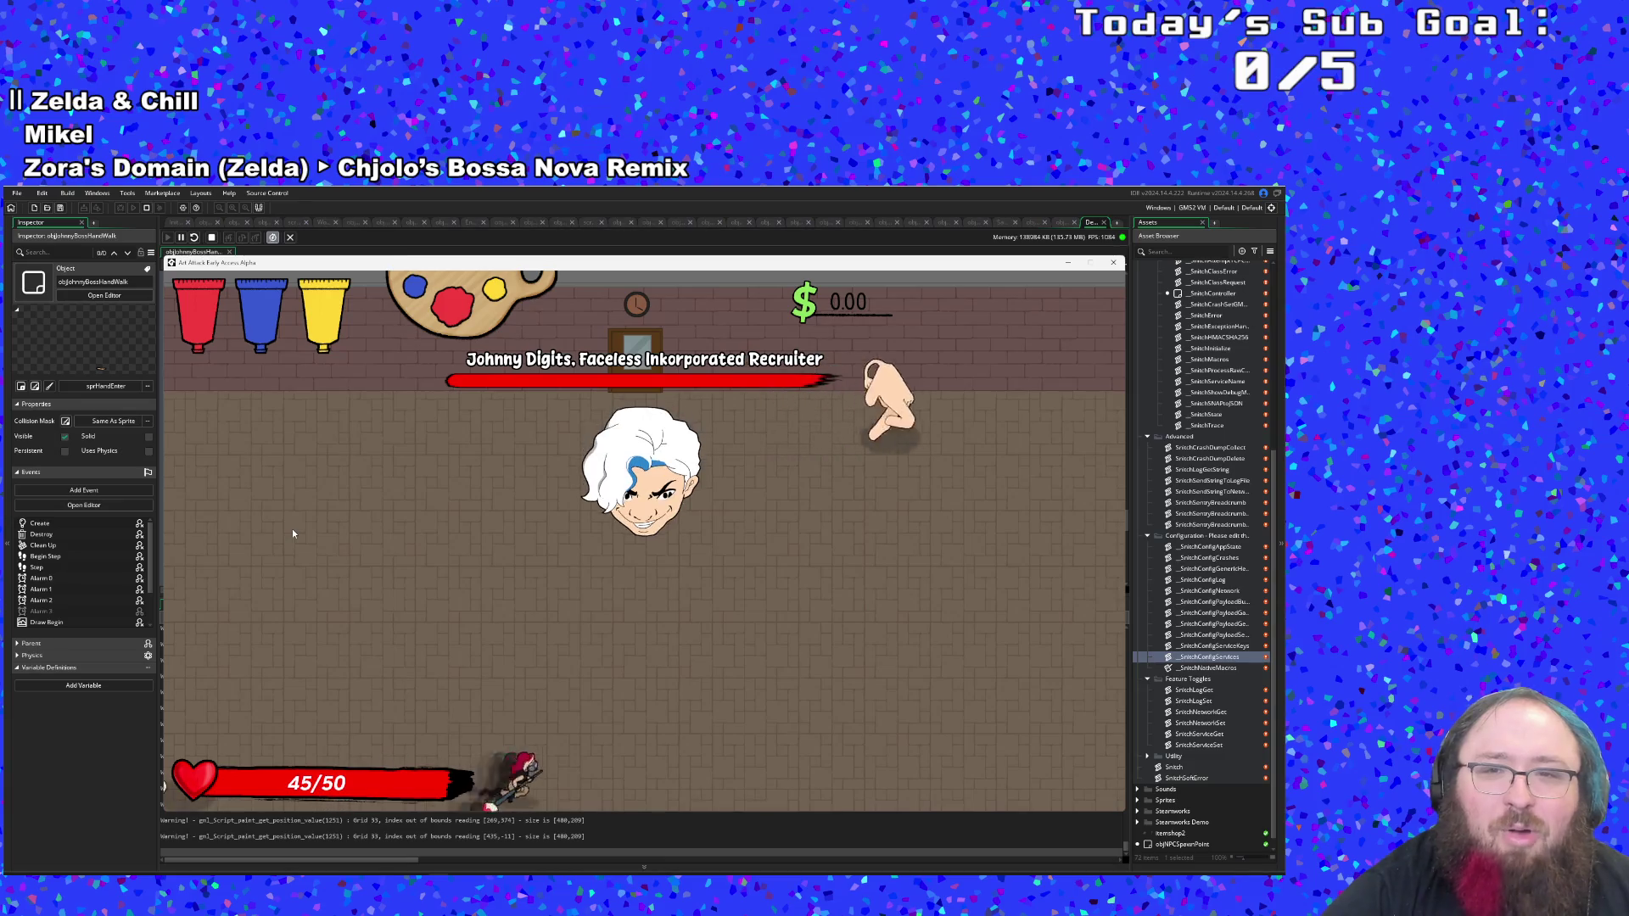
{"action": "key", "text": "w"}
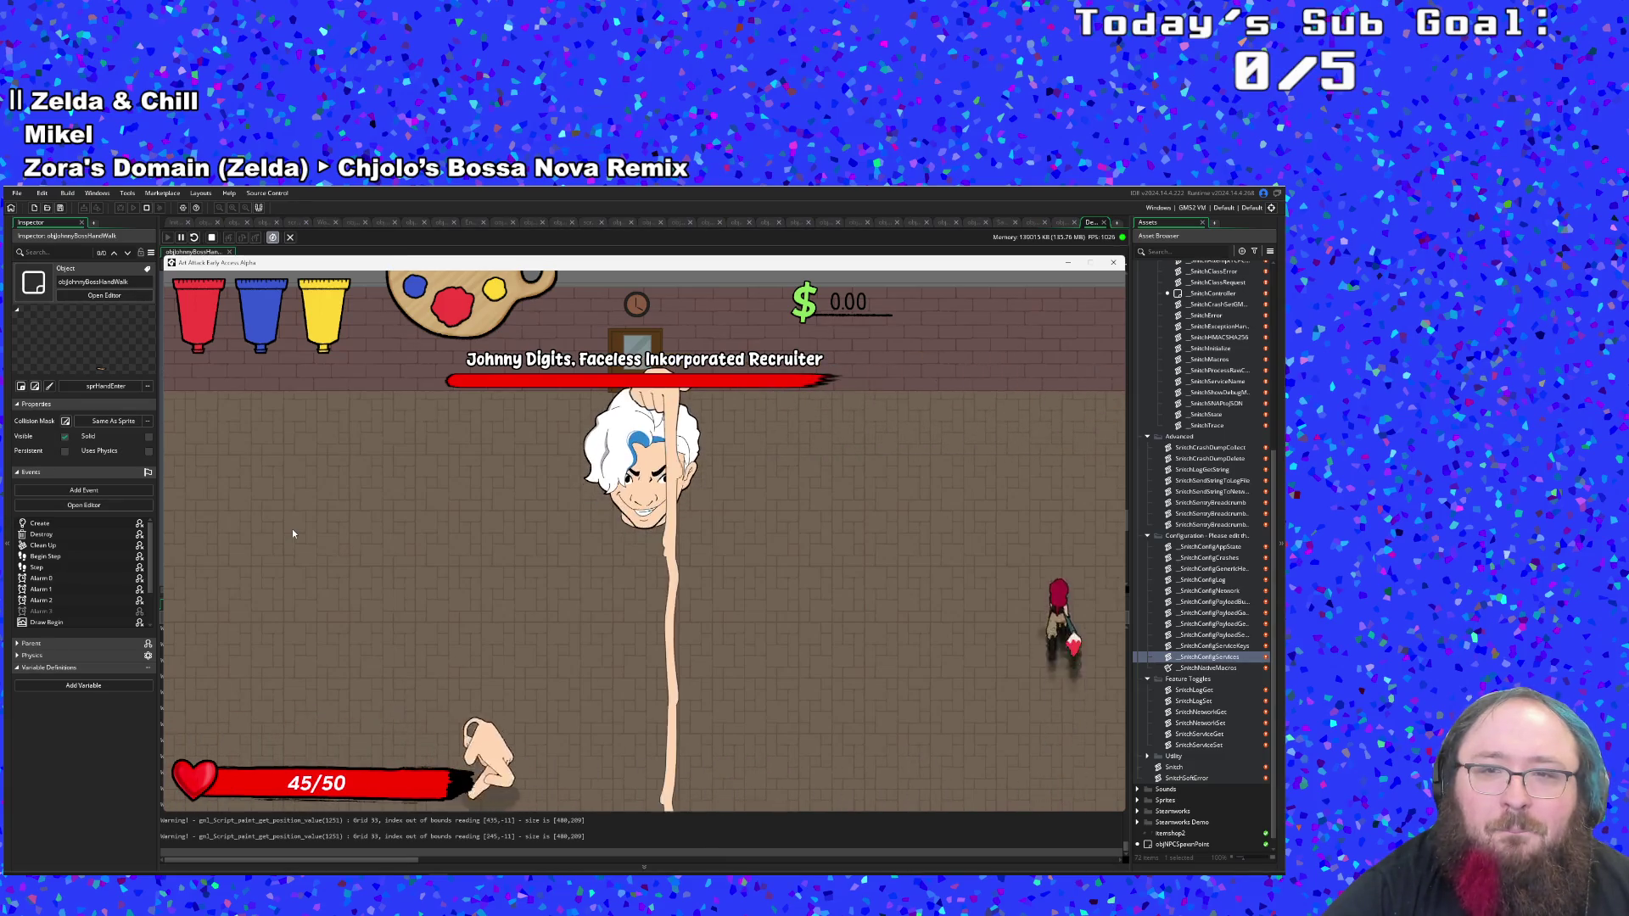
{"action": "key", "text": "a"}
{"action": "key", "text": "s"}
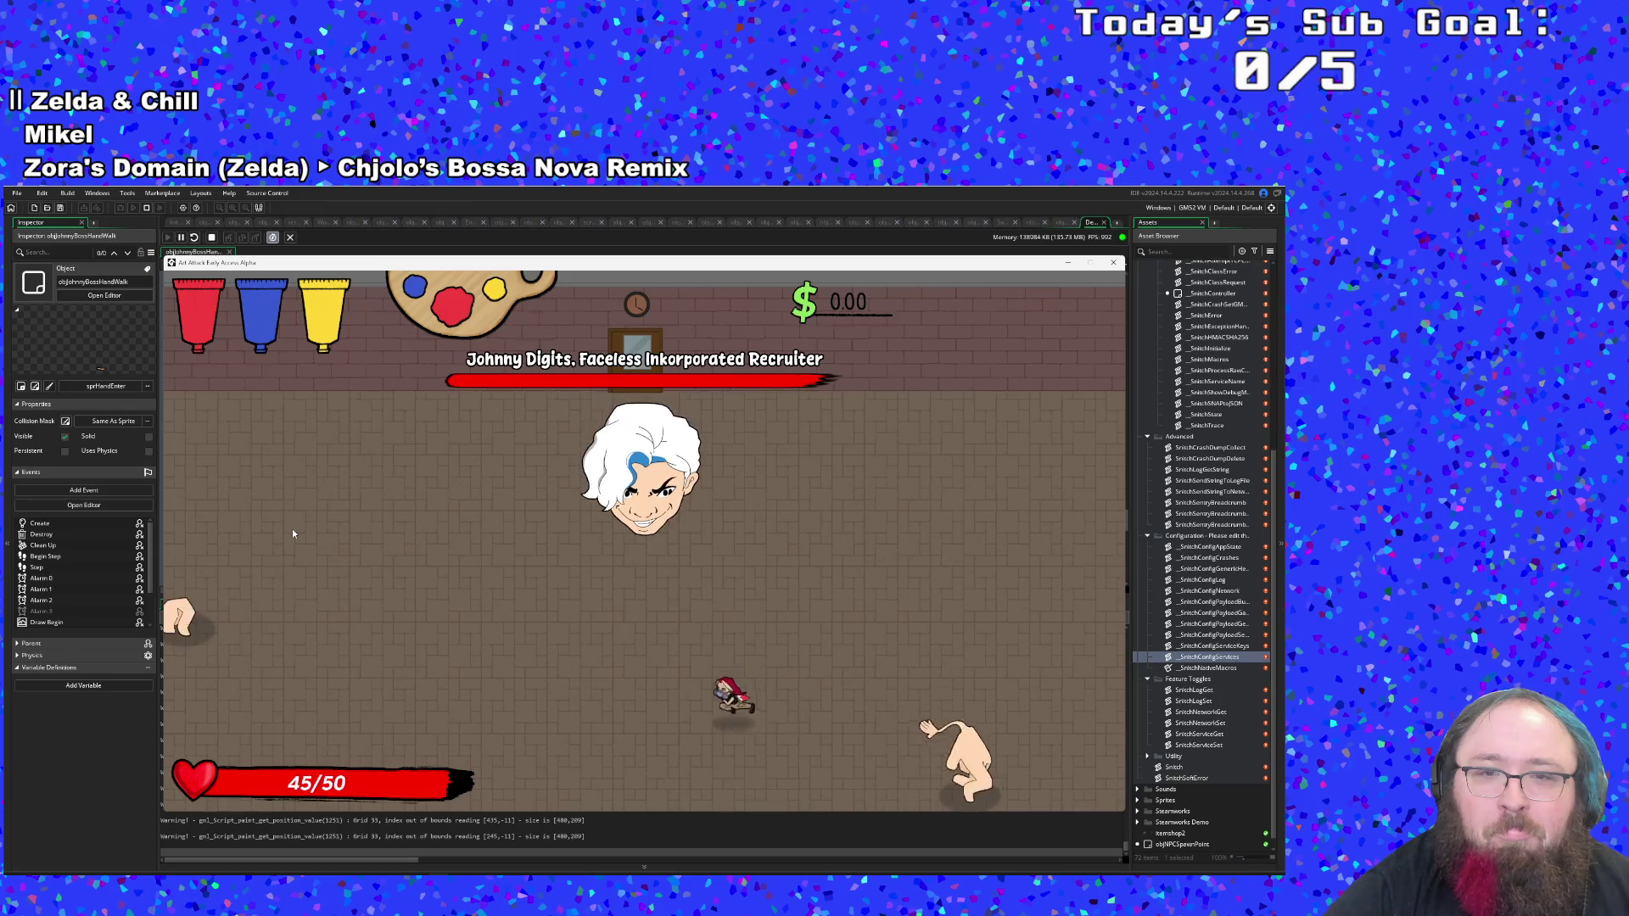
{"action": "key", "text": "w"}
{"action": "key", "text": "d"}
{"action": "key", "text": "d"}
{"action": "key", "text": "w"}
{"action": "key", "text": "s"}
{"action": "key", "text": "s"}
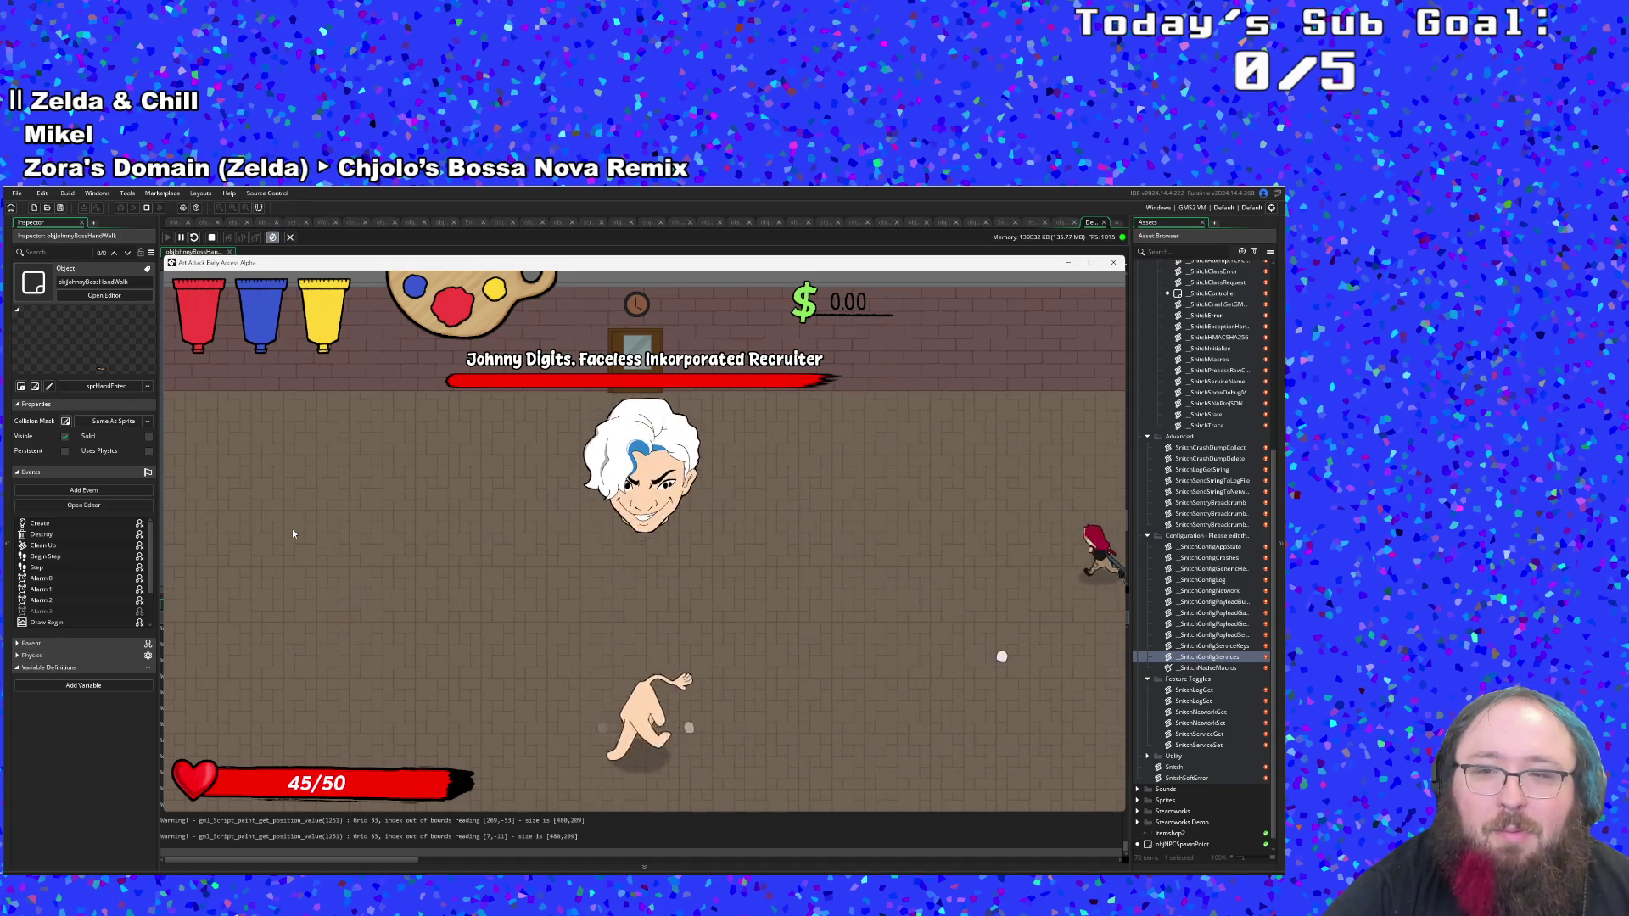
{"action": "key", "text": "a"}
{"action": "key", "text": "w"}
{"action": "key", "text": "d"}
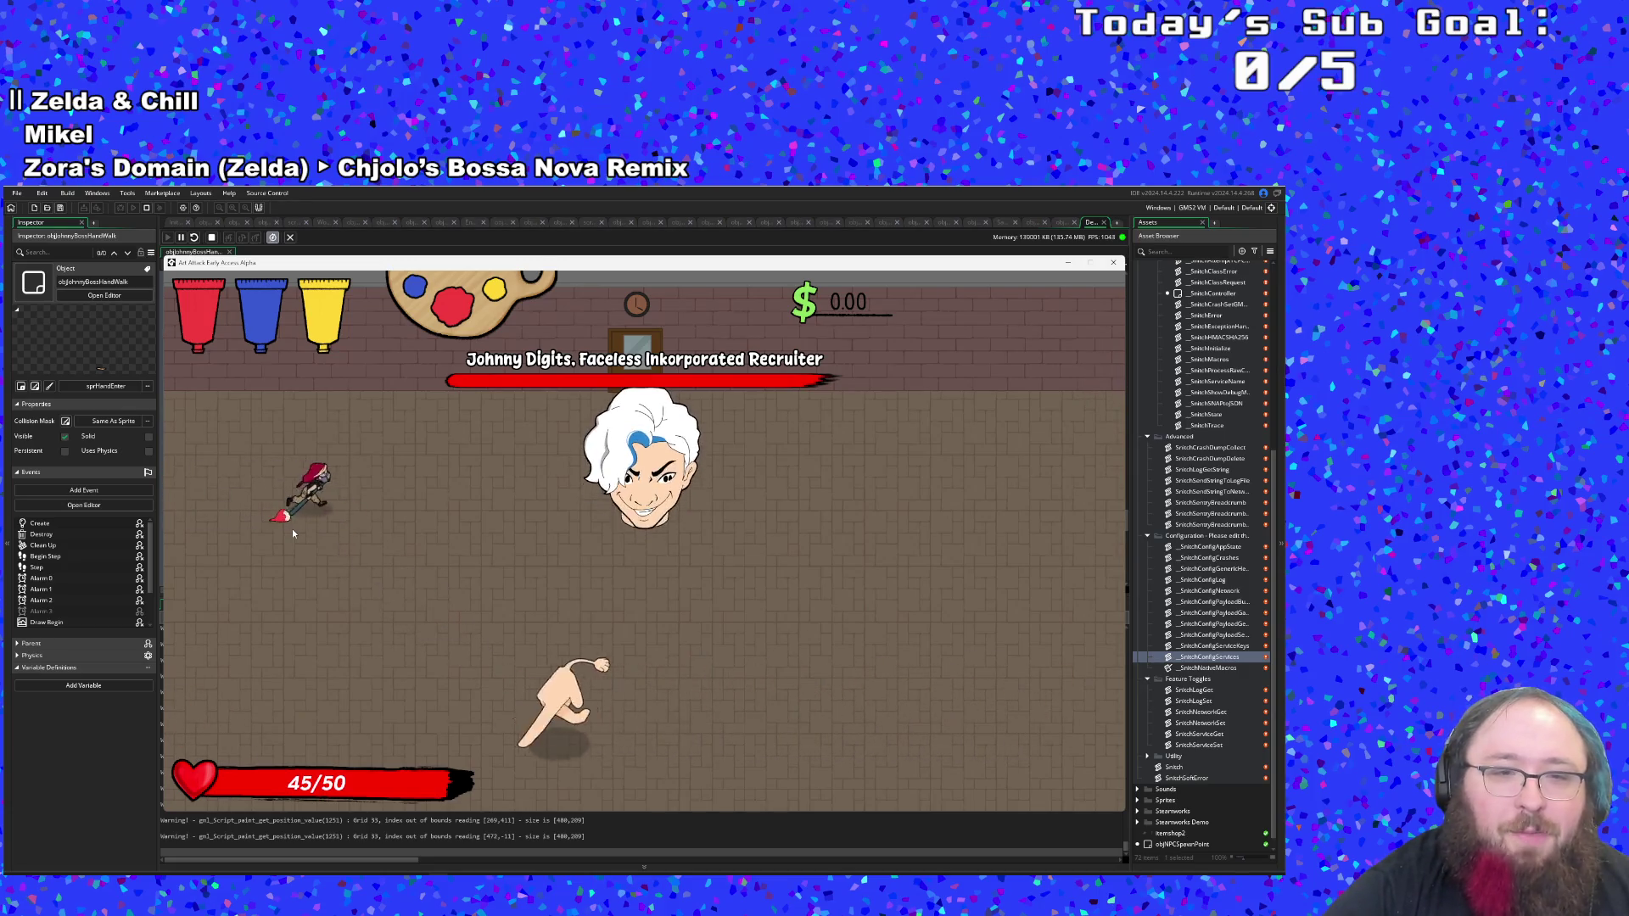
{"action": "key", "text": "a"}
{"action": "key", "text": "s"}
{"action": "key", "text": "s"}
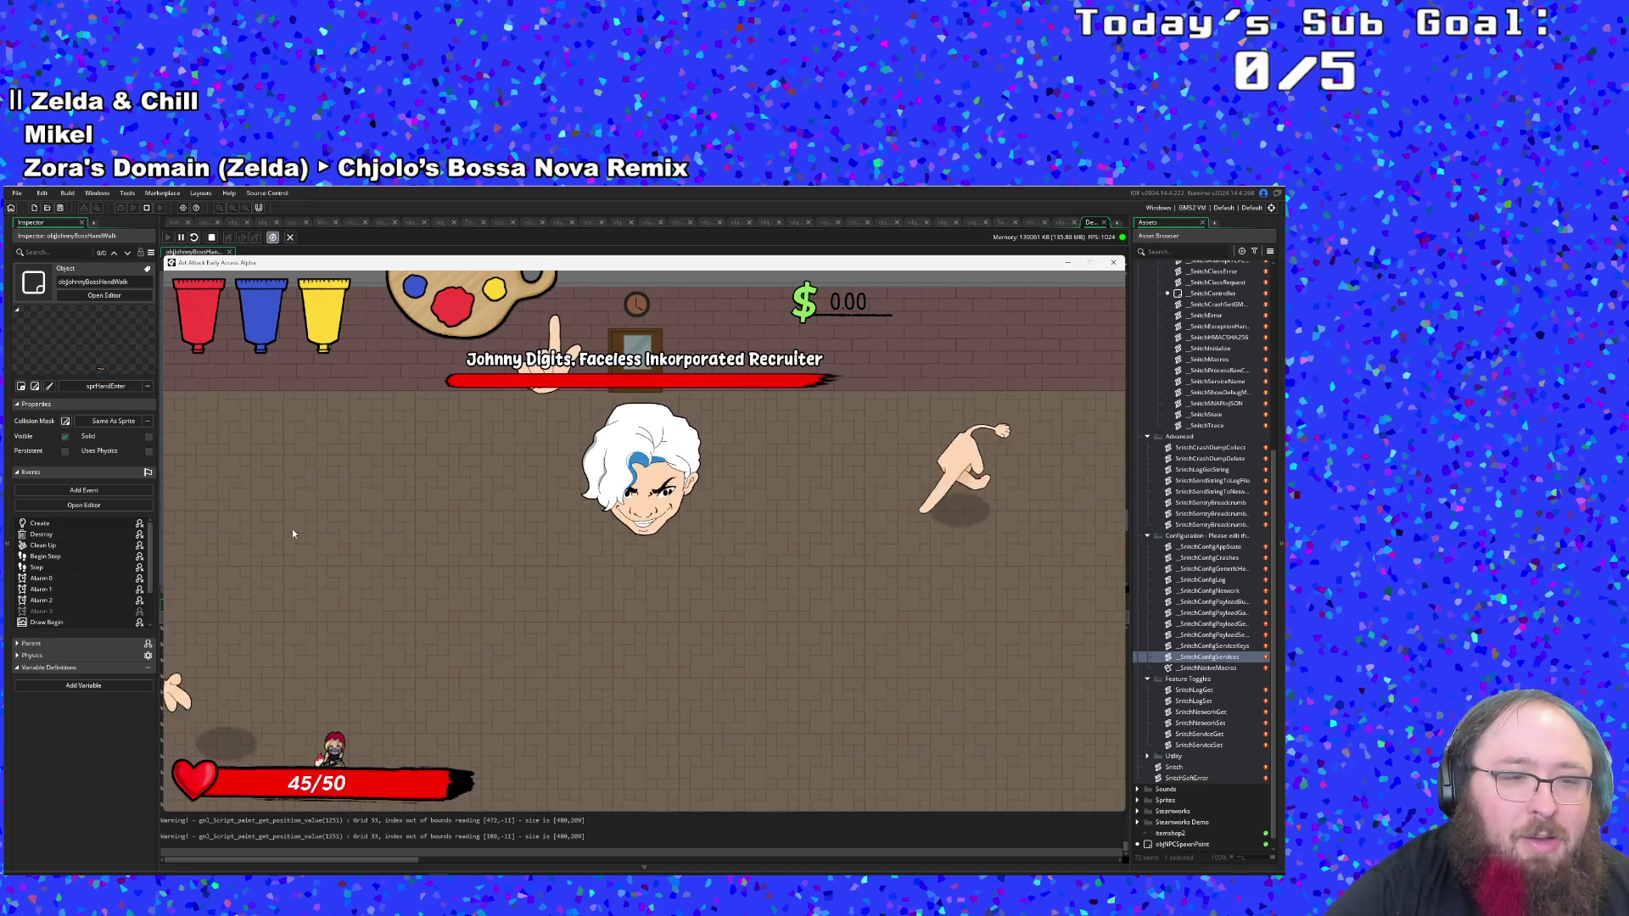
{"action": "key", "text": "a"}
Pause, quit to the title screen, and close the game window.
{"action": "key", "text": "Escape"}
{"action": "key", "text": "Up"}
{"action": "key", "text": "Return"}
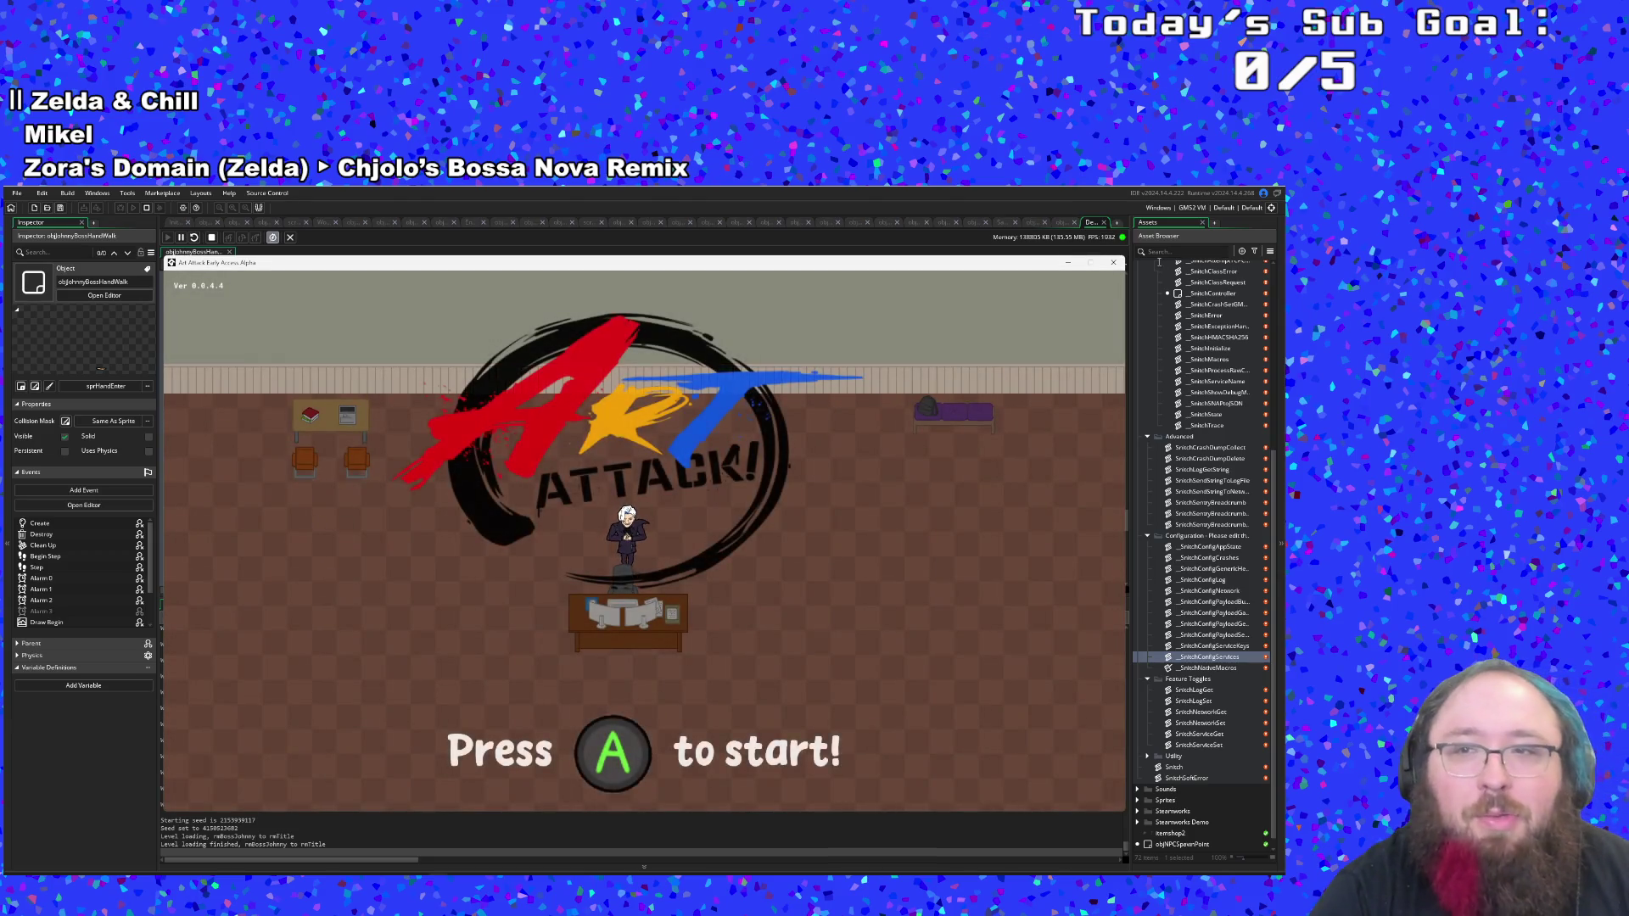
{"action": "left_click", "coordinate": [1114, 263]}
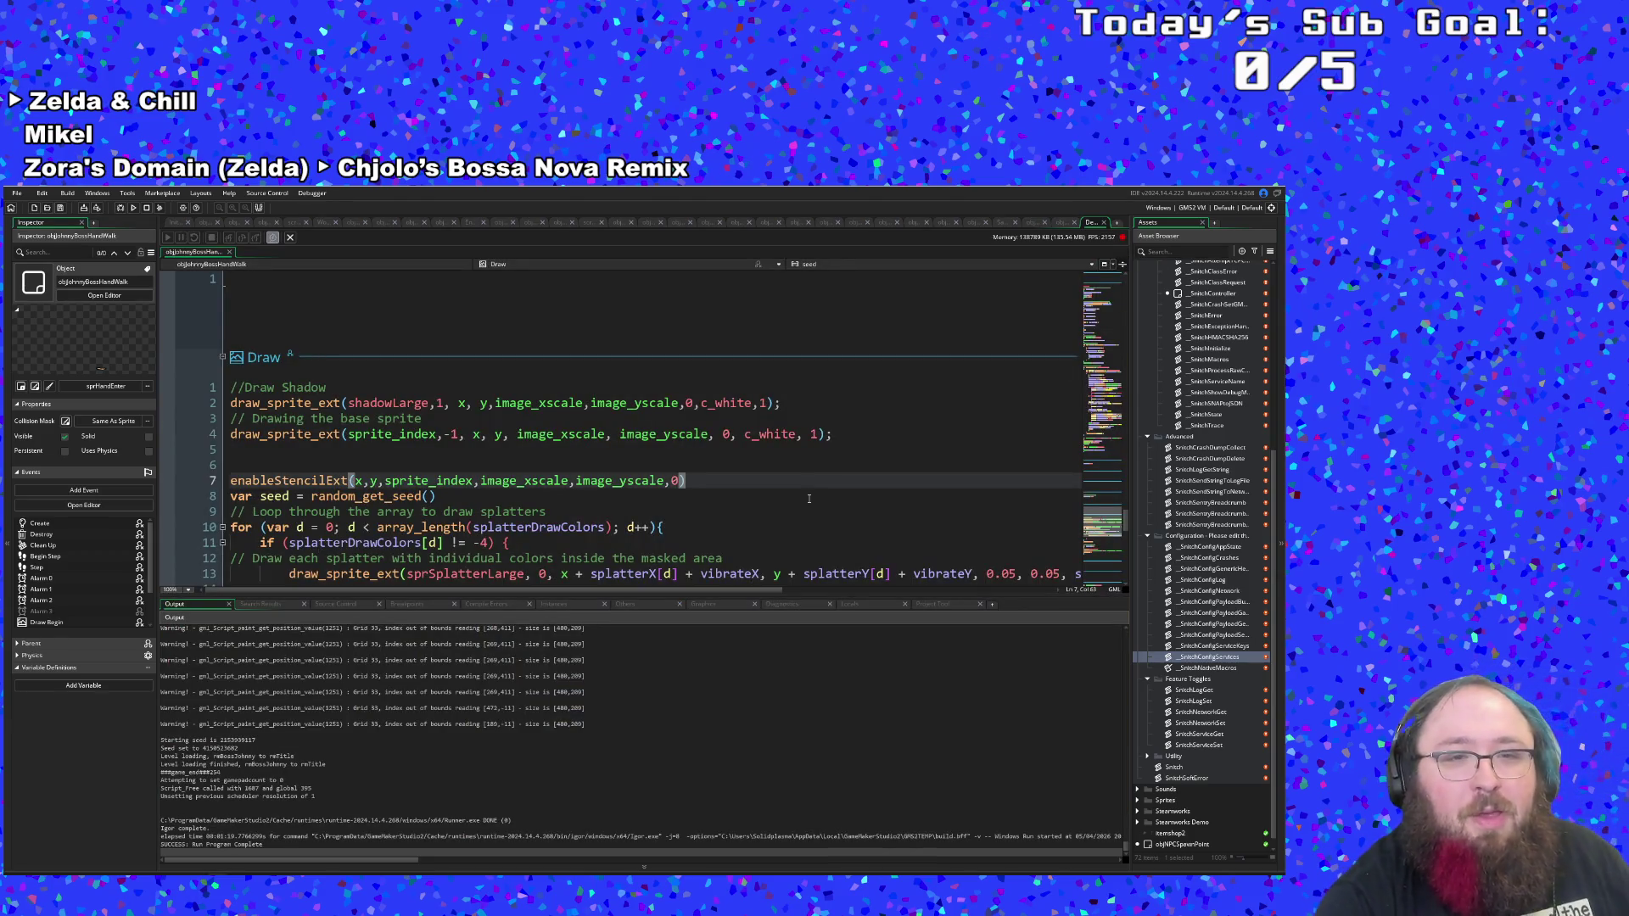
Review the Draw event's shadowLarge and base sprite calls, checking their image_xscale usage.
{"action": "key", "text": "Up"}
{"action": "key", "text": "Up"}
{"action": "key", "text": "Up"}
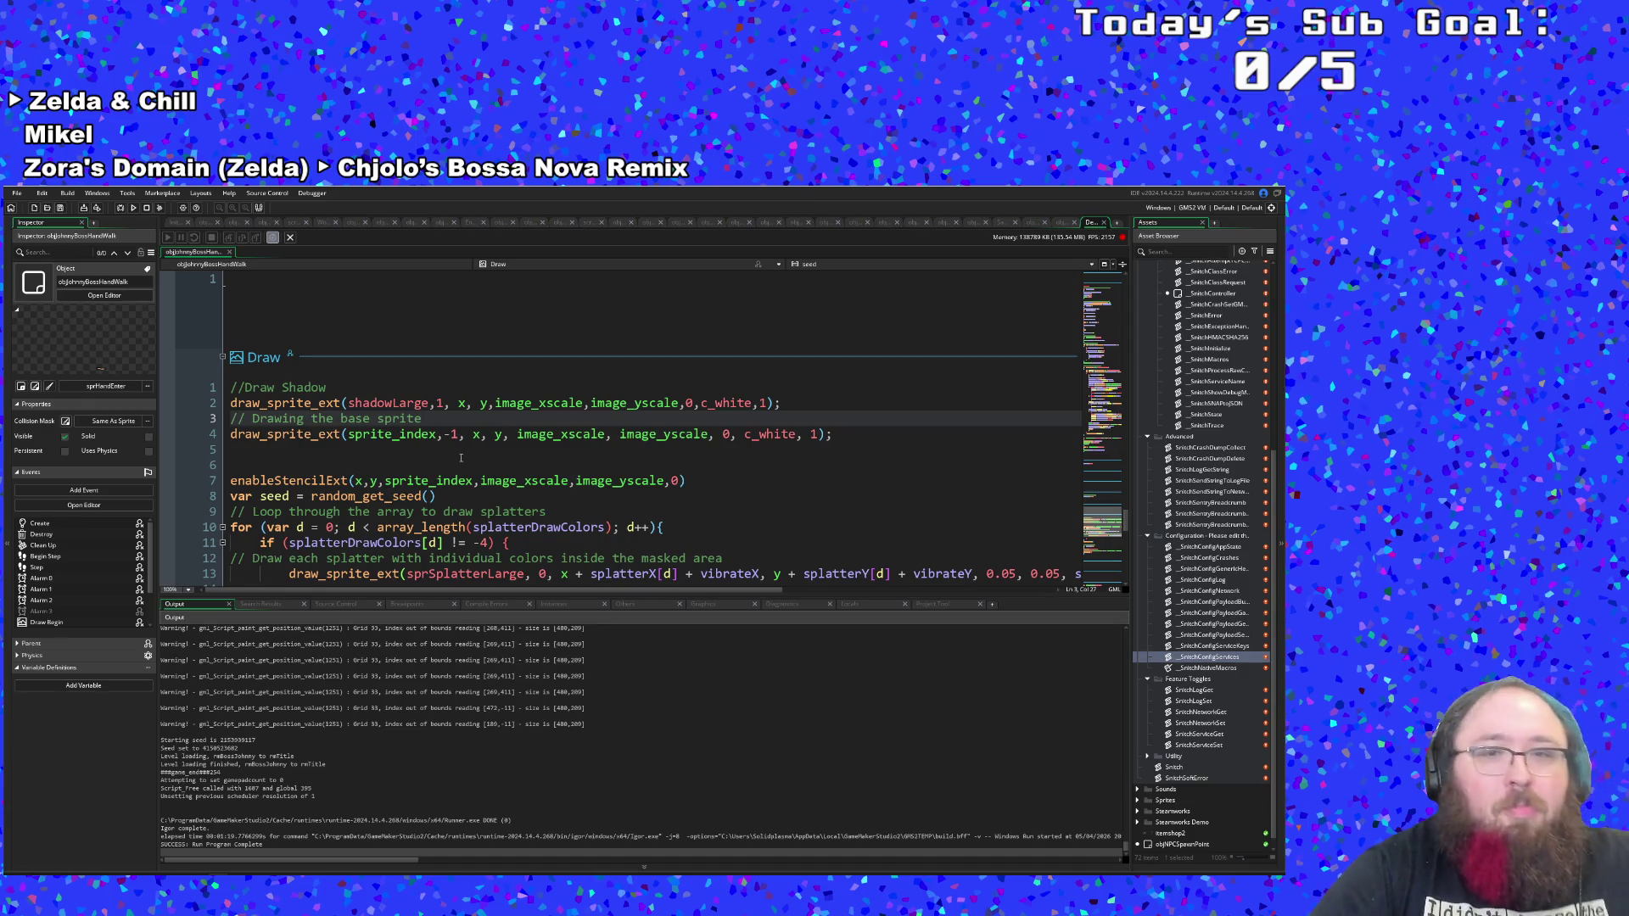
{"action": "left_click", "coordinate": [467, 435]}
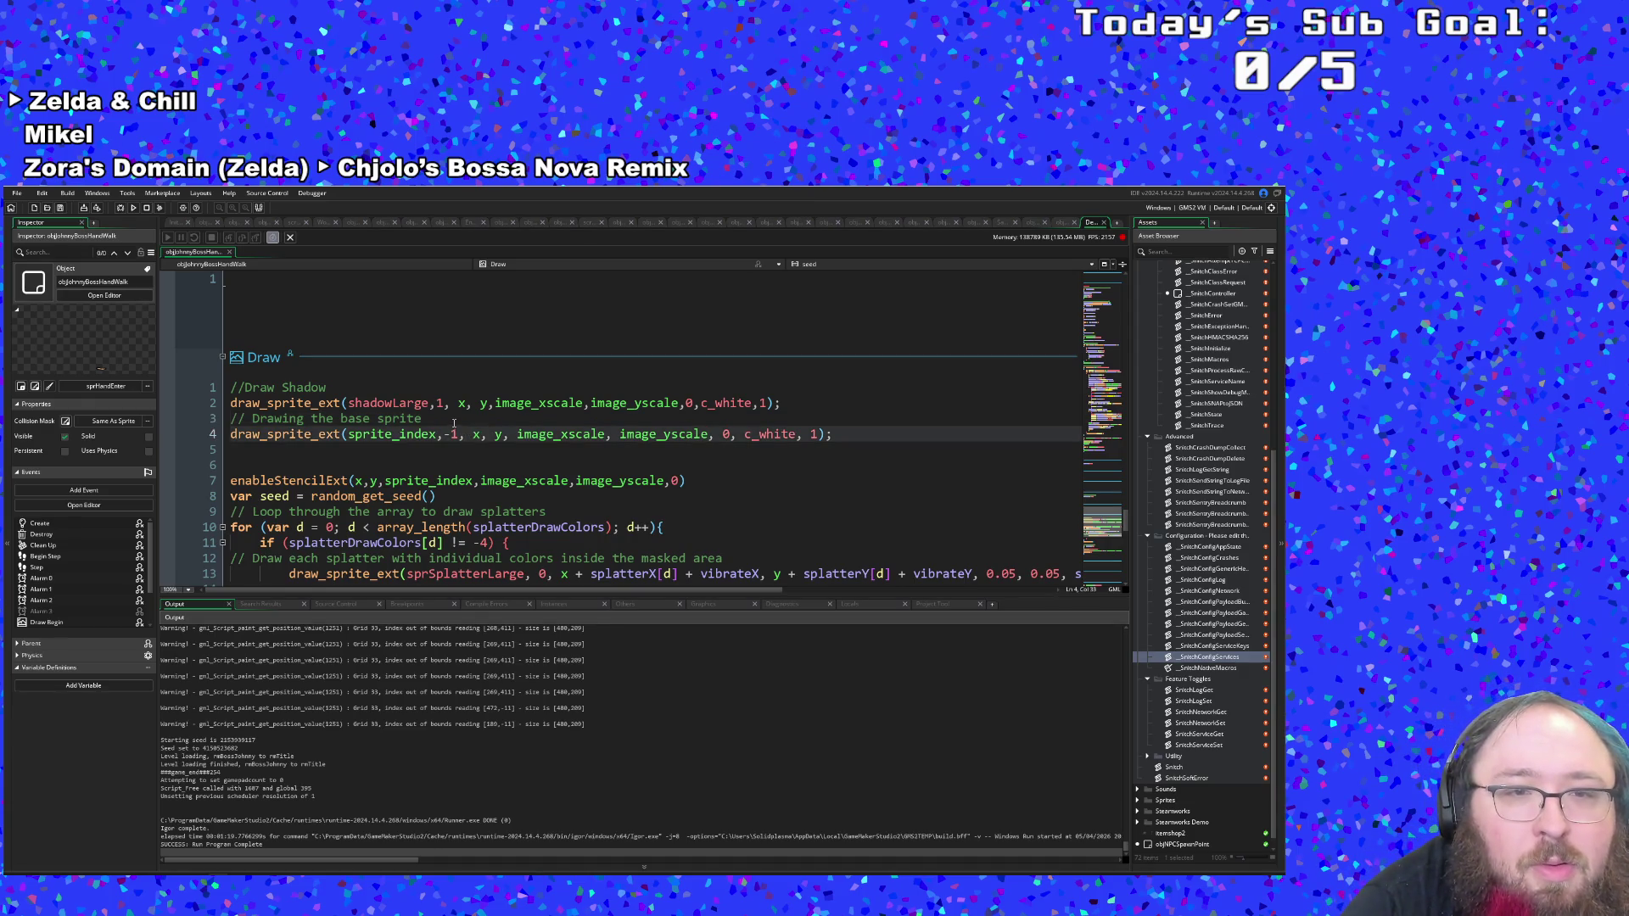
{"action": "left_click", "coordinate": [450, 420]}
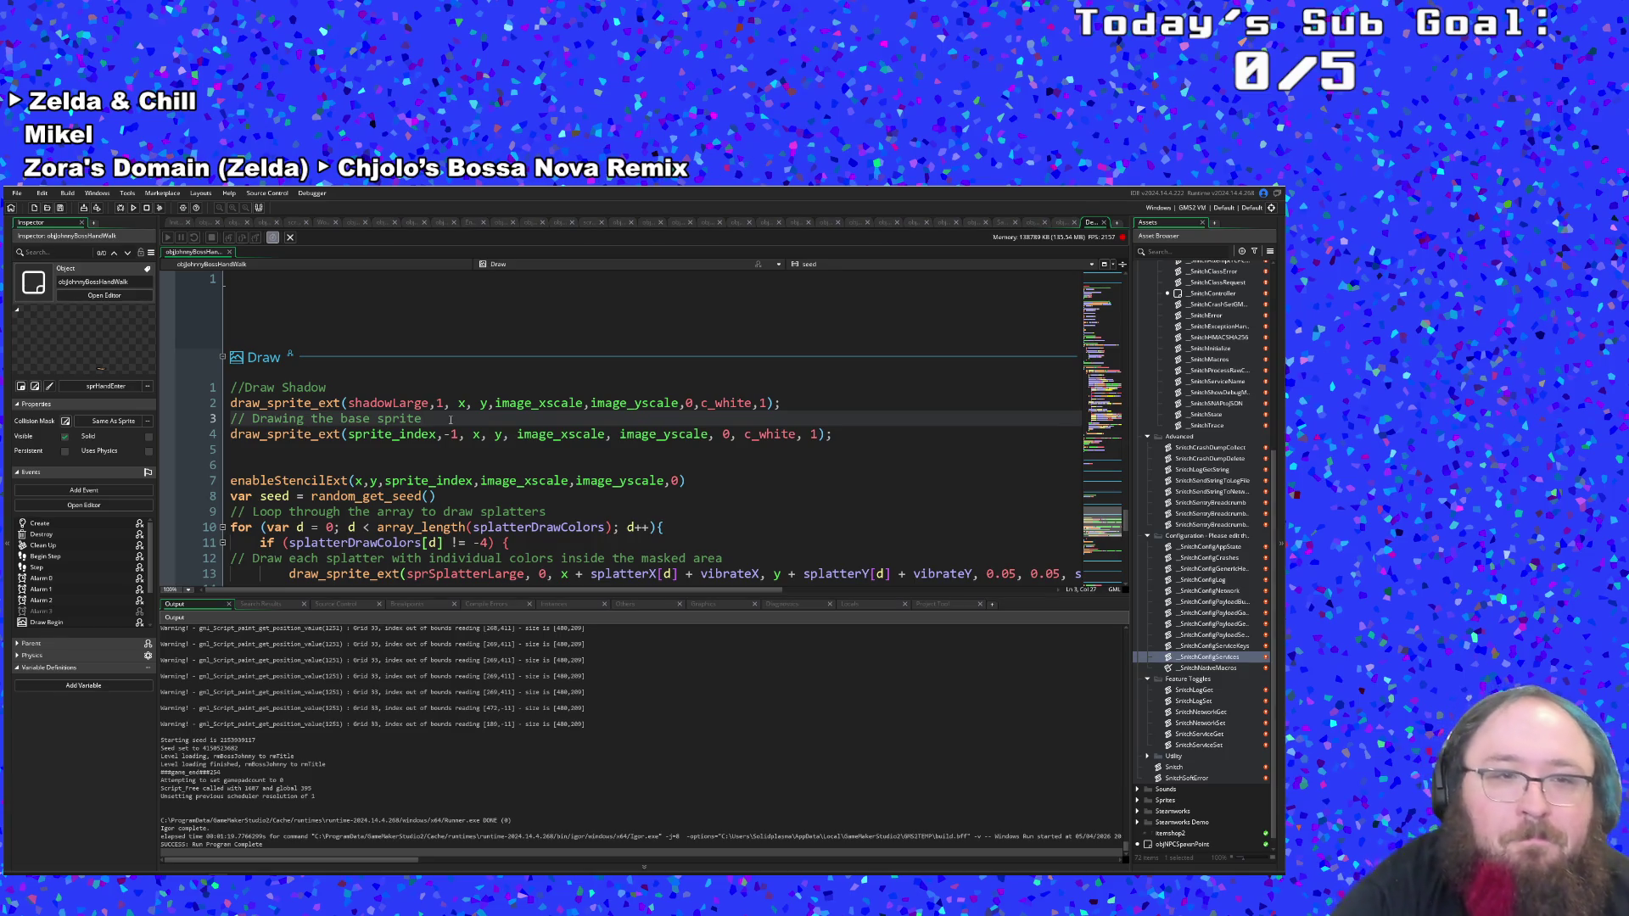
{"action": "left_click", "coordinate": [549, 435]}
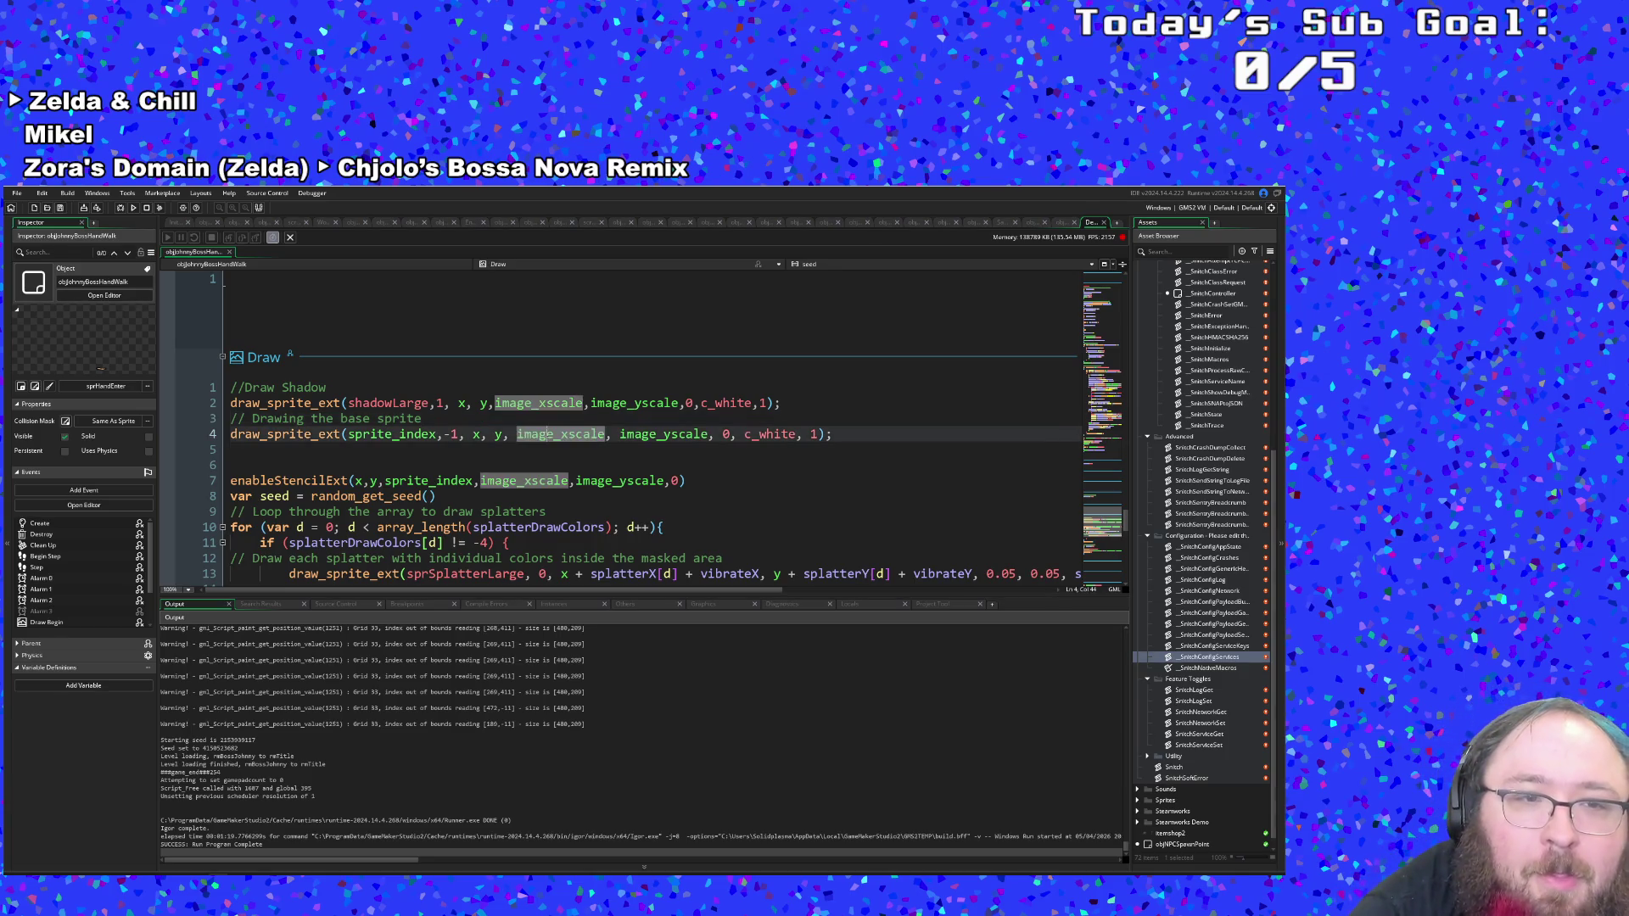
{"action": "left_click", "coordinate": [510, 419]}
{"action": "left_click", "coordinate": [584, 404]}
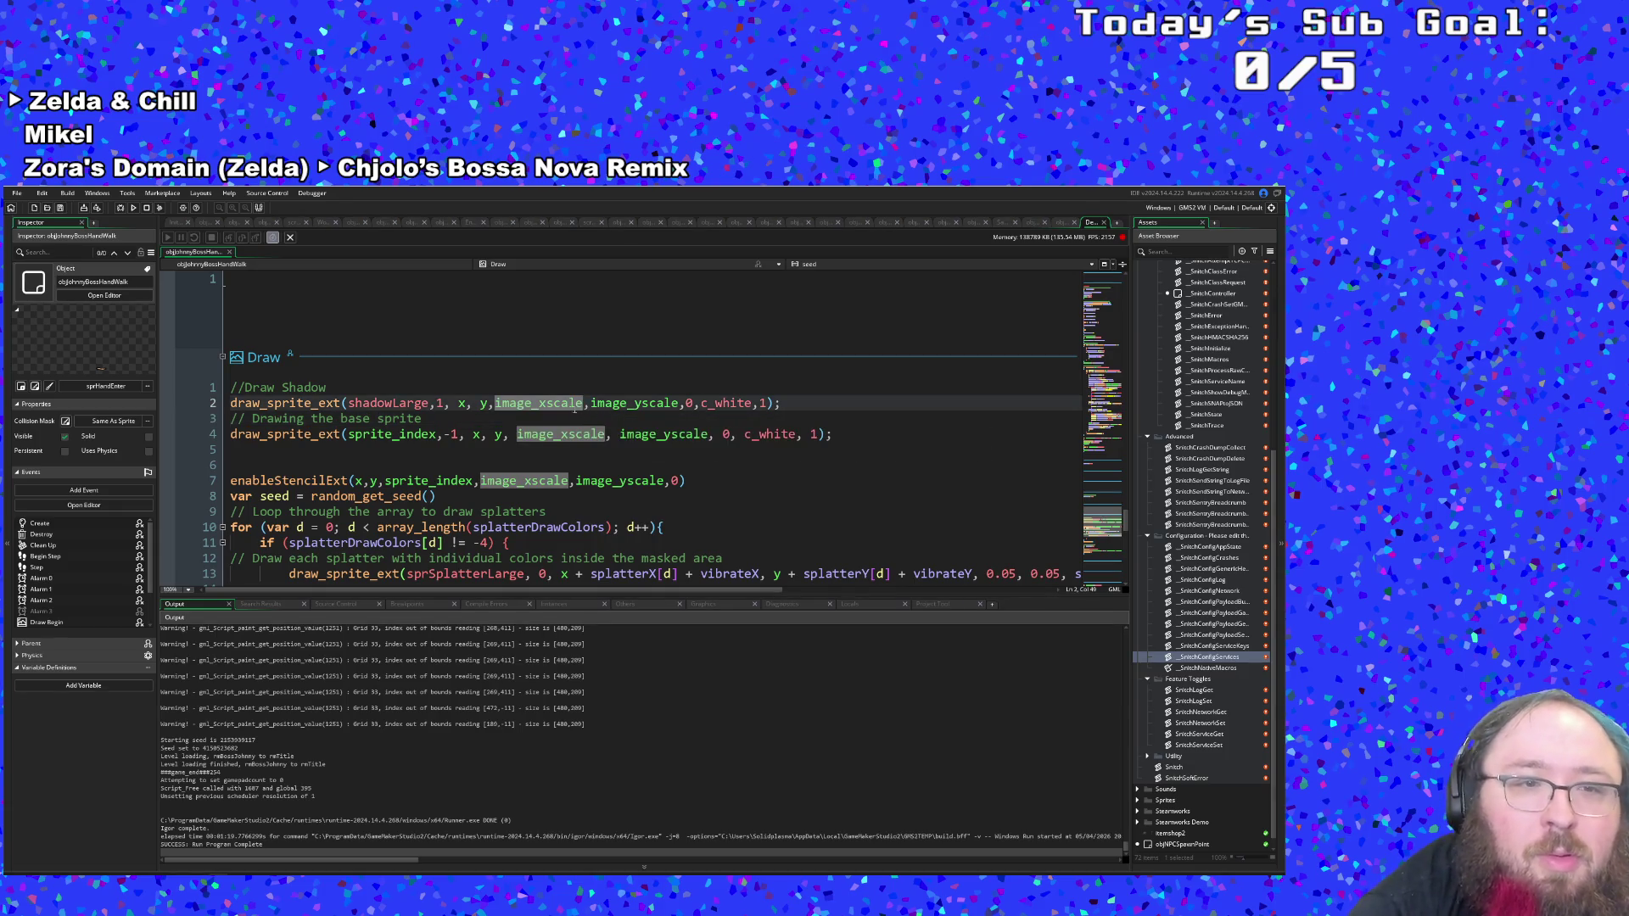
{"action": "left_click", "coordinate": [342, 387]}
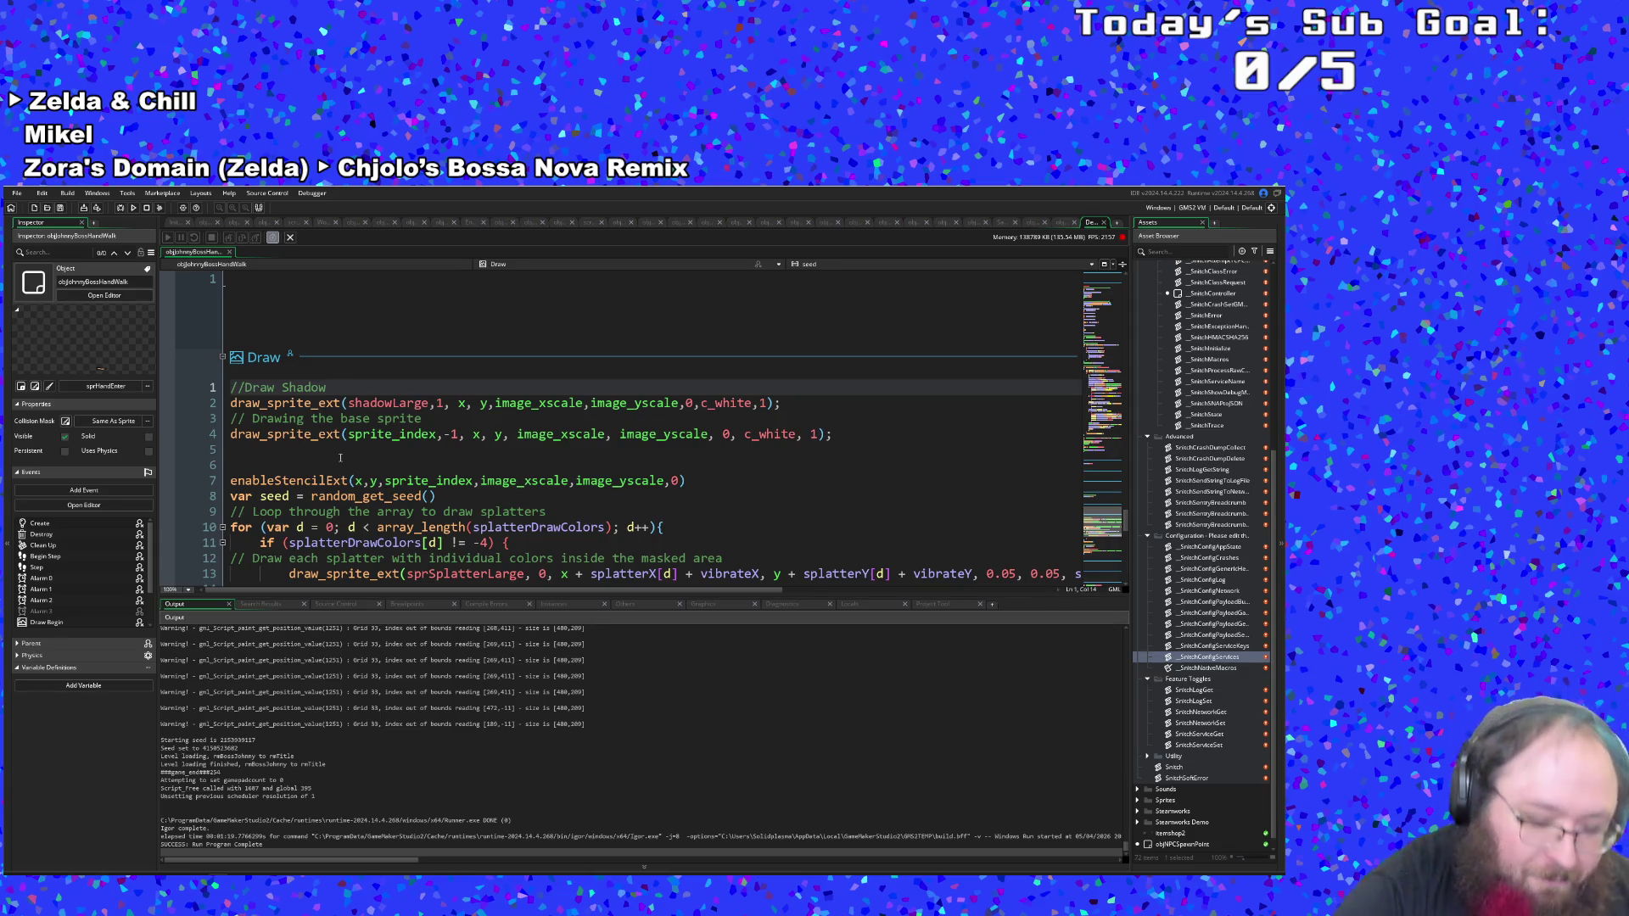
Type if (sprite_index != sprJoh on a new line under the //Draw Shadow comment.
{"action": "key", "text": "Return"}
{"action": "type", "text": "if"}
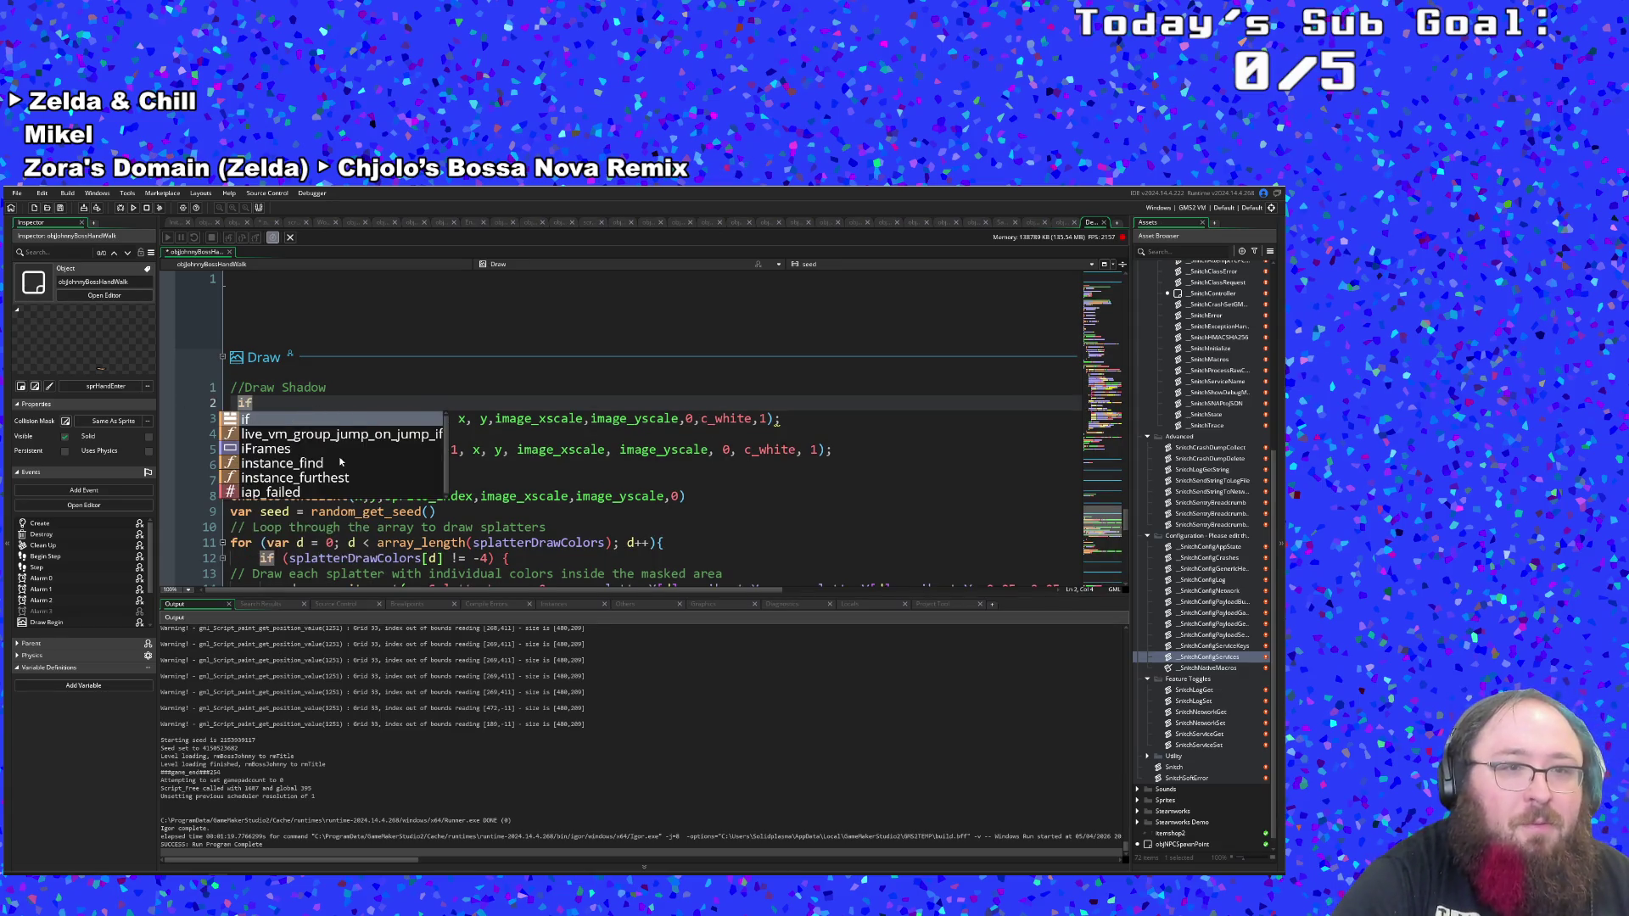
{"action": "key", "text": "BackSpace"}
{"action": "key", "text": "BackSpace"}
{"action": "type", "text": "if"}
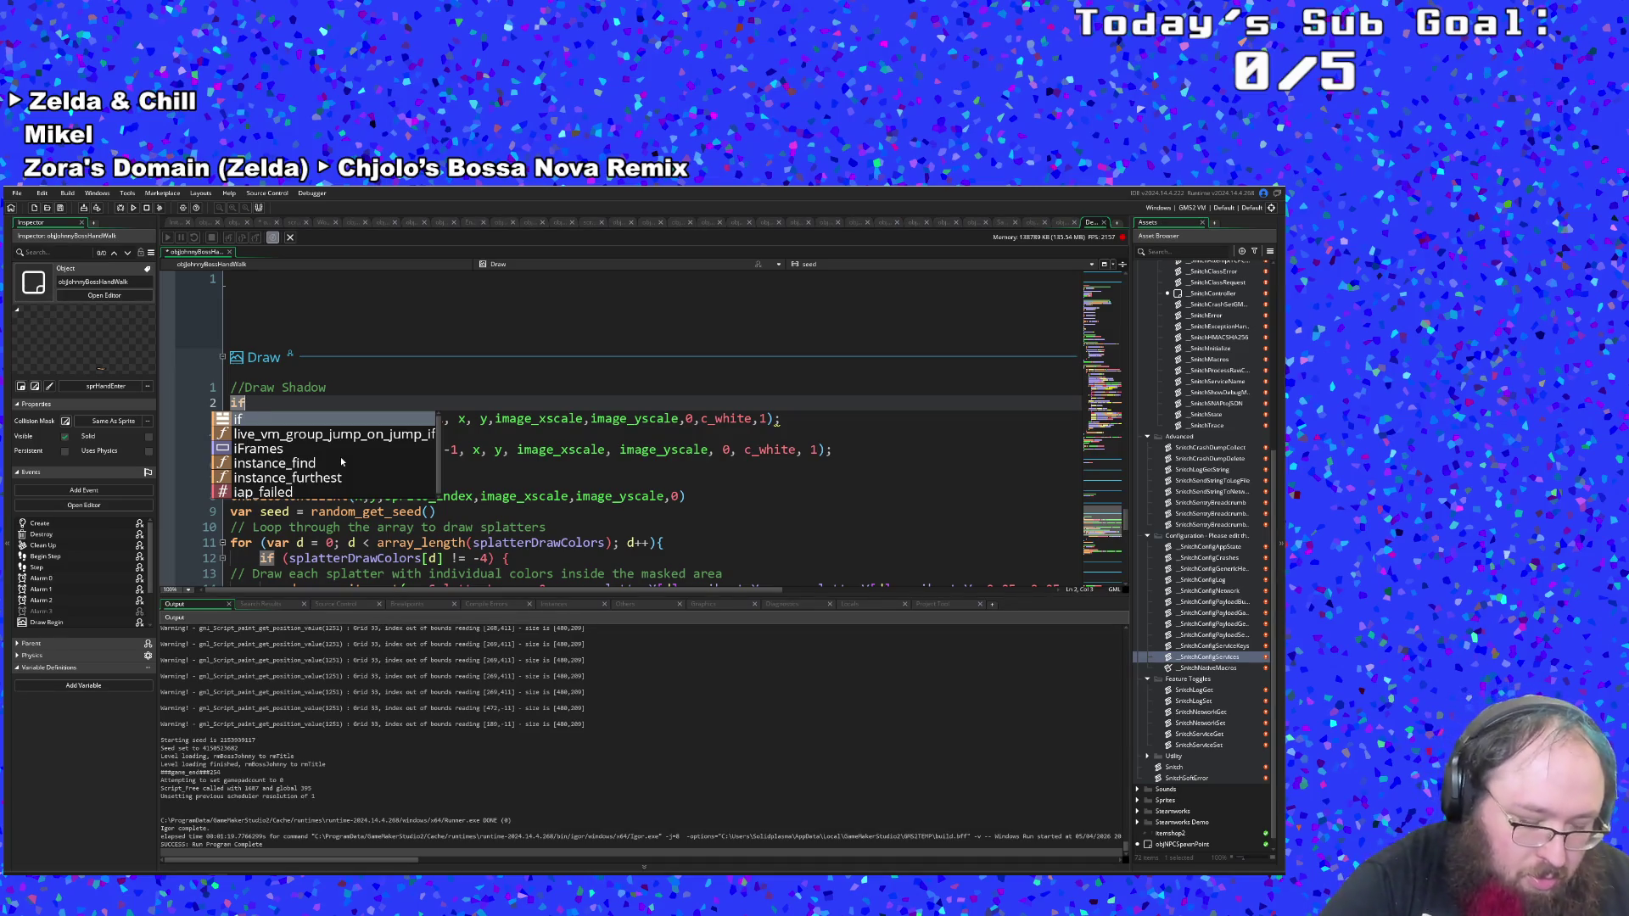
{"action": "type", "text": "("}
{"action": "type", "text": "sprite"}
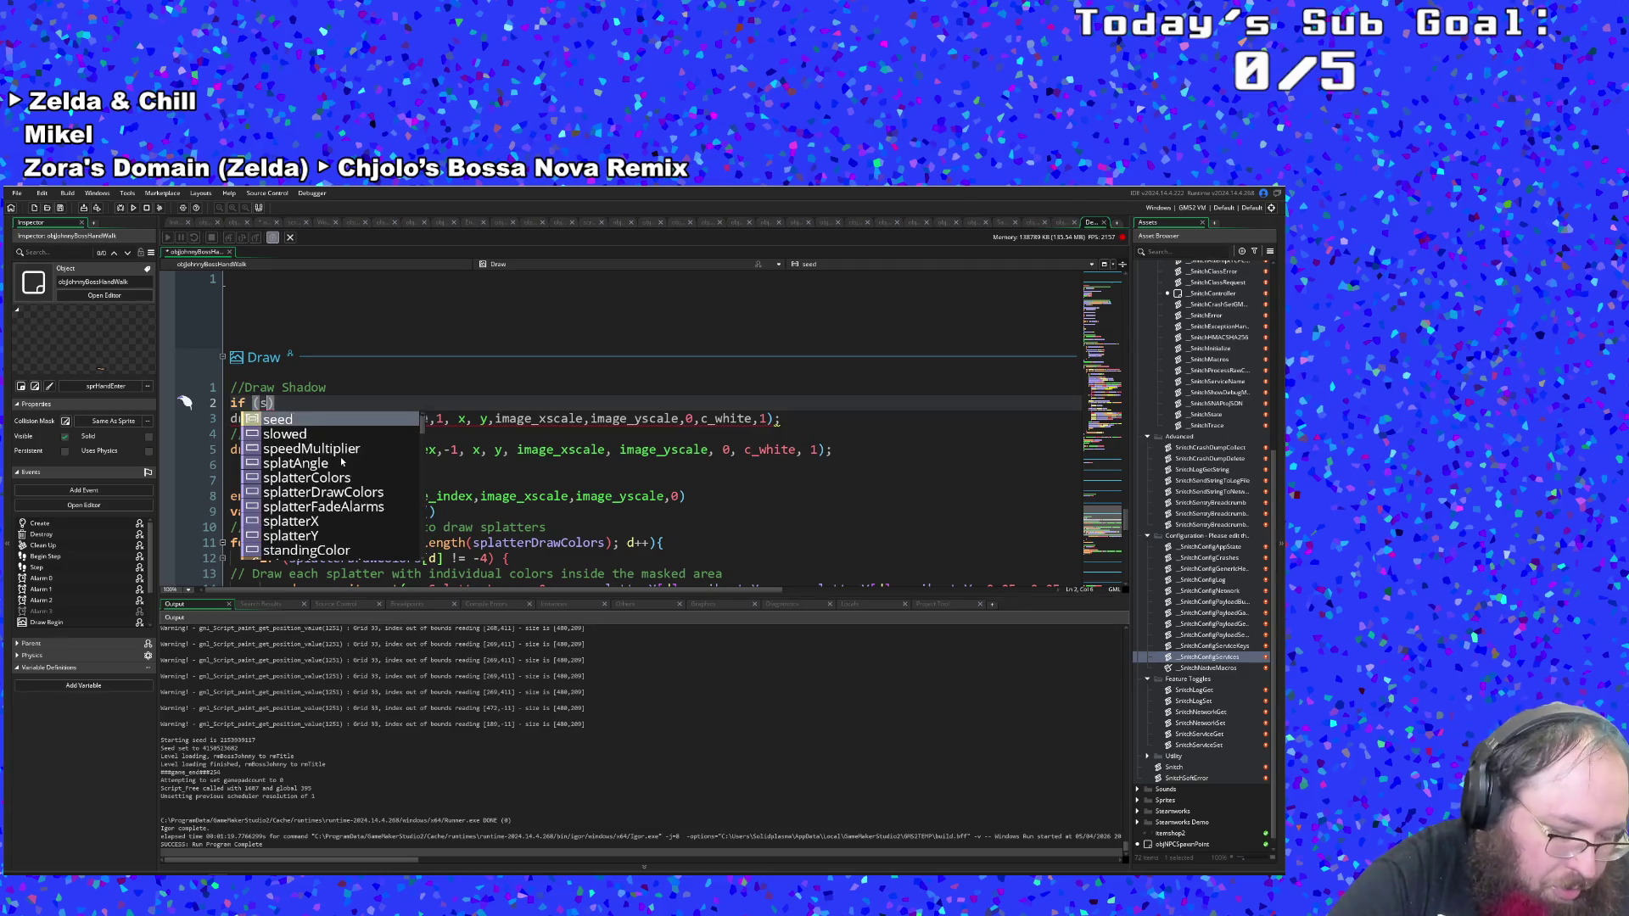
{"action": "type", "text": "_index "}
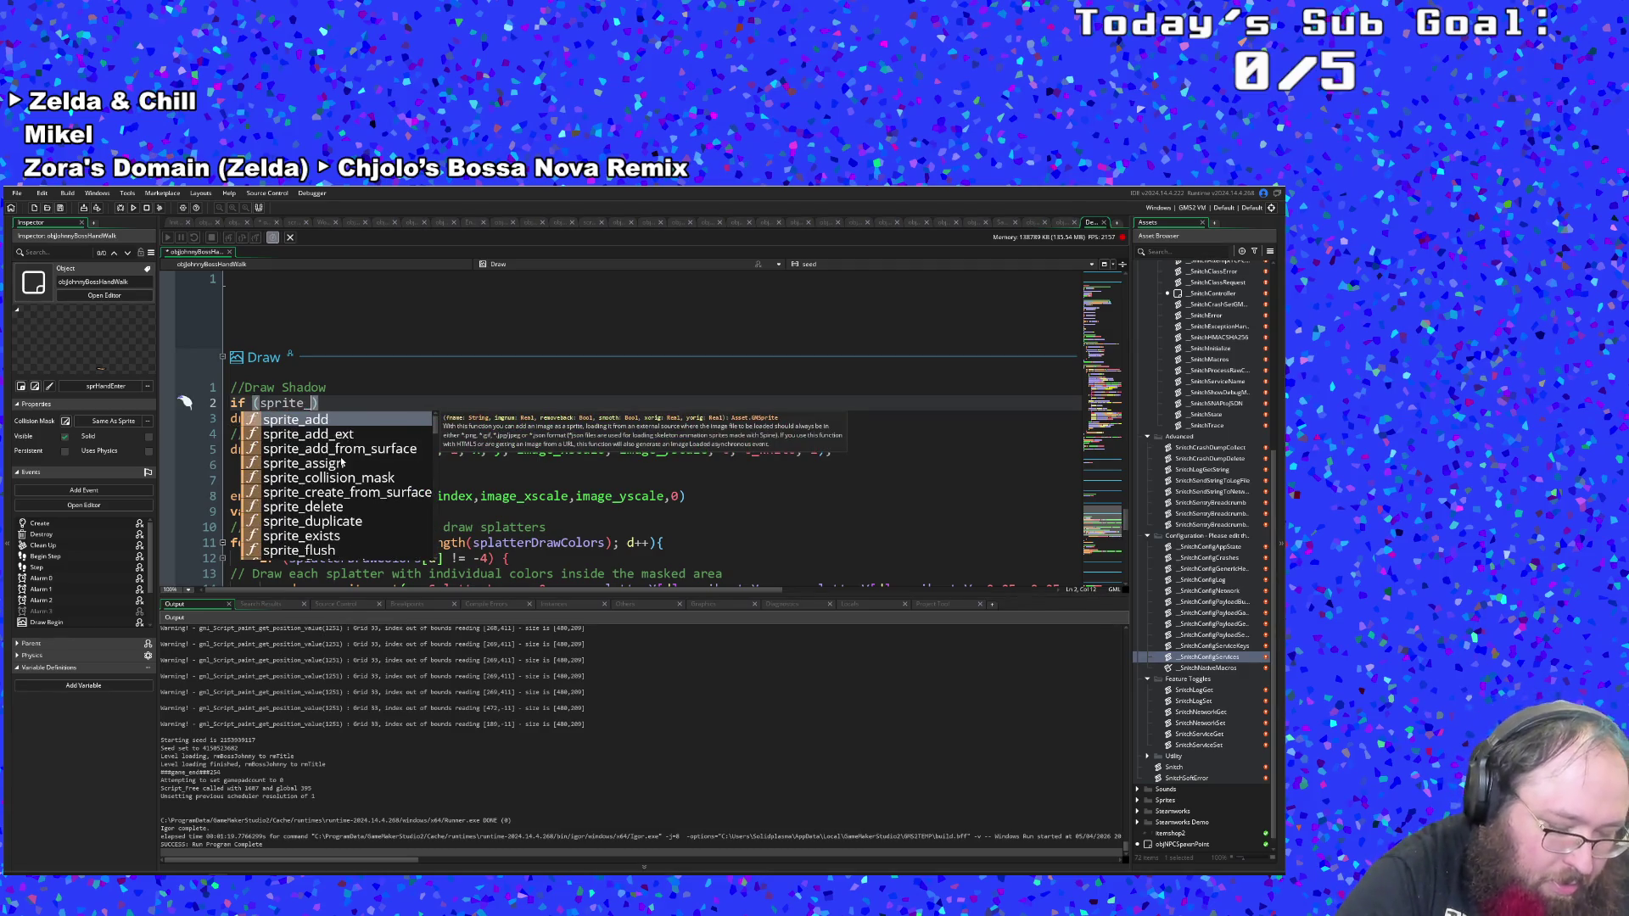
{"action": "type", "text": "!= spr"}
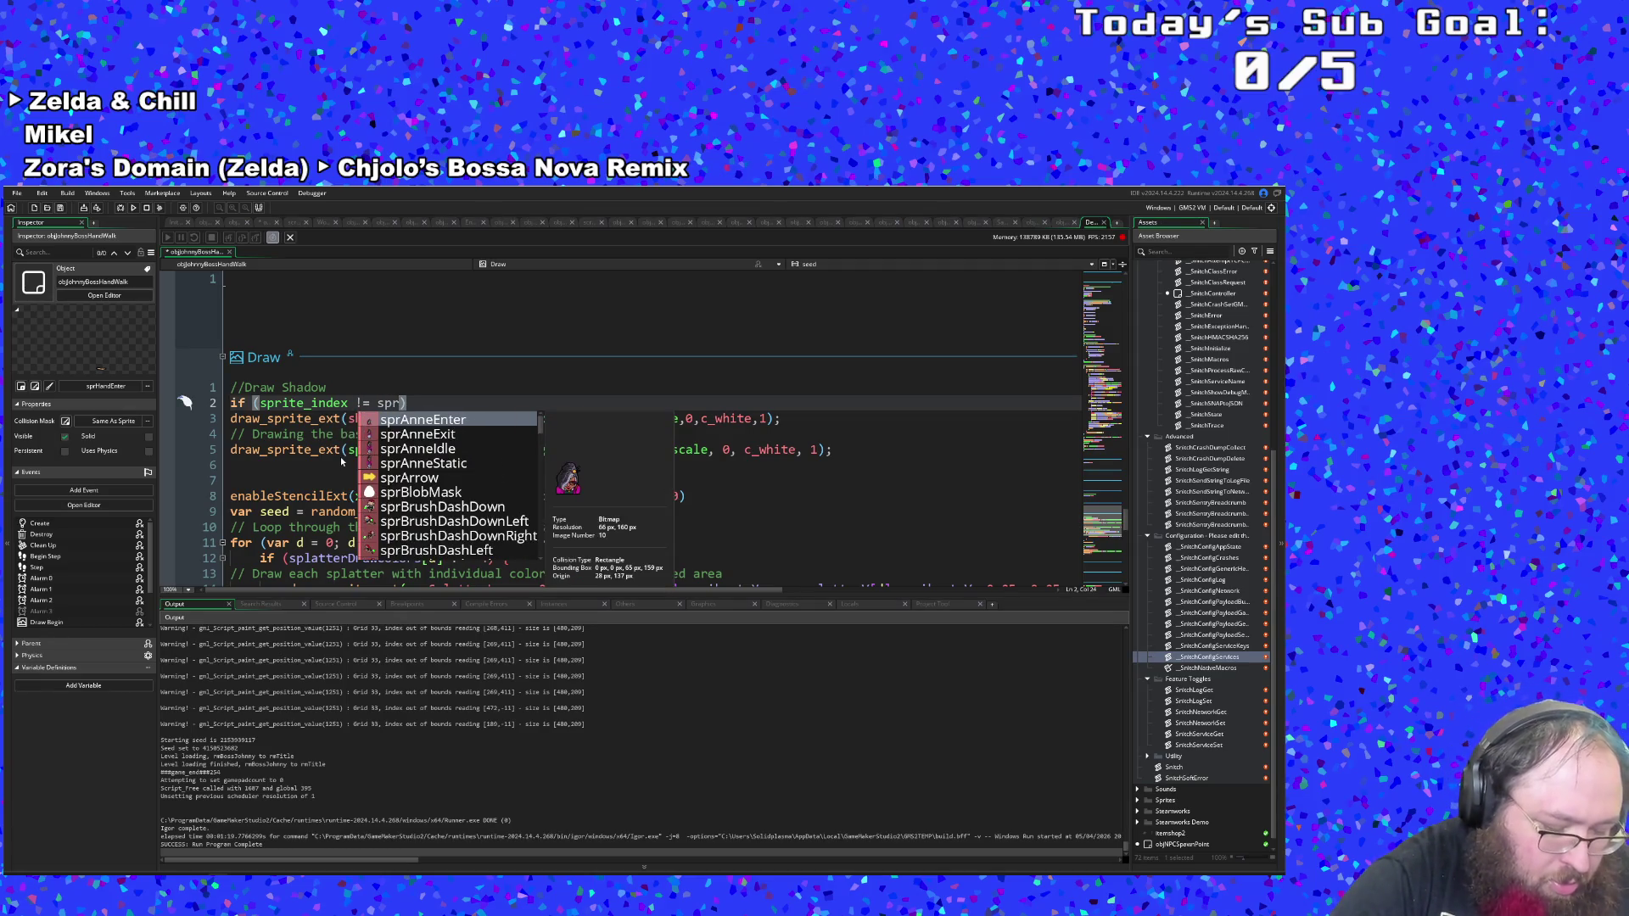
{"action": "type", "text": "Joh"}
Replace the sprite name with sprHandExit from autocomplete to complete the condition.
{"action": "key", "text": "Down"}
{"action": "key", "text": "Down"}
{"action": "key", "text": "Down"}
{"action": "key", "text": "Down"}
{"action": "key", "text": "Down"}
{"action": "key", "text": "Down"}
{"action": "key", "text": "Up"}
{"action": "key", "text": "Up"}
{"action": "key", "text": "Up"}
{"action": "key", "text": "Up"}
{"action": "key", "text": "Up"}
{"action": "key", "text": "Down"}
{"action": "key", "text": "Down"}
{"action": "key", "text": "Down"}
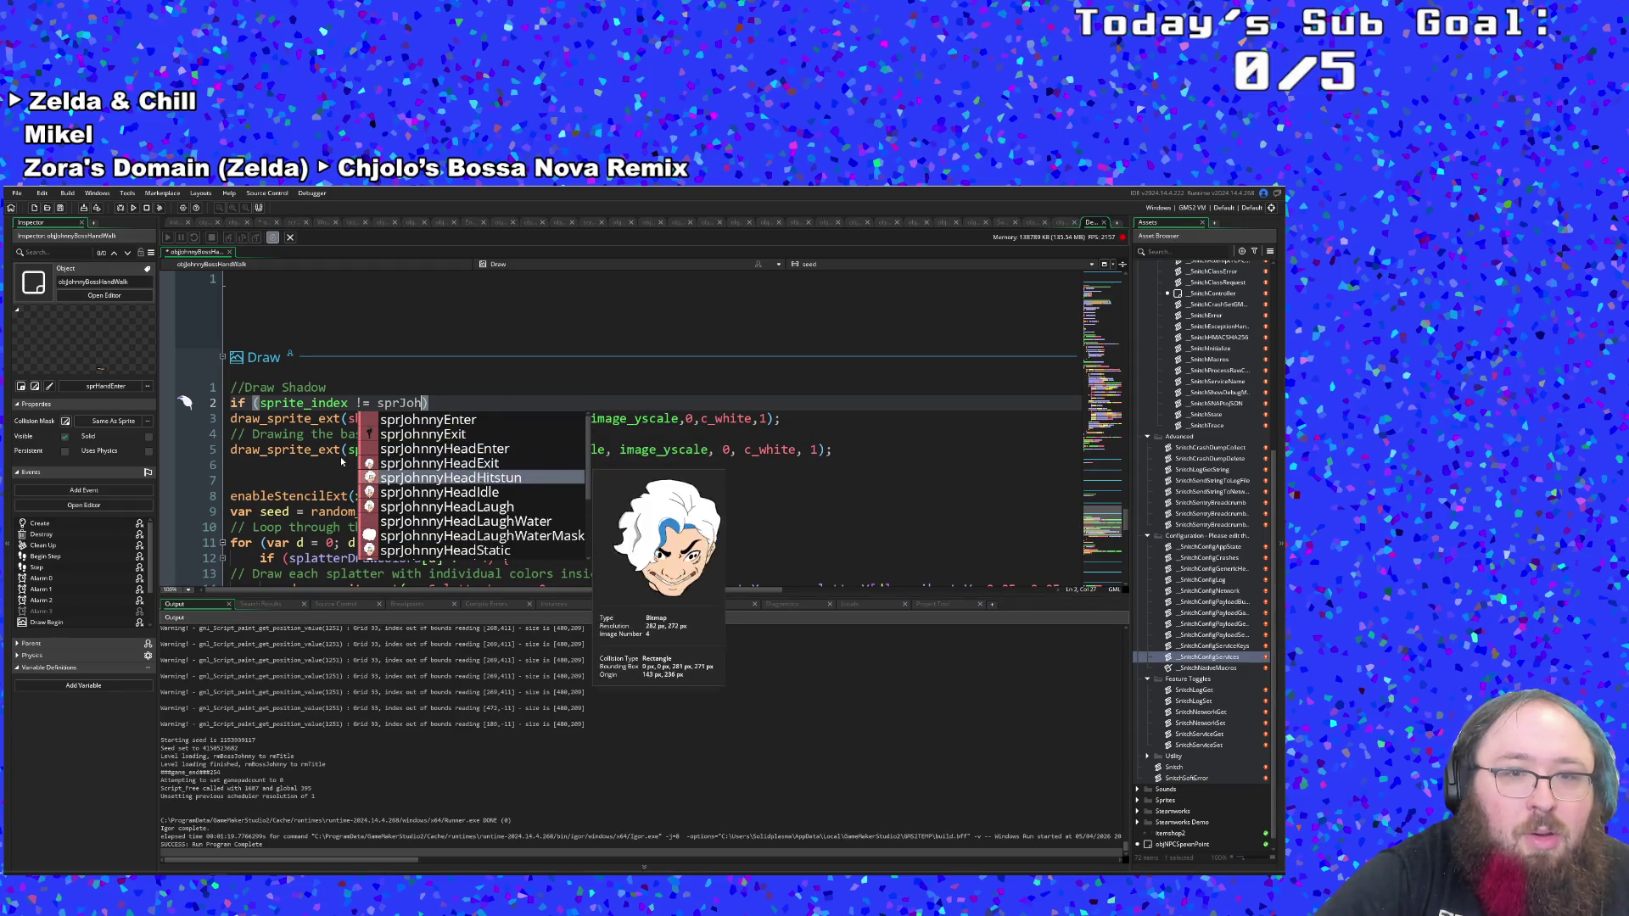
{"action": "key", "text": "Down"}
{"action": "key", "text": "Down"}
{"action": "key", "text": "Down"}
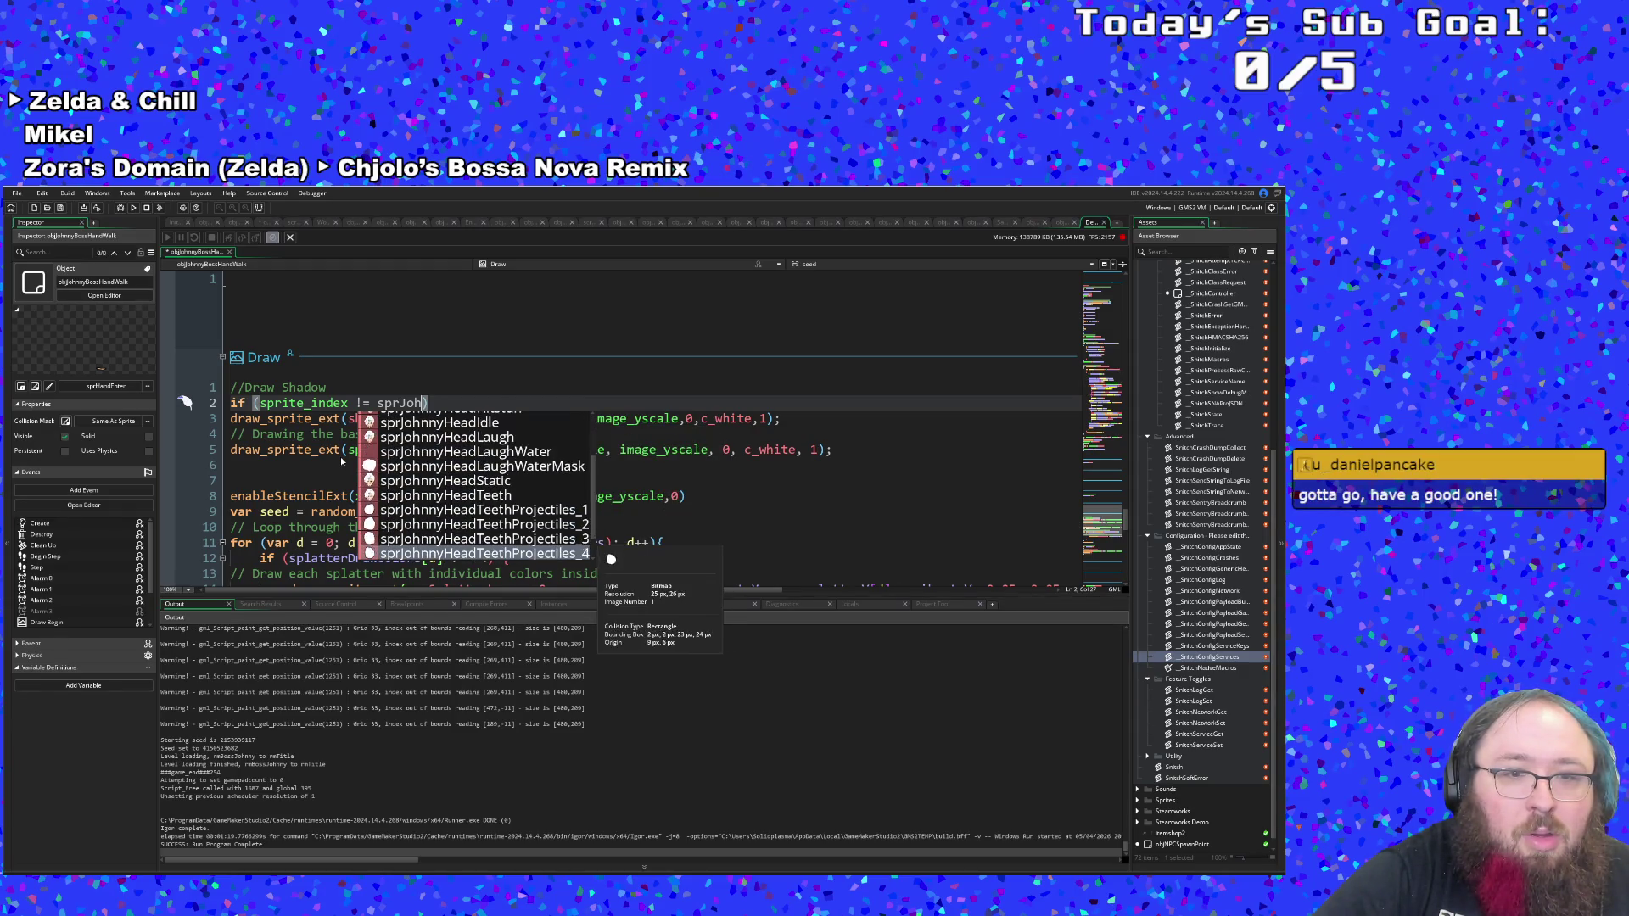
{"action": "key", "text": "BackSpace"}
{"action": "key", "text": "BackSpace"}
{"action": "key", "text": "BackSpace"}
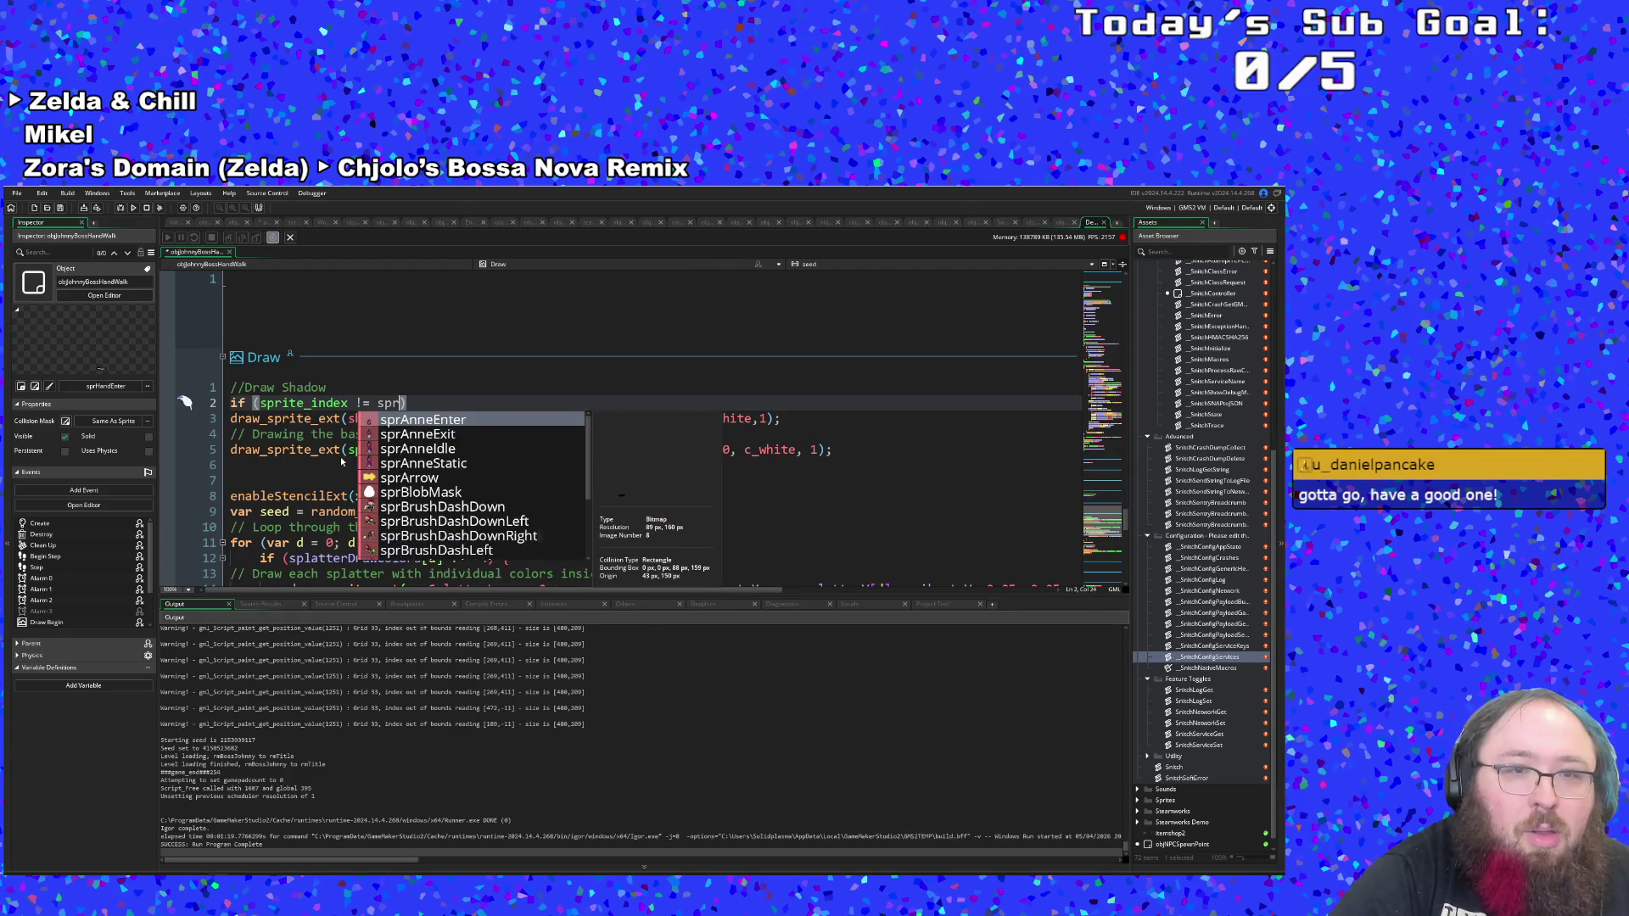
{"action": "type", "text": "Hand"}
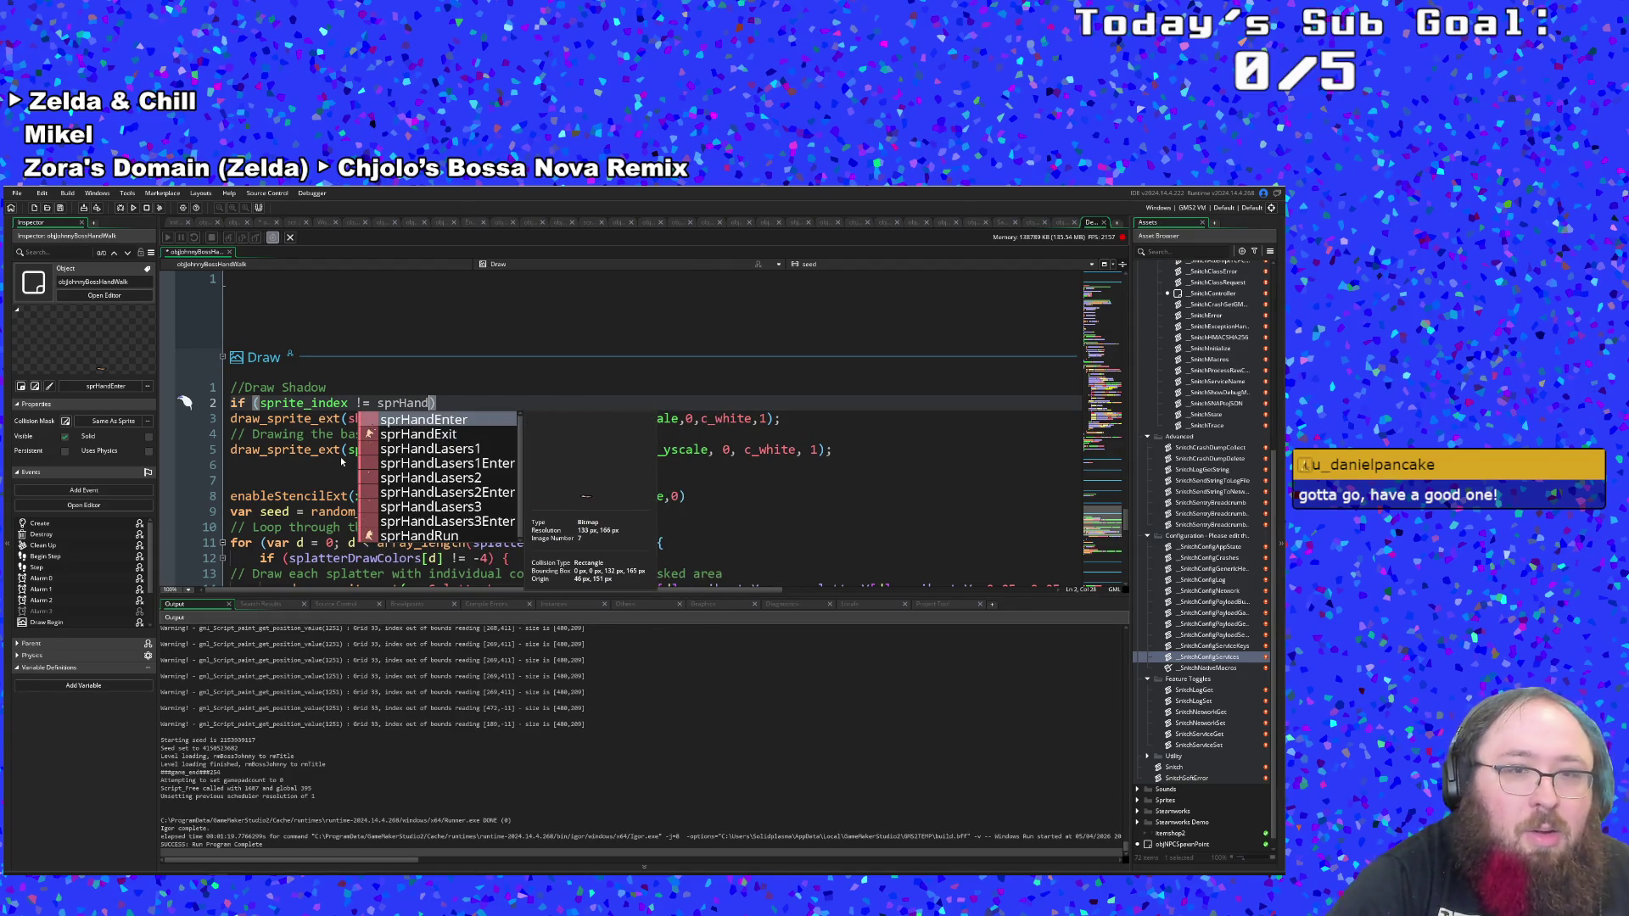
{"action": "key", "text": "Down"}
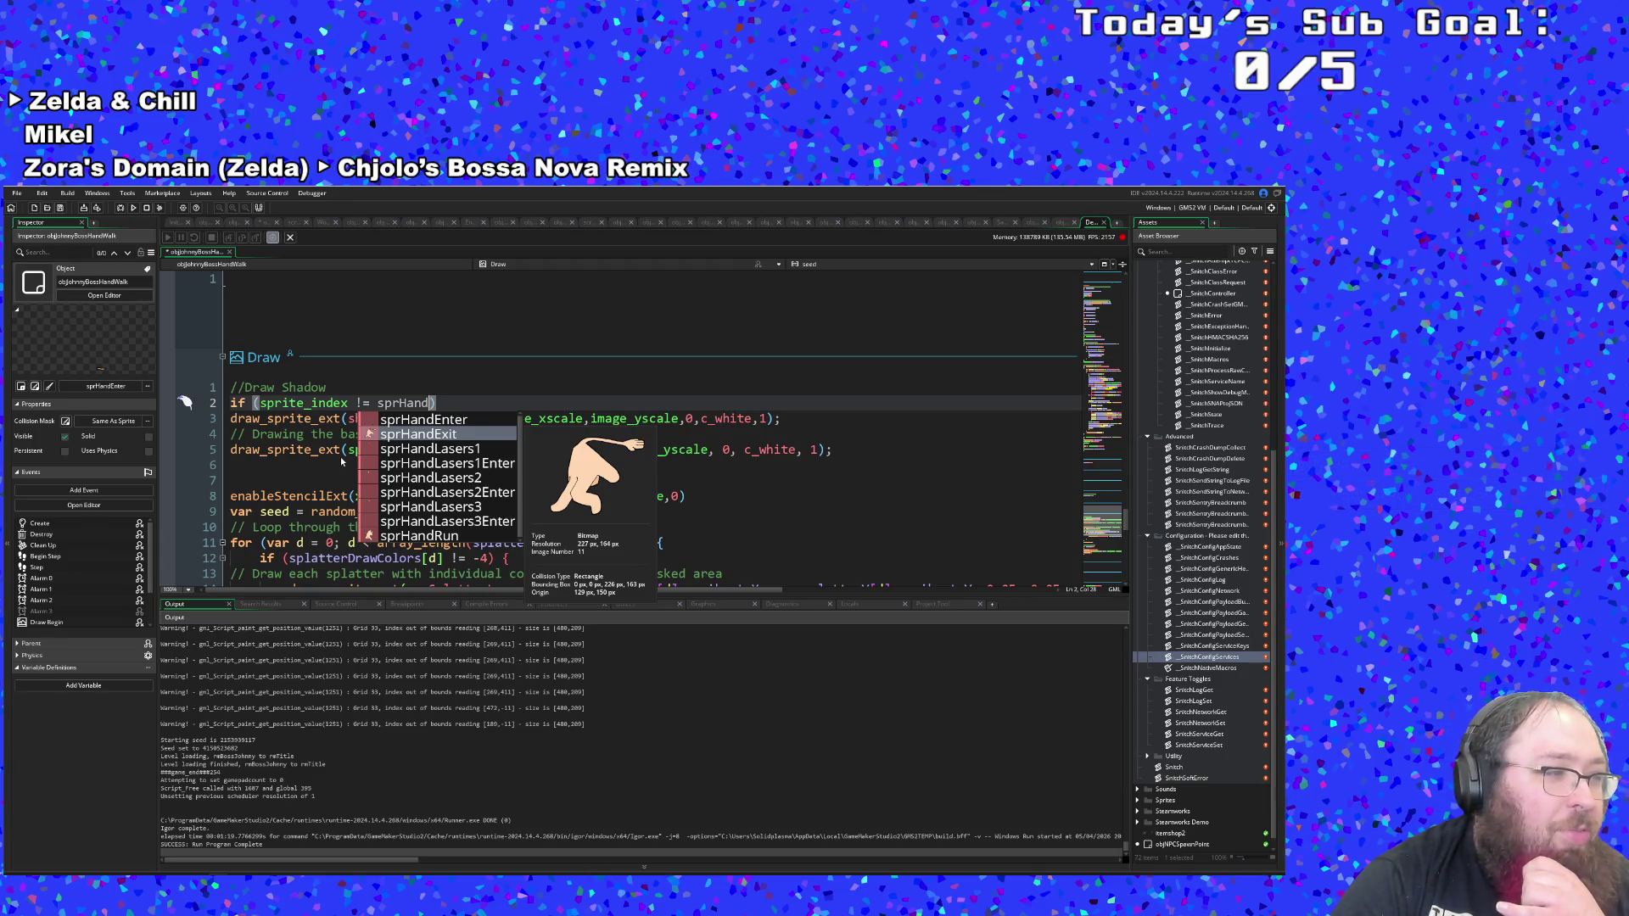
{"action": "key", "text": "Return"}
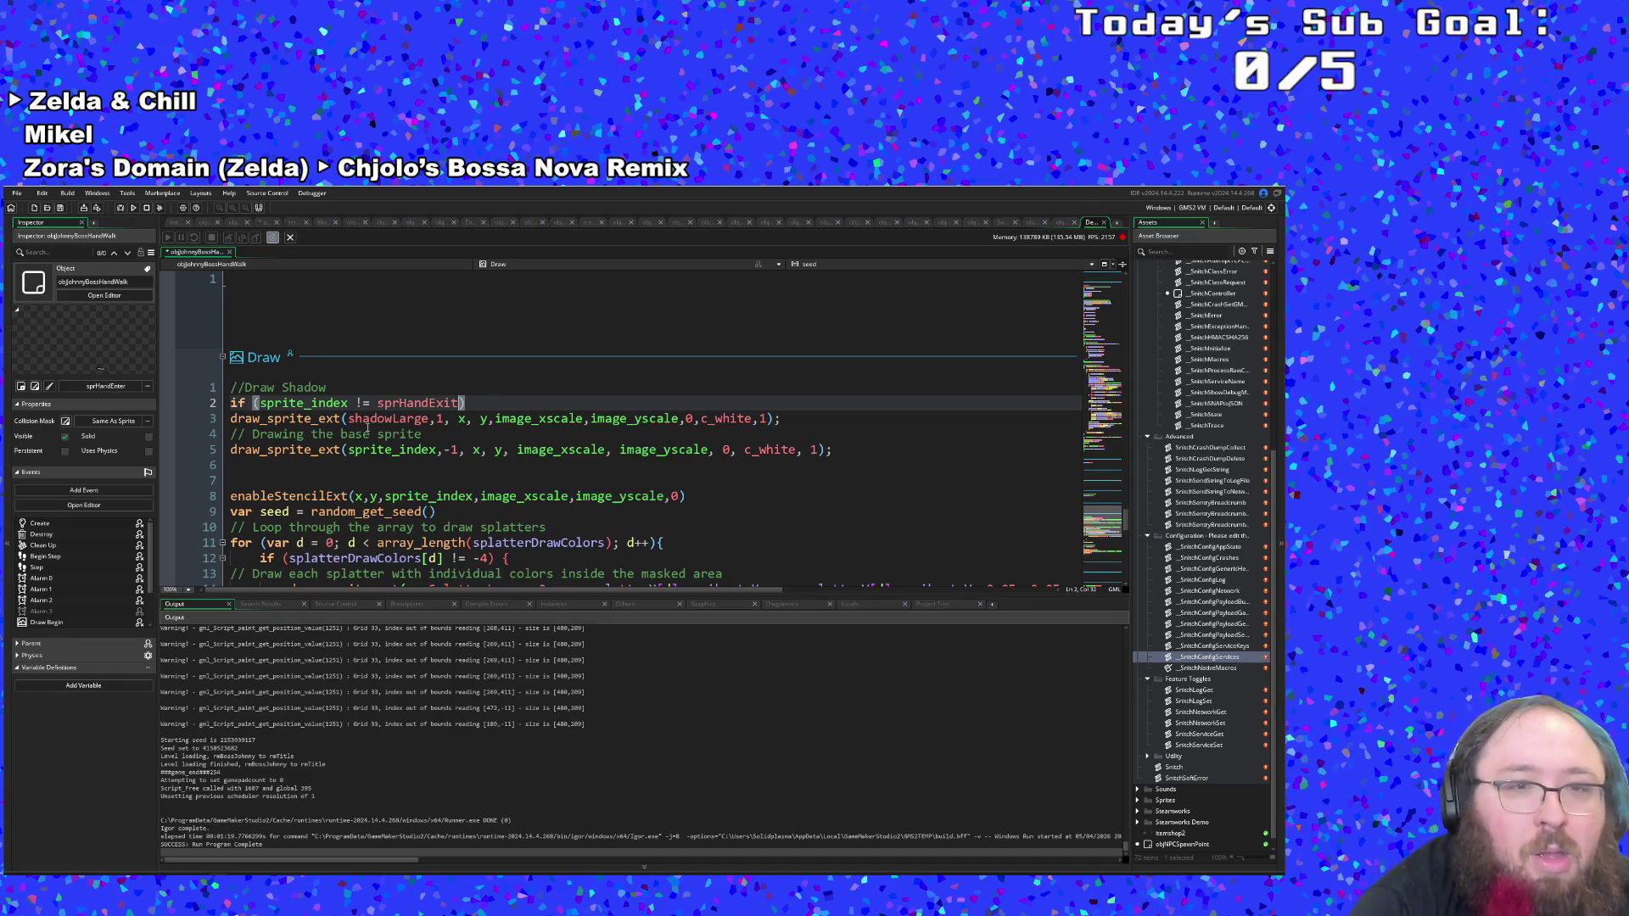
{"action": "left_click", "coordinate": [386, 434]}
{"action": "left_click", "coordinate": [472, 406]}
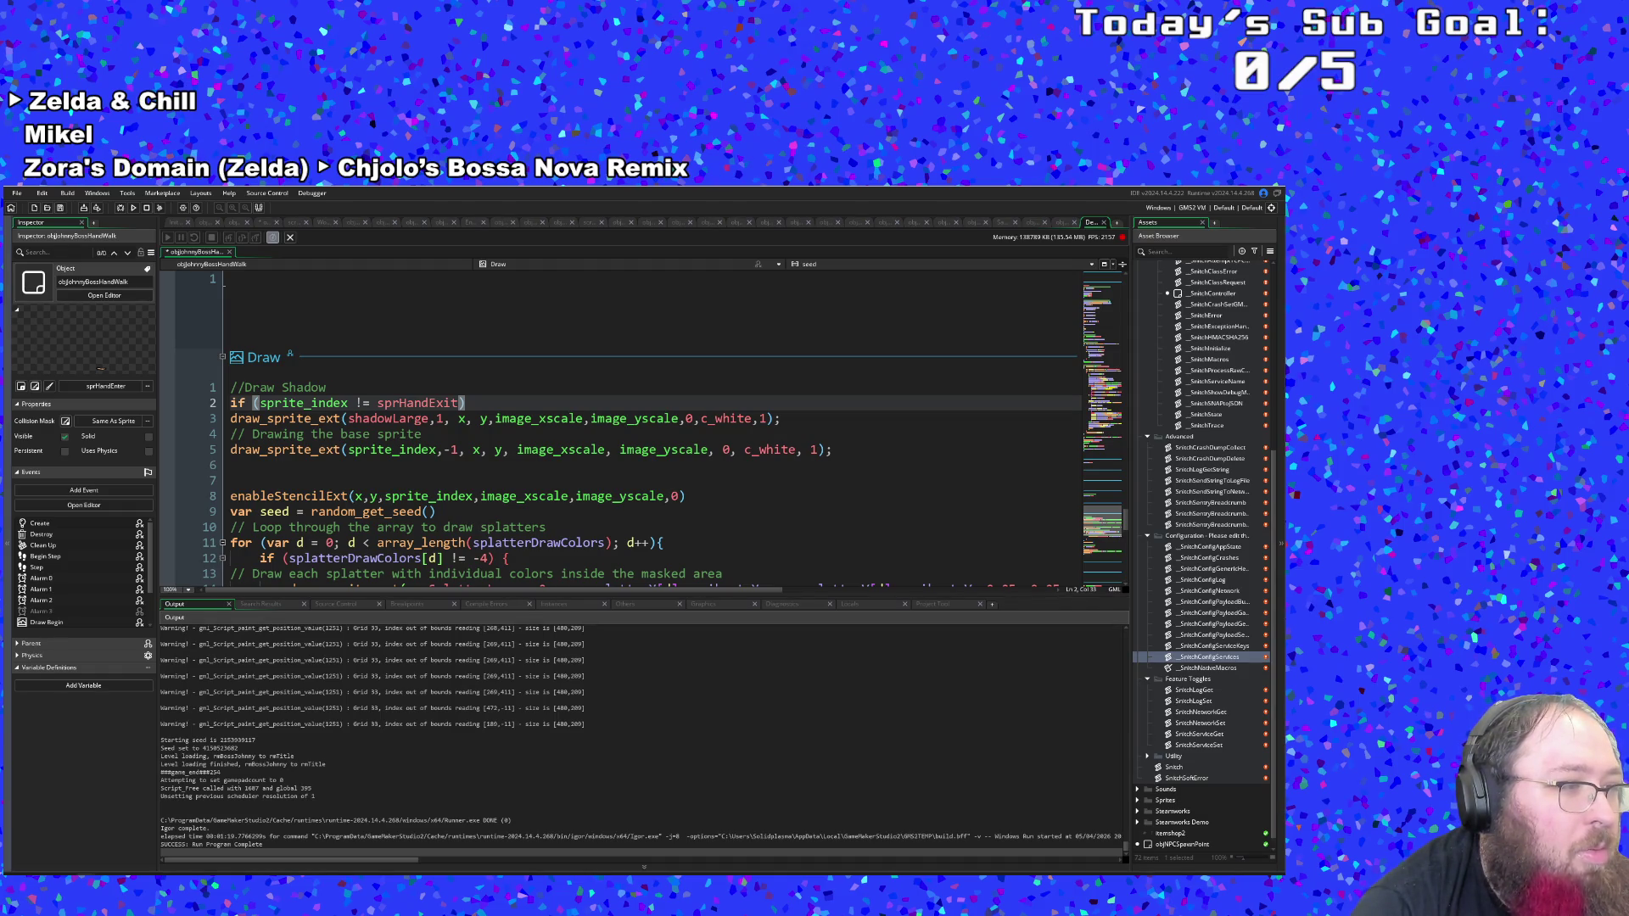
{"action": "left_click", "coordinate": [399, 497]}
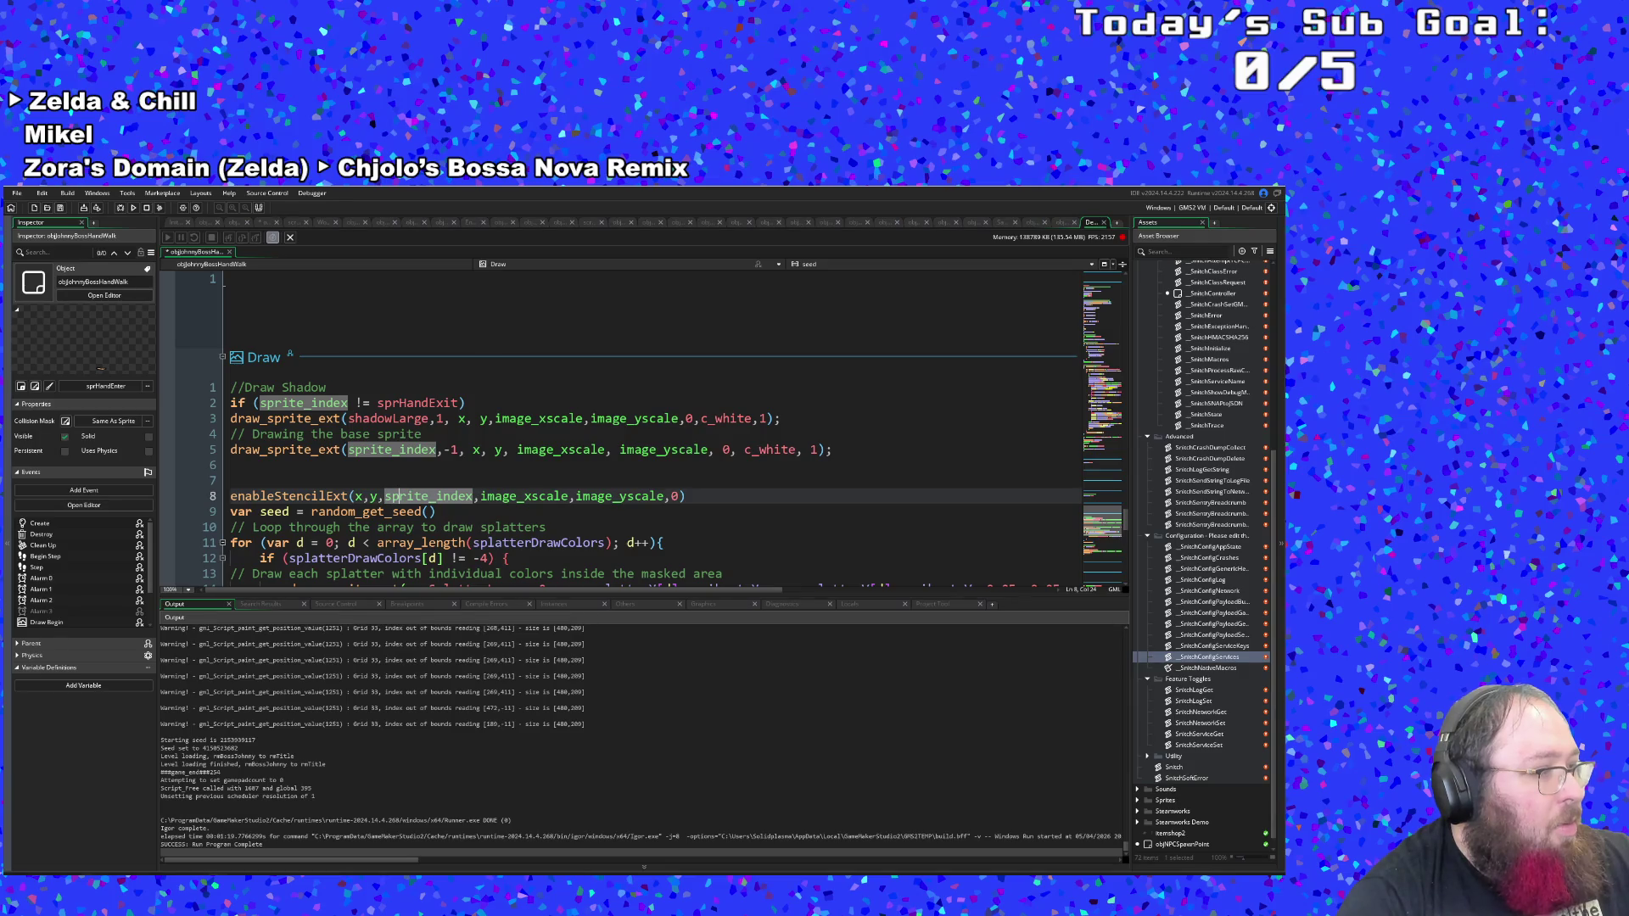
{"action": "key", "text": "Up"}
{"action": "key", "text": "Up"}
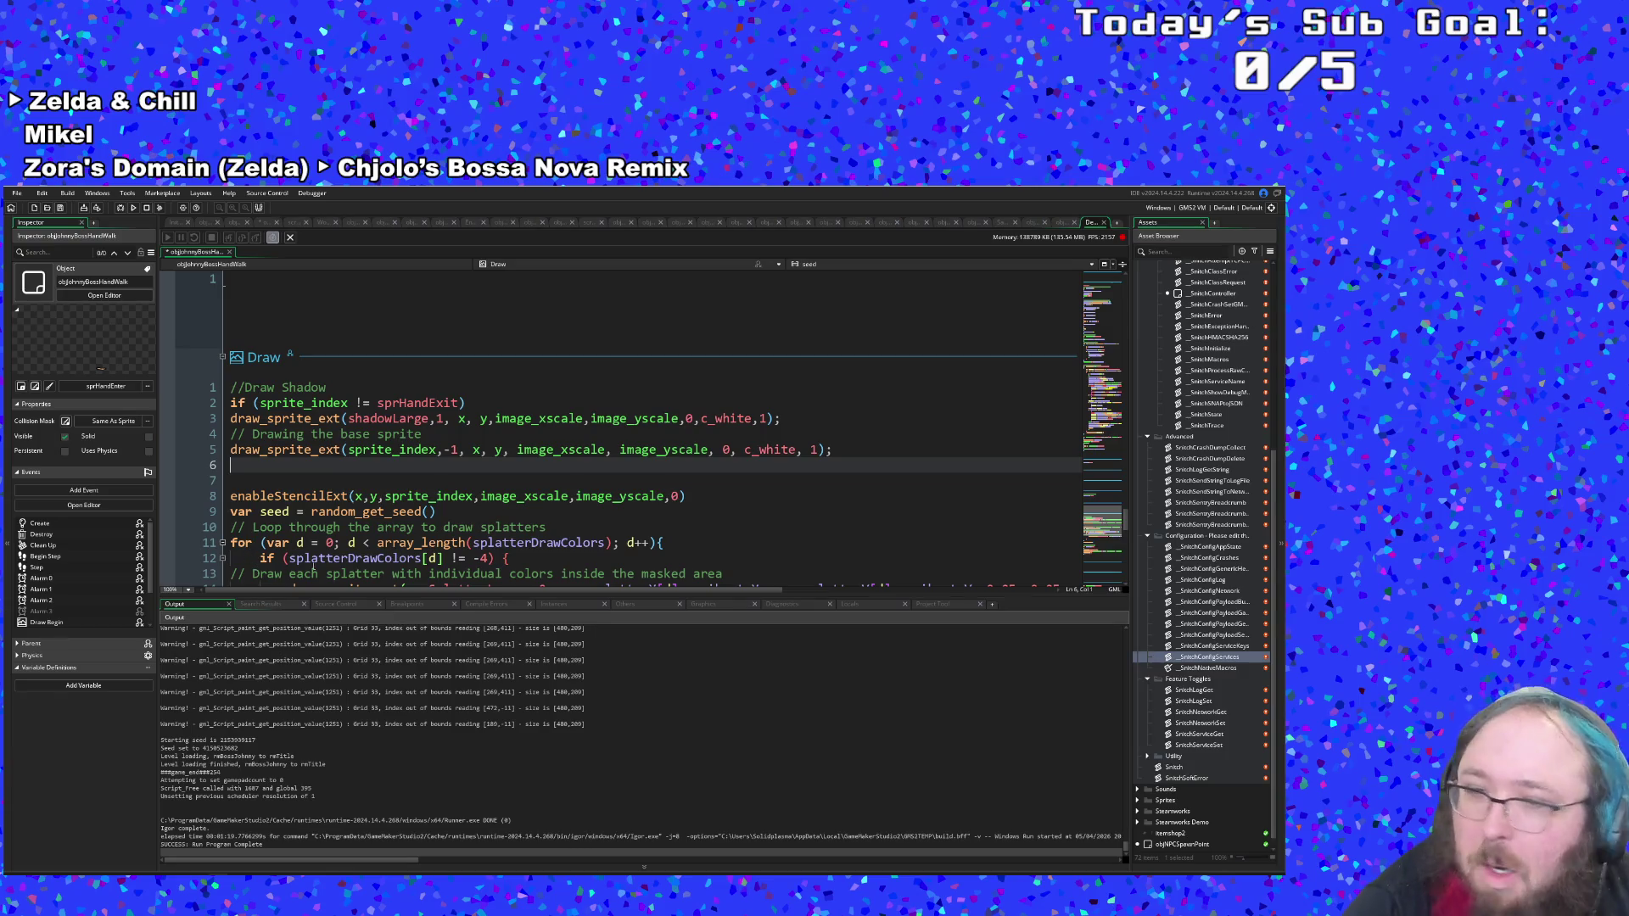
{"action": "left_click", "coordinate": [348, 558]}
{"action": "left_click", "coordinate": [326, 468]}
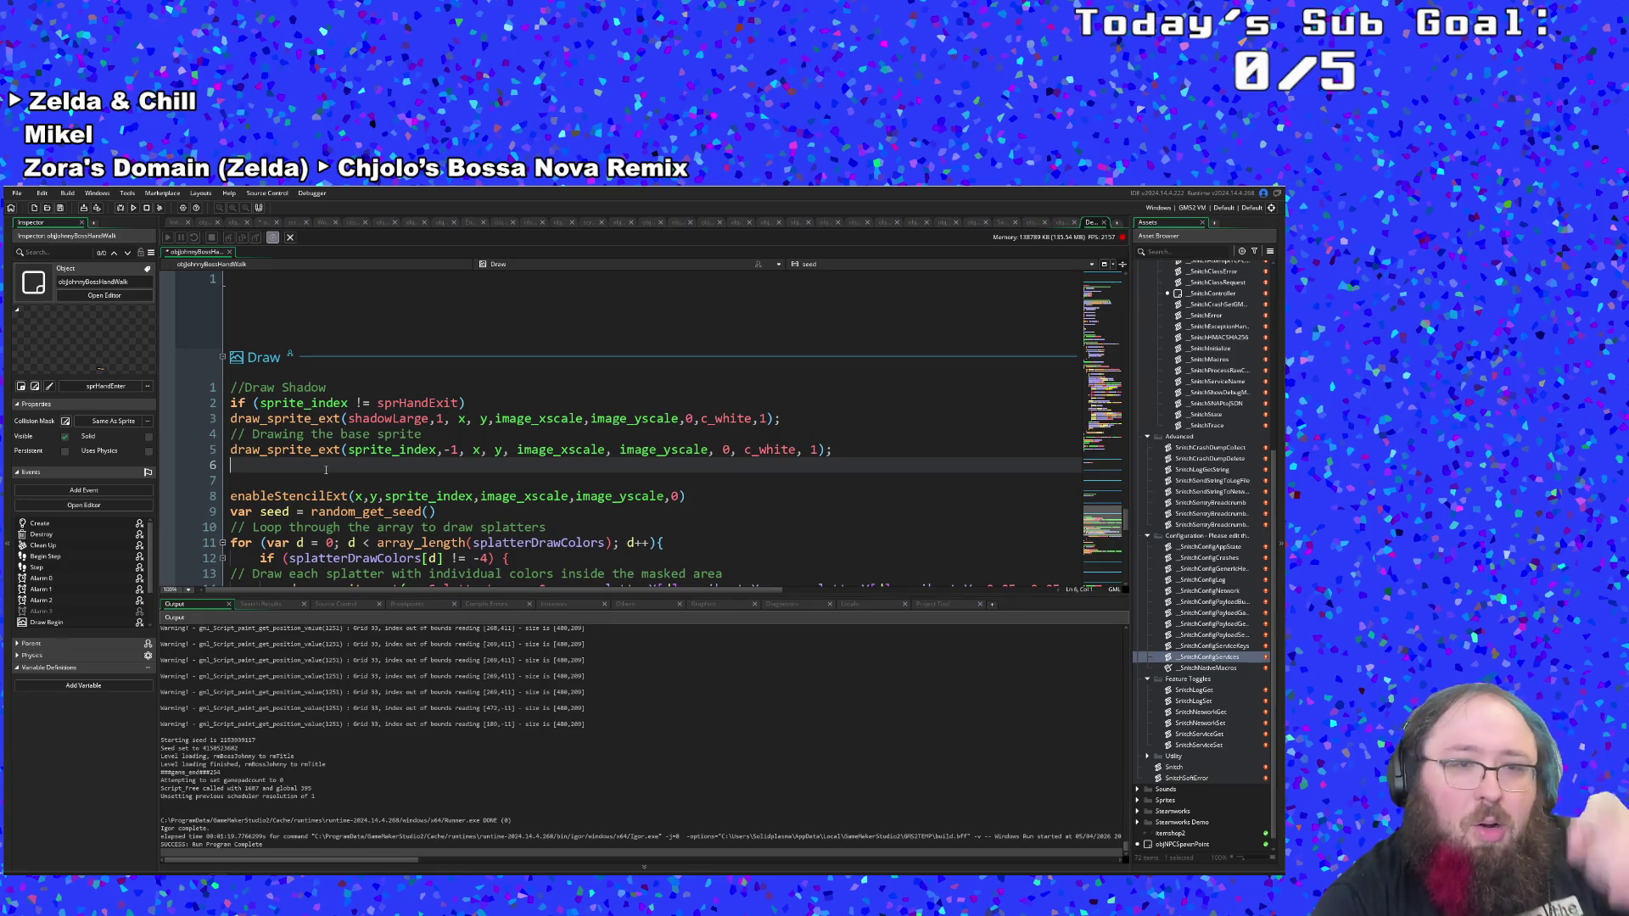
{"action": "left_click", "coordinate": [381, 434]}
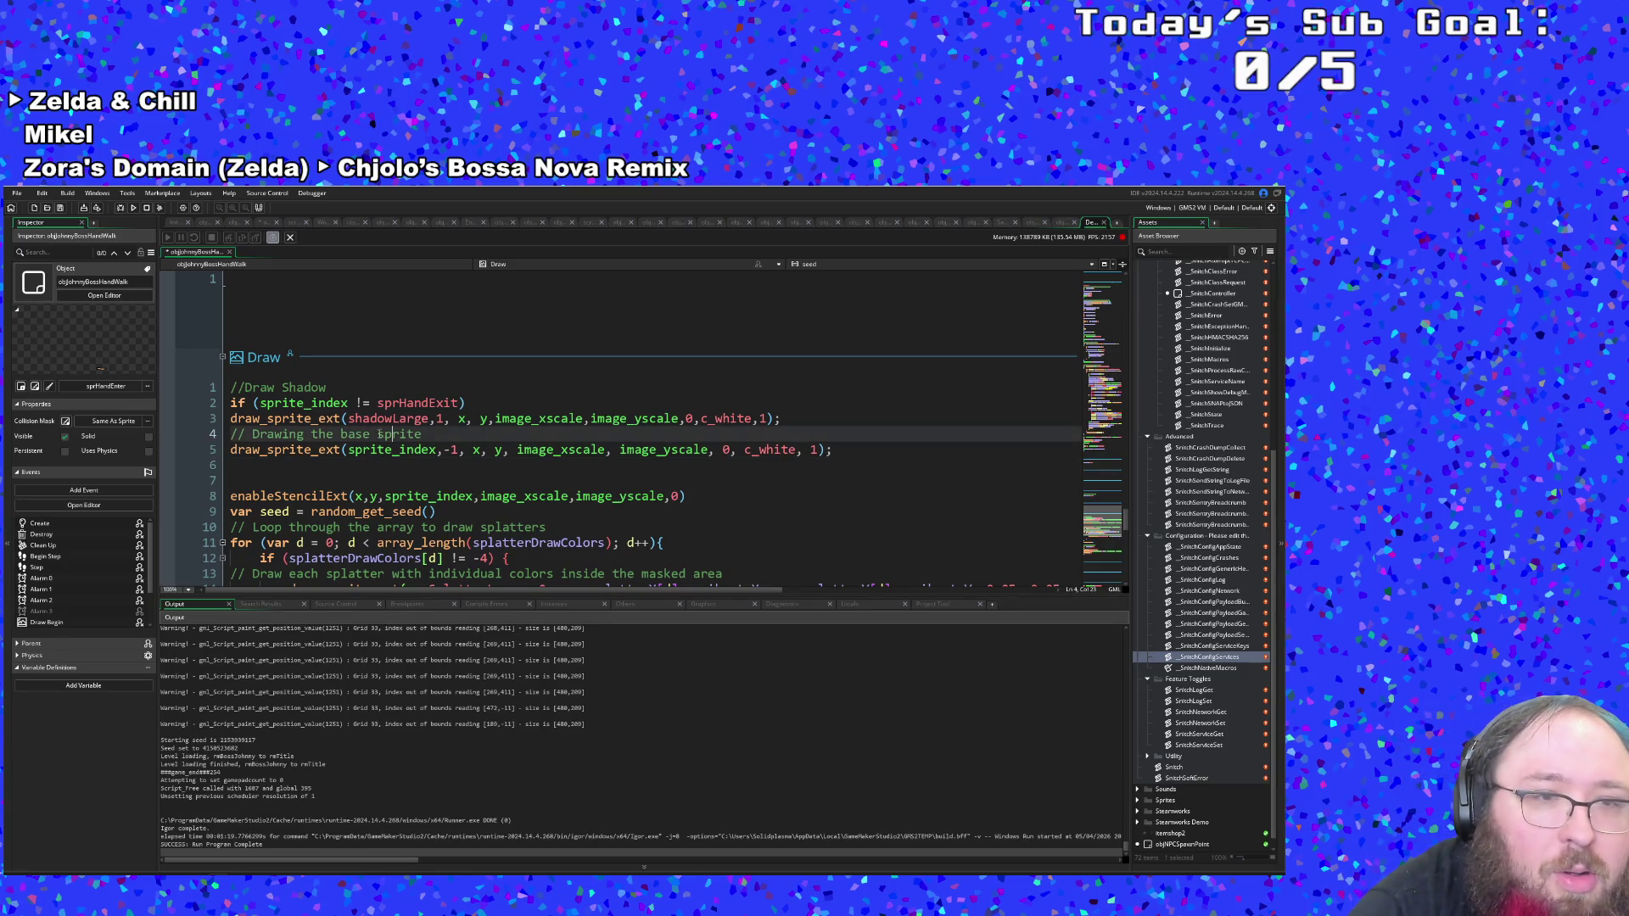
{"action": "left_click", "coordinate": [337, 419]}
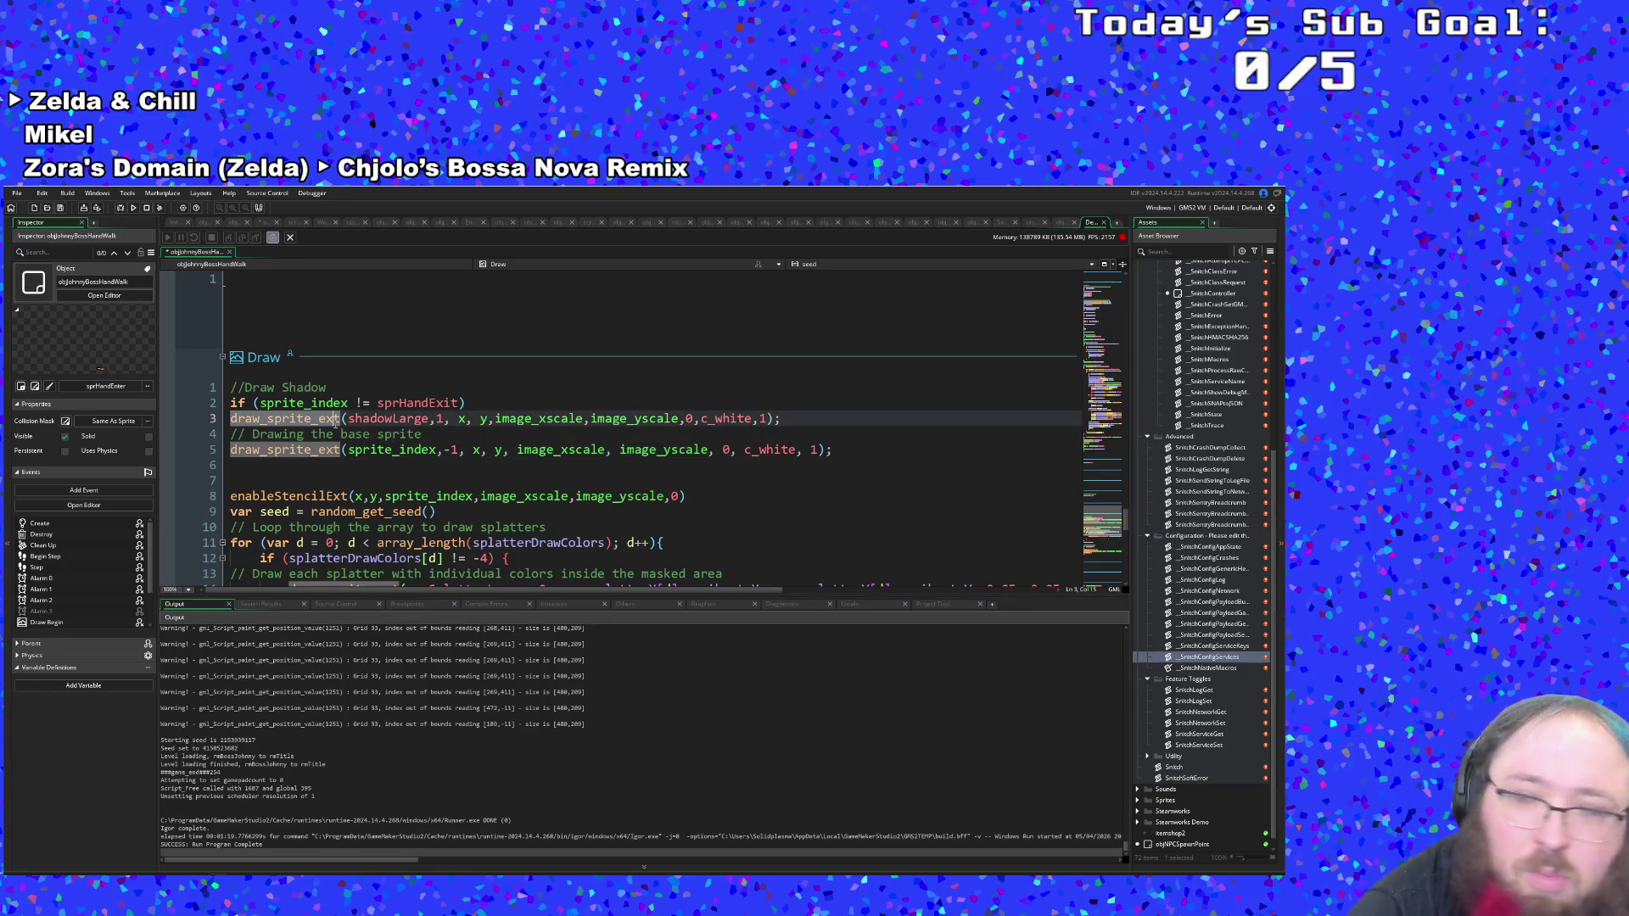
{"action": "scroll", "coordinate": [337, 419], "scroll_direction": "up", "scroll_amount": 2}
{"action": "scroll", "coordinate": [339, 435], "scroll_direction": "down", "scroll_amount": 2}
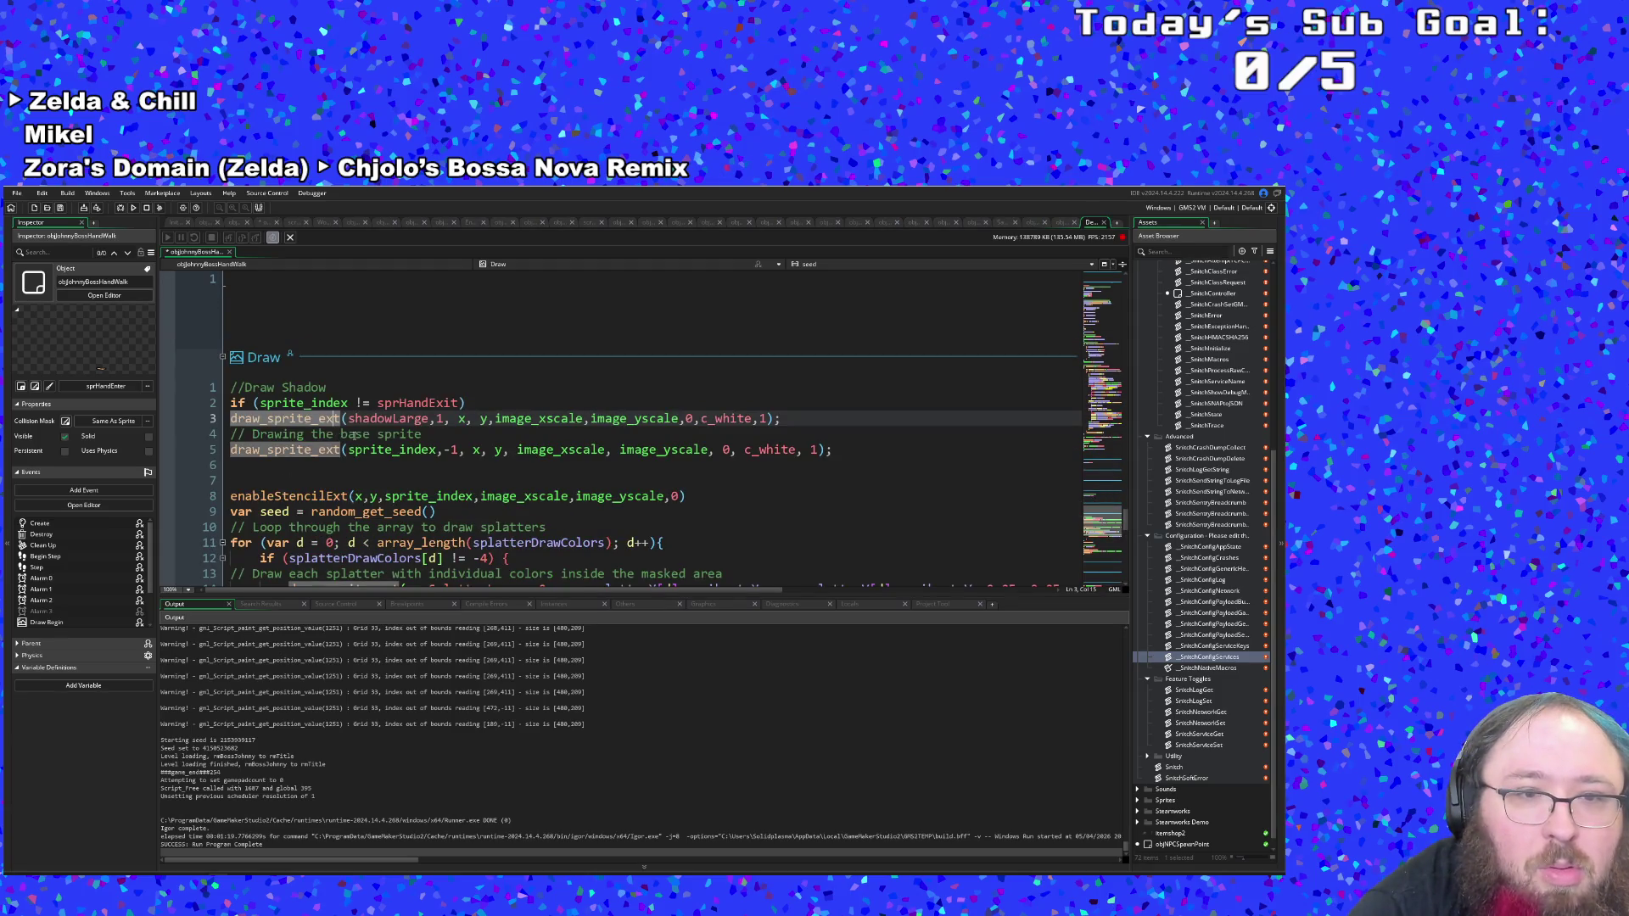
{"action": "left_click", "coordinate": [355, 435]}
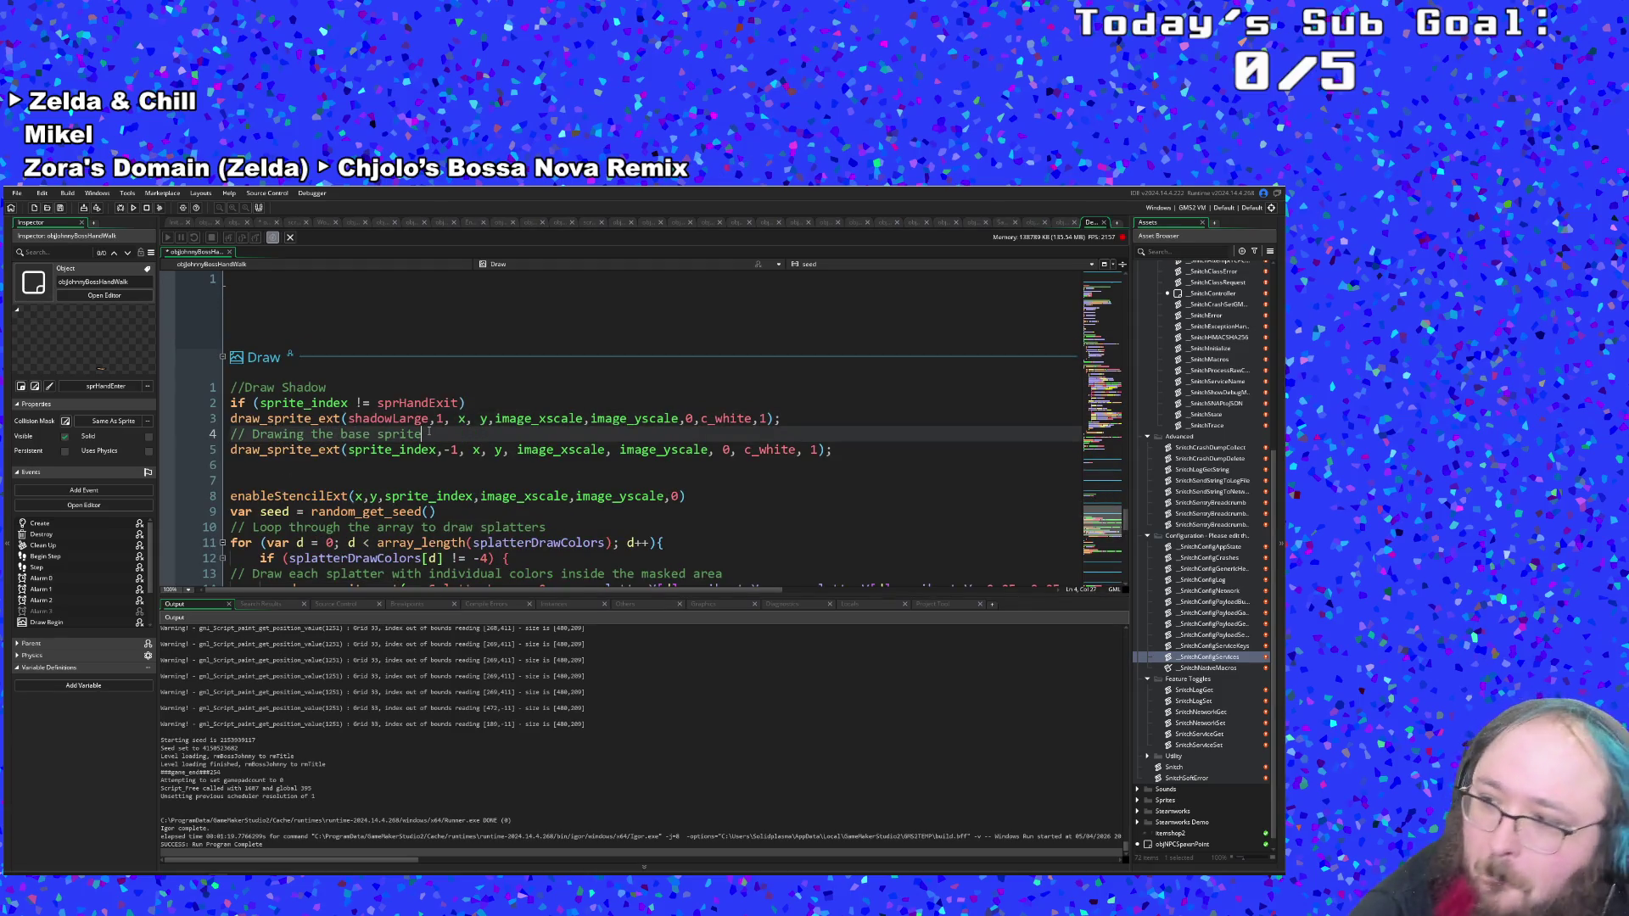